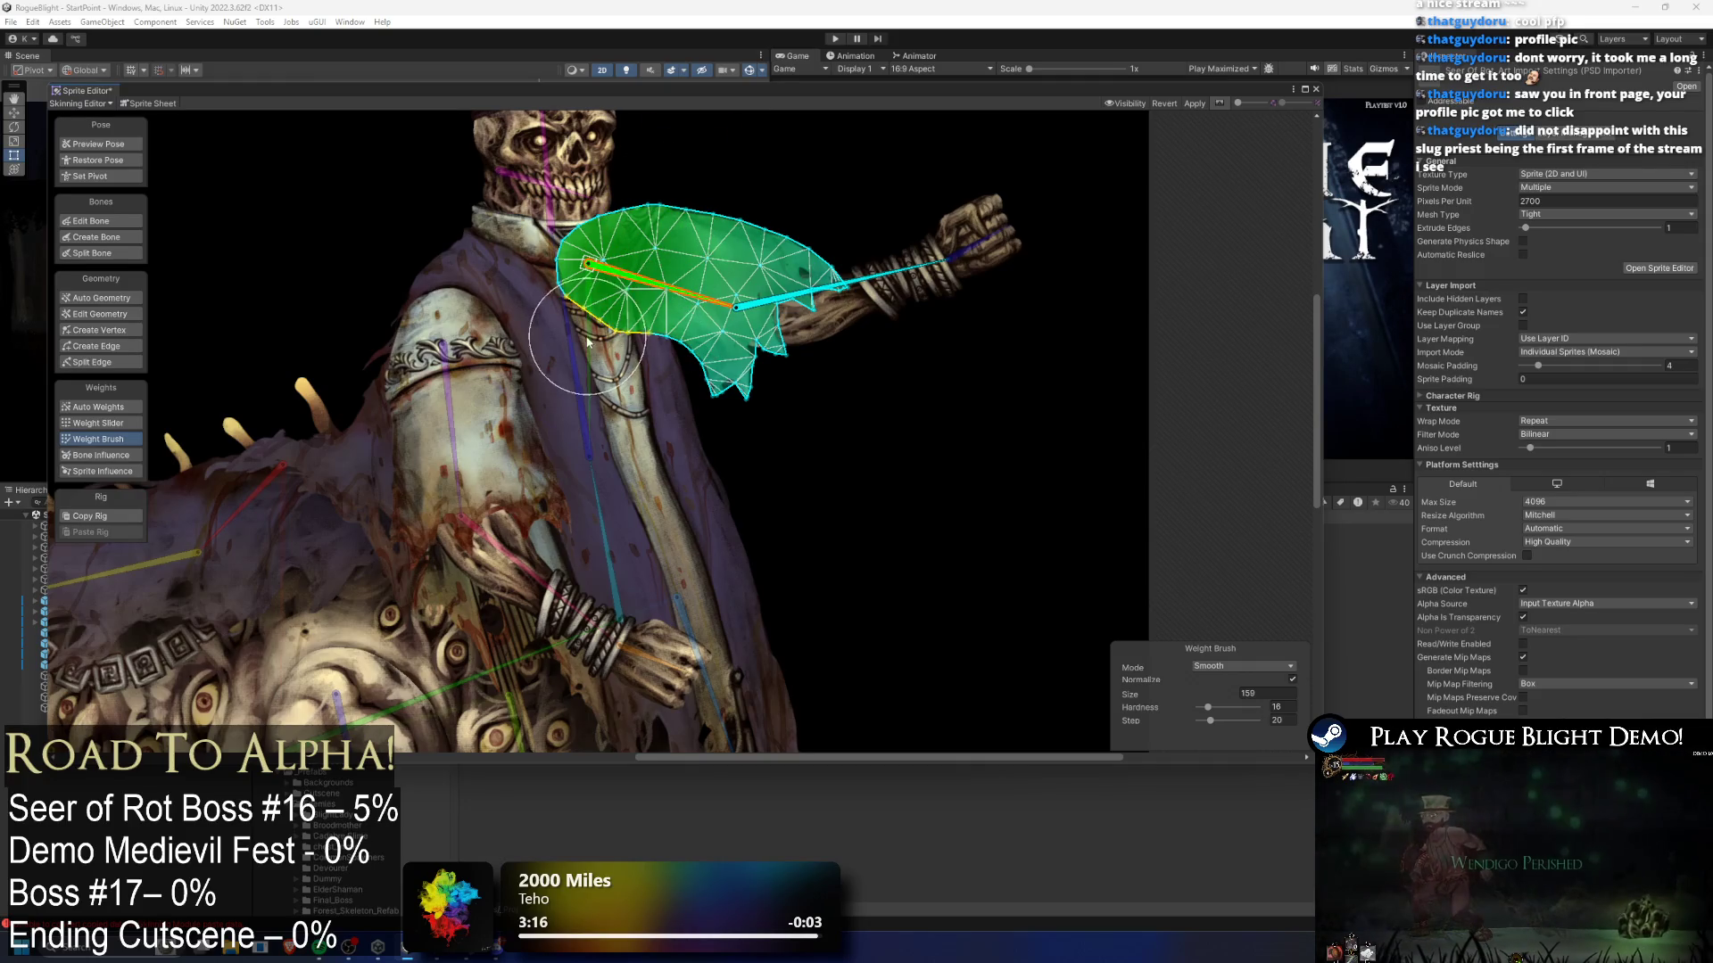
- Select the forearm bone and bend it to see how the arm mesh deforms
scroll(592, 298, down, 3)
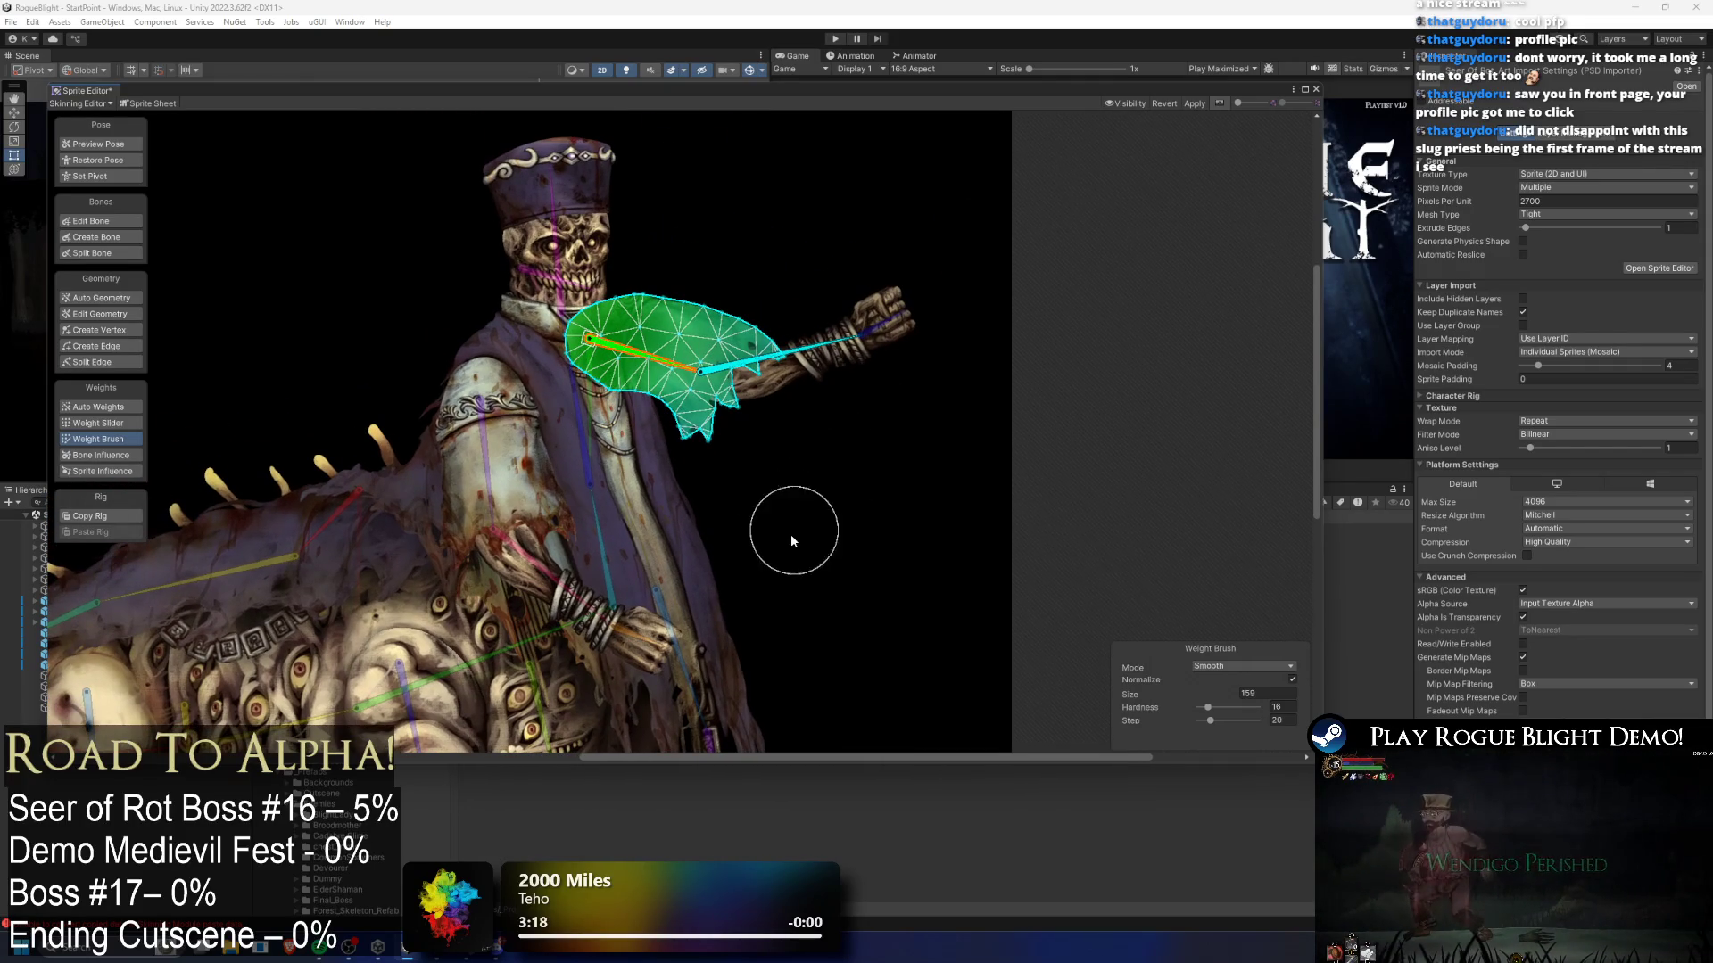
click(596, 375)
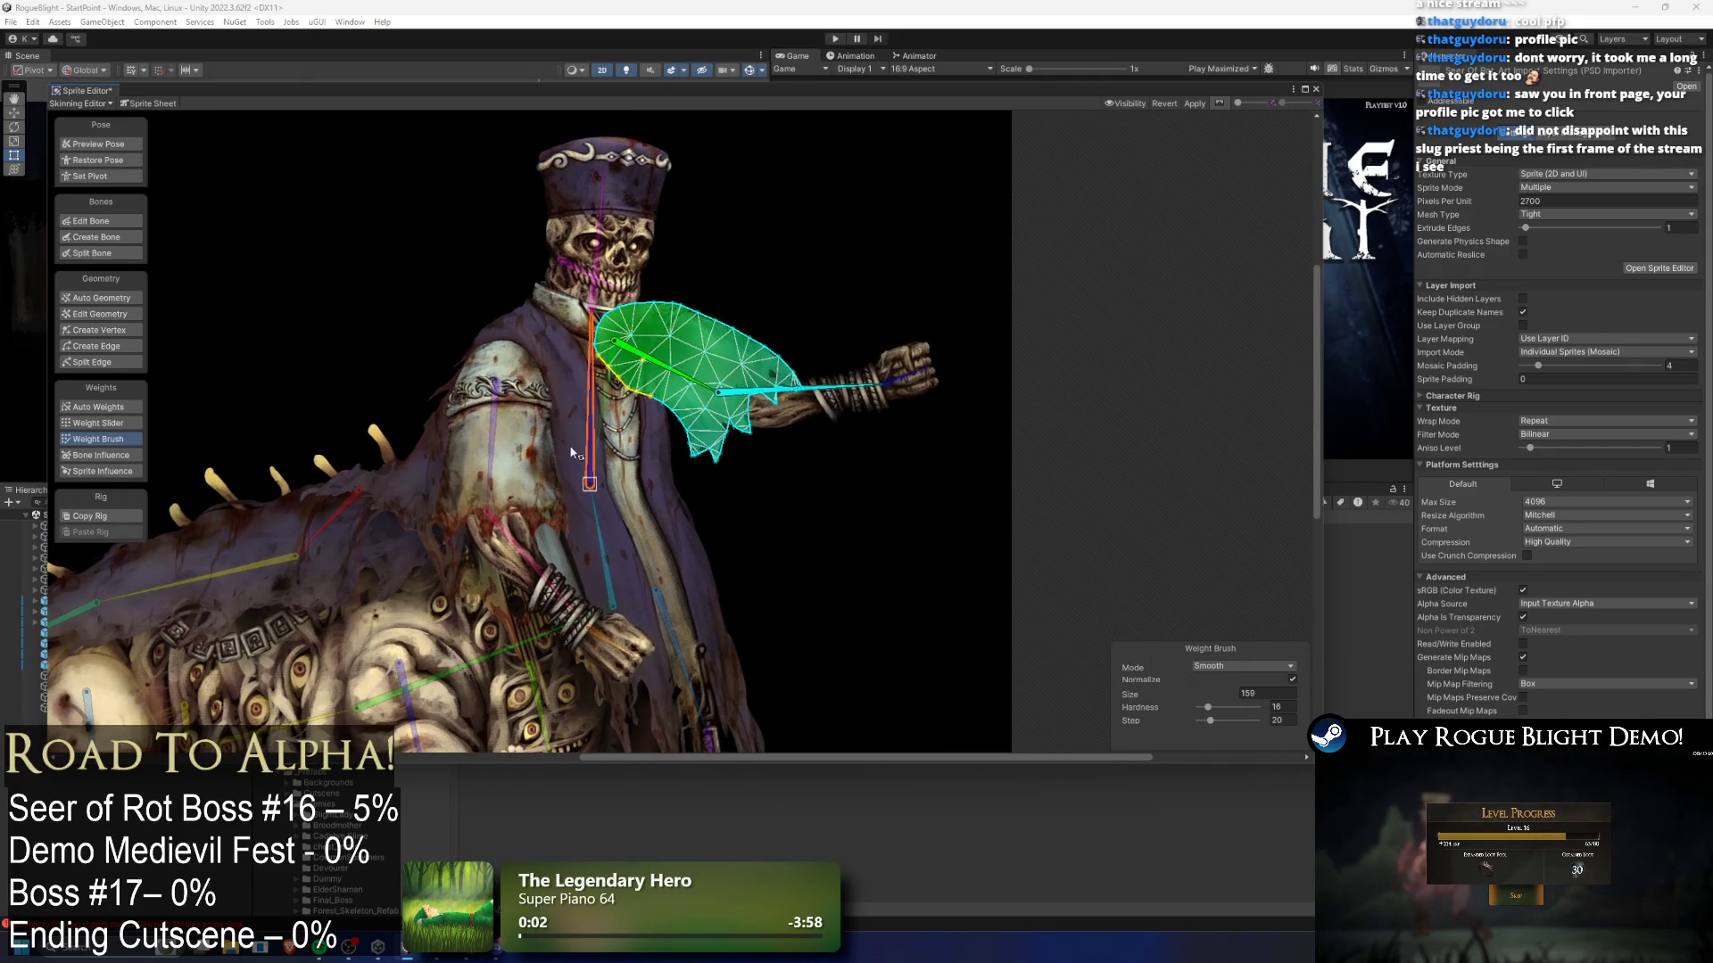
click(616, 346)
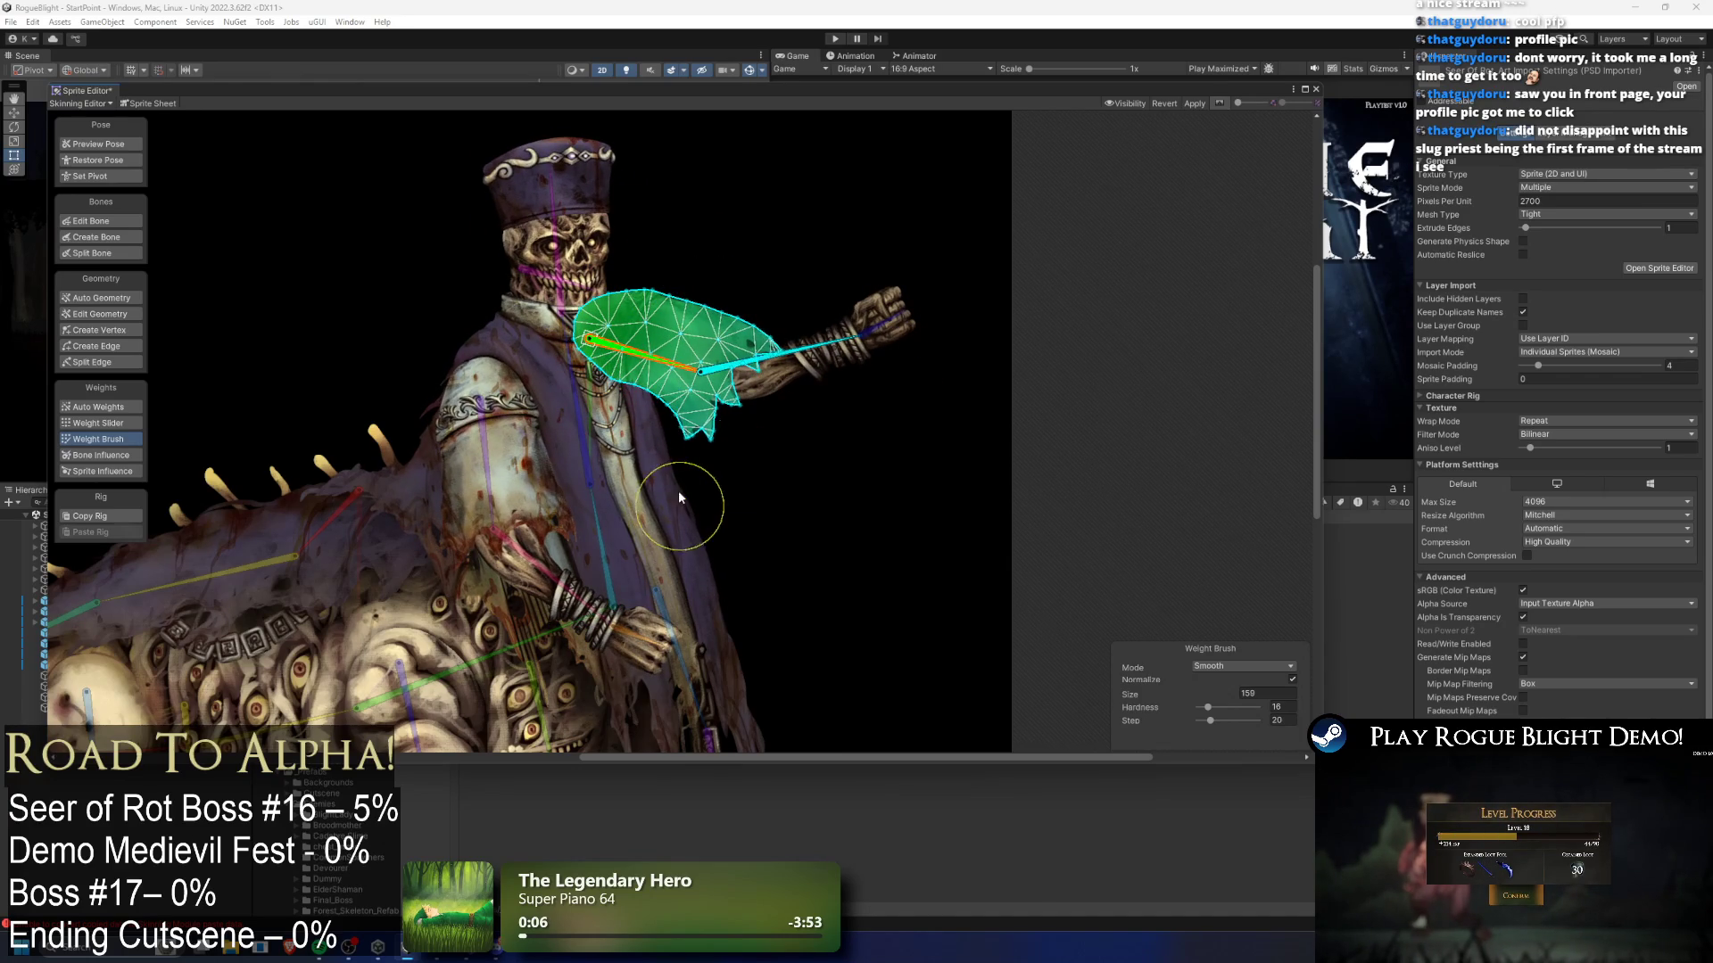
scroll(711, 493, down, 2)
scroll(759, 424, down, 2)
click(854, 341)
drag(857, 346, 807, 293)
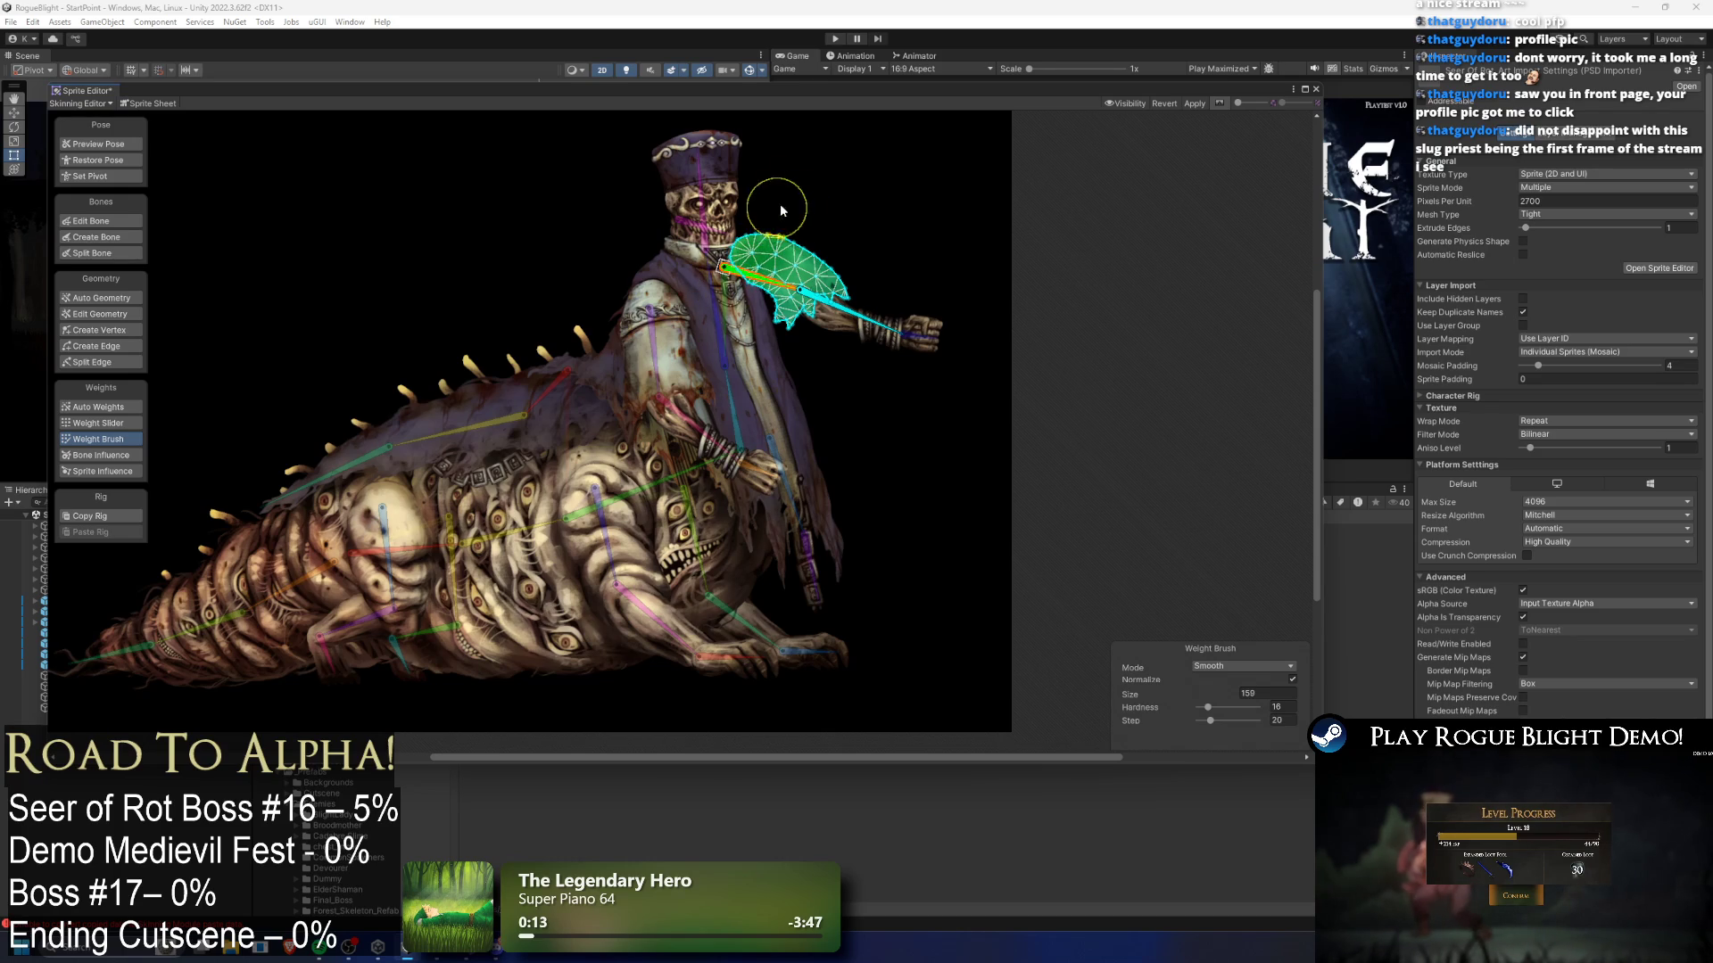
- Set the weight brush to AddAndSubtract and paint forearm weights onto the arm mesh
click(1219, 664)
click(1230, 689)
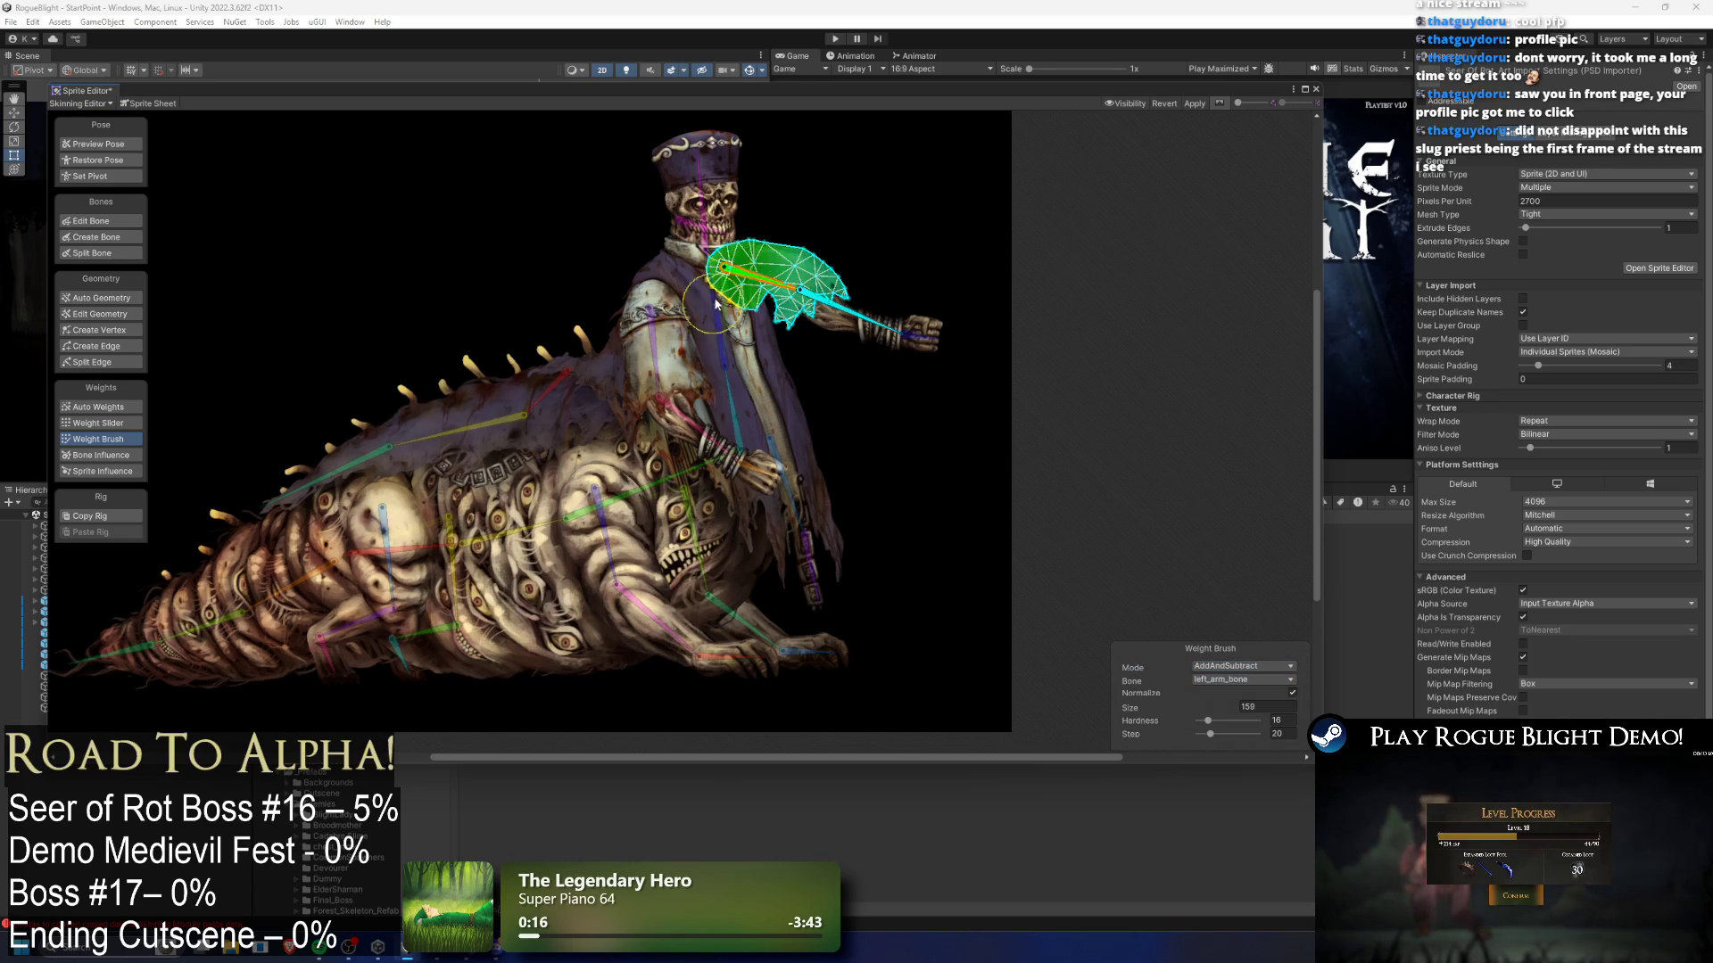
scroll(785, 277, up, 2)
click(864, 268)
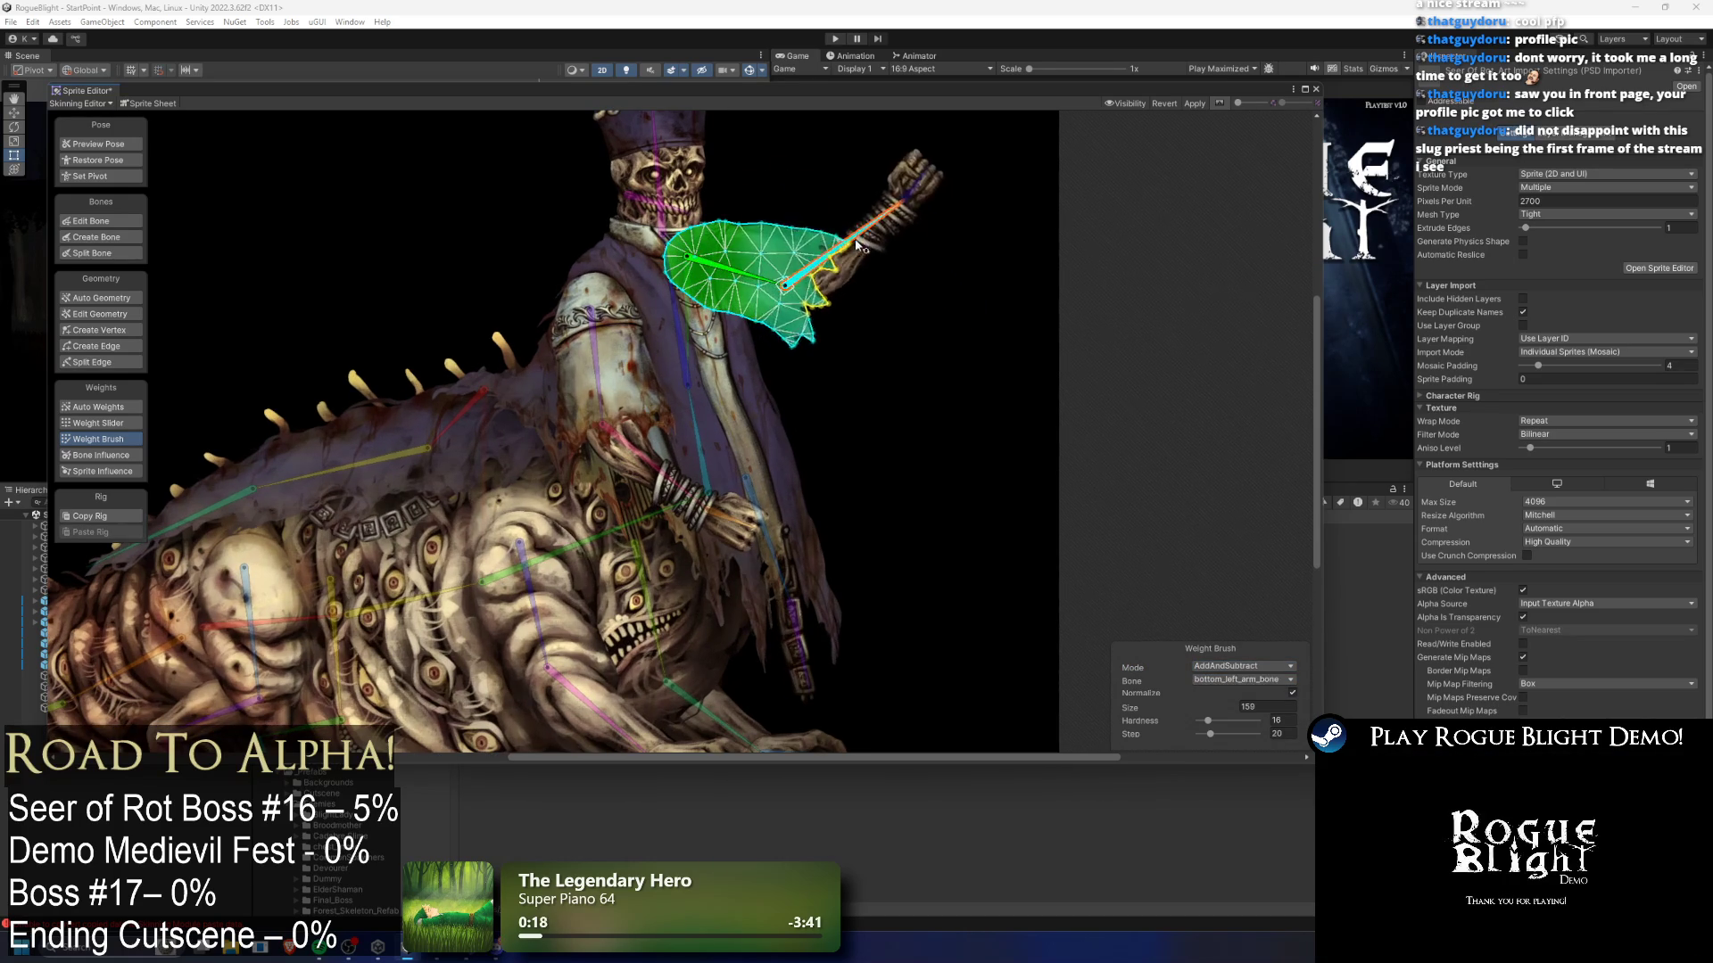
drag(863, 268, 871, 287)
mouse_move(757, 310)
mouse_down()
mouse_move(825, 259)
mouse_move(719, 268)
mouse_move(820, 303)
mouse_move(883, 297)
mouse_up()
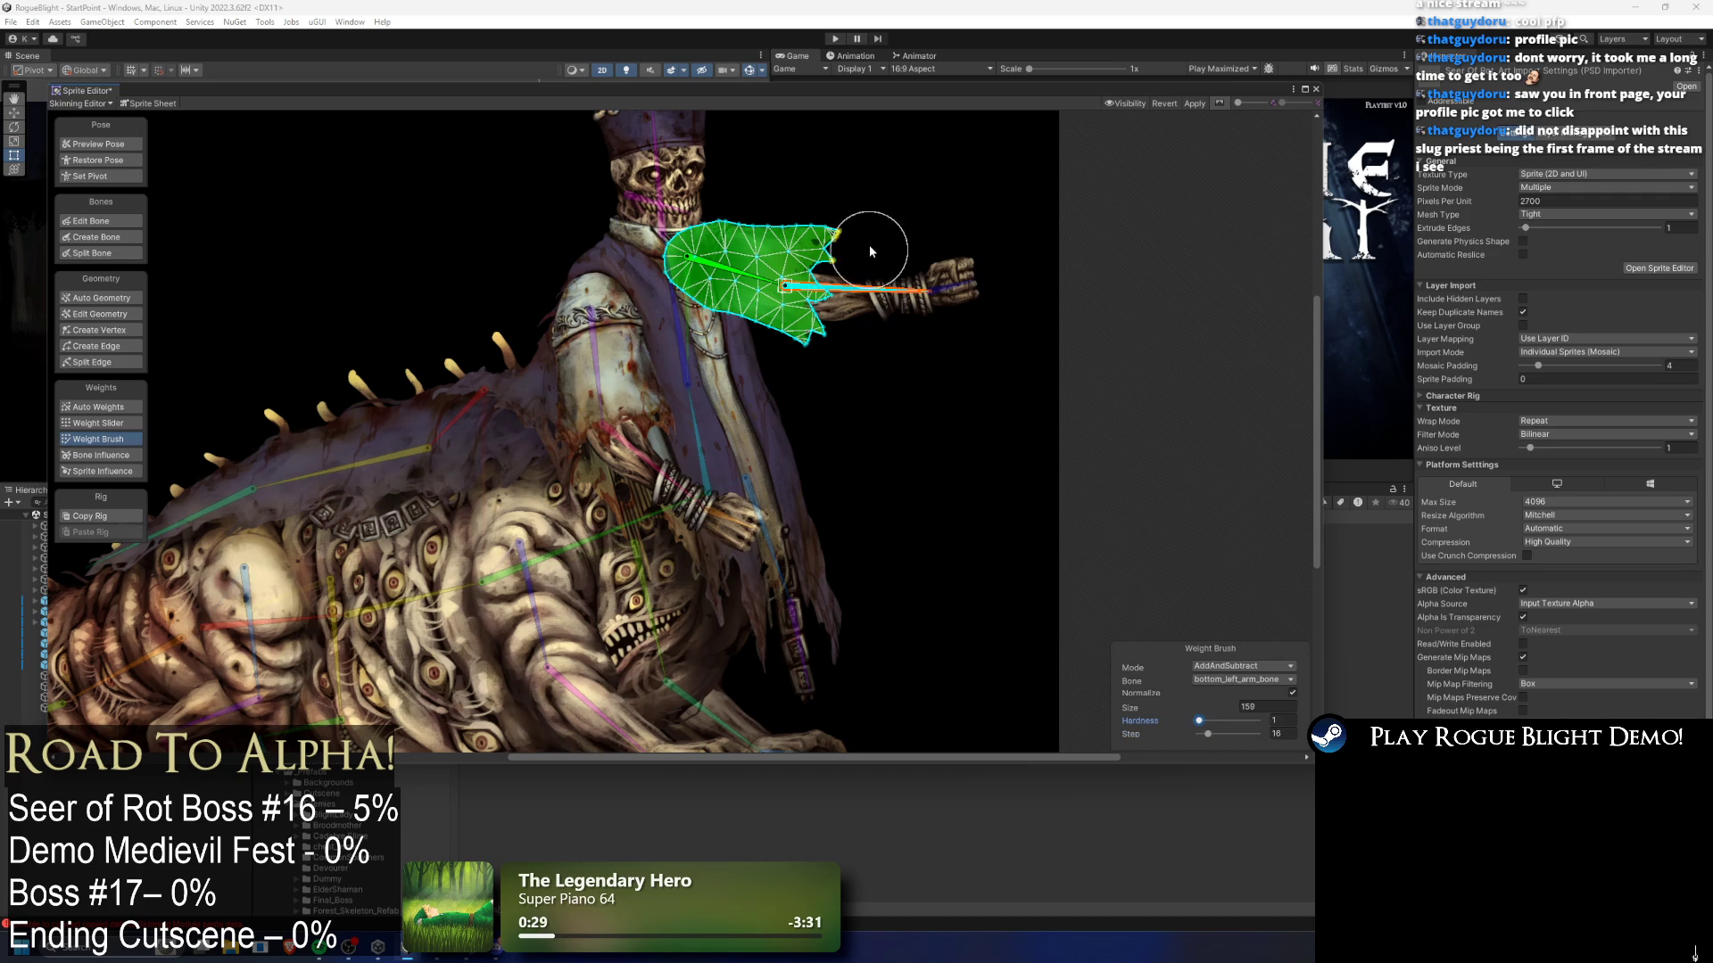
mouse_move(904, 287)
mouse_down()
mouse_move(874, 206)
mouse_move(968, 286)
mouse_up()
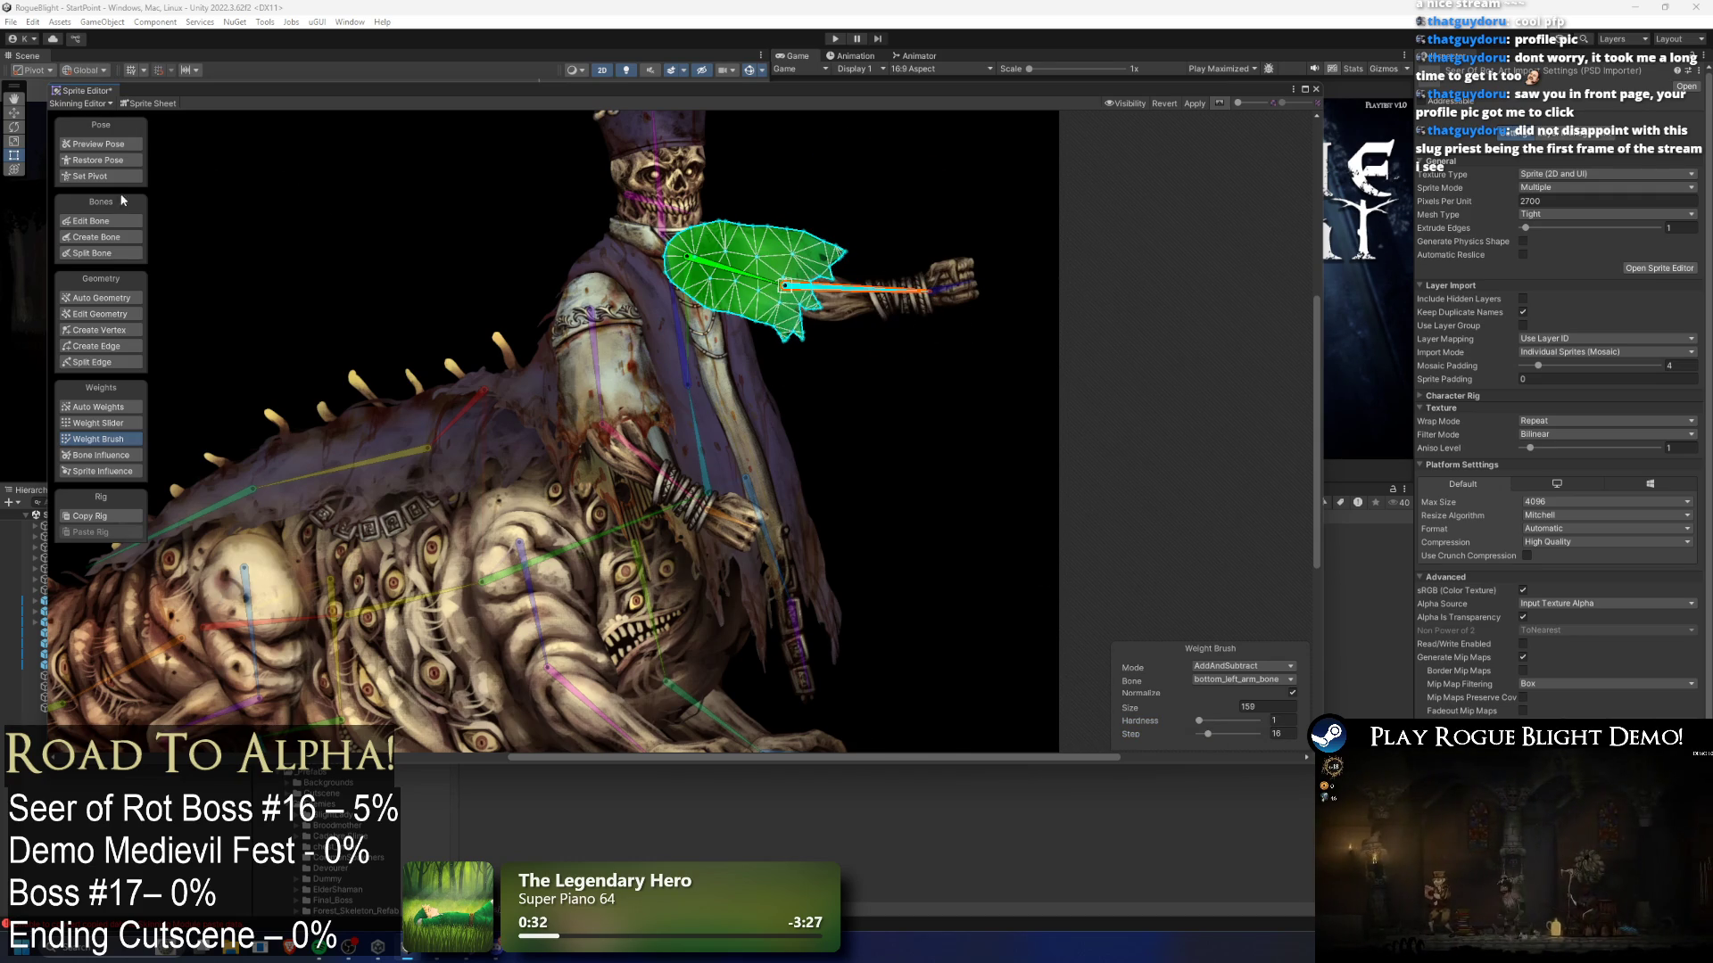
- Test-swing the upper arm and forearm in Preview Pose, undo both, and close the Sprite Editor
click(98, 144)
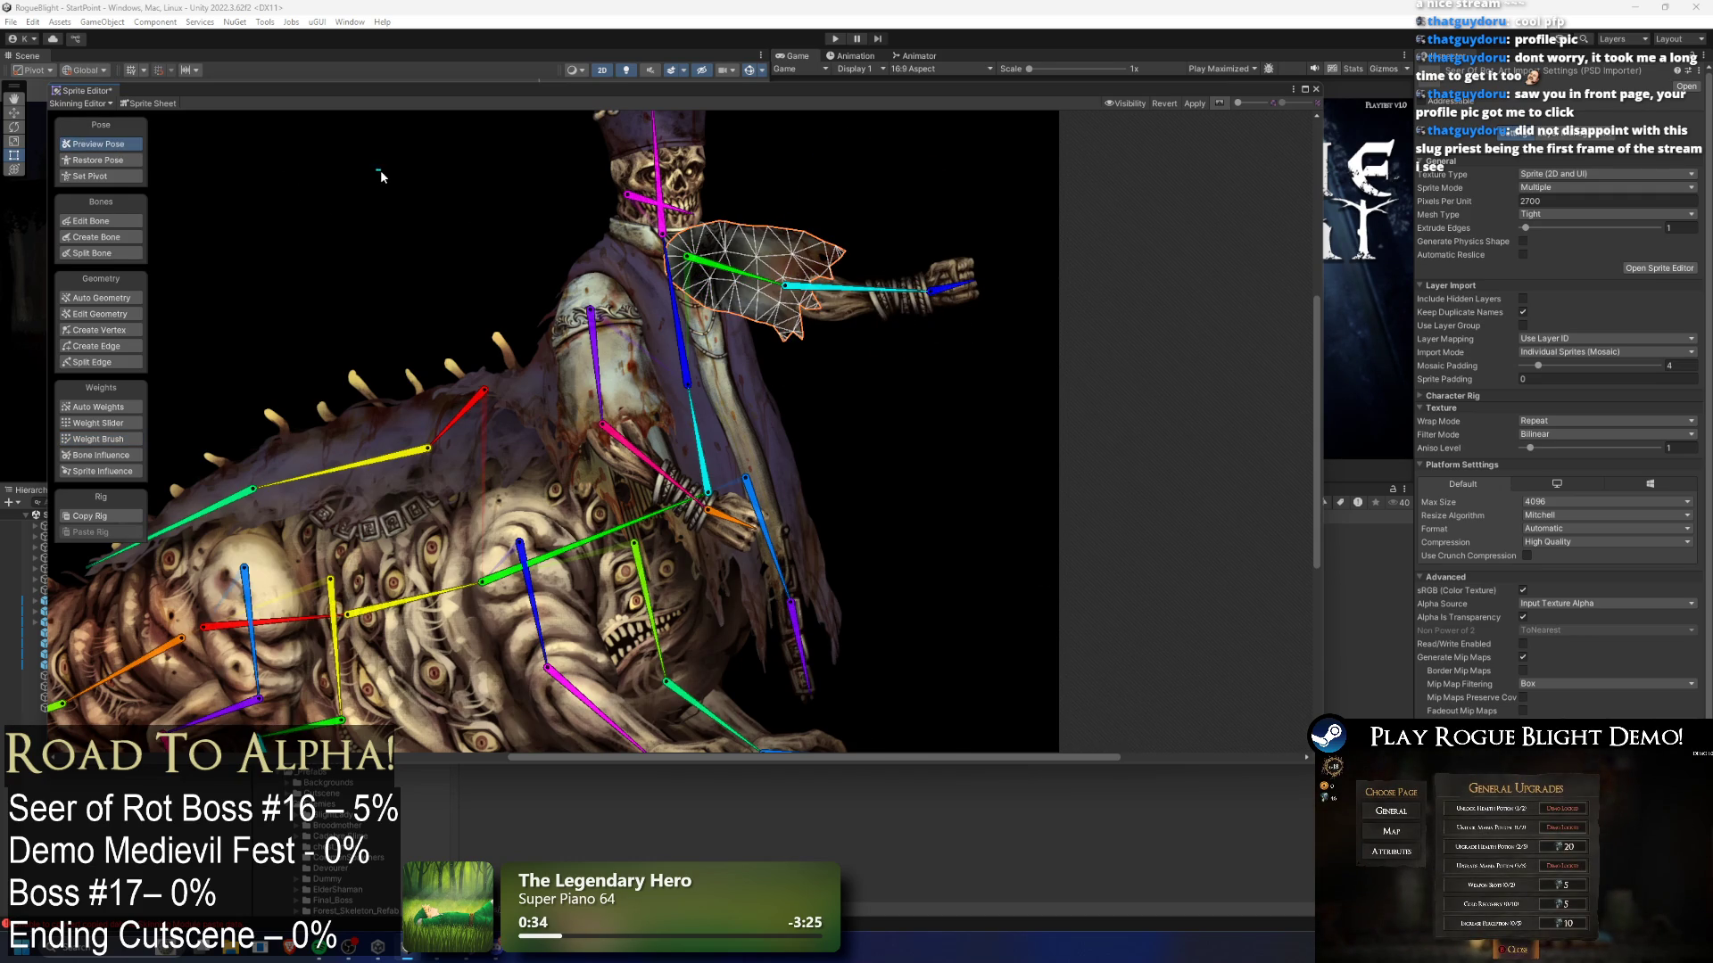
drag(740, 273, 730, 350)
key(ctrl+z)
mouse_move(851, 326)
mouse_down()
mouse_move(892, 281)
mouse_move(871, 318)
mouse_move(875, 260)
mouse_up()
key(ctrl+z)
scroll(778, 307, down, 5)
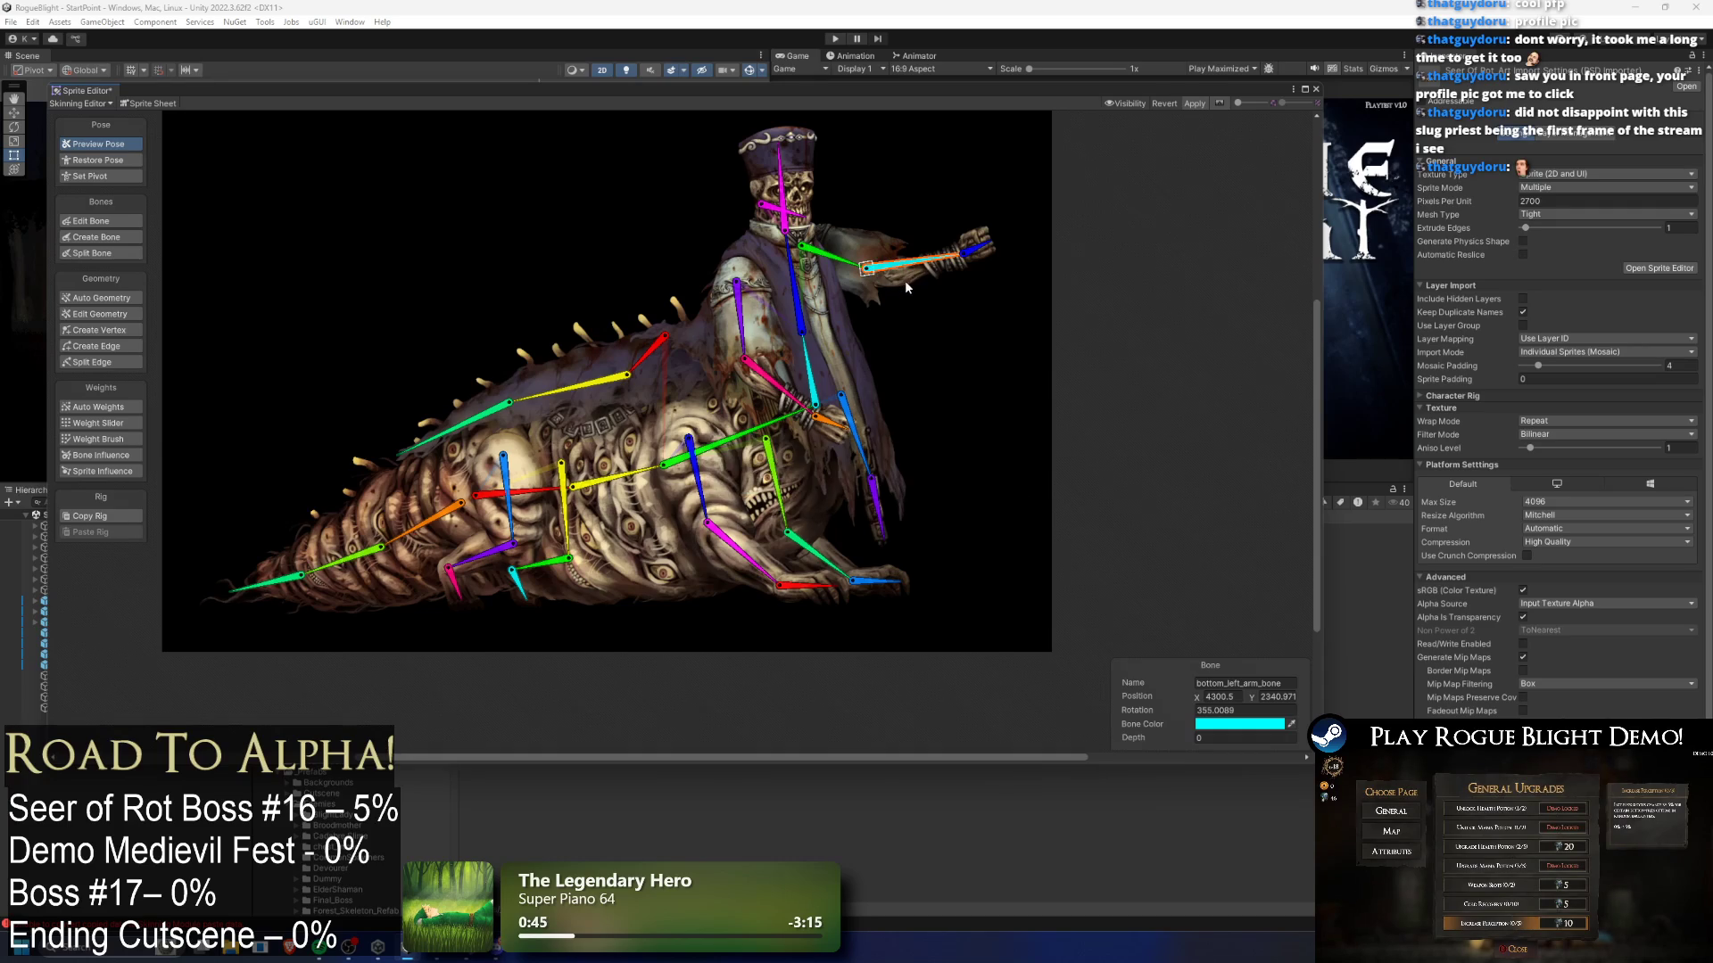
click(1316, 89)
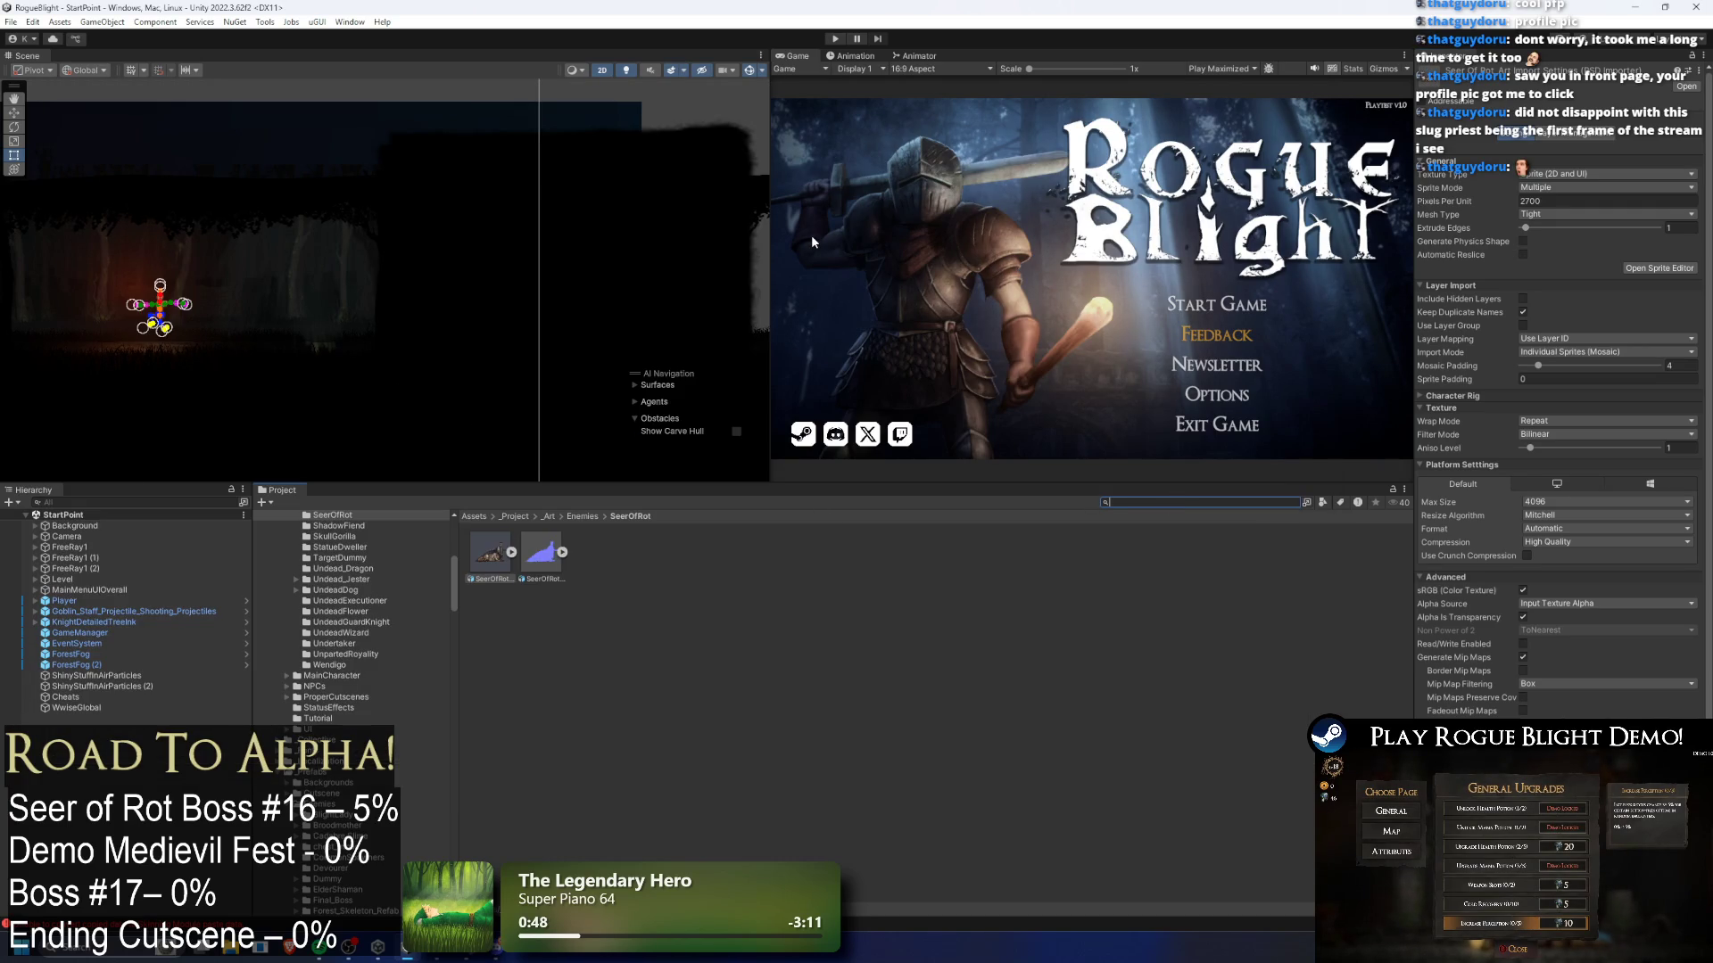
- Open CombatScene3 and select all the Seer of Rot body parts
text(c)
text(ombat 3)
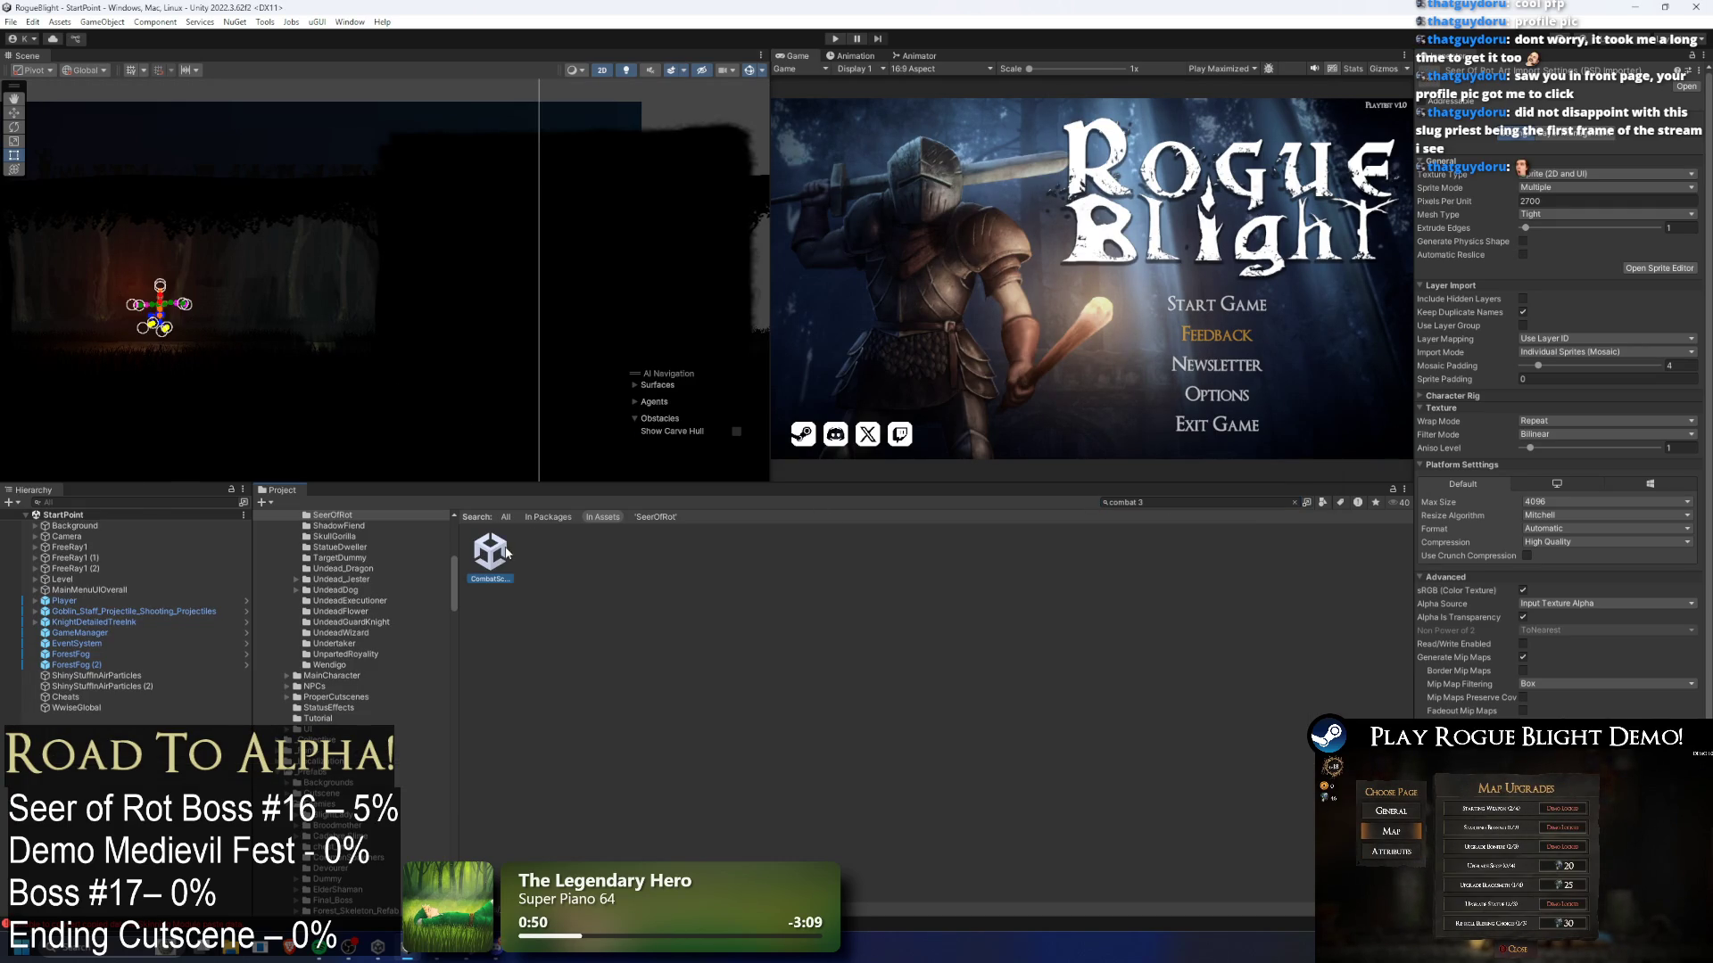
click(490, 553)
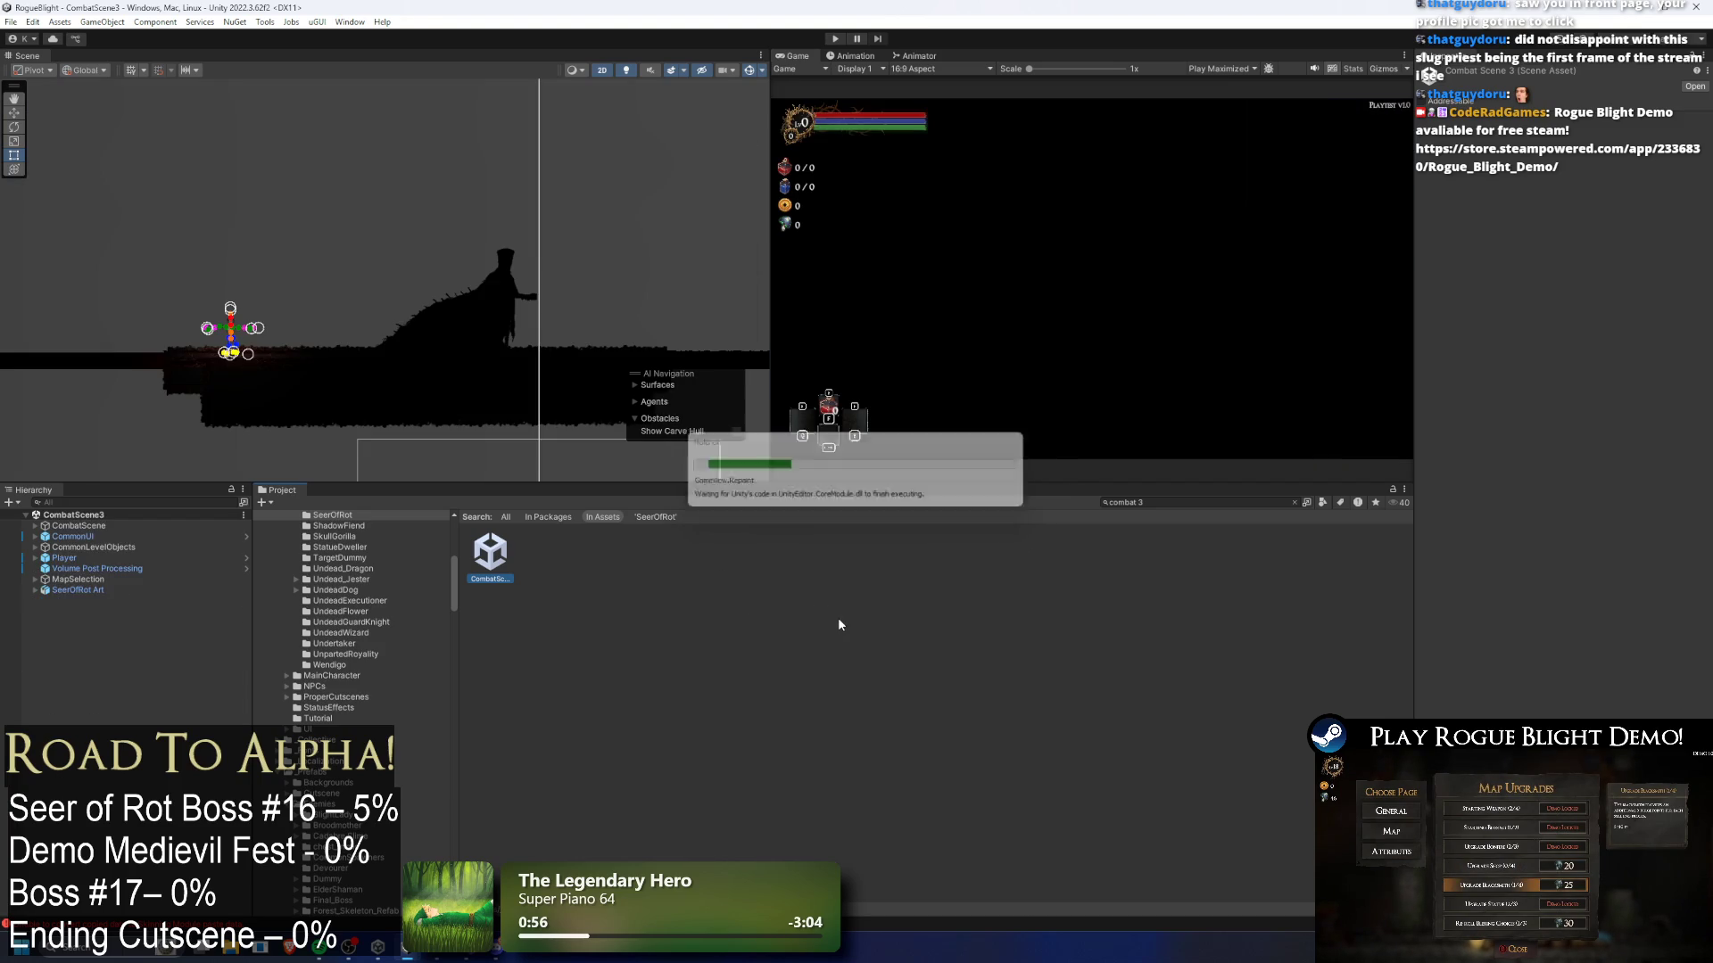
click(467, 303)
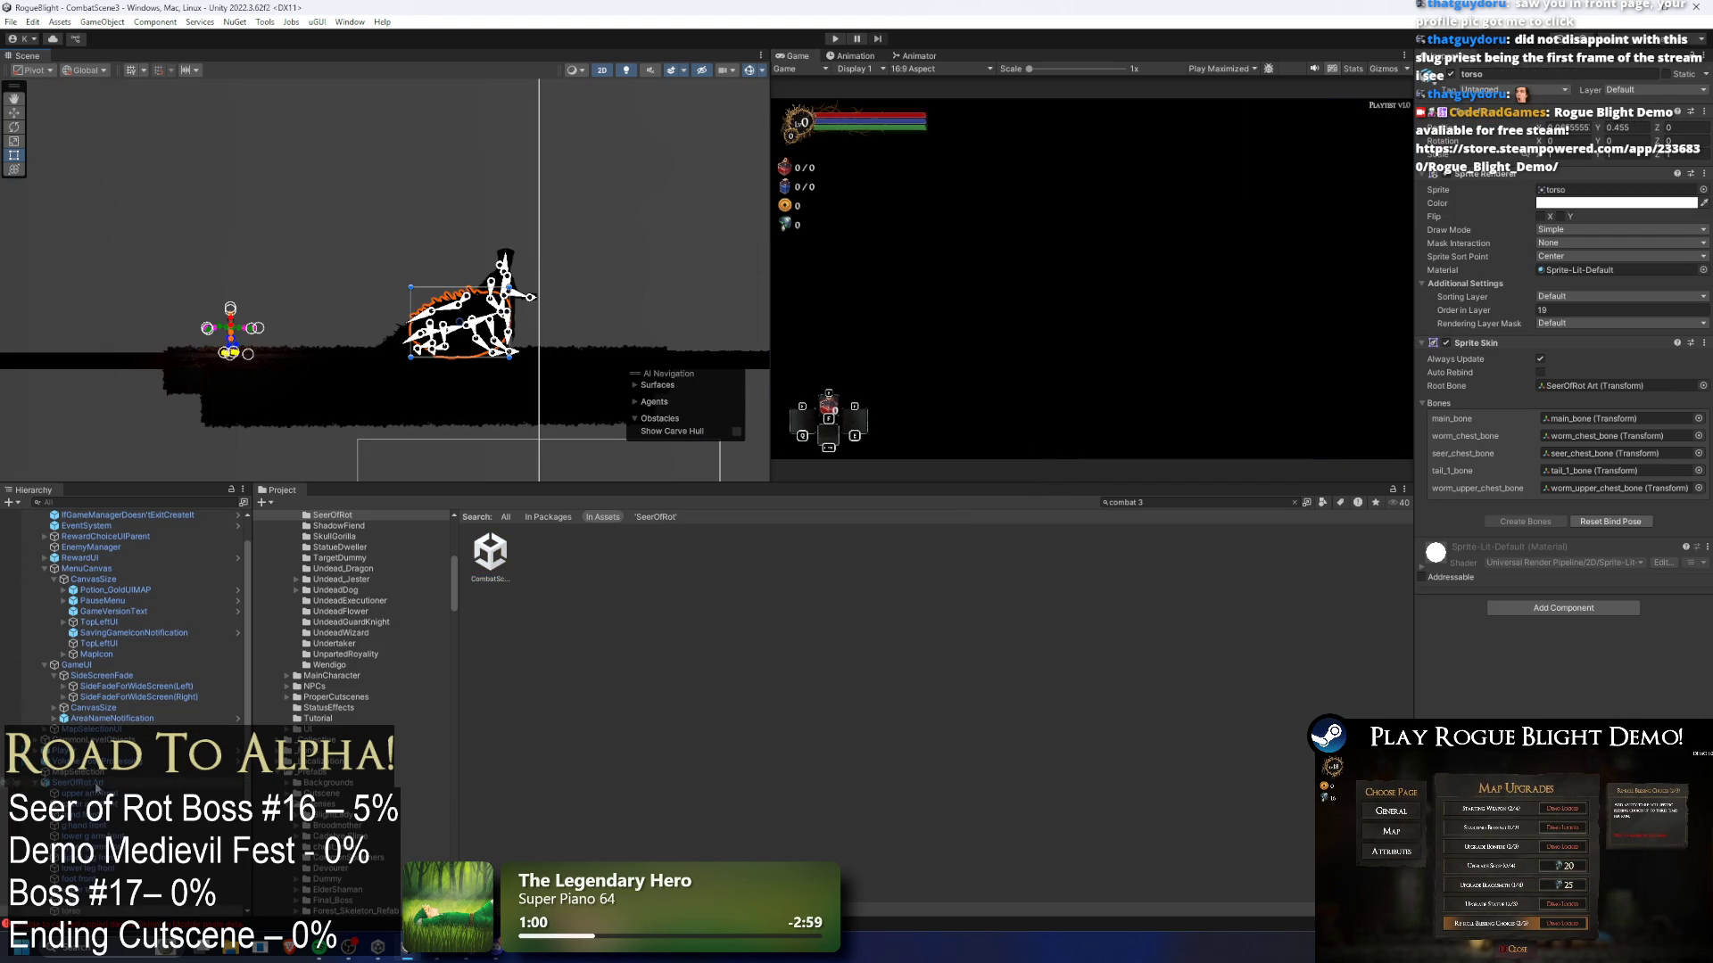
click(89, 793)
scroll(100, 848, down, 5)
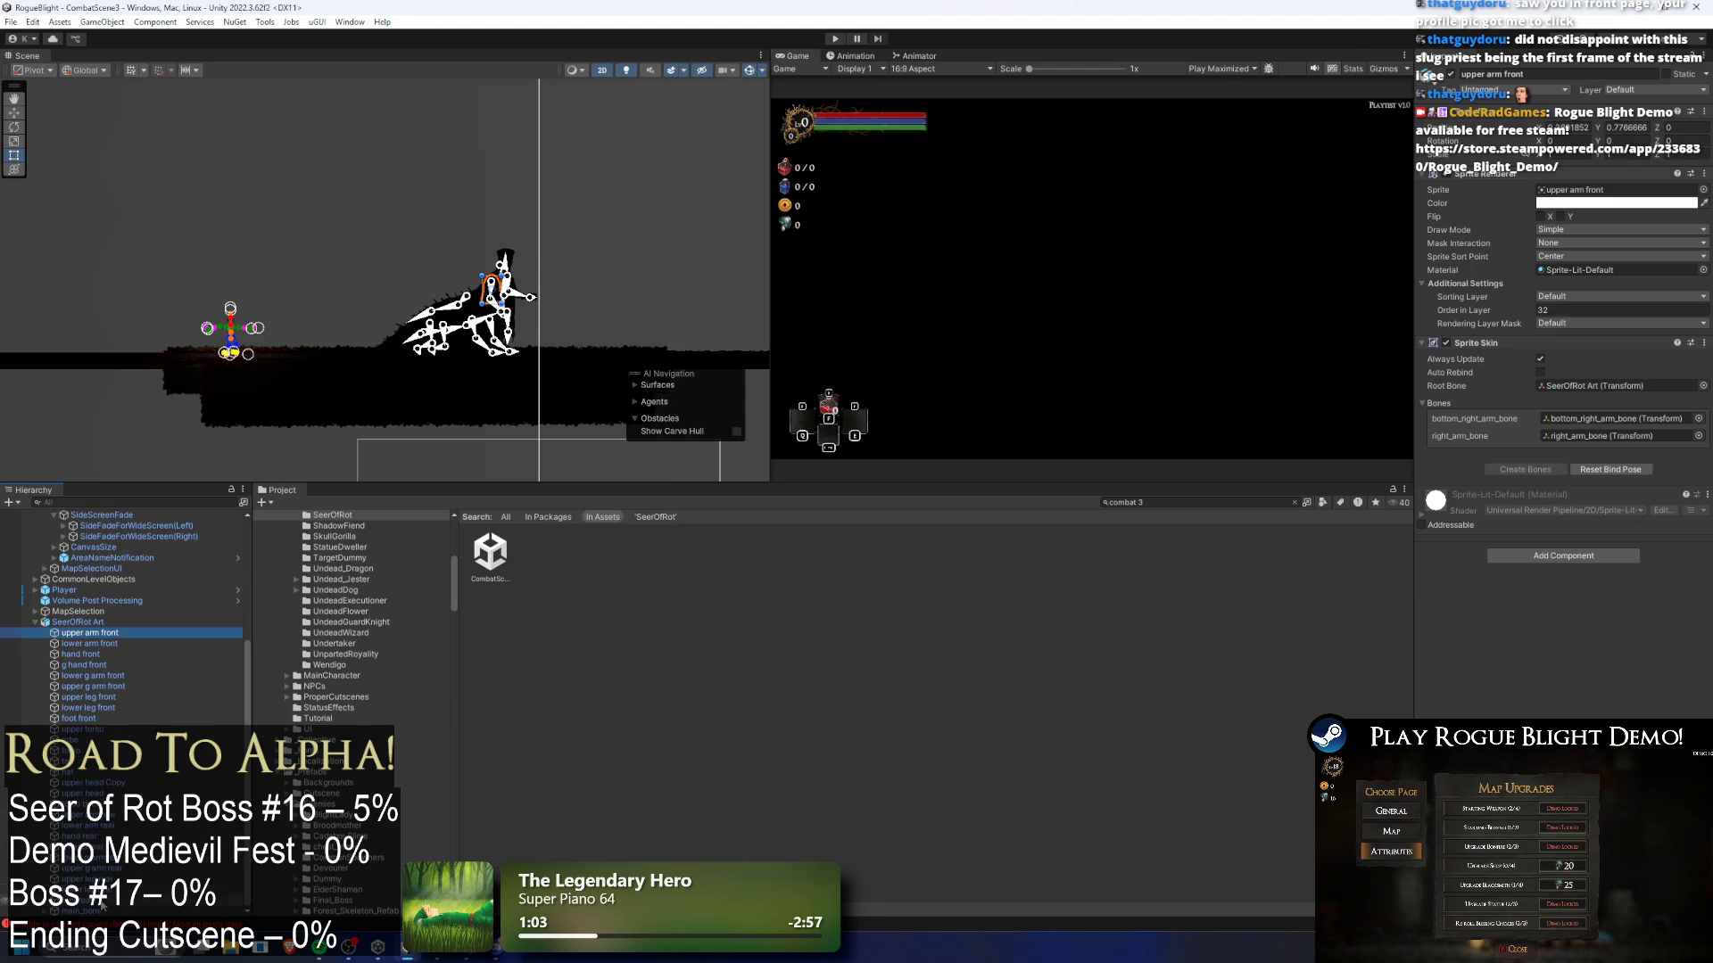
shift+click(105, 902)
- Assign SeerOfRotMaterial to the selected body parts
click(1702, 270)
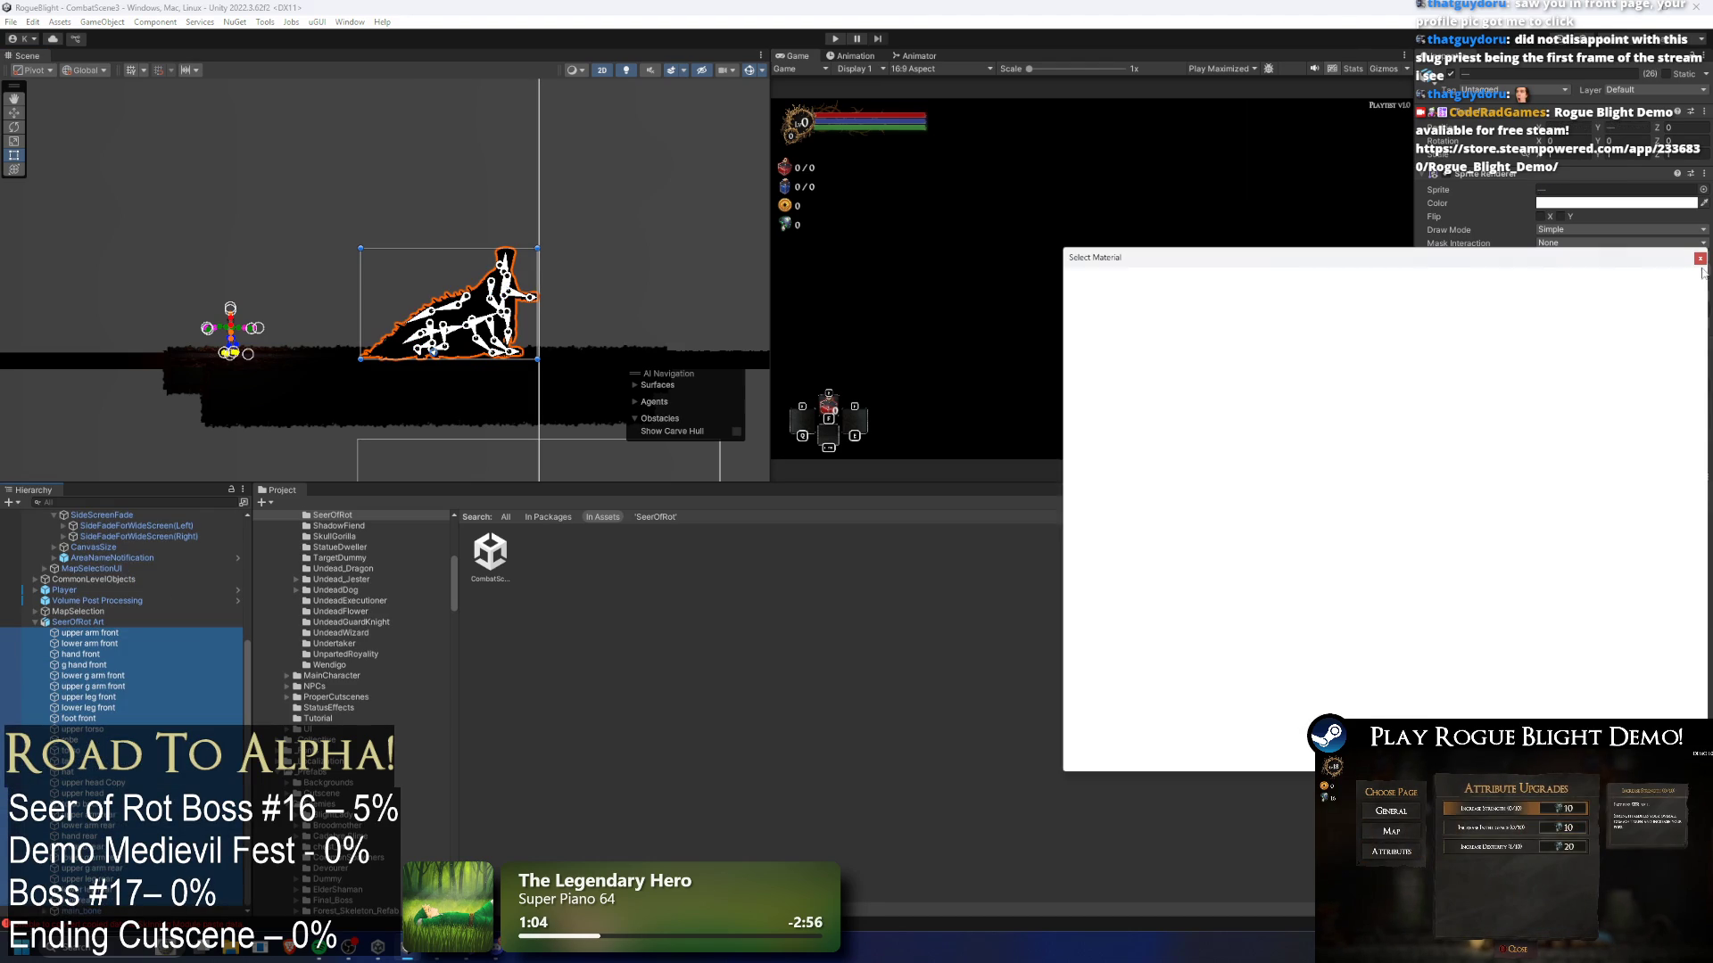
text(seer)
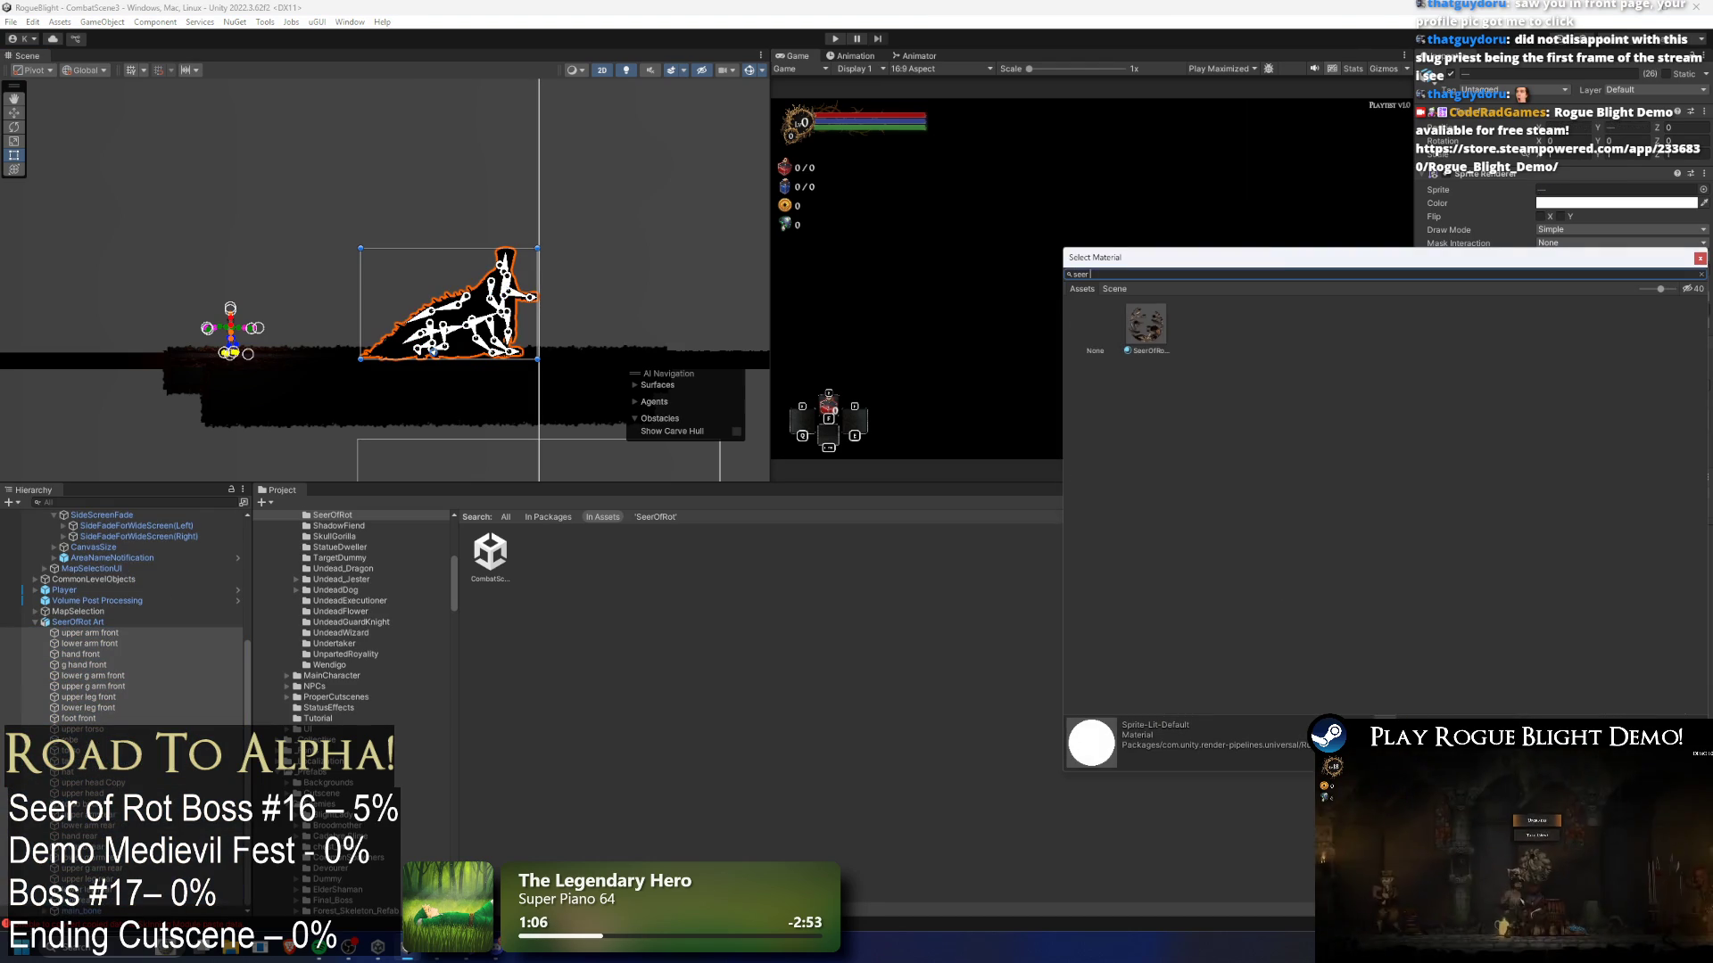
double_click(1159, 325)
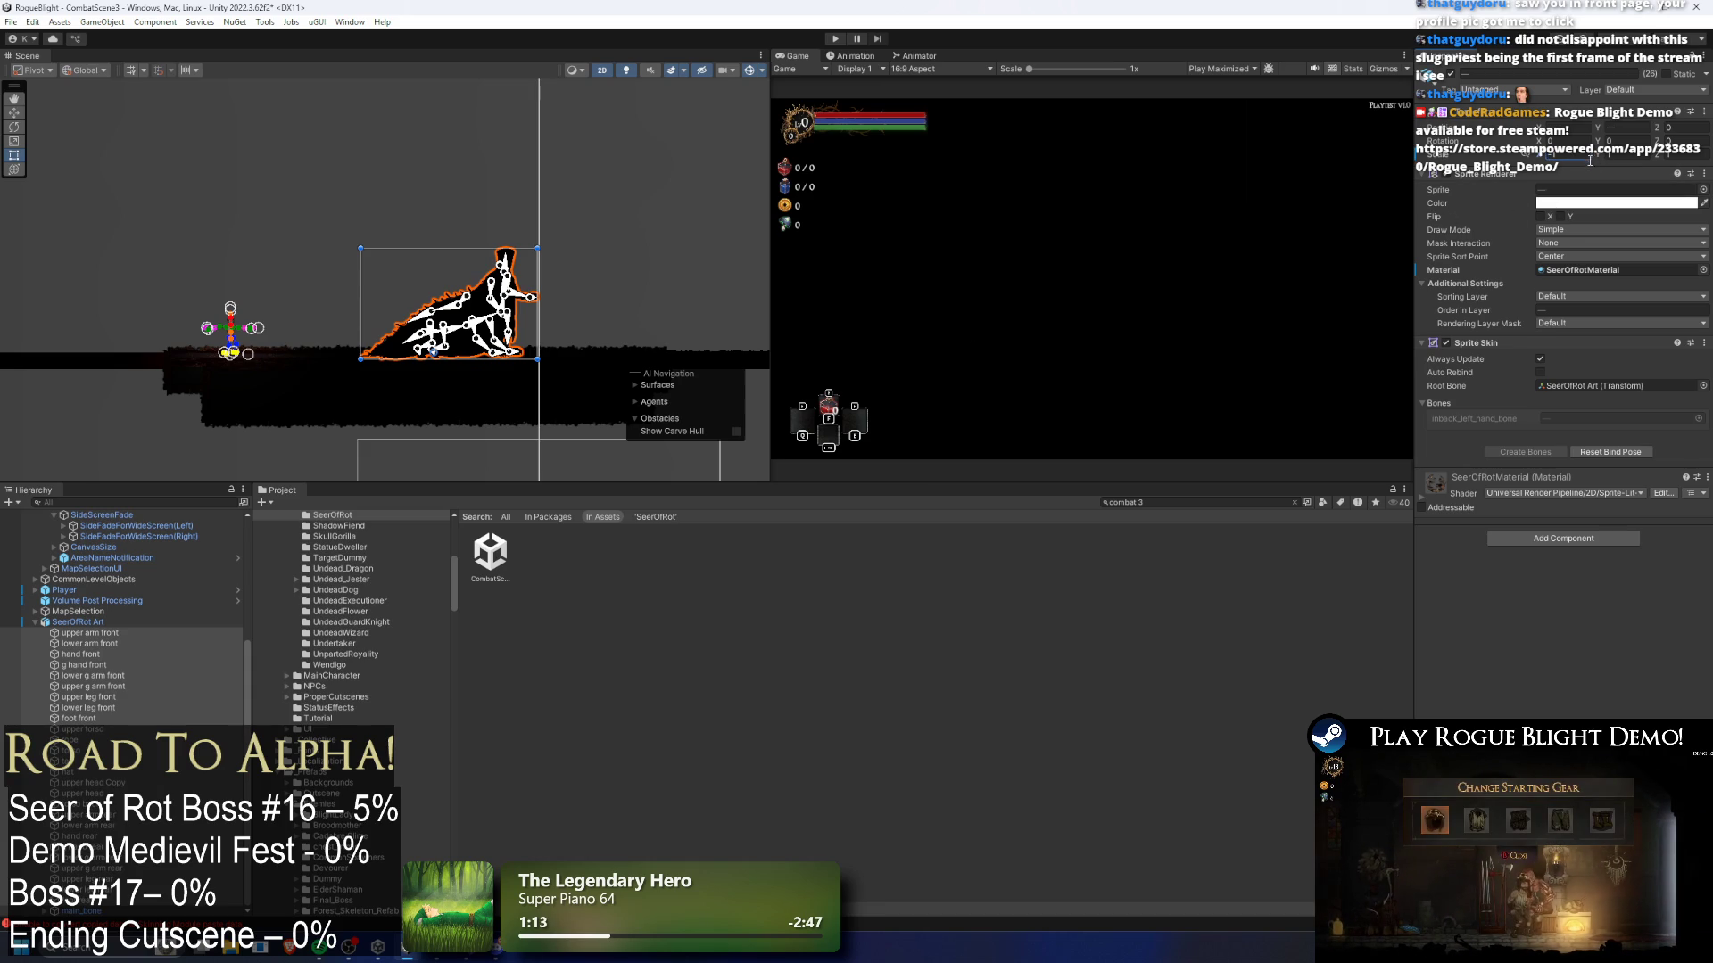
click(131, 621)
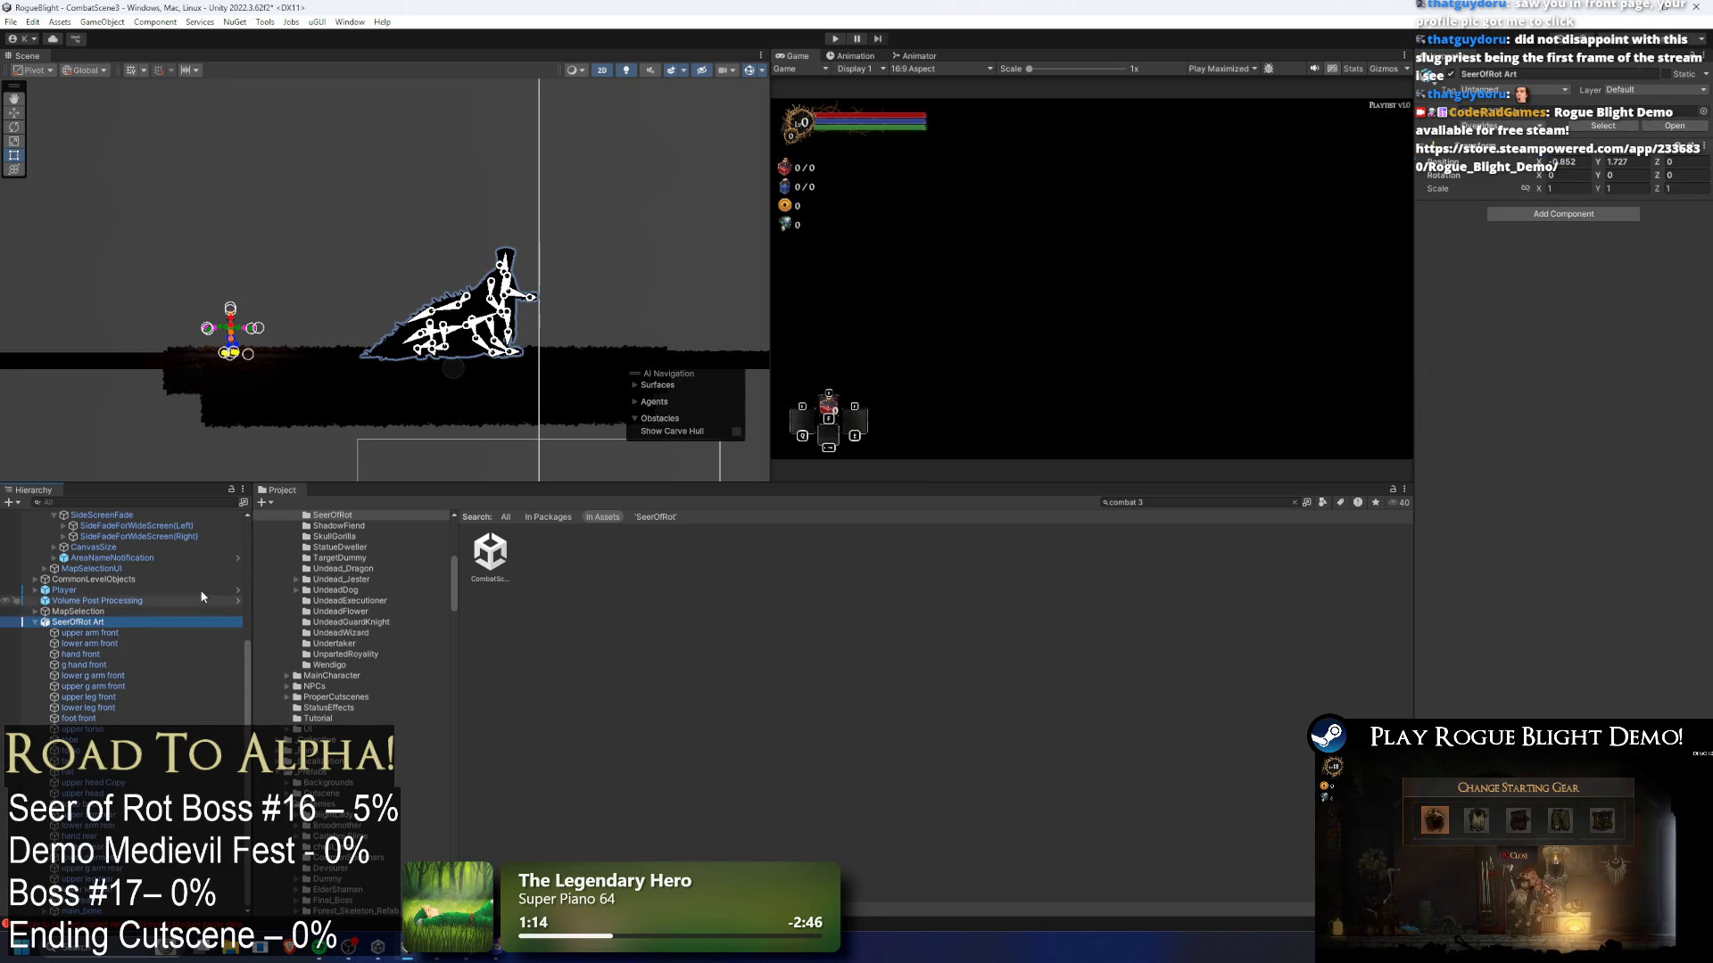
- Flip SeerOfRot Art with Scale X -1, move it left, and enter Play mode
click(1568, 187)
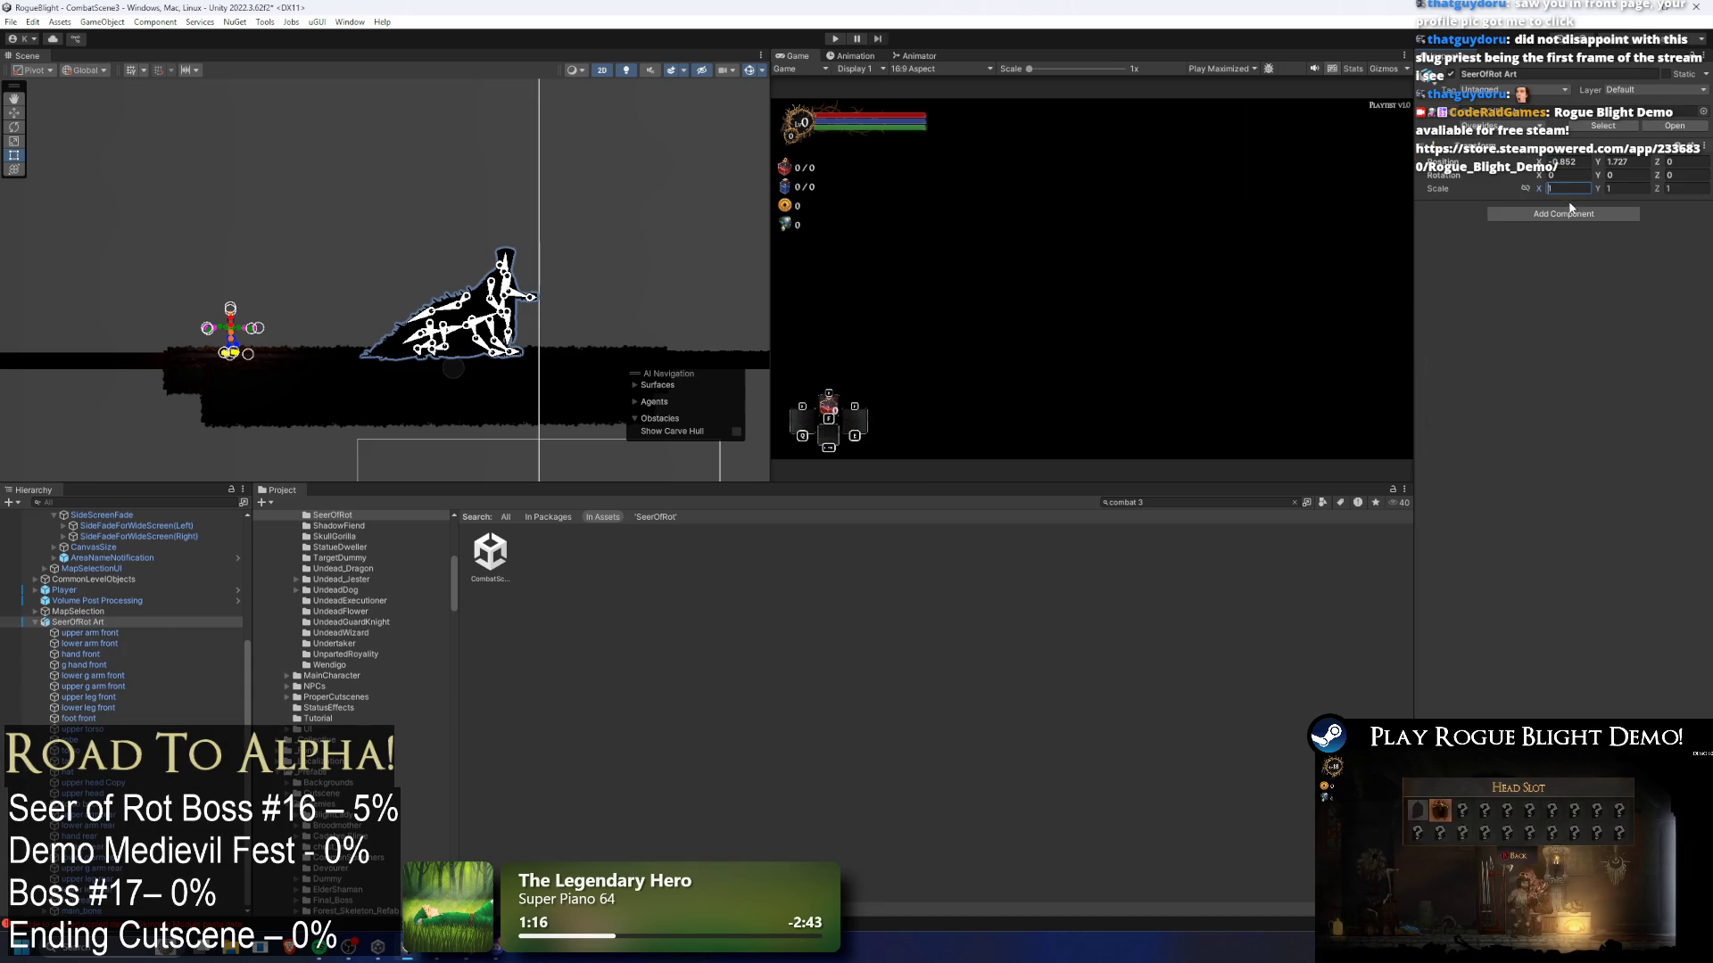
text(-1)
click(83, 622)
key(w)
drag(511, 370, 422, 373)
click(835, 39)
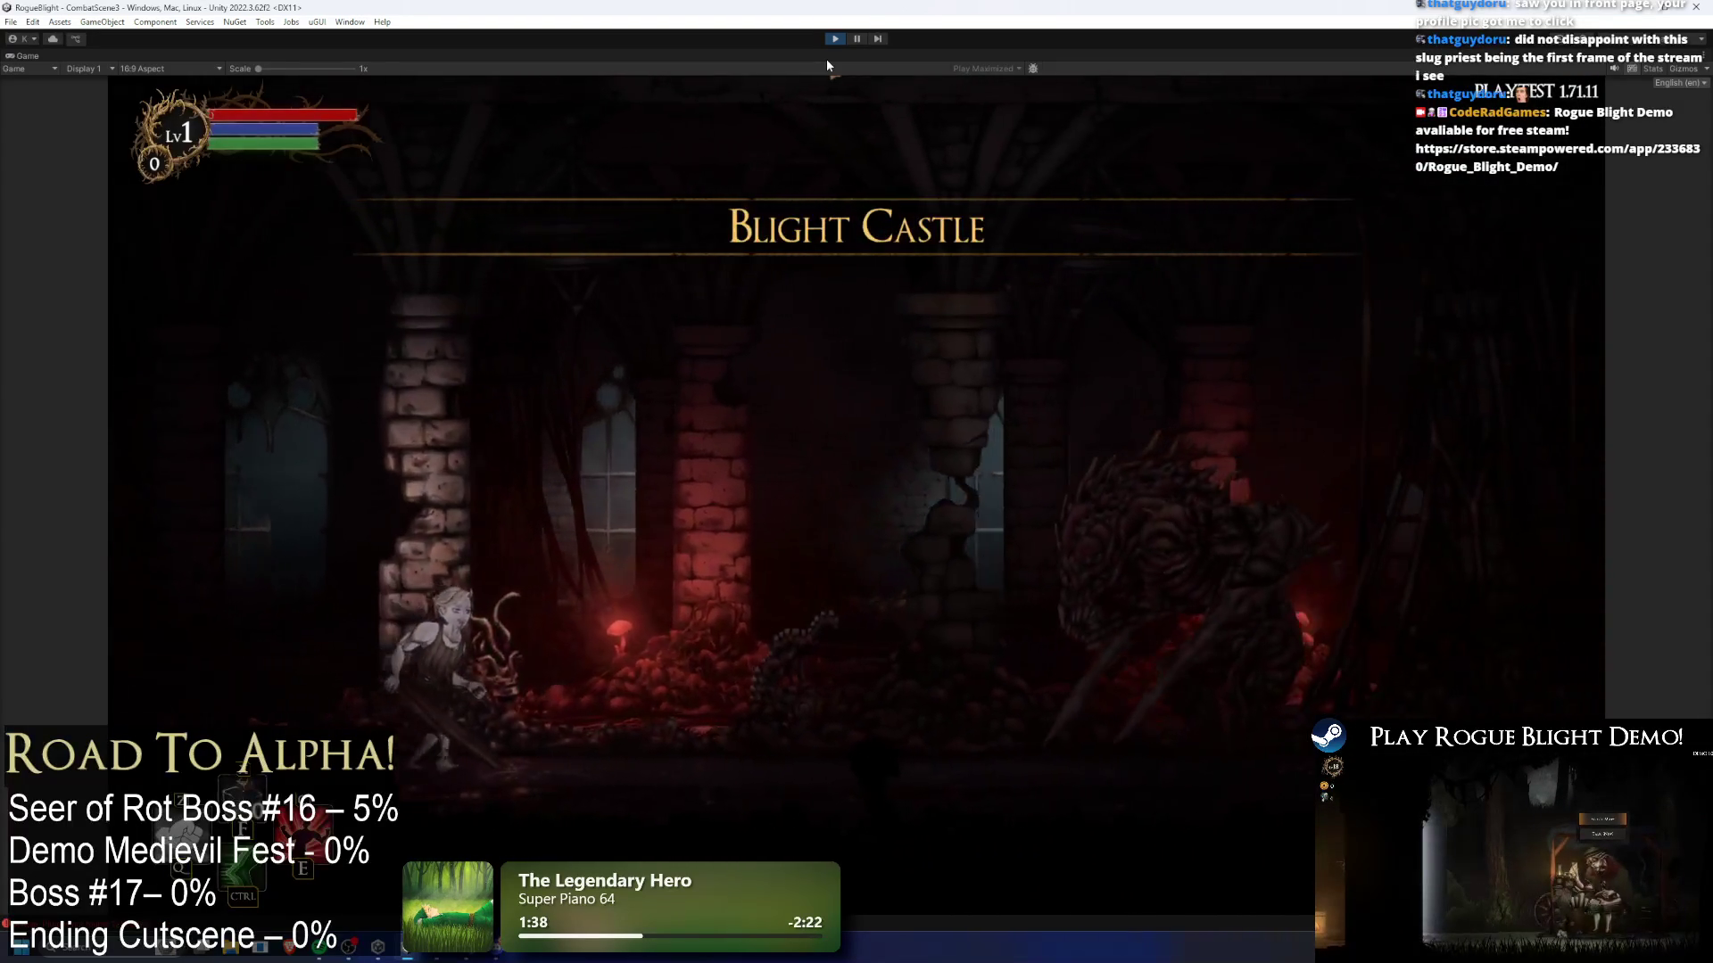
- Move all Seer of Rot body parts to the EnemyBack1 sorting layer, then stop playing
key(a)
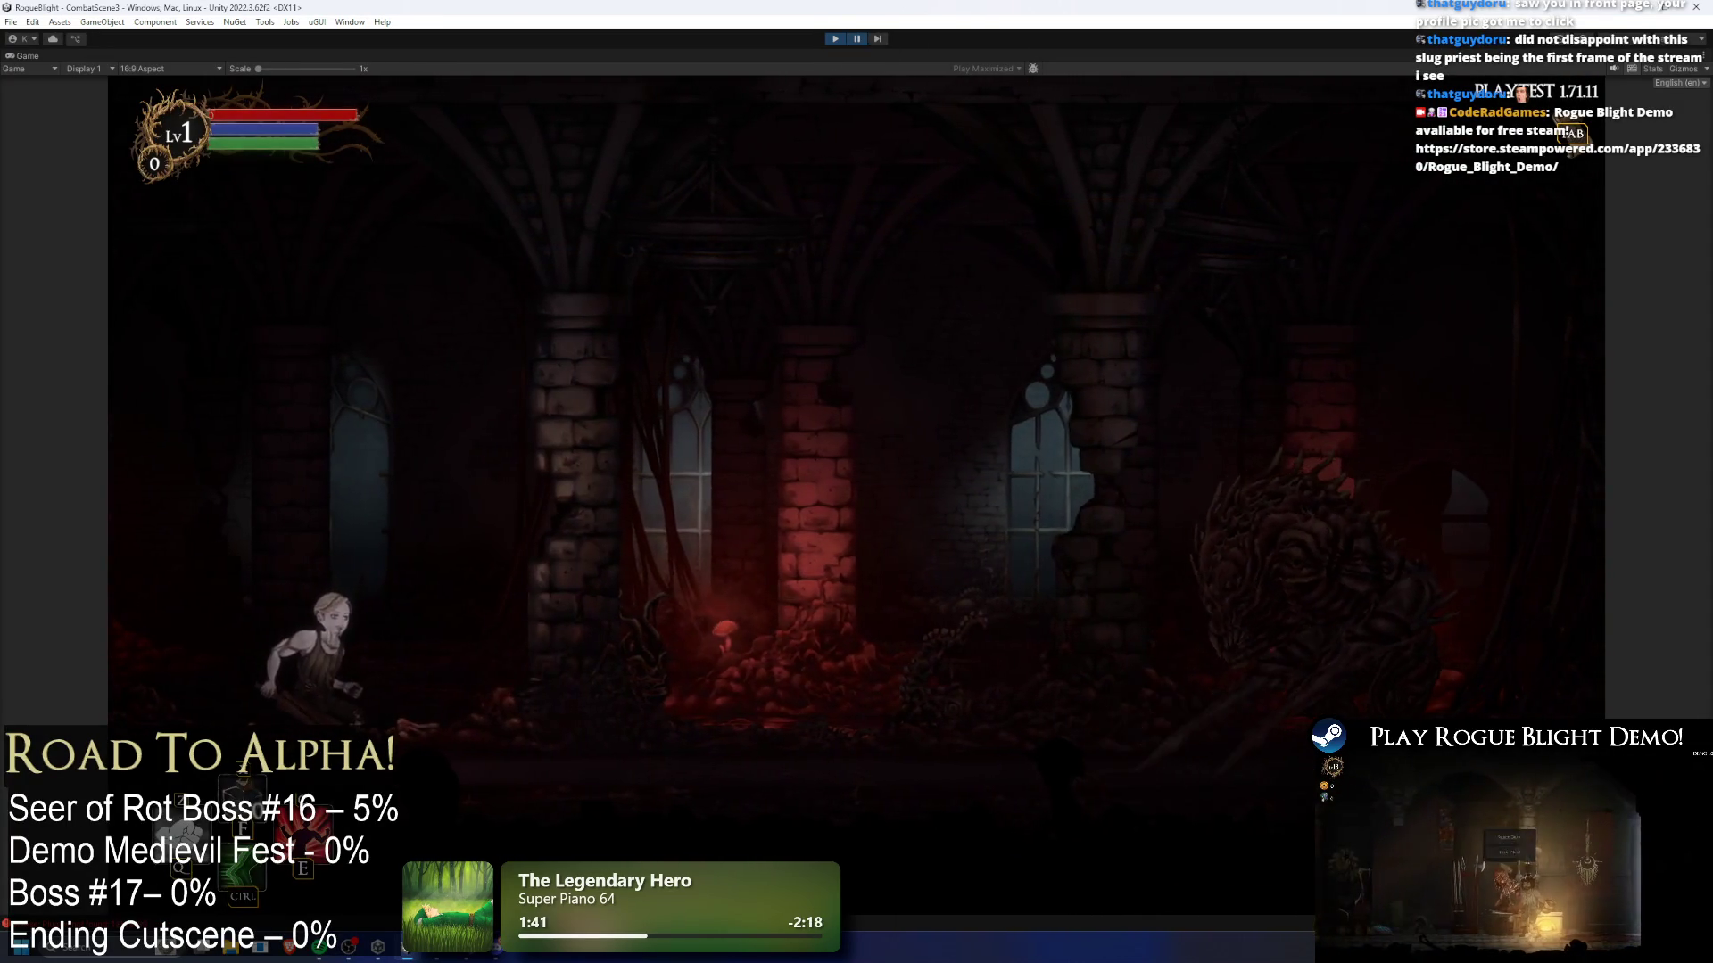
key(ctrl+shift+p)
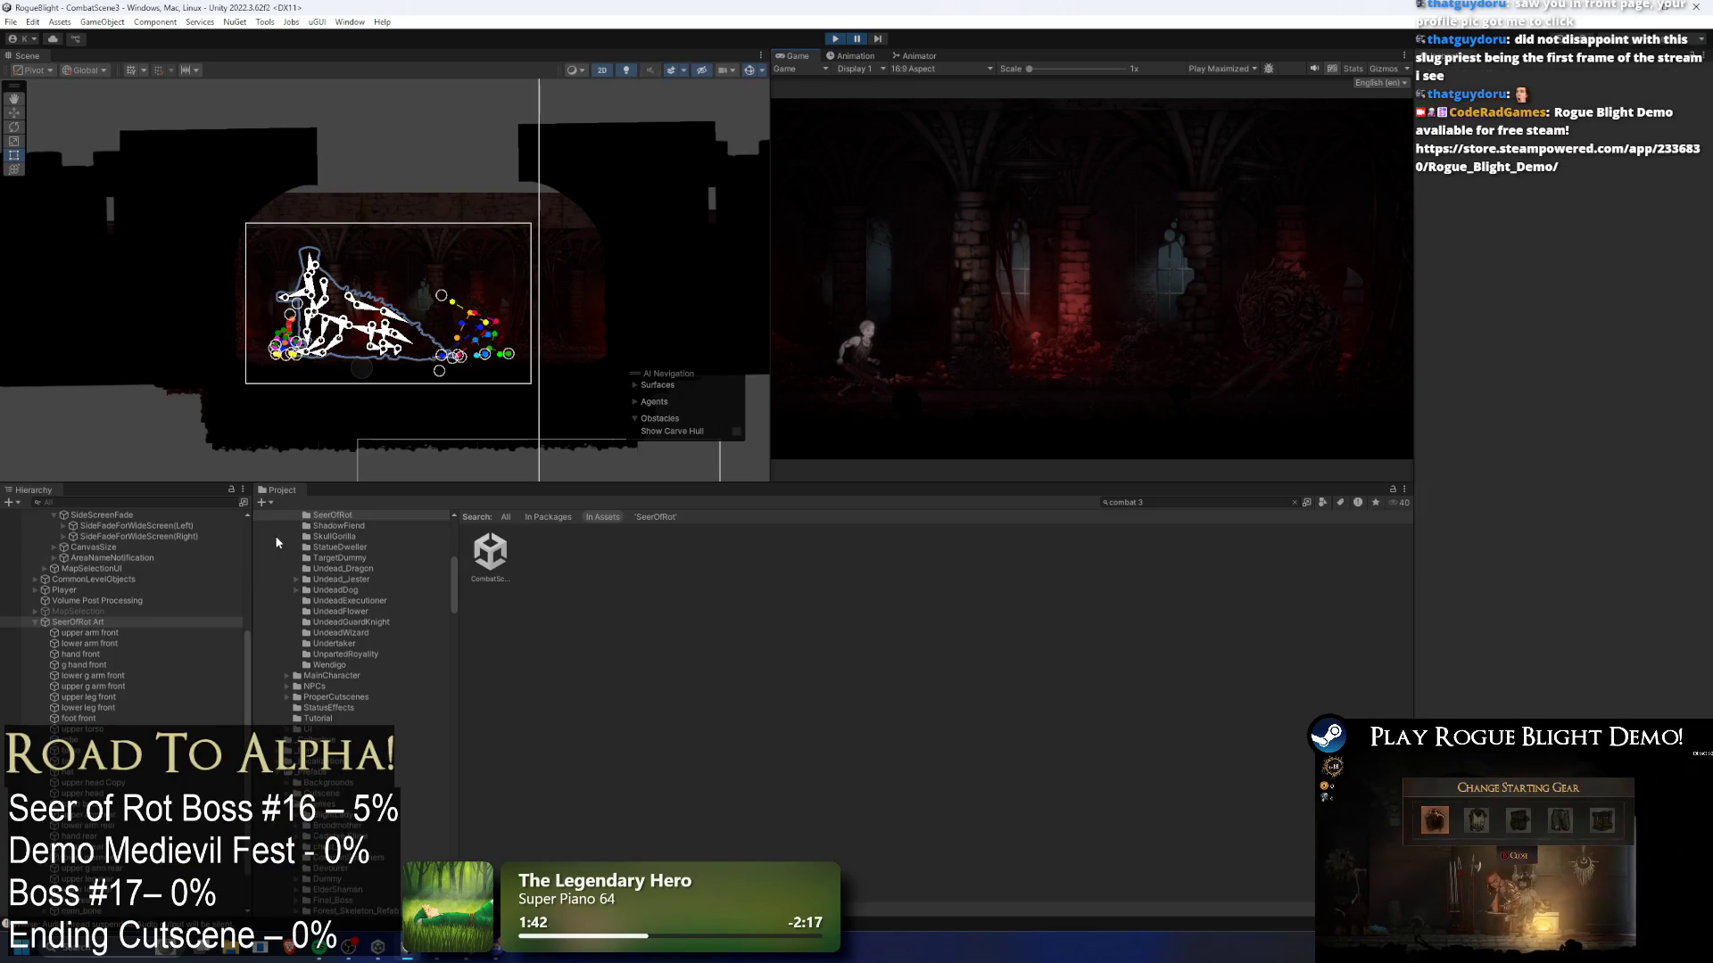
click(107, 635)
scroll(212, 612, down, 2)
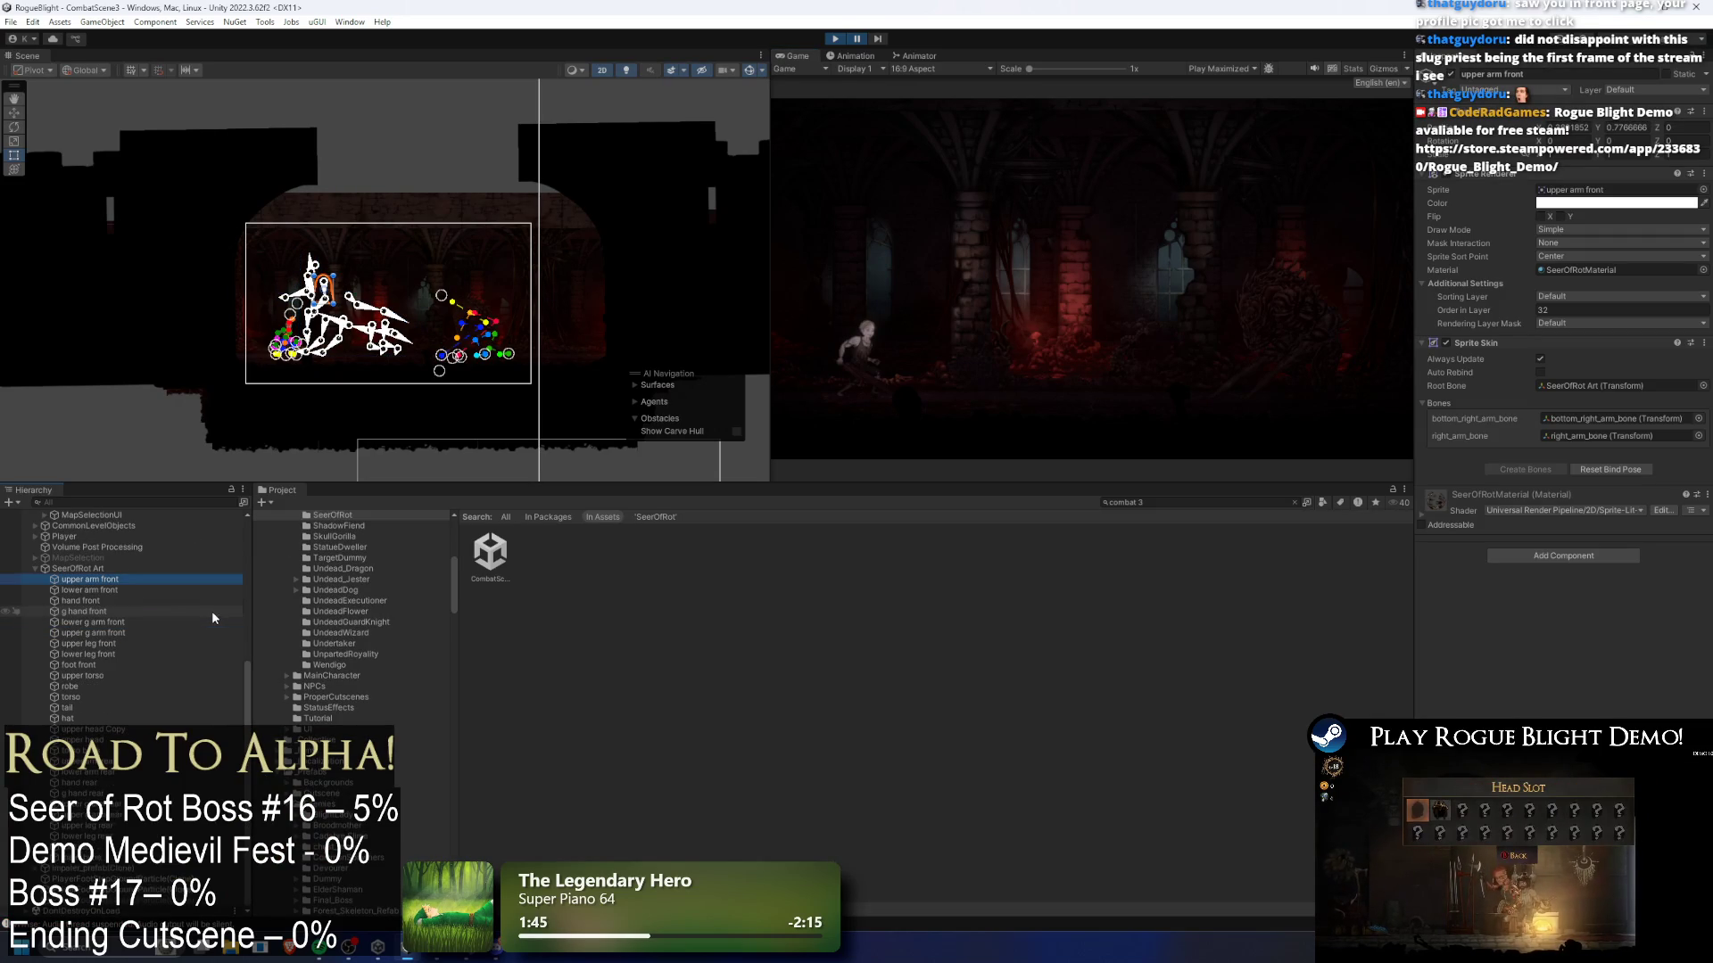
shift+click(89, 857)
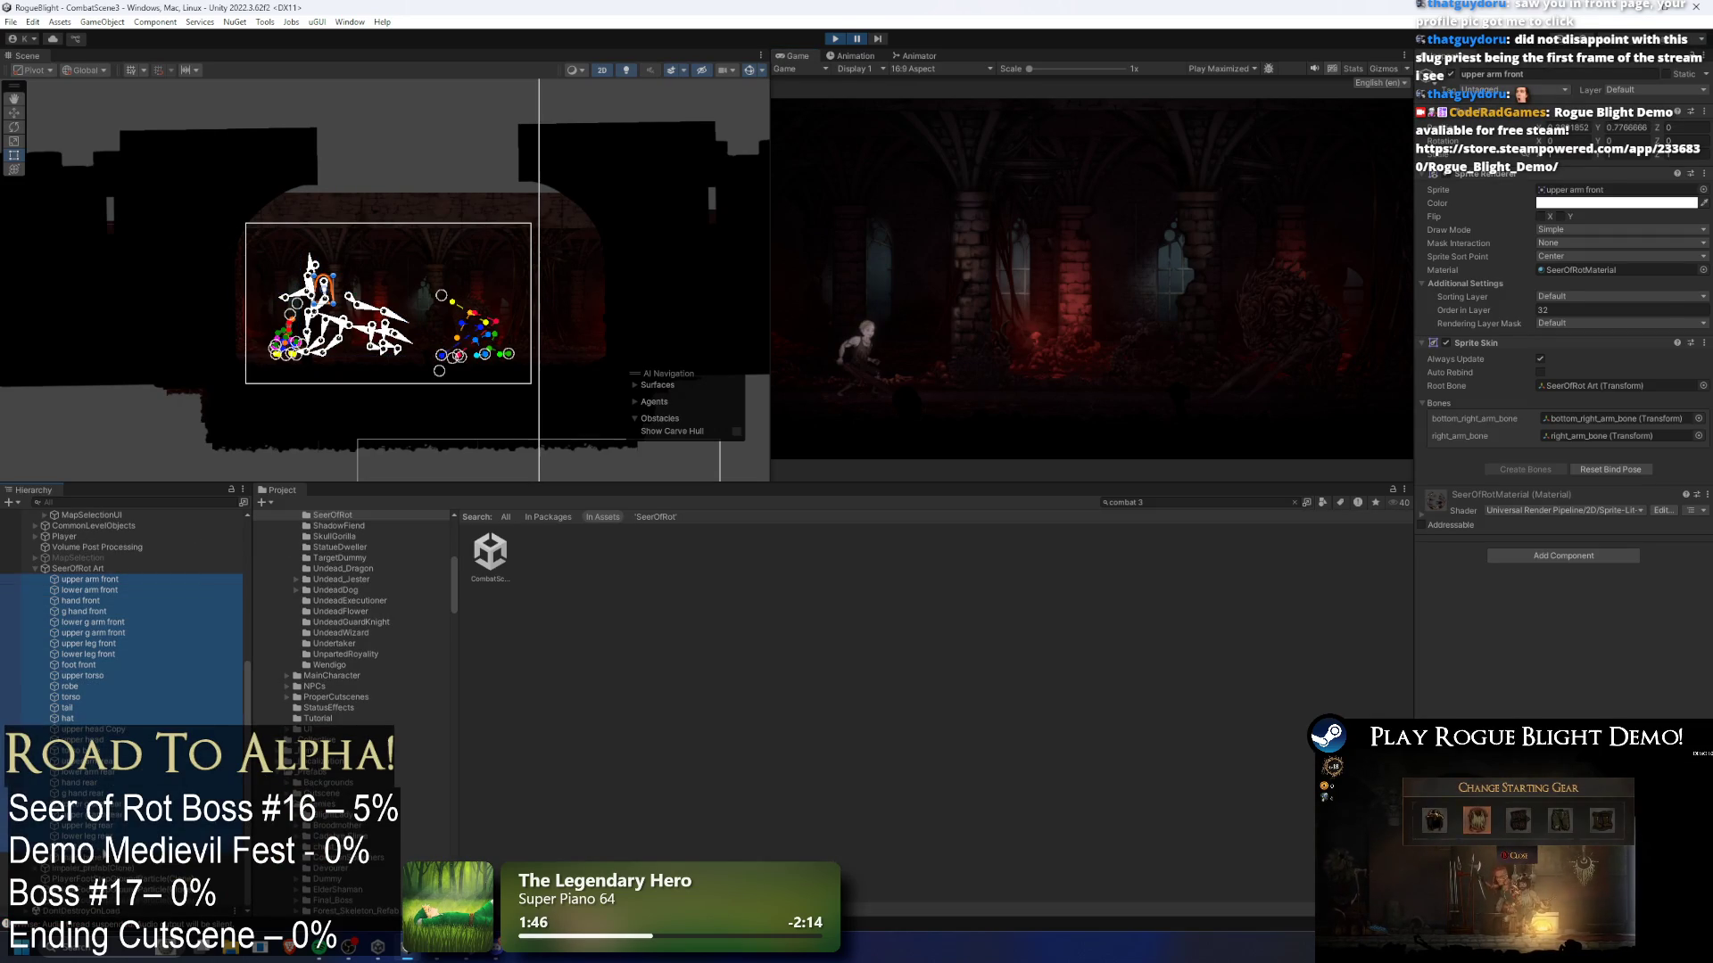
click(1576, 296)
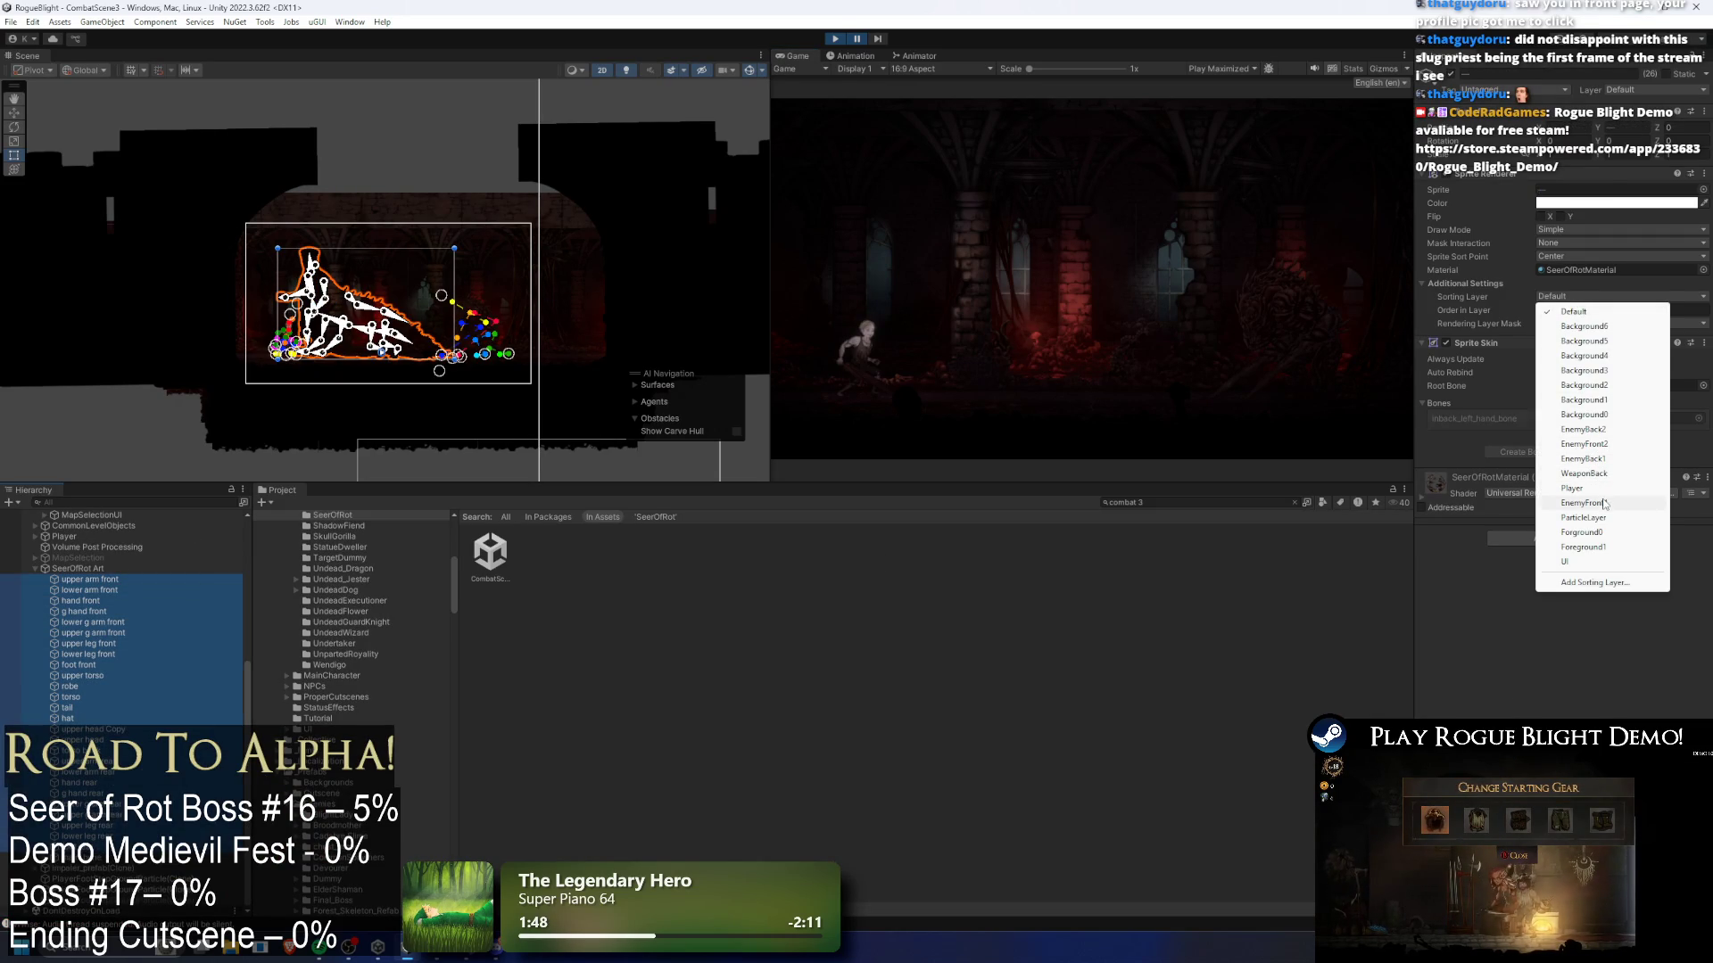
click(1602, 459)
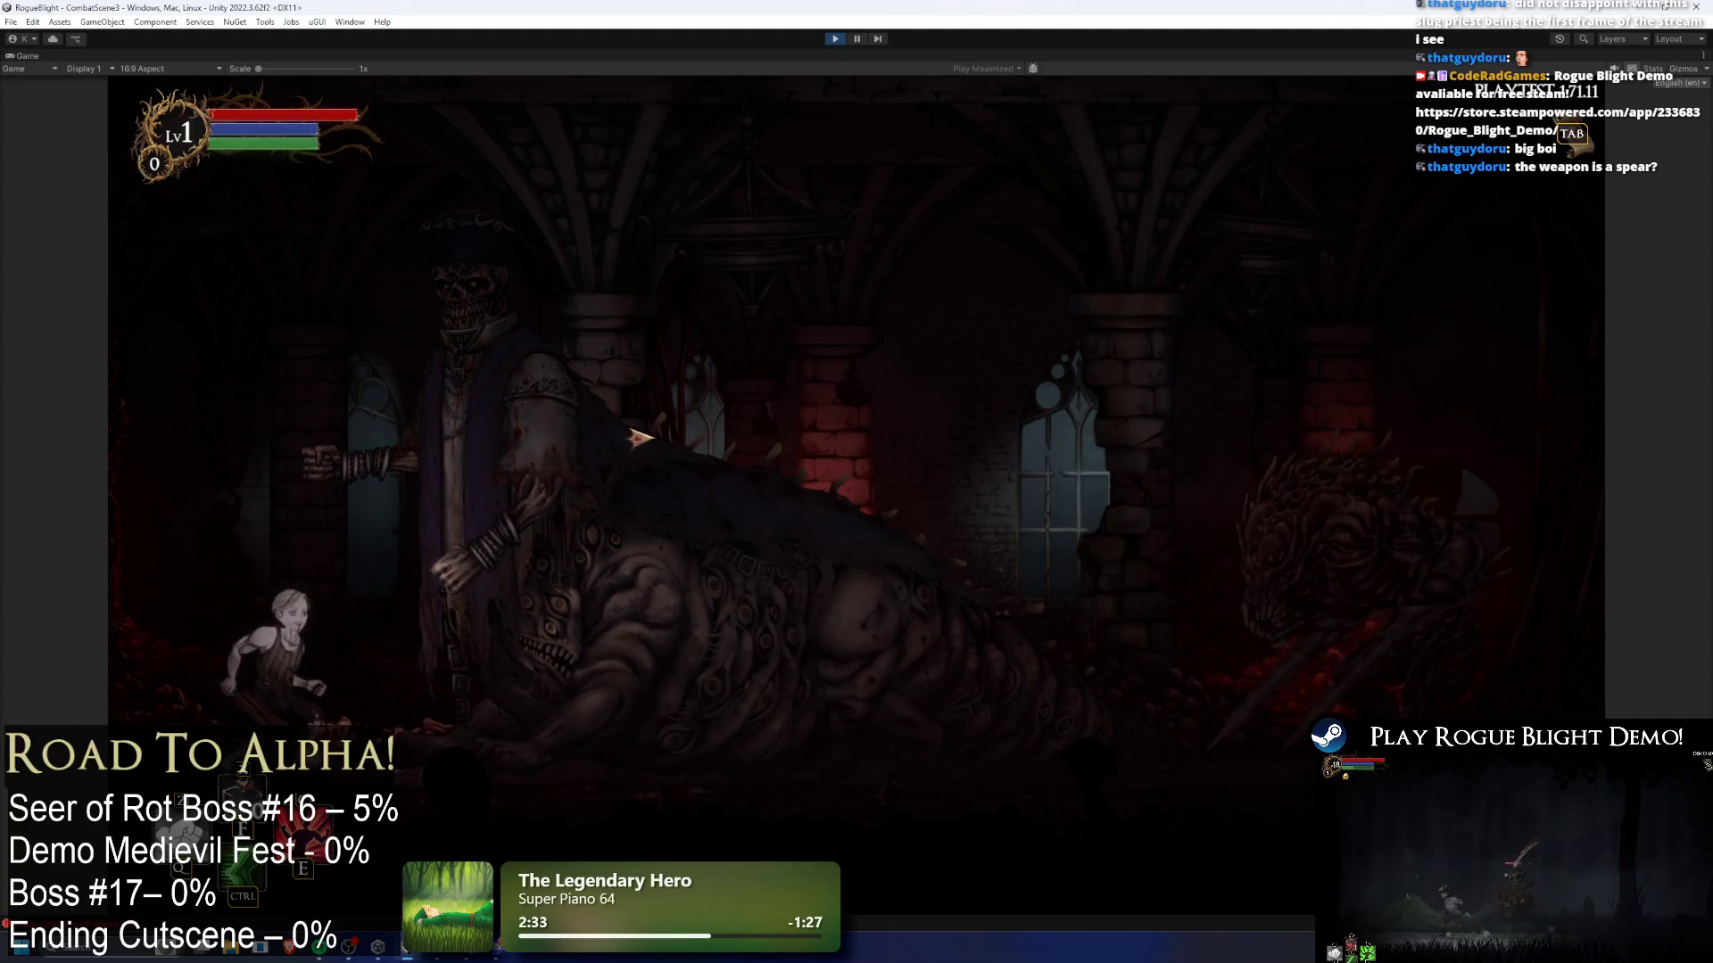
key(ctrl+p)
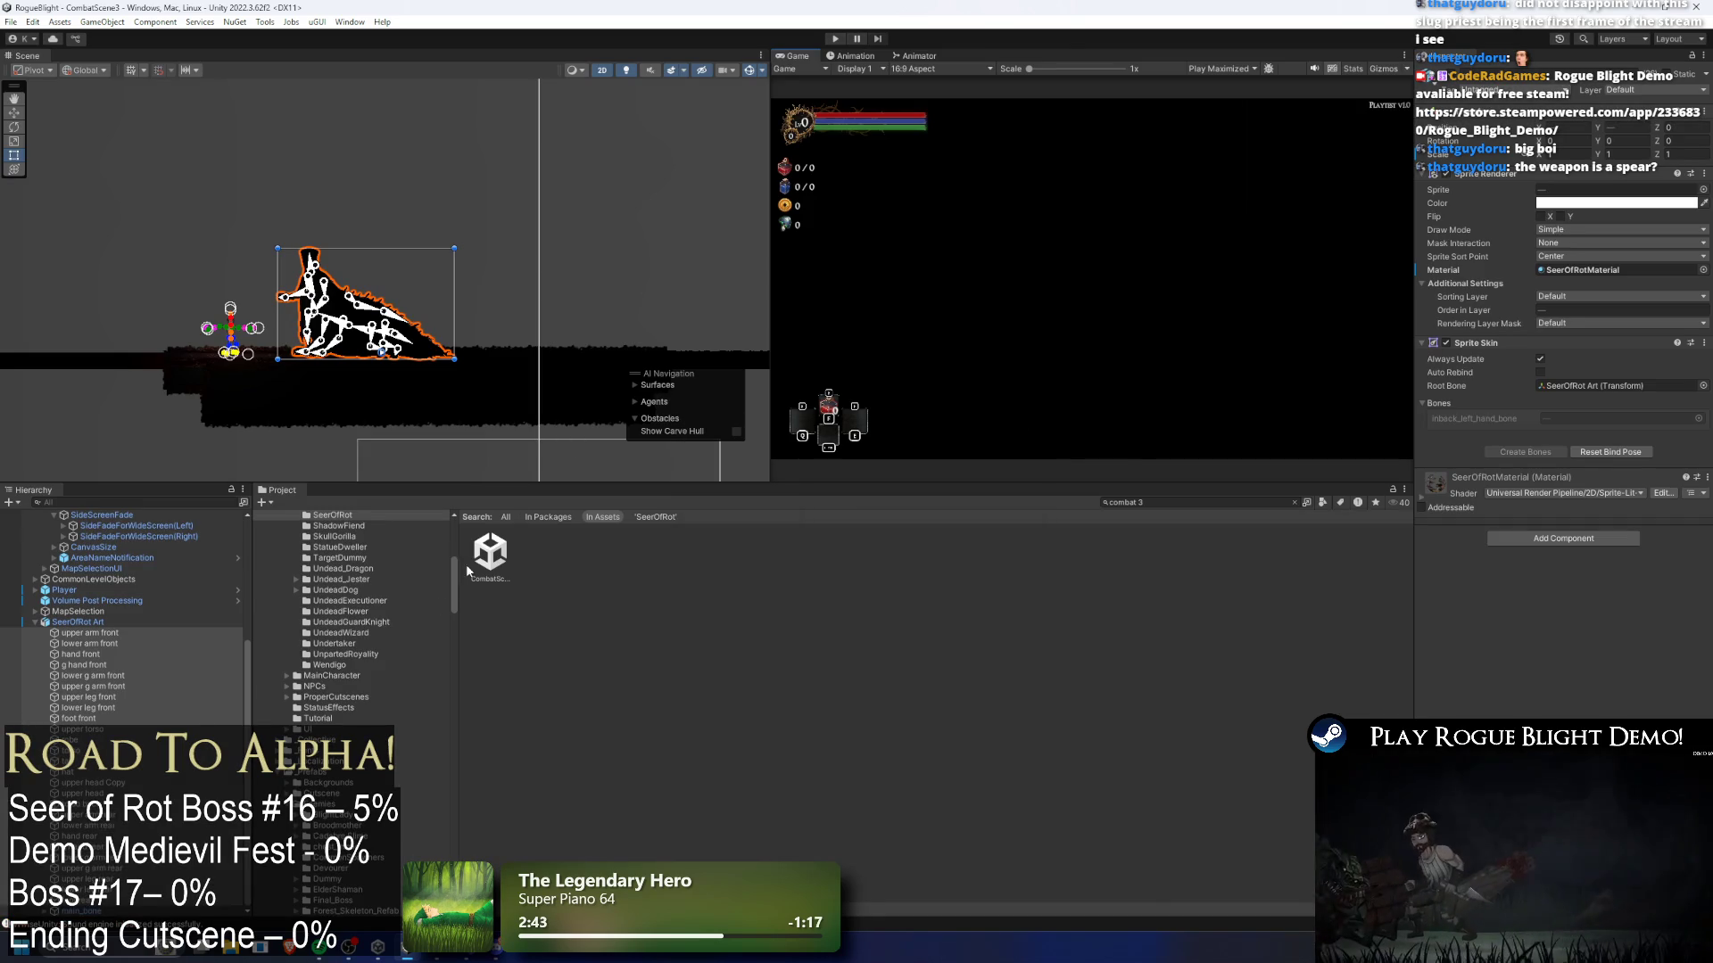
- Select the upper arm part and locate its SeerOfRot source sprite asset
click(107, 622)
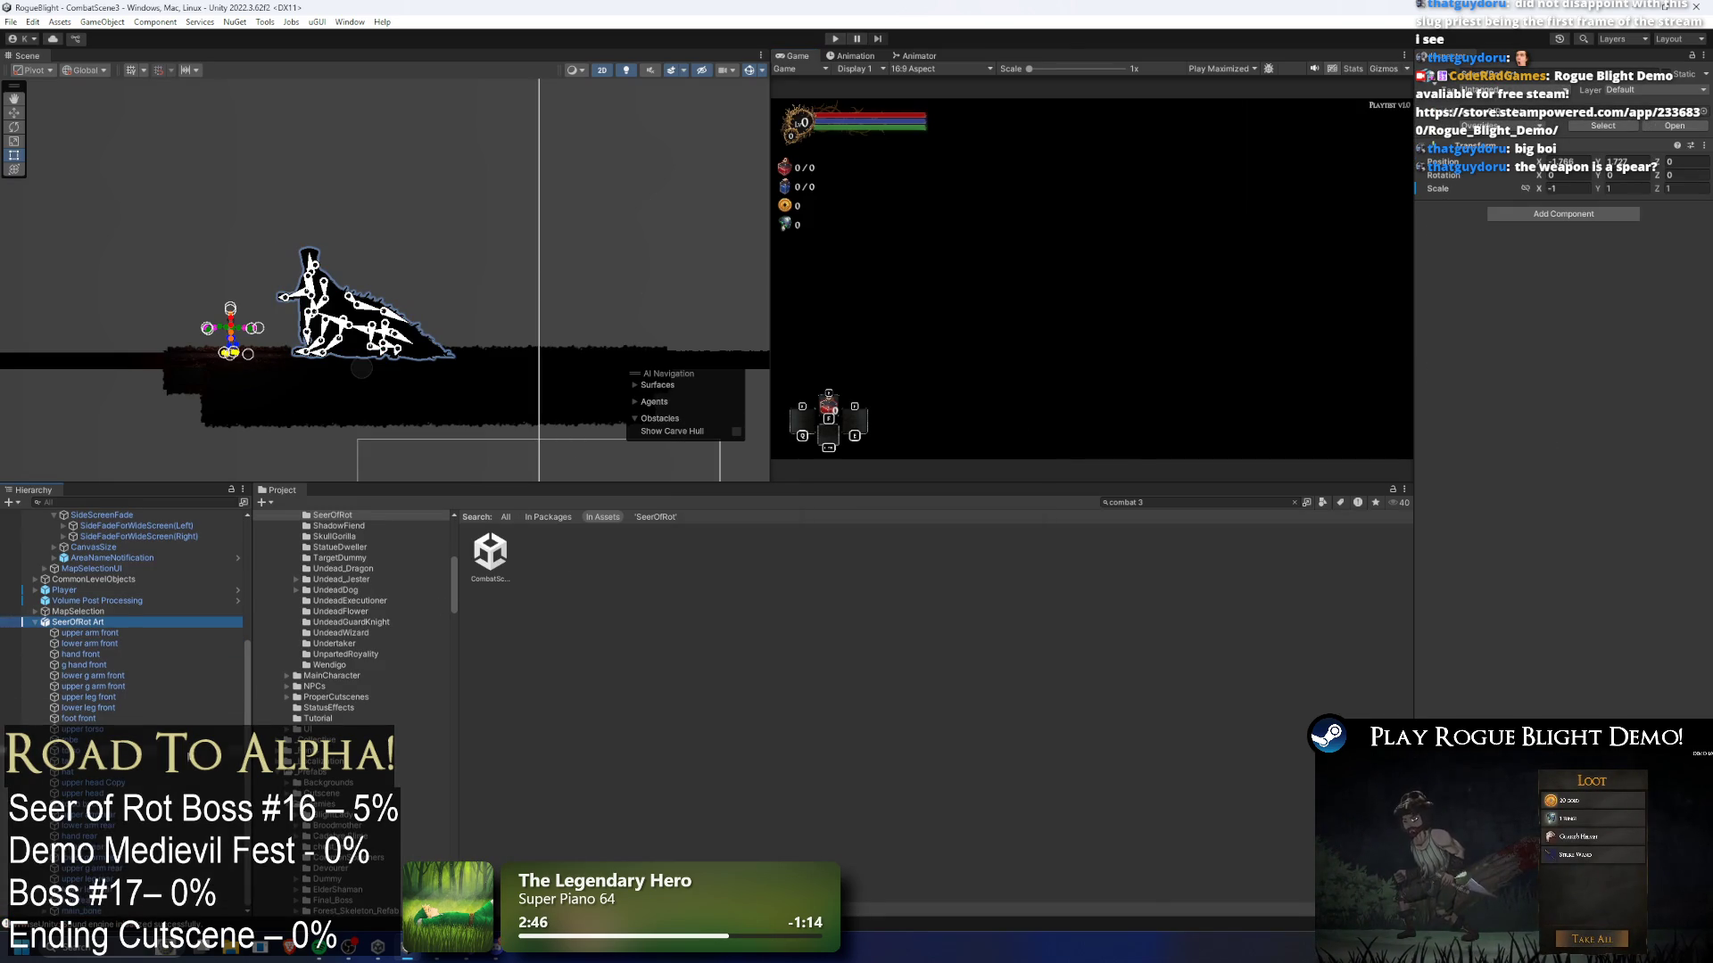
click(120, 686)
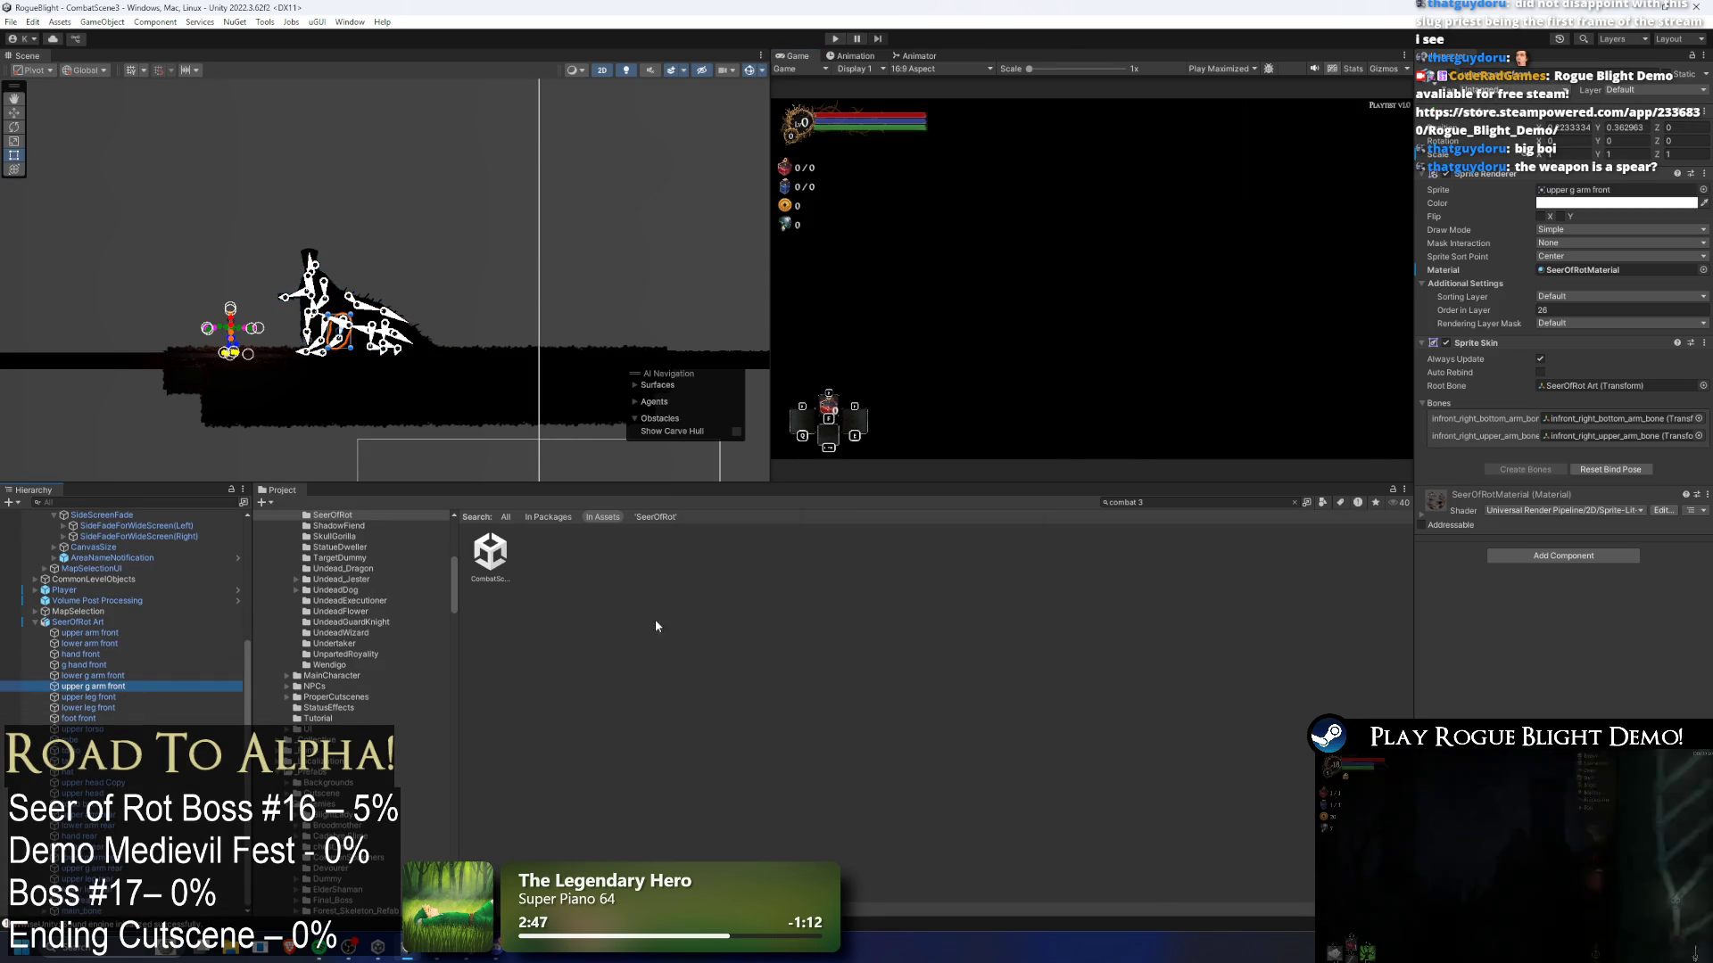
click(1588, 191)
click(512, 552)
click(490, 551)
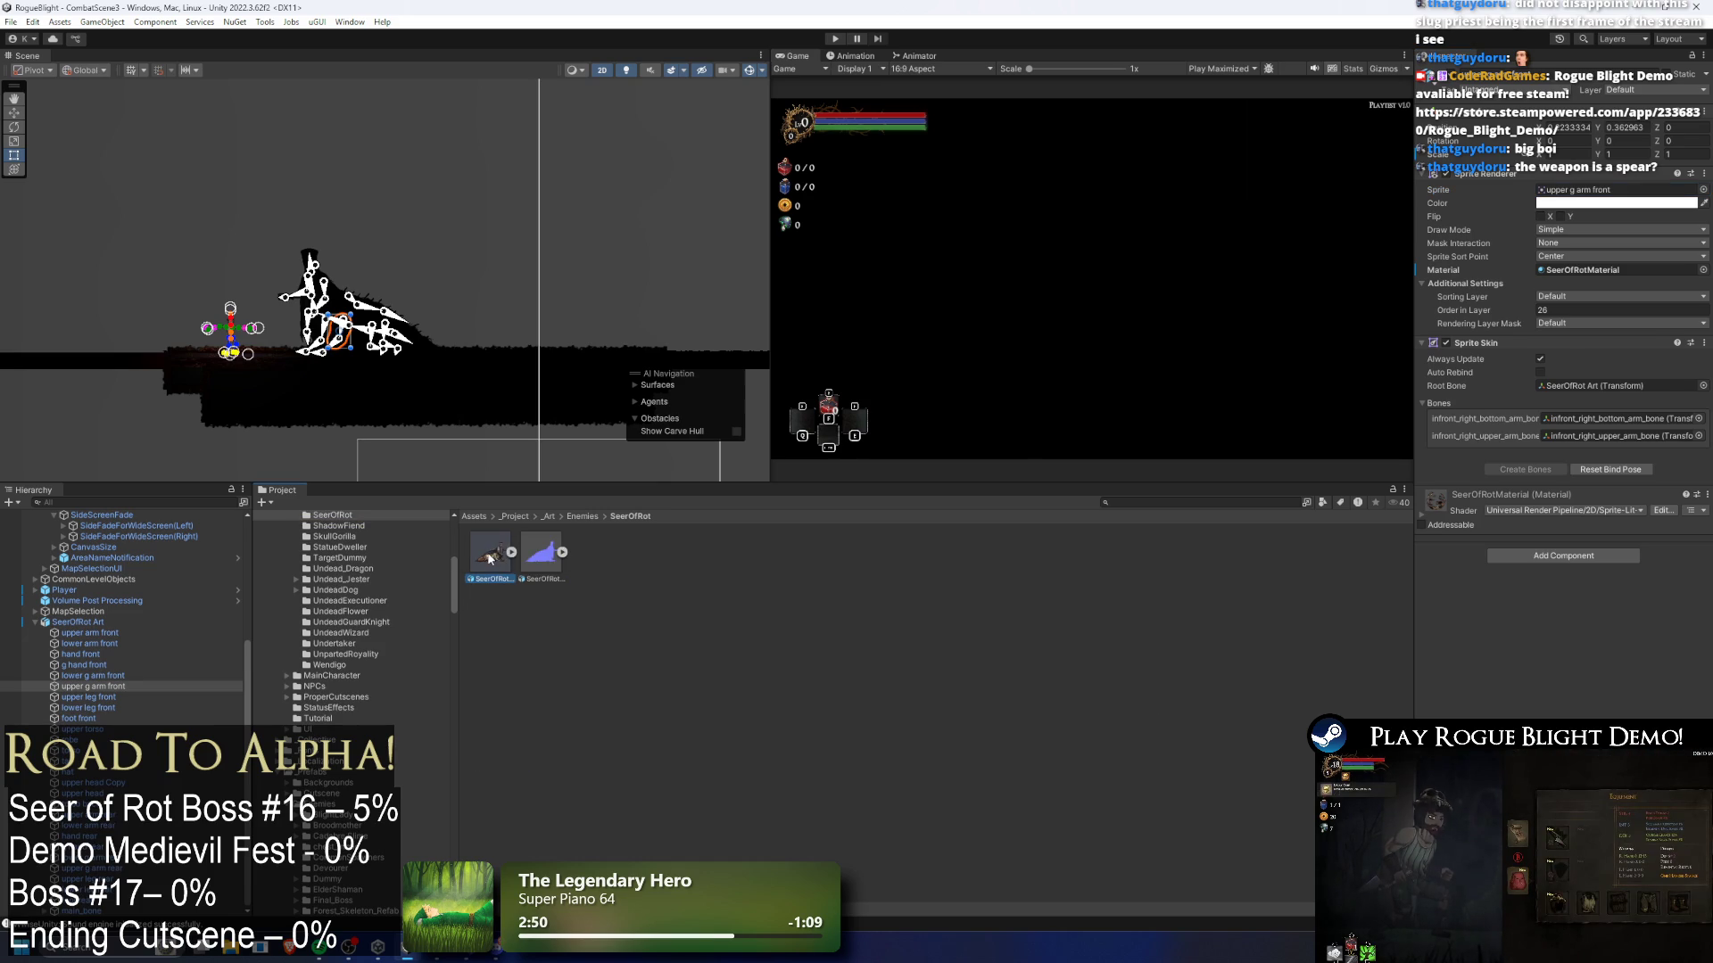
- Open the SeerOfRot sprite in the Skinning Editor and zoom to show the full rig
click(1641, 268)
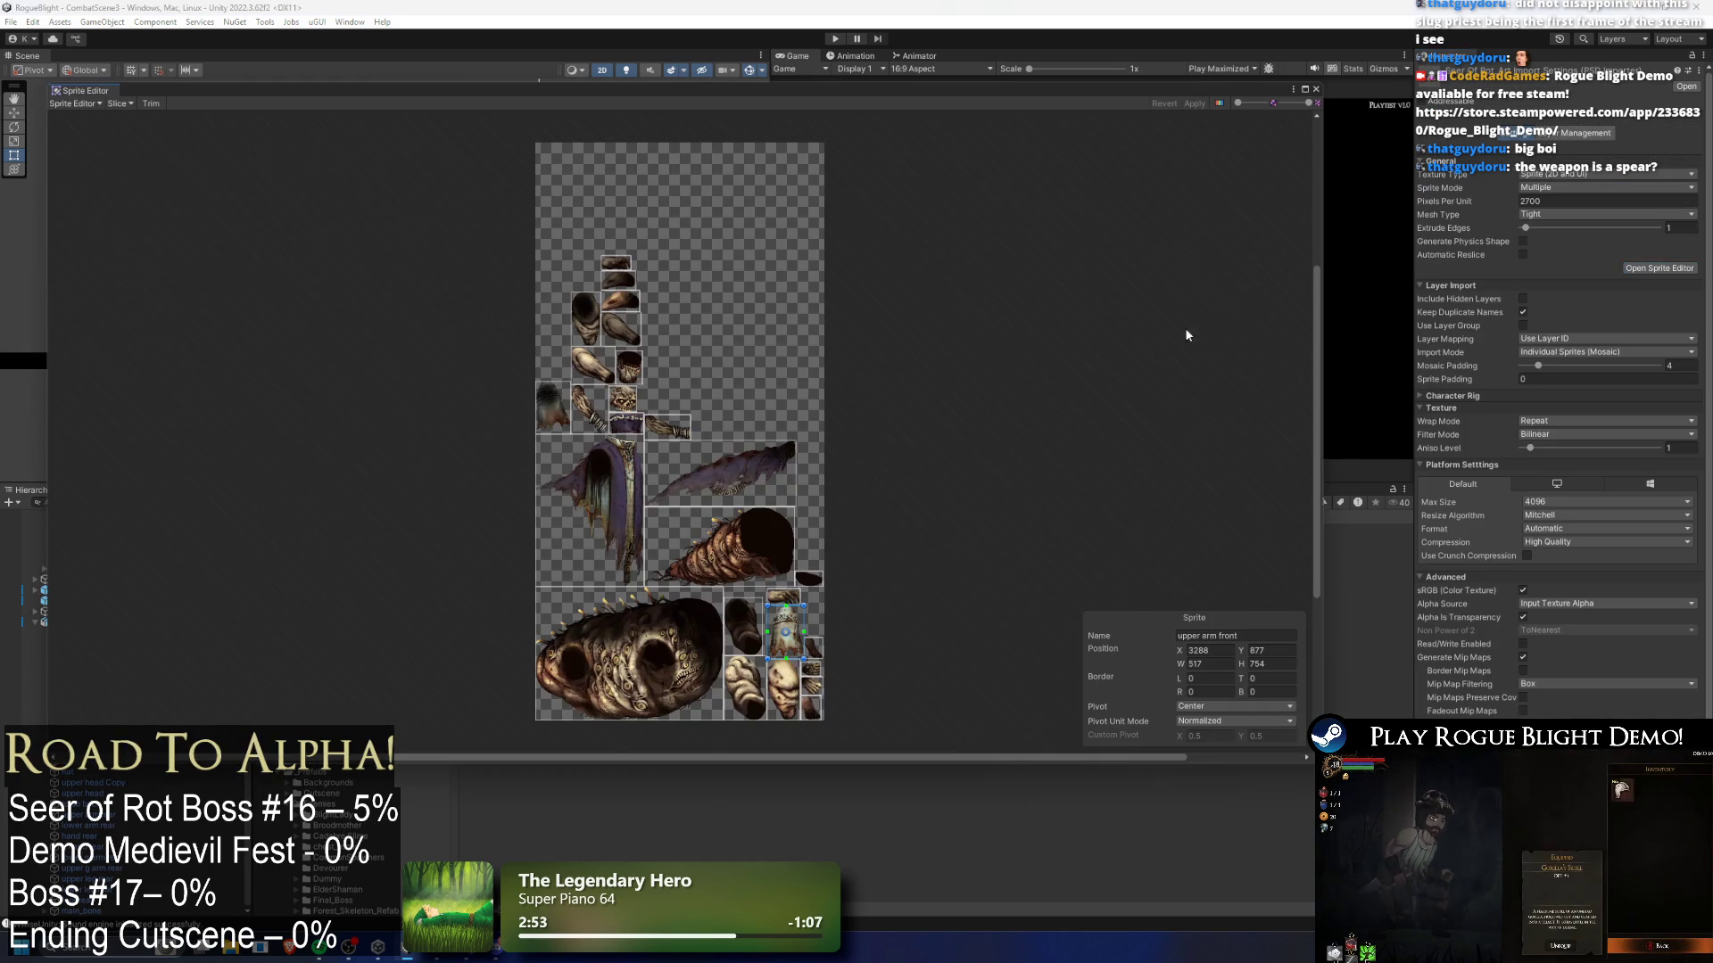
click(89, 104)
click(99, 161)
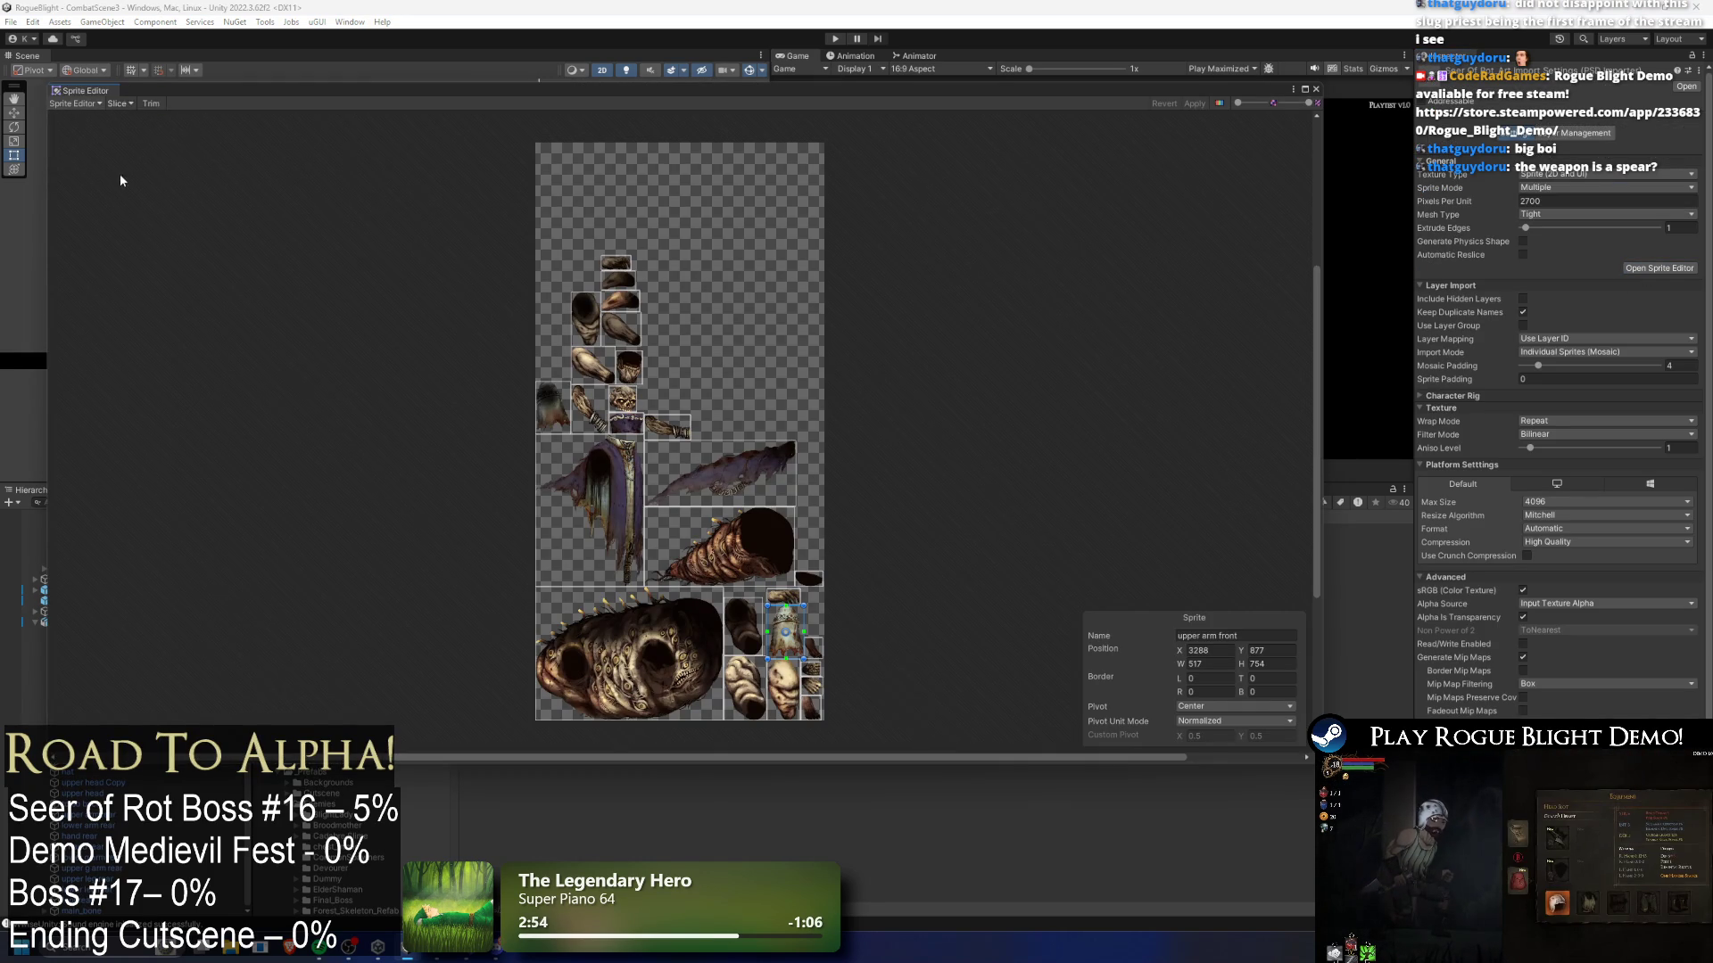
scroll(929, 411, up, 5)
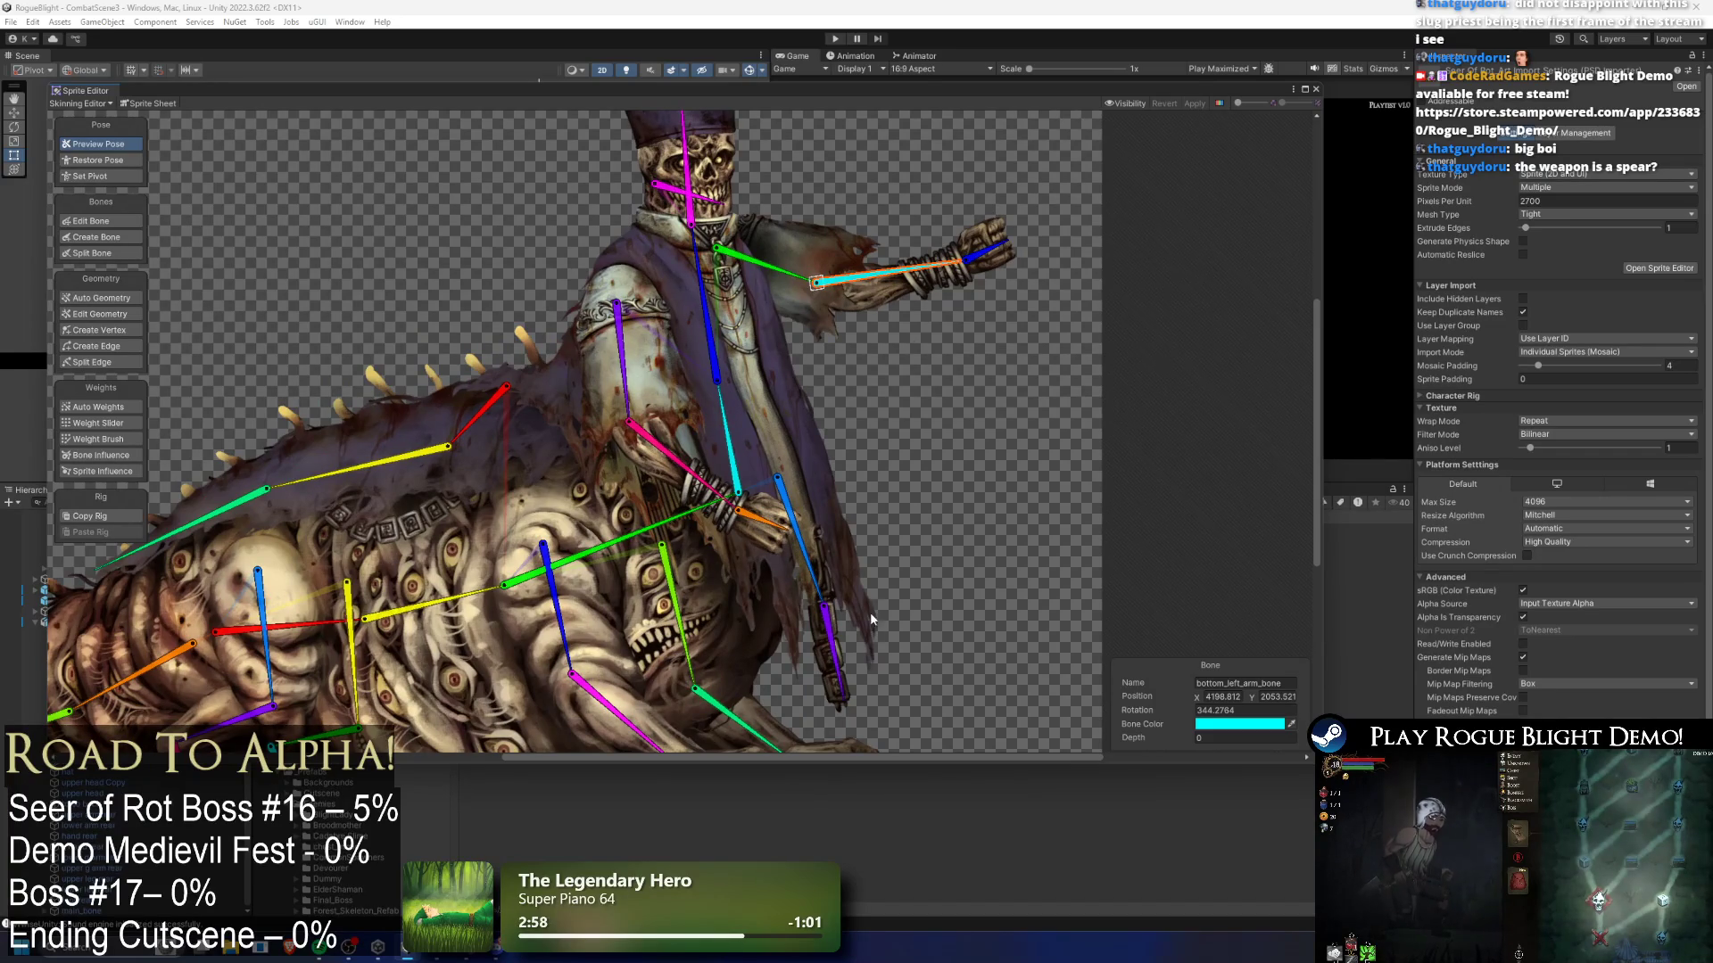
scroll(871, 624, down, 5)
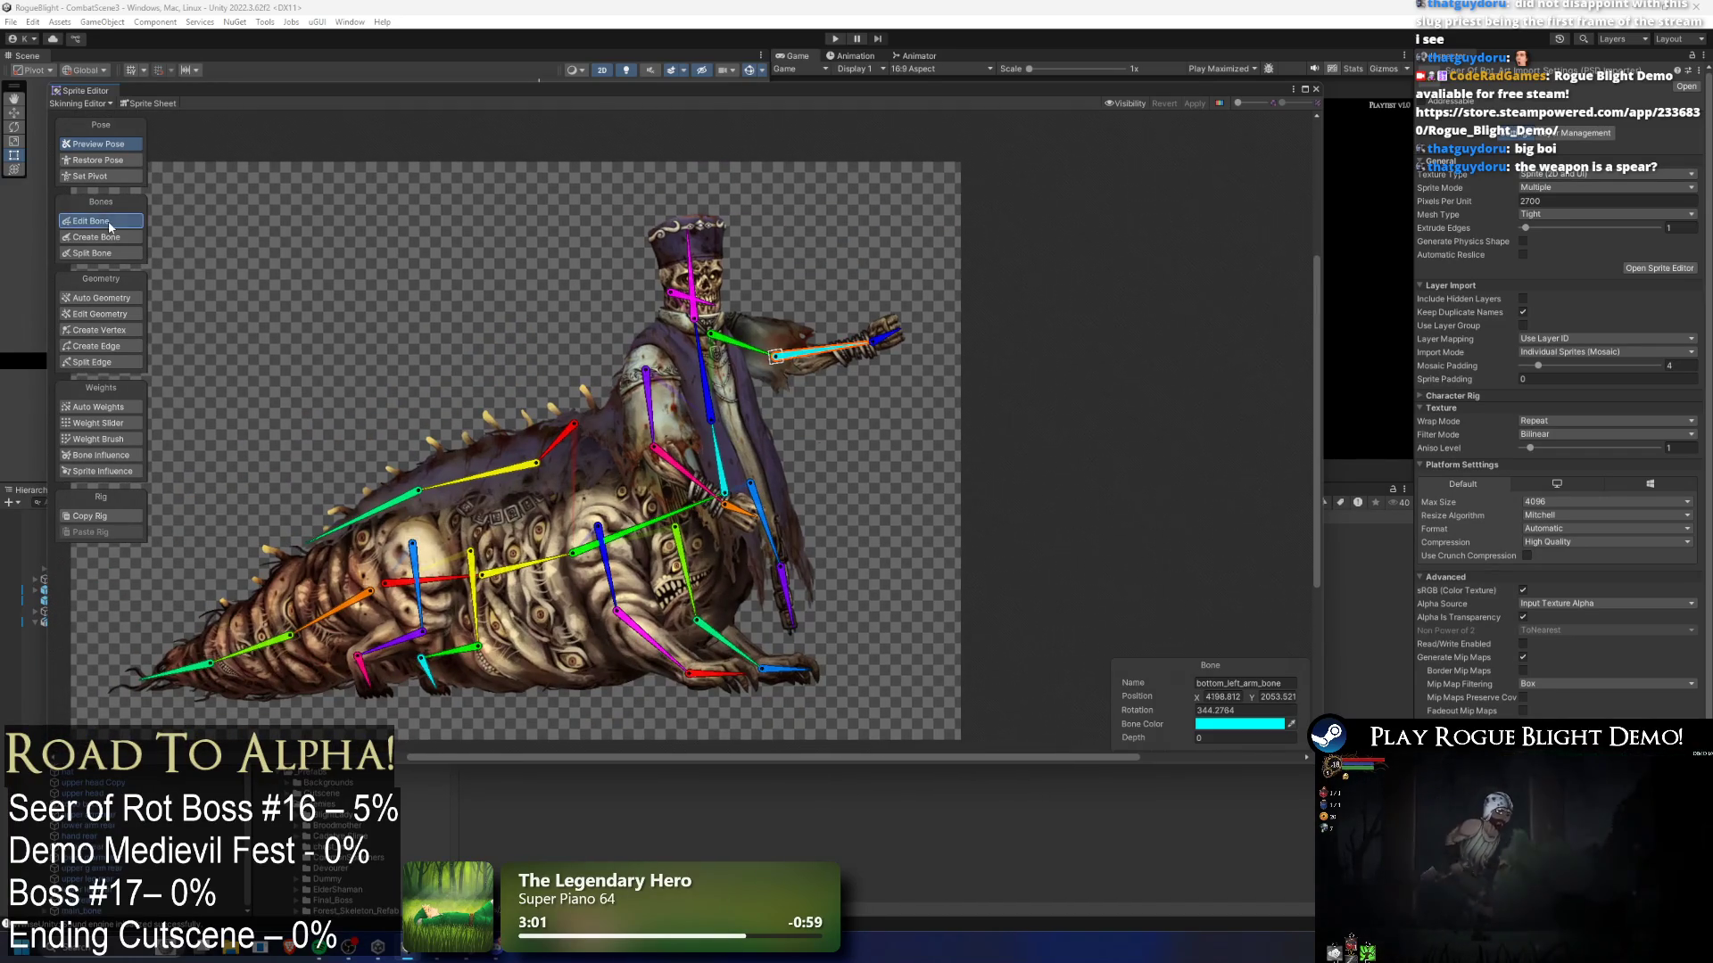
- Show the cloak sprite's auto weights and its Auto Geometry settings
click(98, 407)
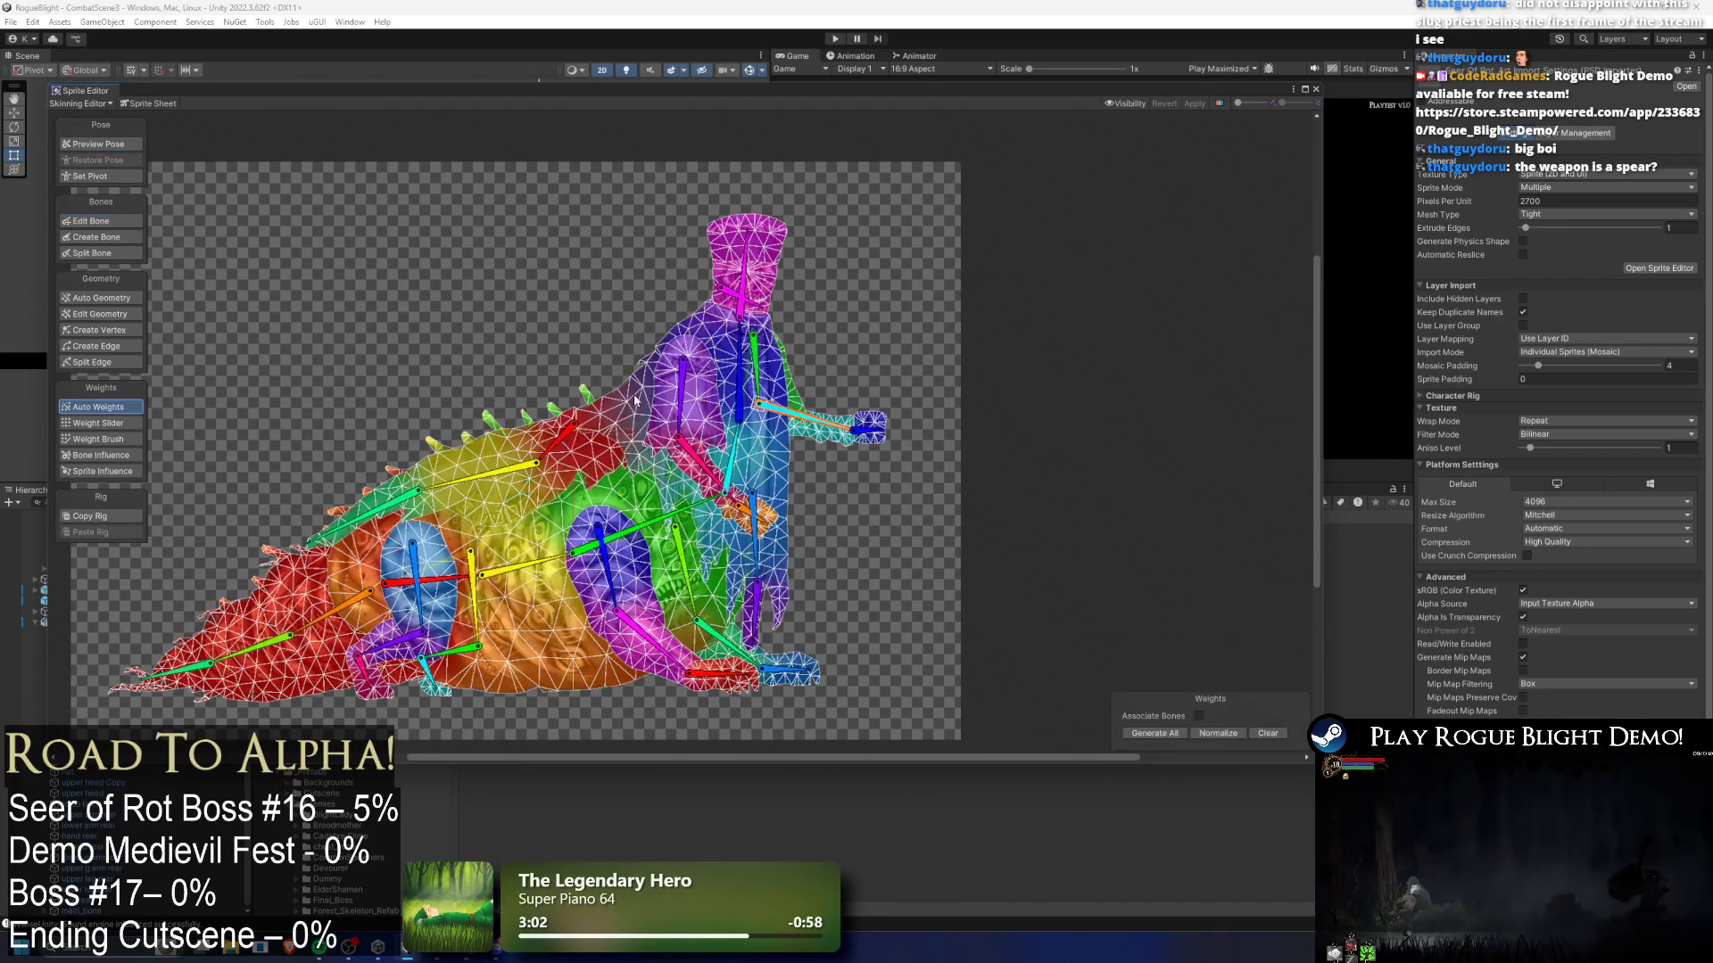
click(539, 432)
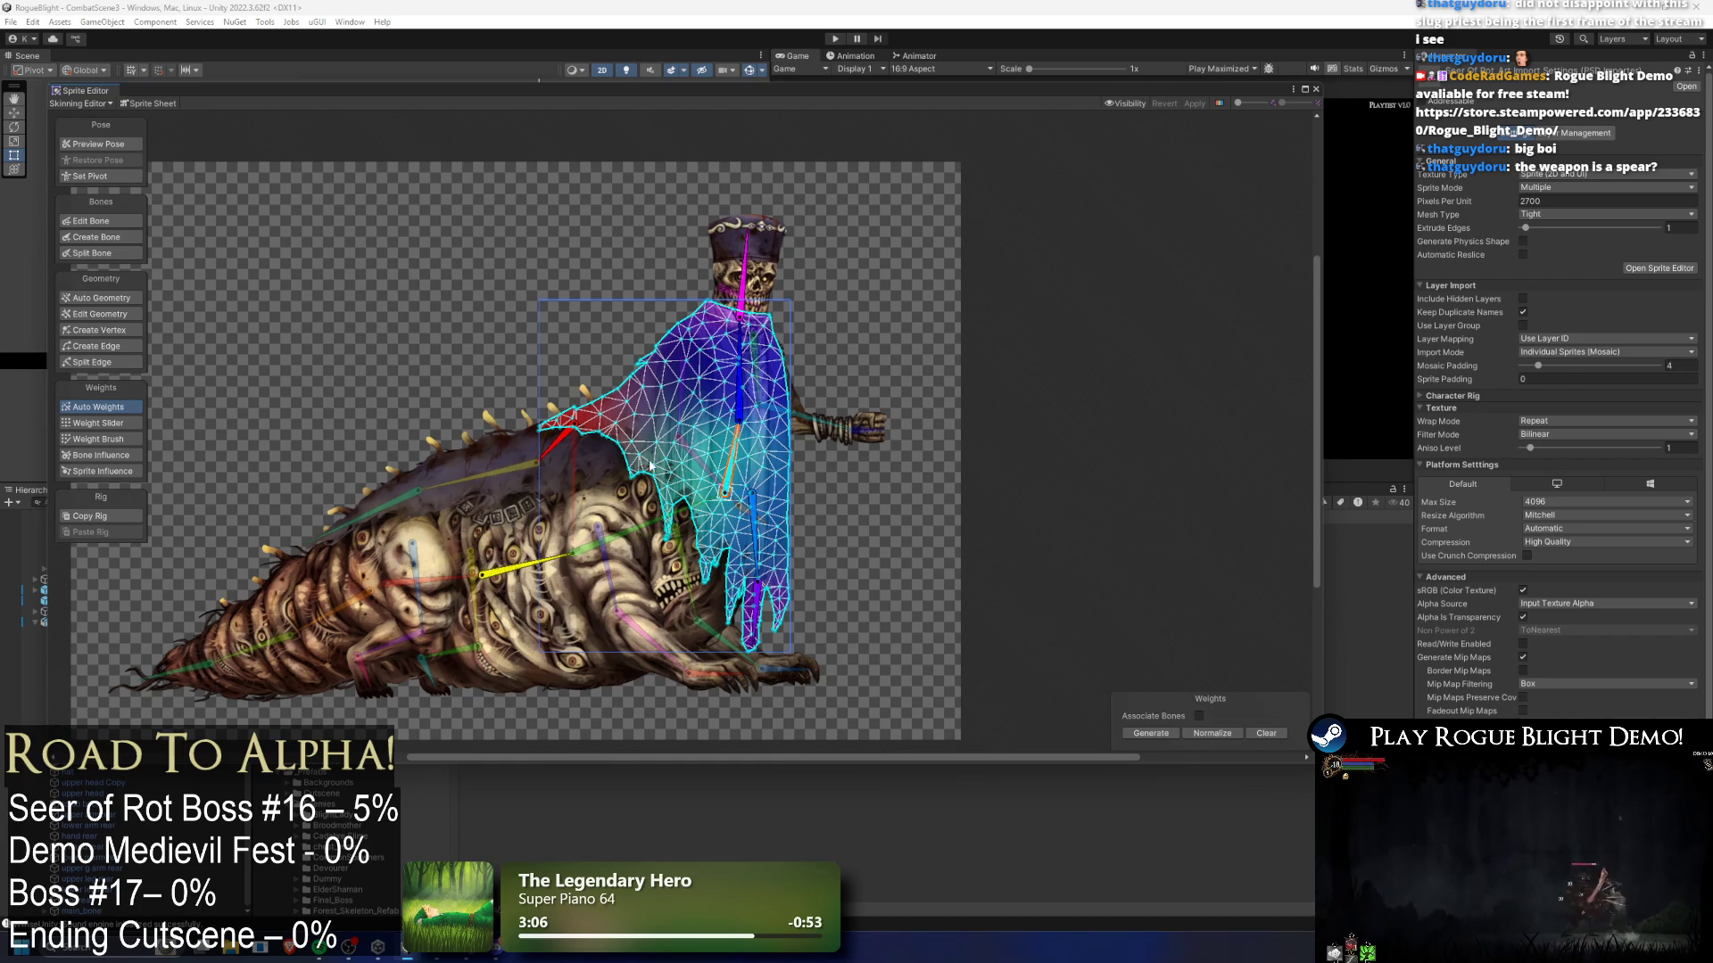
scroll(680, 477, up, 1)
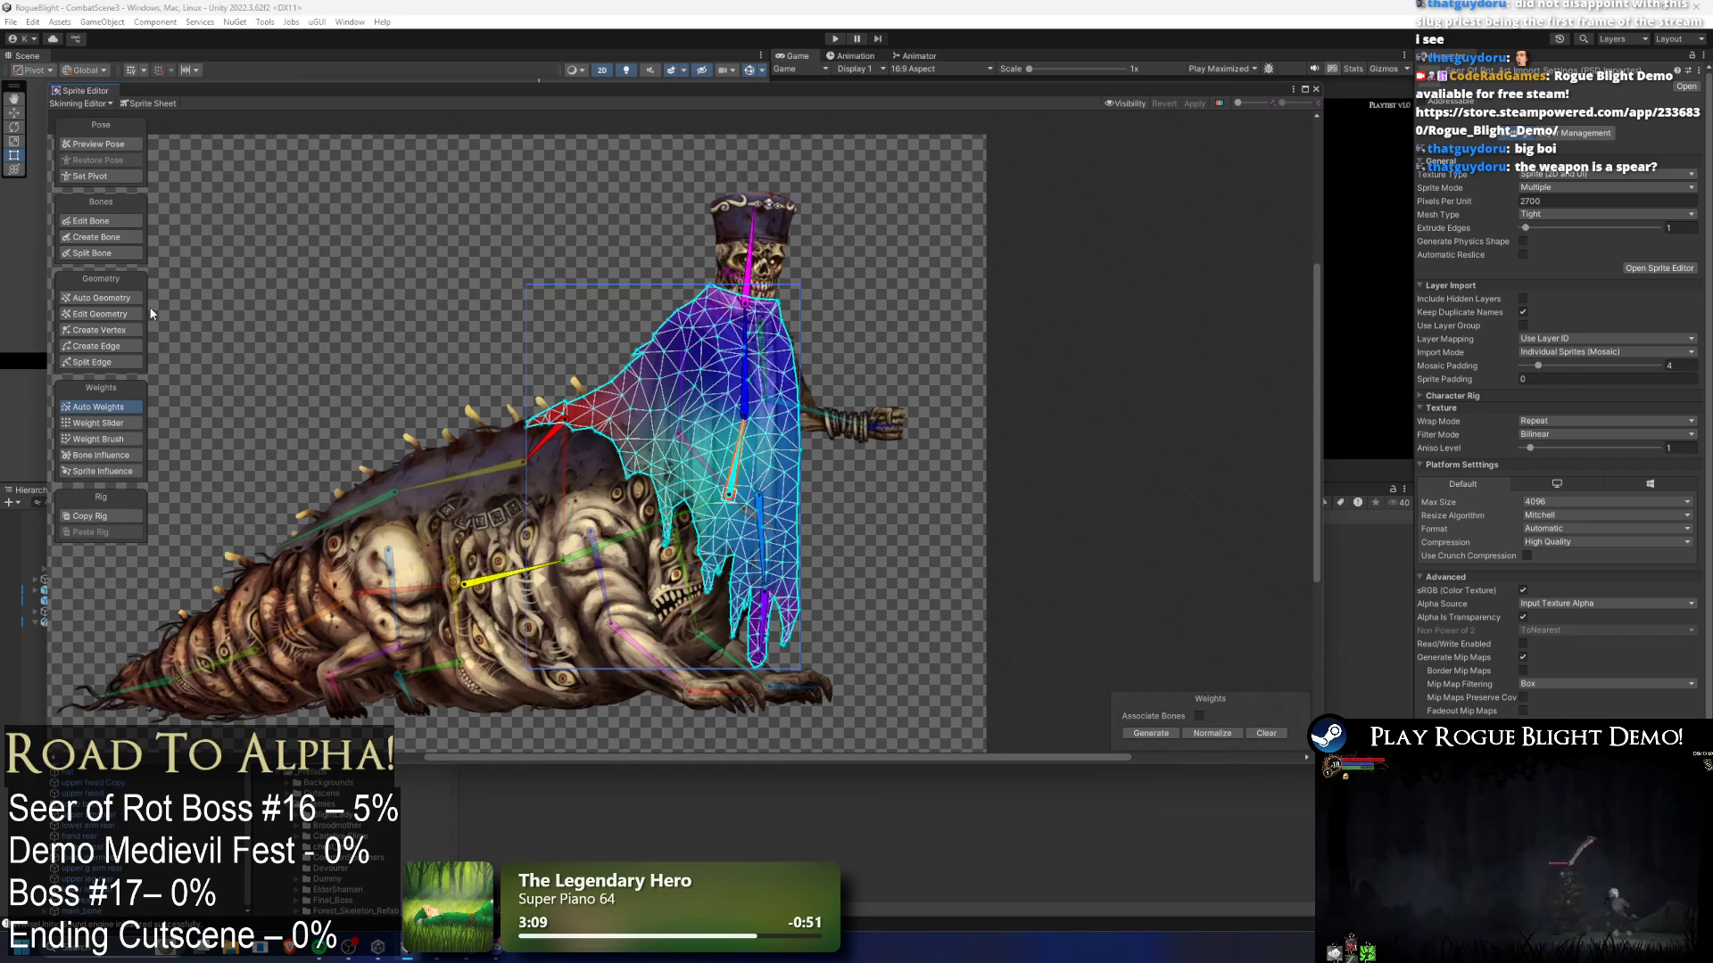
click(100, 298)
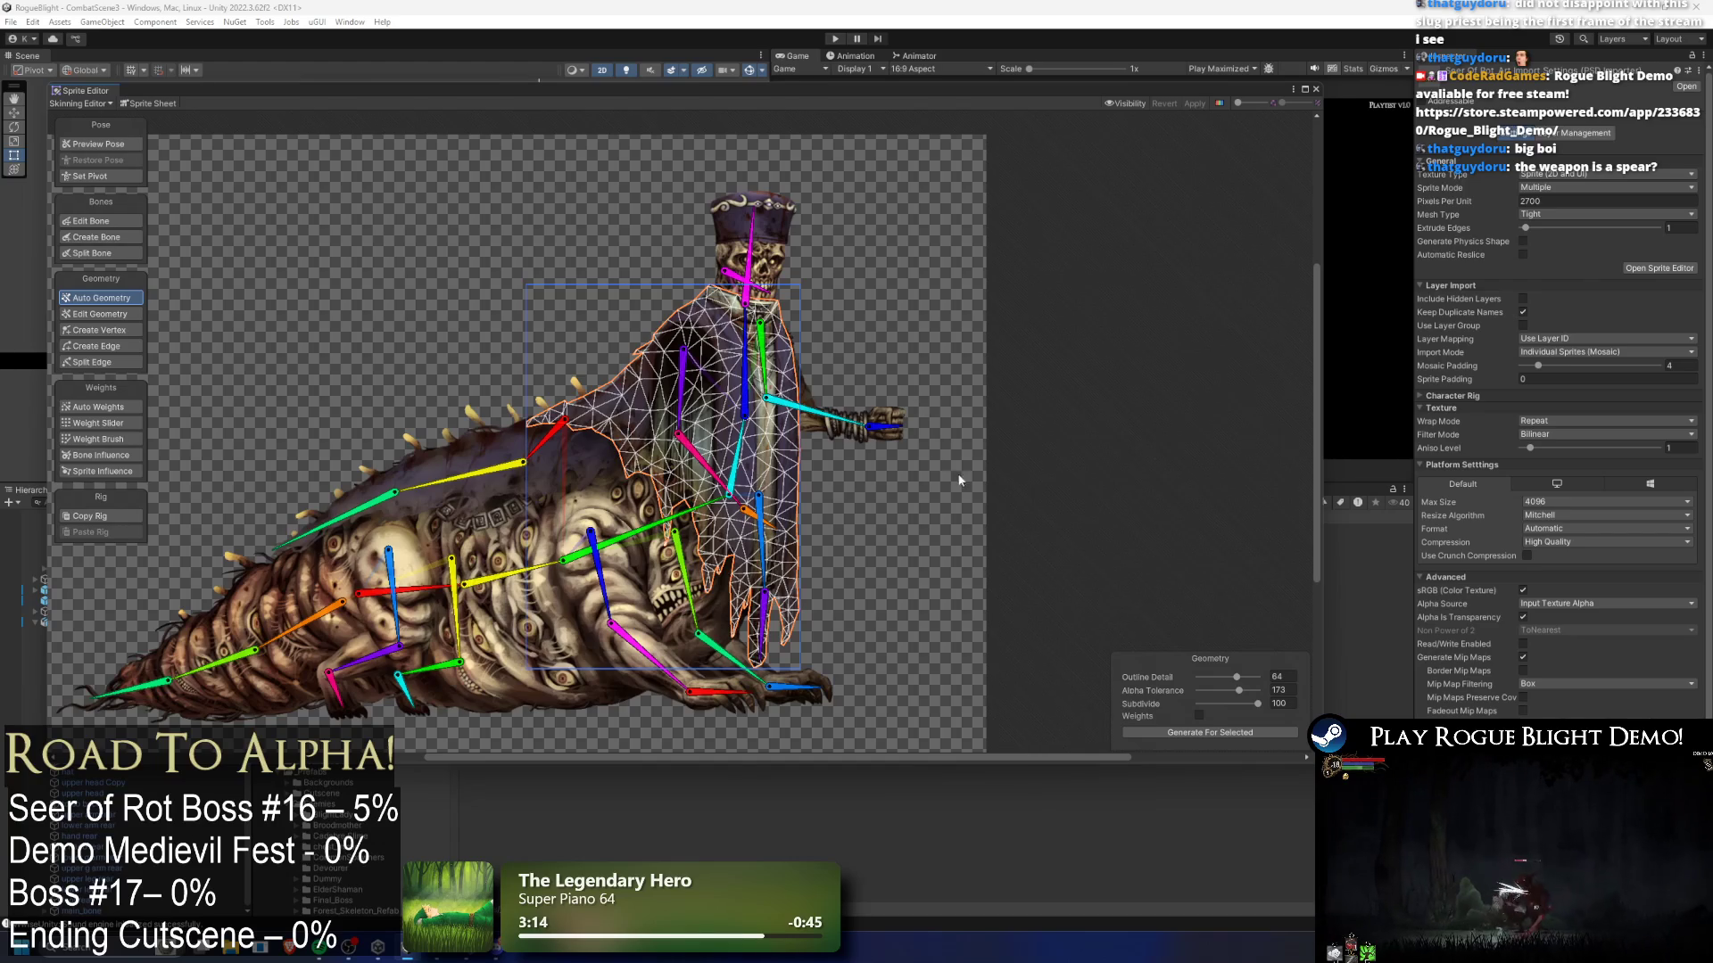
- Tilt the chest and bottom_cloth_1_bone in Preview Pose and check the cloak's weights
click(125, 144)
scroll(667, 397, up, 2)
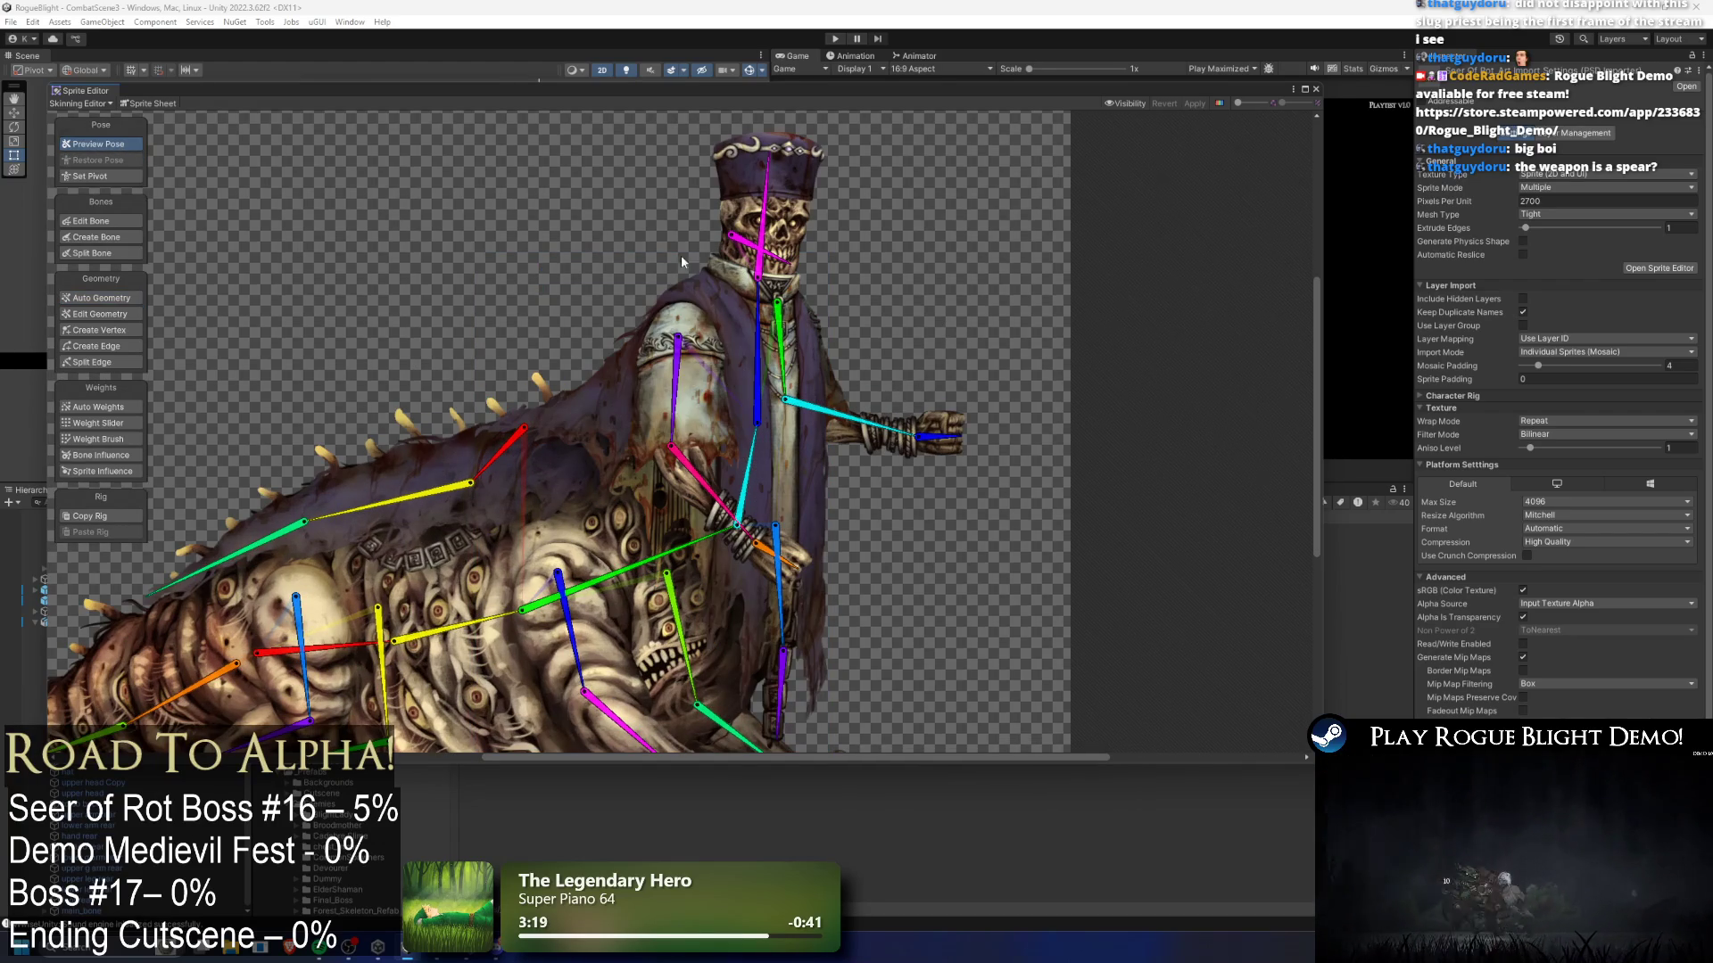
mouse_move(745, 465)
mouse_down()
mouse_move(804, 582)
mouse_move(776, 553)
mouse_up()
click(762, 473)
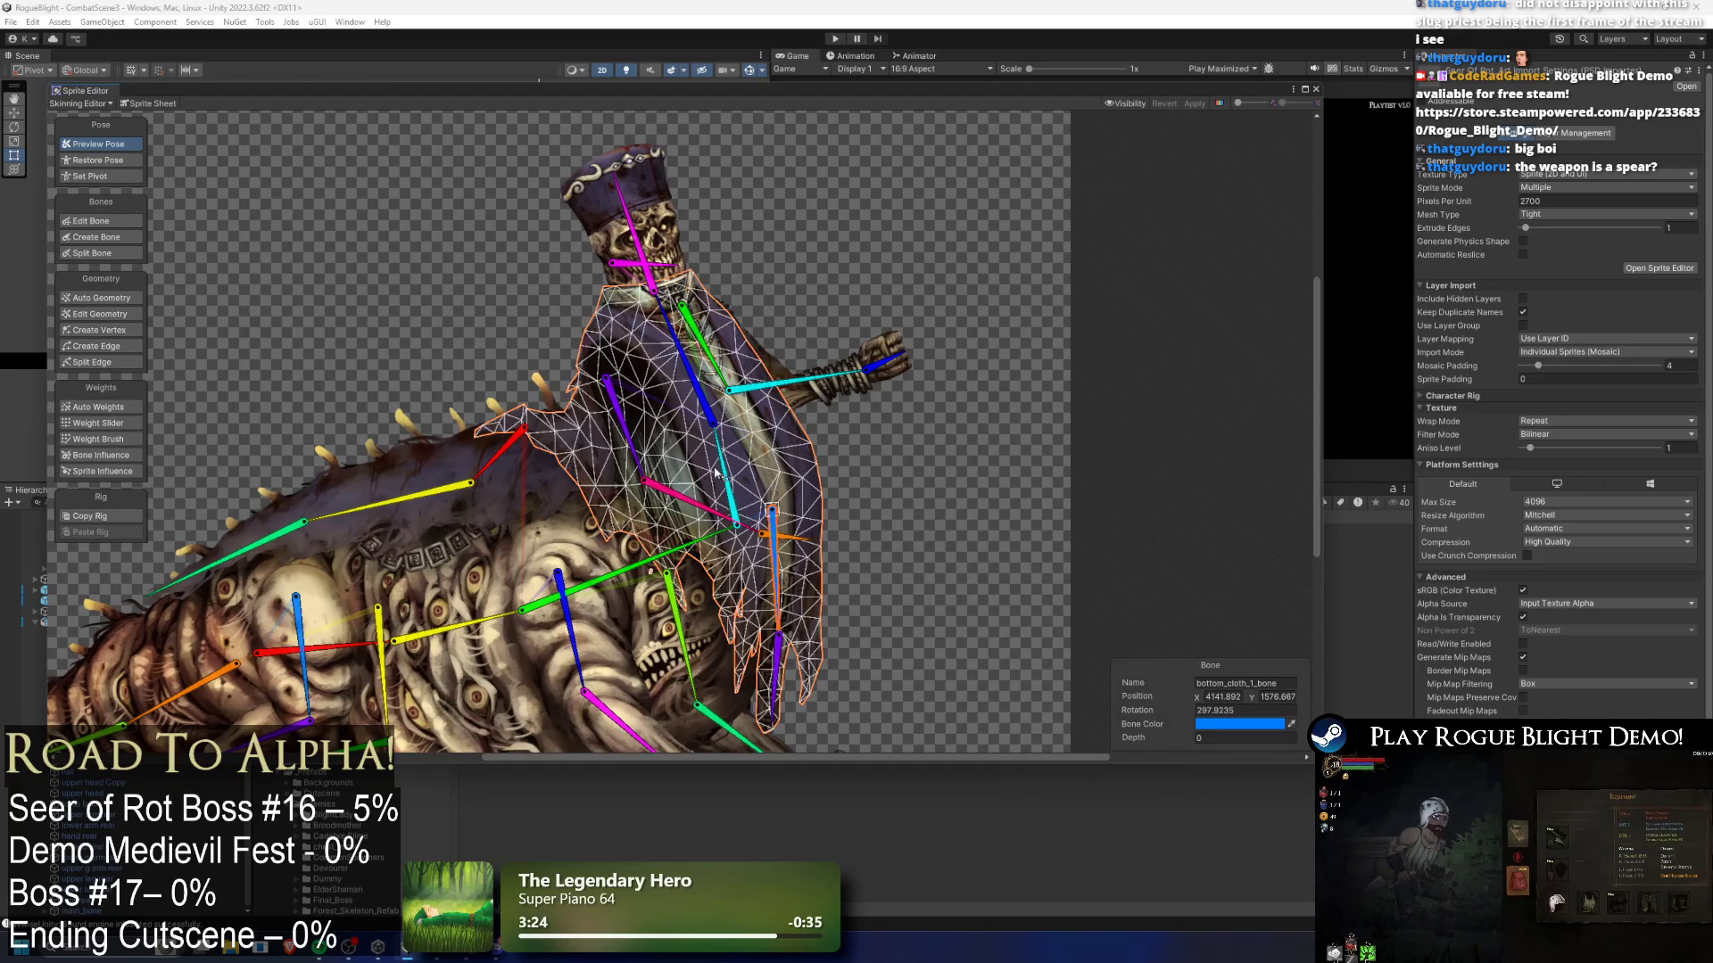
click(98, 407)
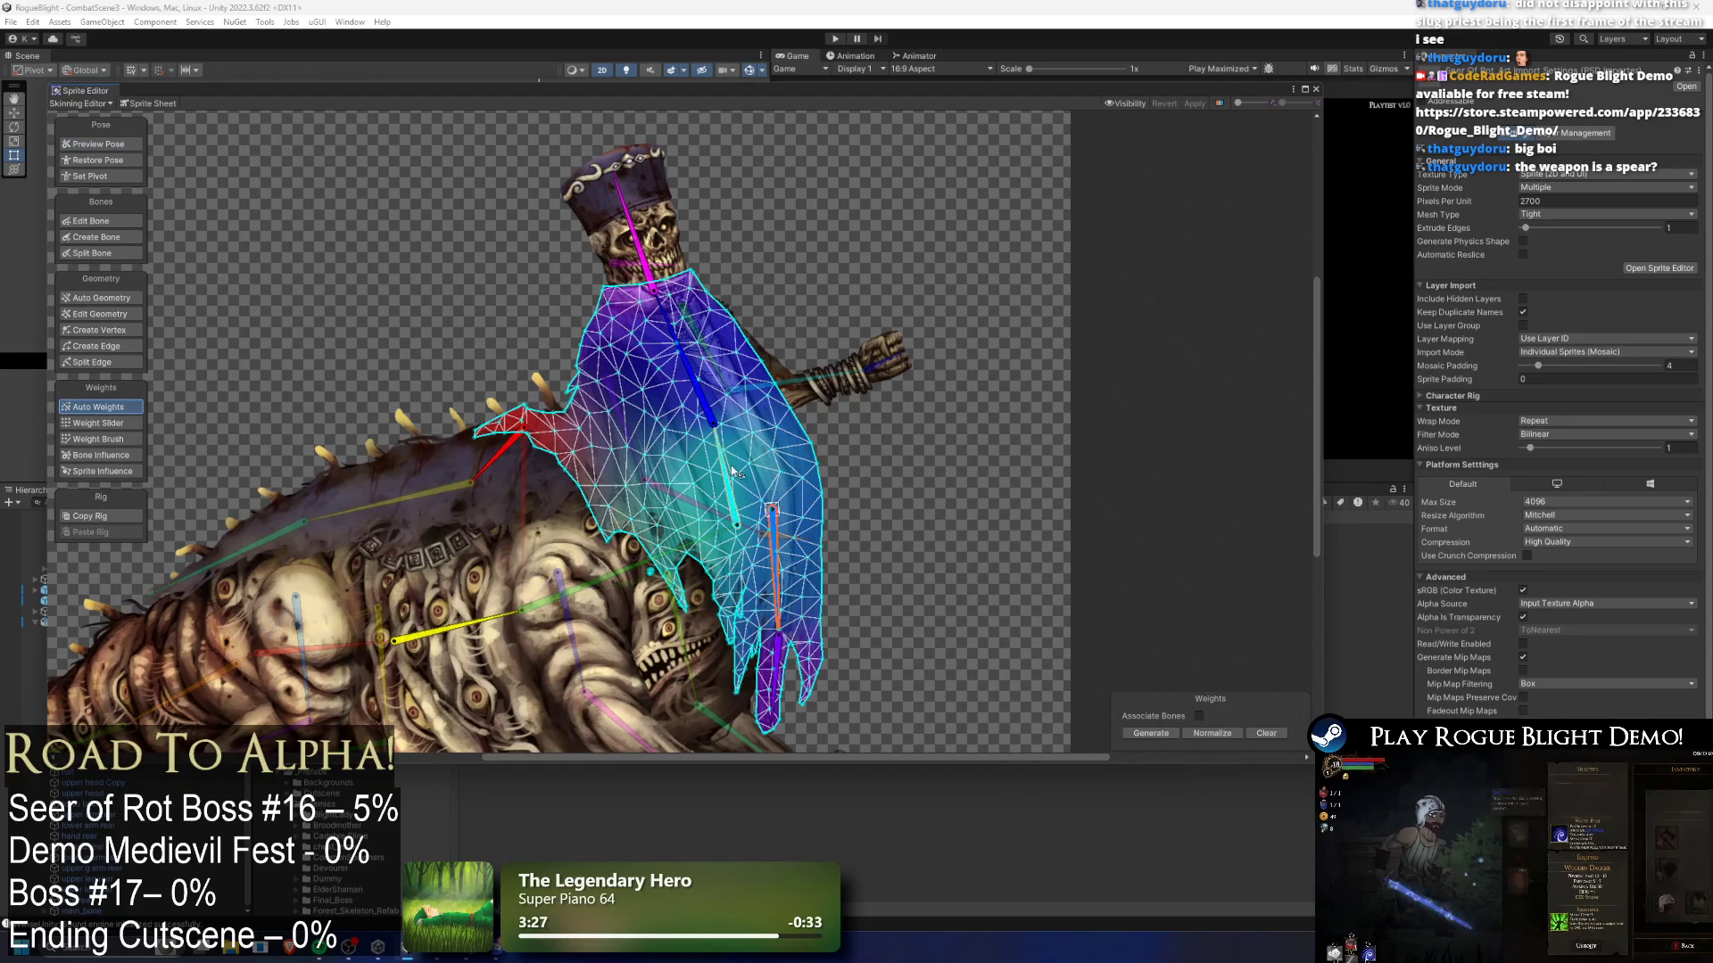
drag(656, 353, 727, 343)
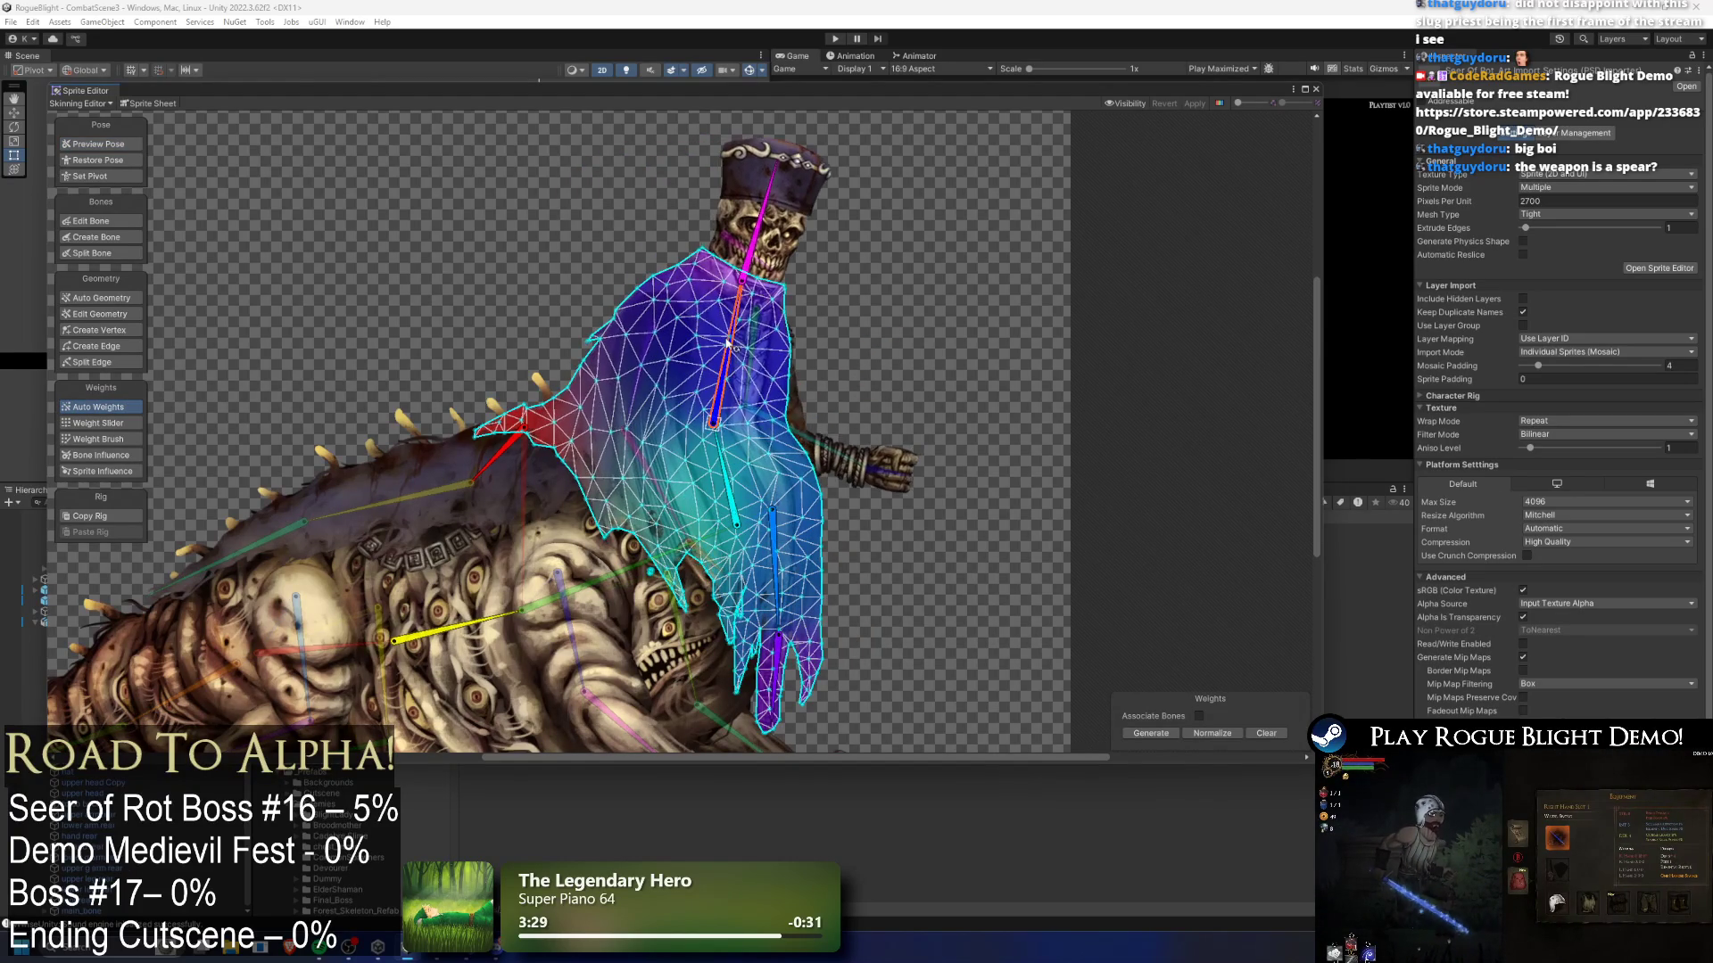
- Rotate the chest, worm chest and back cloth bones in Preview Pose
click(98, 144)
drag(732, 418, 630, 339)
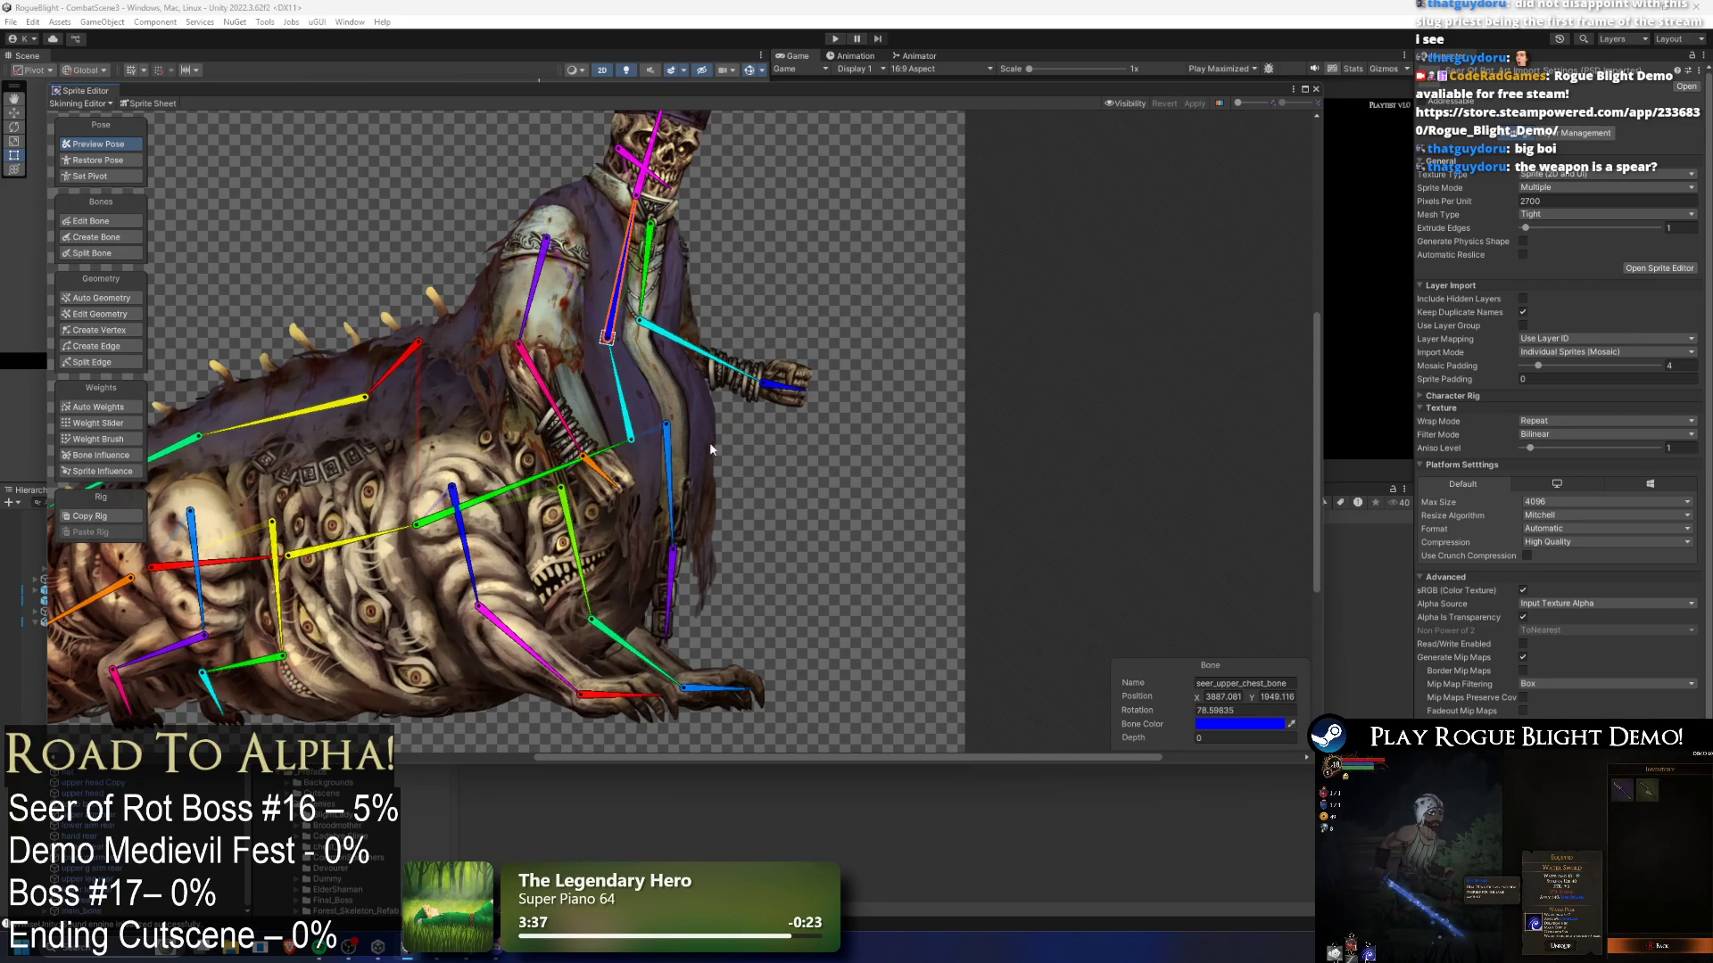
mouse_move(631, 389)
mouse_down()
mouse_move(660, 293)
mouse_move(651, 369)
mouse_move(678, 366)
mouse_move(629, 374)
mouse_up()
drag(571, 466, 558, 426)
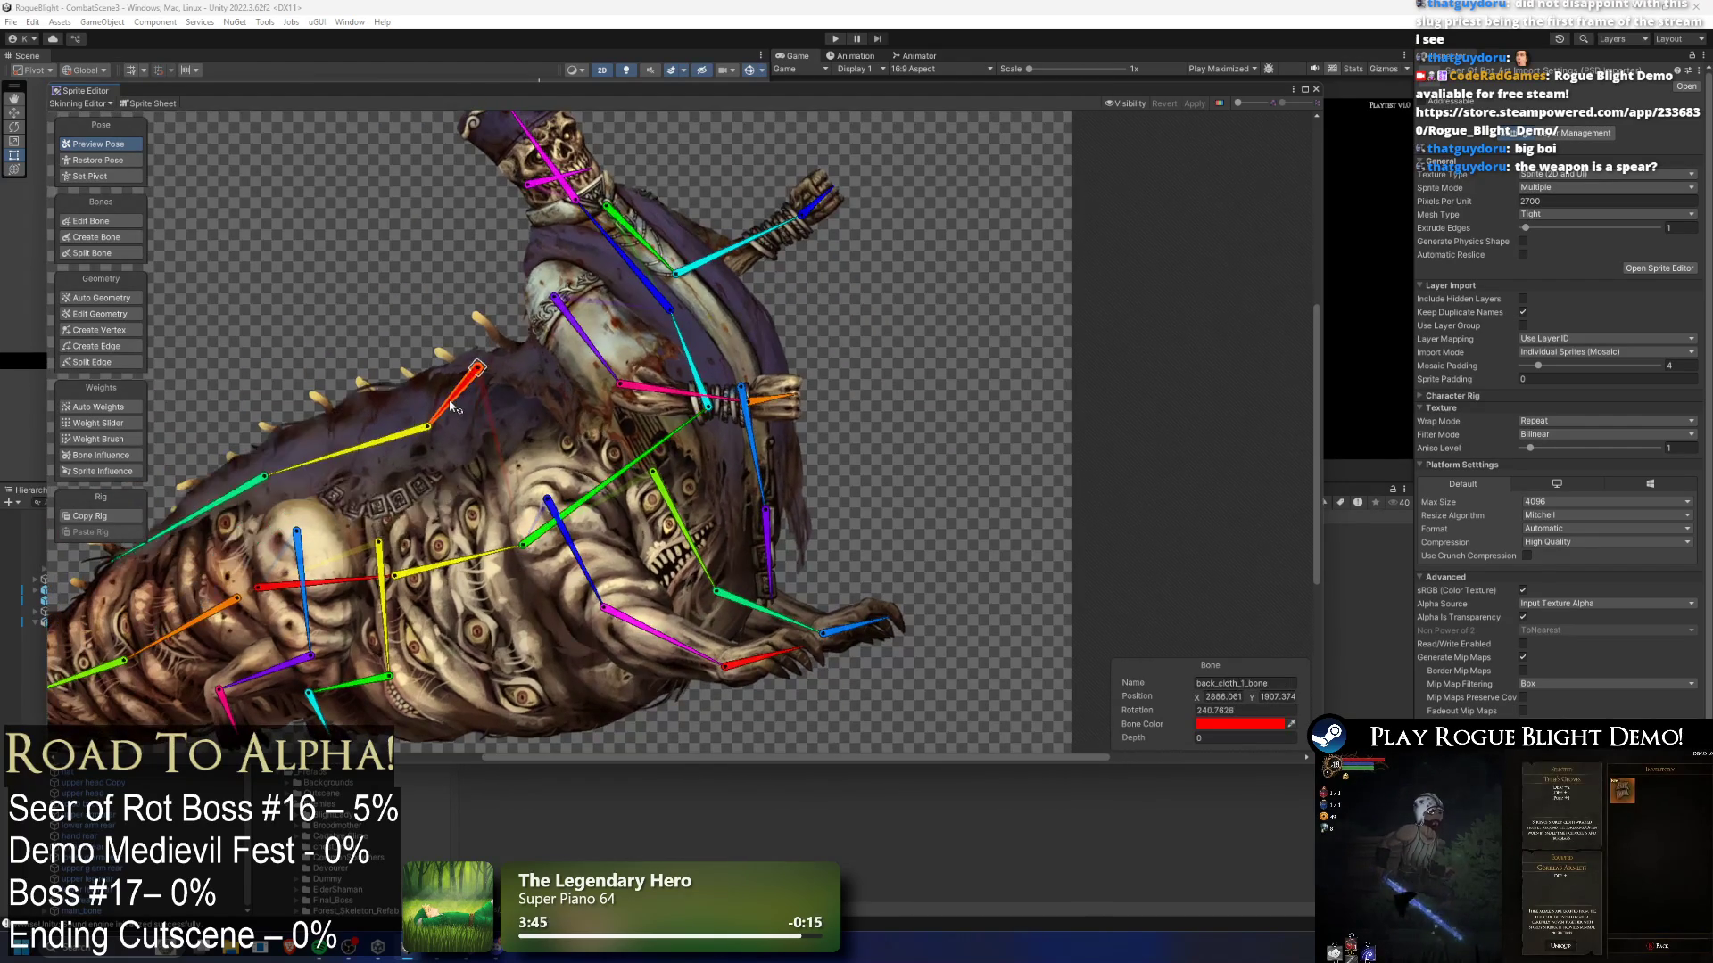
mouse_move(457, 401)
mouse_down()
mouse_move(490, 365)
mouse_move(466, 282)
mouse_up()
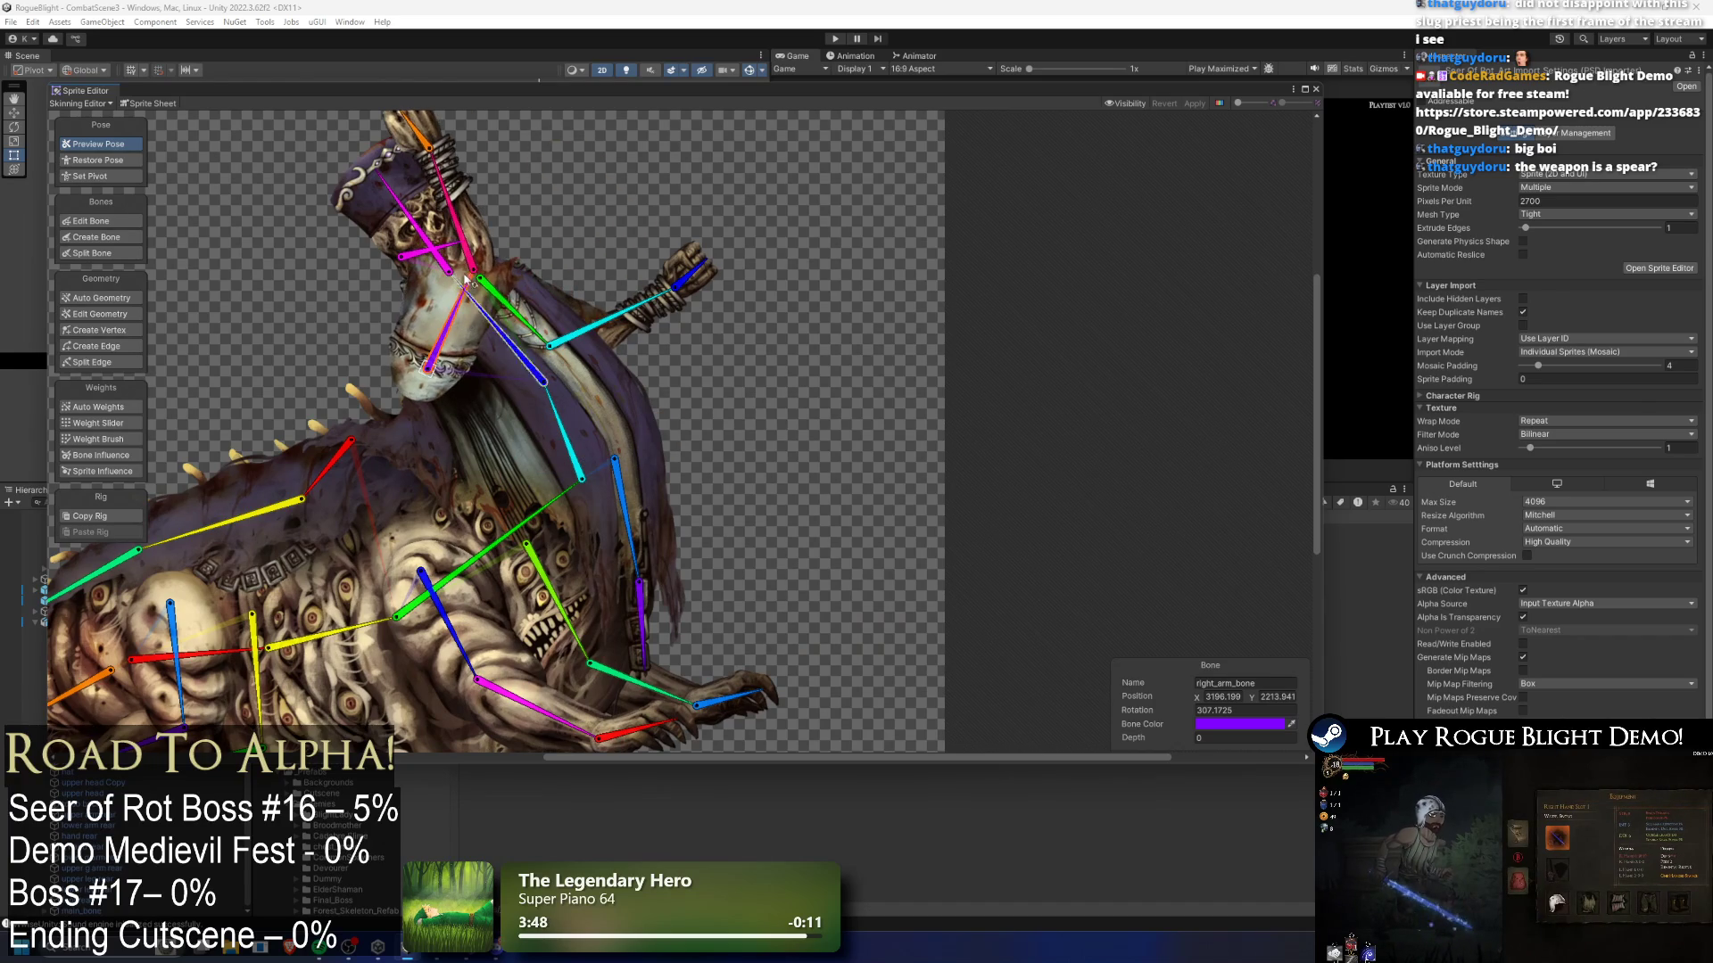
click(458, 208)
scroll(548, 353, down, 2)
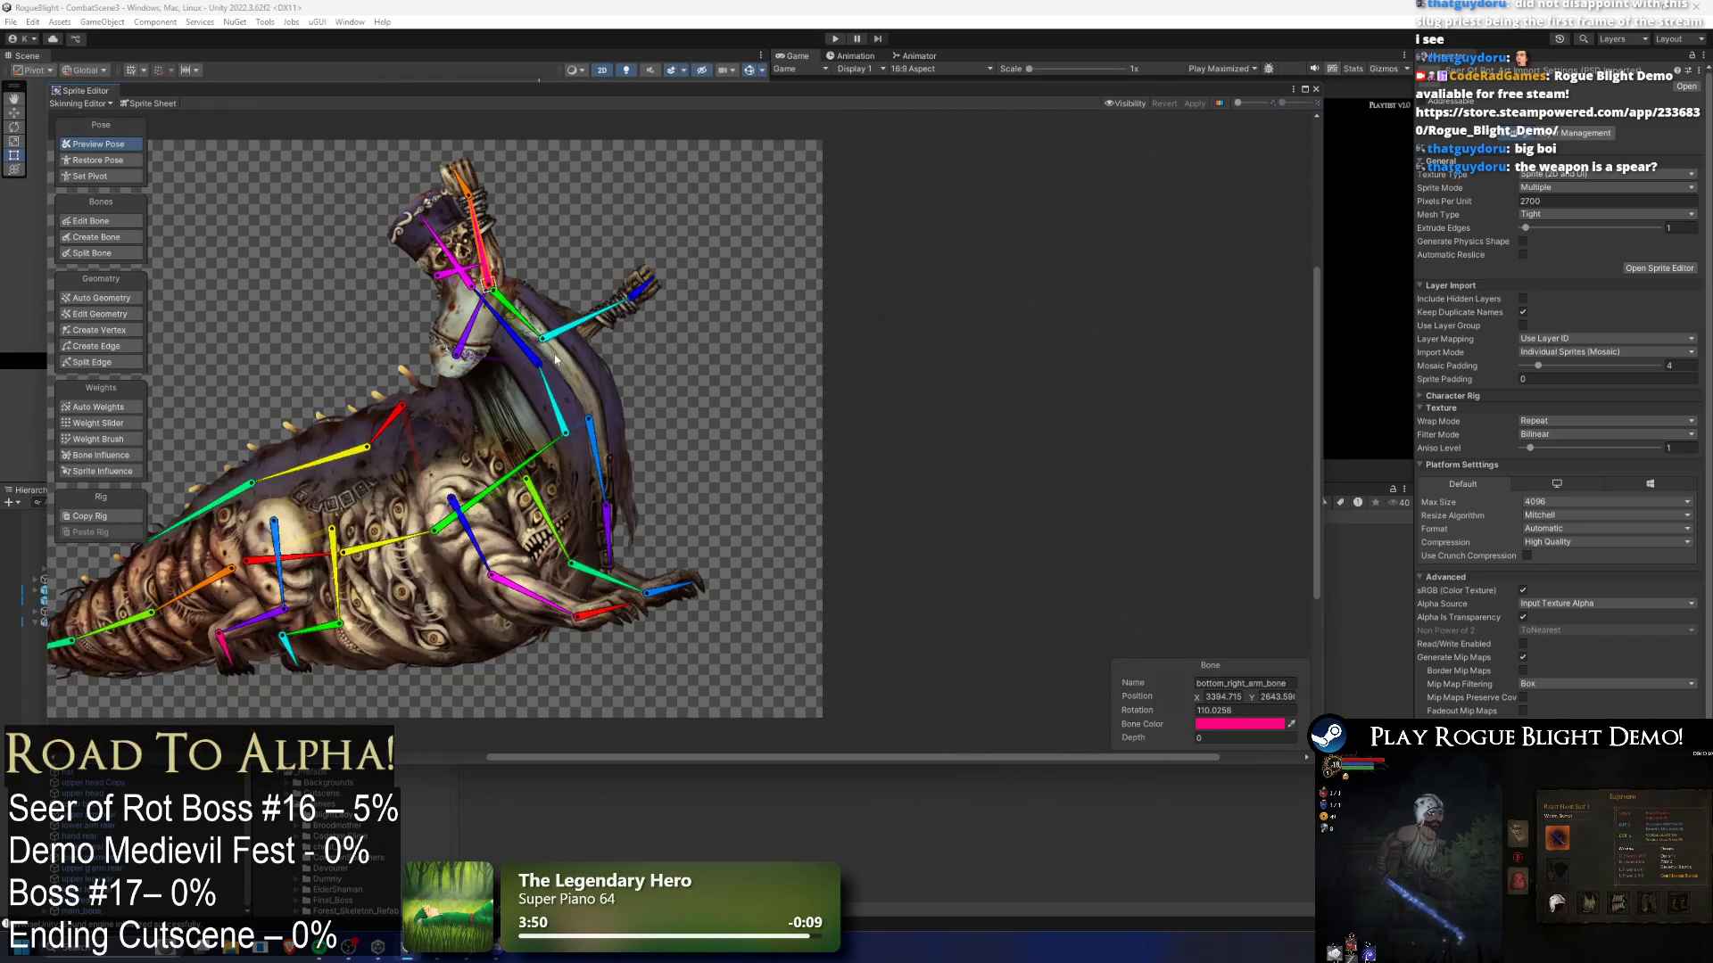
- Re-pose the worm chest, head and right arm, letting the arm hang straight down
drag(418, 545, 415, 521)
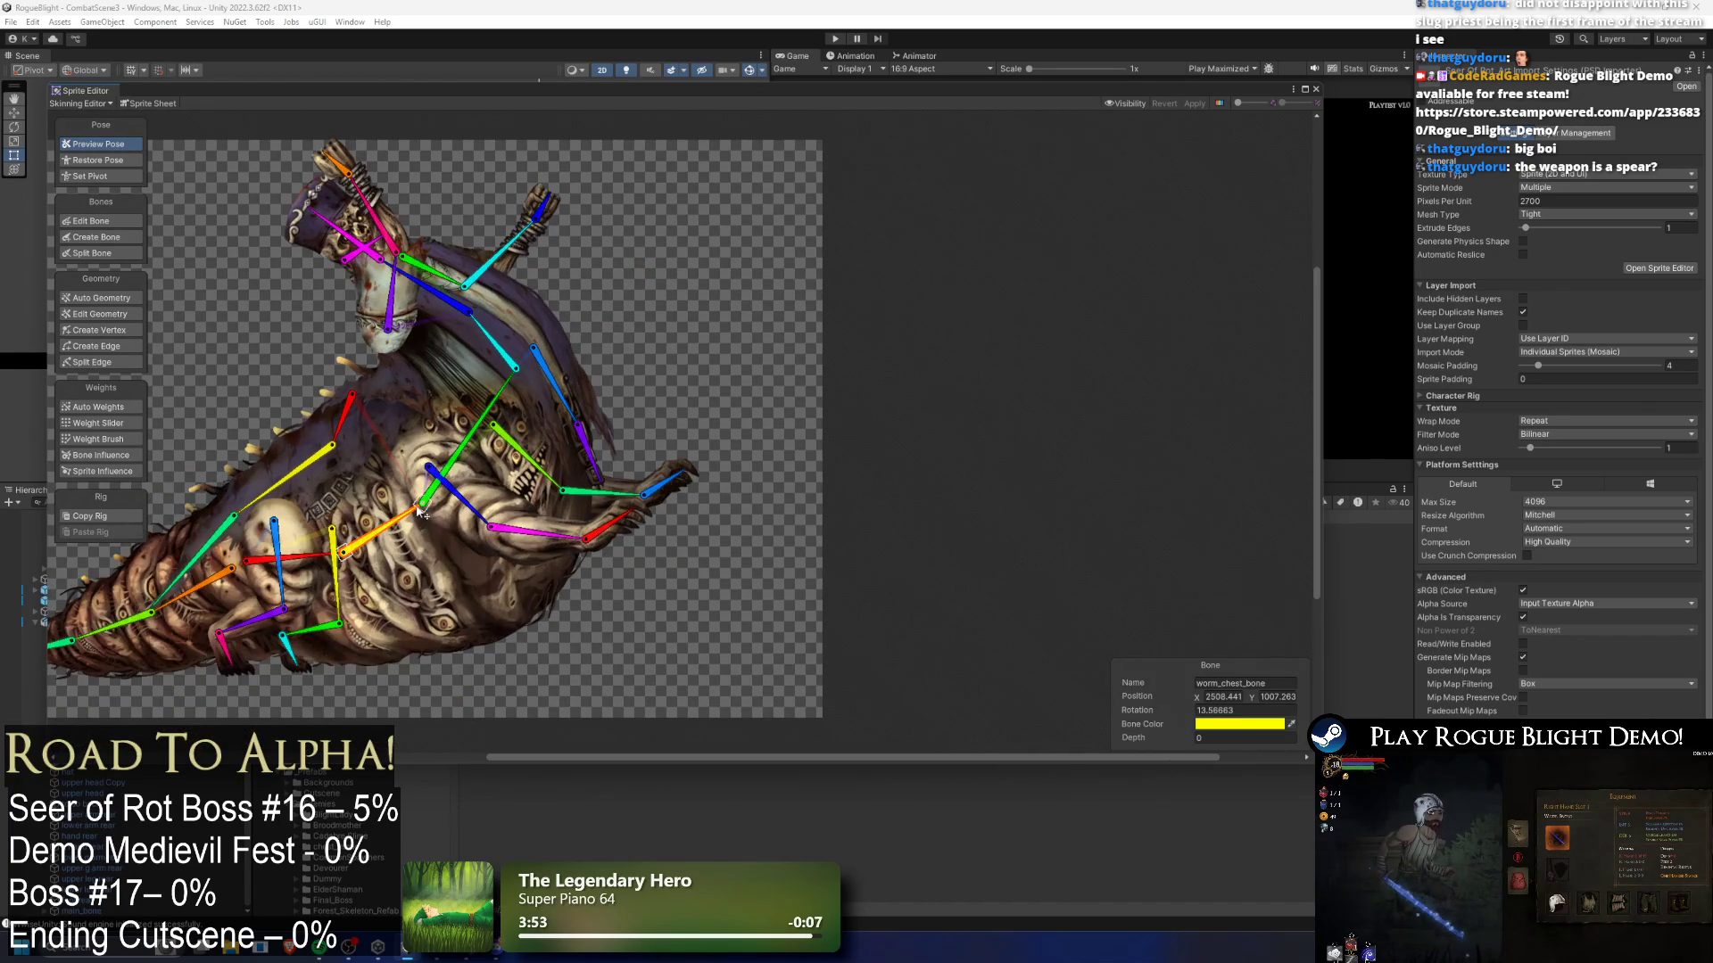
drag(482, 436, 517, 504)
mouse_move(415, 535)
mouse_down()
mouse_move(530, 548)
mouse_move(534, 533)
mouse_up()
drag(393, 413, 361, 477)
mouse_move(579, 417)
mouse_down()
mouse_move(591, 441)
mouse_move(624, 437)
mouse_move(694, 477)
mouse_move(665, 462)
mouse_move(628, 476)
mouse_move(656, 479)
mouse_up()
click(686, 575)
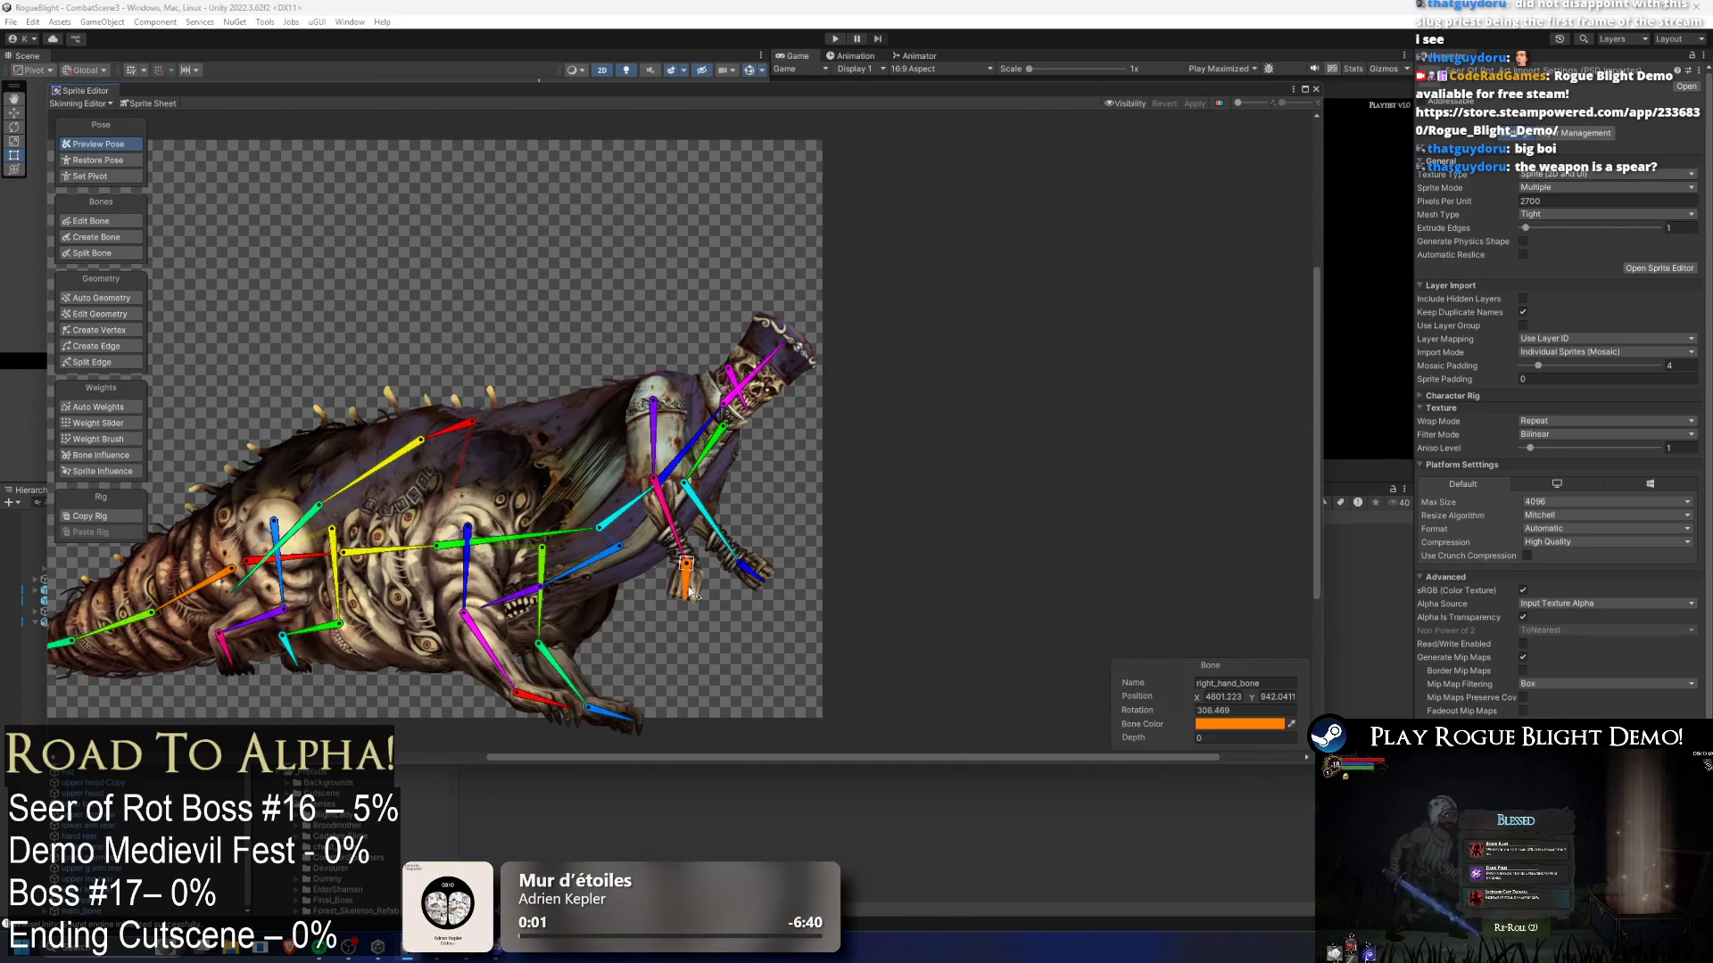
scroll(614, 462, up, 3)
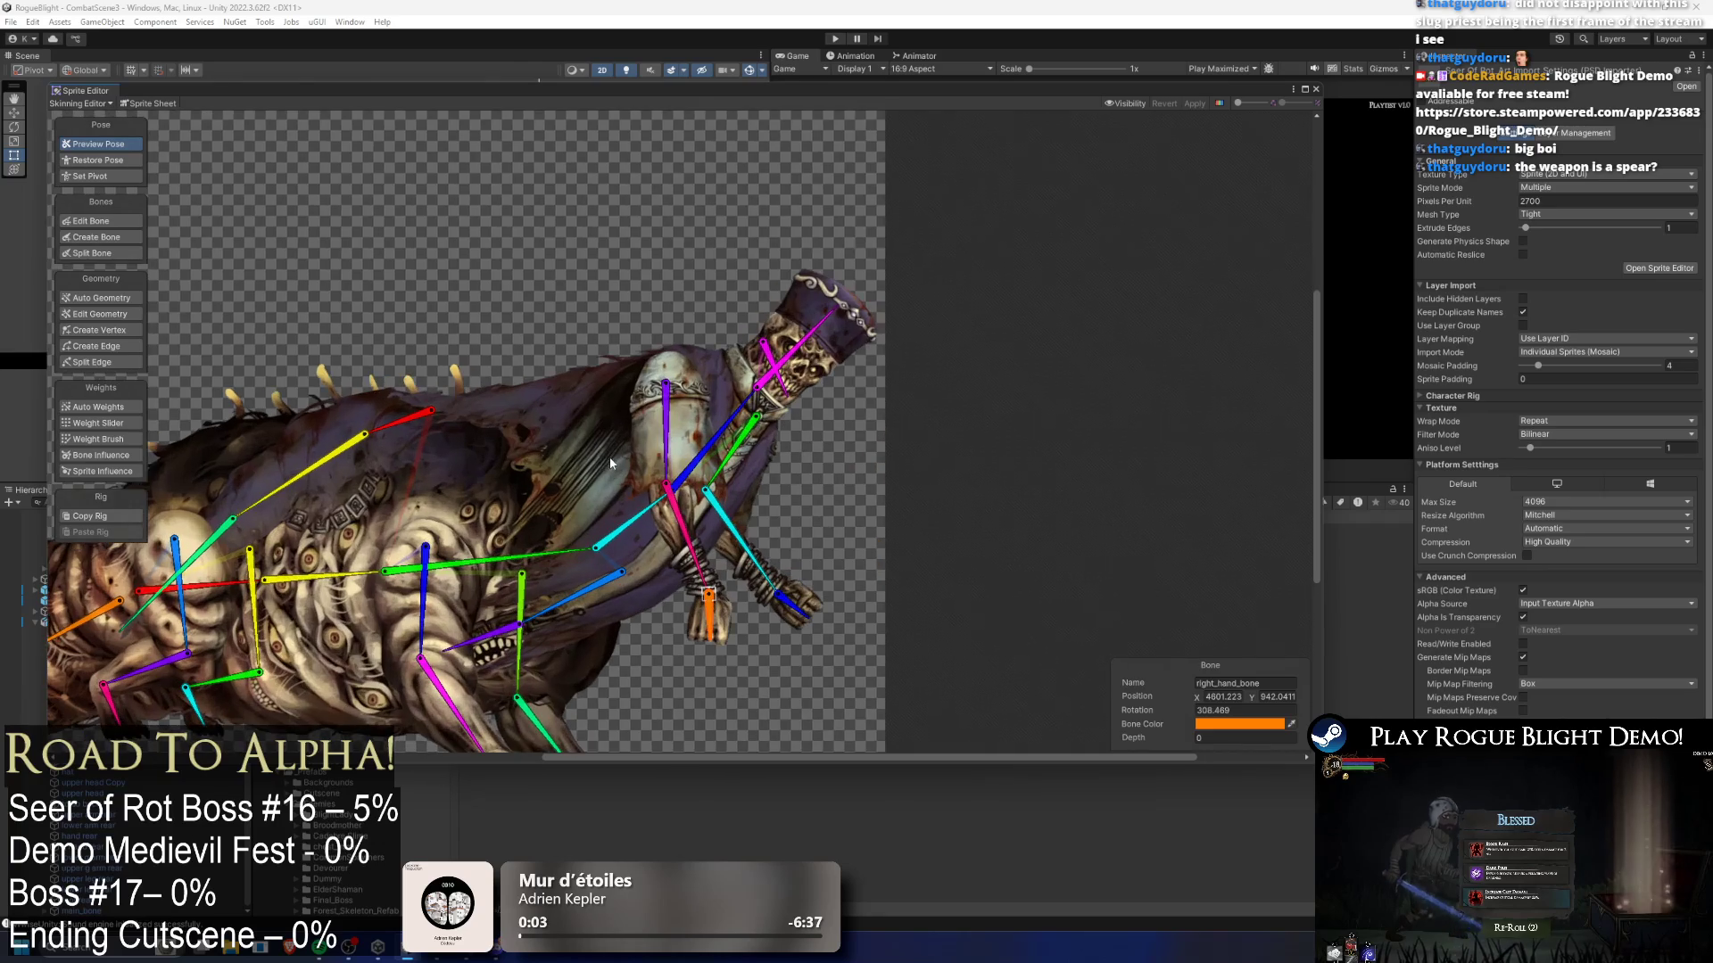
- Rotate both front upper arms, then show the cloak's geometry settings (Outline Detail 64, Subdivide 100)
click(546, 578)
drag(415, 535, 429, 534)
drag(549, 573, 562, 566)
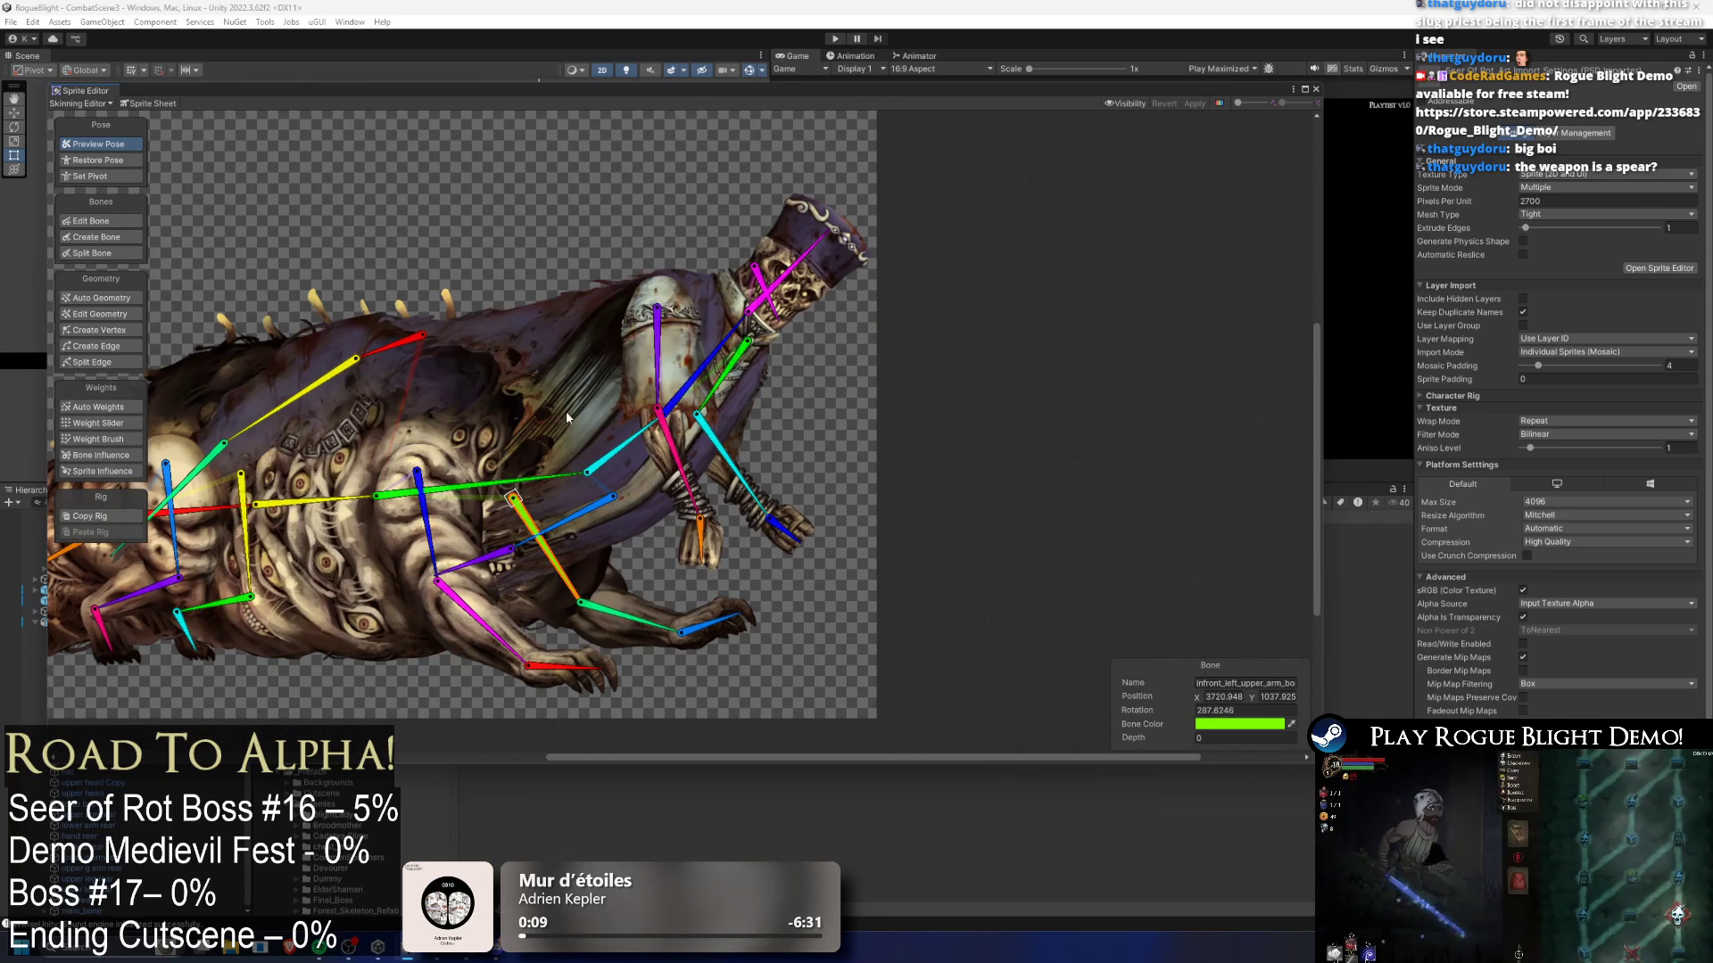
click(594, 383)
click(584, 330)
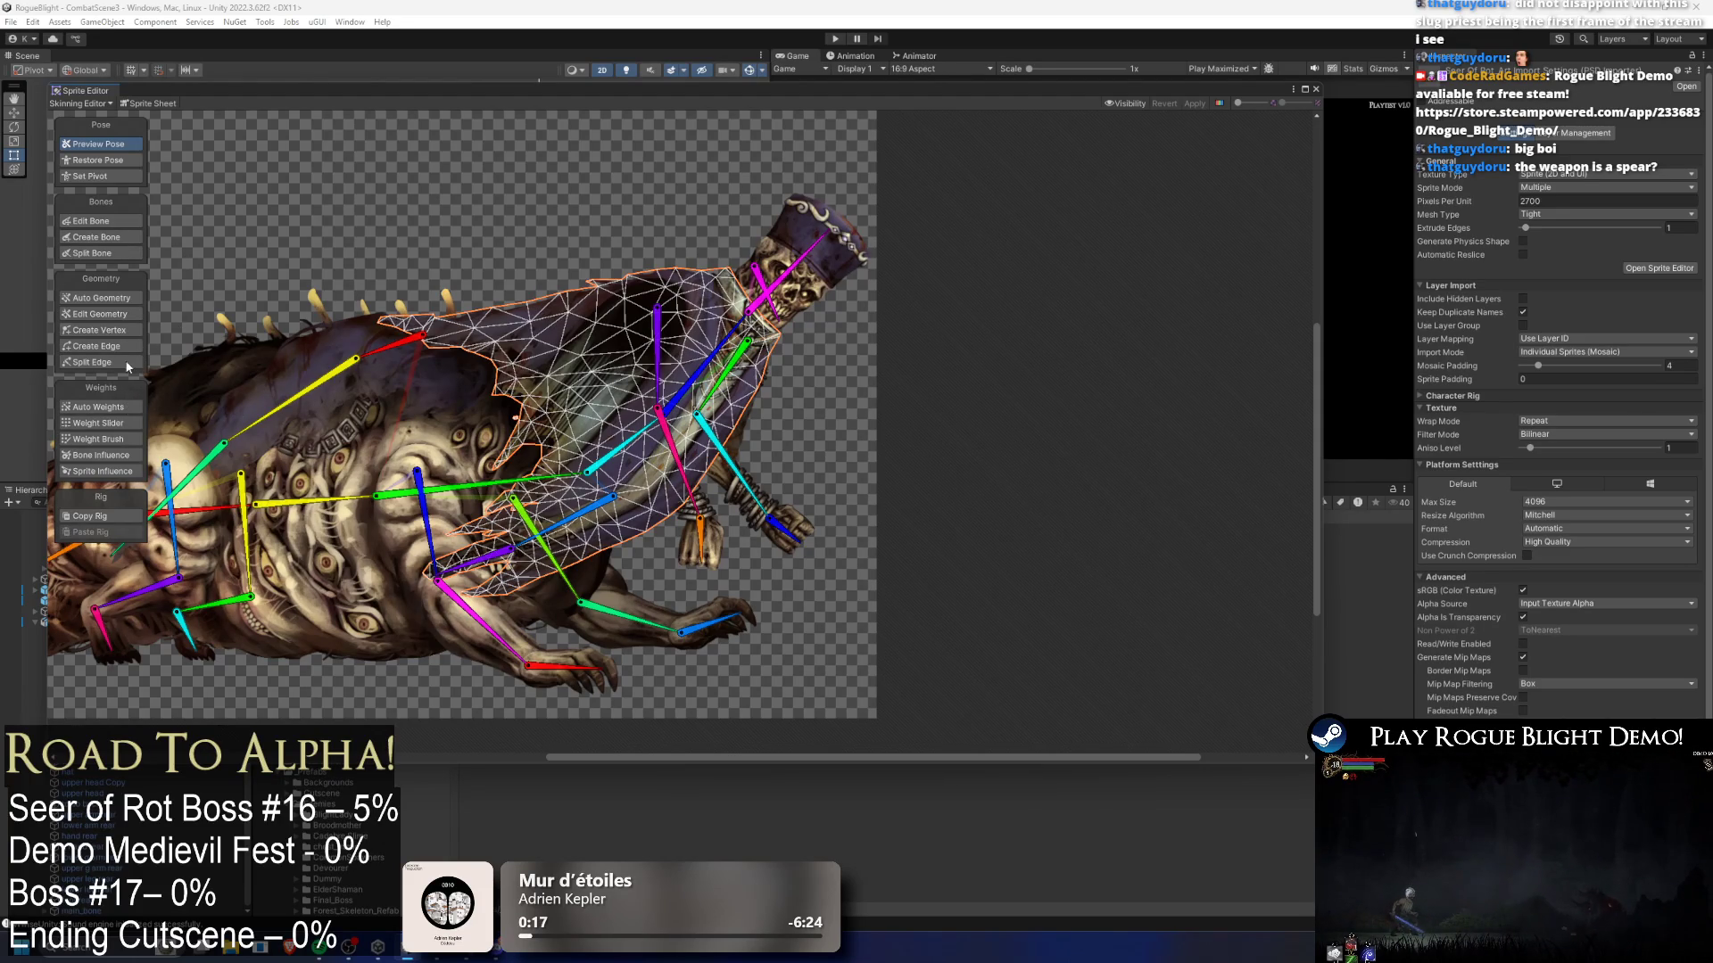
click(117, 299)
- Rotate the cloak and head chain, then select the large cloak sprite
drag(589, 353, 520, 460)
drag(721, 357, 663, 424)
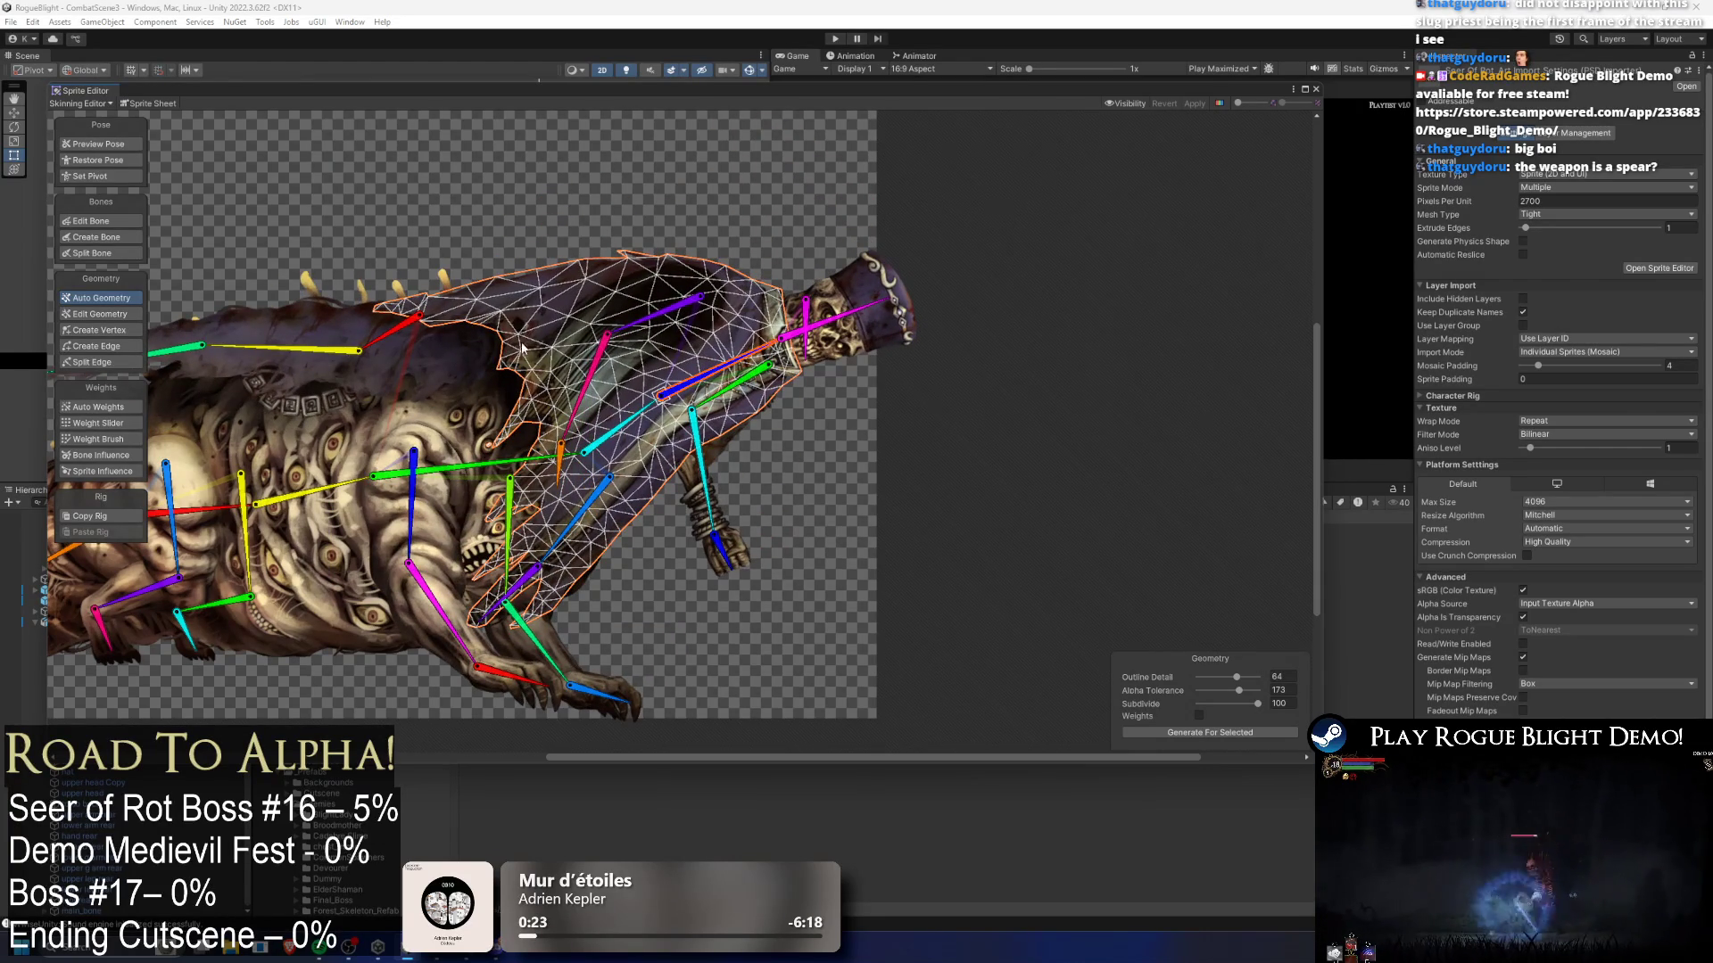
click(700, 199)
click(457, 368)
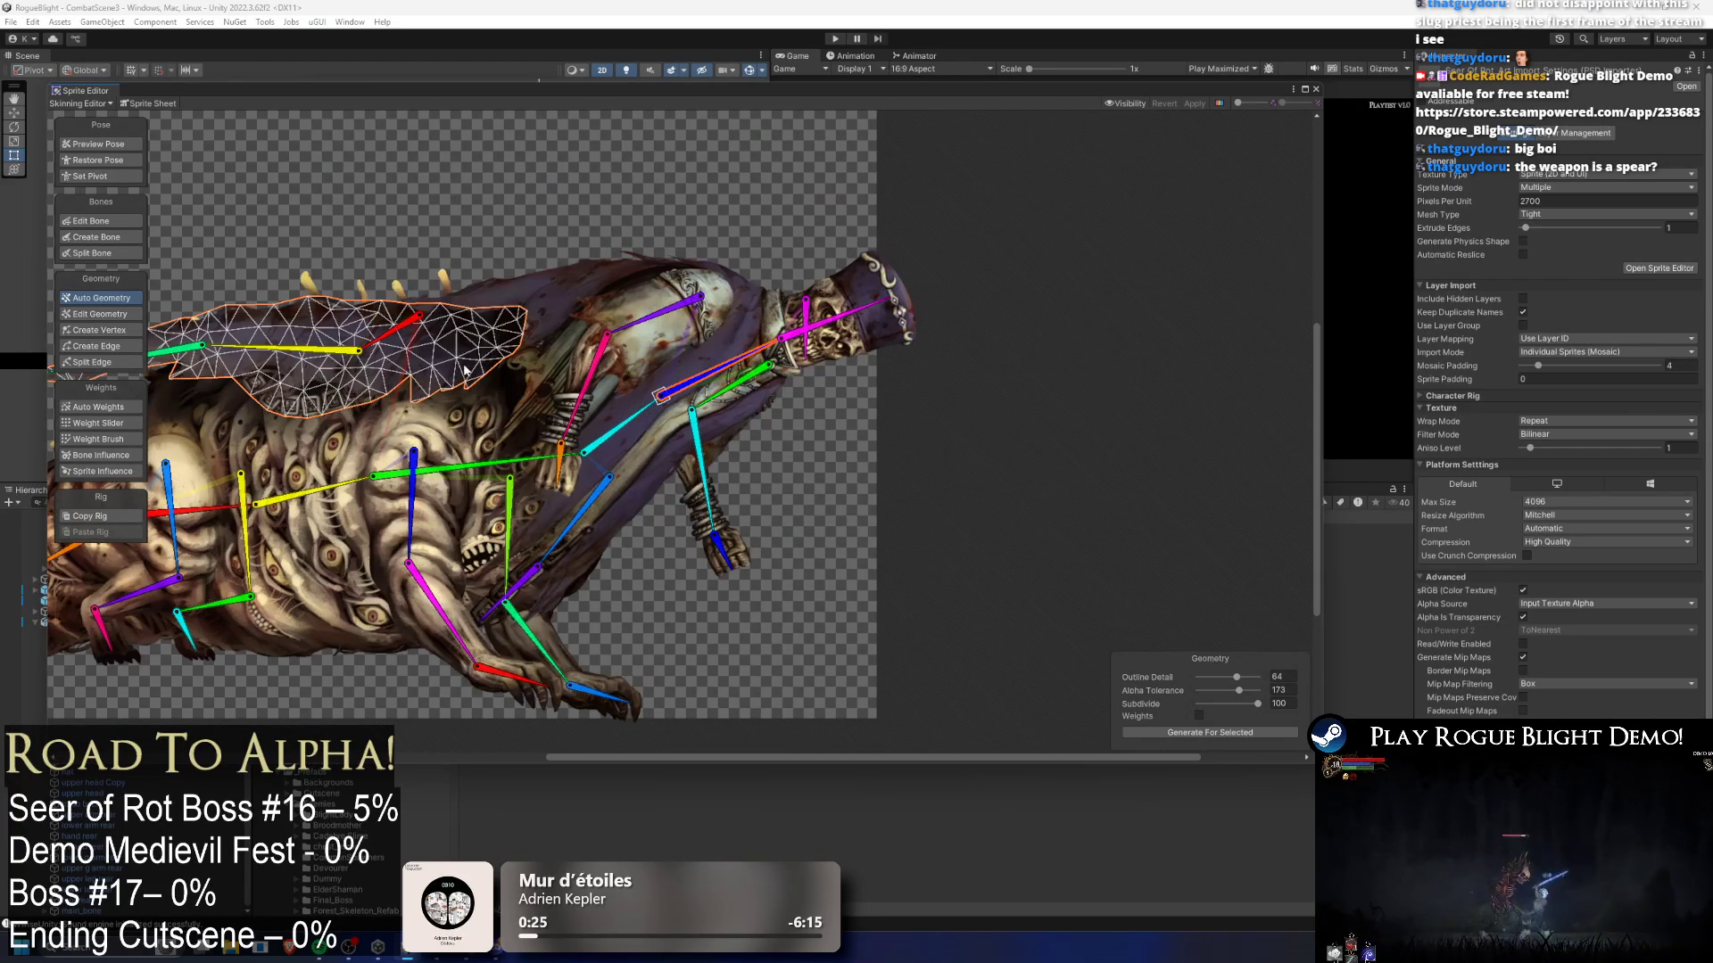
click(526, 289)
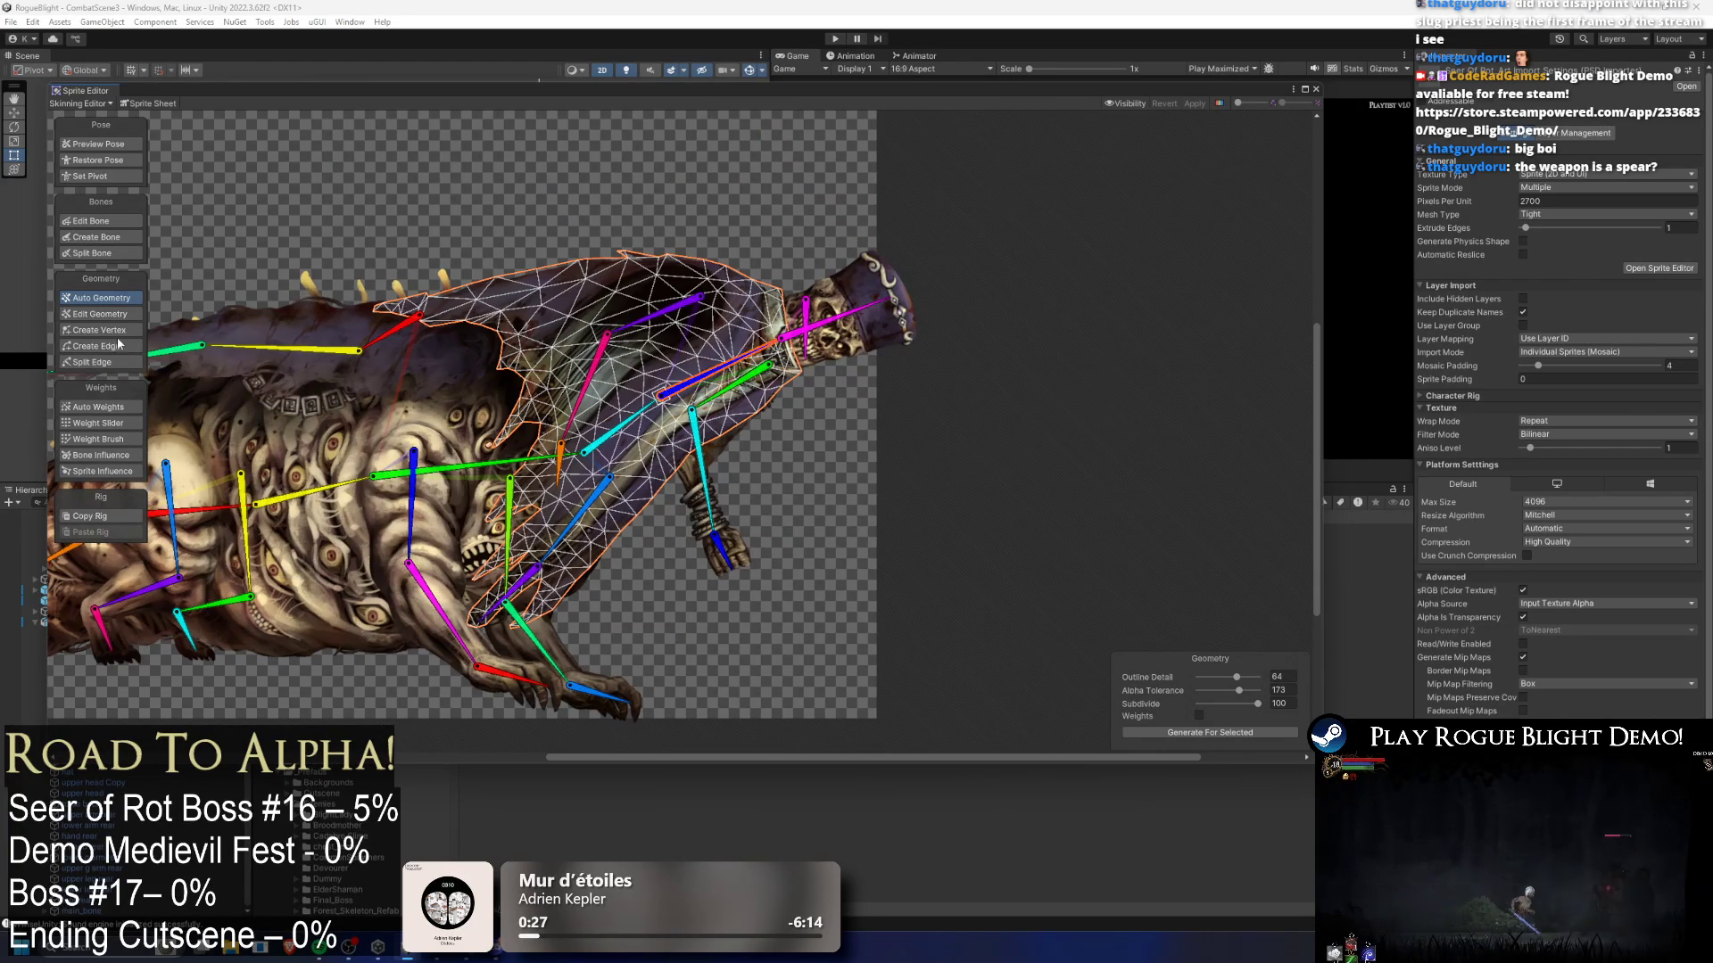
- Select the back cloth bone, regenerate the cloak's weights, and test-pose the cloak
click(117, 224)
click(405, 322)
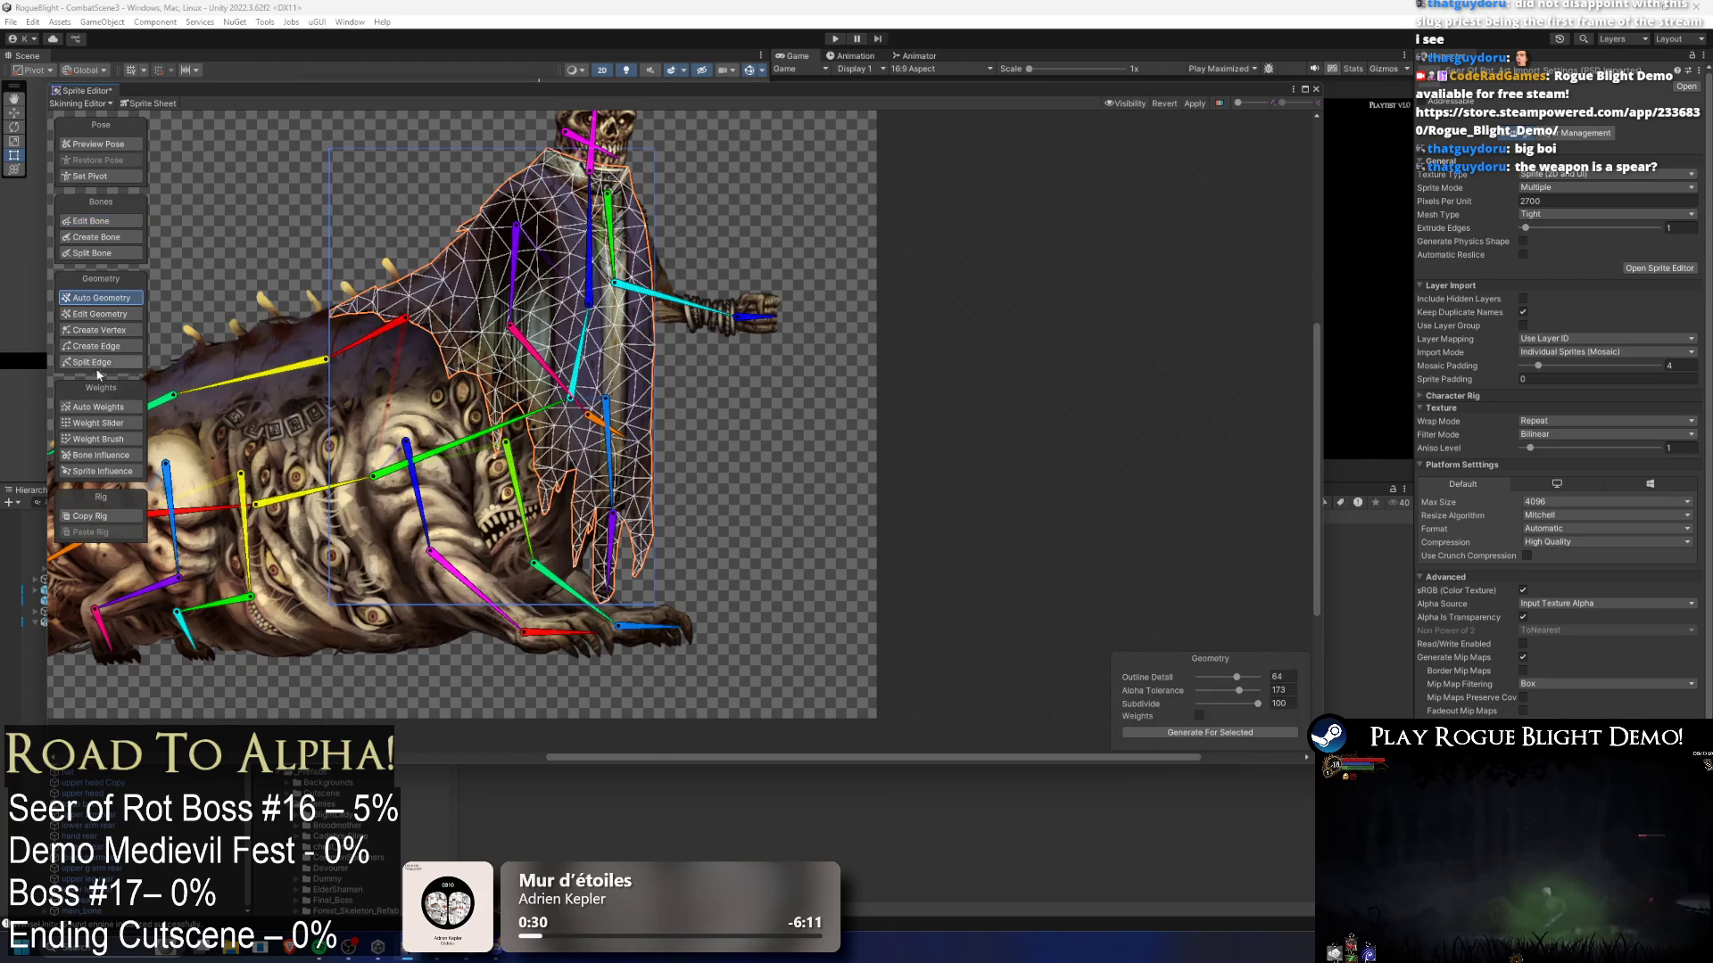
click(98, 407)
click(1150, 733)
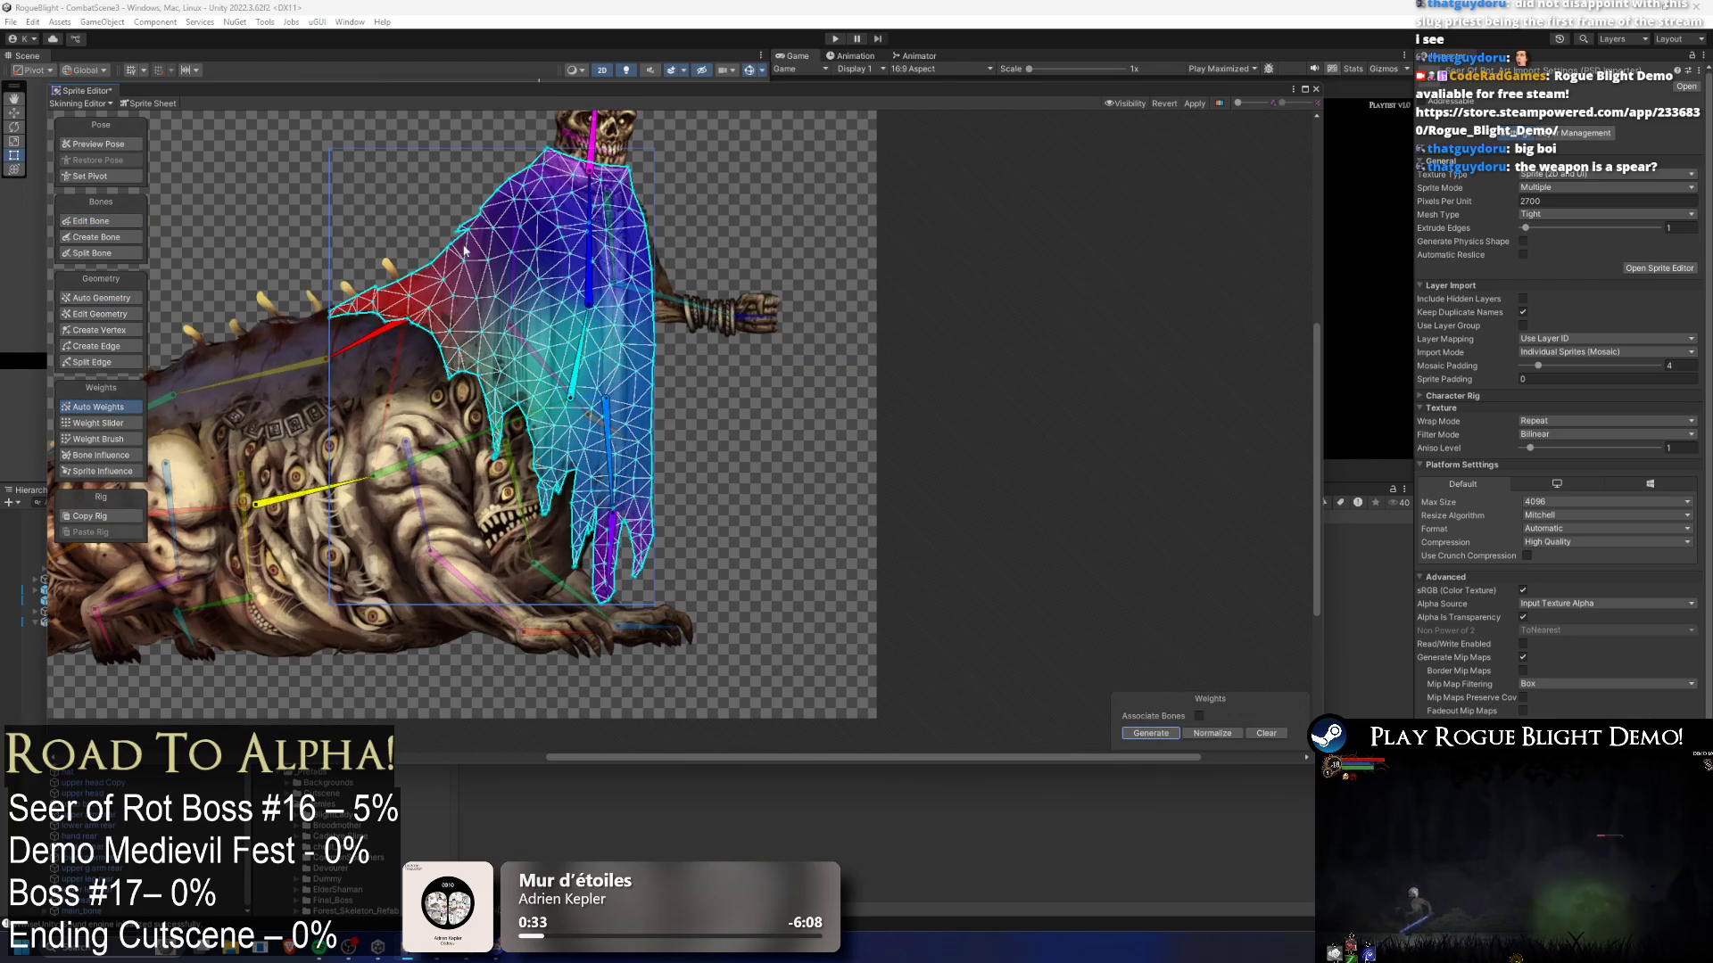
drag(665, 315, 667, 346)
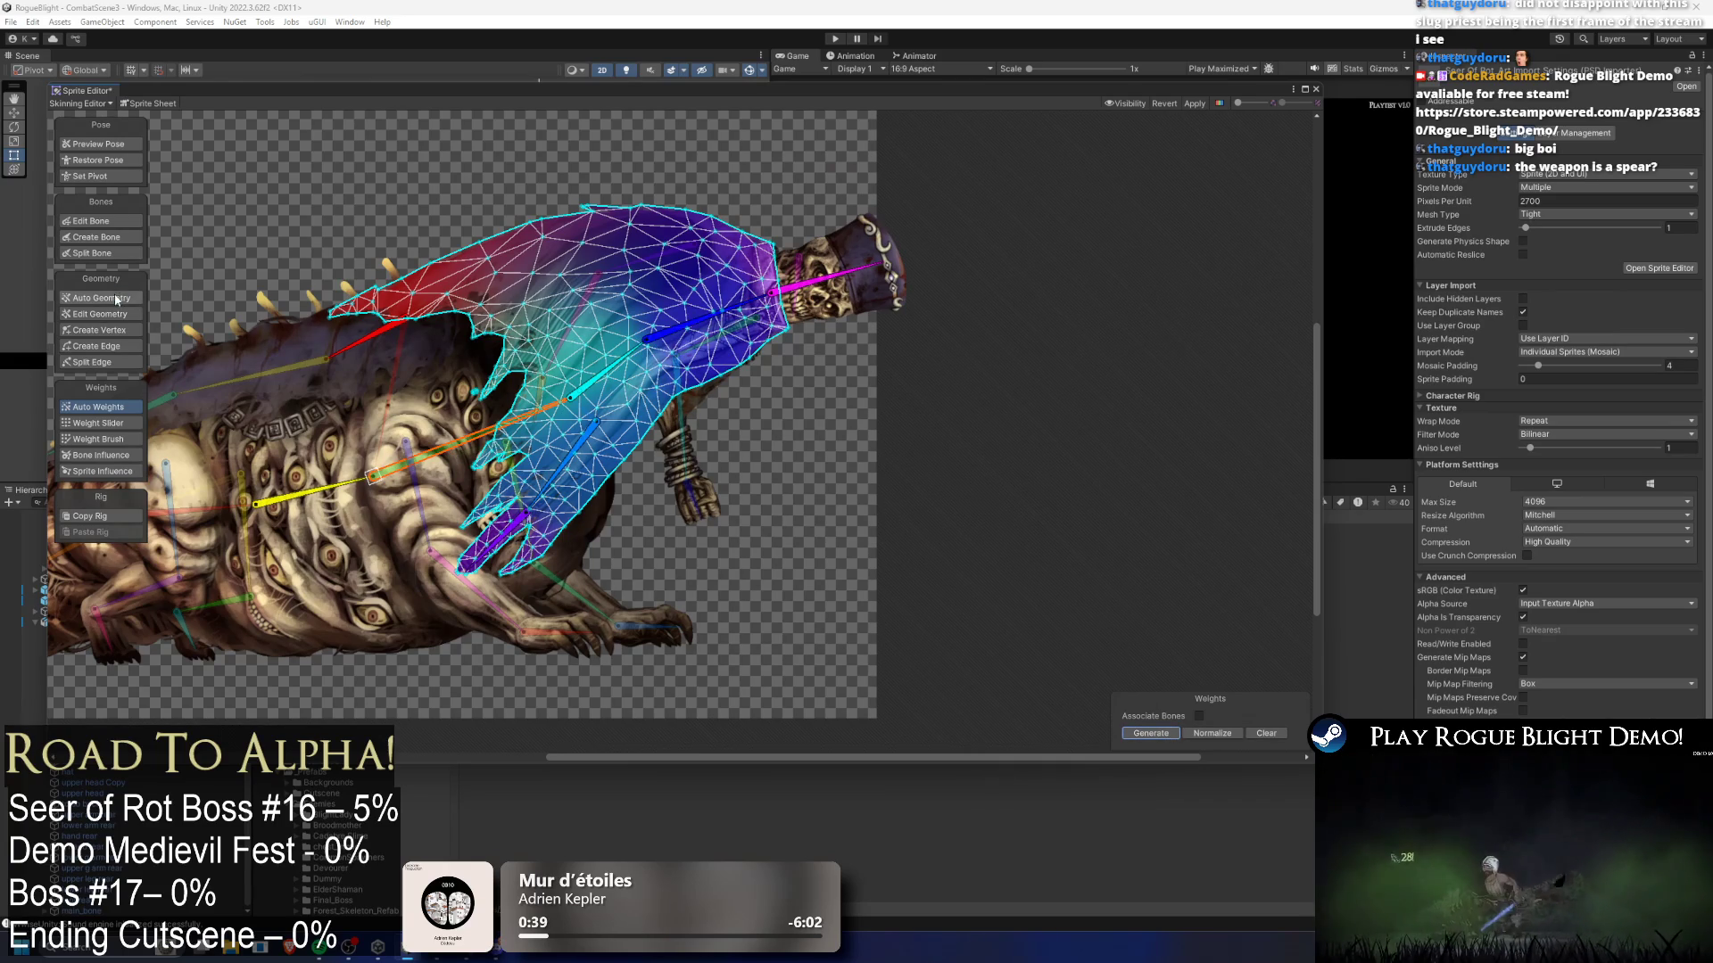
- Move the seer chest bone's tip left and regenerate cloak weights restricted to its associated bones
click(101, 220)
scroll(553, 408, up, 5)
mouse_move(546, 408)
mouse_down()
mouse_move(455, 433)
mouse_move(464, 416)
mouse_up()
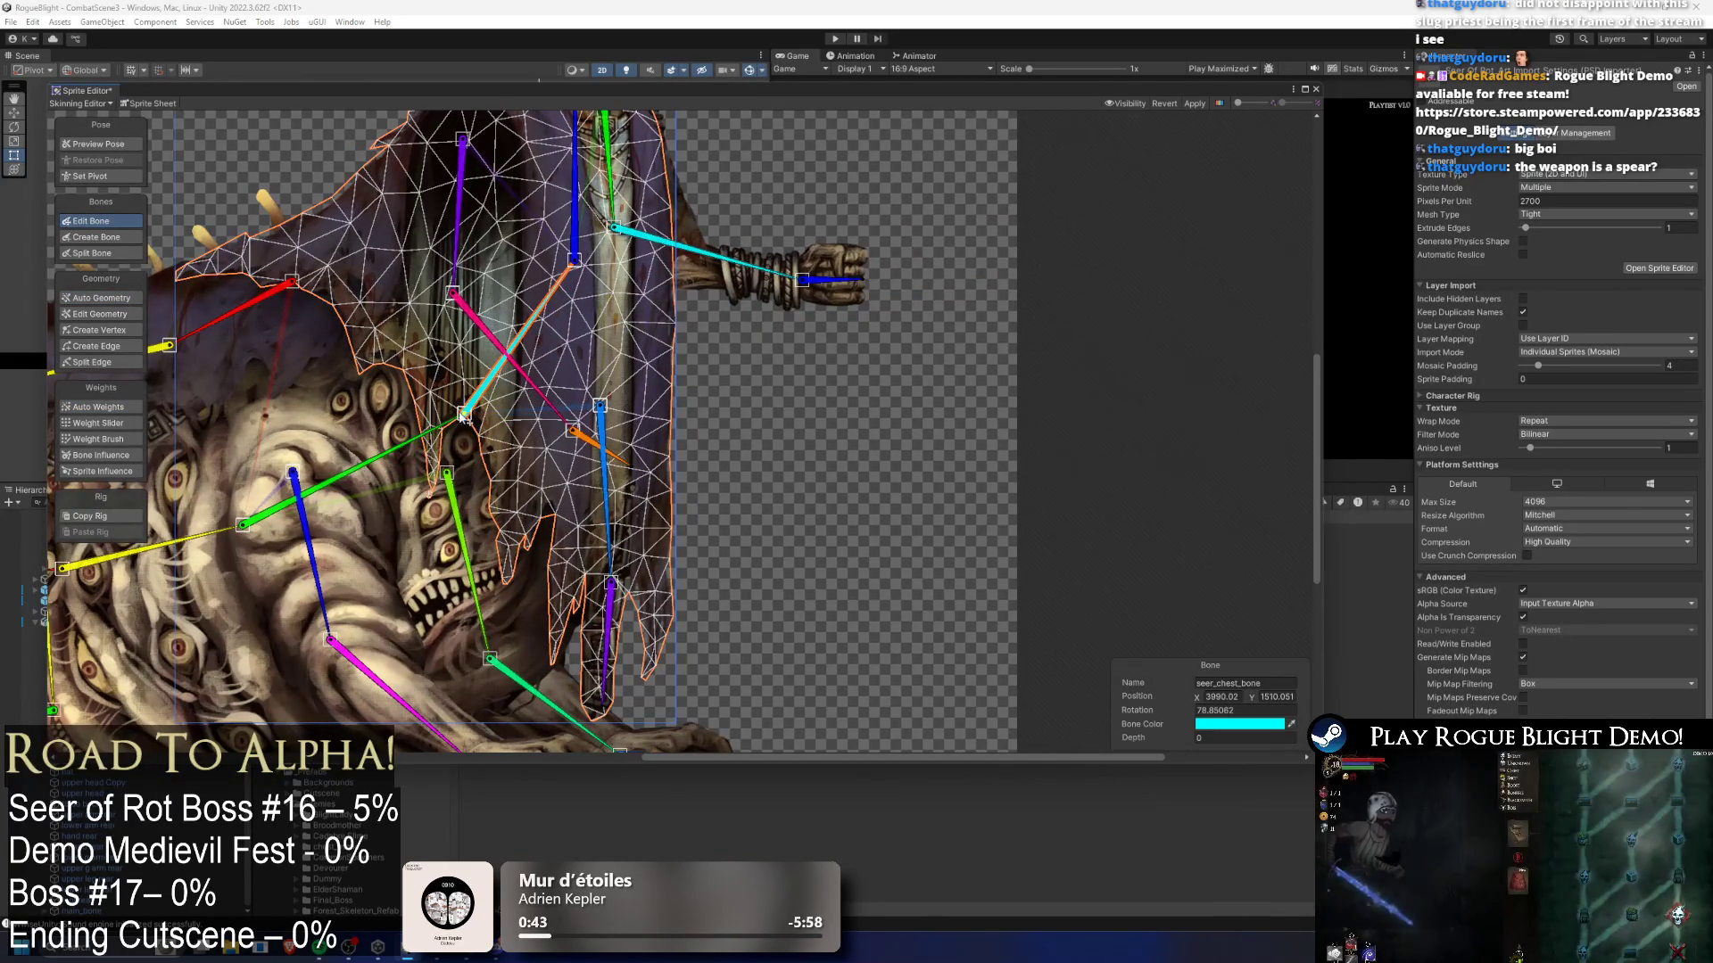
click(99, 407)
click(1201, 717)
click(1150, 733)
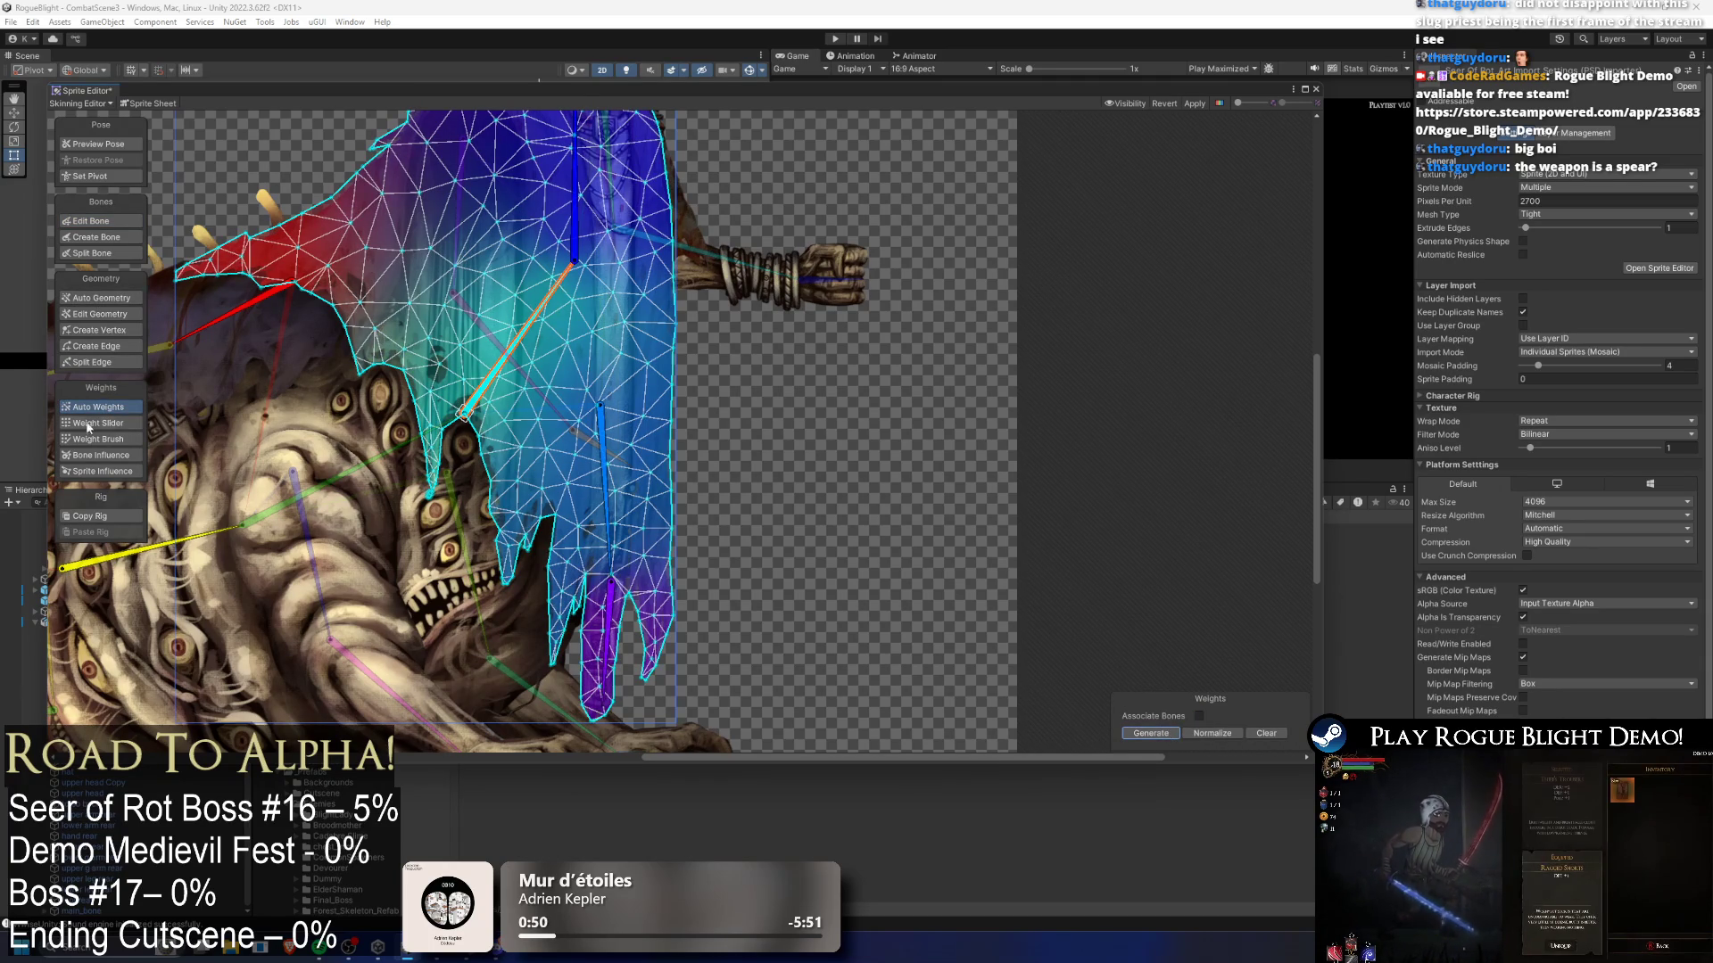
- Review the bones influencing the cloak, then recompute auto weights for every sprite
click(100, 455)
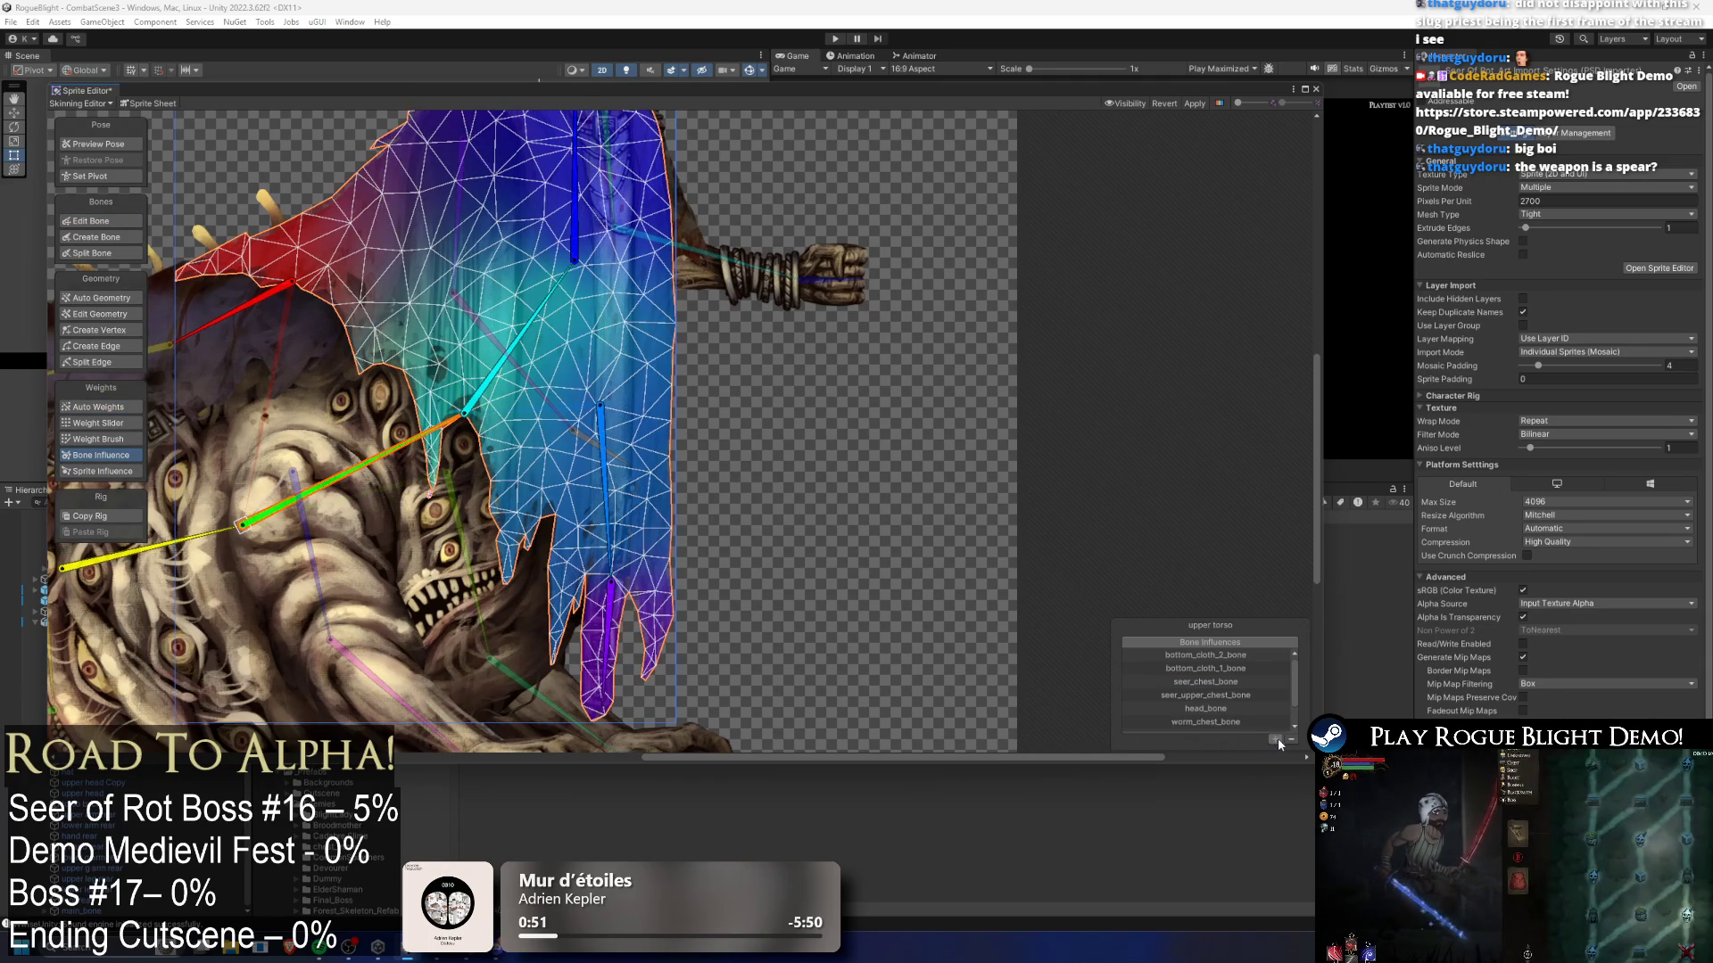
click(100, 407)
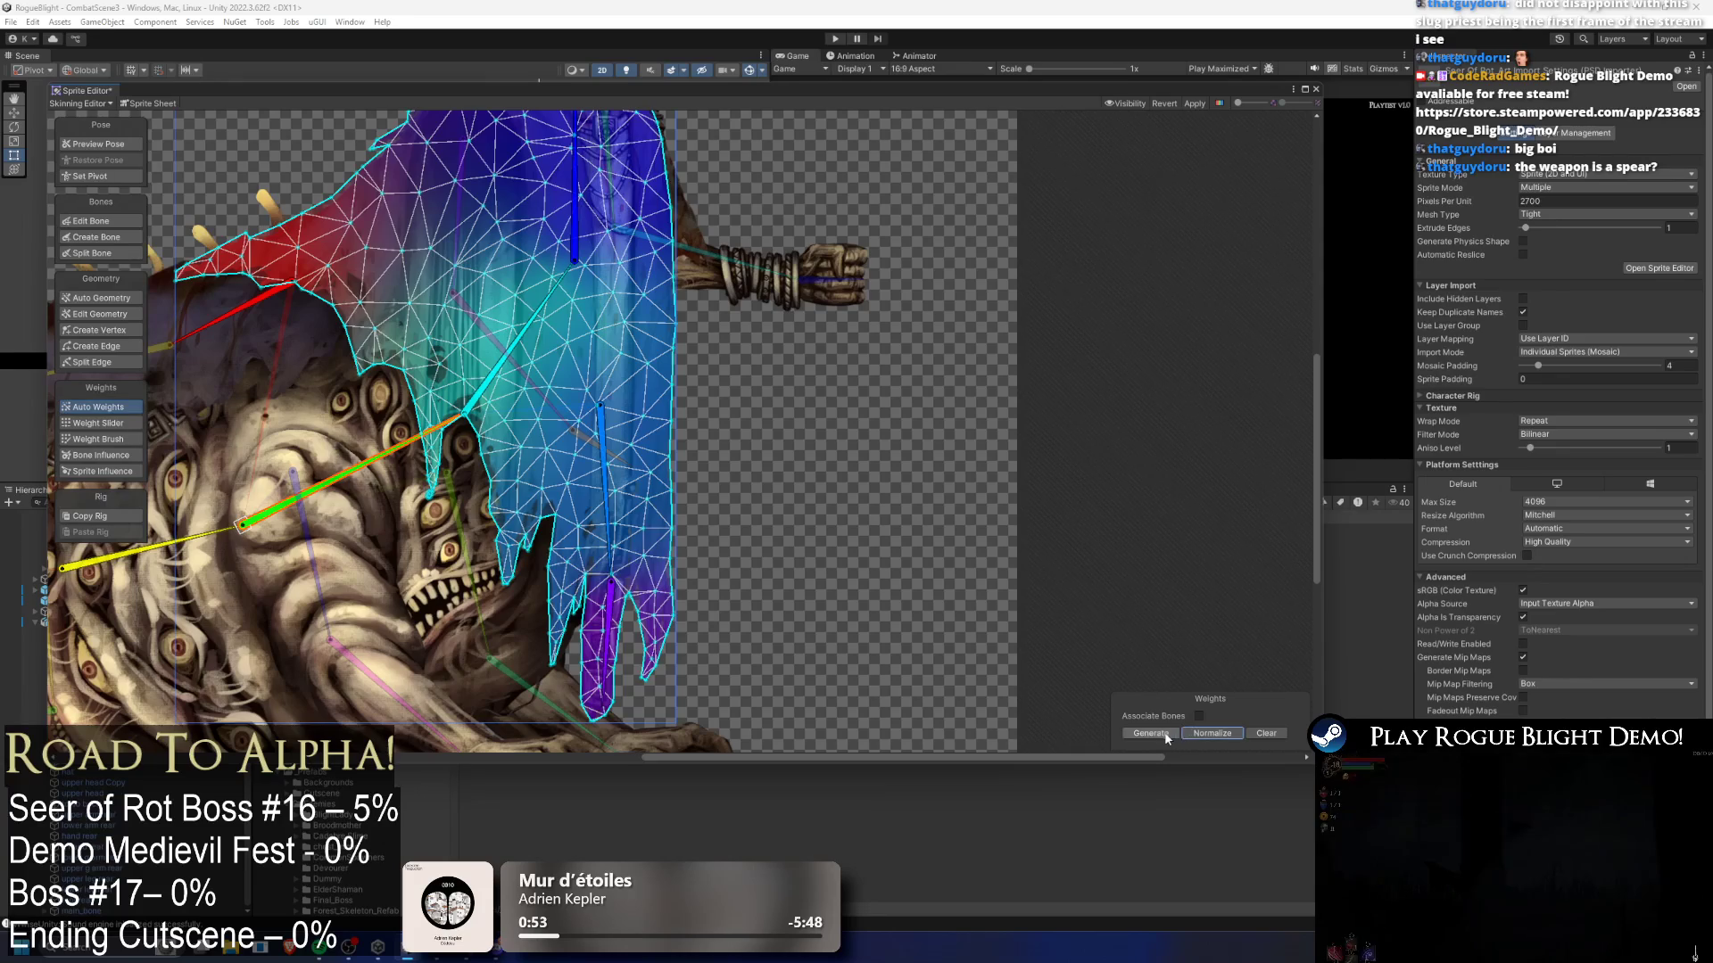
click(1155, 733)
scroll(793, 326, down, 1)
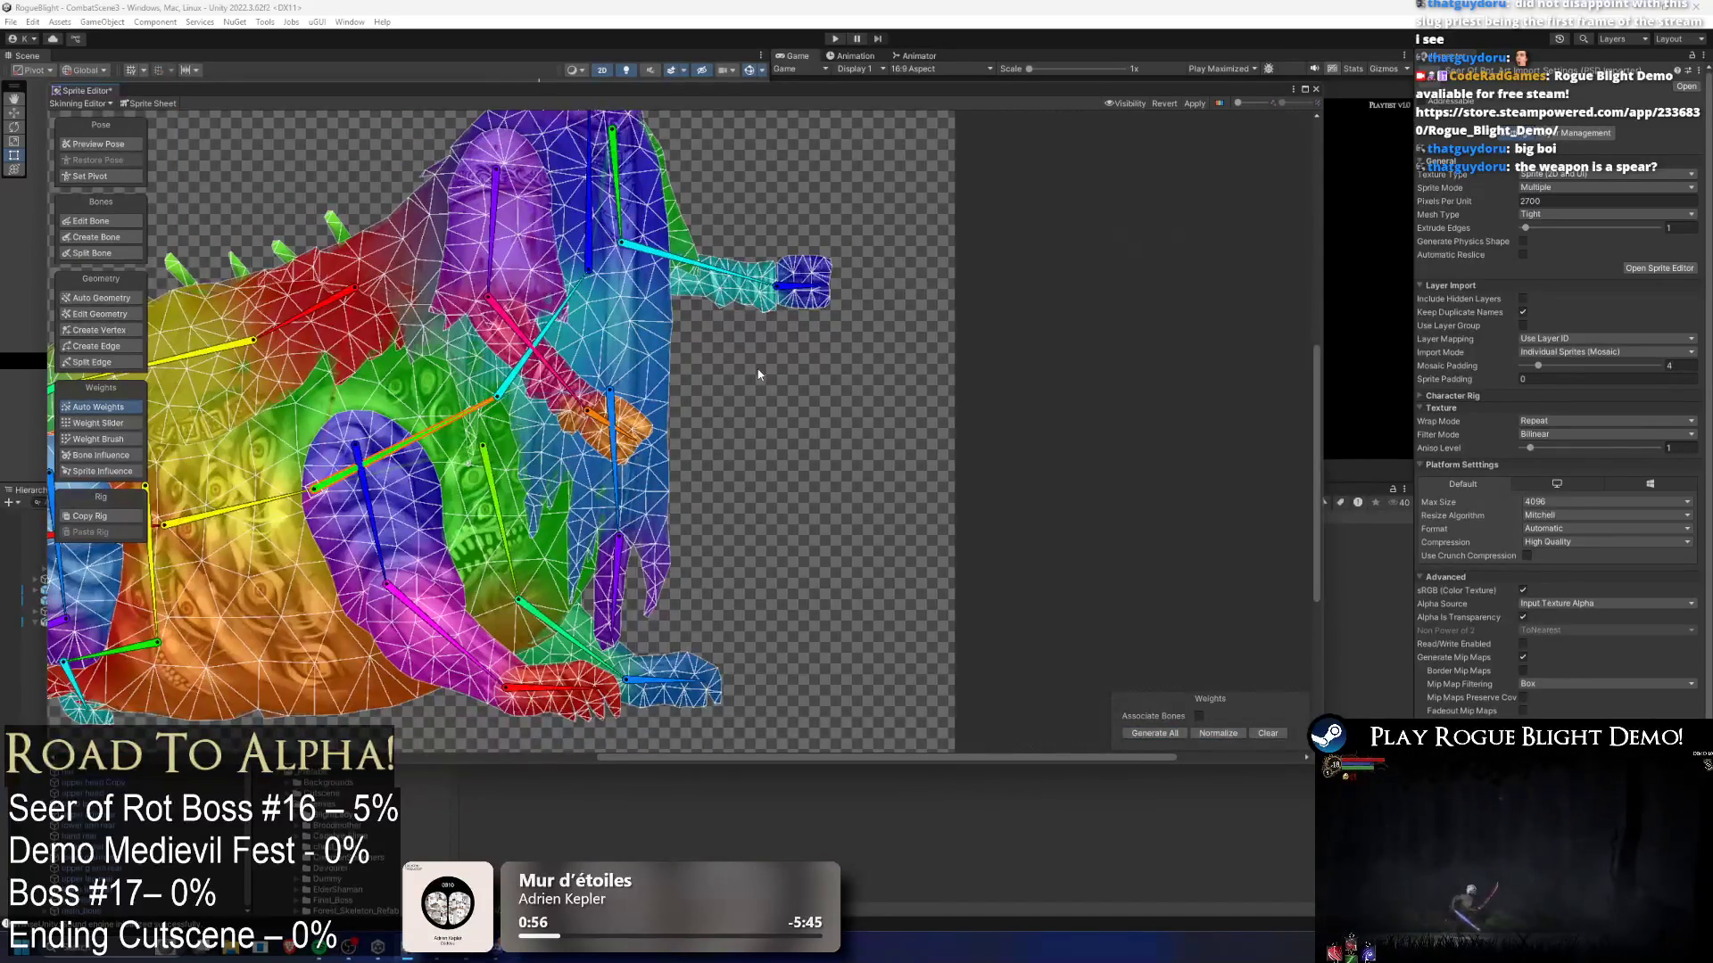
- Test-pose the upper chest, lower cloth bone, upper body and right arm, then show the cloak mesh
click(98, 143)
mouse_move(556, 314)
mouse_down()
mouse_move(660, 275)
mouse_move(687, 361)
mouse_up()
mouse_move(588, 468)
mouse_down()
mouse_move(575, 553)
mouse_move(593, 616)
mouse_up()
drag(754, 366, 749, 281)
drag(651, 535, 816, 450)
mouse_move(571, 419)
mouse_down()
mouse_move(633, 290)
mouse_move(526, 178)
mouse_up()
scroll(520, 174, down, 2)
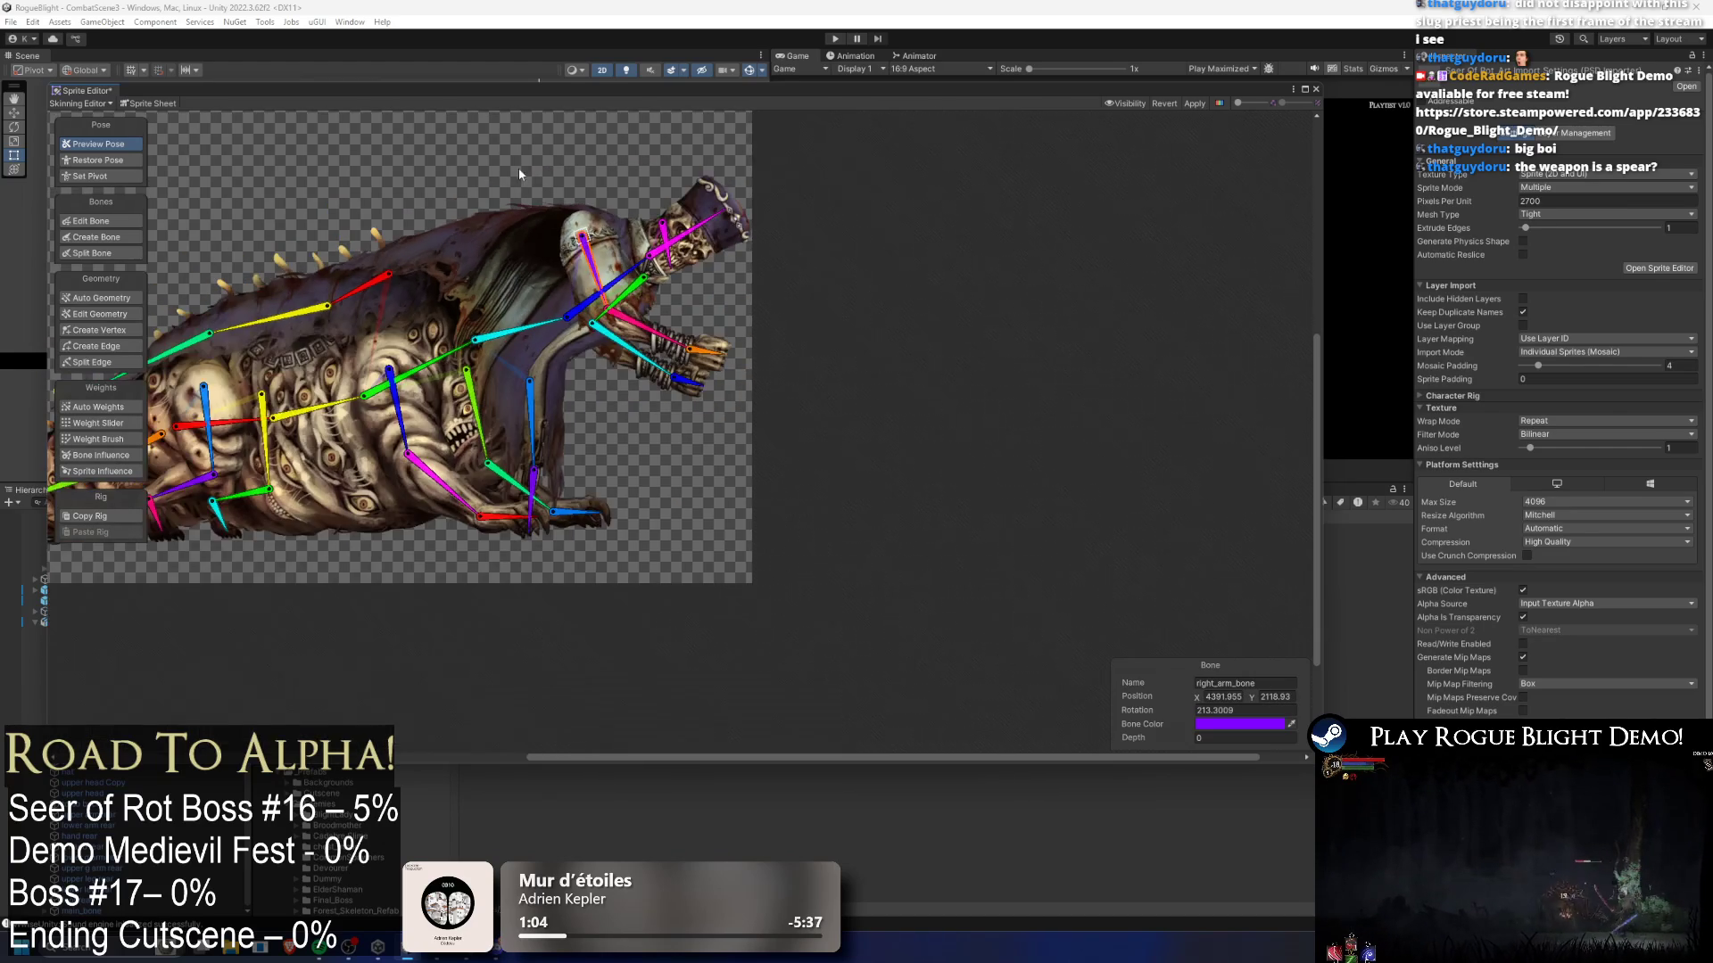
click(543, 248)
scroll(544, 255, up, 4)
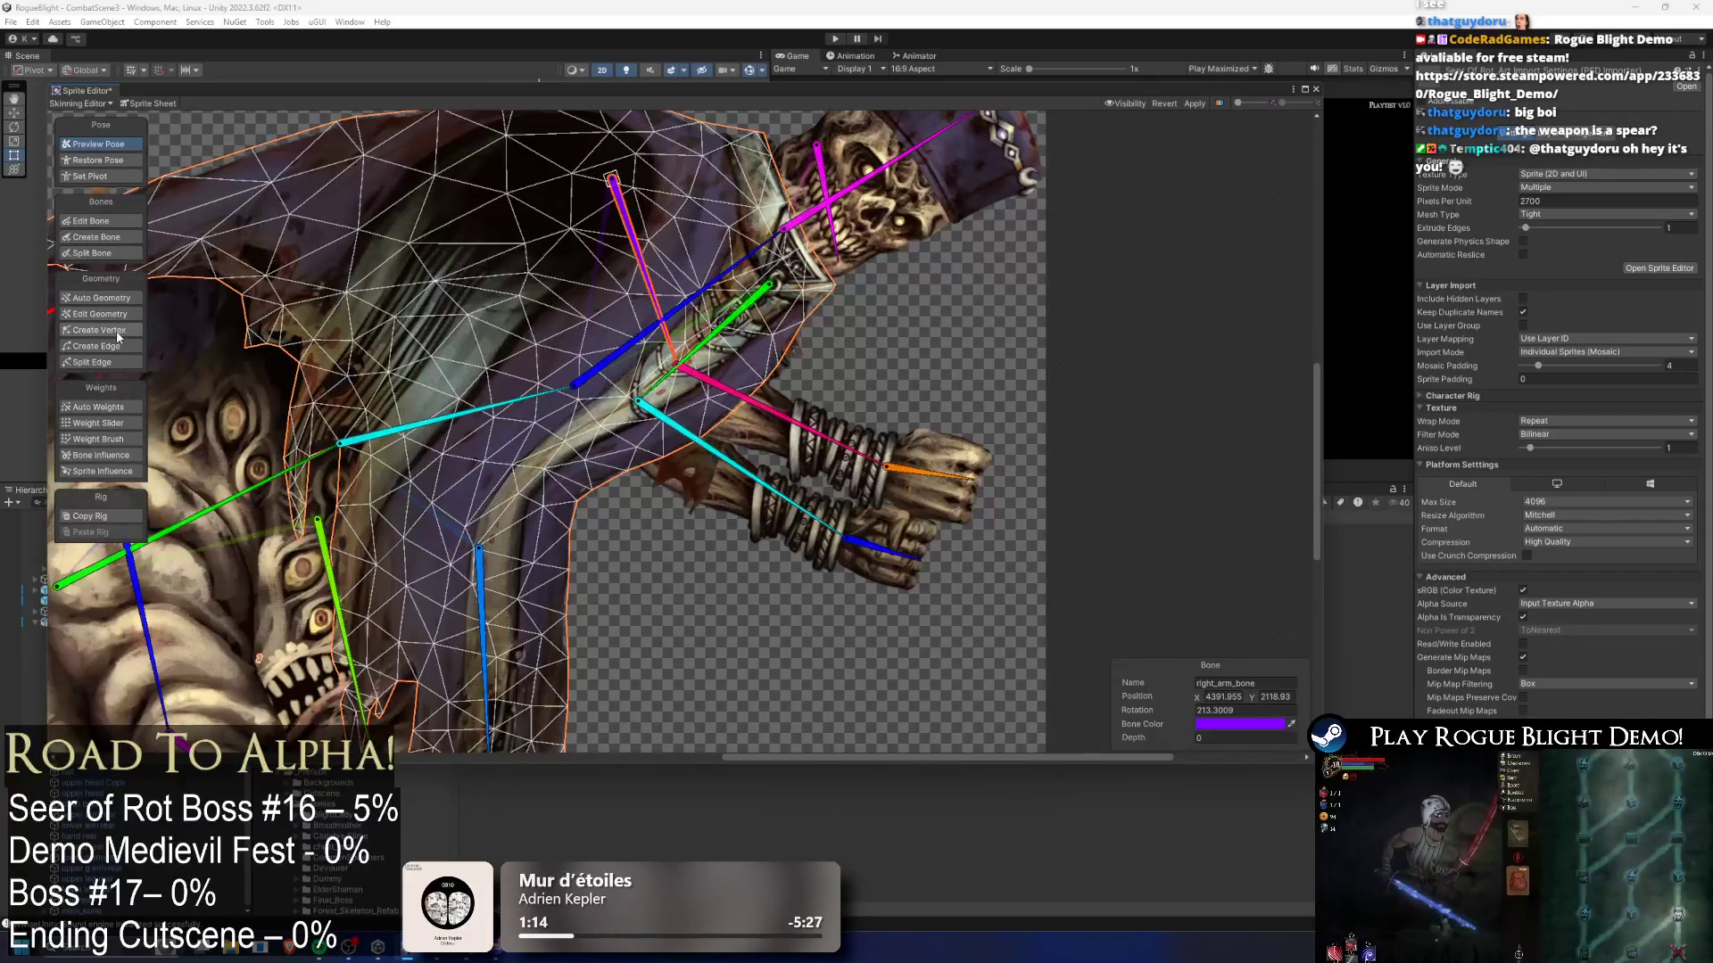
- Paint cloak weights toward seer_upper_chest_bone, checking the deformation in Preview Pose
click(98, 439)
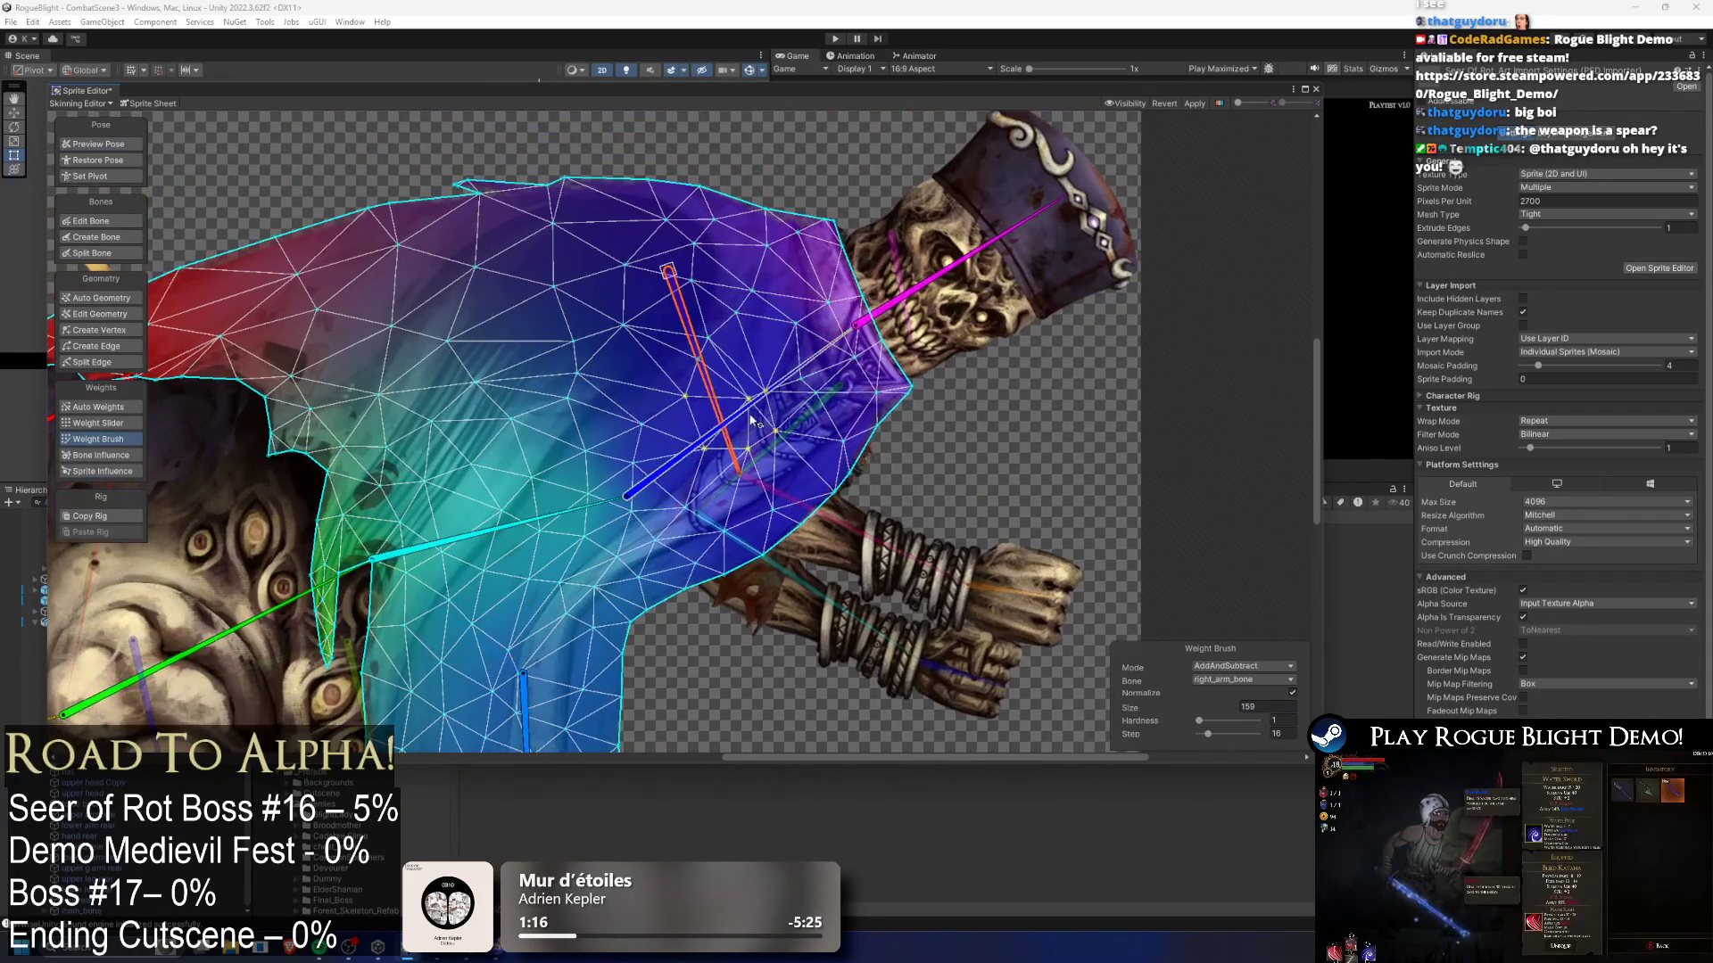
click(752, 413)
mouse_move(628, 296)
mouse_down()
mouse_move(591, 271)
mouse_move(571, 307)
mouse_move(660, 323)
mouse_move(579, 268)
mouse_move(508, 161)
mouse_move(536, 118)
mouse_up()
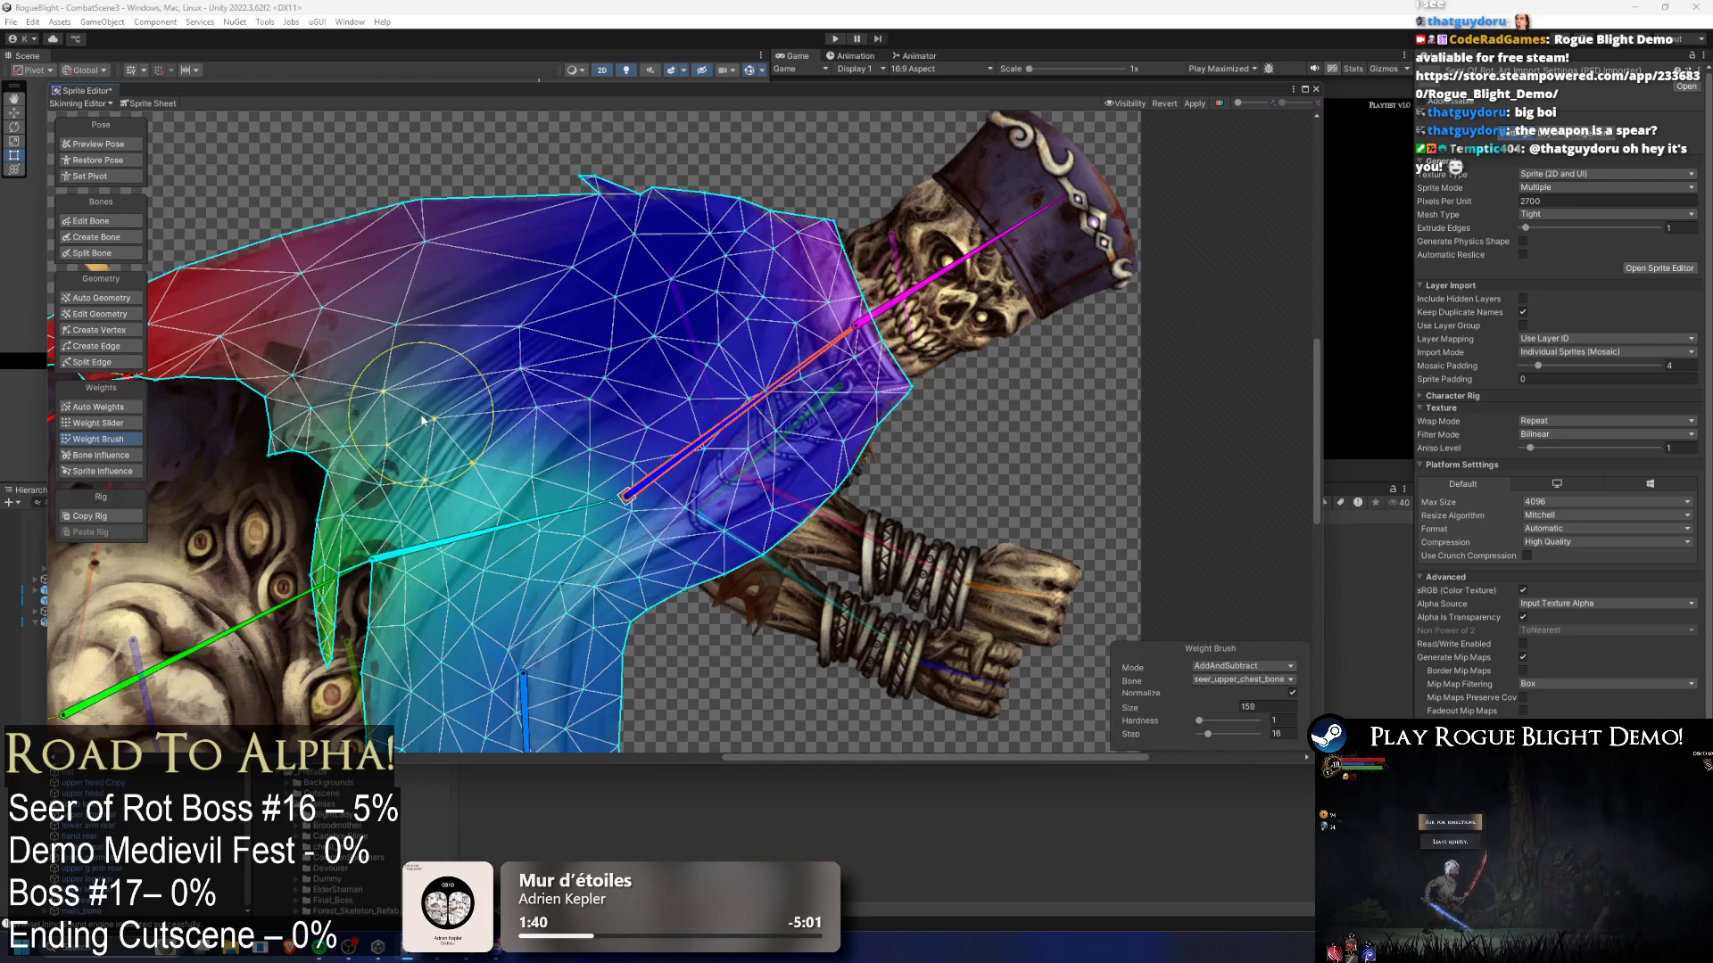
click(98, 143)
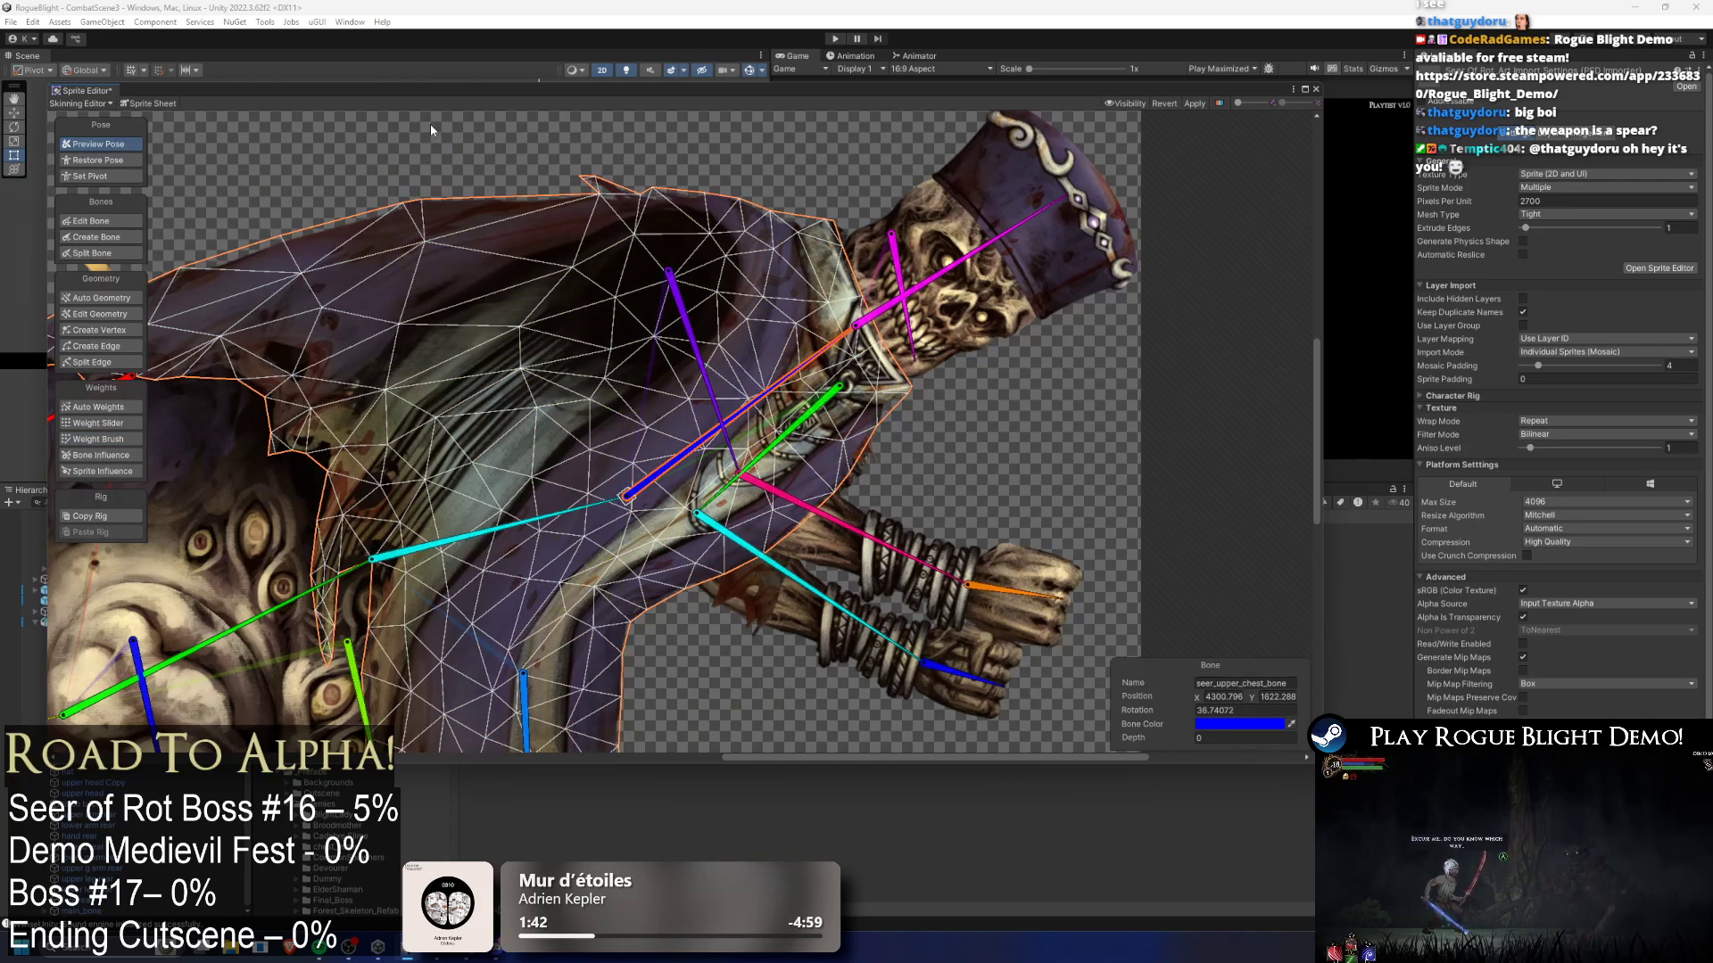
click(421, 130)
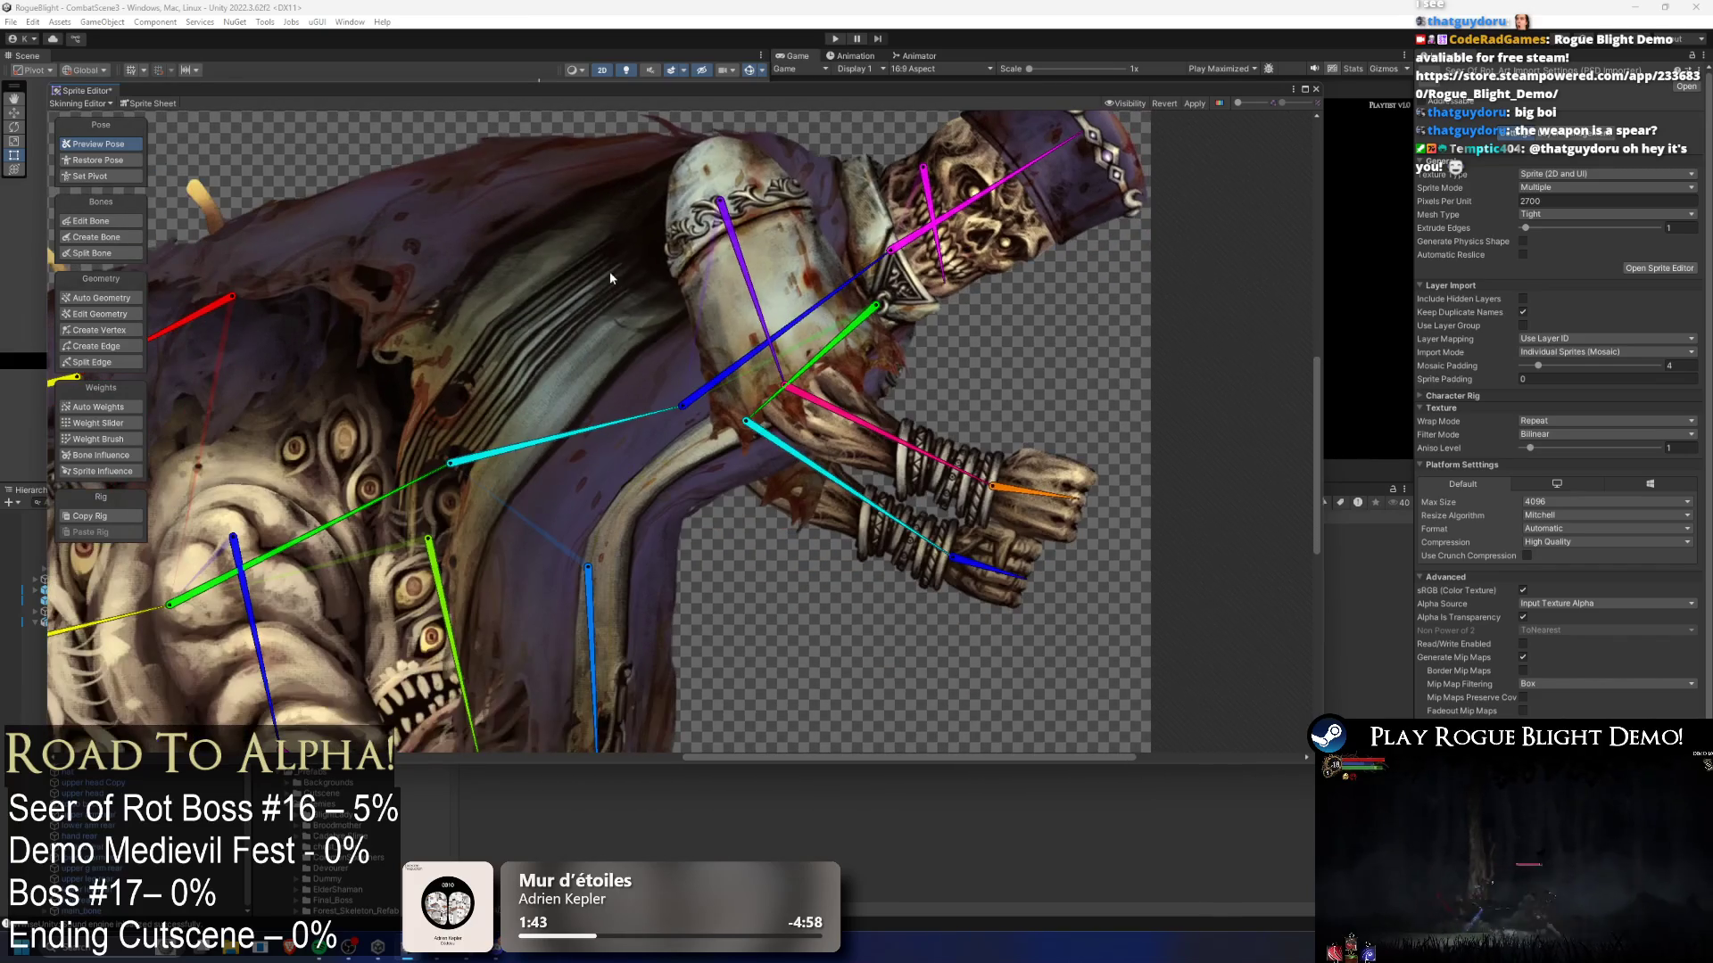
click(613, 285)
click(98, 439)
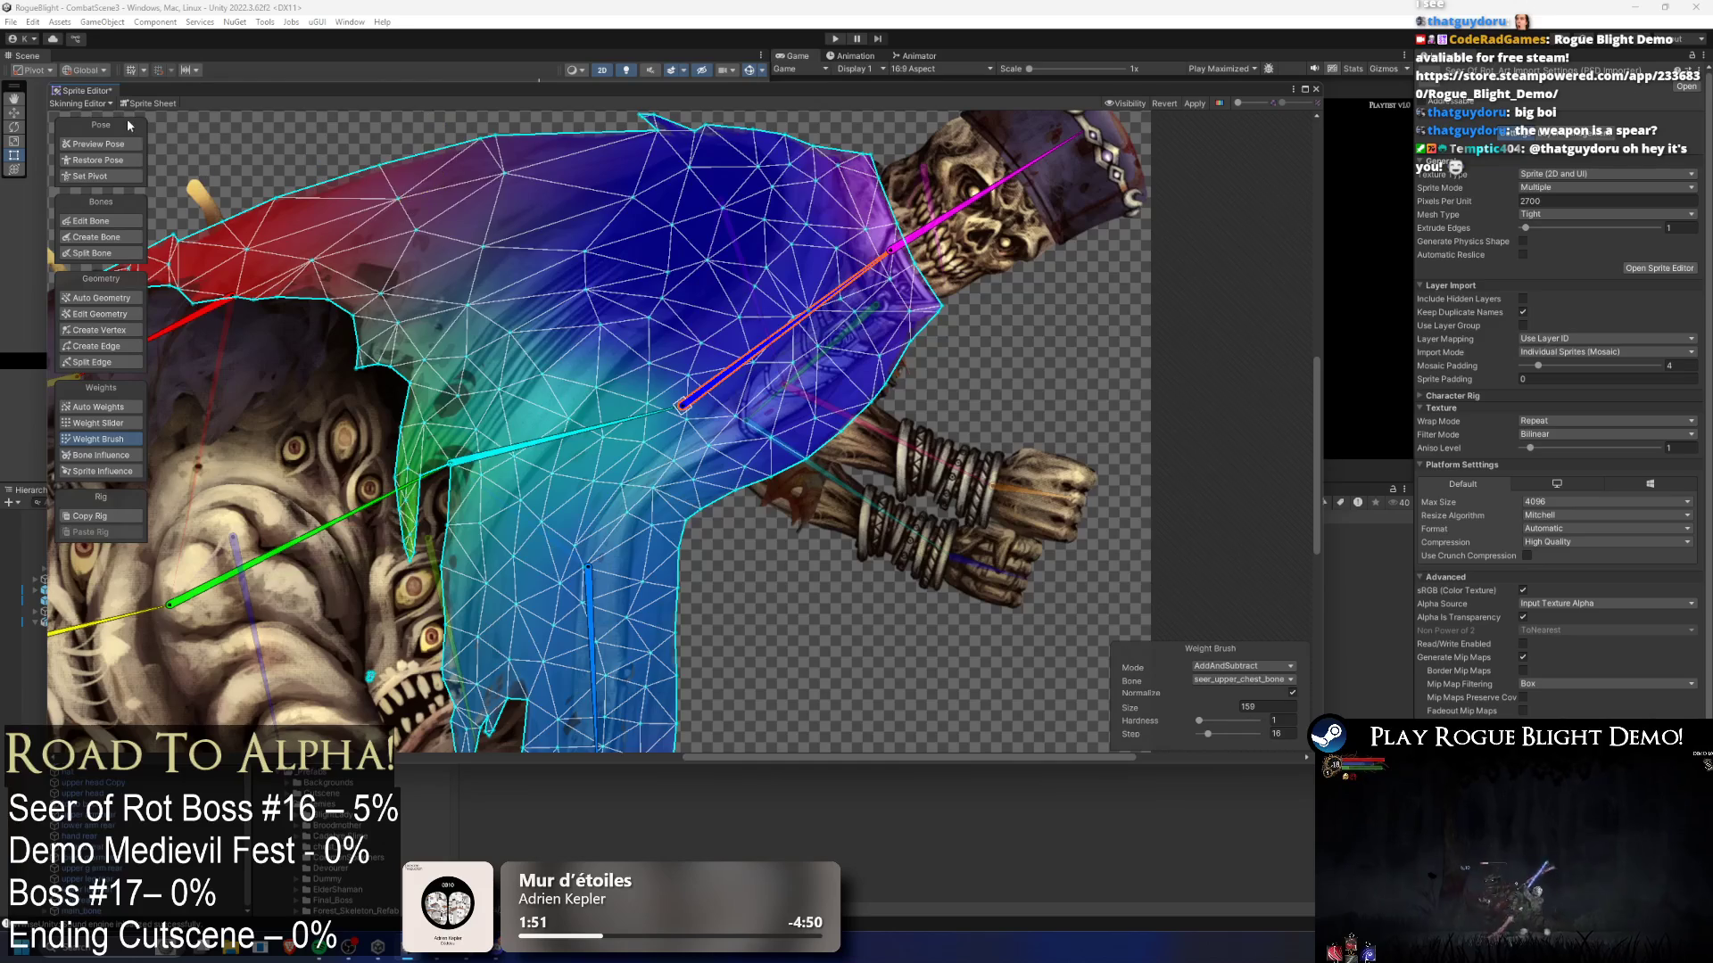
click(112, 145)
scroll(669, 266, down, 3)
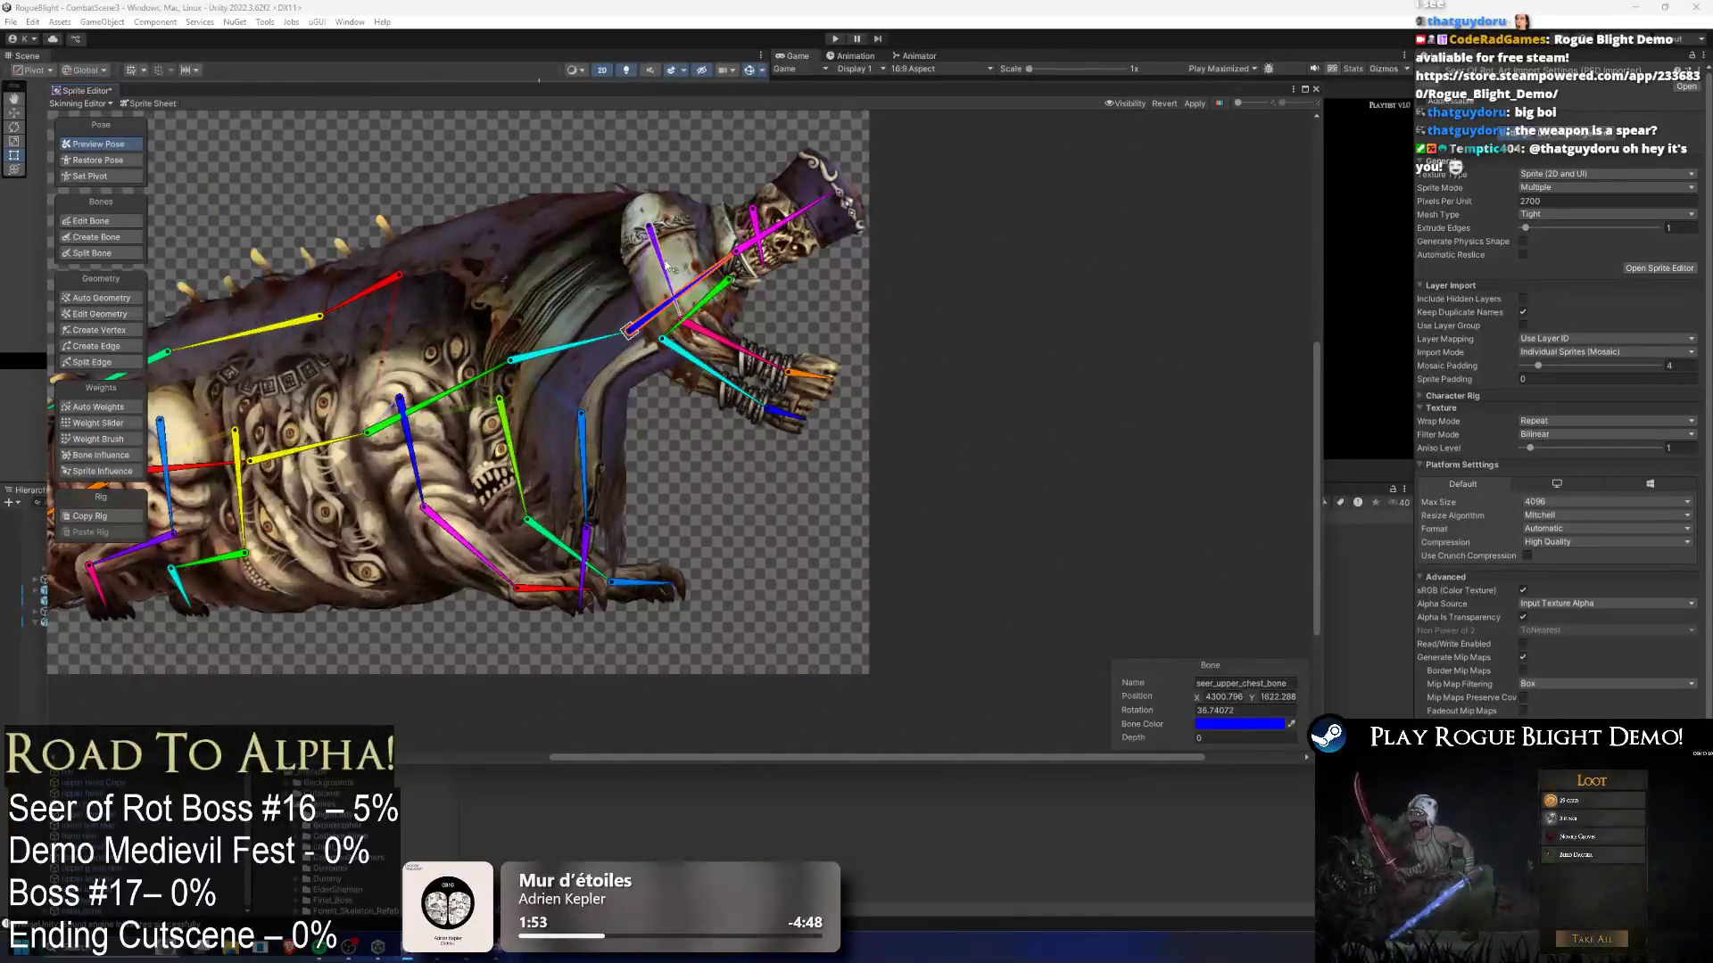
- Test-pose the upper body upright, rotate the lower cloth bone down and lean the chest left
drag(617, 332, 545, 249)
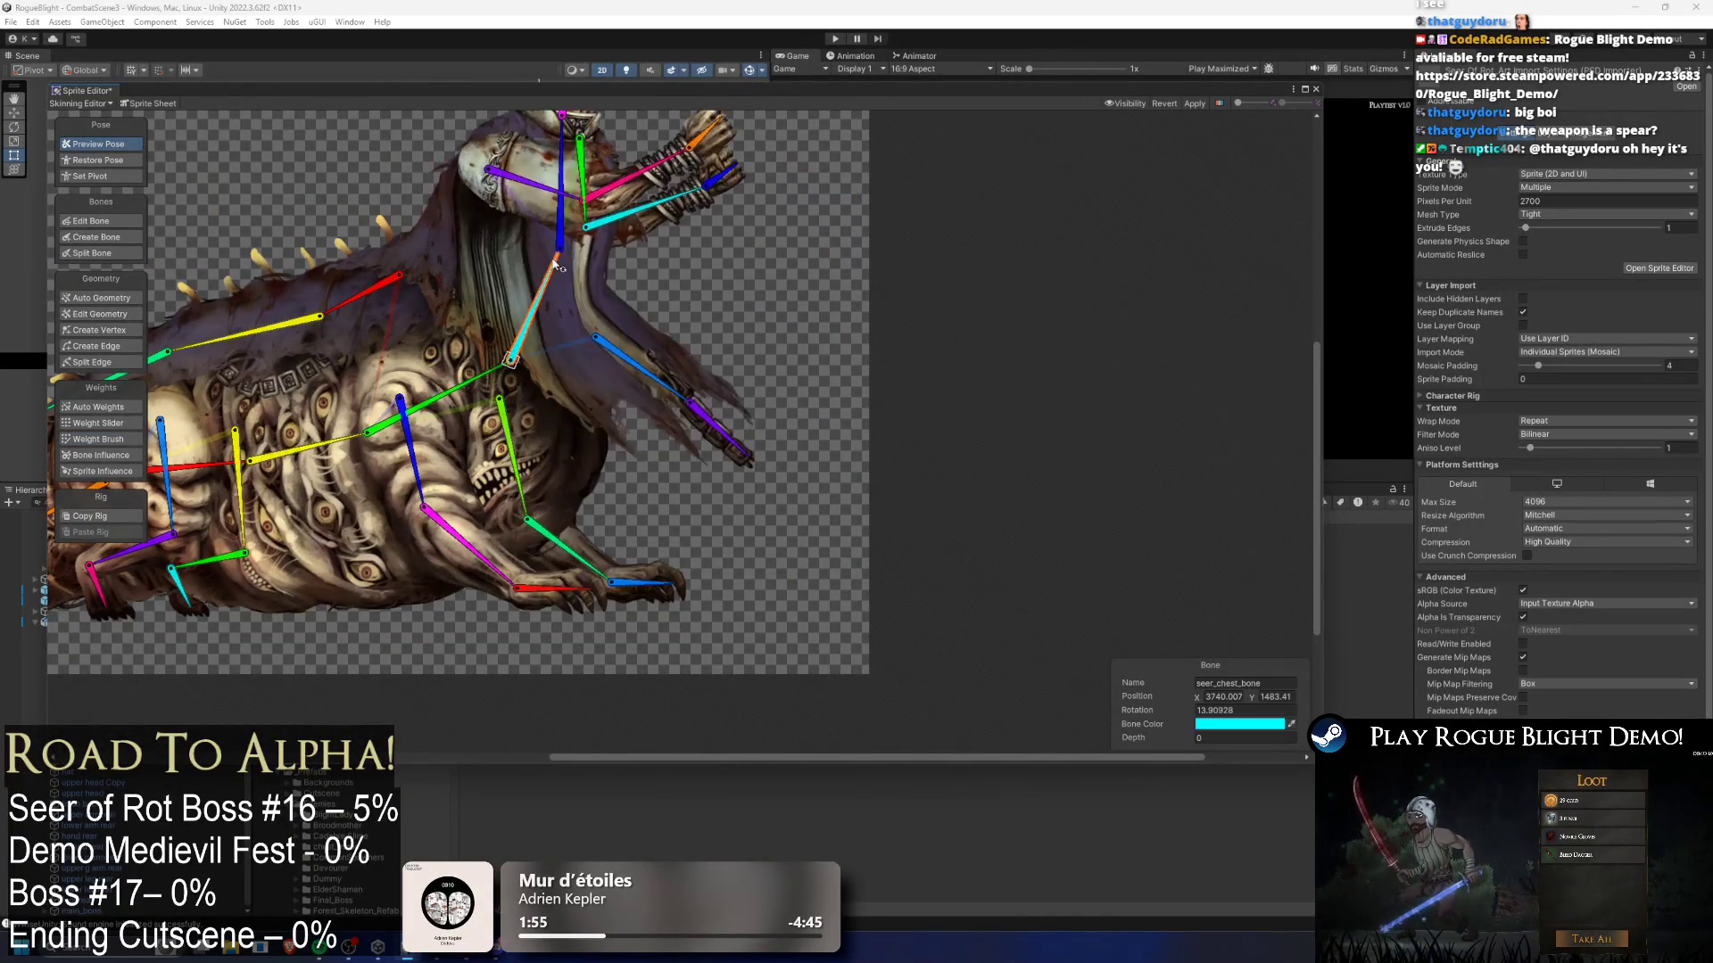
mouse_move(628, 371)
mouse_down()
mouse_move(614, 489)
mouse_move(629, 513)
mouse_move(696, 464)
mouse_up()
mouse_move(540, 283)
mouse_down()
mouse_move(513, 287)
mouse_move(512, 382)
mouse_move(403, 368)
mouse_move(415, 308)
mouse_move(473, 265)
mouse_move(469, 310)
mouse_up()
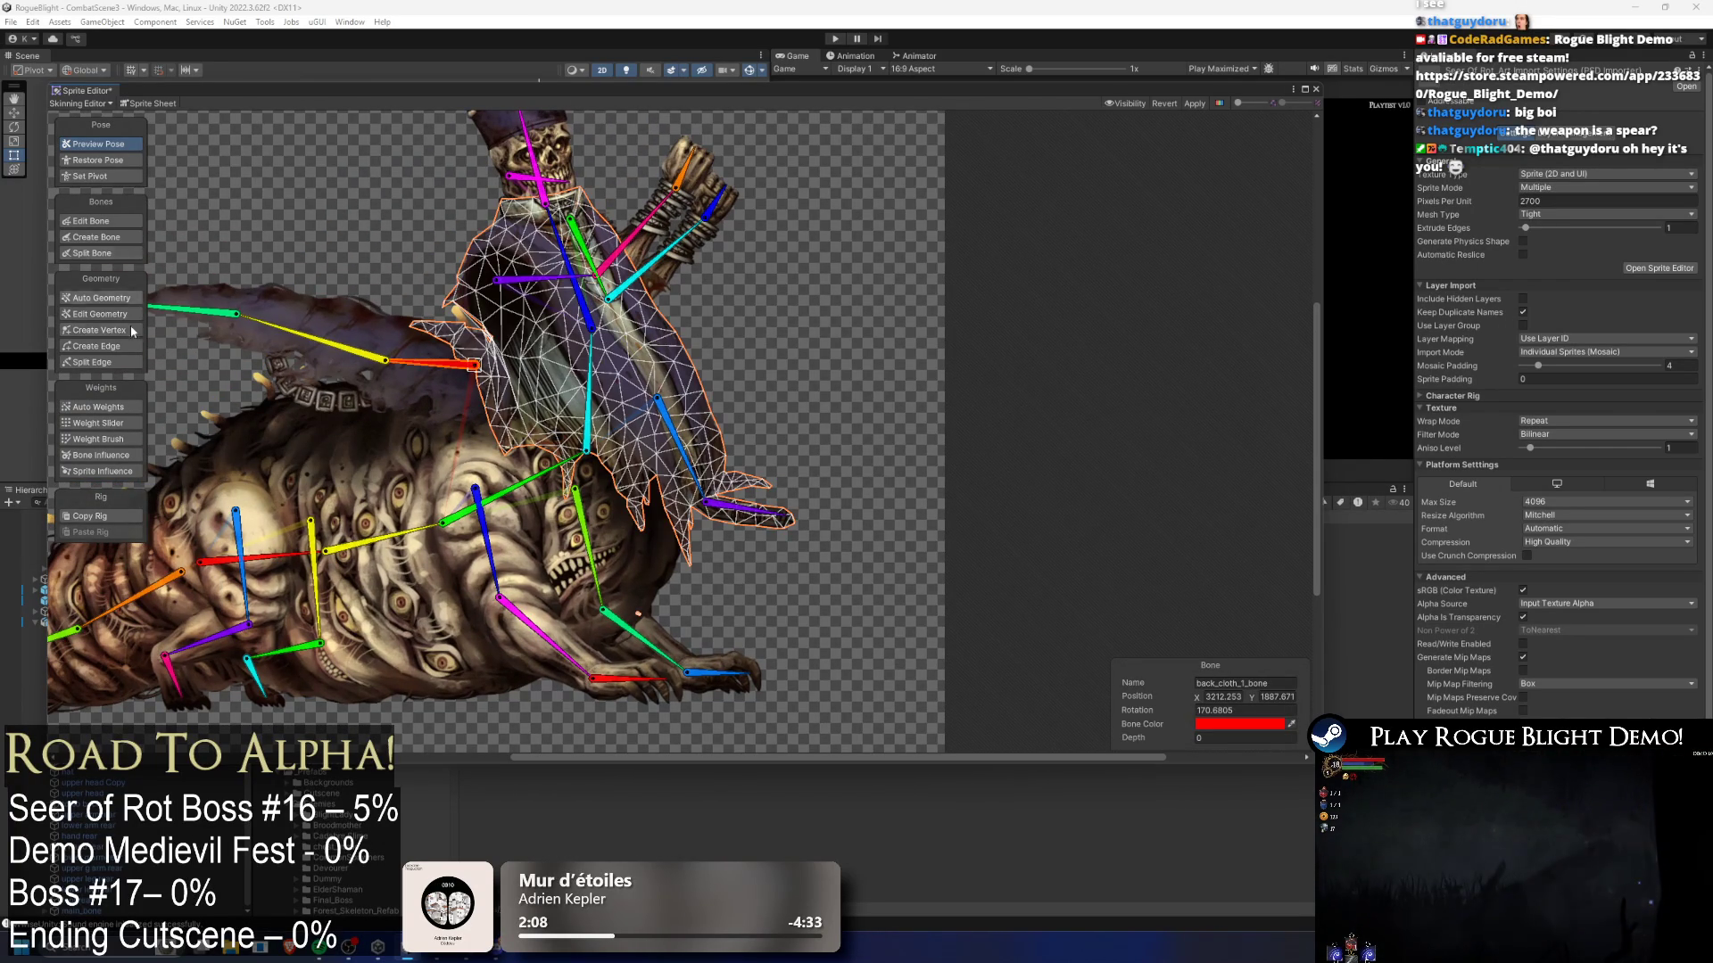
- Weight-brush the cloak with the upper chest and back cloth bones, tilting the head left
click(121, 436)
scroll(533, 174, up, 3)
click(585, 278)
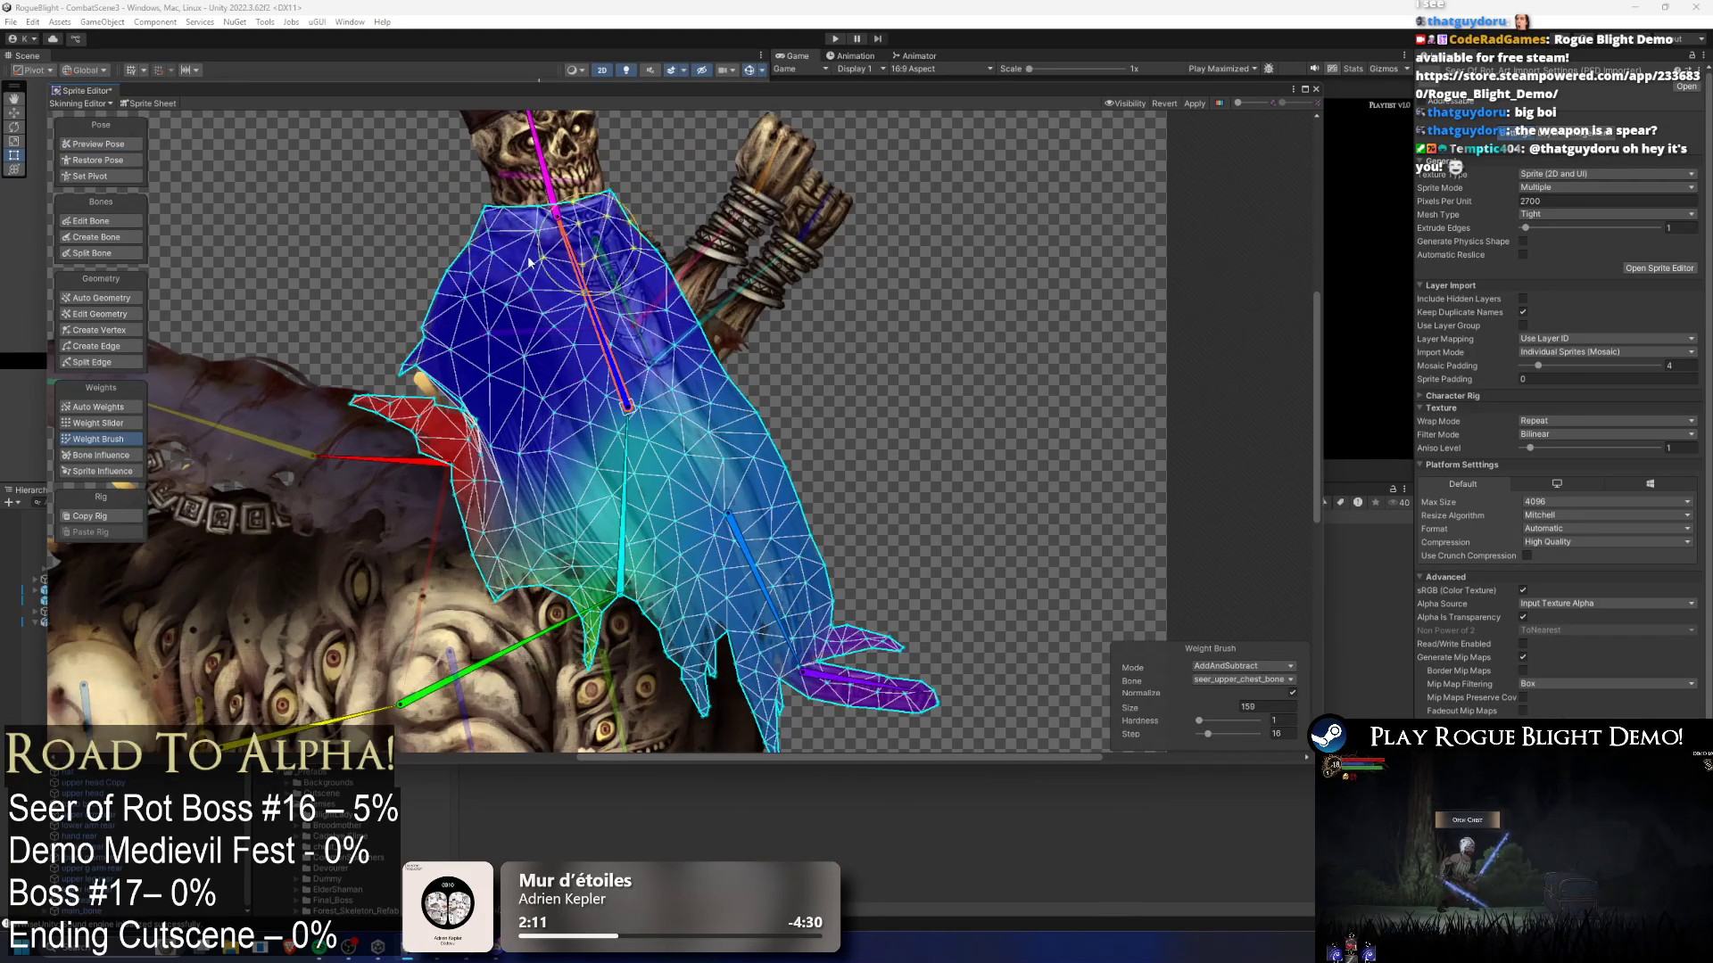
click(439, 463)
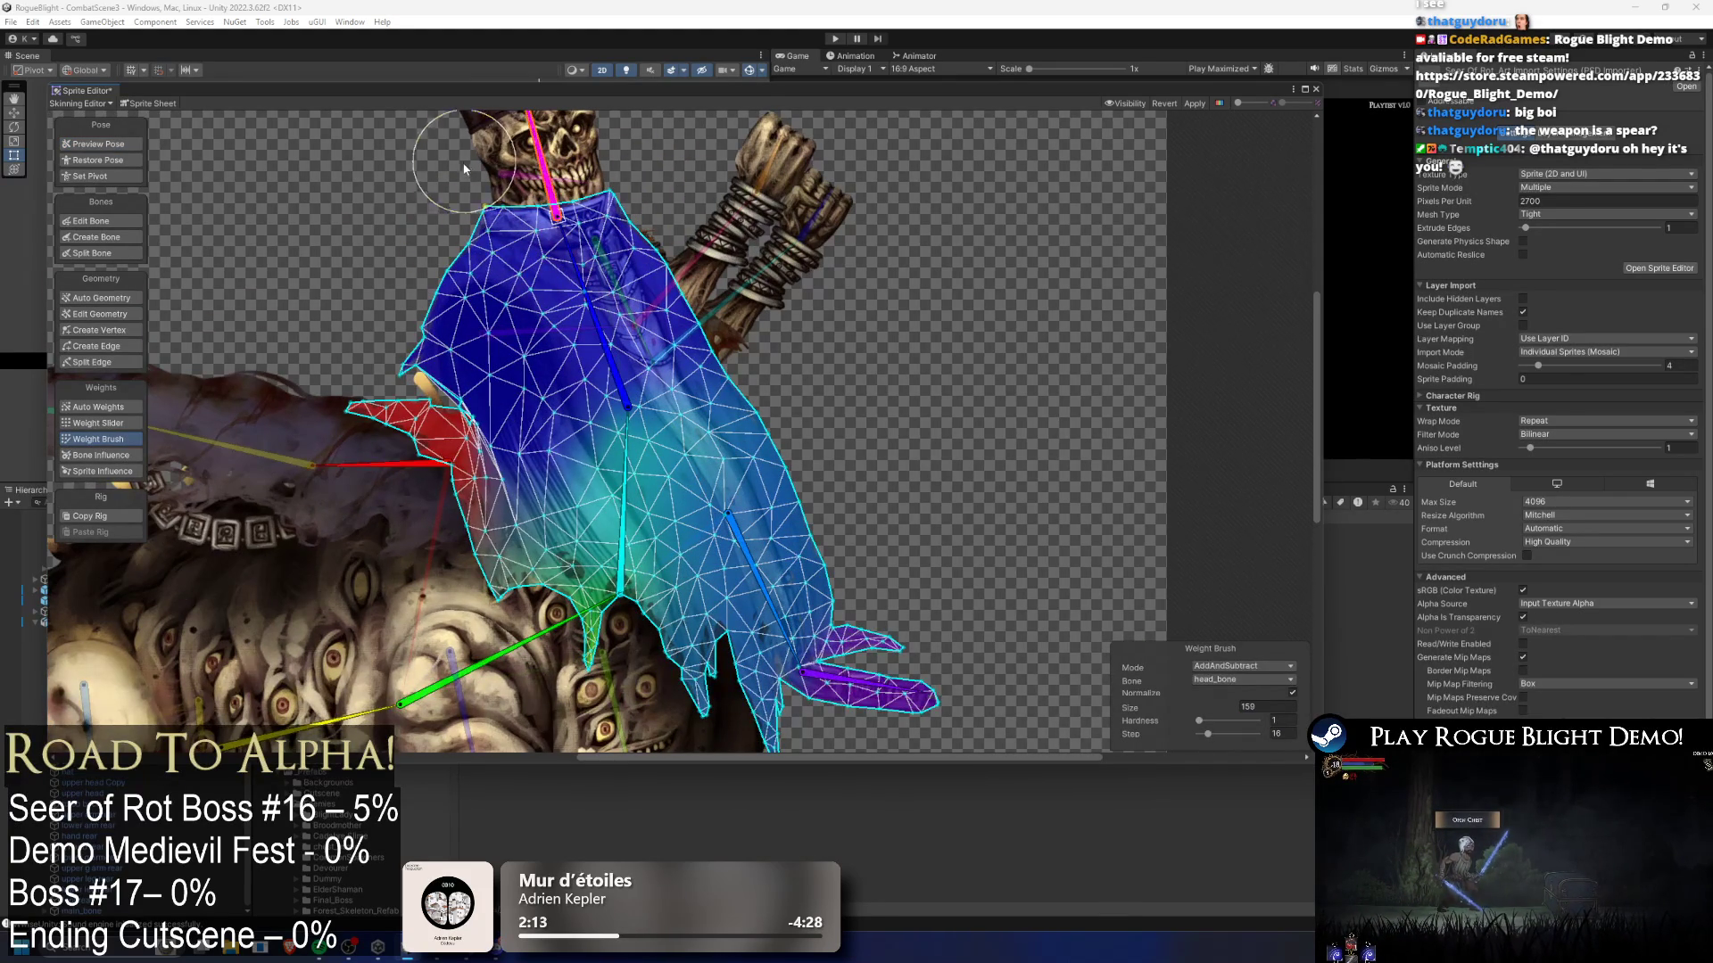
drag(477, 178, 509, 144)
scroll(351, 274, down, 4)
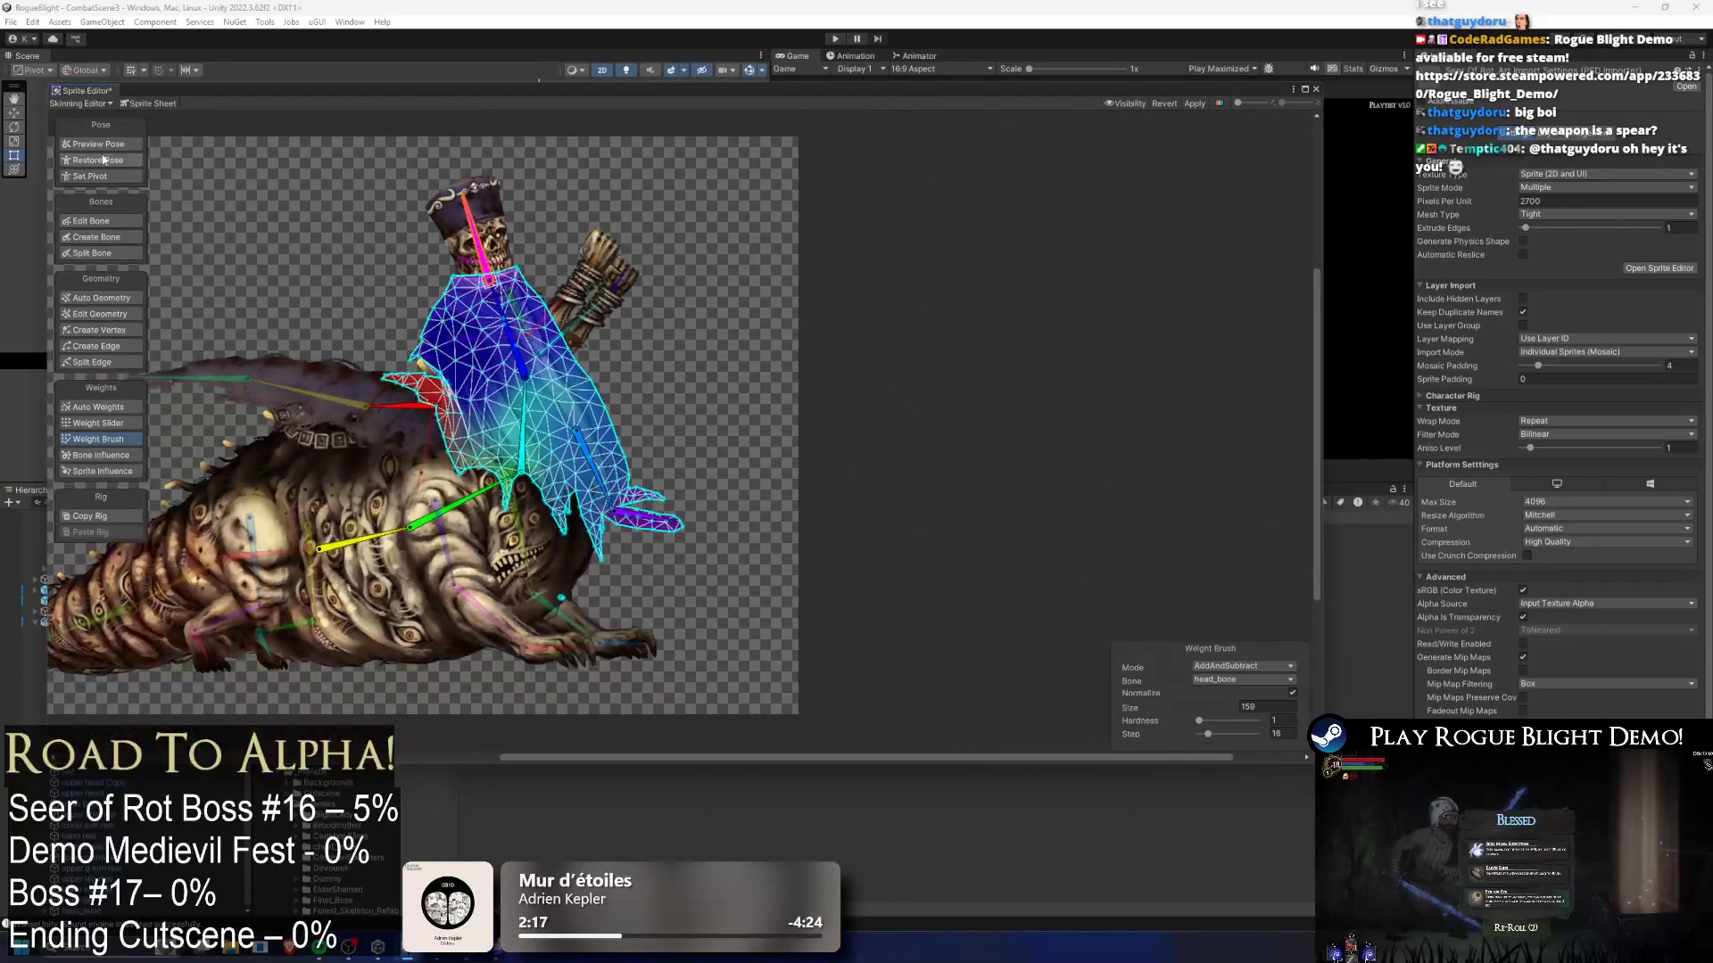
- Back in pose preview, rotate the upper body right and point the lower cloth bone down
click(124, 143)
scroll(489, 345, up, 3)
click(533, 266)
drag(658, 259, 688, 270)
drag(736, 406, 700, 450)
scroll(509, 402, up, 2)
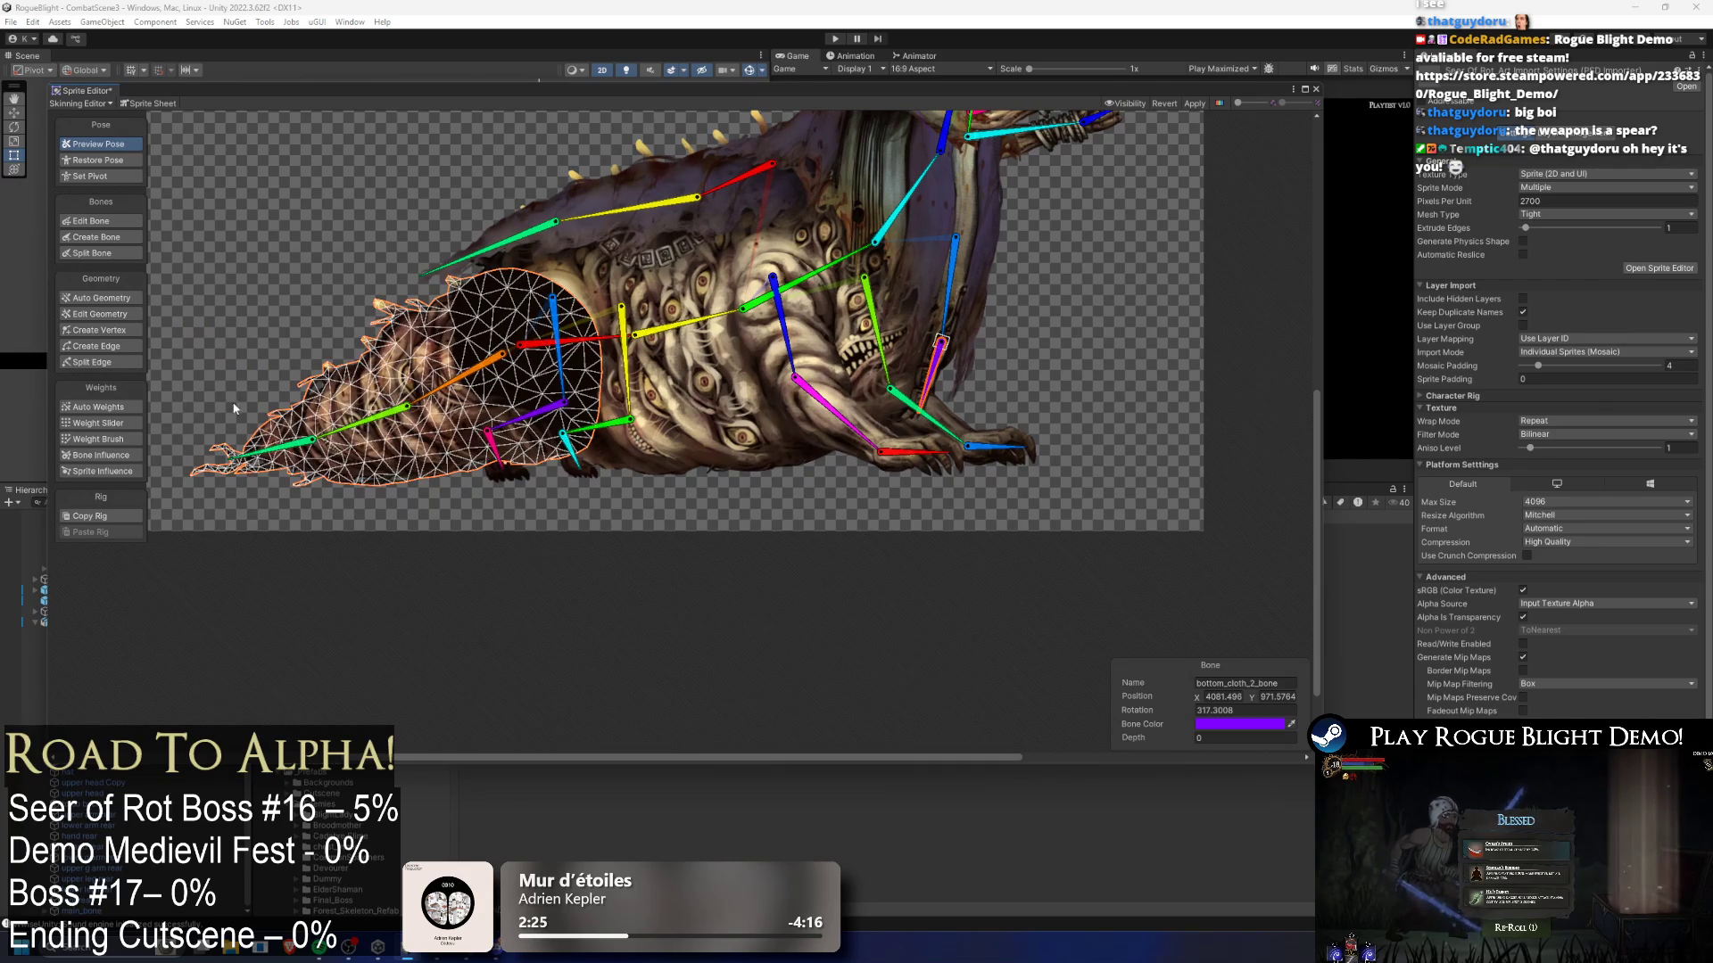
- Add tail_1_bone and tail_2_bone as tail sprite influences and auto-generate its weights
click(132, 440)
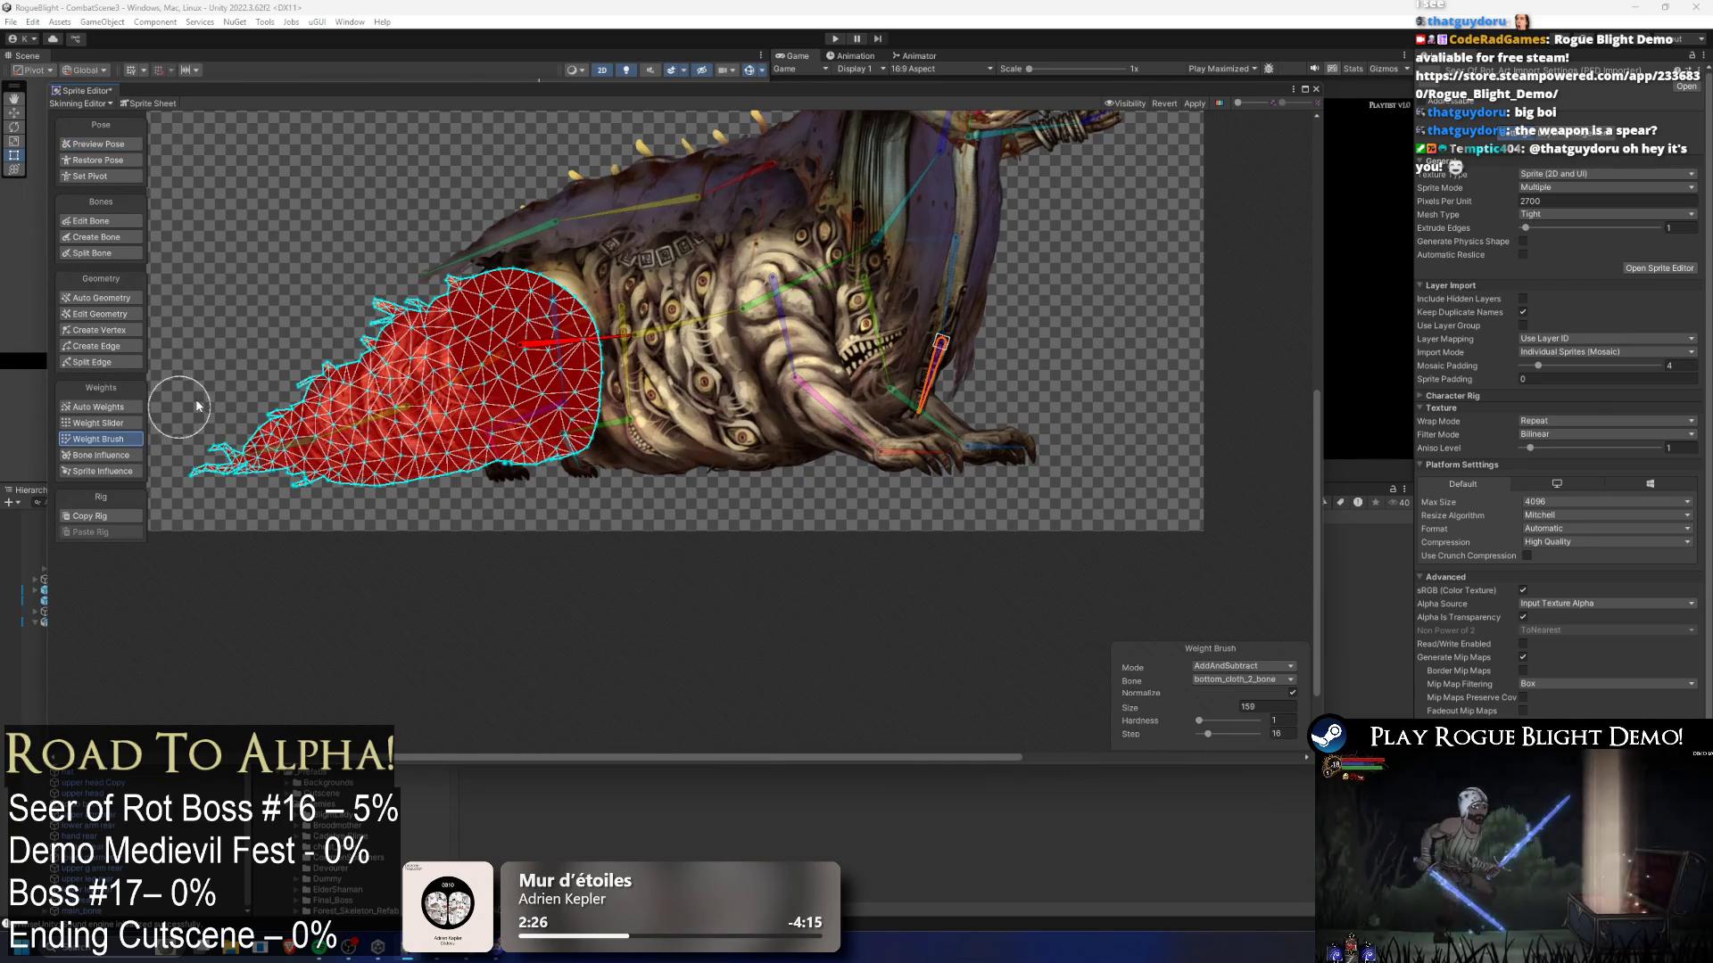
click(109, 456)
scroll(622, 379, up, 1)
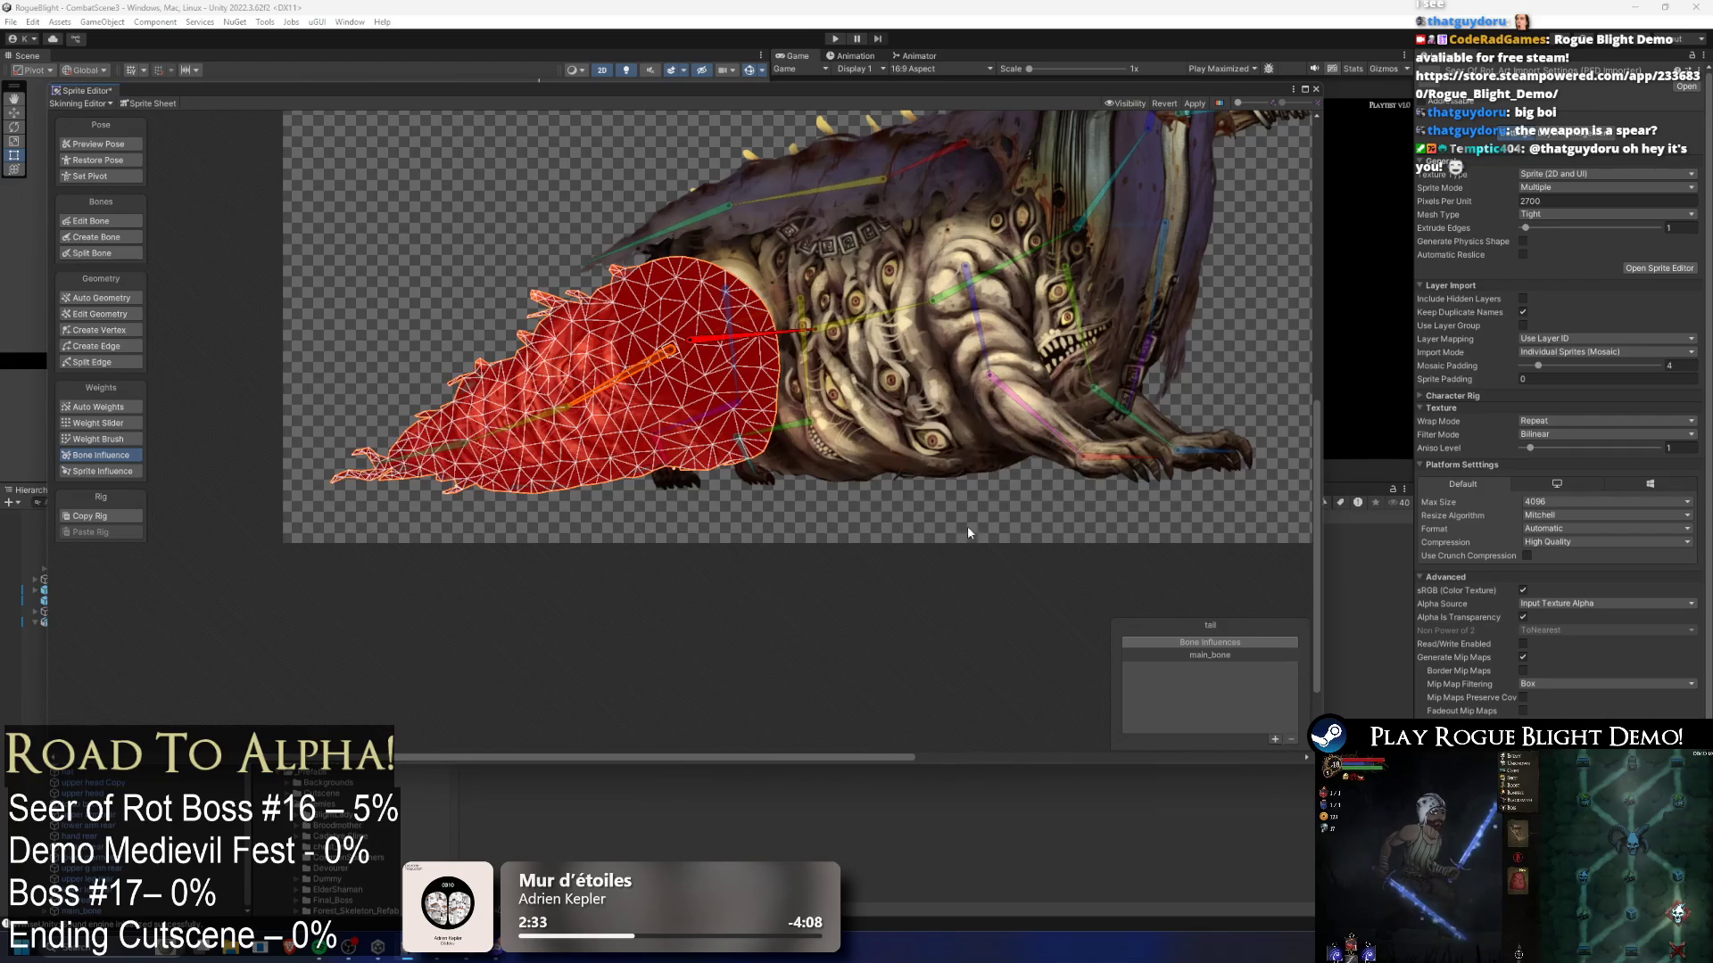
click(1273, 740)
click(1218, 701)
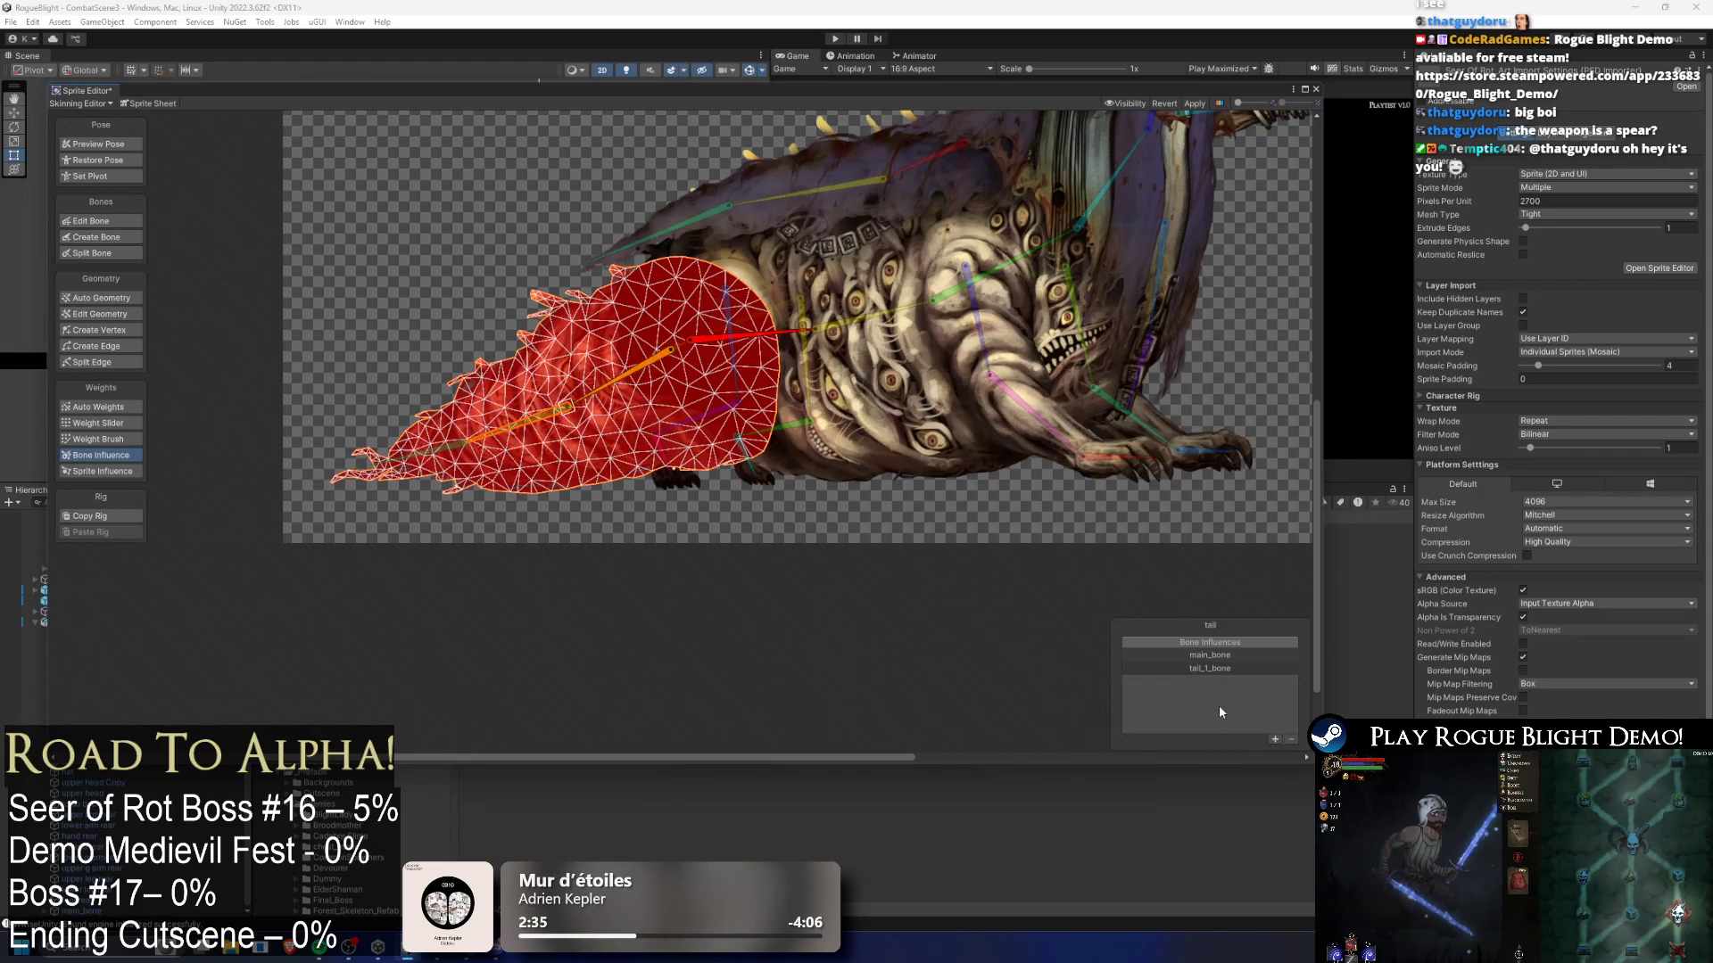
click(962, 629)
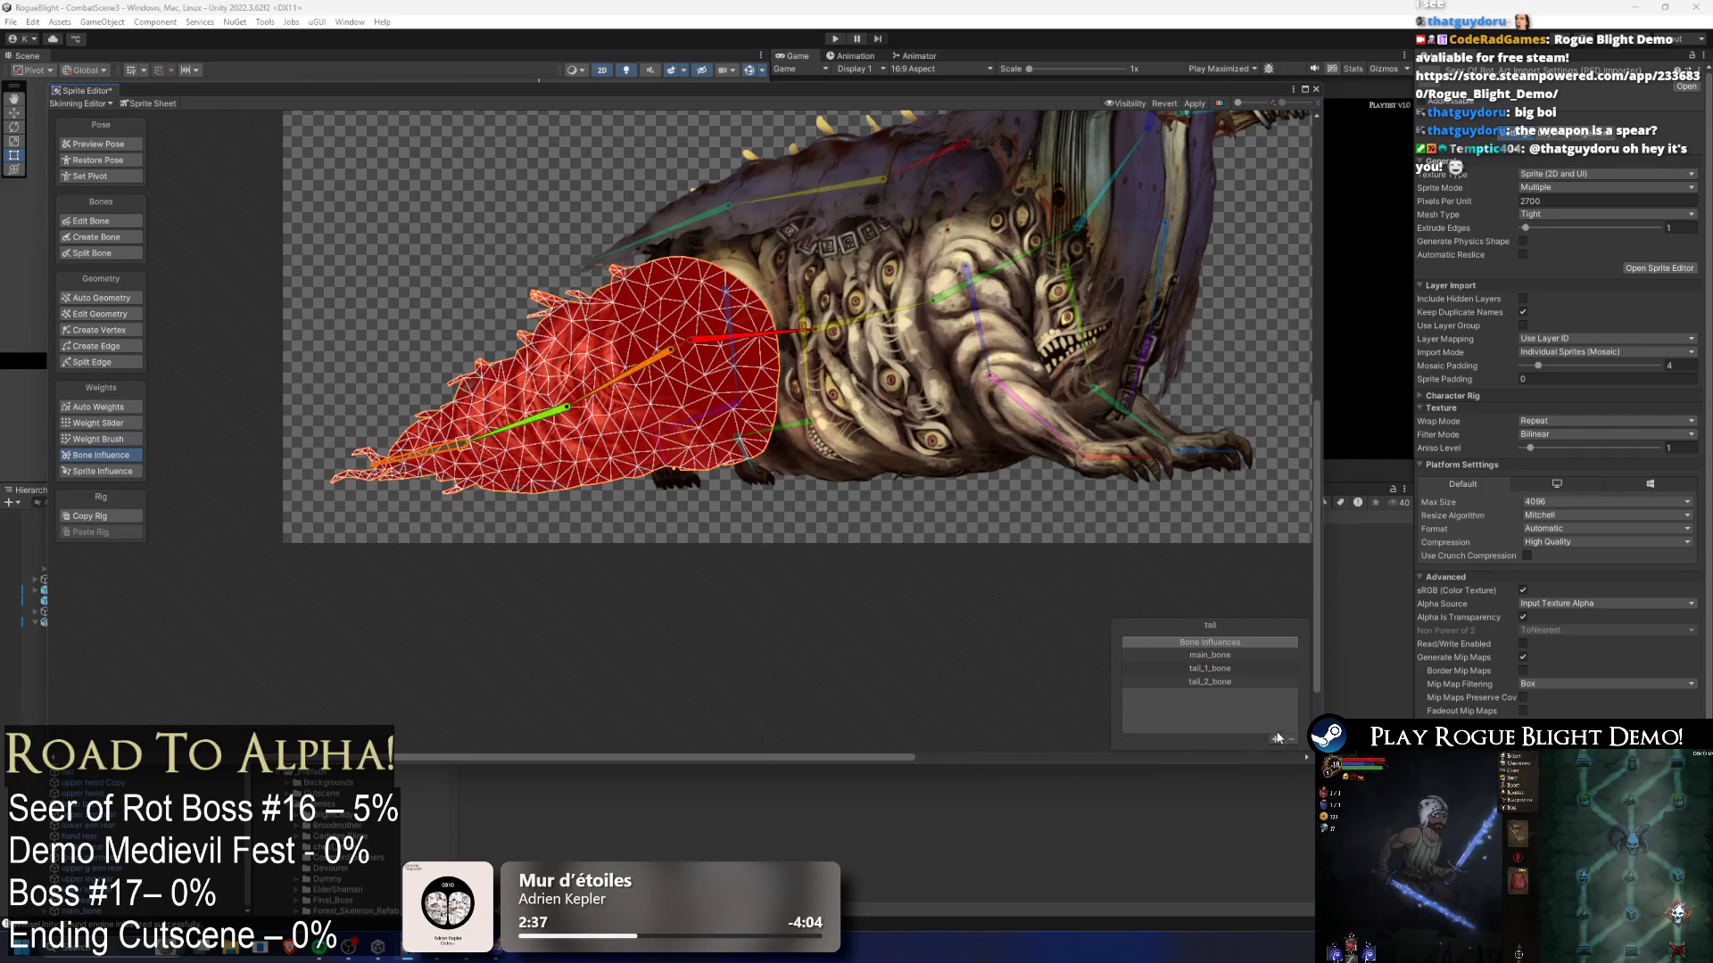
click(90, 410)
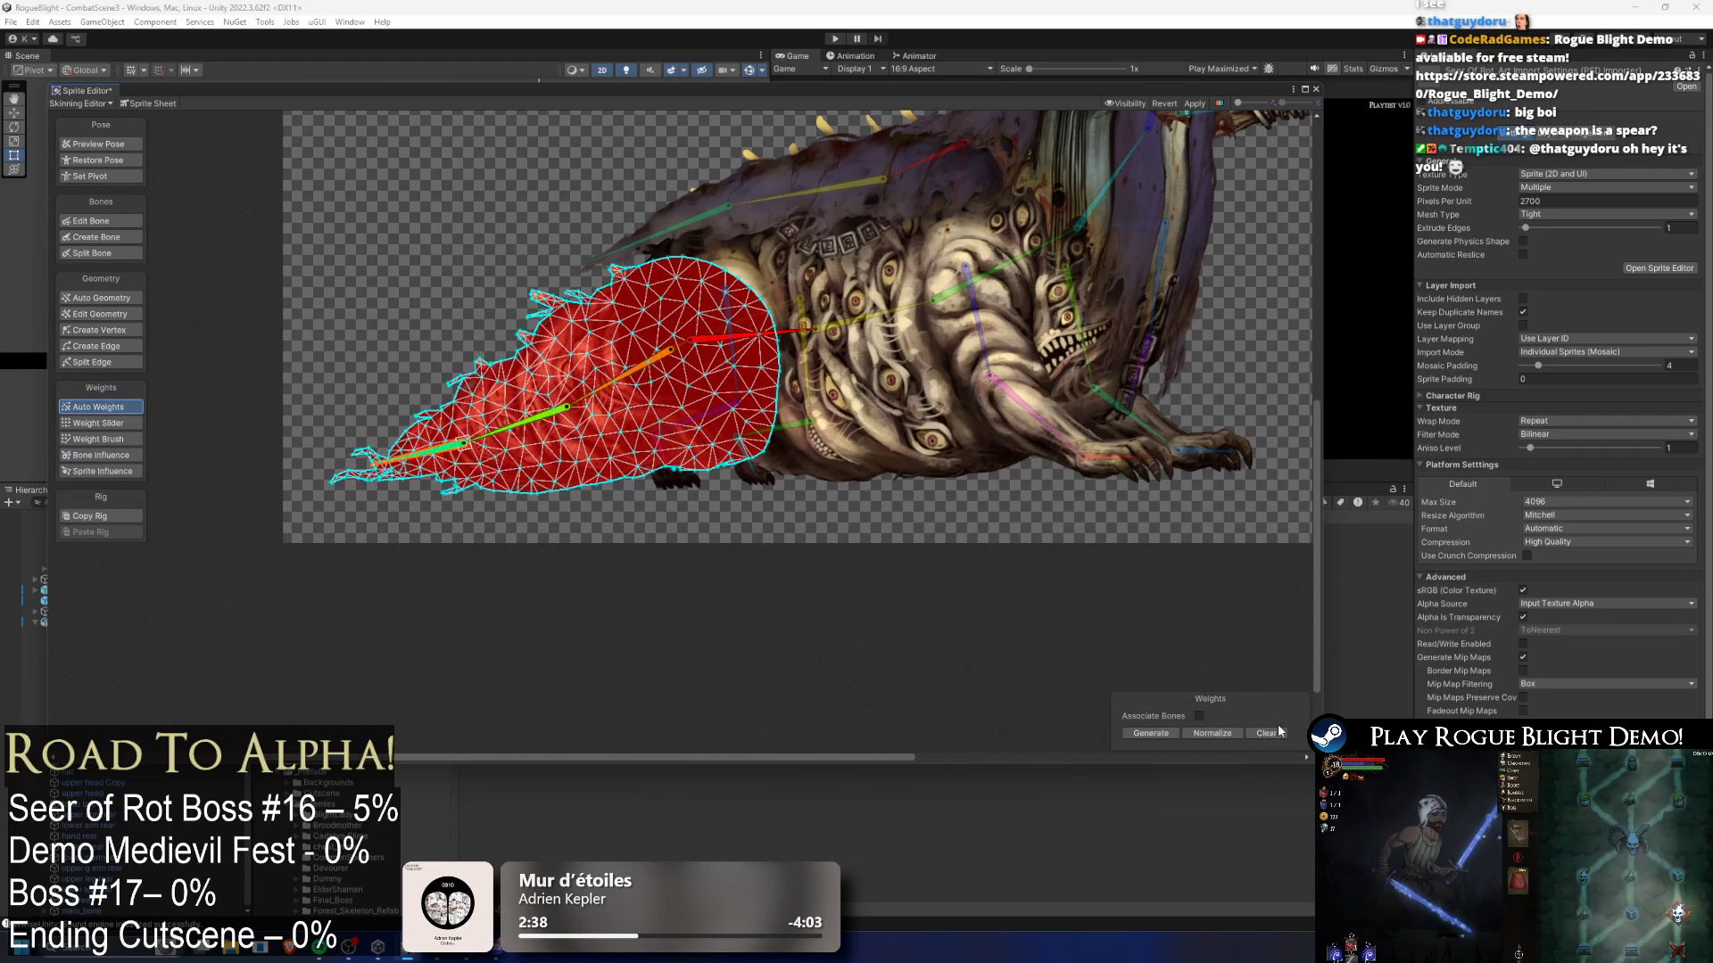
click(1164, 738)
- Bend the tail up and down in pose preview to test the generated weights
click(126, 150)
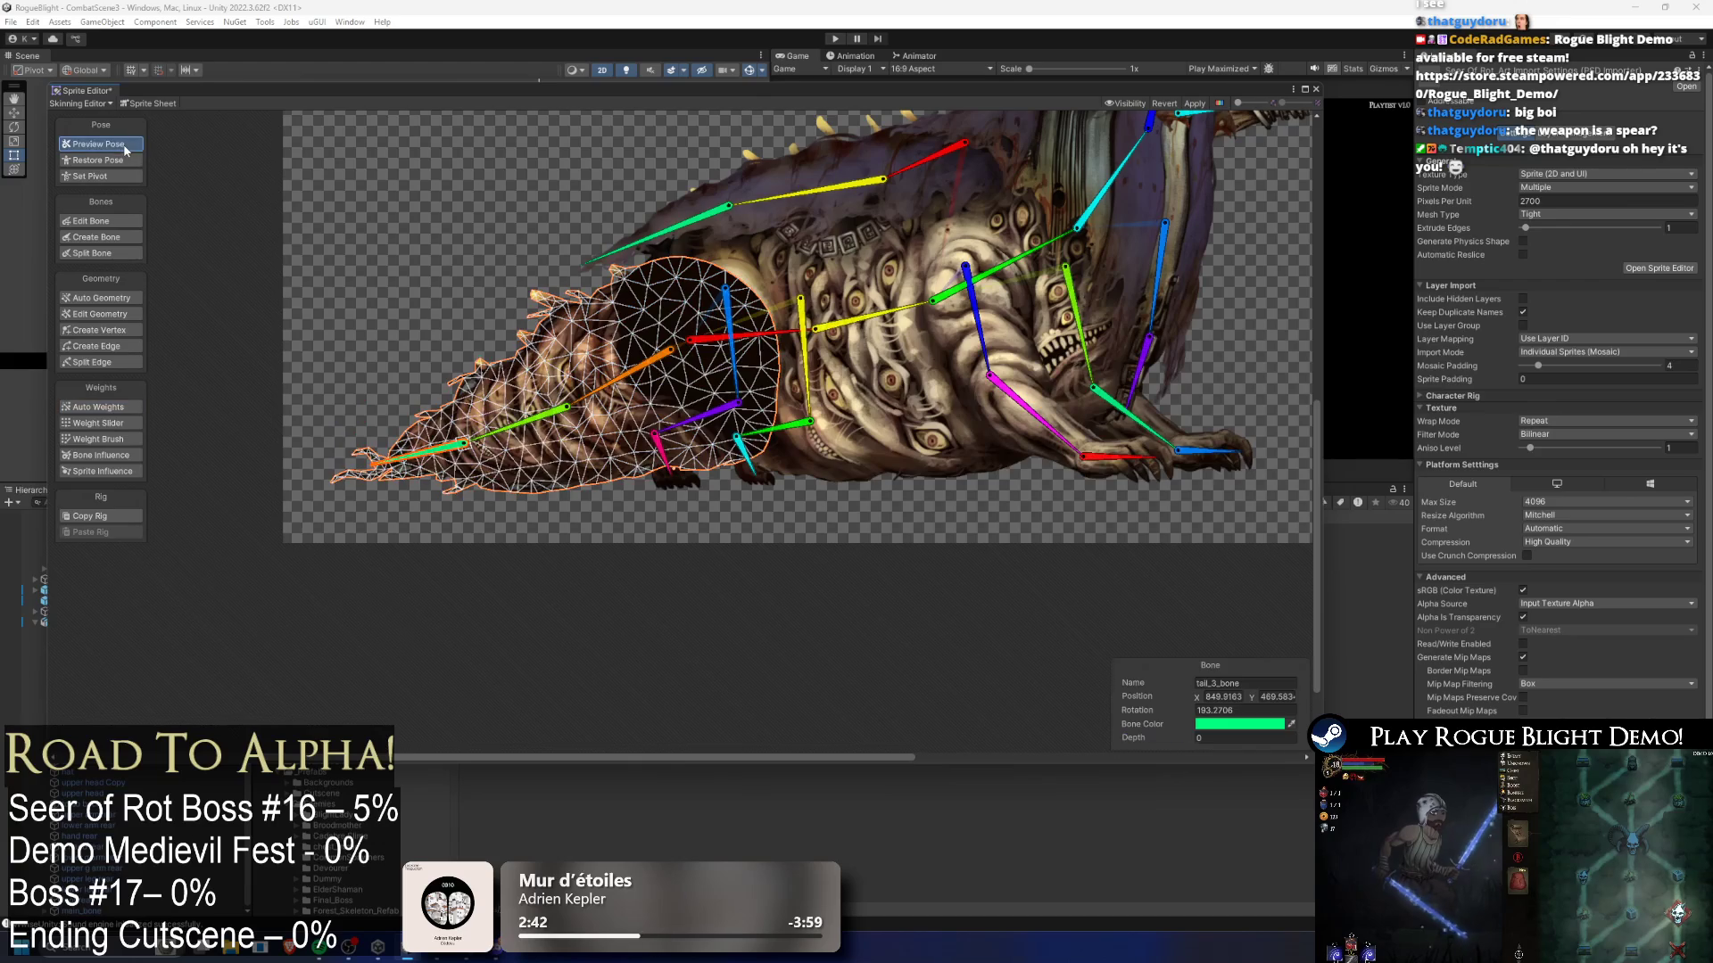
drag(624, 385, 624, 358)
drag(419, 379, 411, 292)
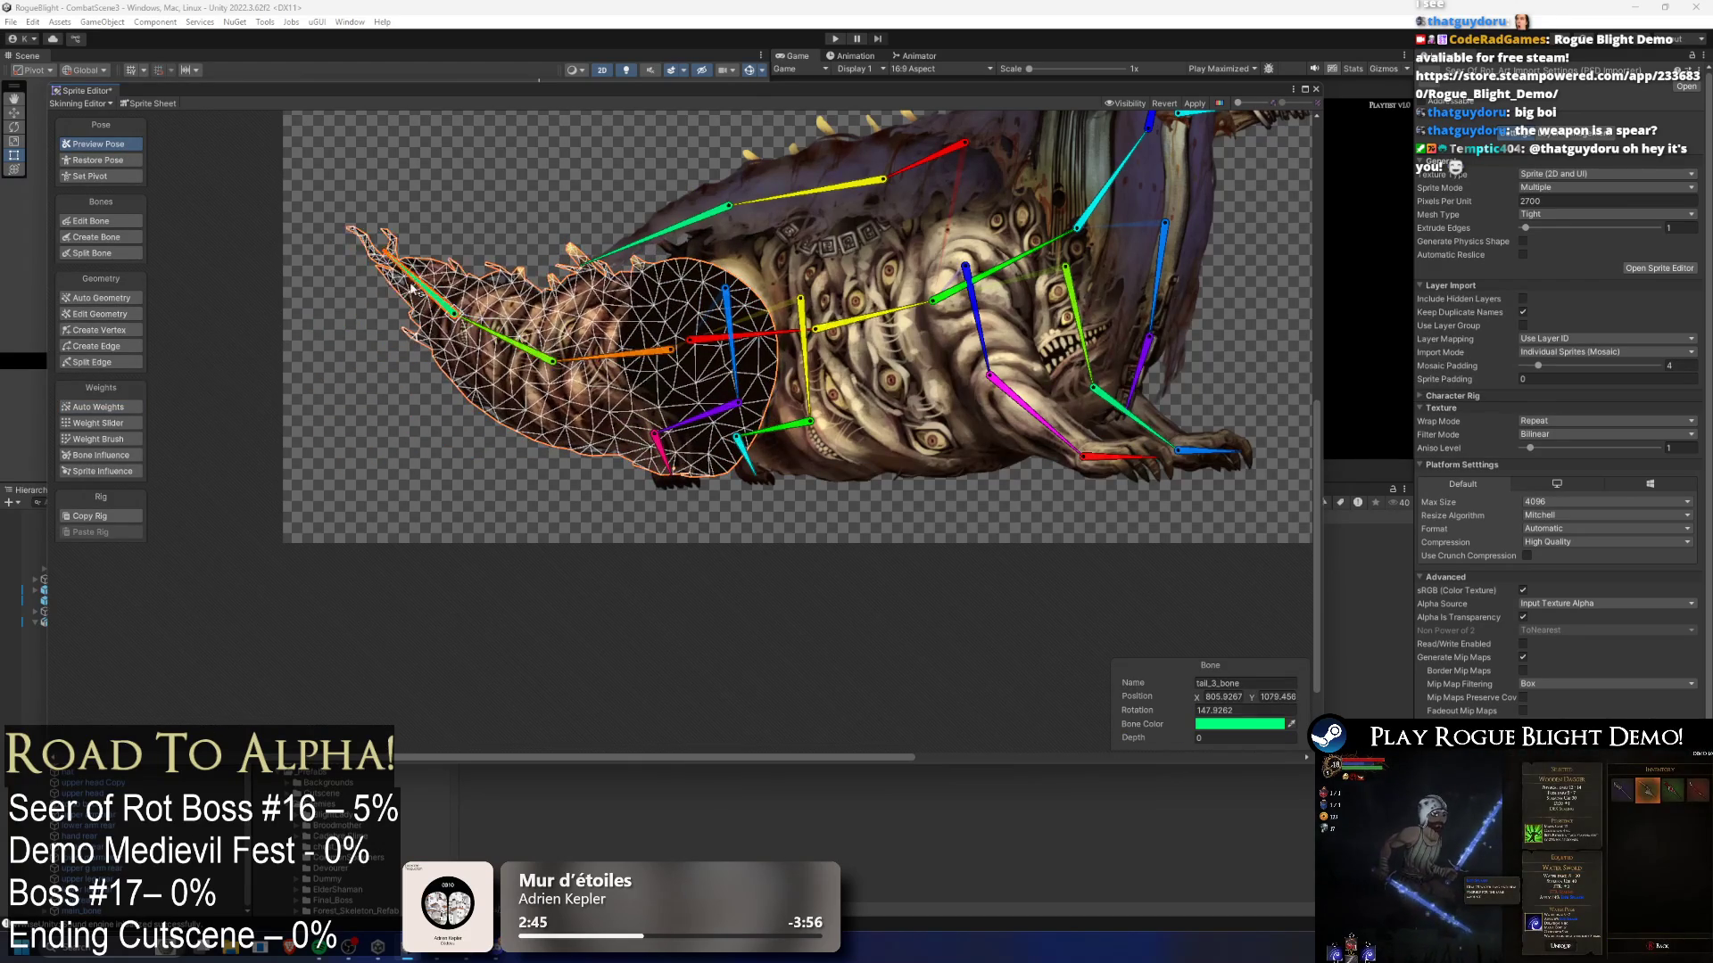
drag(625, 350, 578, 419)
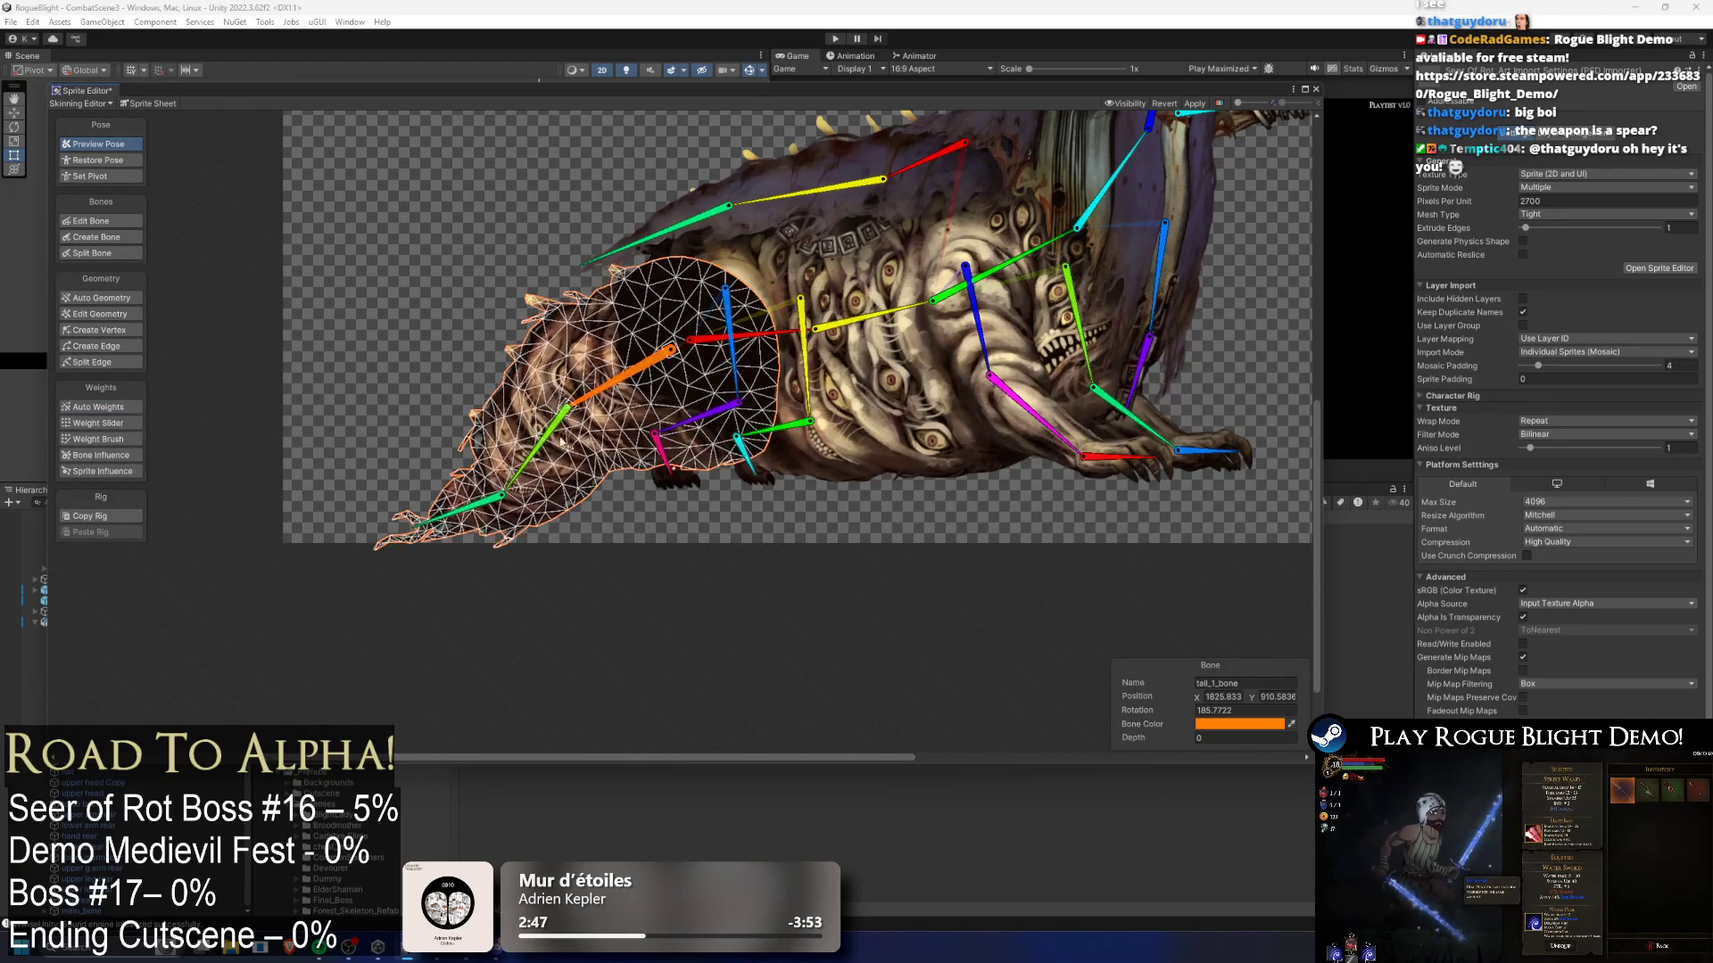
drag(464, 507, 525, 580)
- Remove tail_1_bone from the torso sprite's bone influences
click(772, 254)
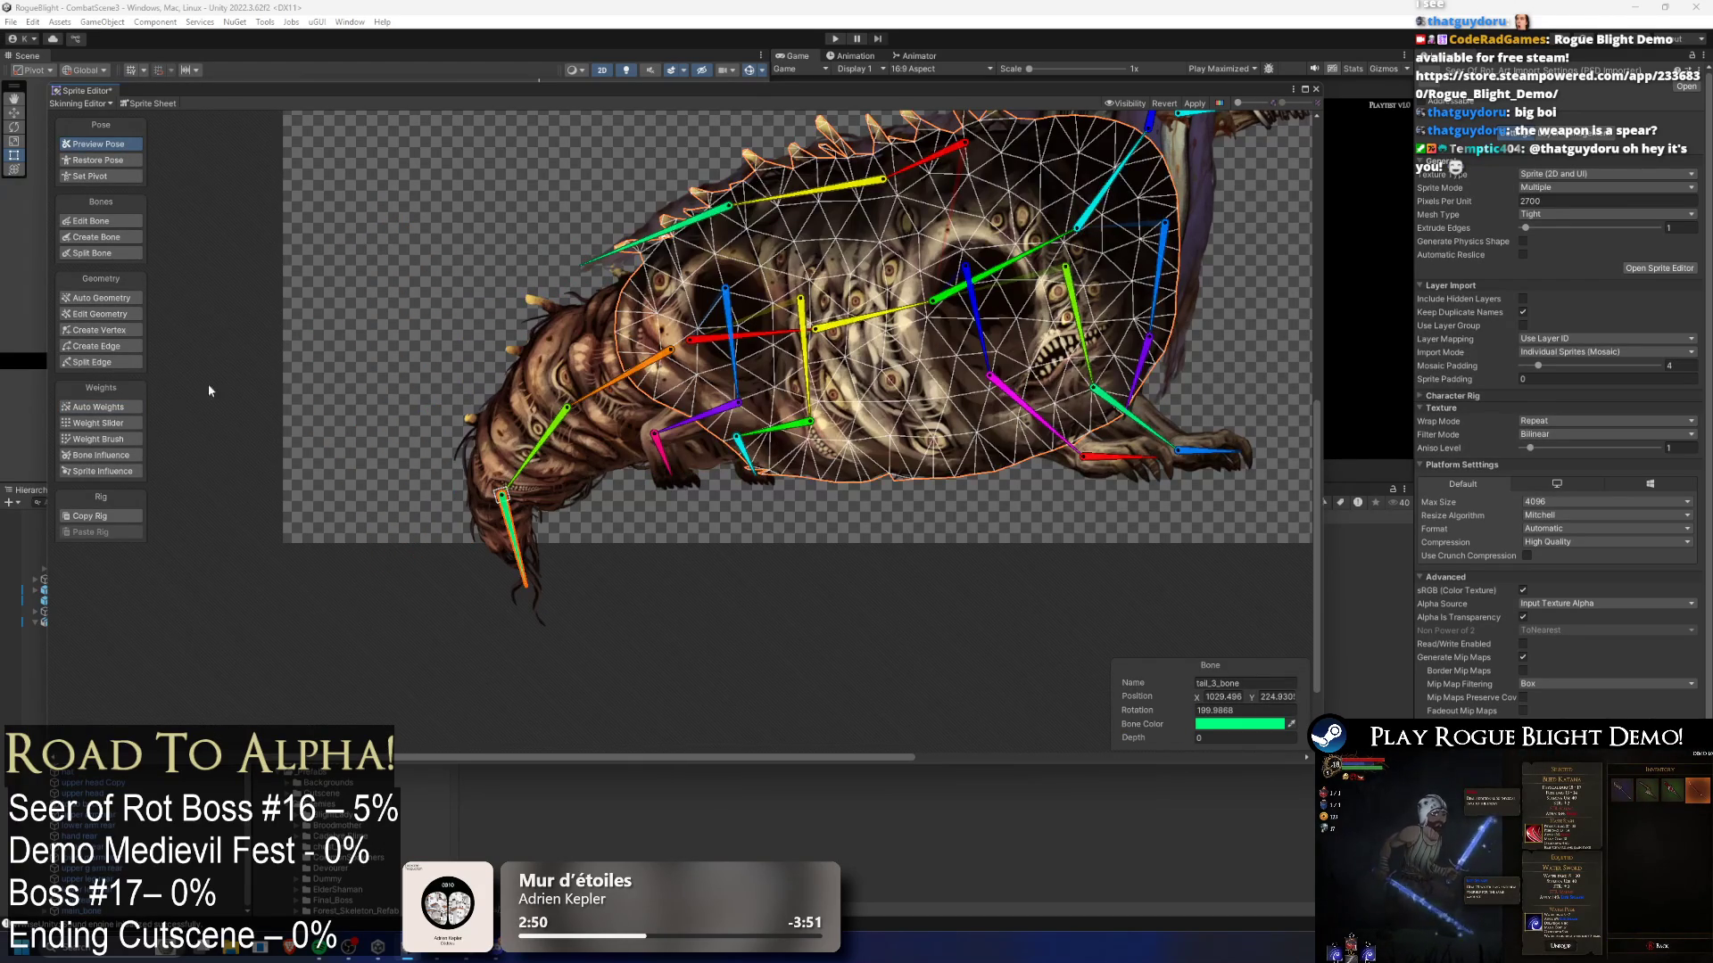
click(126, 456)
scroll(473, 408, up, 2)
mouse_move(448, 435)
mouse_down()
mouse_move(403, 403)
mouse_move(409, 434)
mouse_up()
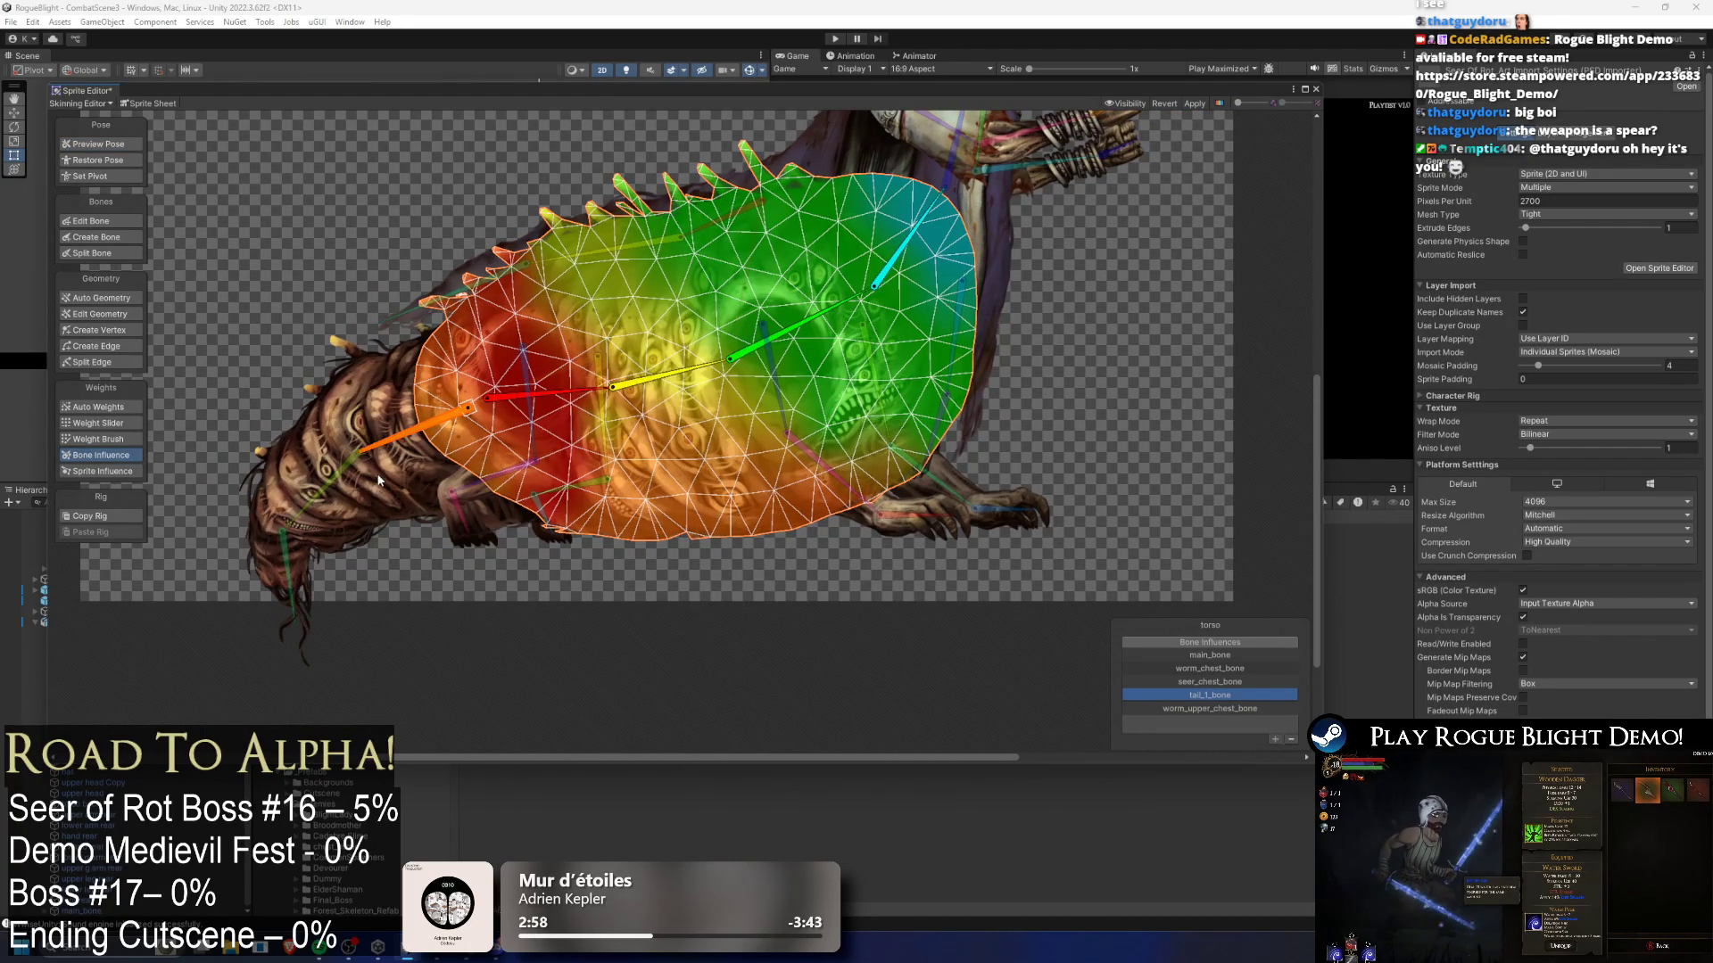
click(1291, 740)
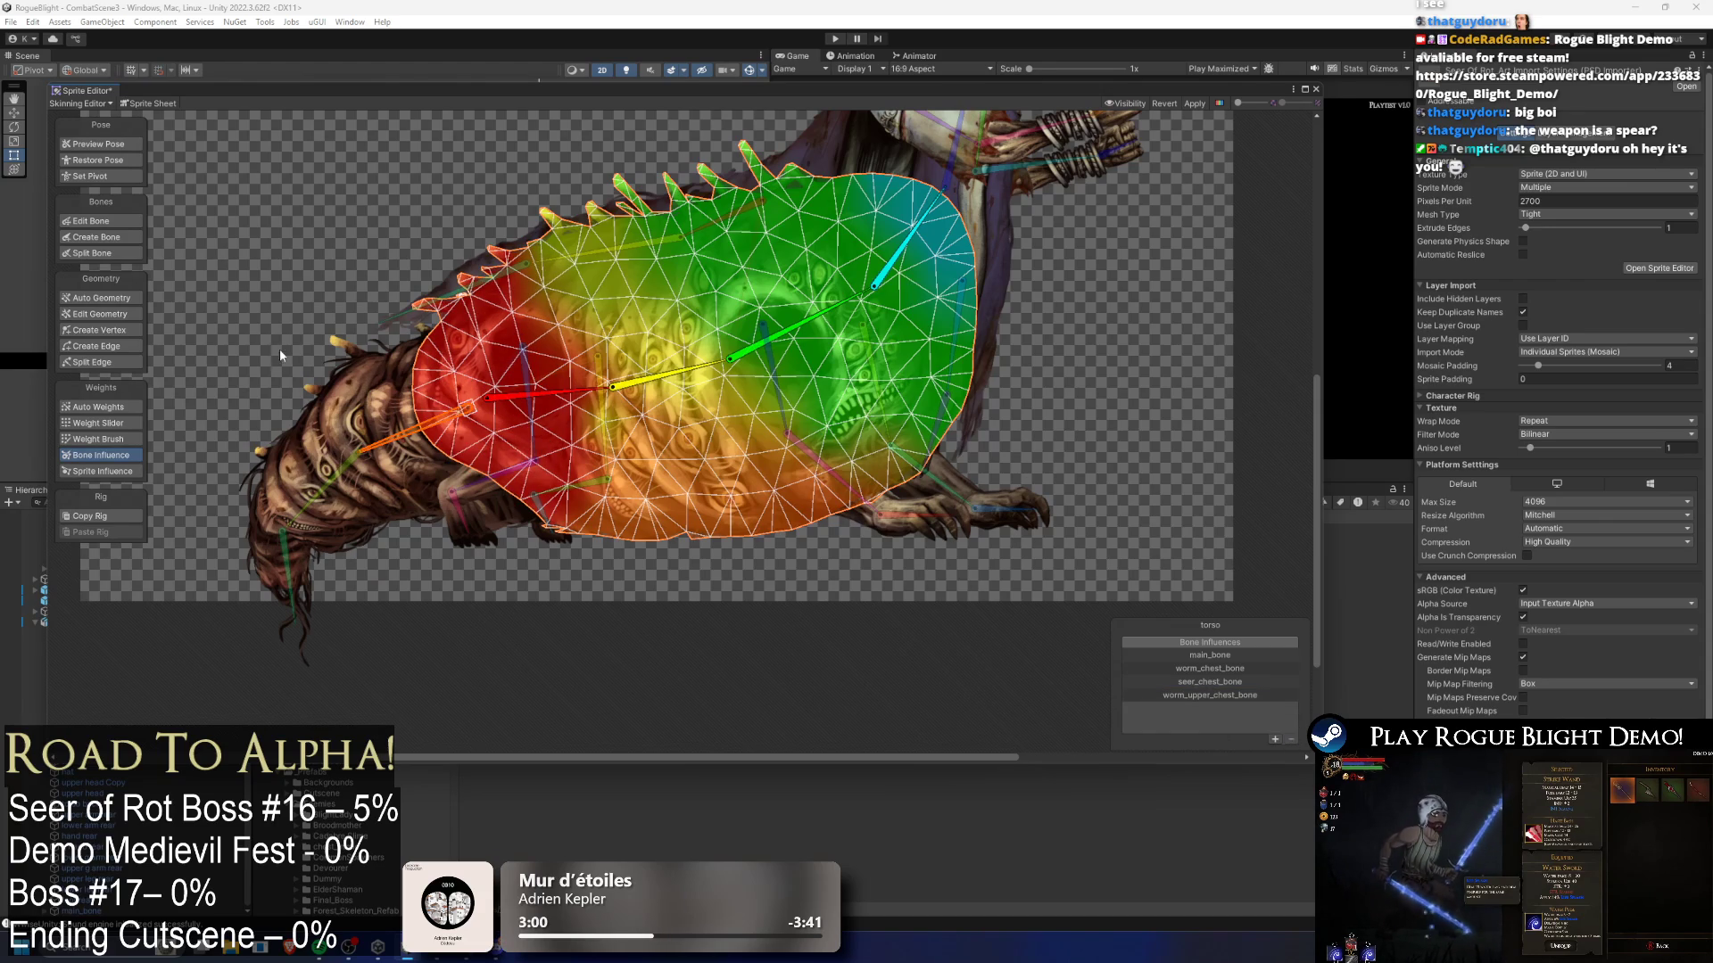
- Lift the tail to horizontal, then add tail_1_bone back to the torso's influences
click(109, 144)
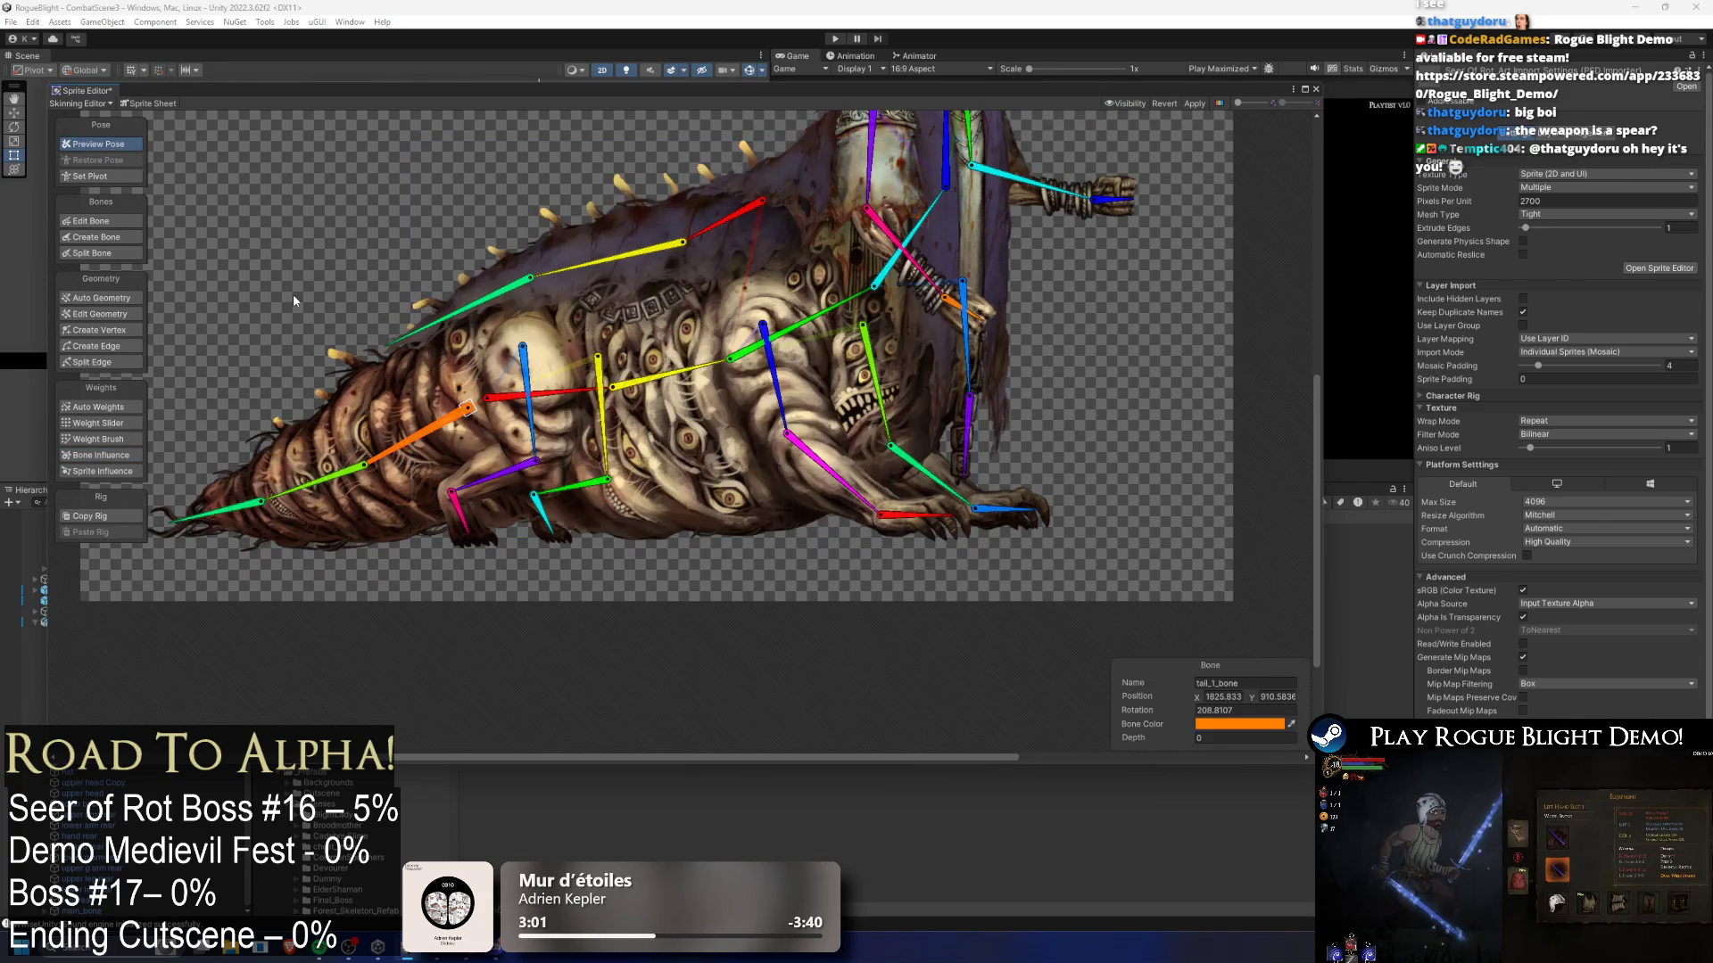
drag(388, 461, 403, 425)
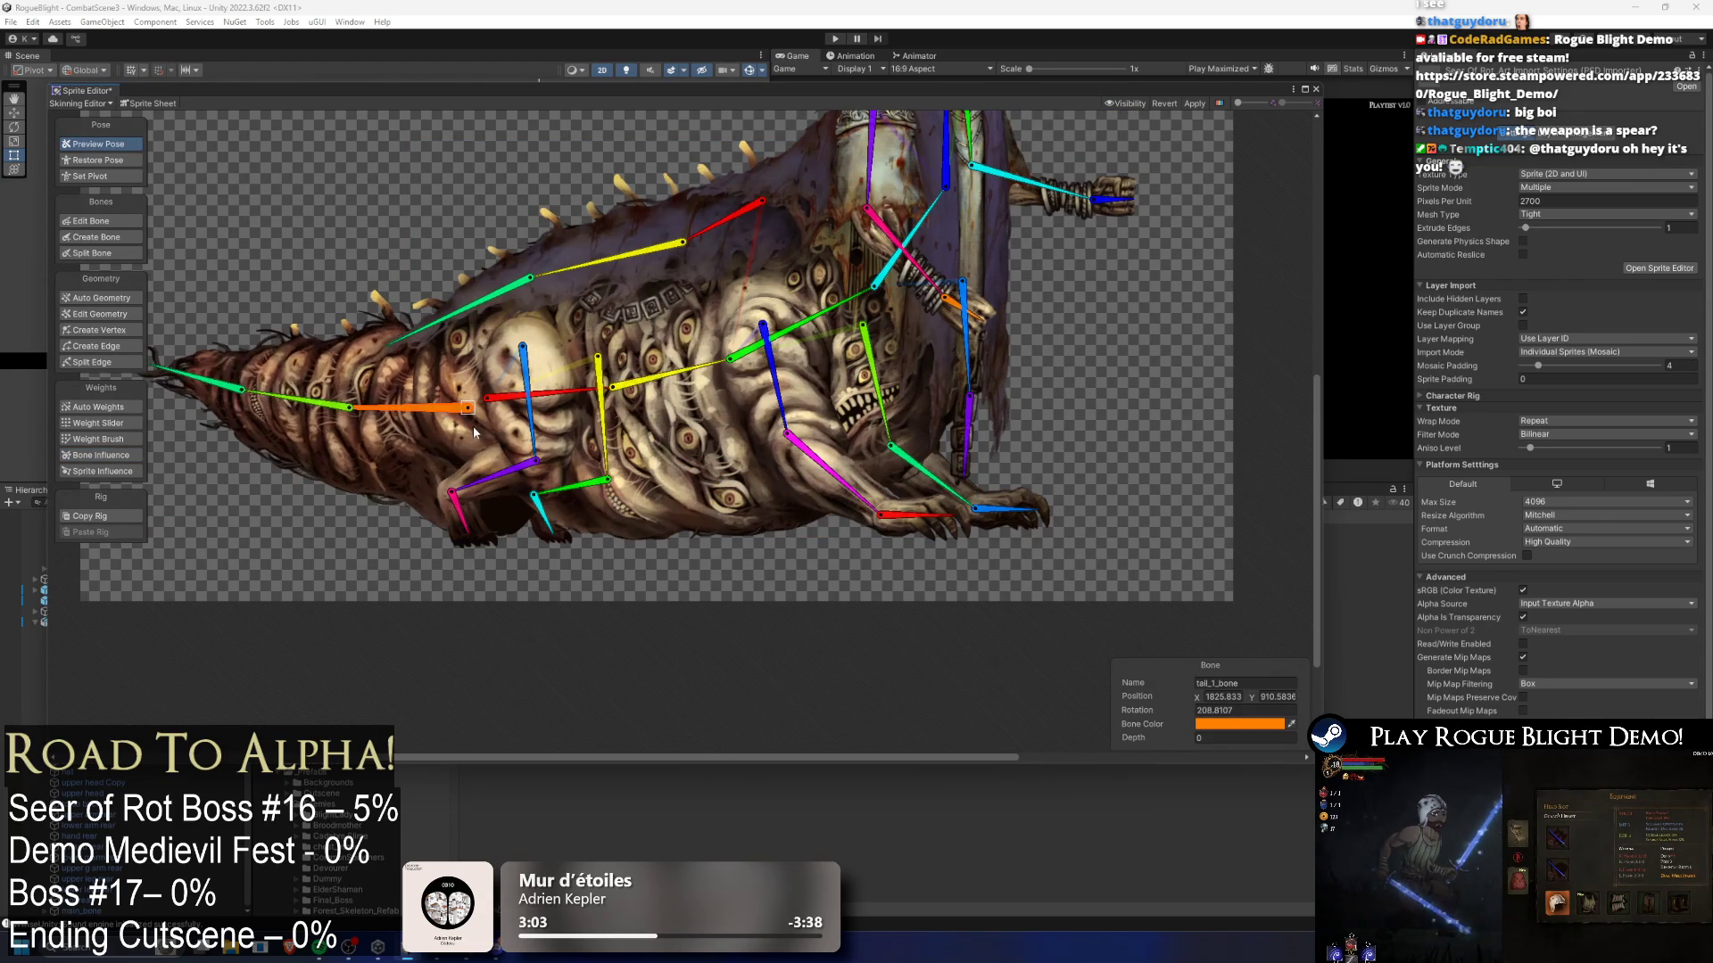
key(shift+v)
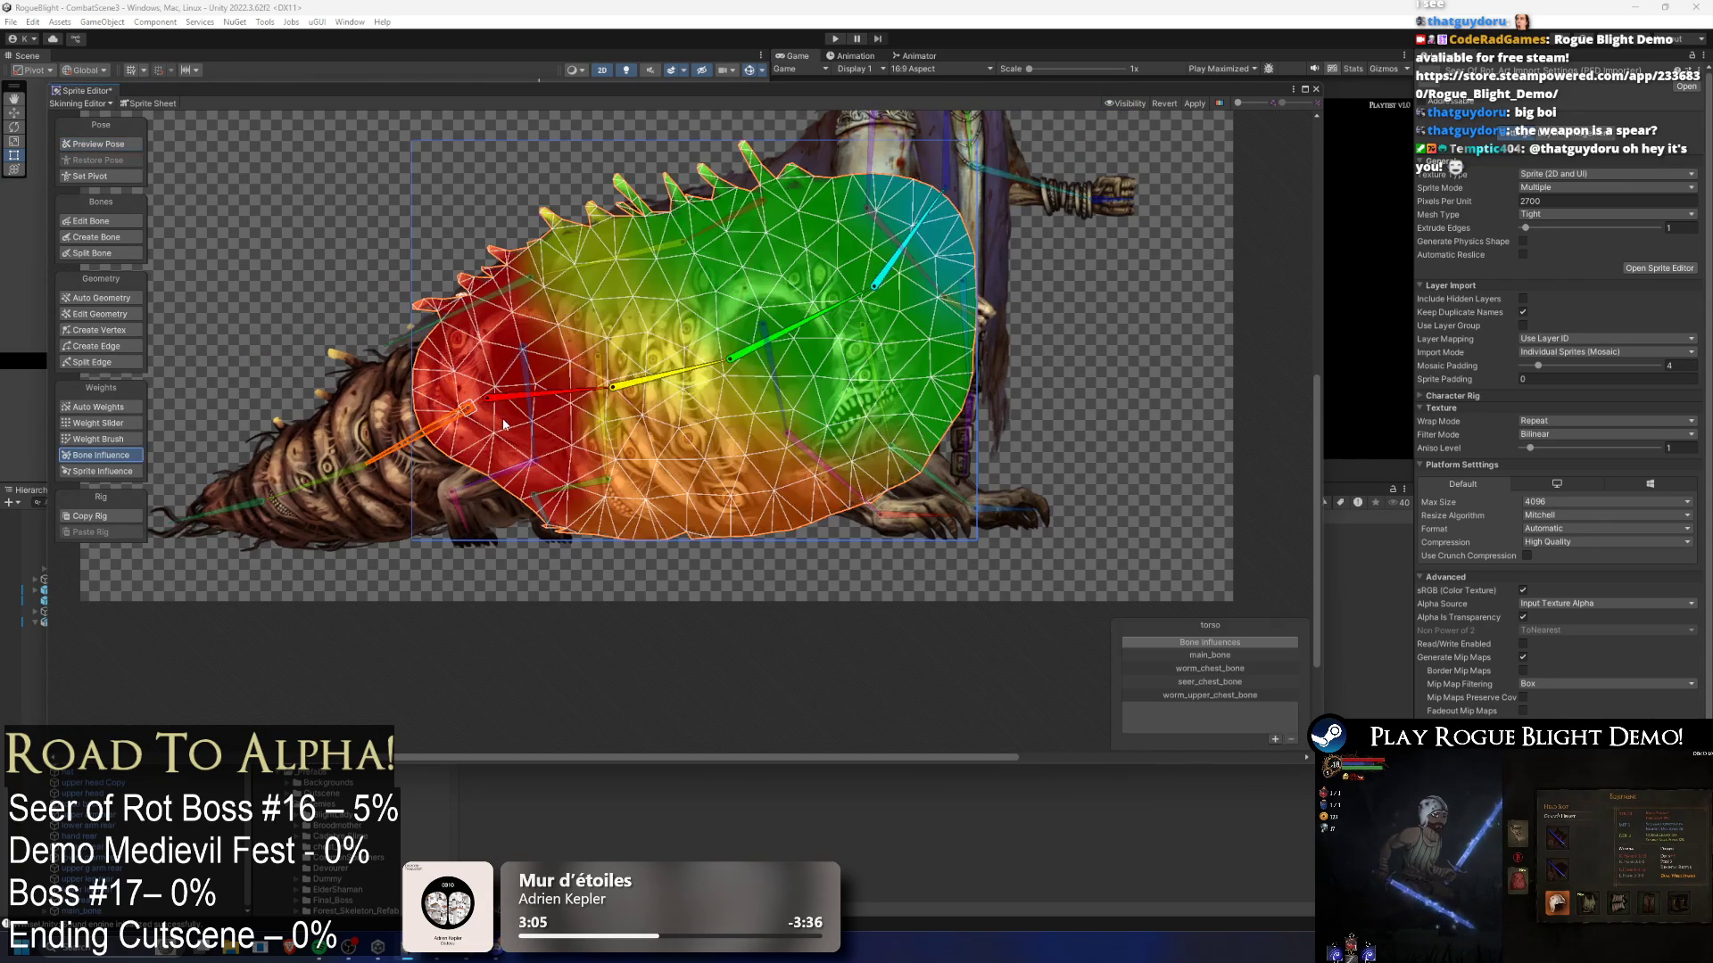
click(456, 404)
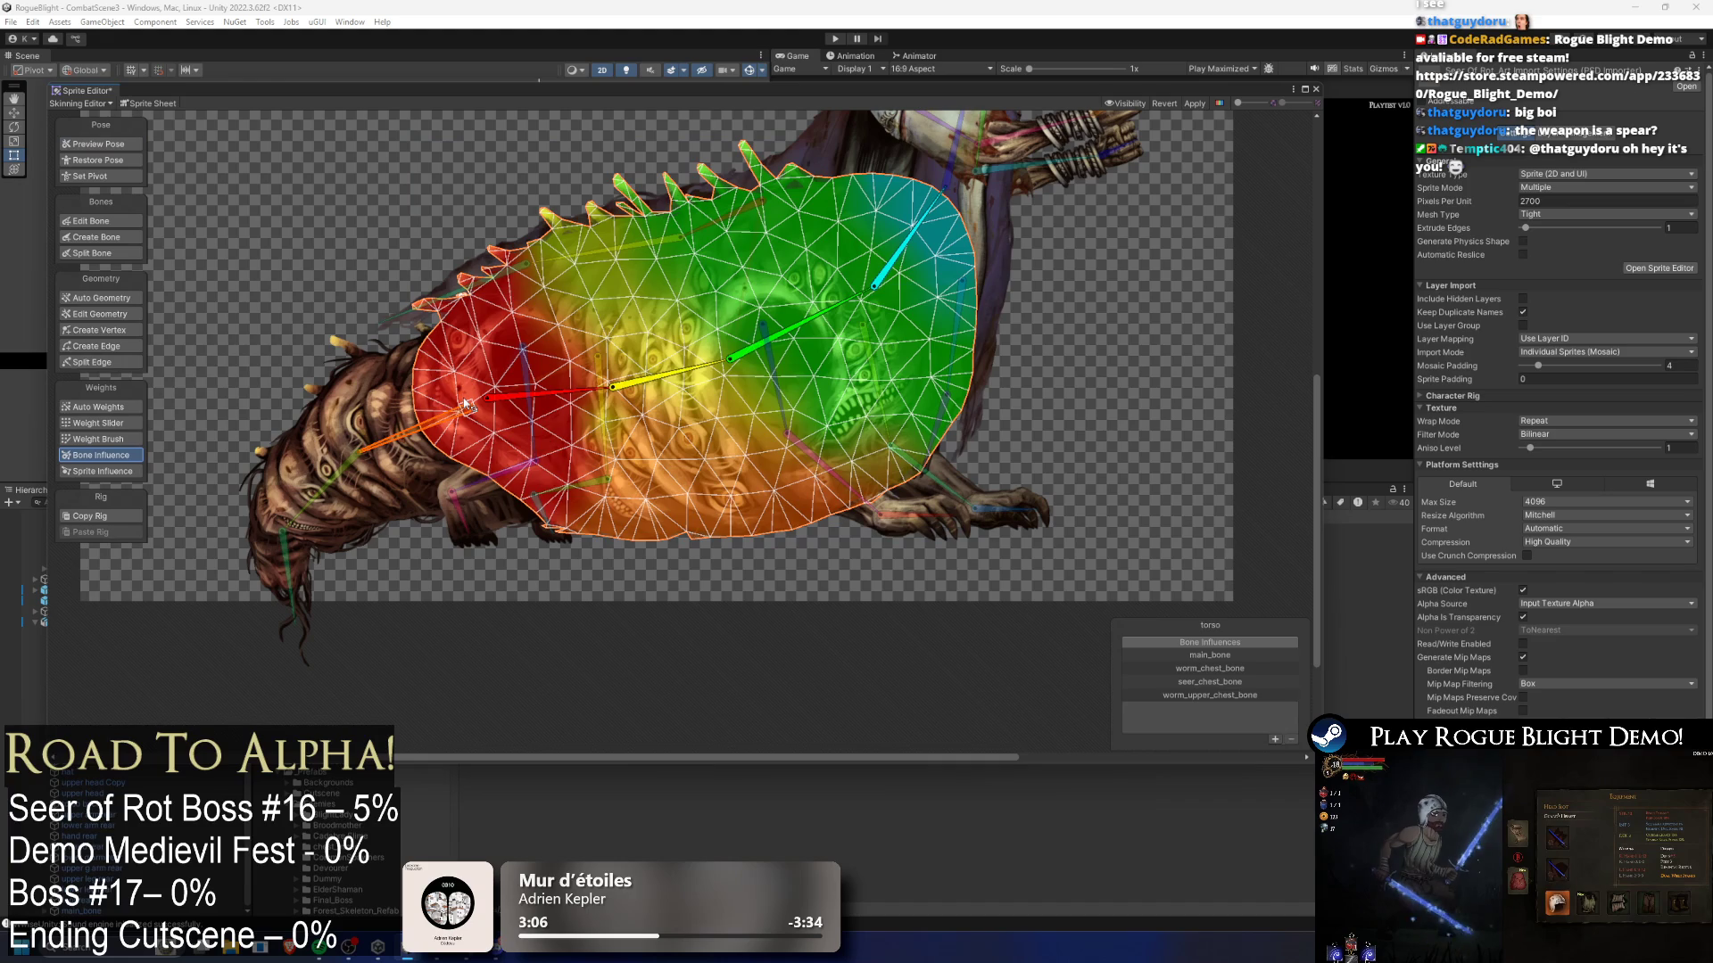
click(114, 438)
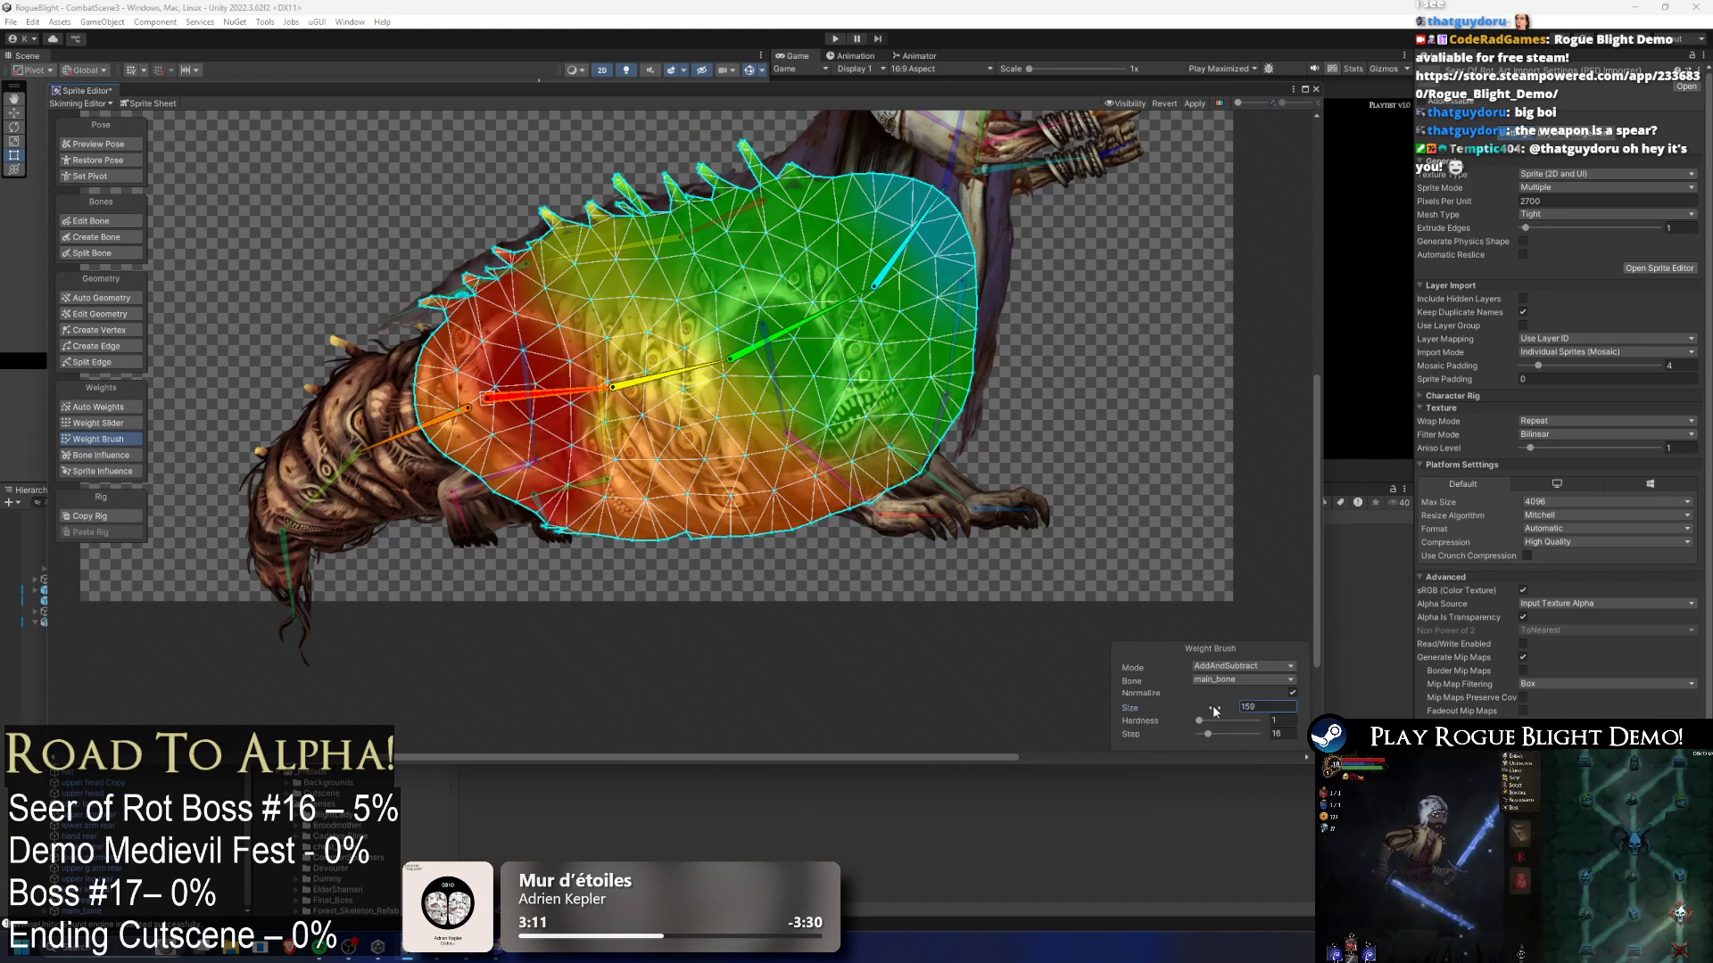
- Set the weight brush to 192 and paint main_bone weight along the body's left side and lower tail
drag(1213, 710, 1201, 730)
mouse_move(532, 446)
mouse_down()
mouse_move(429, 357)
mouse_move(415, 255)
mouse_move(364, 450)
mouse_move(332, 375)
mouse_move(341, 350)
mouse_up()
click(407, 455)
mouse_move(543, 419)
mouse_down()
mouse_move(473, 508)
mouse_move(579, 496)
mouse_up()
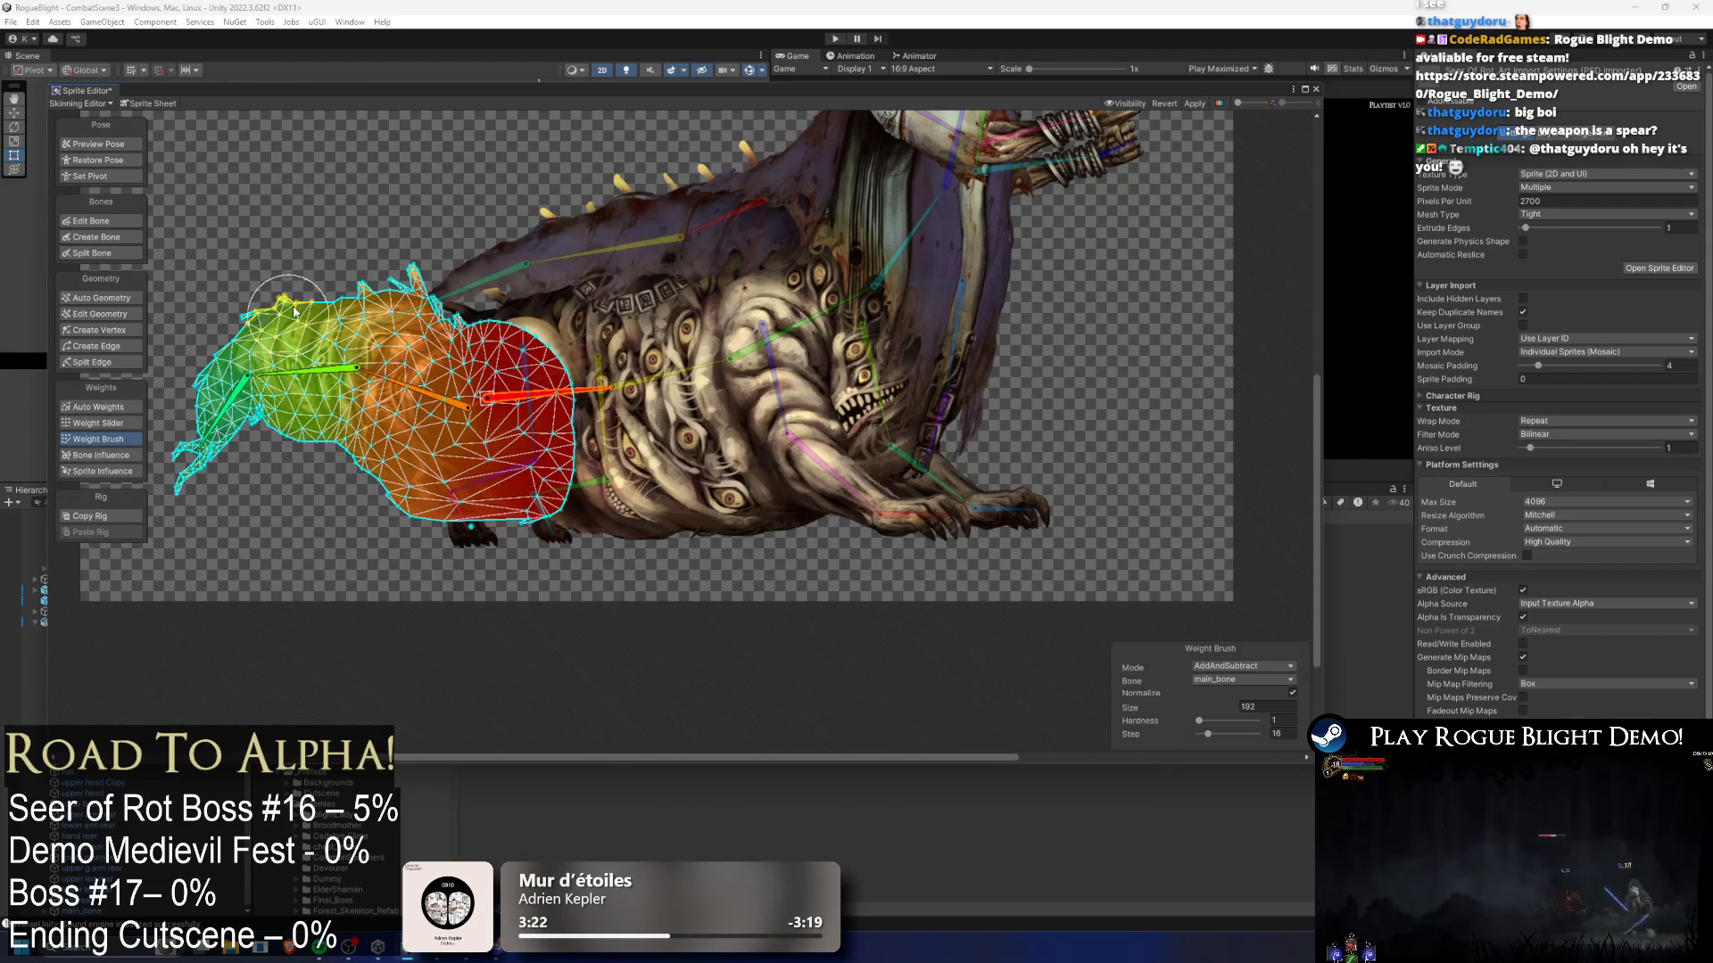
- Bend tail_1_bone down and up to test how the tail sprite deforms
click(89, 144)
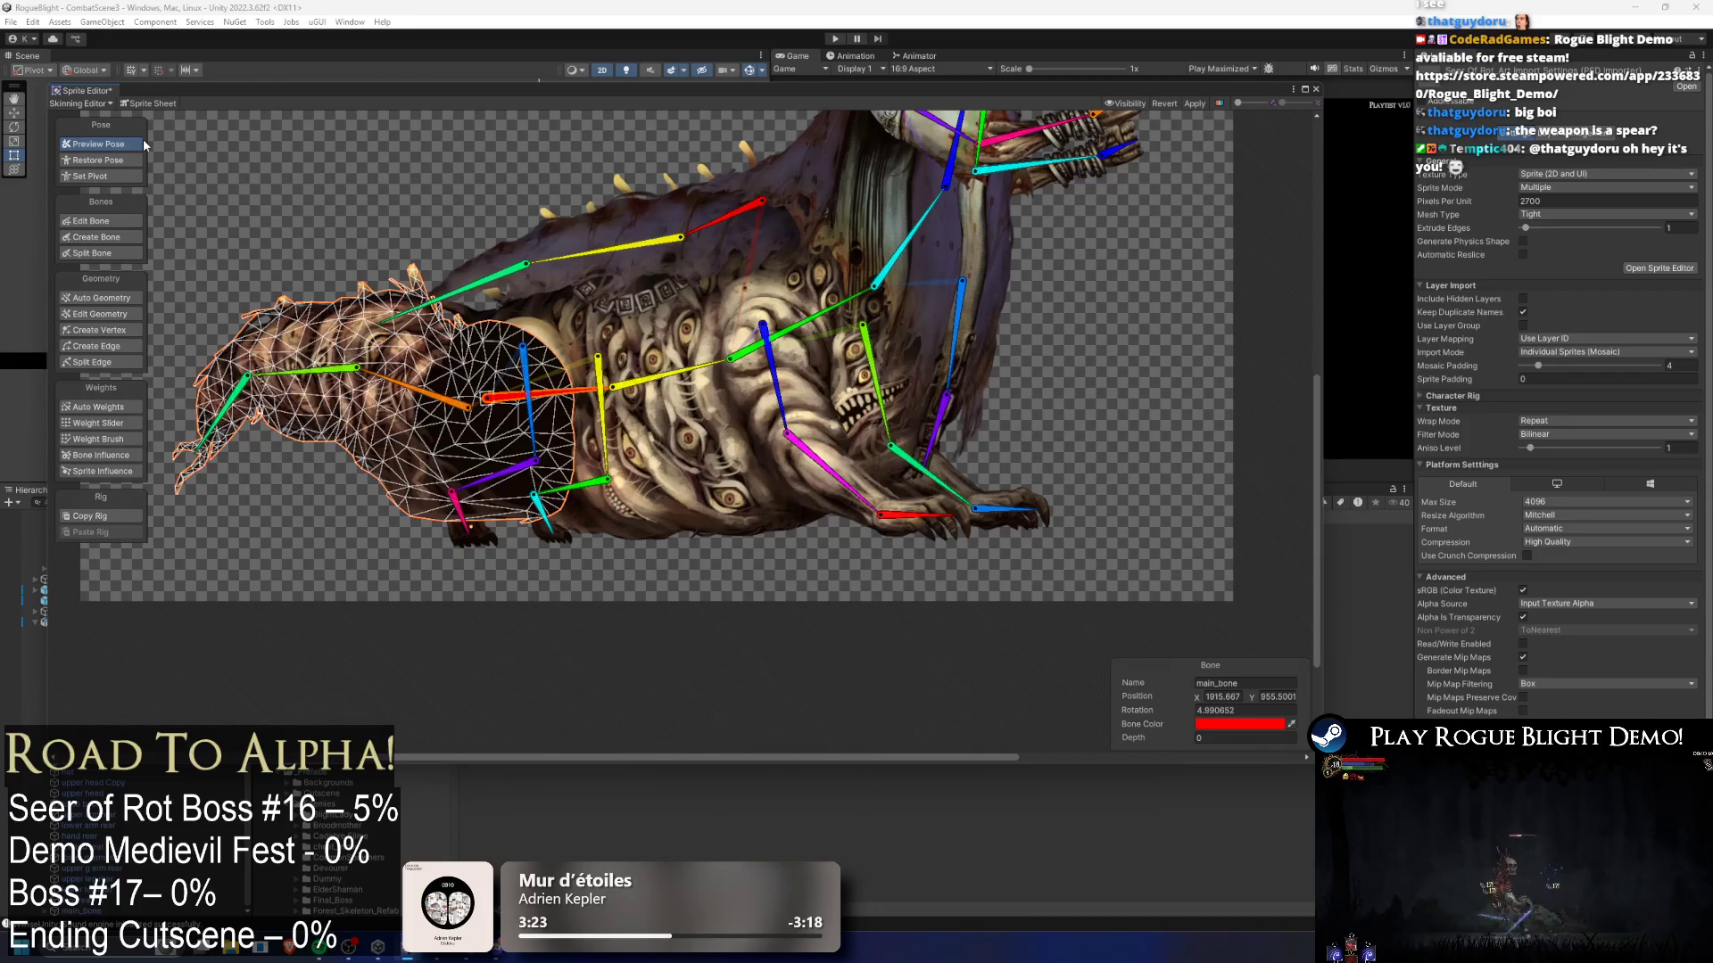
mouse_move(409, 385)
mouse_down()
mouse_move(400, 413)
mouse_move(386, 388)
mouse_up()
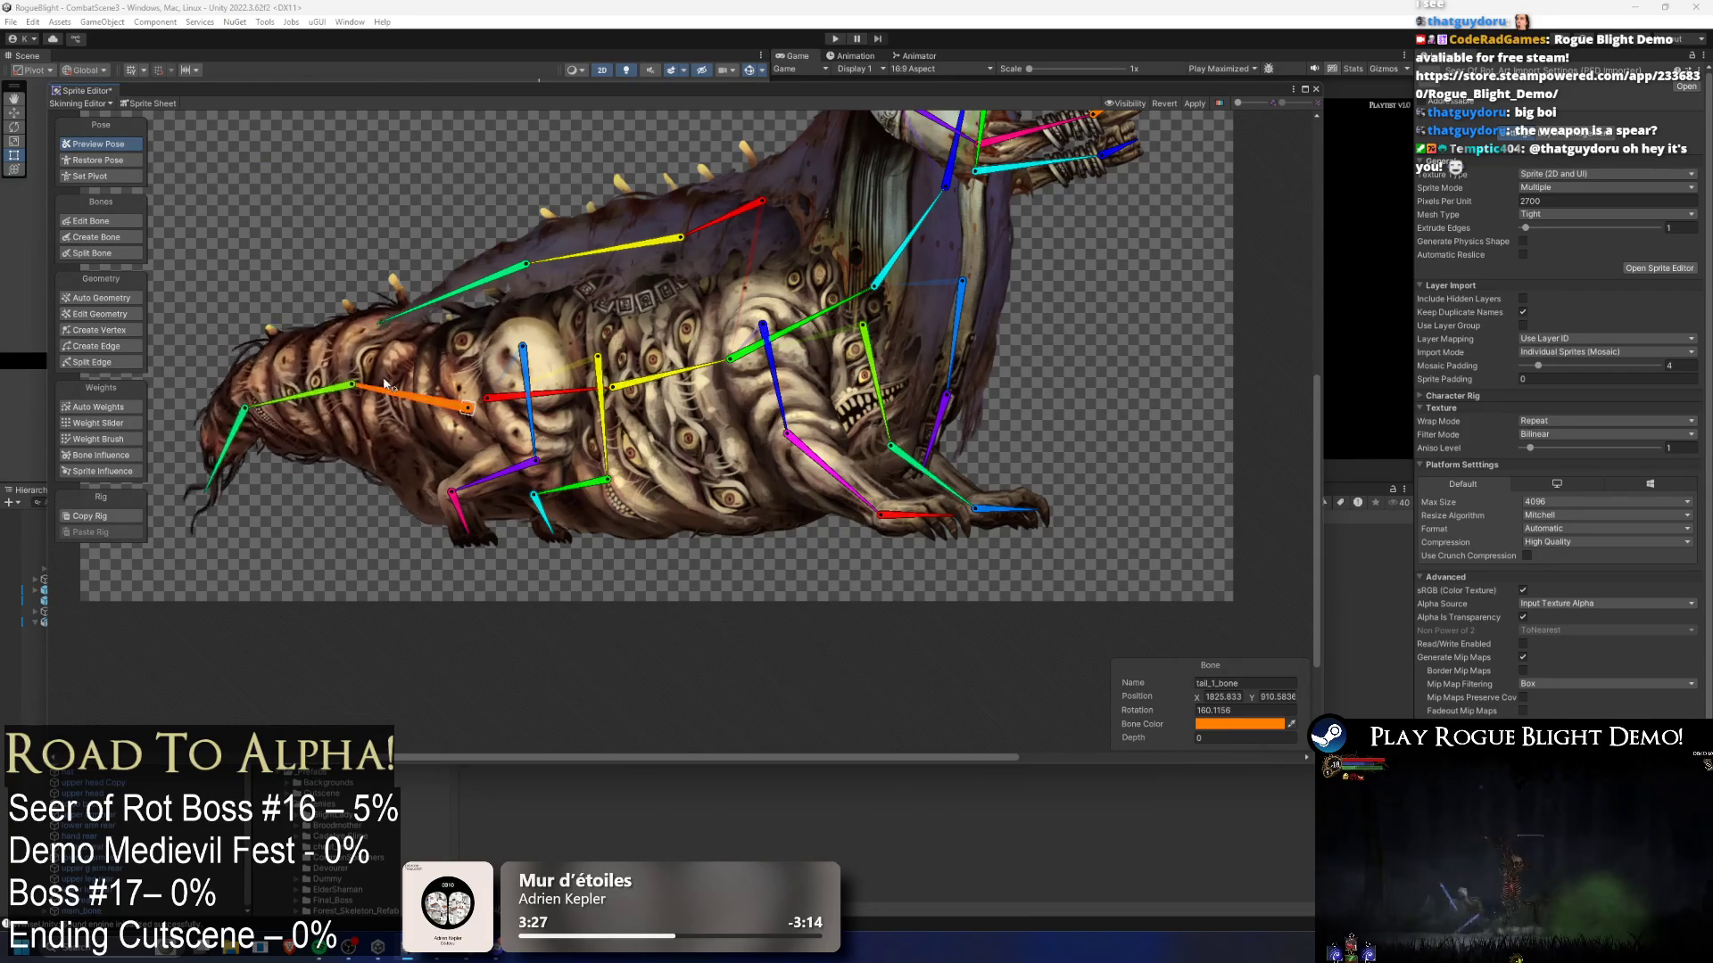
click(411, 484)
click(98, 439)
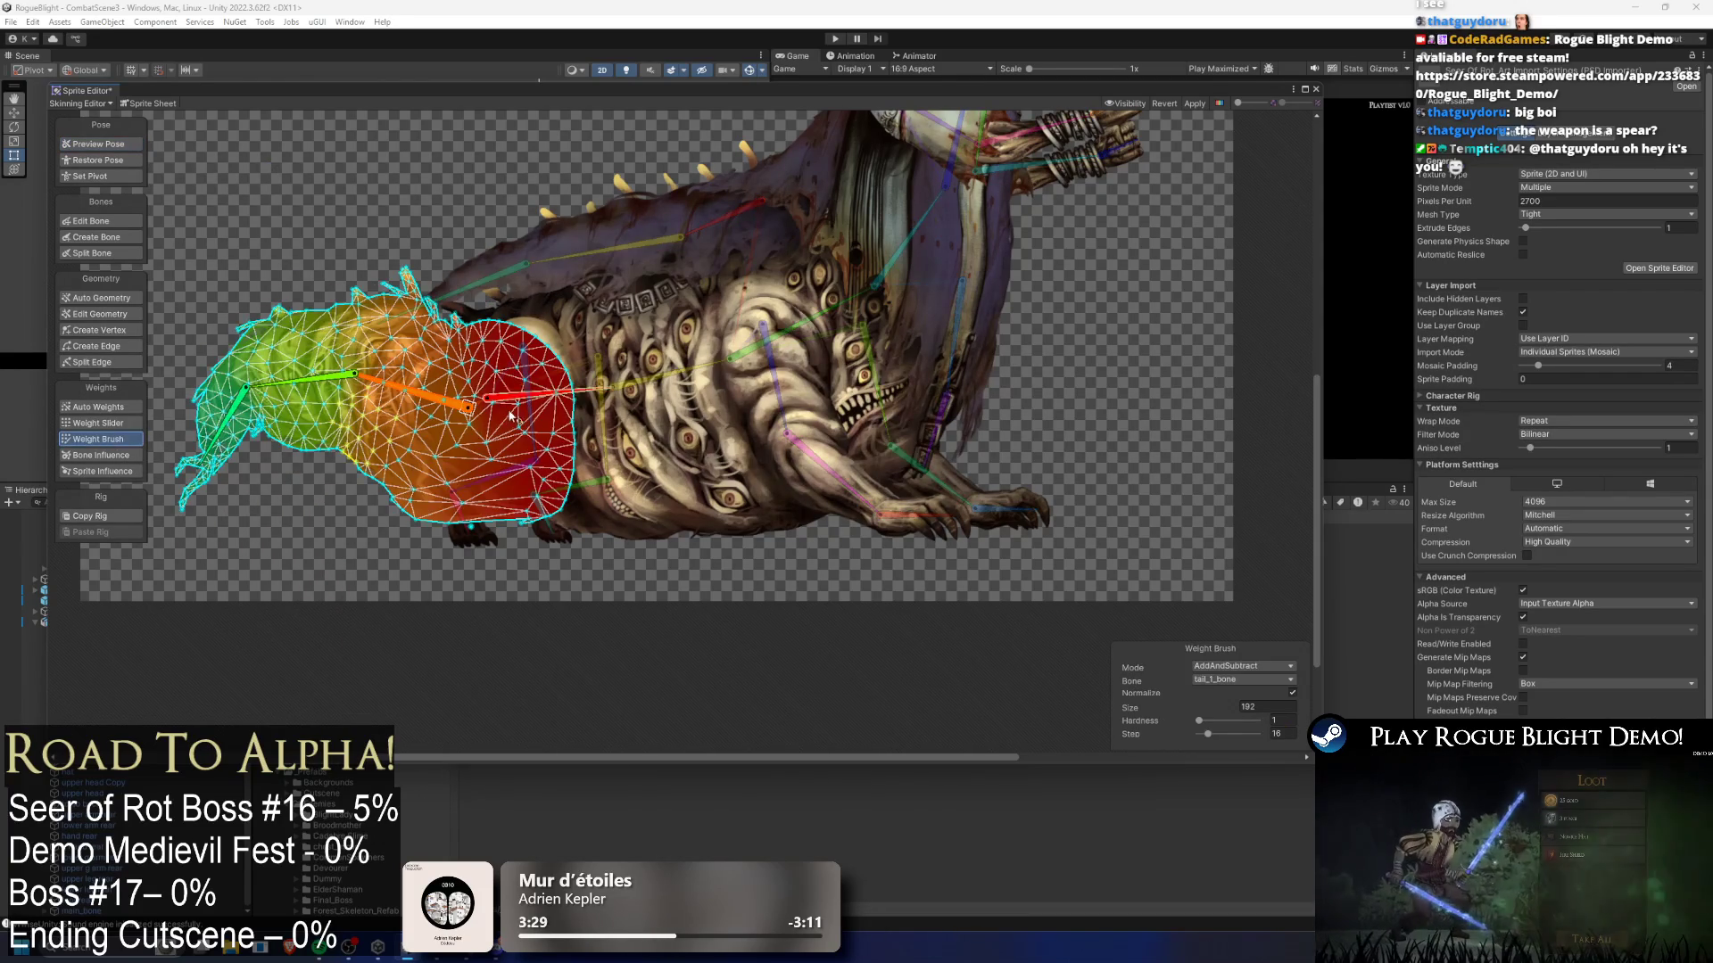
click(426, 533)
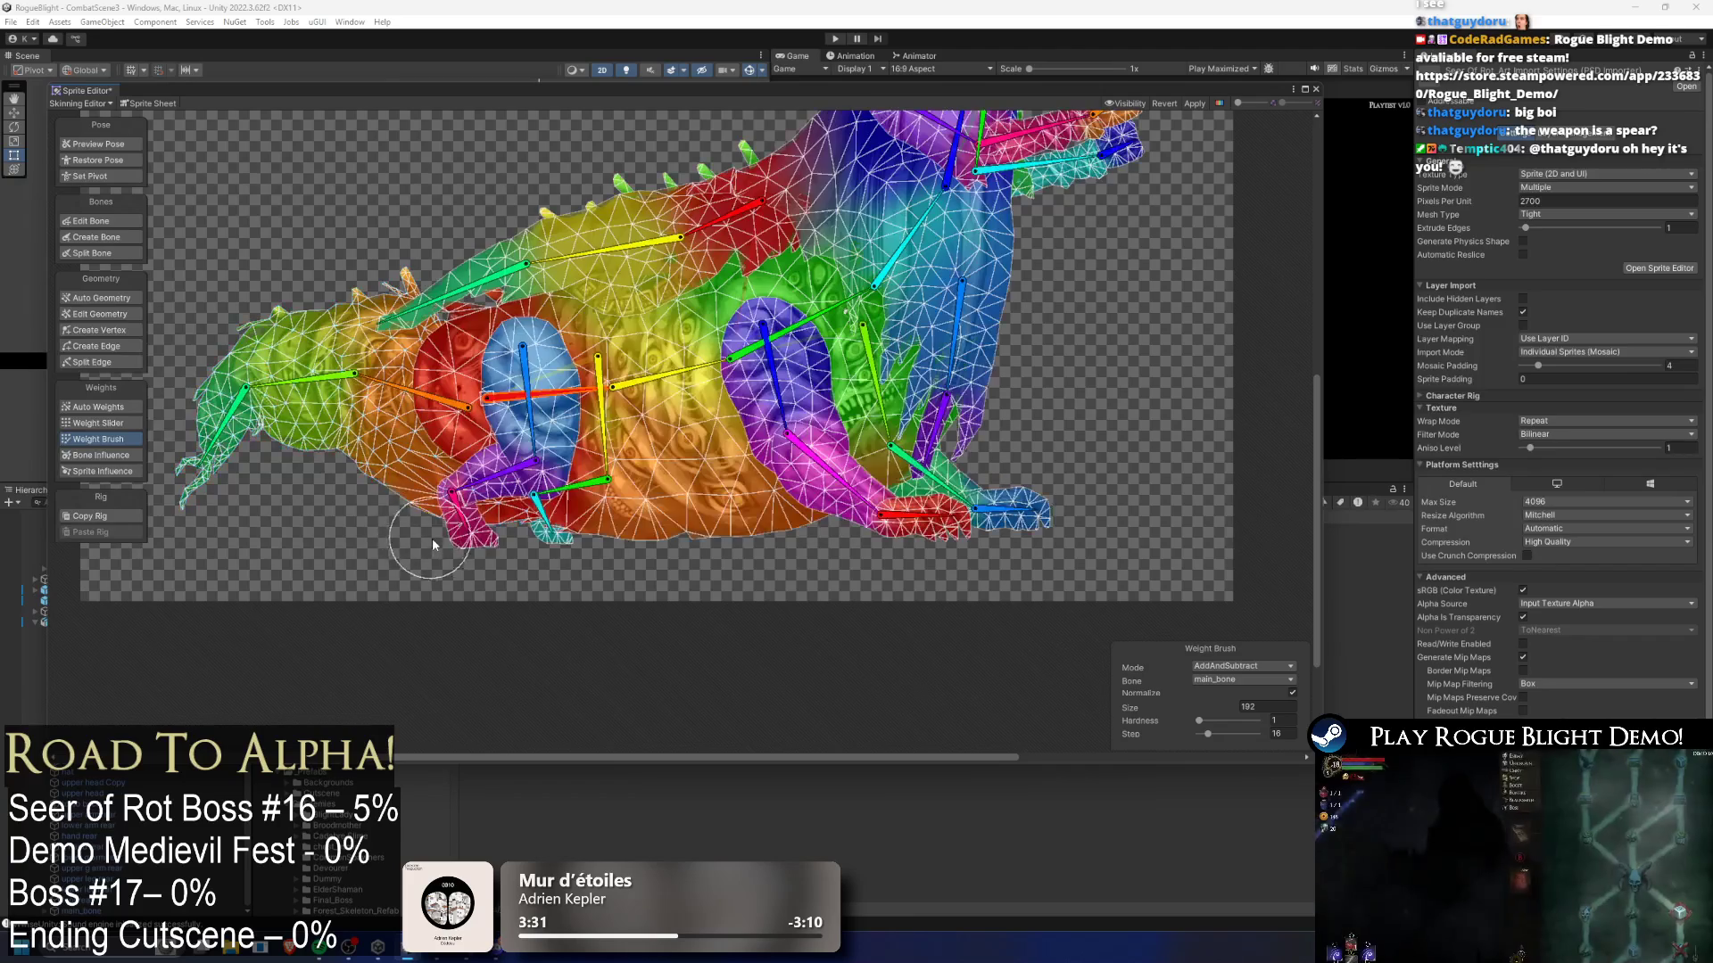
click(407, 511)
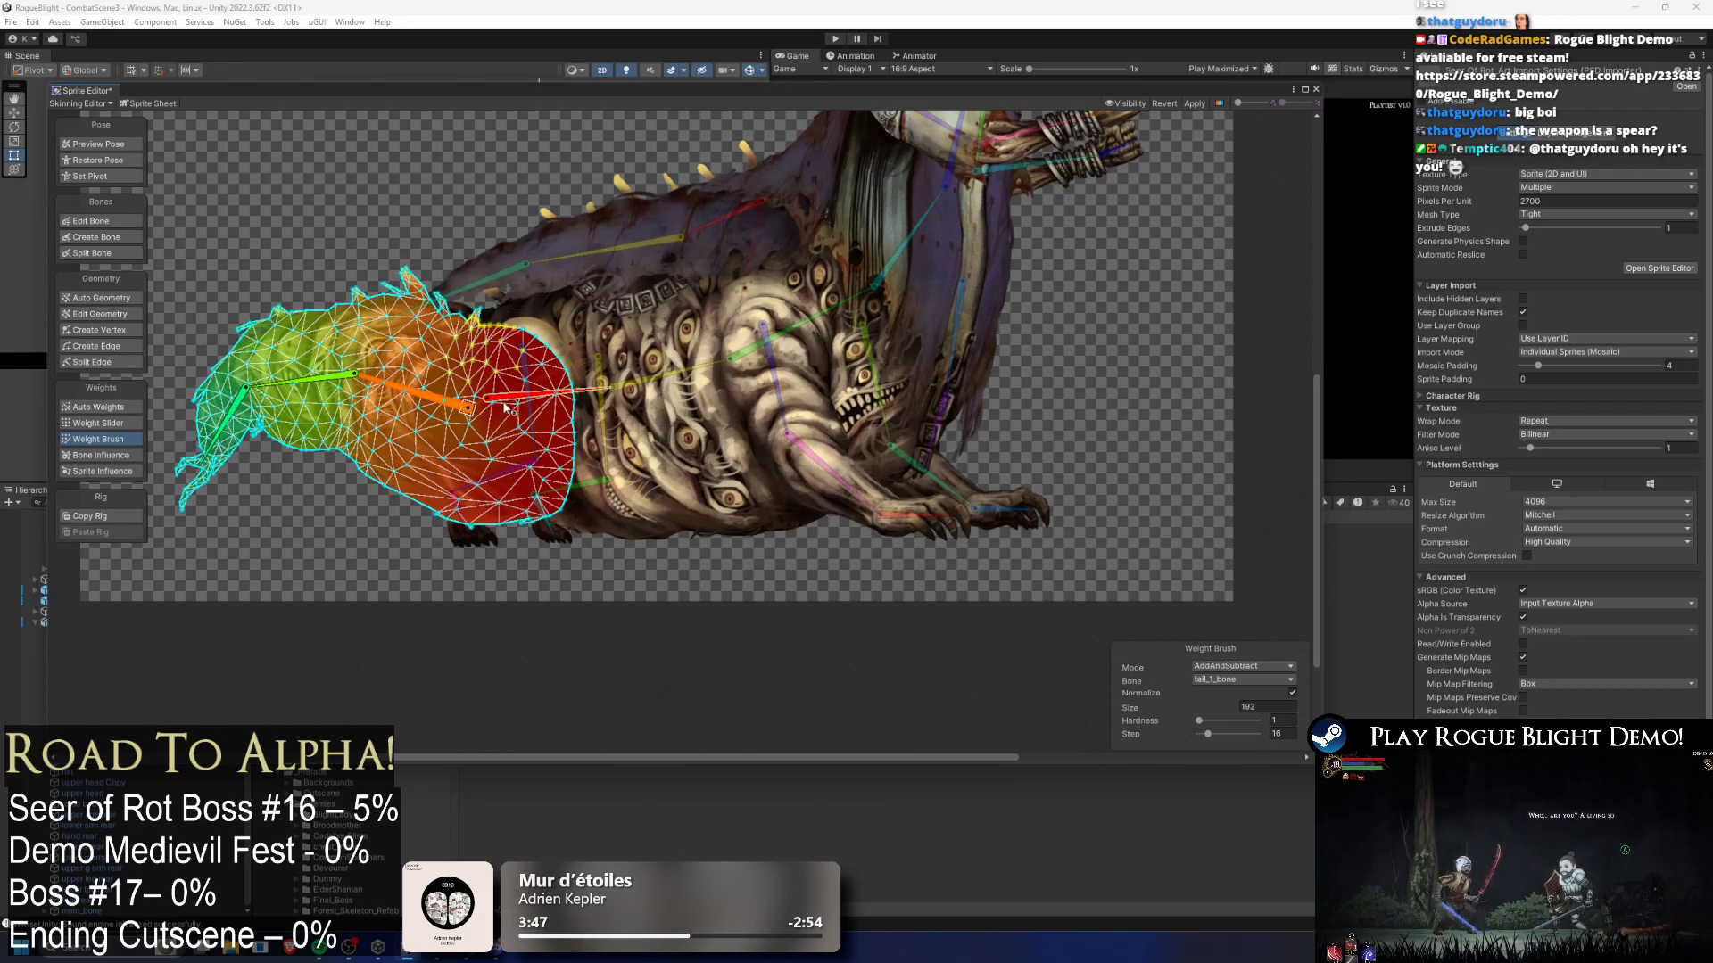
drag(424, 412, 403, 392)
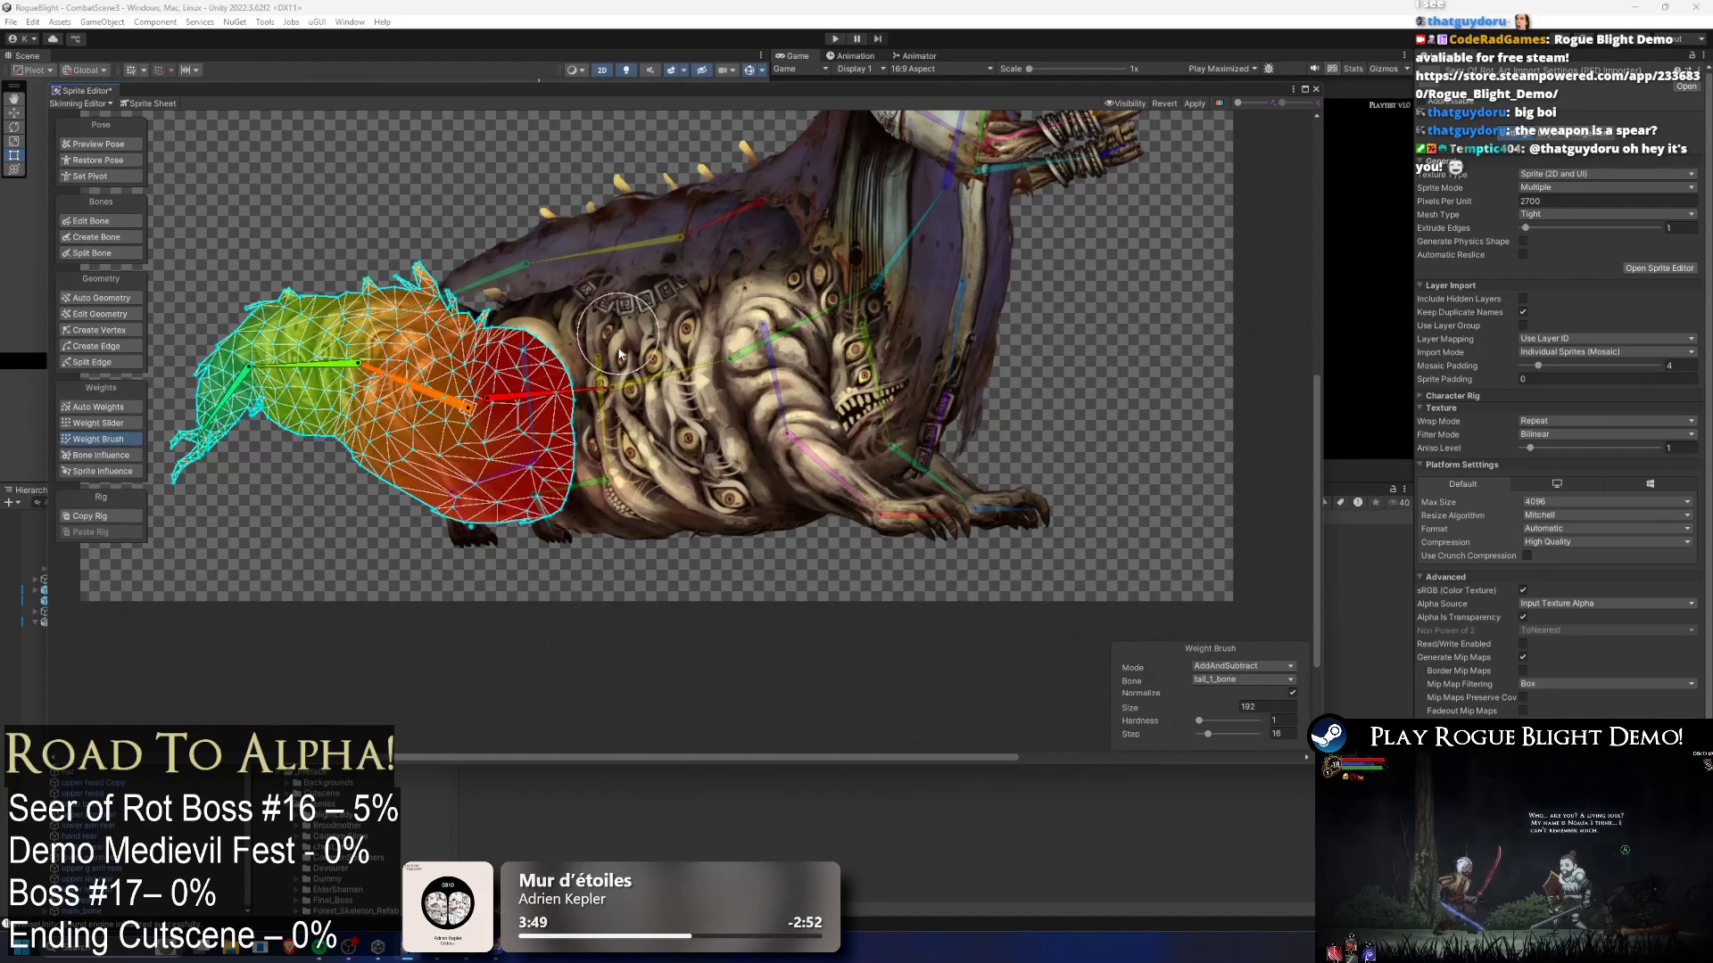
- Paint main_bone weight along the body's spiky upper edge and test by swinging the tail bone
click(687, 352)
click(537, 399)
mouse_move(406, 285)
mouse_down()
mouse_move(482, 288)
mouse_move(496, 310)
mouse_up()
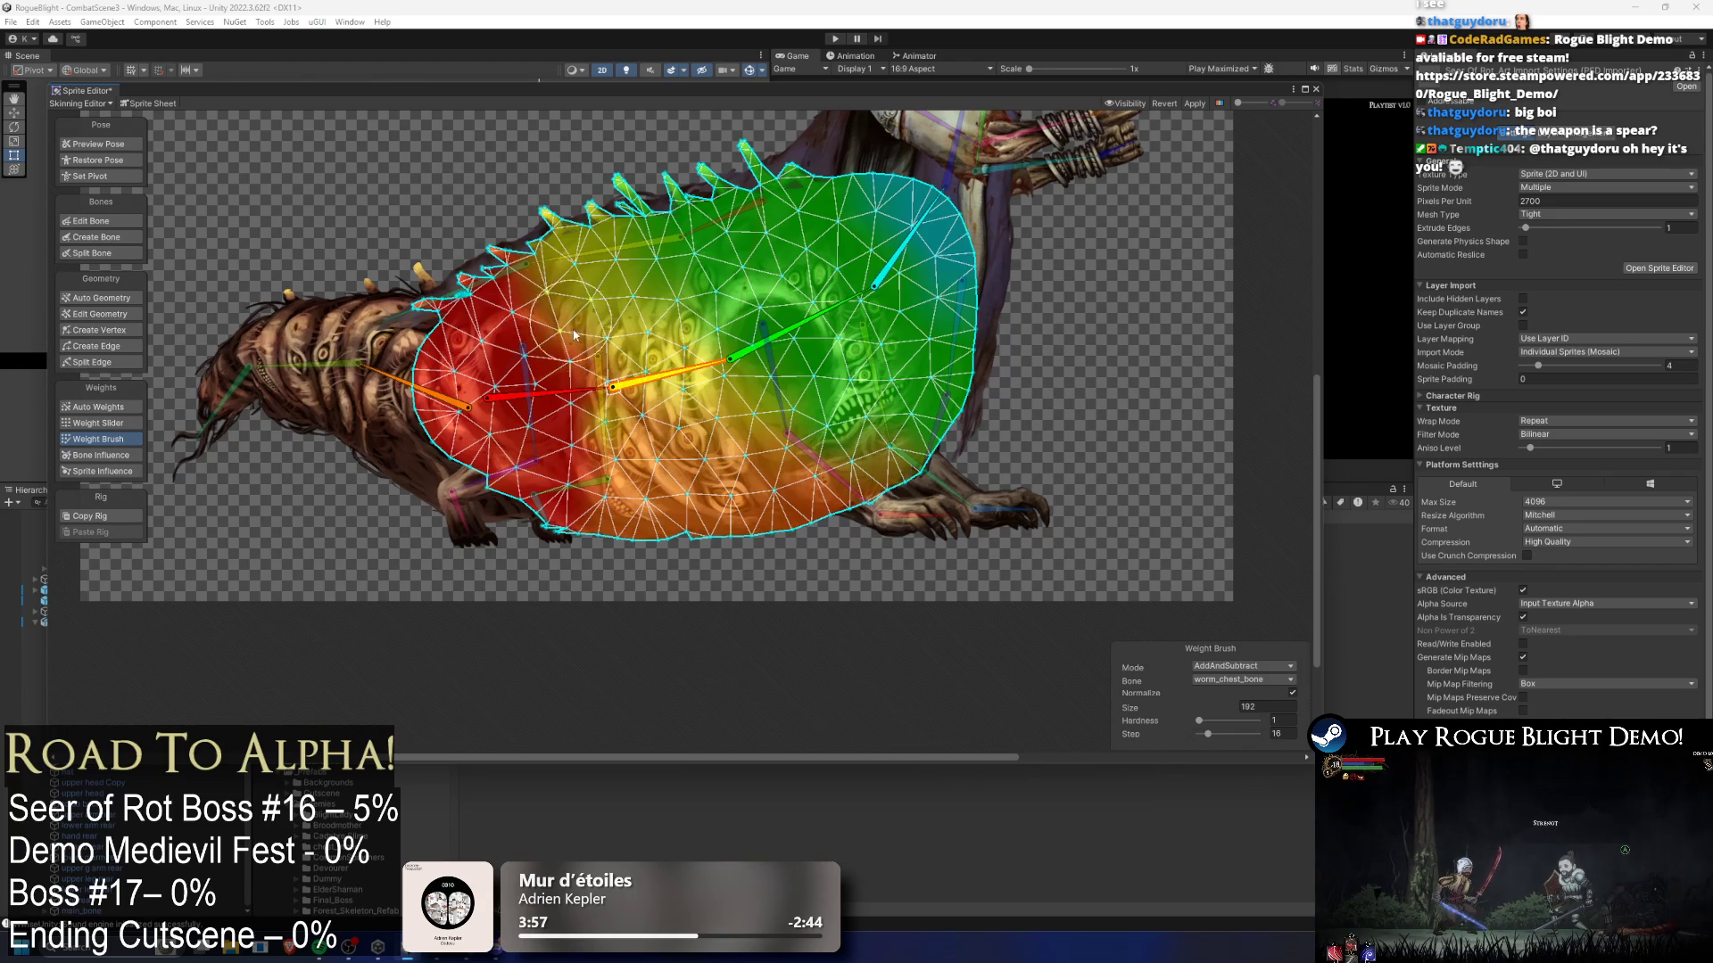
click(132, 145)
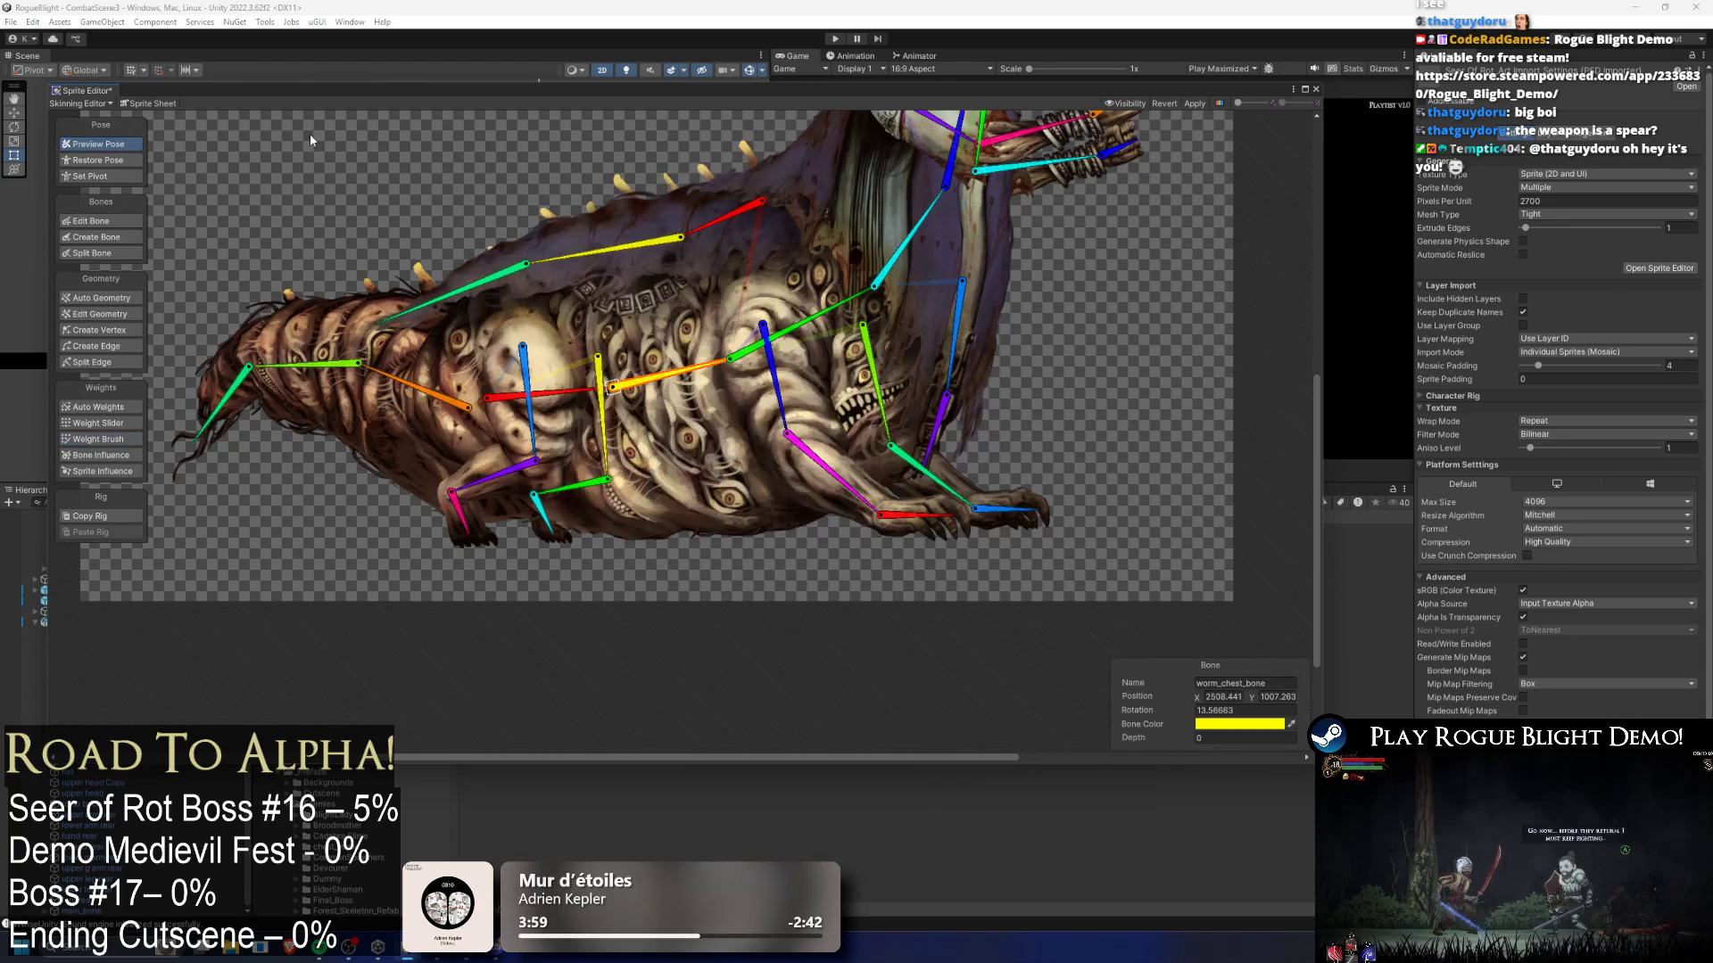
mouse_move(439, 394)
mouse_down()
mouse_move(377, 421)
mouse_move(416, 353)
mouse_up()
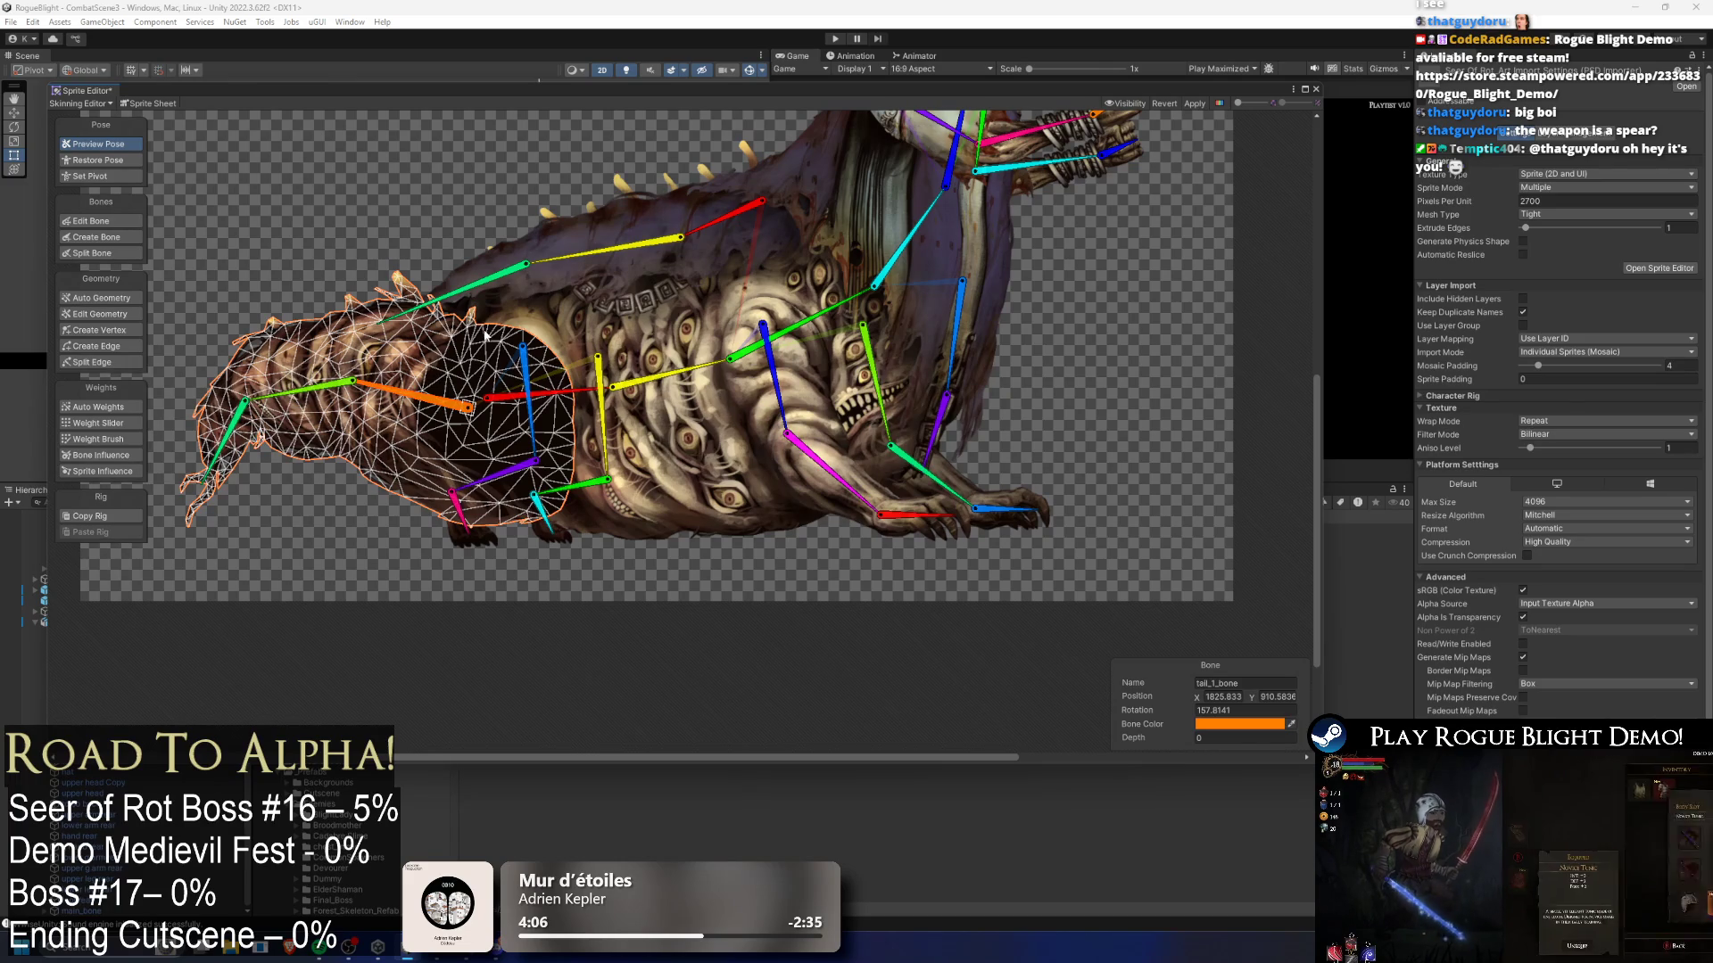
click(112, 439)
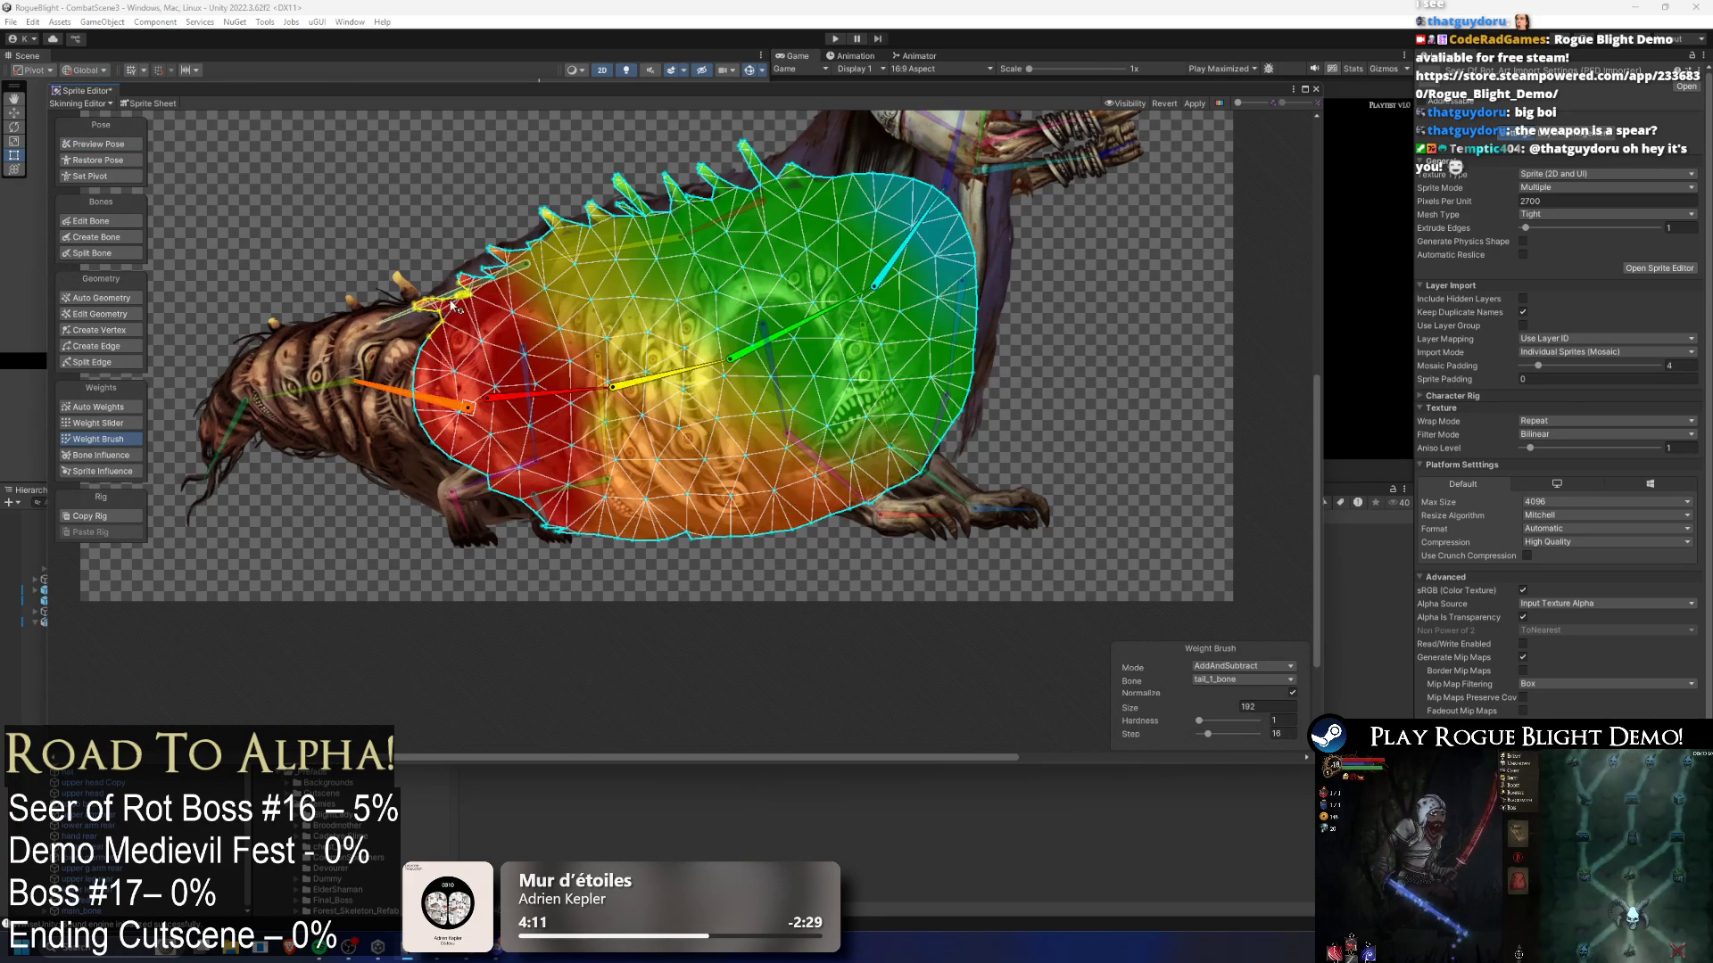
- Paint back_cloth_3_bone weight near the tail junction, then return to pose preview
scroll(440, 300, up, 5)
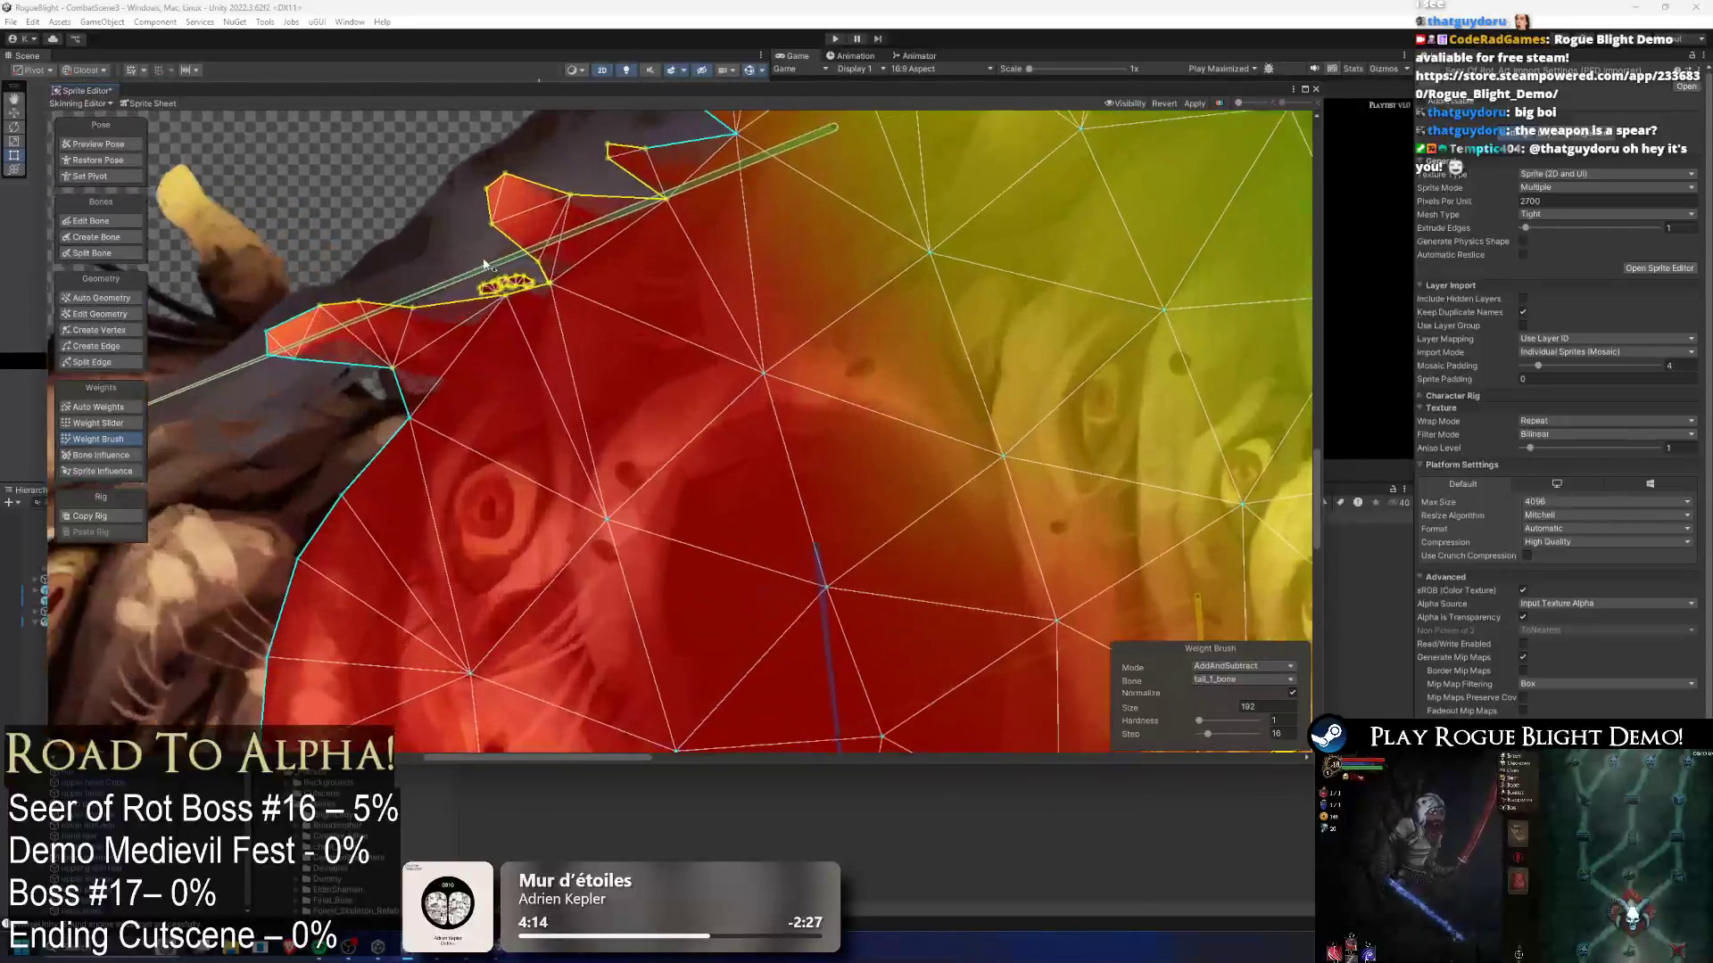
click(489, 265)
scroll(501, 336, down, 5)
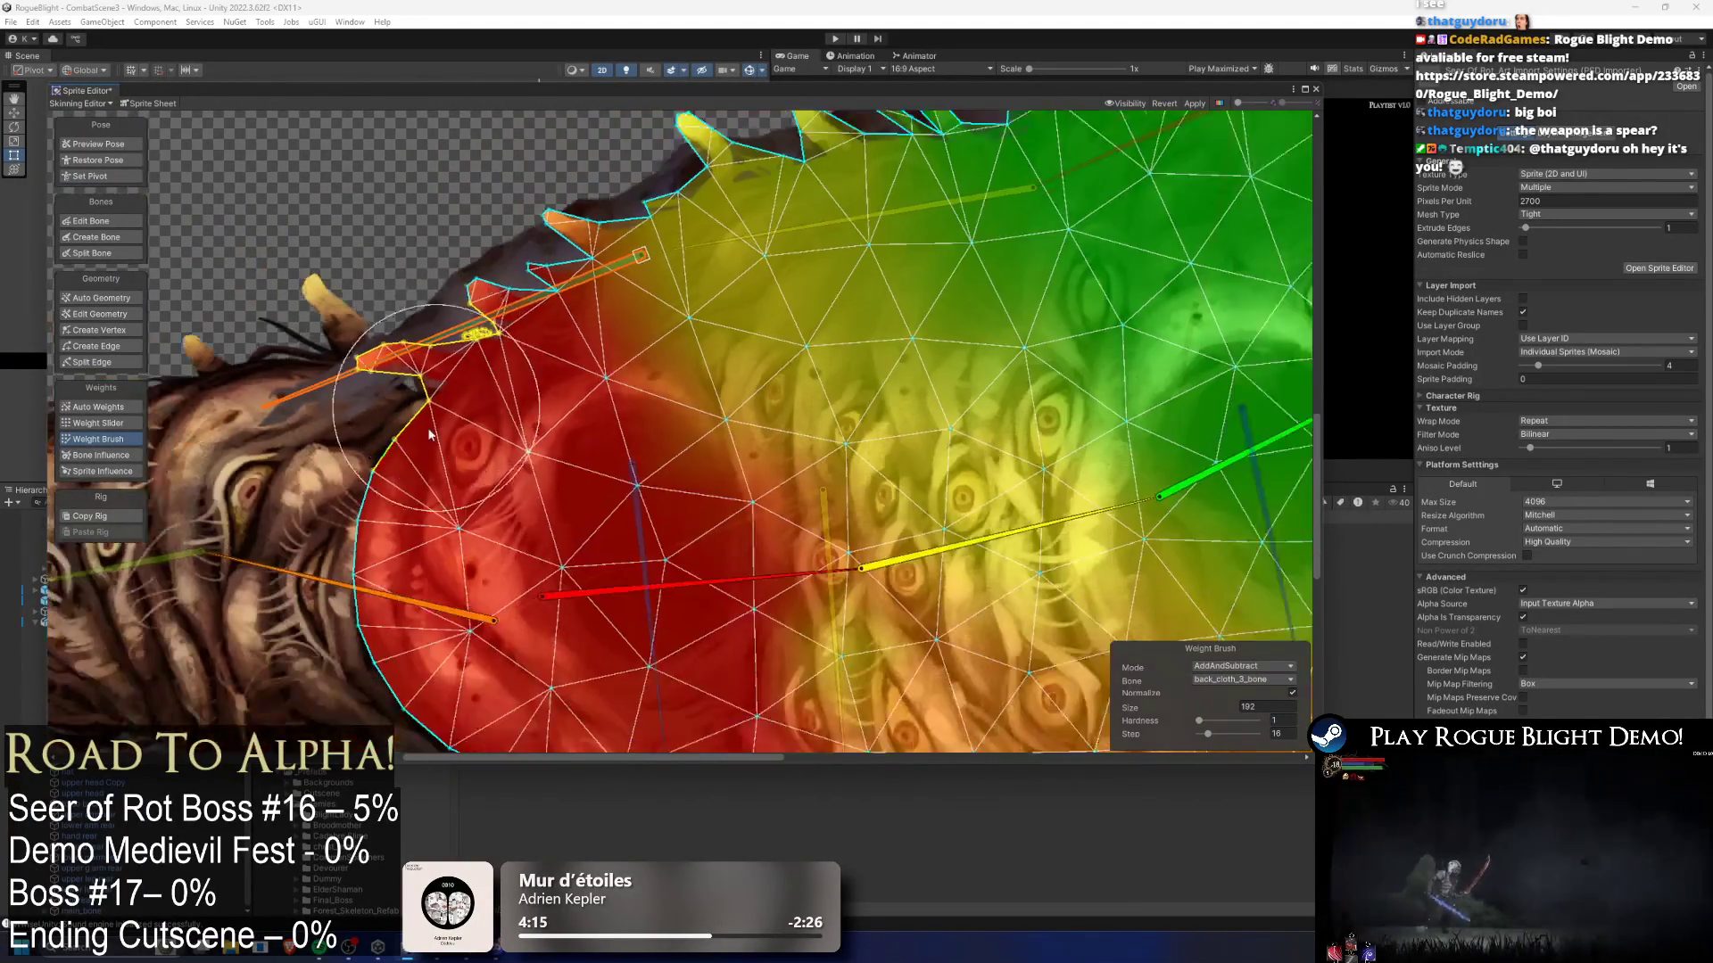
click(437, 386)
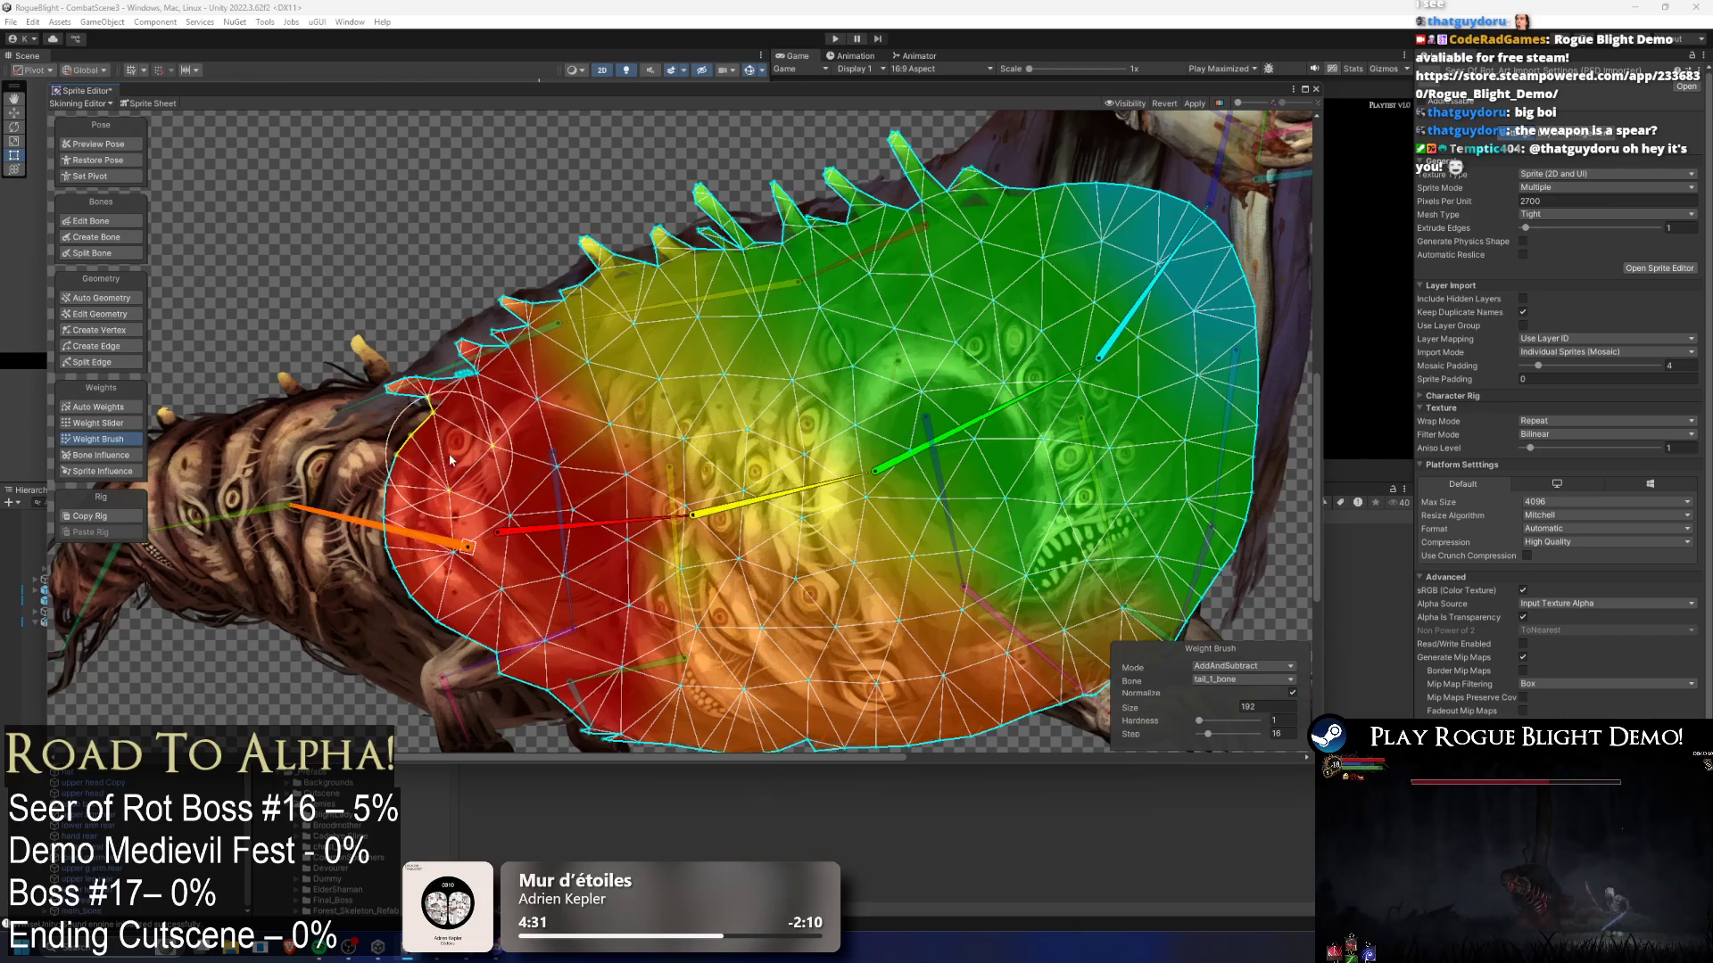
click(98, 144)
scroll(334, 198, down, 3)
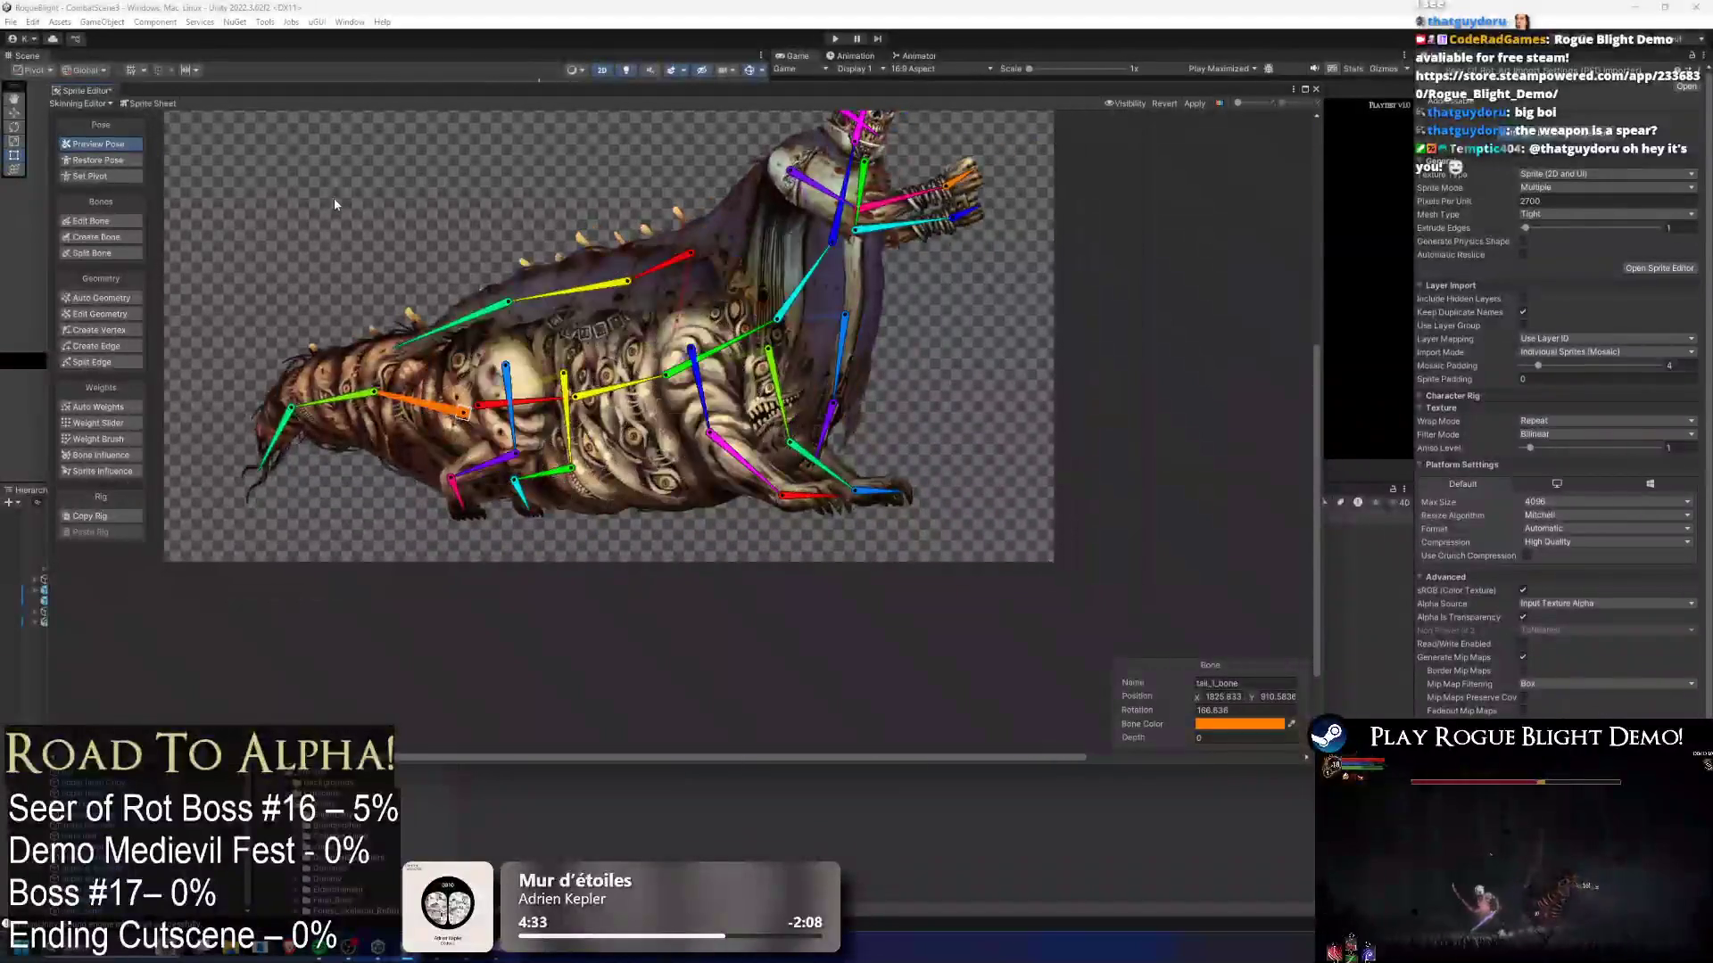
- Paint main_bone weight into the tail sprite's upper-left area
mouse_move(422, 466)
mouse_down()
mouse_move(432, 477)
mouse_move(419, 469)
mouse_up()
click(400, 414)
click(401, 414)
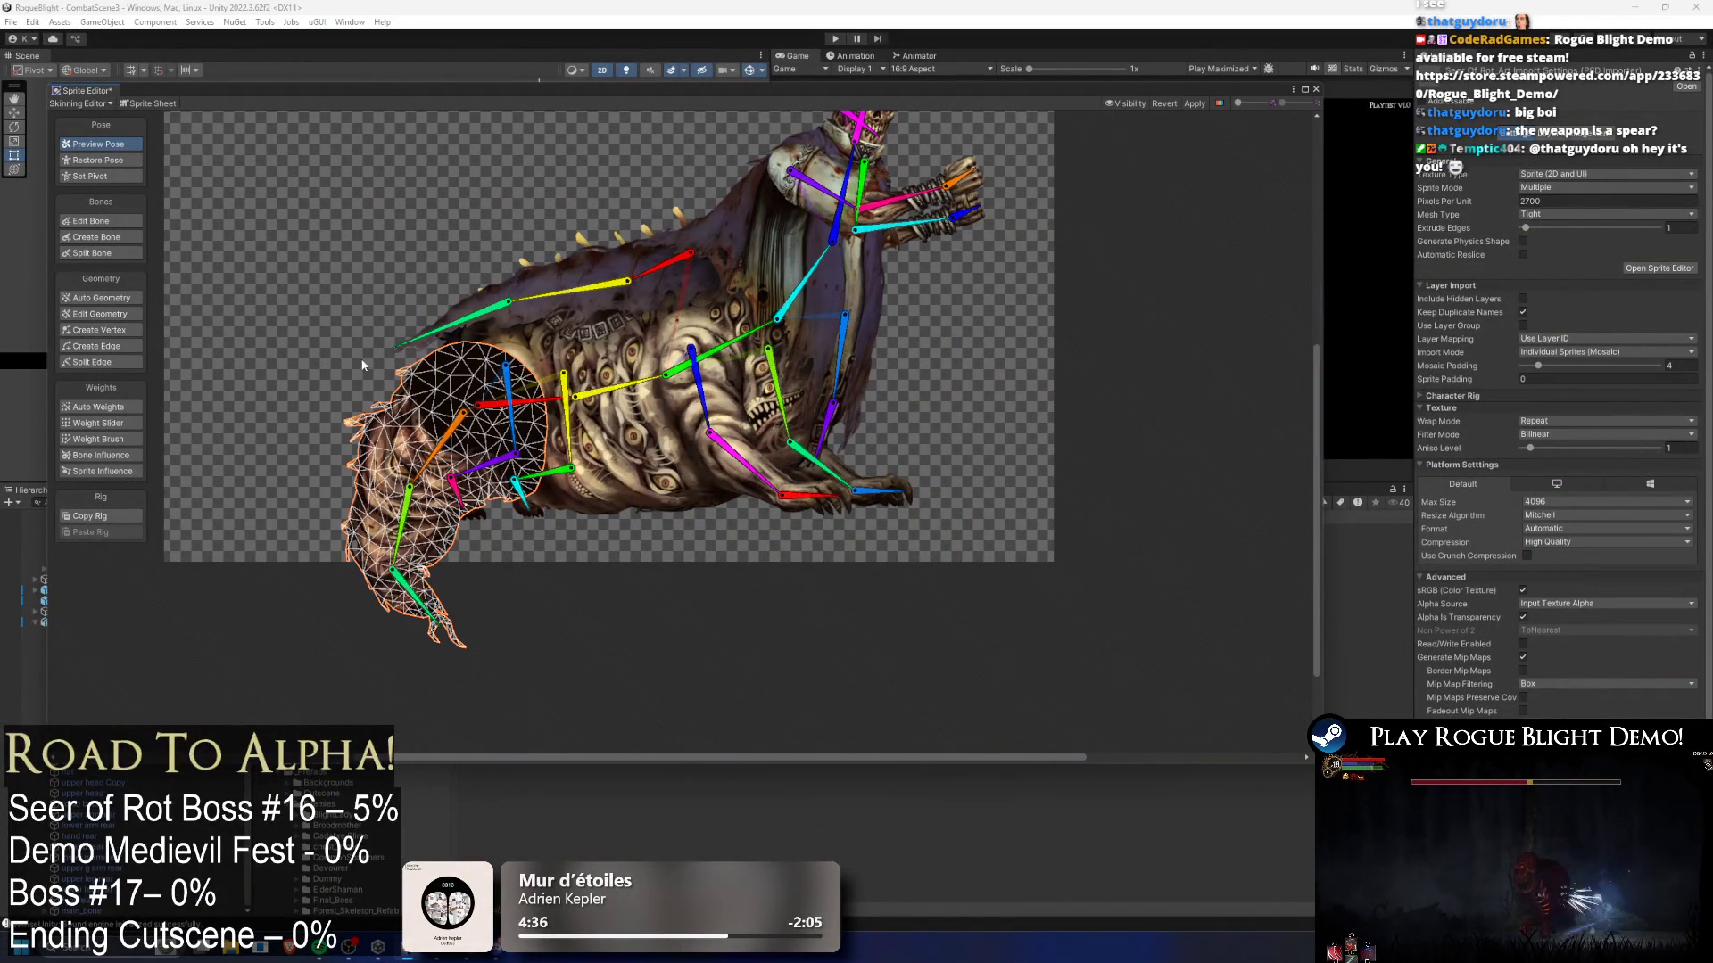
click(98, 439)
scroll(540, 408, up, 3)
drag(455, 384, 448, 312)
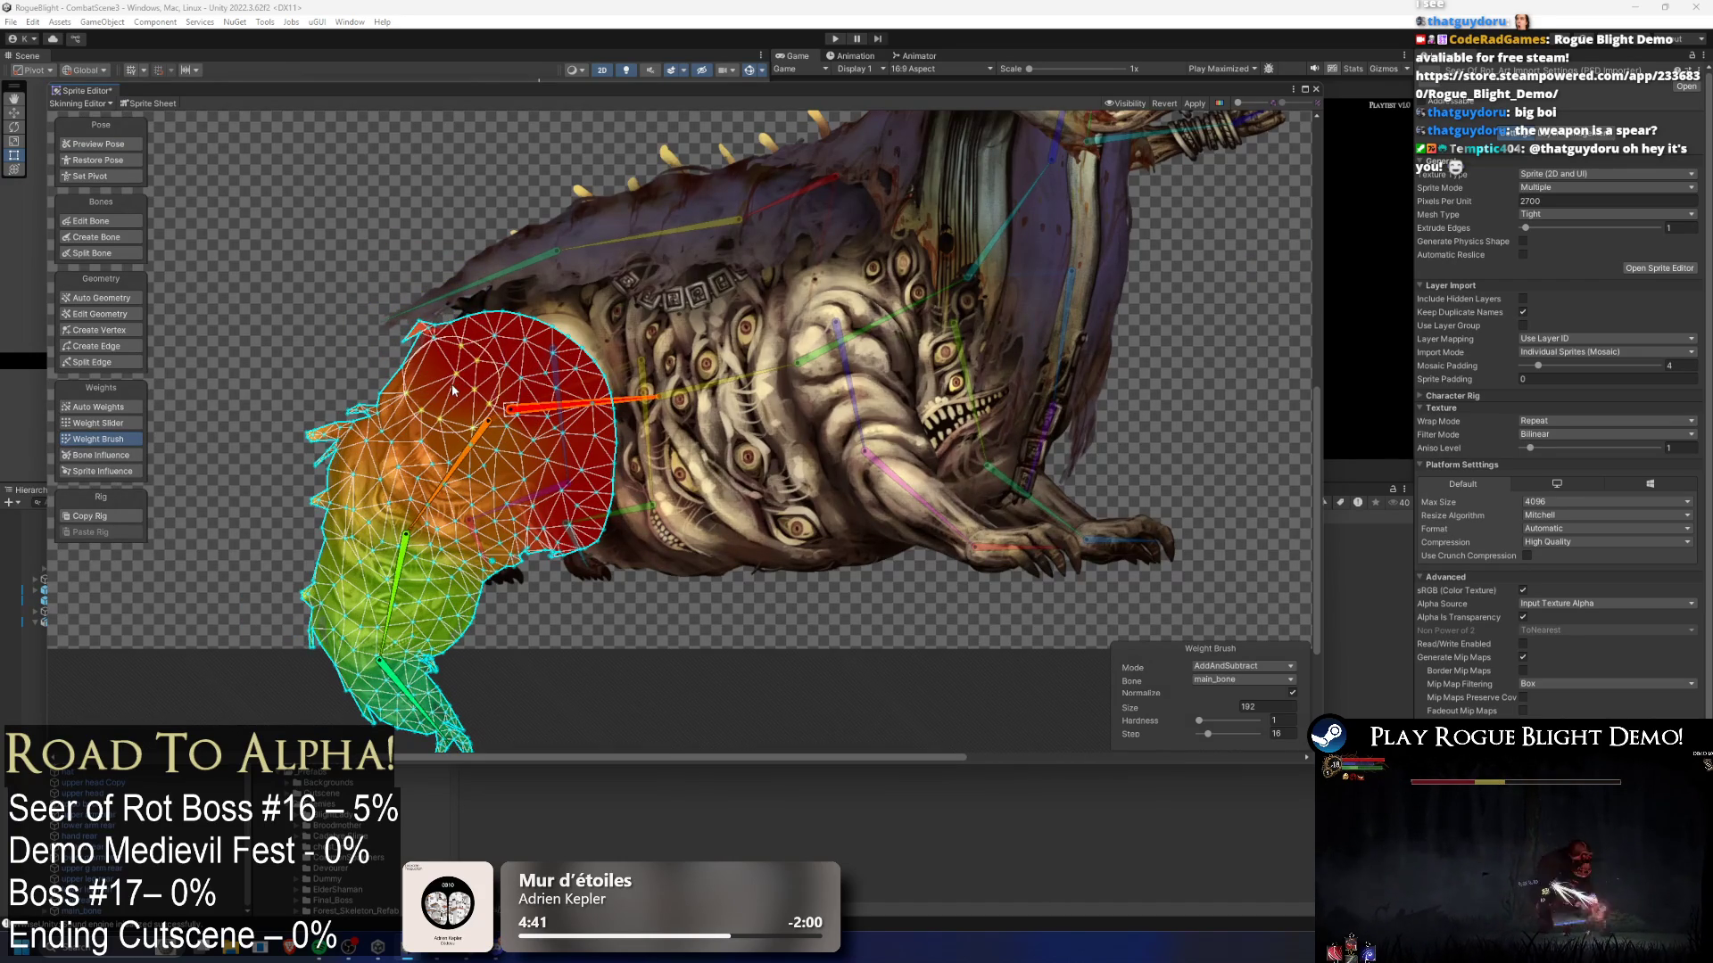
click(438, 389)
click(462, 383)
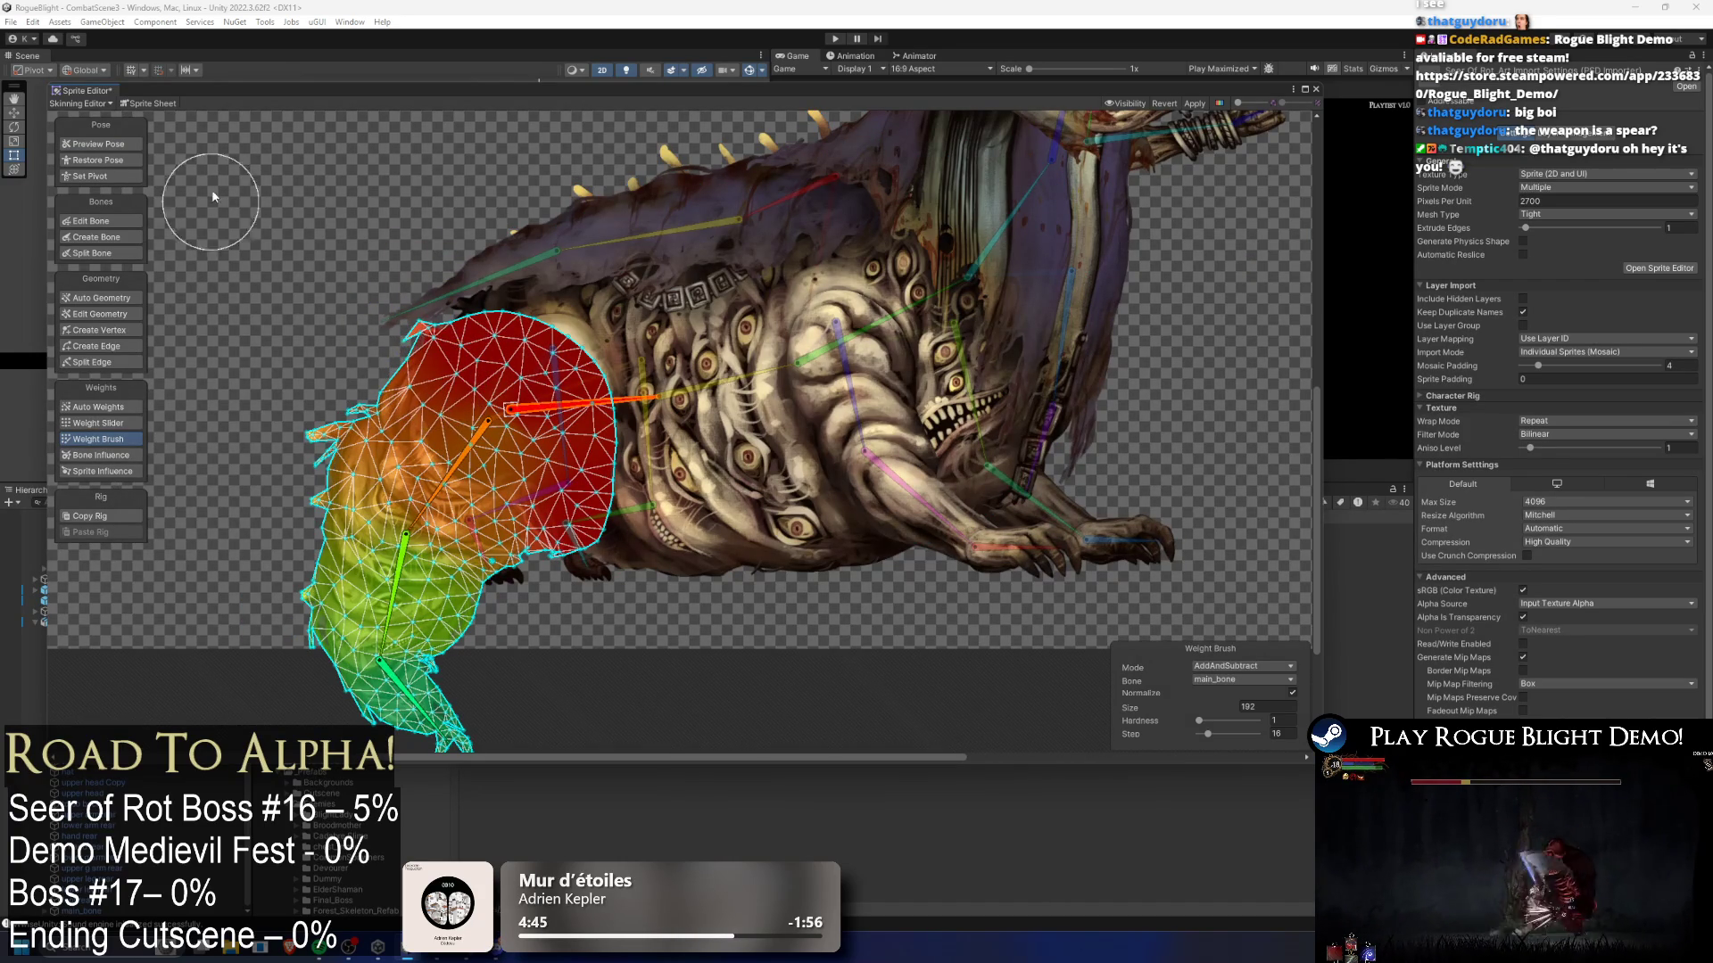
- Bend tail_1_bone upward to check the weights, then bring up the torso mesh wireframe
click(104, 146)
mouse_move(446, 477)
mouse_down()
mouse_move(397, 424)
mouse_move(383, 367)
mouse_move(312, 436)
mouse_move(295, 401)
mouse_move(307, 373)
mouse_move(399, 427)
mouse_up()
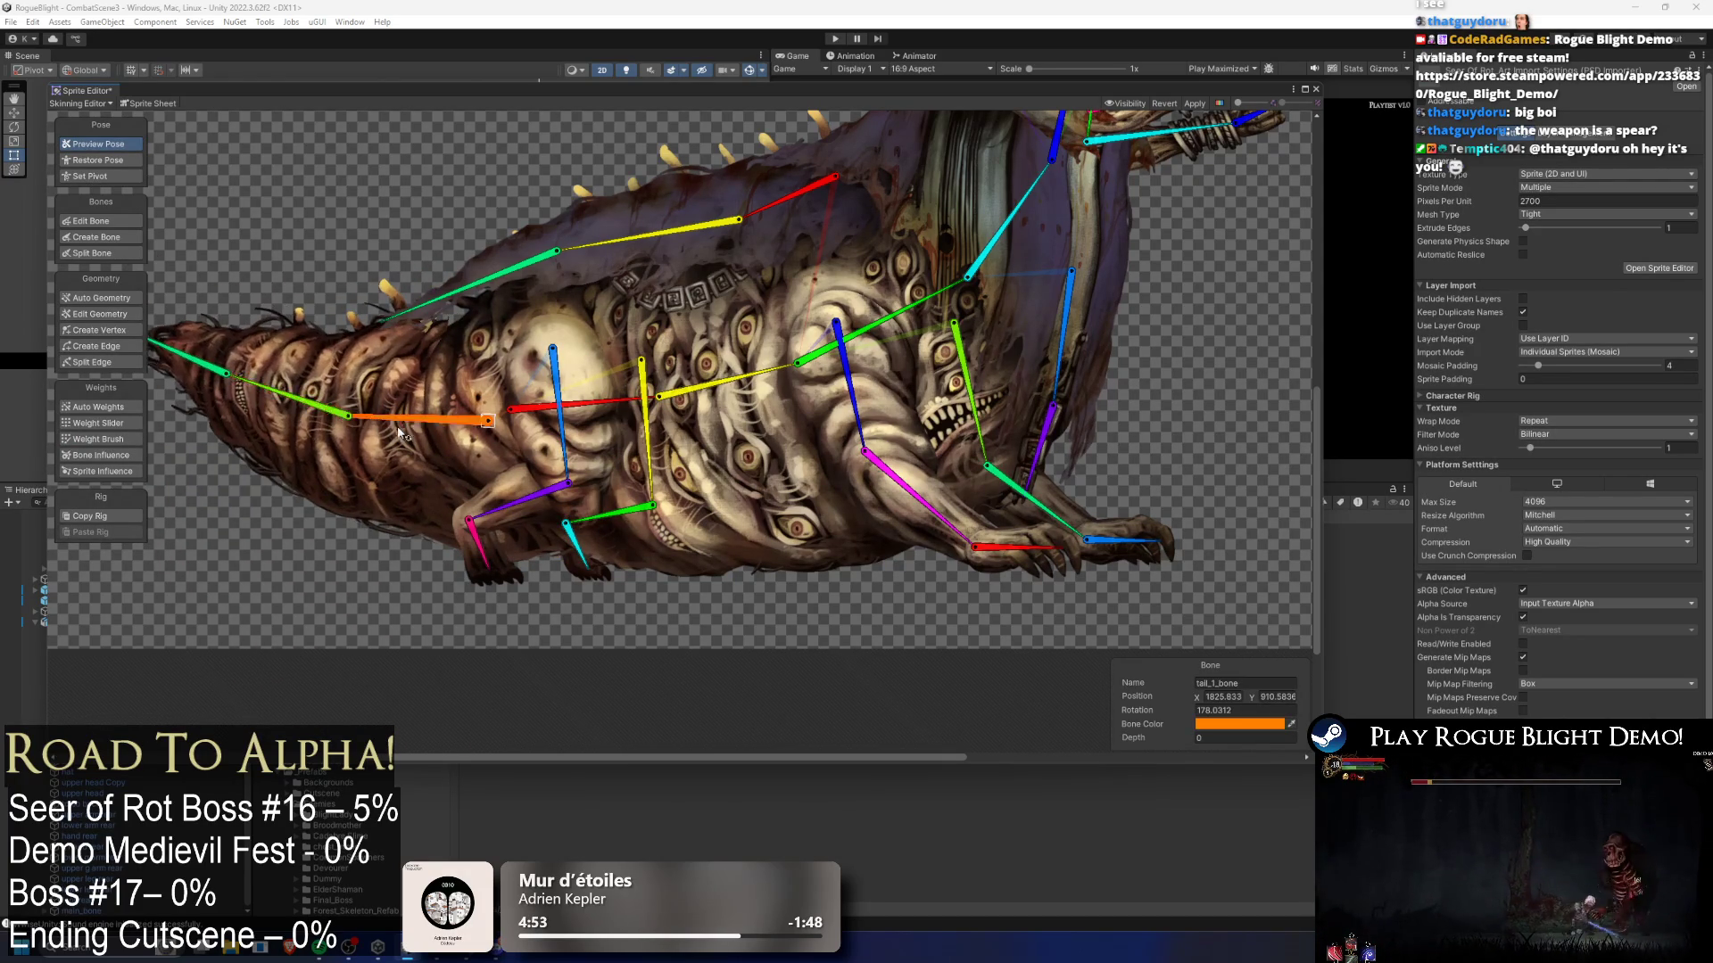
click(667, 335)
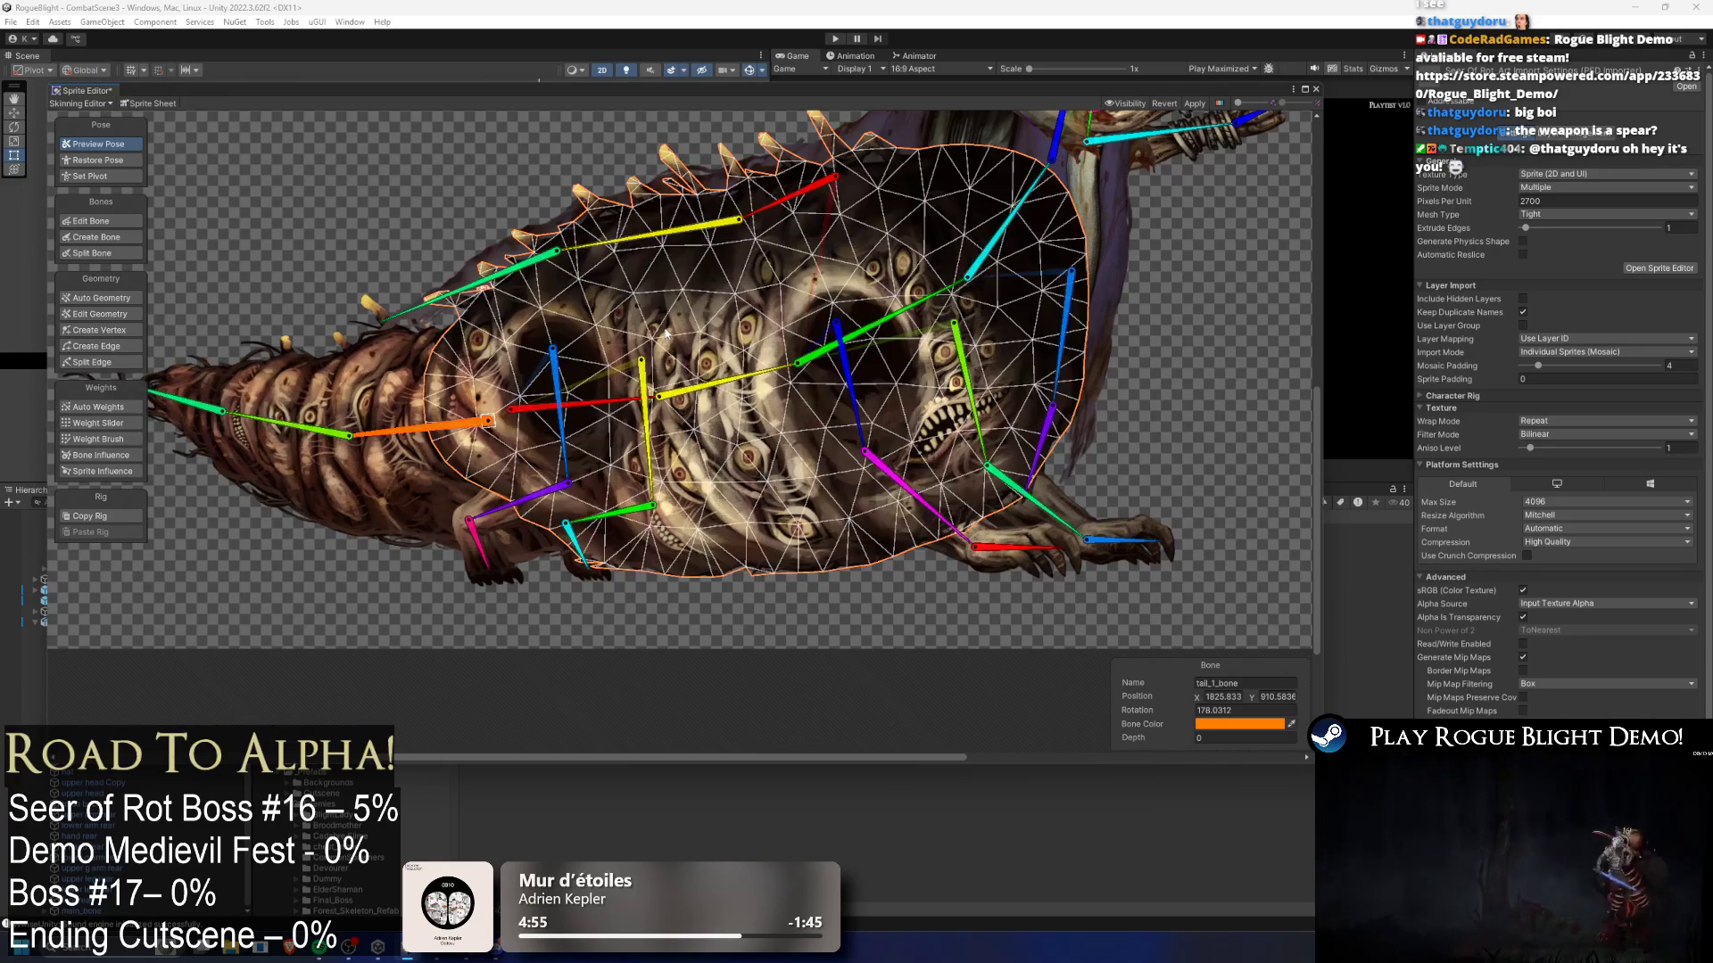
click(129, 439)
scroll(677, 316, up, 3)
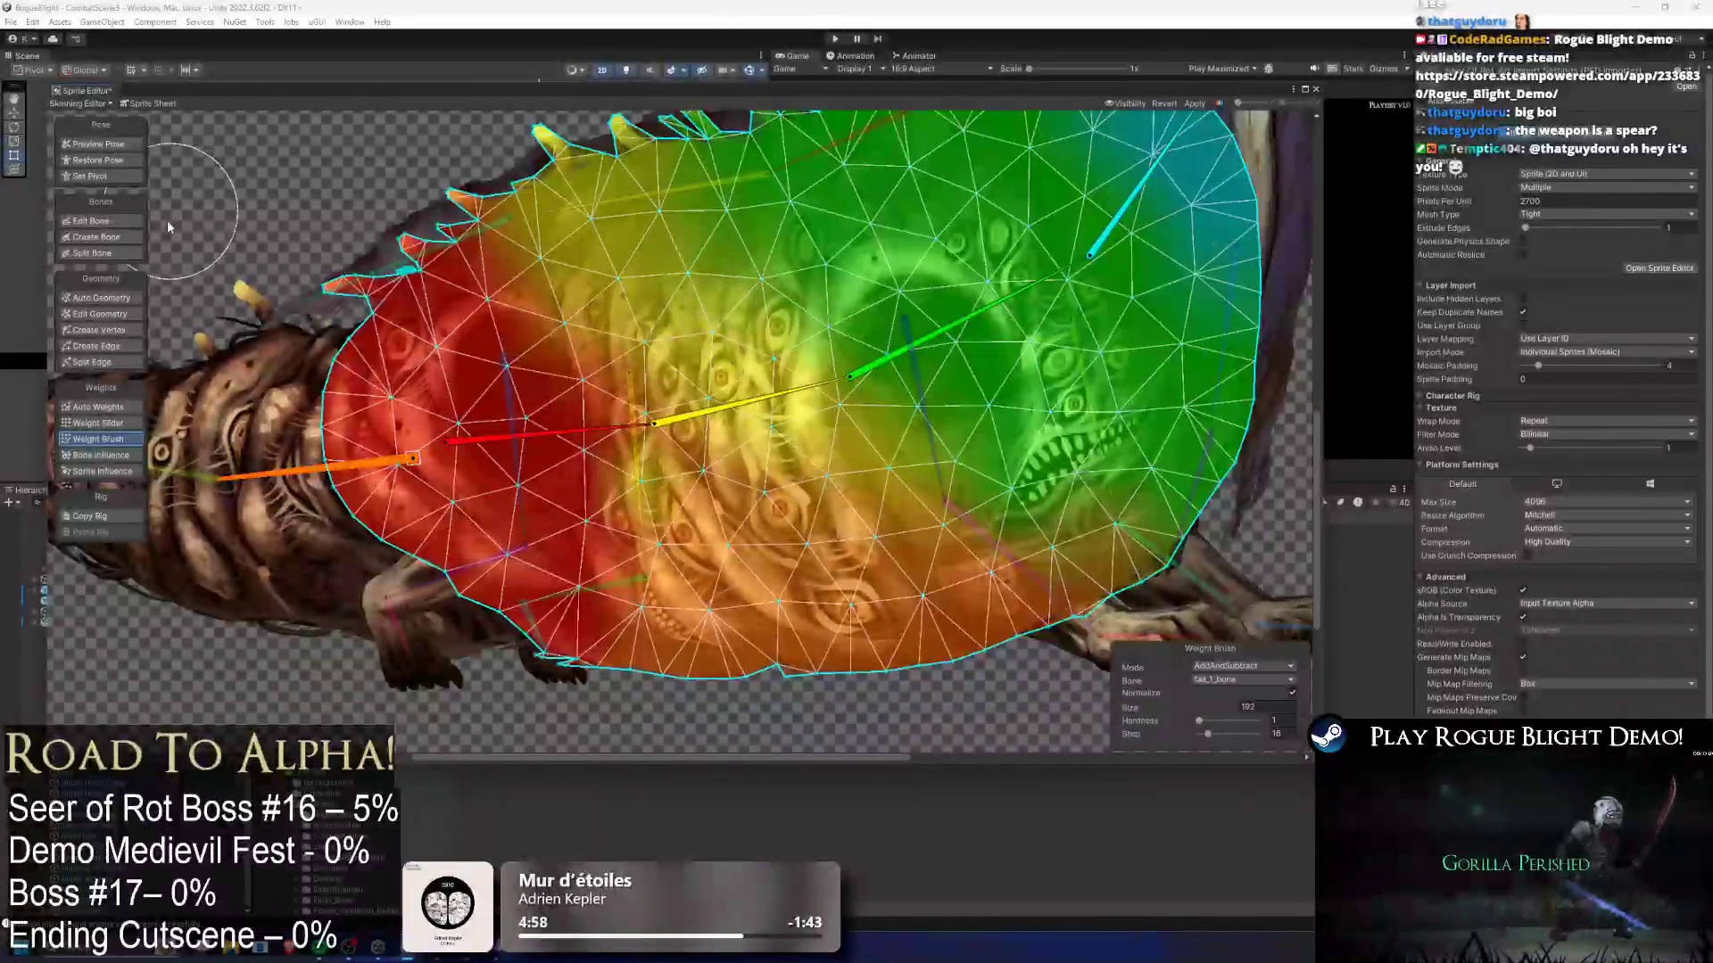
click(118, 317)
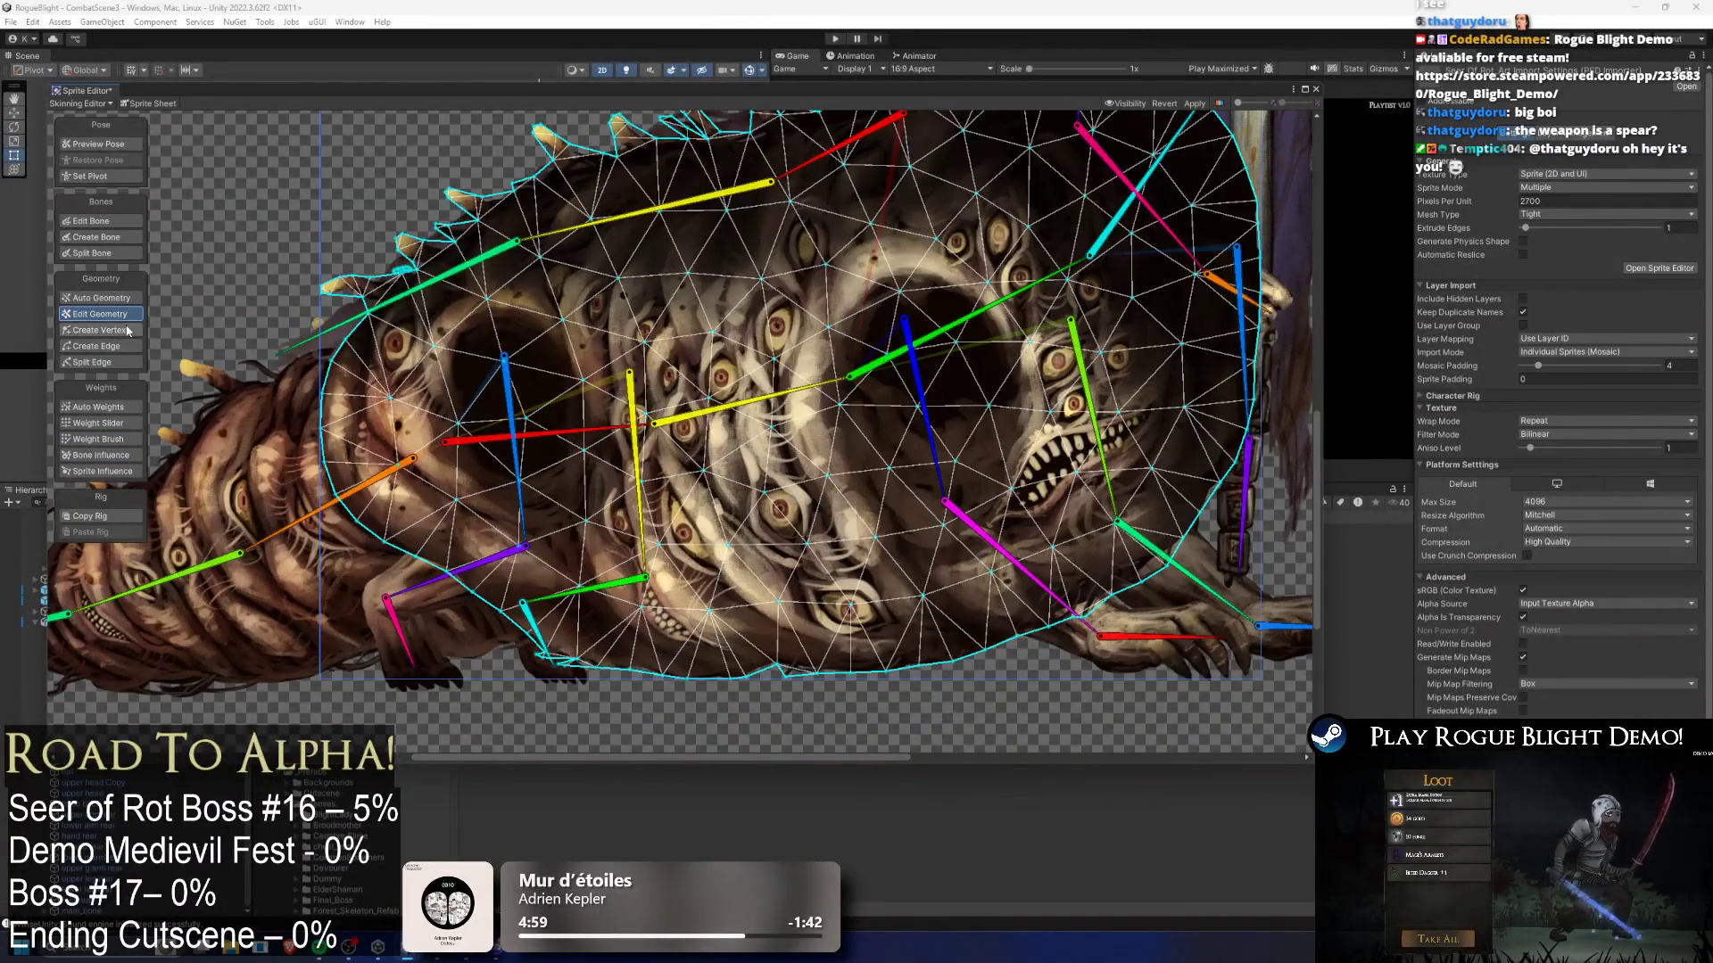
- Inspect the body's vertex weights with the Weight Slider, selecting back_cloth_2_bone
click(119, 425)
scroll(639, 304, up, 3)
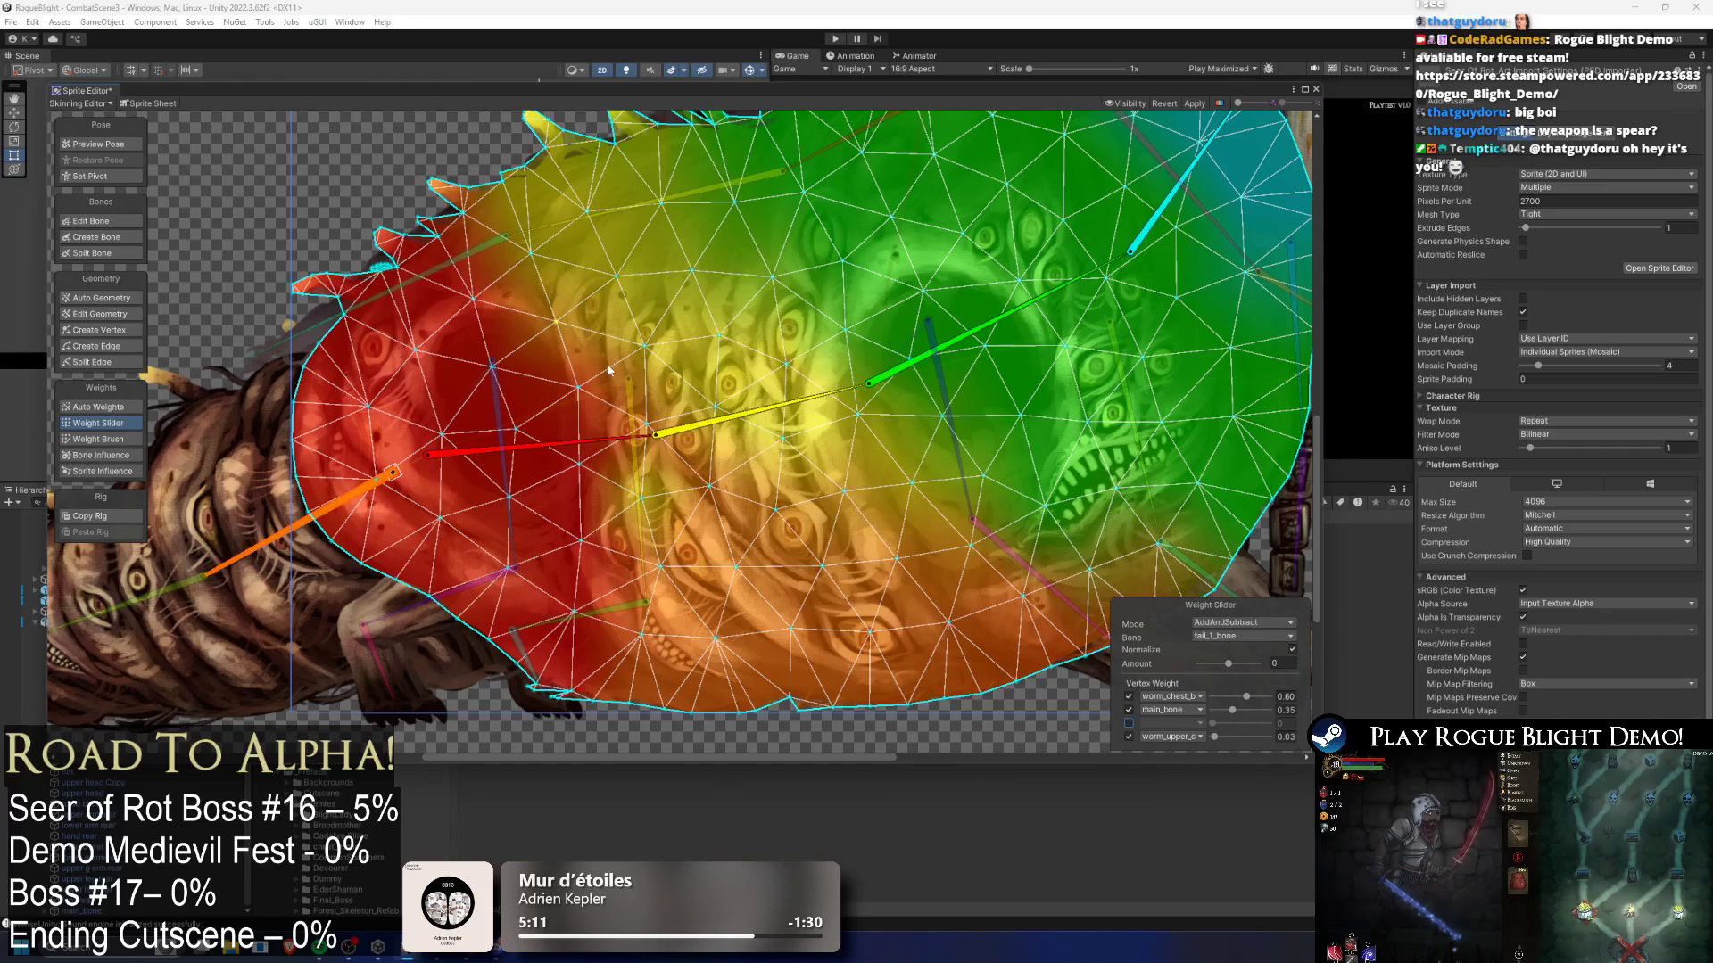
click(657, 216)
mouse_move(343, 501)
mouse_down()
mouse_move(357, 536)
mouse_move(407, 567)
mouse_move(285, 456)
mouse_move(376, 479)
mouse_move(303, 366)
mouse_up()
- Reset the pose and raise the tail slightly, leaving tail_1_bone at 130.344
scroll(360, 261, down, 6)
key(shift+q)
key(shift+1)
mouse_move(332, 364)
mouse_down()
mouse_move(312, 332)
mouse_move(299, 464)
mouse_up()
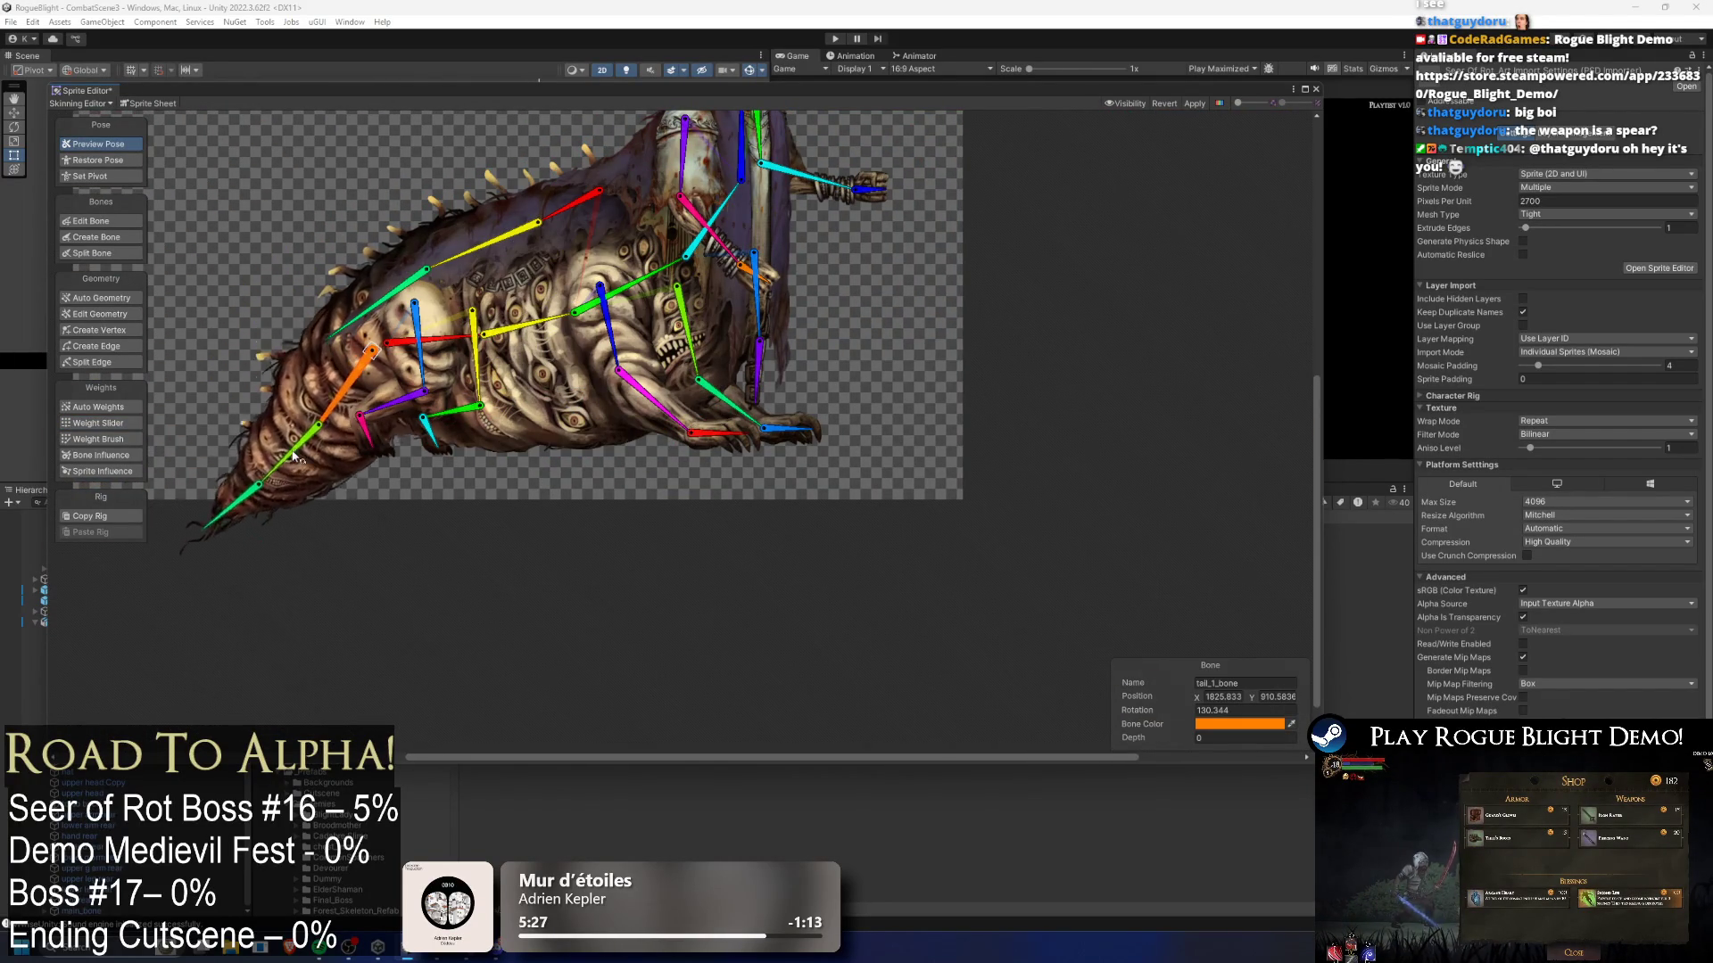
scroll(304, 282, up, 5)
- Paint more main weight into the tail mesh tip and re-pose the tail bone
click(125, 315)
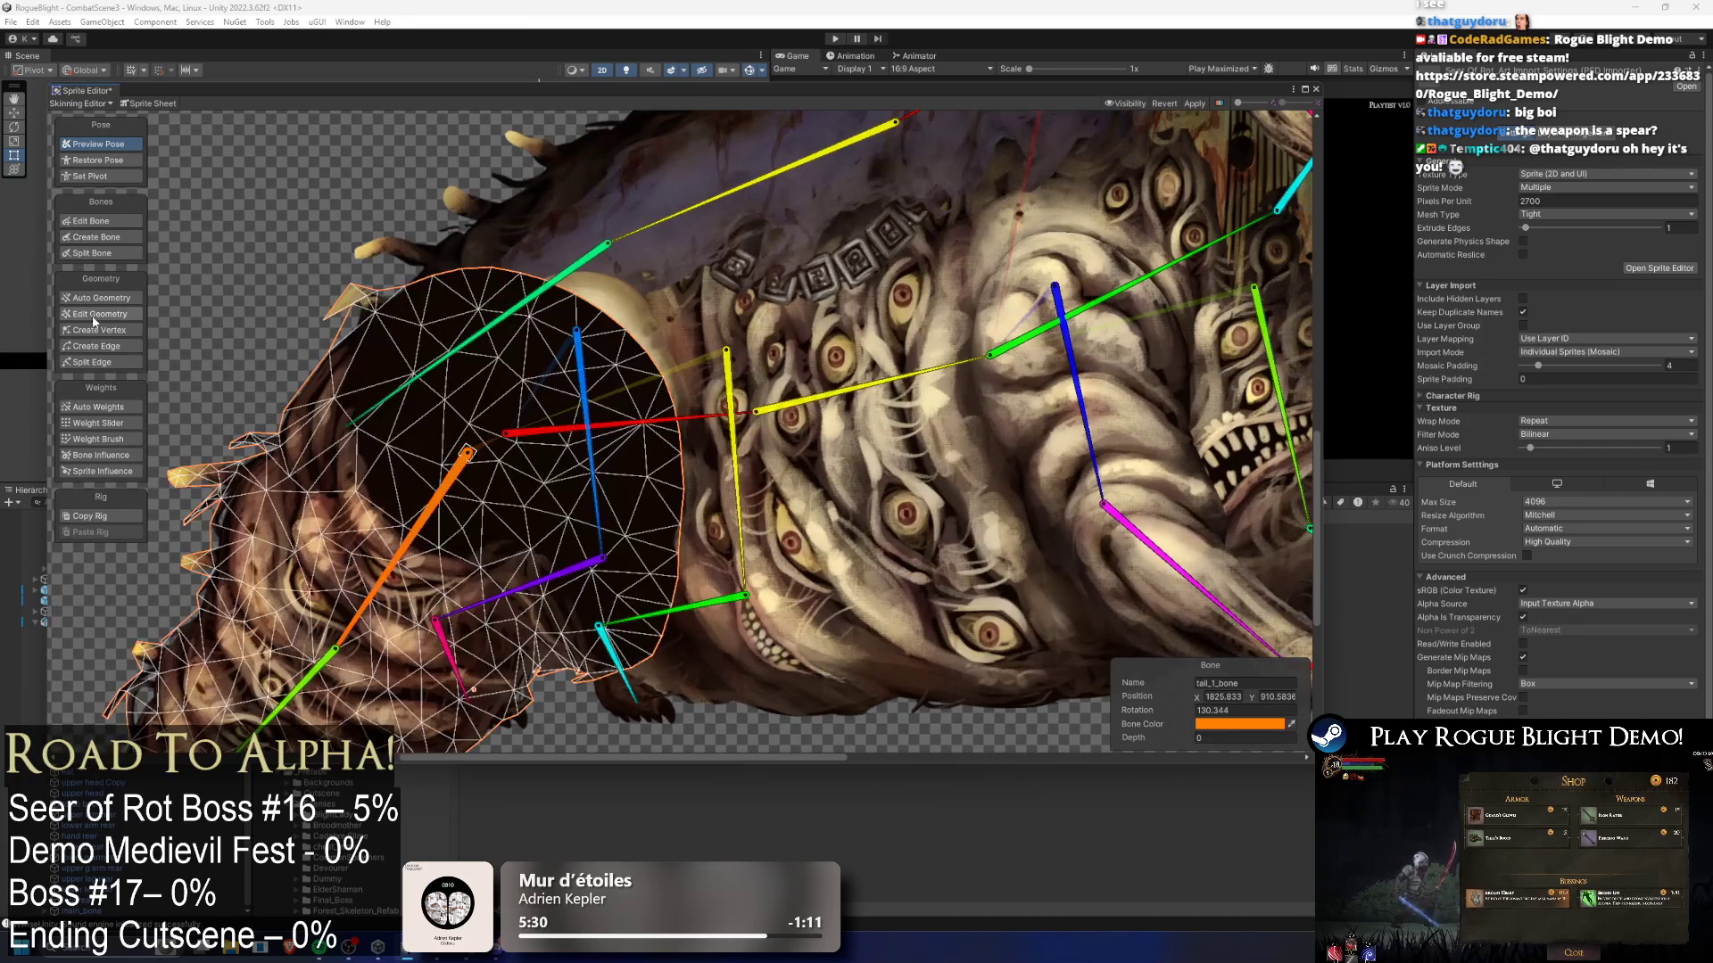
click(125, 438)
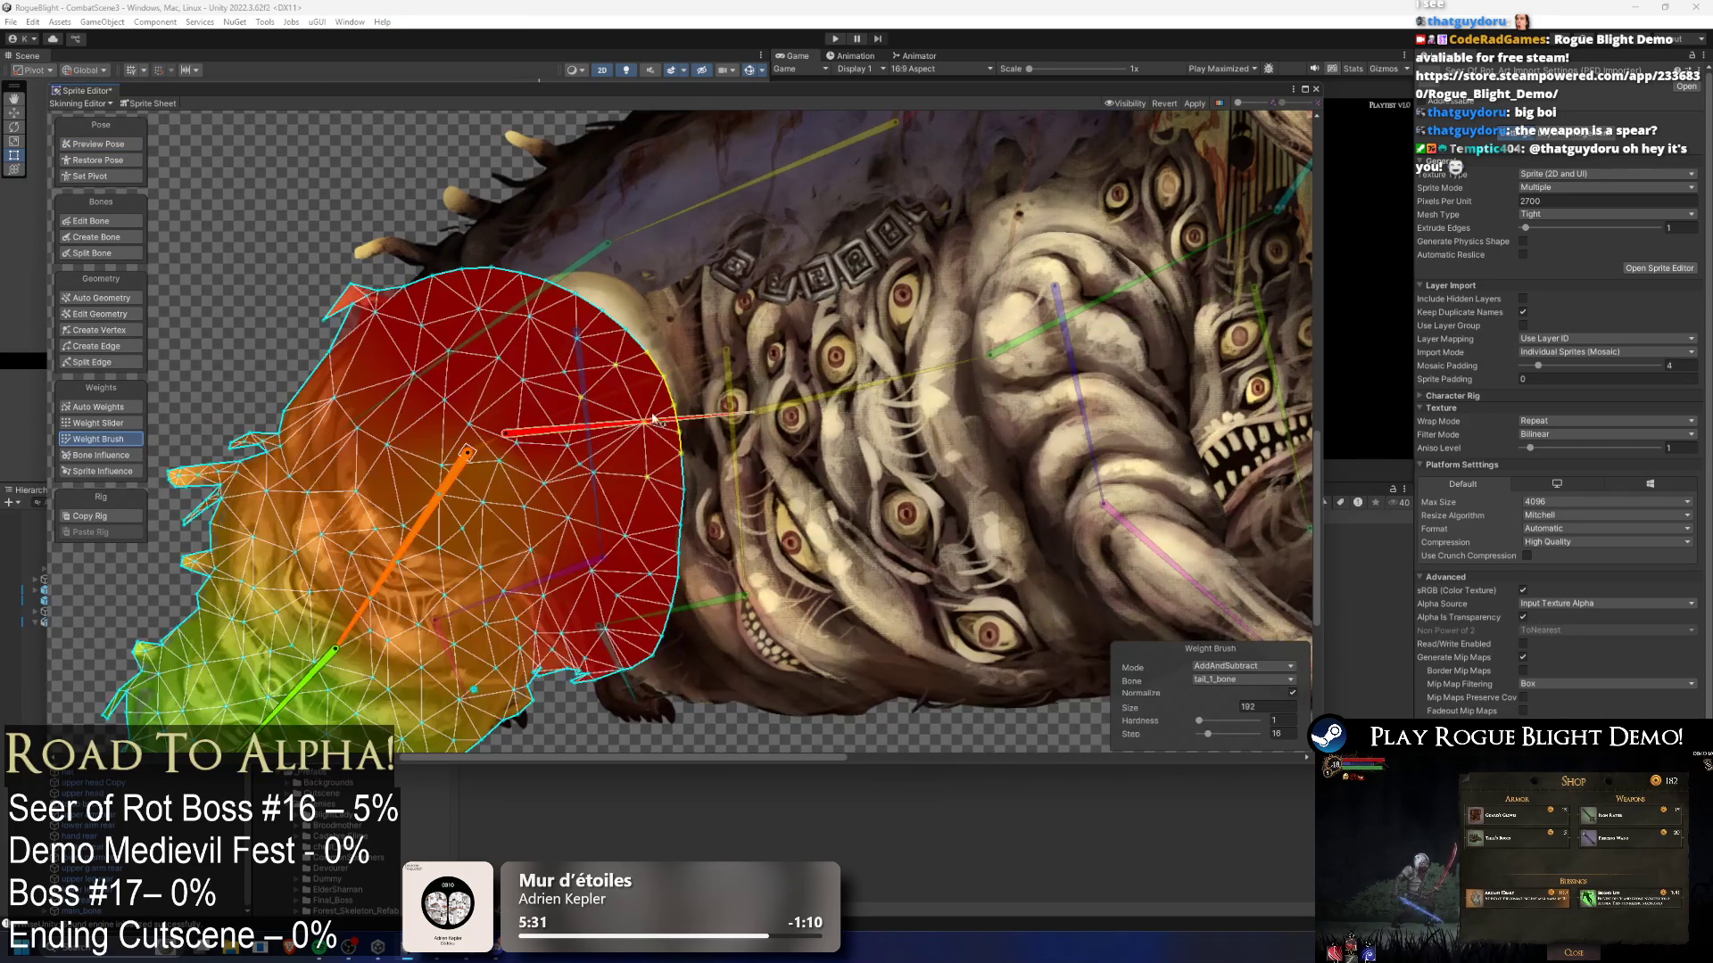
drag(333, 248, 348, 217)
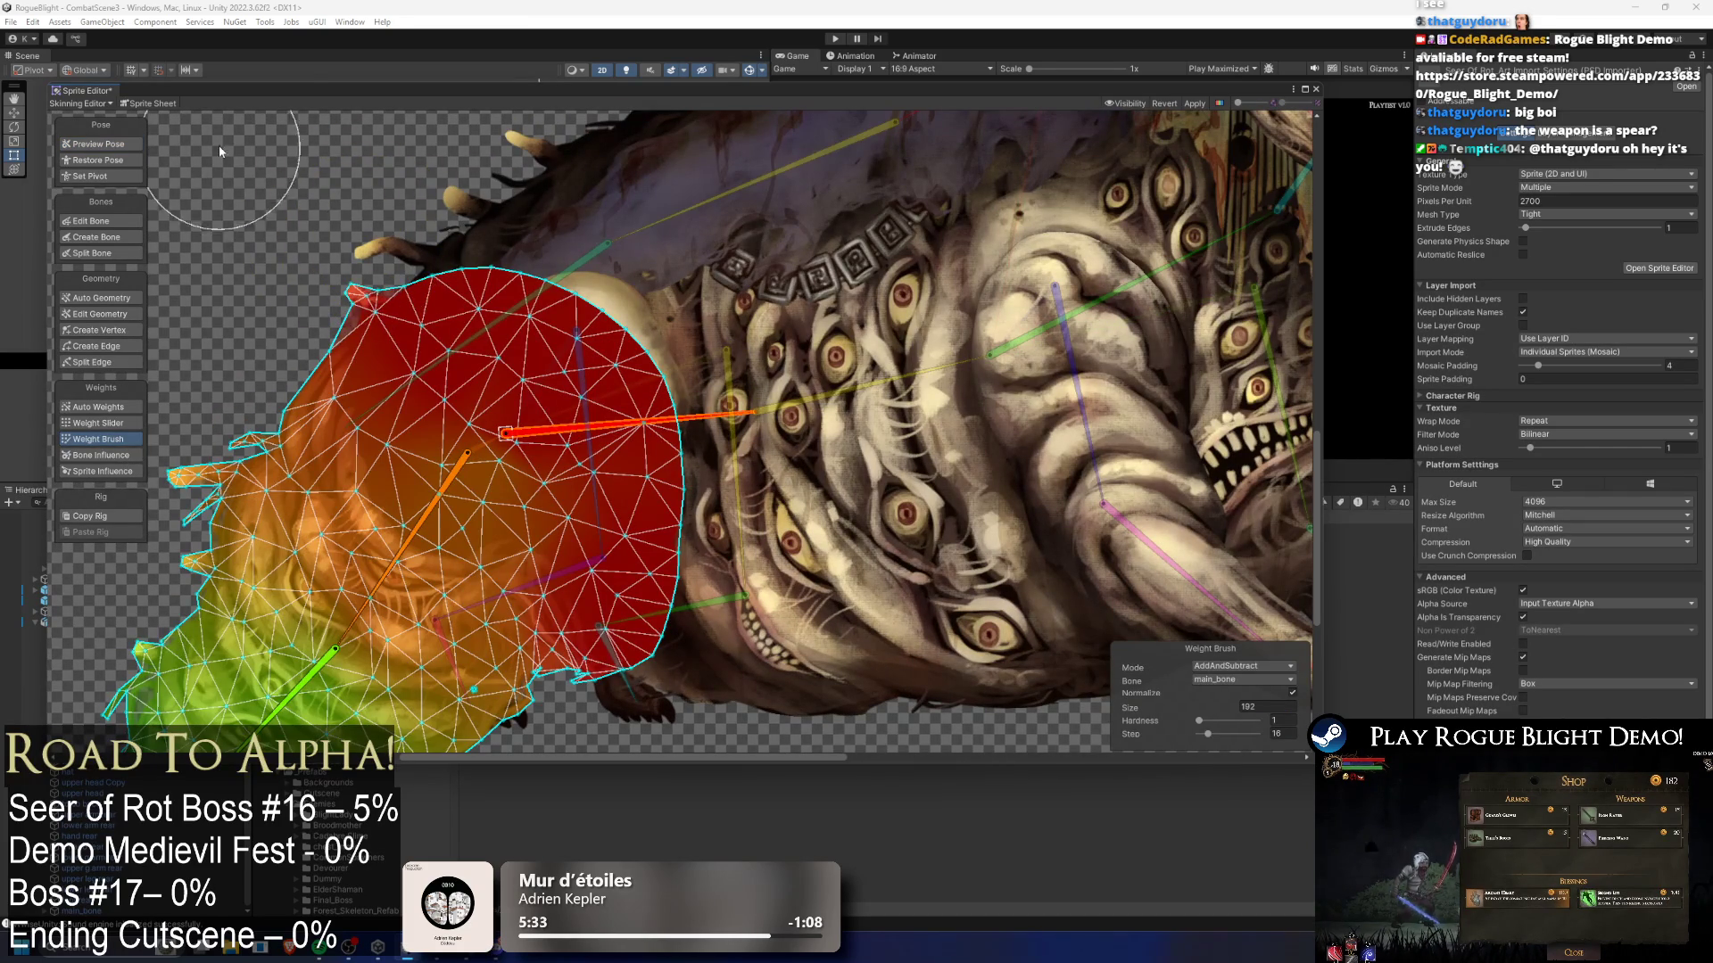
click(98, 144)
mouse_move(406, 500)
mouse_down()
mouse_move(366, 404)
mouse_move(309, 382)
mouse_move(286, 464)
mouse_move(262, 398)
mouse_move(276, 499)
mouse_move(348, 509)
mouse_up()
- Swing the tail down and up to test, checking the tail sprite's bone influences
click(375, 370)
mouse_move(396, 434)
mouse_down()
mouse_move(357, 513)
mouse_move(382, 555)
mouse_up()
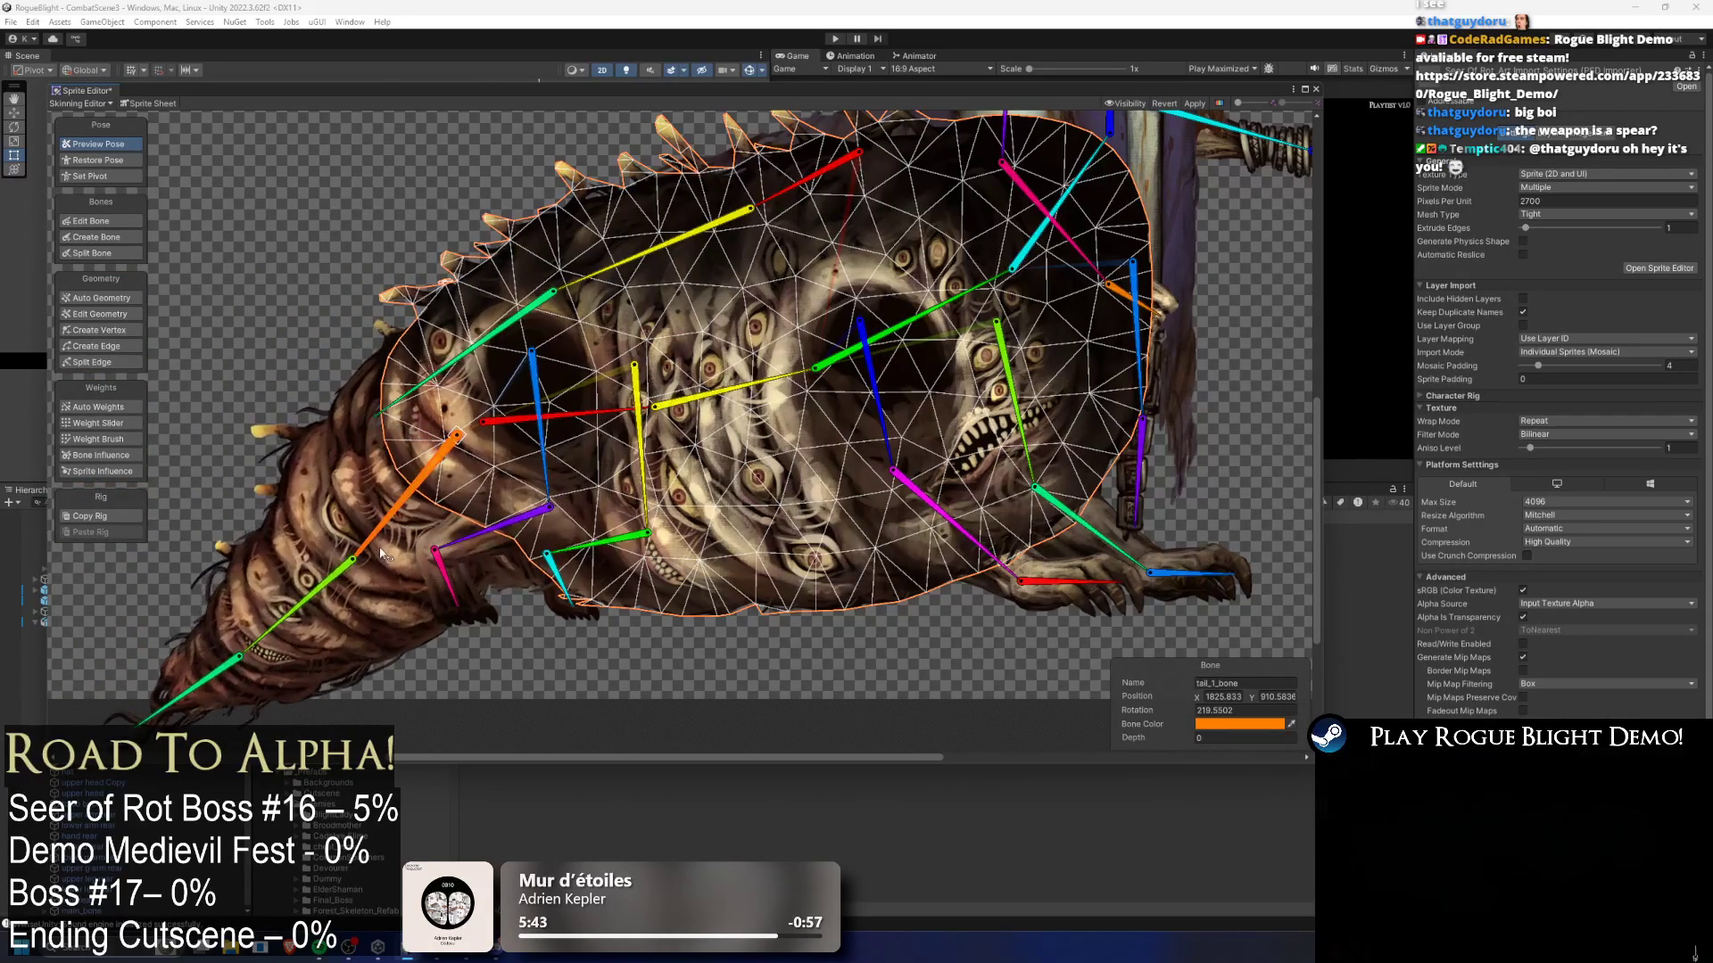
scroll(425, 446, up, 2)
click(101, 454)
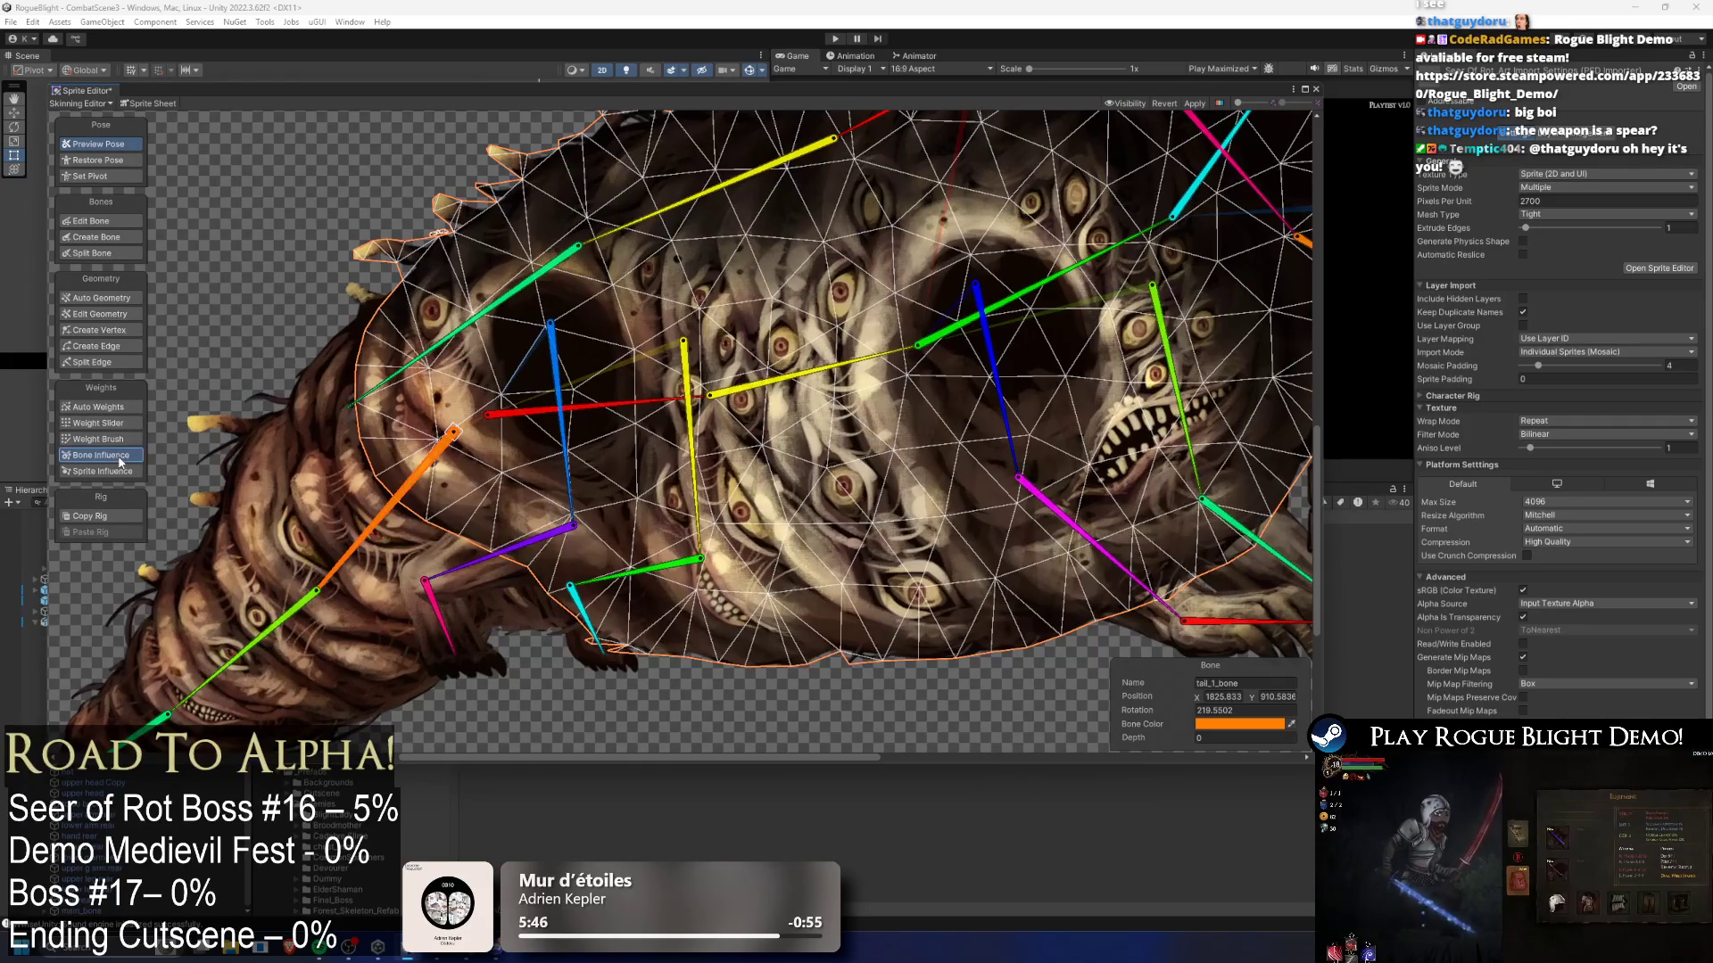
click(192, 427)
click(98, 439)
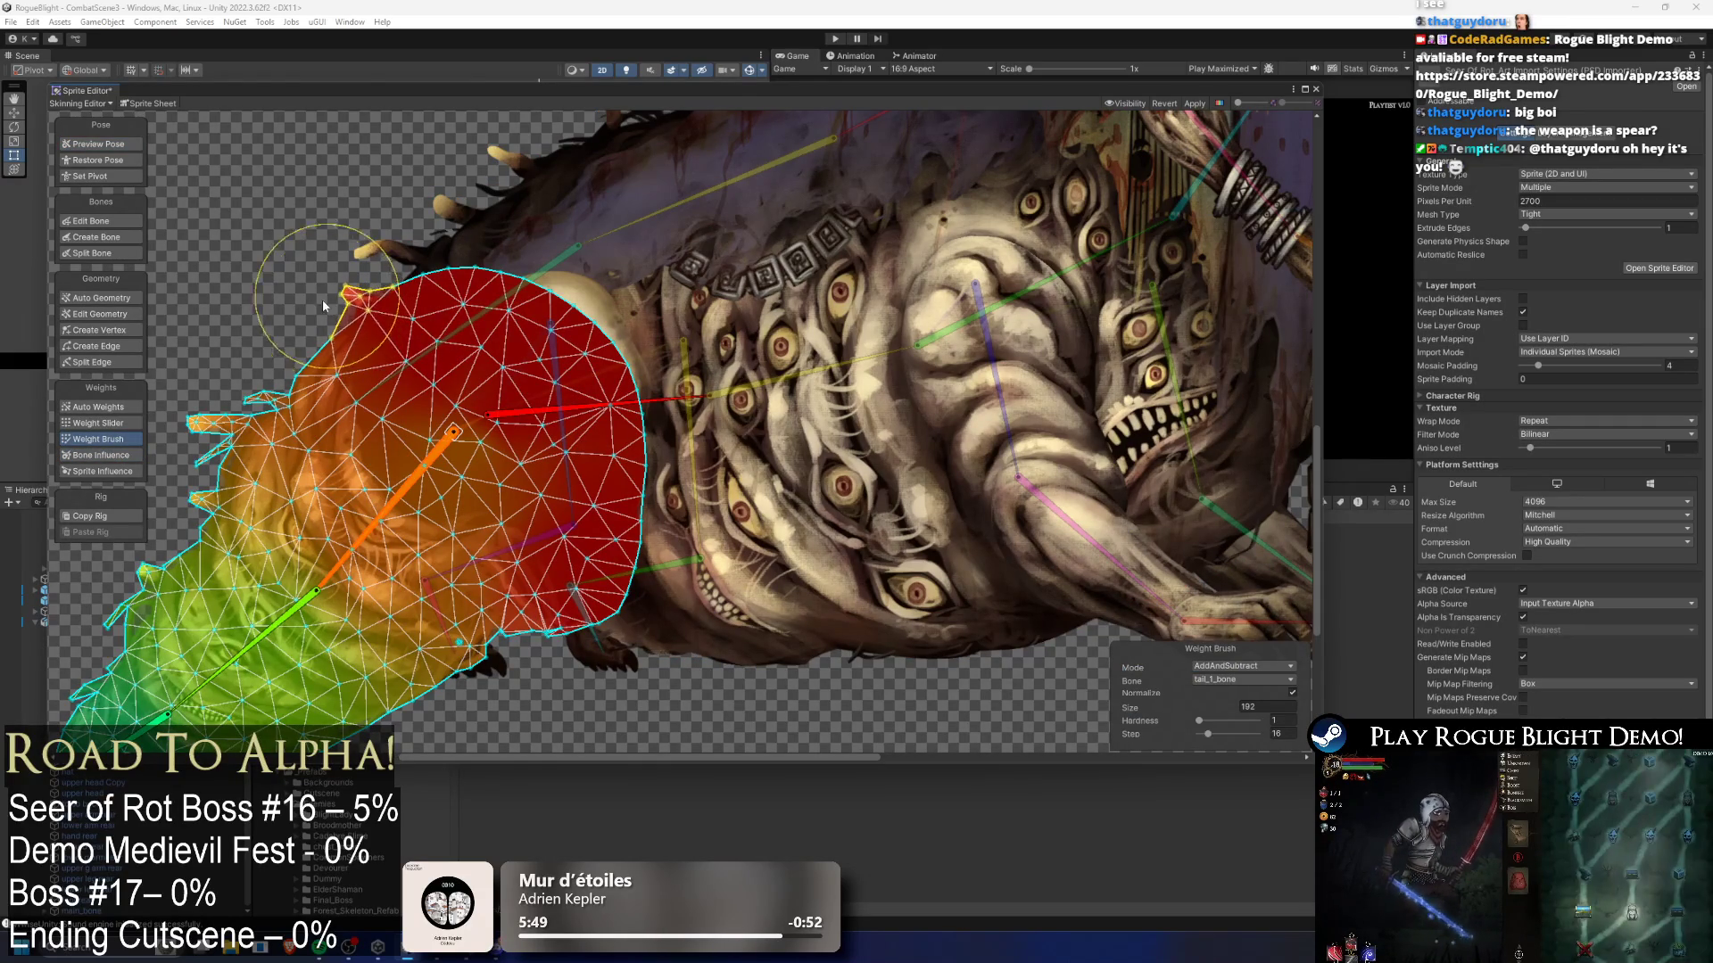
click(120, 146)
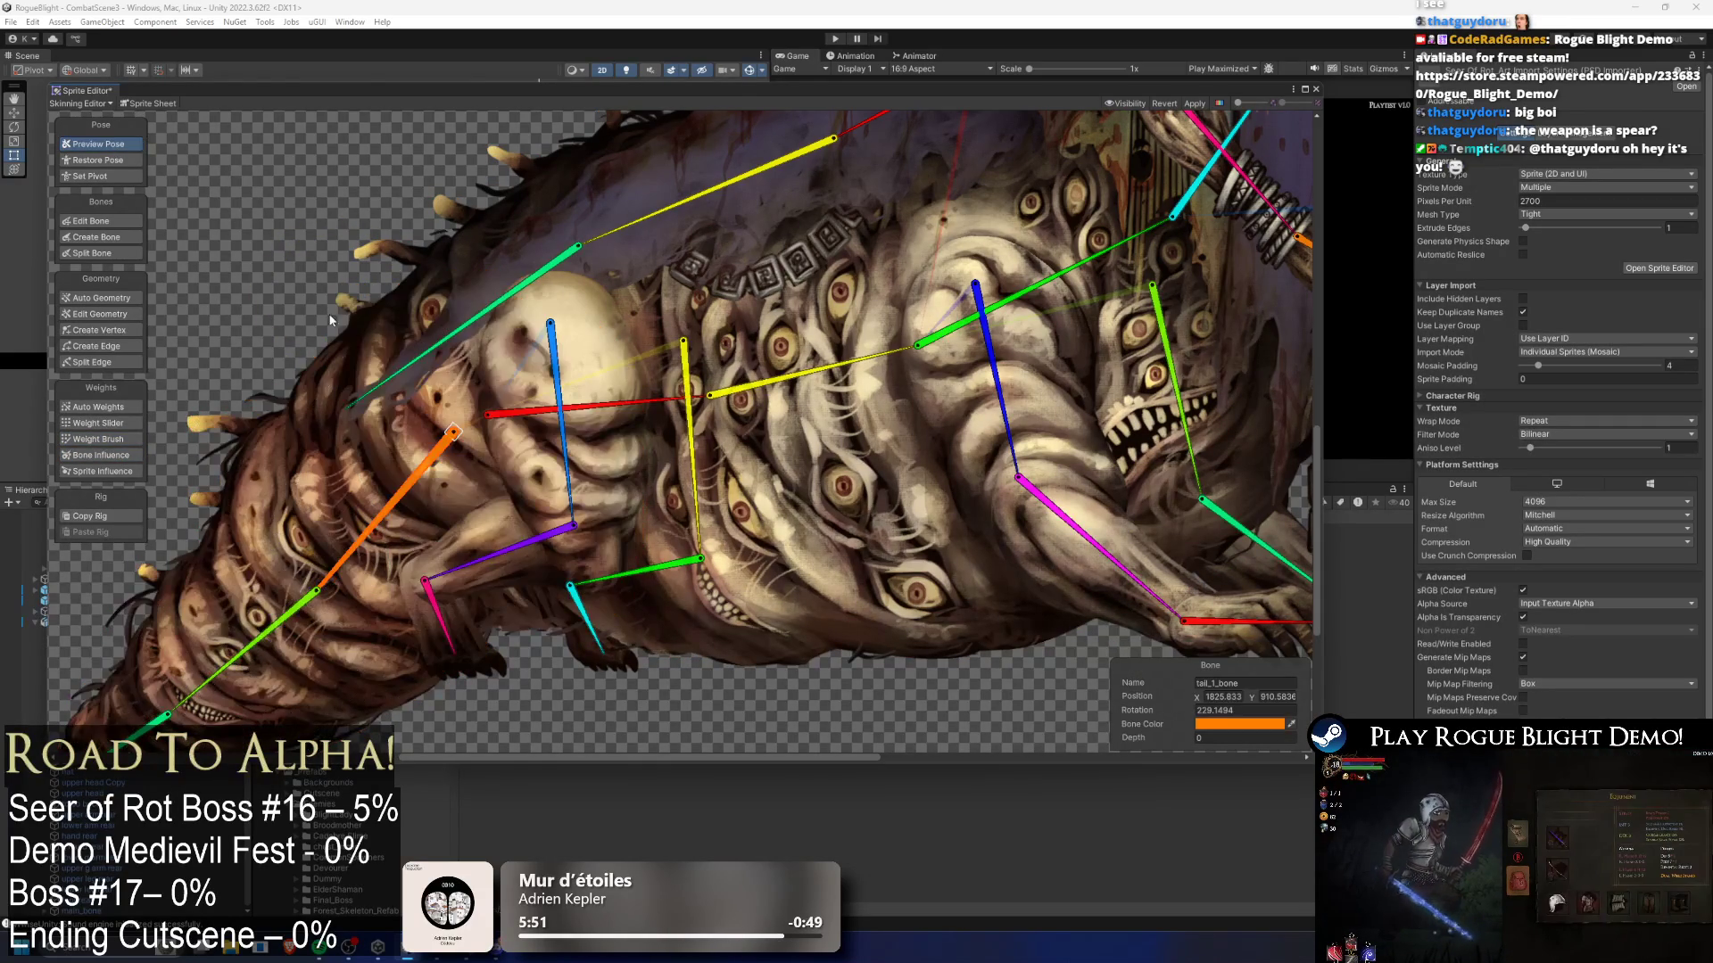
drag(393, 467, 333, 433)
mouse_move(350, 472)
mouse_down()
mouse_move(299, 397)
mouse_move(283, 412)
mouse_move(281, 364)
mouse_move(265, 469)
mouse_move(286, 483)
mouse_up()
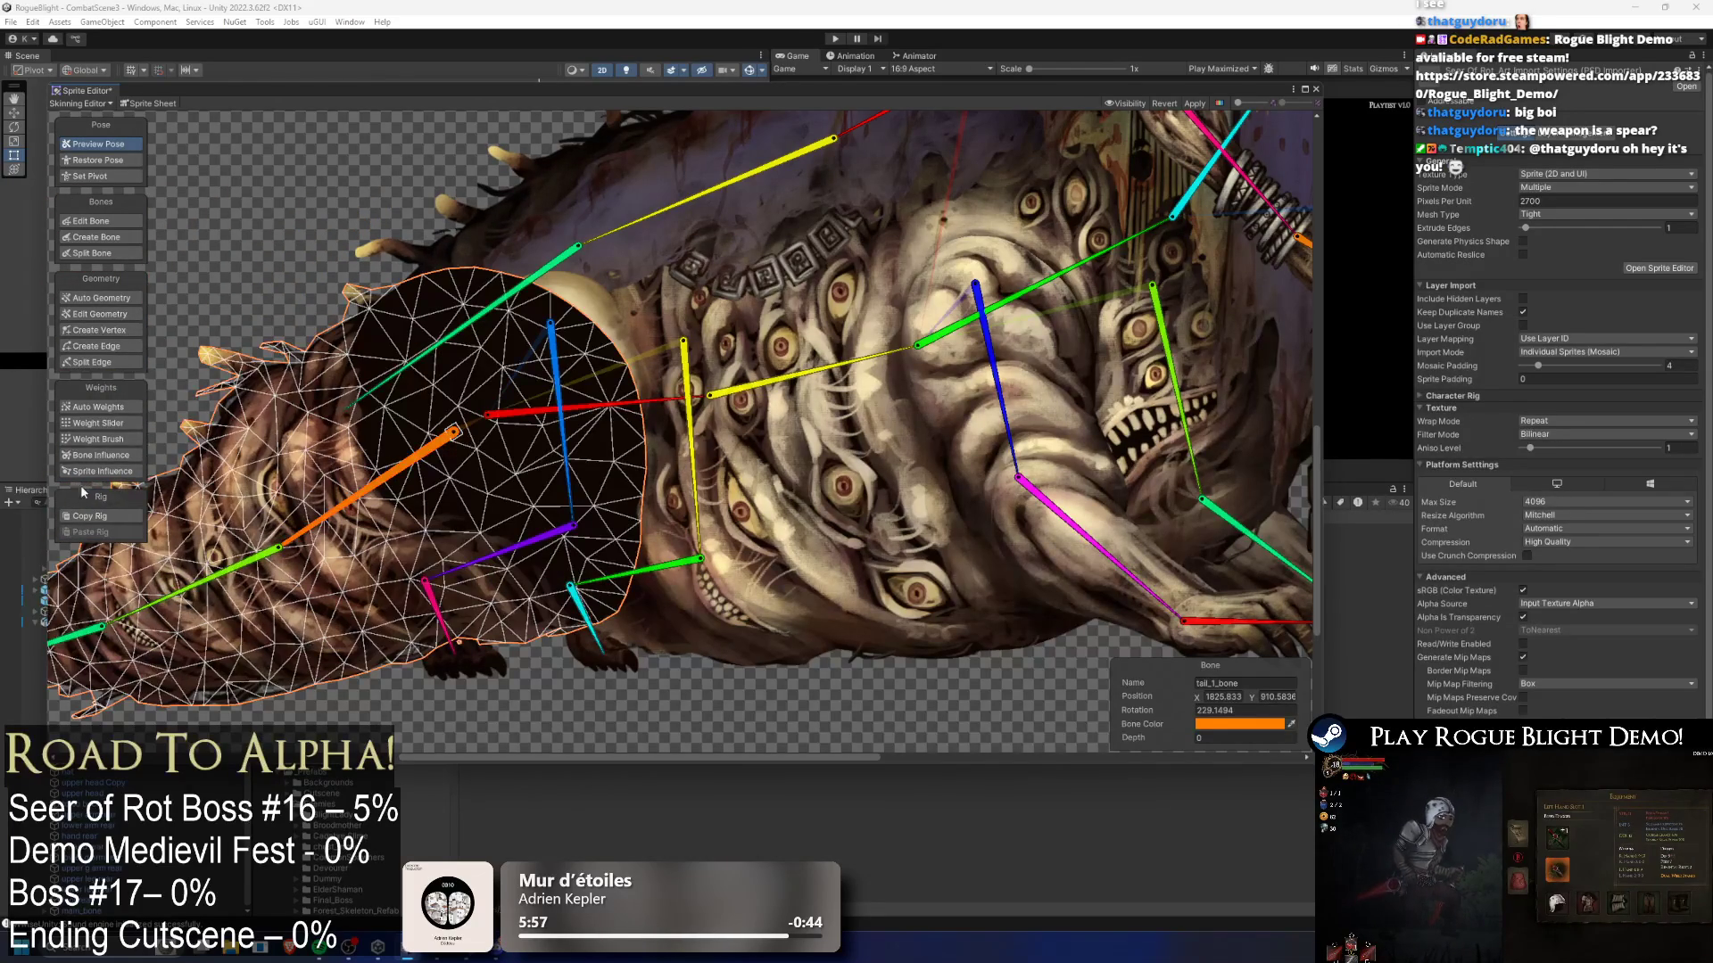
- Paint extra weight over the upper spiky tail, testing a downward tail bend in between
click(120, 437)
mouse_move(376, 428)
mouse_down()
mouse_move(334, 260)
mouse_move(355, 334)
mouse_up()
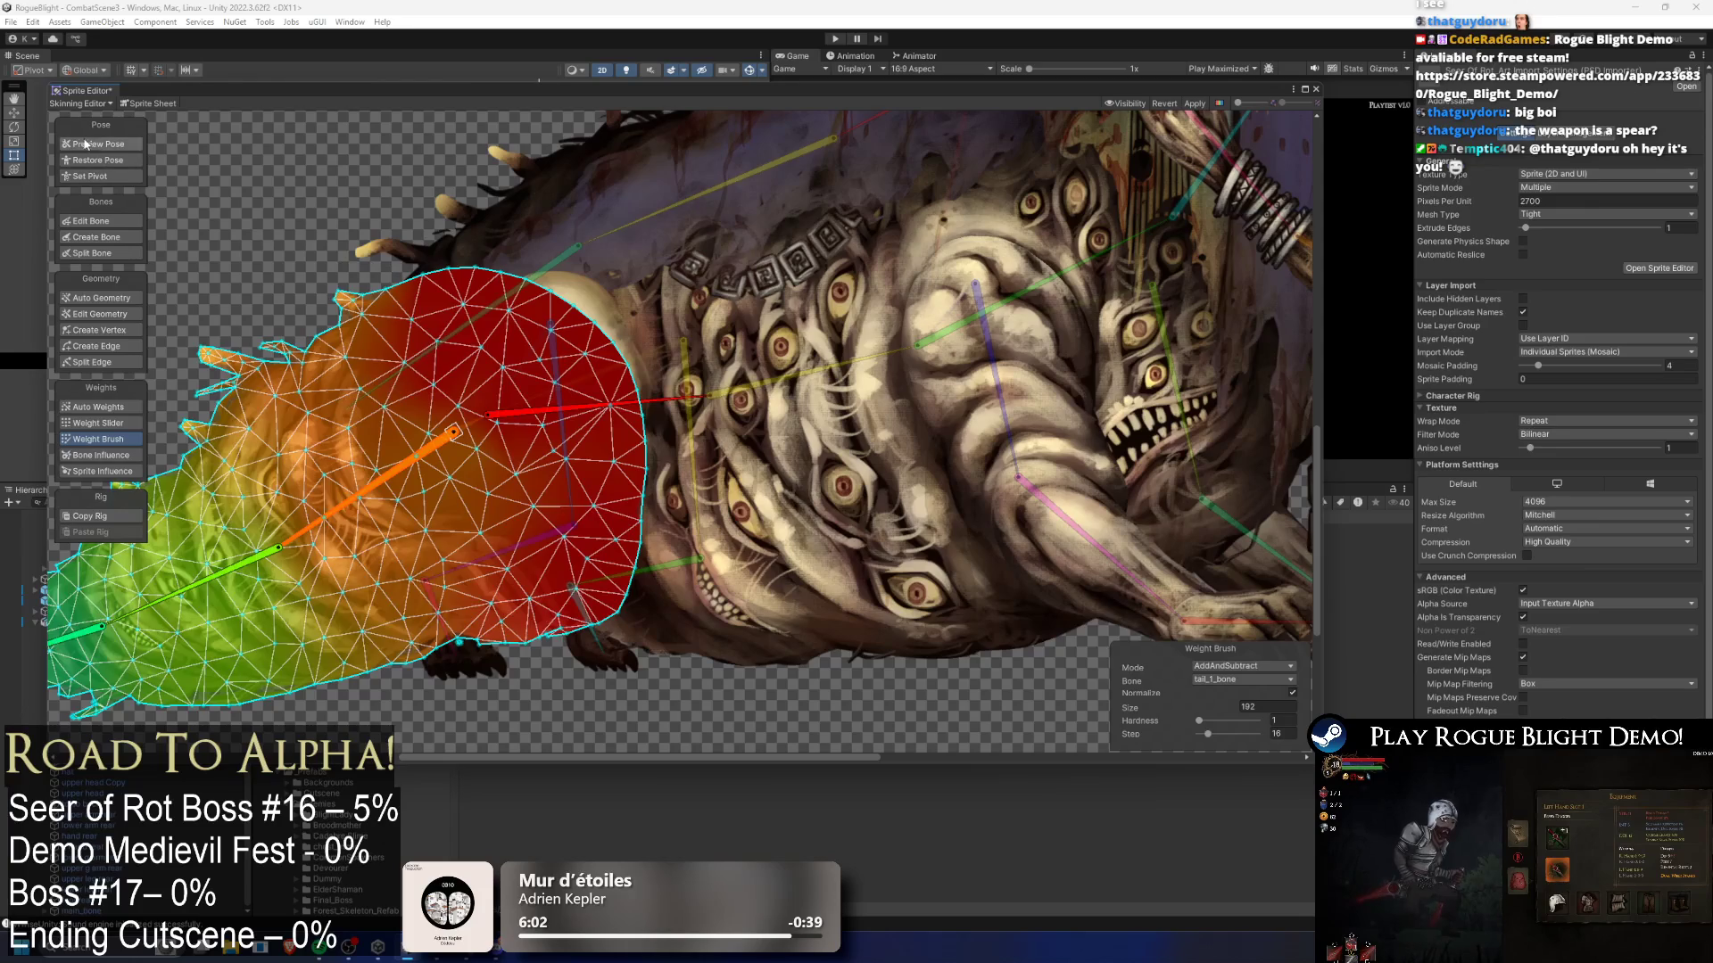
click(85, 143)
drag(382, 479, 424, 521)
key(ctrl+z)
scroll(378, 404, down, 3)
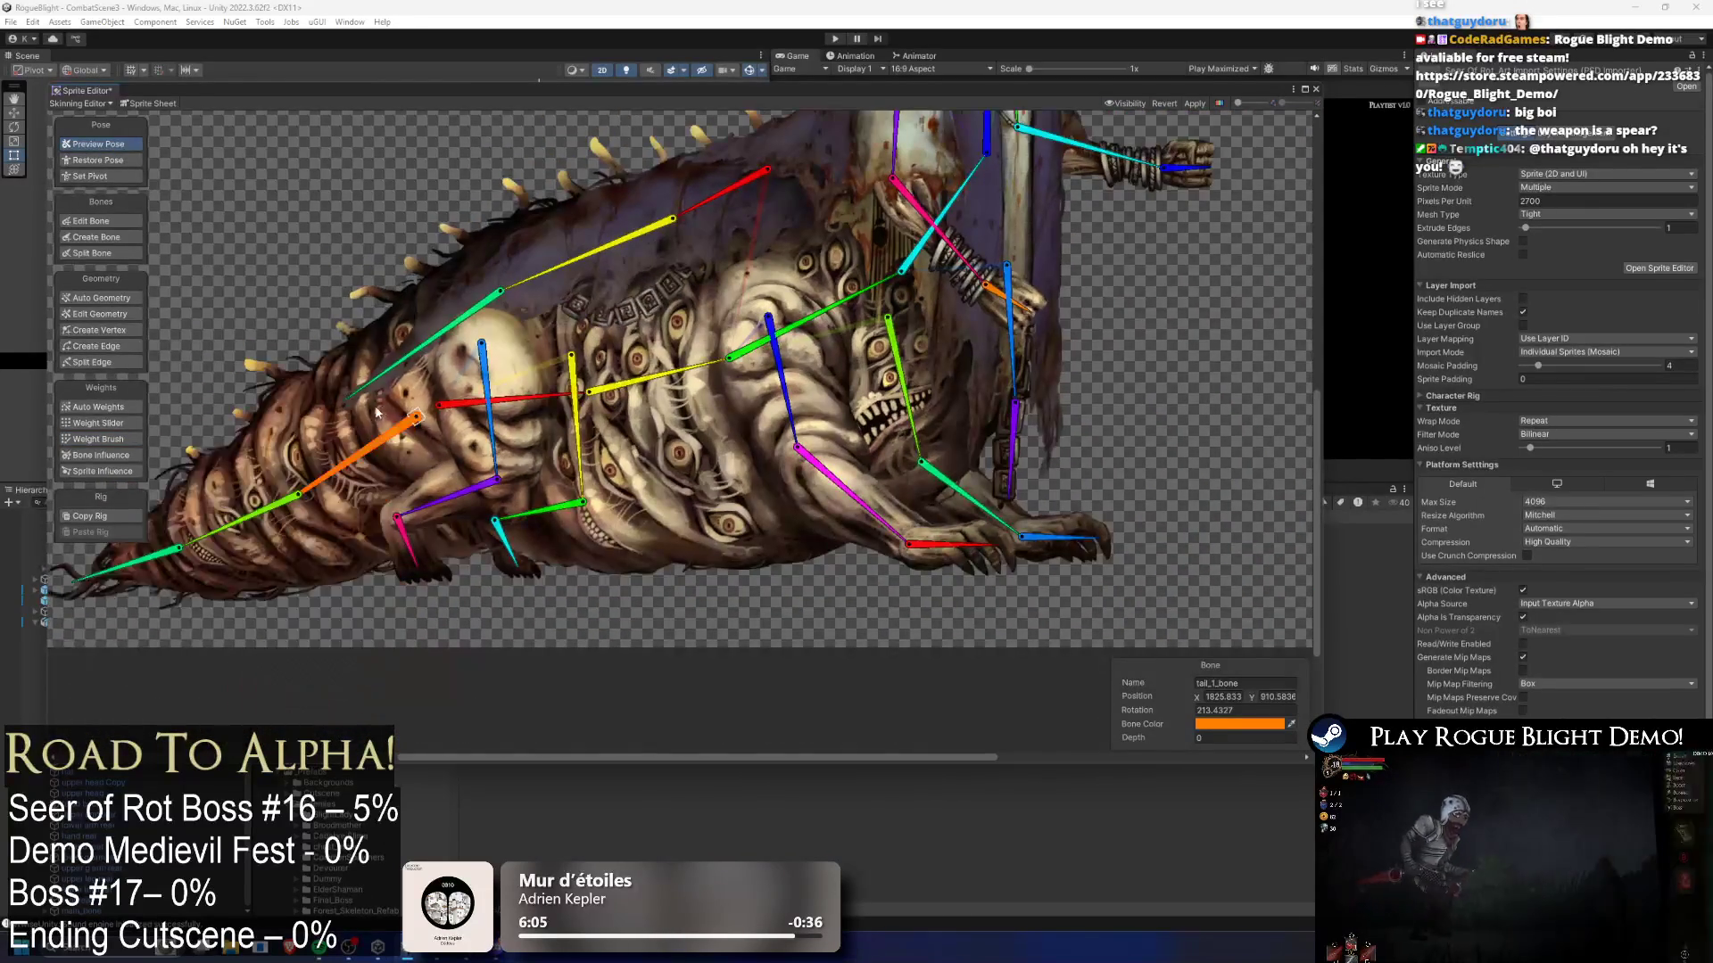
key(shift+n)
drag(332, 412, 276, 411)
- Bend worm_chest_bone and the upper chest bone, checking the chest mesh's bone influences
click(102, 145)
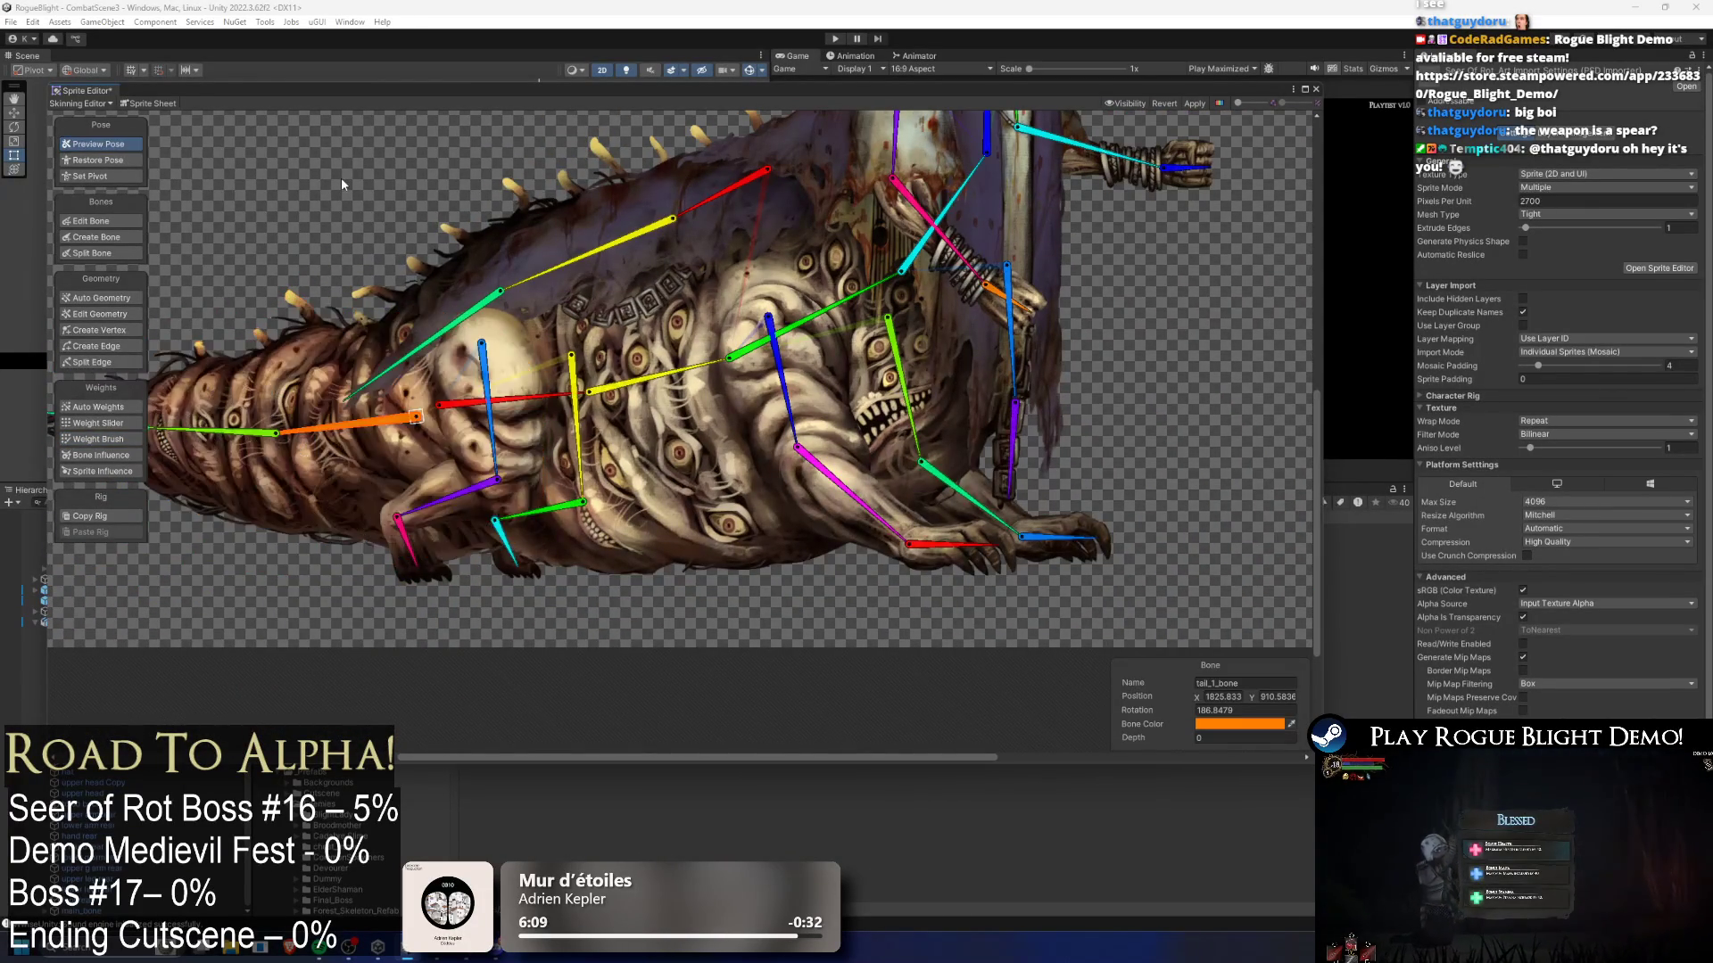
drag(419, 392, 491, 352)
scroll(491, 352, down, 2)
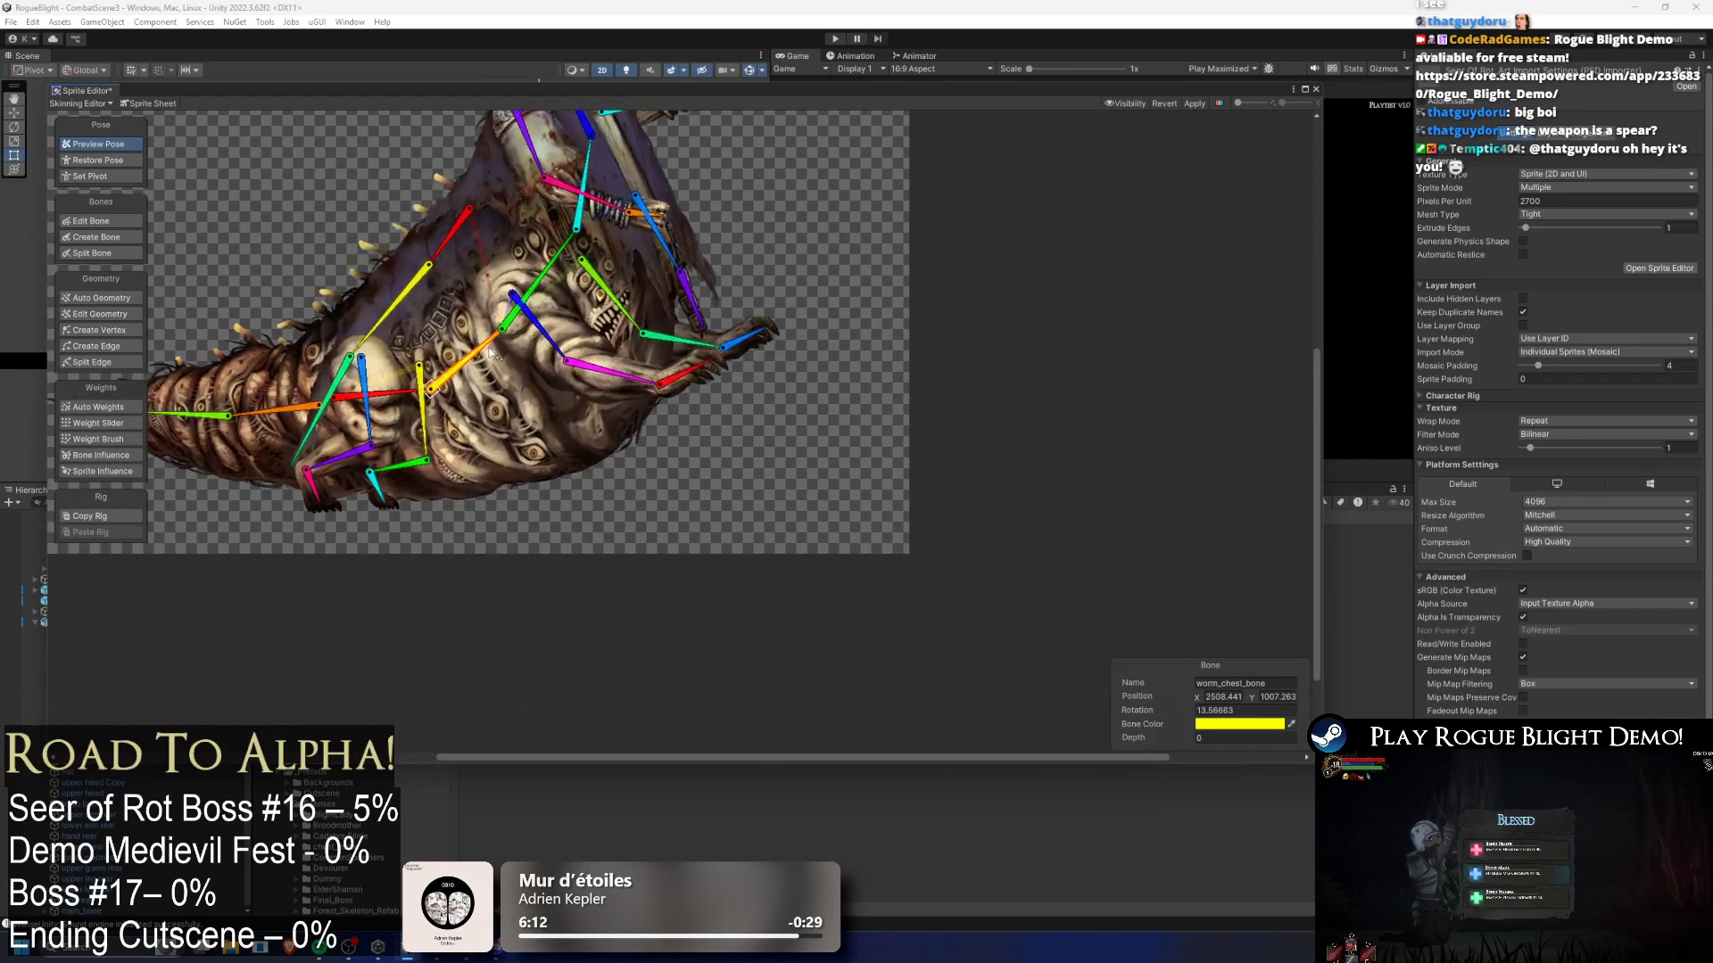
click(492, 352)
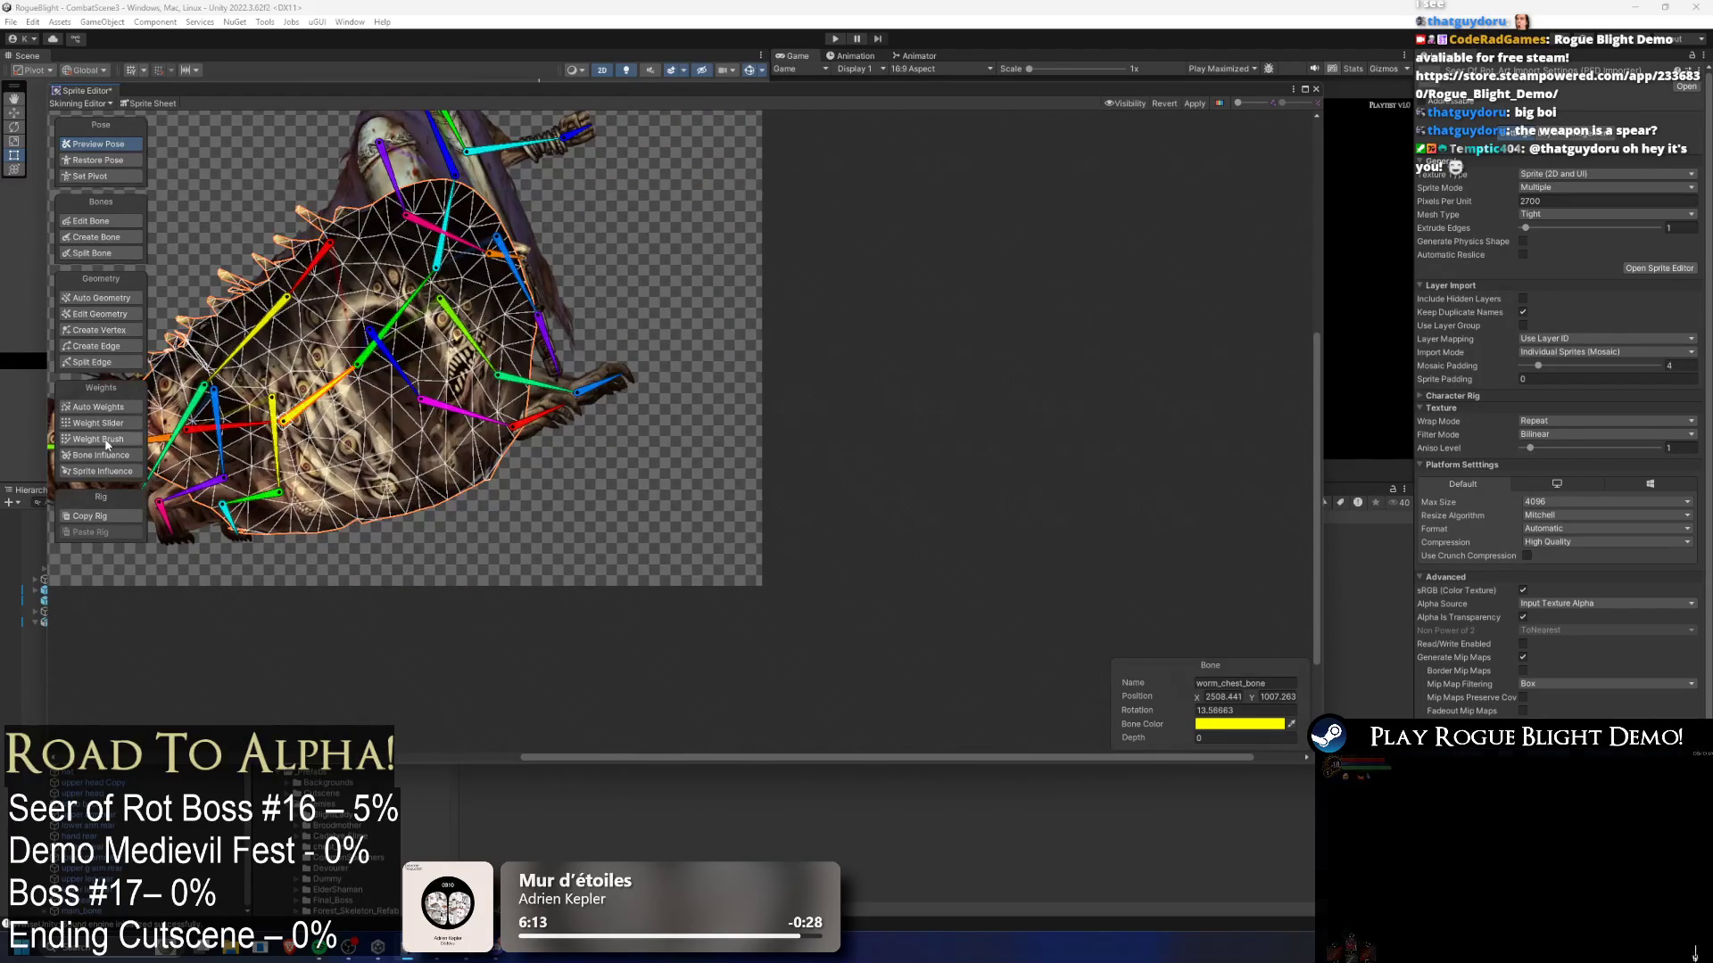
click(129, 454)
mouse_move(406, 381)
mouse_down()
mouse_move(406, 325)
mouse_move(530, 350)
mouse_up()
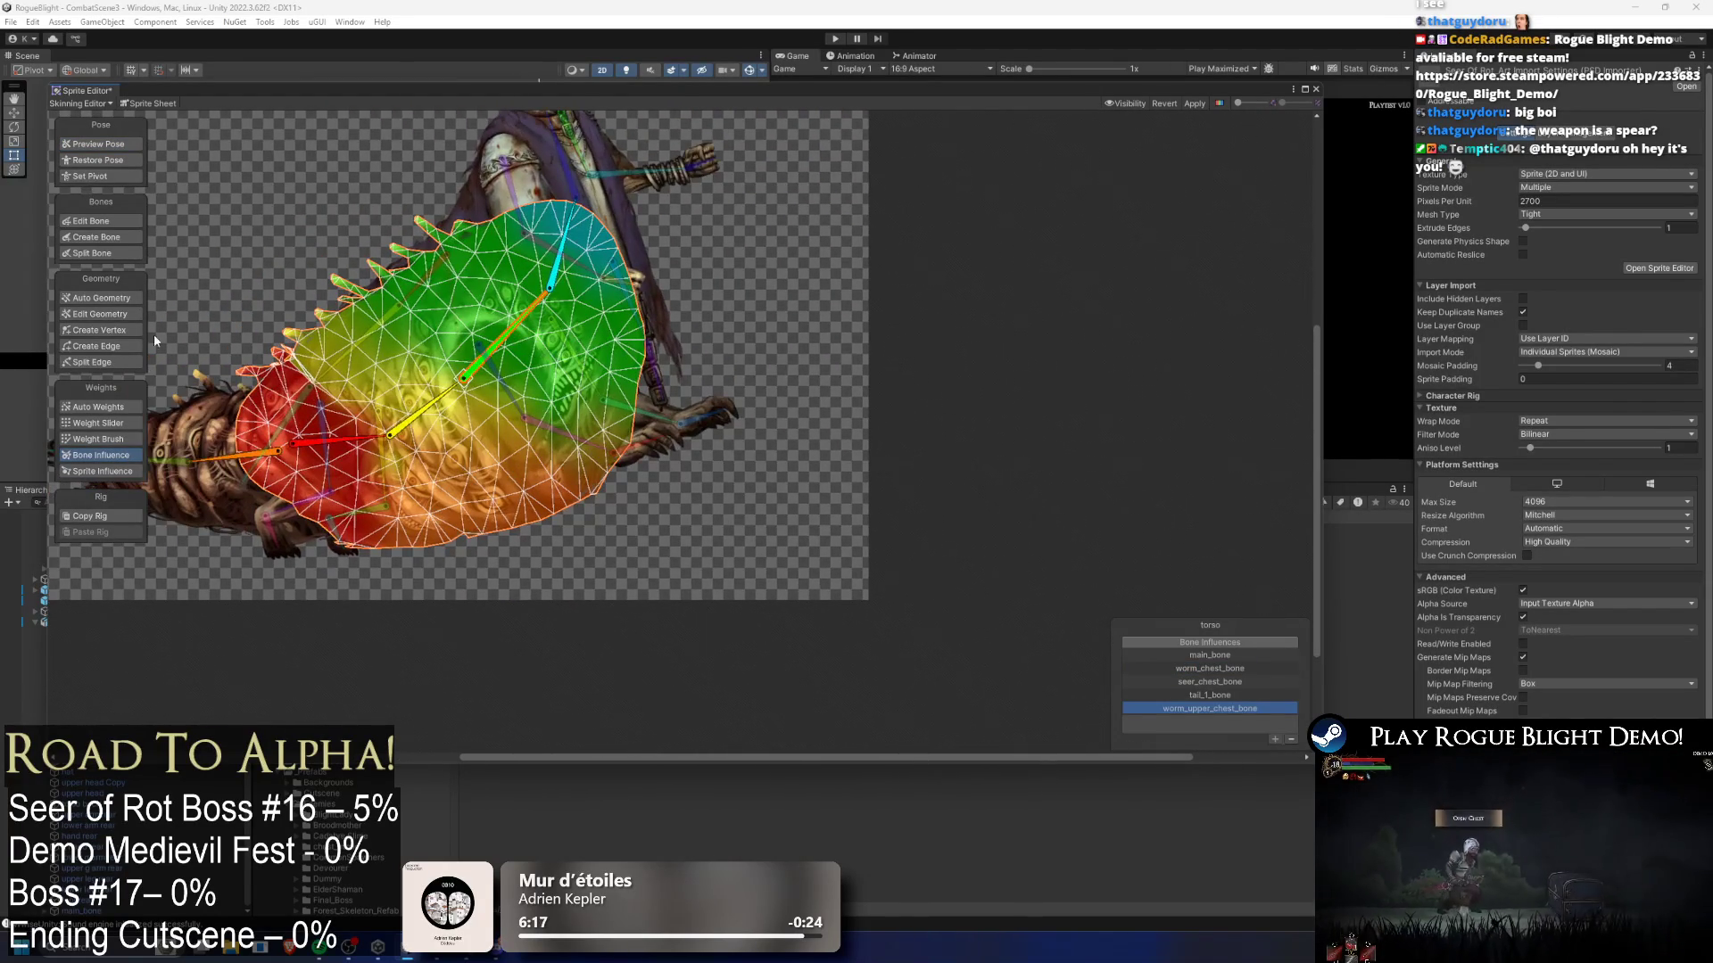
mouse_move(443, 405)
mouse_down()
mouse_move(437, 420)
mouse_move(446, 383)
mouse_move(481, 412)
mouse_up()
key(shift+q)
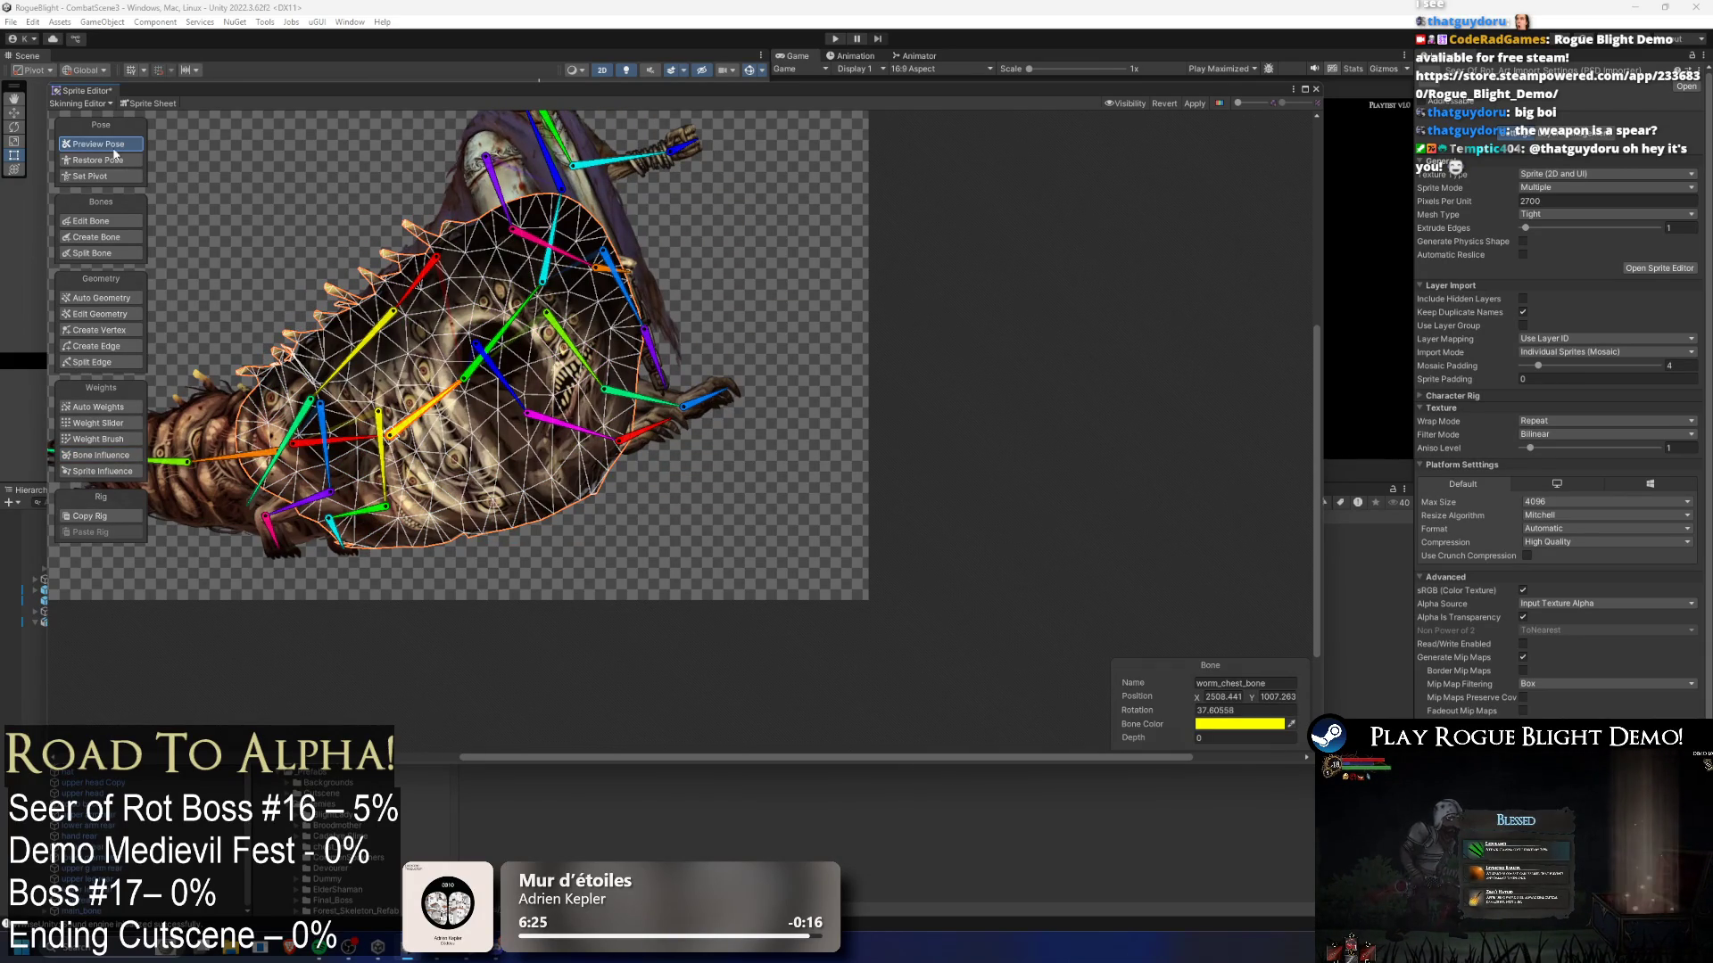
- Swing the upper chest, worm chest and back cloth bones, viewing all bones' weight colours
drag(511, 340, 523, 357)
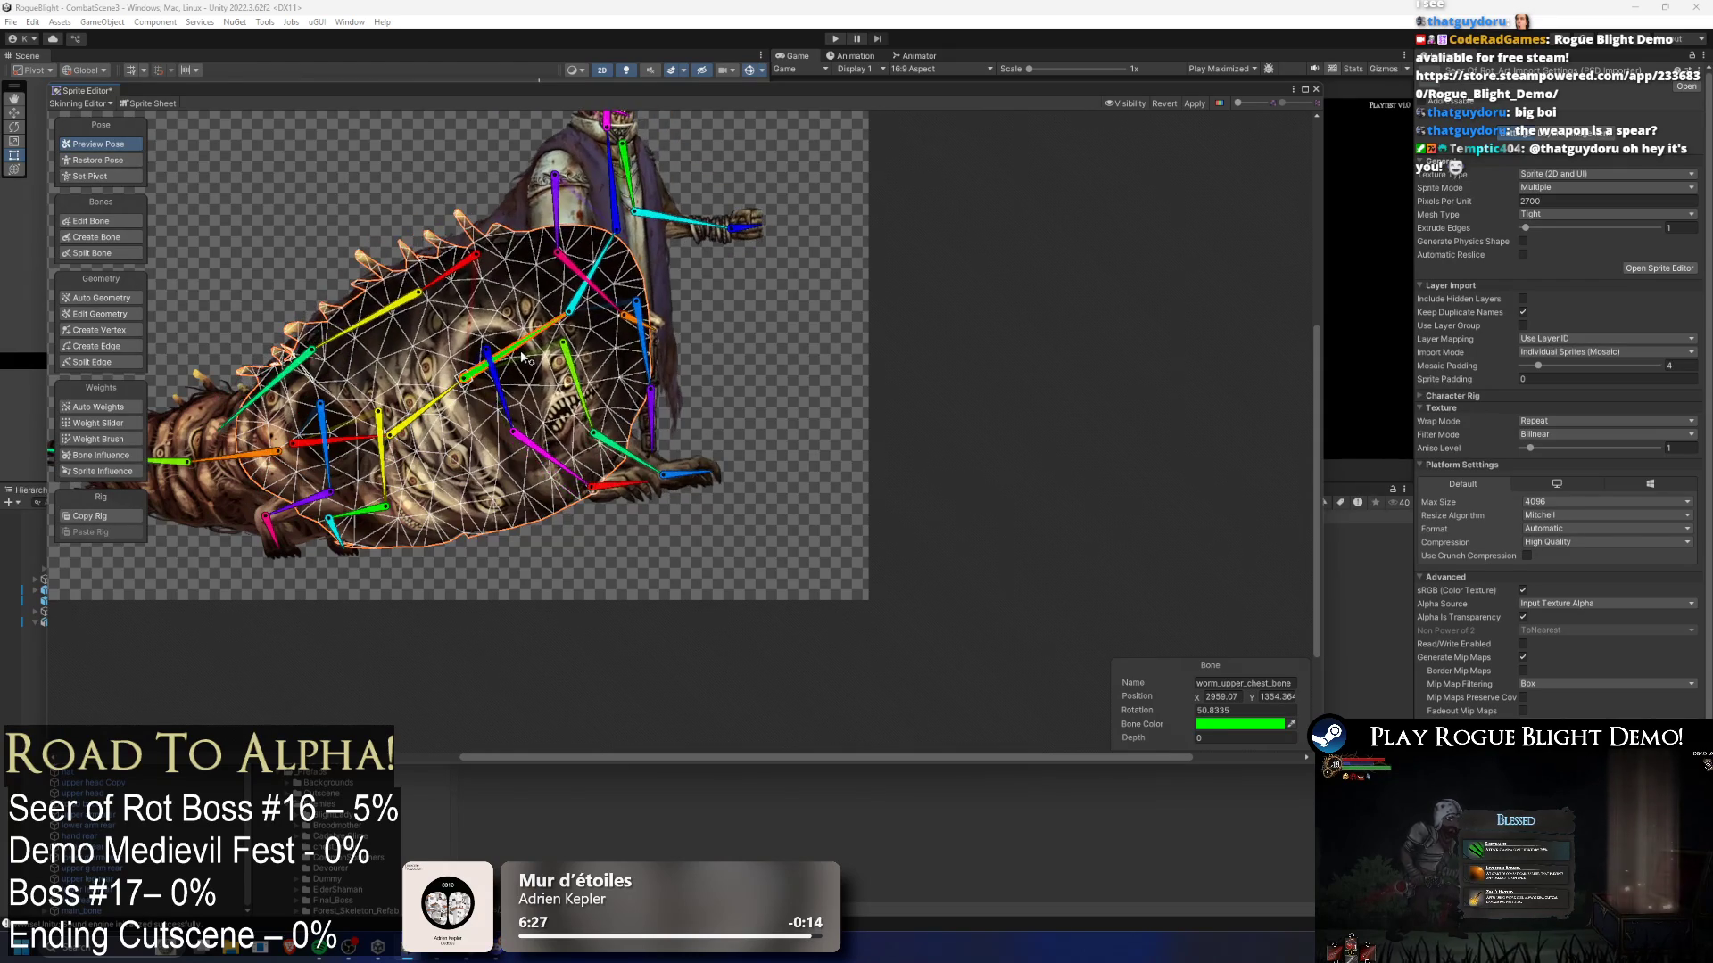
mouse_move(451, 412)
mouse_down()
mouse_move(542, 452)
mouse_move(543, 396)
mouse_up()
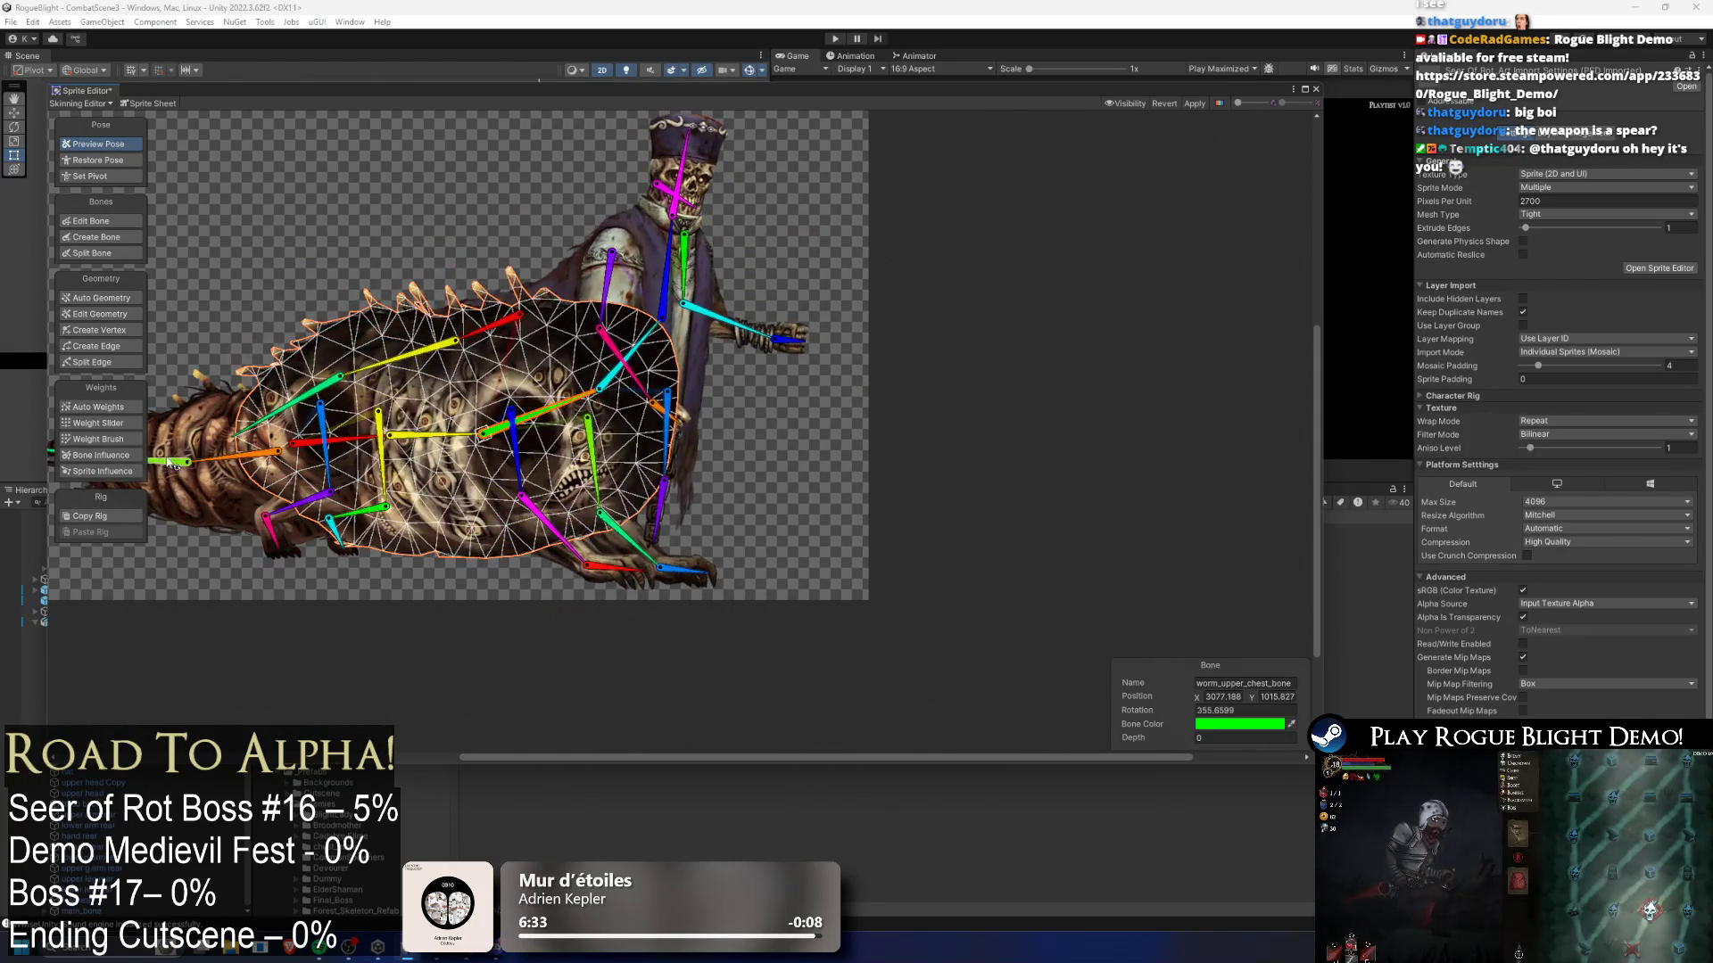
click(100, 441)
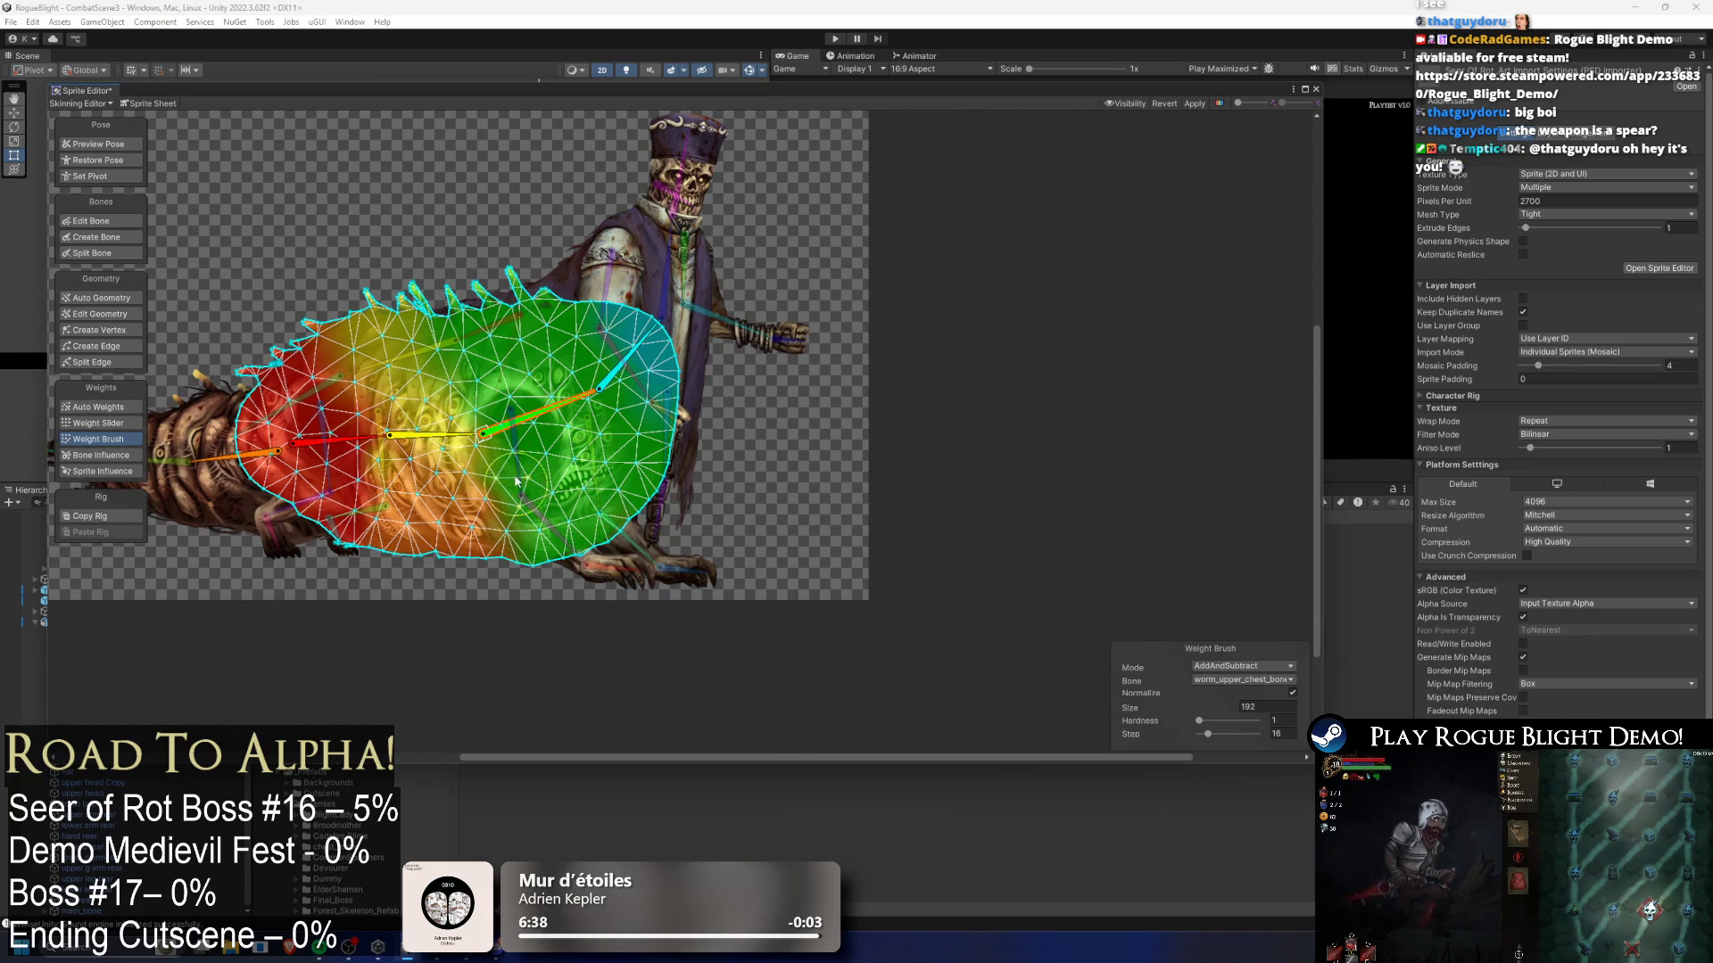
click(426, 191)
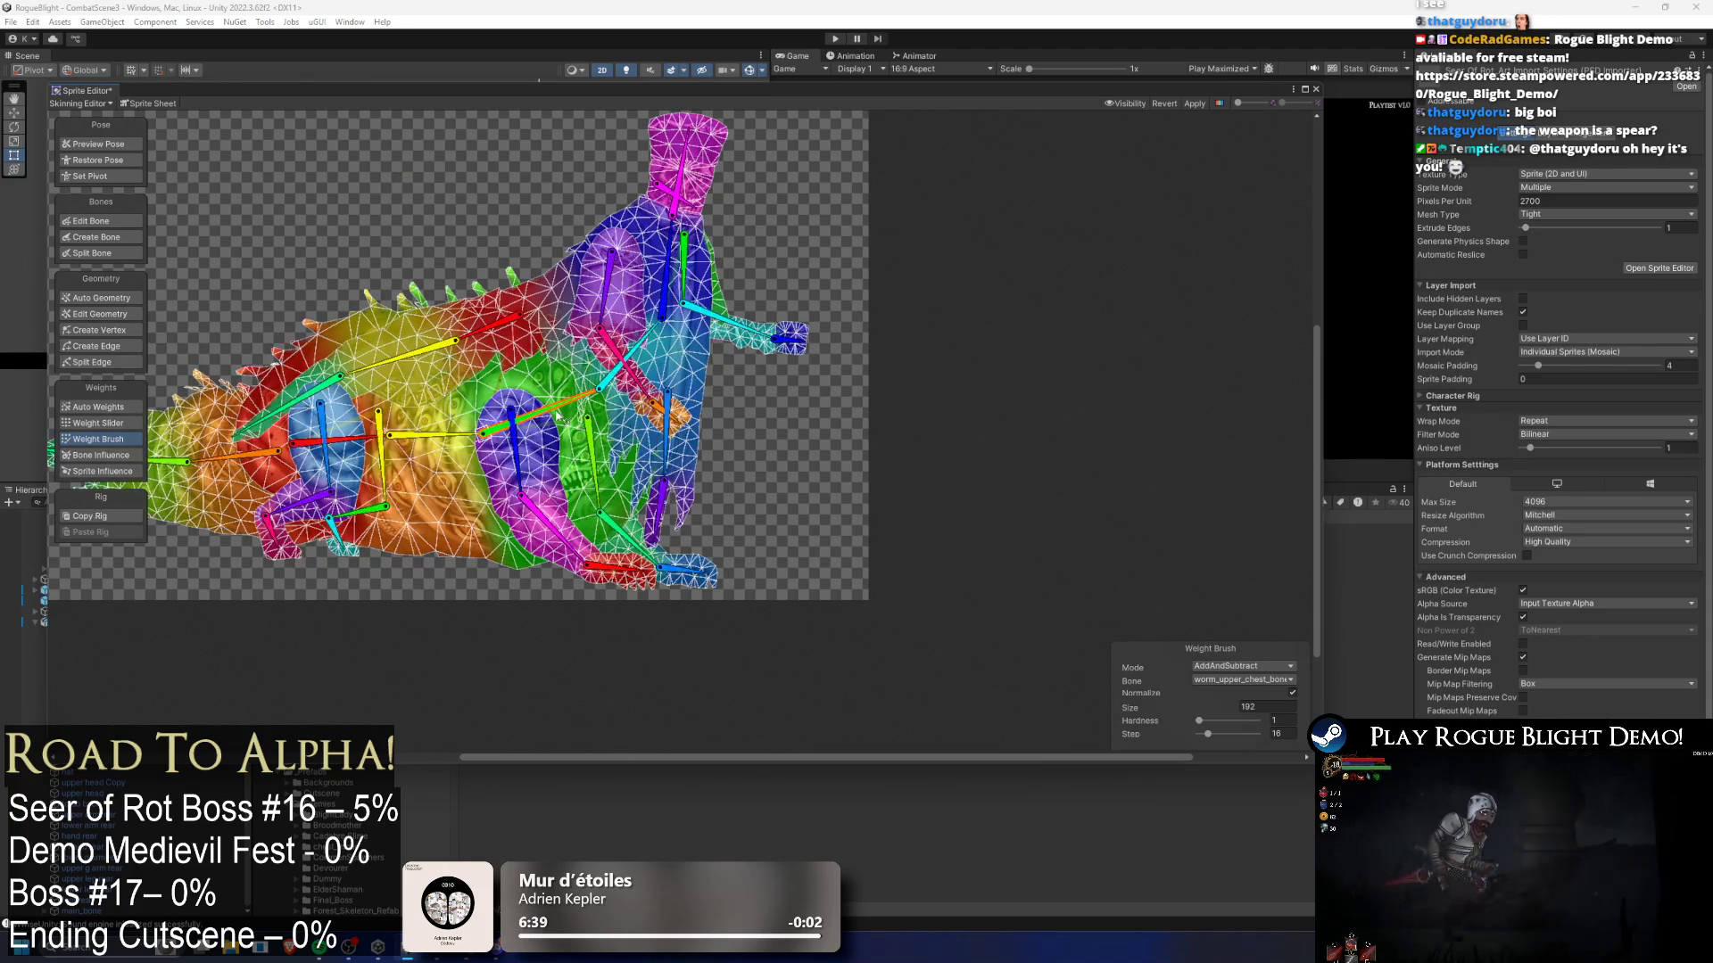
click(108, 146)
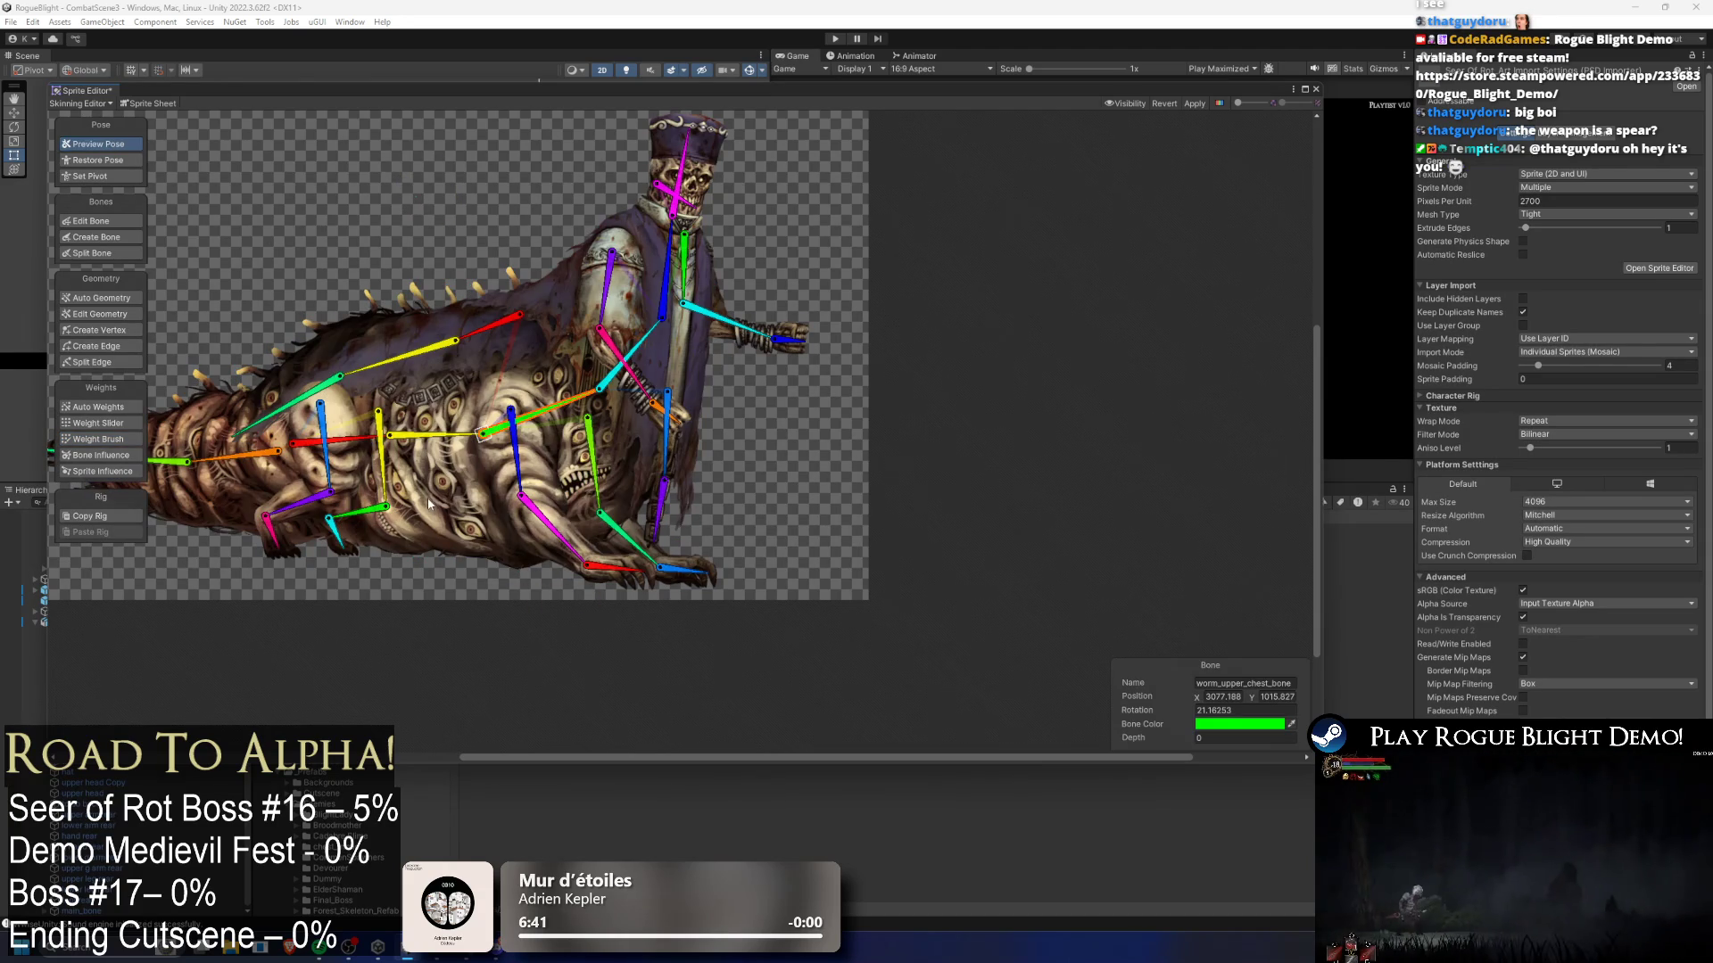
drag(544, 411, 521, 370)
mouse_move(441, 437)
mouse_down()
mouse_move(503, 355)
mouse_move(550, 402)
mouse_move(528, 370)
mouse_move(543, 346)
mouse_up()
drag(426, 328, 411, 318)
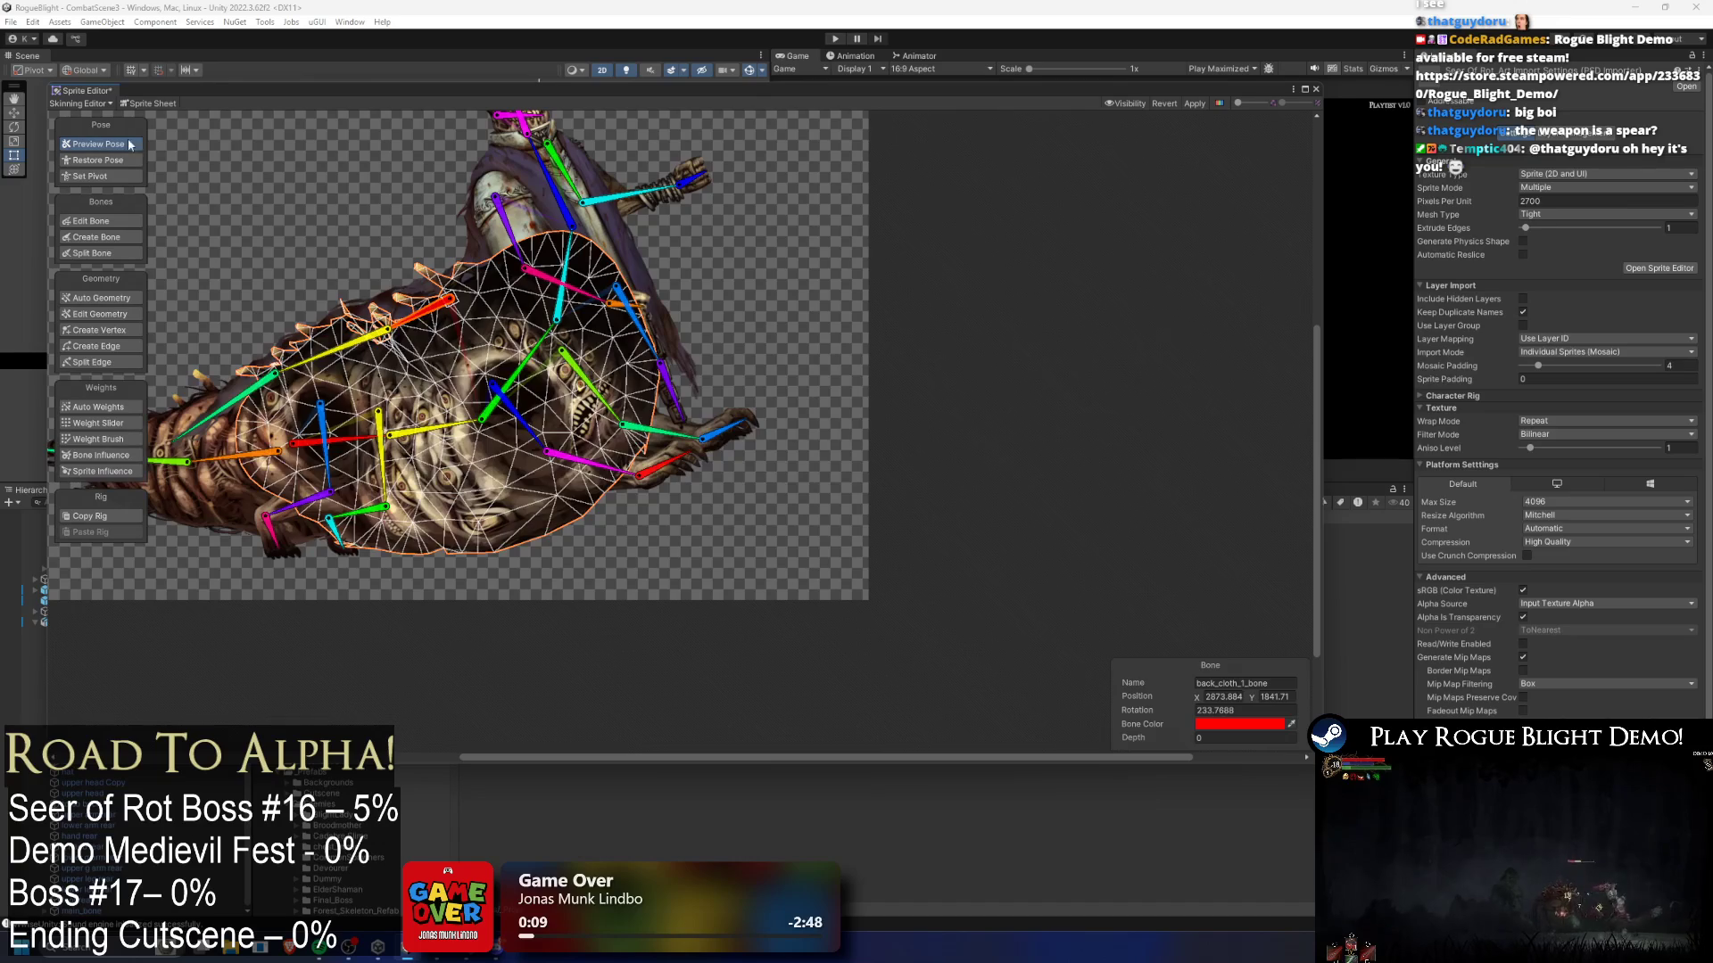
- Raise the upper body with the upper chest bone and check the mesh's weight colours
click(236, 143)
mouse_move(535, 361)
mouse_down()
mouse_move(488, 310)
mouse_move(512, 312)
mouse_up()
scroll(419, 462, up, 2)
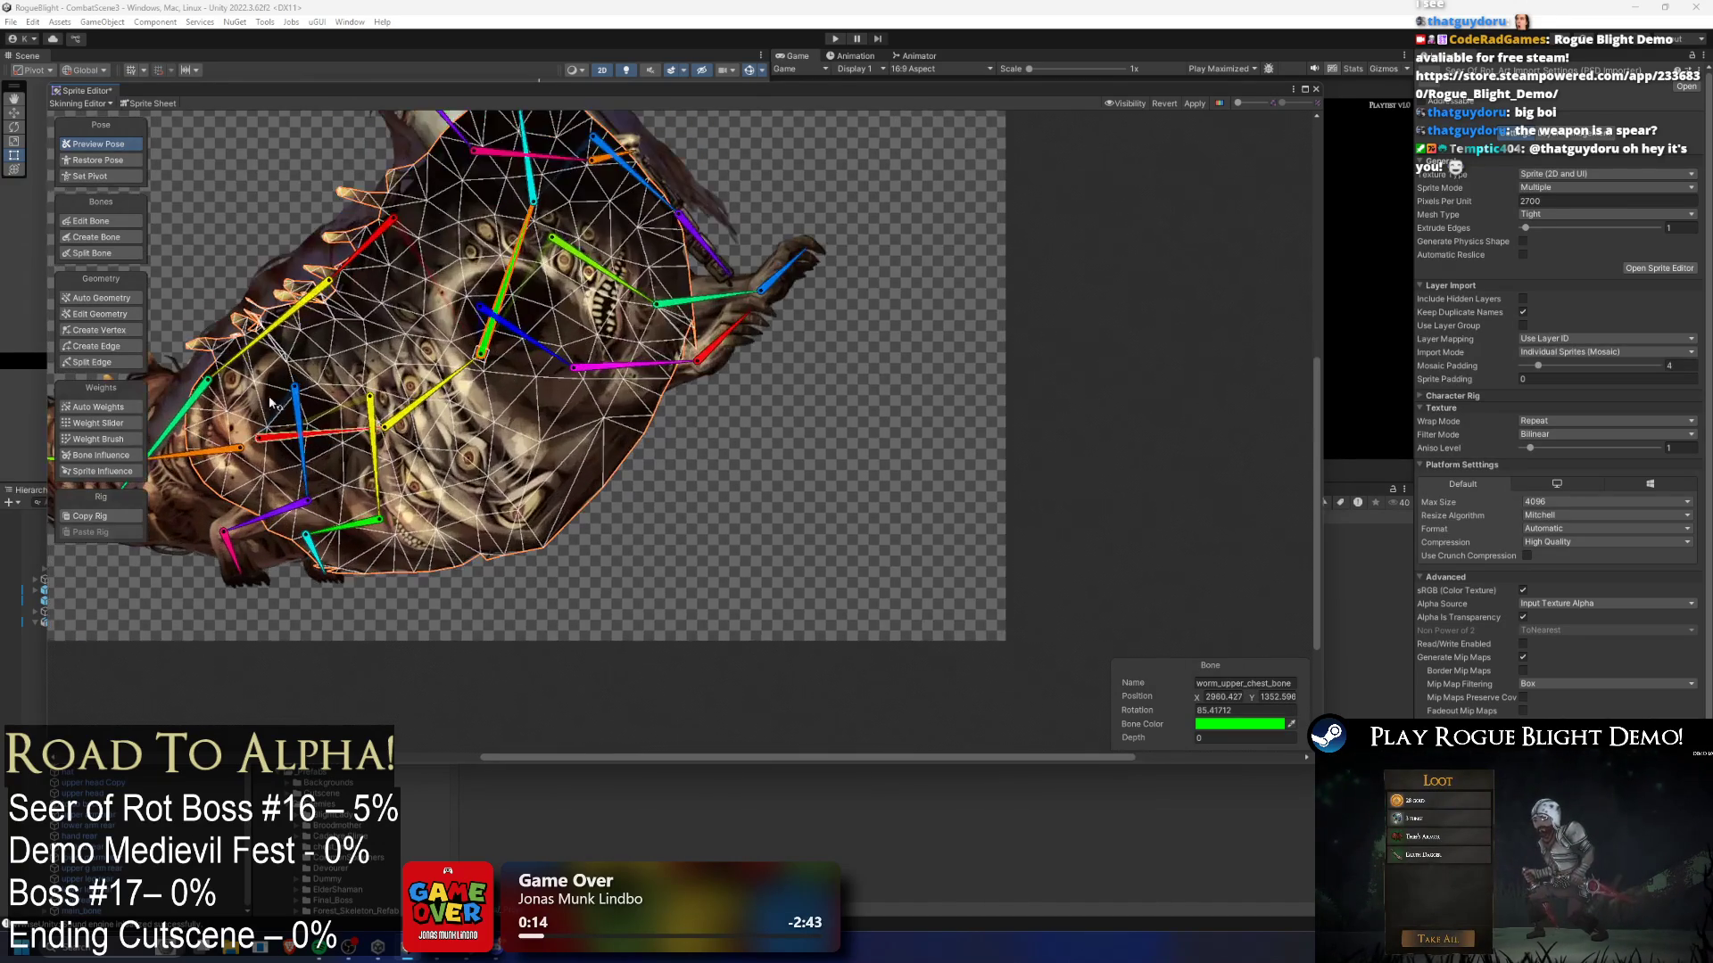
click(127, 441)
scroll(606, 476, up, 2)
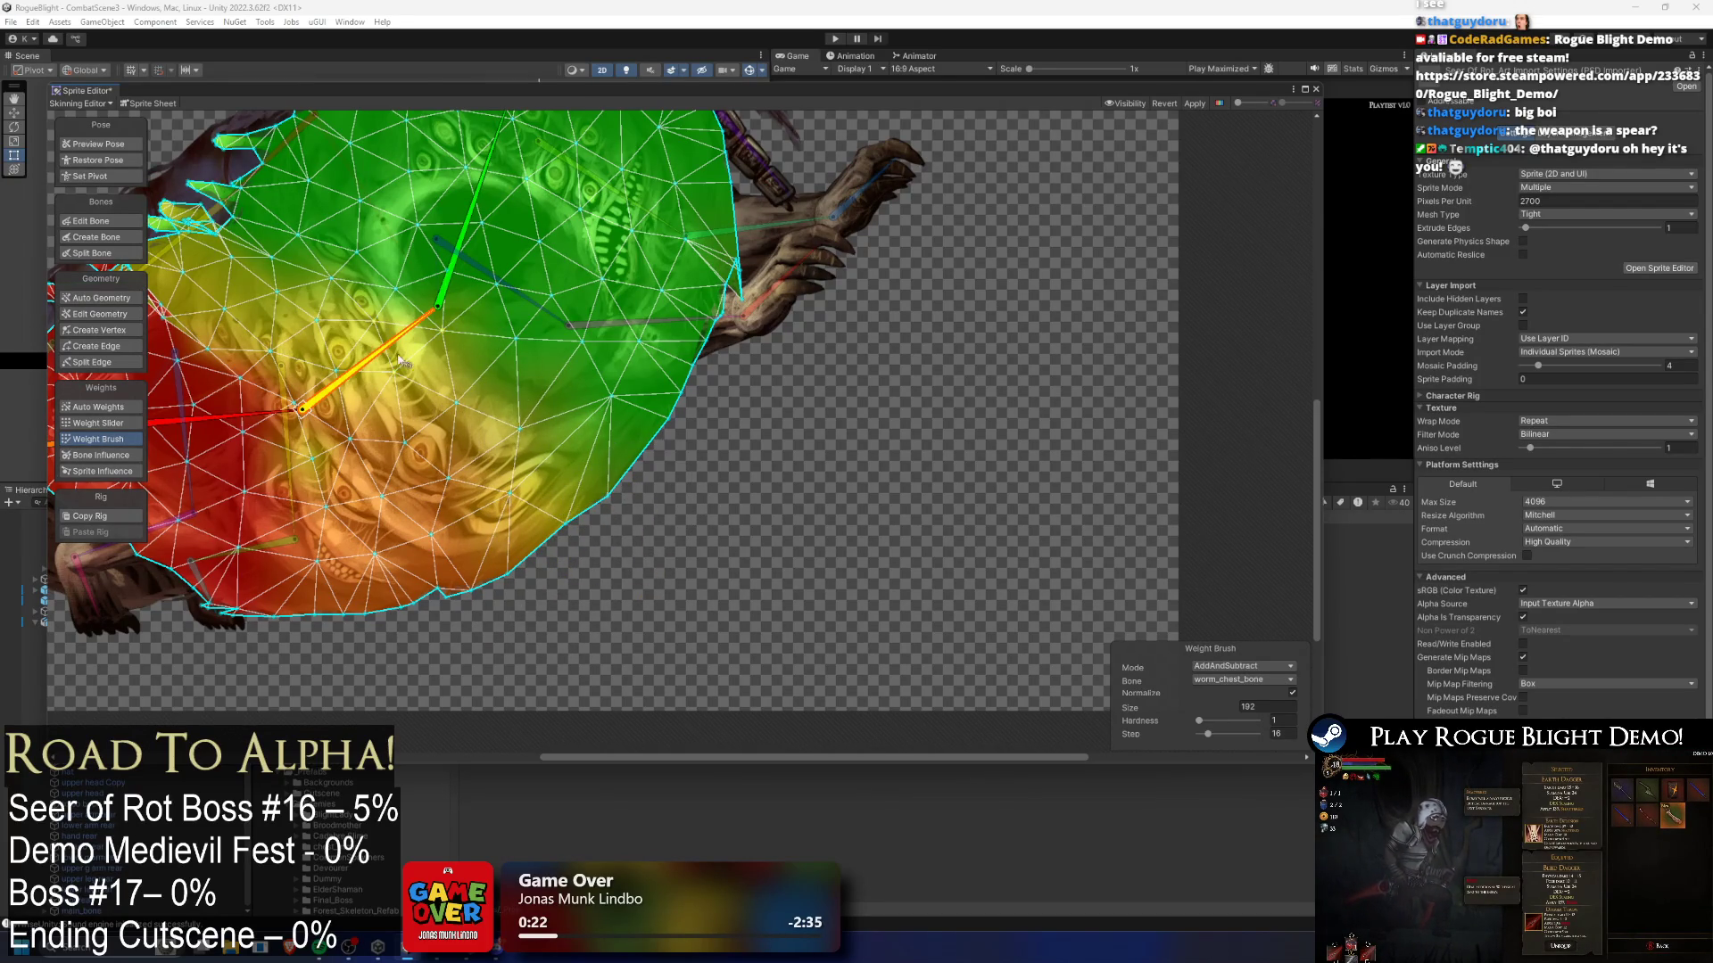
click(104, 146)
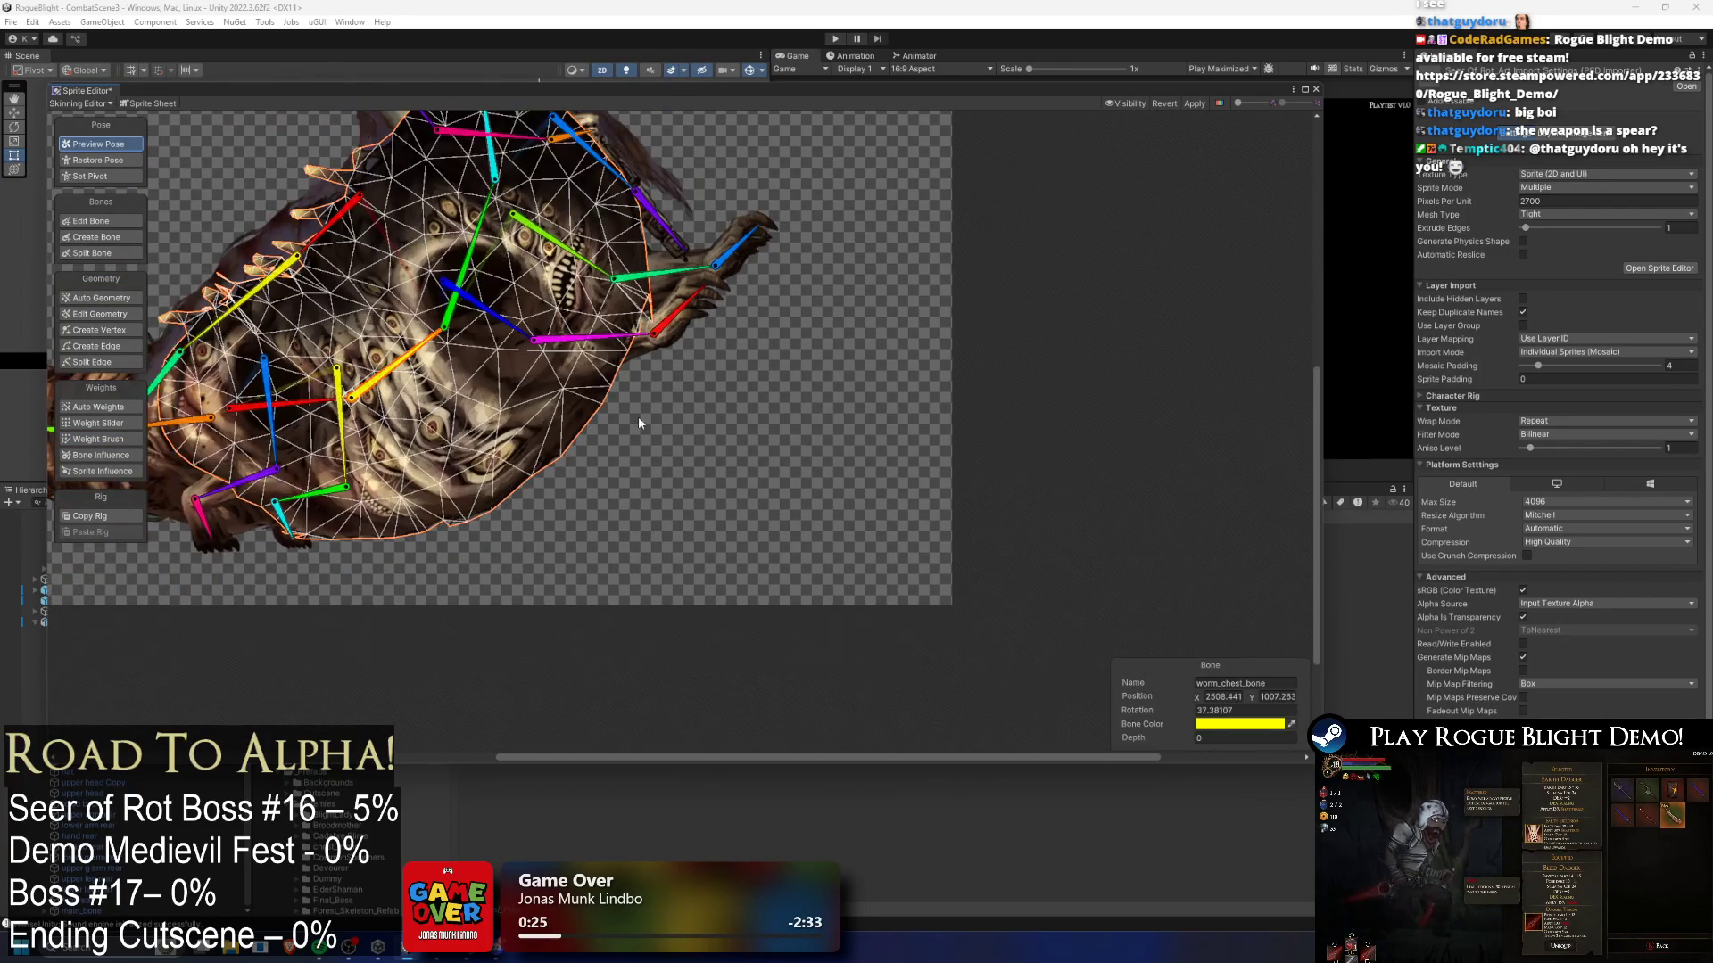
- Level the creature and re-pose the worm chest and upper chest bones
drag(409, 366, 423, 392)
drag(544, 404, 562, 386)
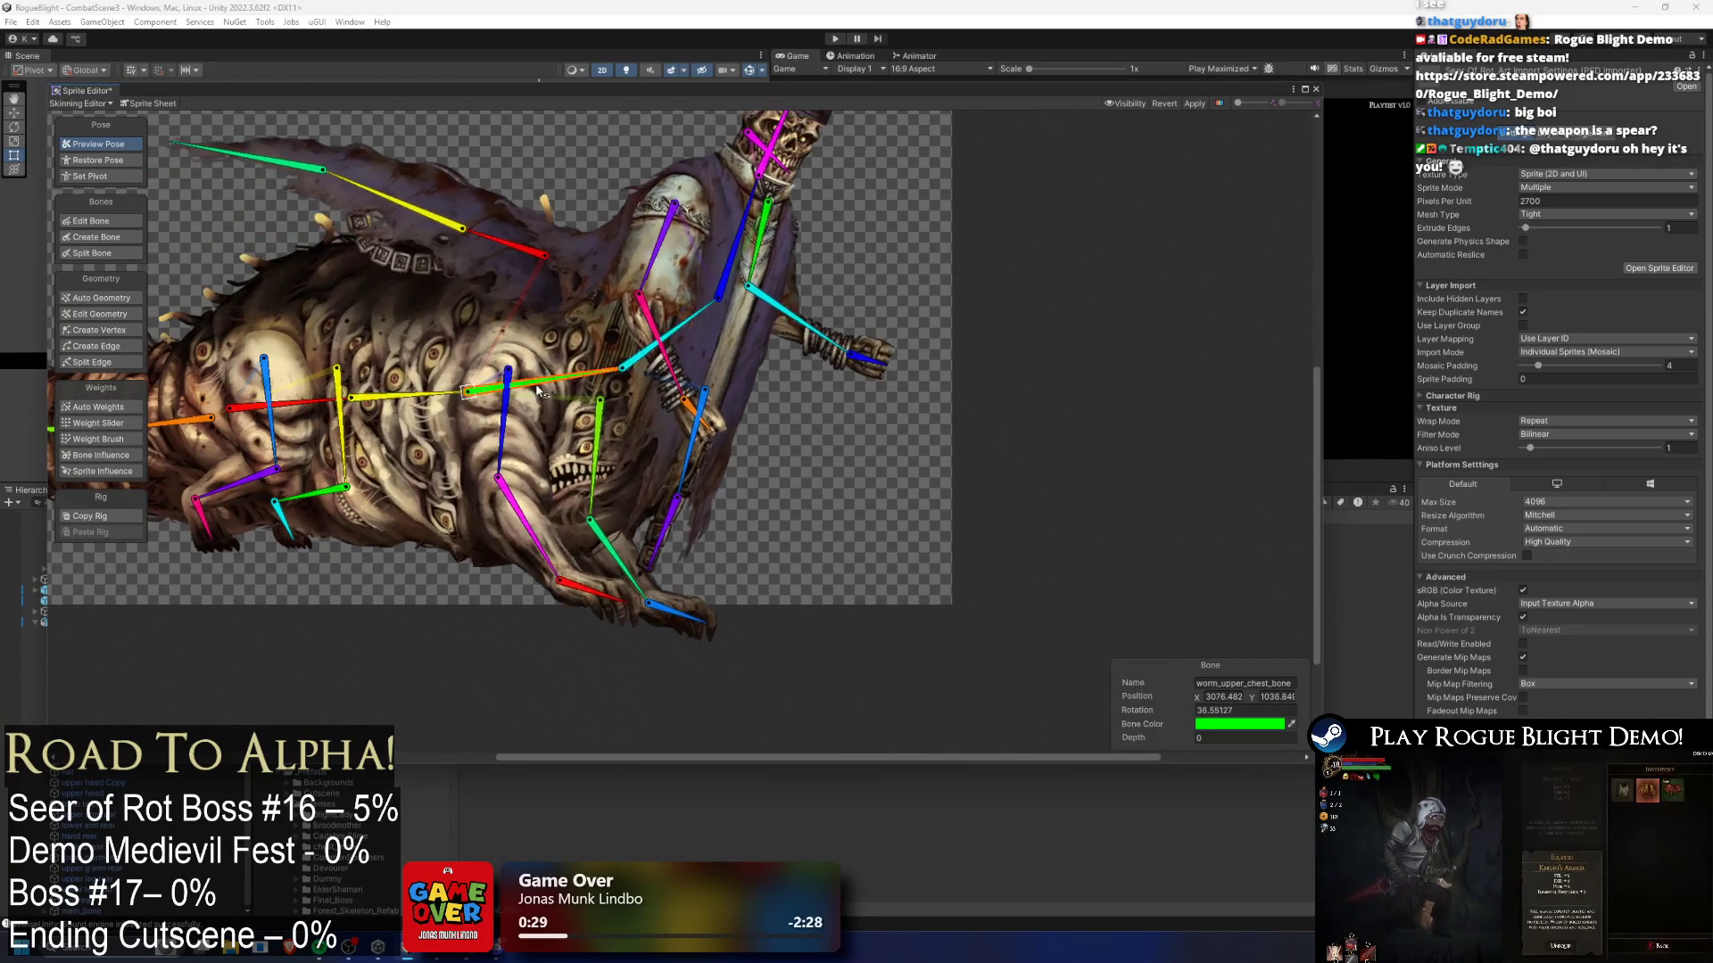
drag(448, 401, 444, 389)
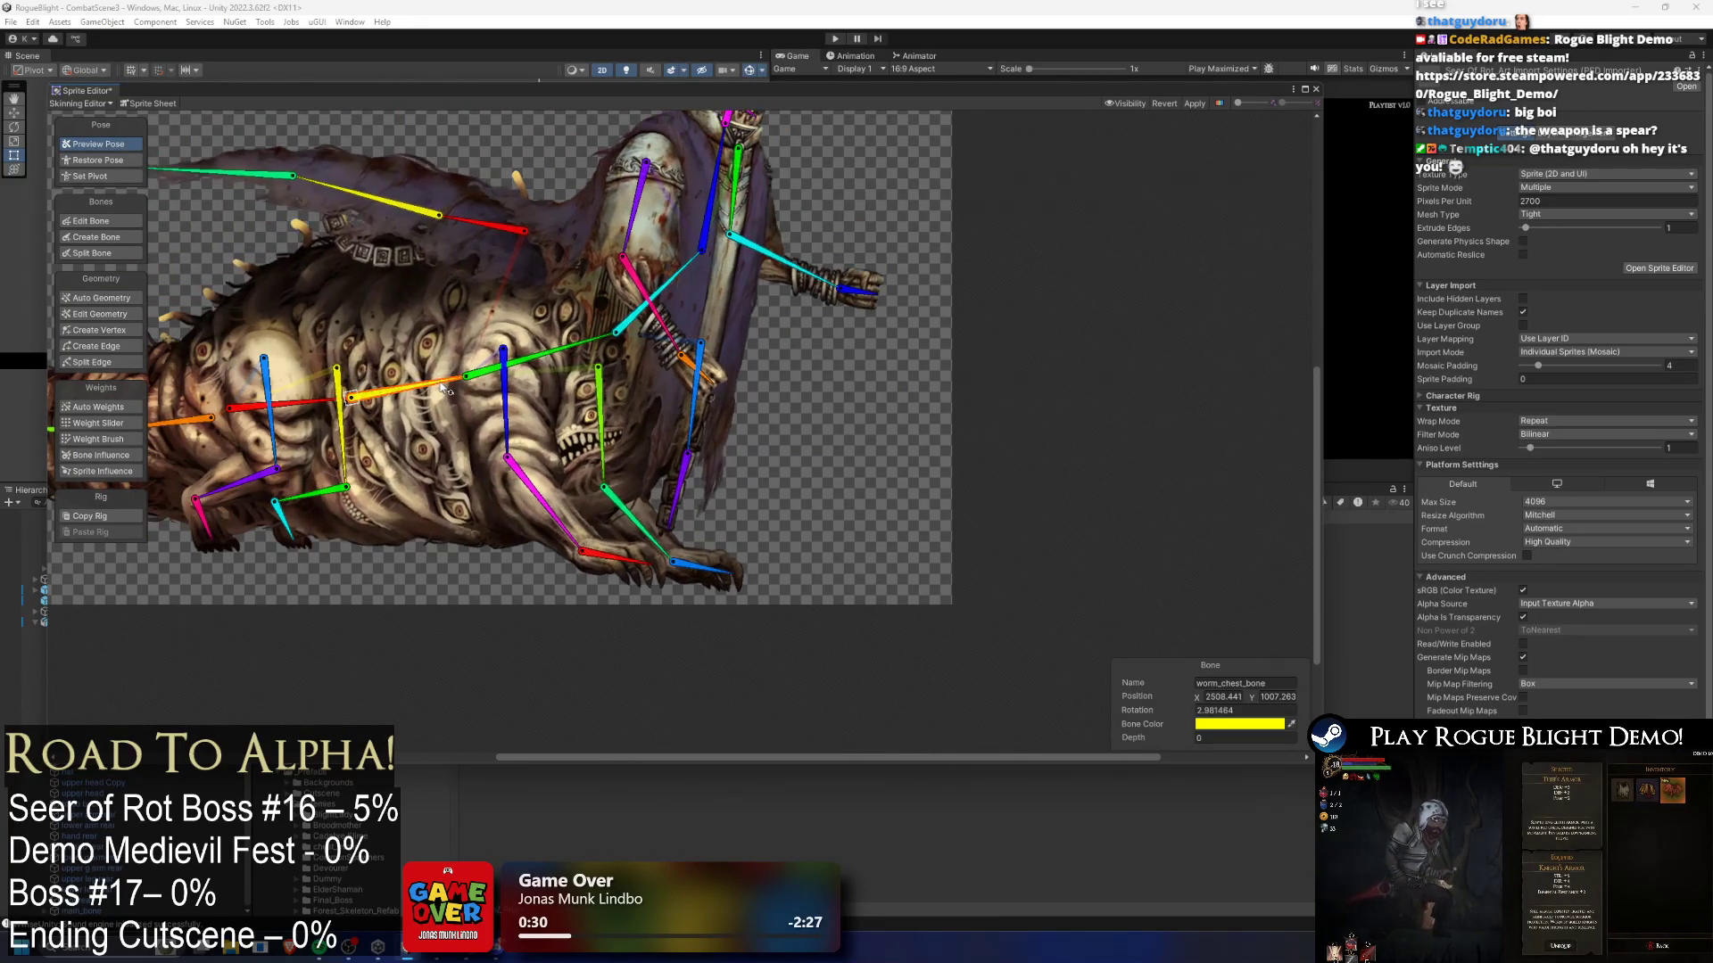
drag(555, 361, 551, 368)
scroll(431, 476, up, 1)
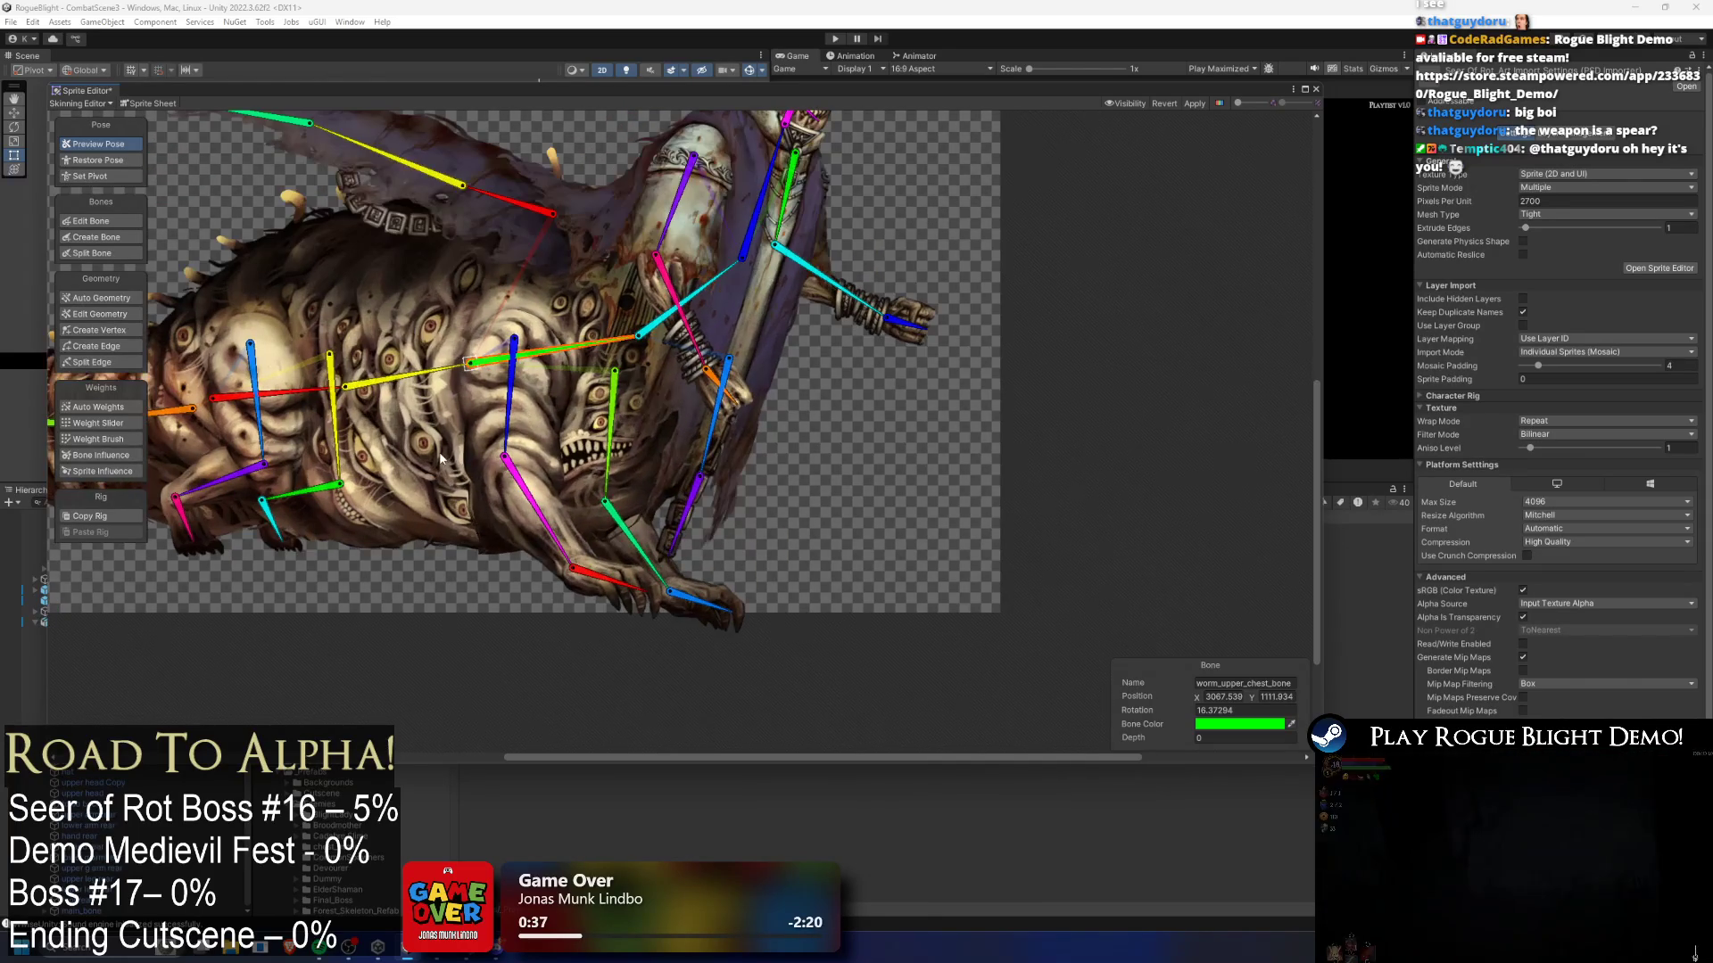
mouse_move(430, 419)
mouse_down()
mouse_move(420, 317)
mouse_move(447, 227)
mouse_move(408, 269)
mouse_up()
- Raise the front right lower arm and list the upper arm sprite's bone influences
scroll(470, 466, up, 2)
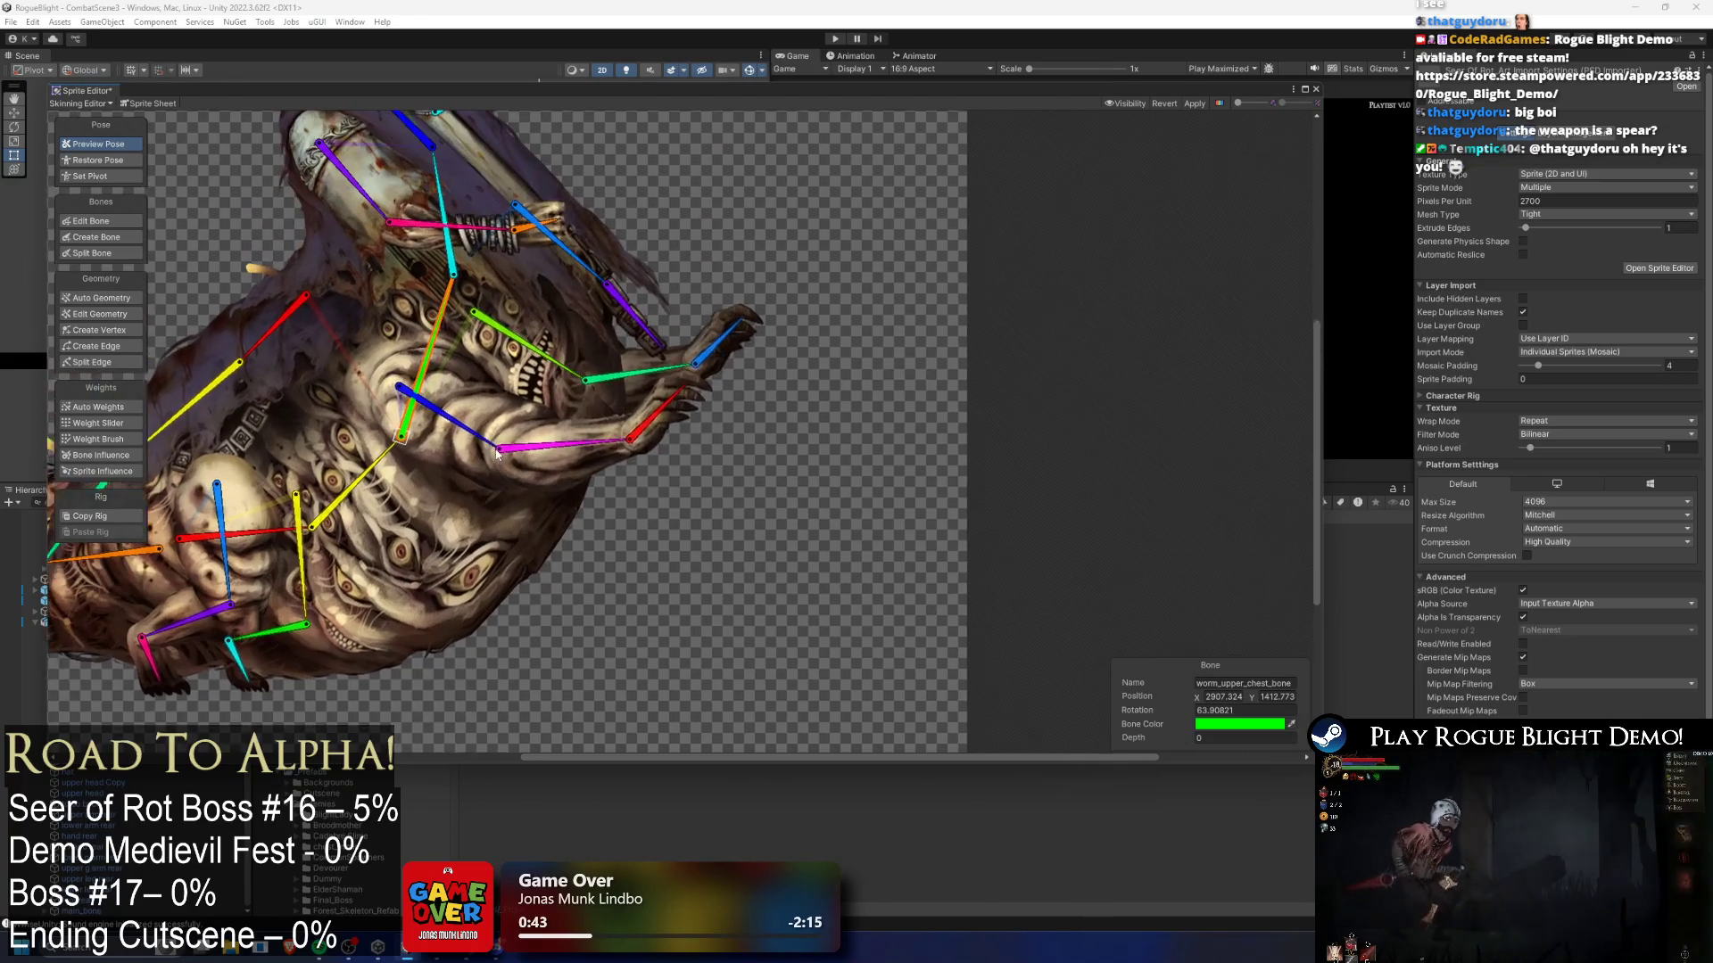
mouse_move(470, 466)
mouse_down()
mouse_move(512, 323)
mouse_move(521, 343)
mouse_move(495, 370)
mouse_up()
scroll(501, 364, up, 1)
click(124, 456)
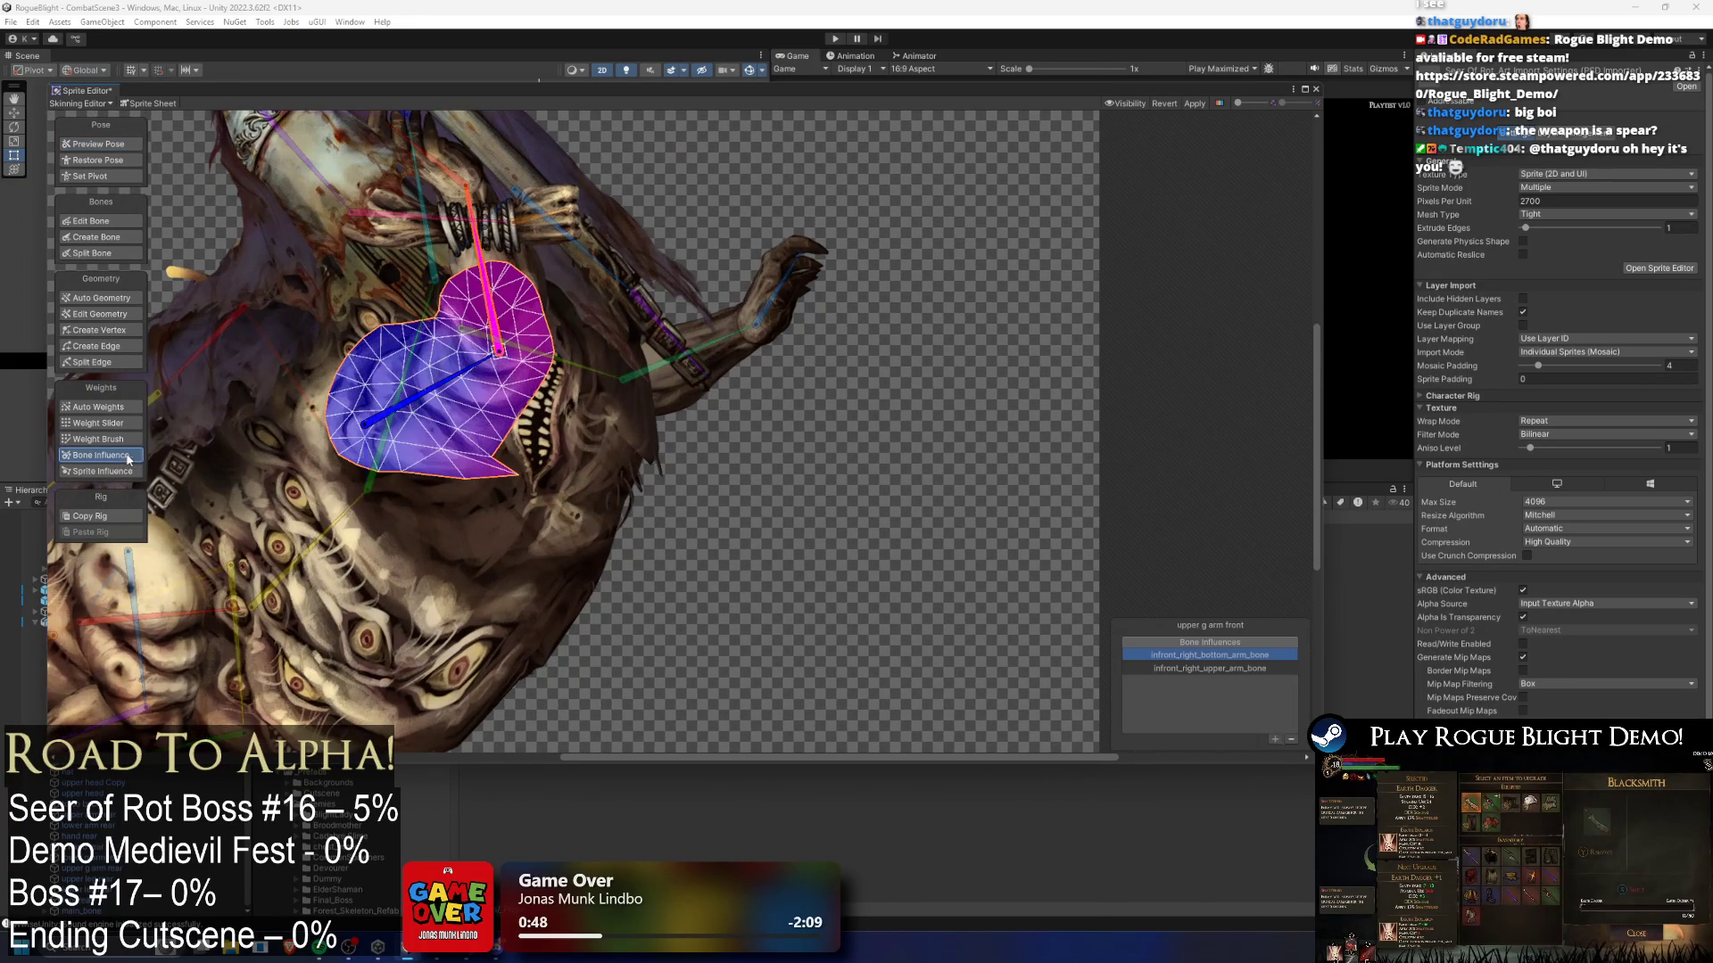
- Regenerate automatic weights and inspect the arm, hand, shoulder and staff meshes' weights
click(98, 407)
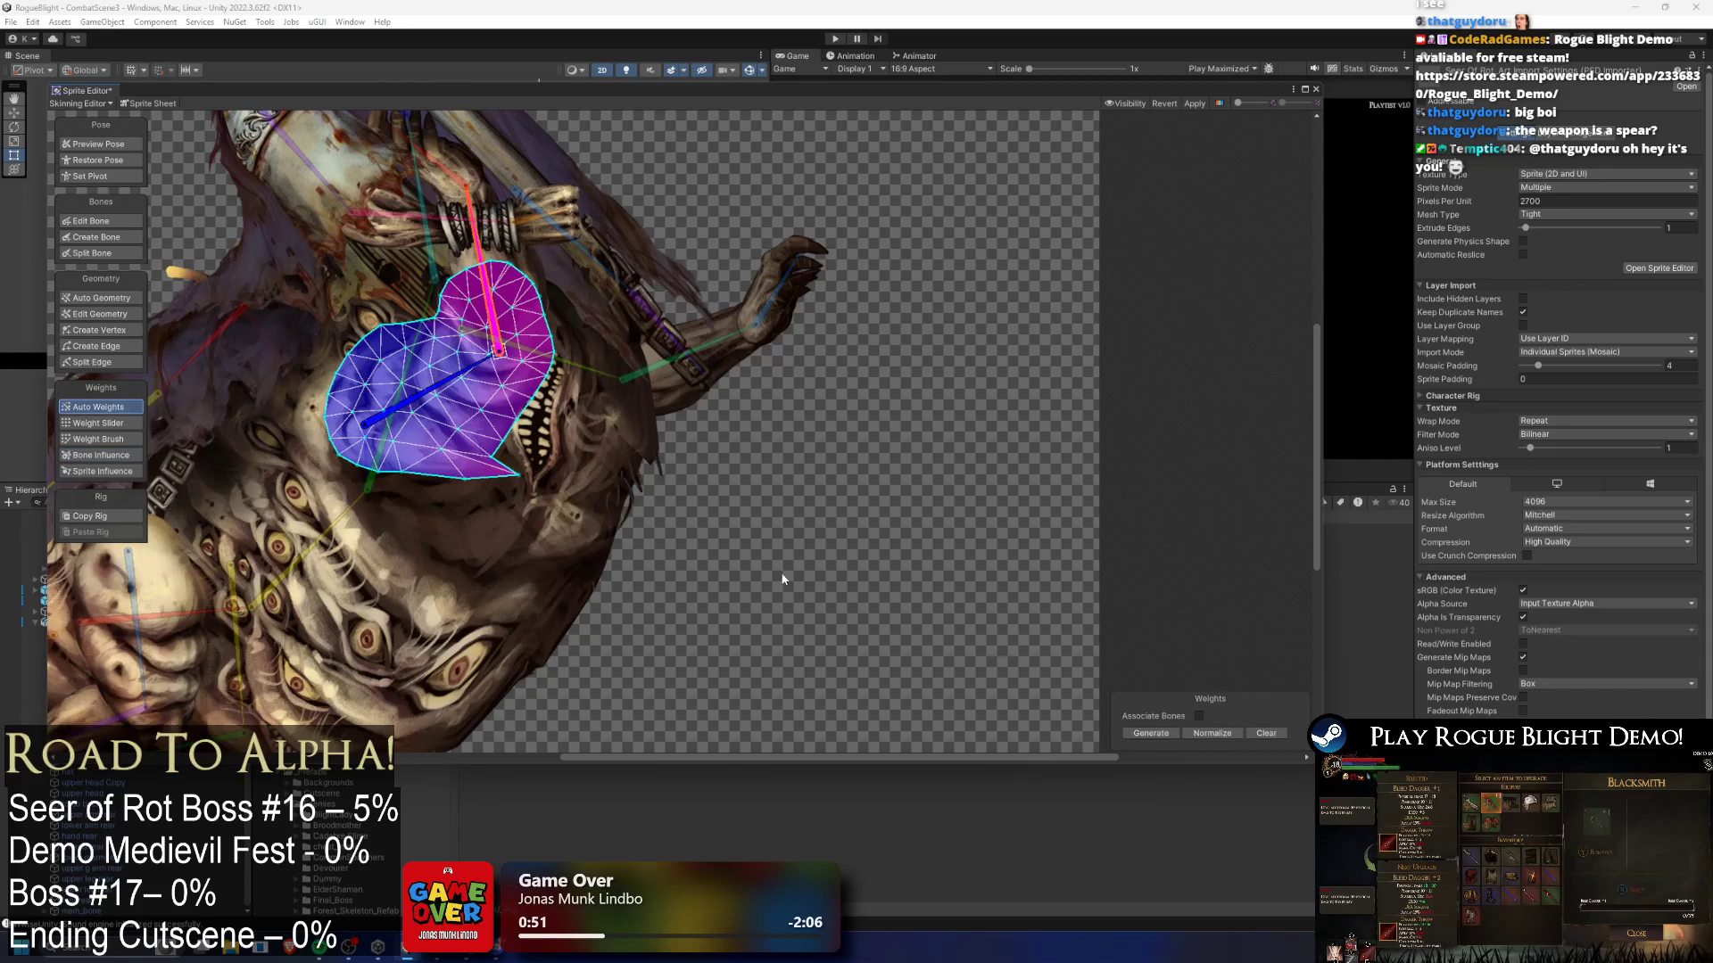
click(1160, 737)
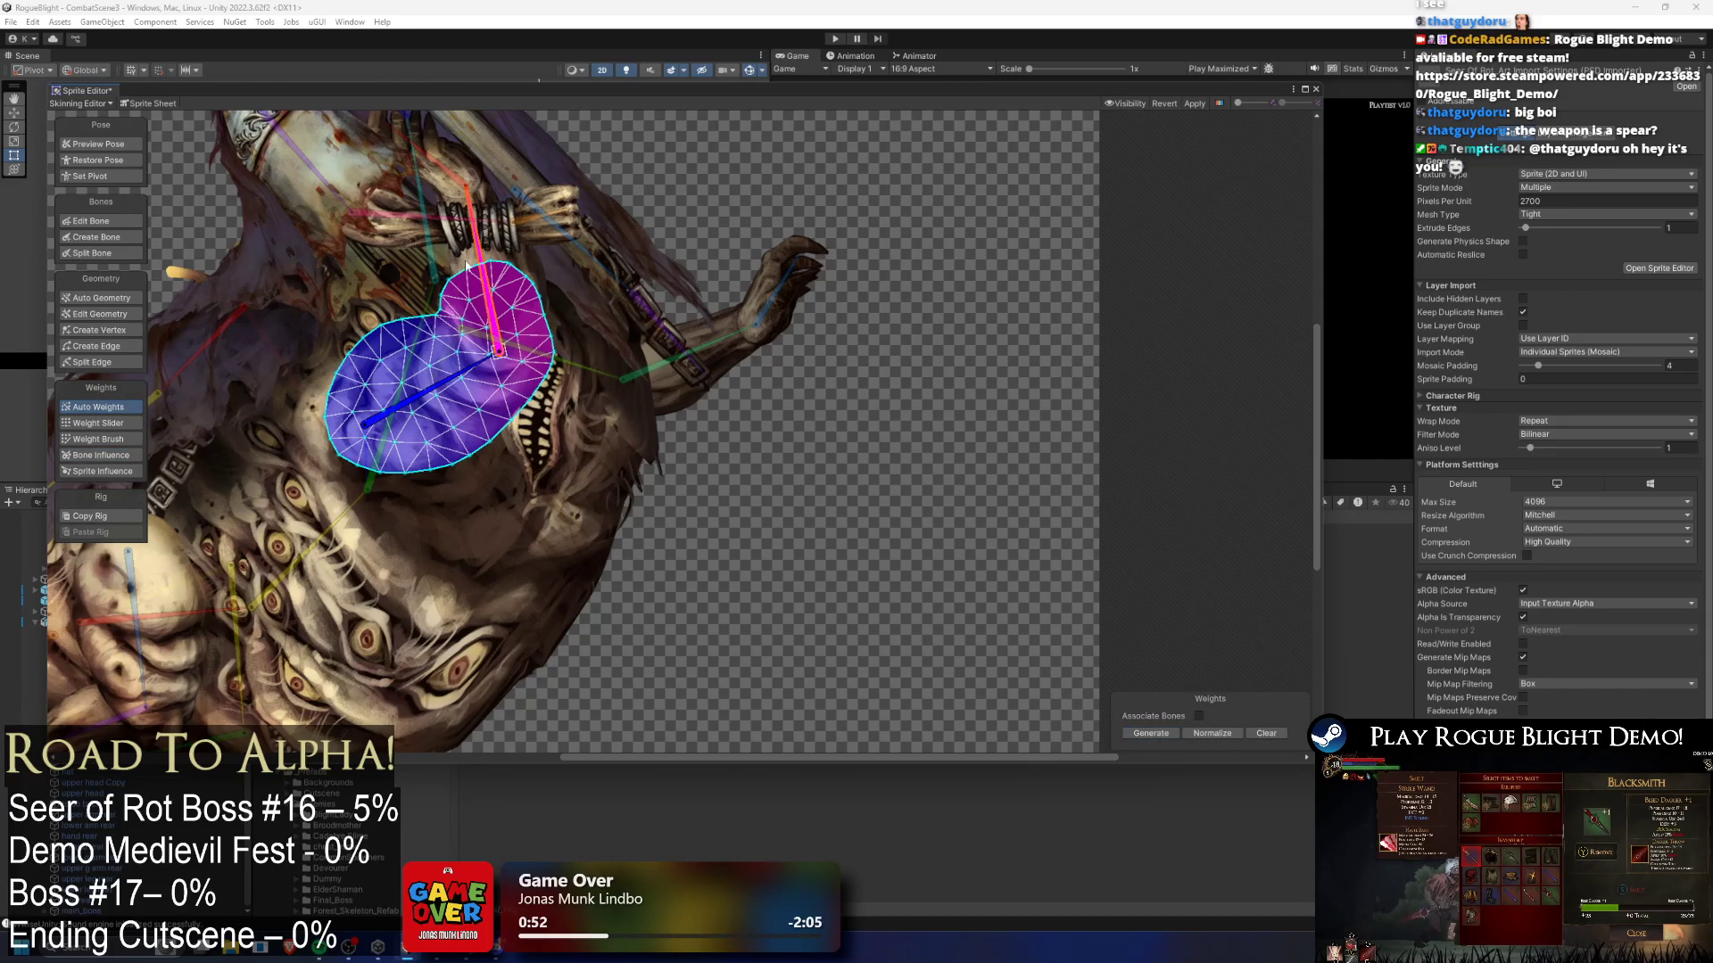
click(478, 319)
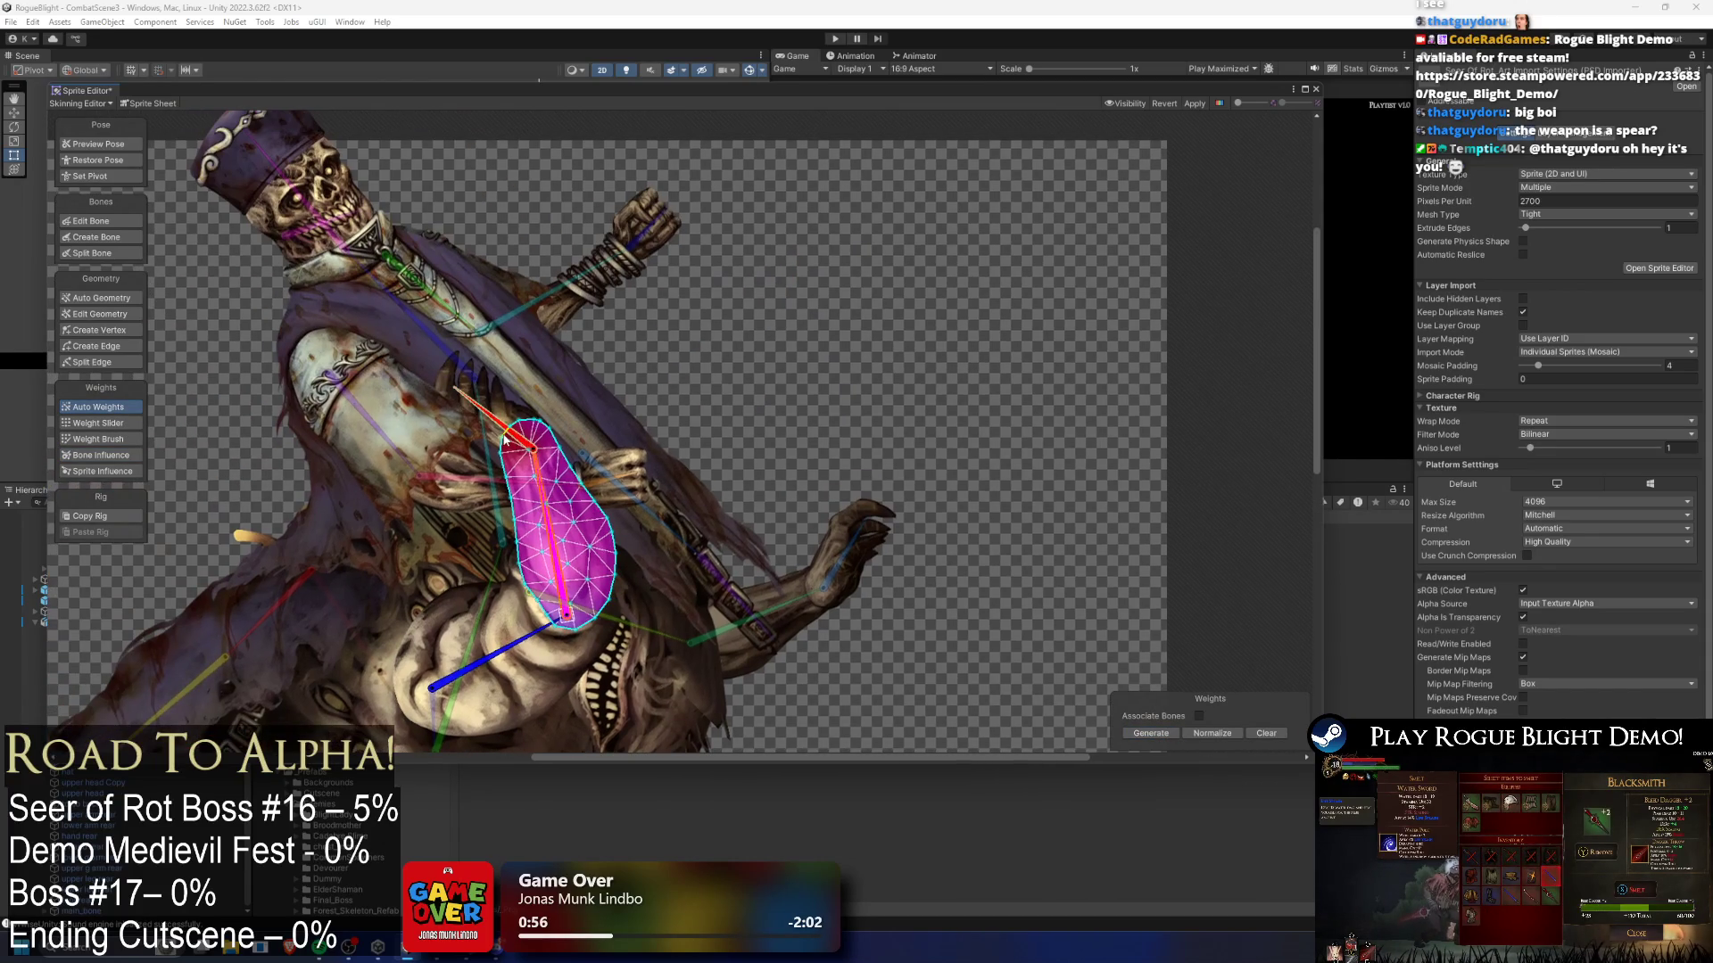
click(506, 439)
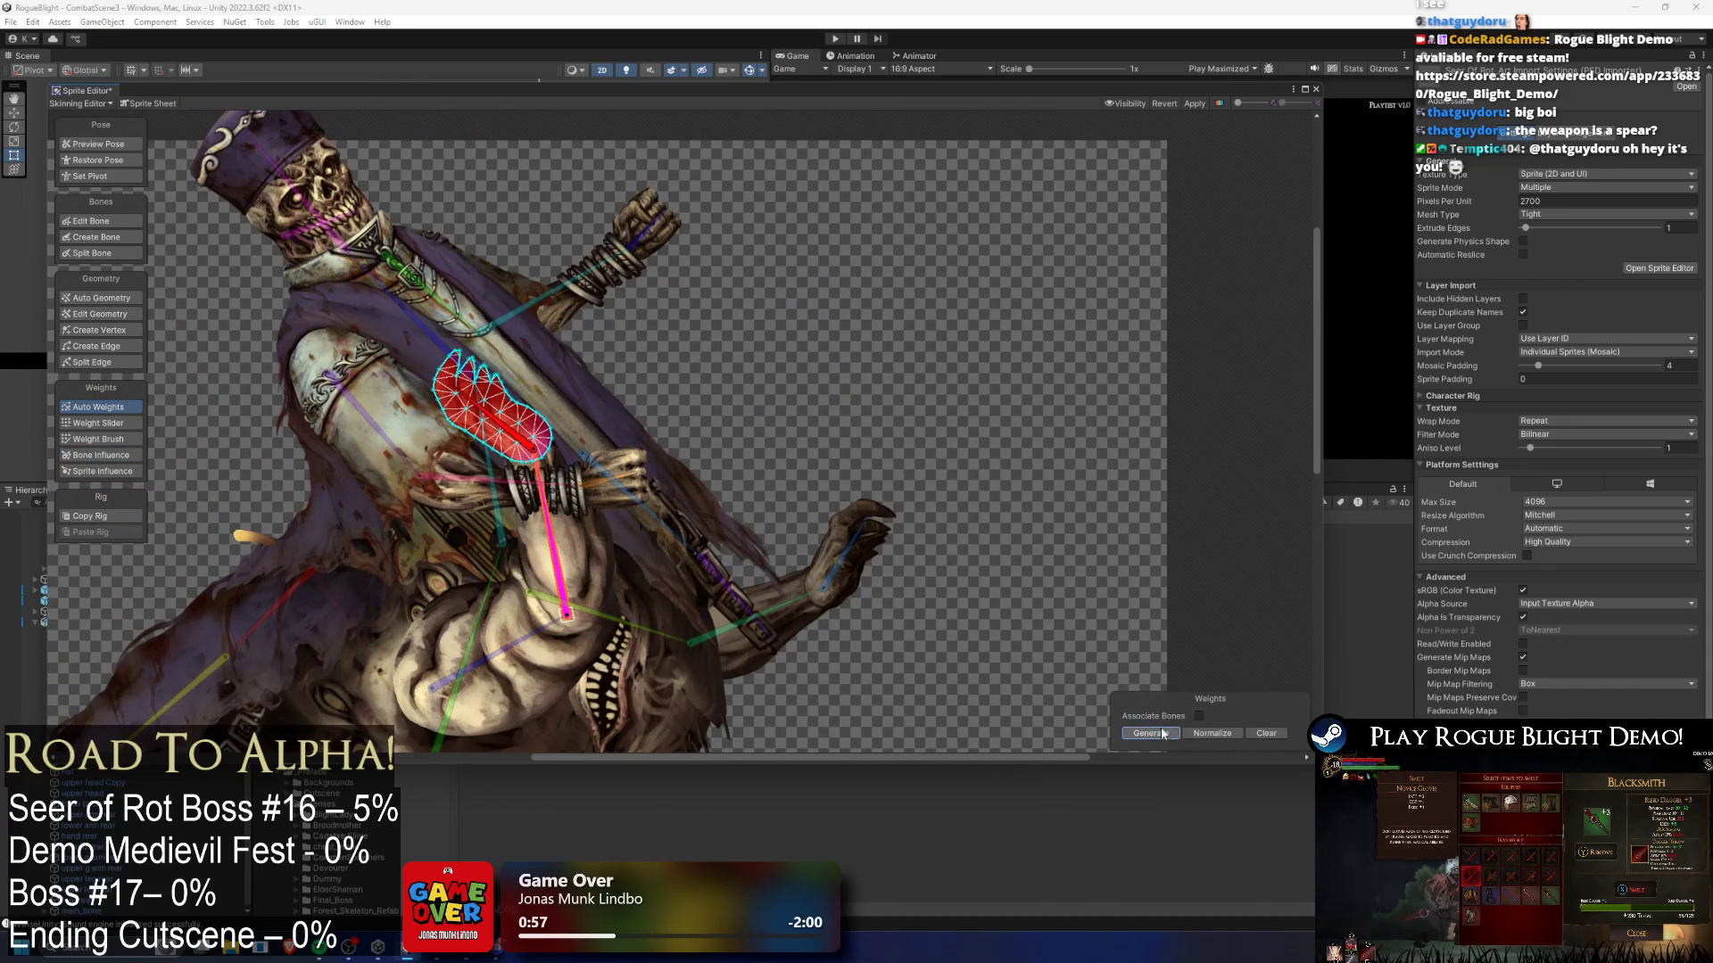
click(754, 629)
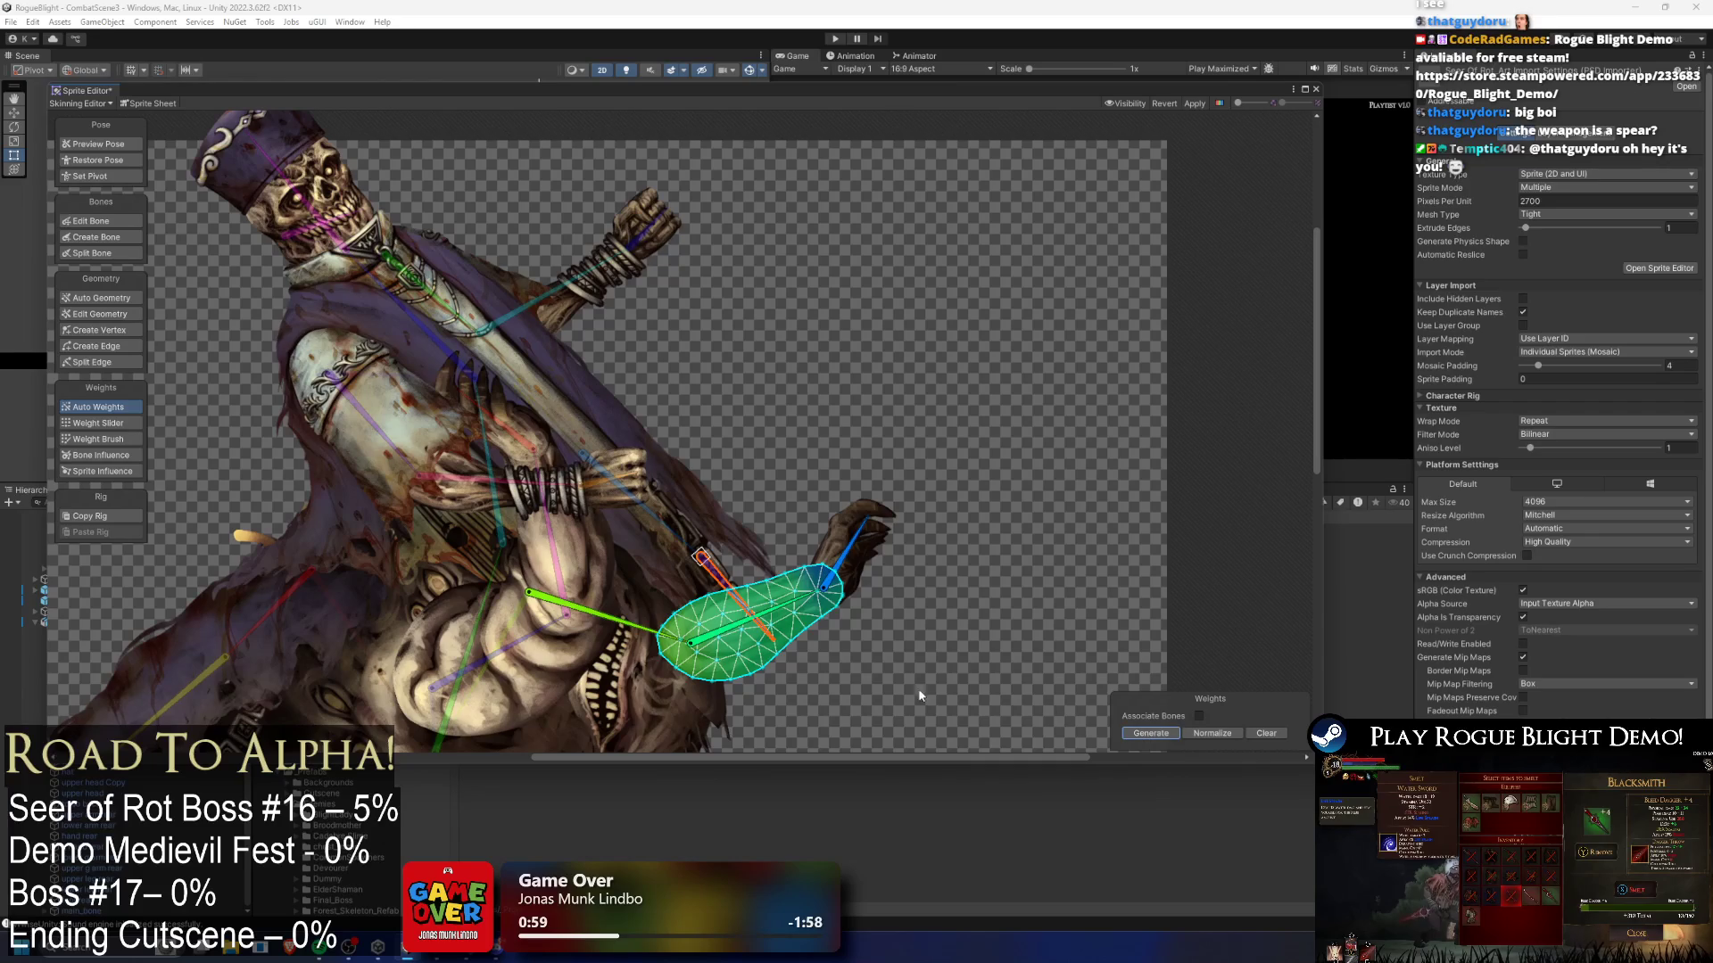
click(550, 613)
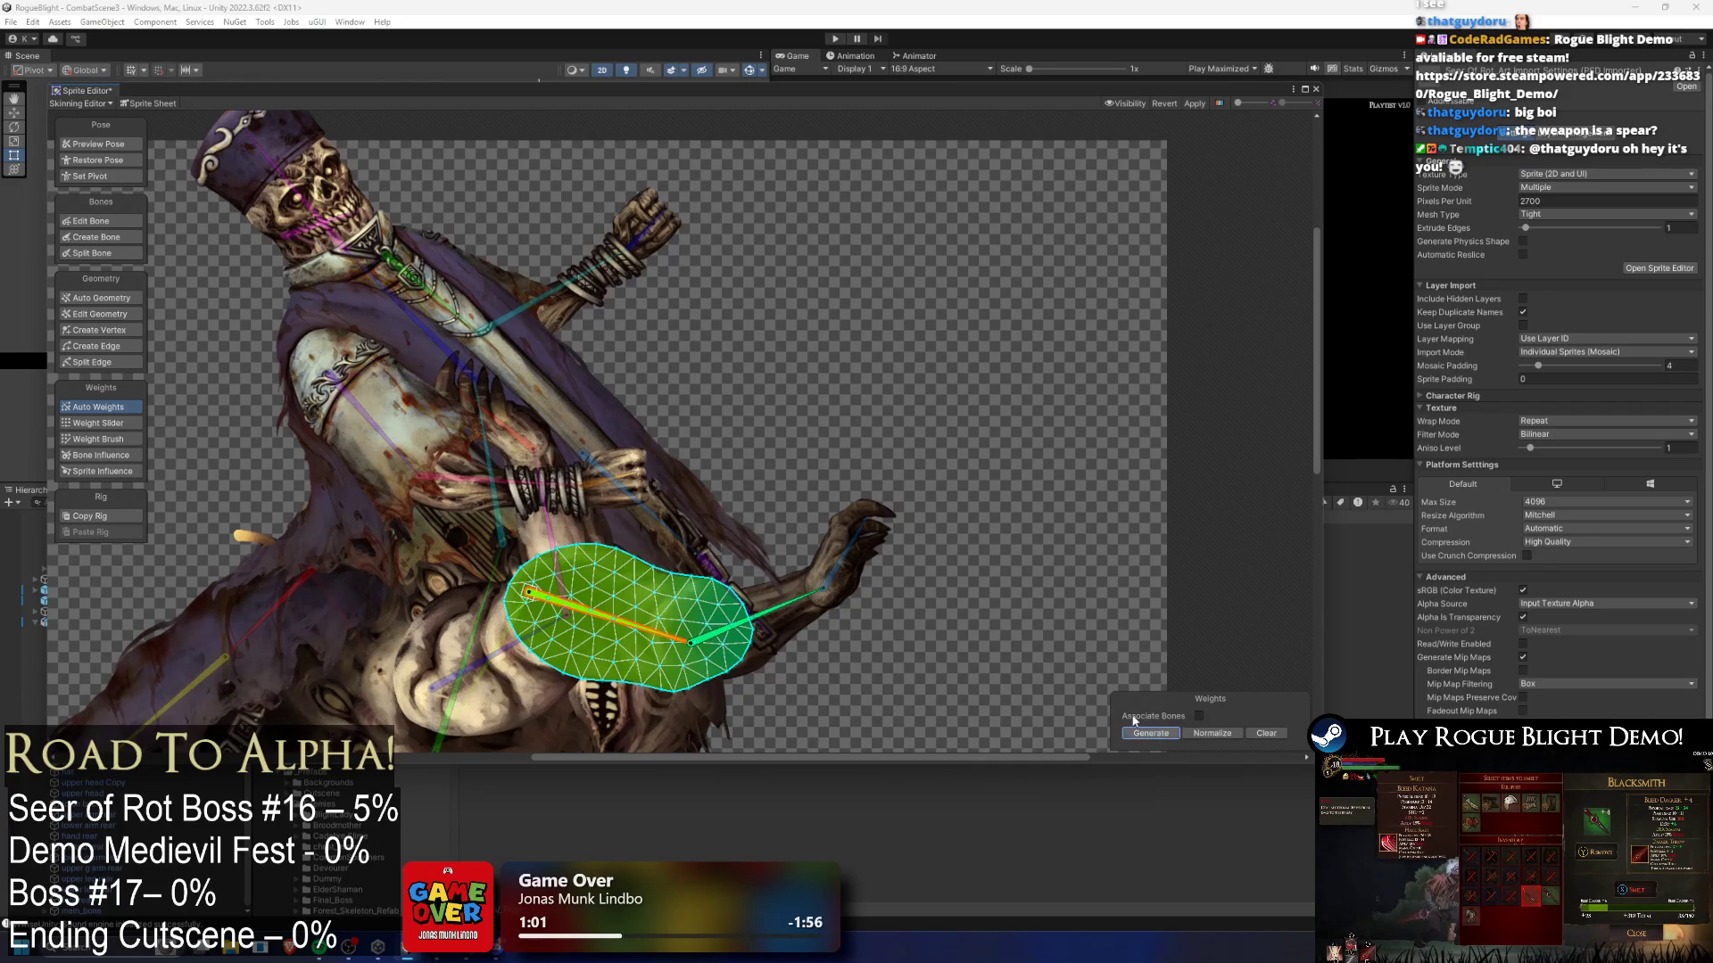
click(845, 585)
click(616, 473)
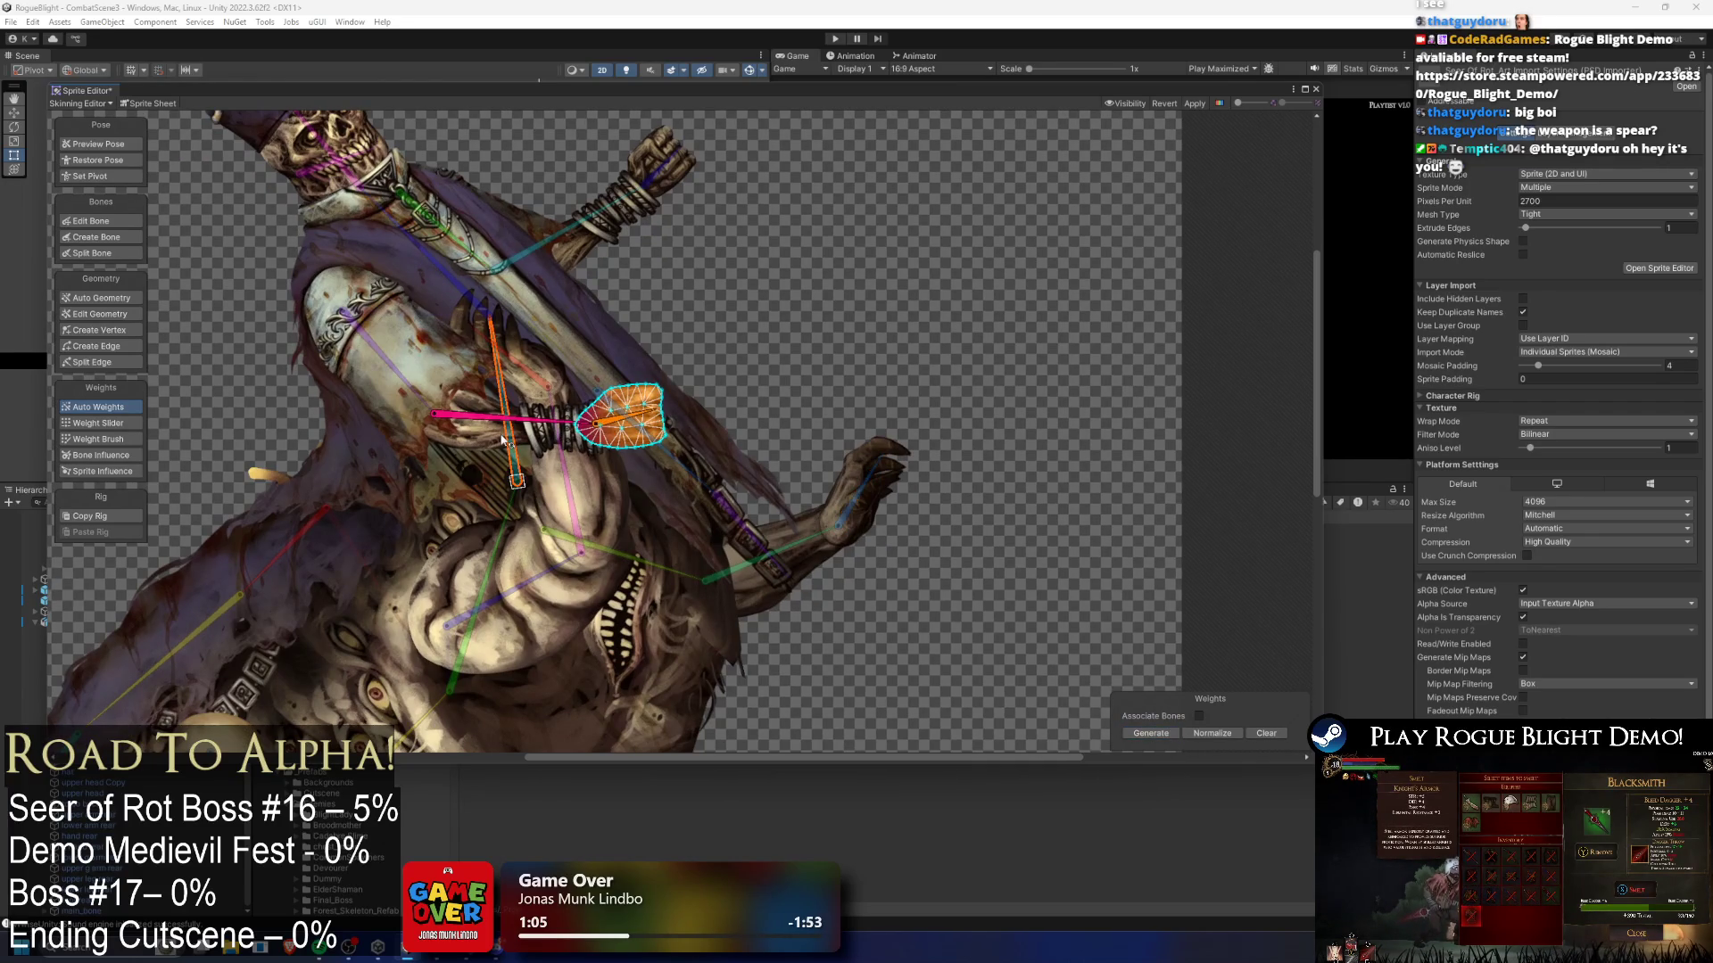
click(504, 441)
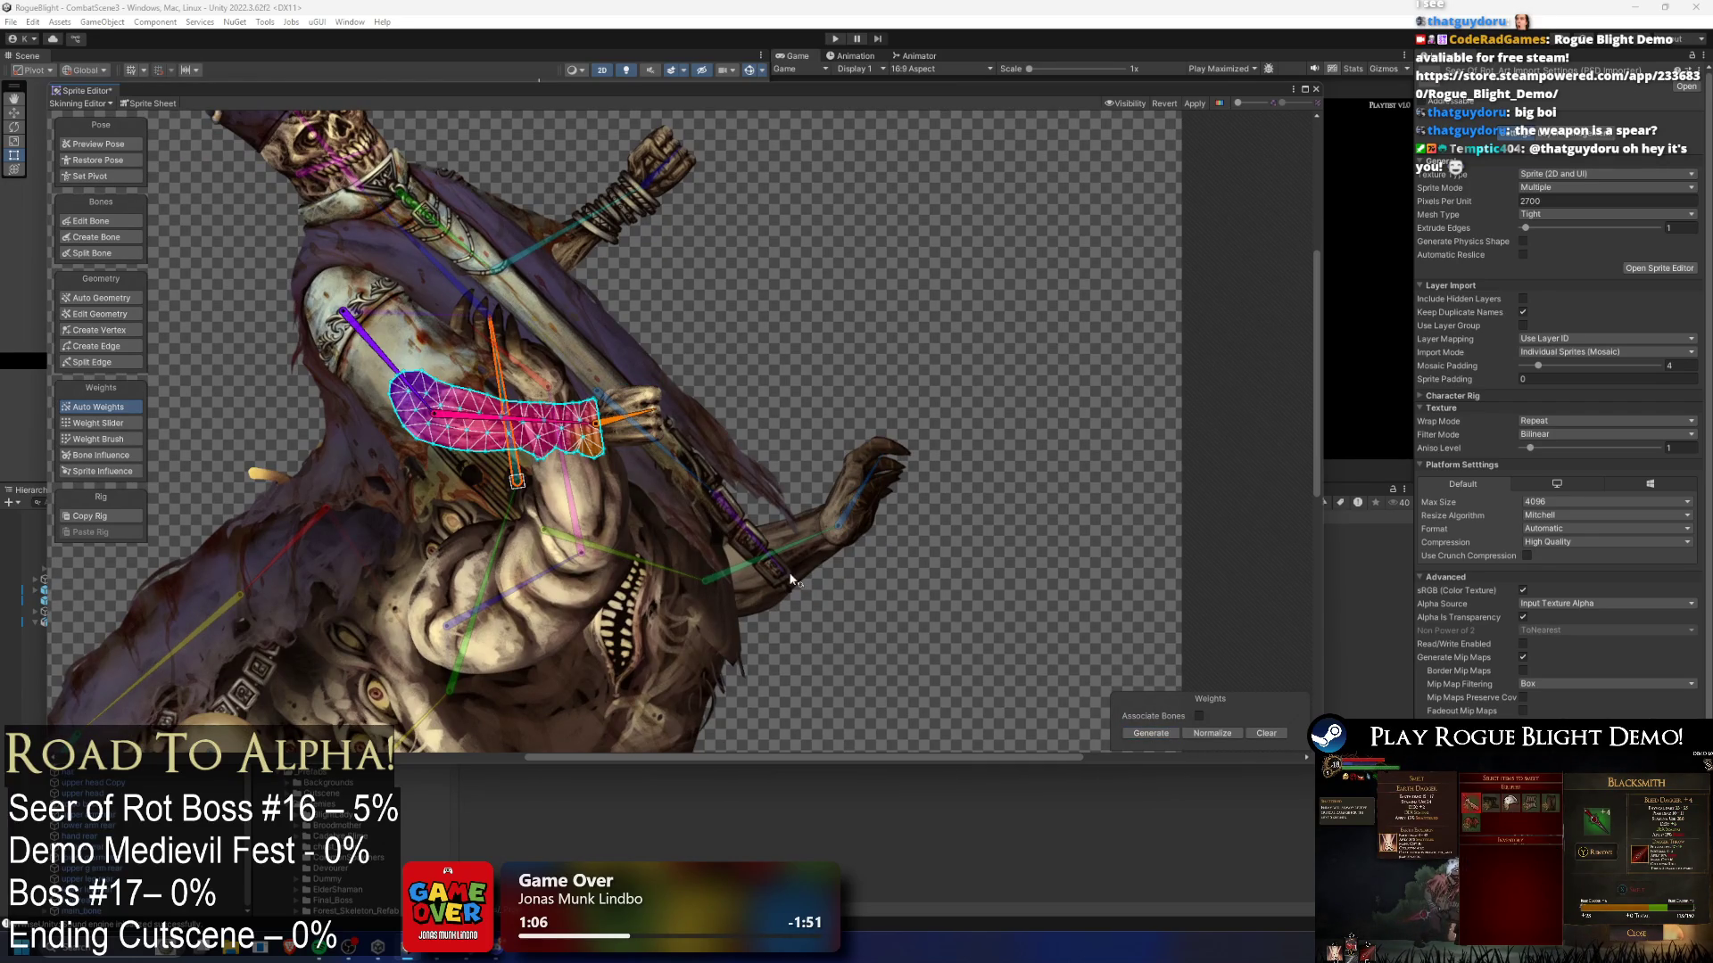
click(326, 352)
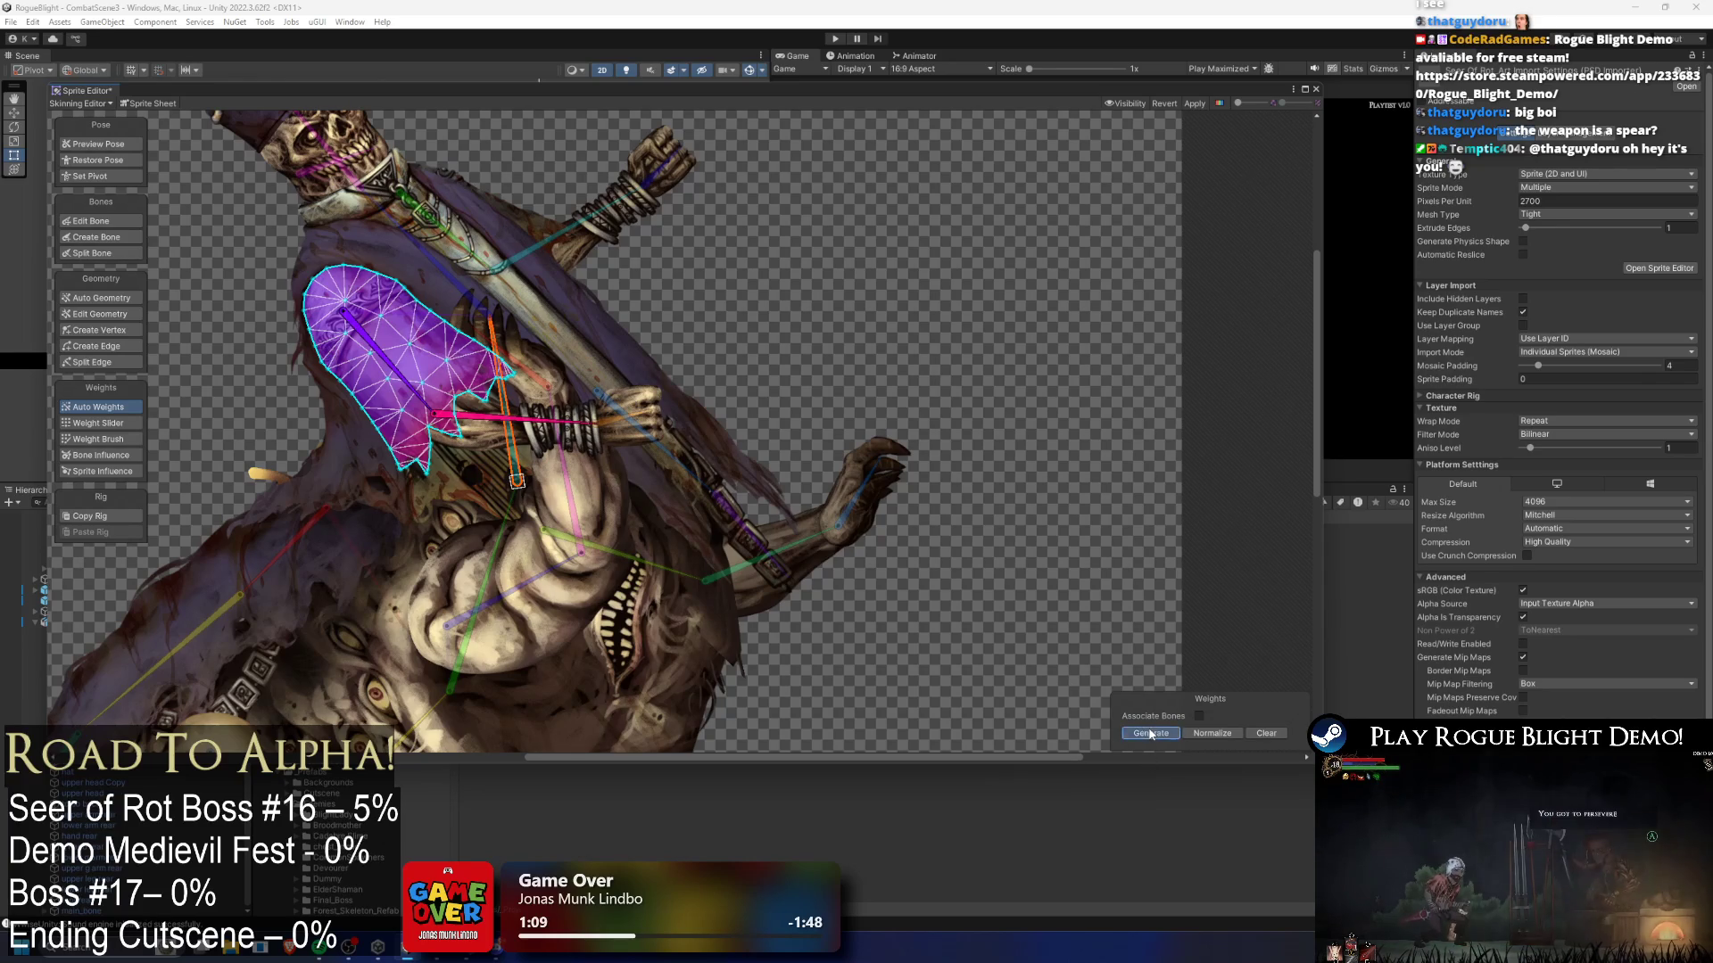
click(621, 217)
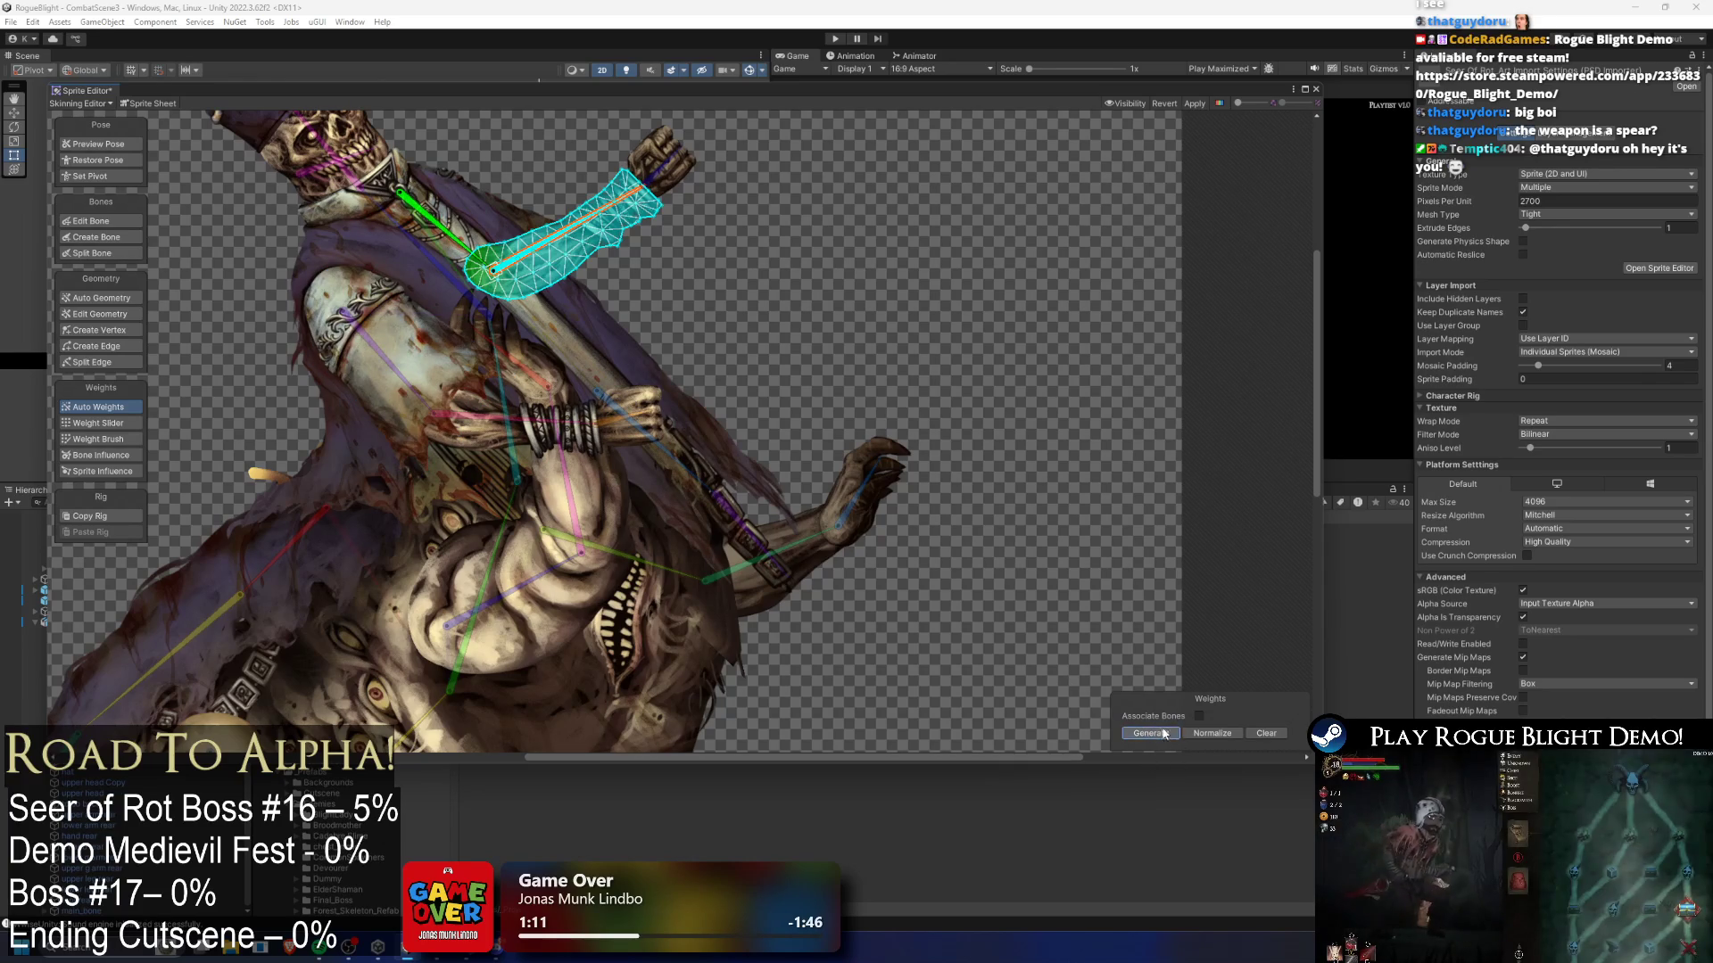
click(673, 165)
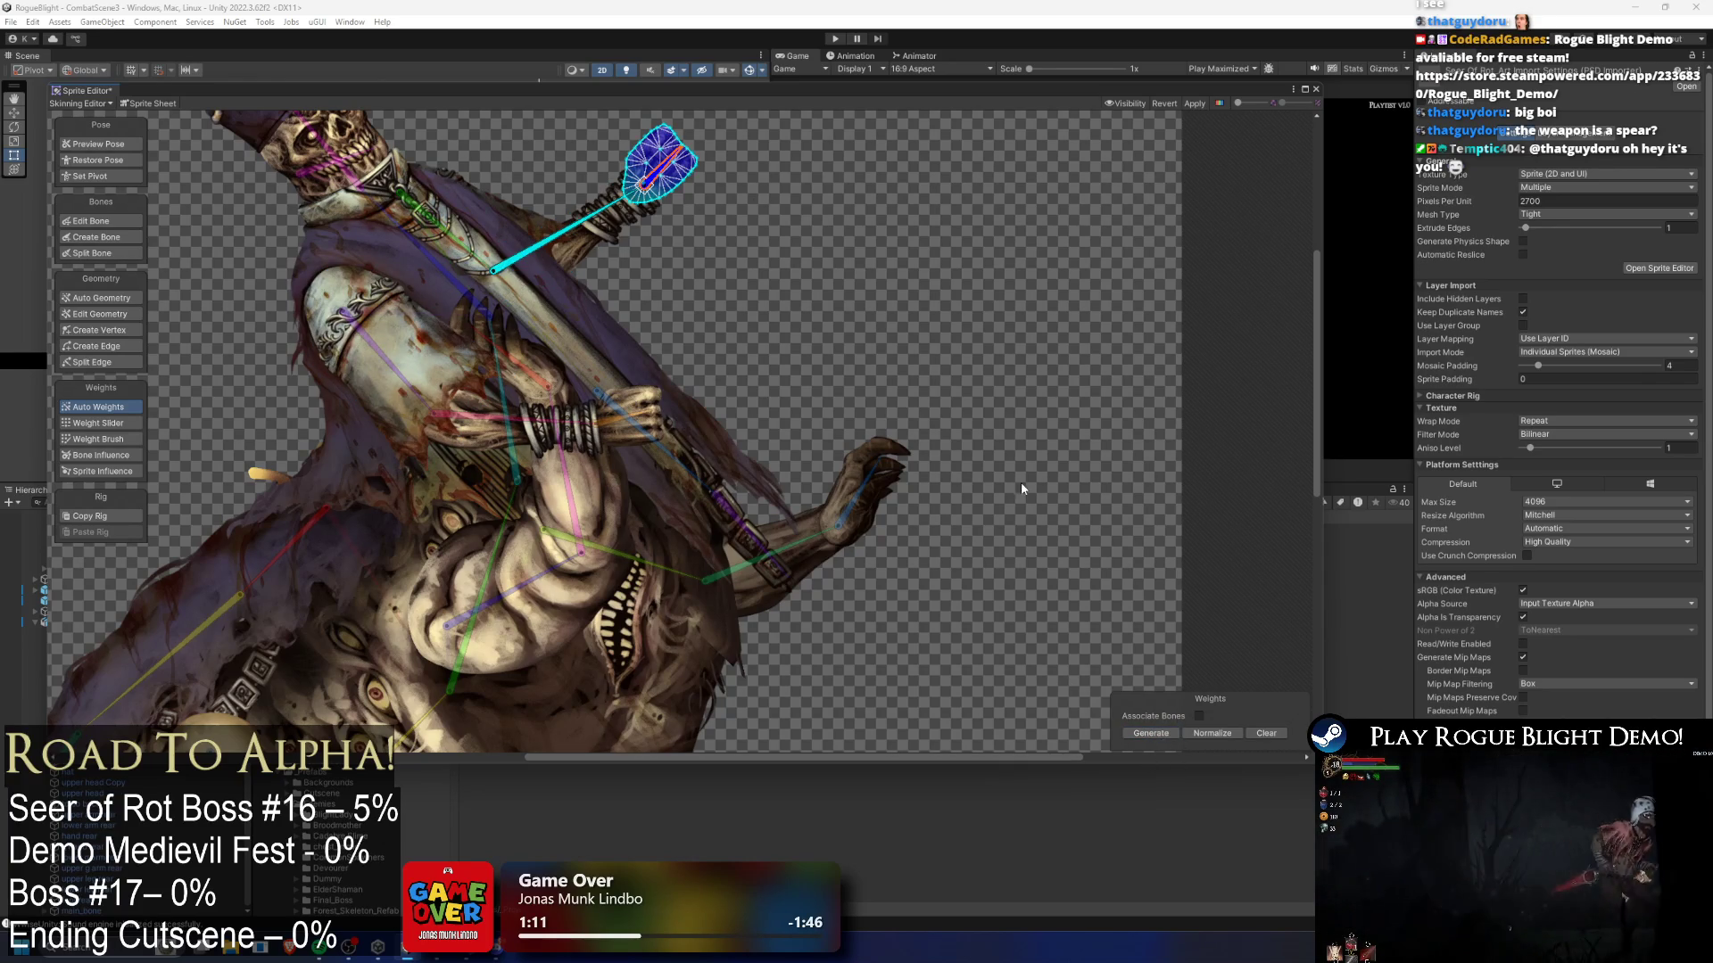
click(497, 217)
click(1156, 731)
- Check the weights on the body, lower leg and foot meshes, then switch to Preview Pose
scroll(572, 470, down, 2)
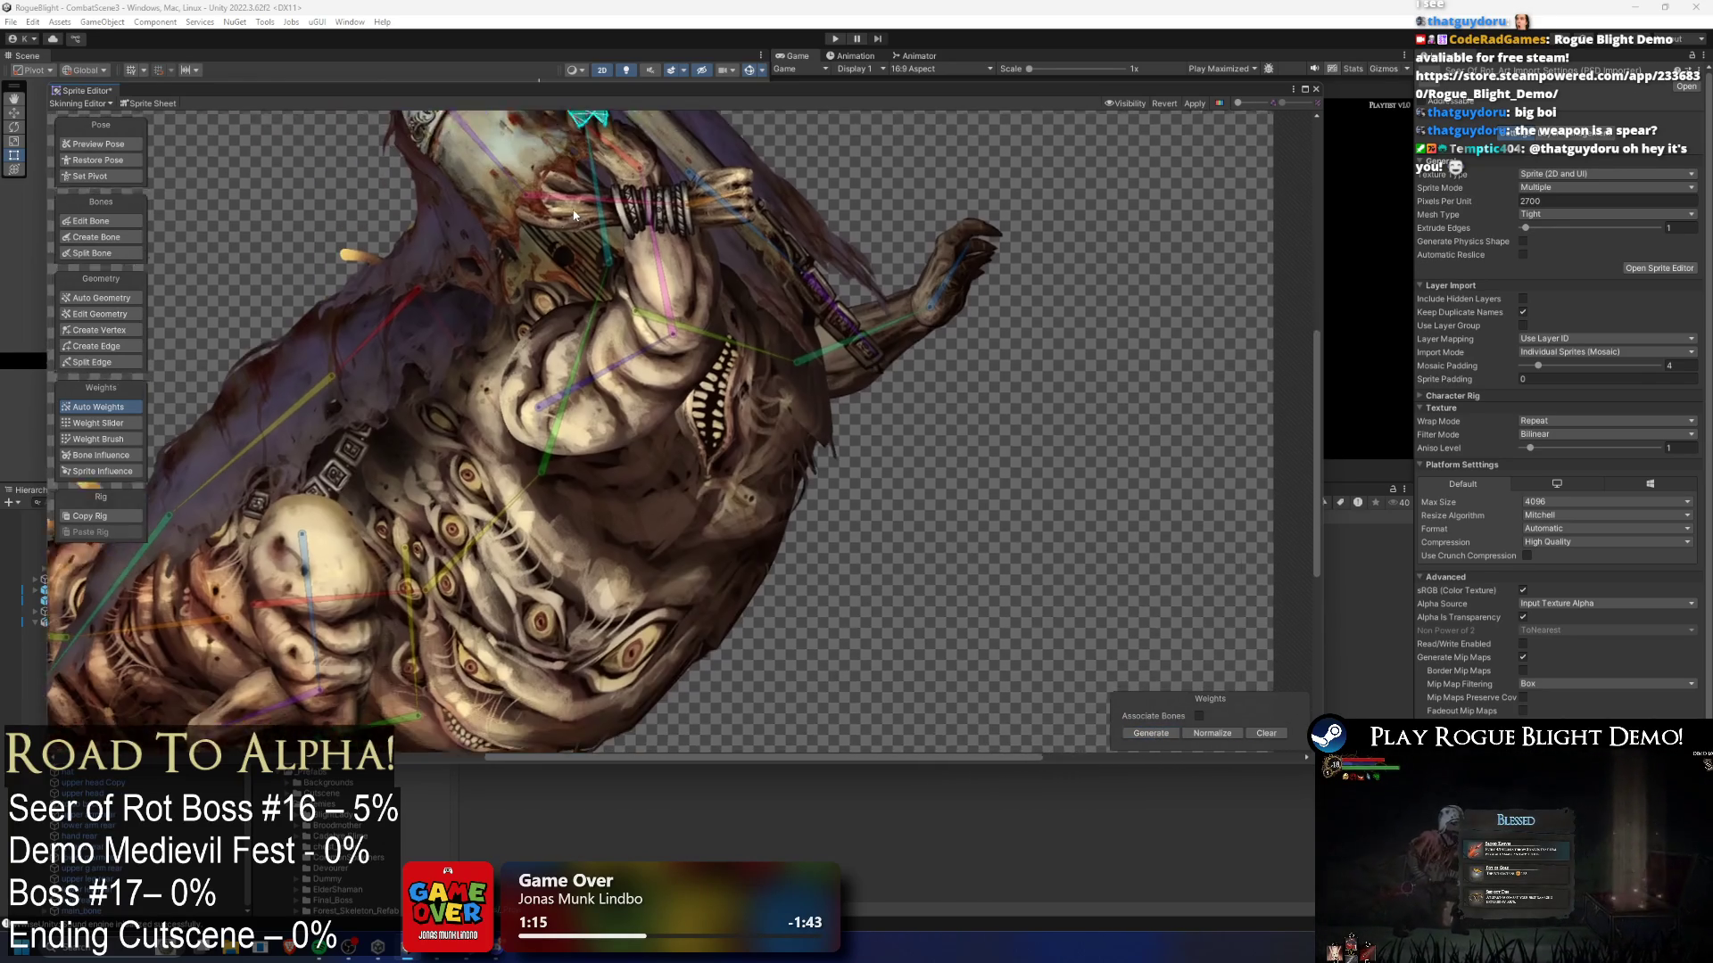
scroll(658, 412, down, 3)
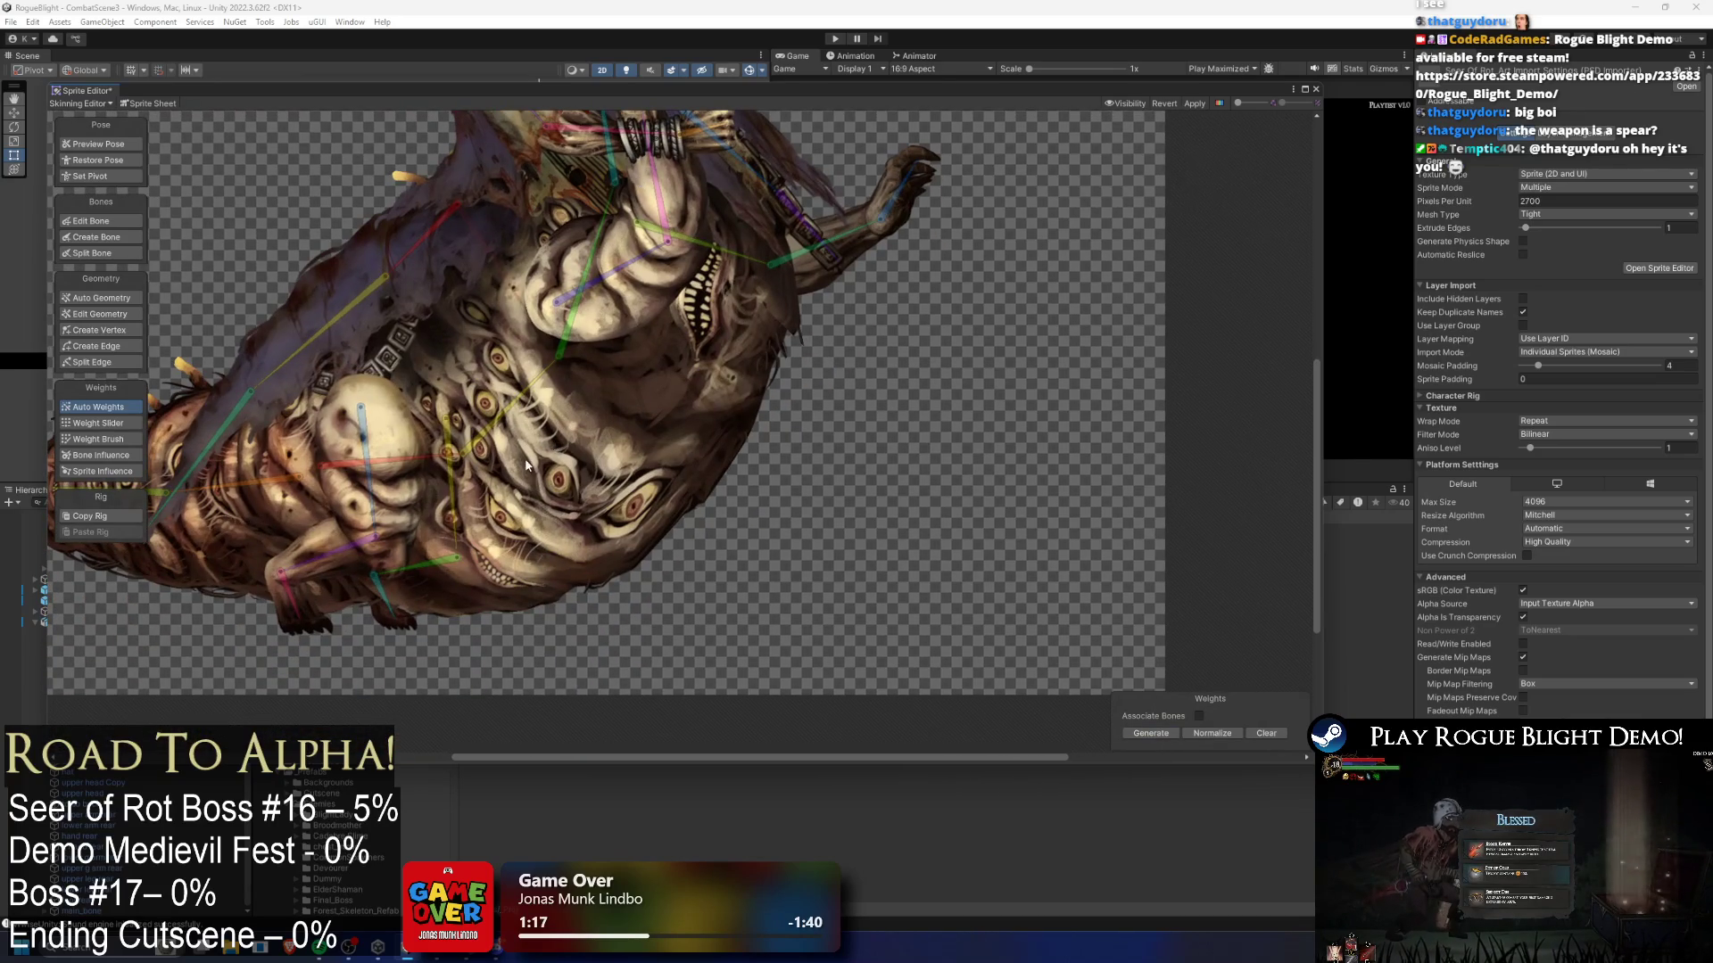
click(365, 470)
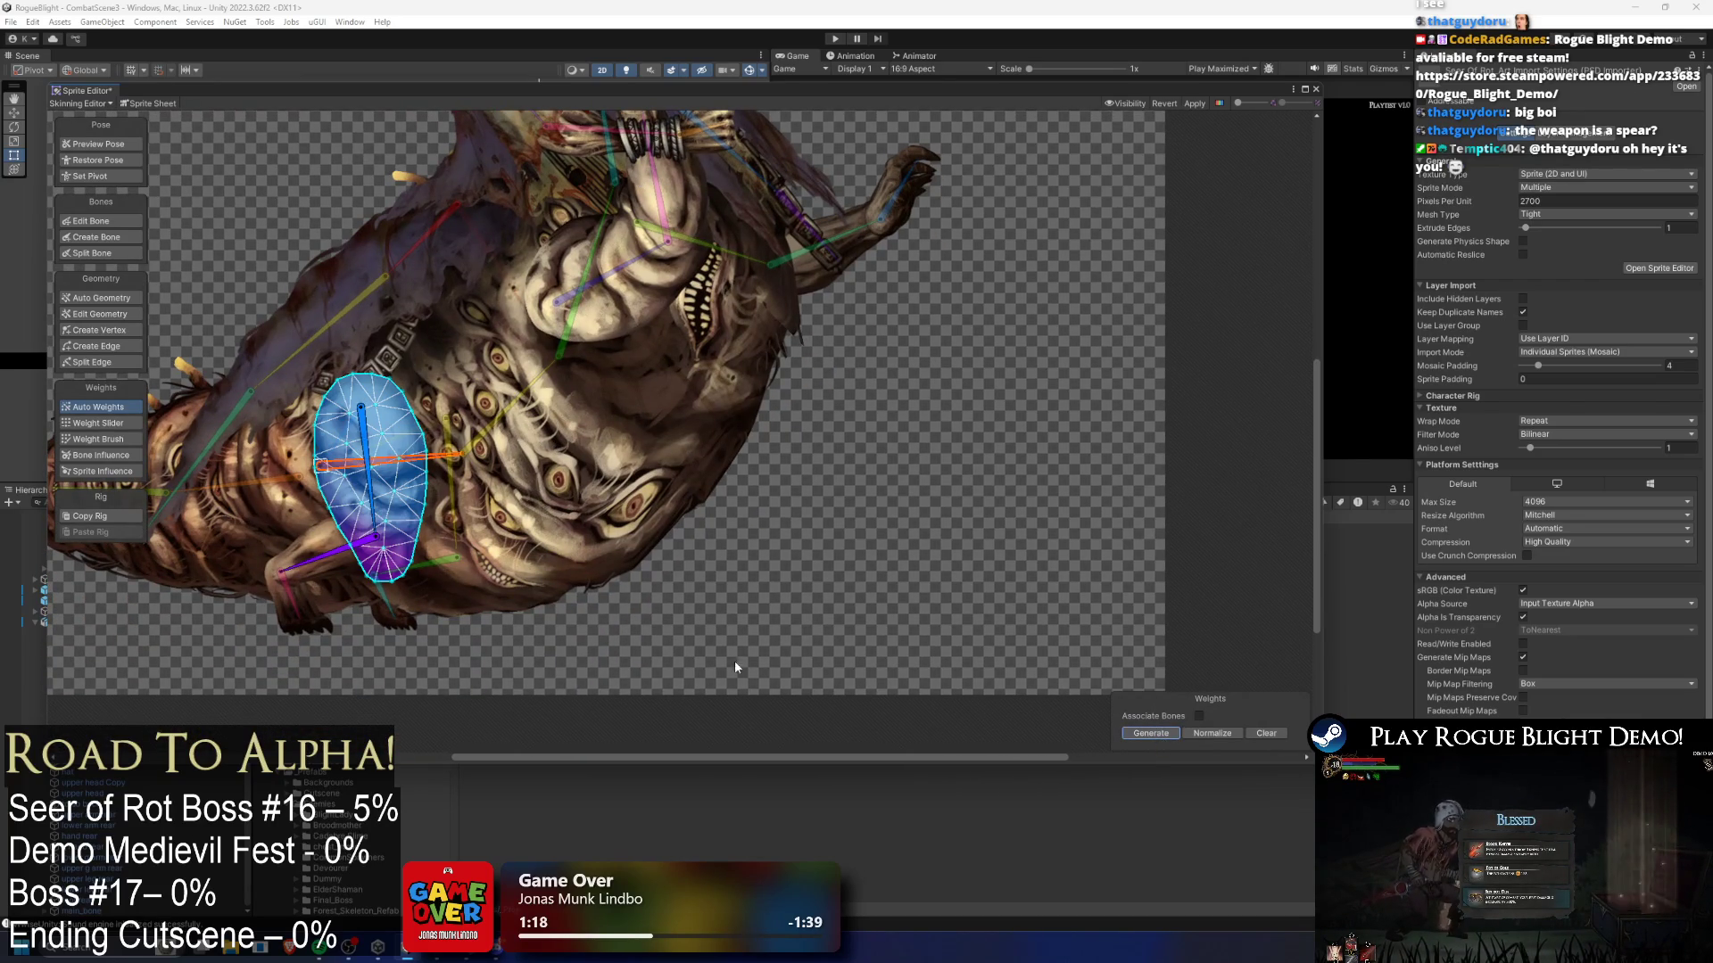
click(312, 567)
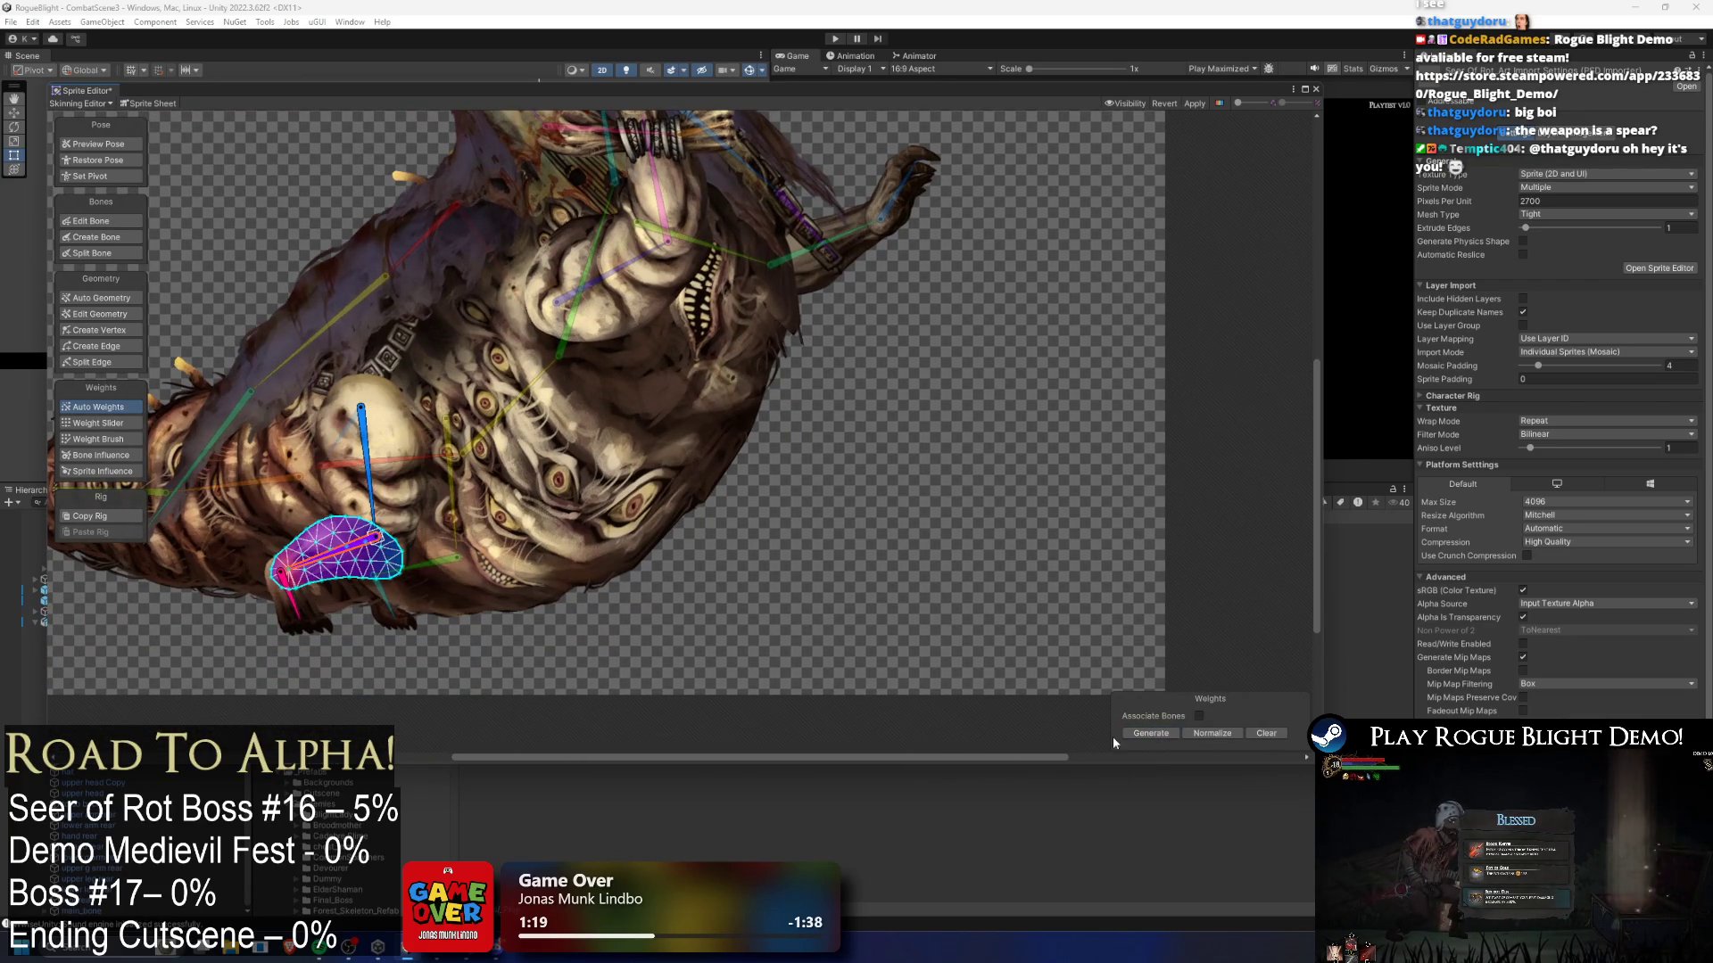
click(308, 614)
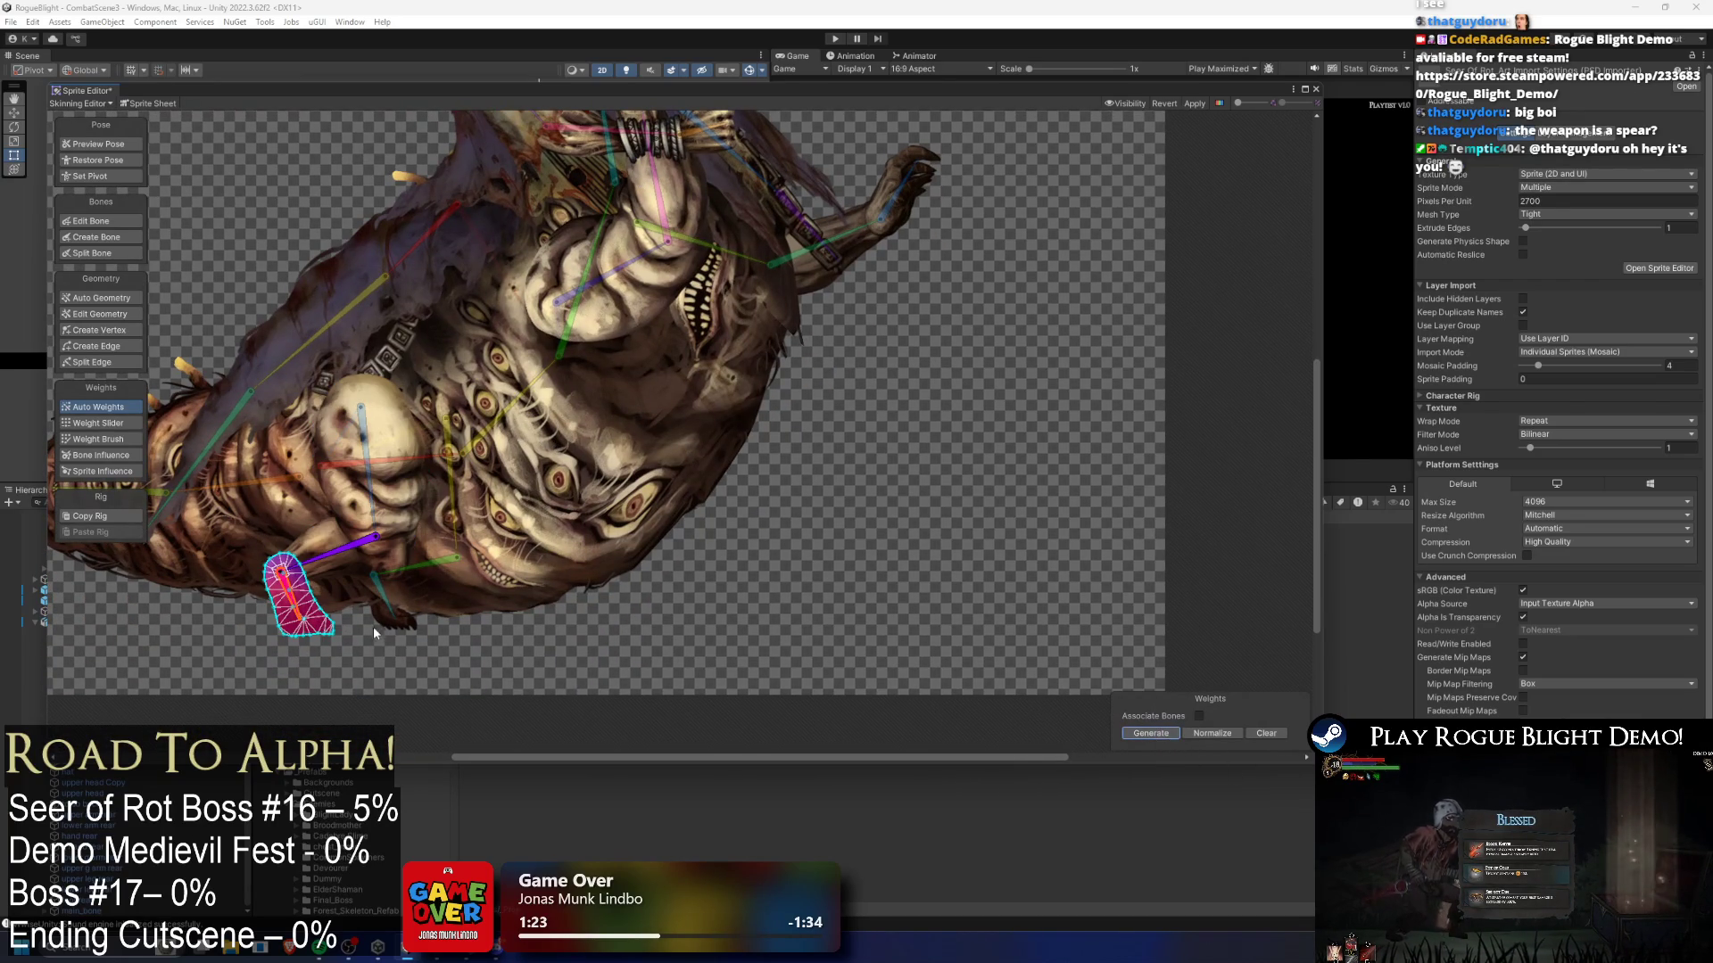
click(387, 616)
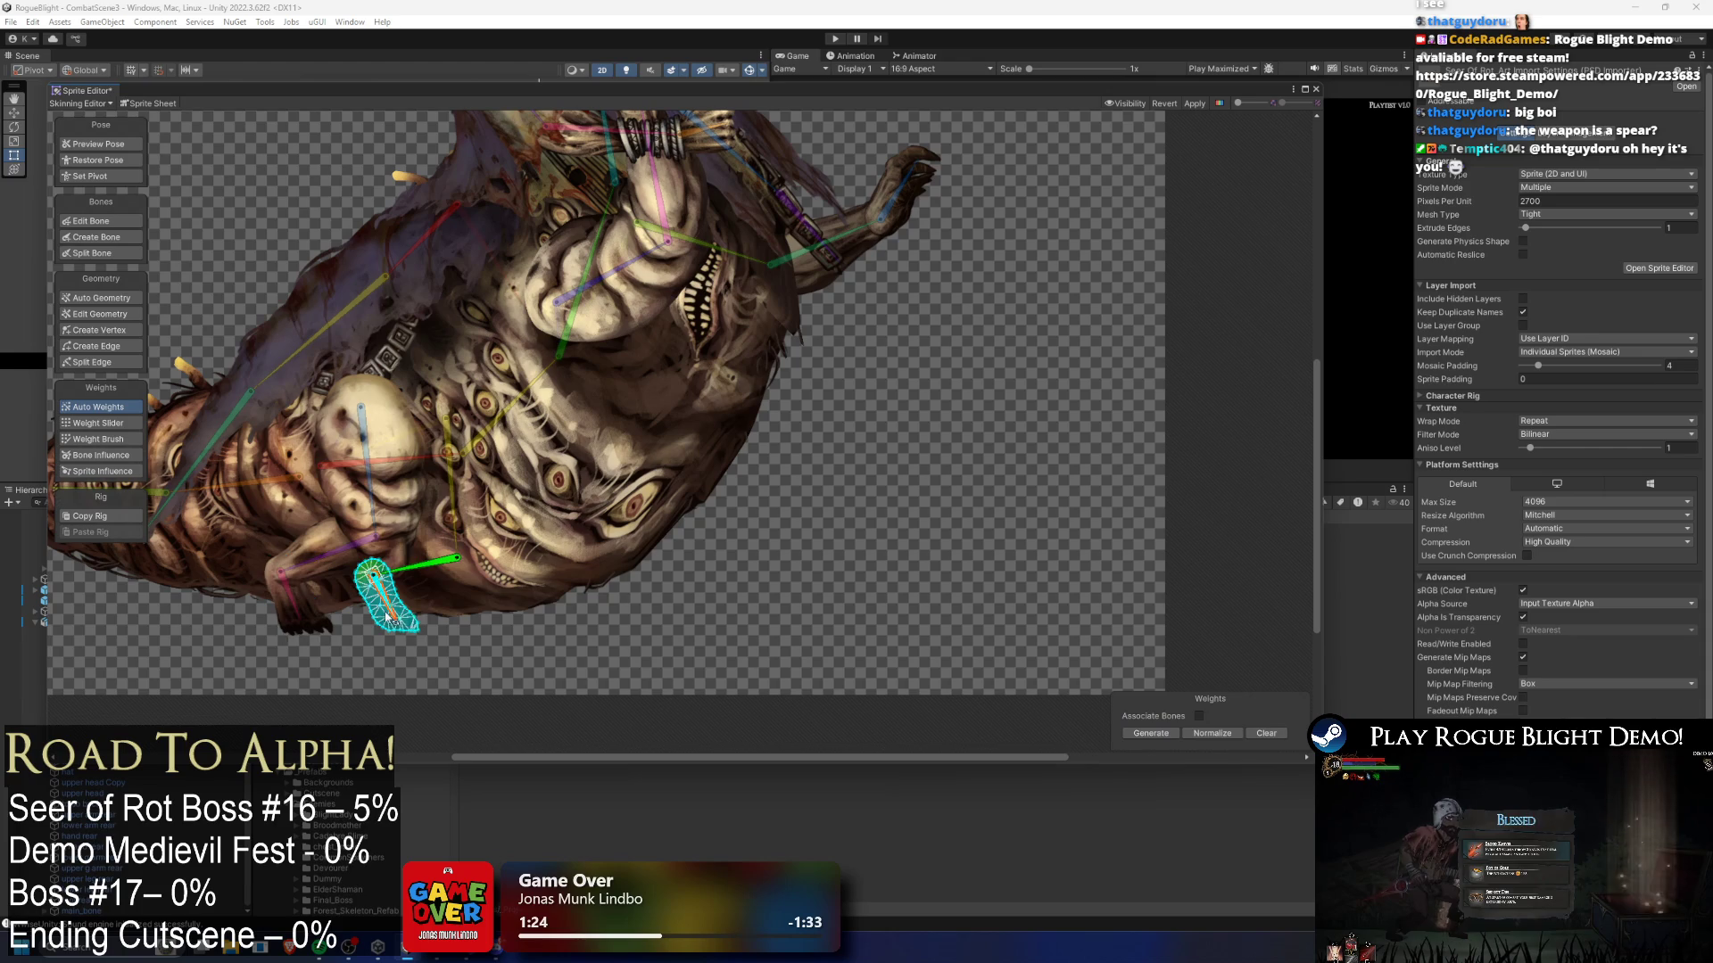
click(422, 557)
click(455, 491)
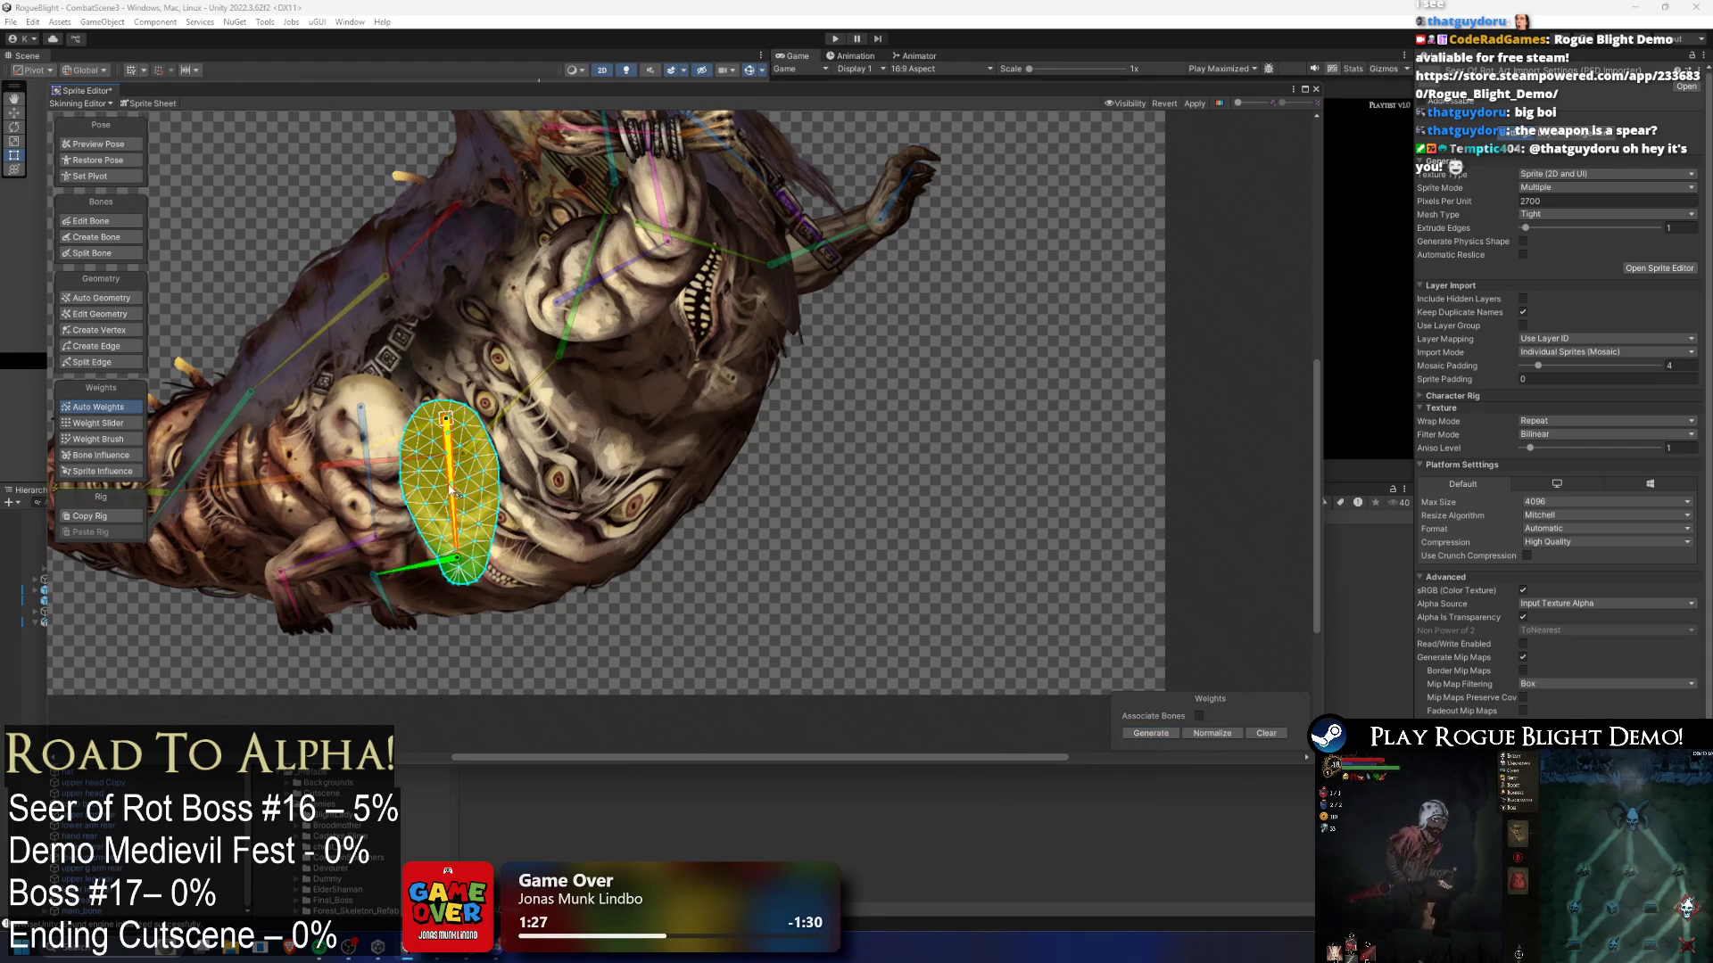
scroll(780, 618, down, 2)
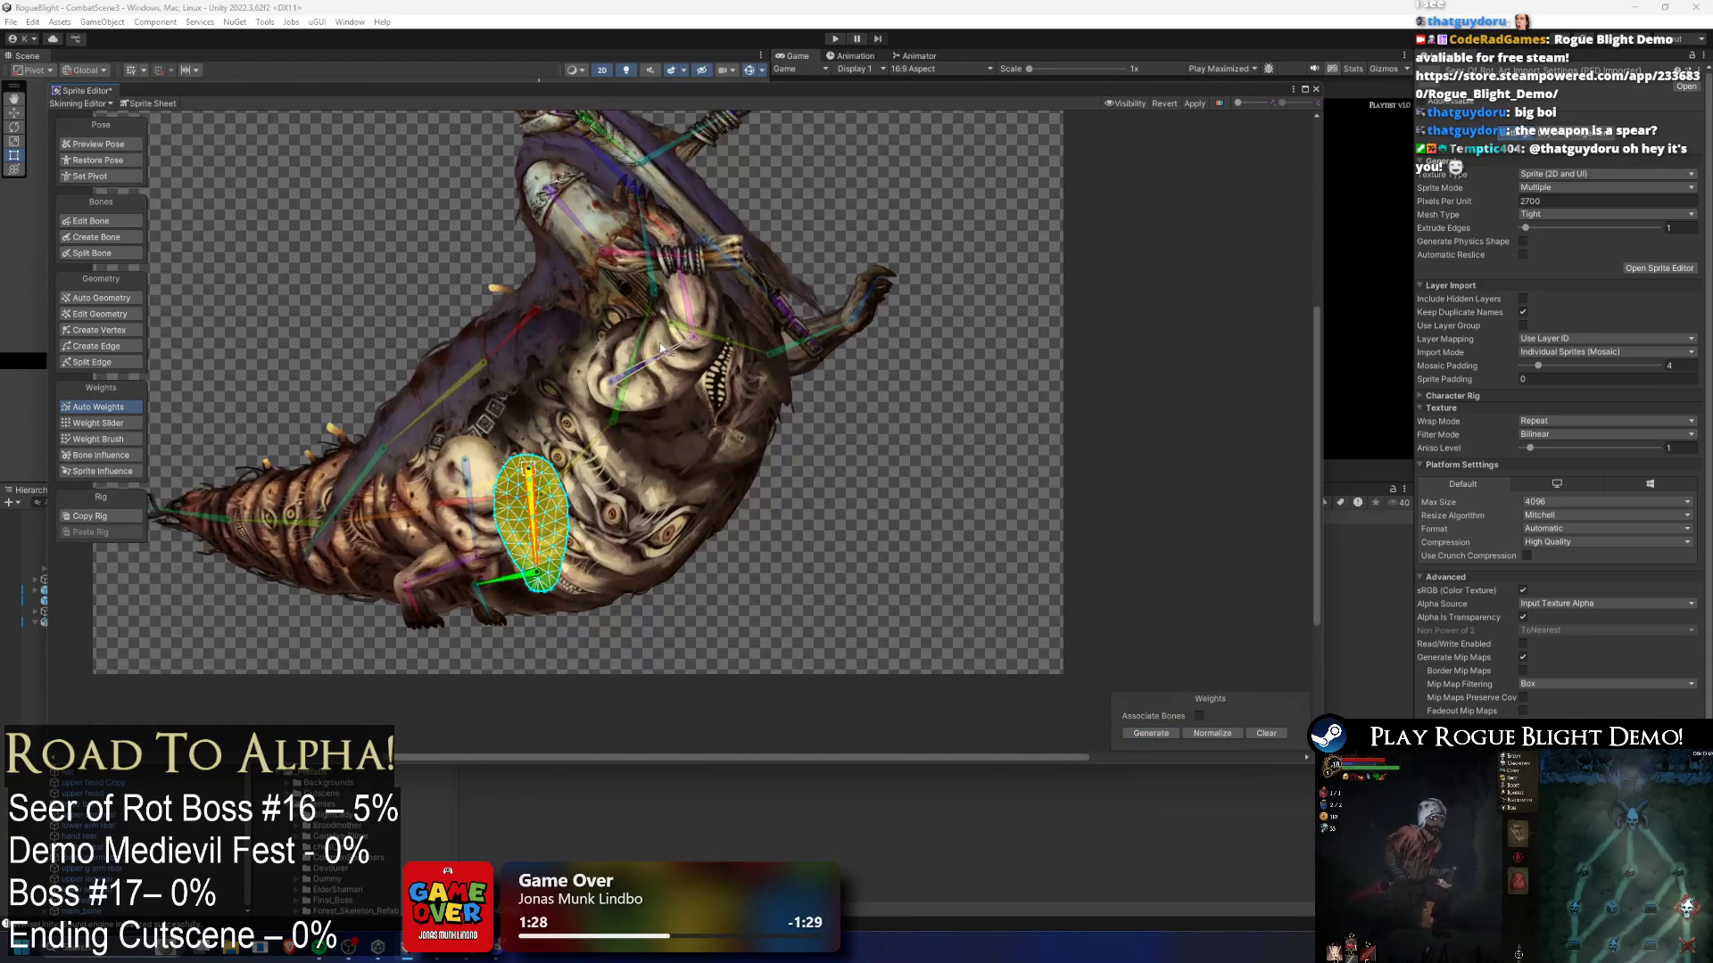
click(81, 145)
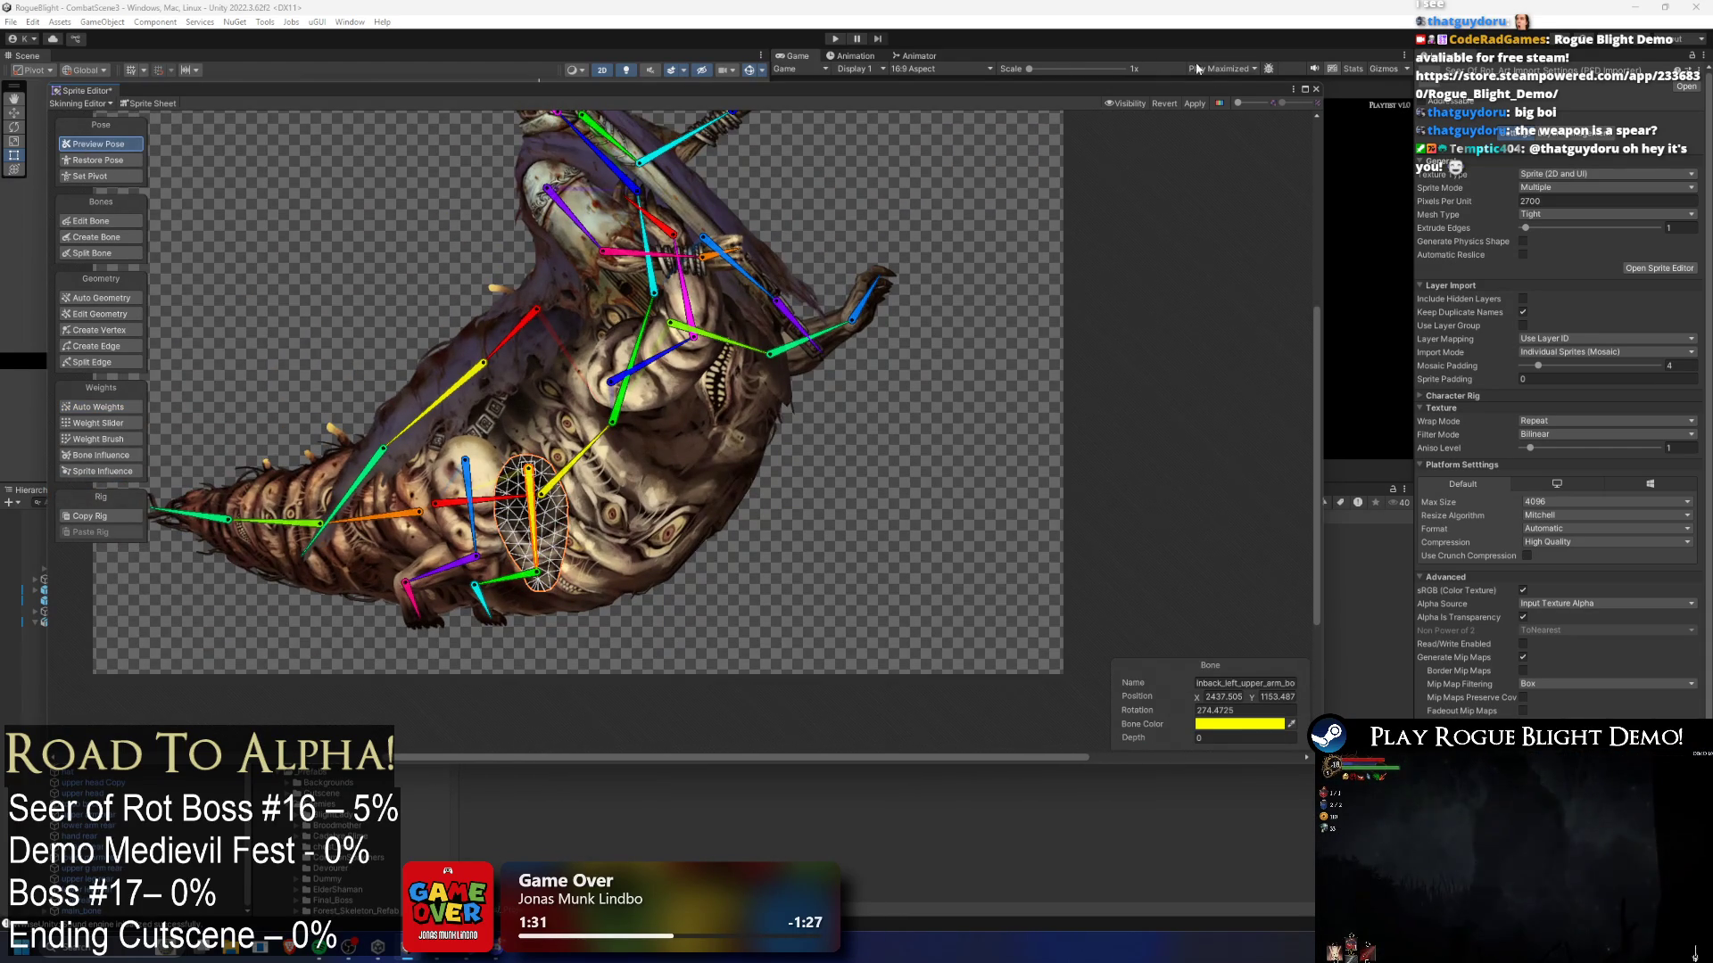
- Show the sprite on a black background and test-rotate main_bone and seer_chest_bone, undoing both
click(1218, 103)
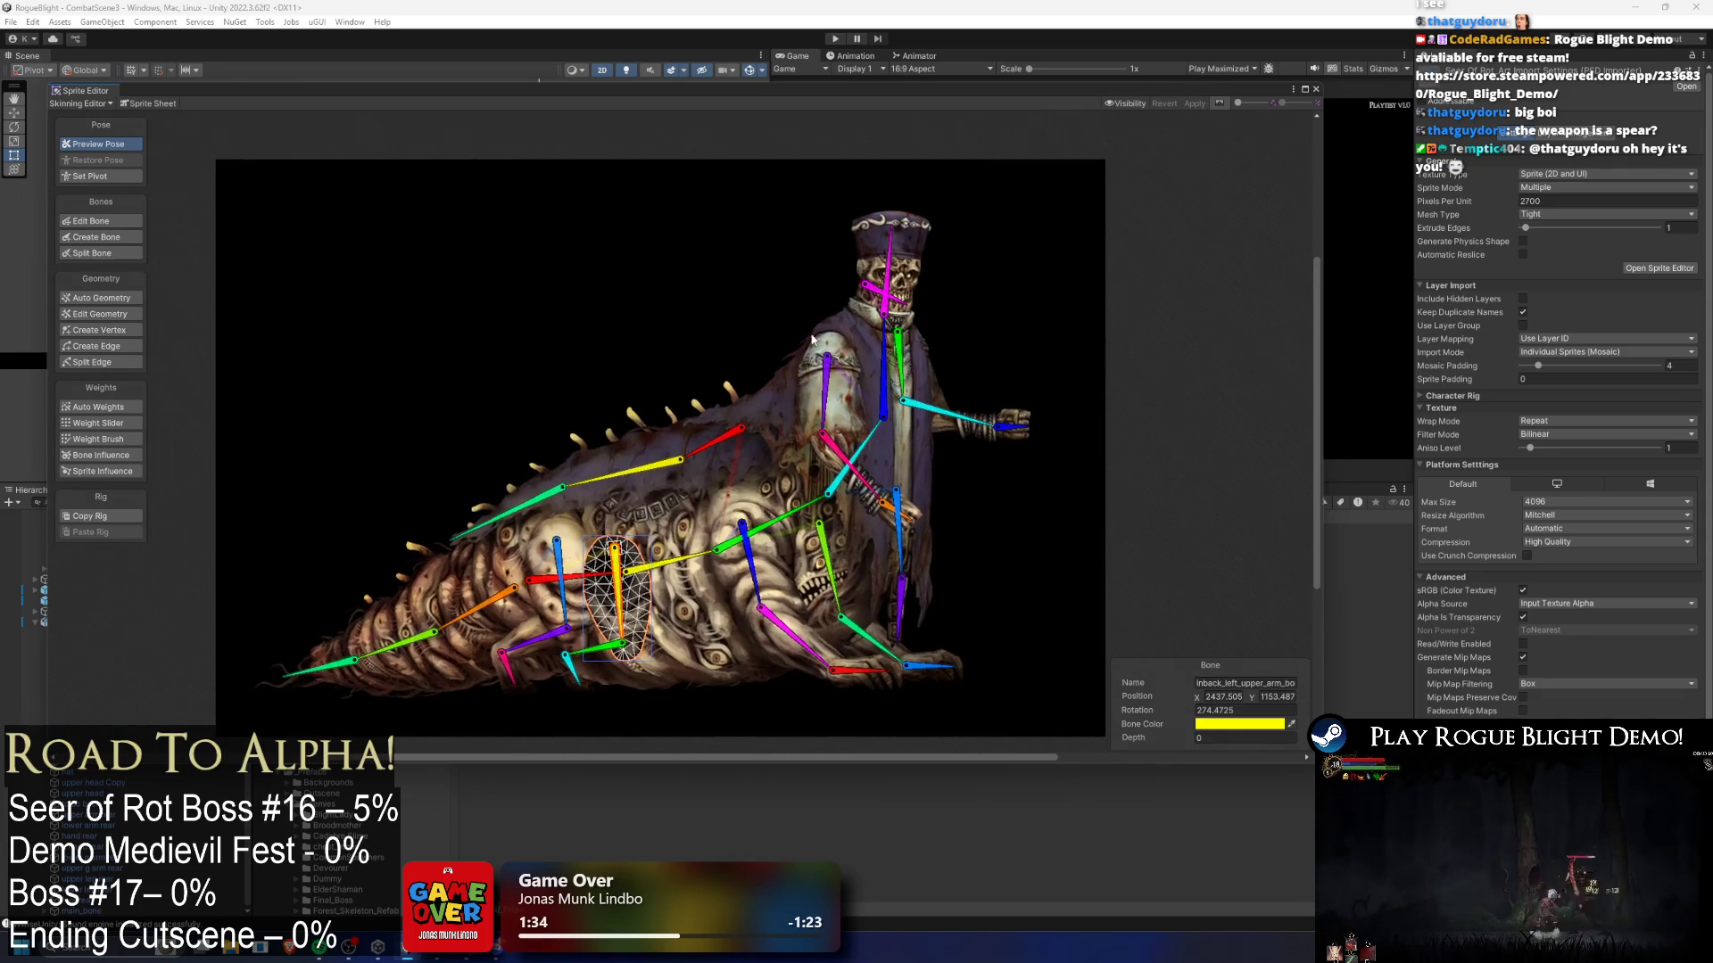
click(745, 272)
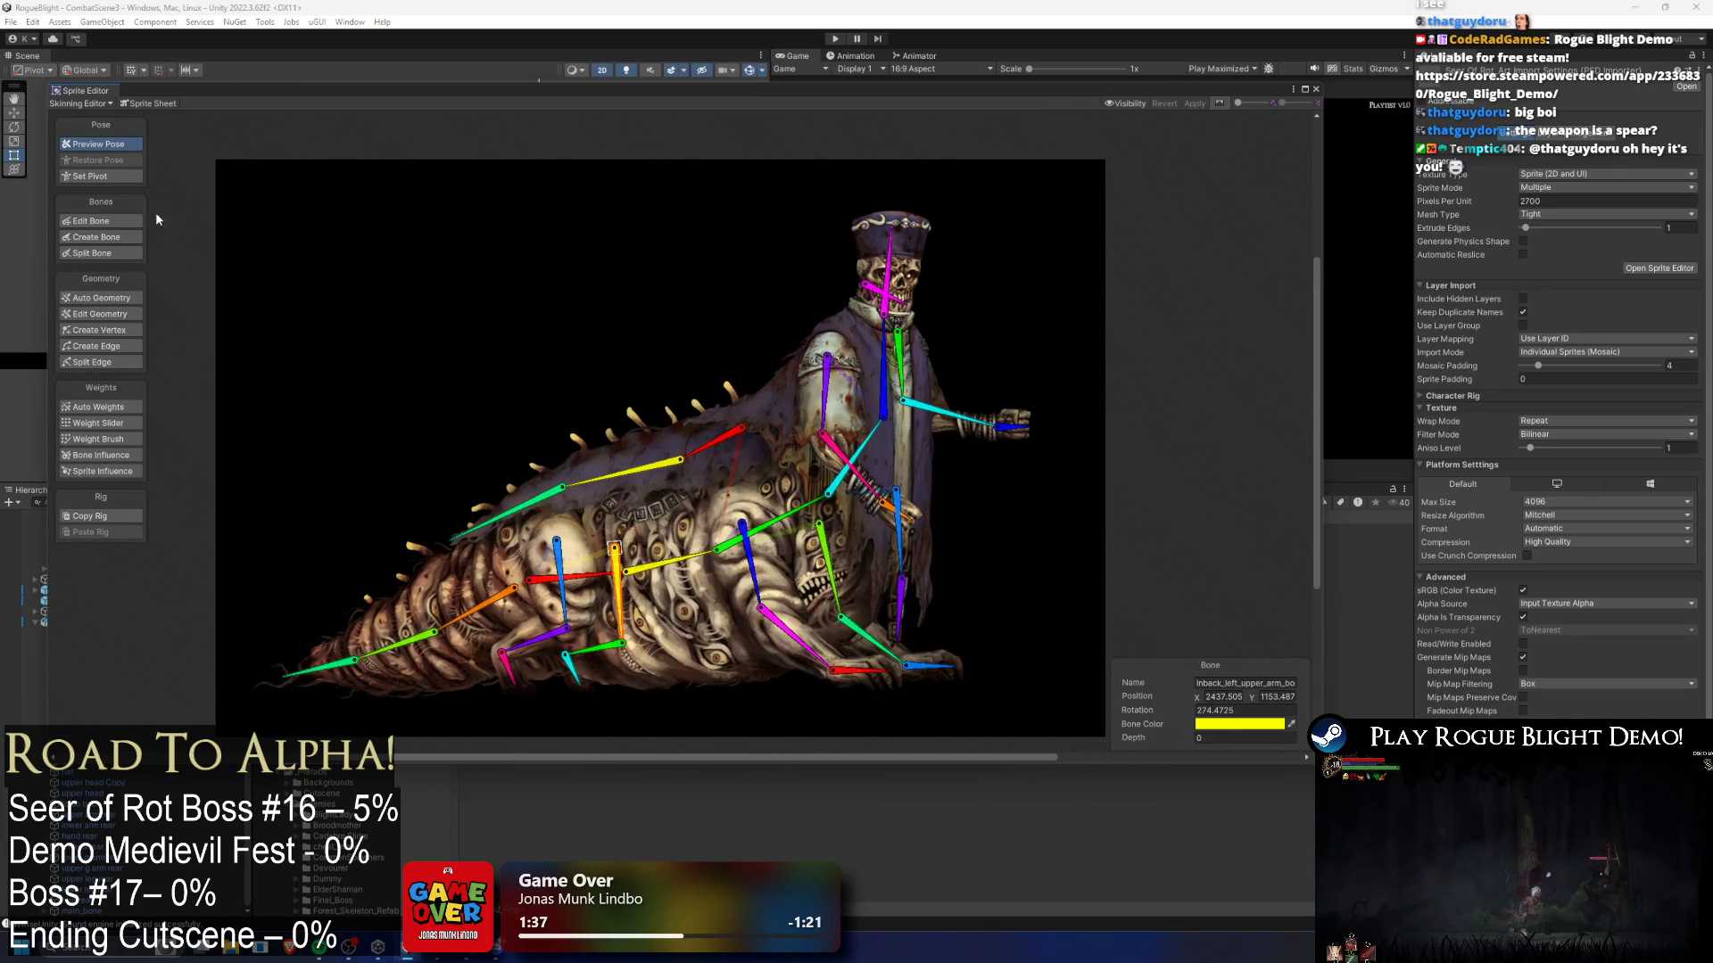
mouse_move(584, 575)
mouse_down()
mouse_move(570, 546)
mouse_move(580, 566)
mouse_move(528, 607)
mouse_move(382, 546)
mouse_move(397, 557)
mouse_up()
key(ctrl+z)
mouse_move(848, 446)
mouse_down()
mouse_move(785, 401)
mouse_move(714, 294)
mouse_up()
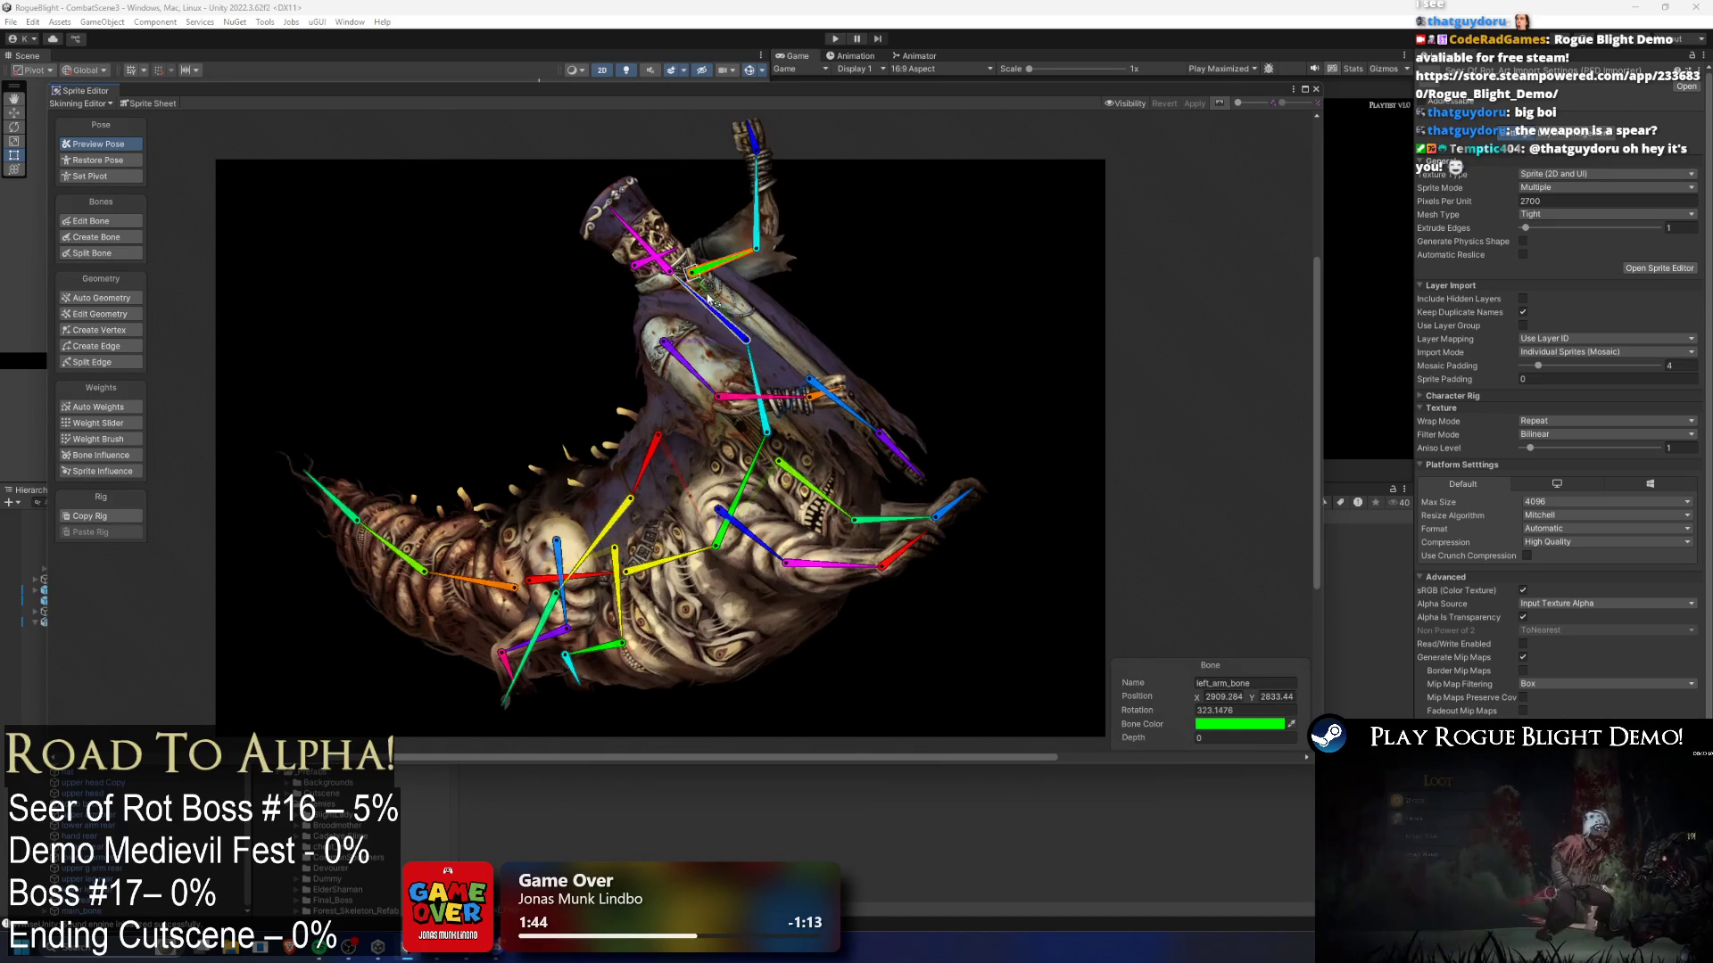
key(ctrl+z)
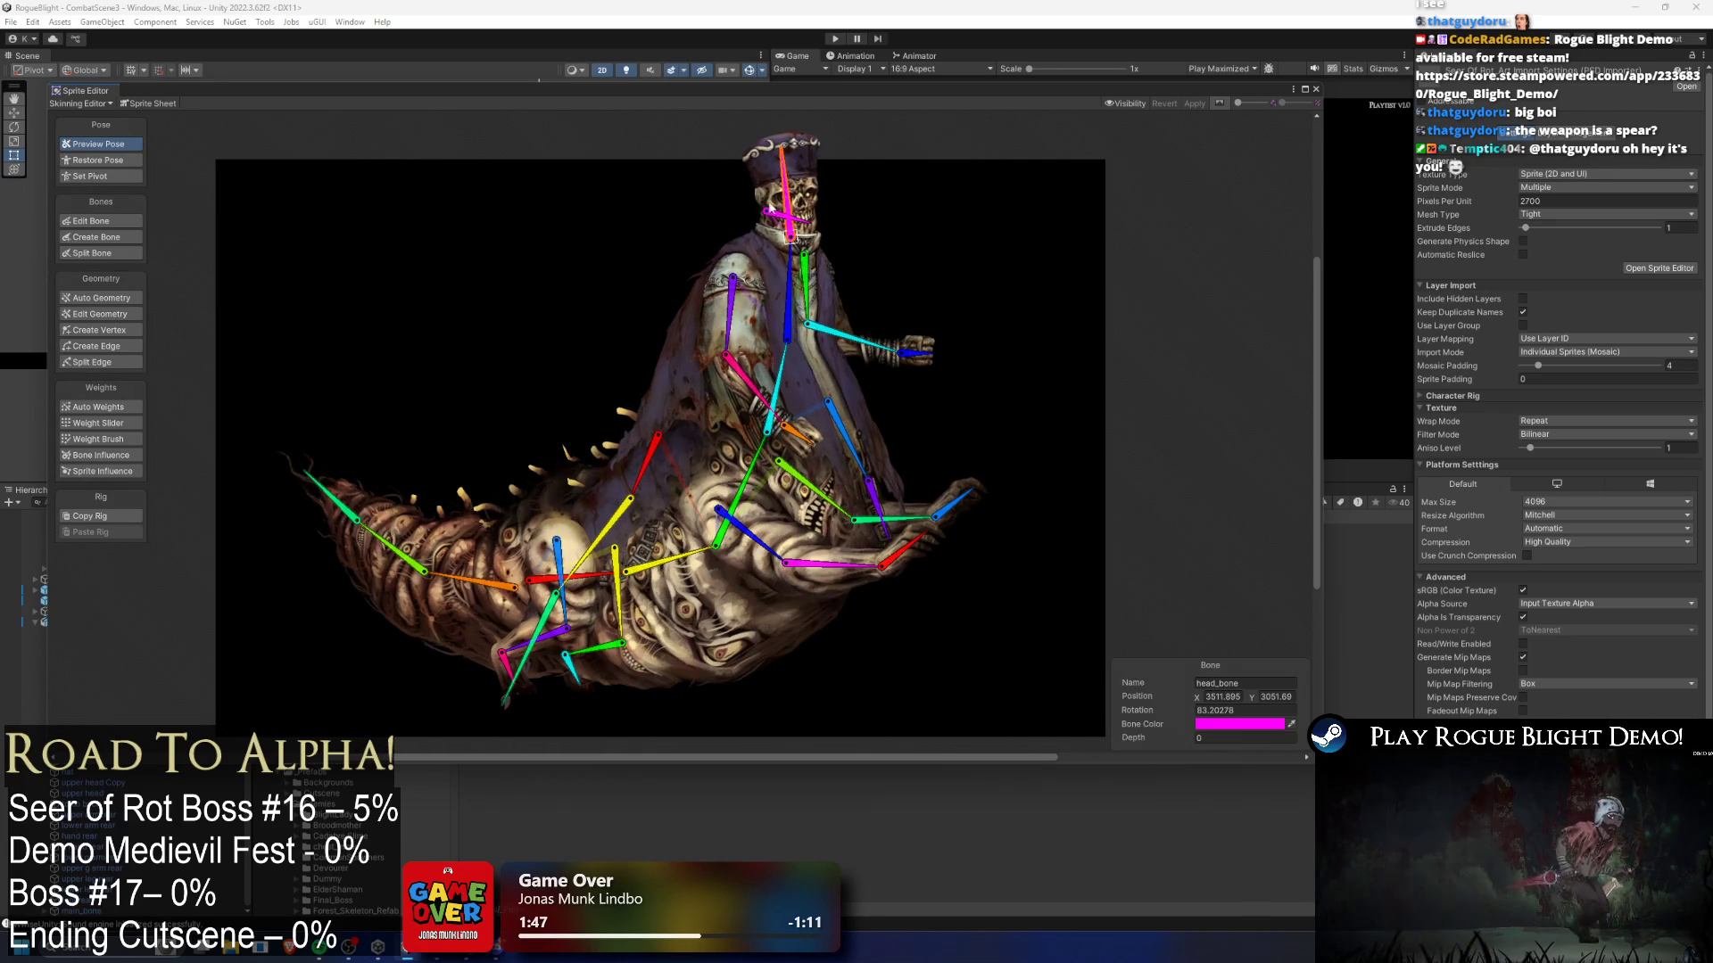
- Rotate the front upper arm, worm_upper_chest and cloth bones, then close the Sprite Editor
mouse_move(753, 535)
mouse_down()
mouse_move(769, 471)
mouse_move(706, 580)
mouse_move(718, 561)
mouse_up()
mouse_move(765, 477)
mouse_down()
mouse_move(774, 502)
mouse_move(761, 473)
mouse_up()
click(714, 437)
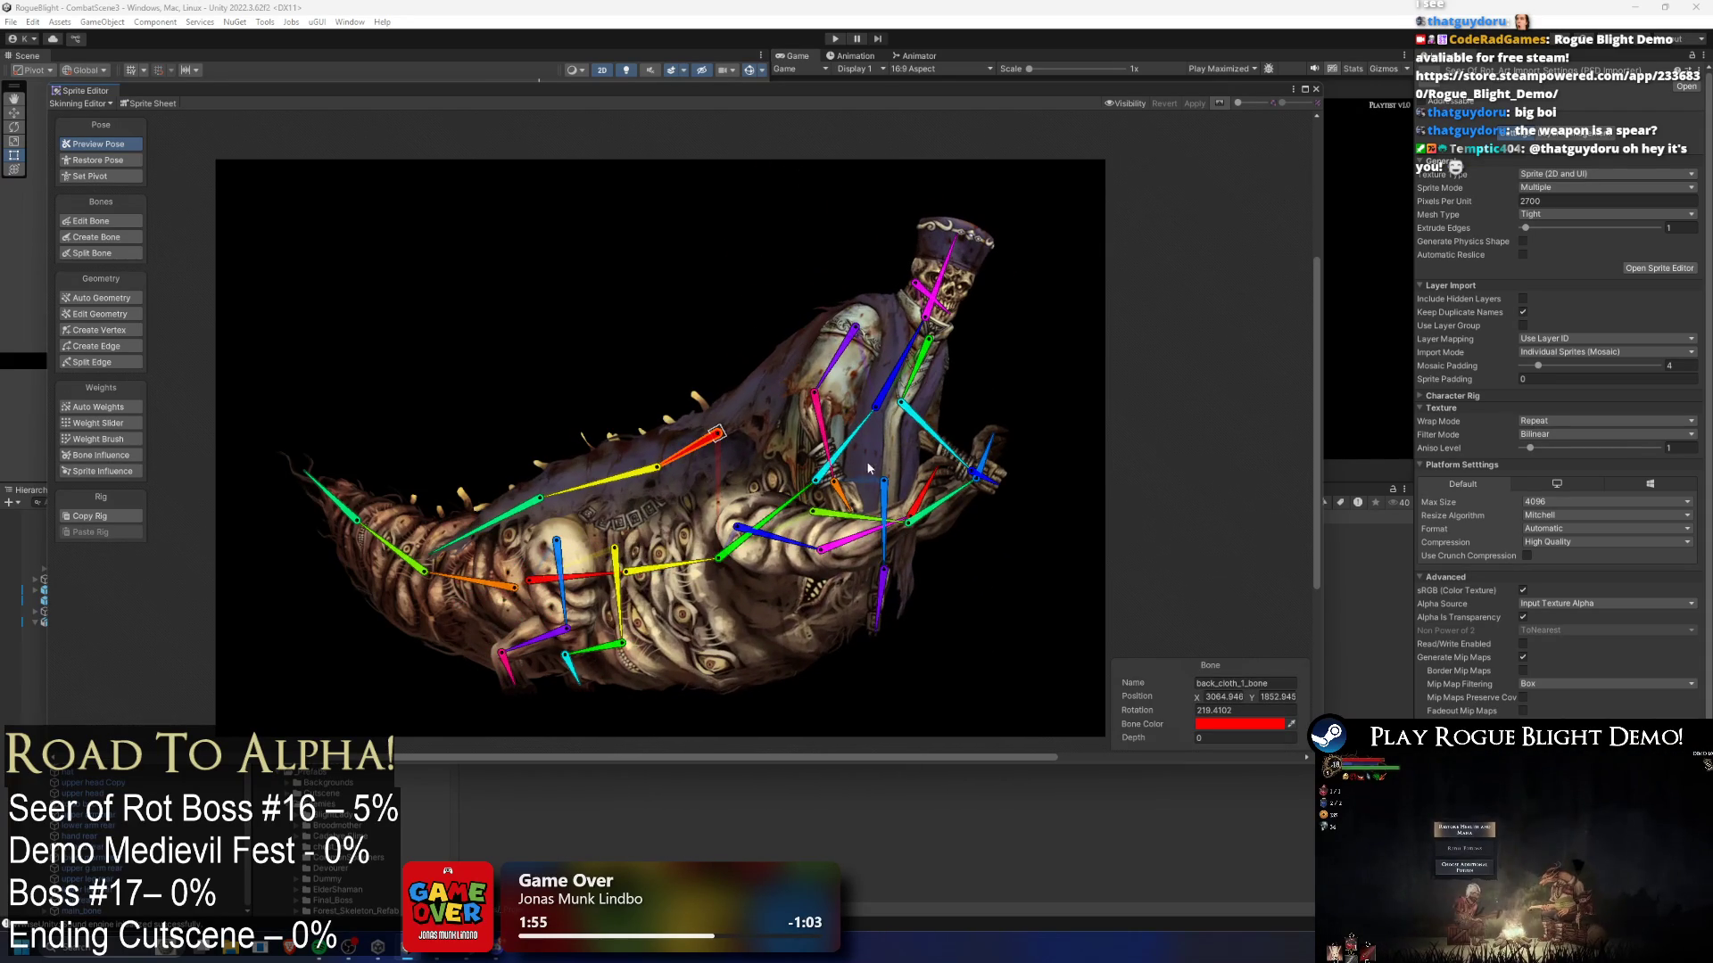
drag(741, 546, 756, 676)
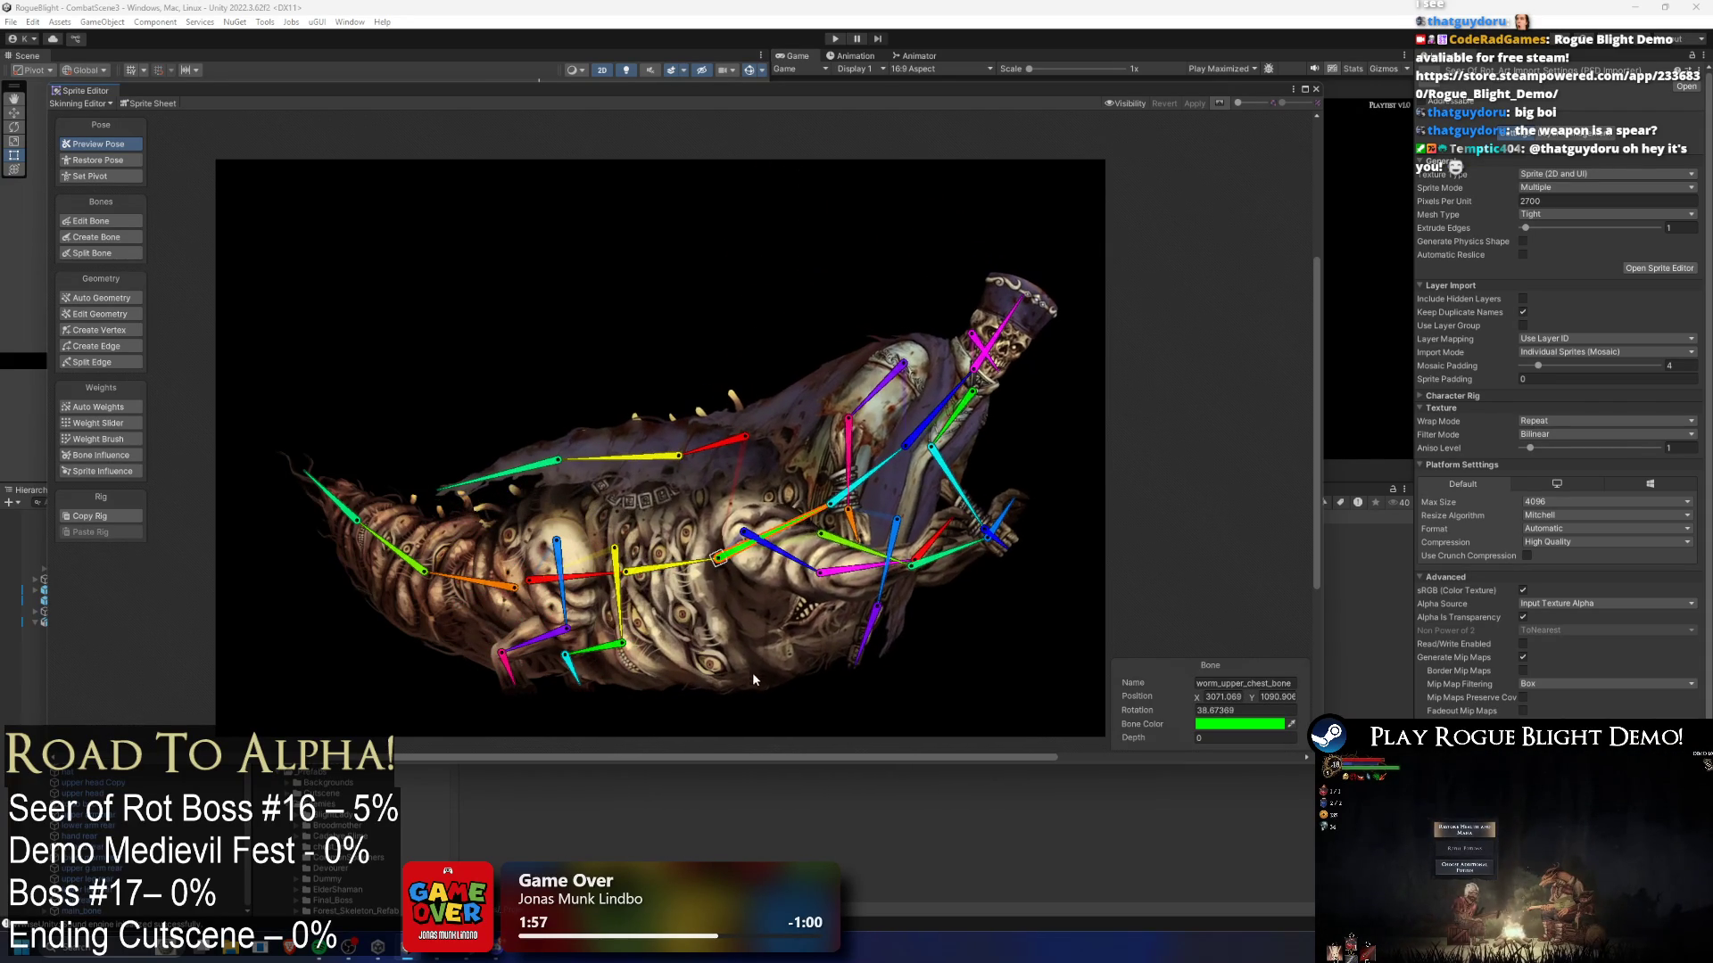
drag(877, 575, 869, 633)
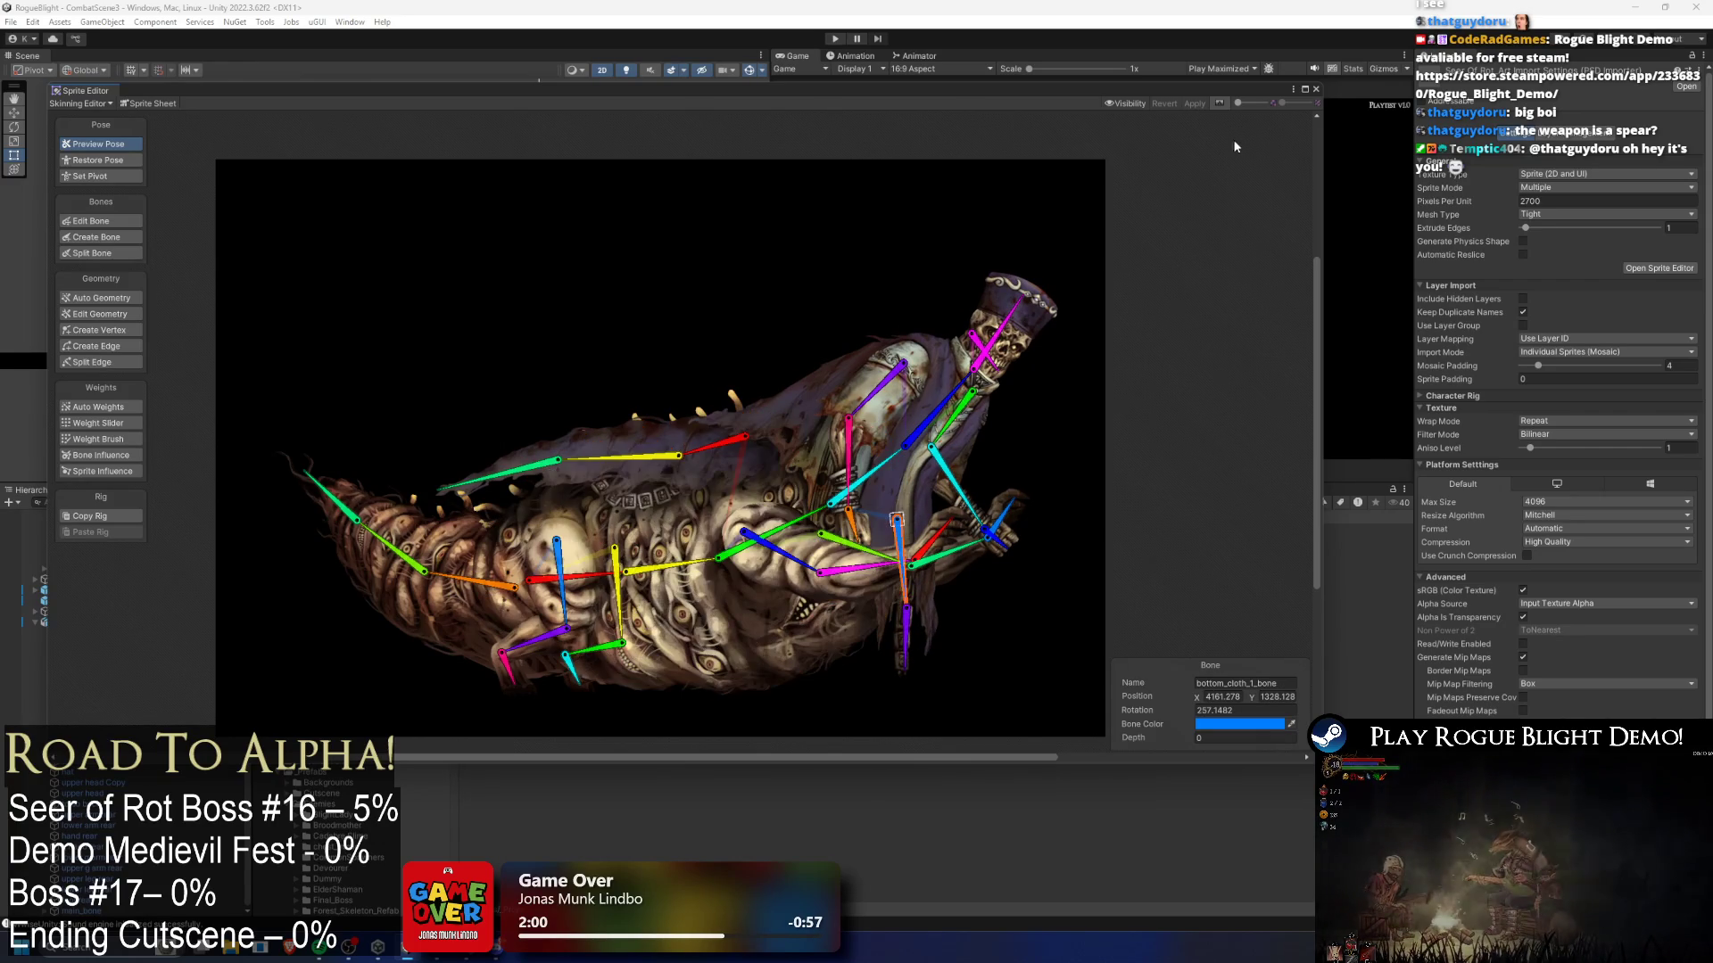
click(1315, 89)
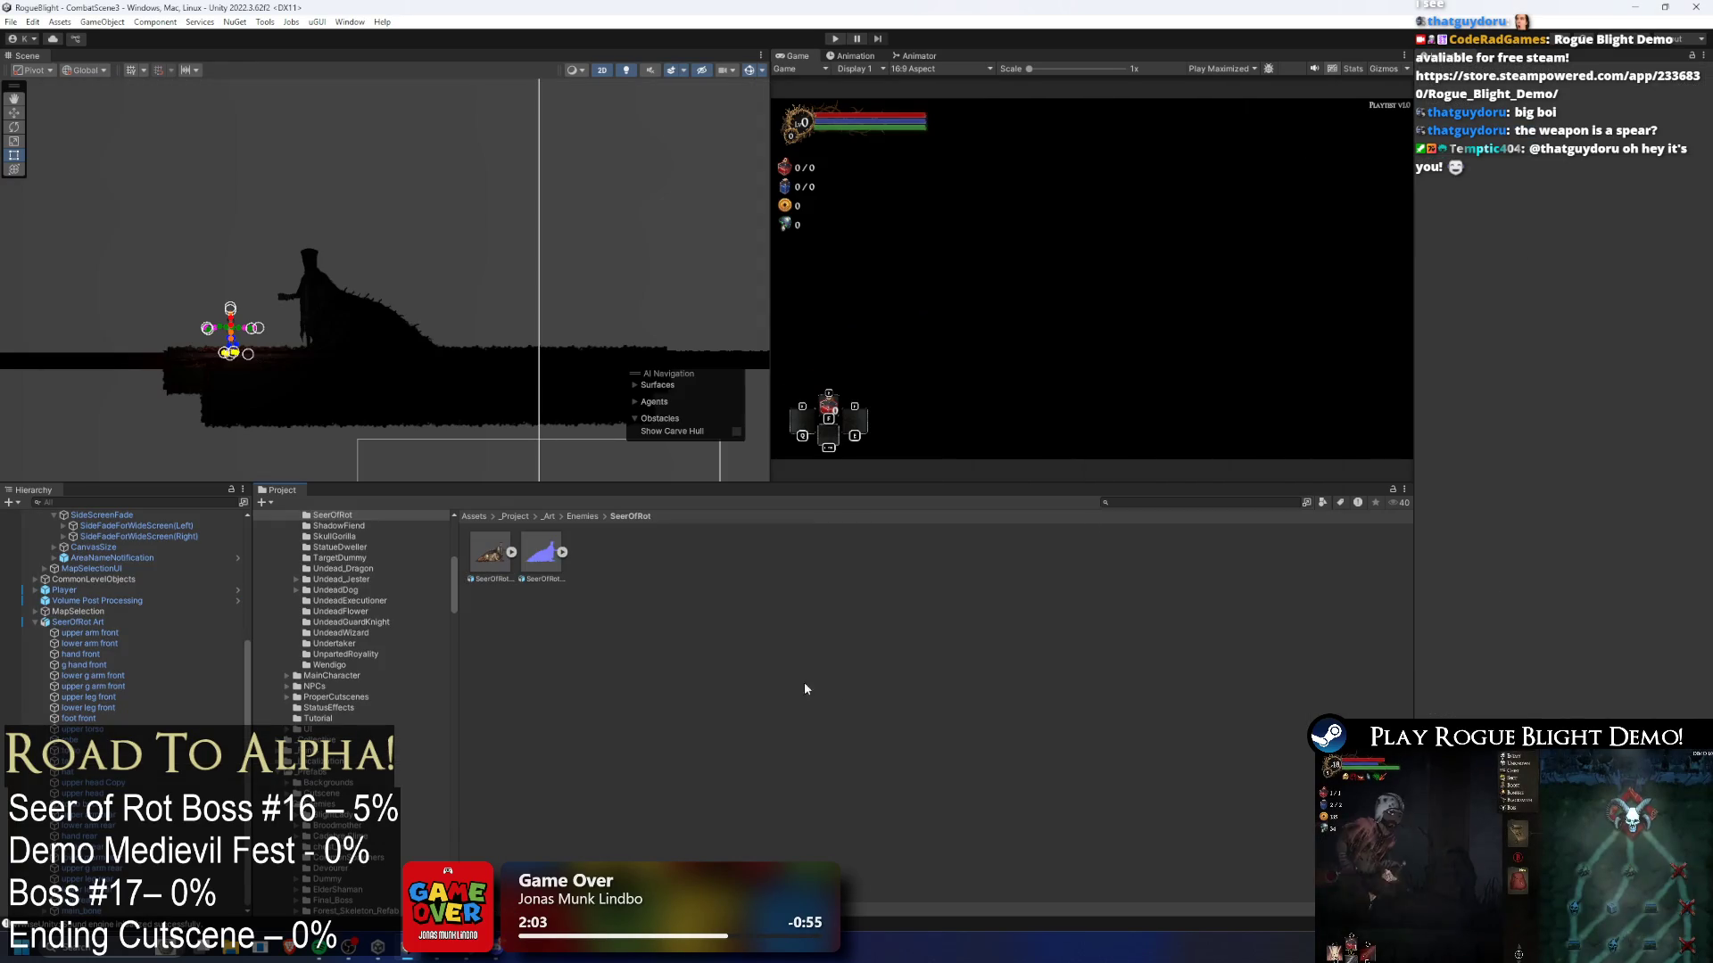
- Bend the Seer's upper body, head and tail bones with the rotation gizmos in the Scene view
click(361, 287)
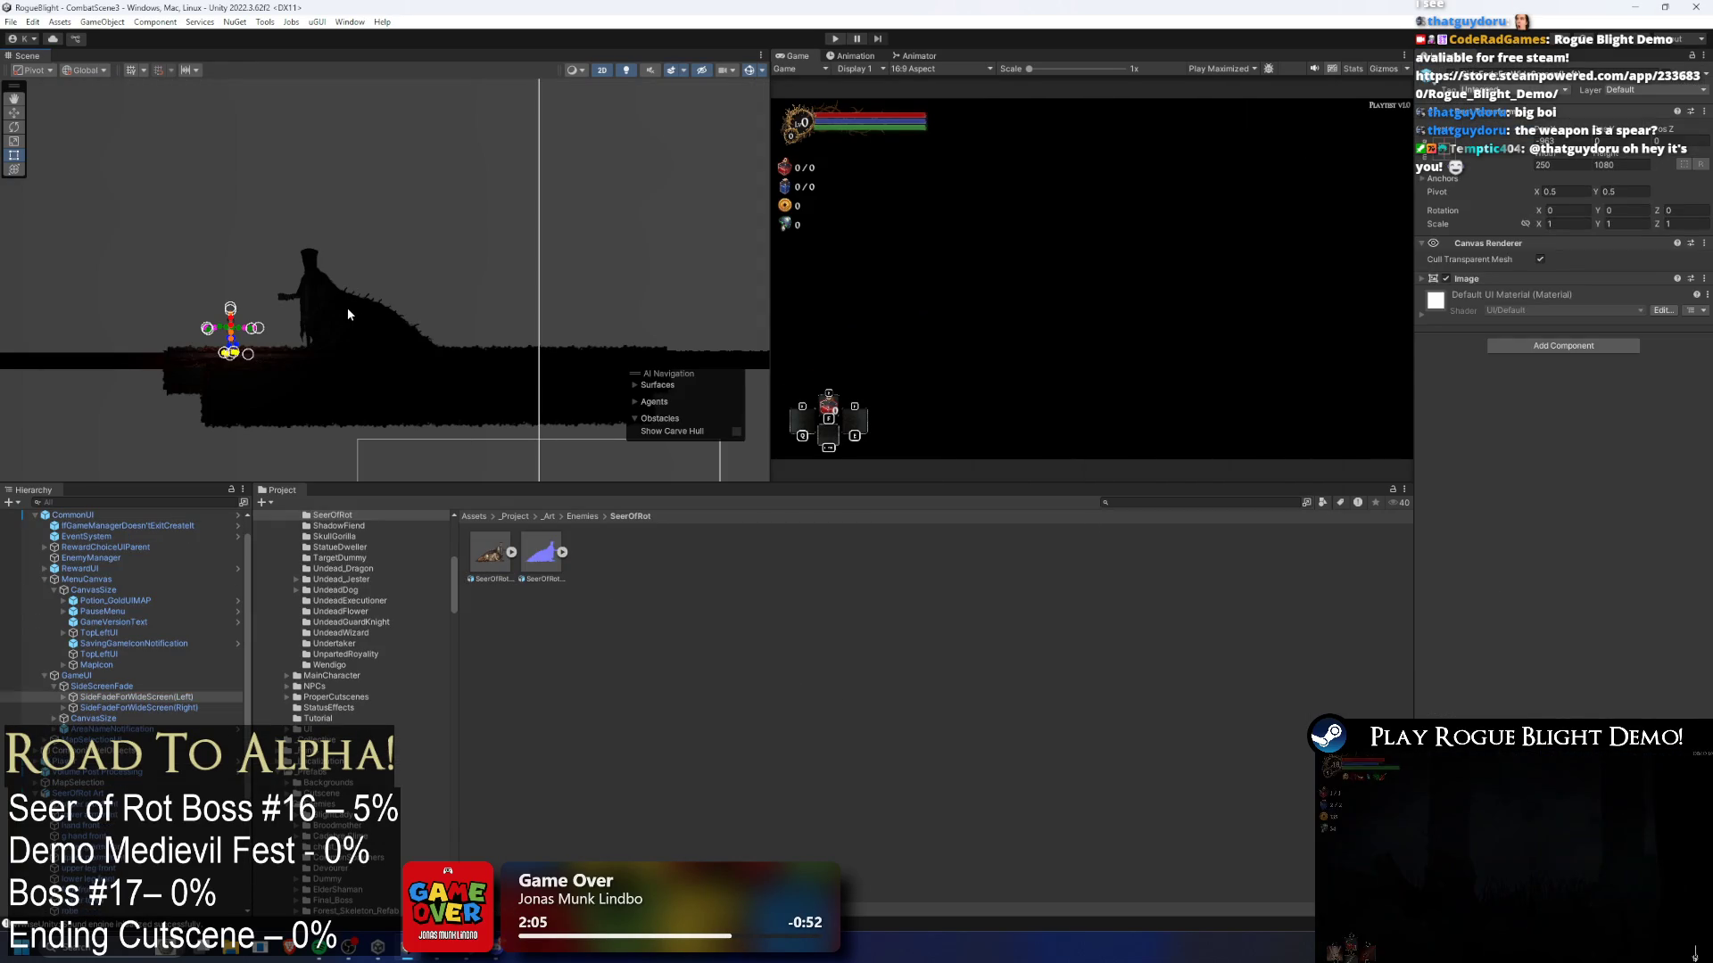
click(348, 313)
scroll(364, 277, up, 3)
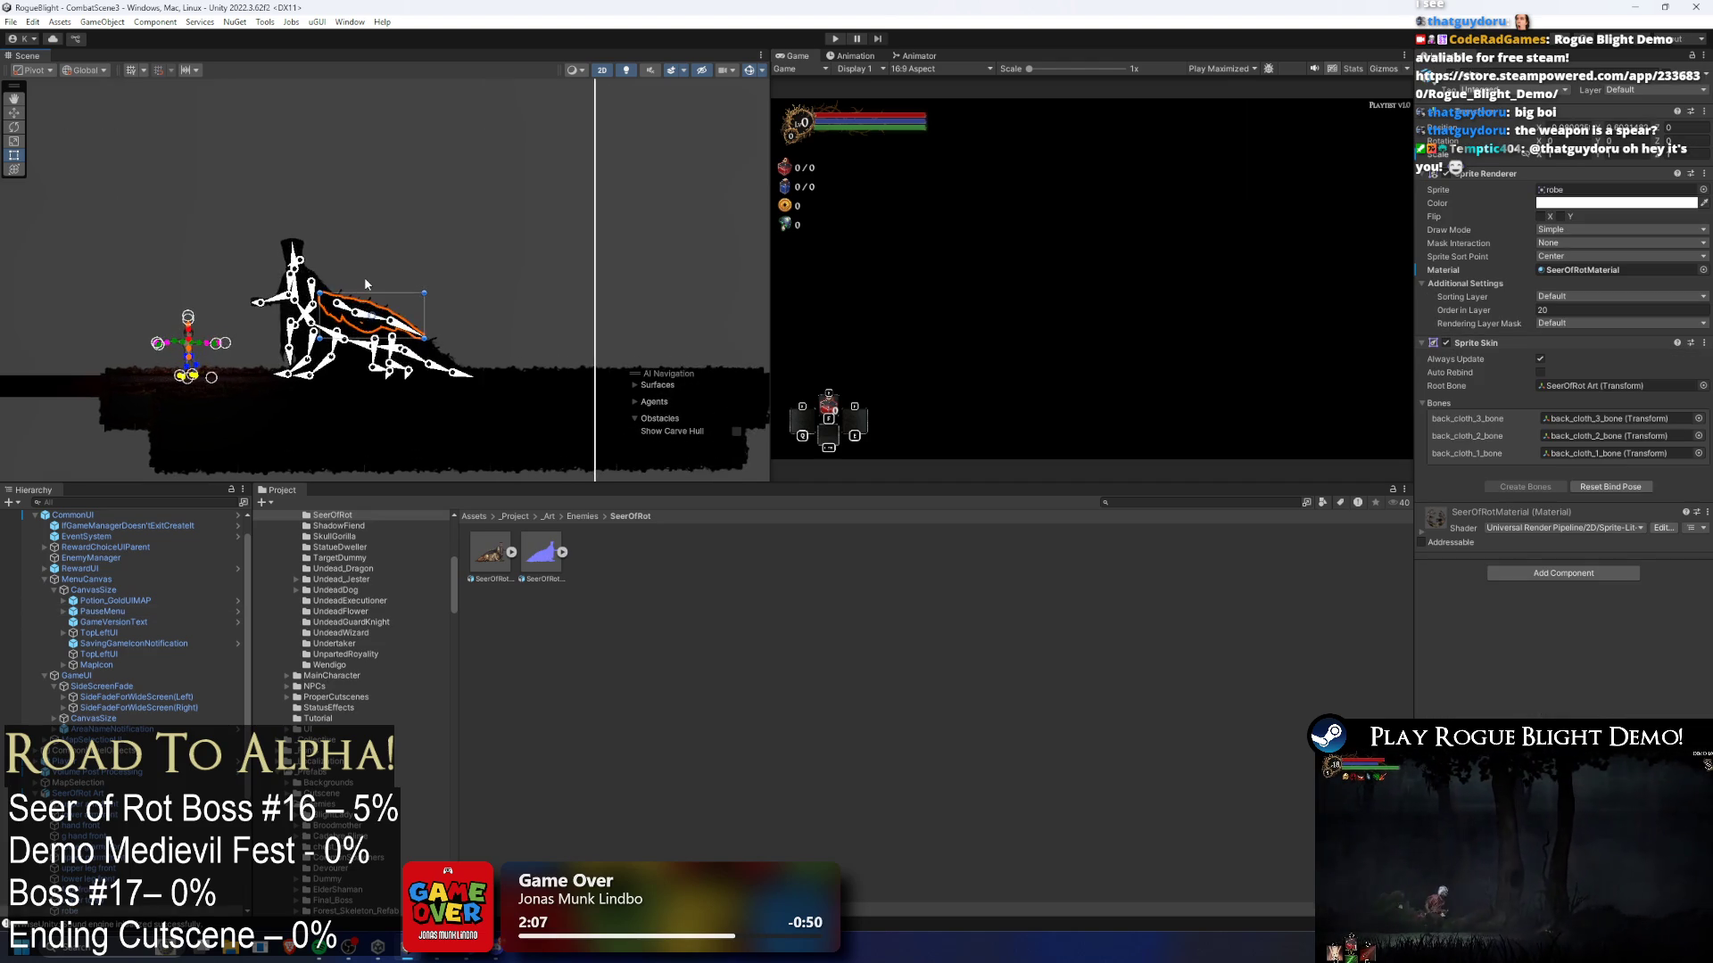
scroll(352, 313, up, 2)
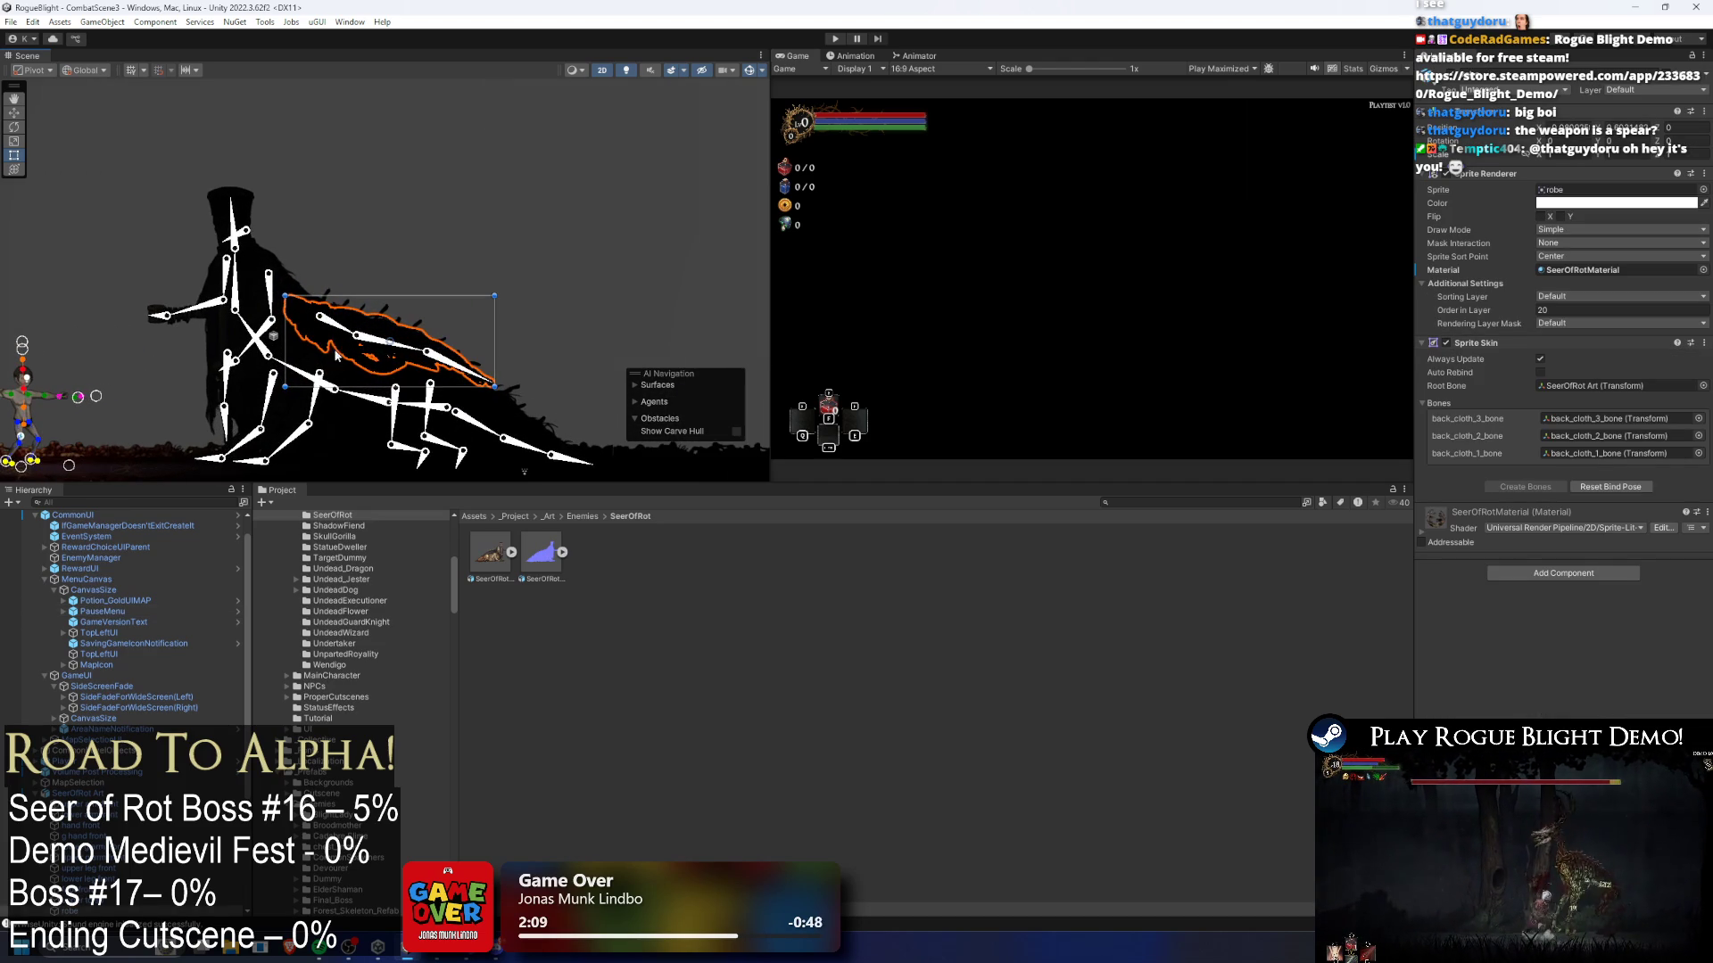
click(267, 294)
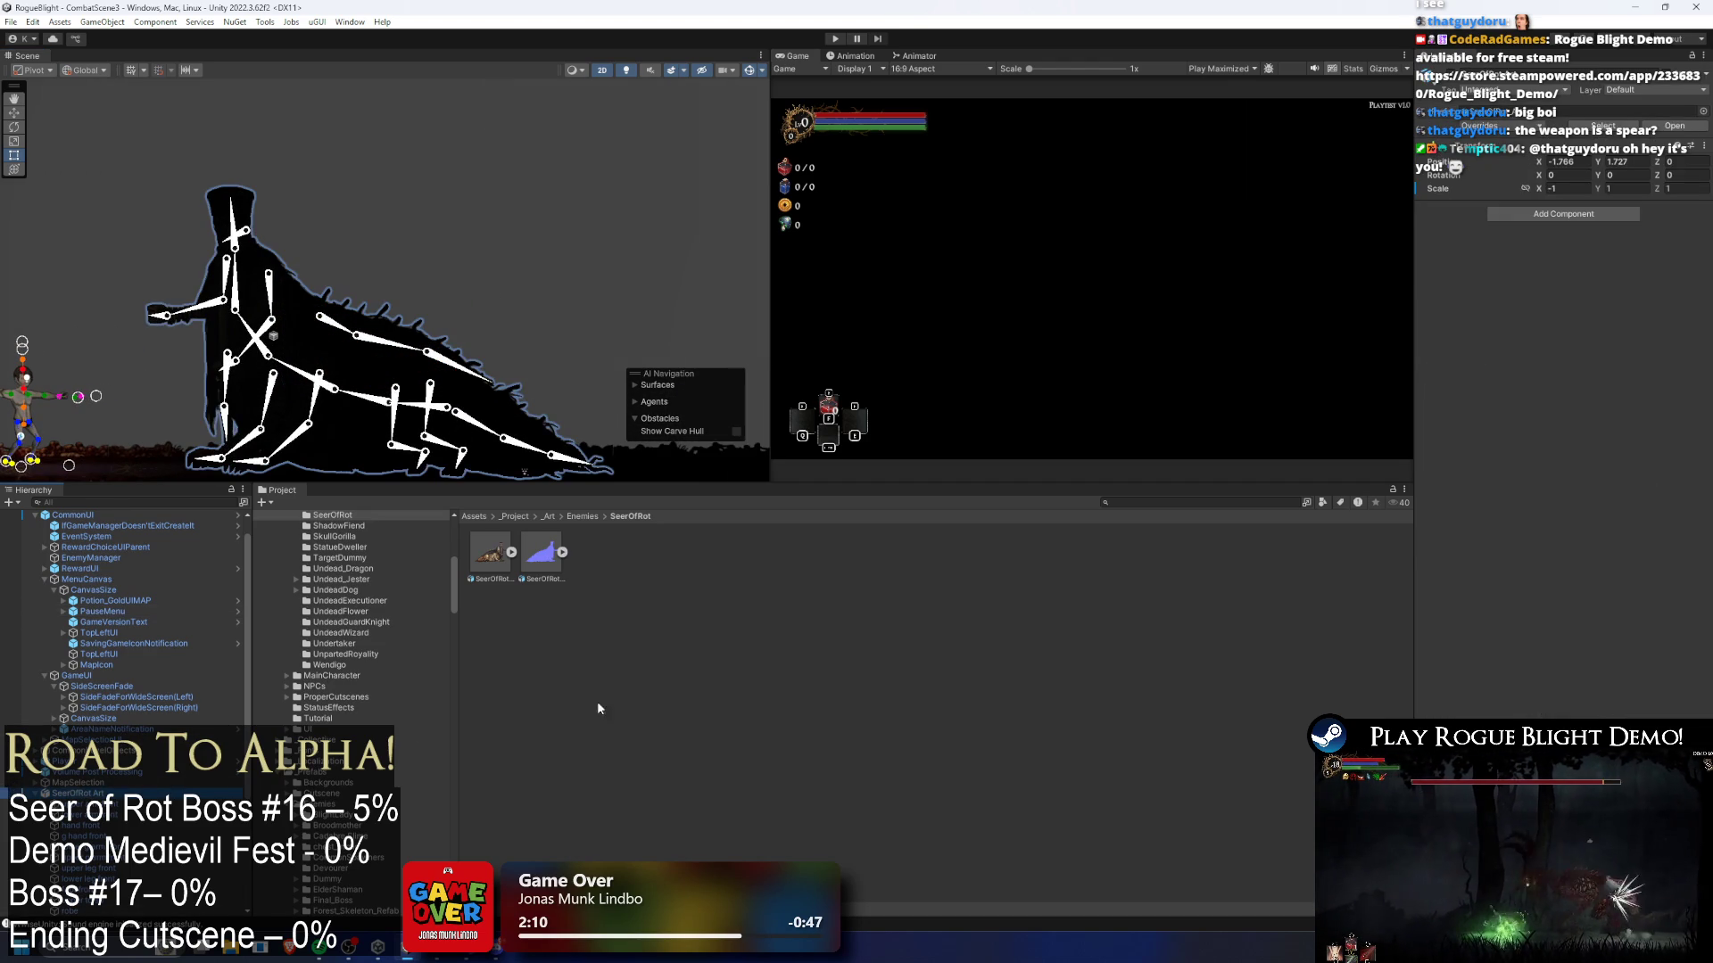
click(461, 446)
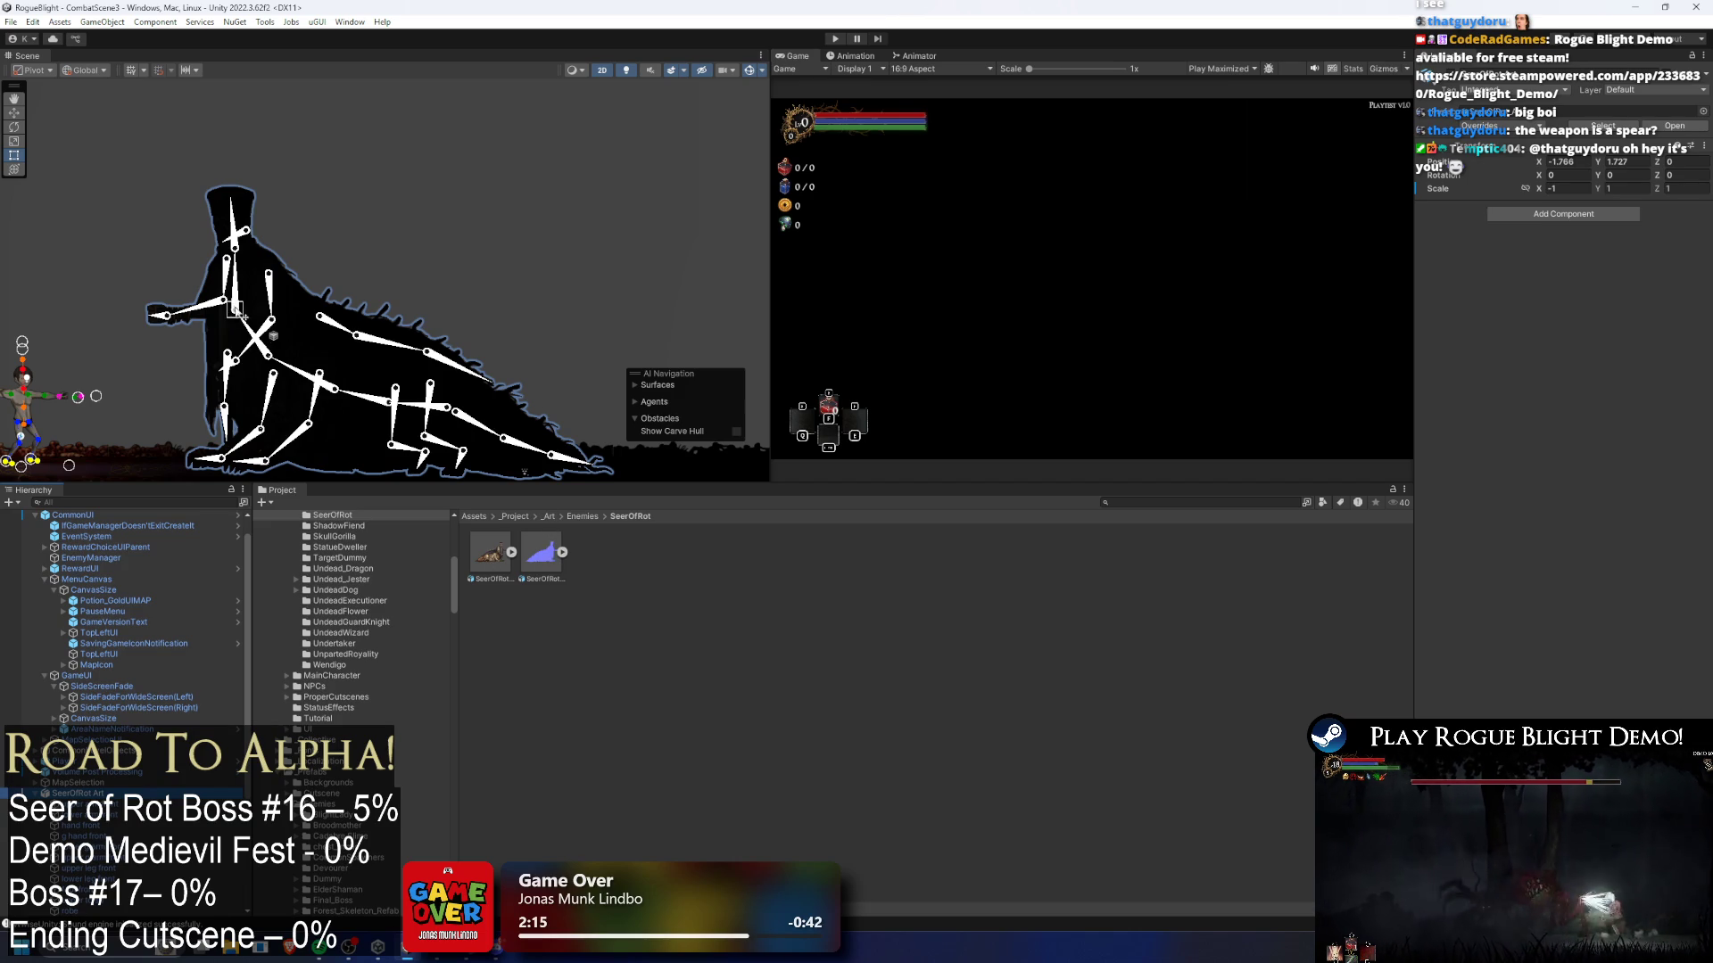
drag(255, 336, 237, 350)
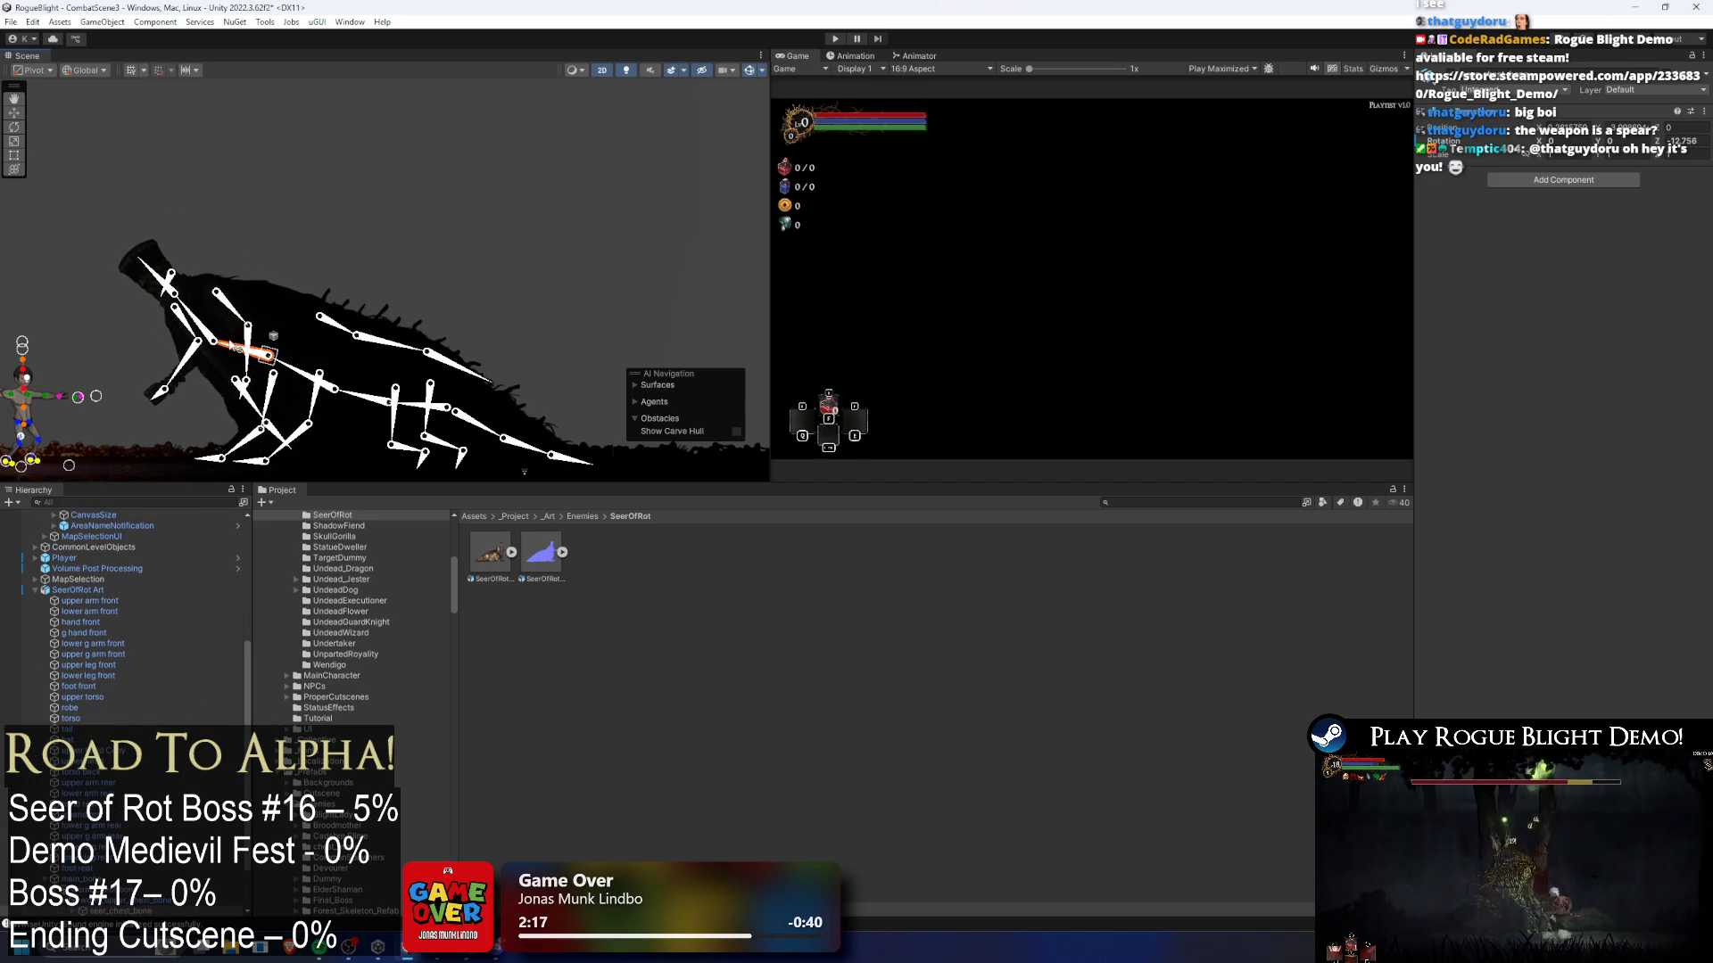
scroll(295, 259, up, 2)
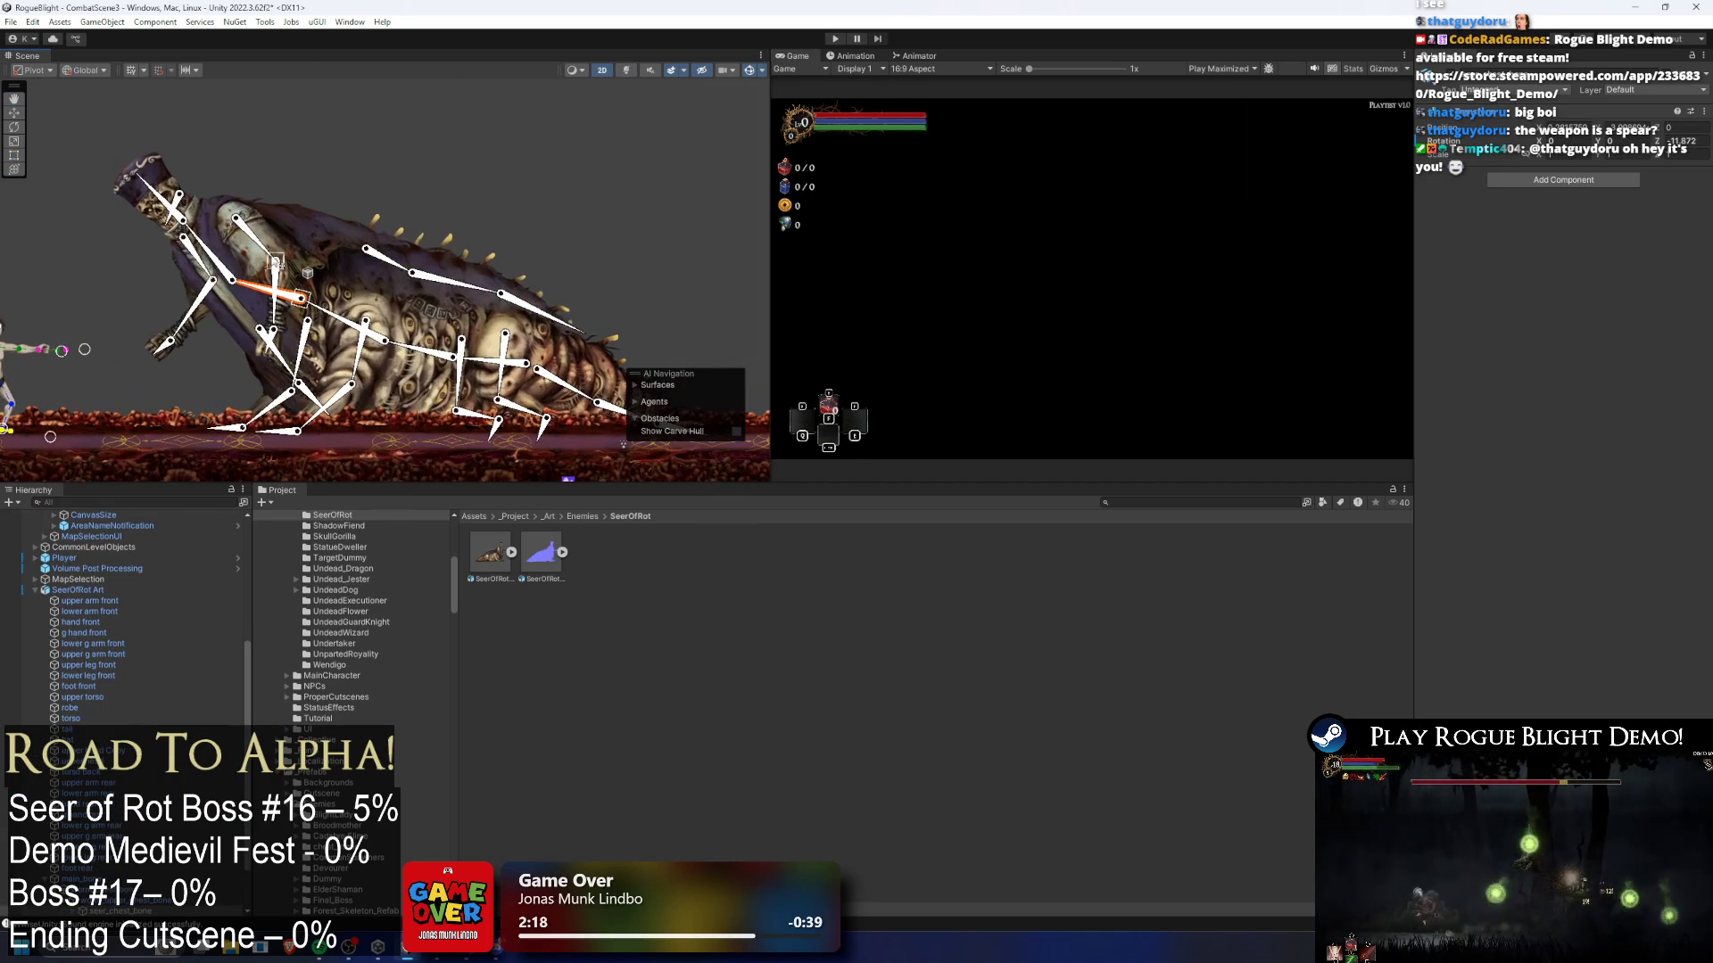
mouse_move(223, 270)
mouse_down()
mouse_move(413, 391)
mouse_move(384, 340)
mouse_up()
drag(516, 383, 535, 357)
click(585, 334)
- Place the Seer of Rot prefab into the combat scene at X -1.878903, Y 1.893607
click(170, 515)
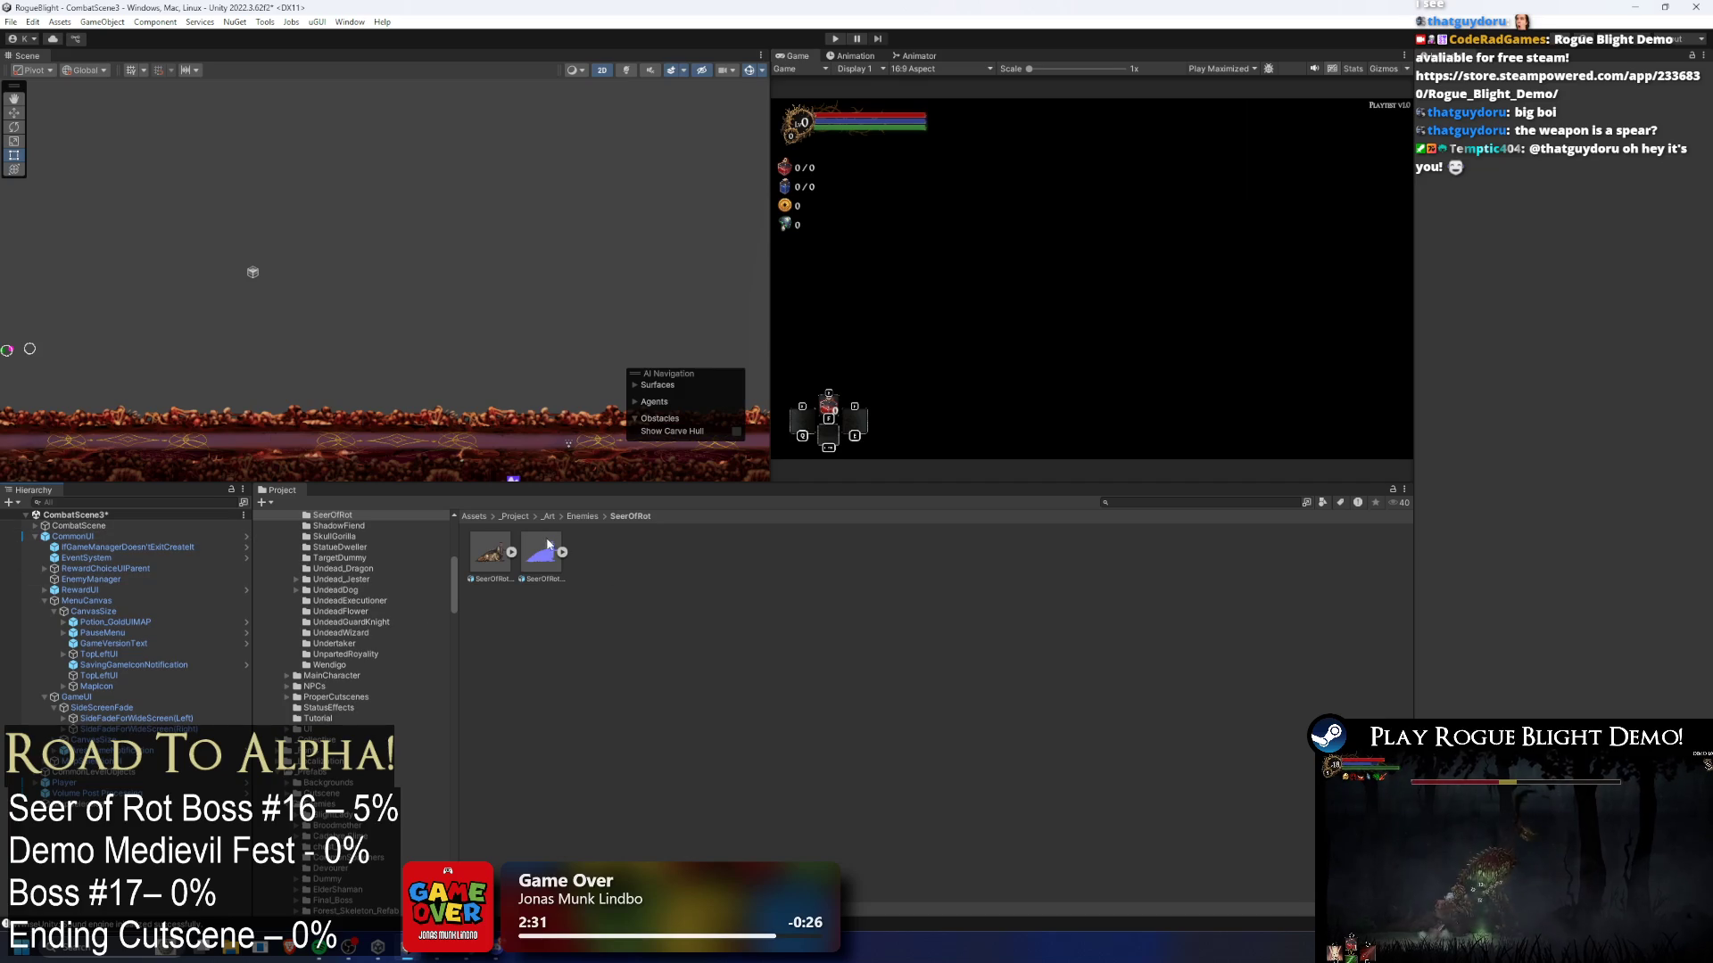
scroll(361, 271, down, 3)
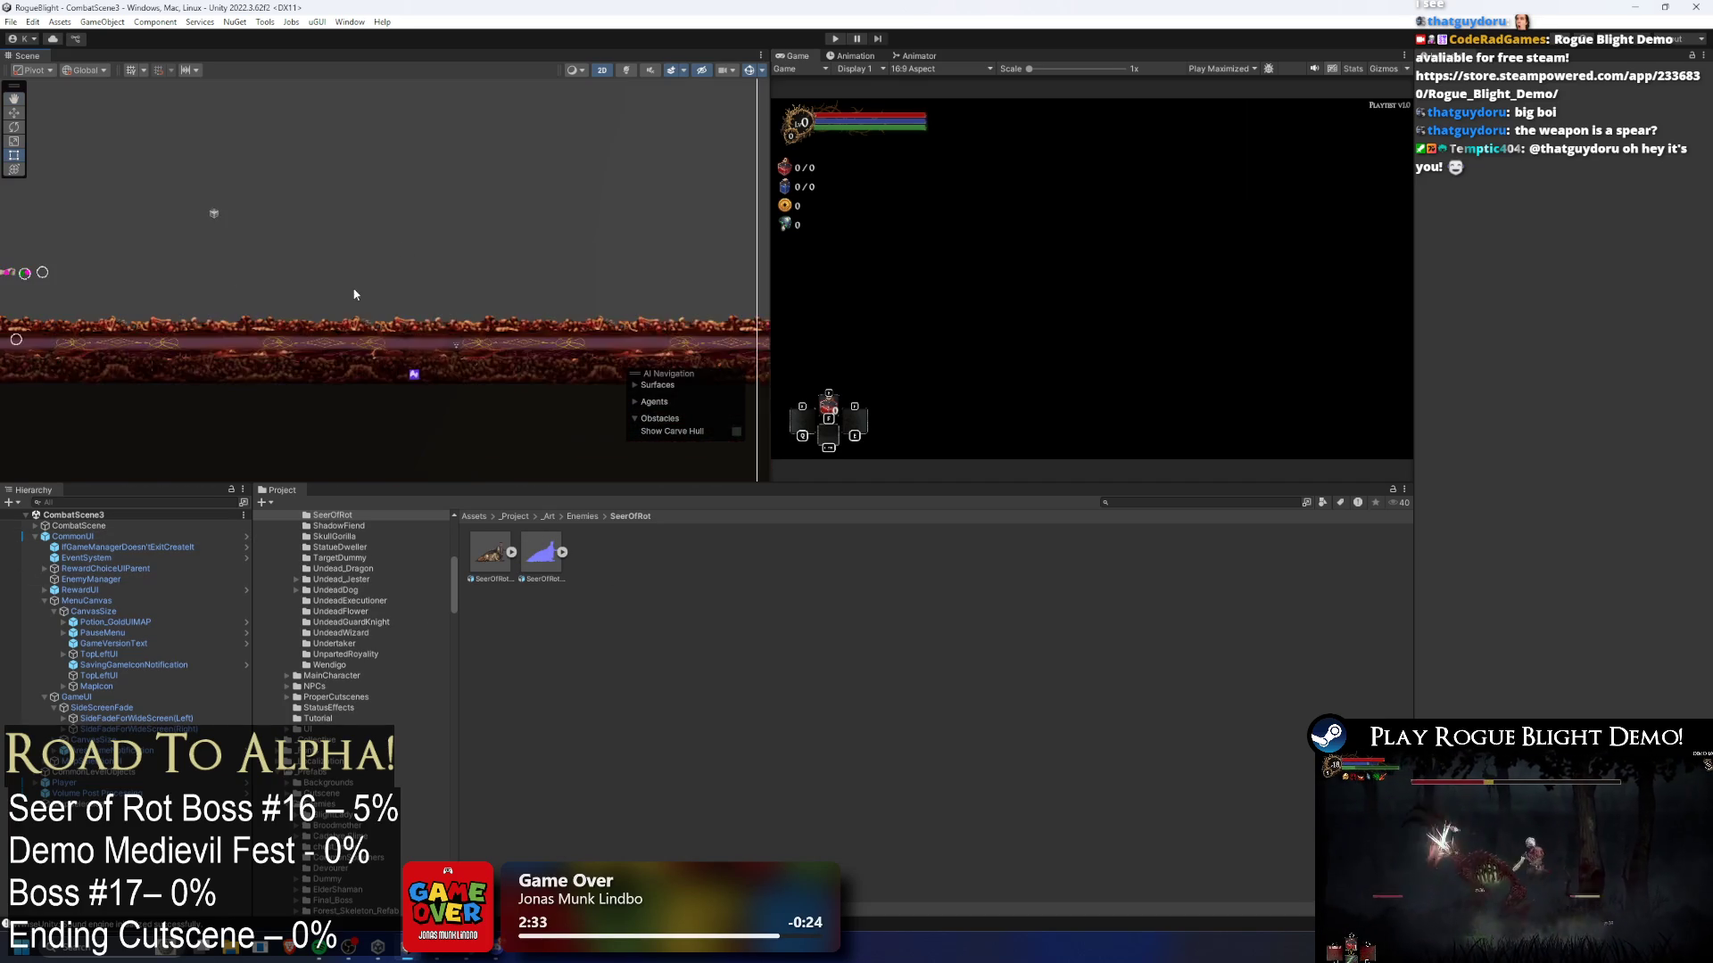
drag(463, 550, 296, 353)
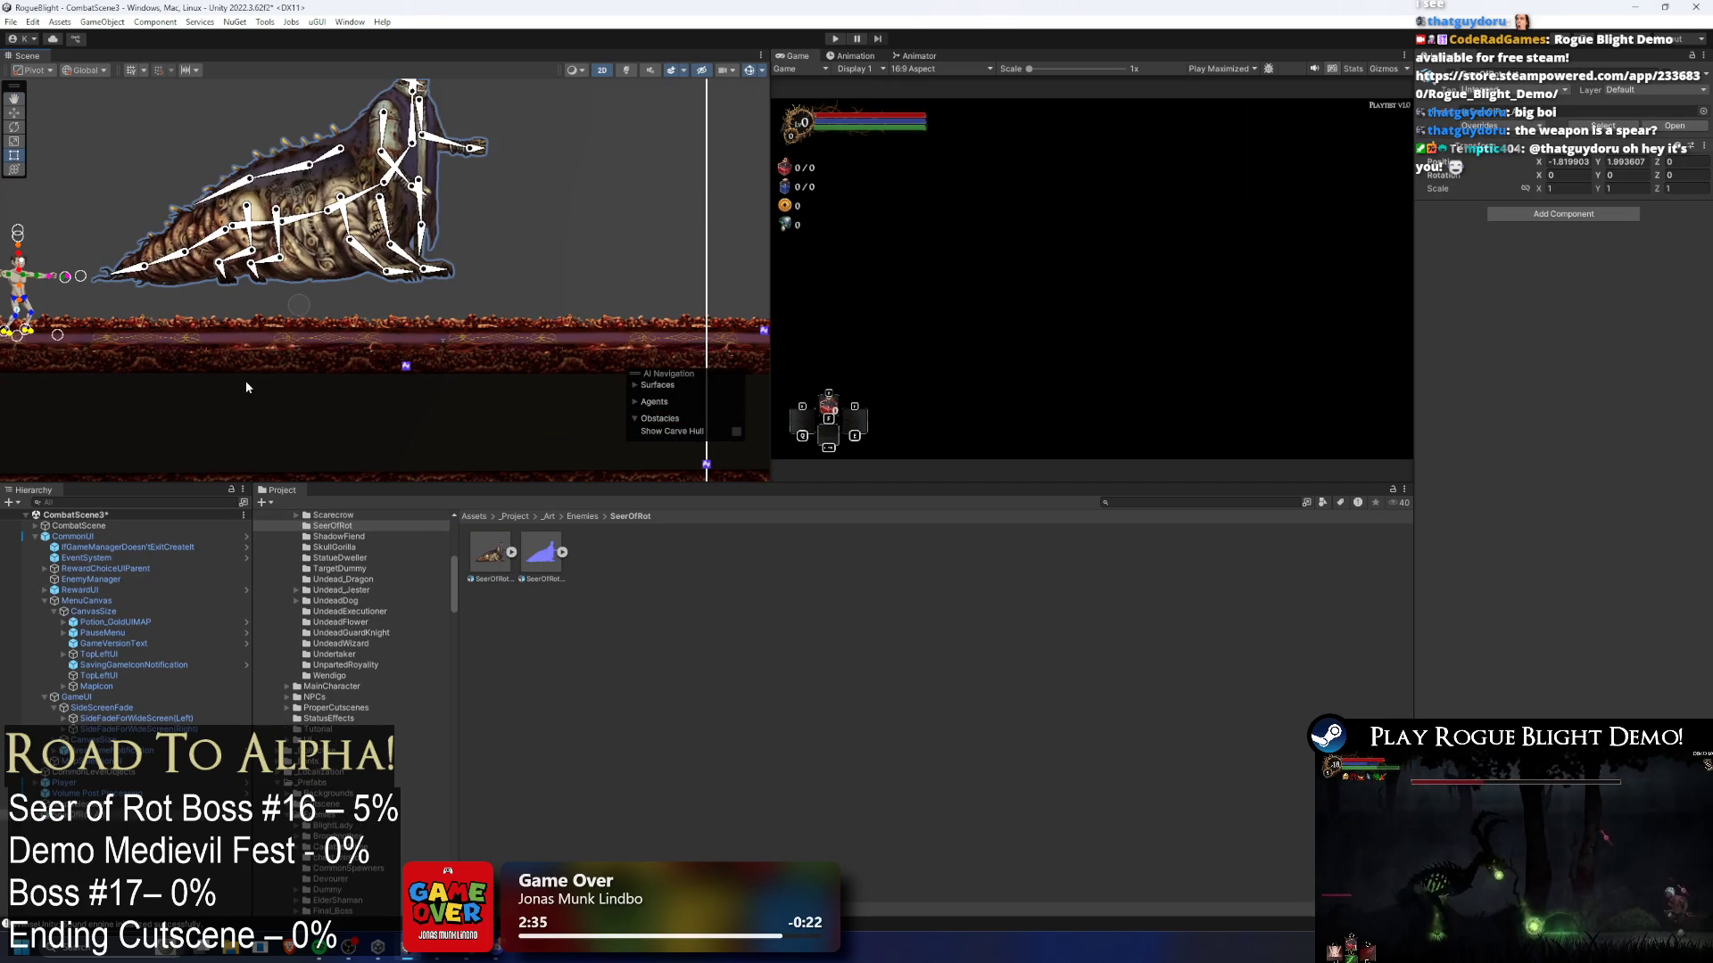
- Unpack the placed Seer completely from its prefab
right_click(87, 814)
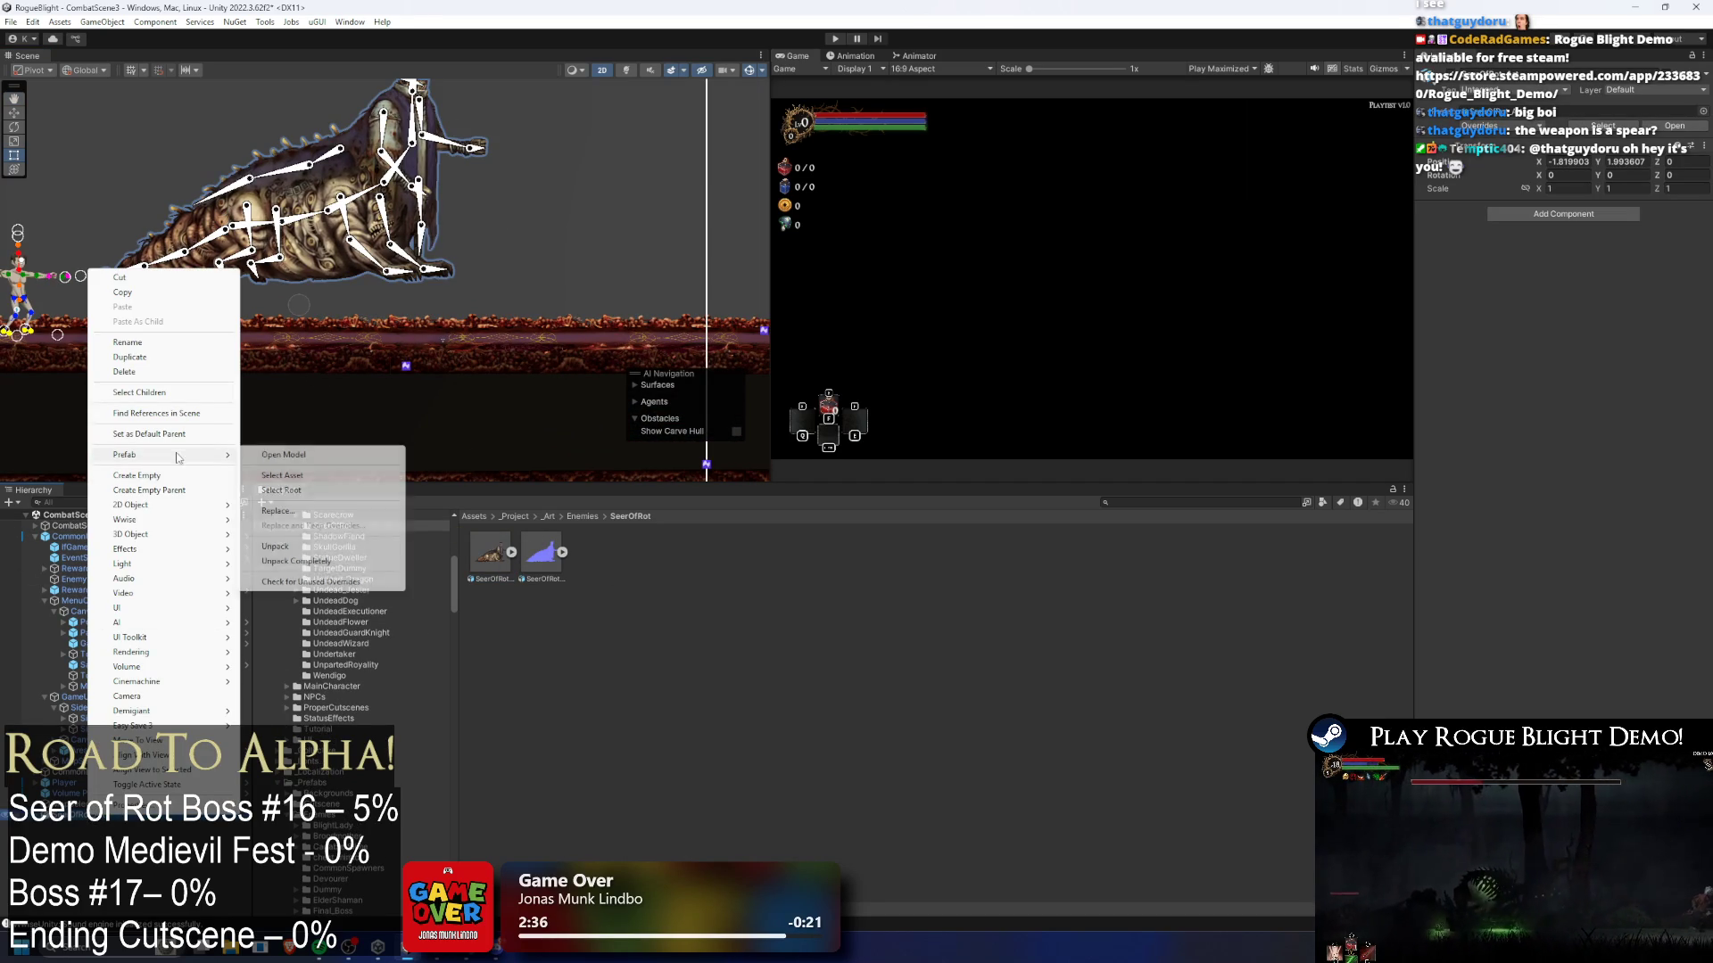
click(303, 561)
right_click(87, 814)
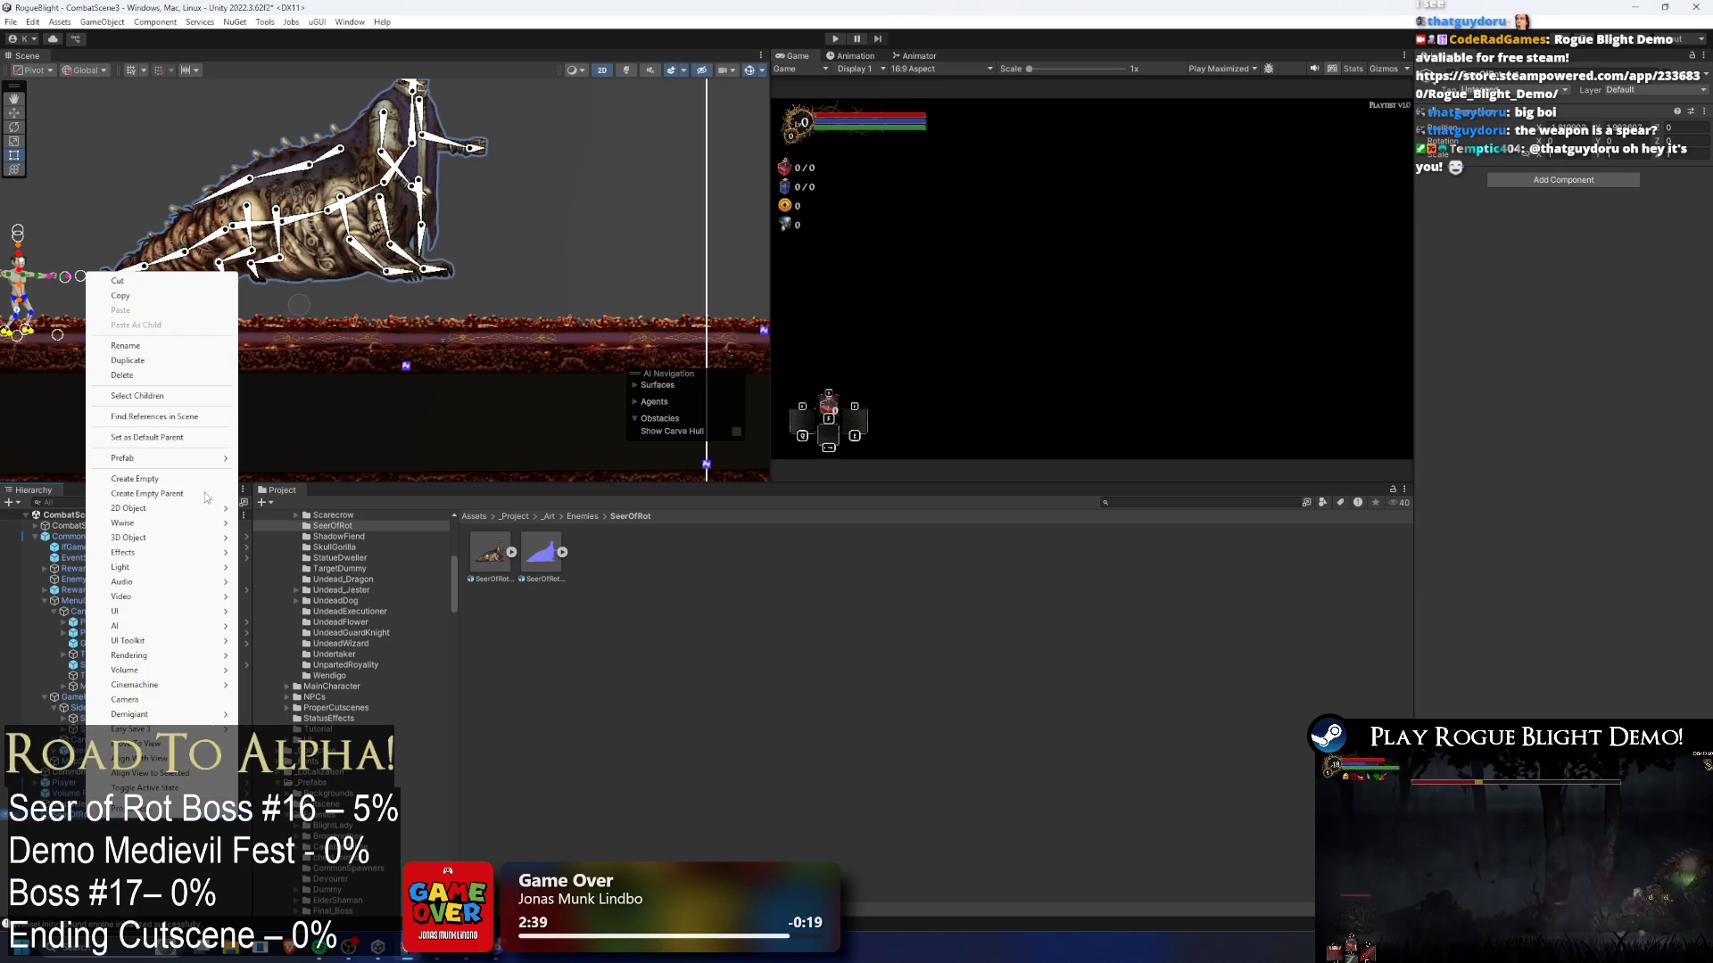
click(173, 324)
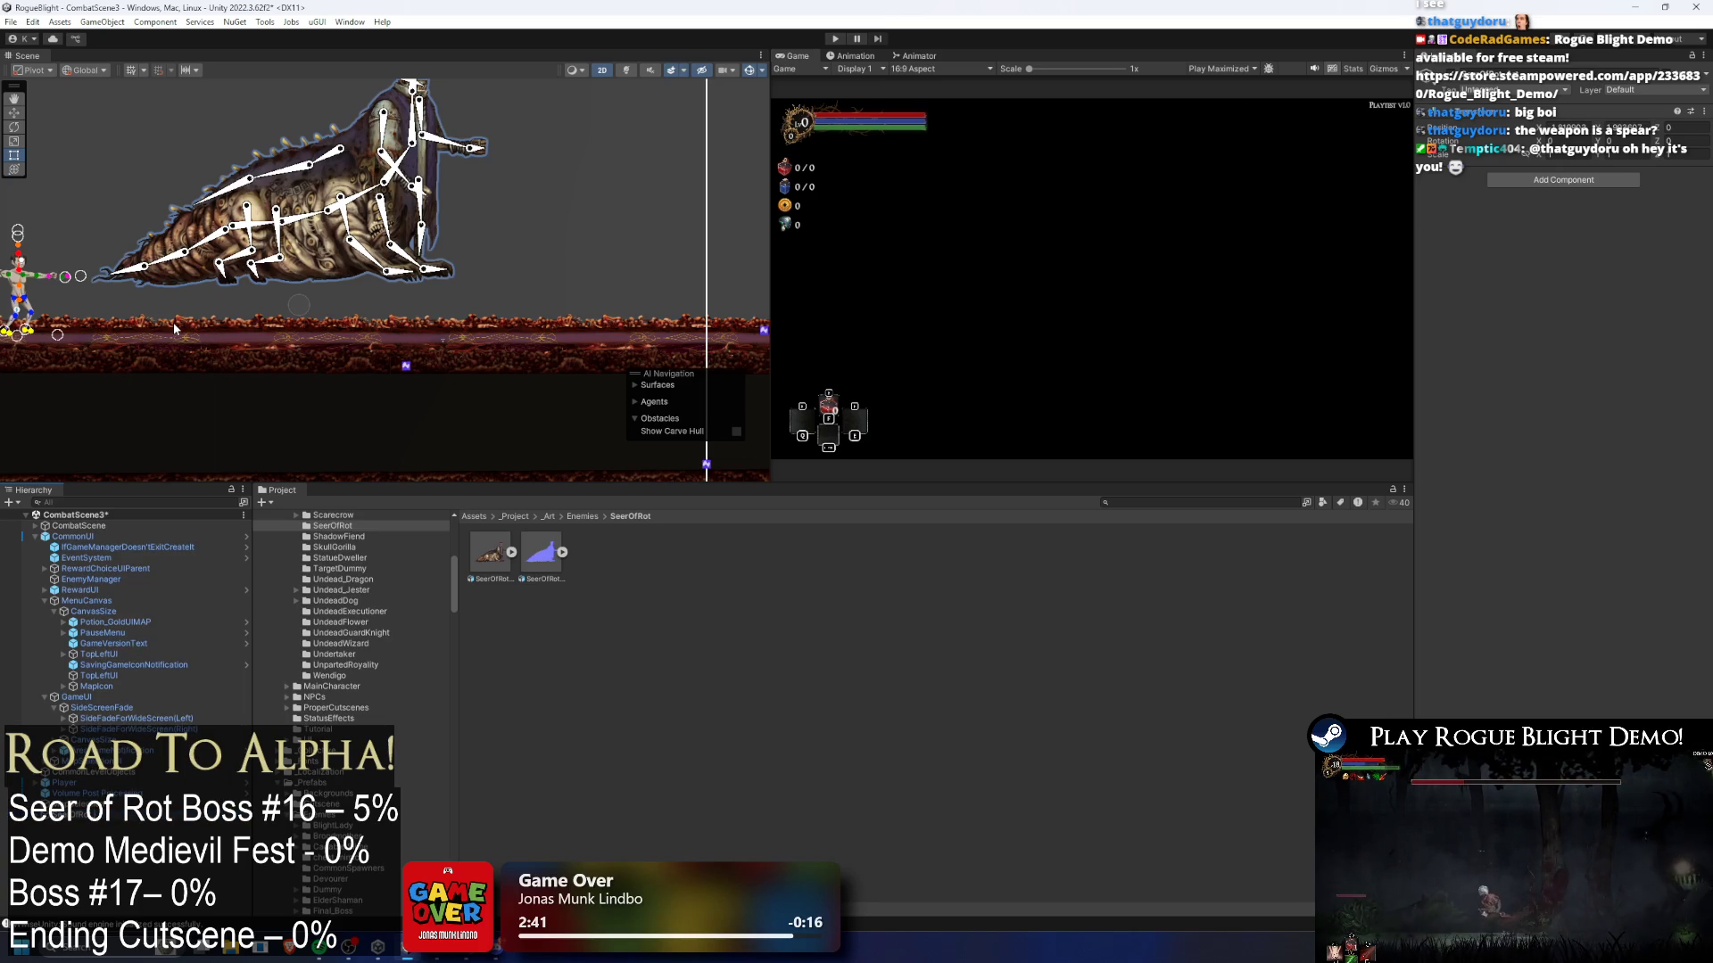
- Create a SeerOfRot folder inside _Prefabs/Enemies and open it
scroll(357, 535, up, 5)
double_click(341, 522)
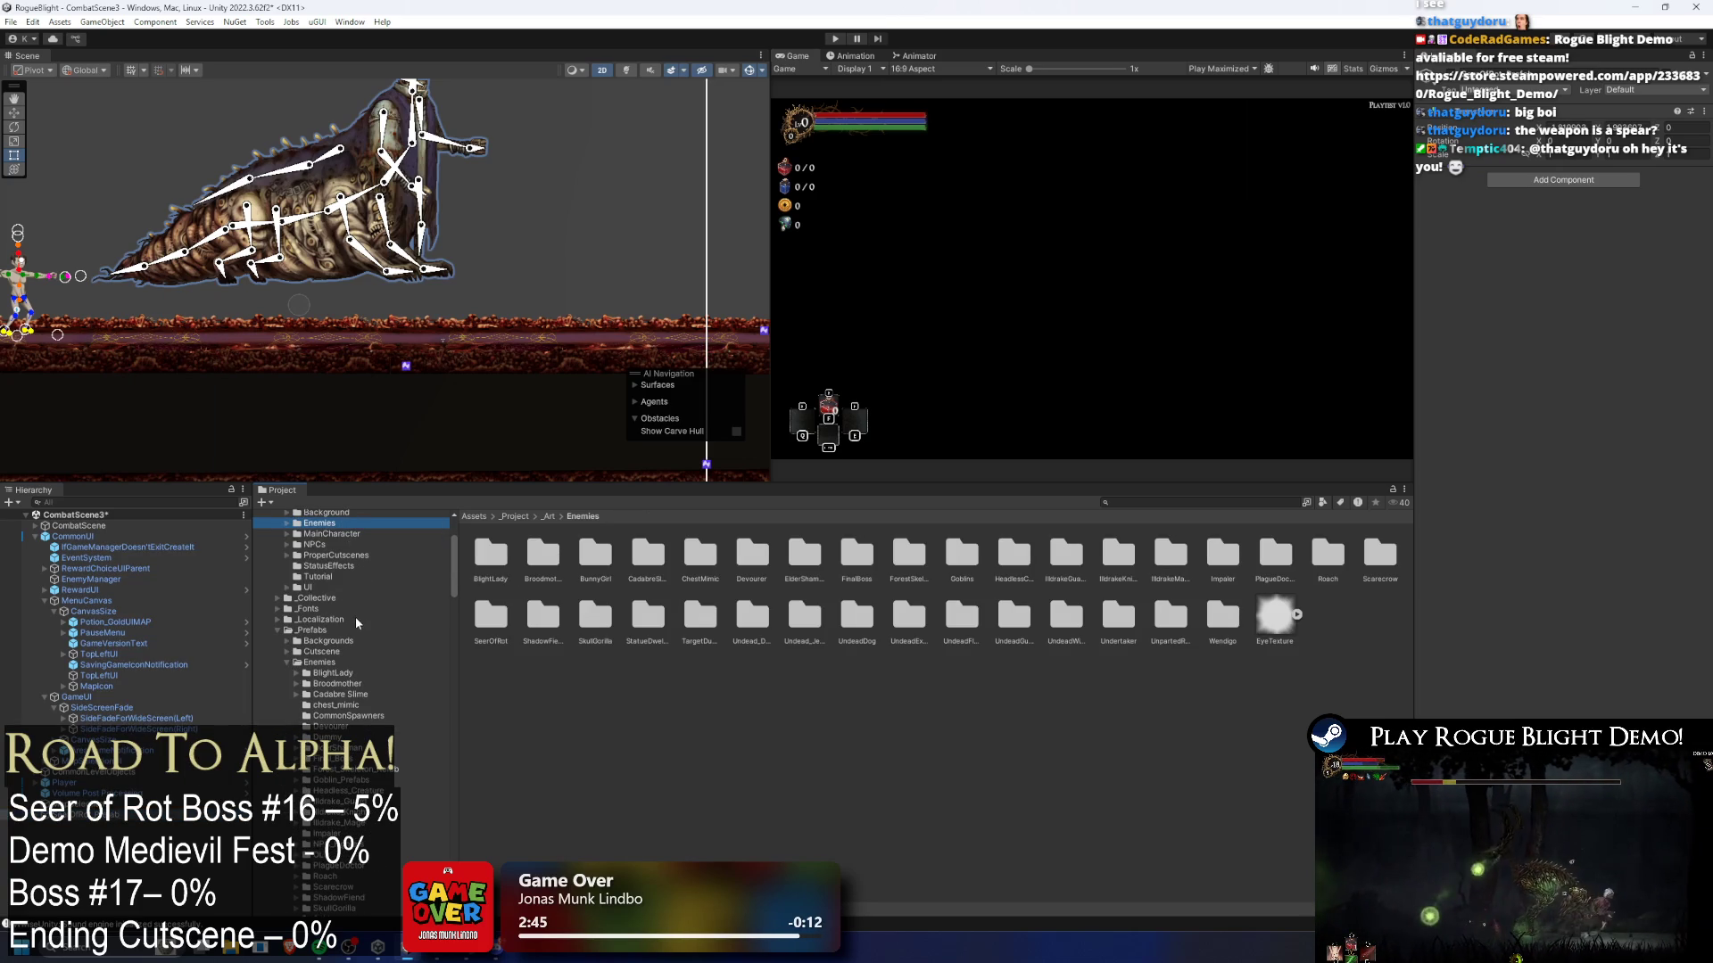
click(325, 665)
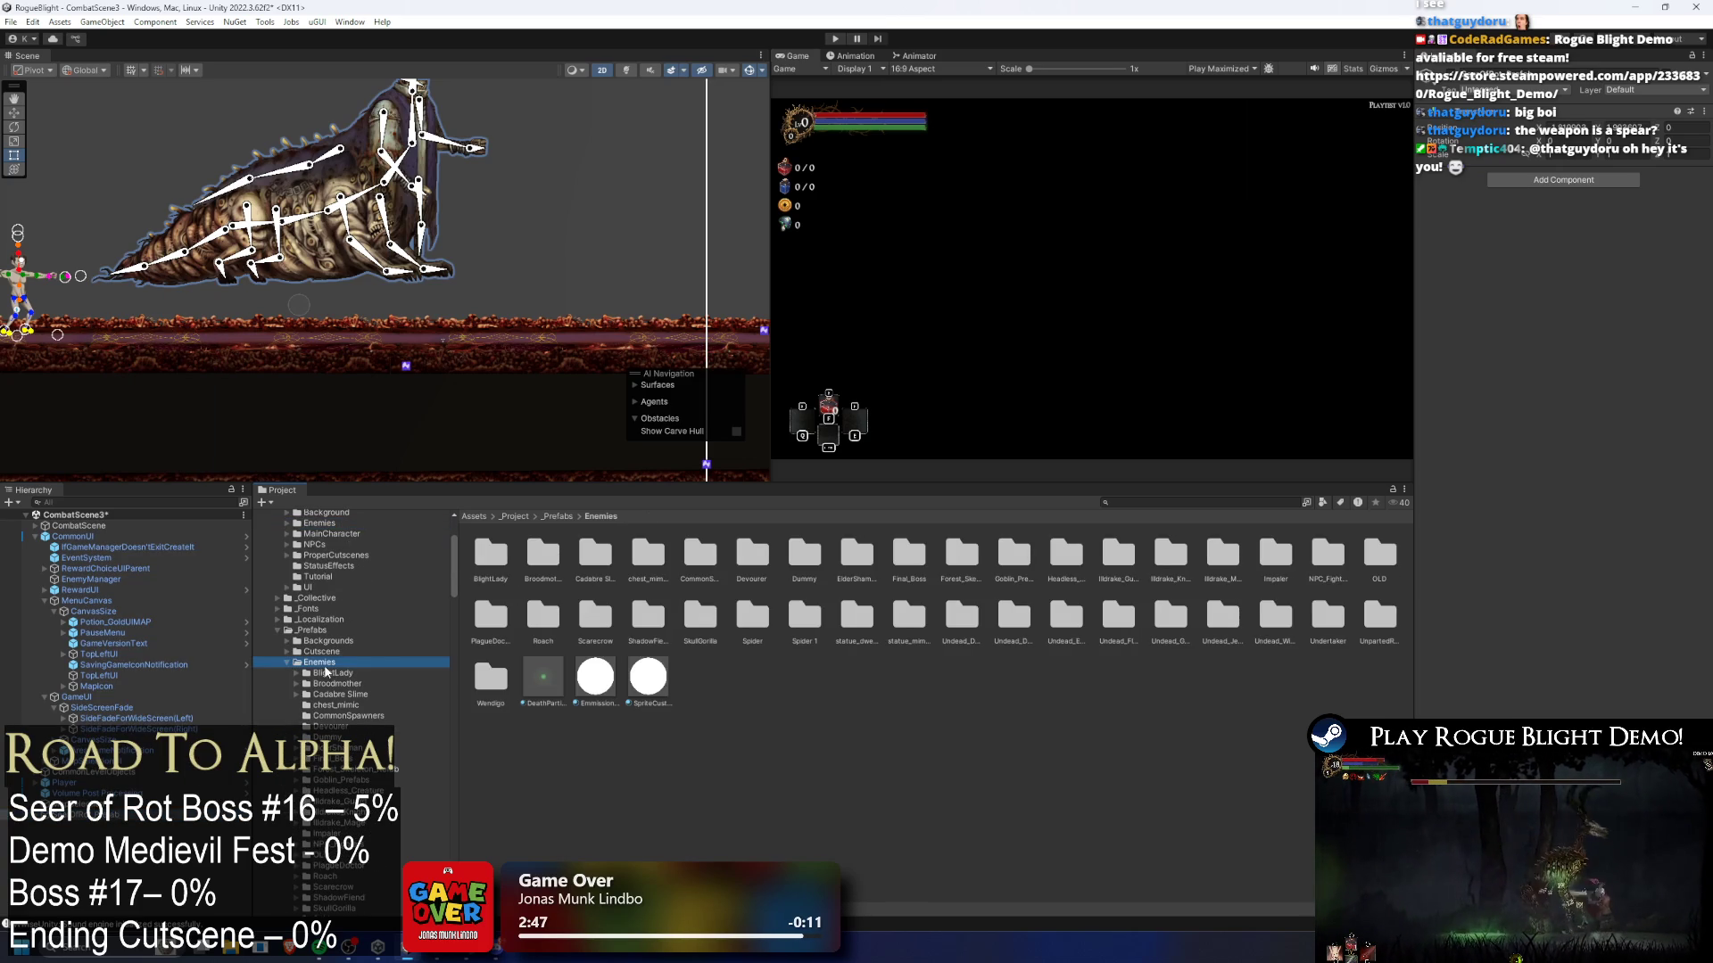
right_click(873, 741)
mouse_move(981, 283)
click(1258, 234)
text(eerOfRot)
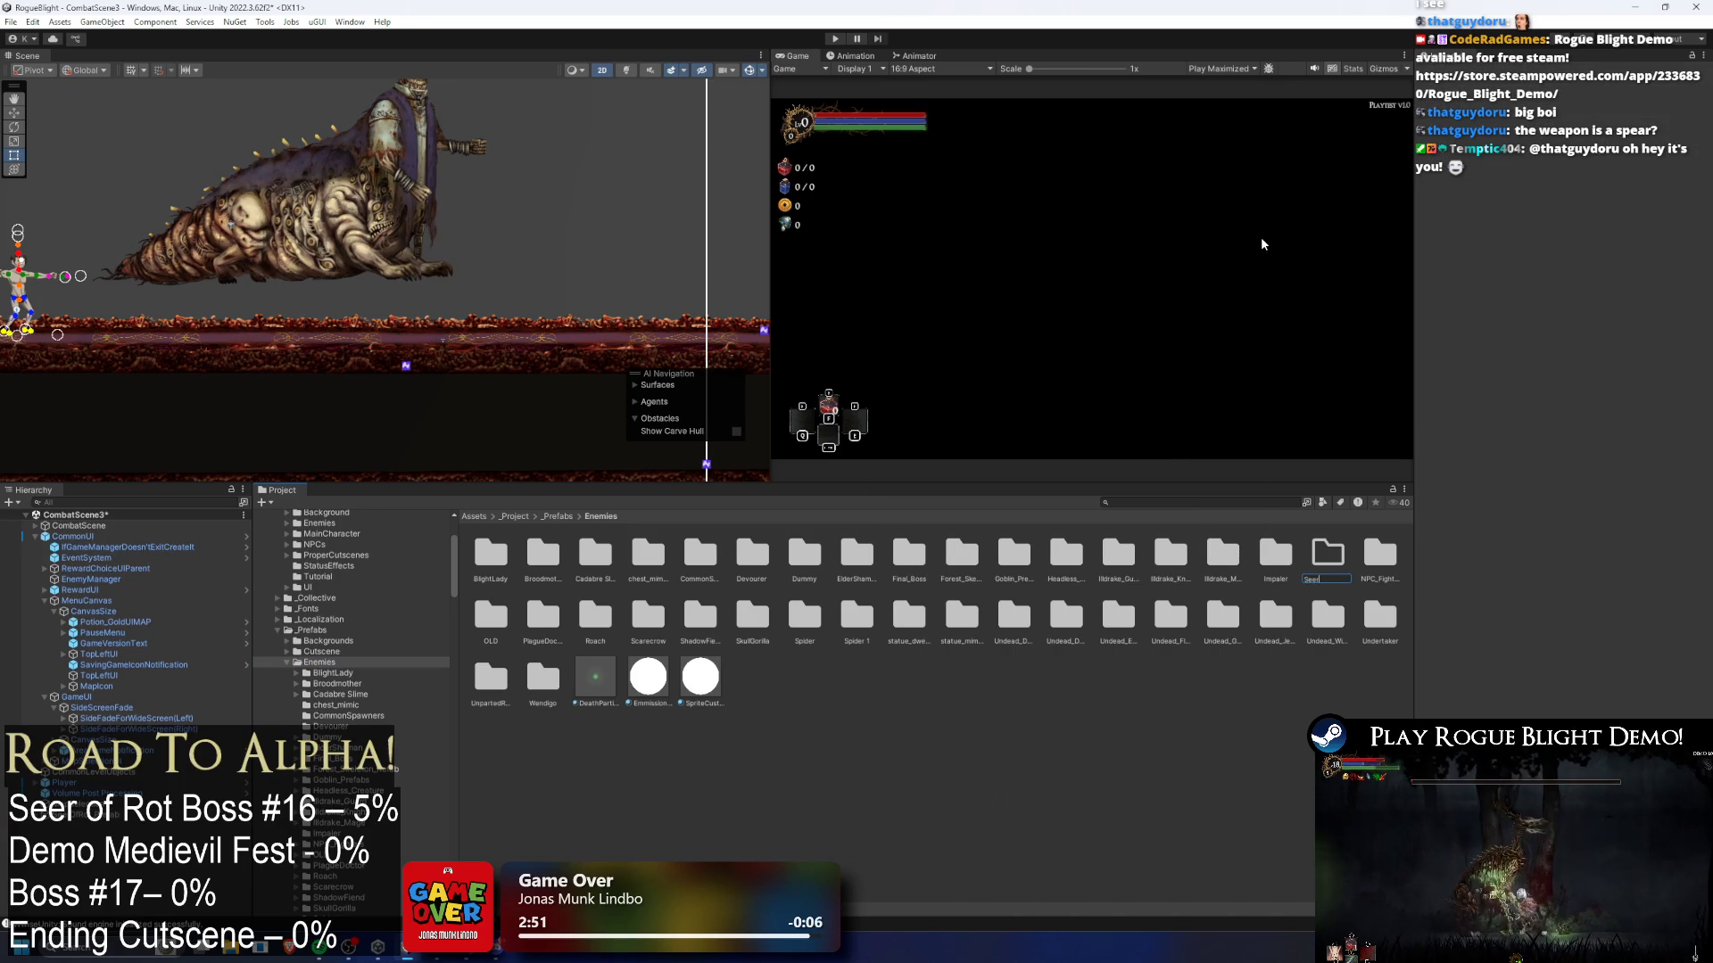
key(Return)
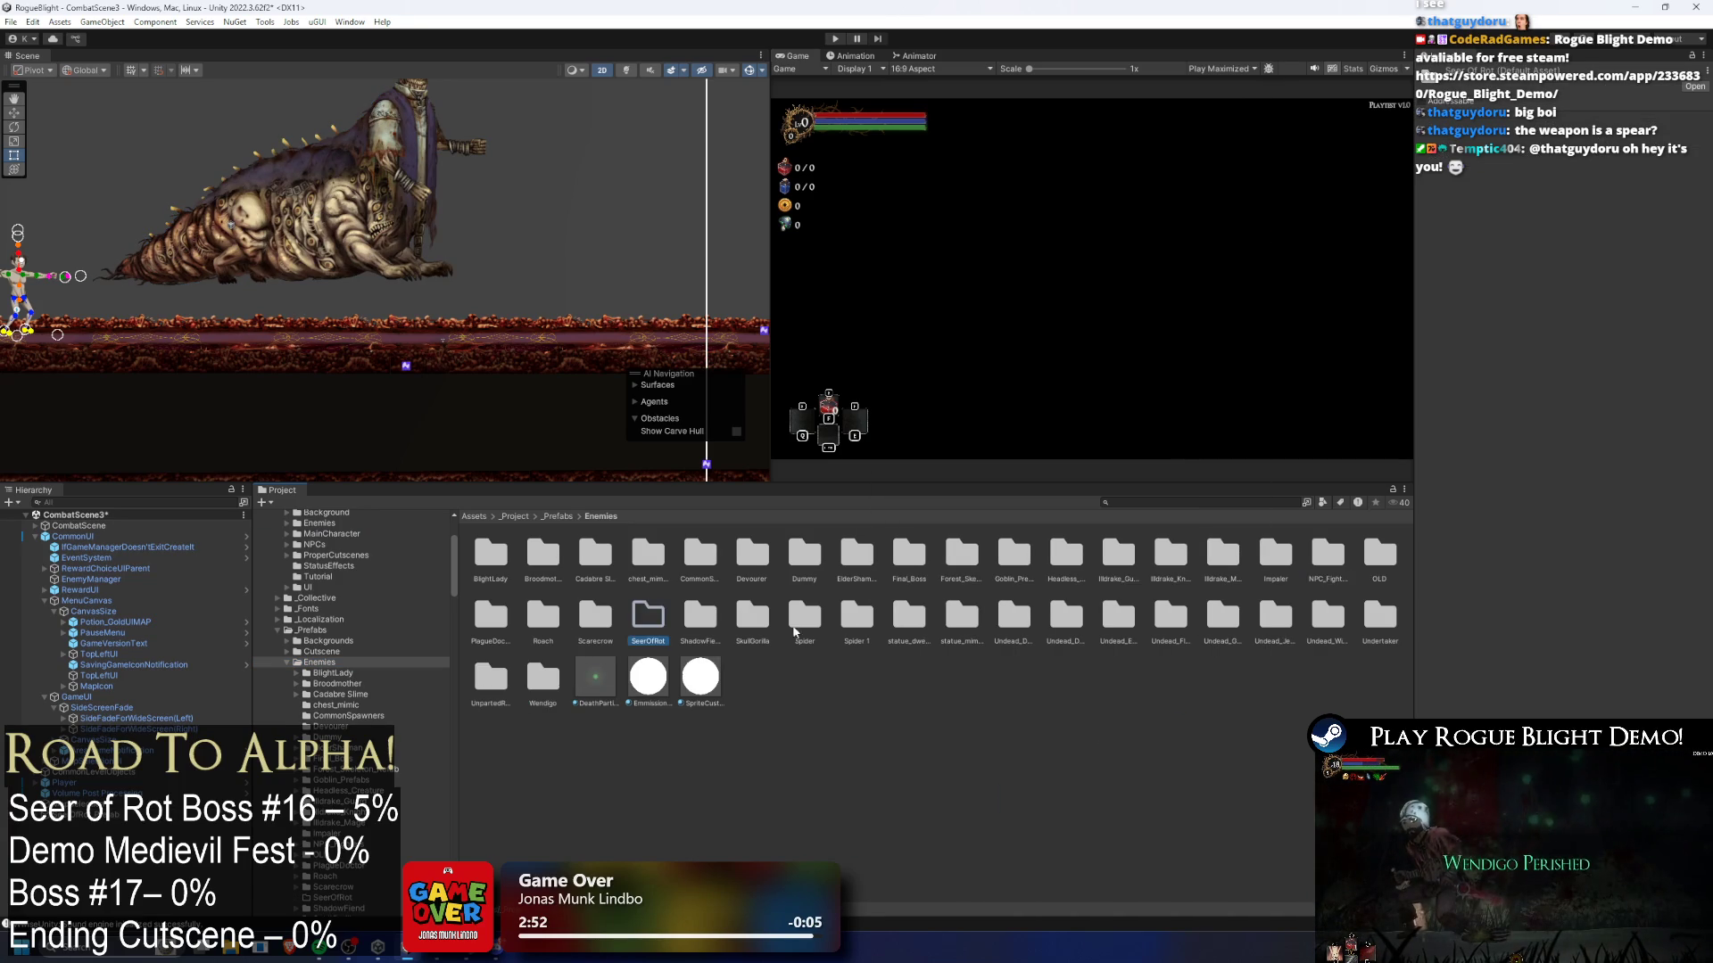
key(Return)
- Save the boss from the Hierarchy into the folder as SeerOfRot_Prefab
drag(595, 685, 571, 660)
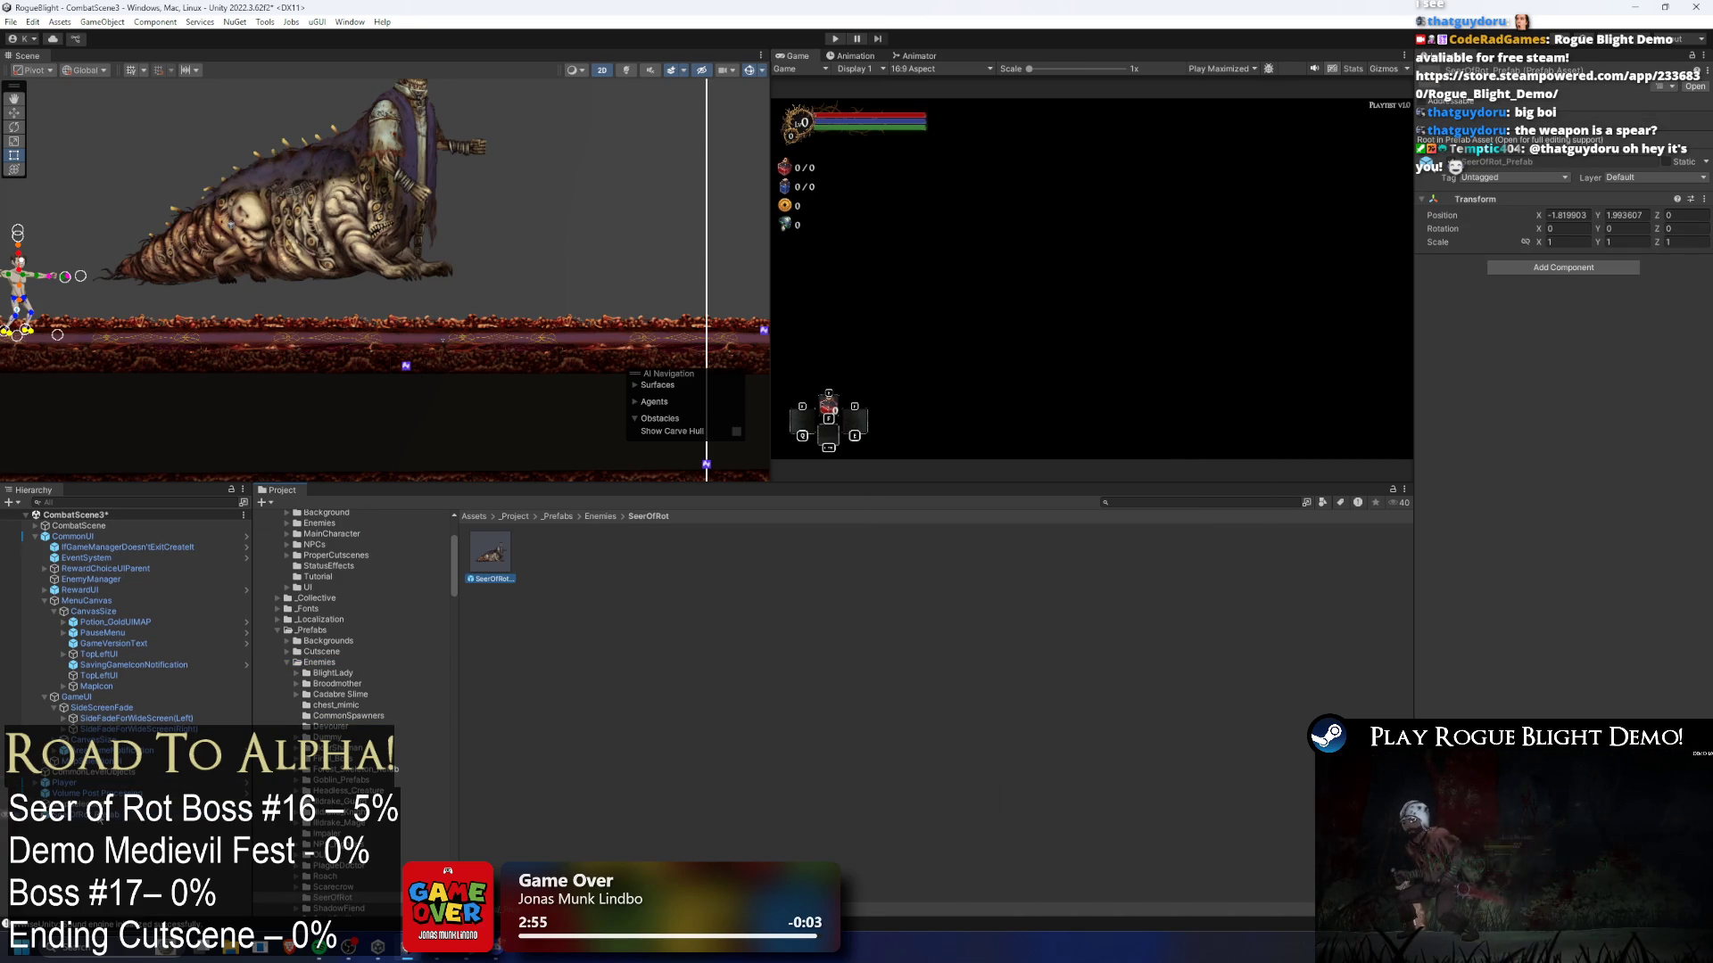
key(Delete)
click(492, 568)
- Open SeerOfRot_Prefab and set its Transform Position X and Y to 0
double_click(491, 568)
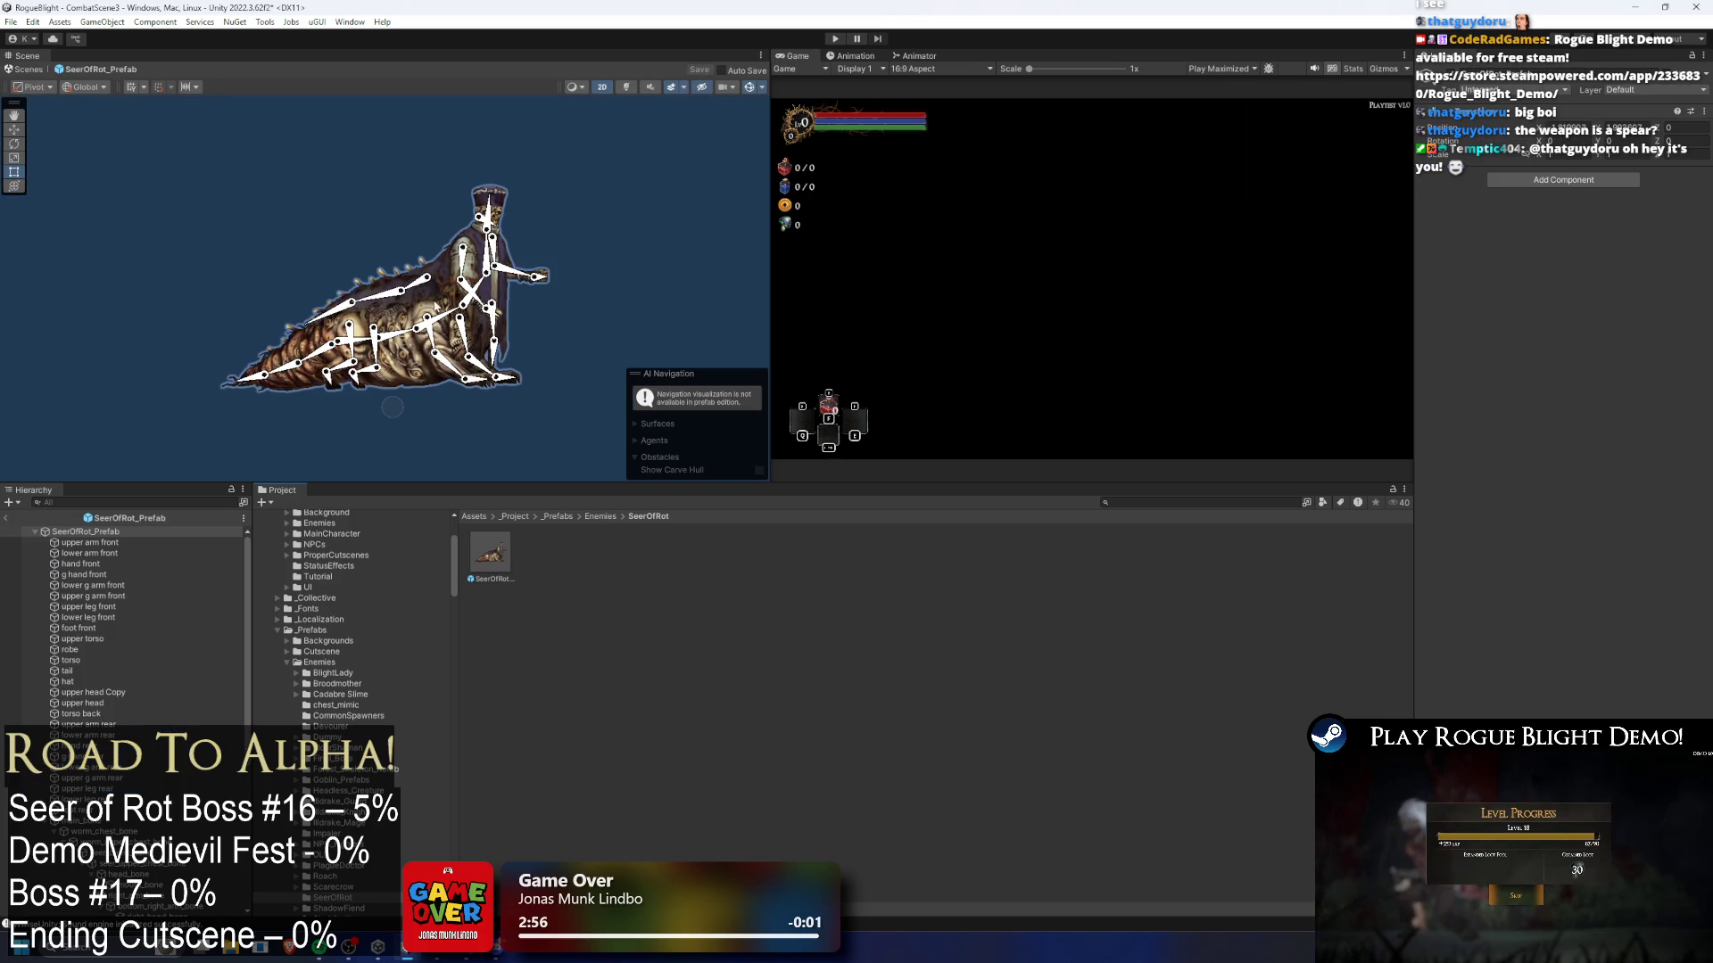
click(516, 560)
click(491, 553)
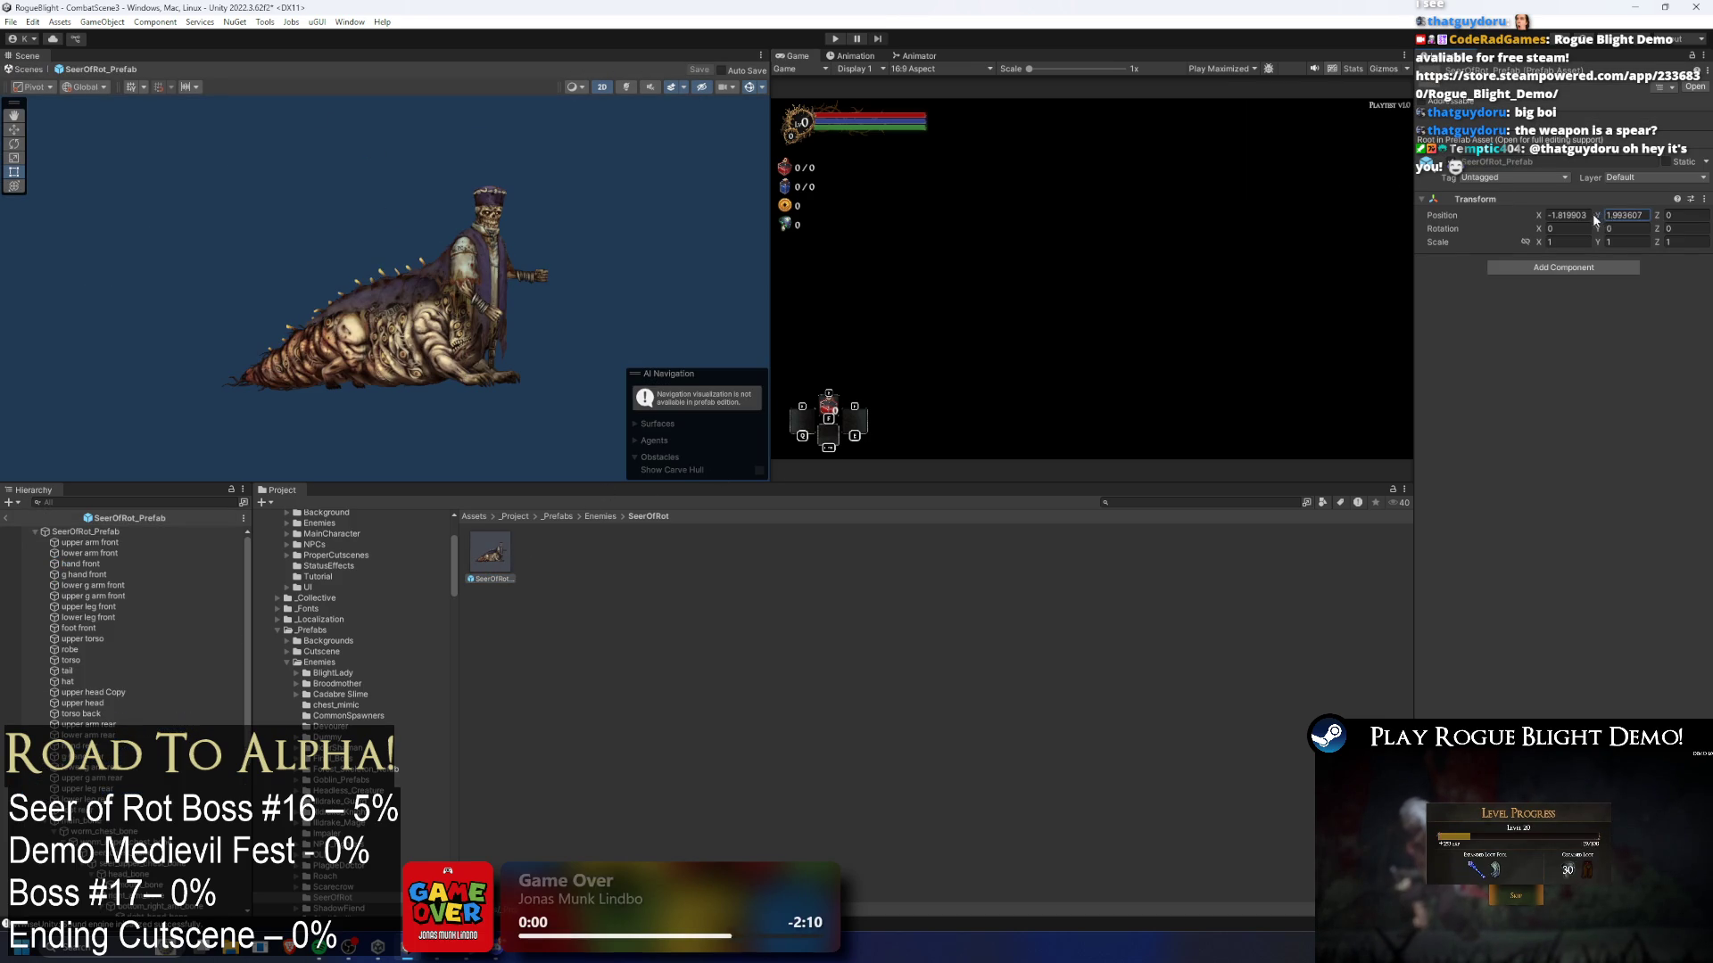
click(1565, 215)
text(00)
click(1615, 215)
text(0)
- With the grid on, move the boss rig down and left, then save the prefab
mouse_move(89, 295)
mouse_down()
mouse_move(374, 268)
mouse_move(592, 199)
mouse_up()
click(141, 85)
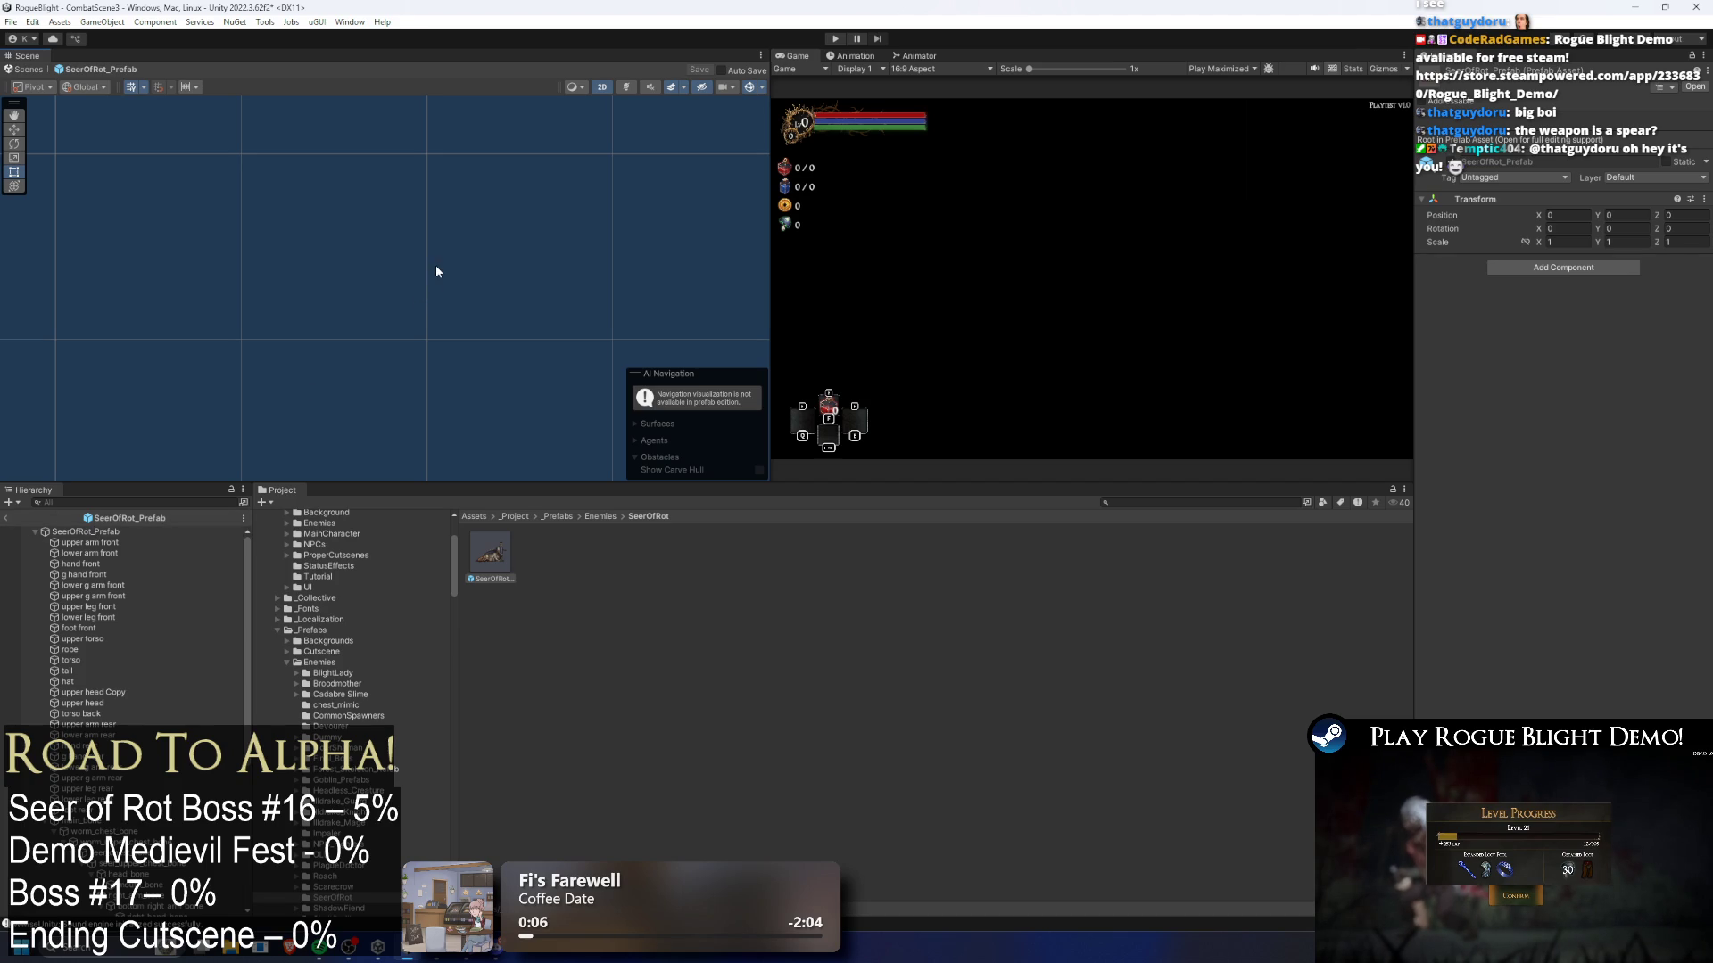
click(117, 530)
key(f)
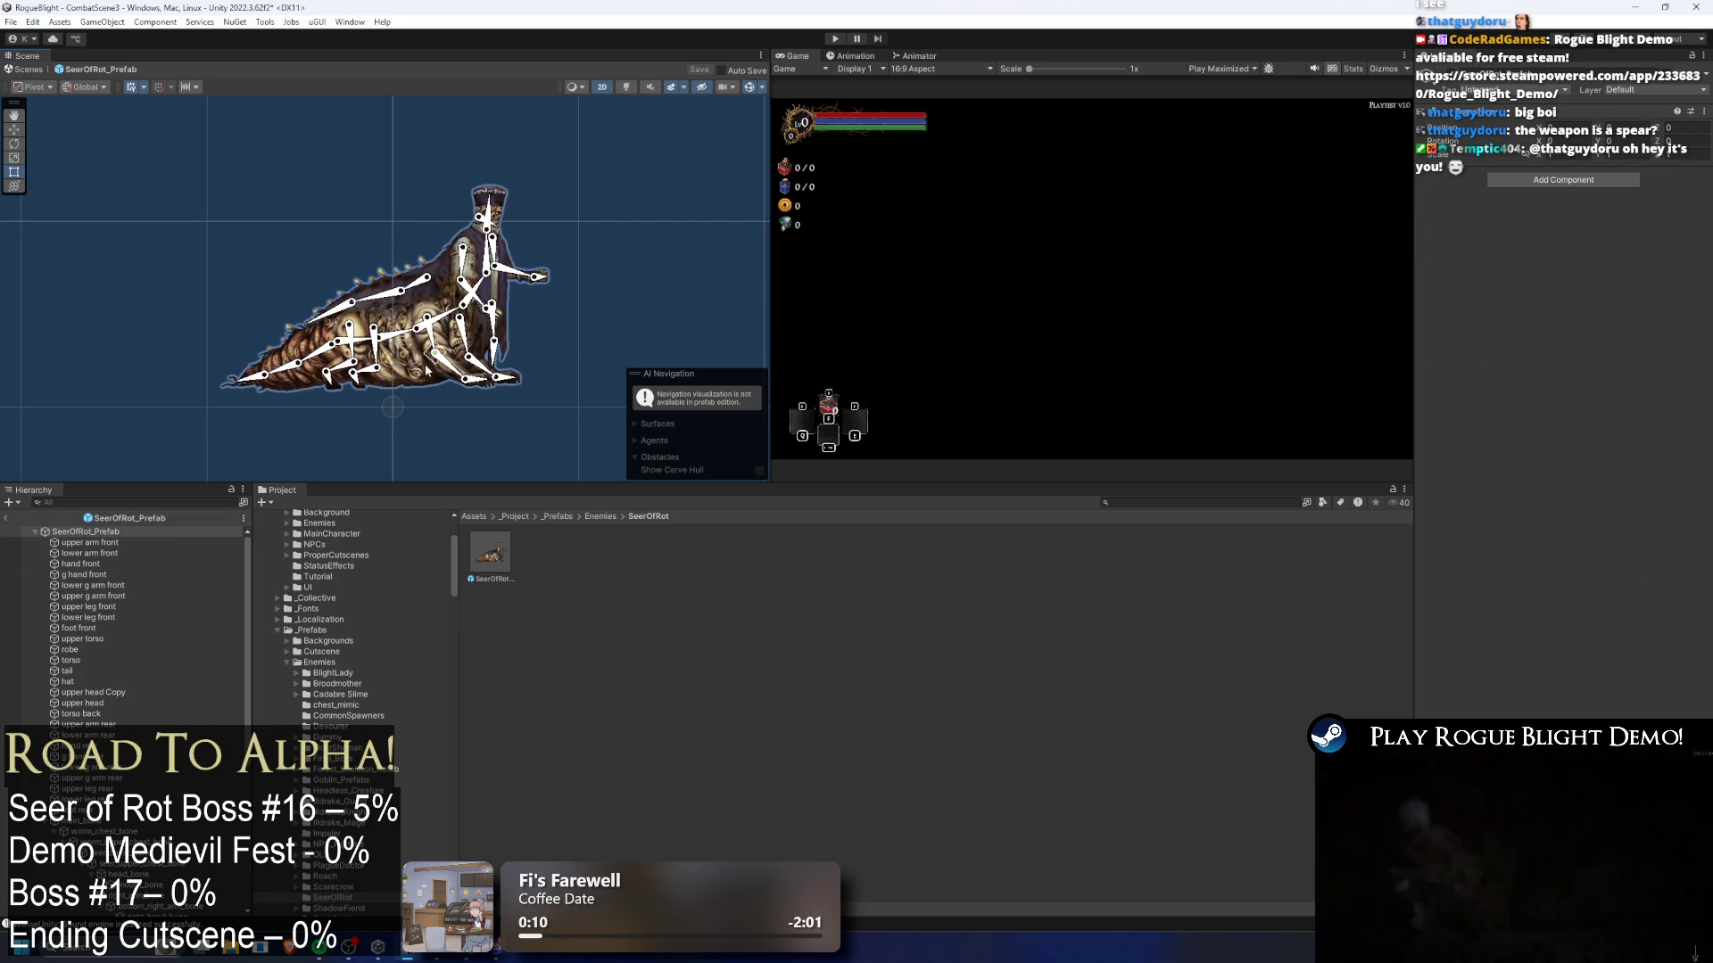
scroll(430, 357, up, 2)
click(325, 277)
key(w)
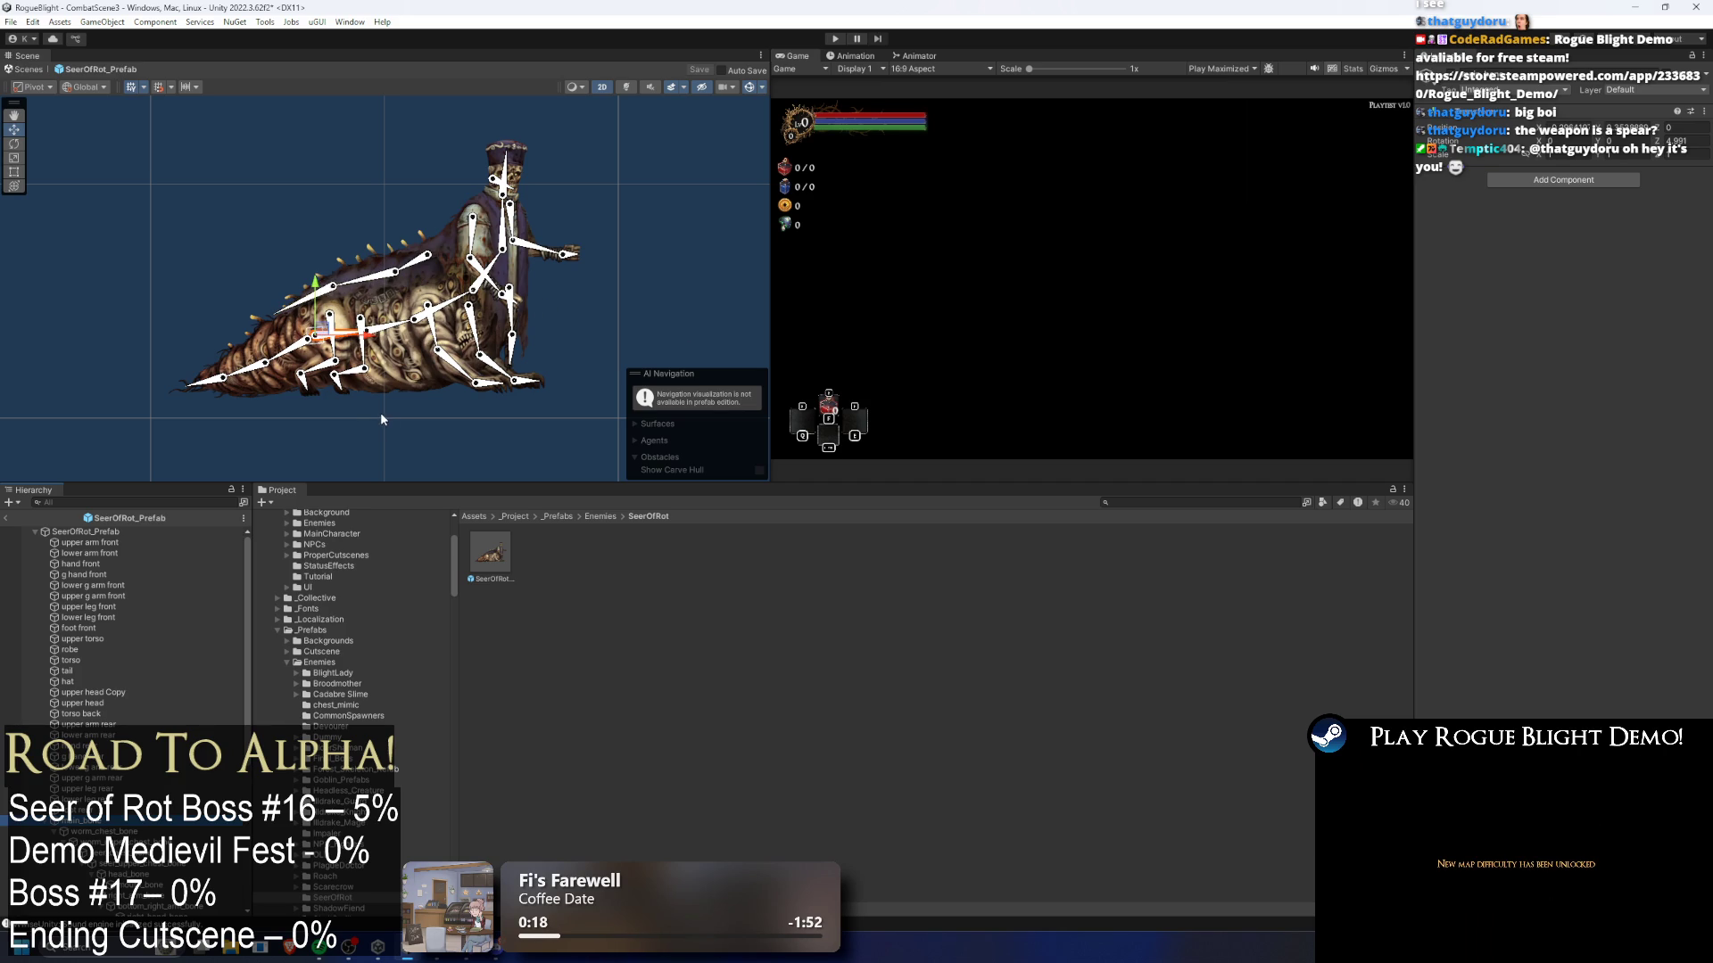
scroll(348, 397, up, 1)
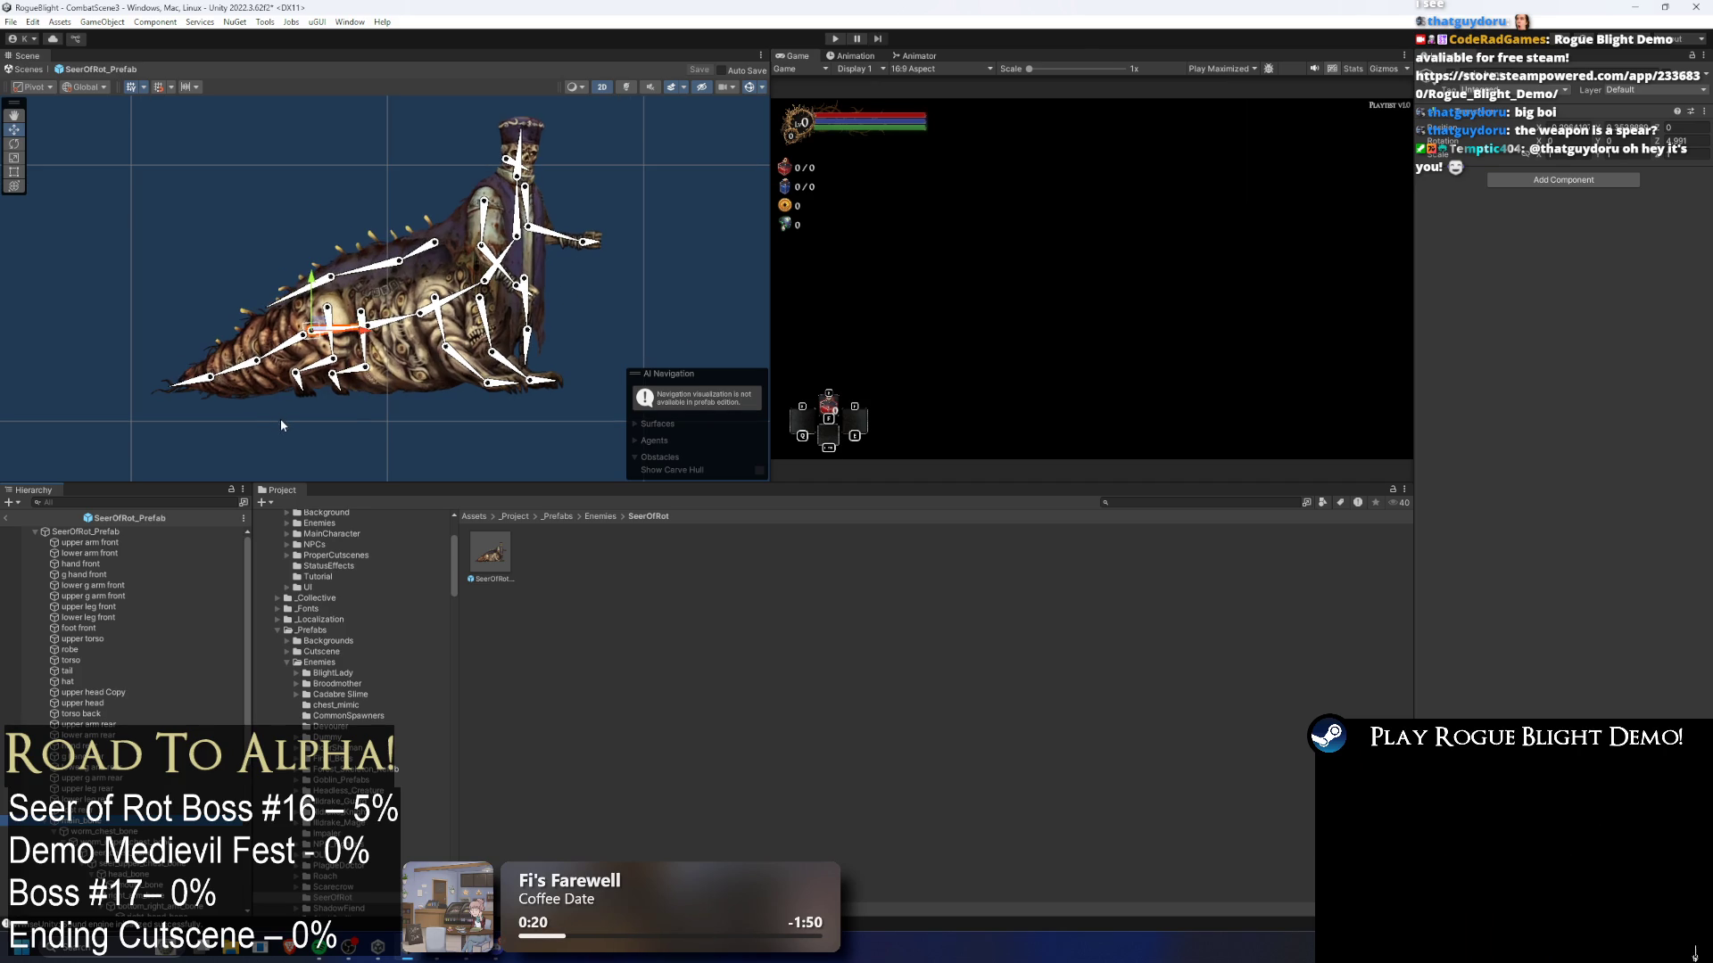
drag(329, 332, 304, 362)
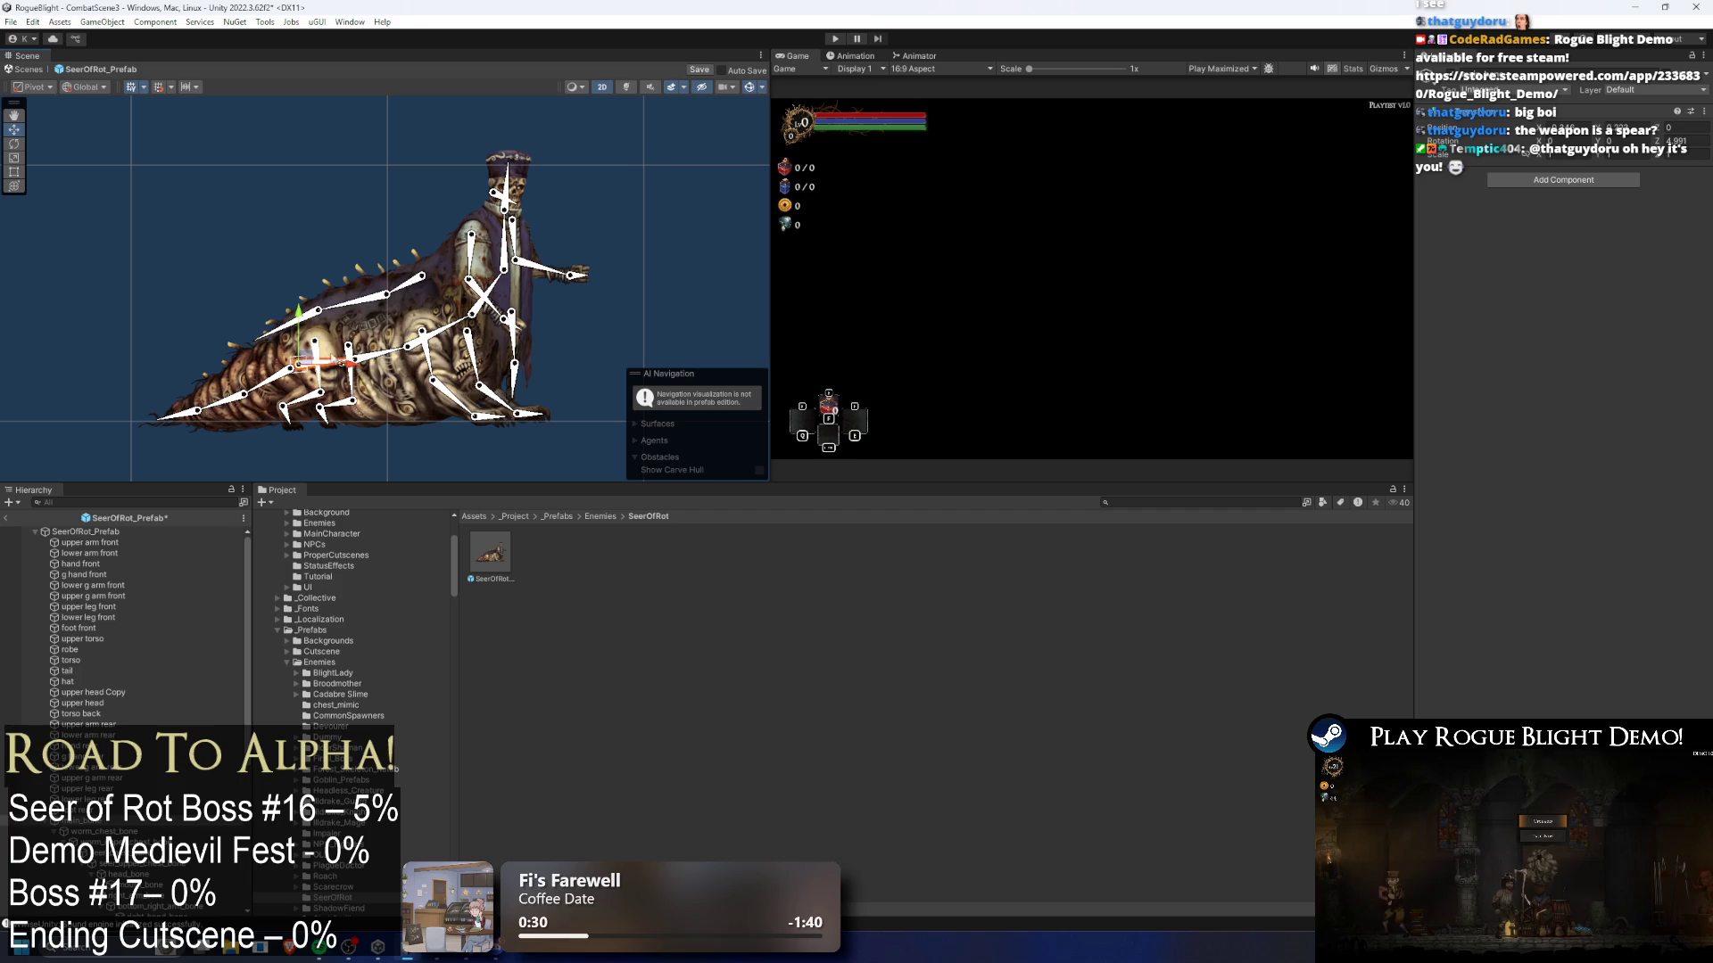
drag(354, 369, 361, 362)
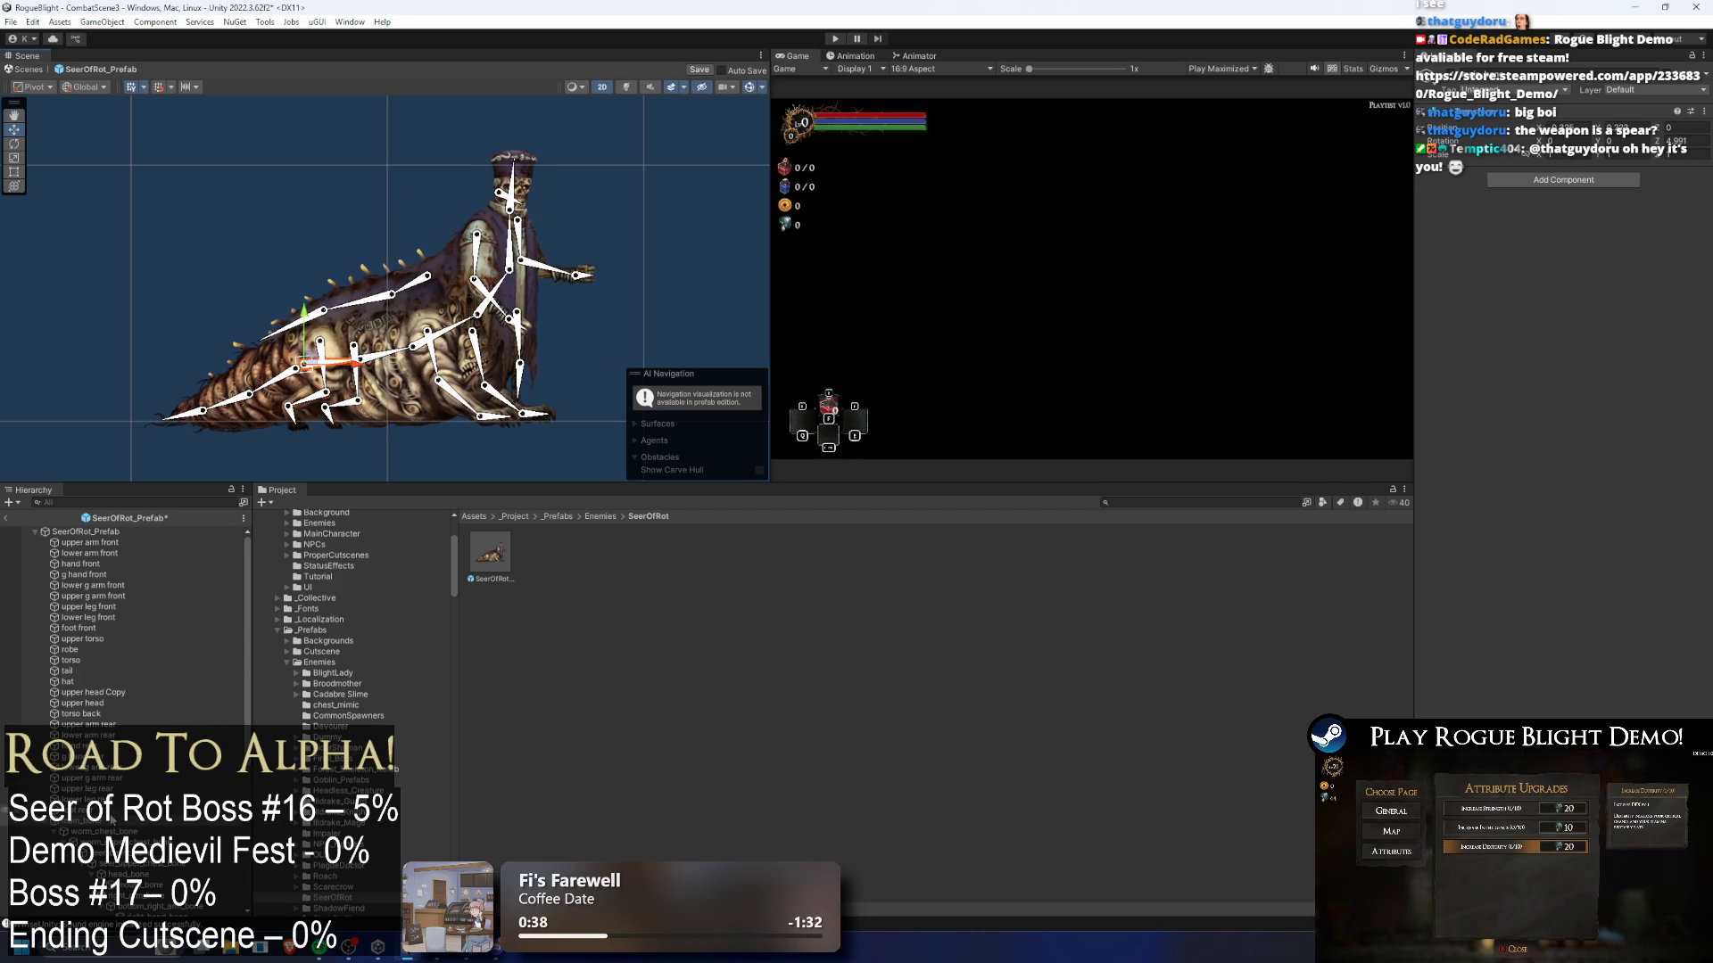
key(ctrl+s)
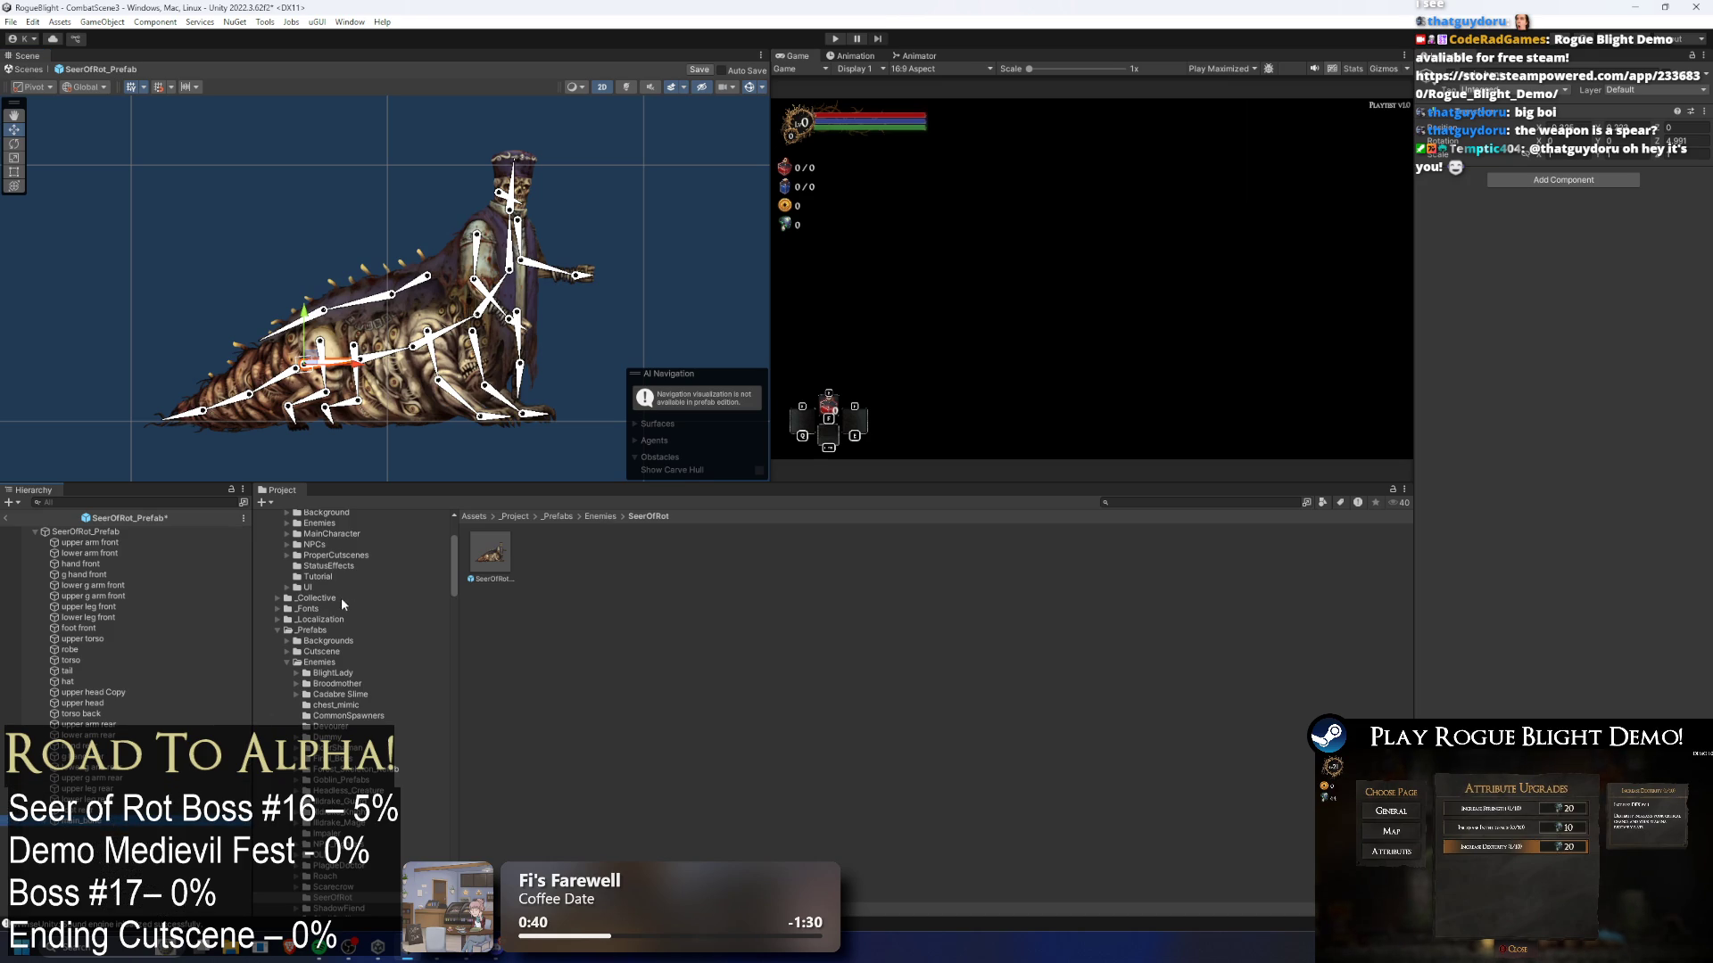
- Create an empty object named sprites in the prefab
right_click(123, 564)
click(212, 218)
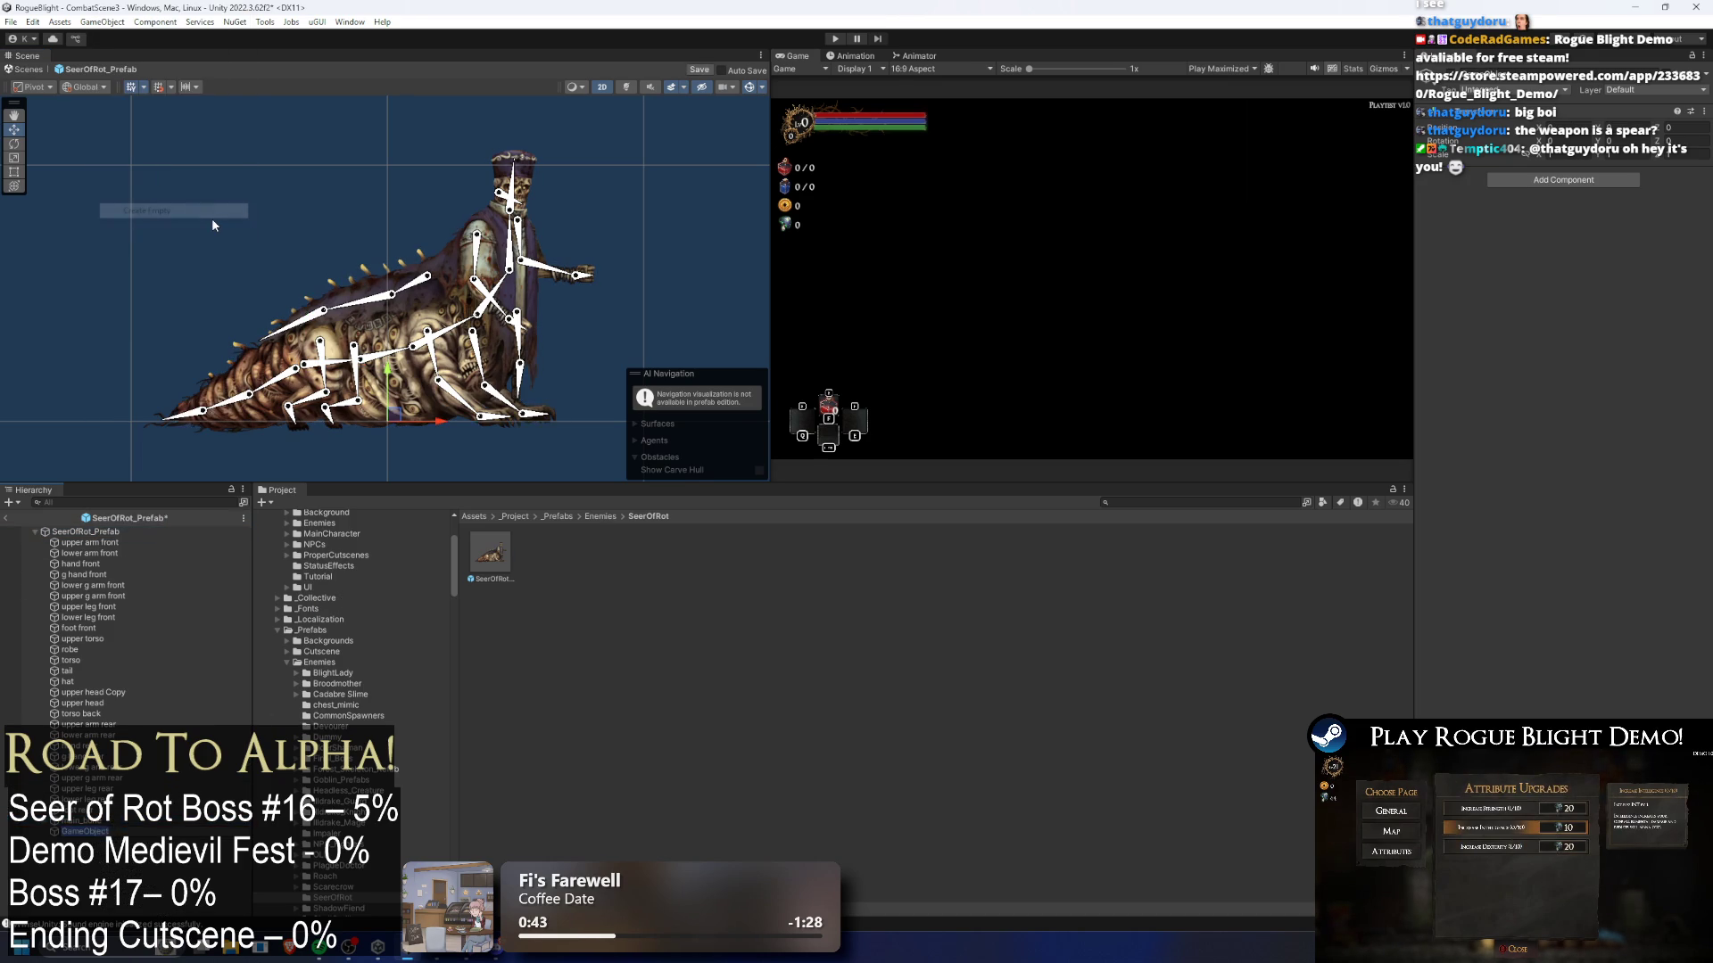
text(Sp)
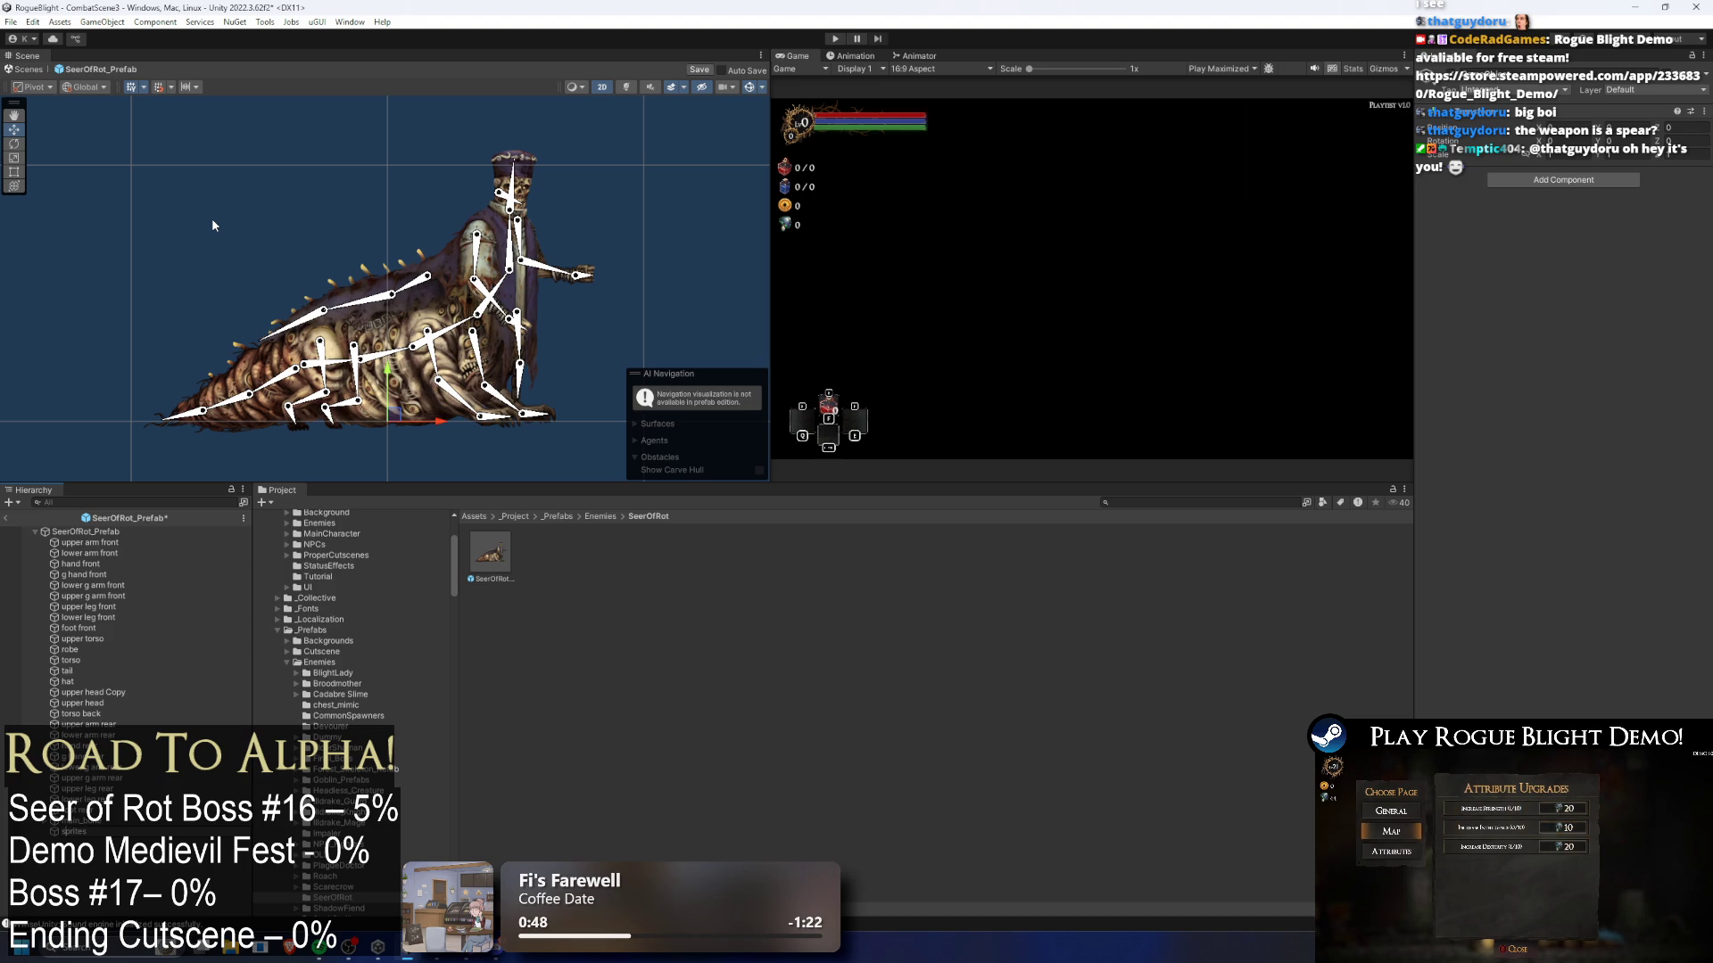
- Move all sprite parts under sprites and give them SeerOfRotMaterial, previewing with scene lighting
click(89, 542)
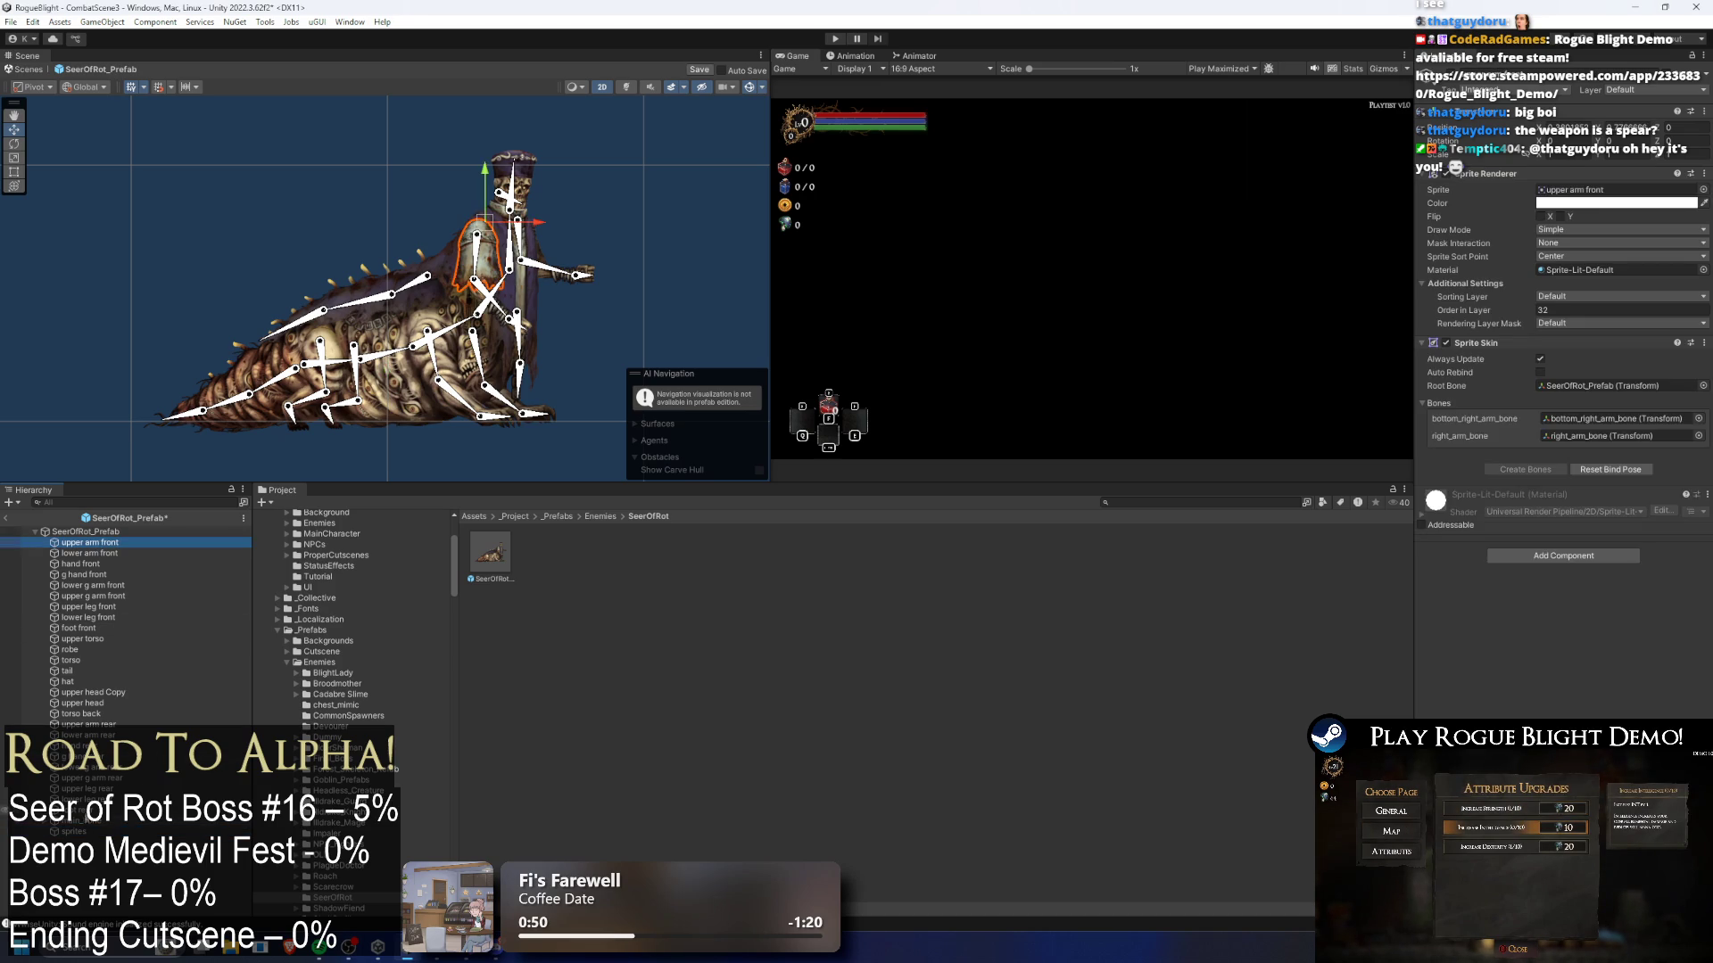
shift+click(85, 832)
drag(84, 821, 84, 832)
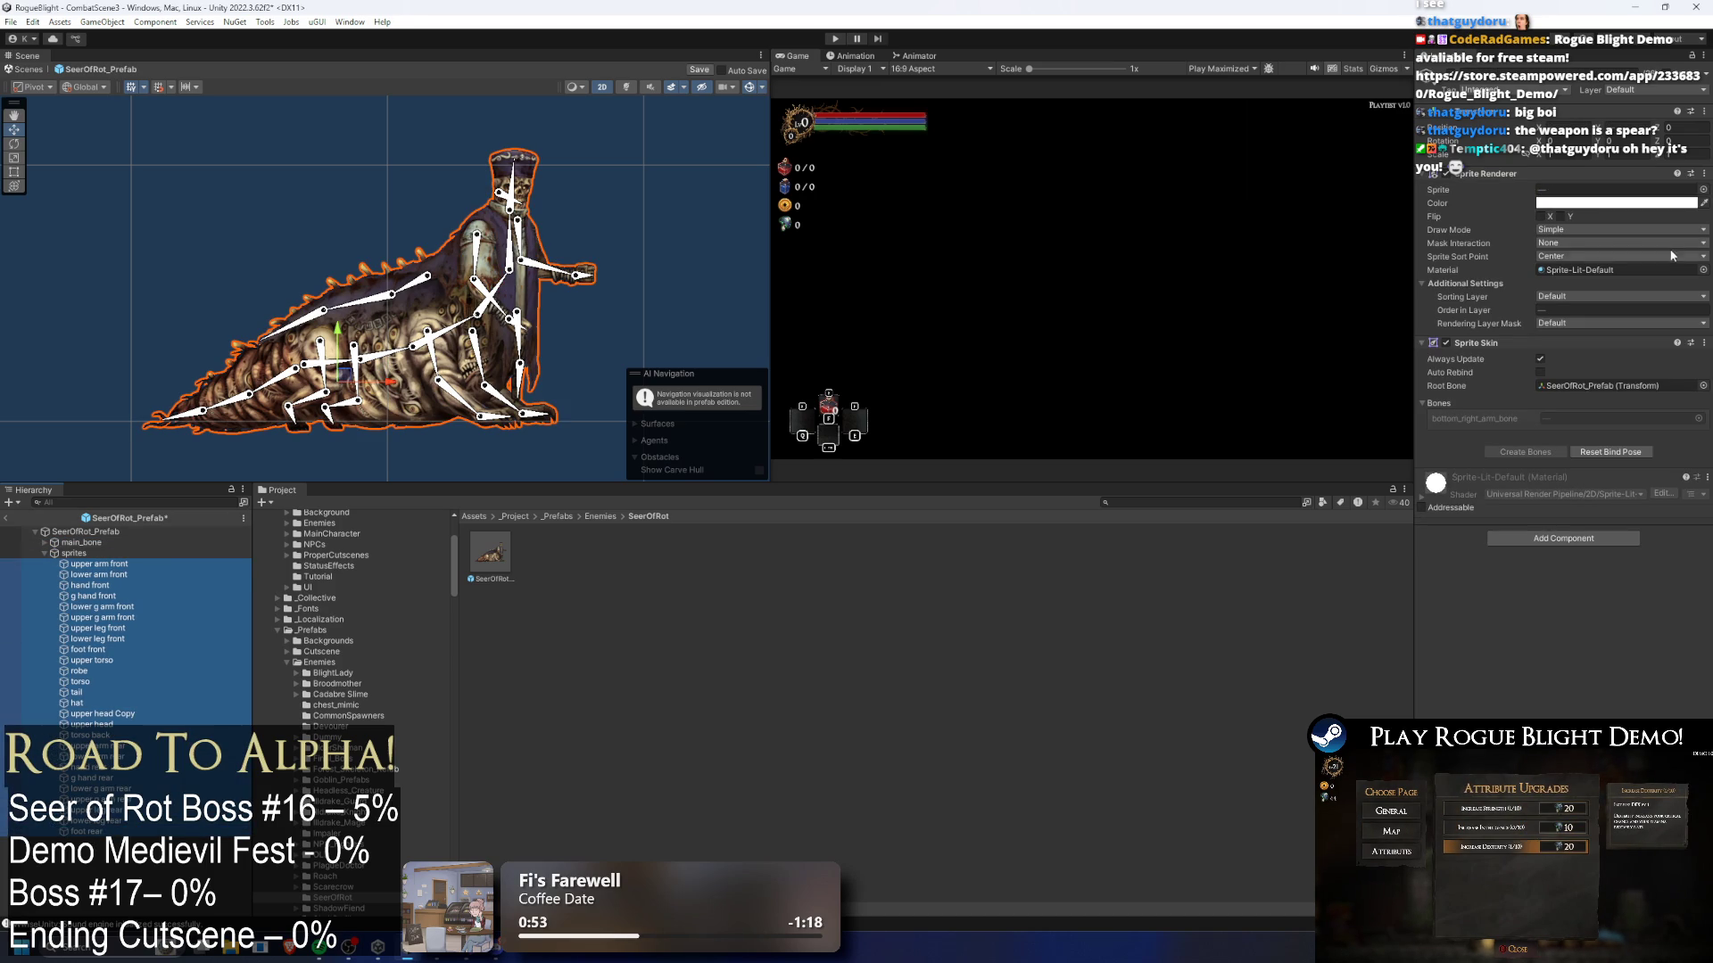
click(1703, 269)
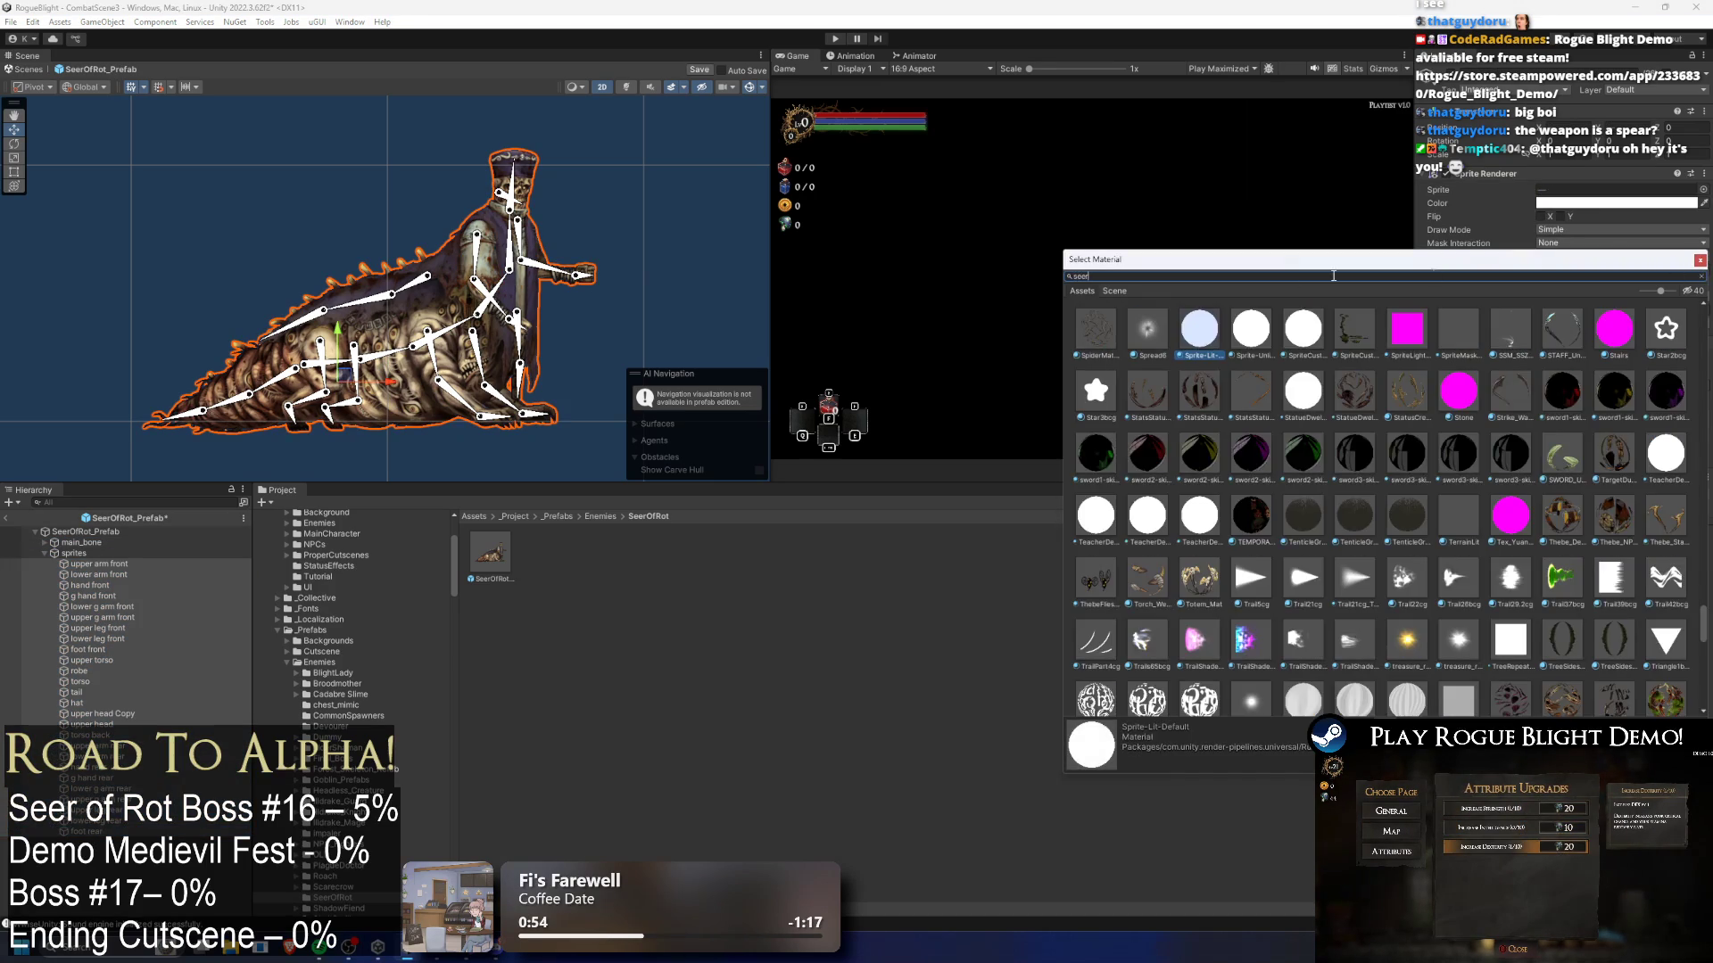
text(seer)
double_click(1153, 329)
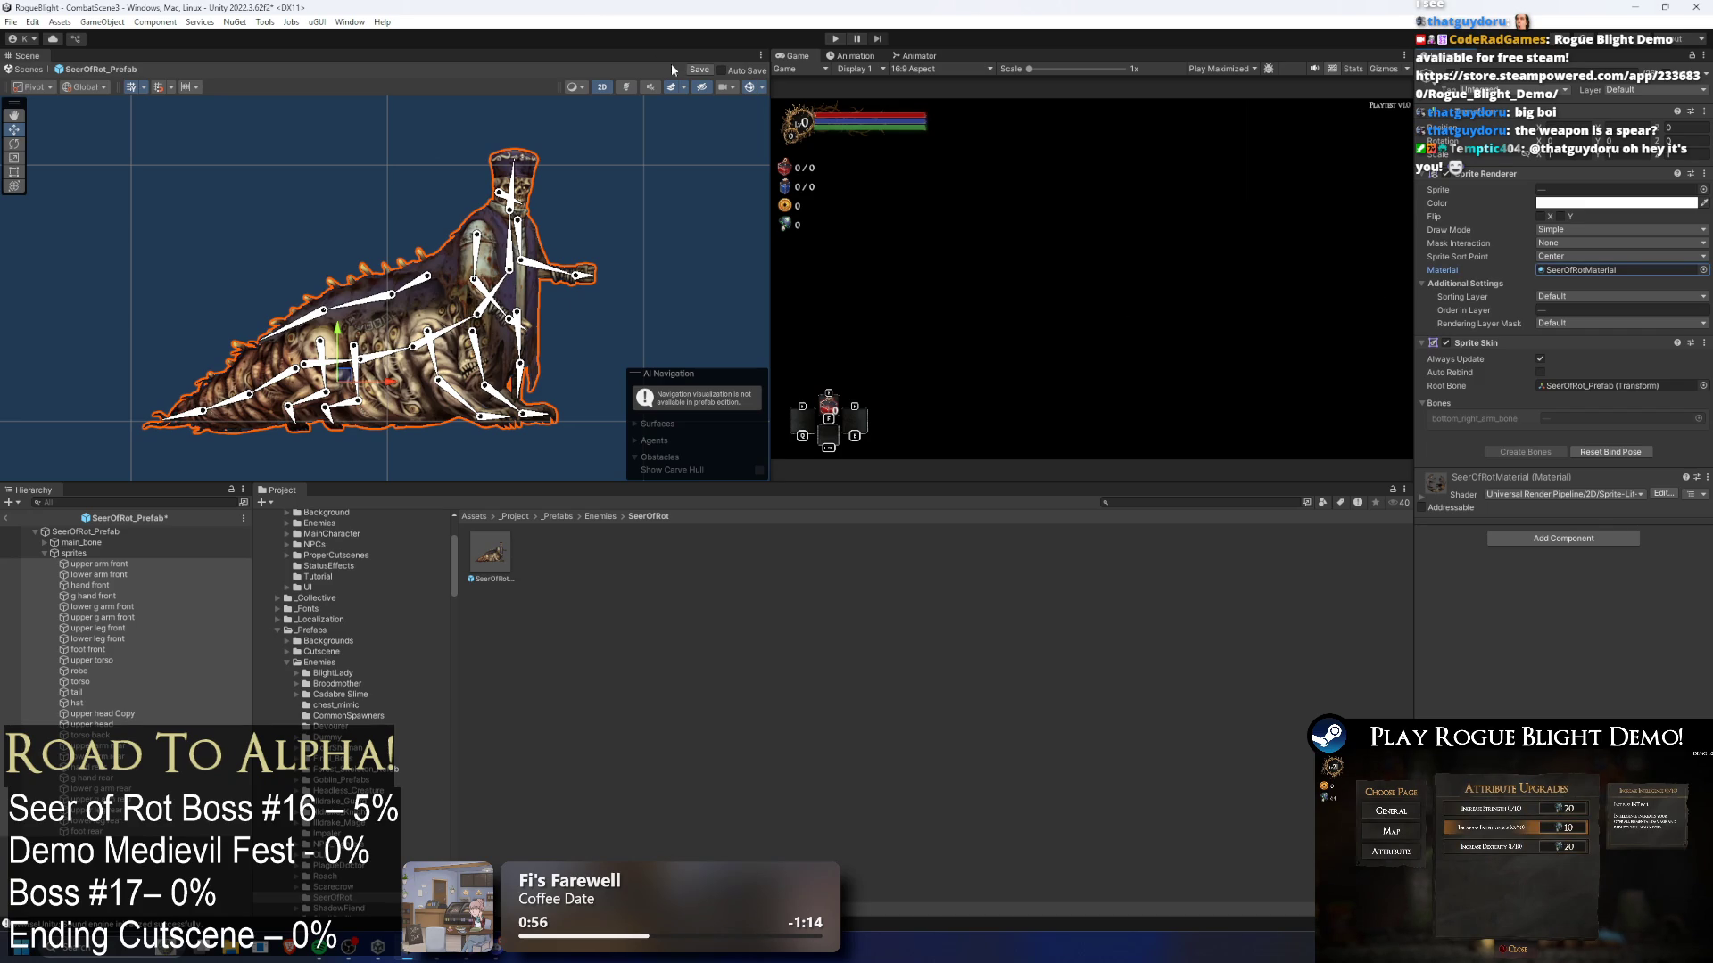
click(622, 88)
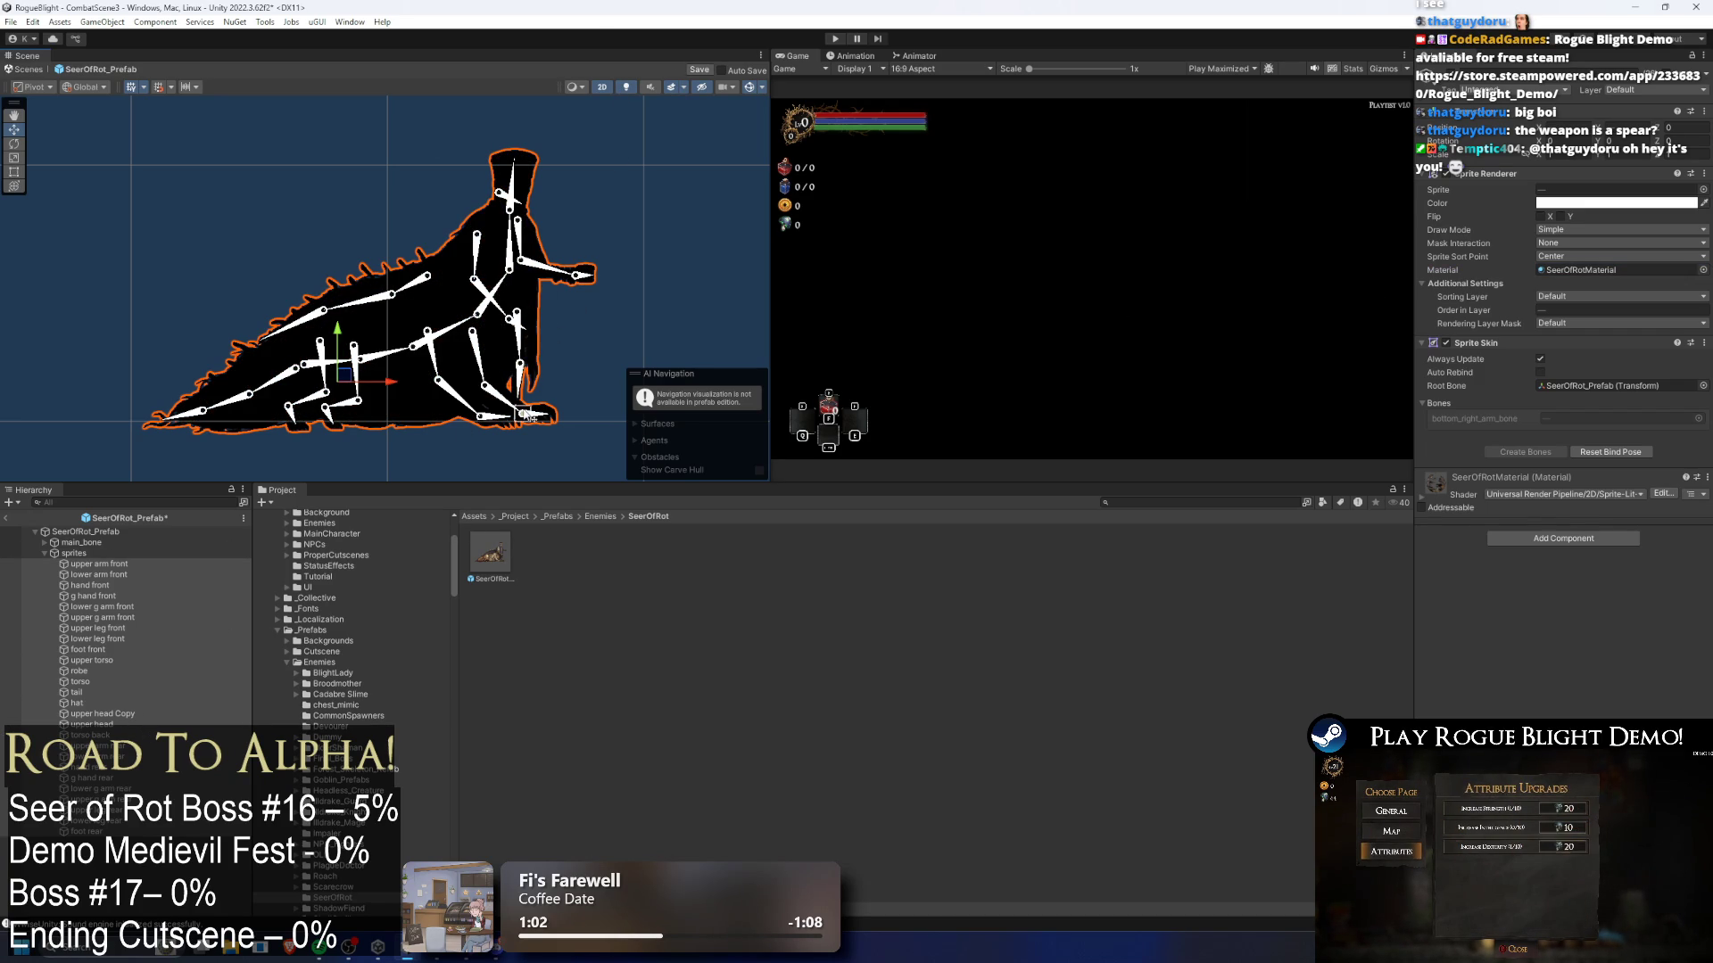
- Select all the boss sprite parts and set their Sorting Layer to EnemyBack1
click(71, 554)
key(Left)
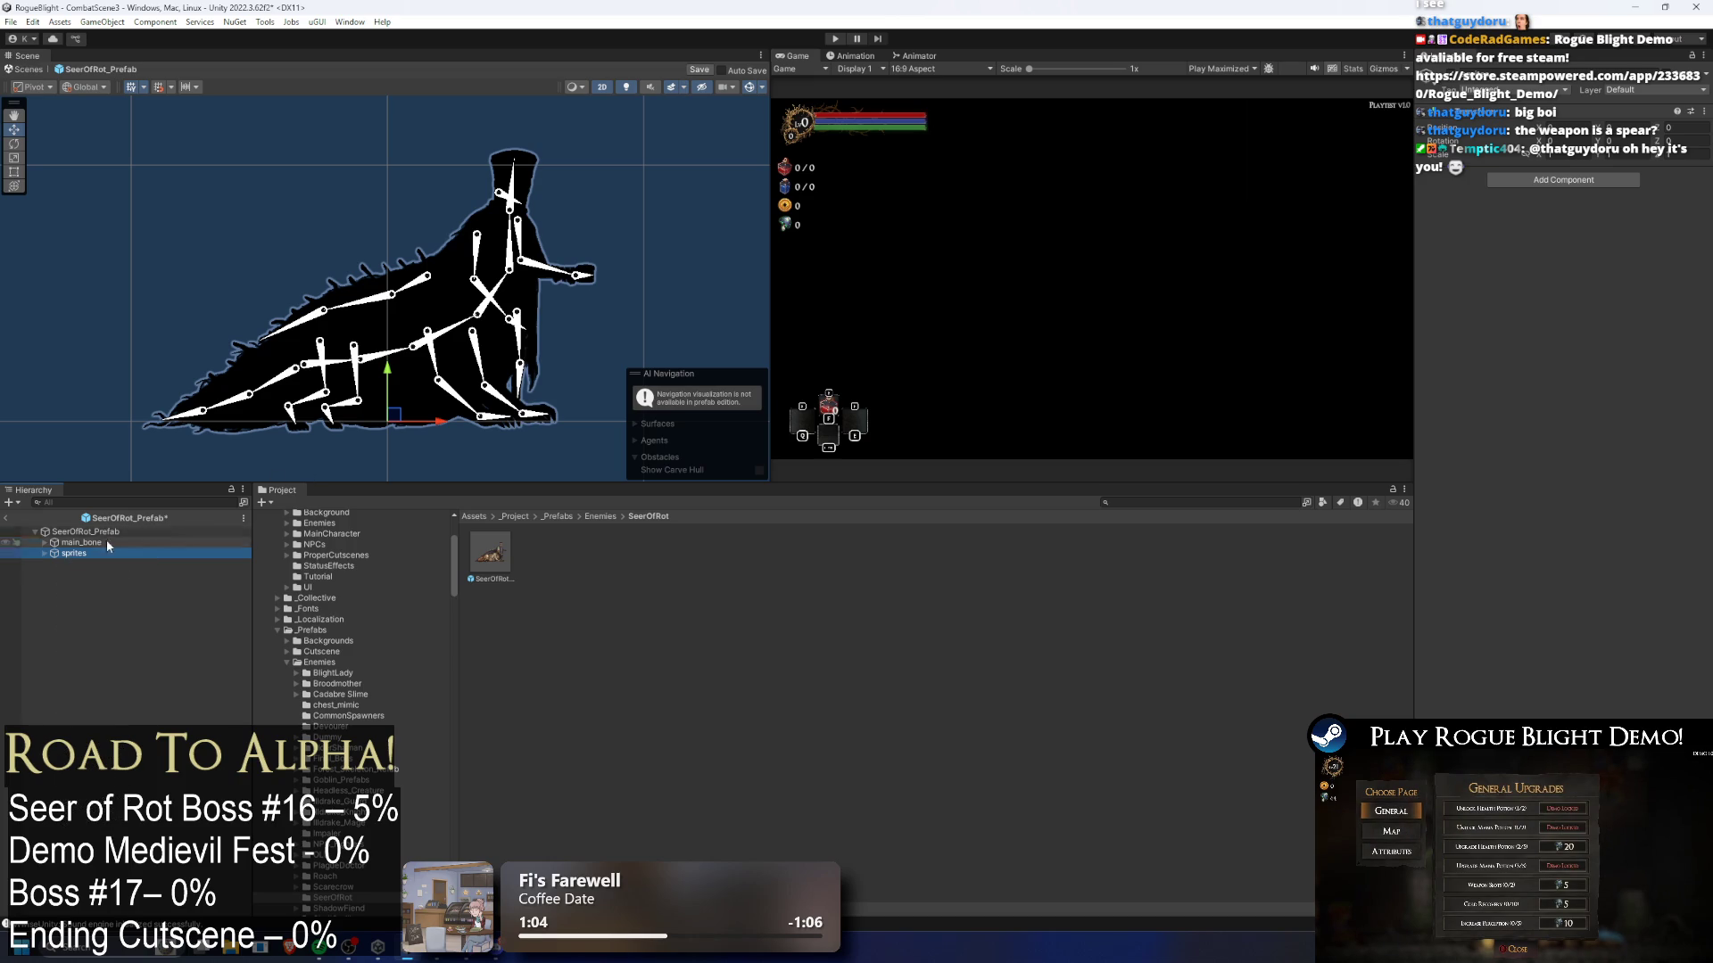
key(Right)
key(Down)
key(Up)
key(Down)
shift+click(85, 831)
click(1619, 296)
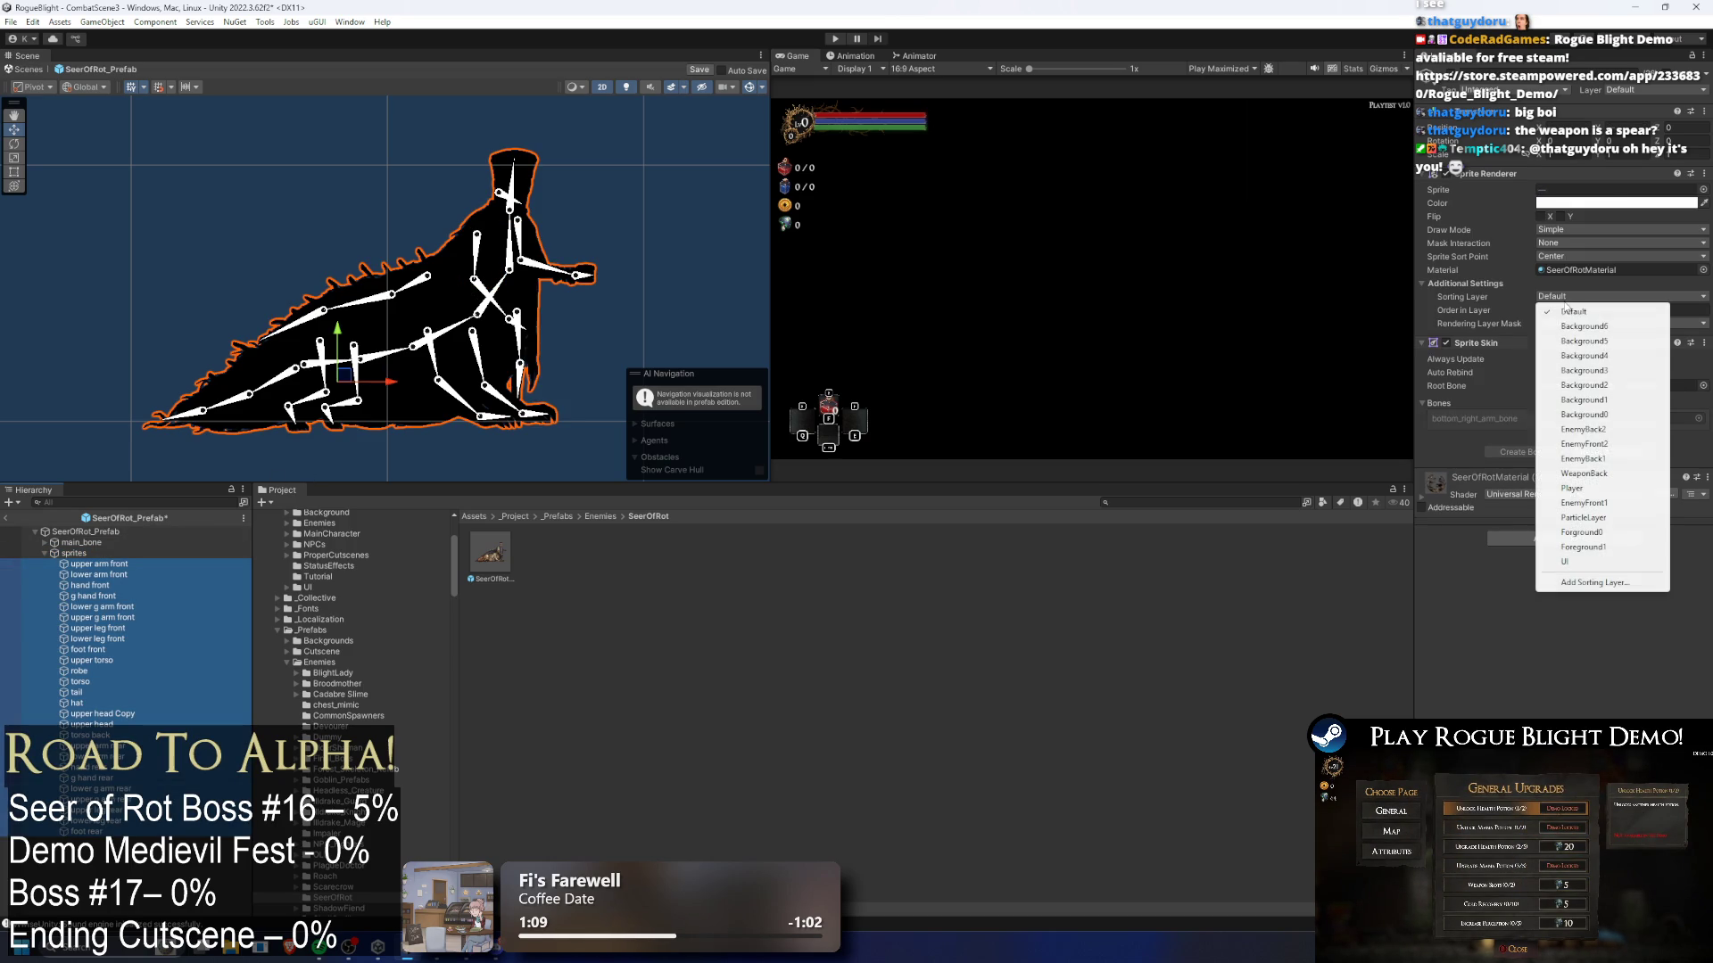
click(1583, 459)
scroll(468, 219, up, 4)
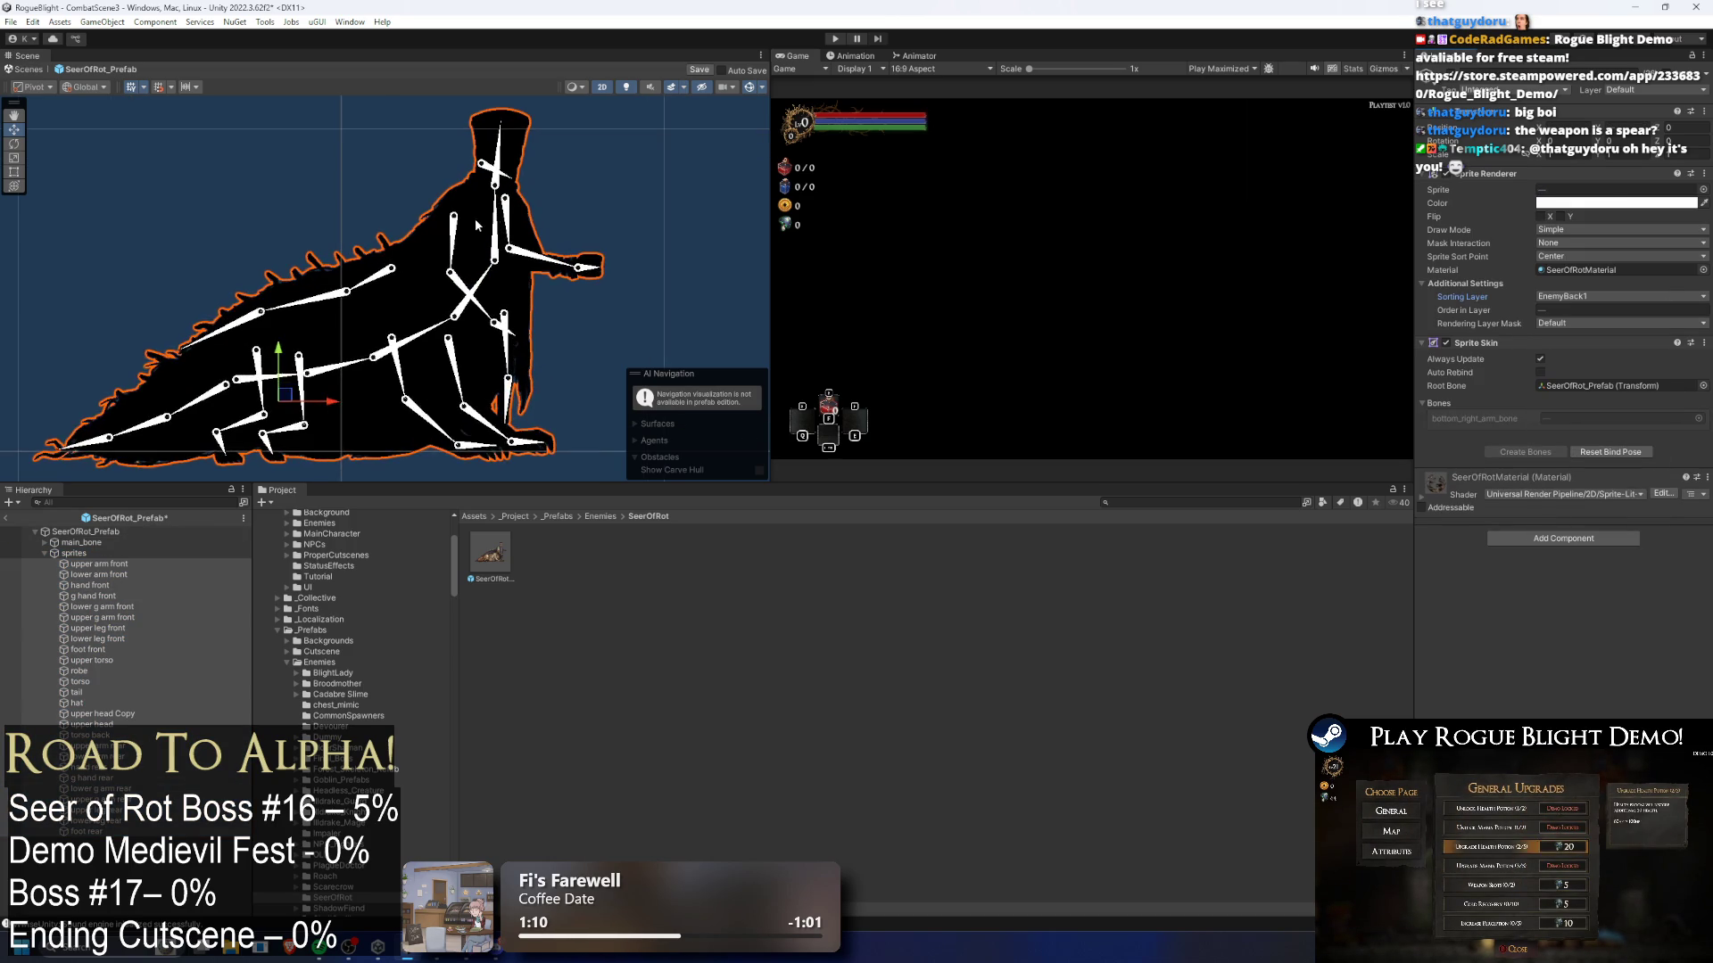
- Move the two front arm sprite pieces to the EnemyFront1 sorting layer
click(468, 219)
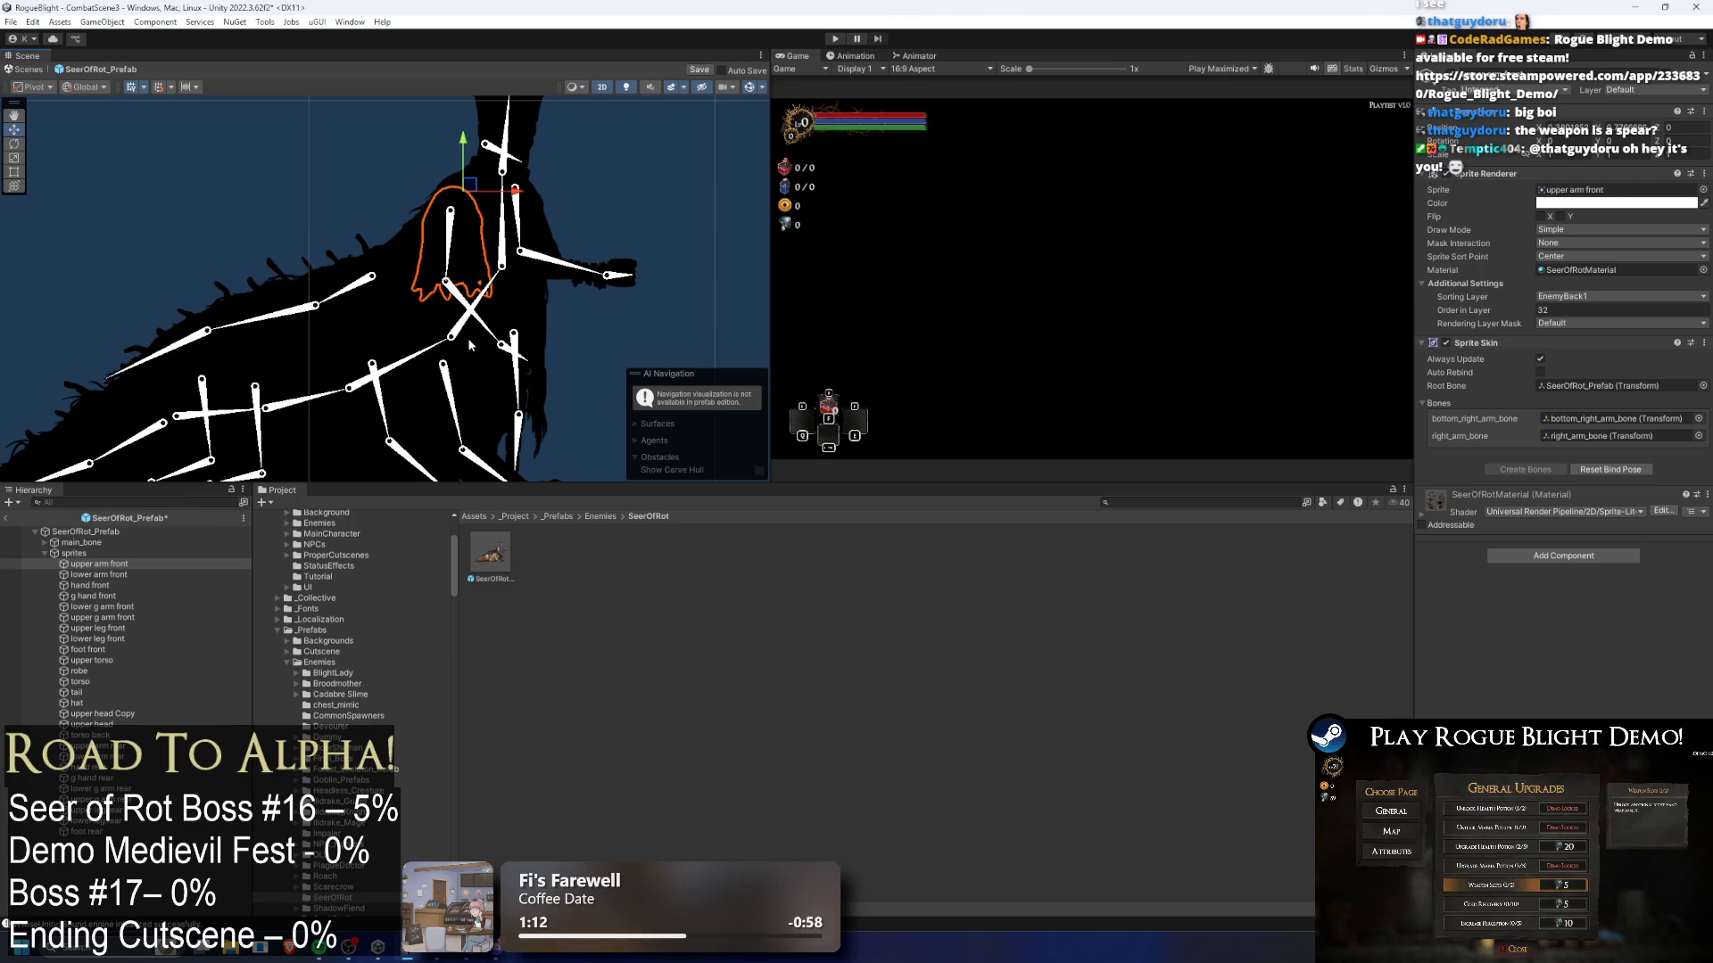
click(525, 367)
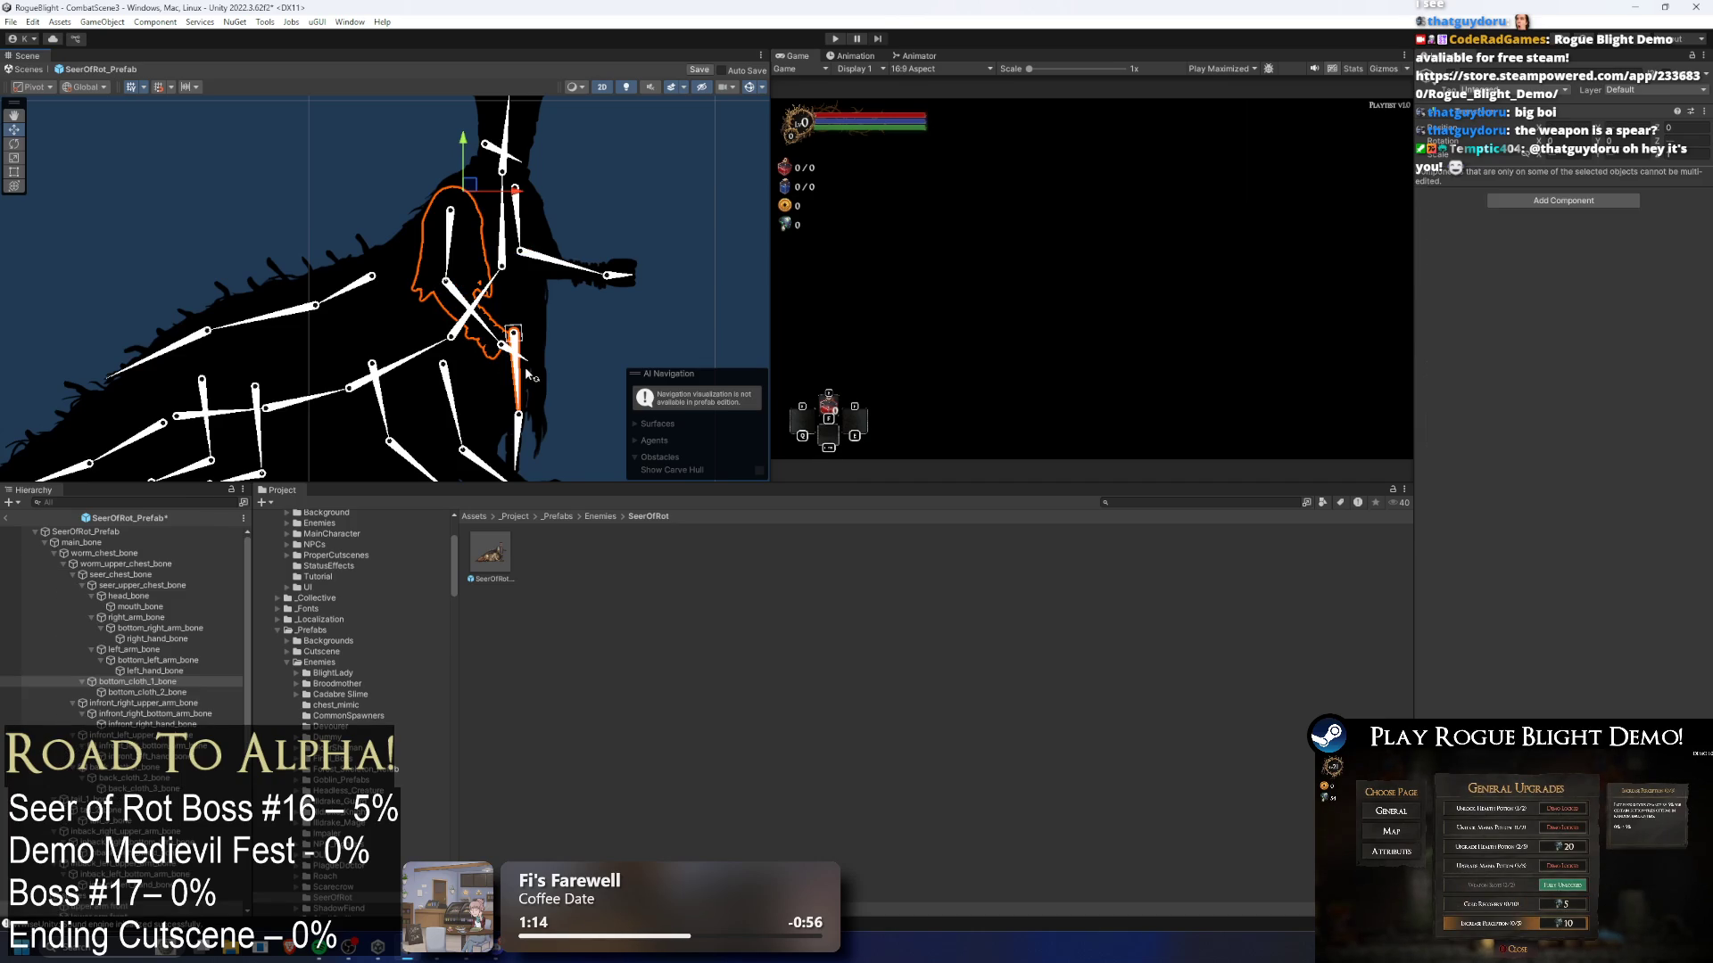
scroll(525, 367, up, 2)
scroll(525, 366, up, 2)
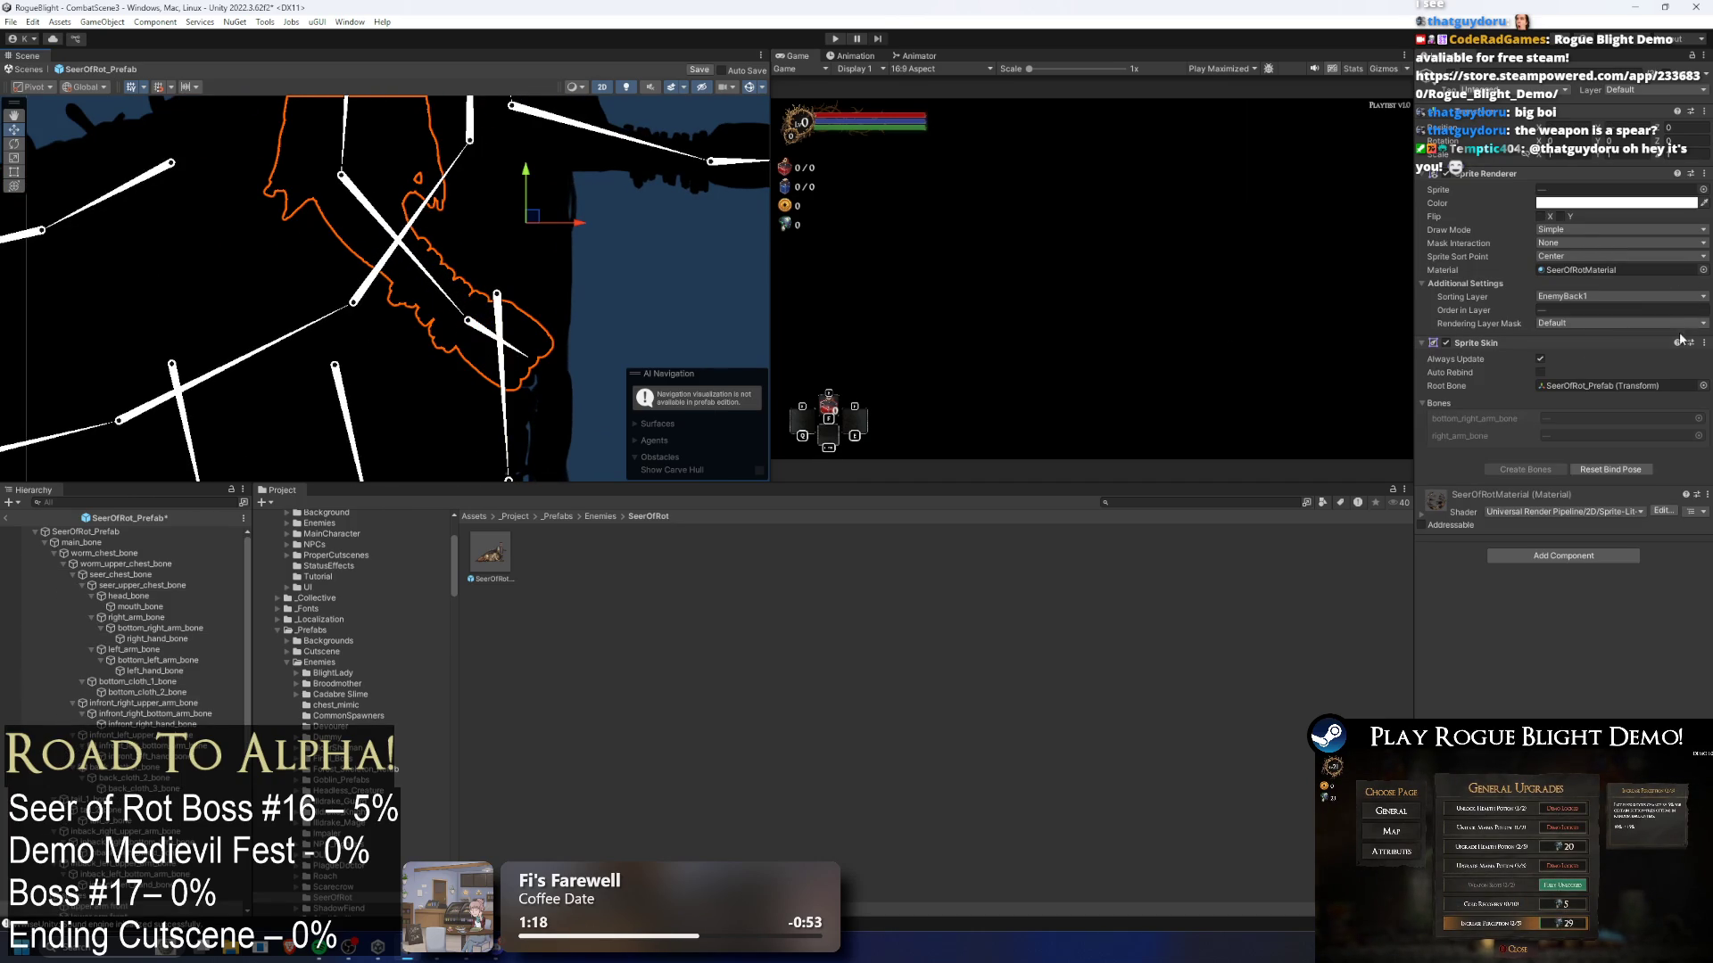
click(1654, 297)
key(Down)
key(Down)
key(Down)
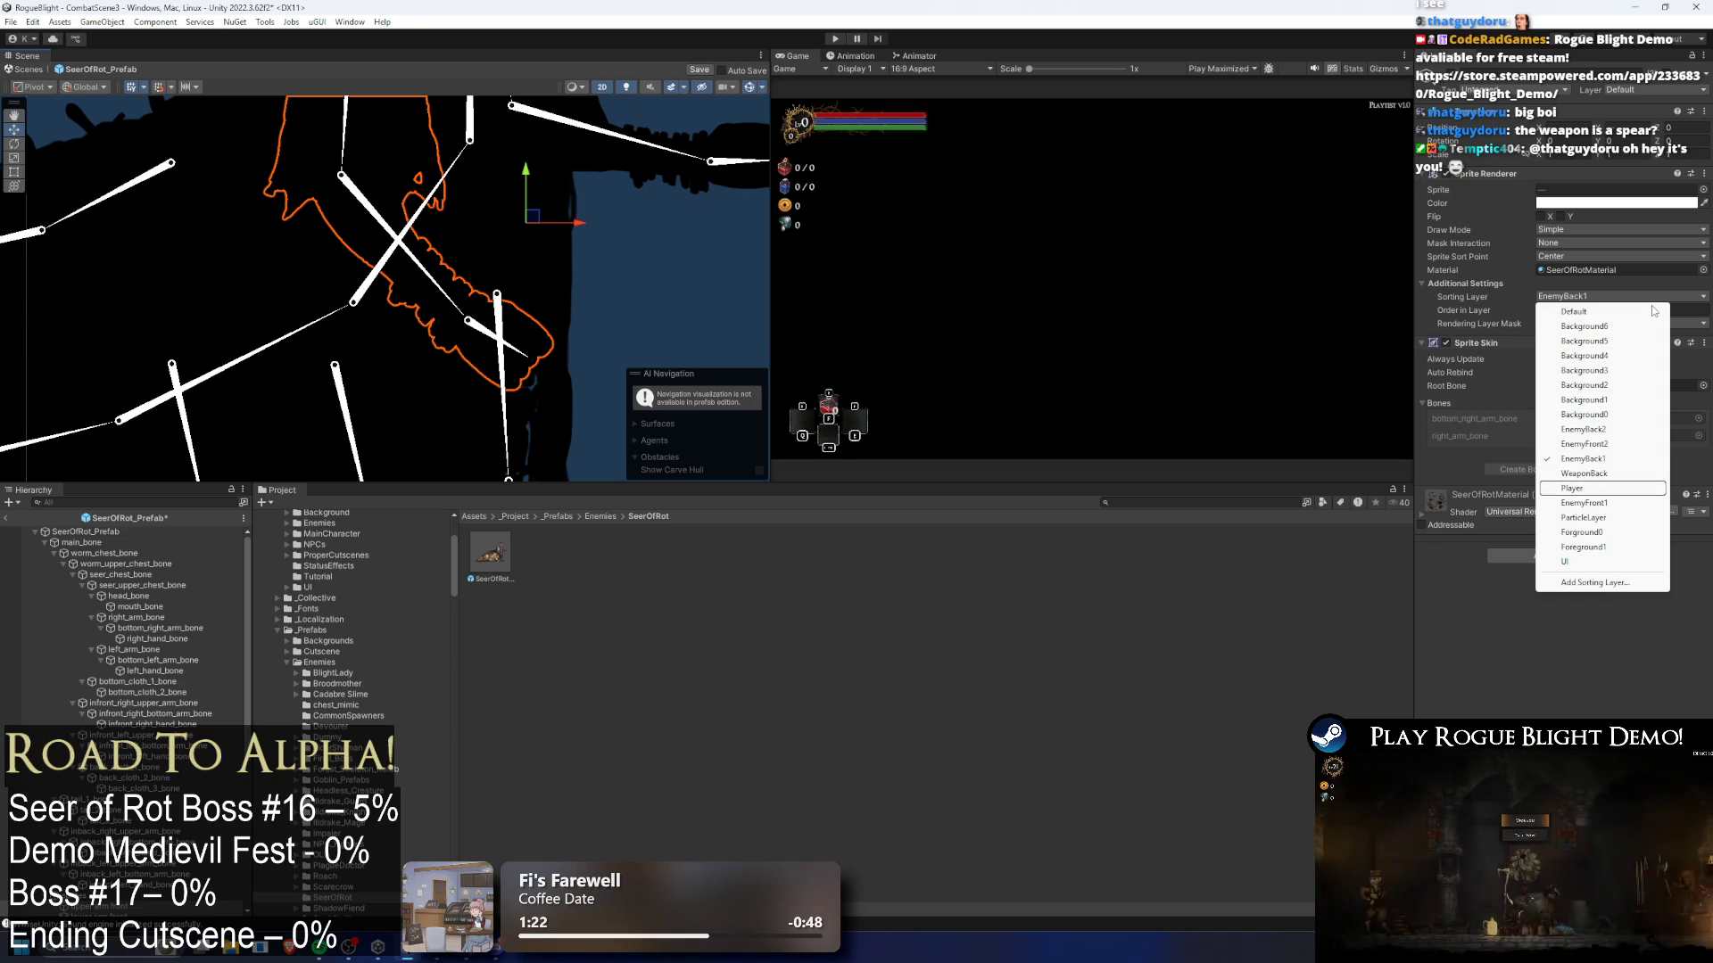
key(Down)
key(Return)
scroll(661, 189, down, 5)
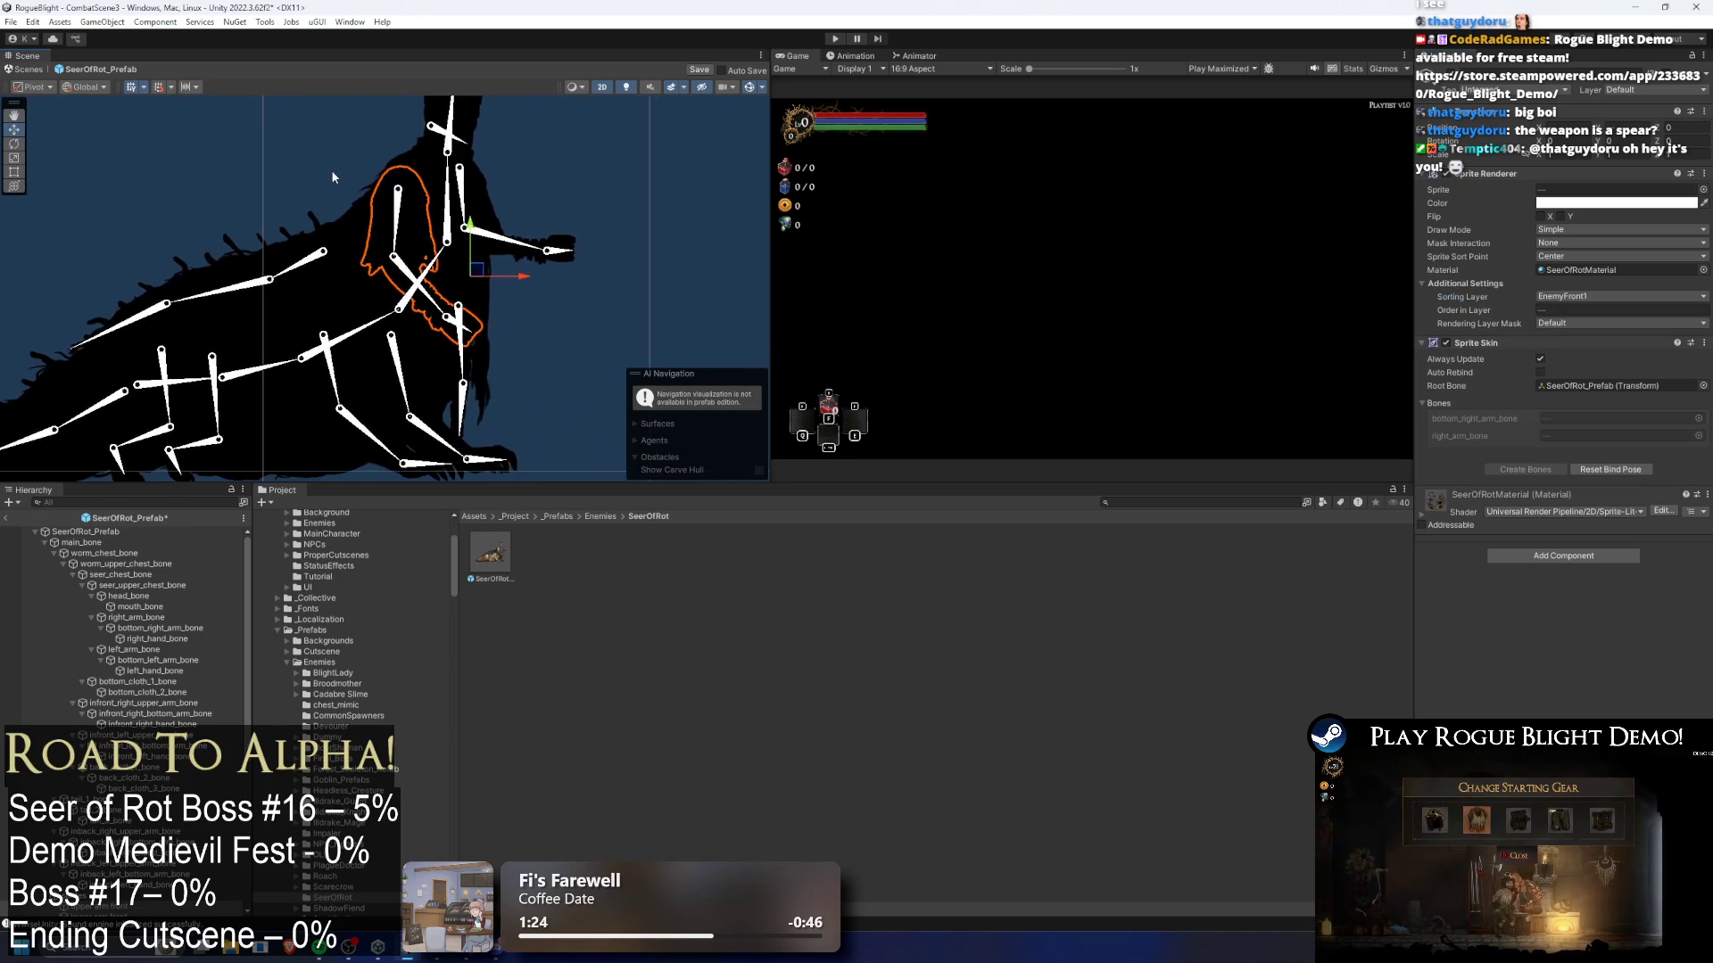
- Turn off the scene lighting preview and save the prefab
scroll(396, 233, down, 3)
click(561, 169)
scroll(639, 212, down, 2)
scroll(560, 204, down, 2)
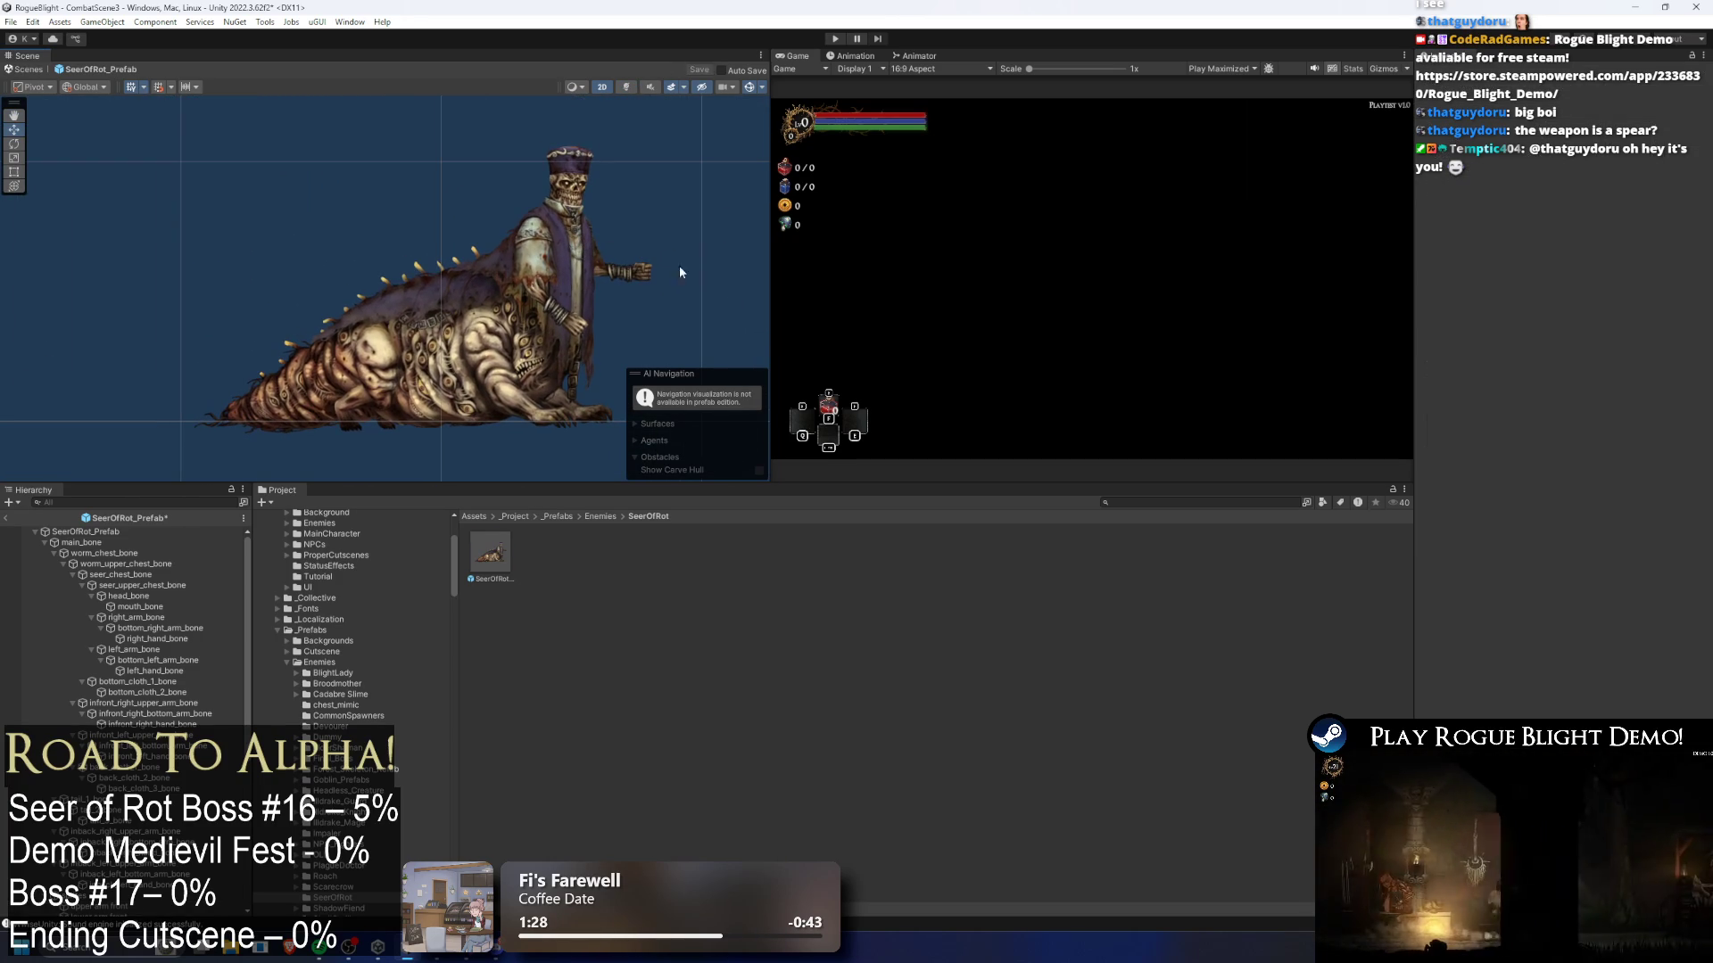
key(ctrl+s)
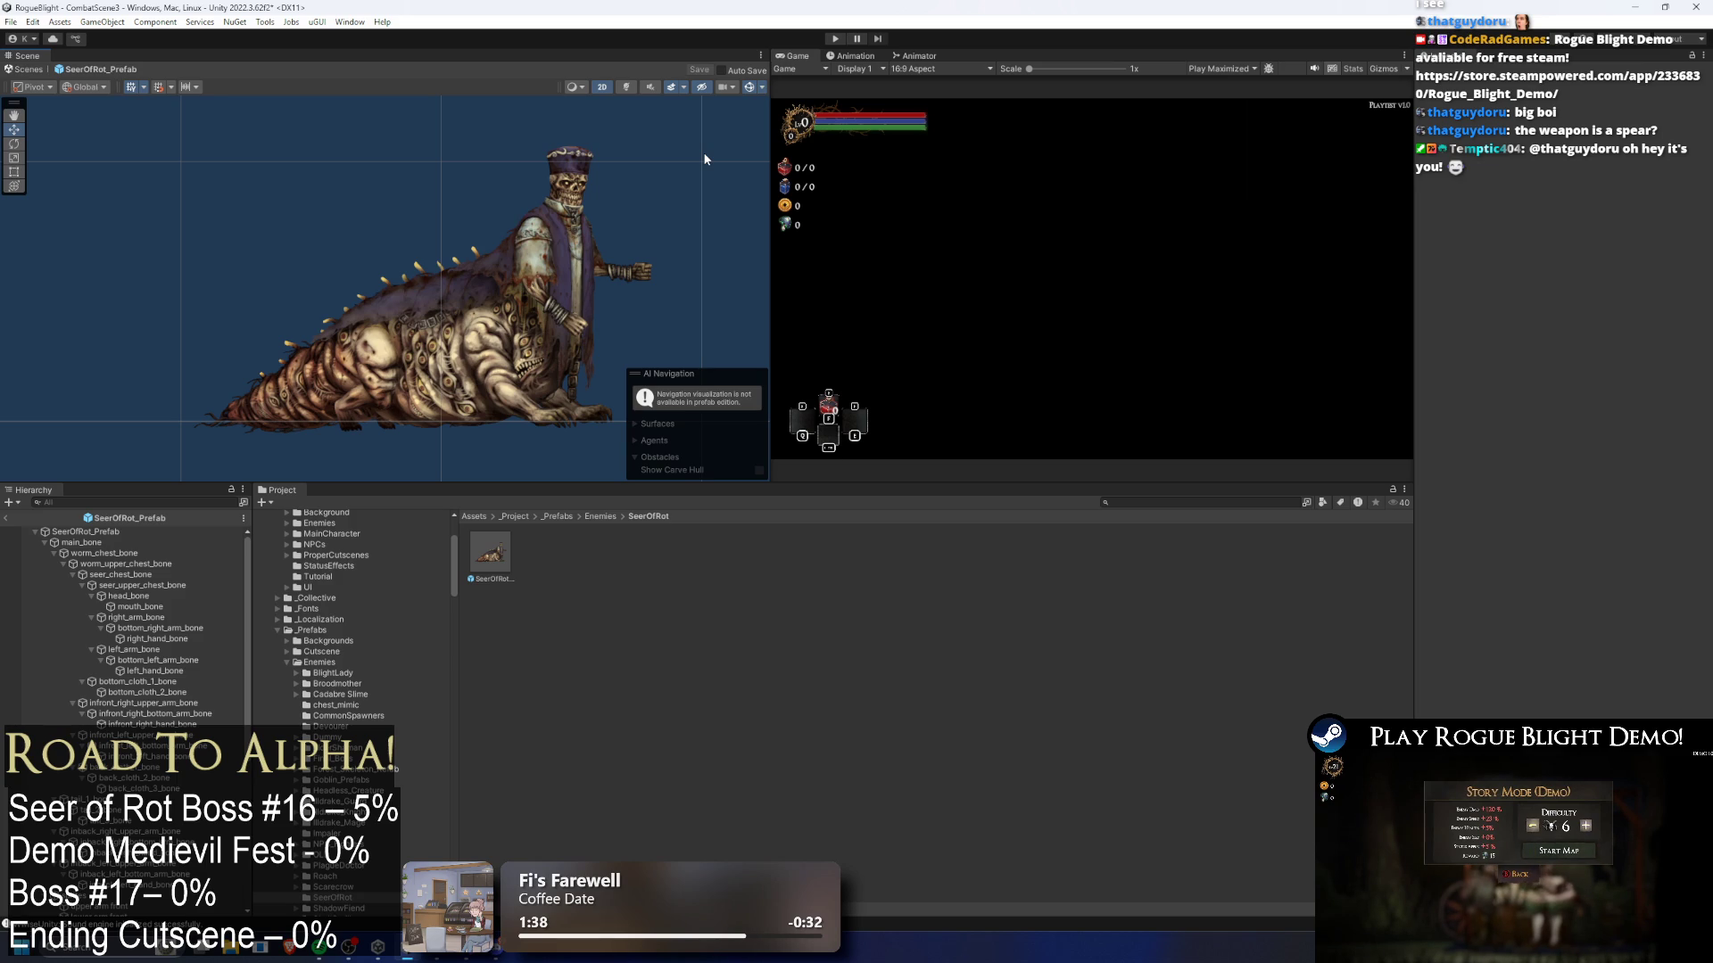
- Collapse main_bone and sprites in the Hierarchy and bring up File Explorer
click(44, 543)
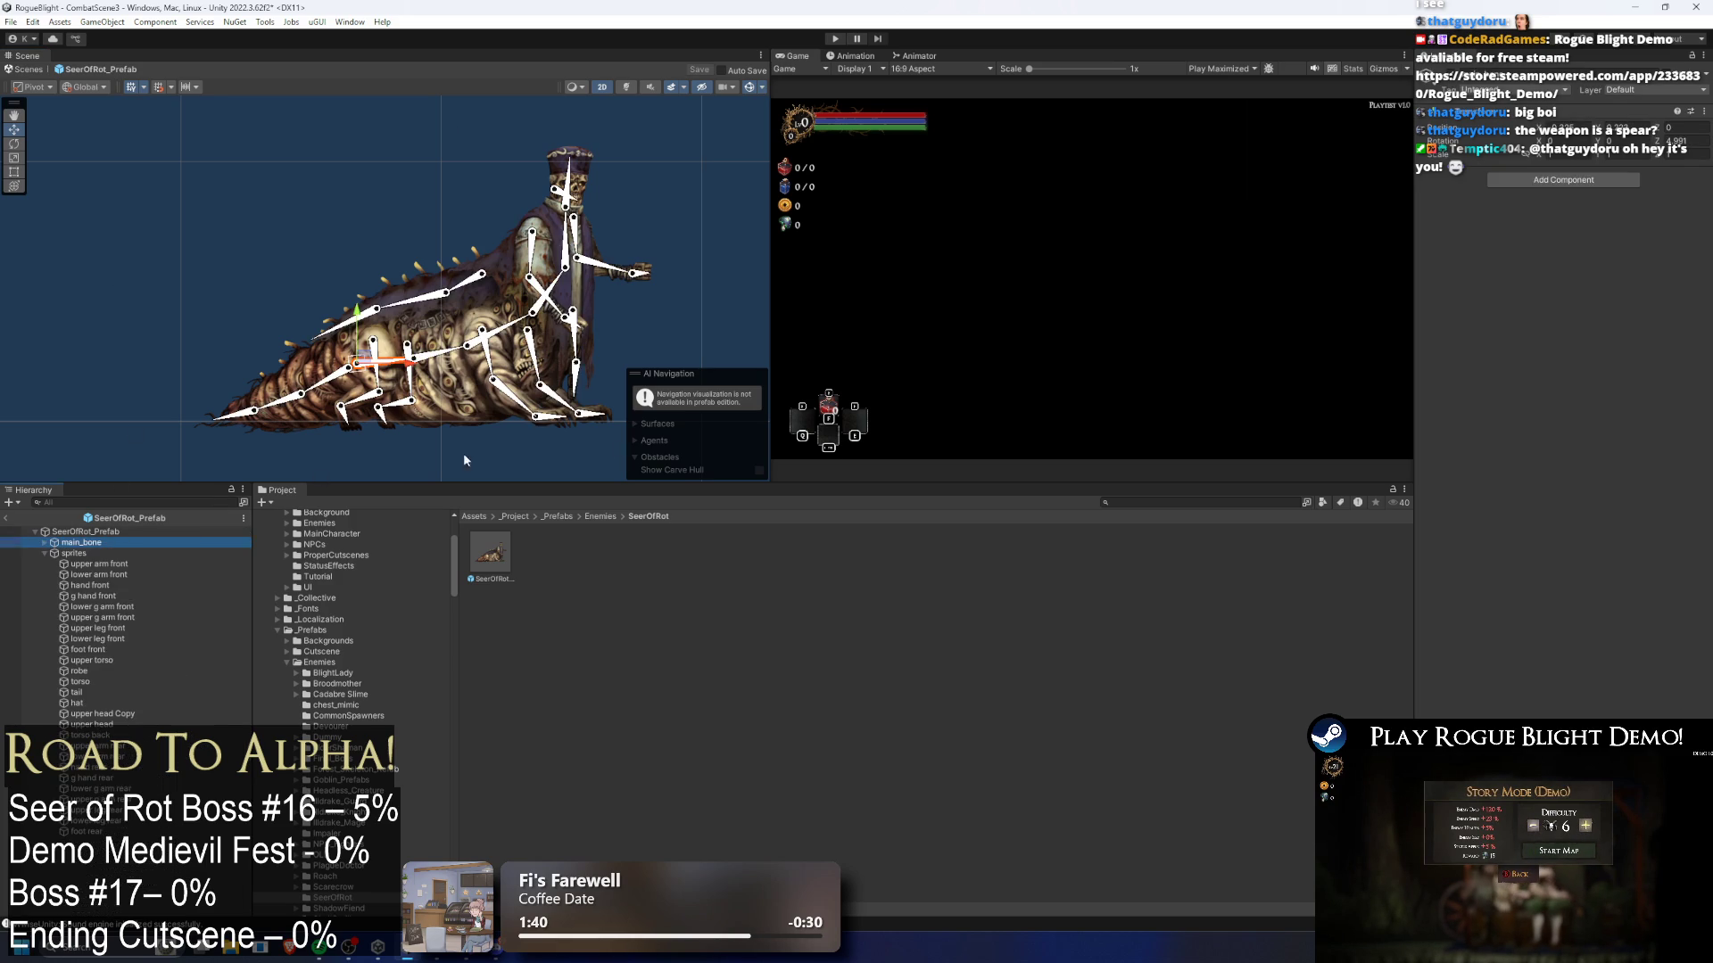
click(73, 553)
key(Left)
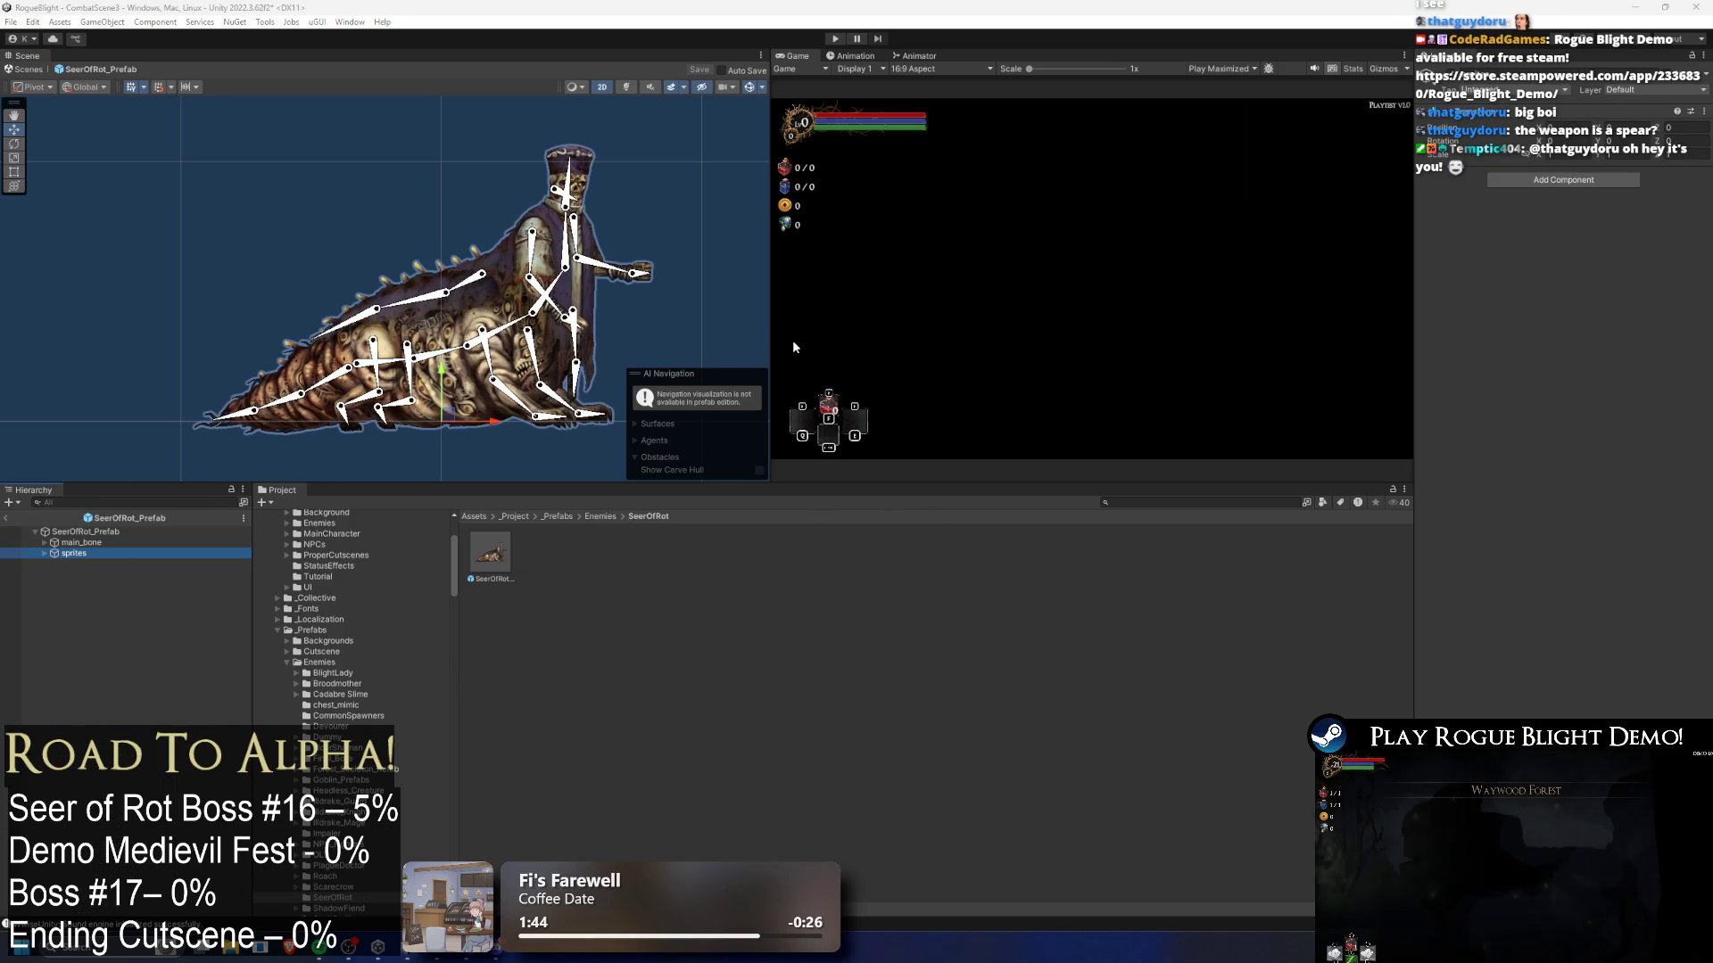
click(234, 951)
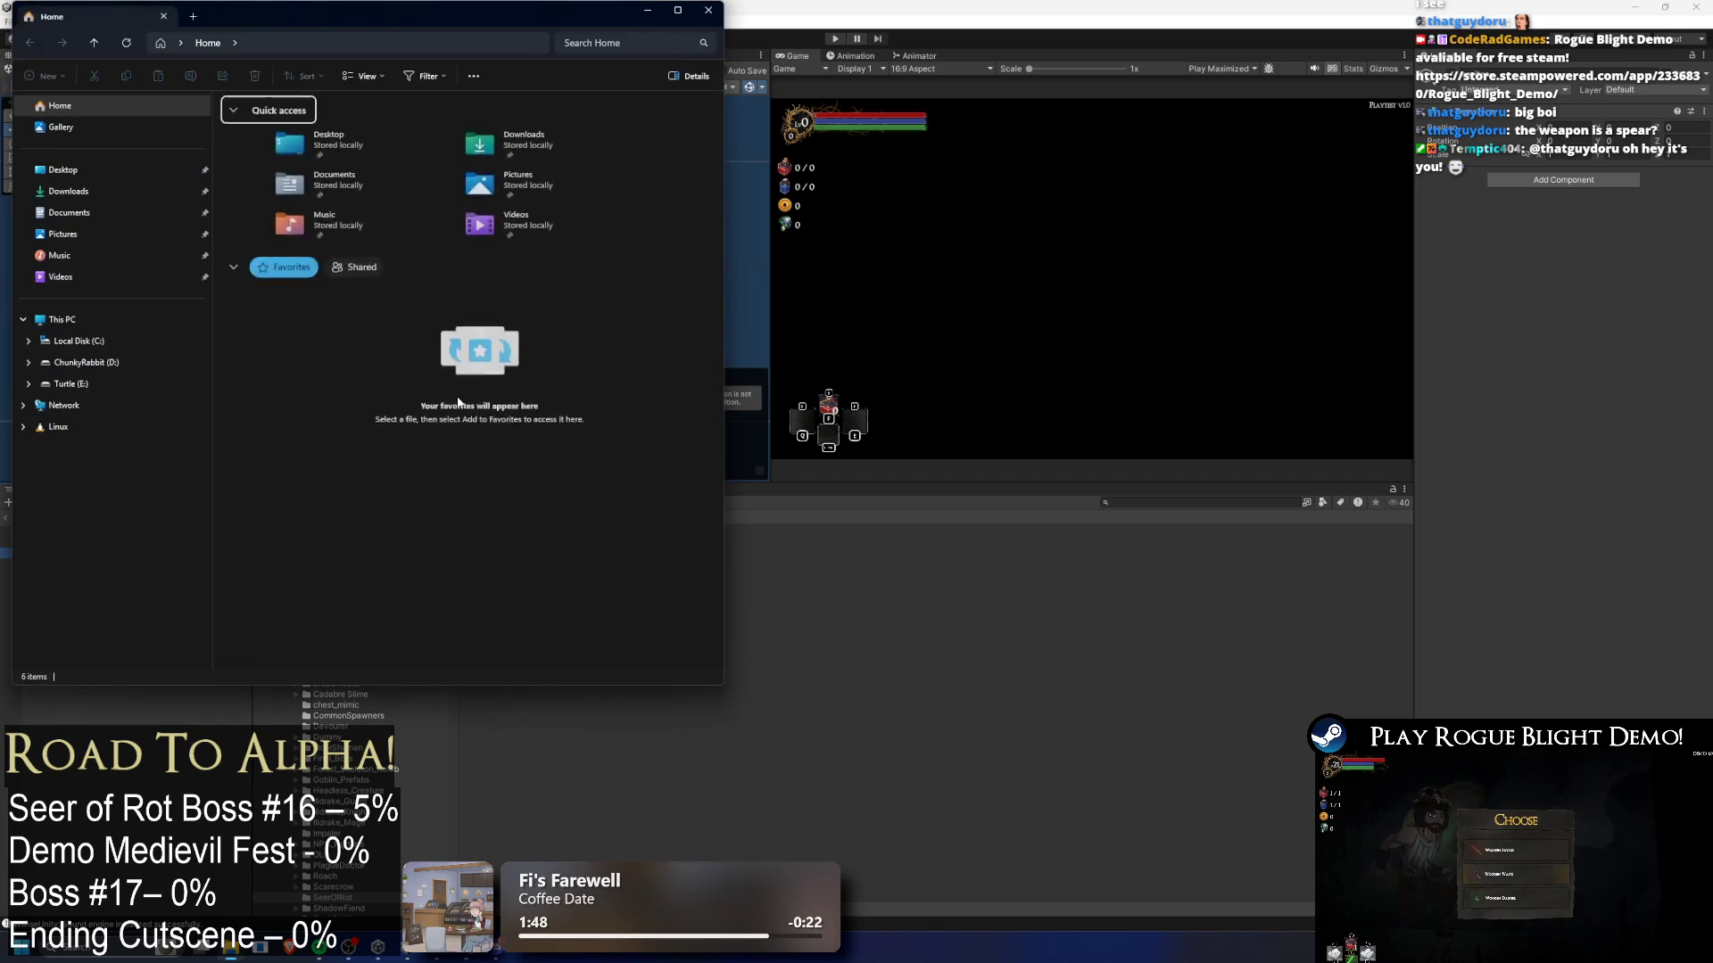
- Close the File Explorer Home window with Alt+F4
key(alt+F4)
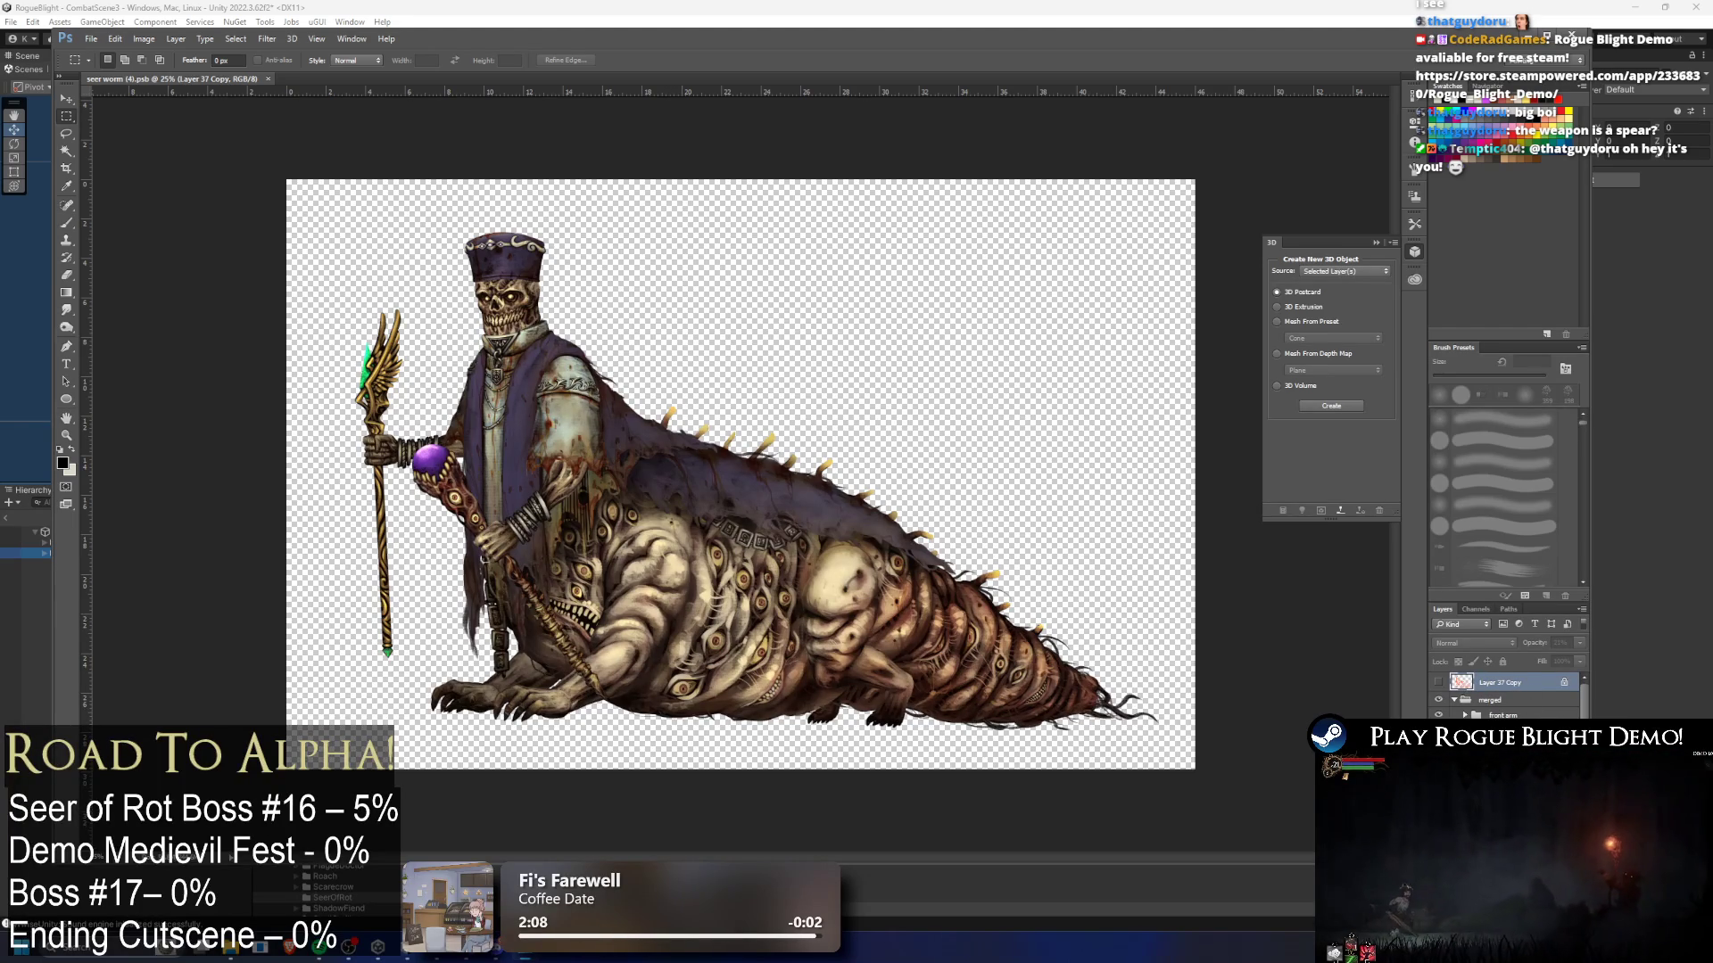
- Move the staff 1 layer above the front arm group in the Layers panel
click(1506, 699)
click(1504, 700)
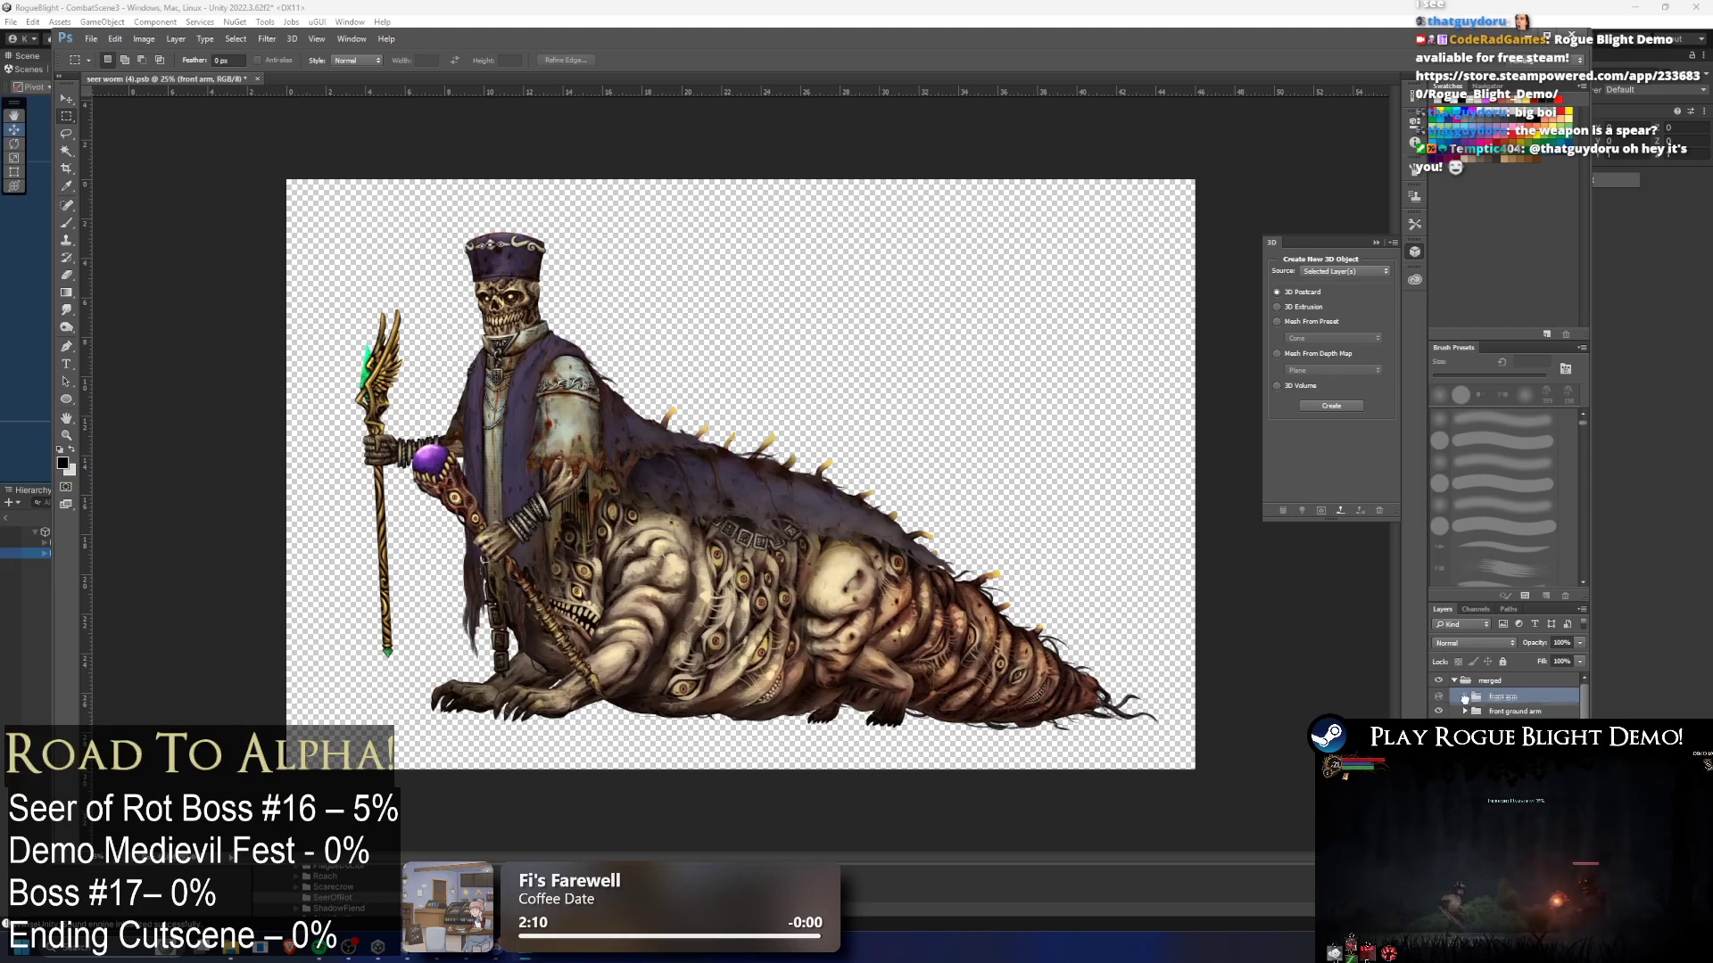
click(1466, 698)
drag(1499, 731, 1485, 678)
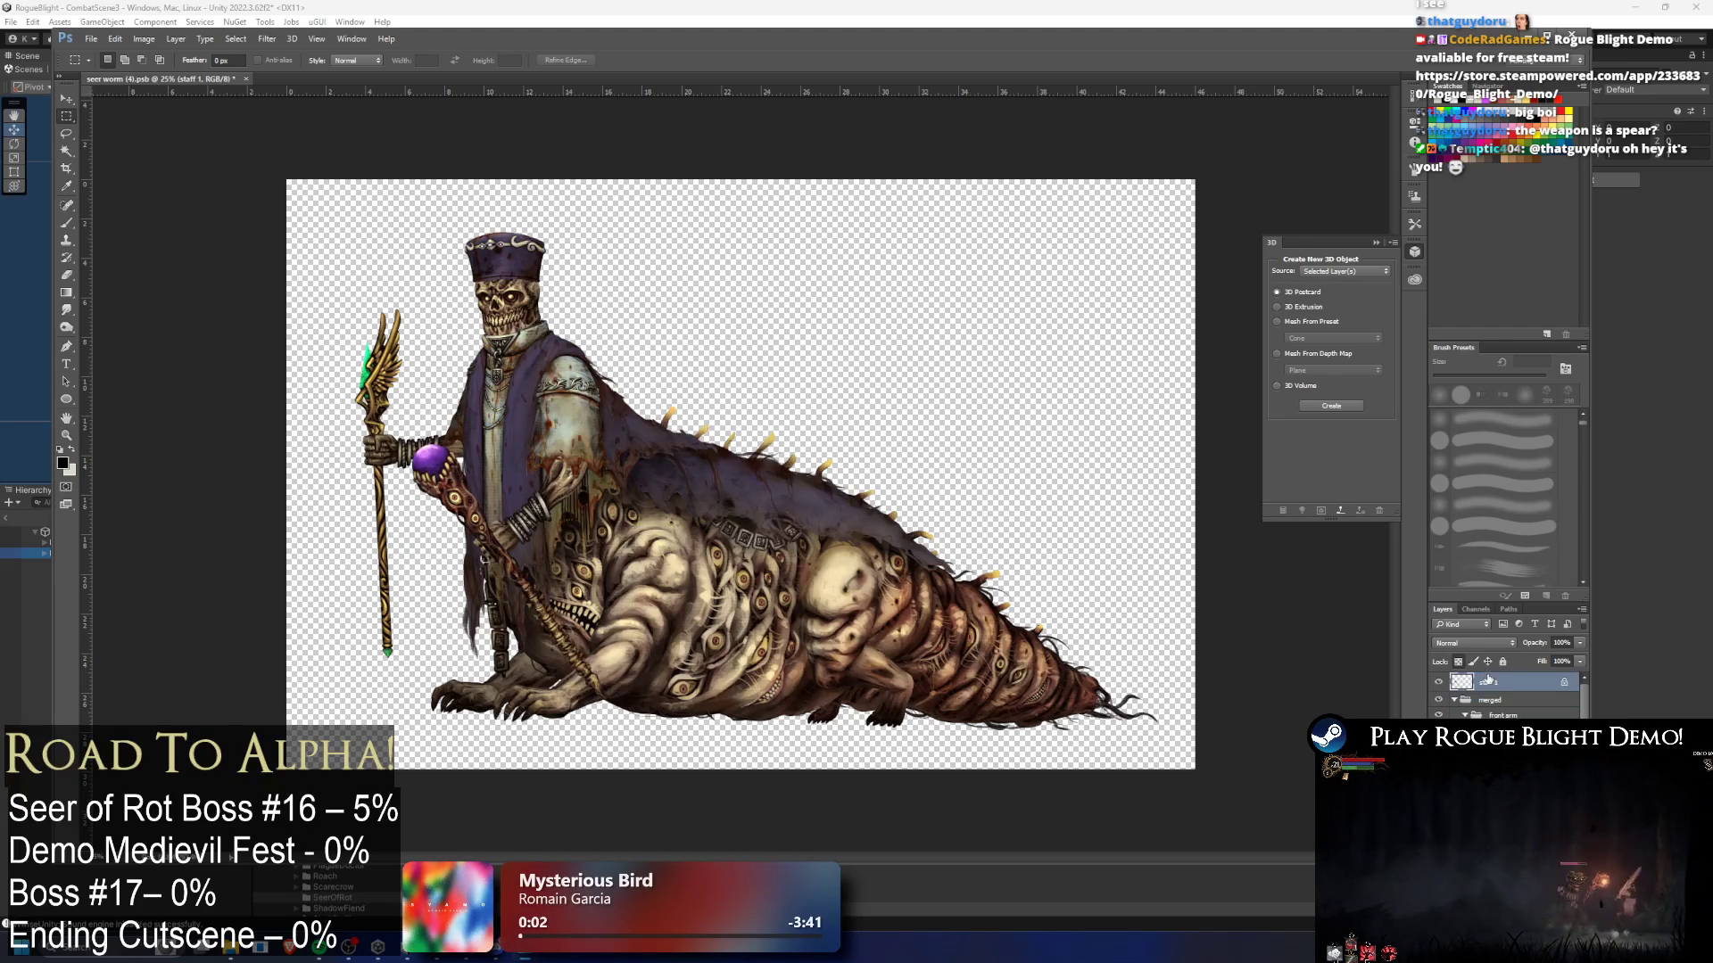
click(1489, 700)
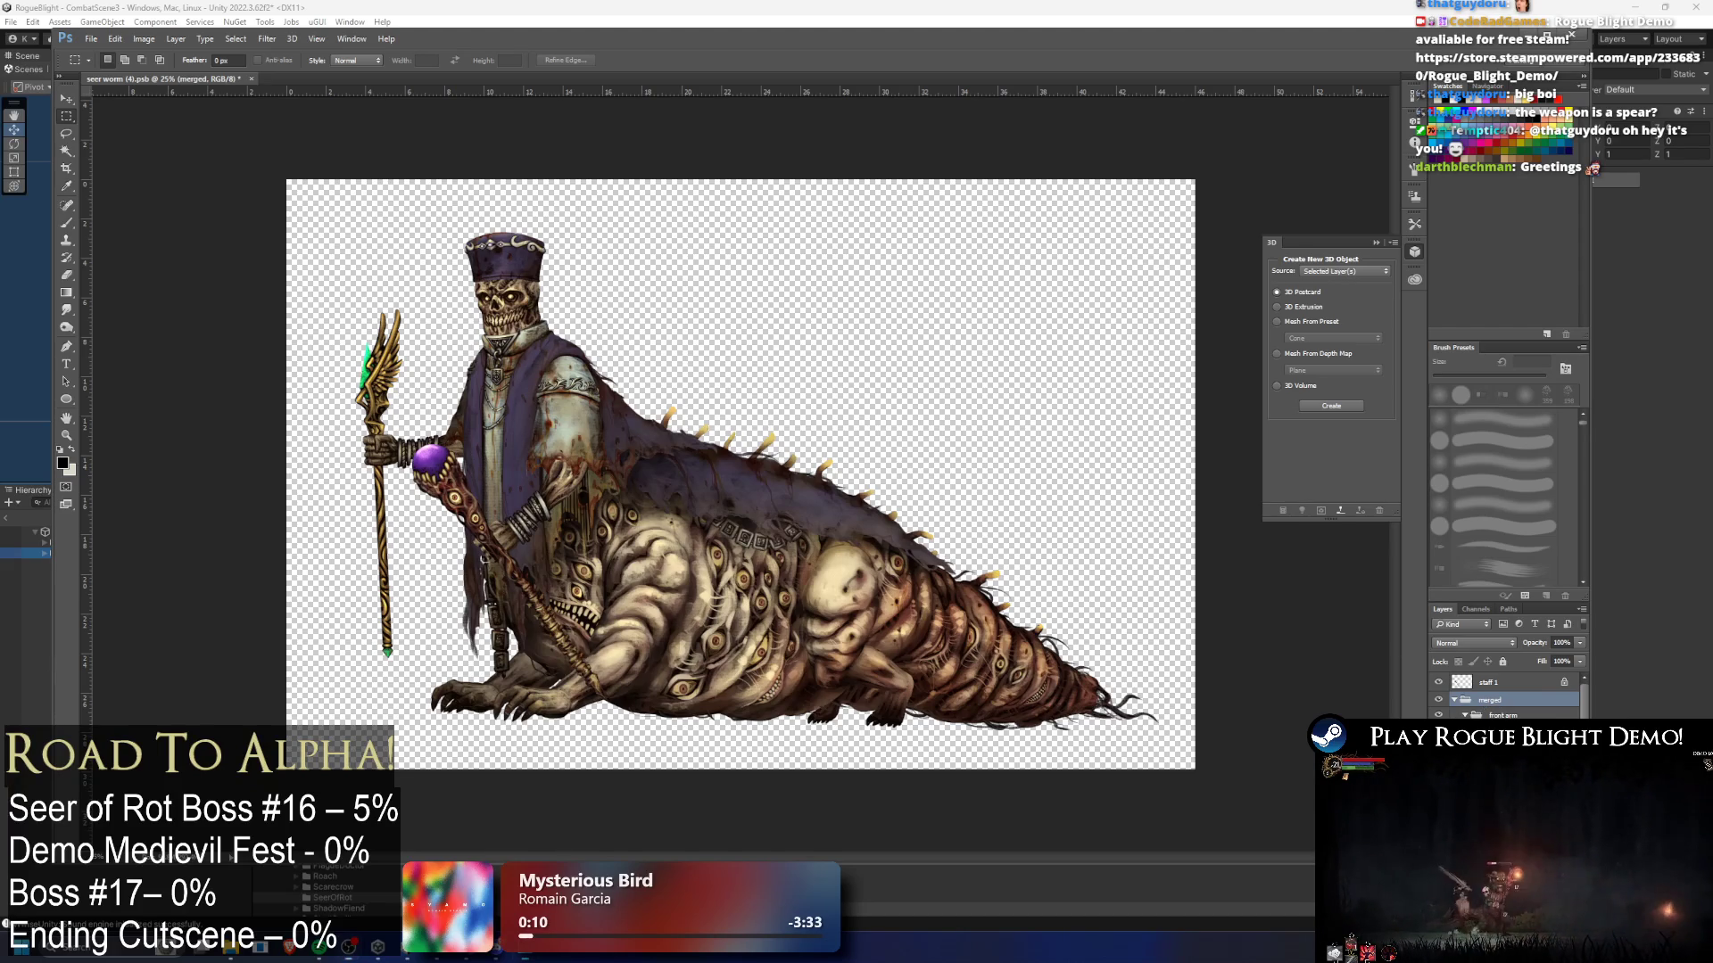
- Step through the torso and hat layers and isolate visibility so only the two staffs show
scroll(1507, 696, down, 5)
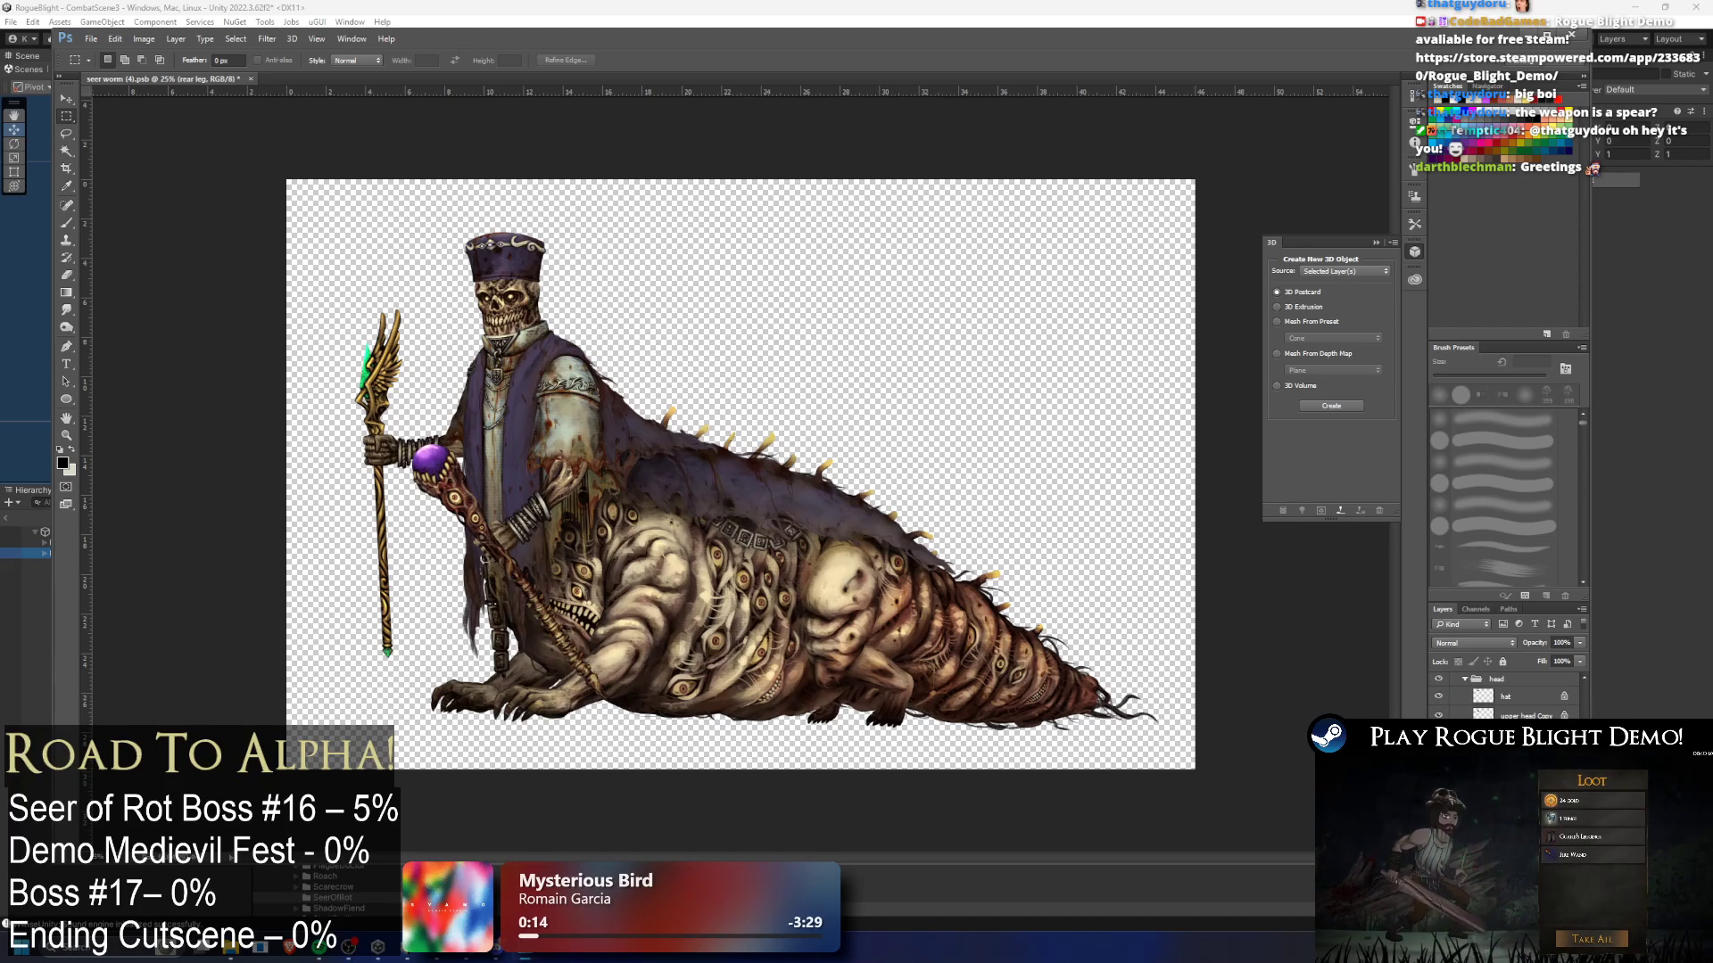
key(alt+bracketright)
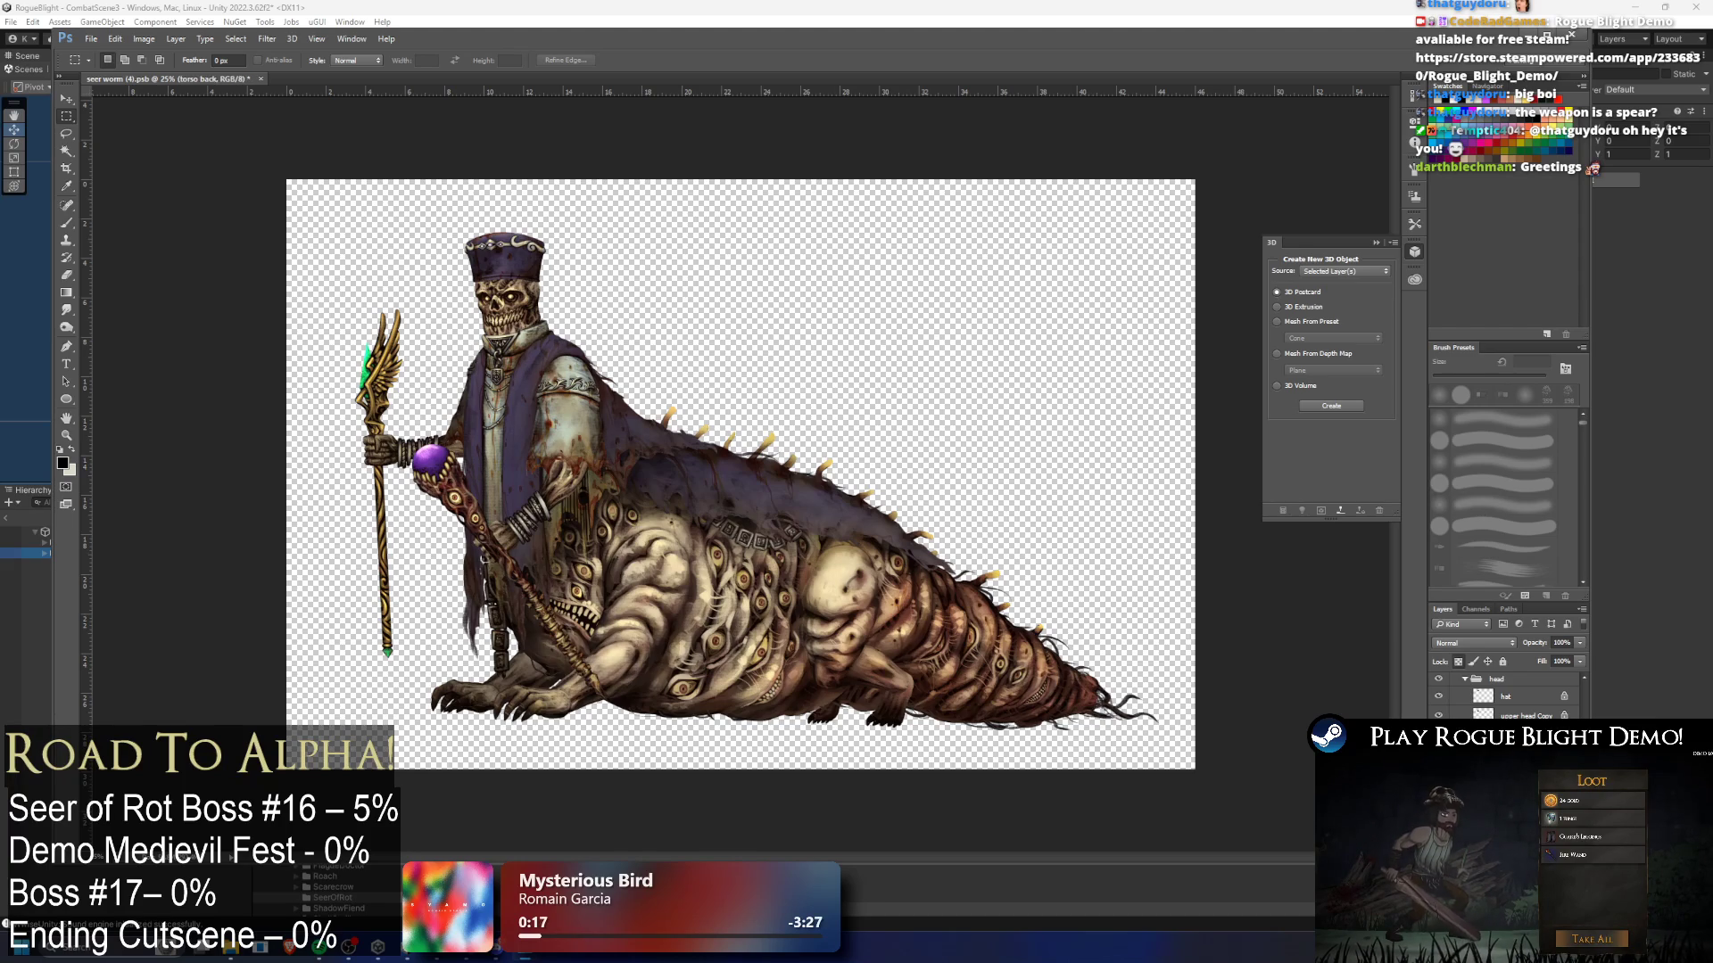
key(alt+bracketright)
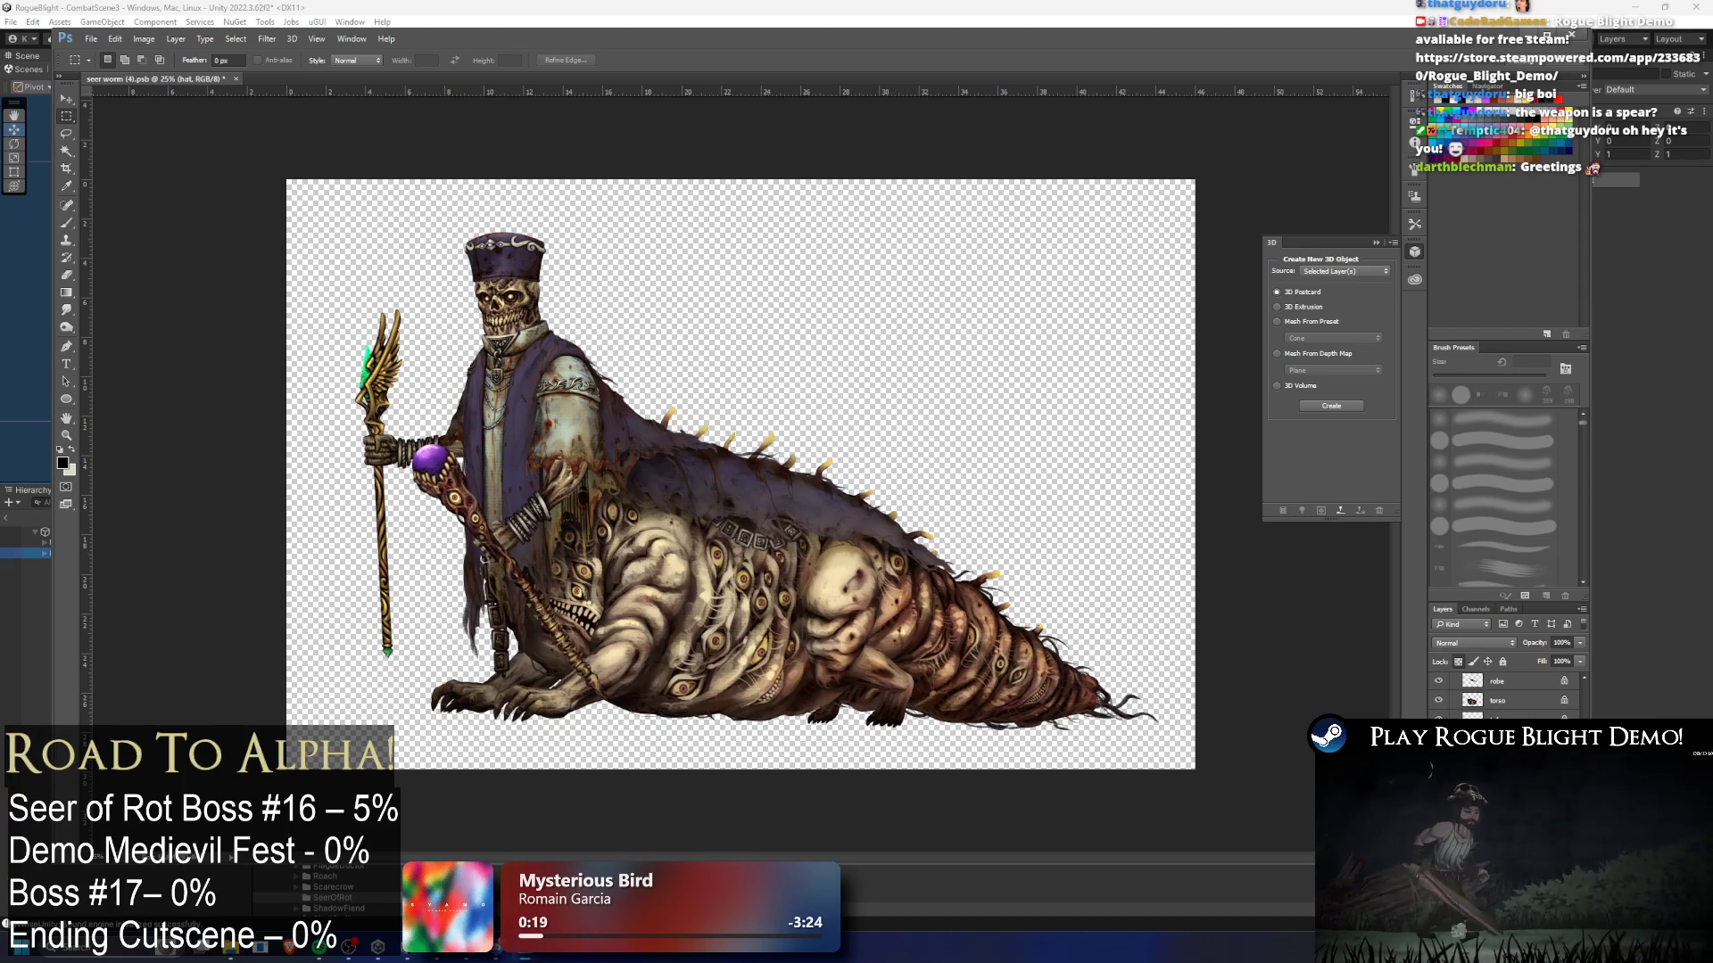
scroll(1508, 695, up, 5)
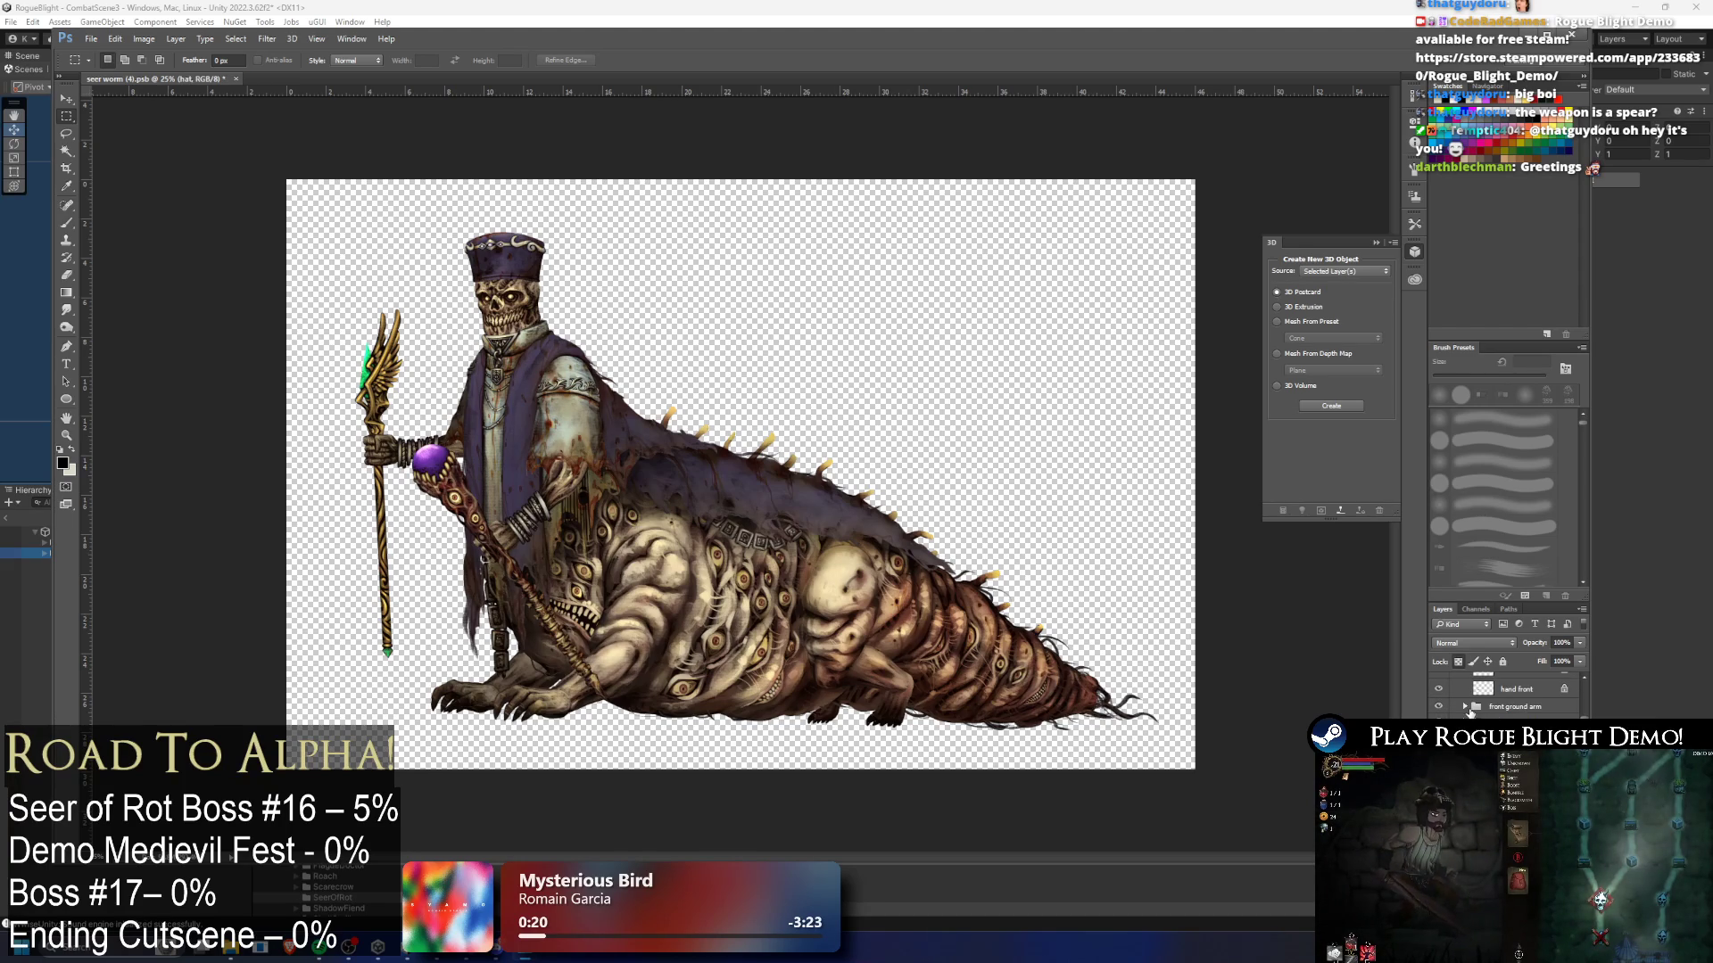
scroll(1468, 709, up, 3)
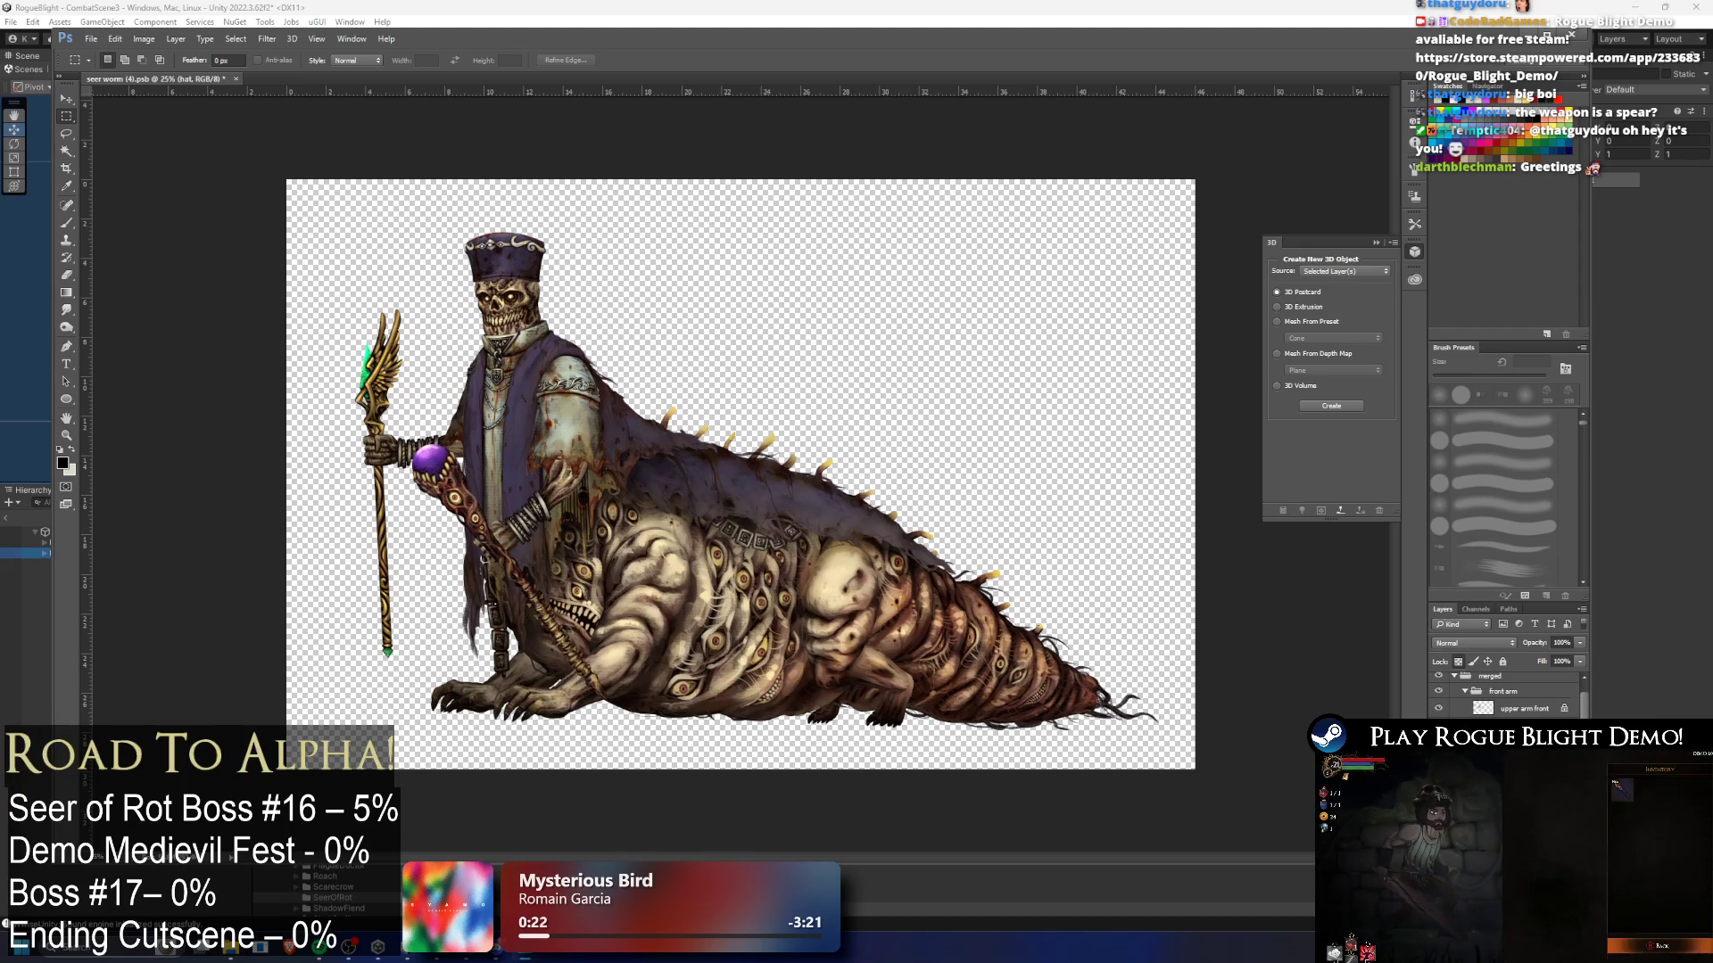
scroll(1507, 695, down, 5)
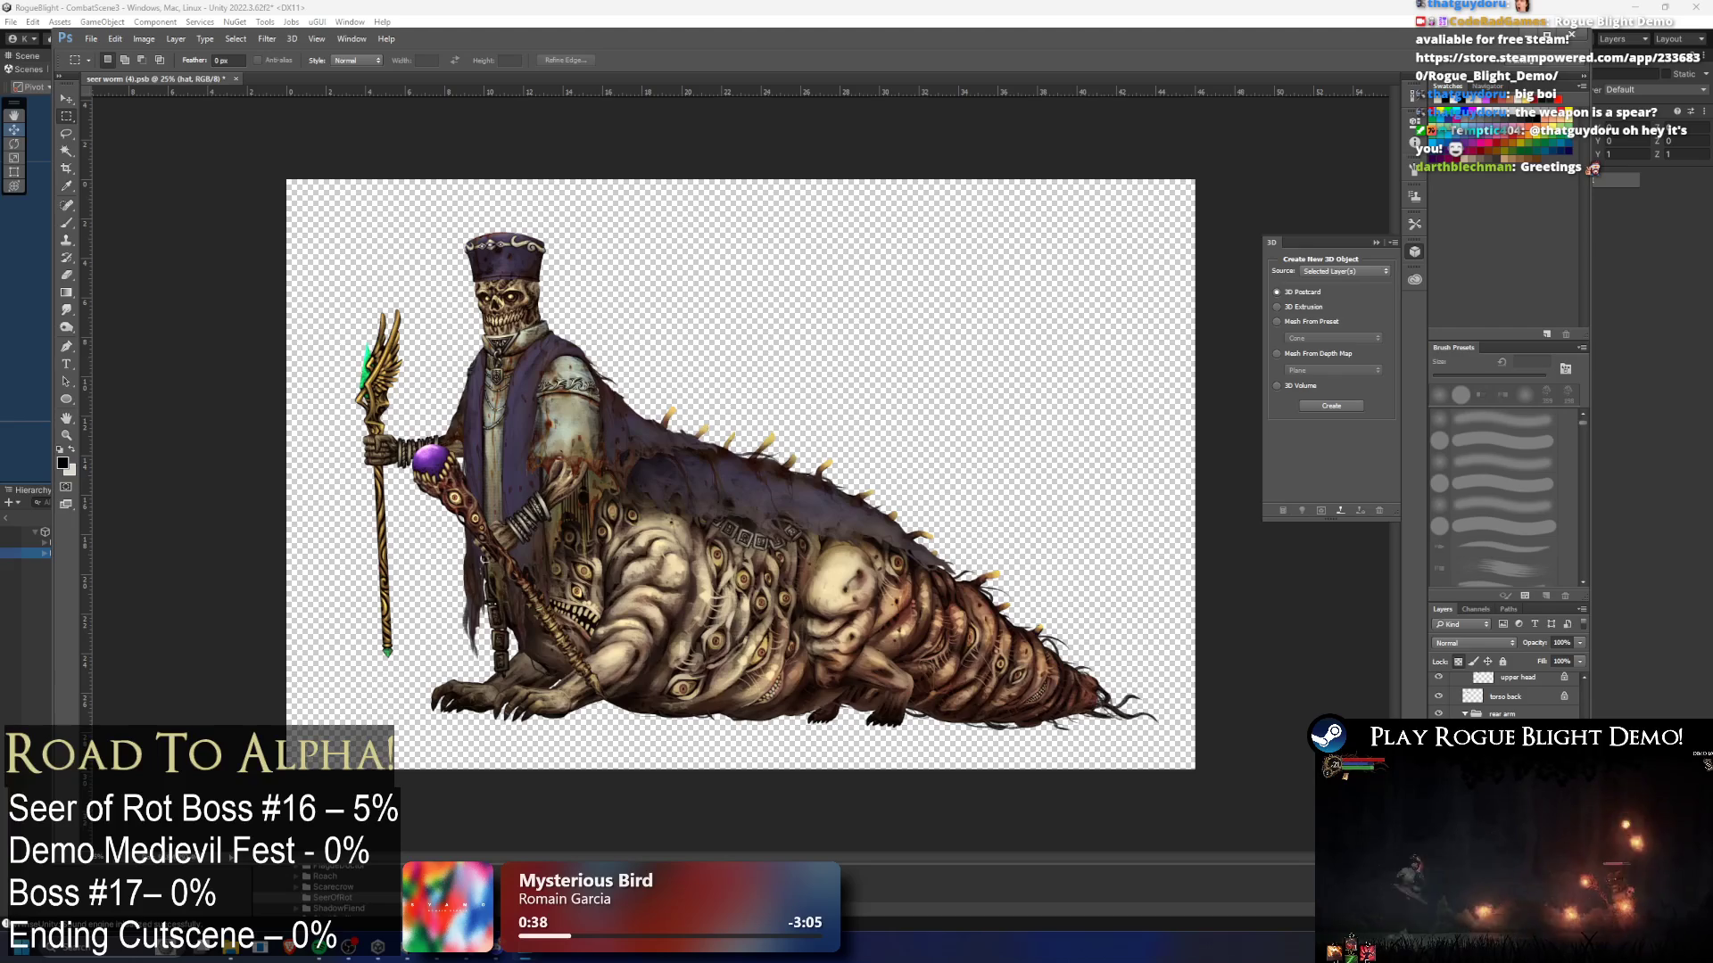
key(ctrl+z)
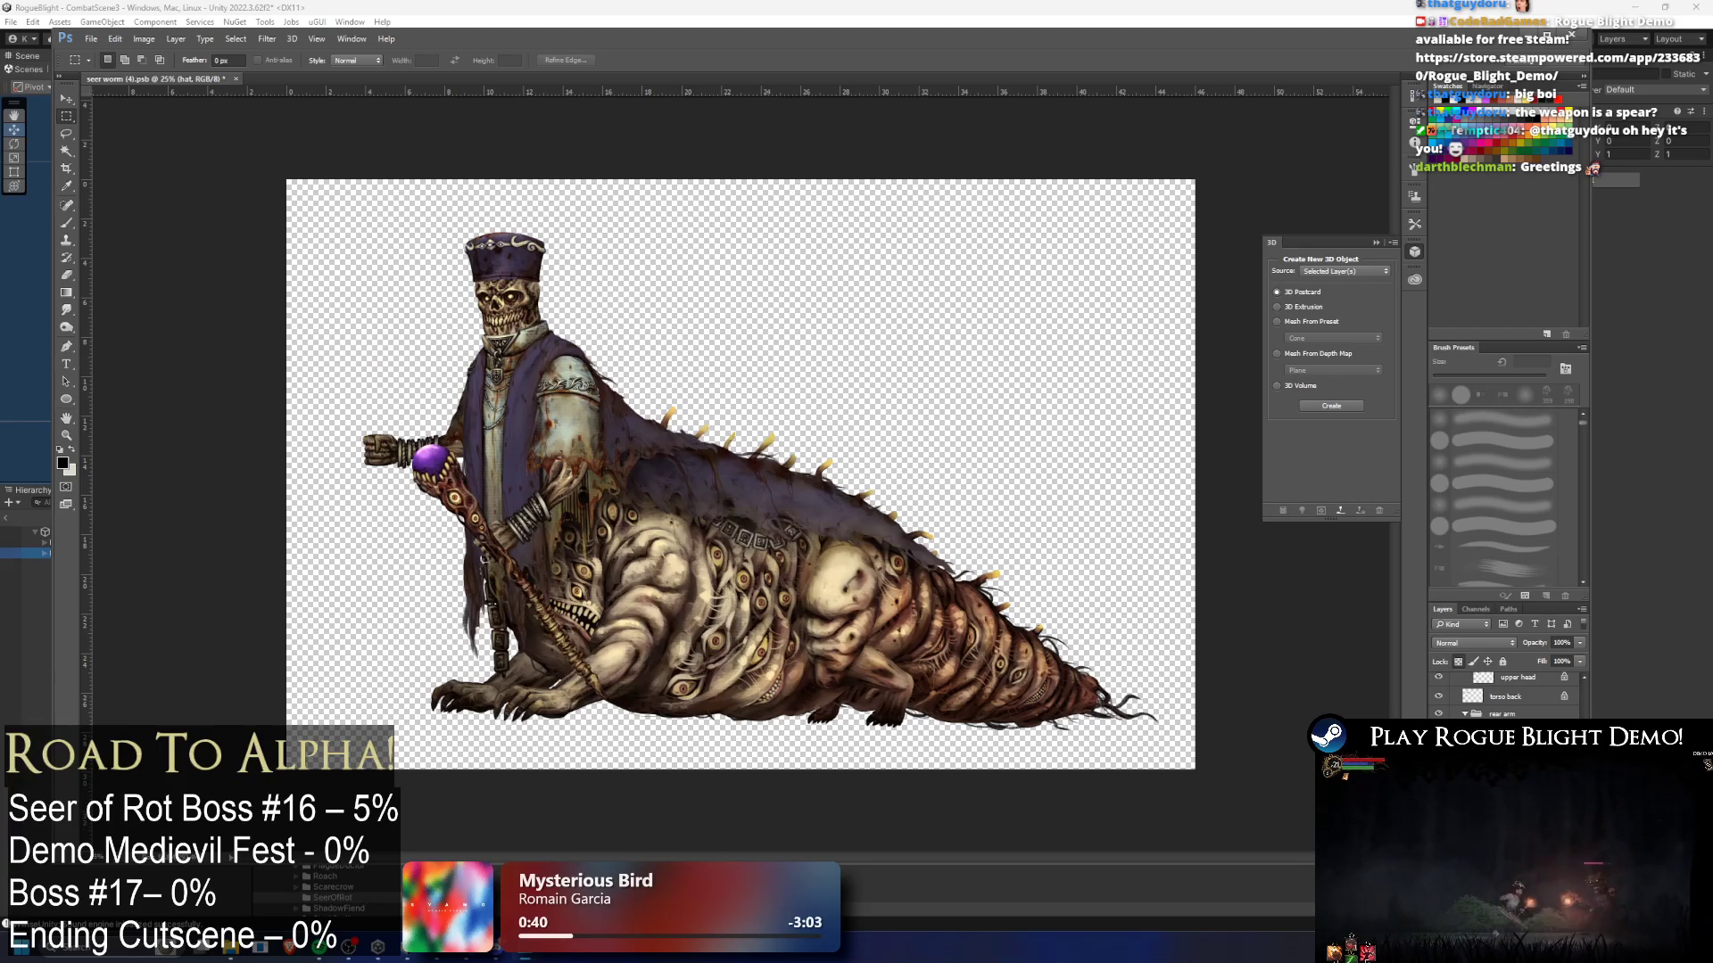
scroll(1508, 696, up, 5)
scroll(1502, 687, up, 2)
key(ctrl+z)
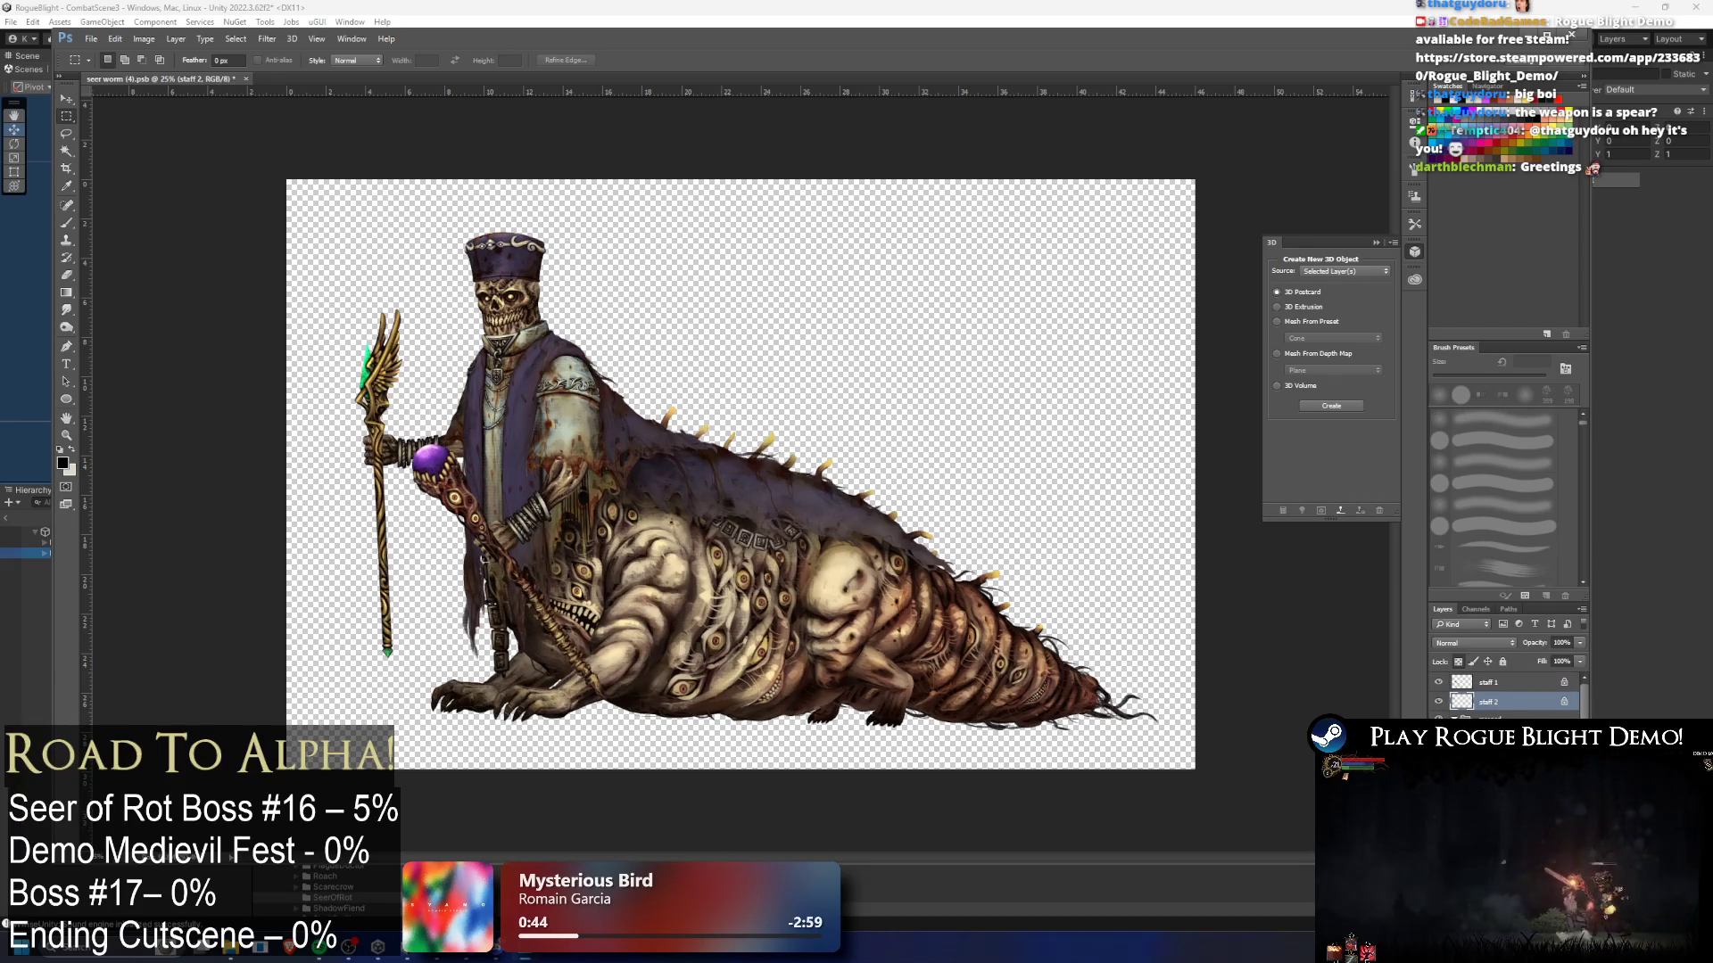
key(ctrl+alt+z)
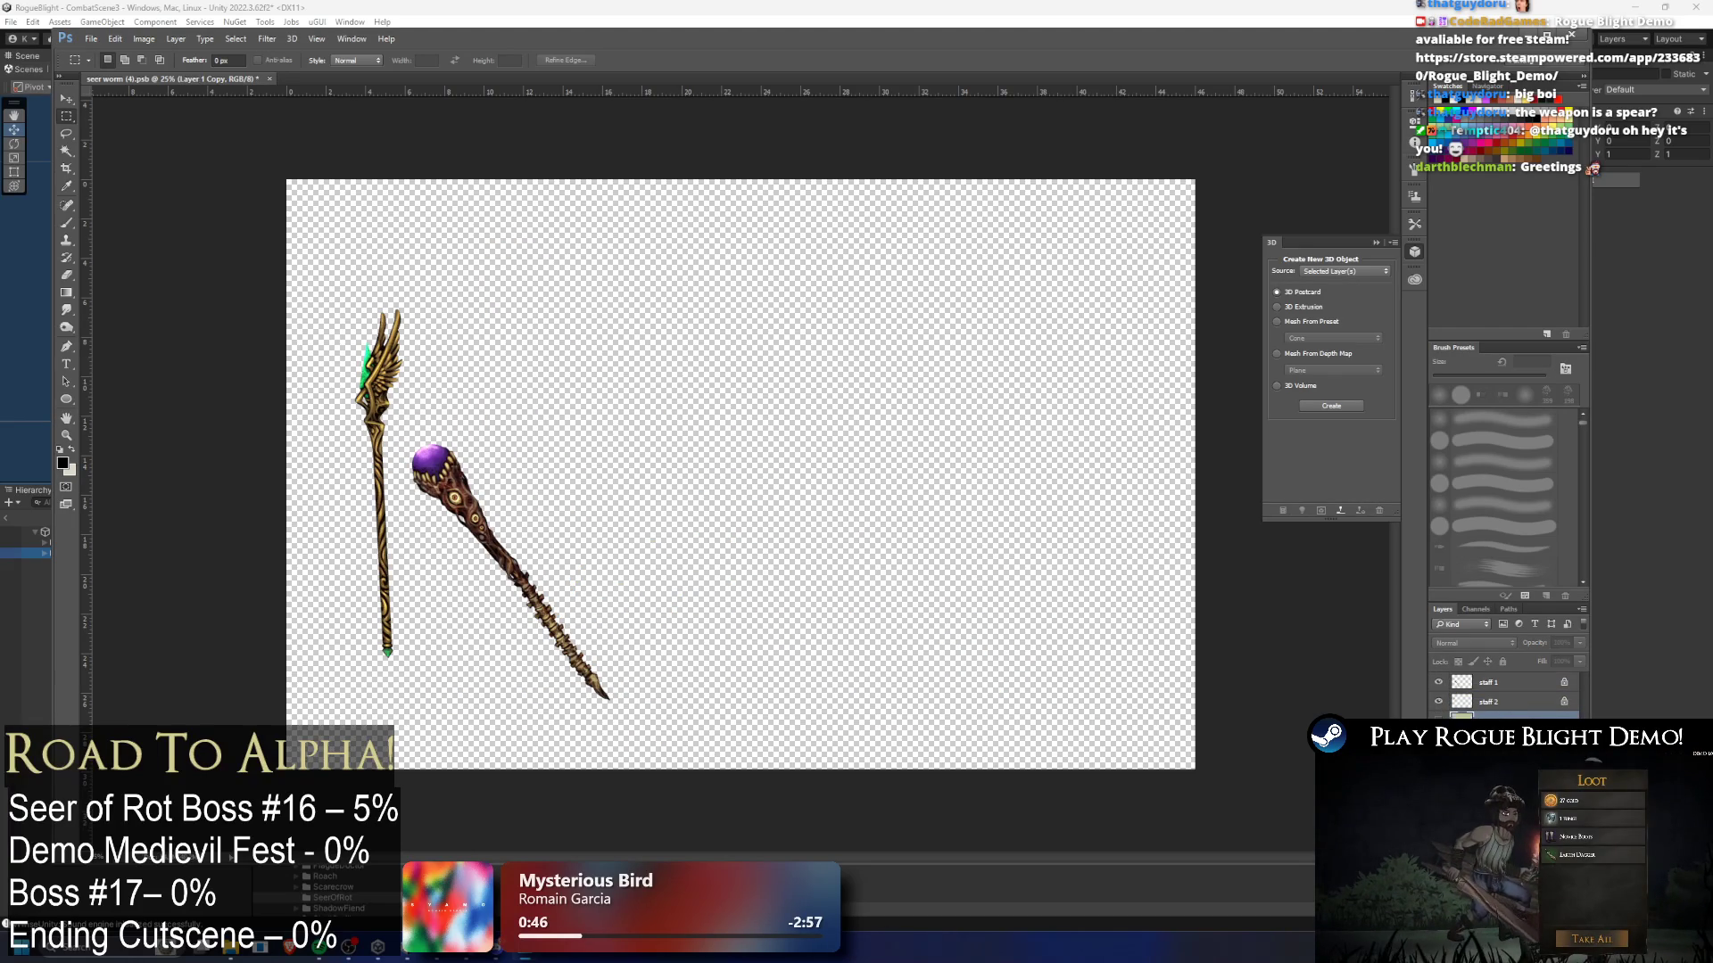
- Move the purple-orb staff (staff 1 layer) up and to the right
click(1488, 702)
key(ctrl+t)
key(Return)
click(1507, 682)
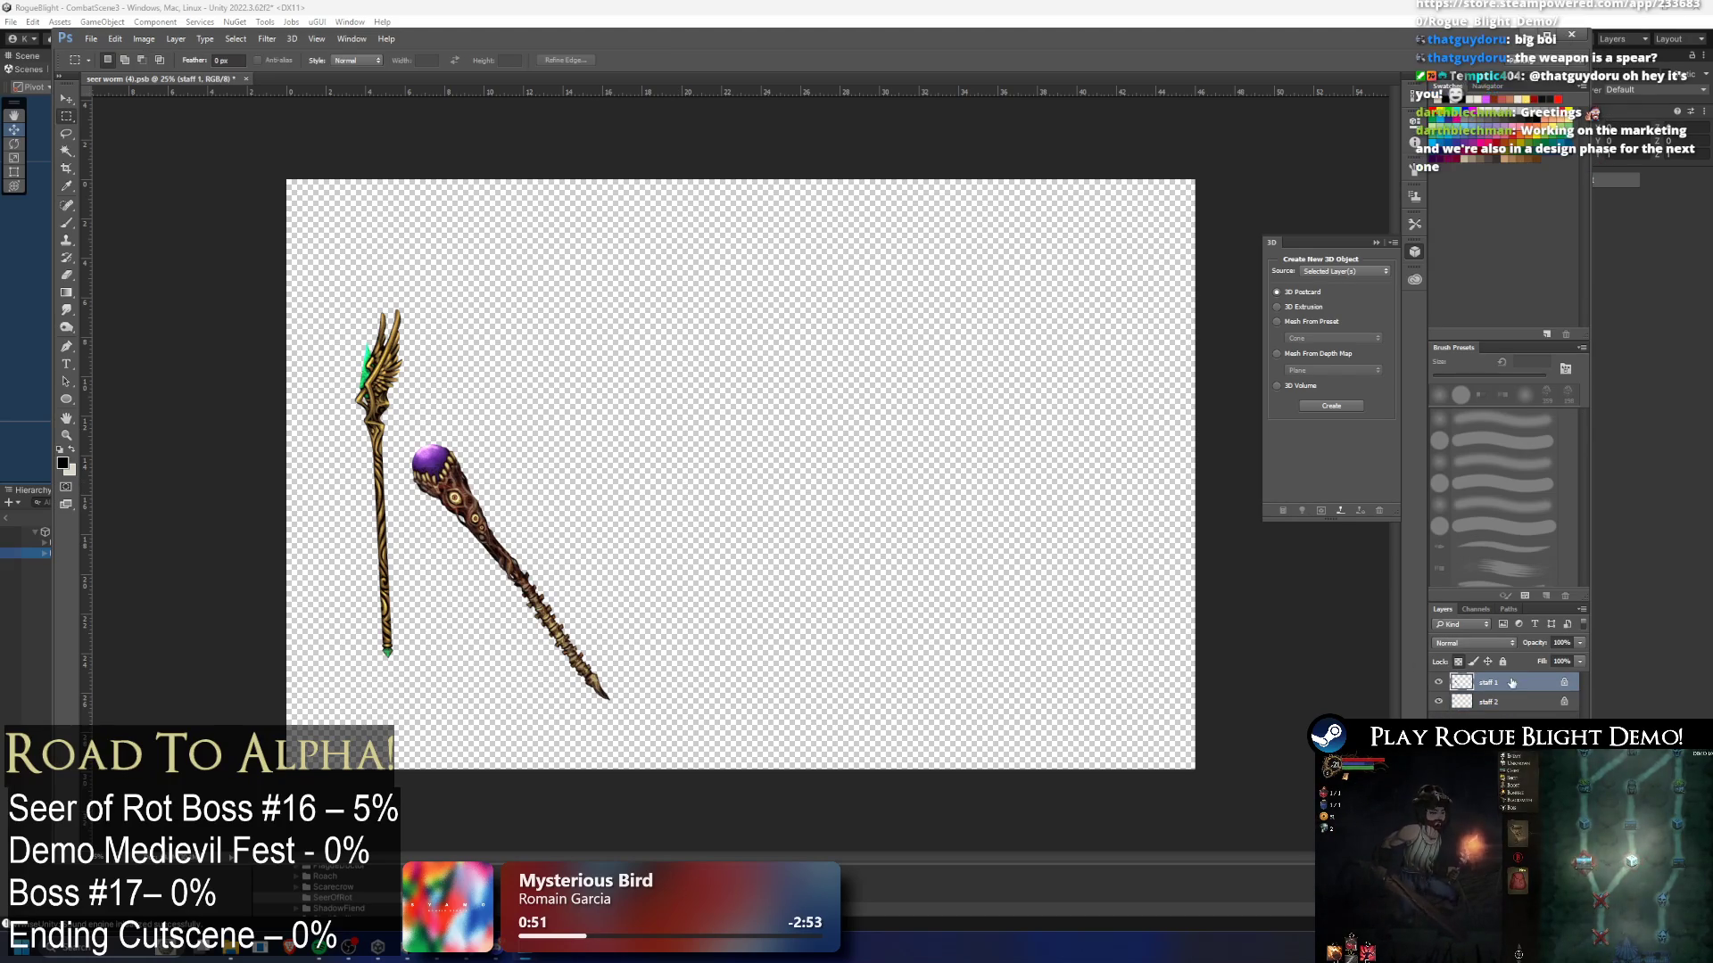
key(ctrl+t)
drag(589, 554, 614, 475)
key(Return)
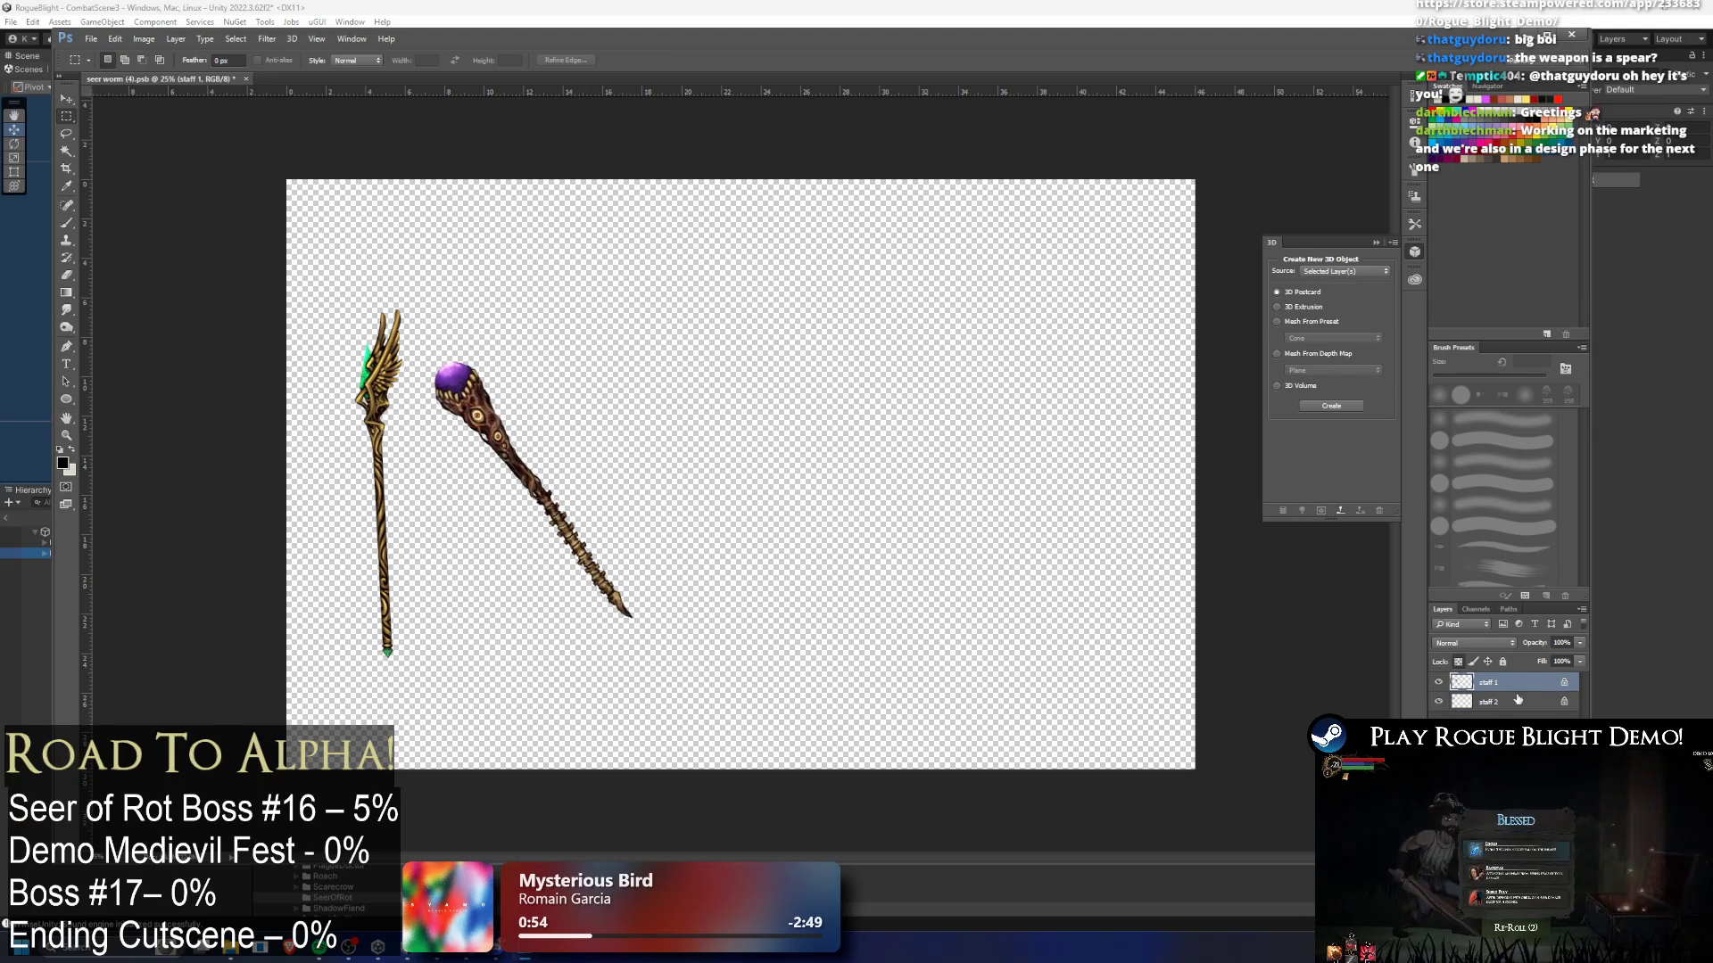
- Move both staff layers together into the canvas's top-left corner
click(1504, 700)
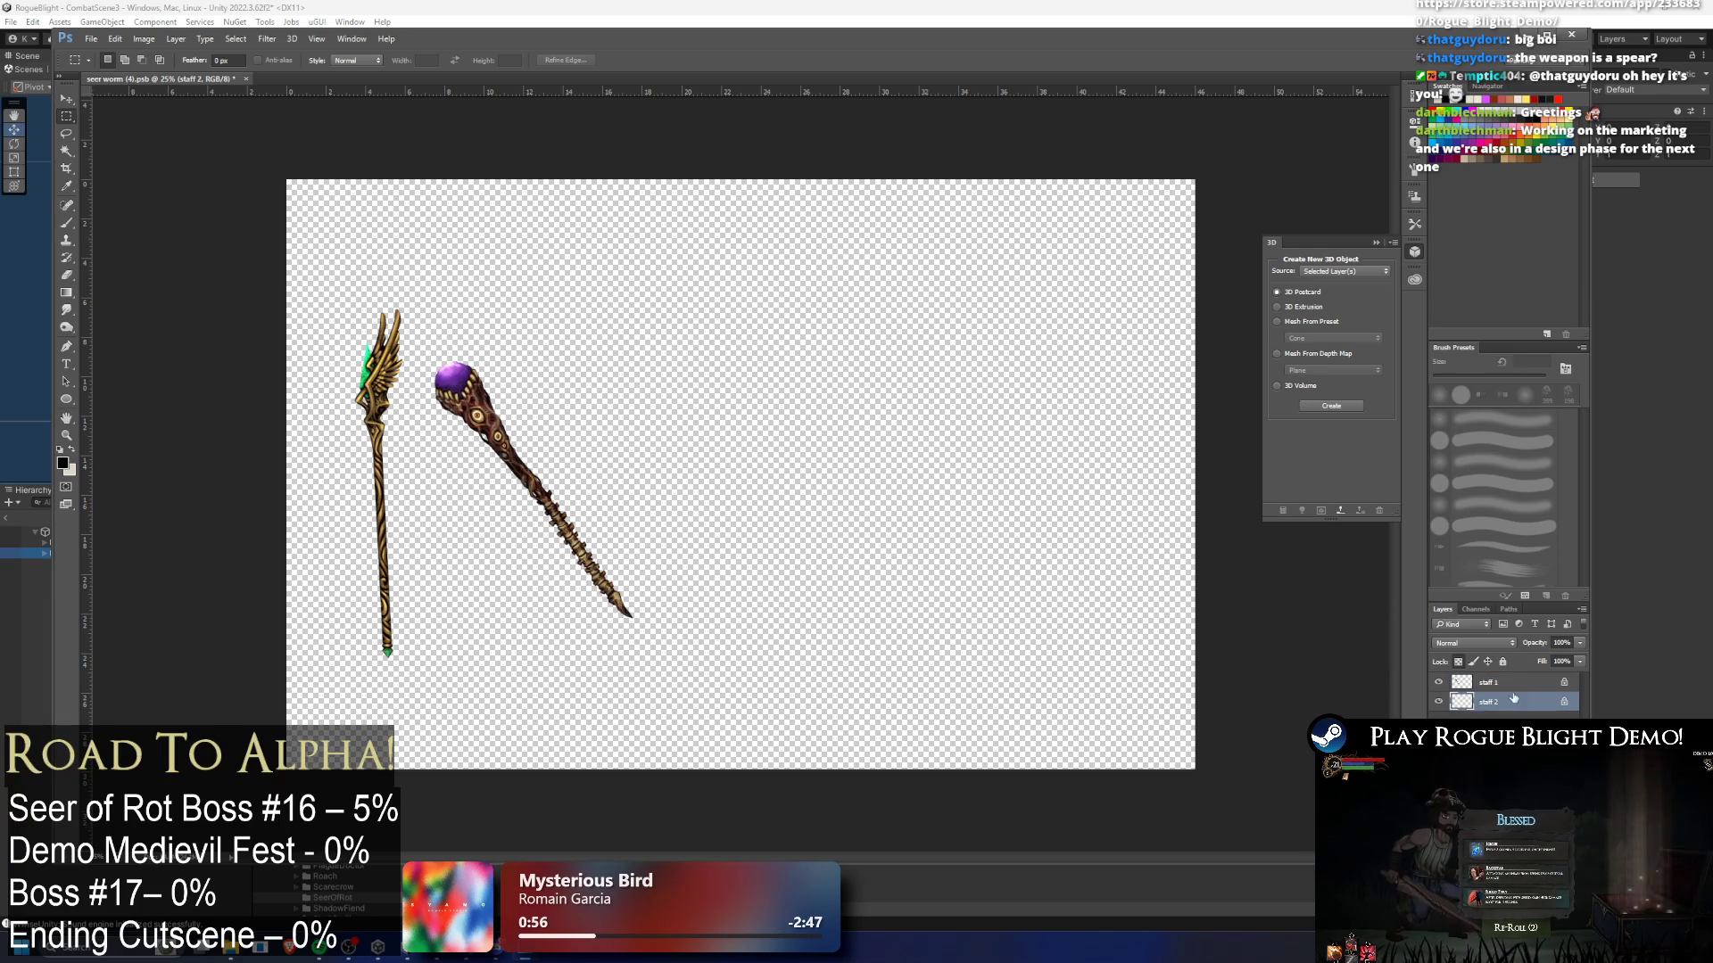
shift+click(1503, 683)
key(ctrl+t)
mouse_move(534, 468)
mouse_down()
mouse_move(470, 321)
mouse_move(450, 377)
mouse_up()
key(Return)
- Rotate the purple staff upright and move it beside the winged staff
click(1509, 702)
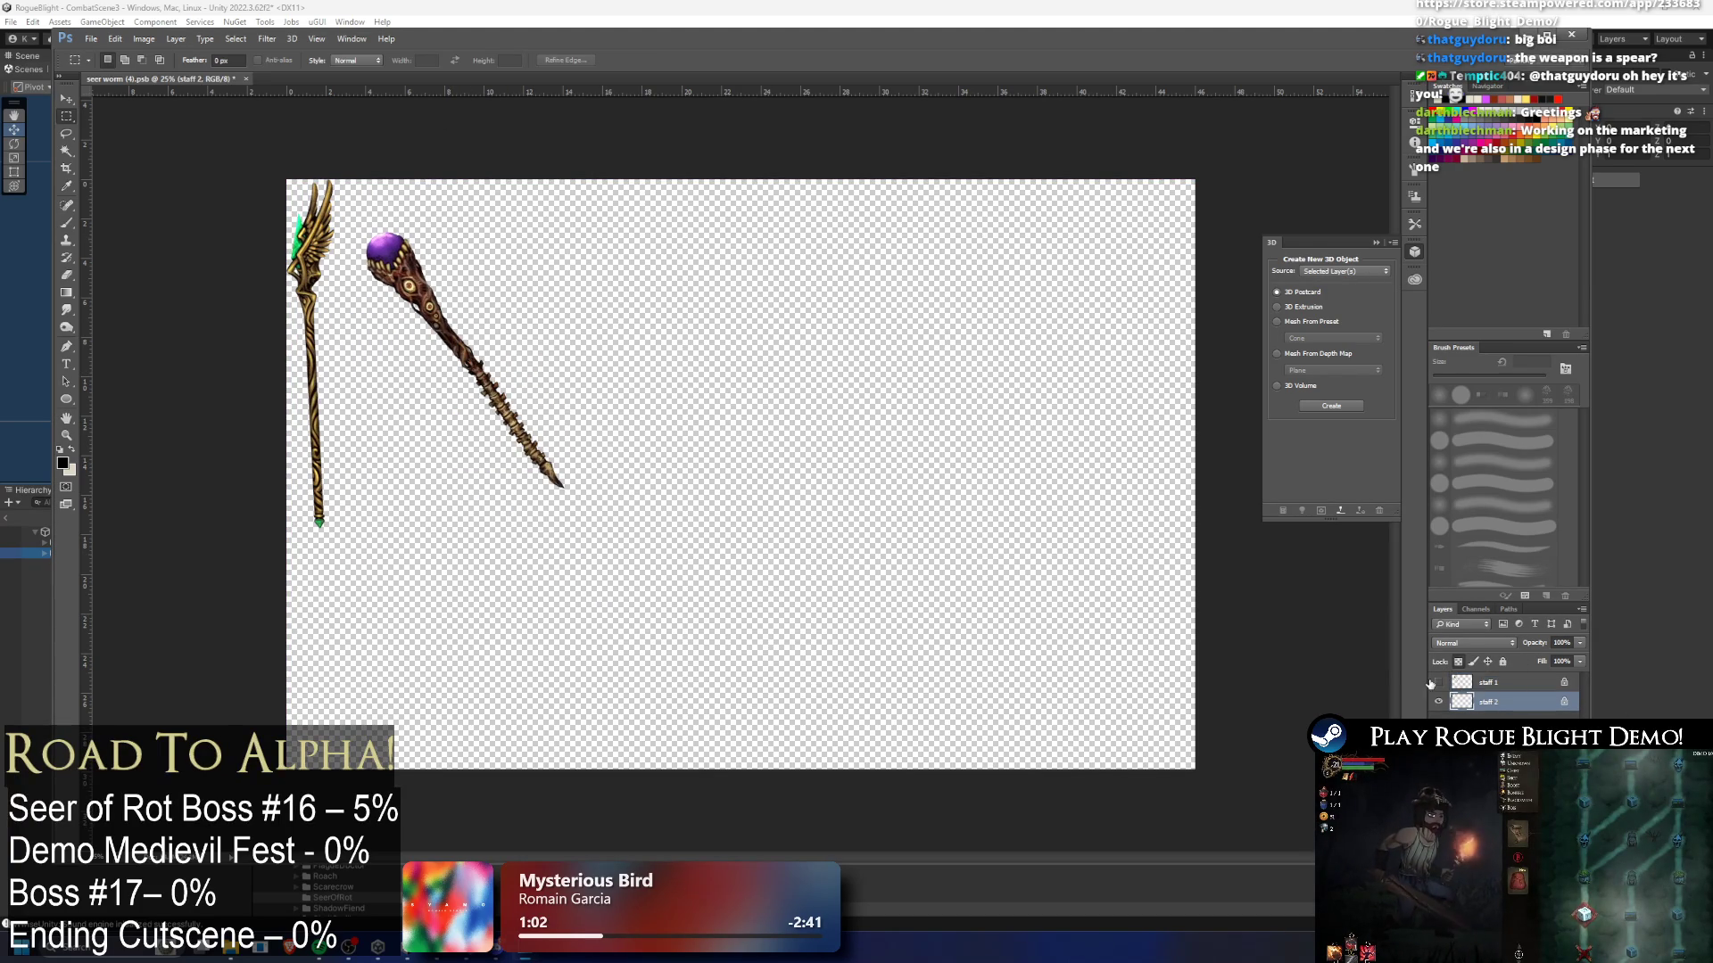
click(1487, 682)
key(ctrl+t)
drag(678, 188, 761, 326)
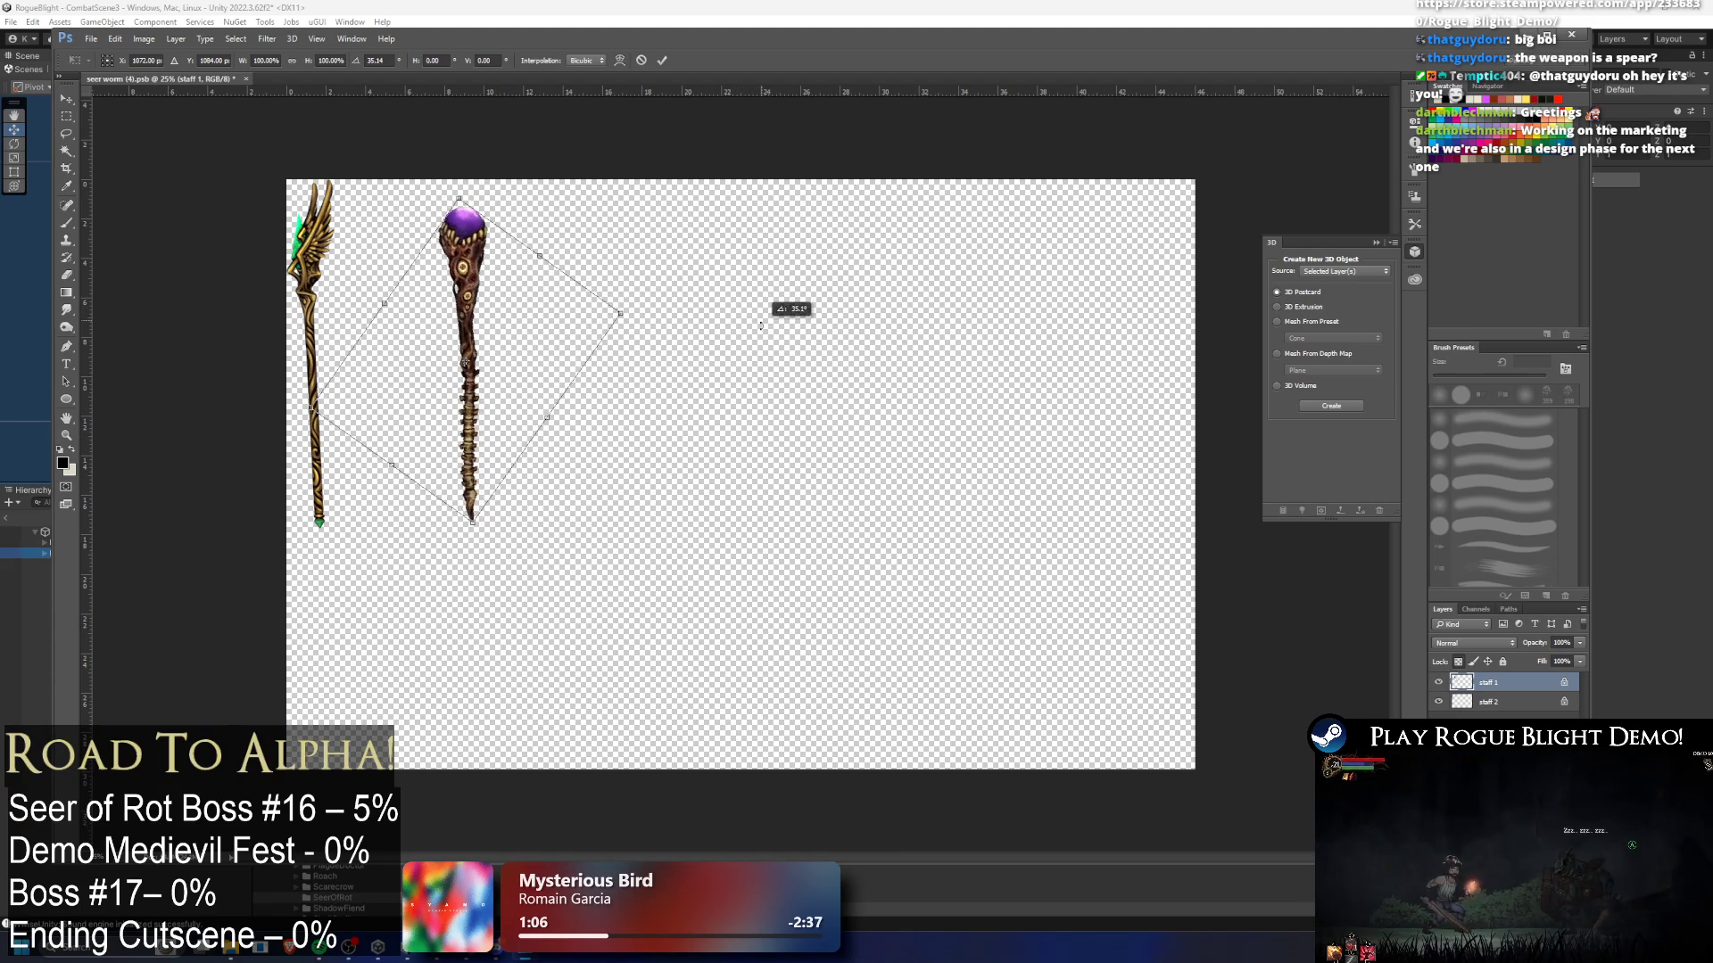
key(Return)
key(ctrl+t)
mouse_move(478, 313)
mouse_down()
mouse_move(367, 310)
mouse_move(388, 310)
mouse_up()
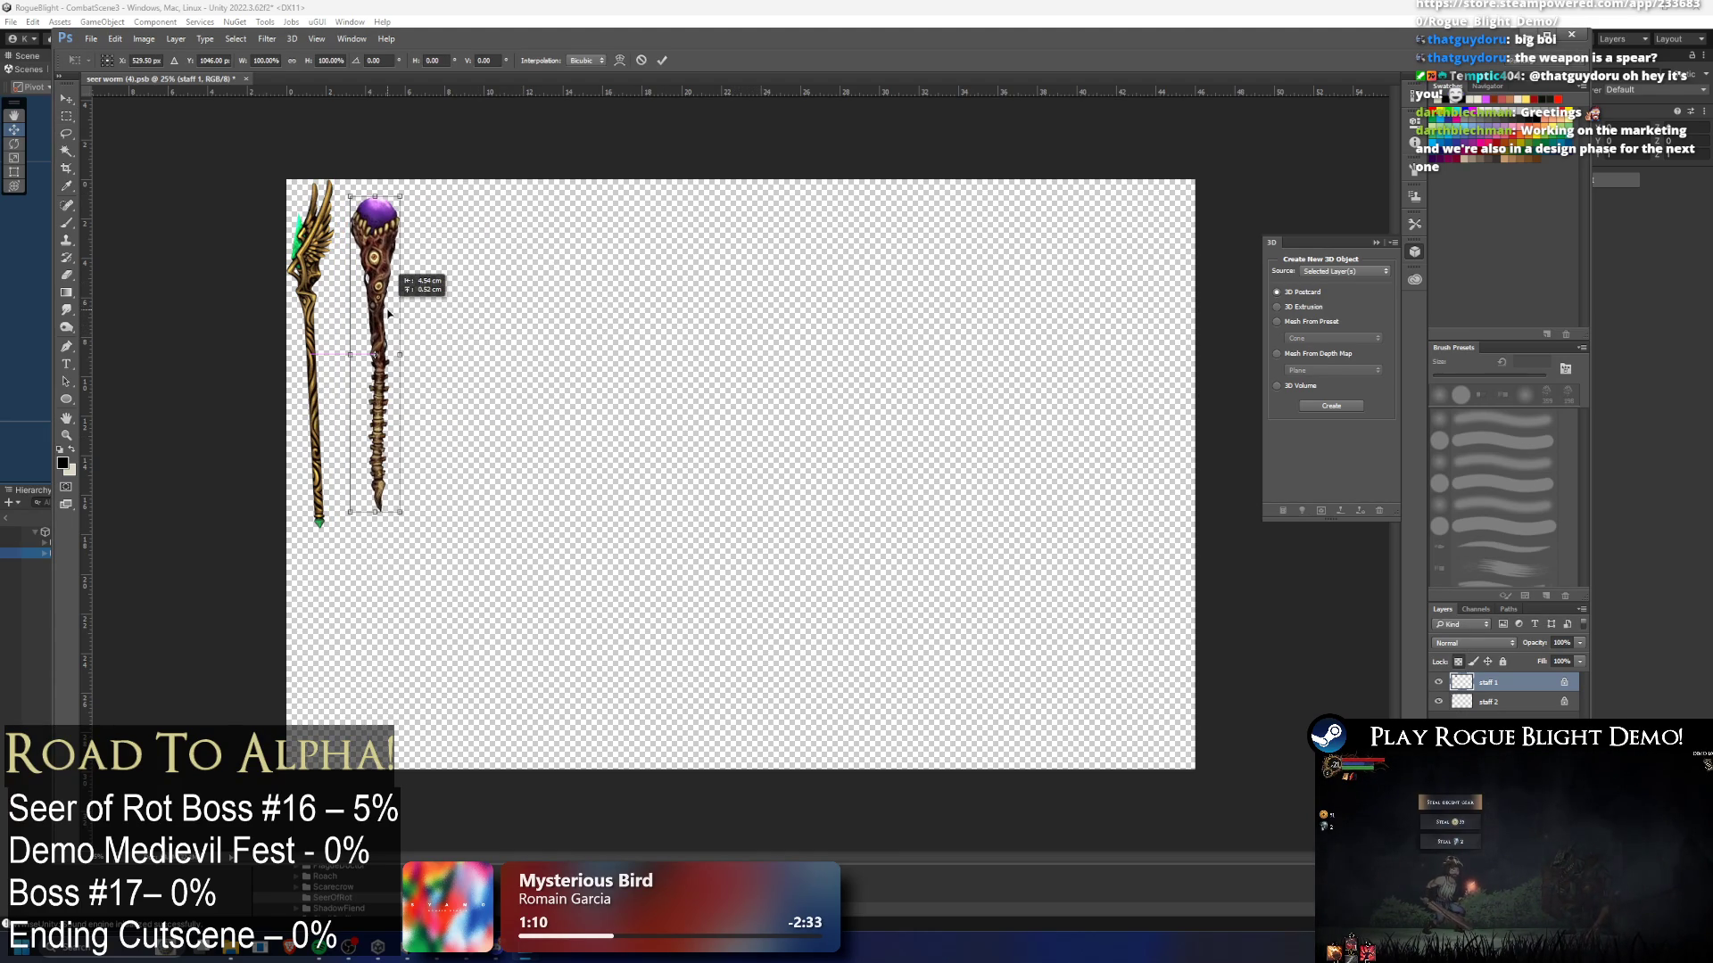
- Apply the pending transform and draw a rectangular marquee around both staffs
key(m)
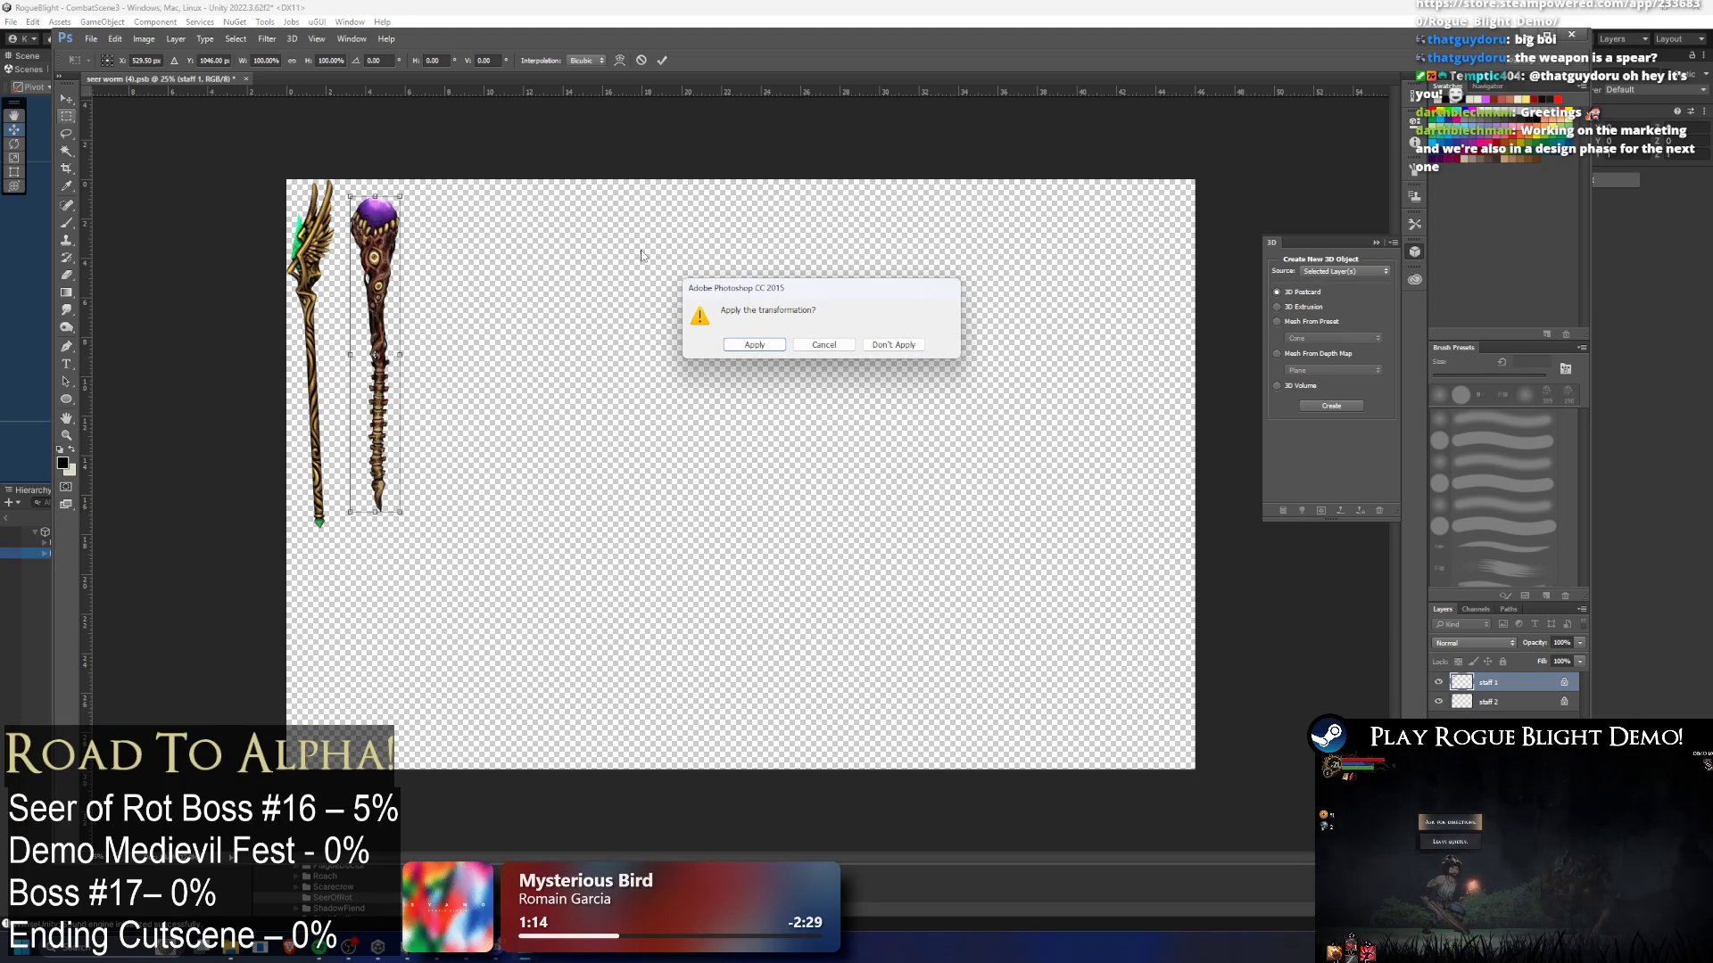
click(773, 346)
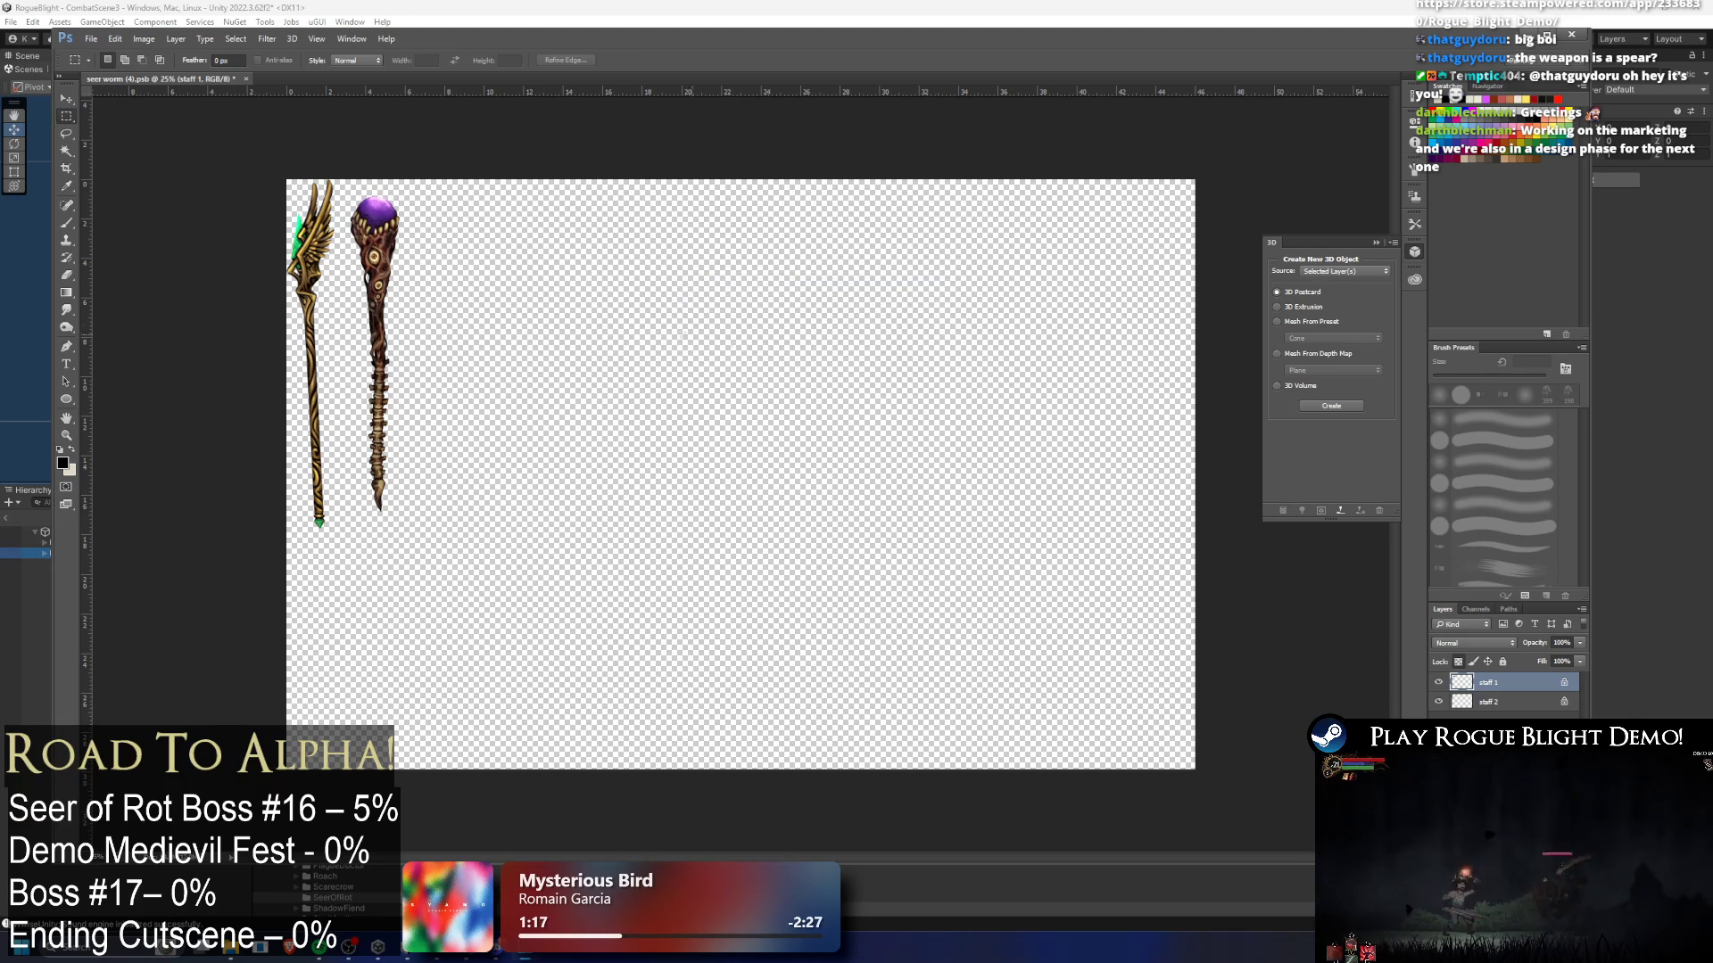
mouse_move(237, 153)
mouse_down()
mouse_move(471, 486)
mouse_move(407, 533)
mouse_up()
click(116, 38)
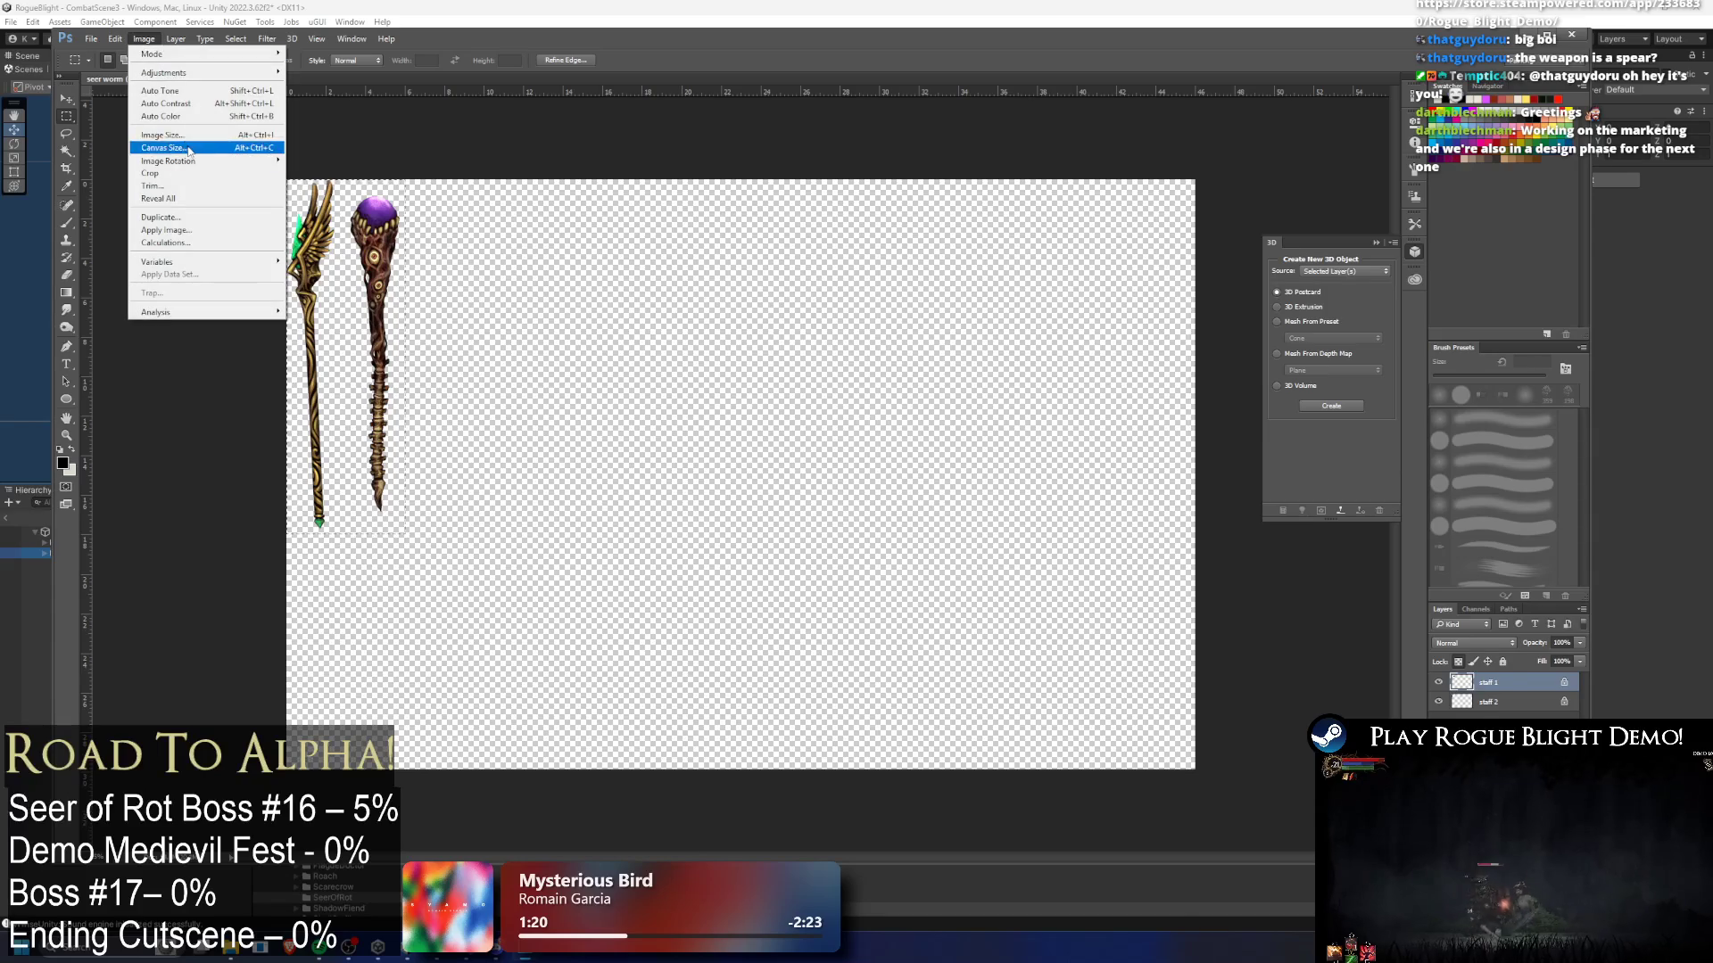
- Crop the canvas to the selection and rename the staff 1 layer to Death_staff 1
click(152, 173)
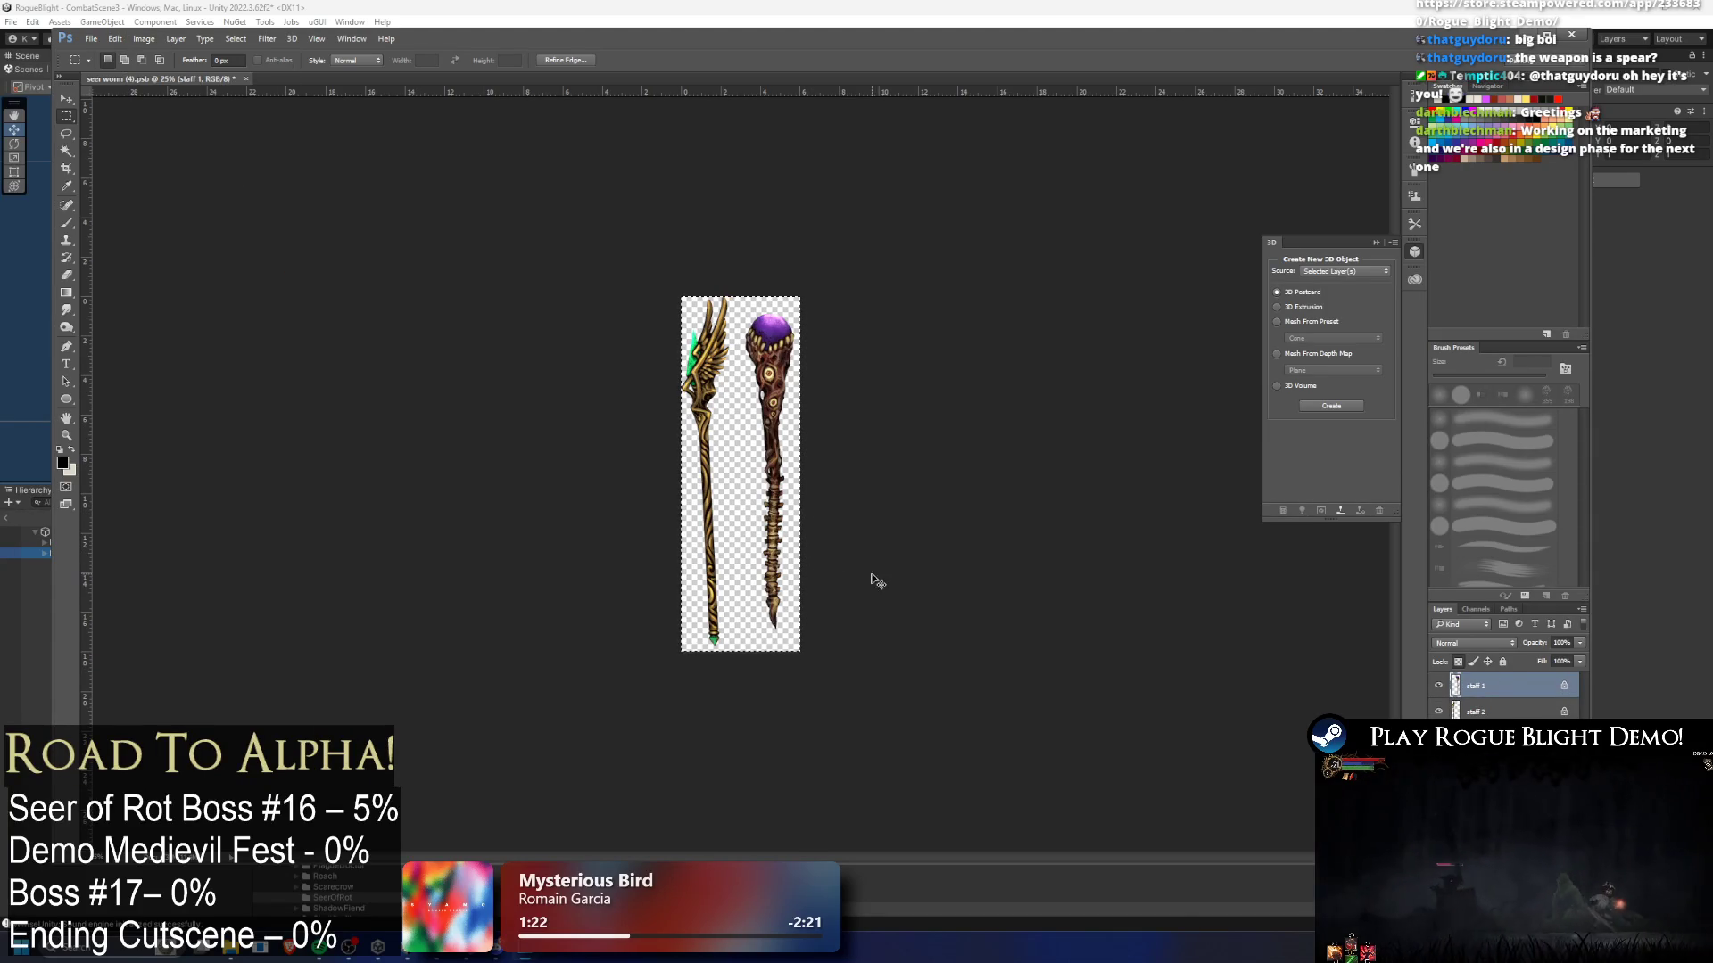
click(1496, 711)
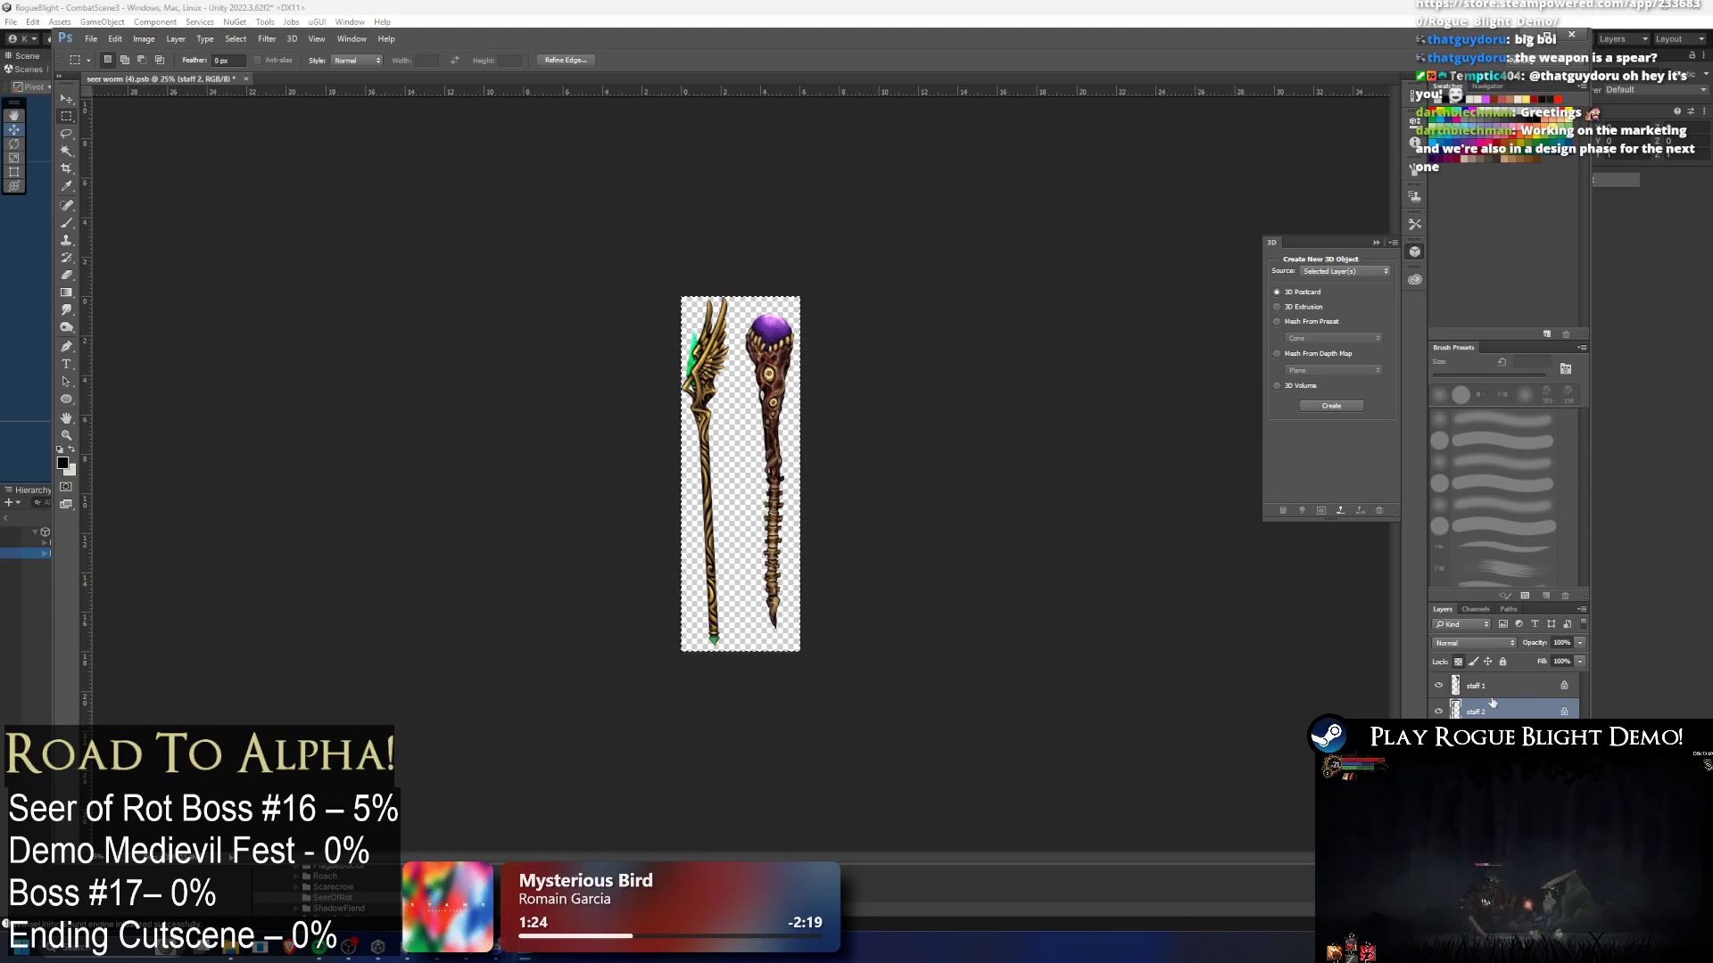
double_click(1478, 687)
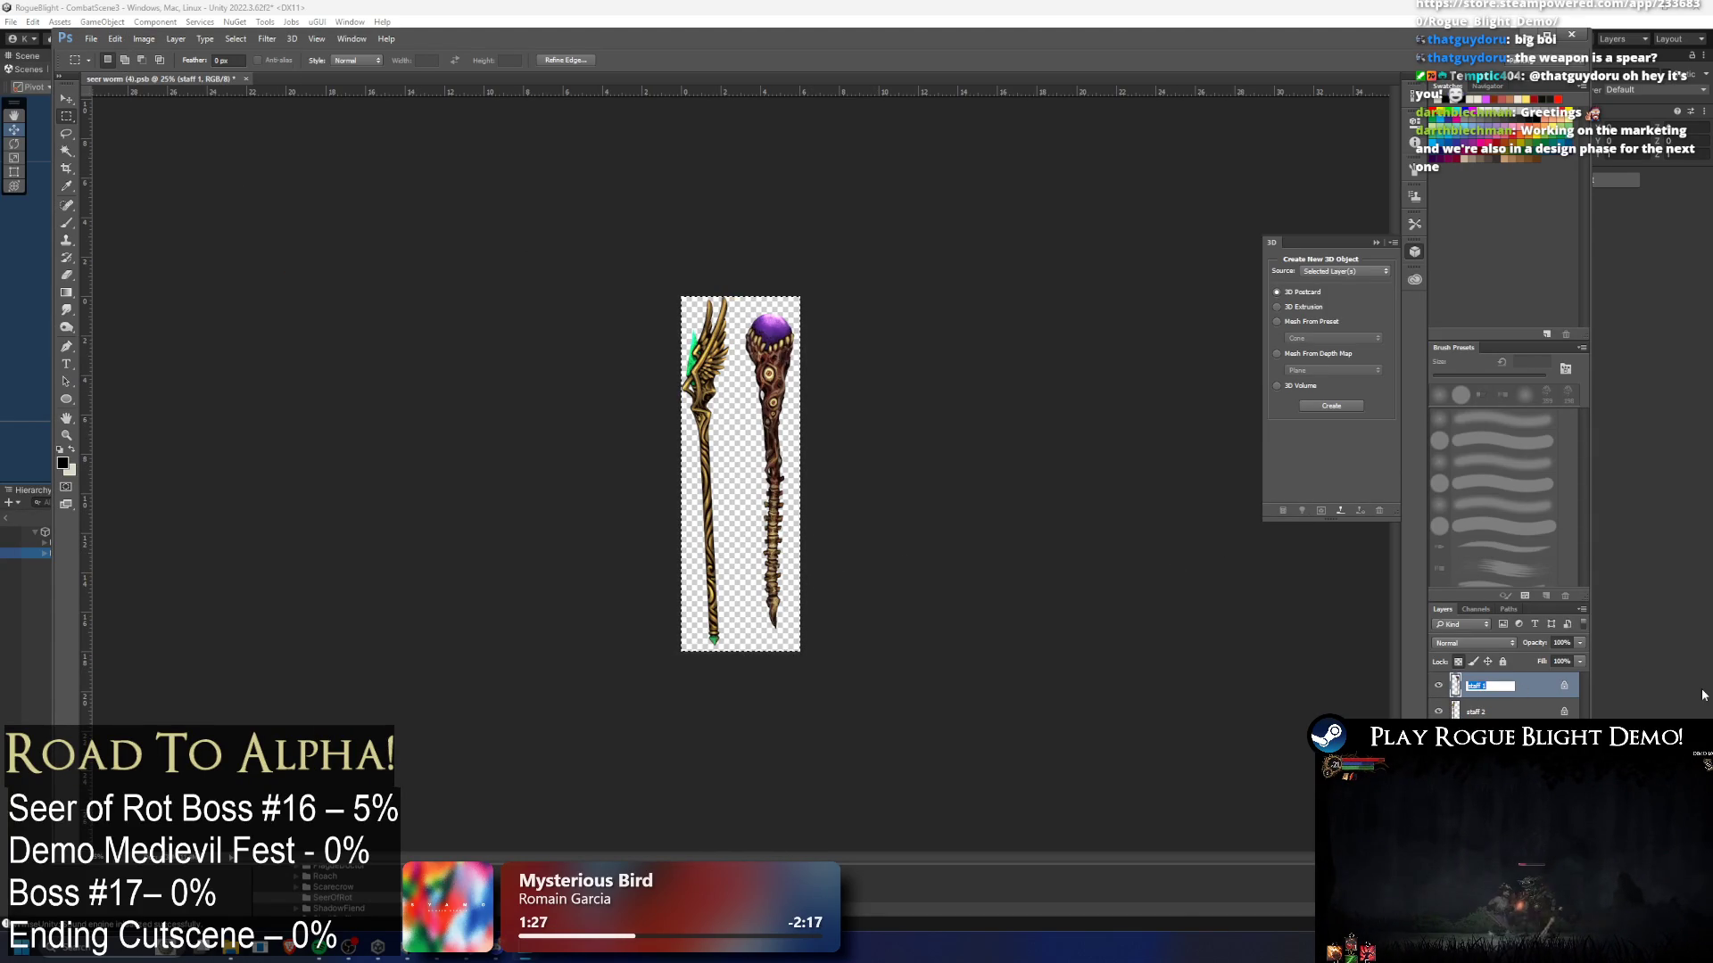
key(Return)
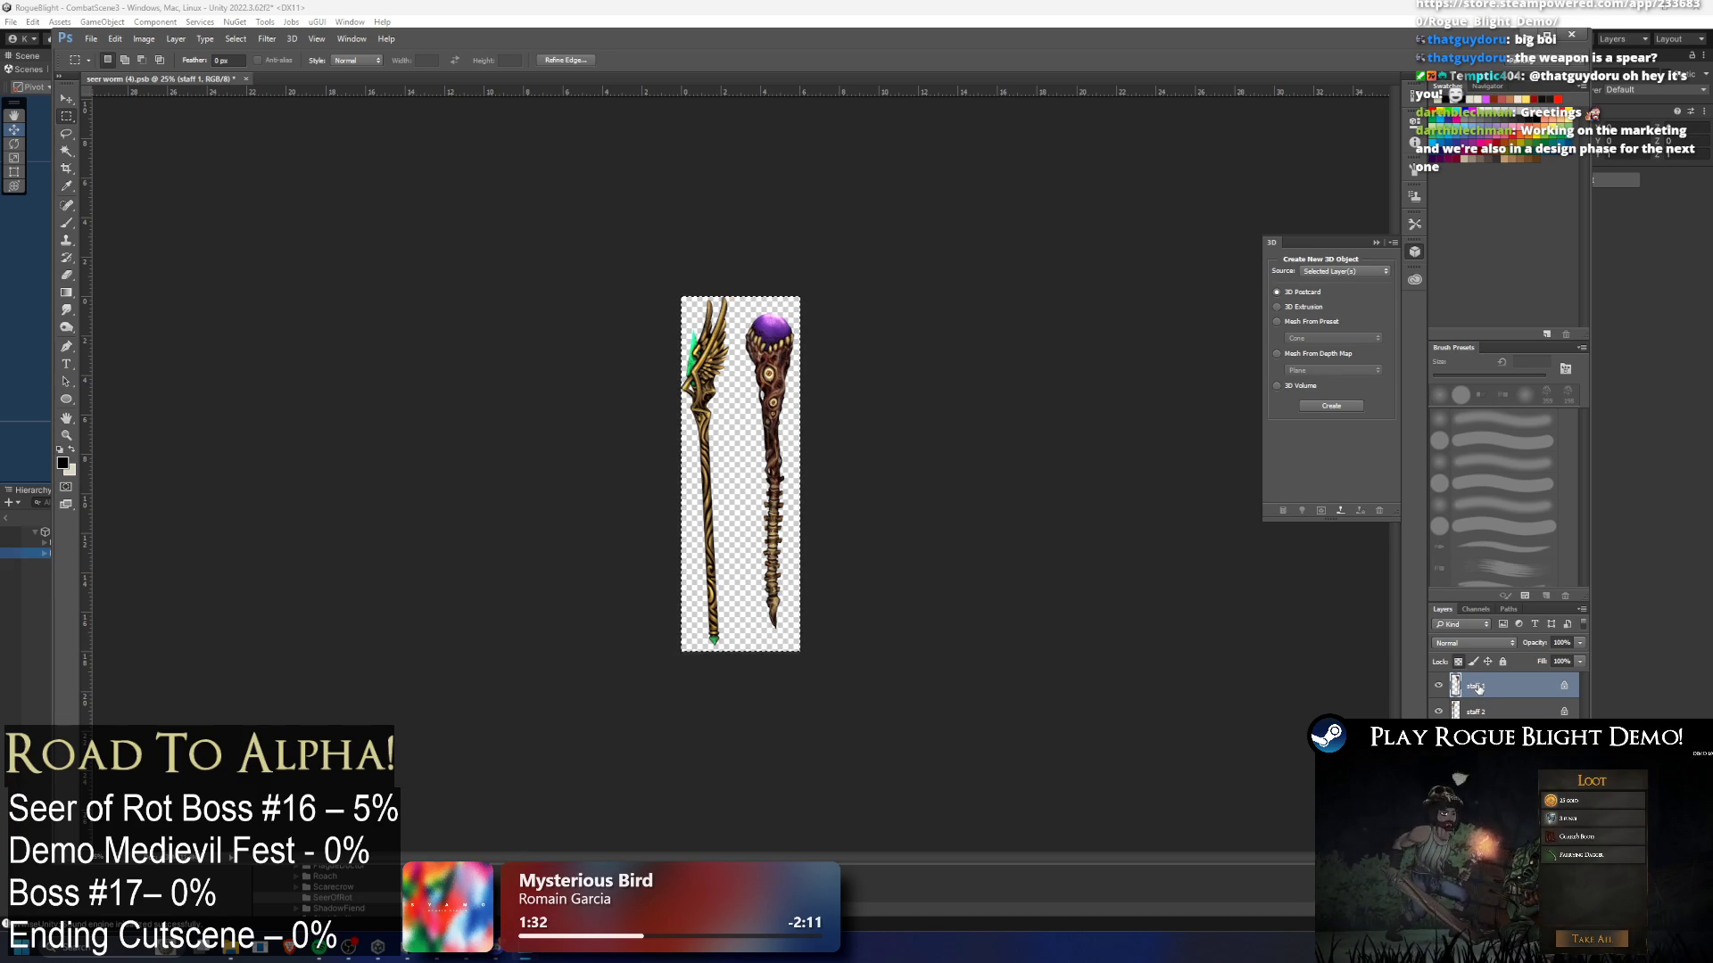
double_click(1477, 687)
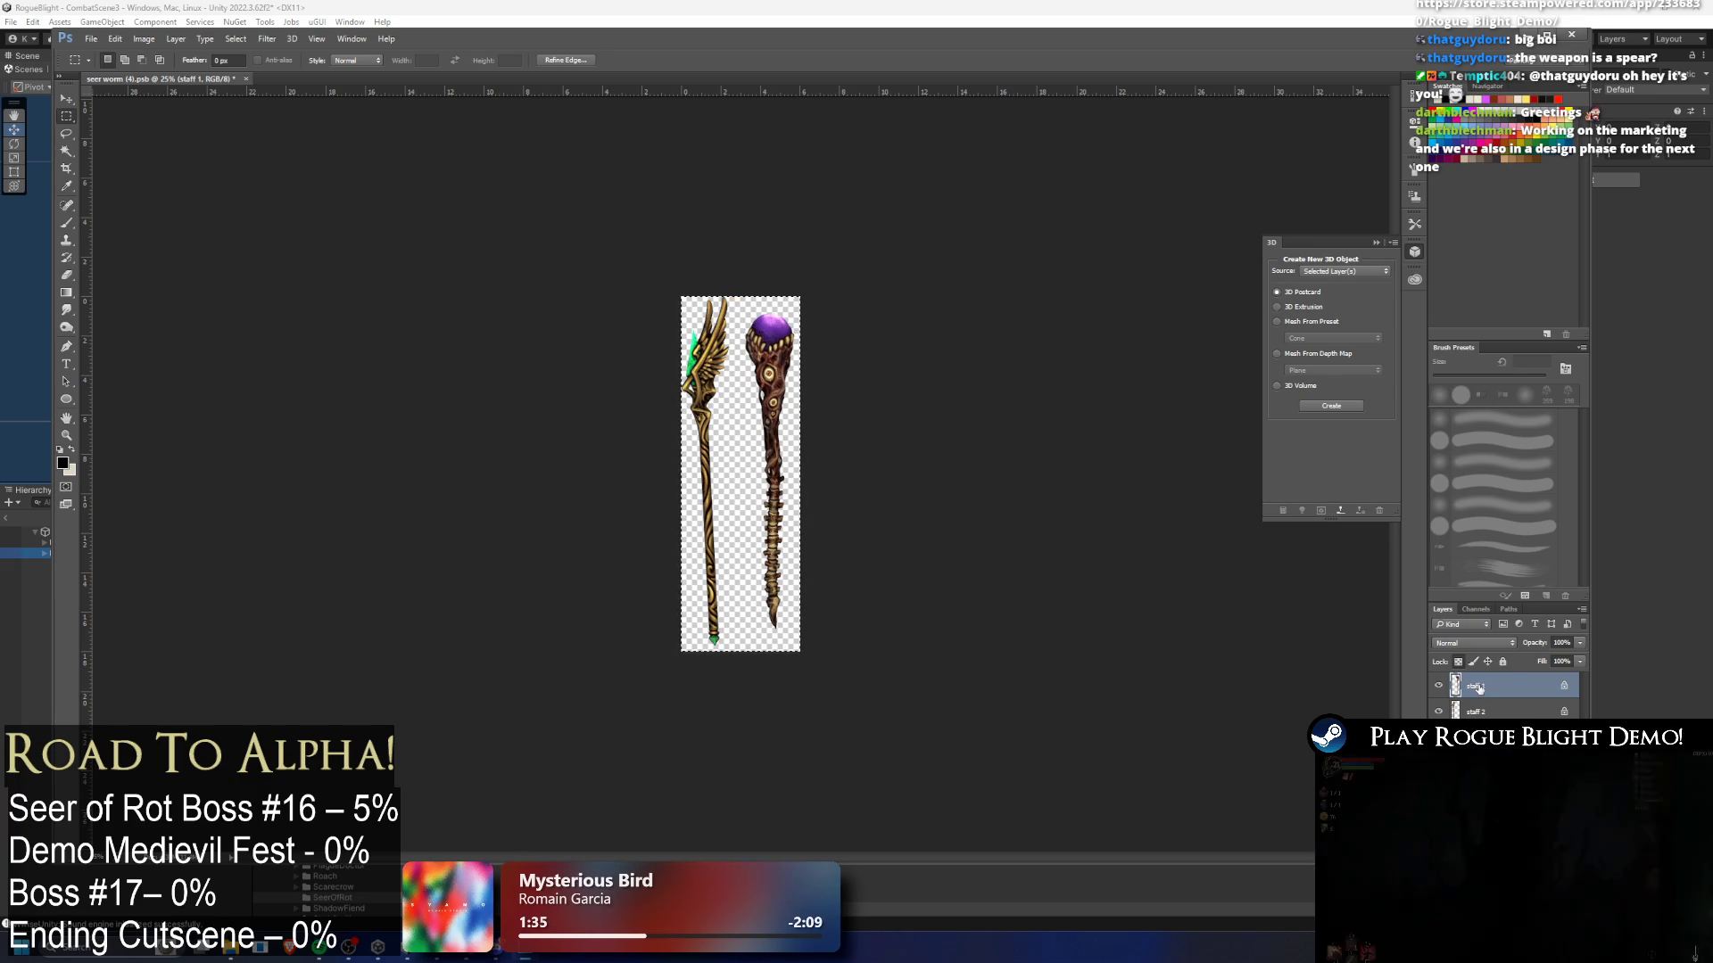
key(Home)
text(Death_)
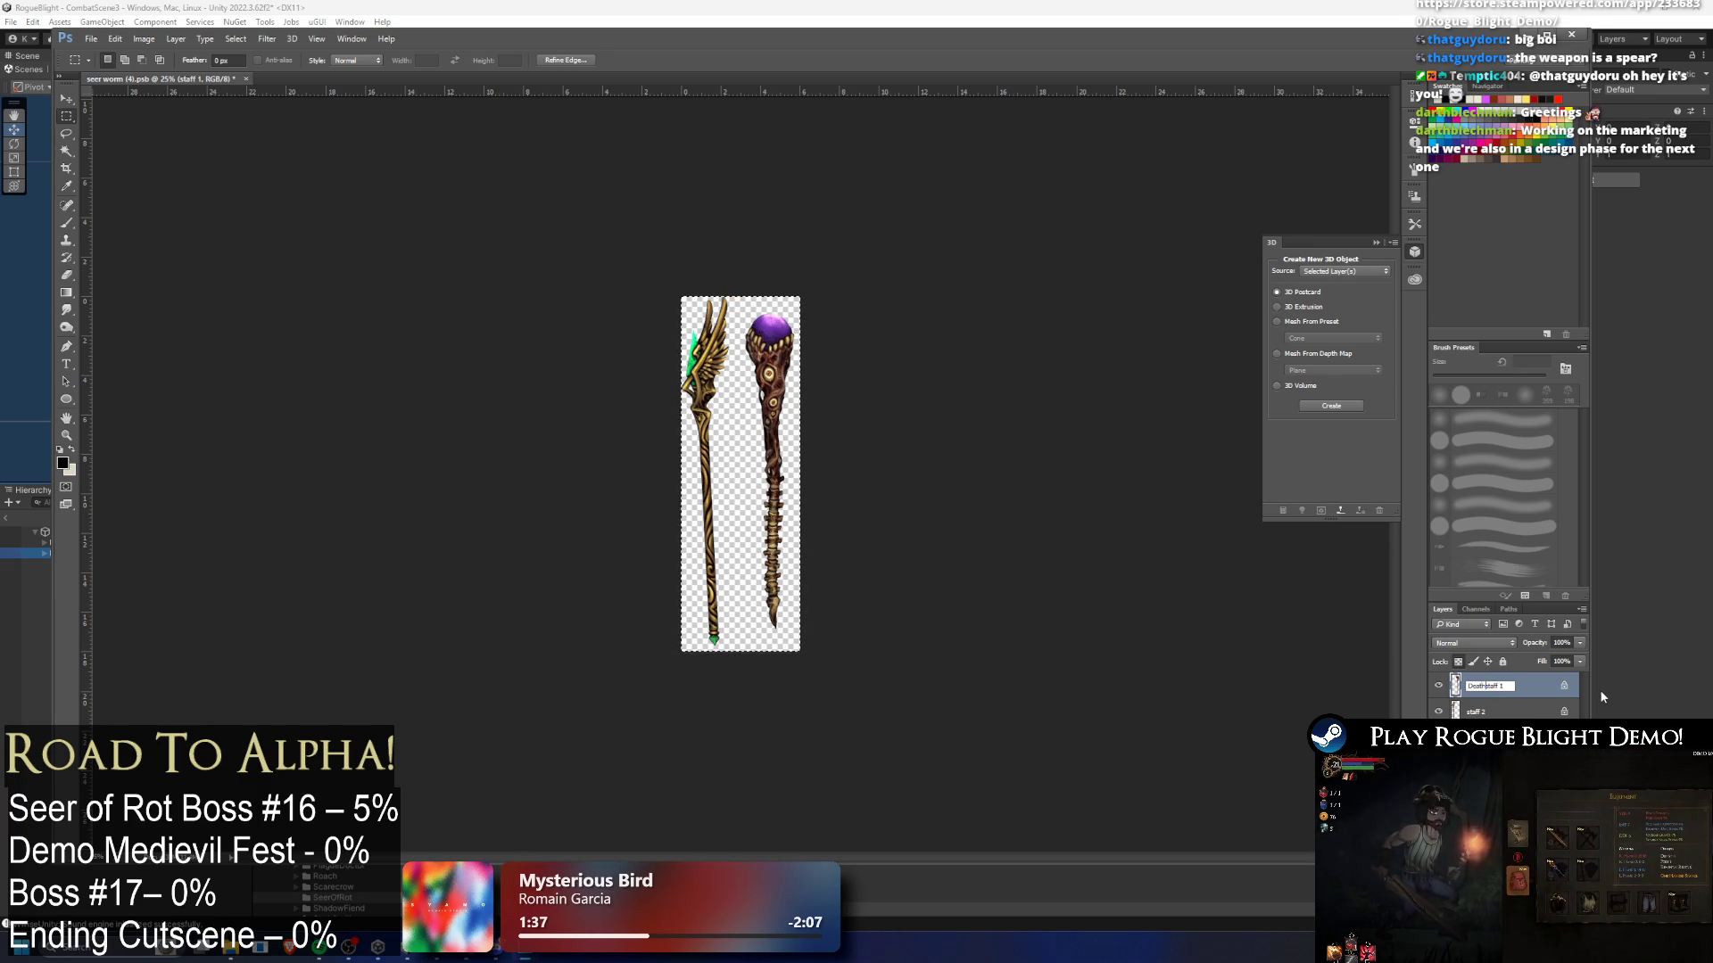
key(Return)
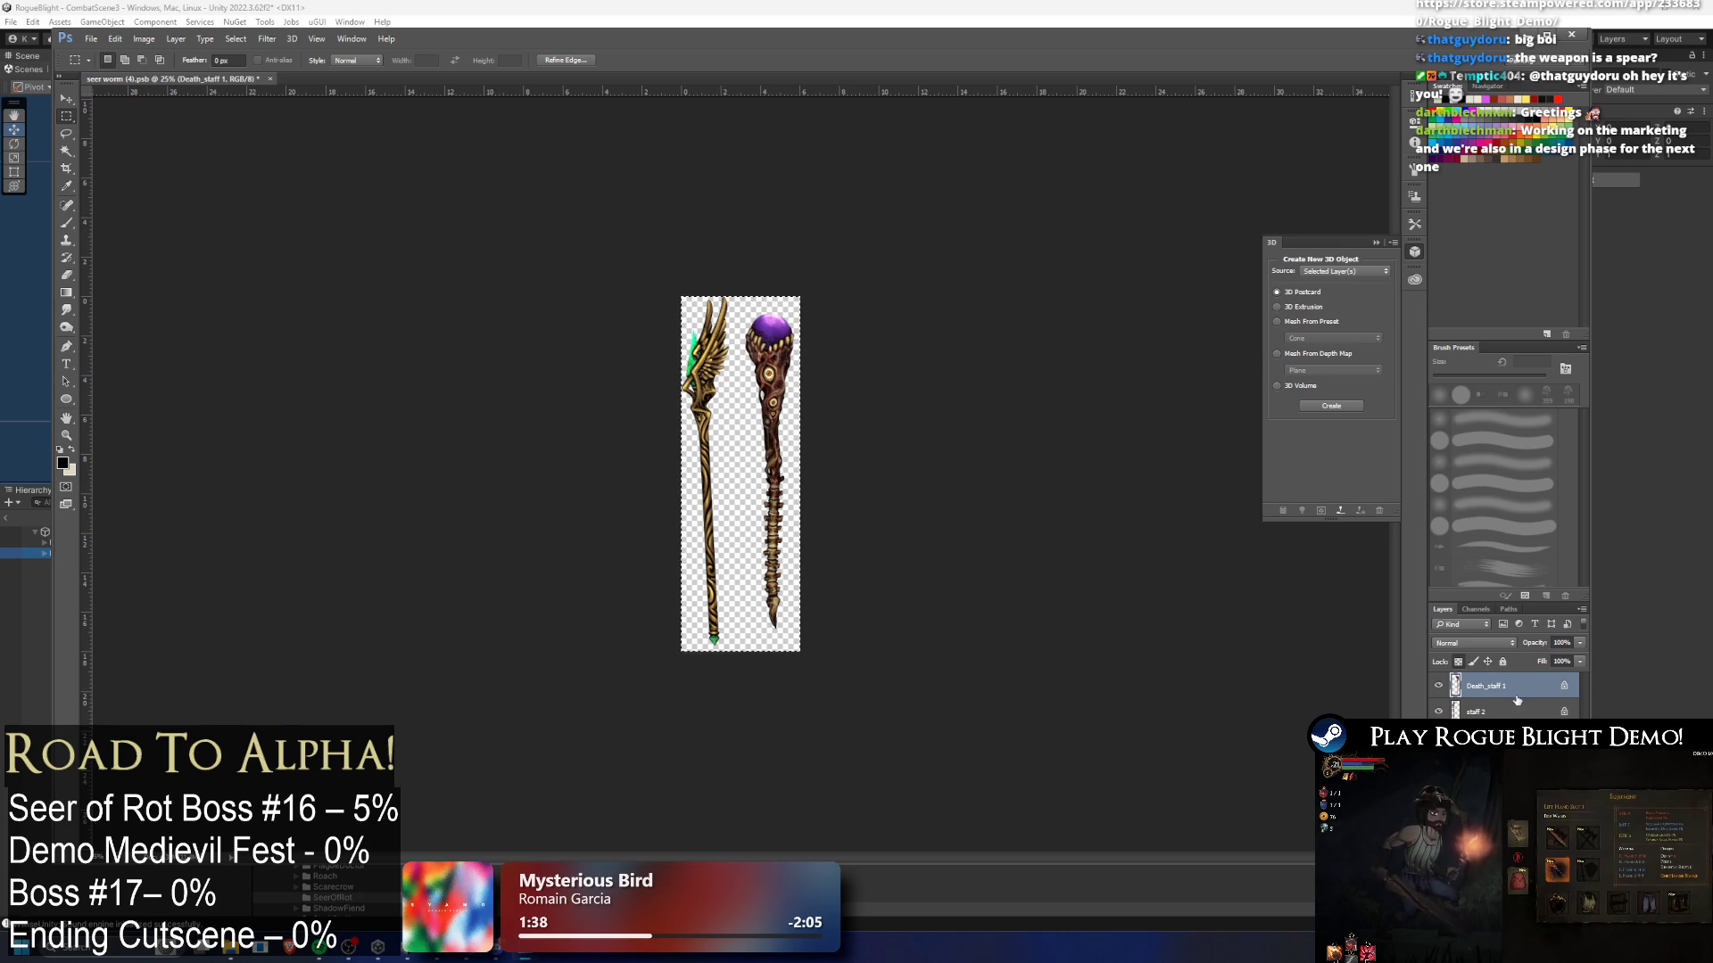
- Identify the winged staff's layer and rename it Wind staff 2
click(1474, 711)
key(space)
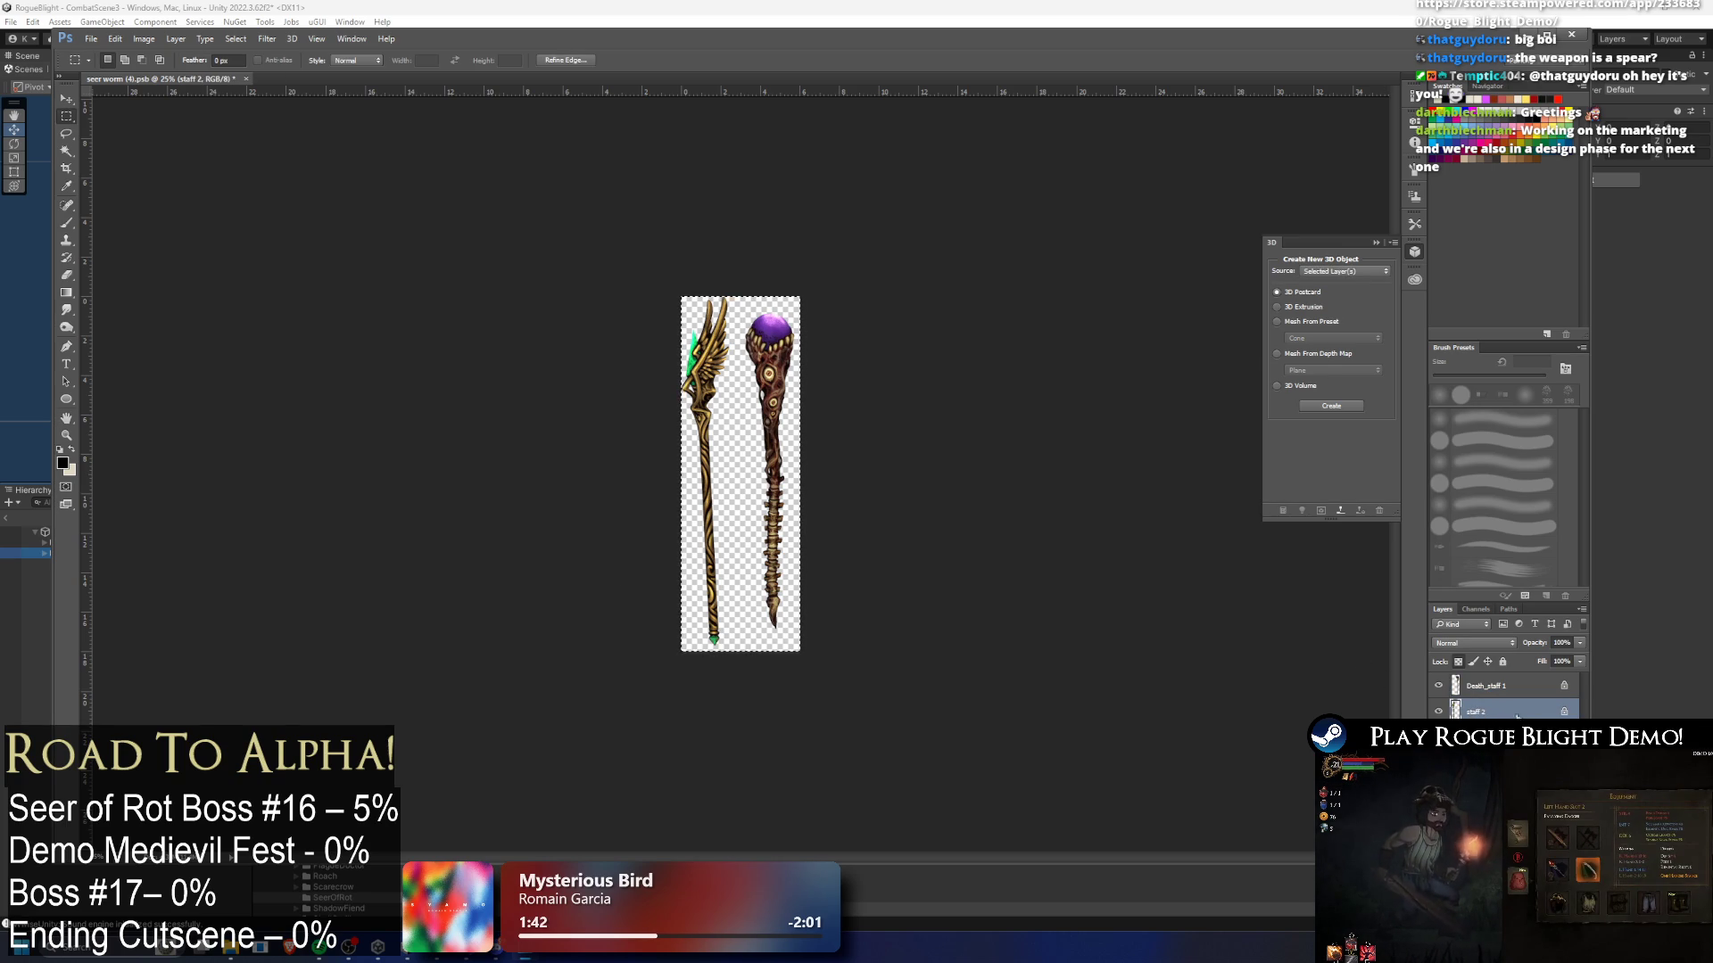
click(1438, 711)
click(1438, 711)
double_click(1473, 711)
text(Wind)
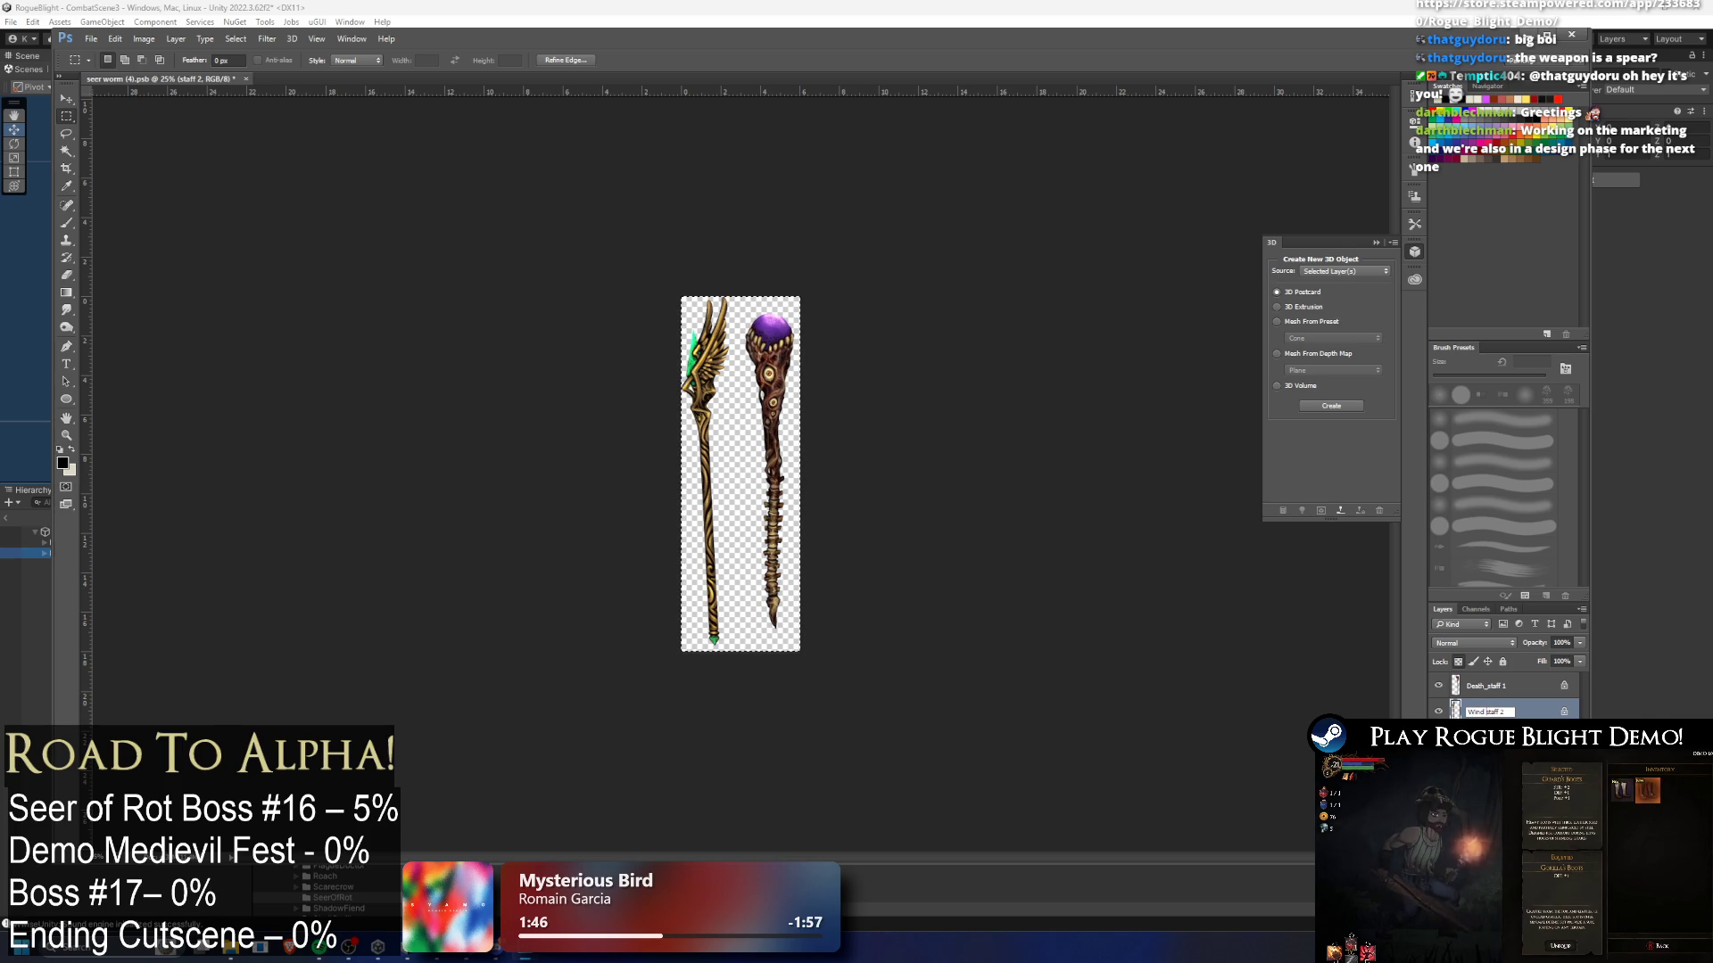
key(Return)
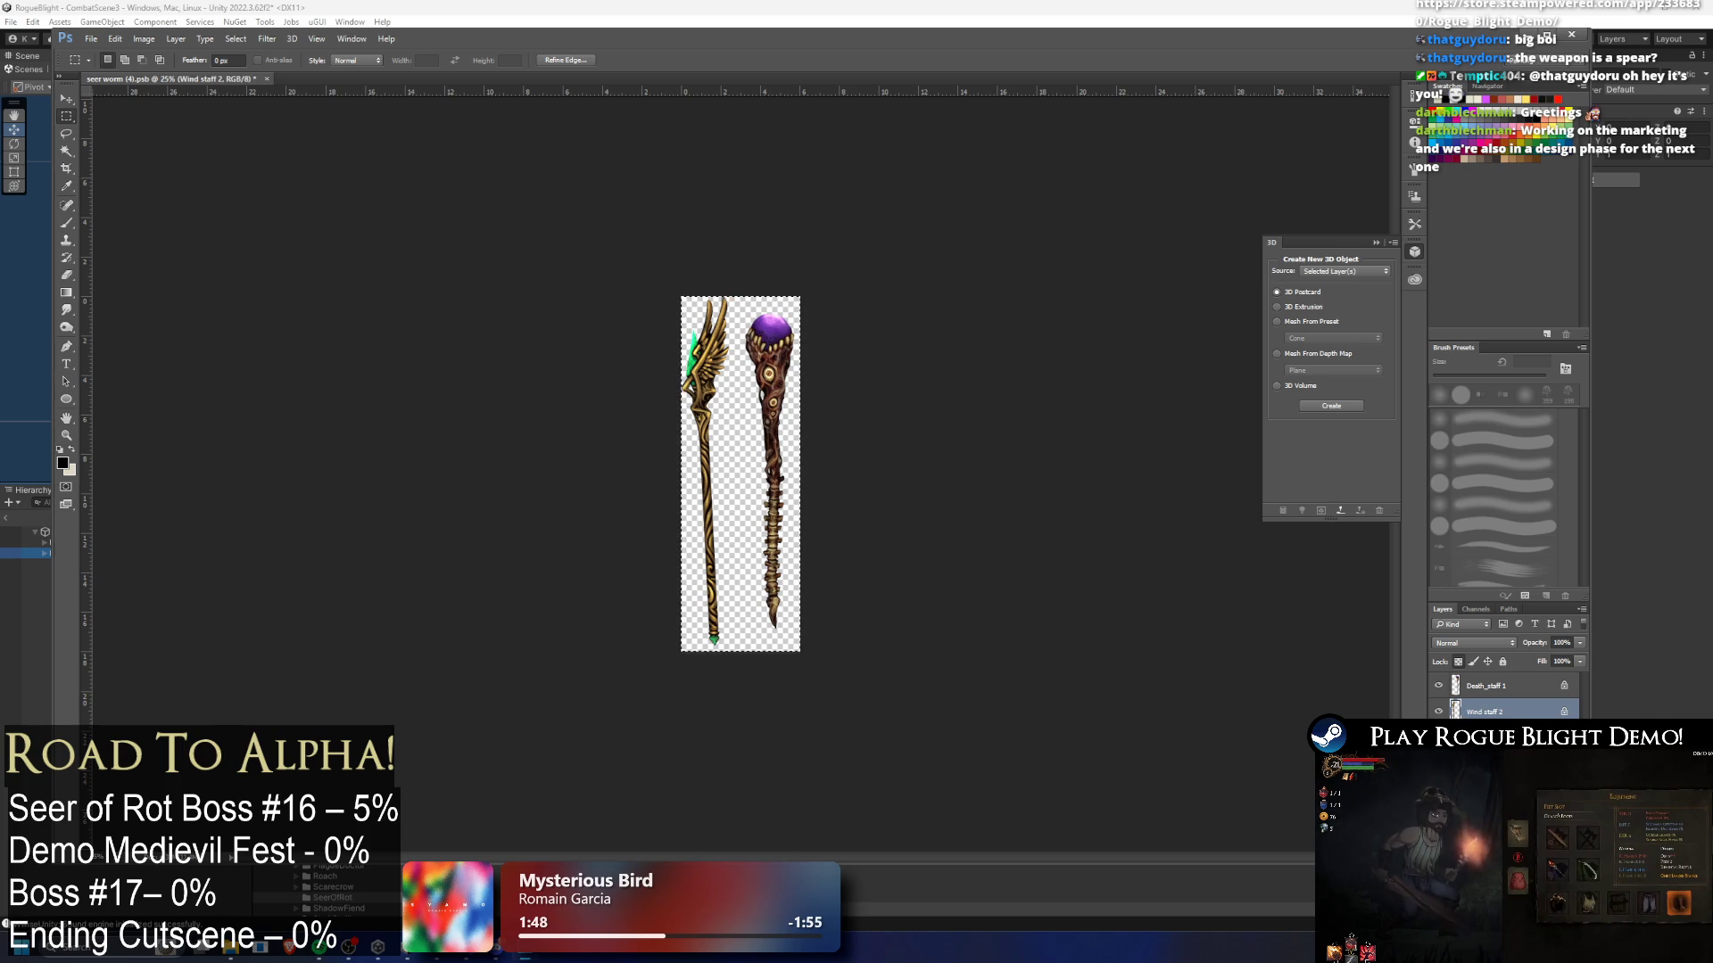
- Check the Wind staff layer with a quick transform, then open the File menu toward Export
key(ctrl+t)
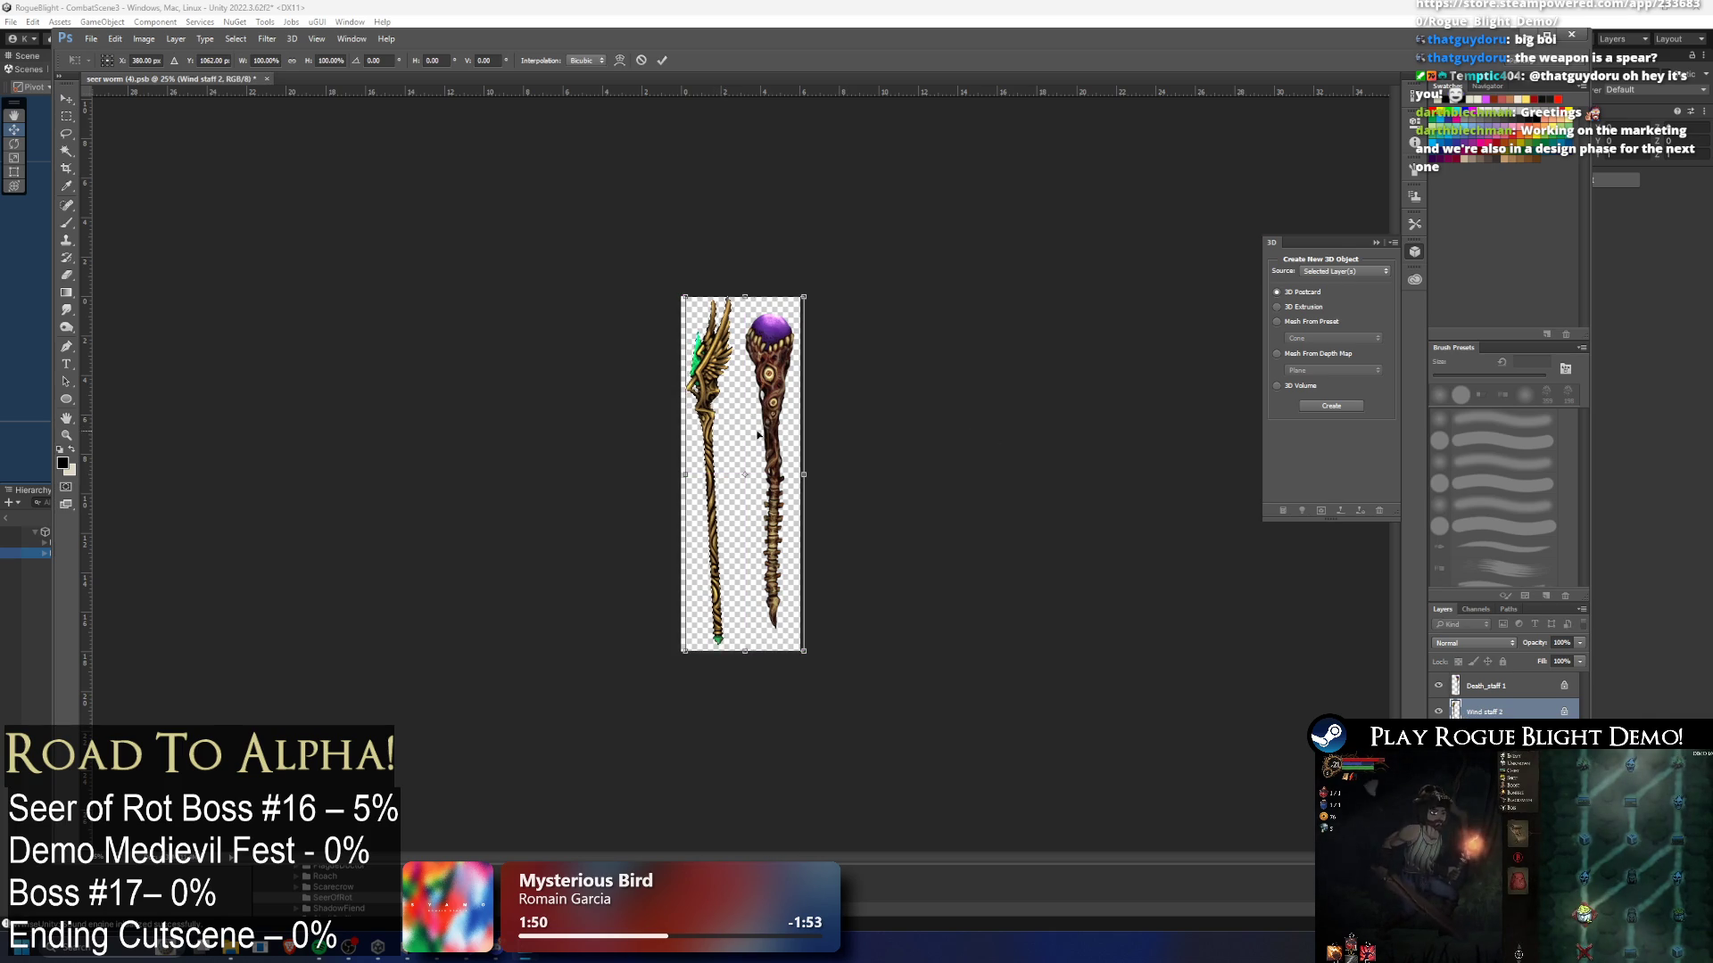
key(Return)
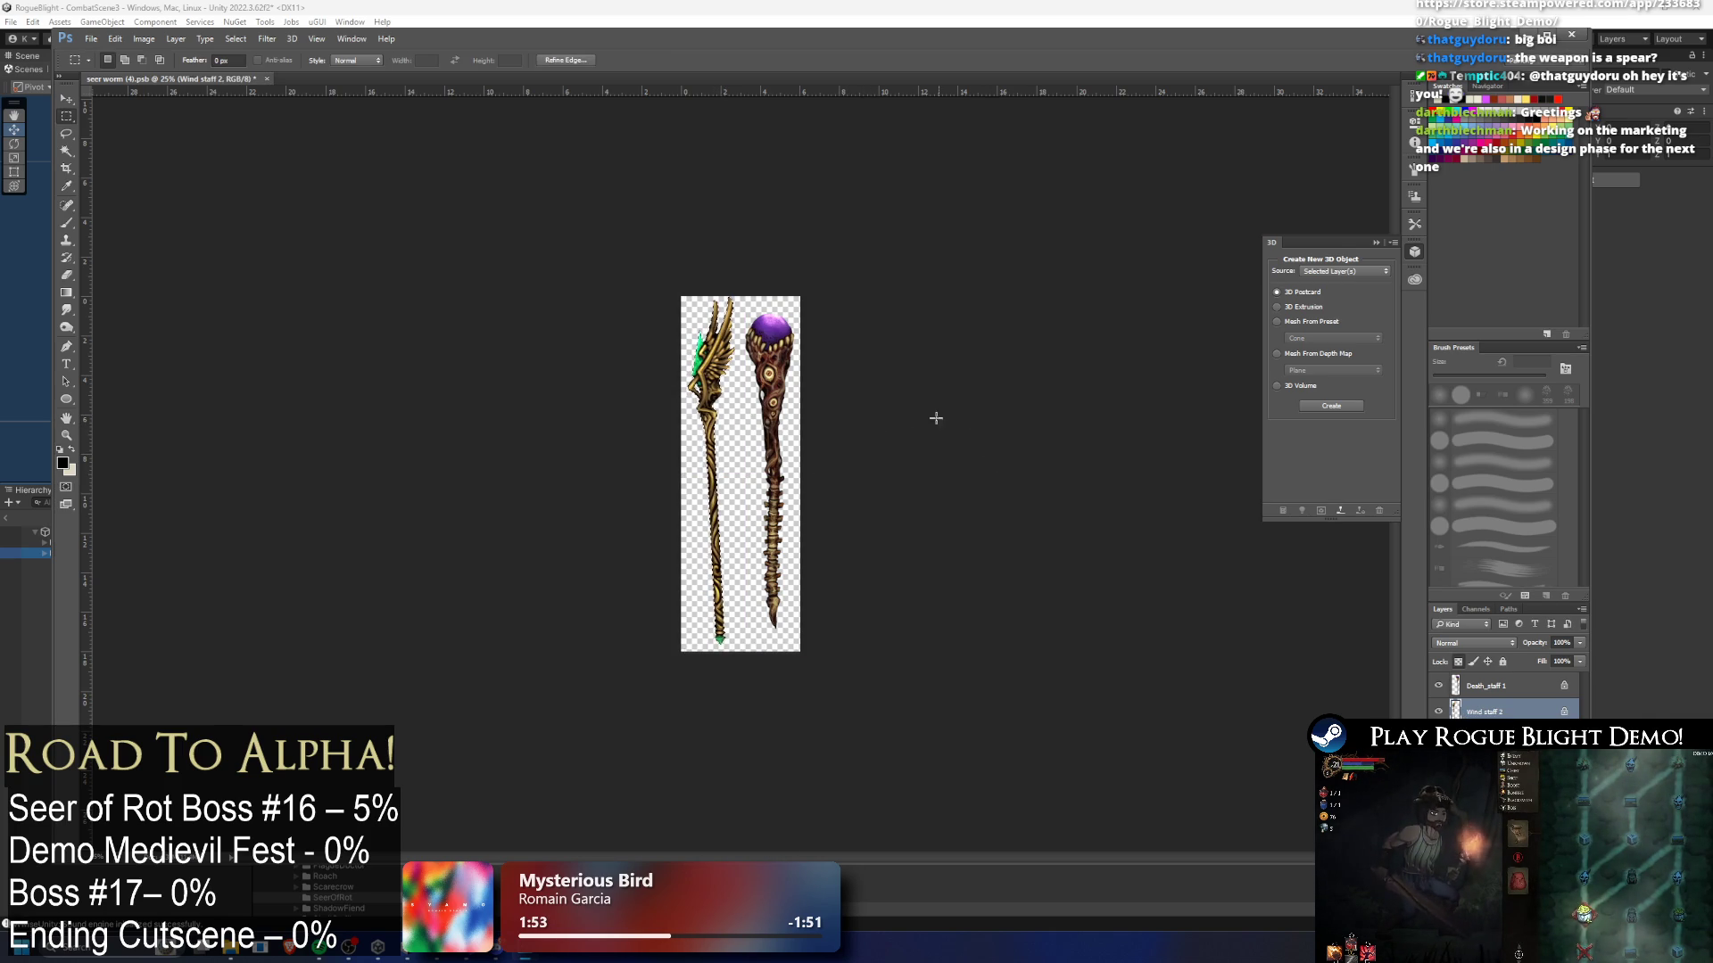
click(93, 42)
mouse_move(134, 231)
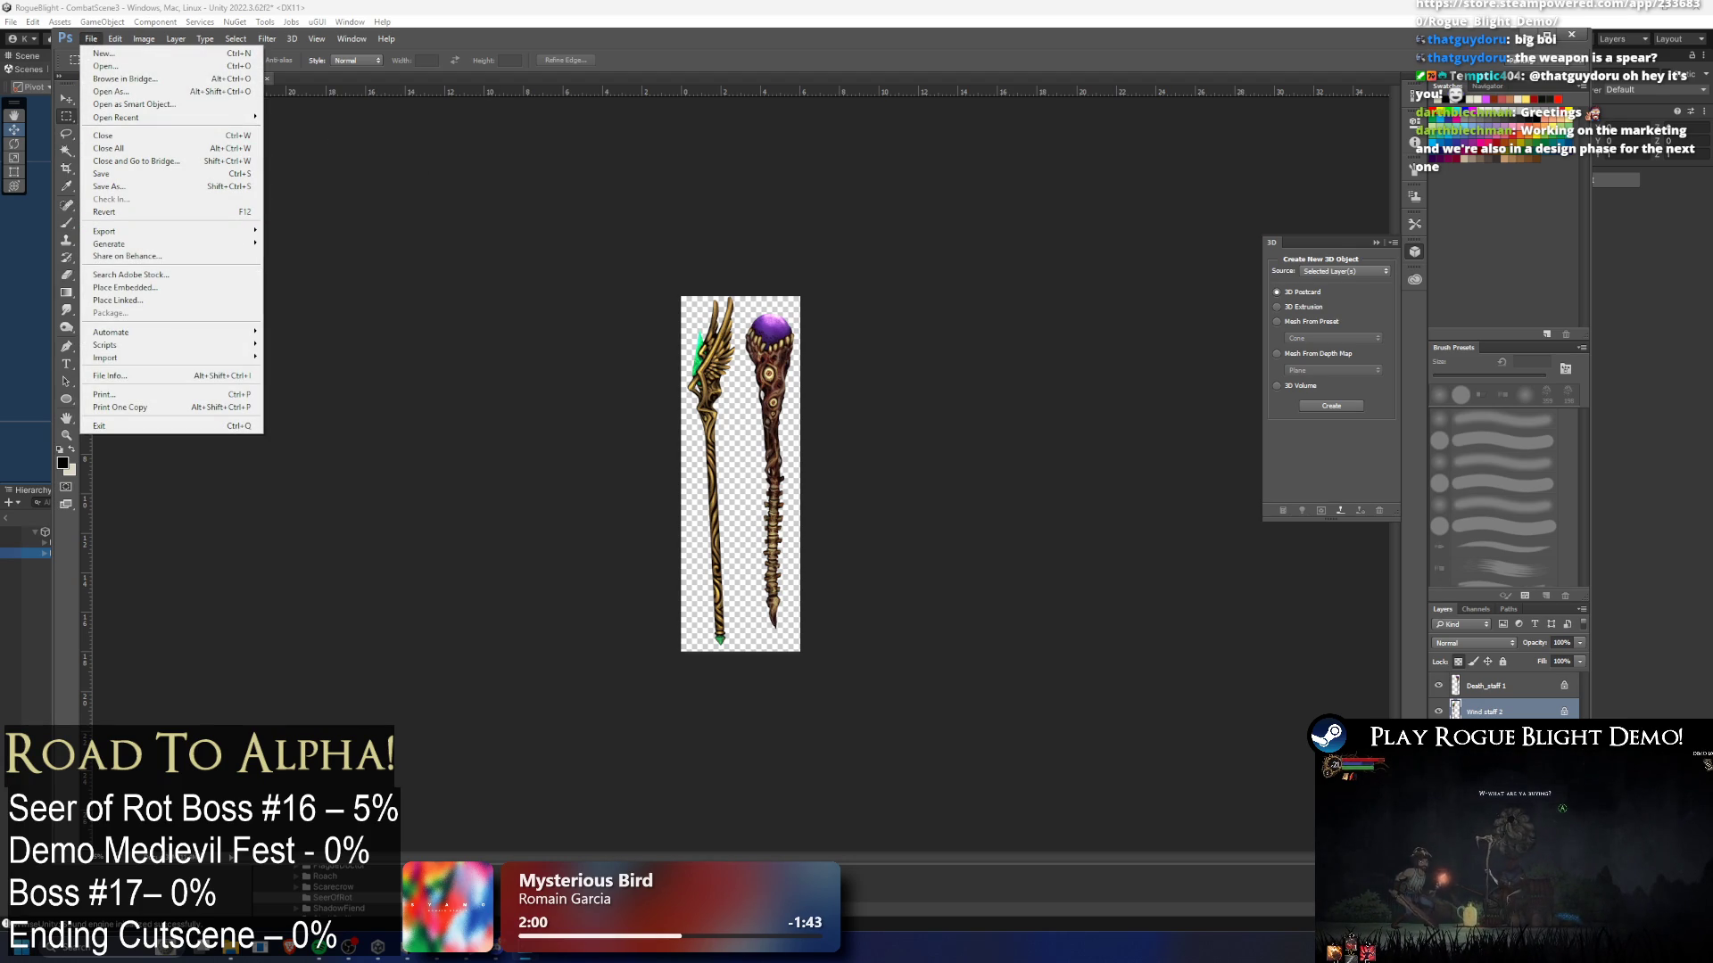
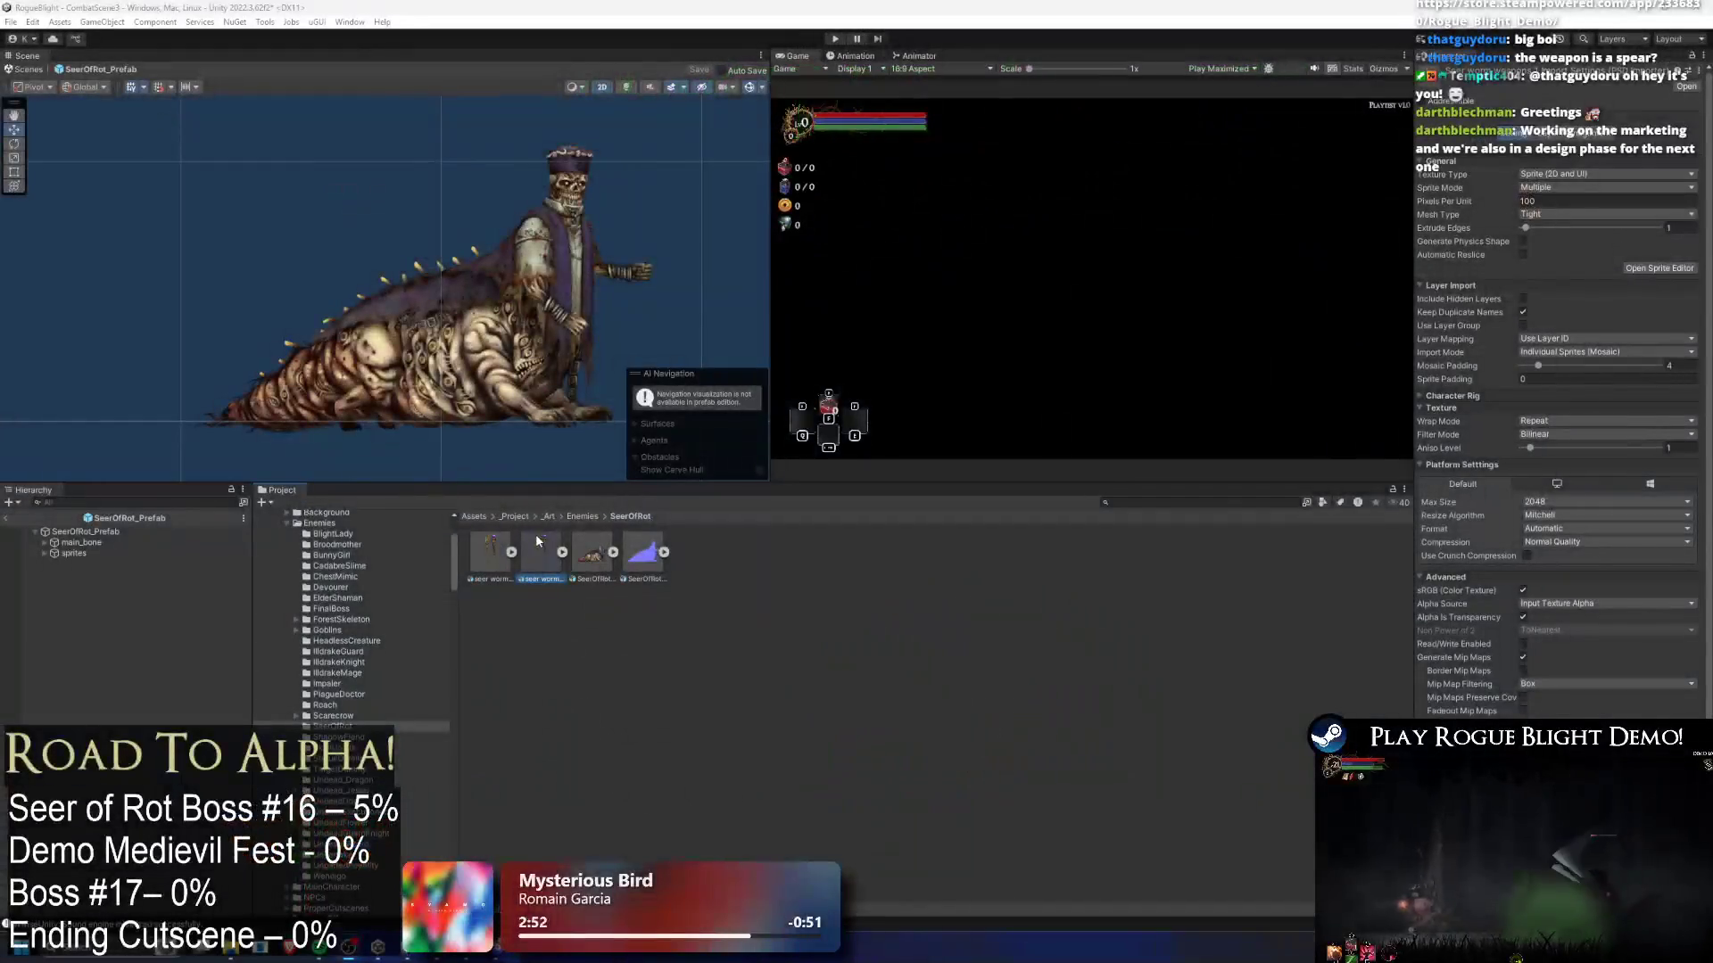
- Rename the first weapon texture with a seer_worm name, fixing the spacing in it
right_click(541, 540)
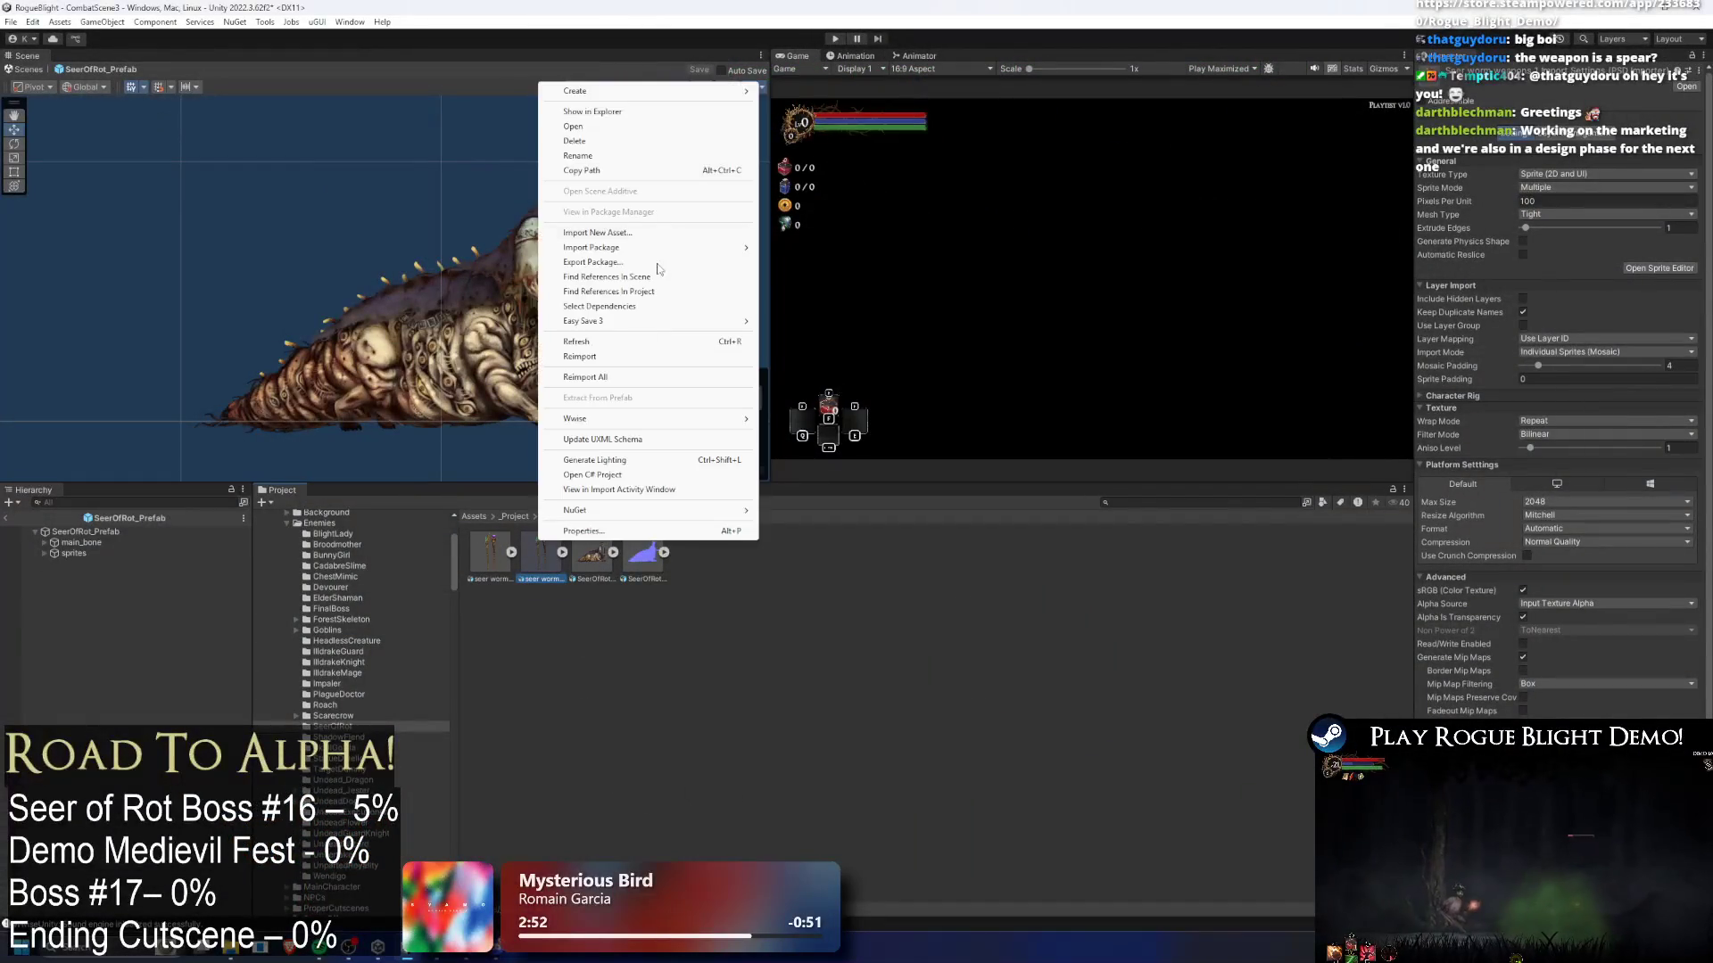
click(604, 157)
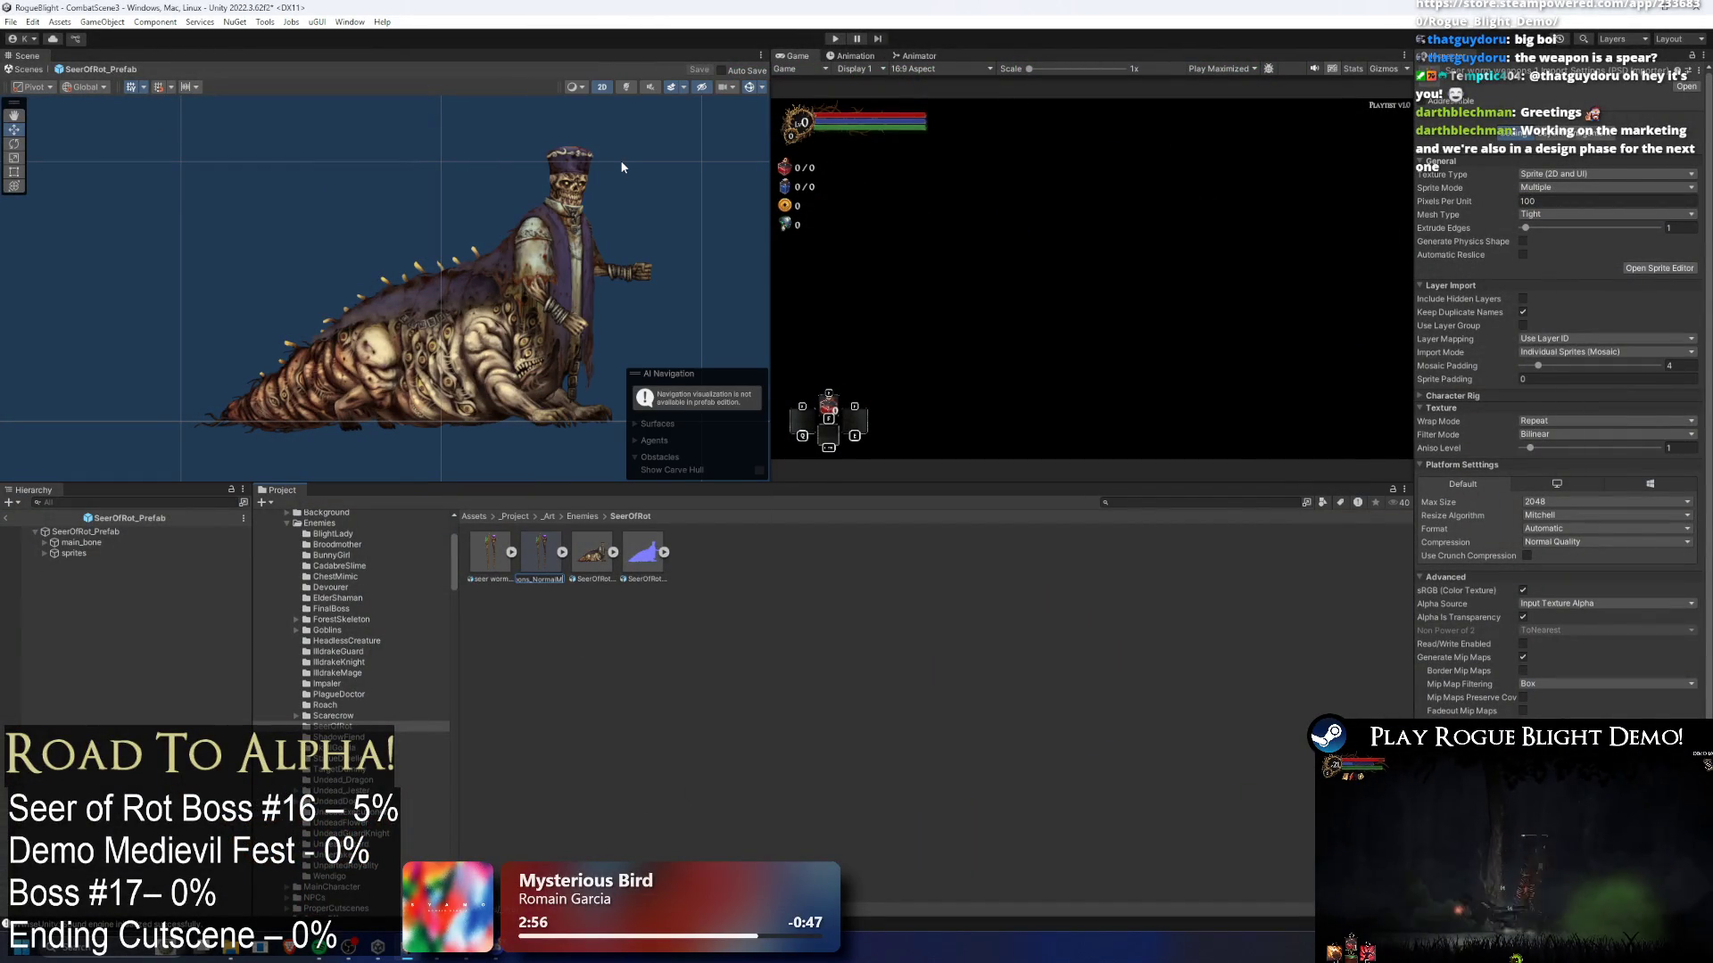
right_click(493, 554)
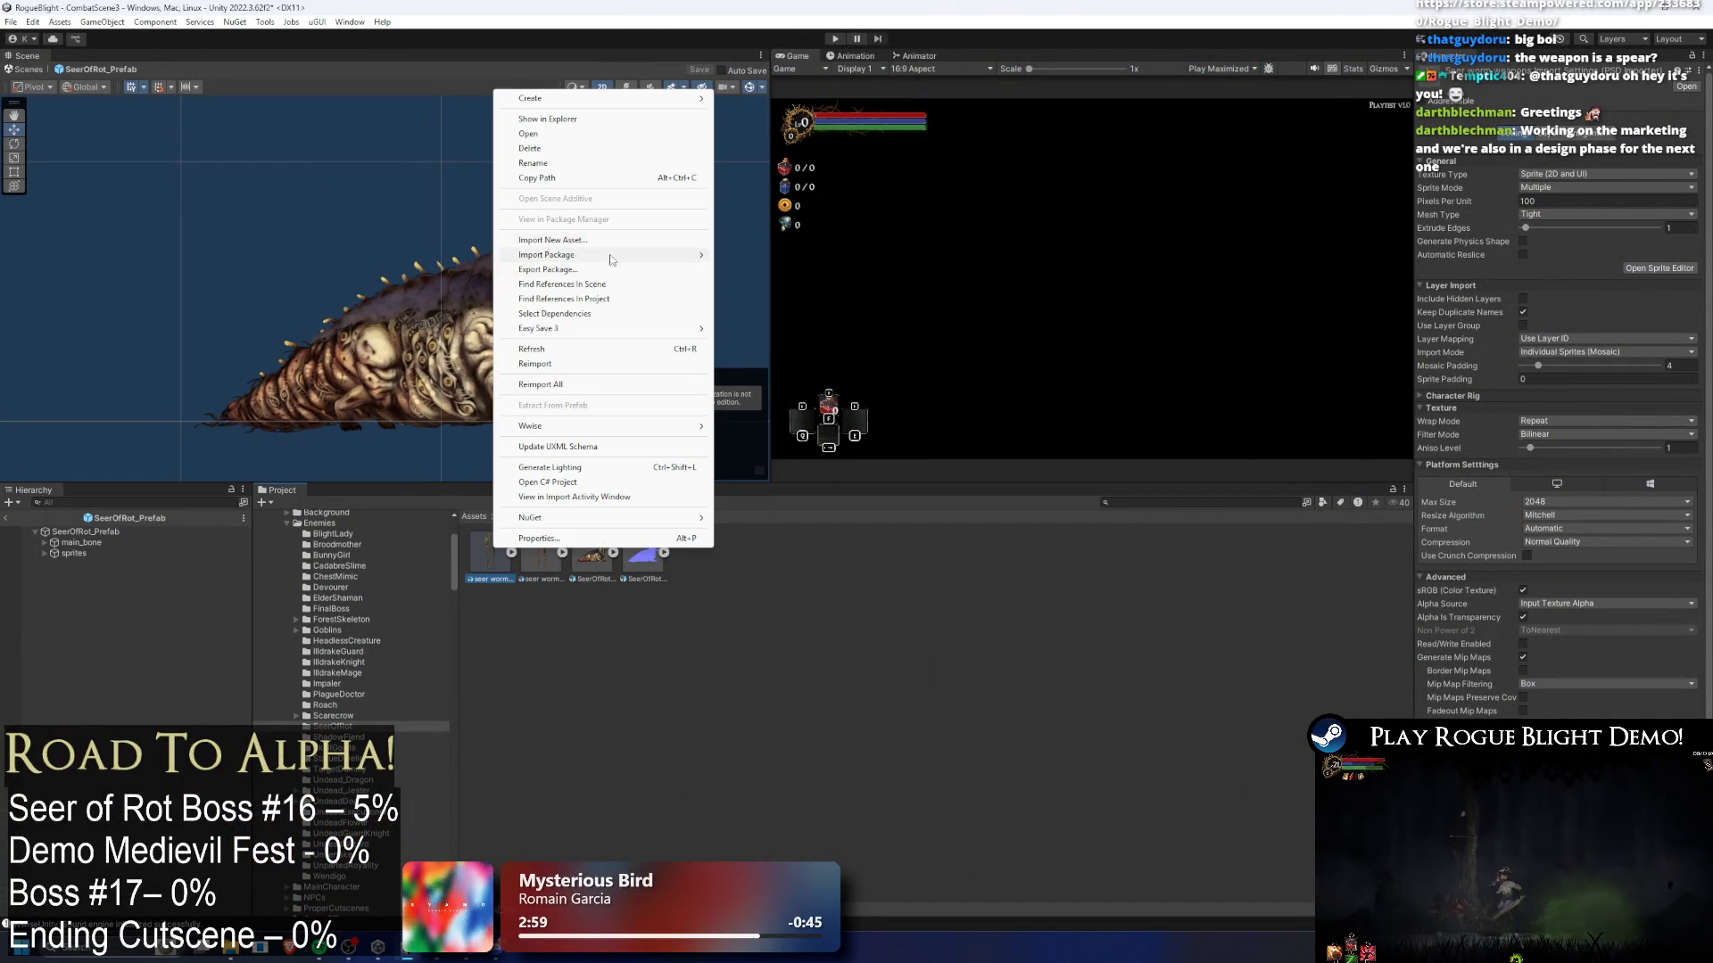
click(587, 164)
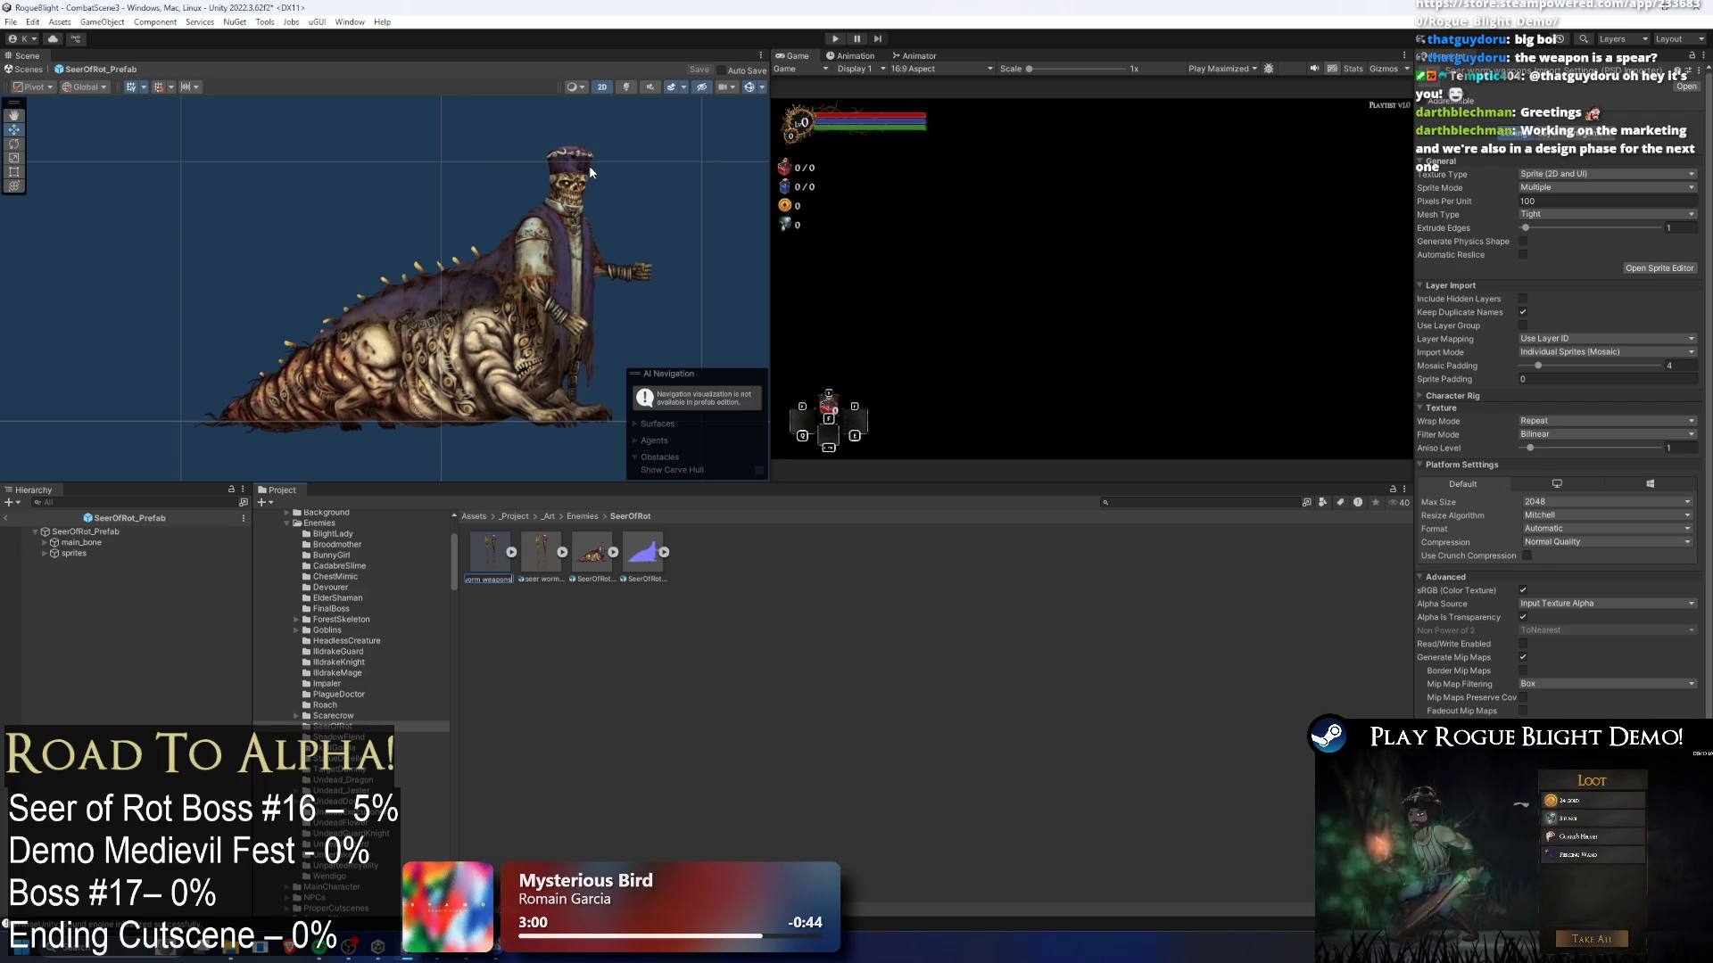
text(_al)
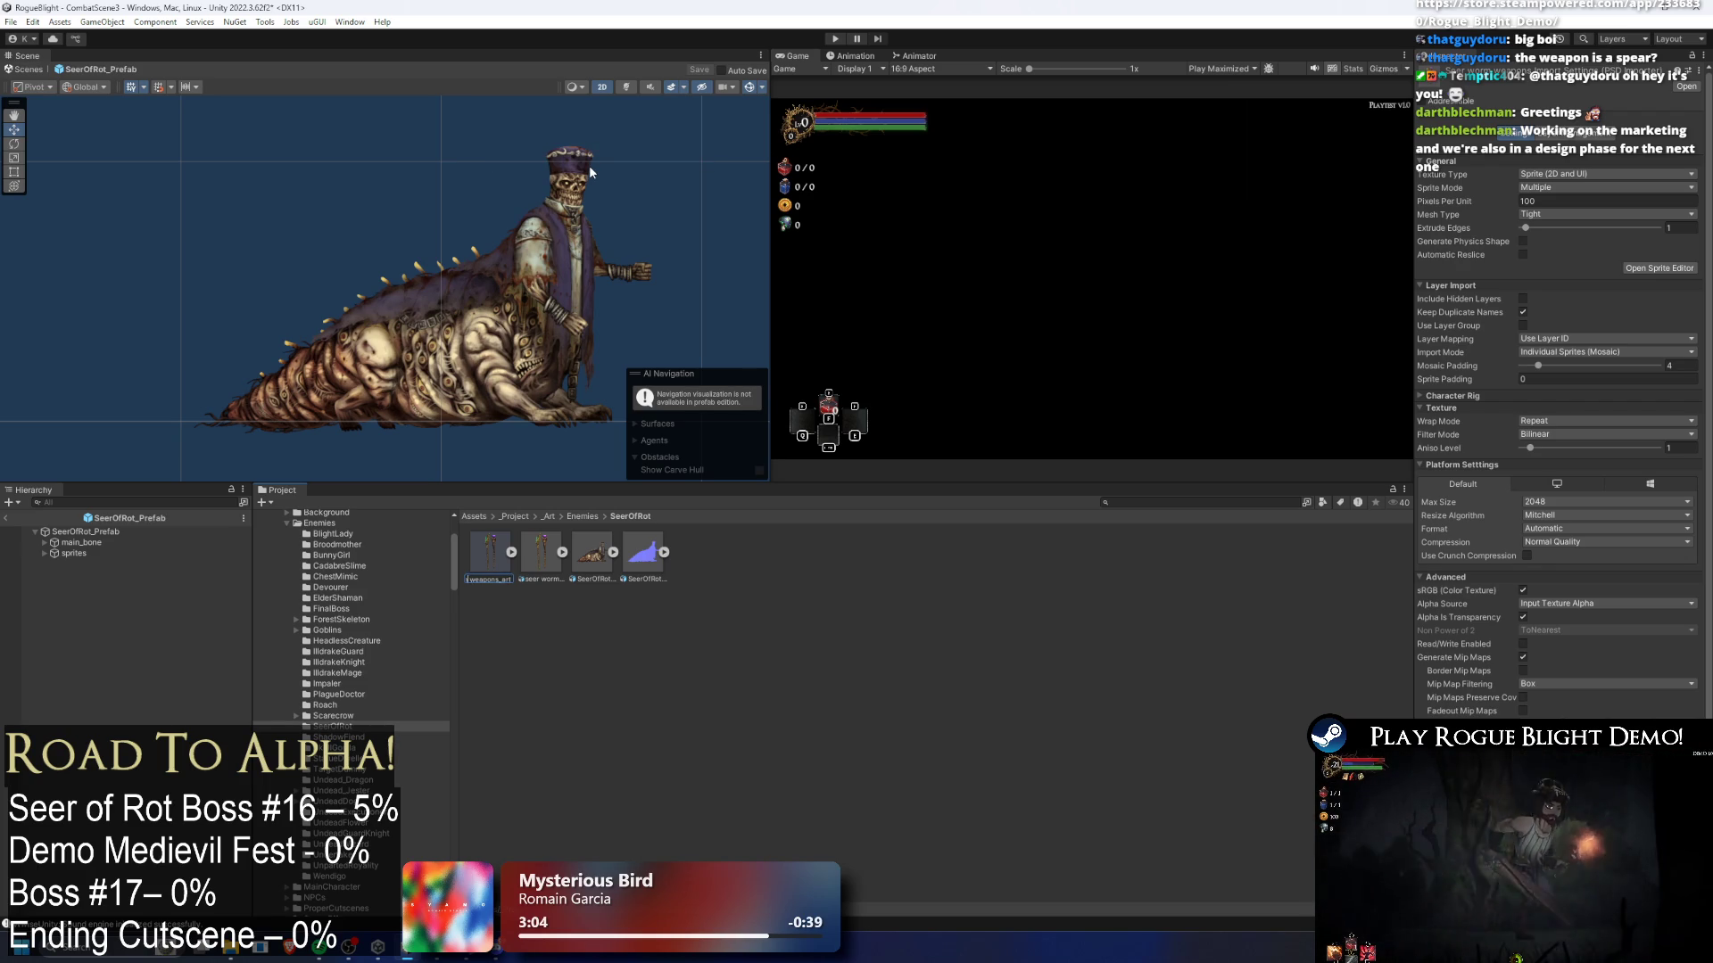
key(Right)
key(Right)
key(Right)
key(Delete)
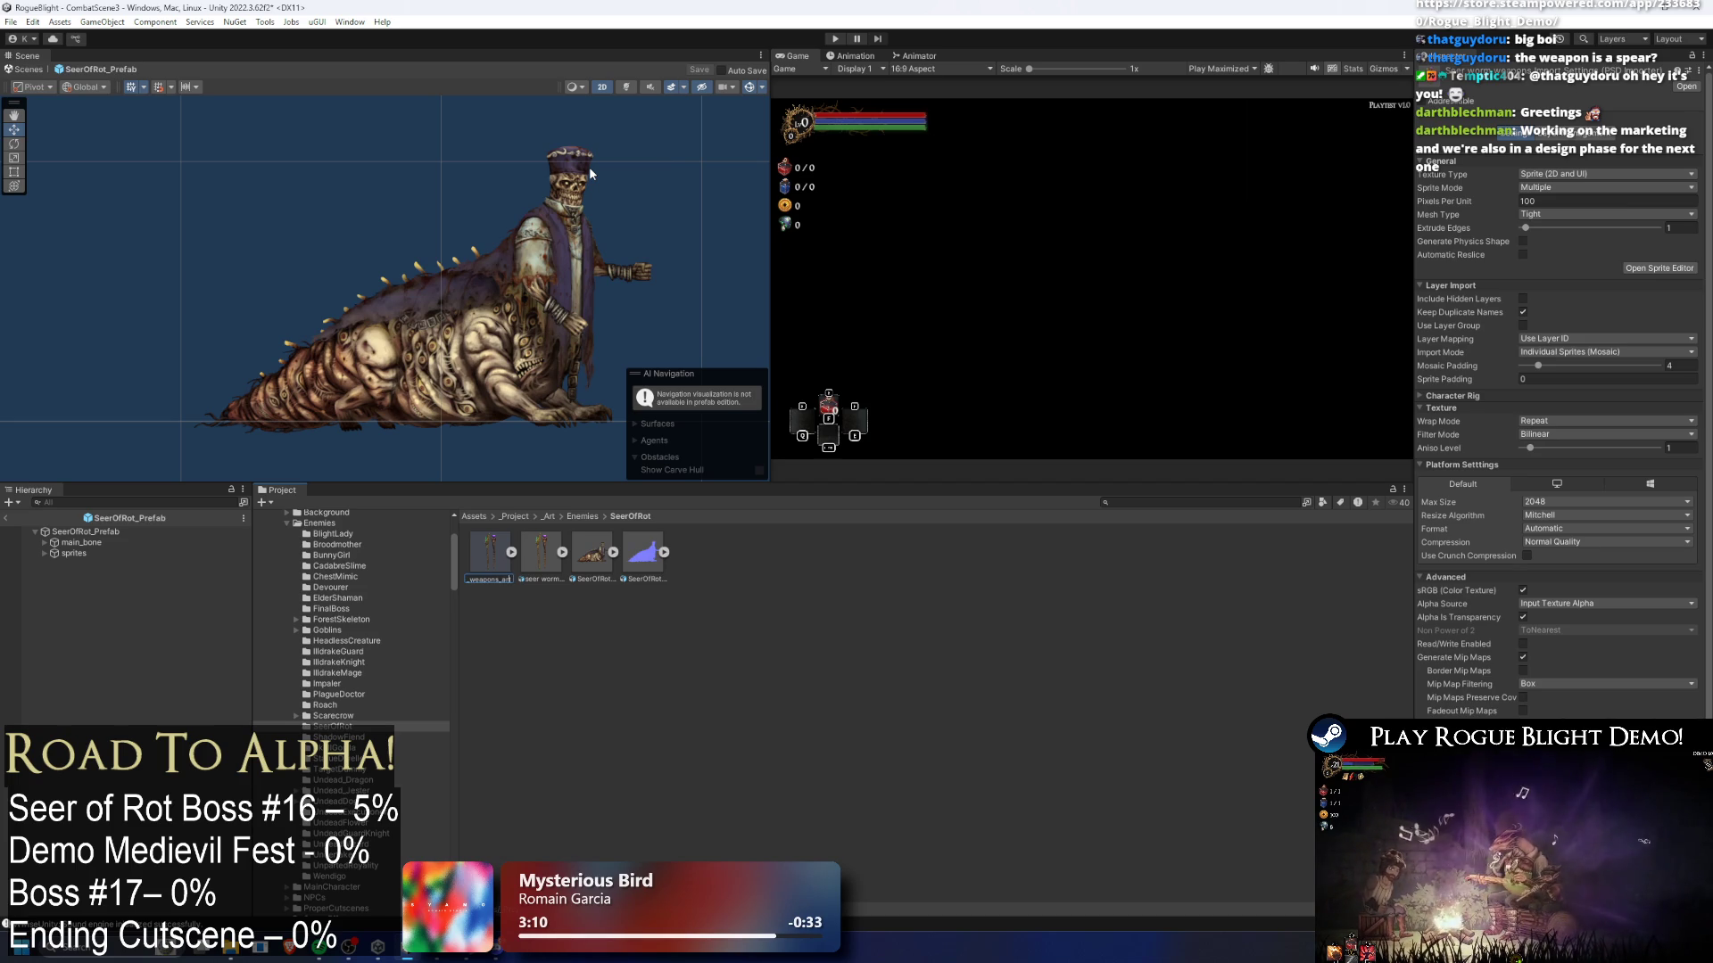
key(Return)
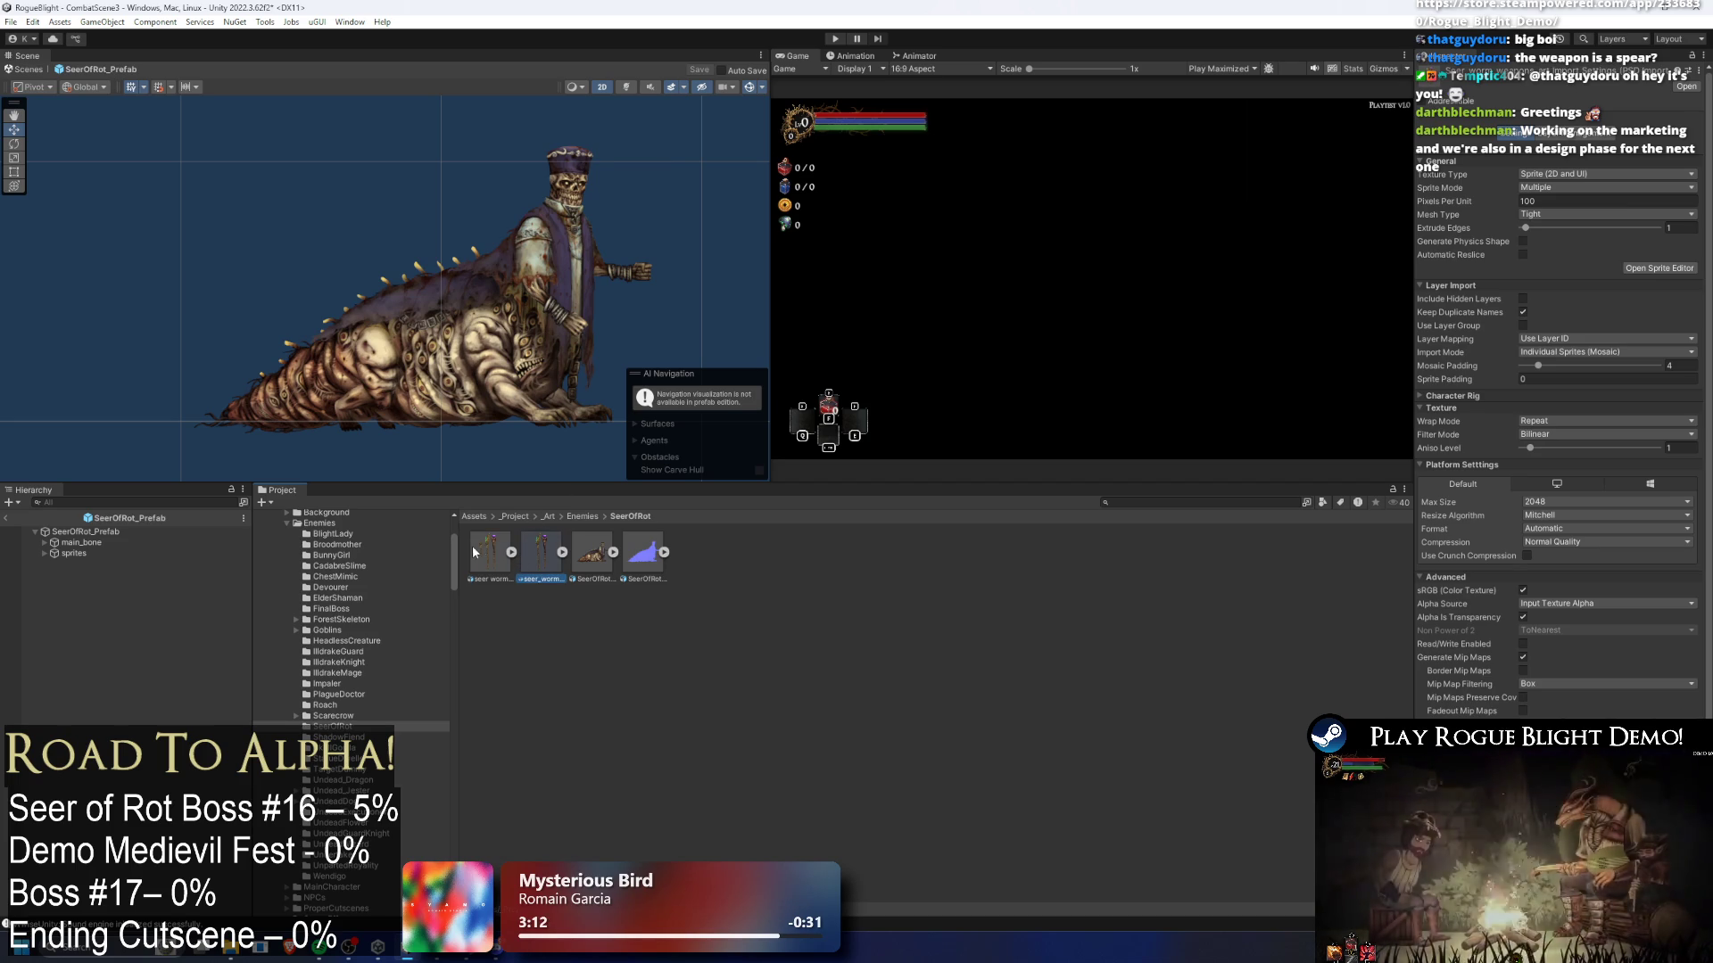
- Rename the other texture to seer_worm_weapons_NormalMap and open it in Photoshop
right_click(490, 548)
click(531, 165)
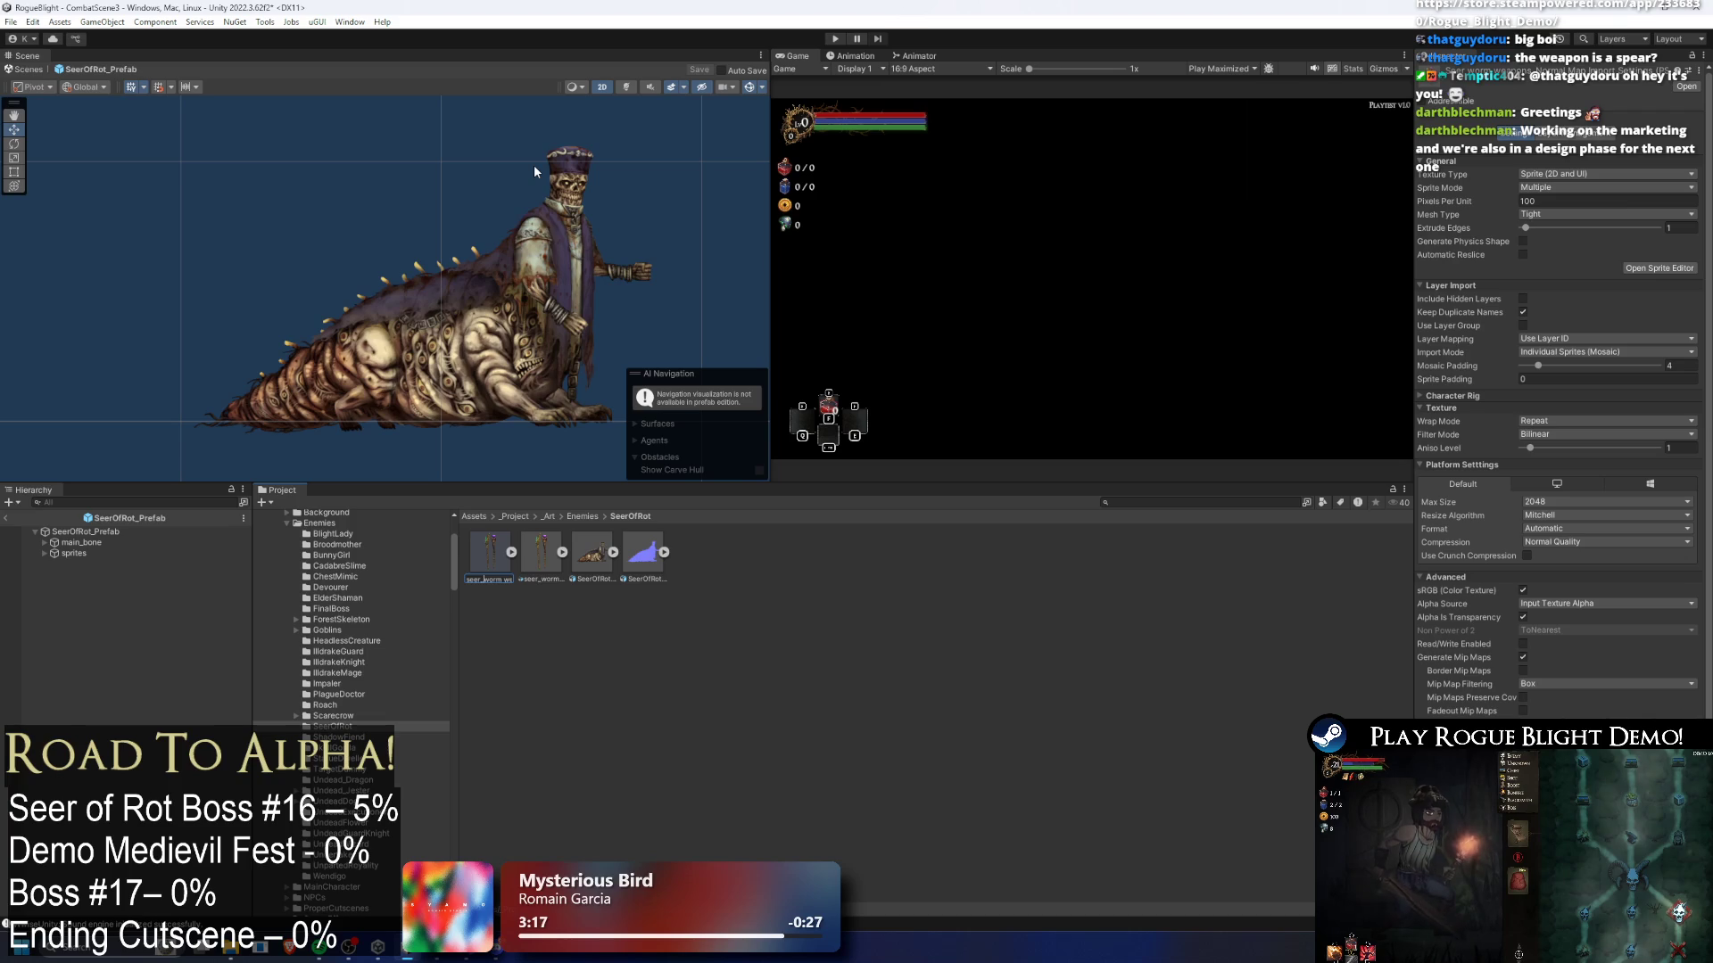
text(apon)
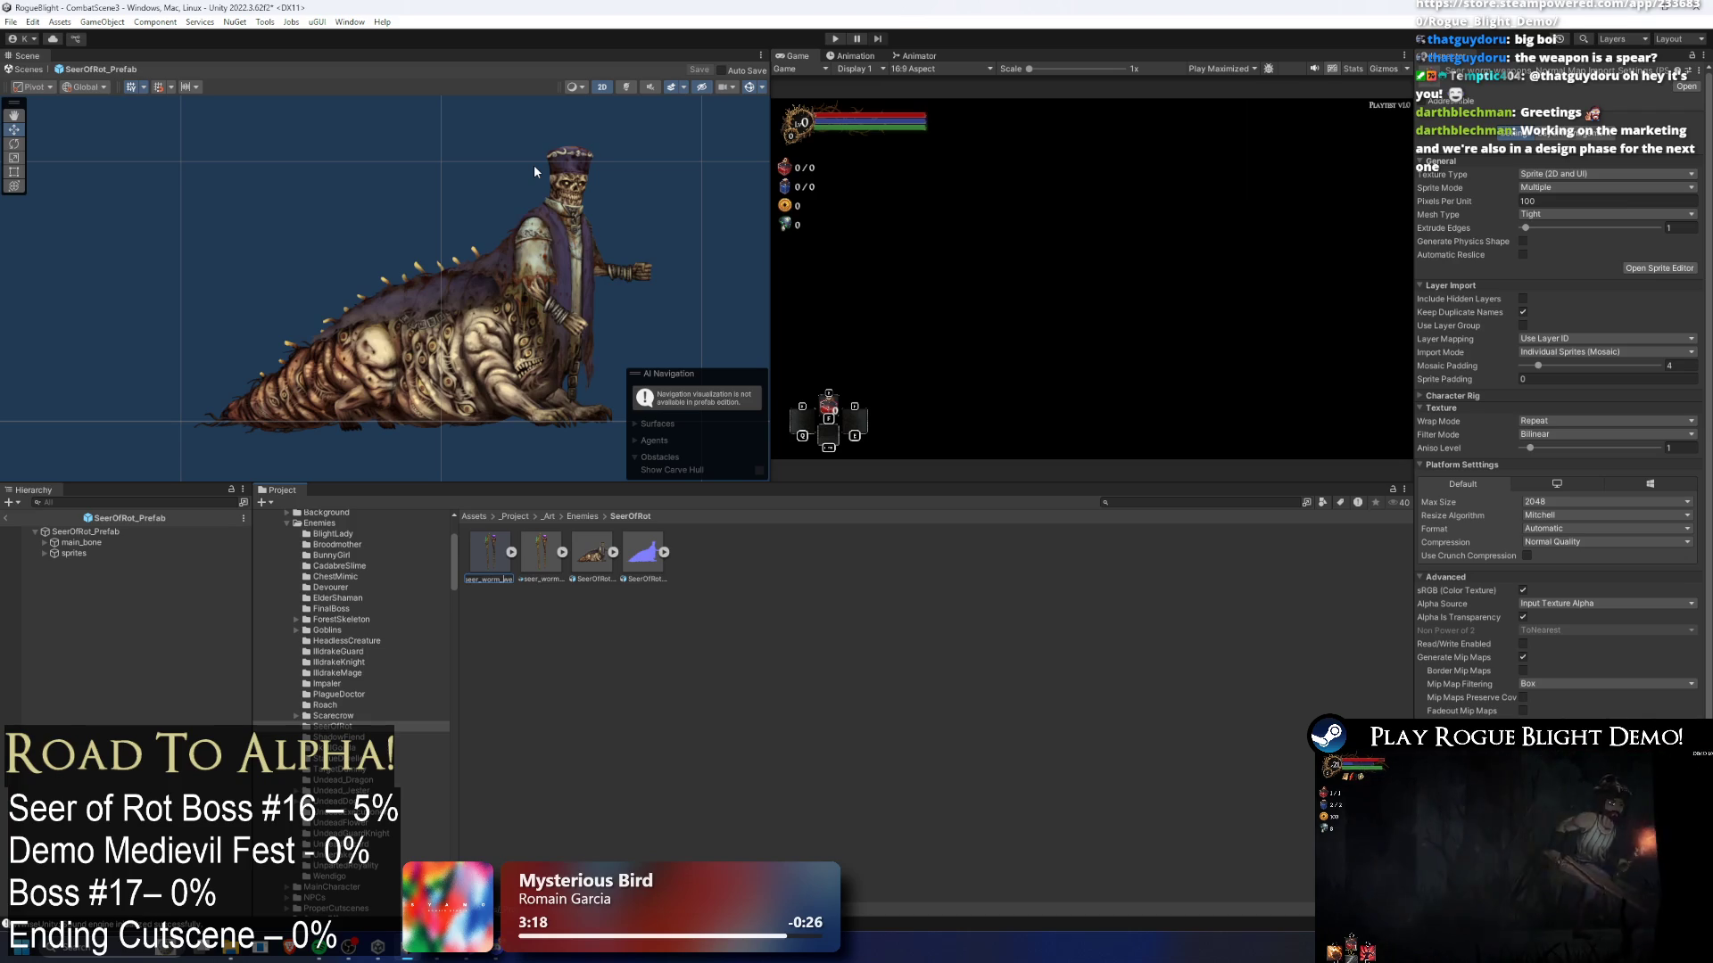
text(_NormalMap)
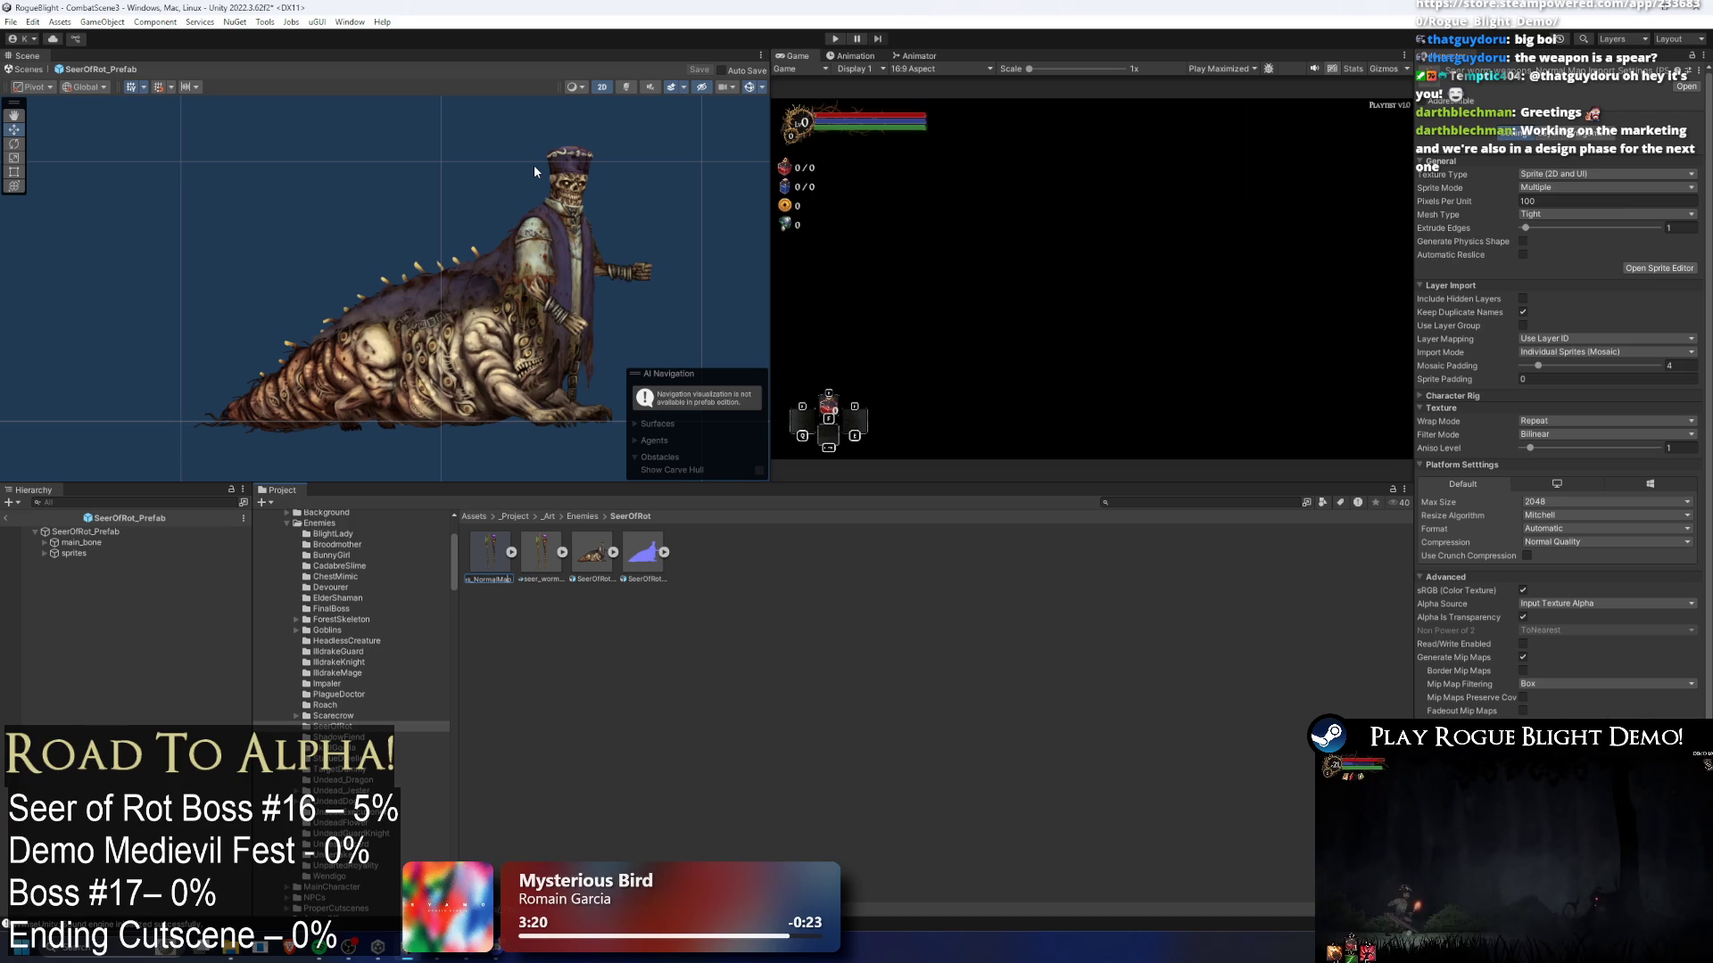
key(Return)
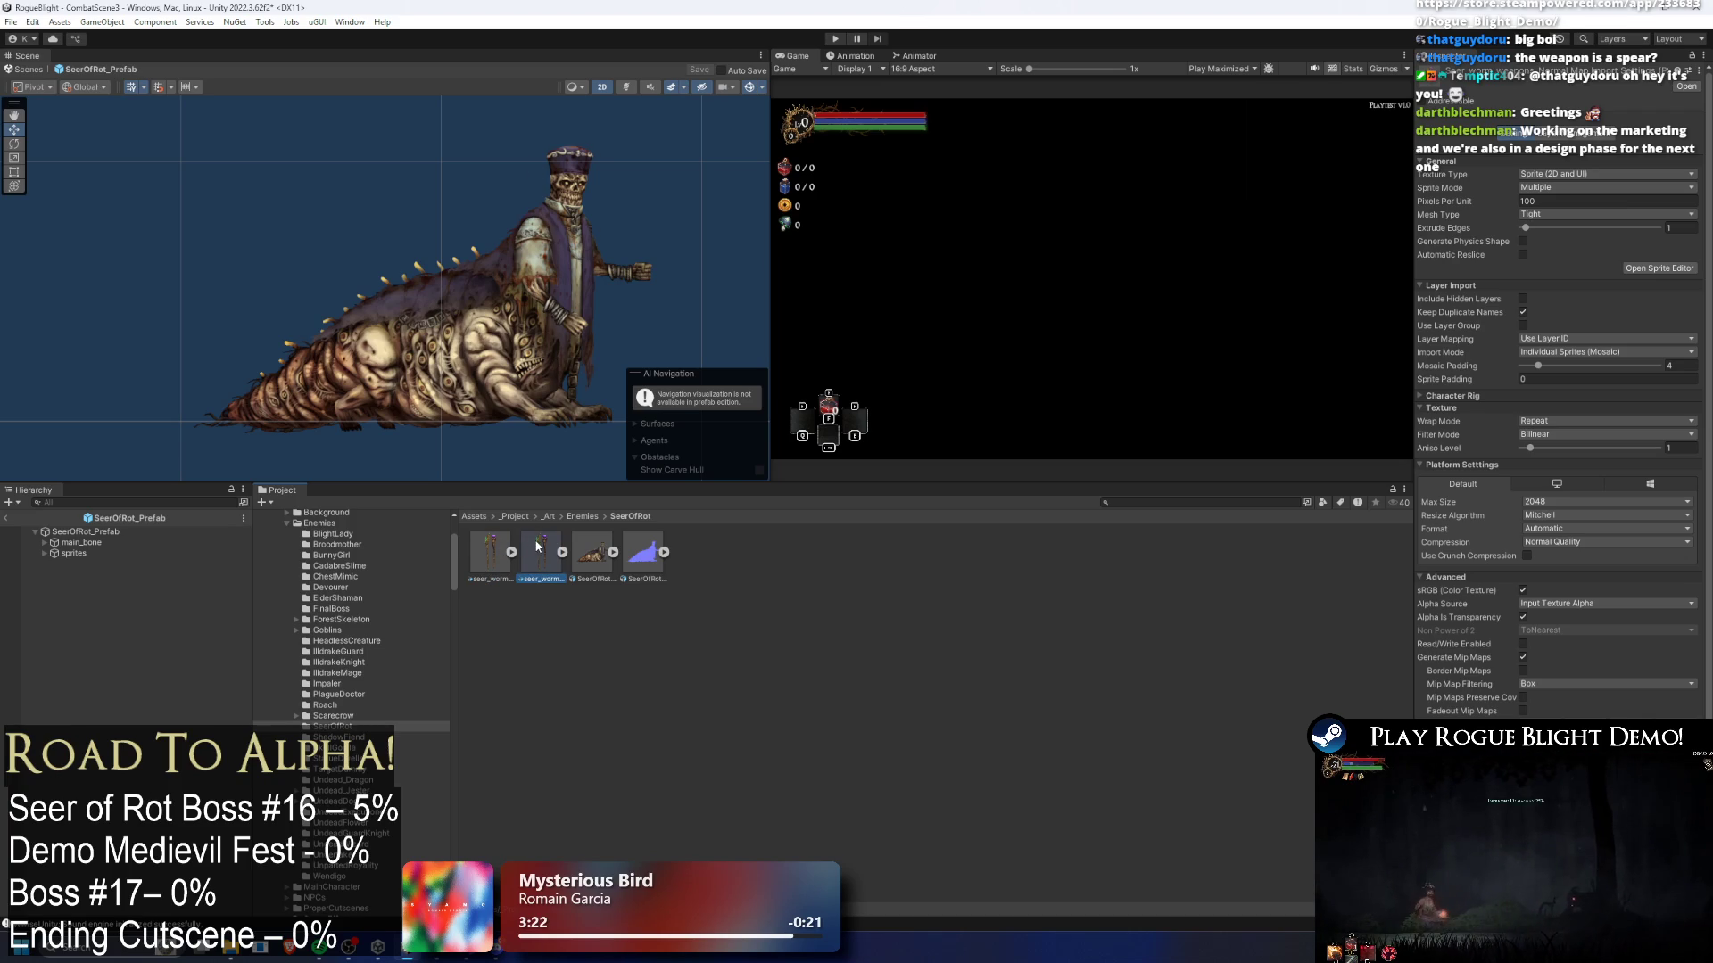
double_click(543, 548)
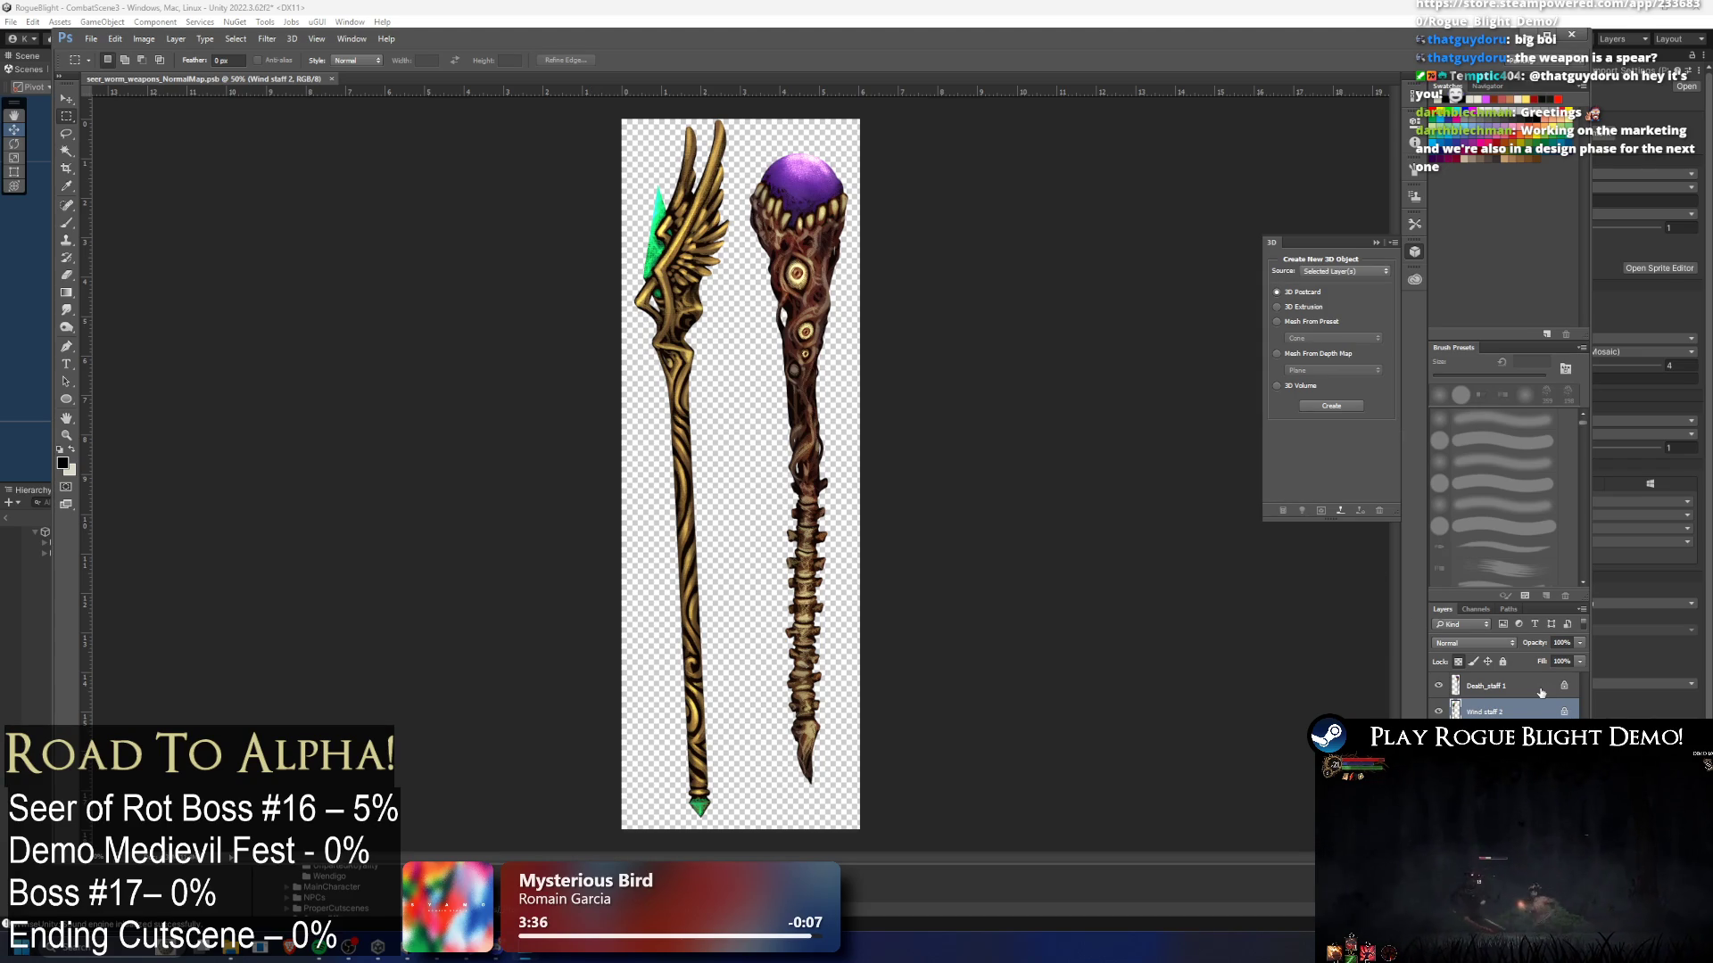
- Generate a normal map from the Death_staff 1 layer with Filter > 3D
click(1540, 693)
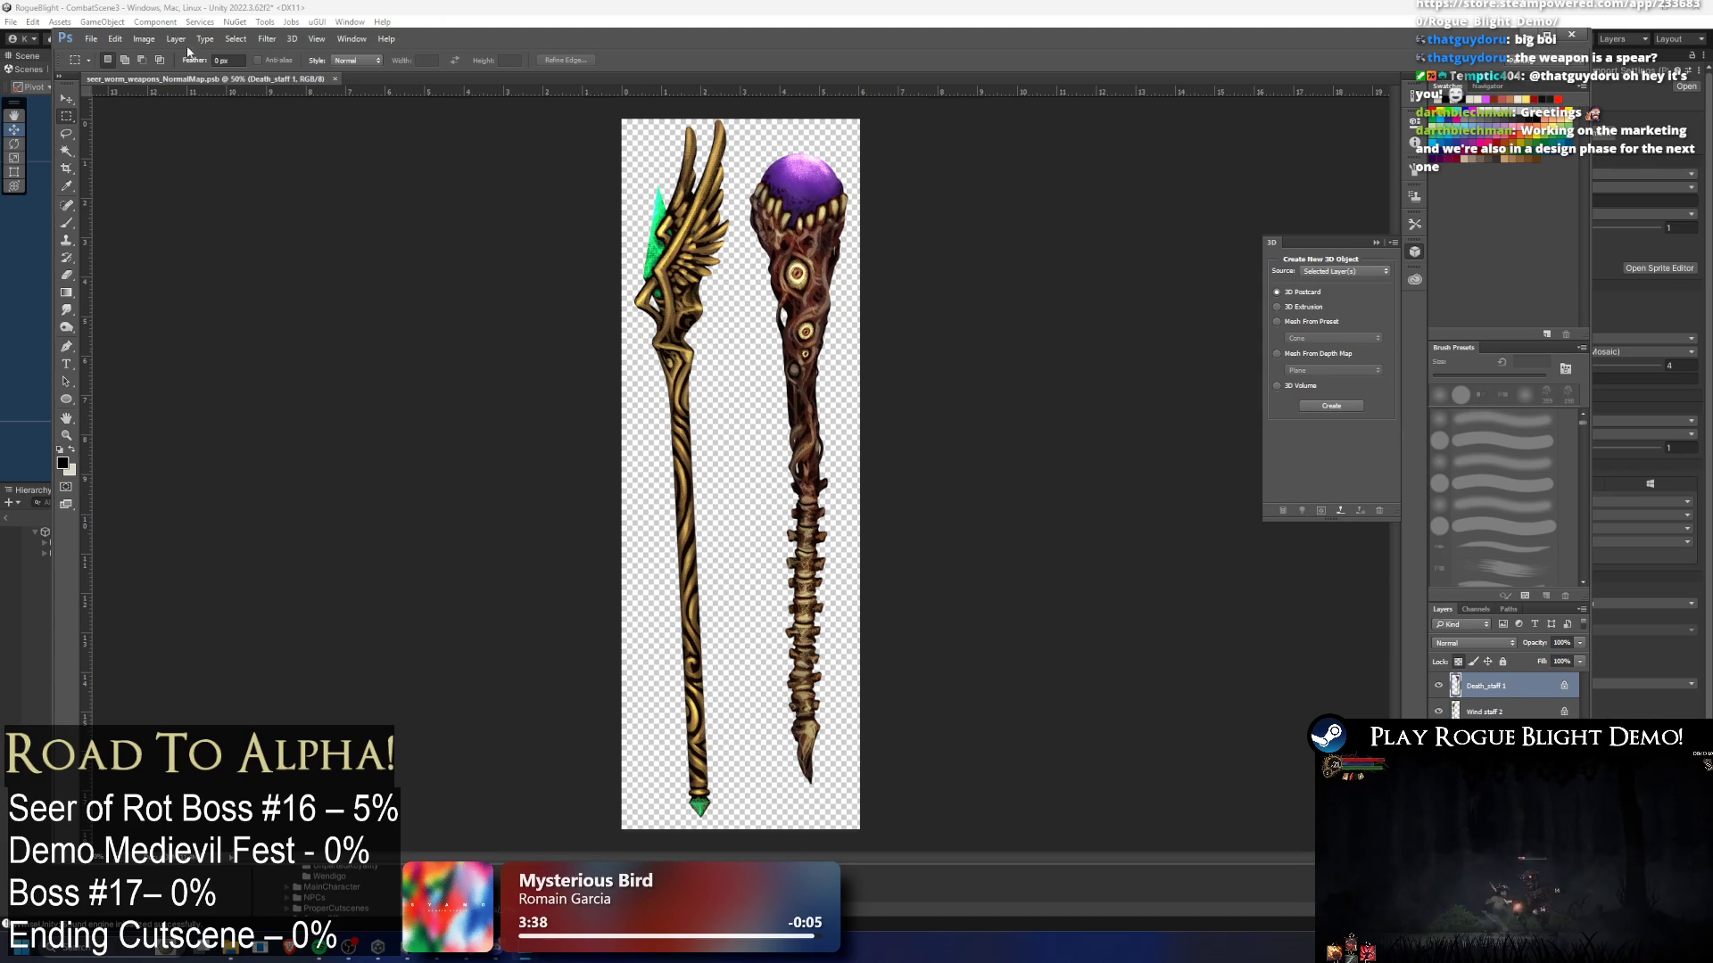
click(265, 39)
mouse_move(363, 173)
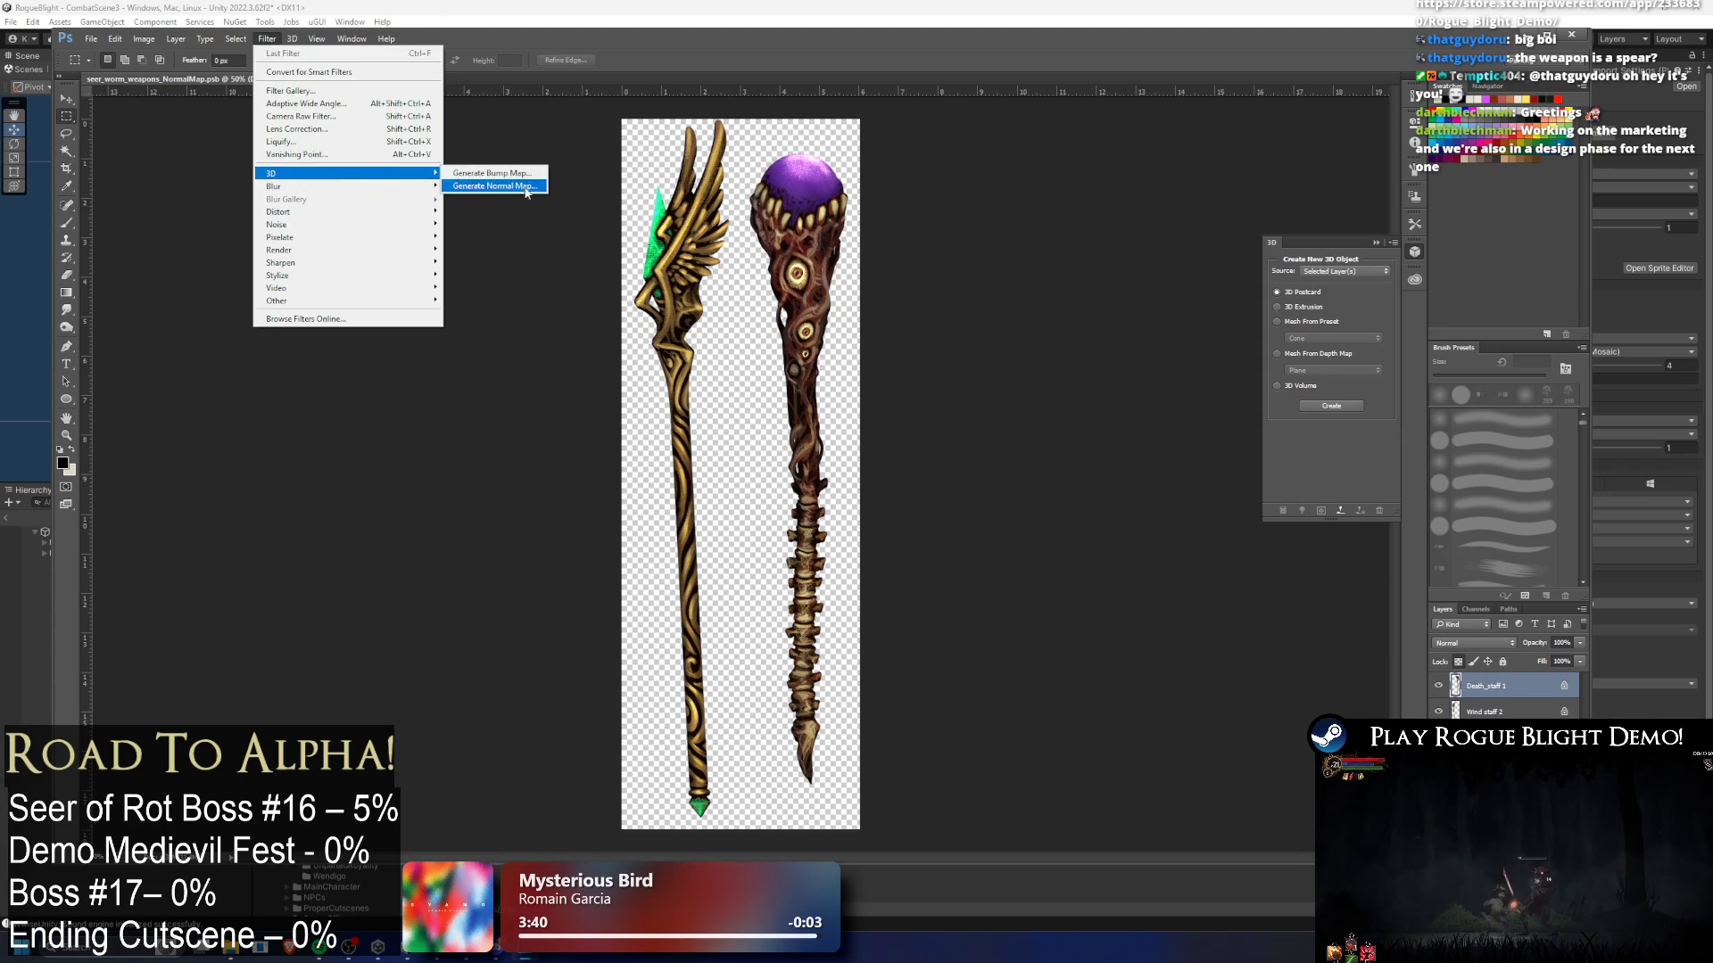
click(527, 194)
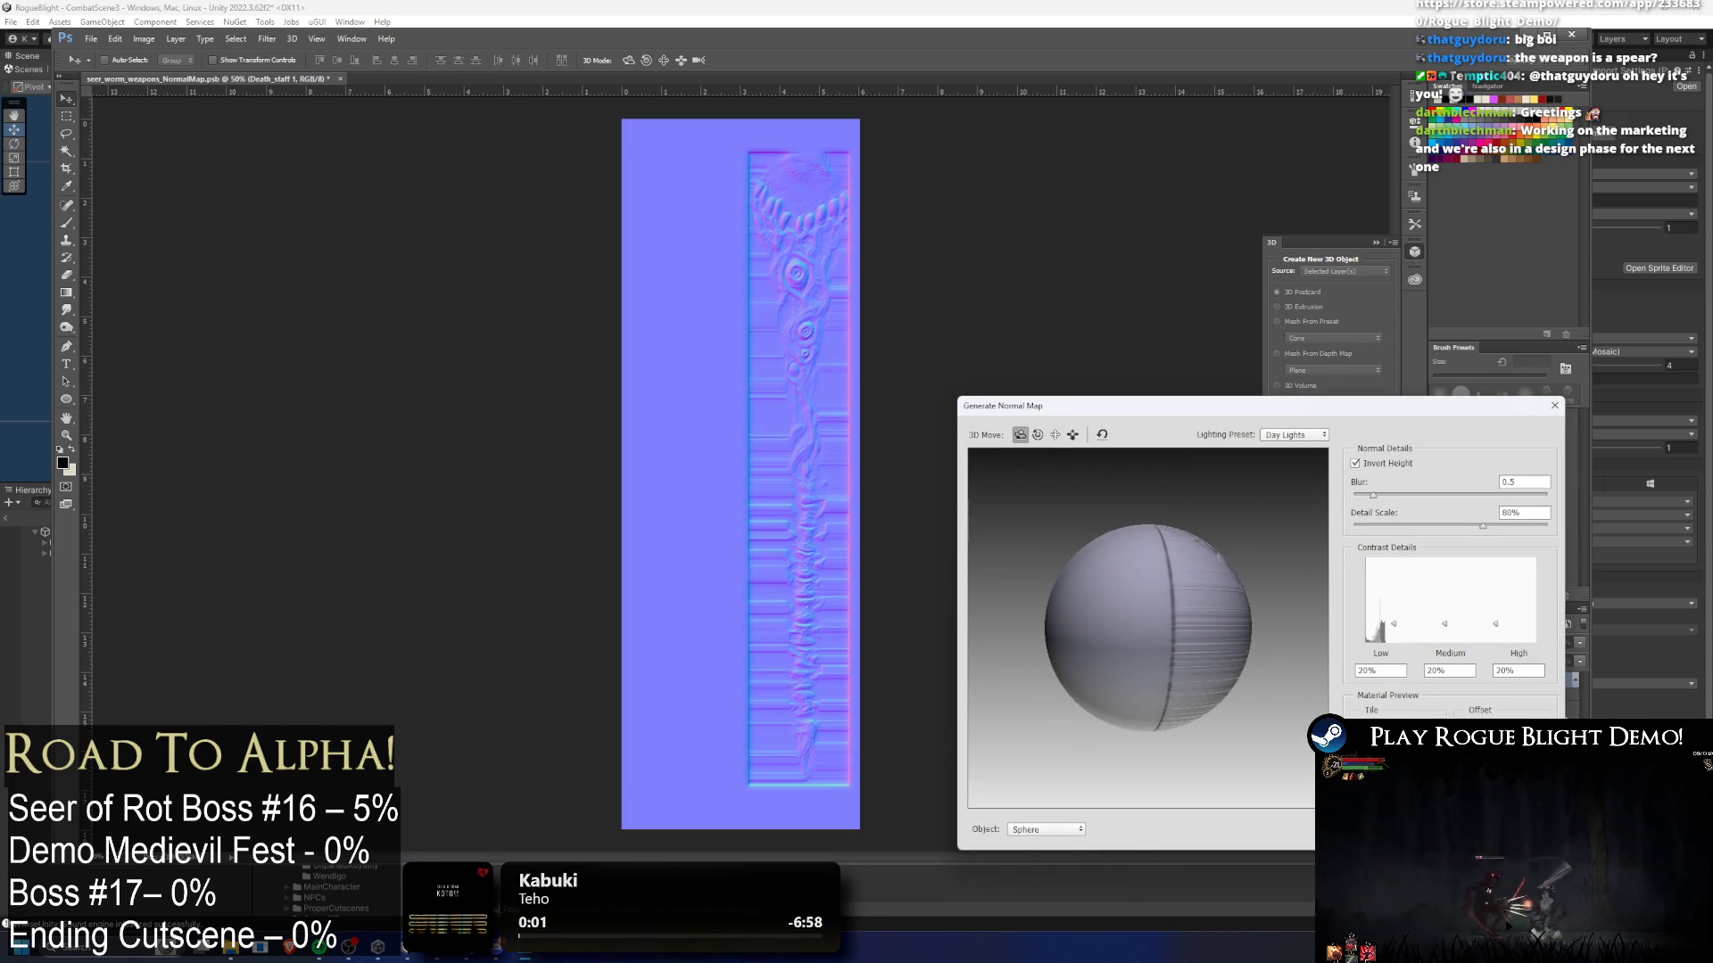
key(Return)
- Repeat the normal map filter on Wind staff 2, then save and quit Photoshop
click(1496, 712)
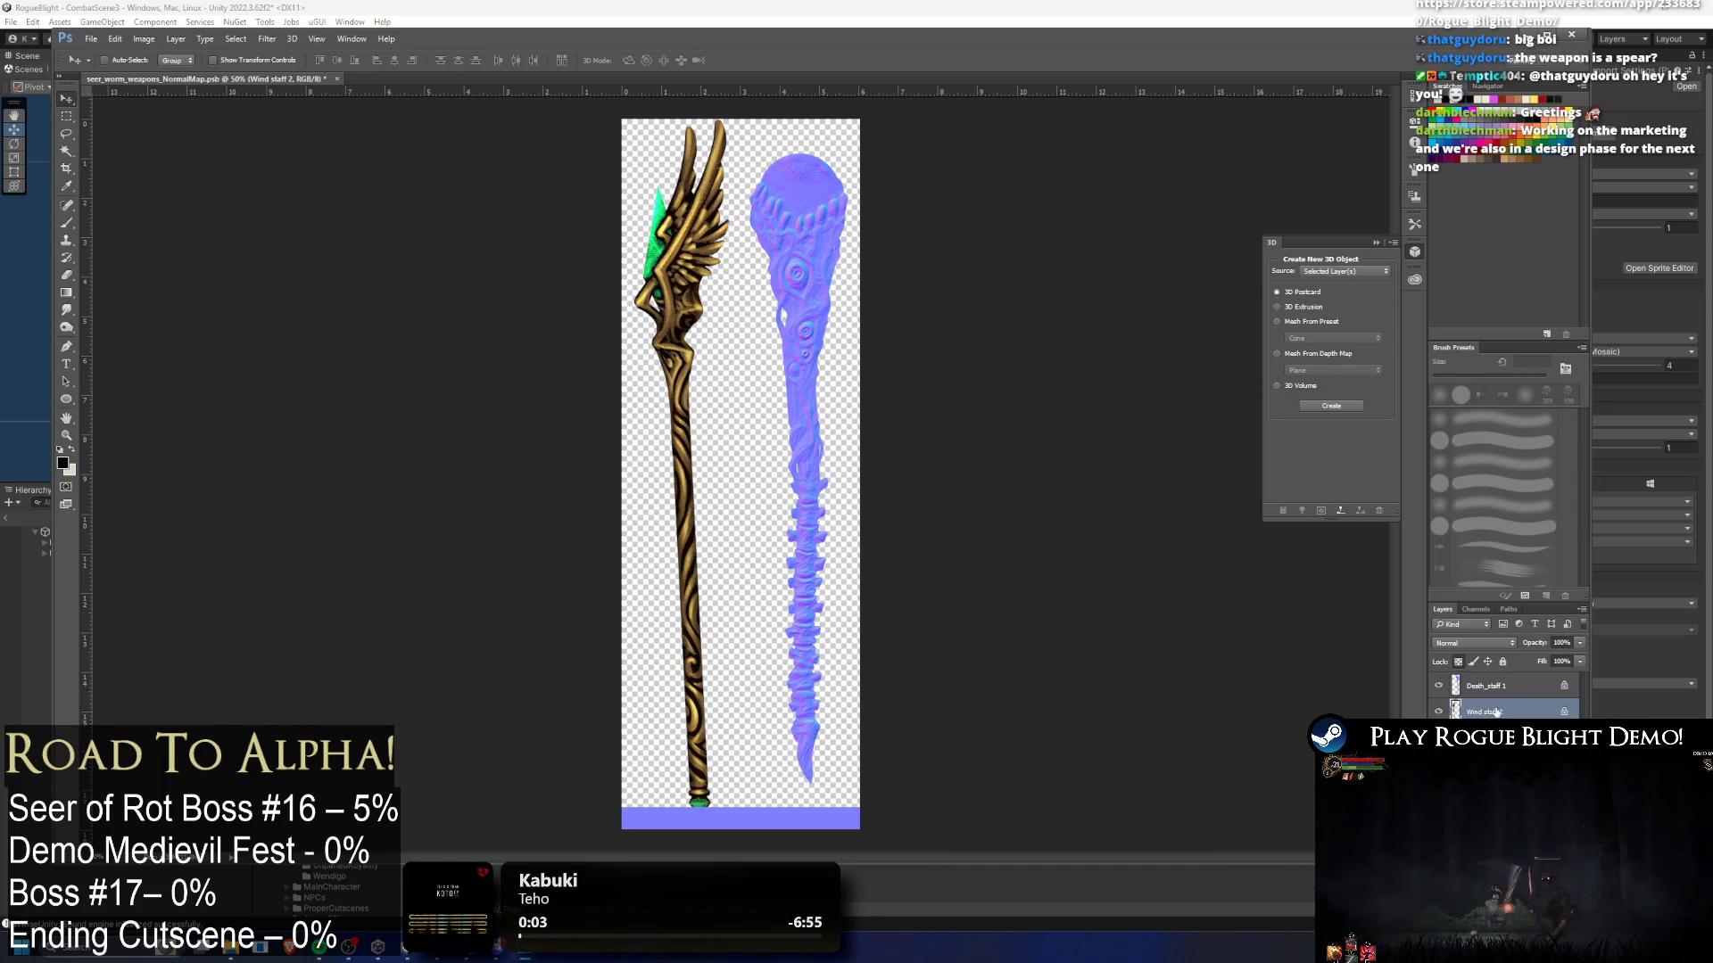
key(ctrl+f)
click(1575, 40)
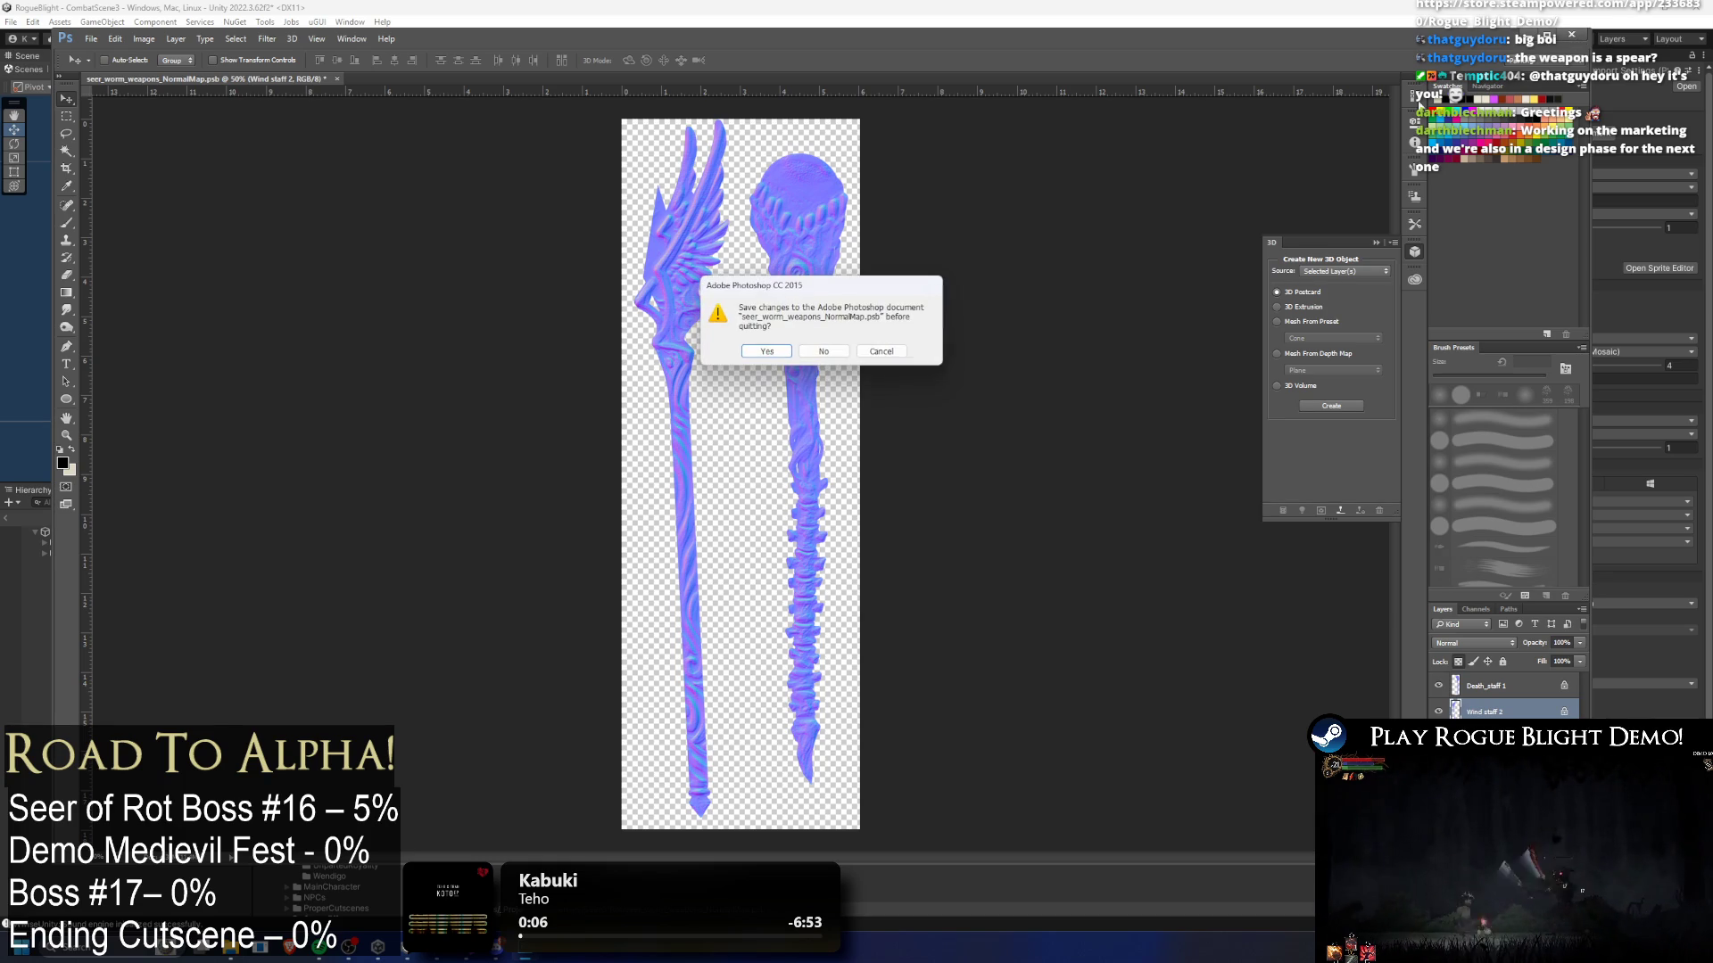
click(748, 353)
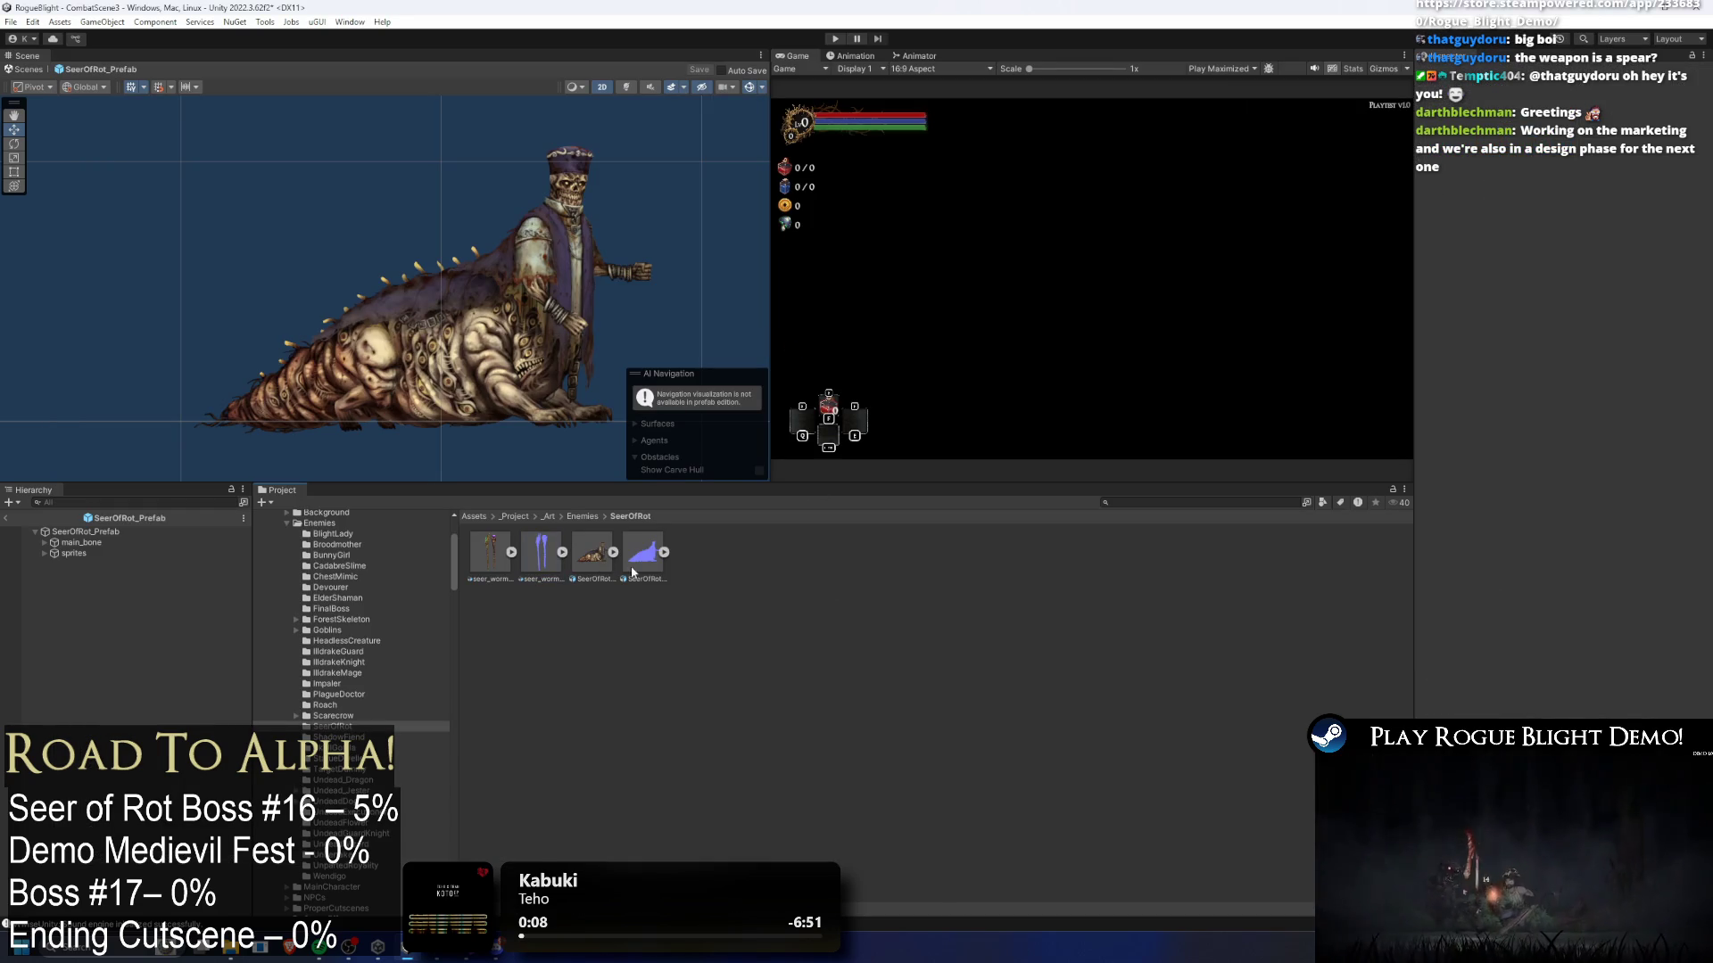
- Expand the weapons texture into its staff sprites and pick the Death_staff sprite
click(542, 561)
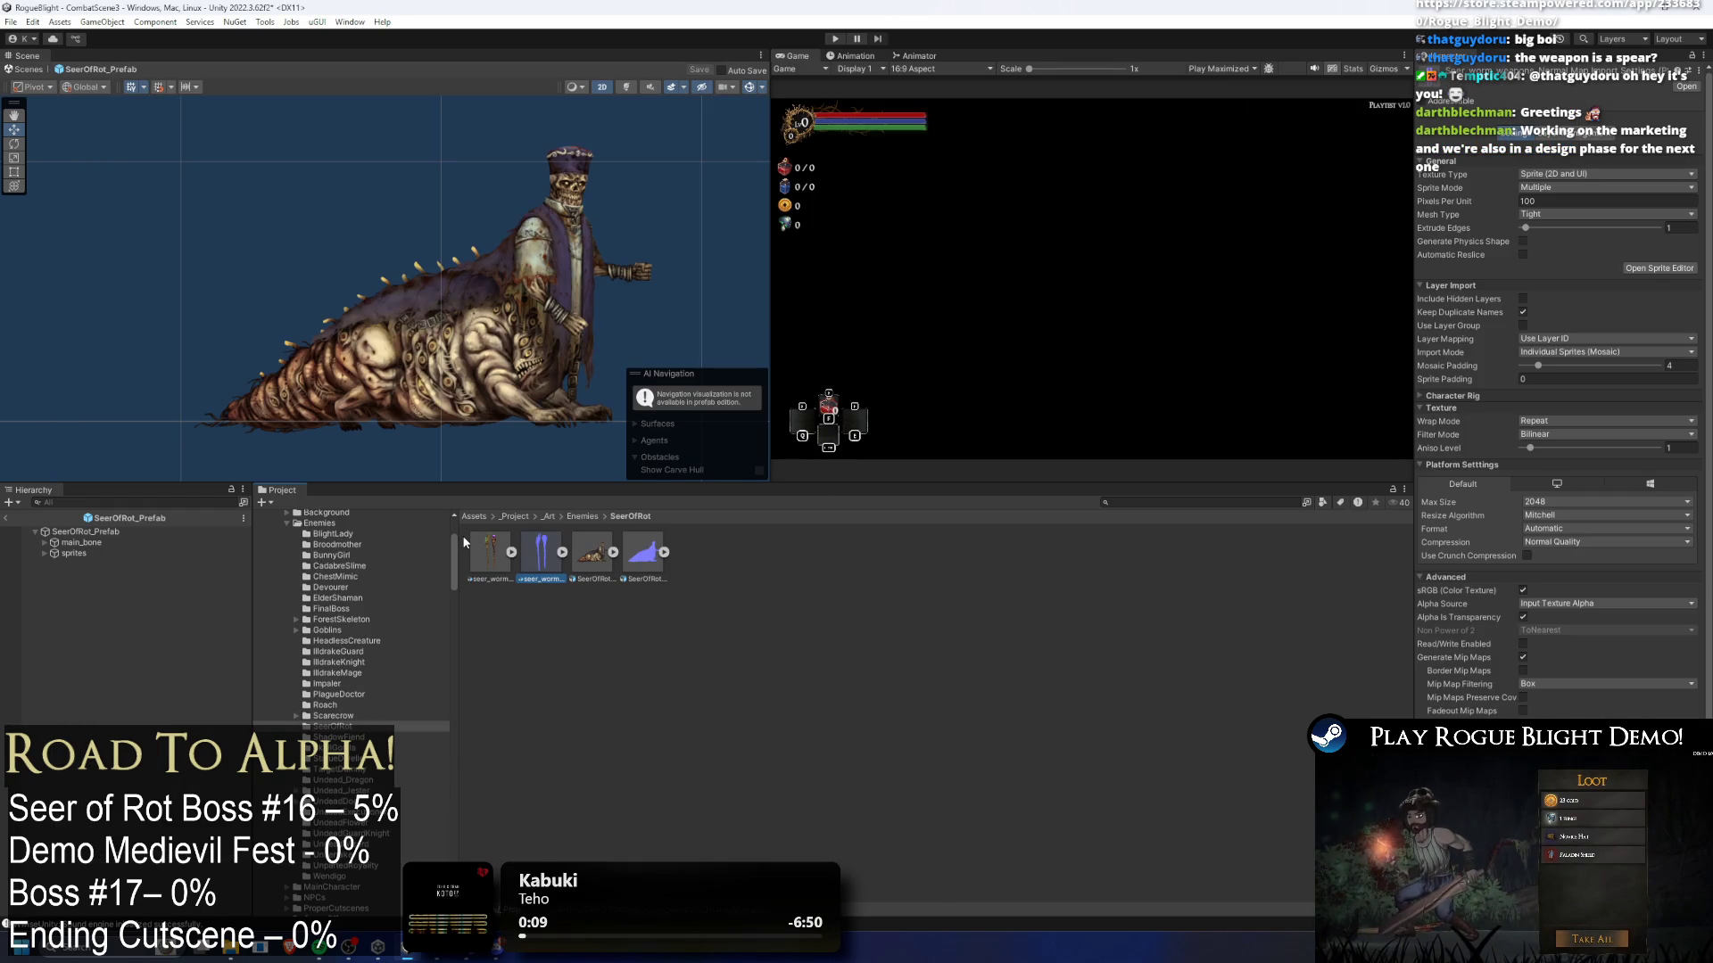
click(465, 538)
click(482, 533)
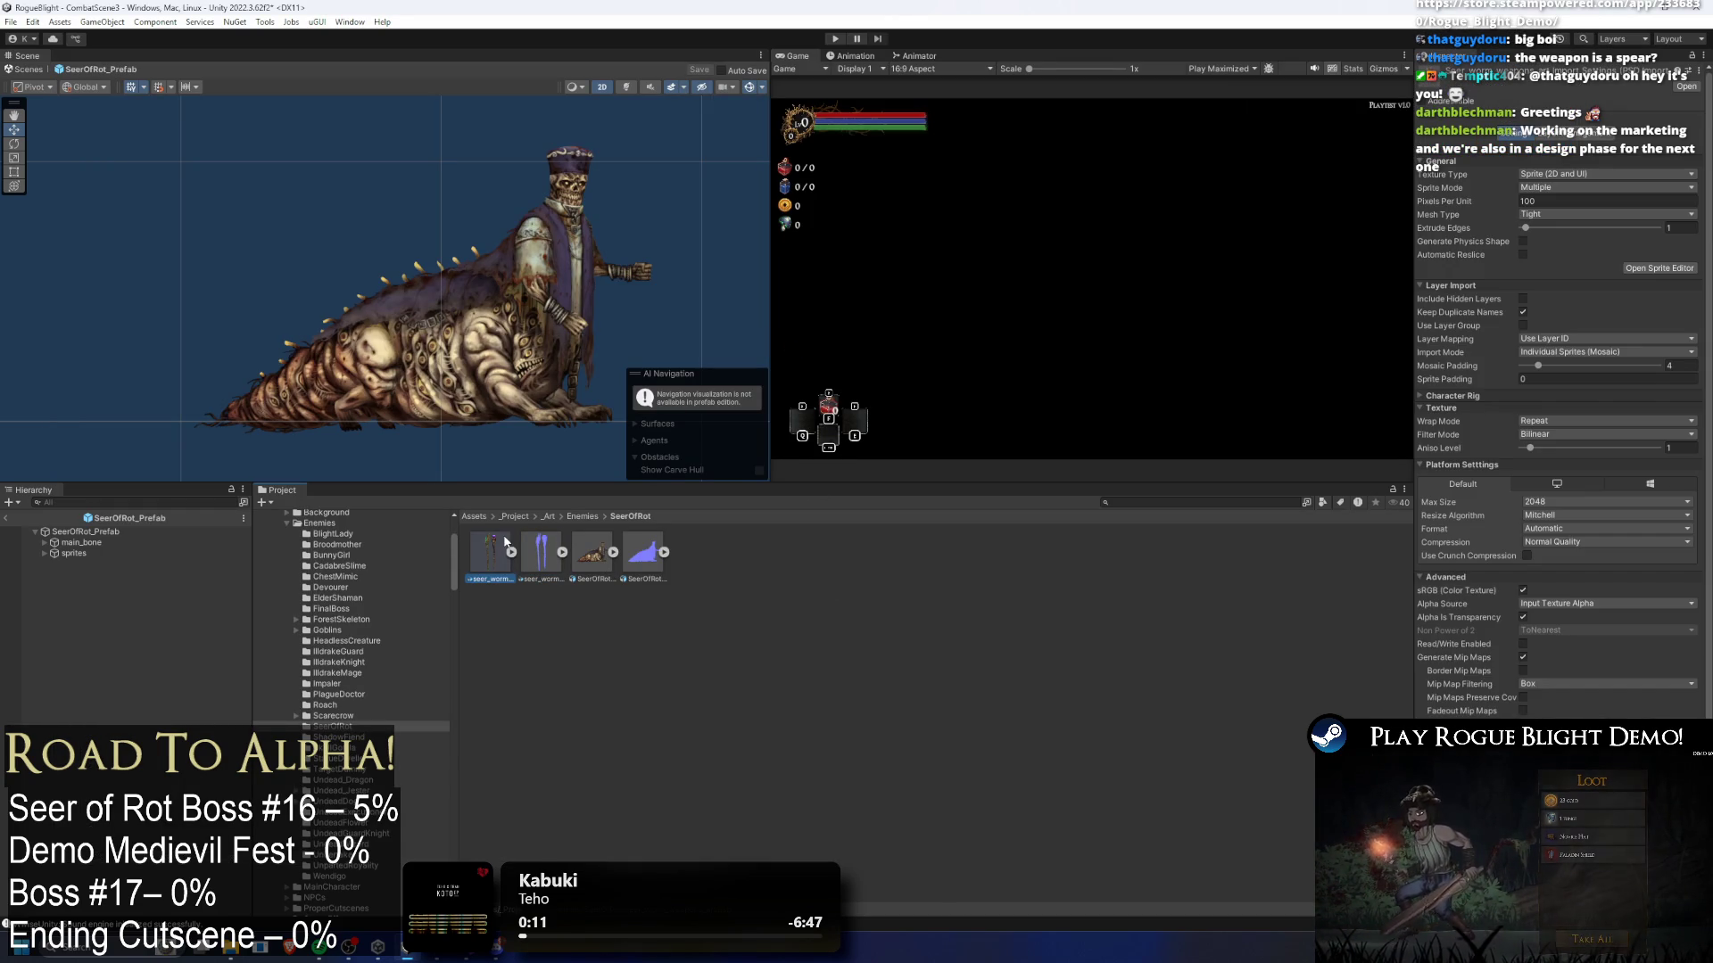
click(717, 620)
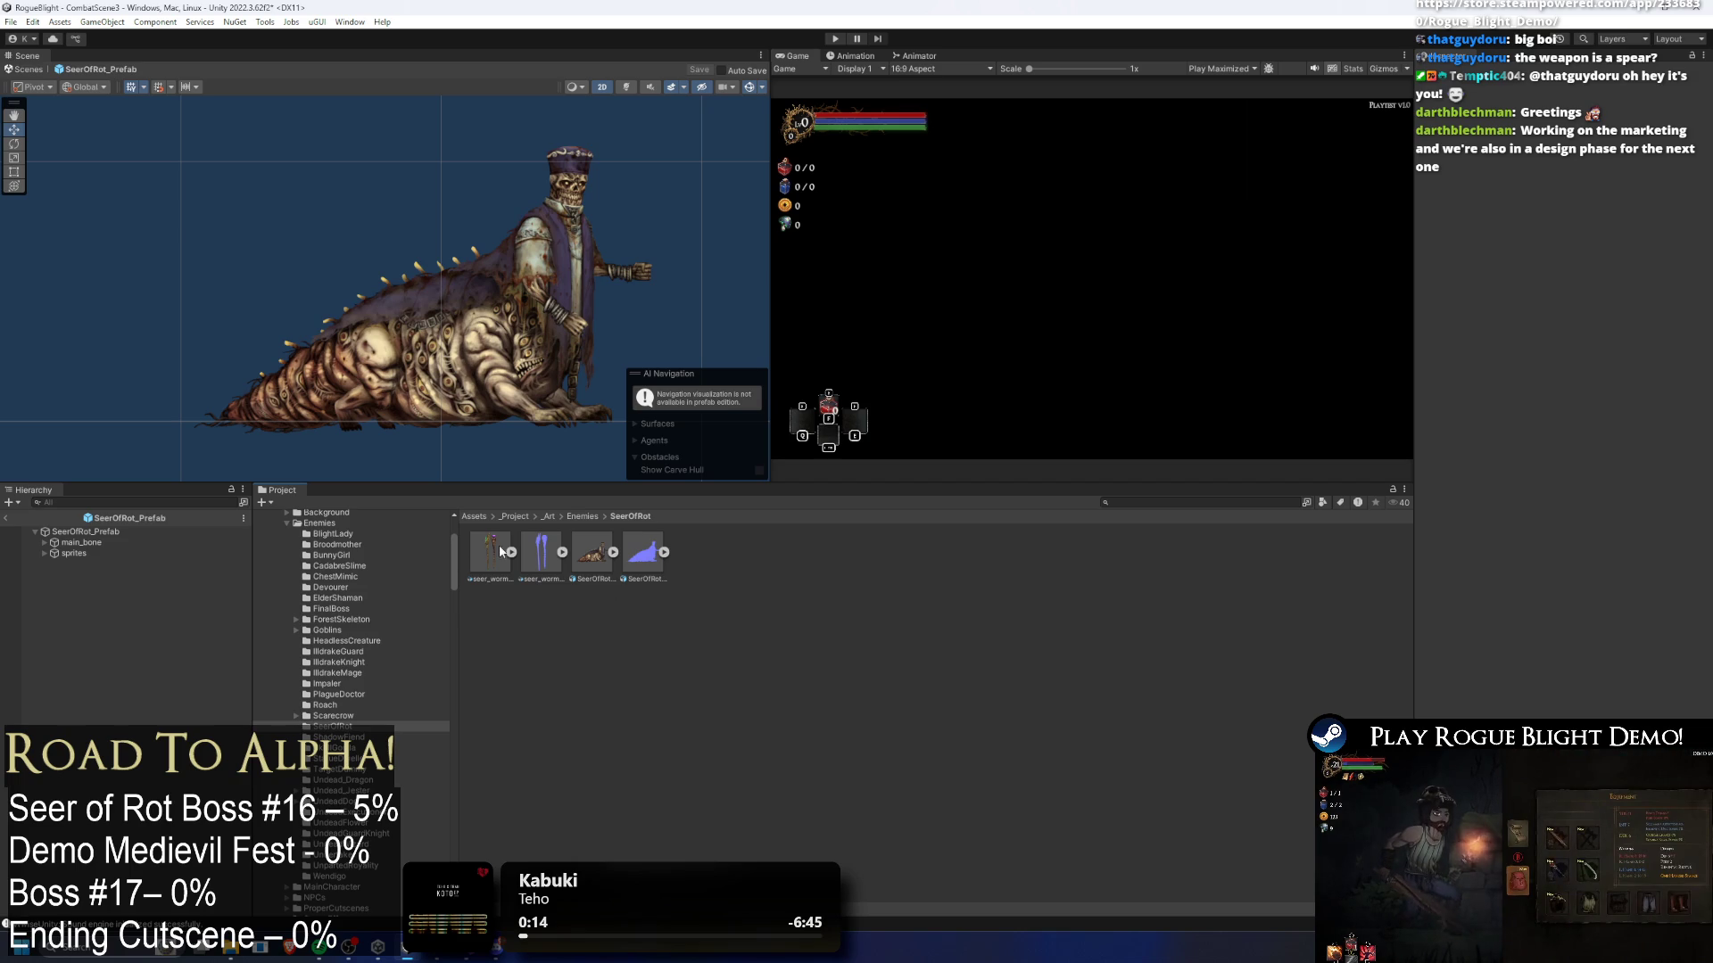
scroll(578, 315, up, 2)
click(562, 432)
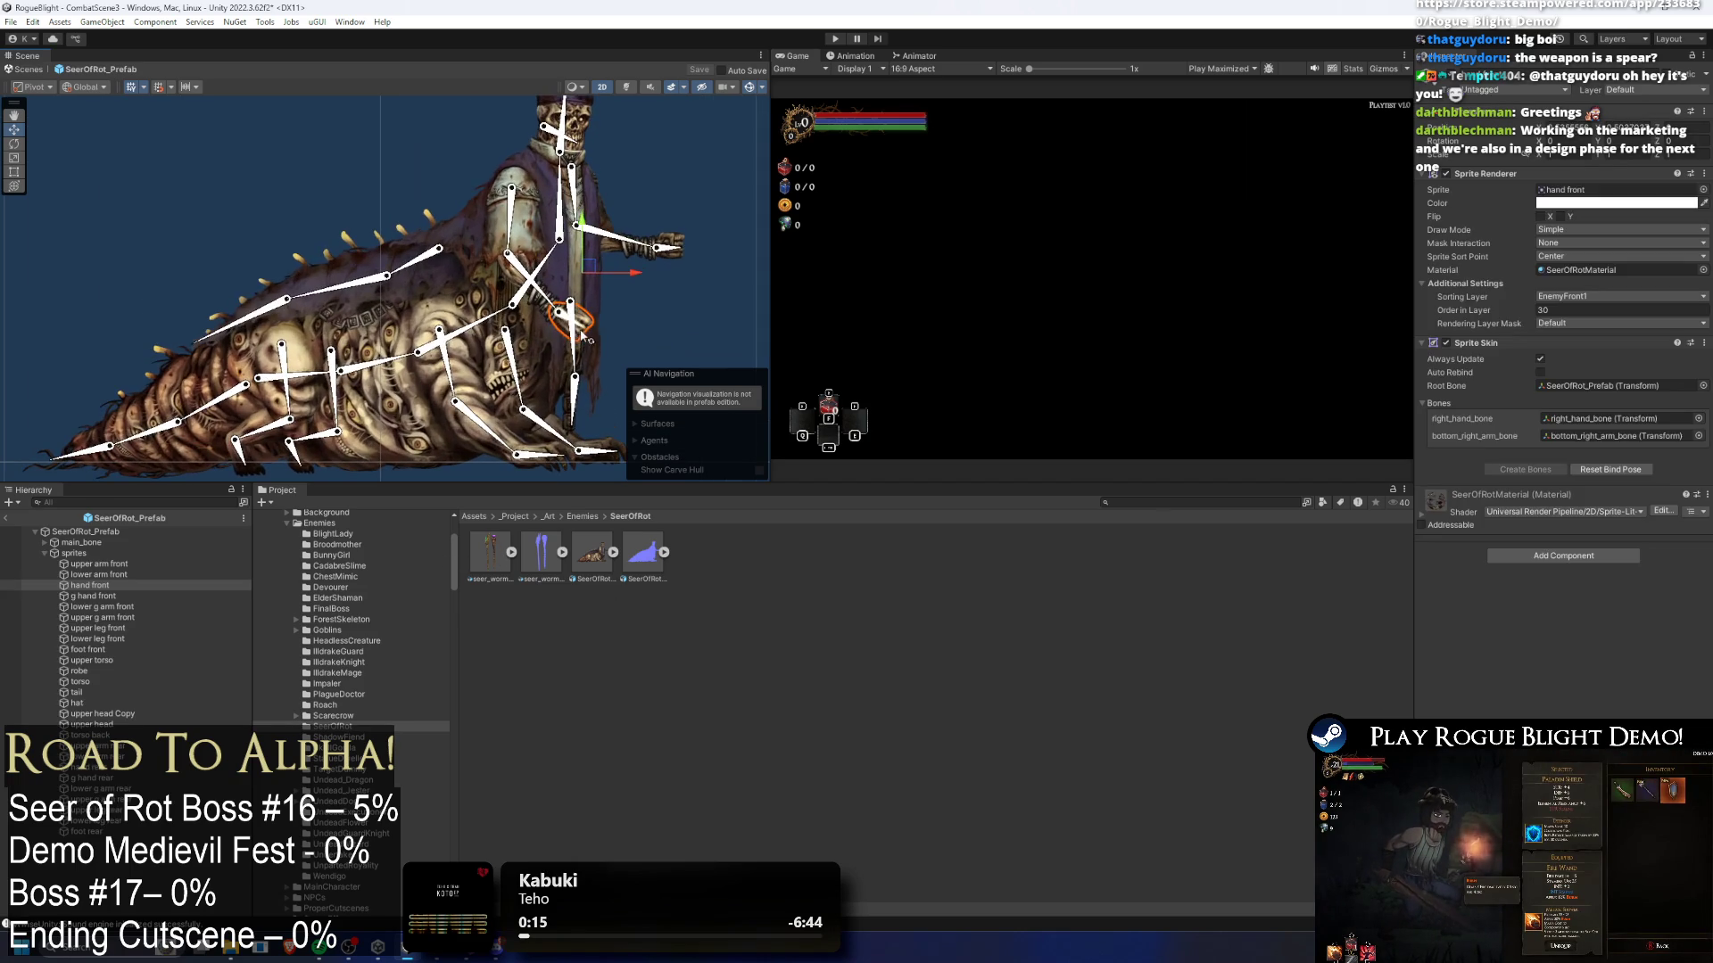
click(511, 552)
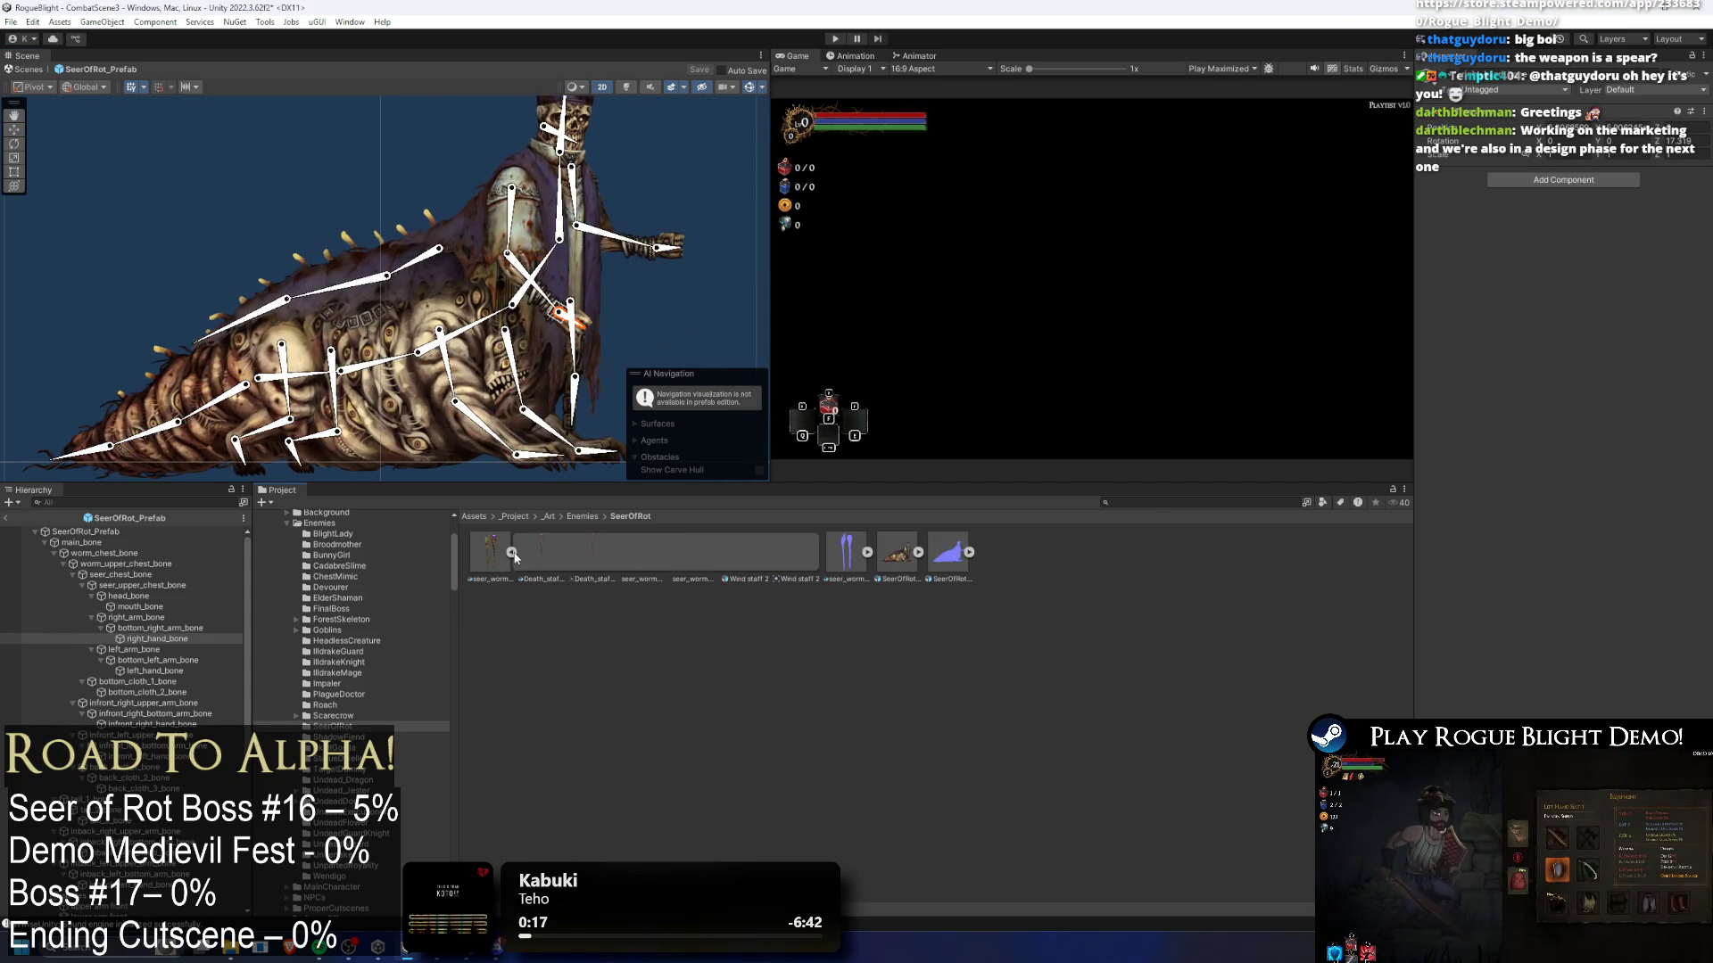
click(539, 559)
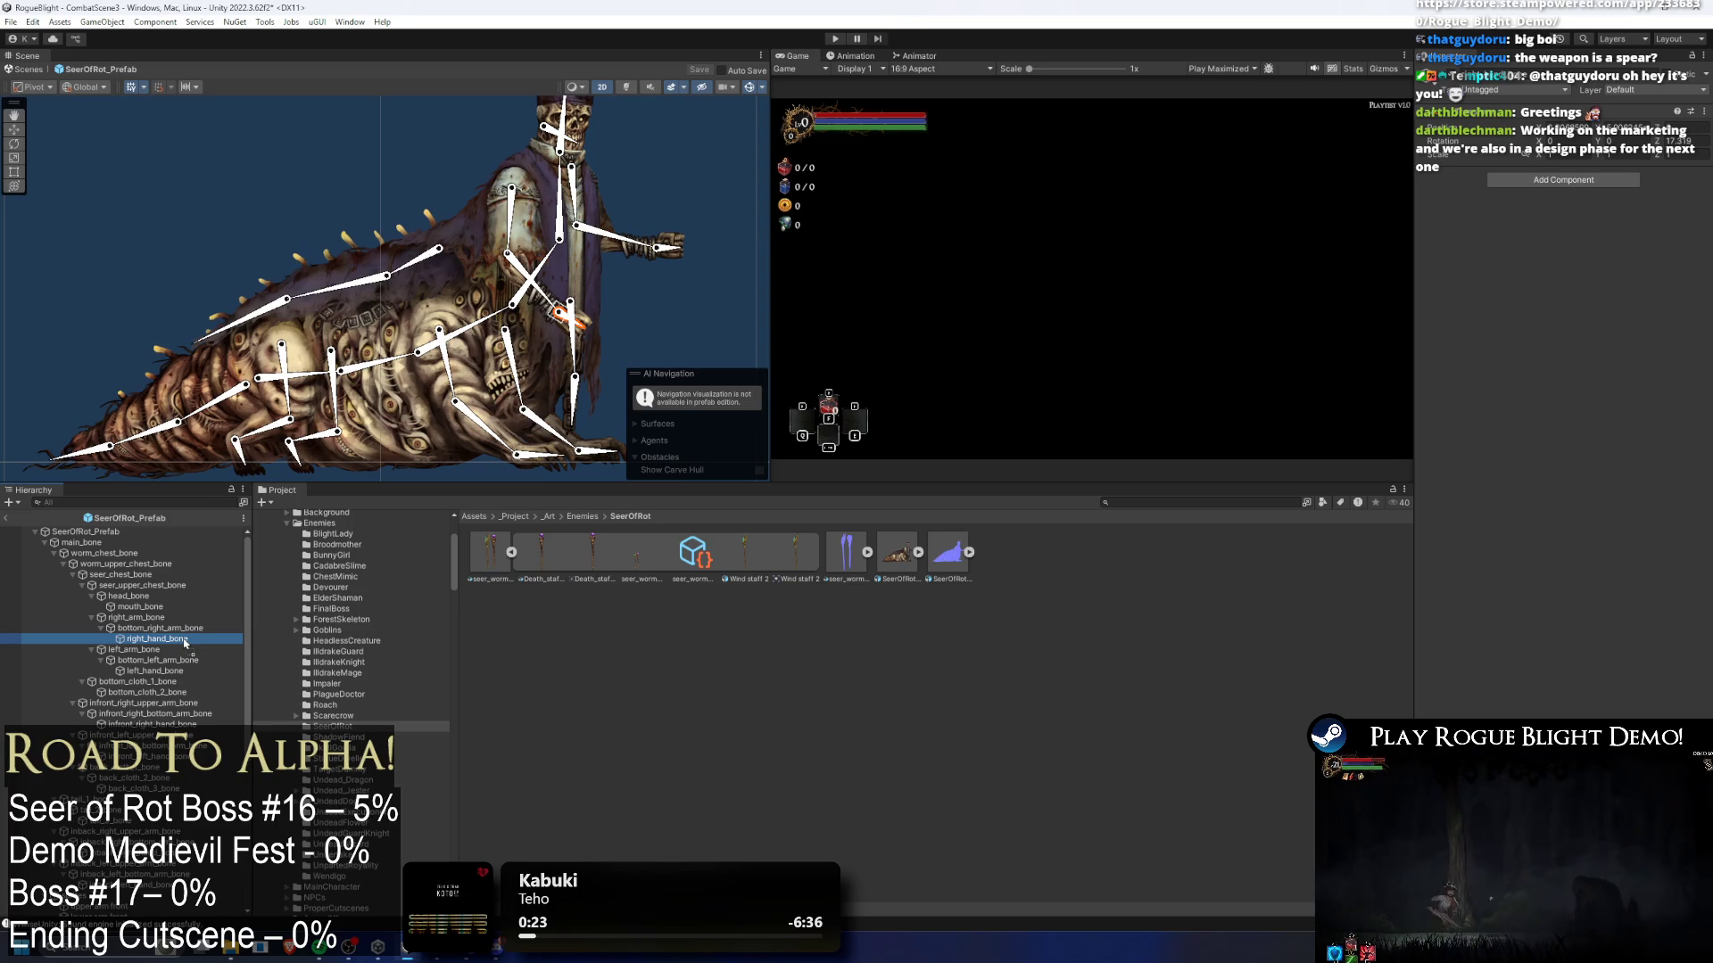
- Drag the staff sprites onto the right and left hand bones, then collapse the texture
drag(185, 642, 186, 643)
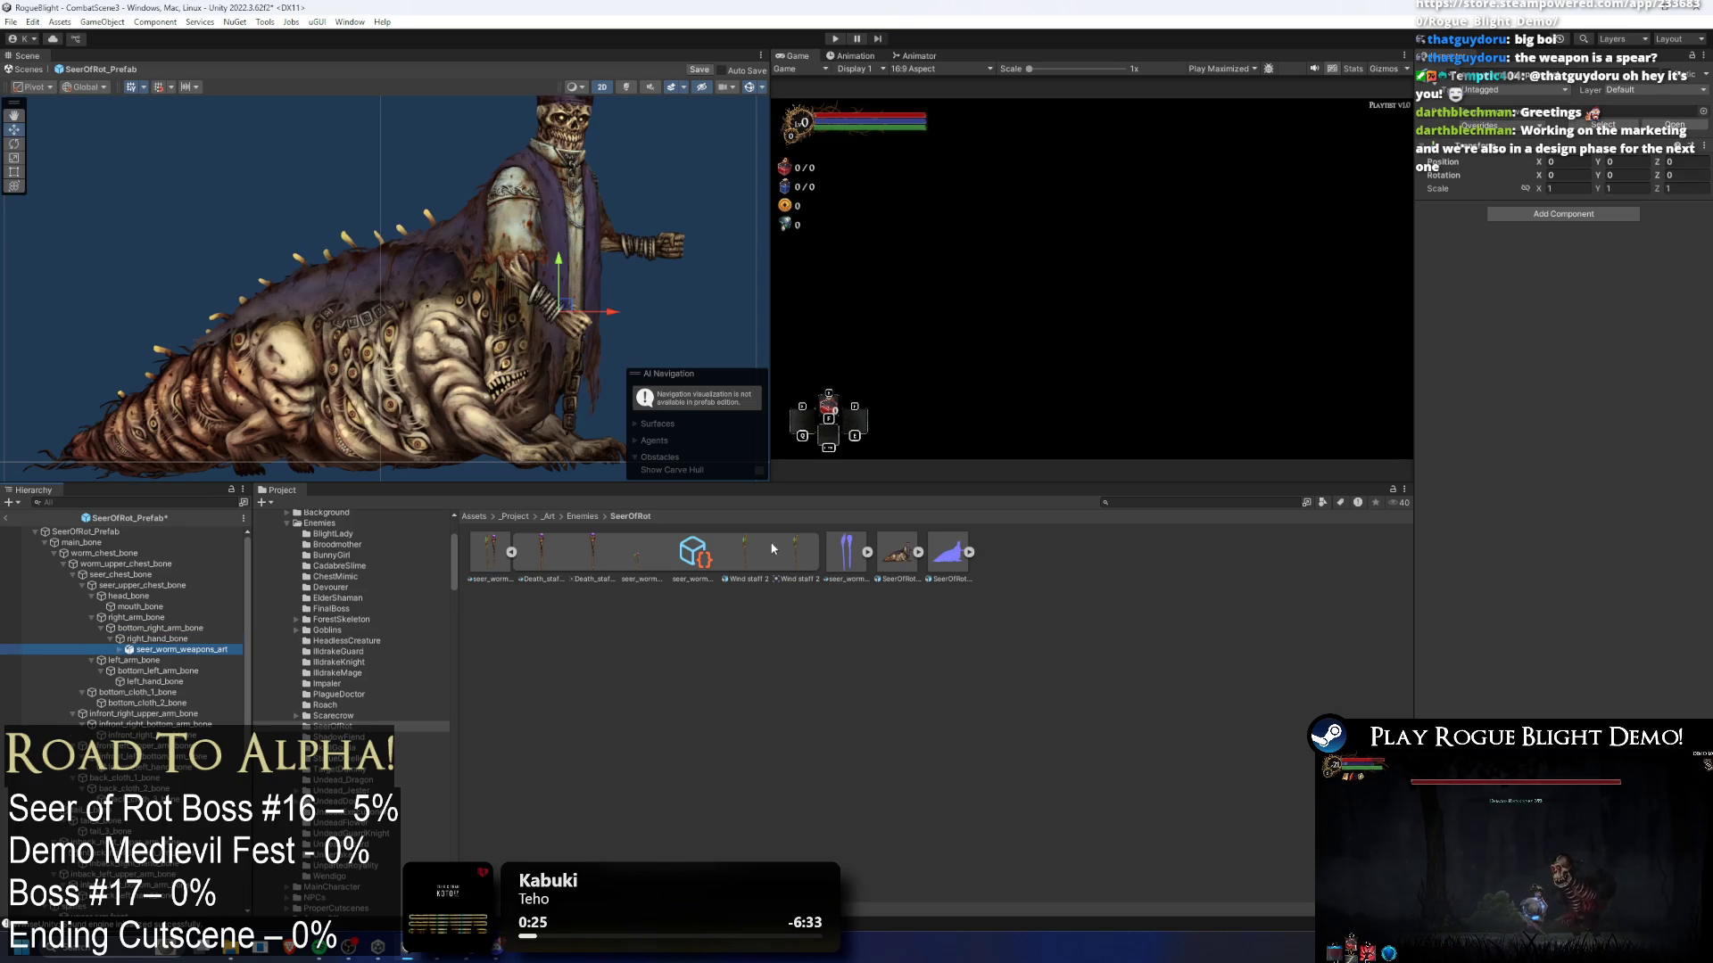
mouse_move(785, 554)
mouse_down()
mouse_move(252, 645)
mouse_move(147, 688)
mouse_up()
right_click(187, 650)
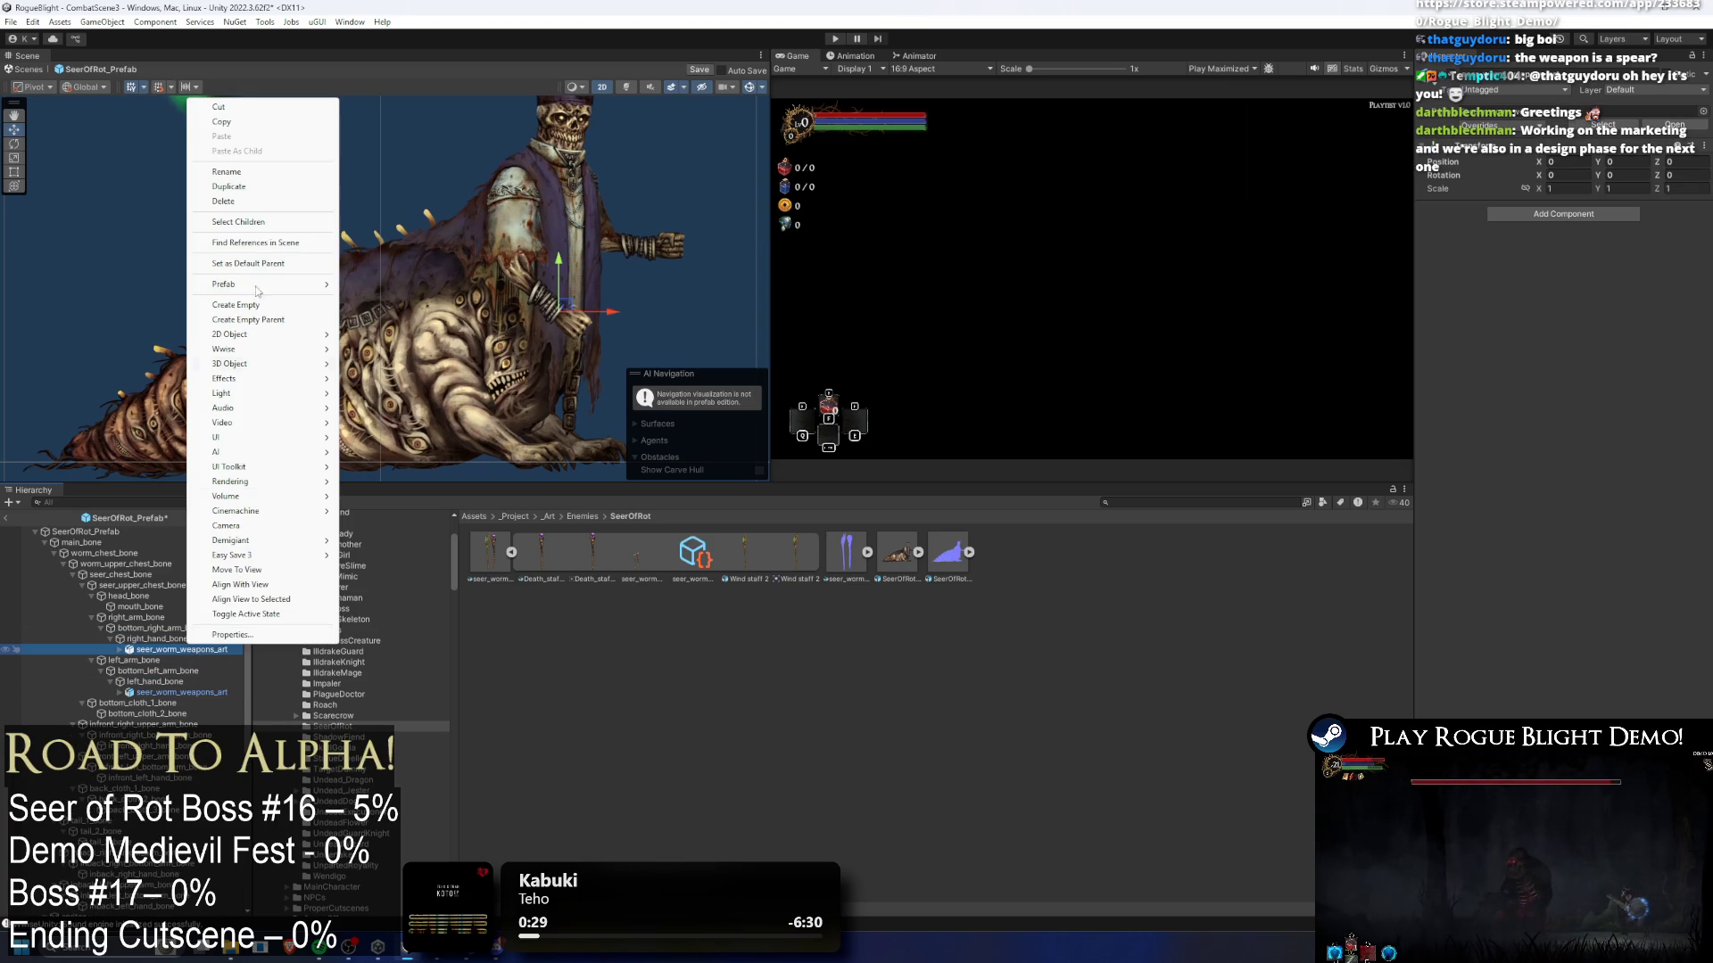
click(500, 540)
click(511, 553)
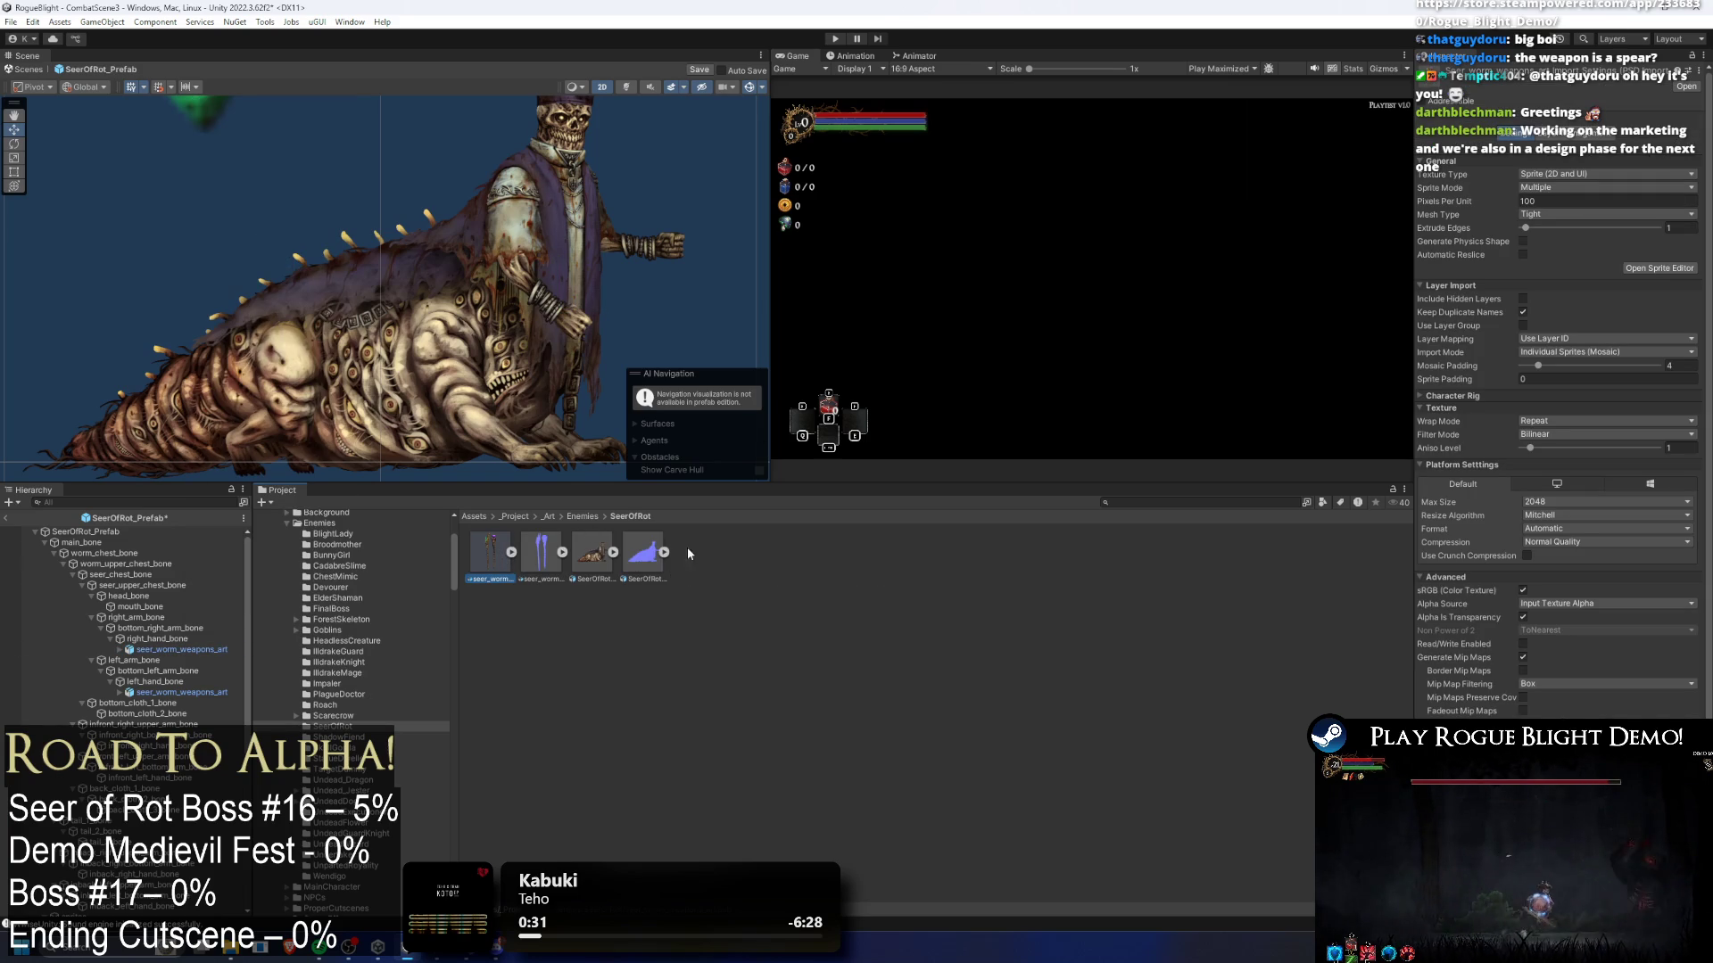
key(Right)
key(Right)
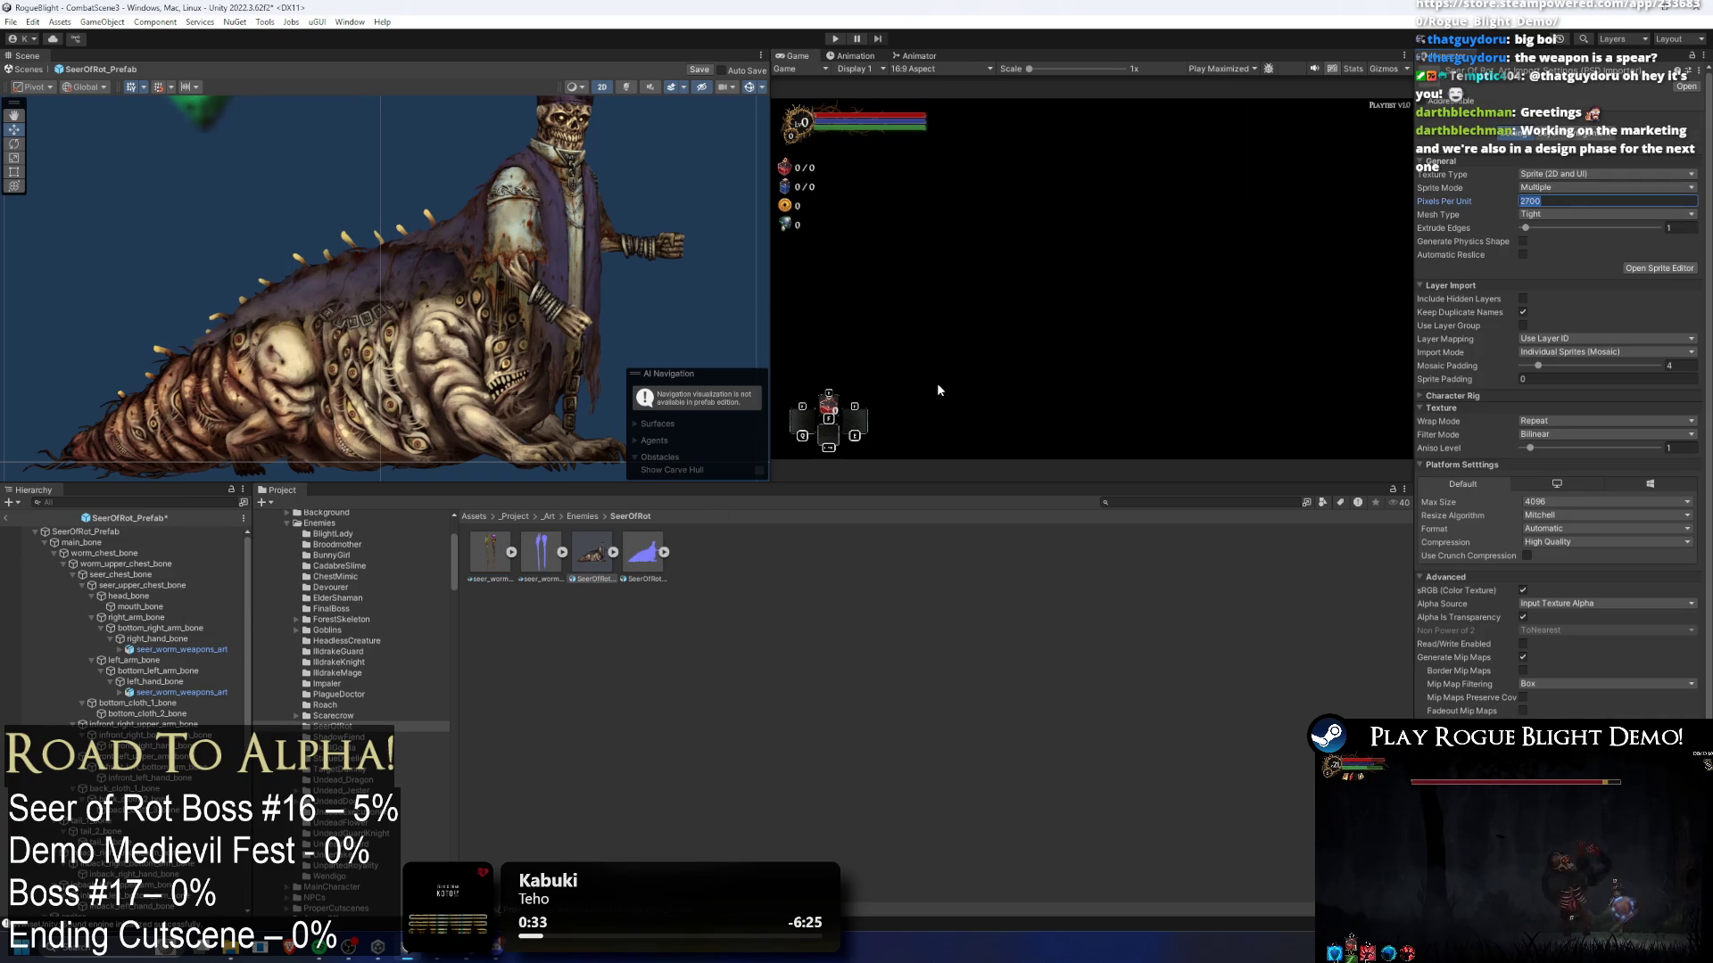
- Set both weapon sprites to 2700 Pixels Per Unit and expand seer_worm_weapons_art
click(483, 557)
click(1606, 201)
text(2700)
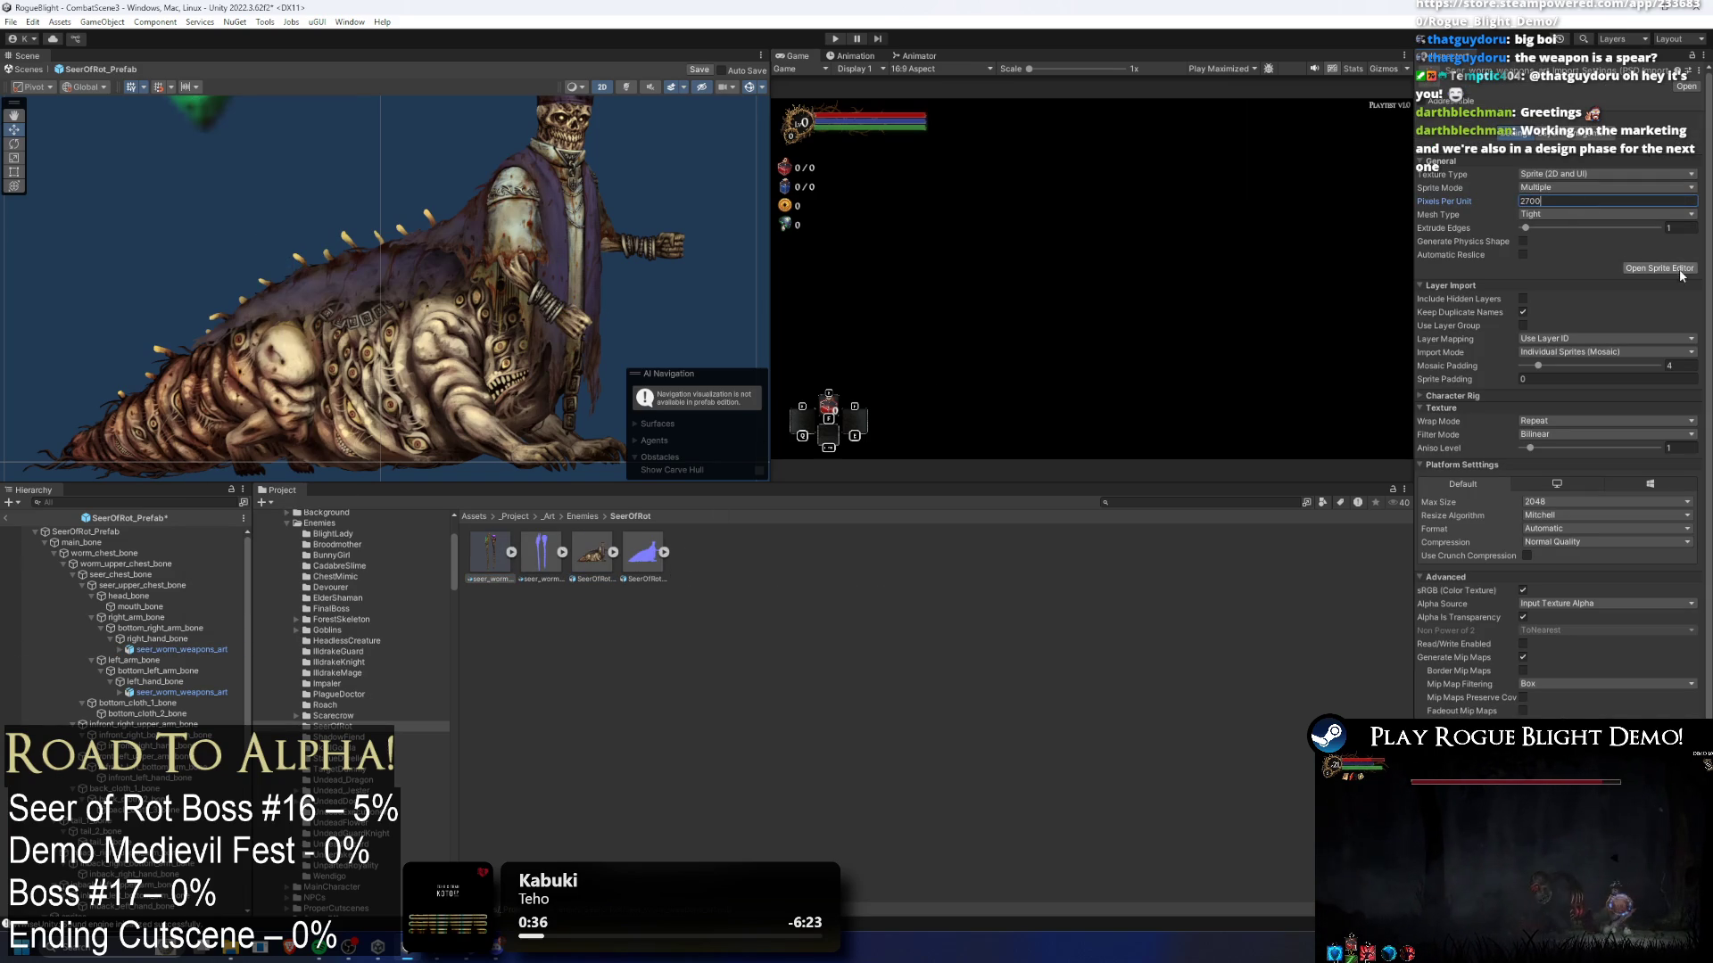
click(1659, 268)
click(1001, 498)
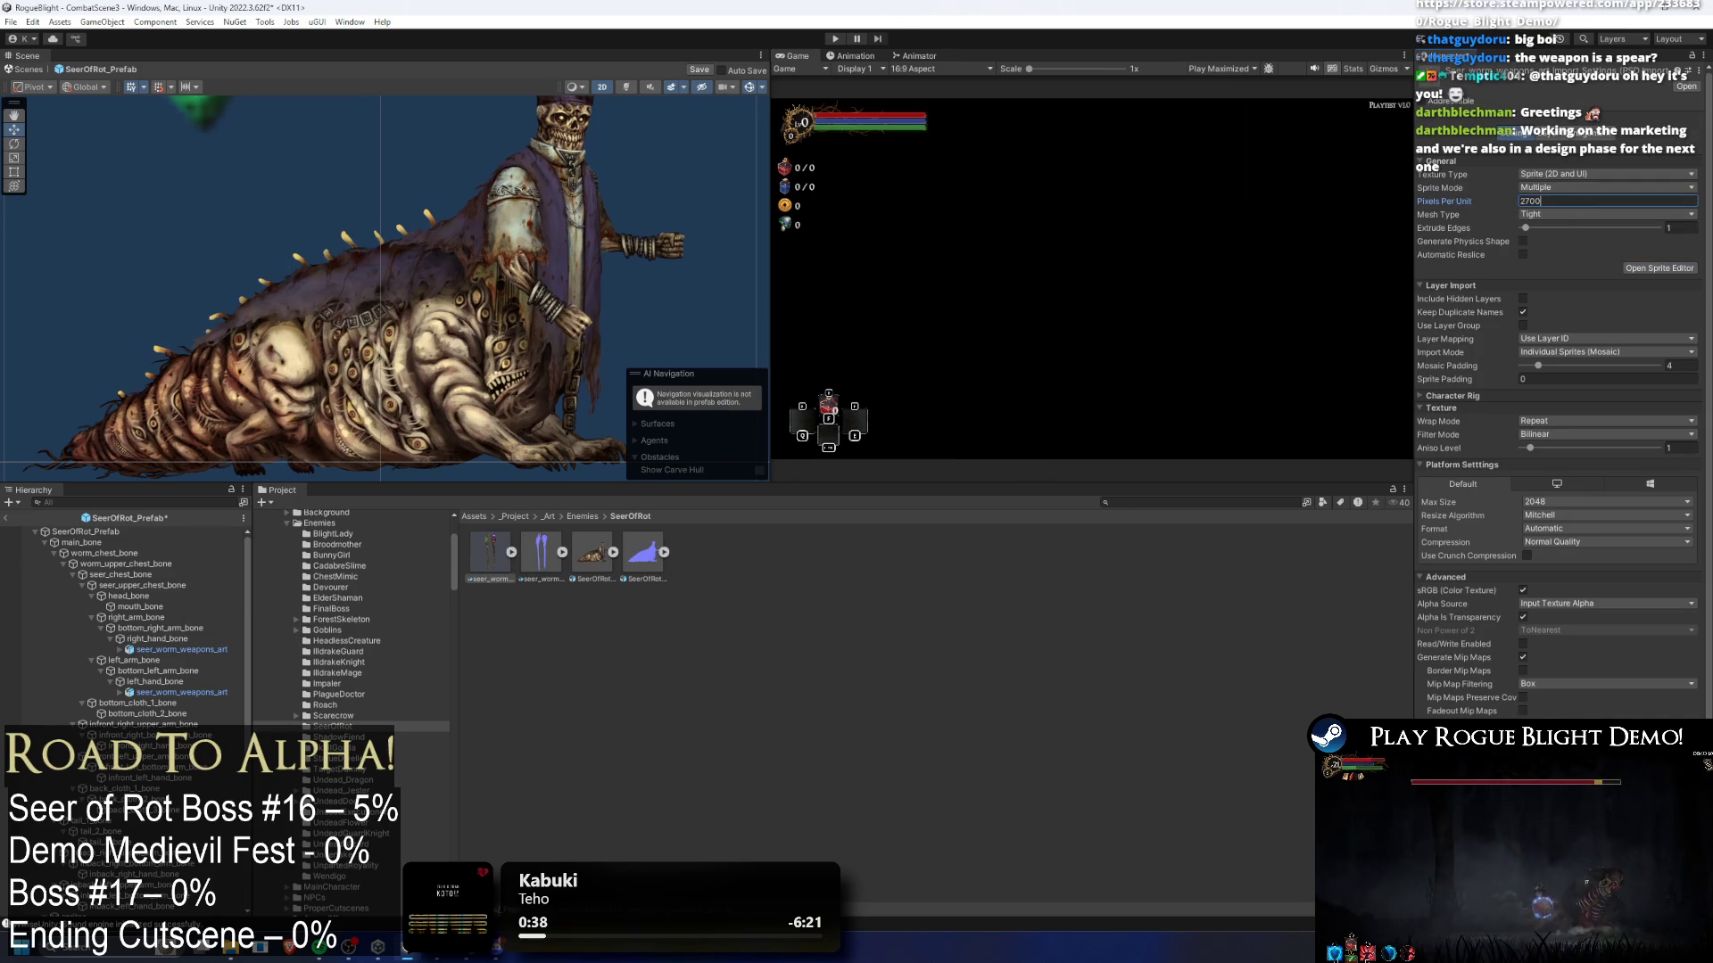
click(543, 540)
click(1619, 203)
text(2700)
key(Return)
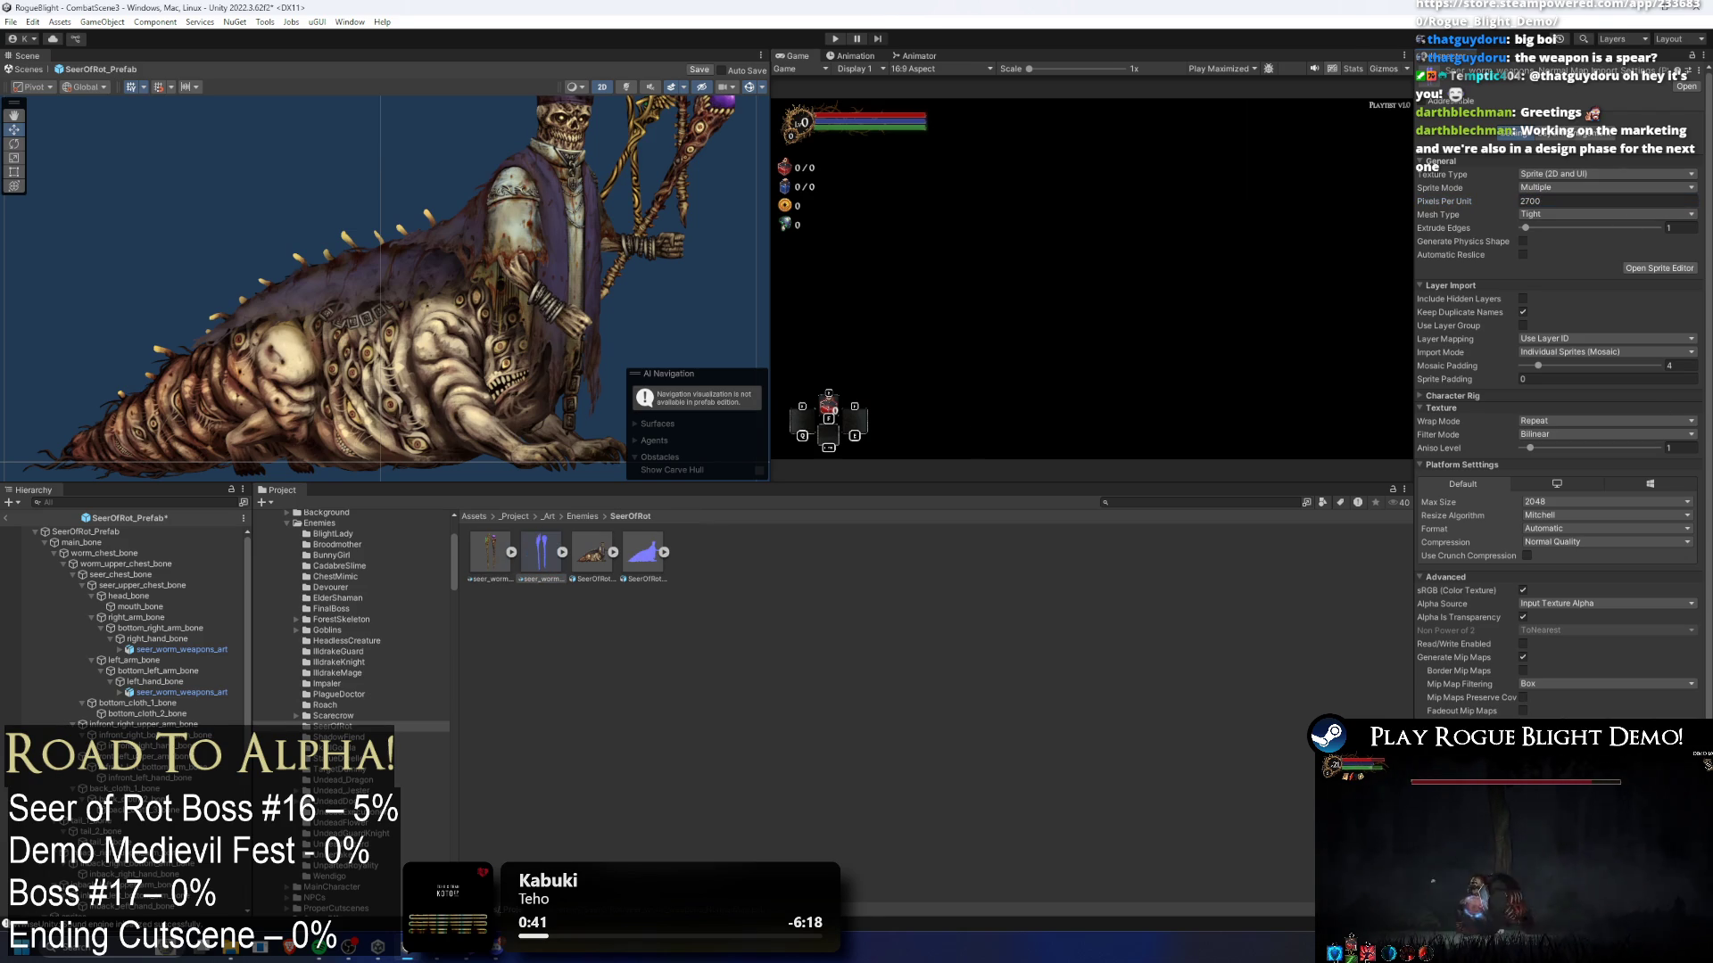
click(120, 649)
click(169, 660)
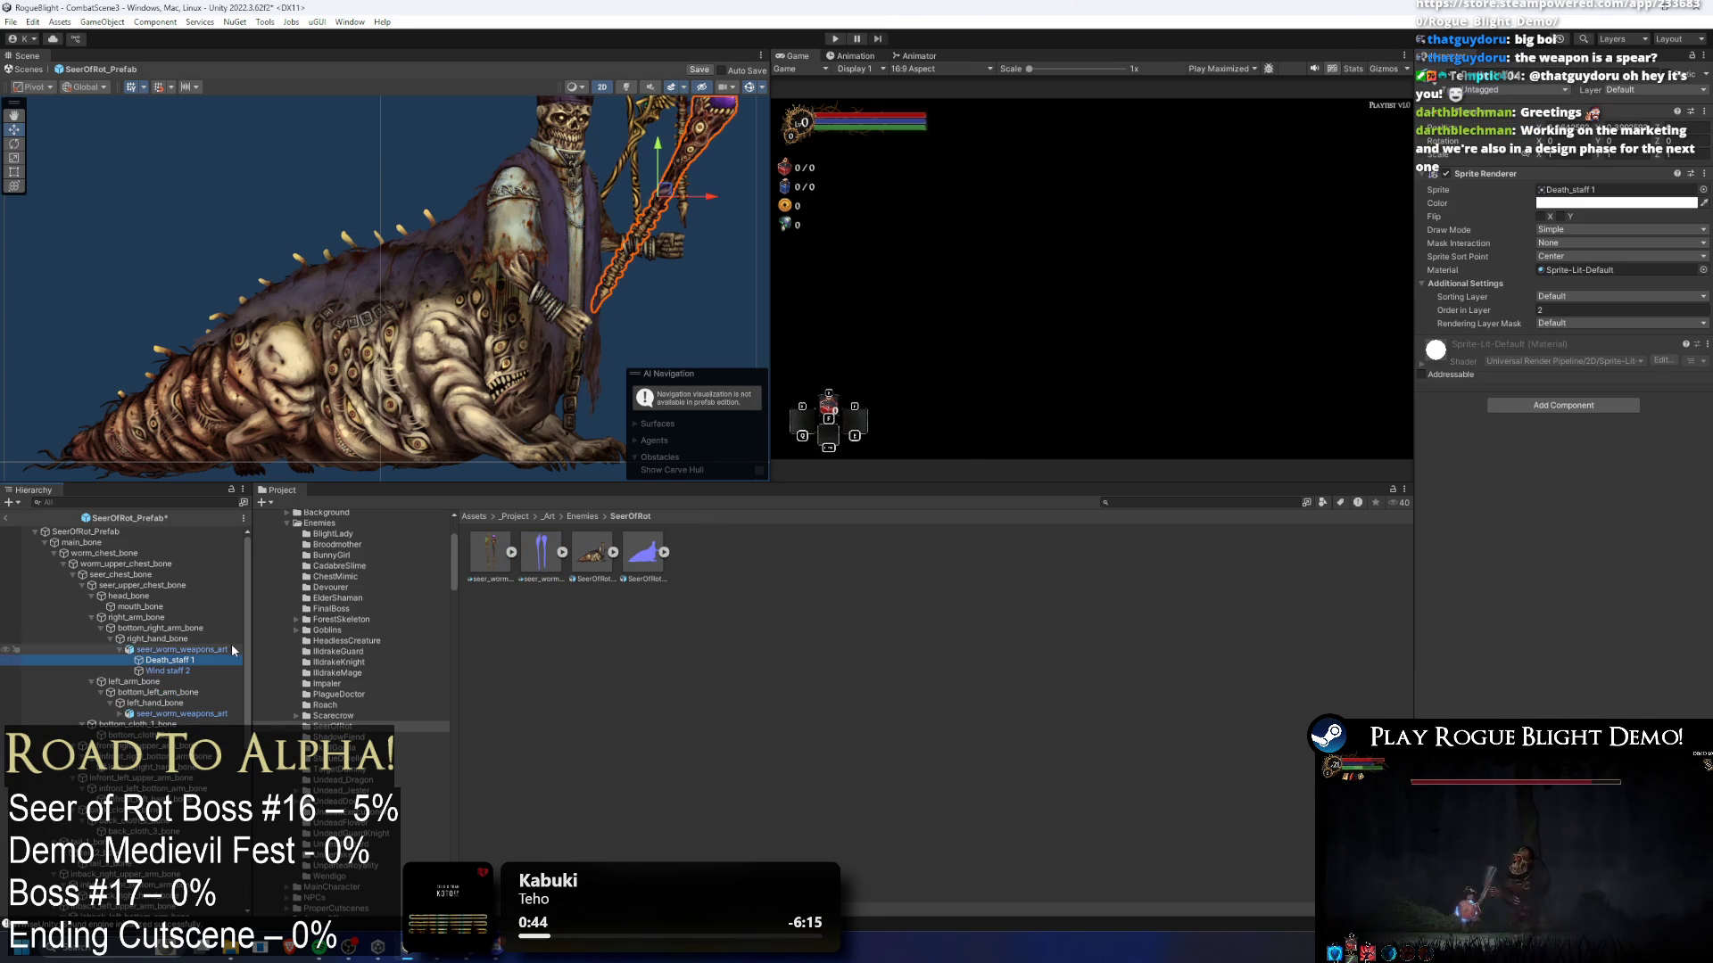
- Unpack the seer_worm_weapons_art prefab completely
click(174, 650)
right_click(174, 649)
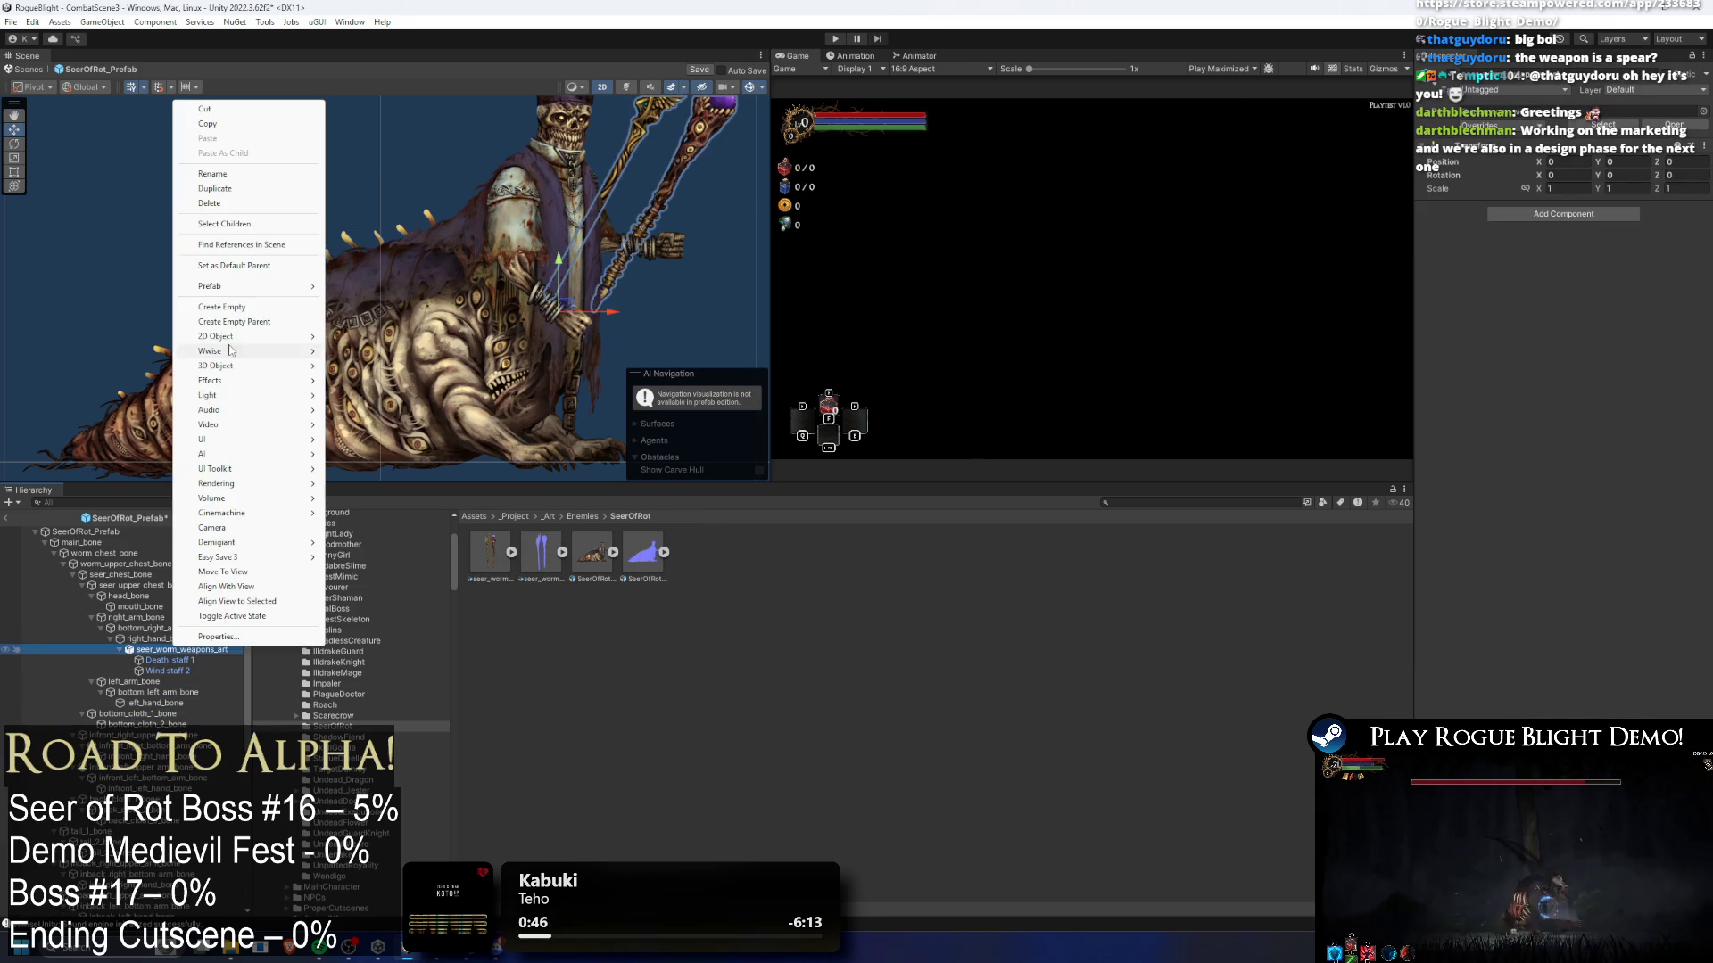
mouse_move(267, 286)
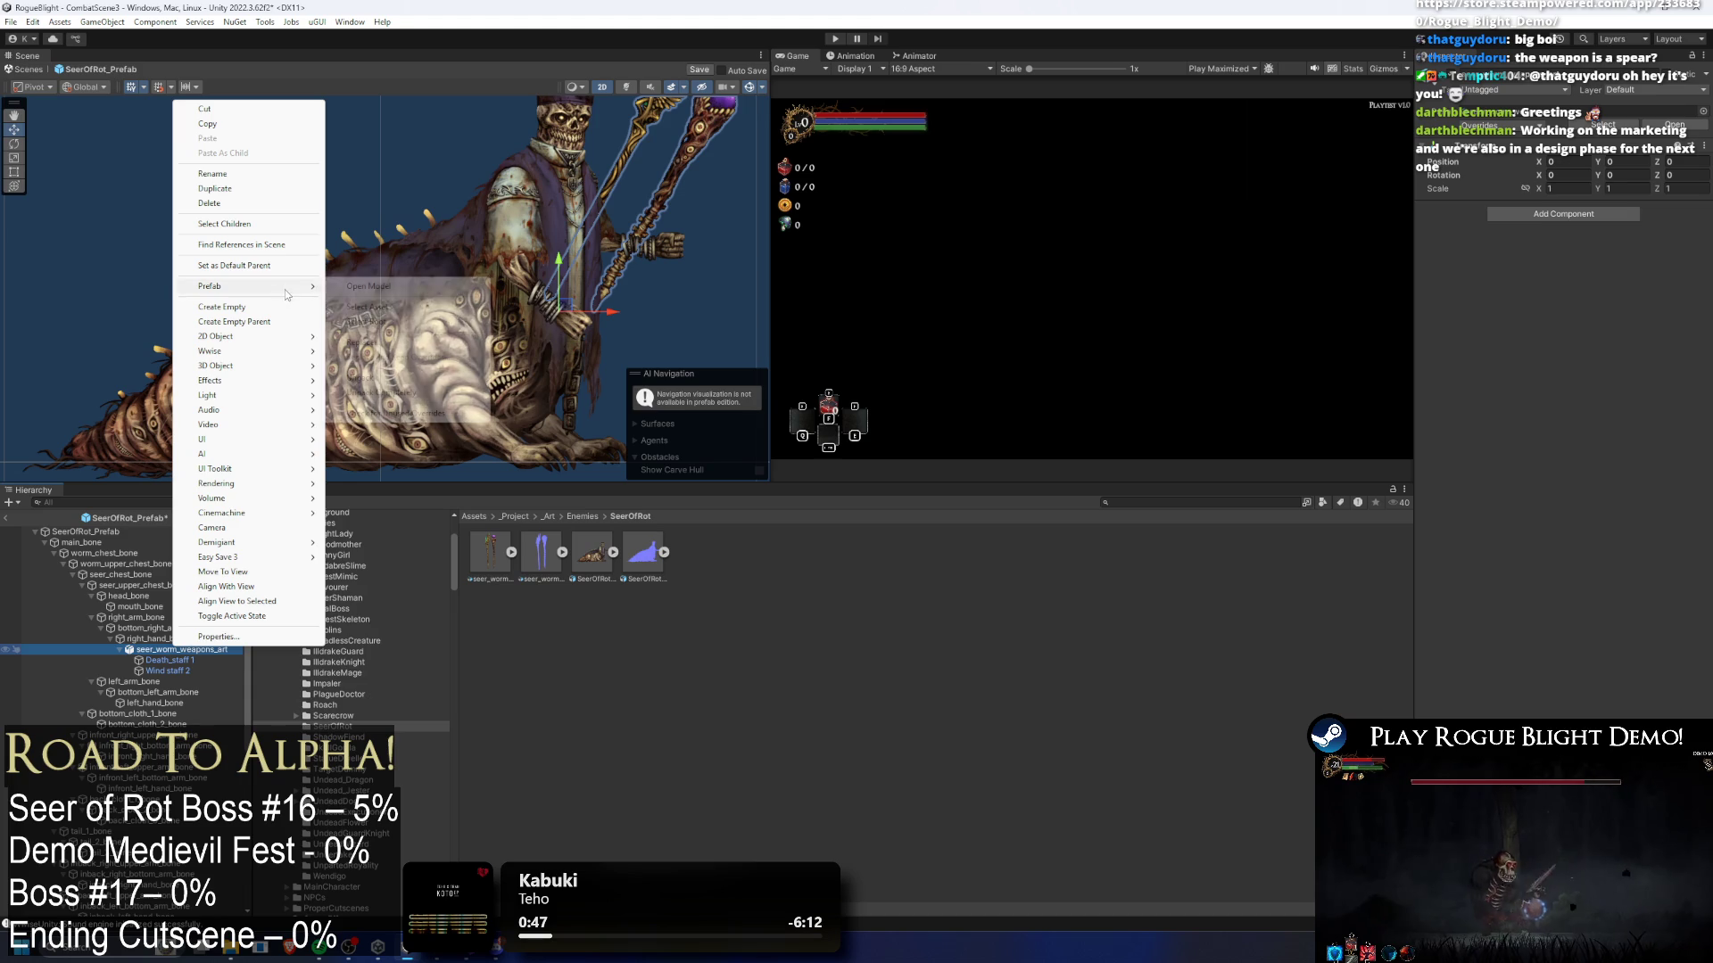
click(384, 393)
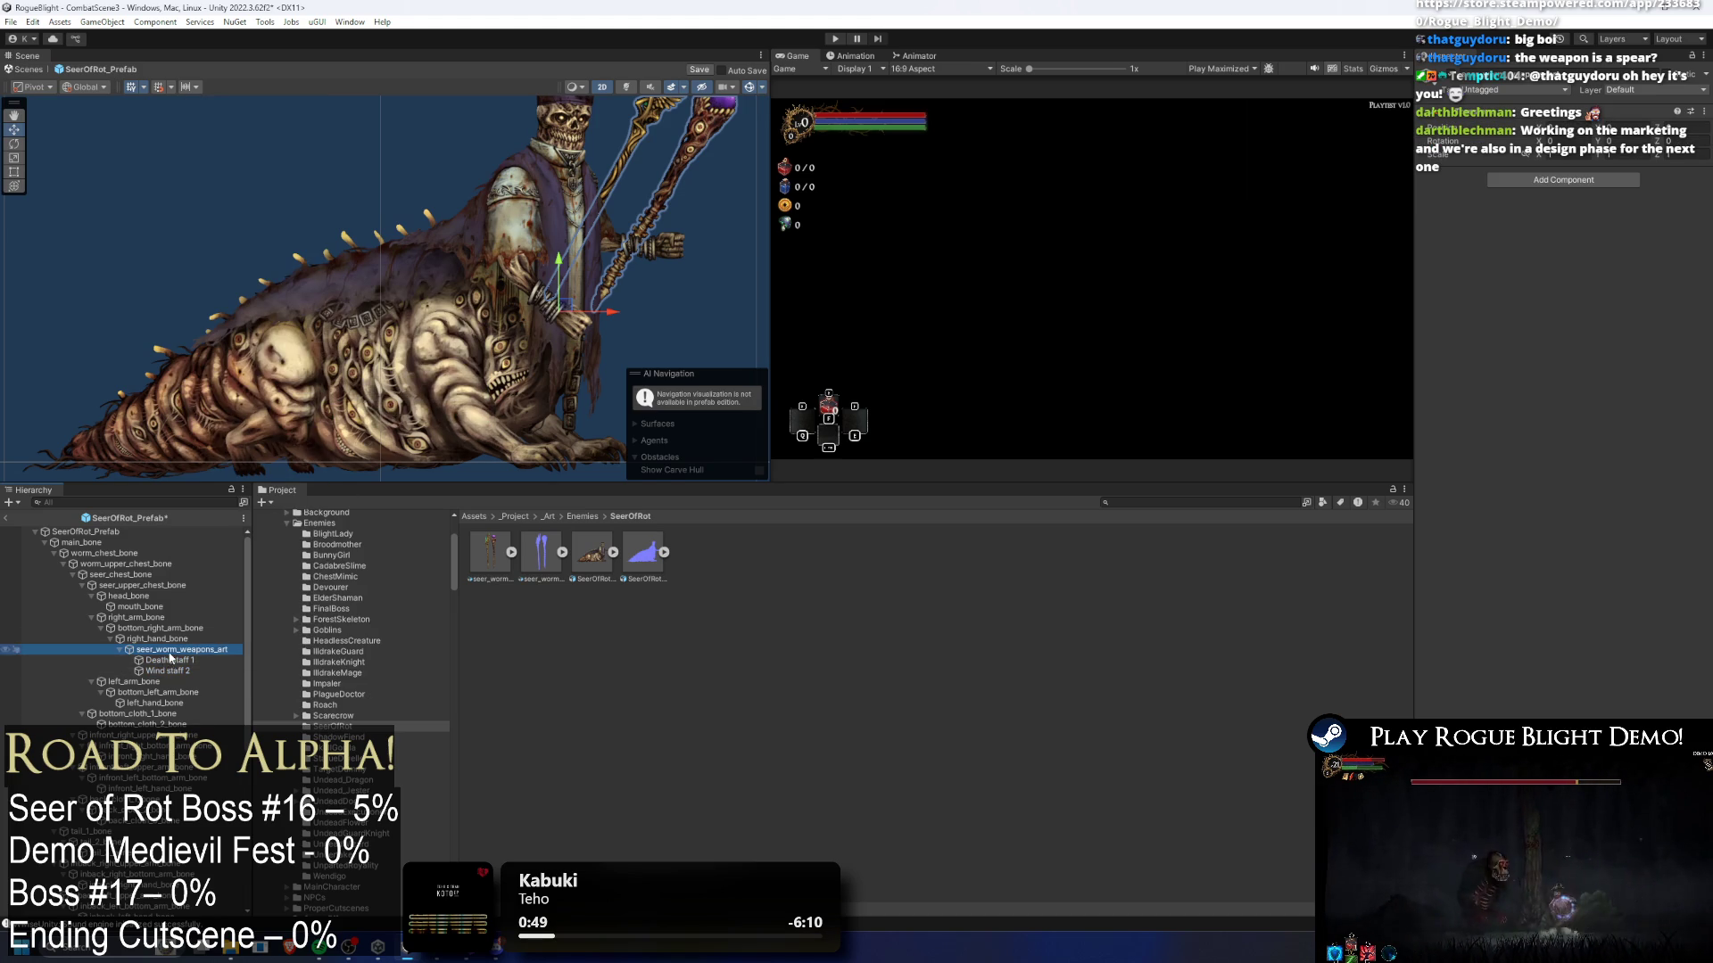
- Parent Wind staff 2 to left_hand_bone and Death_staff 1 to right_hand_bone
click(184, 660)
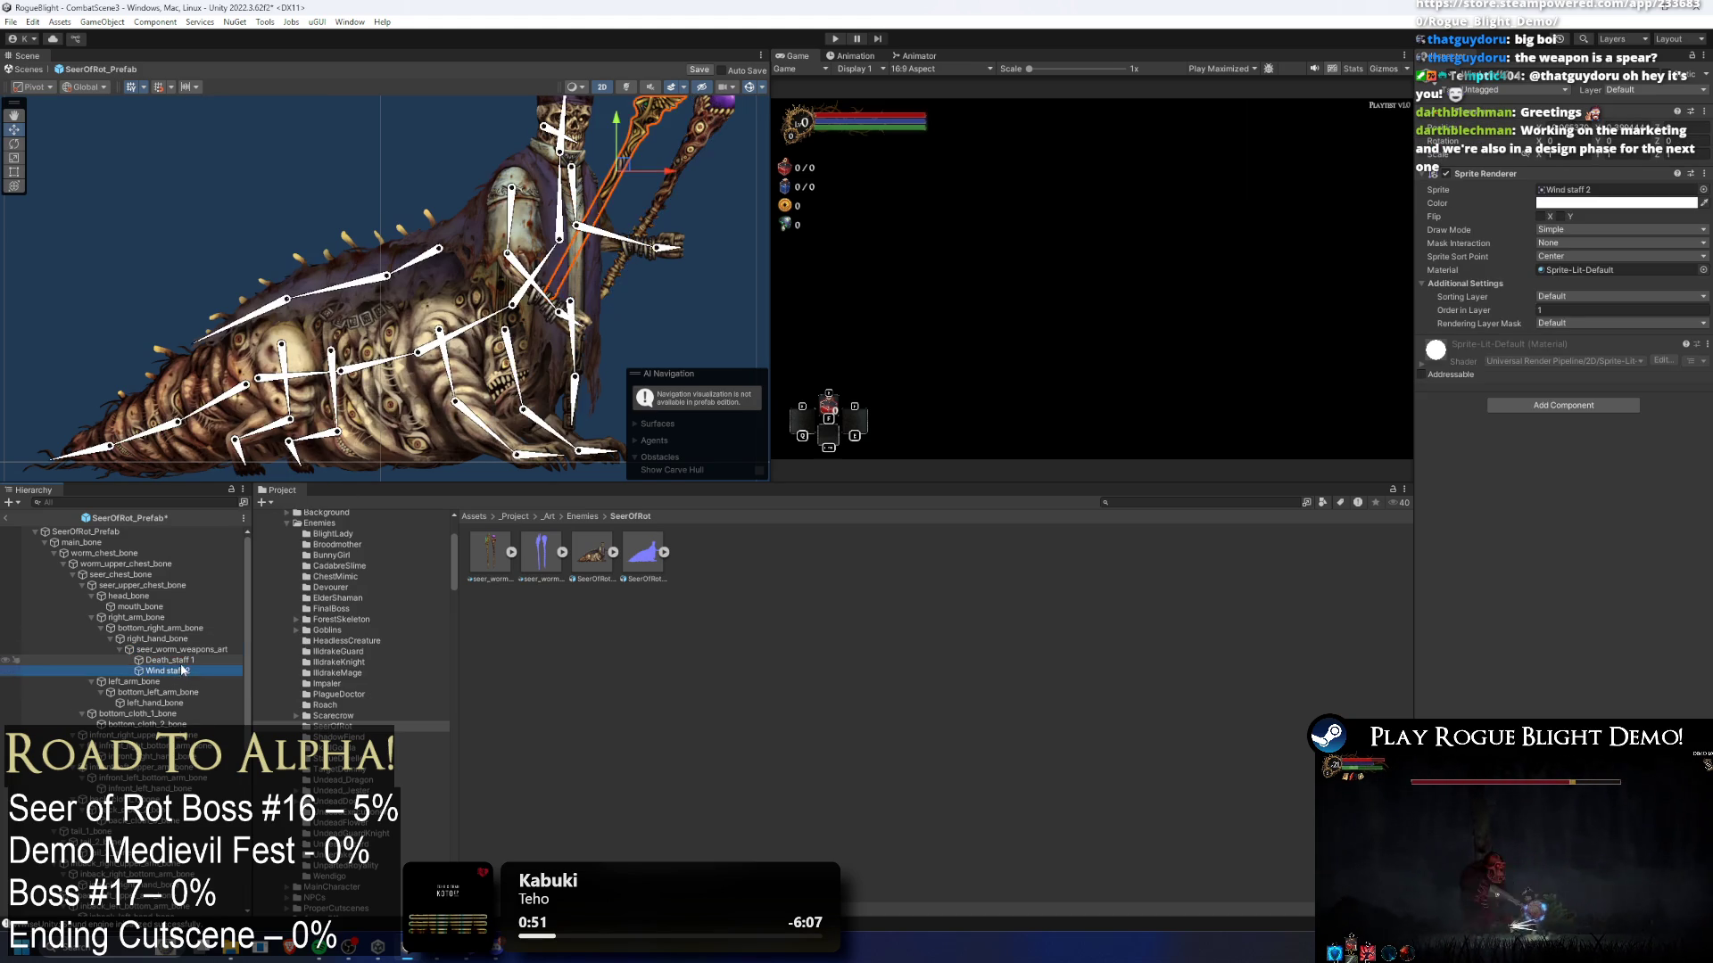
drag(176, 661, 160, 703)
click(165, 649)
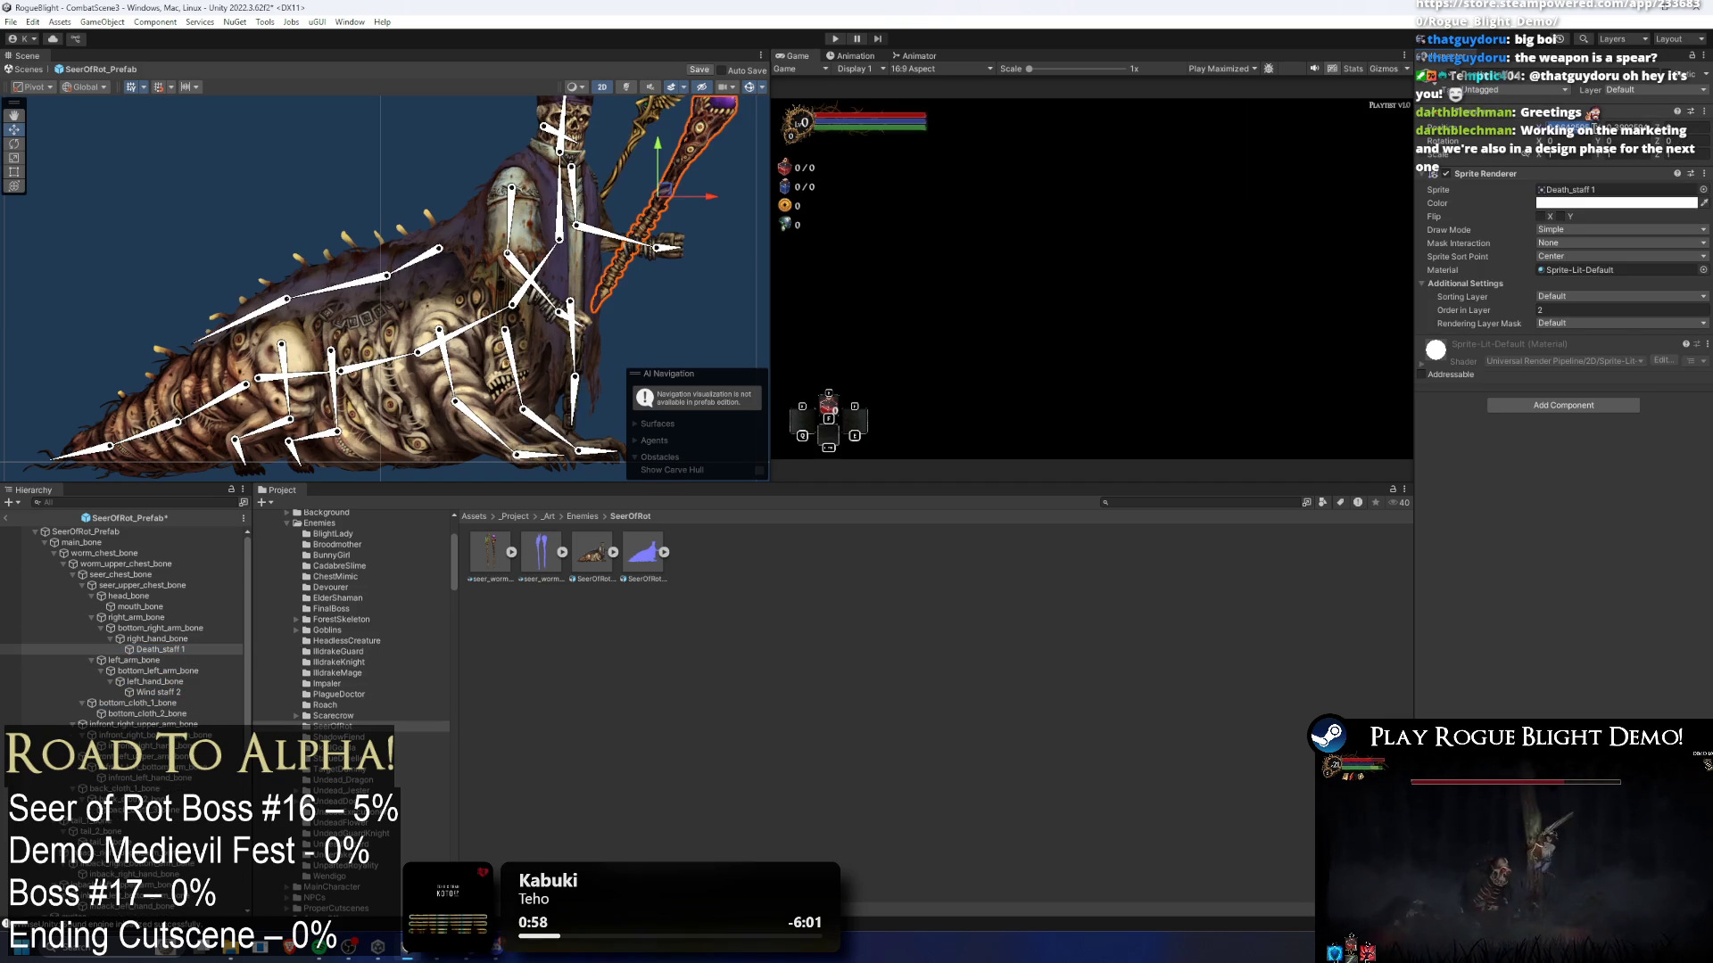
click(1572, 191)
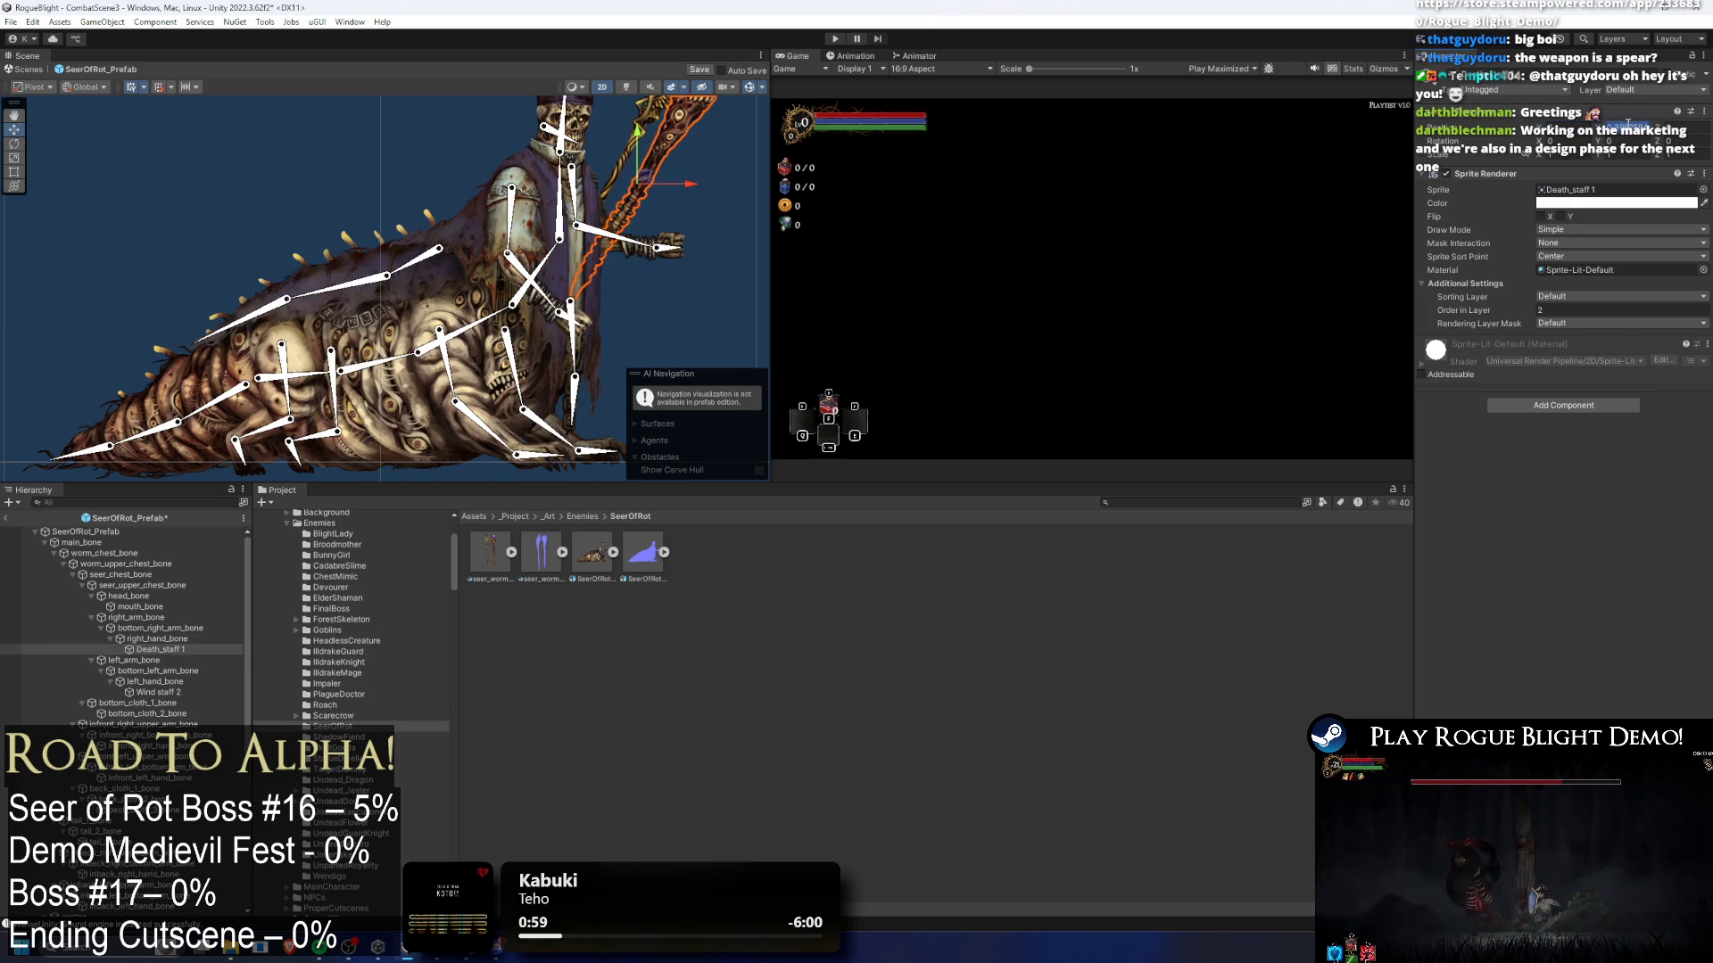
- Nudge Death_staff 1 toward the hand and put it on the EnemyFront1 sorting layer
scroll(669, 227, up, 3)
scroll(546, 337, up, 1)
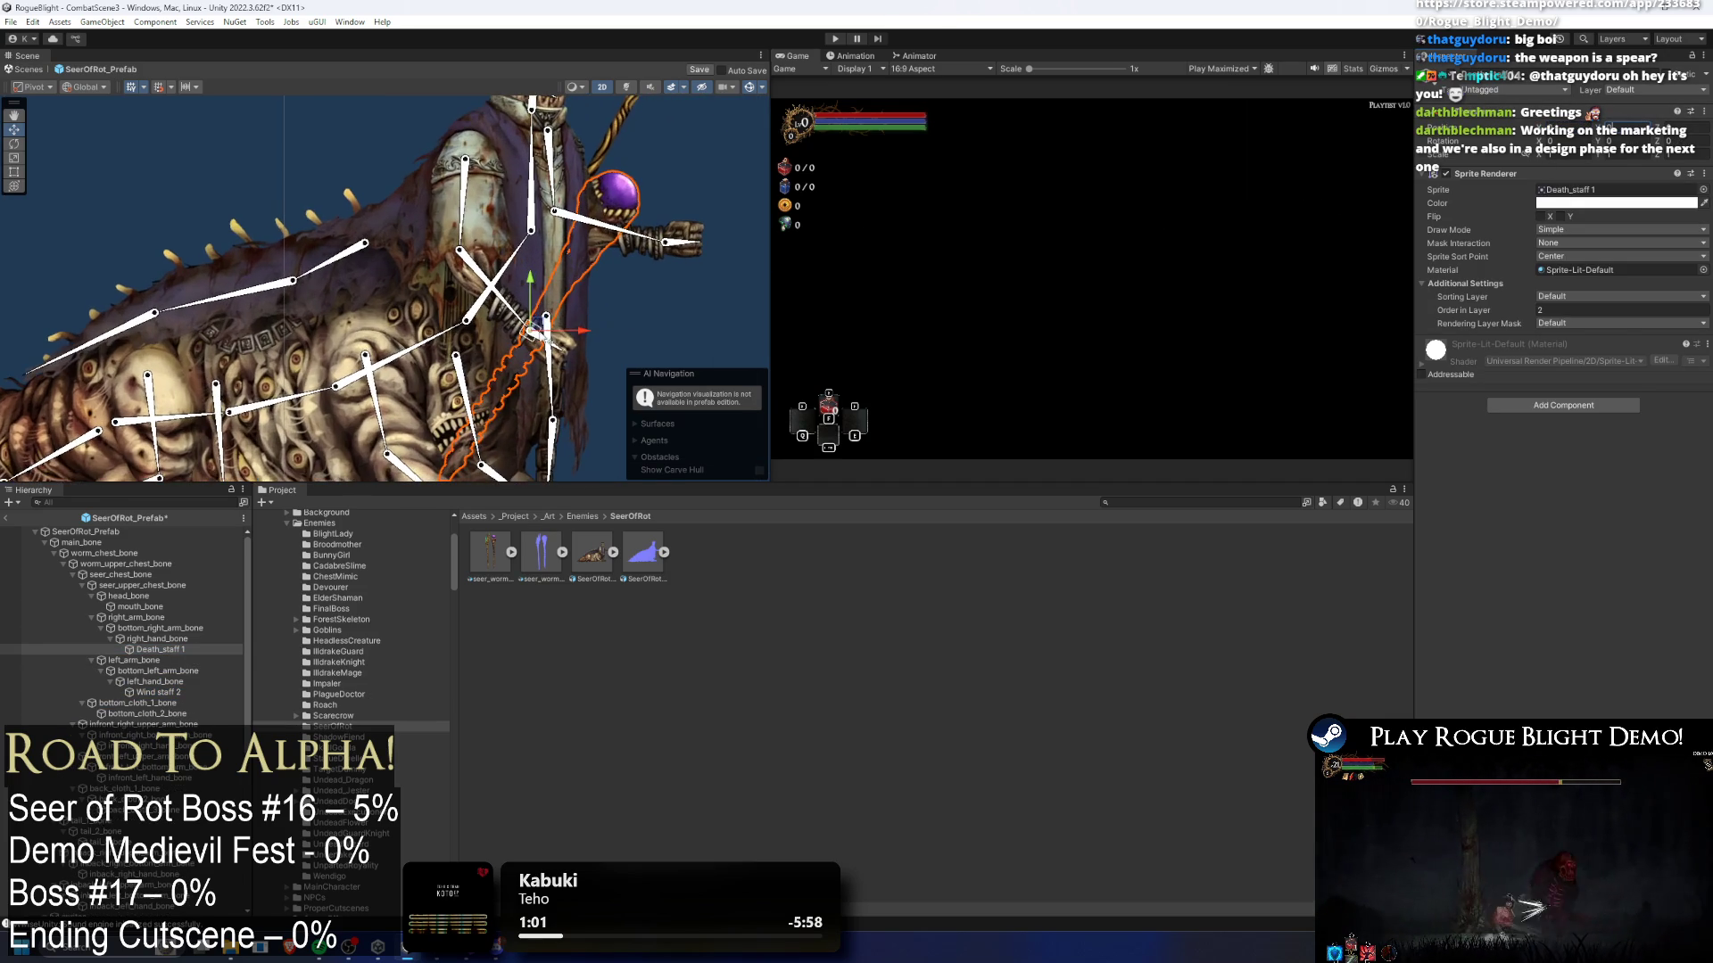
scroll(540, 327, up, 2)
drag(529, 326, 551, 372)
scroll(649, 260, down, 2)
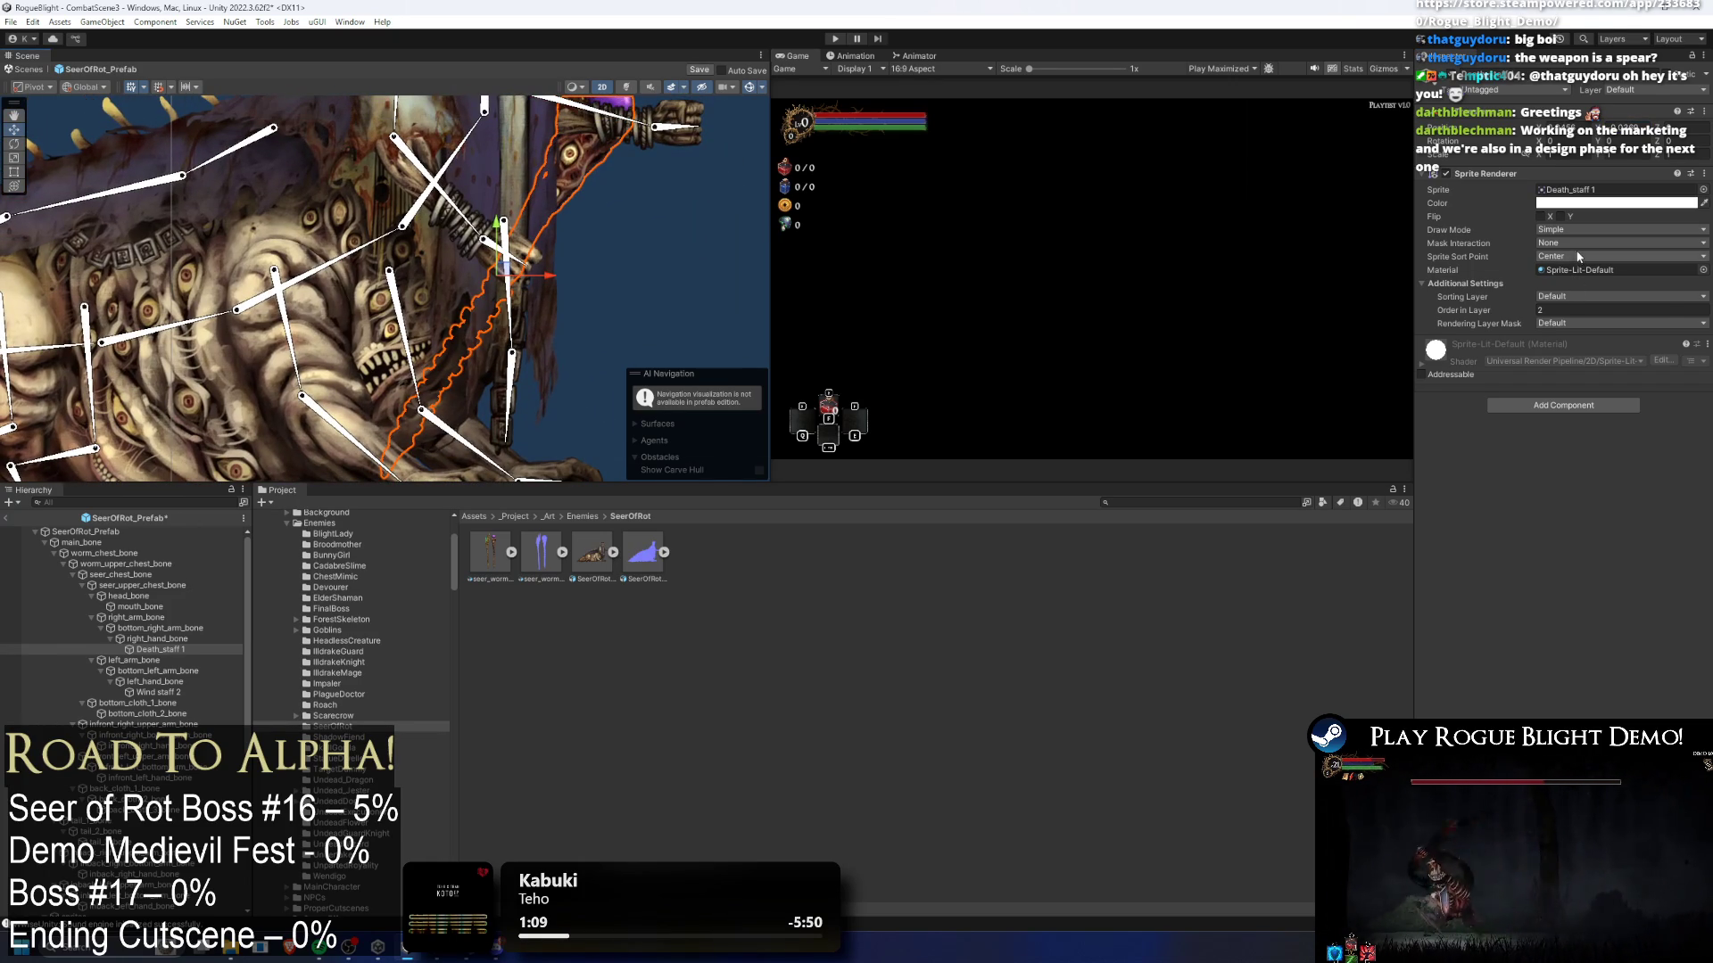
click(1571, 295)
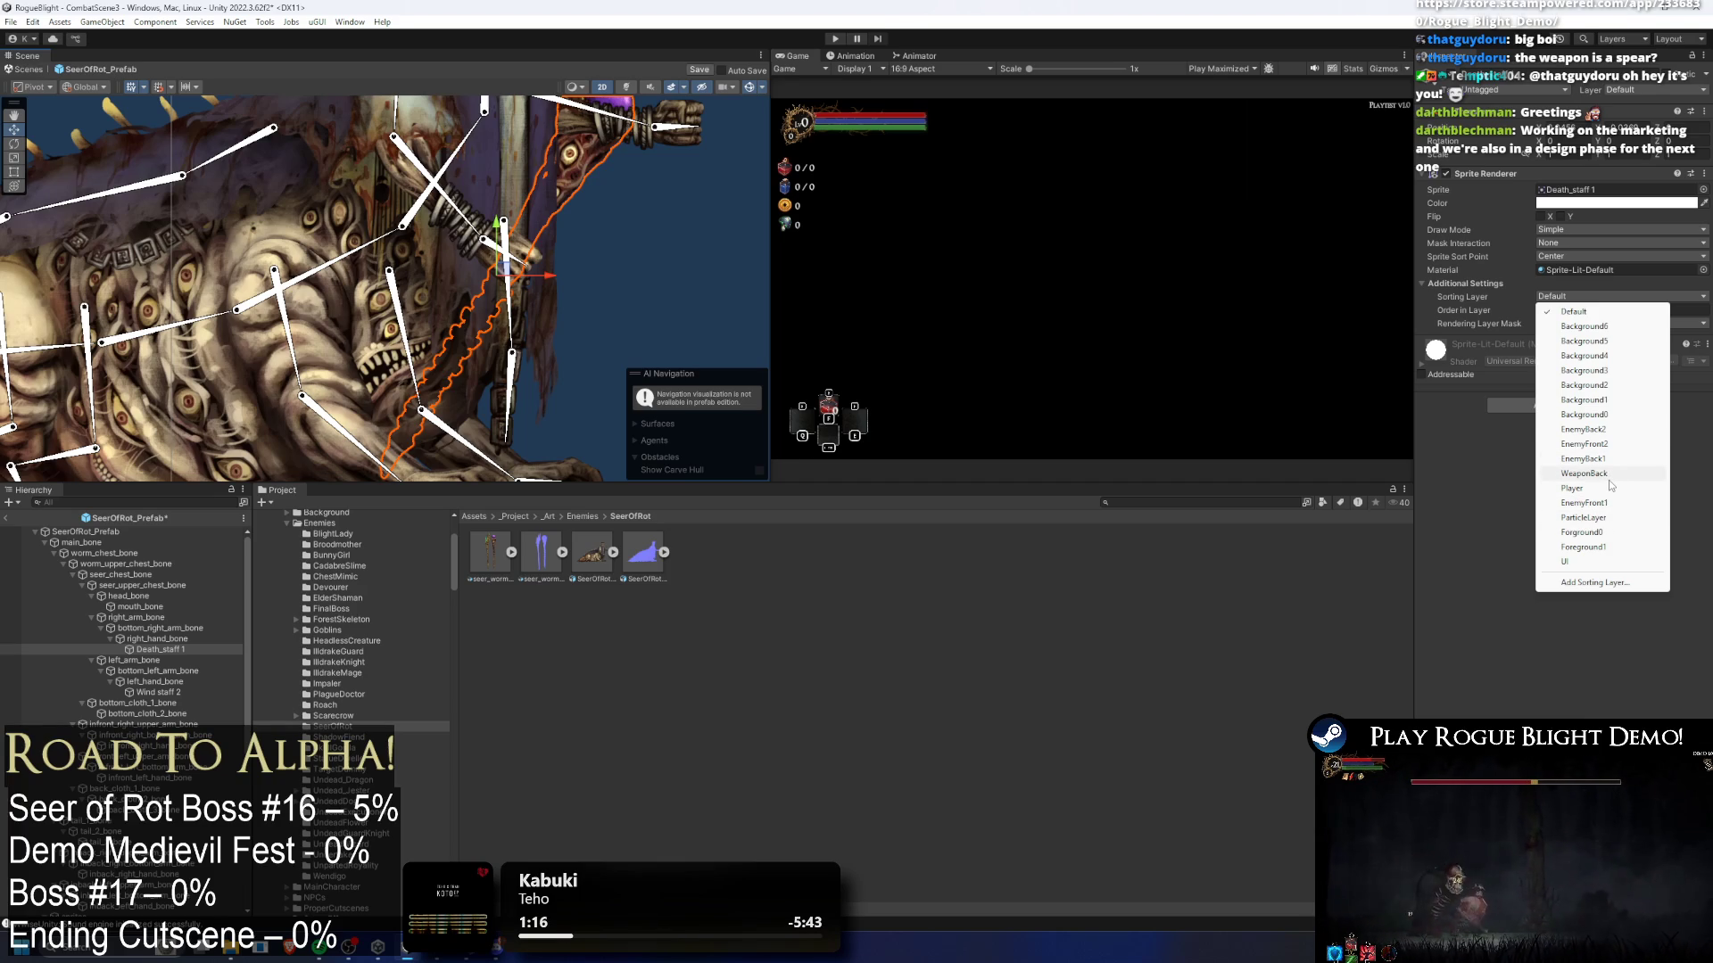
click(1584, 503)
- Reposition Death_staff 1, undo the move, and rotate it clockwise into the grip
scroll(581, 262, up, 5)
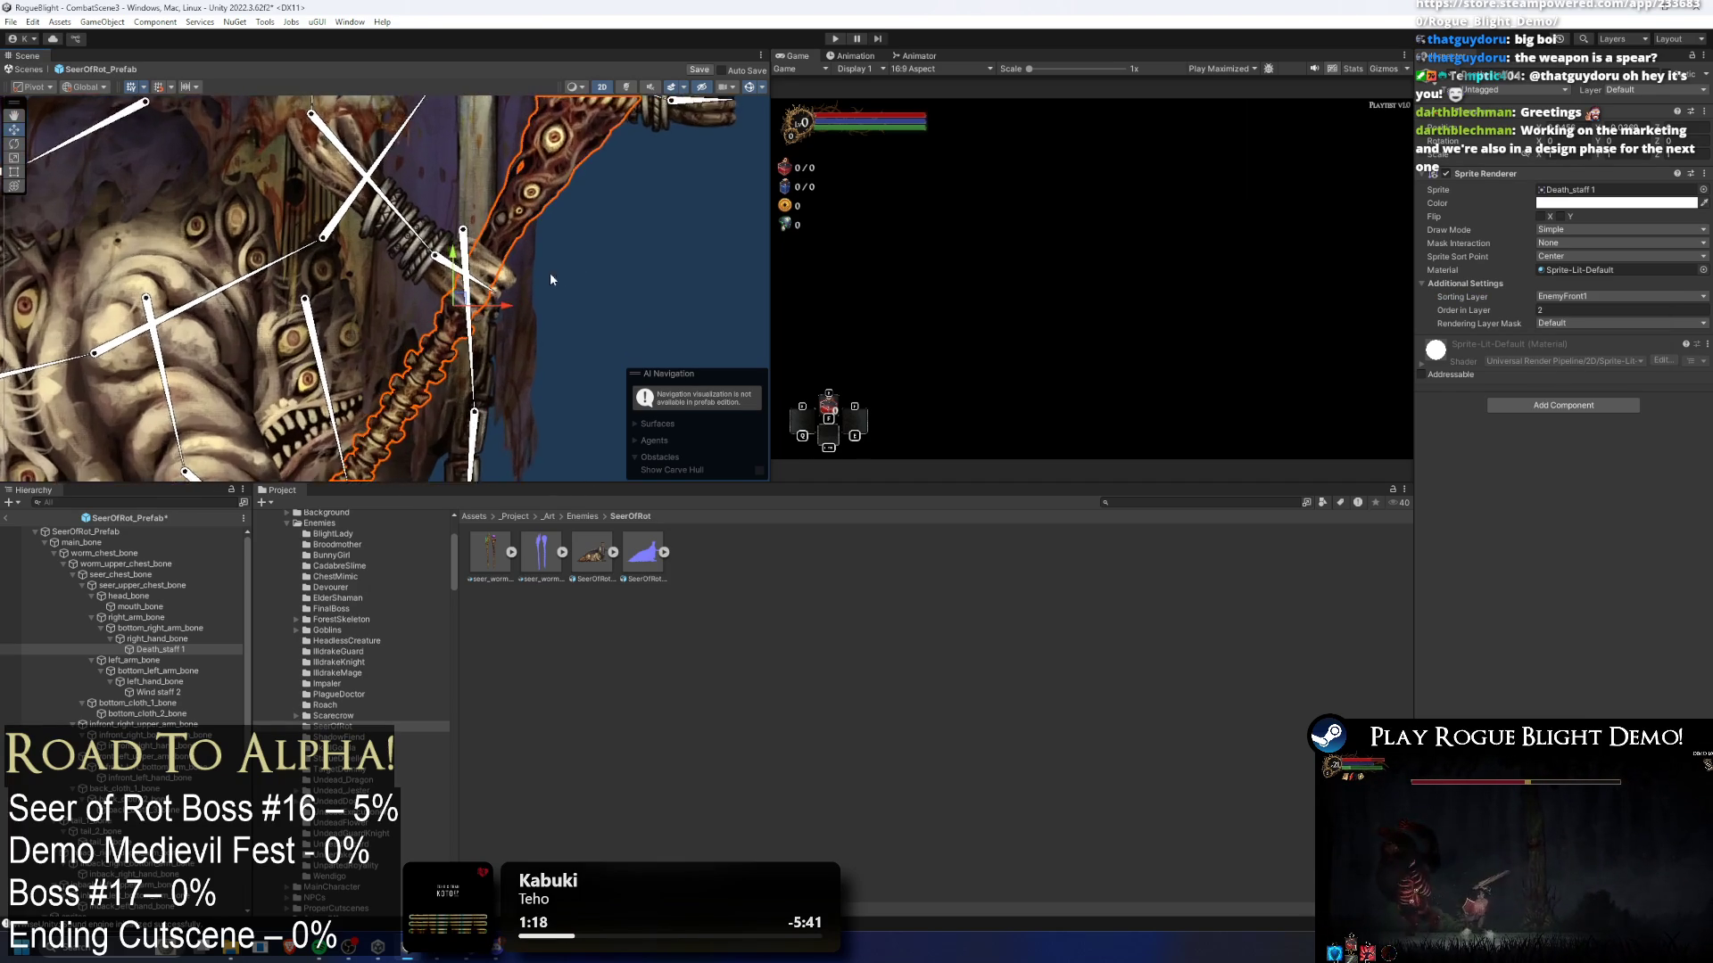
drag(440, 308, 485, 246)
click(671, 314)
scroll(671, 298, down, 3)
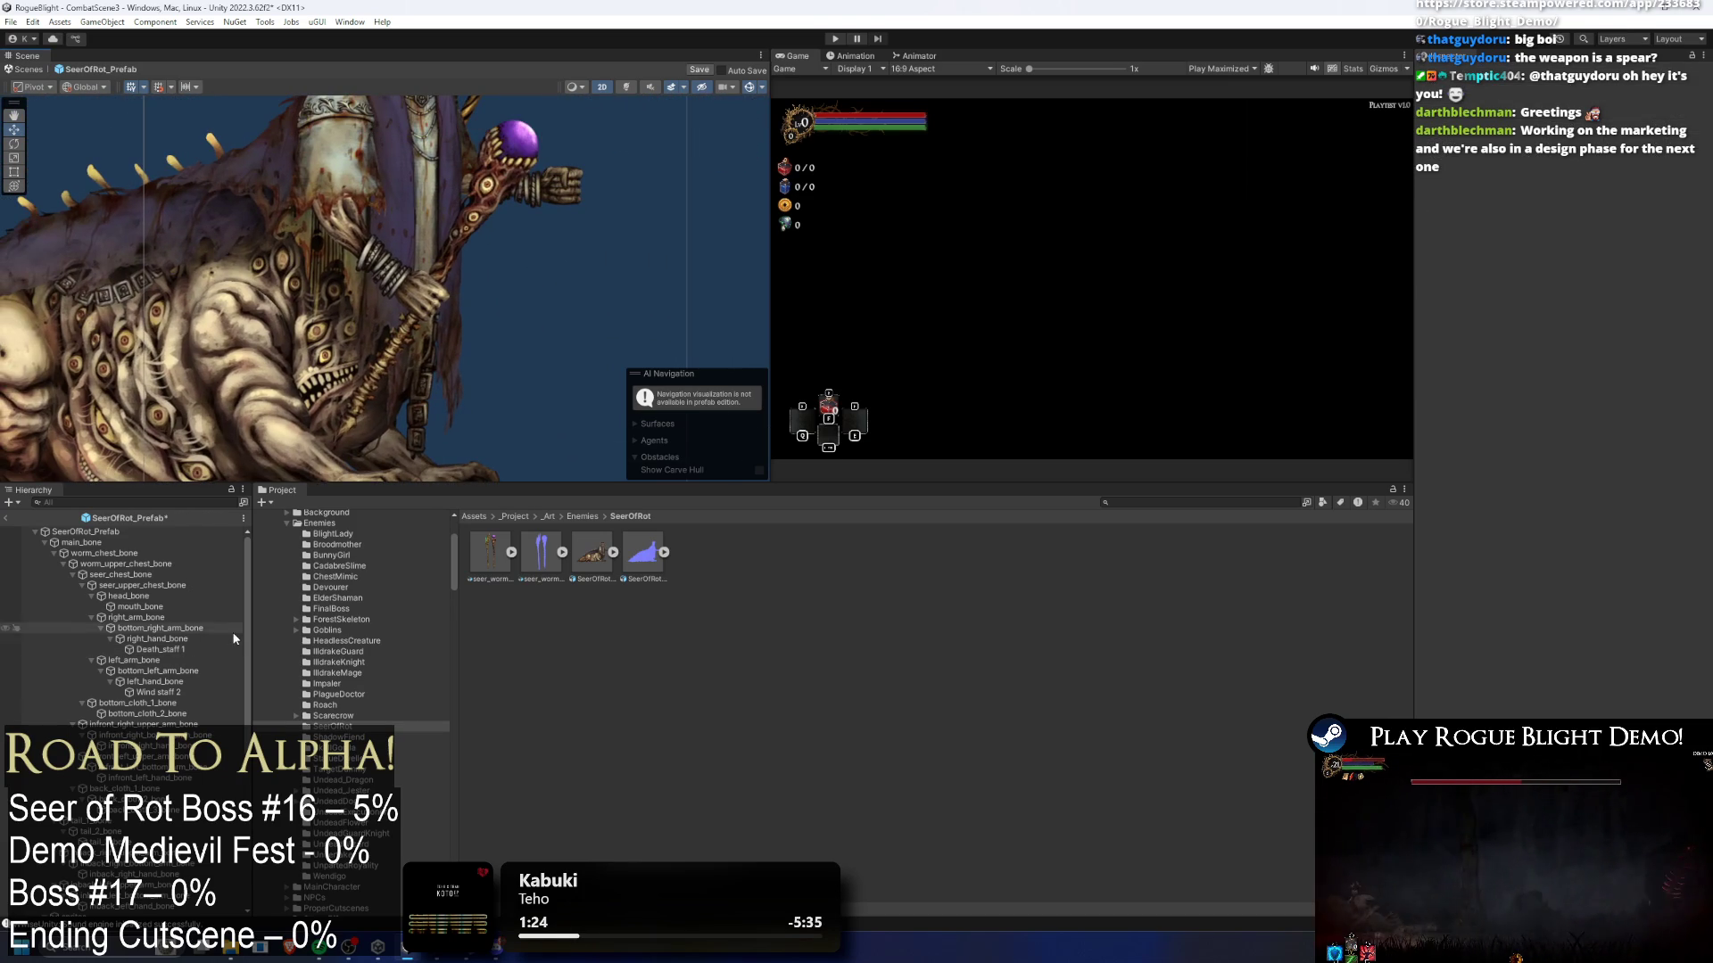
click(473, 214)
key(ctrl+z)
click(526, 323)
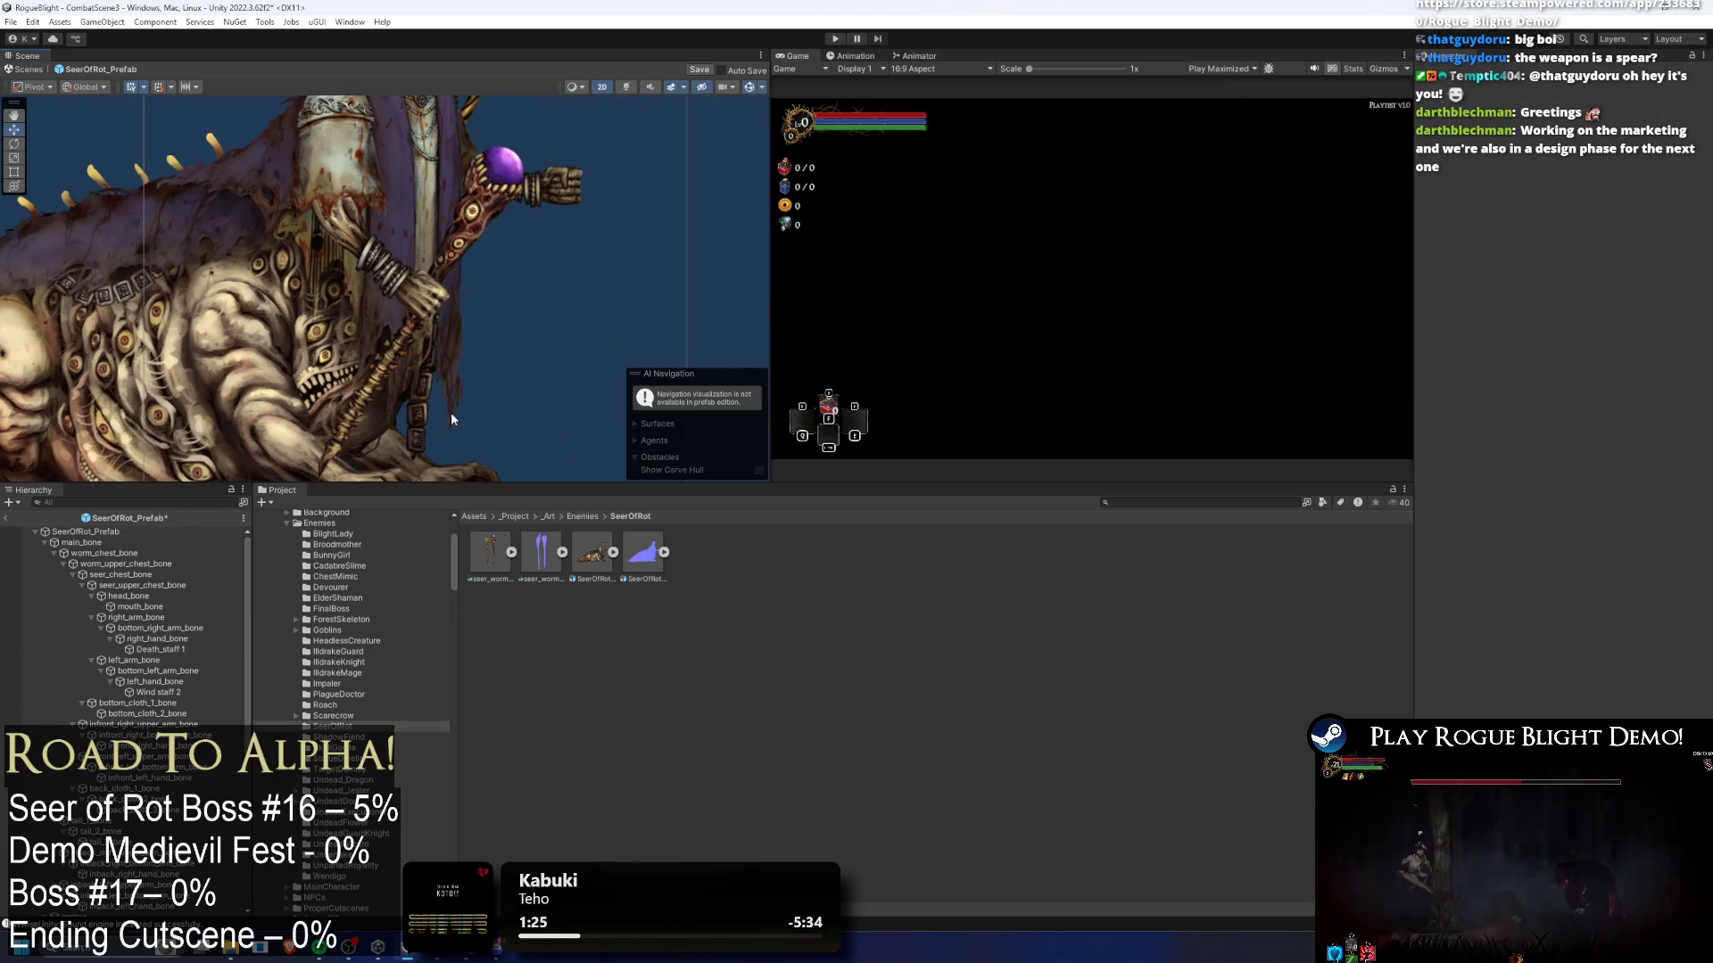
click(464, 221)
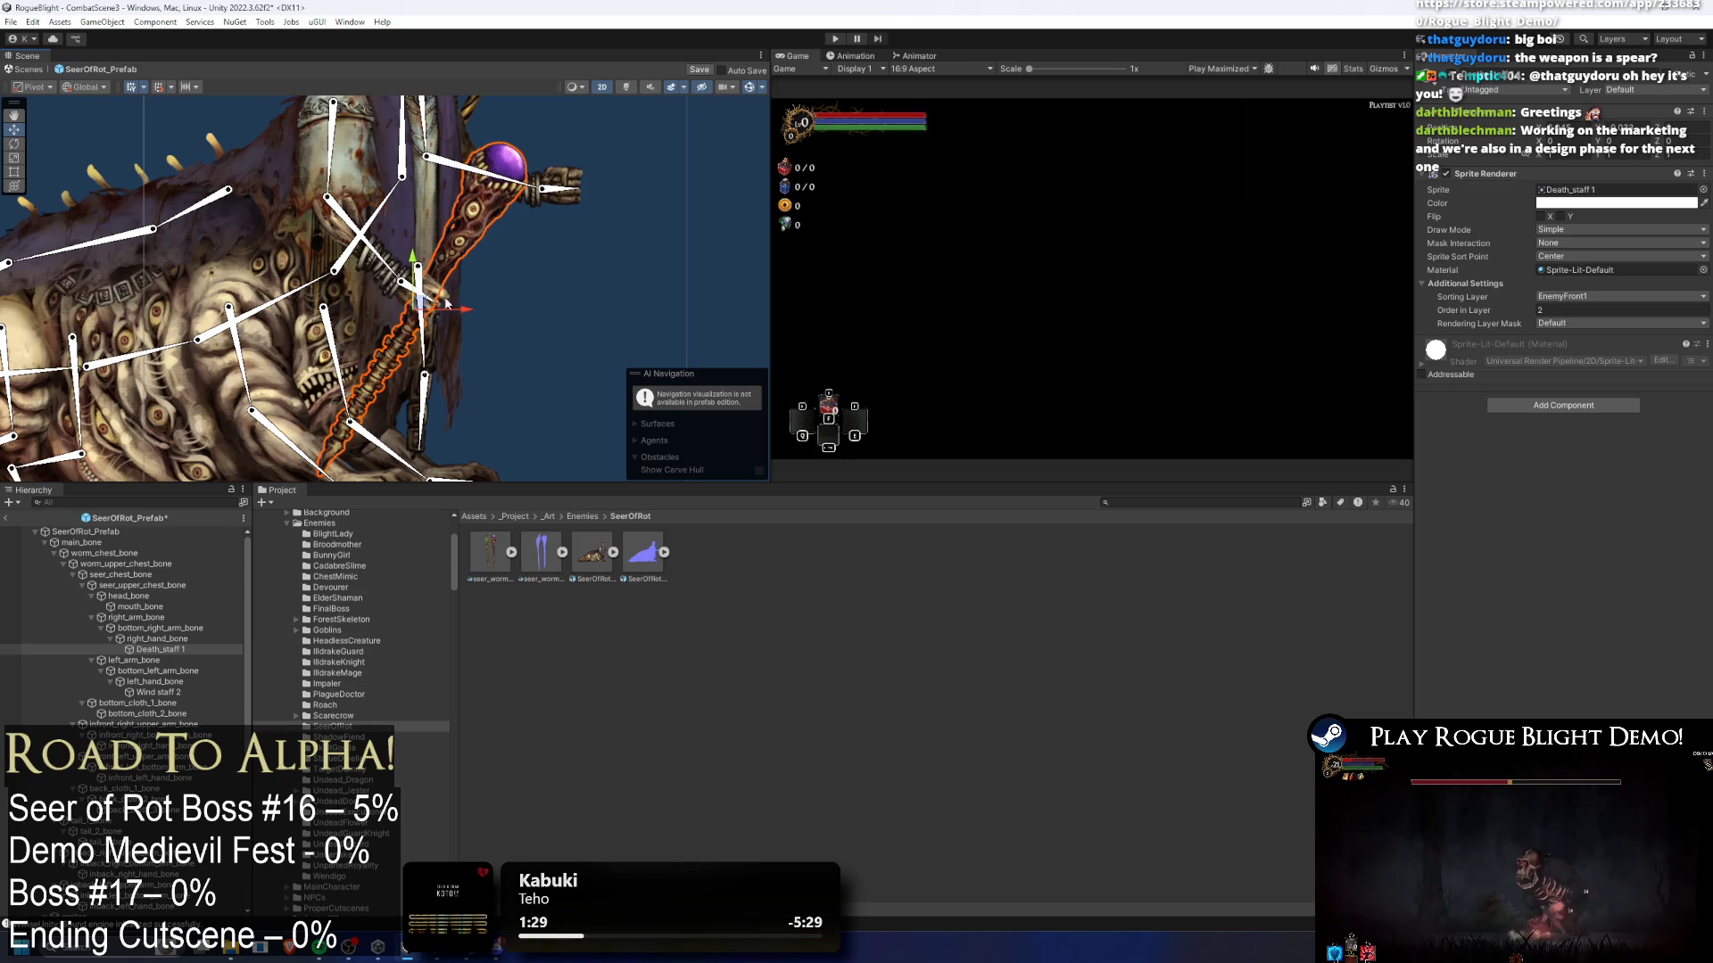
key(e)
scroll(439, 312, up, 2)
drag(447, 310, 494, 314)
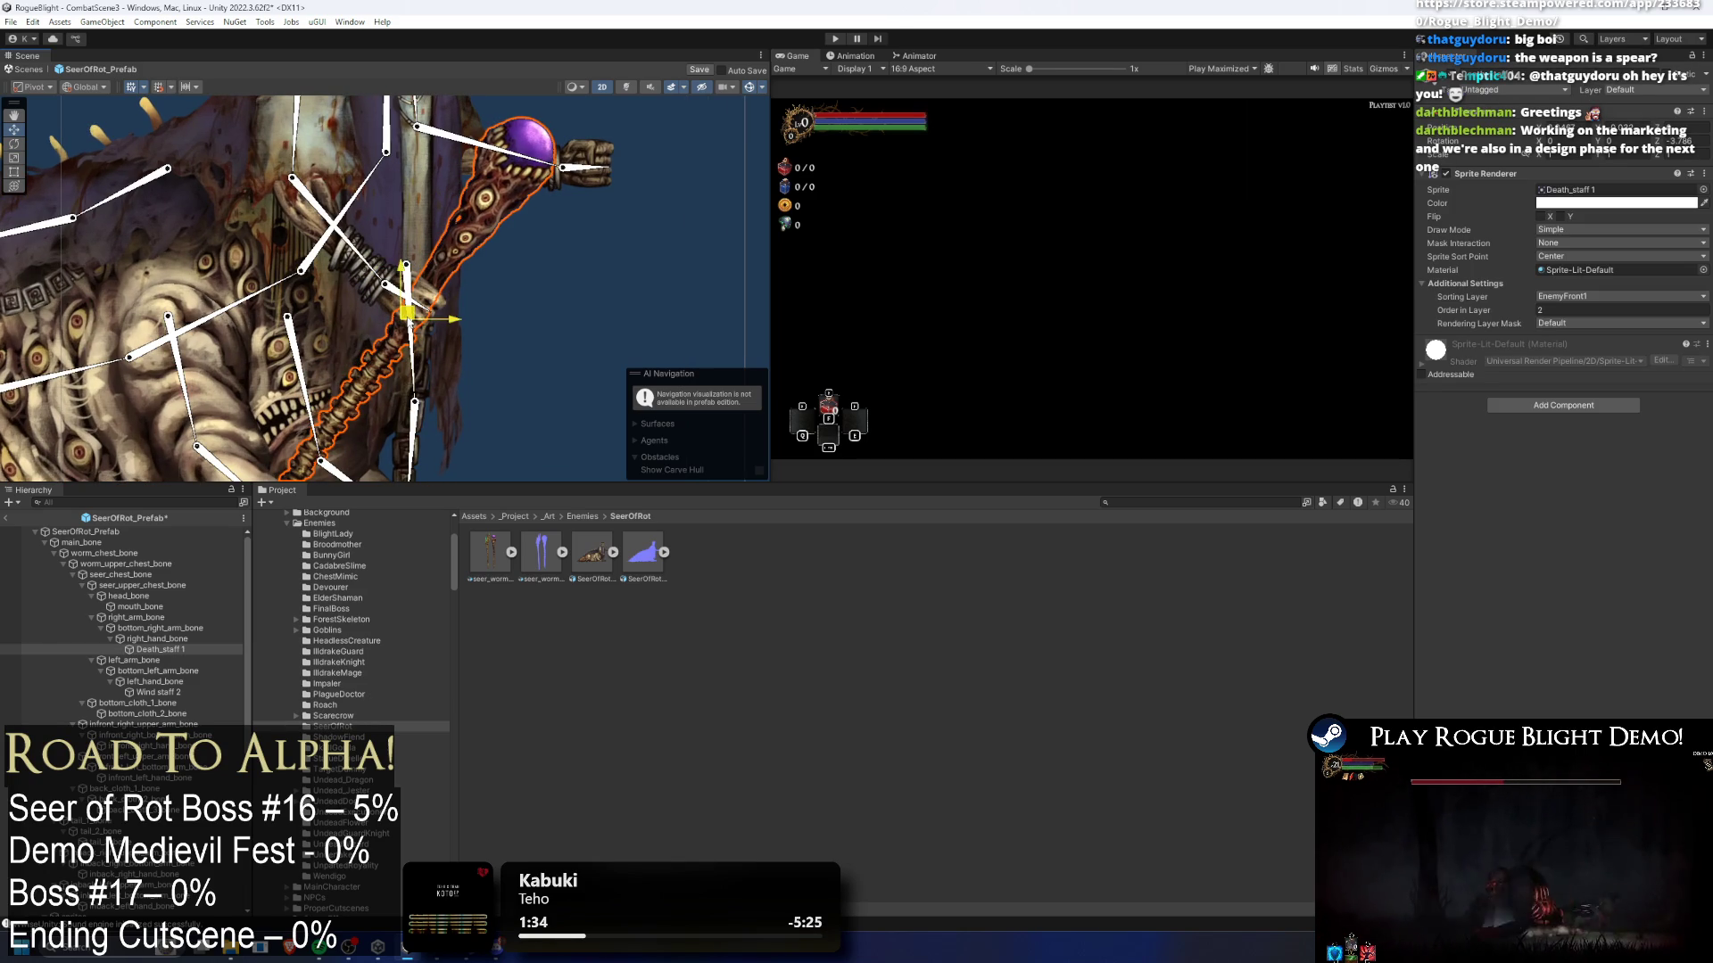
click(570, 310)
- Move Wind staff 2 down into the hand and tilt it more upright
scroll(592, 229, down, 1)
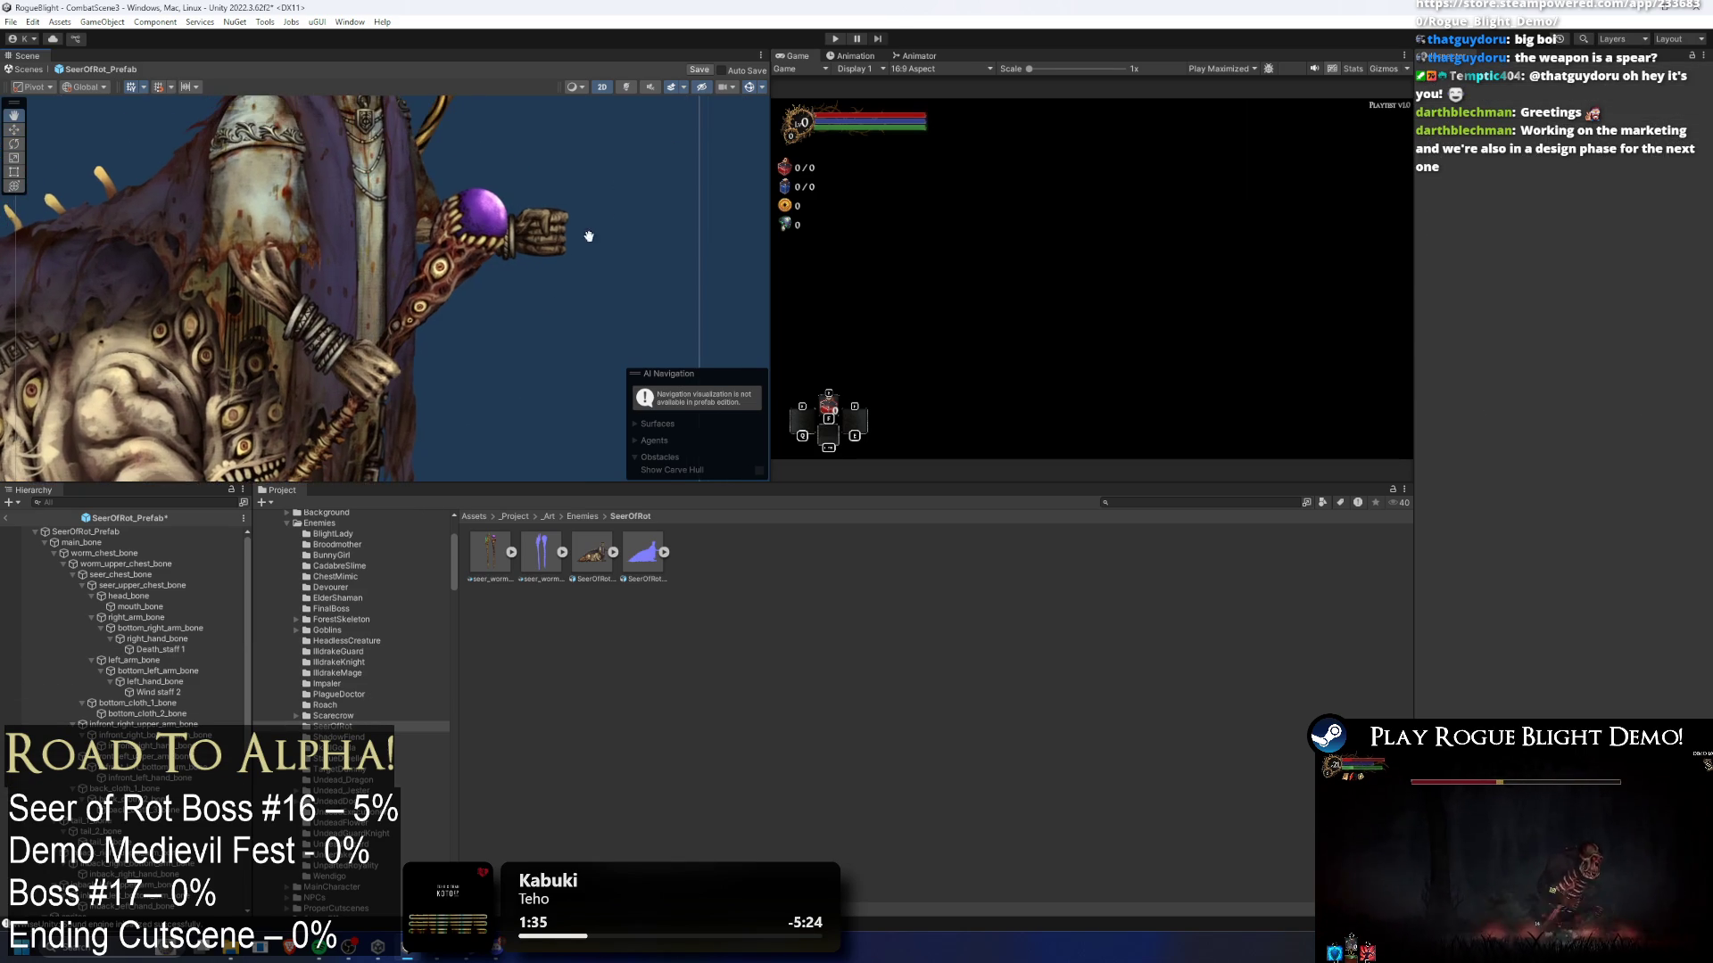
click(555, 233)
click(430, 116)
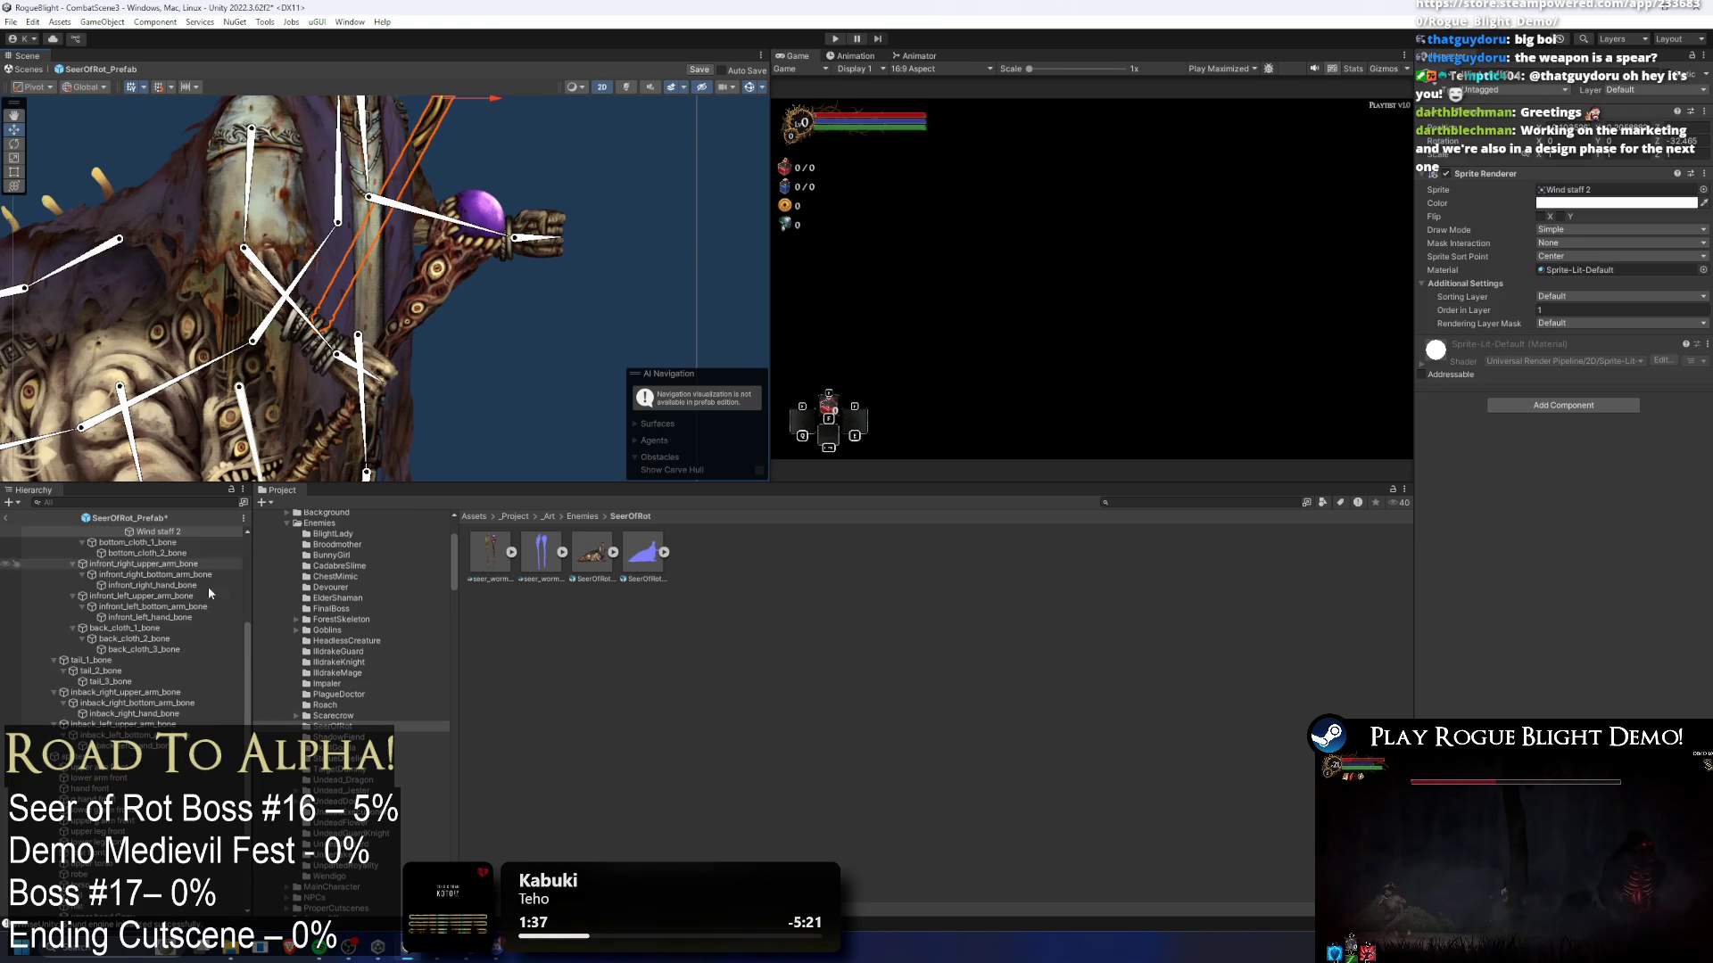
scroll(175, 786, down, 2)
scroll(176, 787, up, 5)
mouse_move(436, 153)
mouse_down()
mouse_move(346, 255)
mouse_move(462, 386)
mouse_move(510, 327)
mouse_move(505, 307)
mouse_up()
key(e)
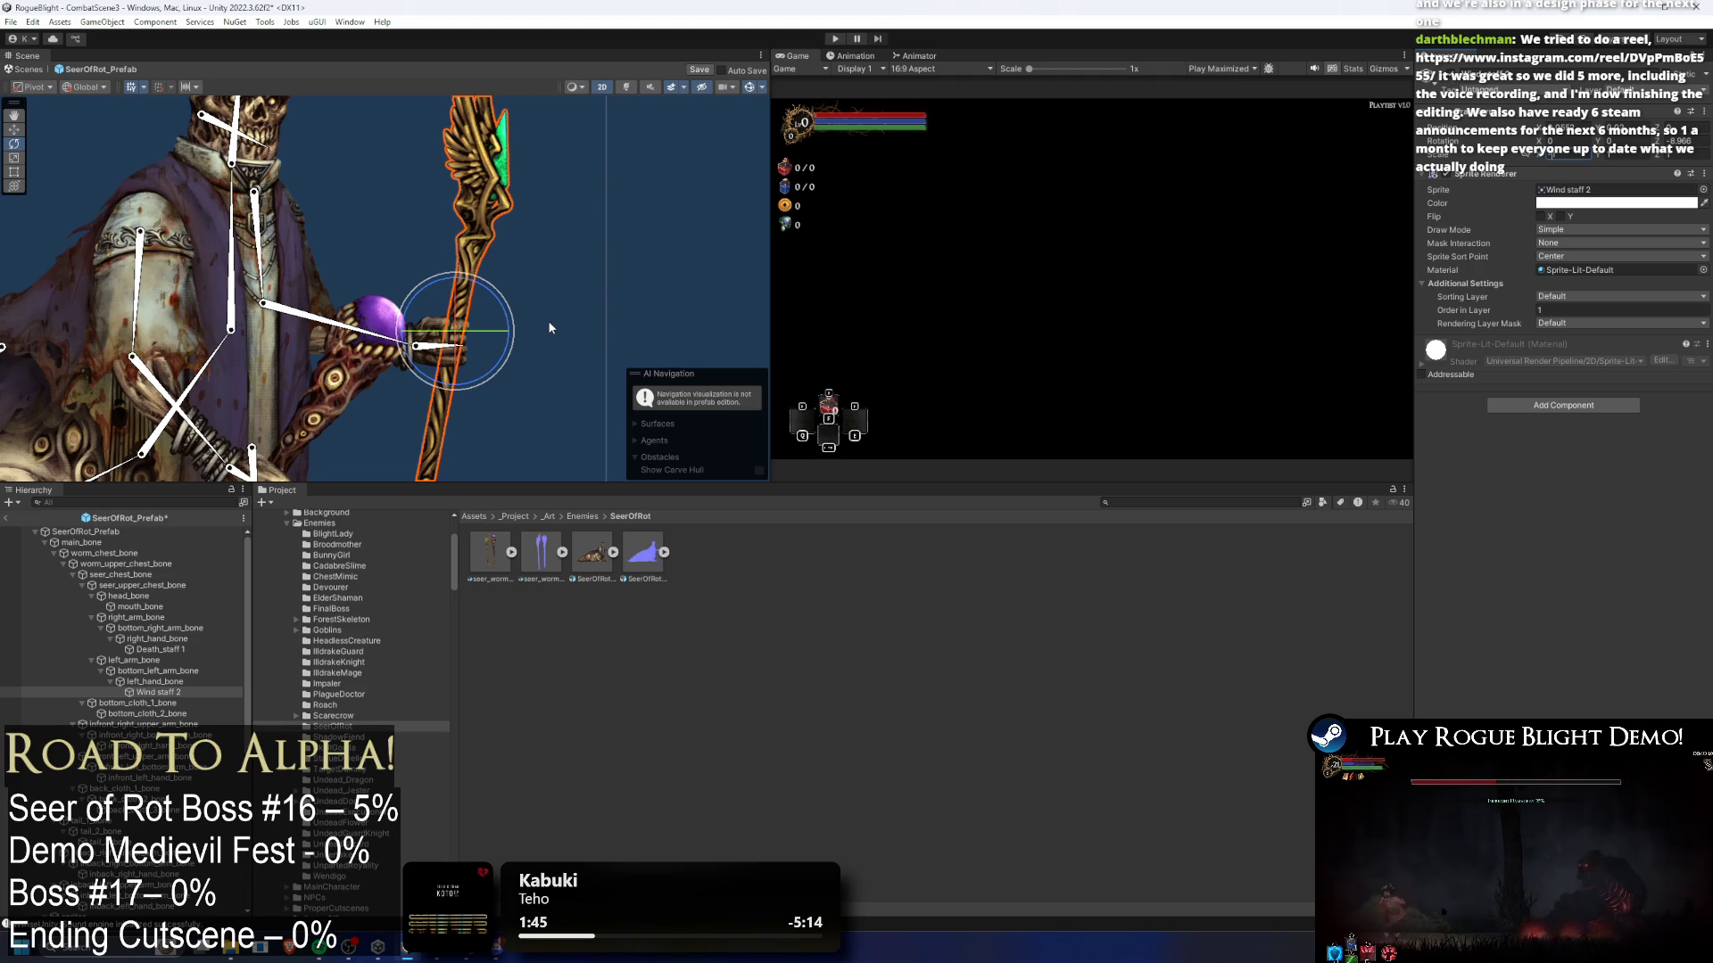
click(510, 330)
drag(419, 392, 414, 346)
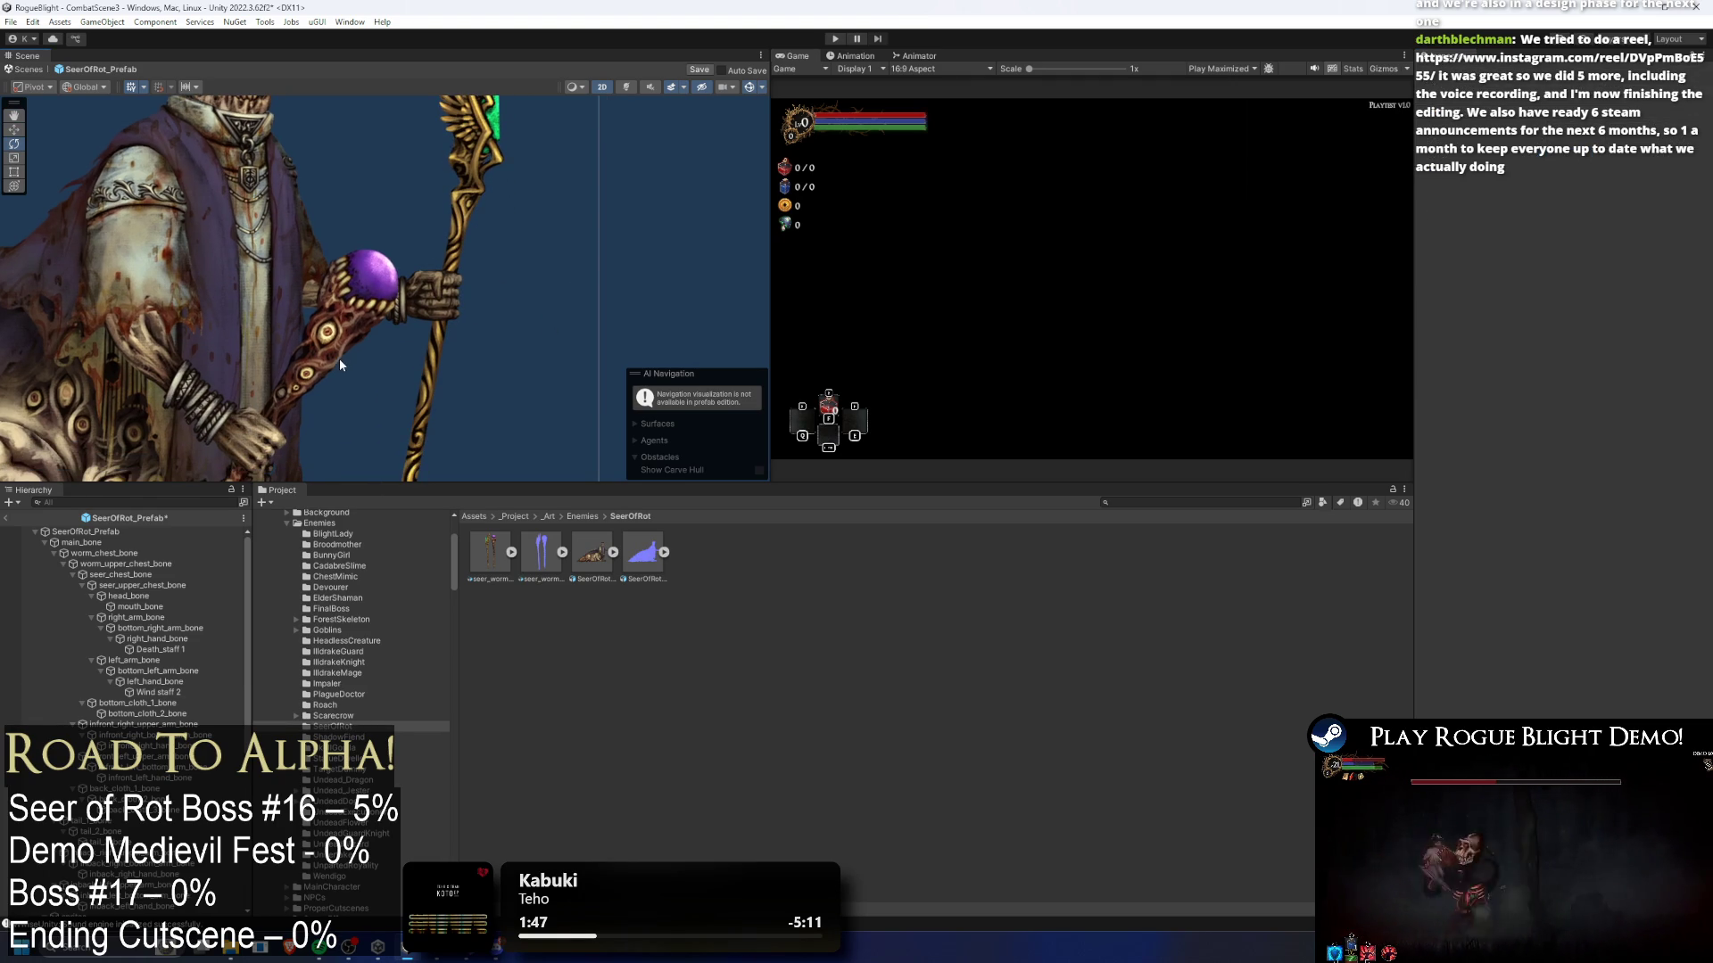
key(w)
click(442, 321)
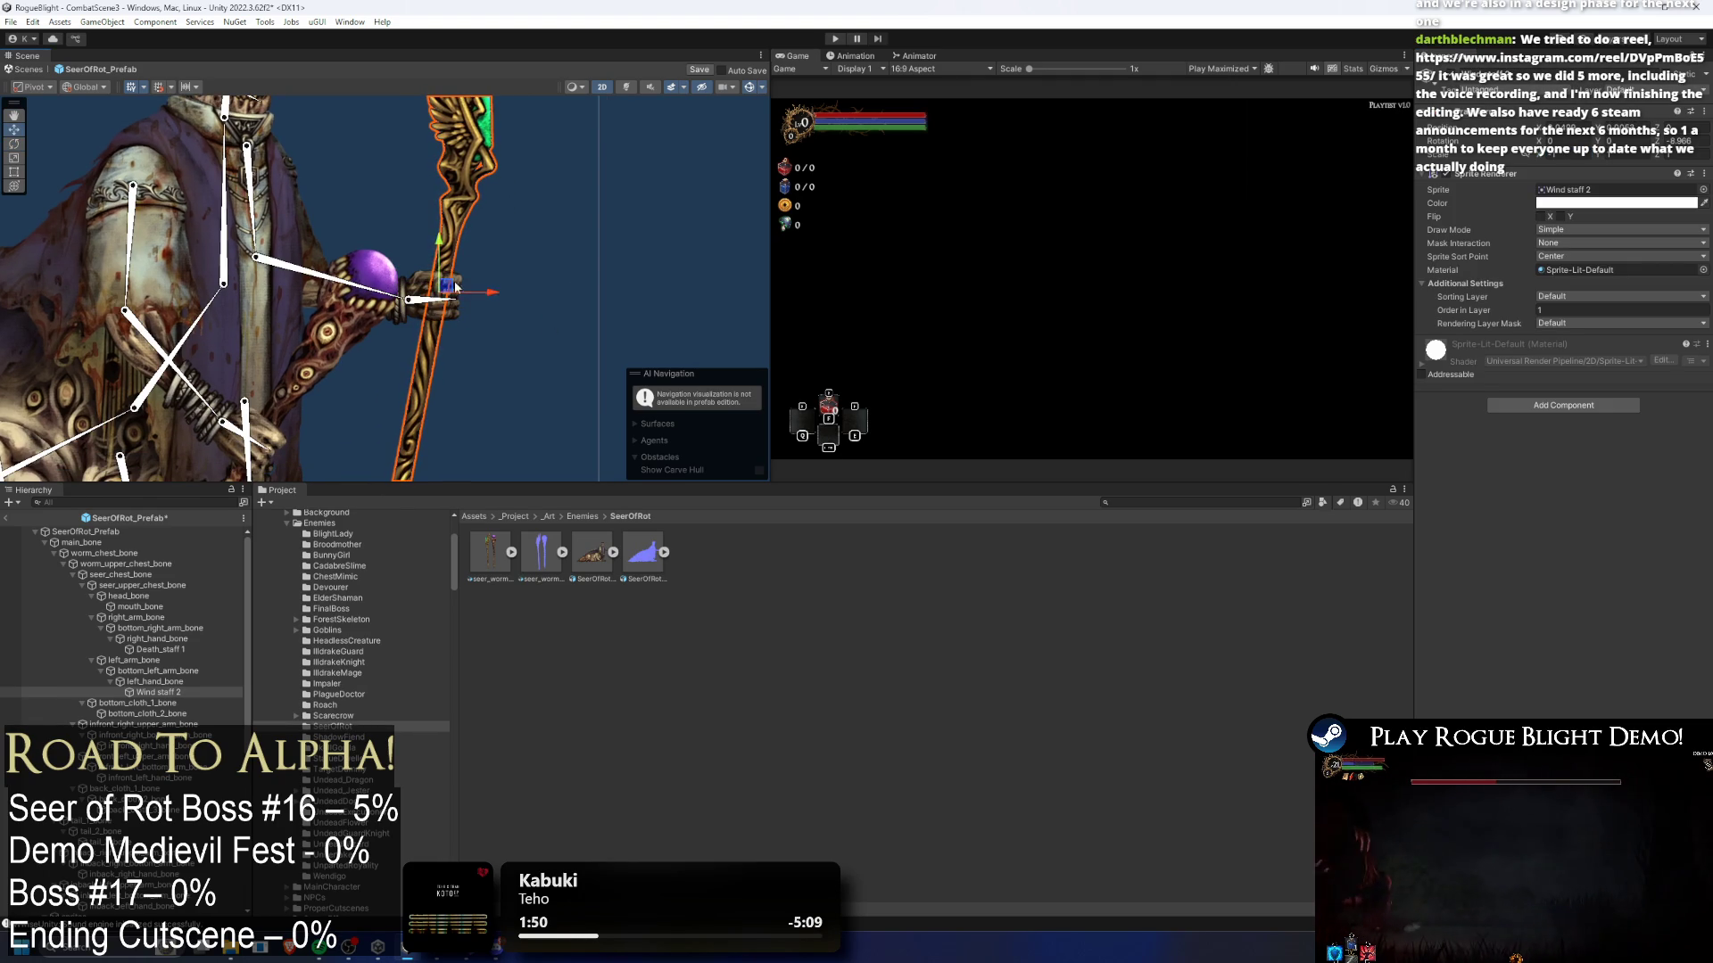
key(e)
drag(486, 308, 481, 278)
key(w)
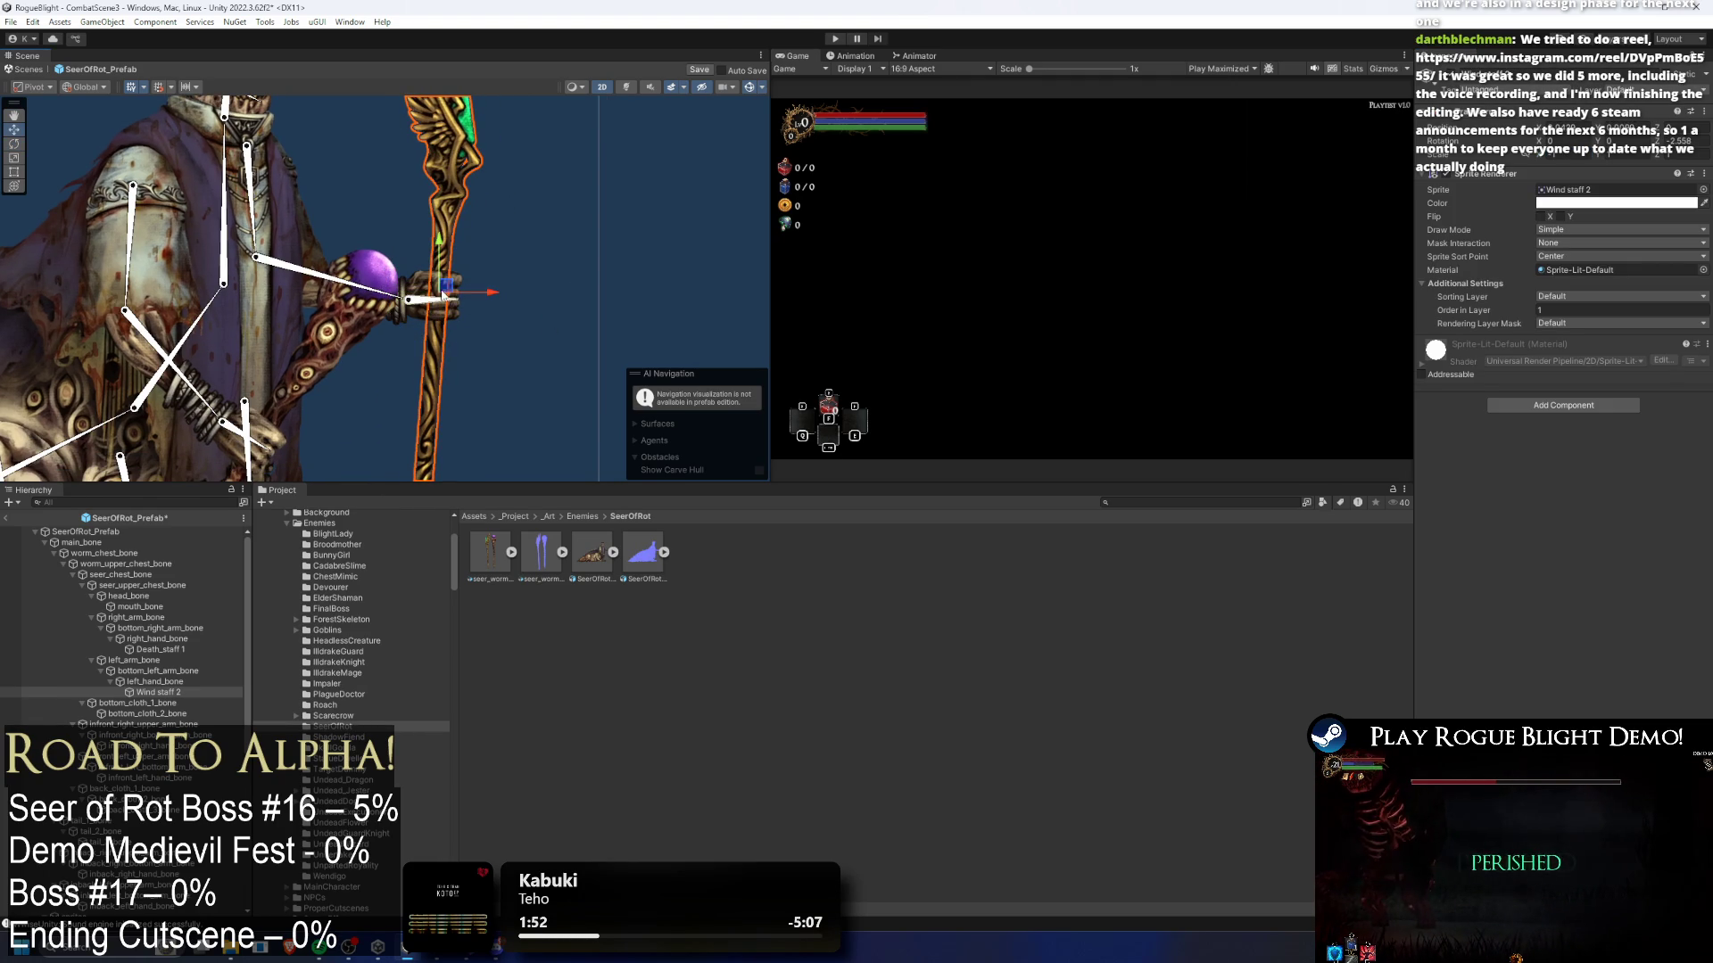
- Shift Wind staff 2 slightly within the hand and review the whole Seer
click(334, 358)
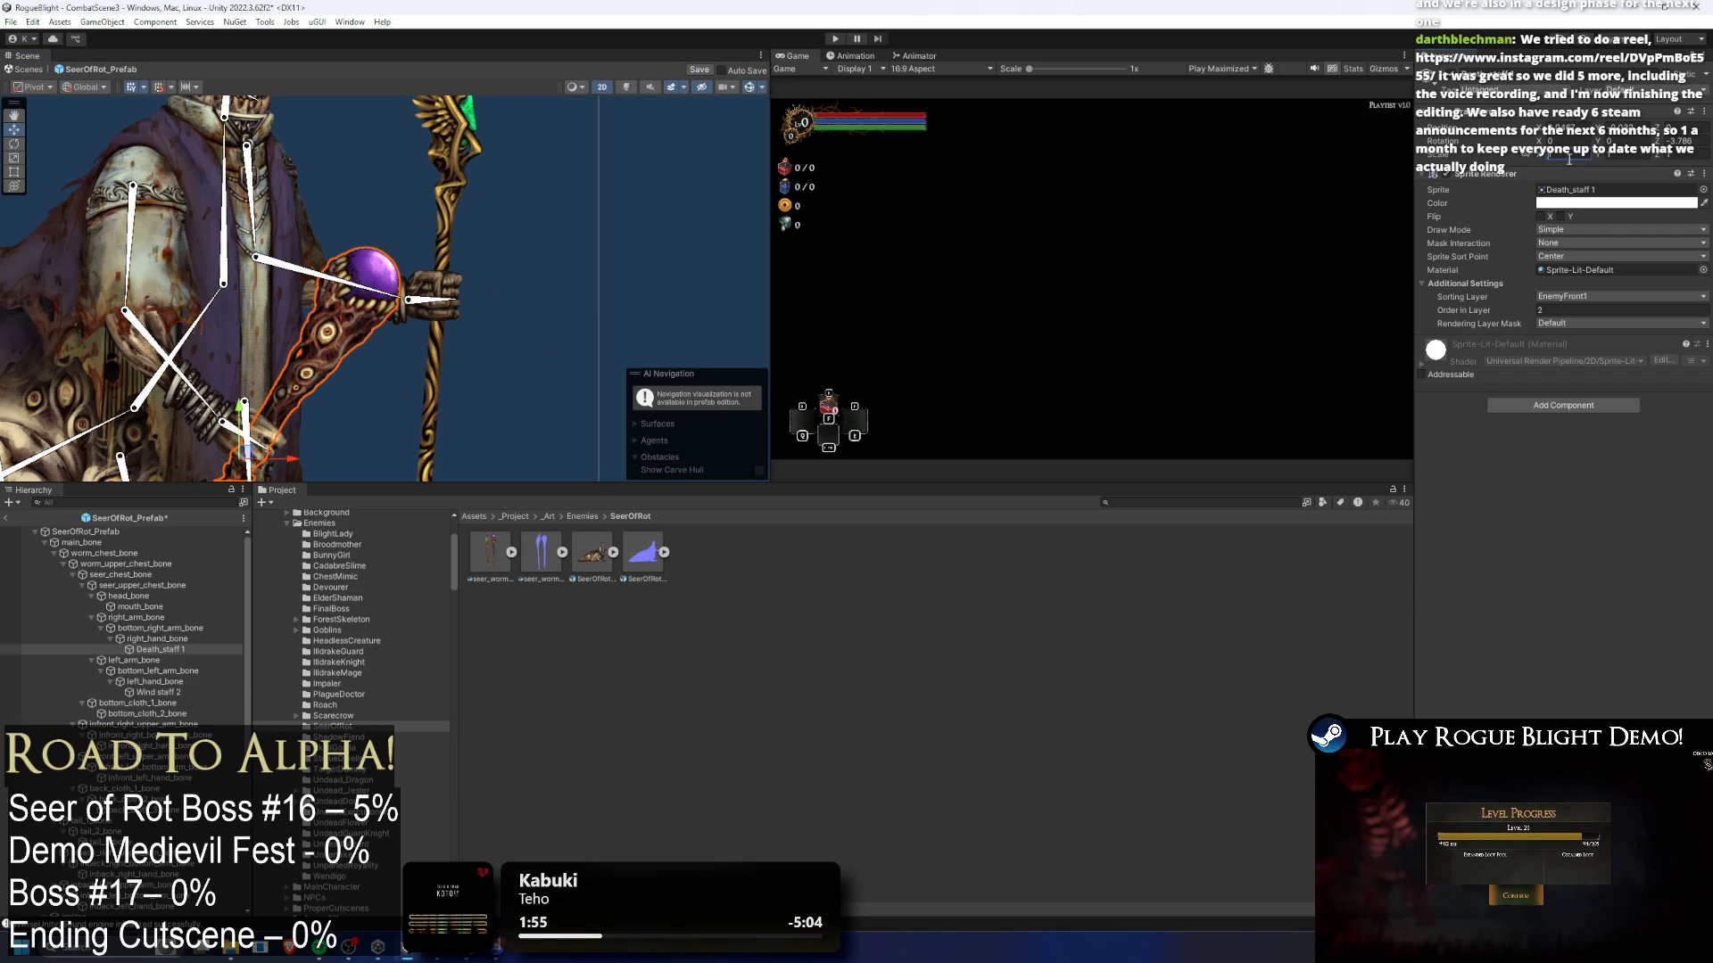
drag(255, 461, 339, 376)
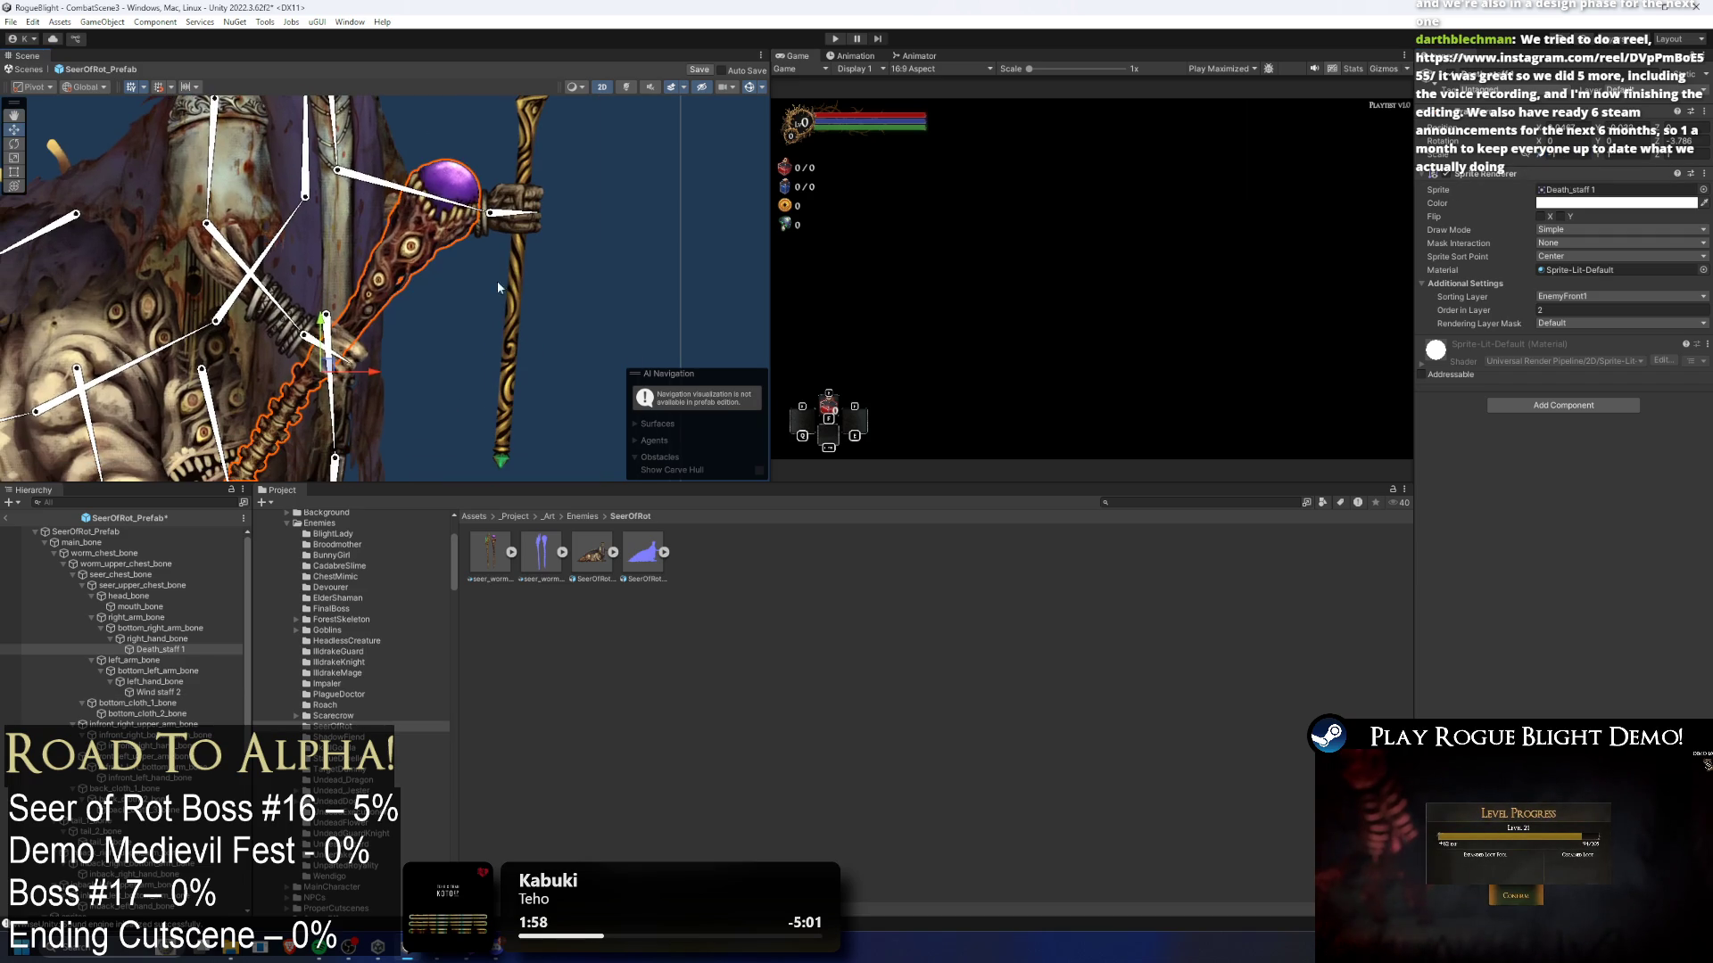
click(521, 344)
scroll(517, 334, down, 4)
click(510, 326)
scroll(526, 314, up, 5)
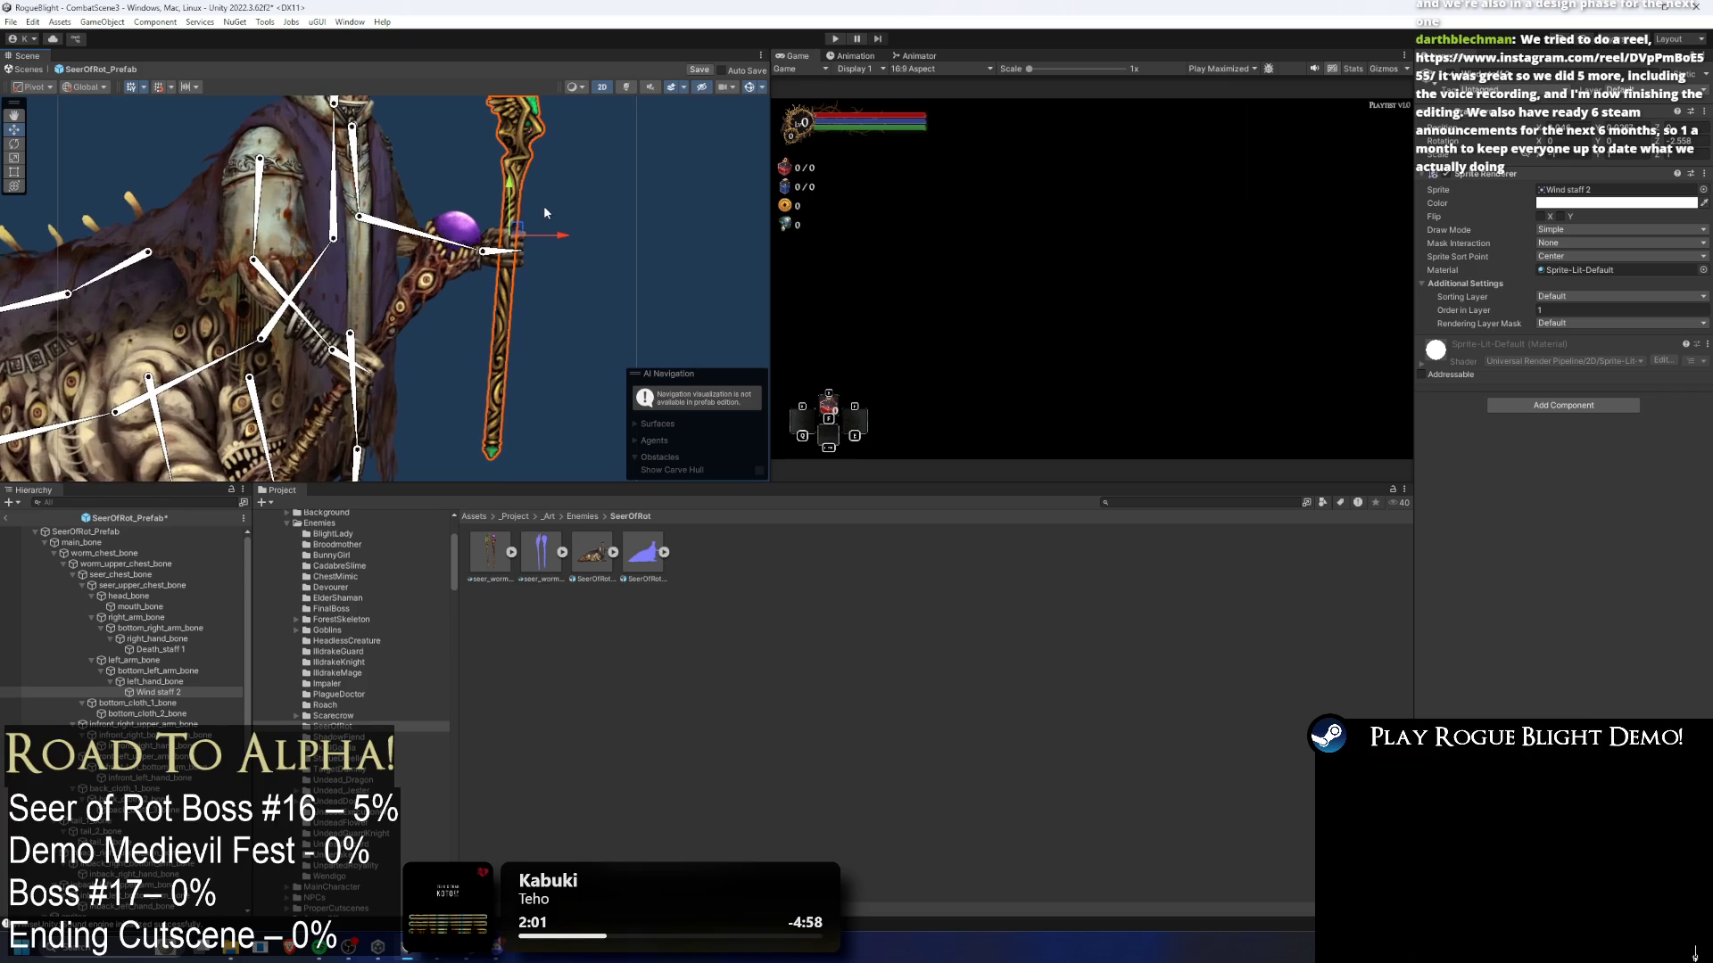
scroll(527, 314, up, 2)
drag(504, 310, 500, 299)
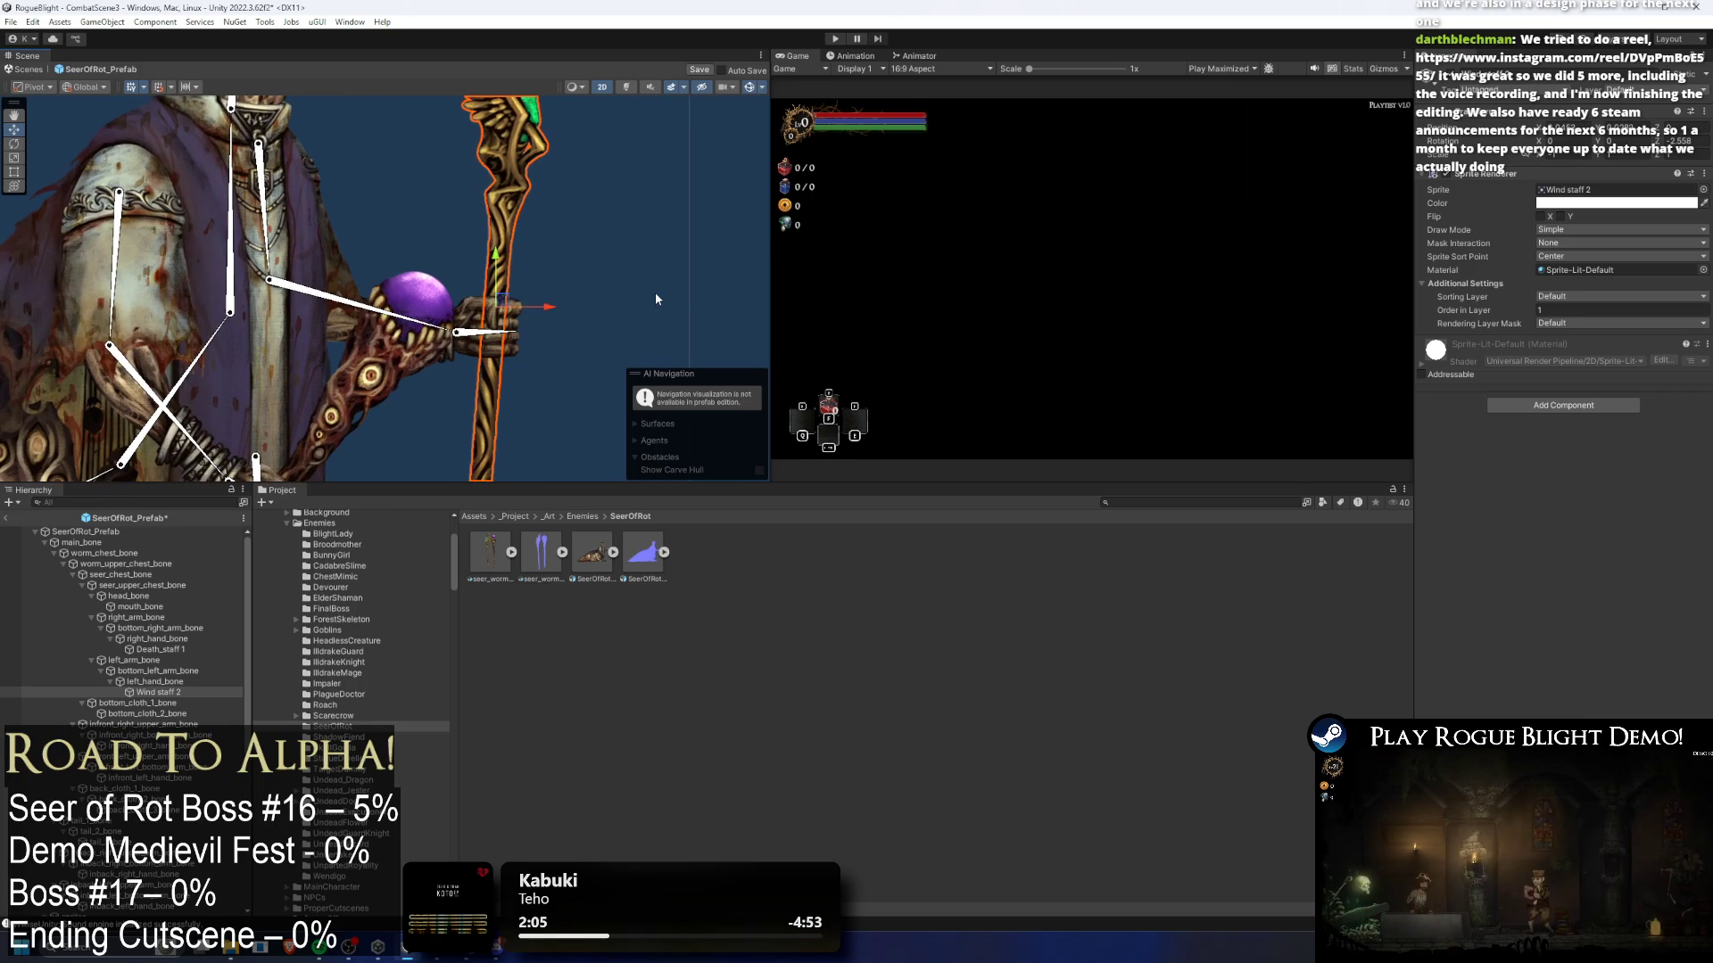
click(655, 293)
scroll(655, 293, down, 4)
scroll(497, 383, down, 3)
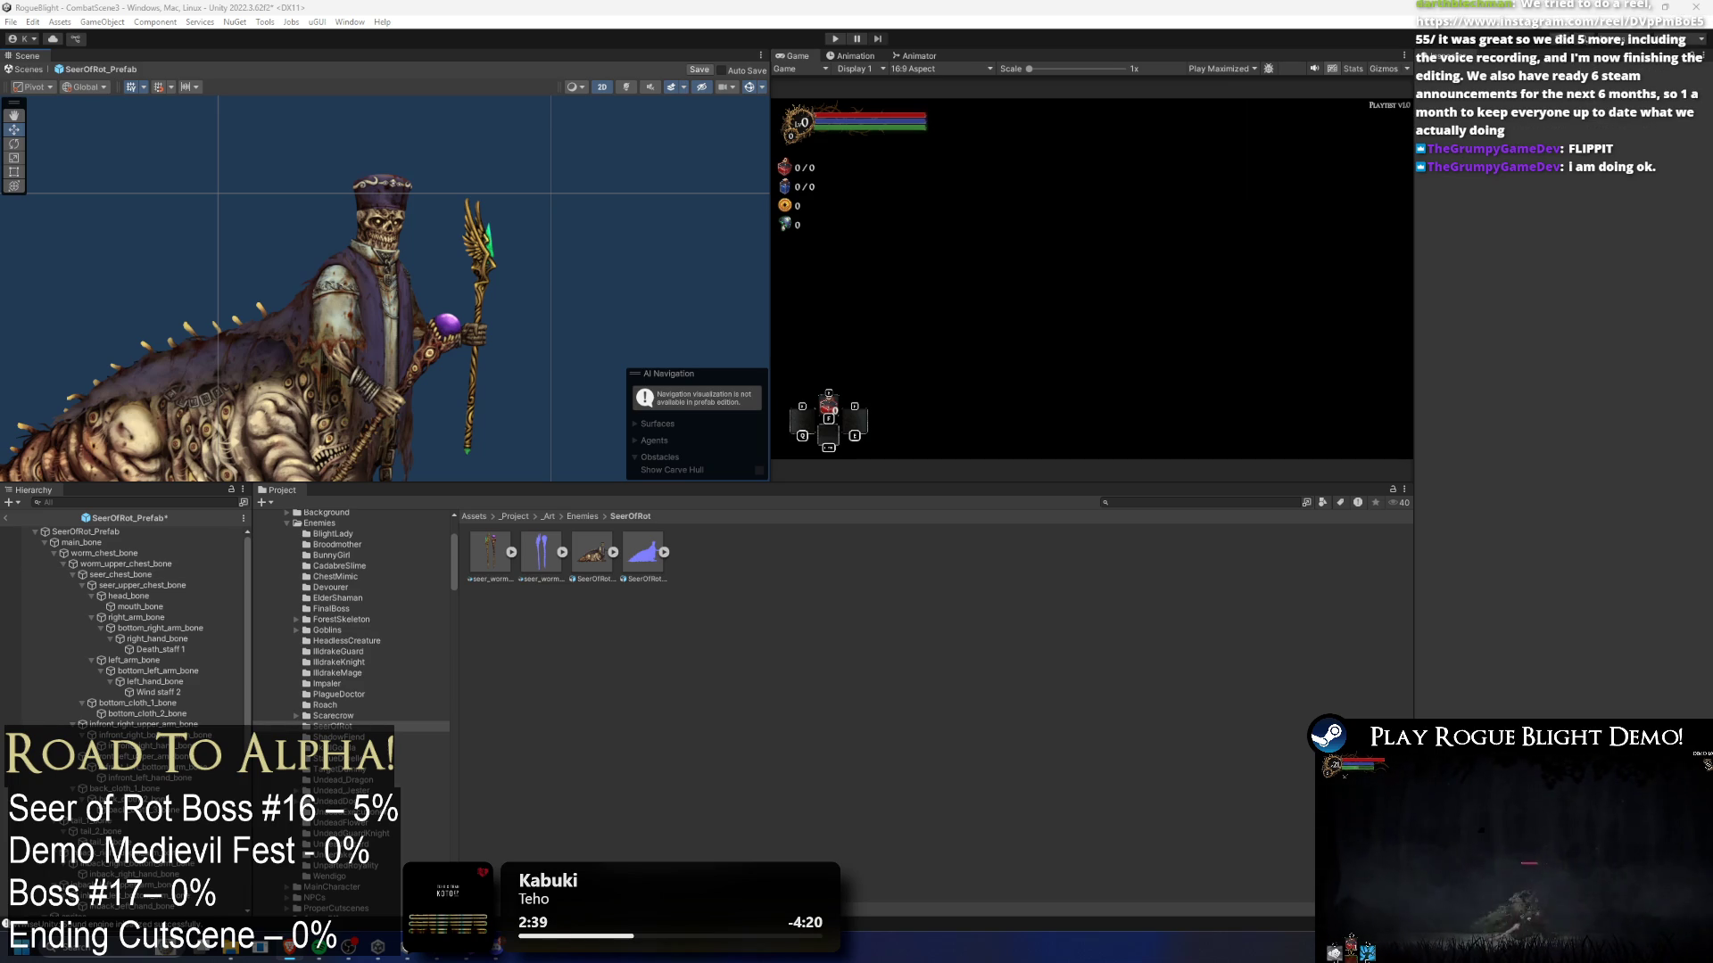
- Browse the Samurai Standoff reel caption and More posts grid, then close the browser
drag(610, 287, 703, 184)
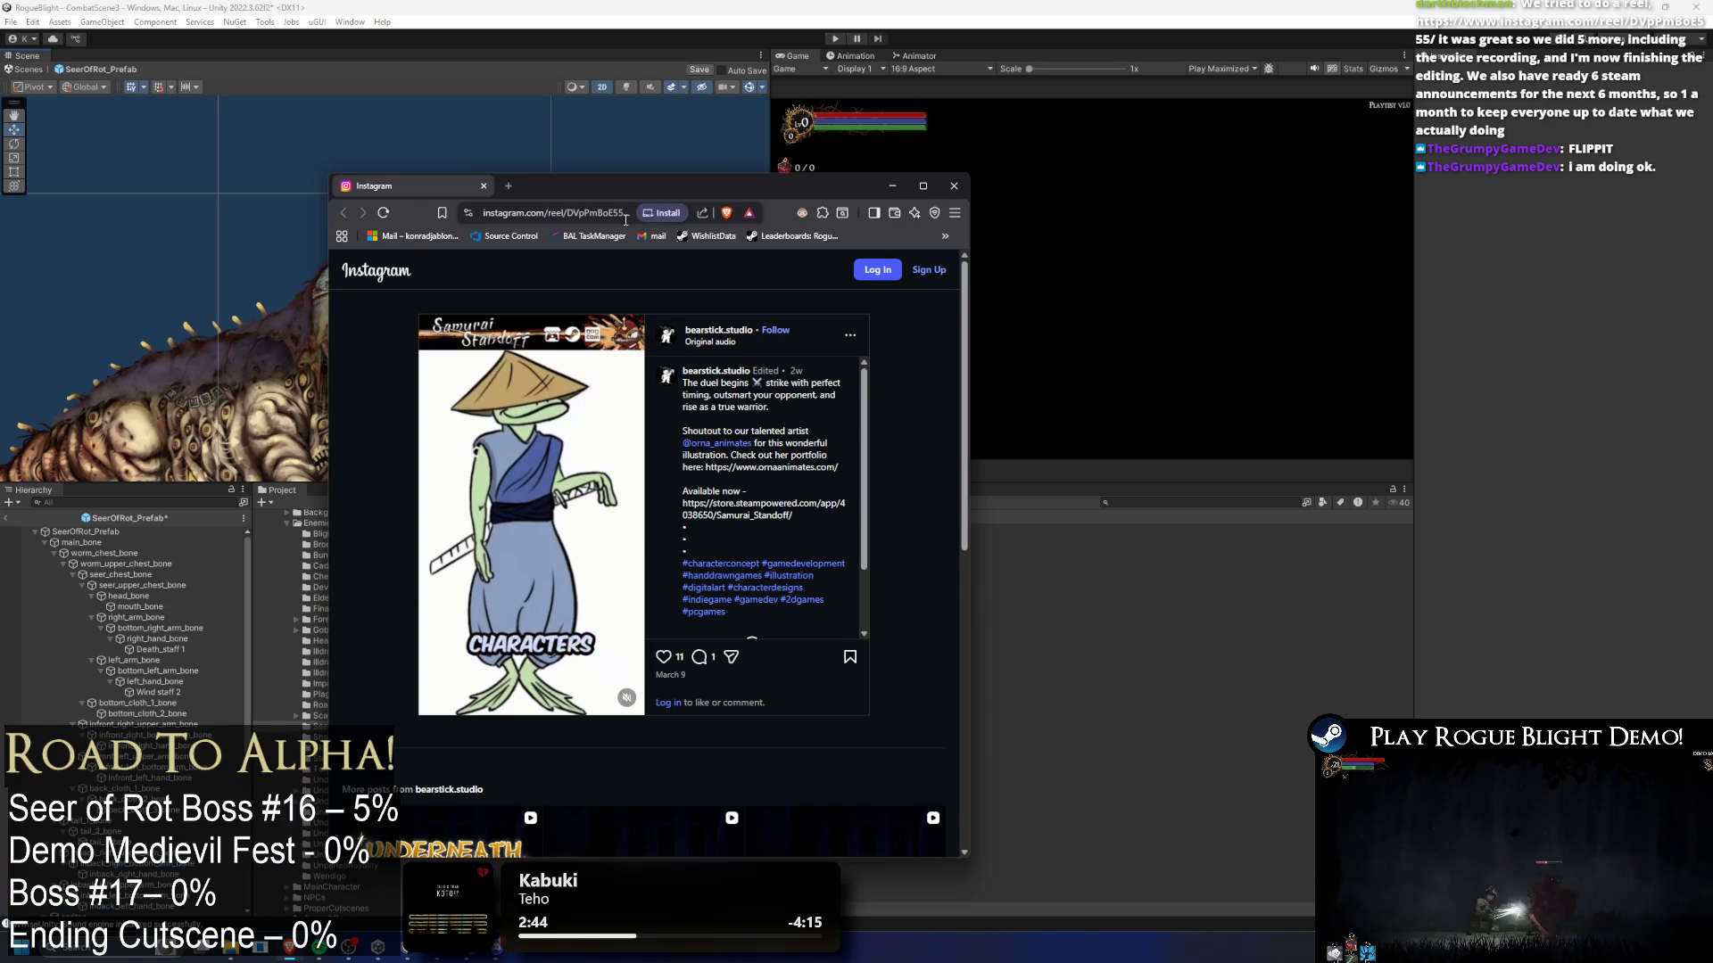
scroll(836, 446, down, 1)
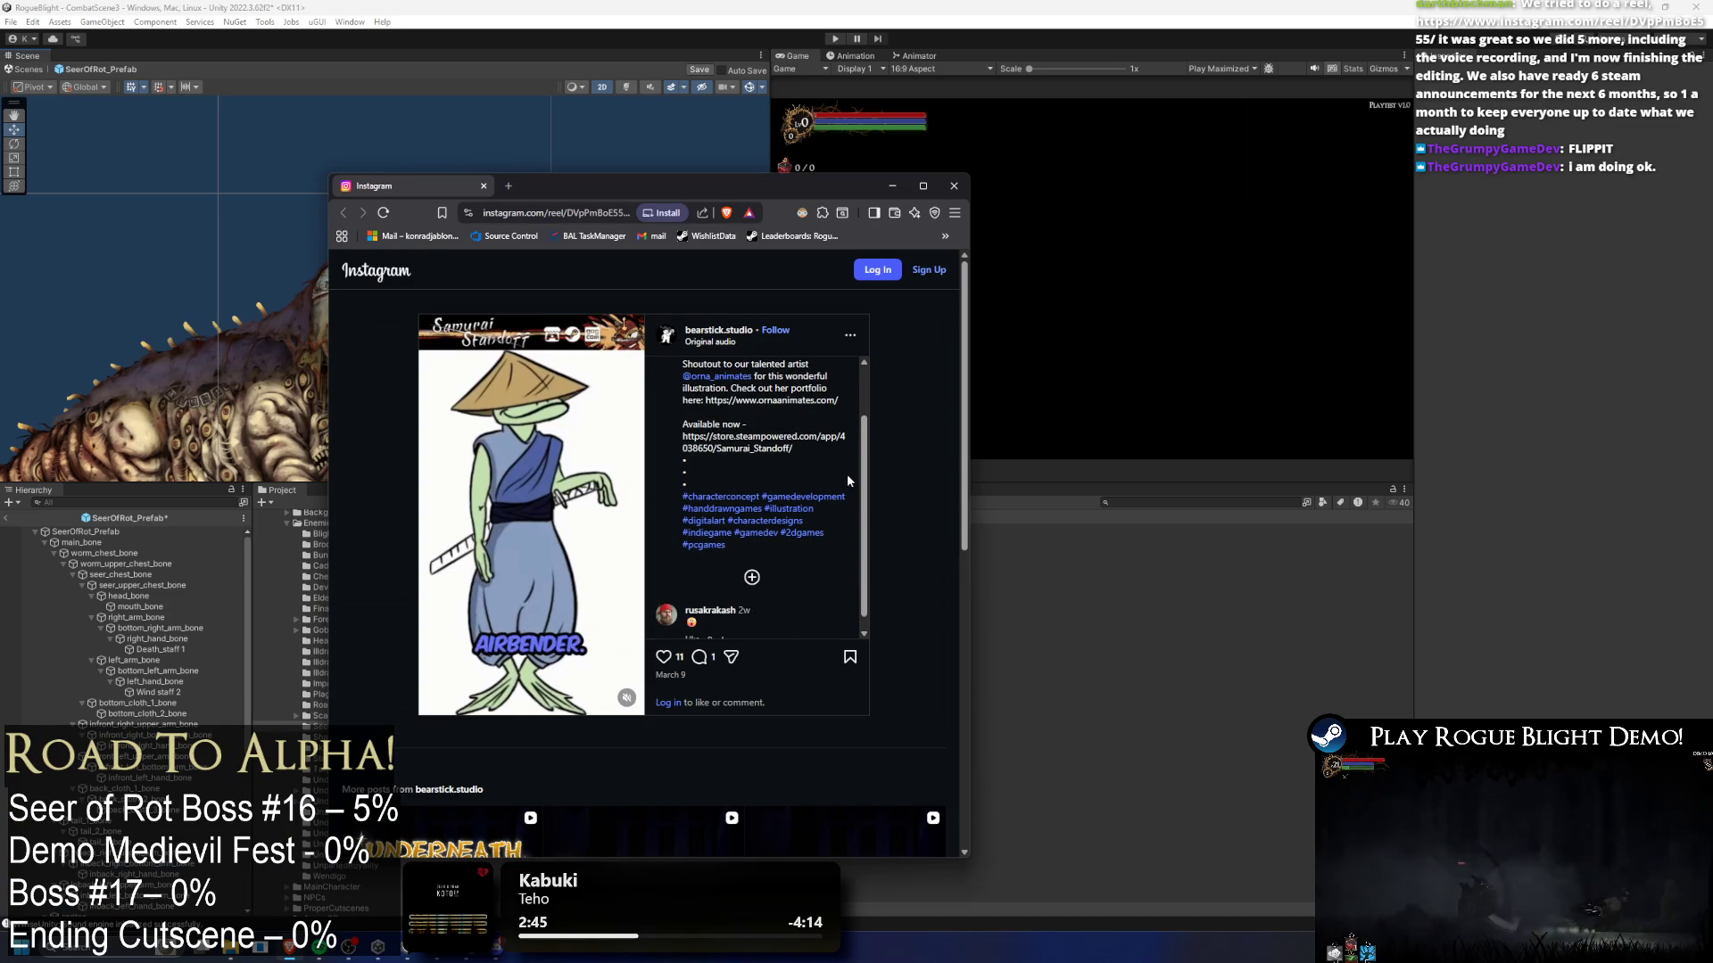
scroll(840, 482, up, 1)
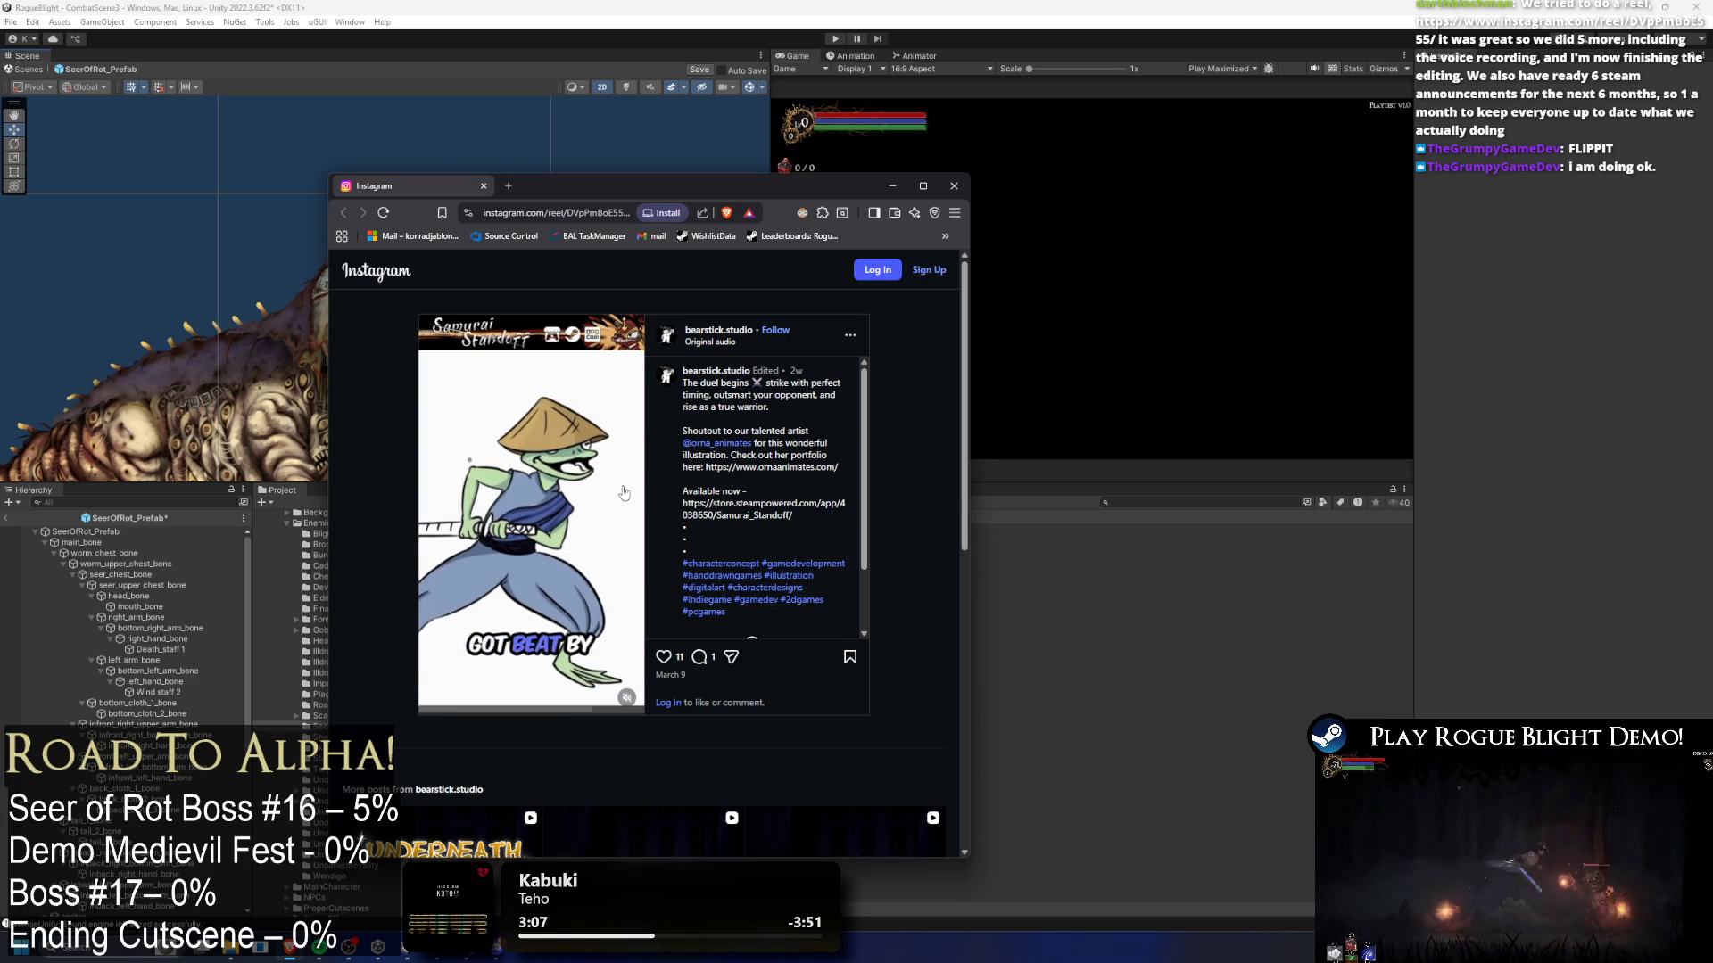
scroll(716, 535, down, 6)
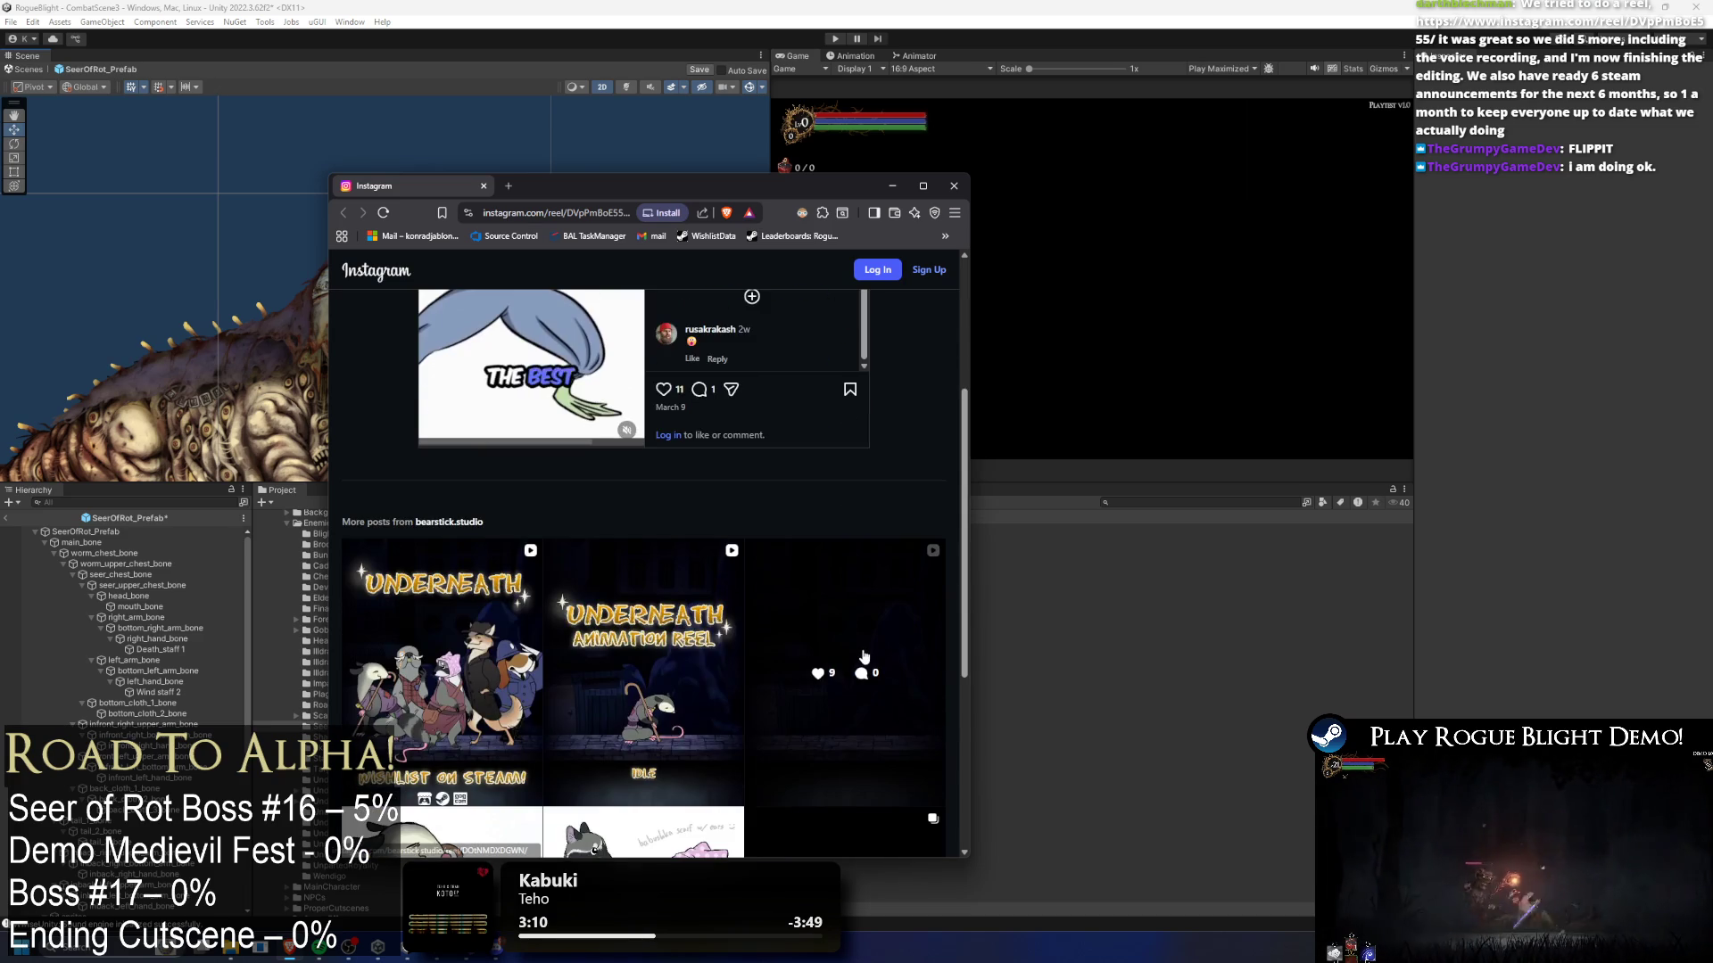
scroll(880, 656, up, 3)
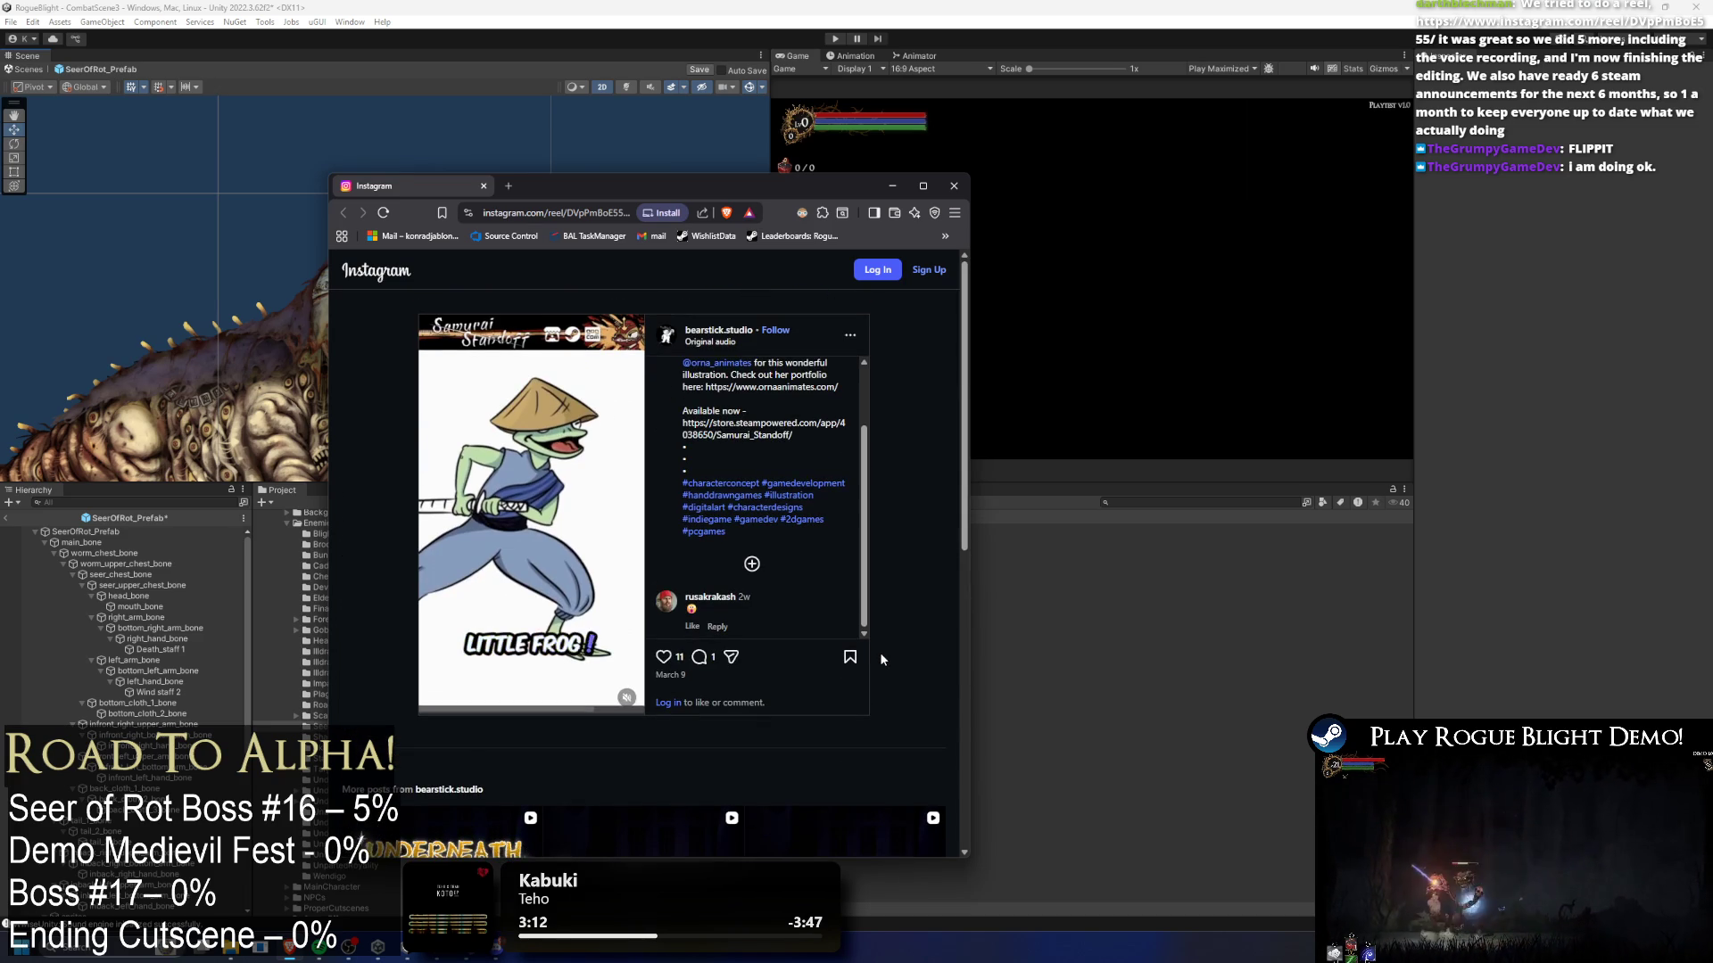
scroll(879, 660, down, 8)
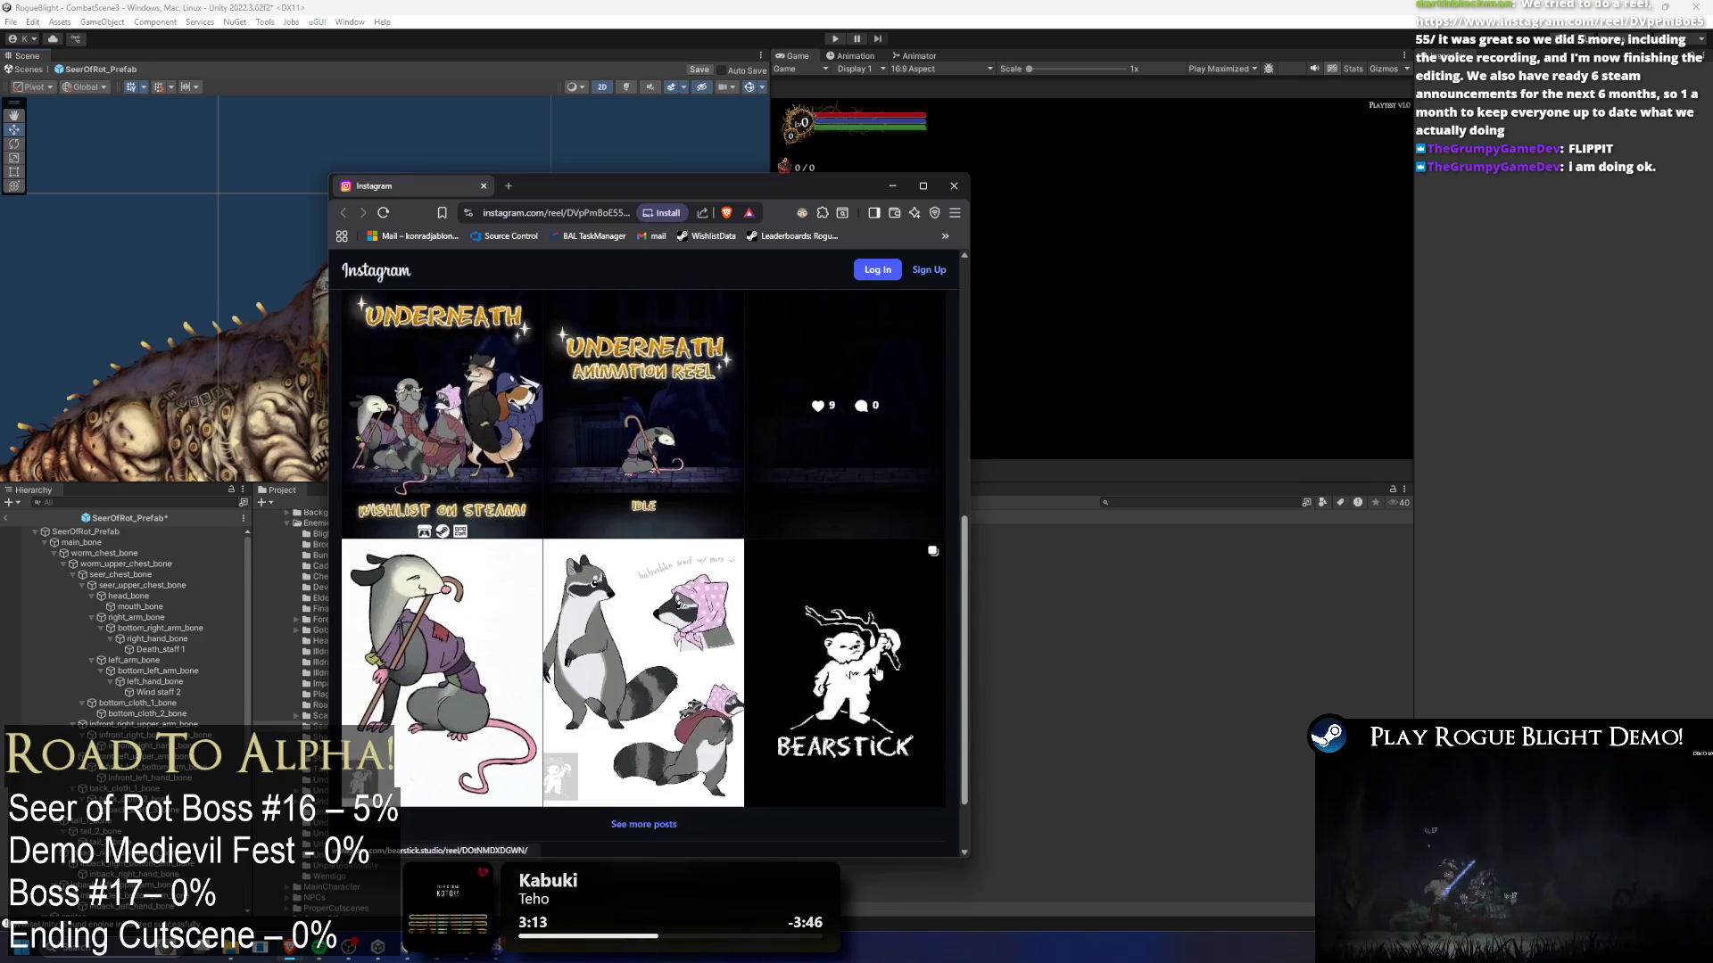
scroll(877, 674, down, 2)
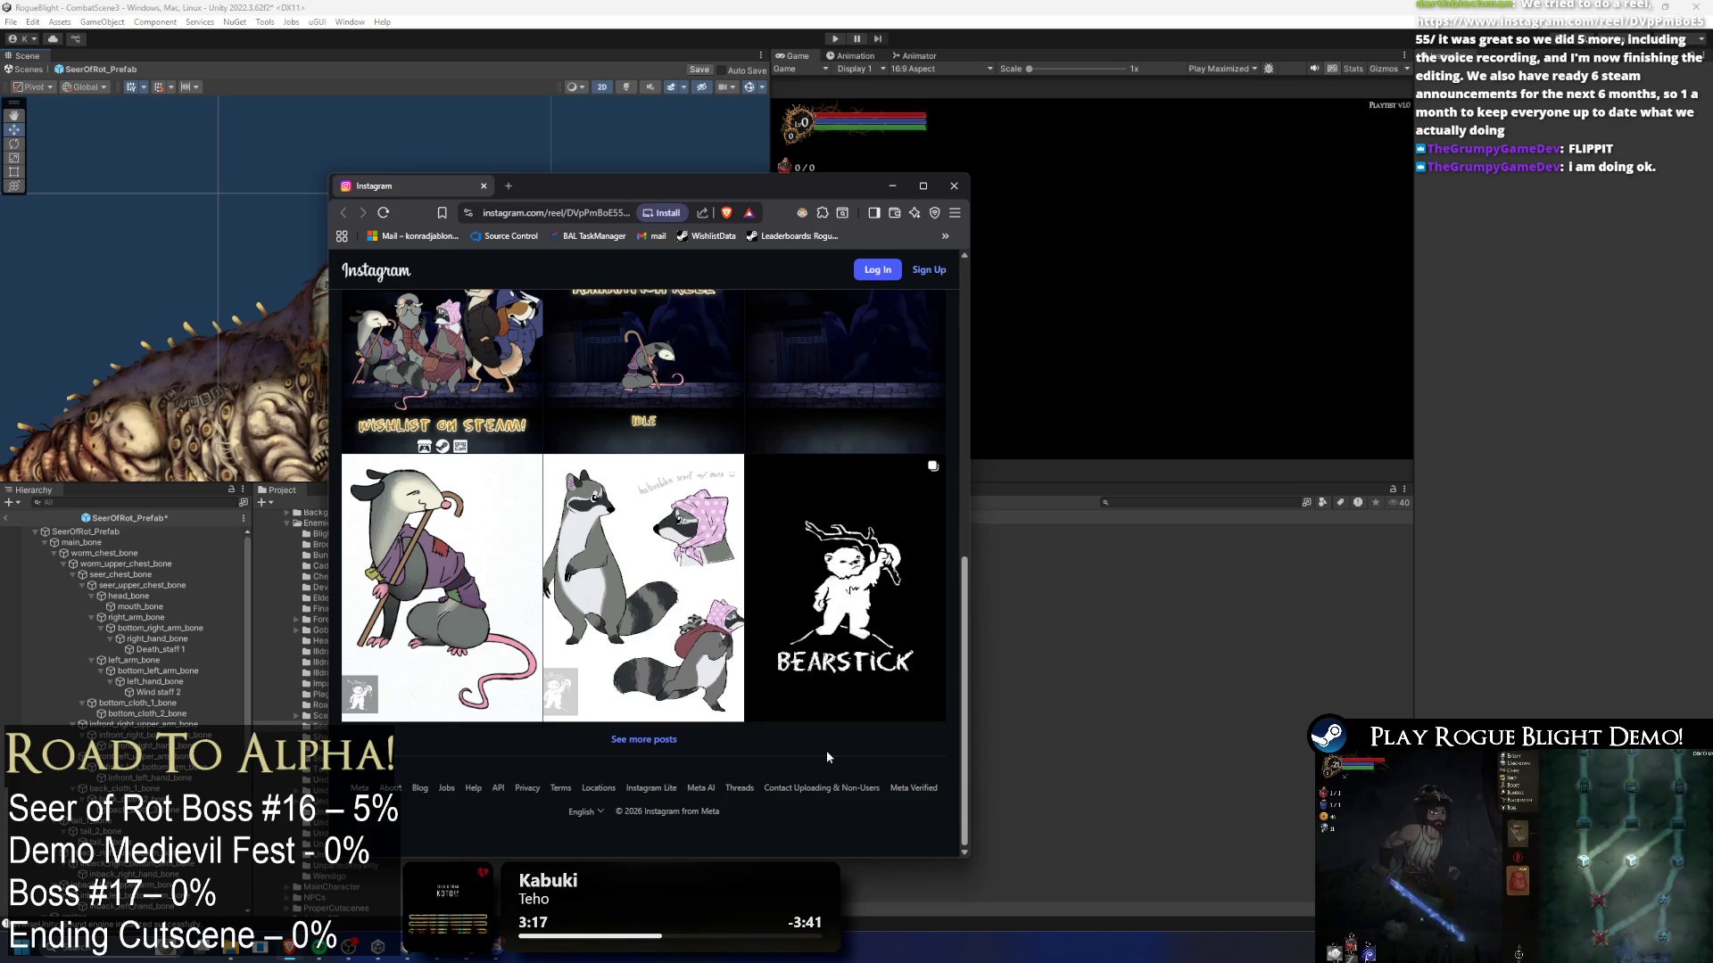
scroll(826, 753, up, 5)
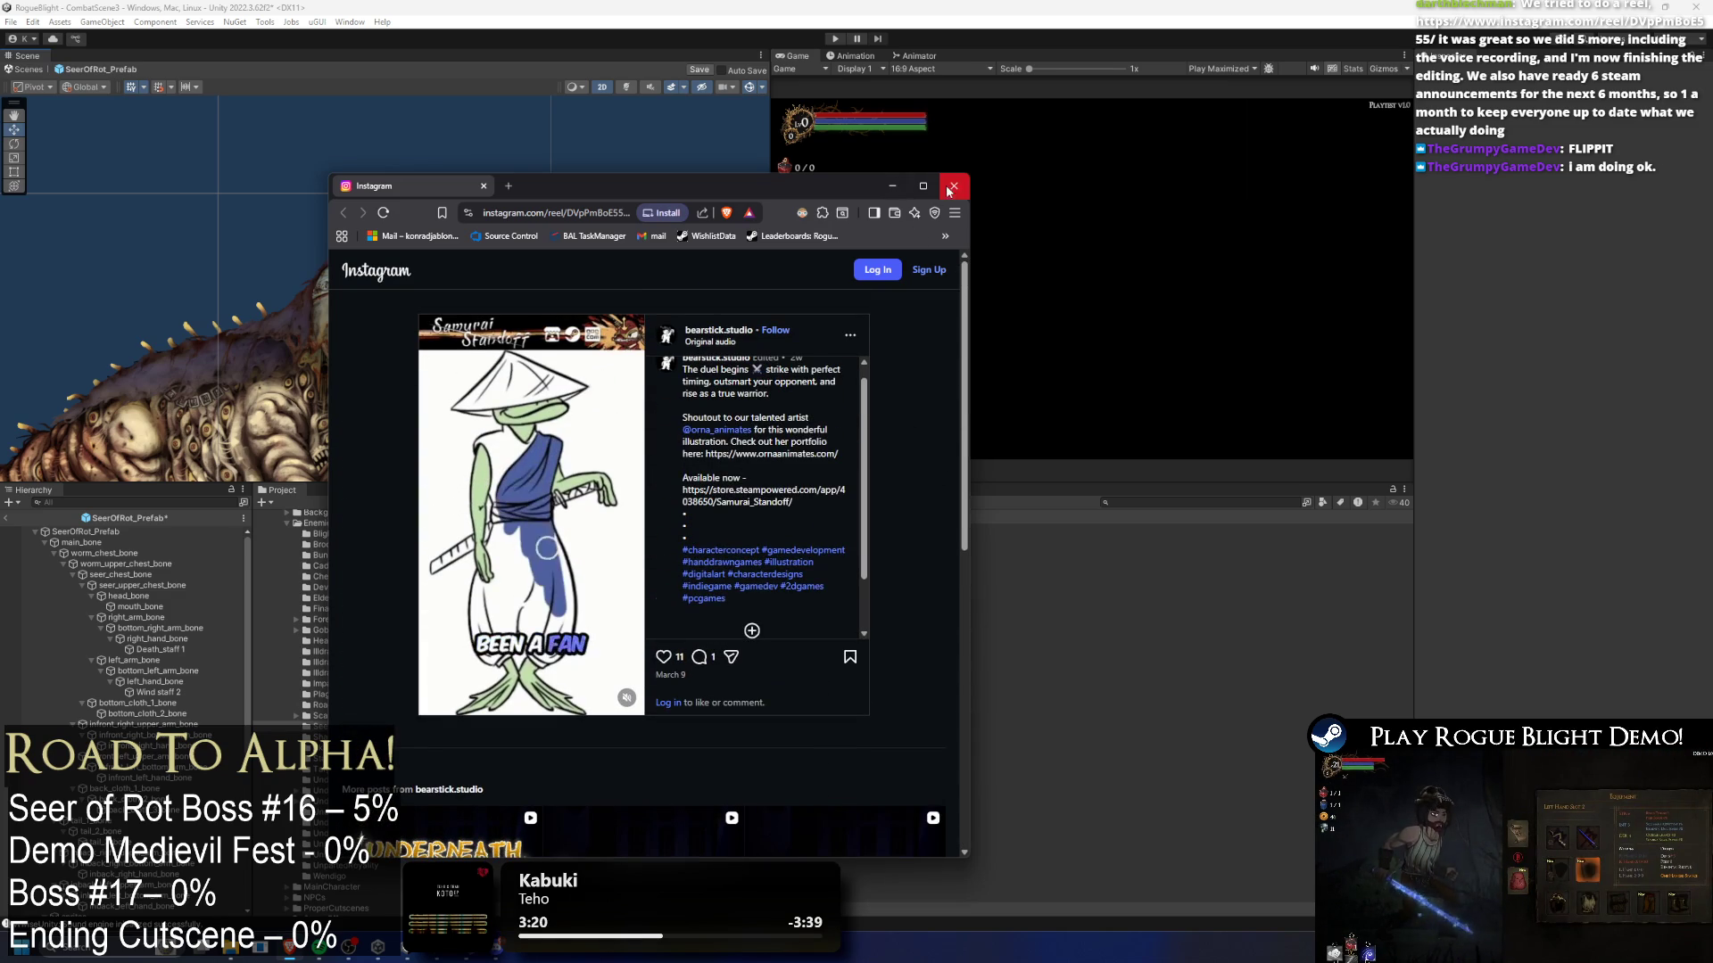
click(953, 186)
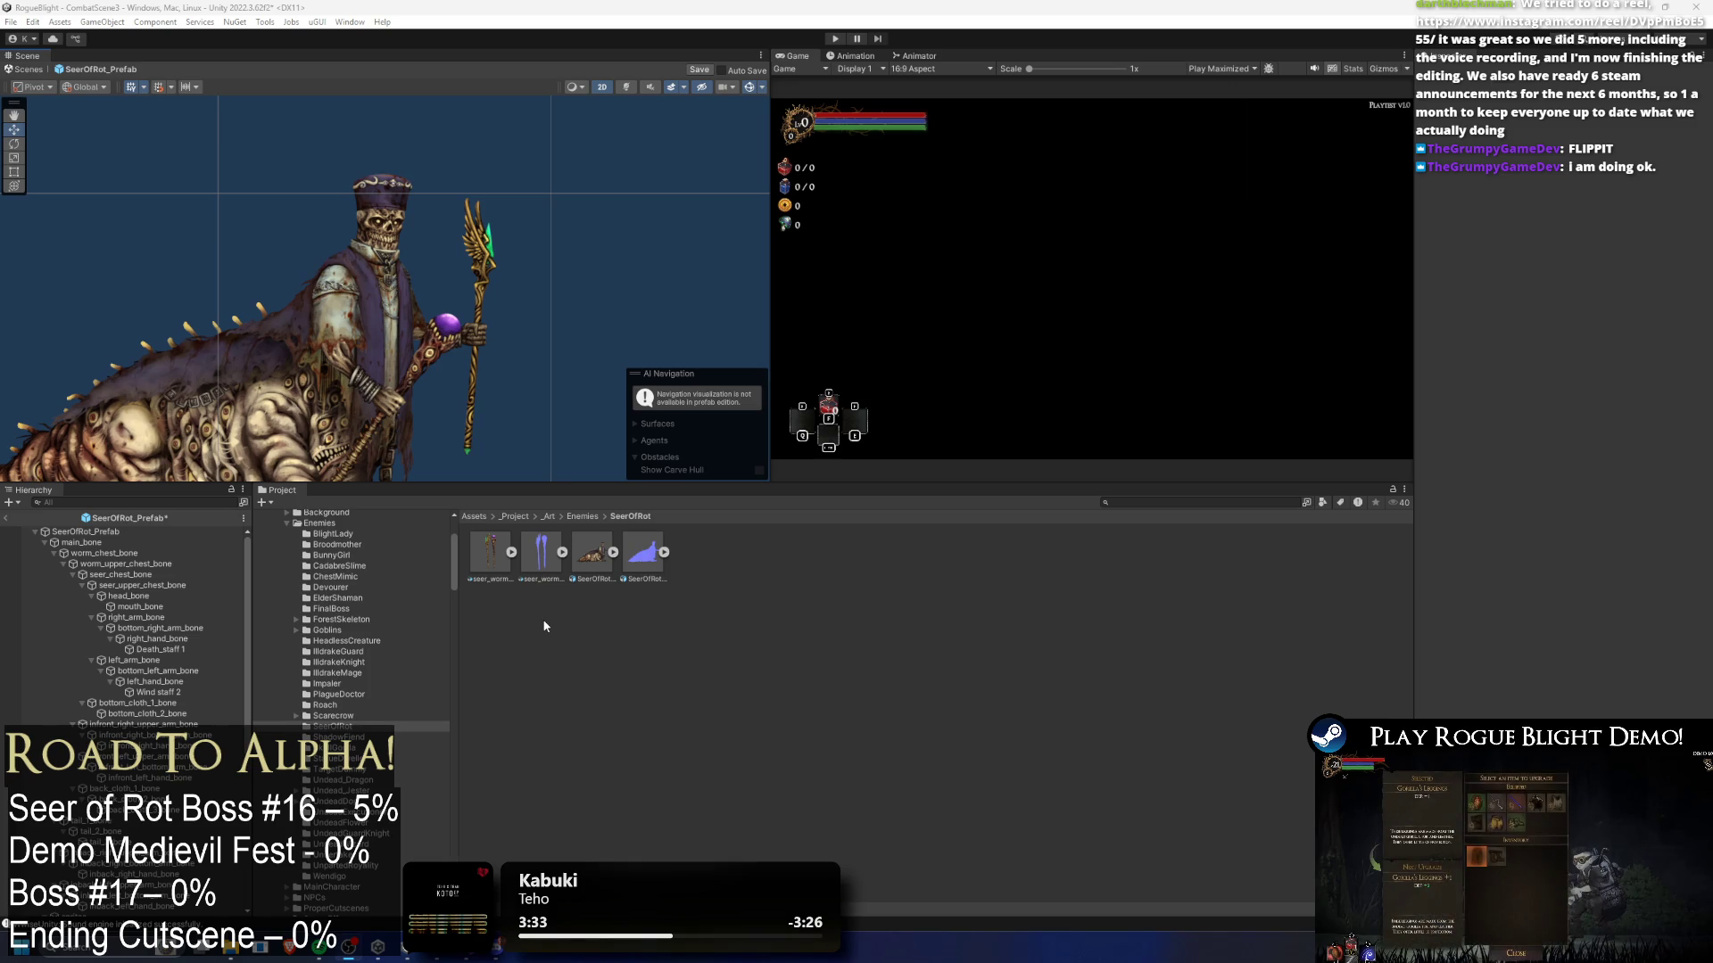
drag(348, 345, 478, 236)
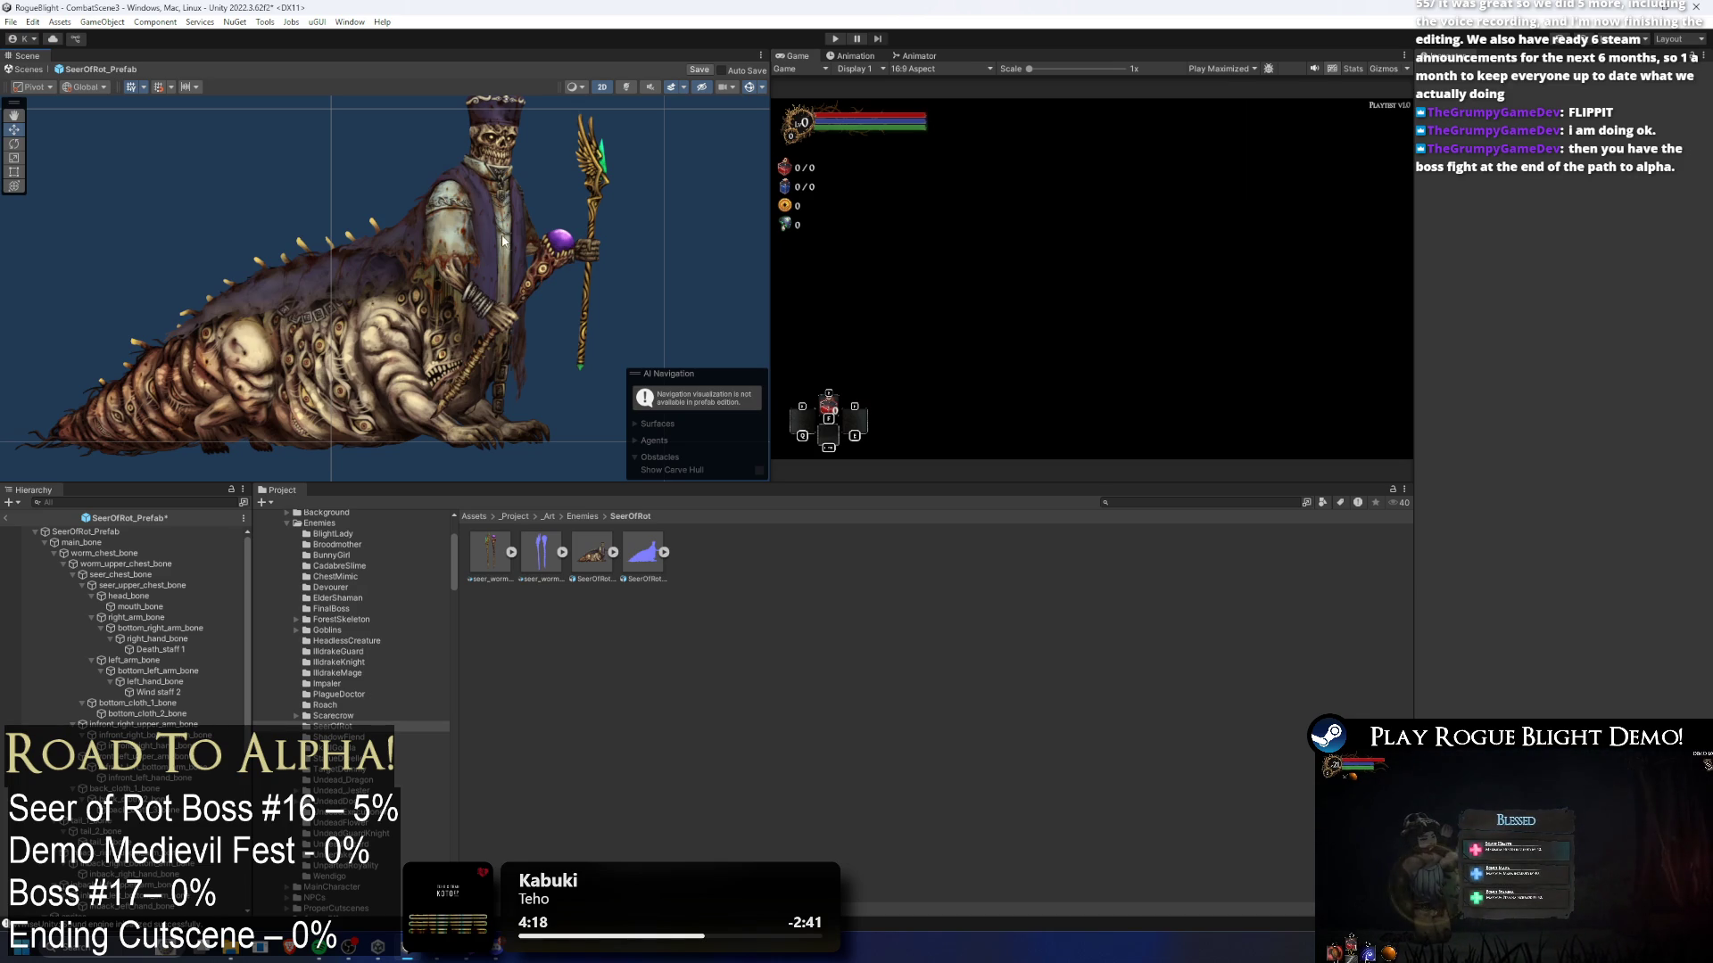
- Lower the Wind staff 2 sprite slightly and fine-tune its position
scroll(586, 260, down, 2)
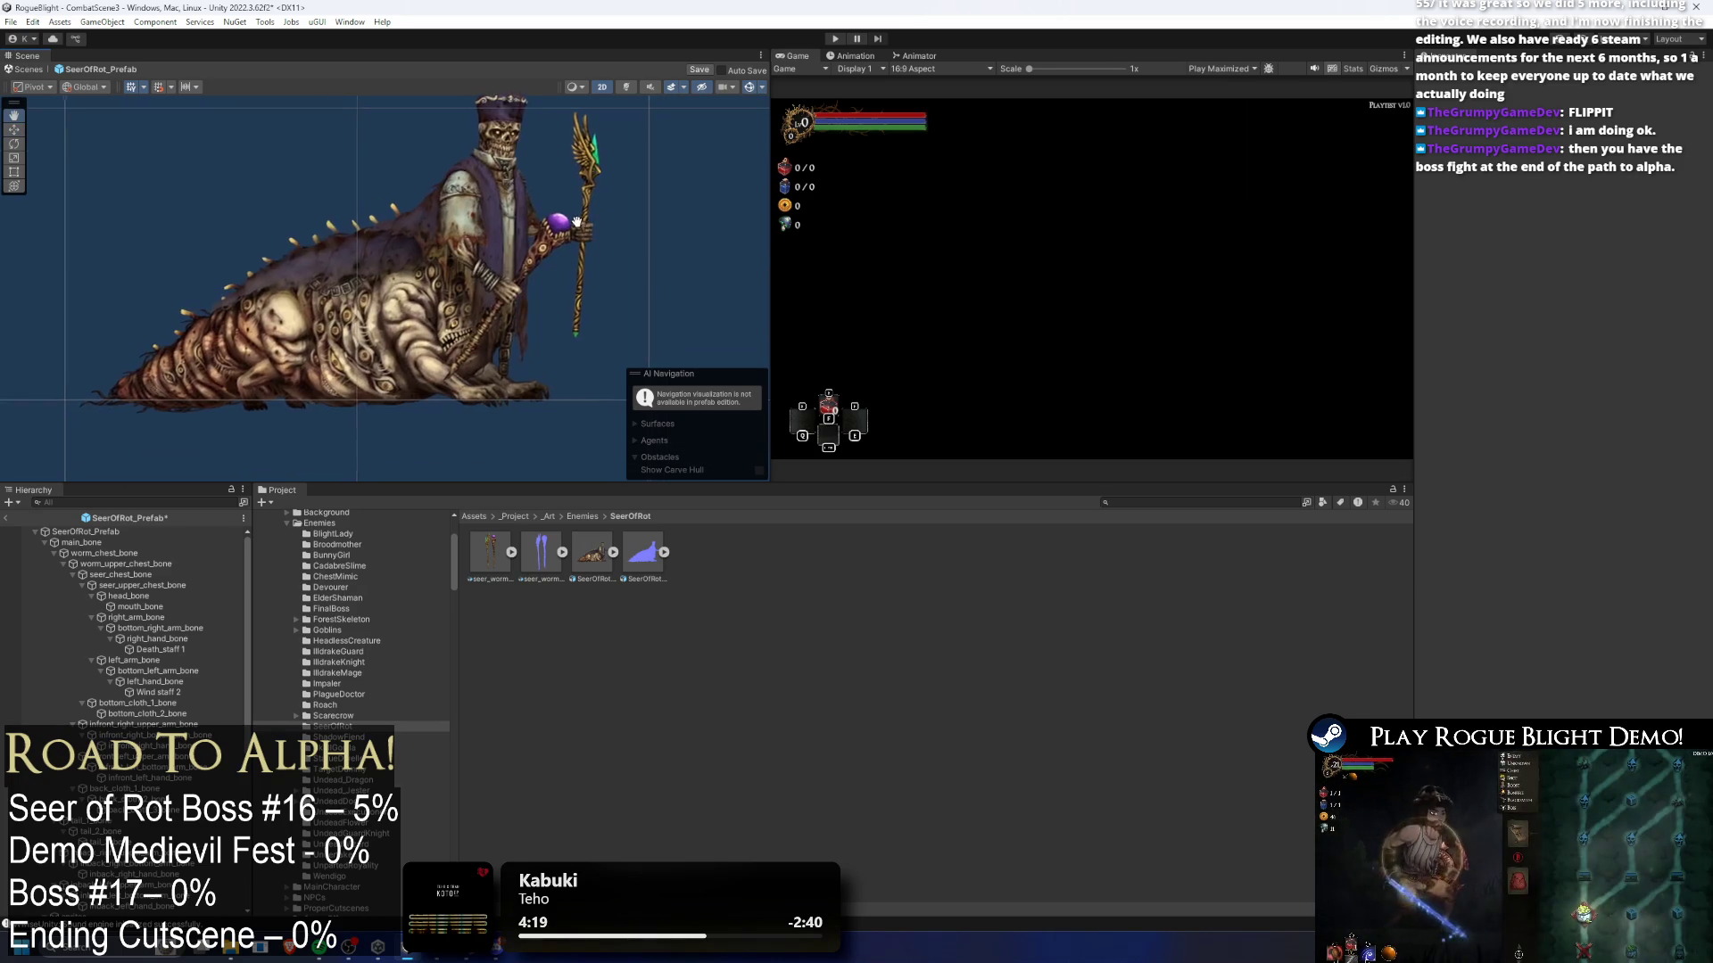
scroll(537, 264, up, 3)
click(518, 282)
scroll(520, 290, up, 2)
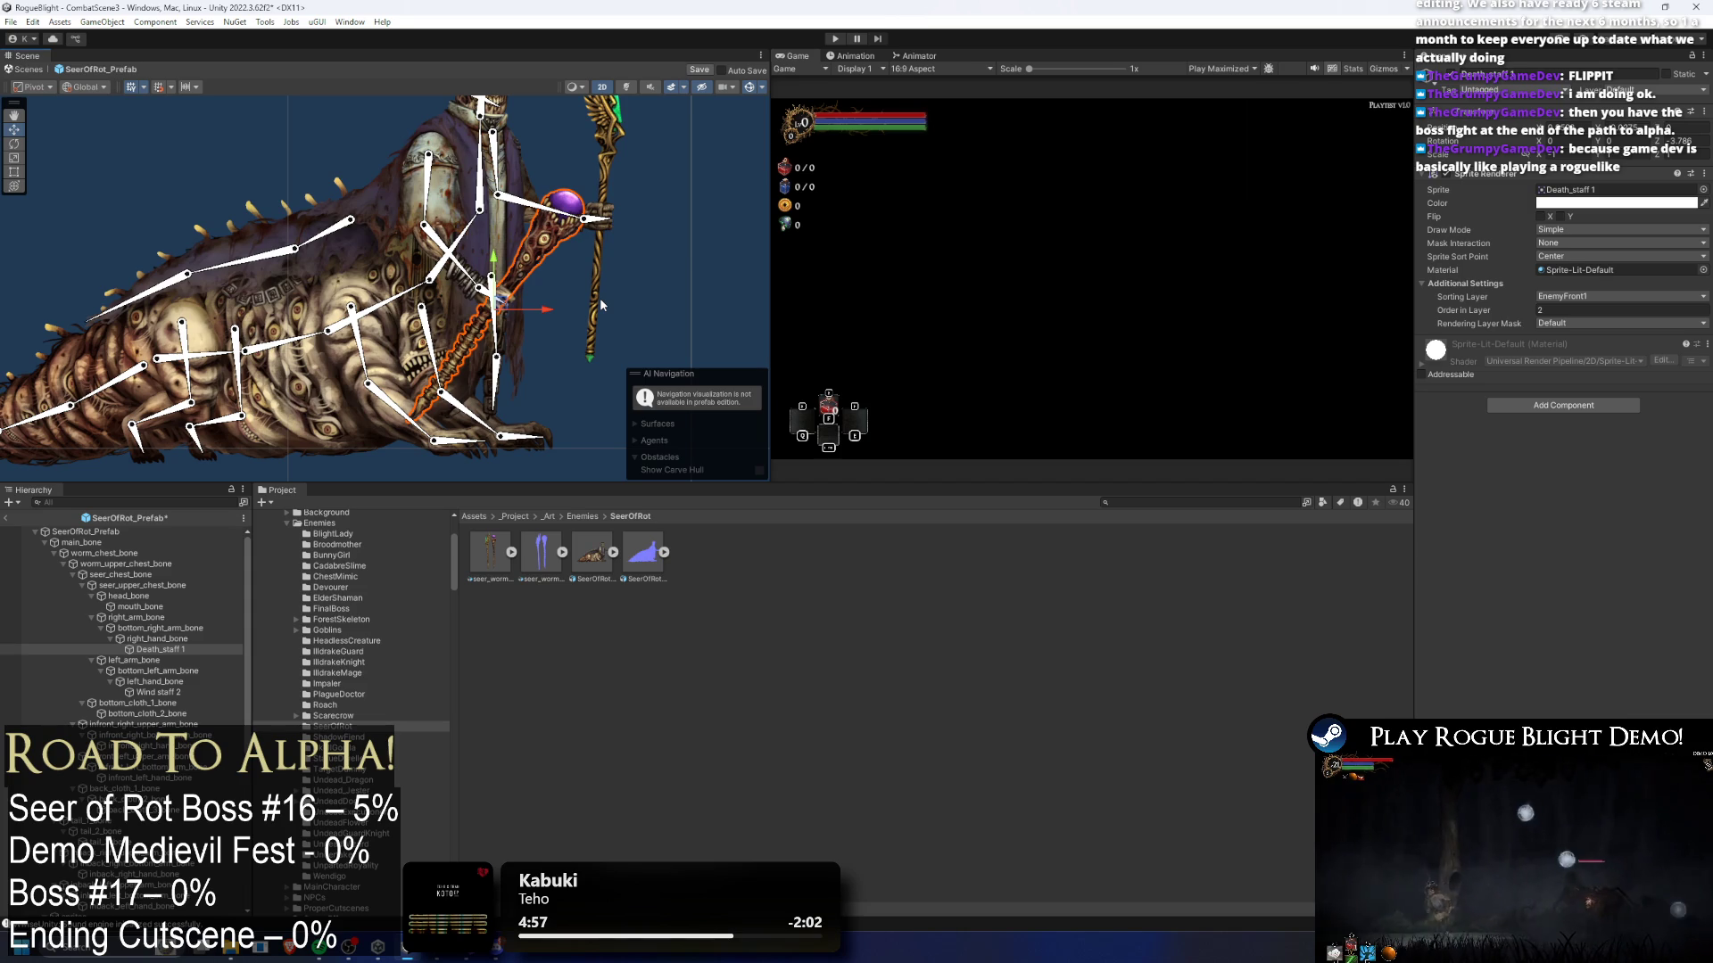
click(571, 268)
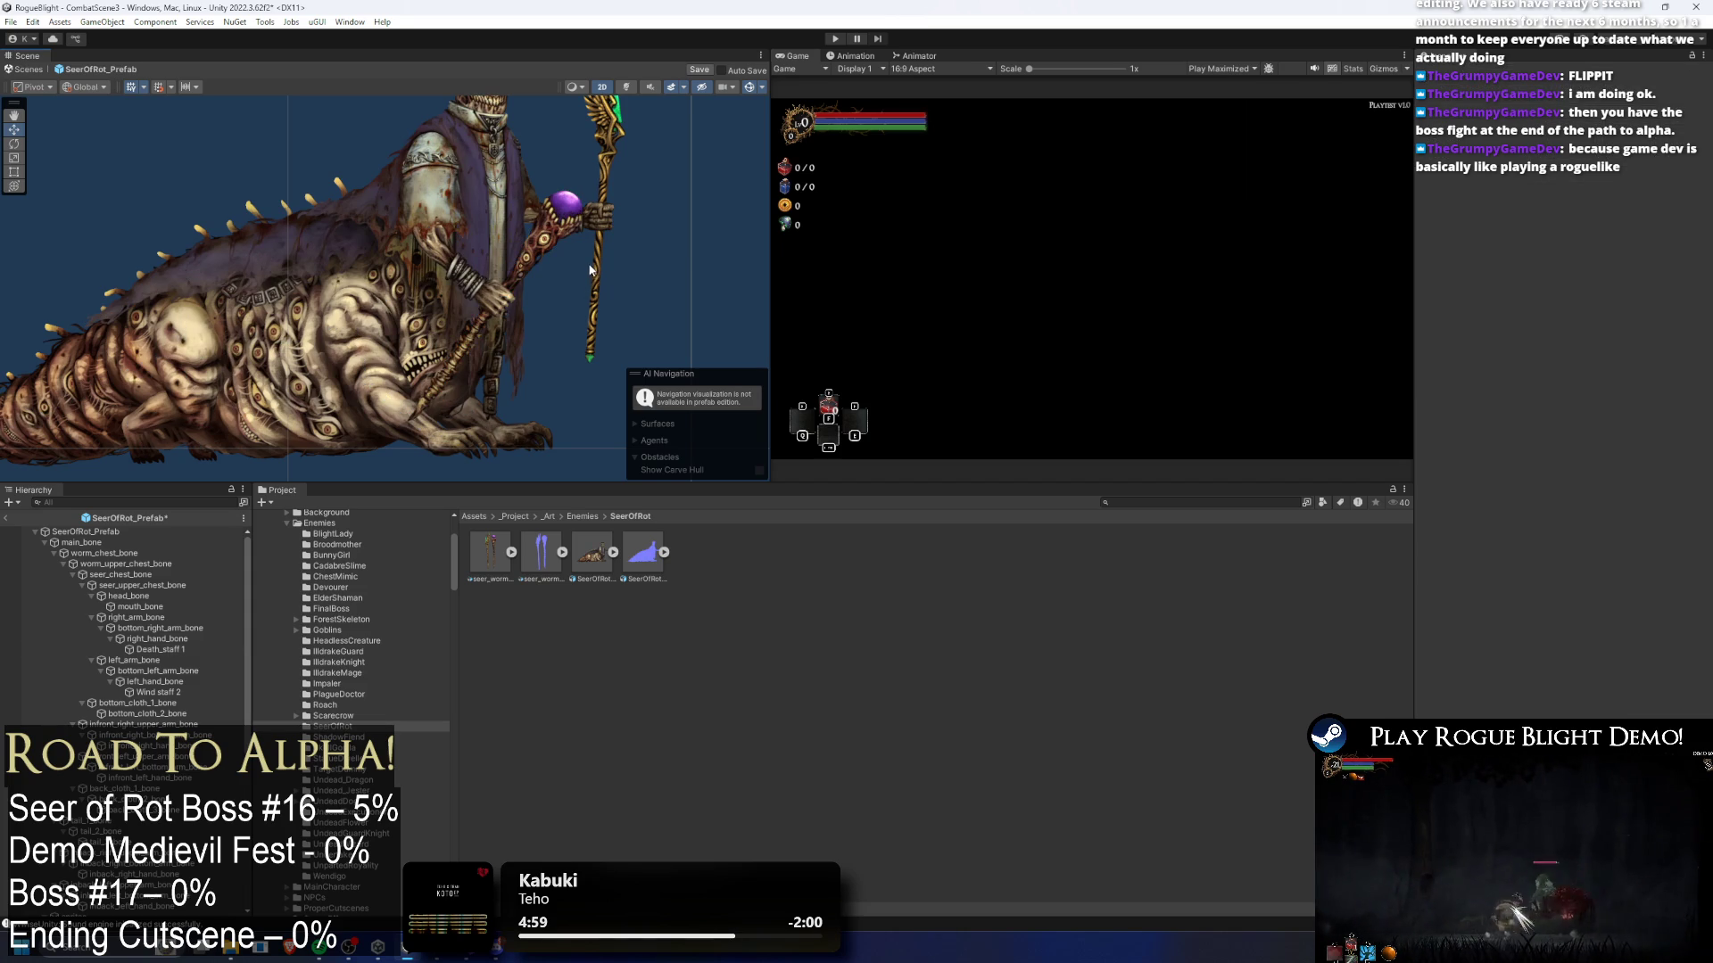
click(597, 255)
scroll(612, 208, up, 2)
mouse_move(612, 209)
mouse_down()
mouse_move(708, 164)
mouse_move(606, 259)
mouse_move(580, 252)
mouse_move(603, 254)
mouse_up()
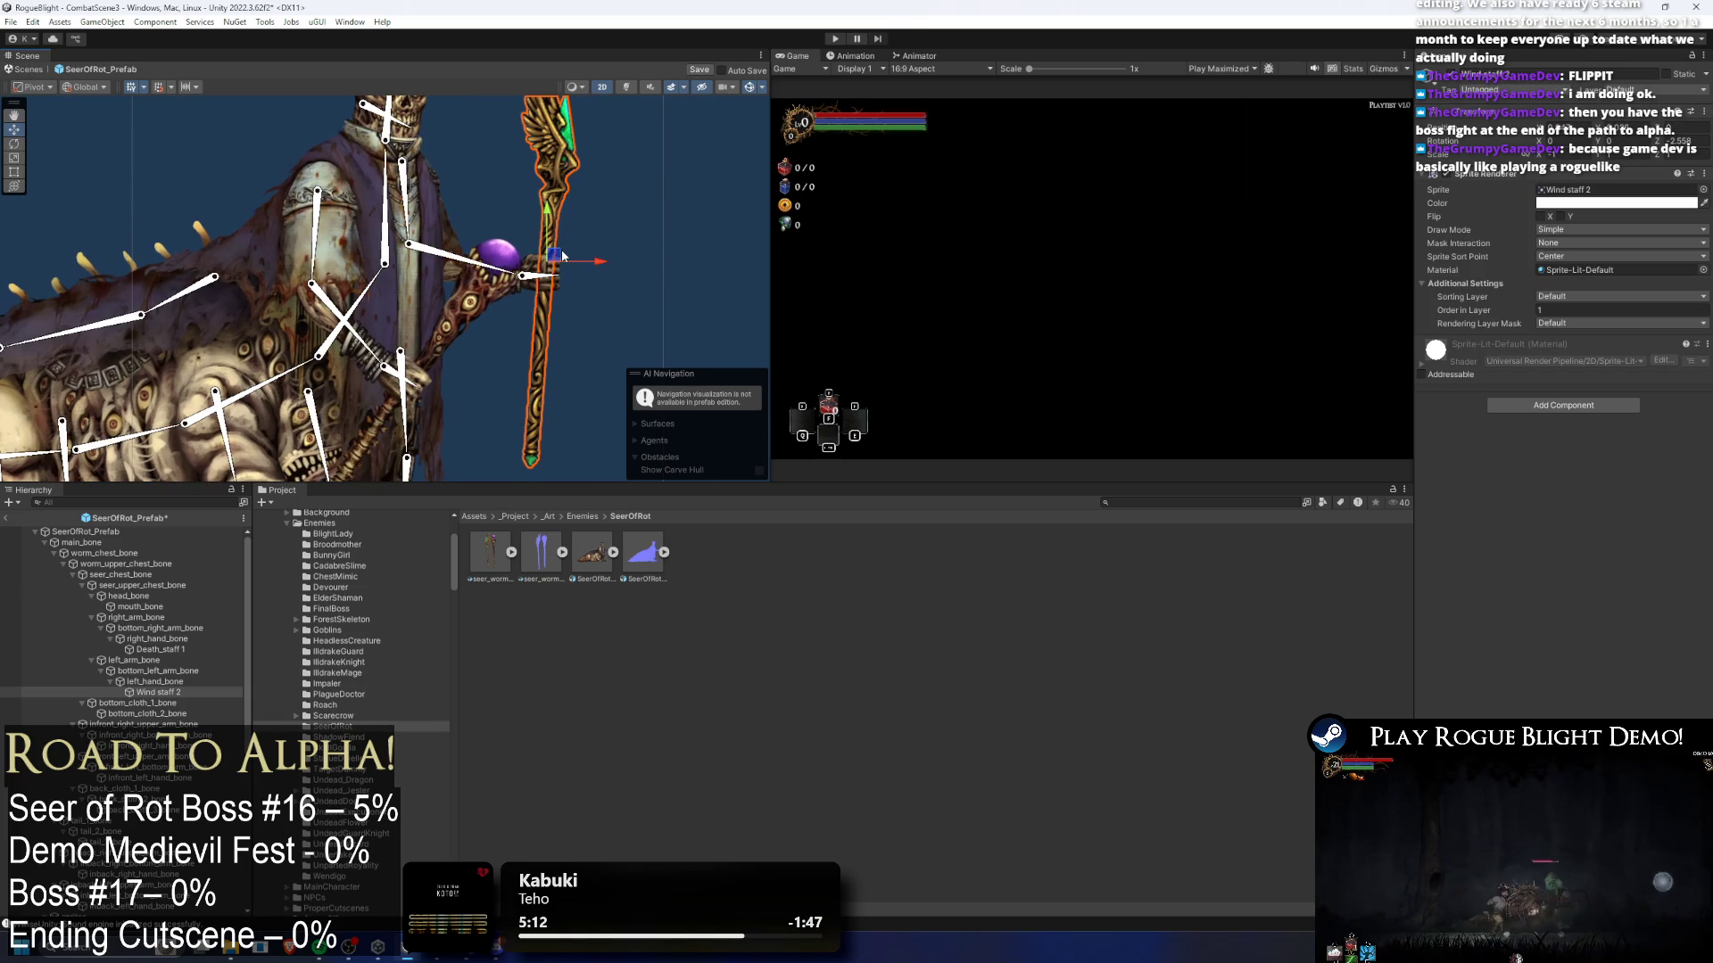
drag(555, 255, 560, 252)
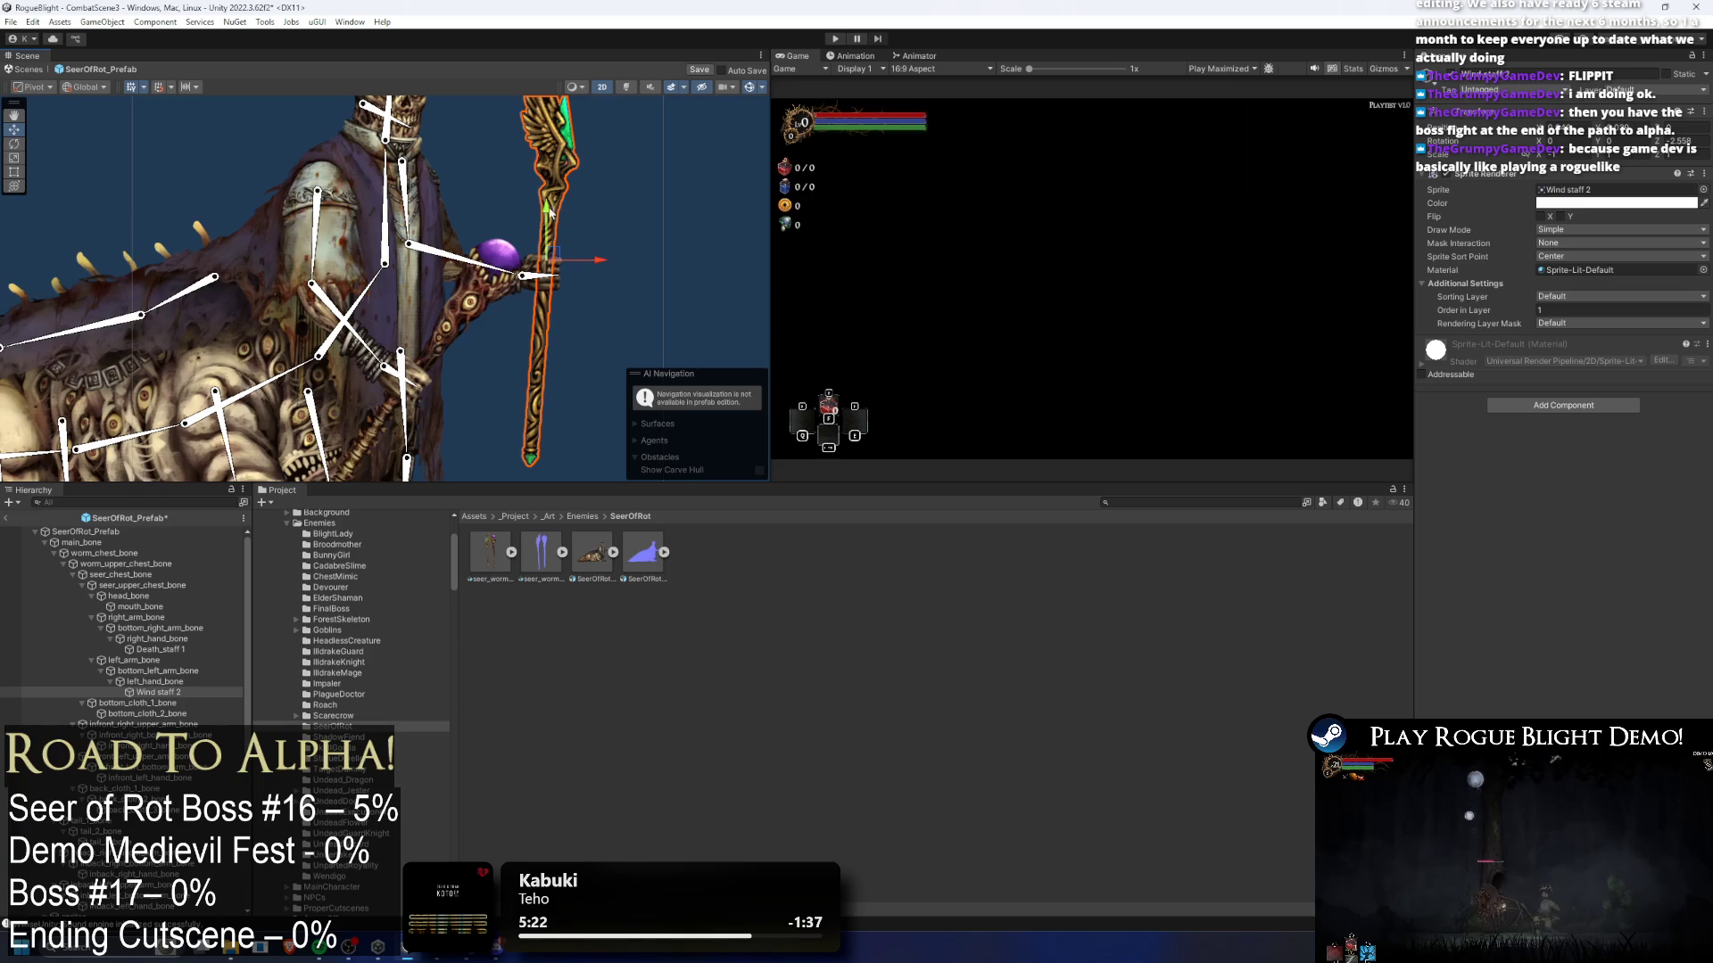
- Check both staff sprites, then select the upper torso sprite to inspect its bones
scroll(602, 266, up, 2)
scroll(455, 178, down, 2)
click(683, 166)
scroll(625, 174, down, 1)
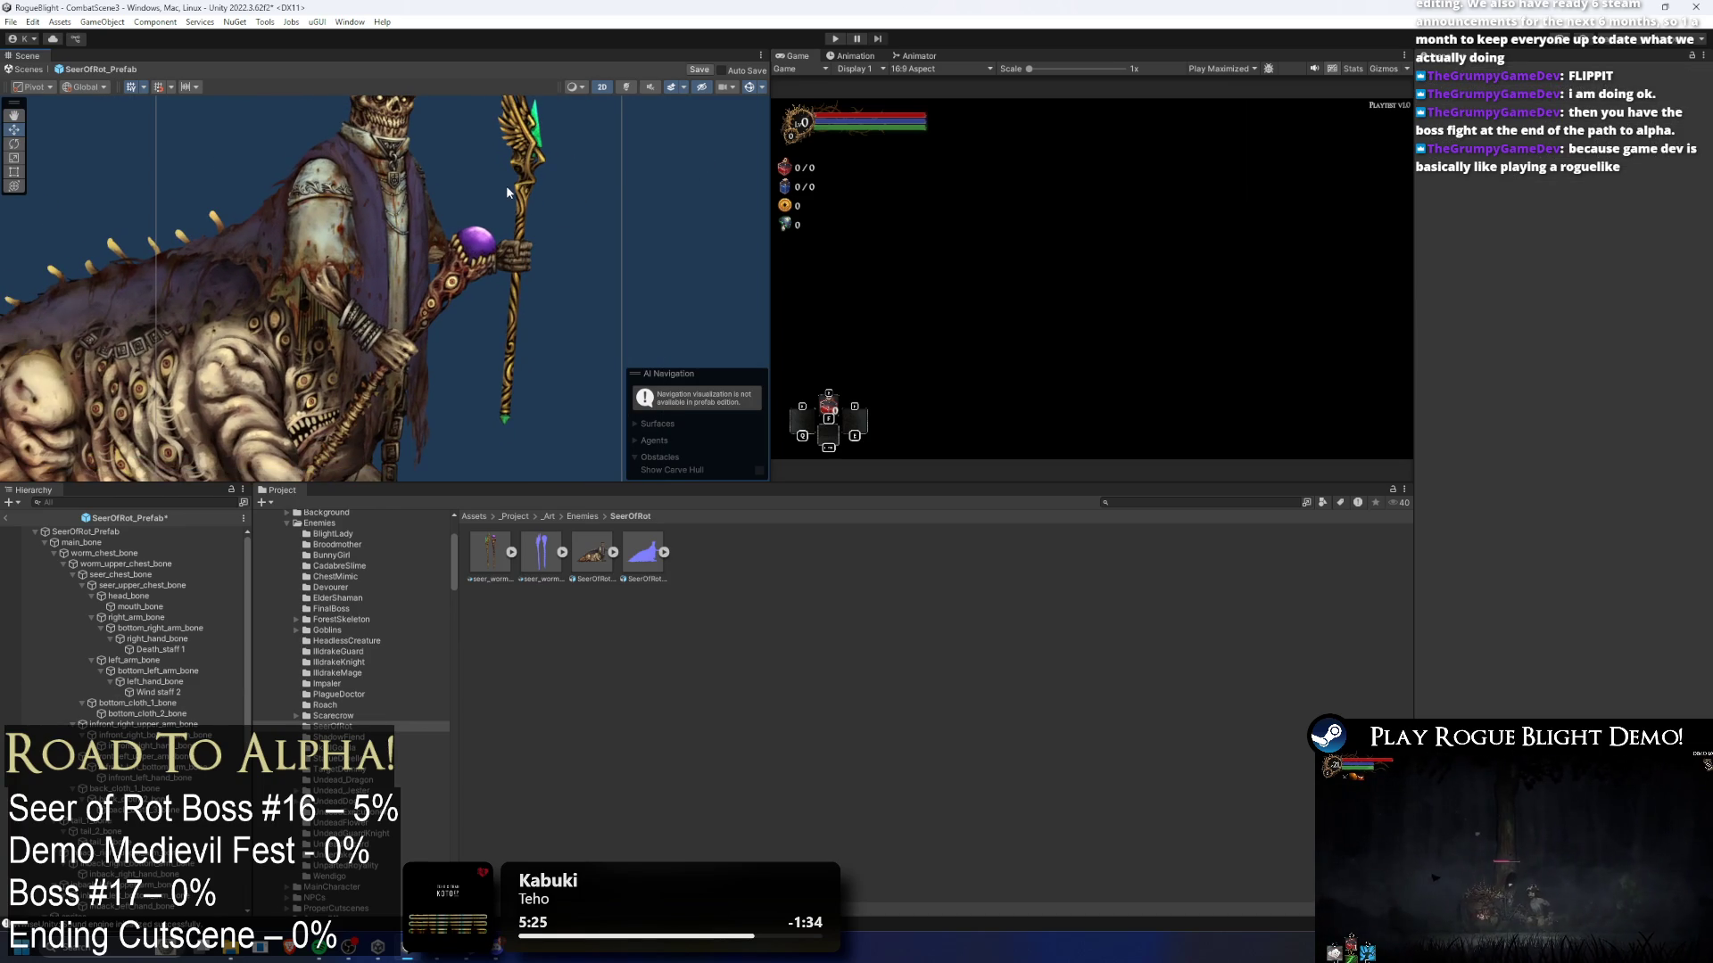
click(531, 173)
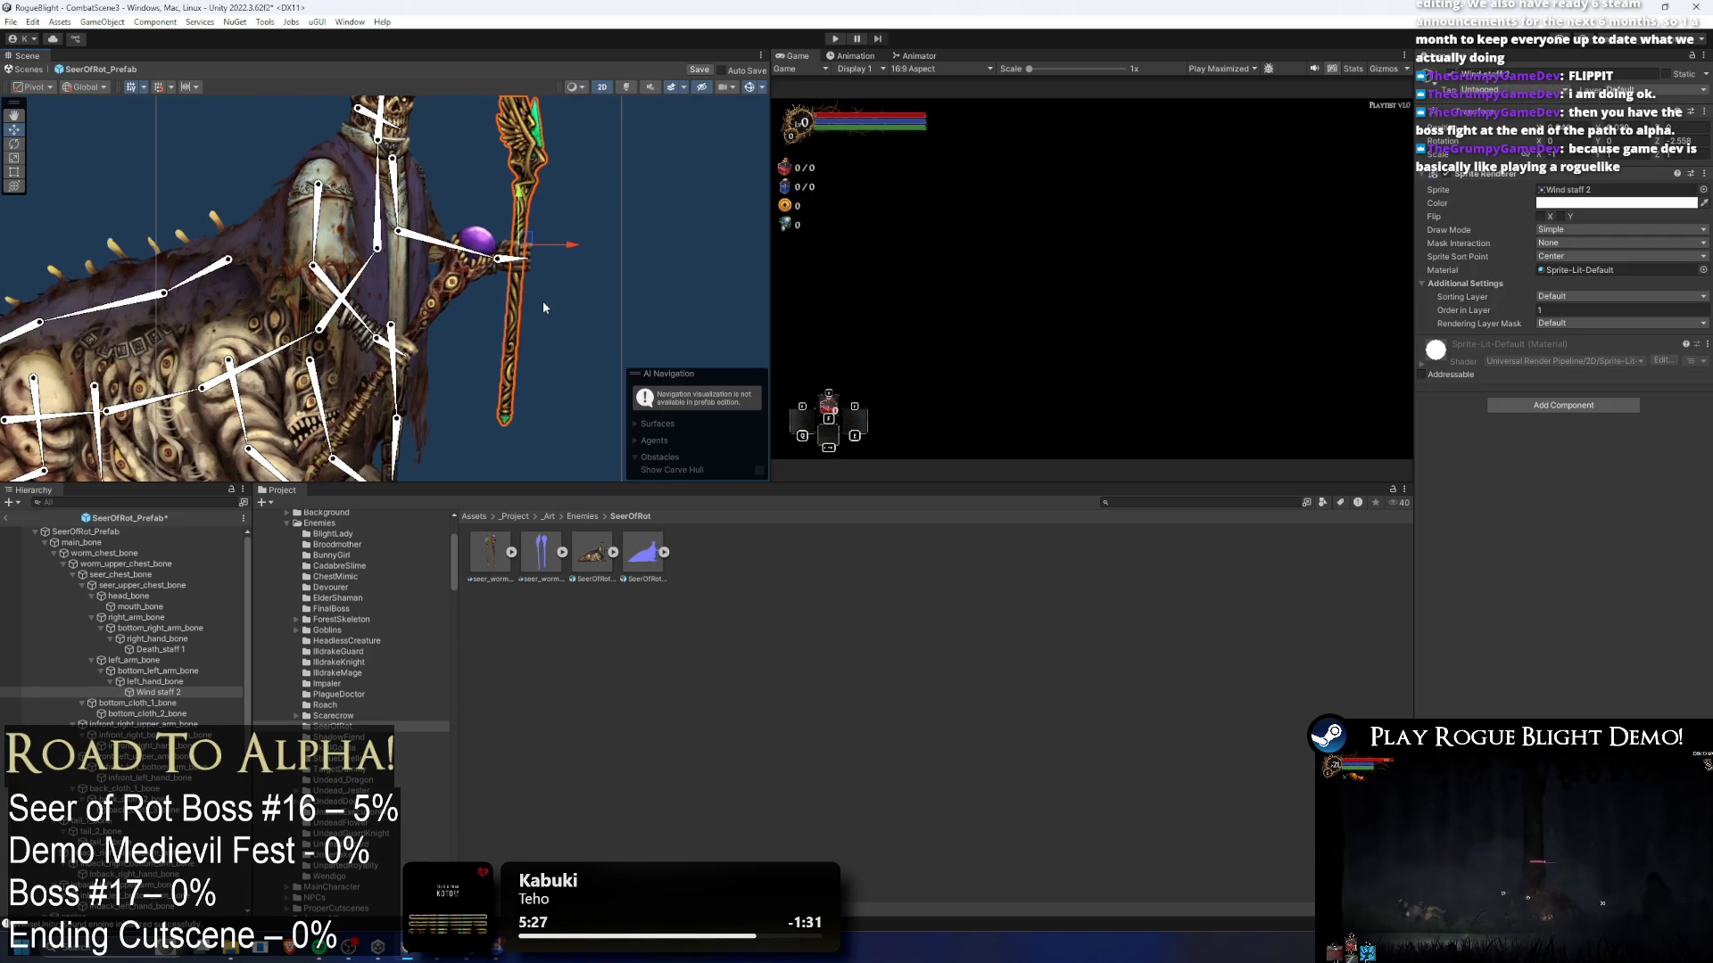
click(434, 313)
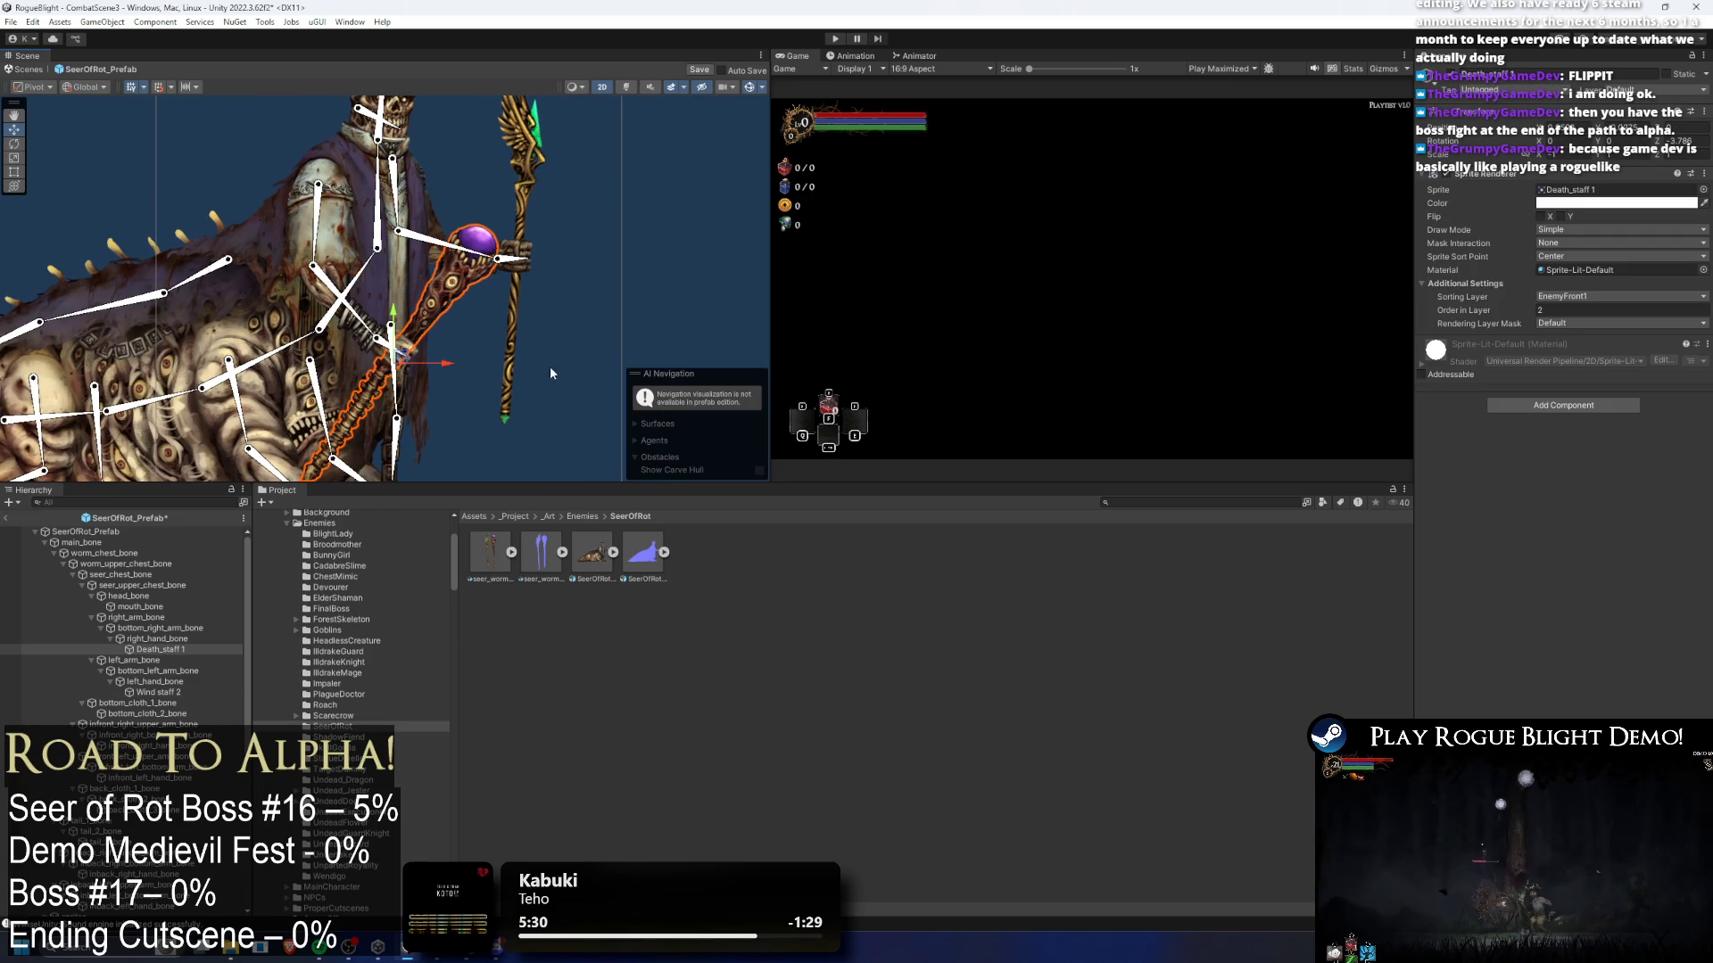
click(570, 289)
scroll(544, 285, down, 1)
scroll(528, 327, down, 3)
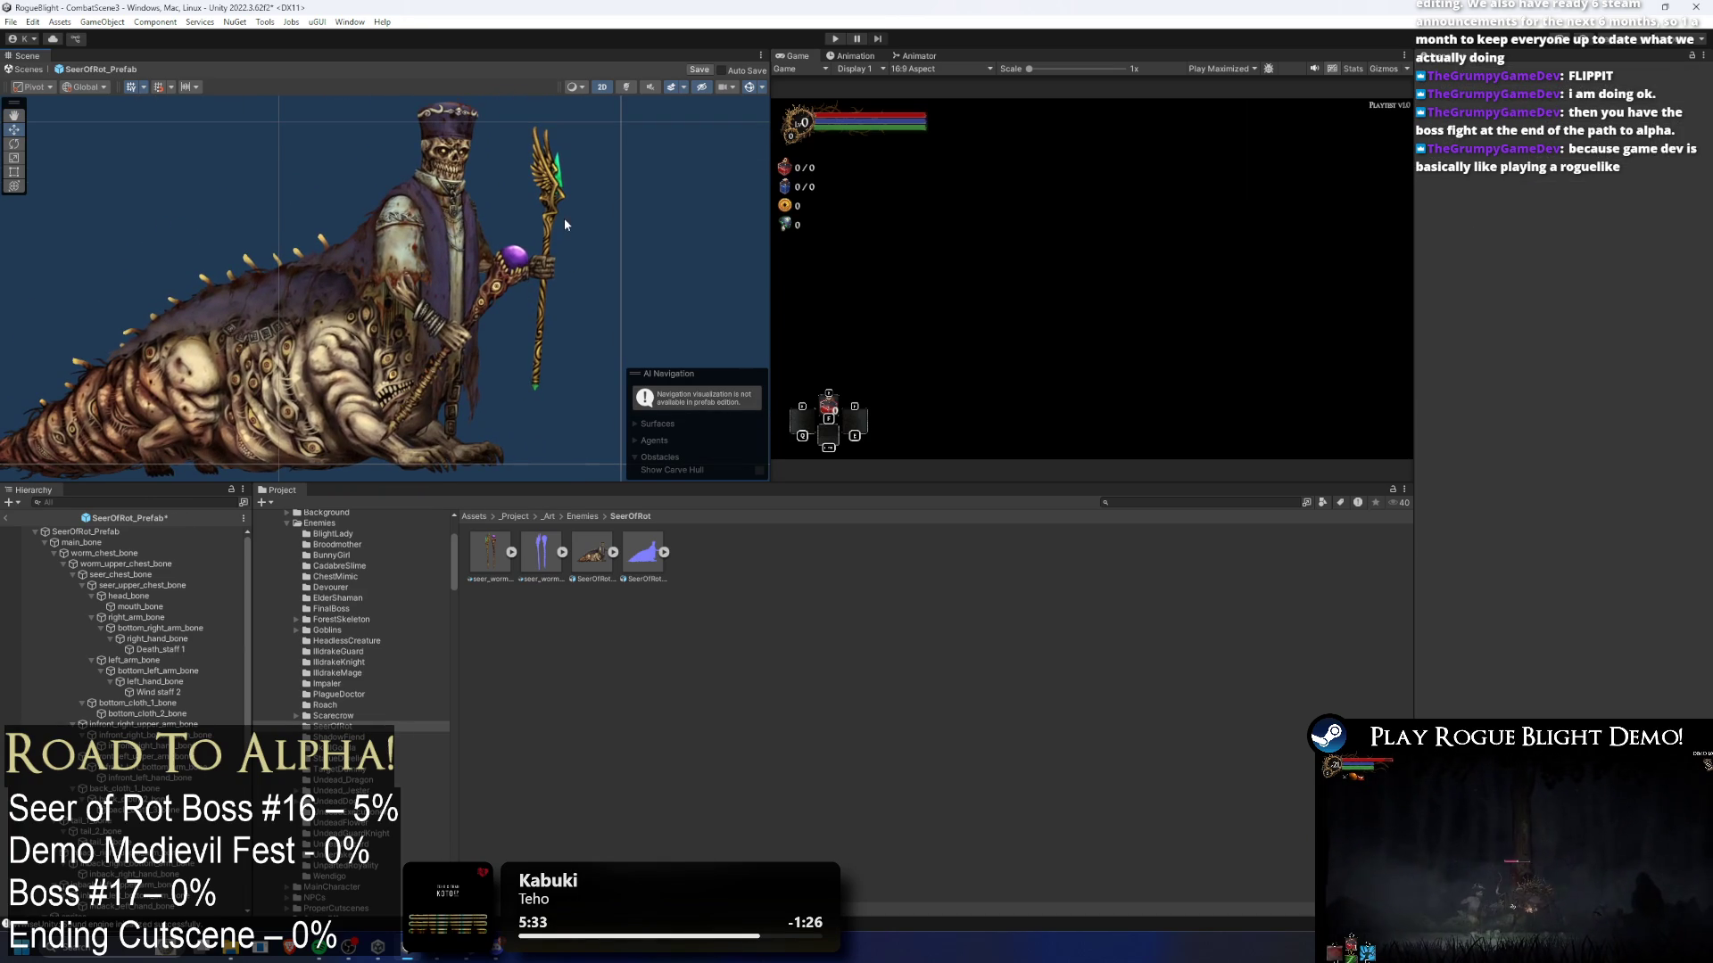
click(546, 239)
click(549, 258)
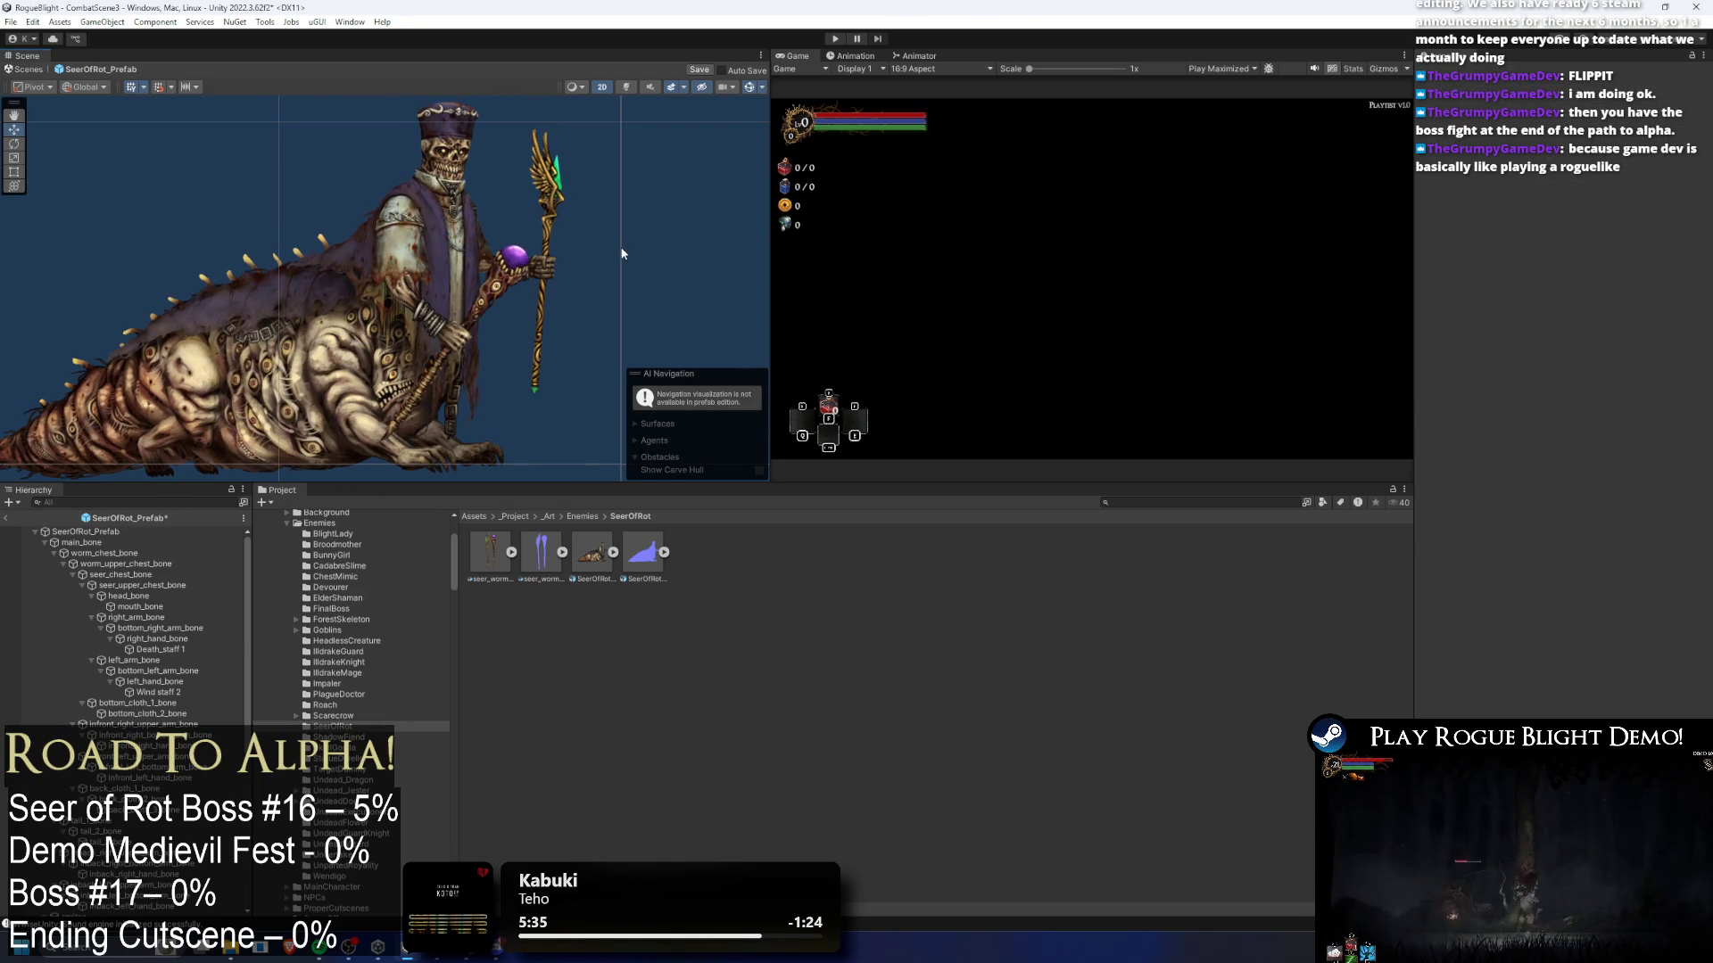
click(481, 250)
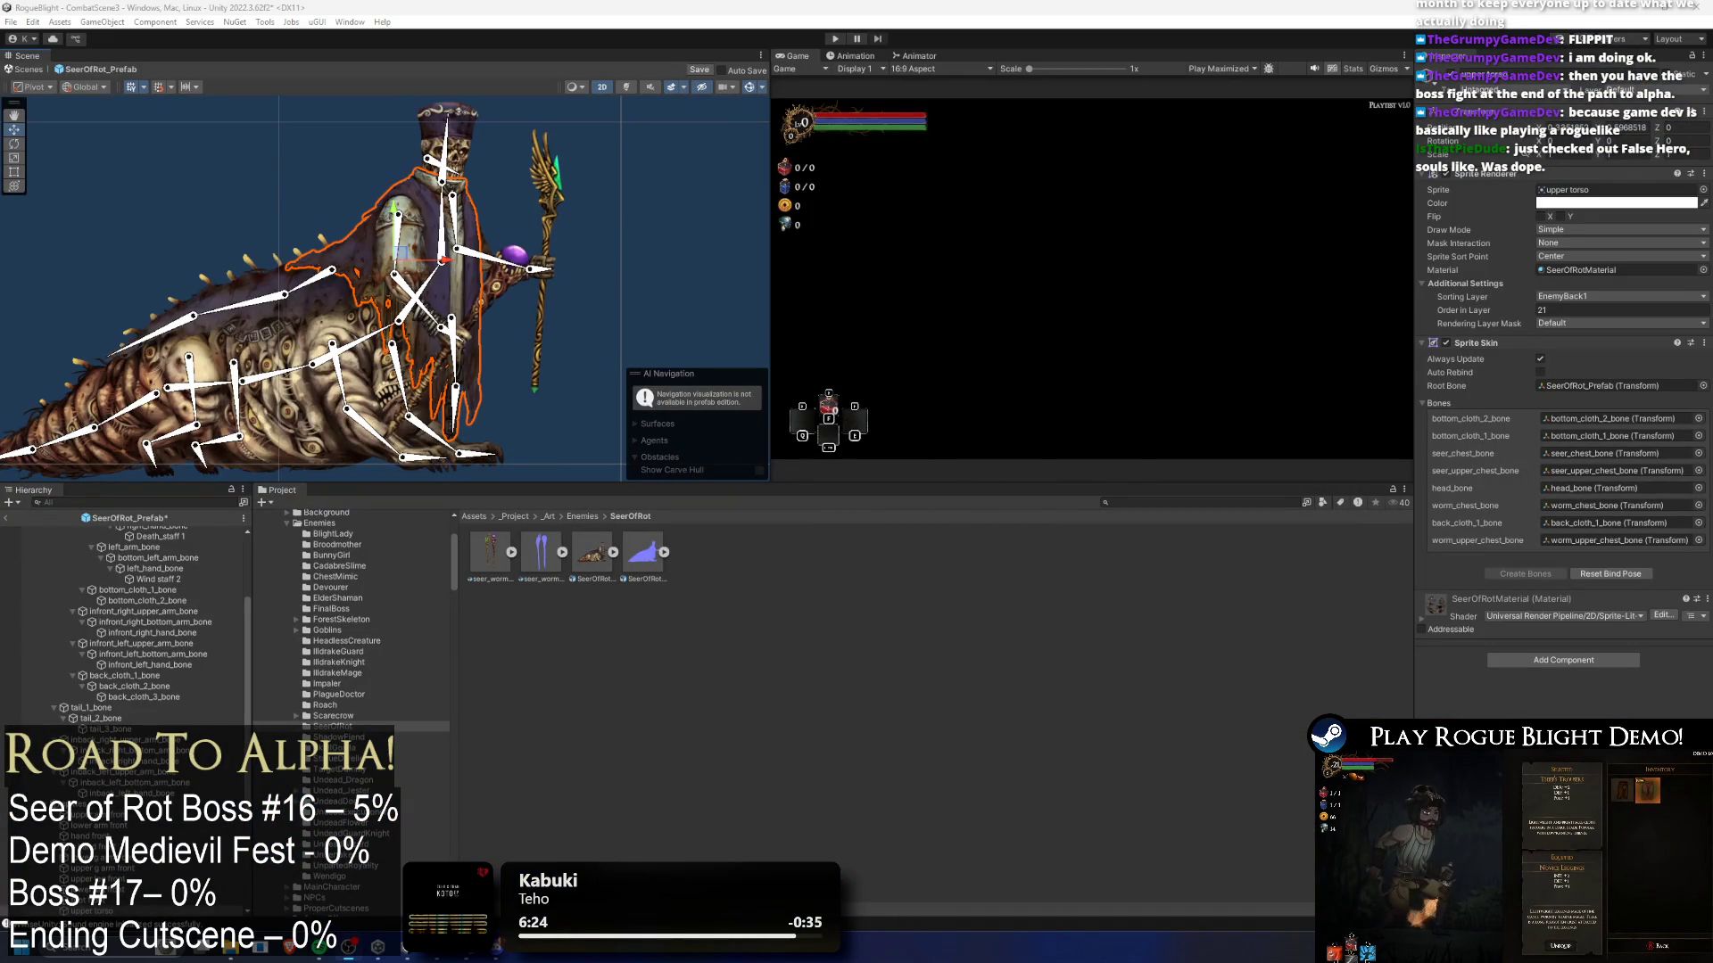
- Open Chrome from the Windows search and go to False Hero's Steam store page
key(super)
text(g)
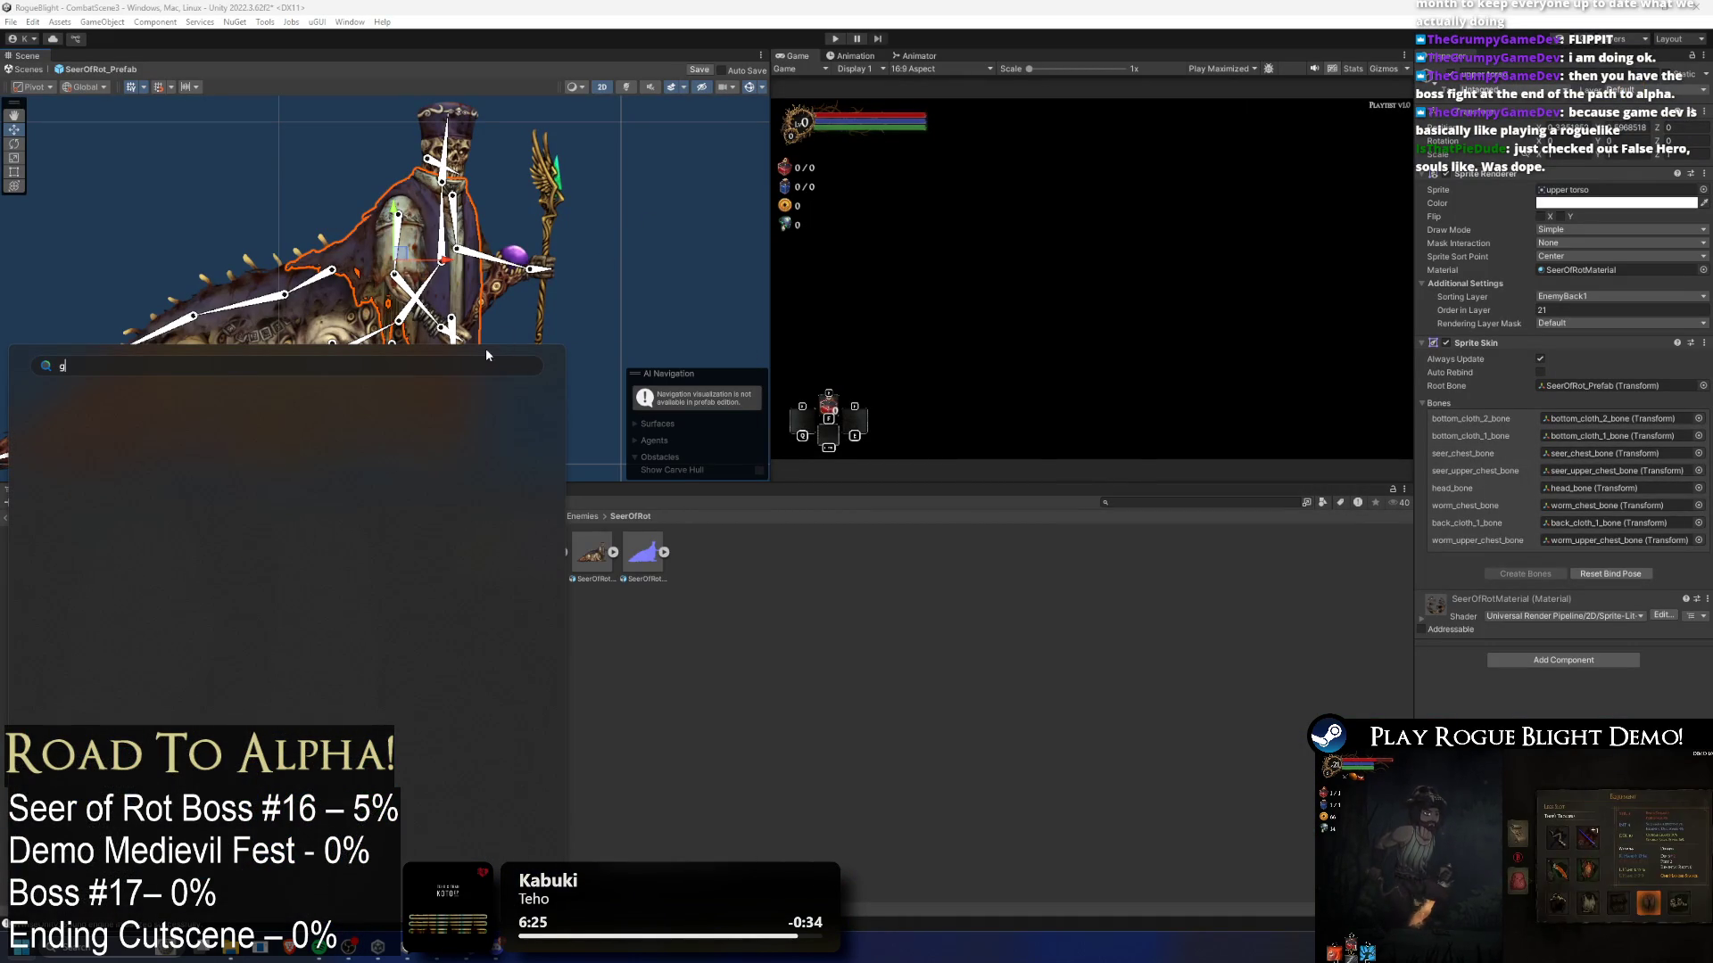
key(Escape)
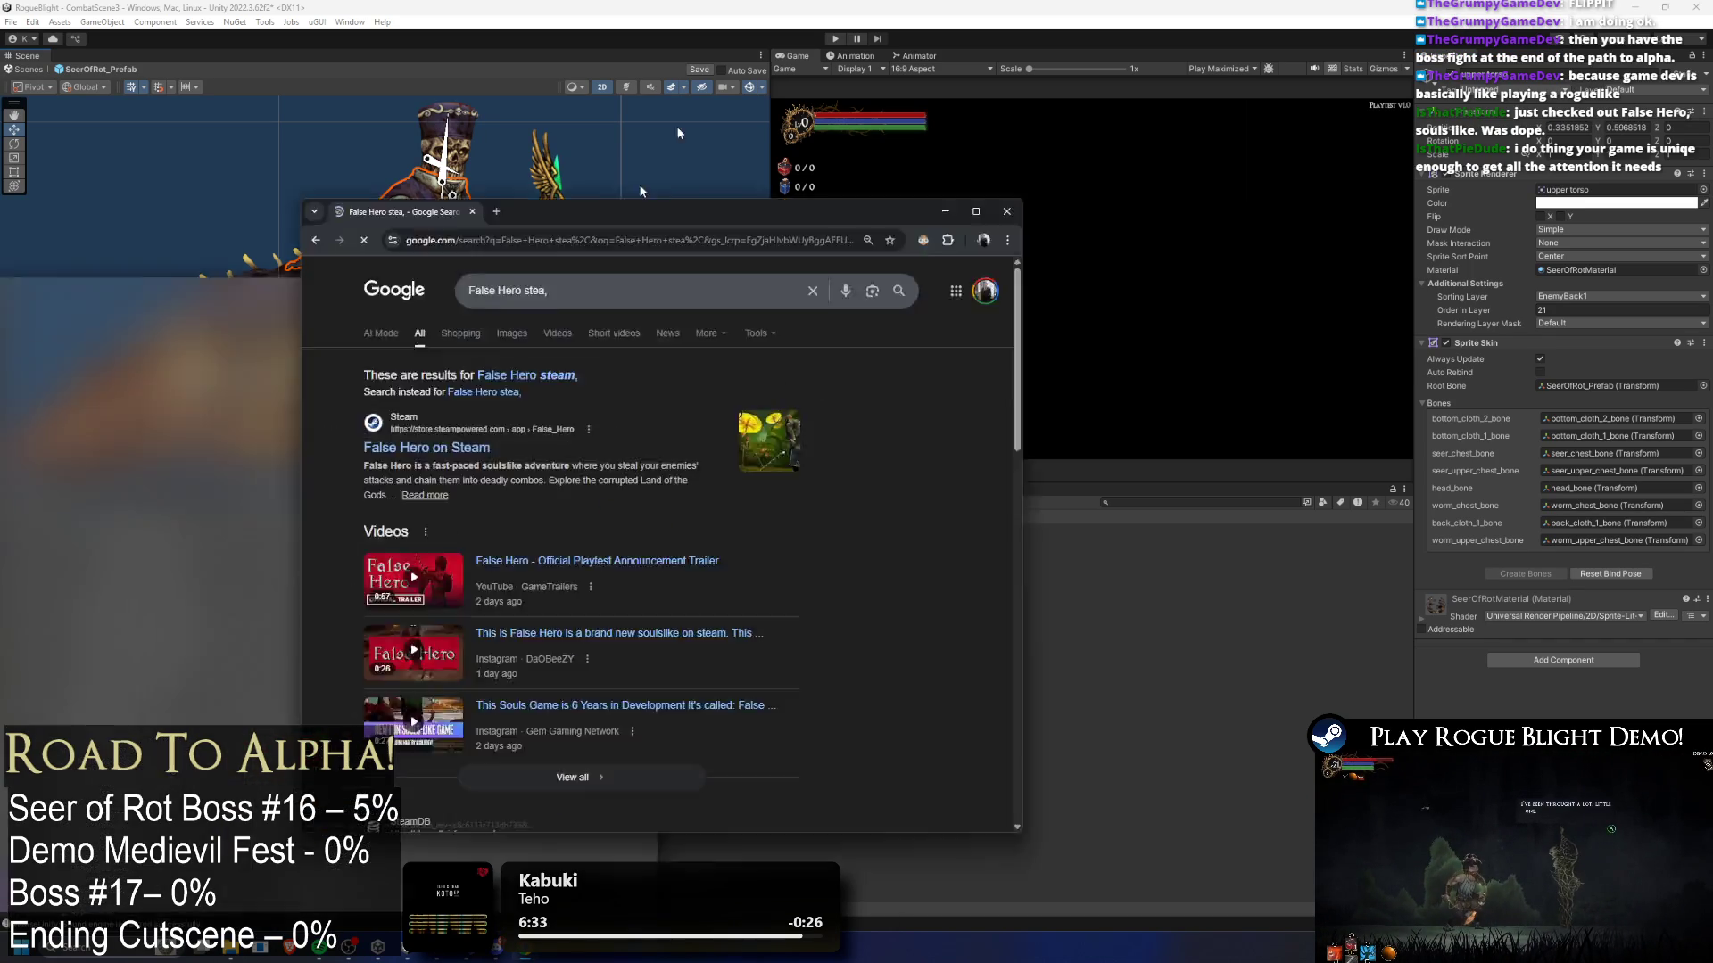
double_click(639, 184)
click(179, 241)
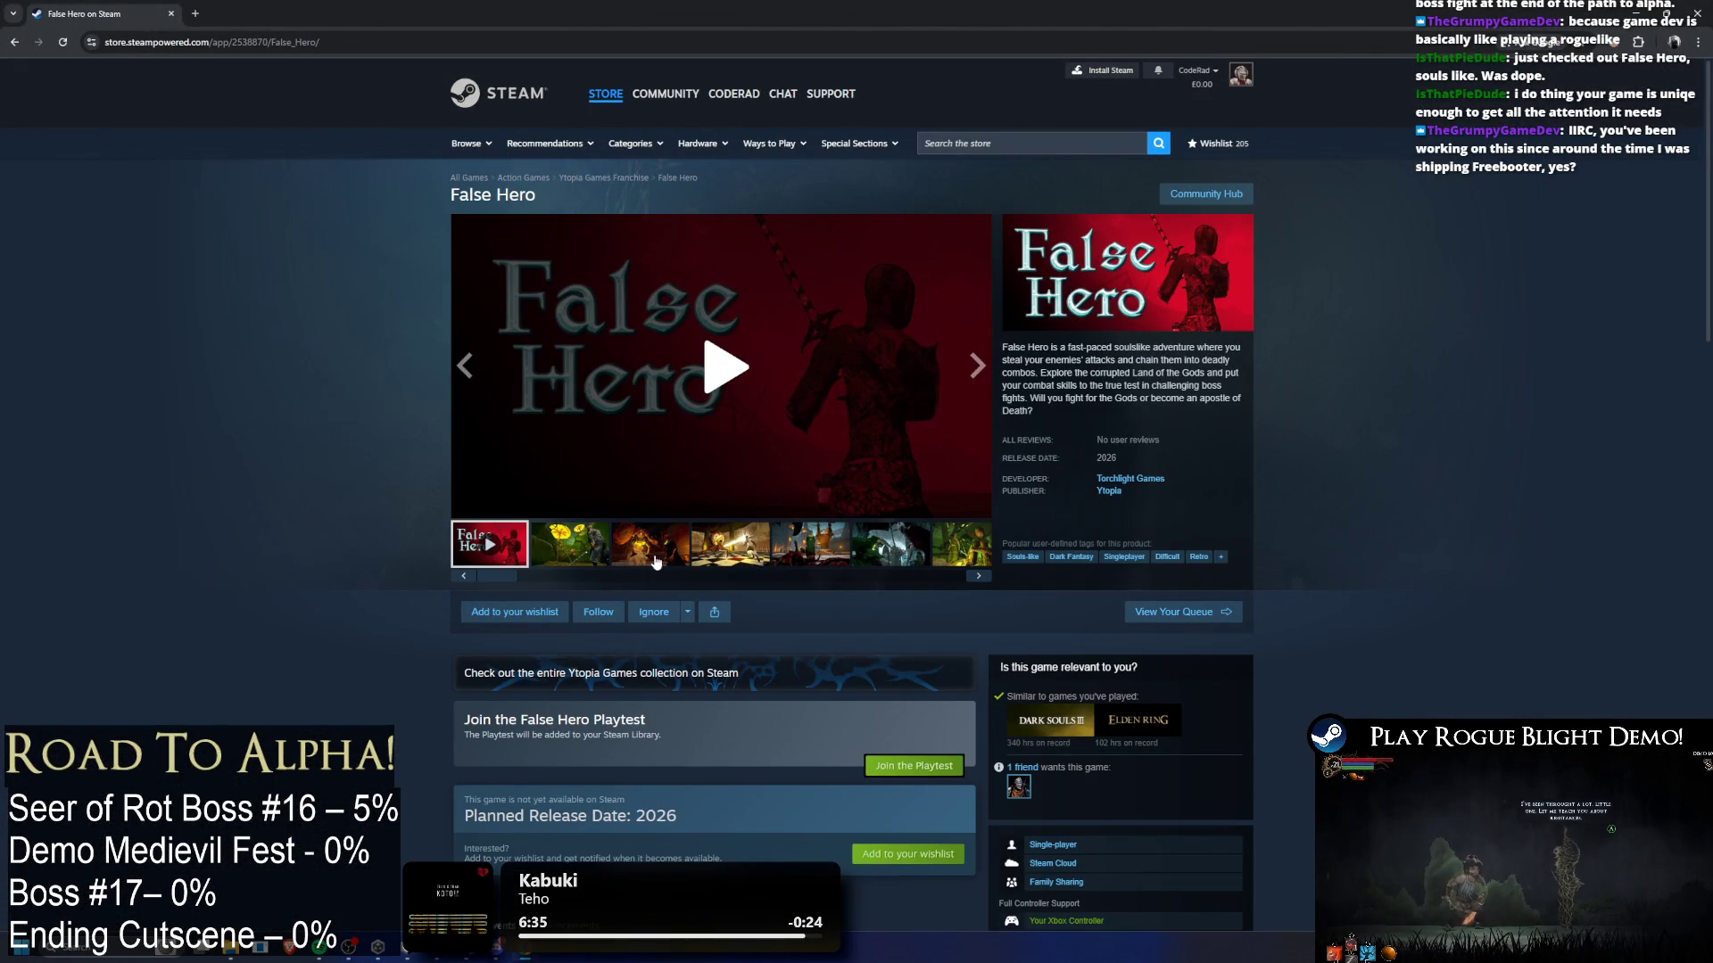
- Browse the False Hero screenshots, ending on the first mushroom screenshot
click(596, 557)
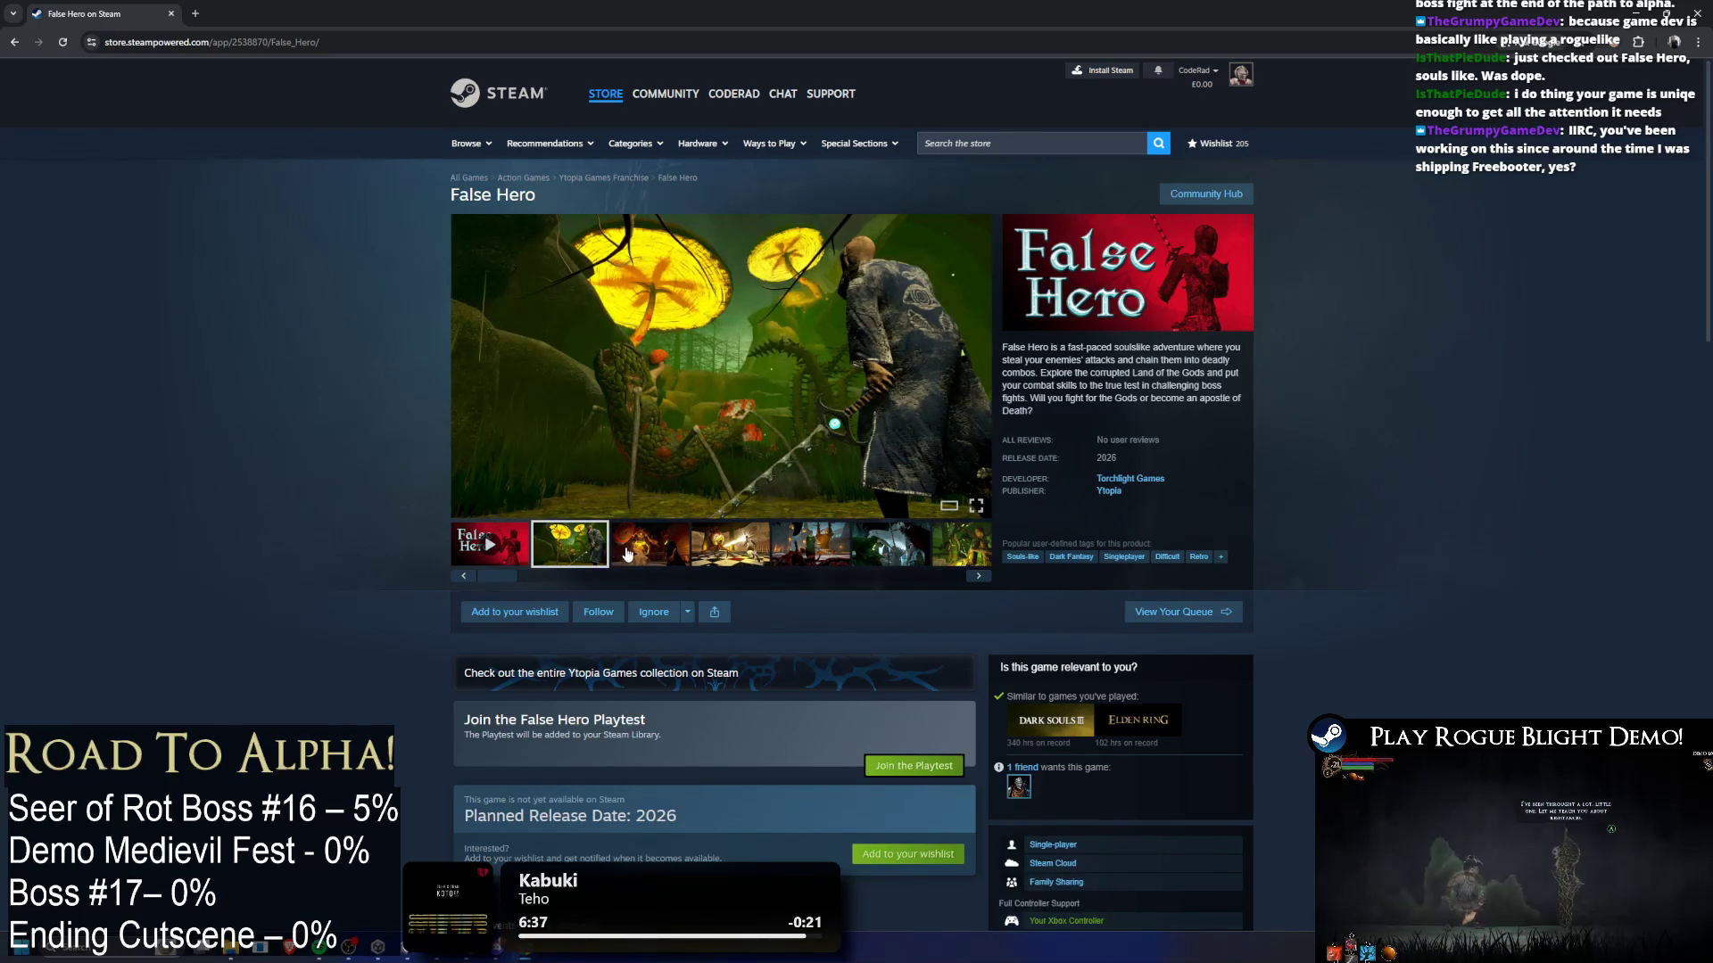
click(625, 553)
click(756, 560)
click(863, 555)
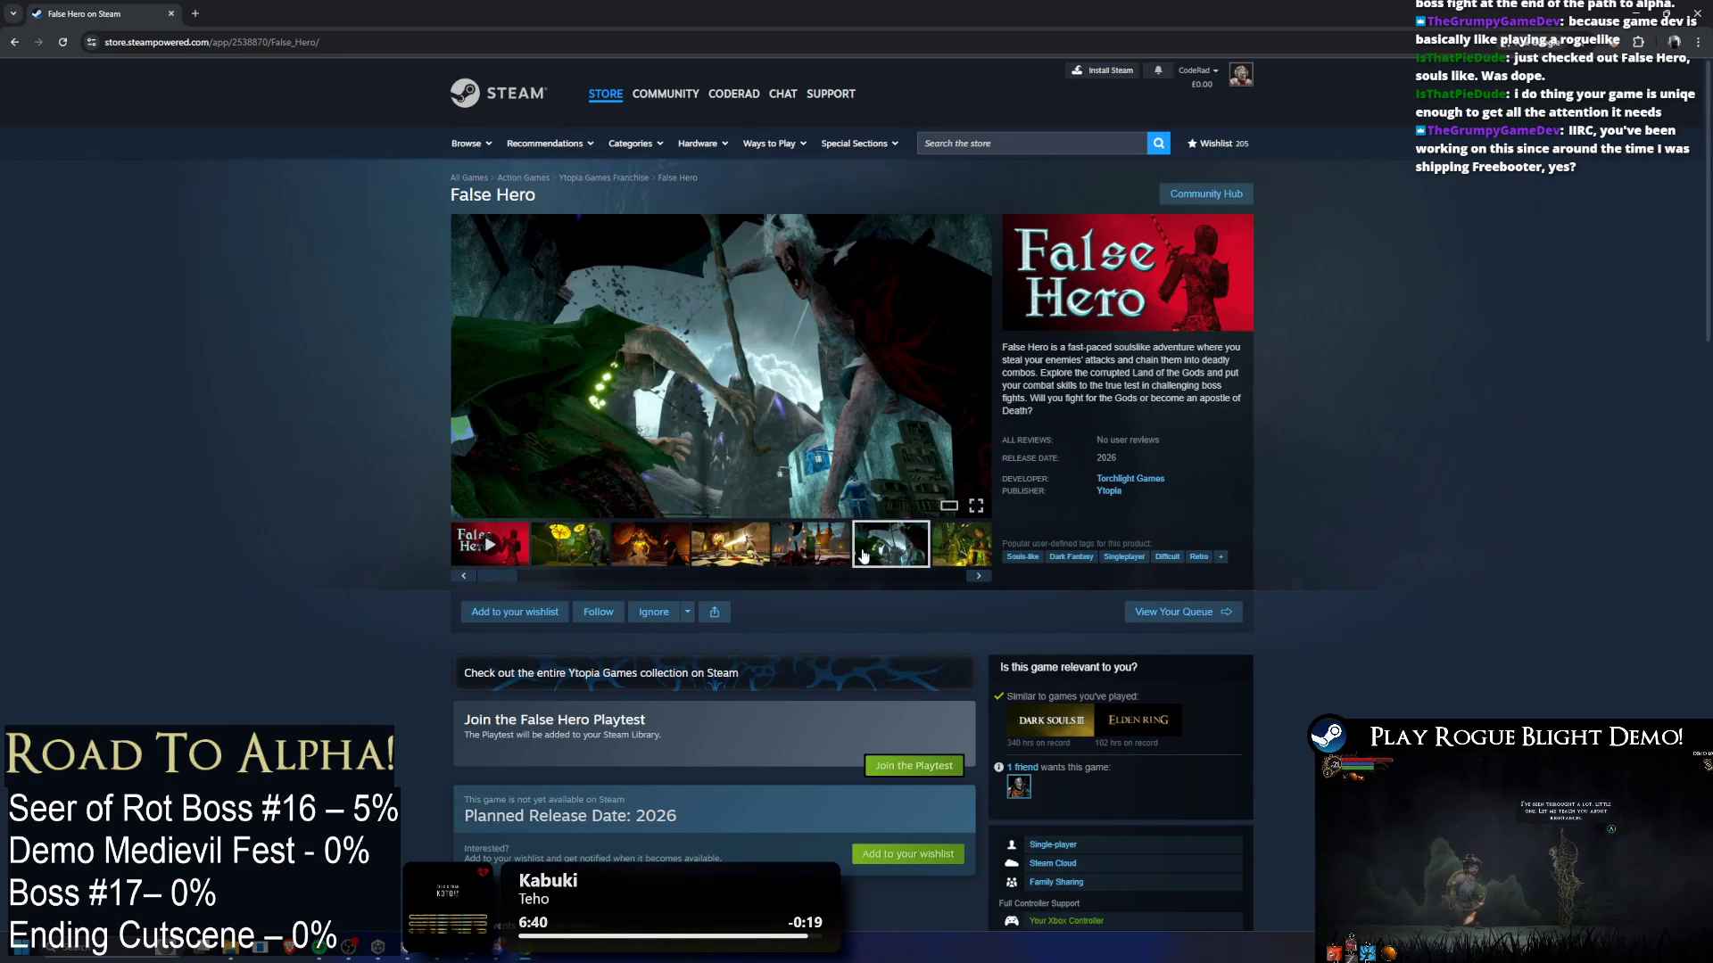
click(941, 549)
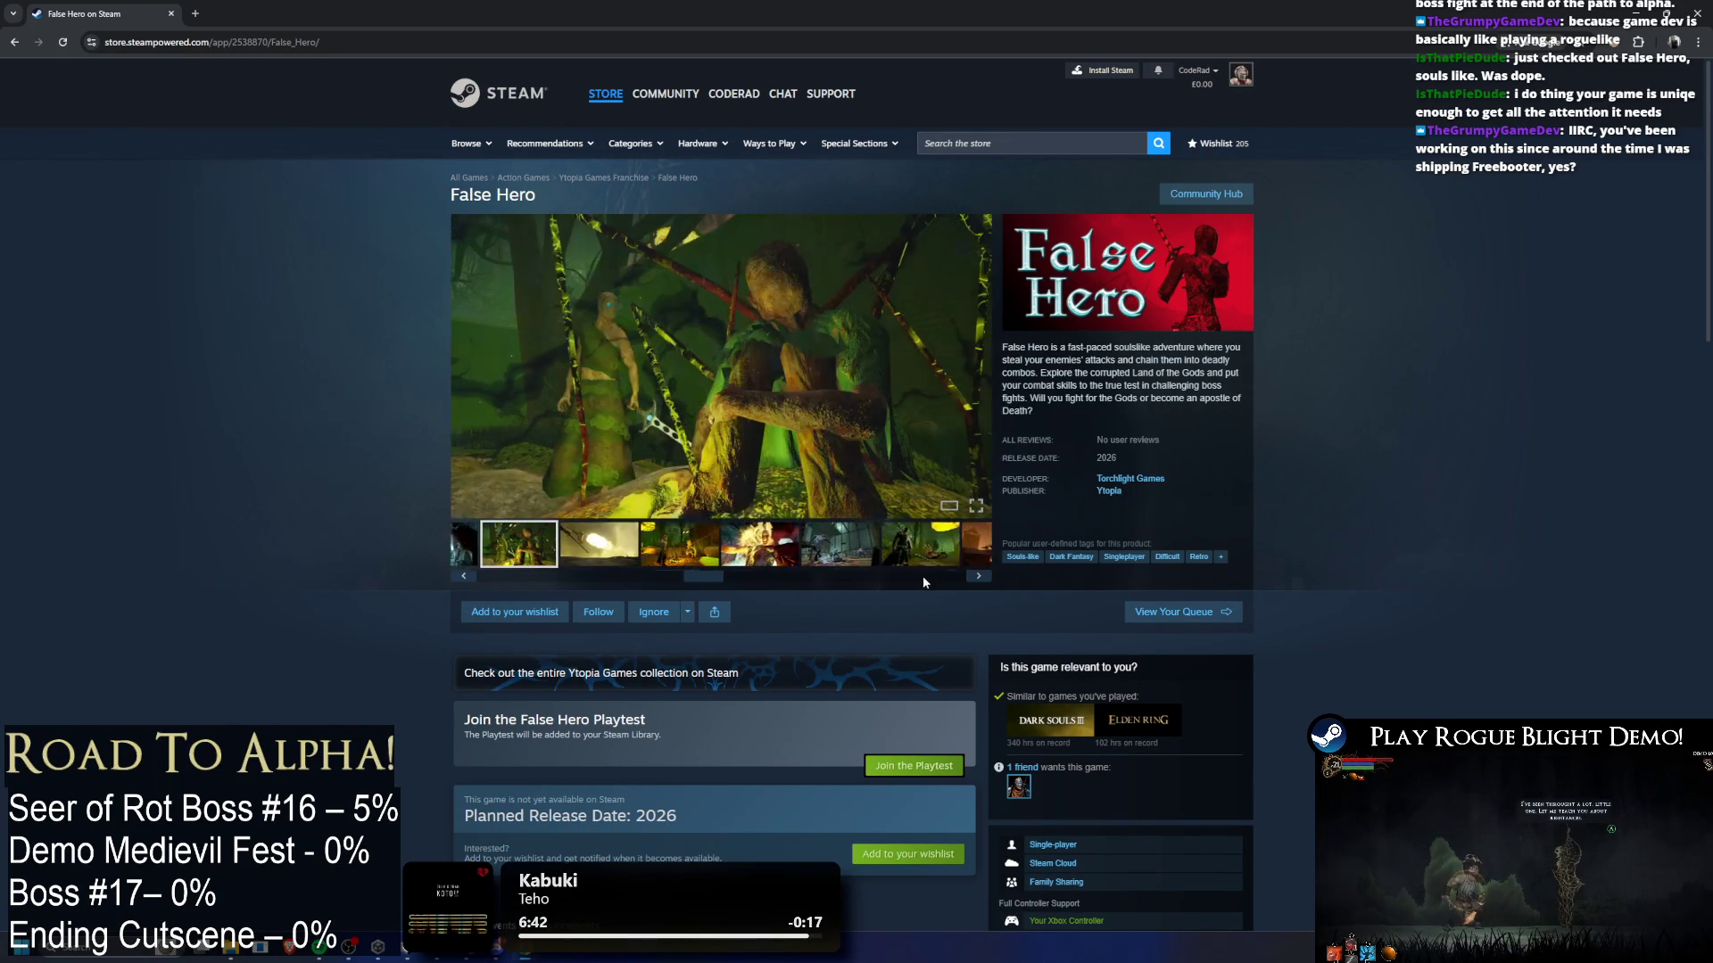
drag(899, 577, 924, 577)
click(920, 551)
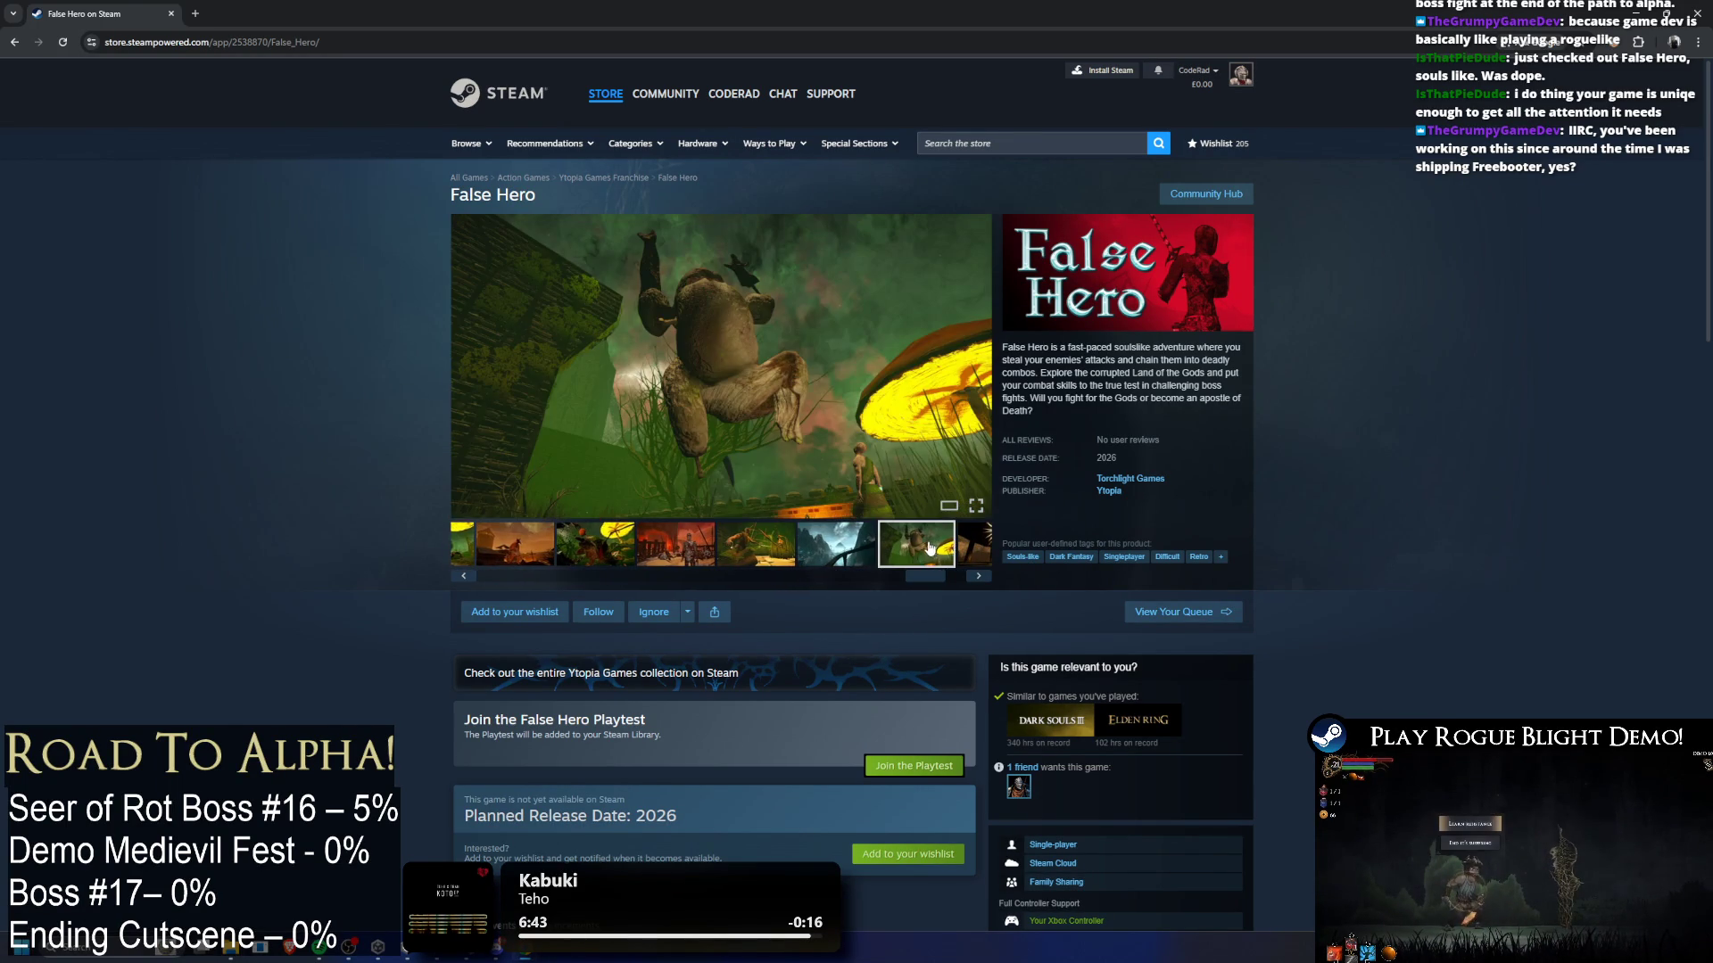
click(850, 553)
click(926, 562)
click(952, 561)
drag(935, 576, 517, 576)
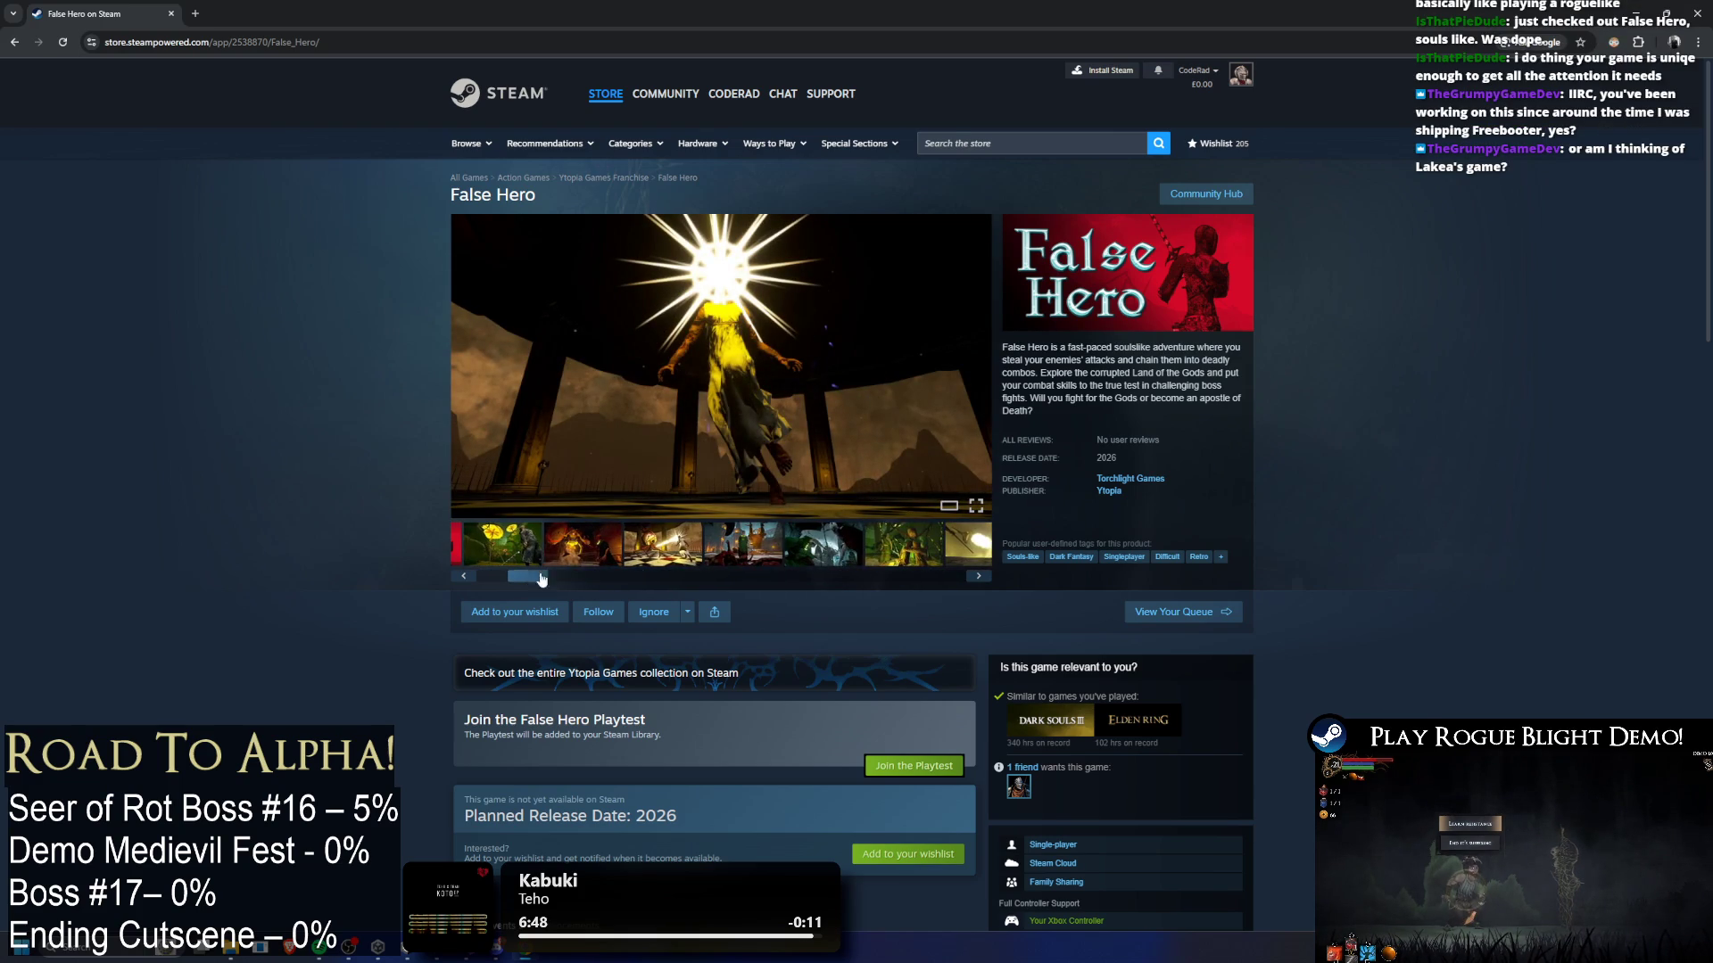
click(577, 566)
click(533, 555)
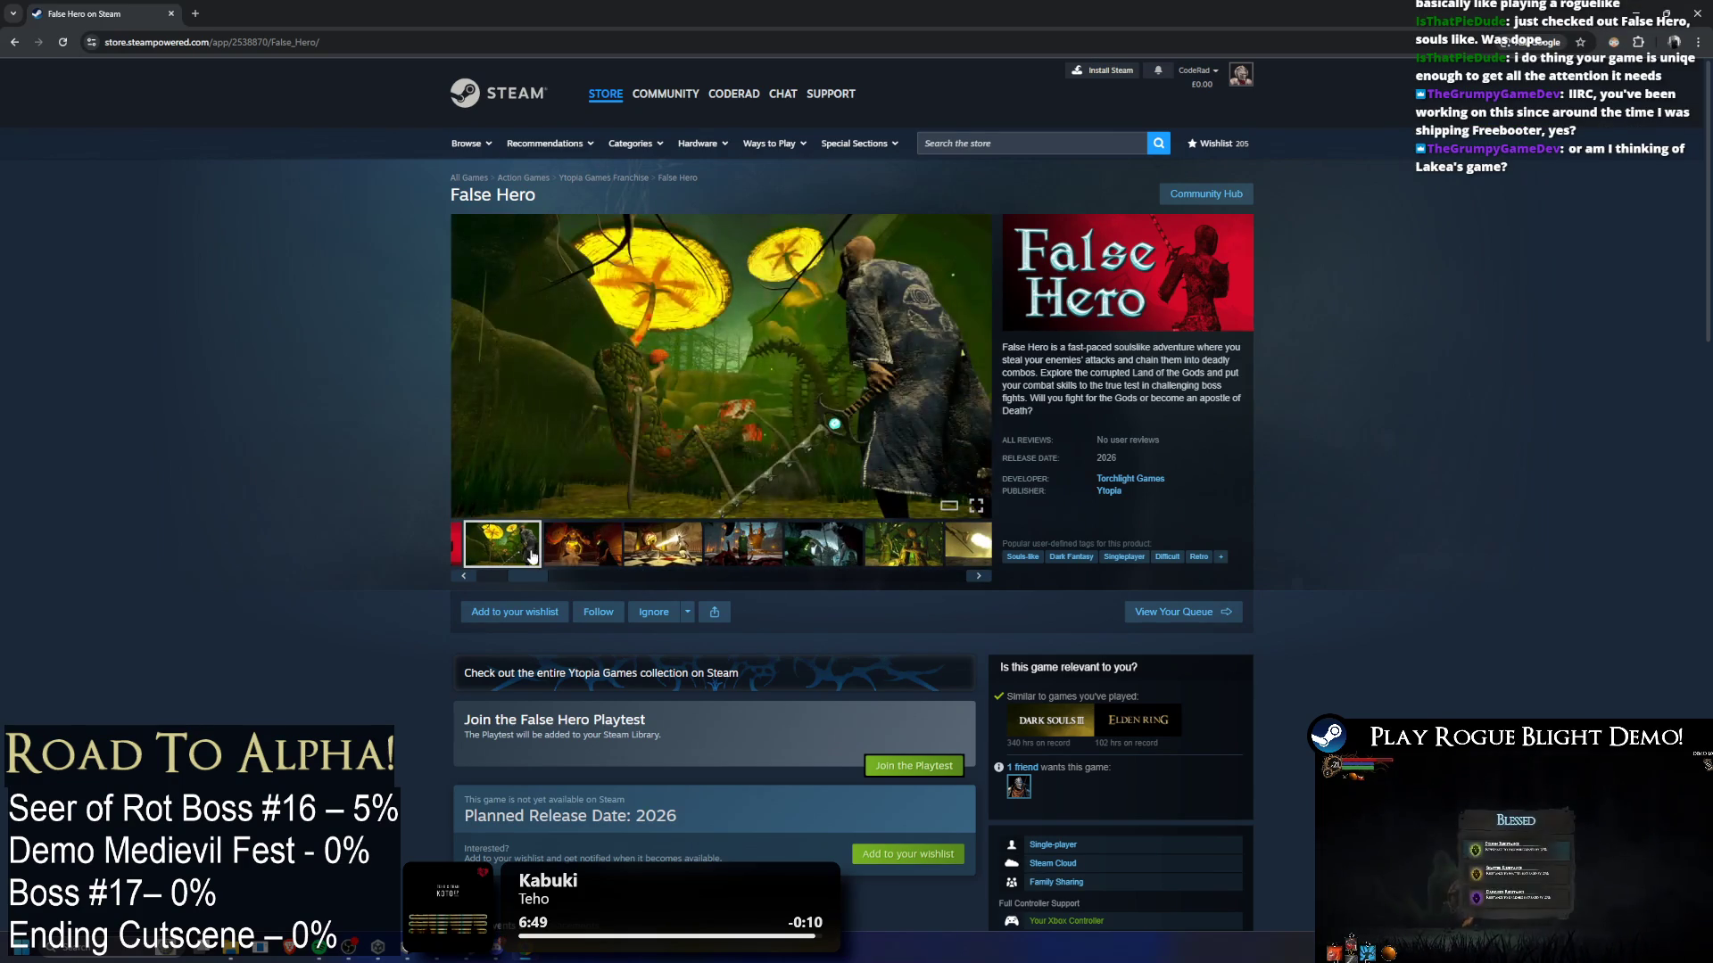
drag(545, 580, 511, 580)
- Add False Hero to the wishlist, then bring up system search to find Steam
click(528, 614)
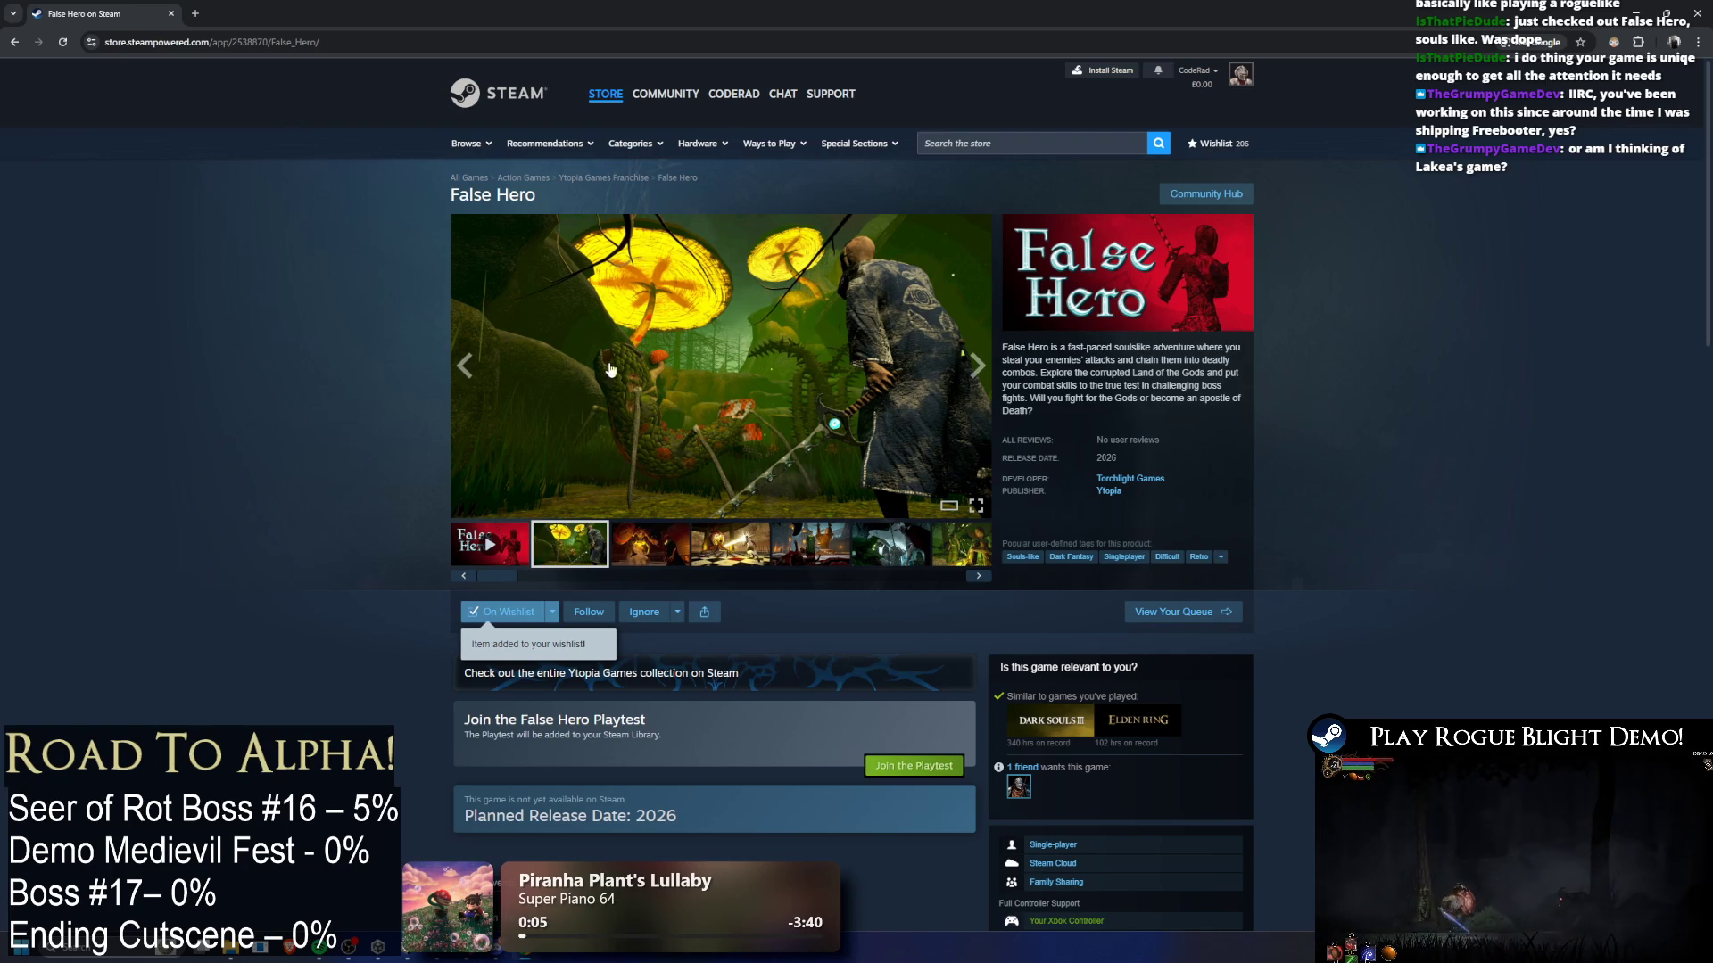
key(alt+Tab)
key(super)
- Launch Steam via 'steam' search and open the Rogue Blight Playtest library page
text(steam)
key(Return)
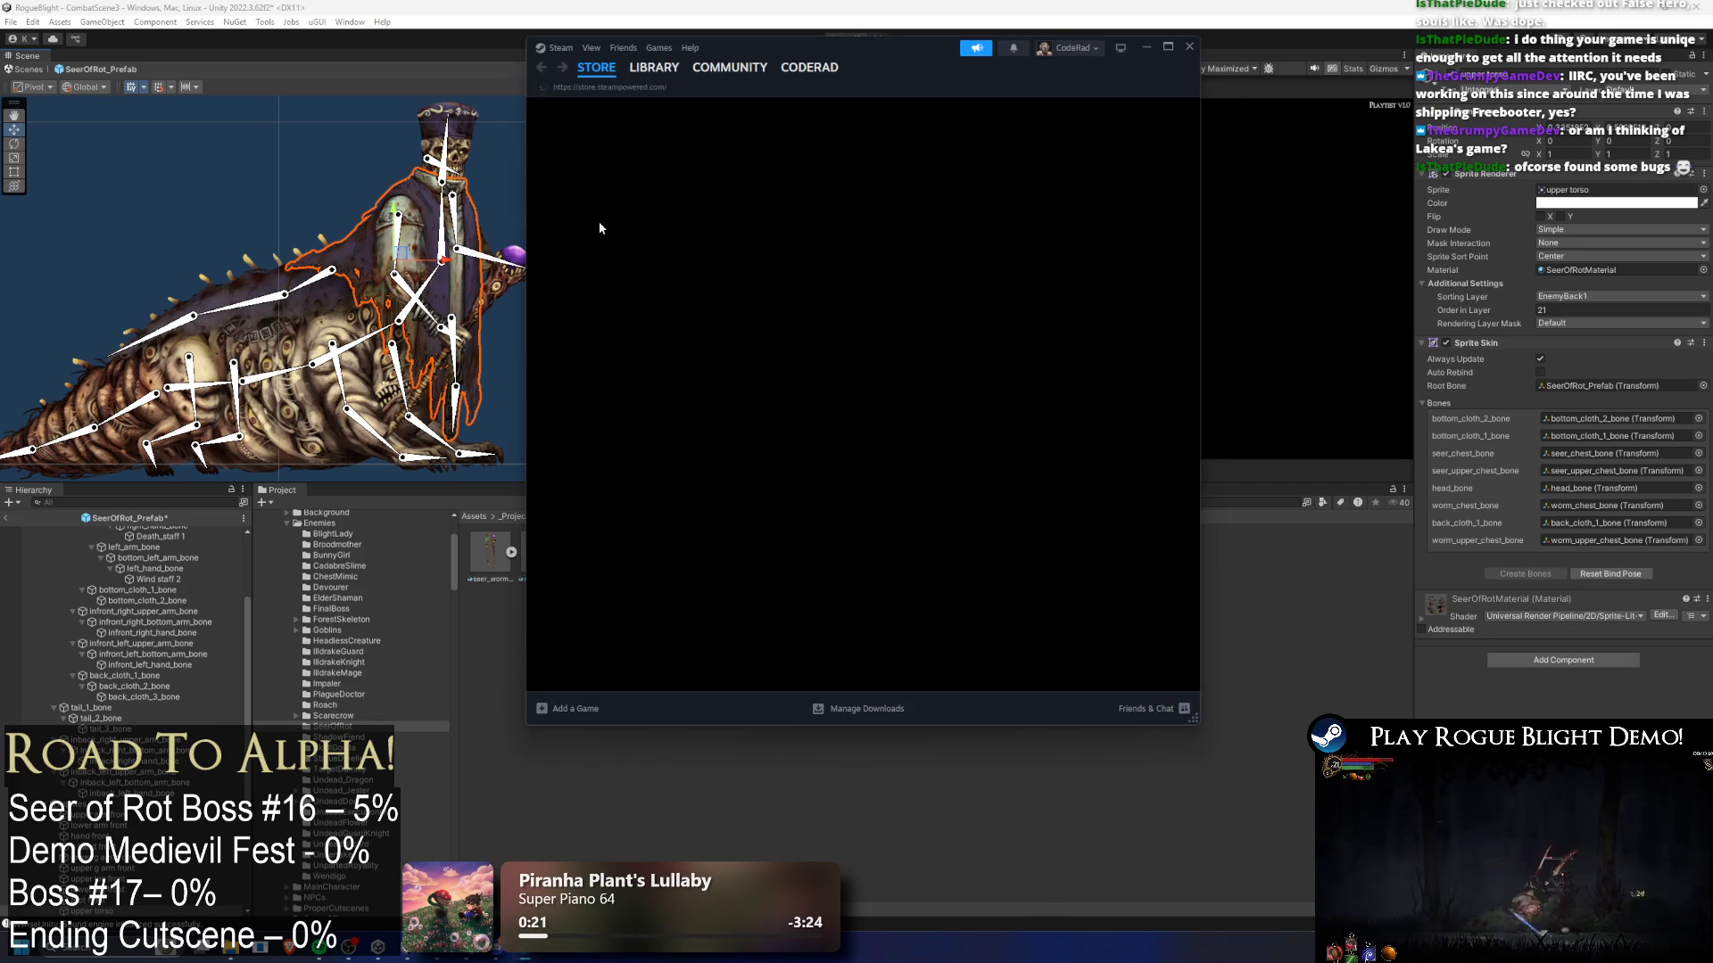
click(646, 90)
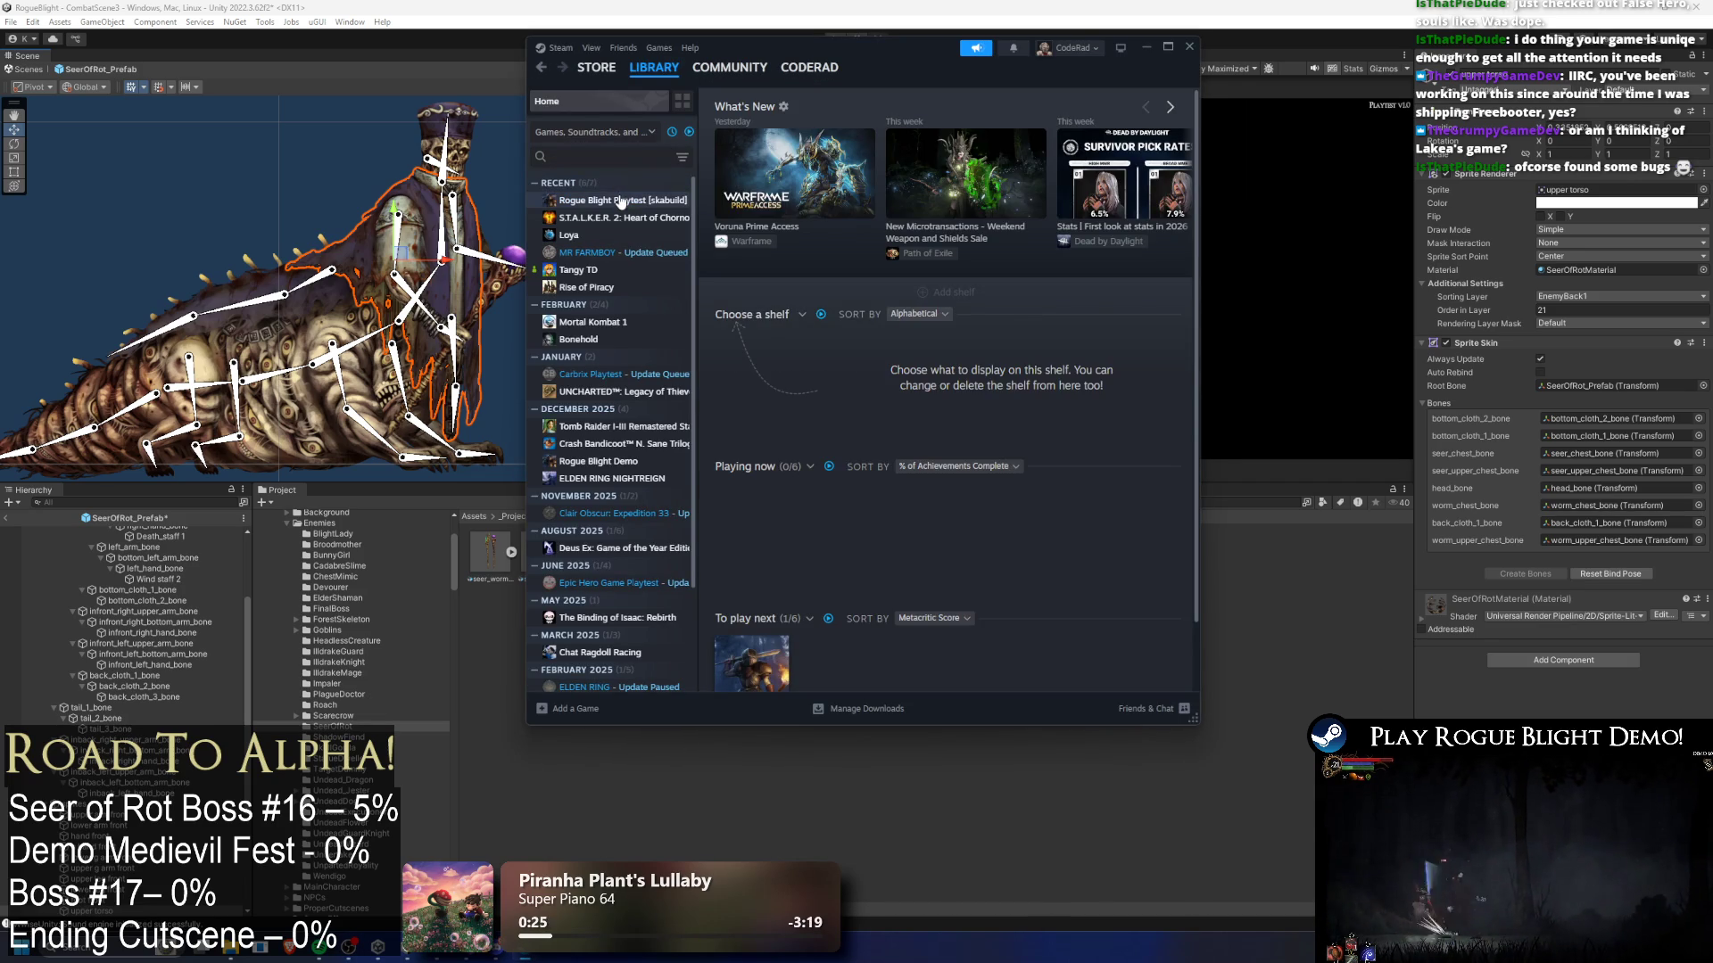
click(620, 201)
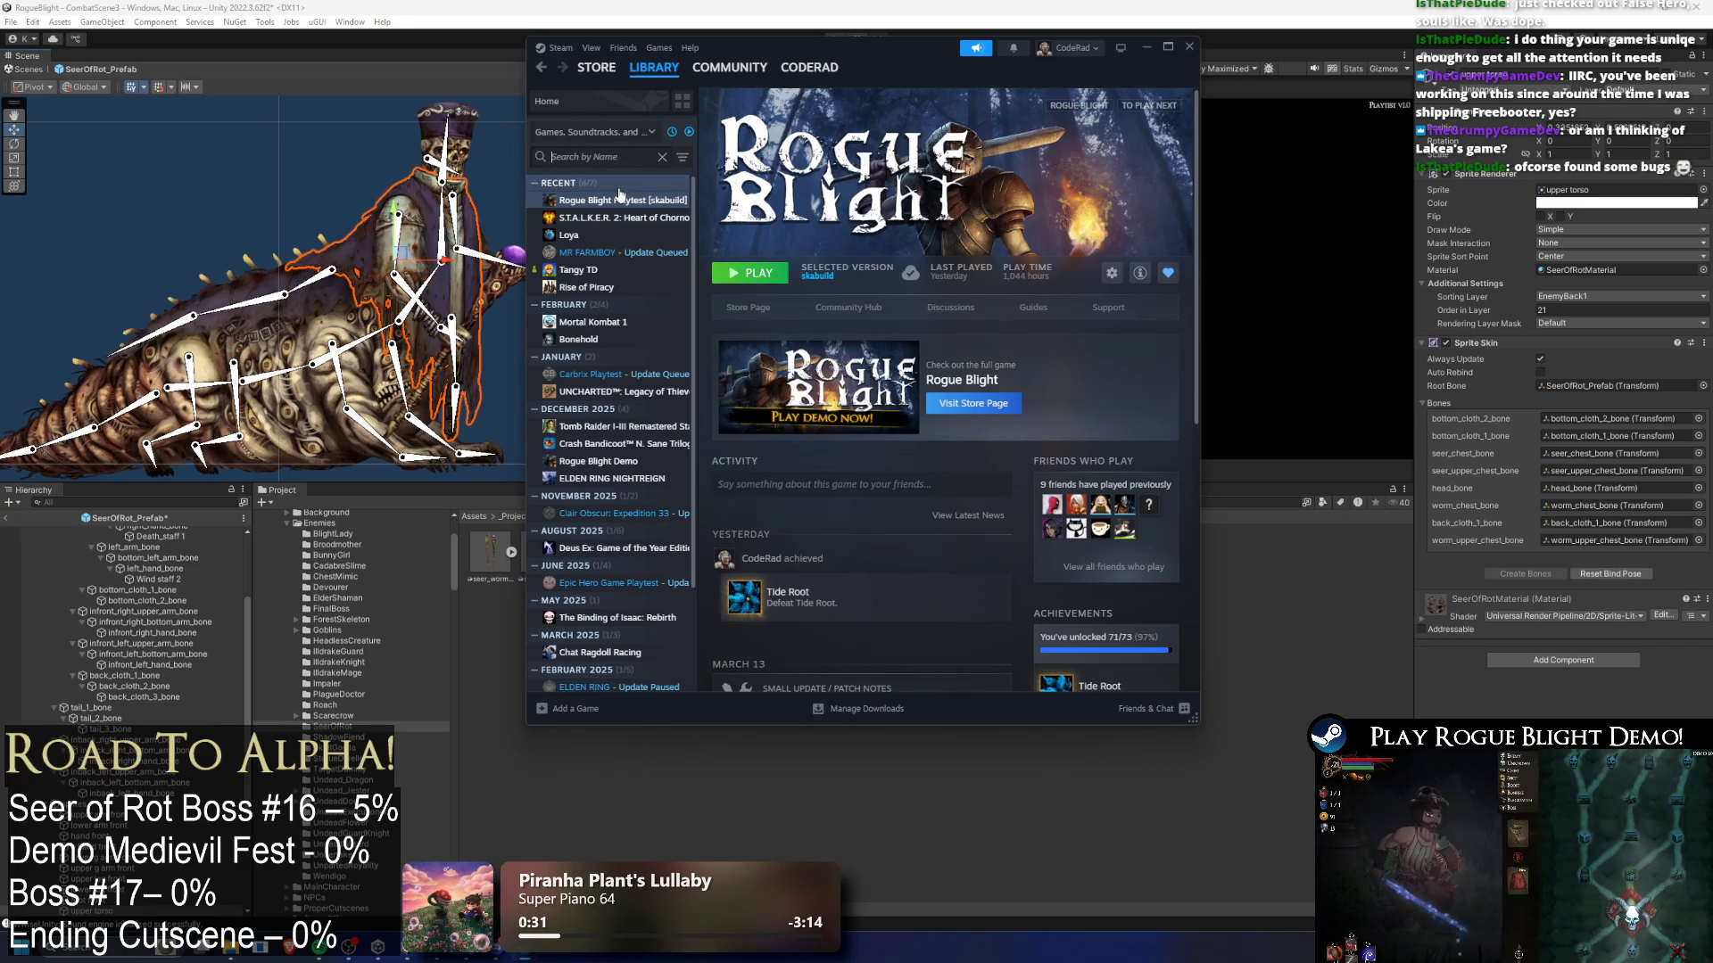
- Filter the library by 'fre', maximize Steam, and open Freebooter of SPLORR!!'s store page
text(fre)
click(640, 198)
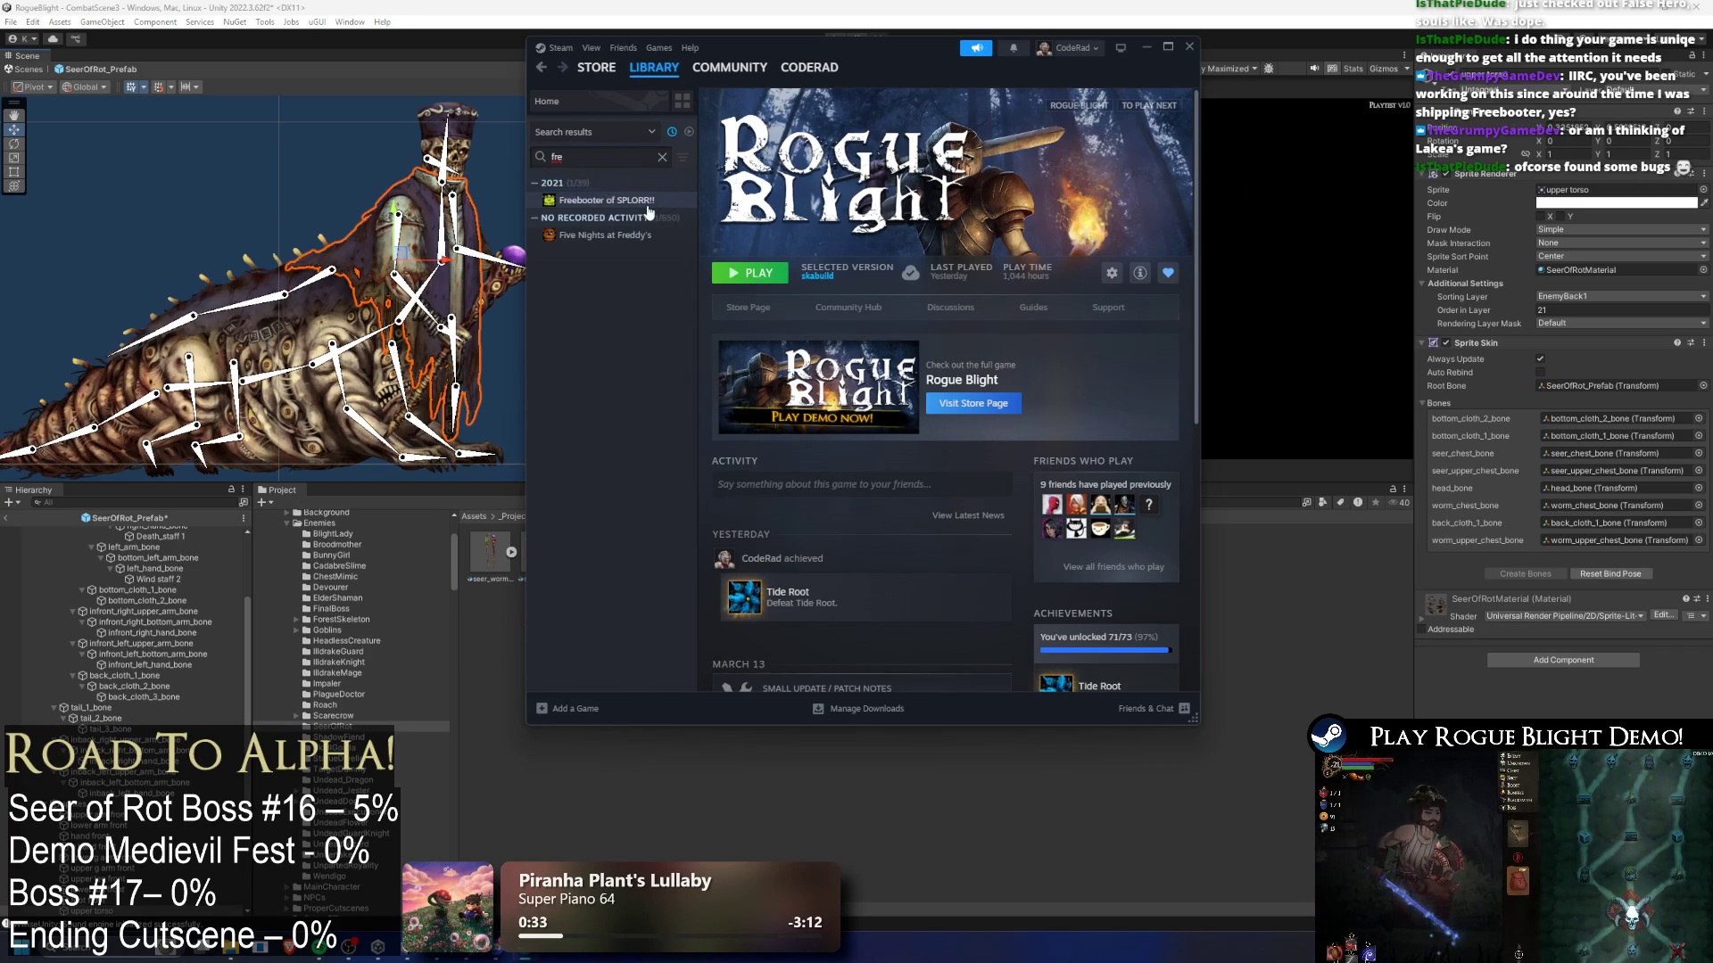
click(1168, 47)
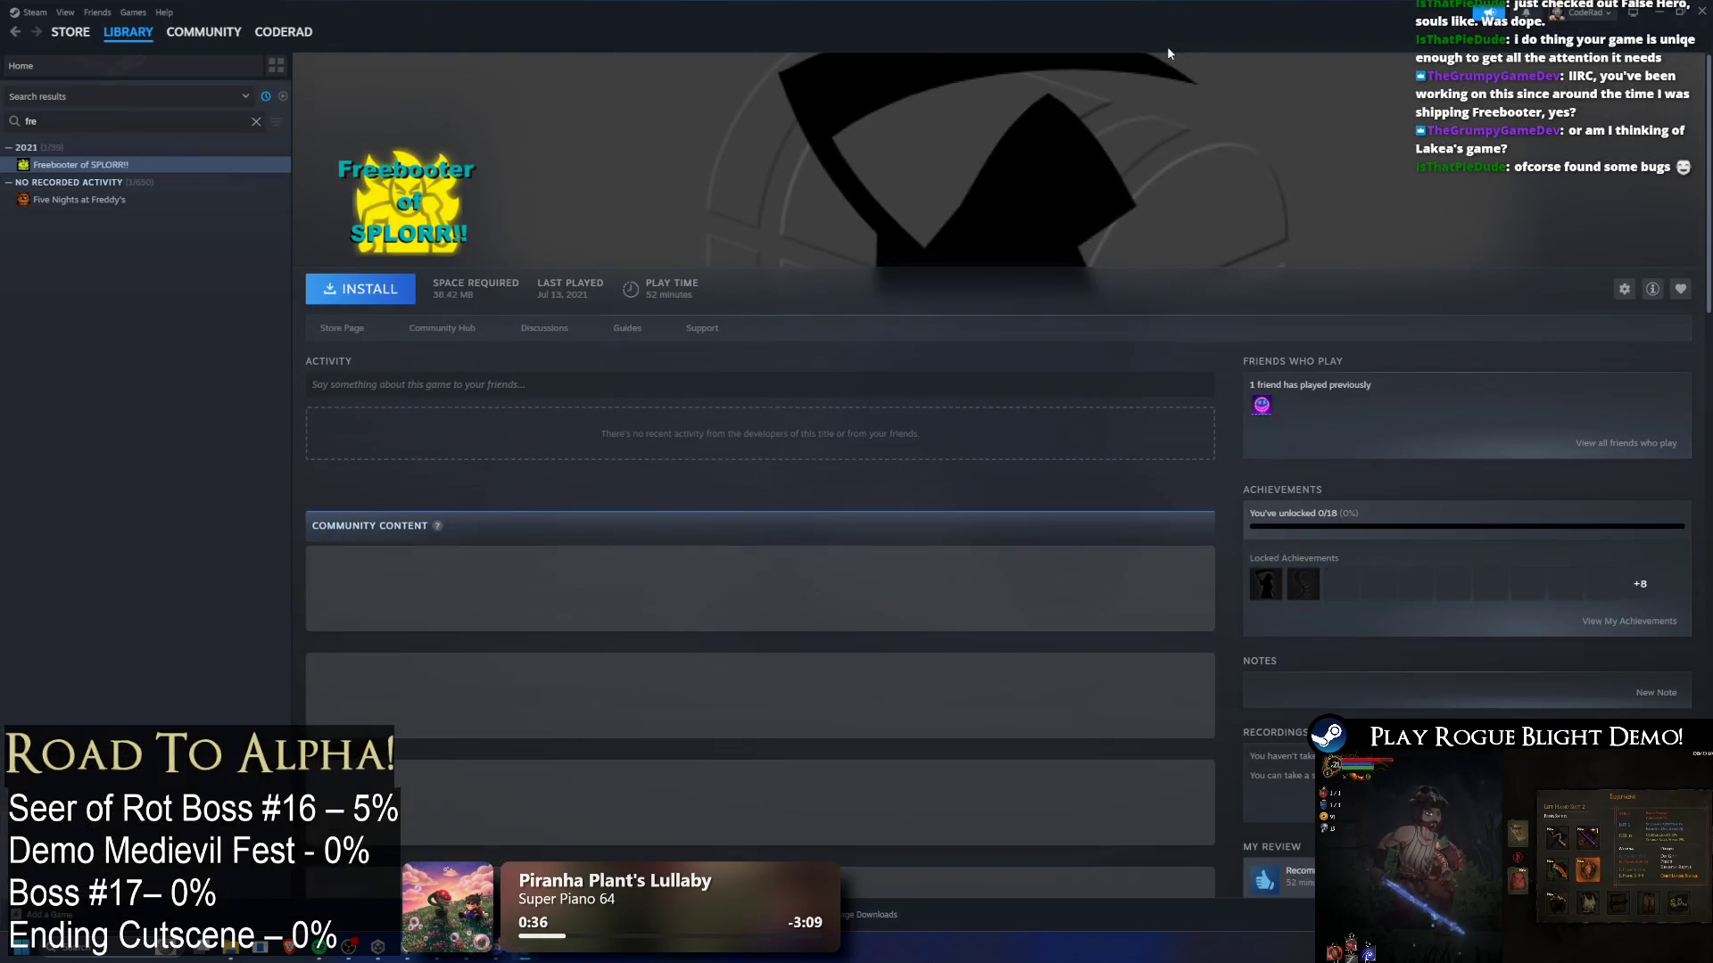
click(346, 327)
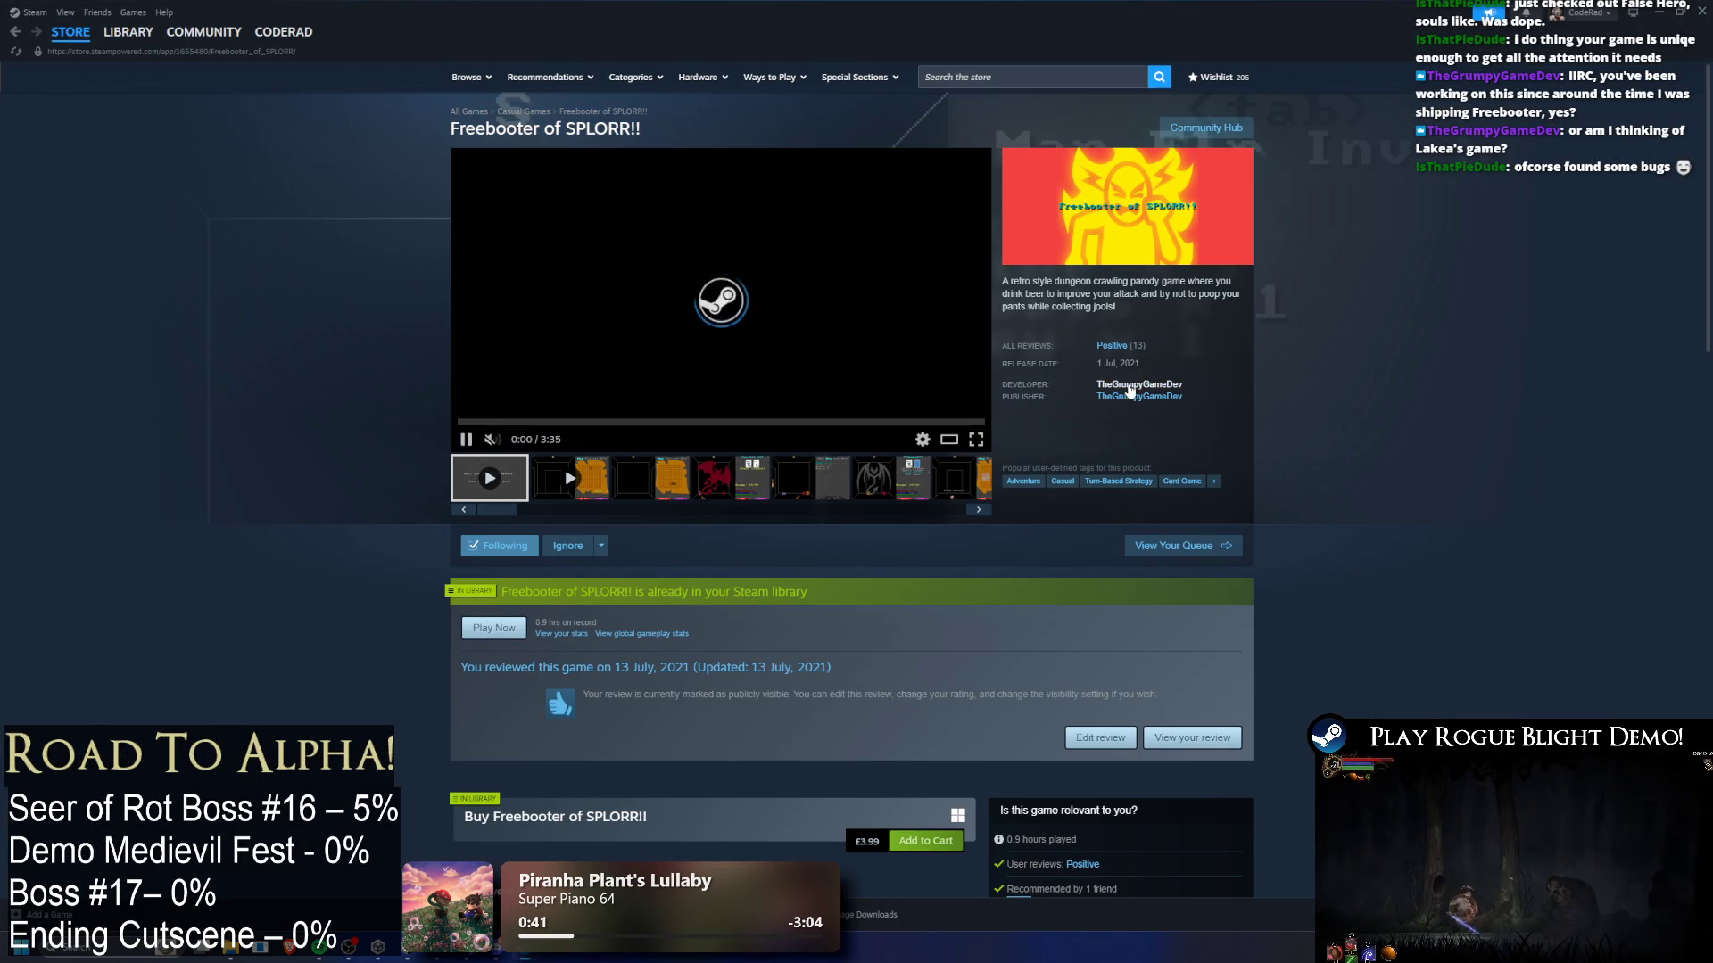
- View the developer's other games, then return to Freebooter of SPLORR!!'s library page
click(1138, 394)
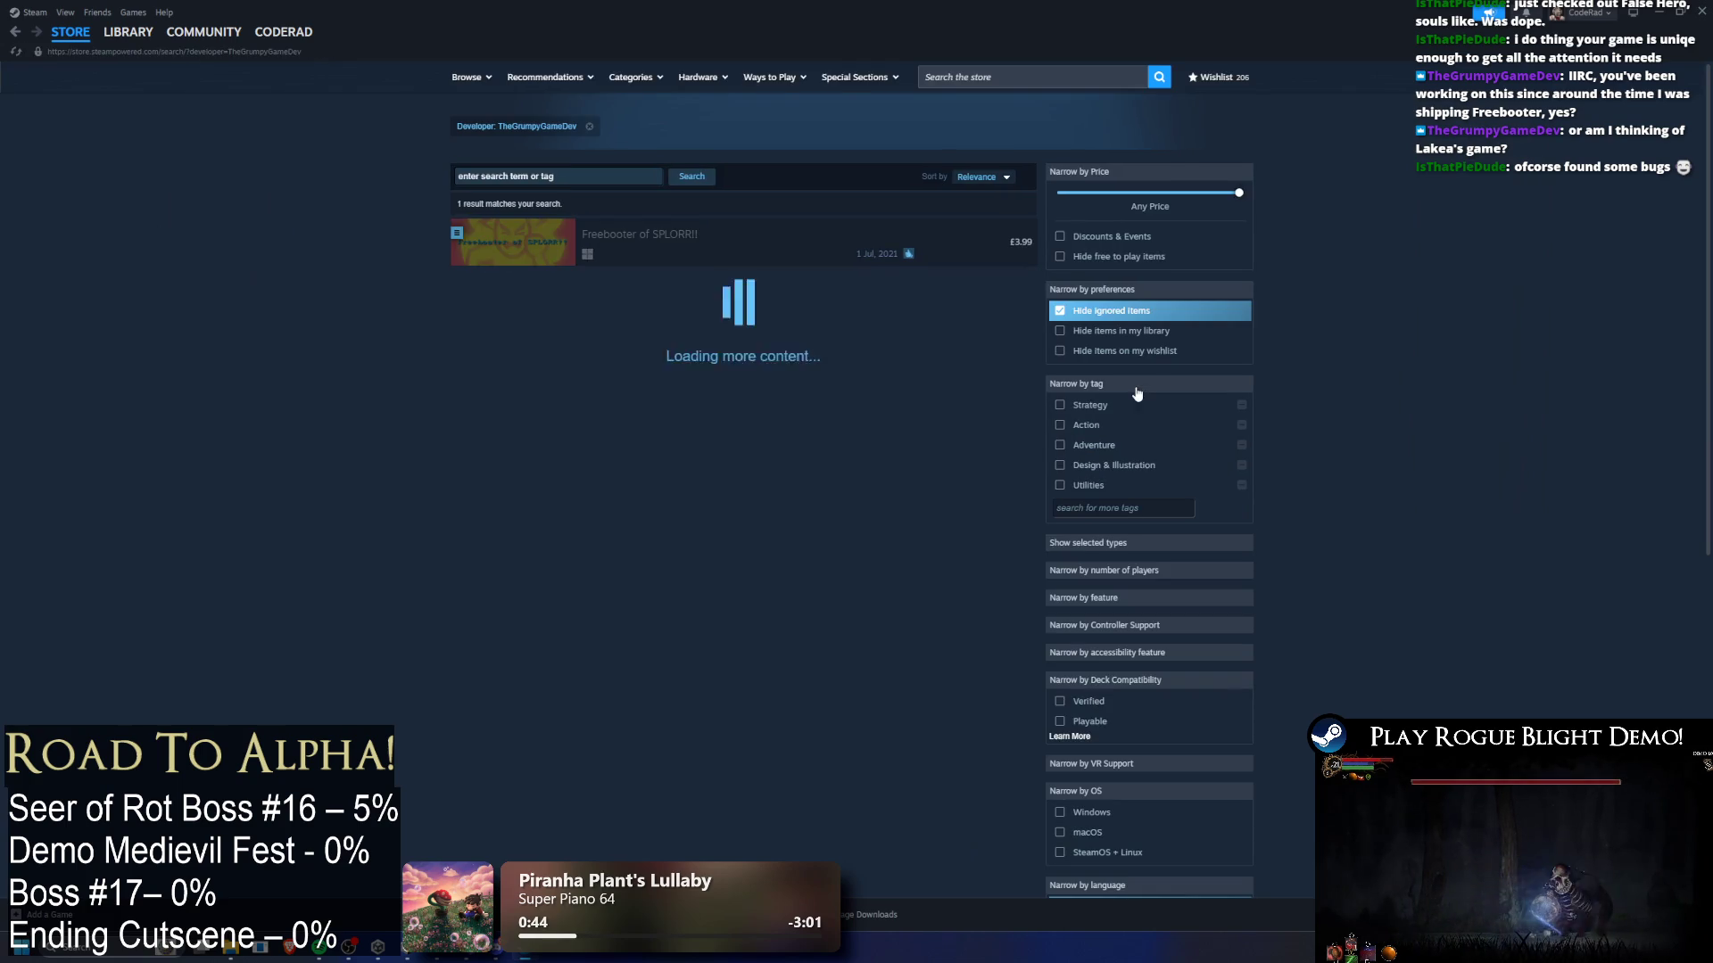
key(alt+Left)
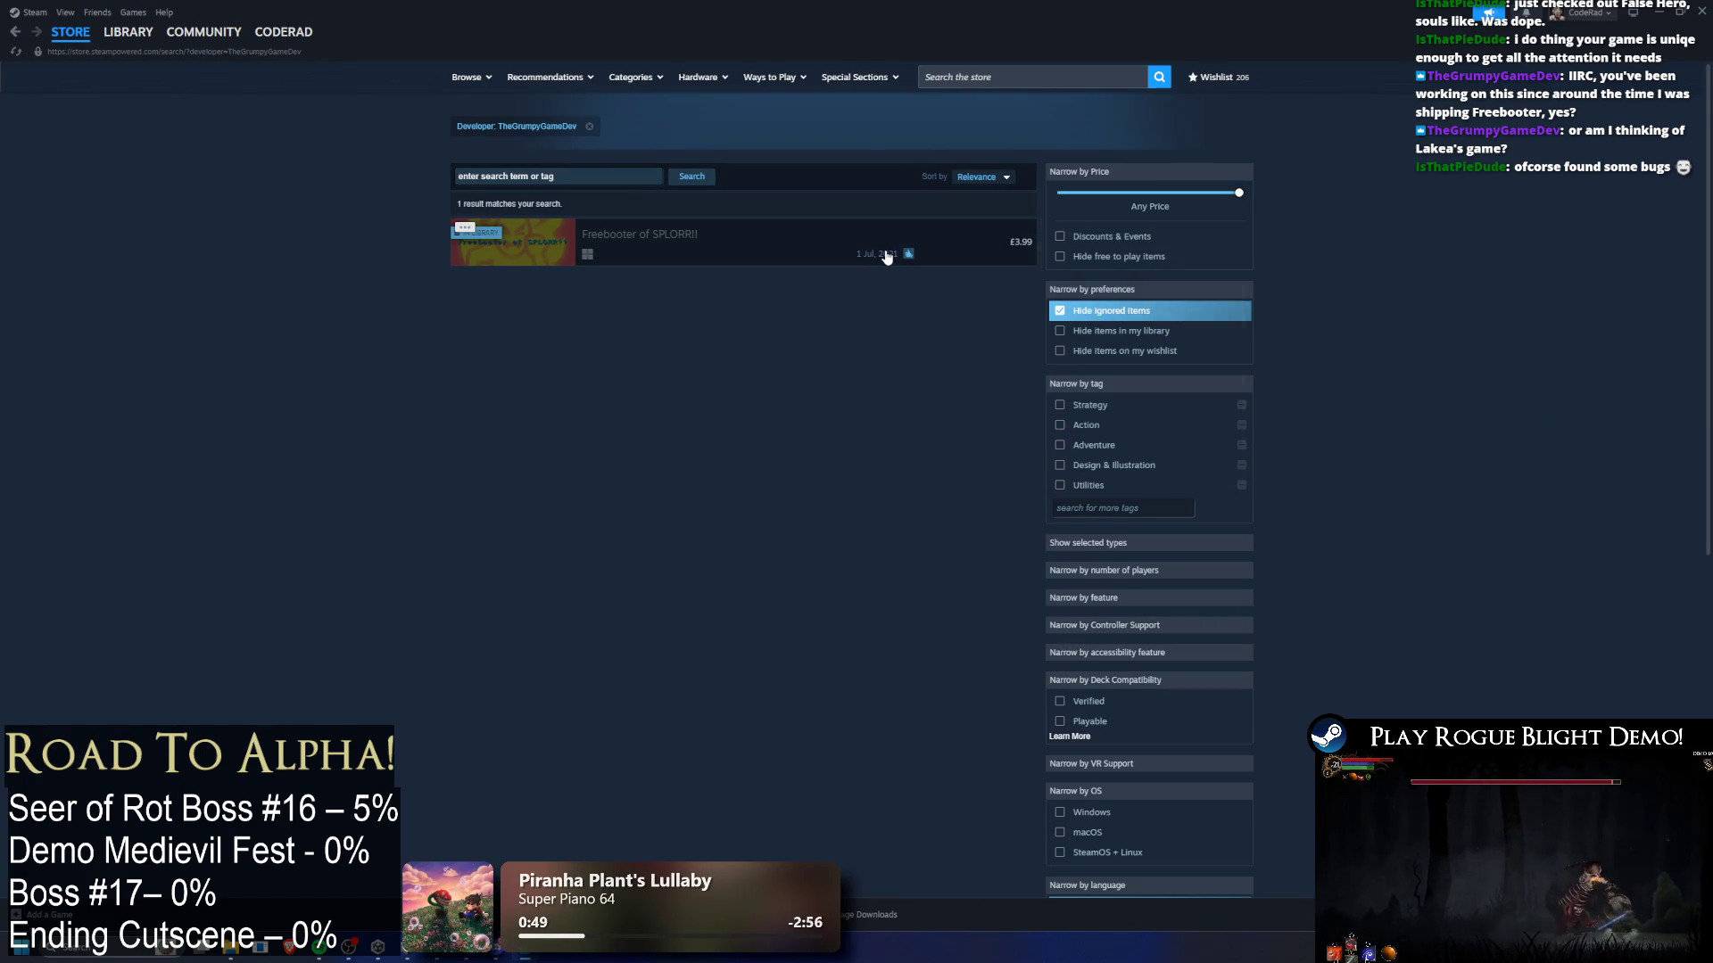
mouse_move(886, 257)
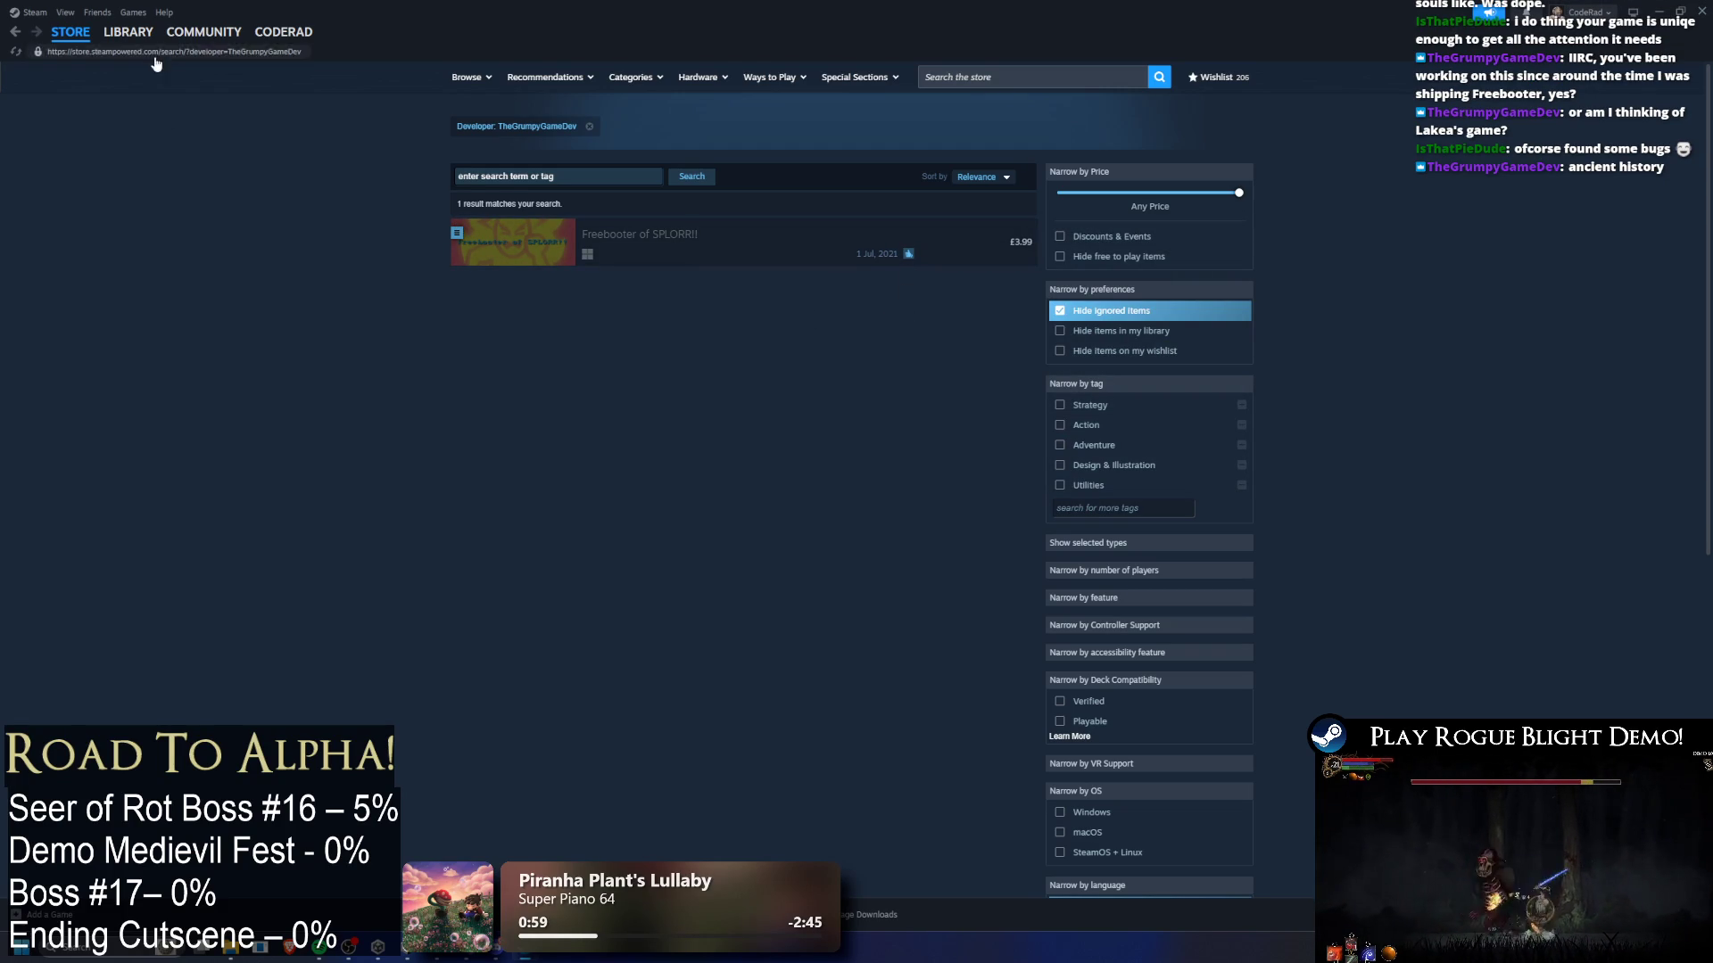
mouse_move(124, 32)
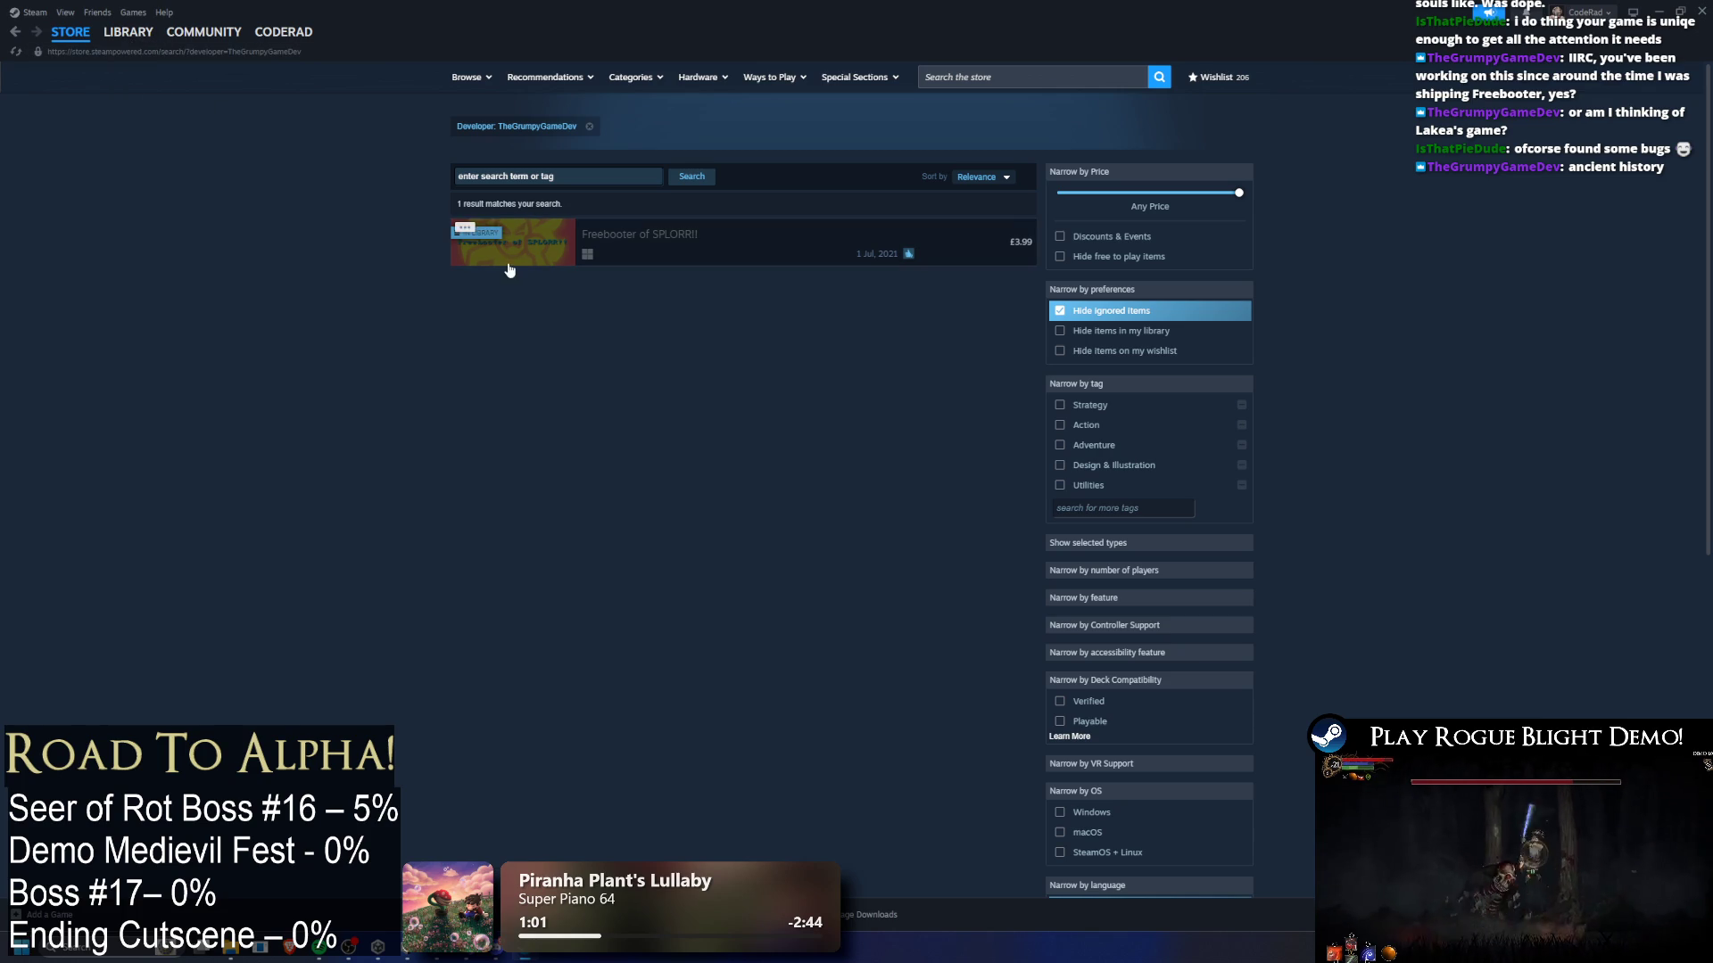
click(120, 55)
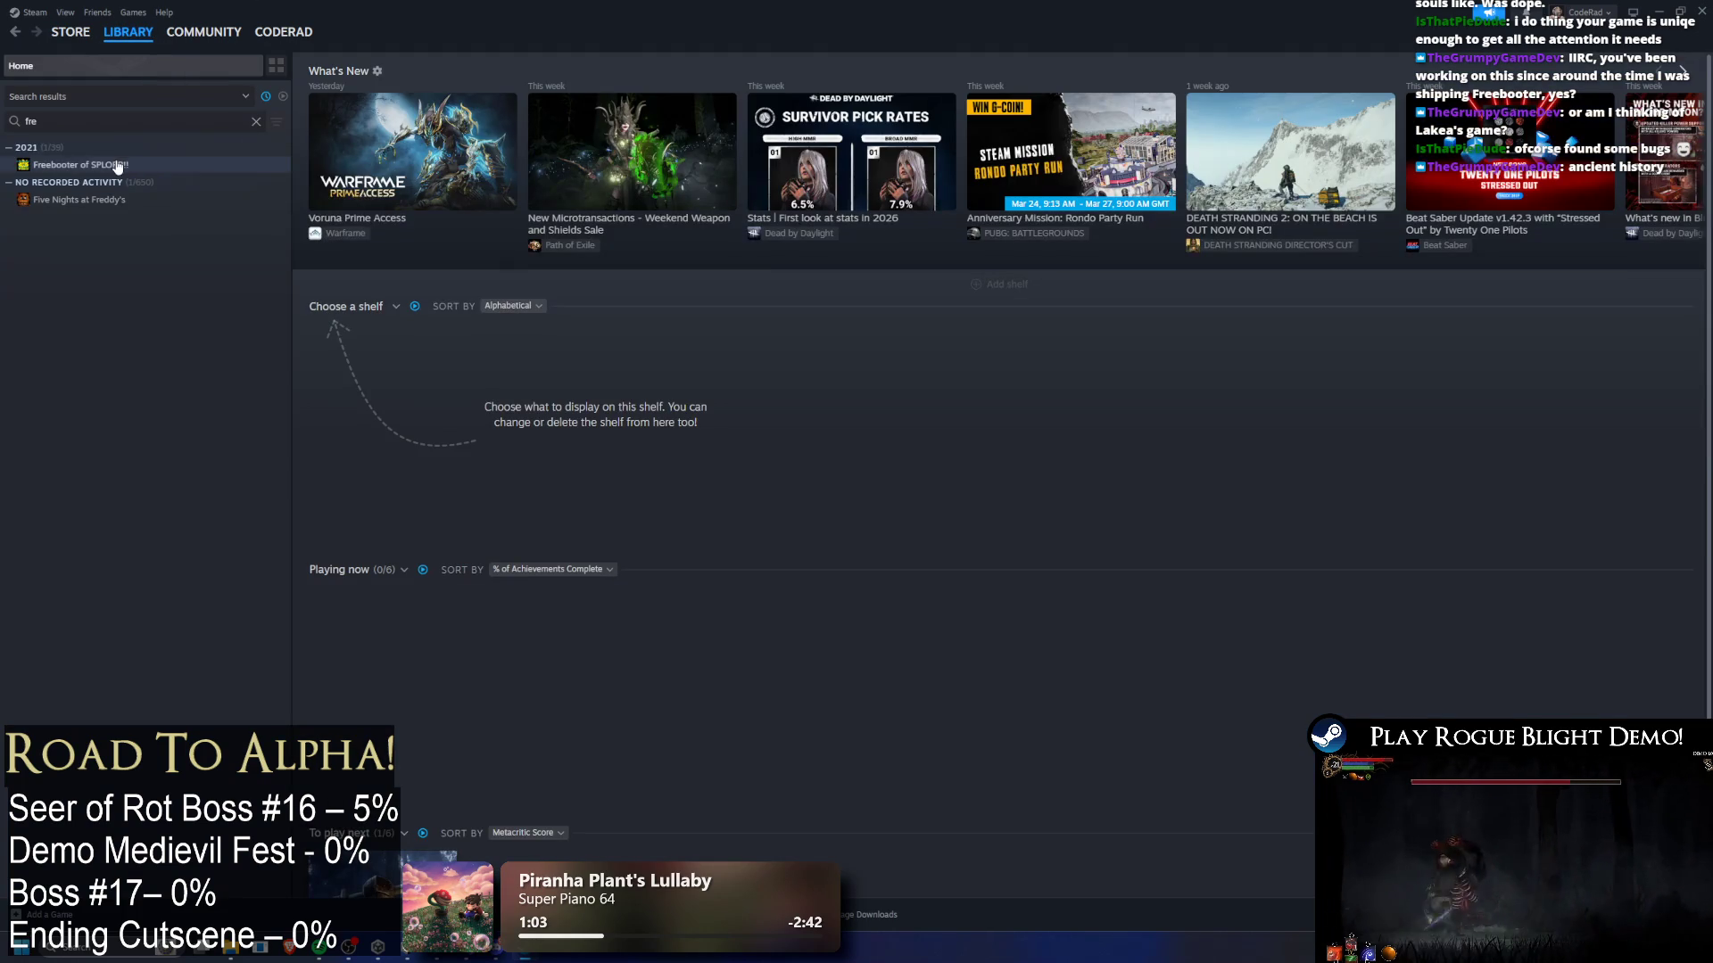
click(116, 165)
- Switch back to the Unity editor showing the Seer of Rot prefab
key(alt+Tab)
scroll(446, 288, up, 3)
scroll(585, 279, down, 3)
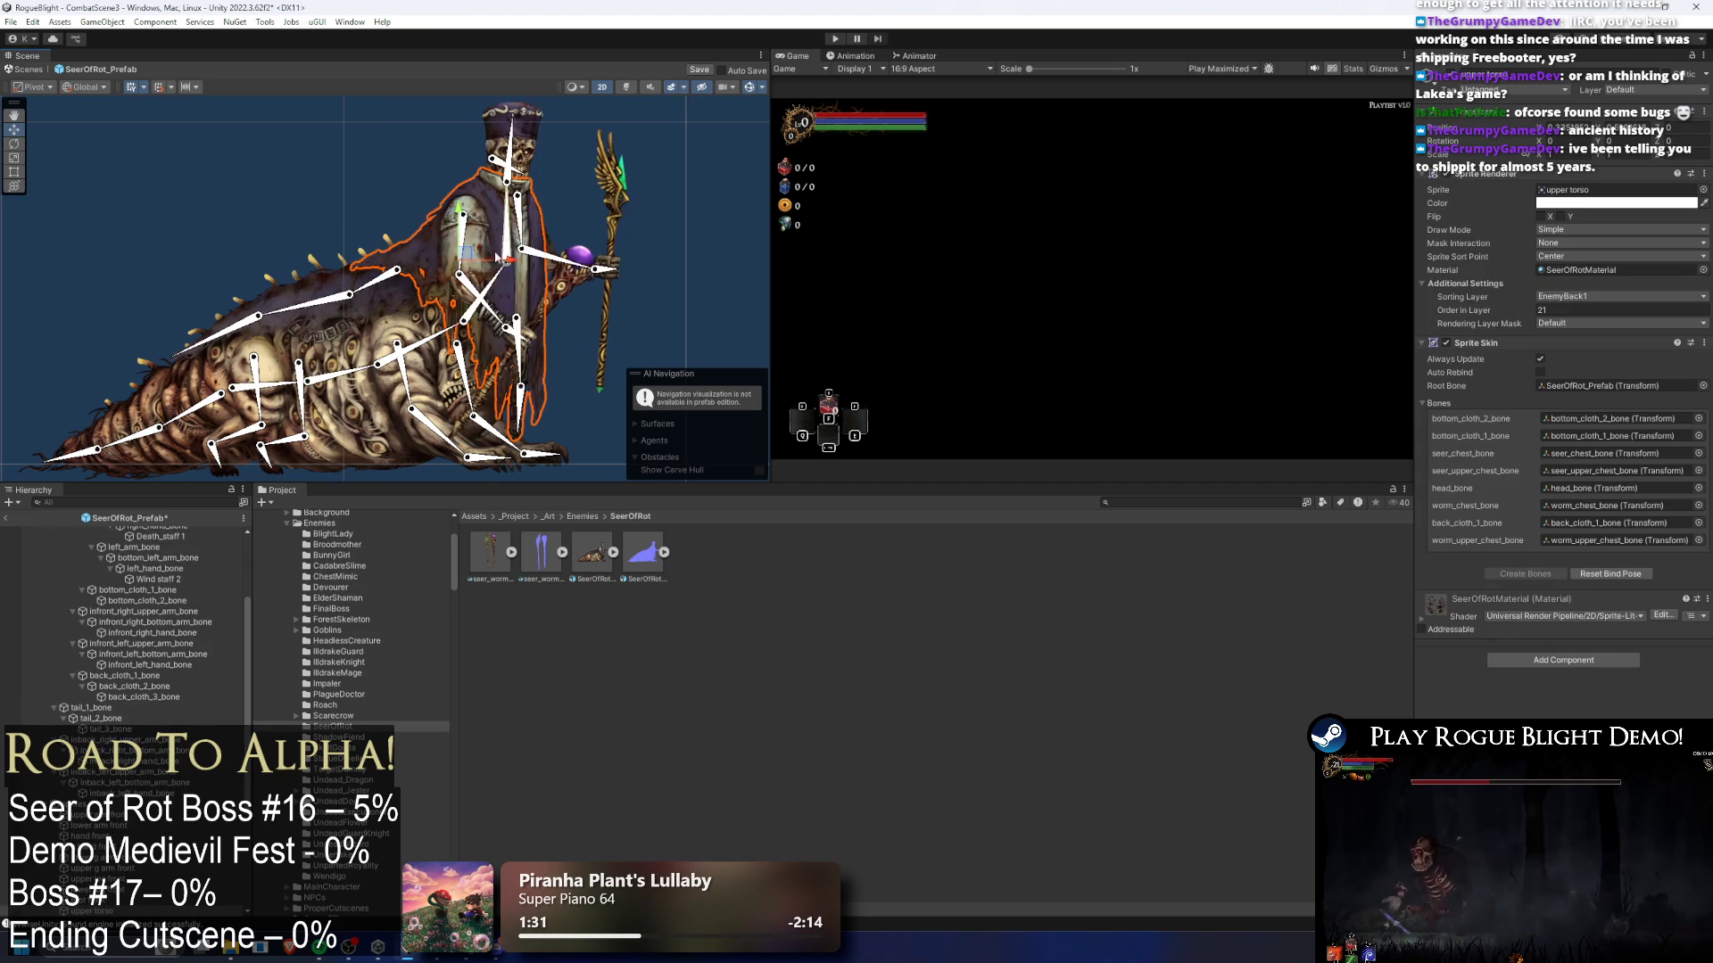
- Test-swing the back cloth bone and undo, pan slightly, and select head_bone
drag(374, 283, 379, 265)
key(ctrl+z)
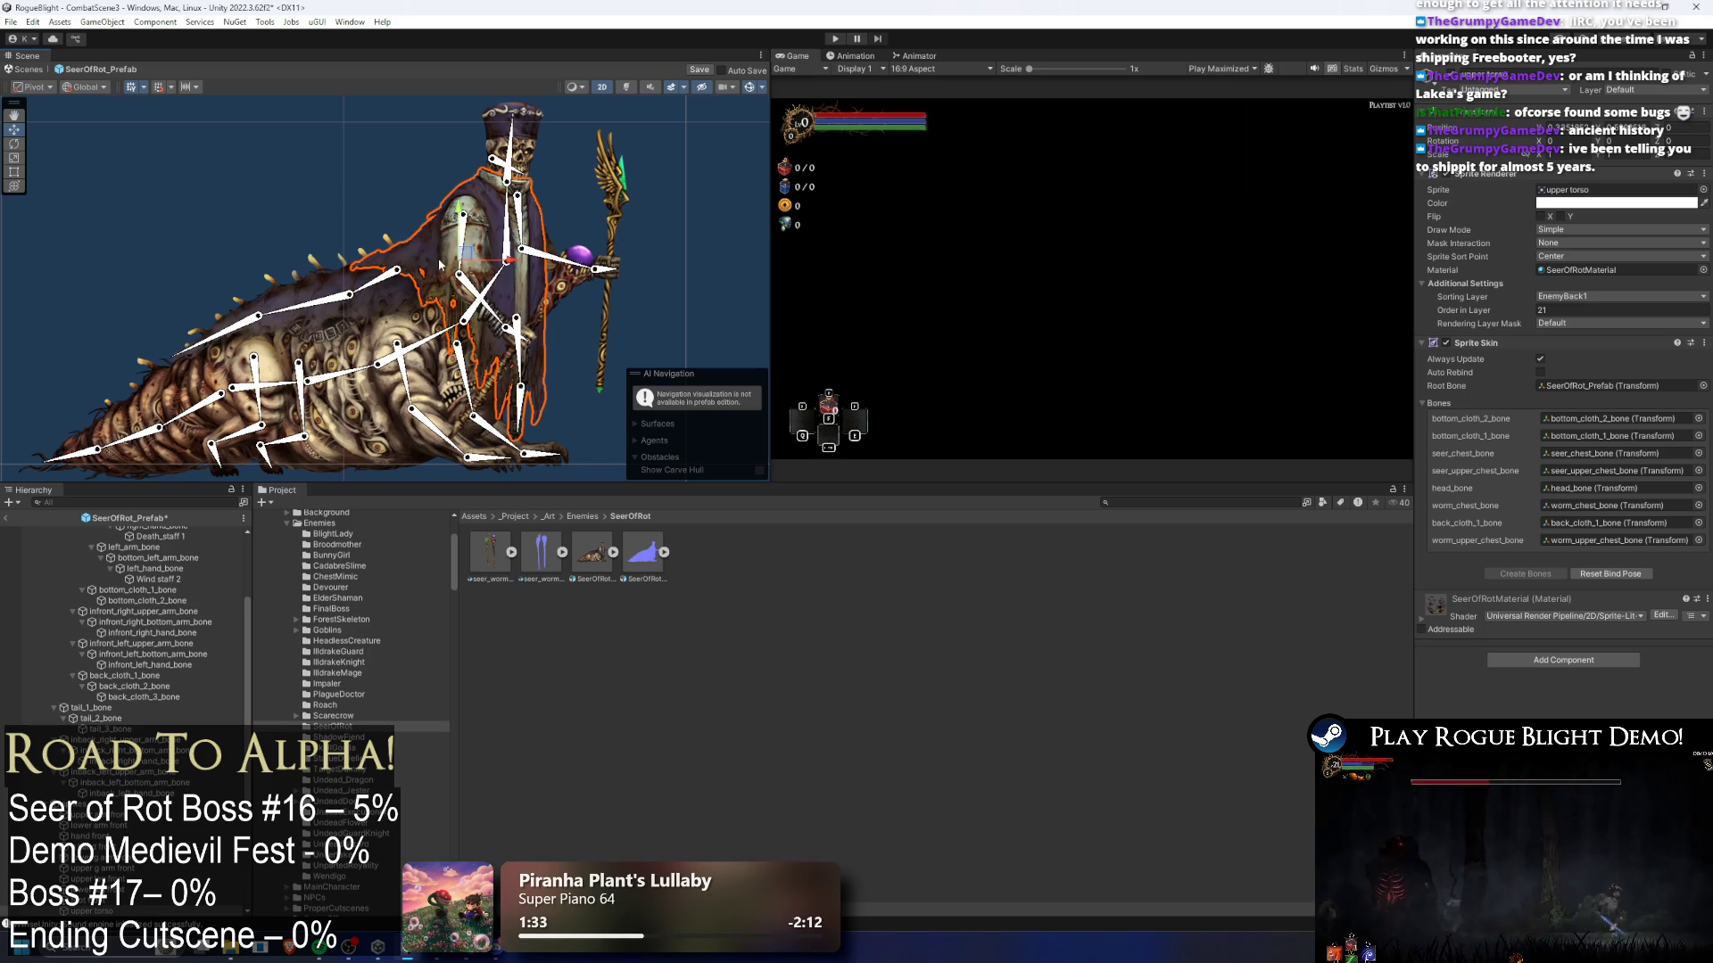
drag(488, 241, 475, 250)
mouse_move(608, 223)
mouse_down()
mouse_move(586, 188)
mouse_move(608, 211)
mouse_up()
click(535, 201)
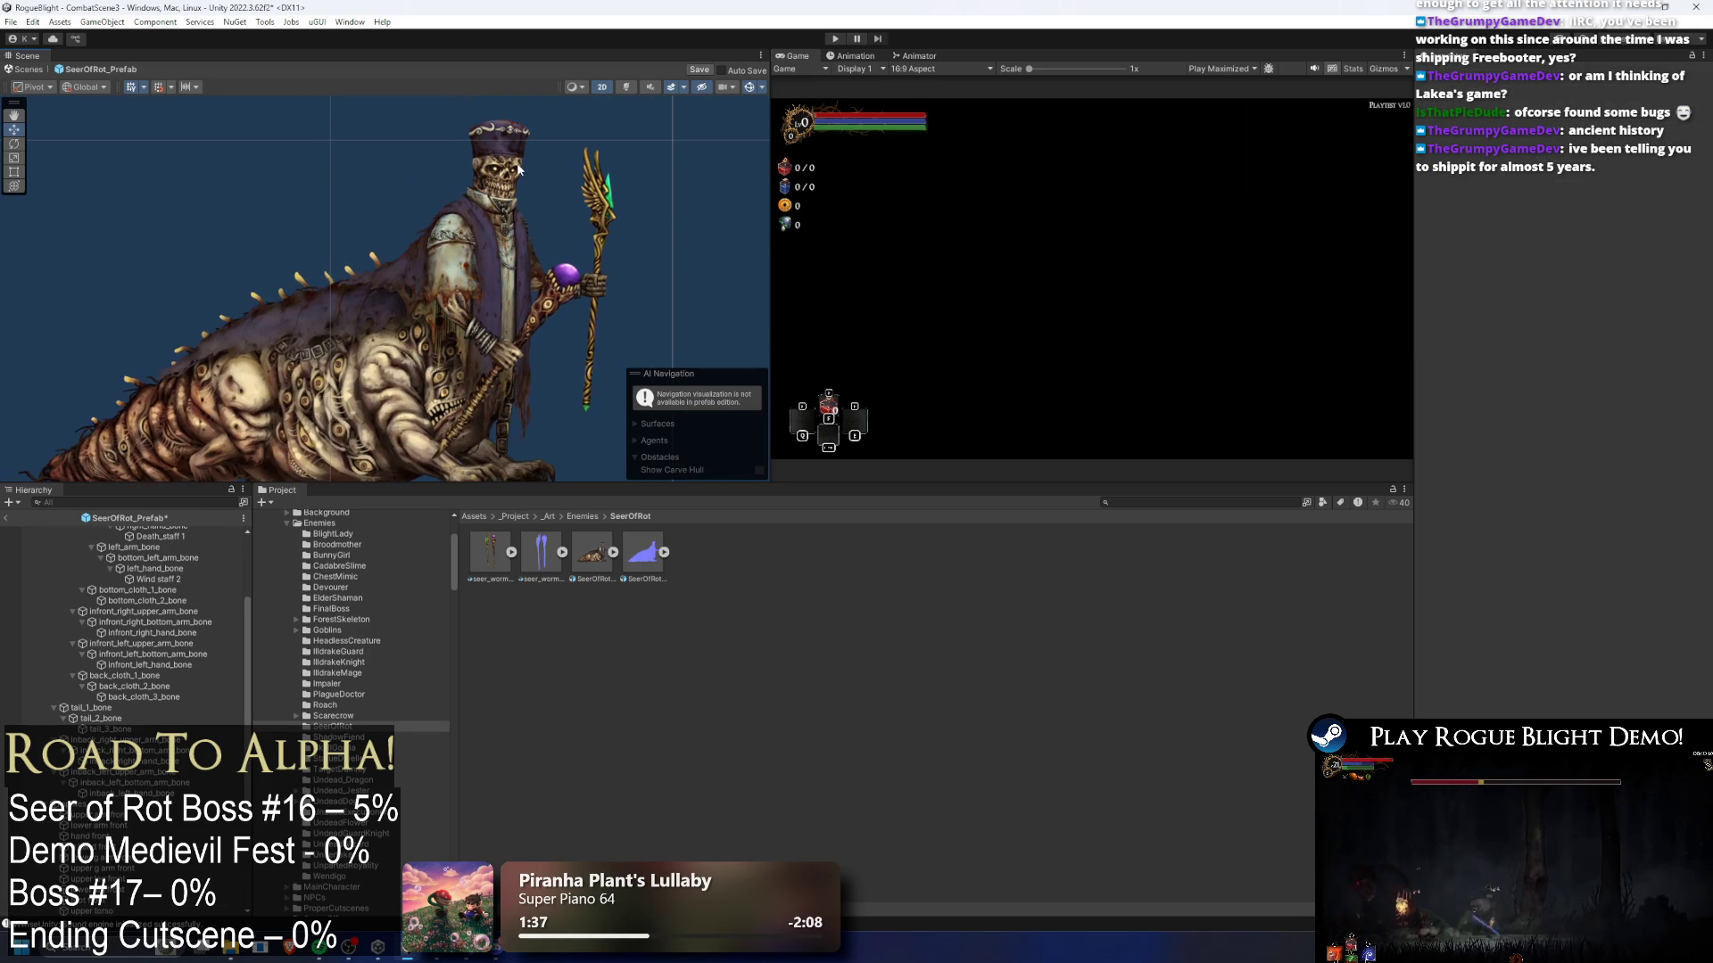
click(489, 185)
click(504, 168)
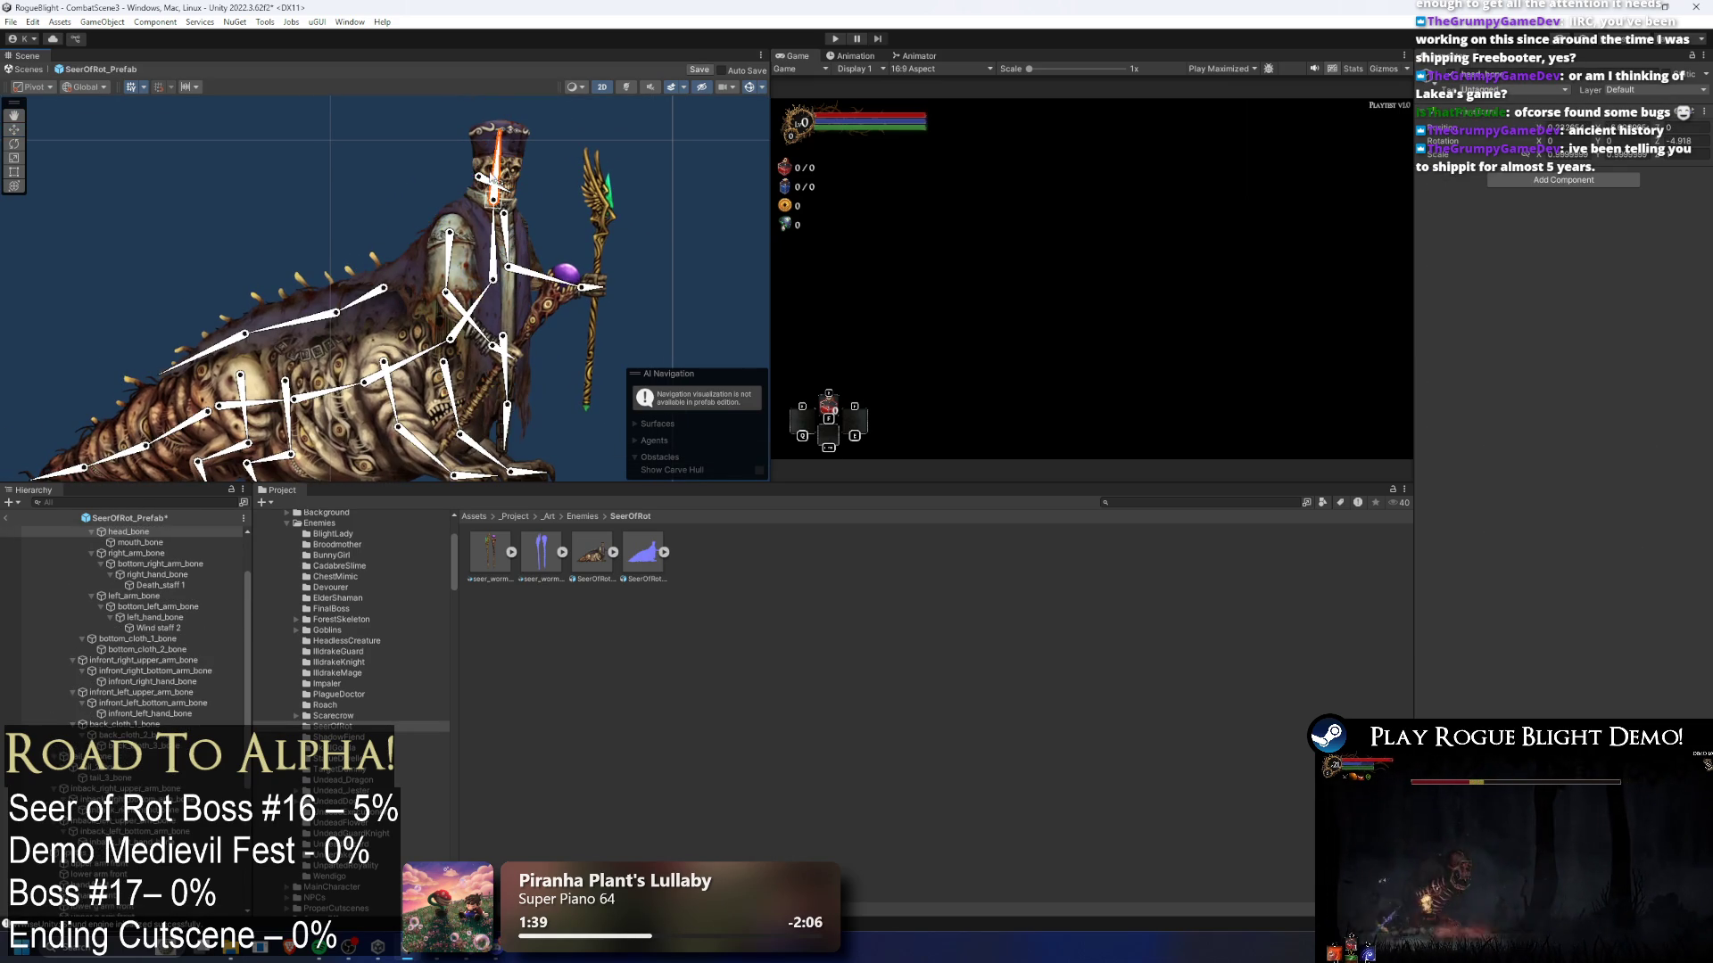
- Turn on Scene view 2D lighting and zoom in on the dark silhouette
scroll(191, 696, down, 3)
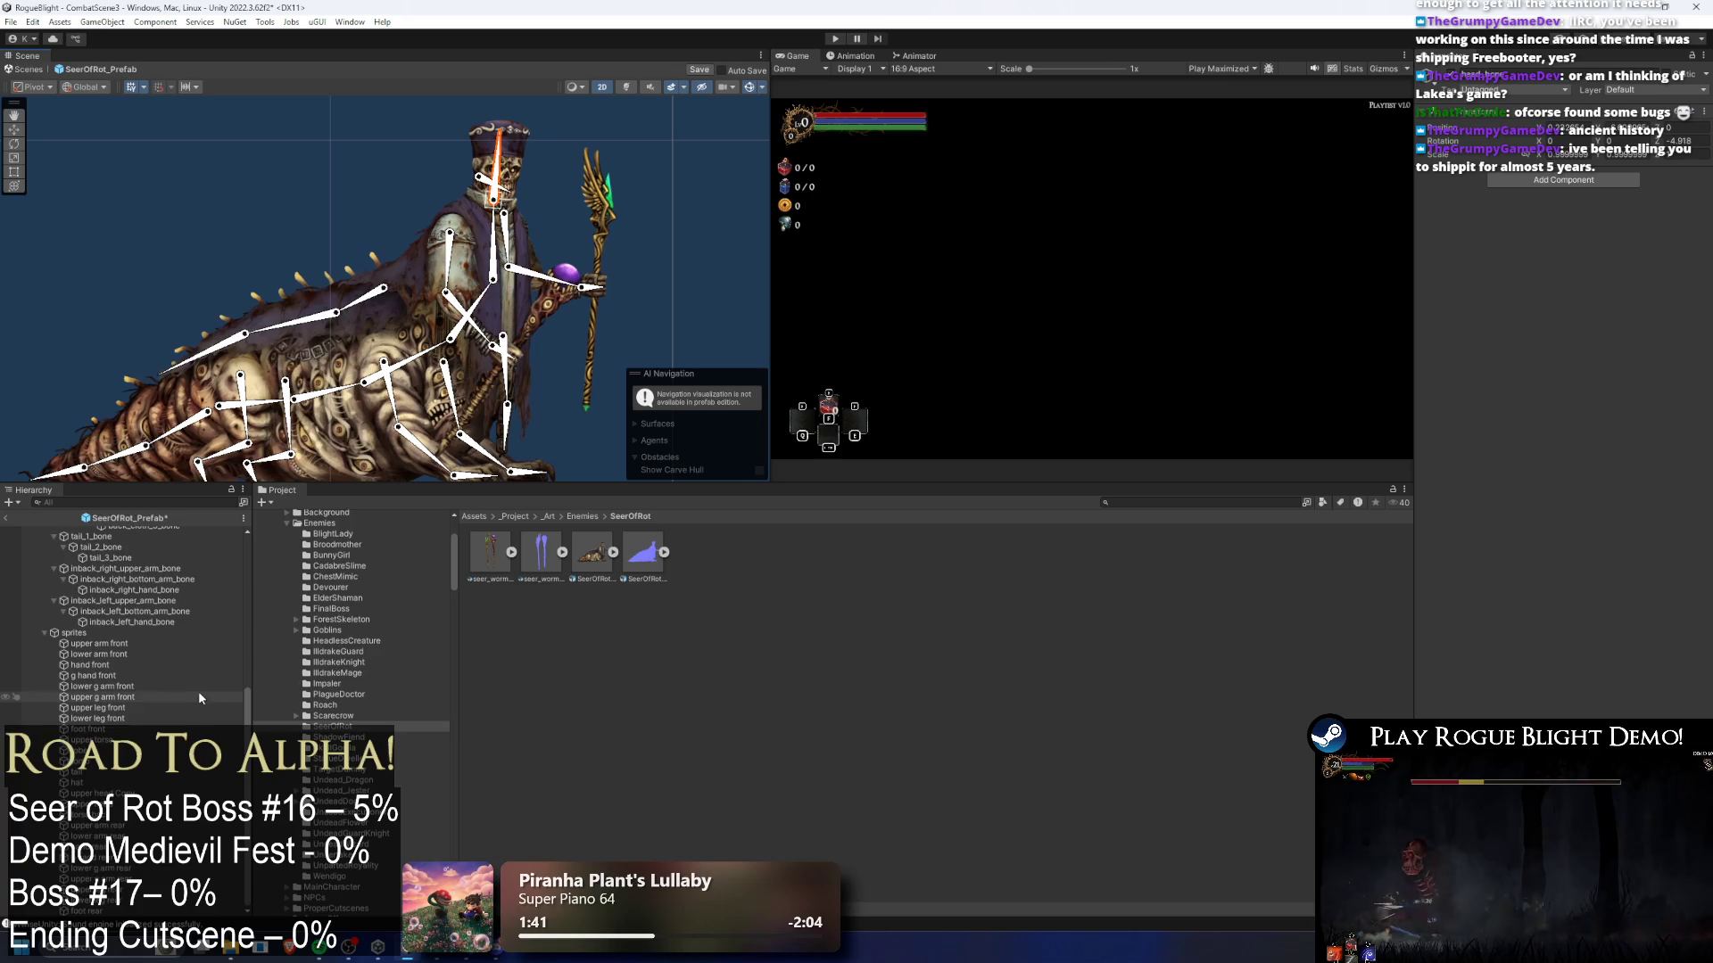
scroll(187, 678, up, 5)
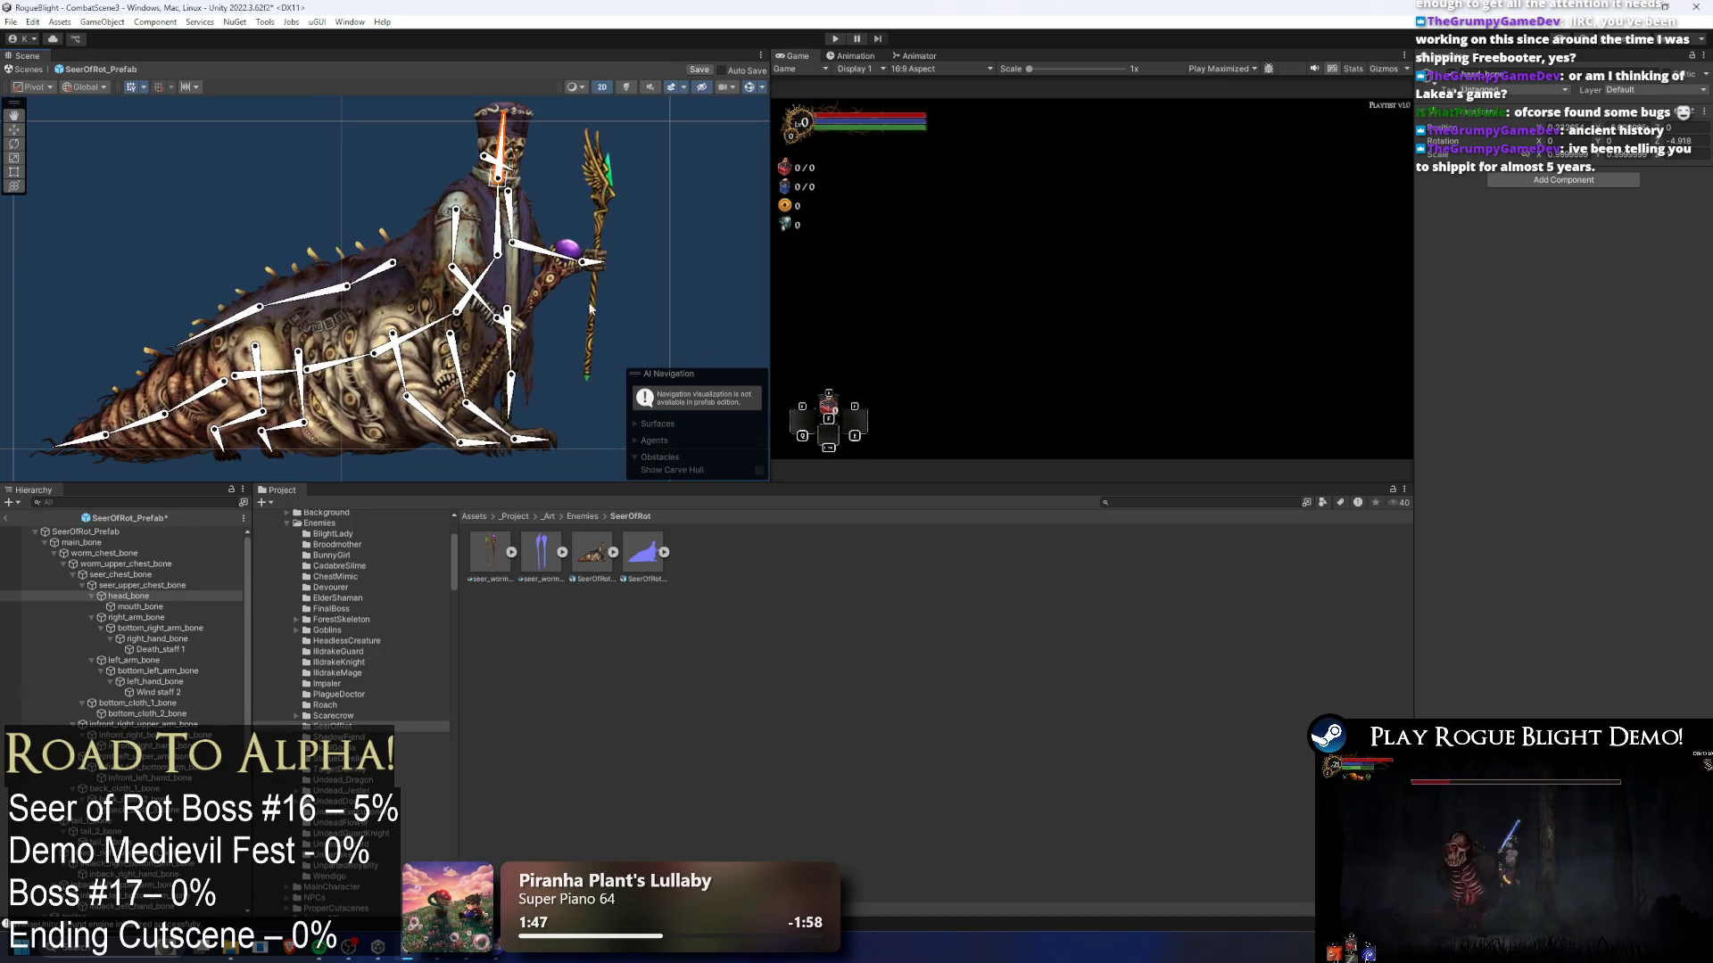
click(628, 87)
scroll(521, 154, up, 1)
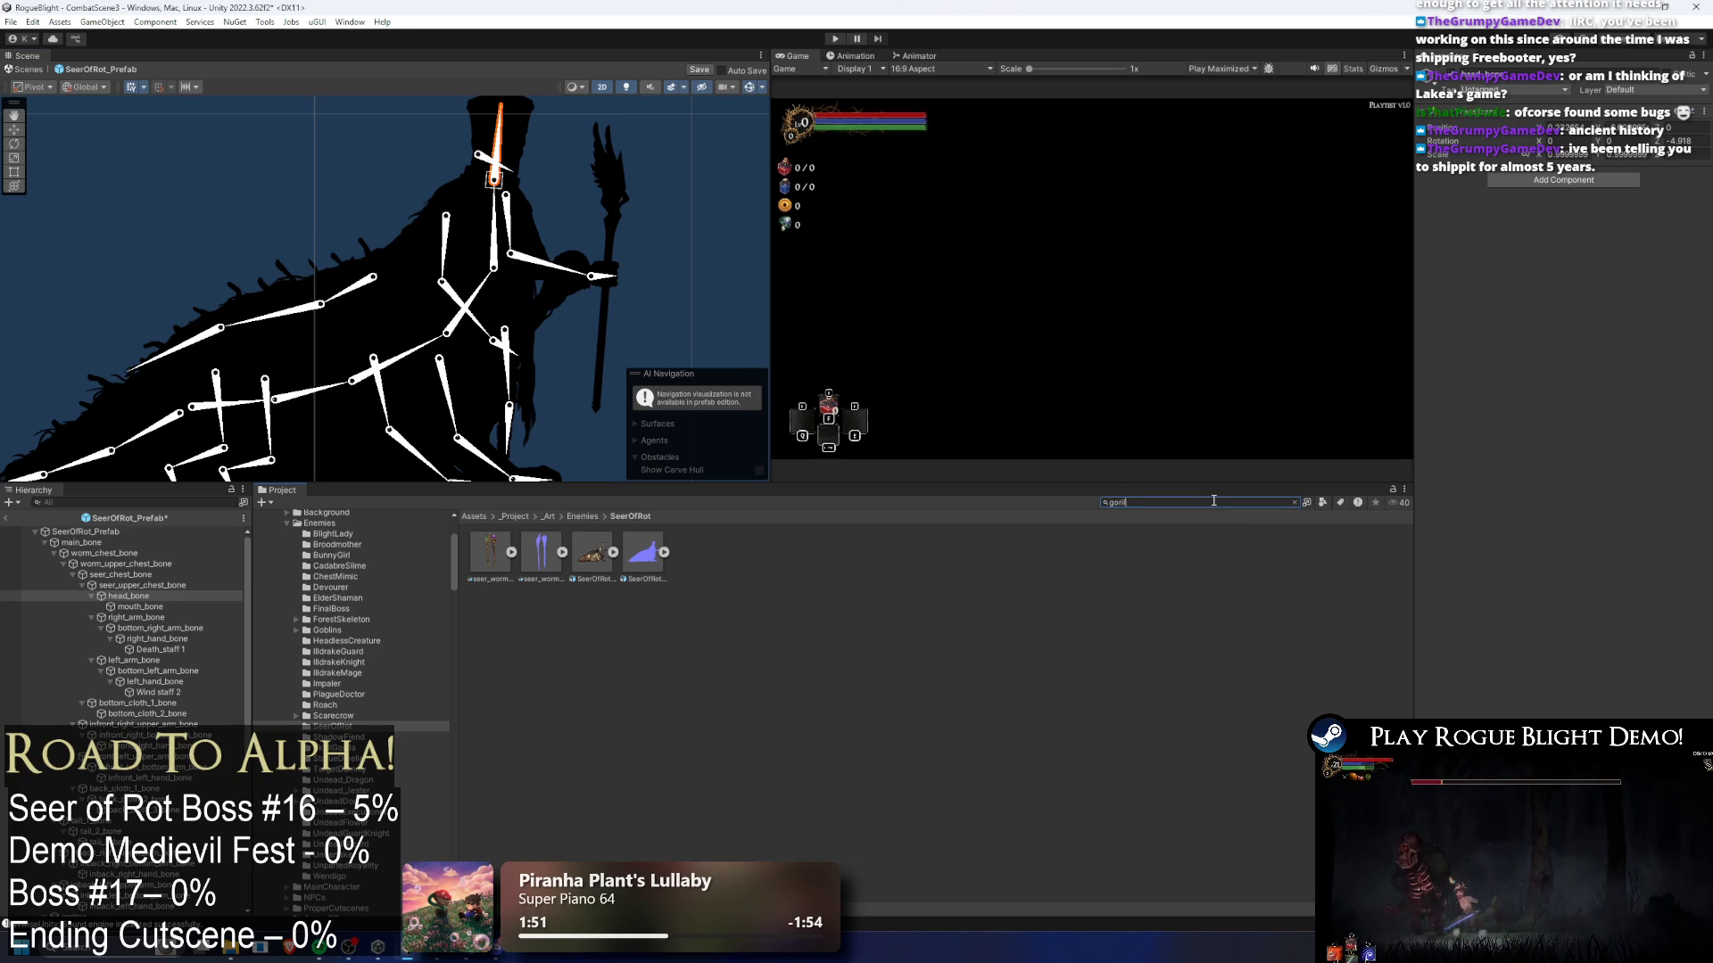
- Place a SkullGorilla prefab beside the Seer and frame it in the Scene view
click(591, 562)
mouse_move(605, 588)
mouse_down()
mouse_move(626, 356)
mouse_move(665, 312)
mouse_up()
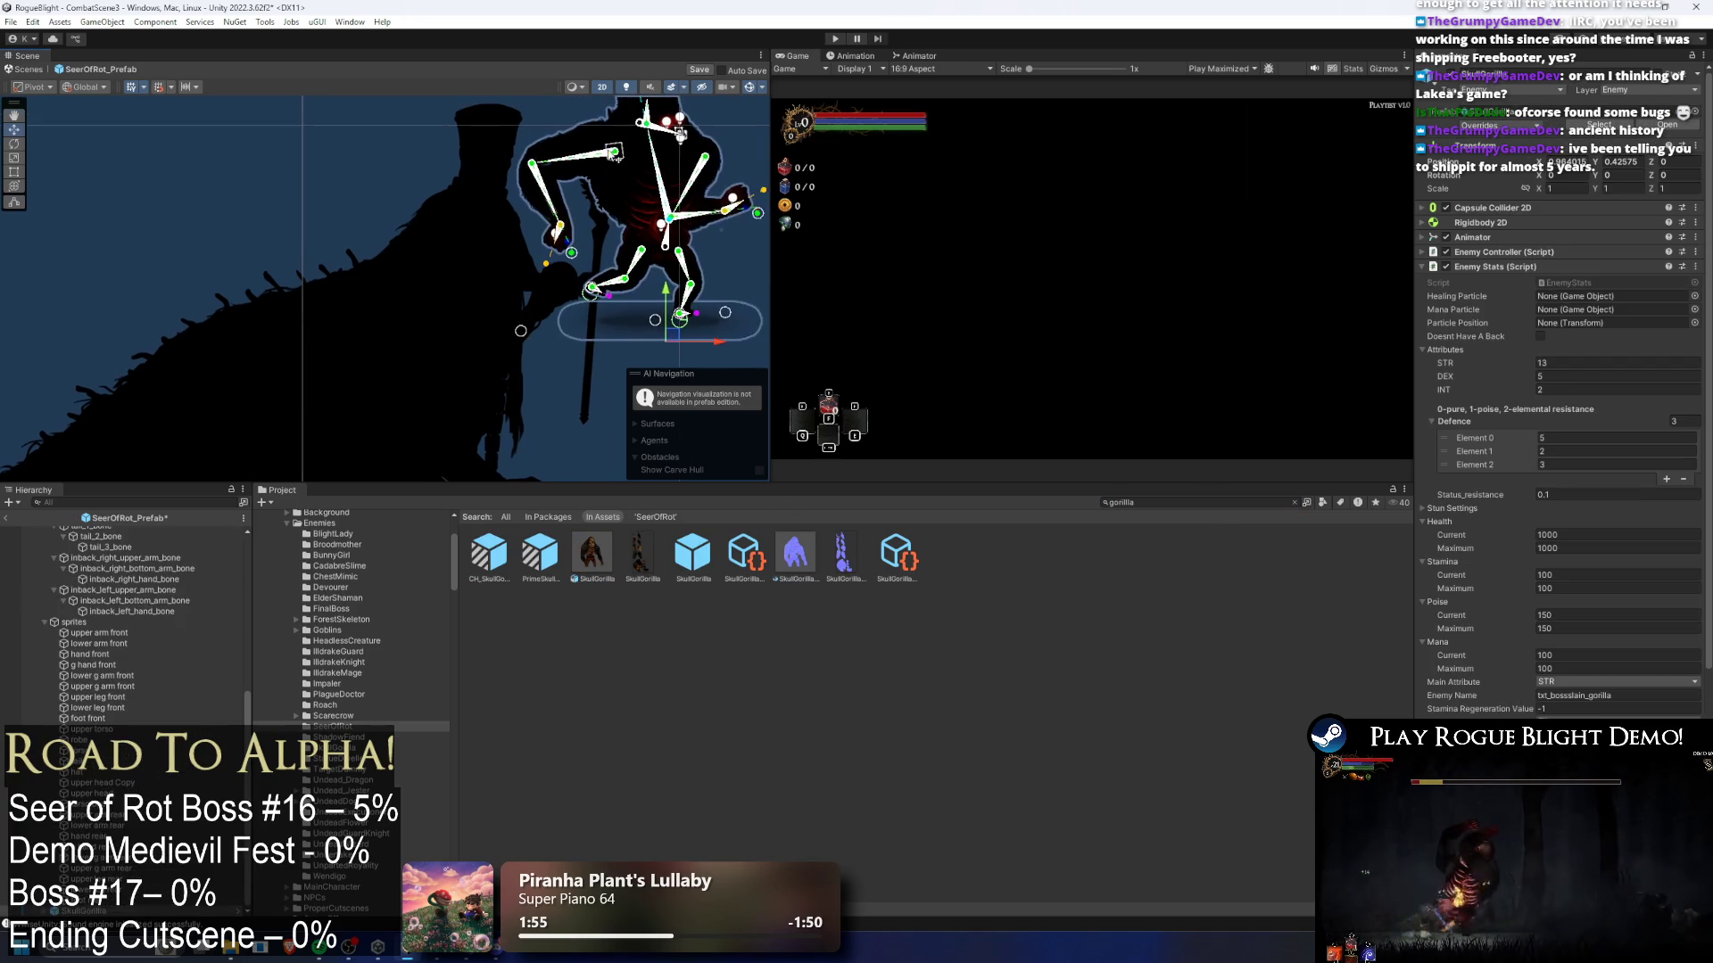
key(f)
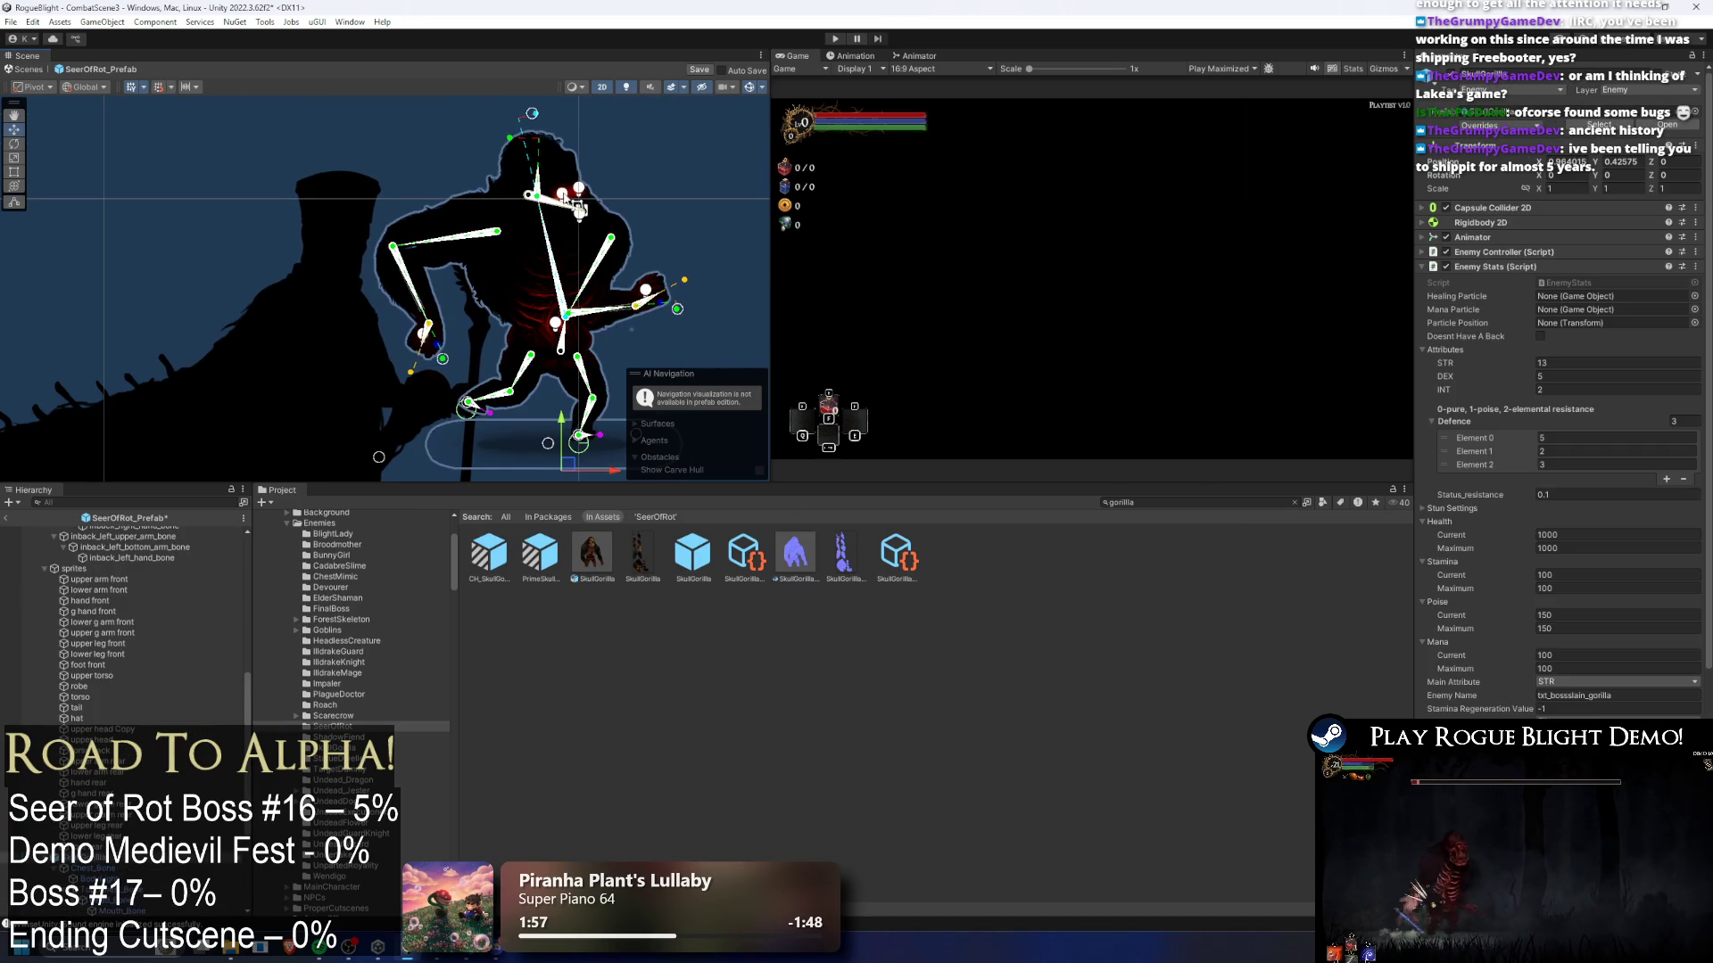
scroll(571, 198, up, 3)
- Cut the gorilla's EyeLight1 and EyeLight2, then delete the gorilla from the scene
click(560, 195)
scroll(127, 831, down, 3)
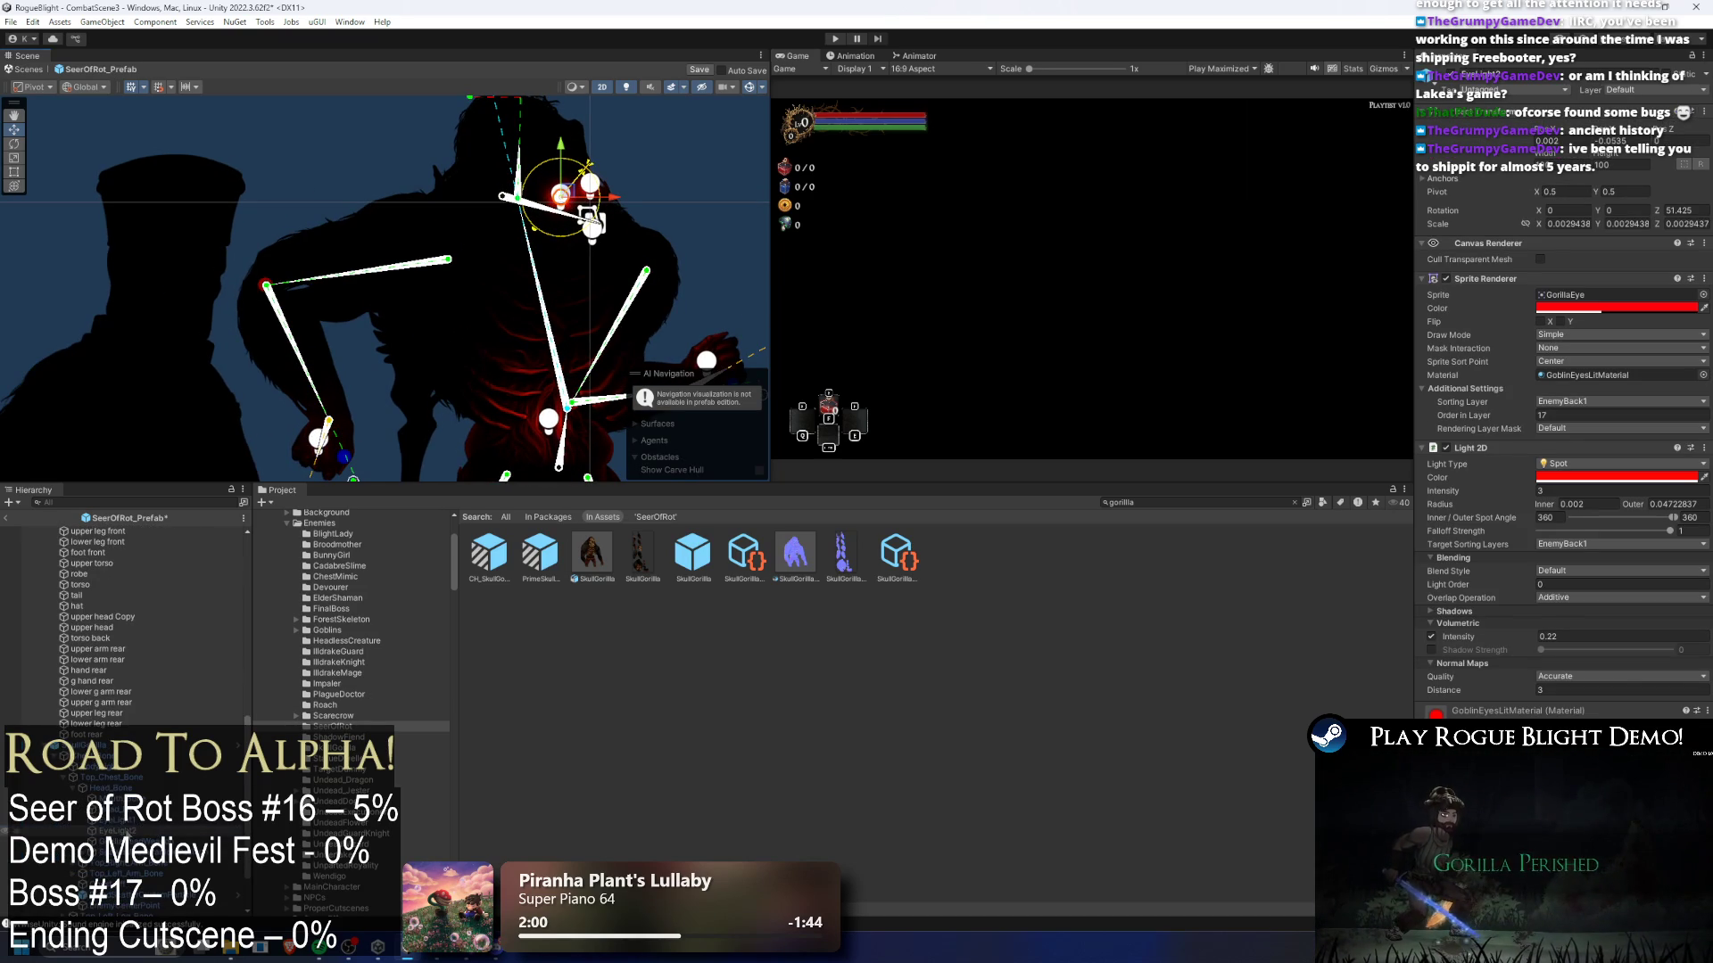
right_click(125, 831)
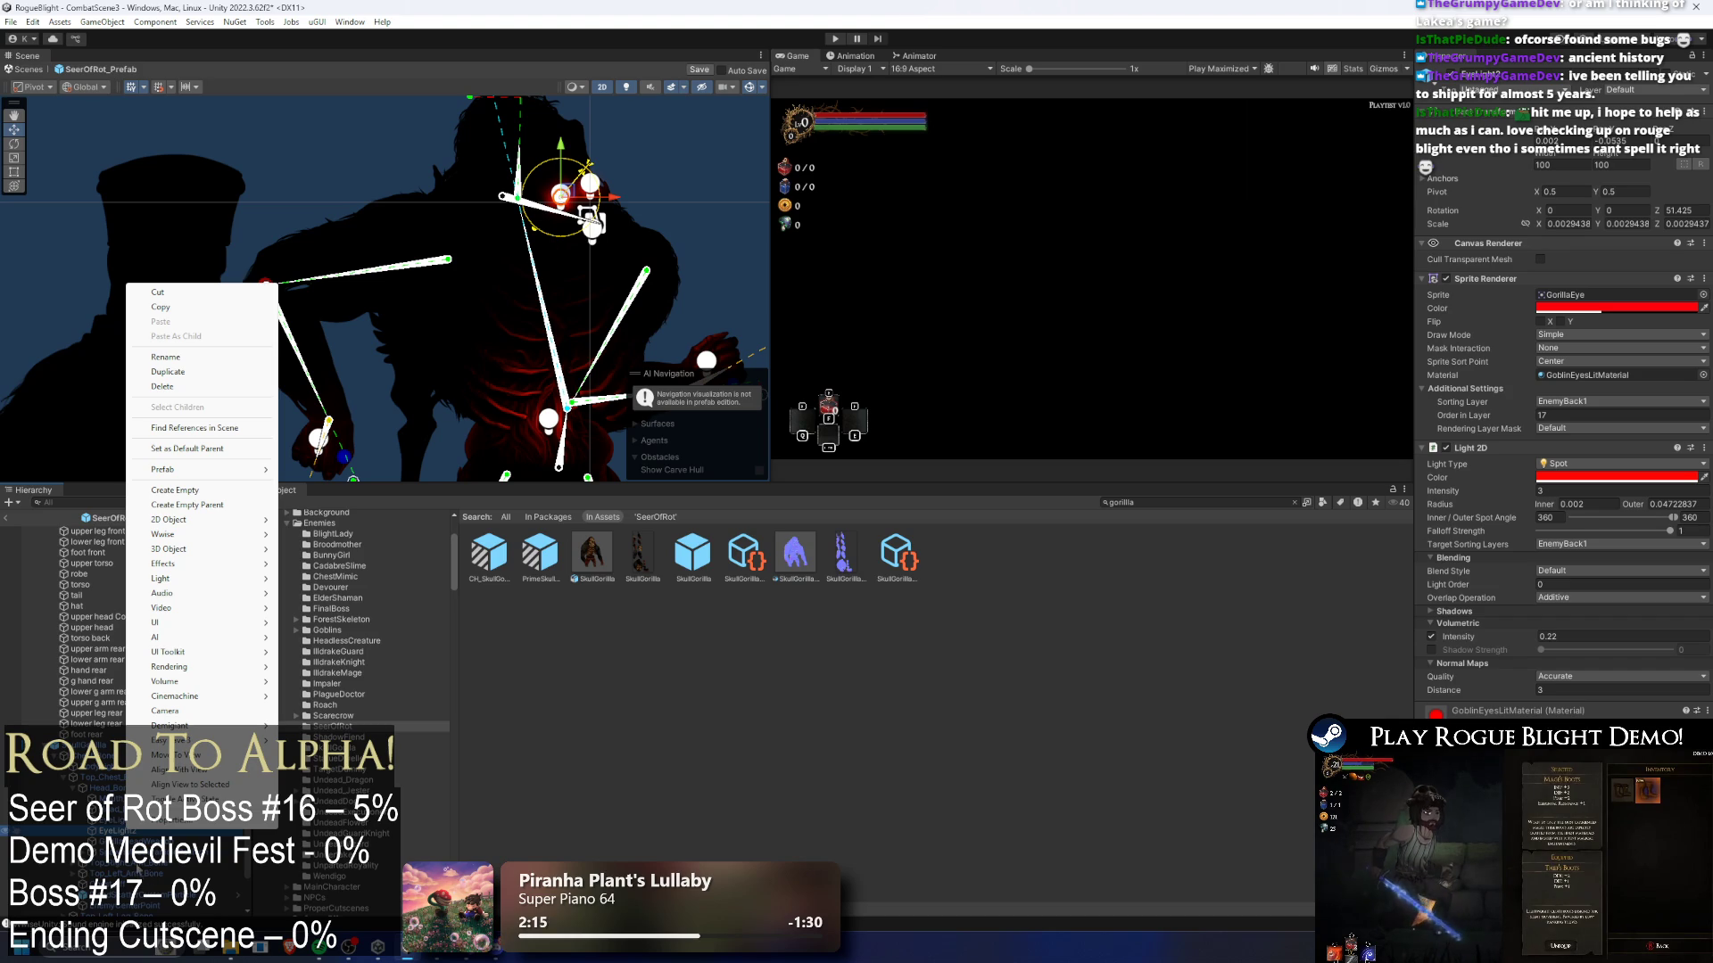
ctrl+click(99, 830)
right_click(98, 830)
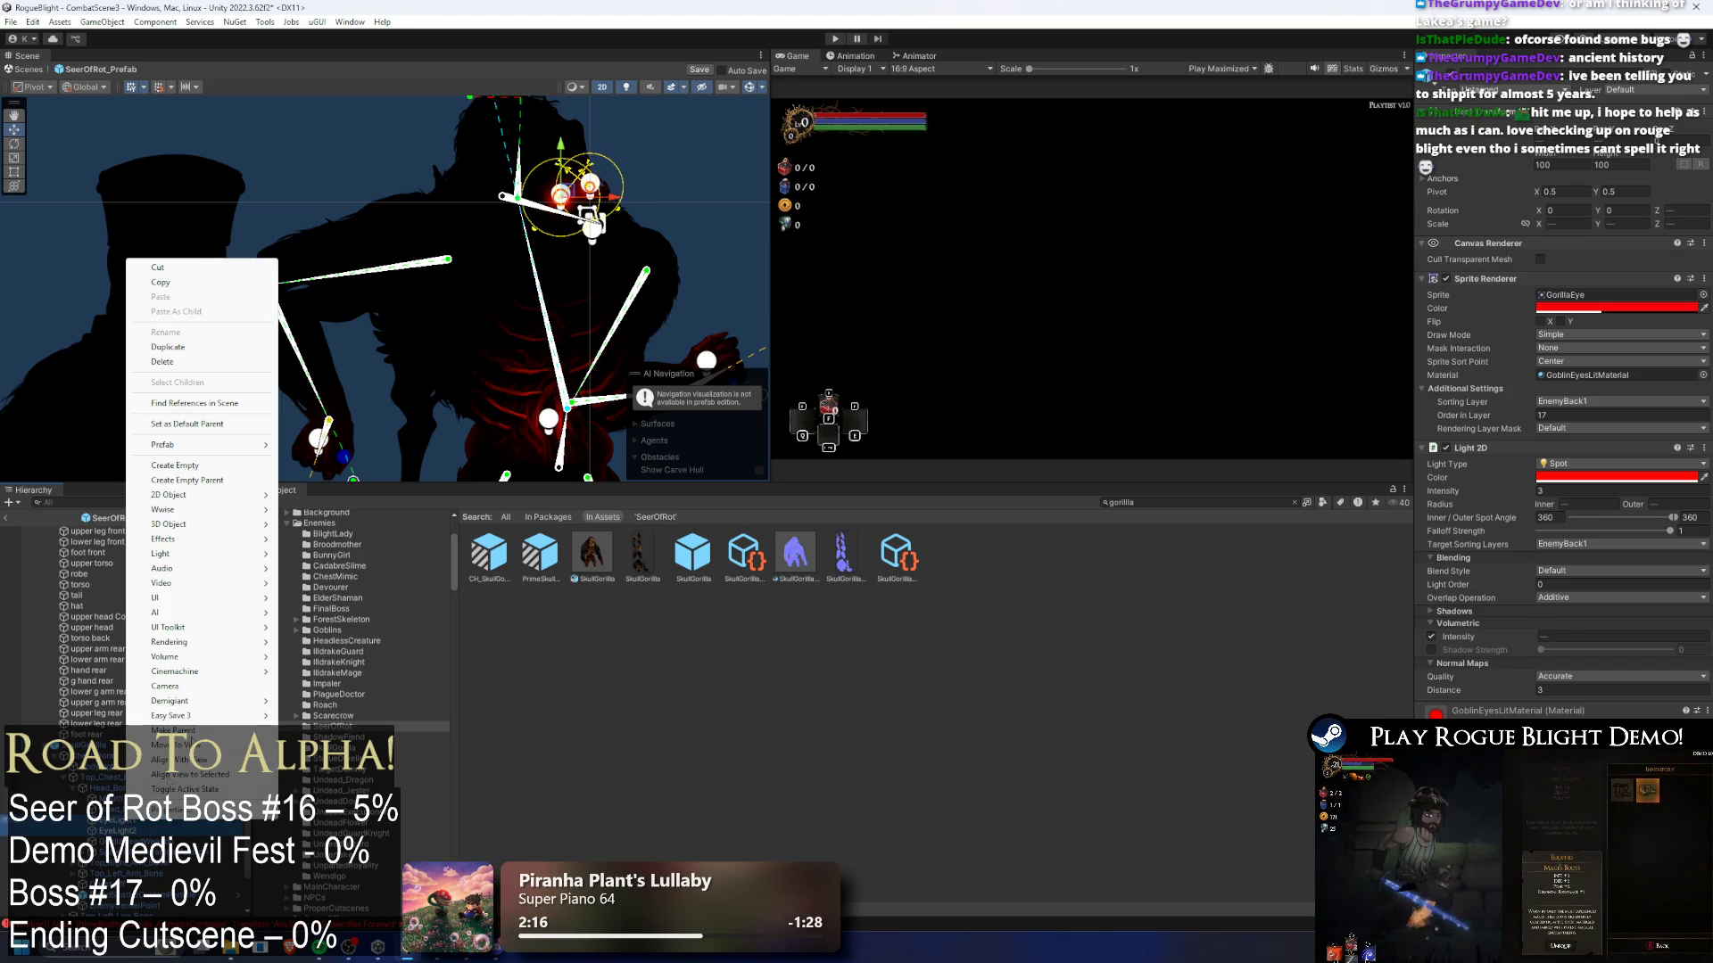
click(195, 270)
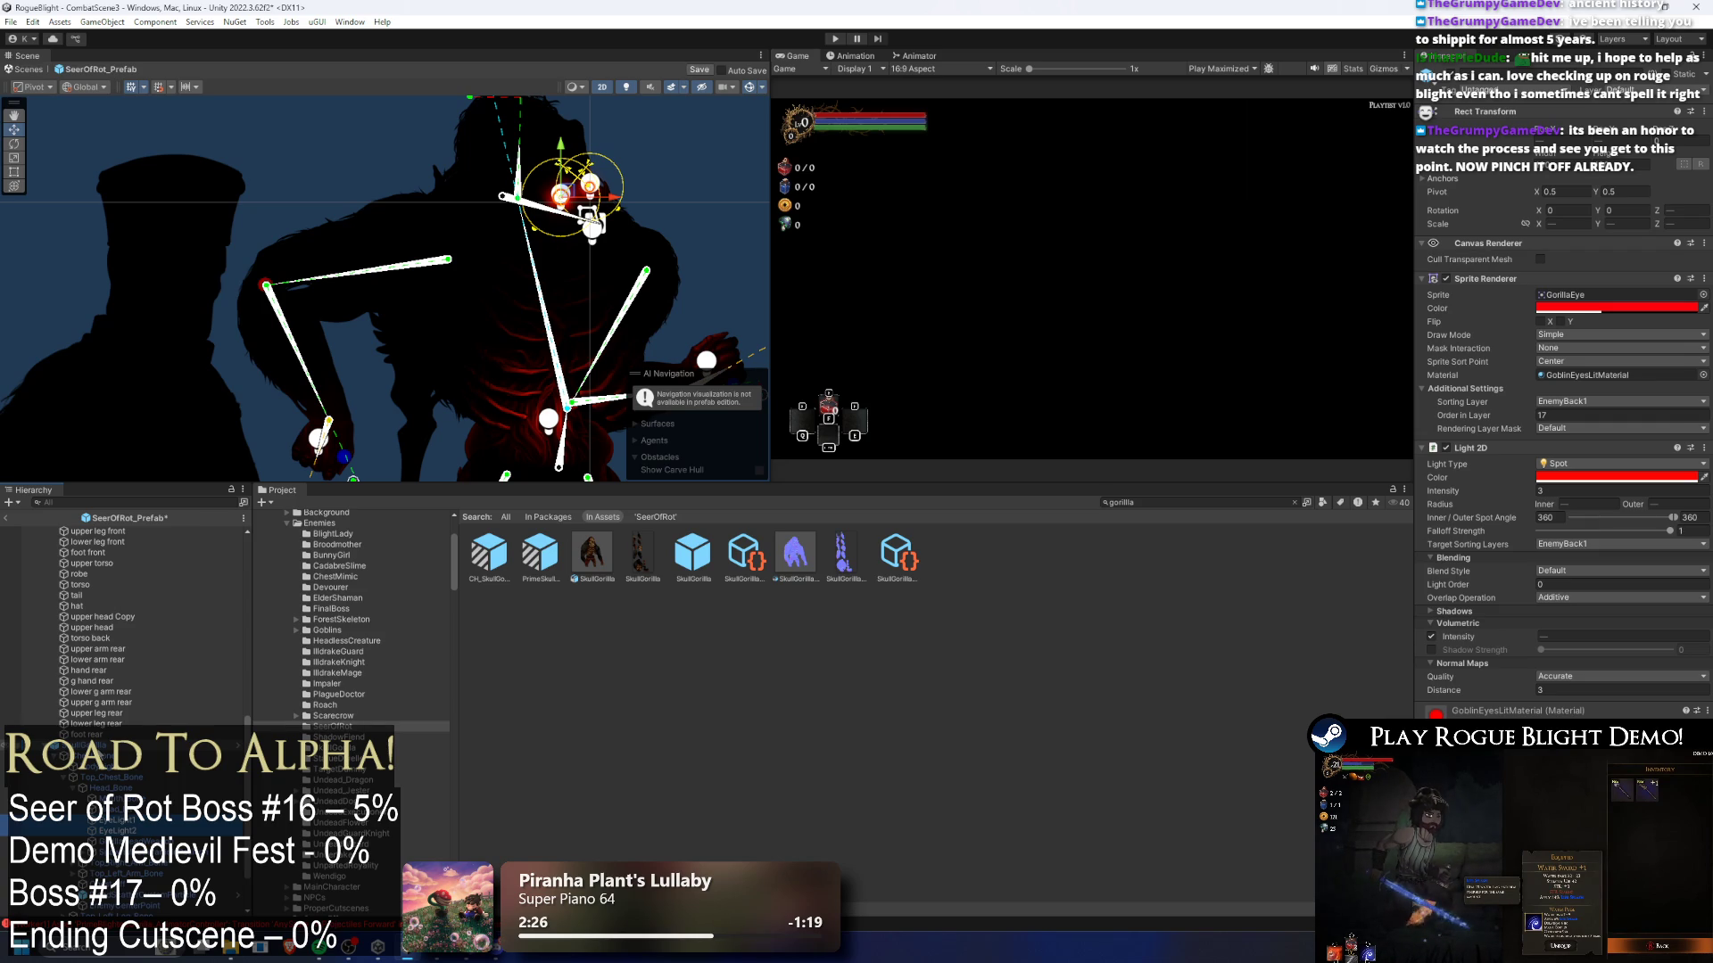
key(Delete)
scroll(401, 223, up, 2)
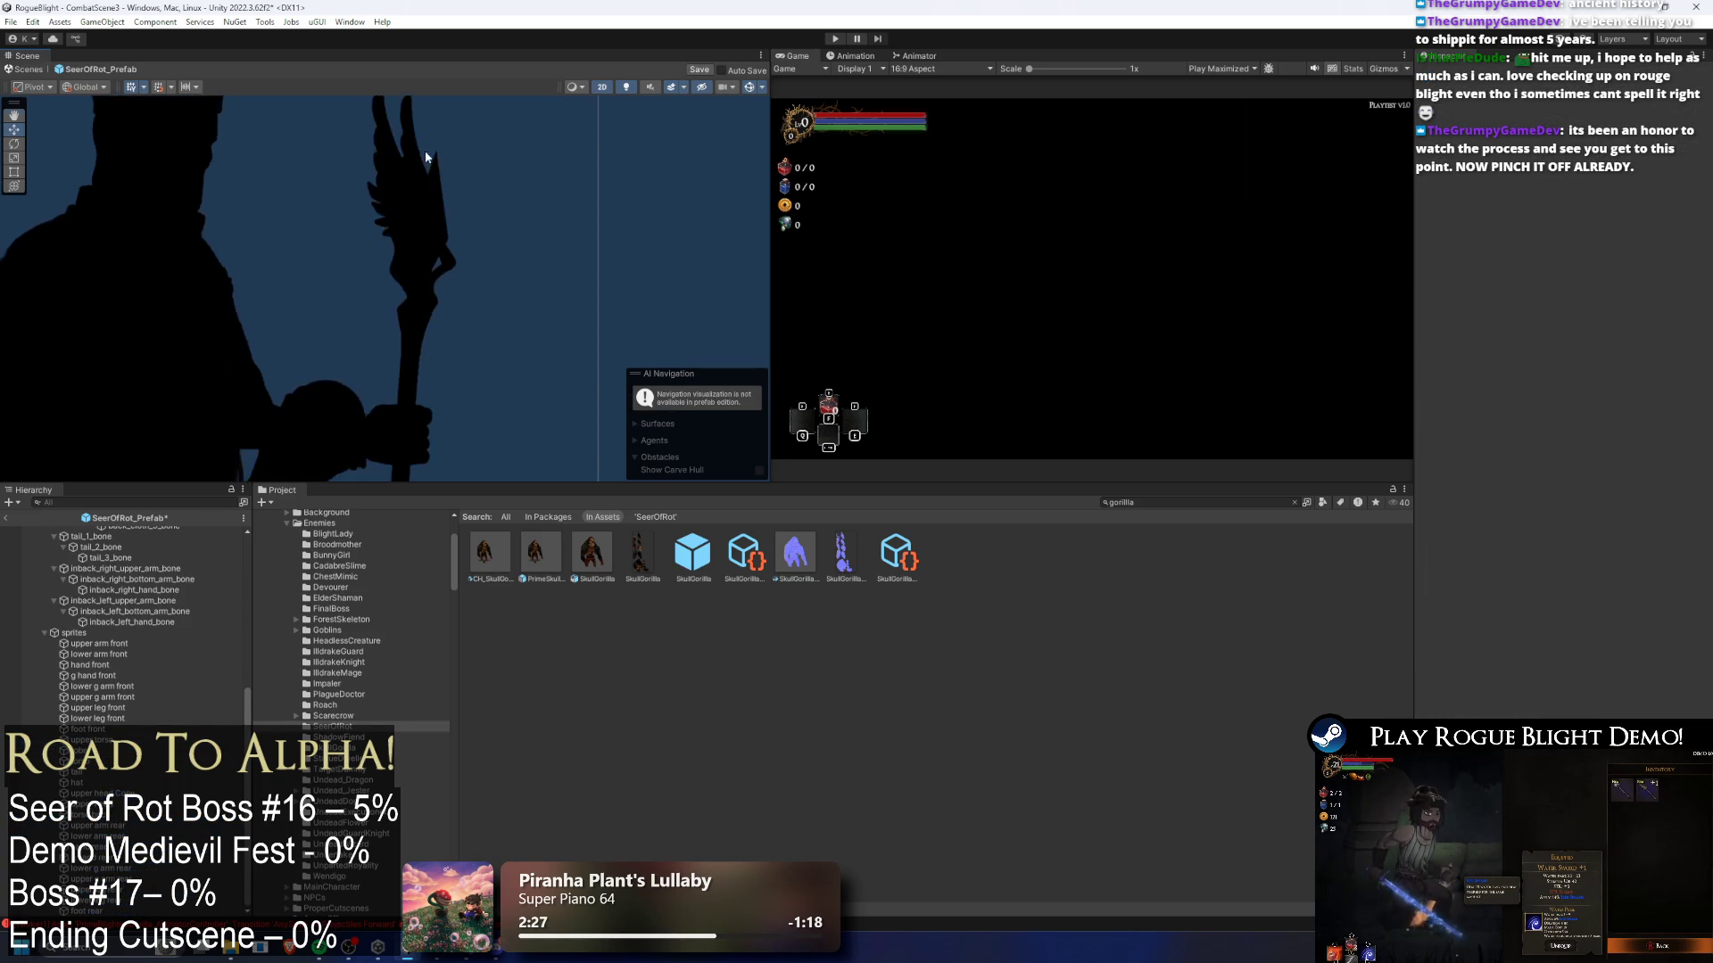
- Paste the two eye lights under the Seer's head_bone
scroll(373, 258, down, 3)
click(324, 297)
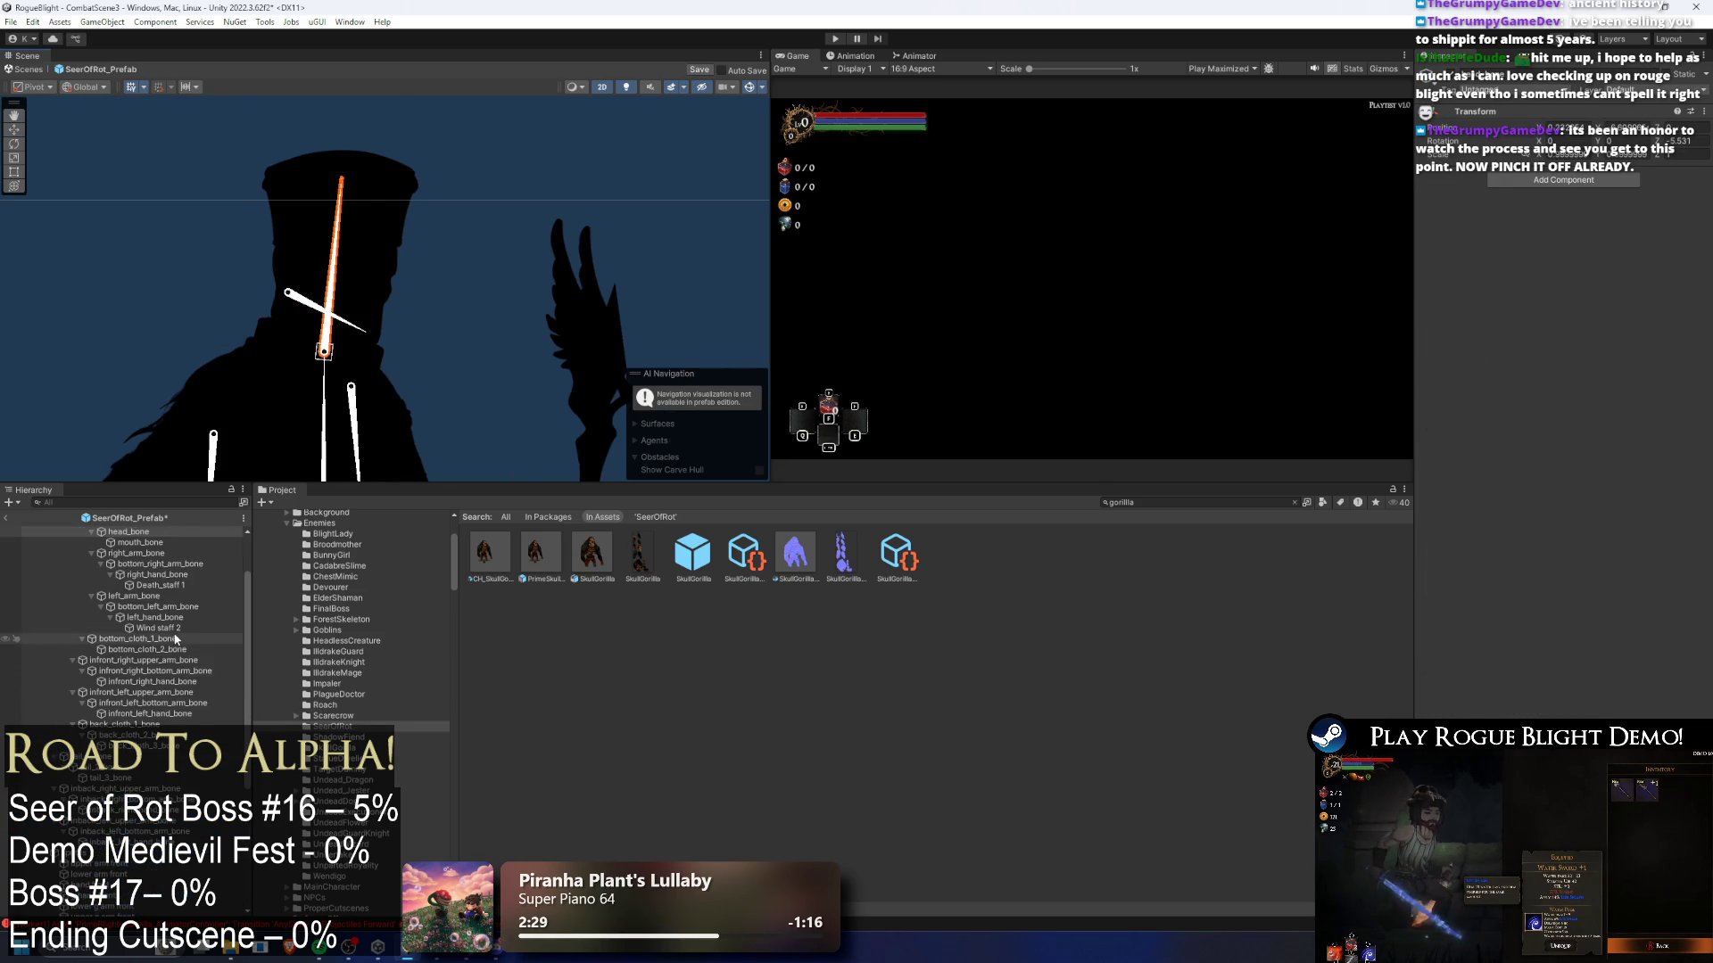
right_click(138, 596)
click(217, 87)
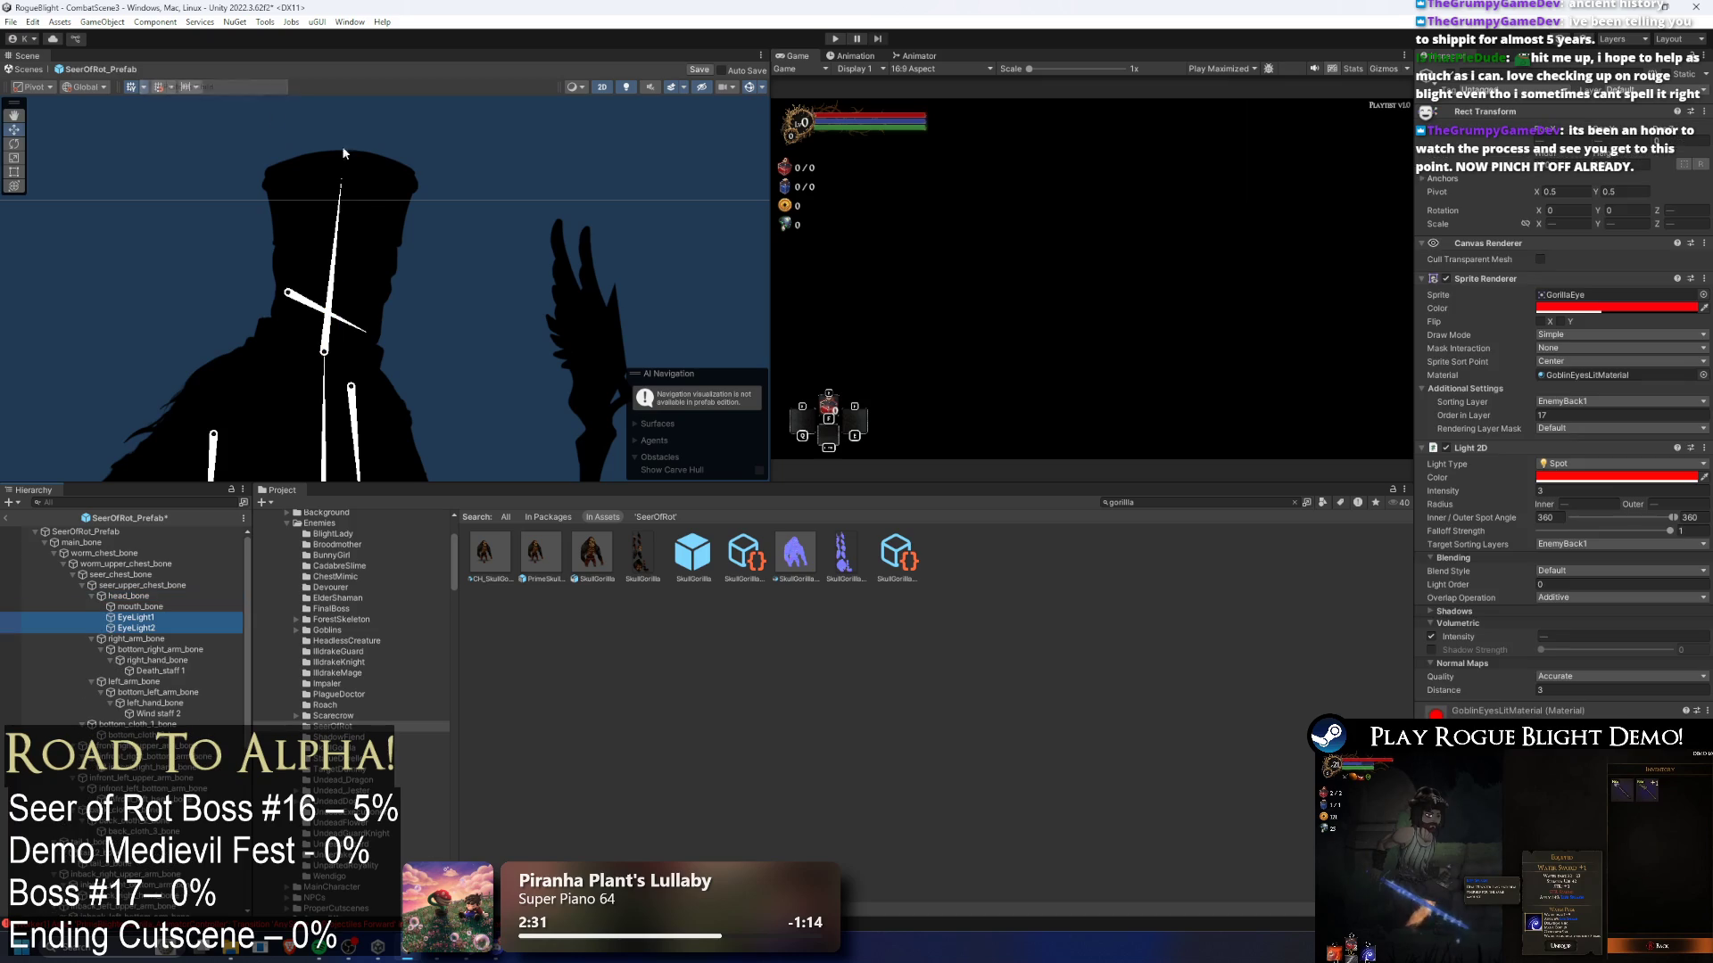
scroll(398, 362, up, 3)
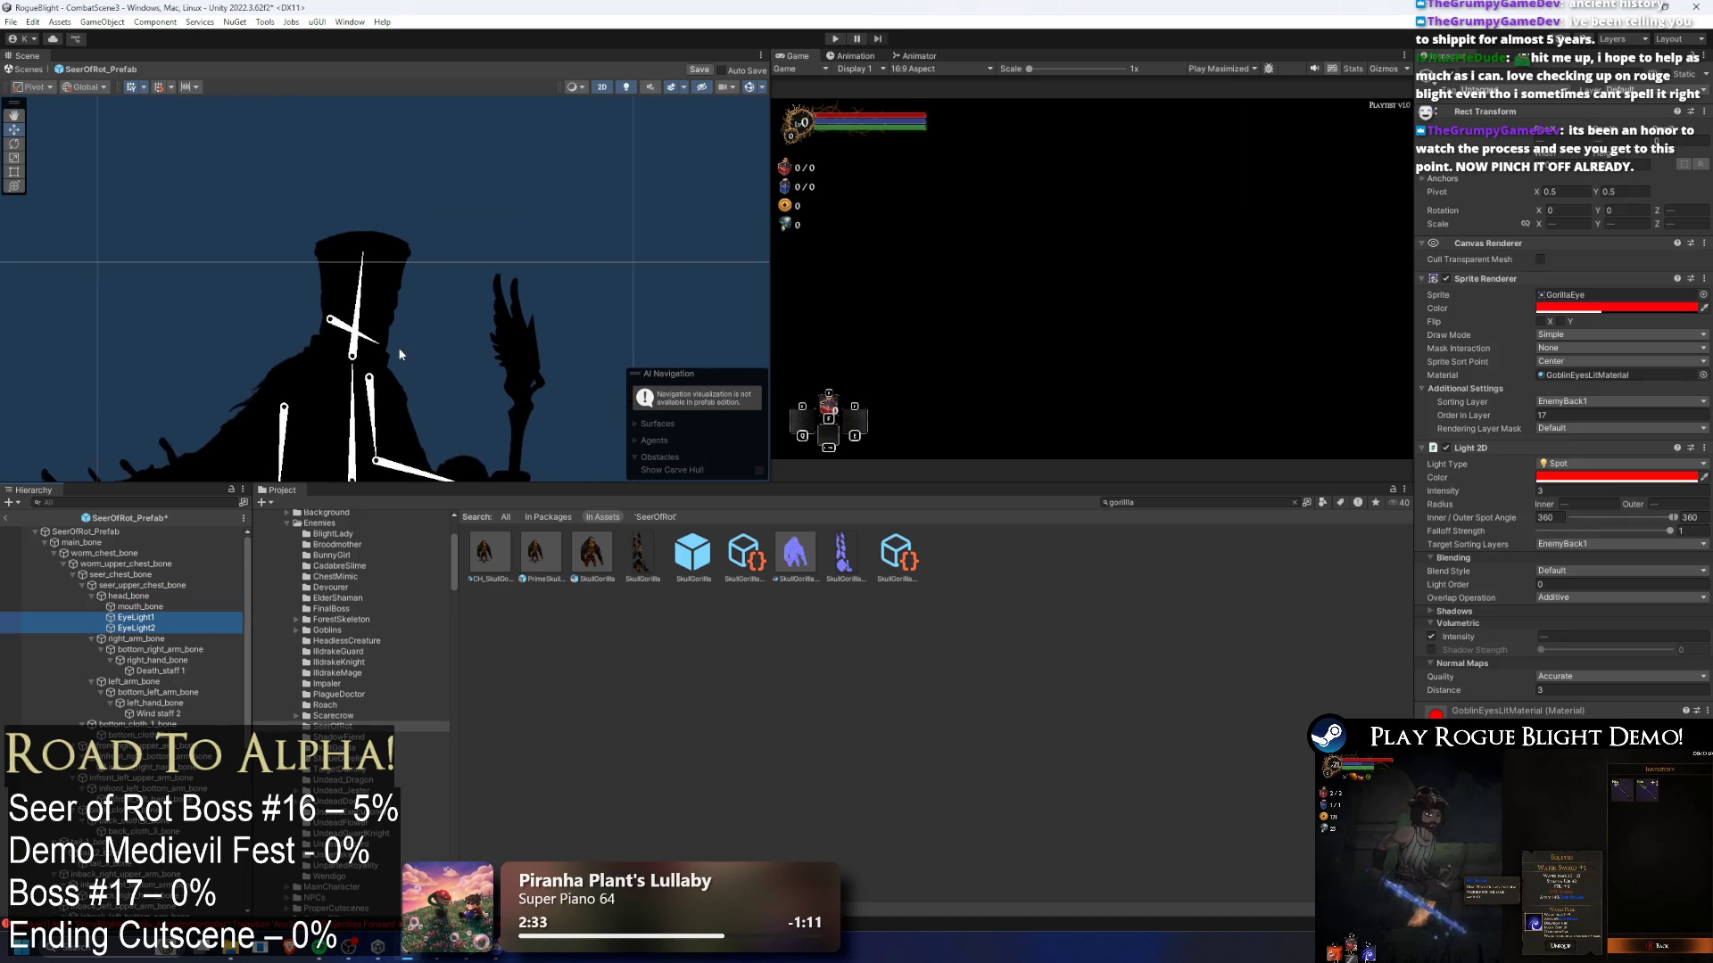
- Create an empty child of head_bone named EyeLights
click(138, 597)
right_click(140, 602)
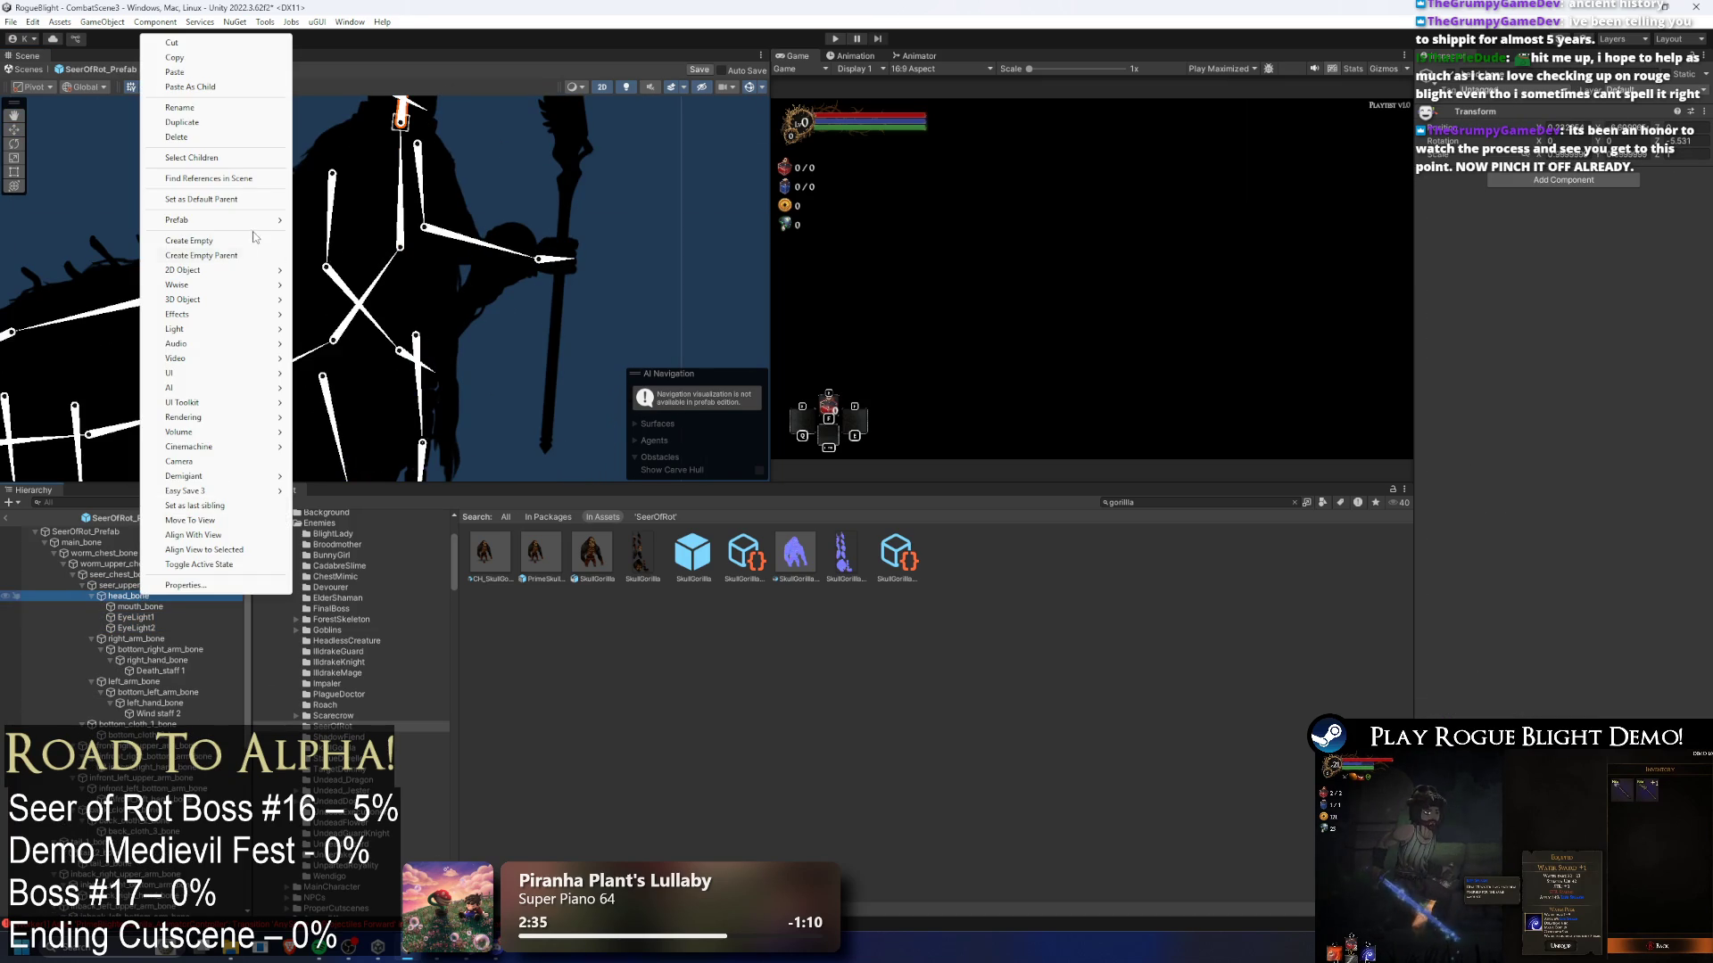
click(234, 241)
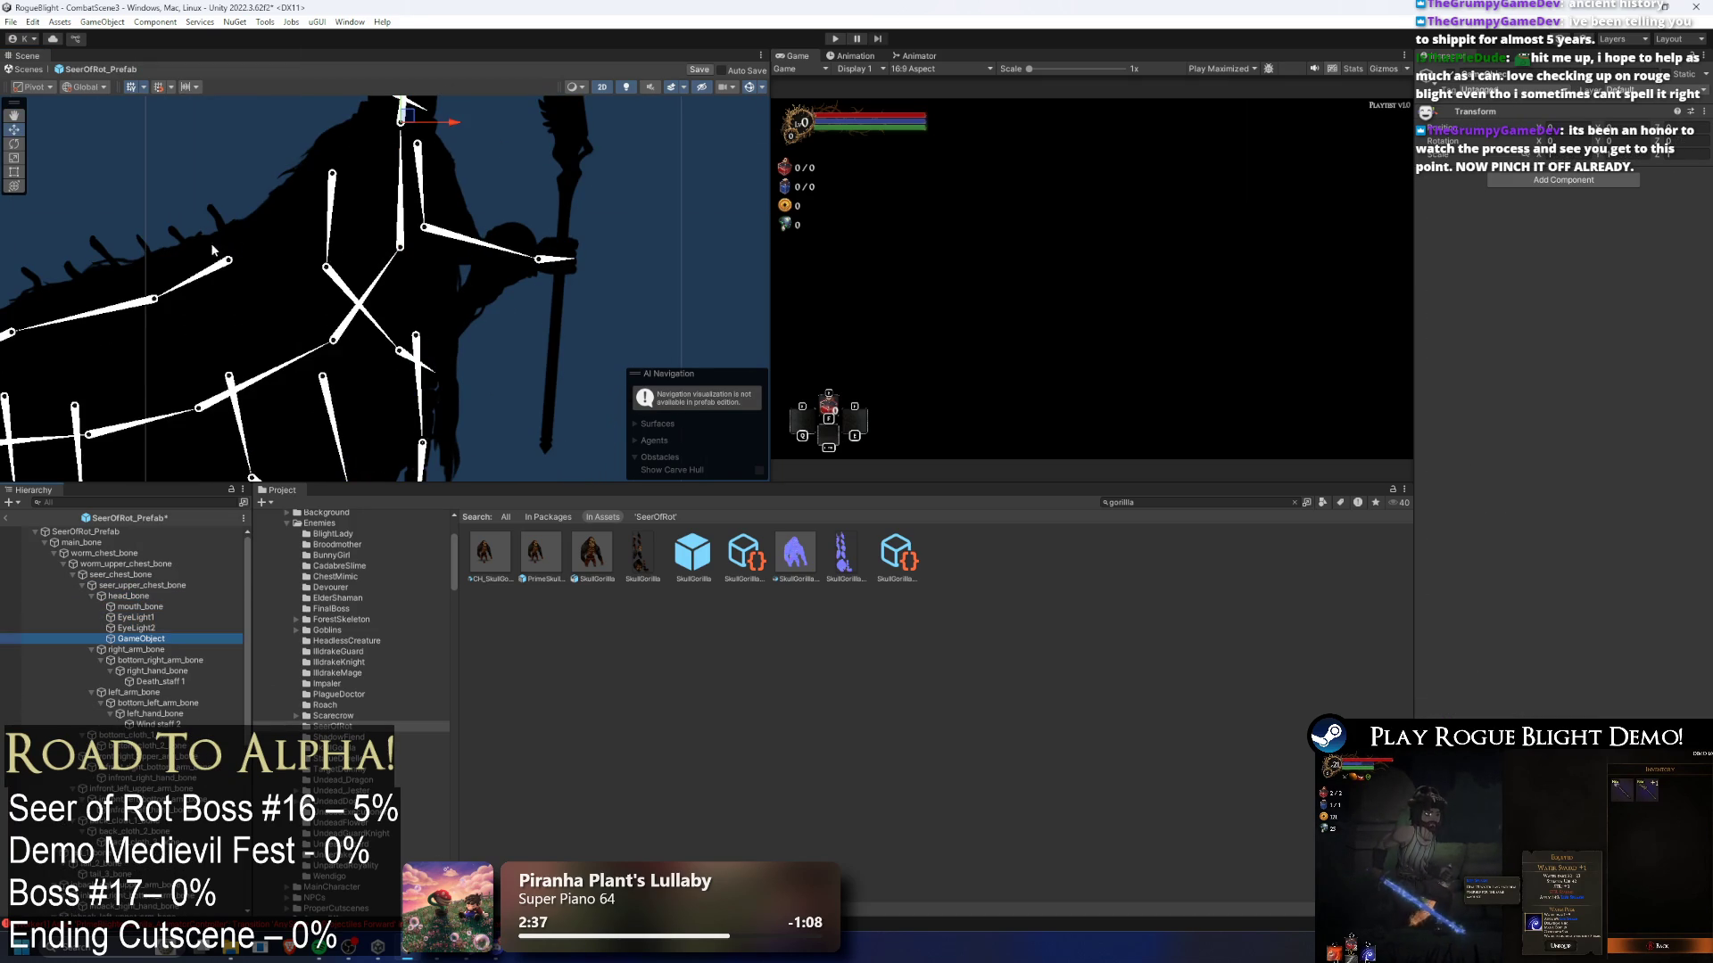
right_click(164, 638)
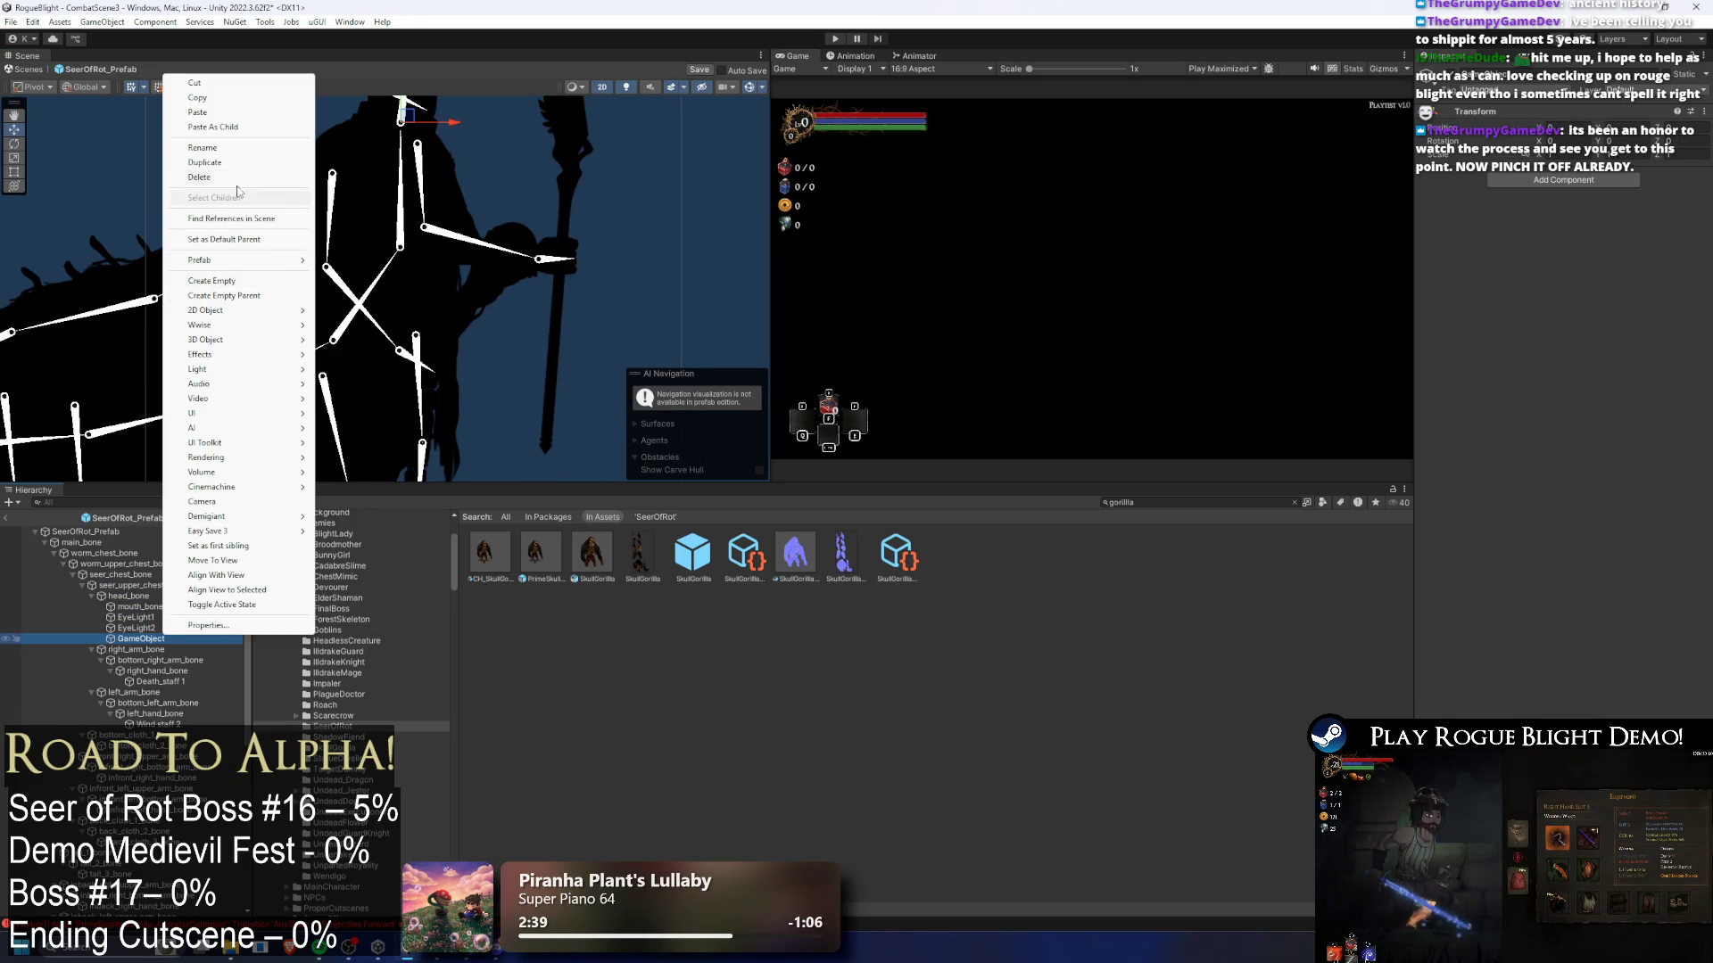
click(224, 147)
text(EyeLights)
key(Return)
- Move EyeLight1 and EyeLight2 into EyeLights and frame the group
click(140, 628)
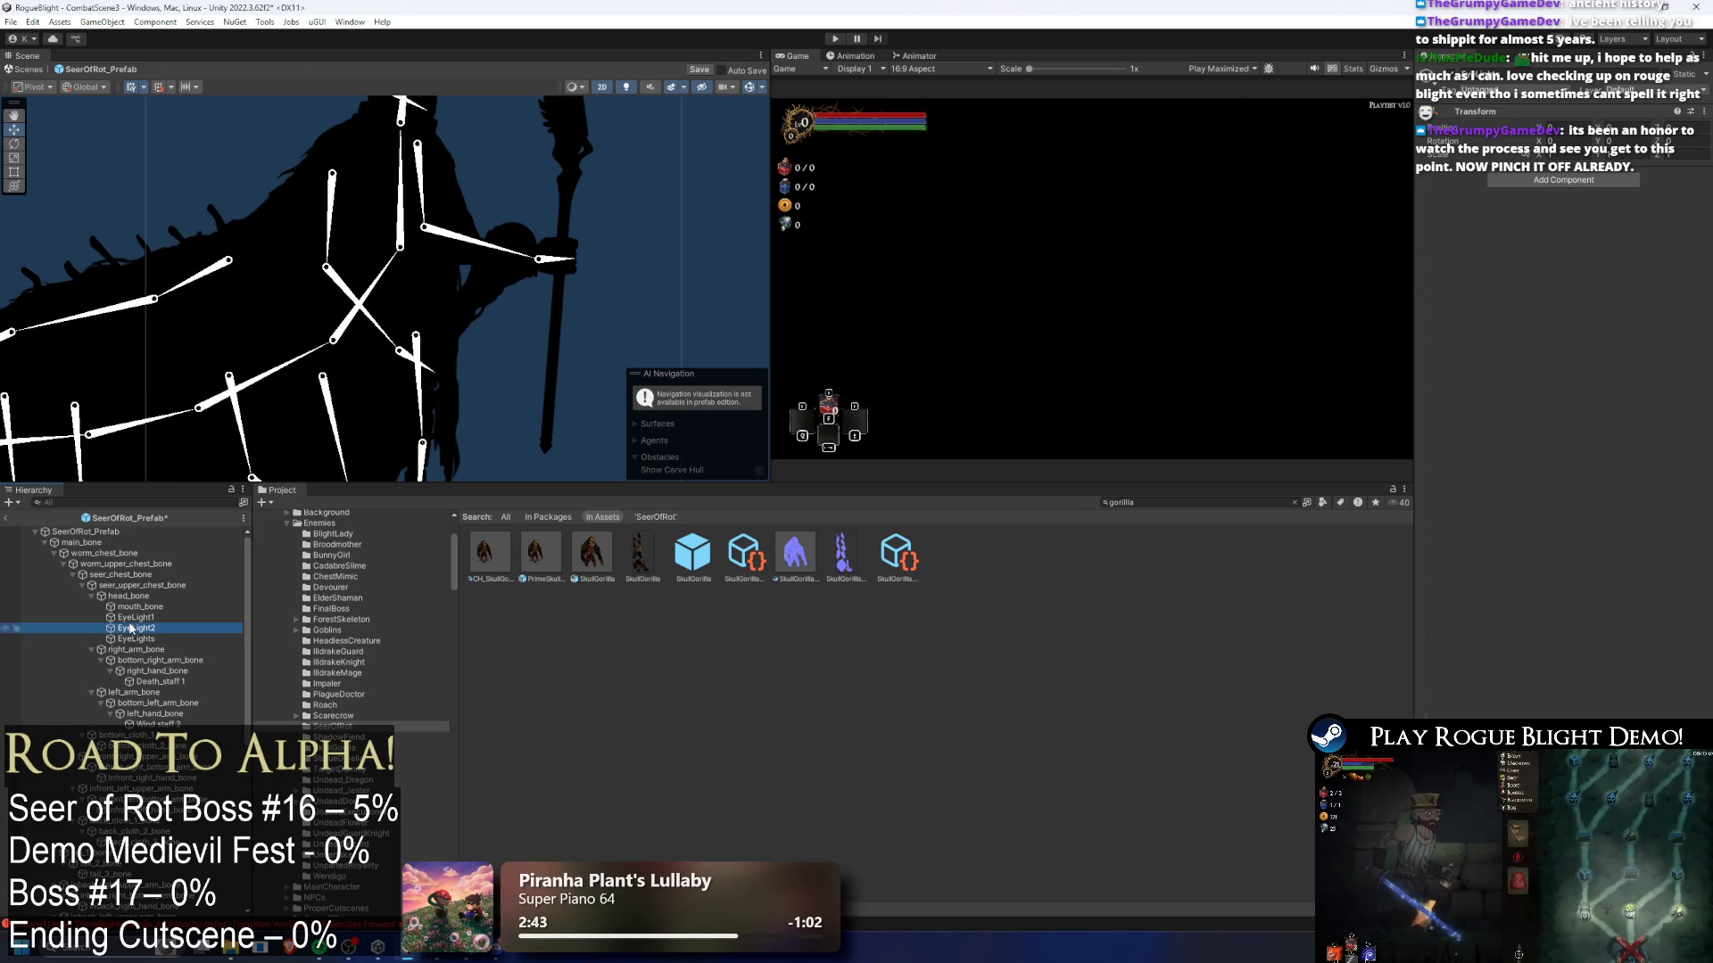
ctrl+click(138, 617)
drag(139, 617, 152, 640)
double_click(136, 617)
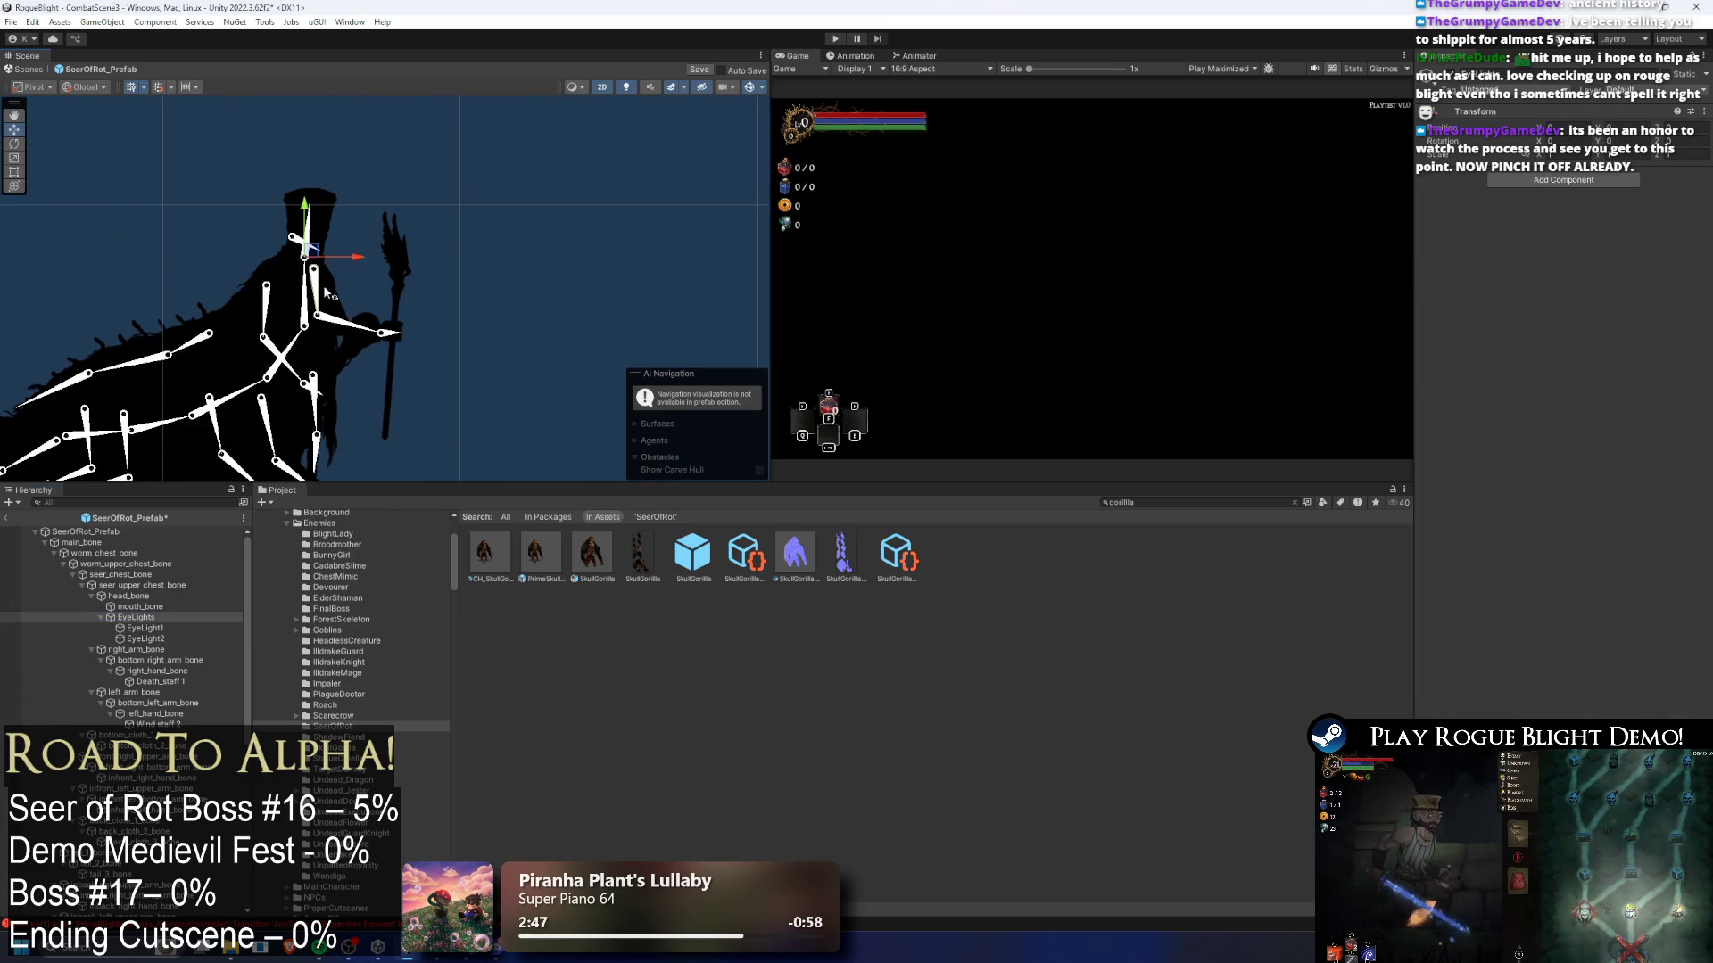
click(148, 649)
click(165, 637)
shift+click(144, 628)
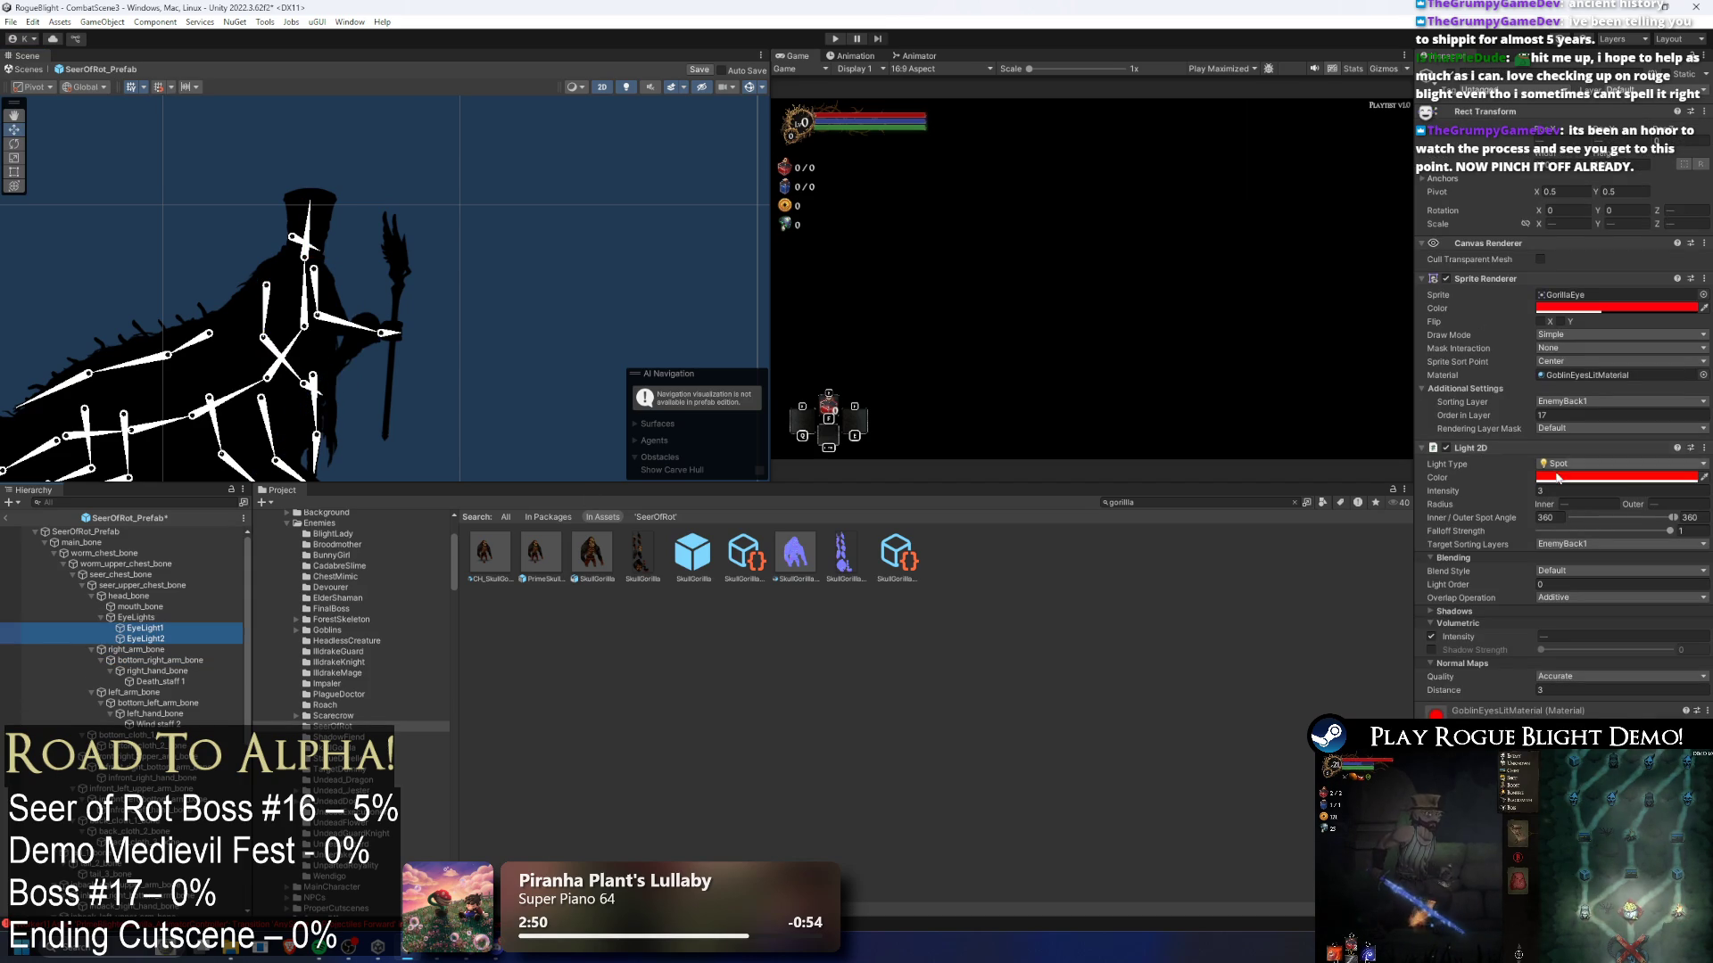
- Try raising the EyeLights group on the head, then undo the move
scroll(748, 316, down, 3)
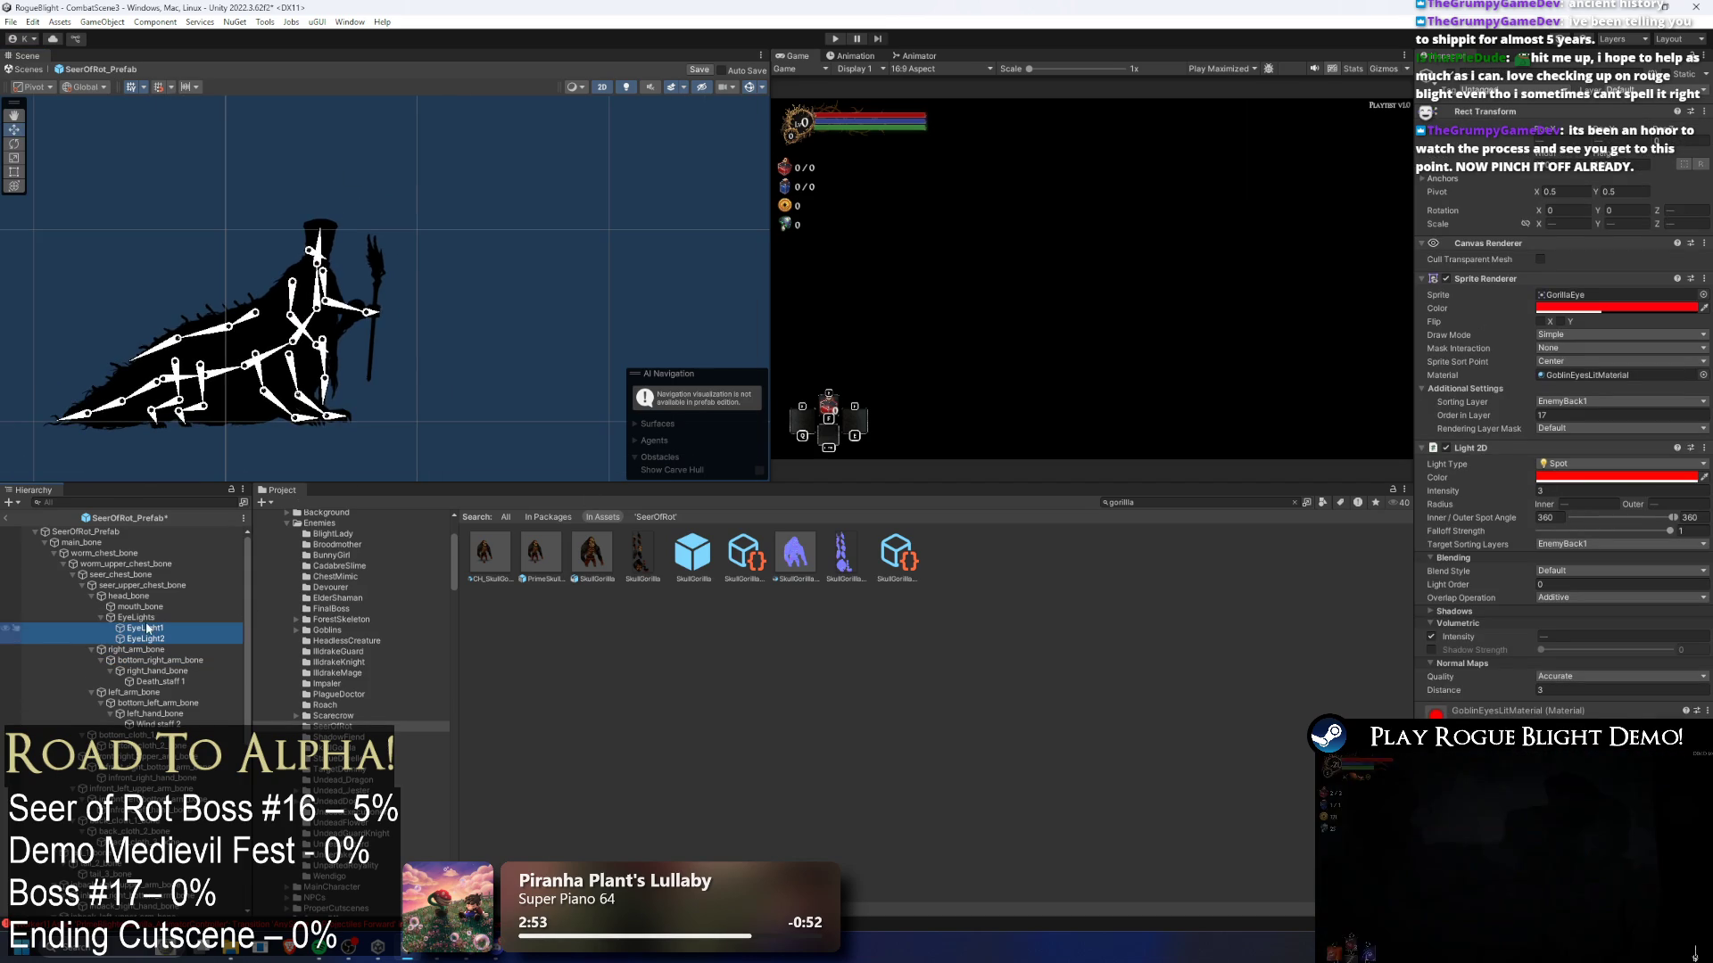
click(146, 619)
drag(316, 234, 317, 214)
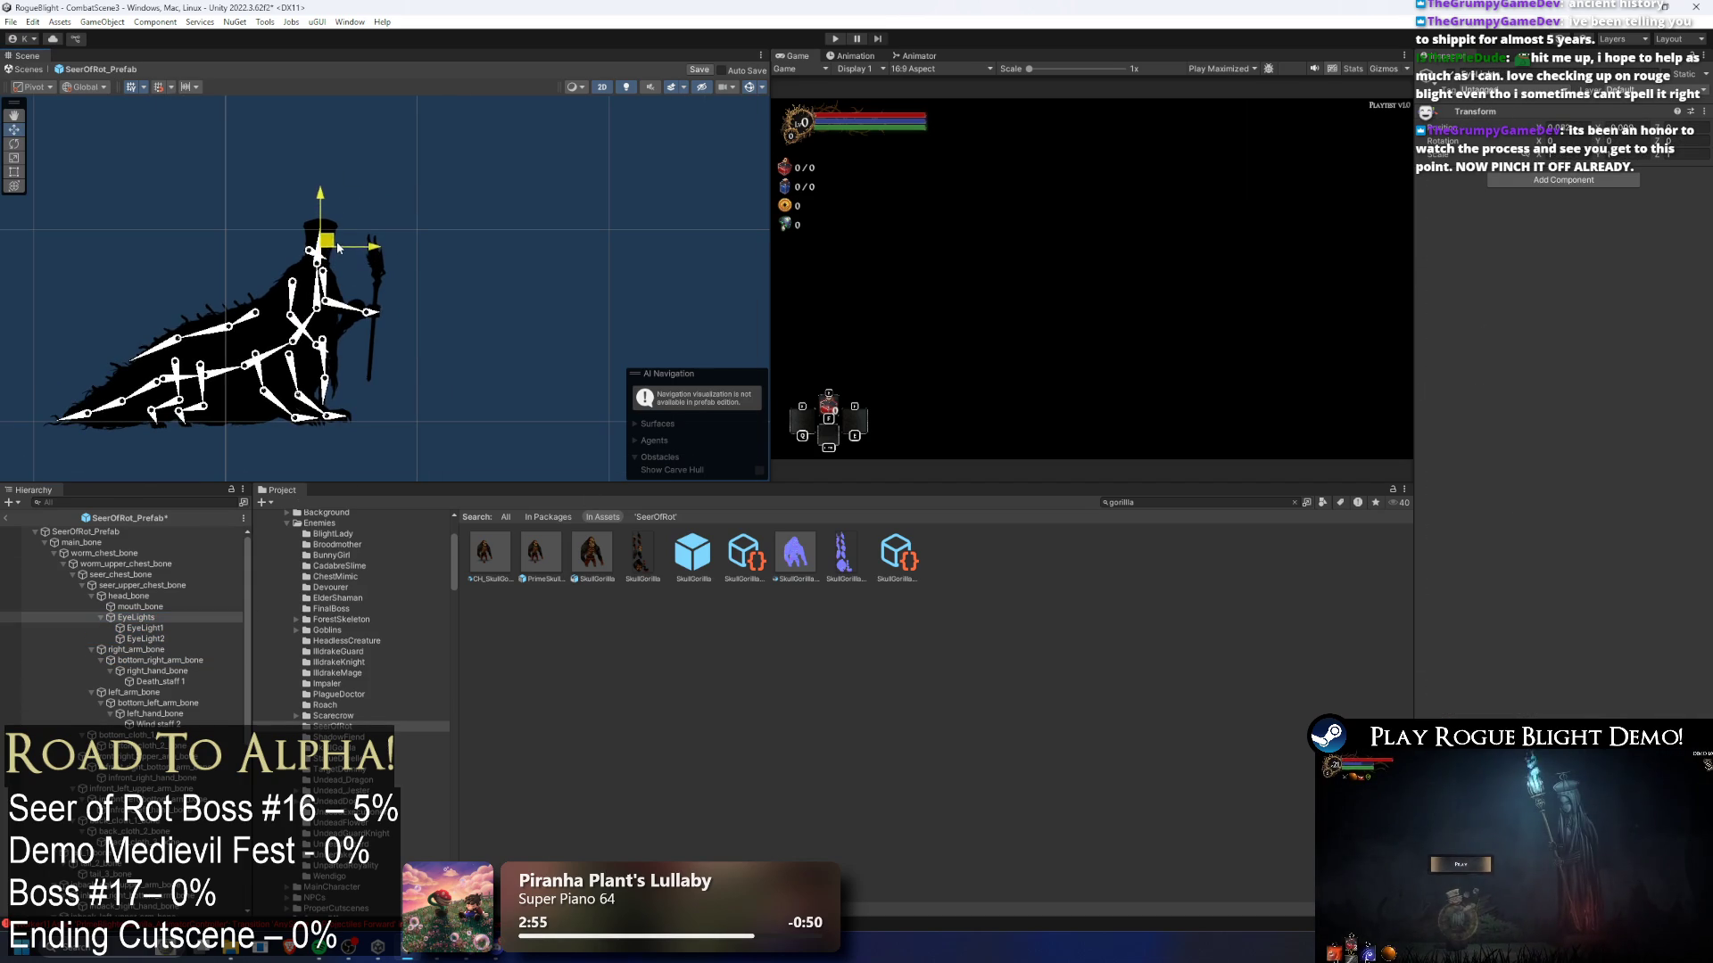
scroll(308, 236, up, 5)
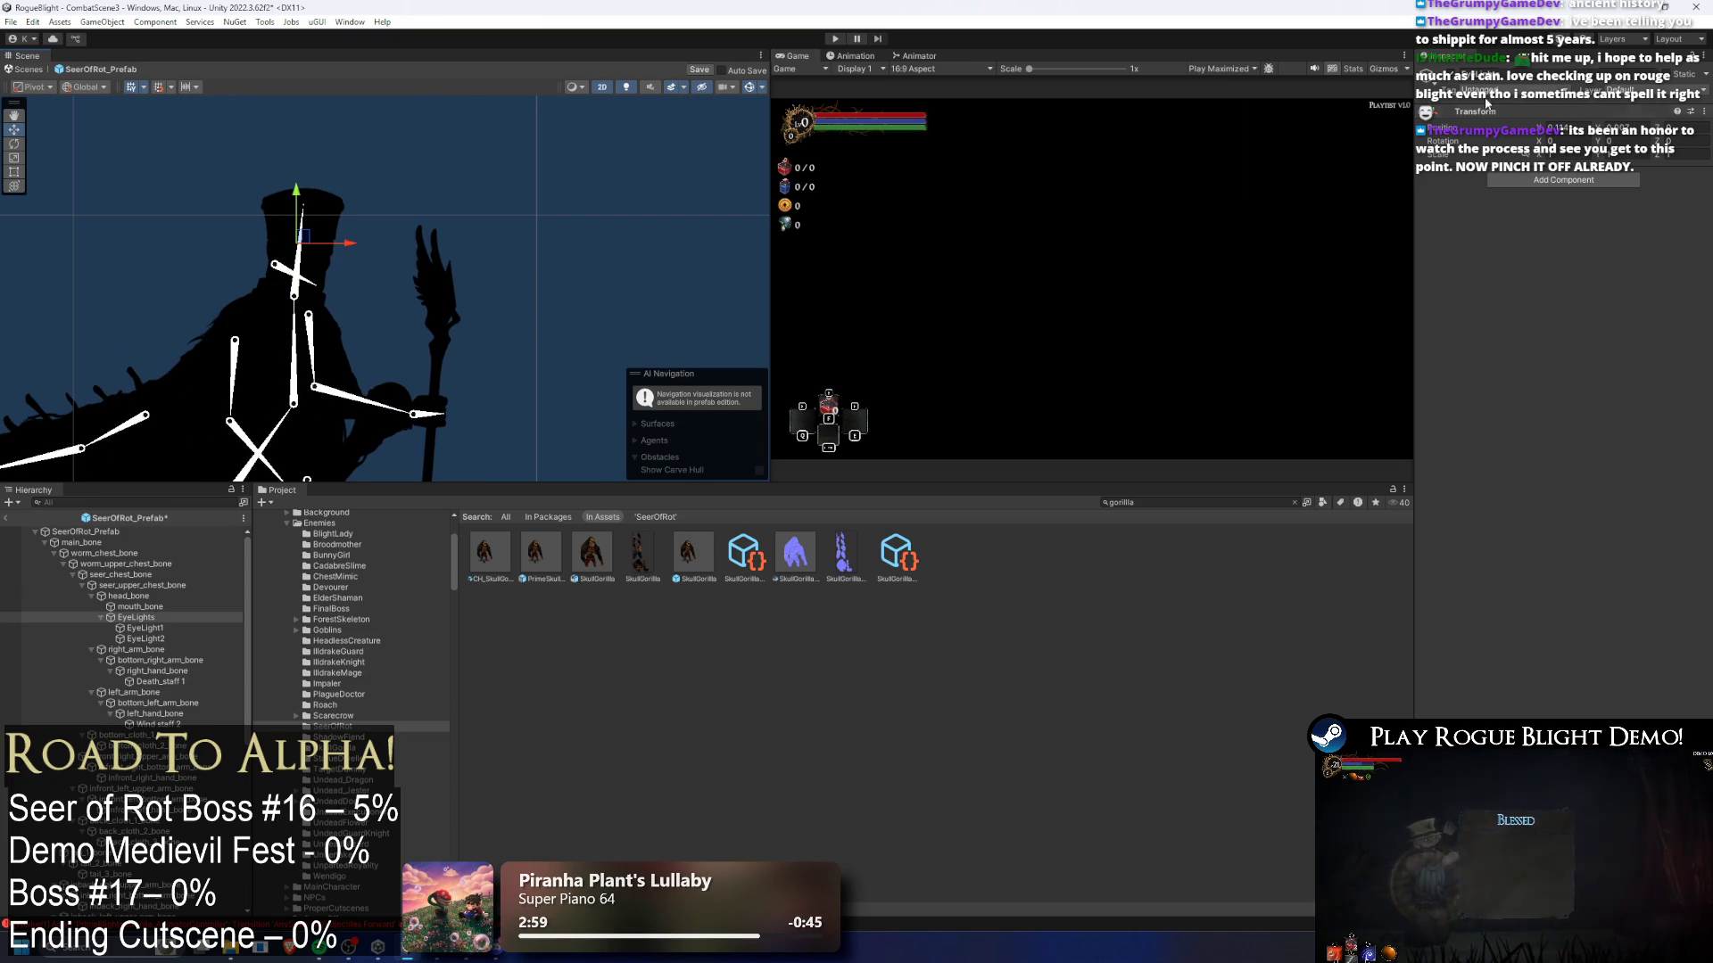
key(ctrl+z)
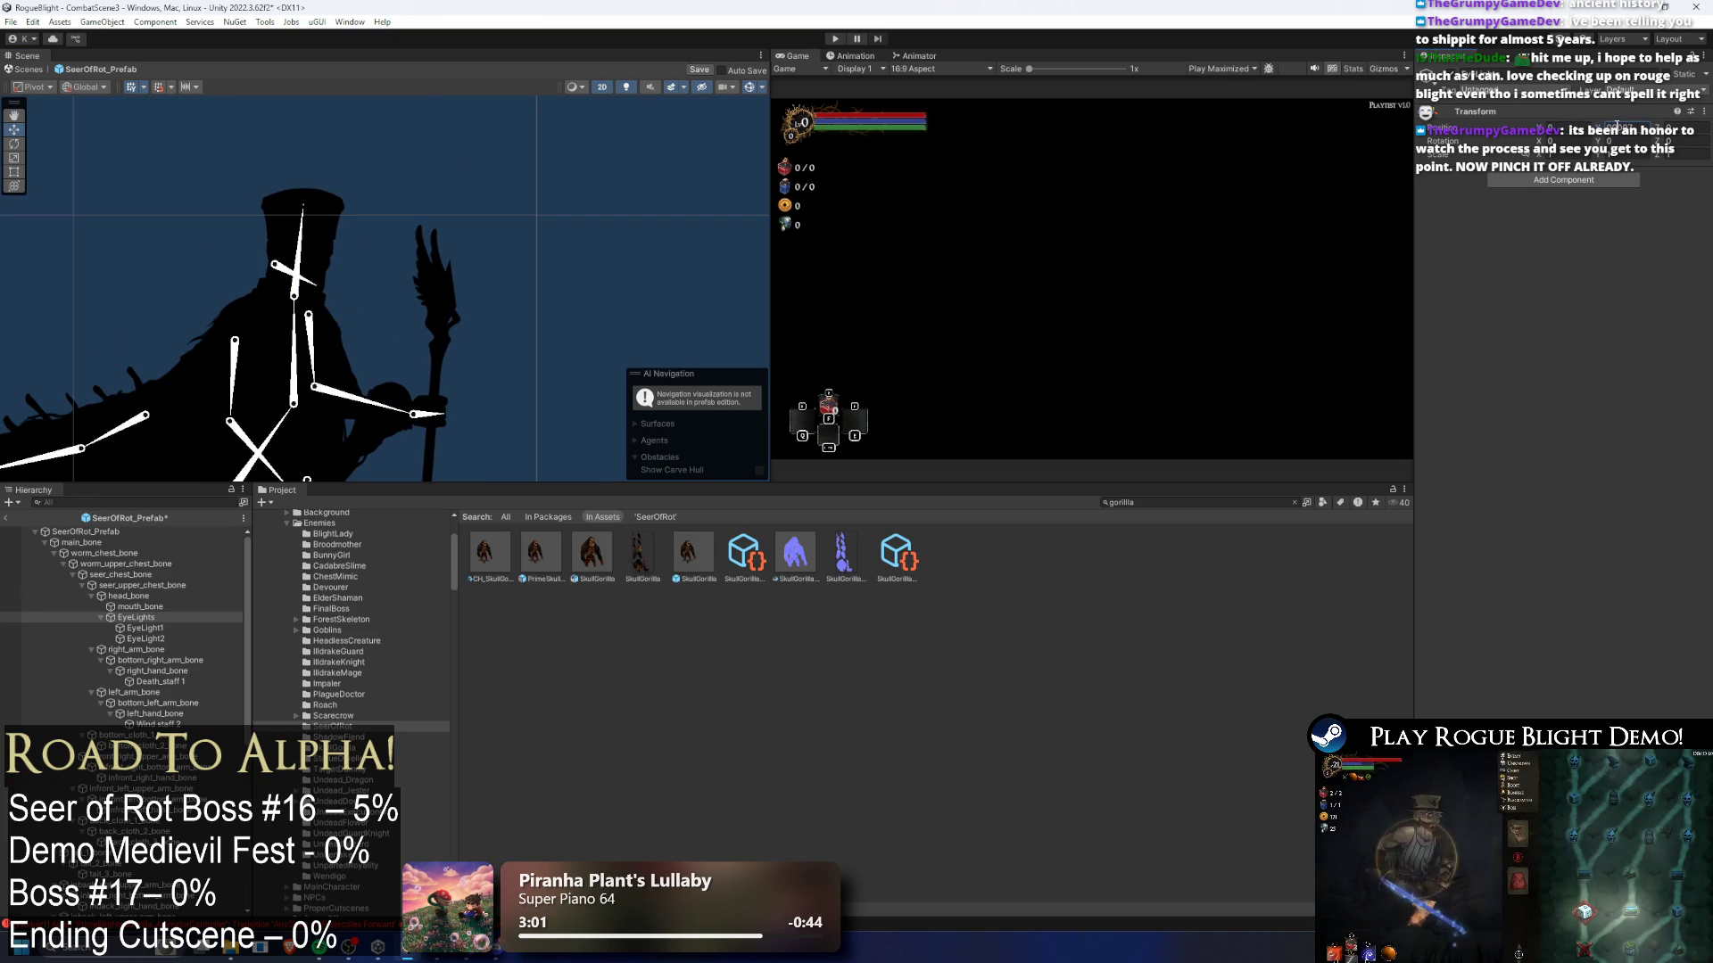
- Move both eye lights together onto the Seer's head
click(167, 629)
shift+click(168, 639)
scroll(332, 237, down, 3)
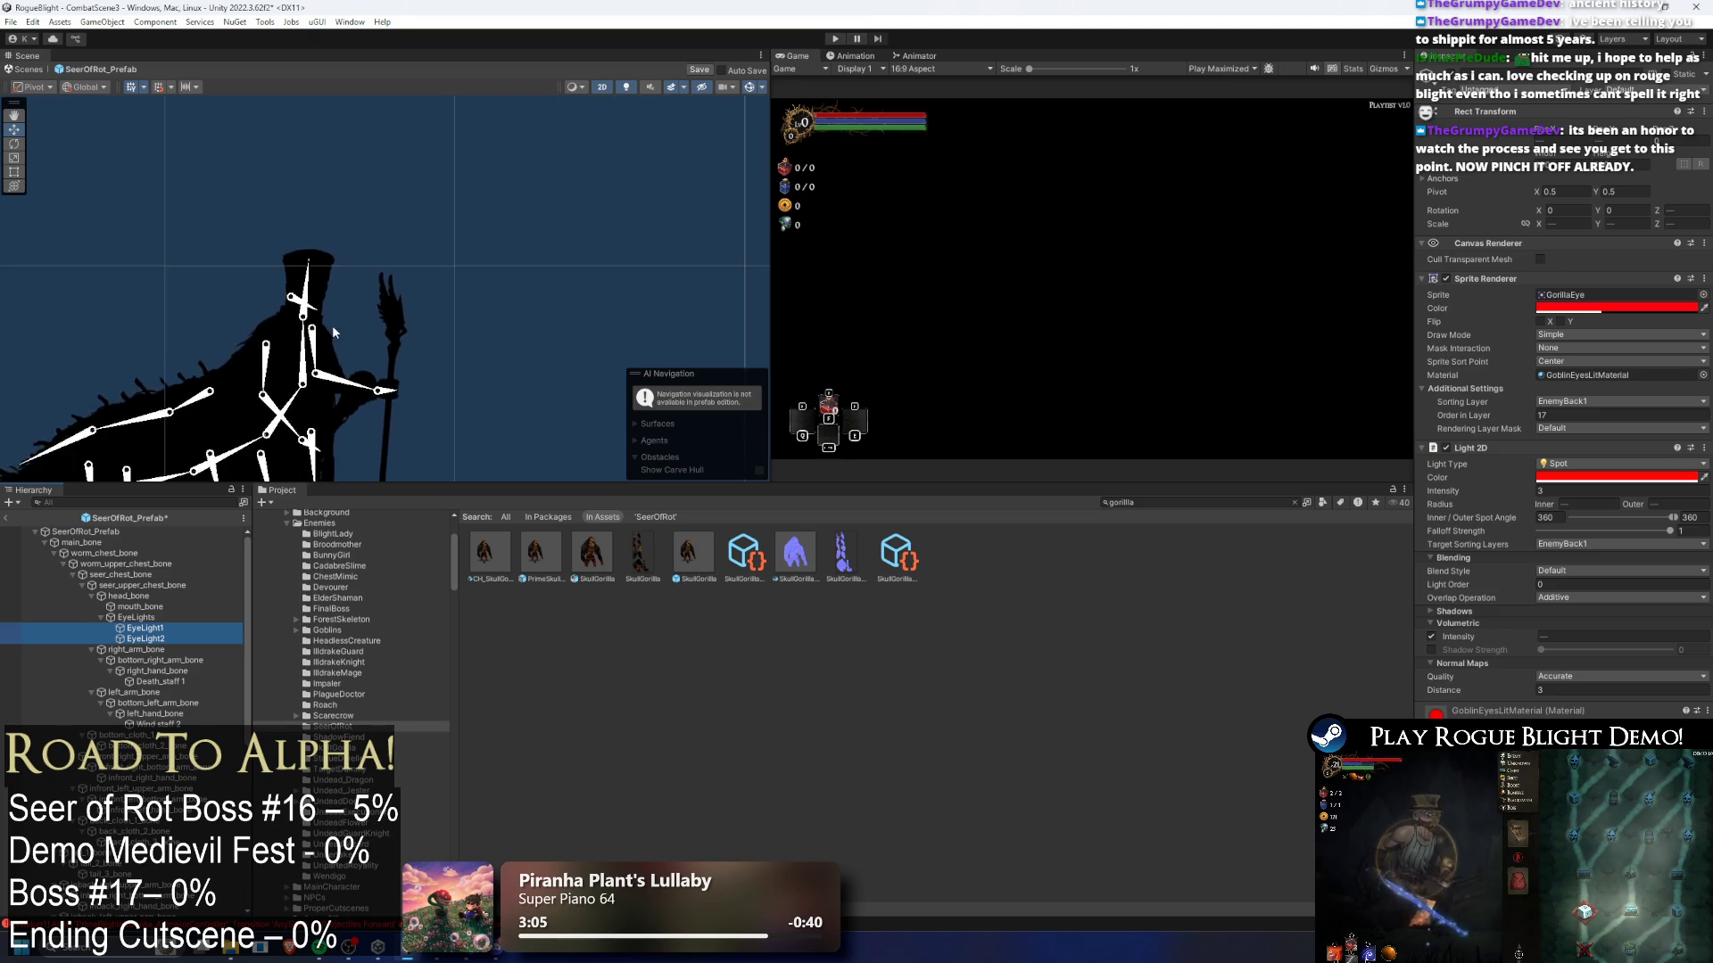
scroll(212, 200, down, 3)
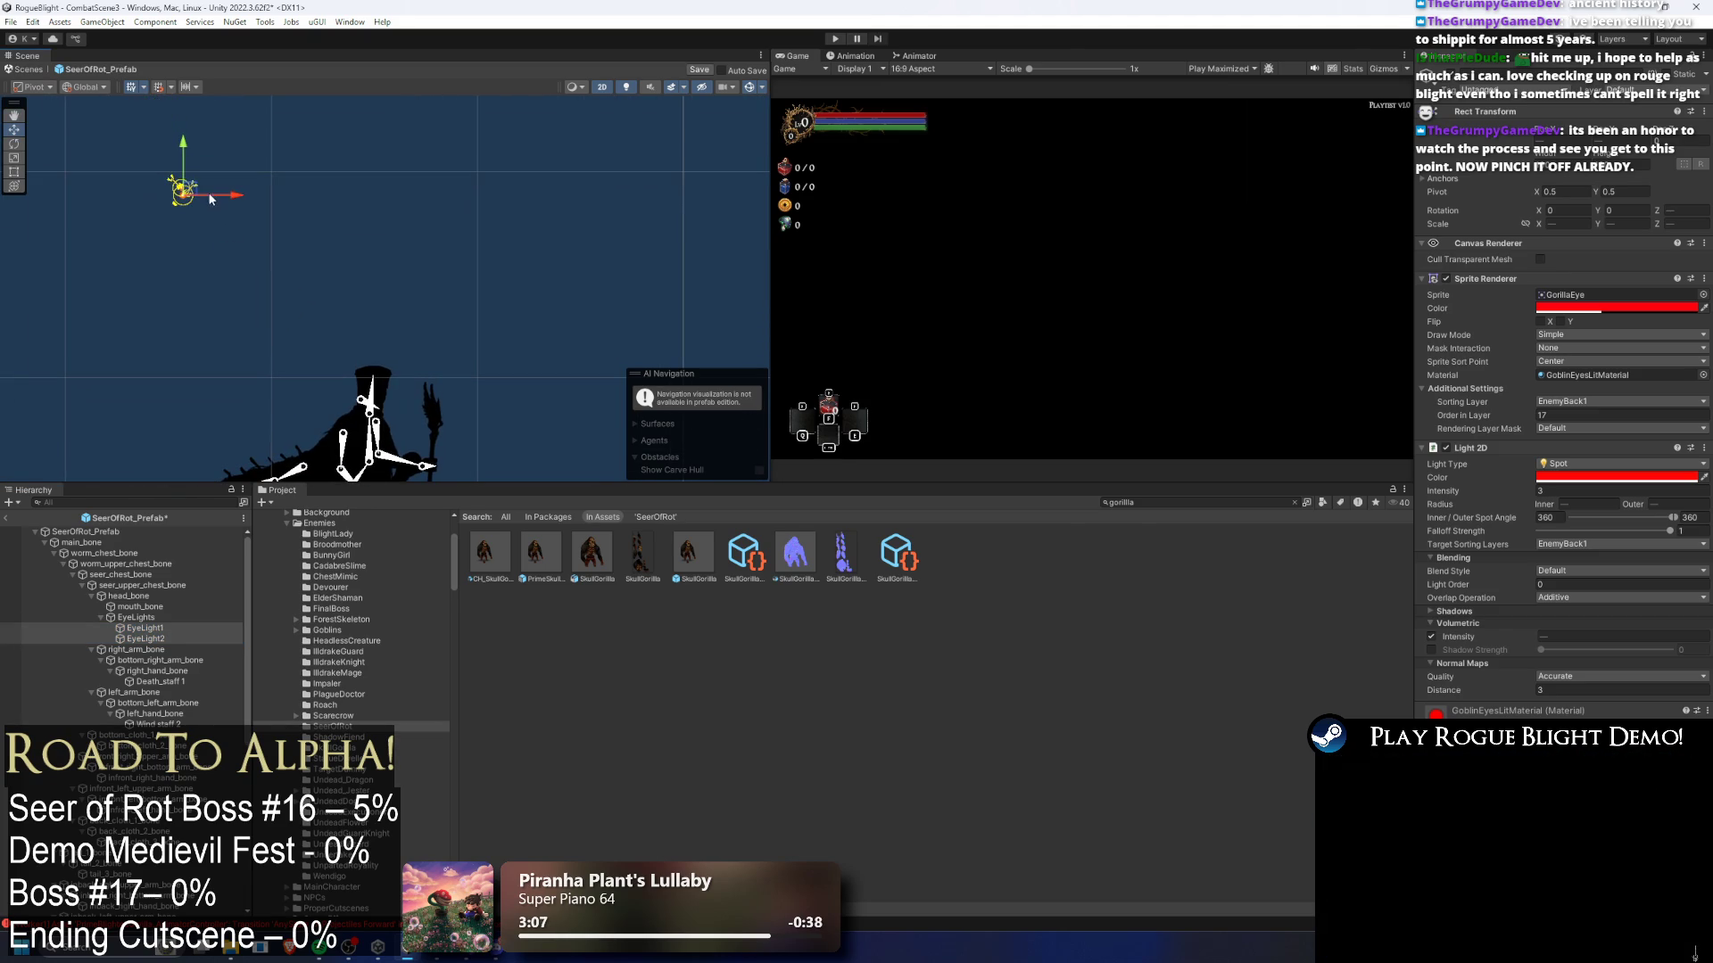
drag(212, 200, 389, 384)
scroll(388, 383, up, 2)
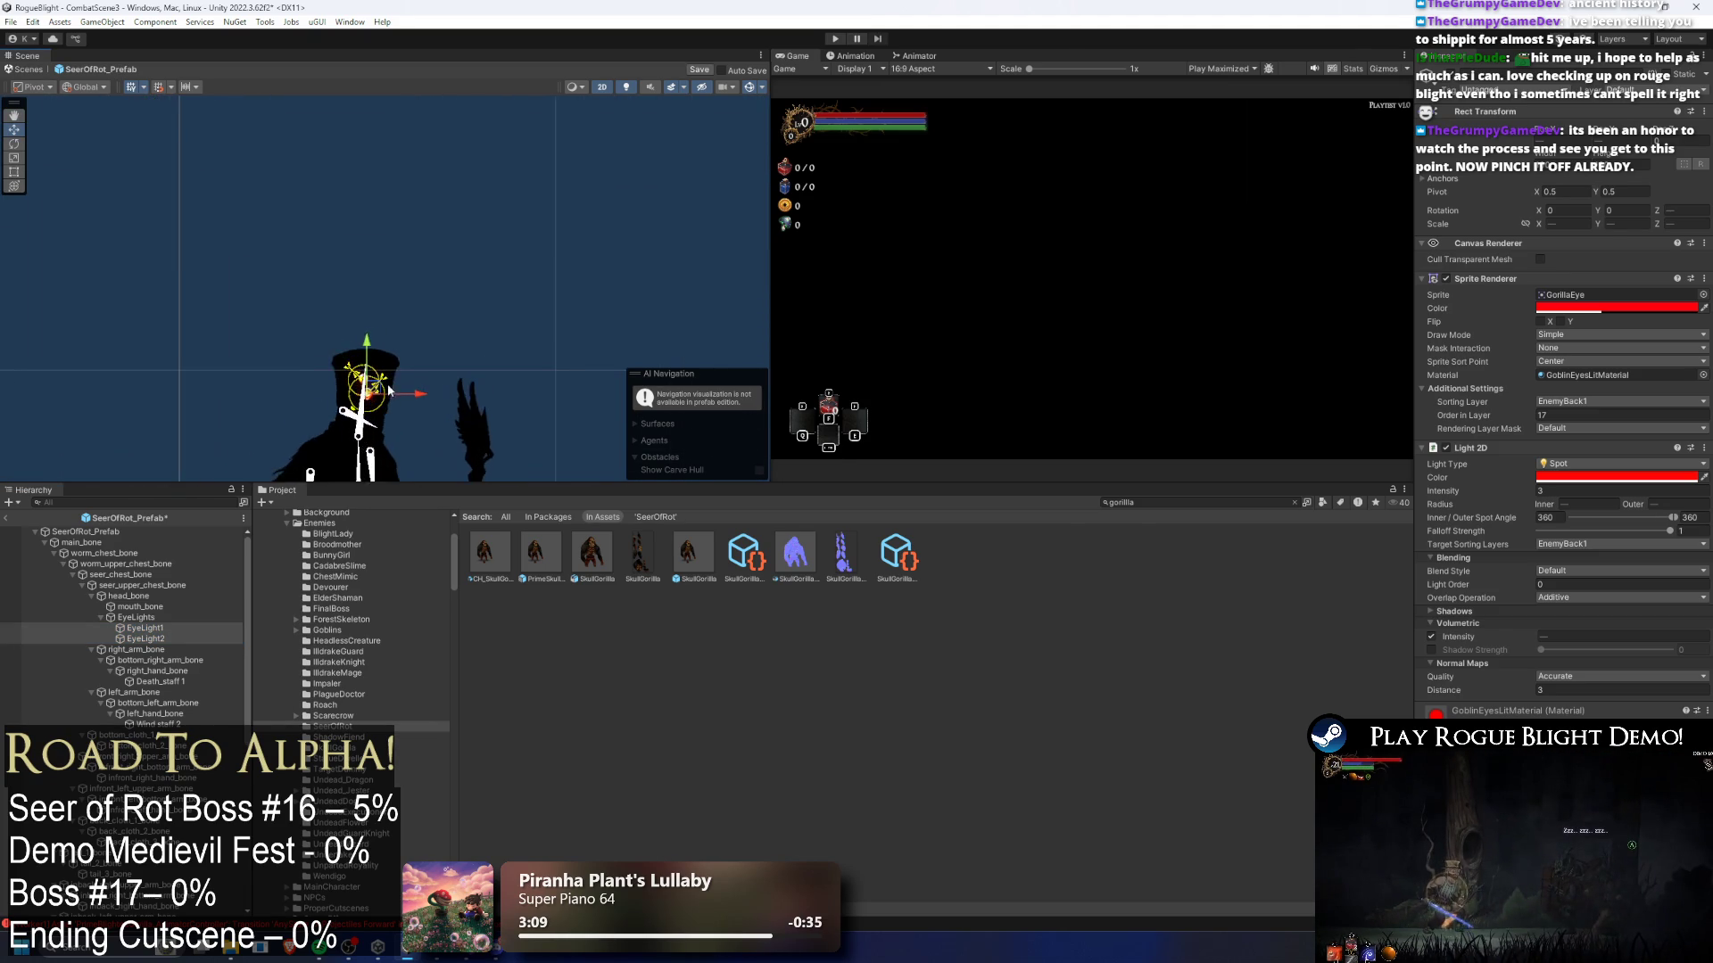
scroll(389, 383, up, 6)
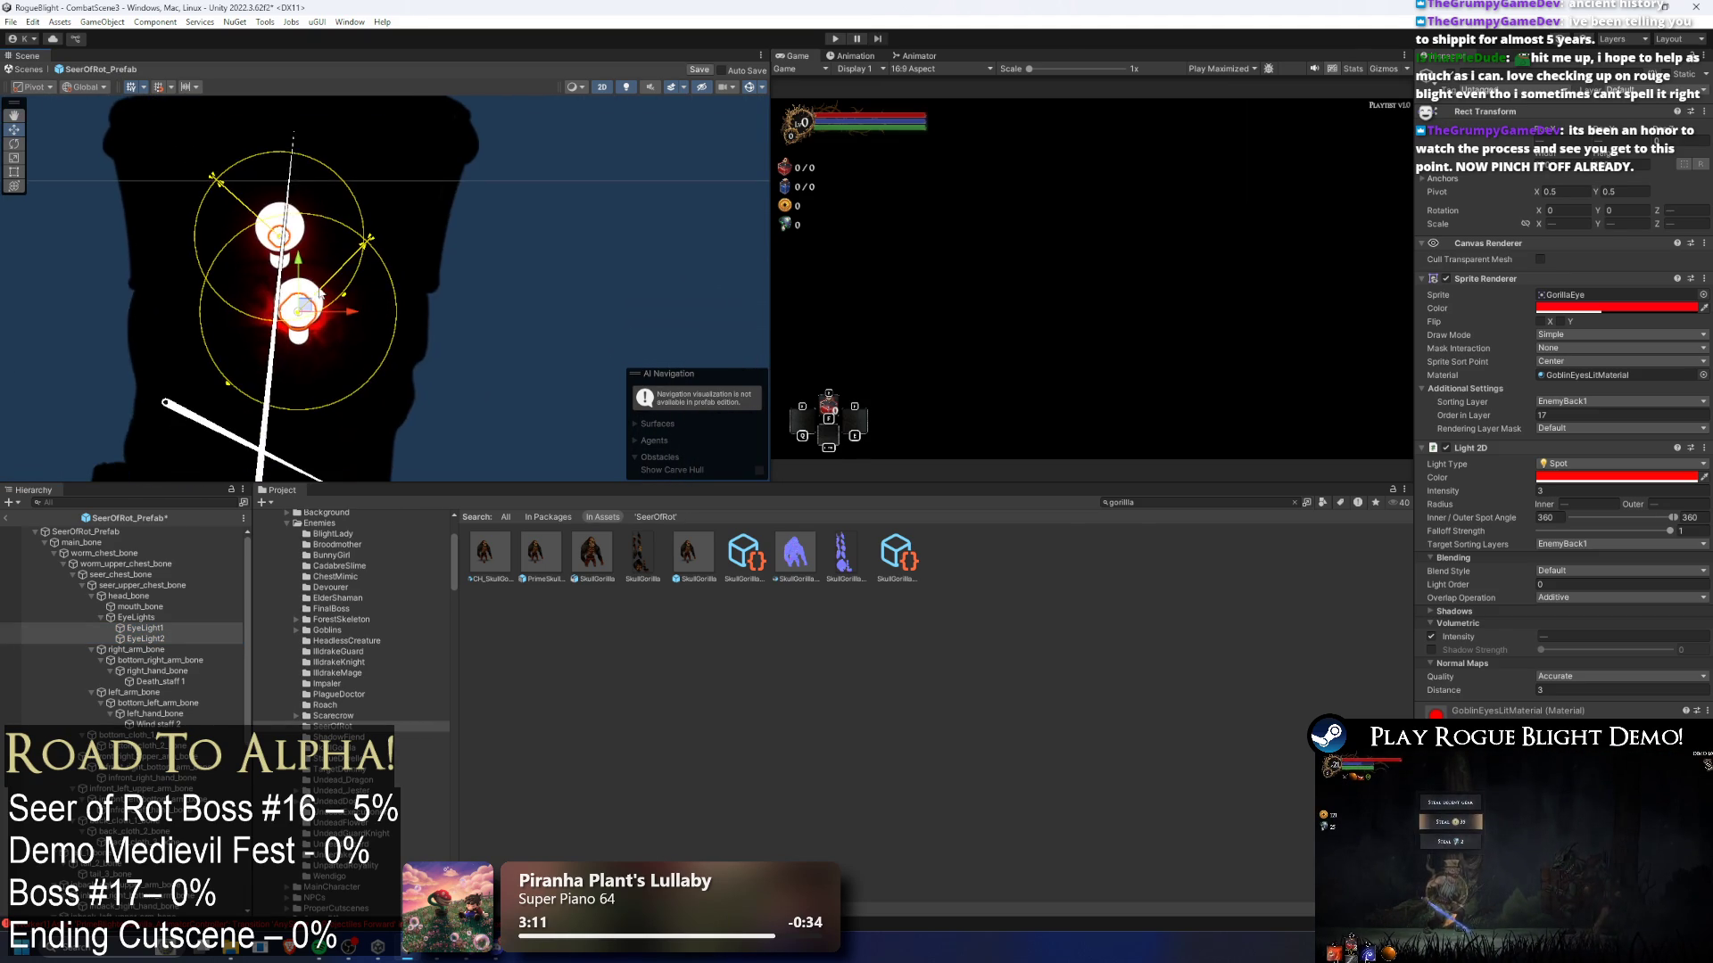
mouse_move(320, 293)
mouse_down()
mouse_move(446, 343)
mouse_move(396, 361)
mouse_move(265, 357)
mouse_up()
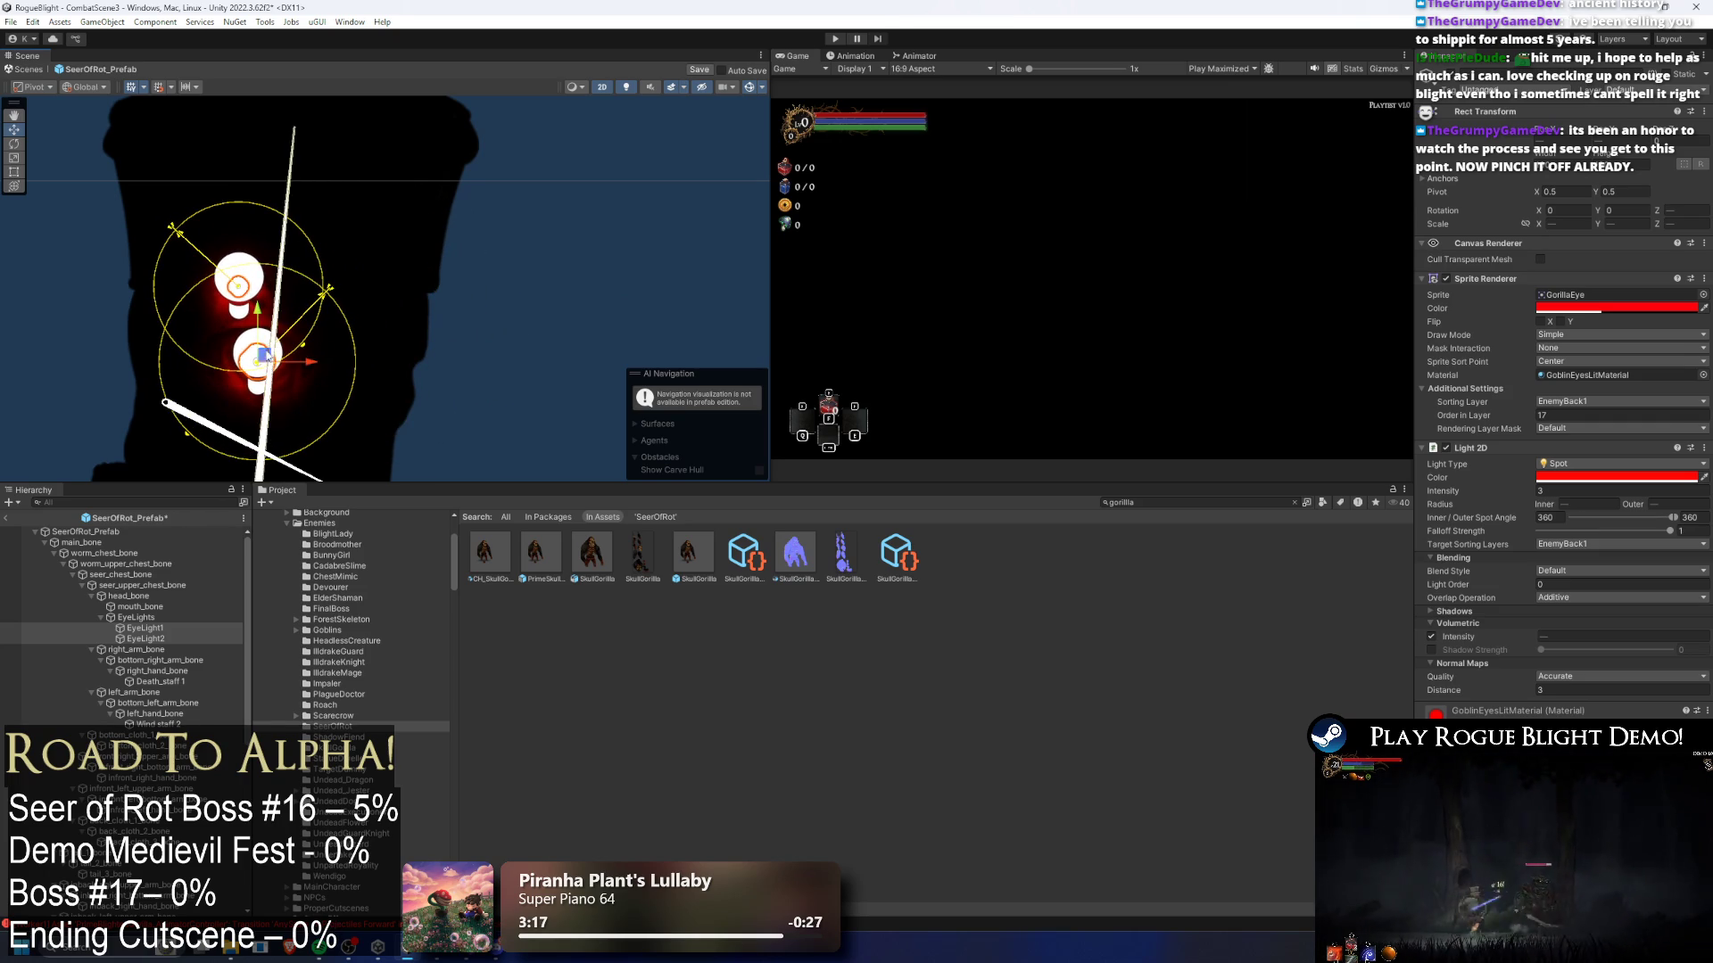
- Place EyeLight1 beside the other eye, hide light gizmos, and raise it slightly
click(159, 626)
mouse_move(245, 290)
mouse_down()
mouse_move(385, 379)
mouse_move(379, 393)
mouse_up()
scroll(379, 393, up, 3)
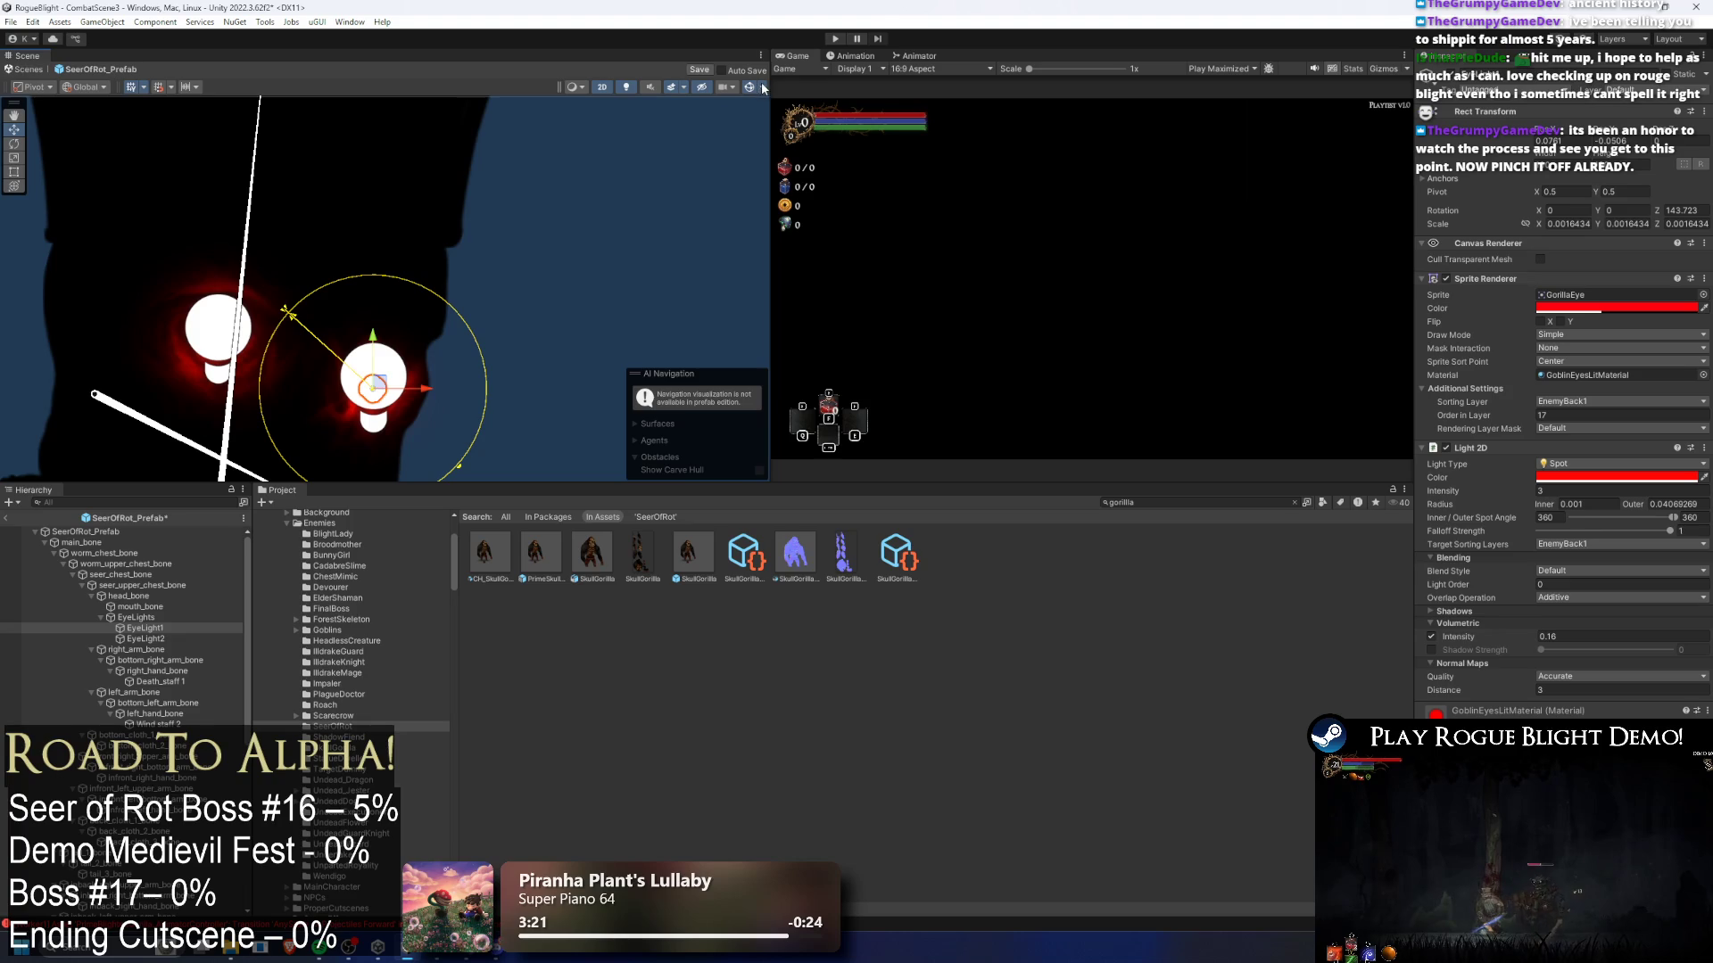
click(758, 88)
click(764, 86)
click(764, 86)
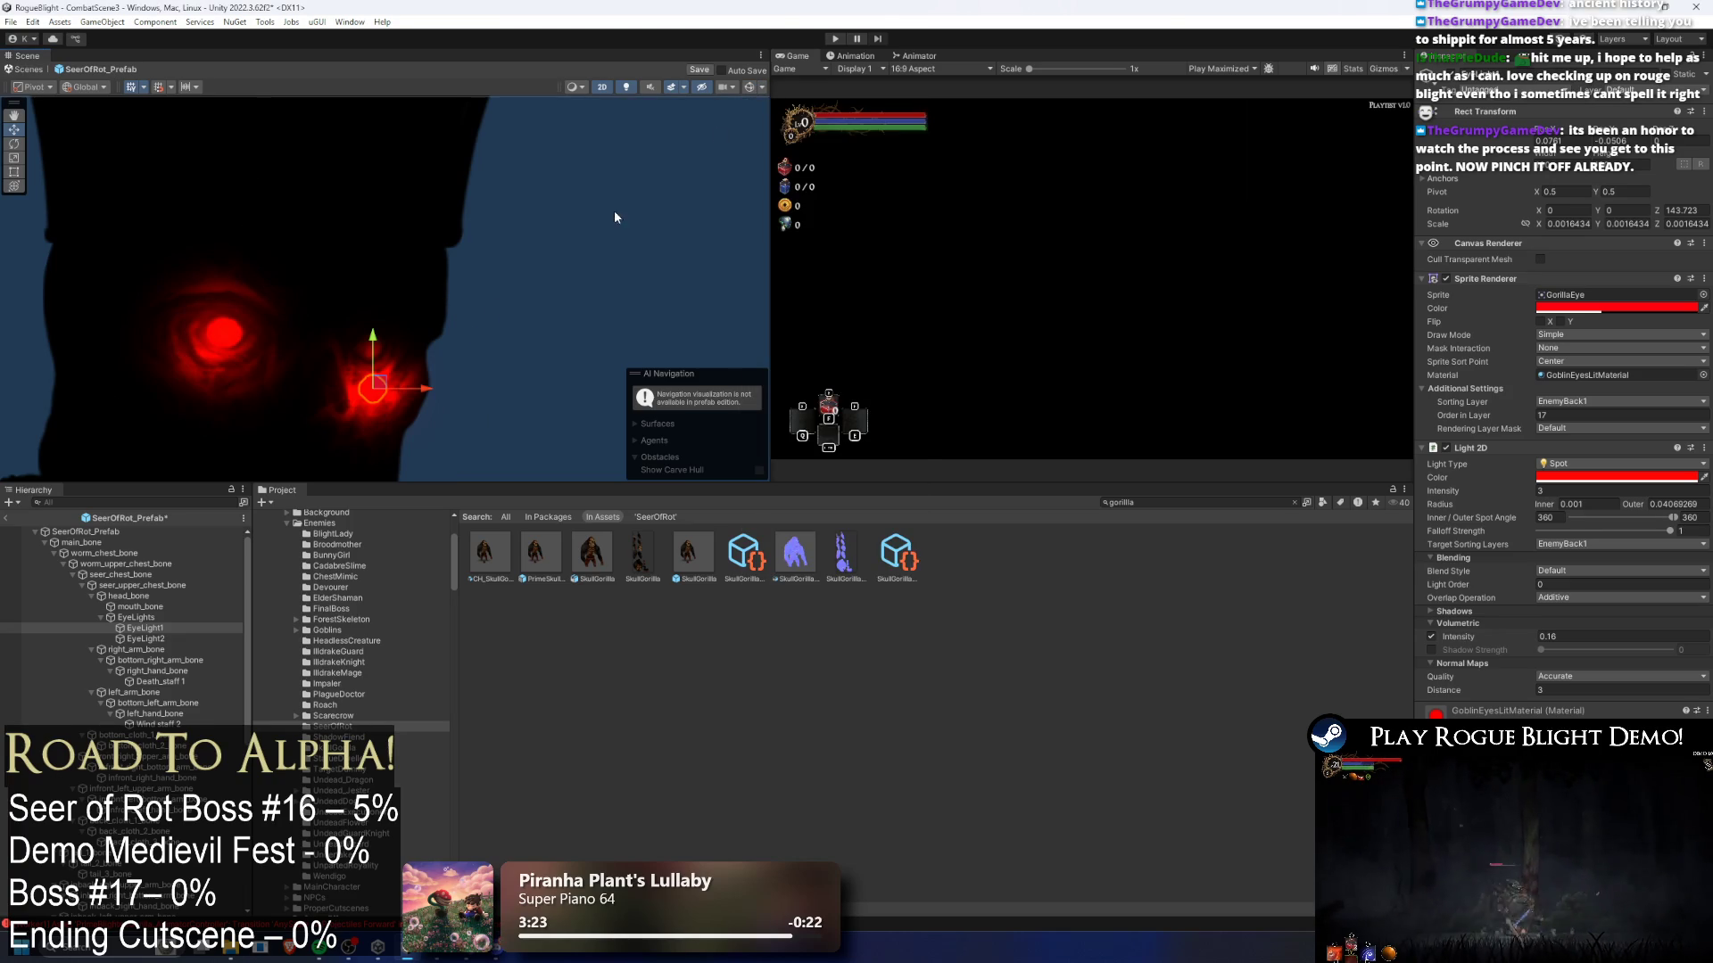
scroll(377, 369, up, 1)
drag(367, 393, 364, 339)
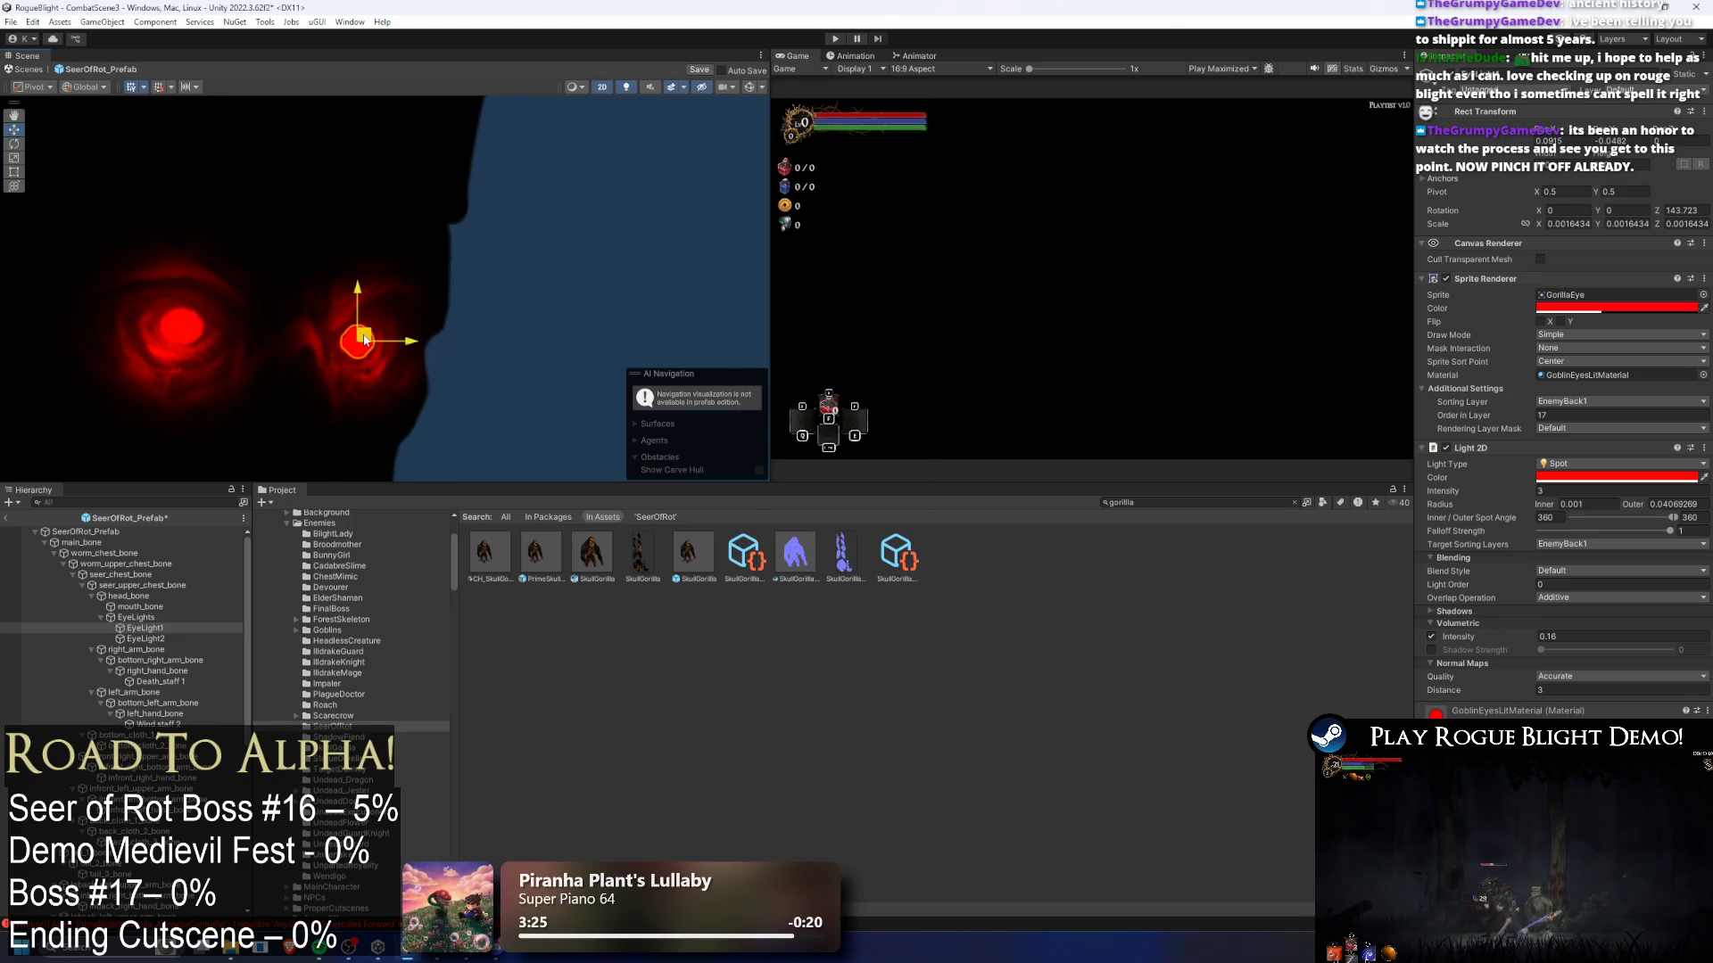
- Nudge EyeLight2 up and right, then deselect to preview the eyes
click(146, 638)
drag(188, 336, 197, 329)
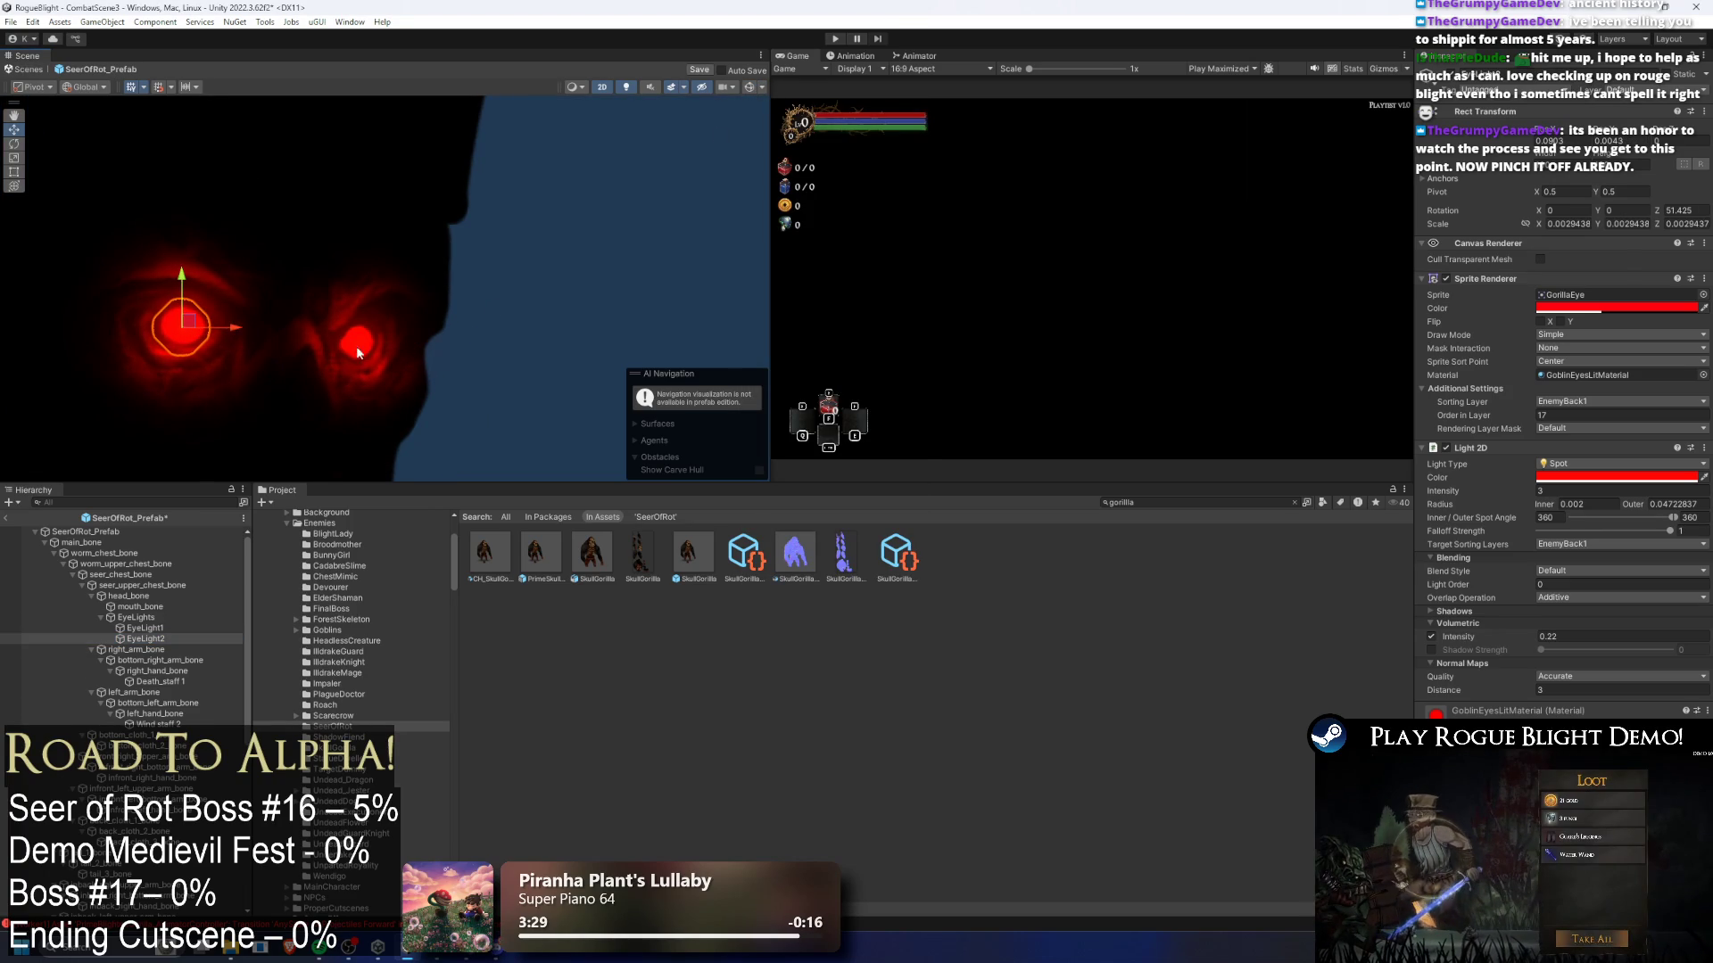
click(556, 335)
scroll(528, 335, down, 5)
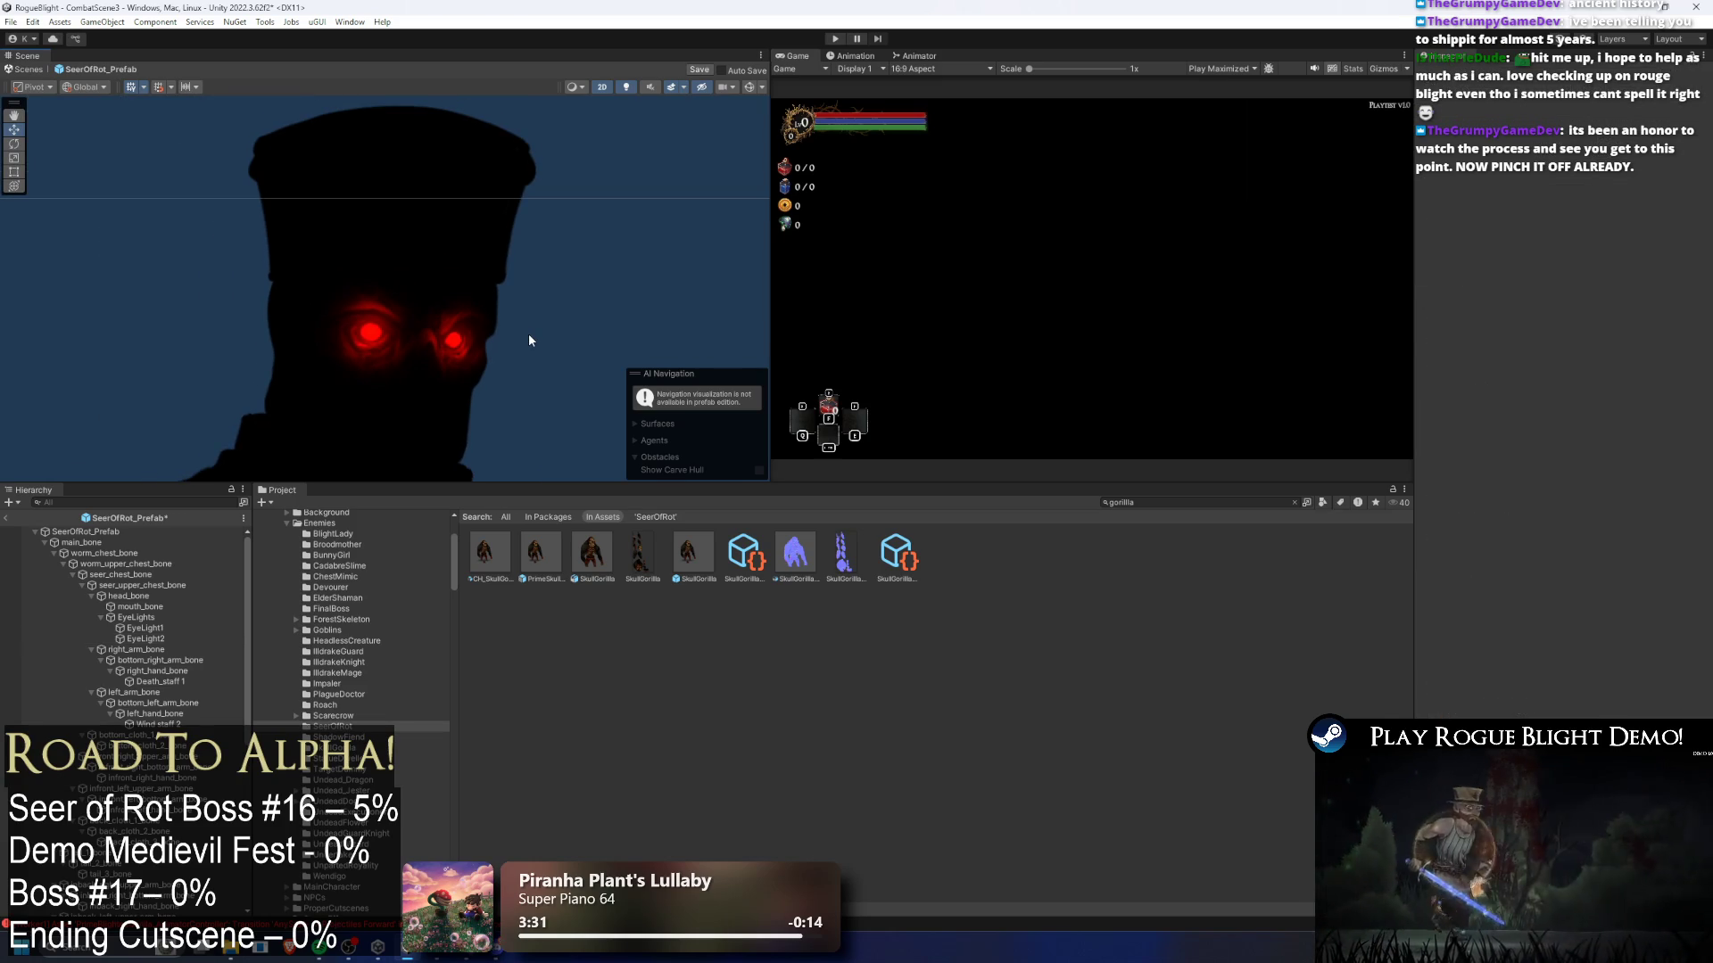
- Set both eye lights' normal map quality to Fast with Distance about 0.01
click(164, 639)
shift+click(146, 628)
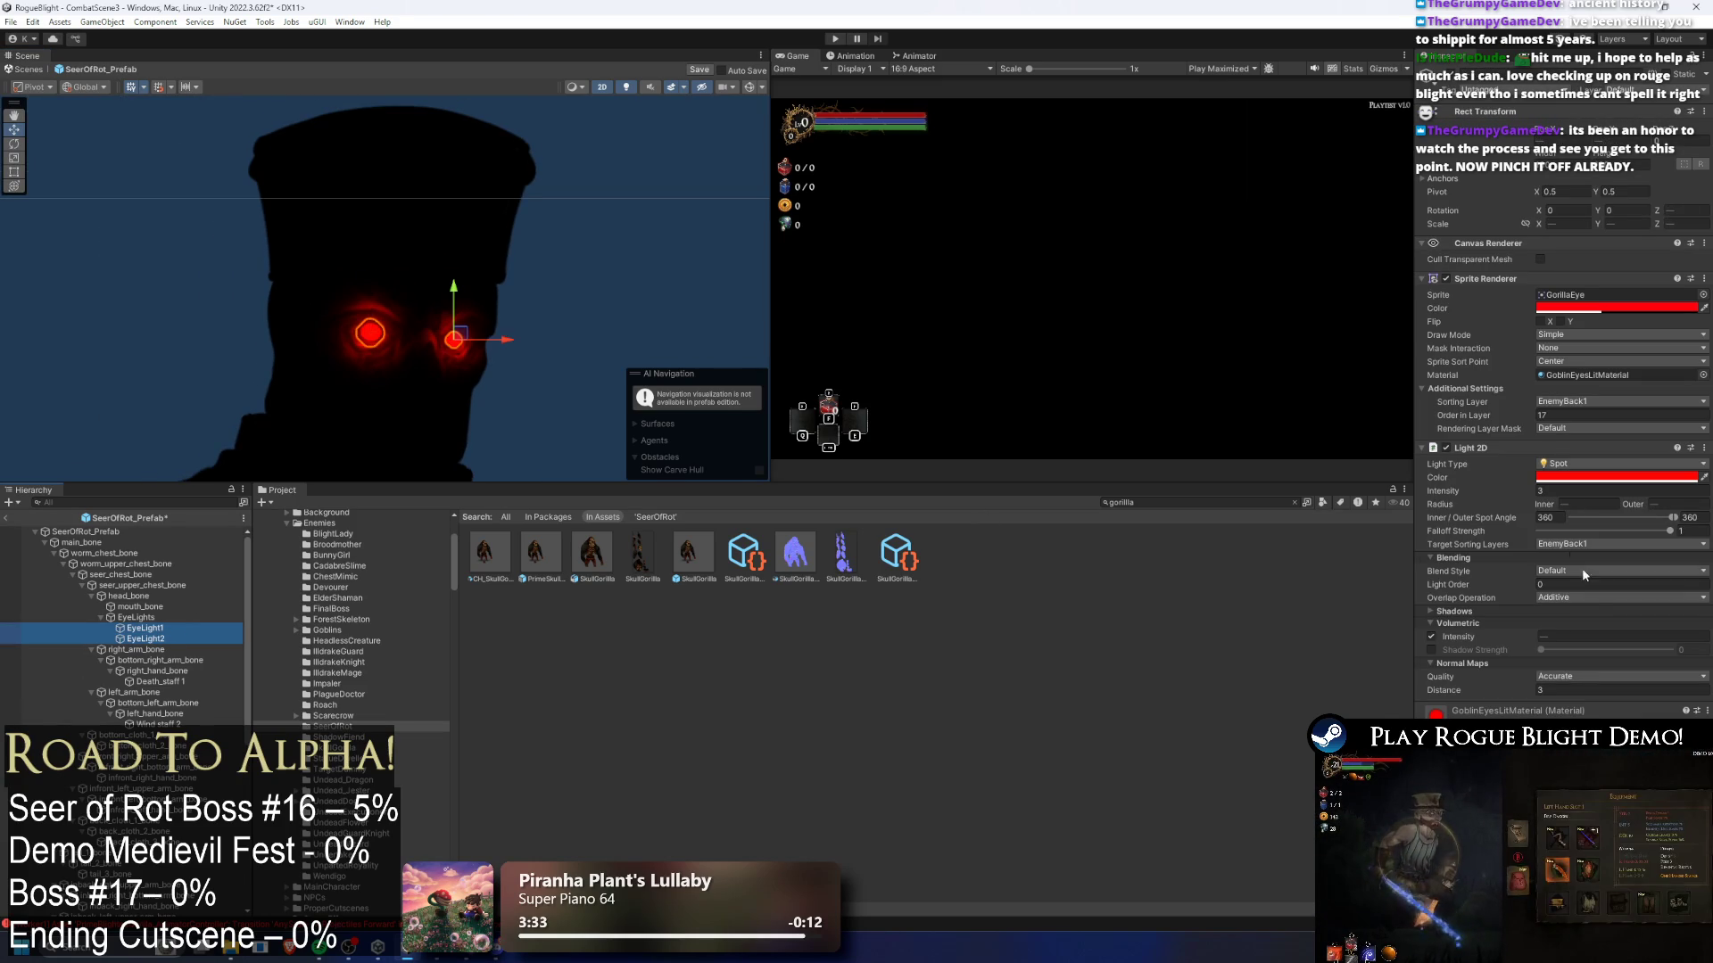
click(1569, 676)
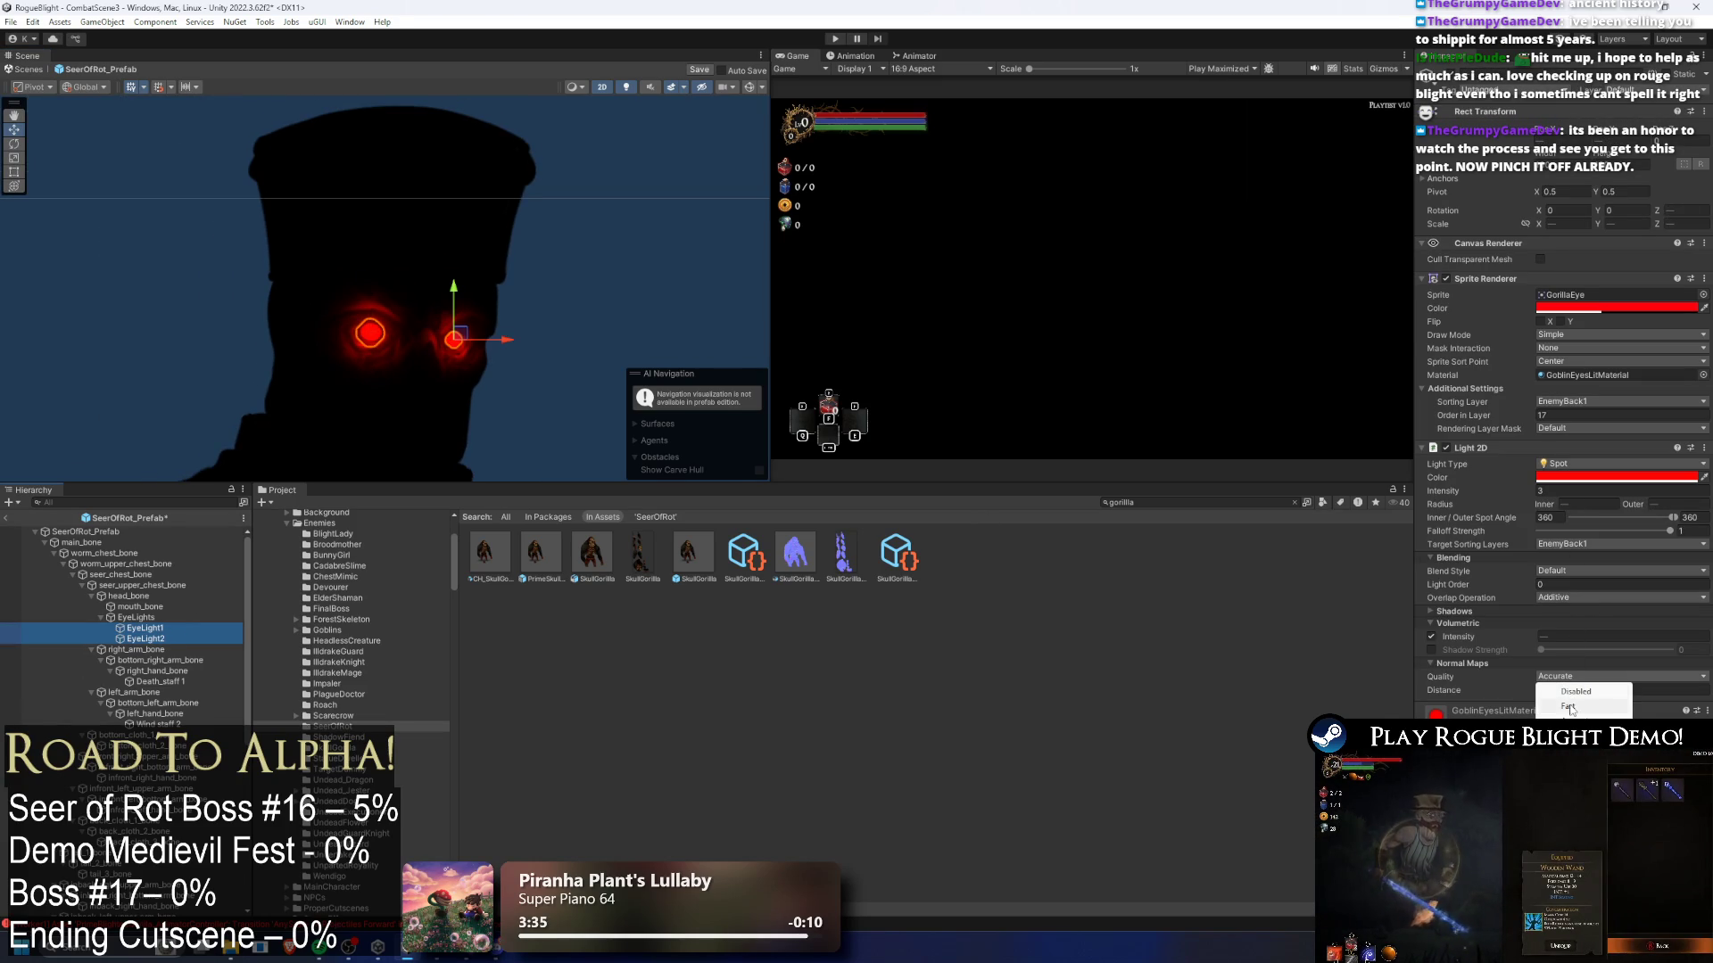
click(1570, 707)
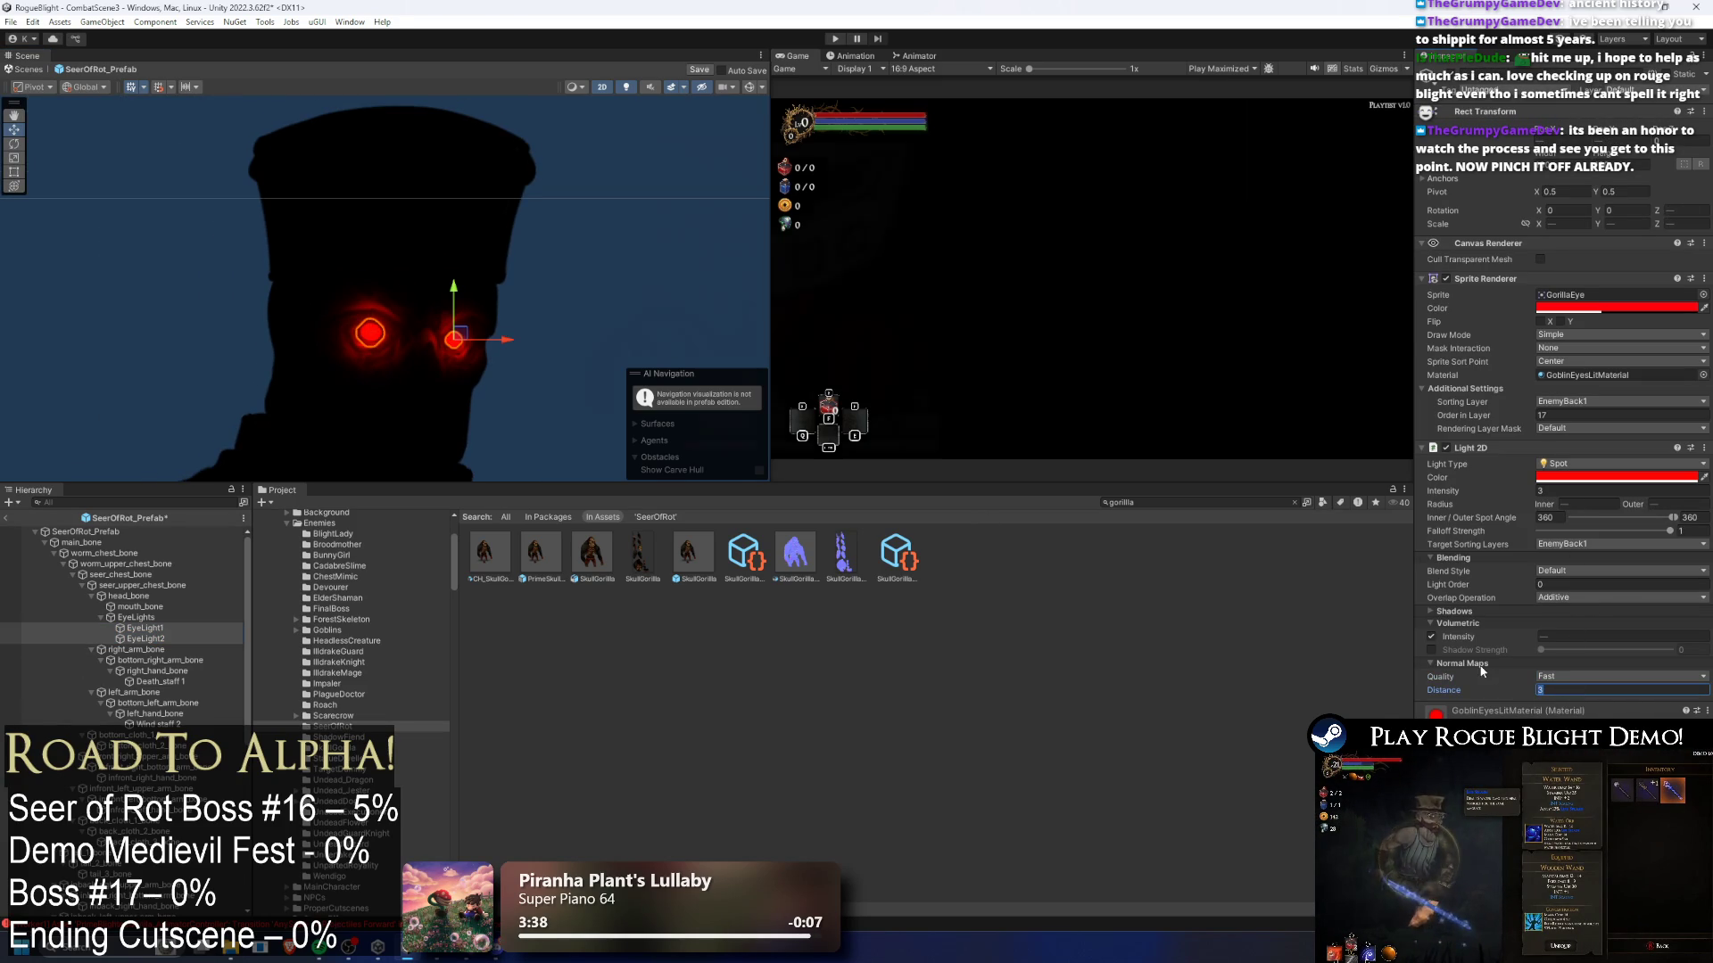
text(0.01)
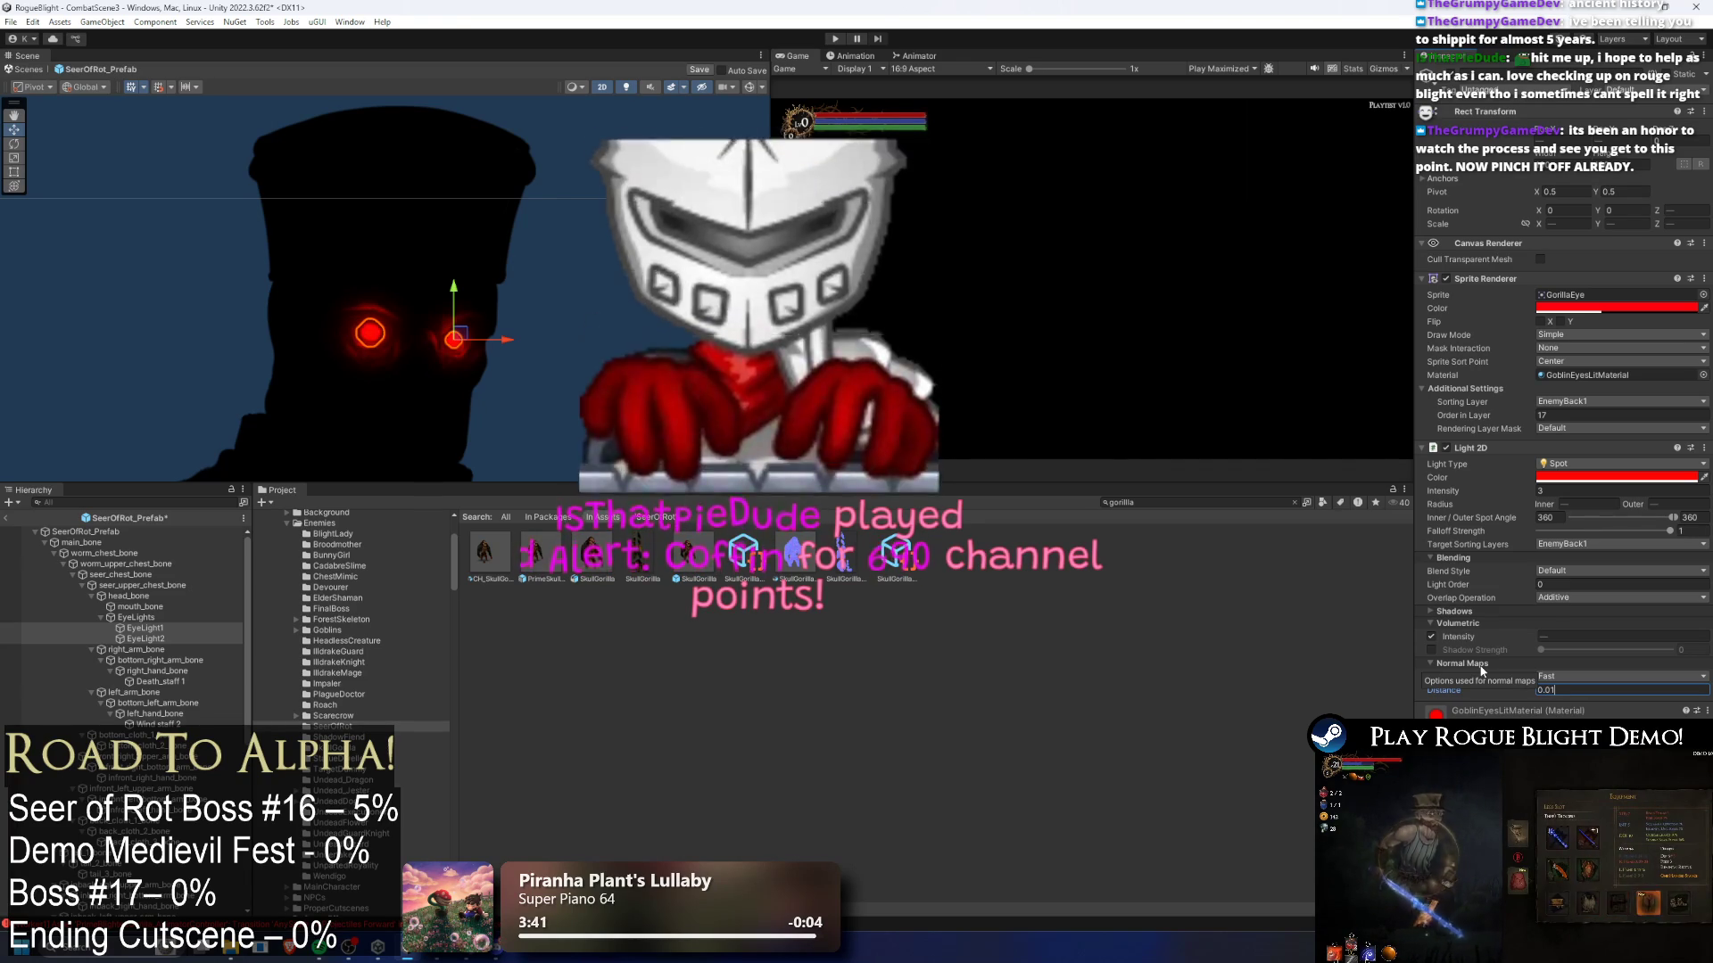
key(BackSpace)
text(5)
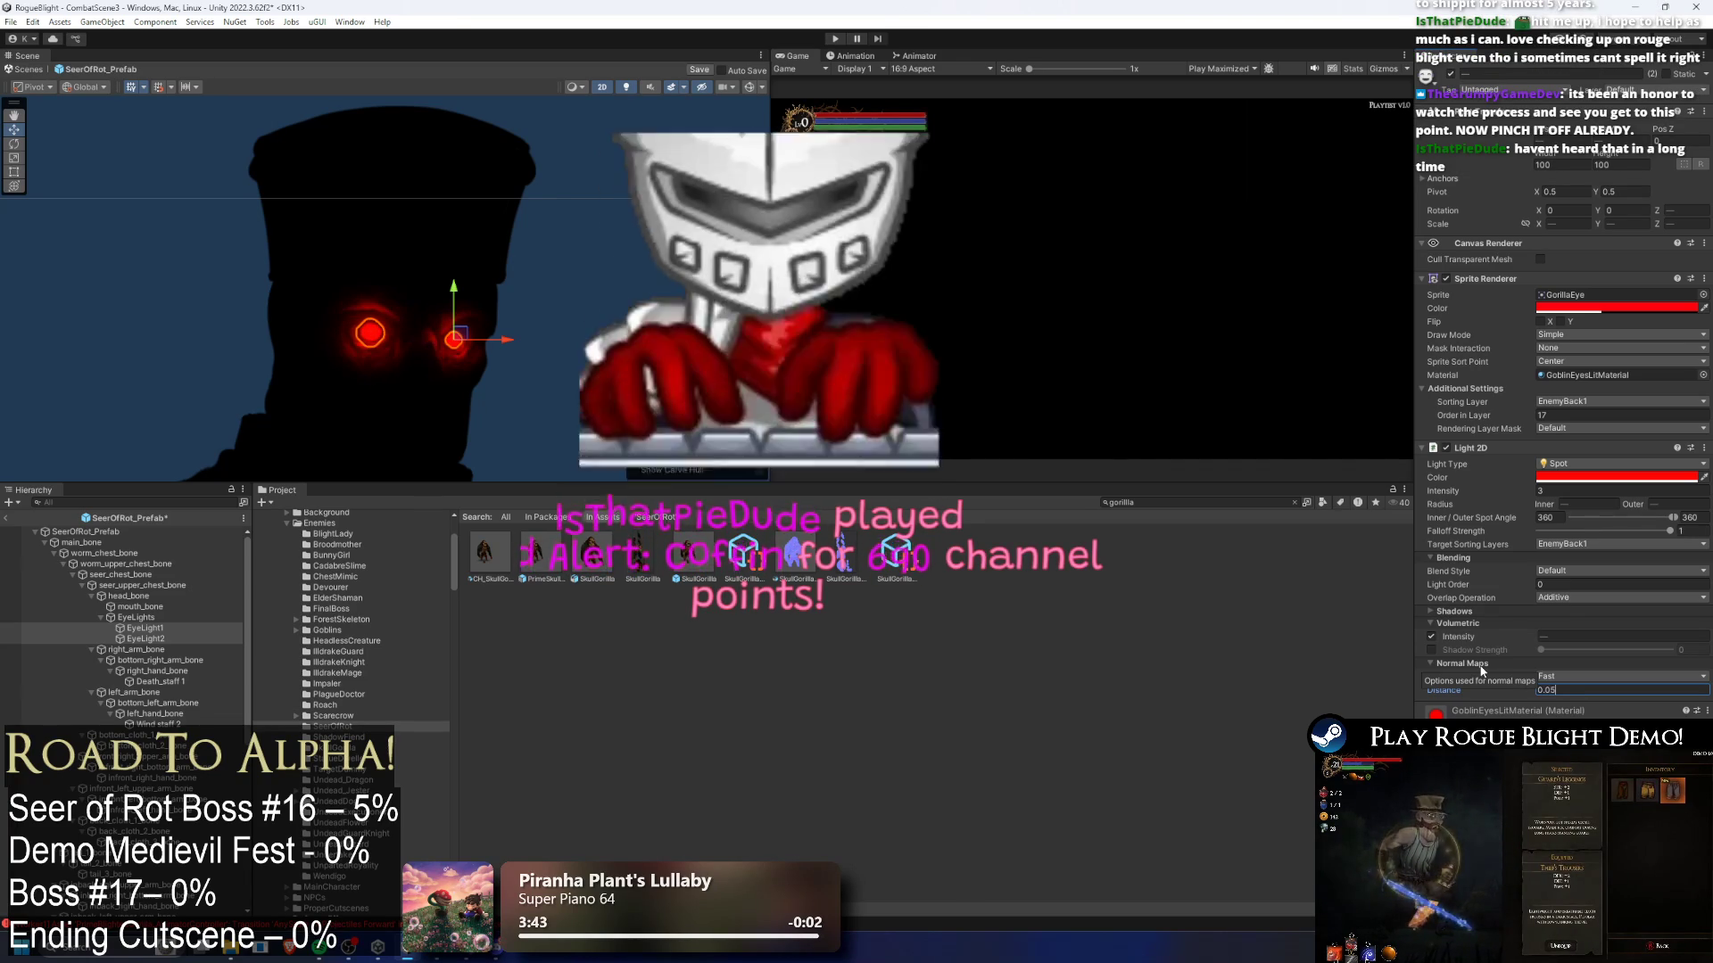
key(BackSpace)
text(1)
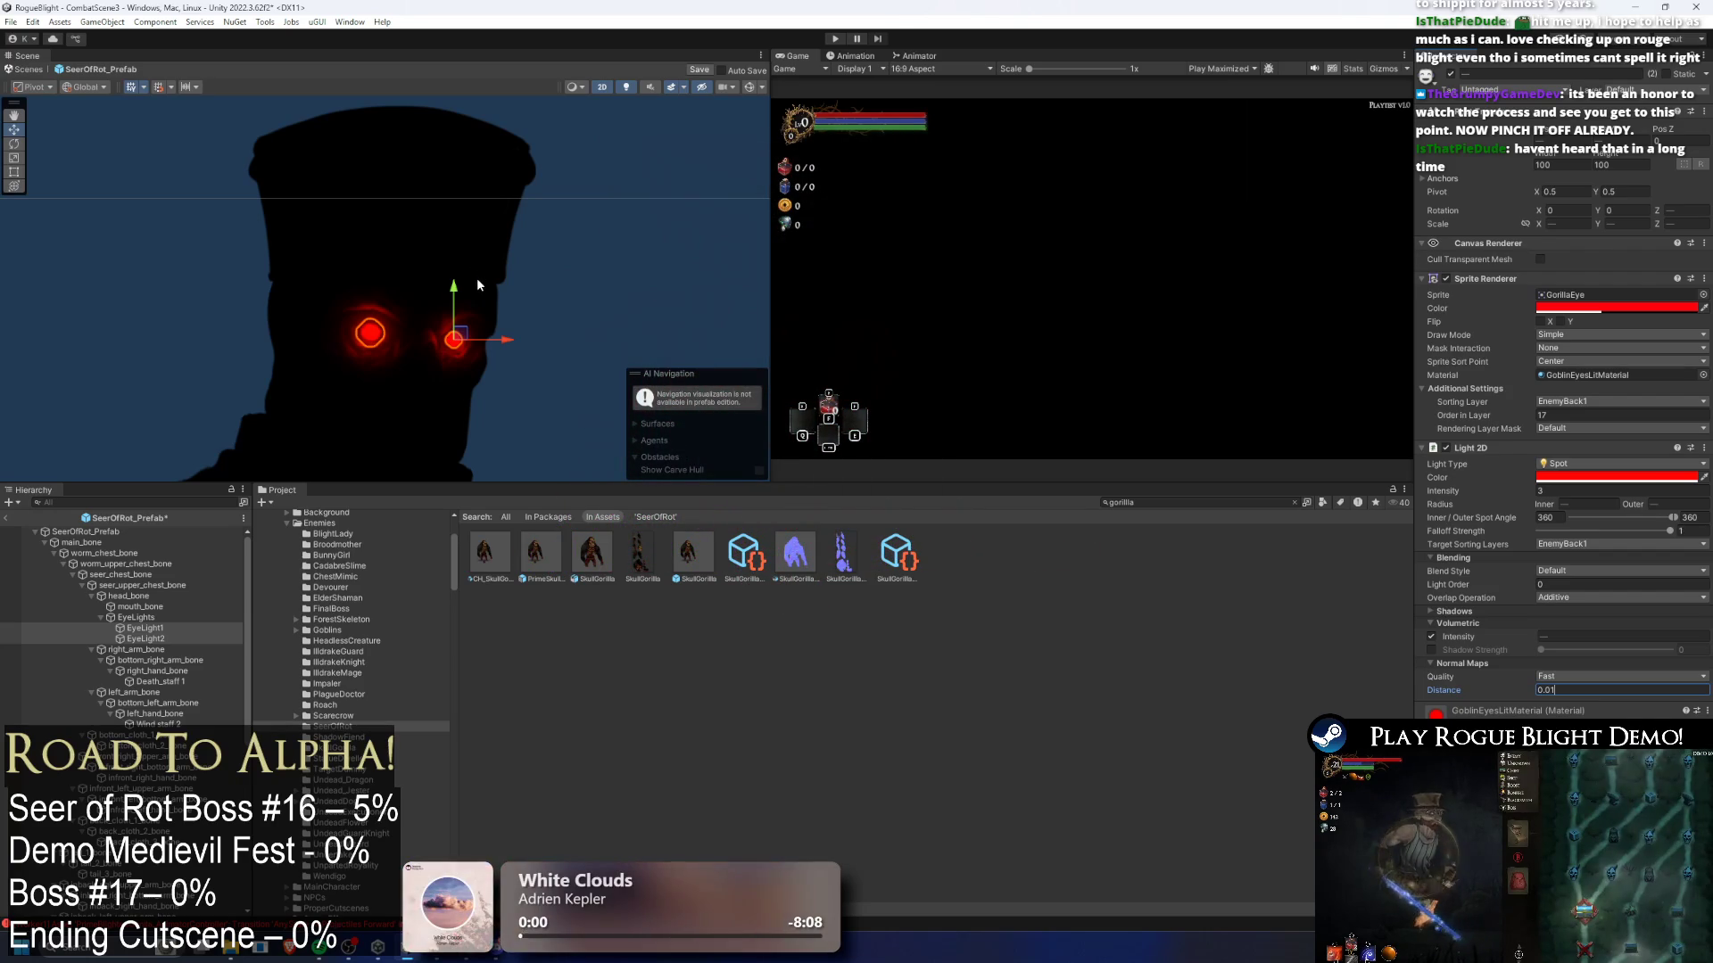
scroll(437, 307, up, 2)
scroll(421, 329, up, 1)
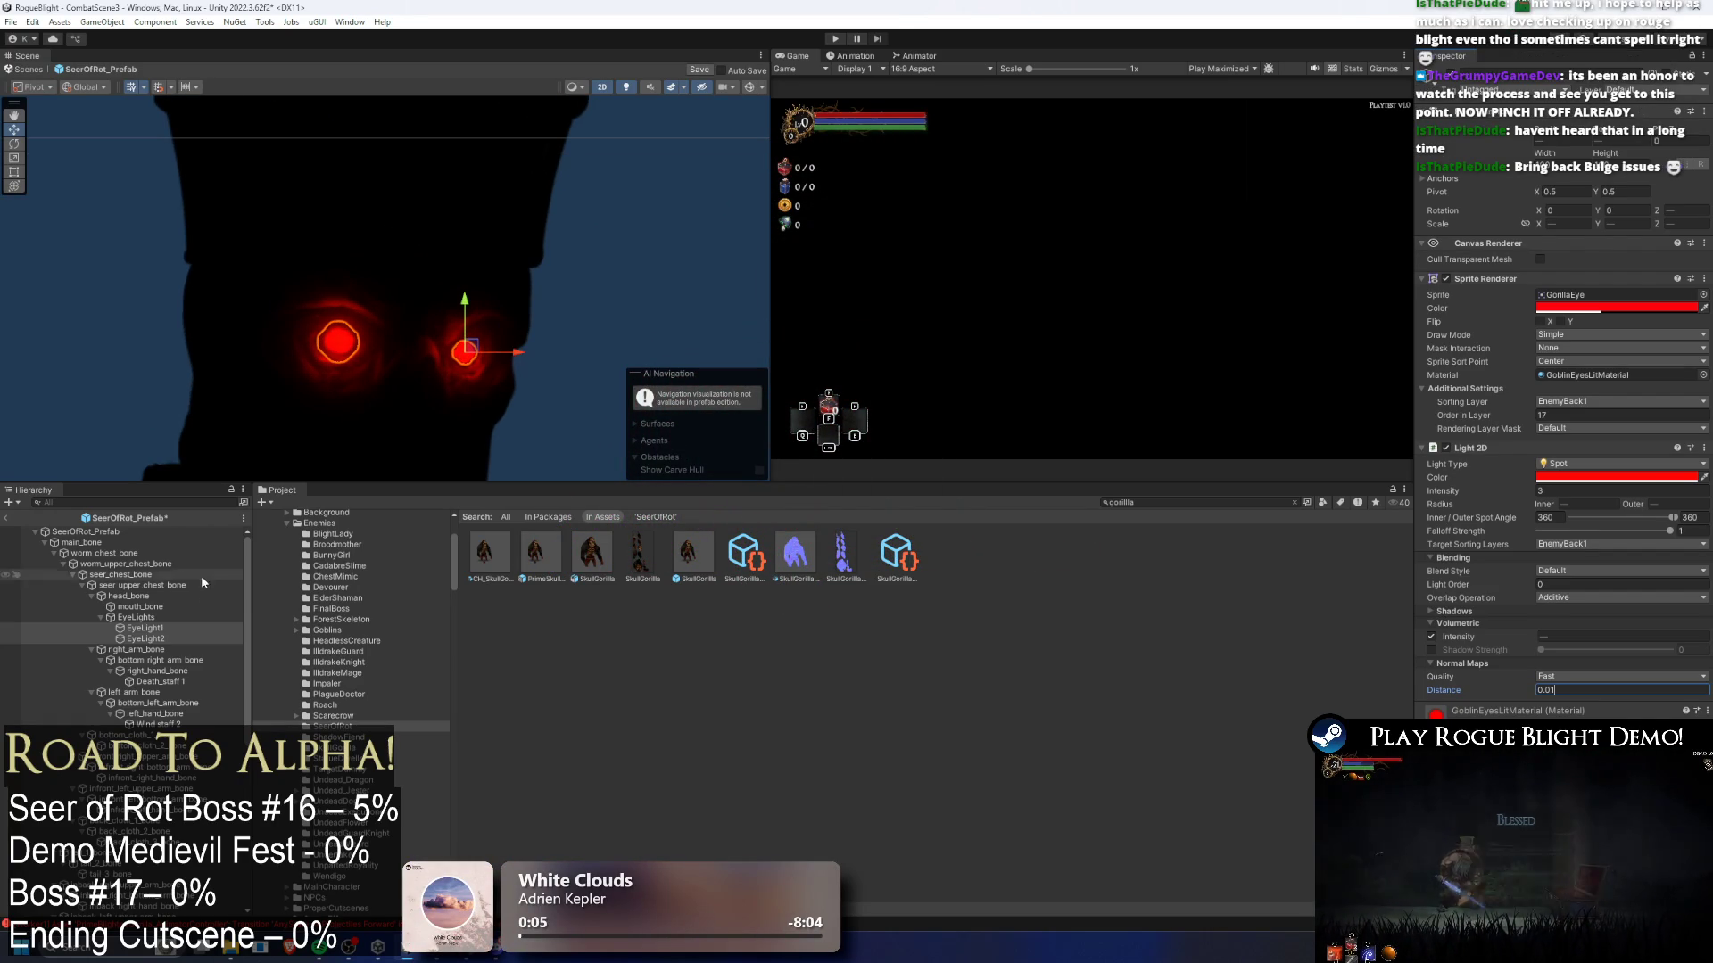
- Frame EyeLight2, nudge it, and move the right eye light down onto the eye
click(164, 641)
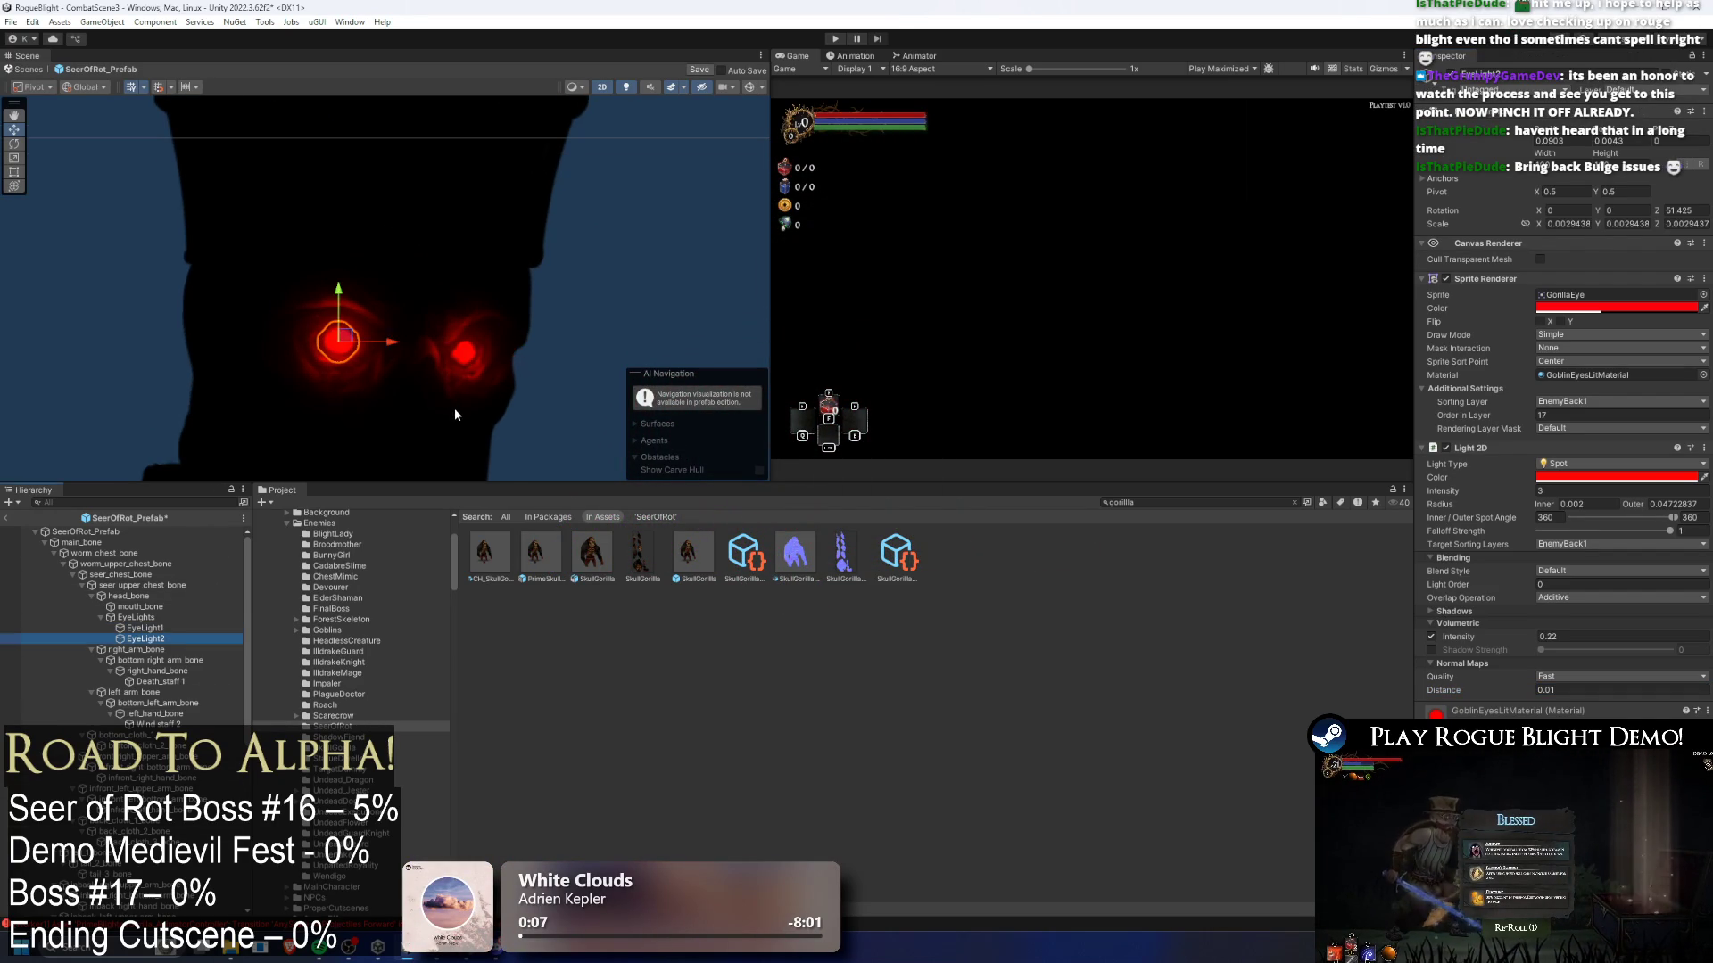
key(f)
drag(303, 314, 301, 315)
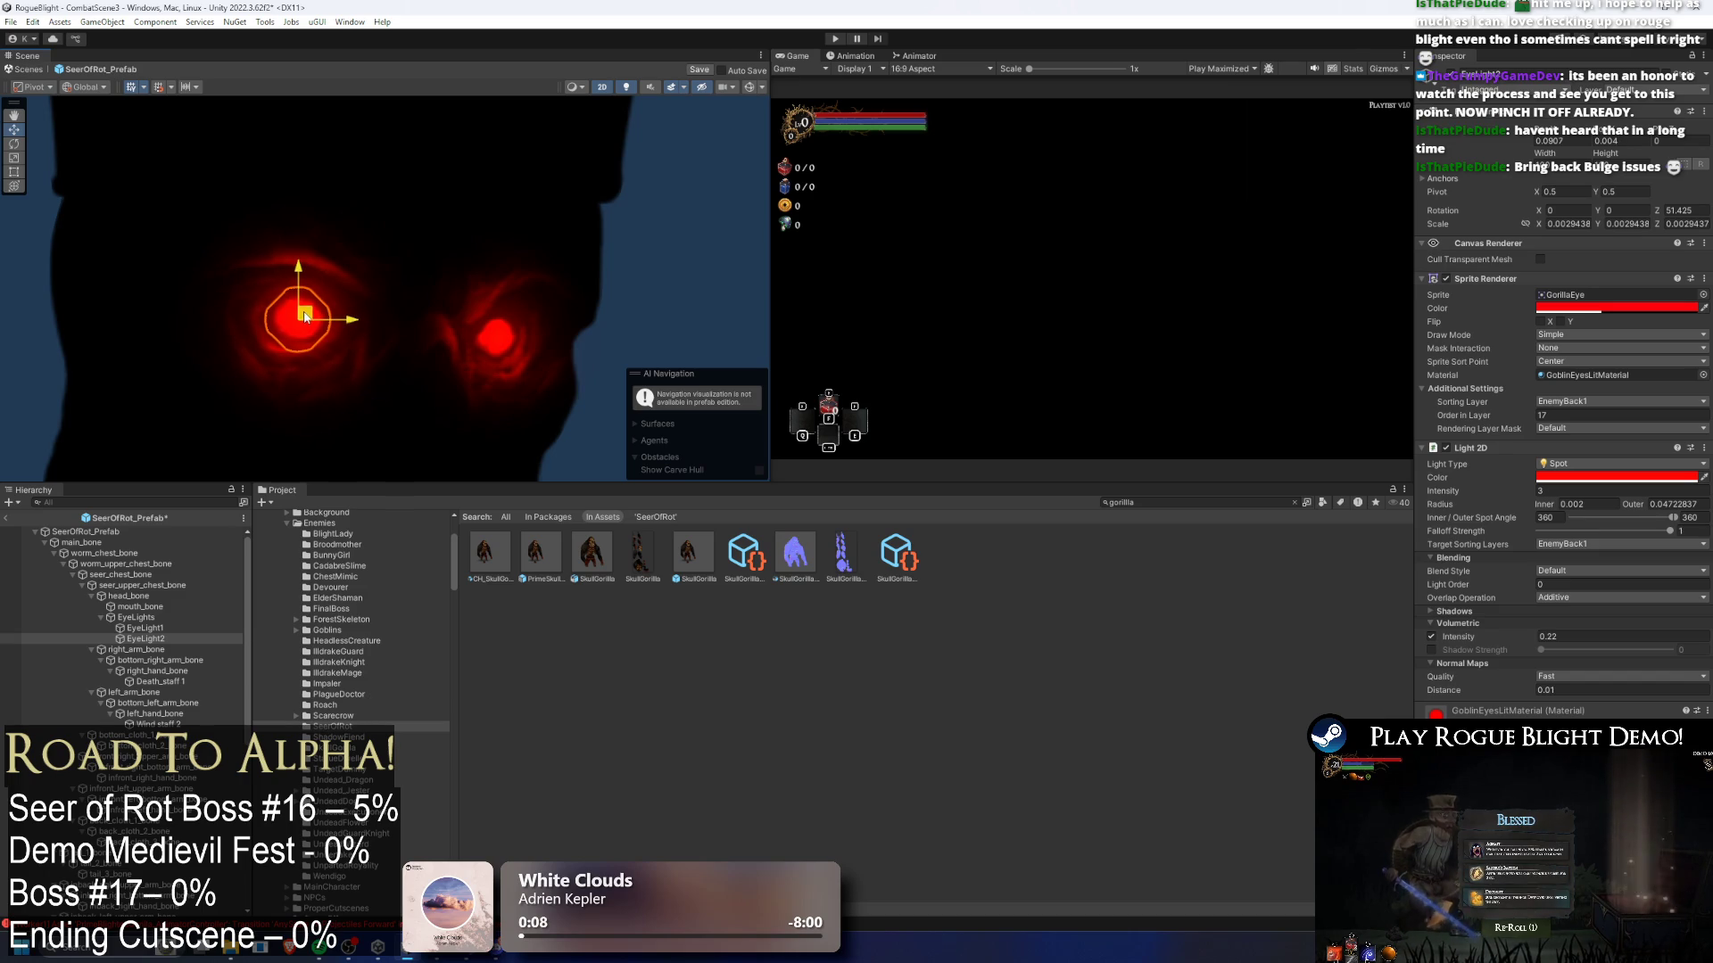
click(166, 639)
key(Up)
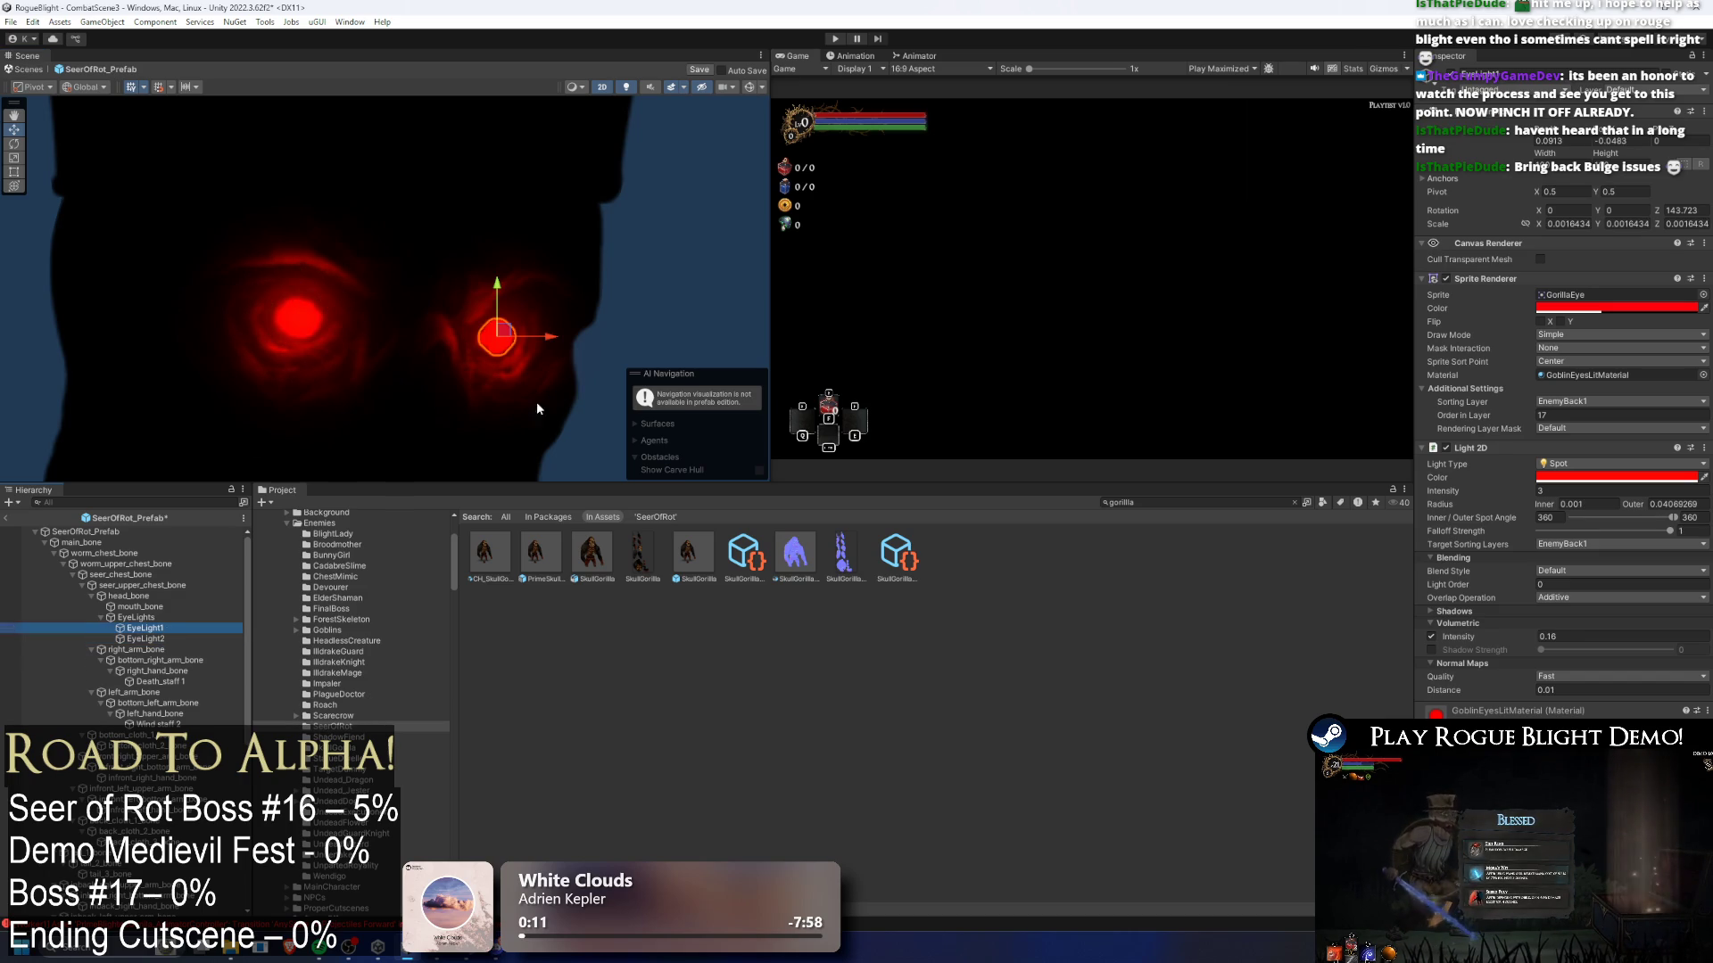
drag(504, 336, 505, 346)
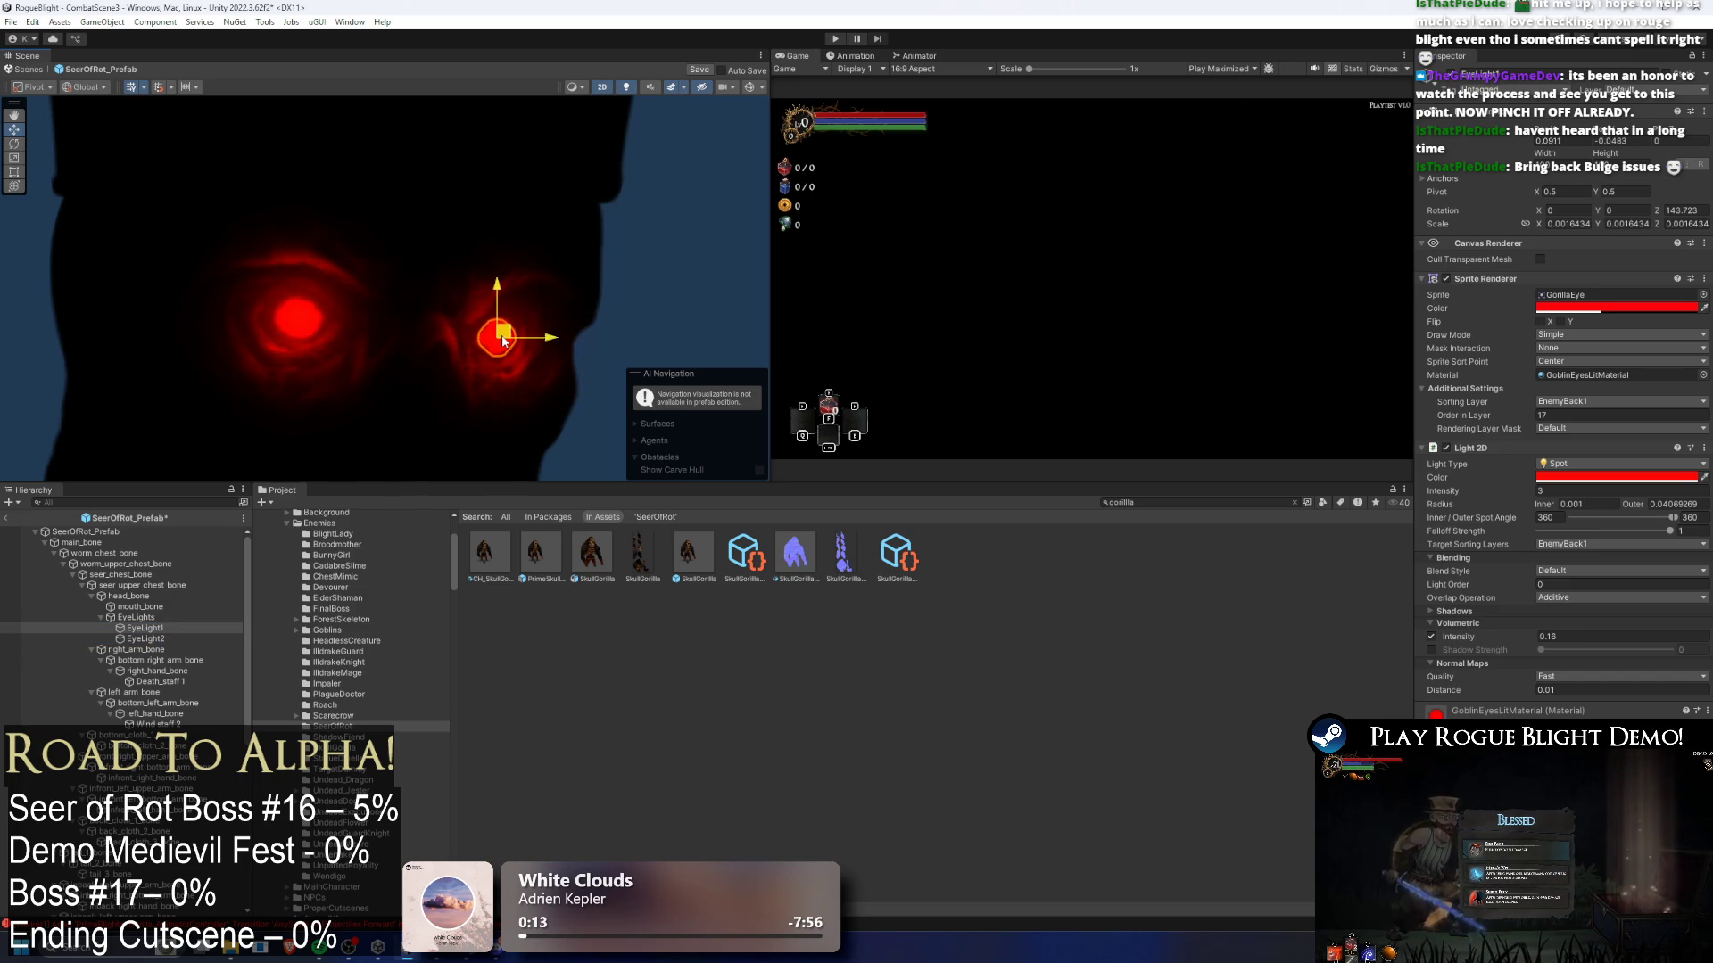
- Scale the left eye light up slightly with the Scale tool
click(163, 641)
key(e)
key(r)
drag(292, 332, 295, 330)
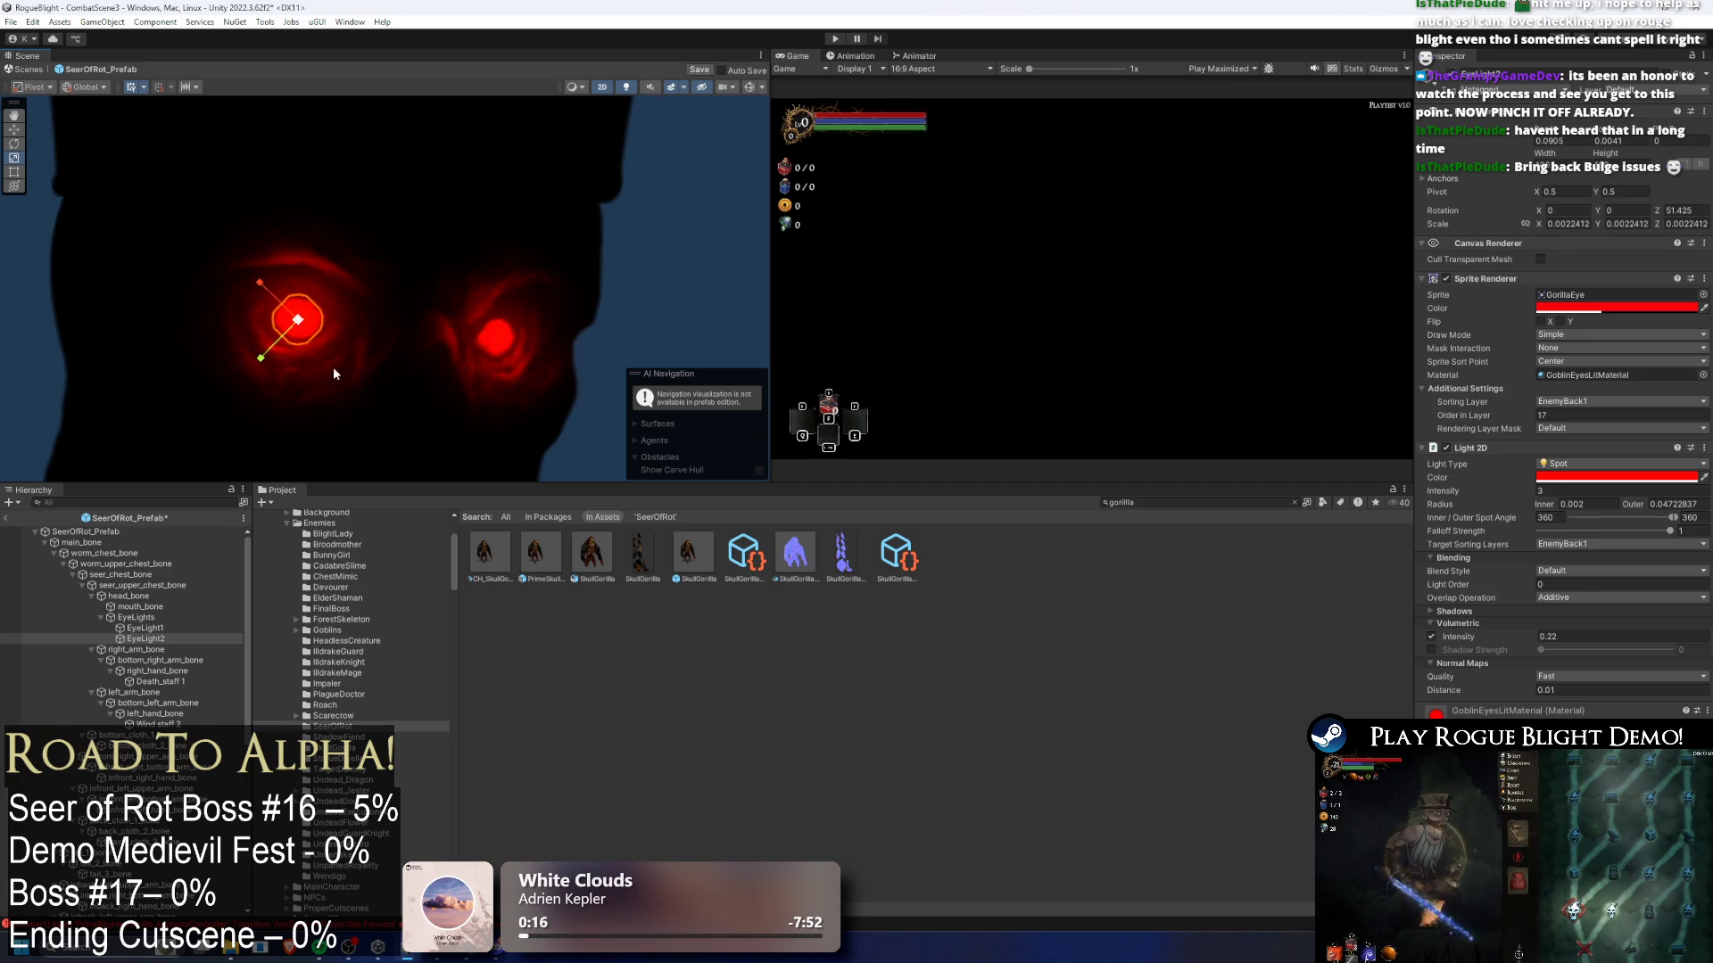
click(627, 330)
- Frame the eyes and staff, then select both eye lights
scroll(619, 321, down, 6)
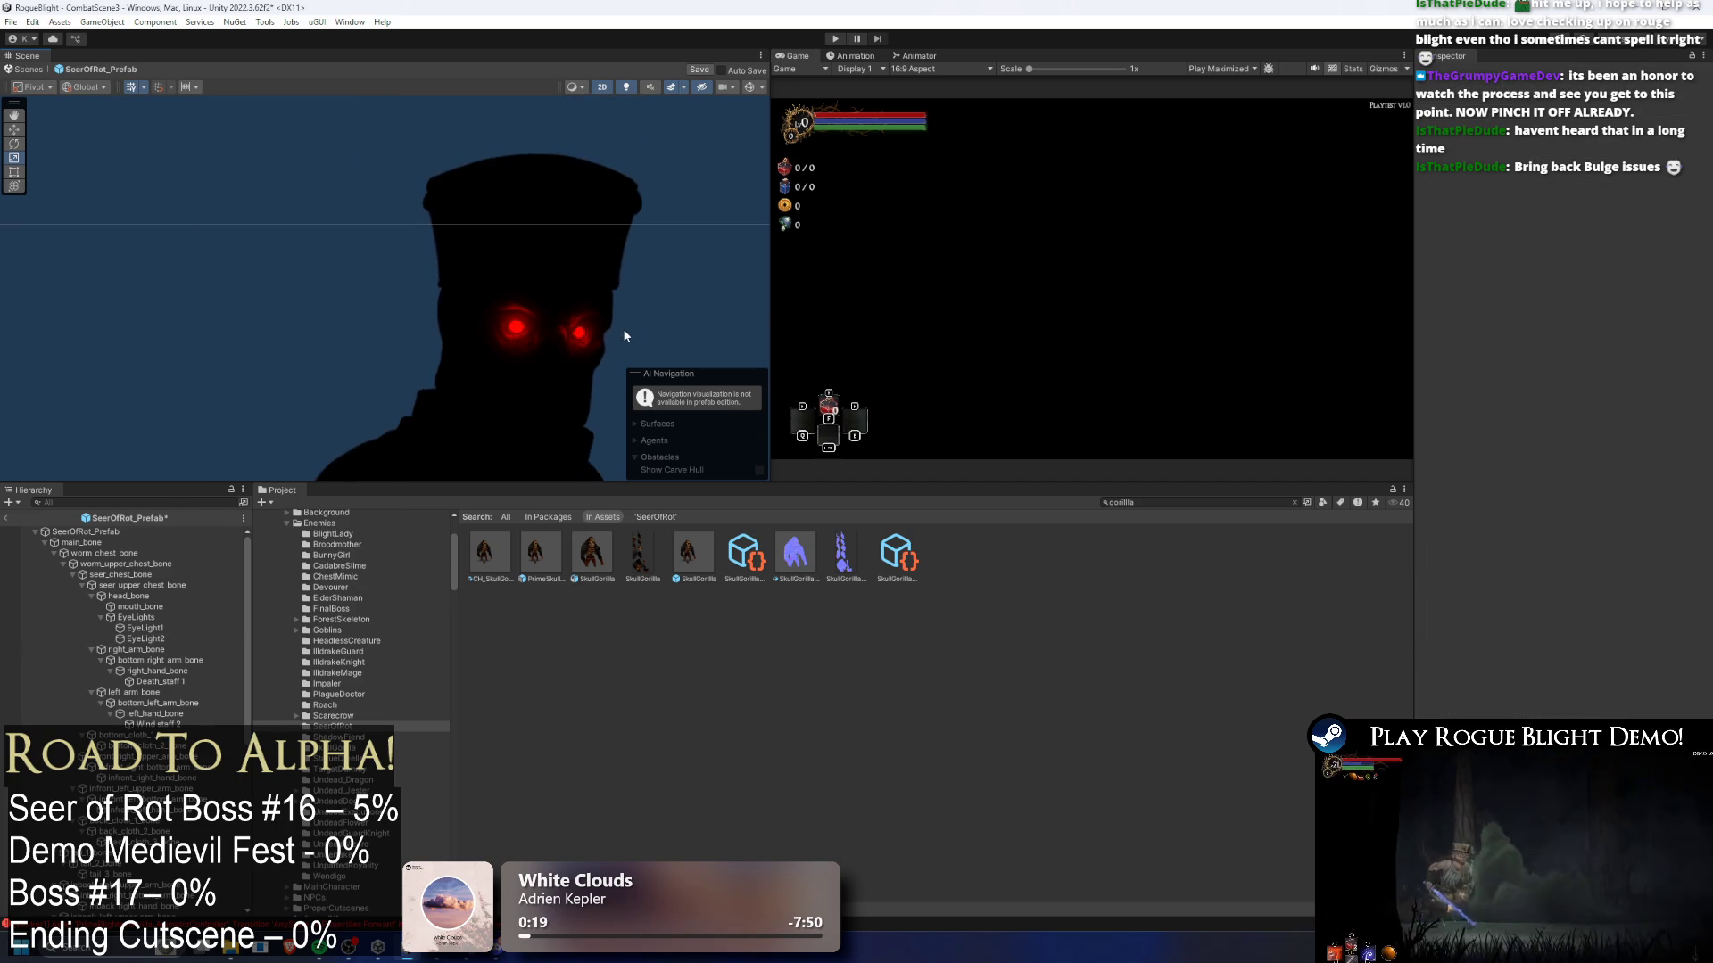
scroll(626, 330, down, 3)
scroll(471, 271, up, 3)
mouse_move(471, 271)
mouse_down()
mouse_move(380, 217)
mouse_move(451, 231)
mouse_move(457, 376)
mouse_up()
scroll(416, 266, down, 2)
click(145, 638)
ctrl+click(145, 628)
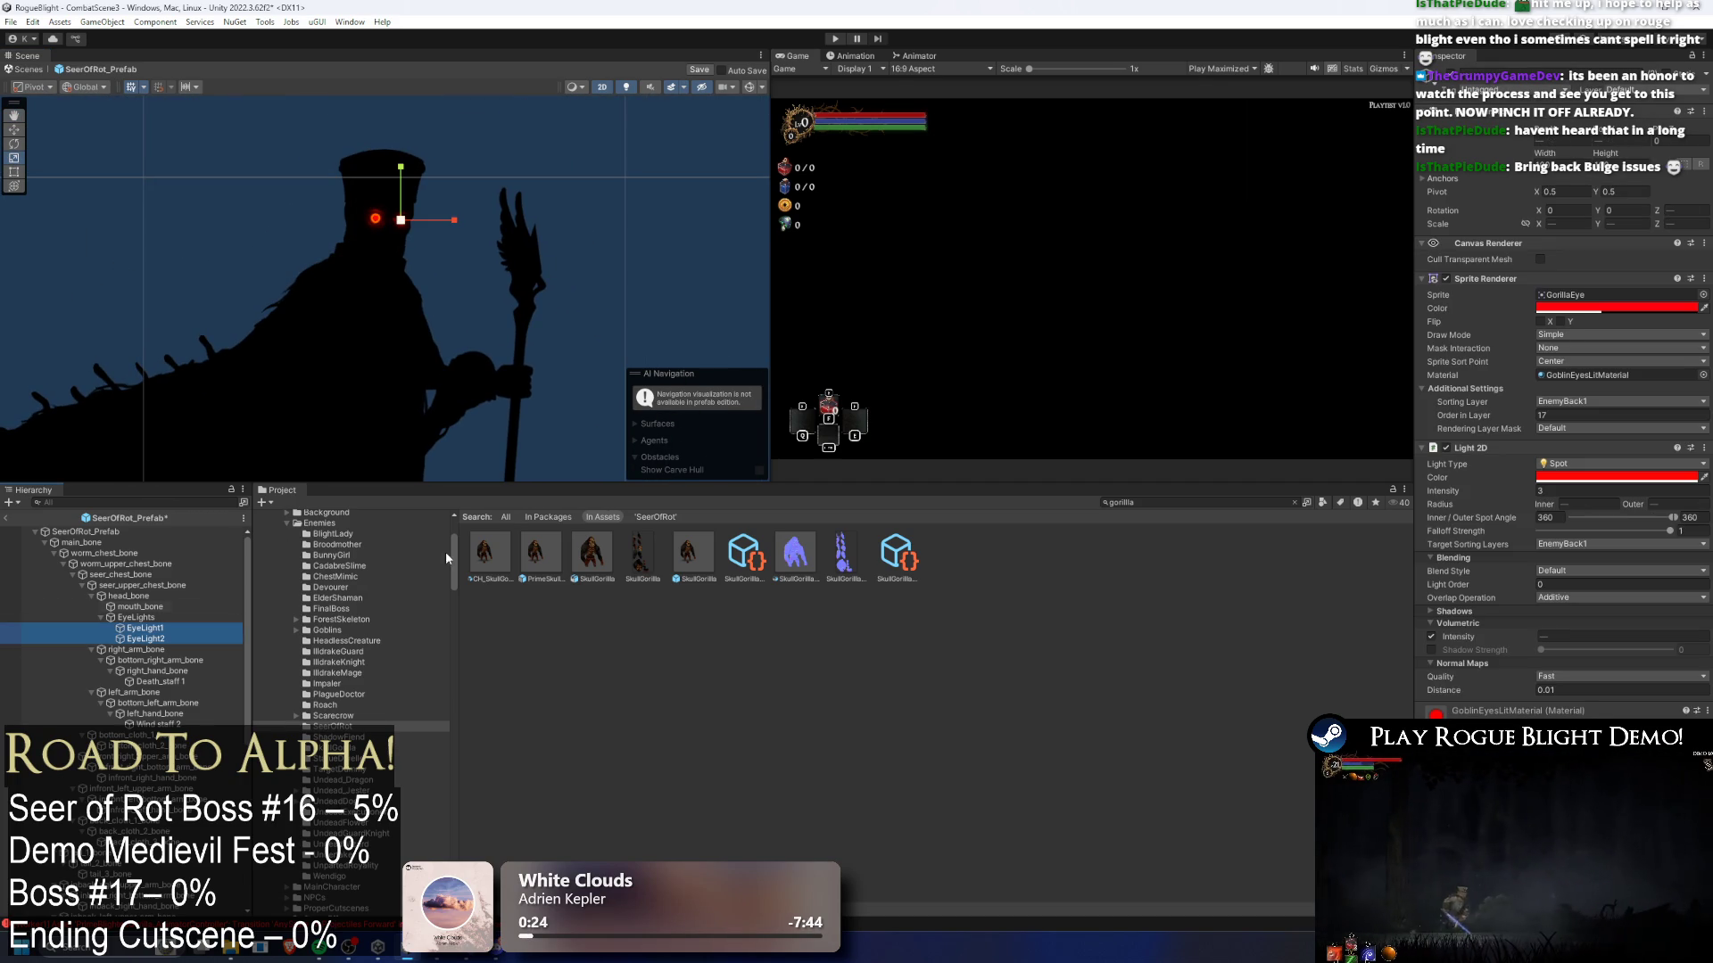
- Make the eye sprite's colour and the Light 2D colour white
click(1572, 309)
drag(1641, 422, 1594, 378)
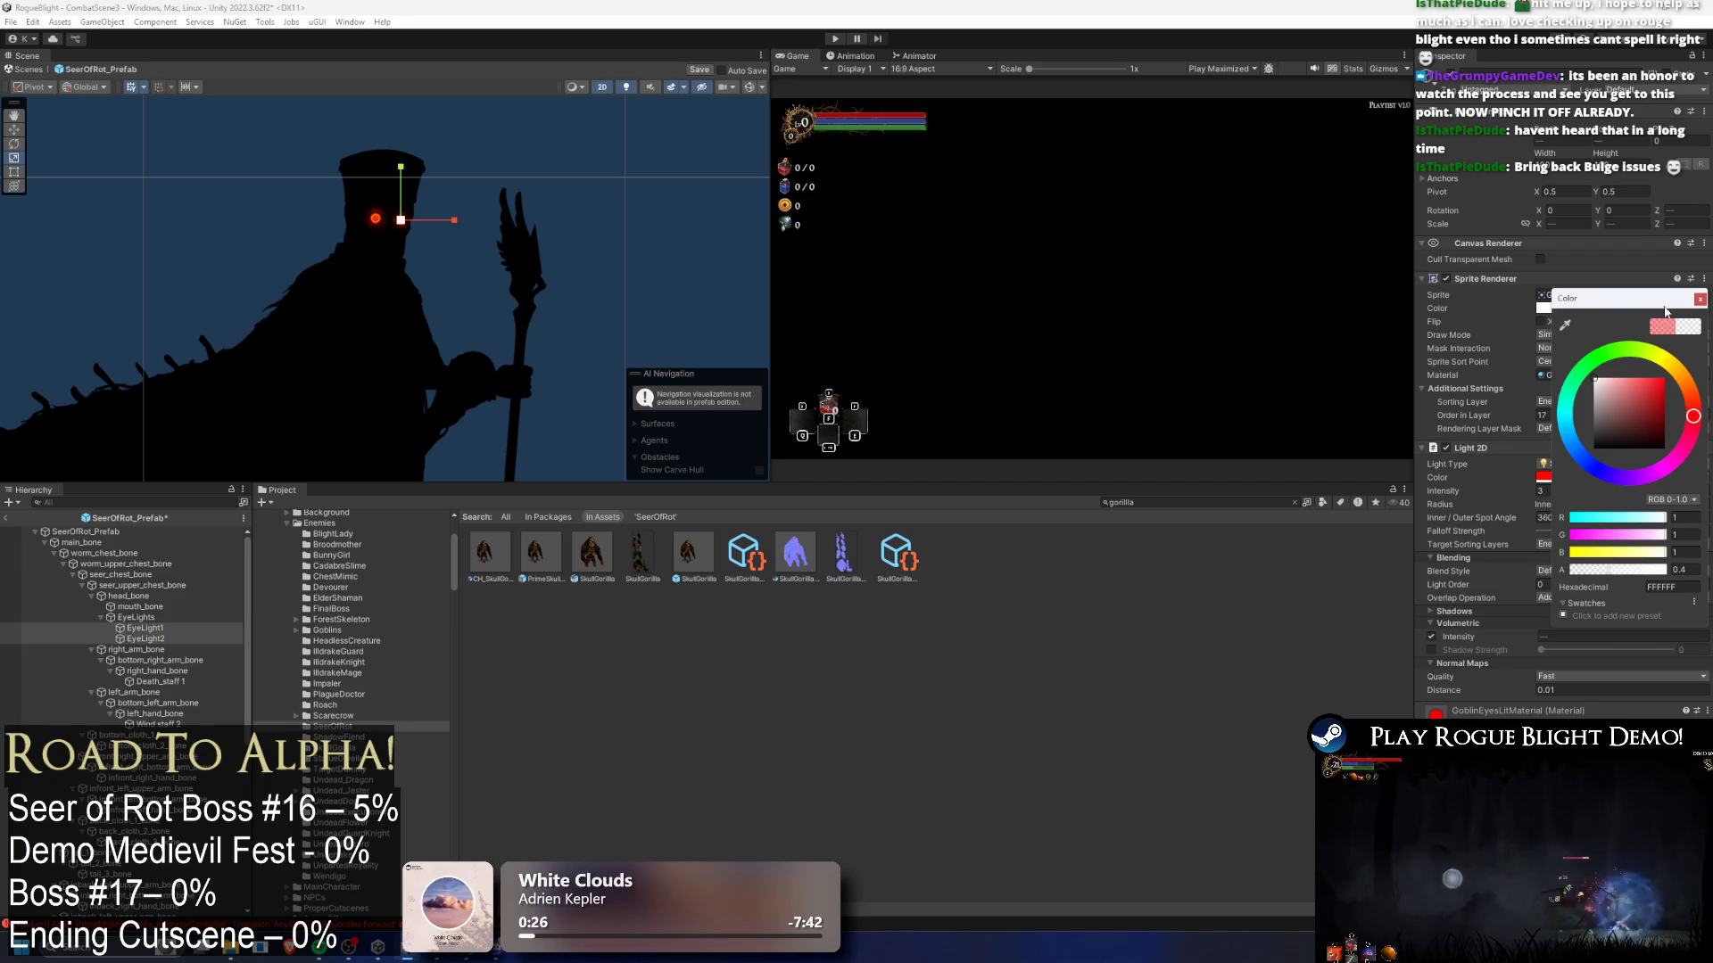
click(1700, 299)
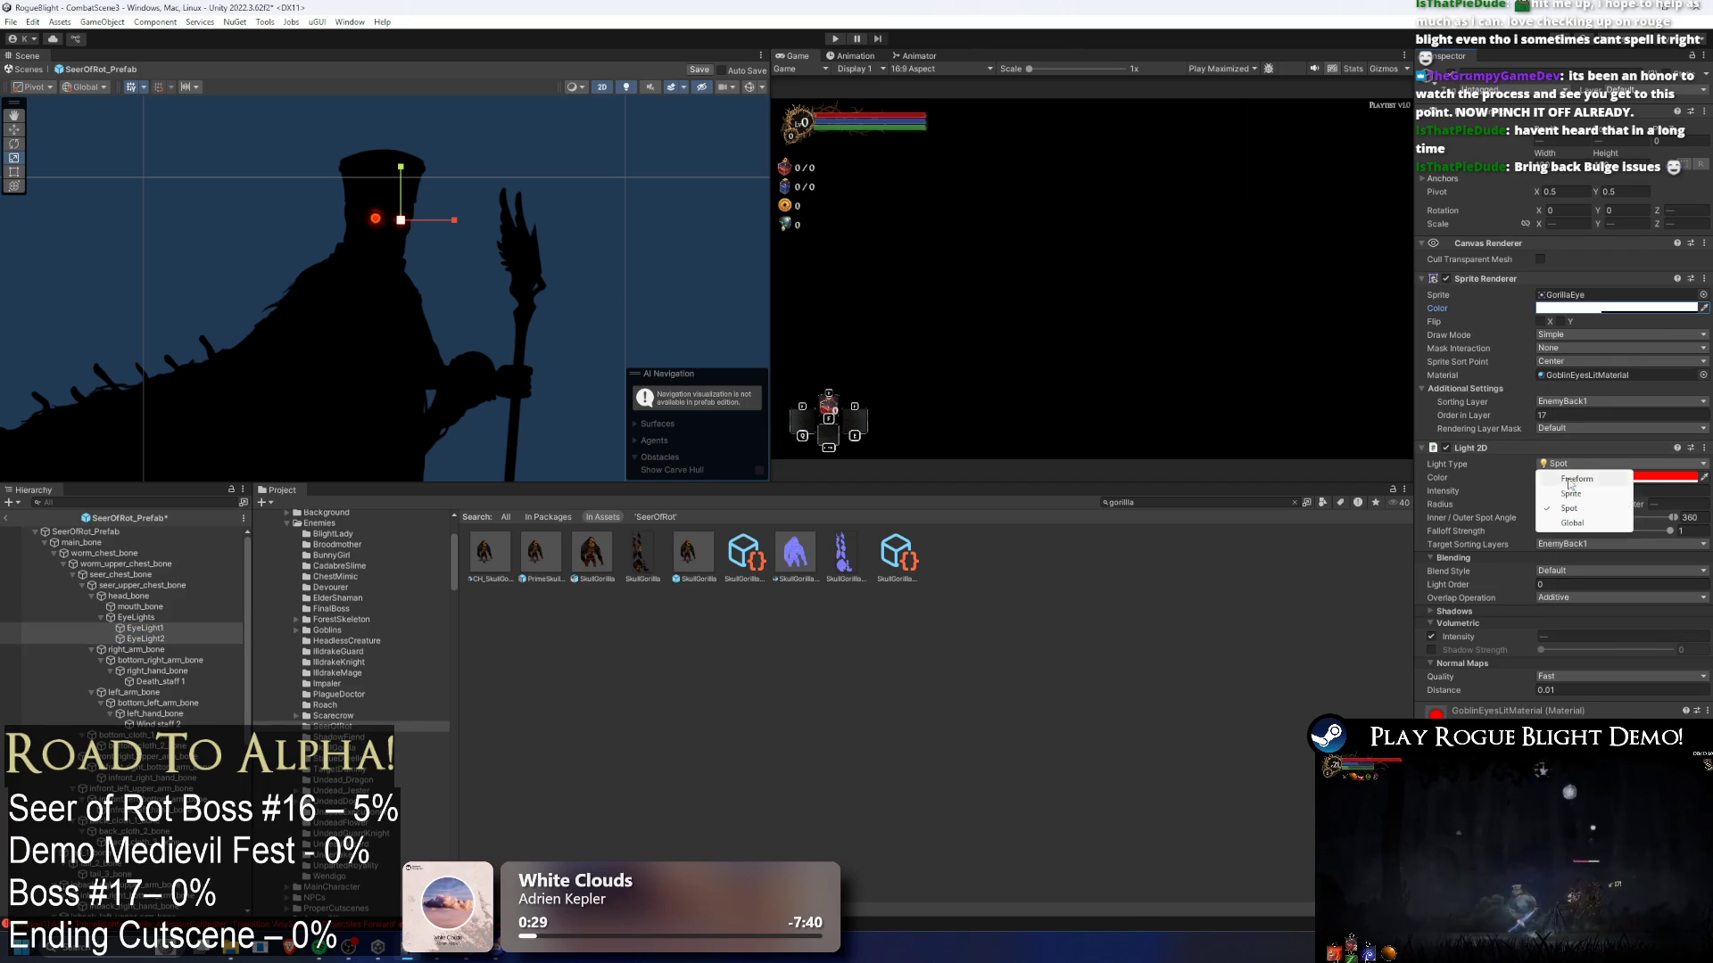
click(1543, 477)
- Reselect the first eye light and set its intensity to 2, leaving falloff strength at 1
click(478, 211)
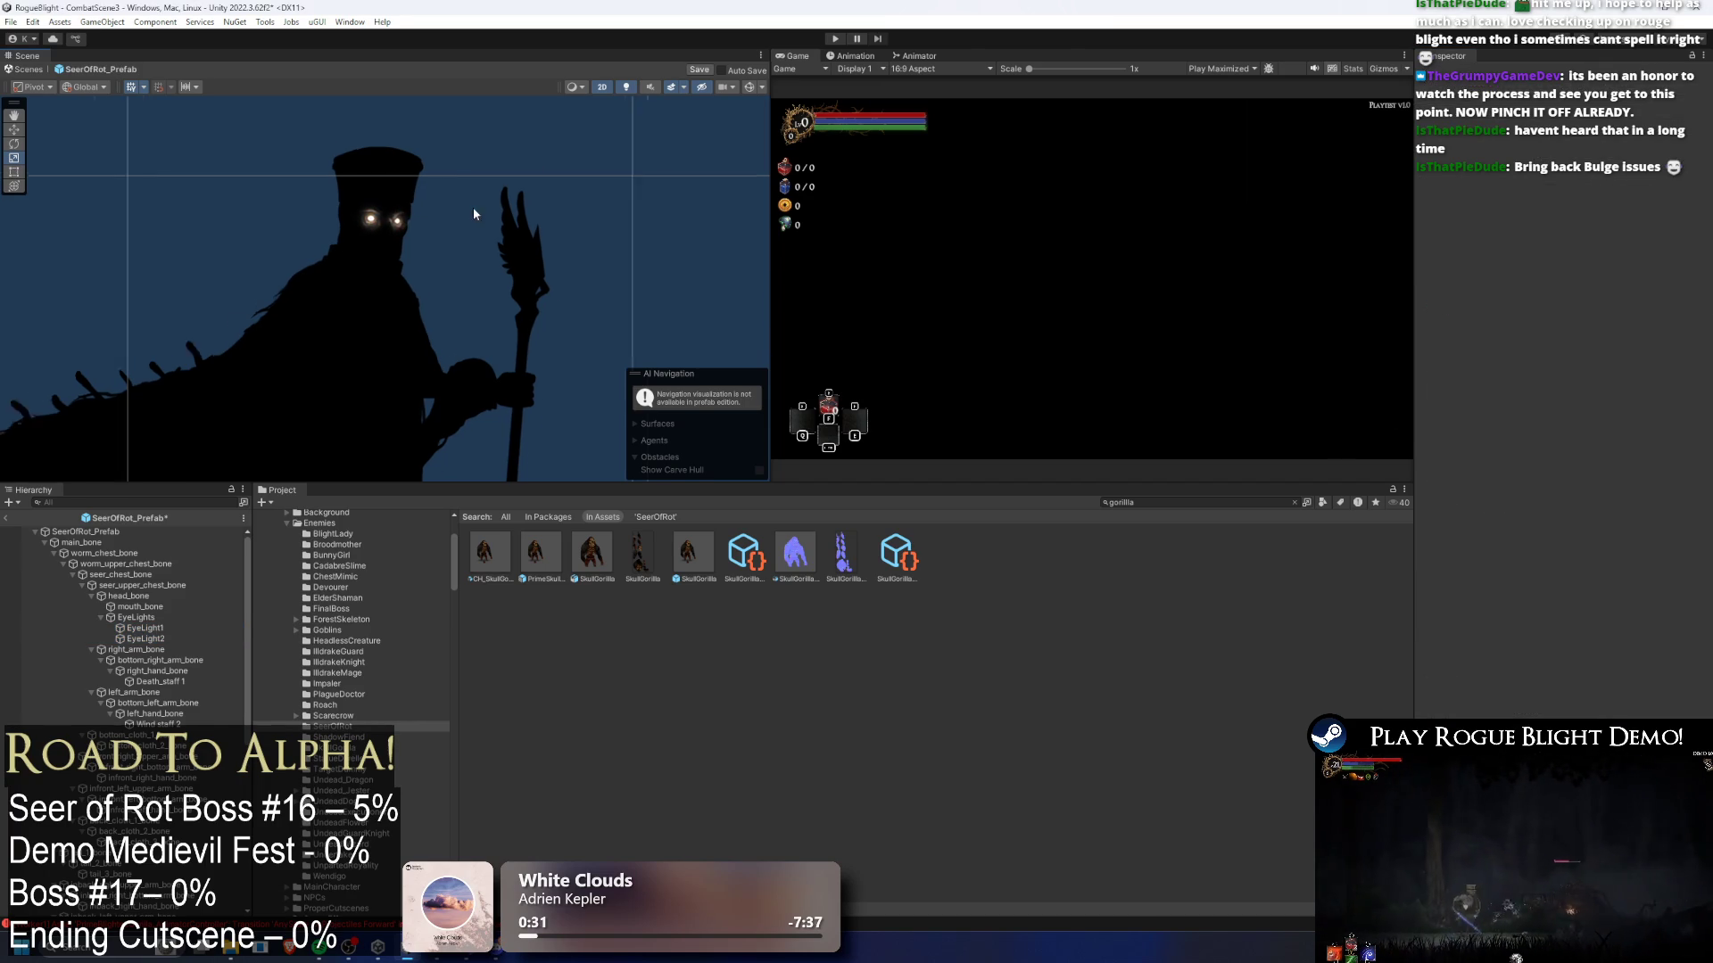
scroll(375, 214, up, 4)
click(365, 212)
scroll(366, 200, up, 3)
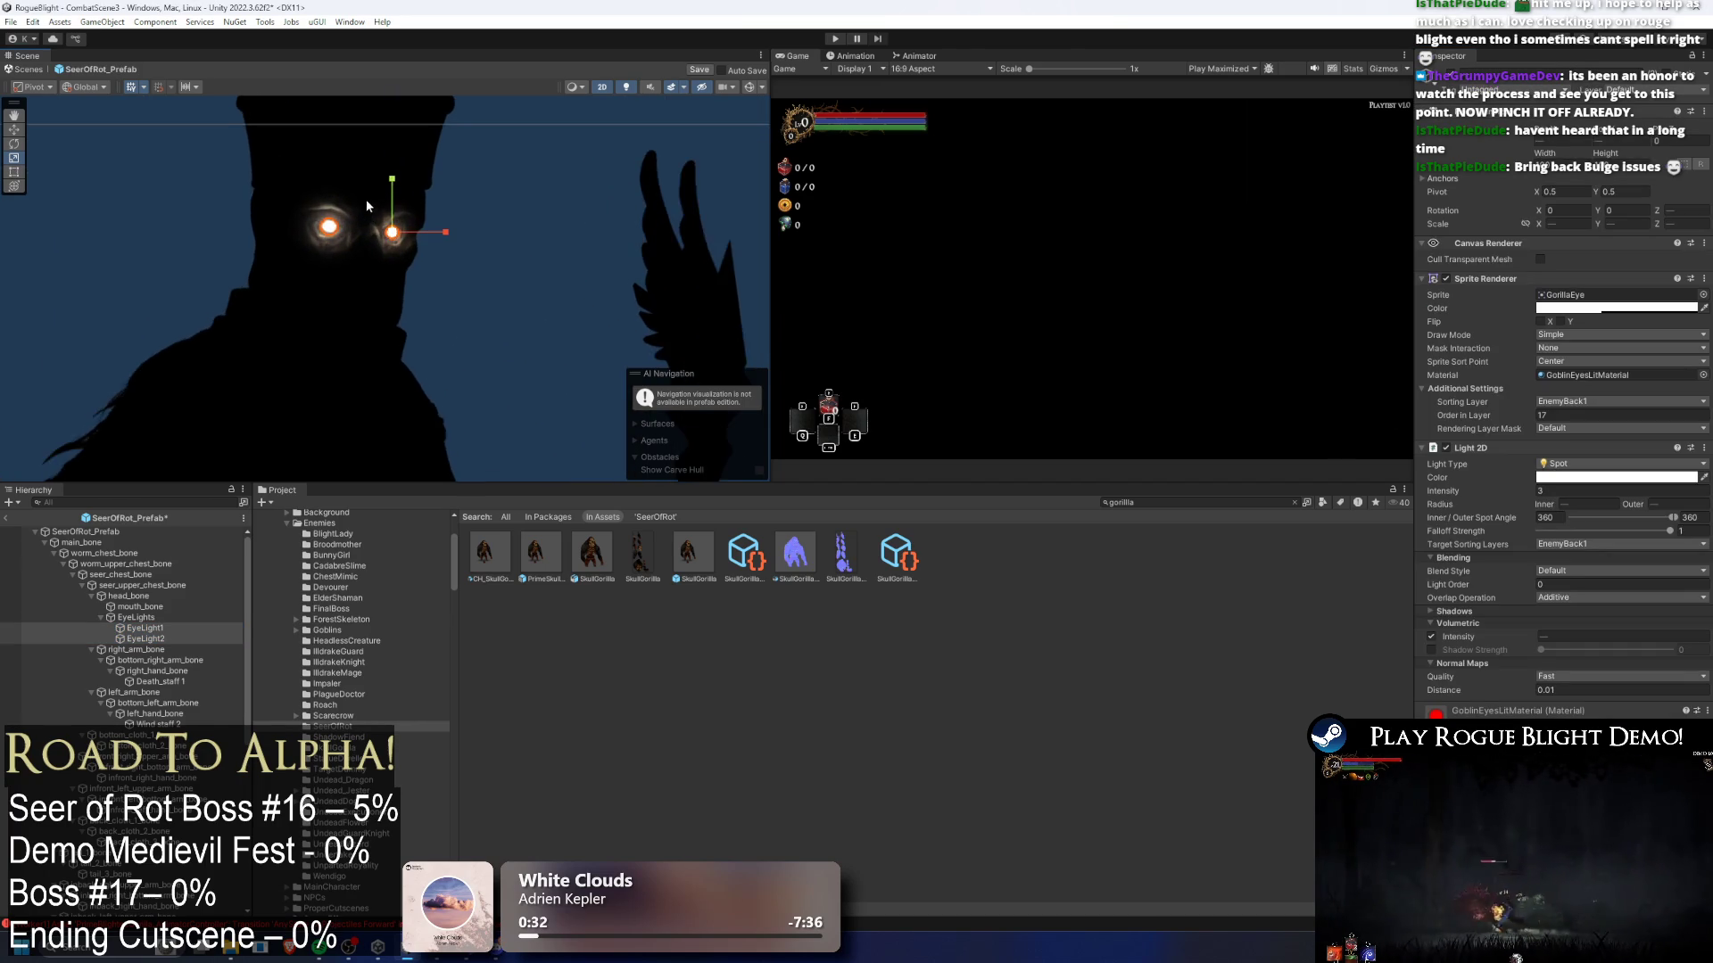
click(130, 628)
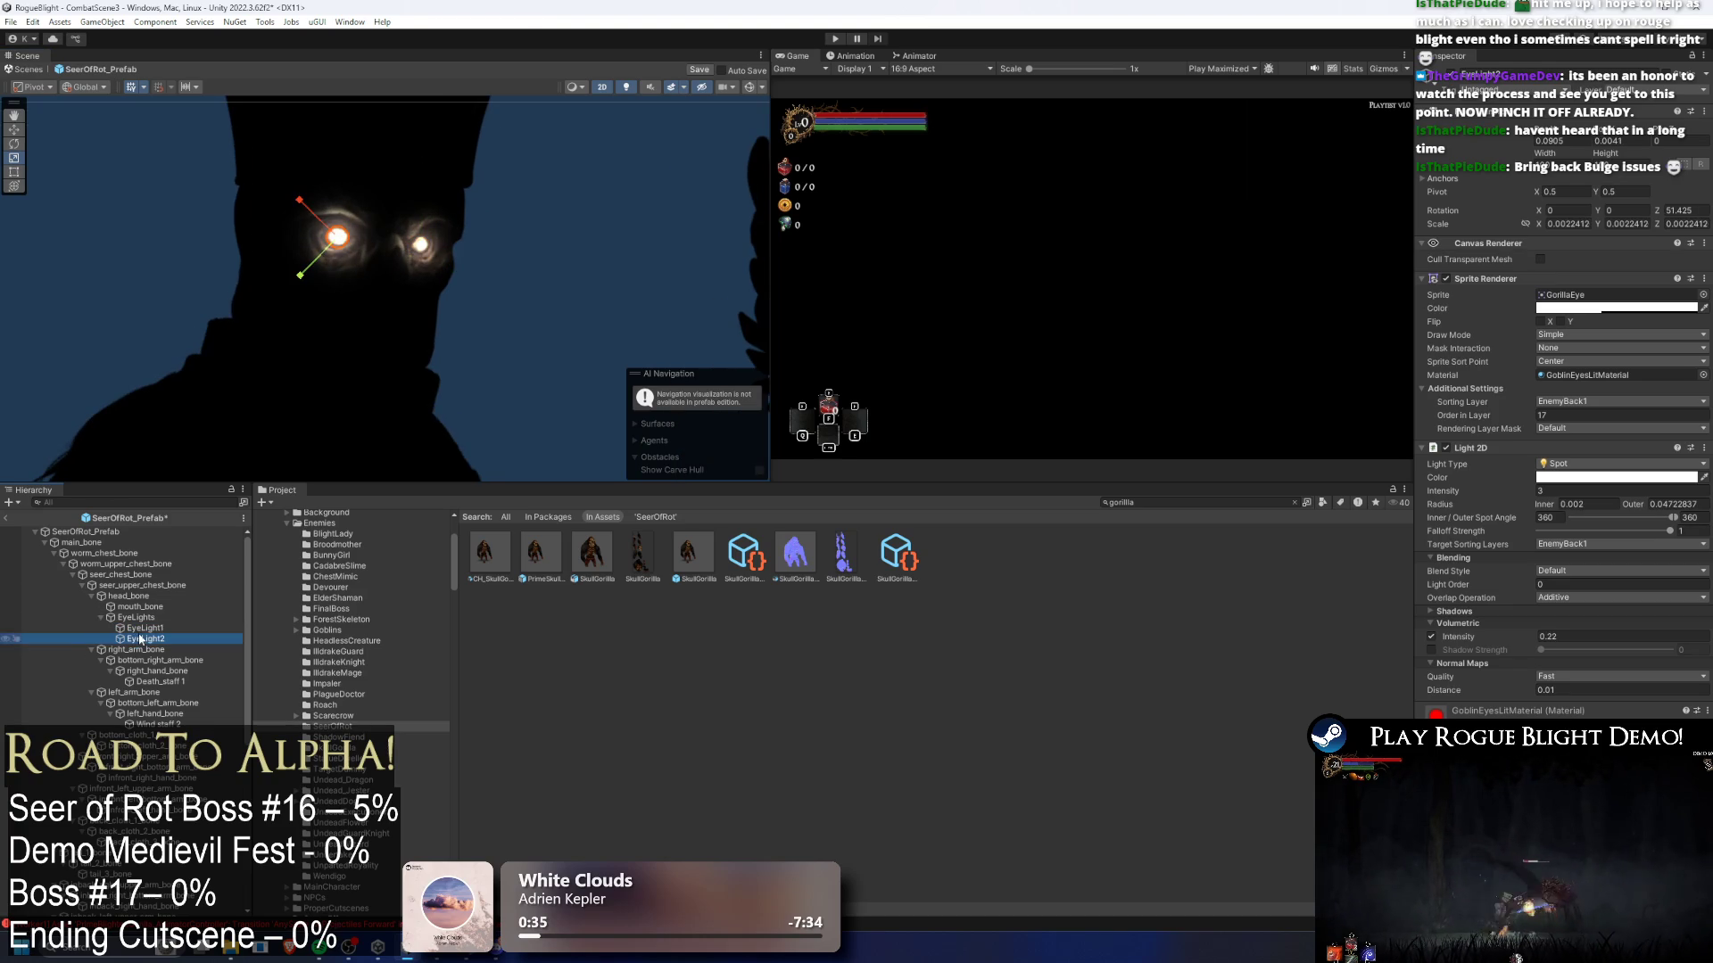
mouse_move(1669, 530)
mouse_down()
mouse_move(1526, 517)
mouse_move(1652, 538)
mouse_up()
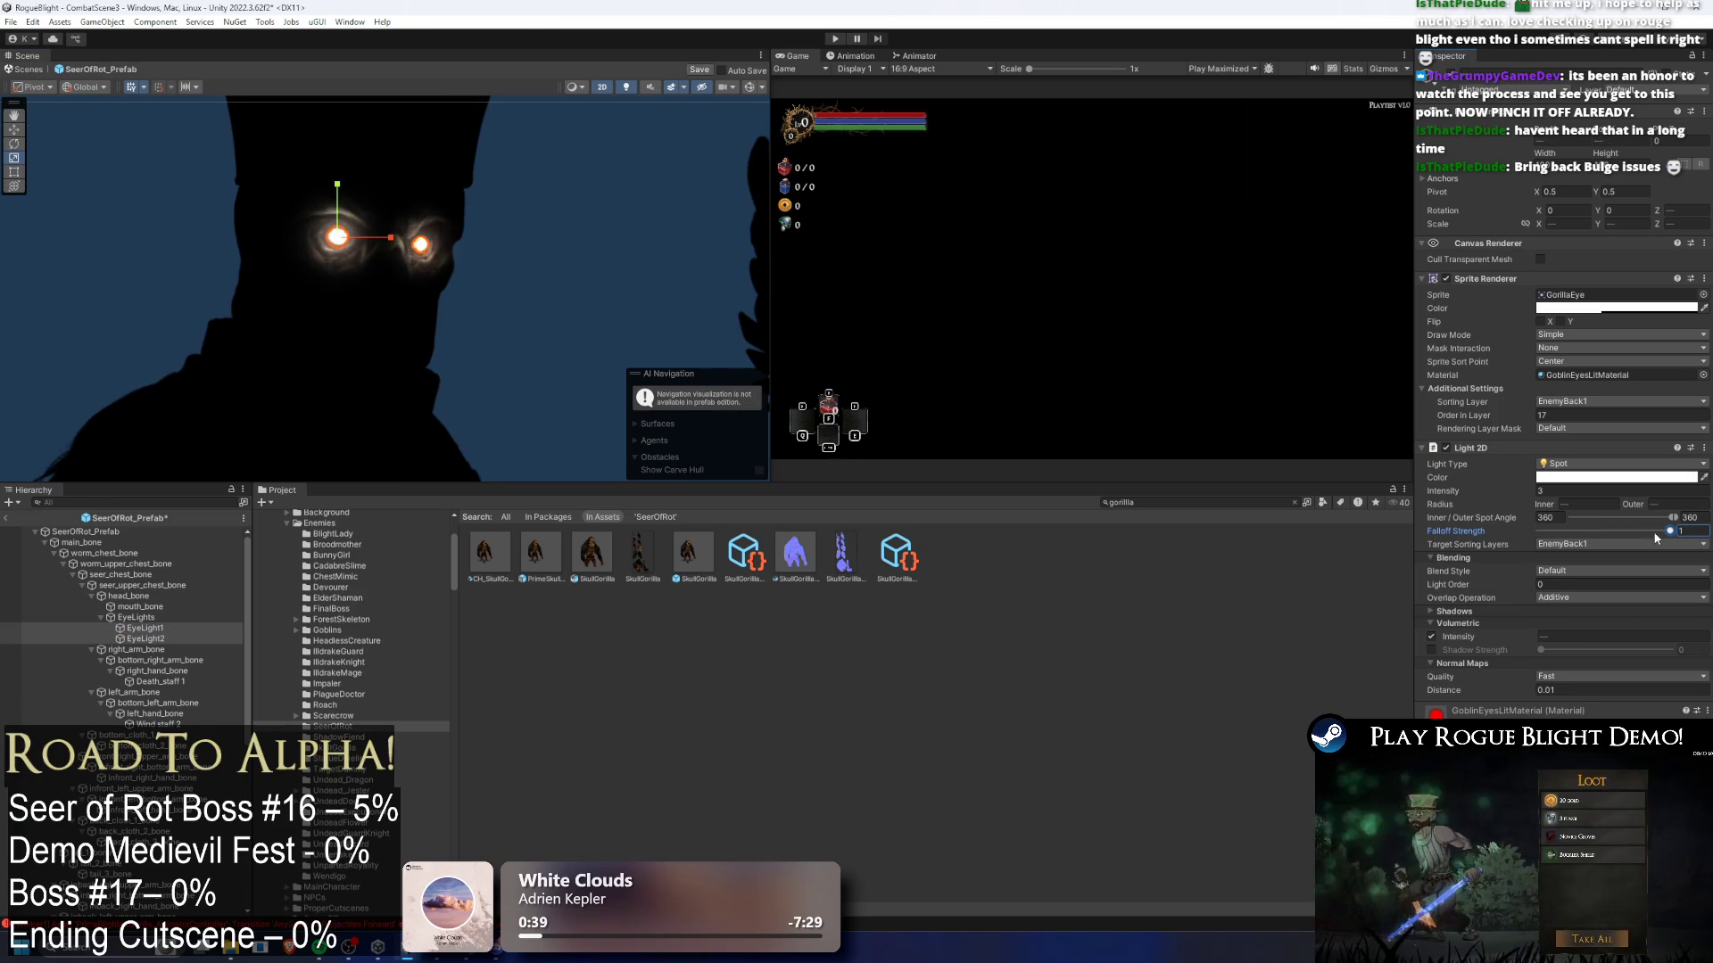
click(1548, 689)
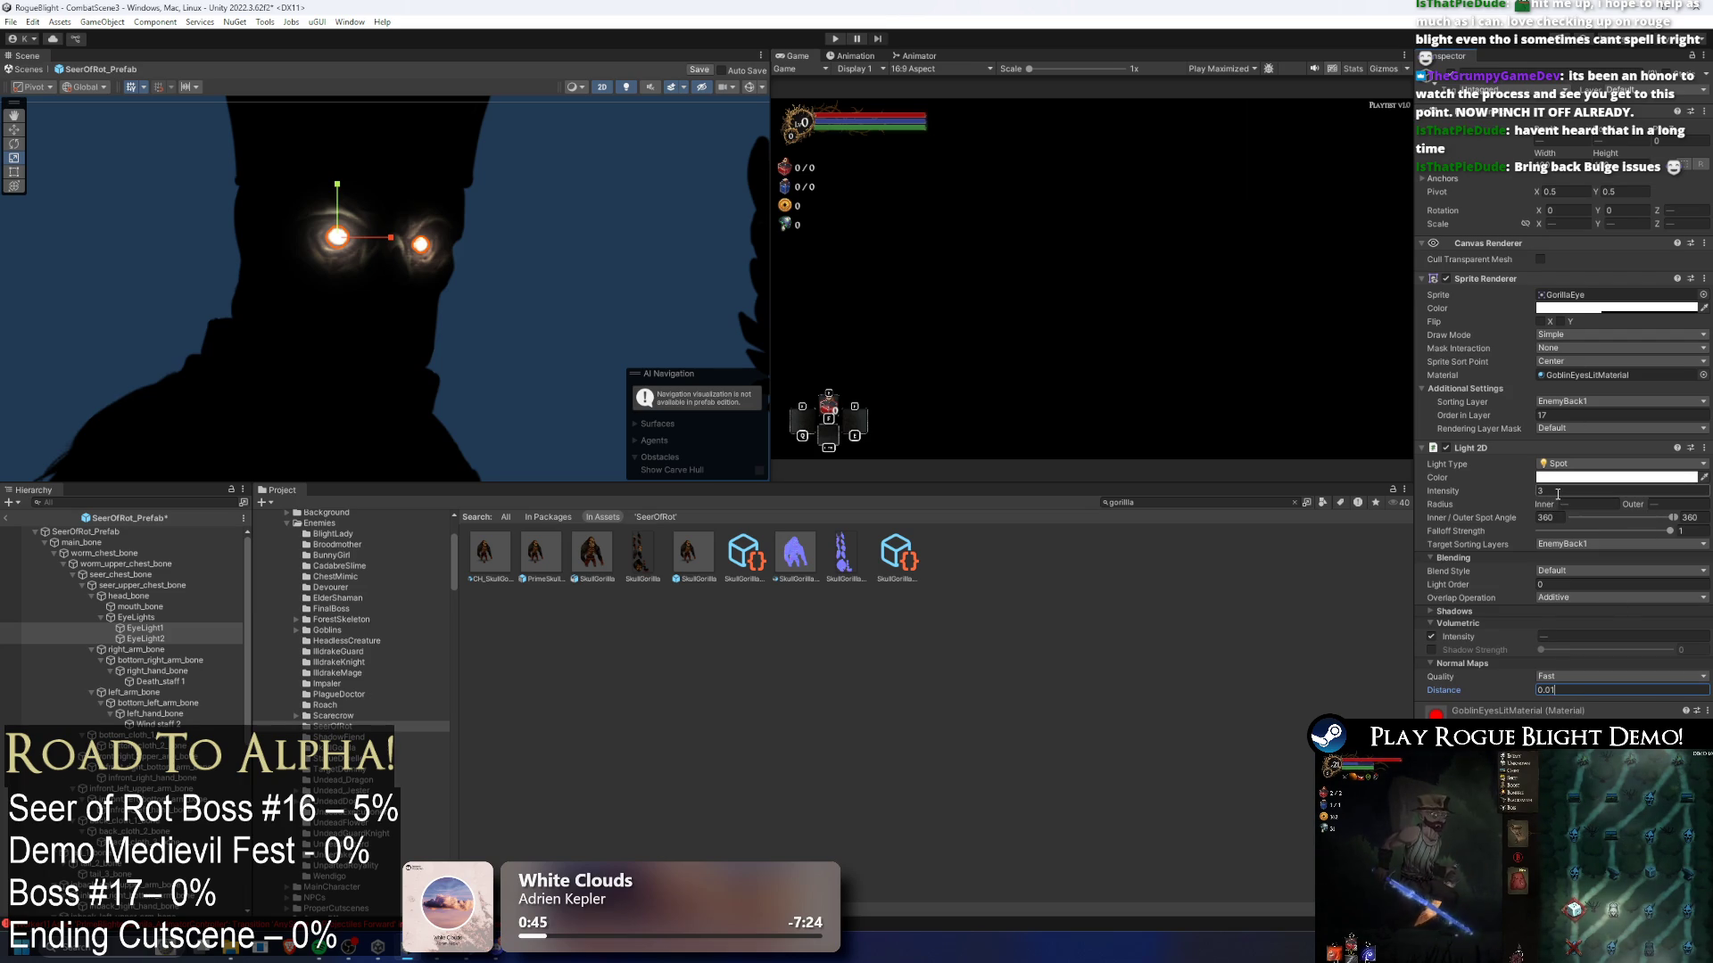
text(1)
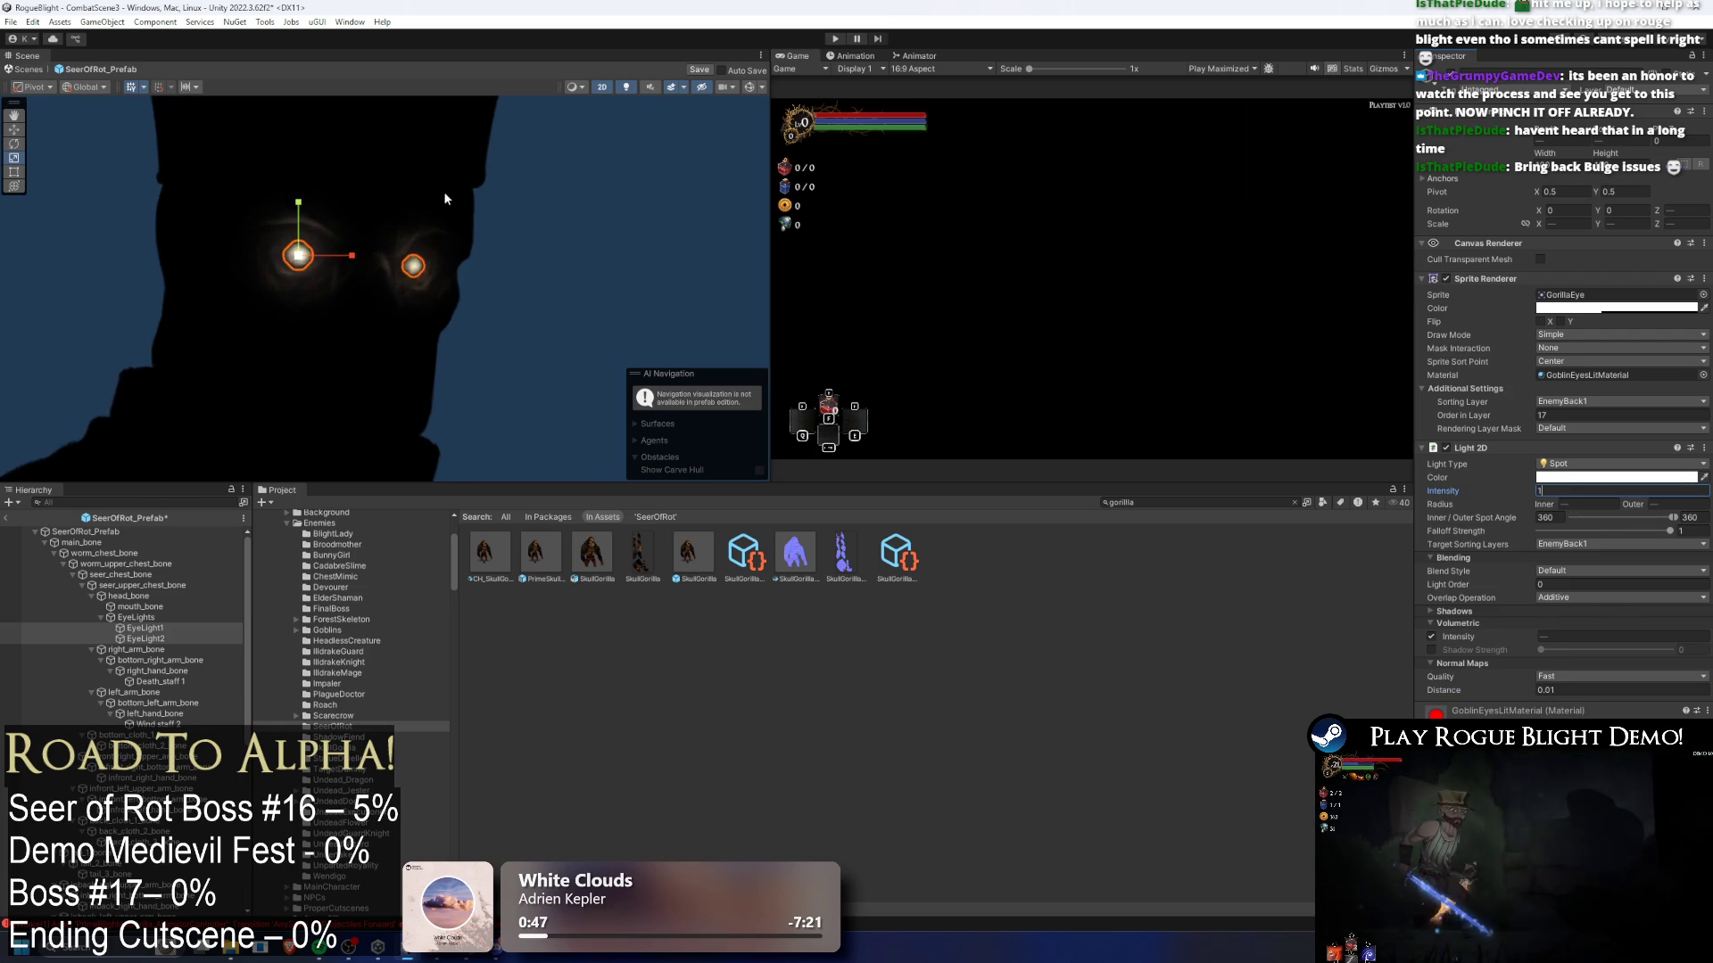
scroll(442, 189, up, 3)
text(2)
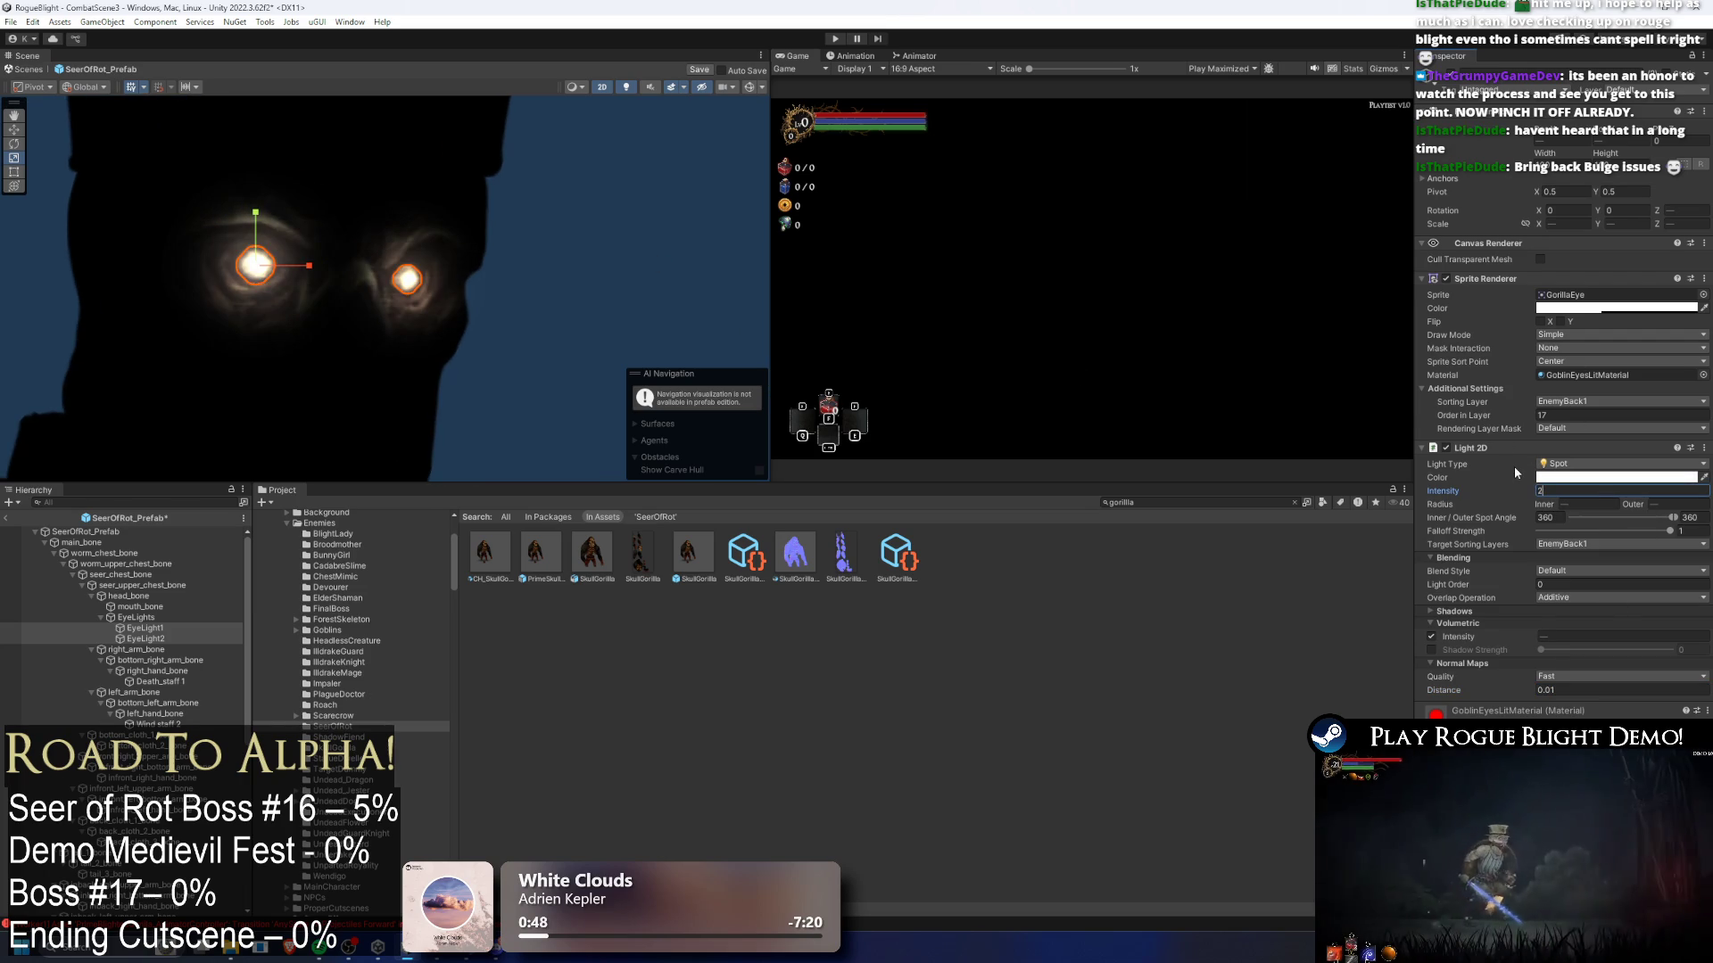
click(1533, 686)
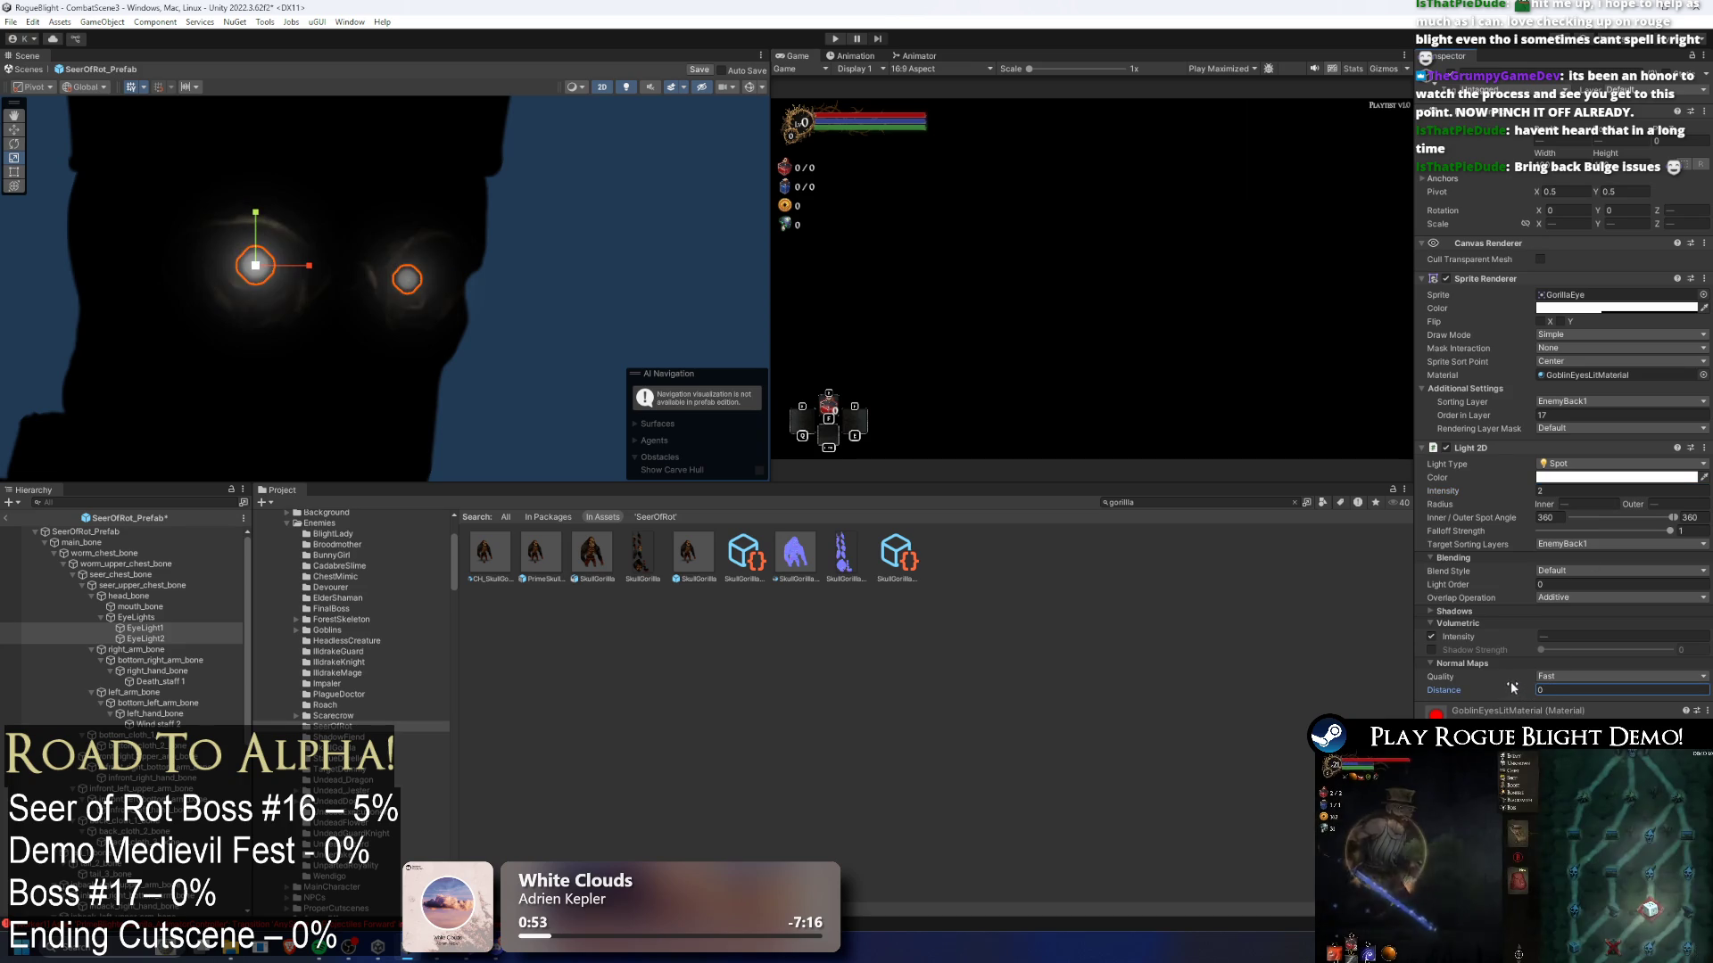
- Set the eye light's overlap operation to Alpha Blend and its blend style to Blend Style 2
click(1547, 676)
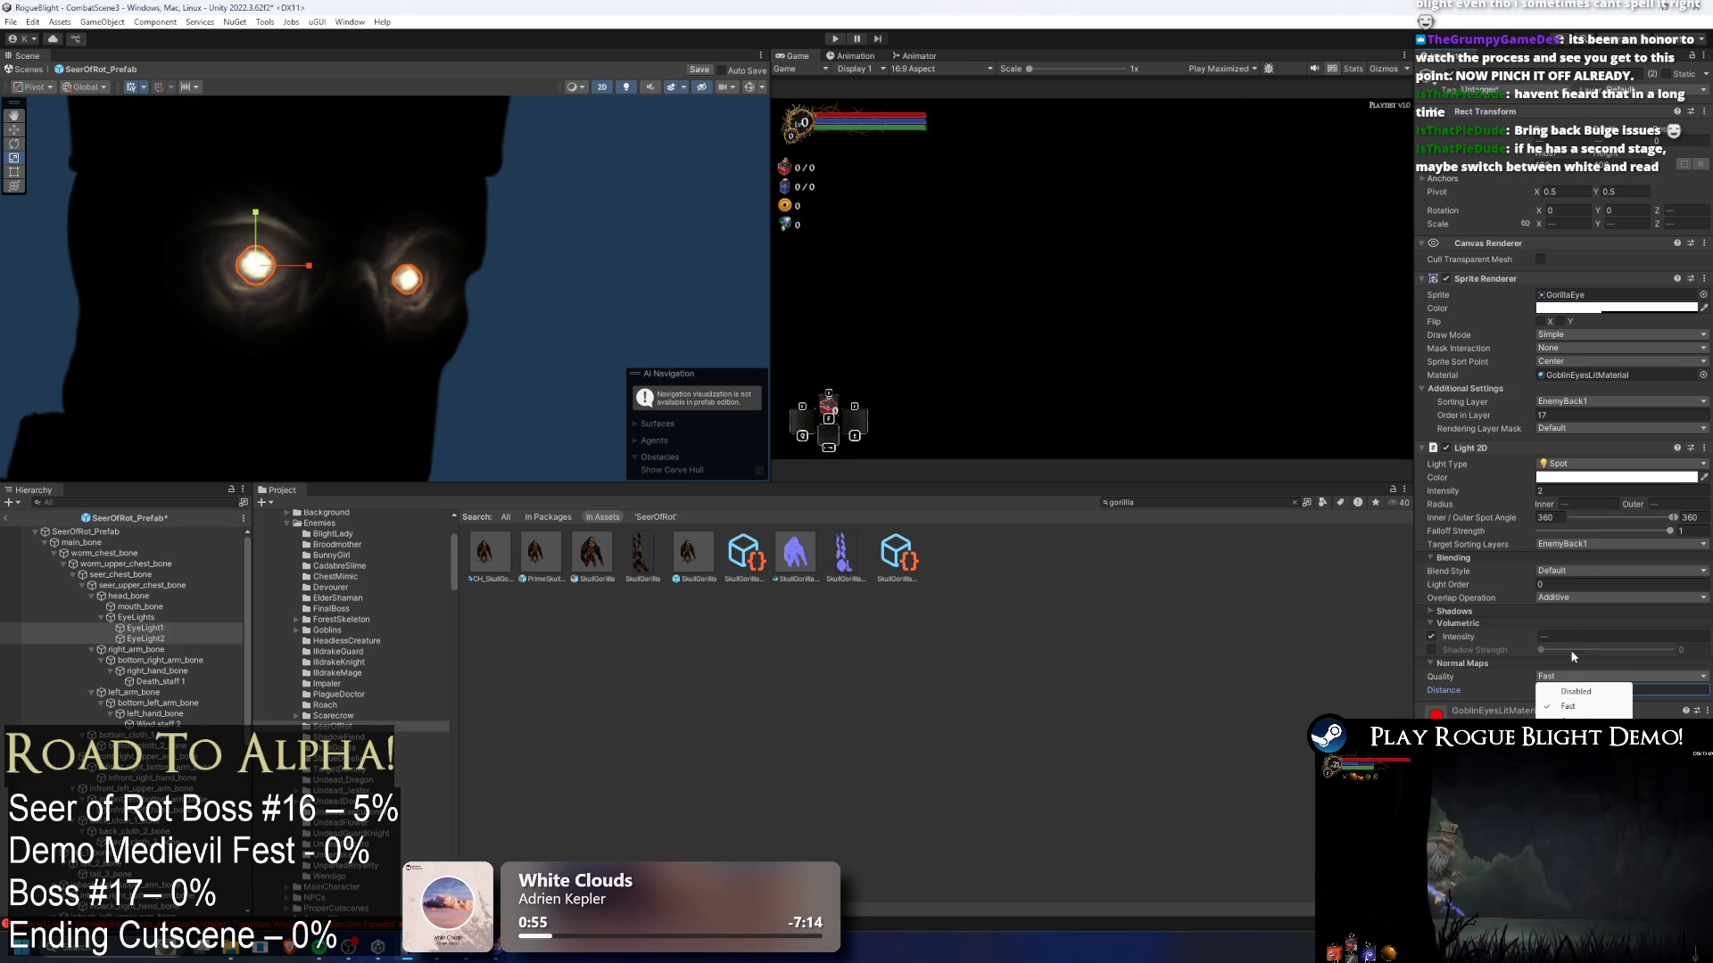
click(1570, 597)
click(1580, 628)
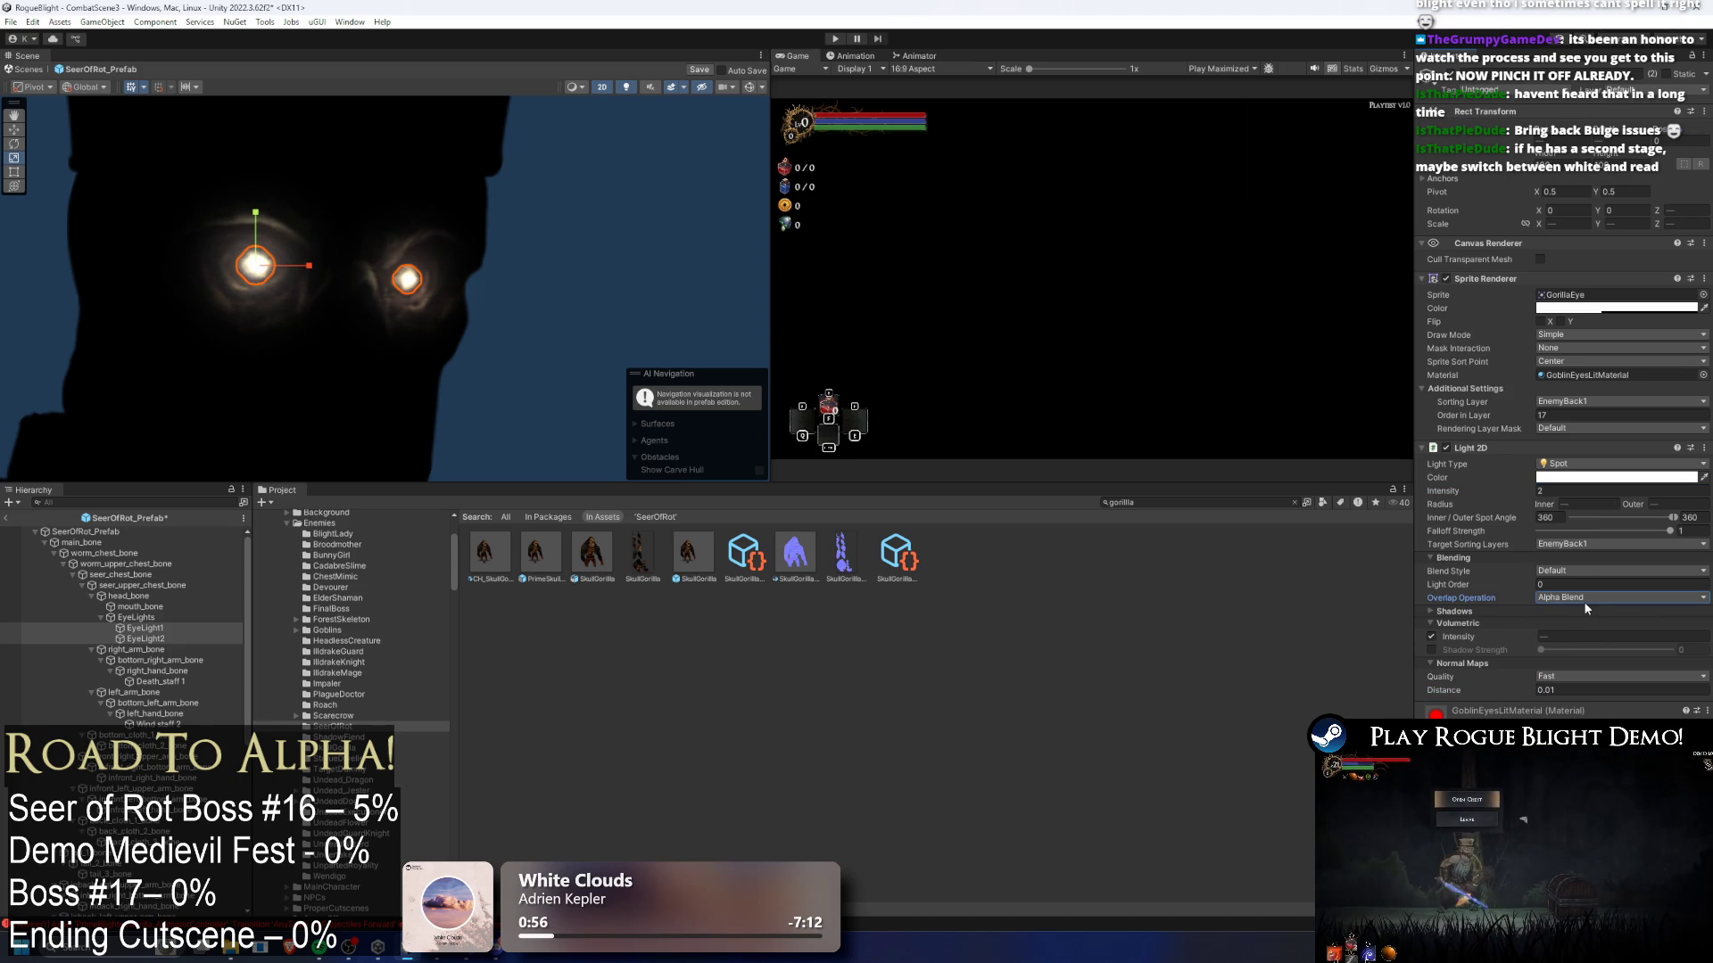
click(1581, 569)
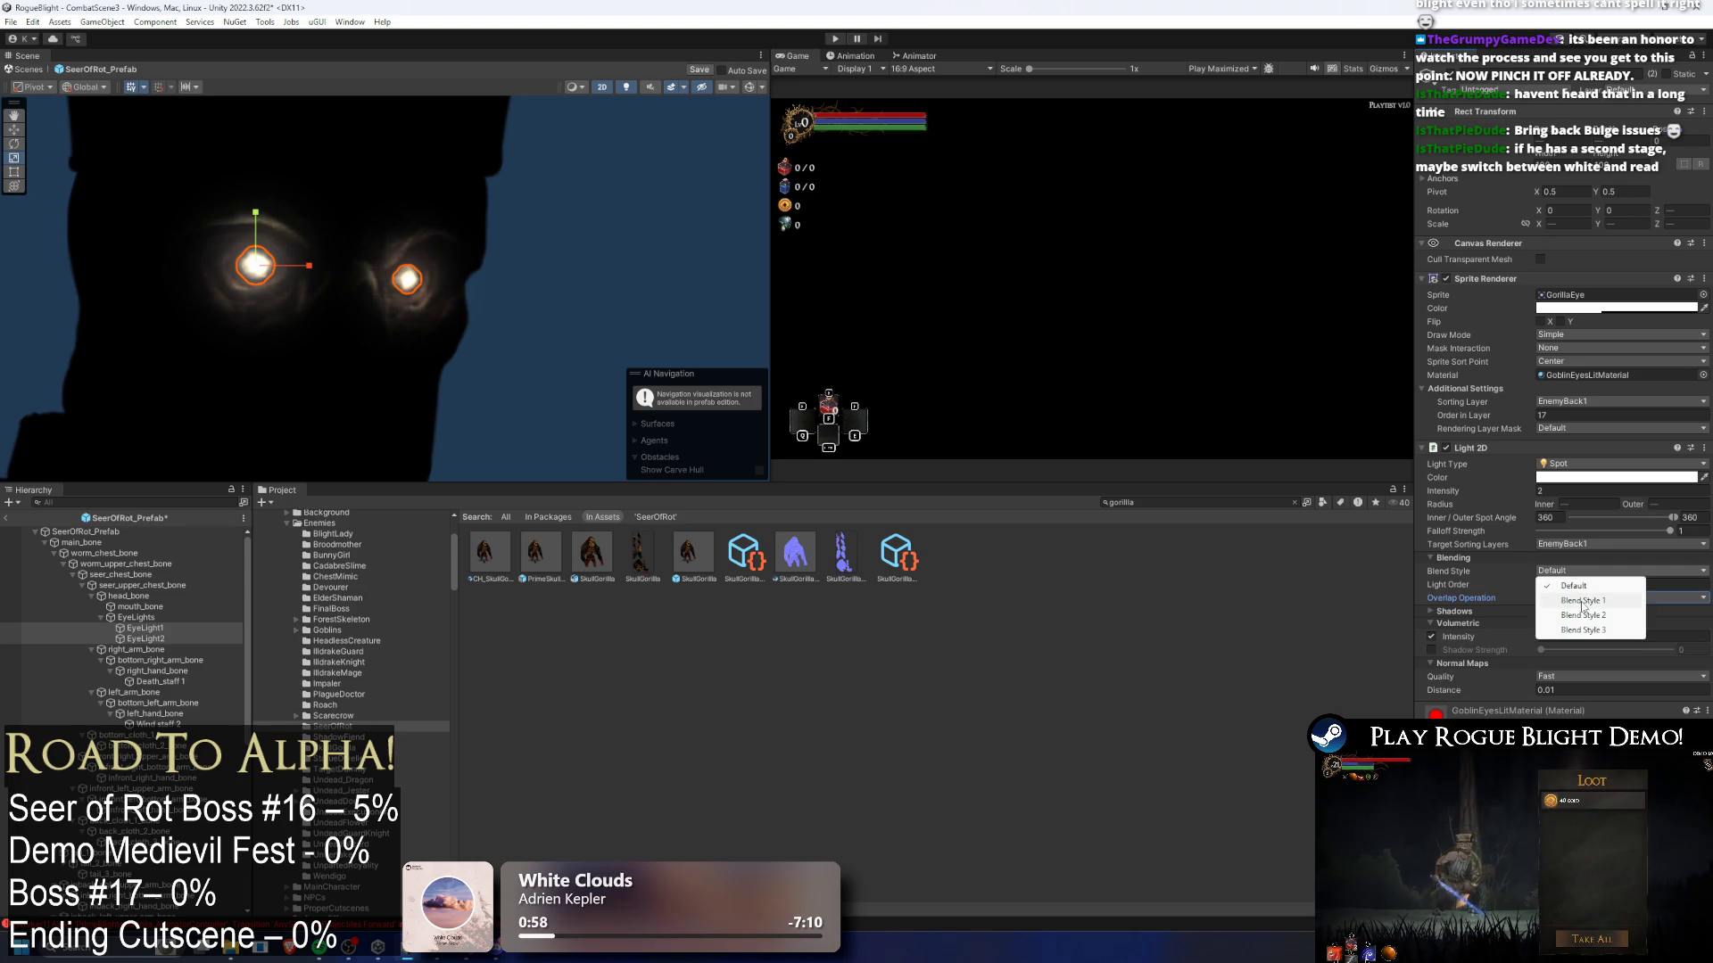
click(1582, 600)
click(1585, 560)
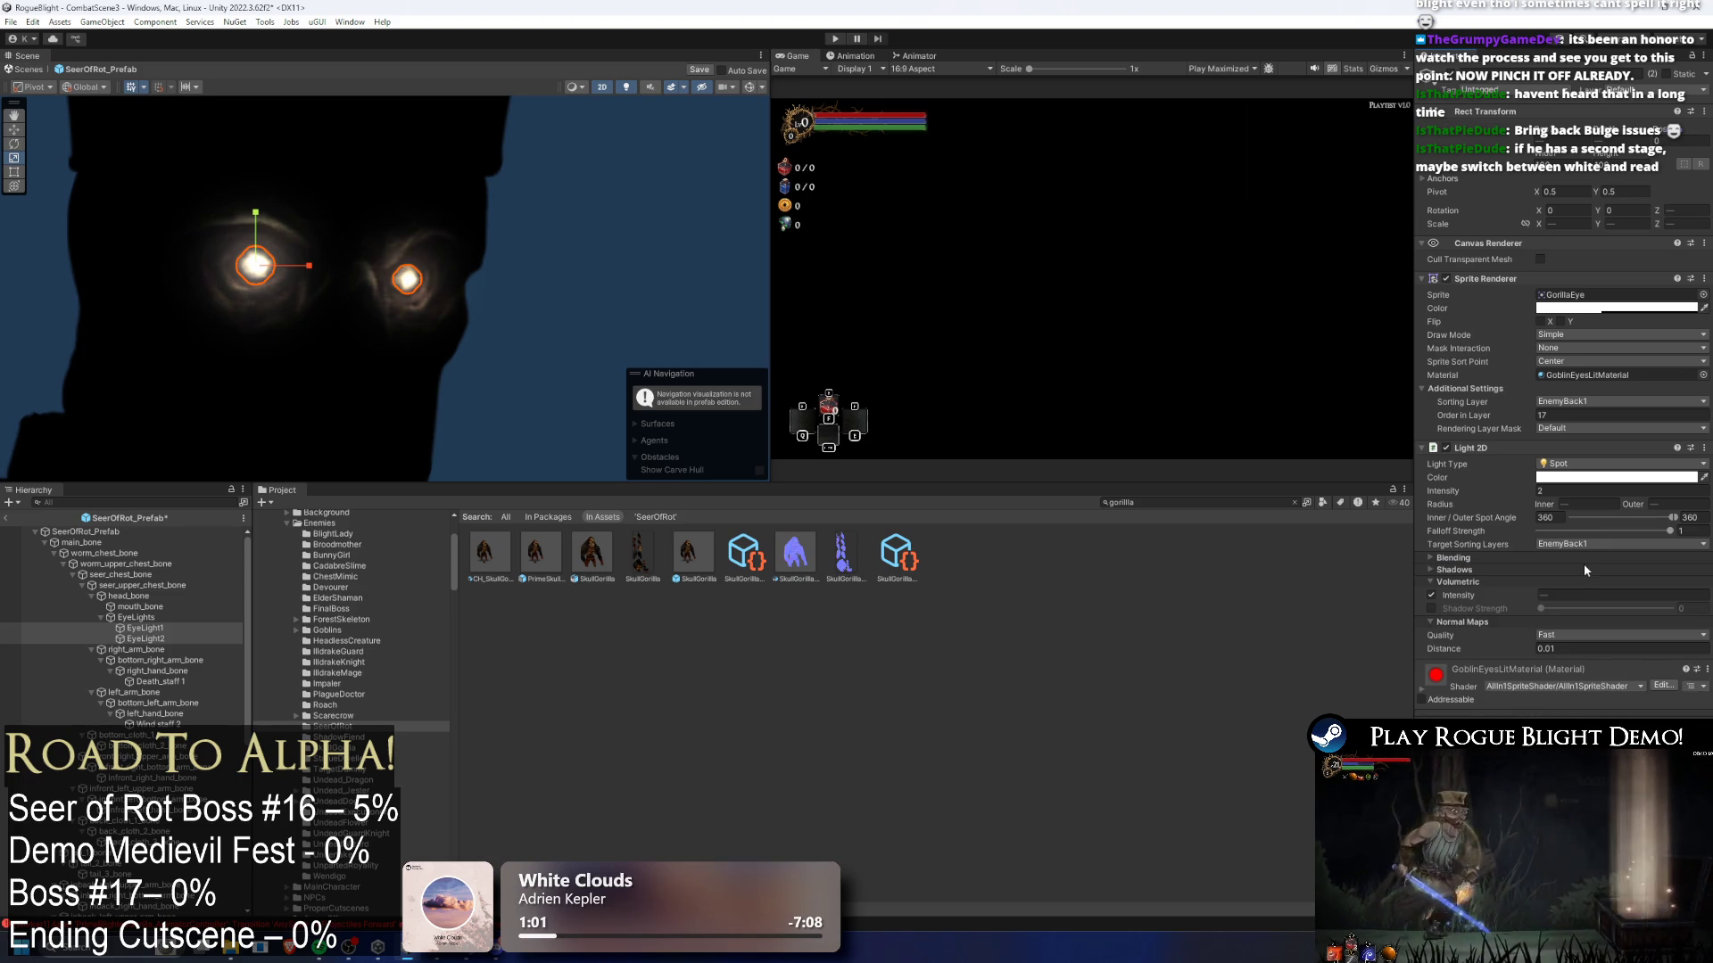
click(1583, 559)
click(1583, 571)
click(1592, 615)
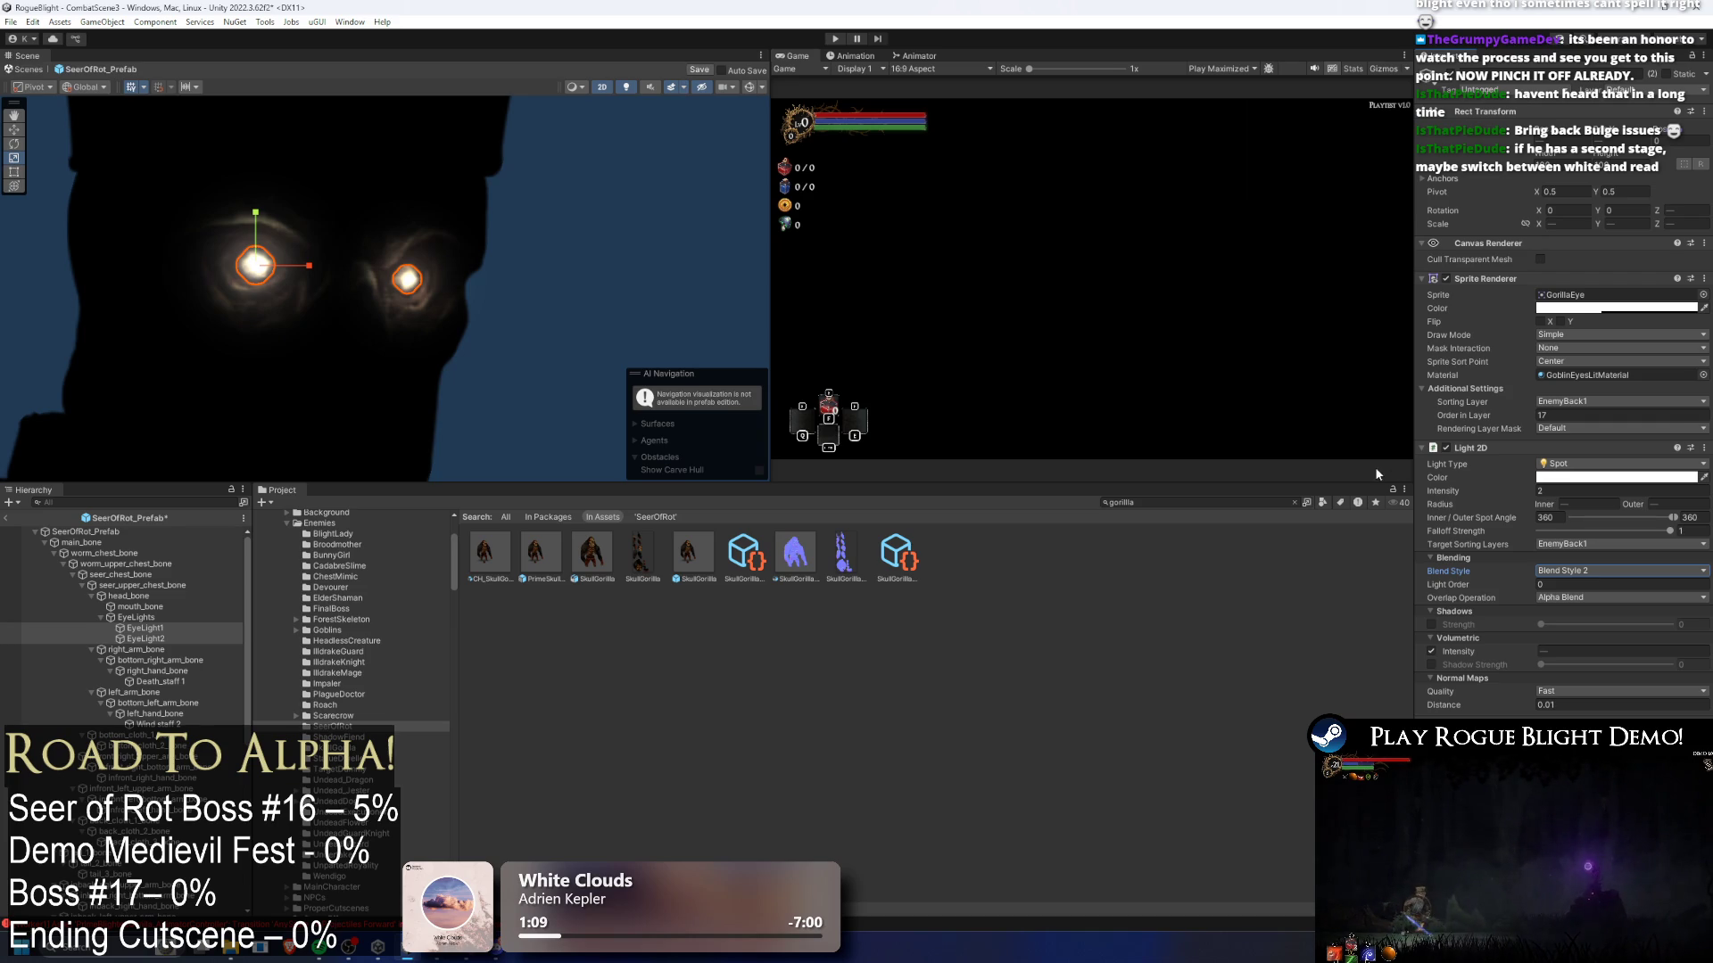
click(1616, 308)
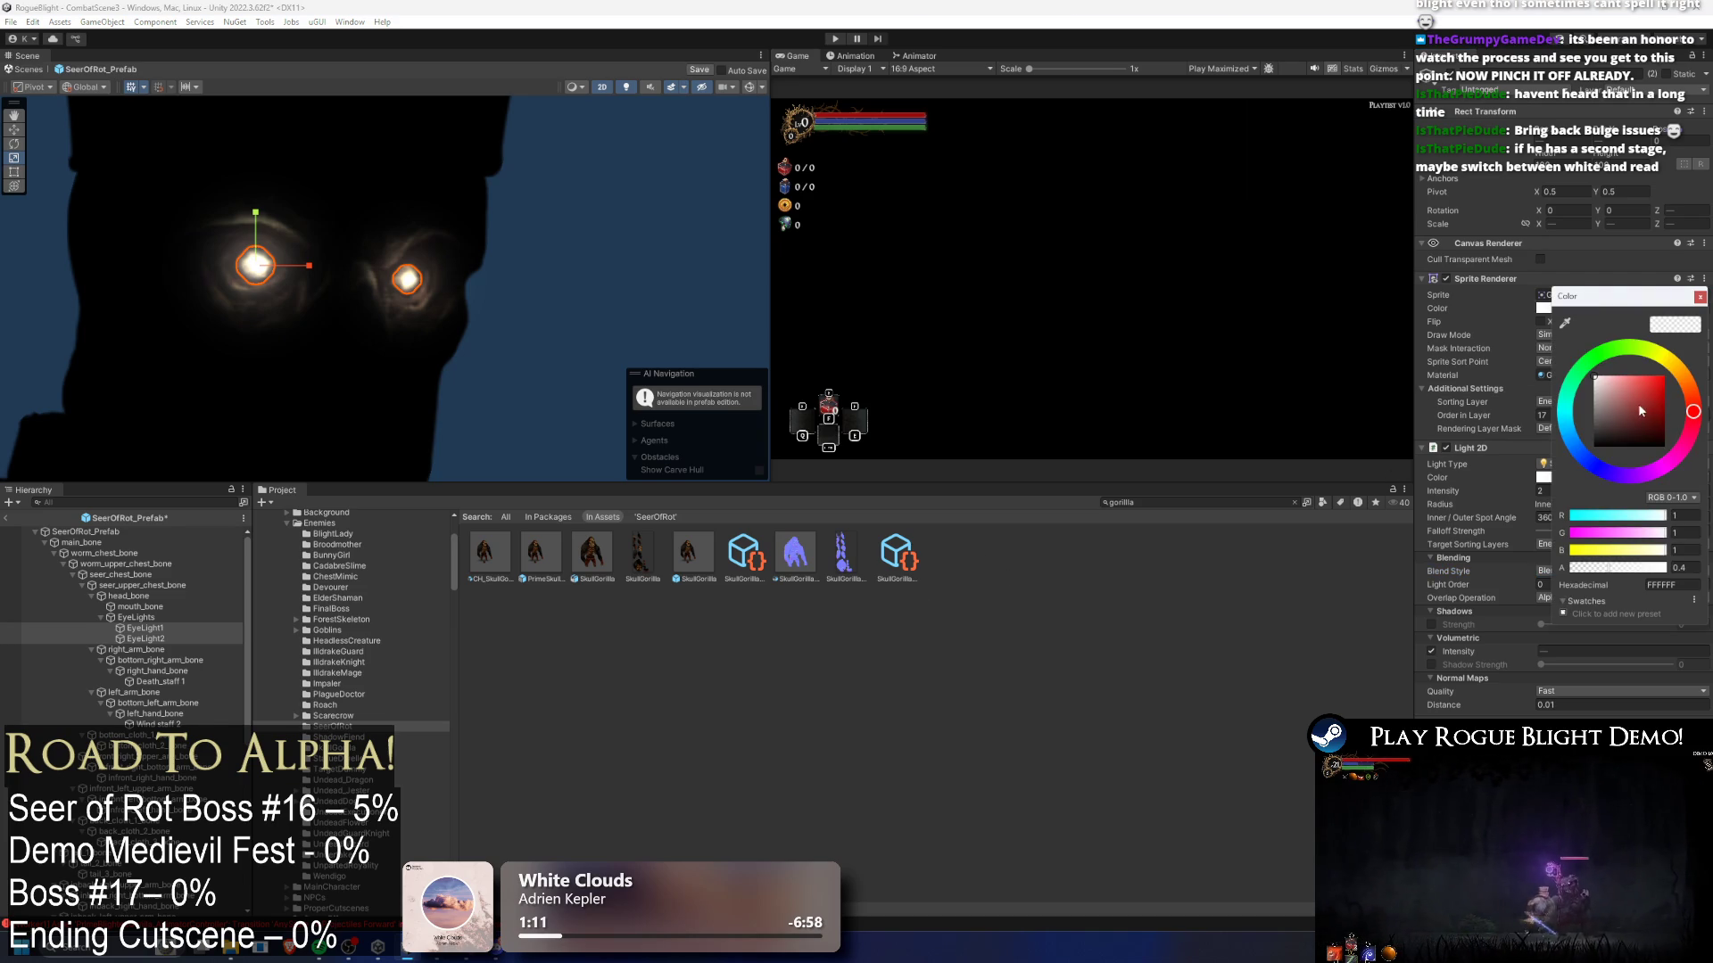
- Compare the eye sprite on and off, then raise its colour opacity to about 0.54
click(1700, 296)
click(1543, 478)
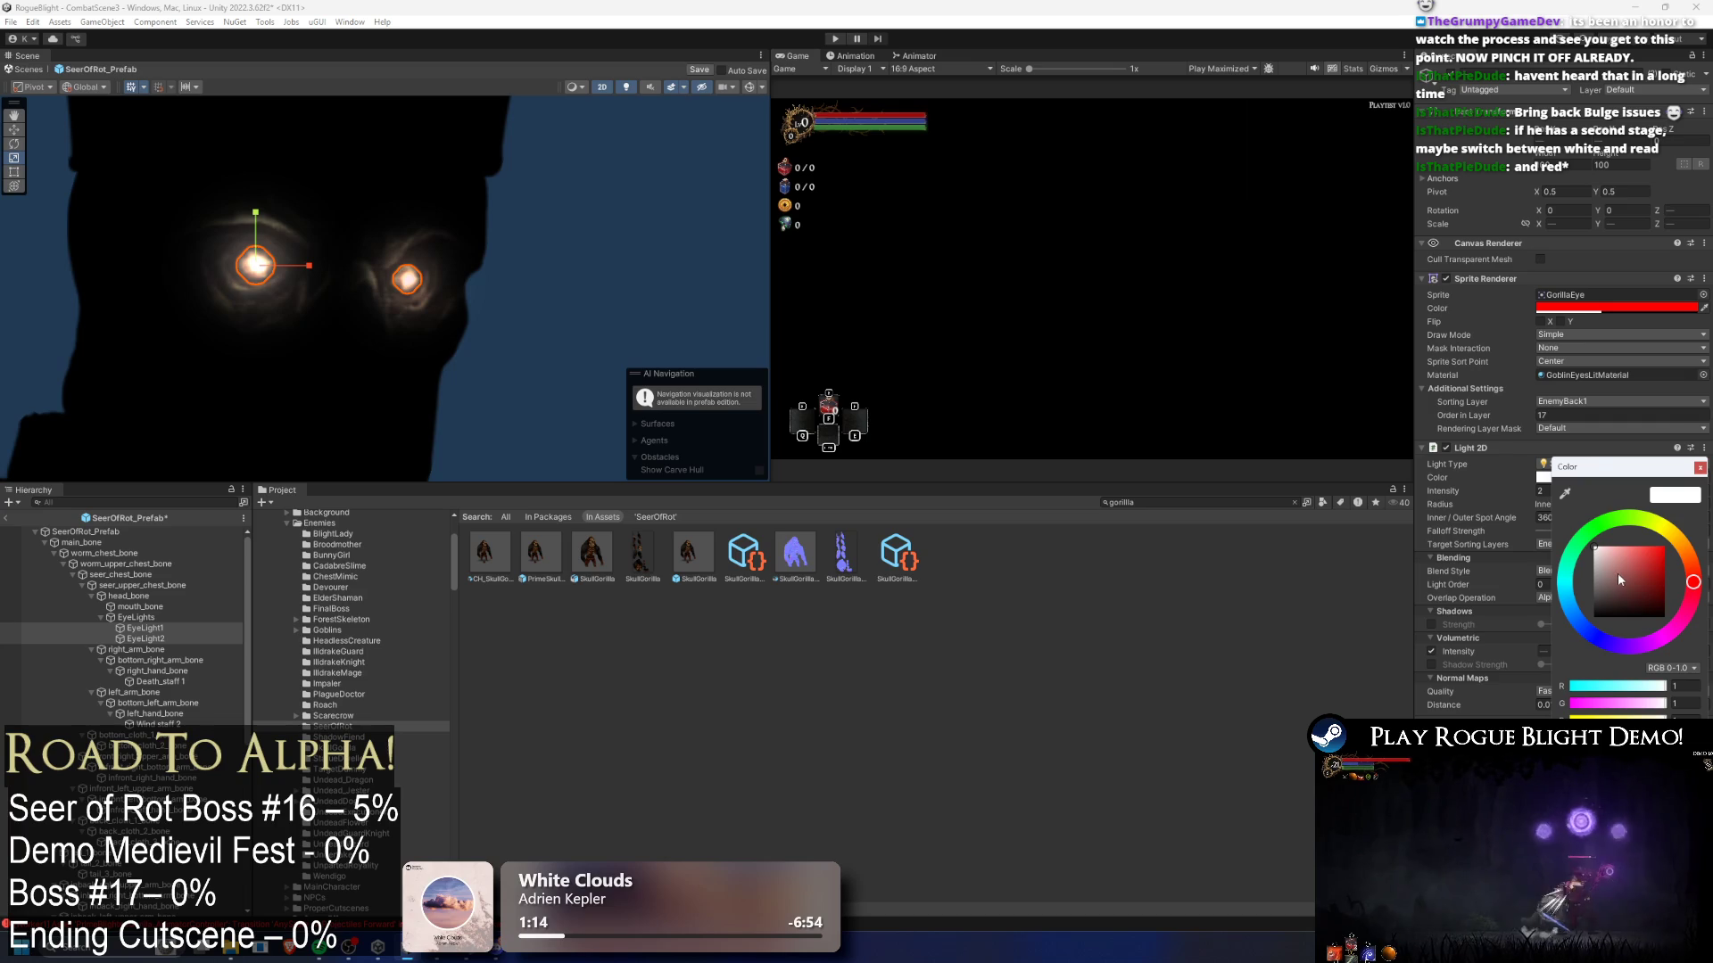
click(1447, 278)
click(1447, 279)
click(1446, 278)
click(1447, 279)
click(1588, 308)
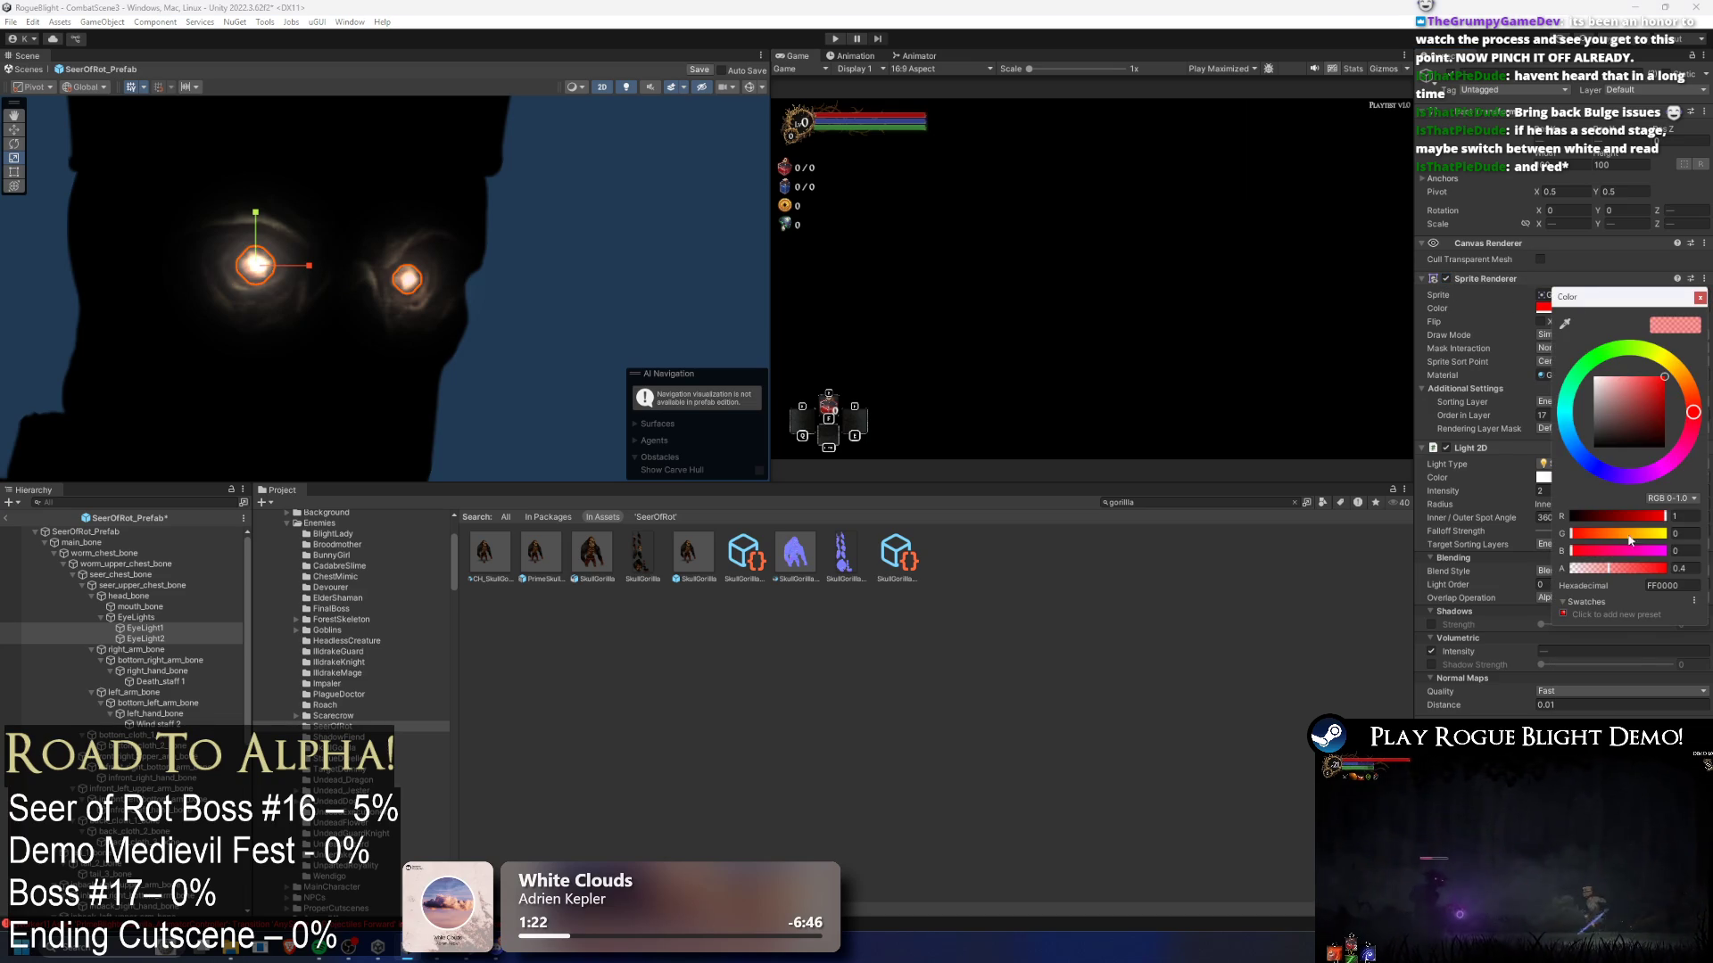
click(1623, 568)
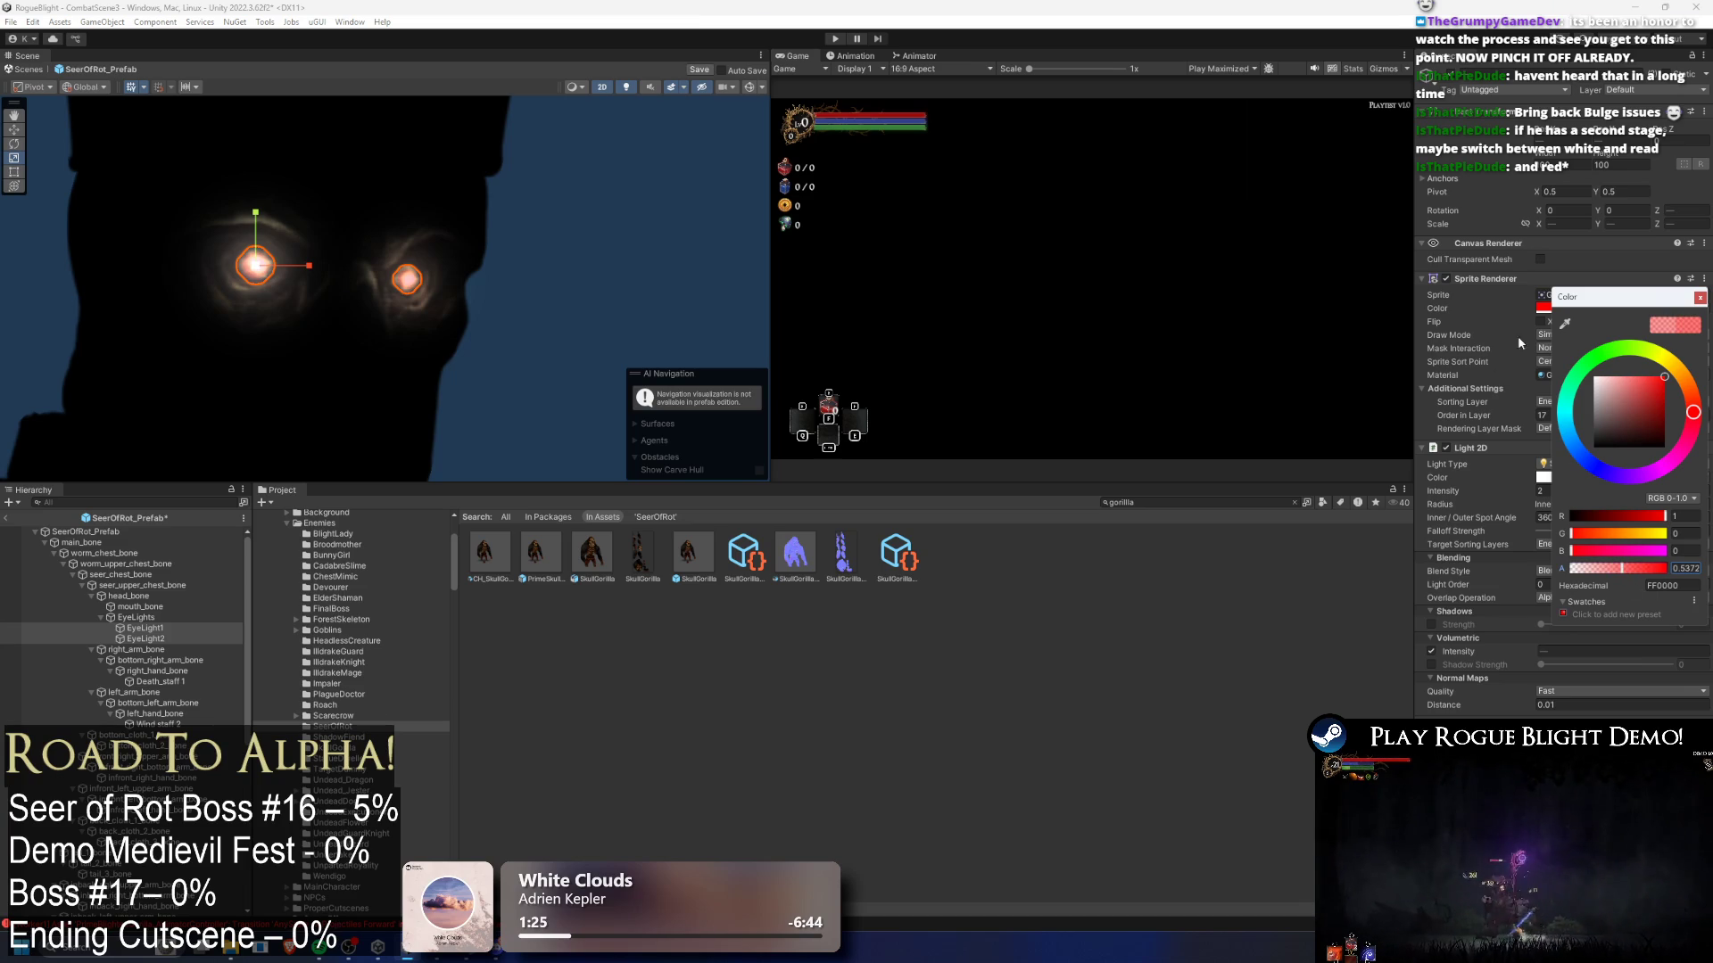
- Tint the eye light's own colour a paler red
click(1447, 278)
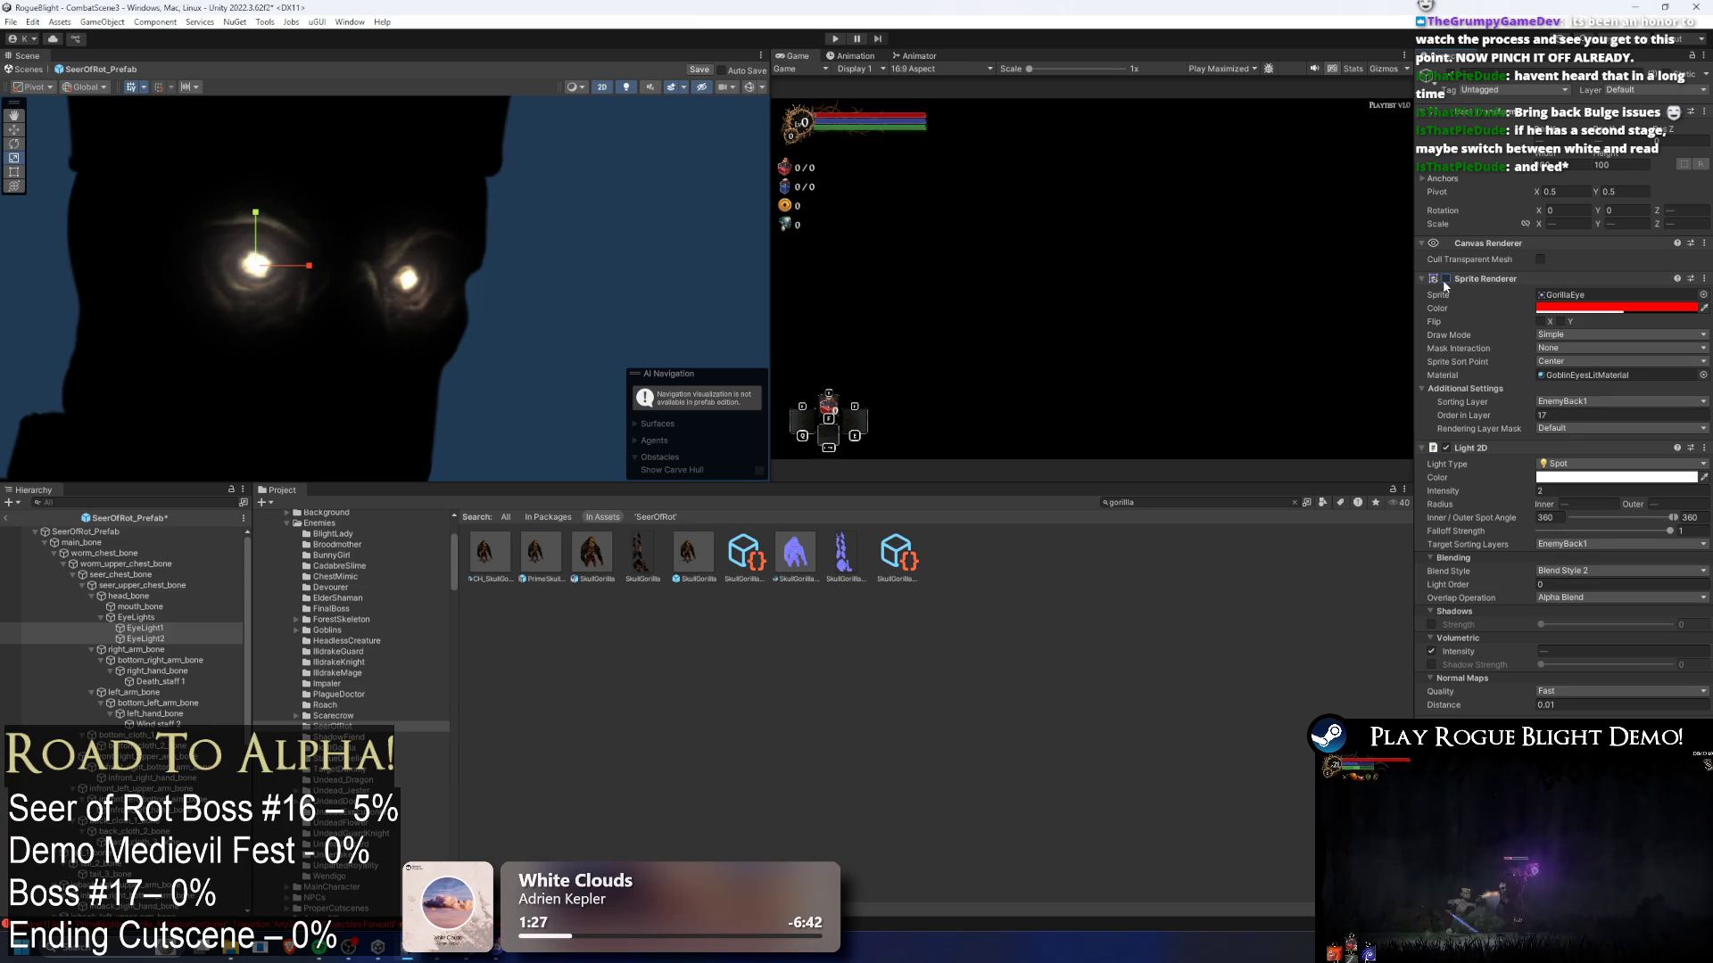
click(1447, 279)
click(1611, 479)
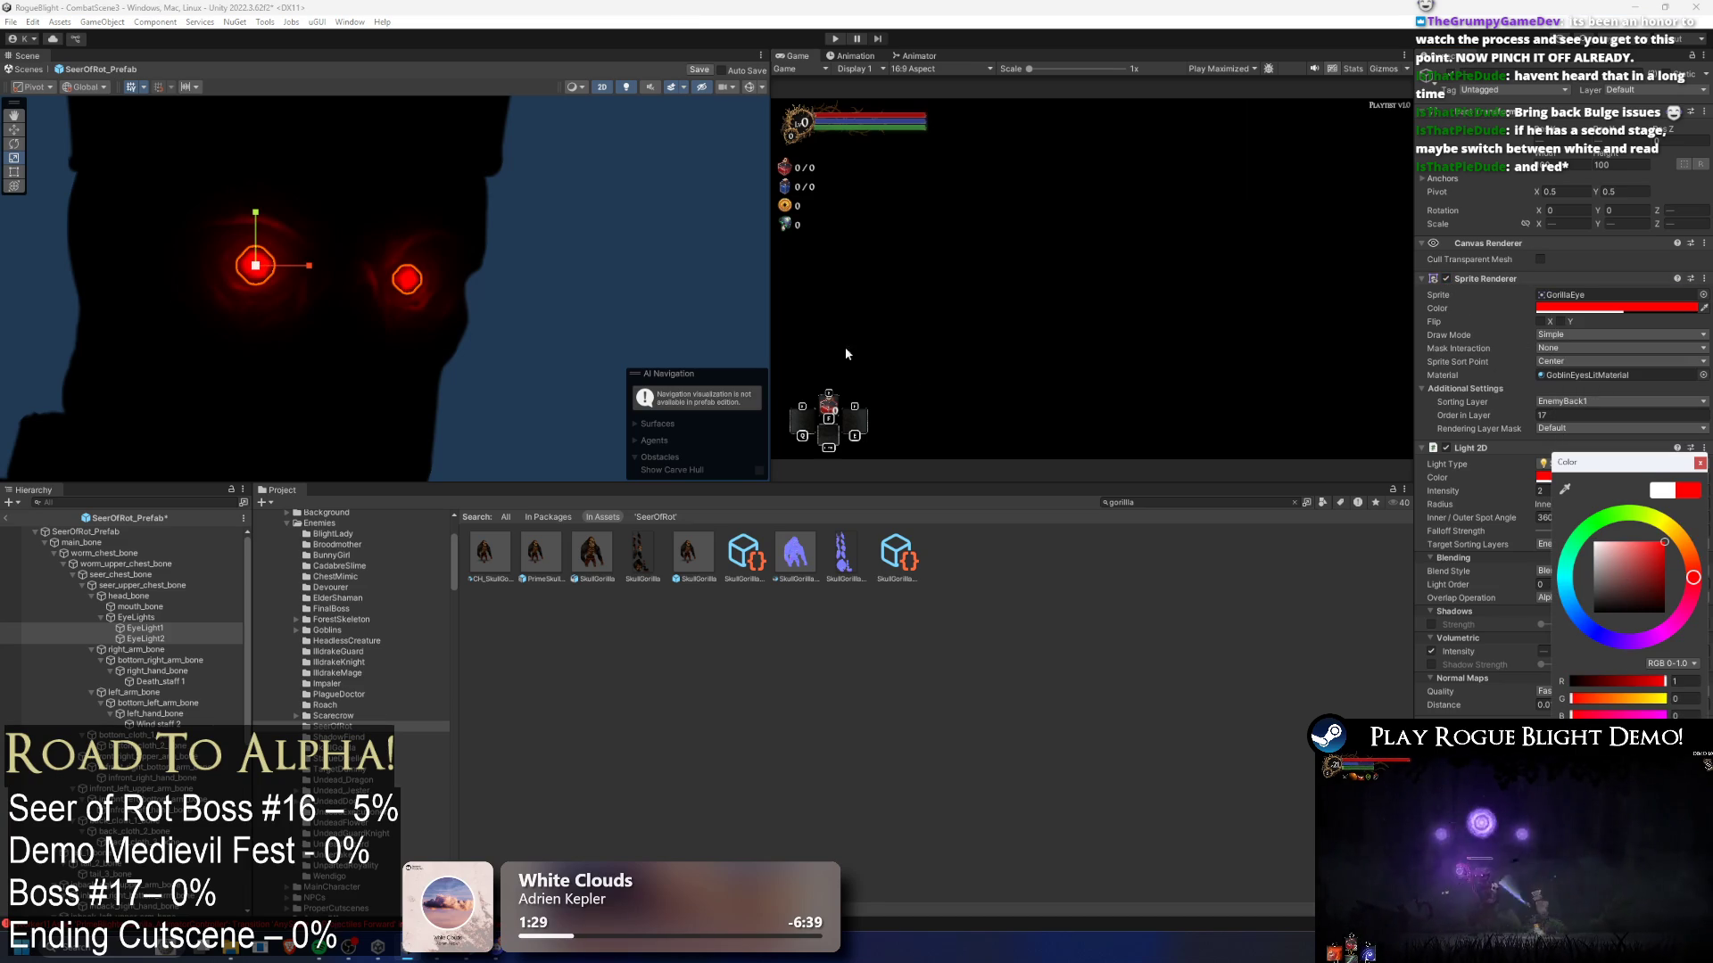
click(1645, 541)
- Select the Wind staff 2 sprite held by the Seer in the Scene view
click(587, 248)
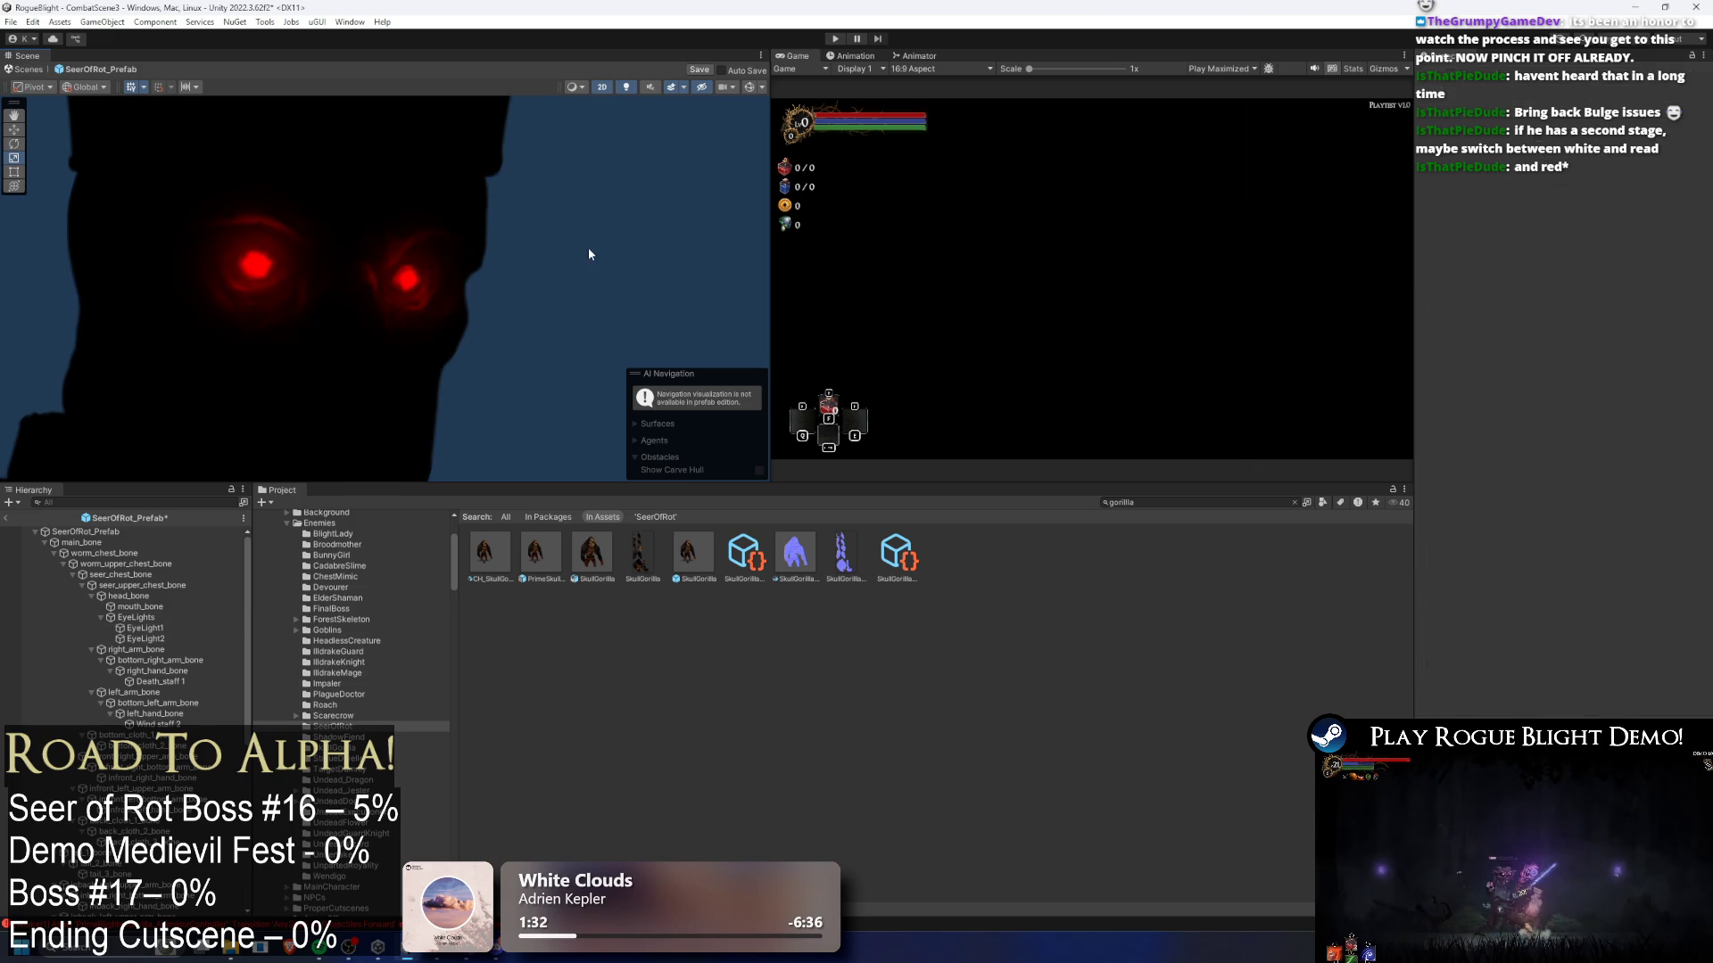
scroll(489, 259, down, 3)
scroll(404, 232, down, 5)
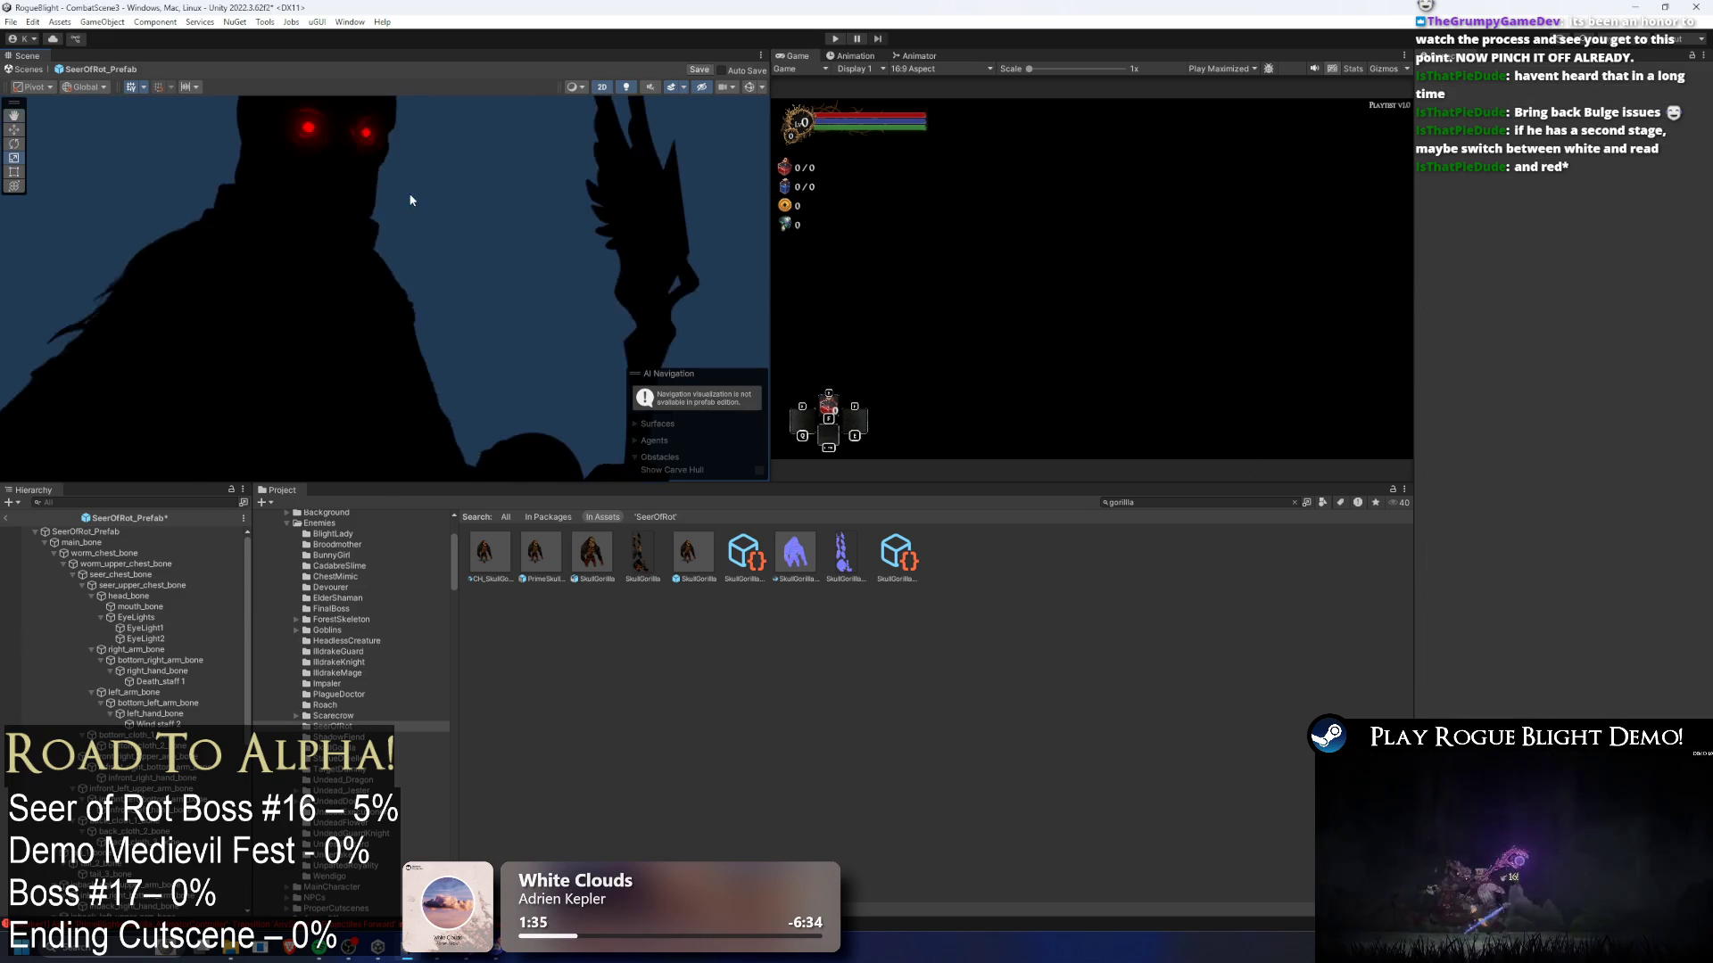
scroll(478, 208, down, 3)
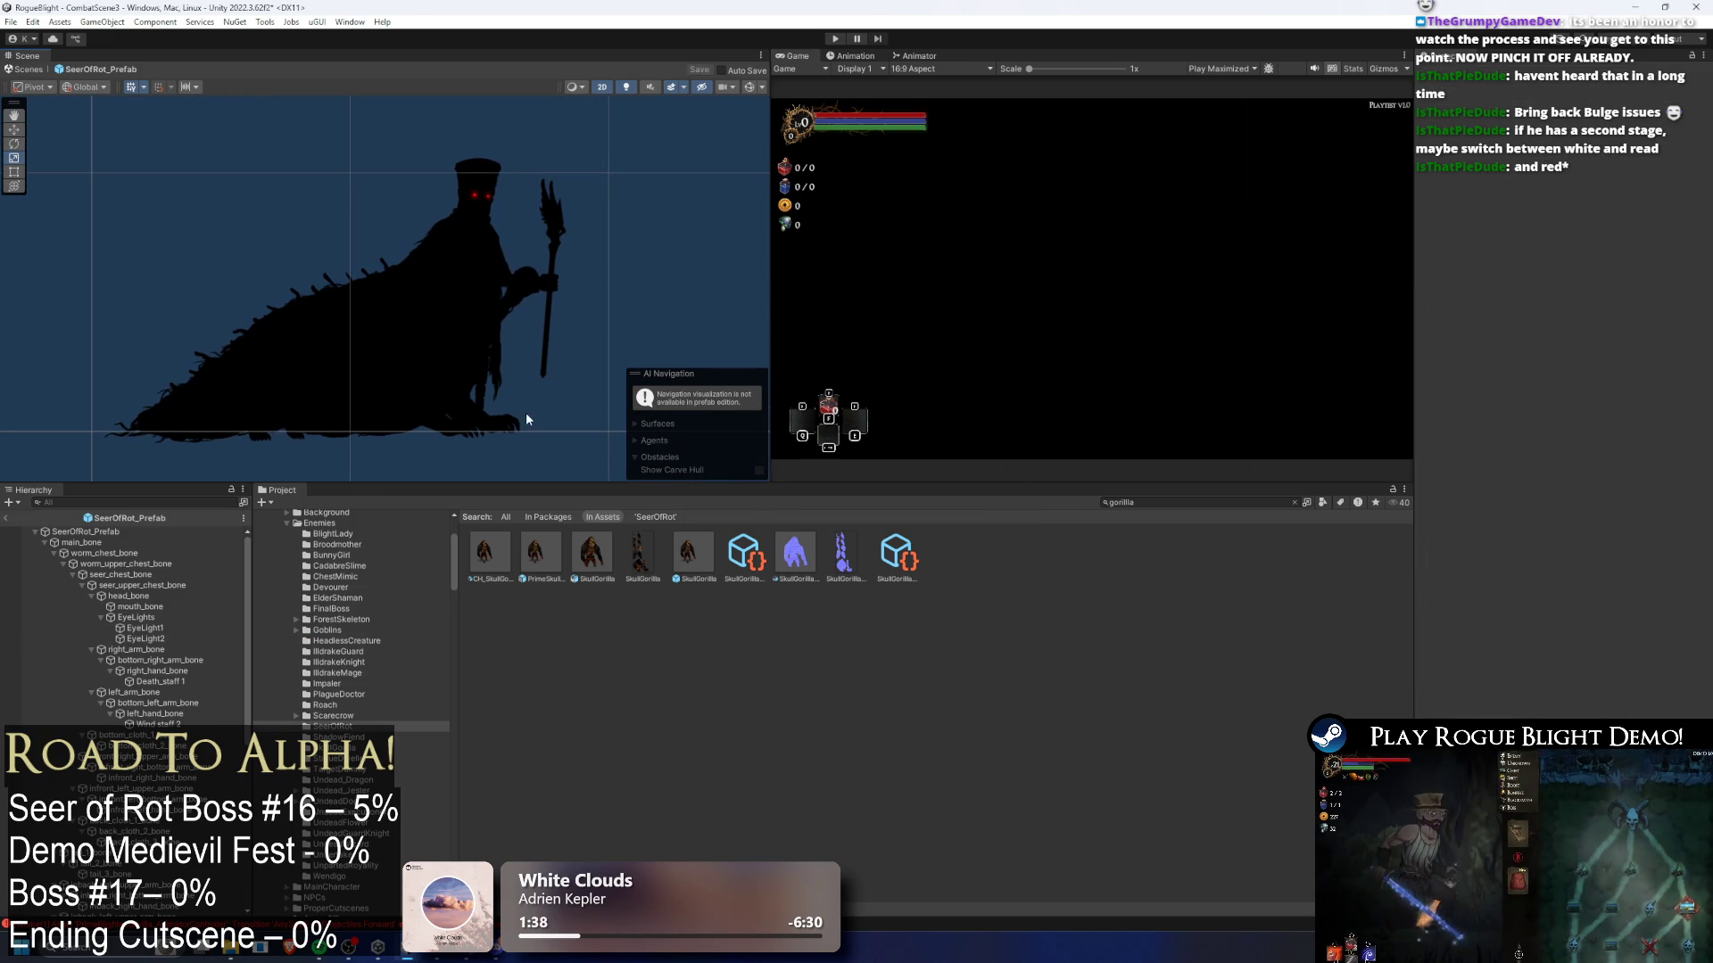
click(553, 223)
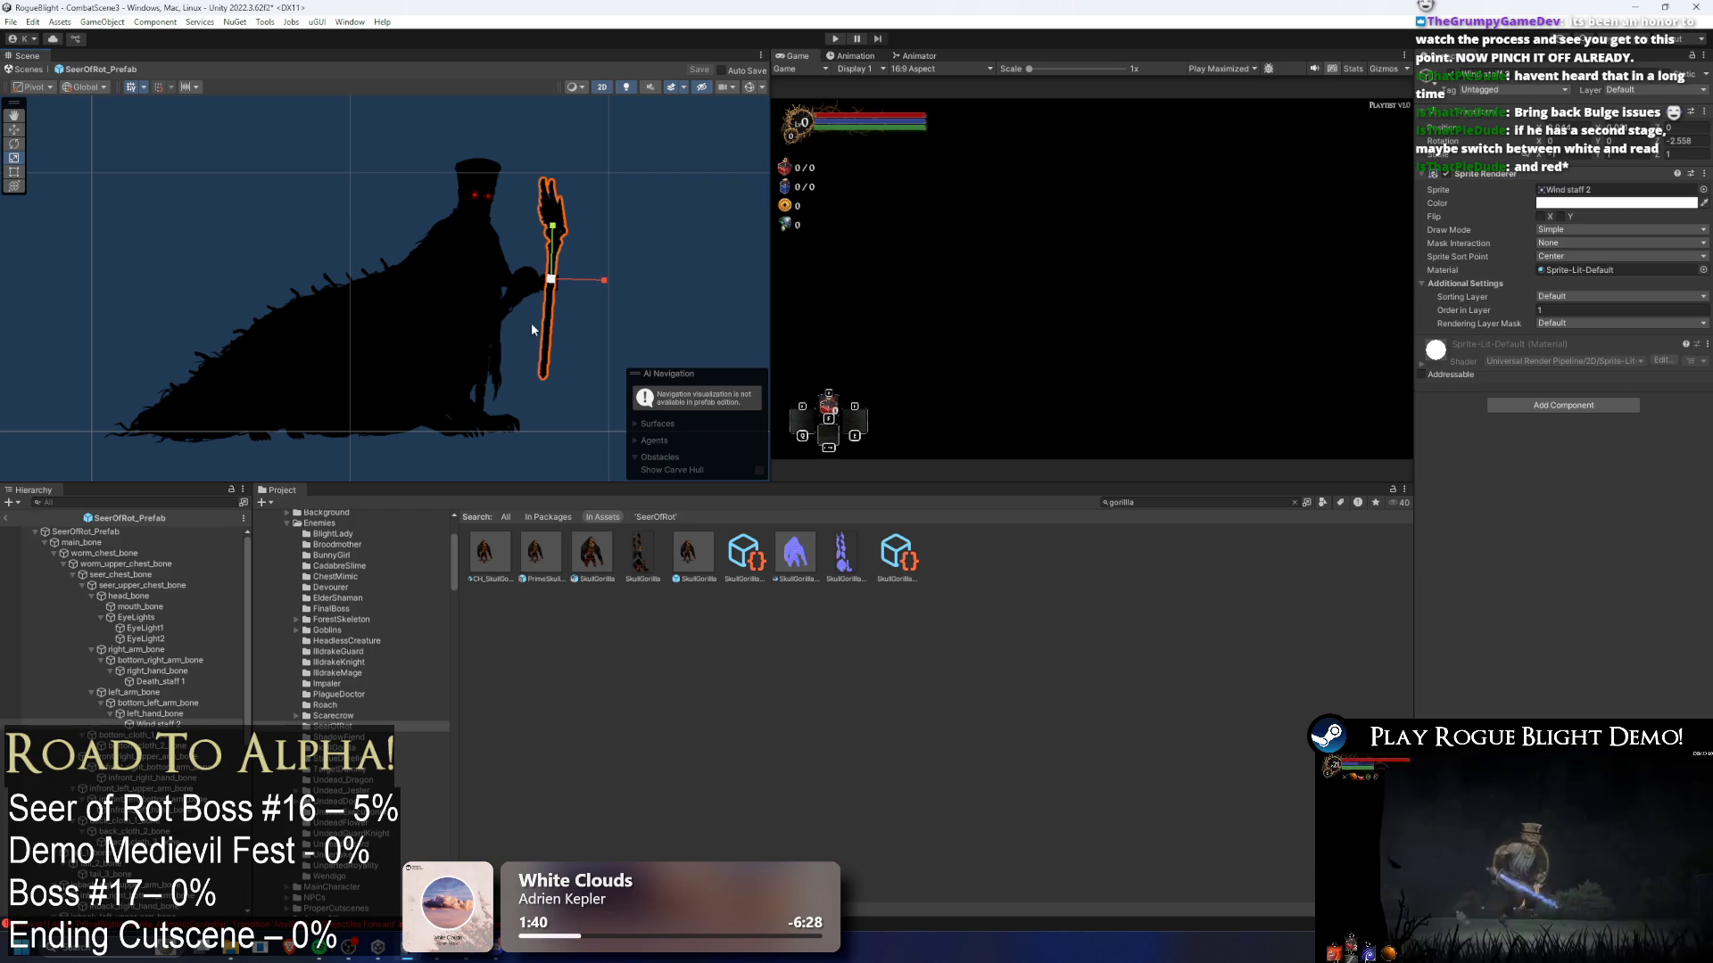
- Duplicate EyeLight1, parent the copy under Wind staff 2, and move and enlarge it on the staff
click(134, 628)
key(ctrl+d)
drag(175, 646, 156, 724)
scroll(478, 268, up, 3)
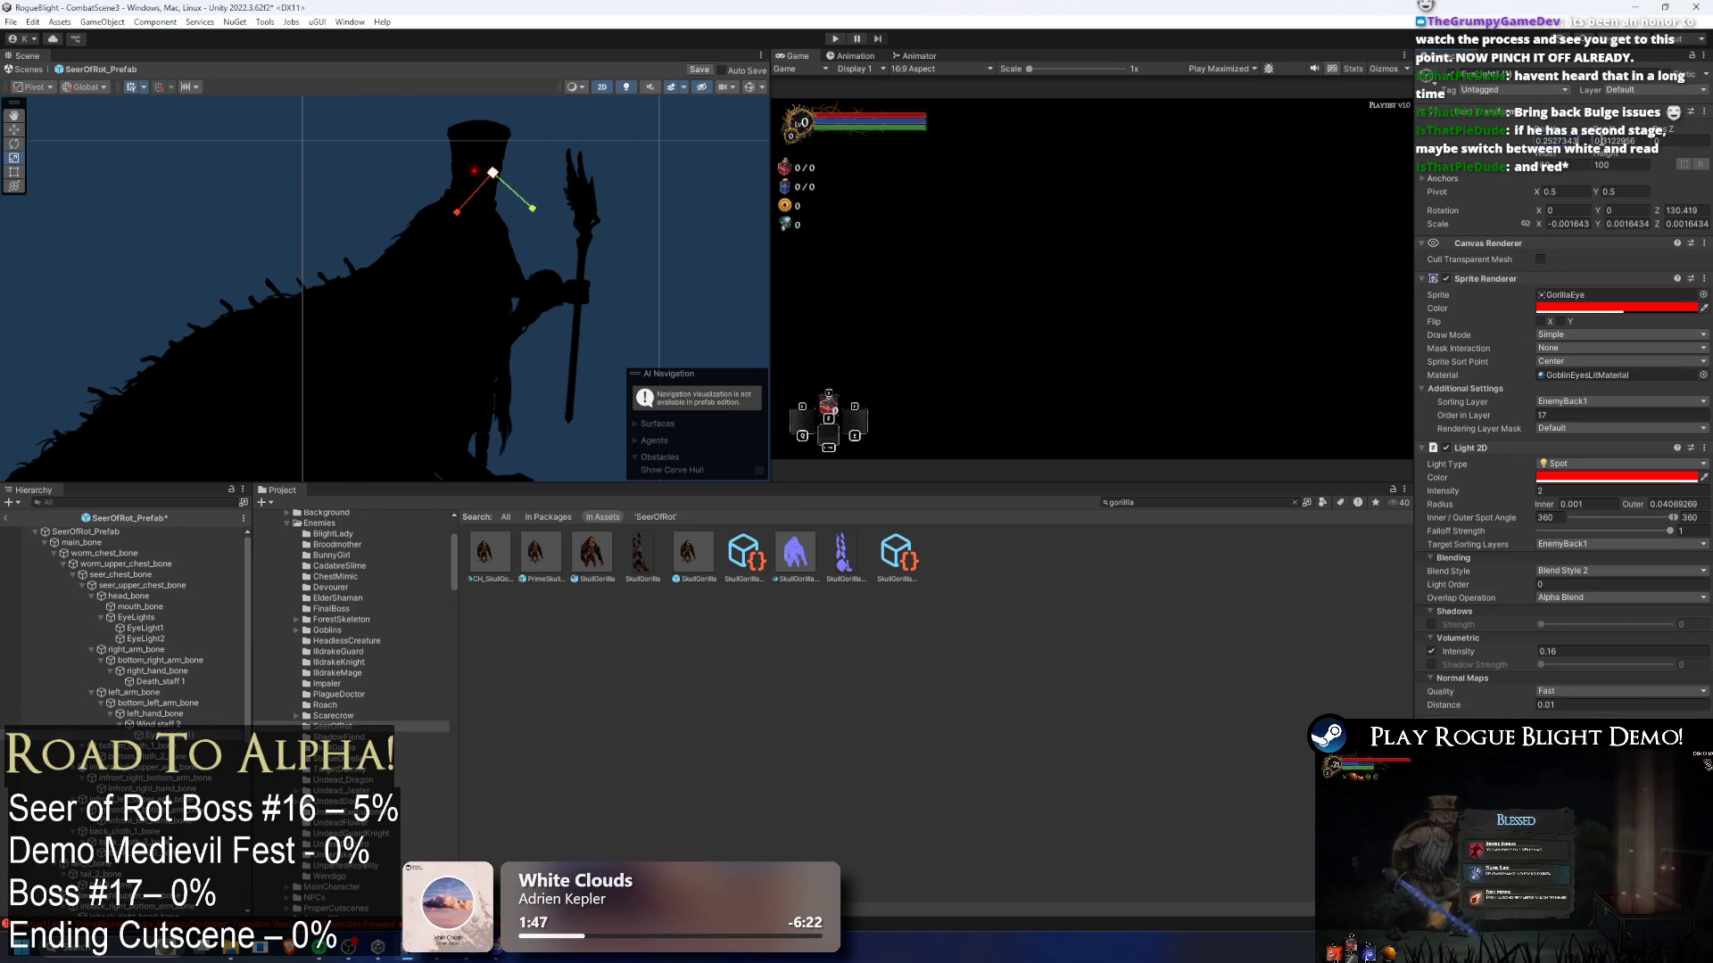
mouse_move(492, 172)
mouse_down()
mouse_move(583, 175)
mouse_move(581, 287)
mouse_up()
scroll(573, 297, up, 3)
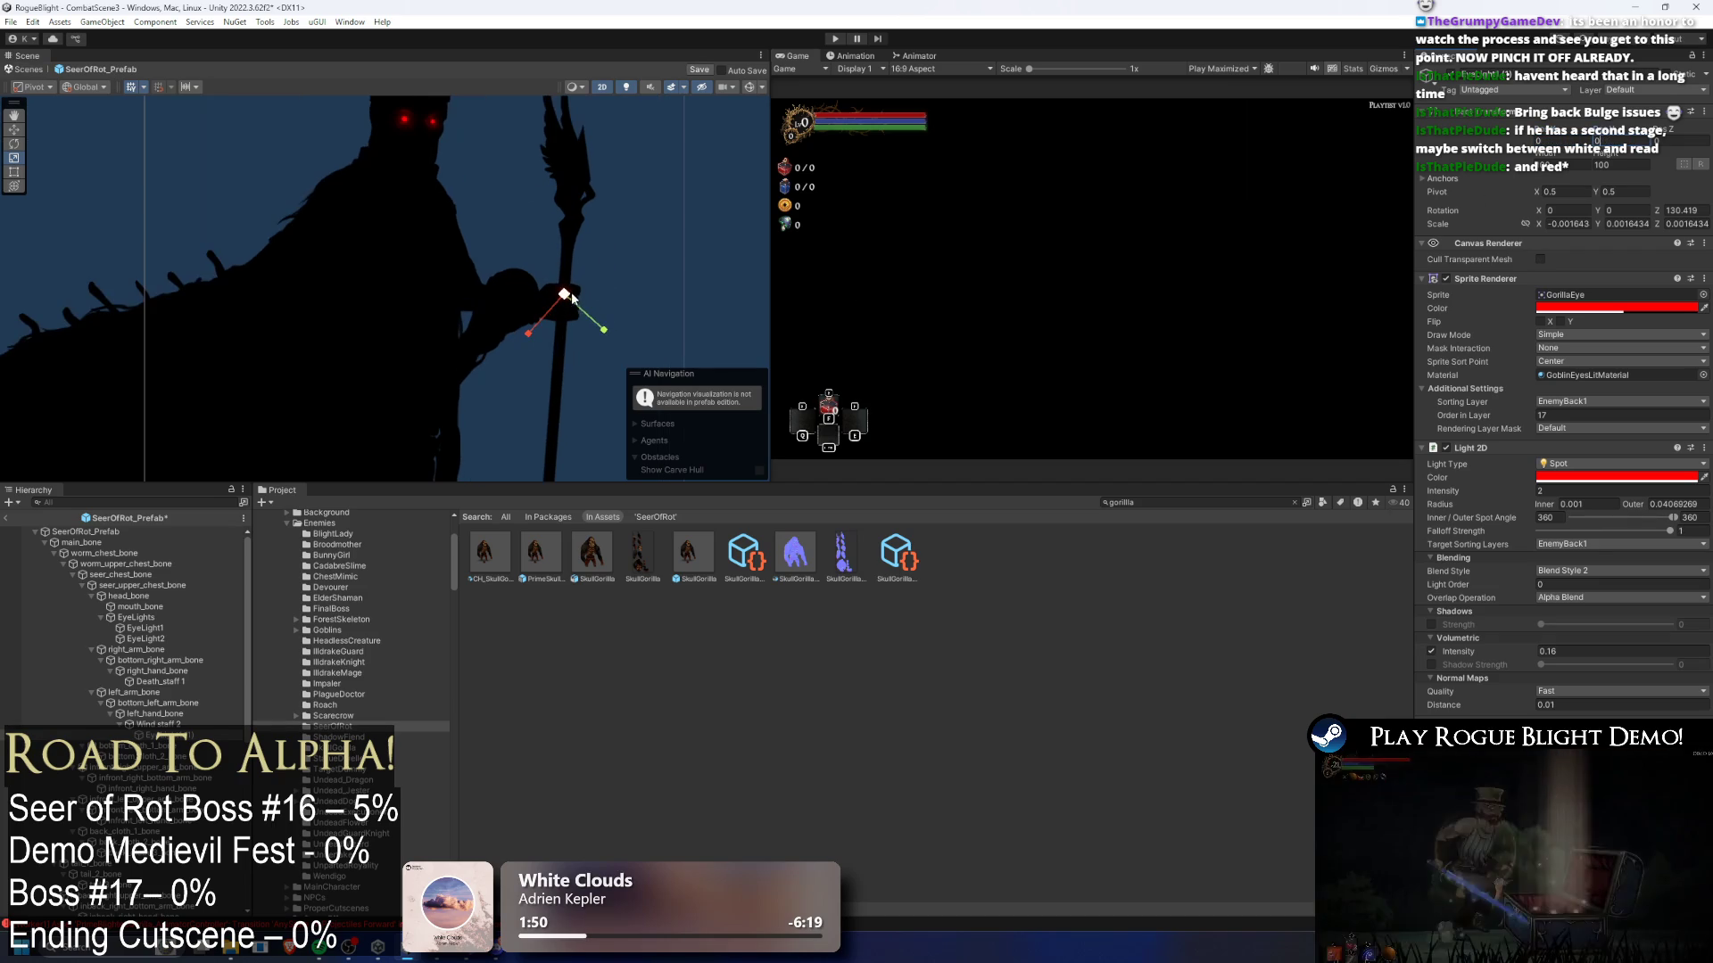
drag(1437, 224, 1473, 275)
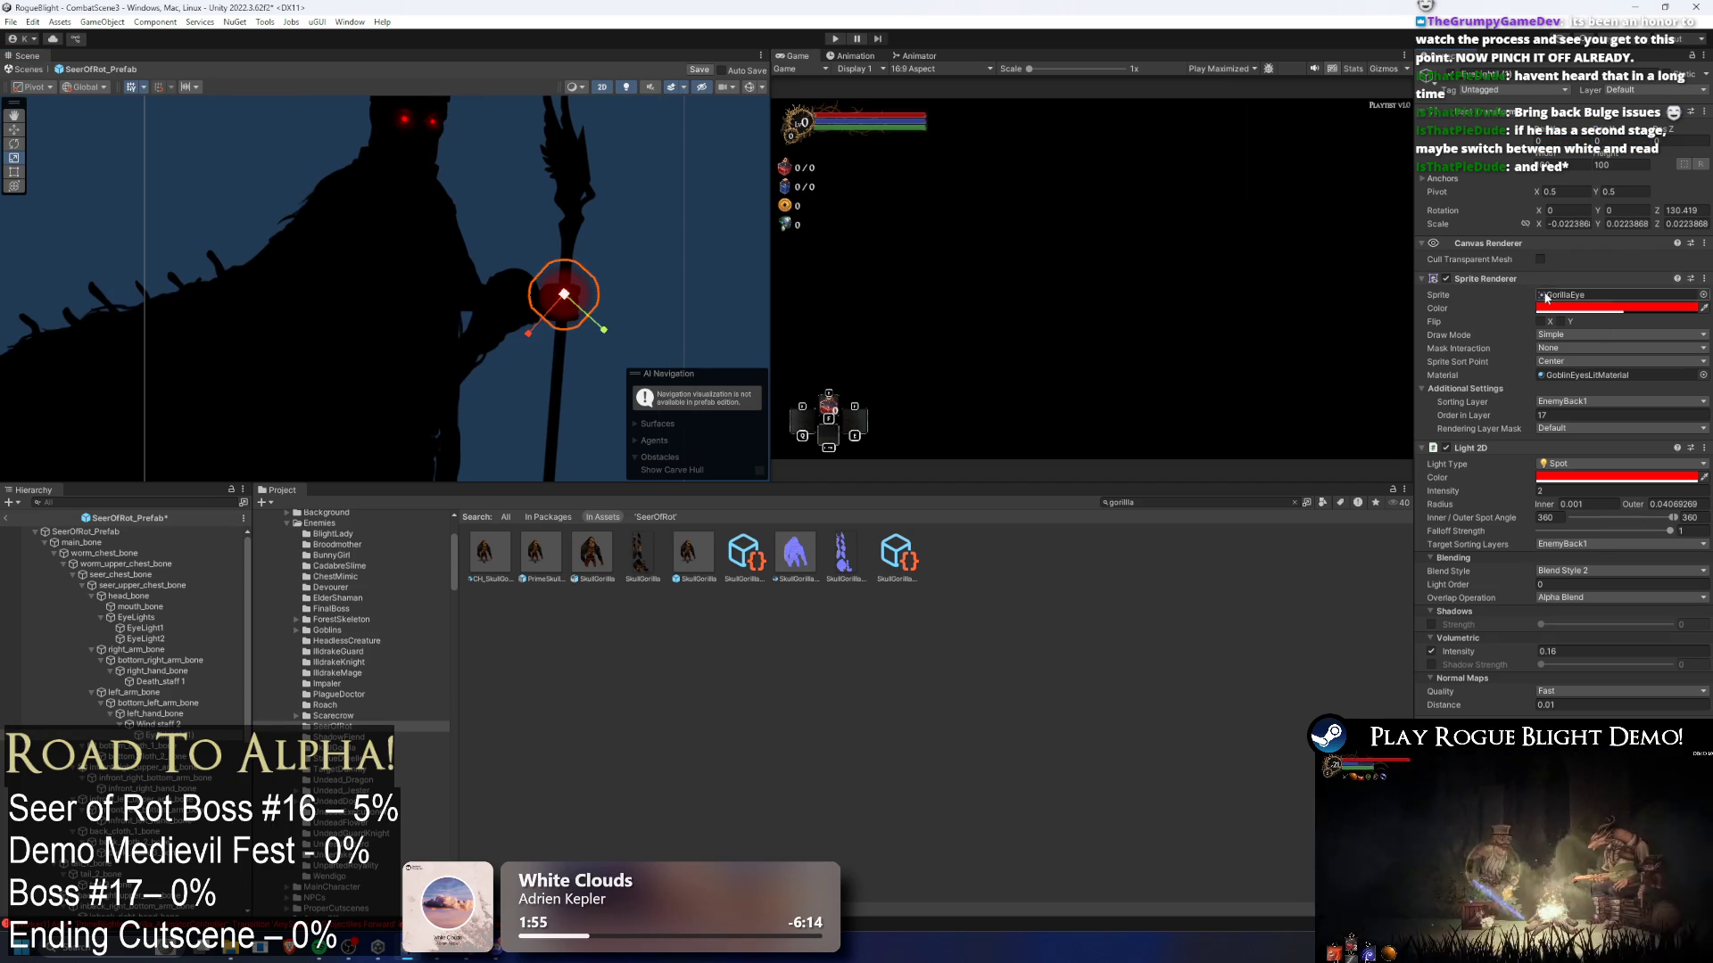
- Remove the copy's Sprite Renderer, set its Z rotation to 0, and position it on the staff
right_click(1527, 280)
click(1552, 324)
click(1585, 224)
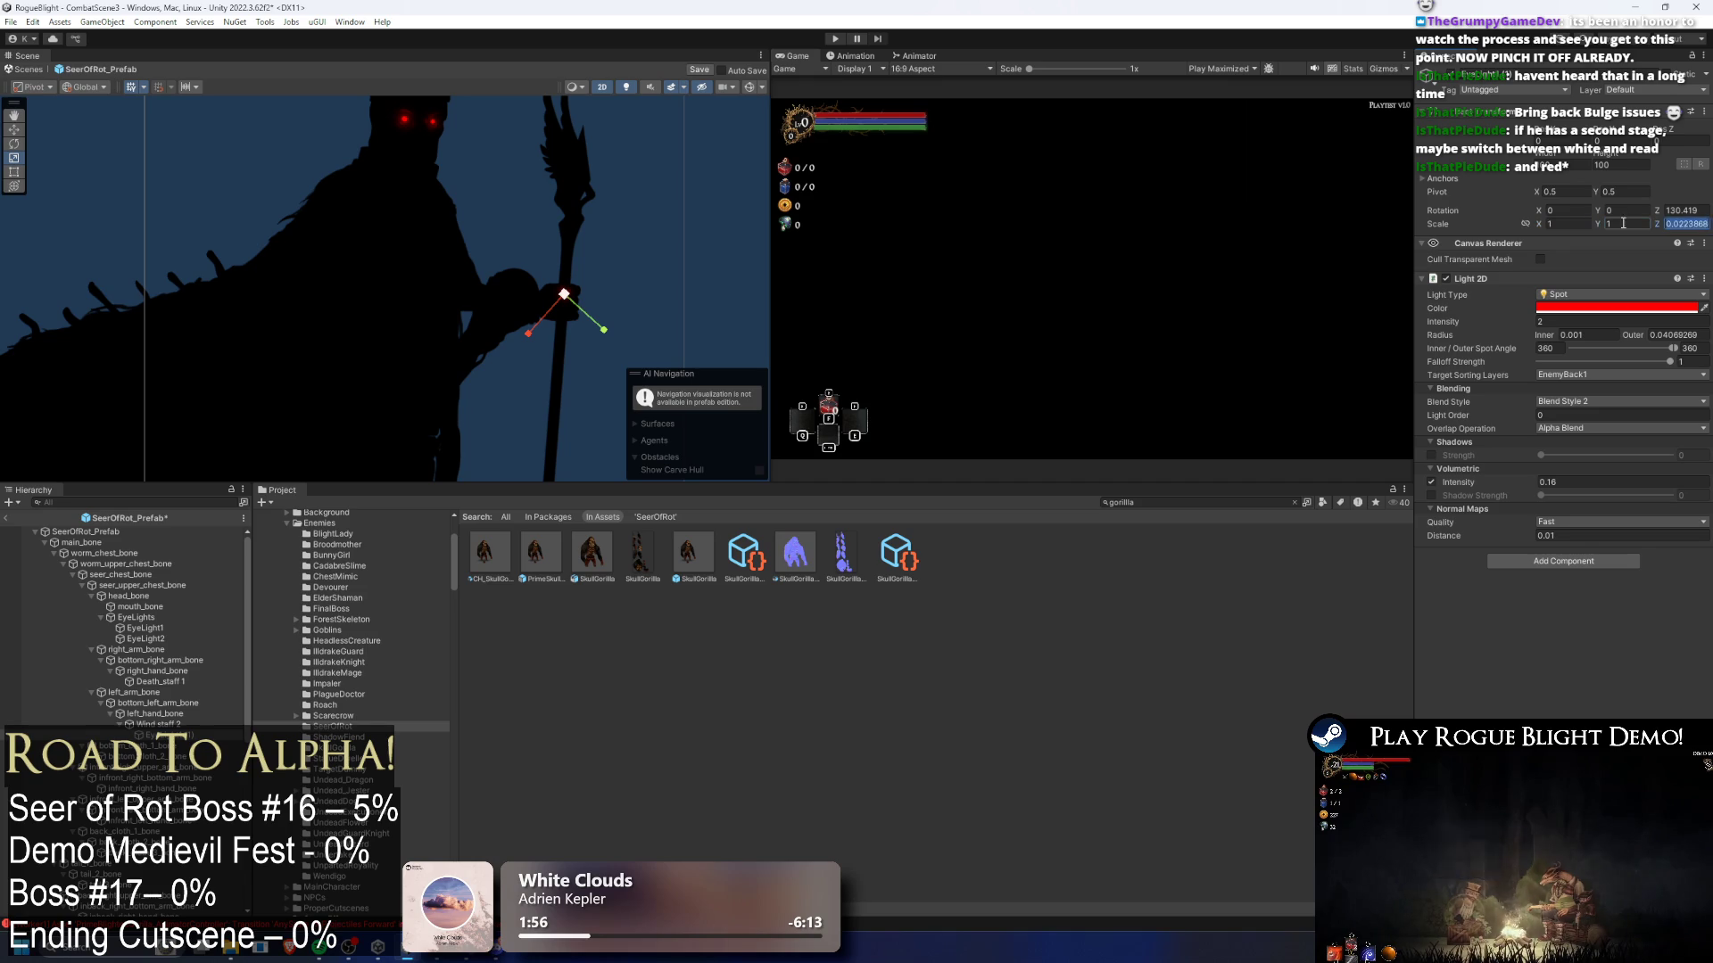
scroll(647, 299, up, 2)
scroll(569, 291, down, 2)
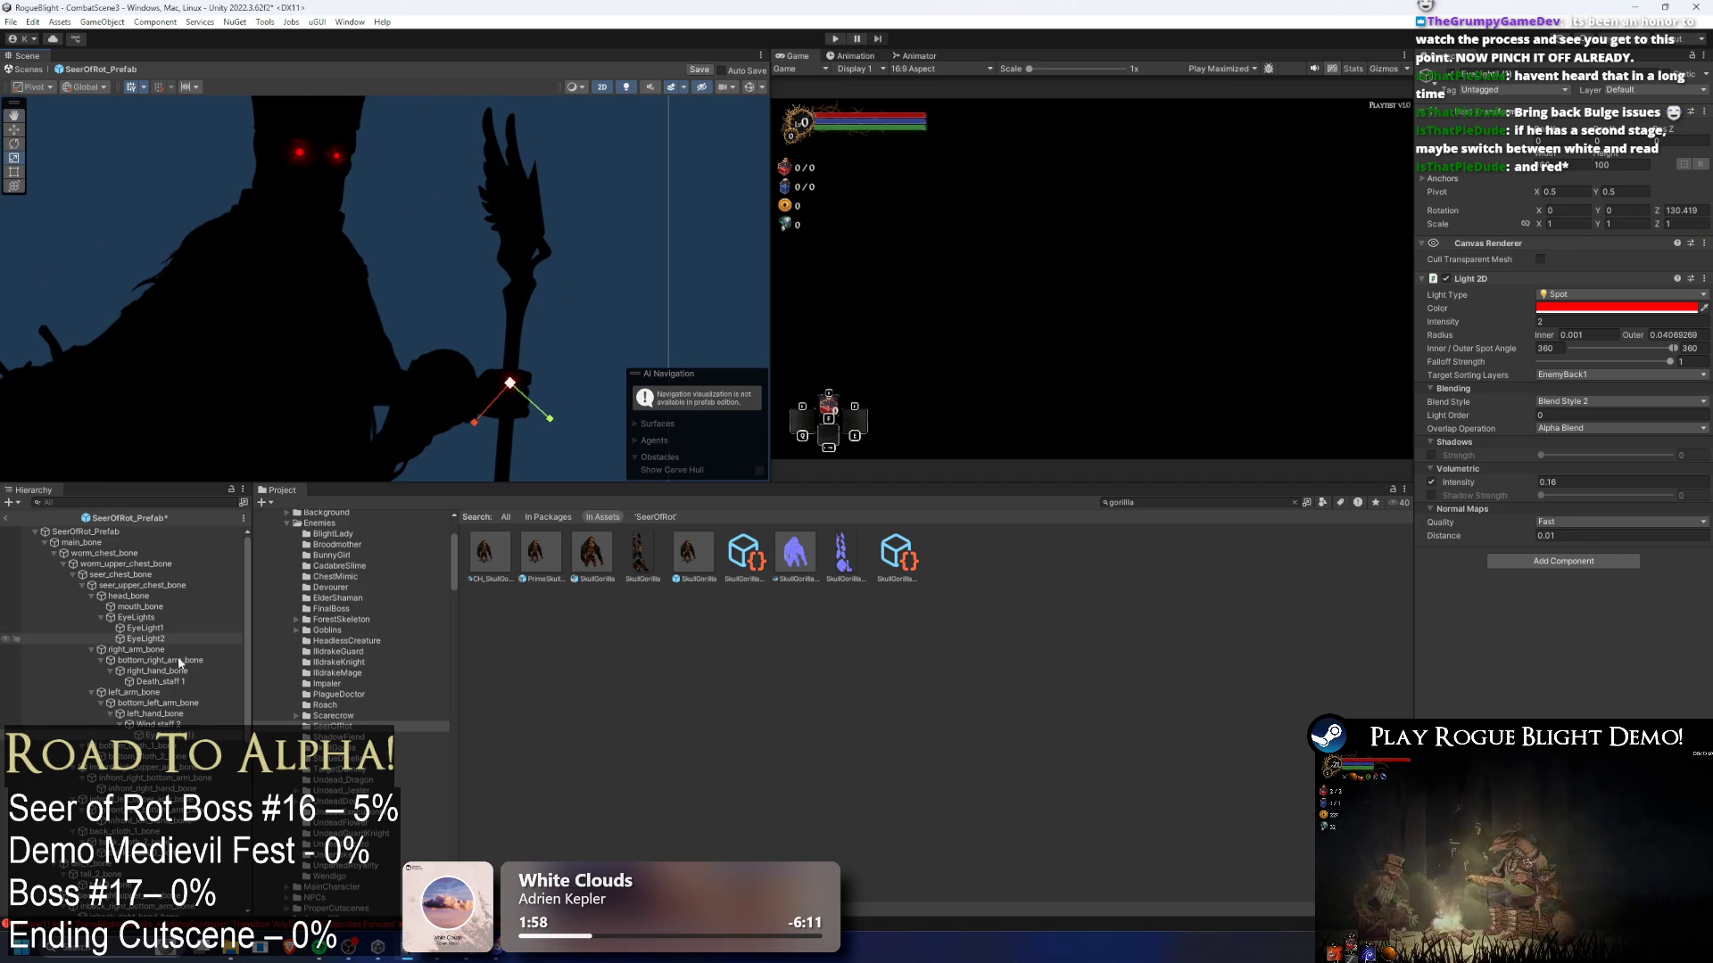
click(1700, 213)
text(0)
scroll(495, 390, up, 1)
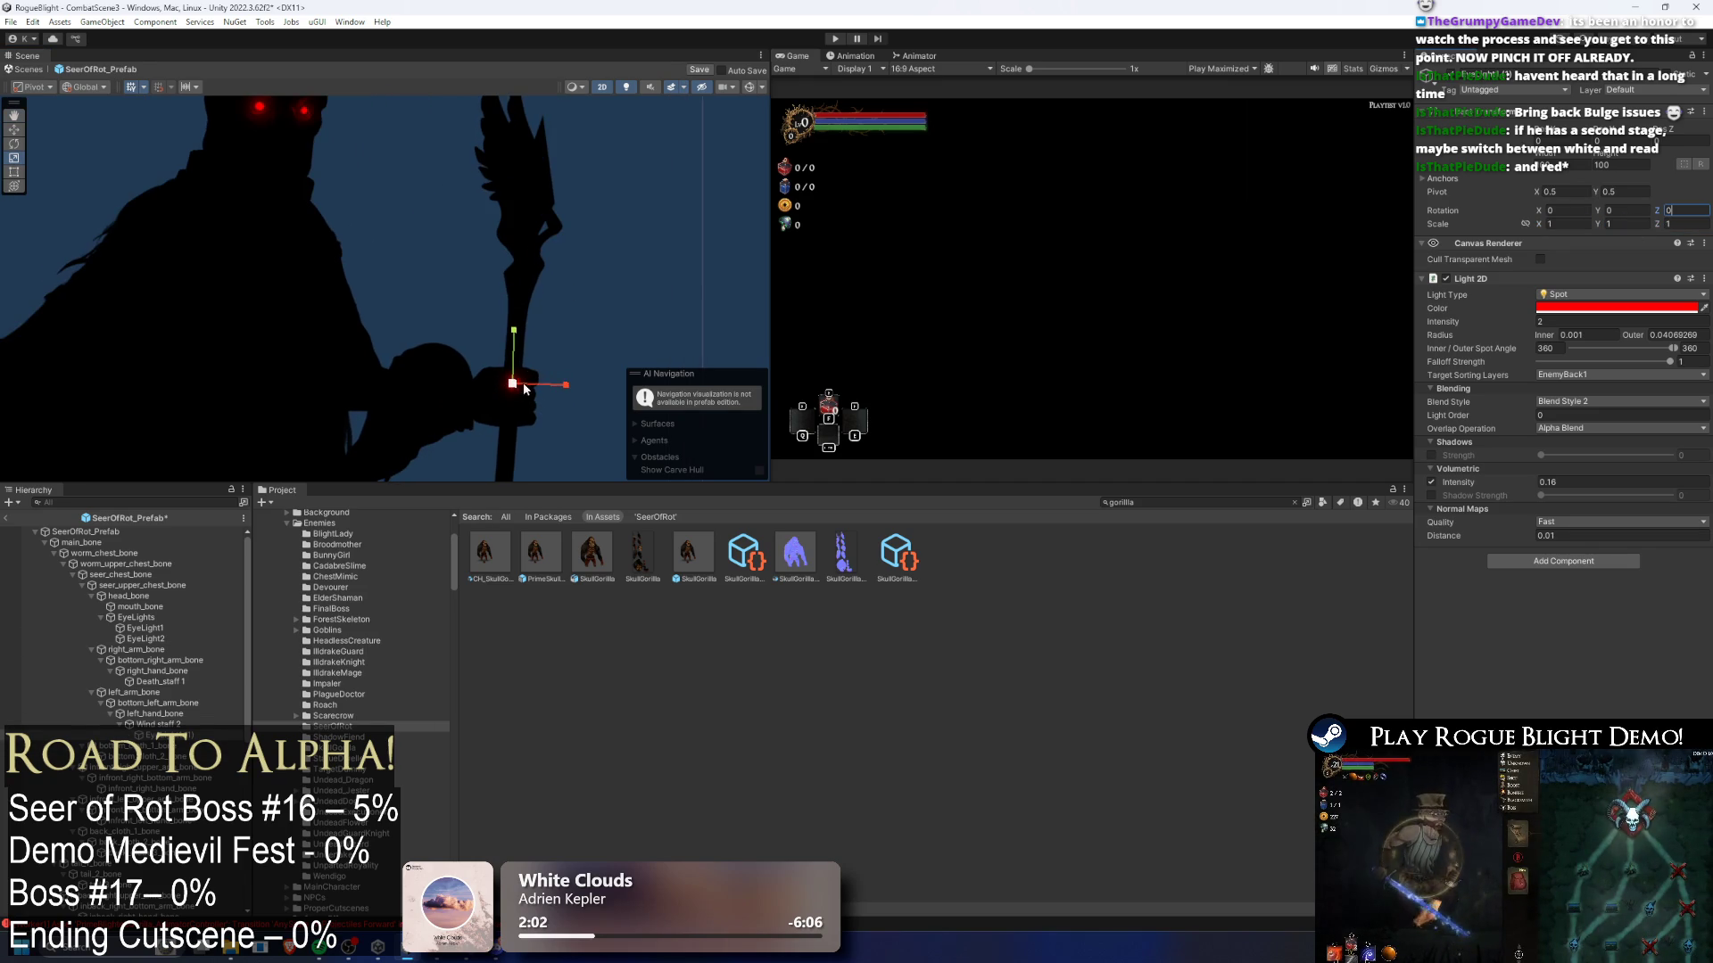
key(w)
drag(516, 383, 530, 186)
- Search the Project window for the wind wand assets
click(1611, 308)
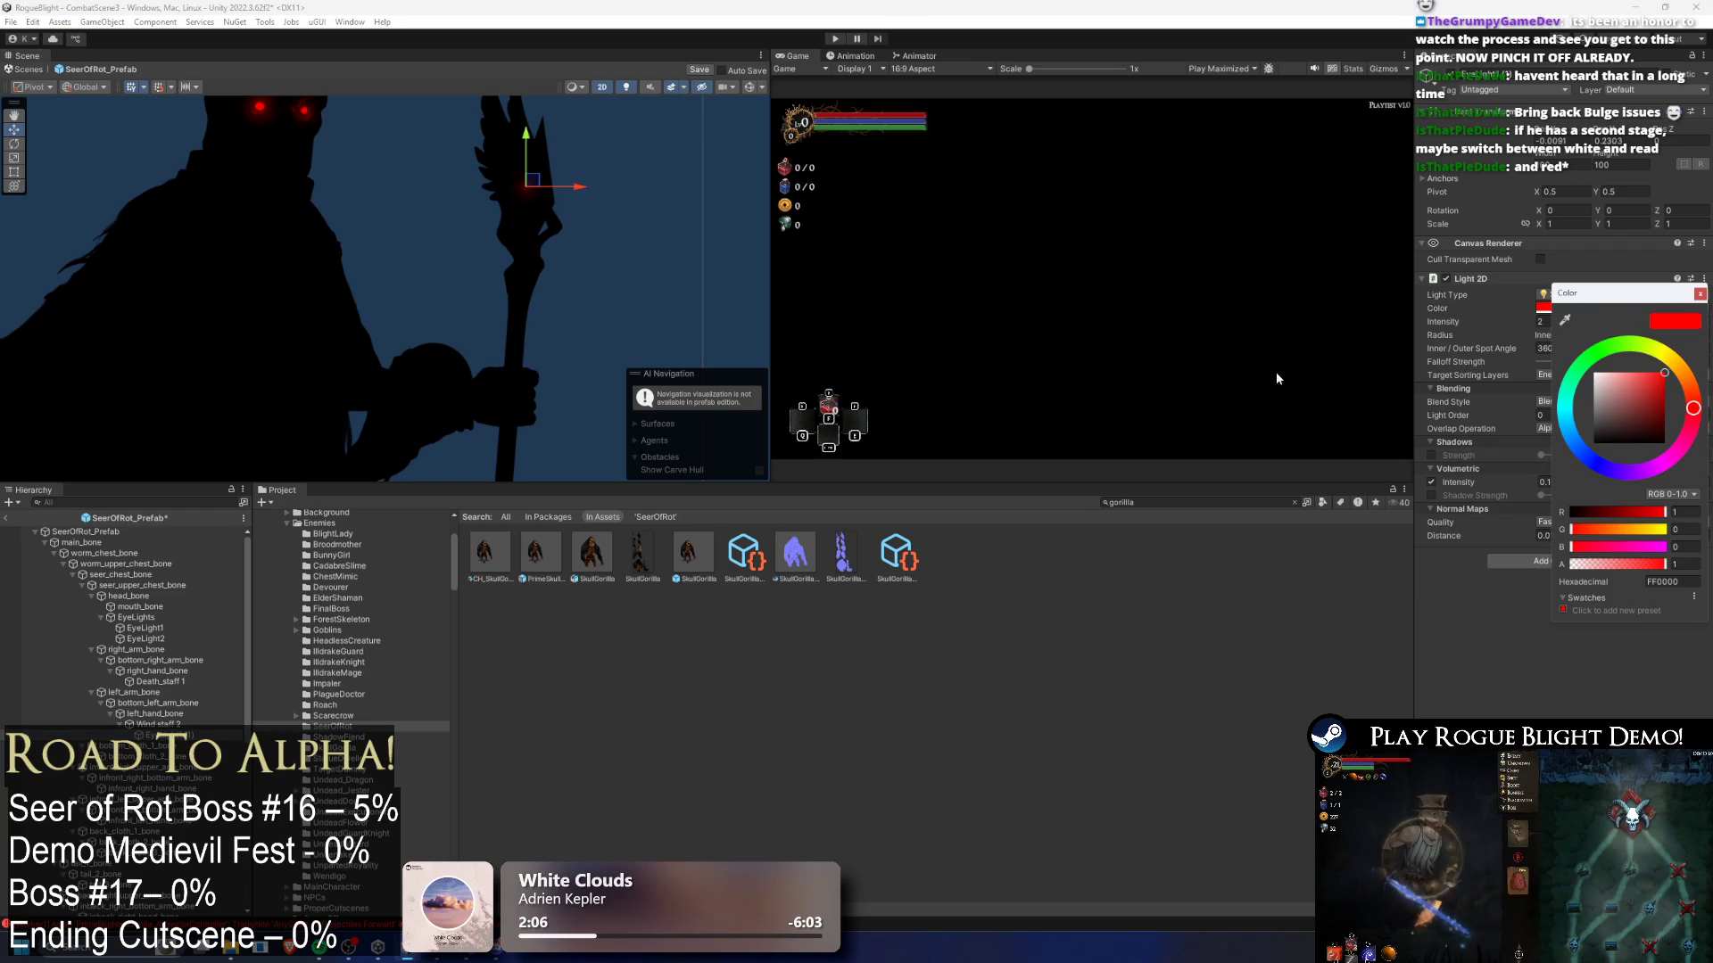
click(1154, 503)
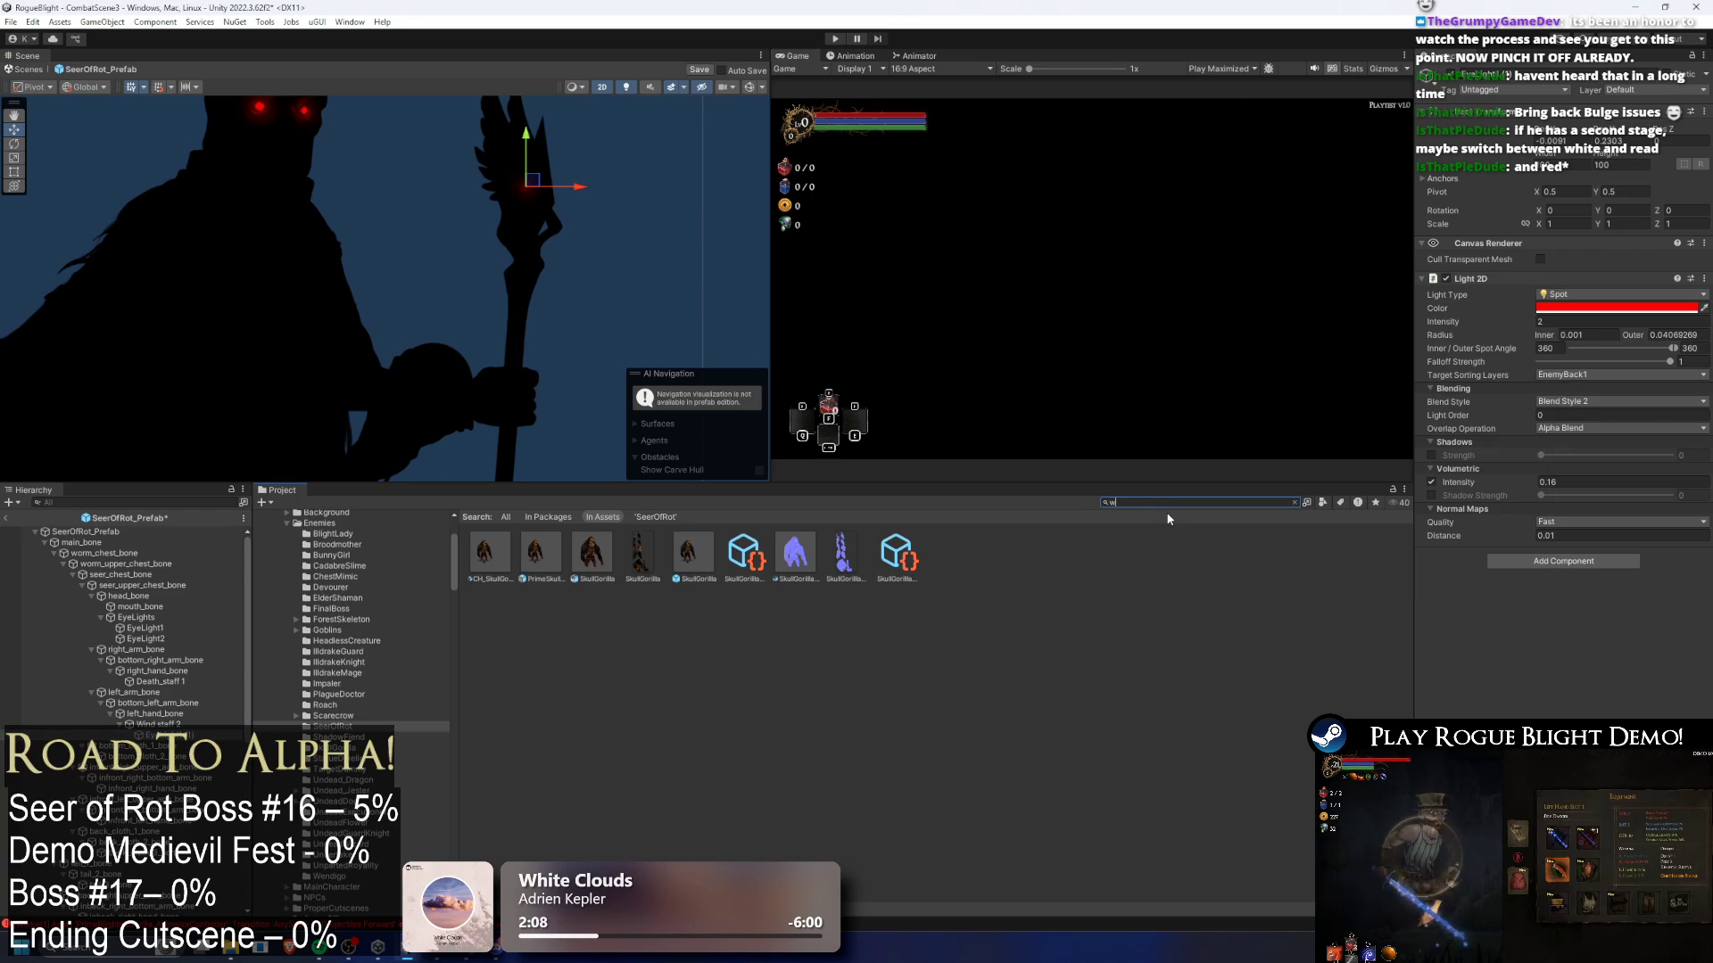
text(ind wand)
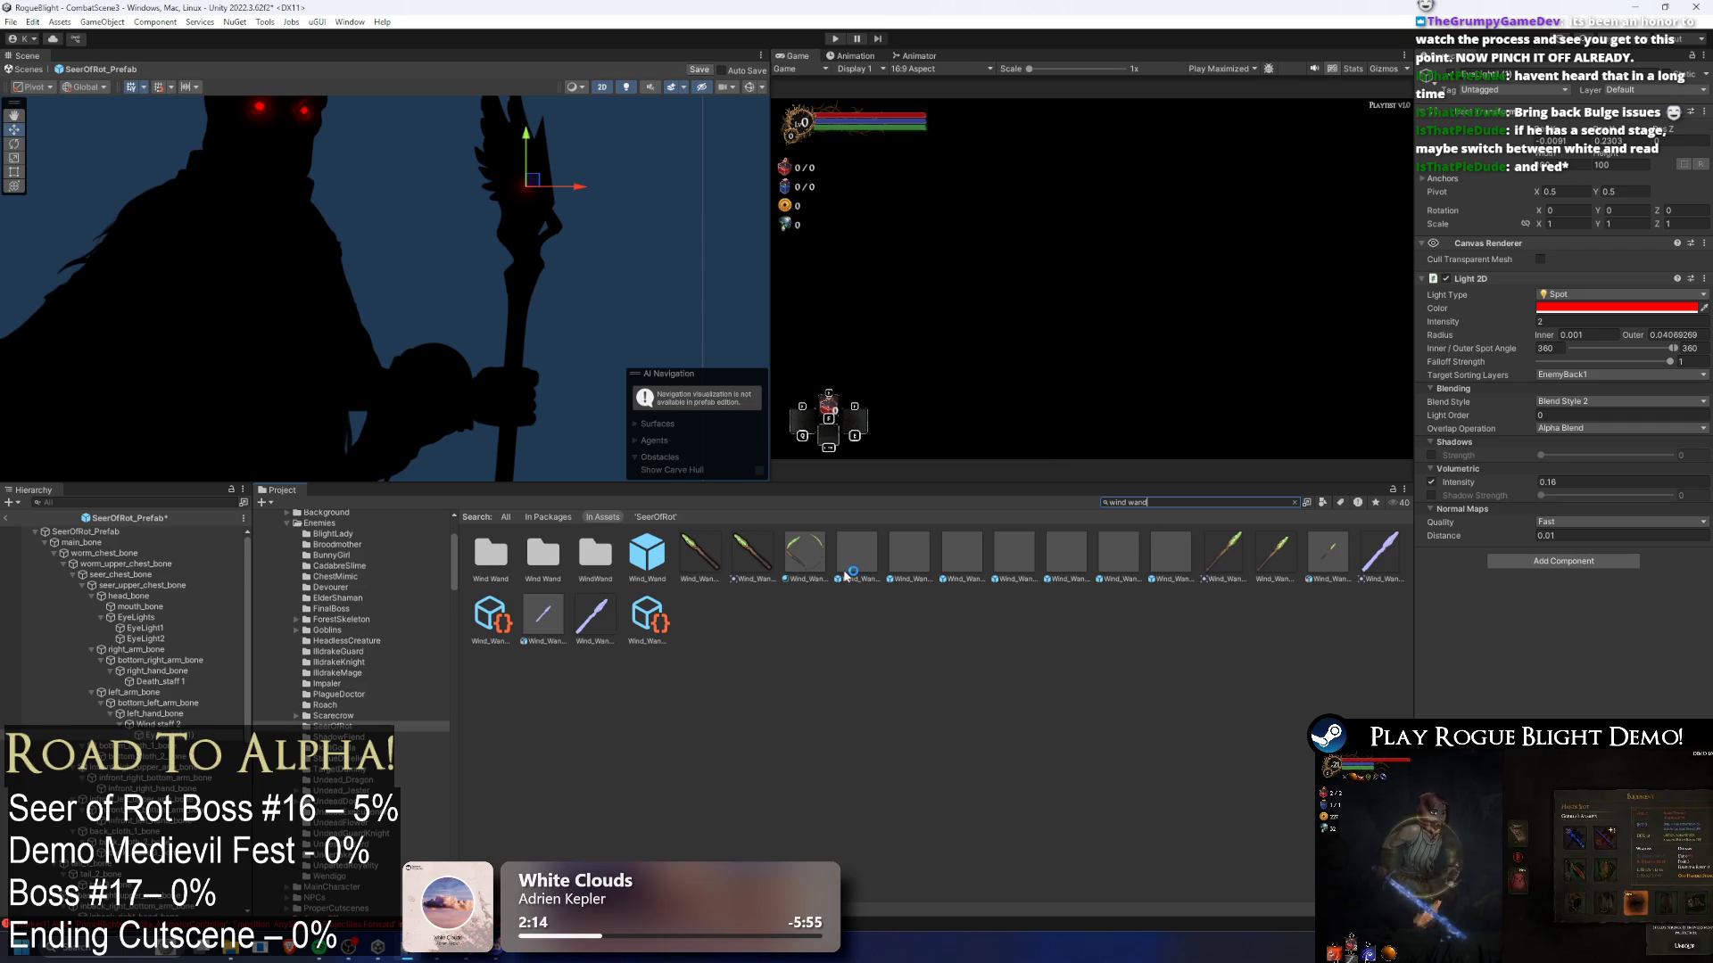
- Add the Wind_Wand prefab to the scene, take its Light, and delete the copied red eye light
mouse_move(671, 553)
mouse_down()
mouse_move(658, 384)
mouse_move(616, 294)
mouse_up()
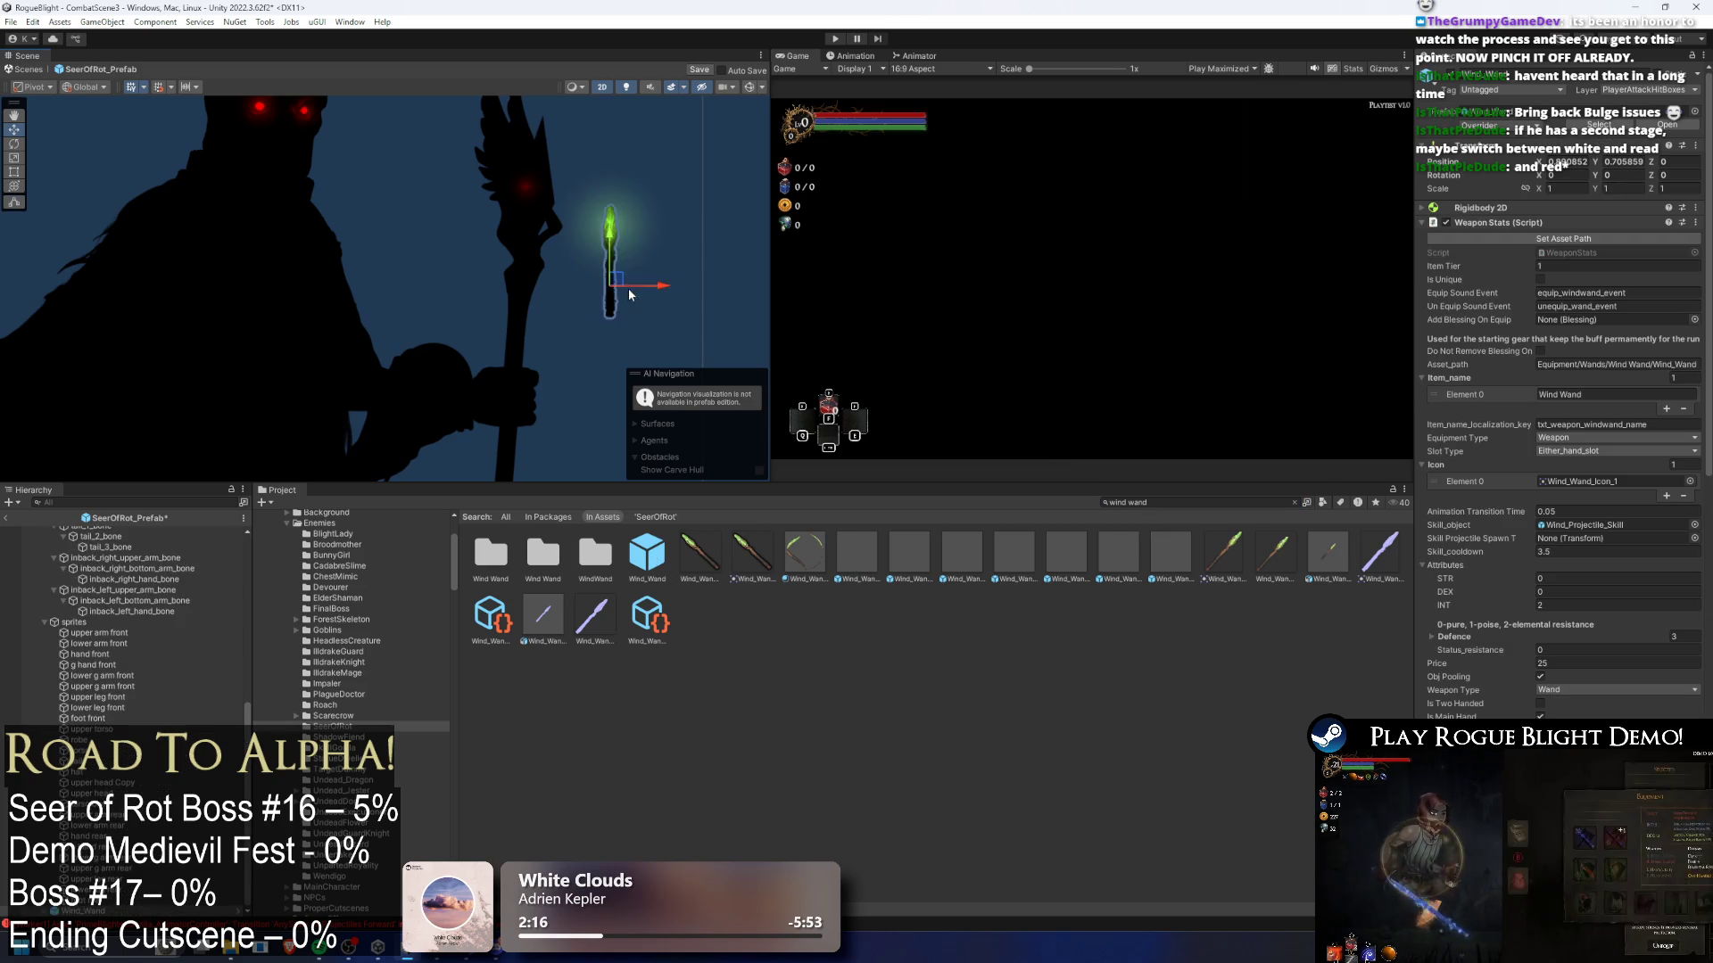
key(f)
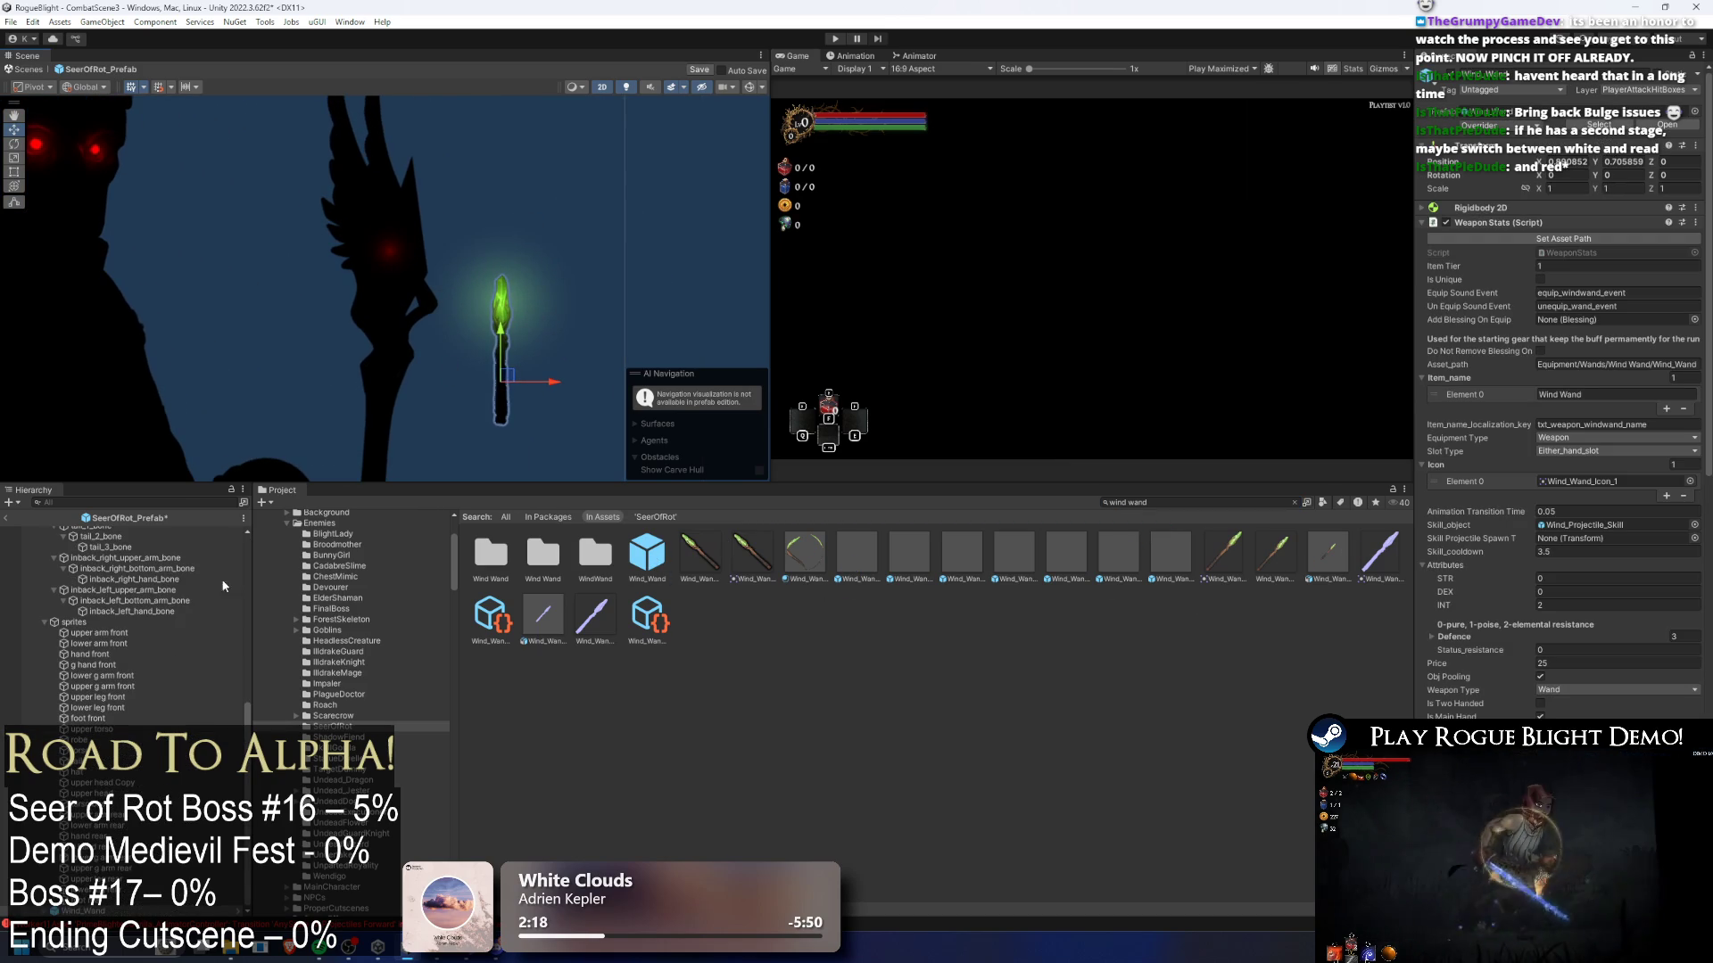
scroll(125, 714, down, 1)
click(107, 867)
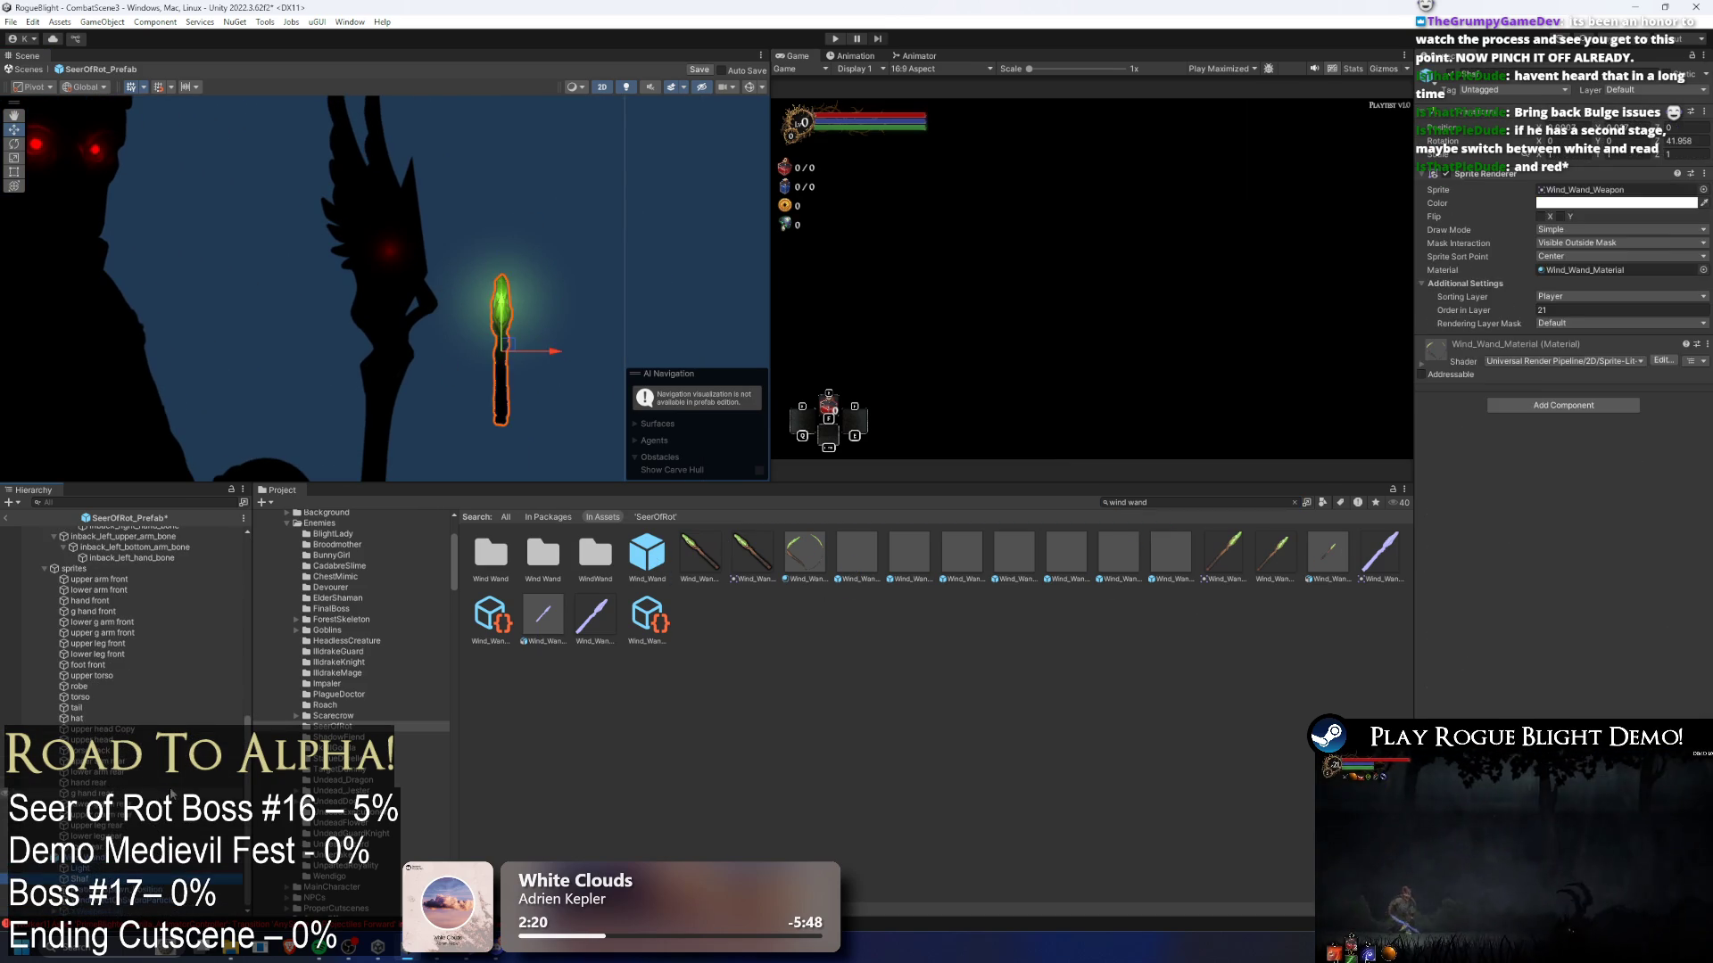
click(389, 256)
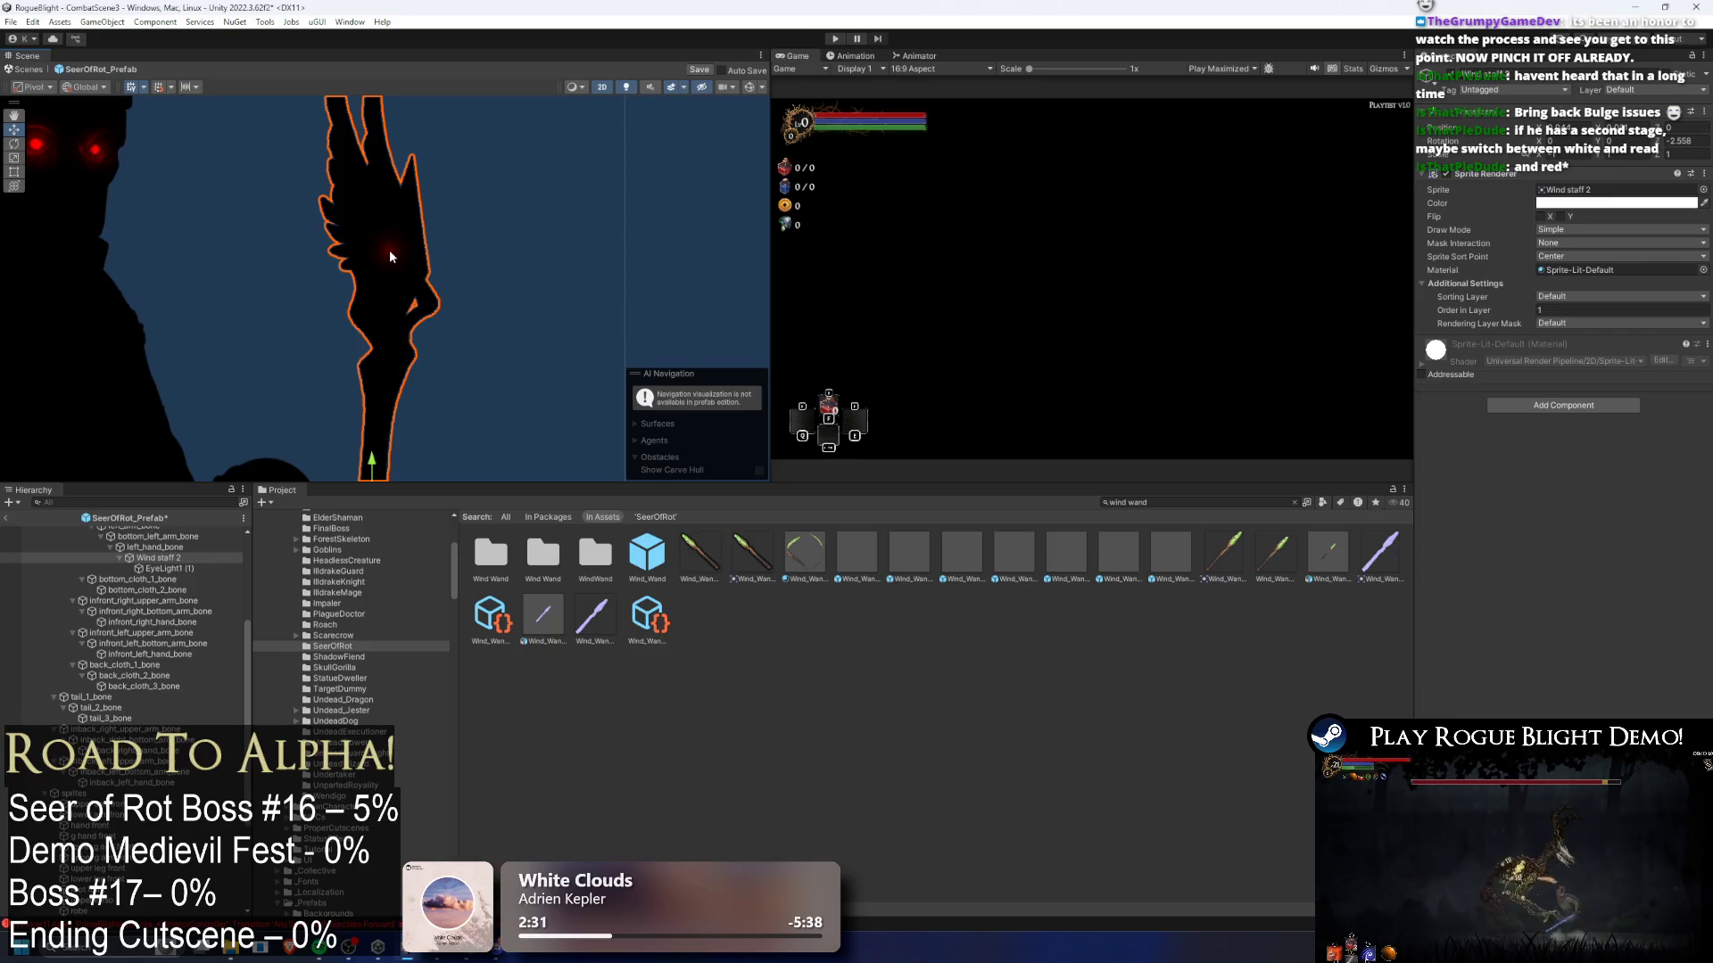
click(169, 569)
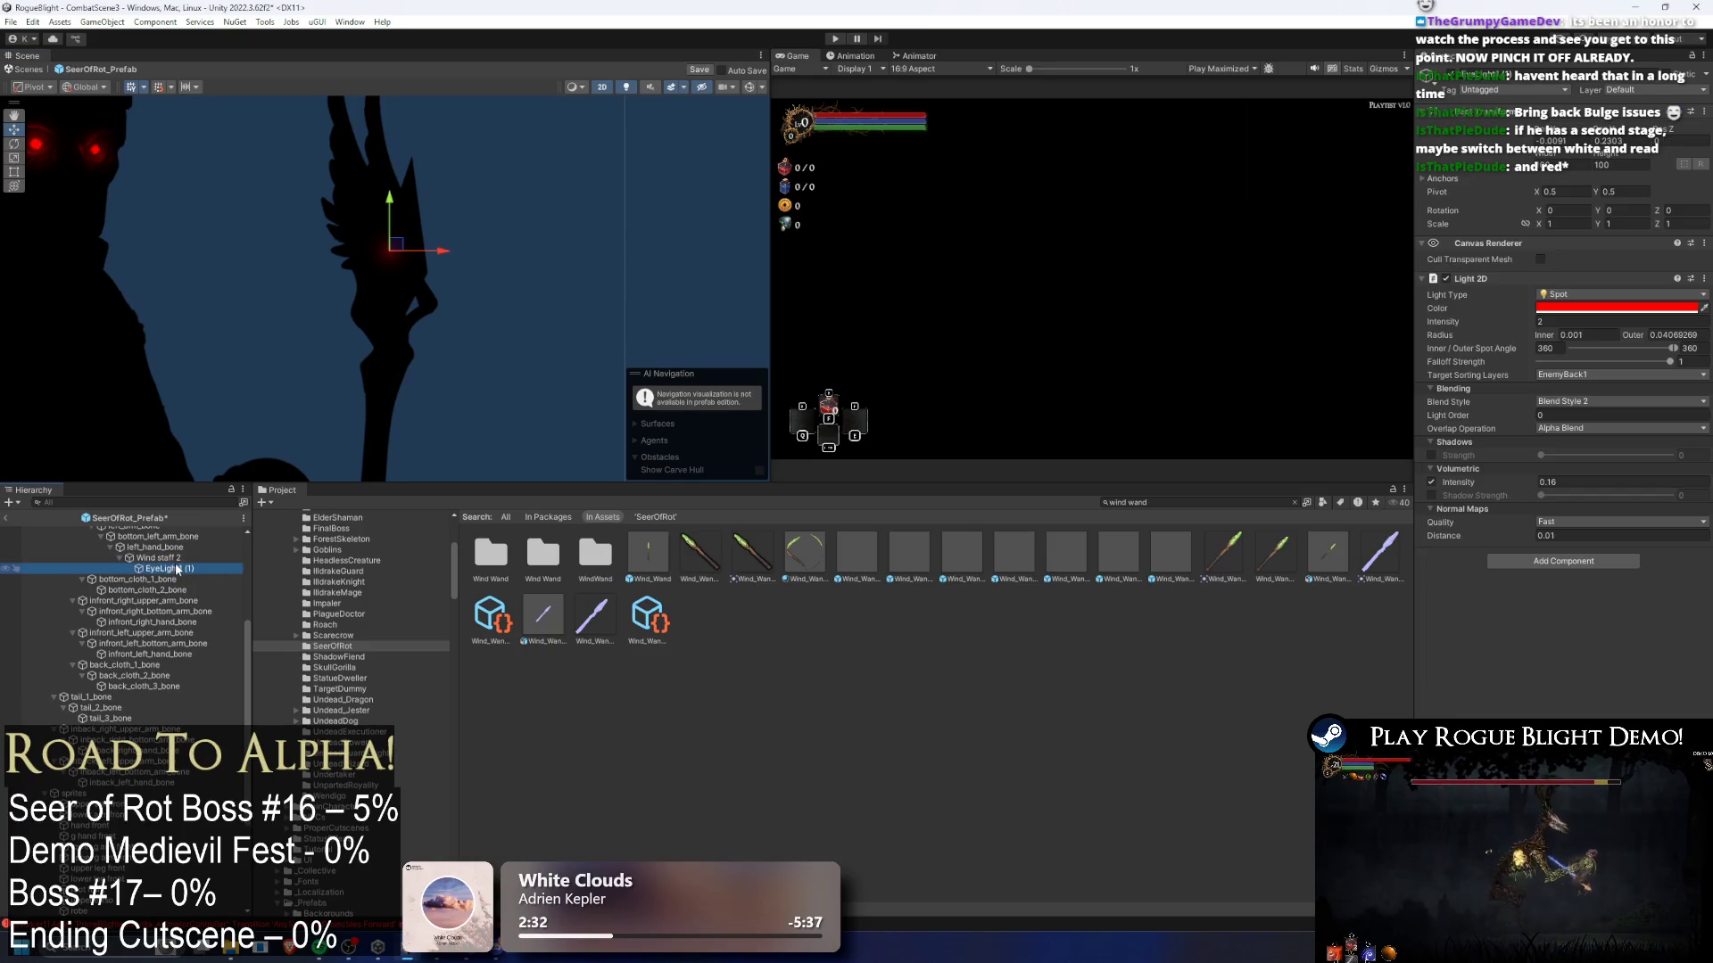
key(Delete)
- Paste the wand's Light and particles under Wind staff 2 at the staff head, and make it Freeform
right_click(178, 560)
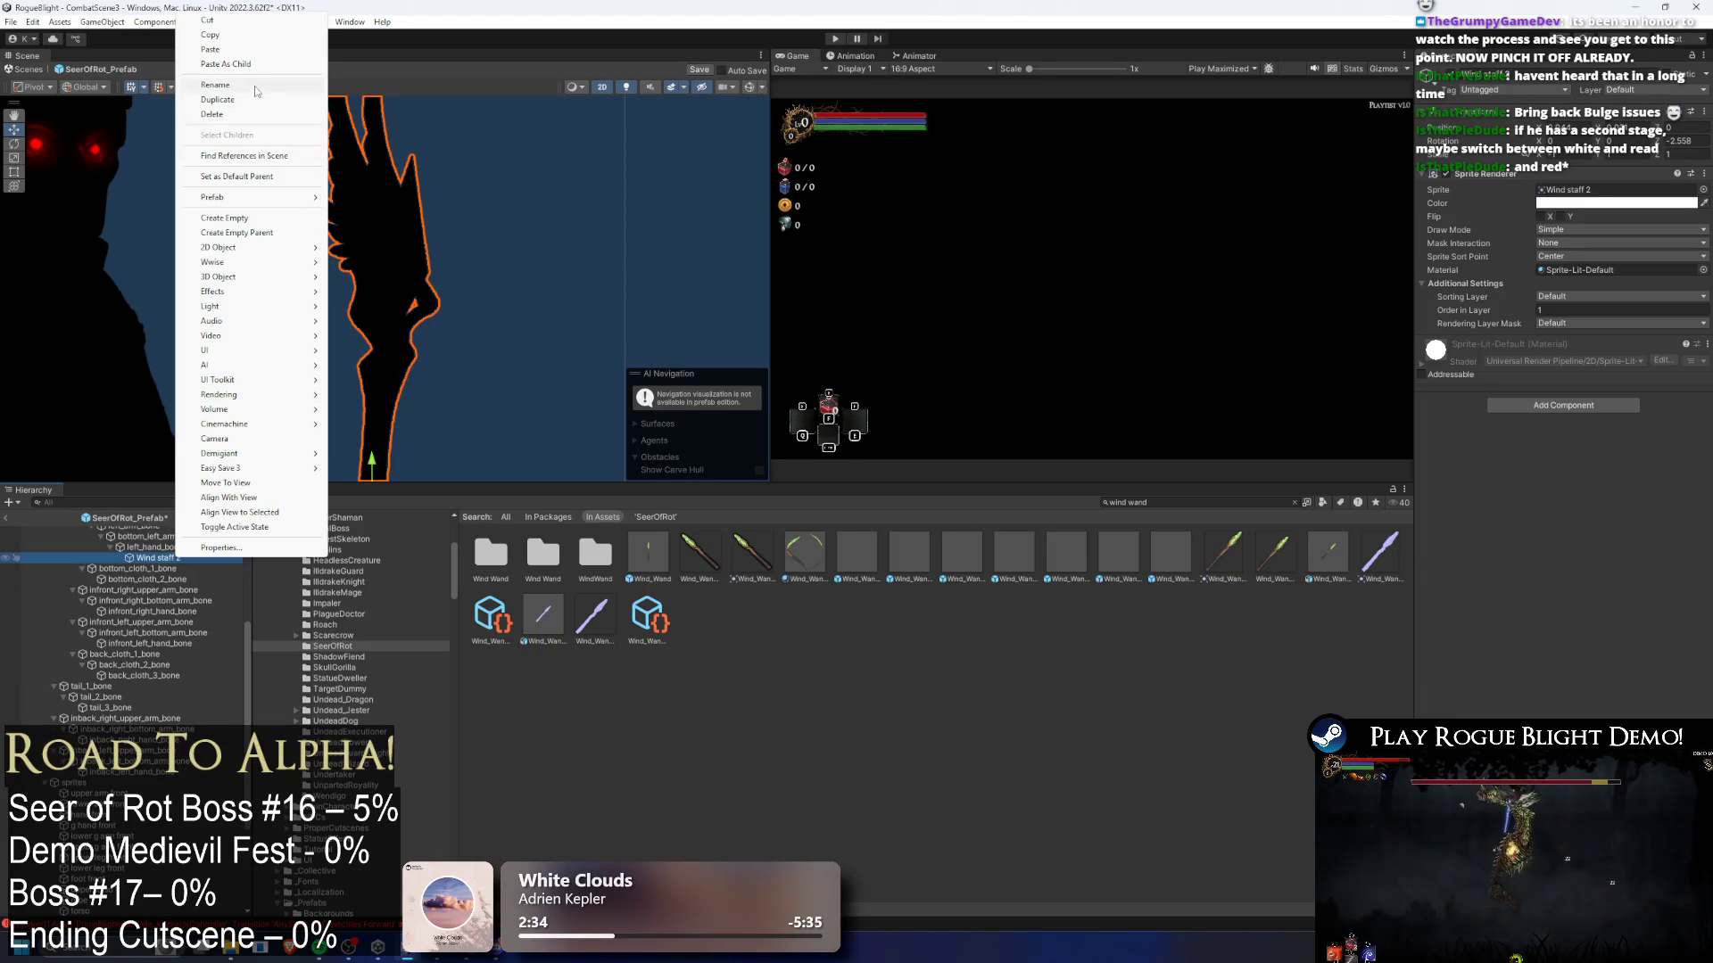
click(264, 65)
drag(379, 433, 402, 252)
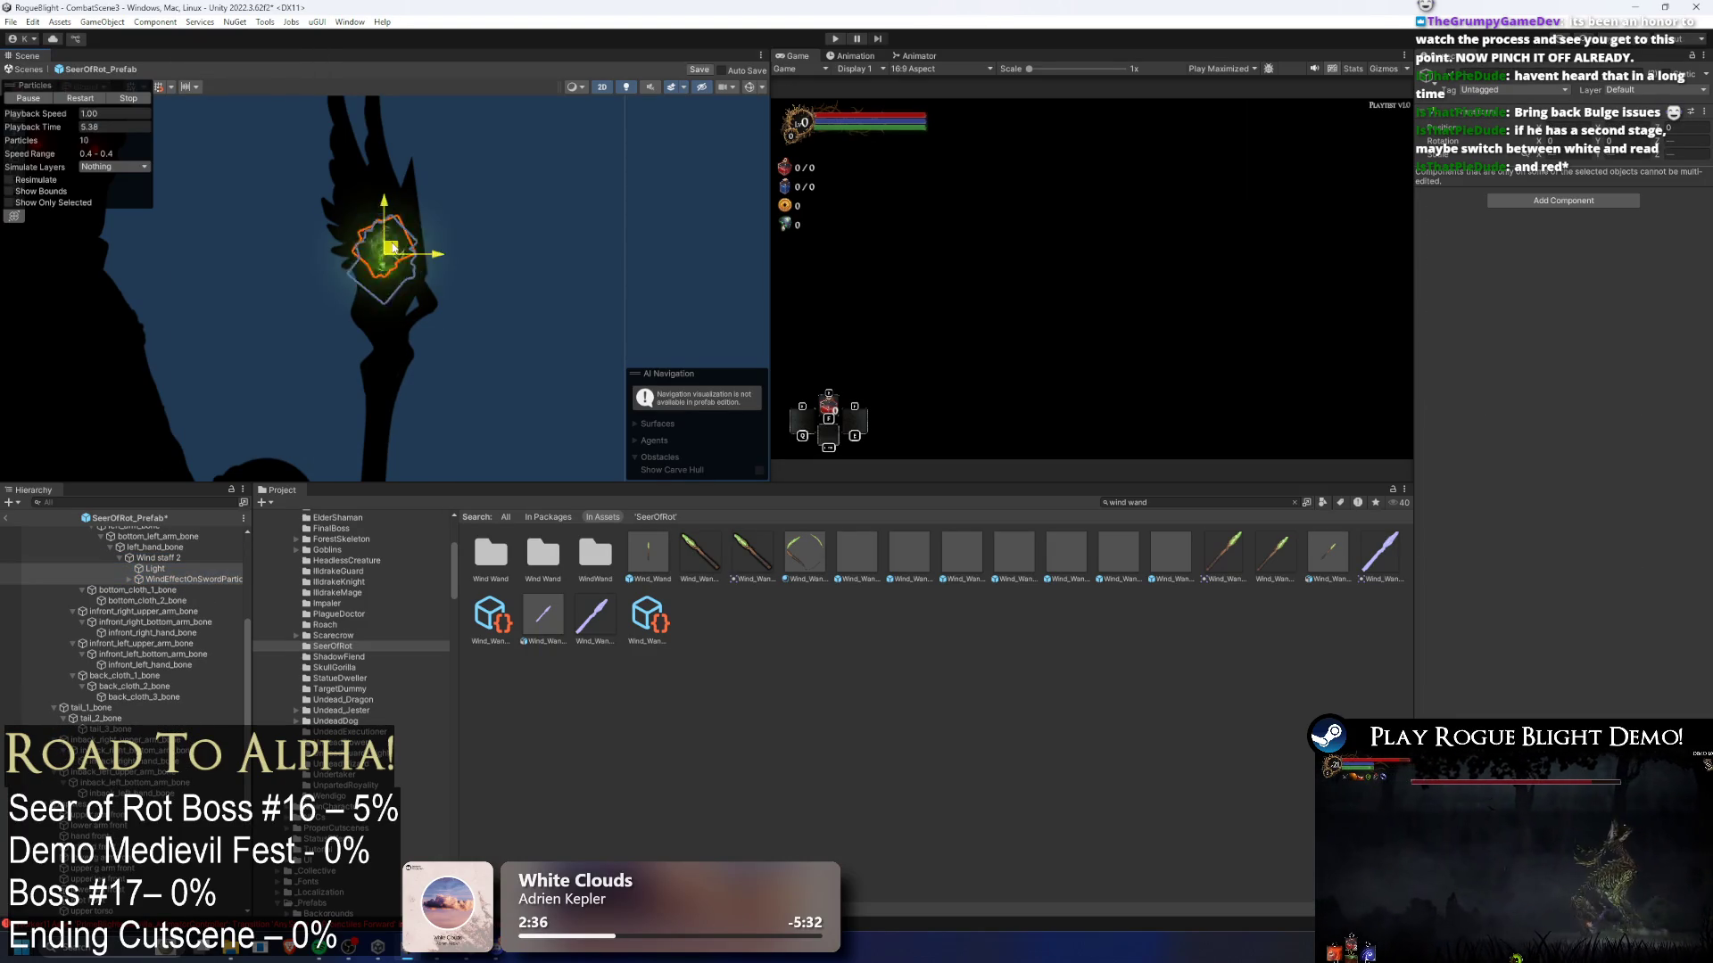
click(155, 568)
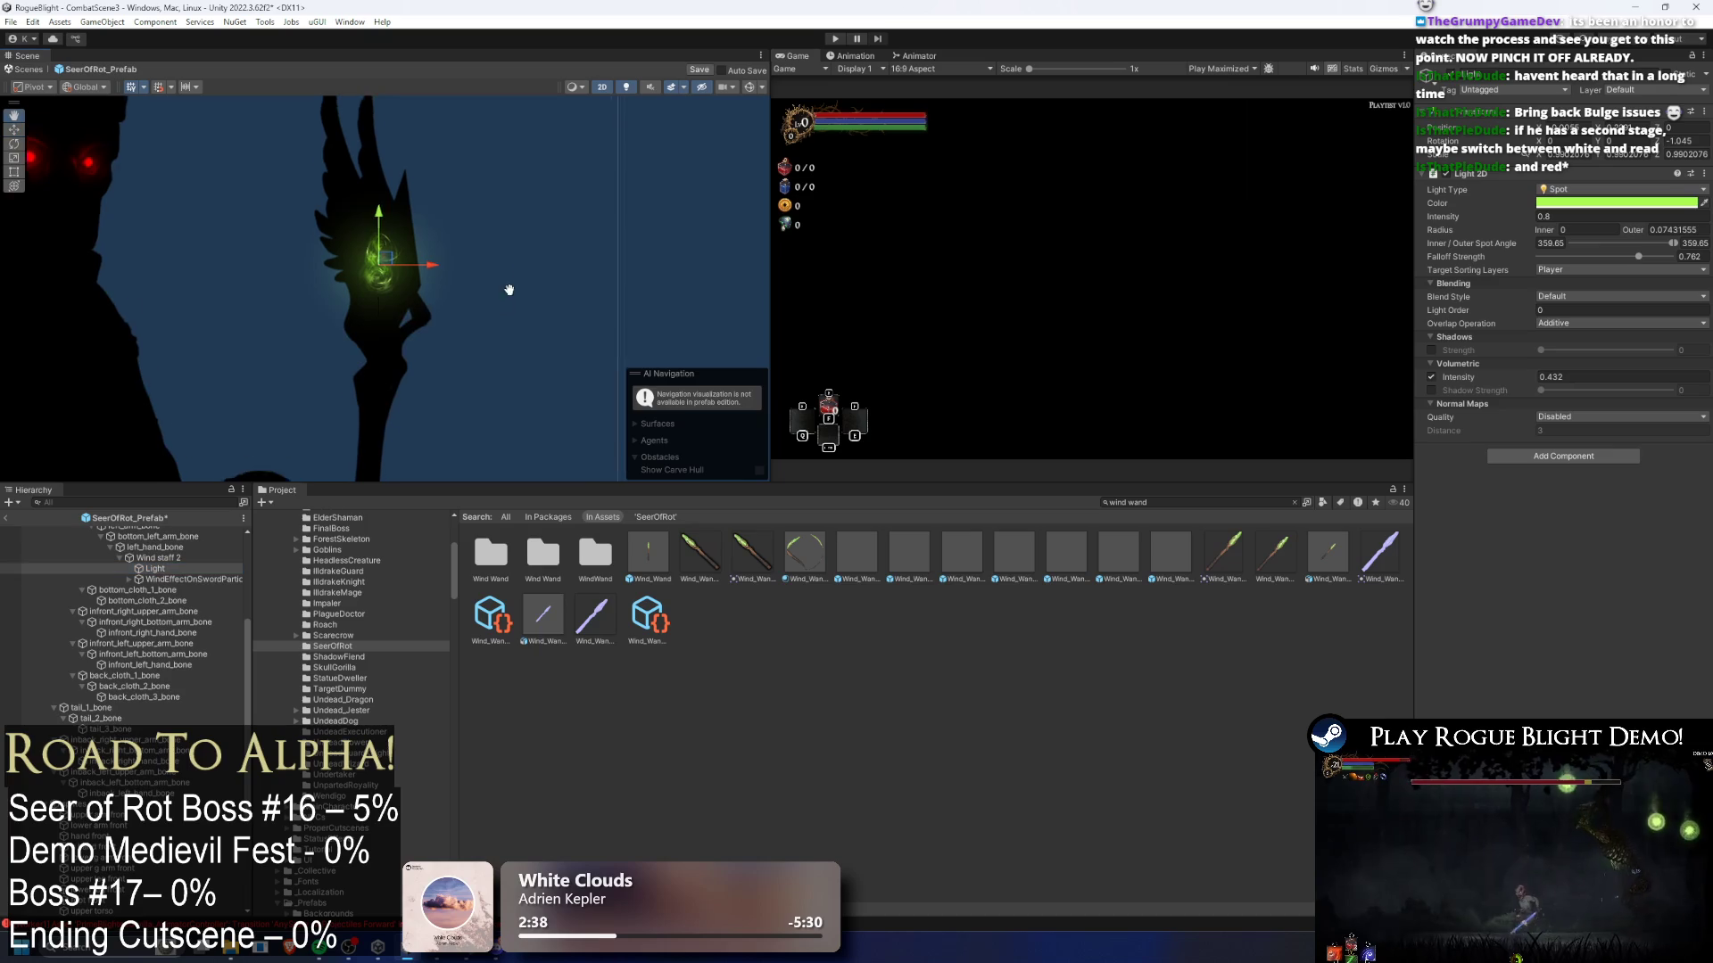
click(1576, 189)
click(1570, 204)
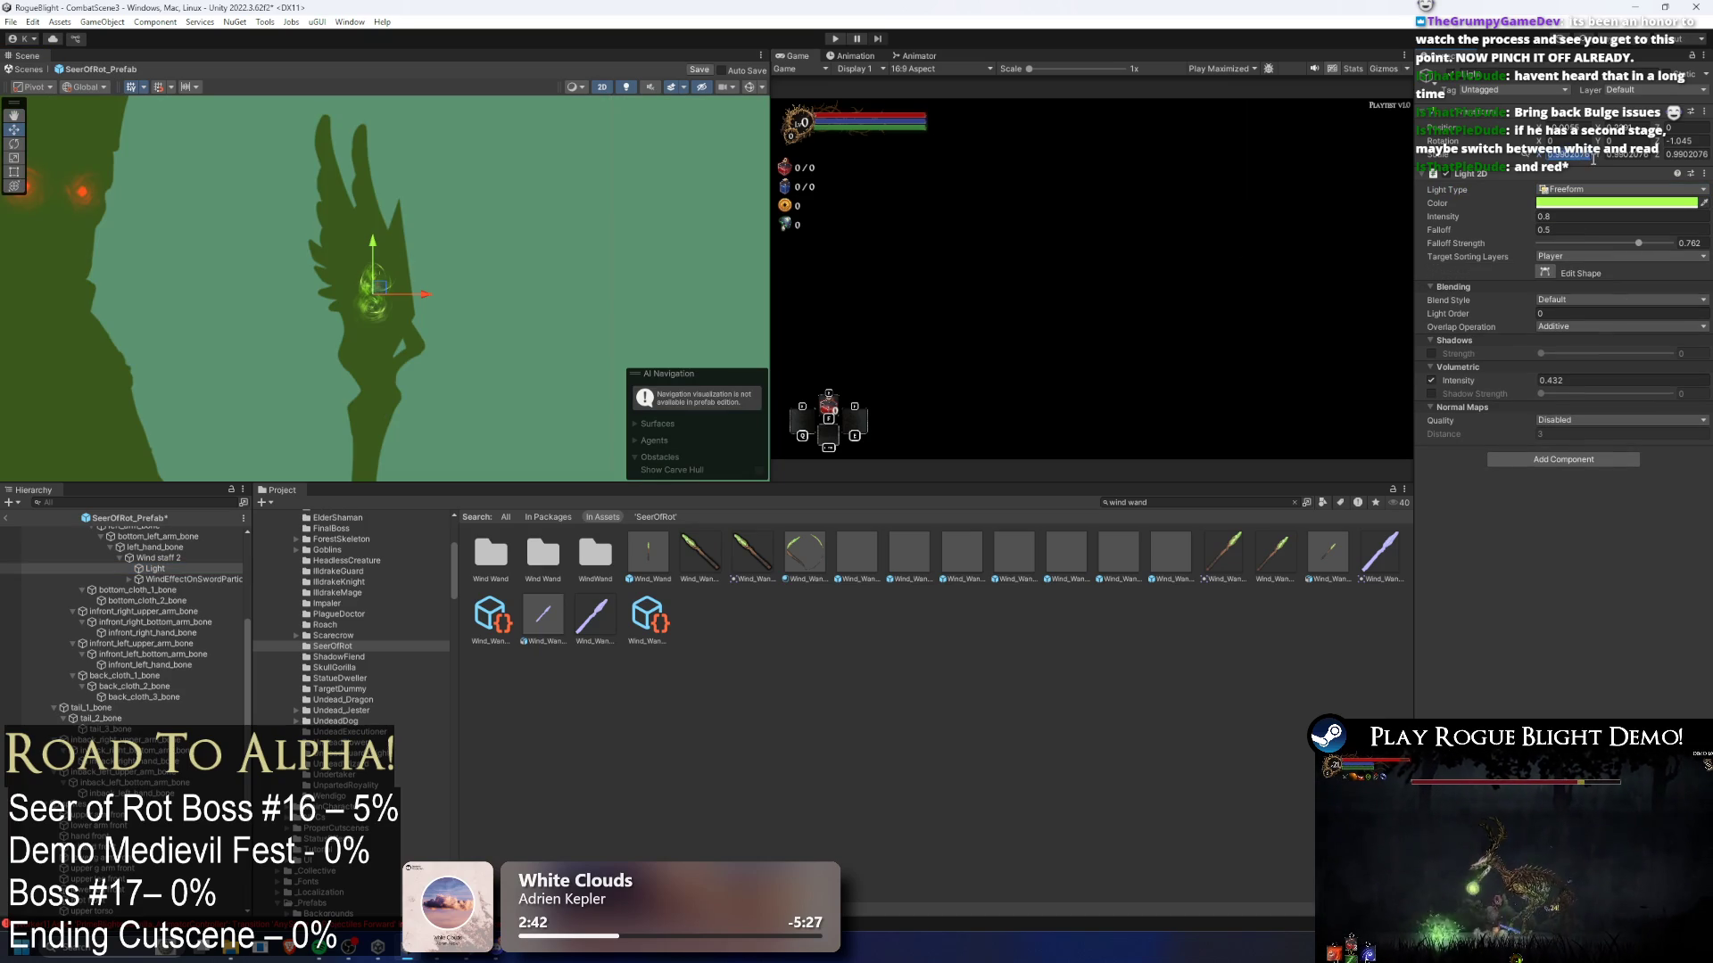
- Set the light's scale to 1 and pull its shape up into spikes along the prongs, widening the bottom
text(1)
key(Tab)
text(1)
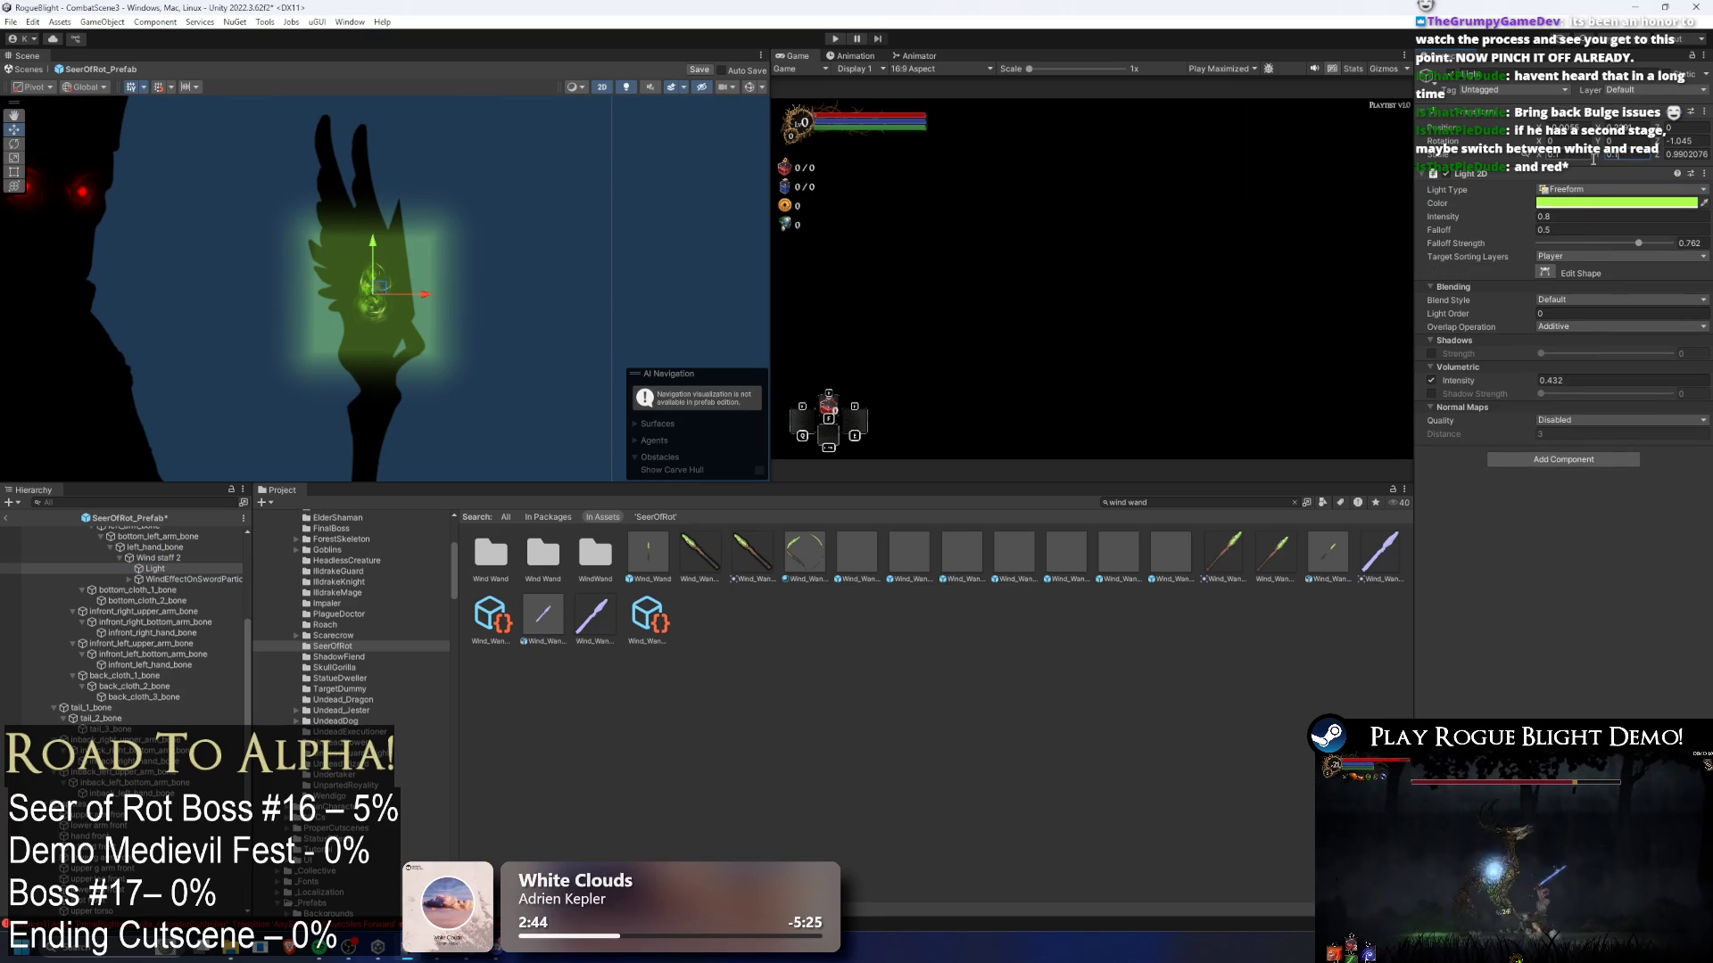
click(1545, 273)
drag(327, 239, 324, 116)
mouse_move(429, 231)
mouse_down()
mouse_move(372, 131)
mouse_move(347, 195)
mouse_move(366, 128)
mouse_up()
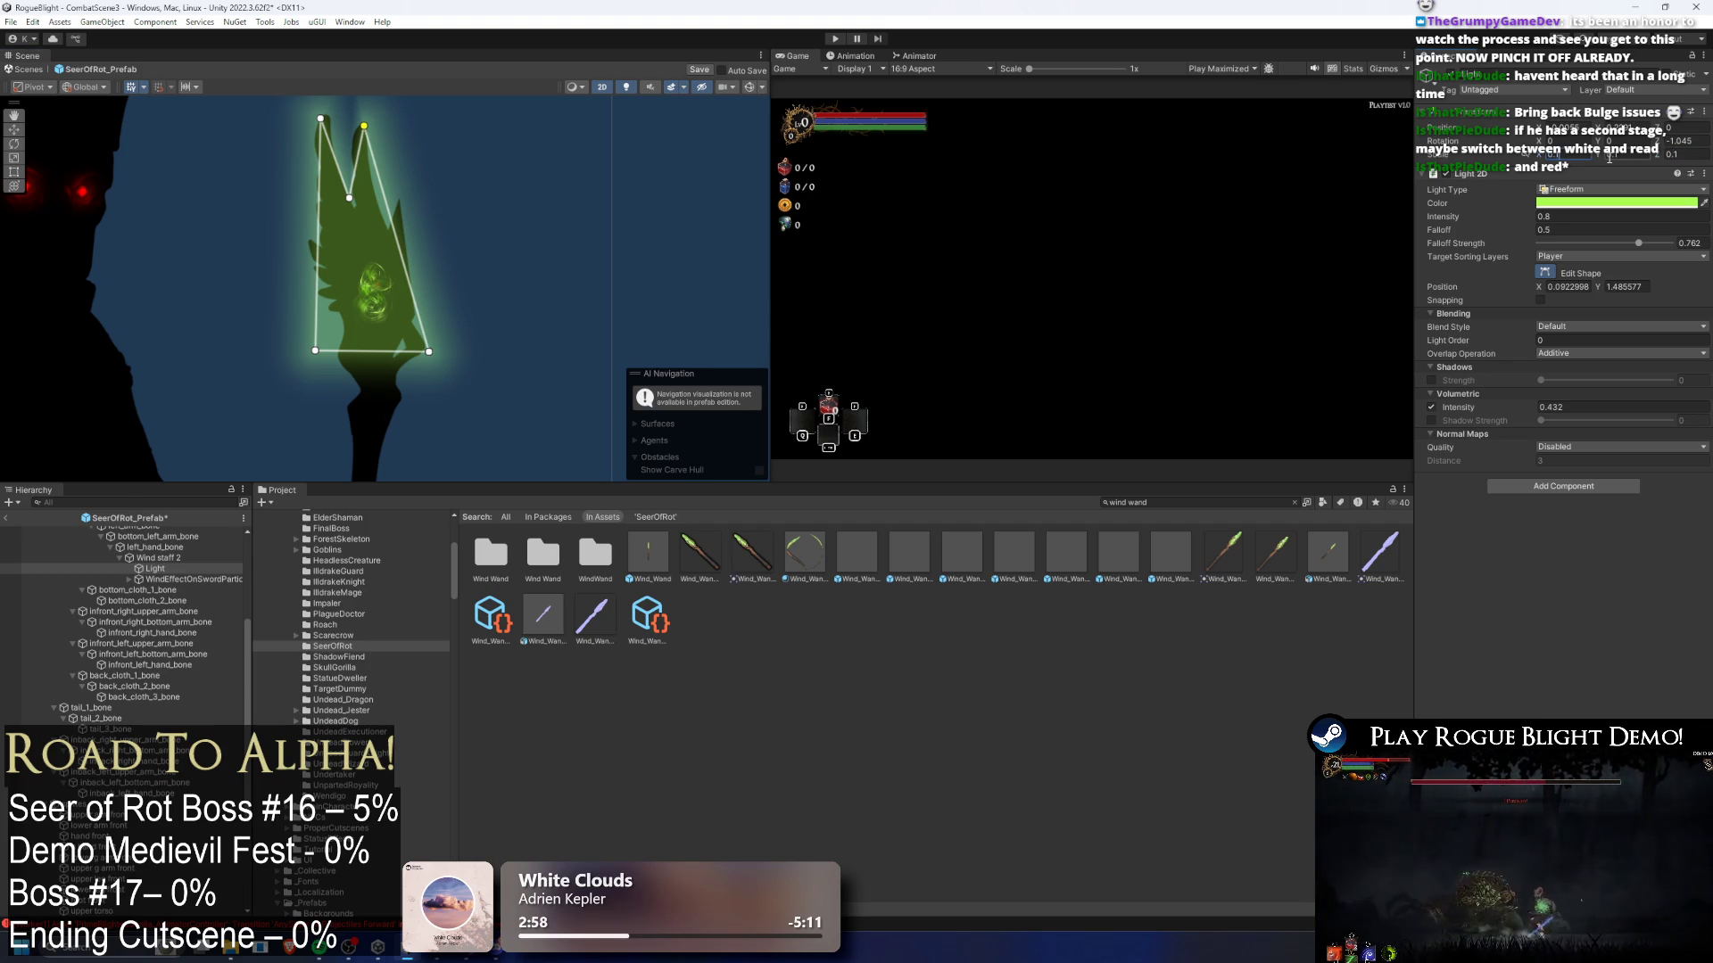
key(ctrl+z)
key(ctrl+z)
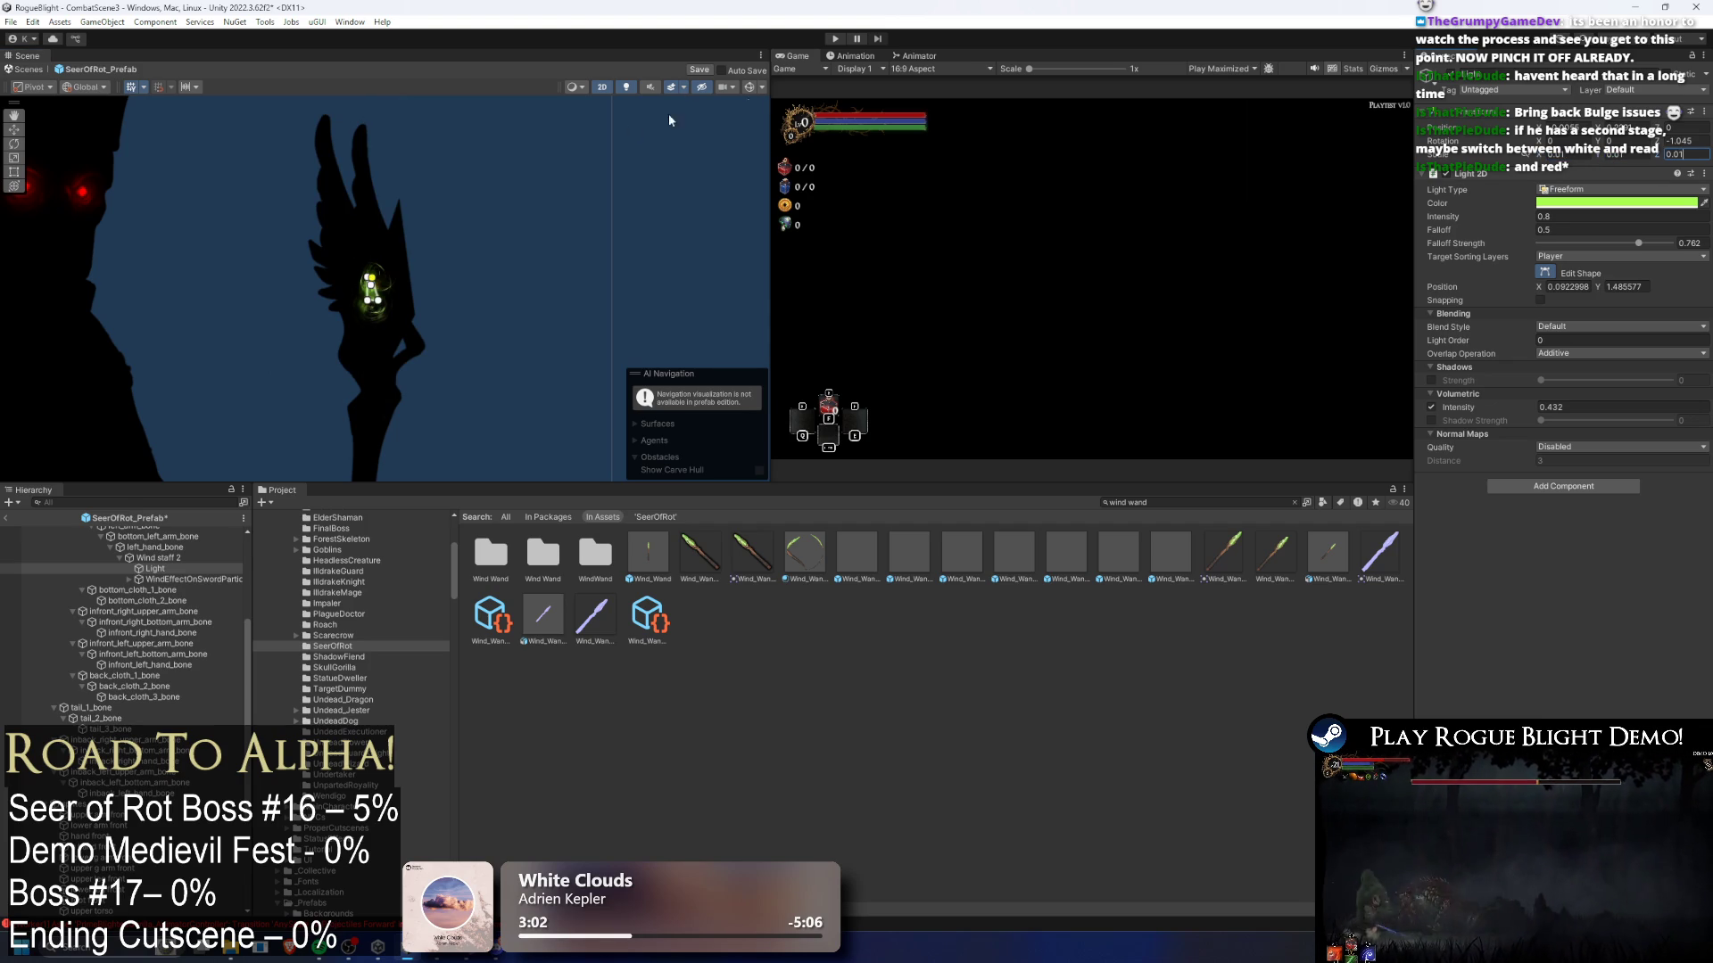
mouse_move(371, 278)
mouse_down()
mouse_move(320, 108)
mouse_move(382, 134)
mouse_move(361, 121)
mouse_up()
drag(370, 284, 354, 210)
mouse_move(366, 301)
mouse_down()
mouse_move(340, 386)
mouse_move(317, 323)
mouse_move(320, 301)
mouse_move(359, 408)
mouse_move(422, 344)
mouse_up()
- Add and adjust vertices on both edges so the outline traces the forked staff head
mouse_move(386, 203)
mouse_down()
mouse_move(400, 205)
mouse_move(390, 220)
mouse_up()
drag(362, 123, 361, 120)
drag(341, 200, 353, 194)
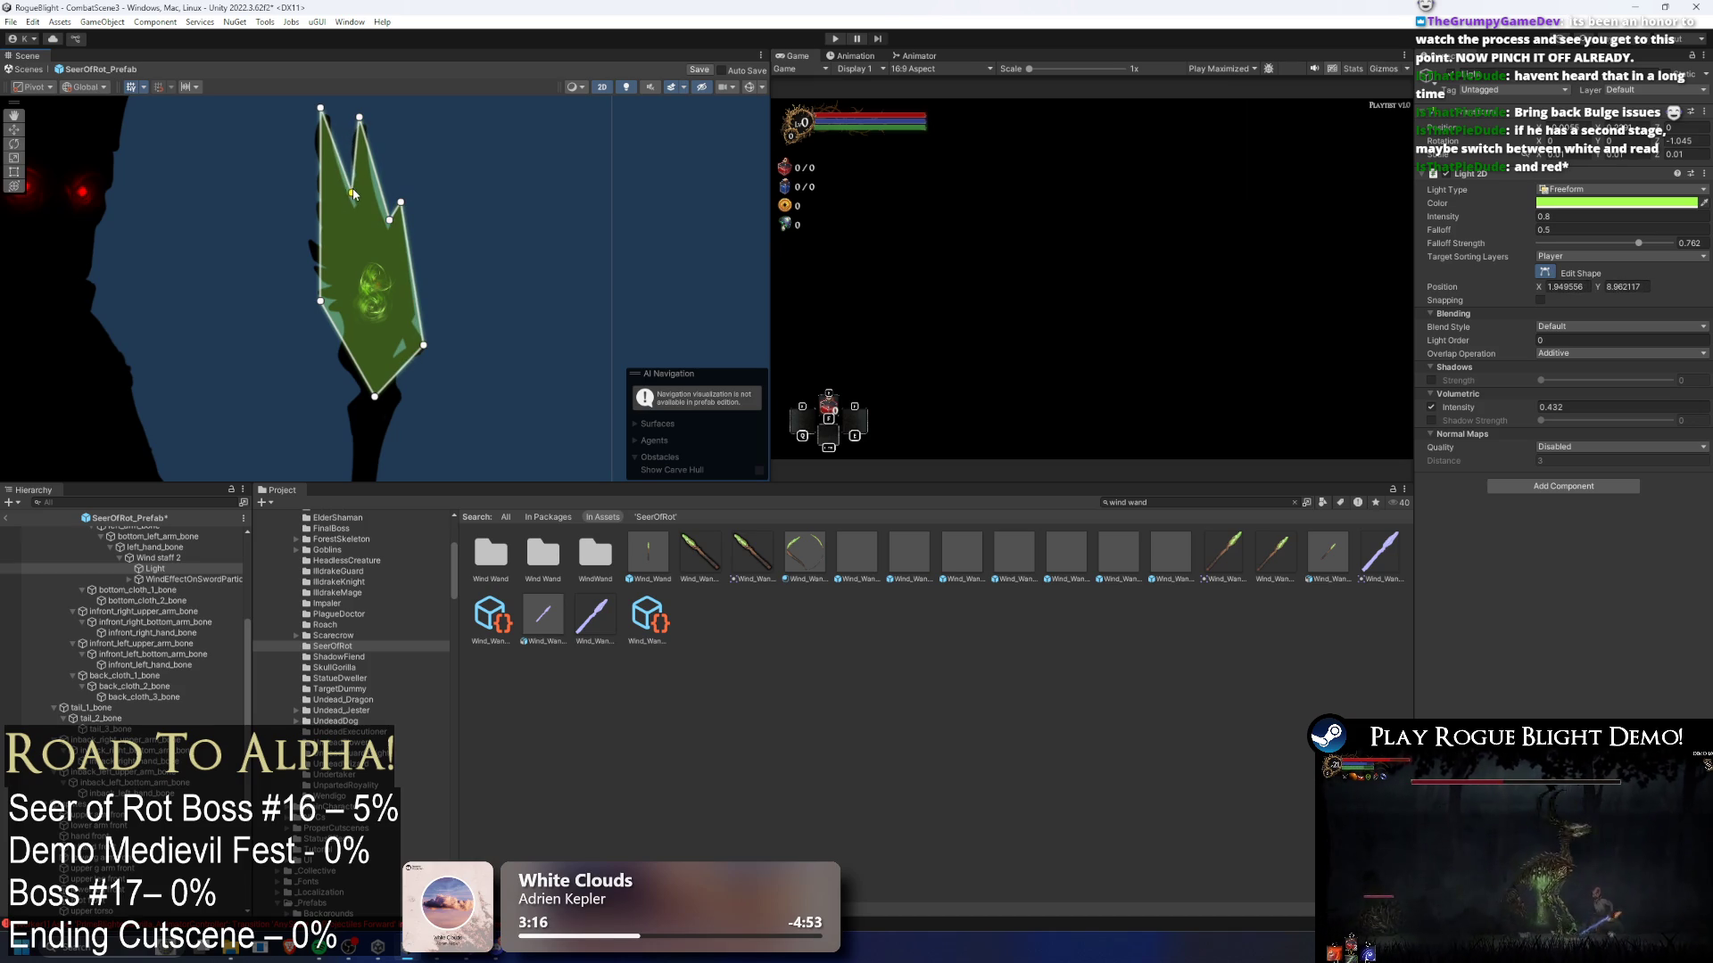
drag(328, 111, 333, 120)
drag(319, 189, 318, 185)
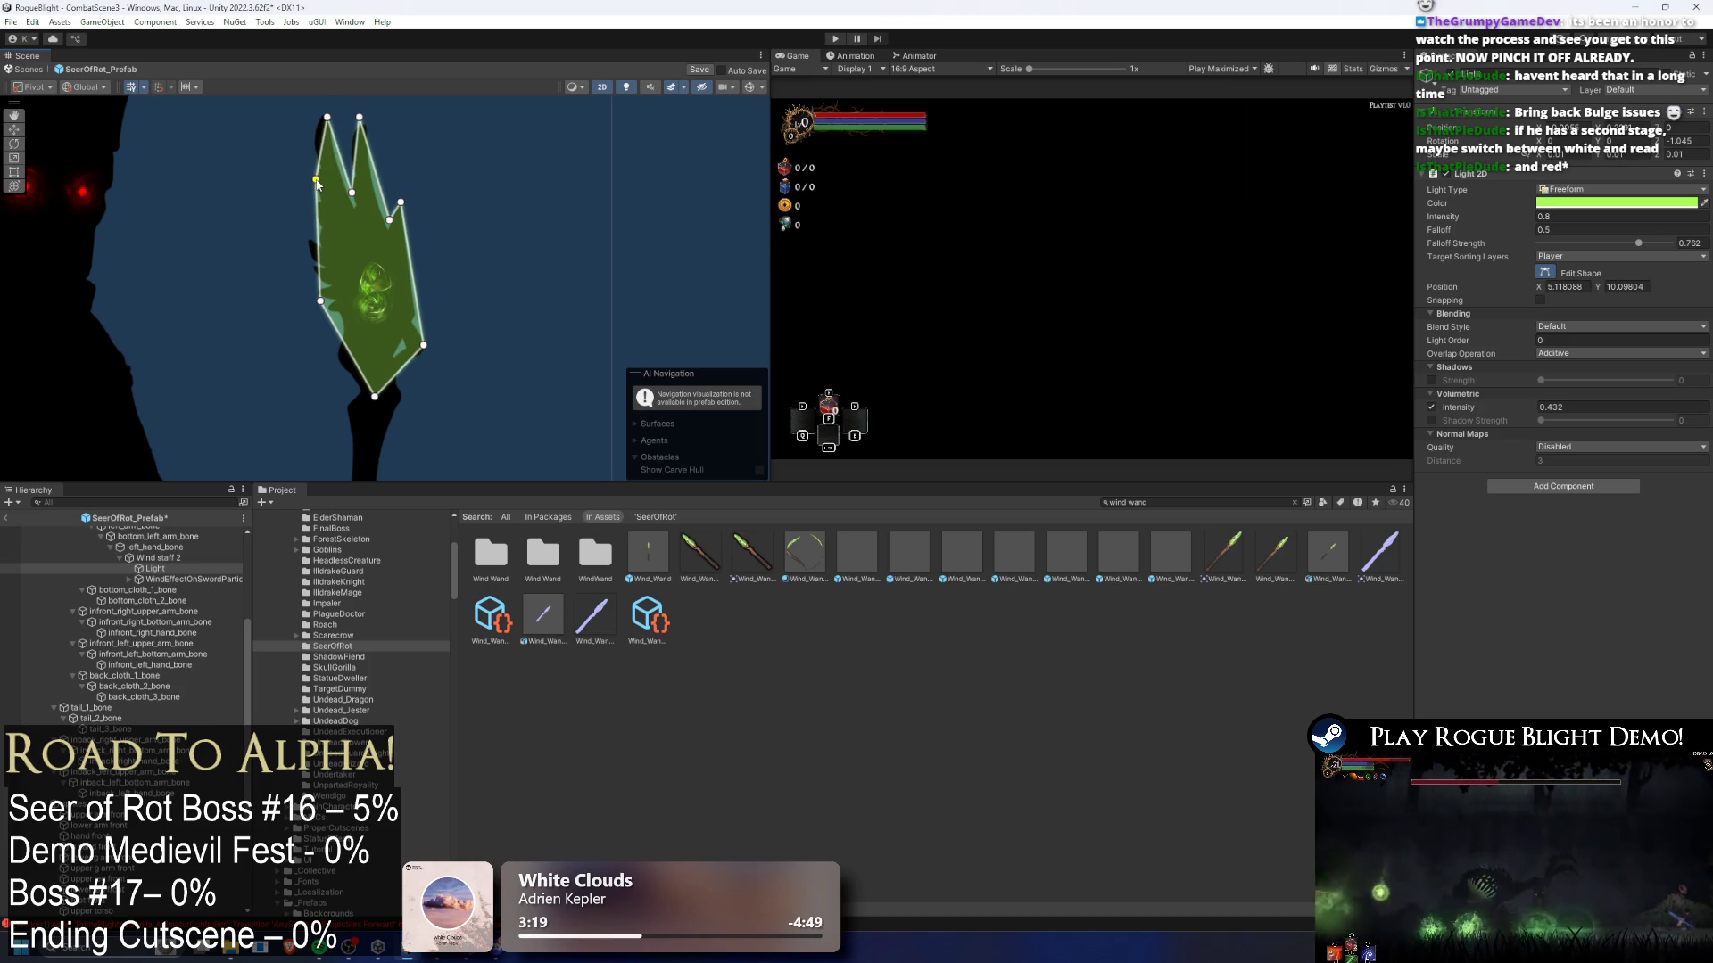
click(312, 245)
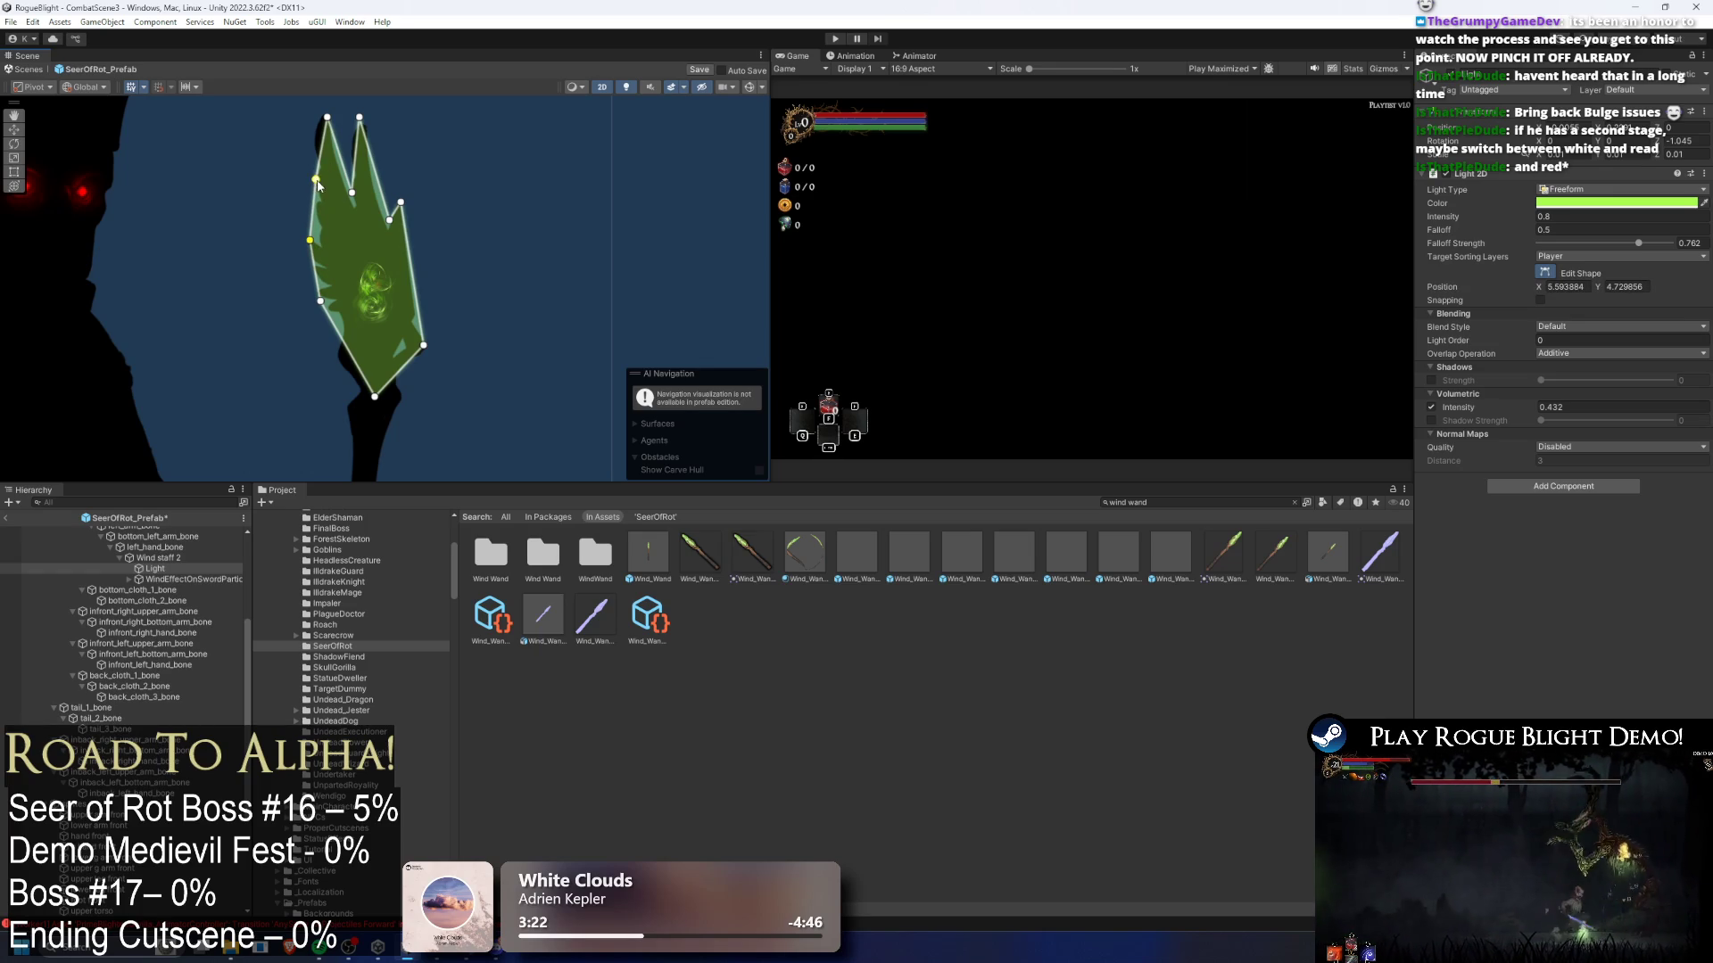
drag(322, 157, 318, 138)
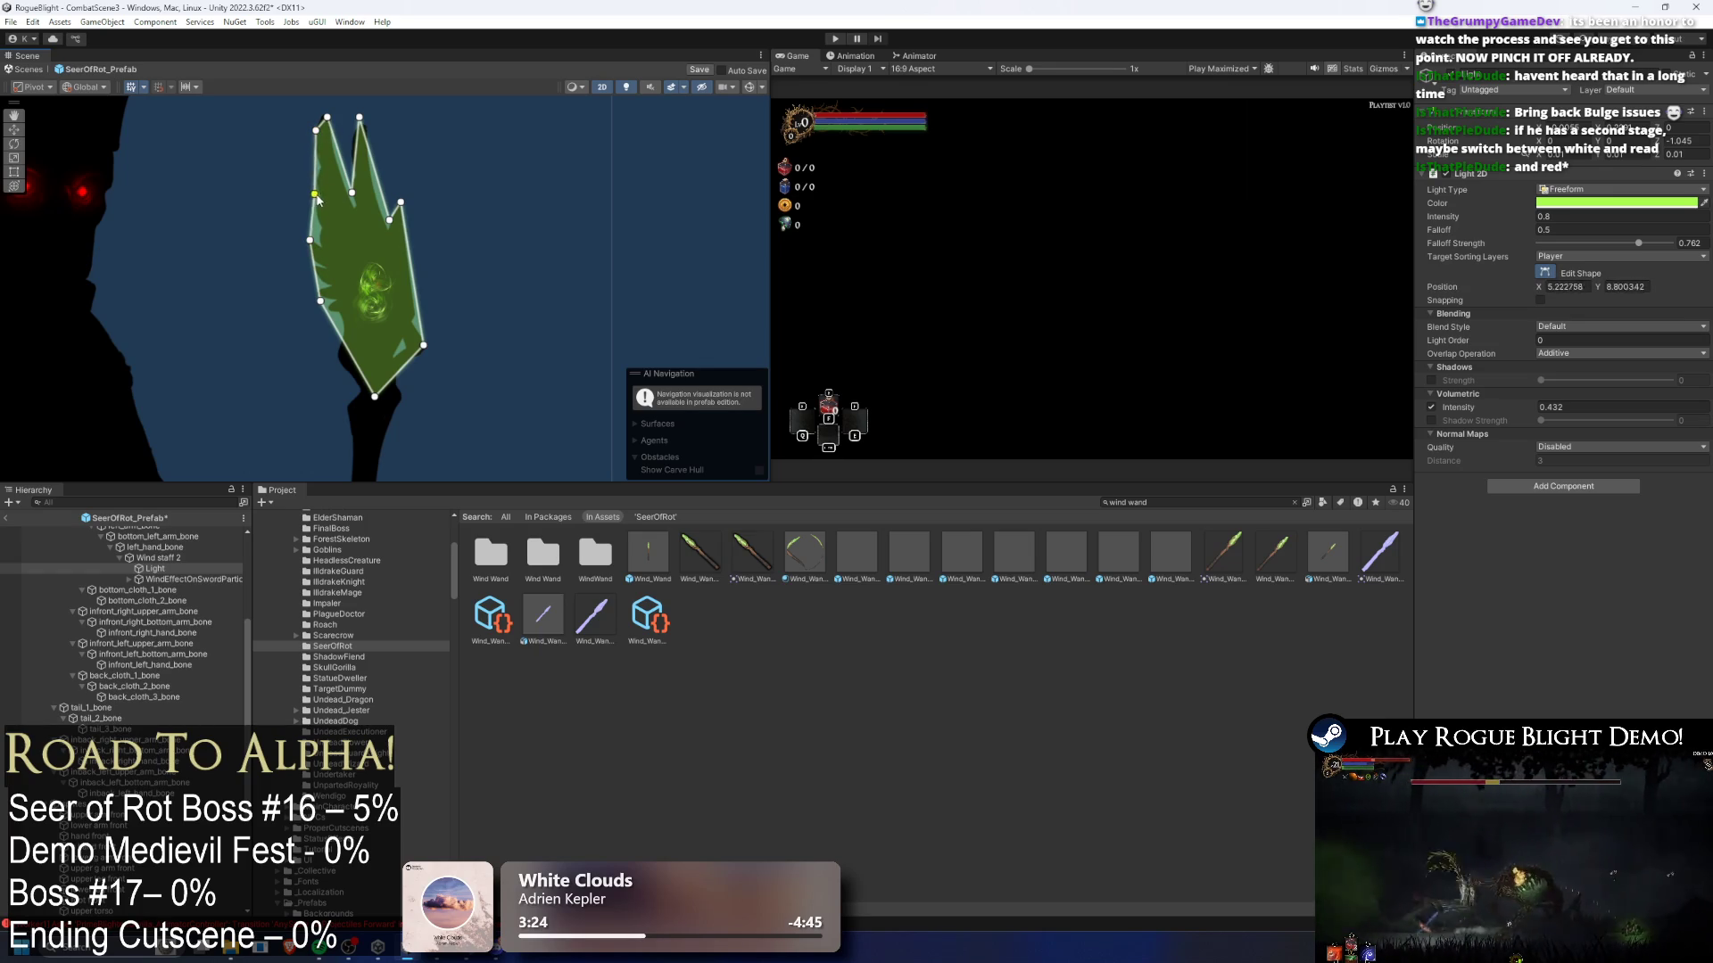
drag(316, 200, 325, 204)
drag(362, 126, 370, 139)
drag(381, 229, 393, 230)
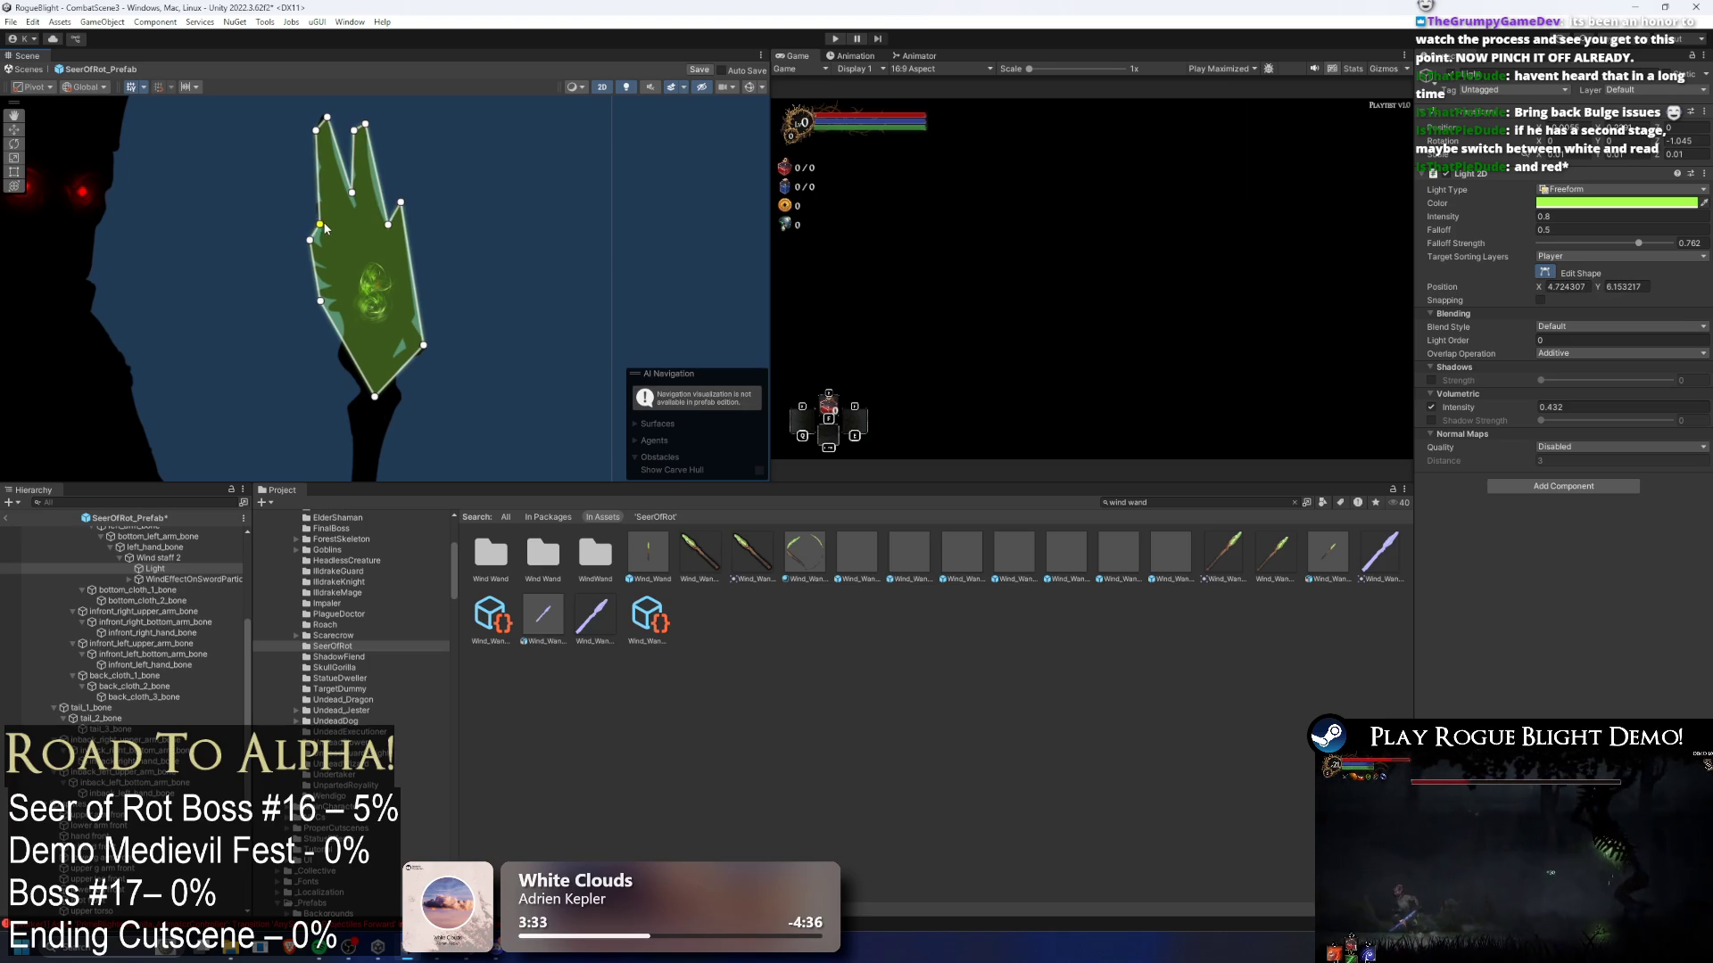
drag(370, 398, 340, 358)
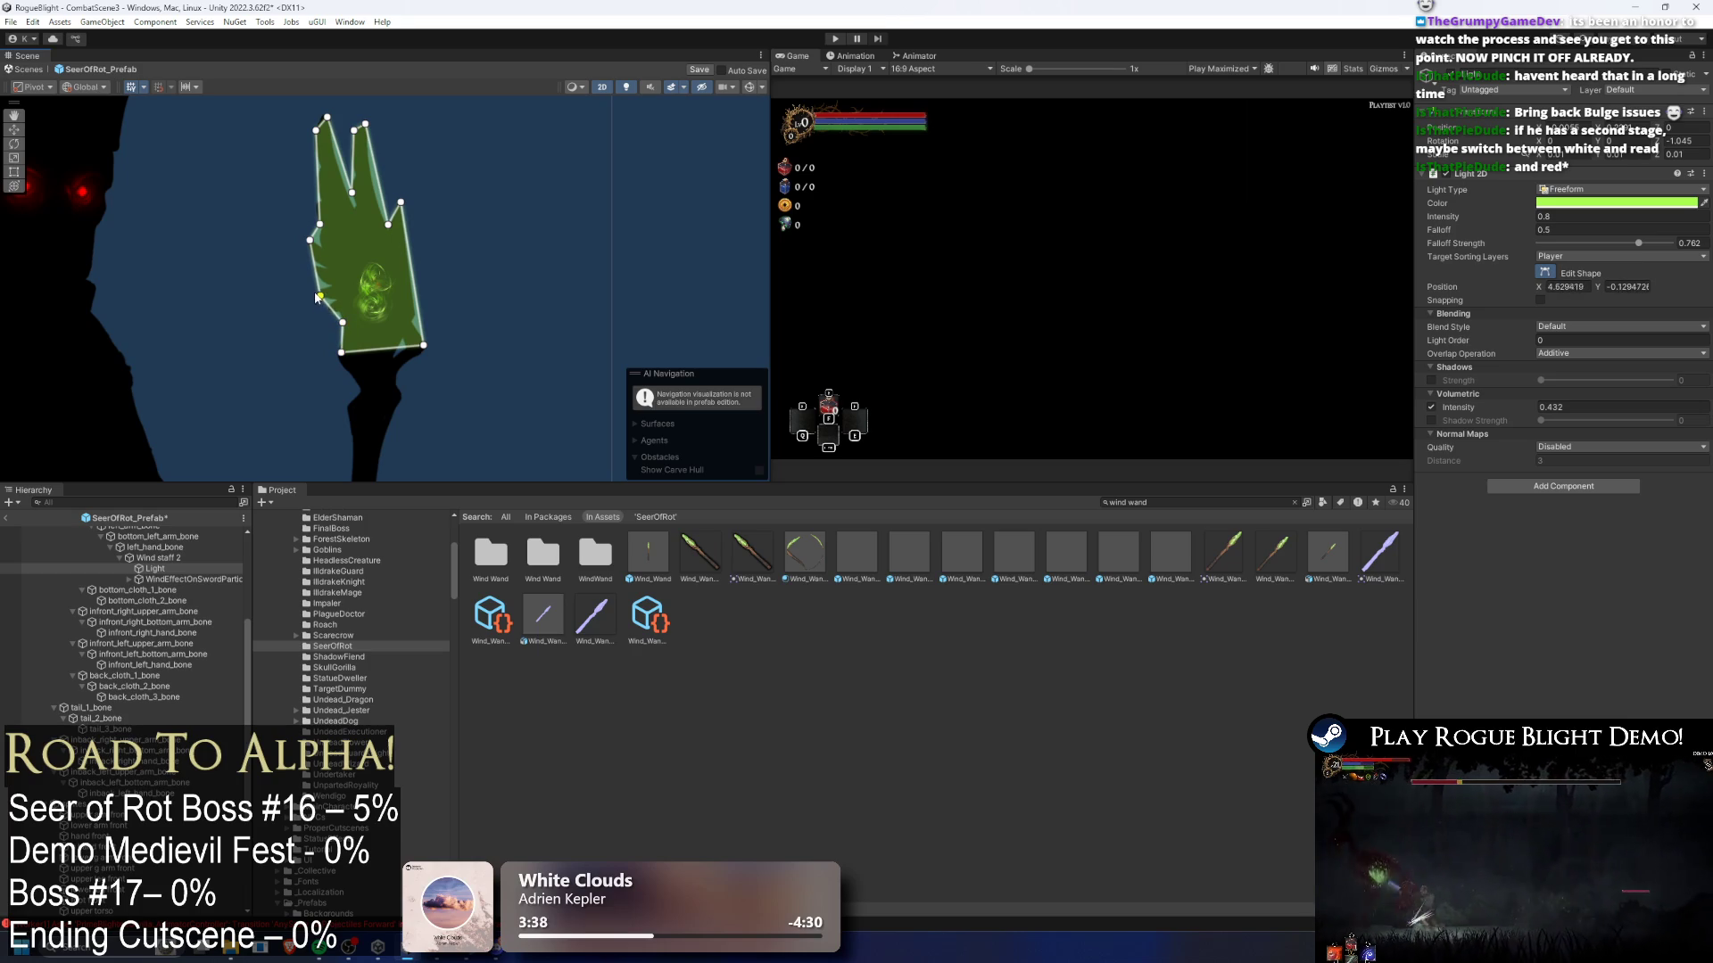
- Edit the light's falloff, entering 4.33 and then correcting it toward 2.53
click(1600, 229)
text(4.33)
key(BackSpace)
key(BackSpace)
key(BackSpace)
- Apply falloff 2.53 and compare the scene with and without the green light
text(2.53)
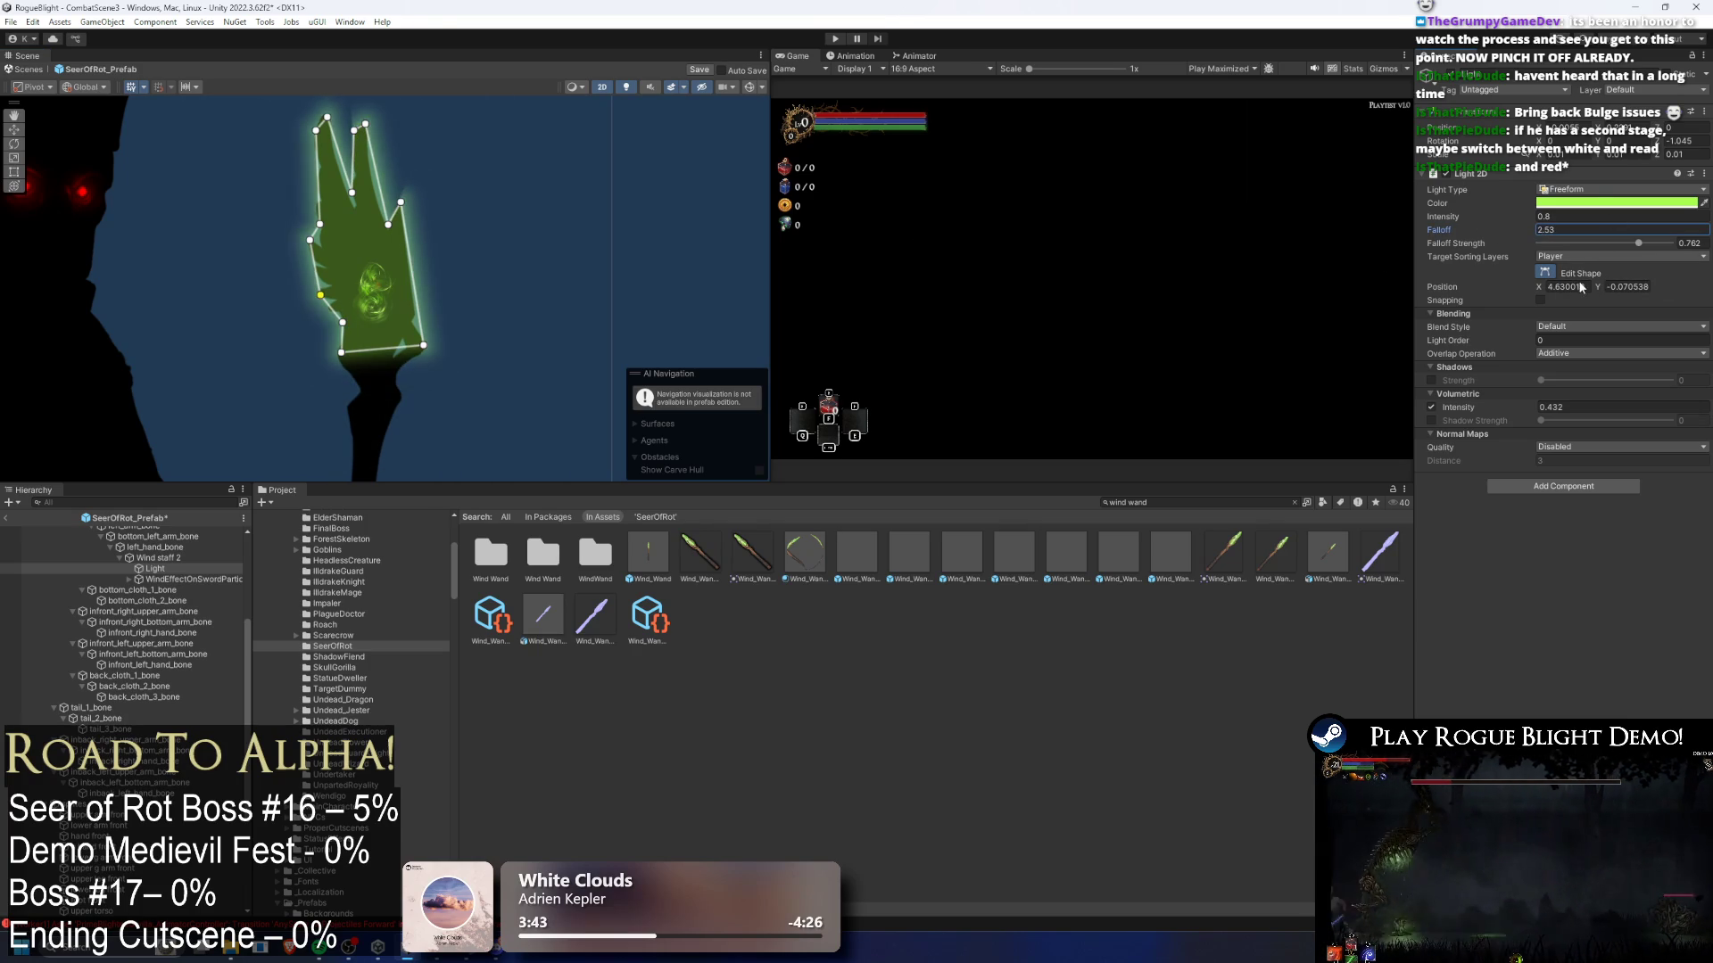
scroll(390, 309, up, 2)
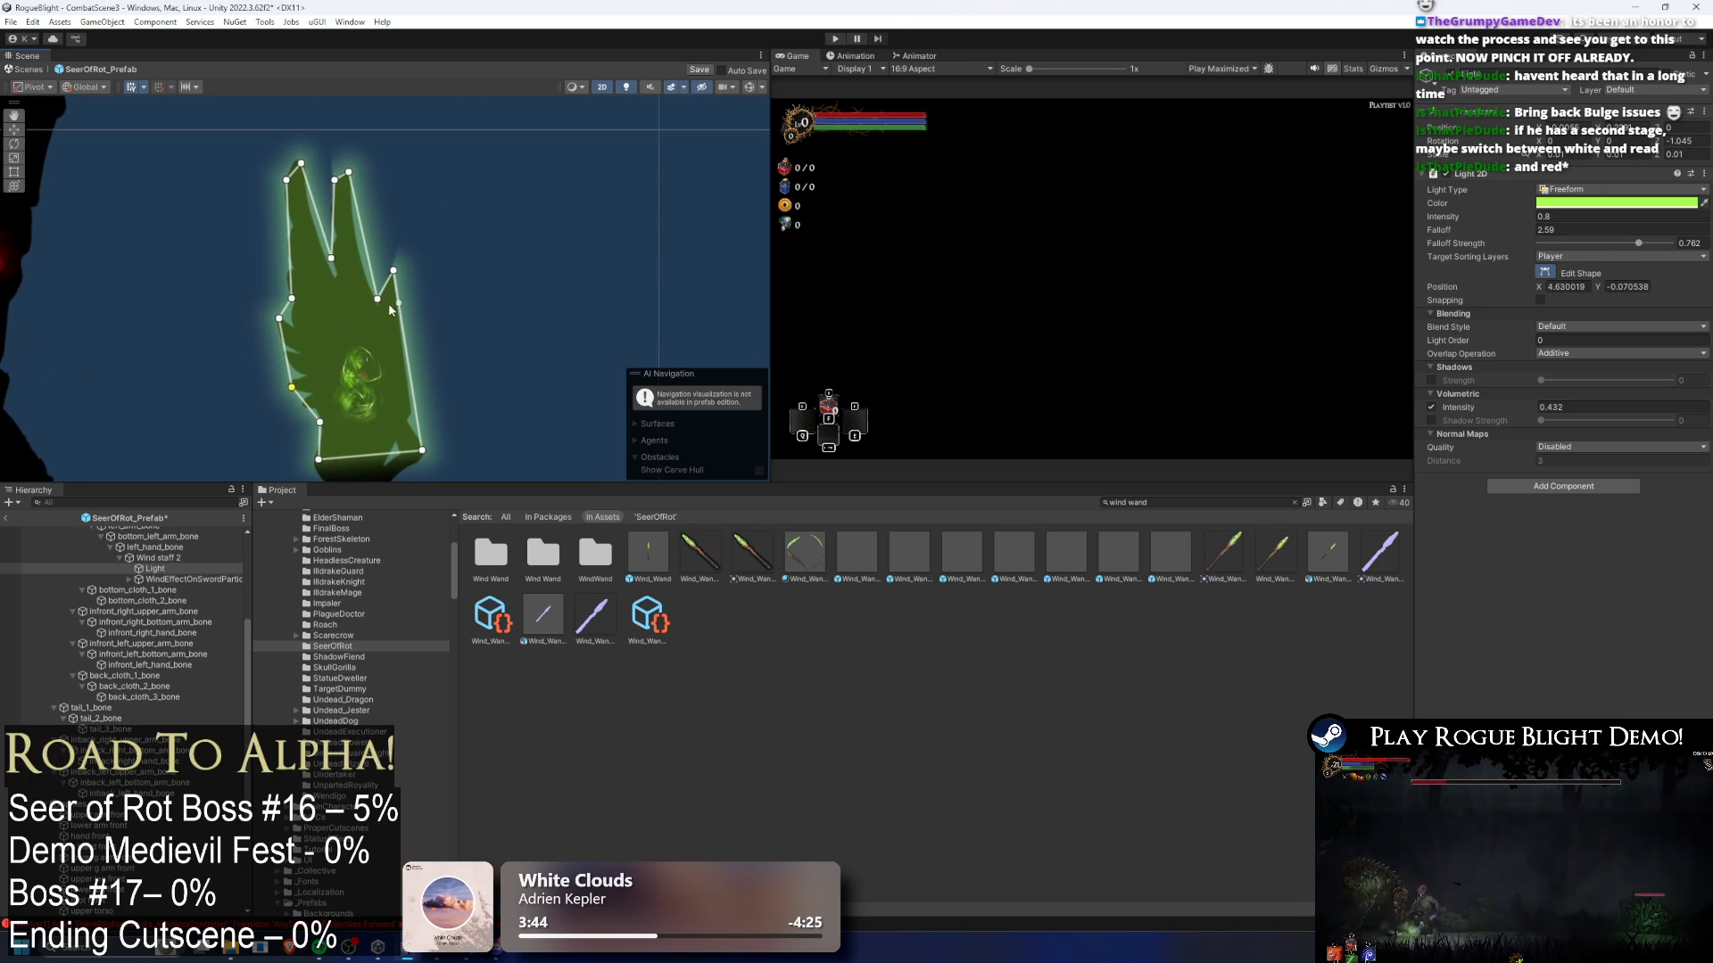
key(Delete)
key(ctrl+z)
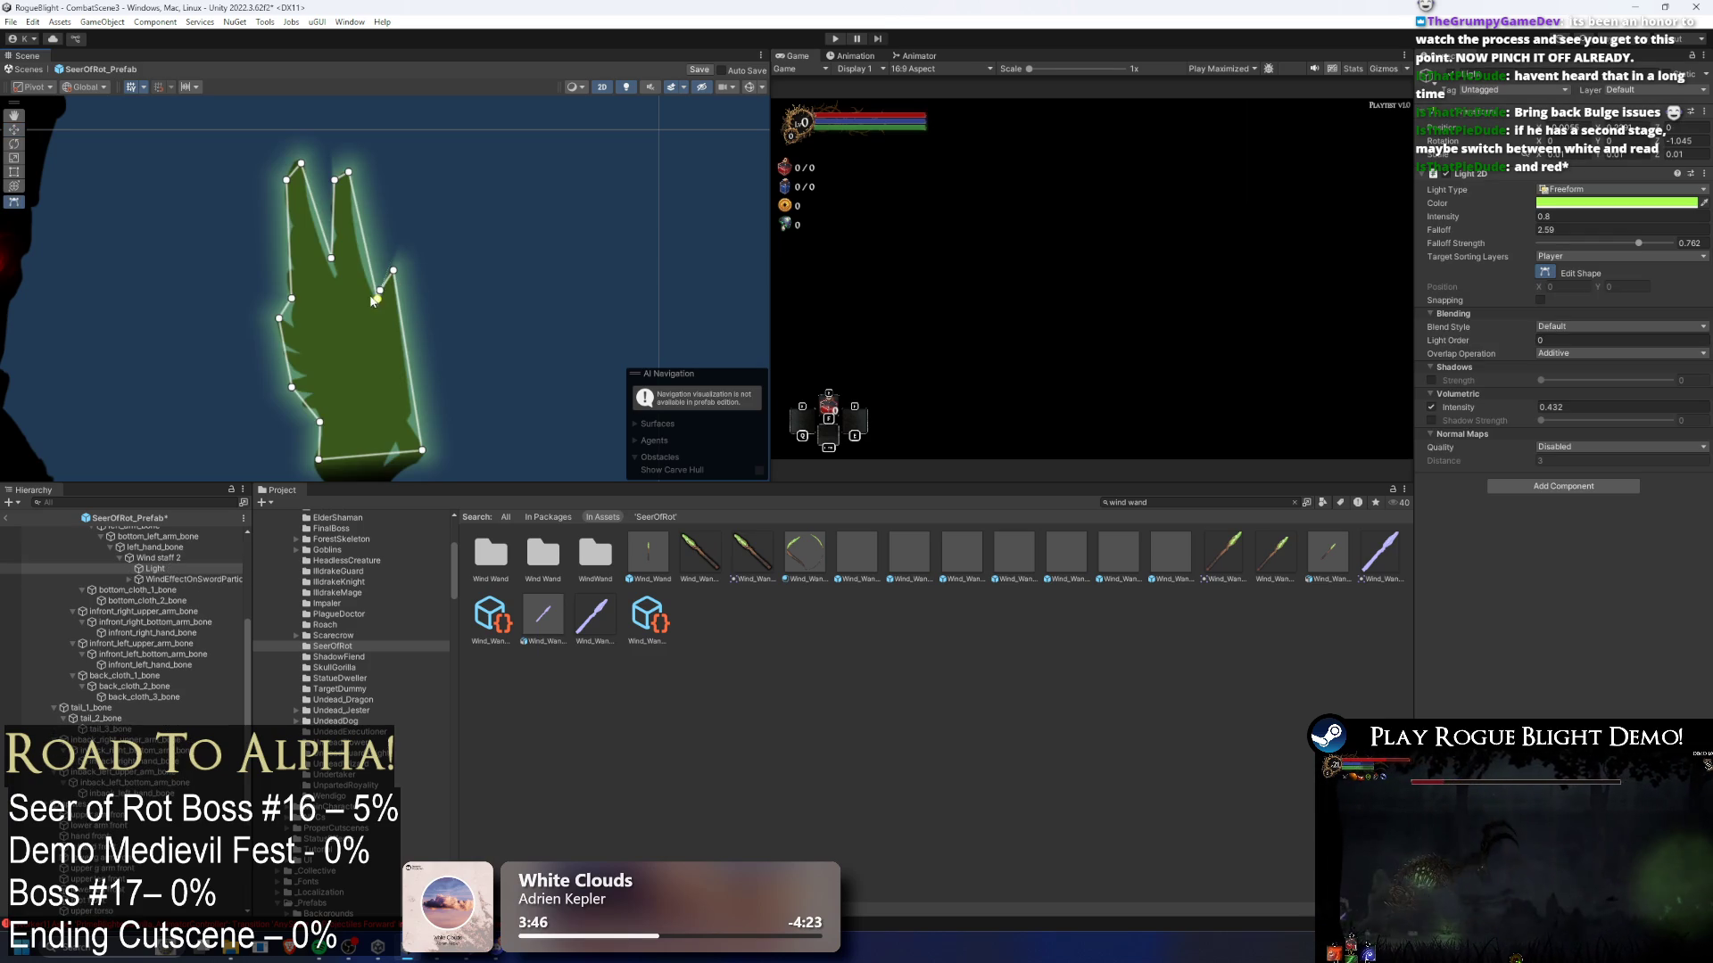
key(Delete)
key(ctrl+z)
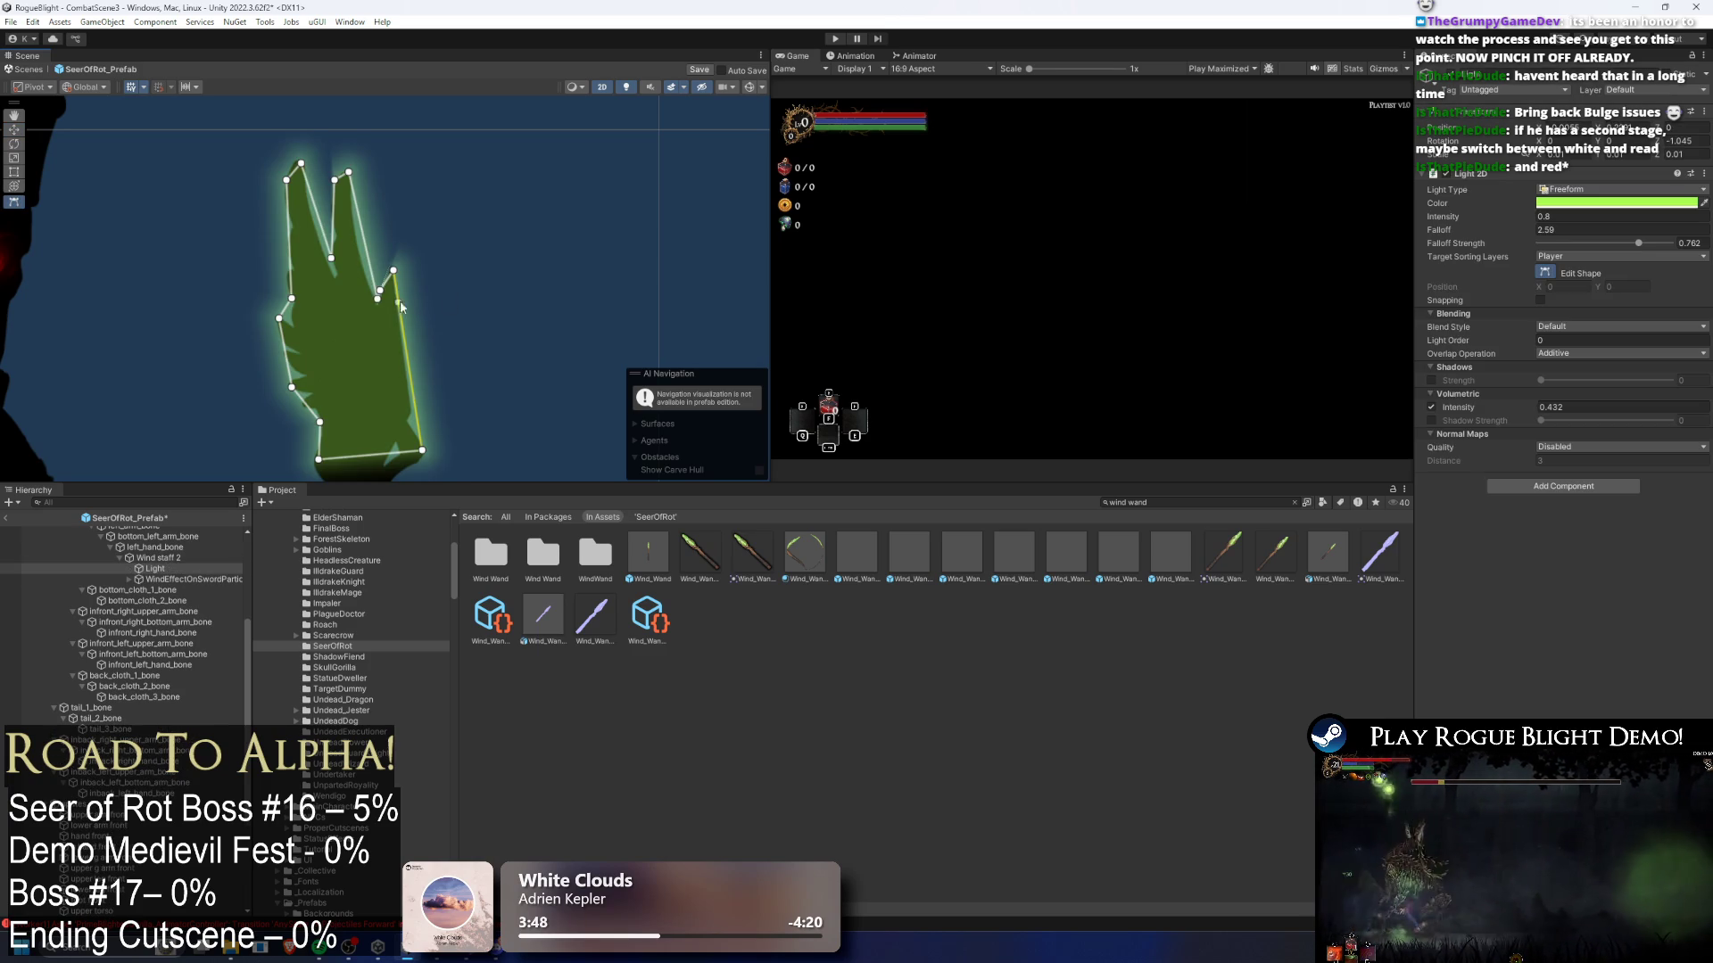
key(Delete)
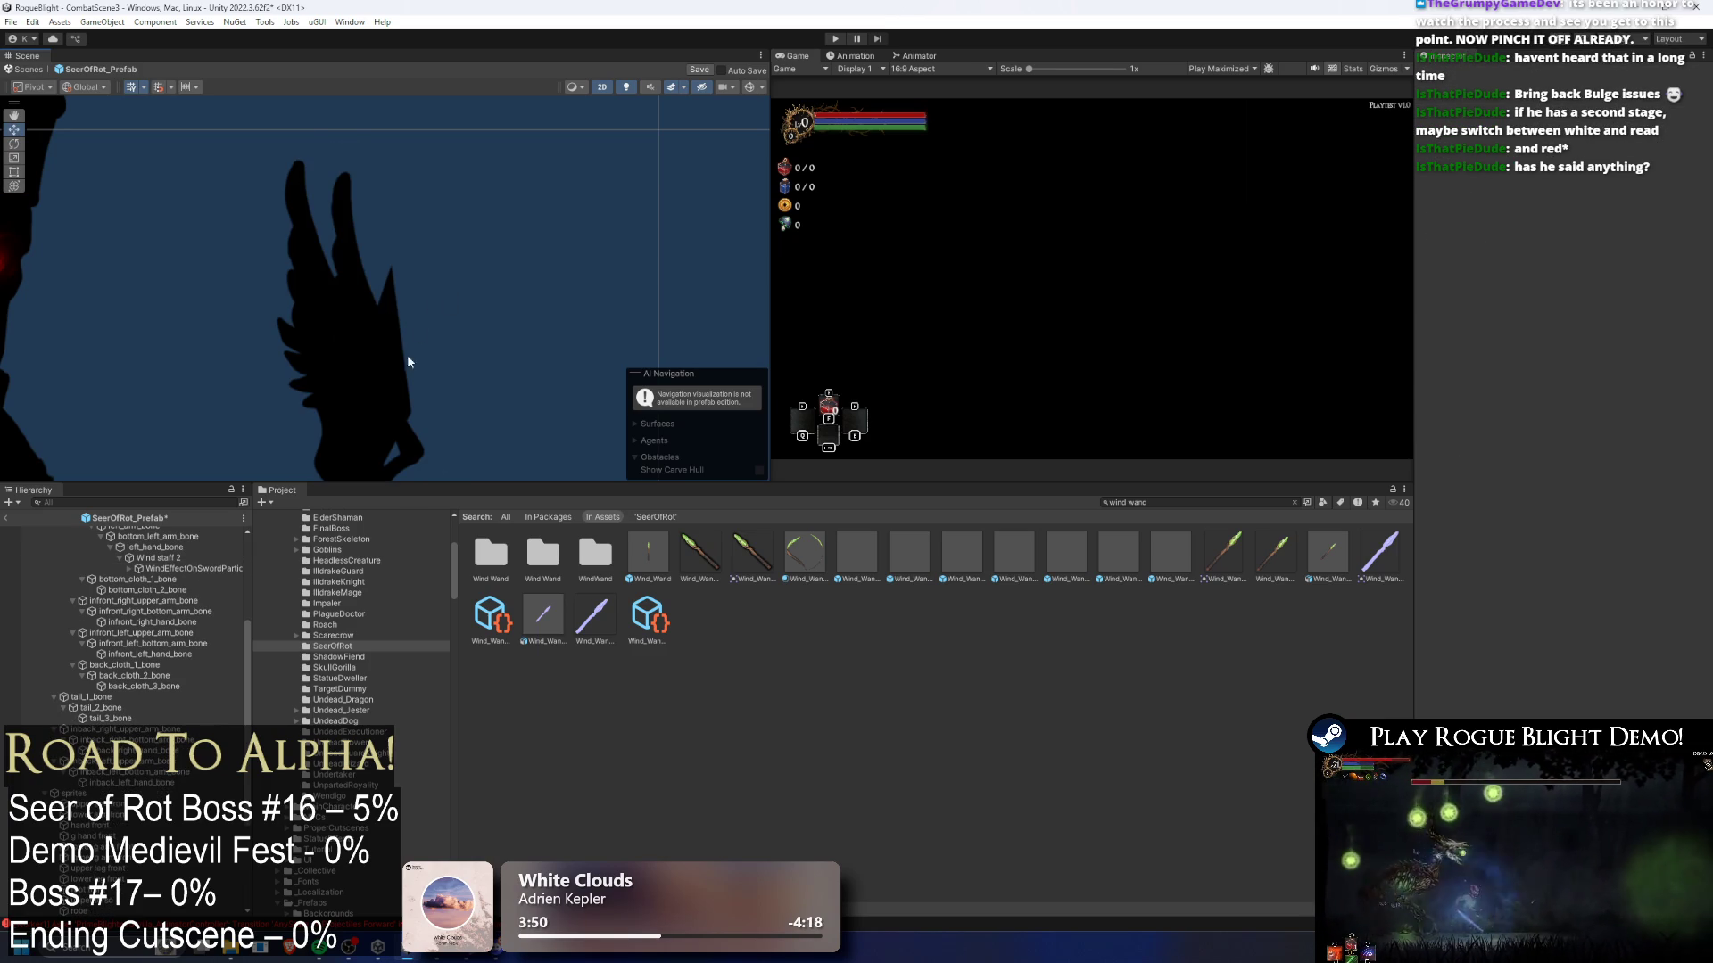
key(ctrl+z)
key(Delete)
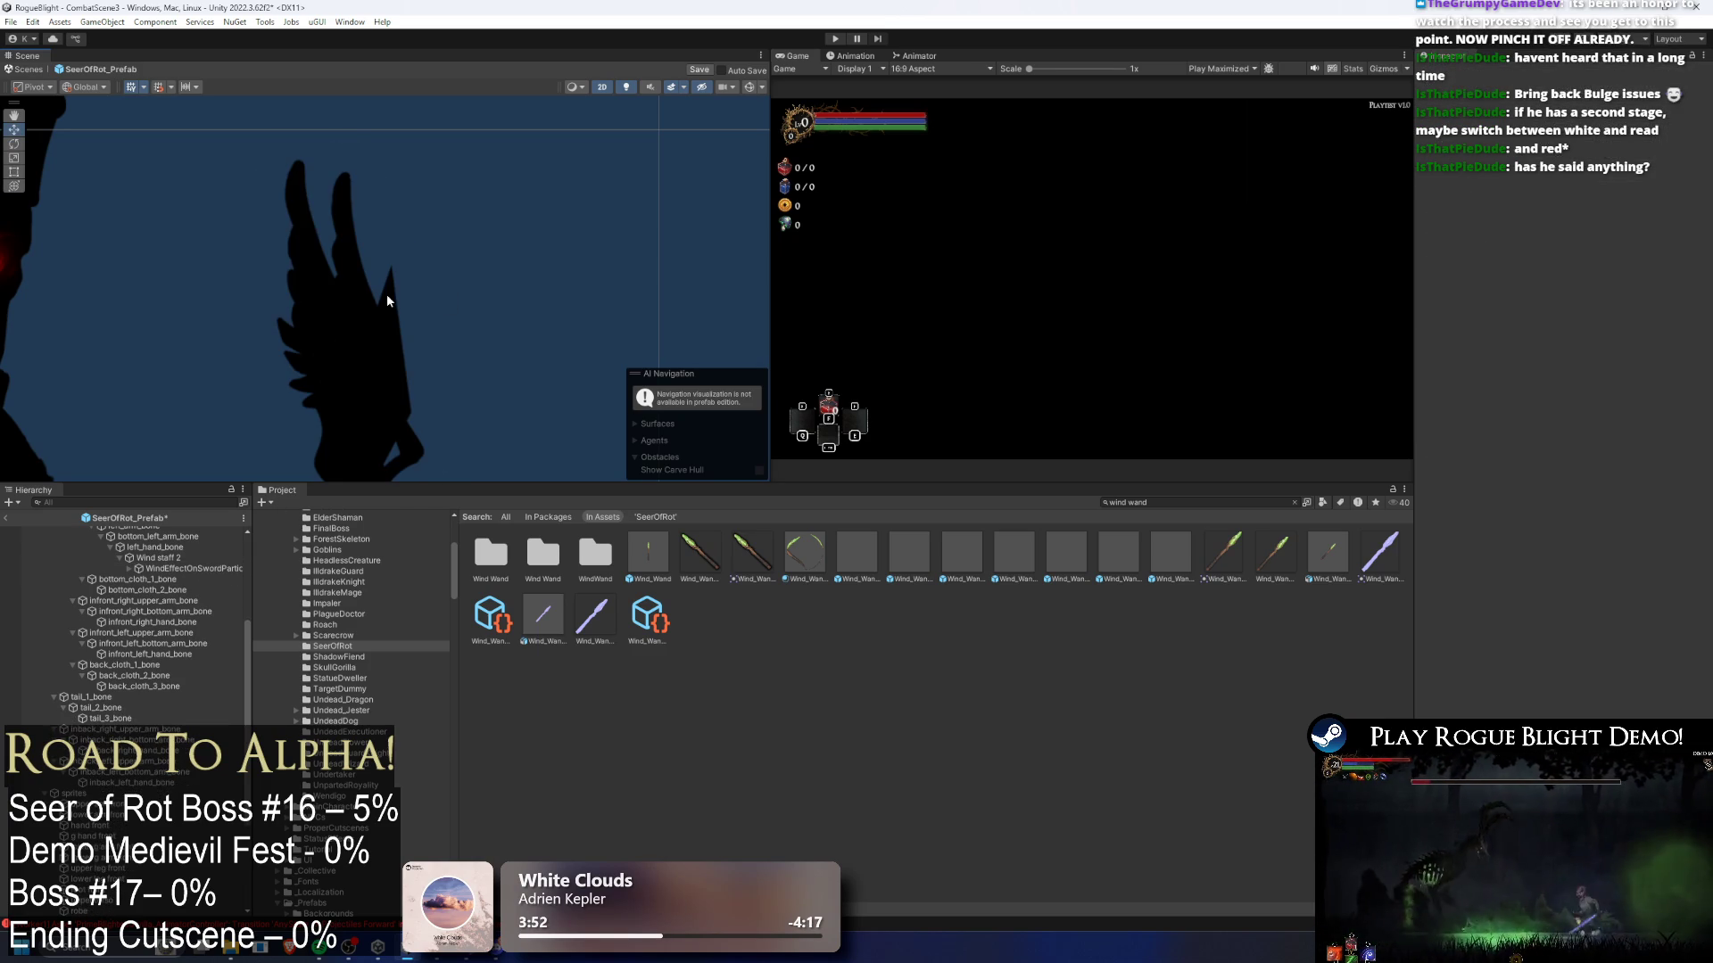
key(ctrl+z)
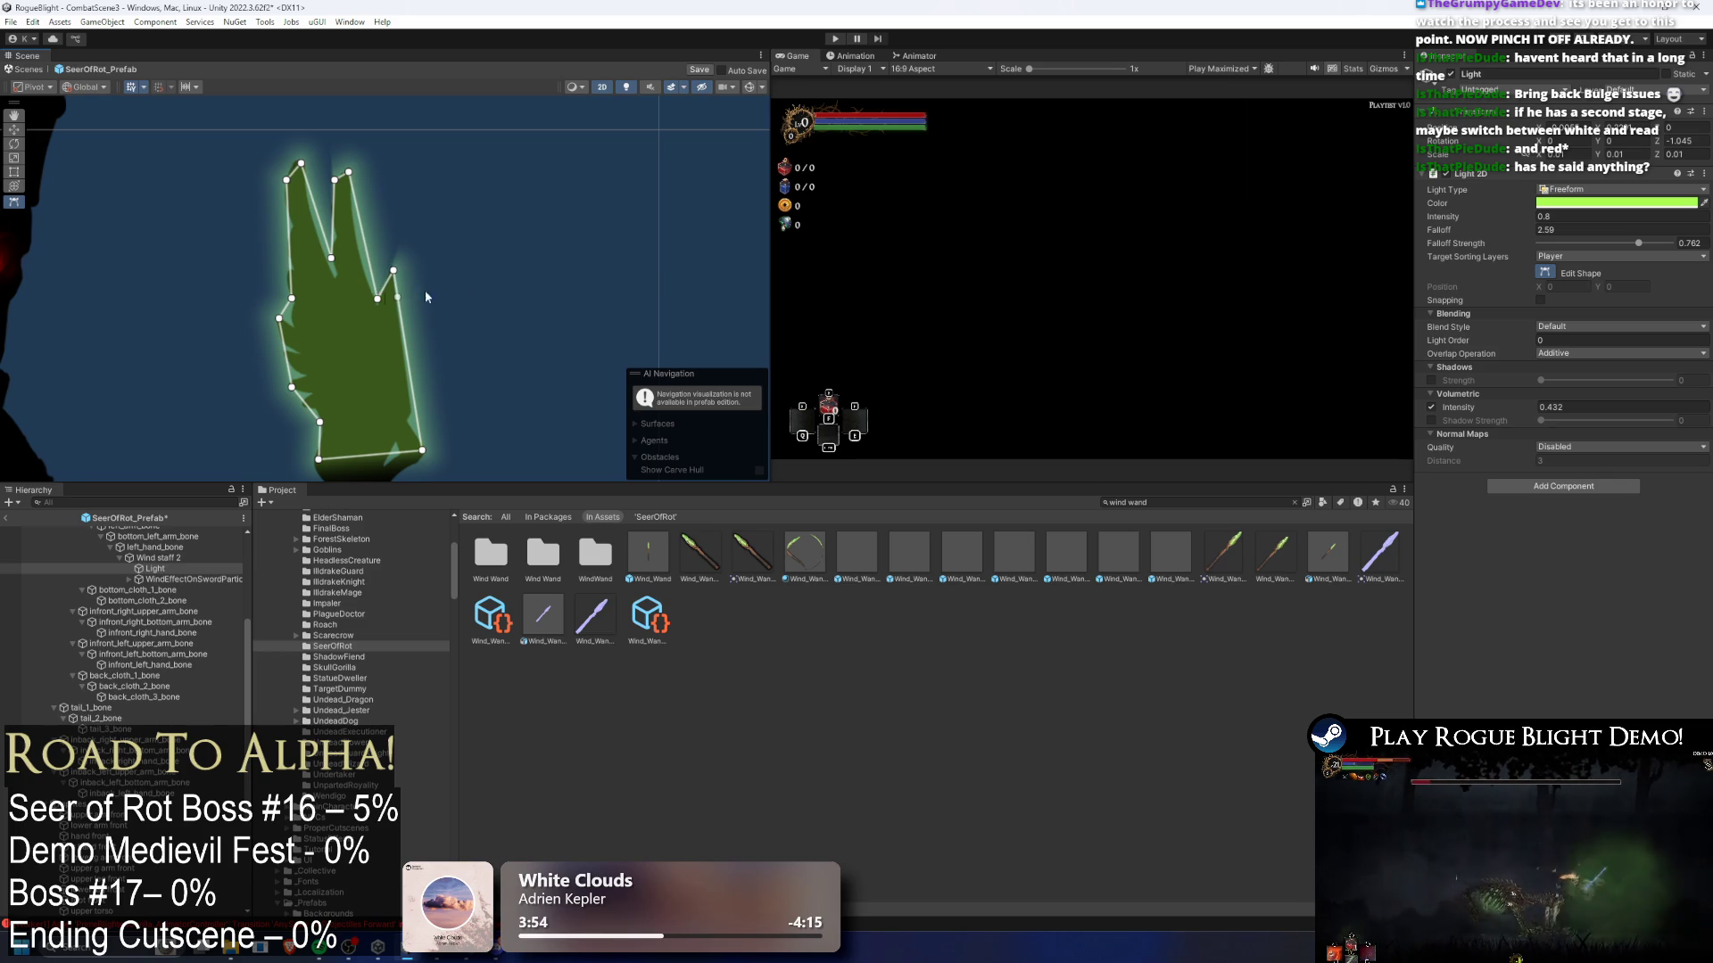
- Try falloffs 3.72 and 2.86, settle on a wider 5.84, and refit two outline points
click(1610, 229)
text(3.72)
key(BackSpace)
key(BackSpace)
key(BackSpace)
text(2.86)
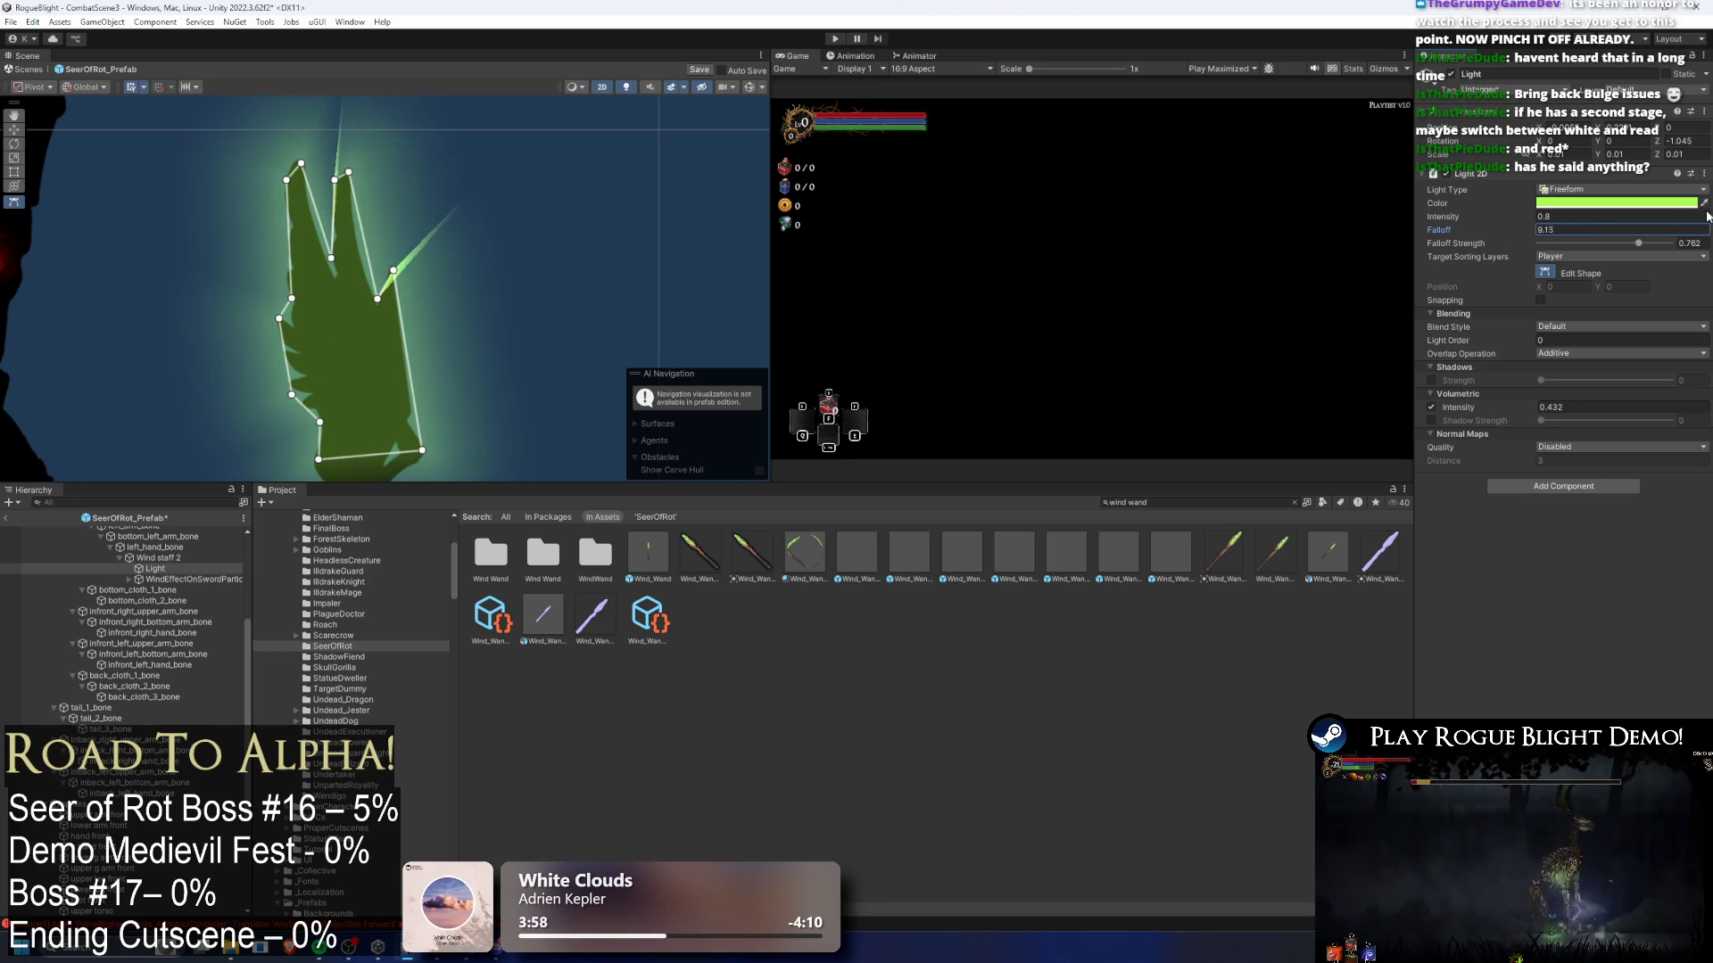
key(BackSpace)
key(BackSpace)
key(BackSpace)
text(5.84)
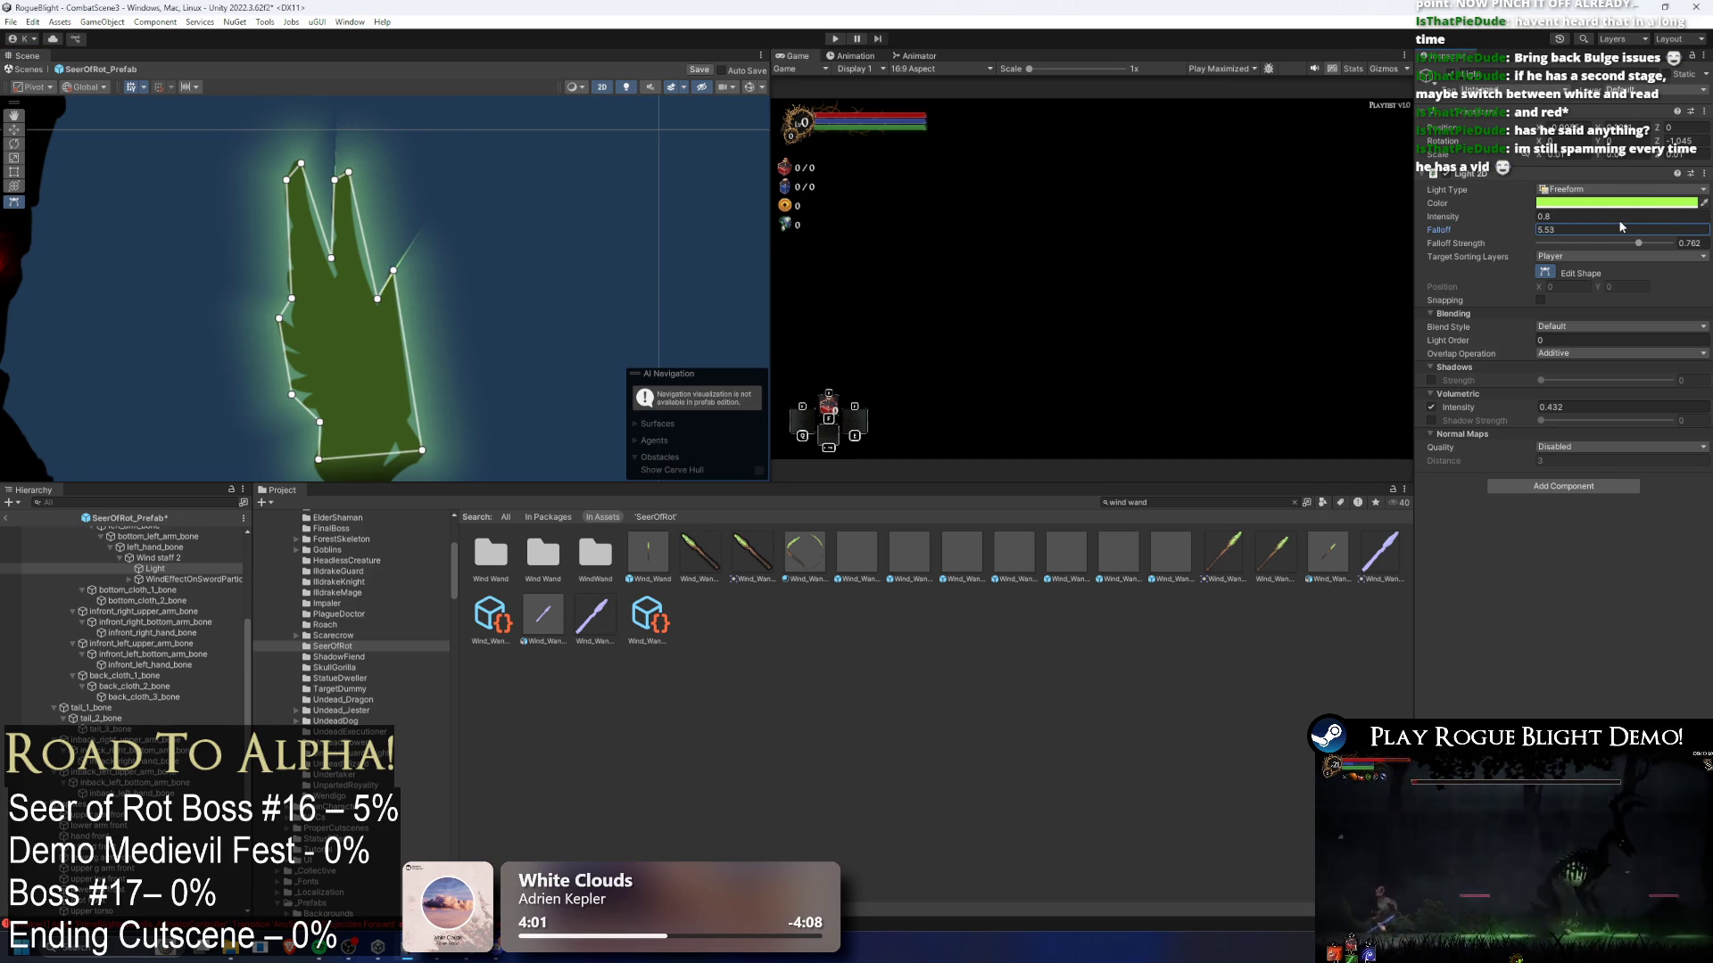
mouse_move(371, 304)
mouse_down()
mouse_move(361, 227)
mouse_move(367, 261)
mouse_up()
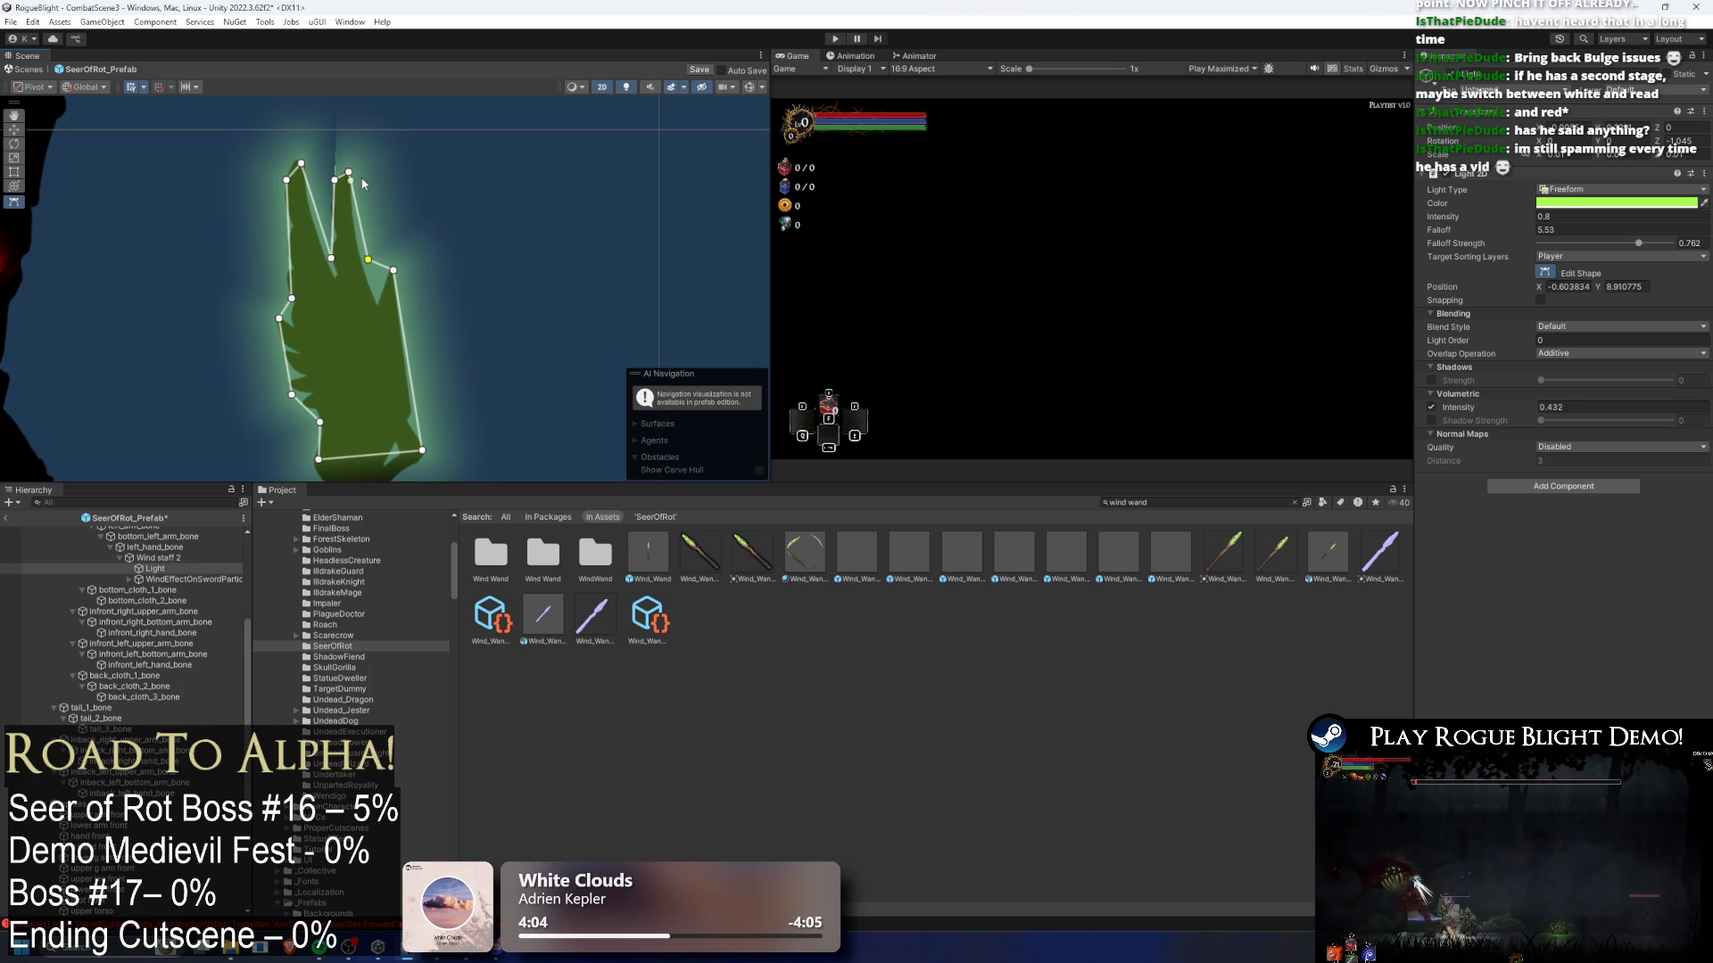
mouse_move(334, 180)
mouse_down()
mouse_move(325, 147)
mouse_move(349, 227)
mouse_up()
- Compare the glow with the green light removed and restored, keeping its type Freeform
key(Delete)
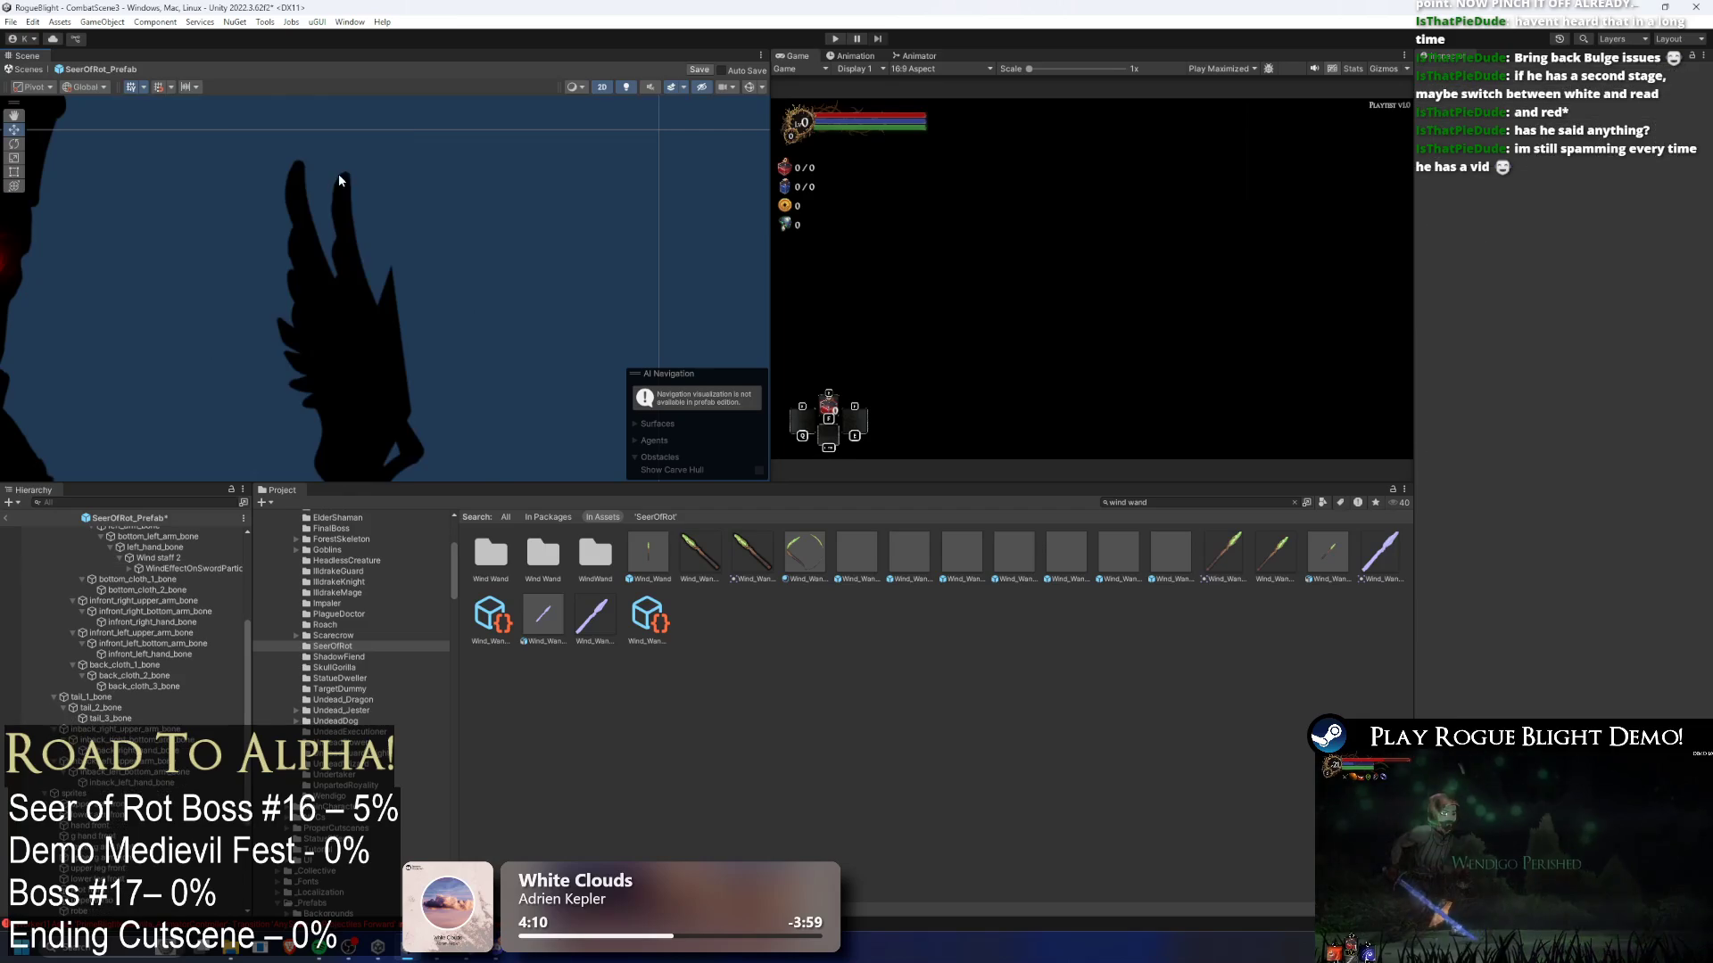
key(ctrl+z)
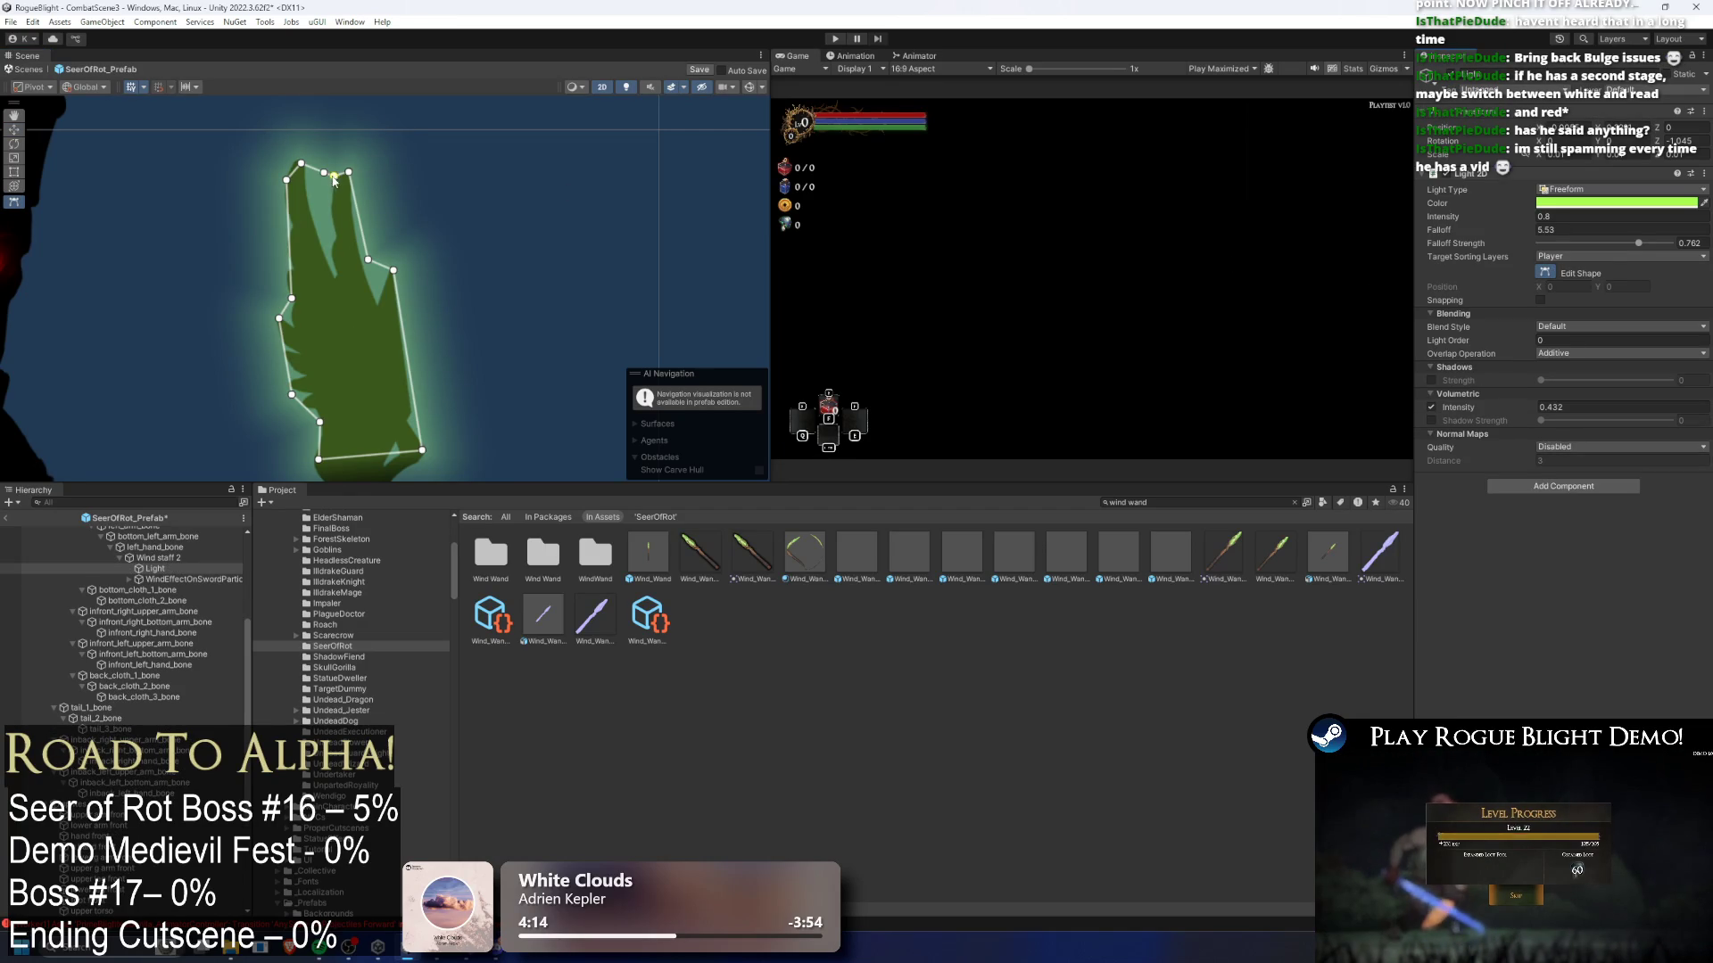
key(Delete)
key(ctrl+z)
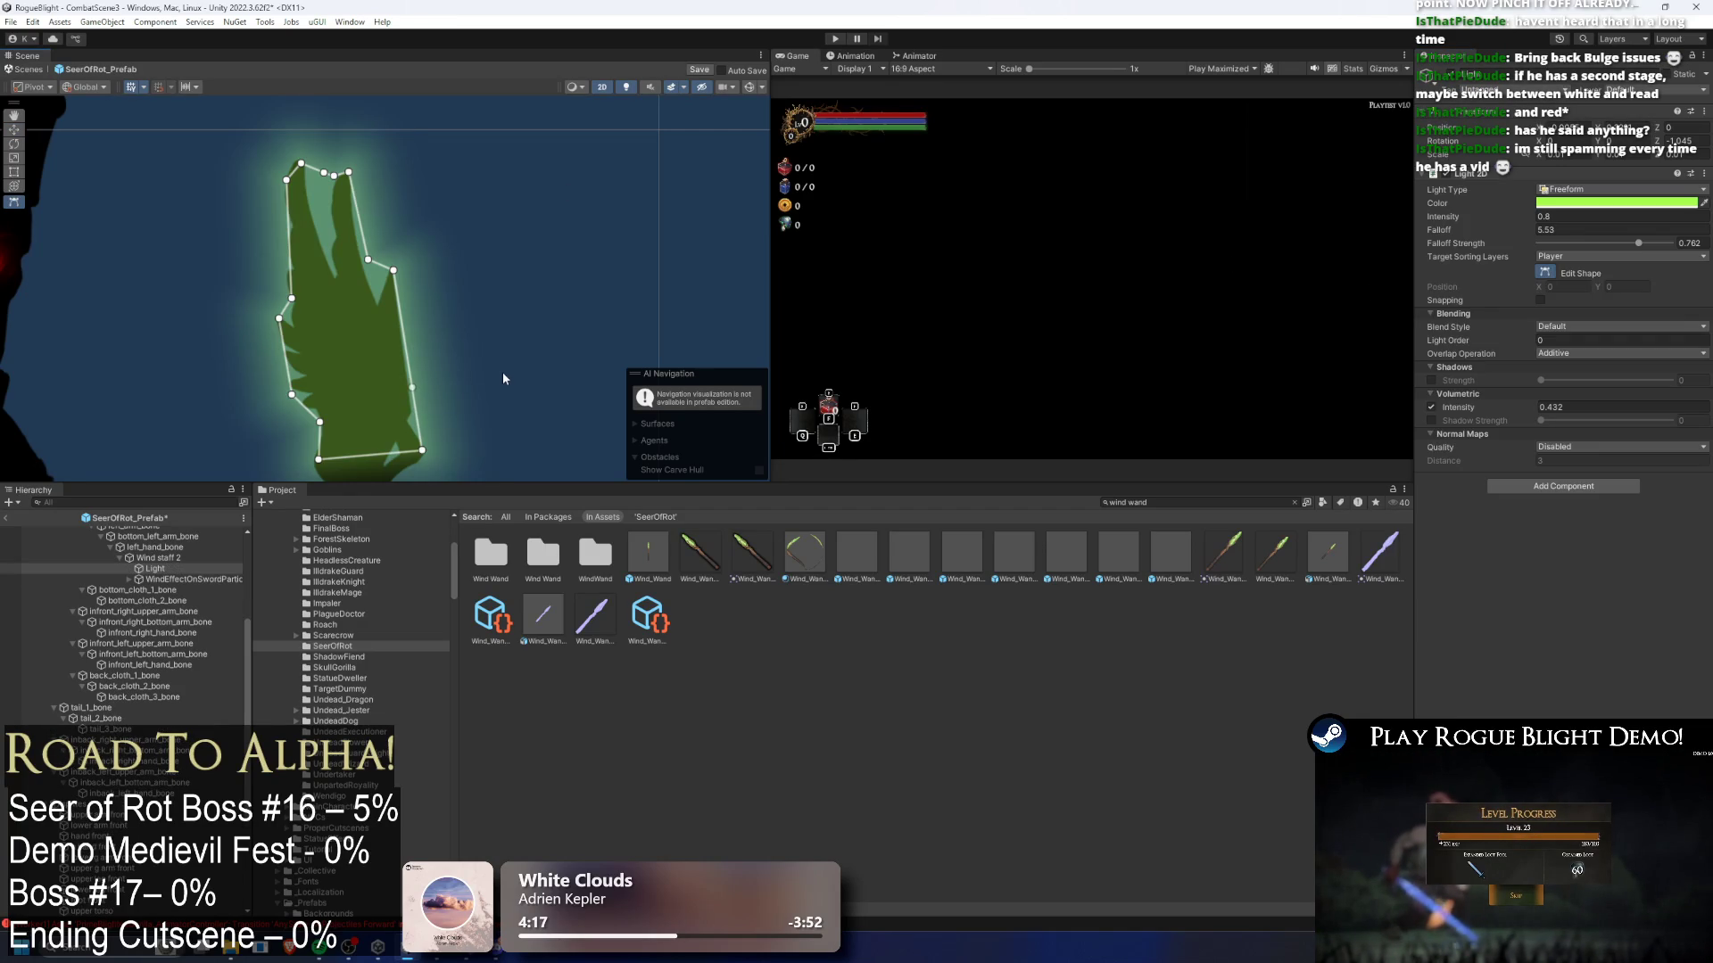
key(w)
key(Delete)
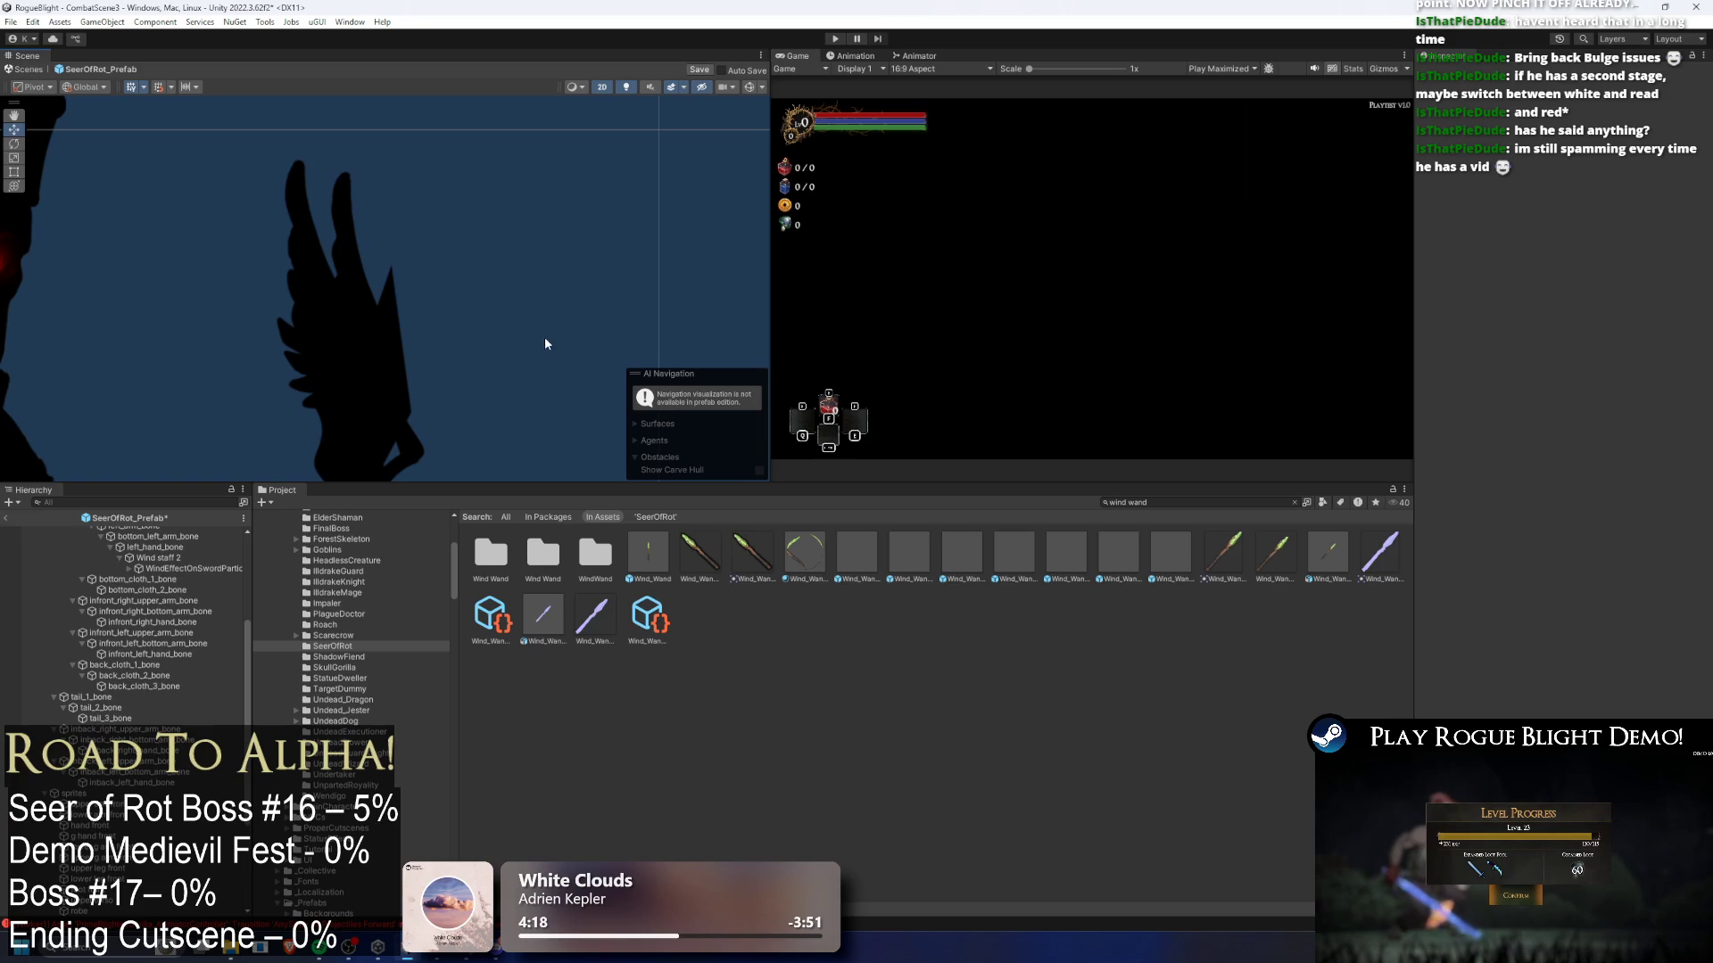
key(ctrl+z)
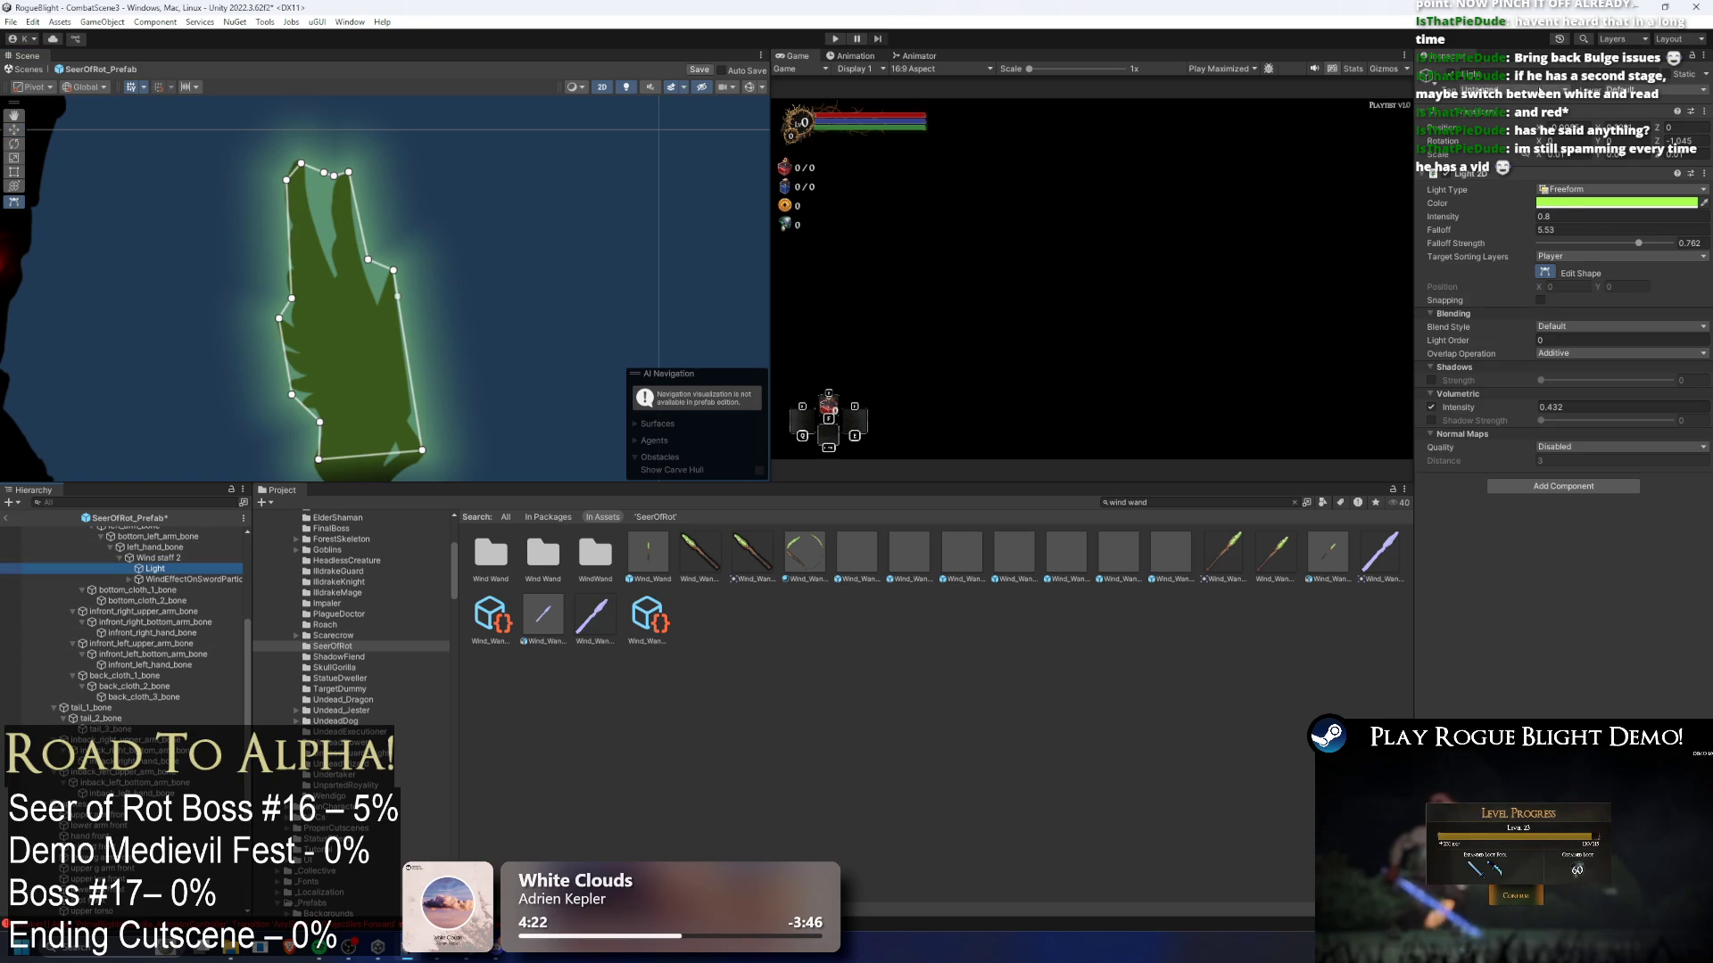
click(1577, 194)
click(1577, 195)
- Keep the staff light's Light 2D type set to Freeform after trying another type
click(1577, 195)
click(1578, 194)
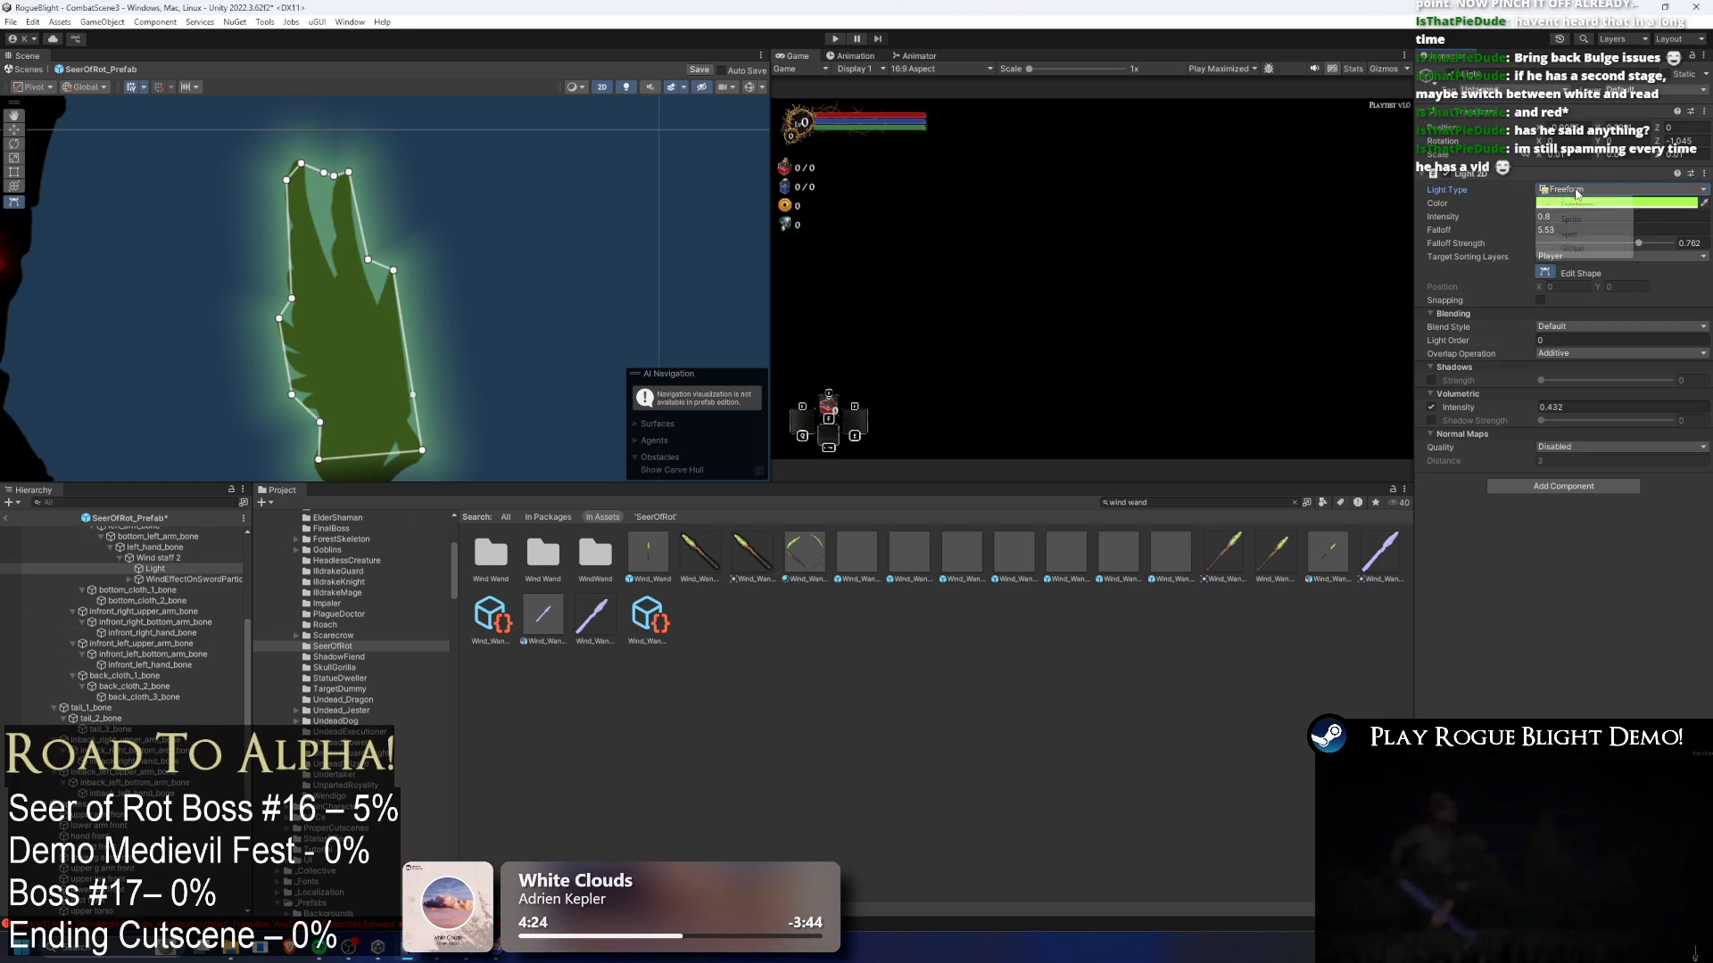
click(1577, 194)
click(1583, 216)
click(1579, 190)
click(1588, 206)
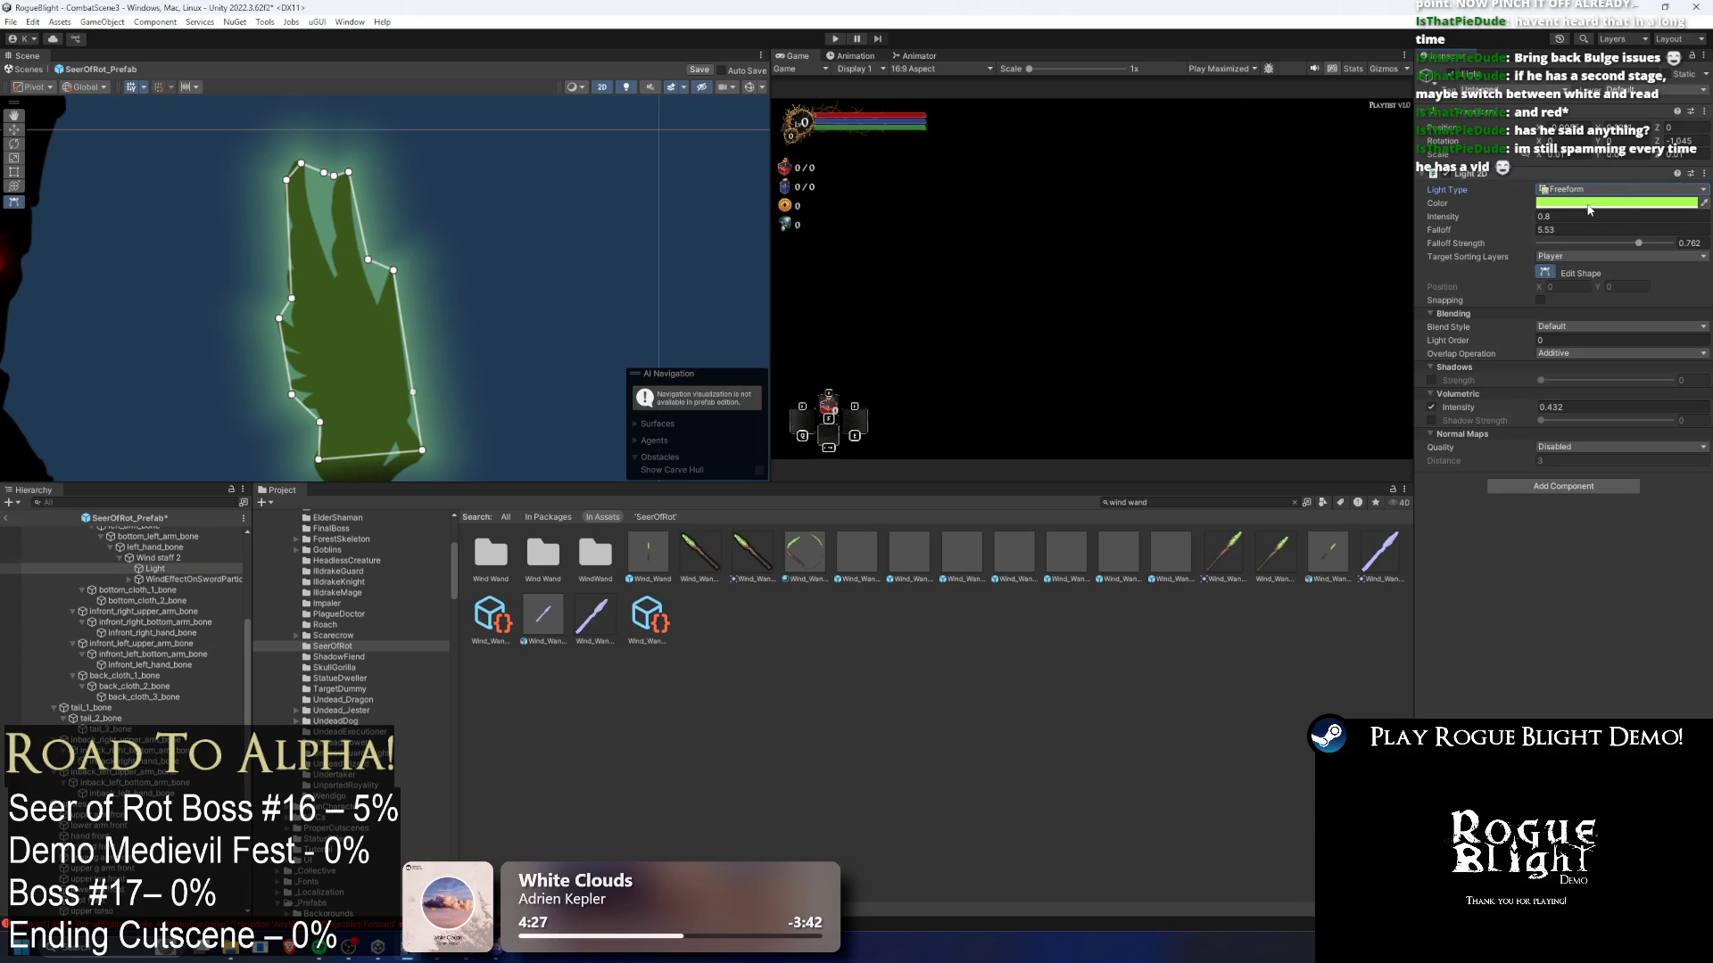
- Copy the Light object's Light 2D component; adding a second Light 2D is refused
click(155, 569)
key(ctrl+d)
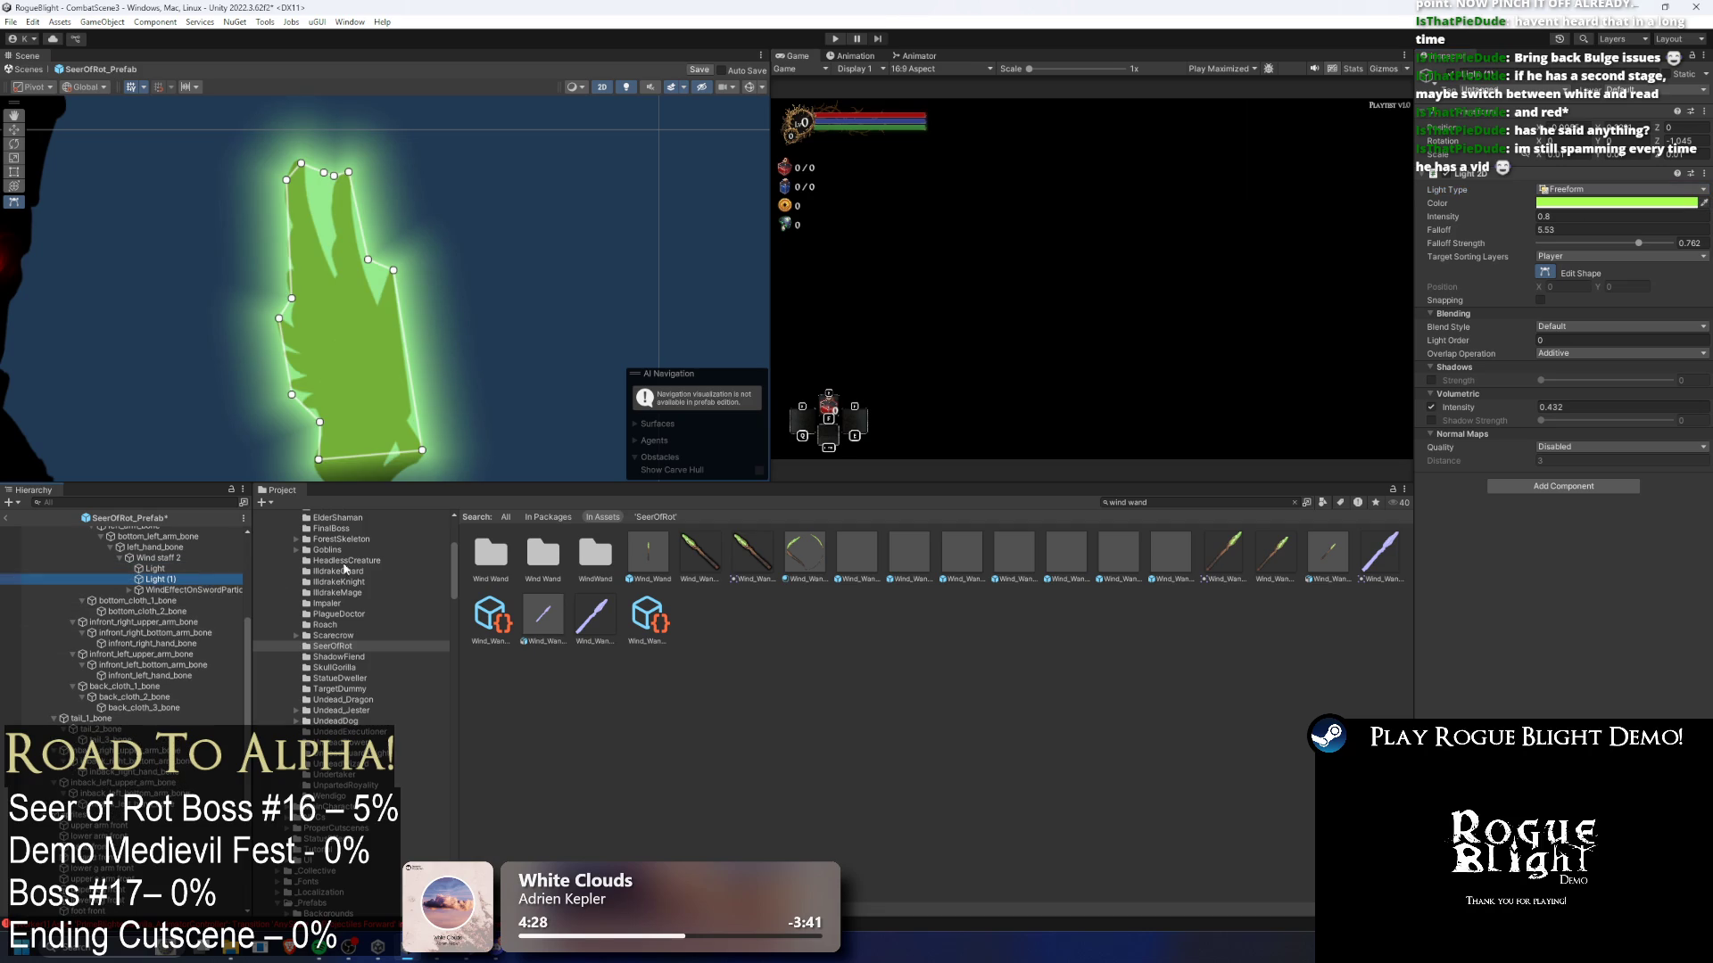
key(ctrl+z)
right_click(1470, 178)
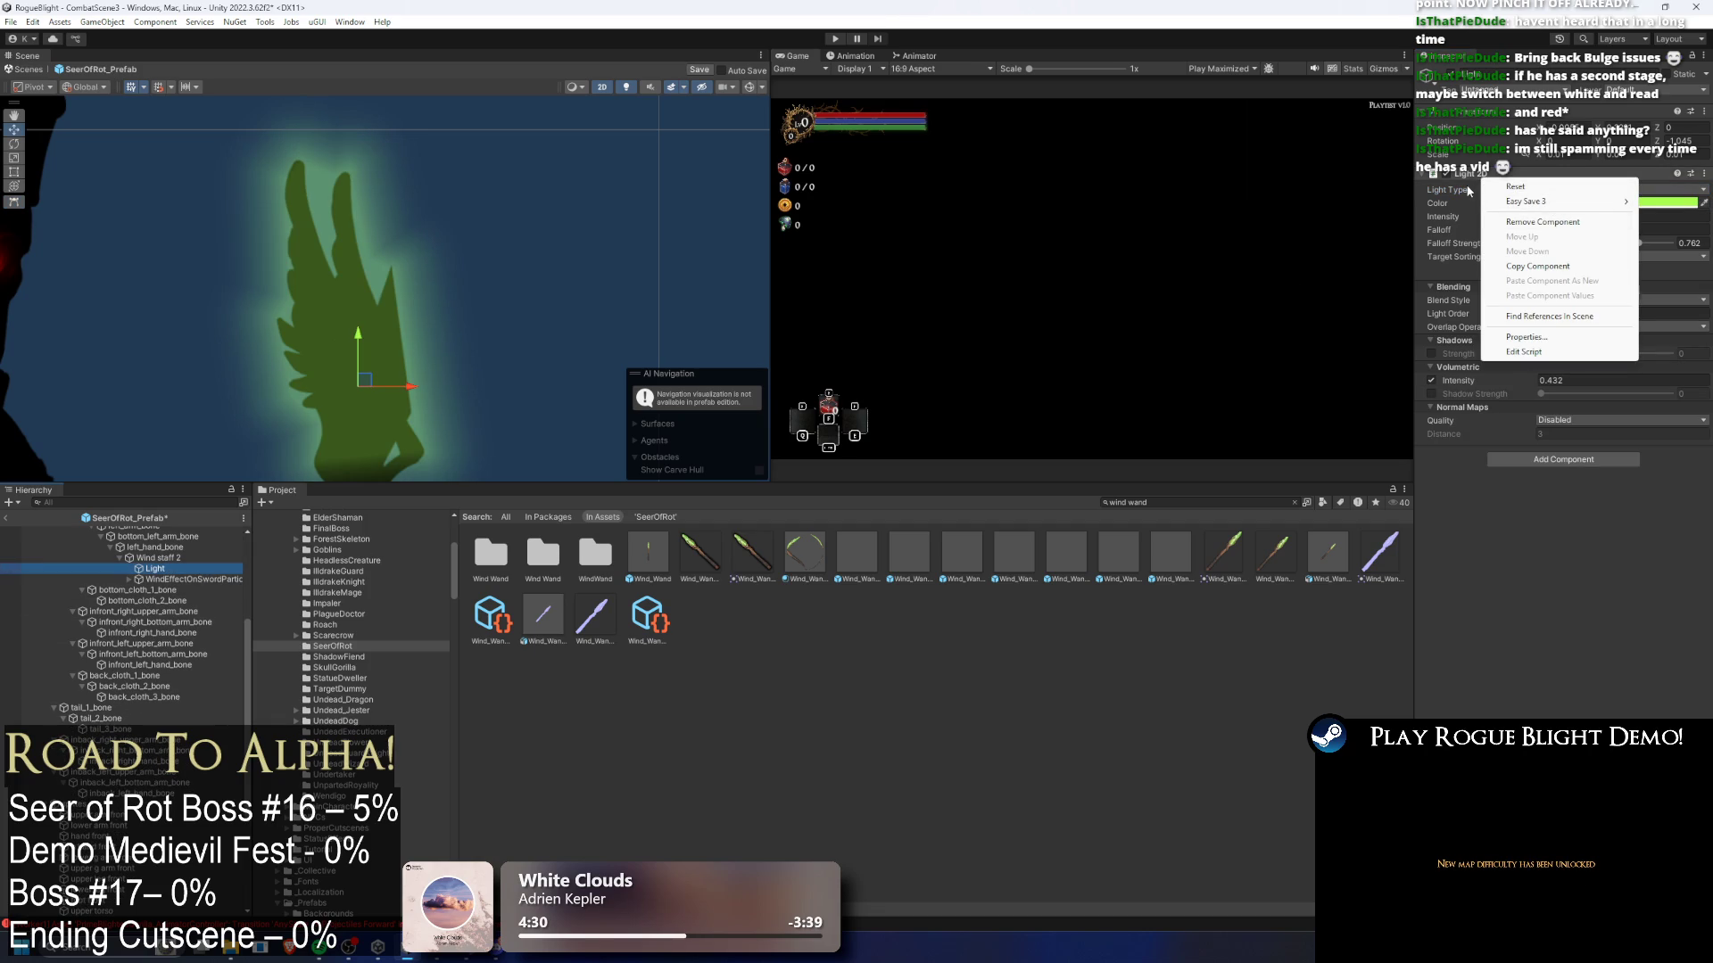
click(1538, 266)
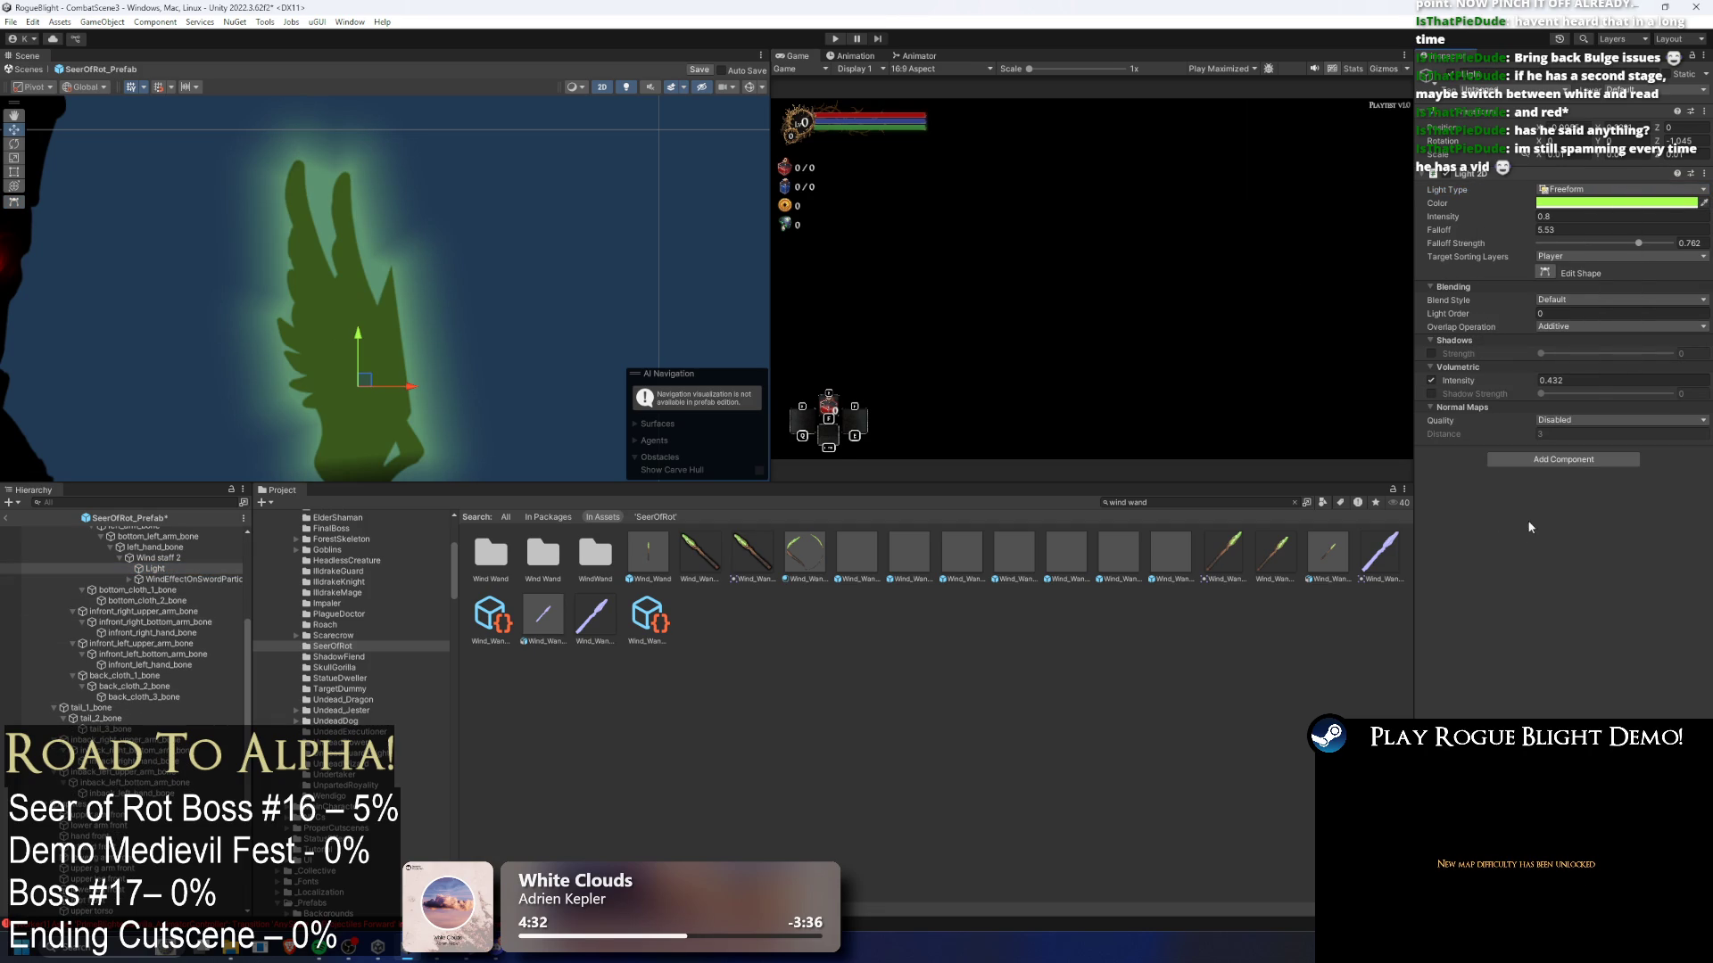
click(1553, 462)
text(light2)
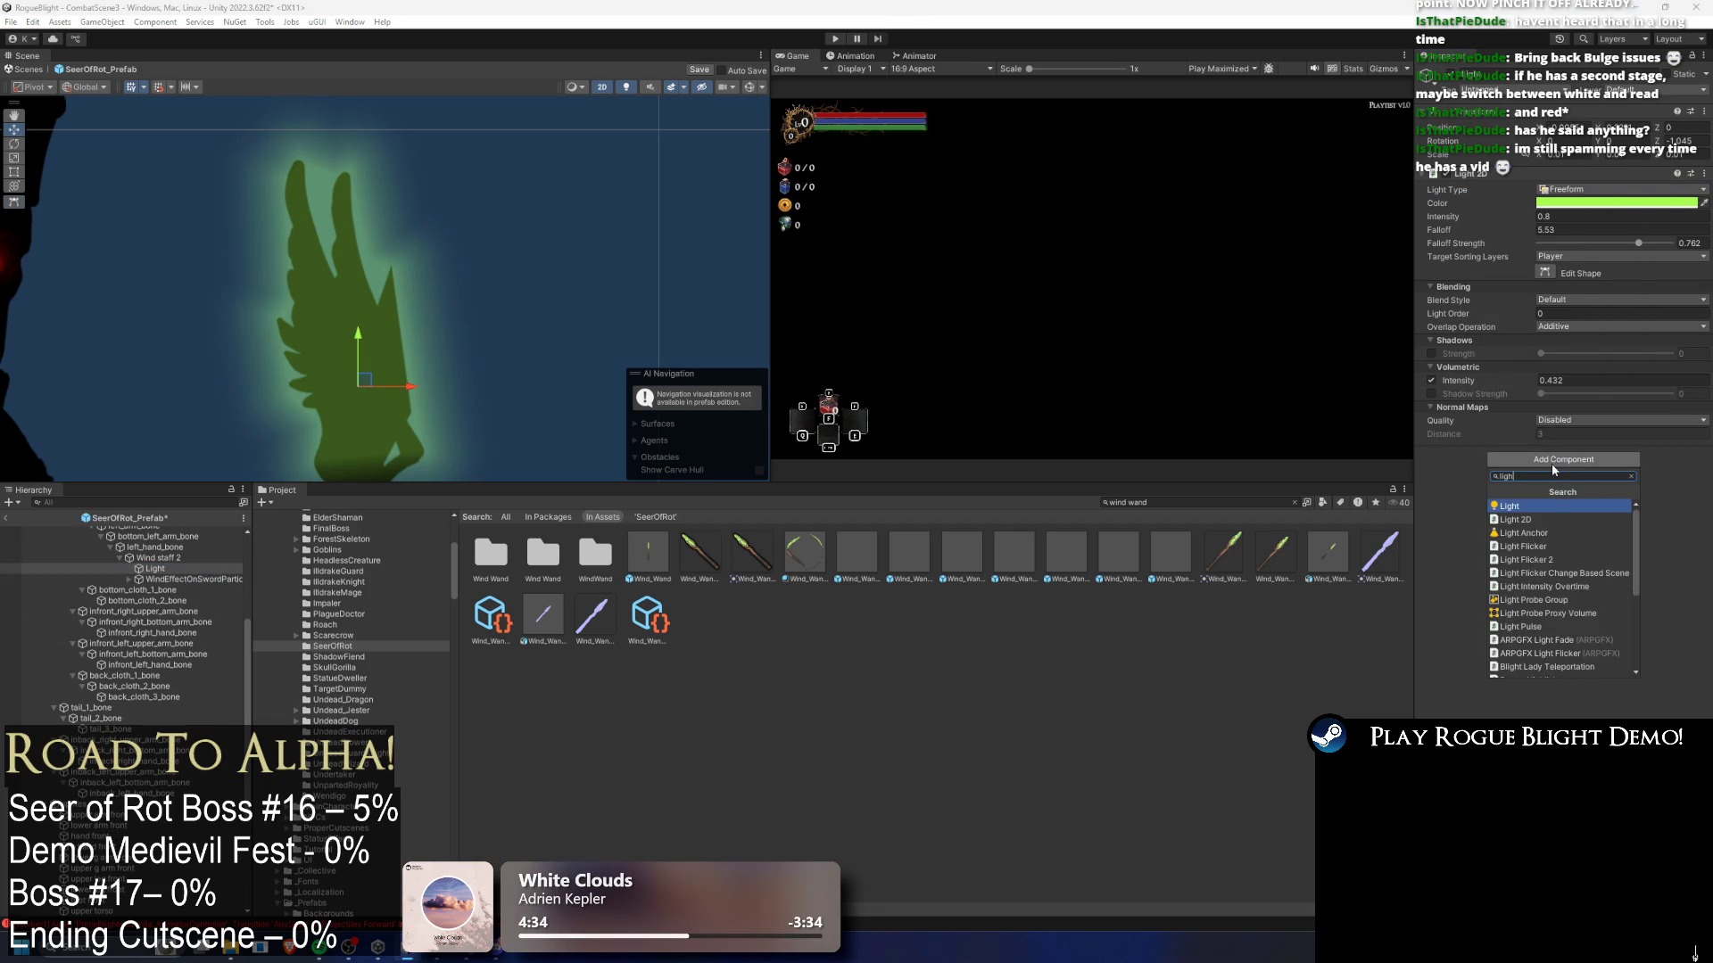
key(Return)
click(941, 497)
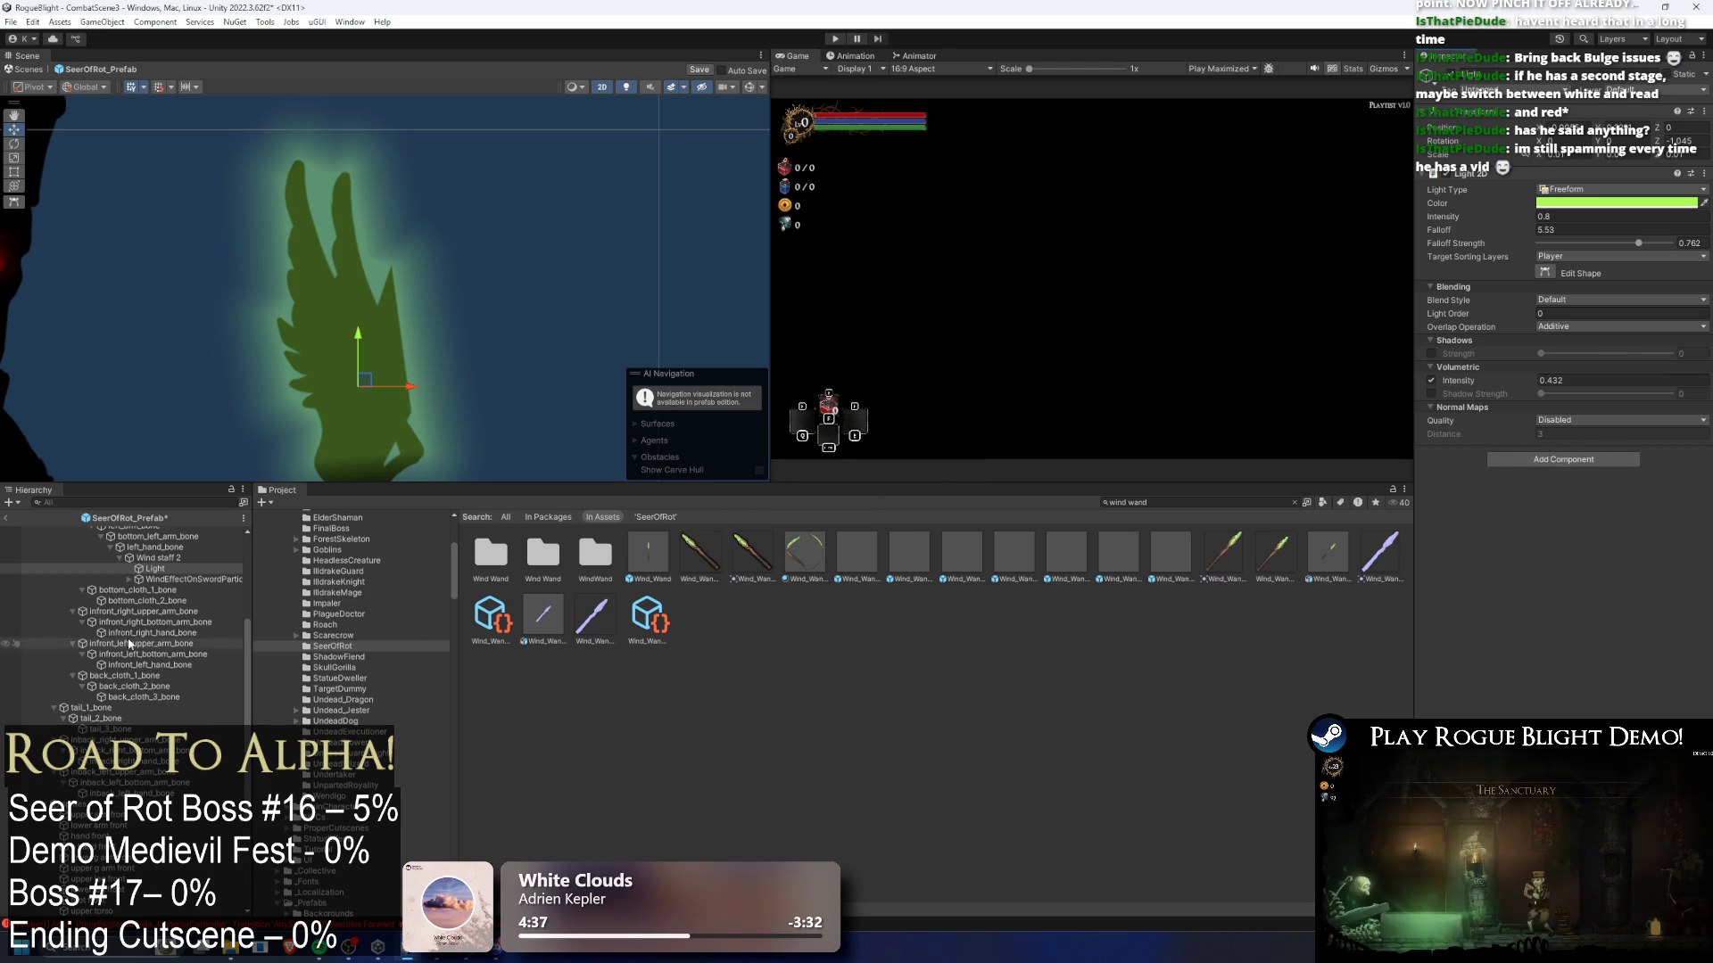
- Duplicate the light as Light (1) and replace its Light 2D with a fresh Spot-type one
key(ctrl+d)
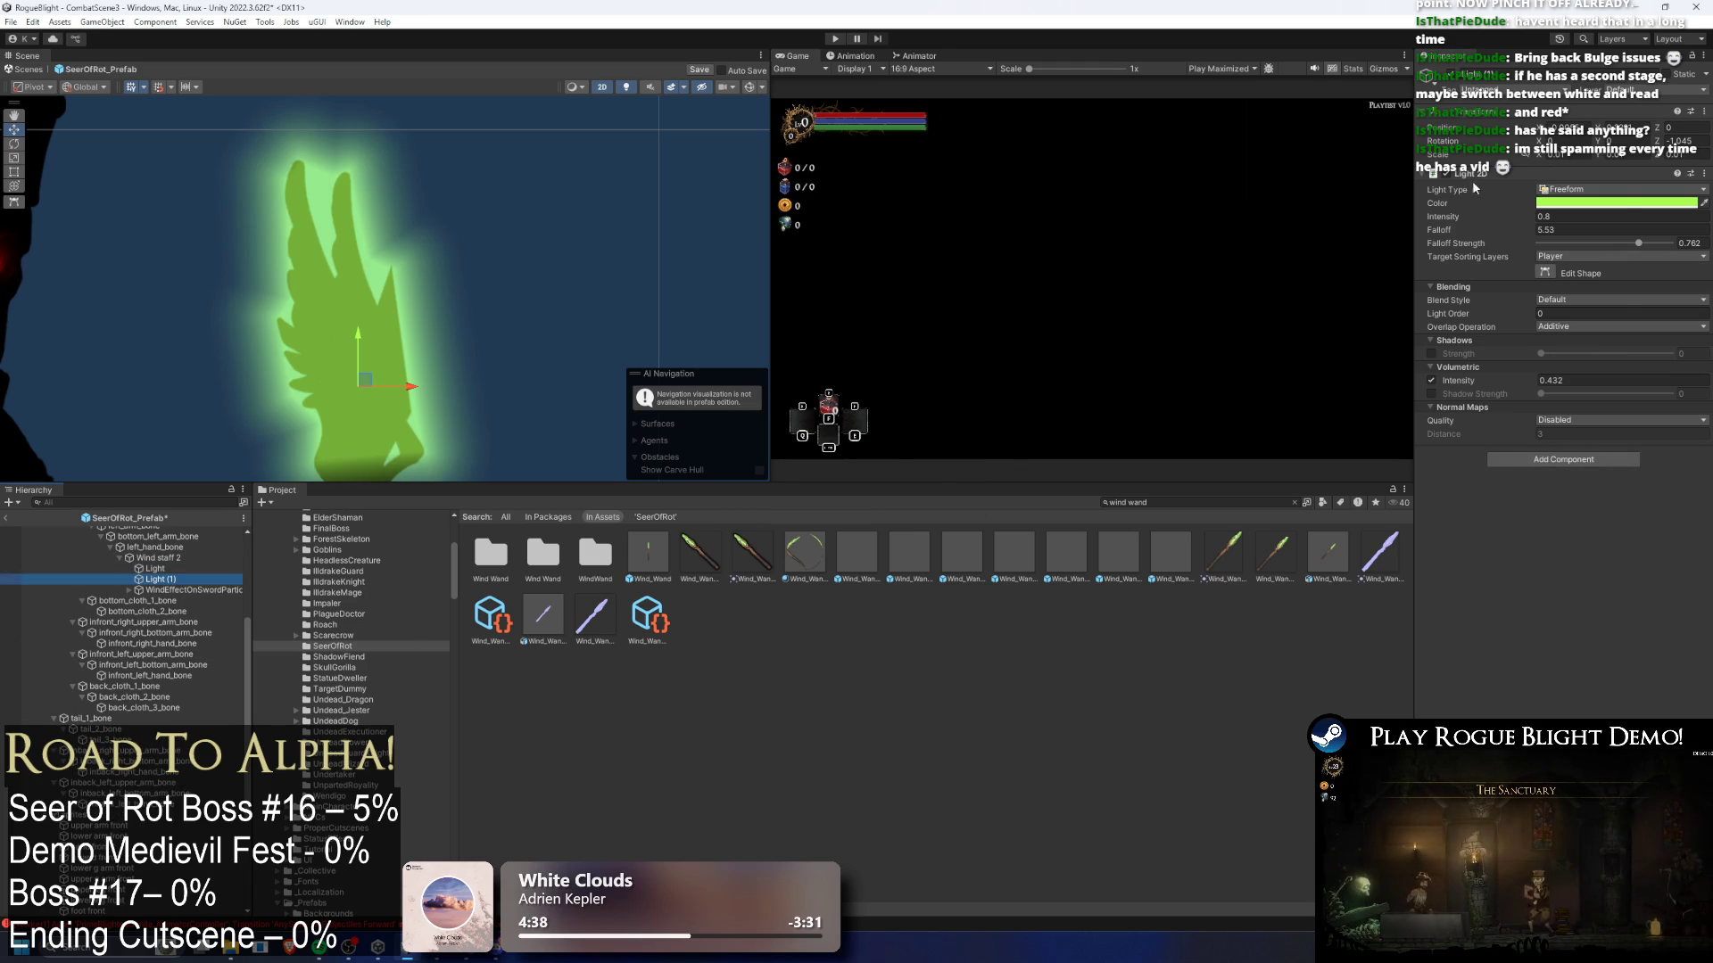
right_click(1474, 174)
click(1534, 203)
click(1570, 182)
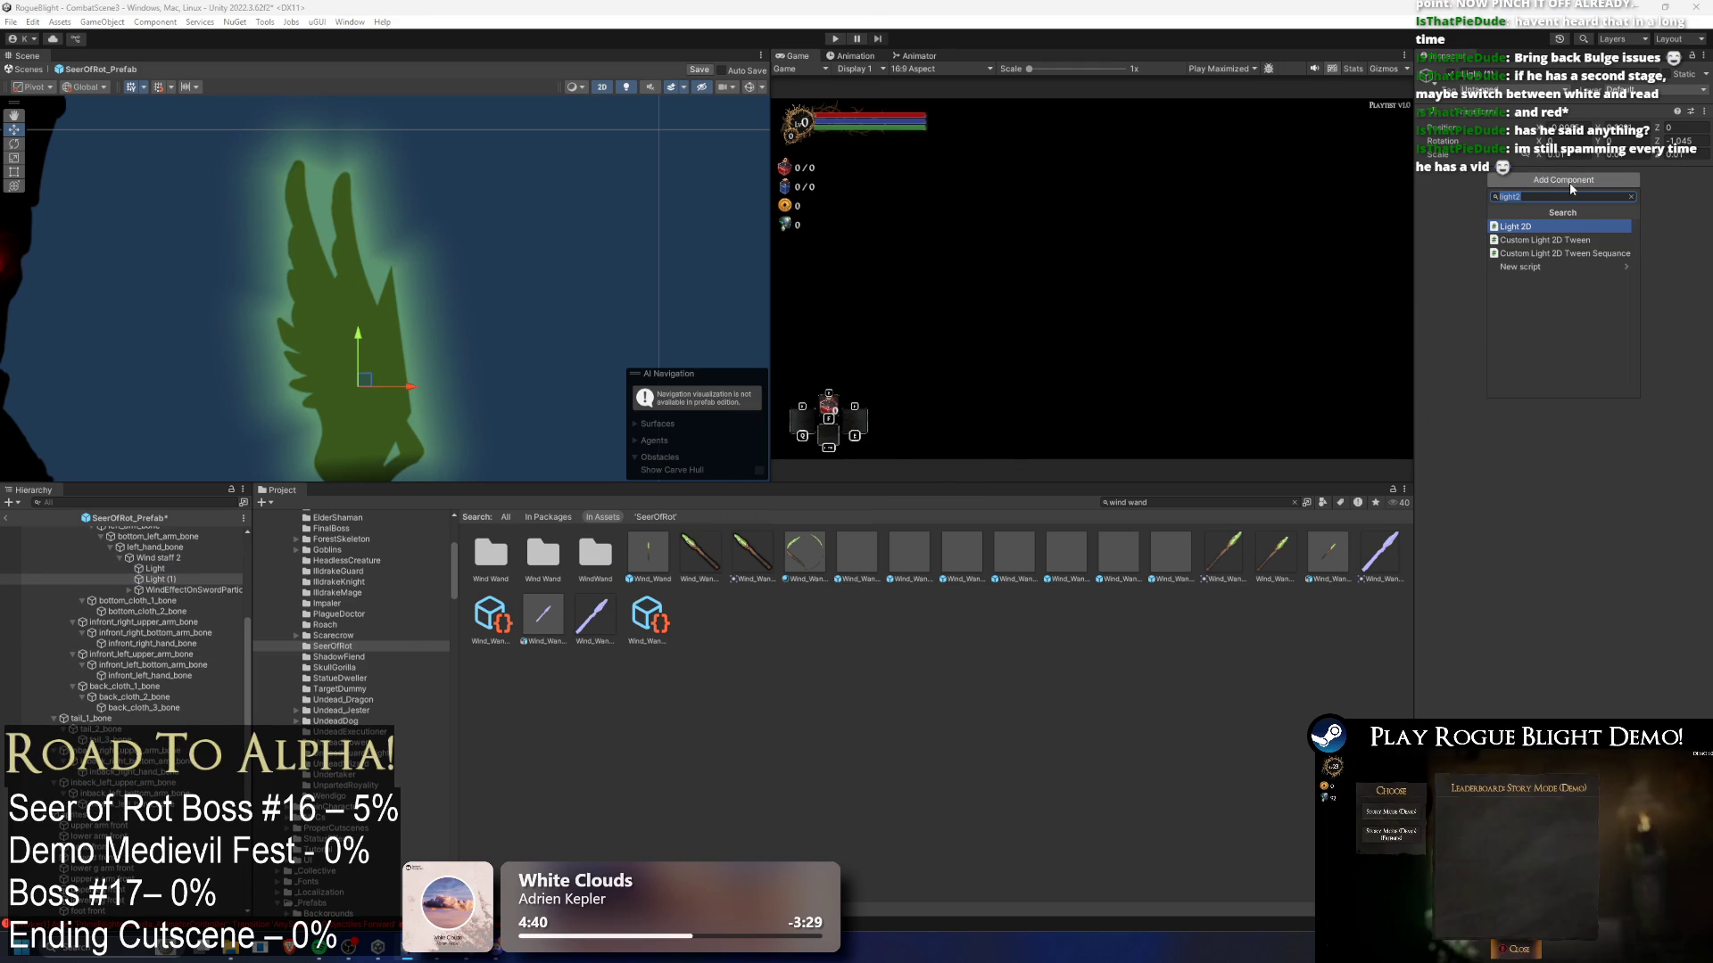
key(Return)
click(1597, 189)
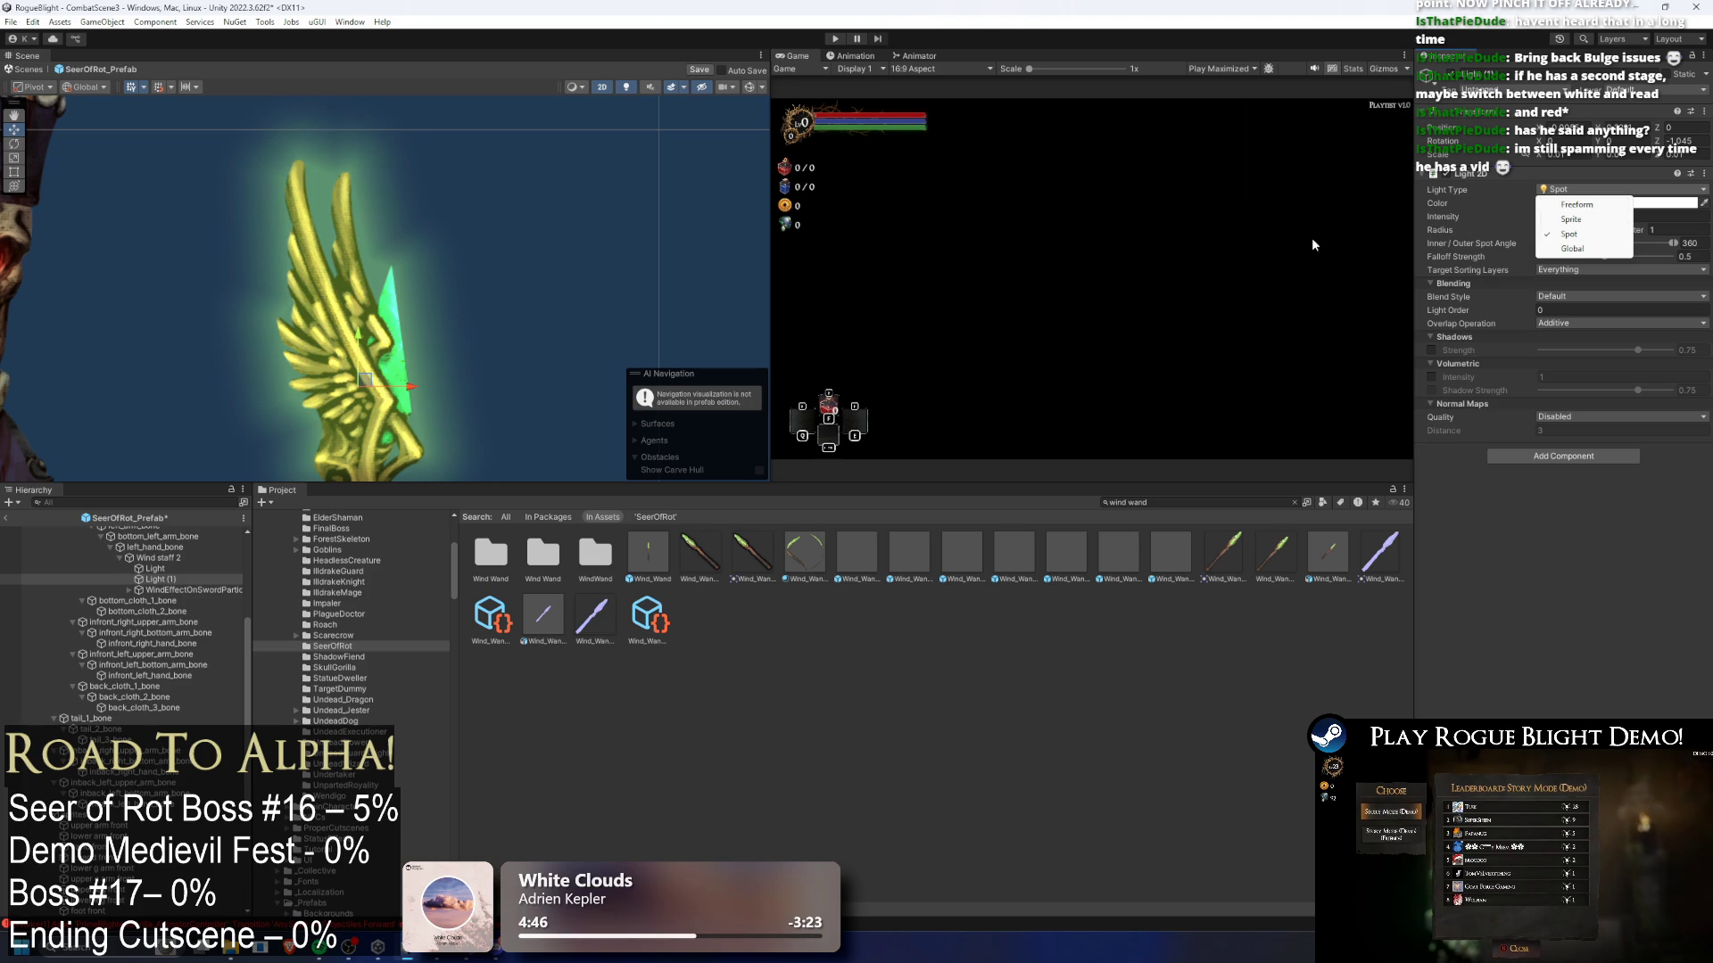
- Keep Light (1) as a Spot light and paste the freeform Light's green colour onto it
key(Escape)
click(1572, 206)
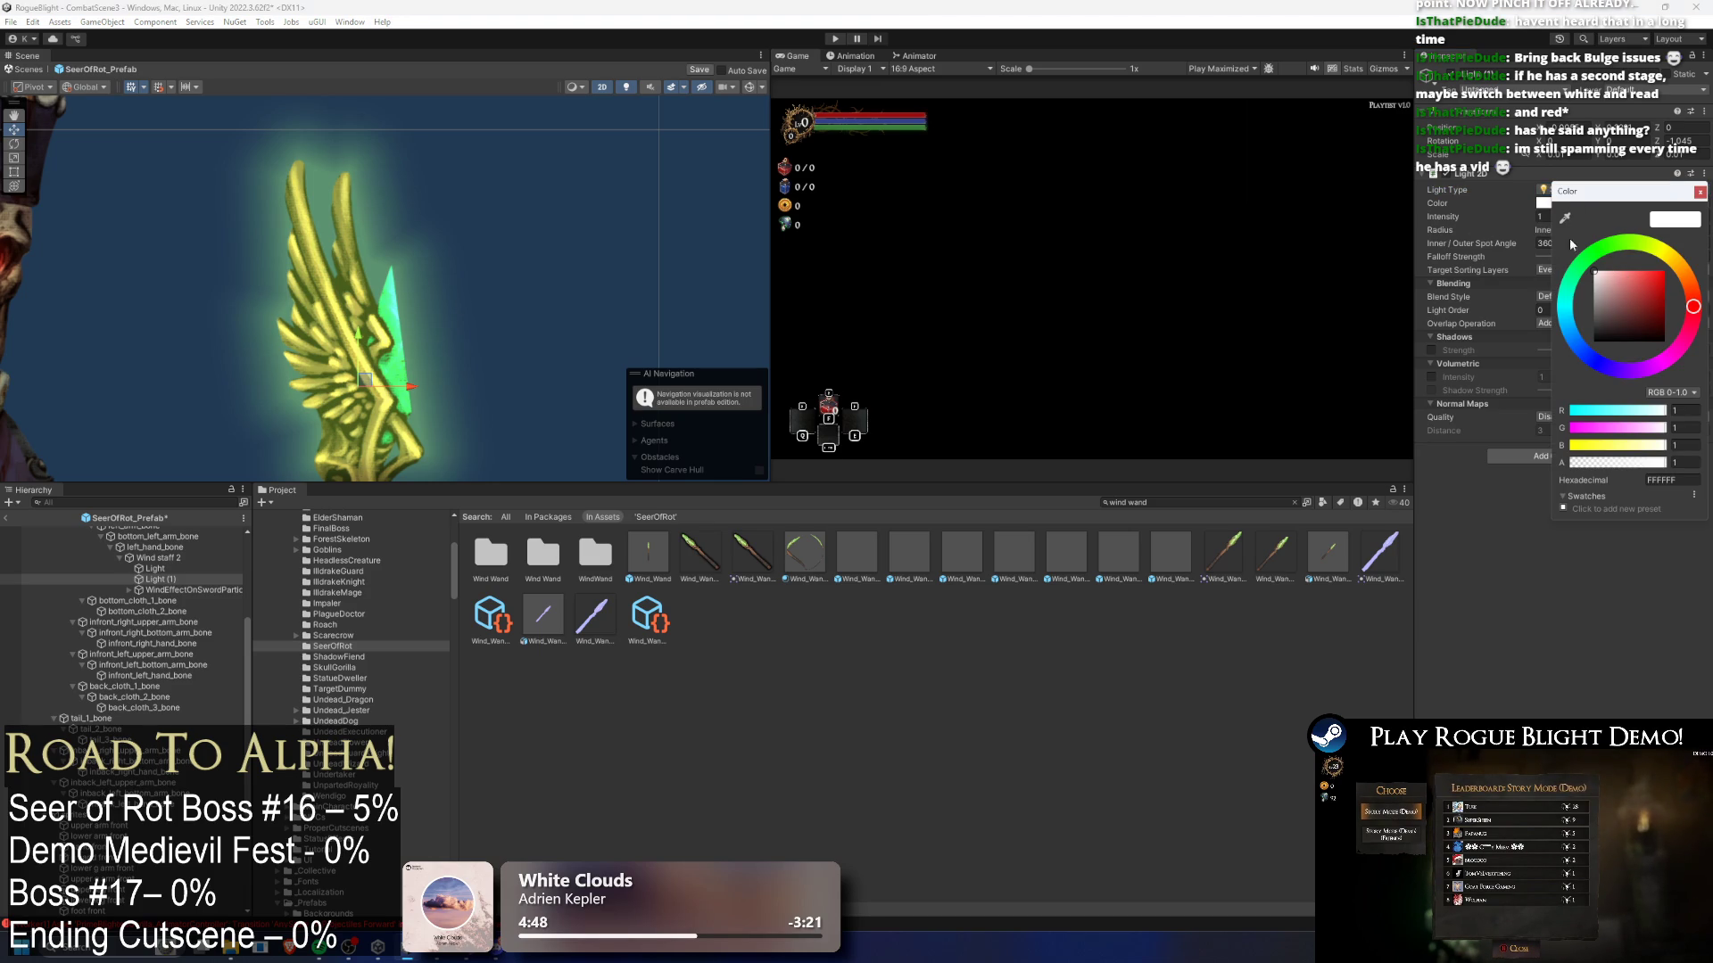
click(156, 569)
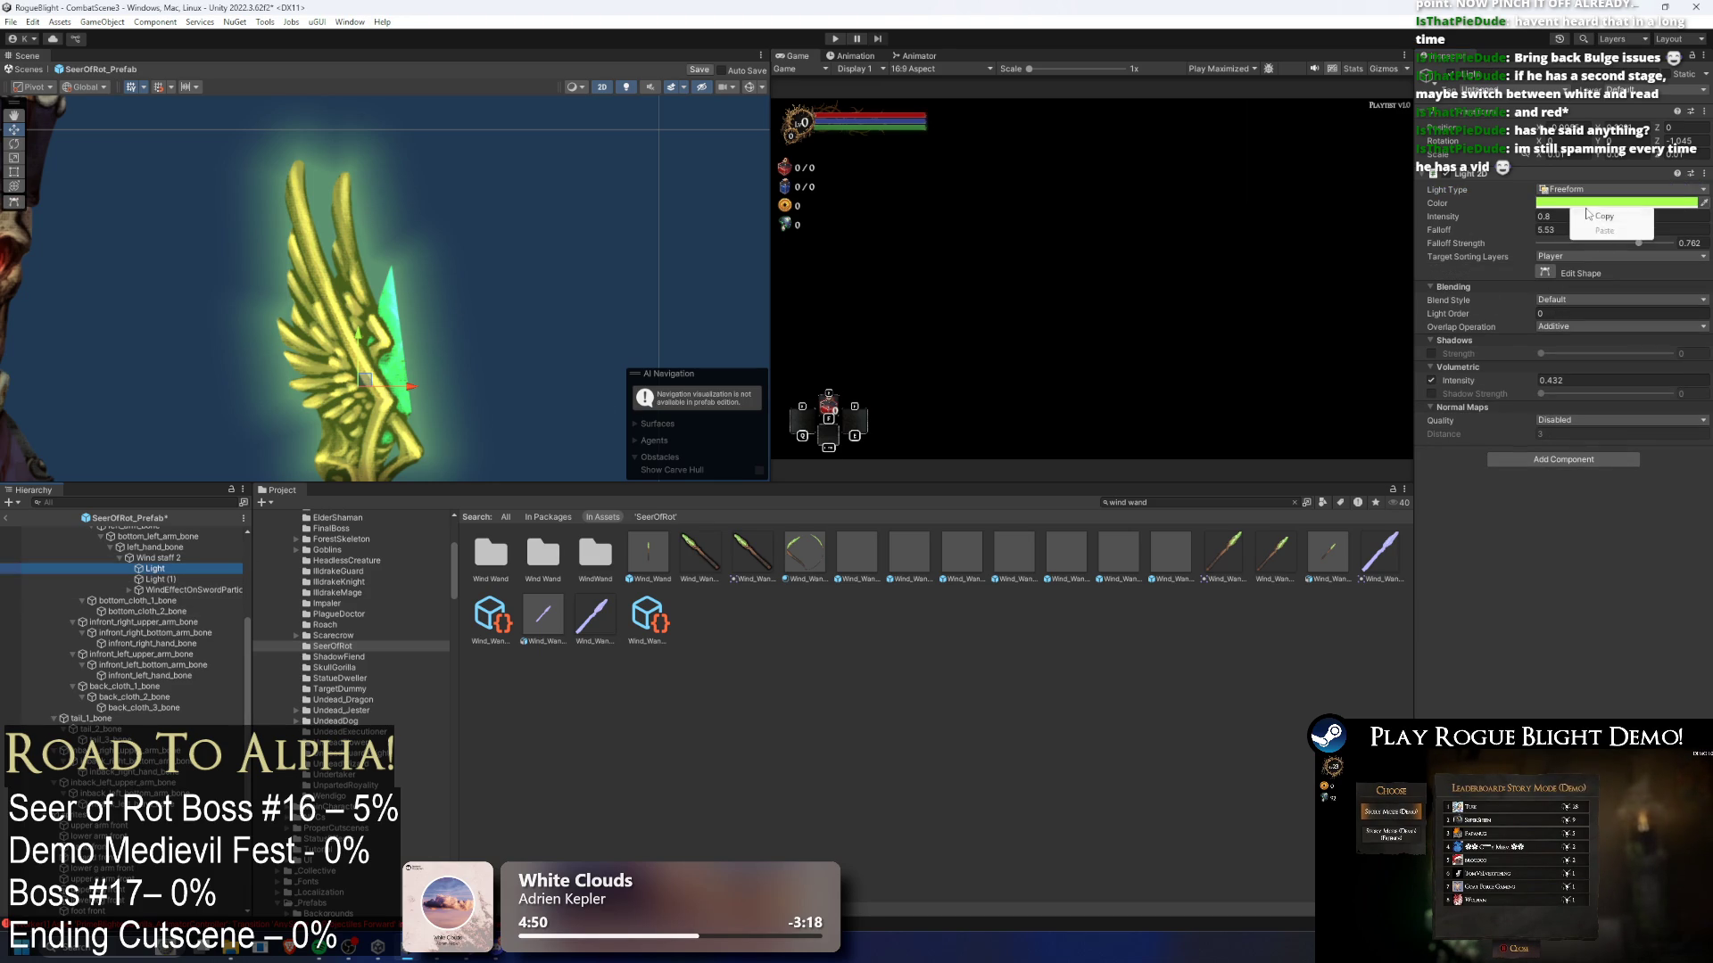
click(156, 579)
right_click(1595, 214)
click(1627, 230)
scroll(330, 473, down, 2)
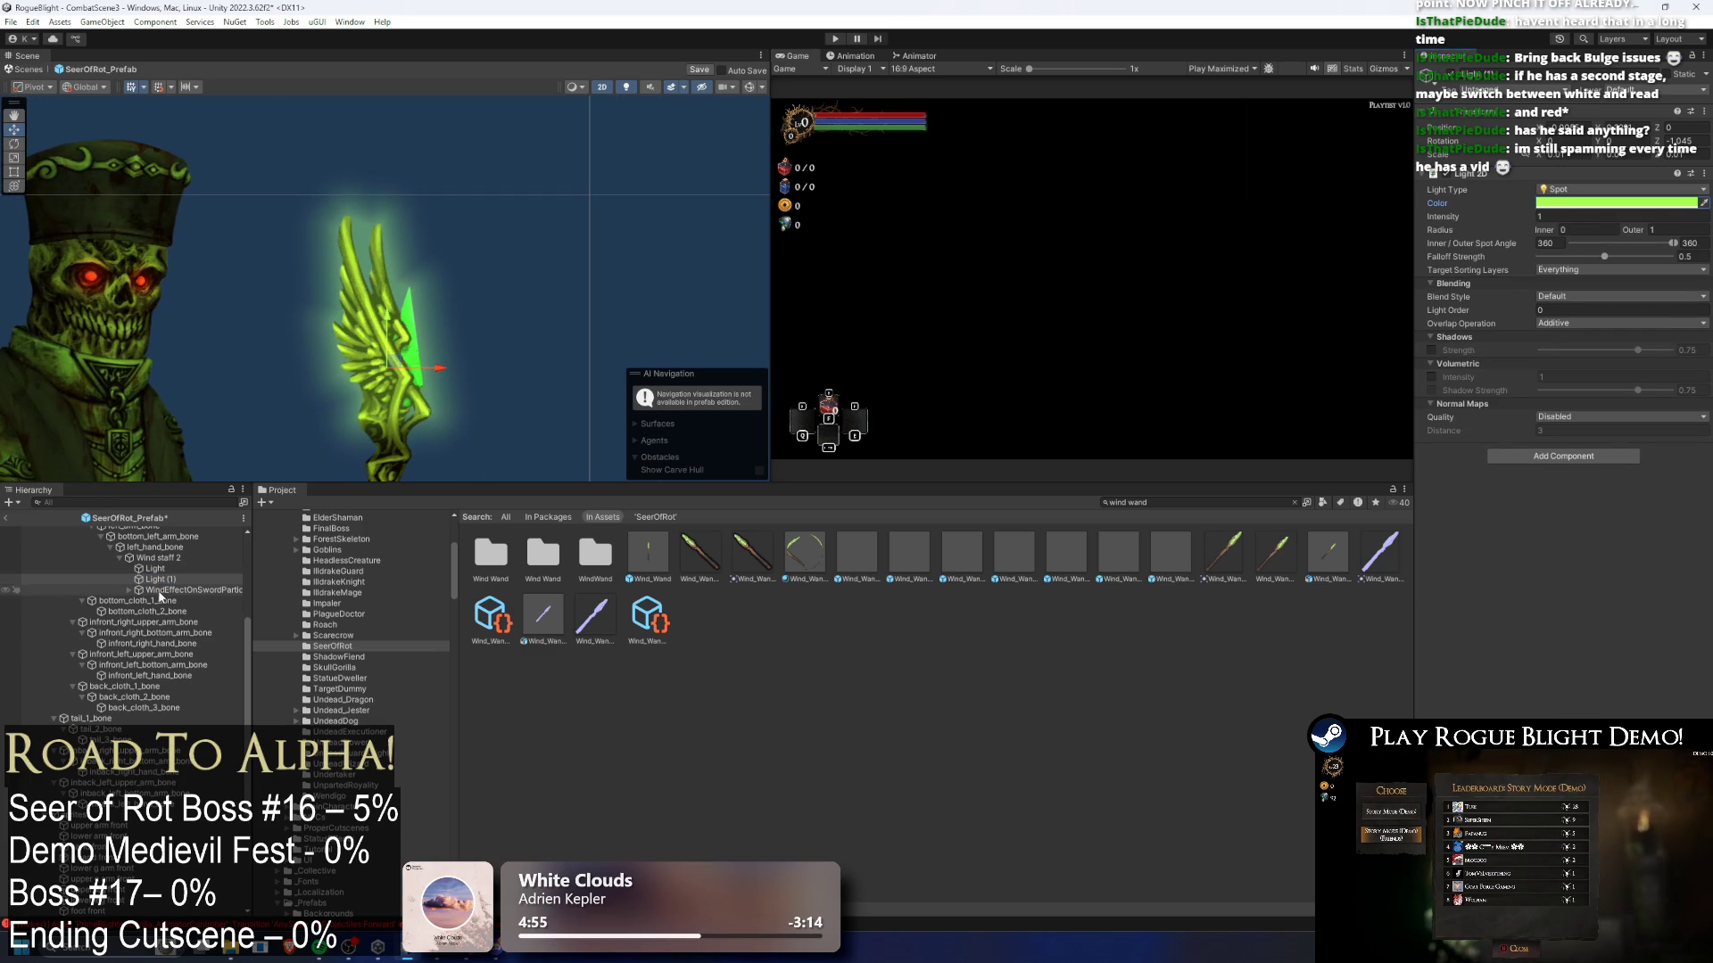
- Toggle the two lights to compare their glow, then switch off the freeform Light
click(174, 569)
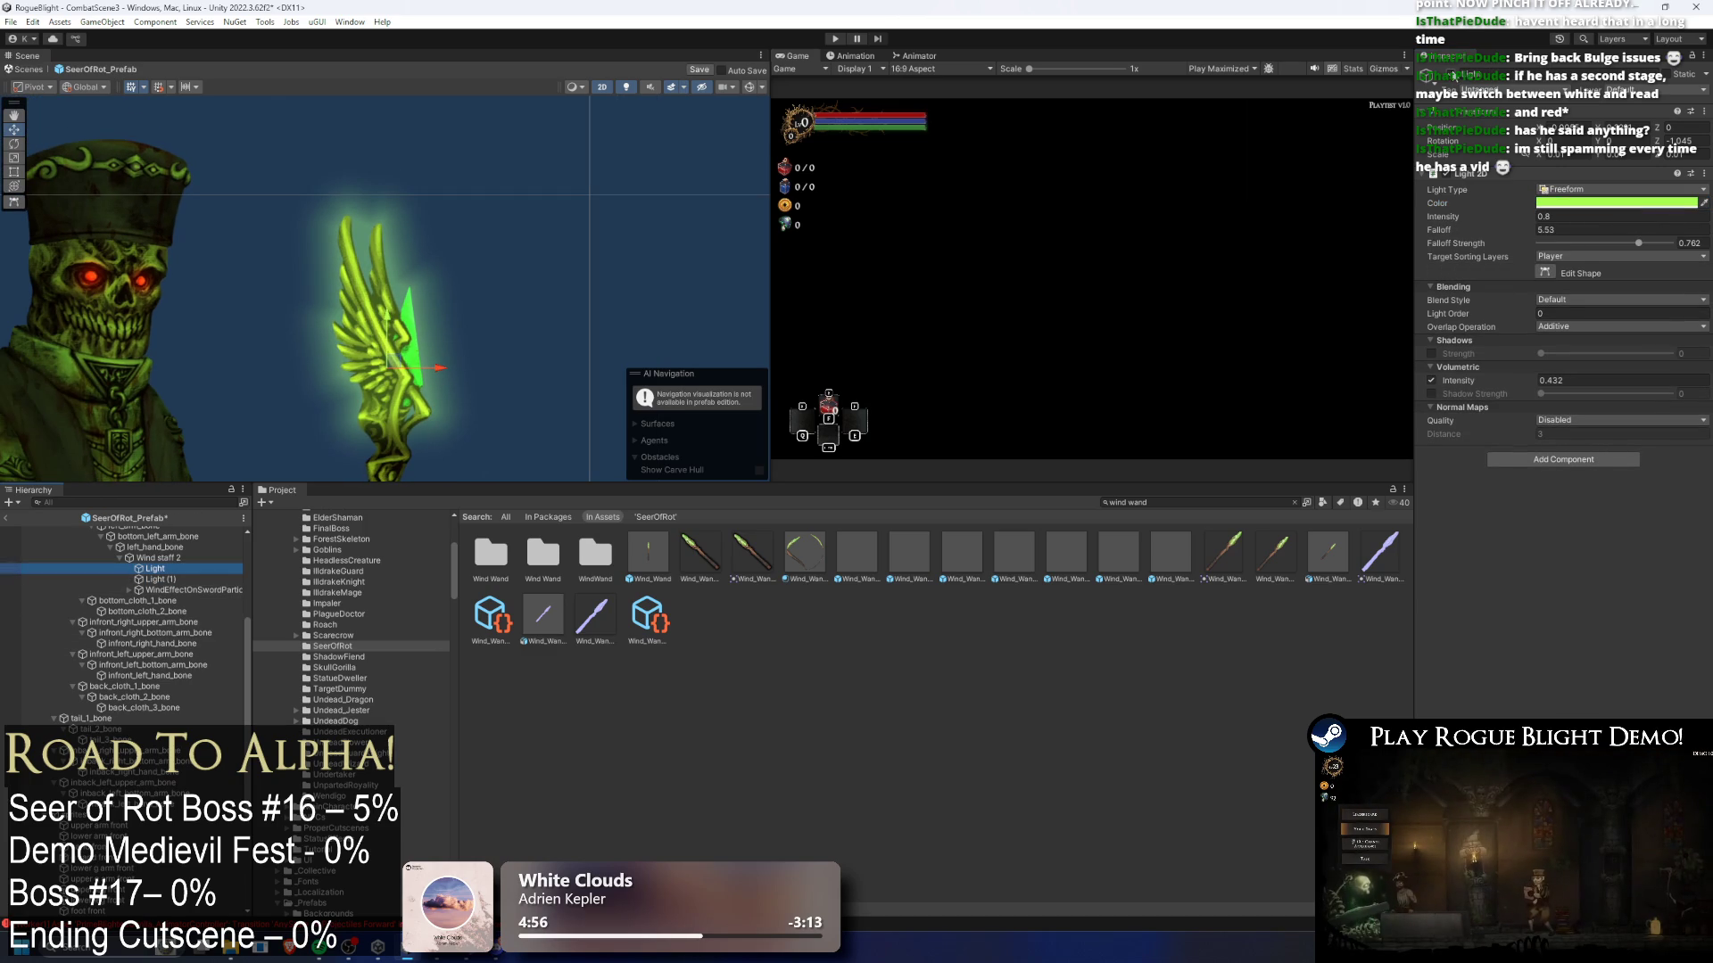
scroll(475, 317, down, 4)
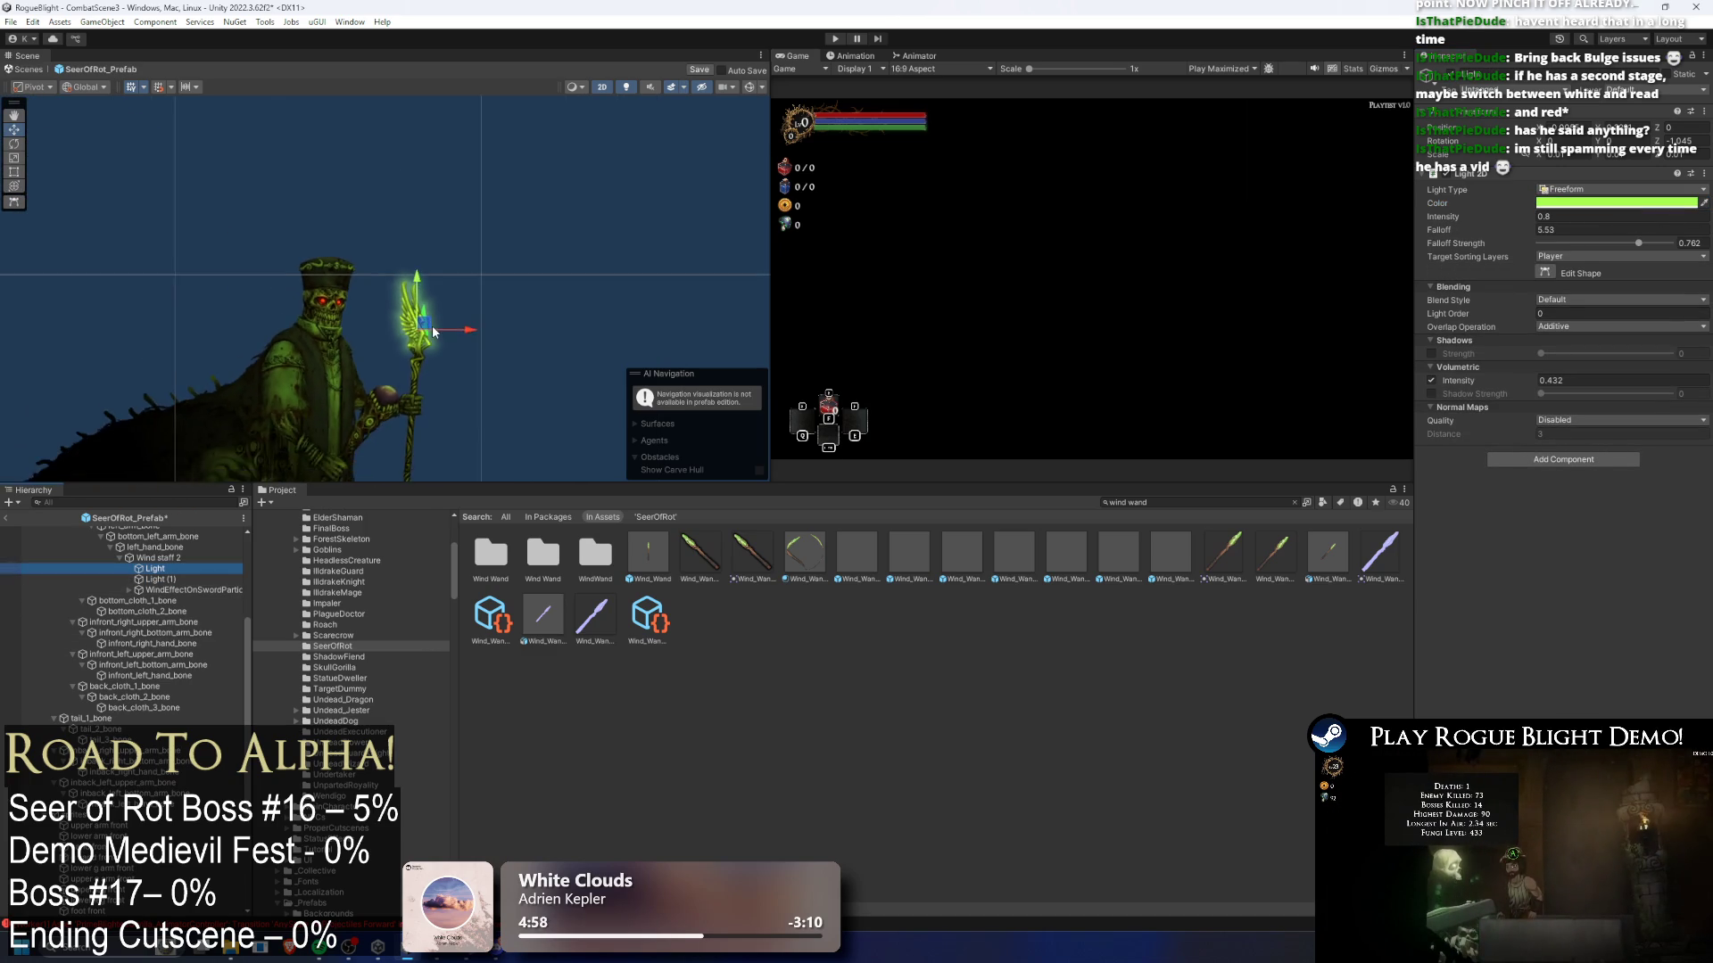
scroll(446, 326, up, 3)
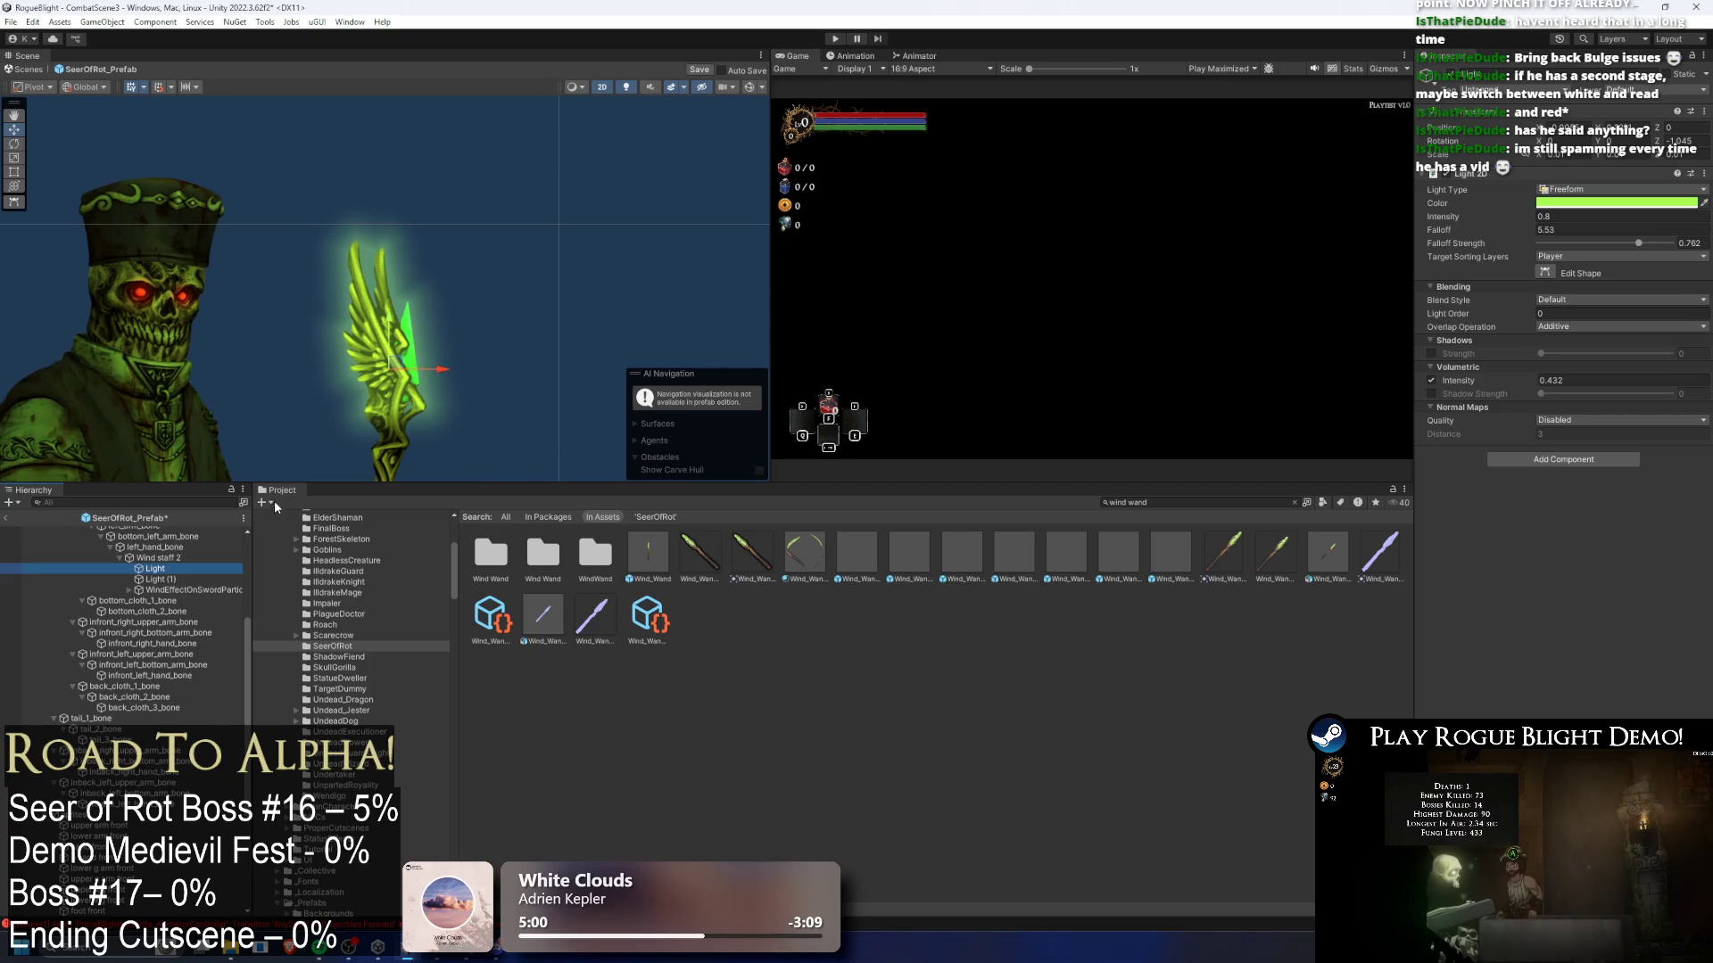
click(161, 579)
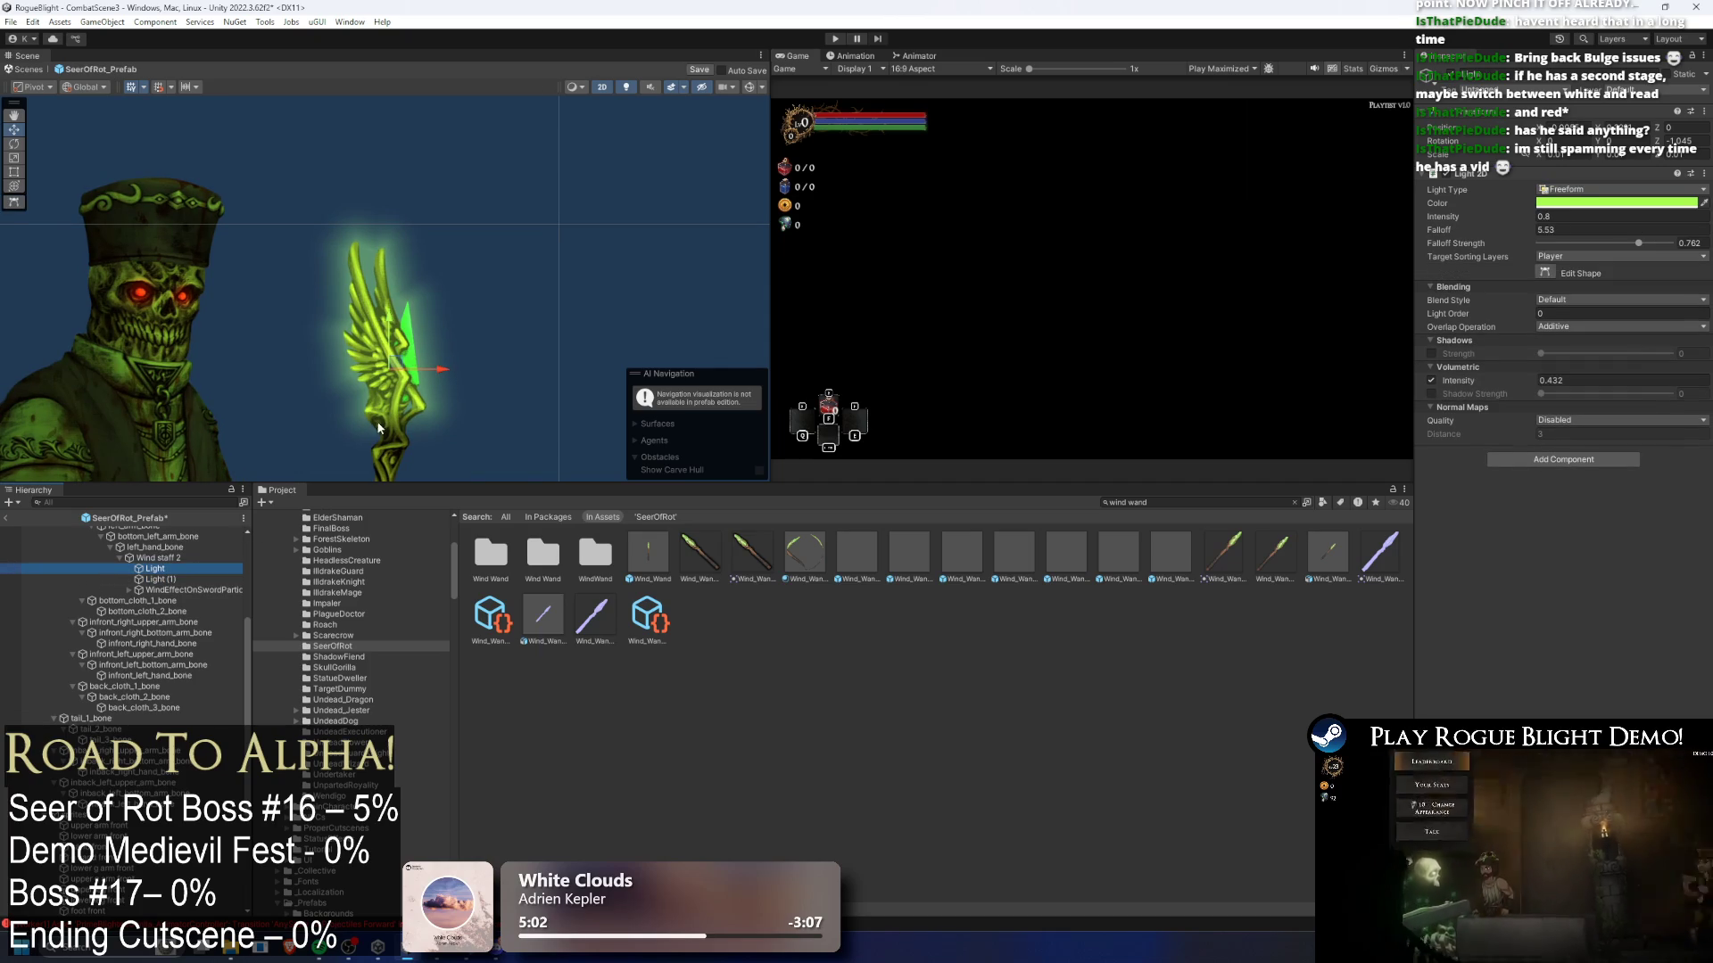
click(1447, 74)
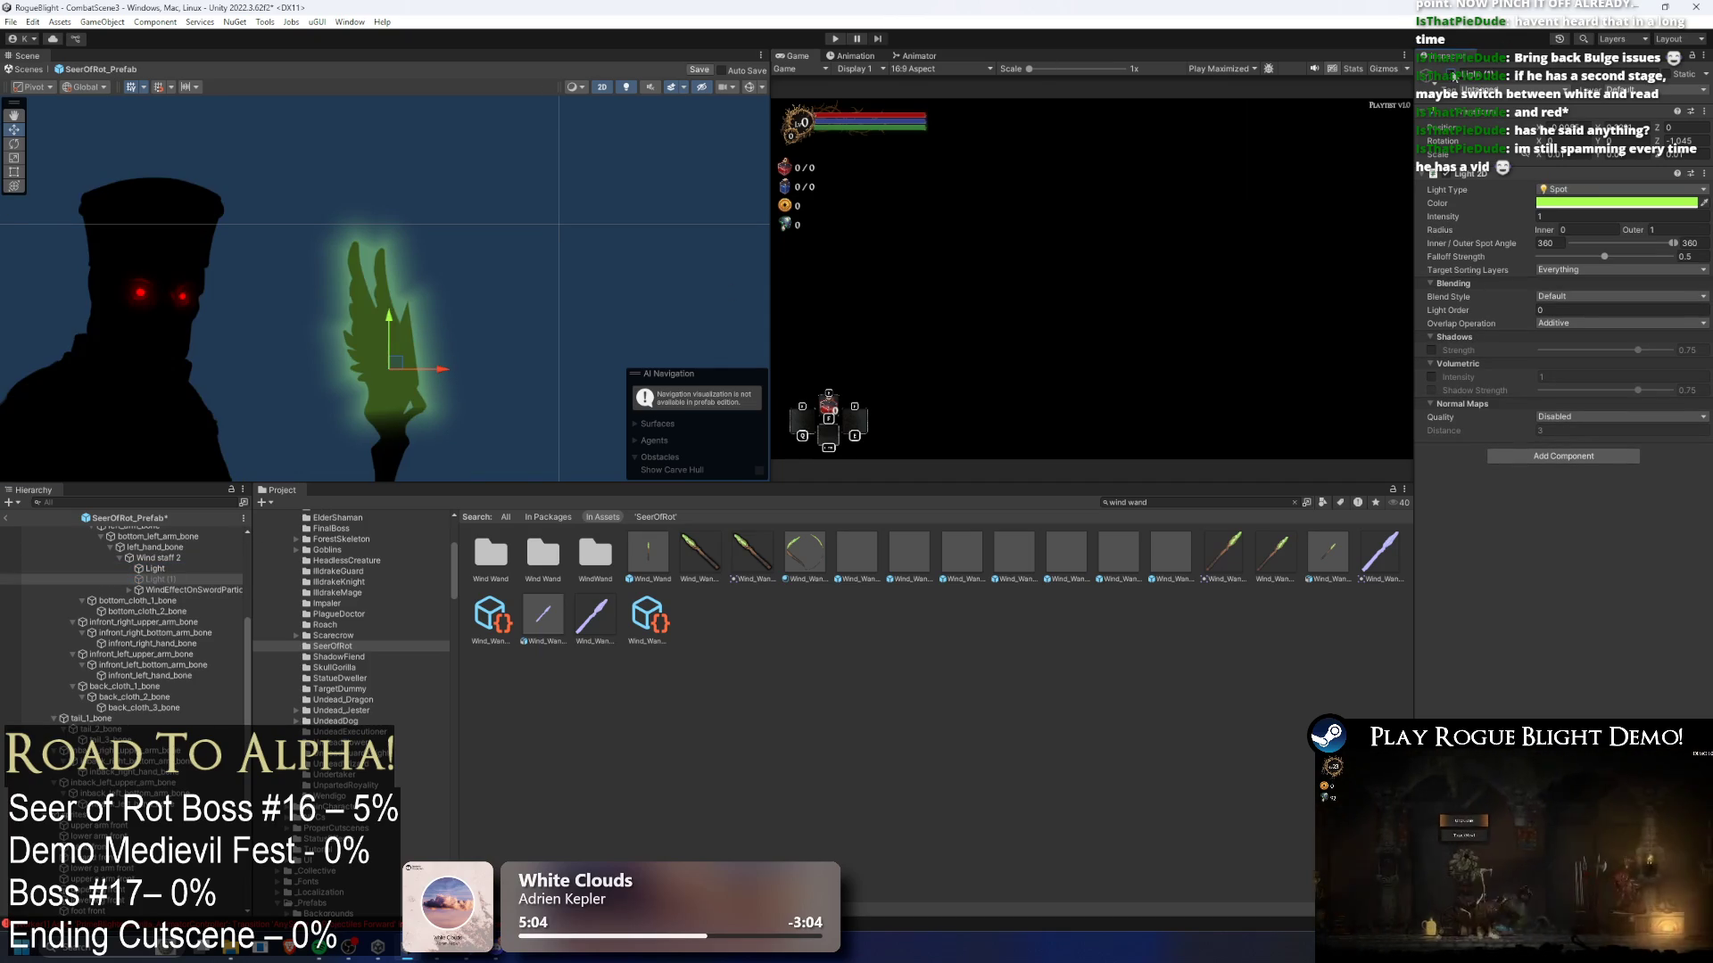
click(156, 569)
click(161, 579)
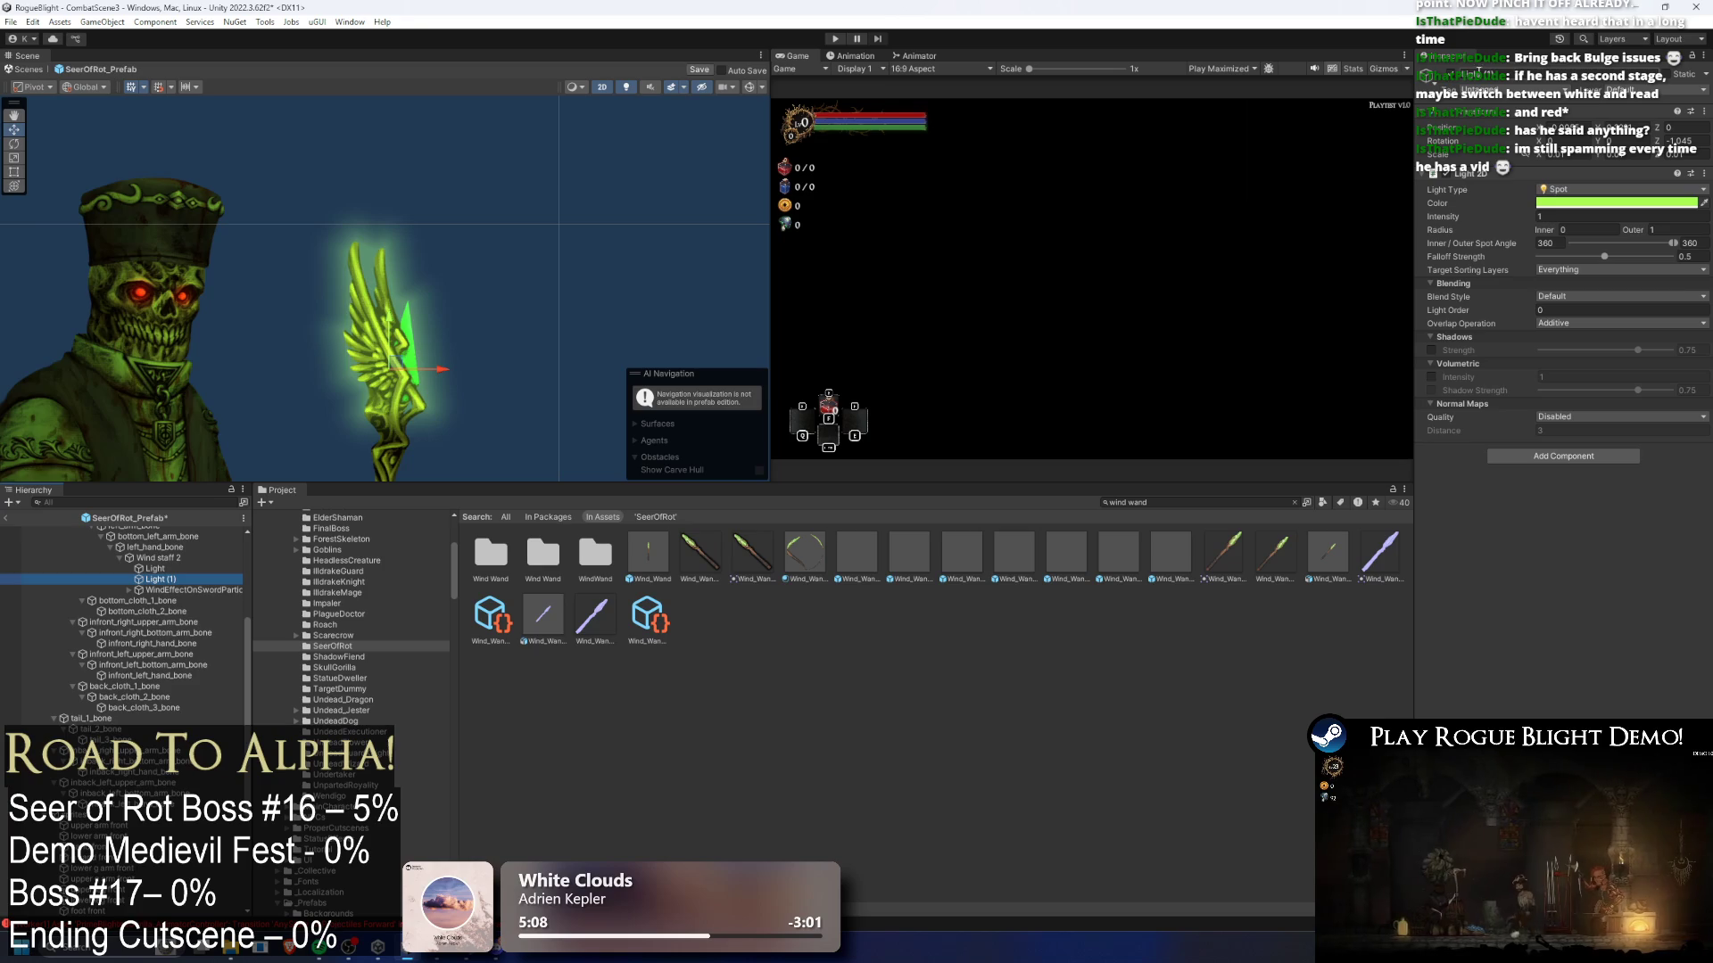
click(157, 569)
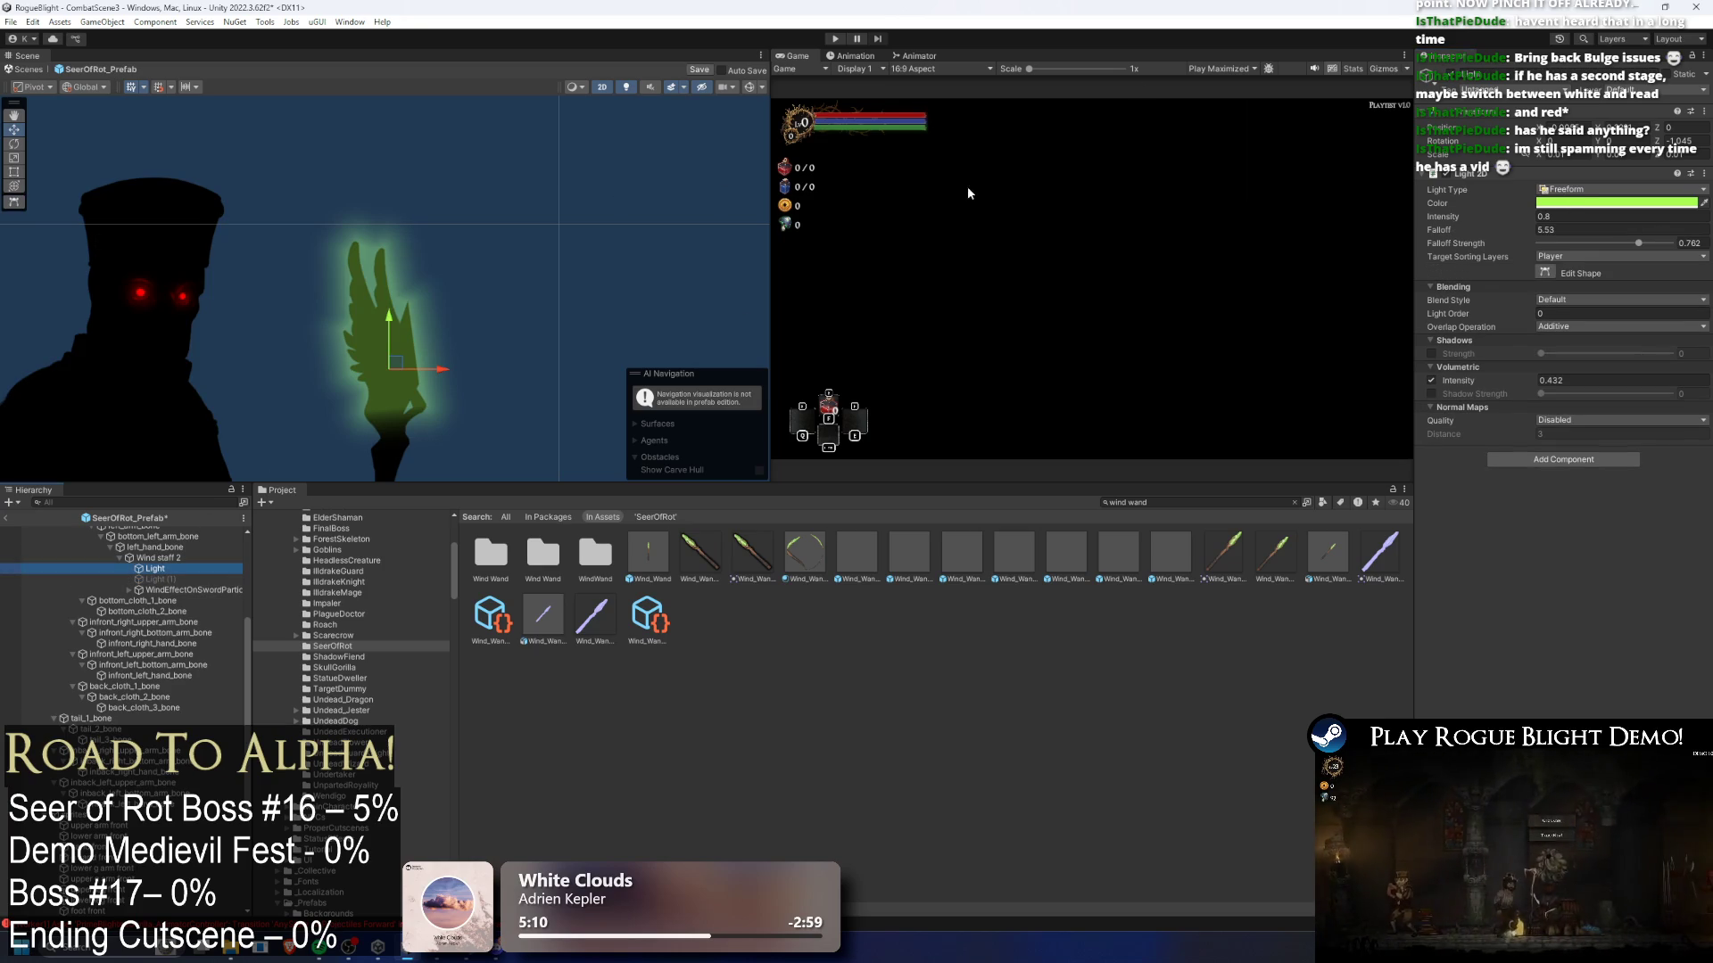
click(160, 579)
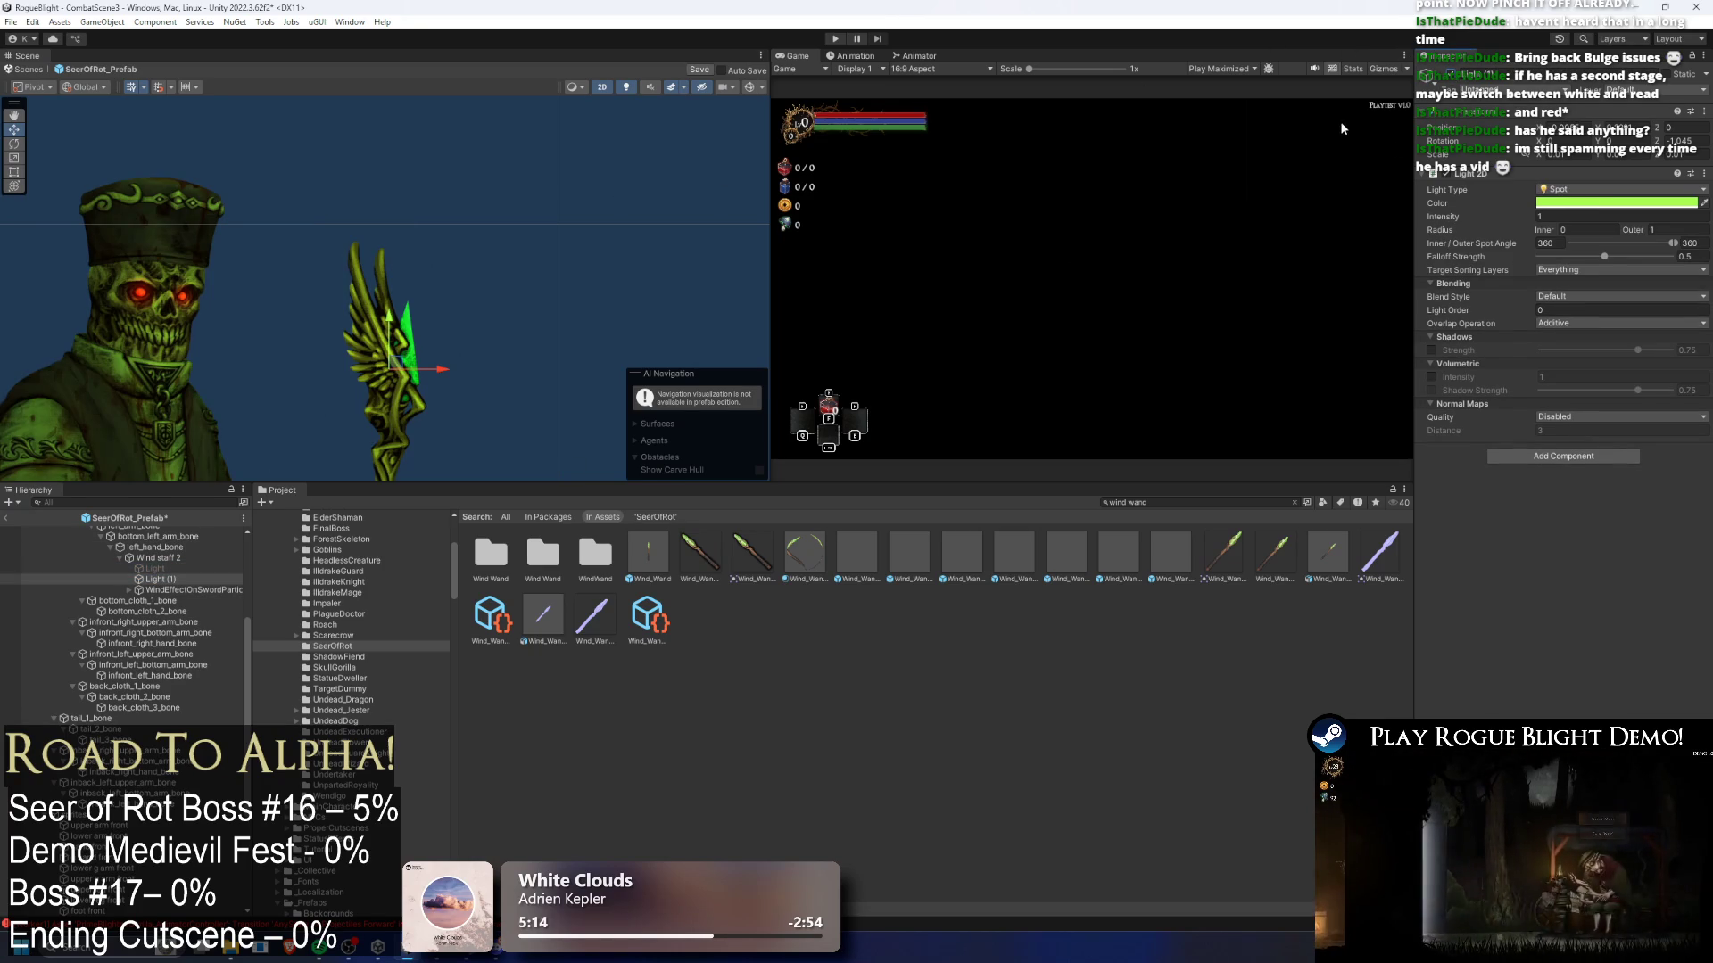
scroll(451, 283, down, 6)
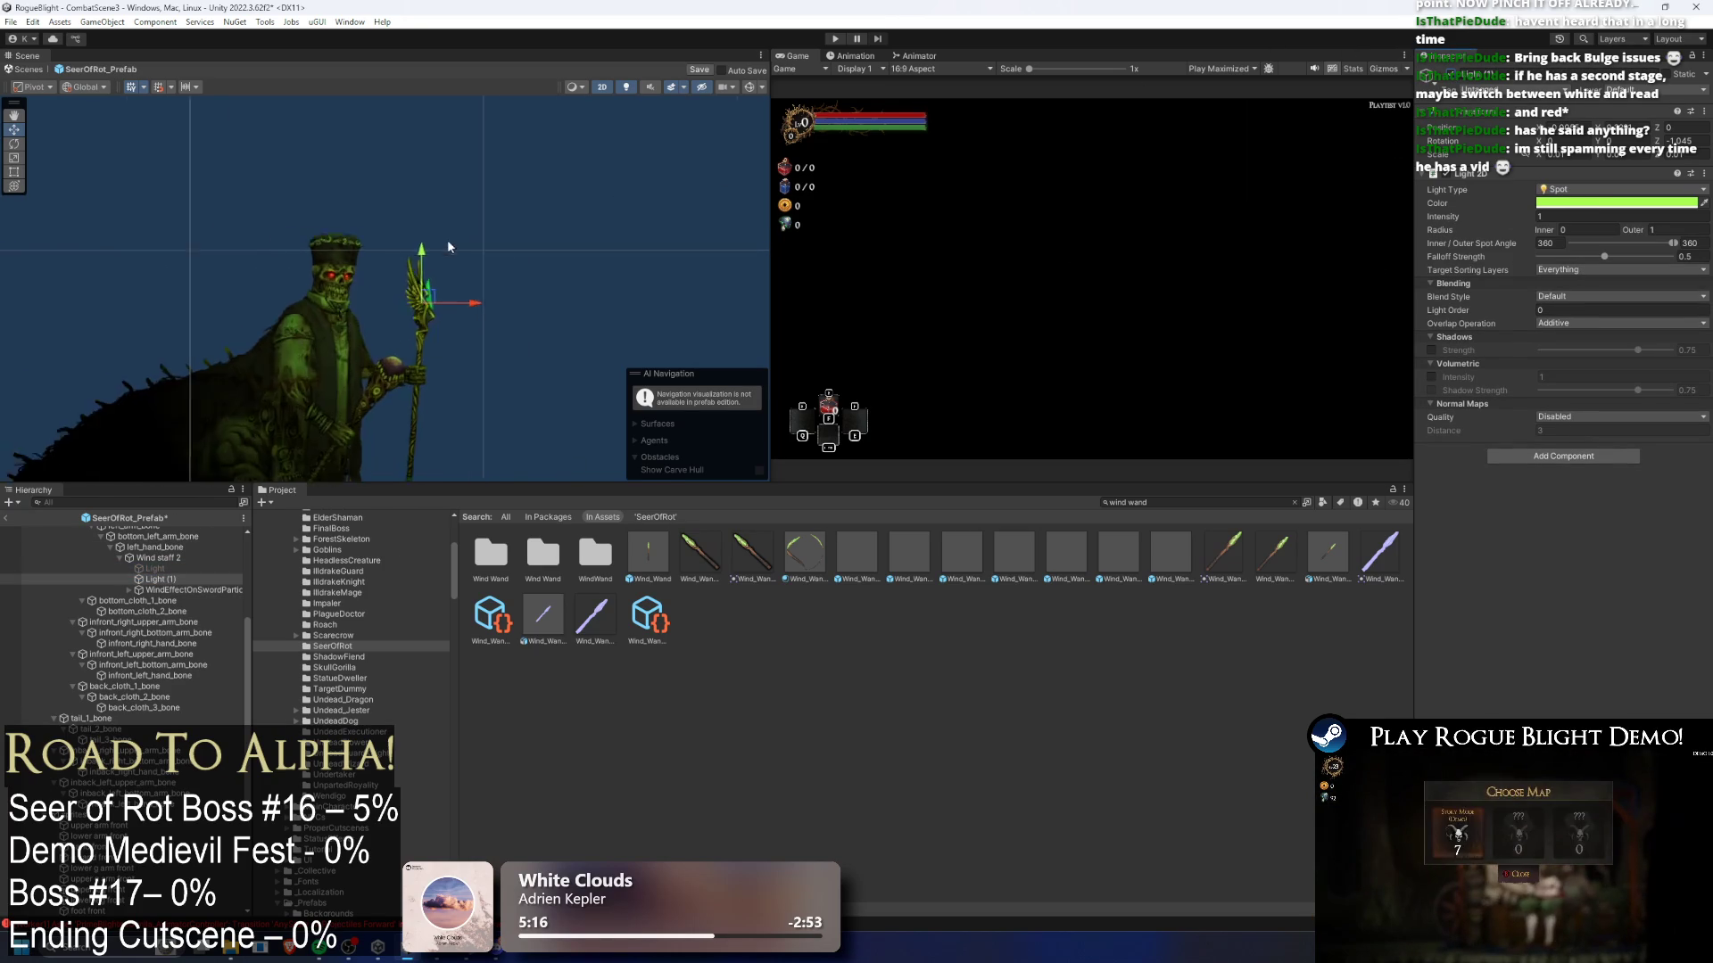
- Show the light overlays and shrink the spot light's outer radius to about 0.175
click(752, 86)
drag(385, 190, 384, 290)
scroll(384, 291, up, 3)
scroll(407, 280, up, 3)
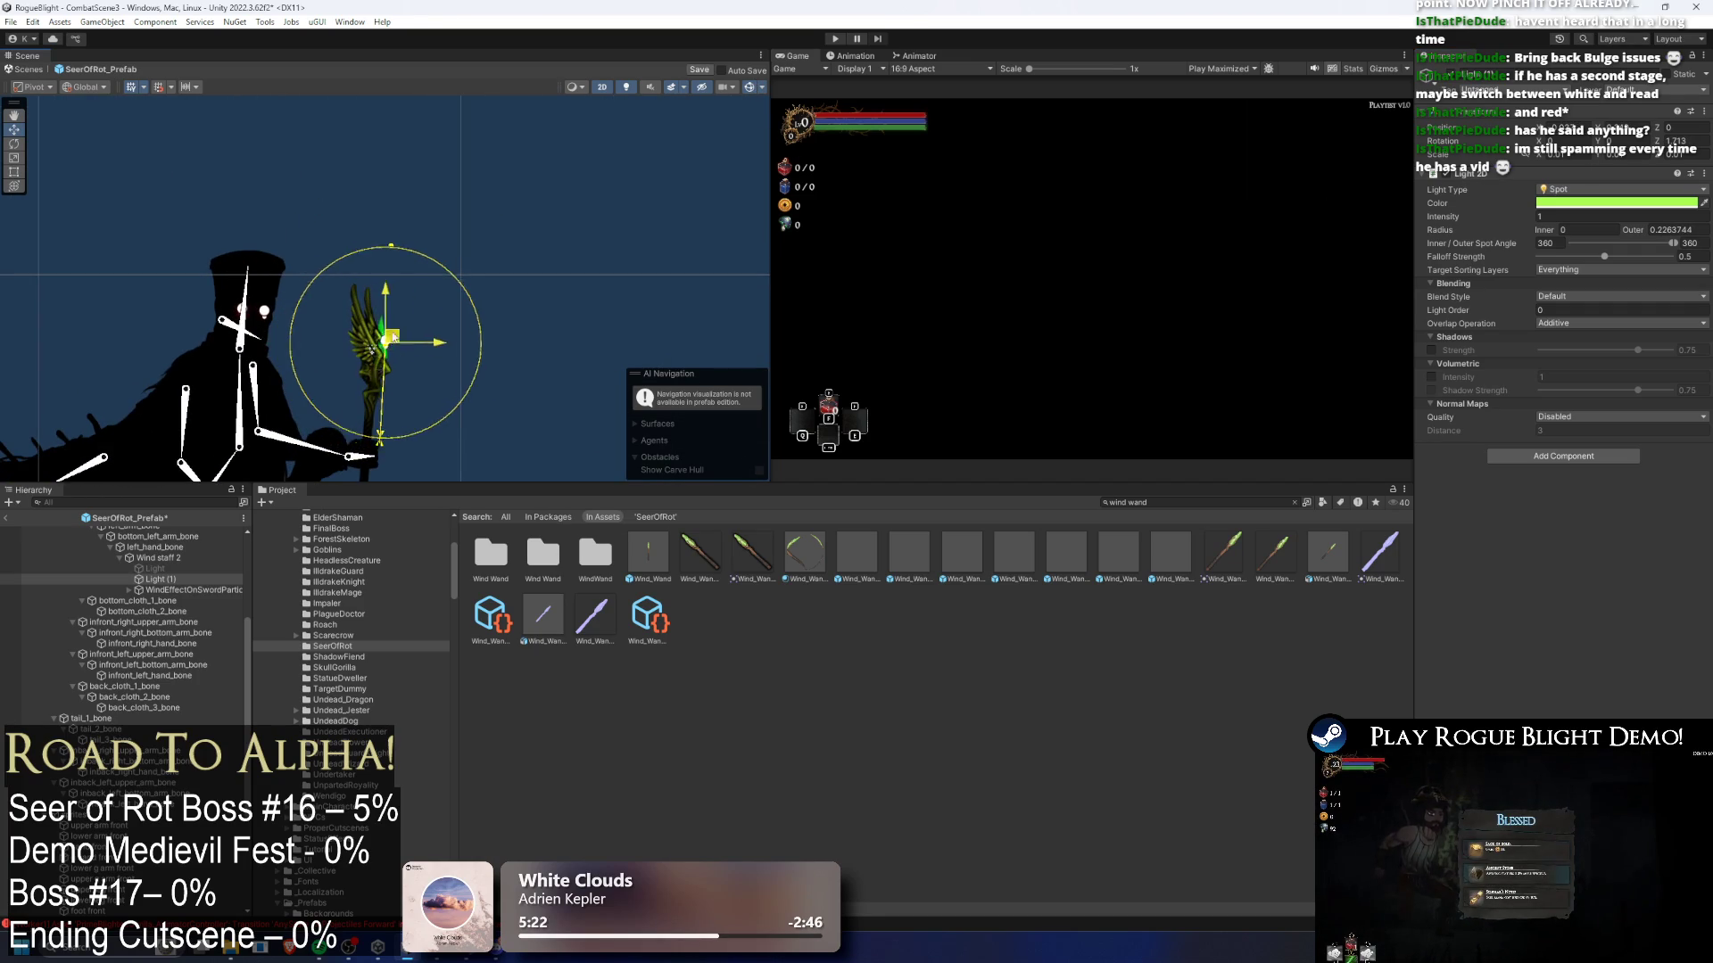
drag(390, 245, 389, 269)
- Set normal map quality to Fast, enable volumetric glow, and raise falloff strength to 1
click(1570, 416)
click(1563, 446)
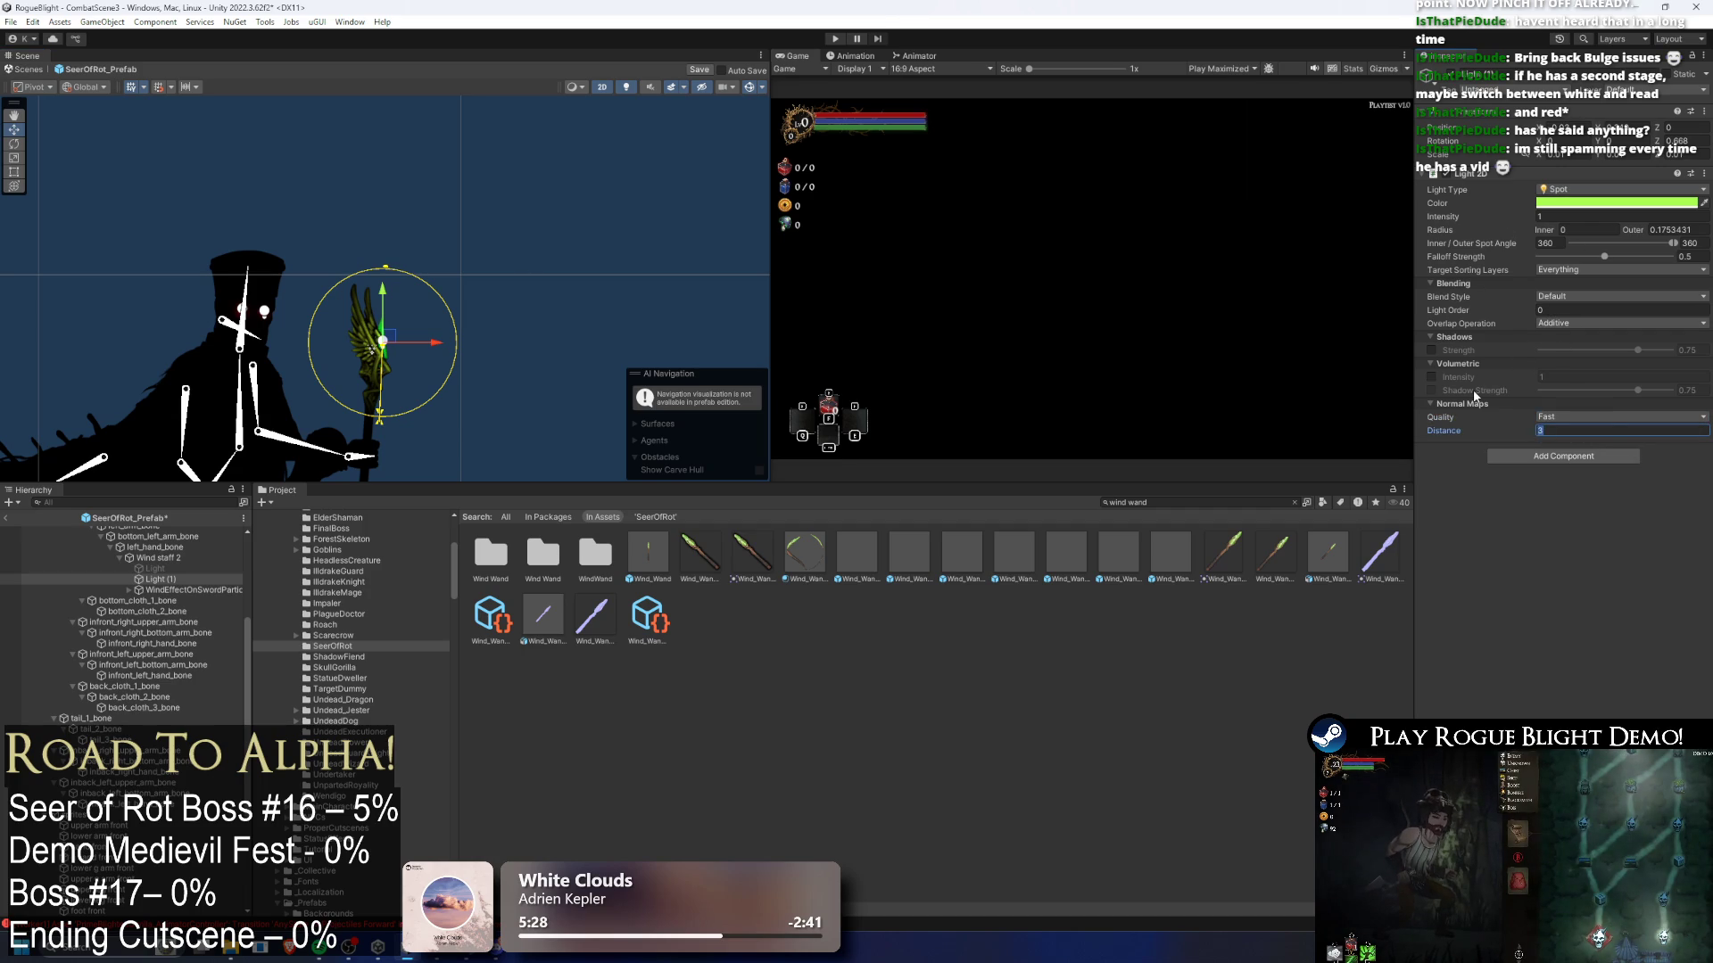
scroll(424, 349, up, 3)
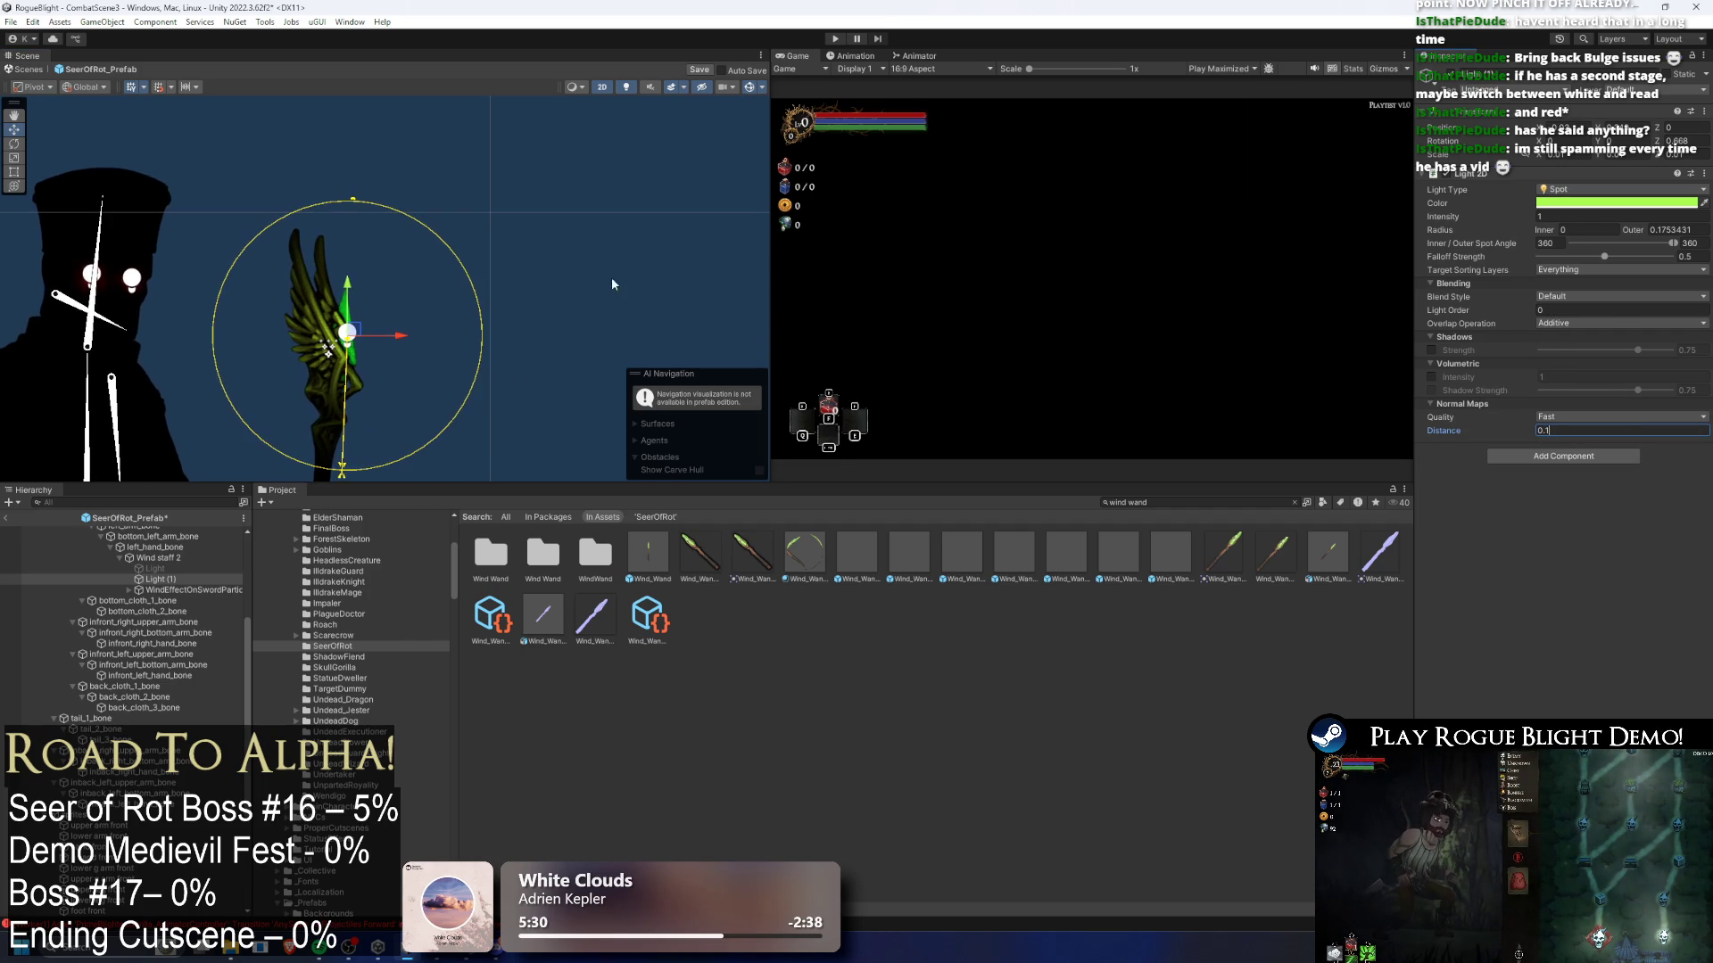
click(1430, 376)
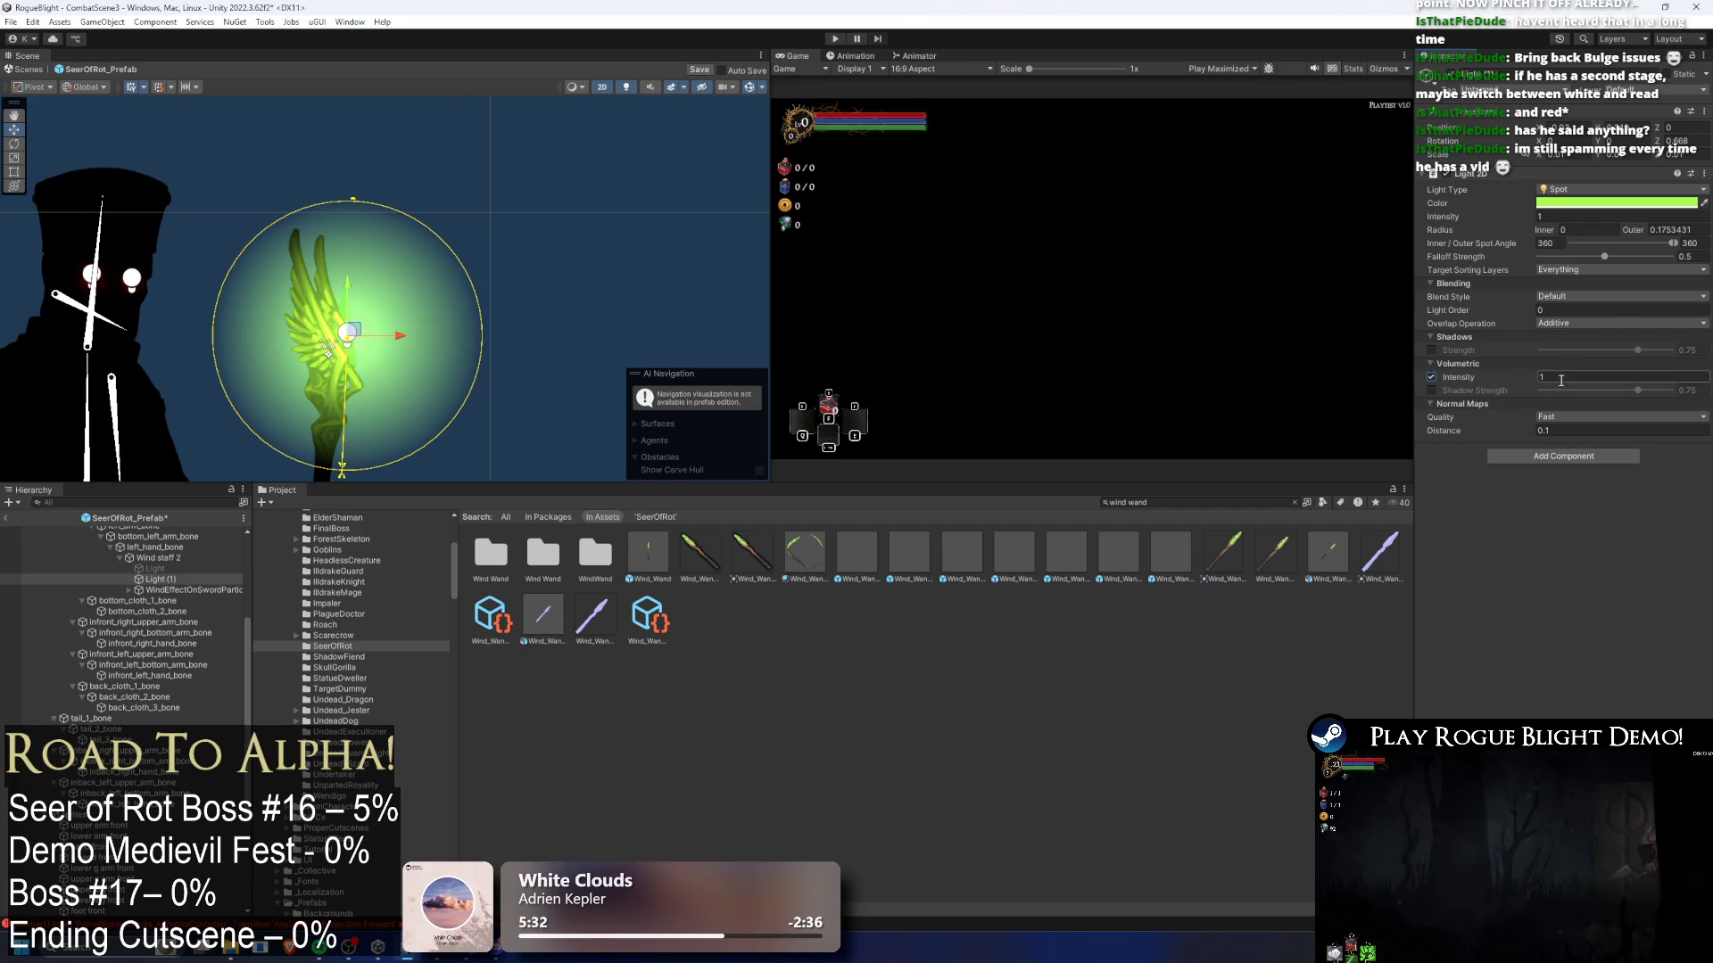
drag(1605, 257, 1670, 257)
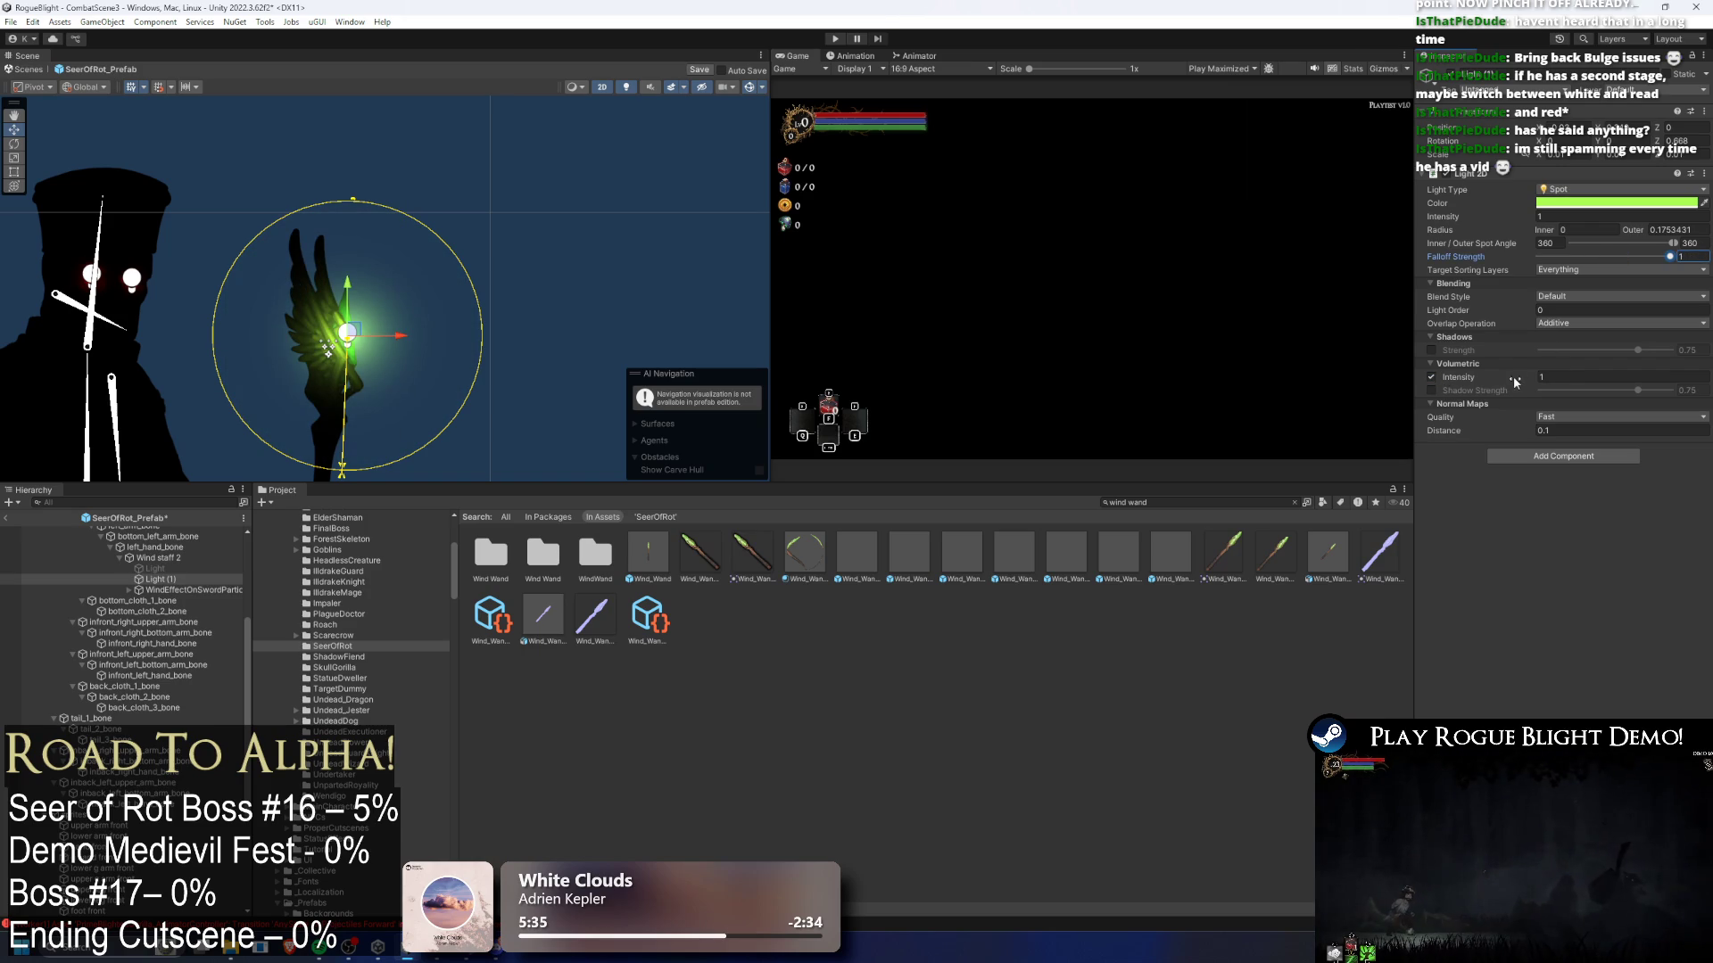
drag(1516, 379, 1511, 375)
scroll(355, 334, up, 1)
- Reposition the light on the wand, enlarge its outer radius to about 0.36, and set intensity 1
drag(356, 335, 365, 319)
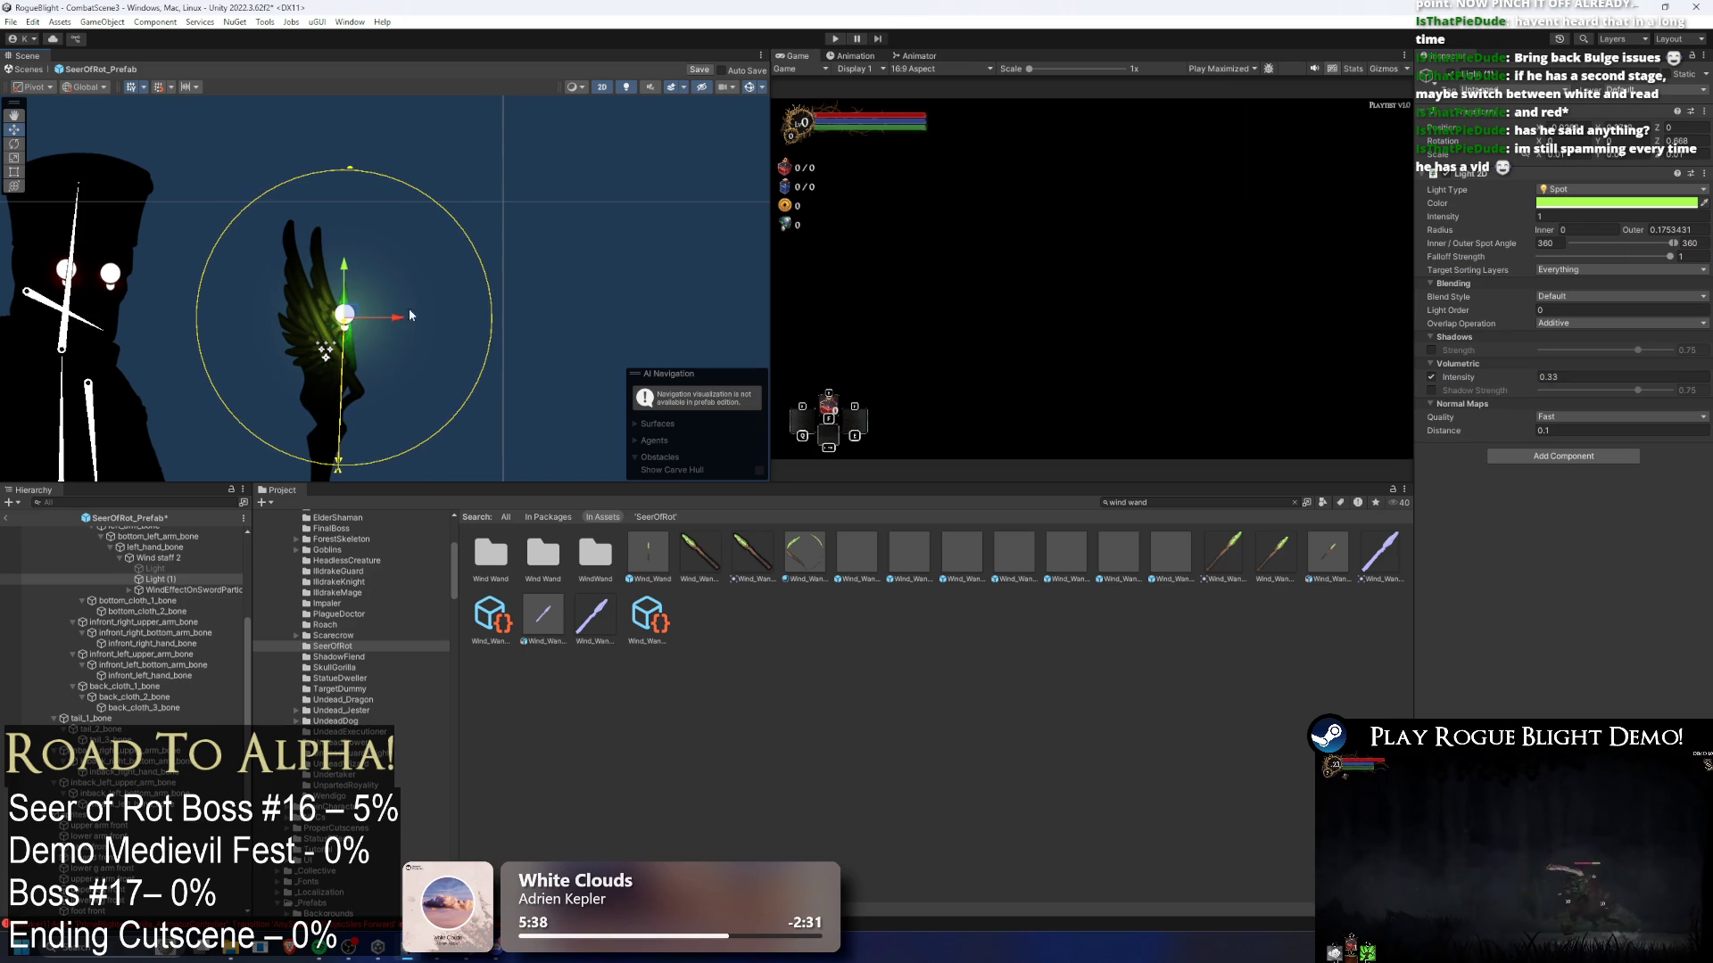
drag(1513, 215, 1624, 212)
text(3)
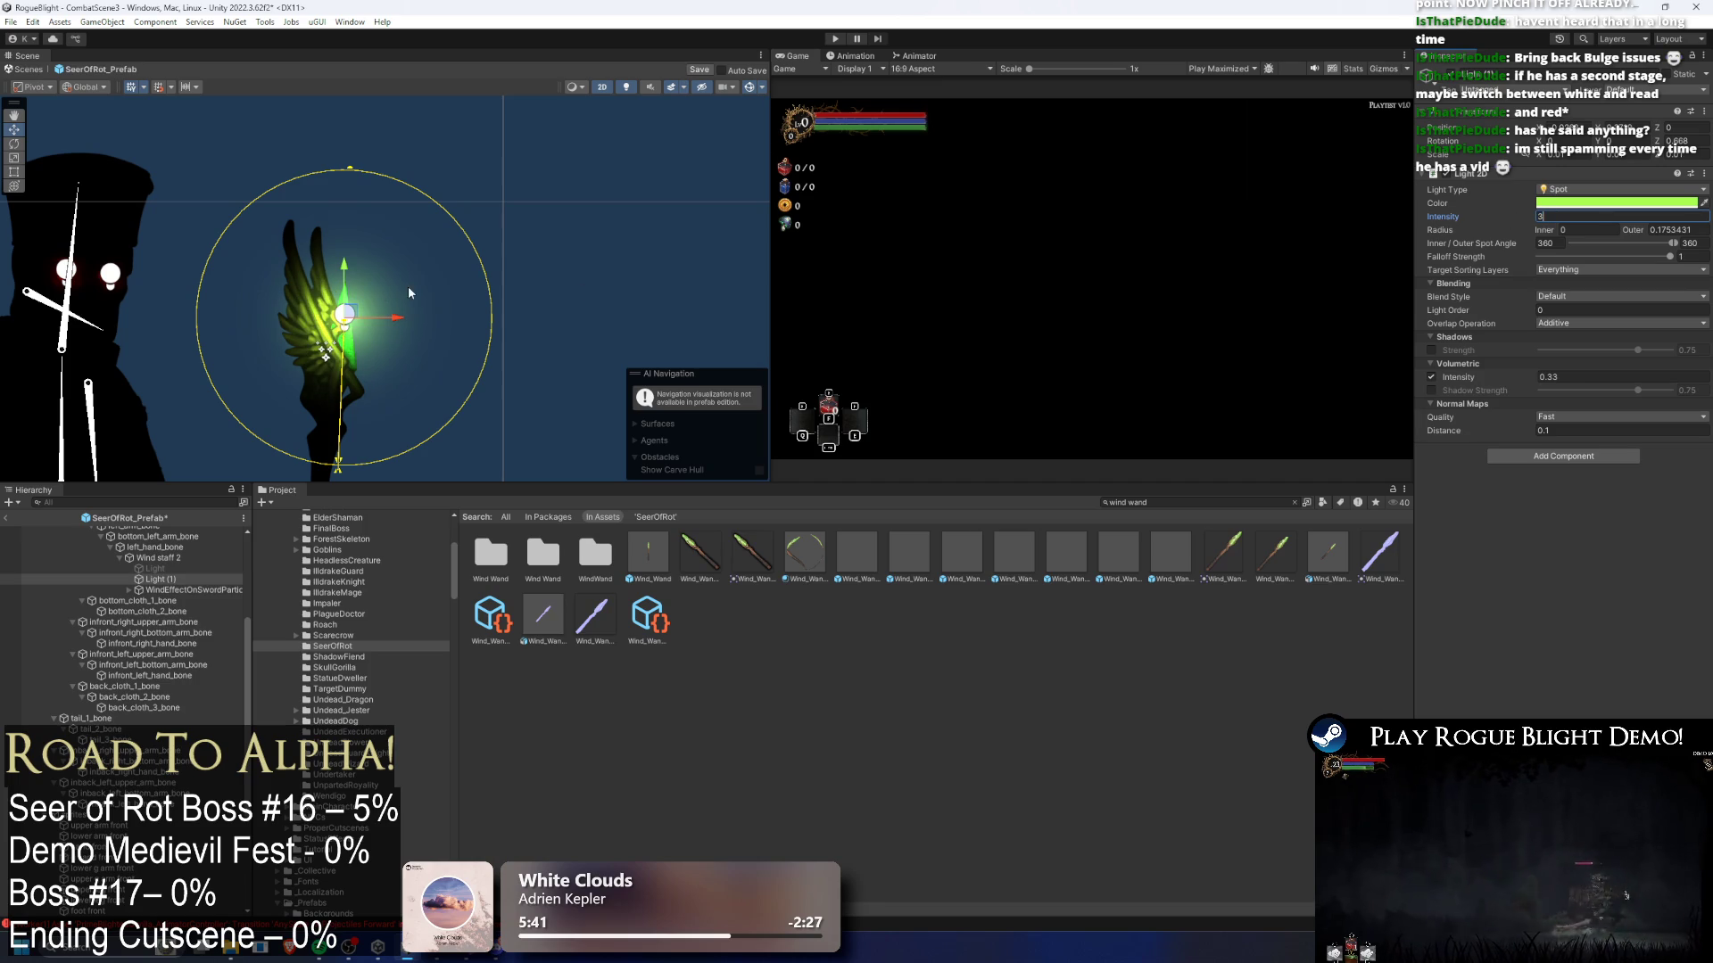
drag(360, 320, 359, 330)
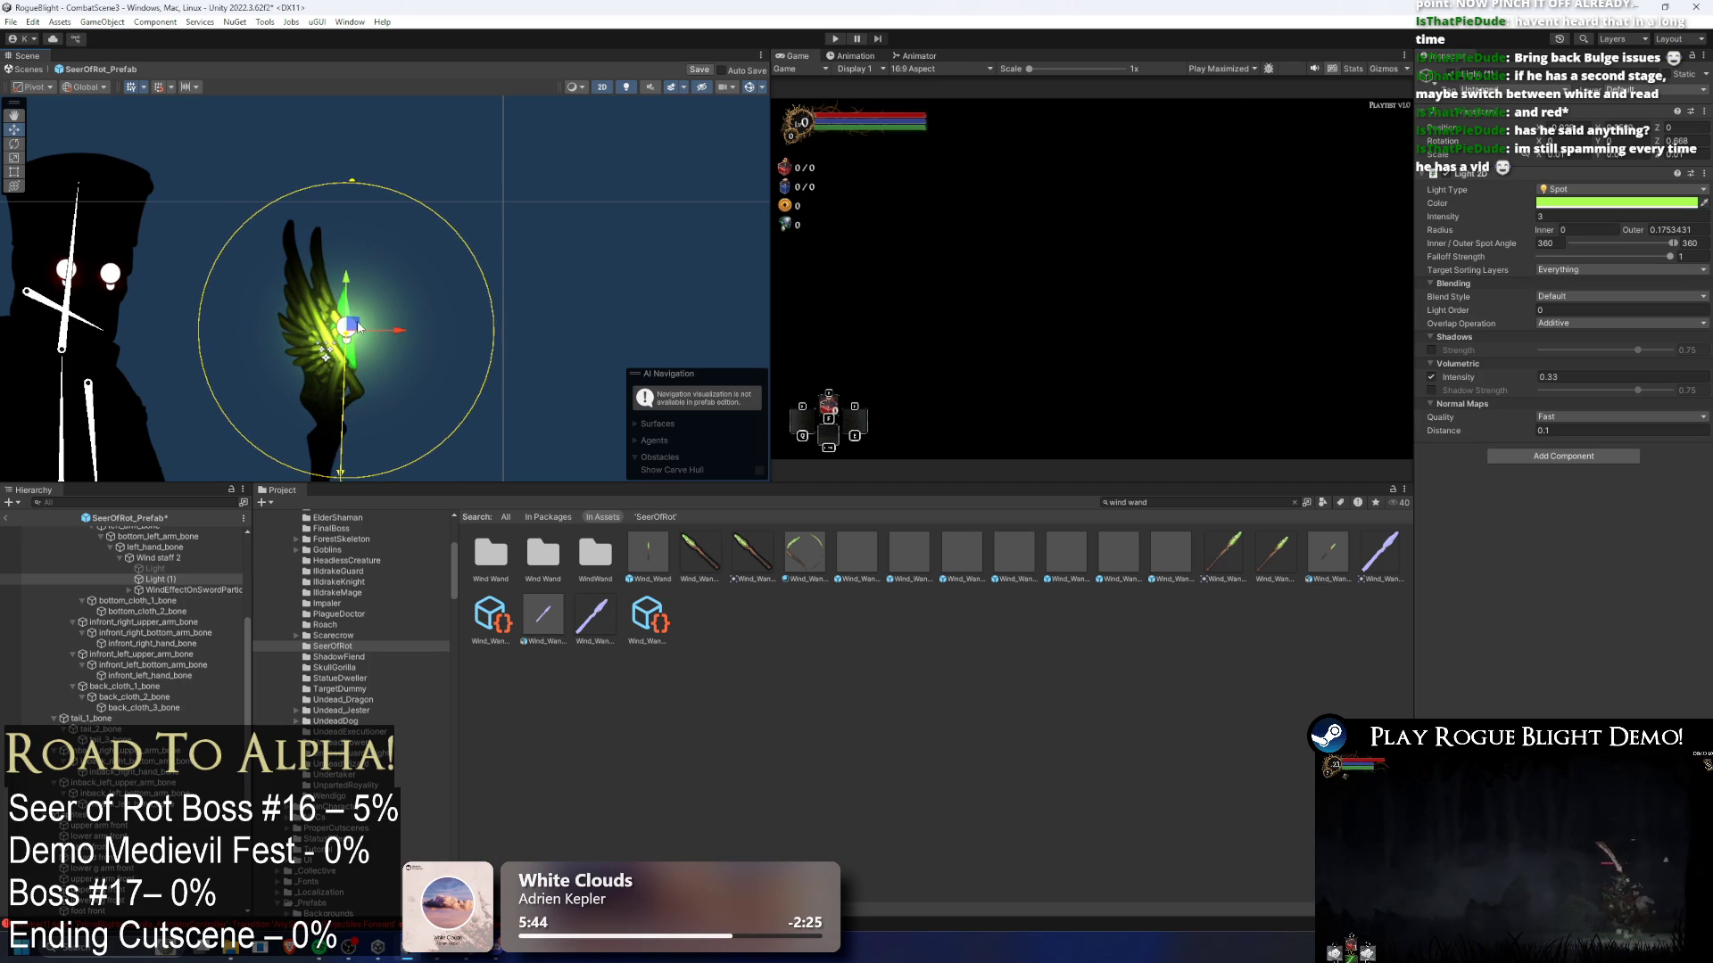
mouse_move(359, 185)
mouse_down()
mouse_move(364, 55)
mouse_move(393, 35)
mouse_move(1216, 148)
mouse_up()
click(1585, 219)
text(1)
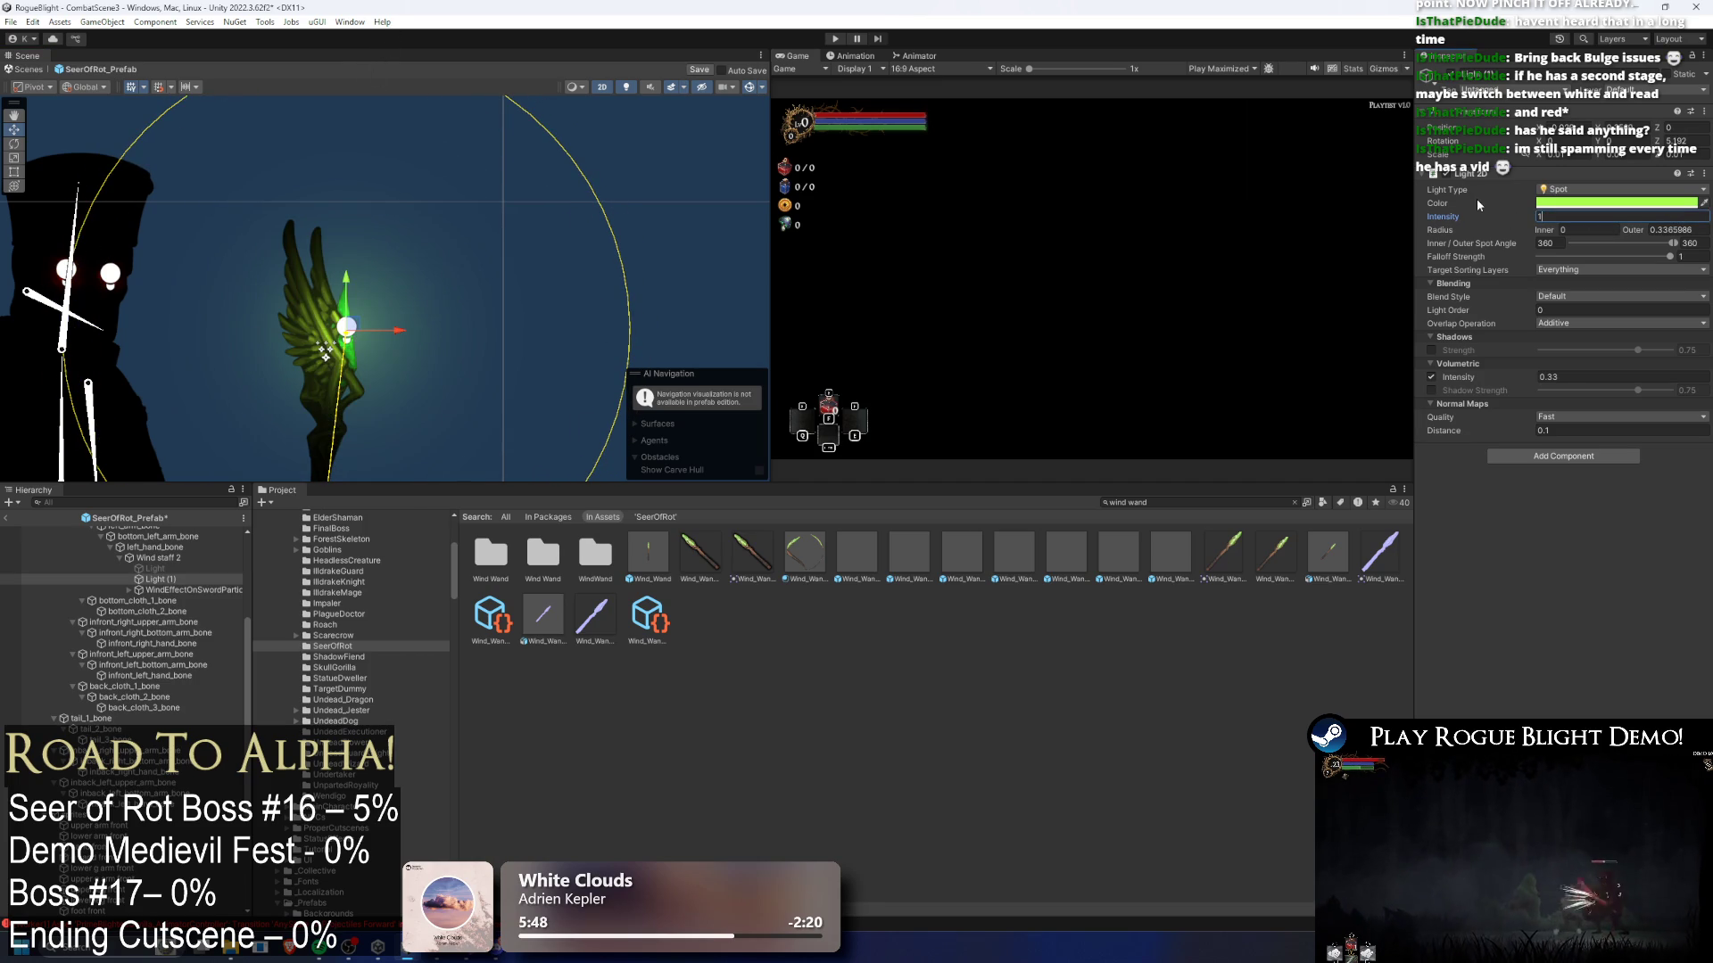
key(Return)
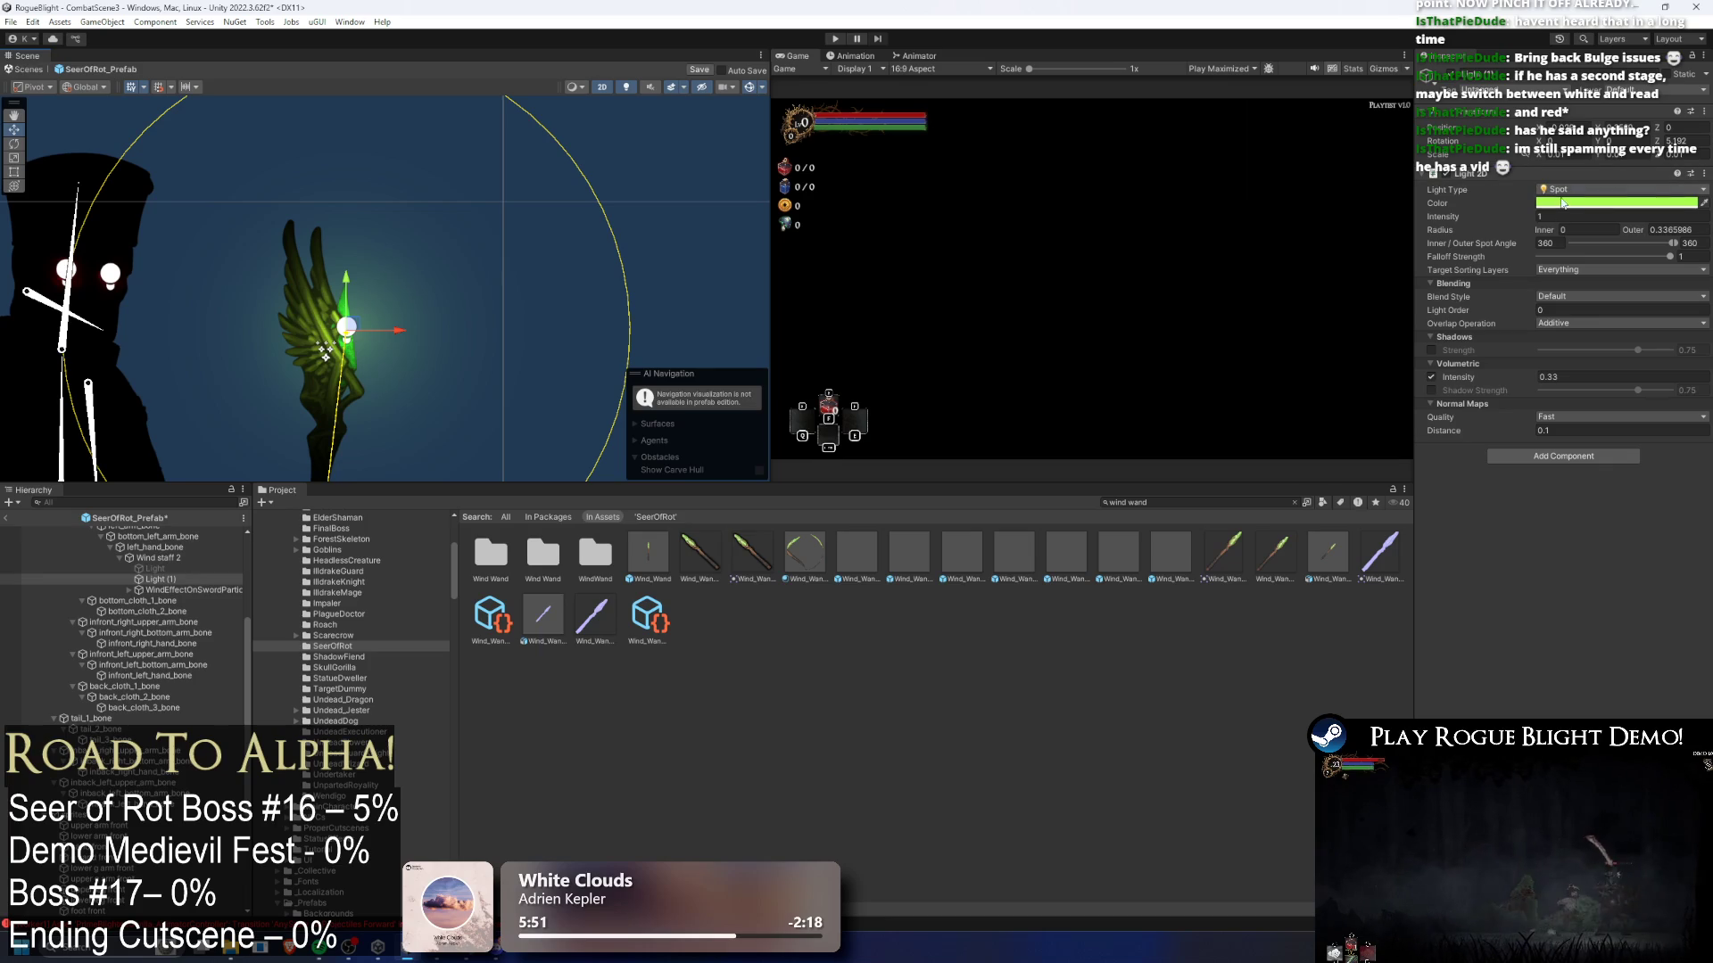
text(.5)
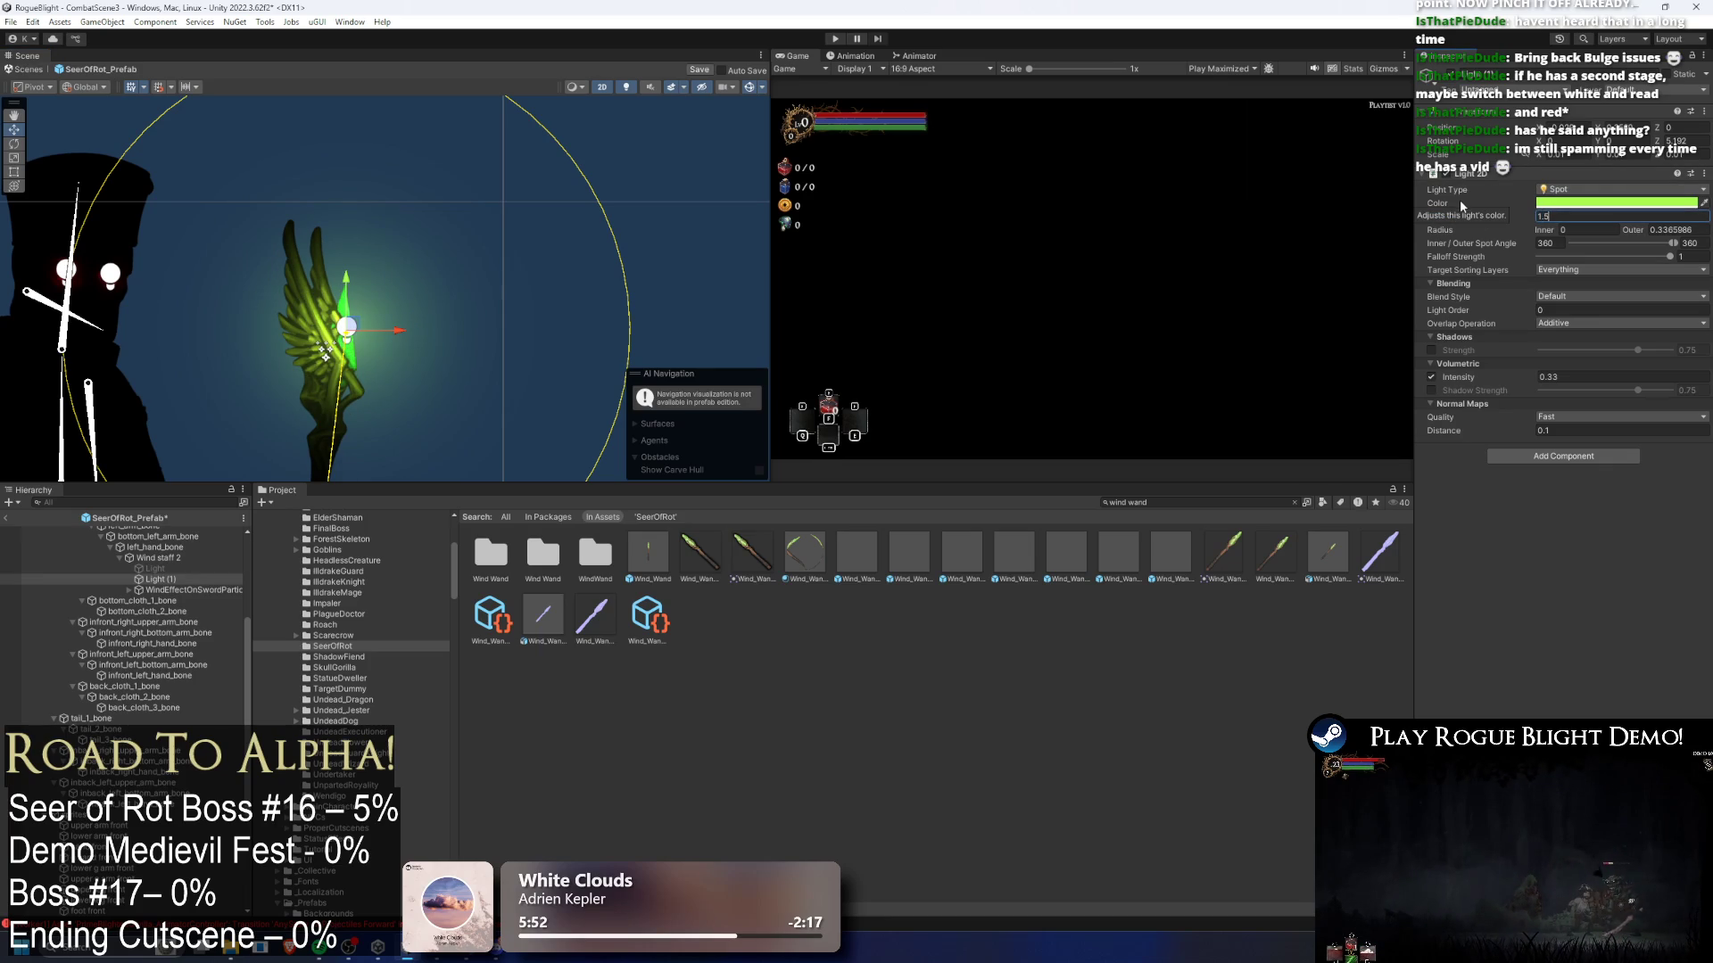
- Set the light's normal-map Distance to 0.02
click(1550, 430)
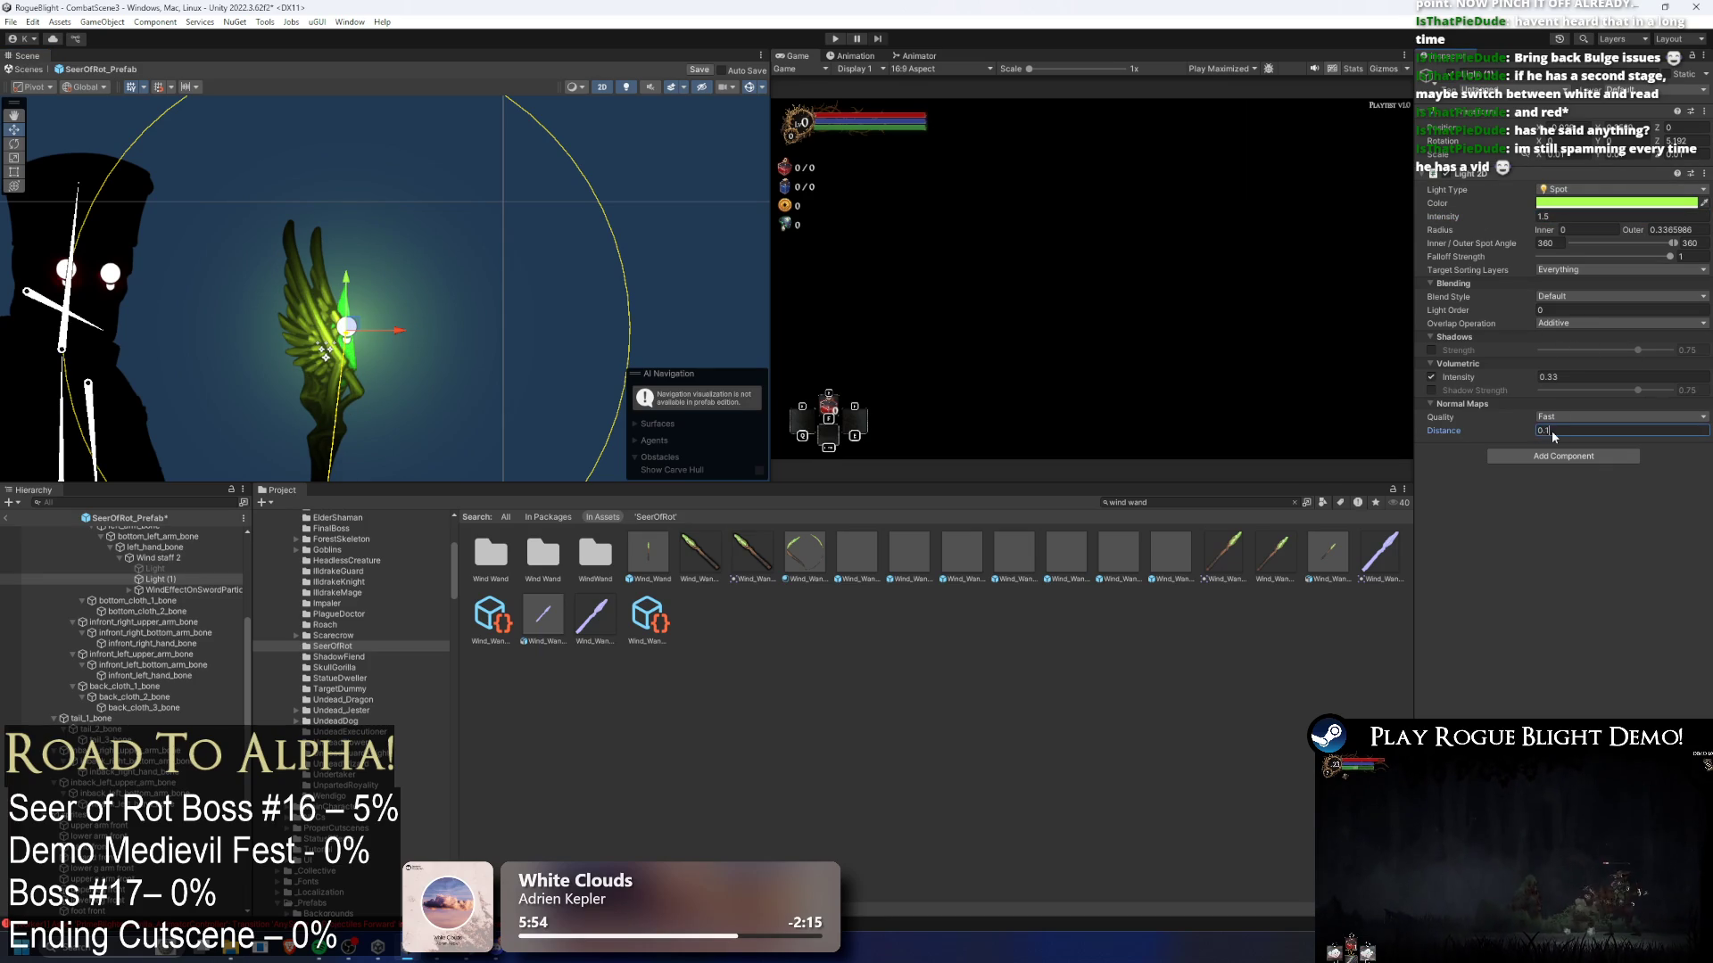
text(0.05)
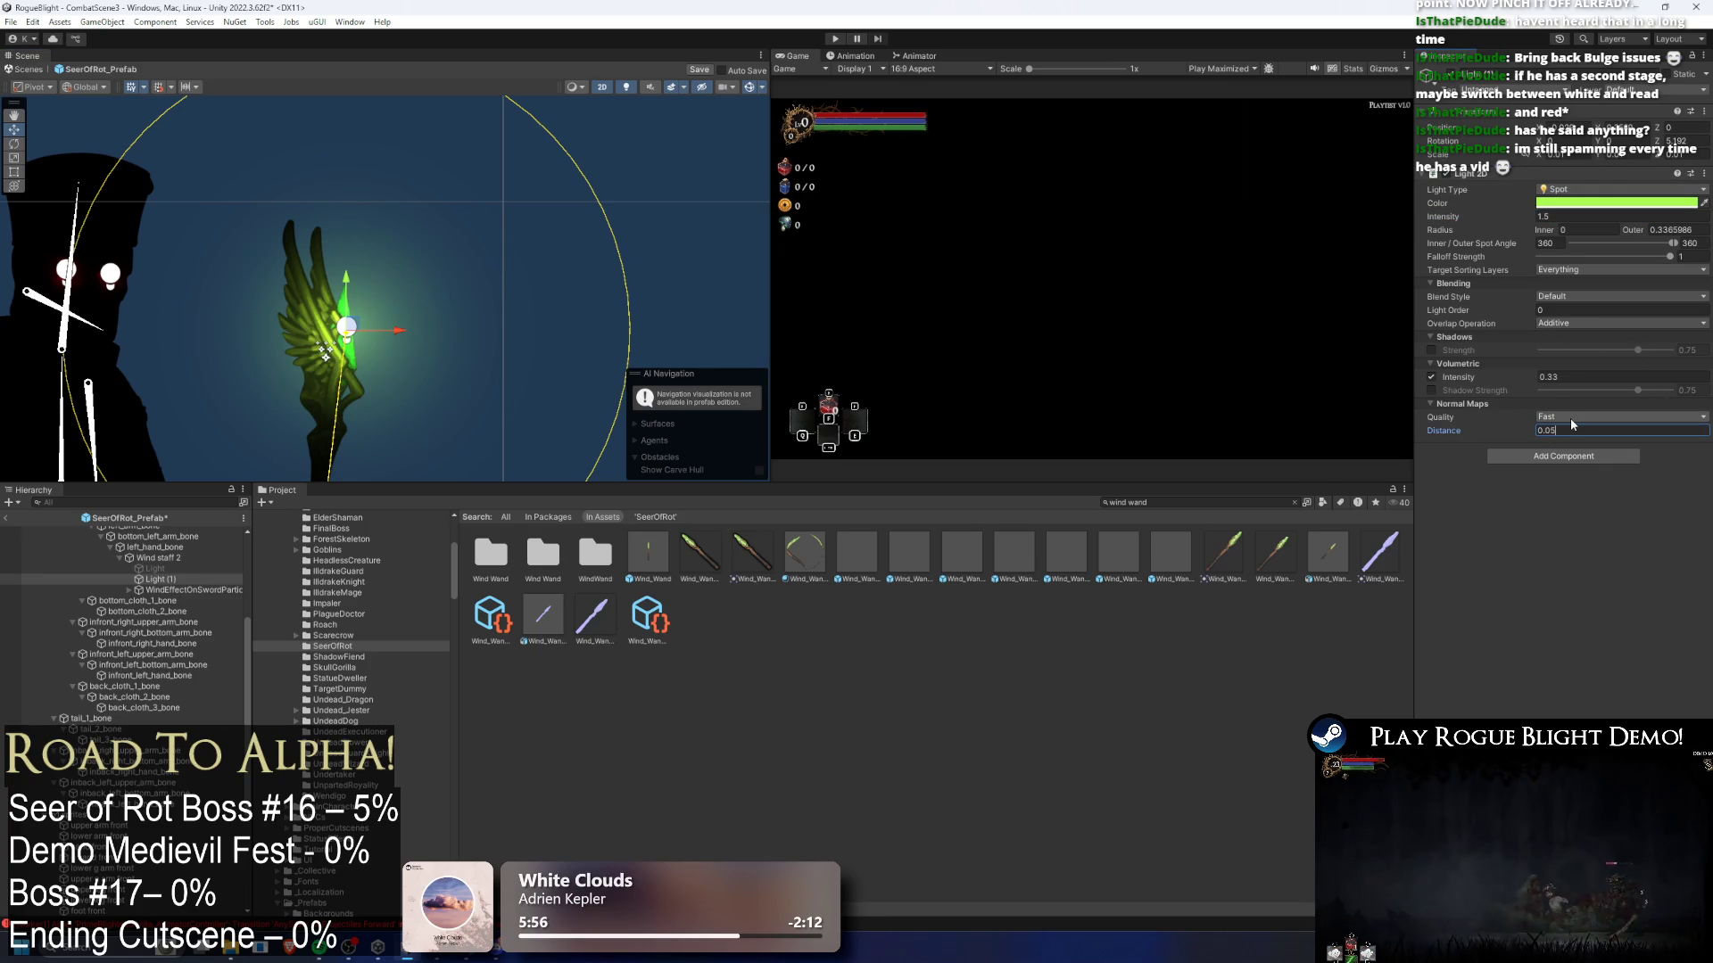
key(BackSpace)
text(1)
key(BackSpace)
text(0)
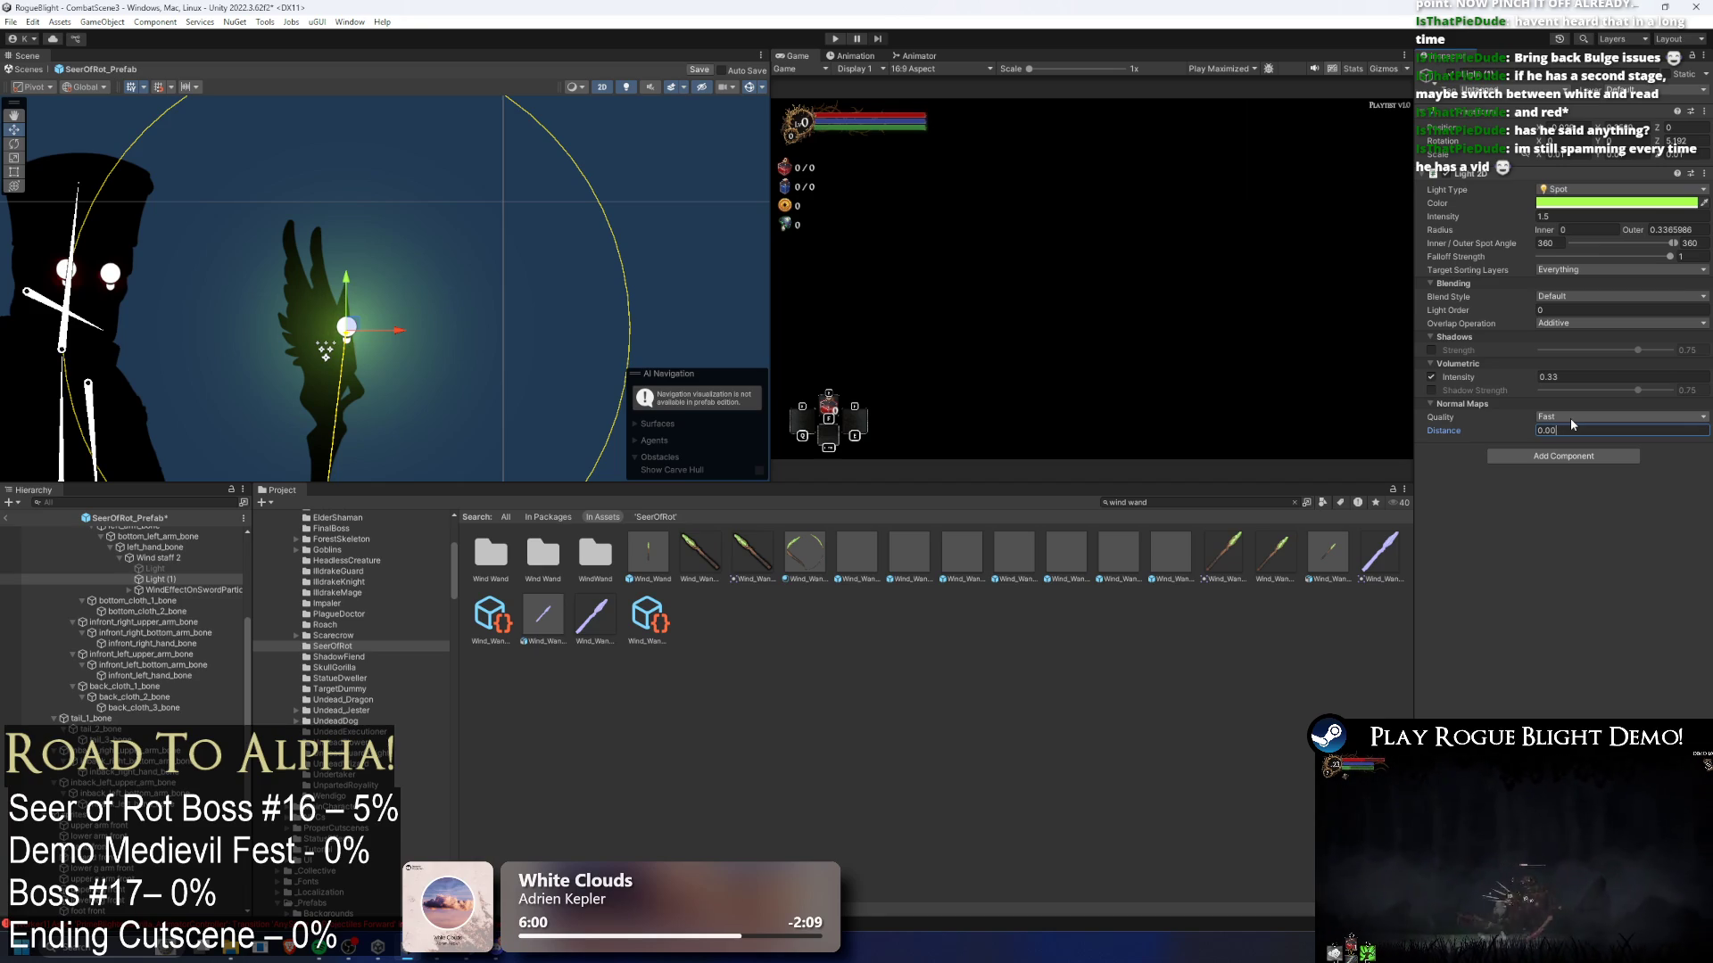
text(15)
key(BackSpace)
key(BackSpace)
key(BackSpace)
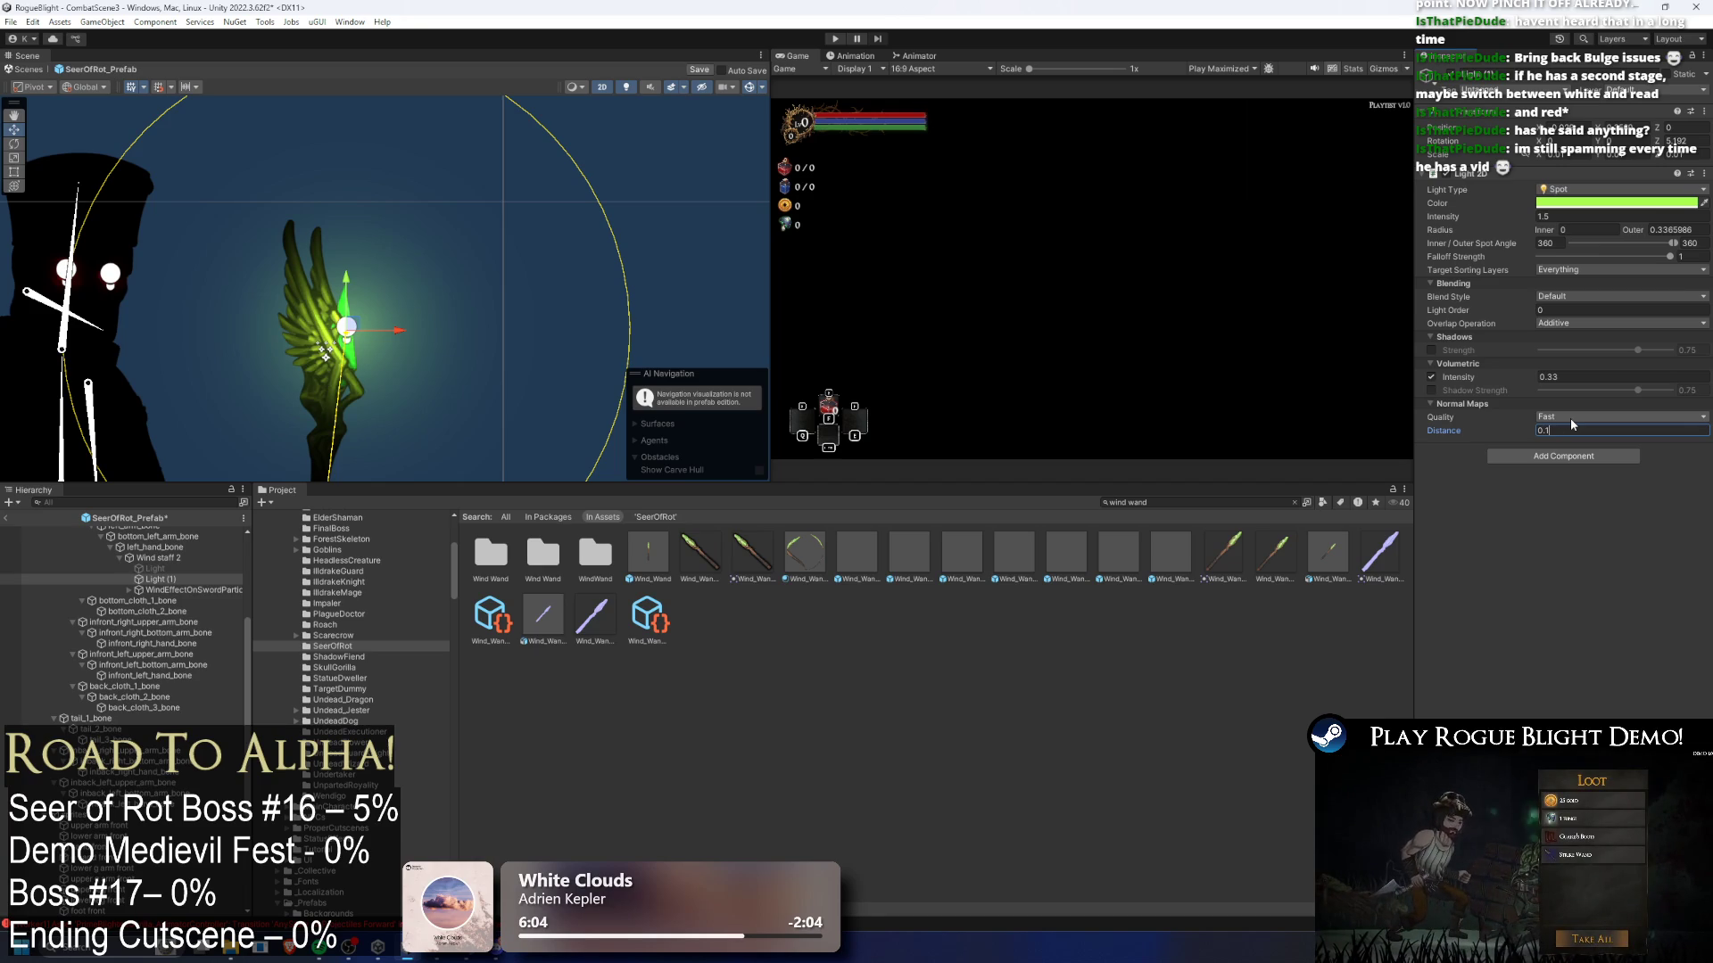
key(BackSpace)
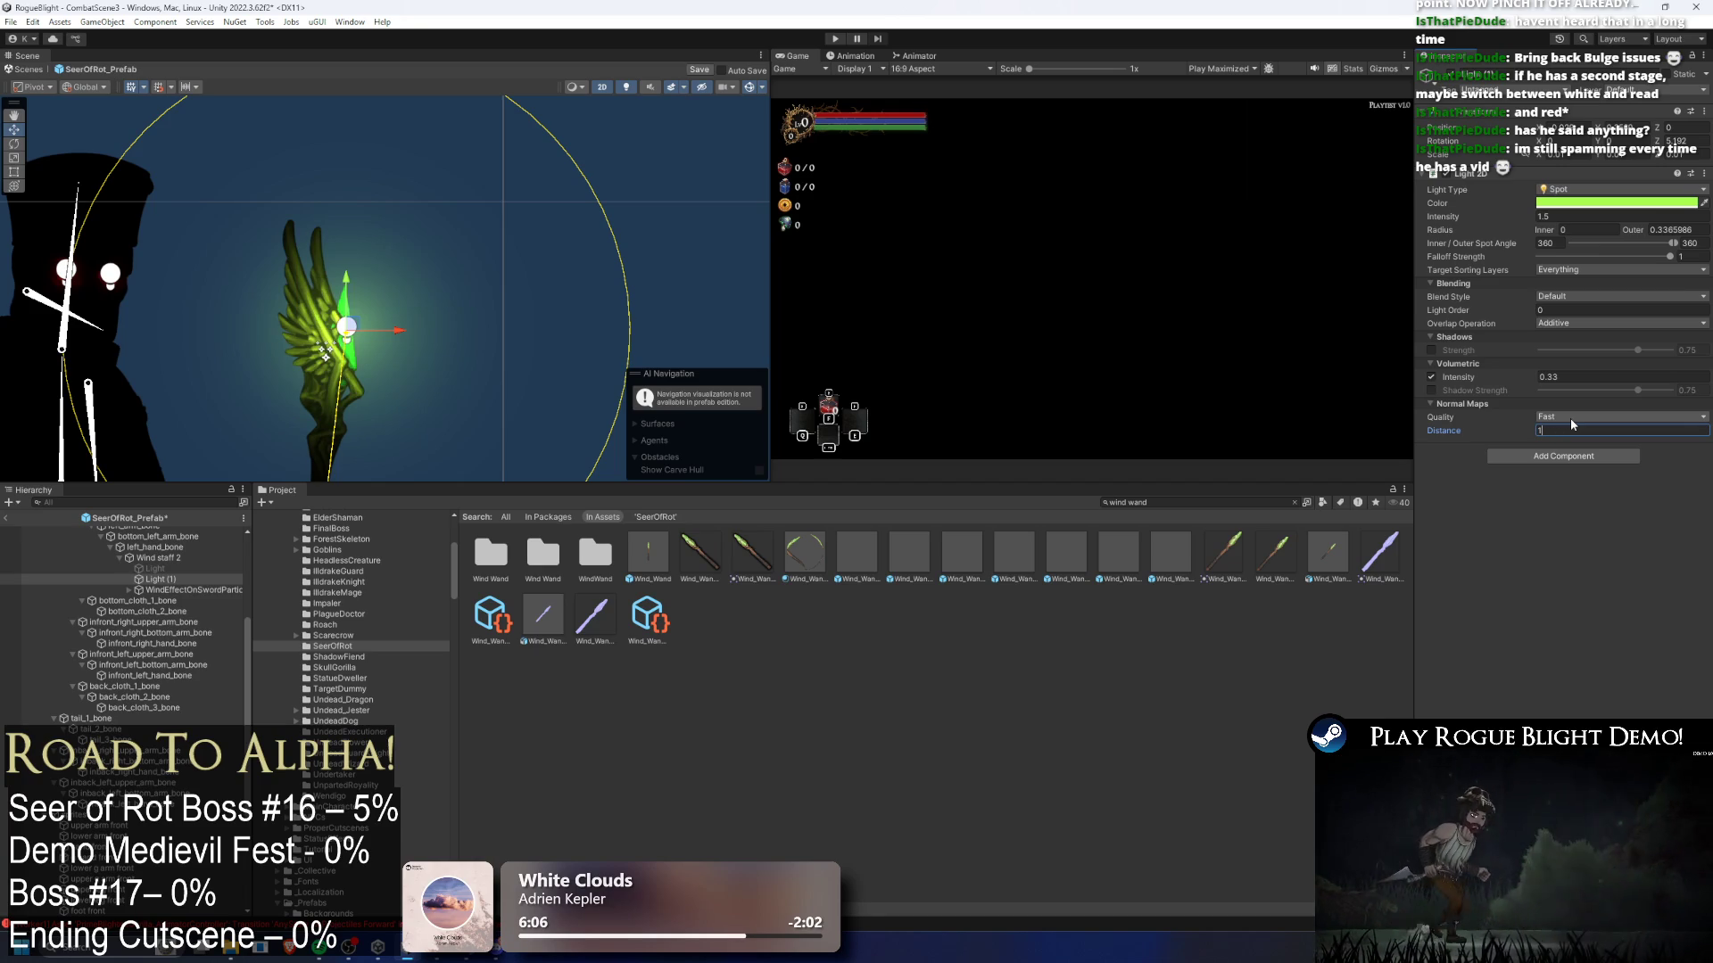
text(0.)
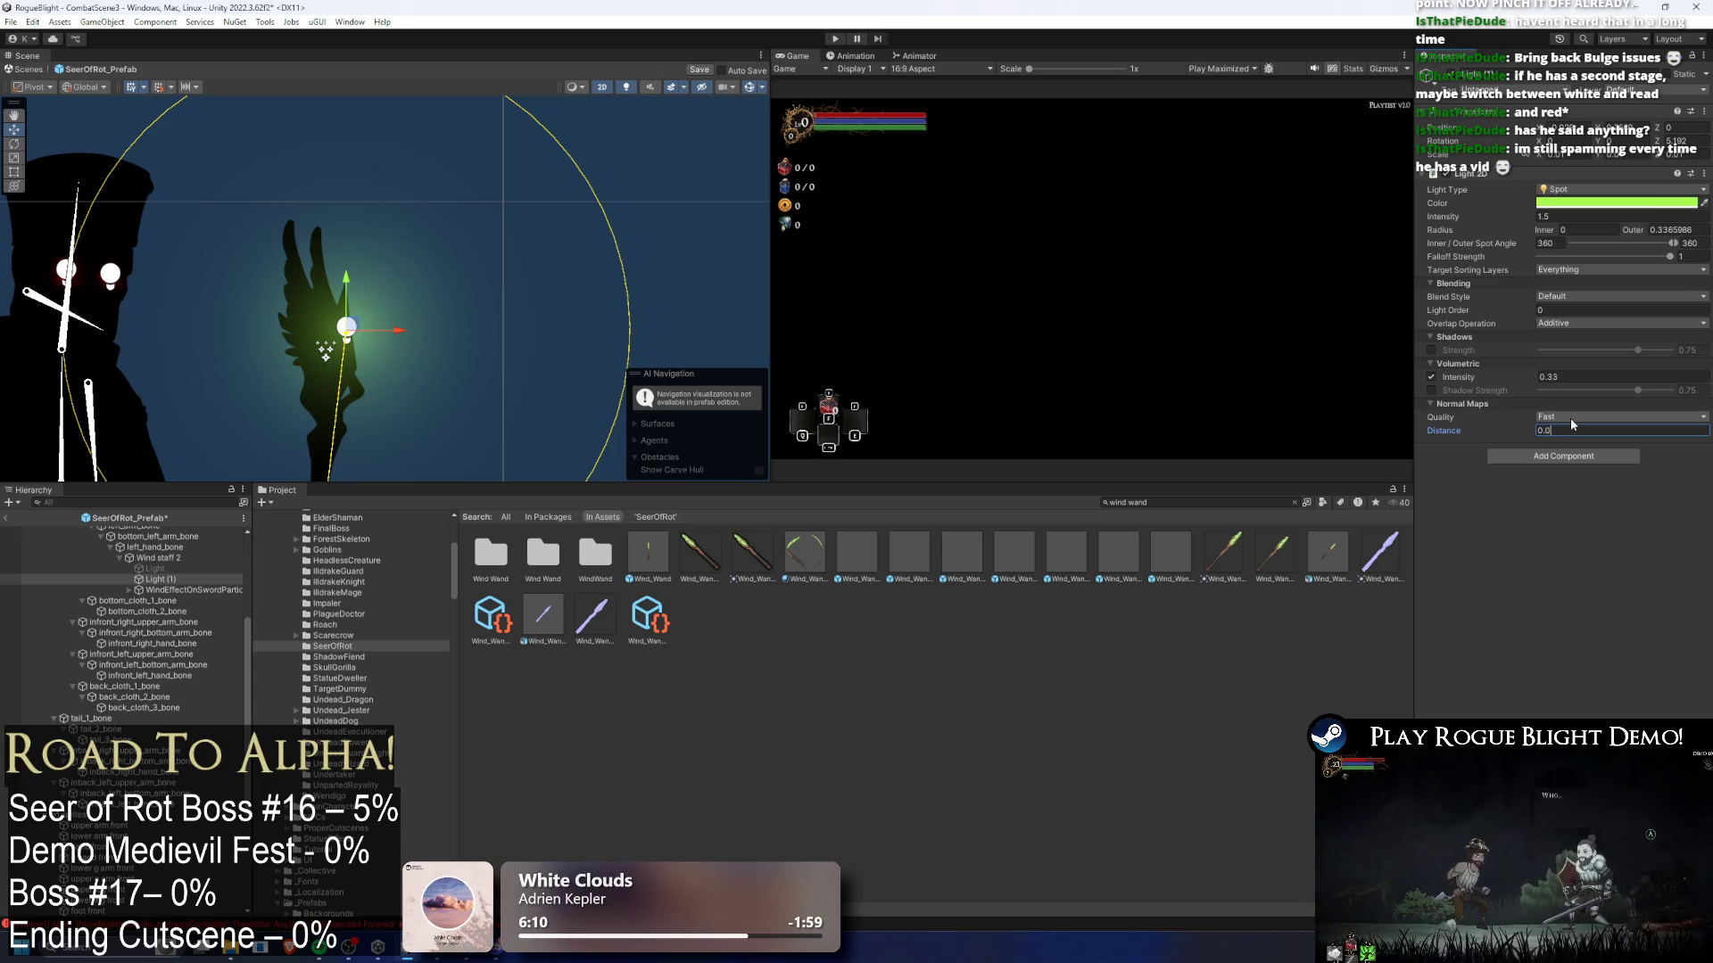
text(05)
key(BackSpace)
text(2)
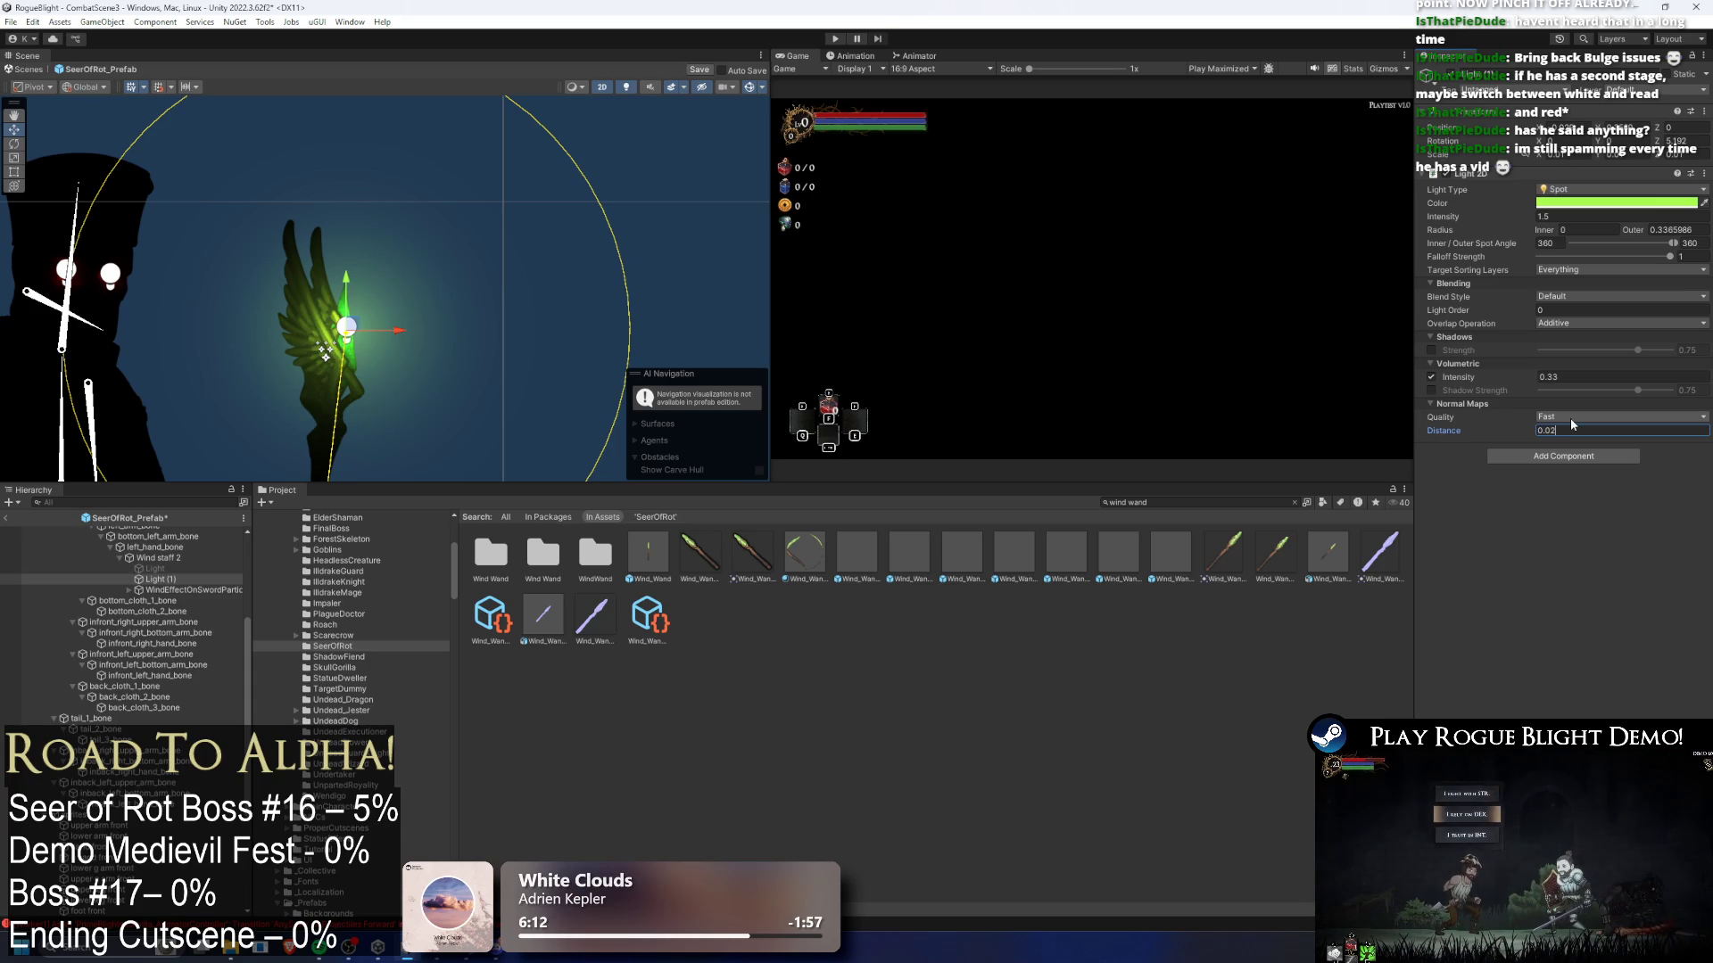
- View the whole figure, then reselect the wand's Light (1)
click(515, 238)
scroll(516, 238, down, 2)
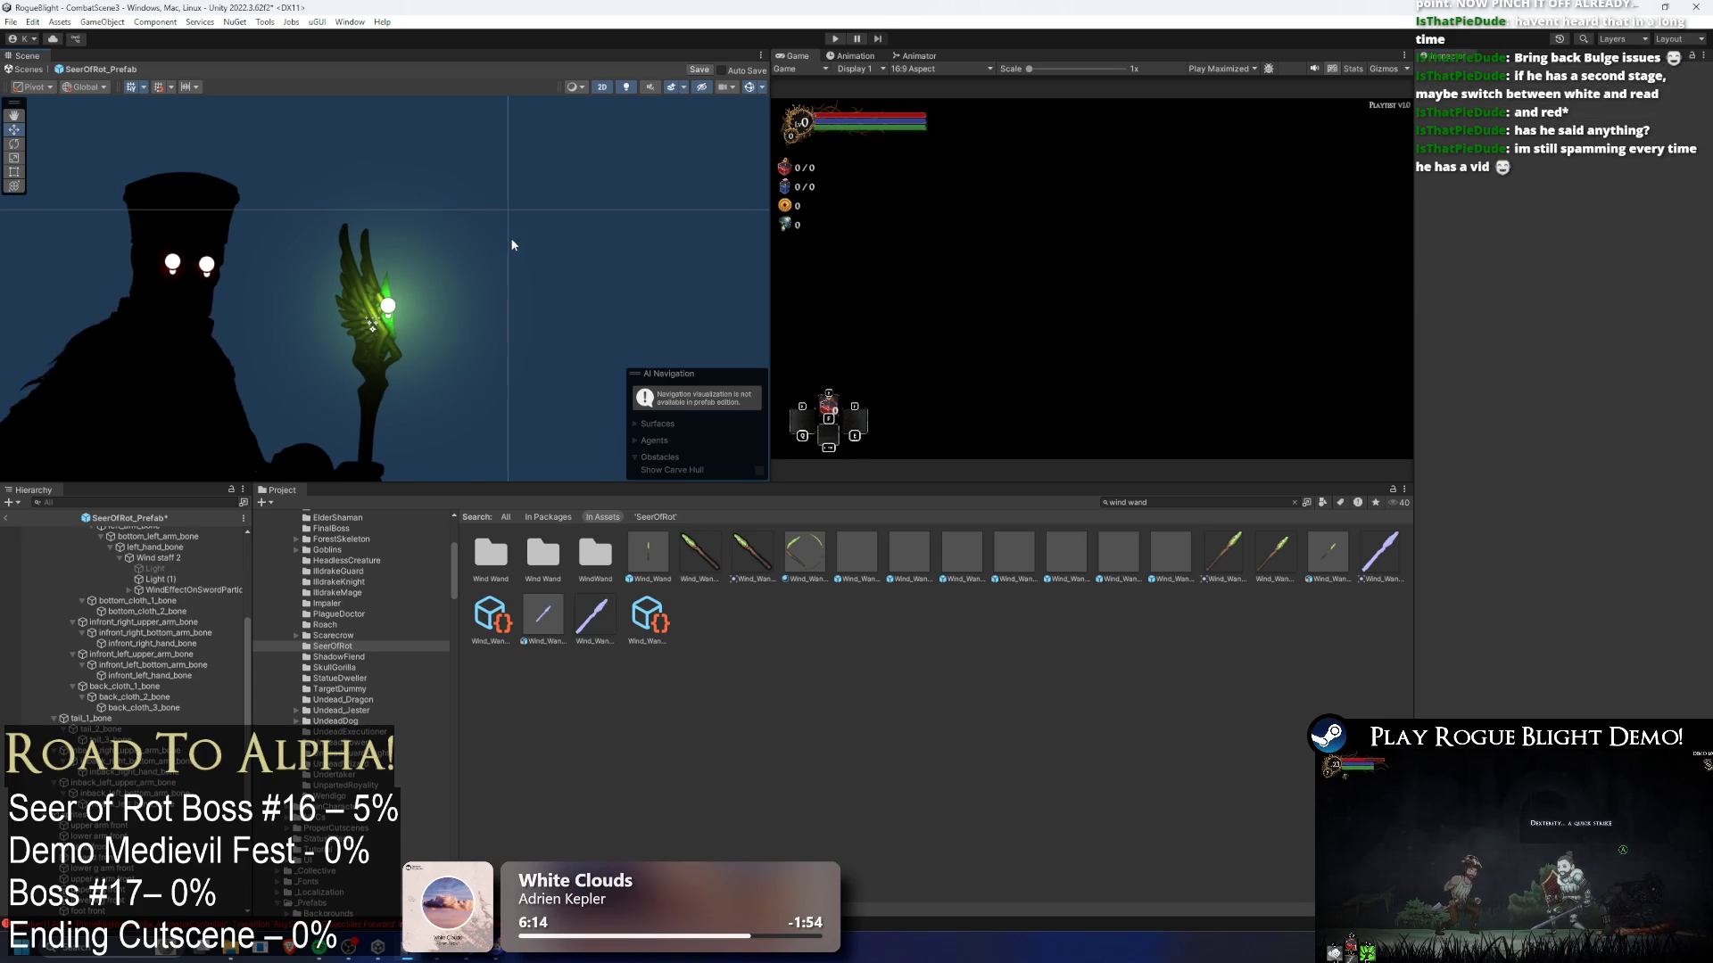
scroll(651, 213, down, 2)
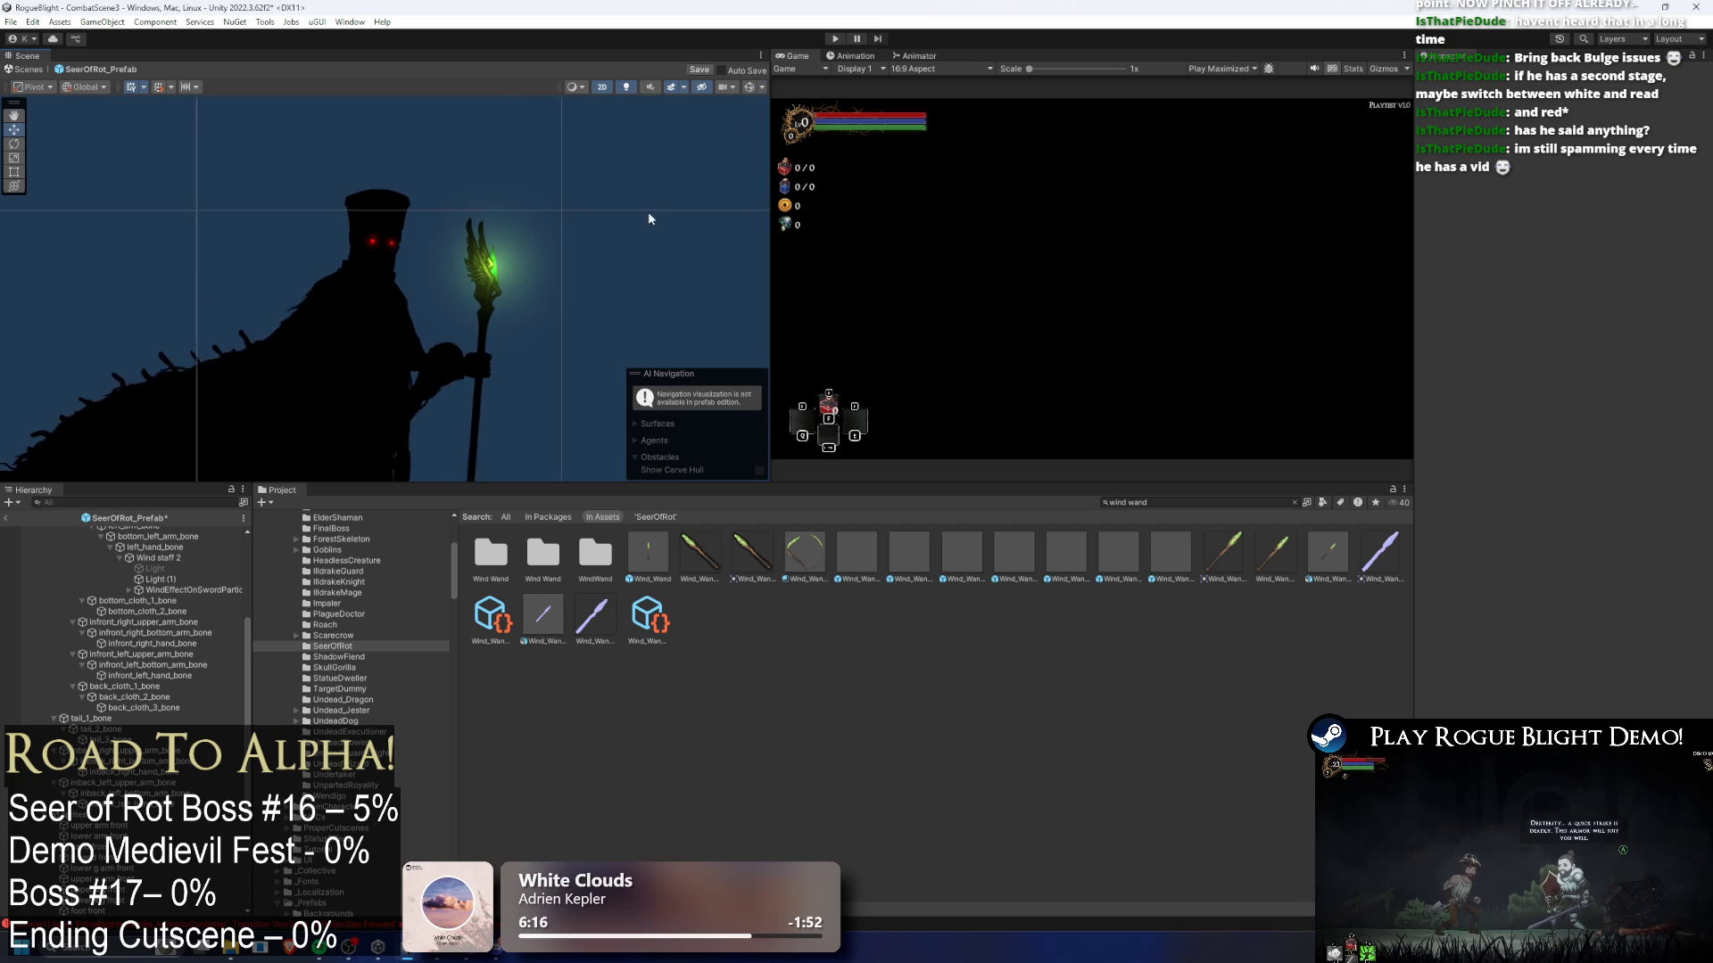
click(593, 208)
scroll(478, 251, up, 2)
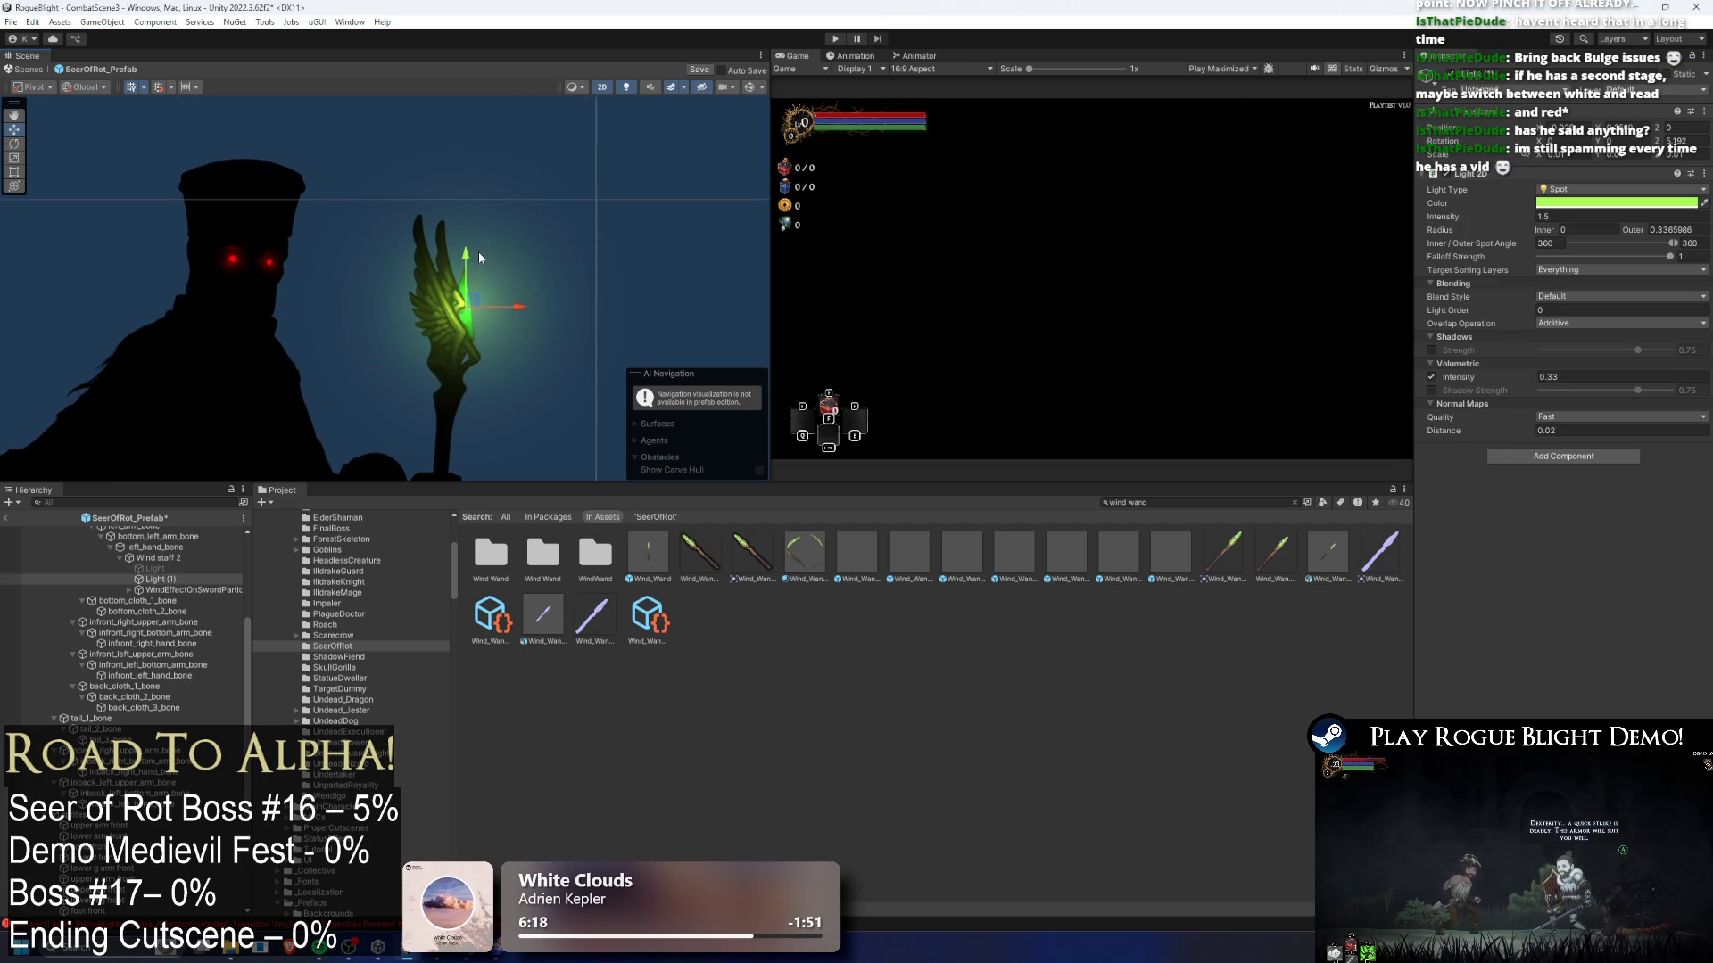
- Duplicate the wand light as a Freeform light and fit its shape along the blade
key(ctrl+d)
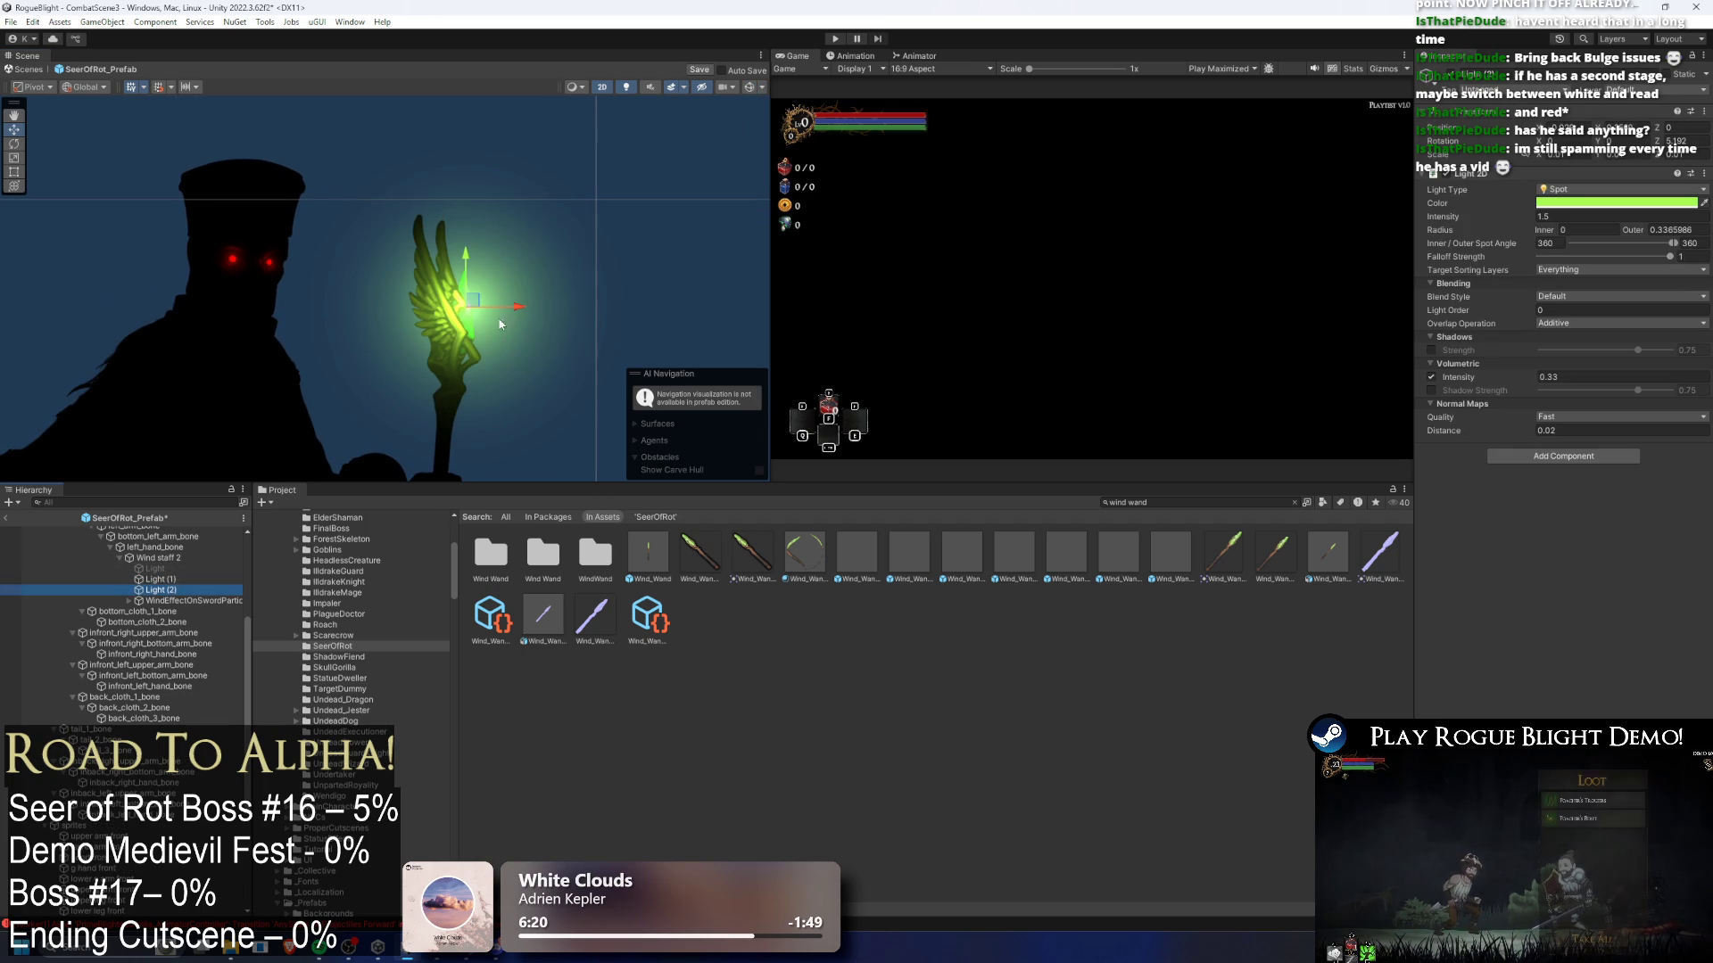
scroll(511, 342, up, 2)
click(1577, 205)
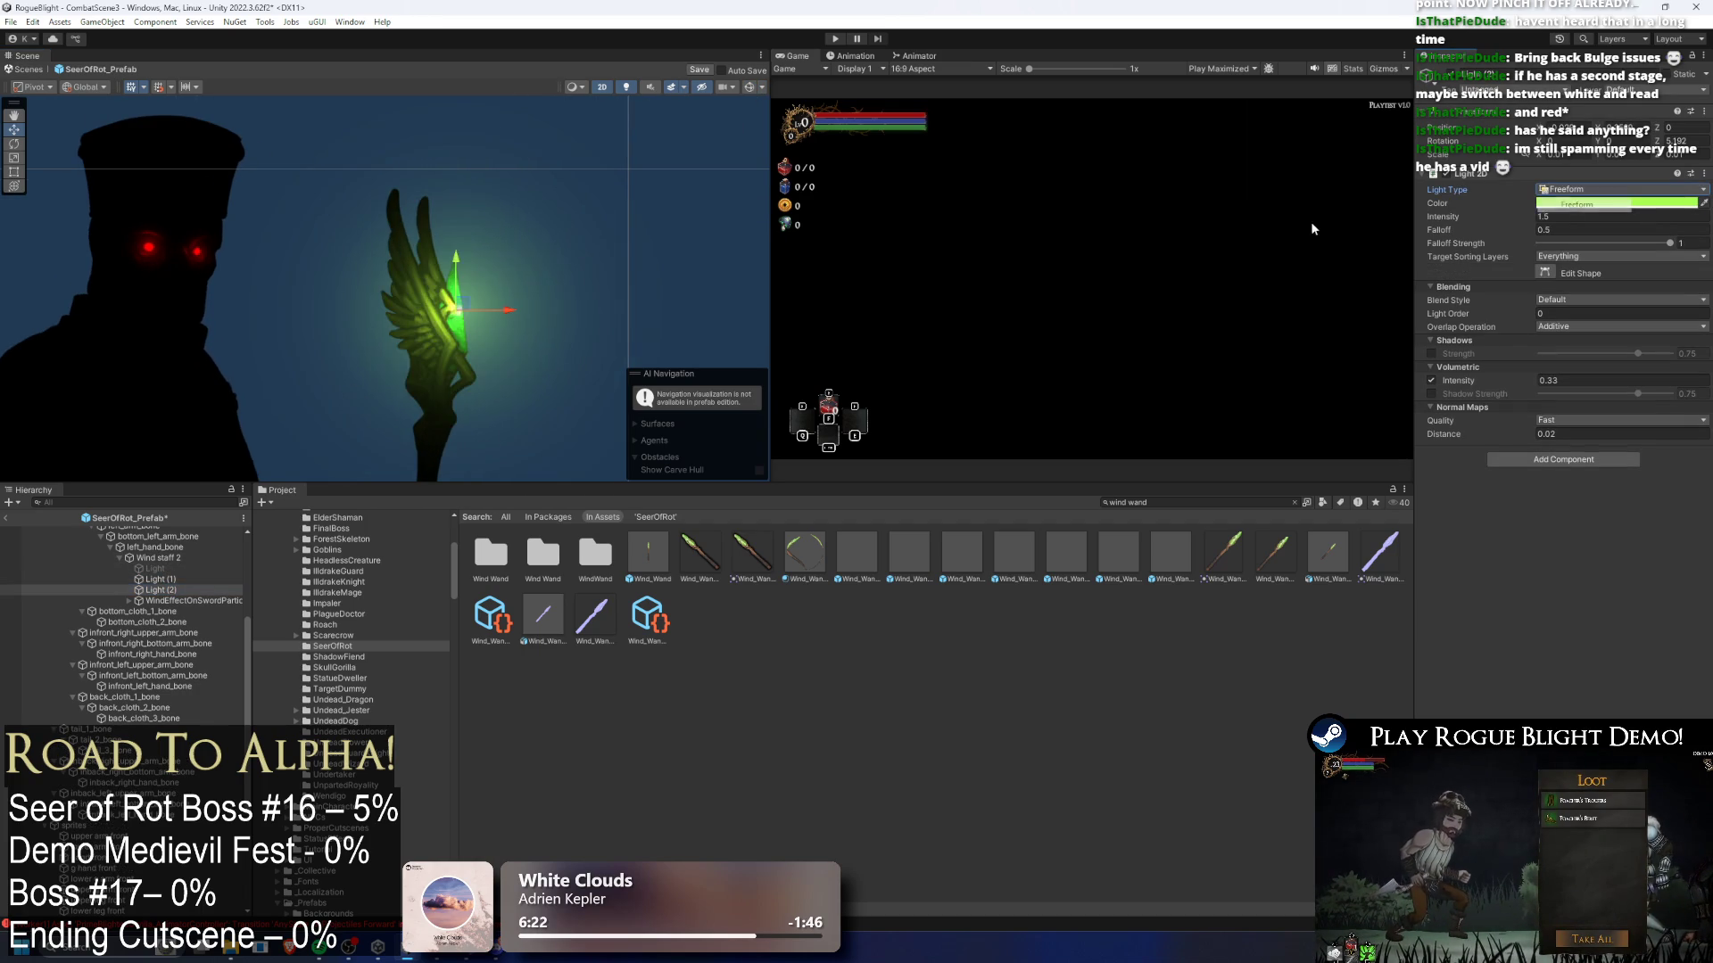
scroll(543, 320, up, 5)
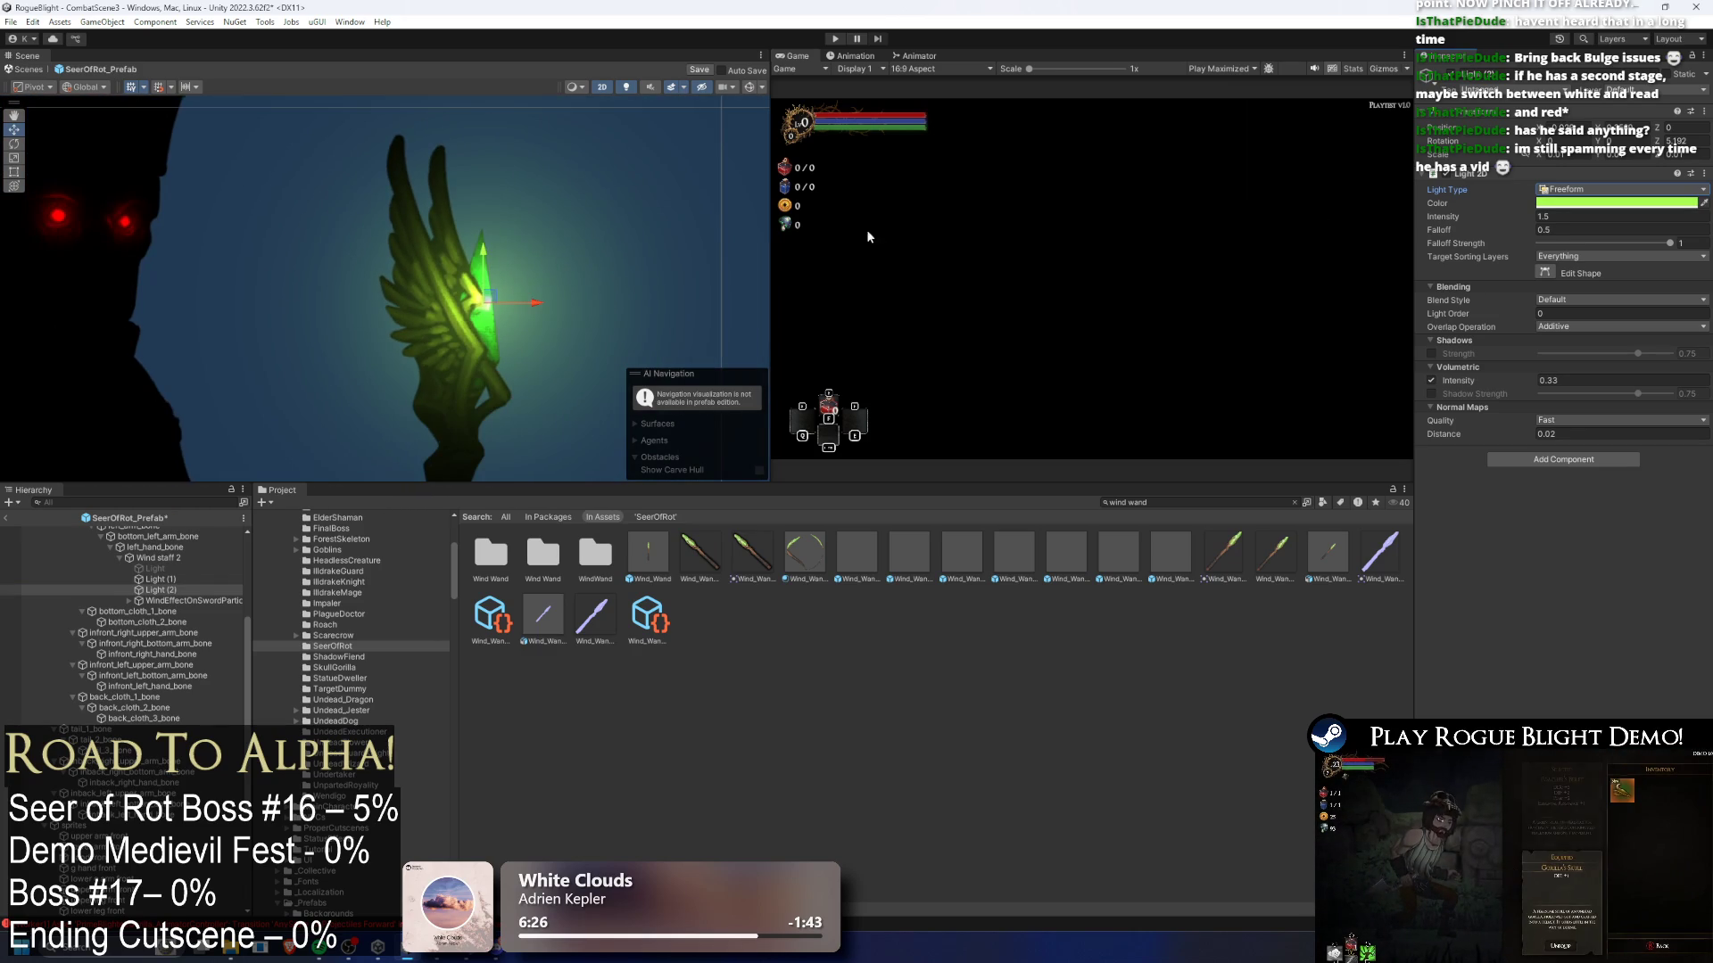
click(1545, 273)
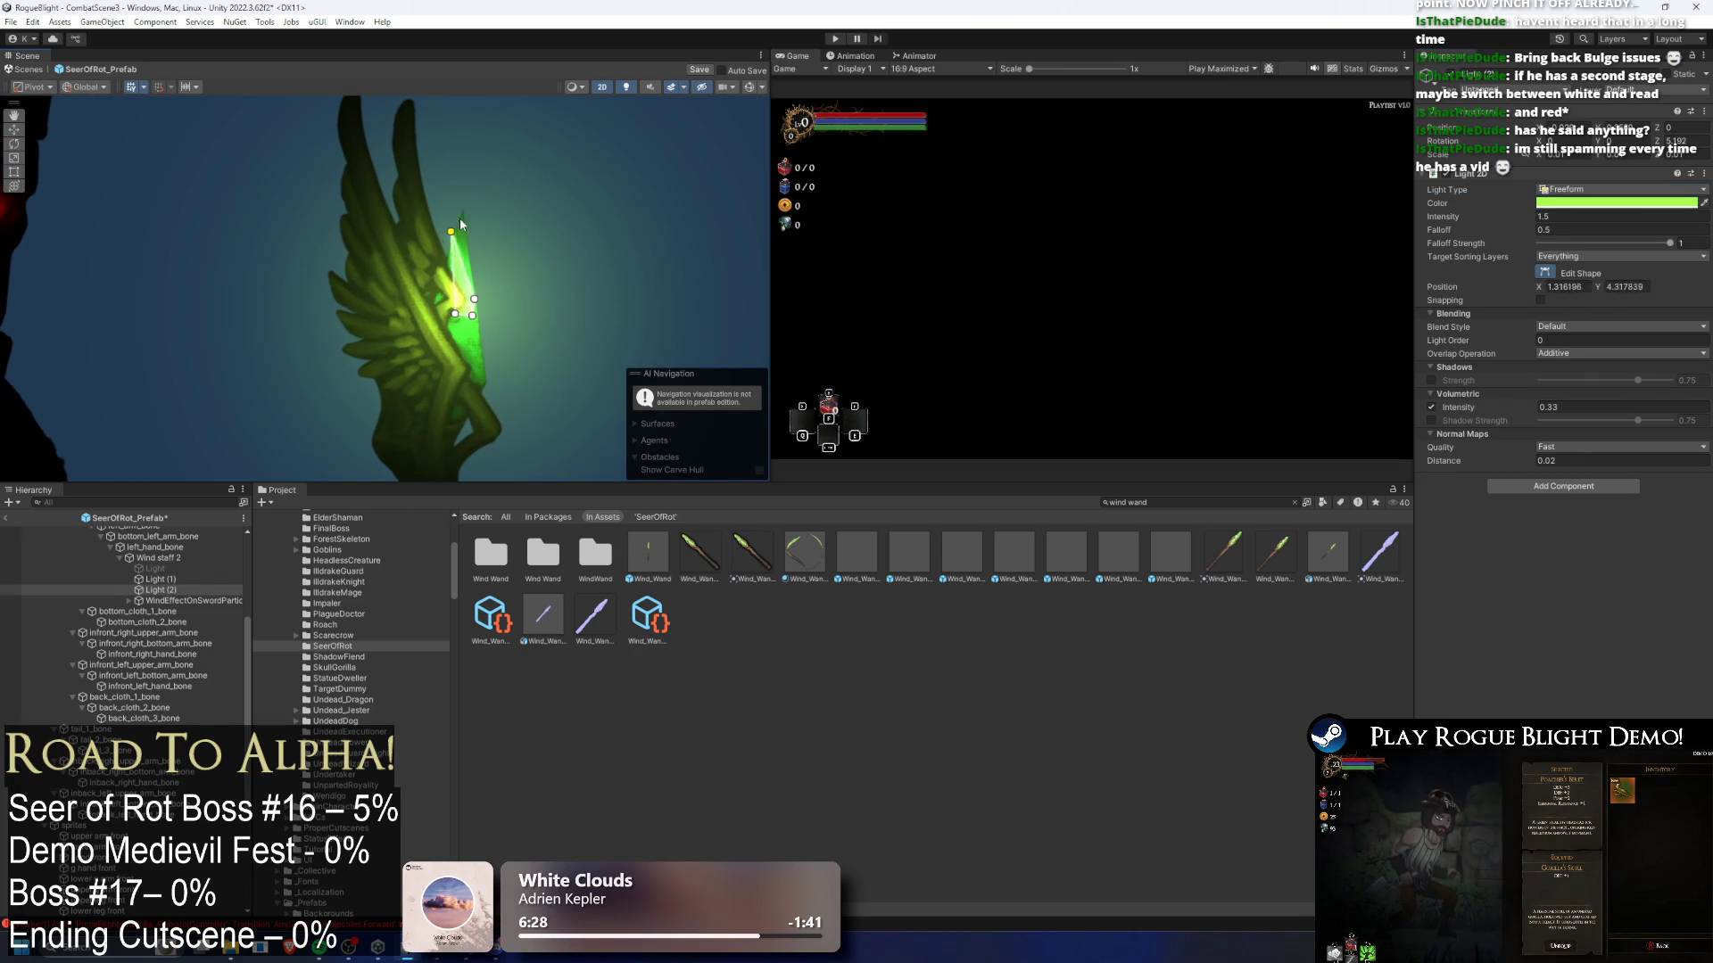
drag(468, 208, 471, 204)
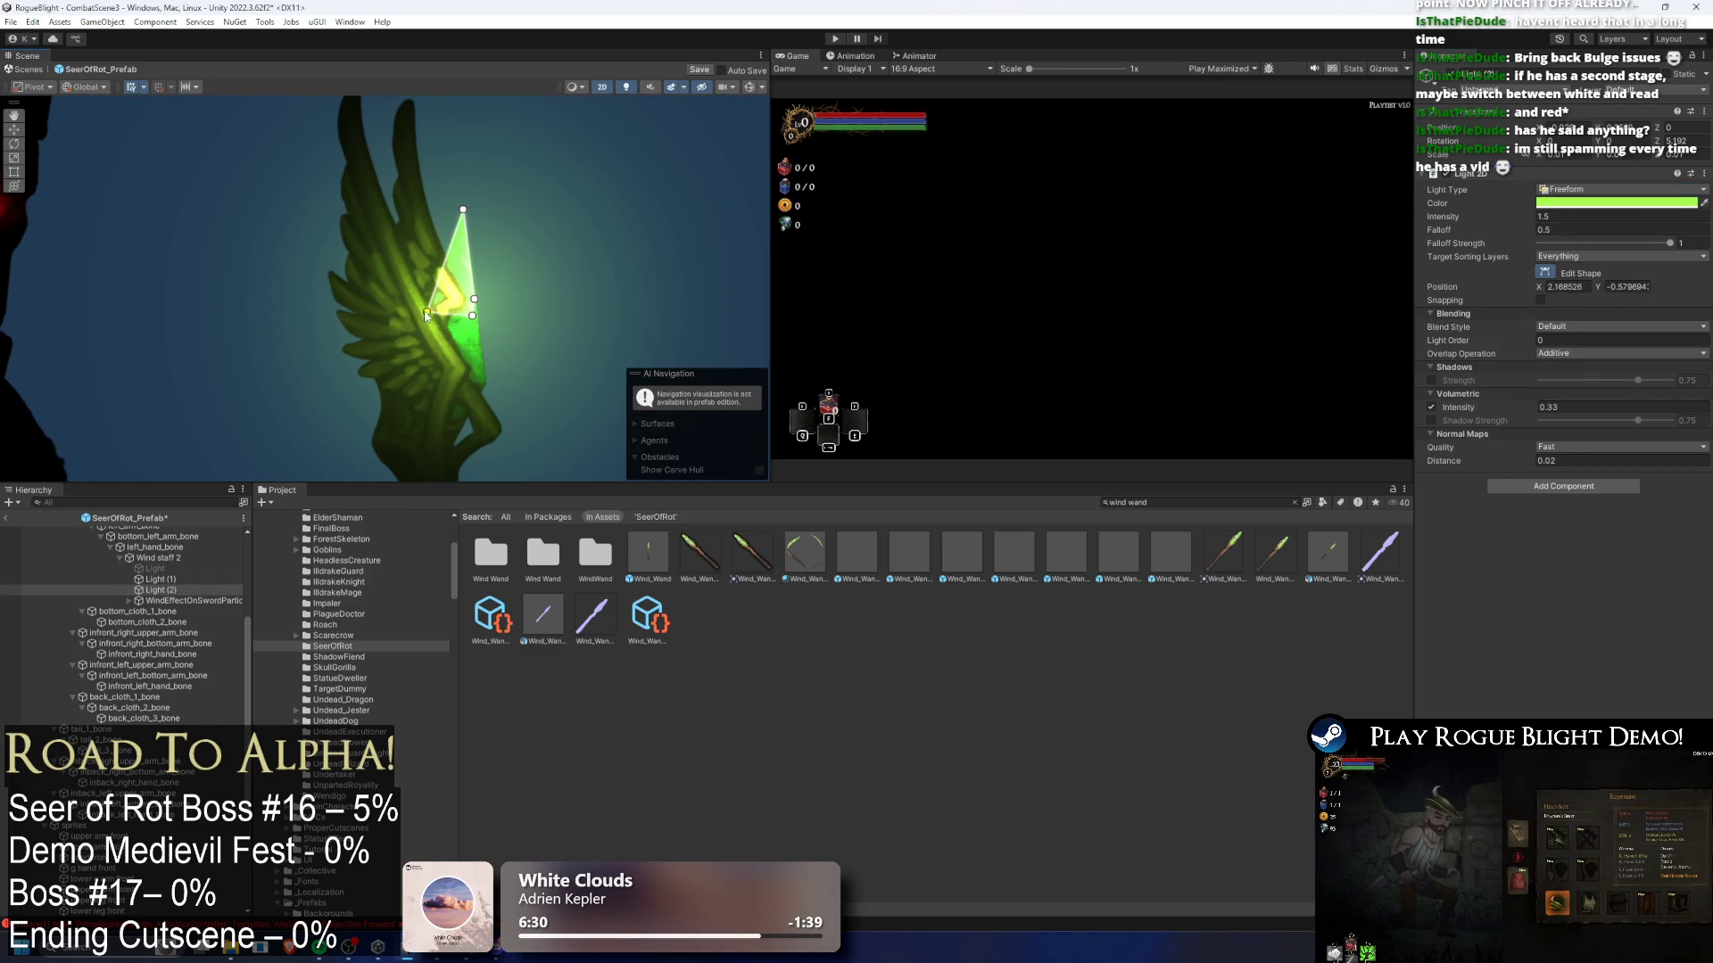
drag(476, 304, 484, 393)
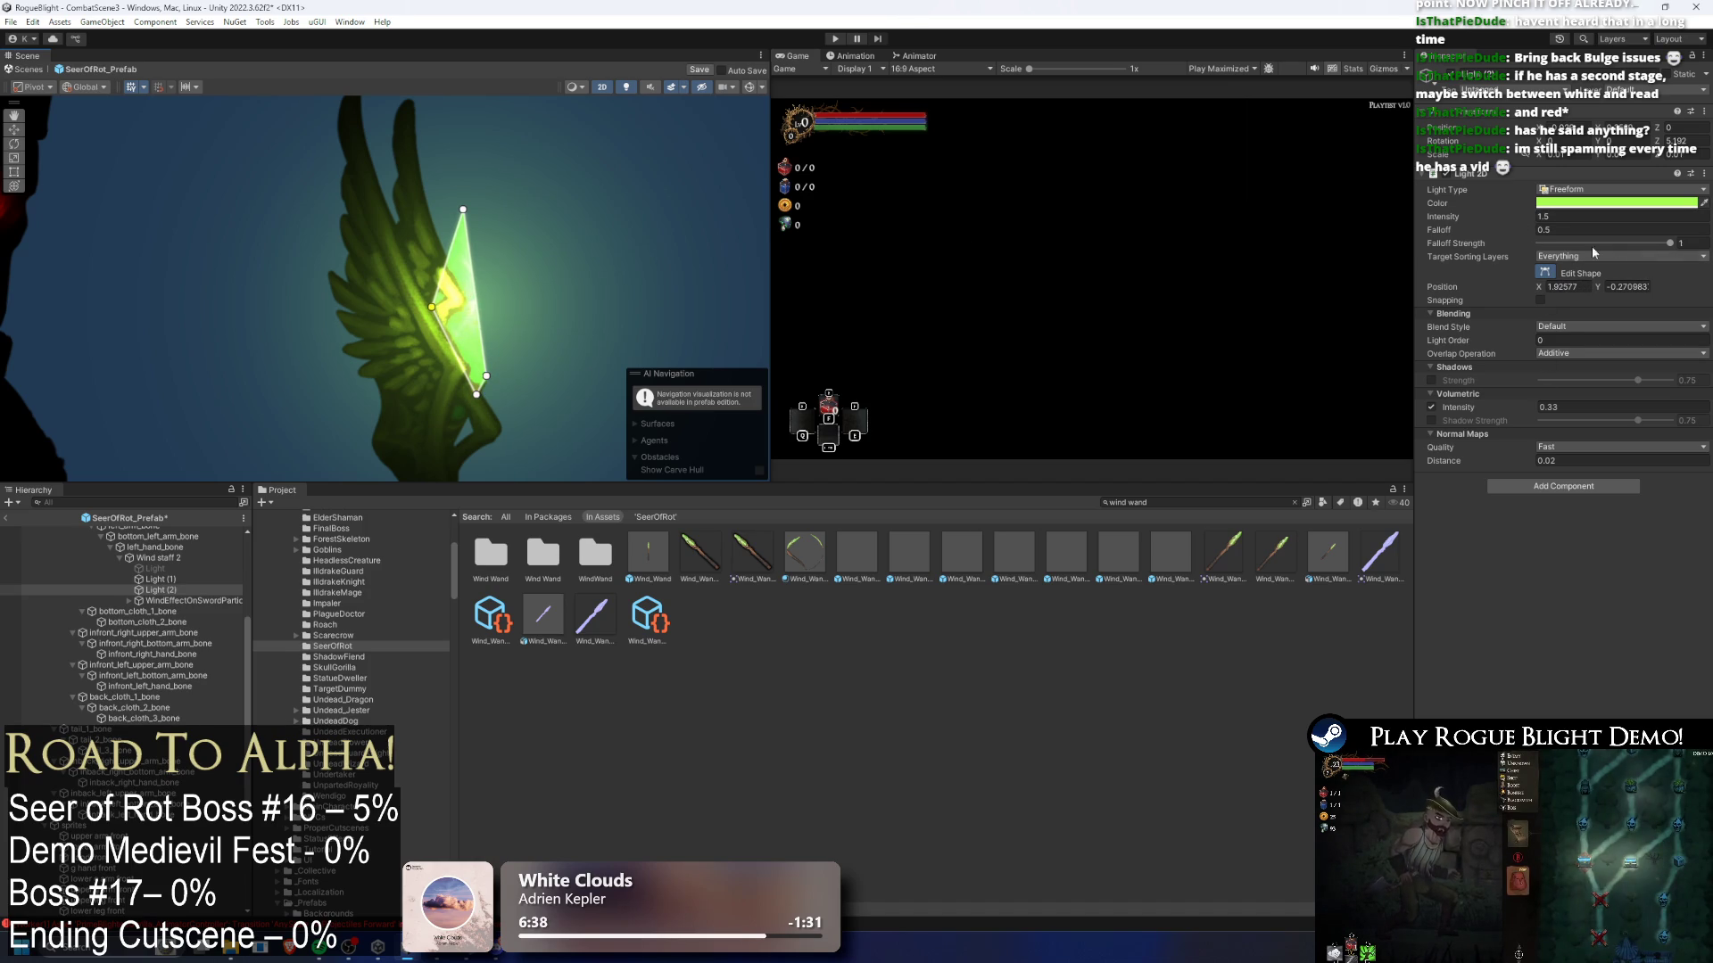
- Raise the freeform light's falloff to about 8.9, keeping volumetric intensity at 0.33
click(1497, 247)
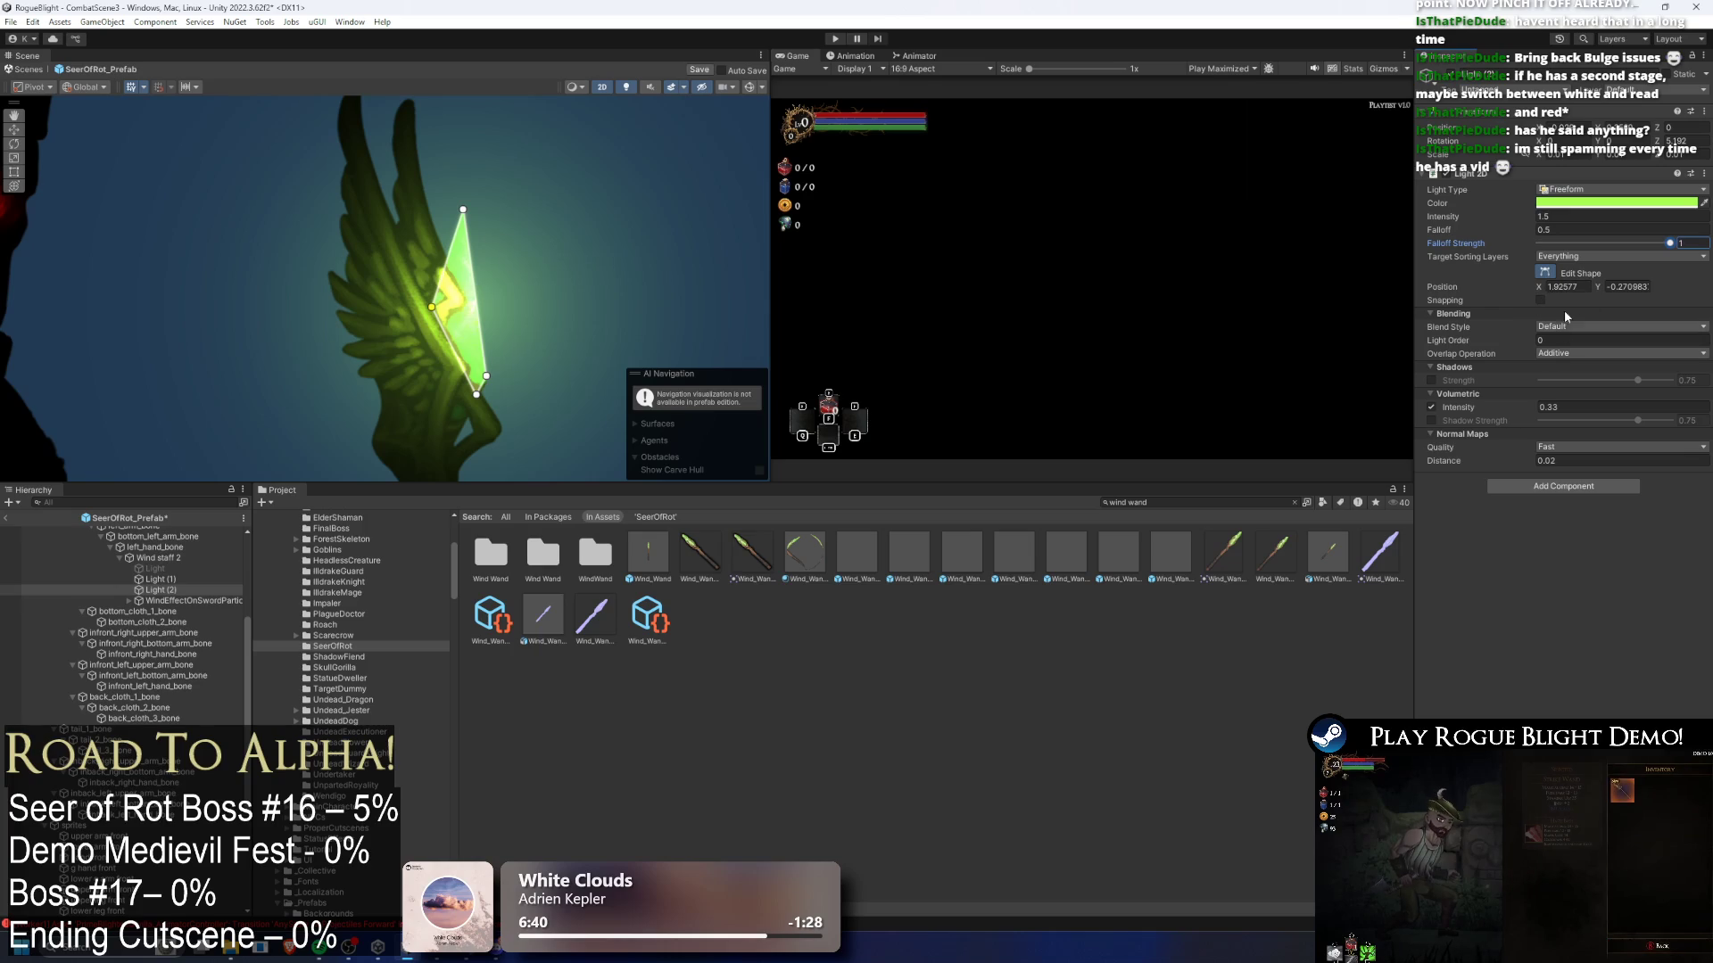
drag(1463, 407, 1426, 395)
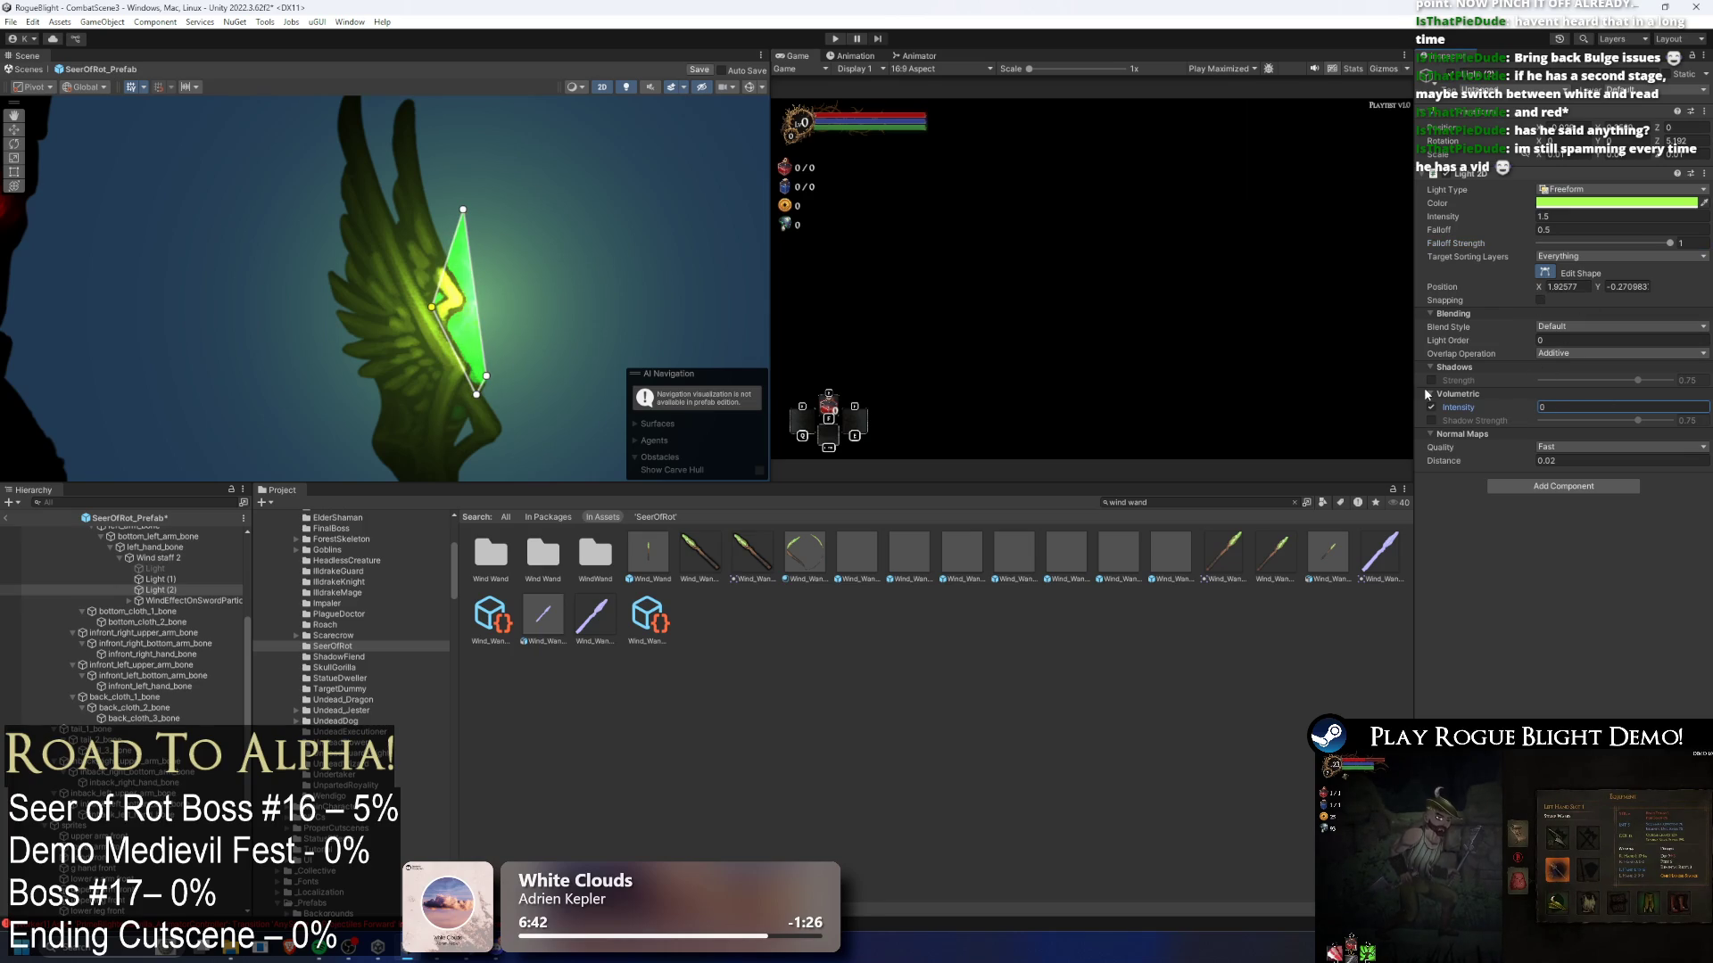
drag(1584, 362, 1562, 387)
text(.33)
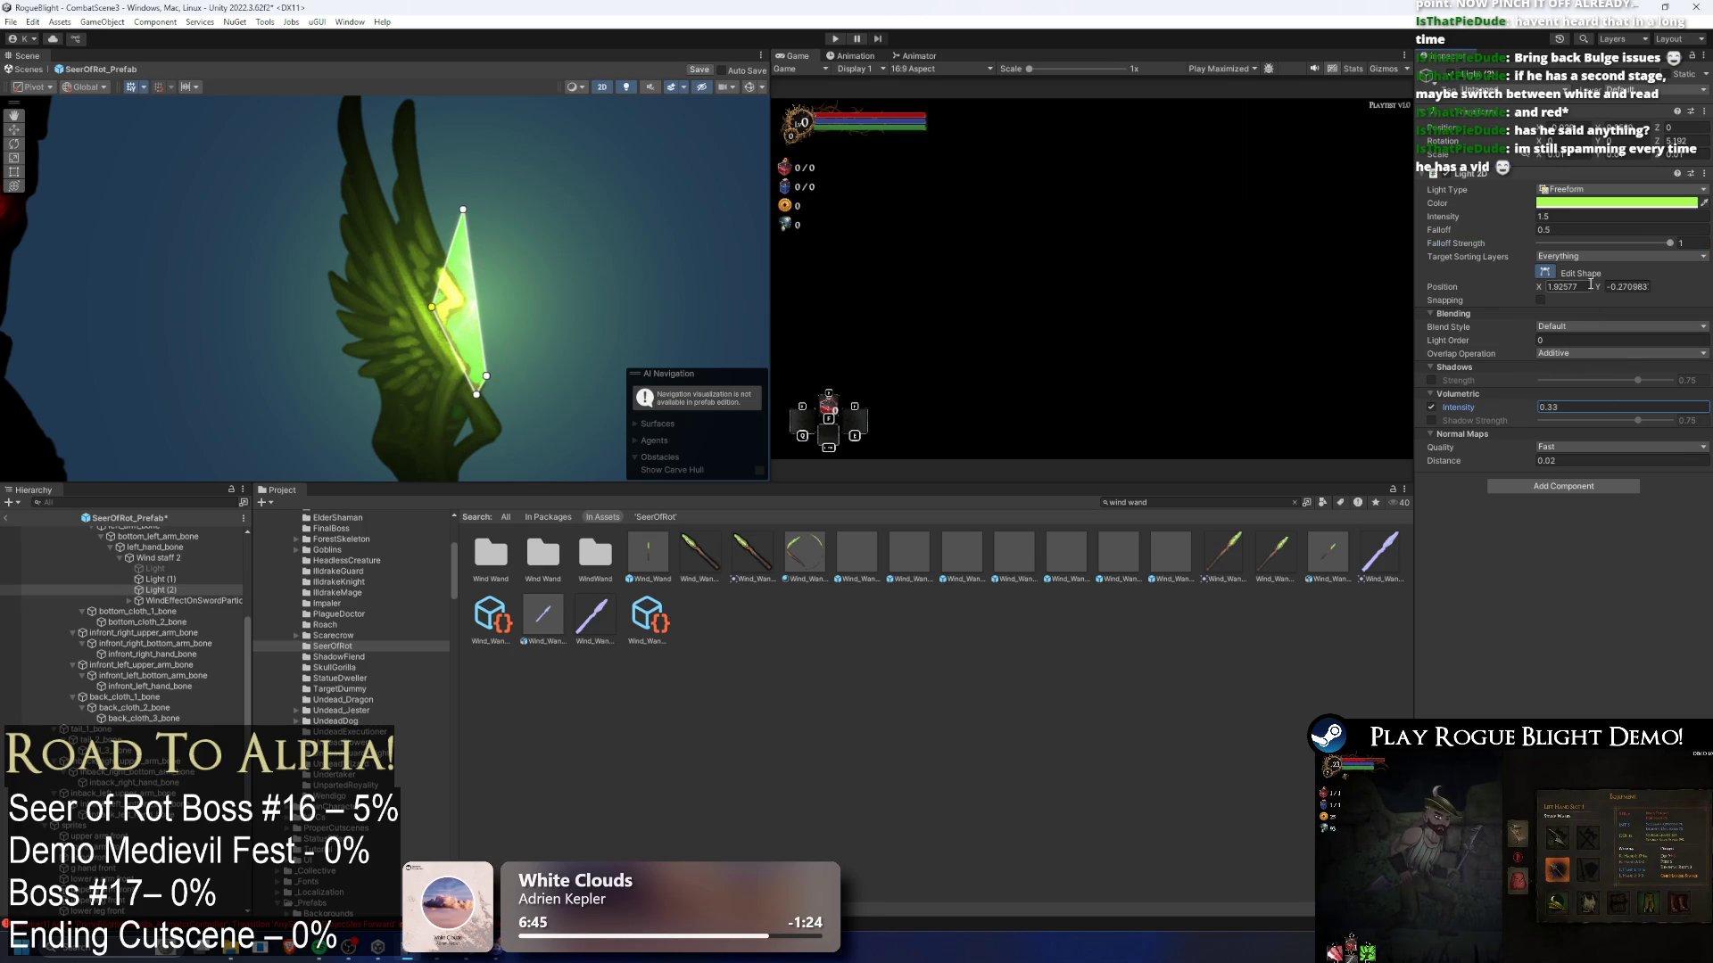
drag(1503, 232, 1677, 260)
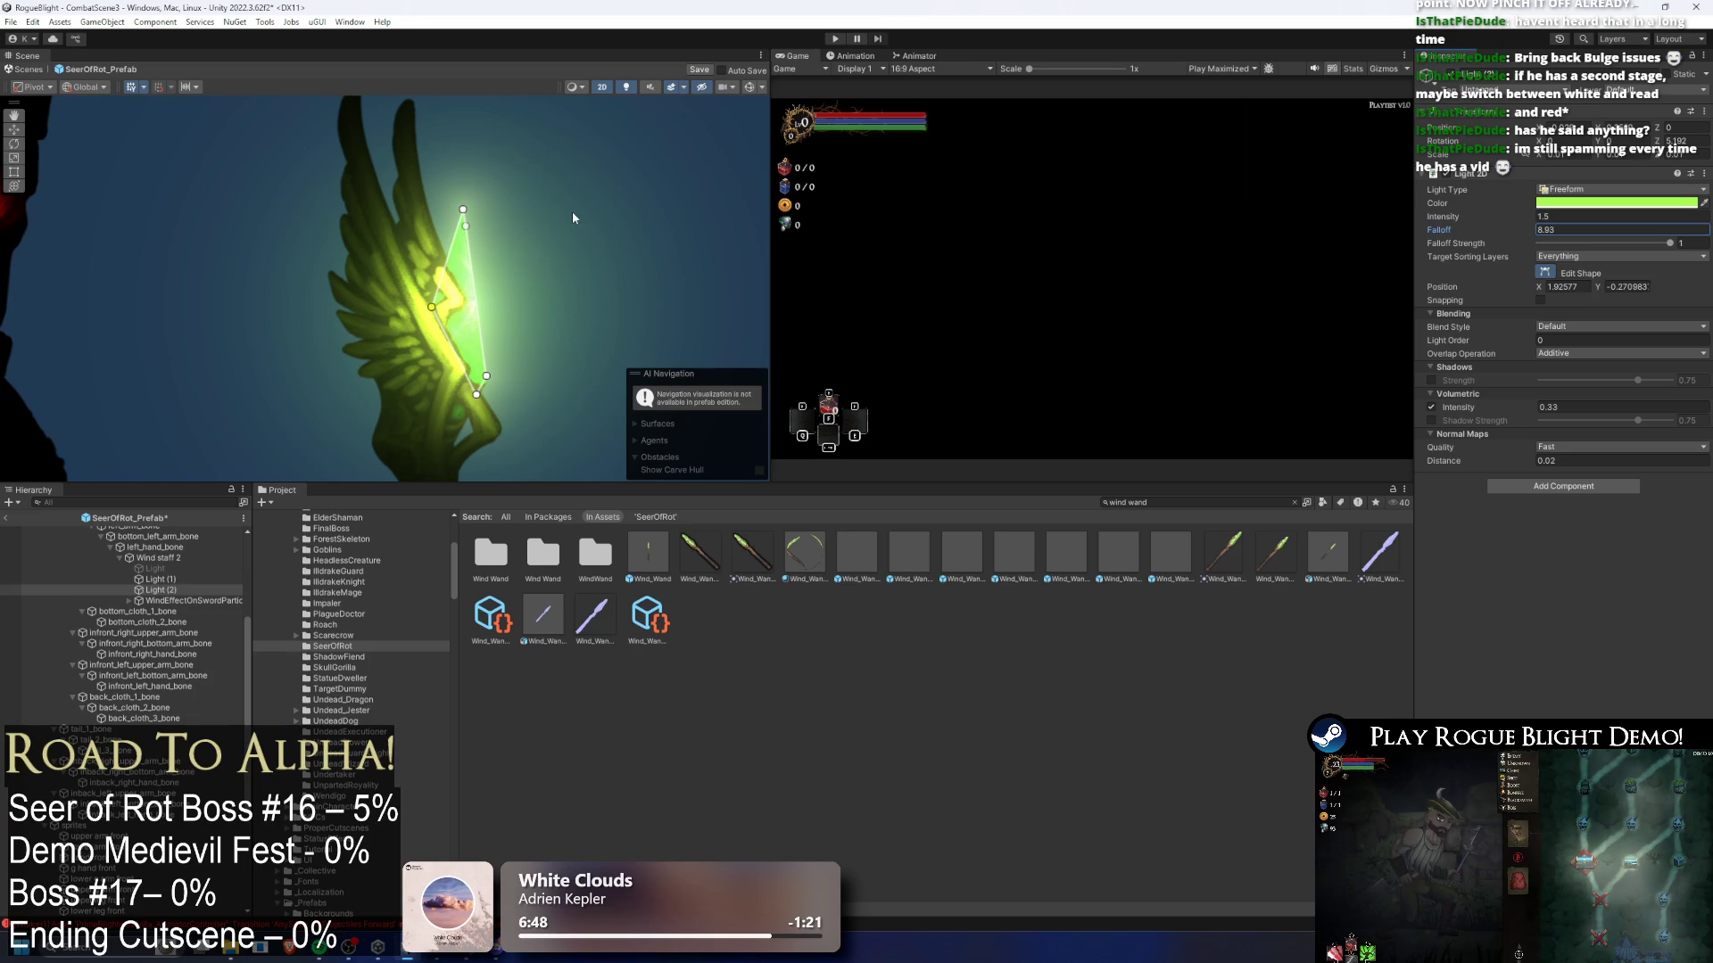
- Delete the original freeform Light from the staff
click(170, 569)
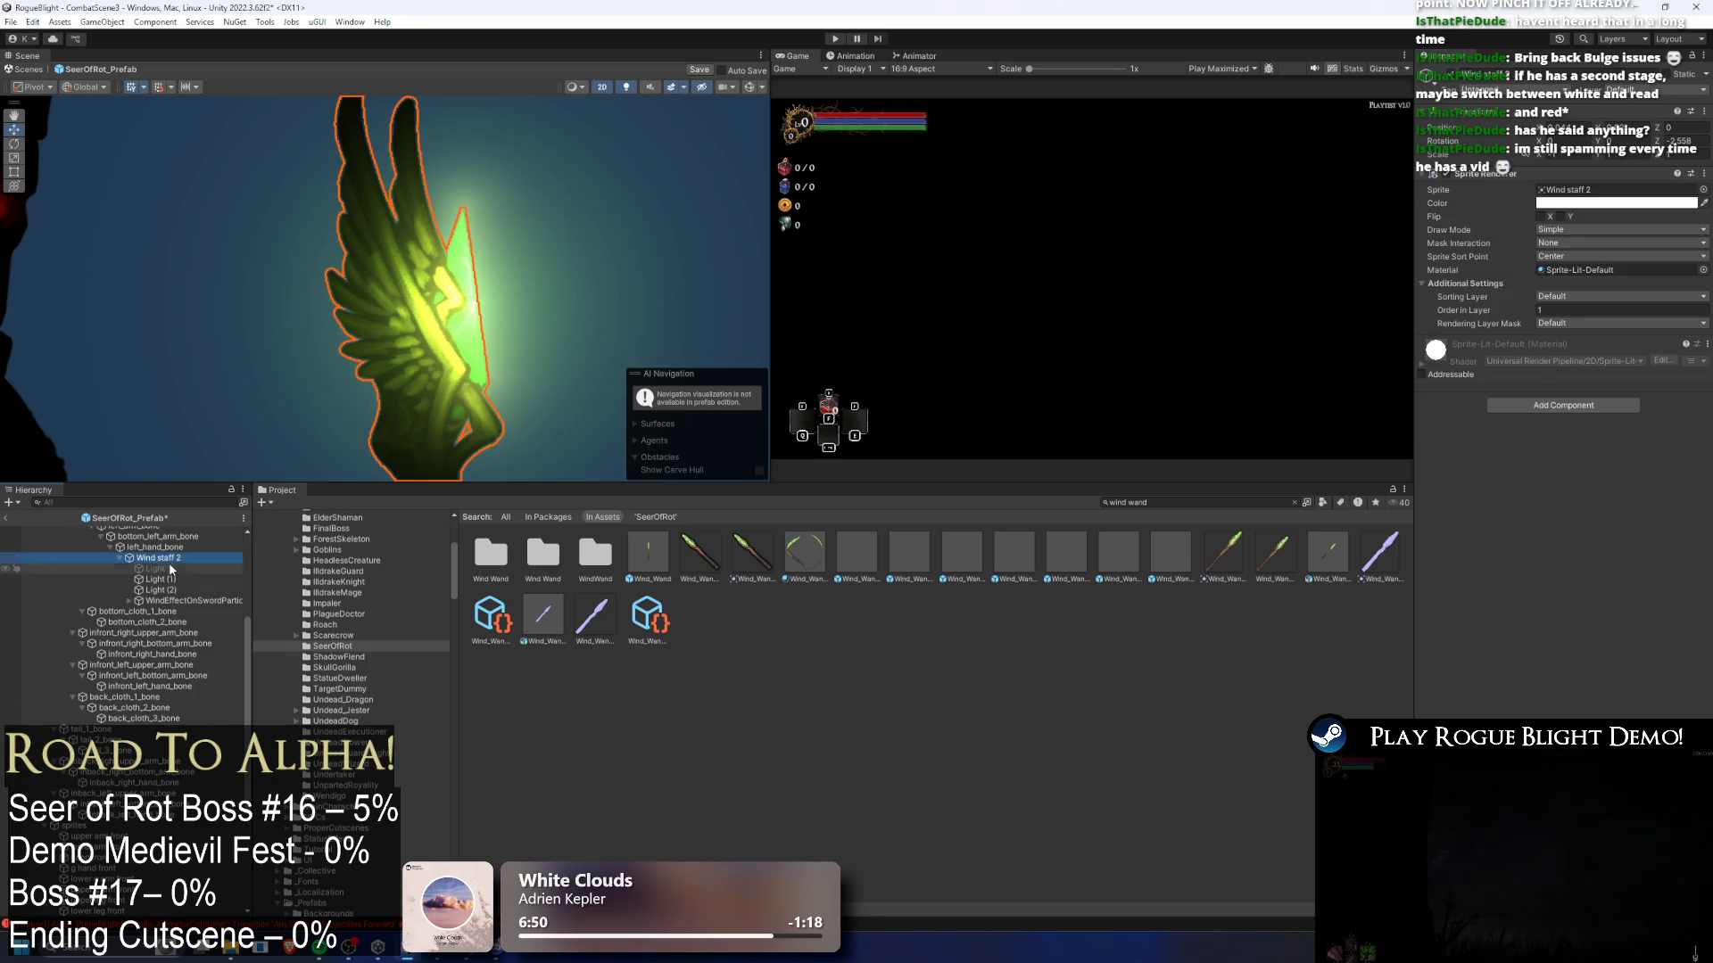
key(Delete)
scroll(606, 267, down, 5)
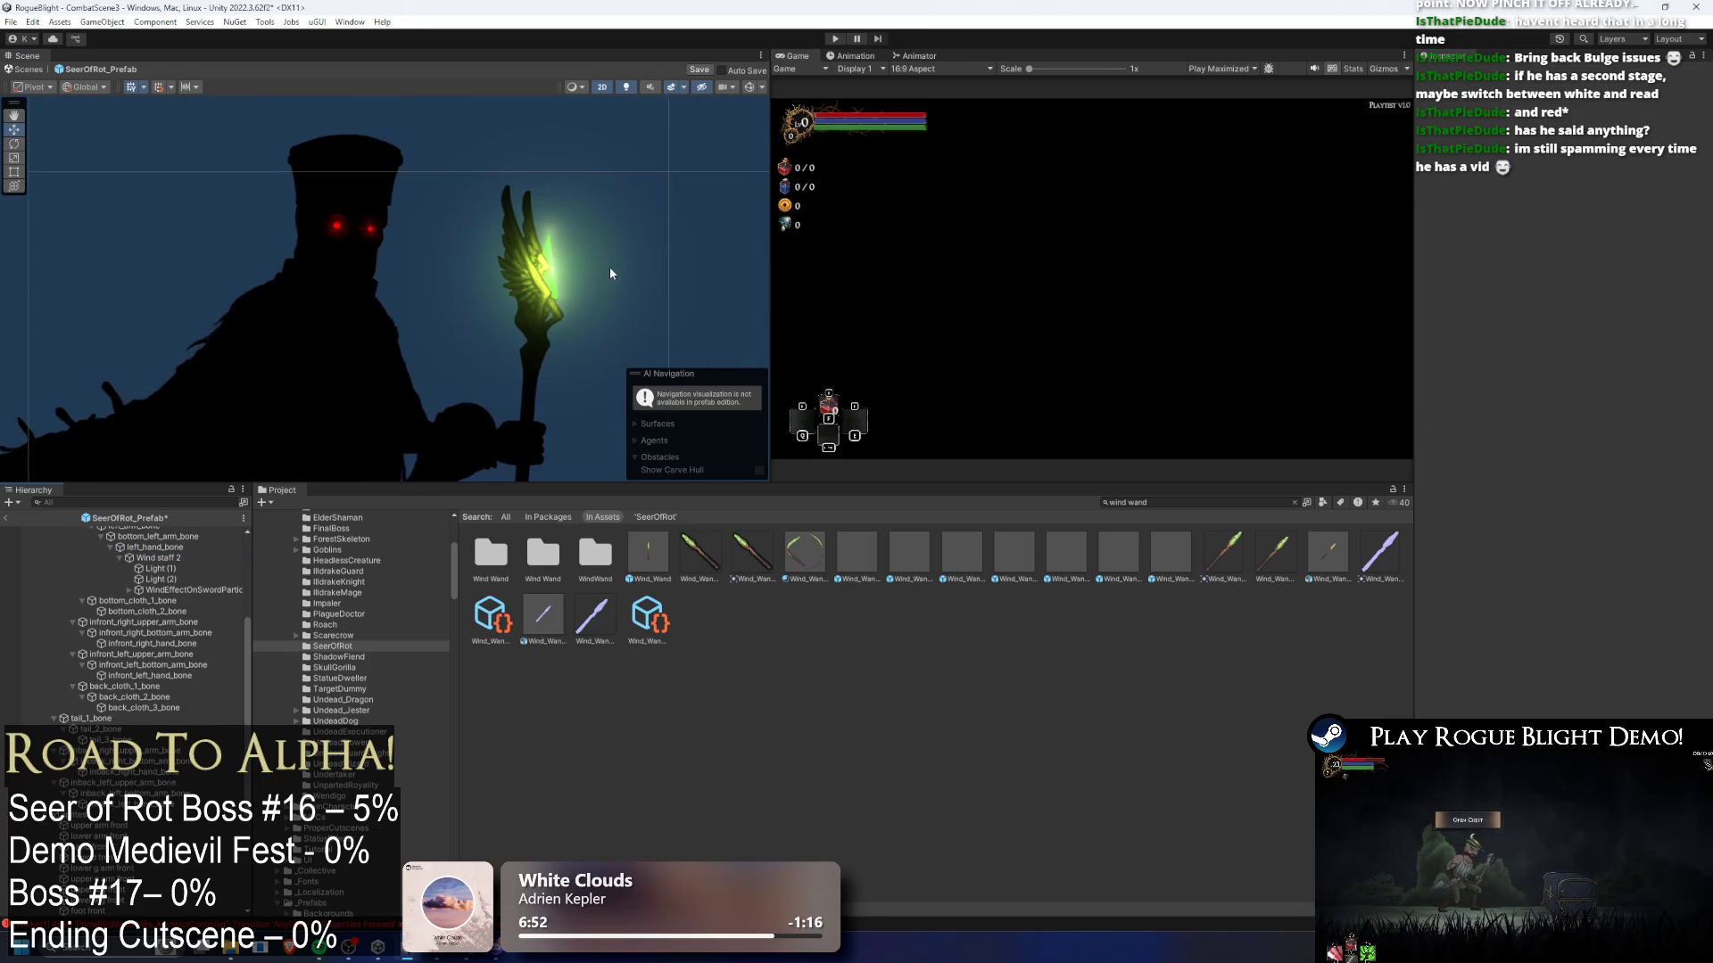
scroll(610, 270, up, 2)
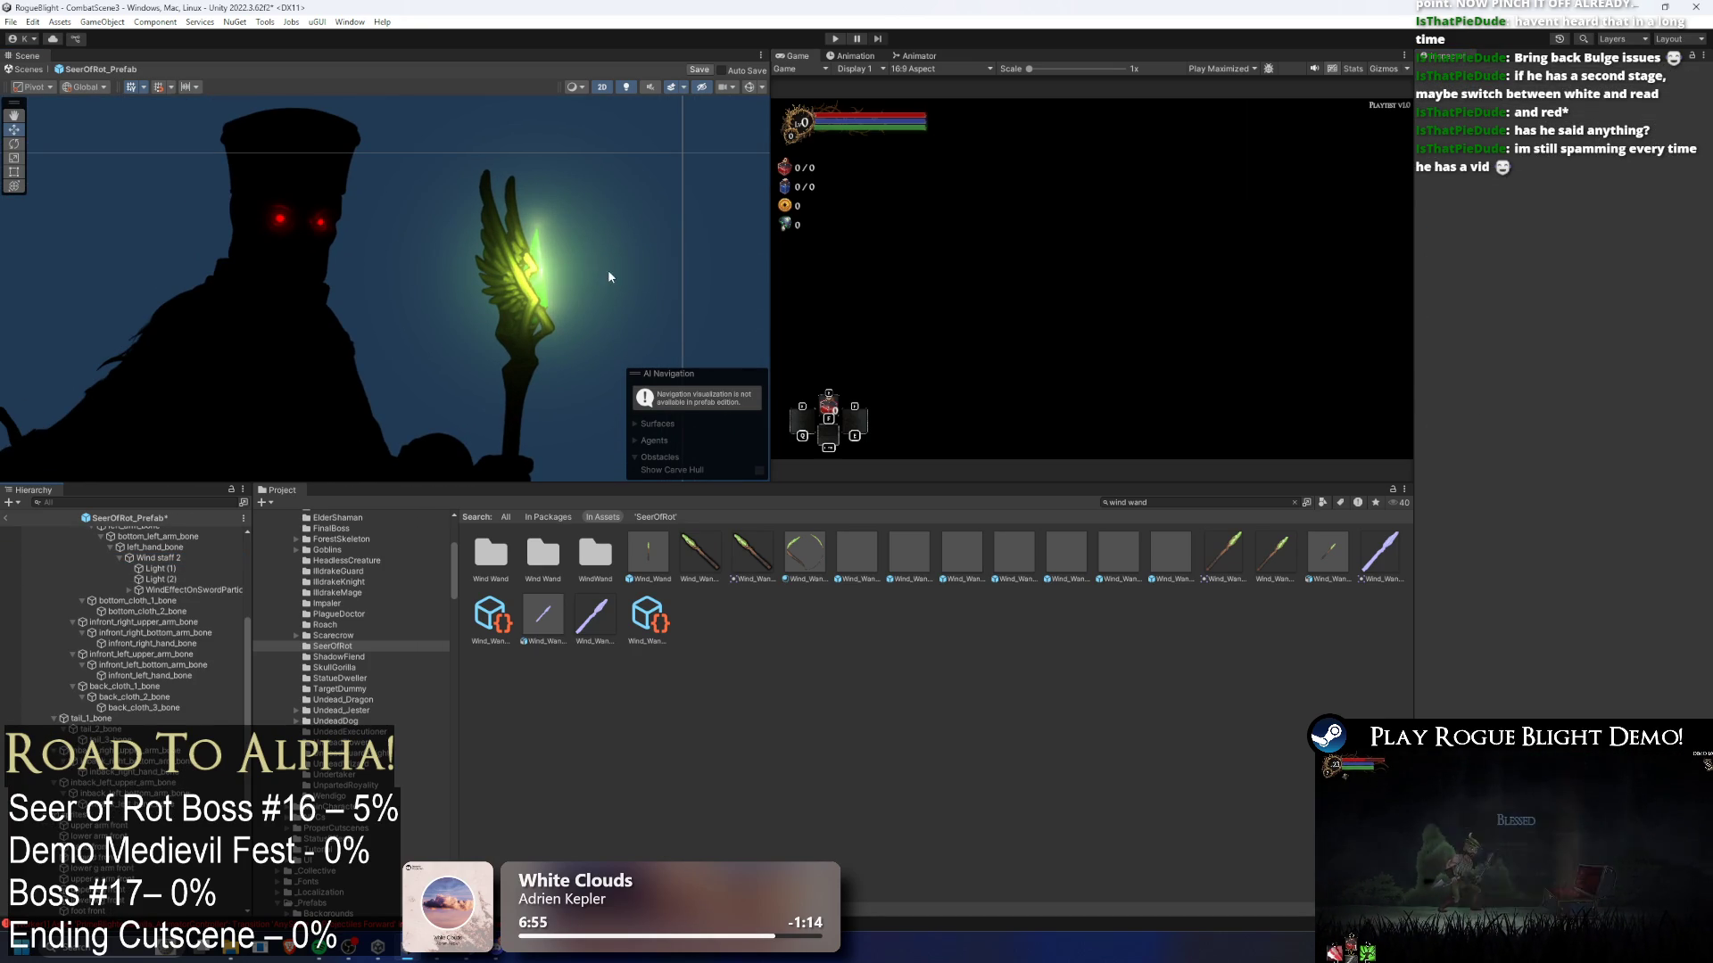
key(ctrl+z)
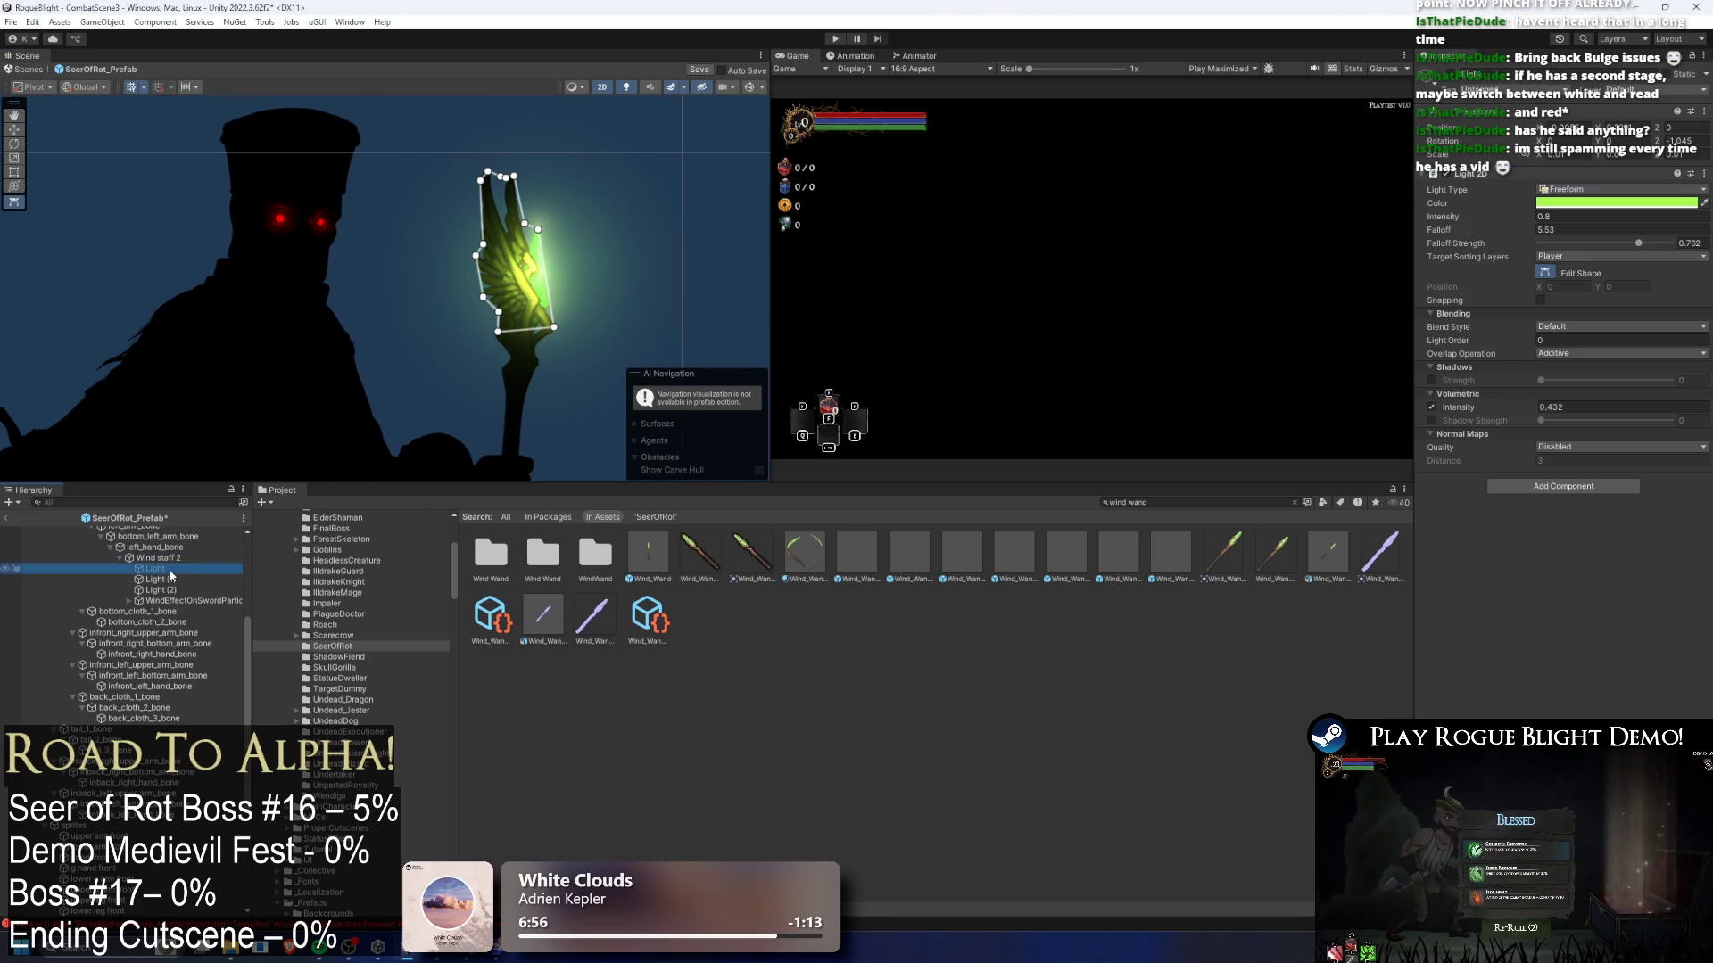
key(Delete)
- Give Light (1) intensity 1.5, volumetric intensity 0.45 and normal-map distance 0.01
click(179, 571)
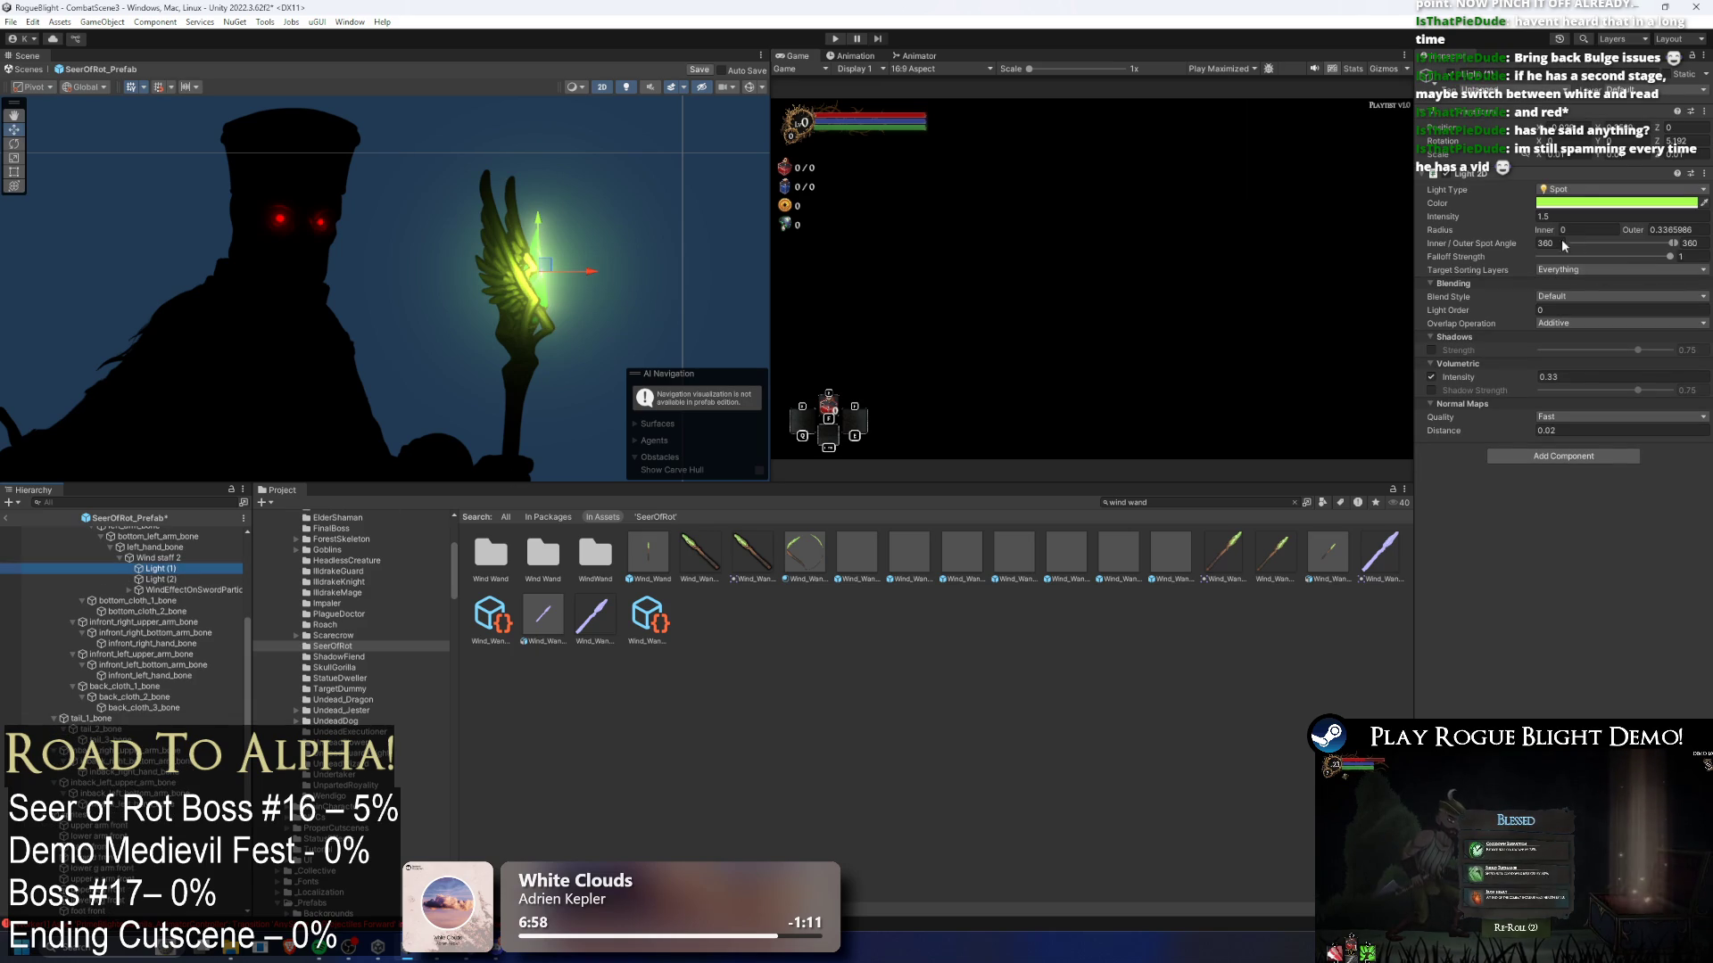
click(1543, 217)
text(1)
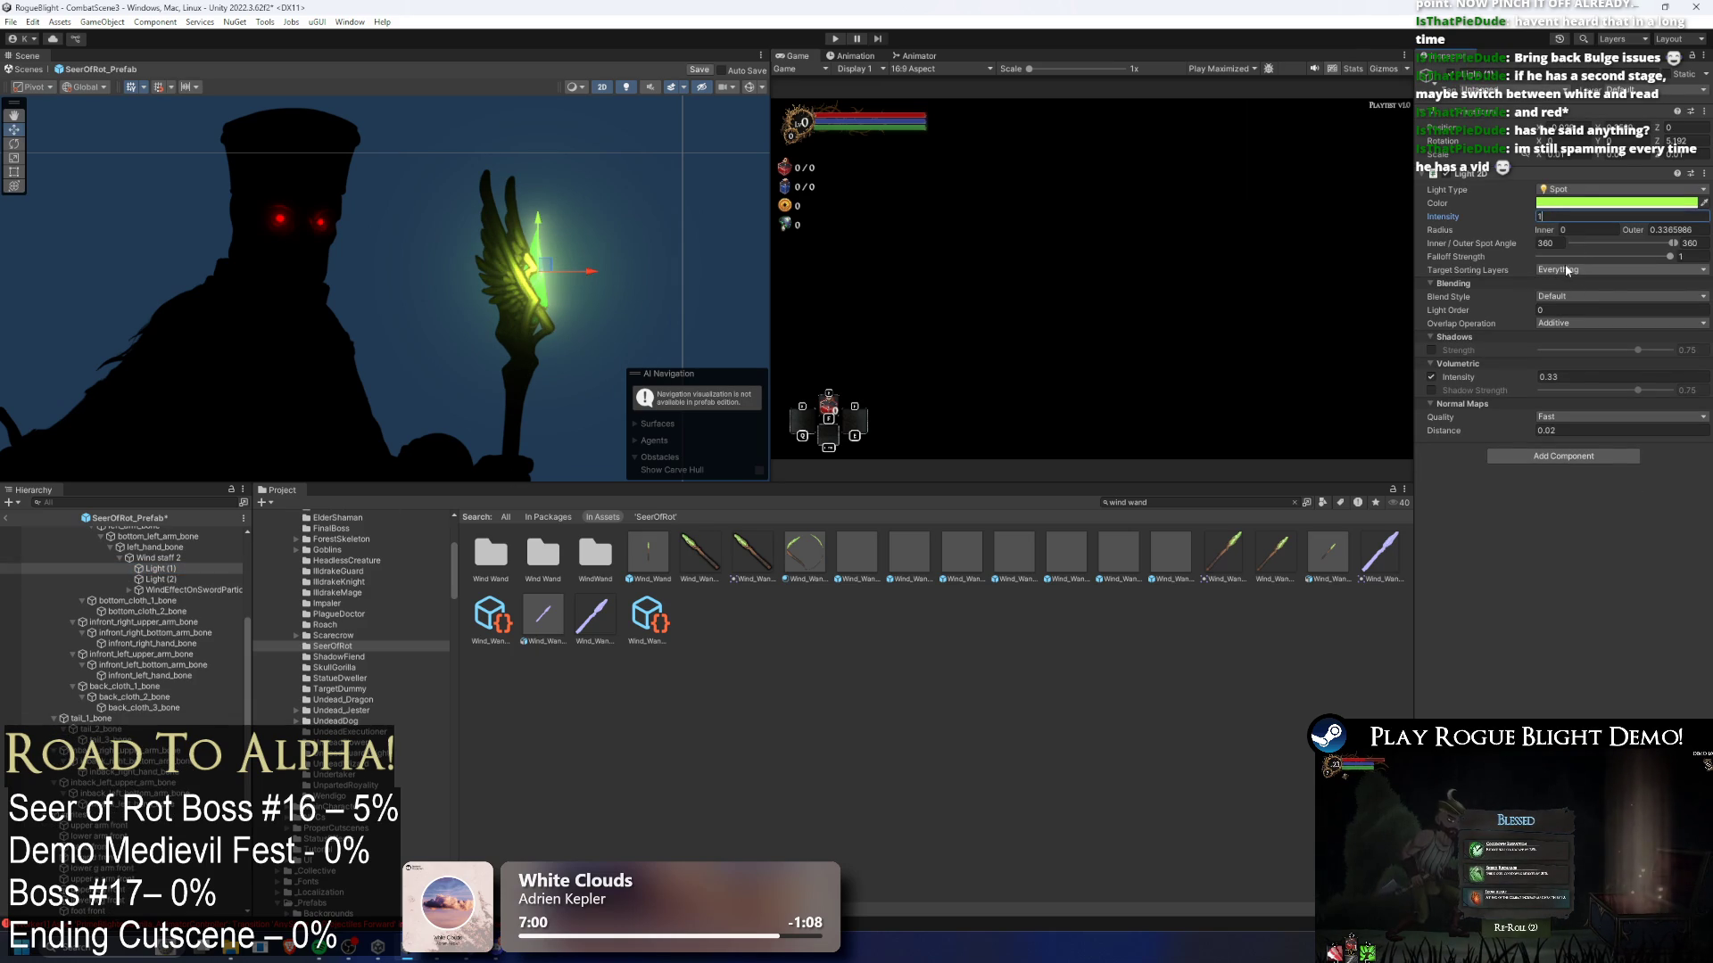
text(.5)
mouse_move(1516, 381)
mouse_down()
mouse_move(1532, 371)
mouse_move(1514, 371)
mouse_up()
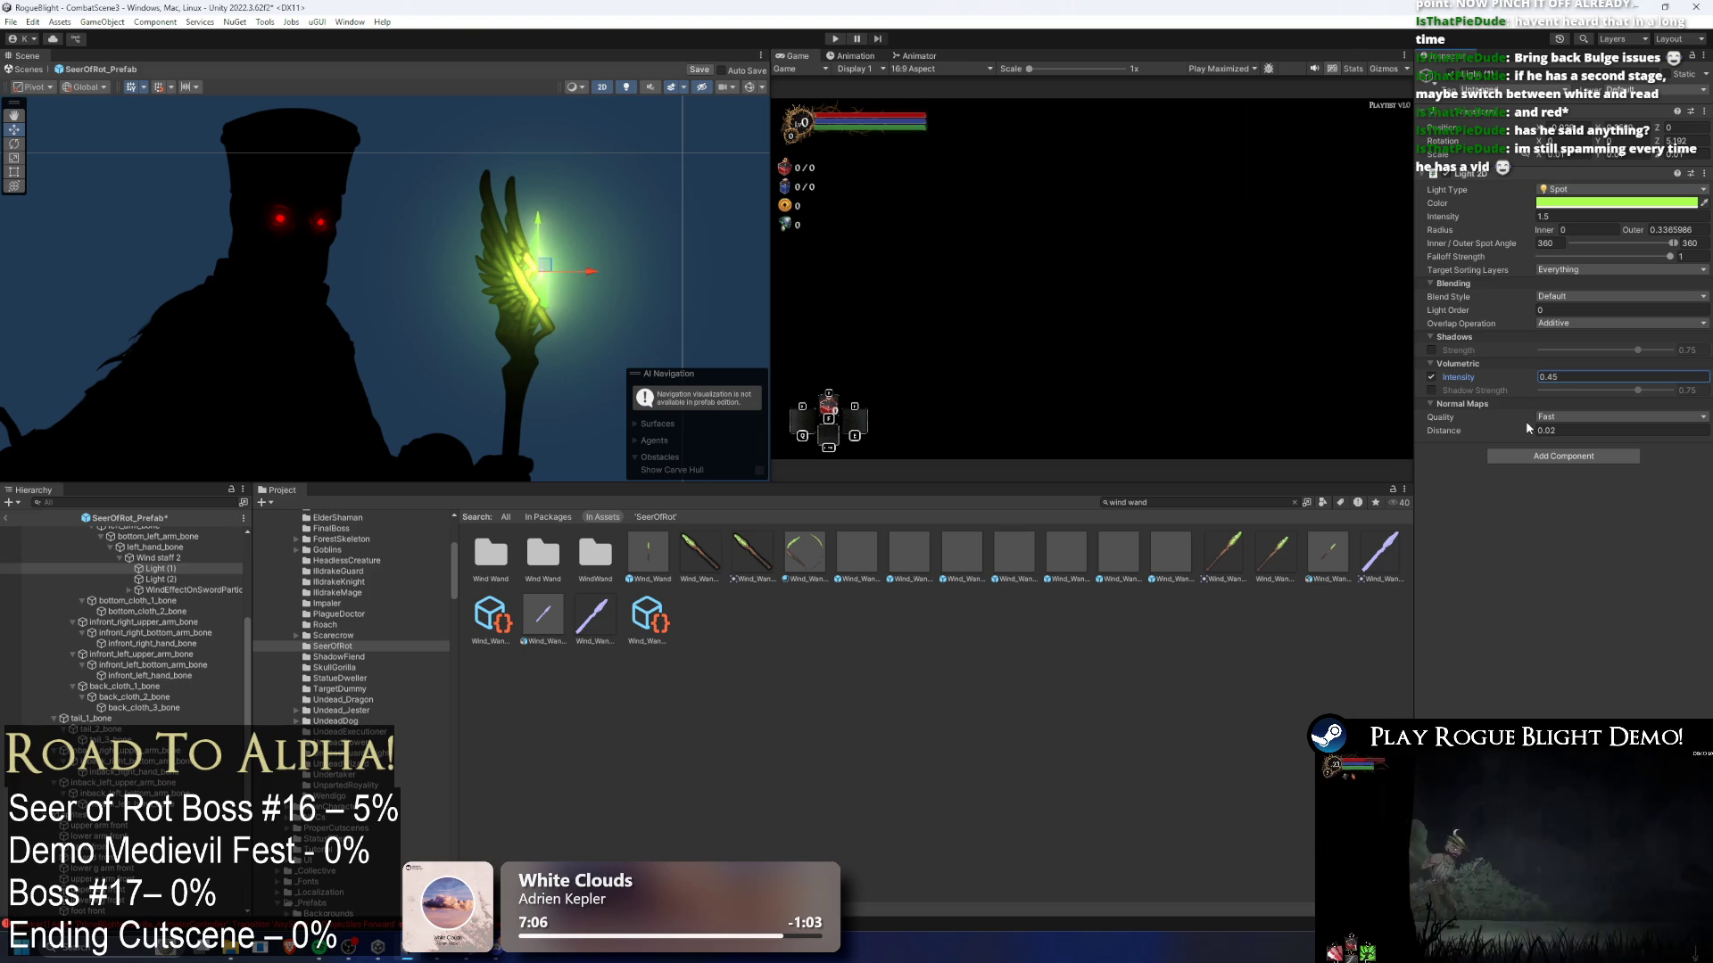
click(1550, 431)
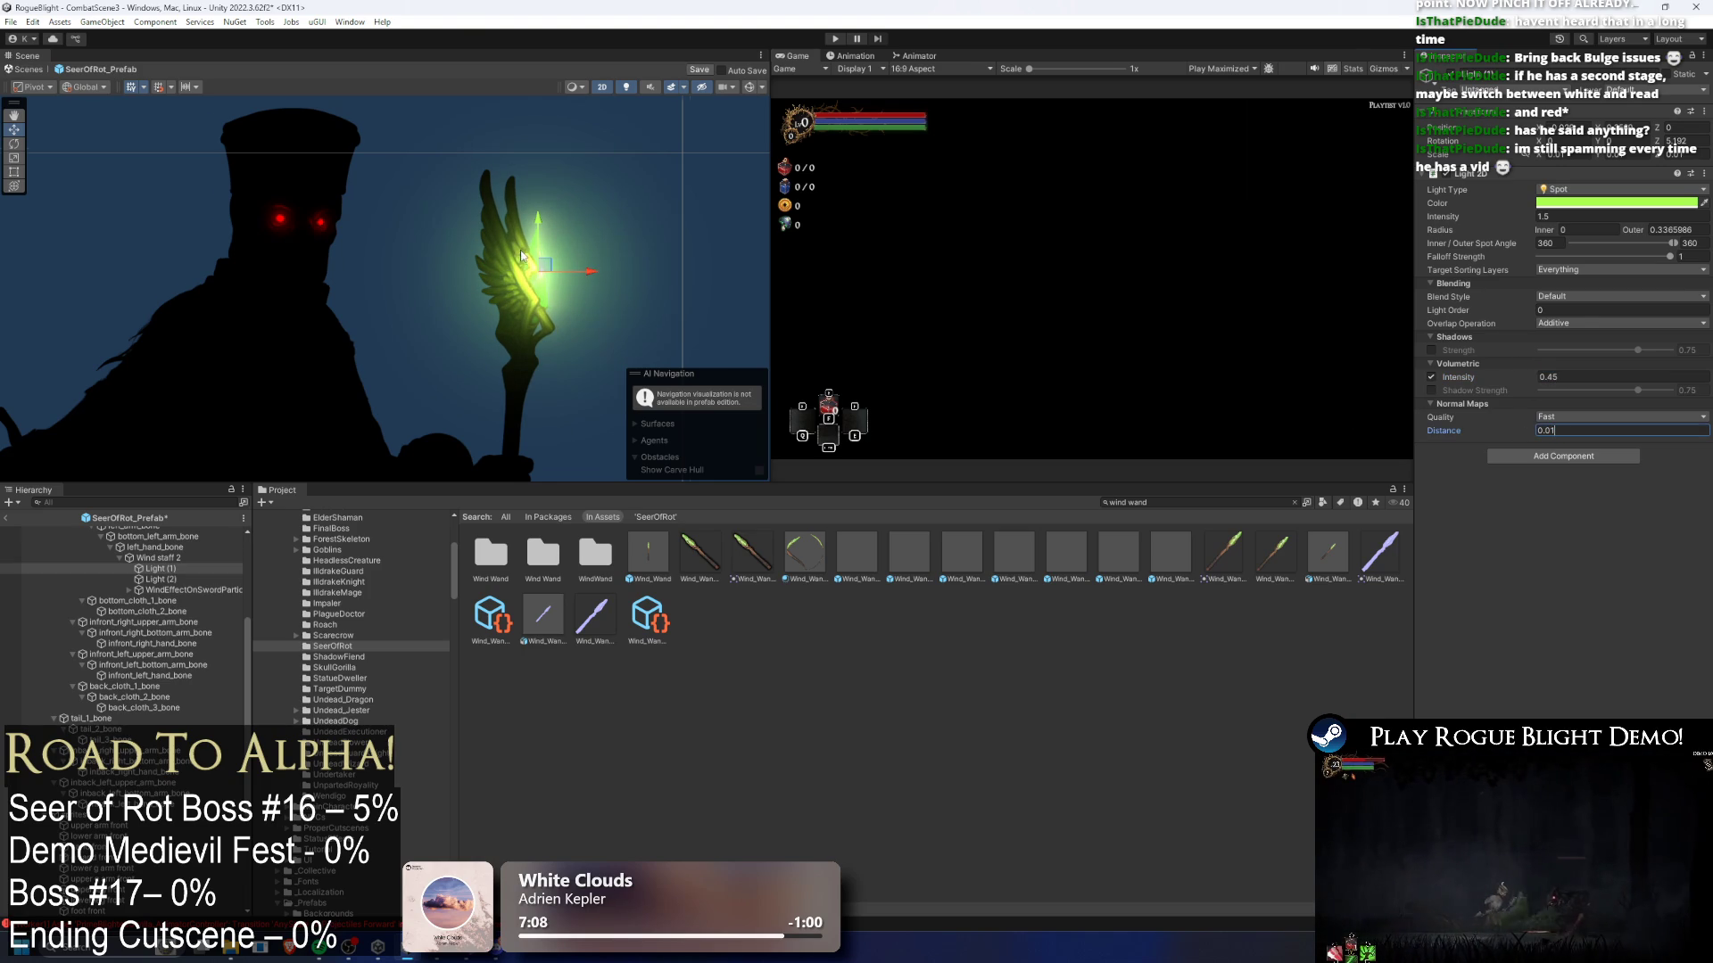
scroll(522, 256, down, 3)
click(740, 237)
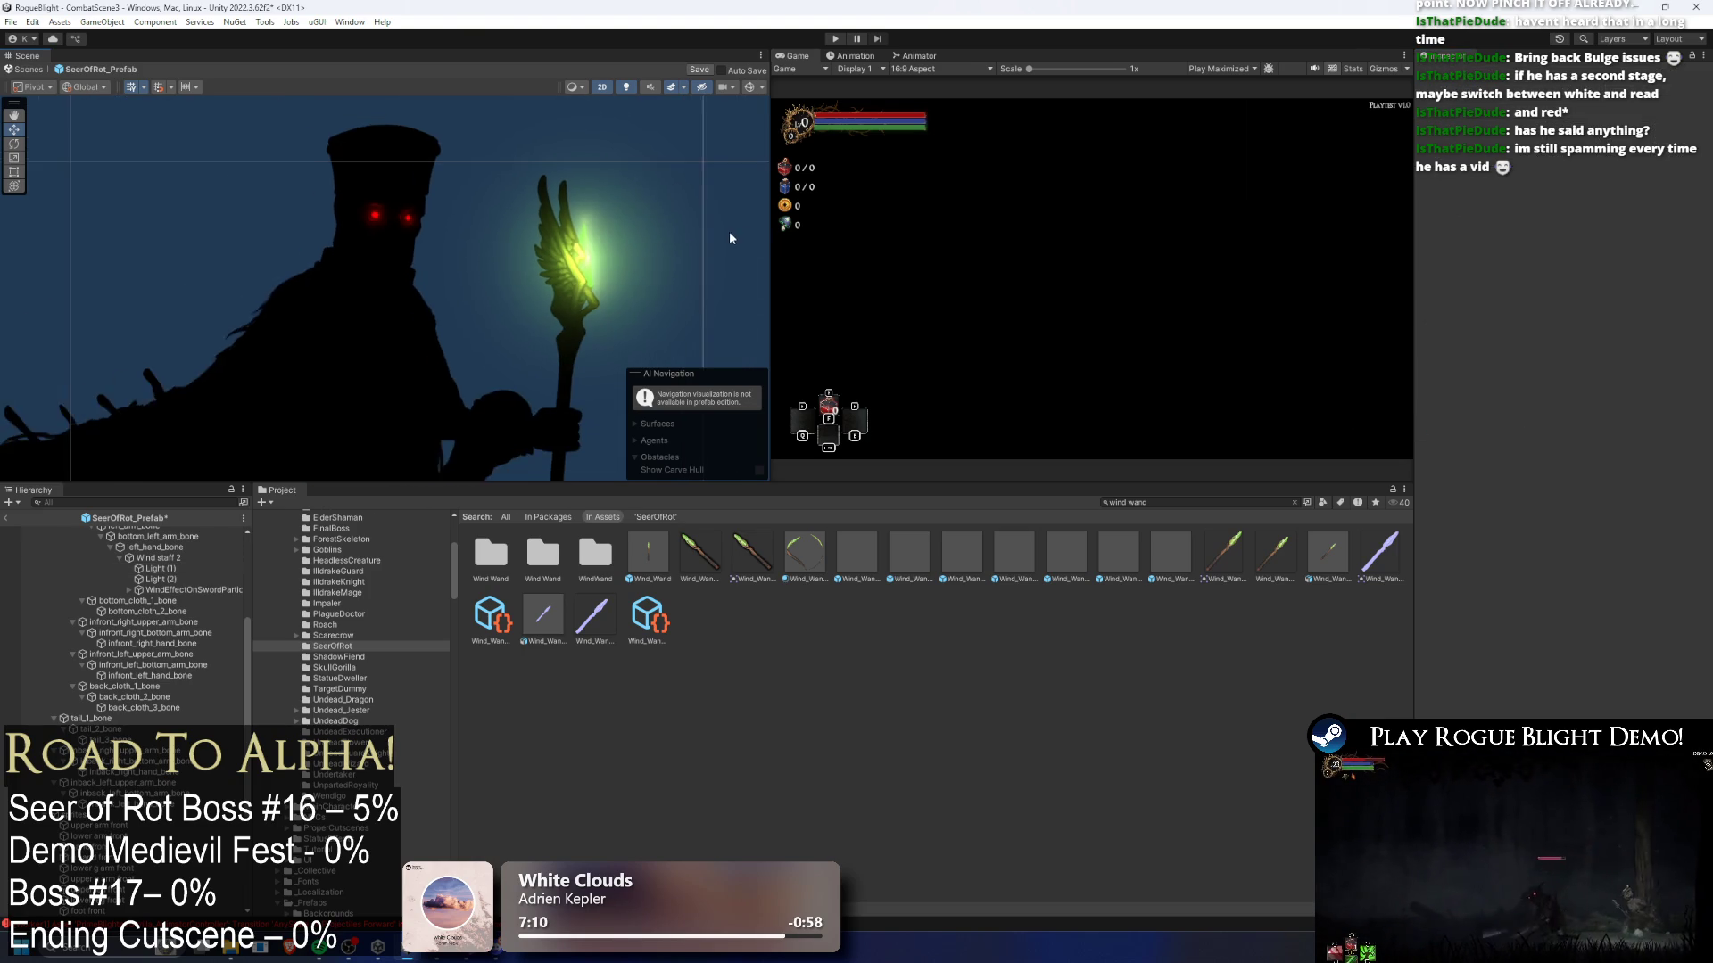
key(ctrl+z)
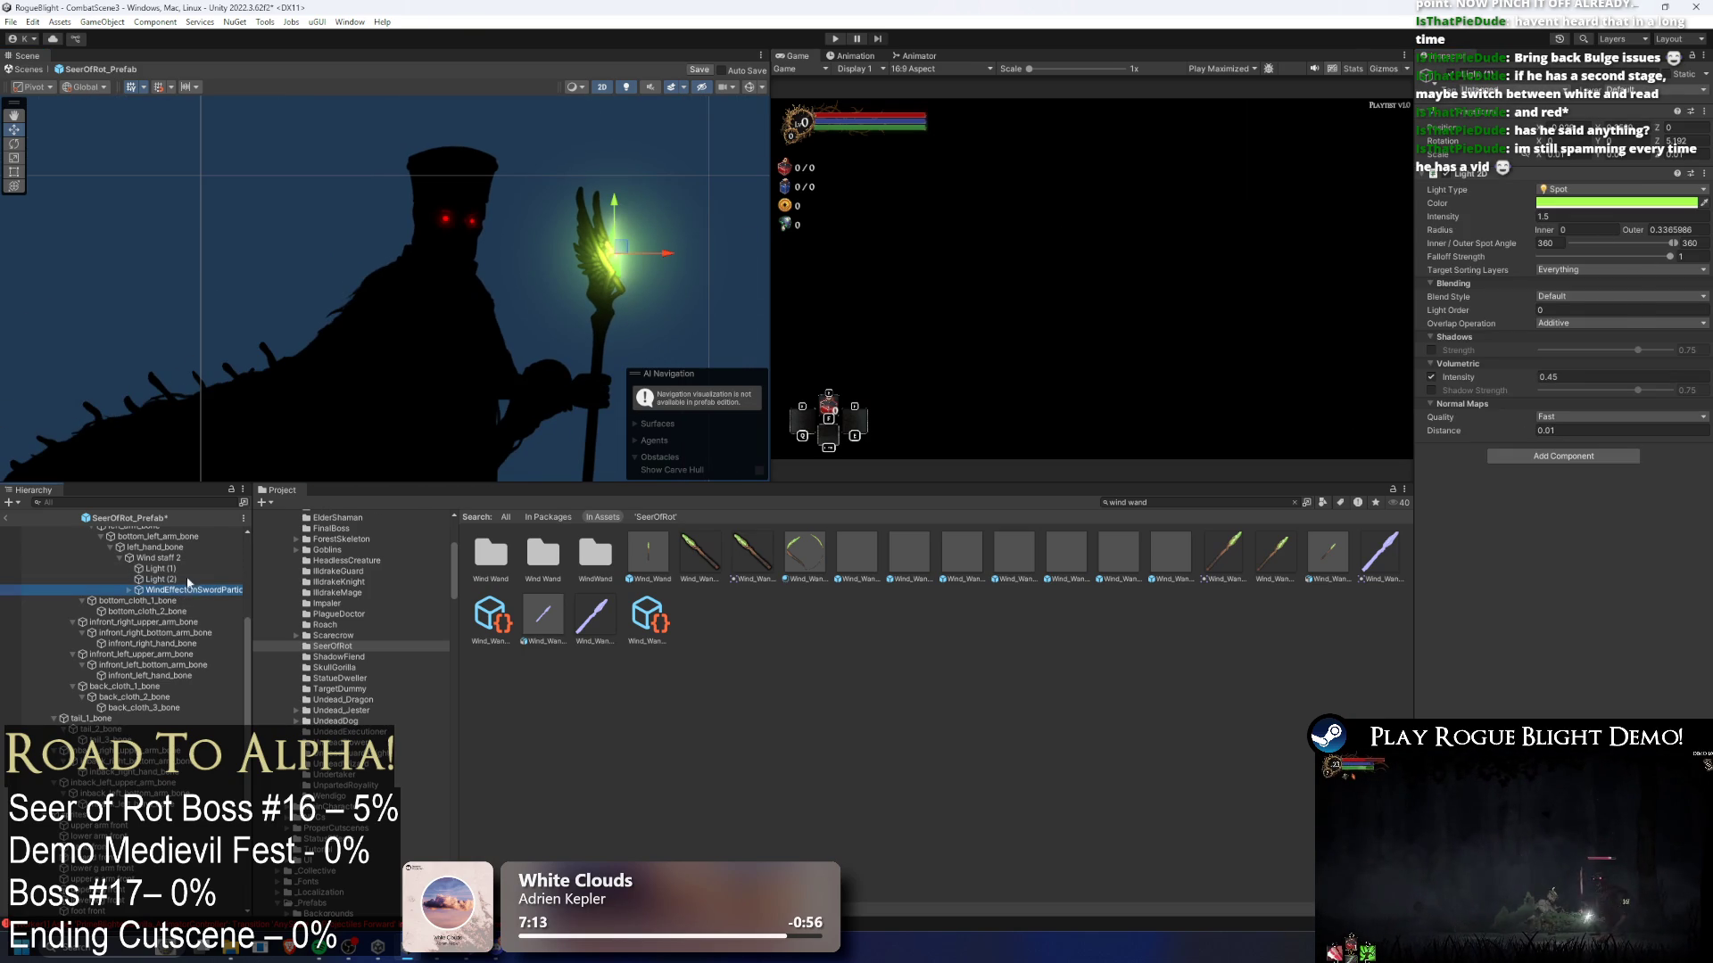
- Move the wind particle emitter up the staff and set Light (2)'s volumetric intensity to 0.1
double_click(182, 592)
drag(599, 273, 621, 257)
click(156, 579)
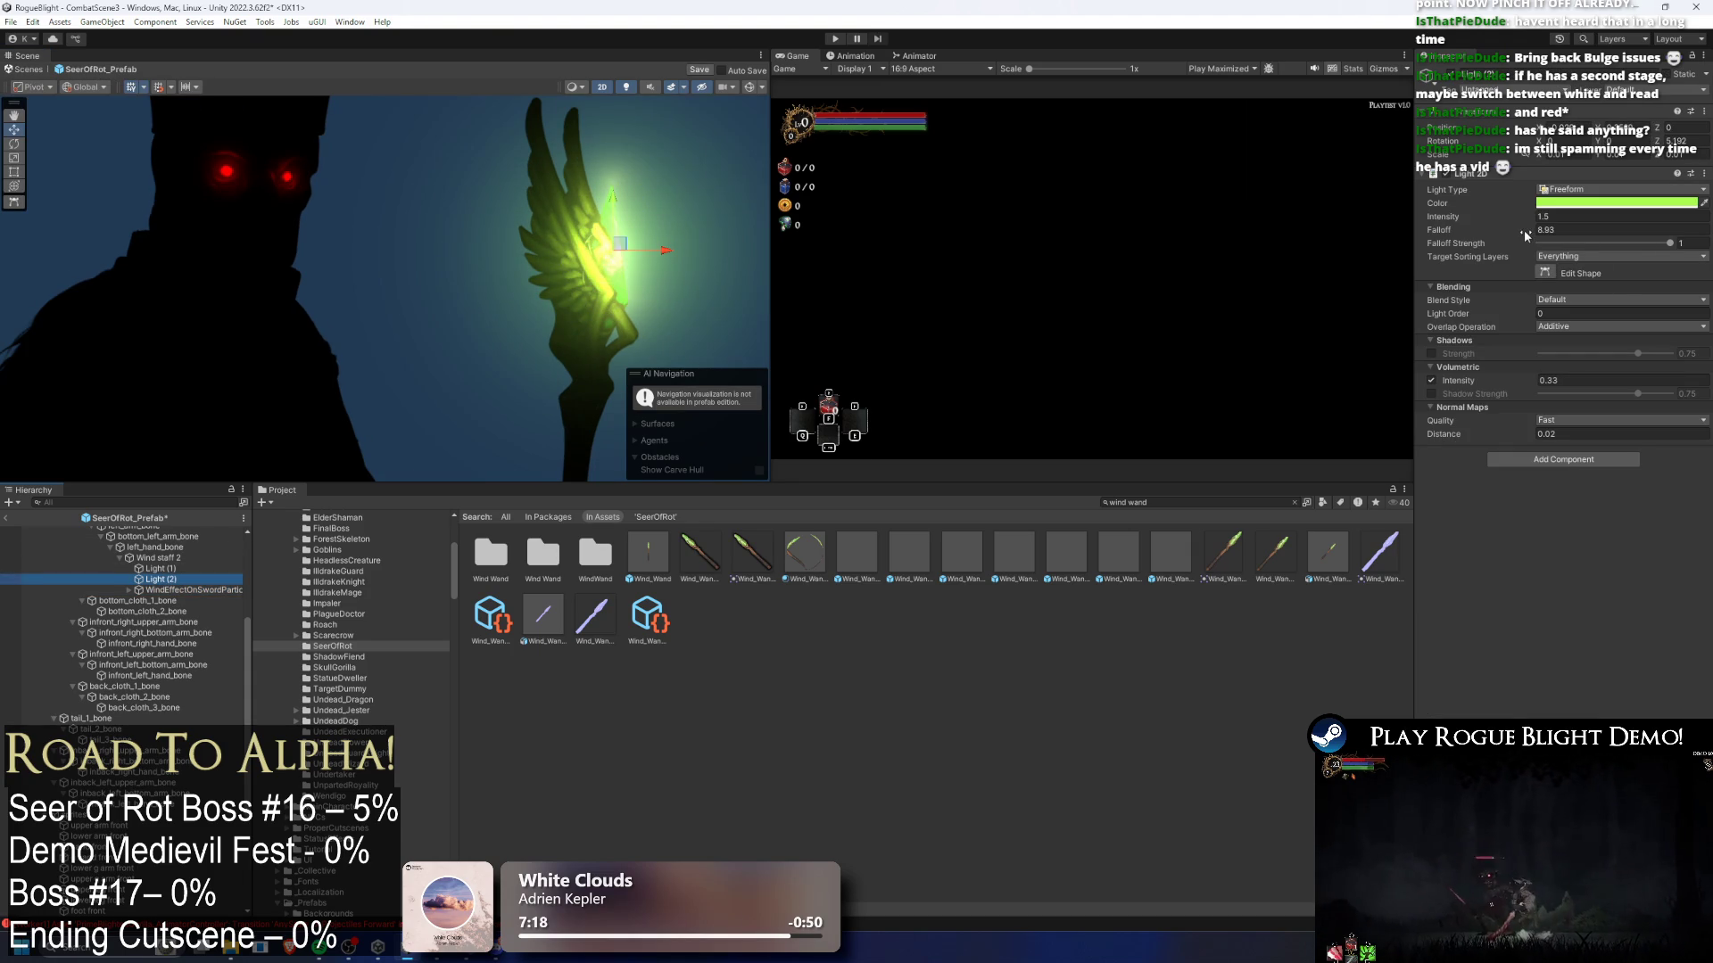
drag(1527, 378, 1519, 382)
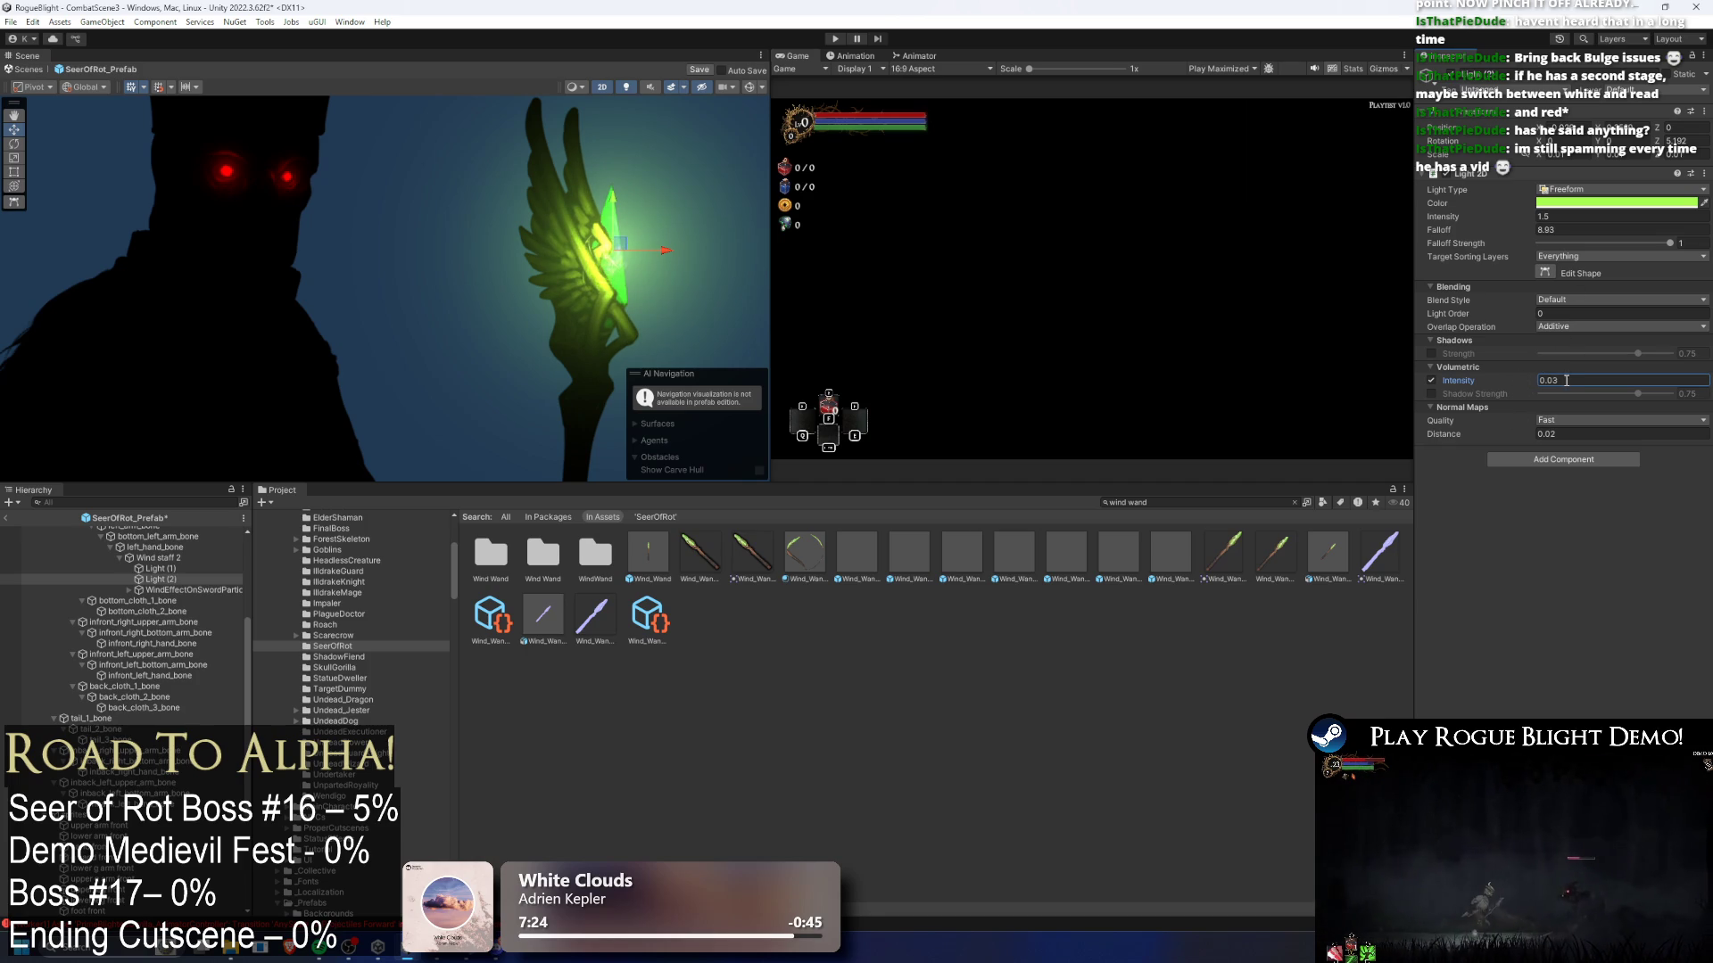
text(0.1)
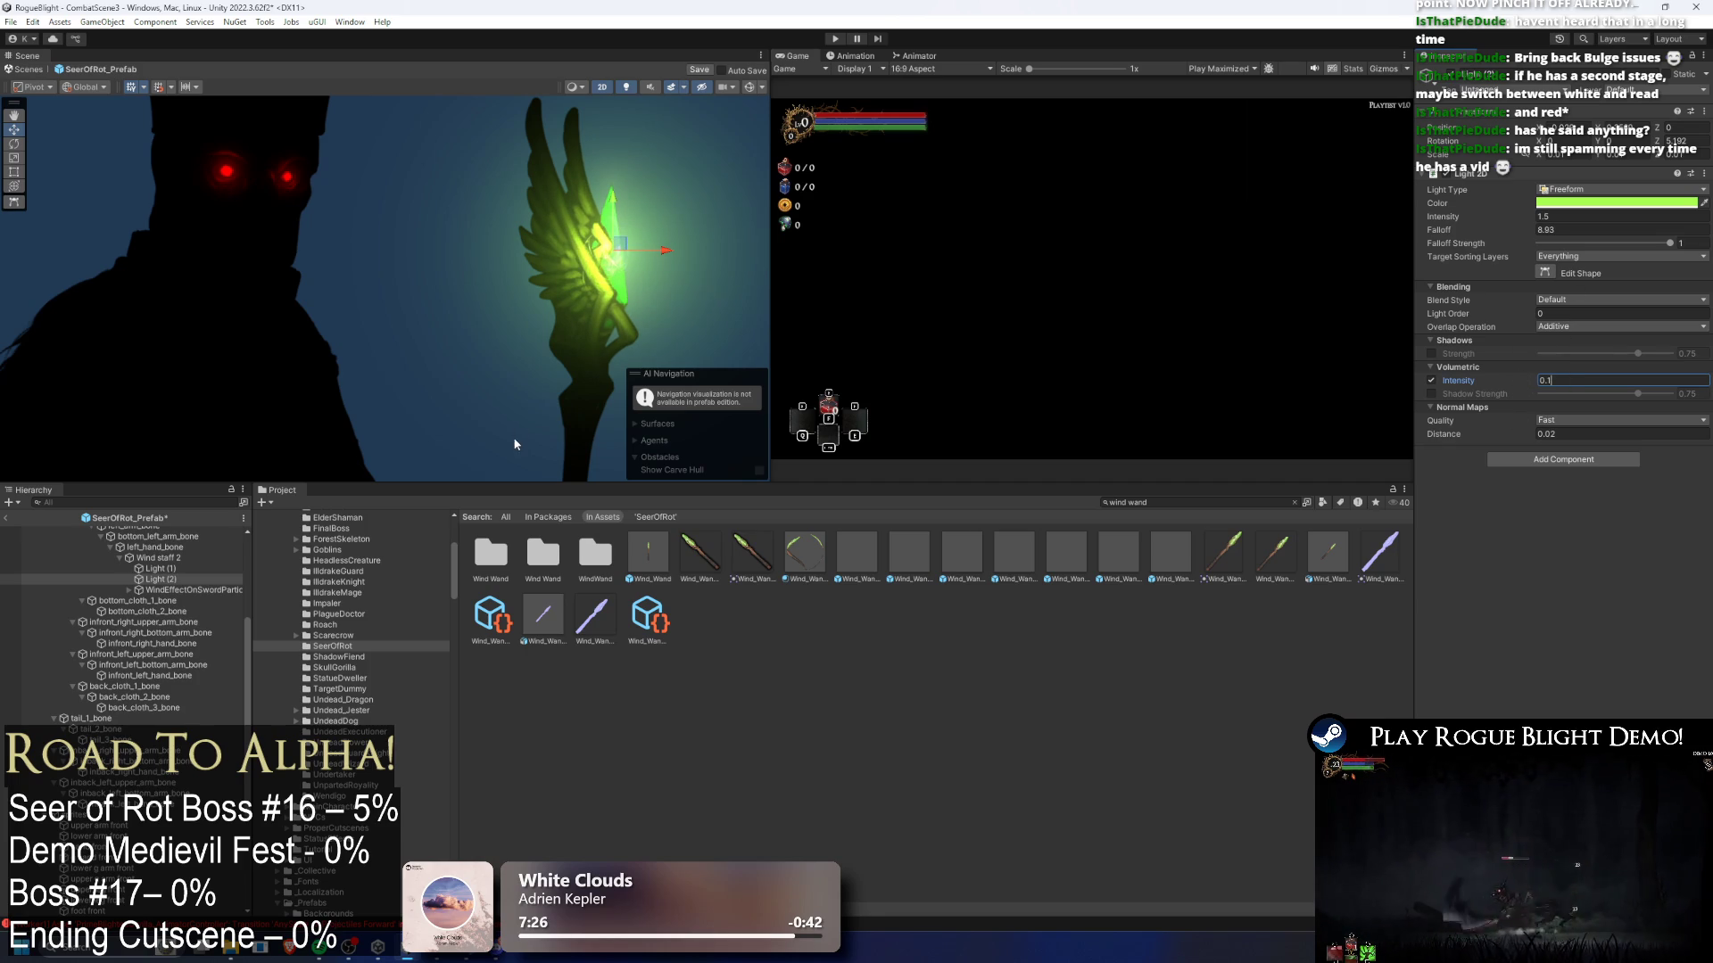
click(171, 589)
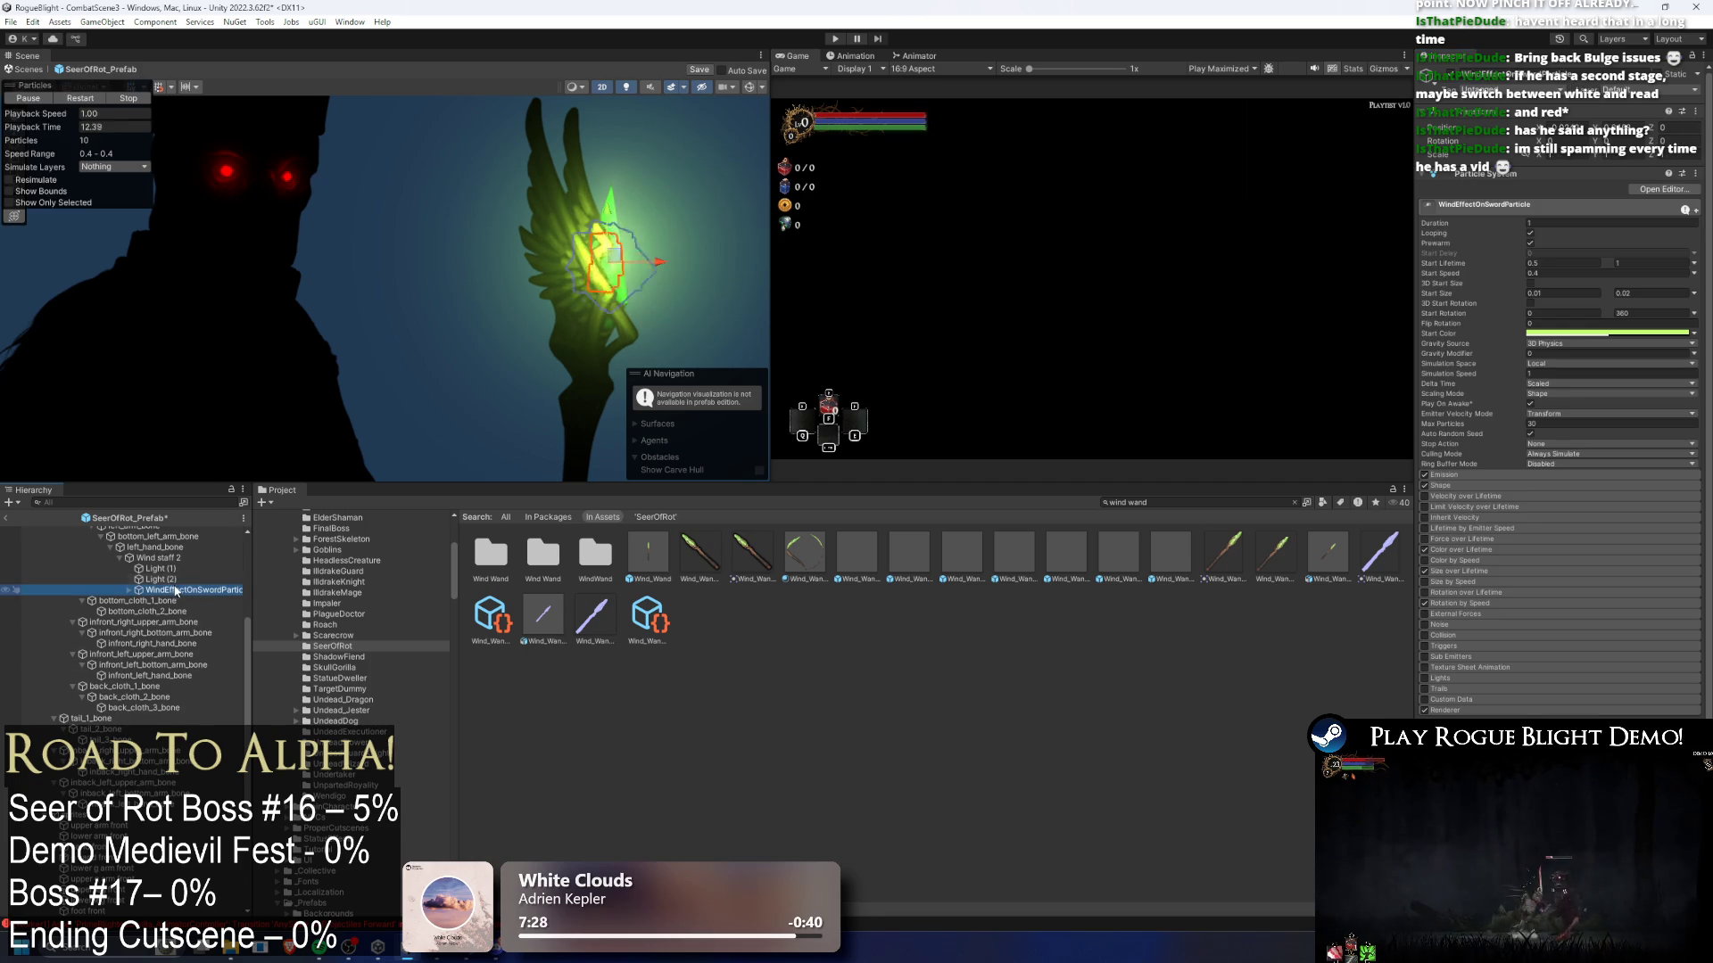
- Set the first wind particle's emission shape X scale to 0.15
click(611, 258)
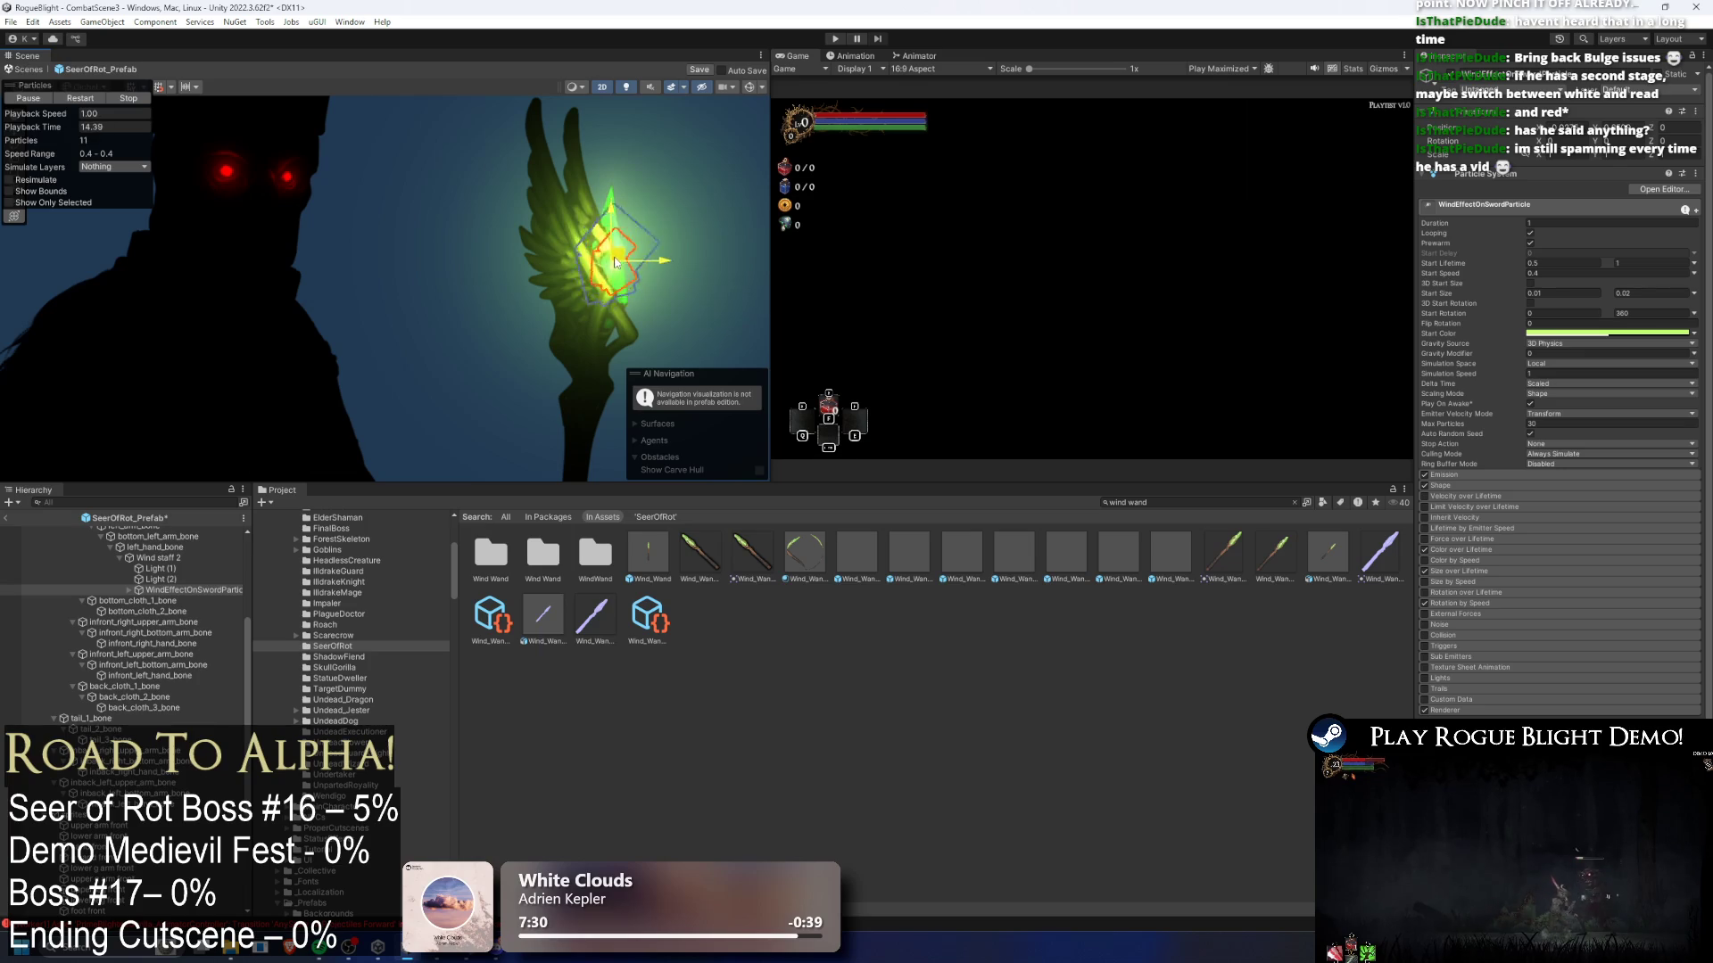
click(1454, 485)
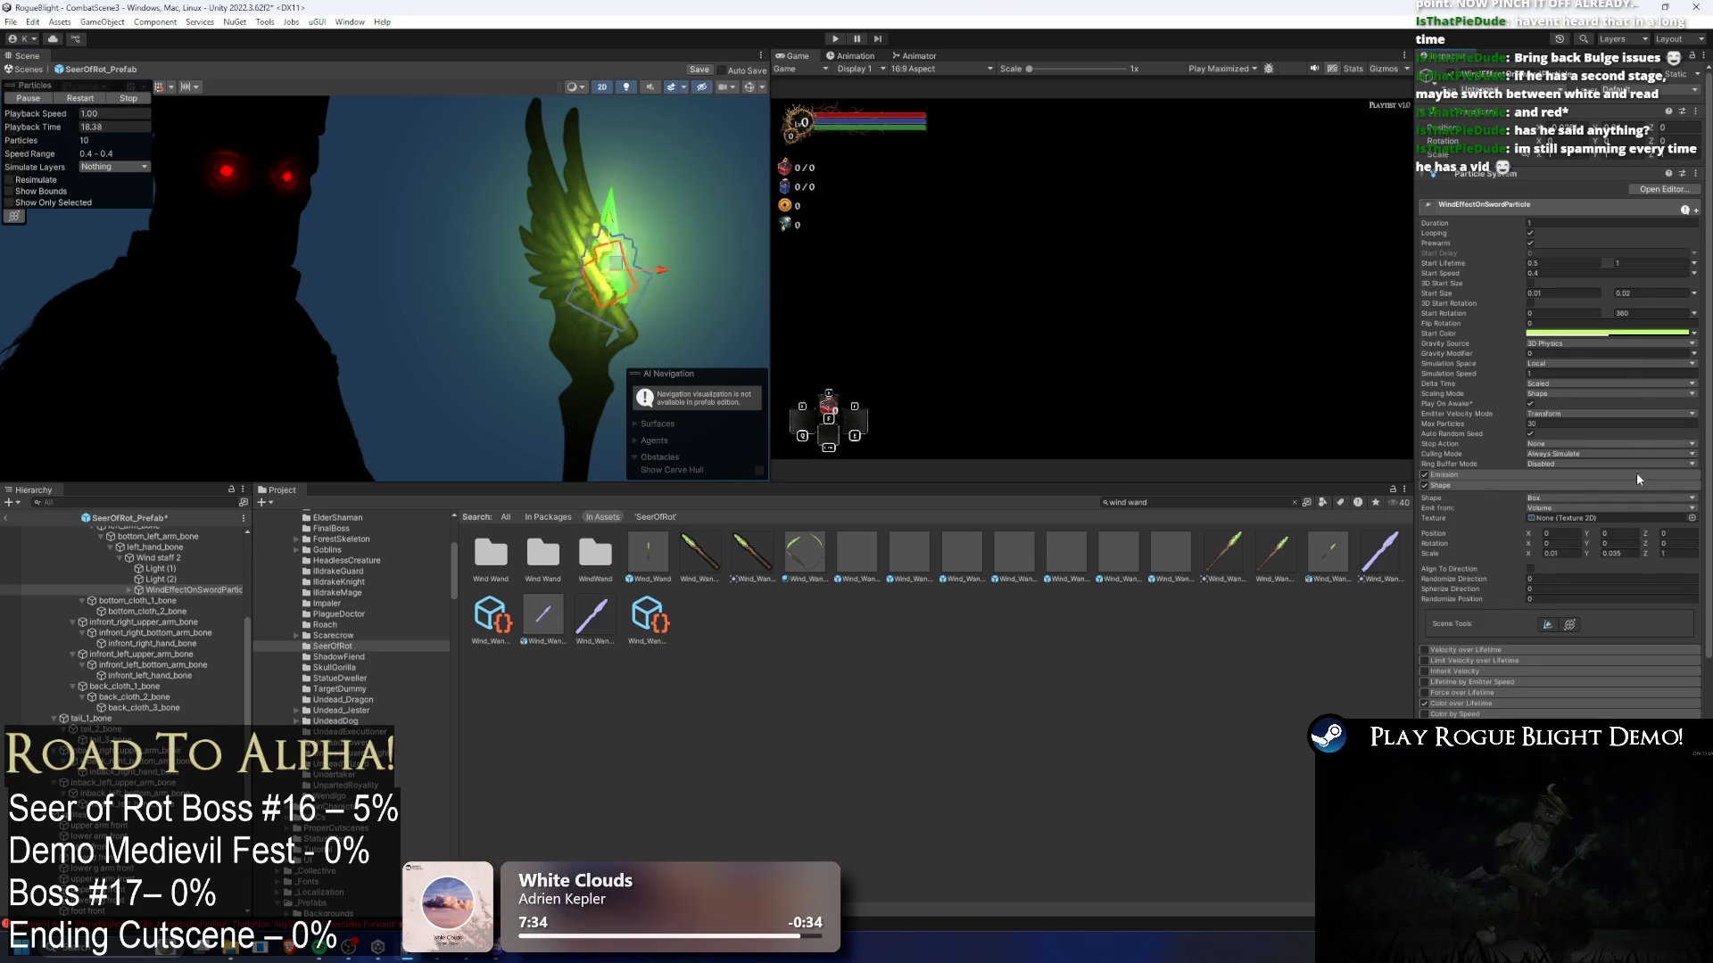
click(1550, 554)
text(0.15)
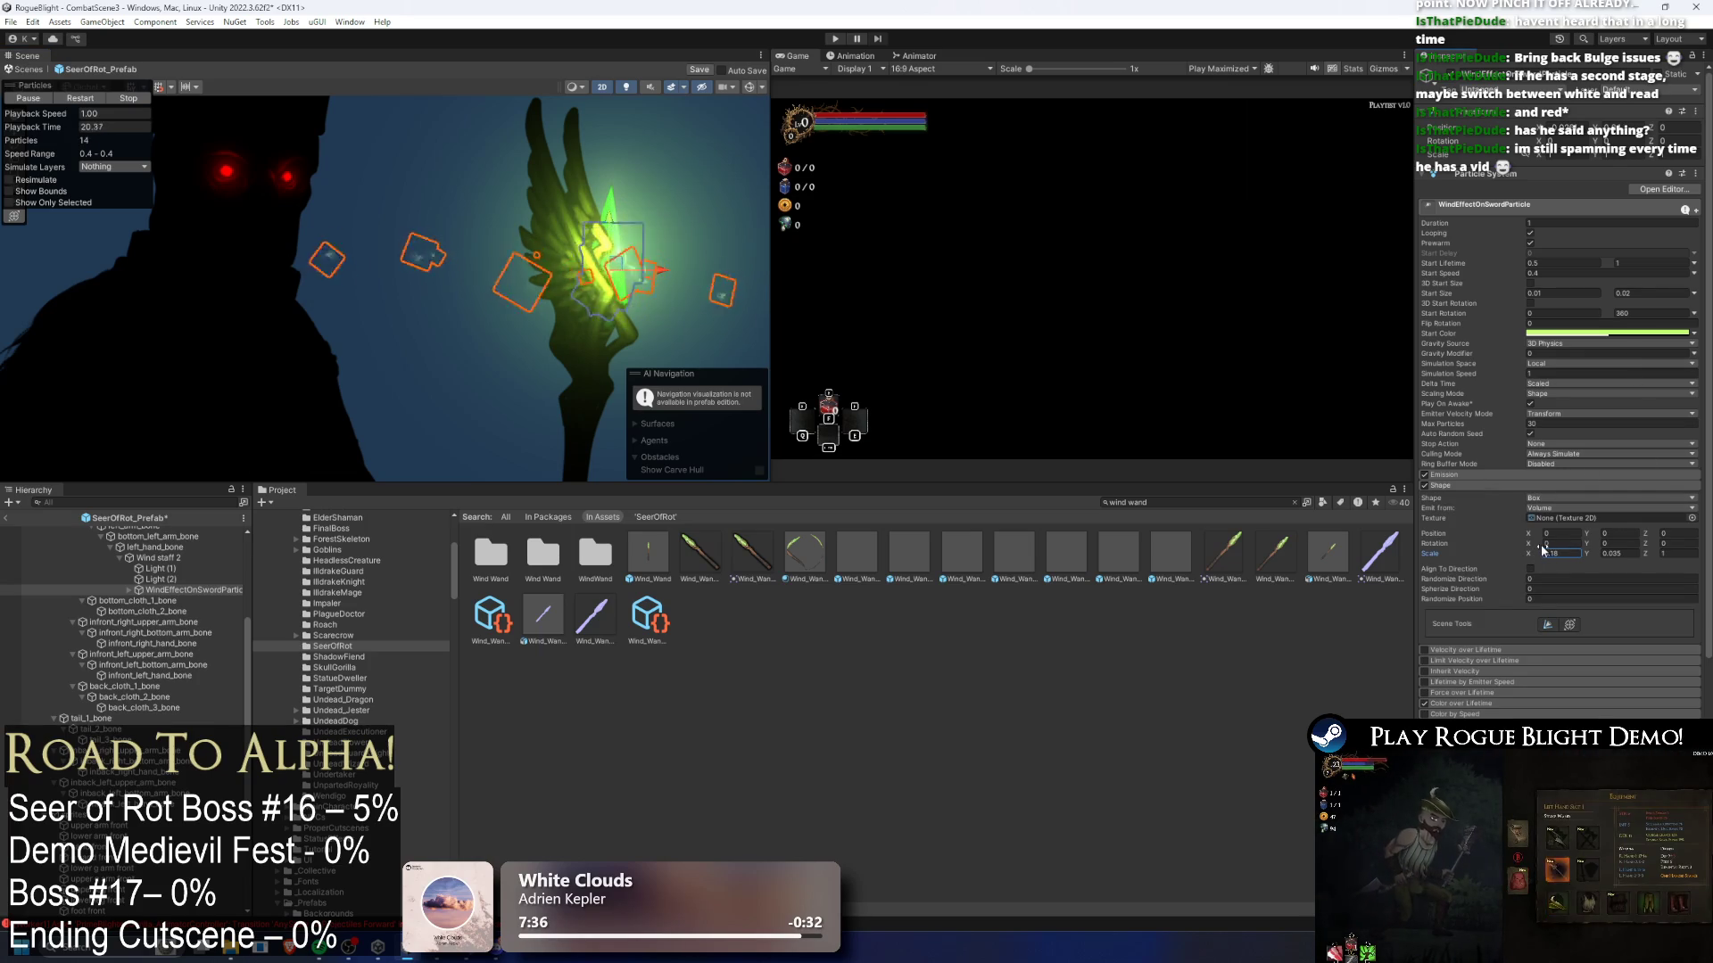
key(Return)
key(f)
scroll(605, 273, up, 3)
- Select both WindEffectOnSword particle effects together in the Hierarchy
click(169, 580)
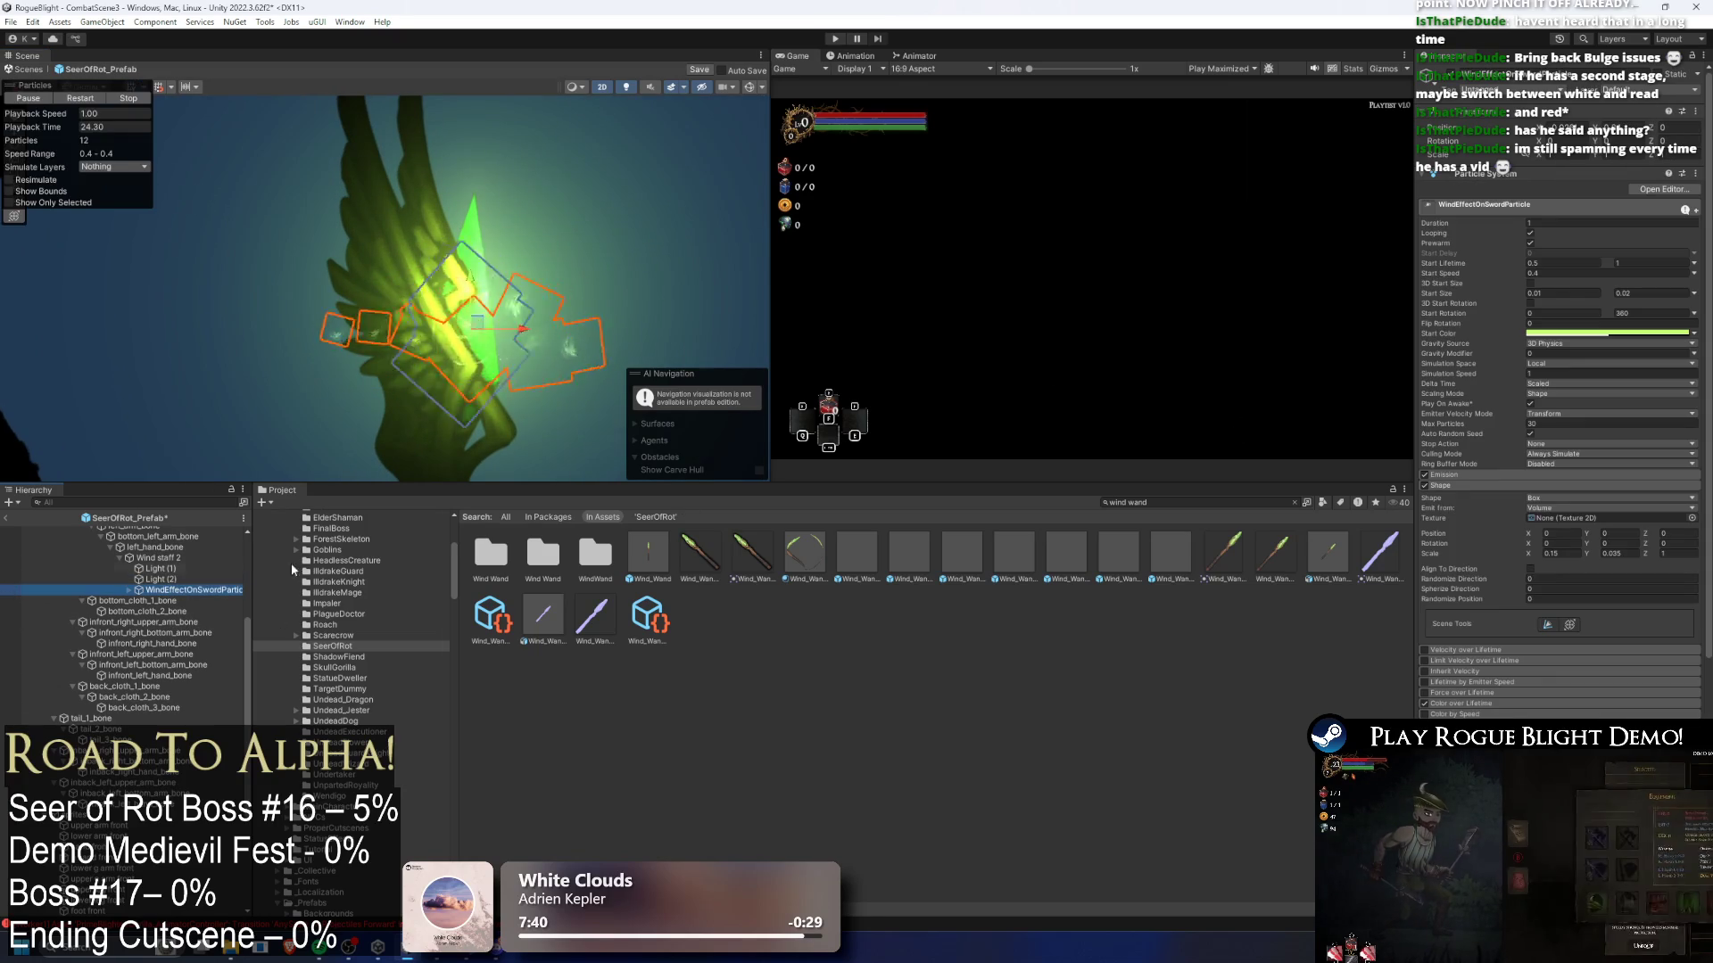
key(Down)
key(Right)
key(Down)
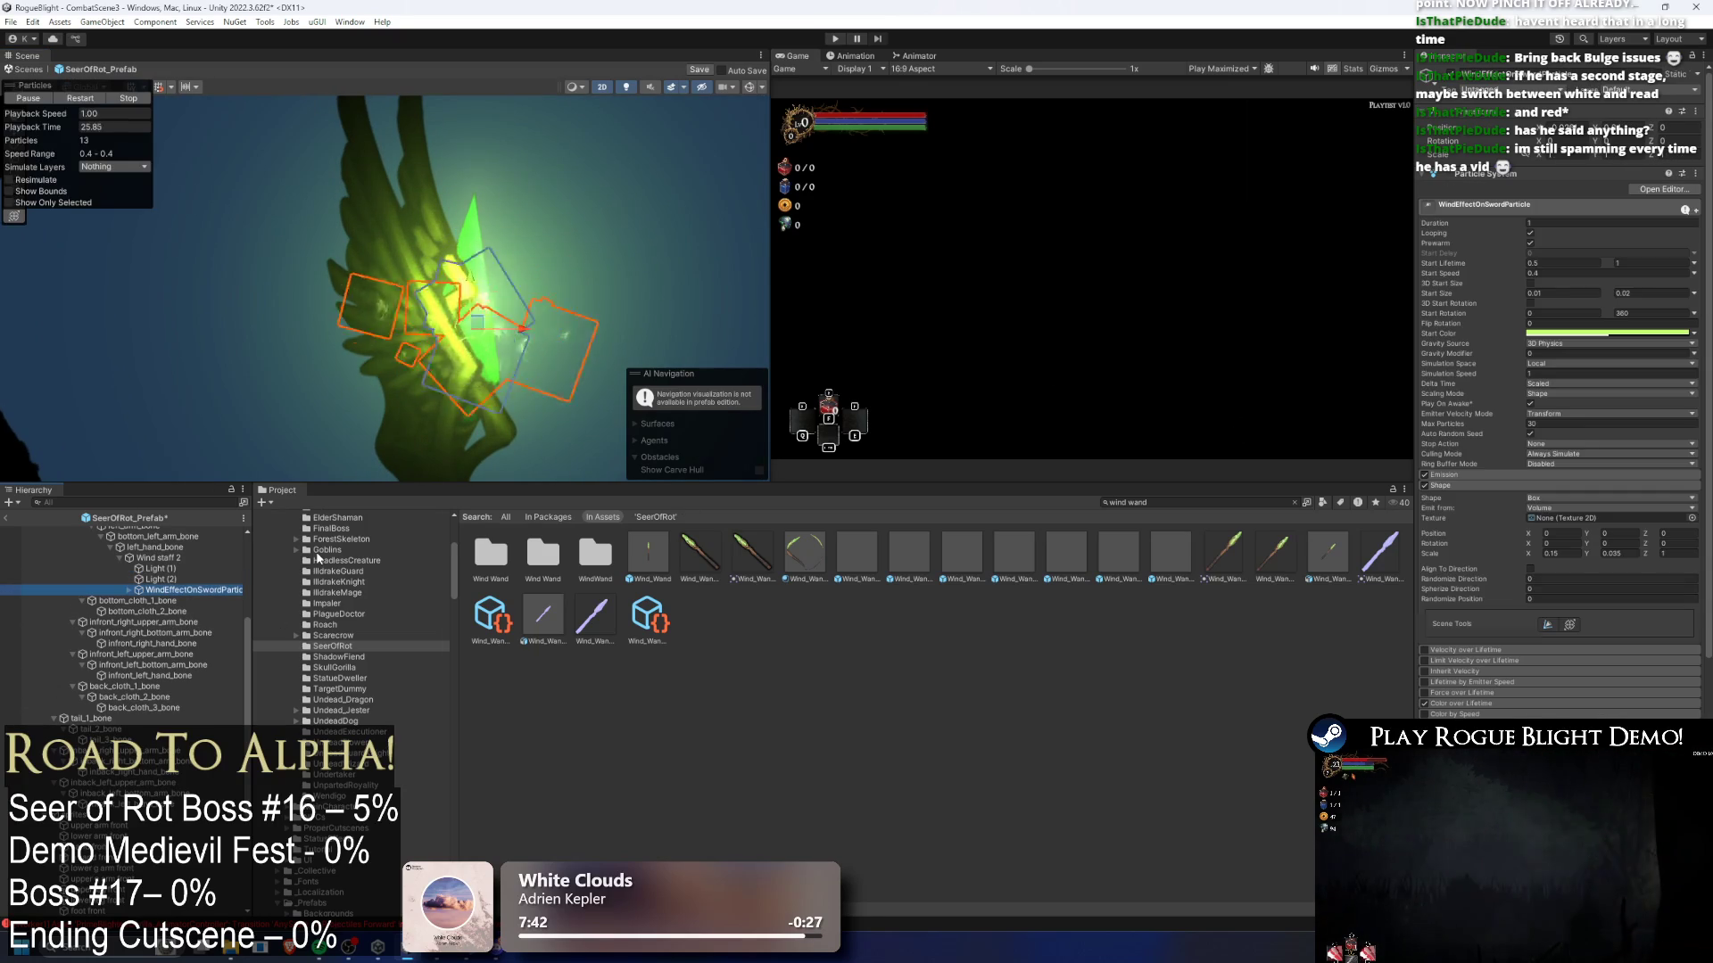
key(Down)
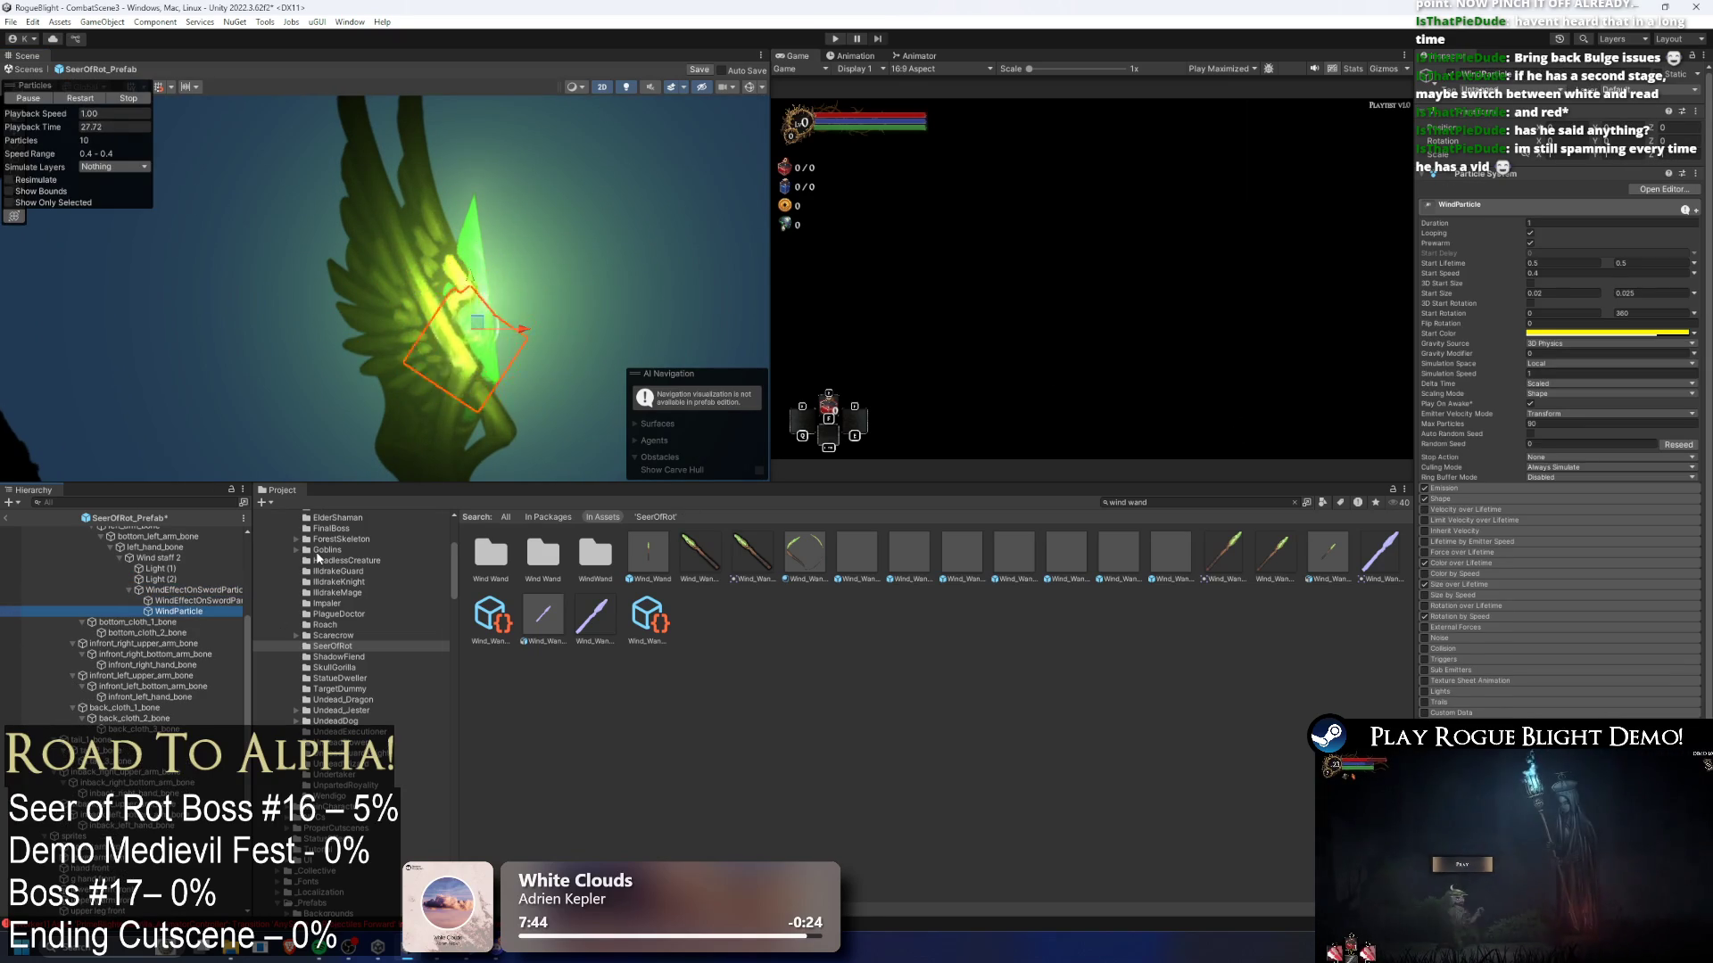
key(shift+Up)
key(shift+Up)
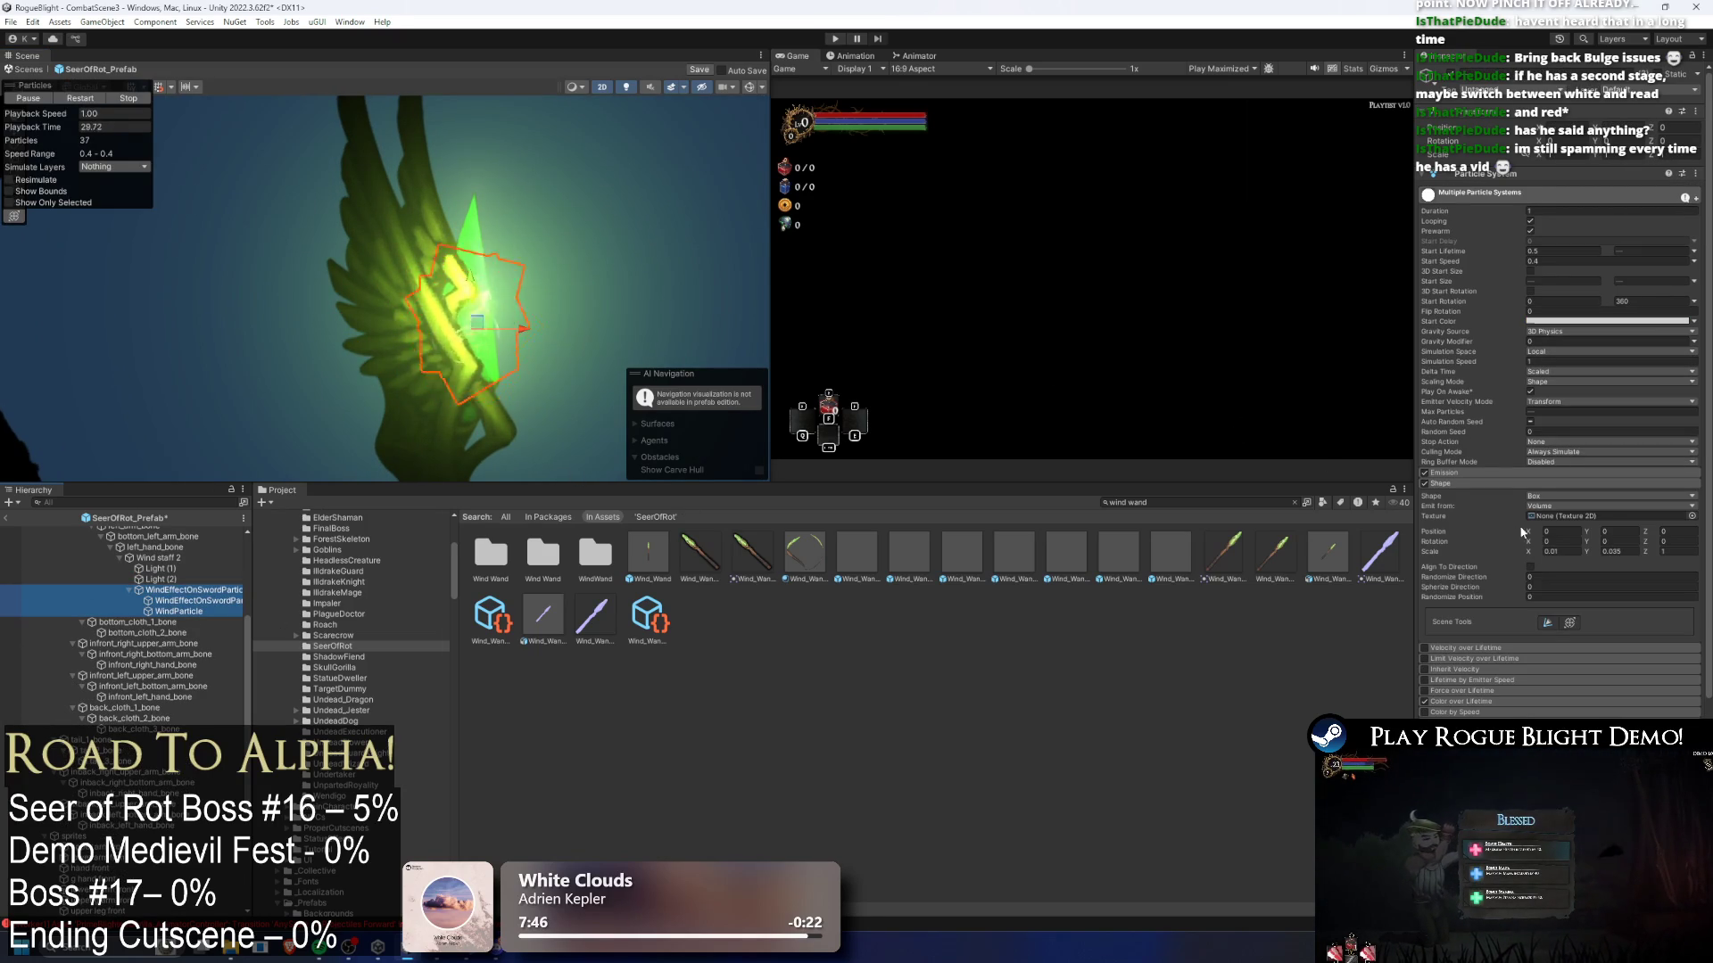
- Set both emission shapes to 0.02 by 0.05 and restart the particle preview
click(1563, 552)
text(0.1)
click(1611, 553)
text(0.1)
click(1572, 553)
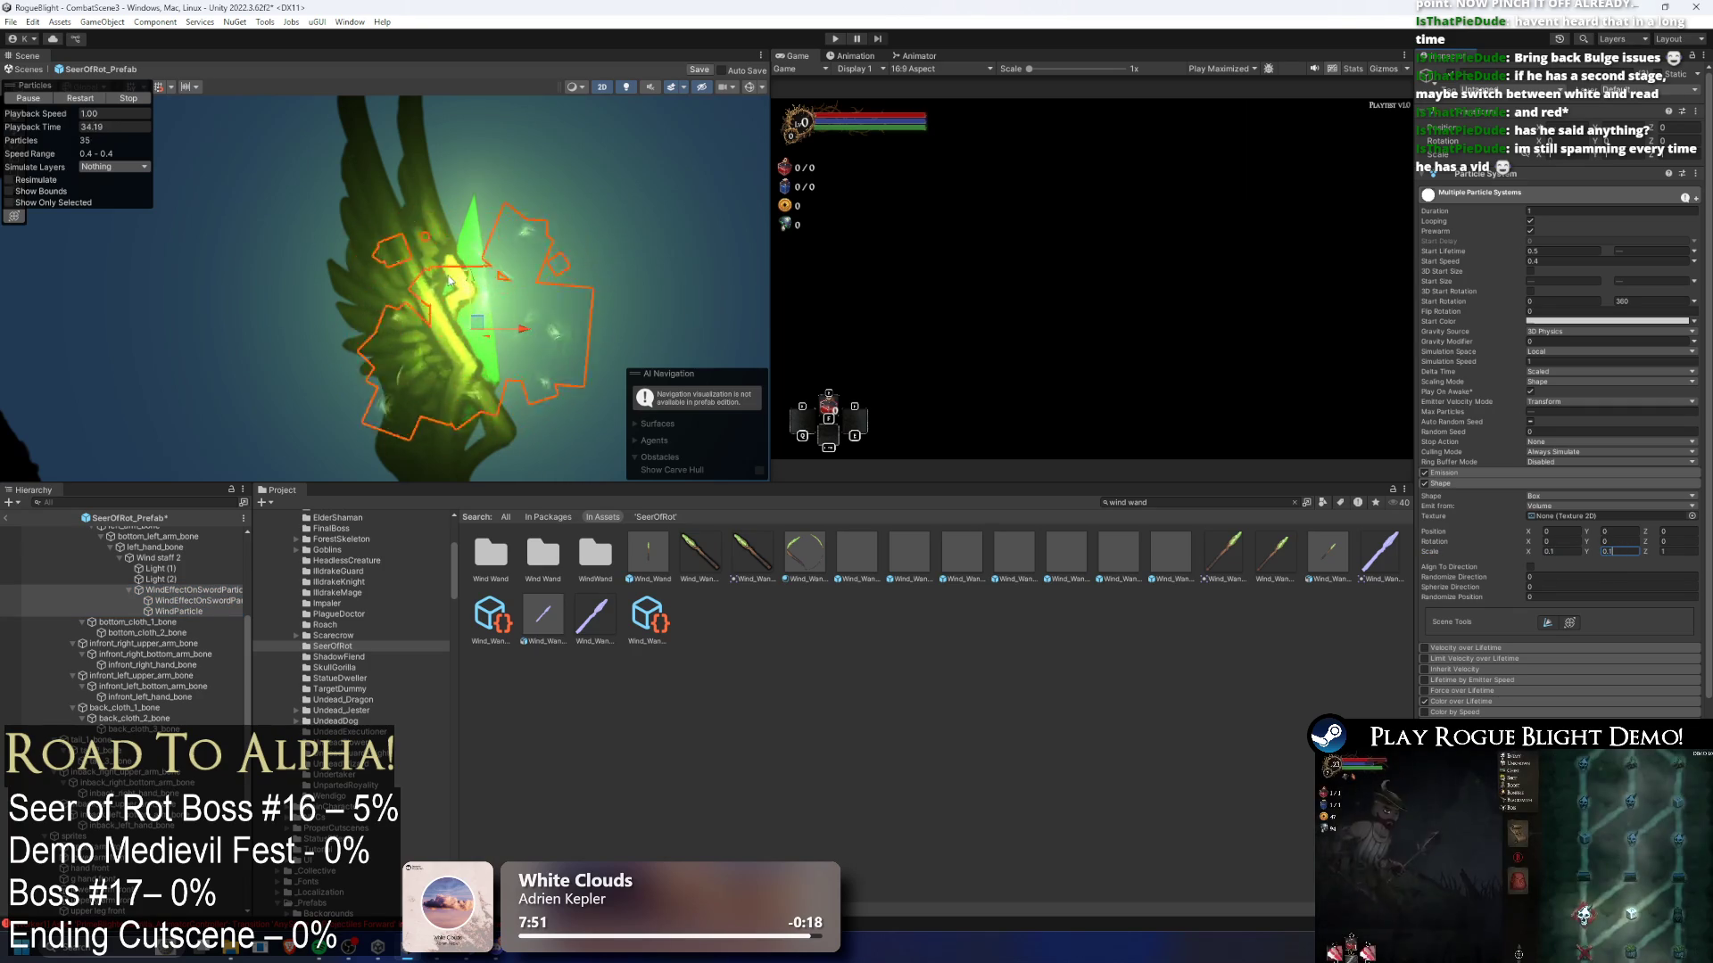
text(0.05)
key(BackSpace)
text(2)
click(1604, 550)
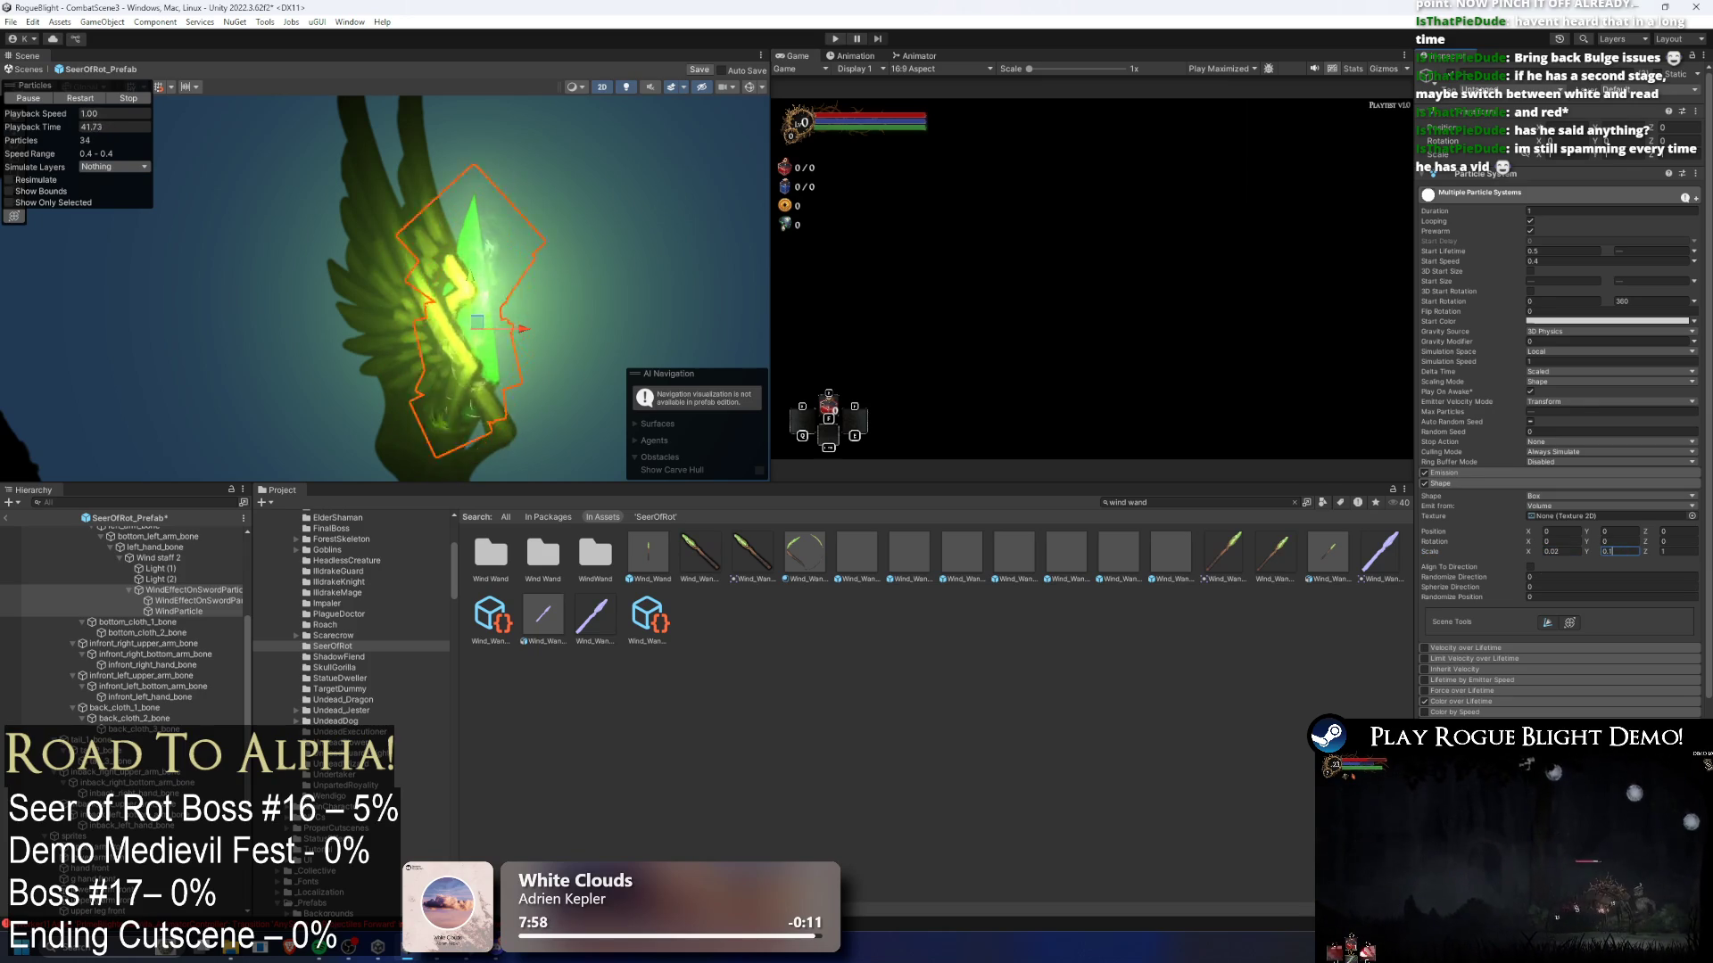
text(0.05)
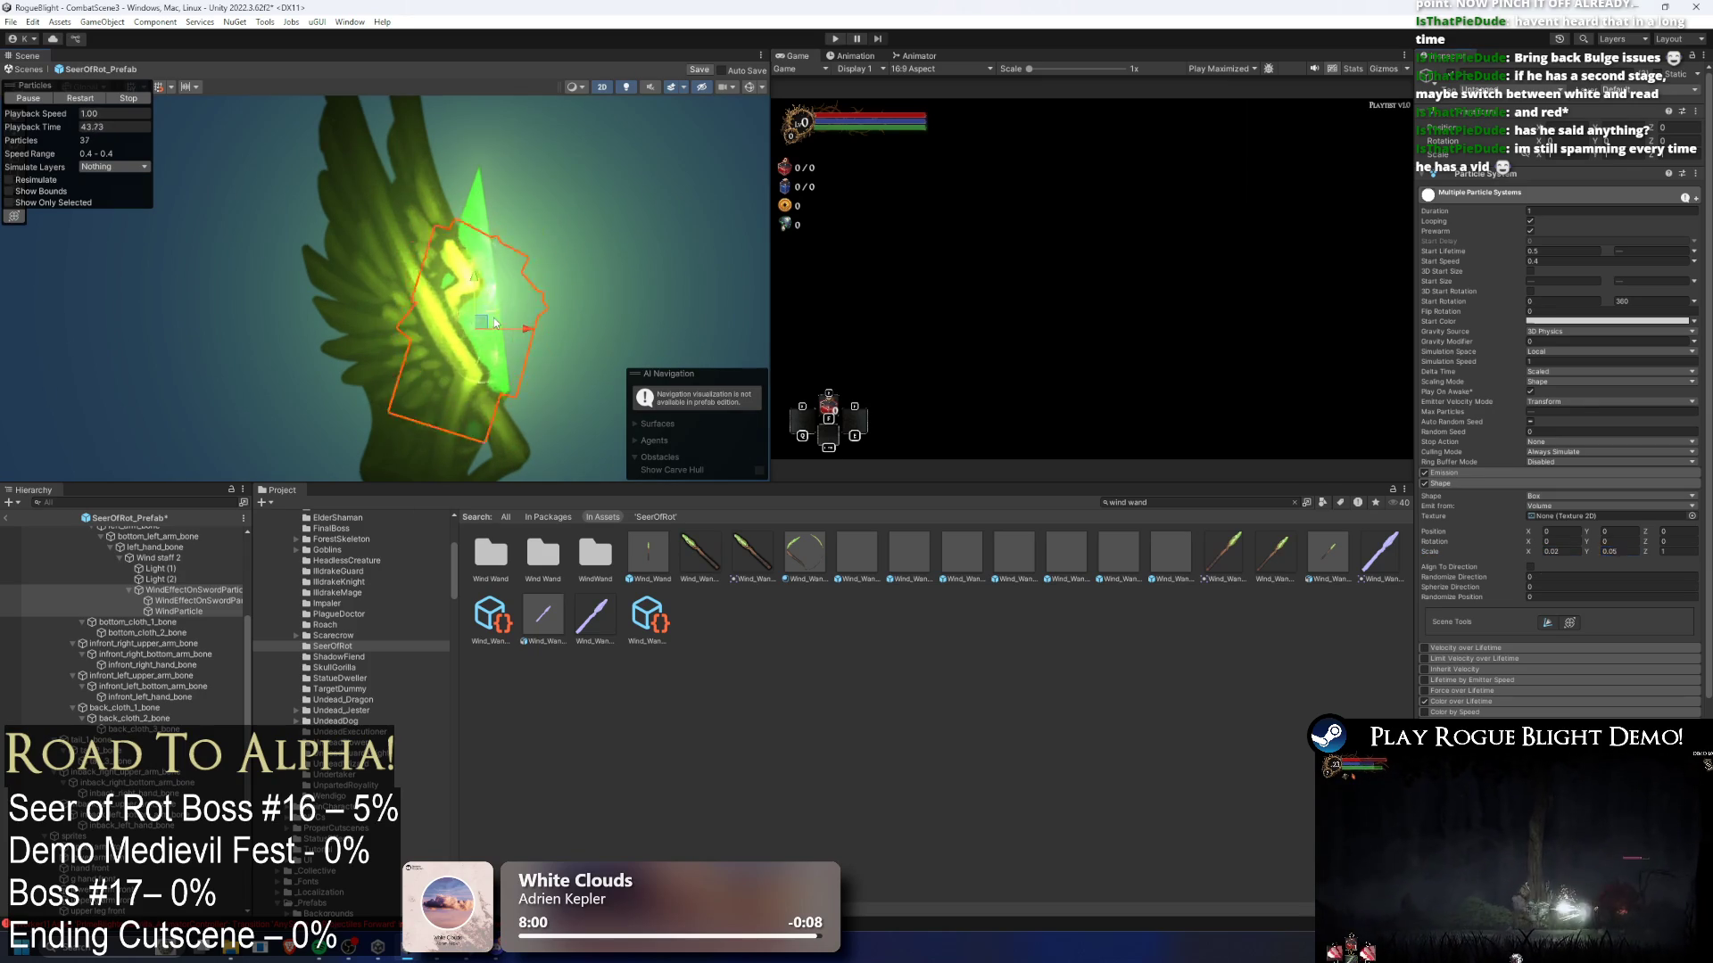
key(Return)
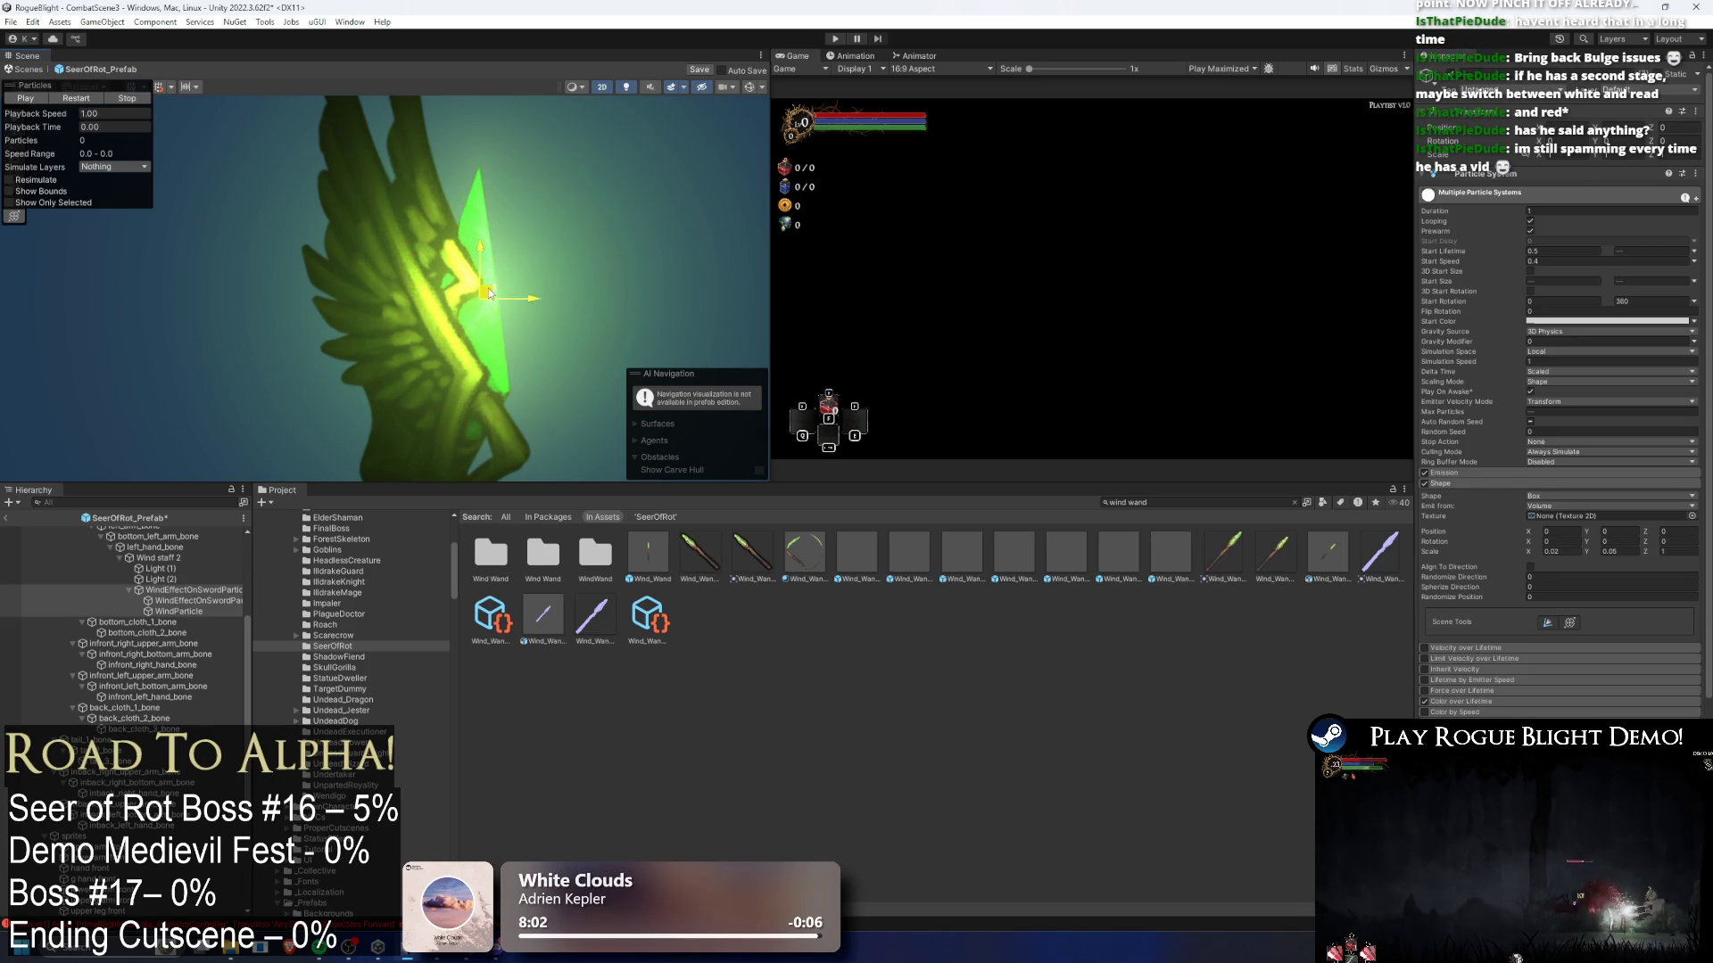
click(77, 99)
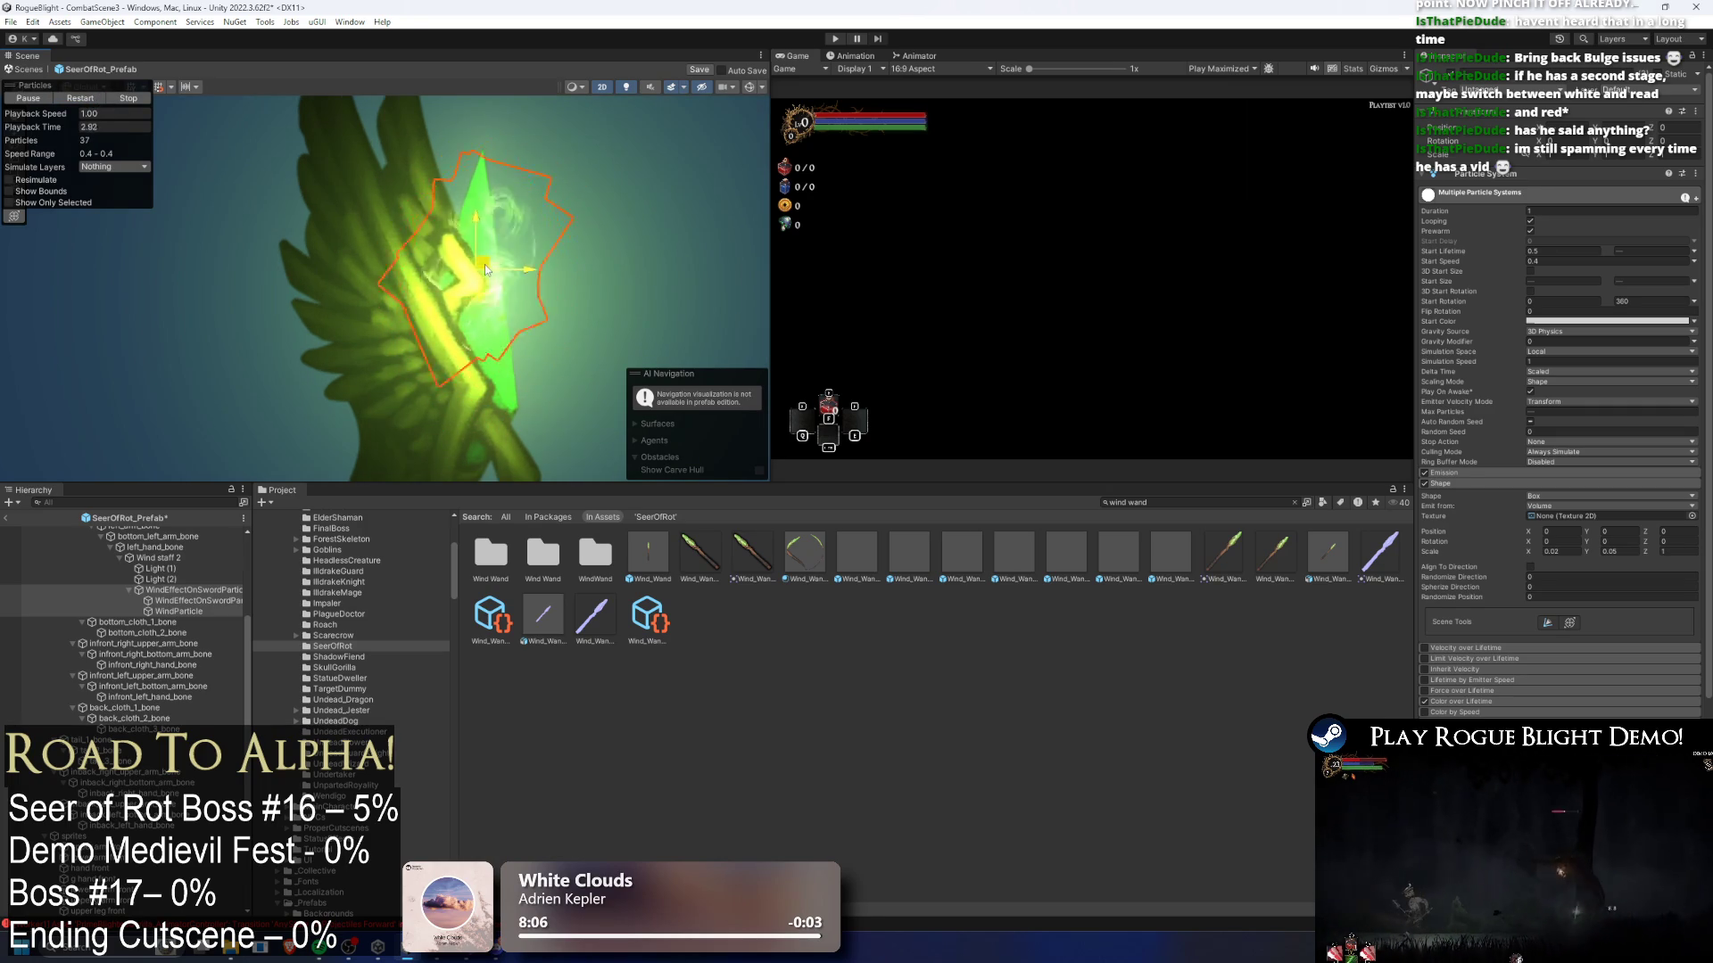
- Reposition the particles on the staff head and set the shape scale to 0.03 by 0.08
scroll(429, 303, down, 5)
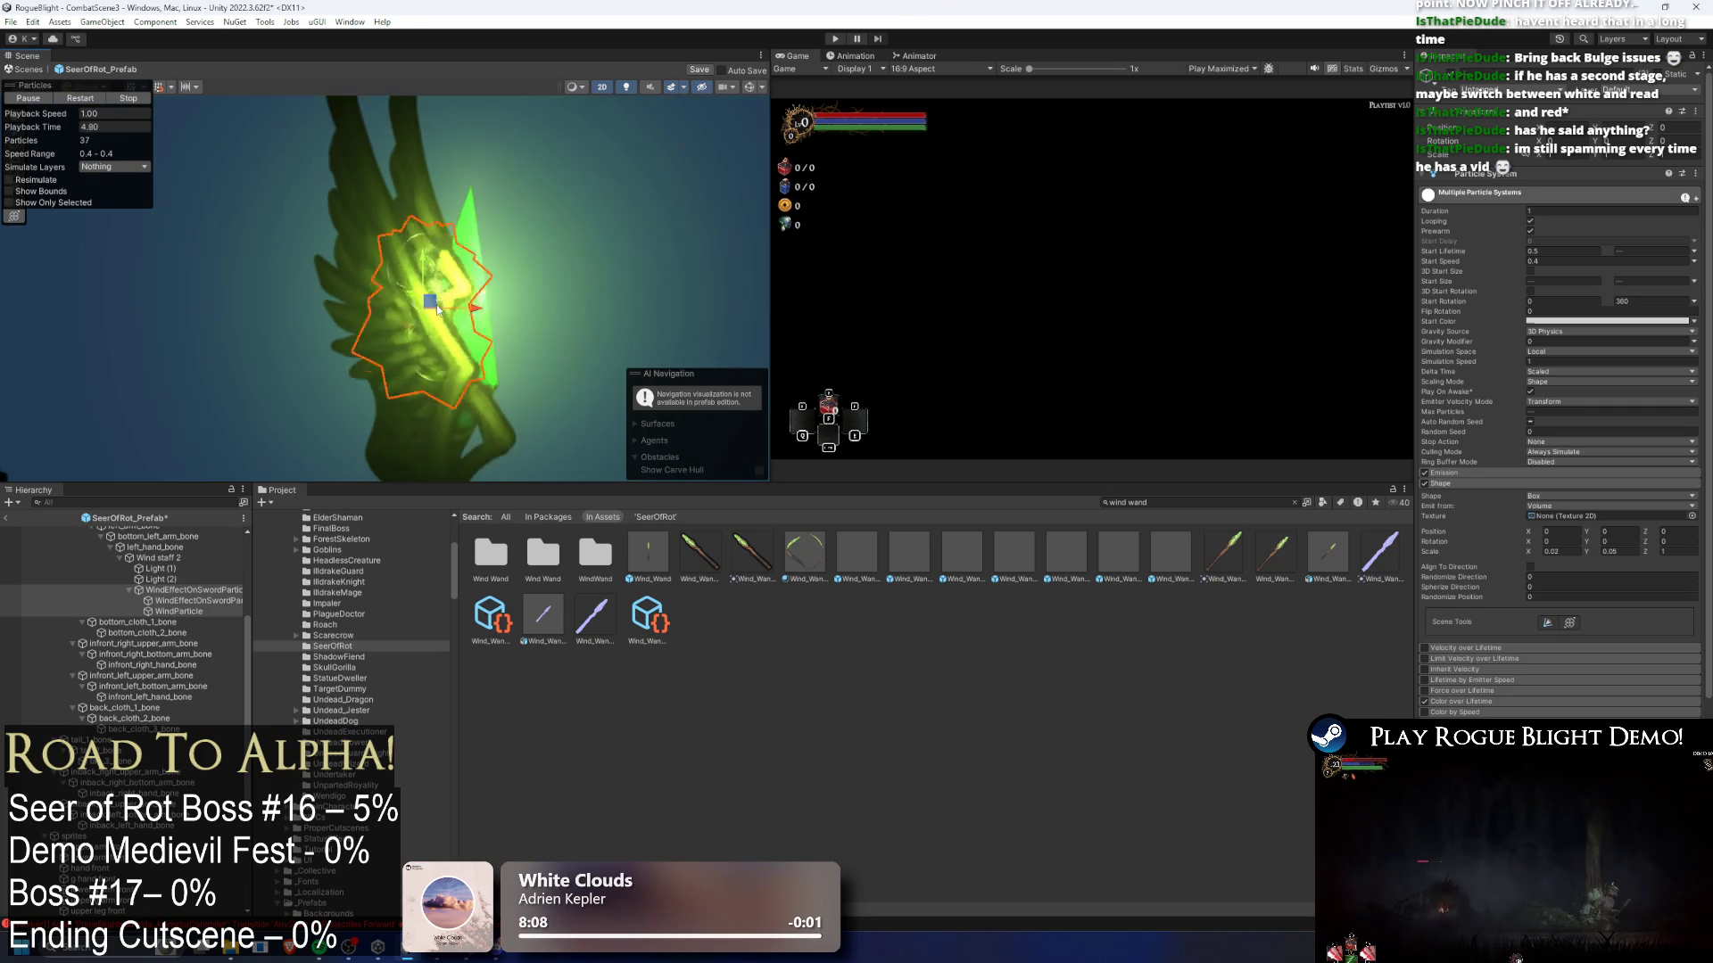
drag(435, 299, 463, 290)
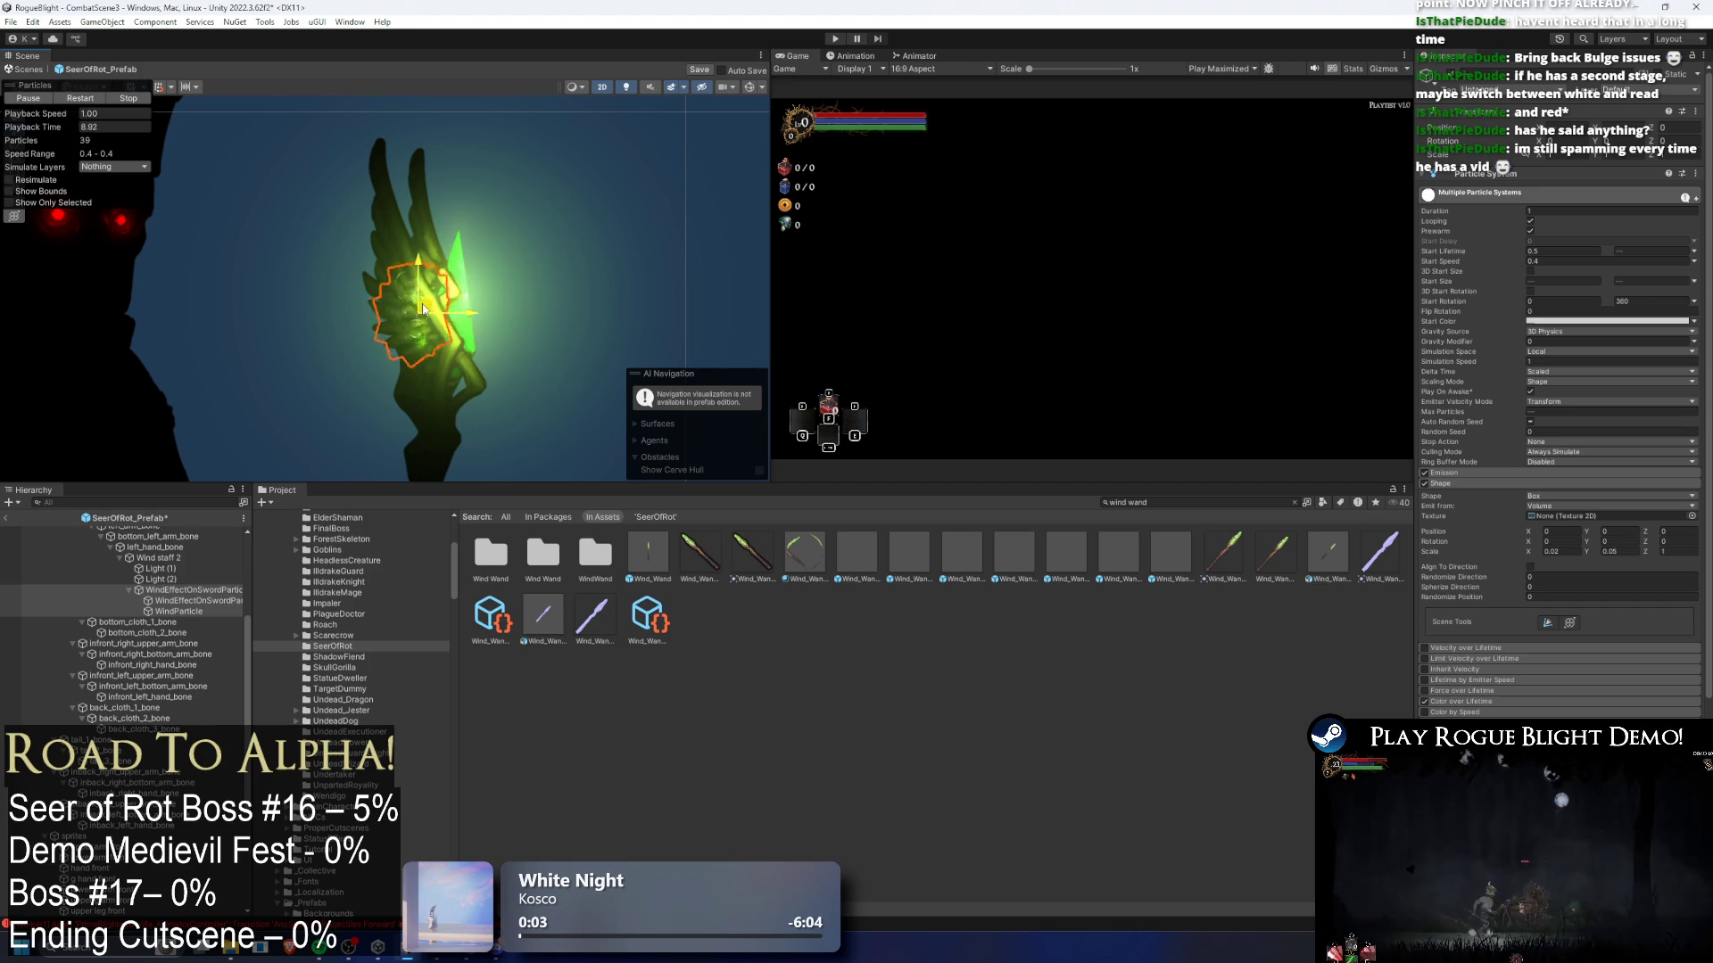
click(1483, 471)
click(1492, 477)
click(1552, 551)
text(0.03)
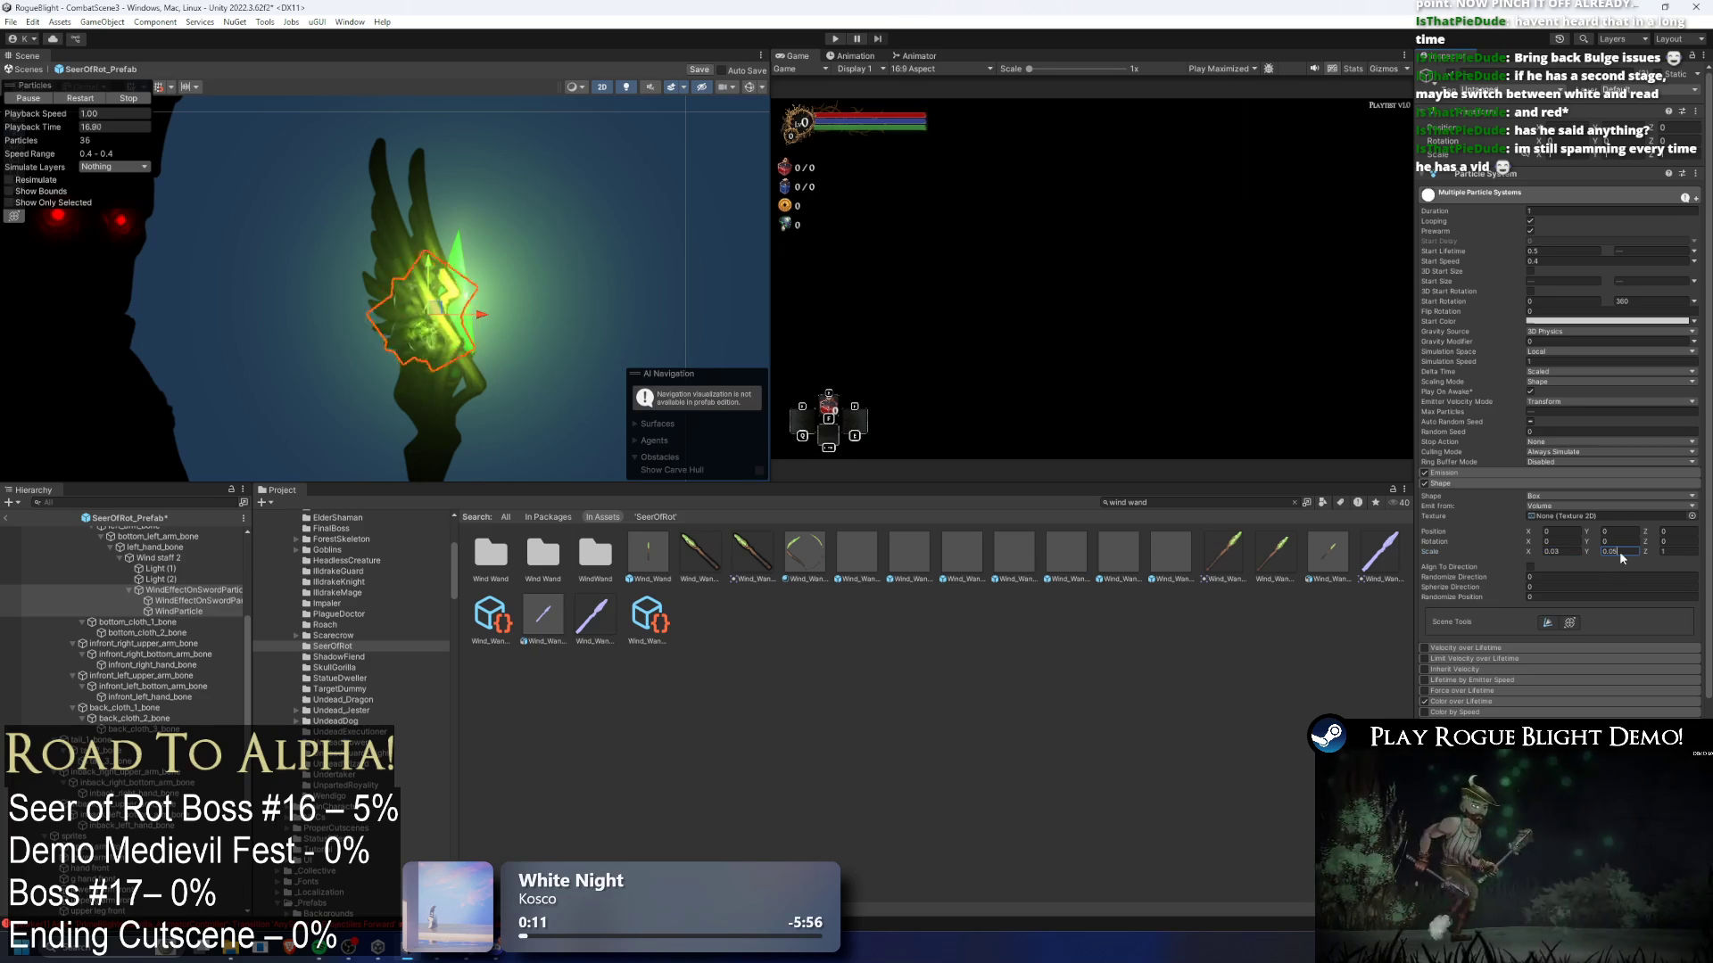
click(1615, 551)
text(0.08)
key(Return)
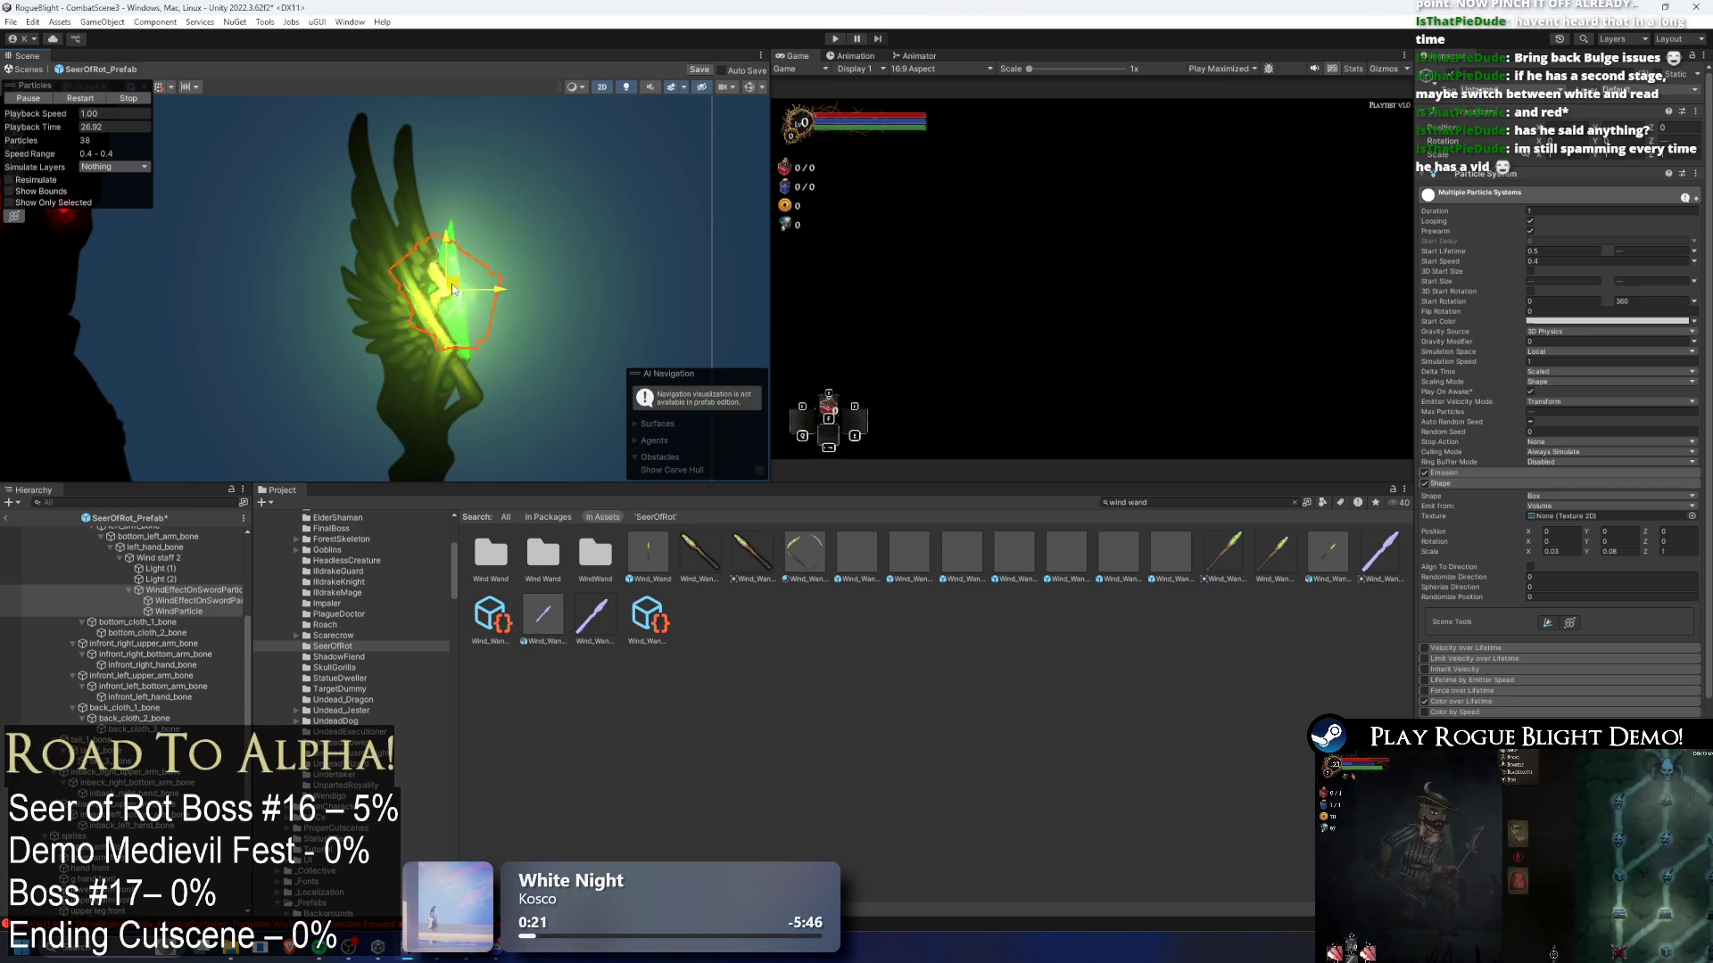
click(674, 255)
scroll(673, 254, down, 2)
click(538, 295)
scroll(543, 292, down, 2)
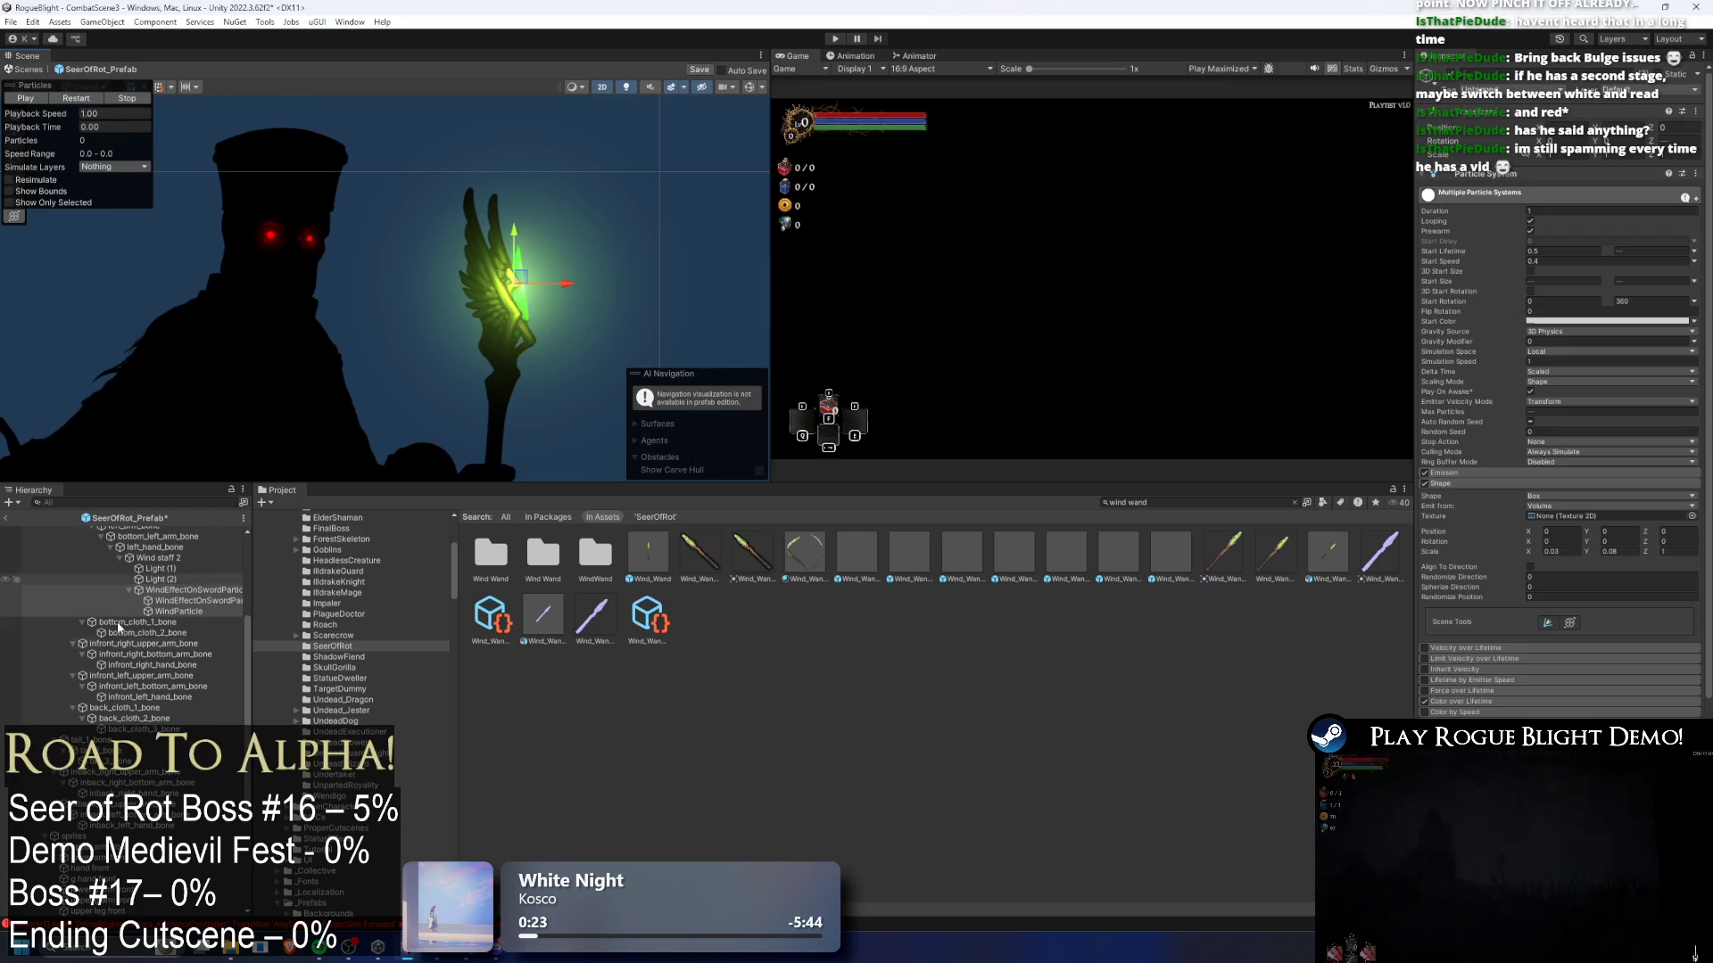
- Select Light (1) and Light (2) on the wind staff and duplicate them
click(163, 591)
scroll(455, 383, down, 1)
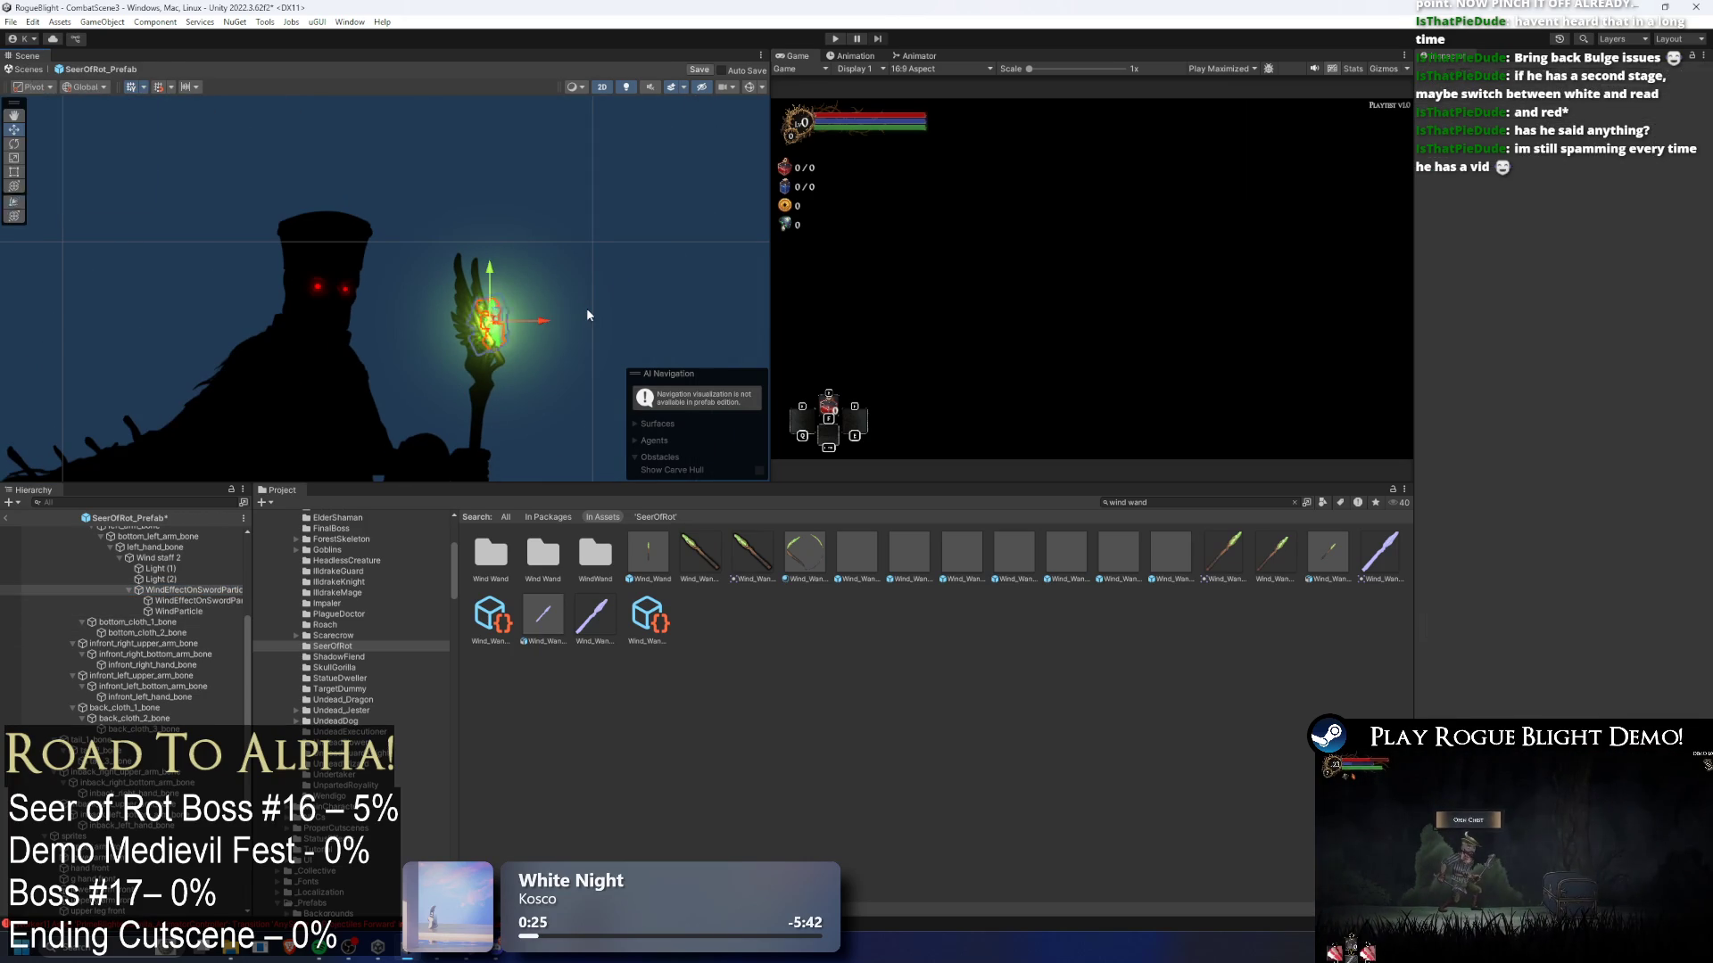
click(172, 560)
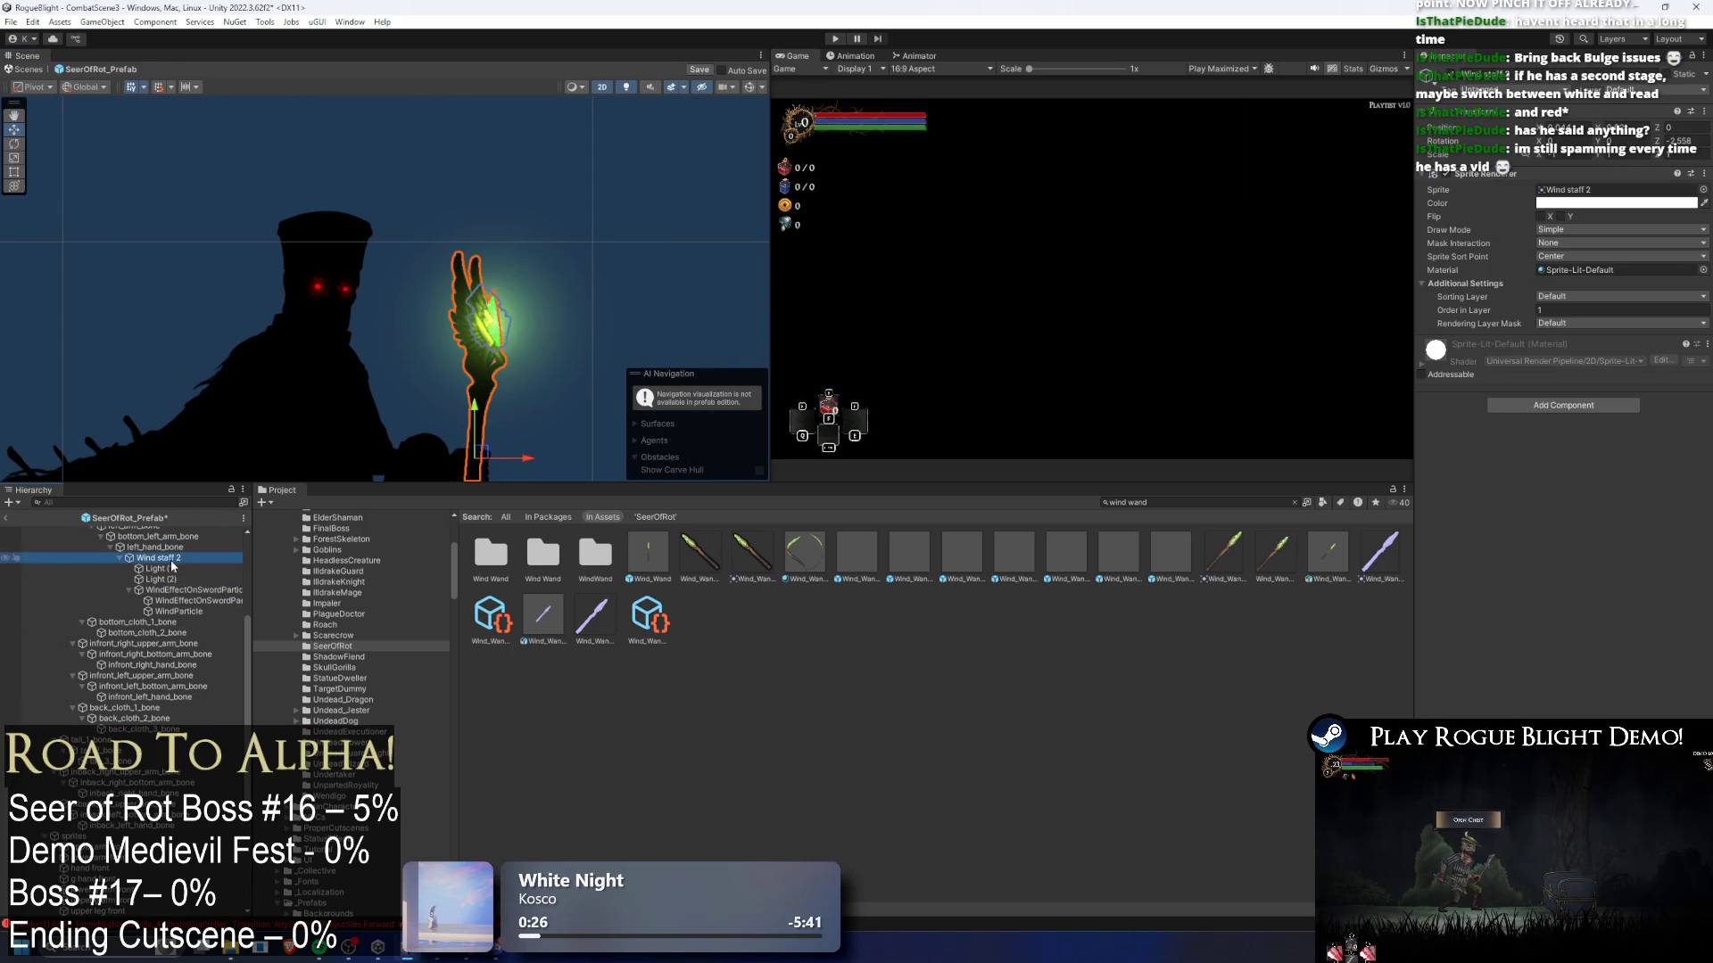
key(Down)
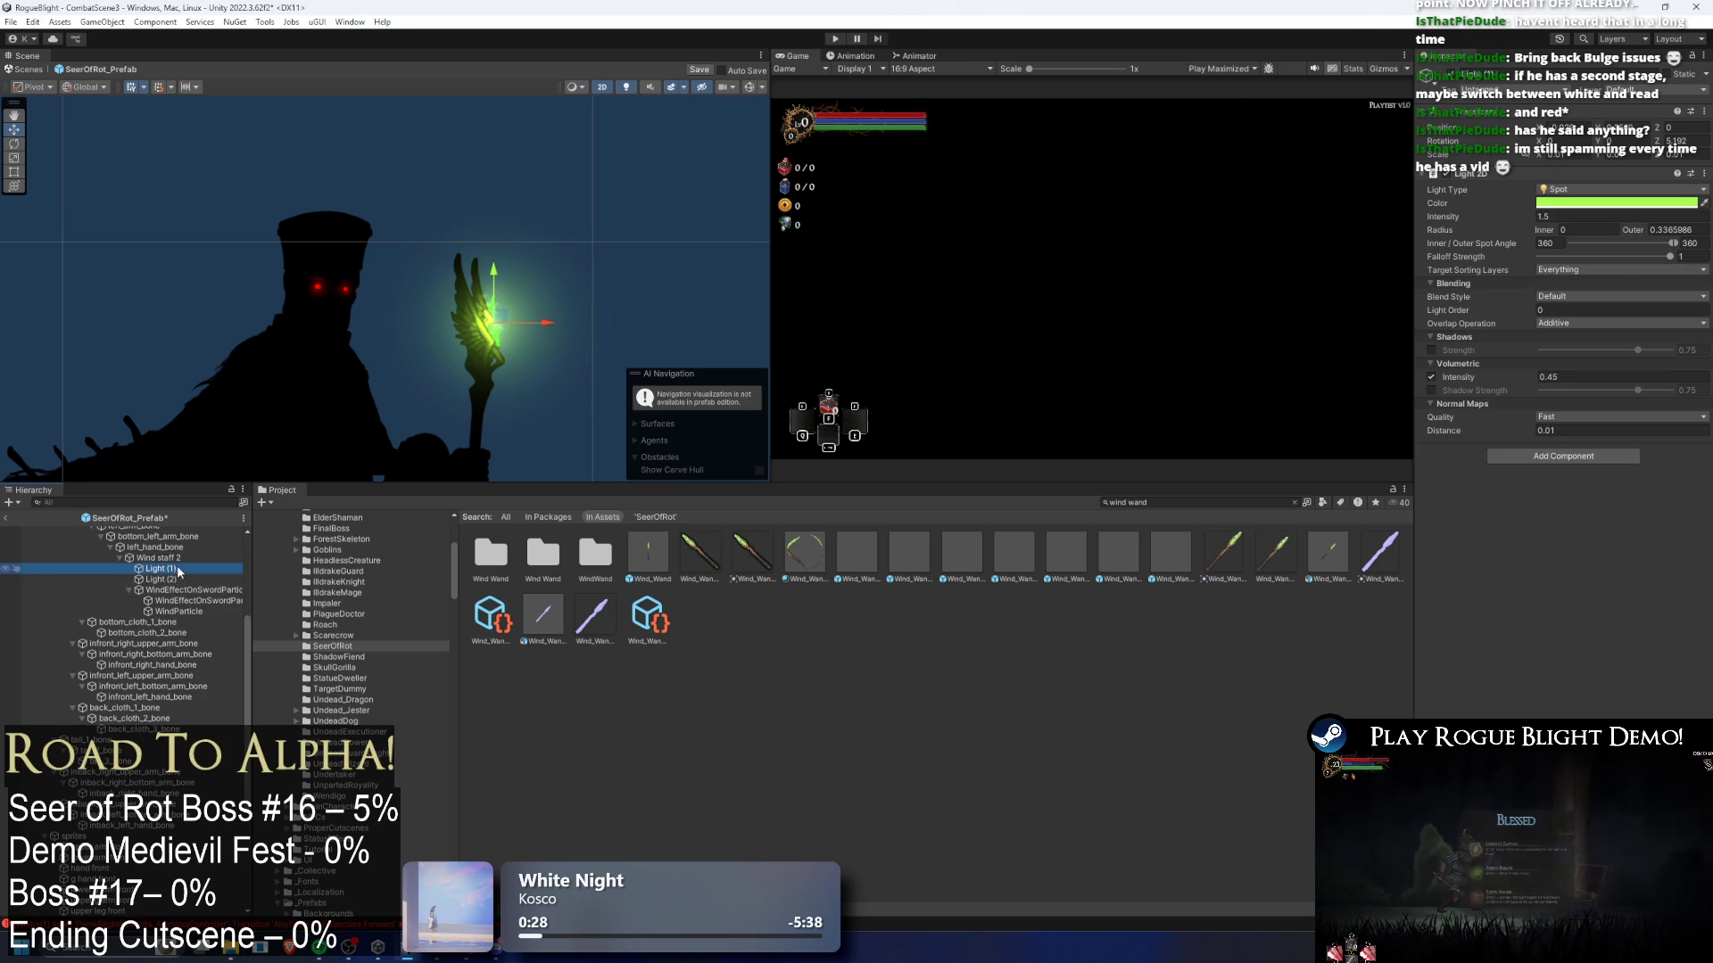
shift+click(172, 589)
scroll(533, 148, down, 3)
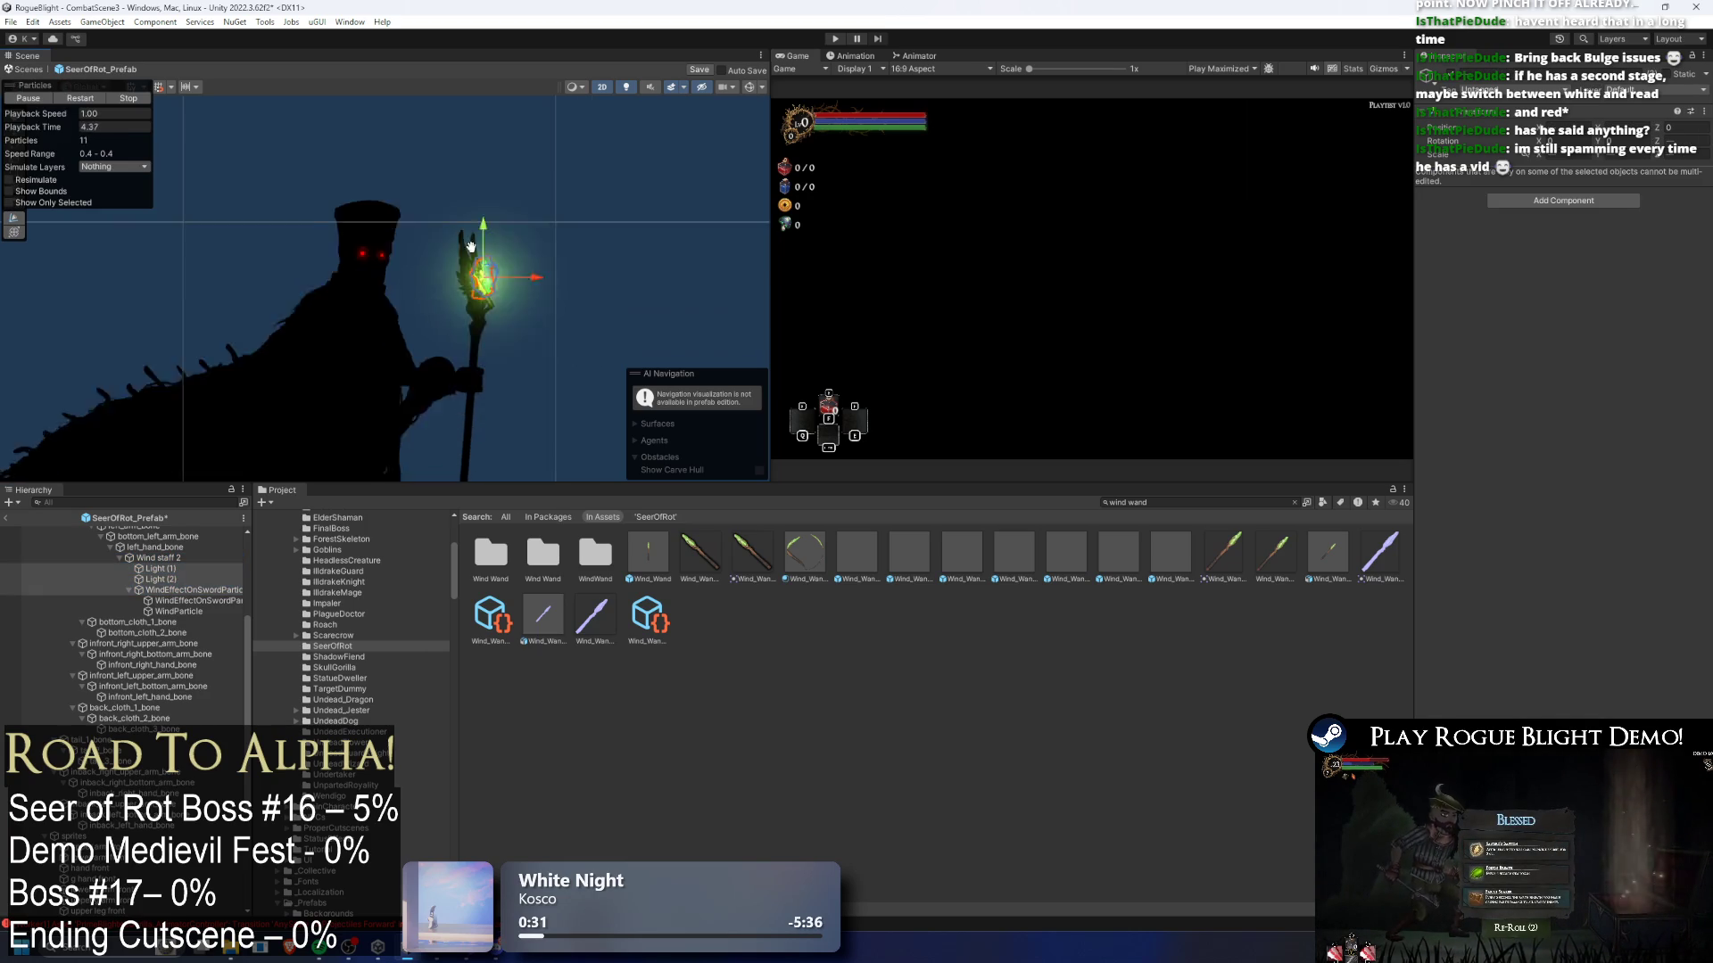
click(143, 569)
ctrl+click(160, 579)
key(ctrl+d)
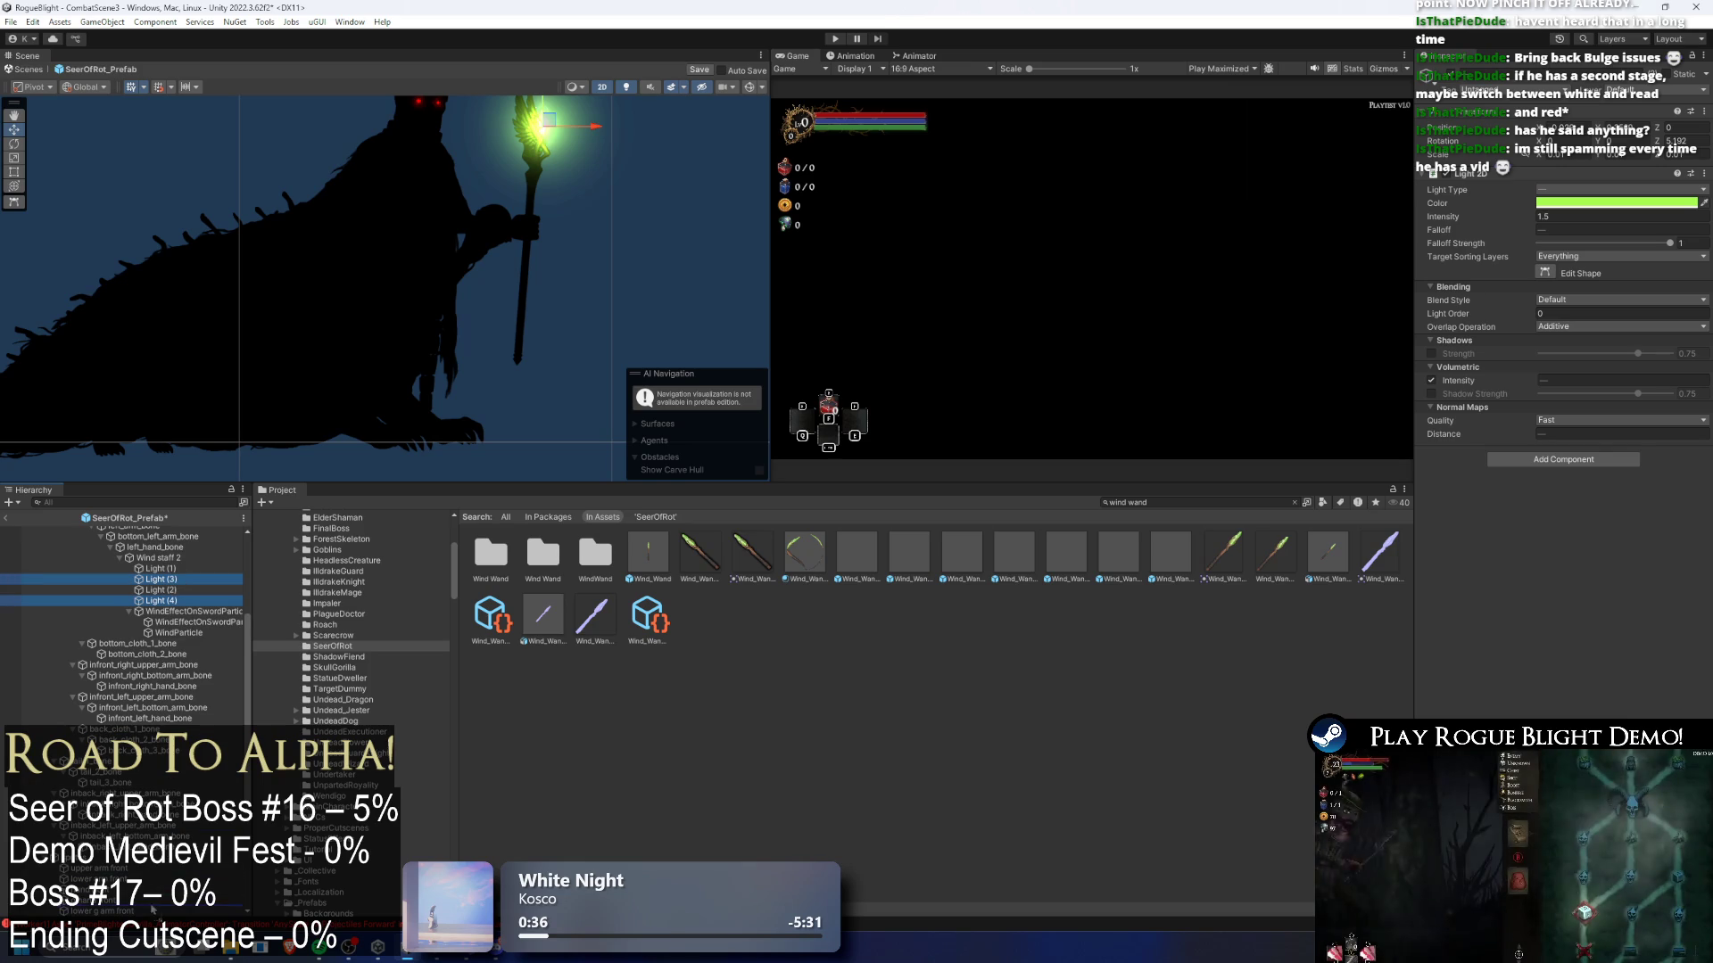
- Parent the copied lights to Death staff 1 and move them to its head
mouse_move(161, 601)
mouse_down()
mouse_move(176, 701)
mouse_move(185, 576)
mouse_move(185, 592)
mouse_up()
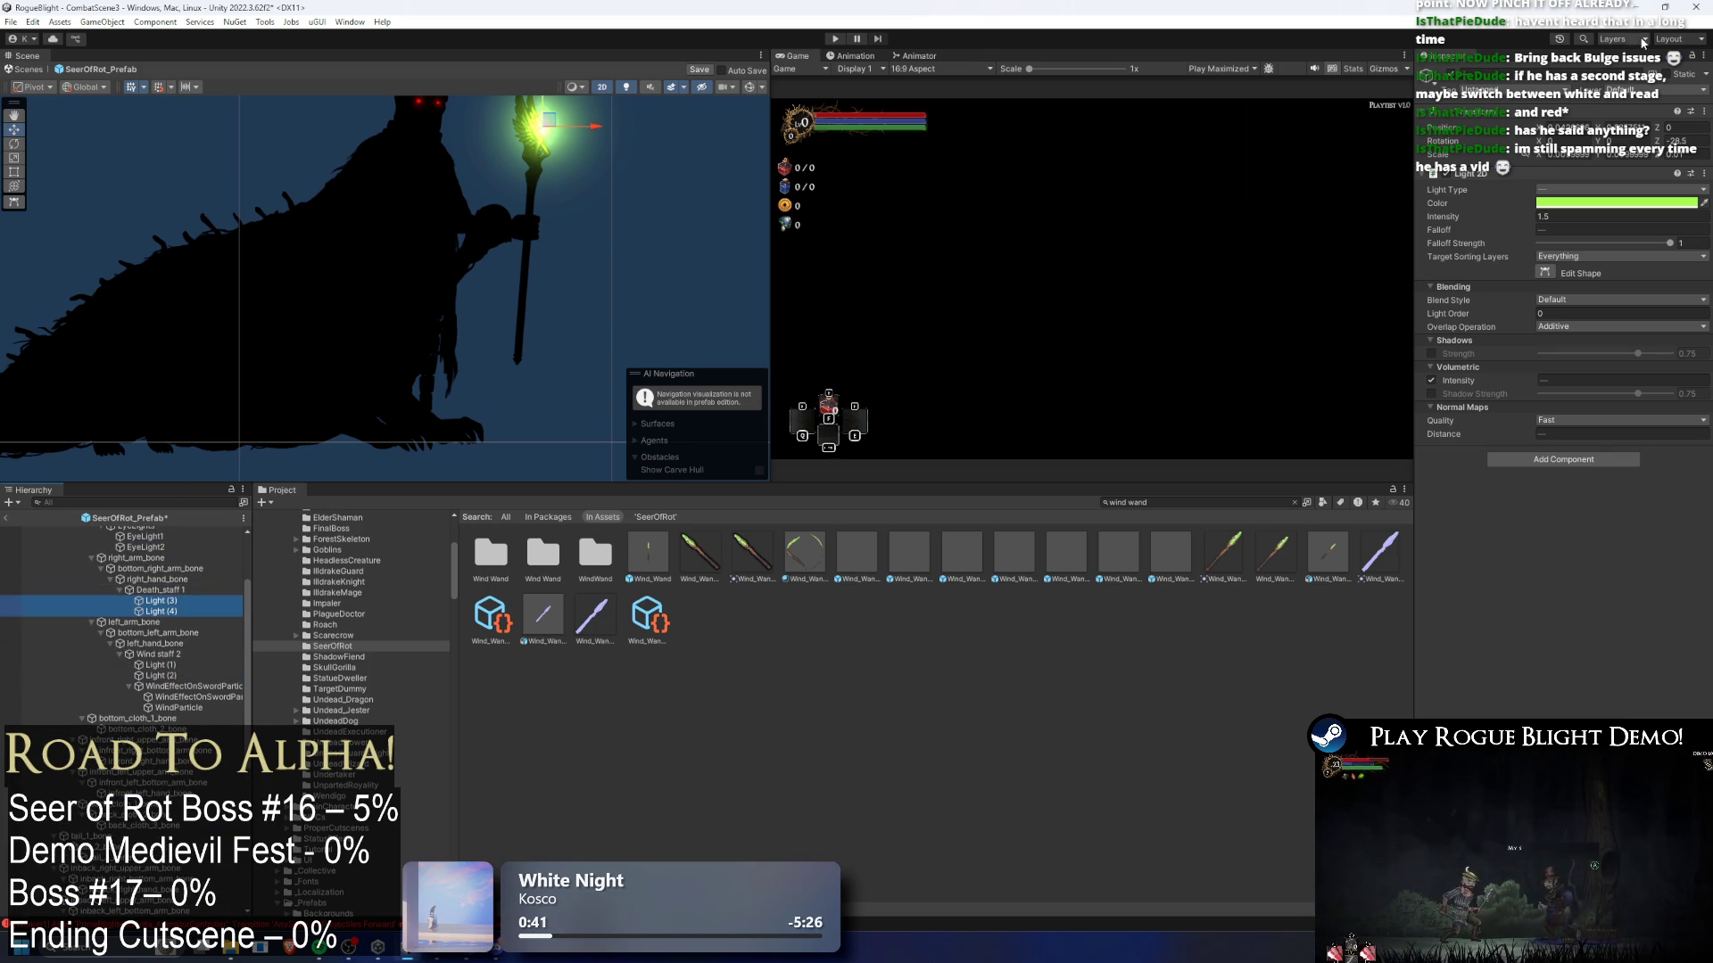
mouse_move(1588, 123)
mouse_down()
mouse_move(1626, 125)
mouse_move(1606, 126)
mouse_up()
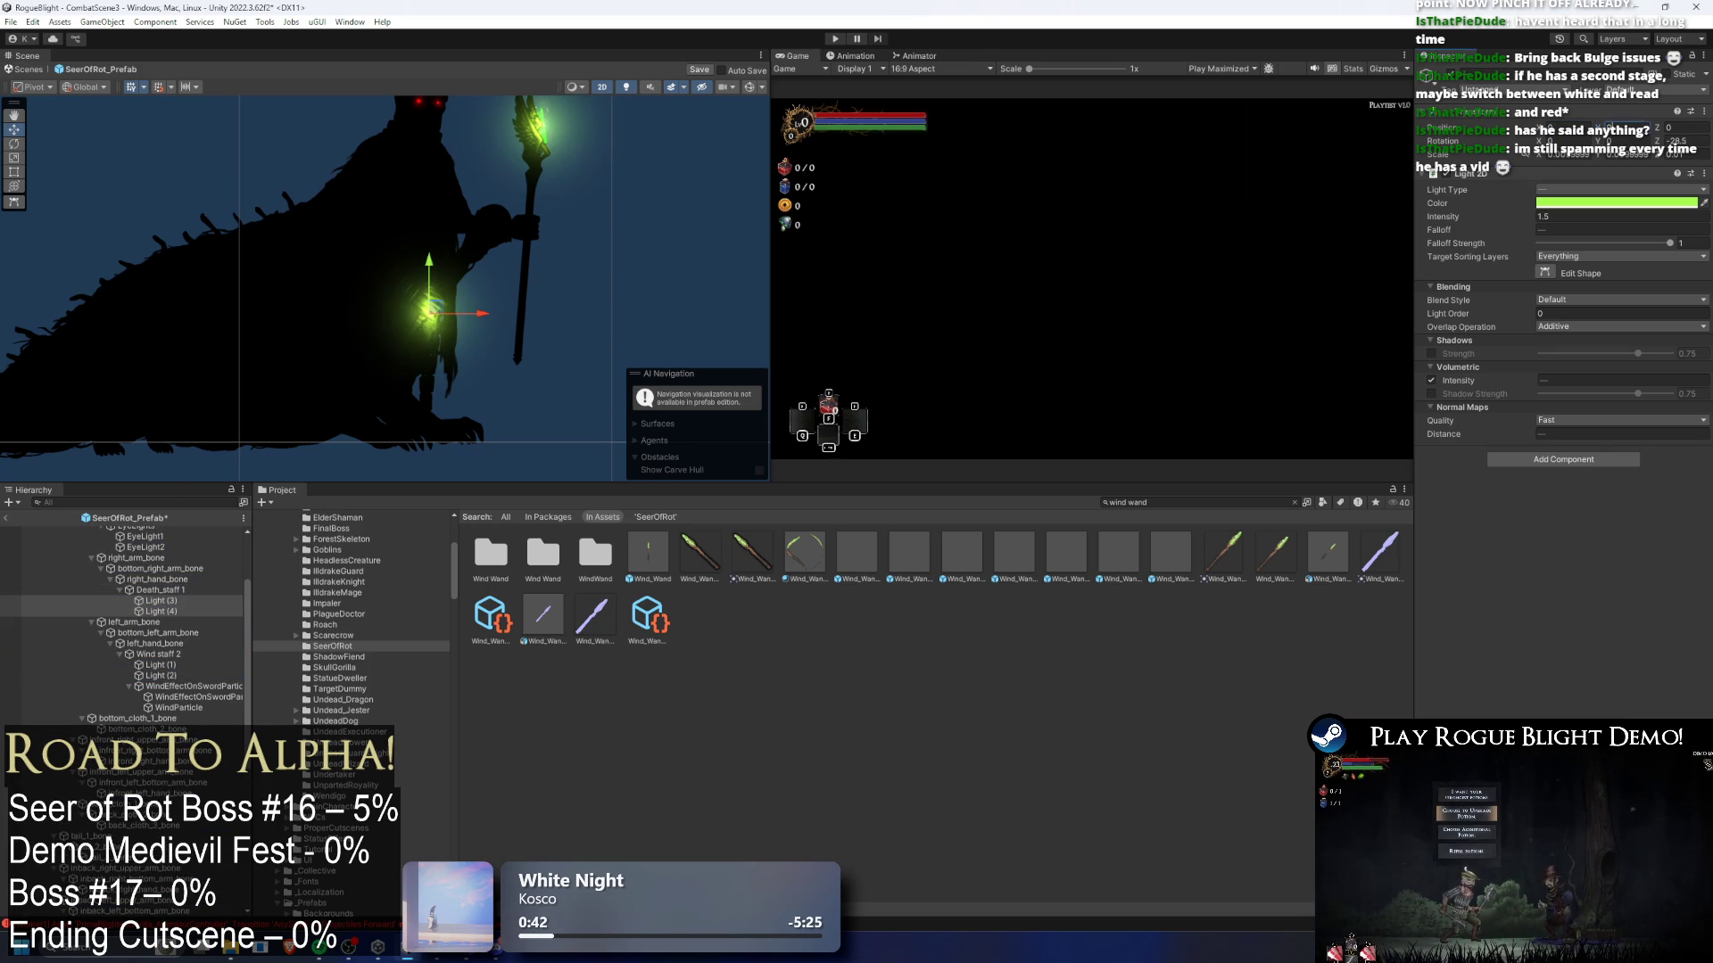
scroll(506, 313, up, 2)
mouse_move(406, 294)
mouse_down()
mouse_move(481, 174)
mouse_move(546, 152)
mouse_up()
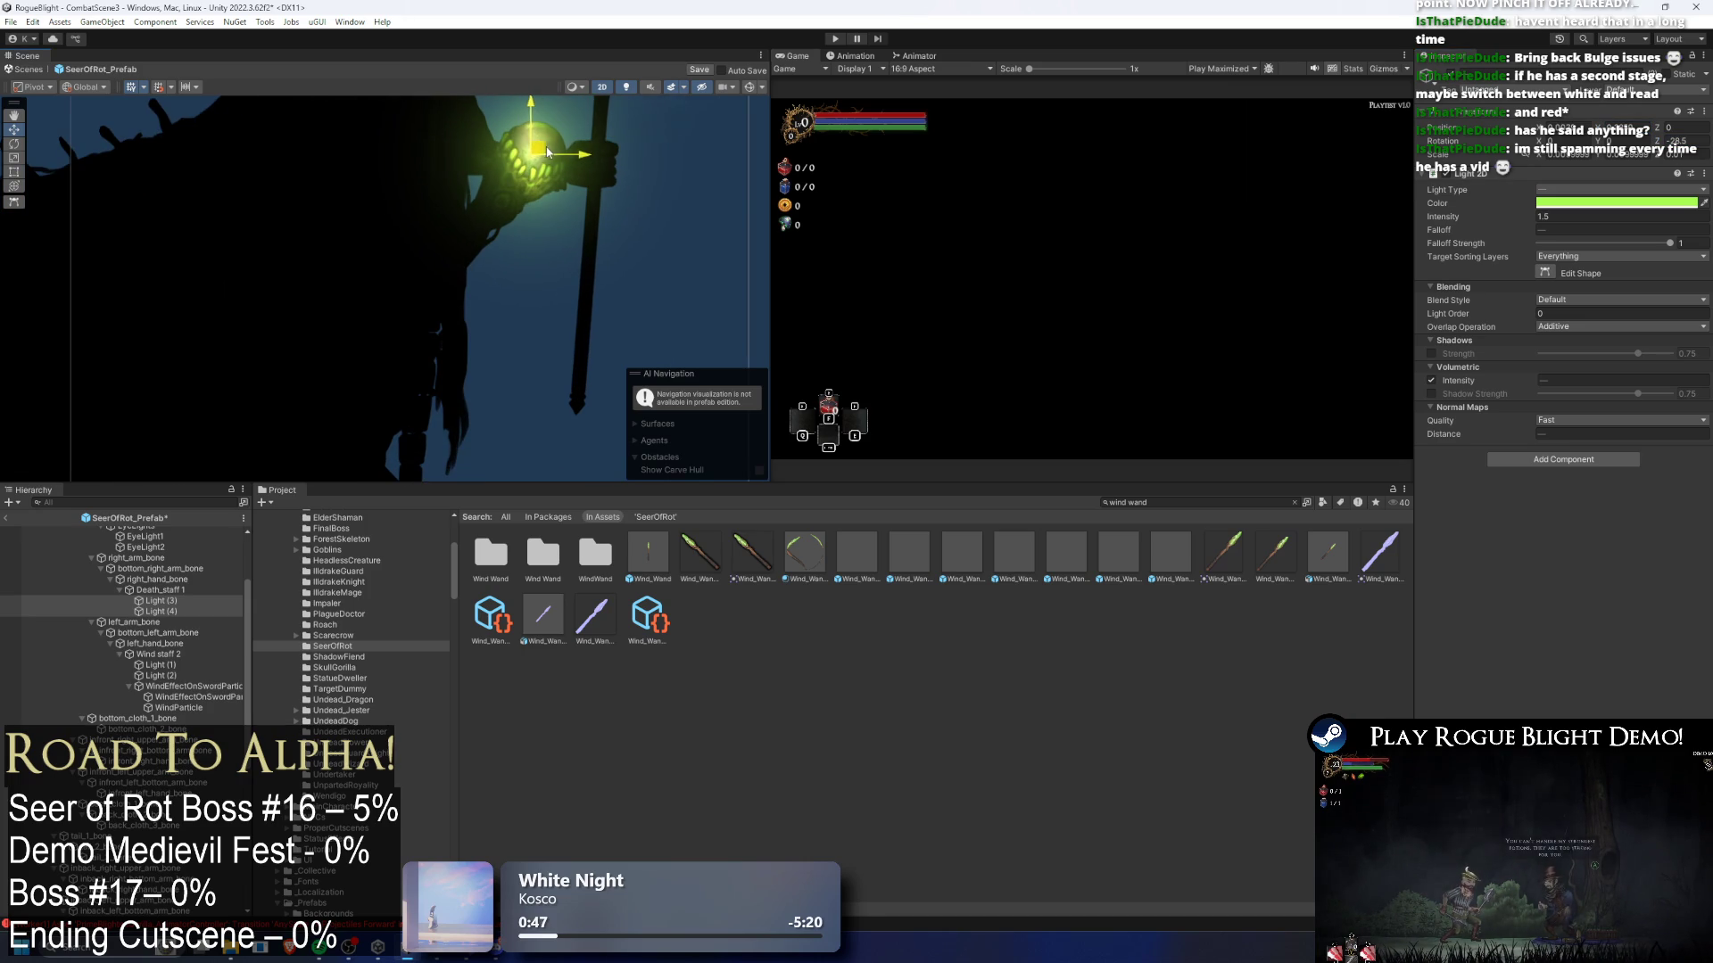
scroll(610, 162, up, 2)
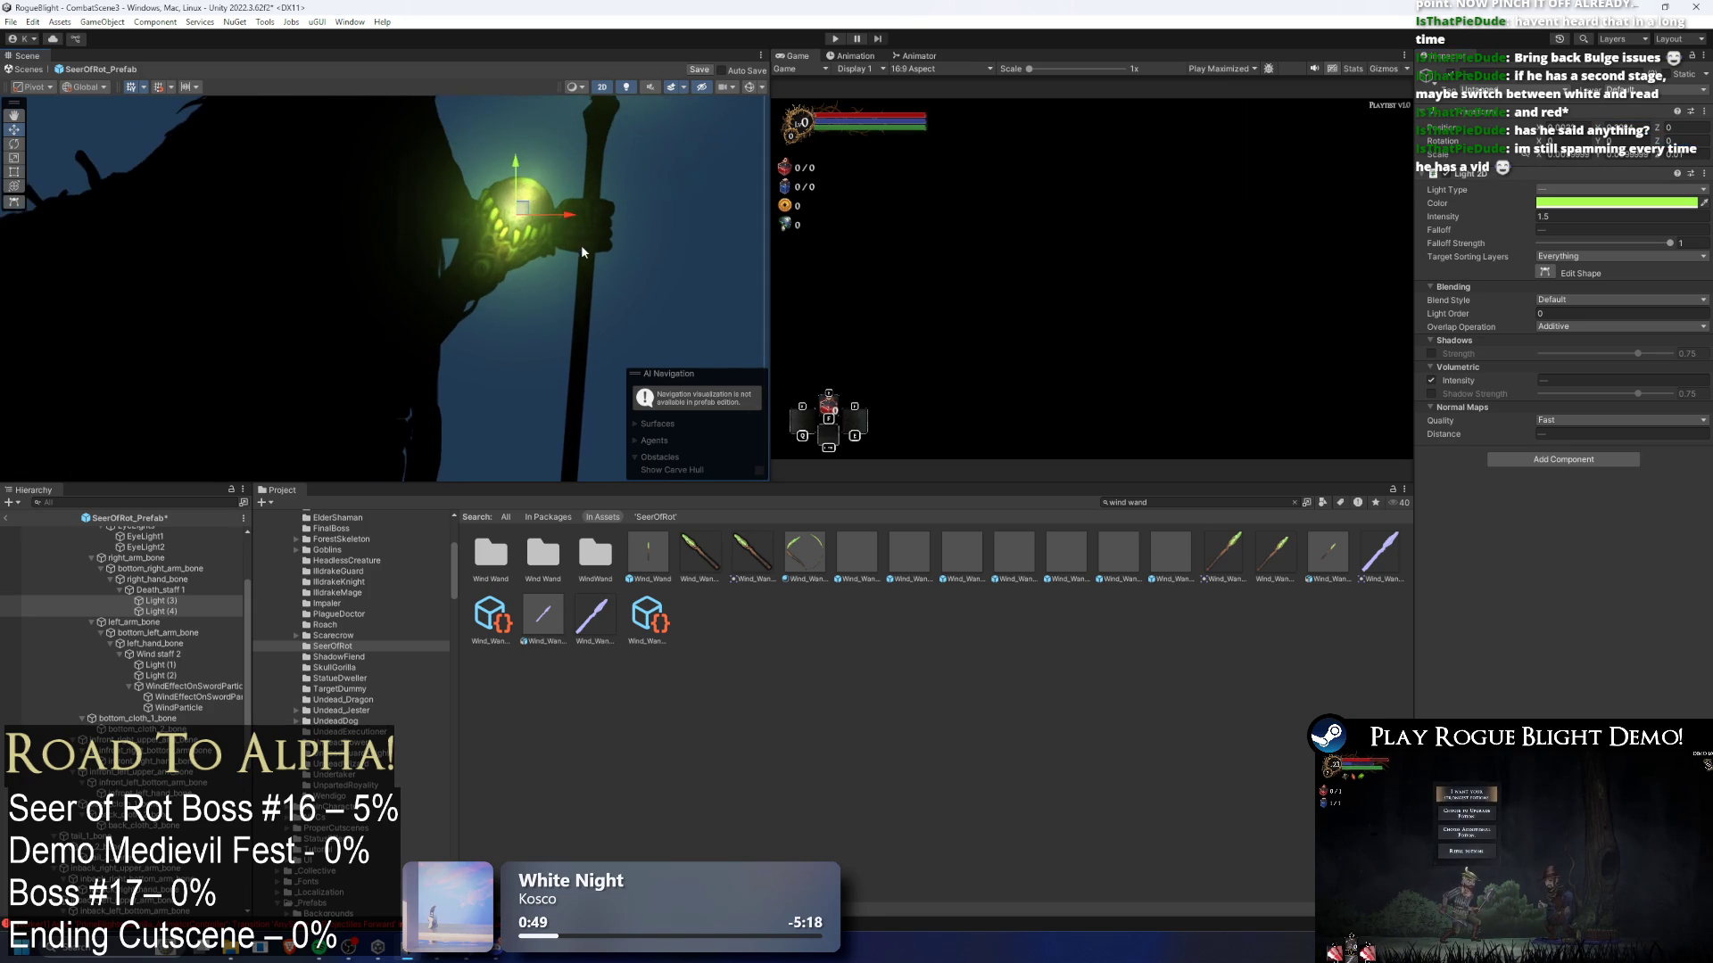
- Delete the extra Light (4) and nudge Light (3) onto the staff head
click(166, 611)
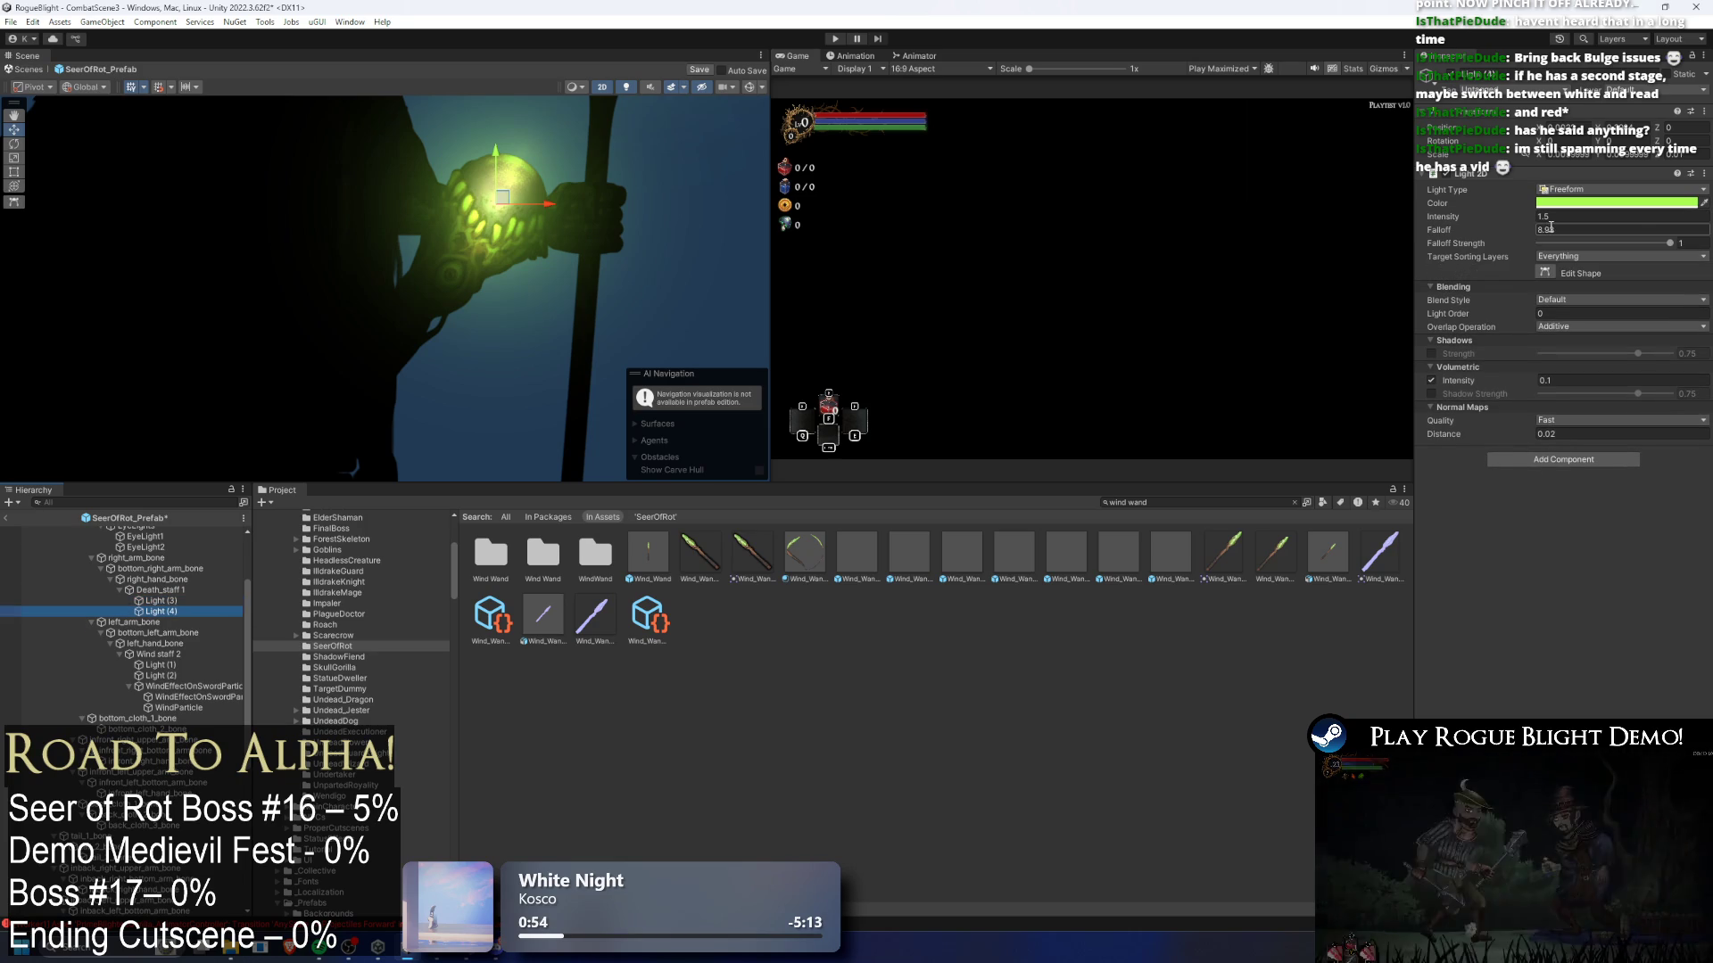
key(Delete)
click(161, 602)
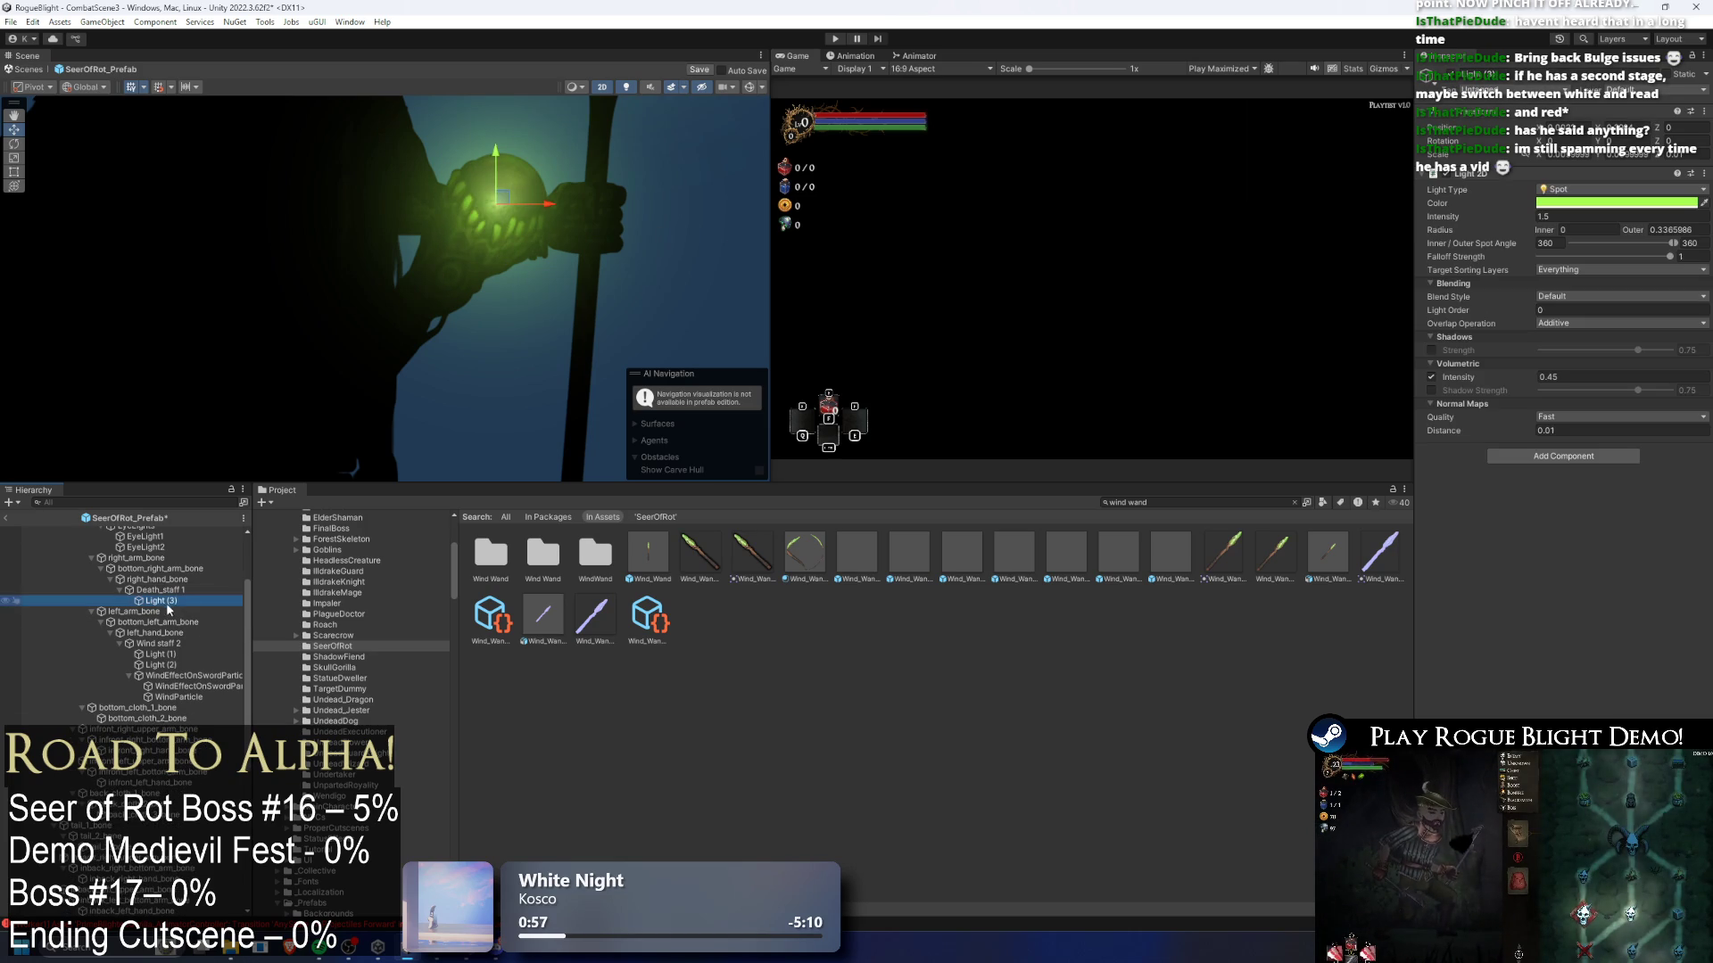
drag(502, 203, 507, 197)
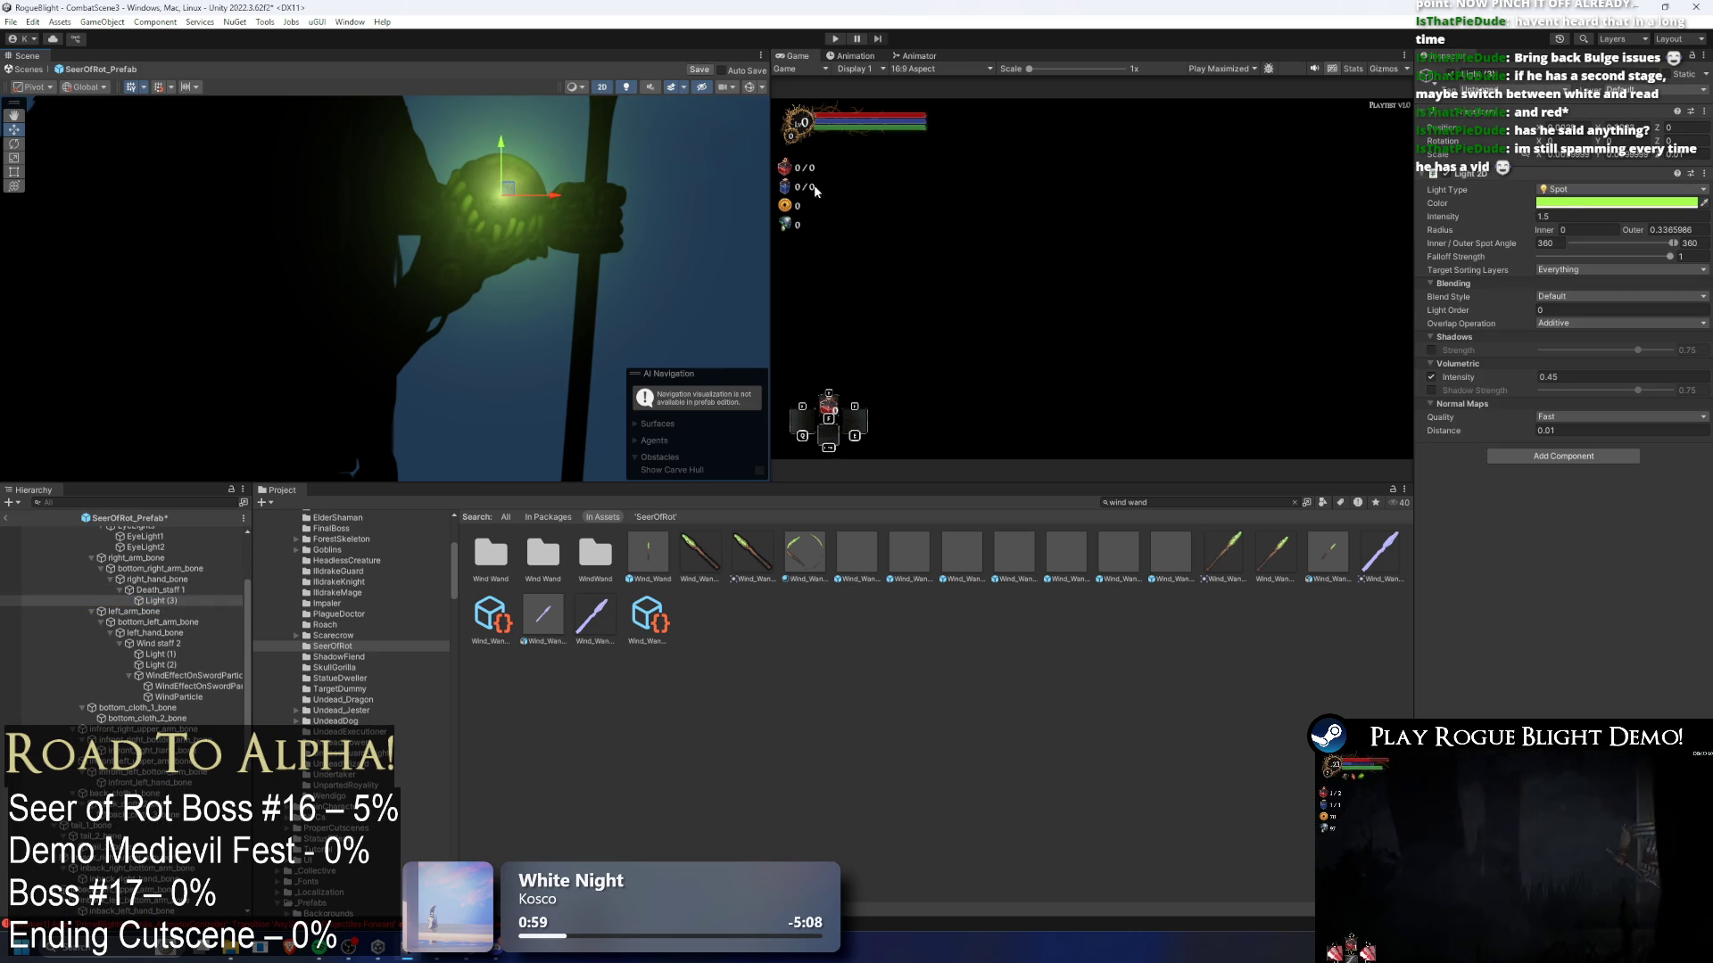
- Copy the Death Wand light's purple colour onto the staff's orb light Light (3)
click(1615, 204)
click(1206, 519)
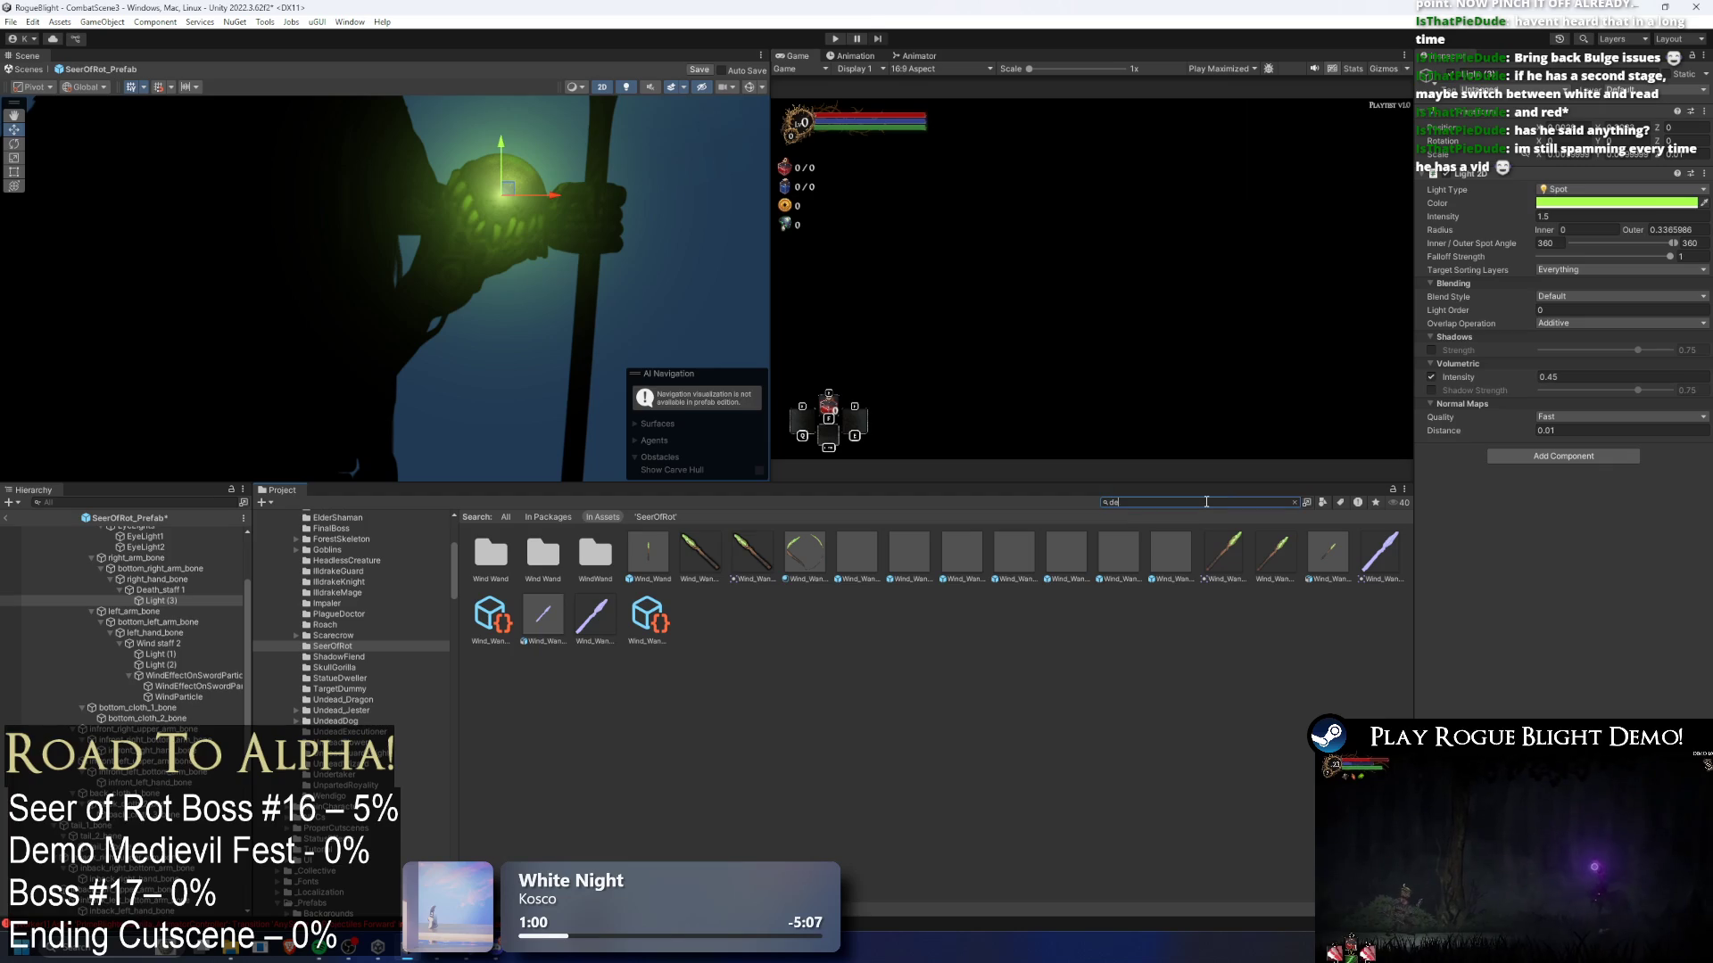
text(ath wand)
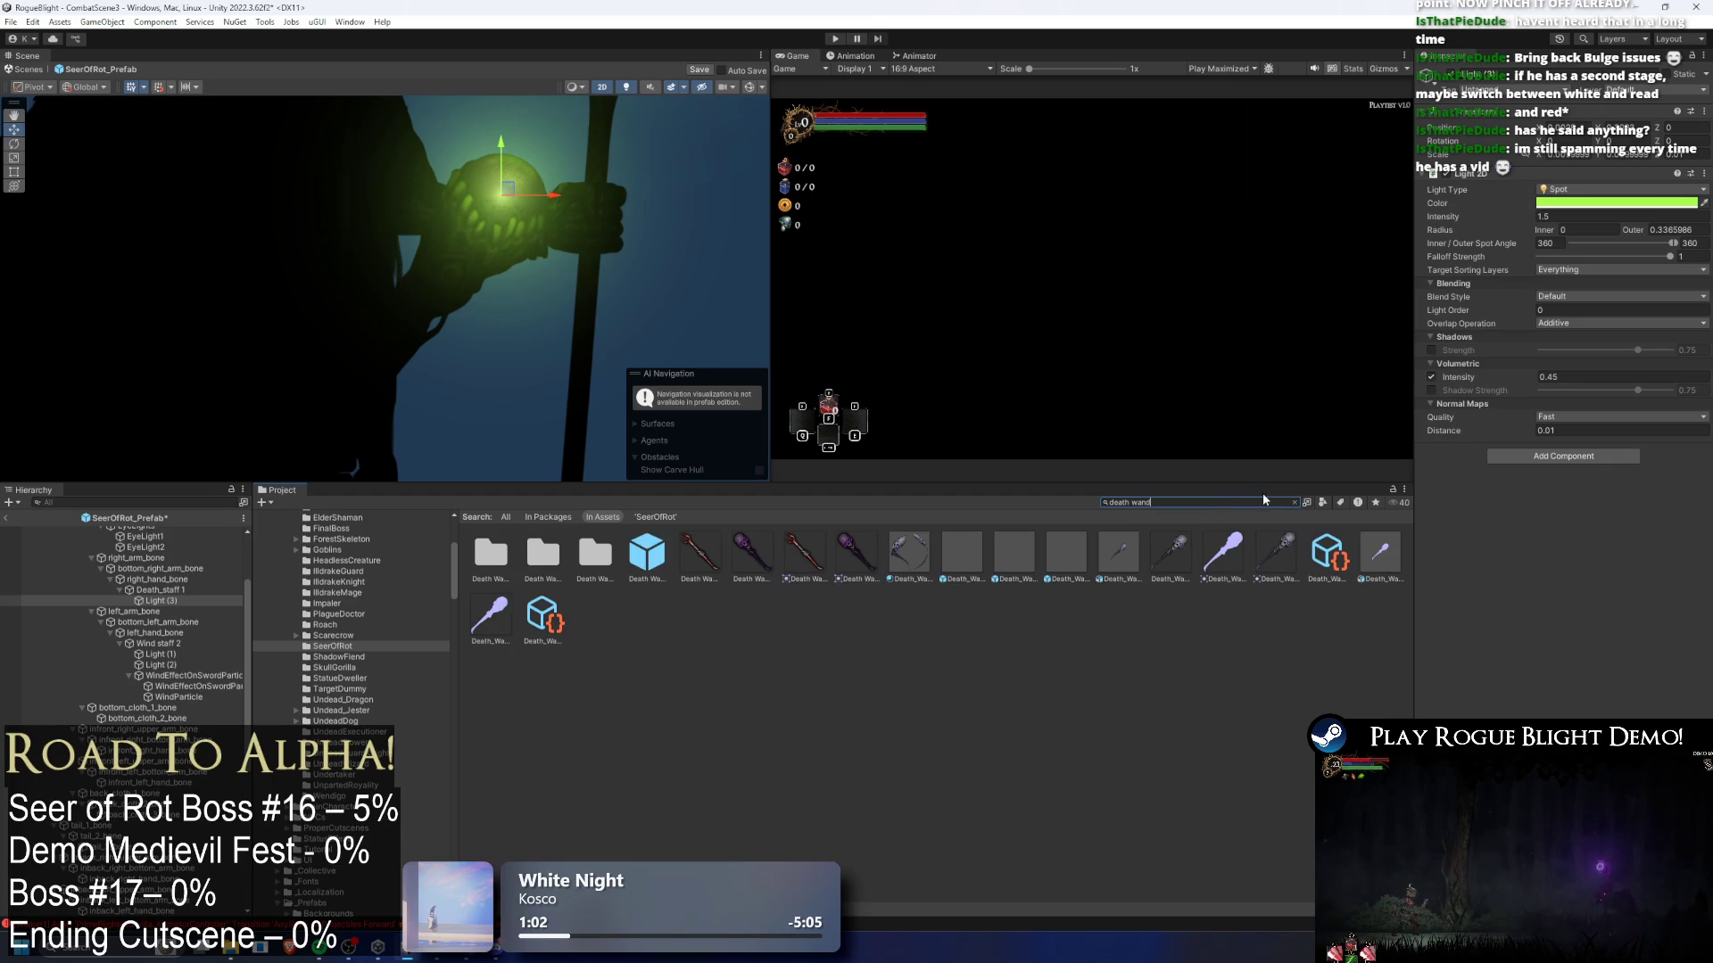
drag(689, 326, 683, 196)
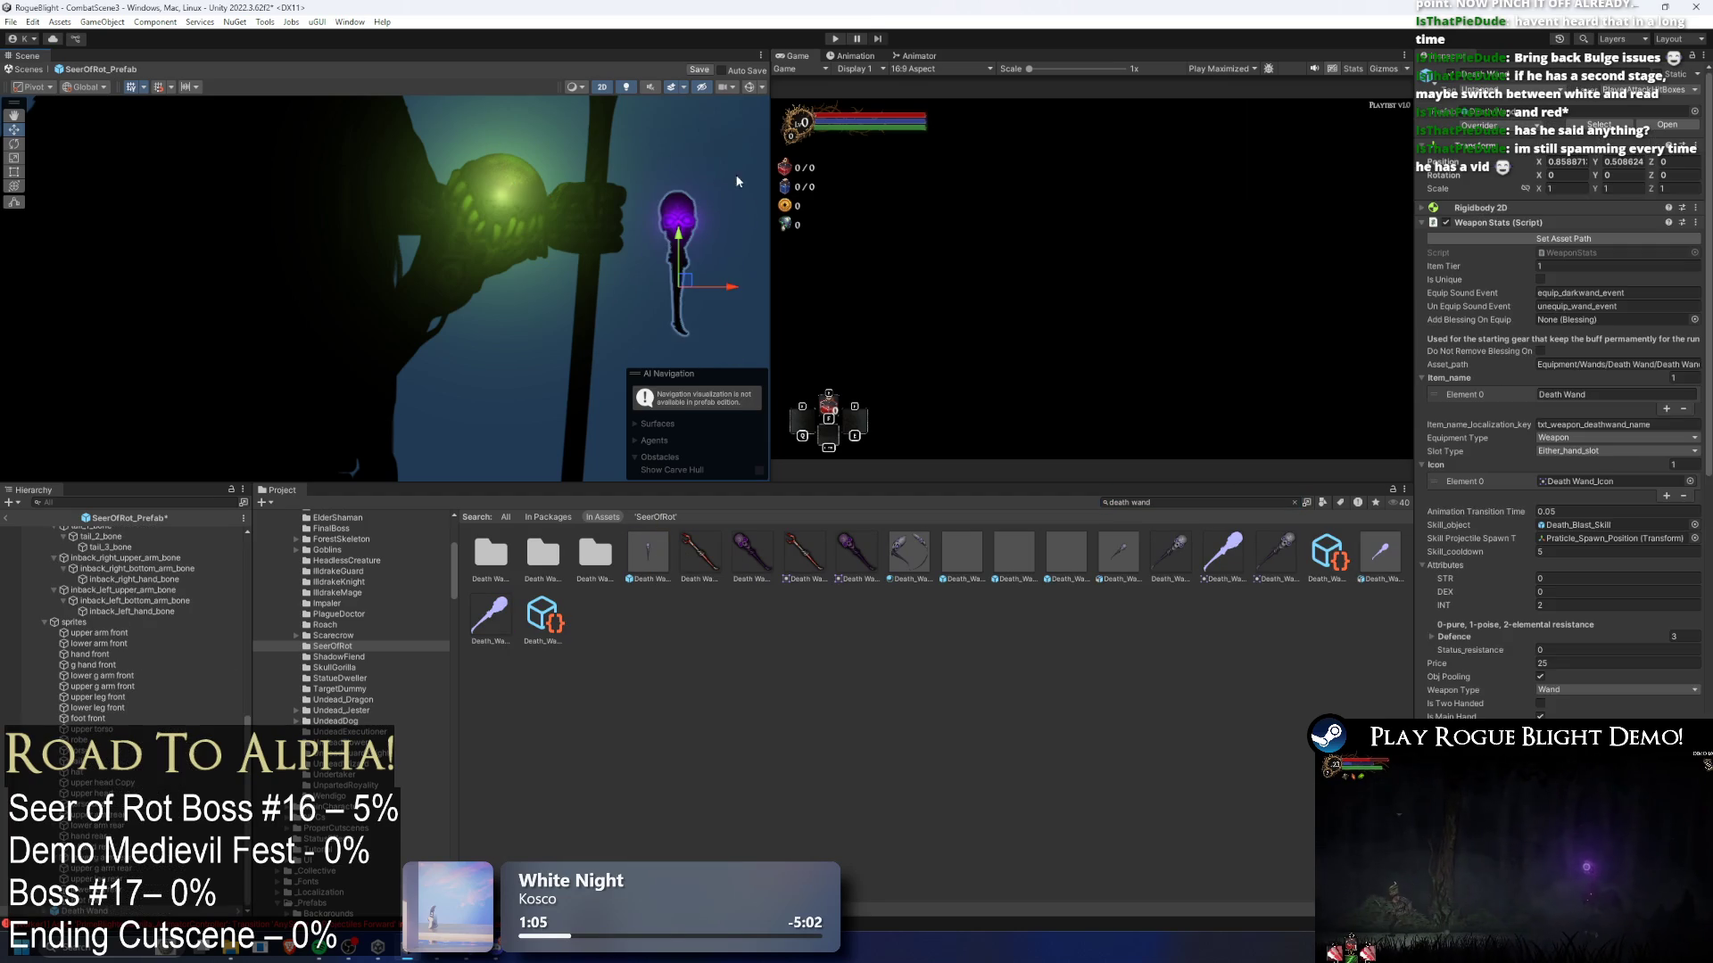
click(684, 196)
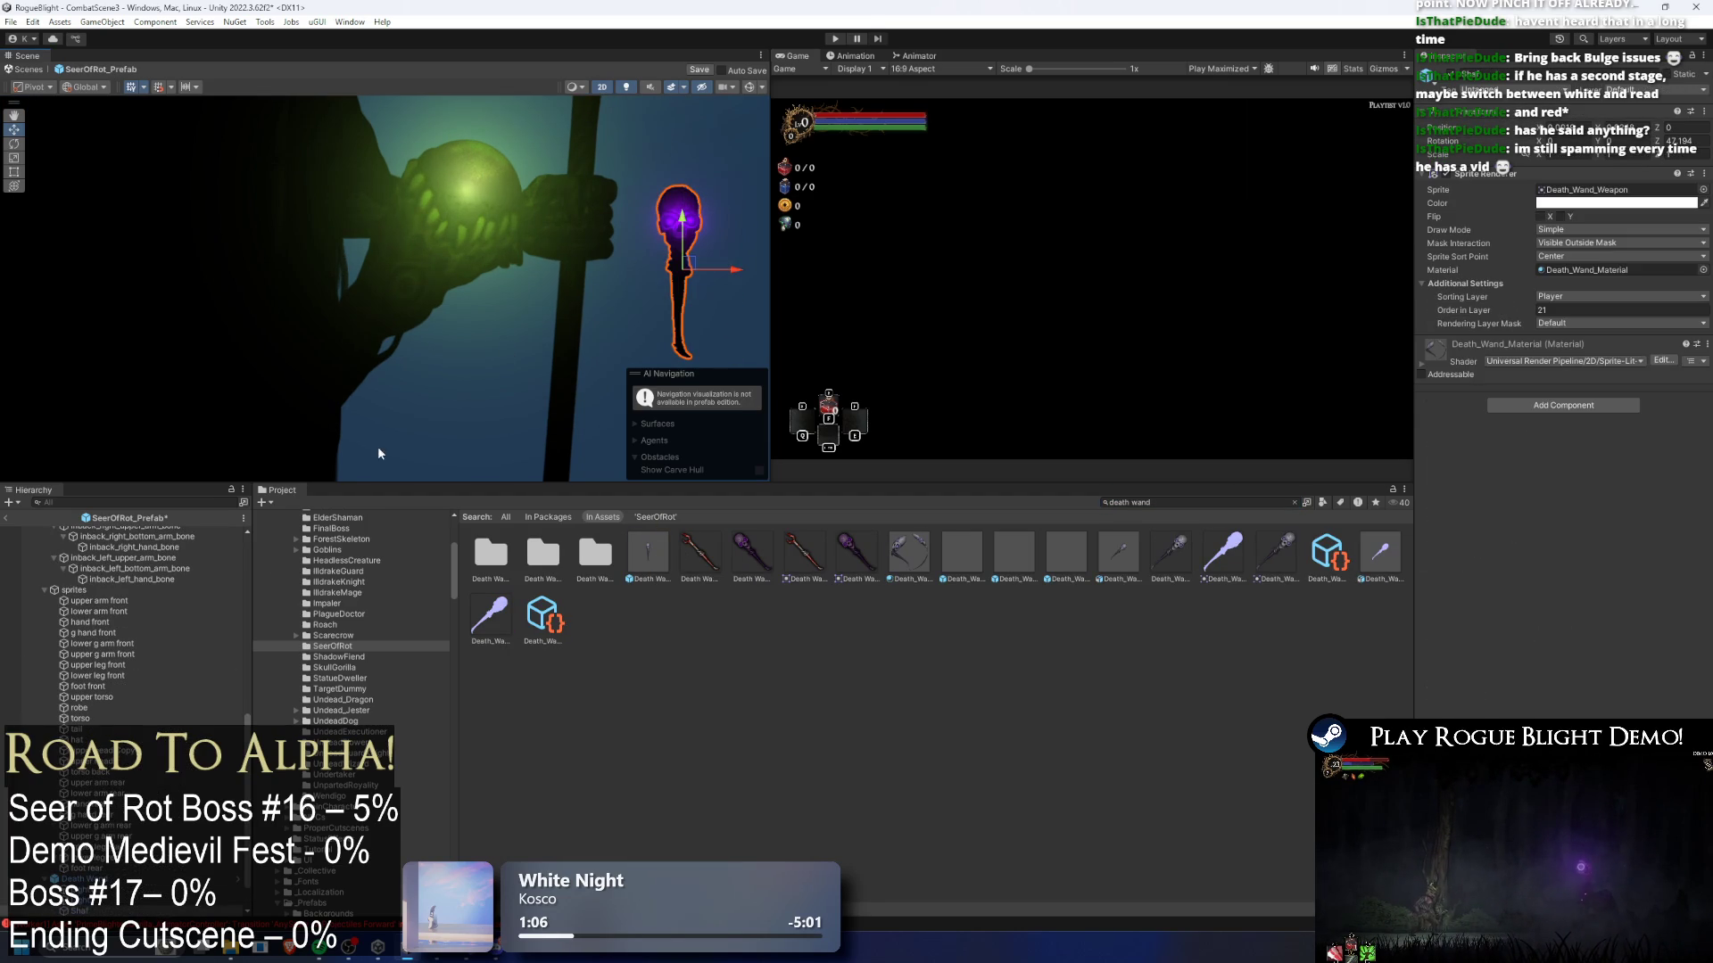
click(679, 214)
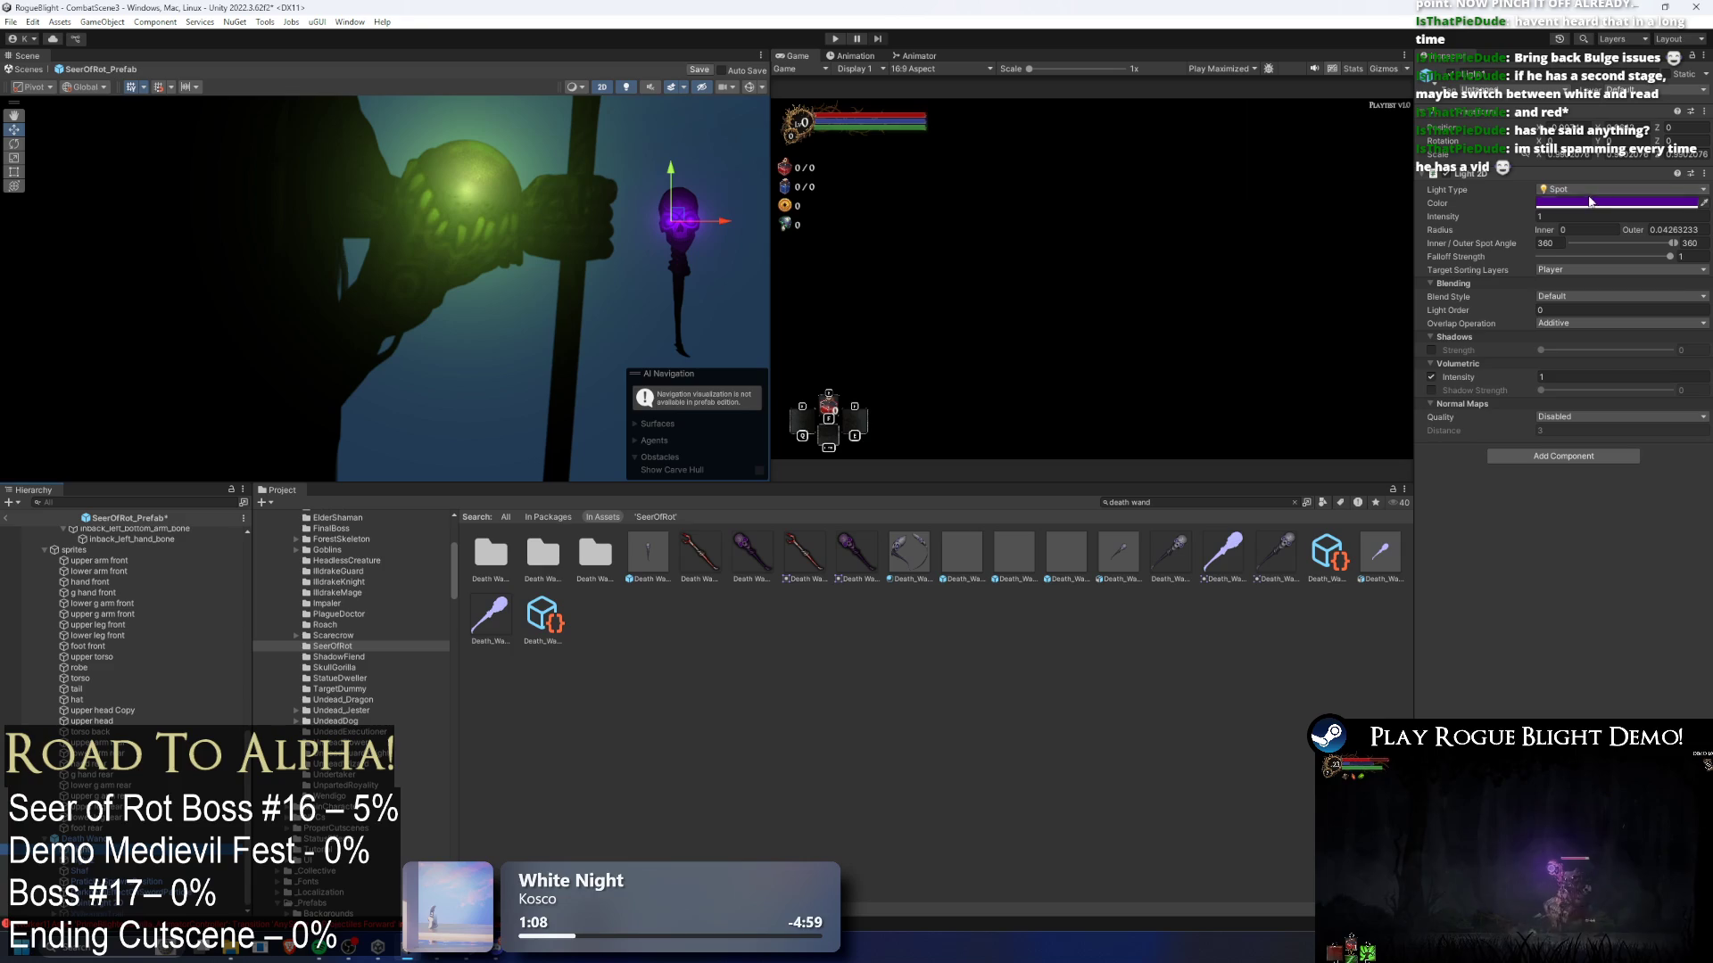
click(465, 197)
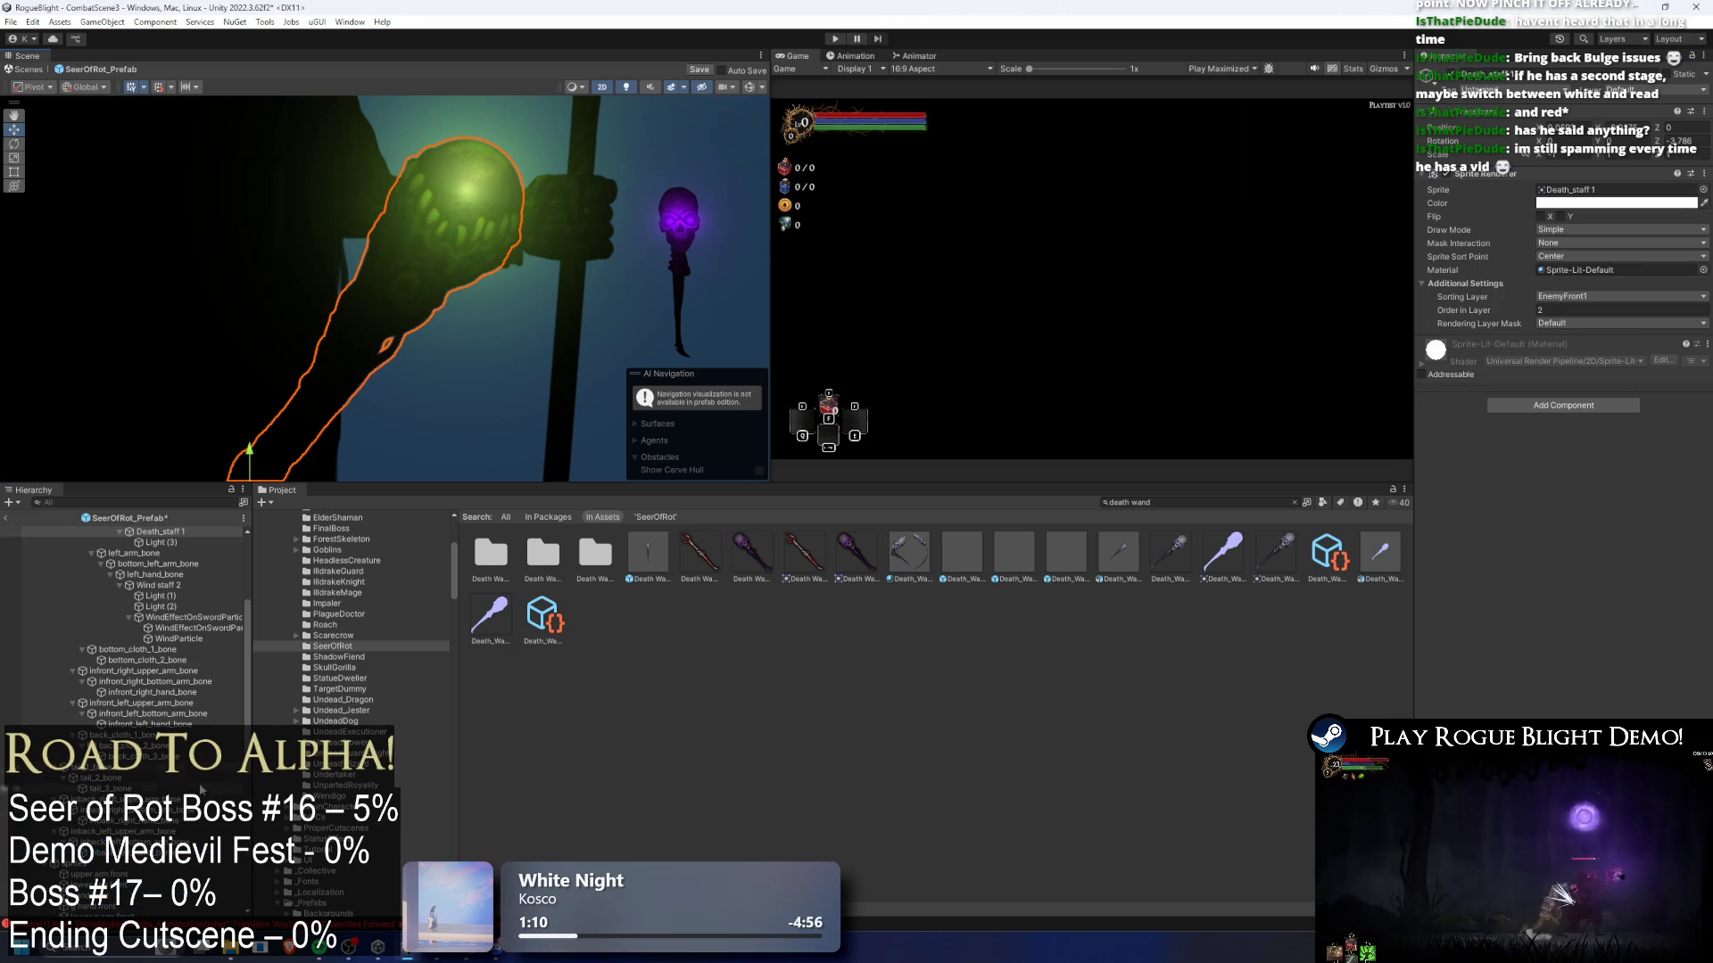
scroll(200, 588, up, 2)
click(160, 582)
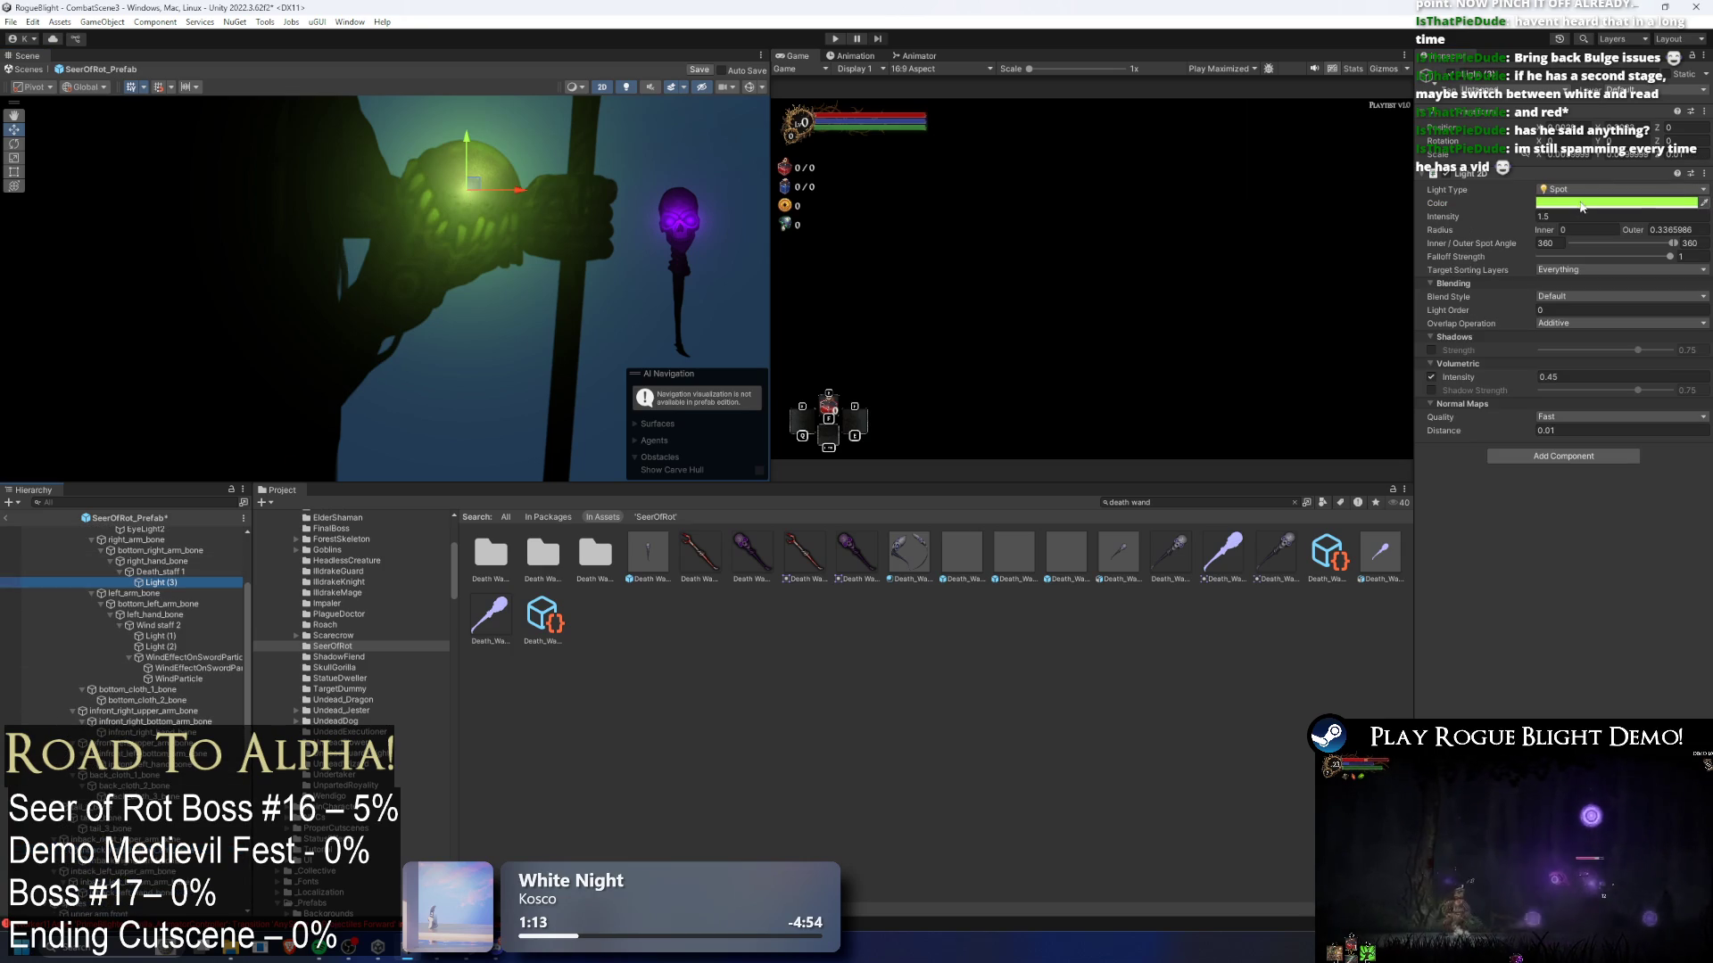
click(1606, 225)
- Select the Death Wand's darkness particle effect in the Hierarchy
click(674, 246)
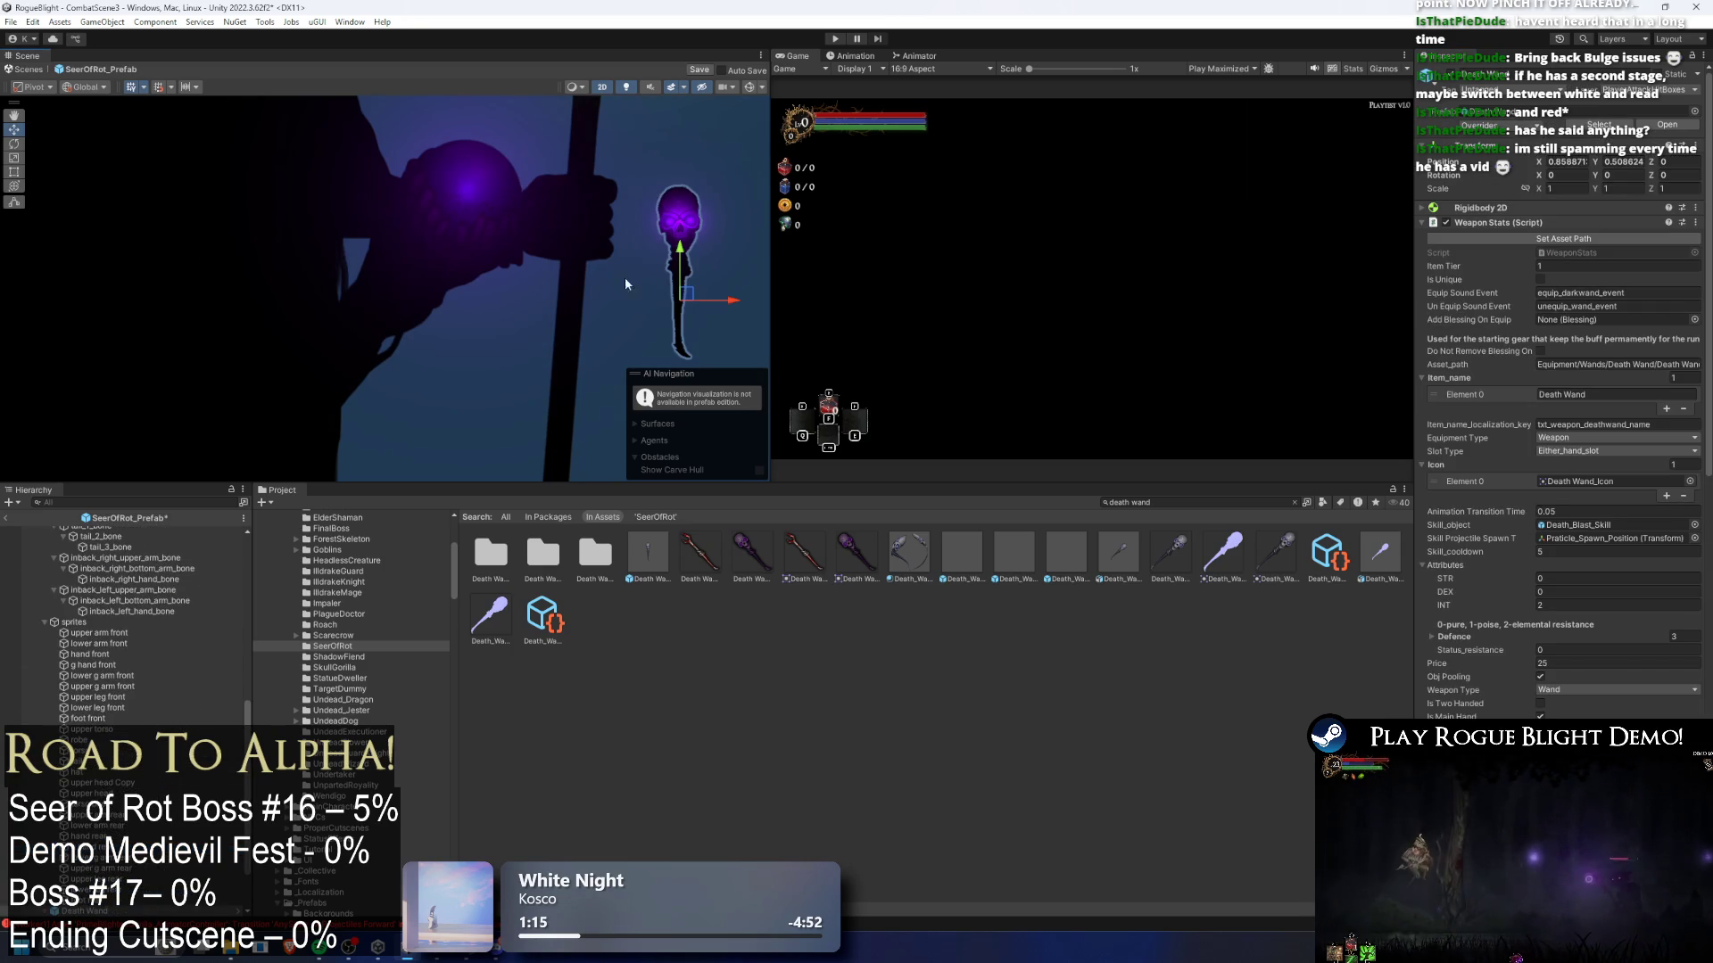
scroll(125, 678, down, 2)
click(116, 878)
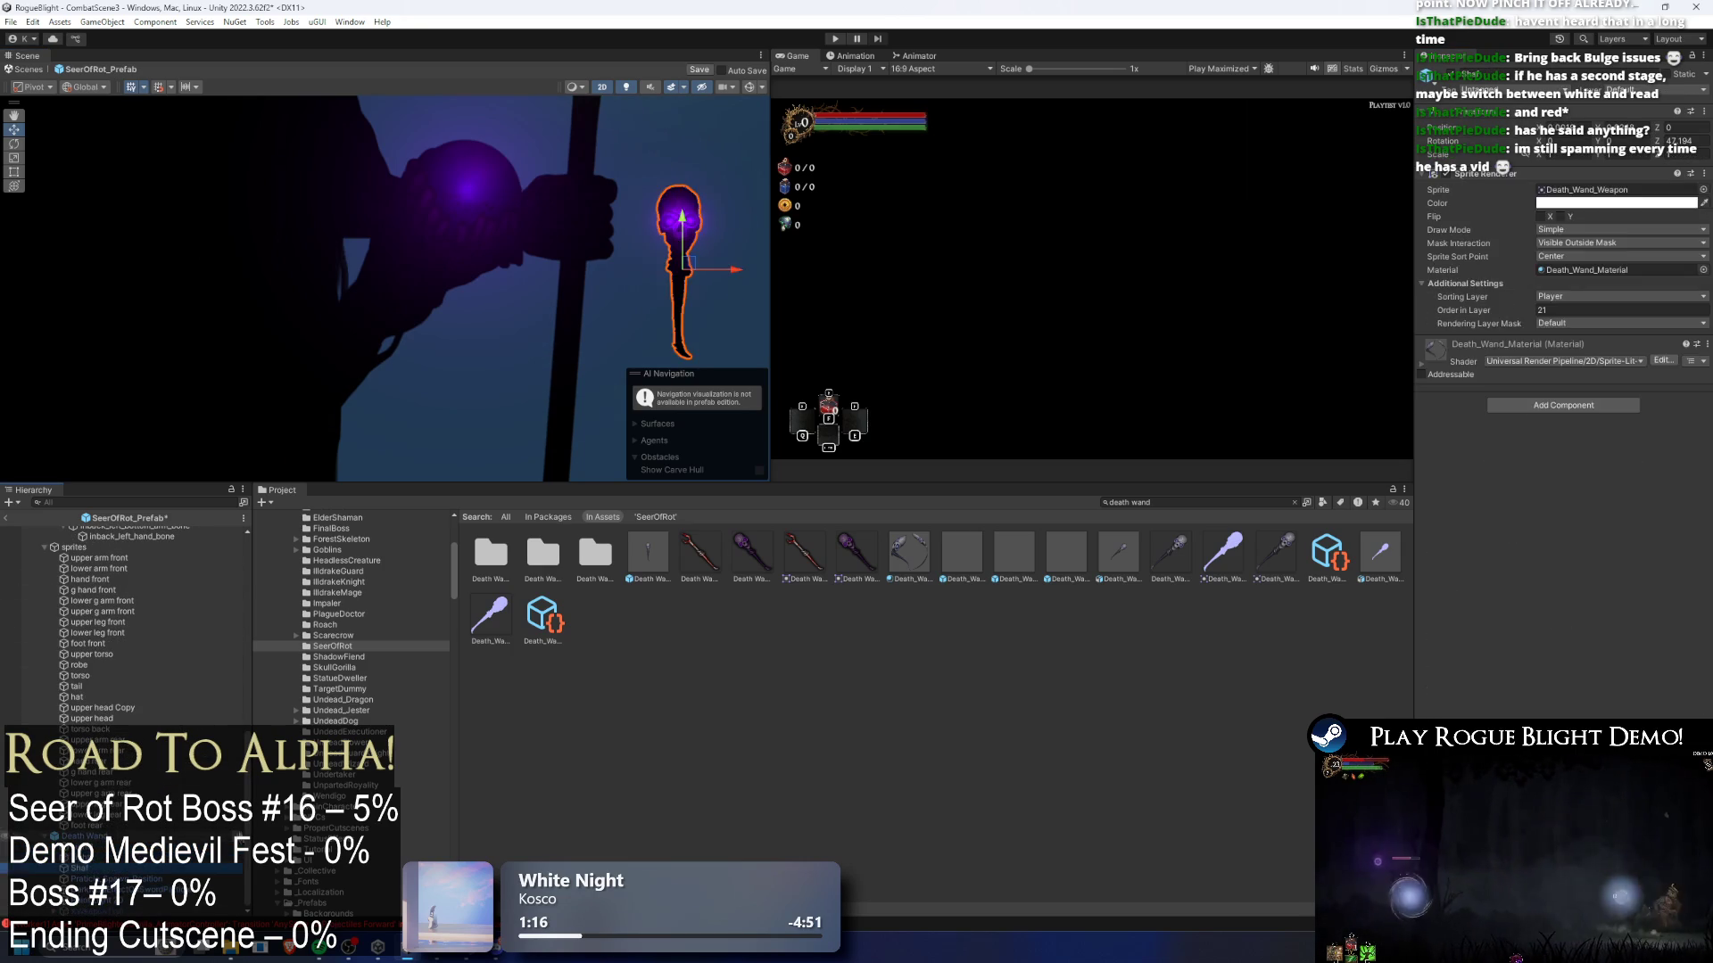
click(116, 889)
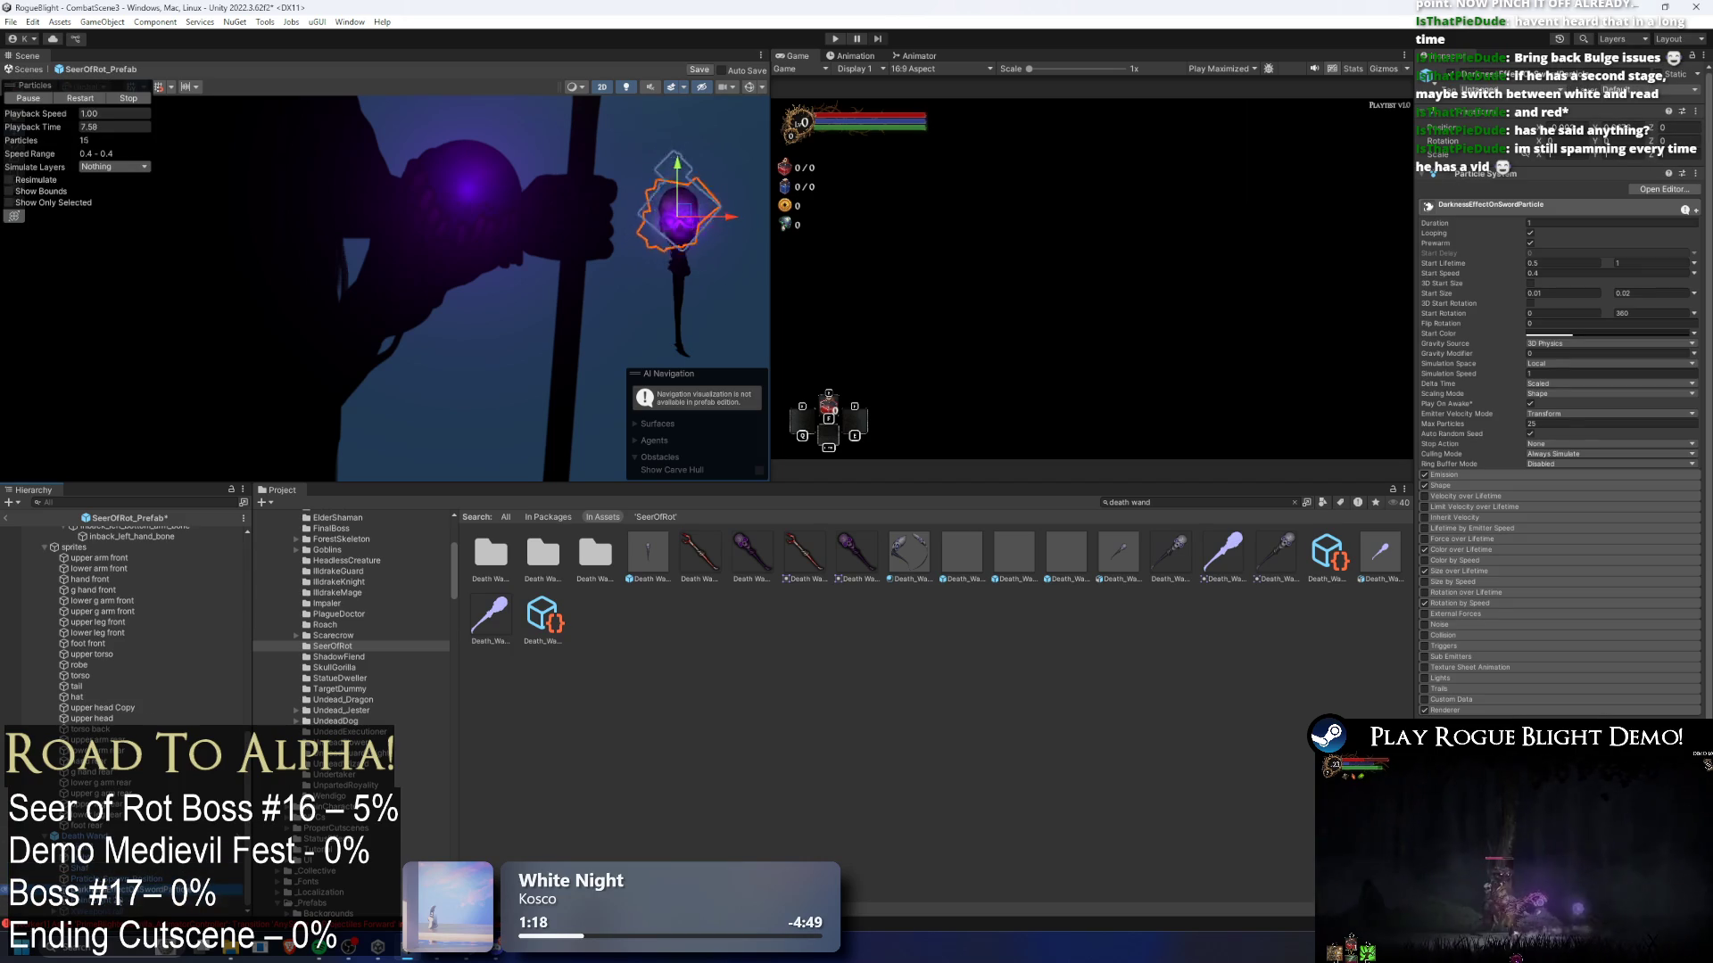
- Copy the wand's darkness particle effect object
right_click(116, 889)
click(194, 387)
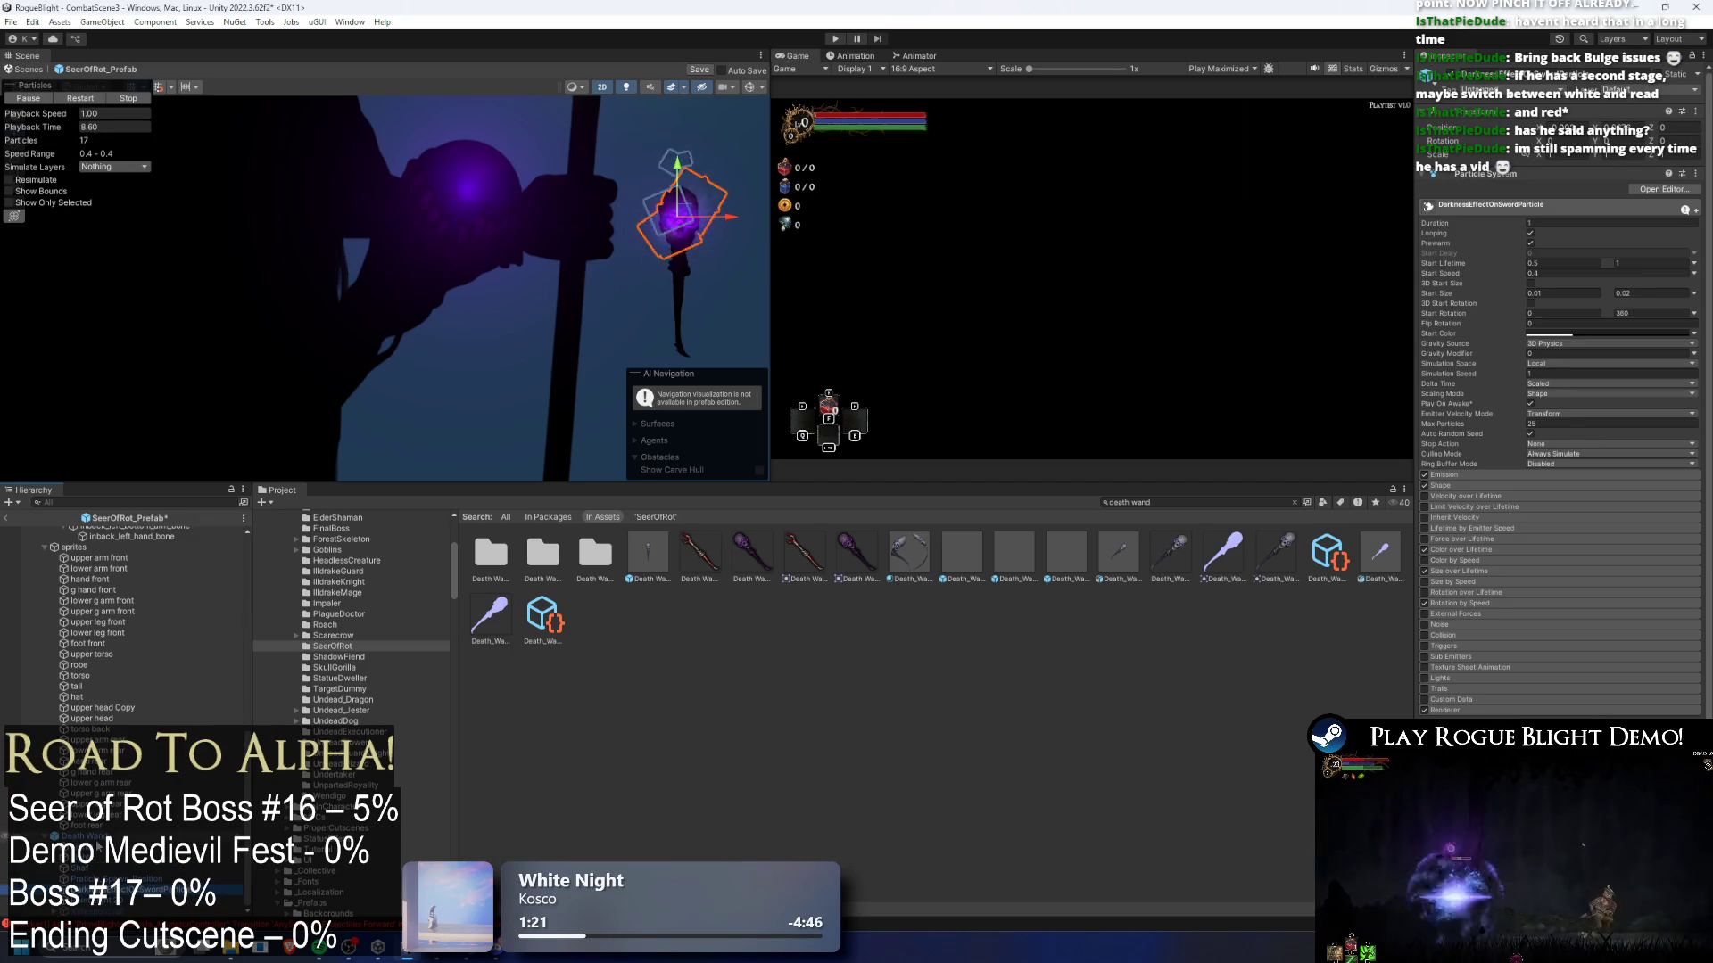
click(113, 905)
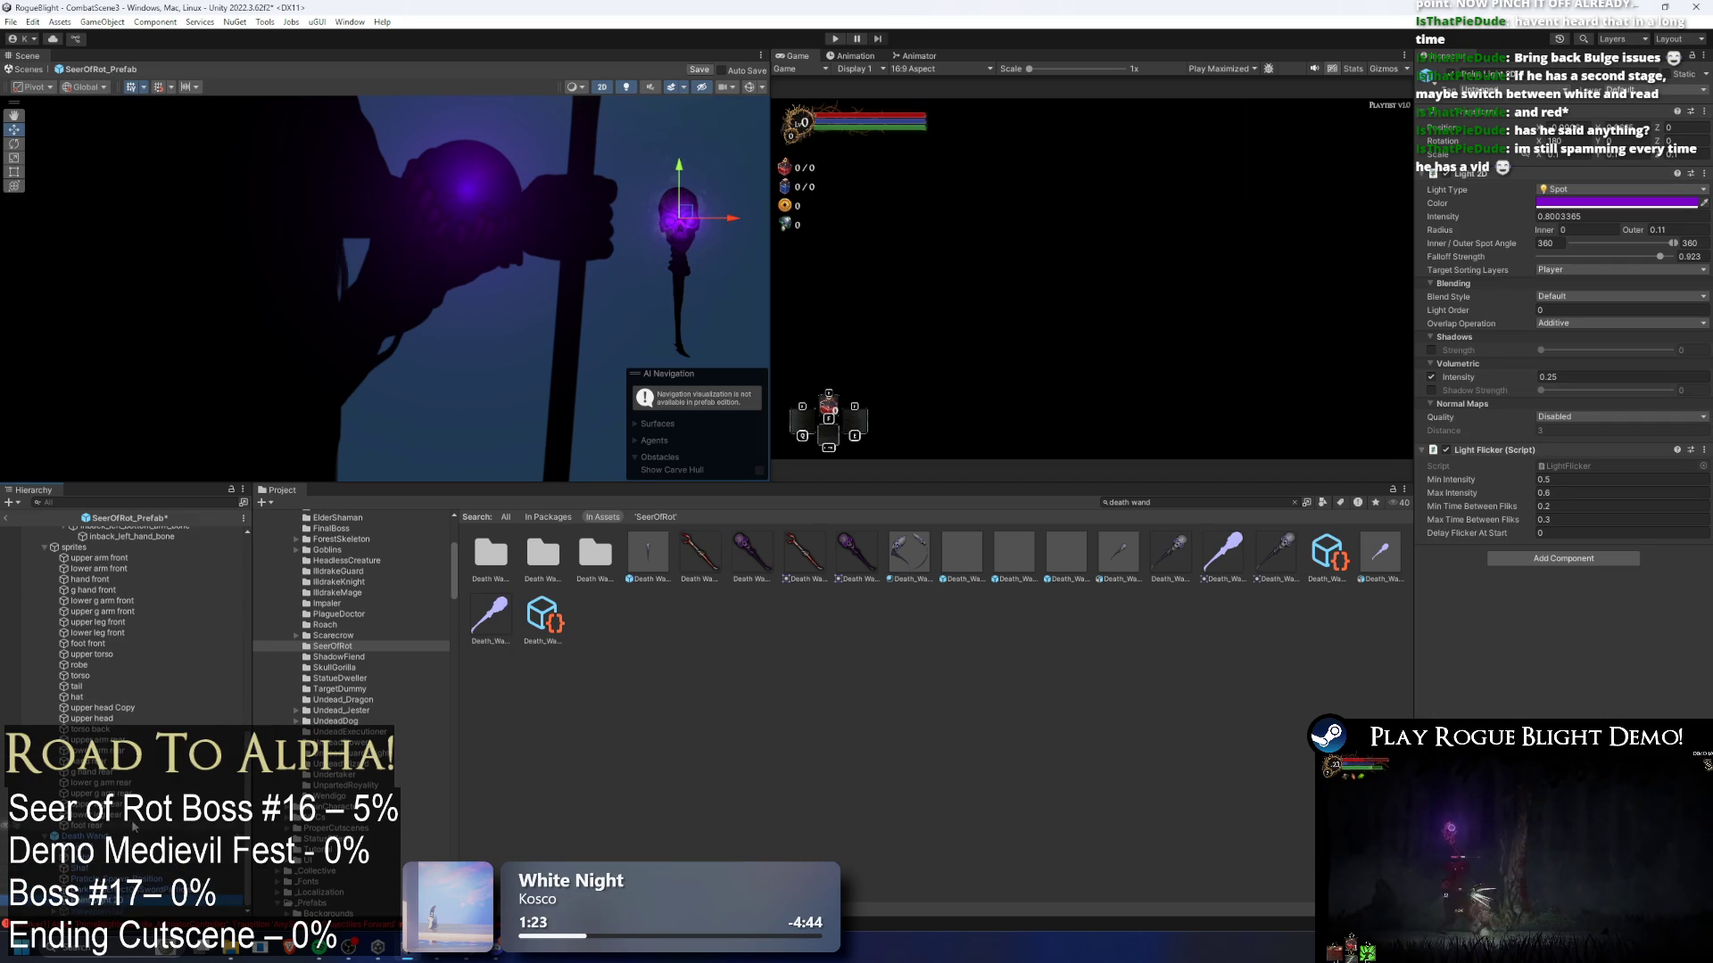
click(115, 846)
- Paste the particle effect as a child of Death_staff 1 and move it onto the orb
click(419, 216)
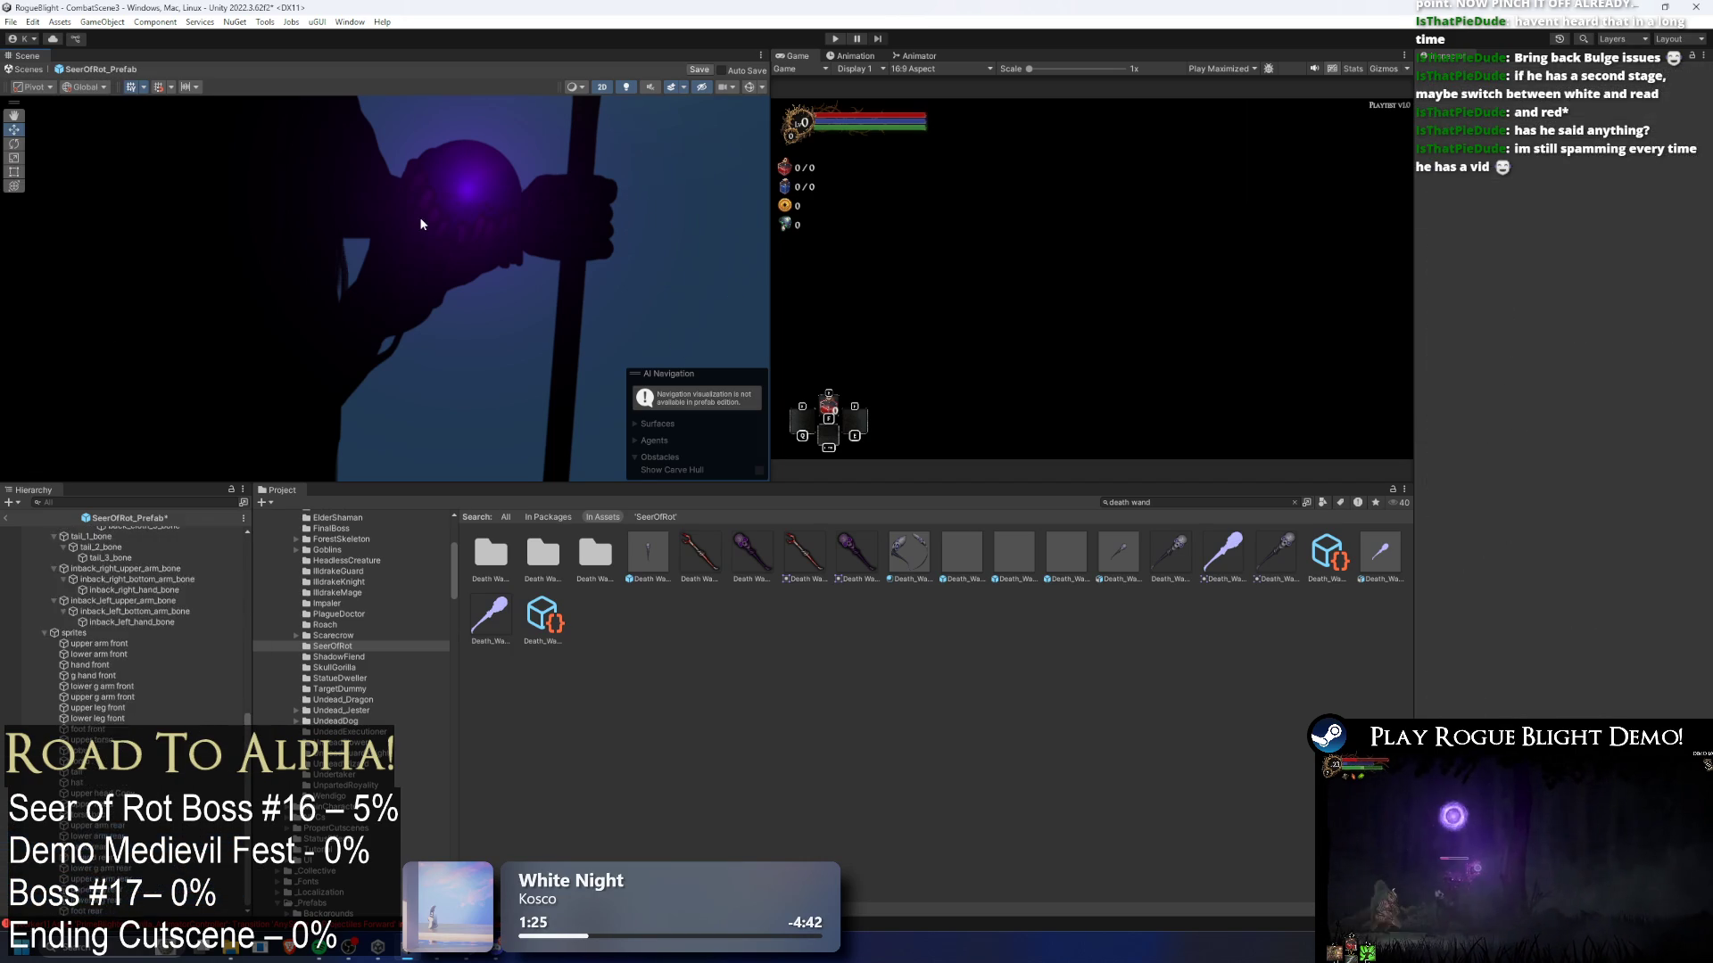
click(177, 542)
right_click(173, 541)
click(160, 532)
right_click(157, 532)
click(232, 437)
click(231, 438)
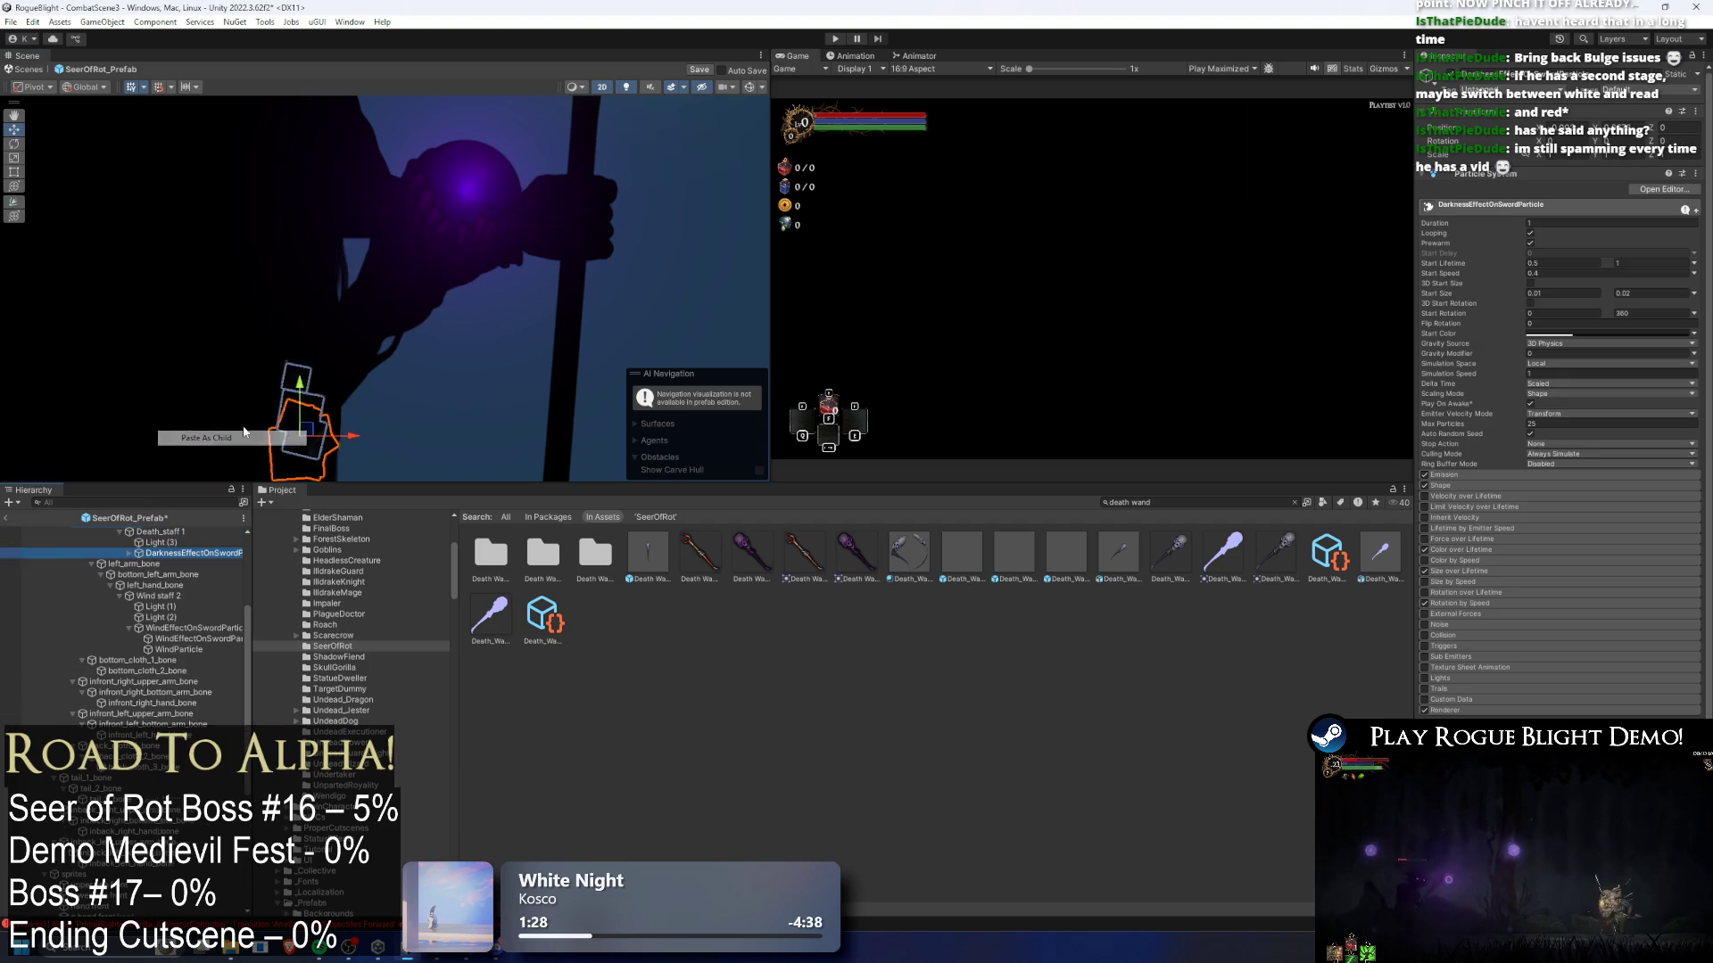
mouse_move(303, 426)
mouse_down()
mouse_move(495, 183)
mouse_move(465, 178)
mouse_up()
- Put the pasted particles on the EnemyFront1 sorting layer and preview the effect
click(129, 553)
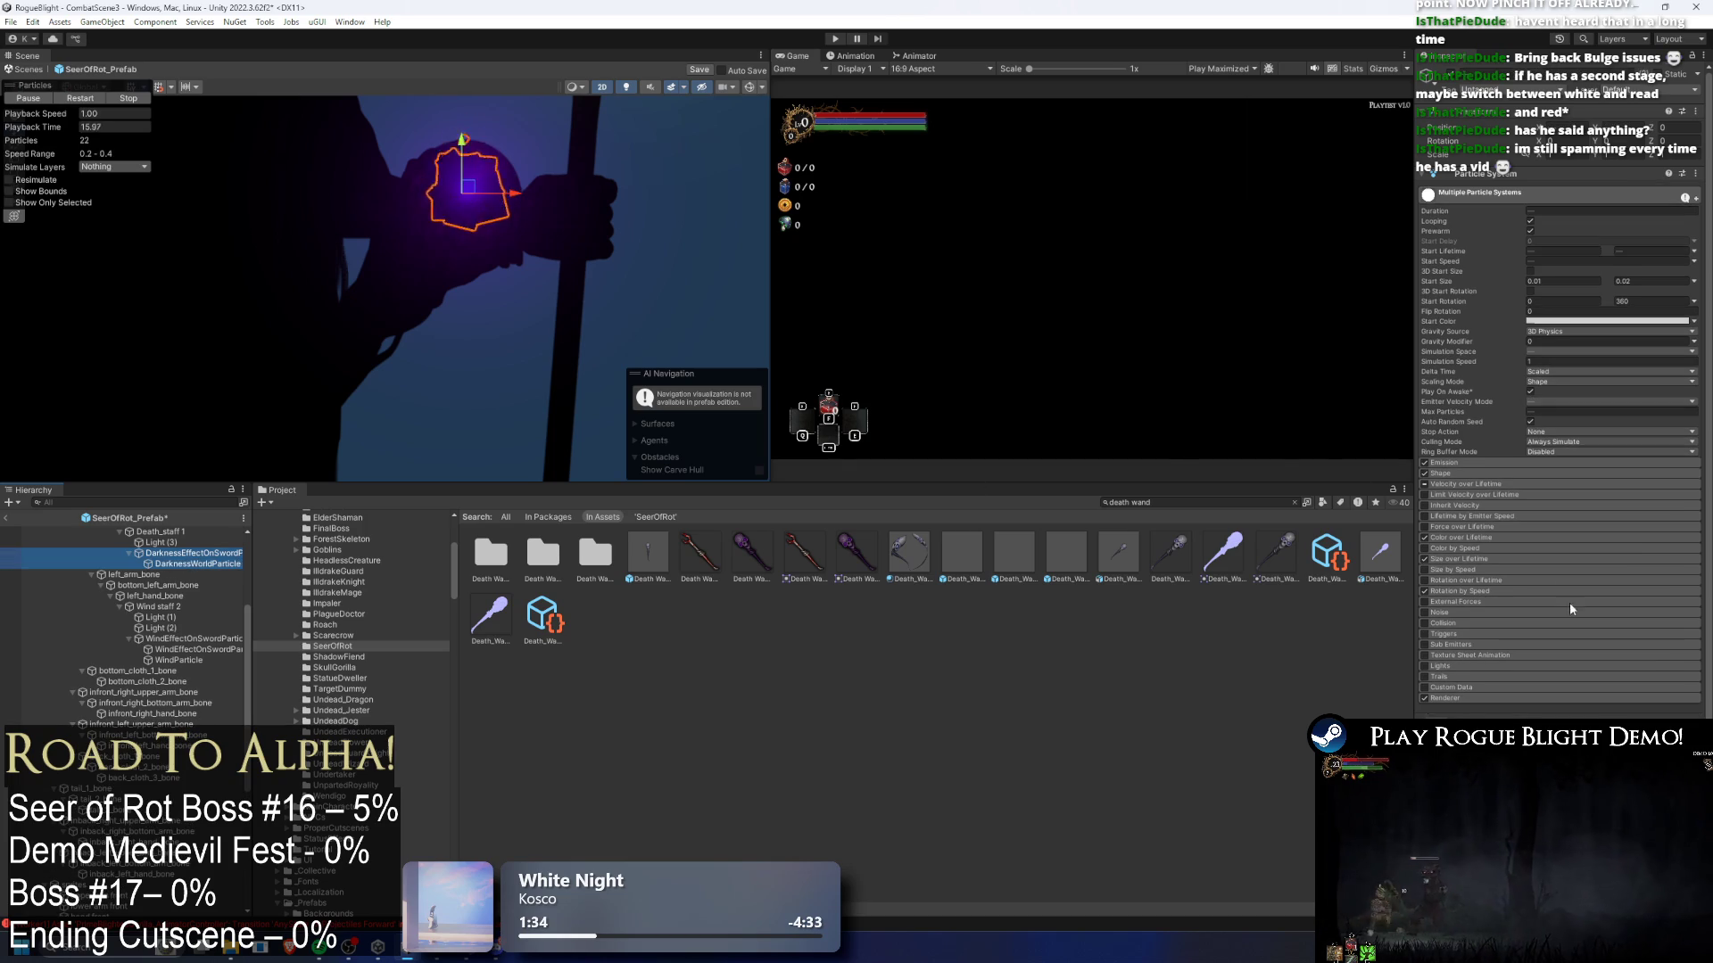
scroll(1535, 683, down, 5)
click(1570, 667)
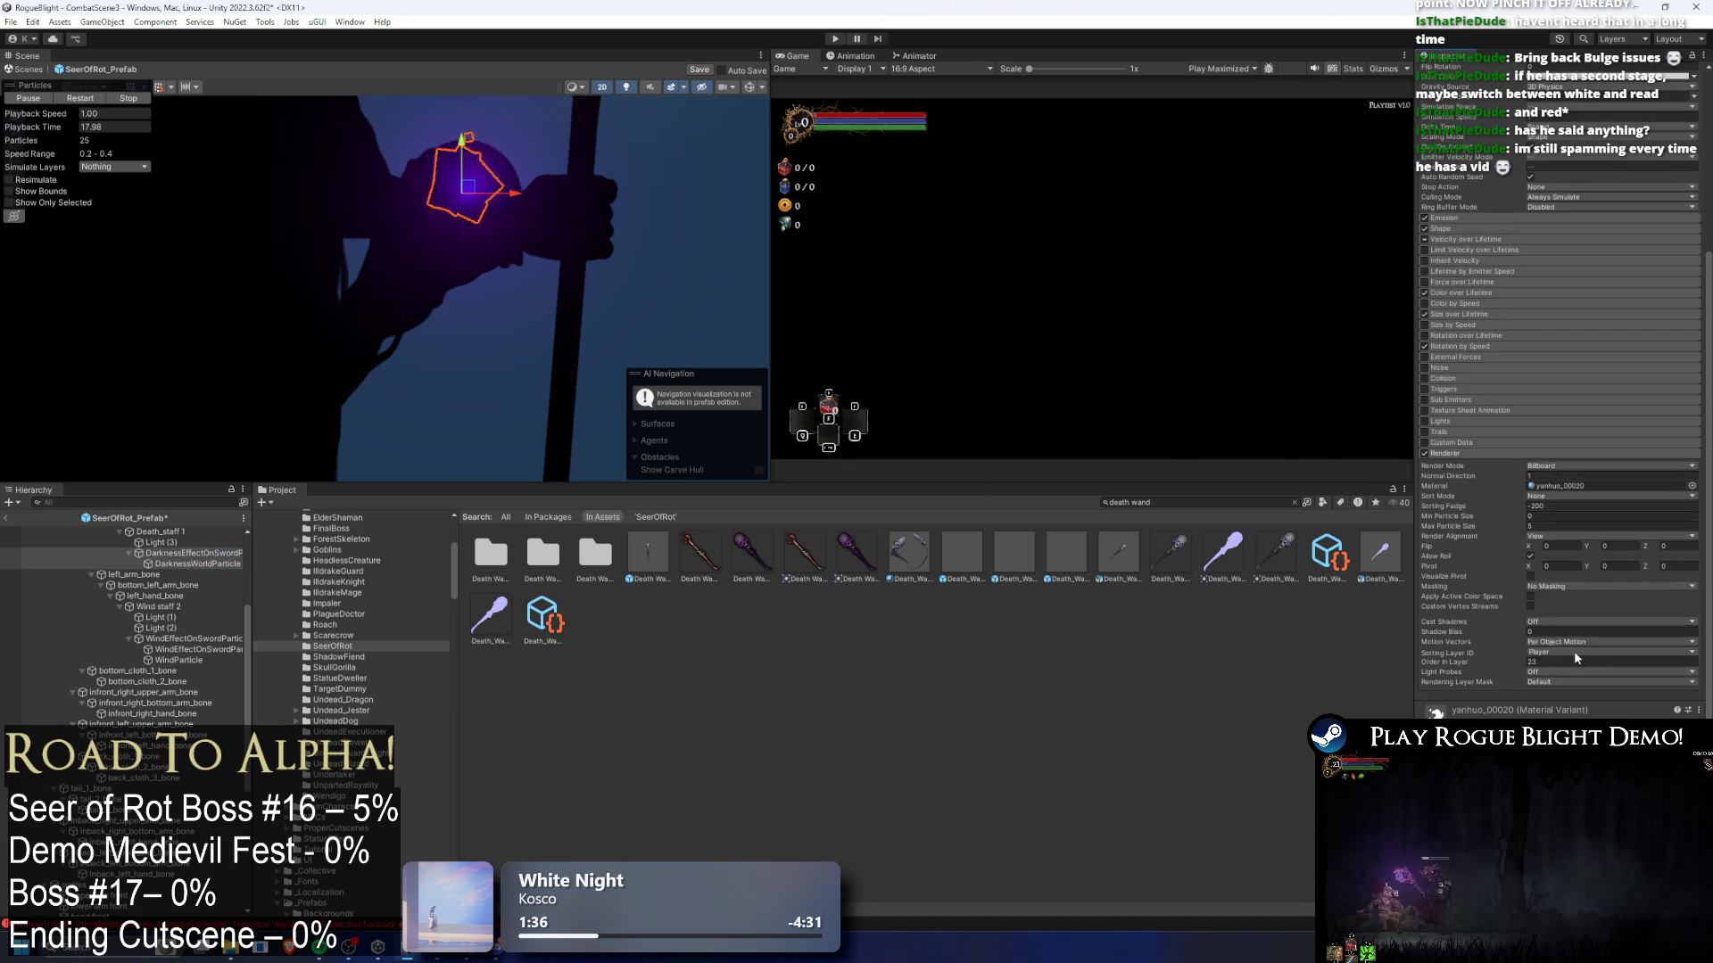
click(1587, 660)
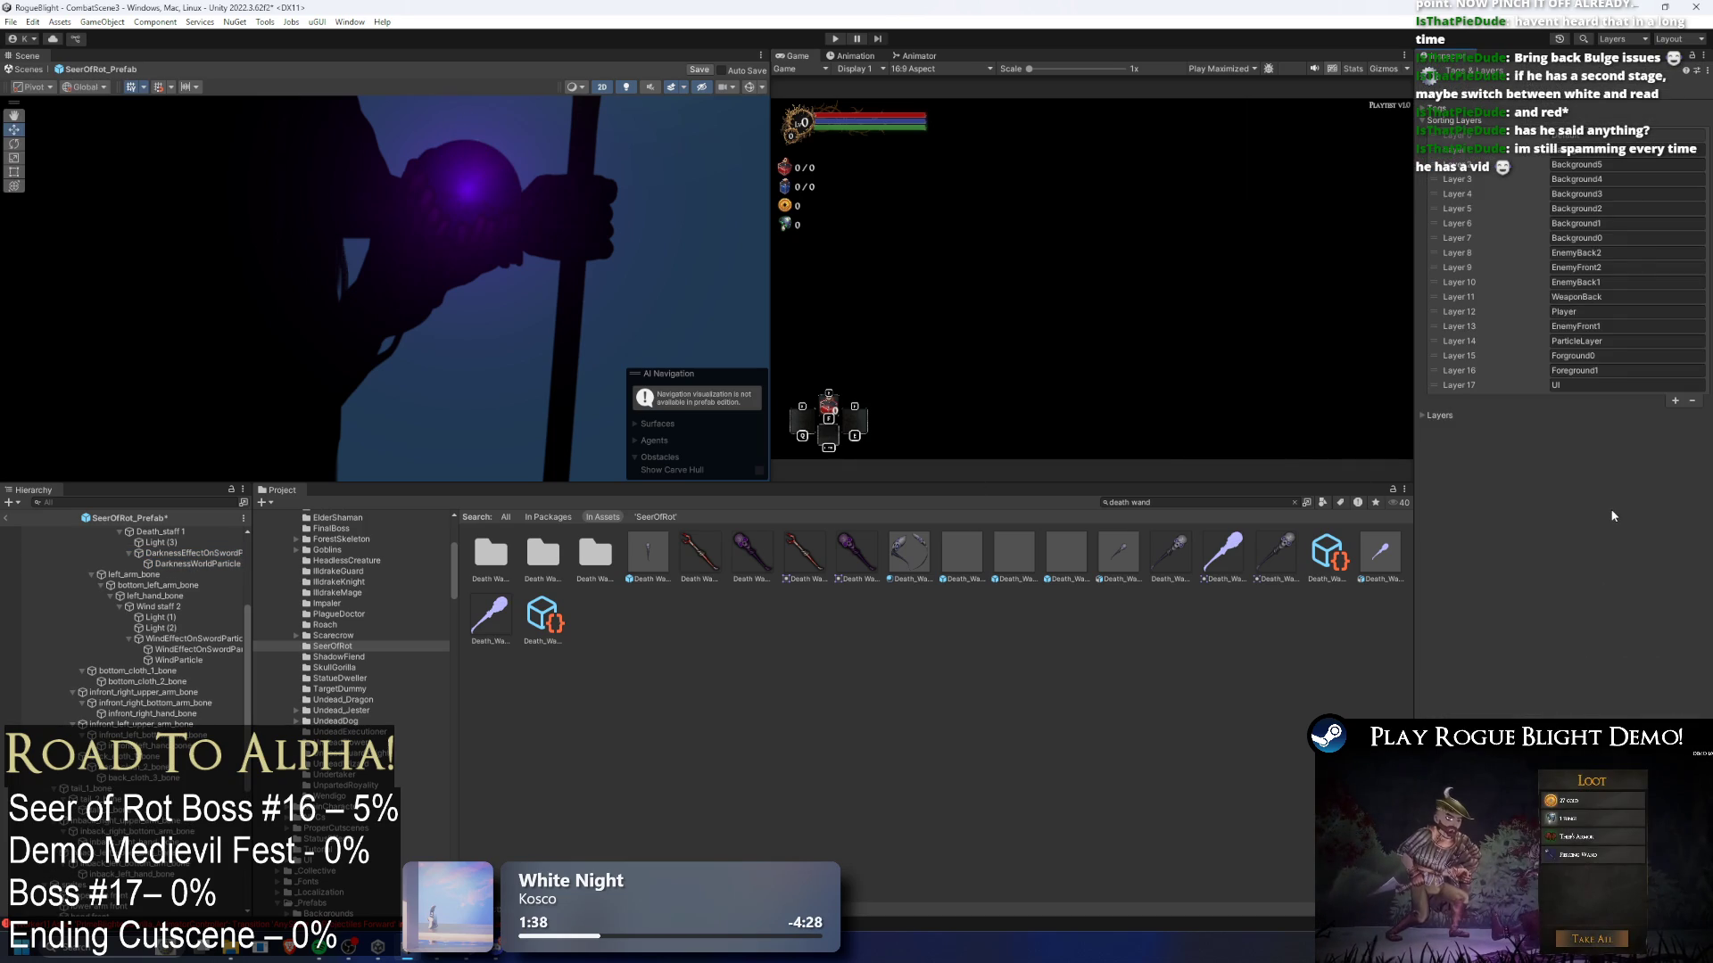
key(ctrl+z)
click(1568, 651)
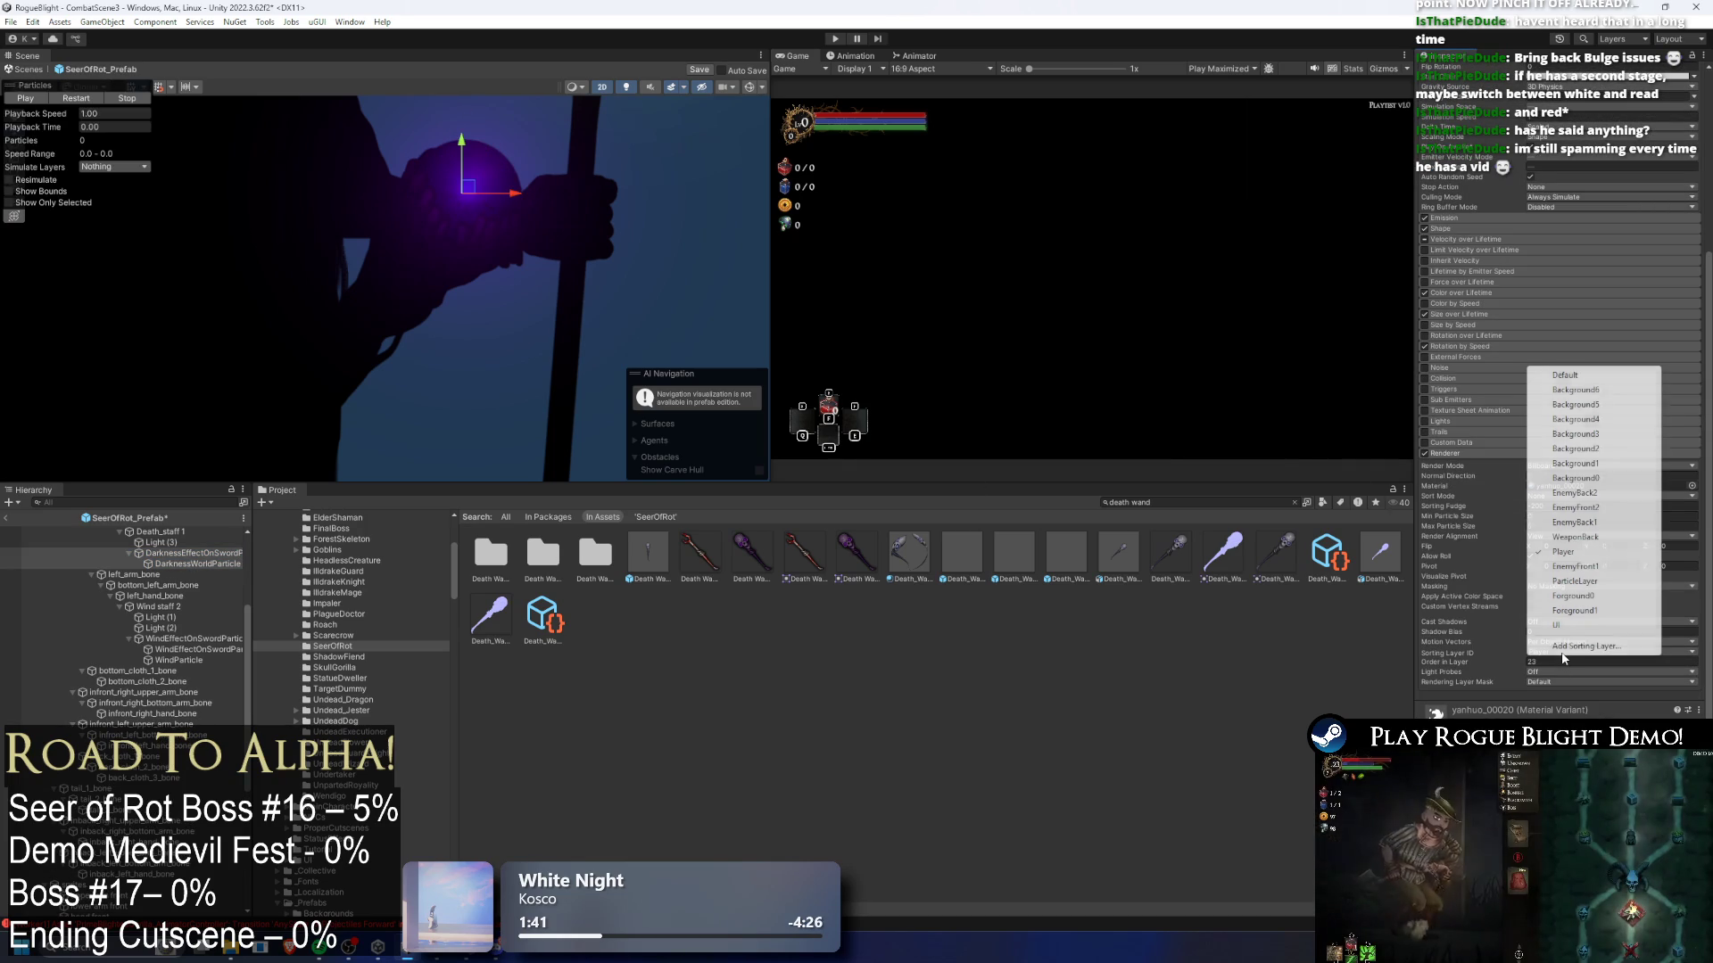
click(1597, 565)
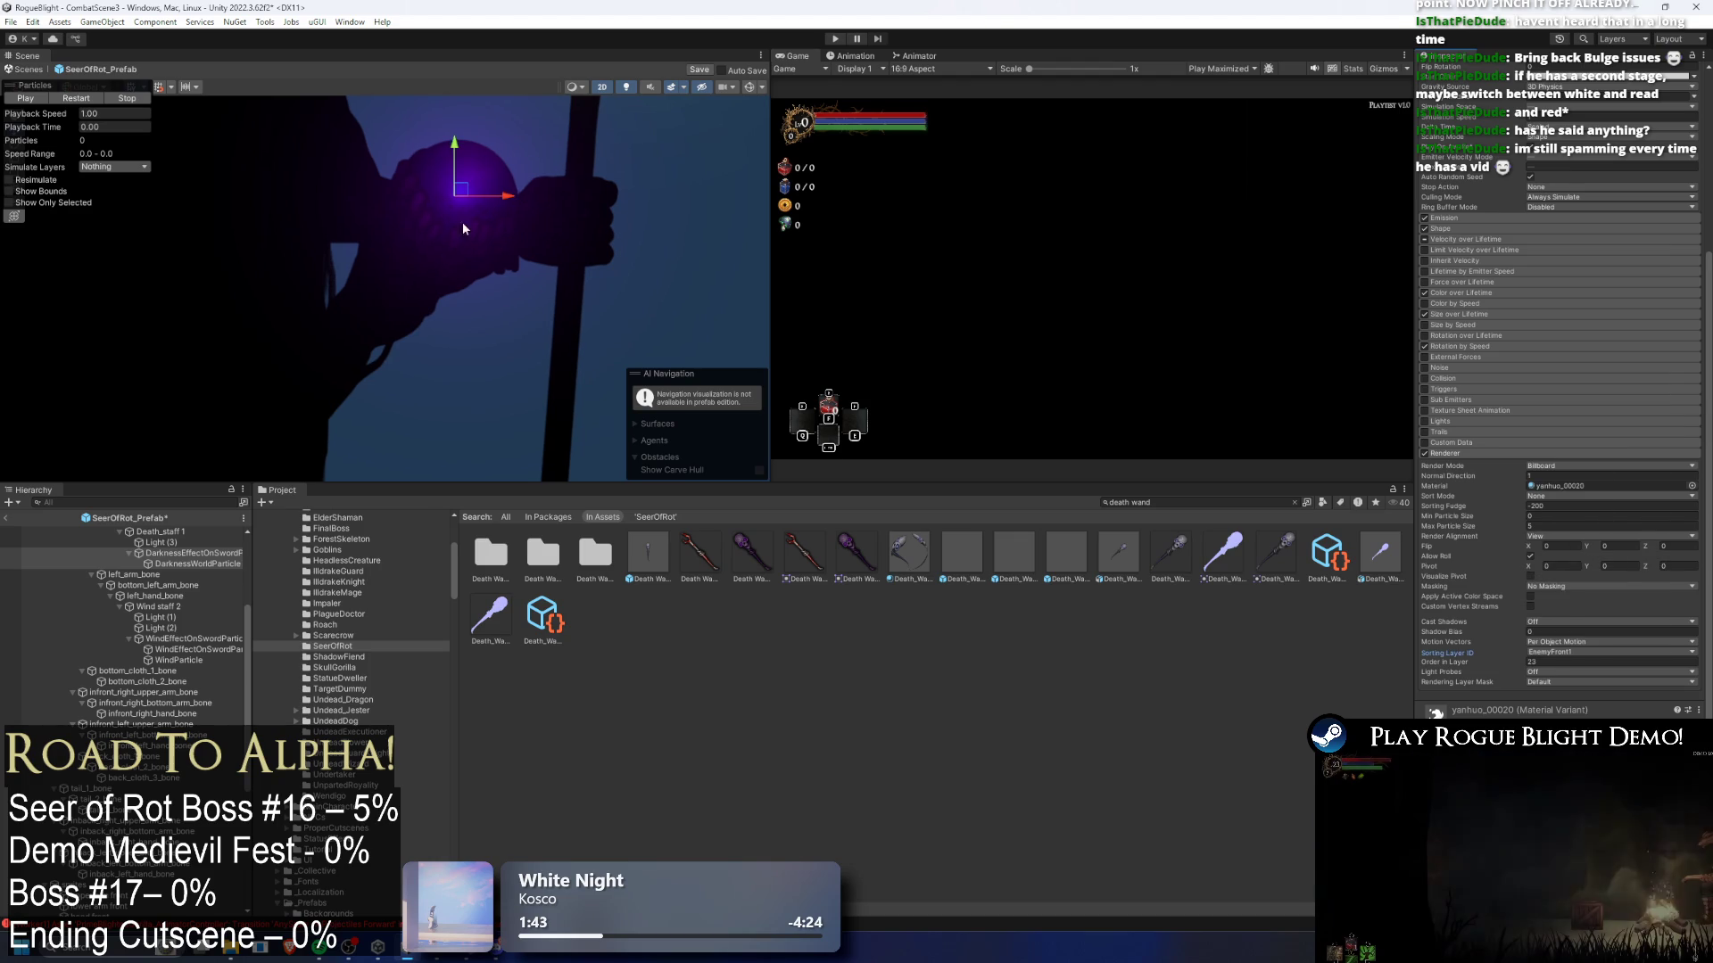
click(24, 98)
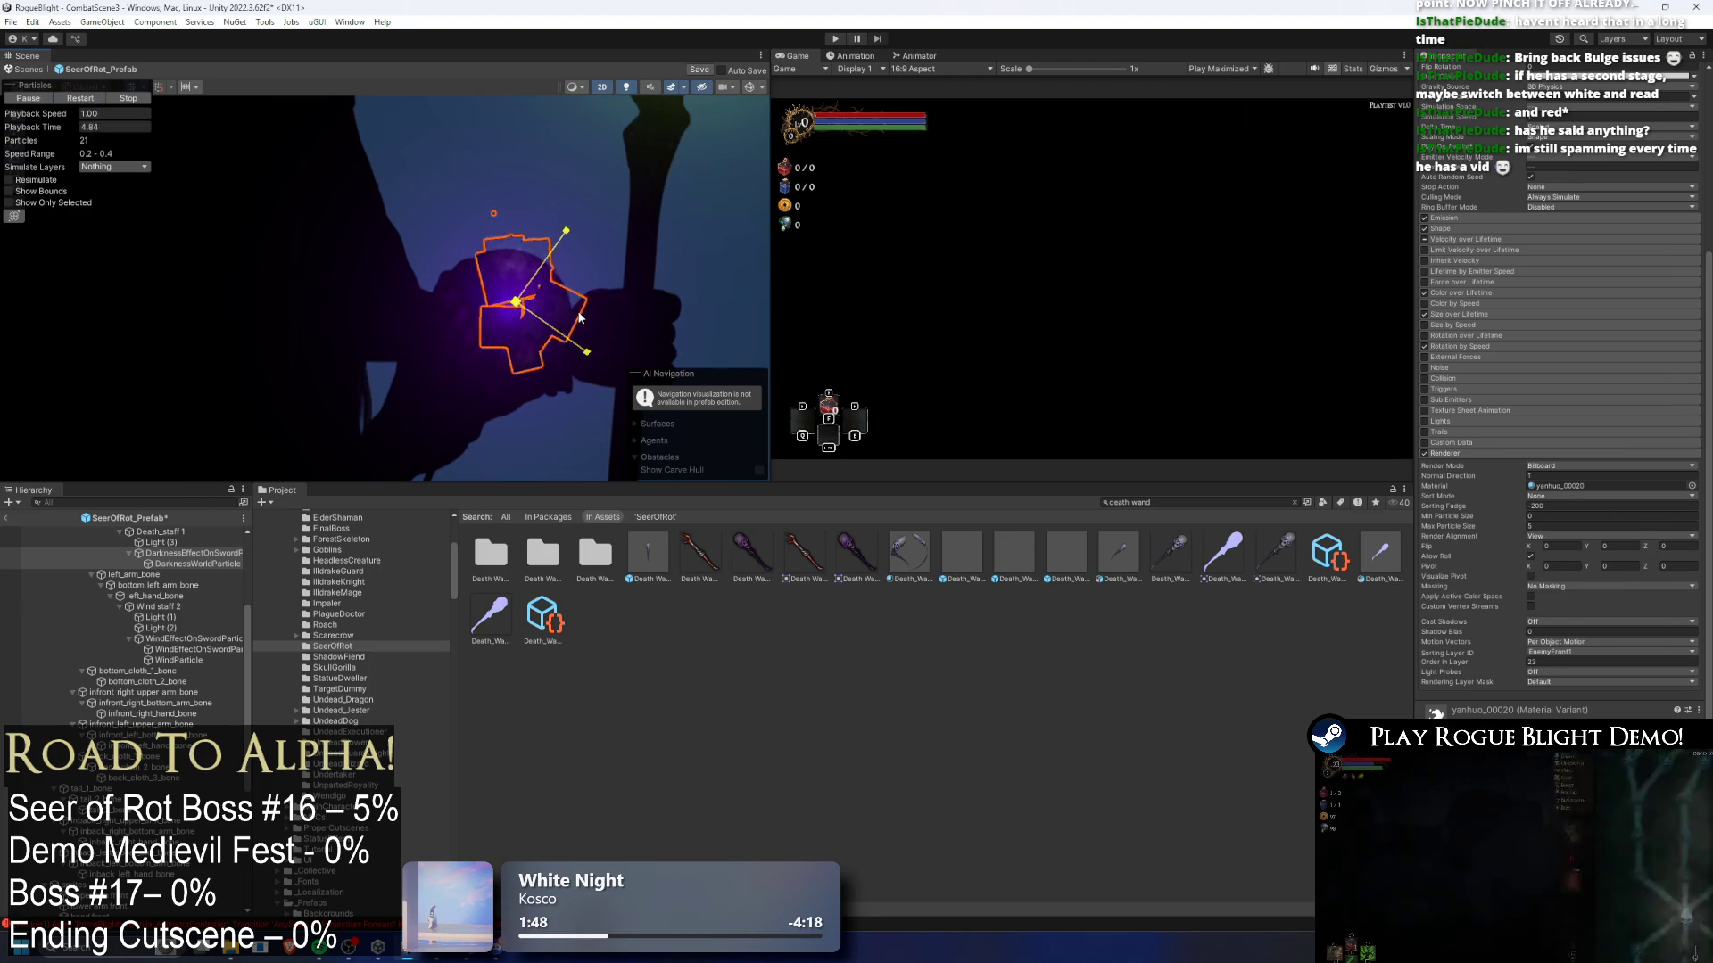
key(w)
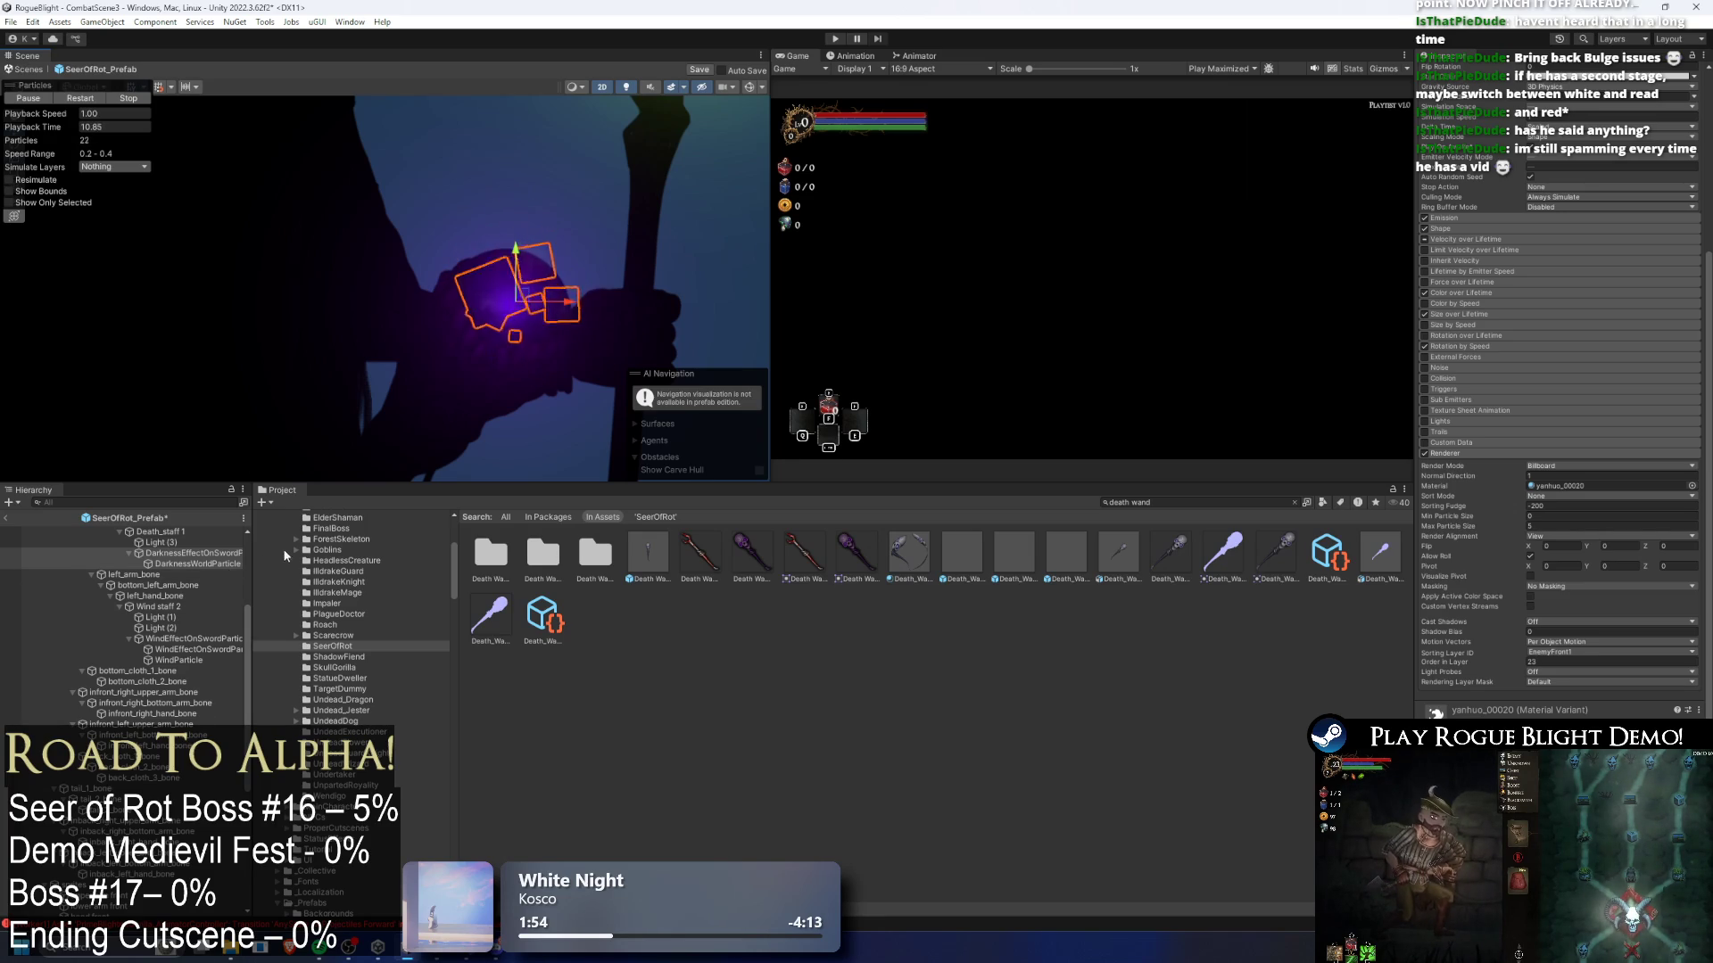
- Set the particles' start size to a random range of 0.02 to 0.04
scroll(1531, 227, up, 4)
scroll(1531, 227, up, 1)
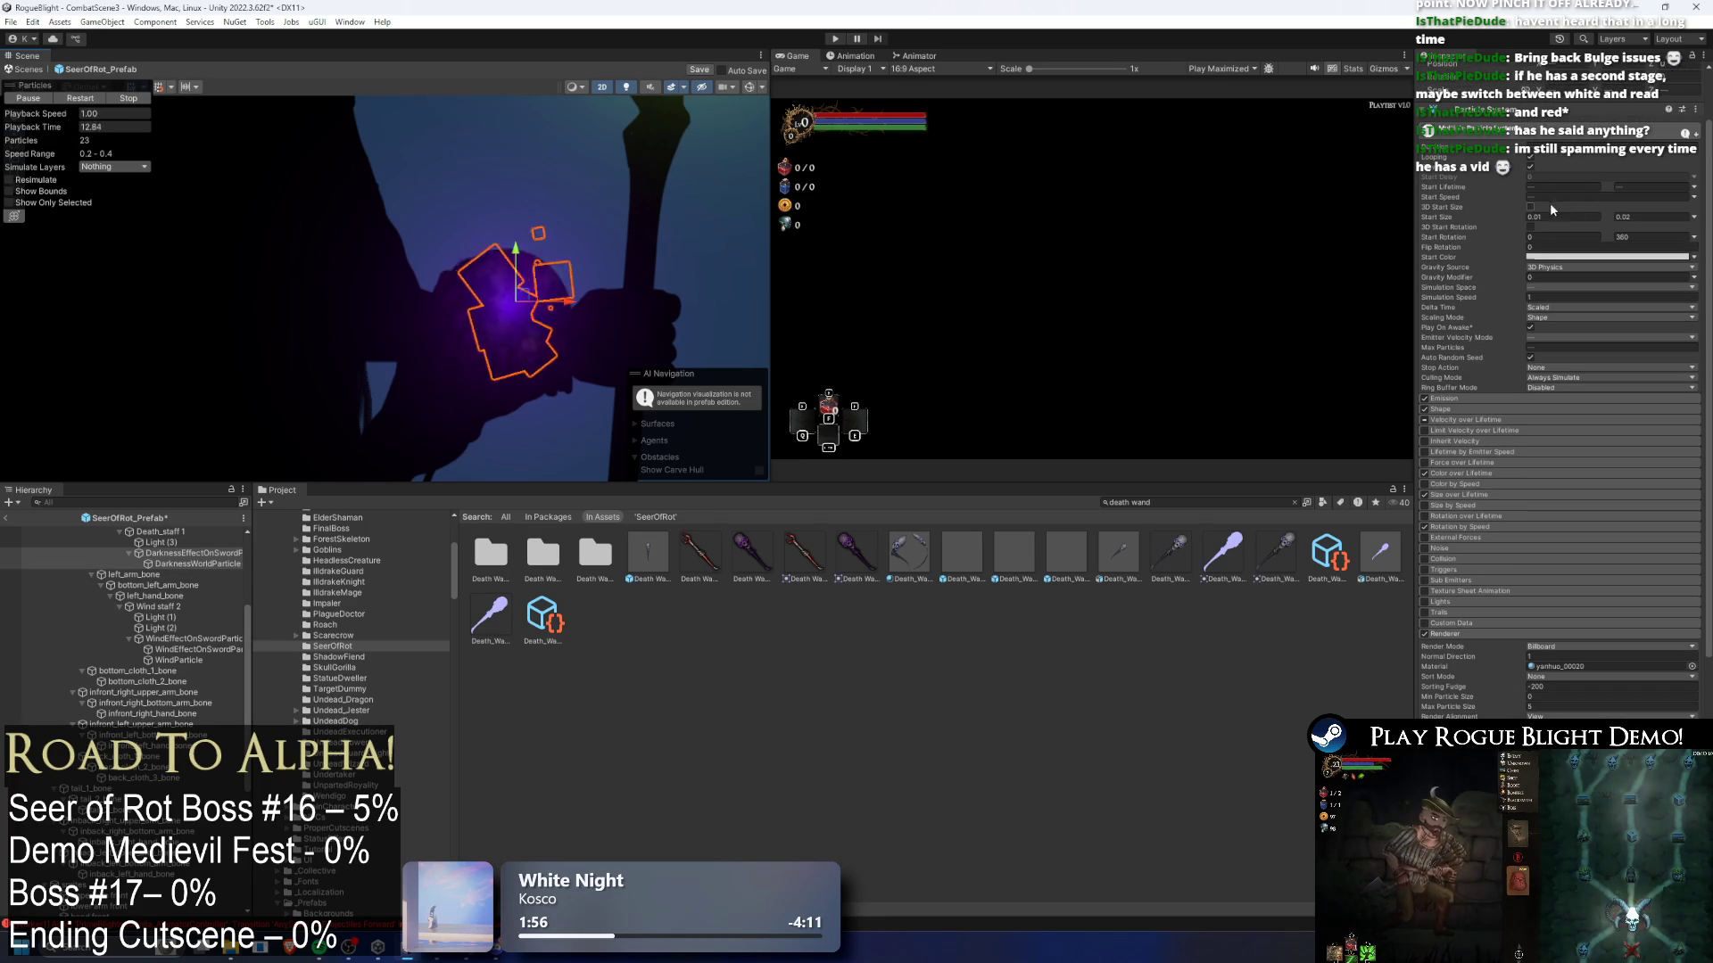
click(1537, 218)
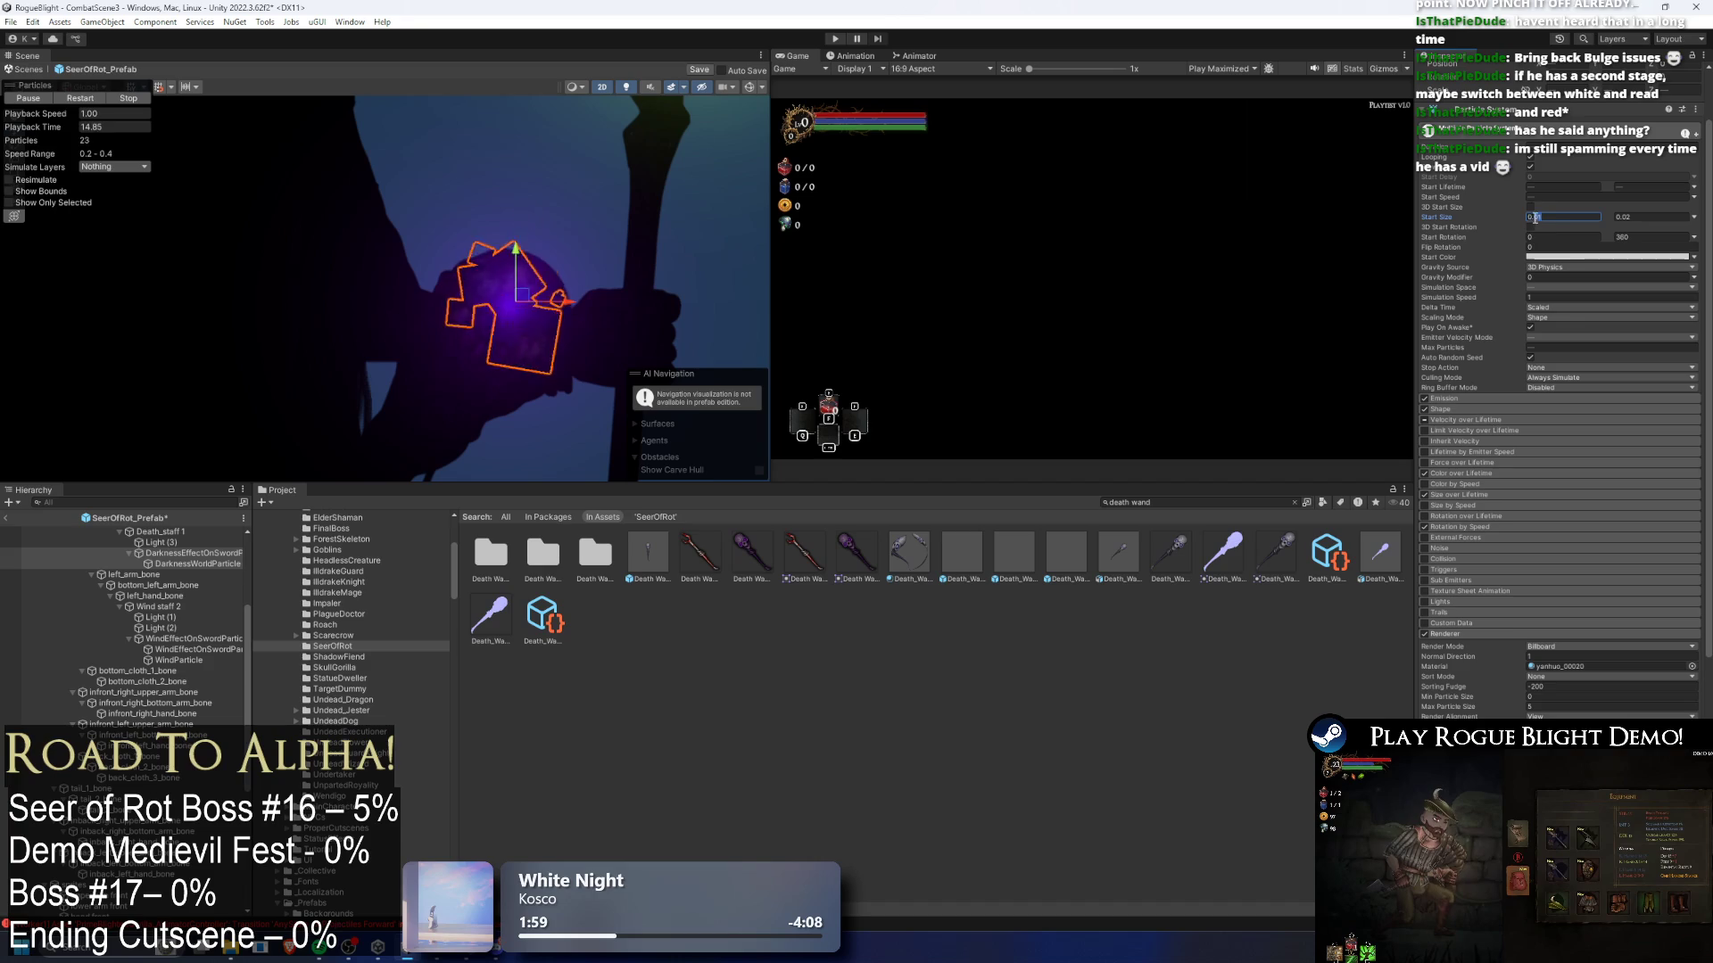
text(0.2)
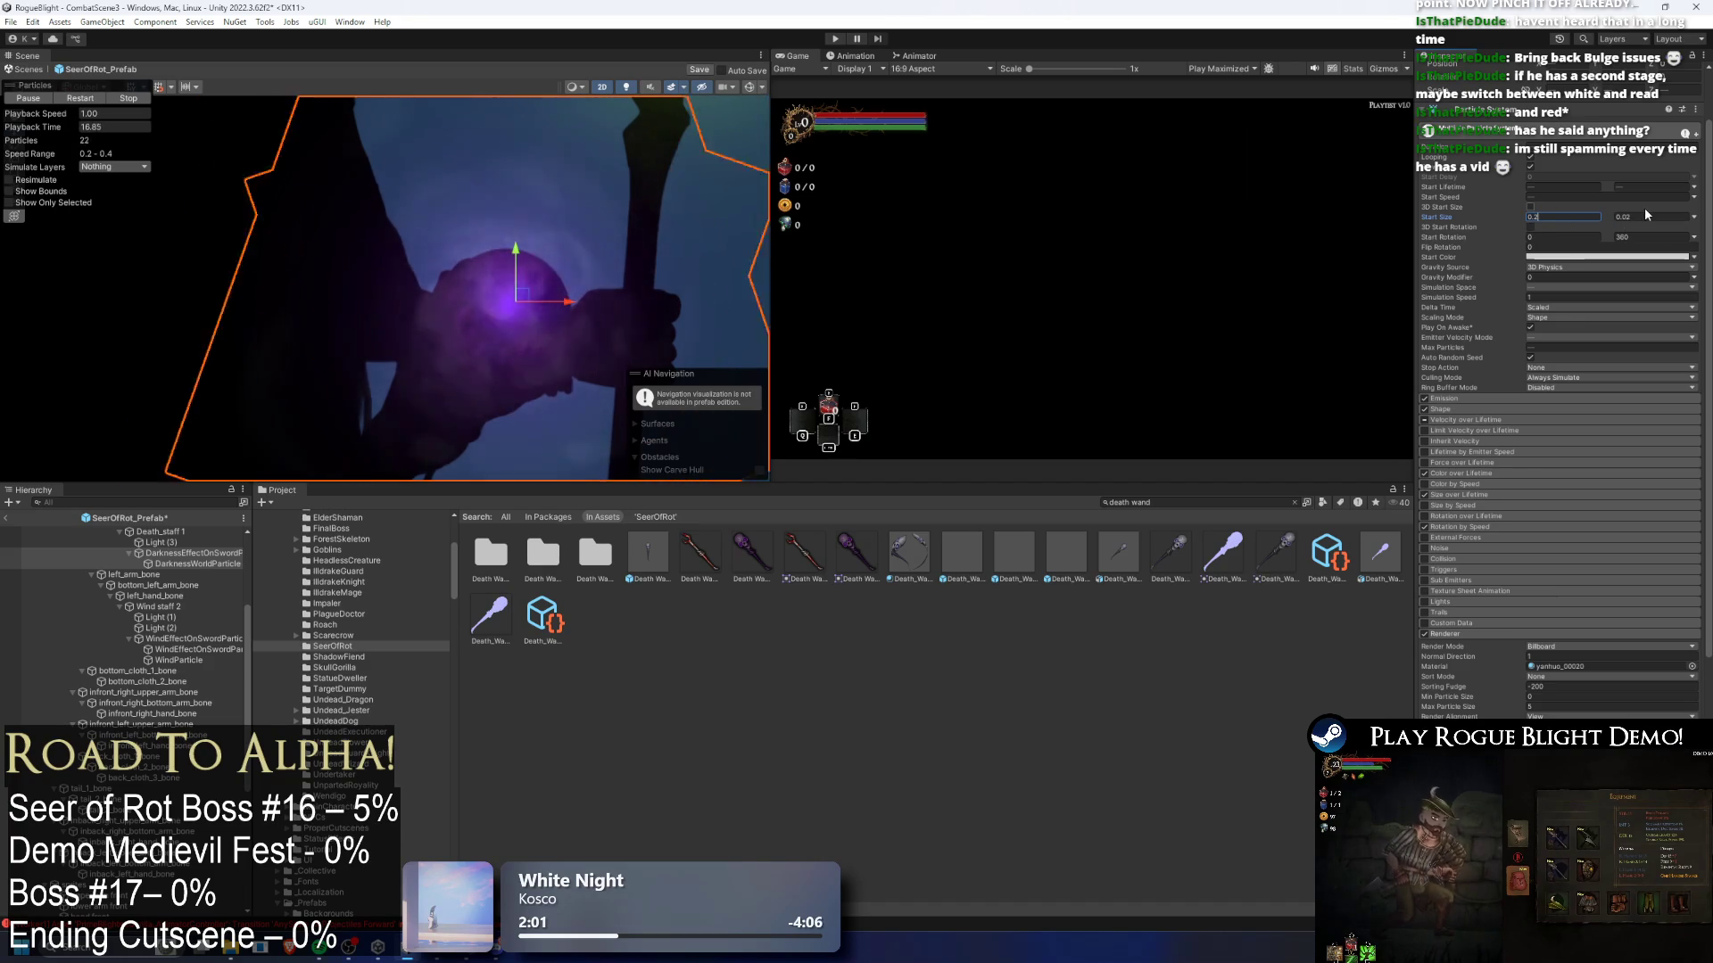
click(1645, 207)
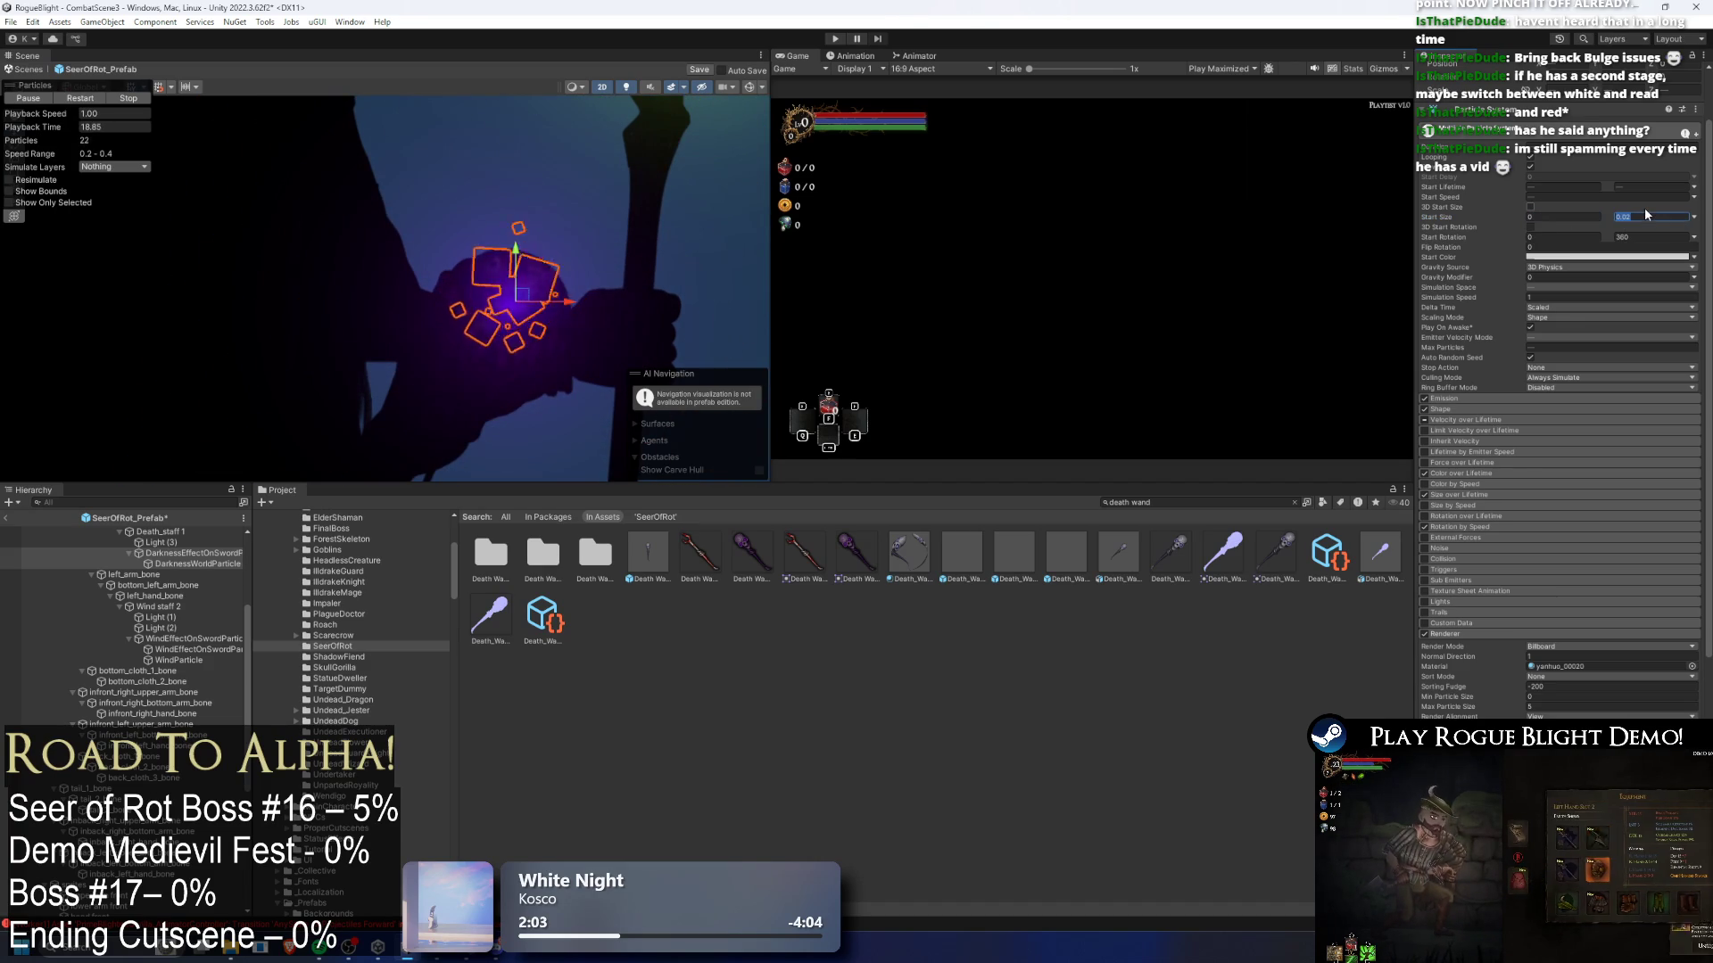
text(0.)
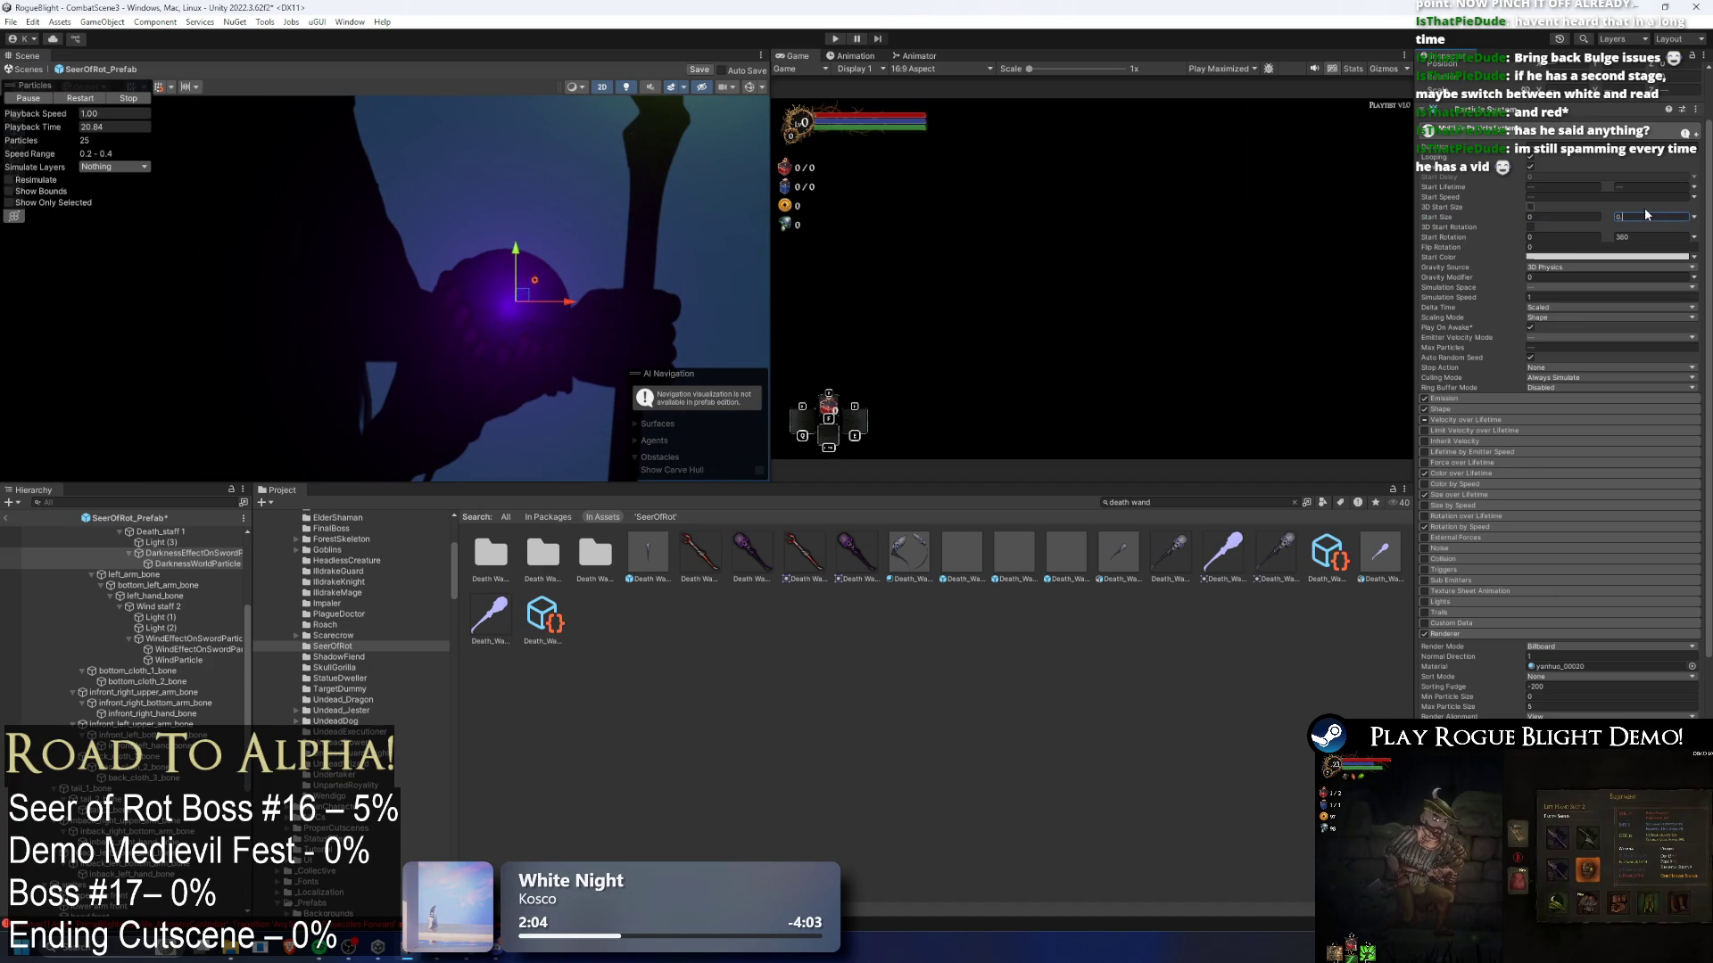
text(4)
click(1561, 216)
text(0.2)
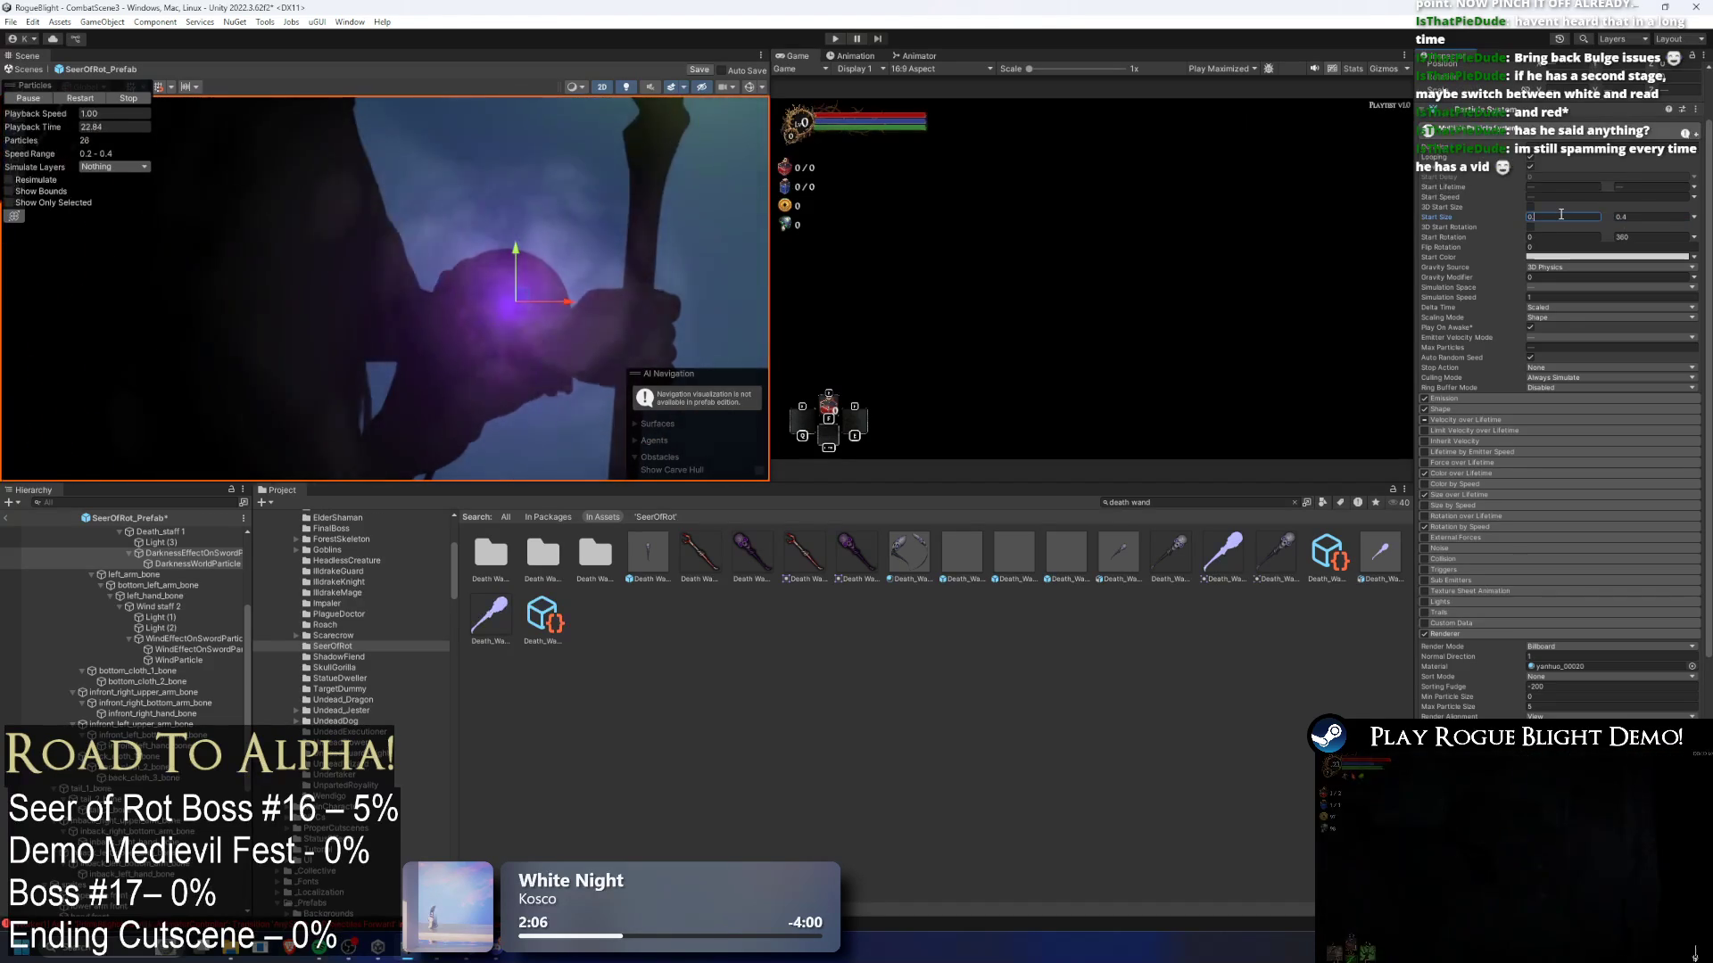
key(BackSpace)
text(02)
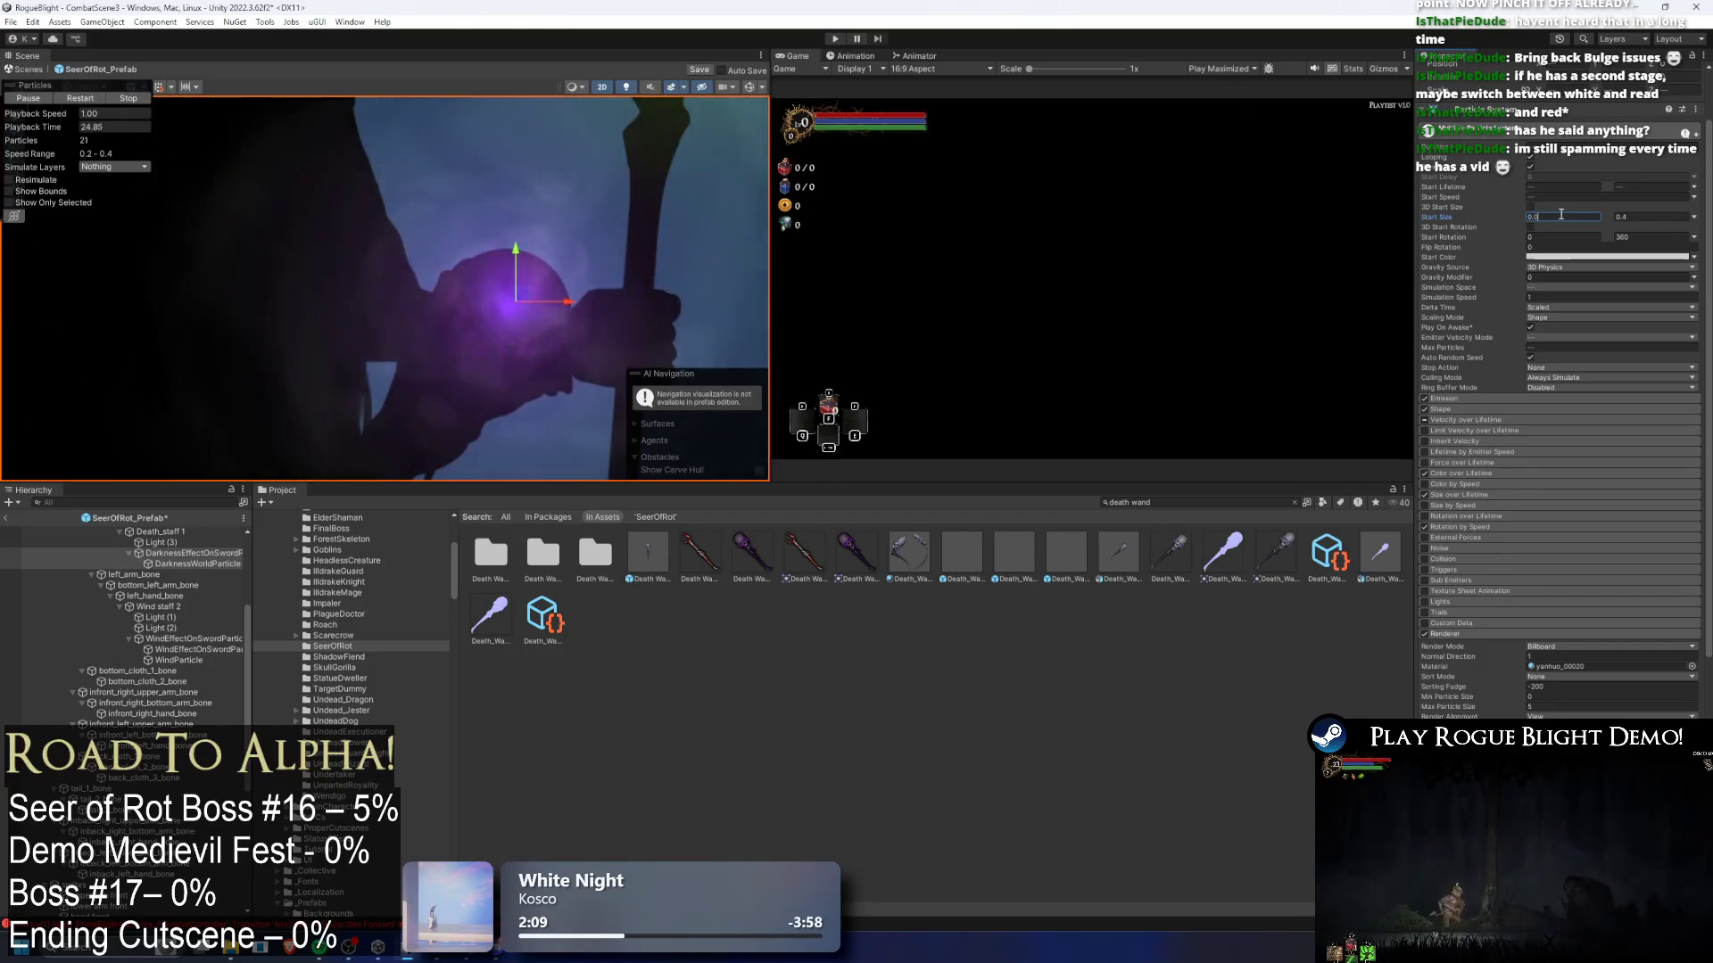
key(Tab)
text(0.04)
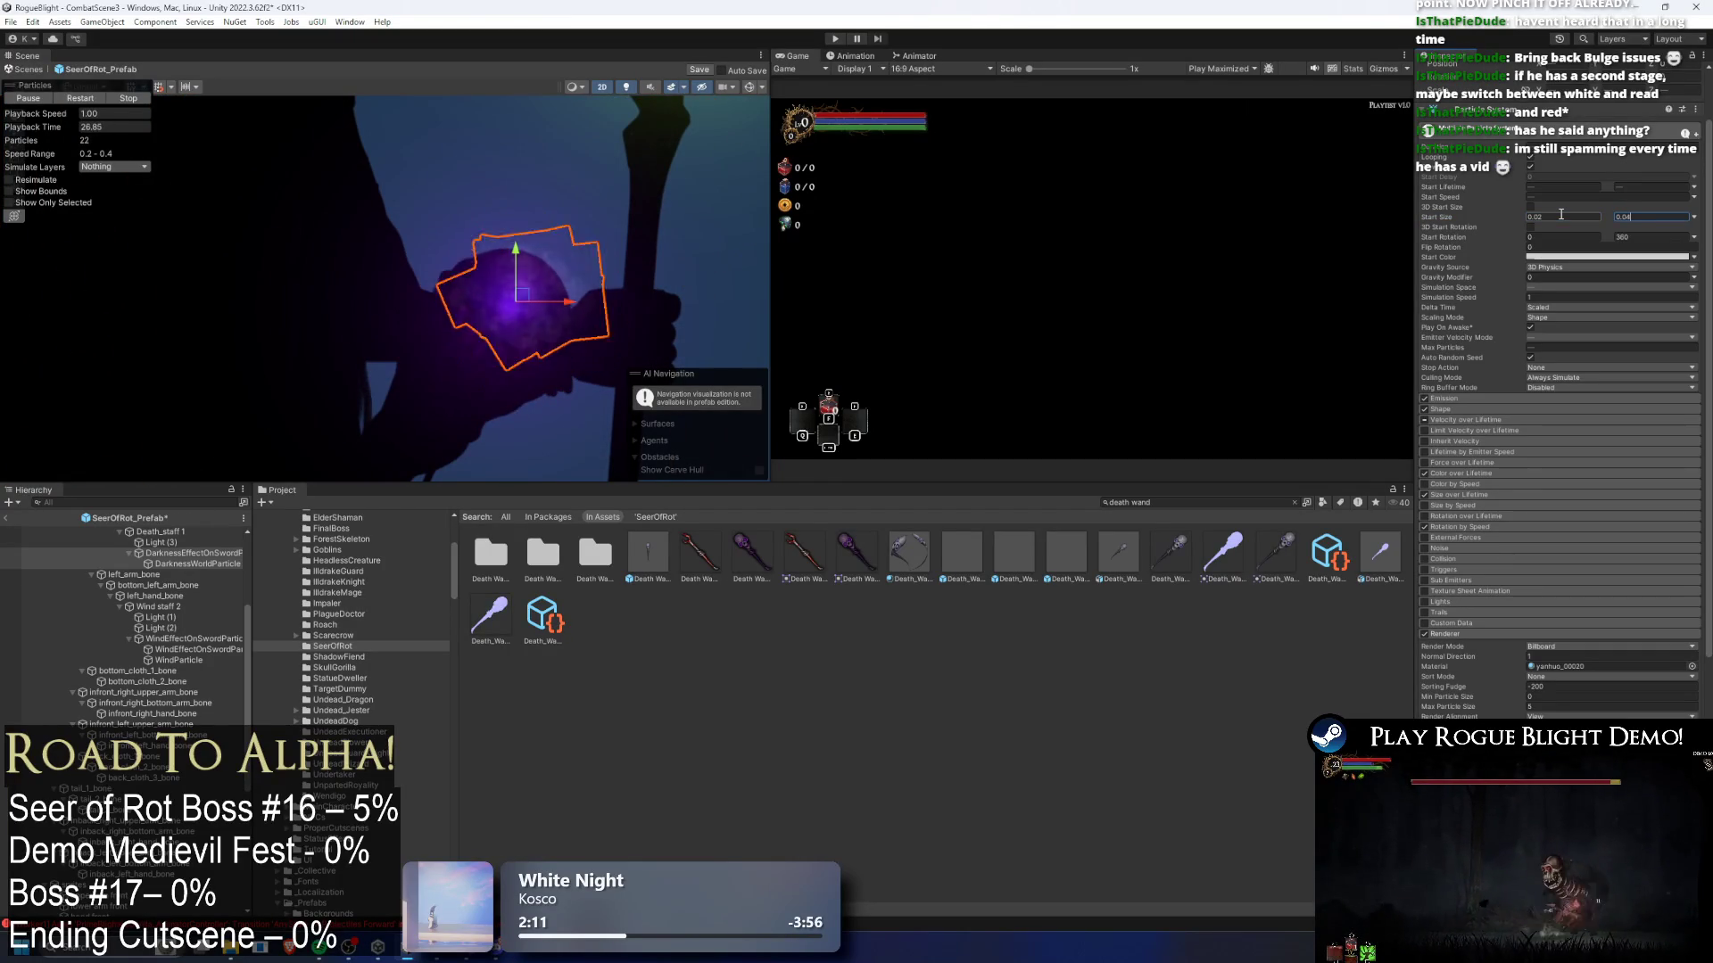
click(198, 564)
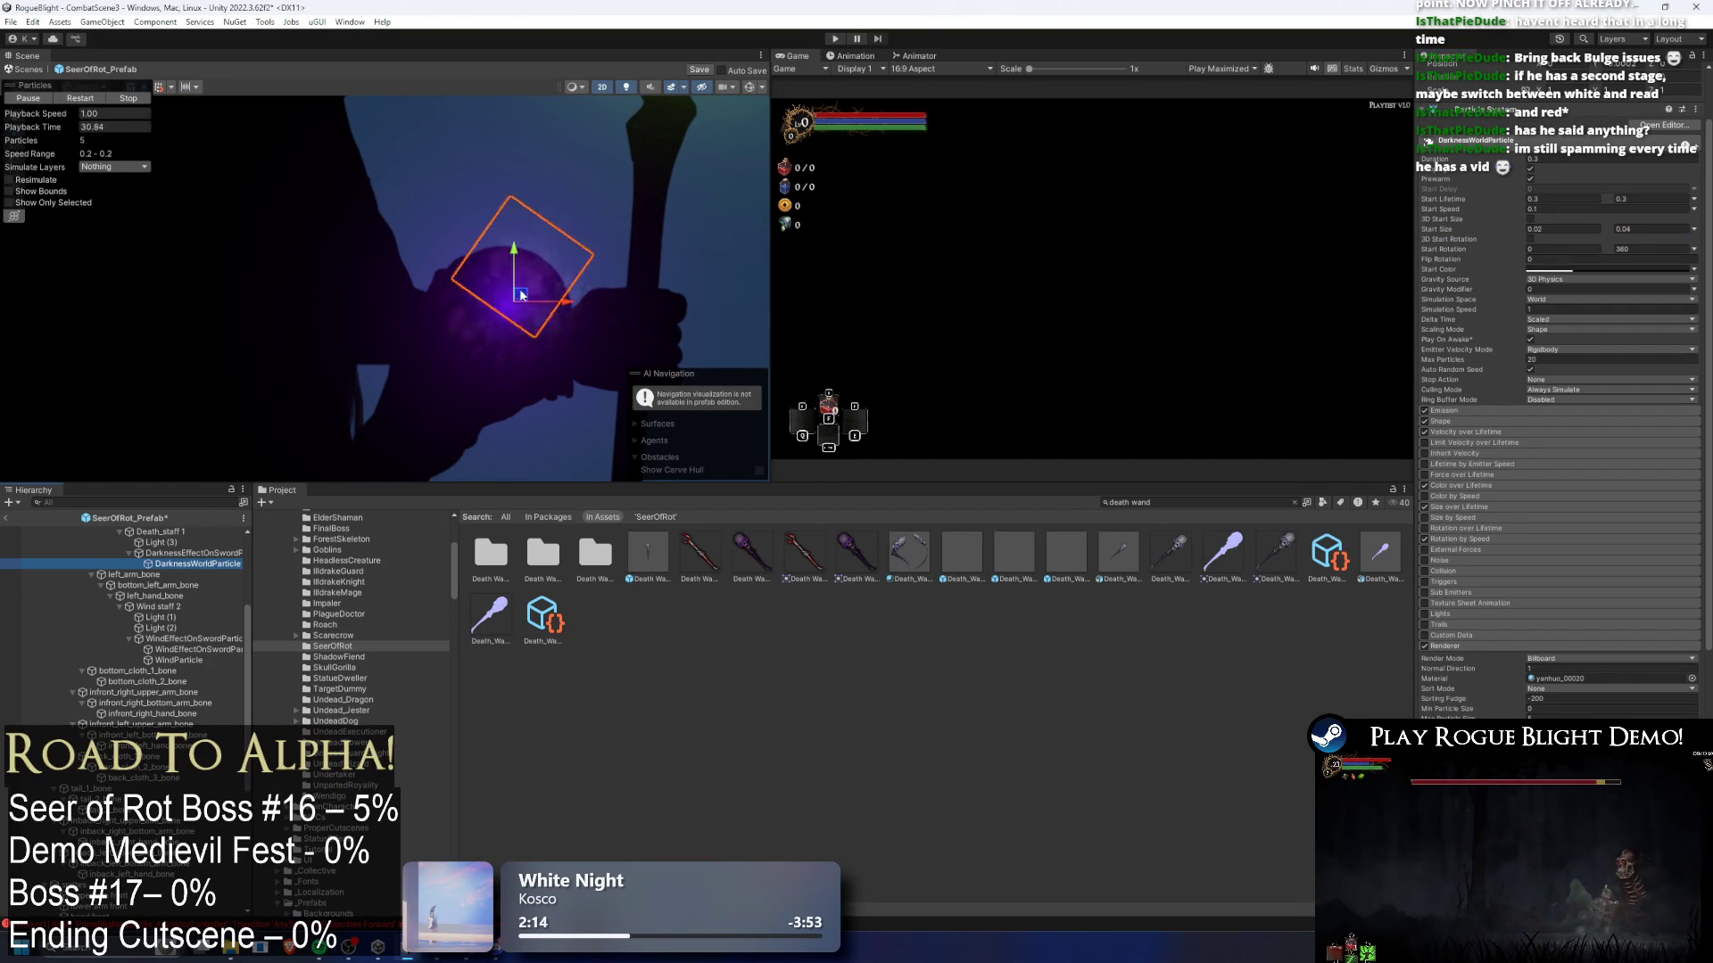
click(174, 542)
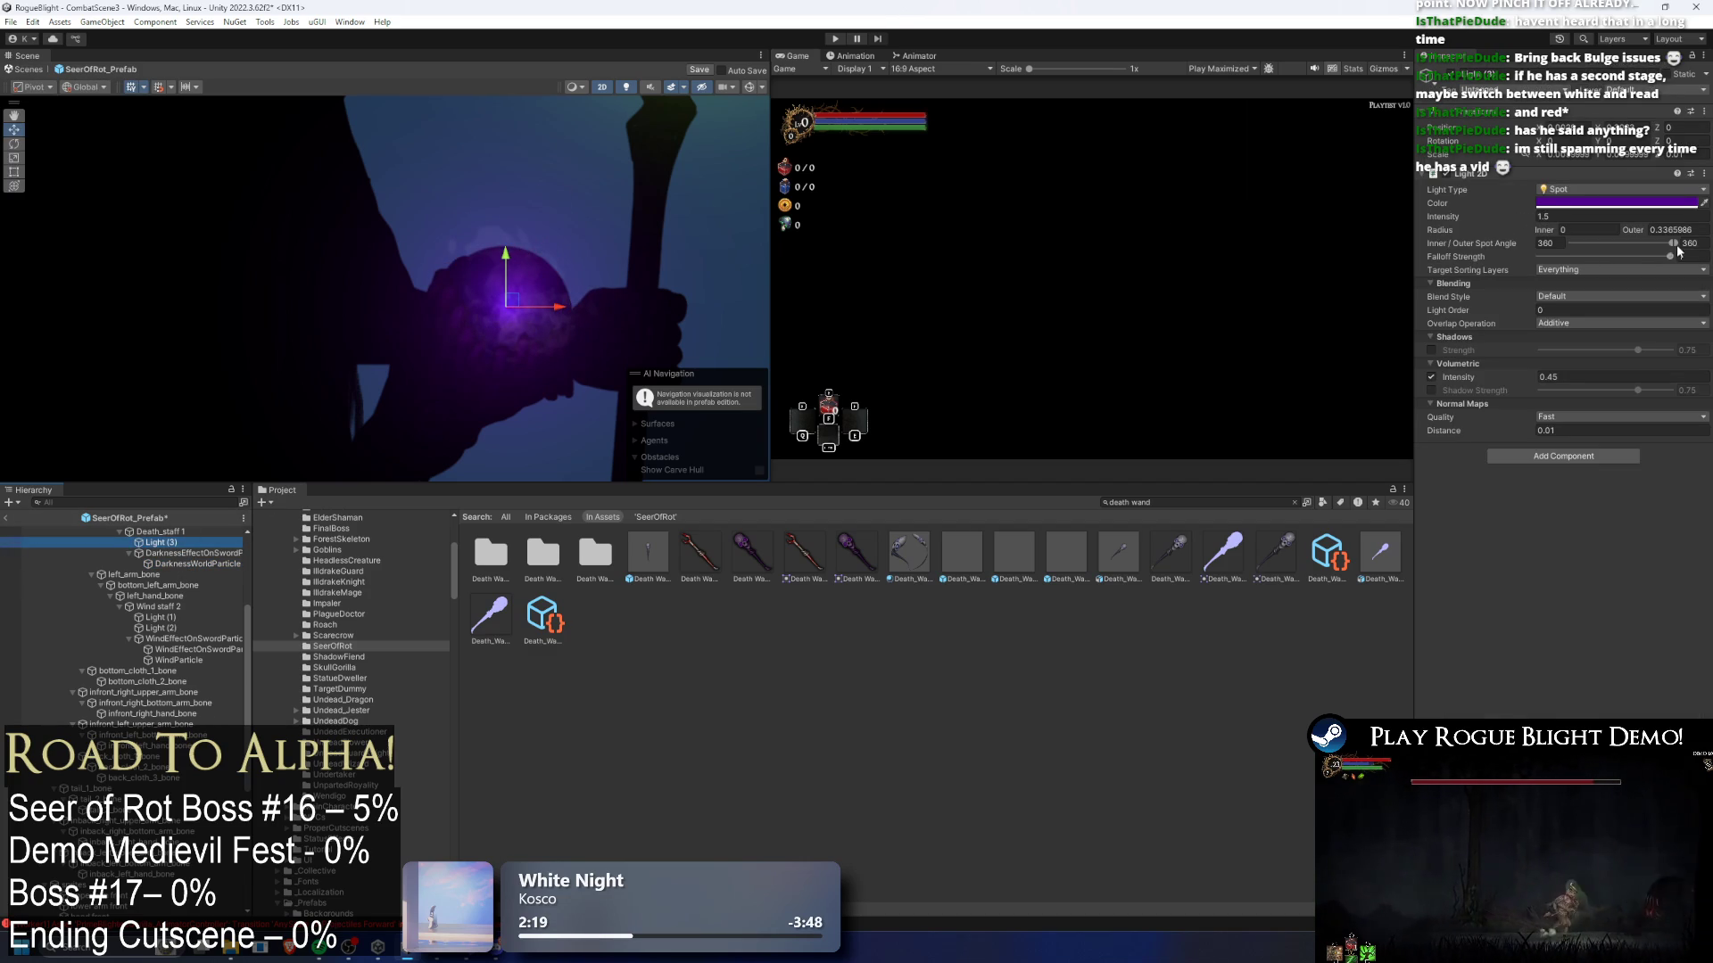
- Set the orb light's intensity to 5 and lower its falloff strength slightly
scroll(561, 223, down, 5)
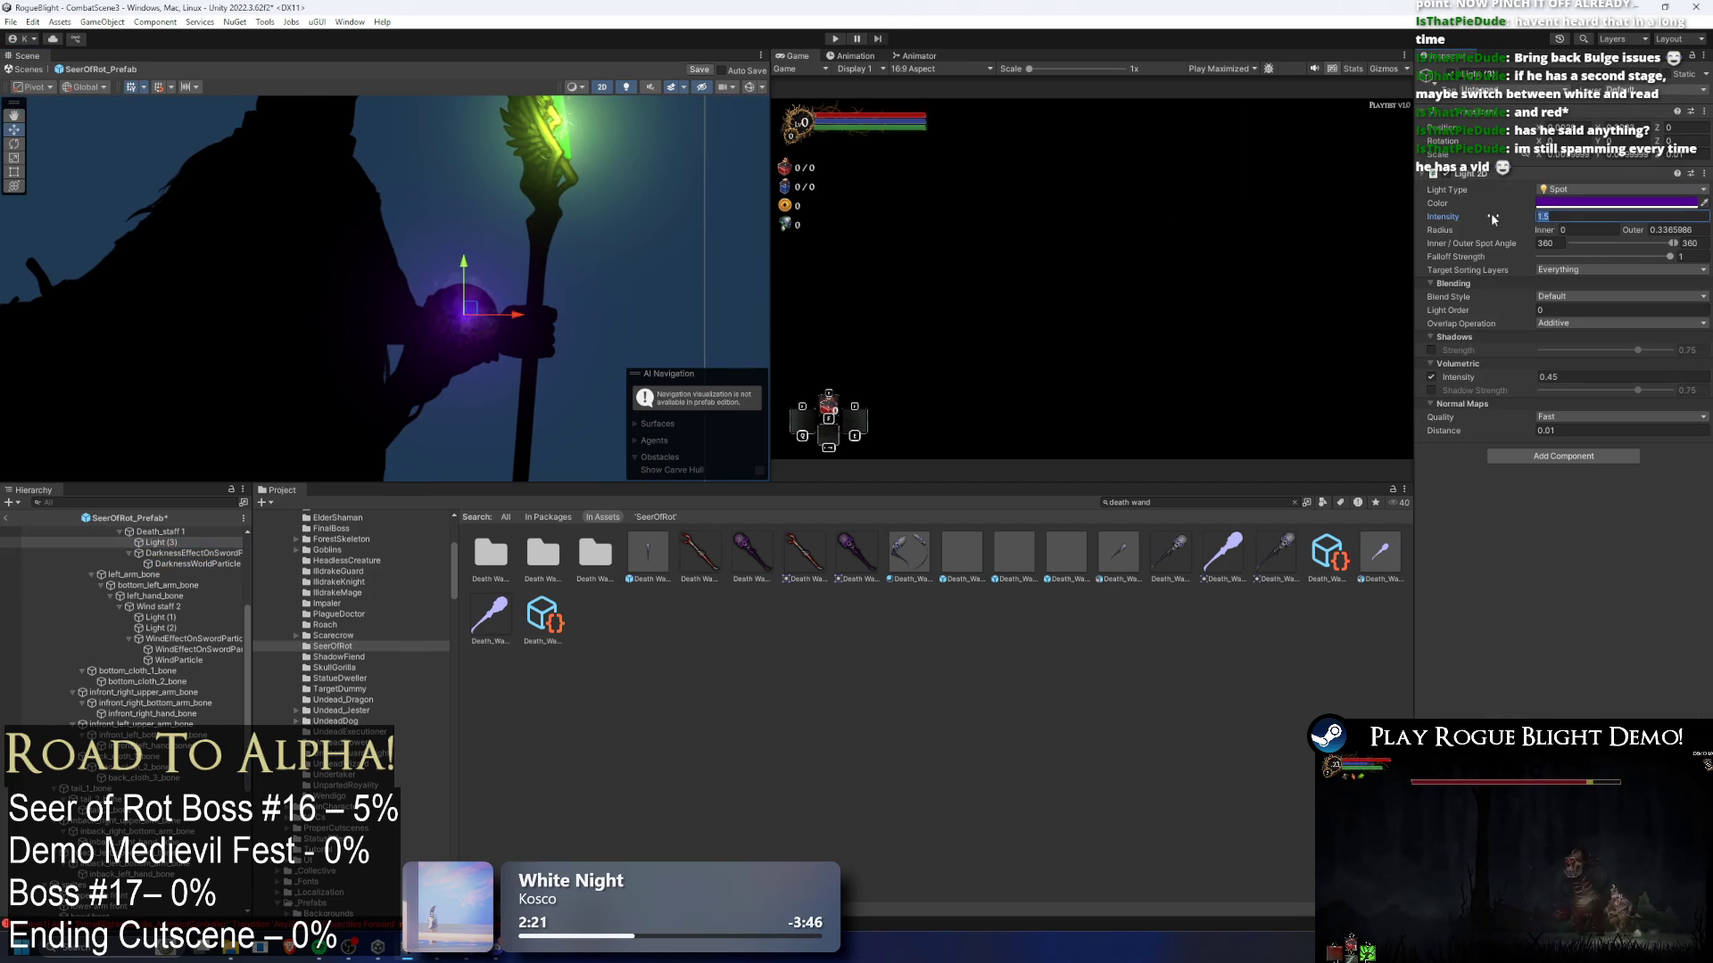
text(5)
scroll(494, 287, up, 2)
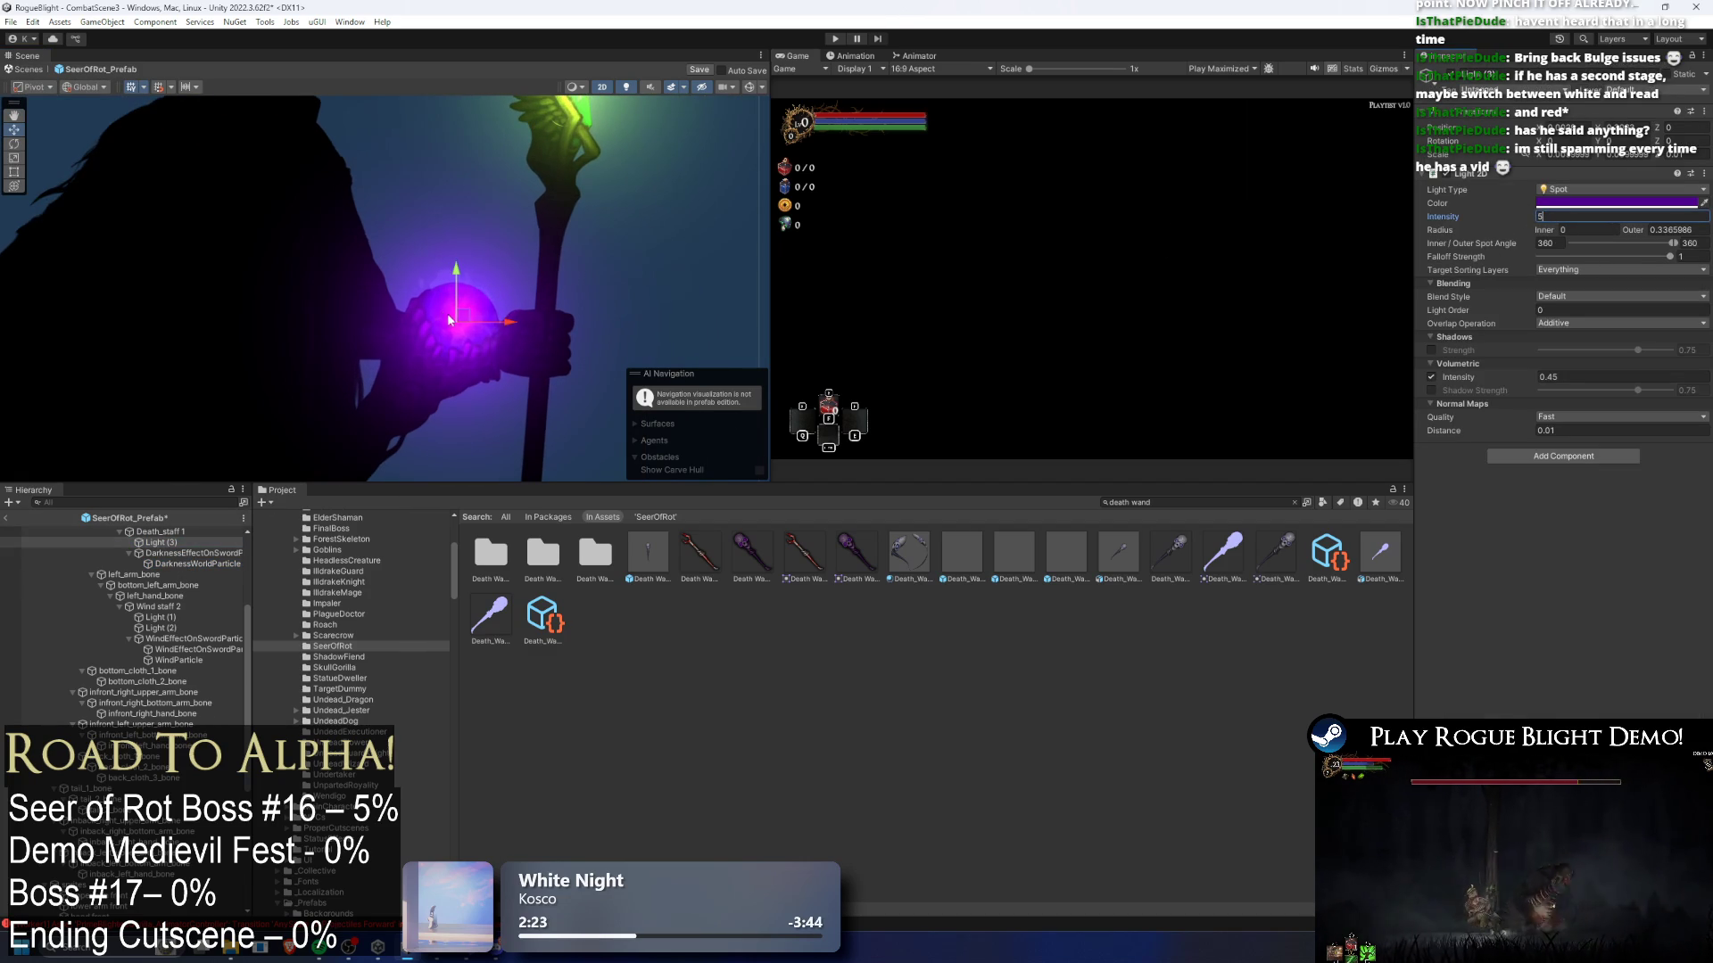
key(Return)
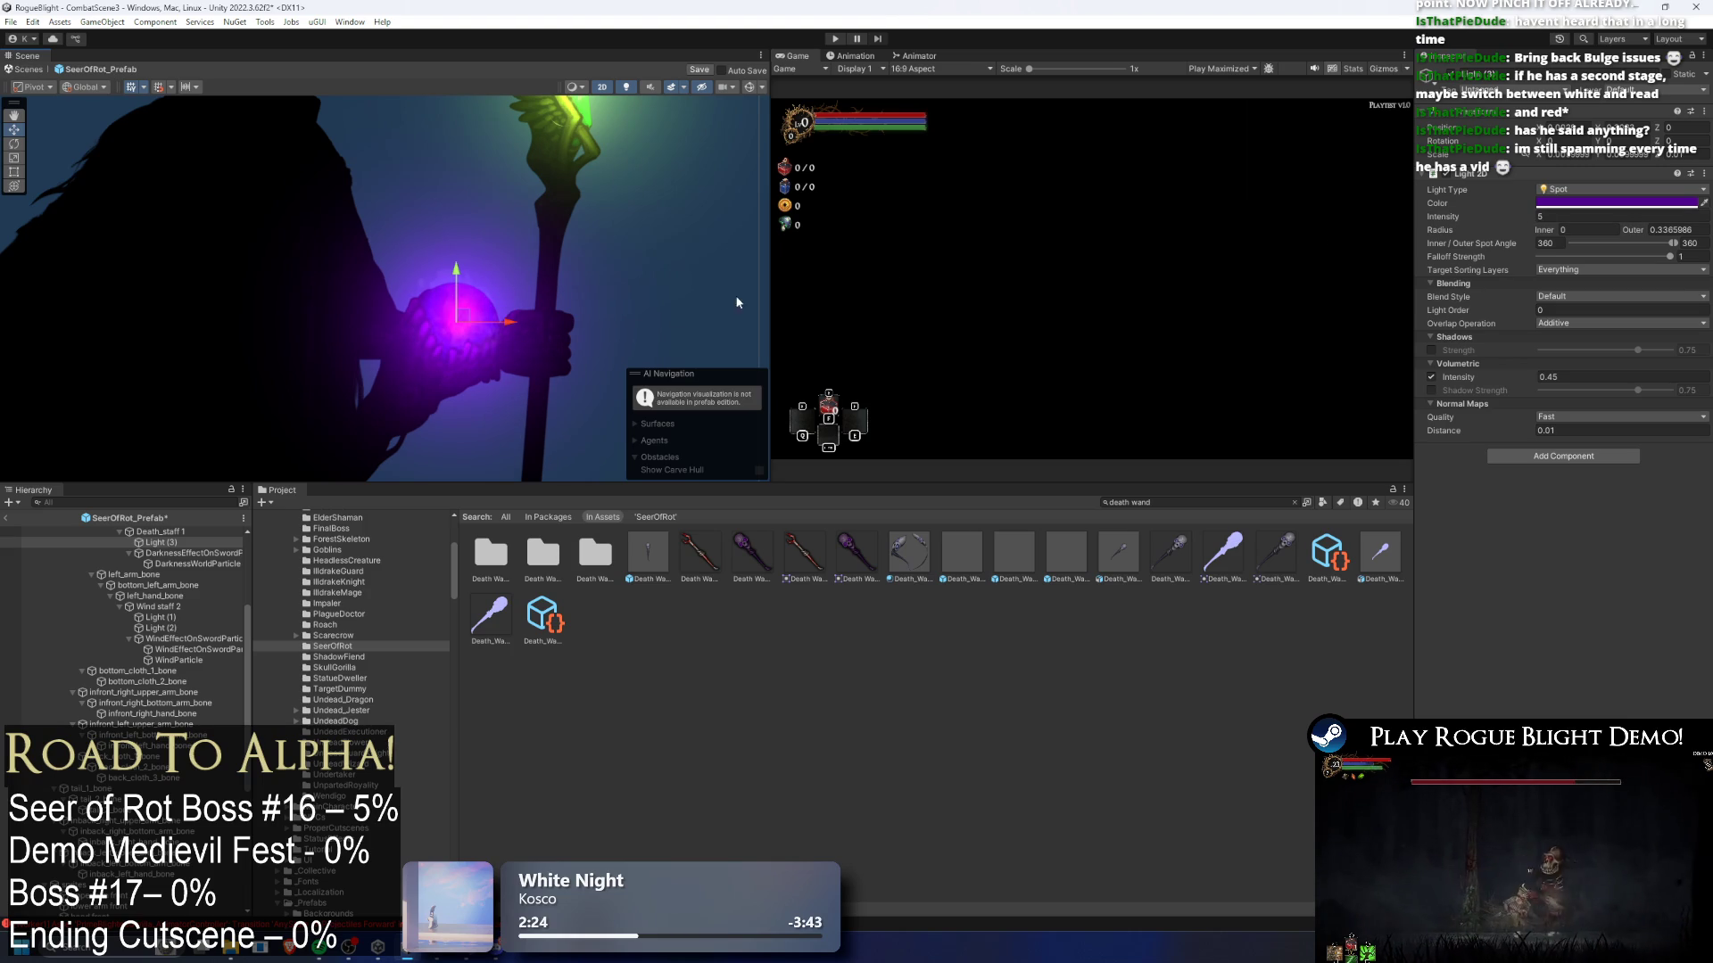
mouse_move(1670, 259)
mouse_down()
mouse_move(1642, 260)
mouse_move(1663, 263)
mouse_up()
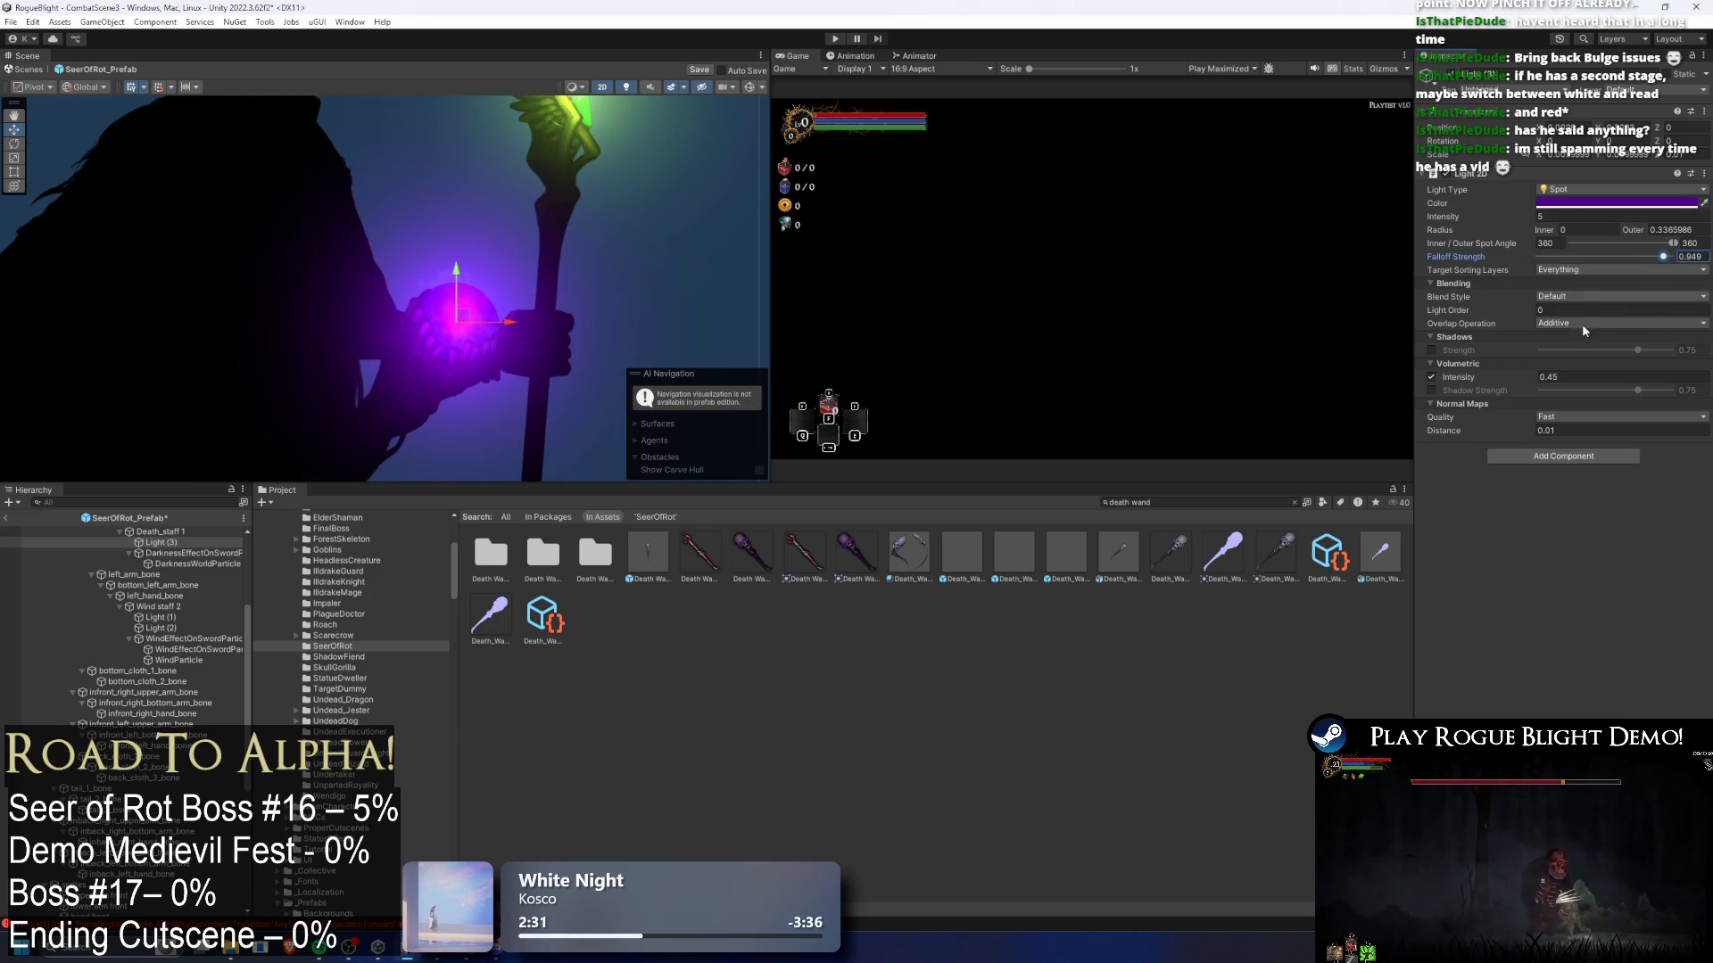
- Limit the orb light's target layers to Player, EnemyFront1, EnemyBack1, WeaponBack and ParticleLayer
click(1590, 271)
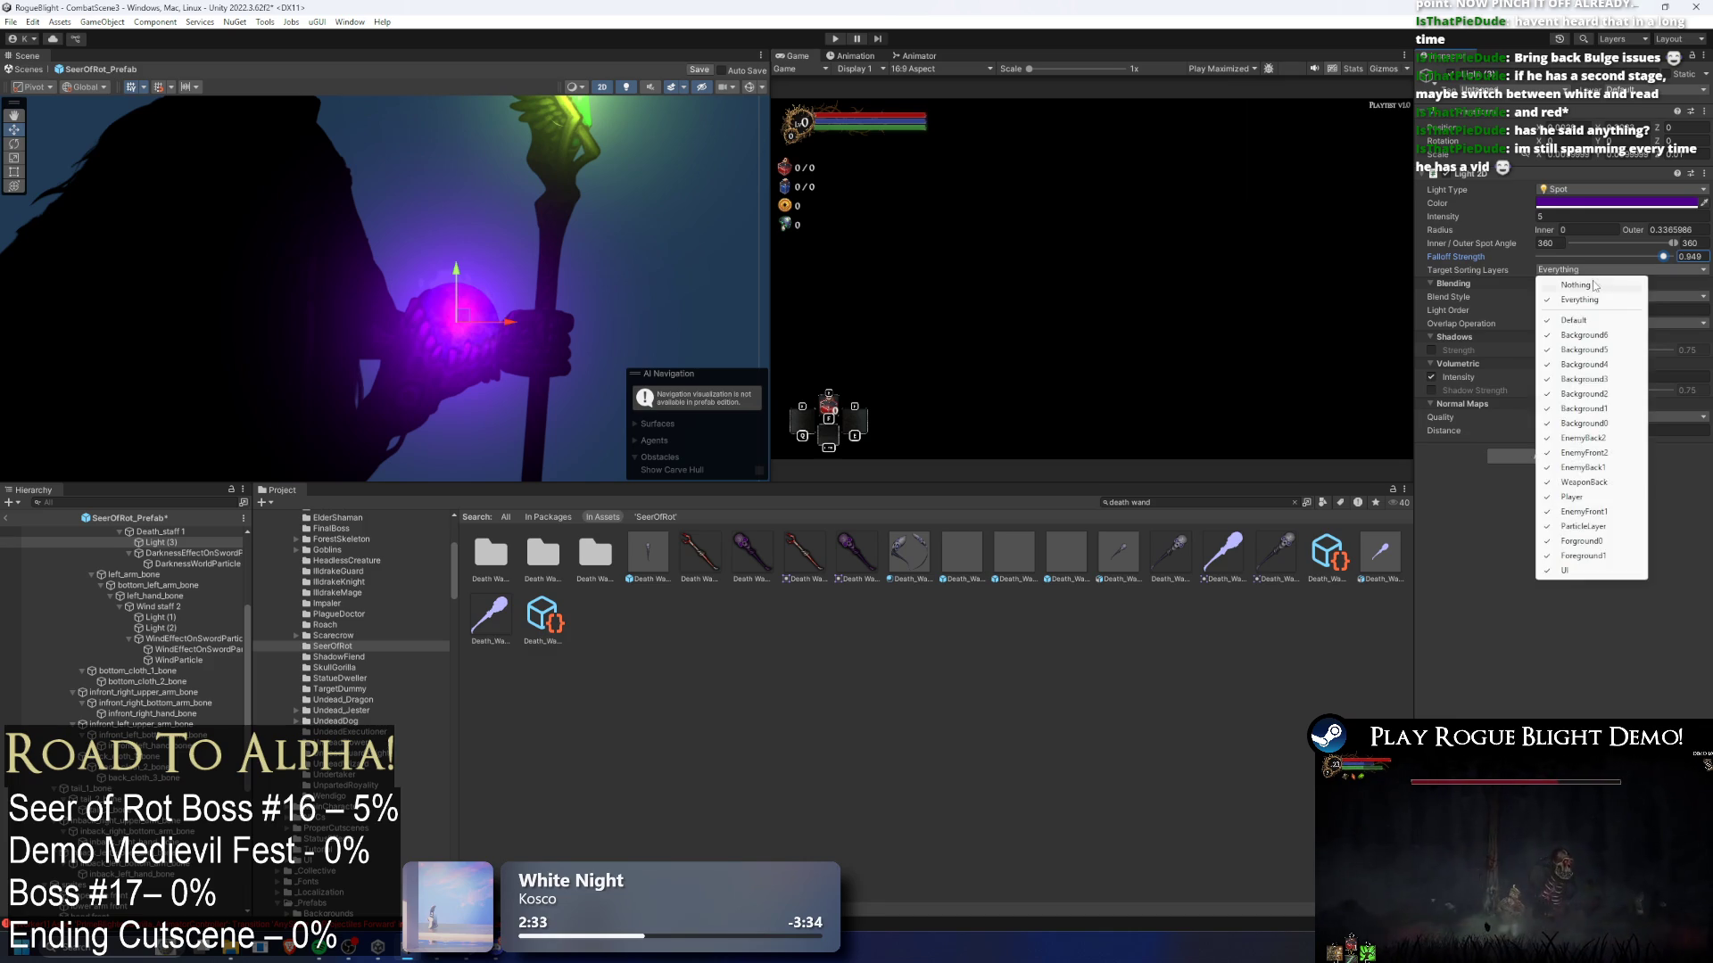
click(1575, 284)
click(1583, 271)
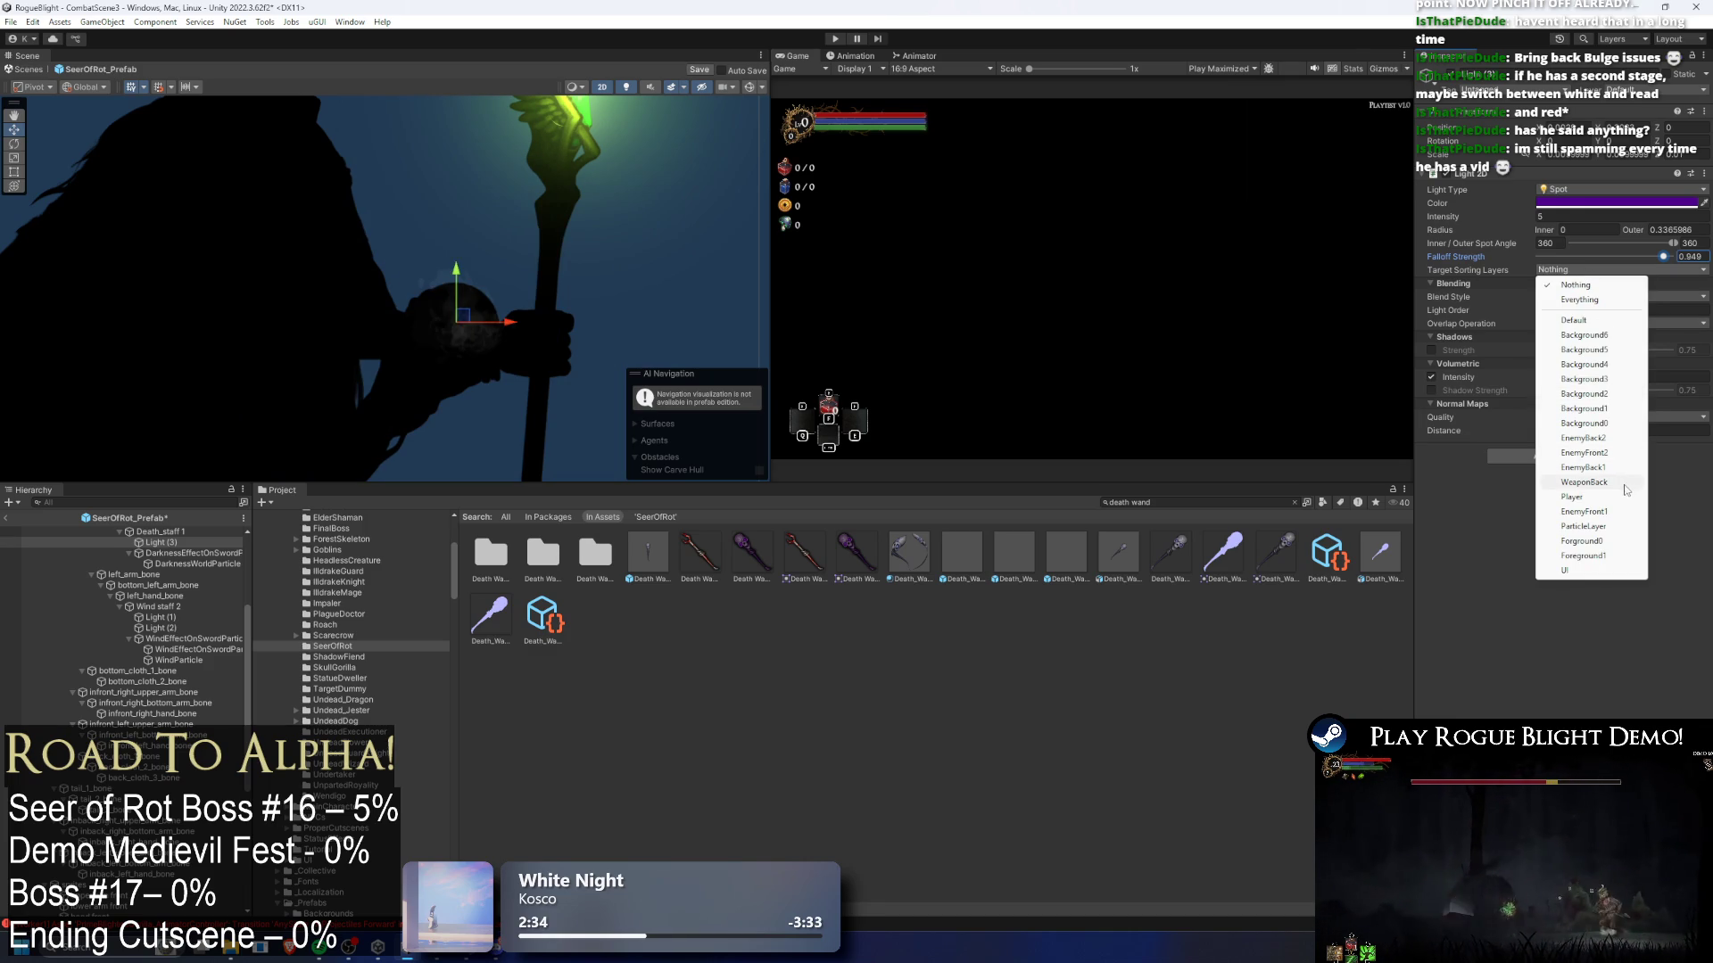
click(1596, 500)
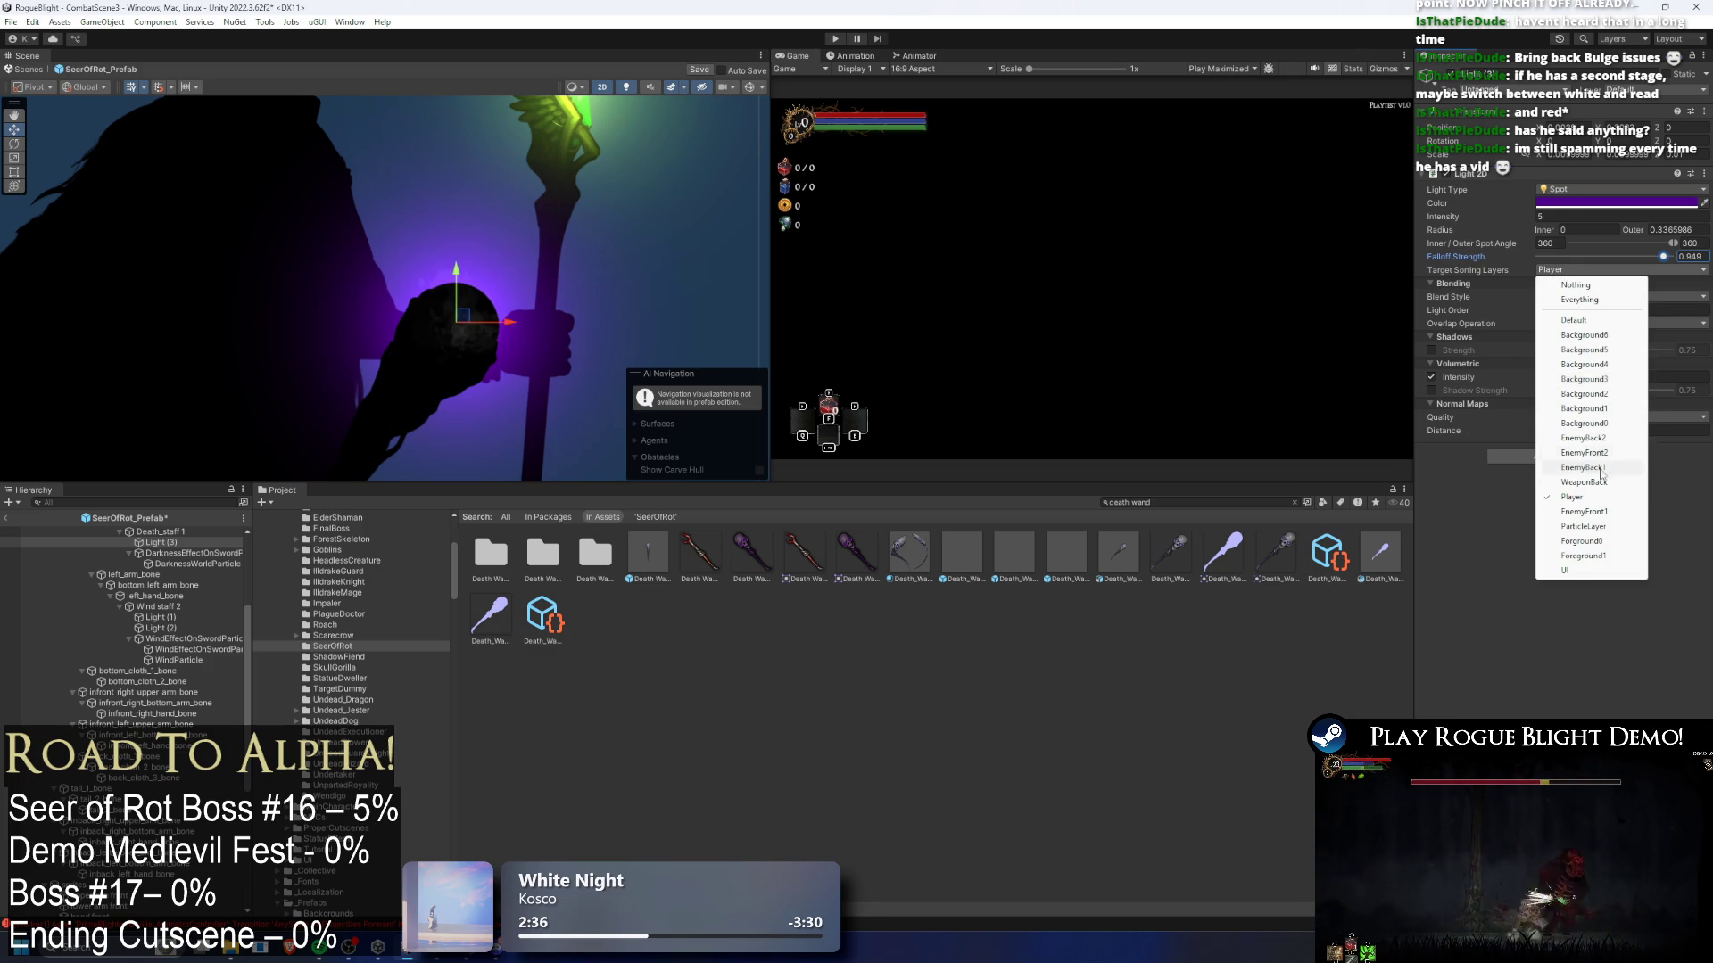
click(1591, 512)
click(1556, 273)
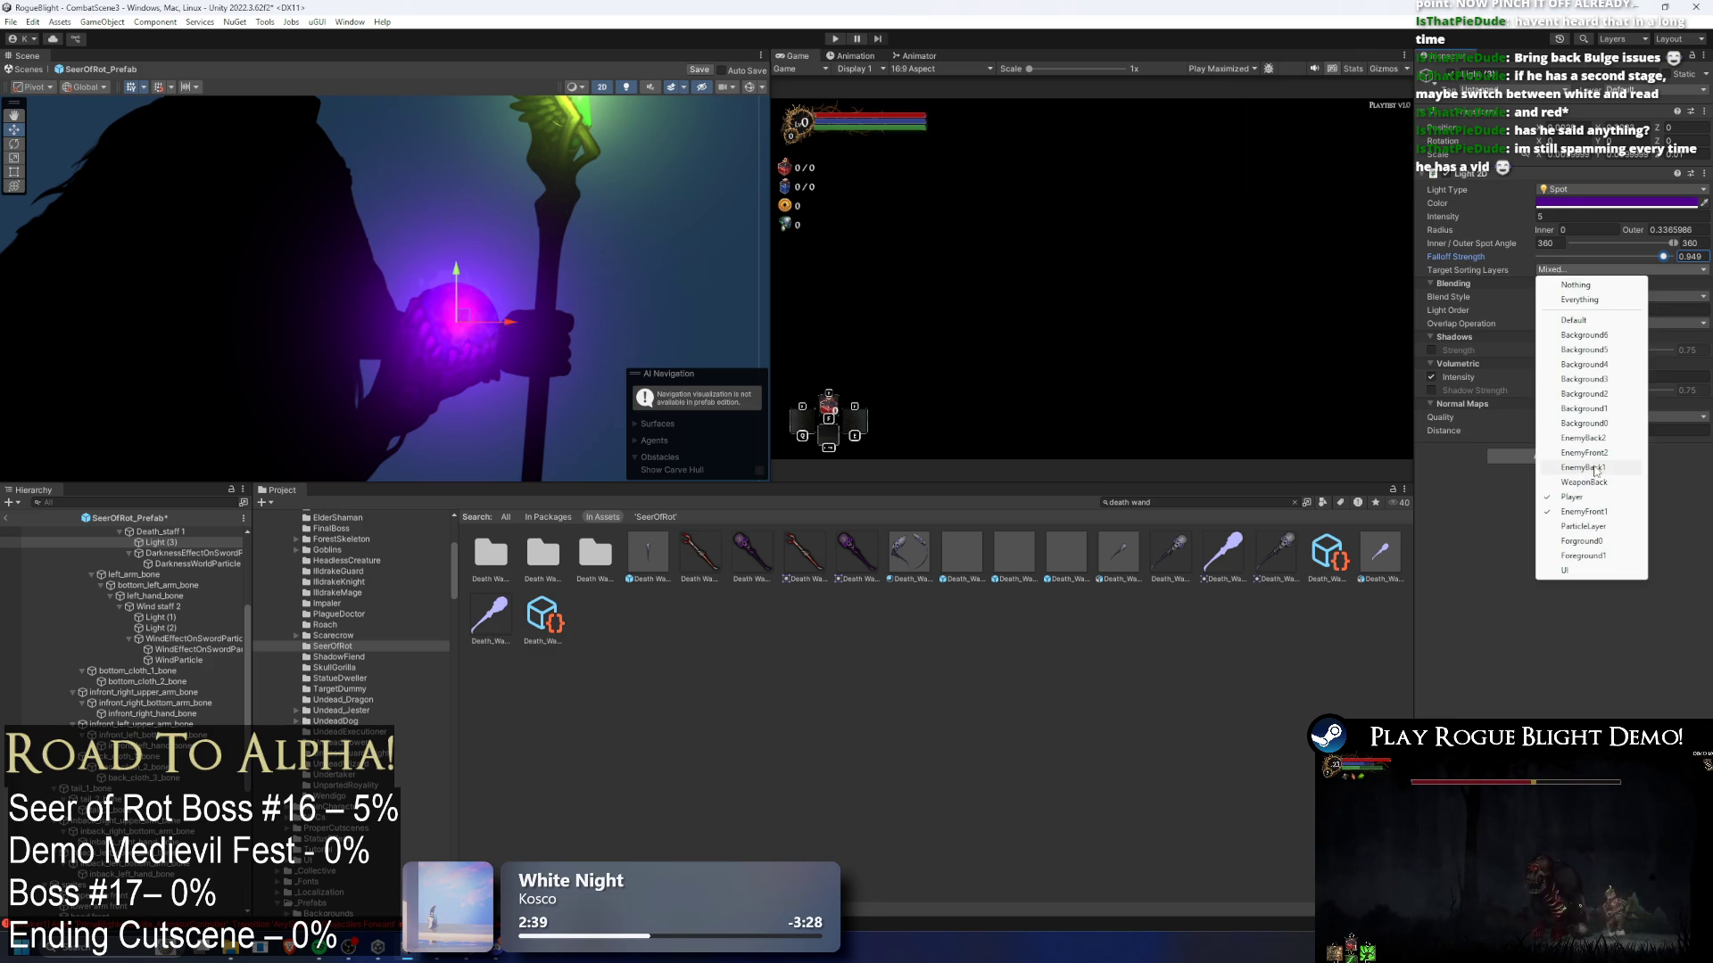
click(1599, 490)
click(1600, 272)
click(1588, 272)
click(1587, 270)
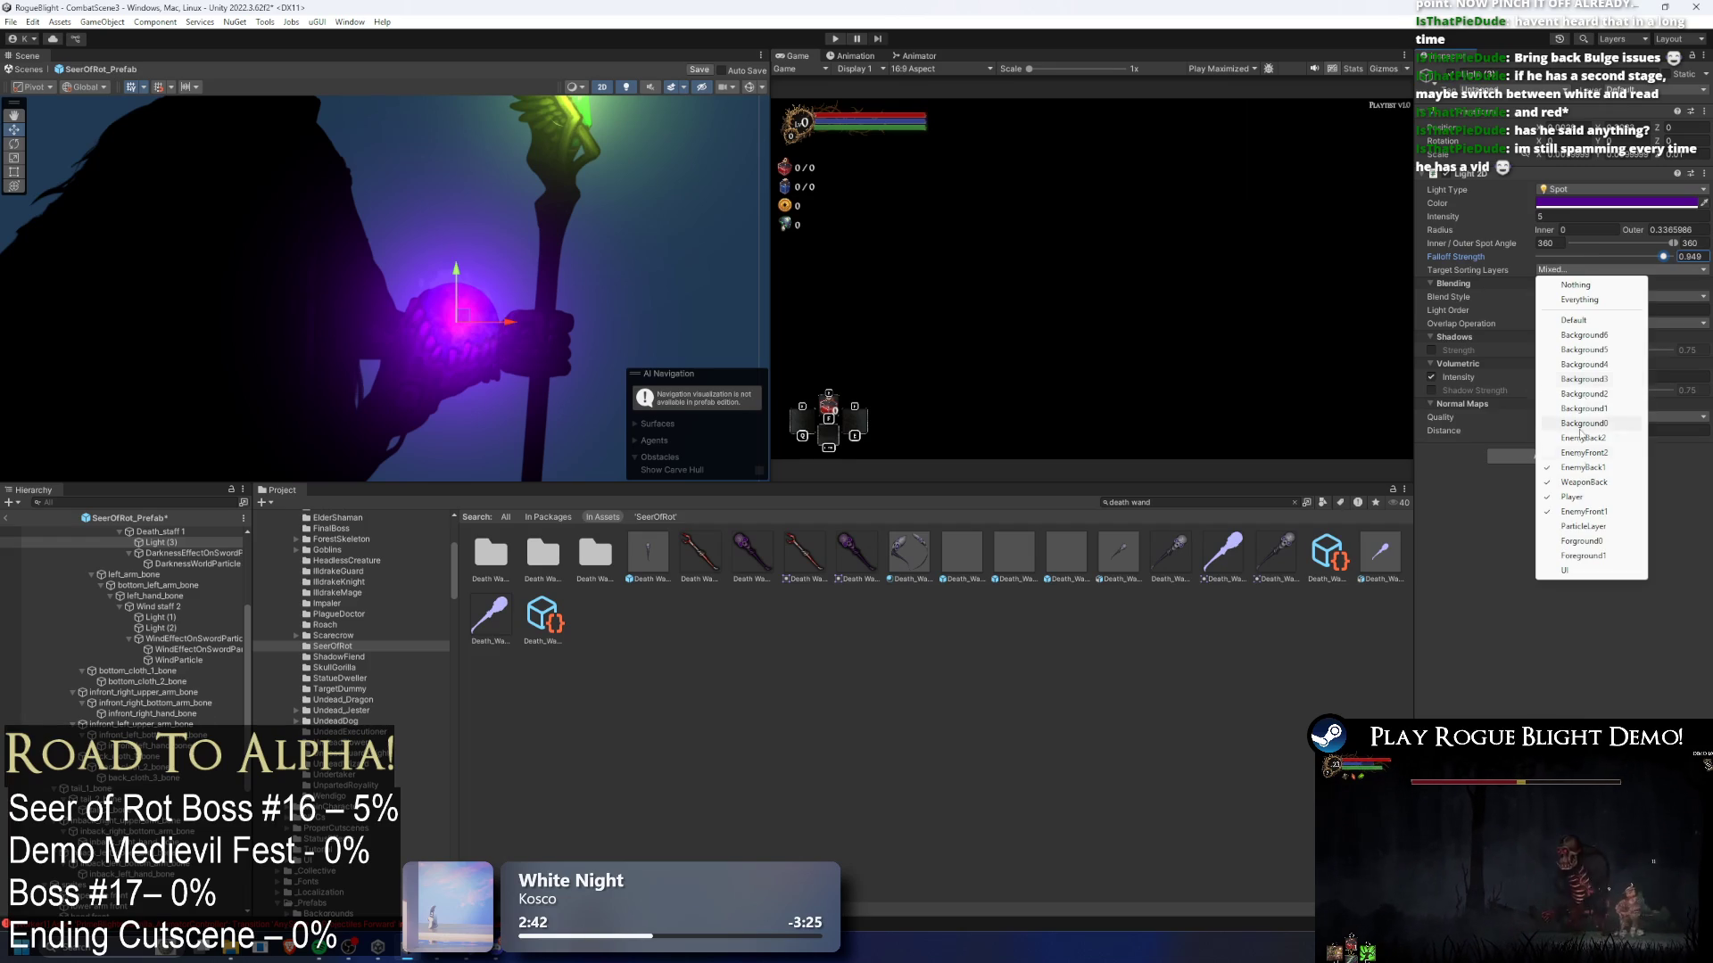
click(1582, 525)
- Add EnemyFront2, EnemyBack2 and Background0 to the orb light's target sorting layers
drag(1664, 256, 1559, 268)
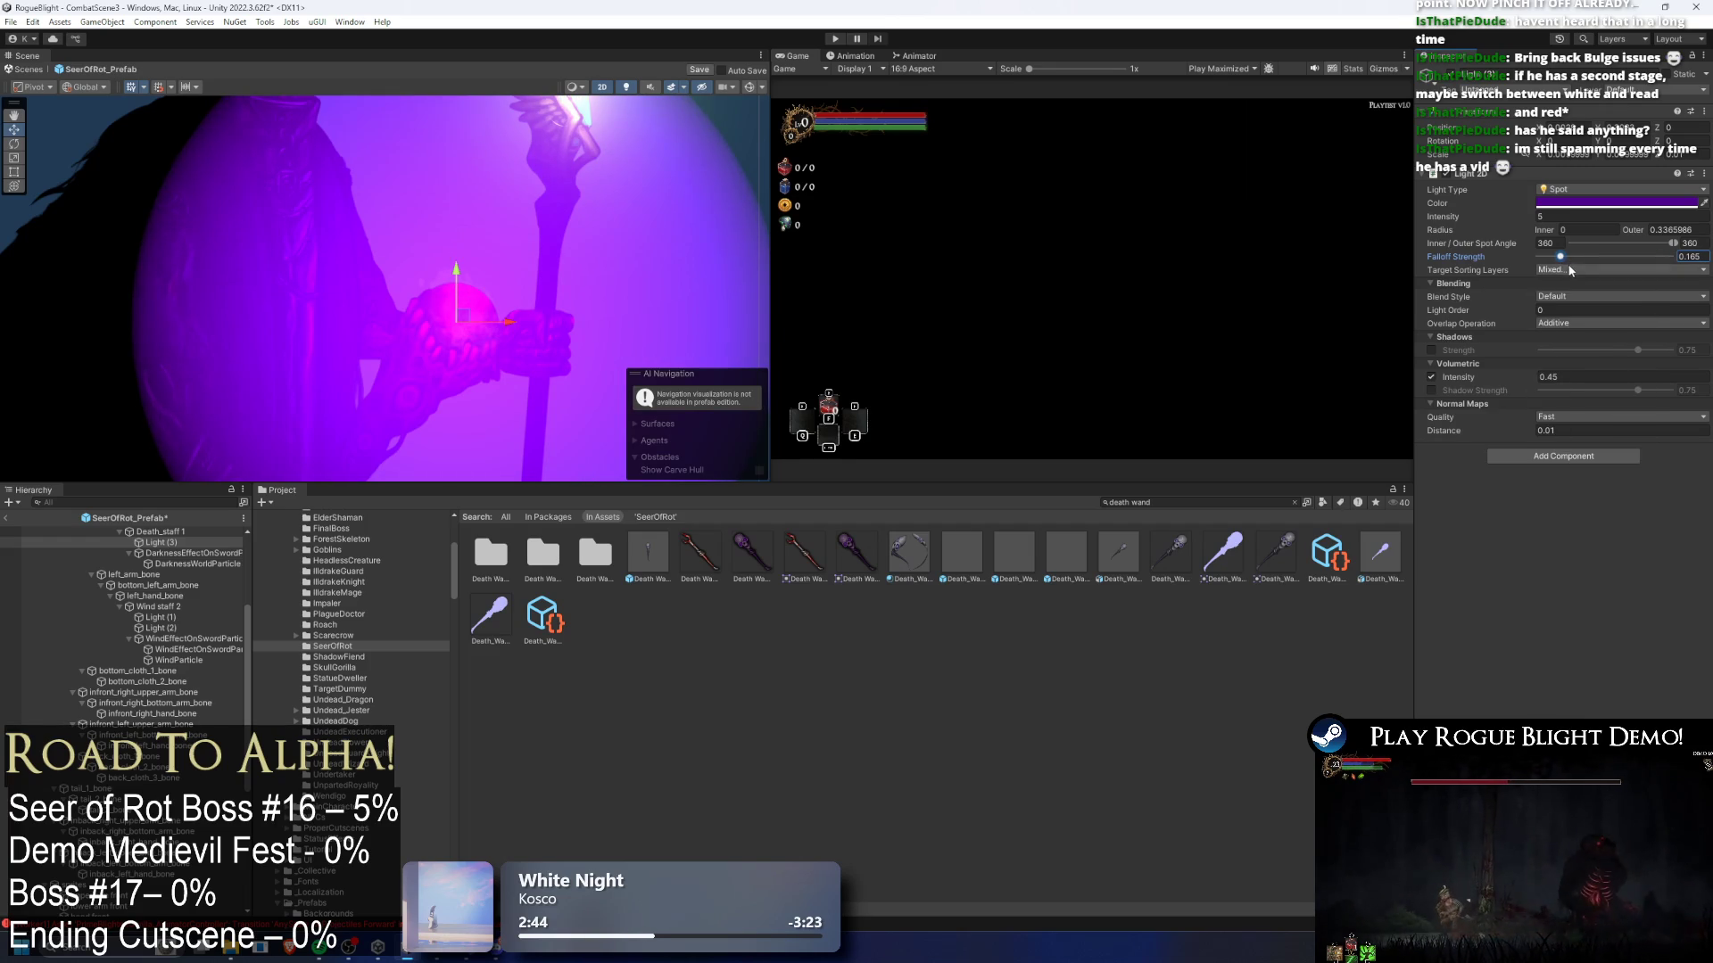
key(ctrl+z)
click(1572, 269)
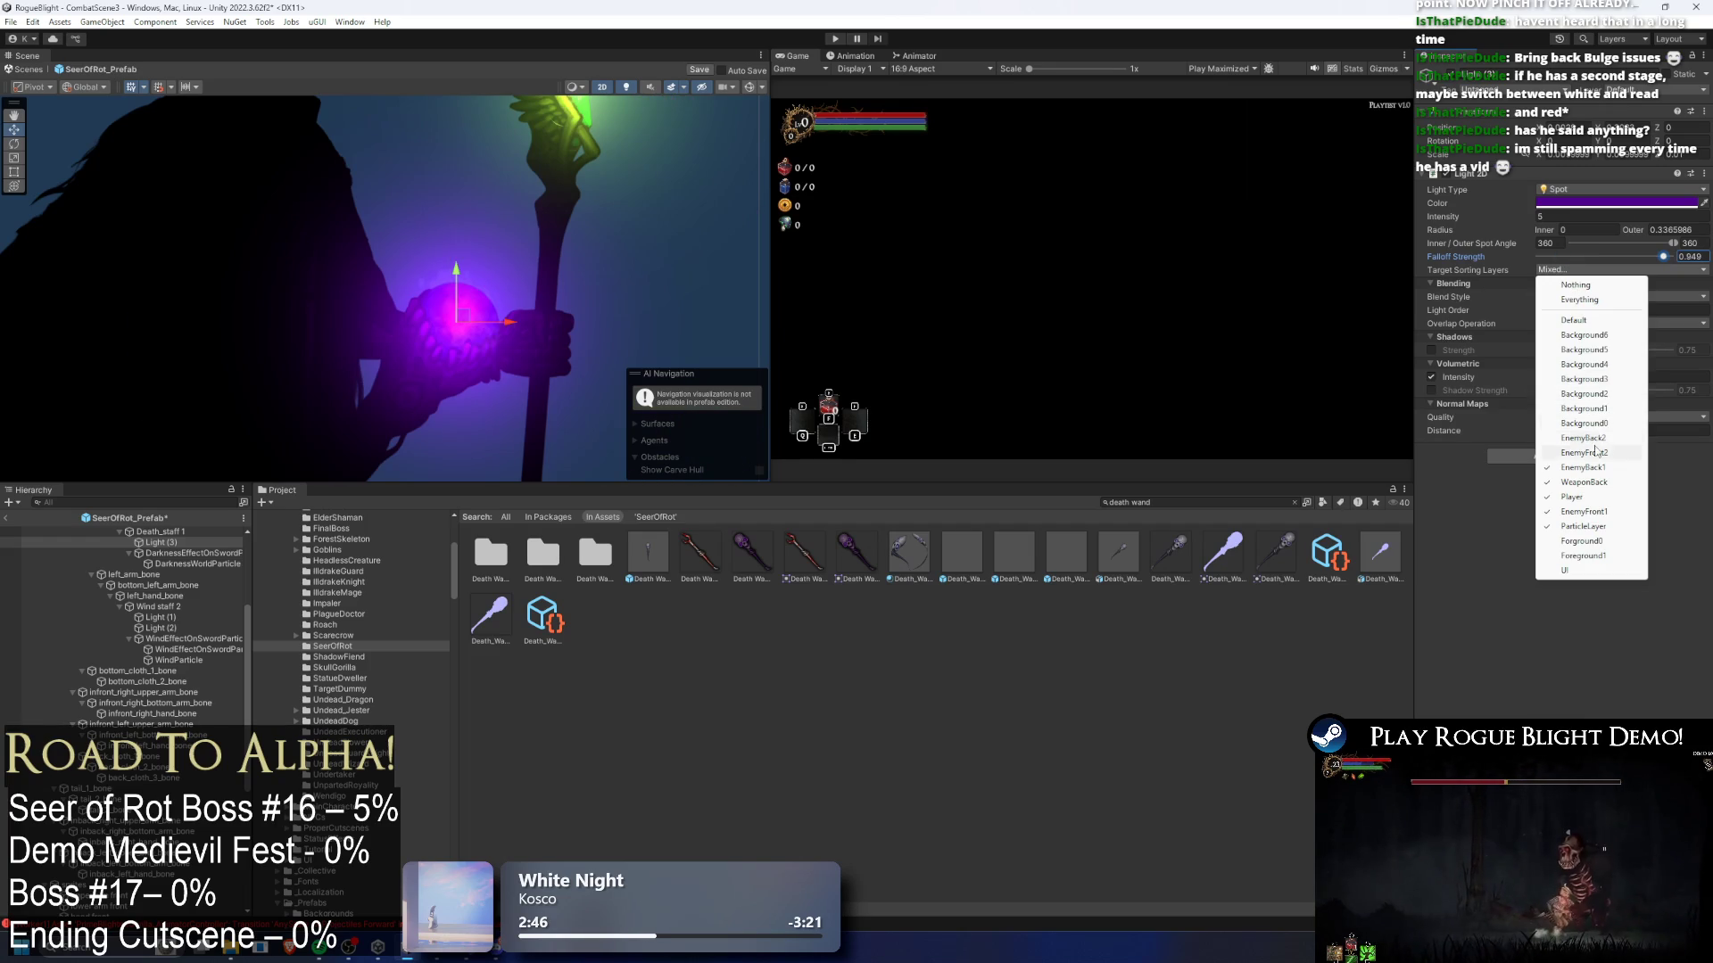
click(1595, 452)
click(1579, 269)
click(1584, 437)
click(1579, 269)
click(1590, 426)
- Select both green staff lights, Light (1) and Light (2), and give them Blend Style 1
click(1582, 268)
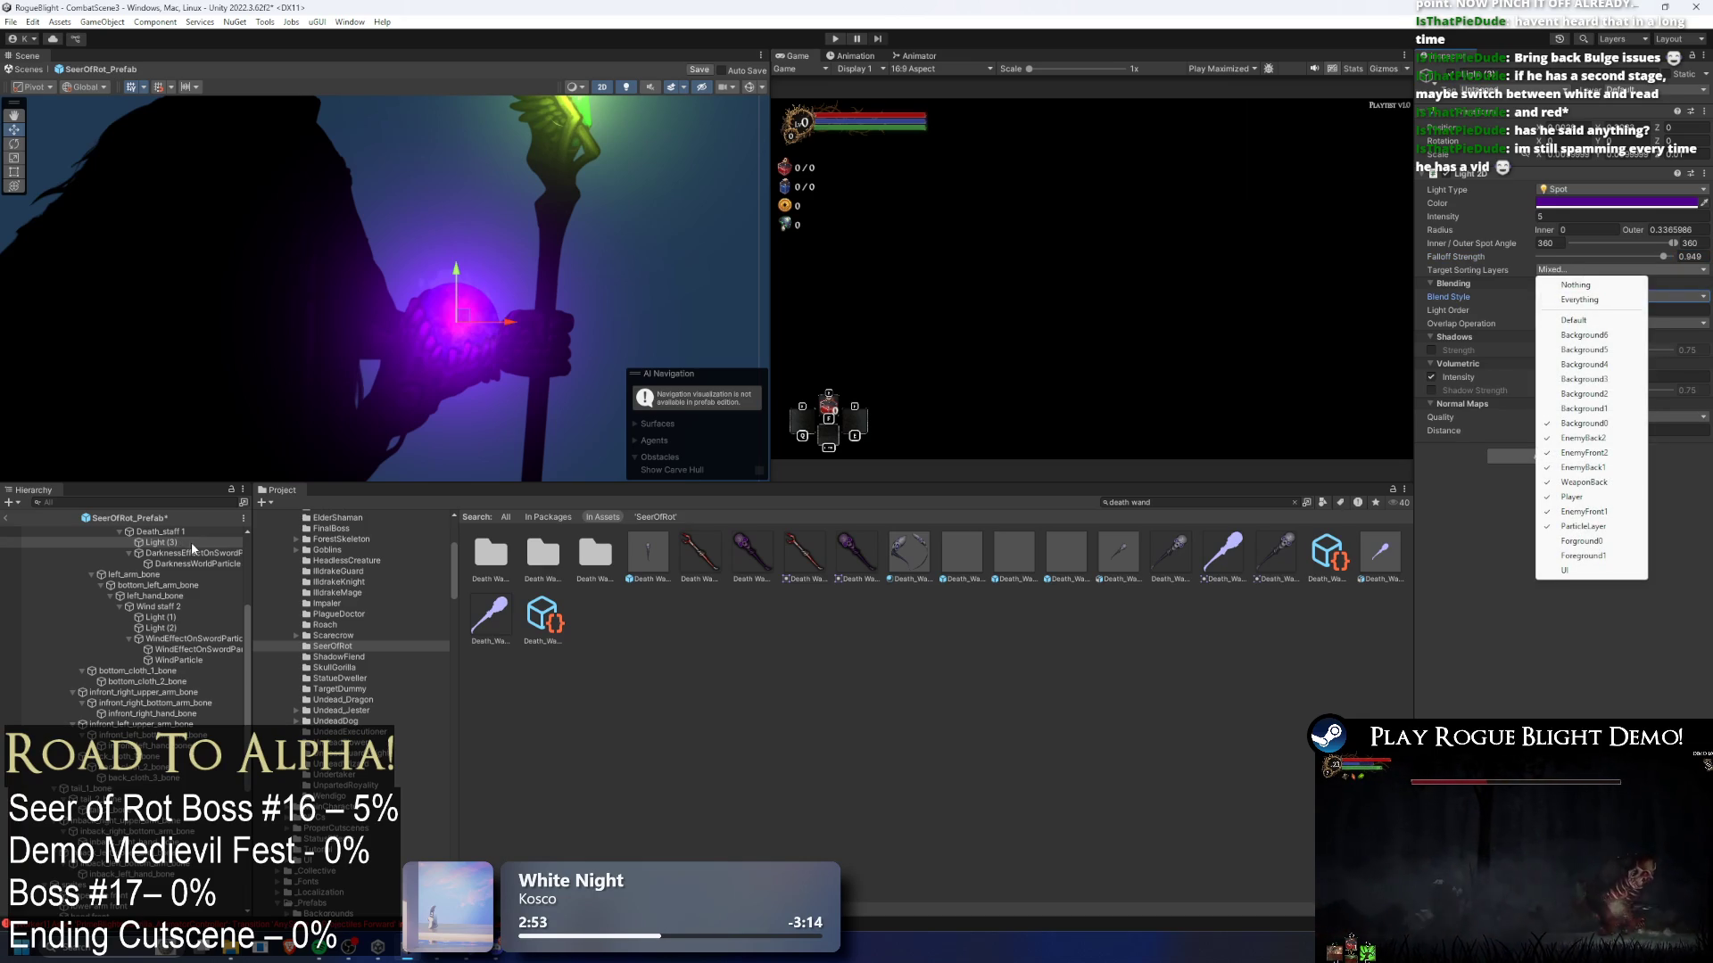
click(157, 617)
shift+click(159, 628)
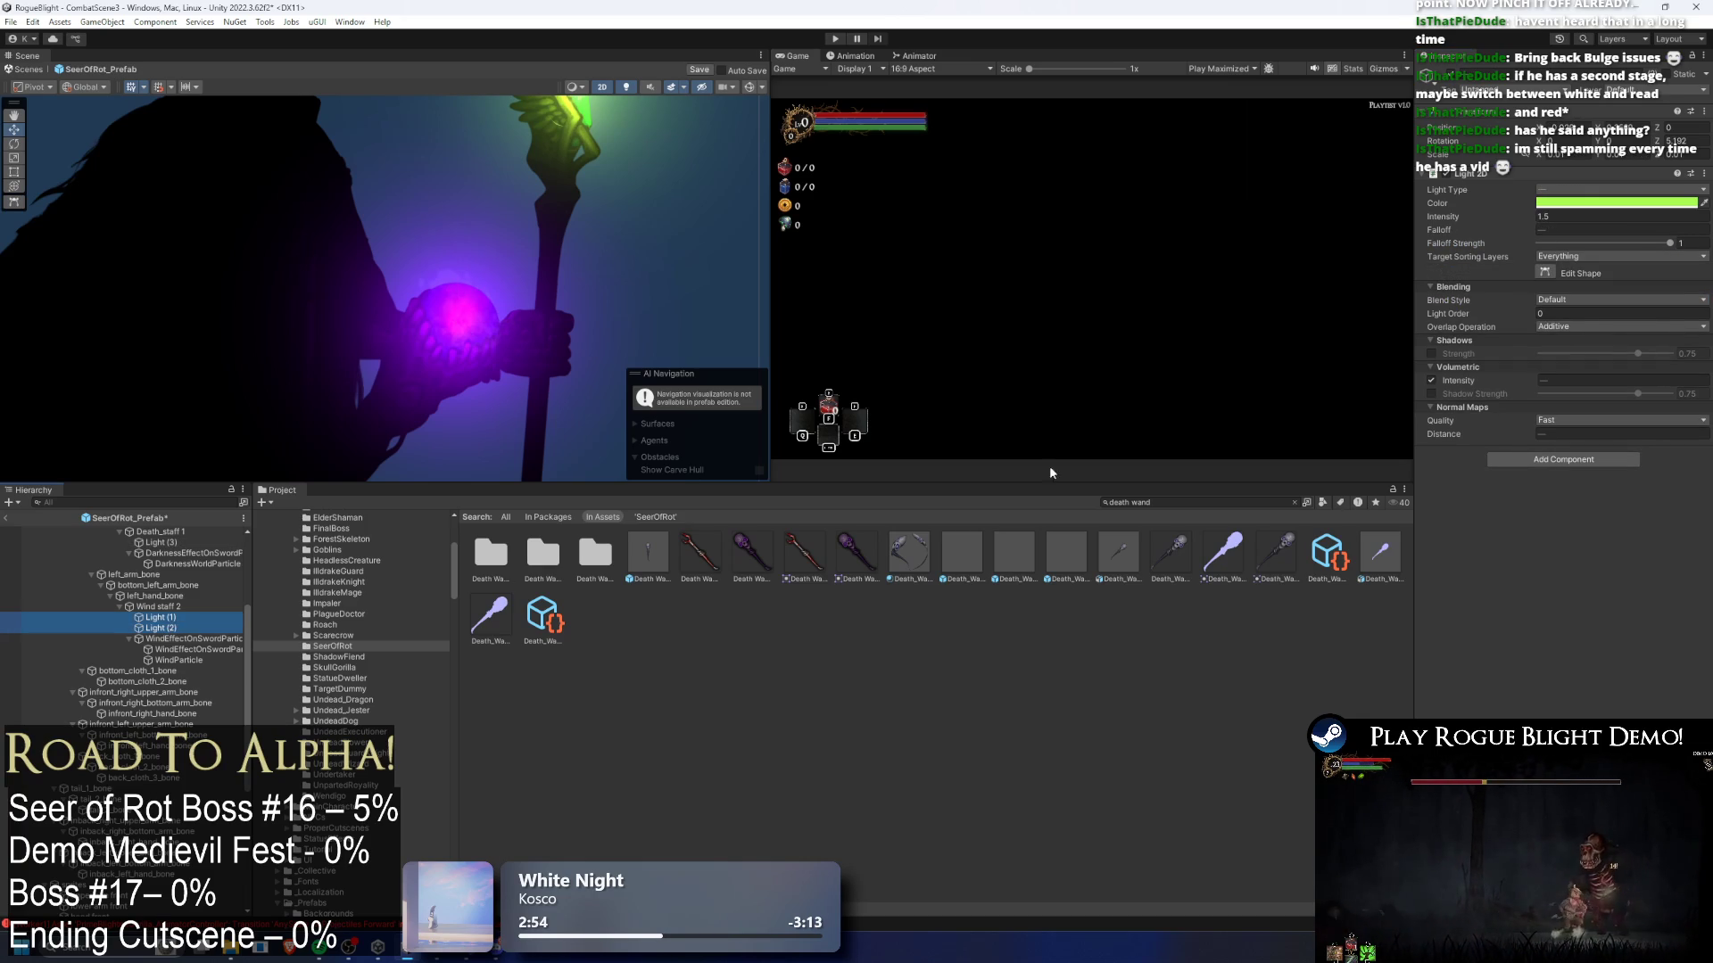
click(1584, 331)
click(1575, 297)
click(1575, 297)
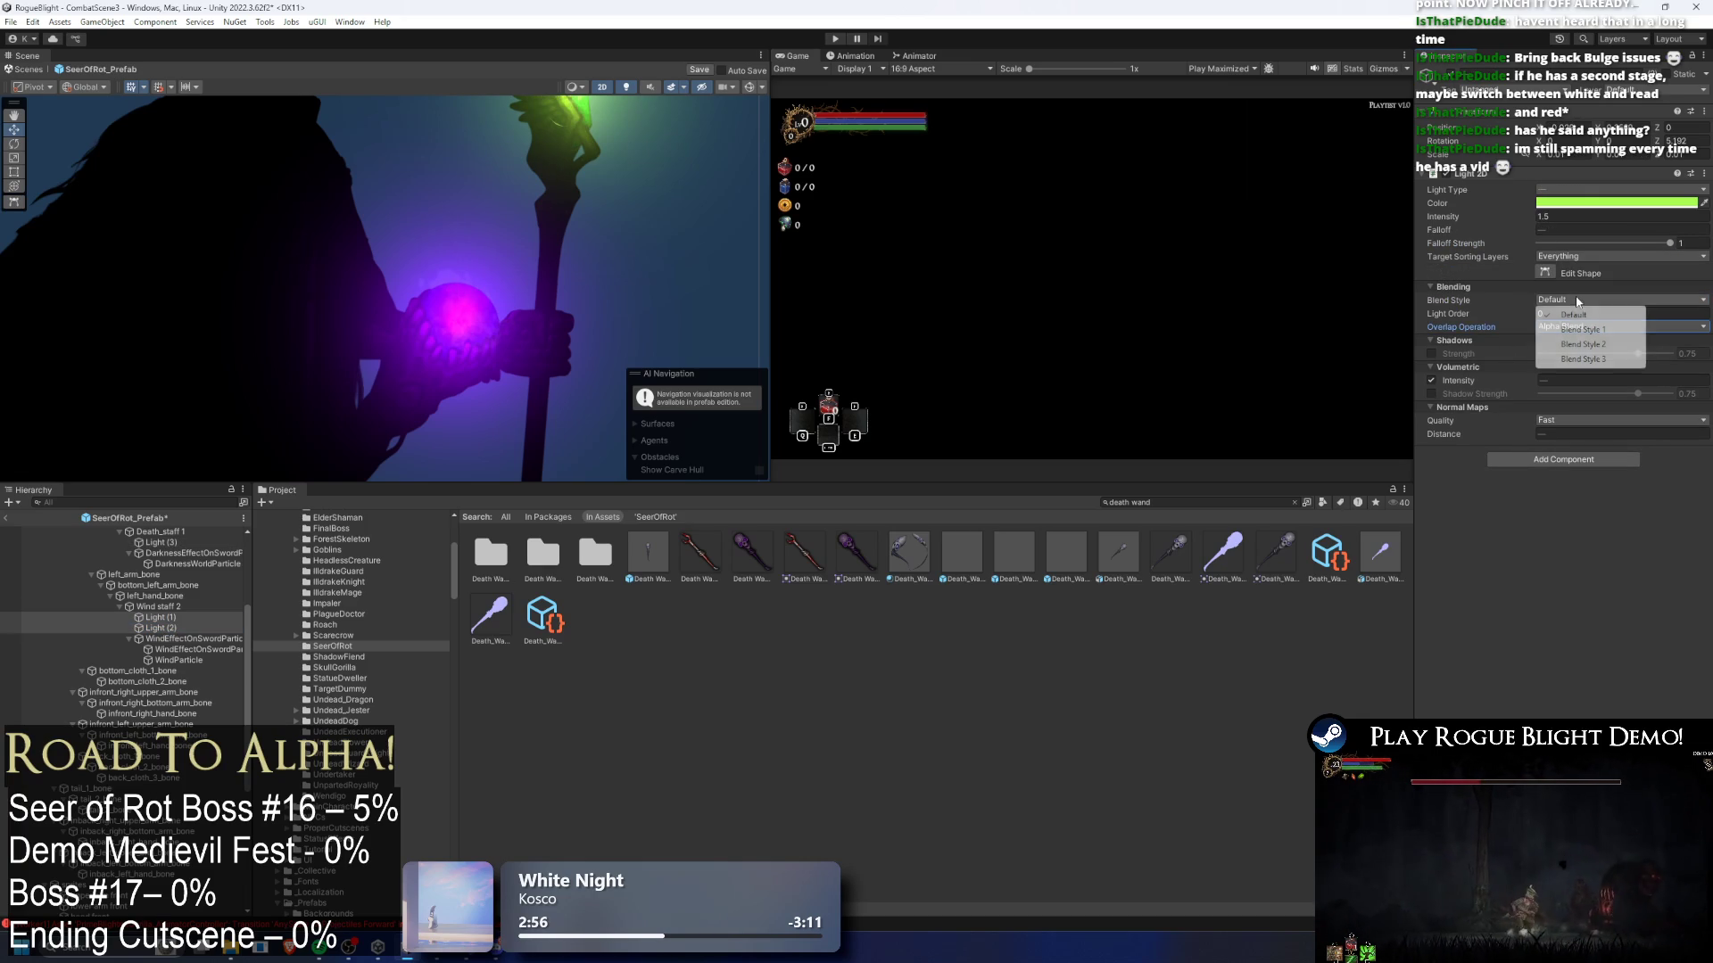
click(1585, 317)
- Clear the staff lights' target sorting layers and enable only Player and WeaponBack
click(1575, 299)
click(1571, 258)
click(1576, 271)
click(1572, 257)
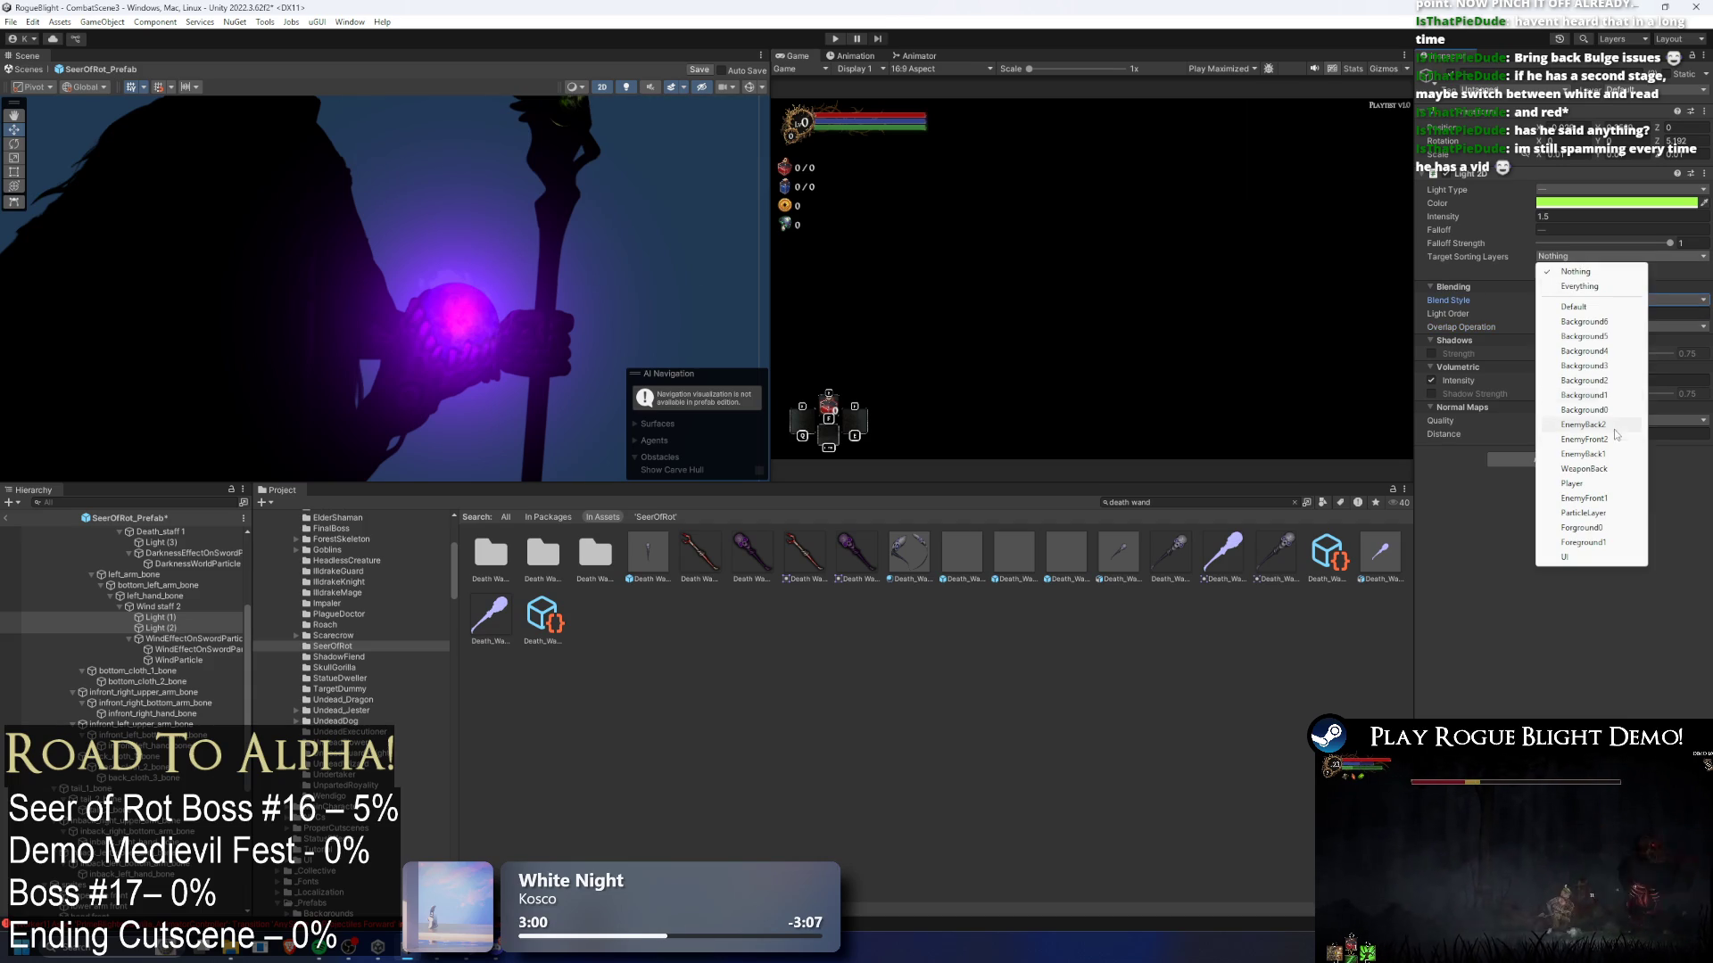
click(1601, 486)
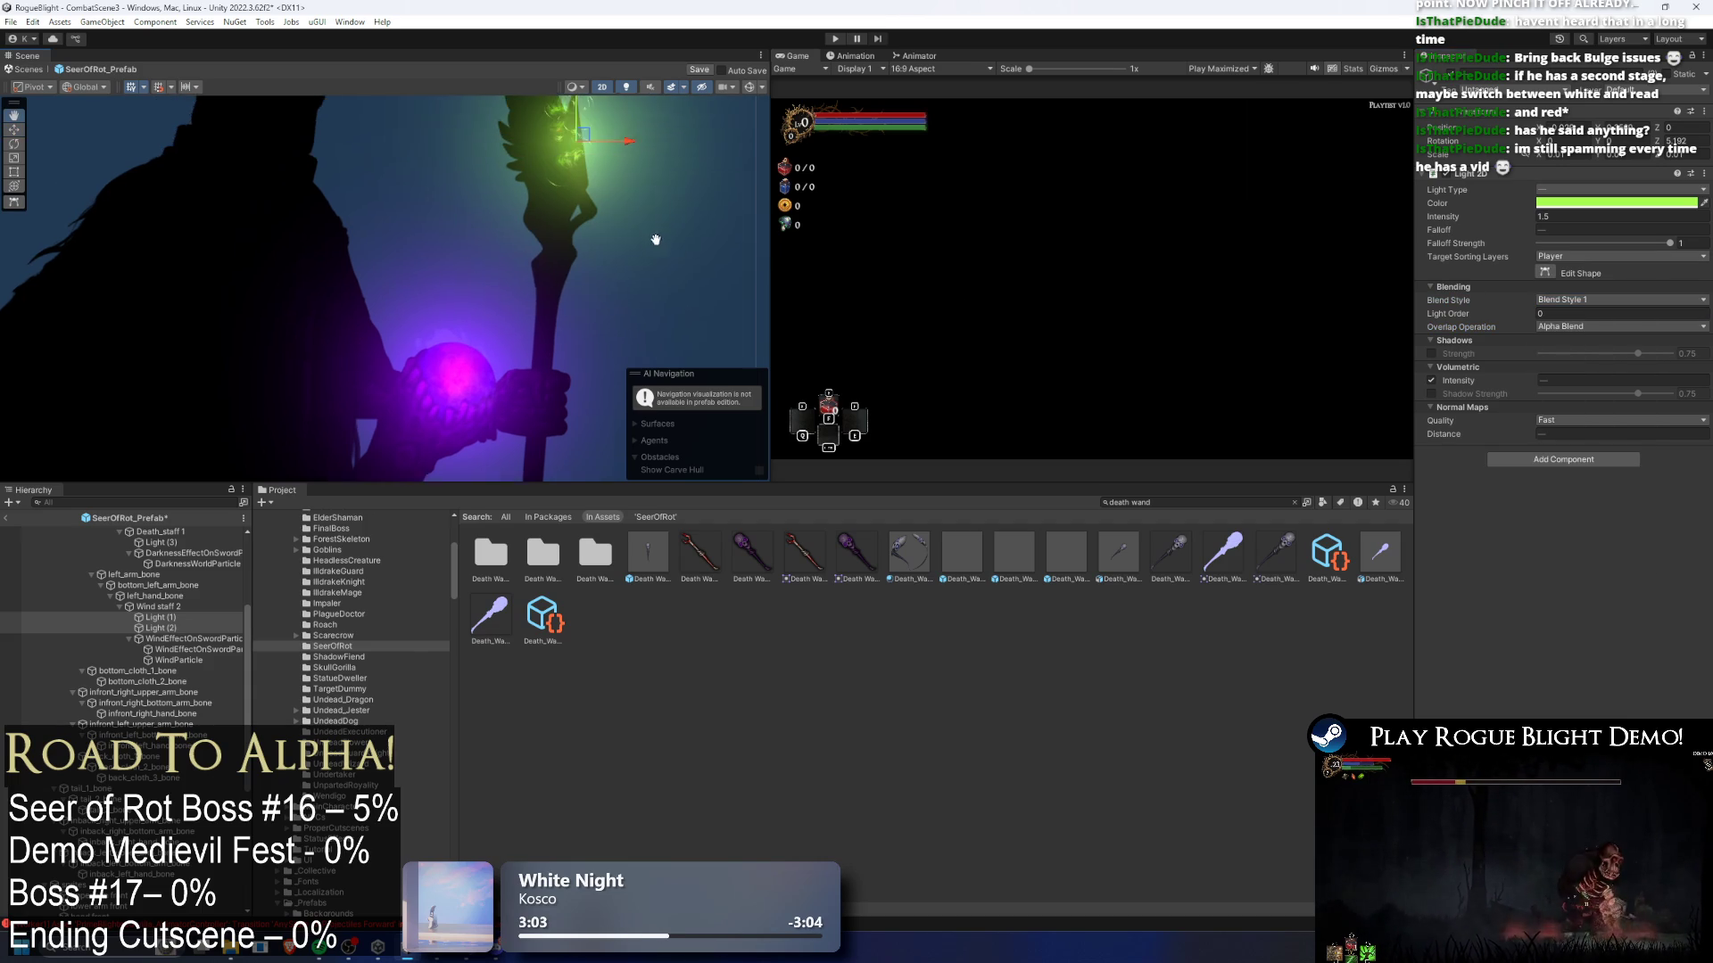
click(1575, 301)
click(1572, 257)
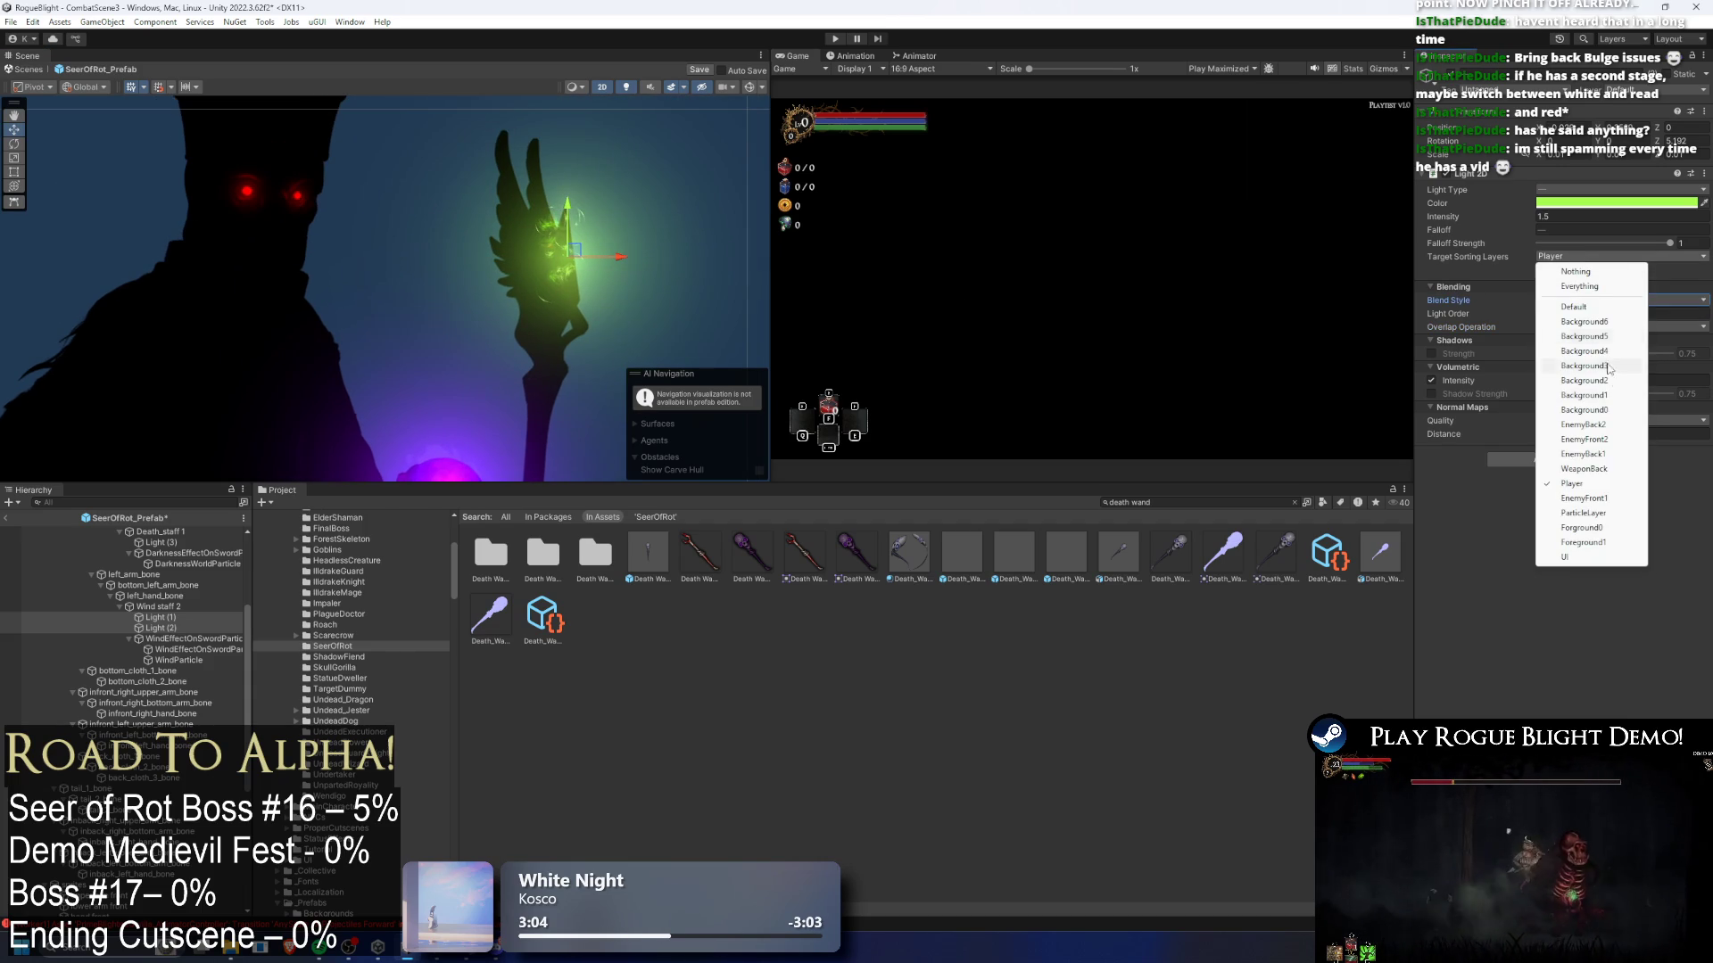
click(1603, 473)
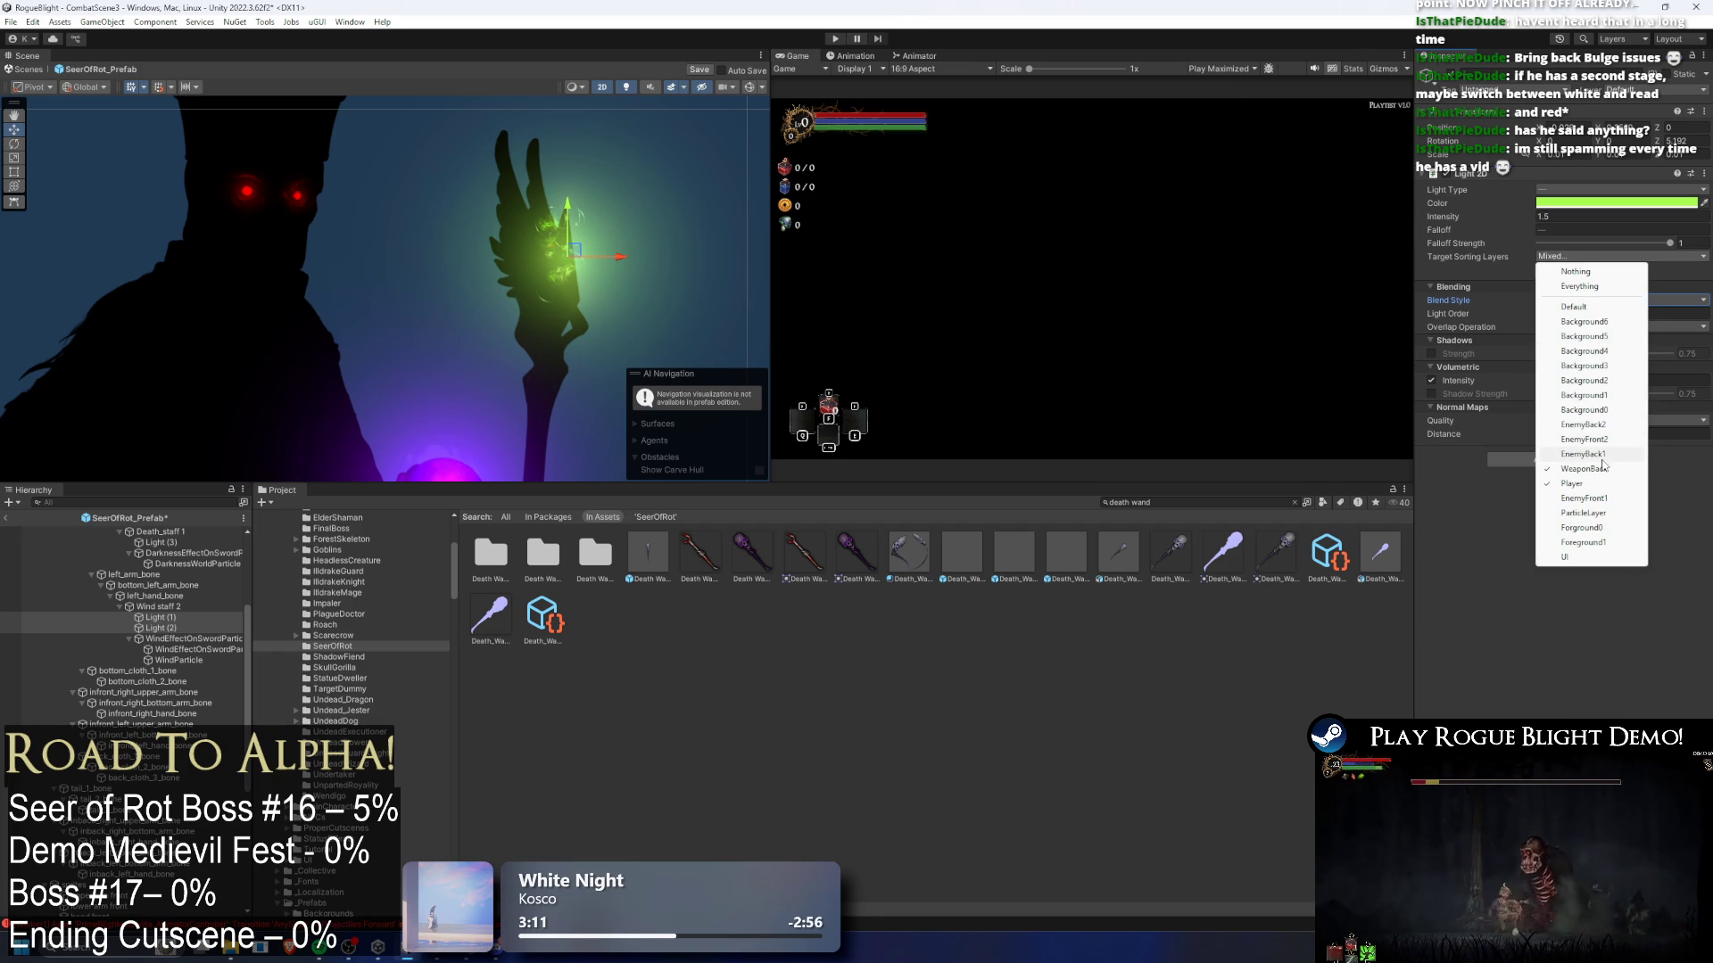
click(1579, 301)
click(1579, 300)
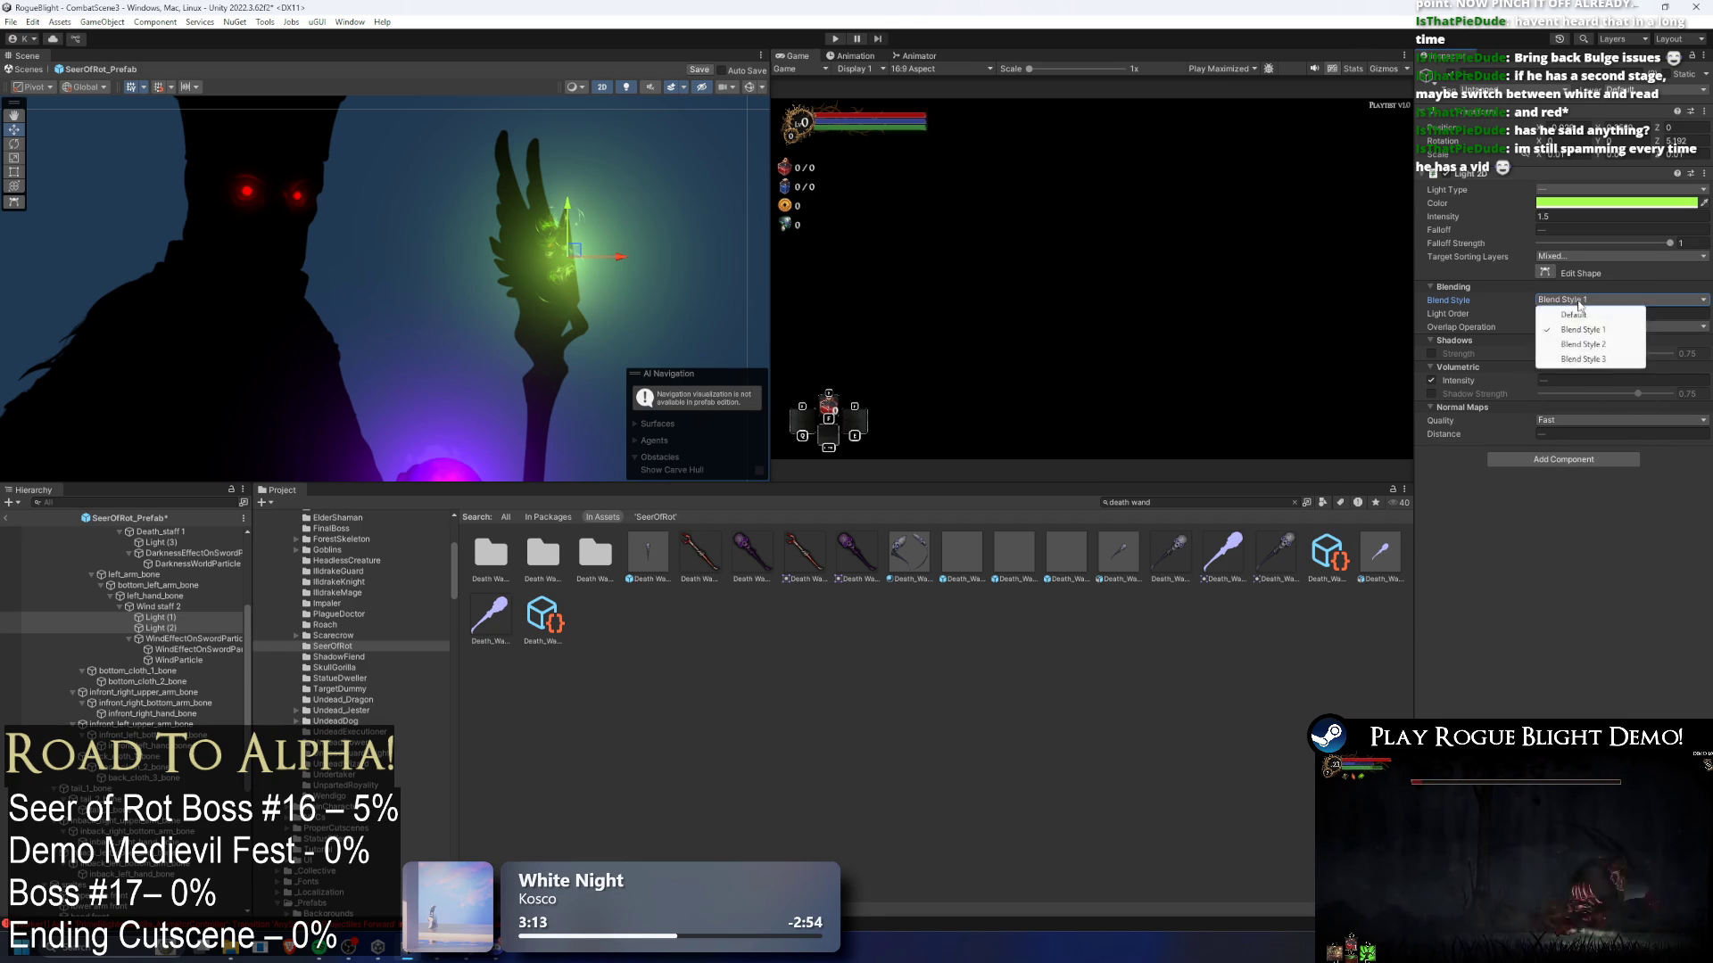
click(1570, 242)
- Keep falloff strength at 1 and add EnemyFront2, EnemyBack2 and Background0 to the staff lights
click(1571, 242)
click(1574, 256)
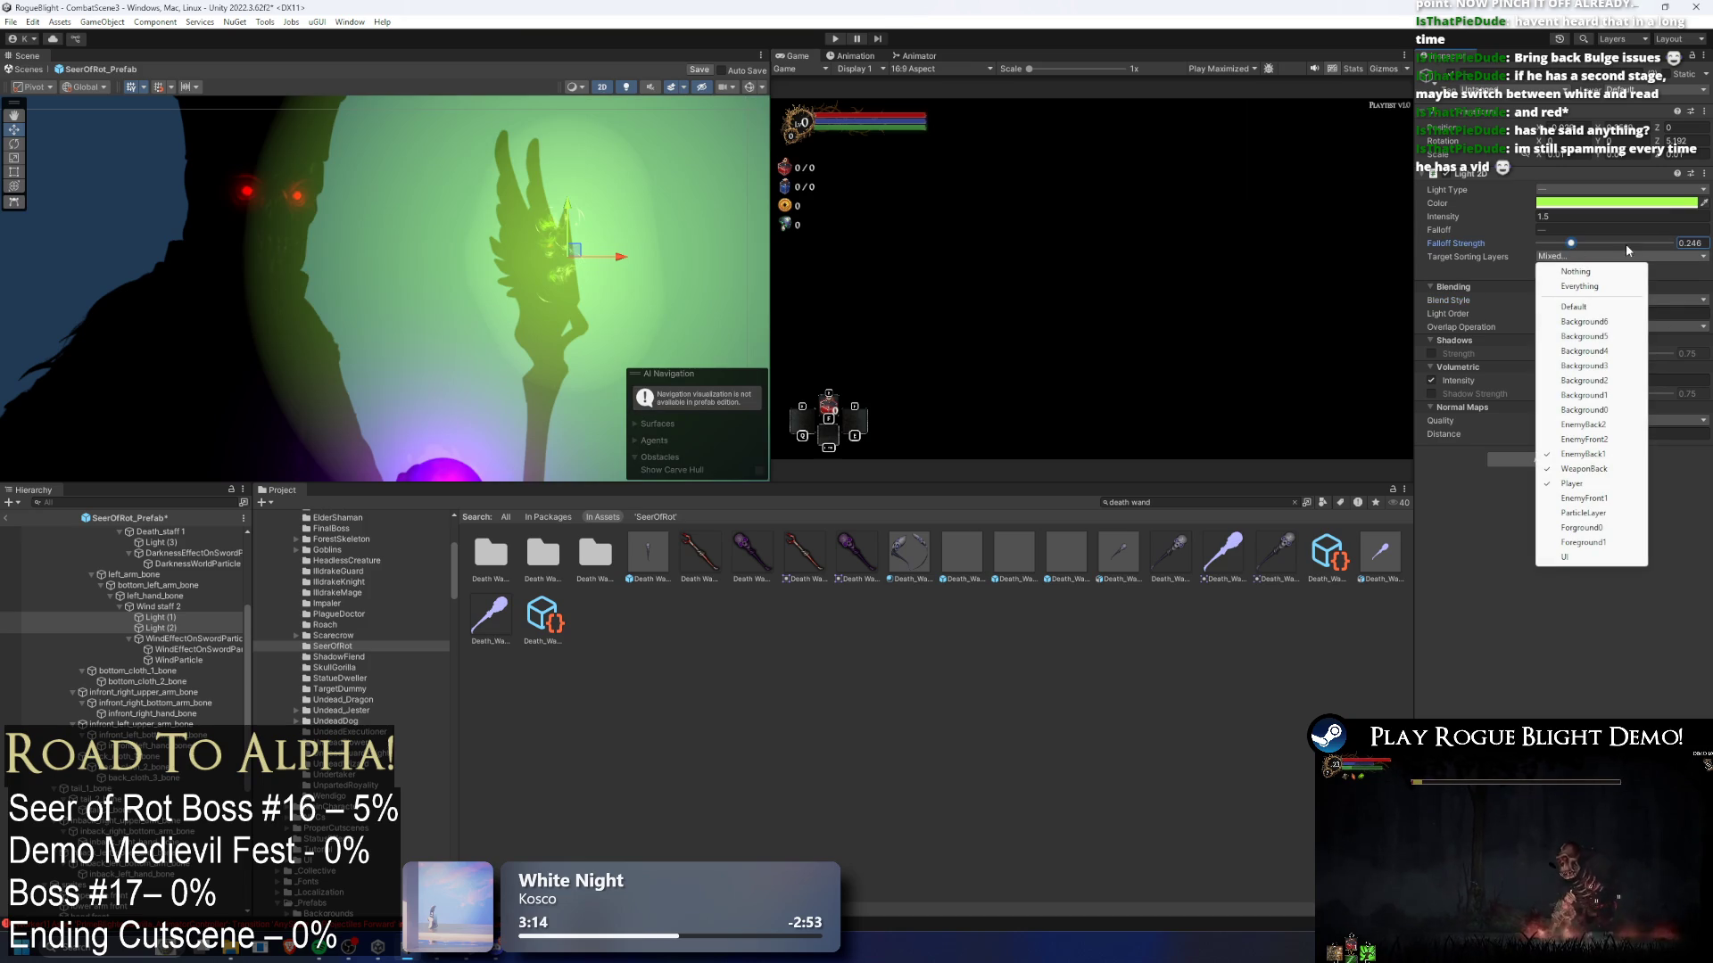
click(1670, 242)
click(1587, 259)
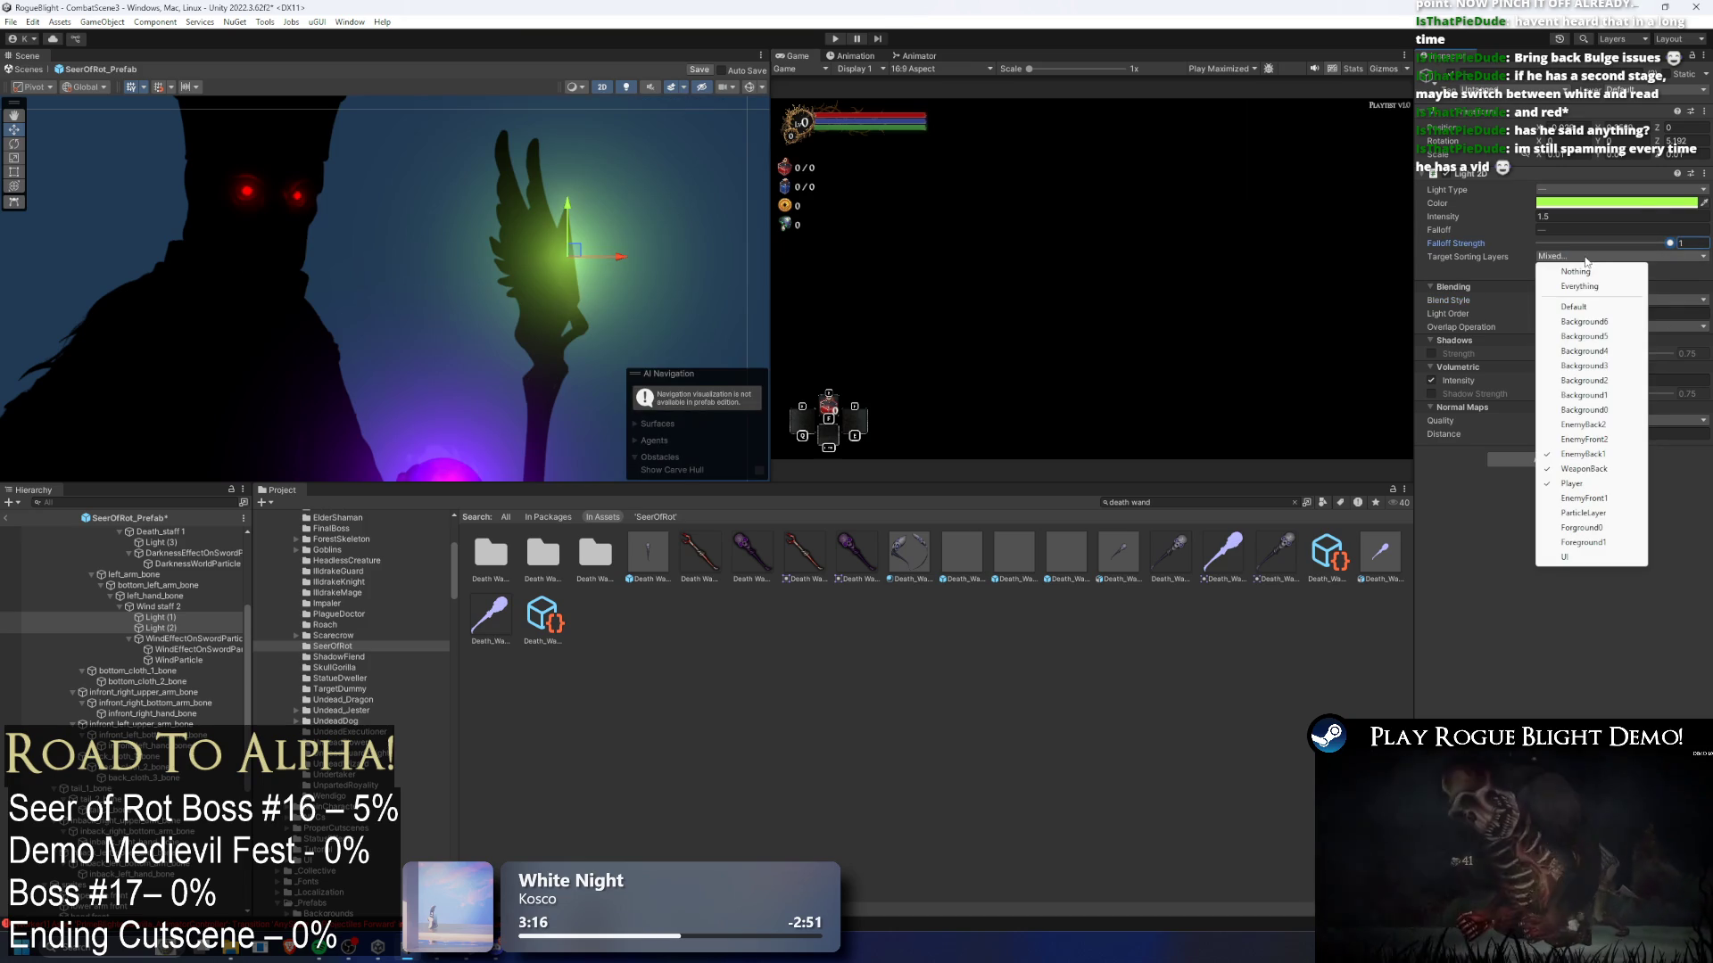
click(1609, 439)
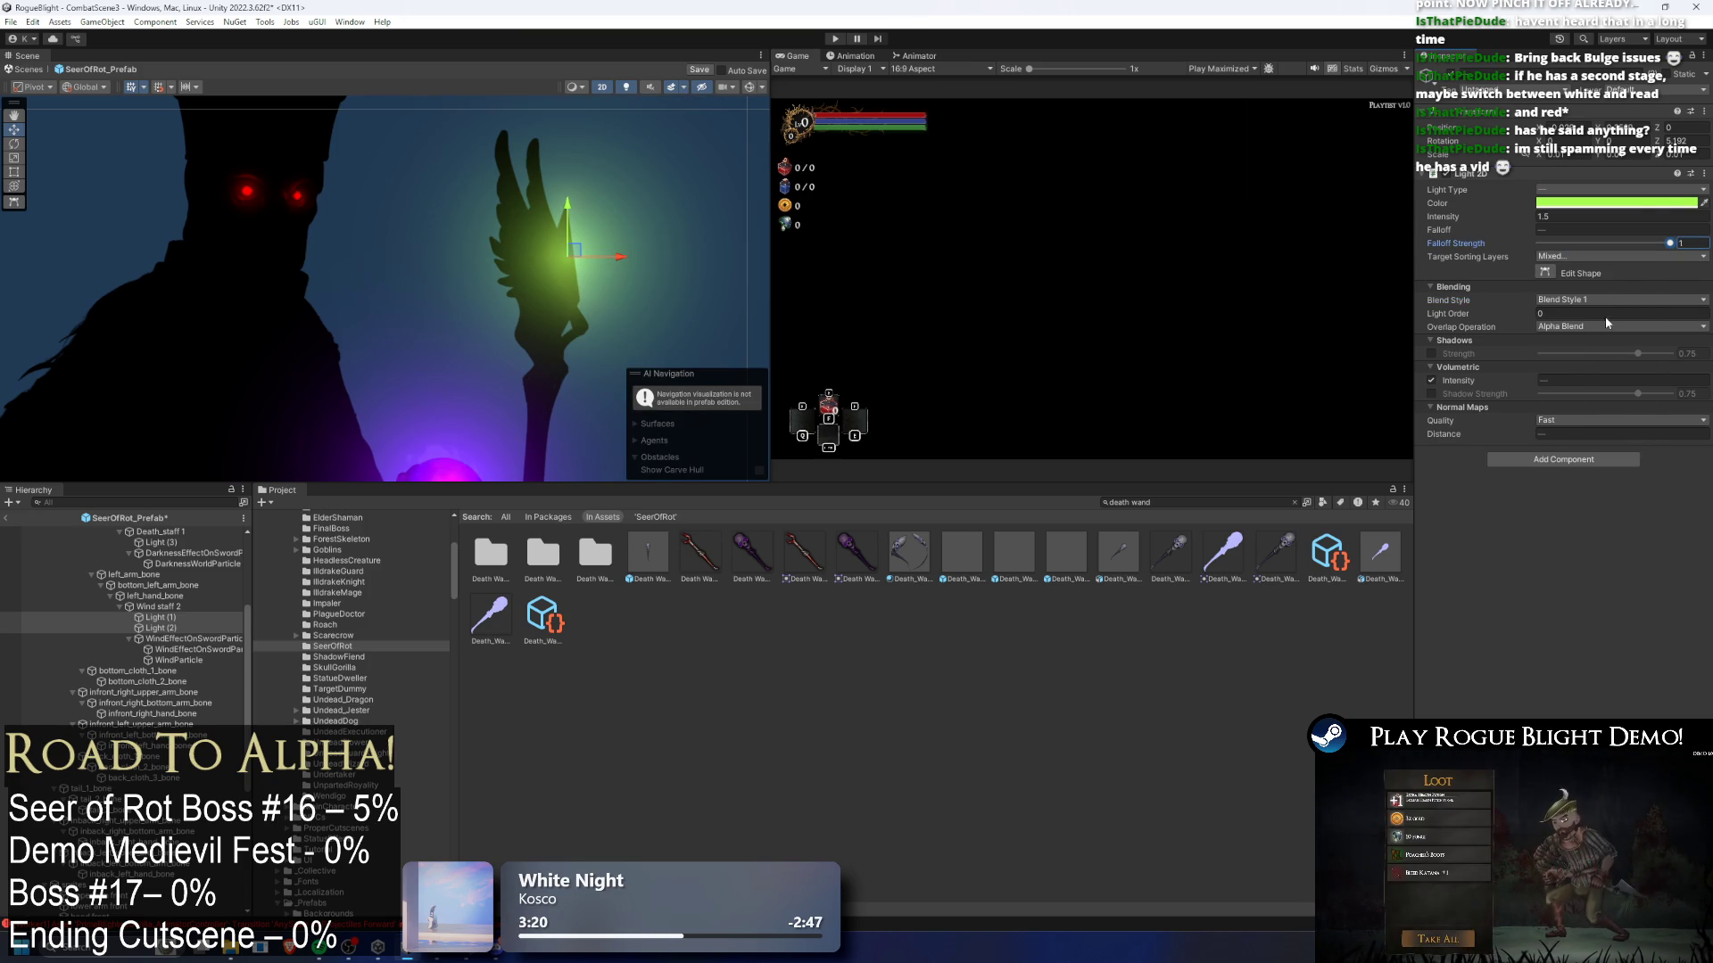
click(1589, 258)
click(1602, 426)
click(1579, 256)
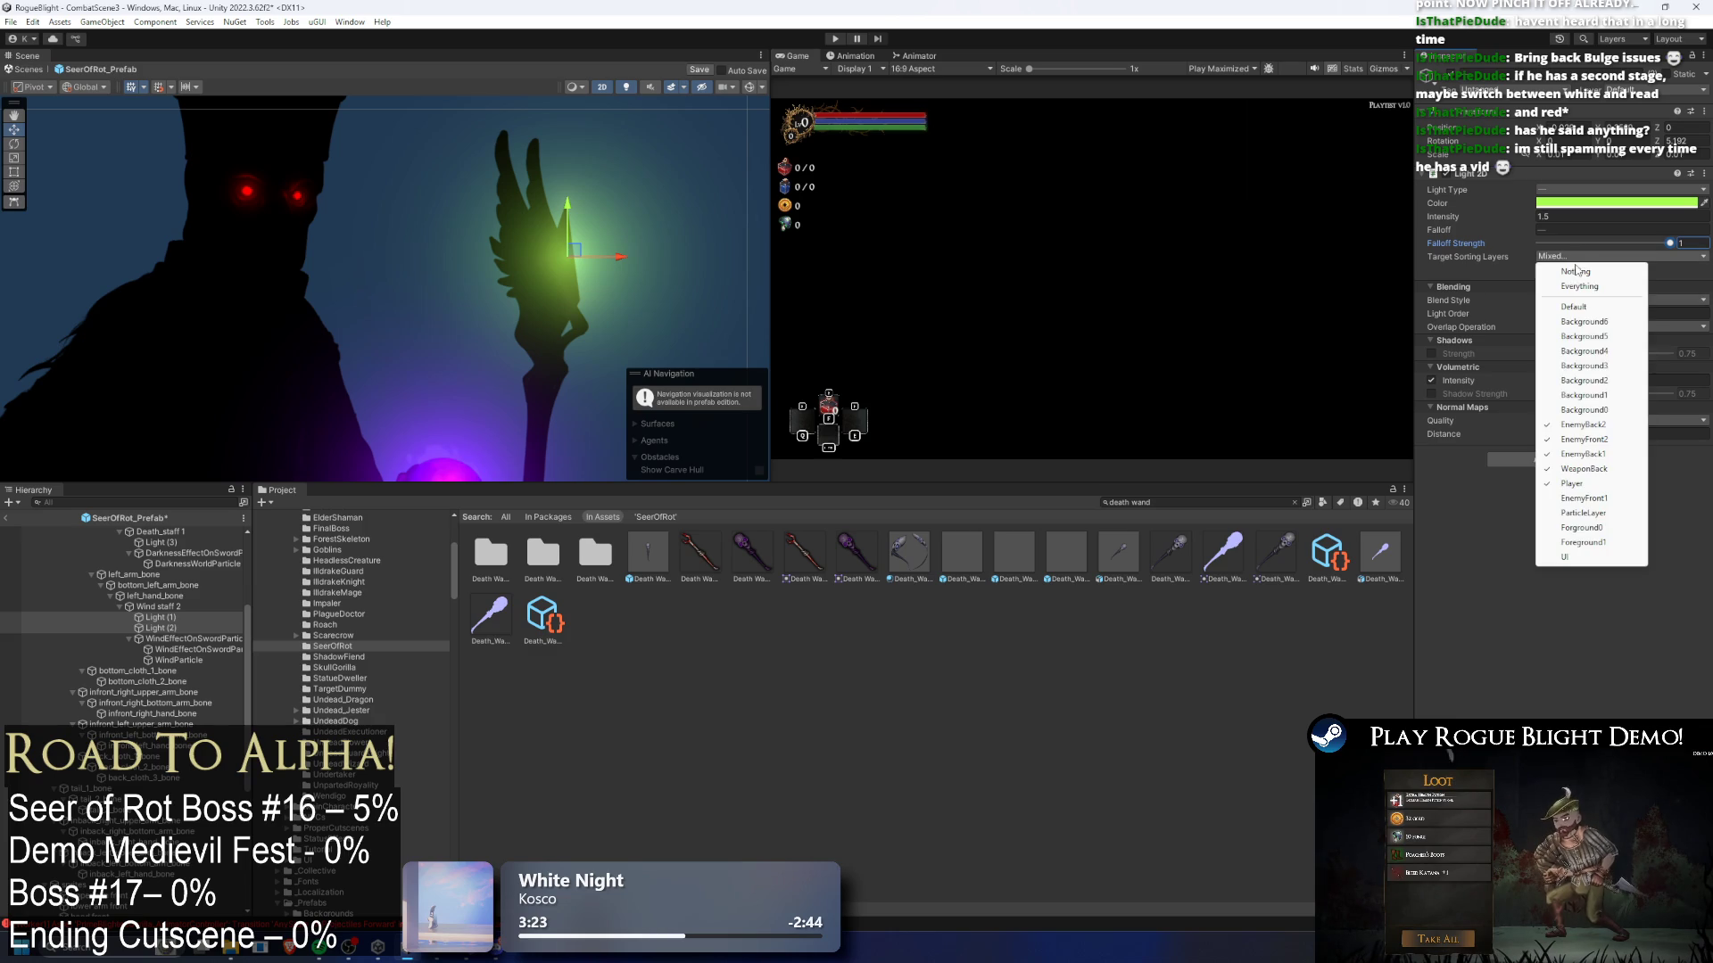
click(1605, 412)
click(578, 337)
click(1605, 298)
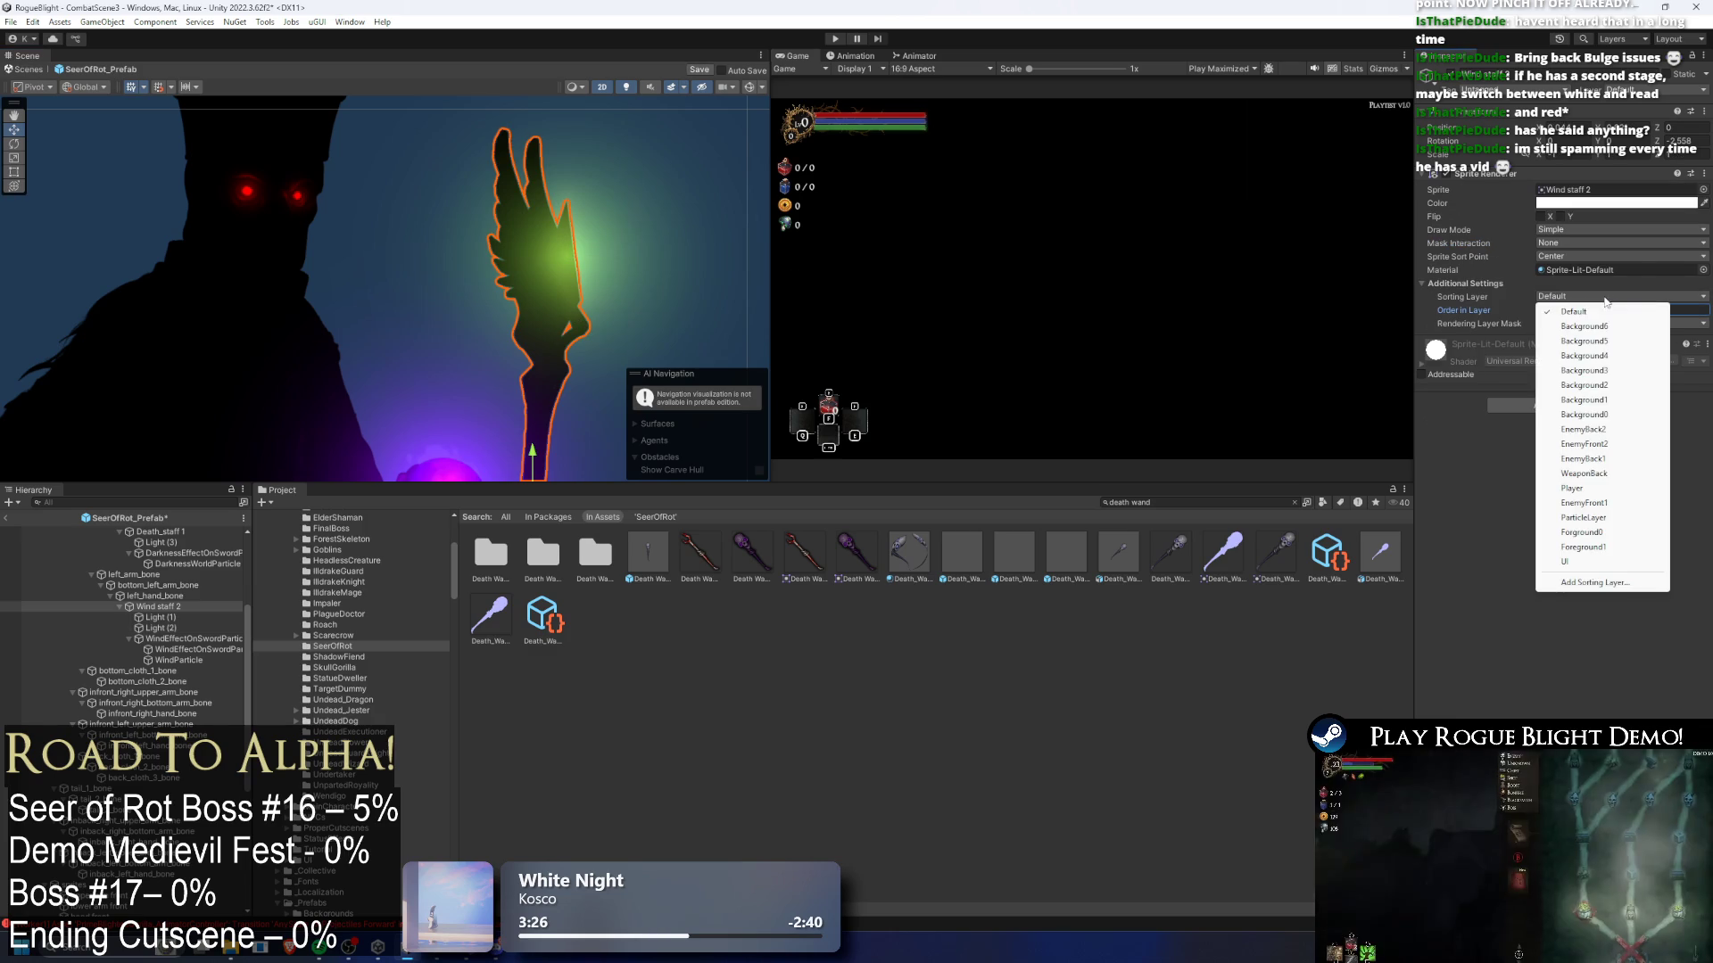
- Put the wind staff sprite on the EnemyBack1 sorting layer and check the death staff's sorting
click(1608, 463)
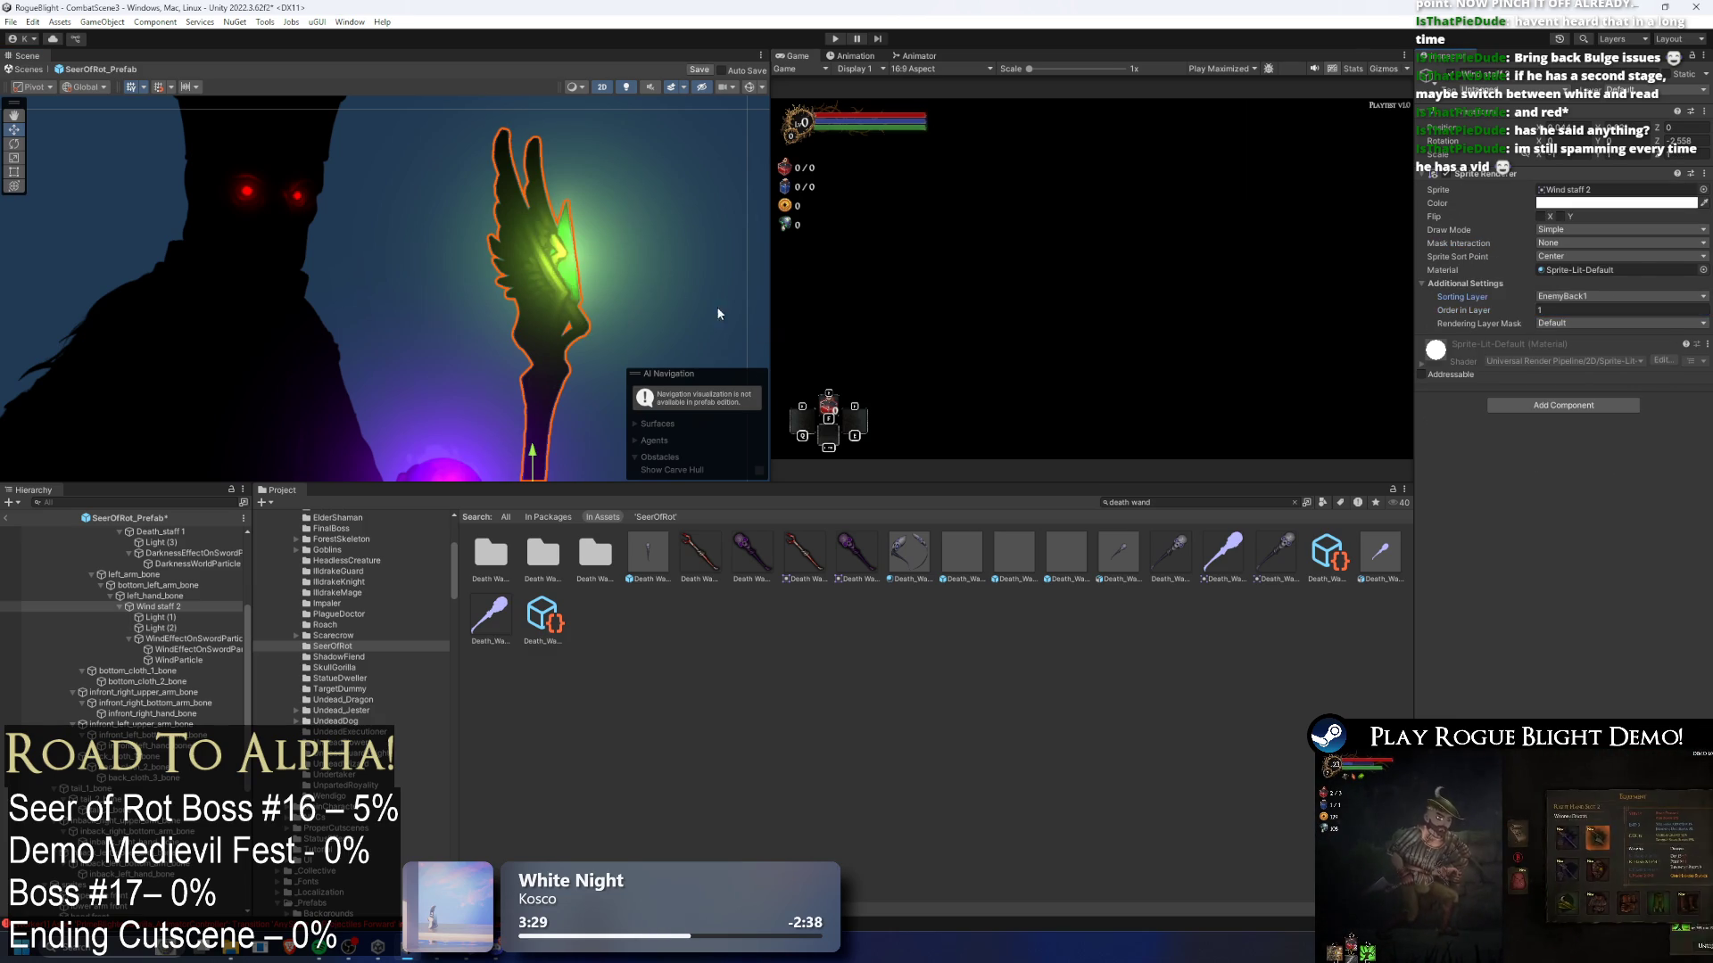
click(485, 382)
click(528, 403)
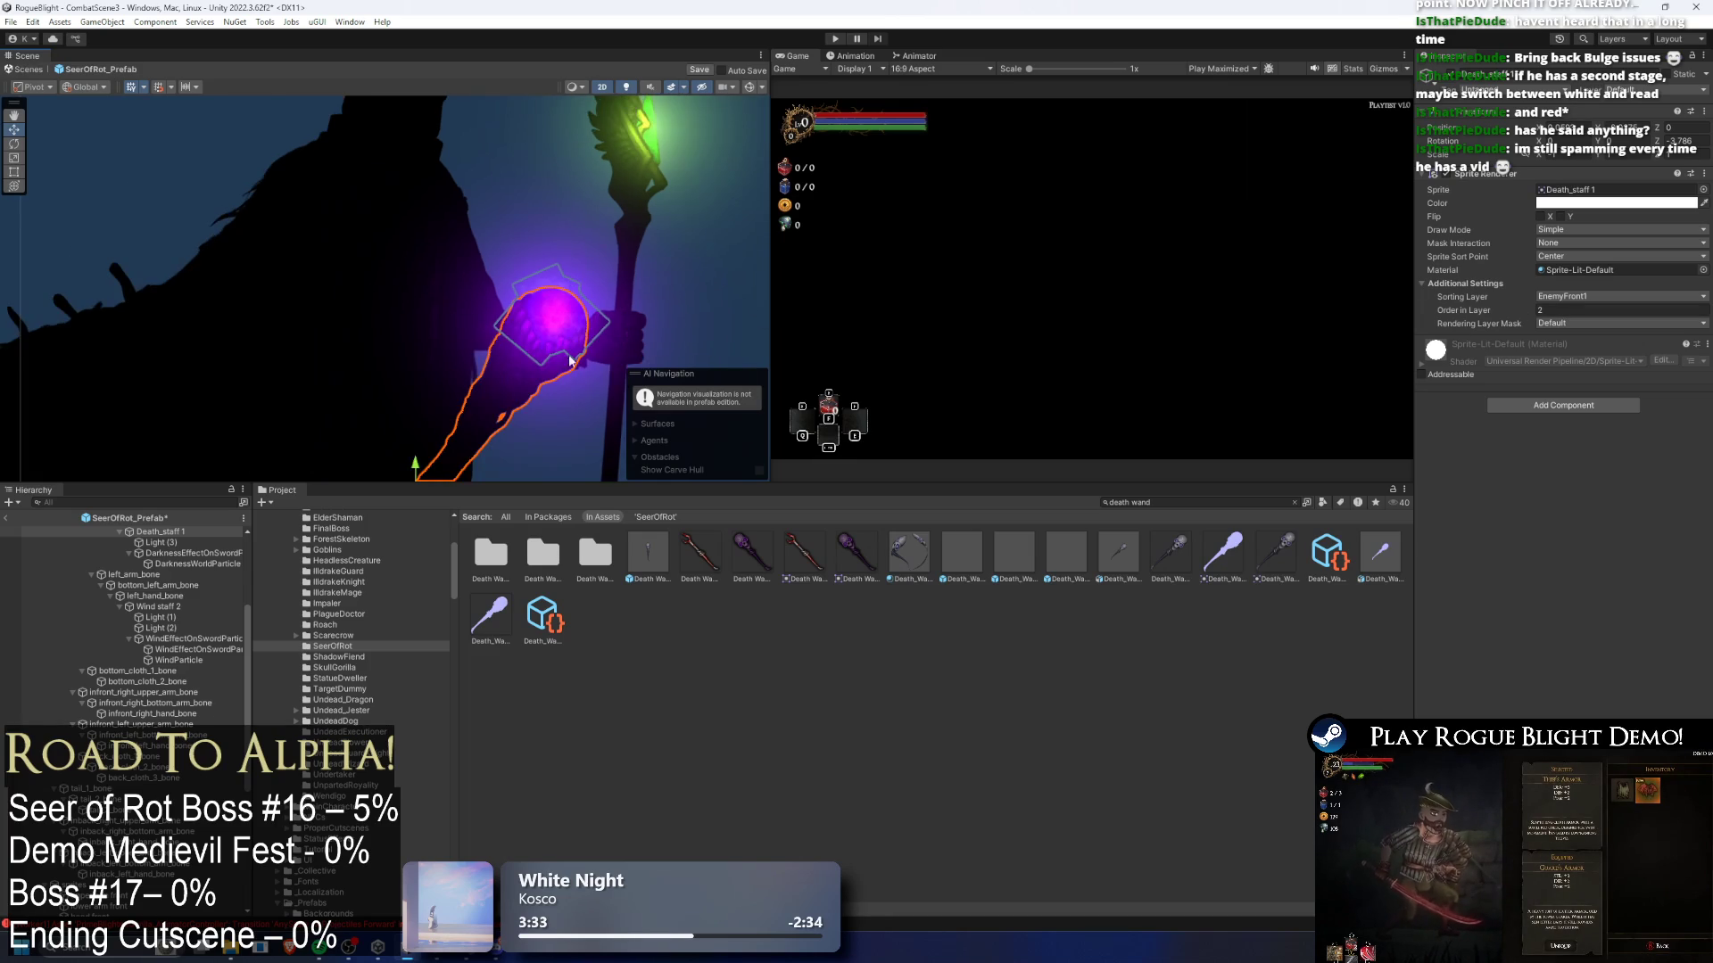
- Toggle scene lighting off and on to compare the lit and unlit staffs
click(628, 88)
click(628, 88)
click(629, 89)
scroll(559, 327, down, 3)
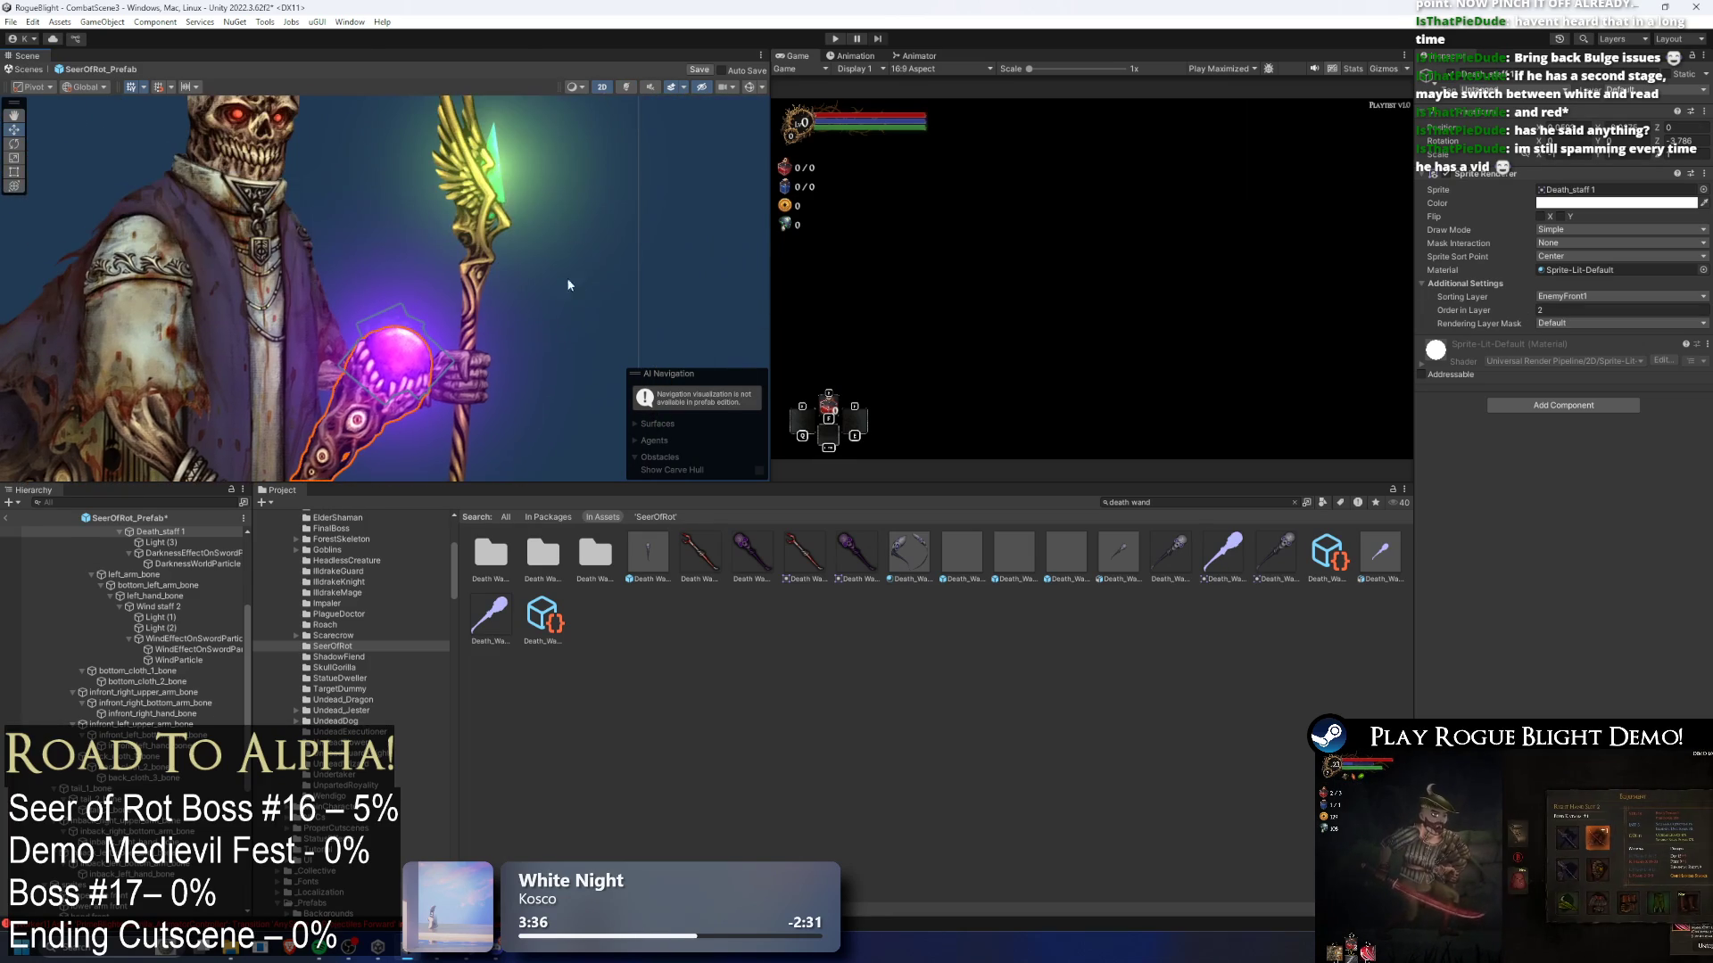
click(628, 87)
- Check the orb's darkness particle effect and save the Seer of Rot prefab
click(572, 201)
scroll(572, 214, down, 3)
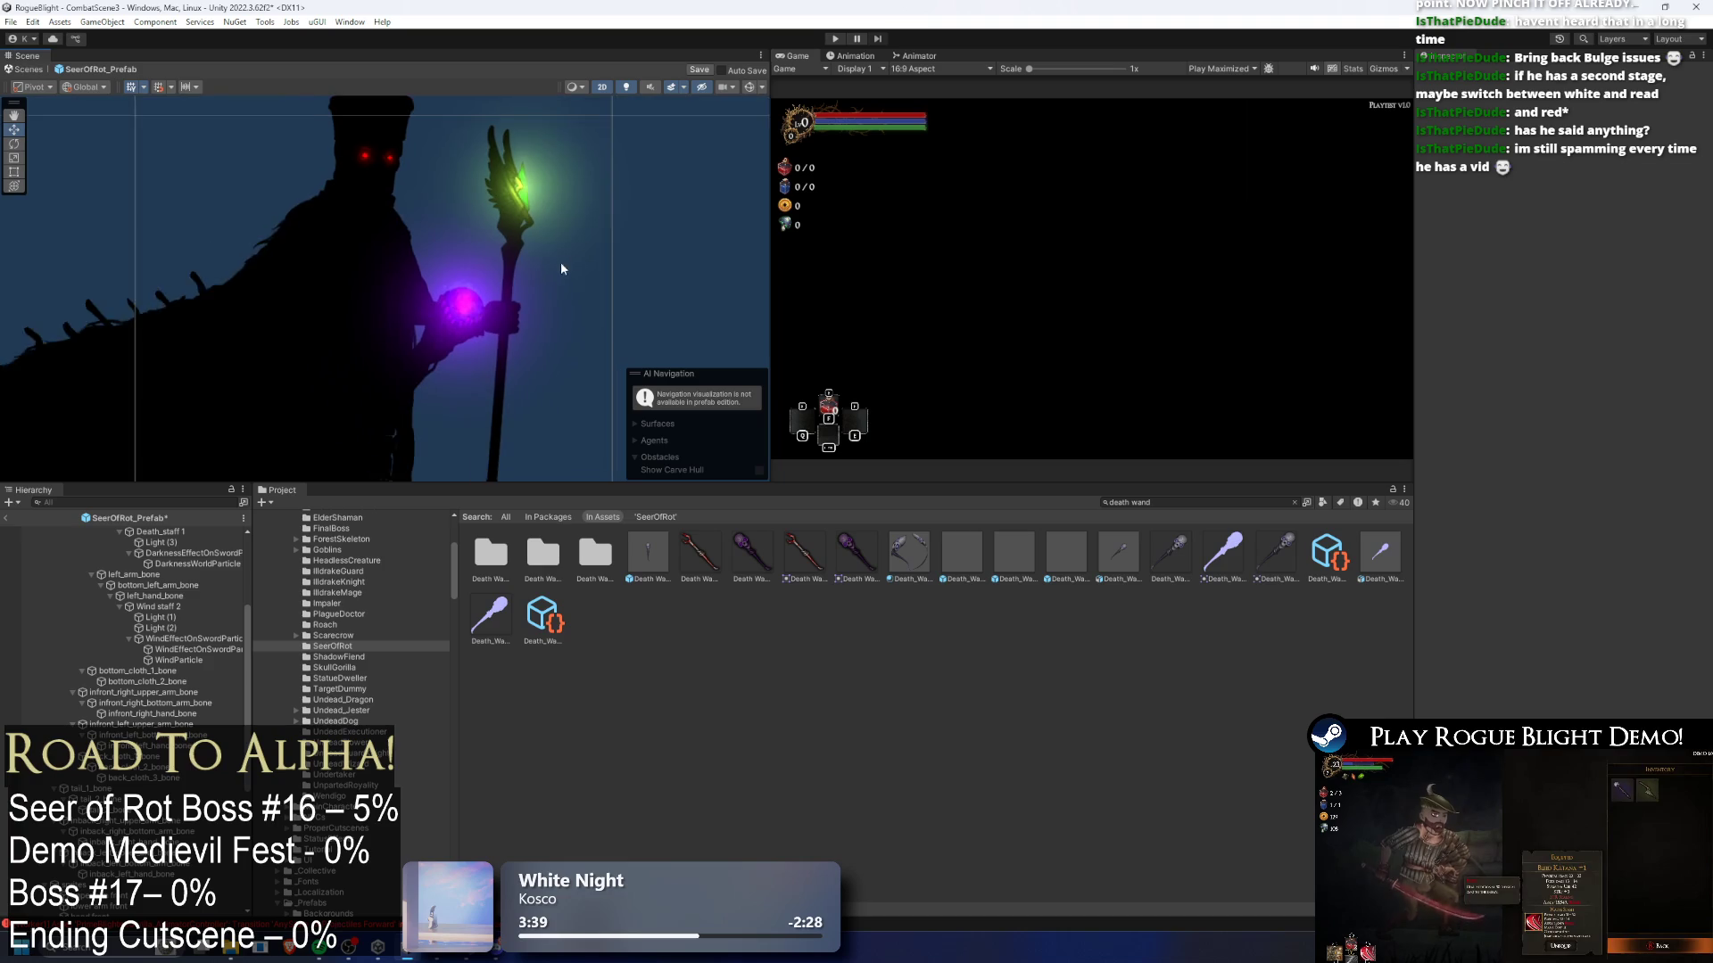
click(479, 300)
scroll(479, 301, up, 3)
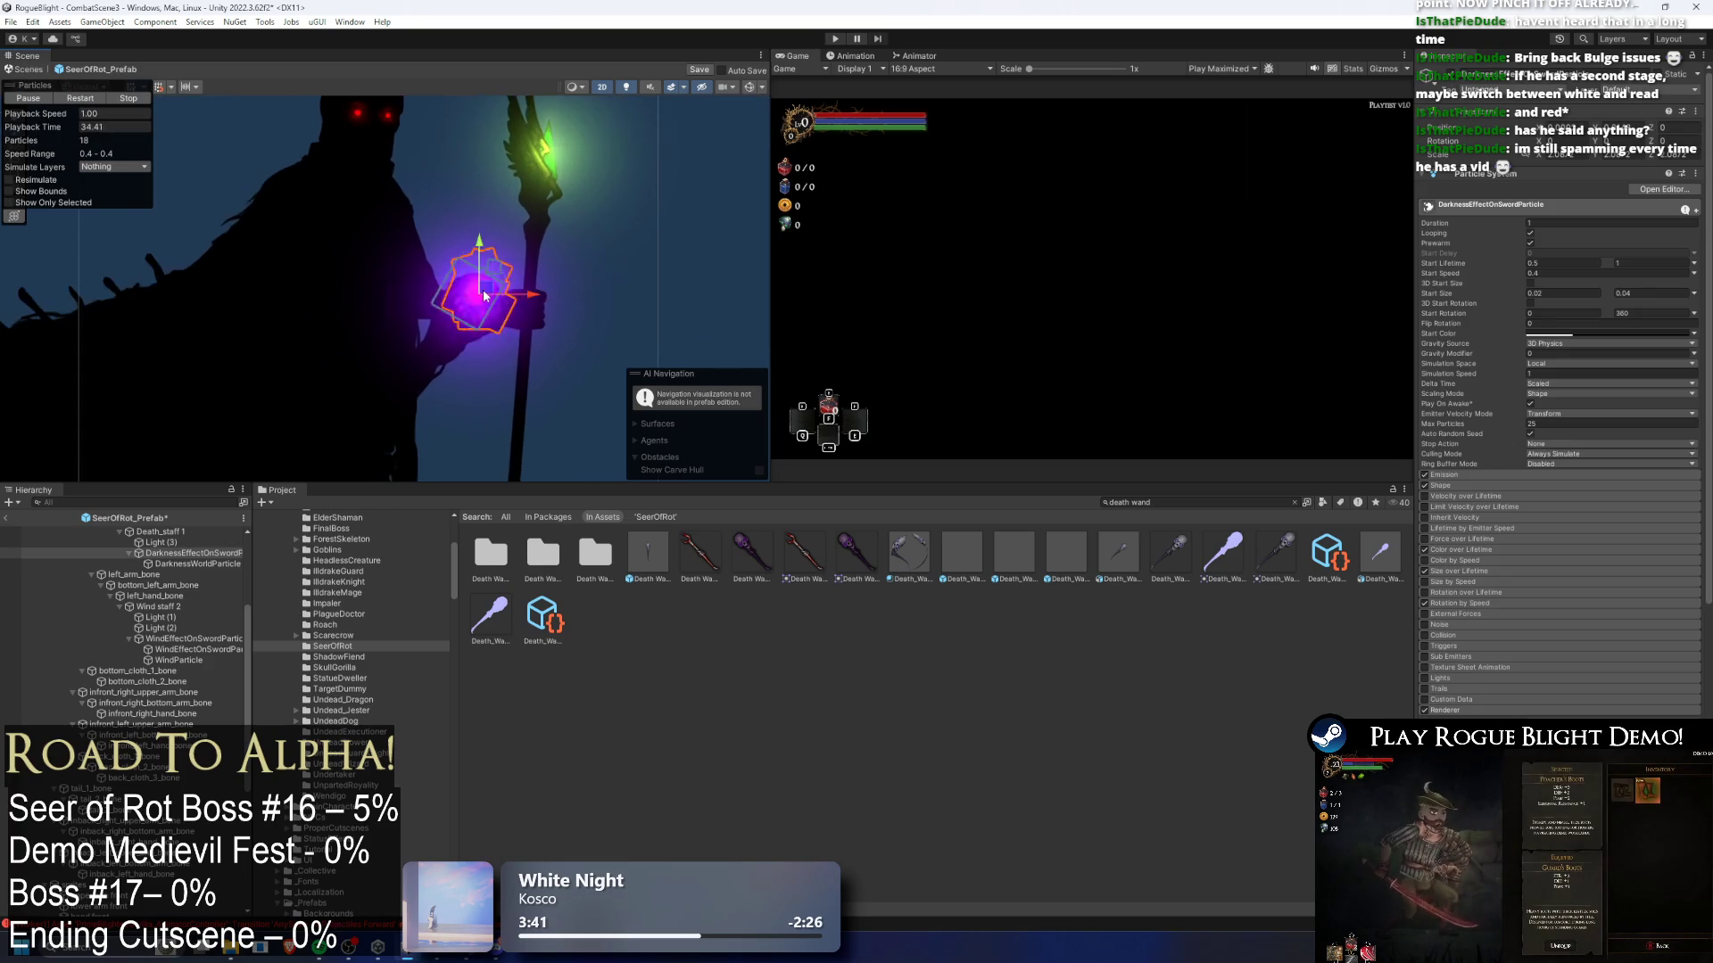
click(639, 202)
scroll(638, 202, down, 3)
key(ctrl+s)
- Enter Play Mode to test the boss, then pause the running game
click(835, 39)
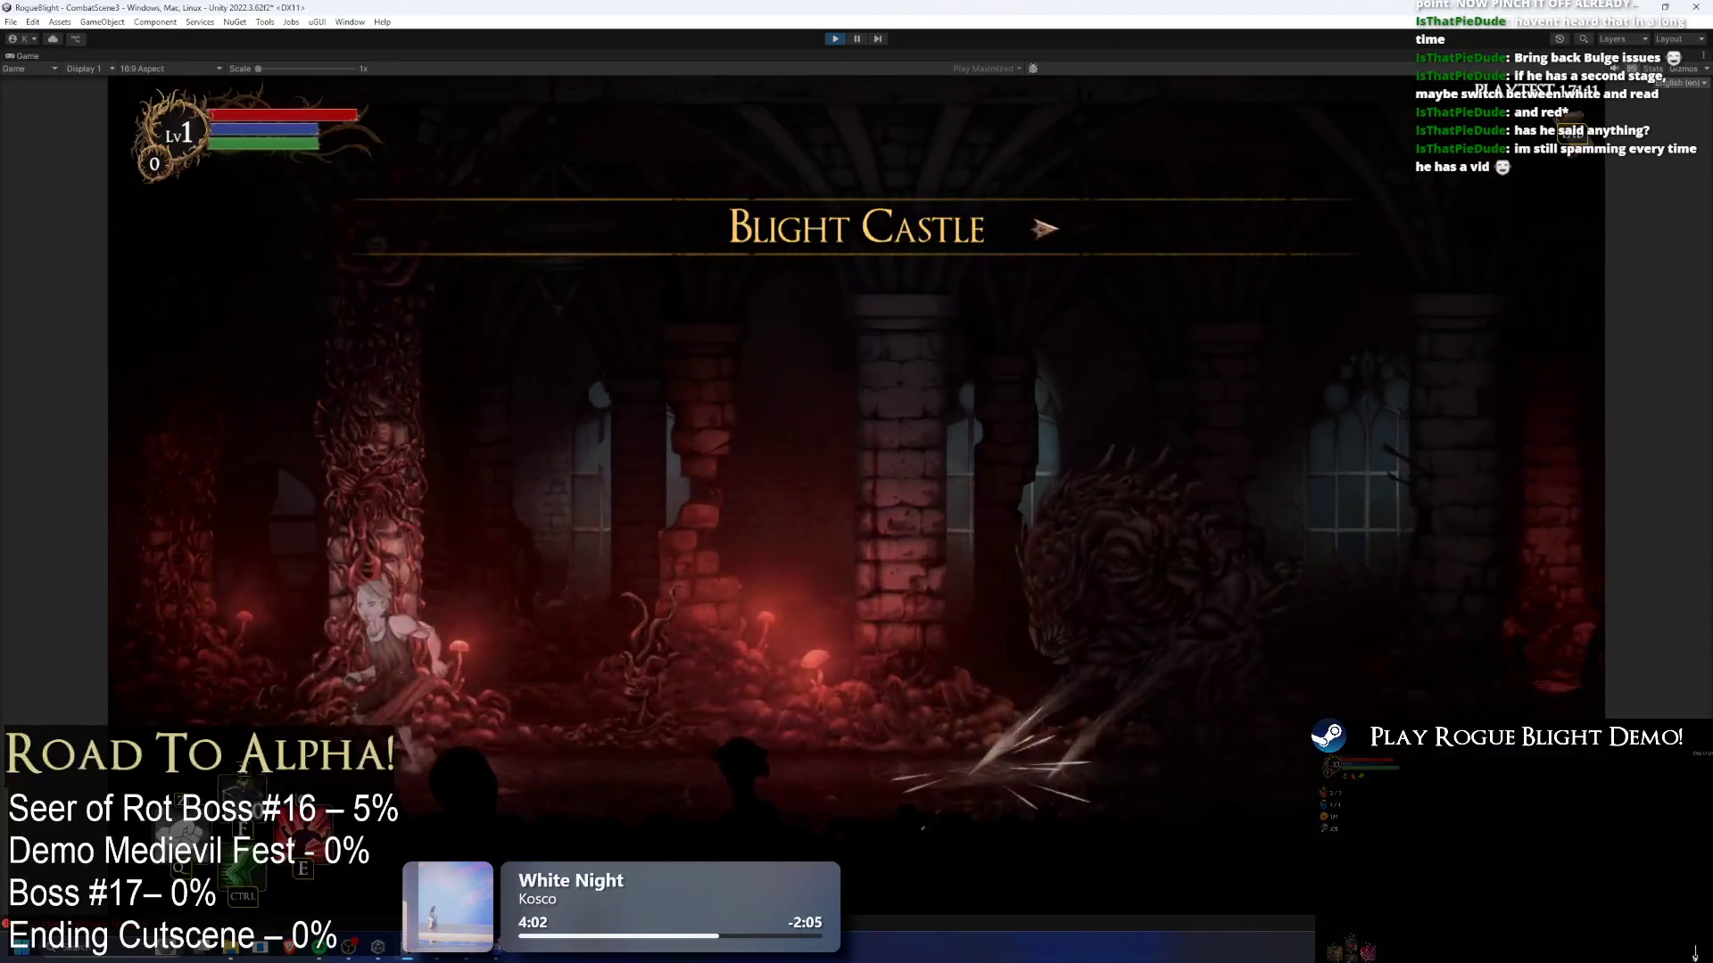
key(ctrl+shift+p)
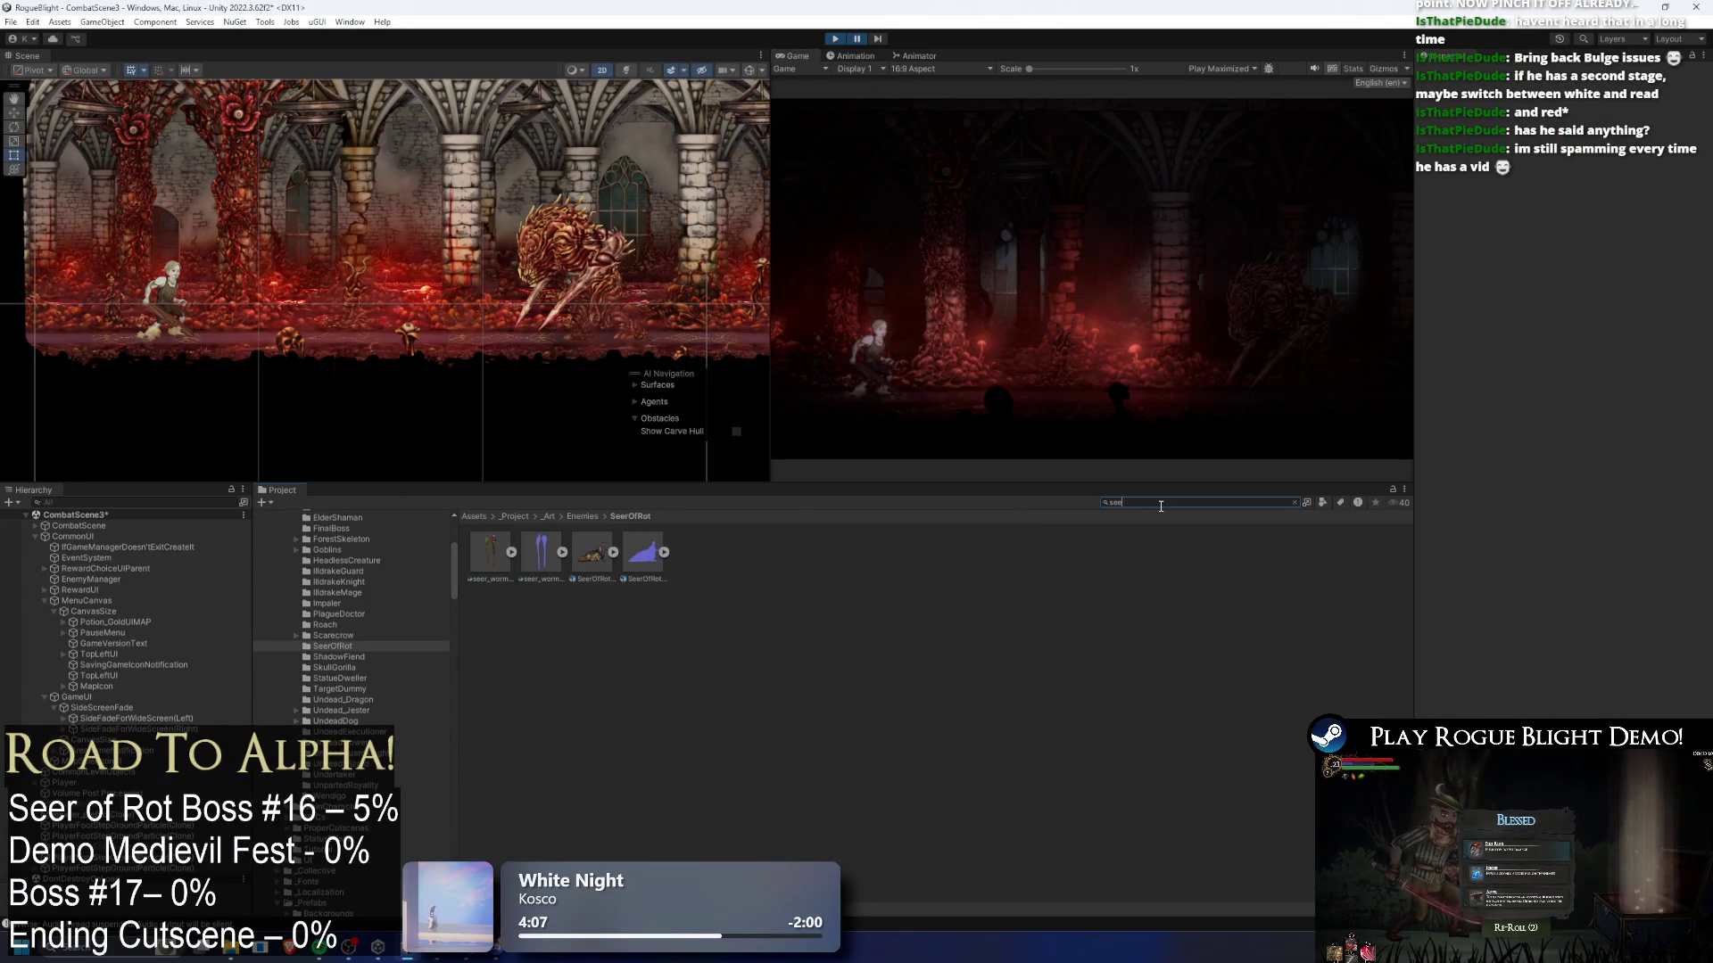
- Maximize the Game view, pause, and shift the boss up and right before resuming
text(r rot)
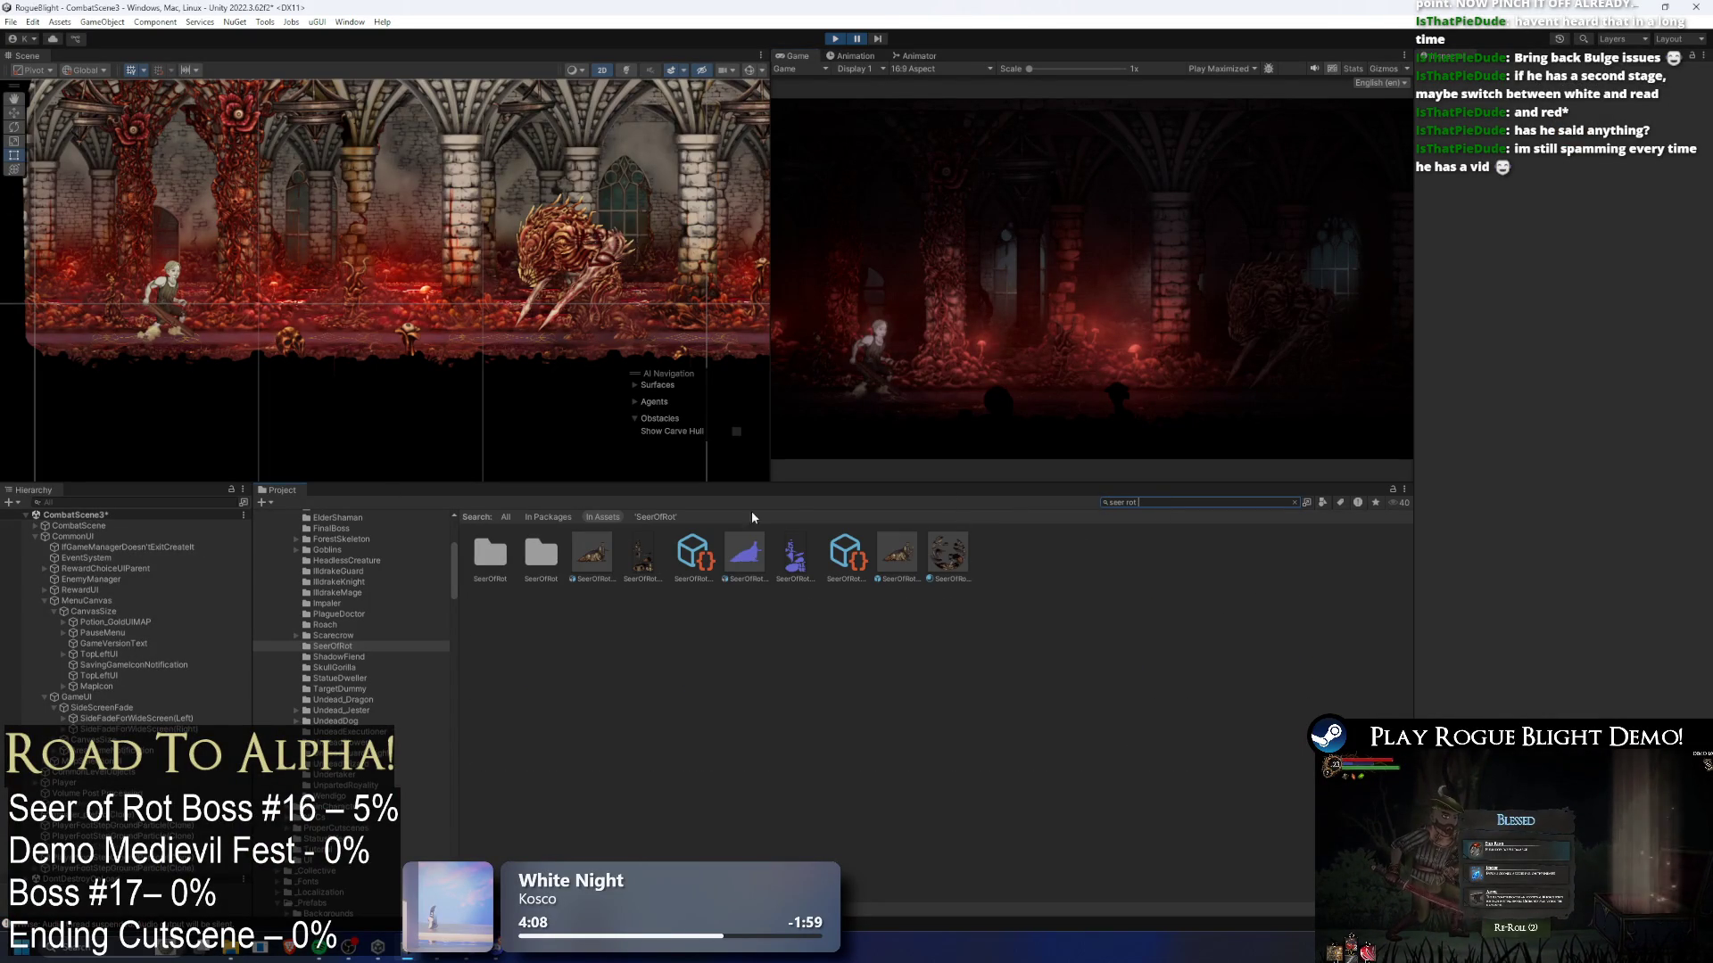
drag(897, 553, 325, 364)
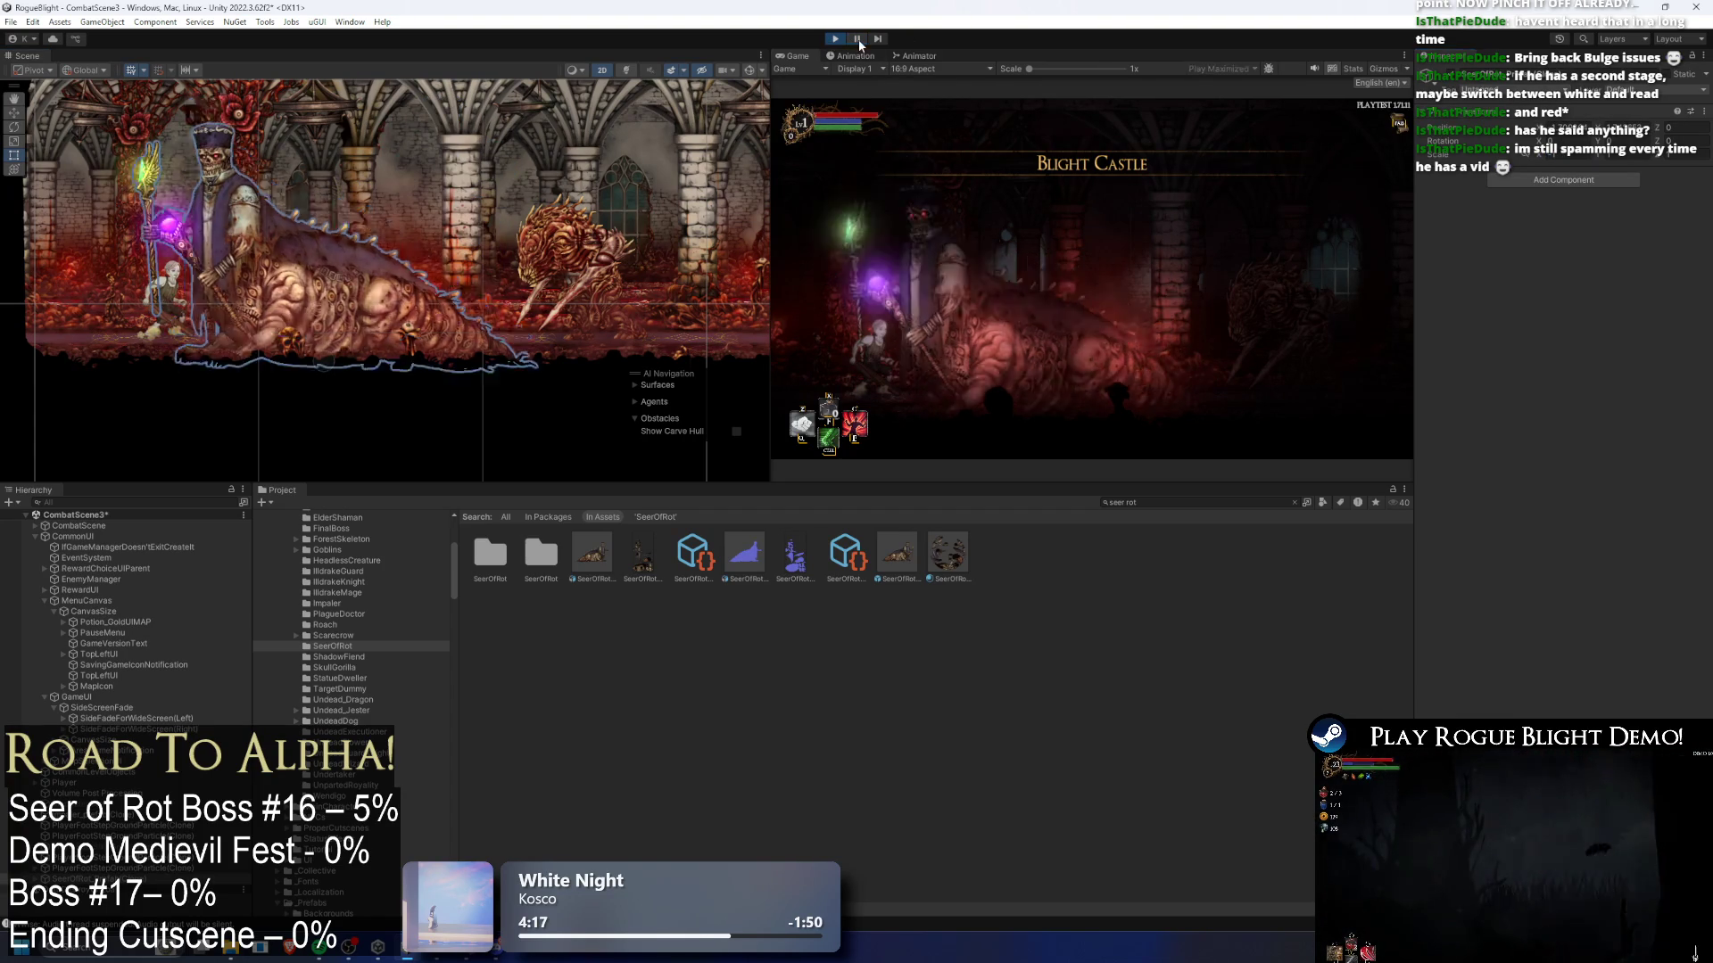
key(shift+space)
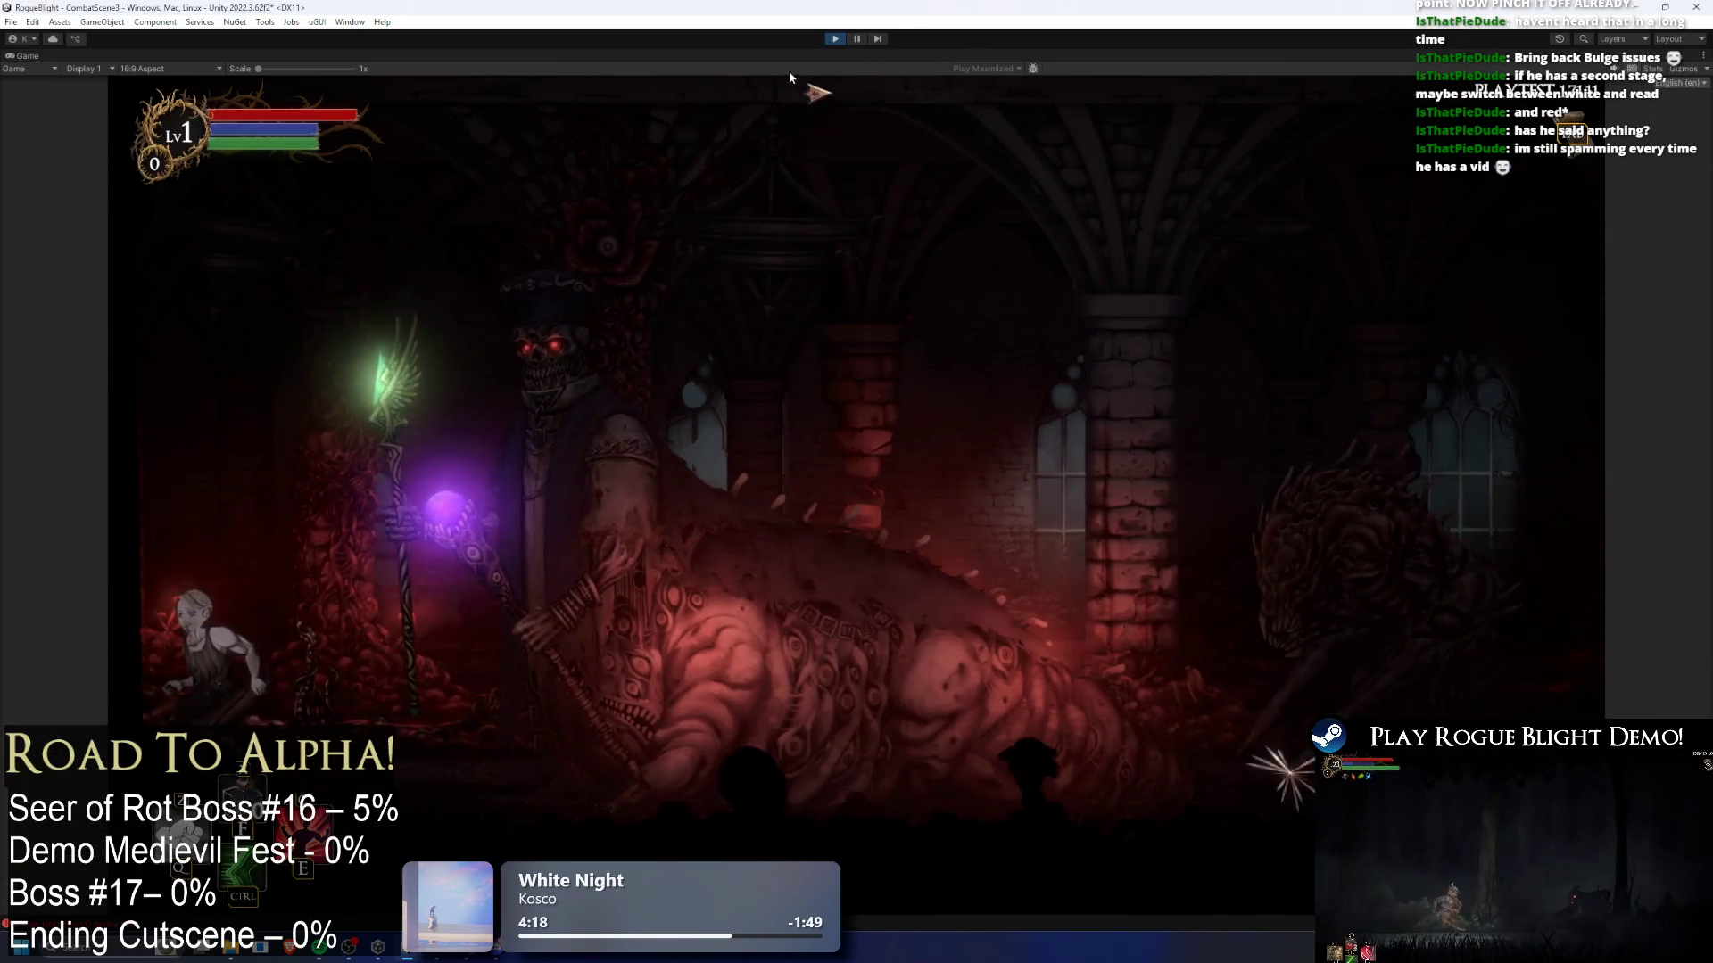
click(855, 39)
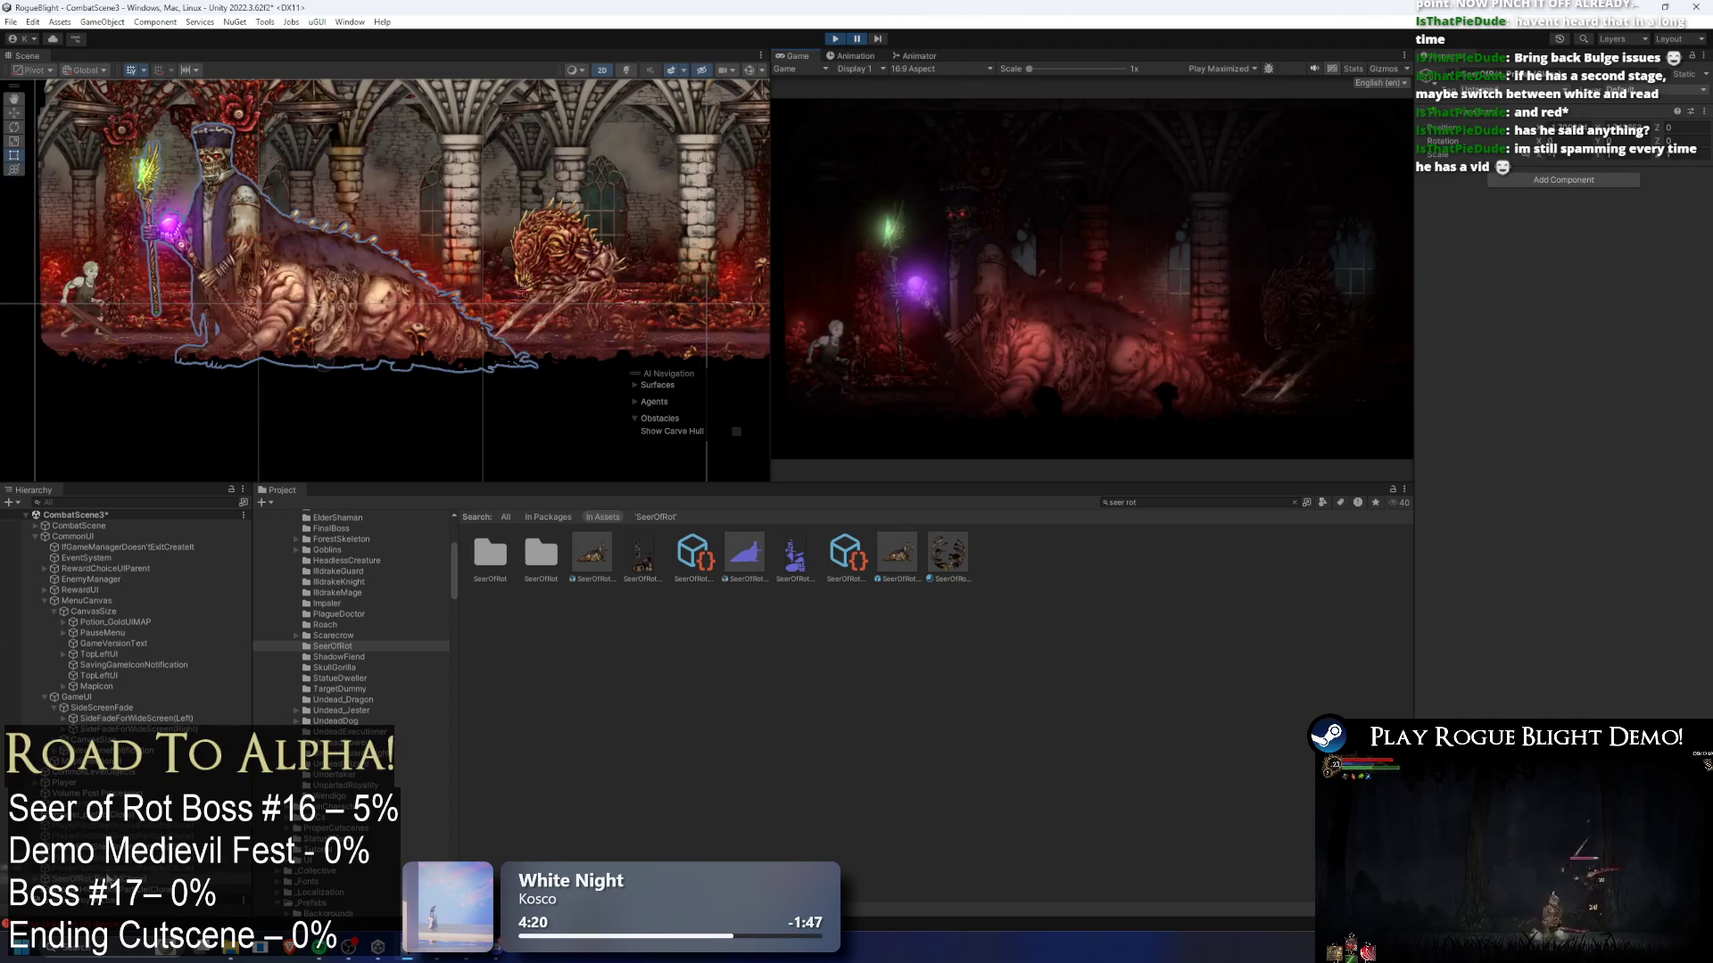
drag(327, 357, 368, 333)
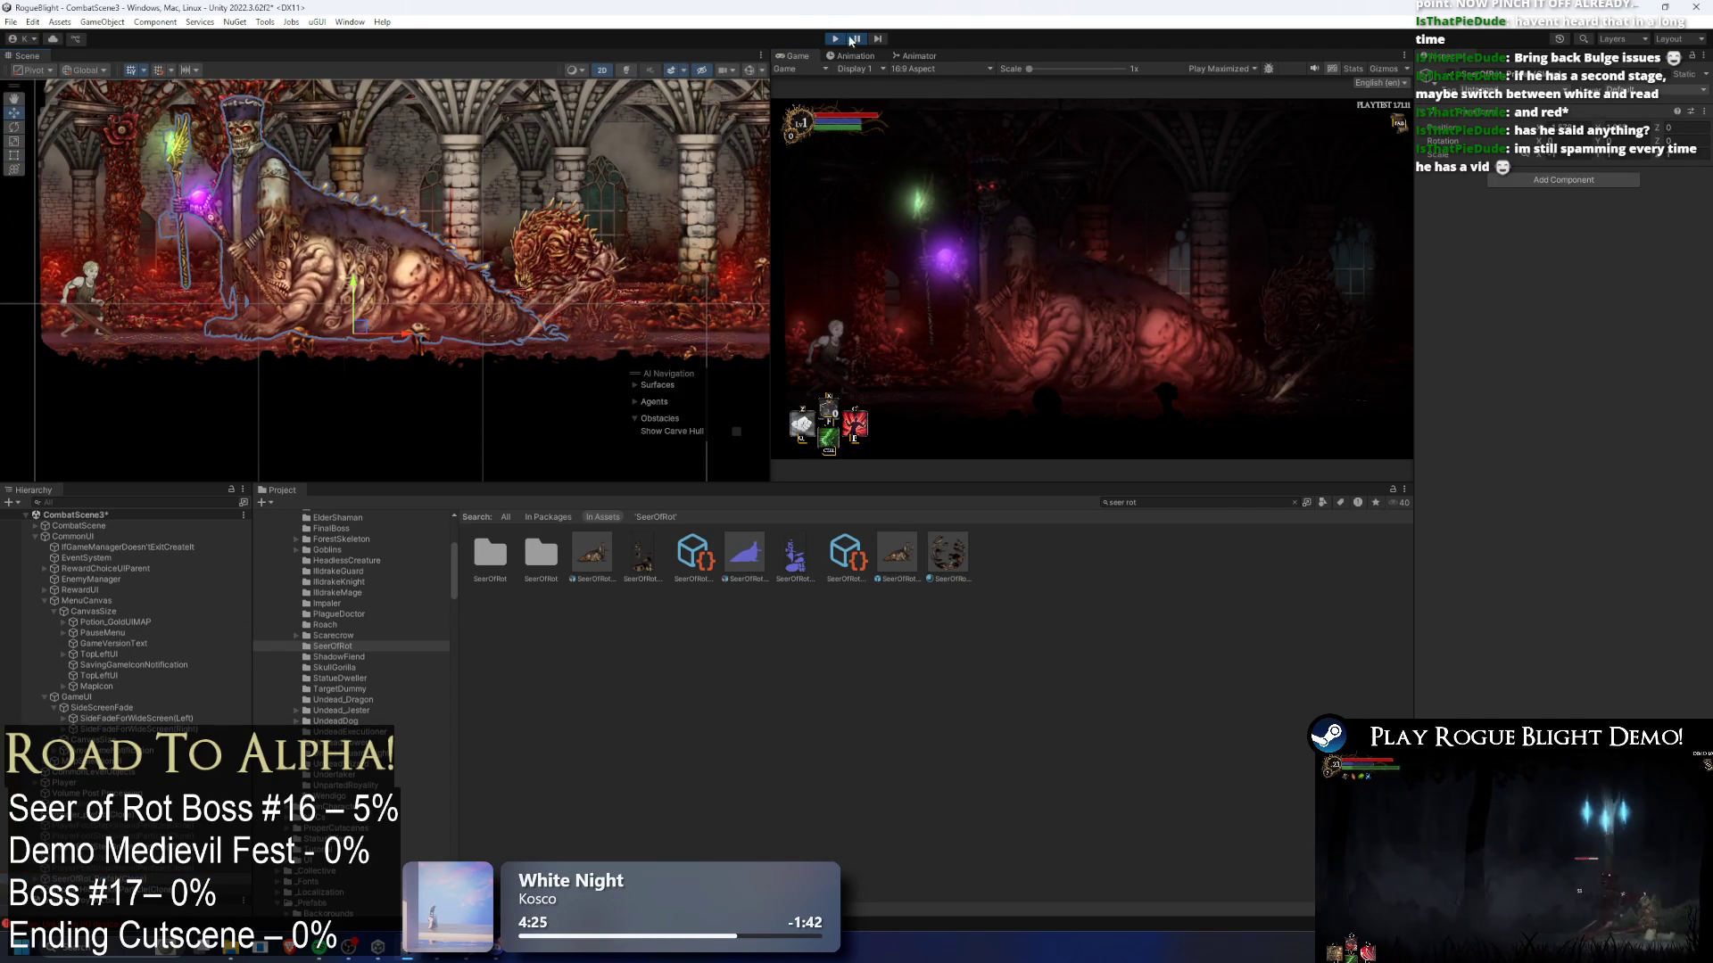
click(854, 39)
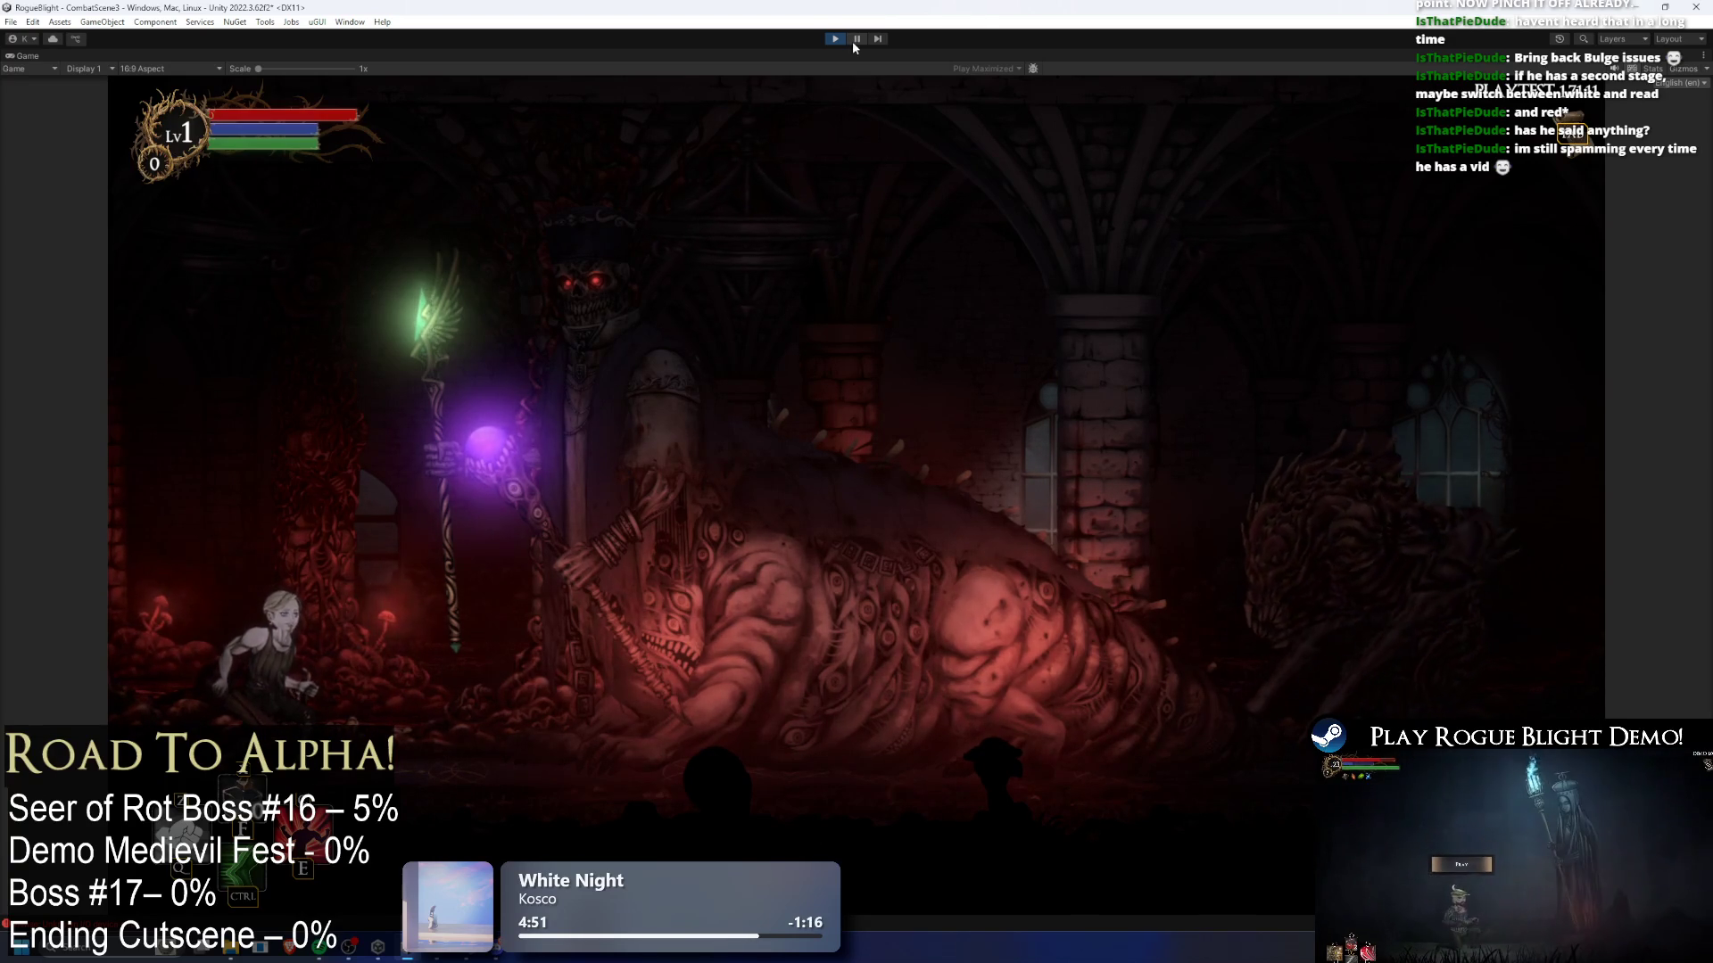
- Walk the player right and left, pausing briefly to inspect the scene
key(d)
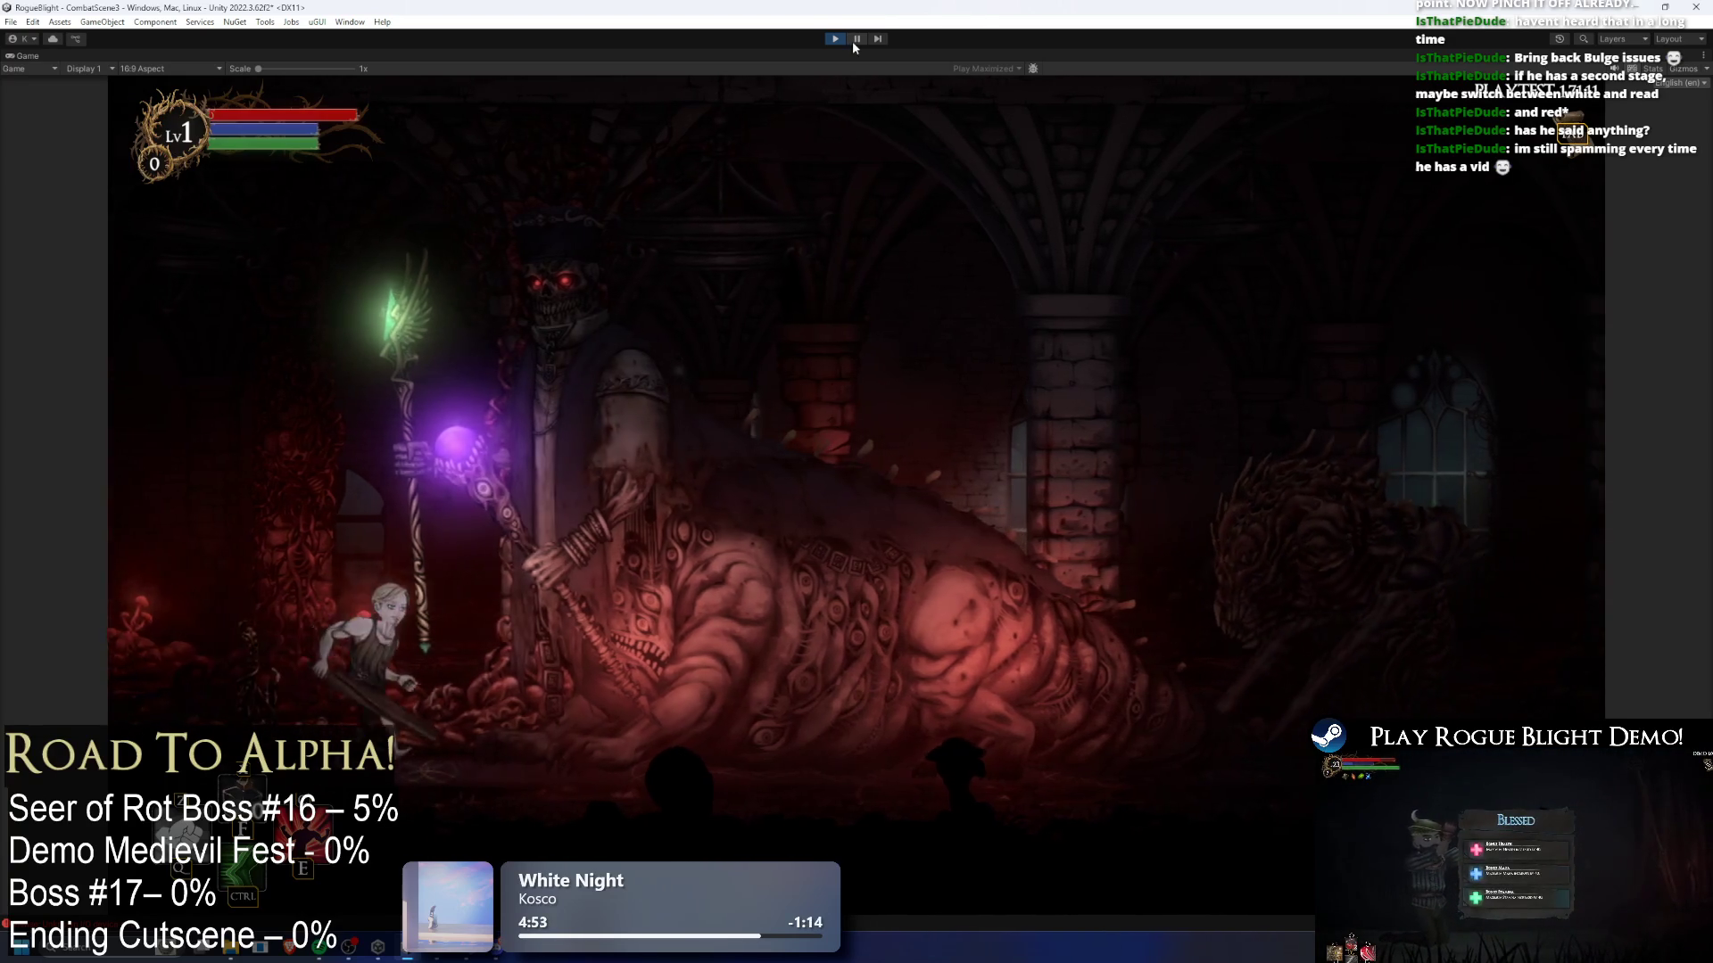
key(a)
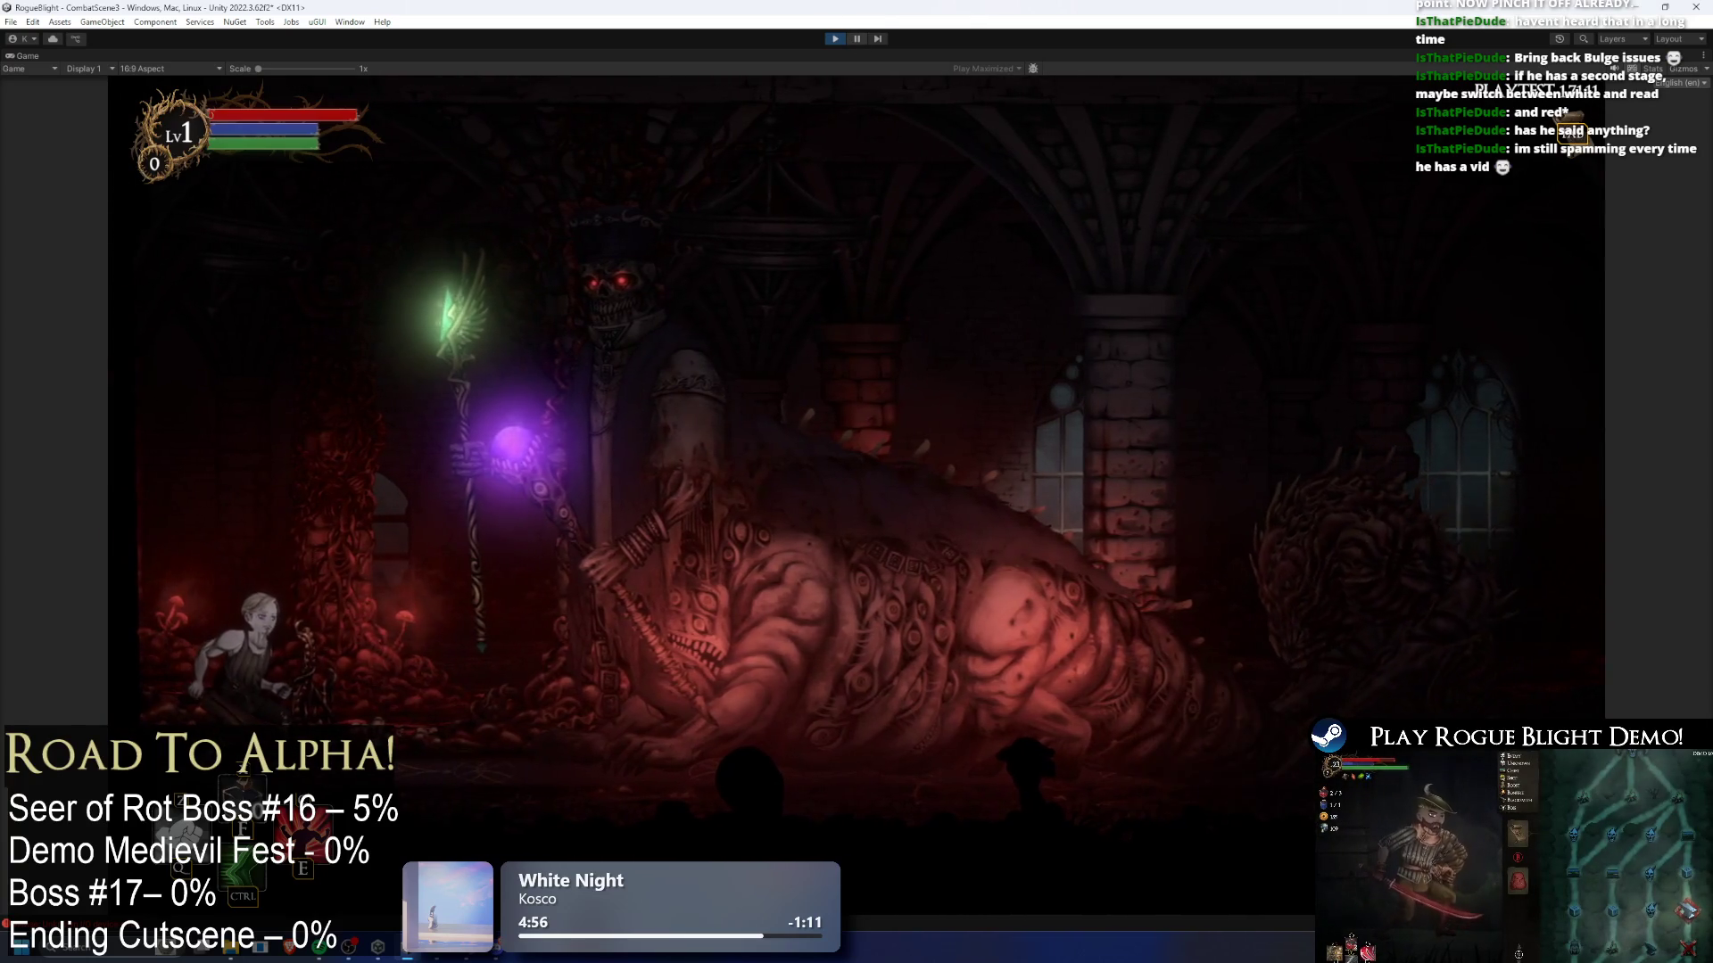
key(ctrl+shift+p)
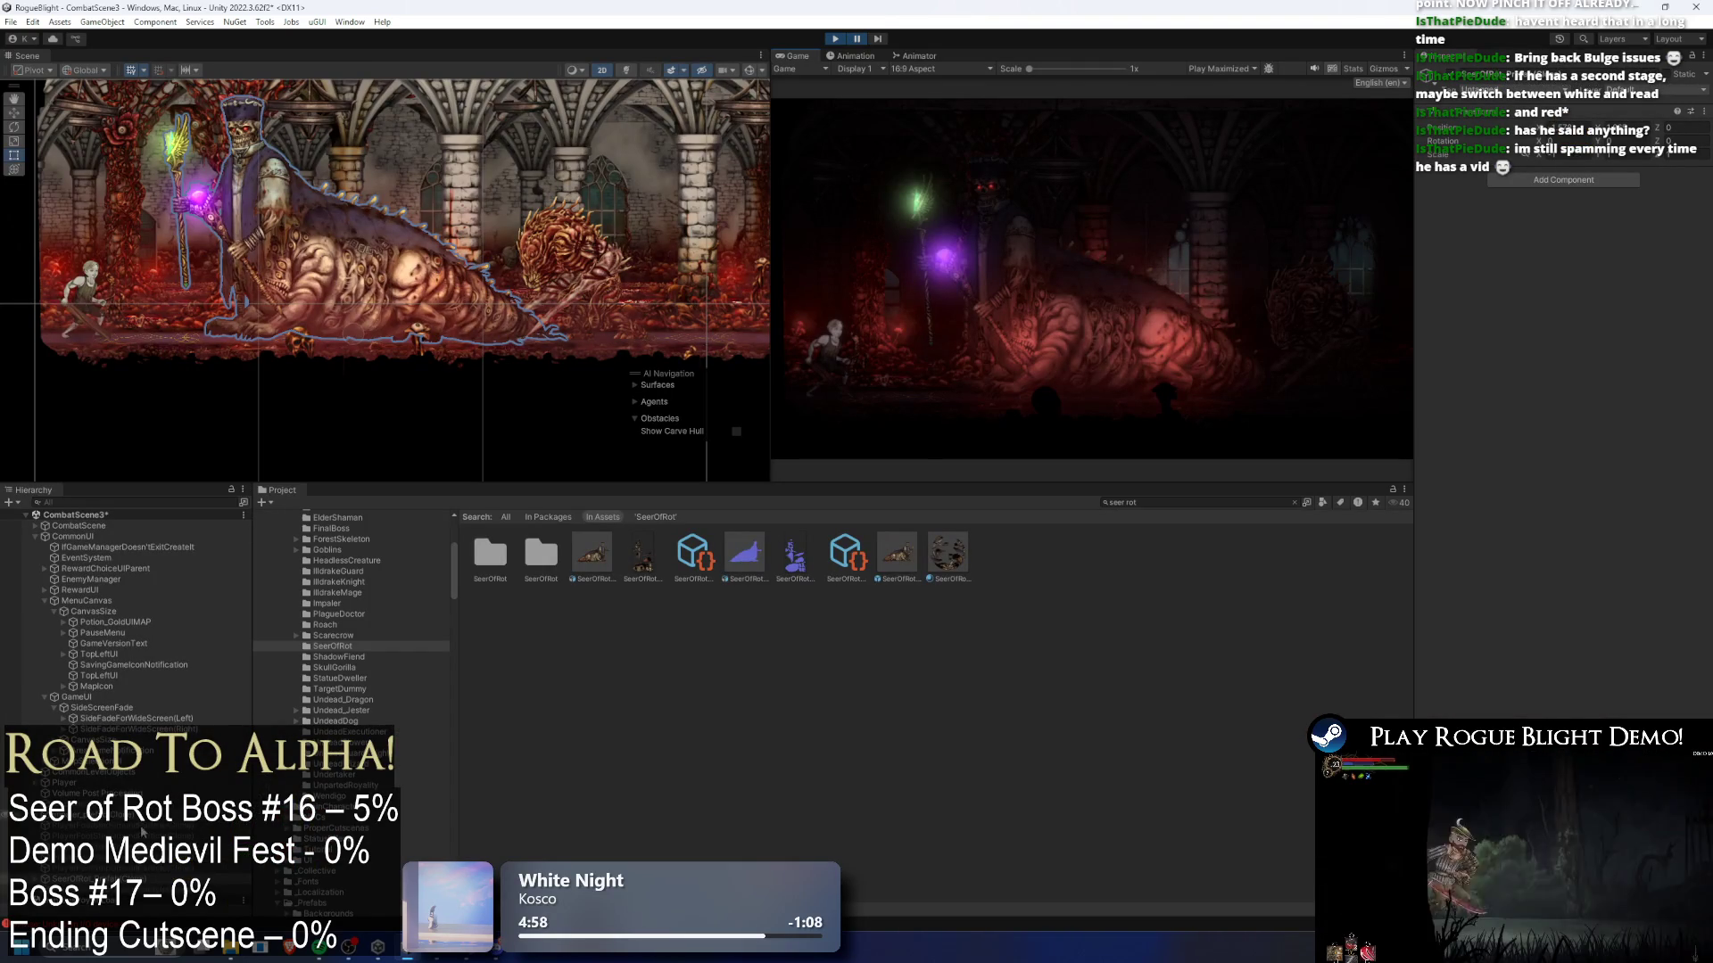
key(ctrl+shift+p)
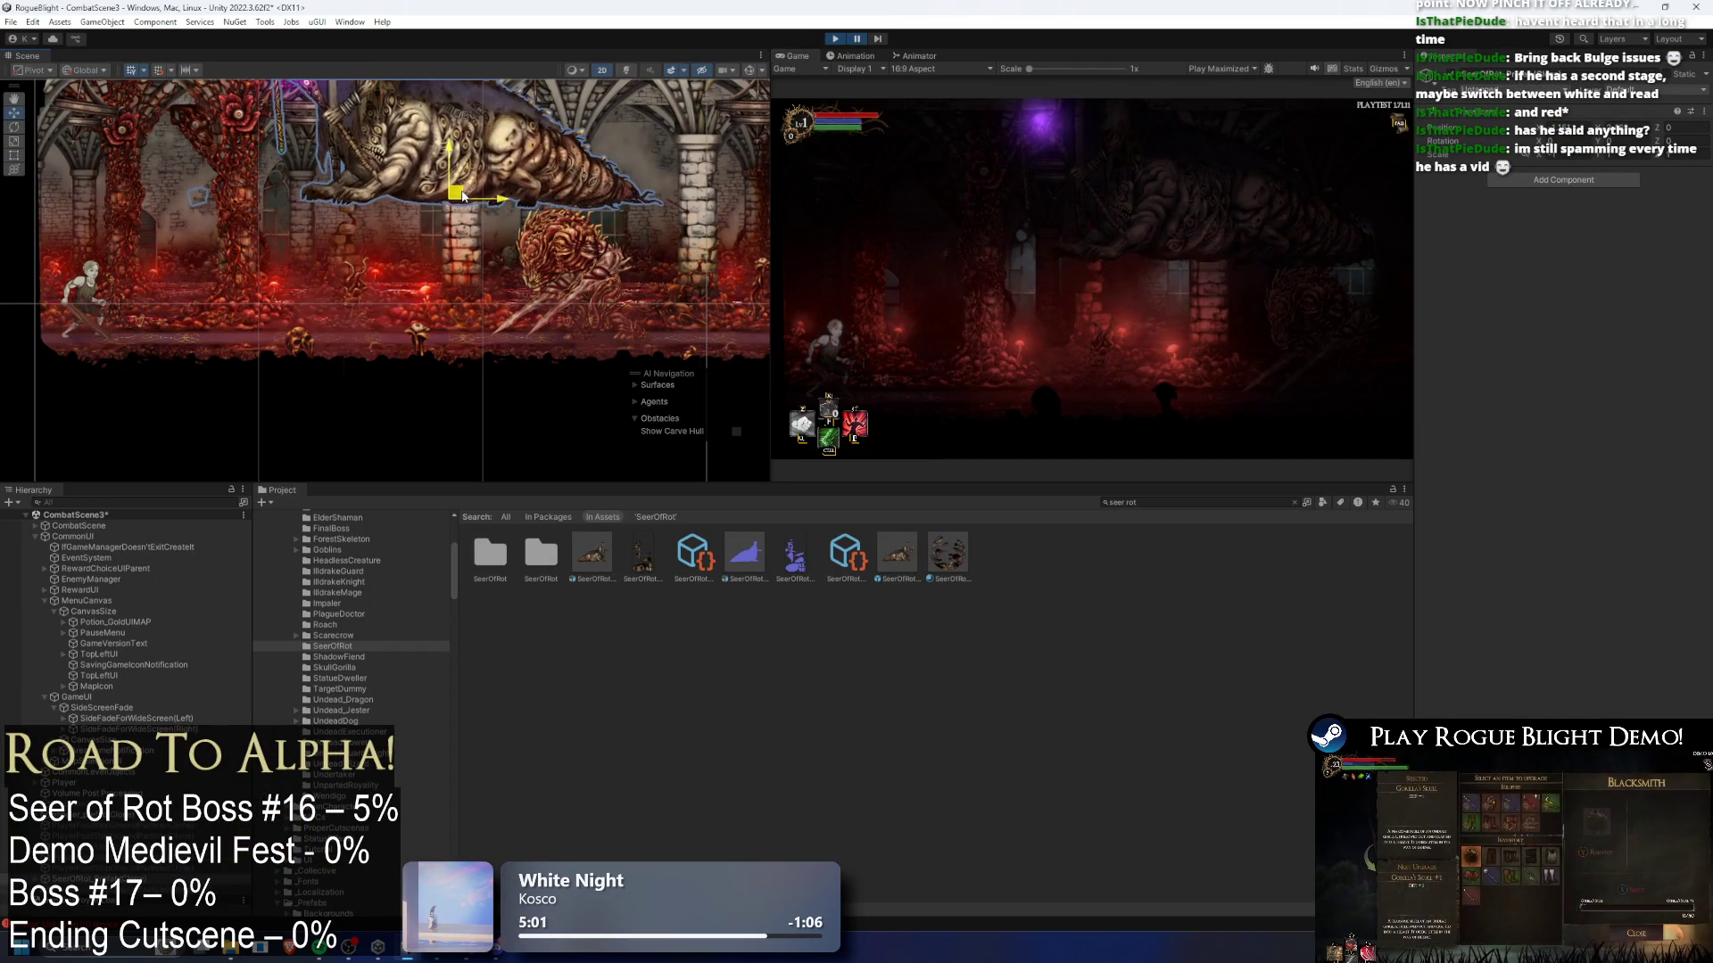
click(130, 503)
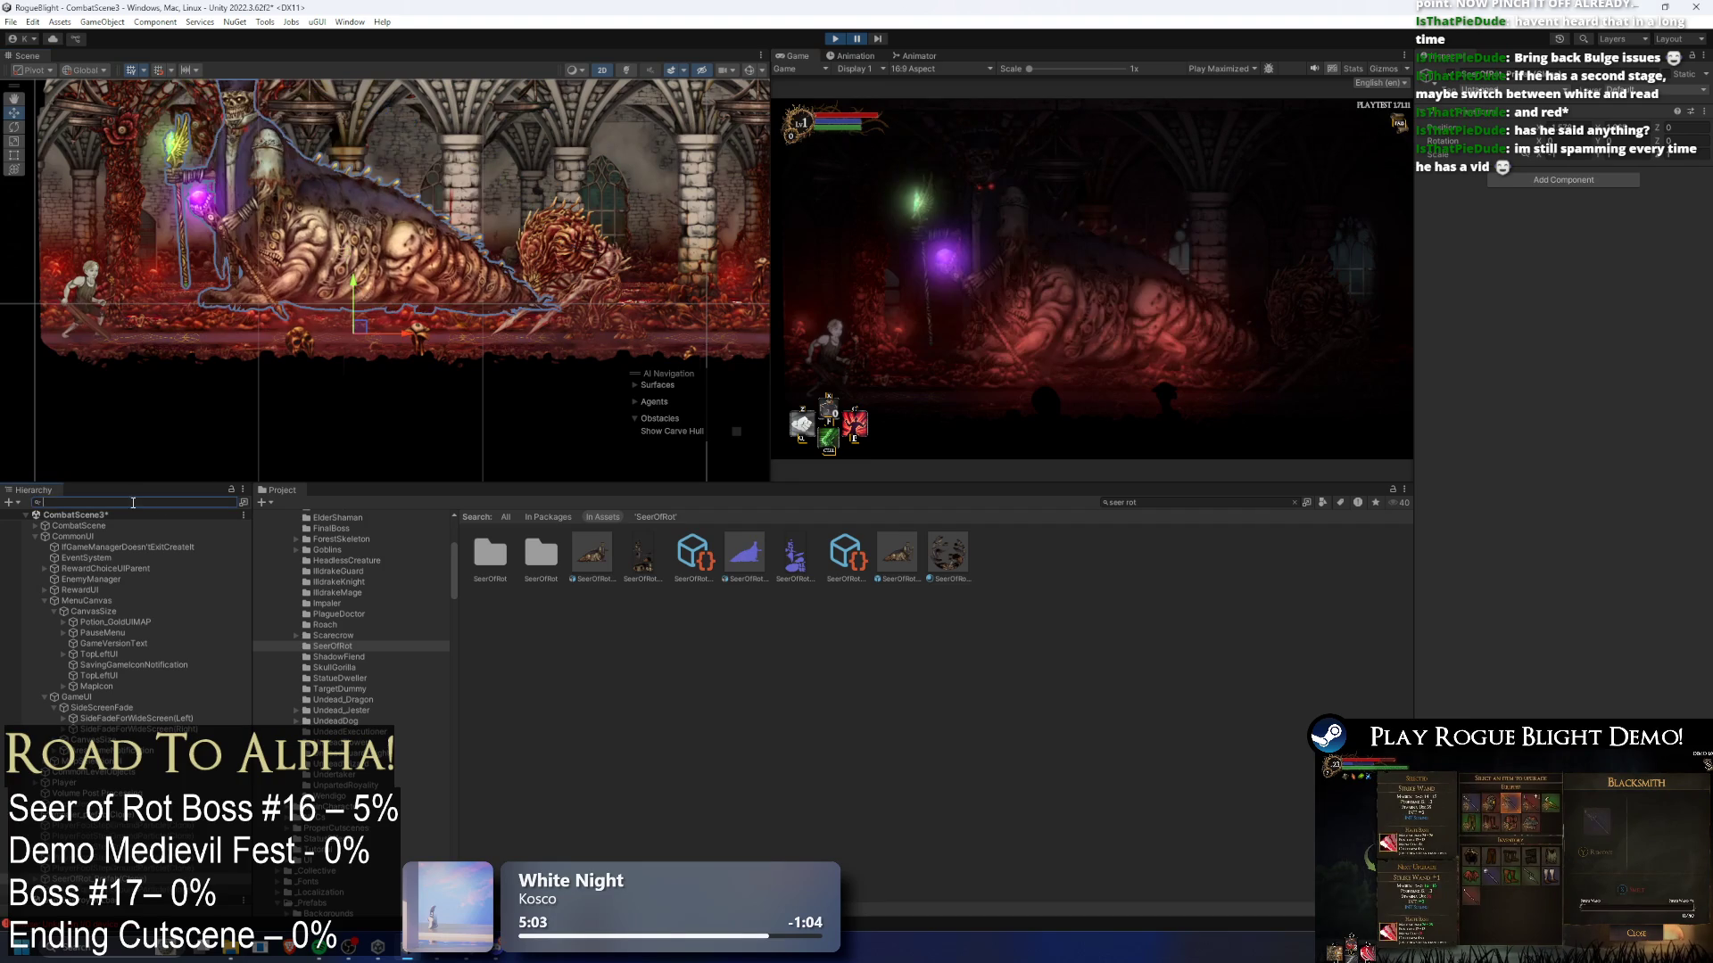
- Filter the Hierarchy for 'mush' and deactivate the selected GlowyMushroom clones
text(mushroo)
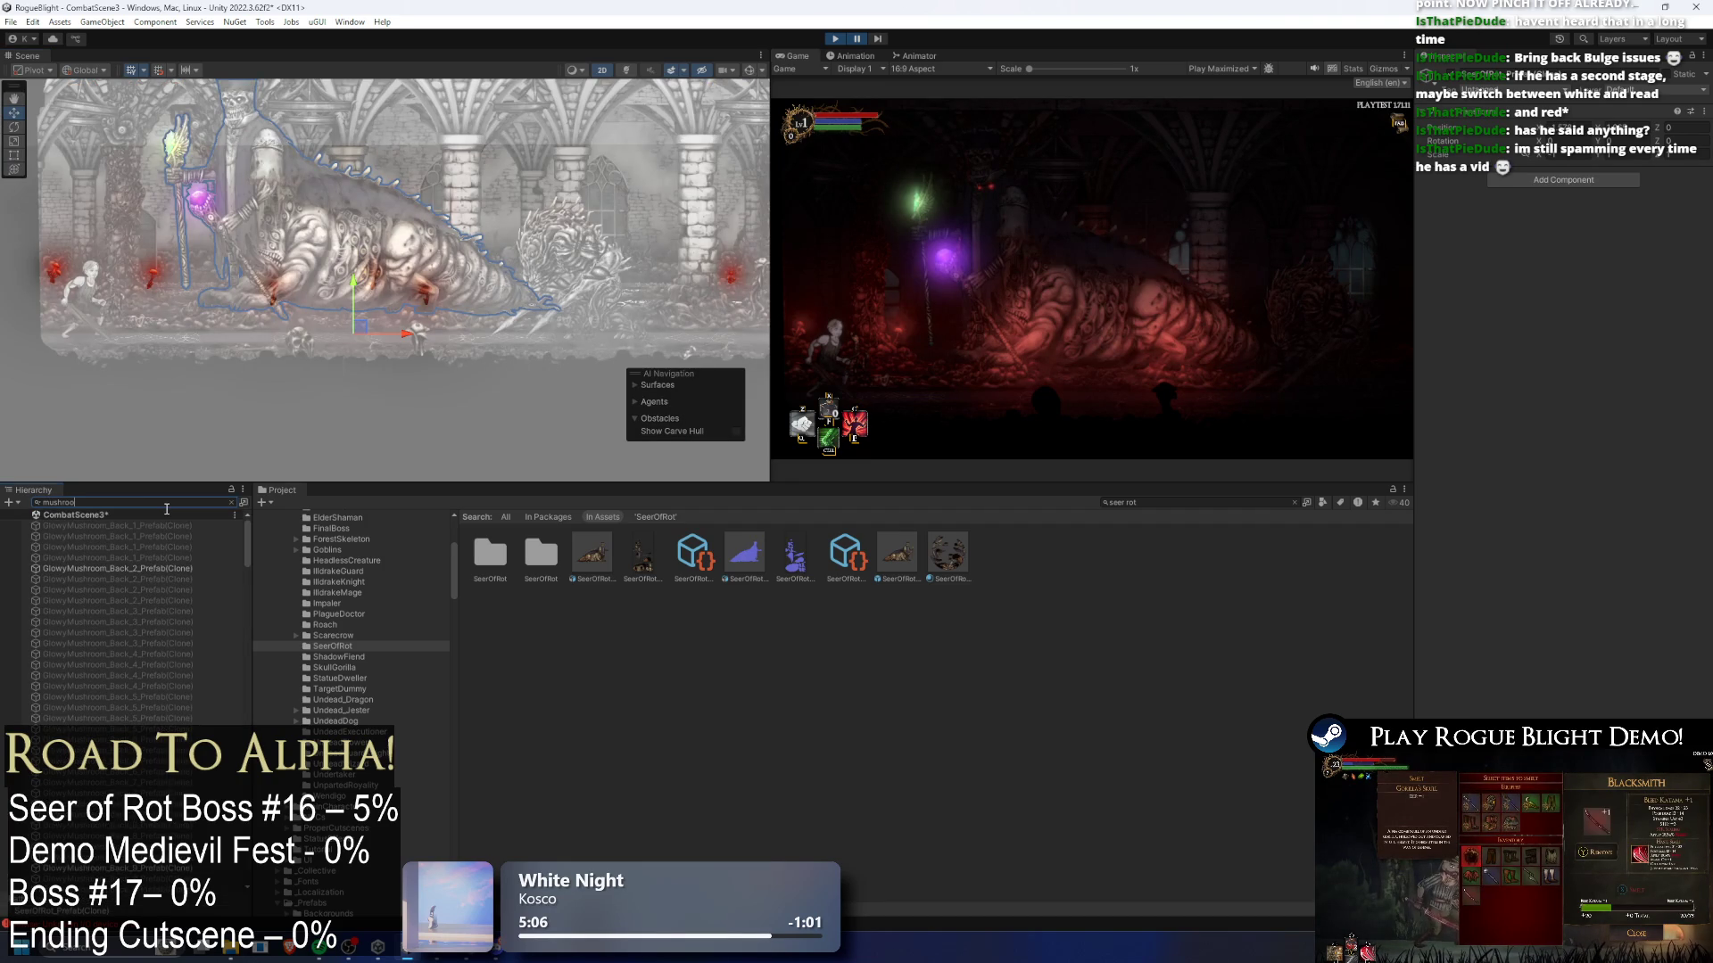
scroll(190, 595, down, 5)
scroll(150, 550, up, 2)
click(163, 585)
ctrl+click(166, 661)
ctrl+click(168, 672)
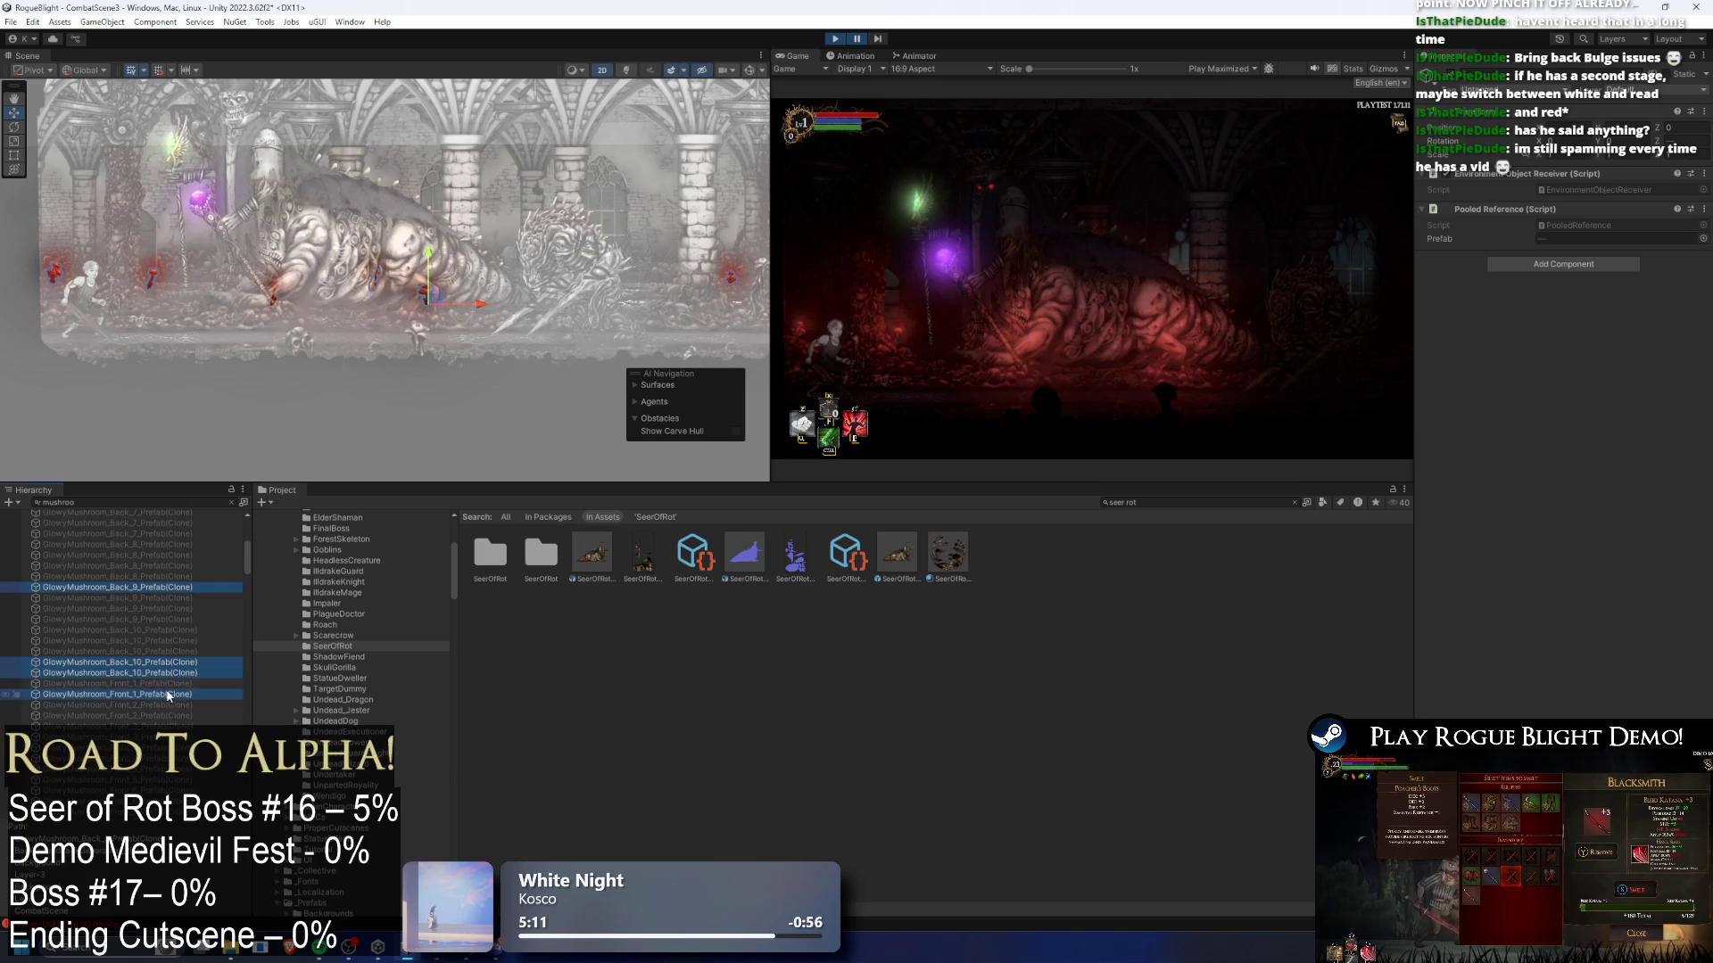
scroll(169, 660, down, 8)
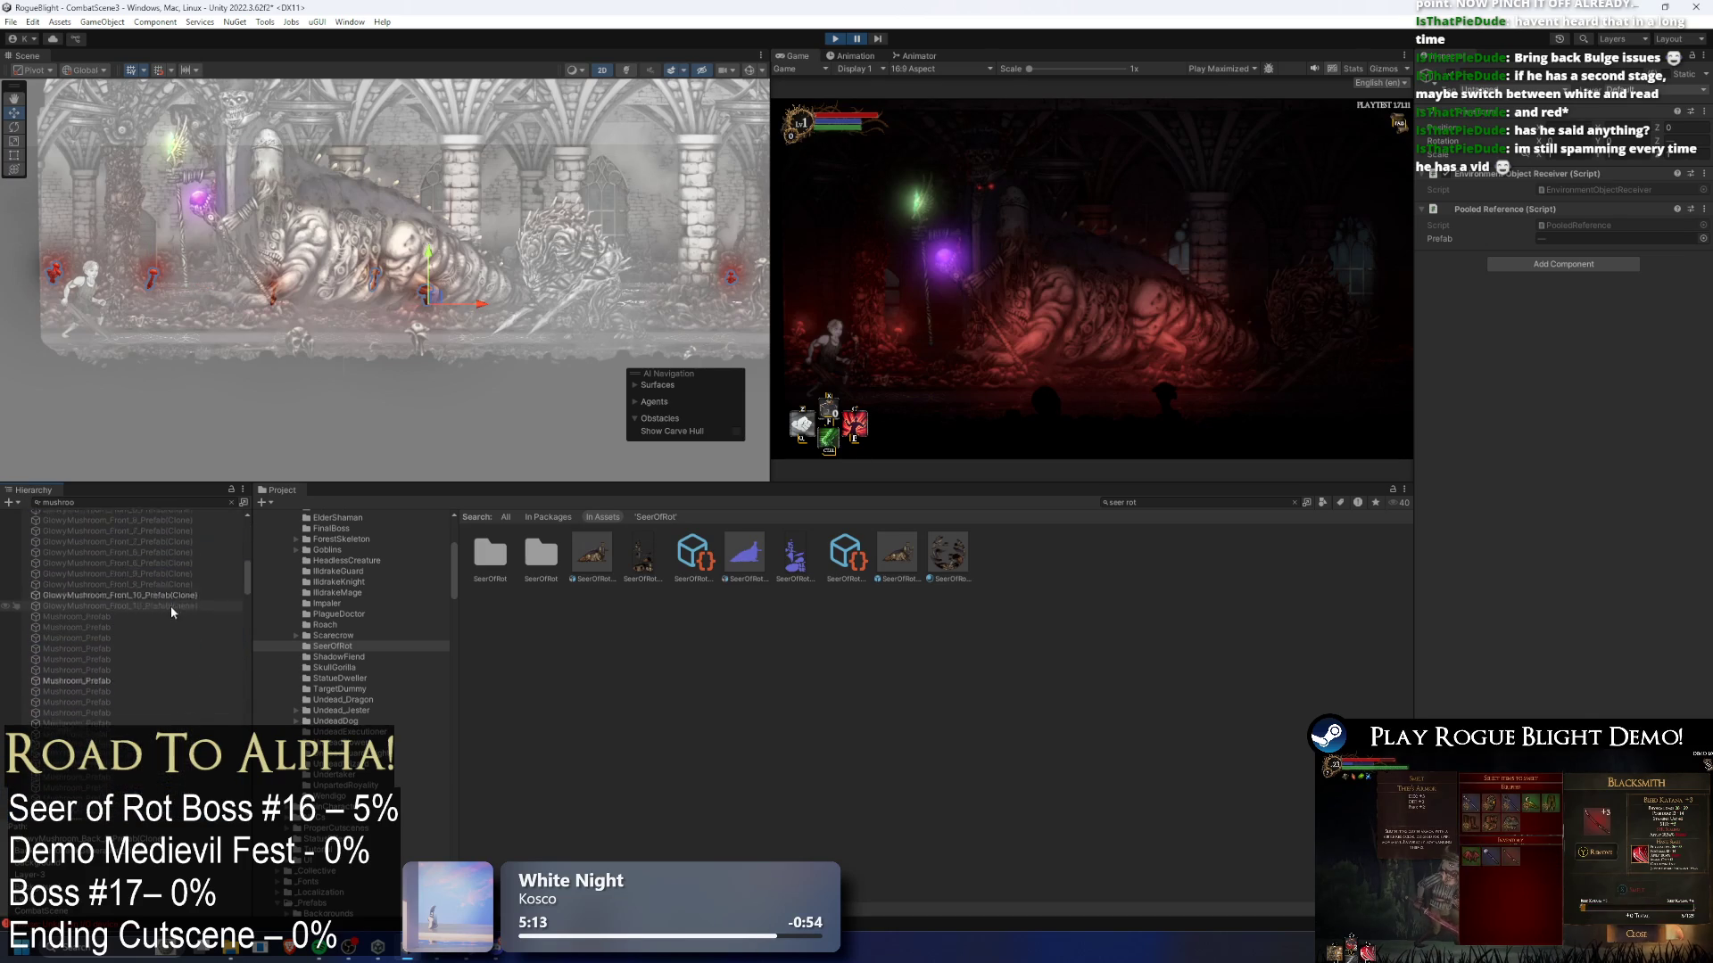
scroll(163, 590, down, 4)
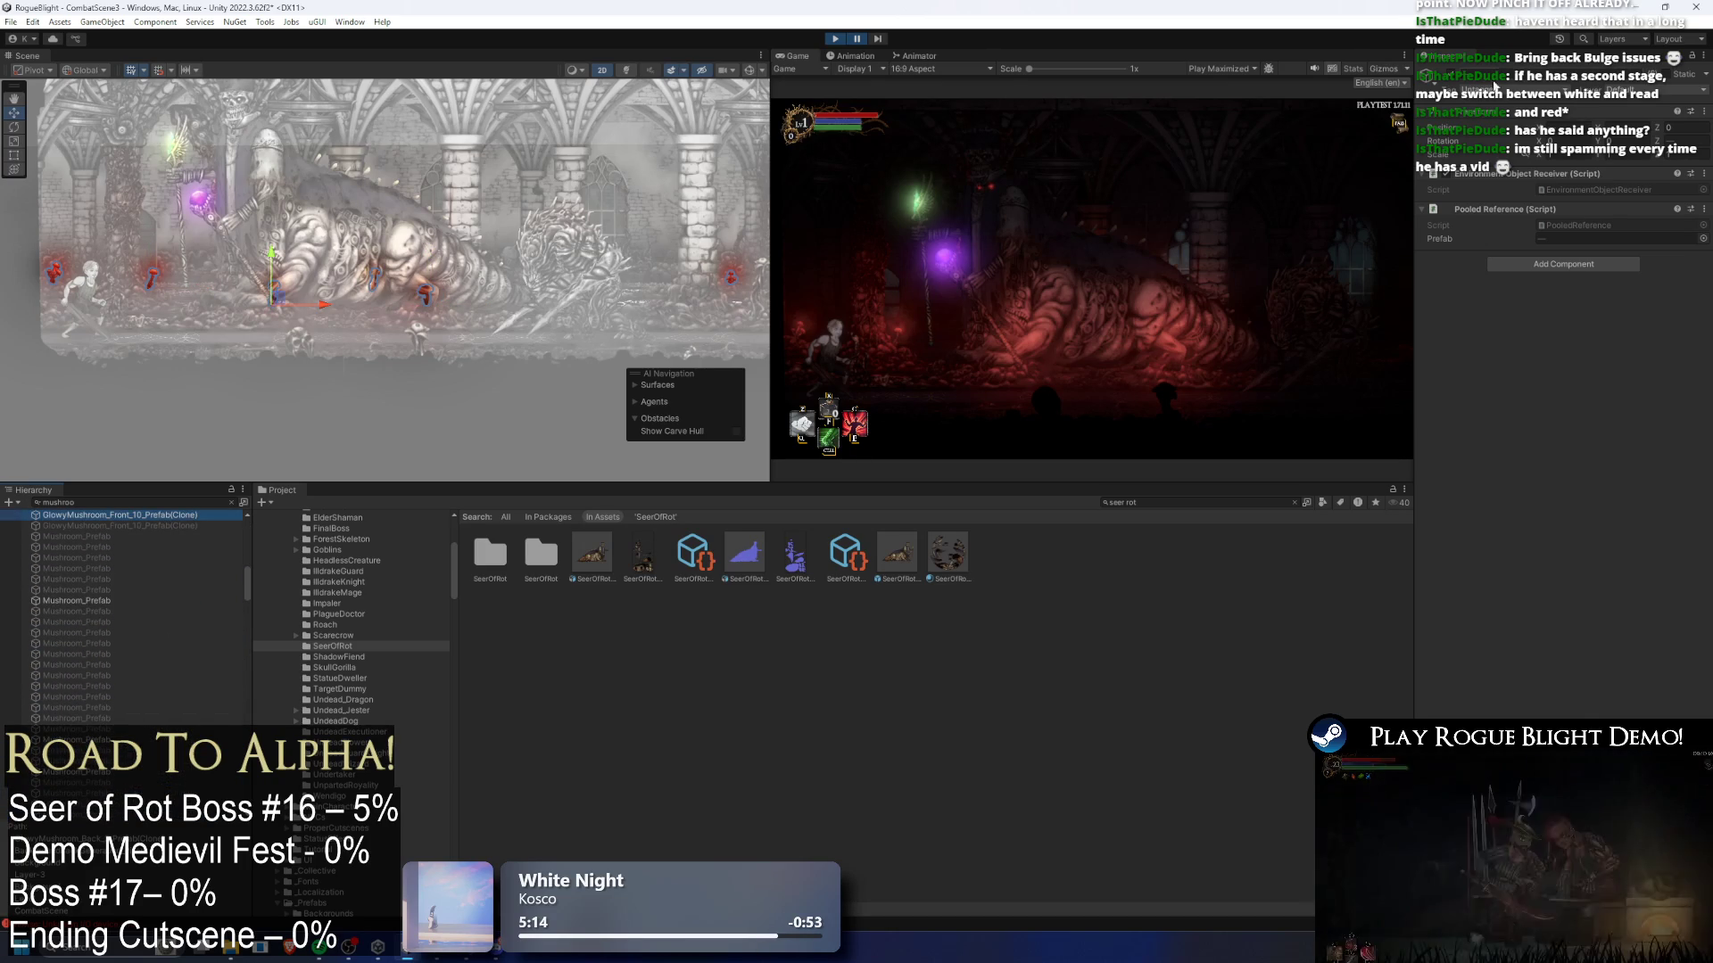
key(alt+shift+a)
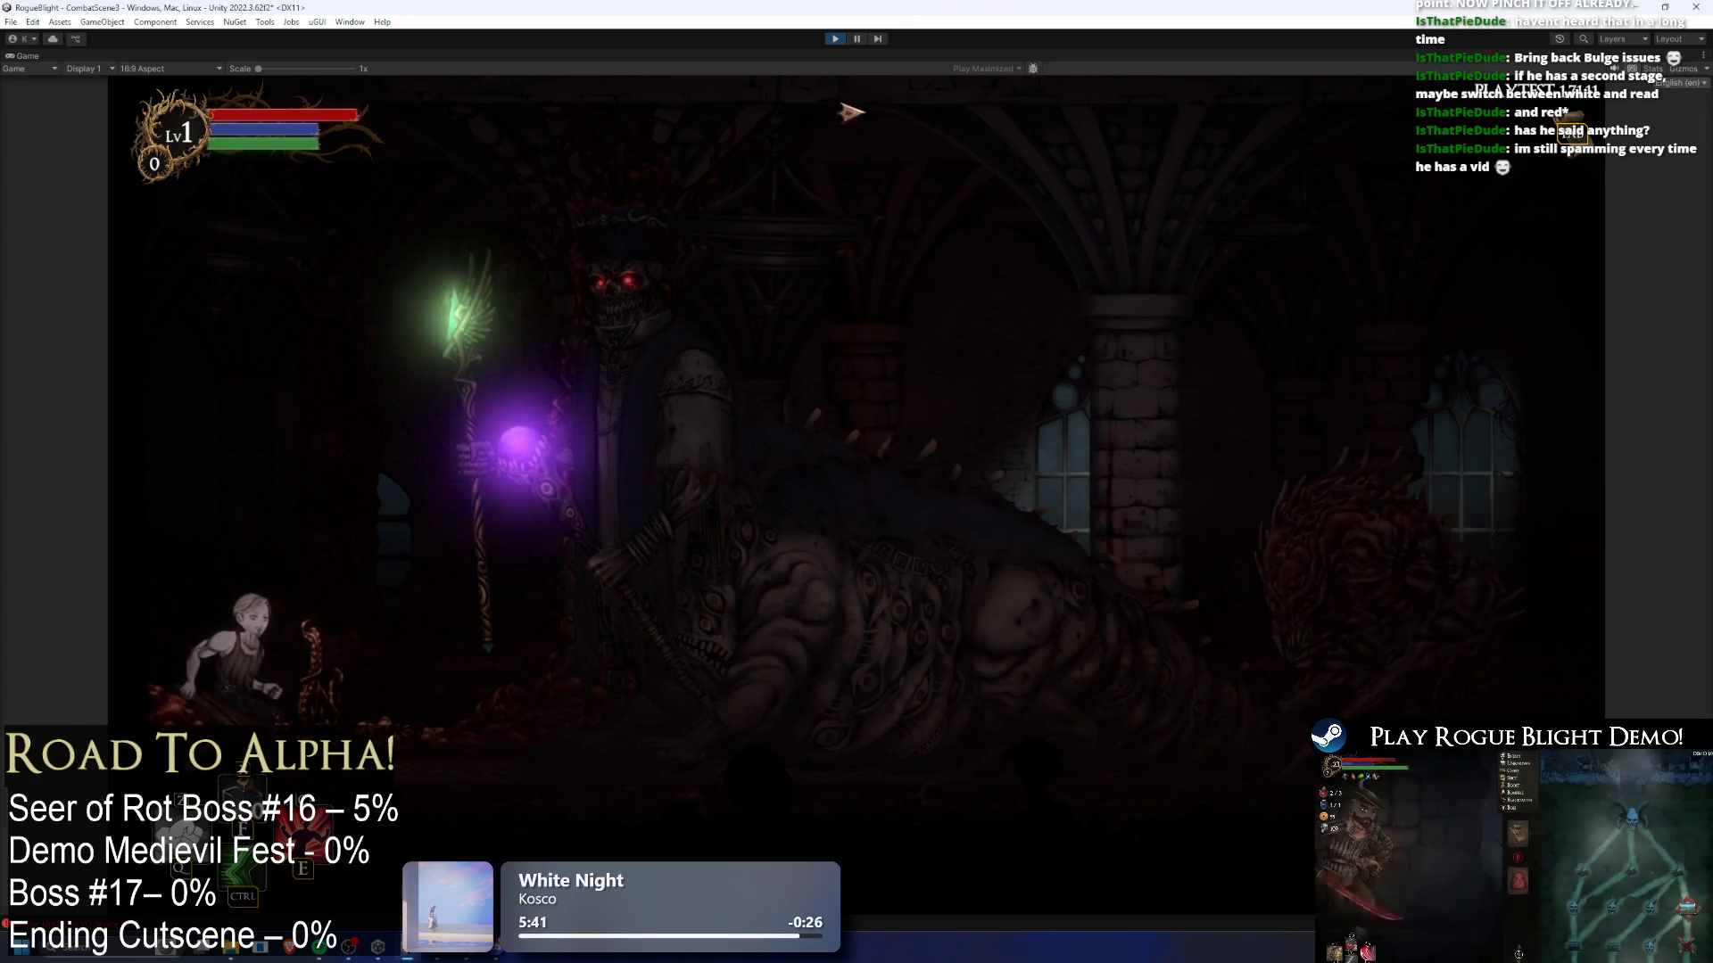
- Exit play mode, open SeerOfRot_Prefab in prefab mode and clear the selection
click(832, 40)
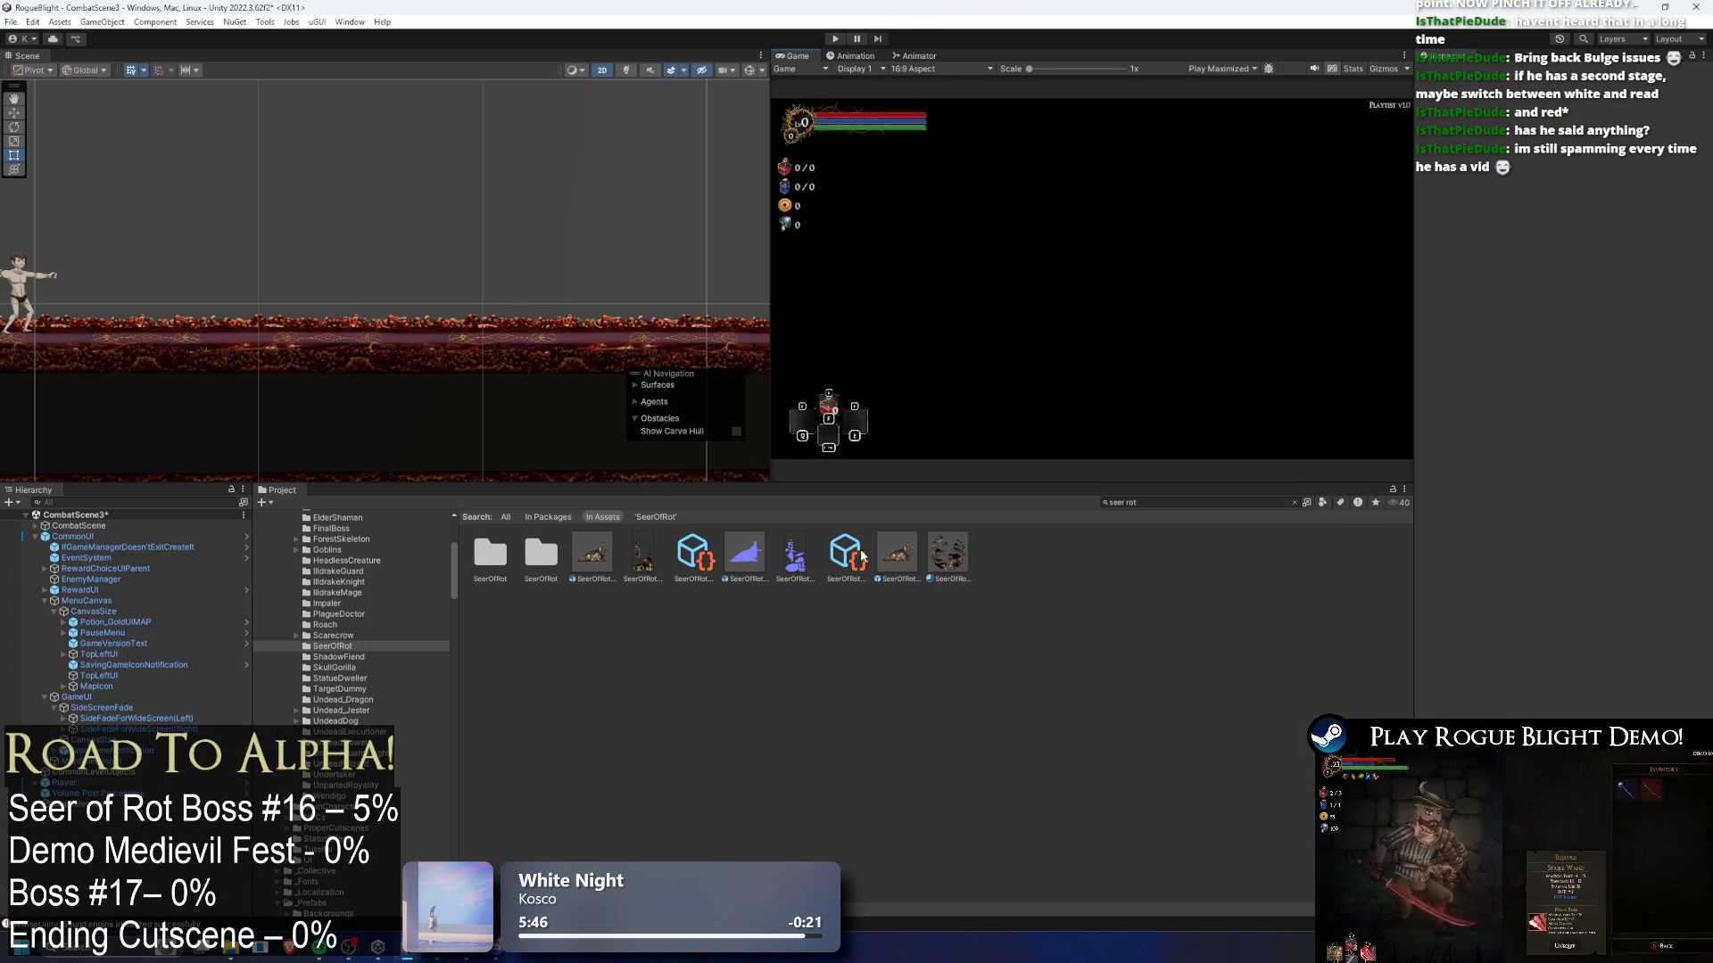
double_click(909, 559)
click(432, 296)
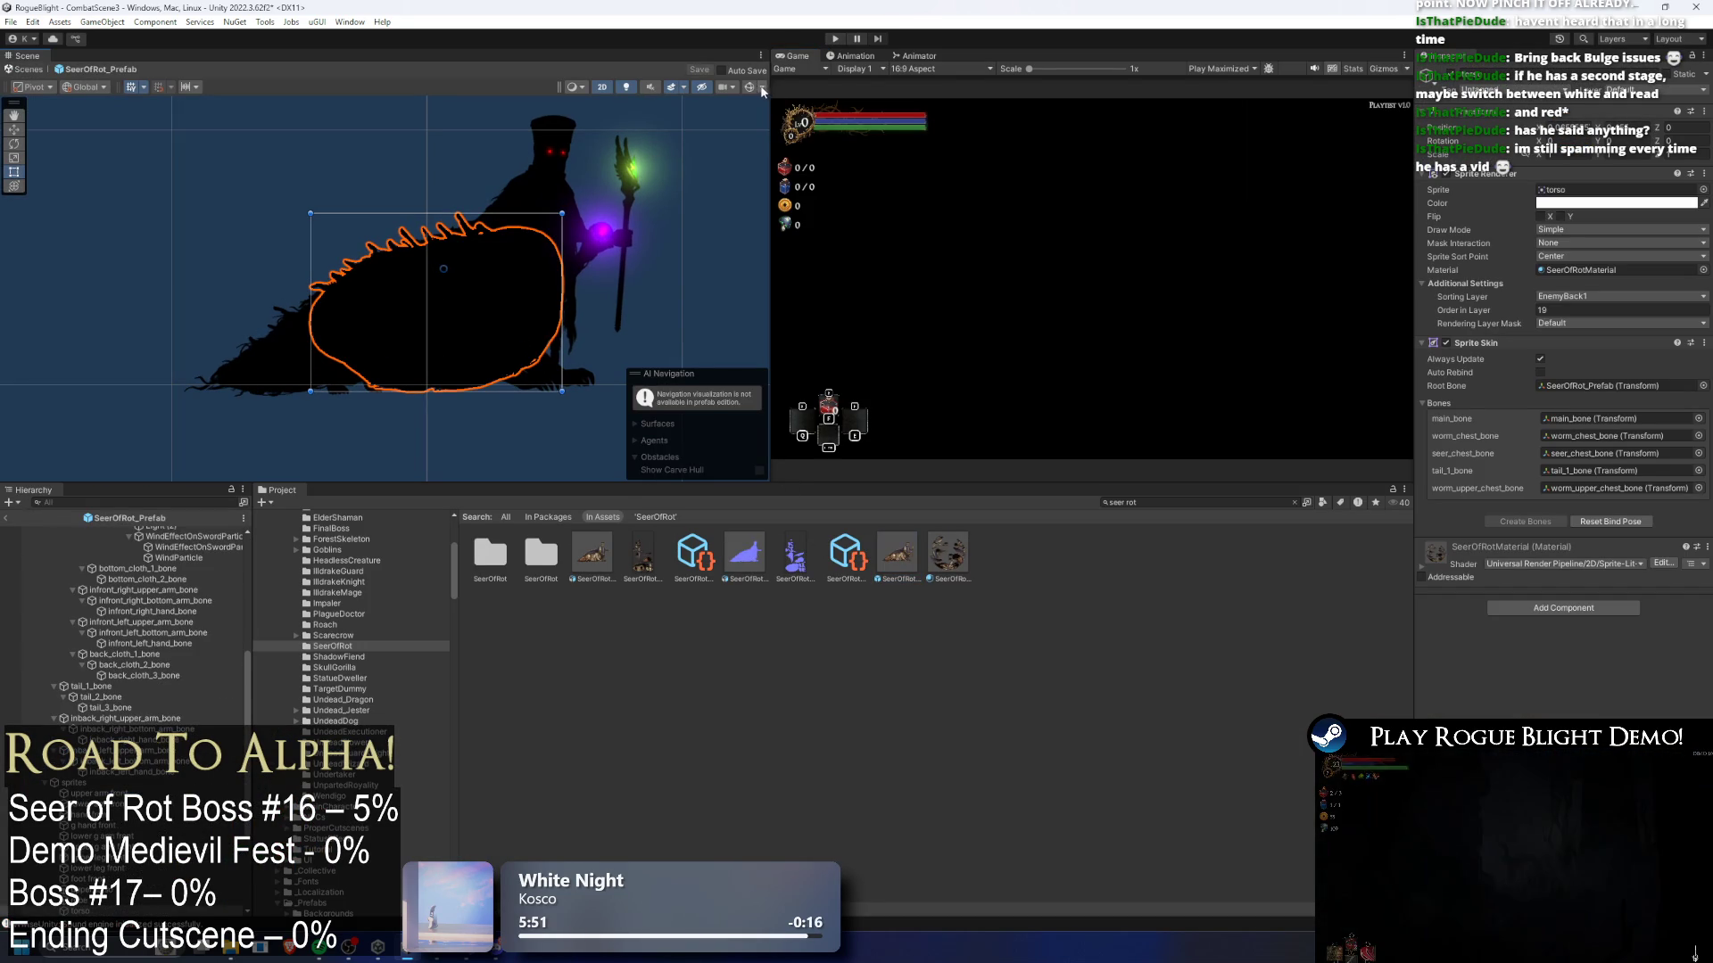
click(703, 123)
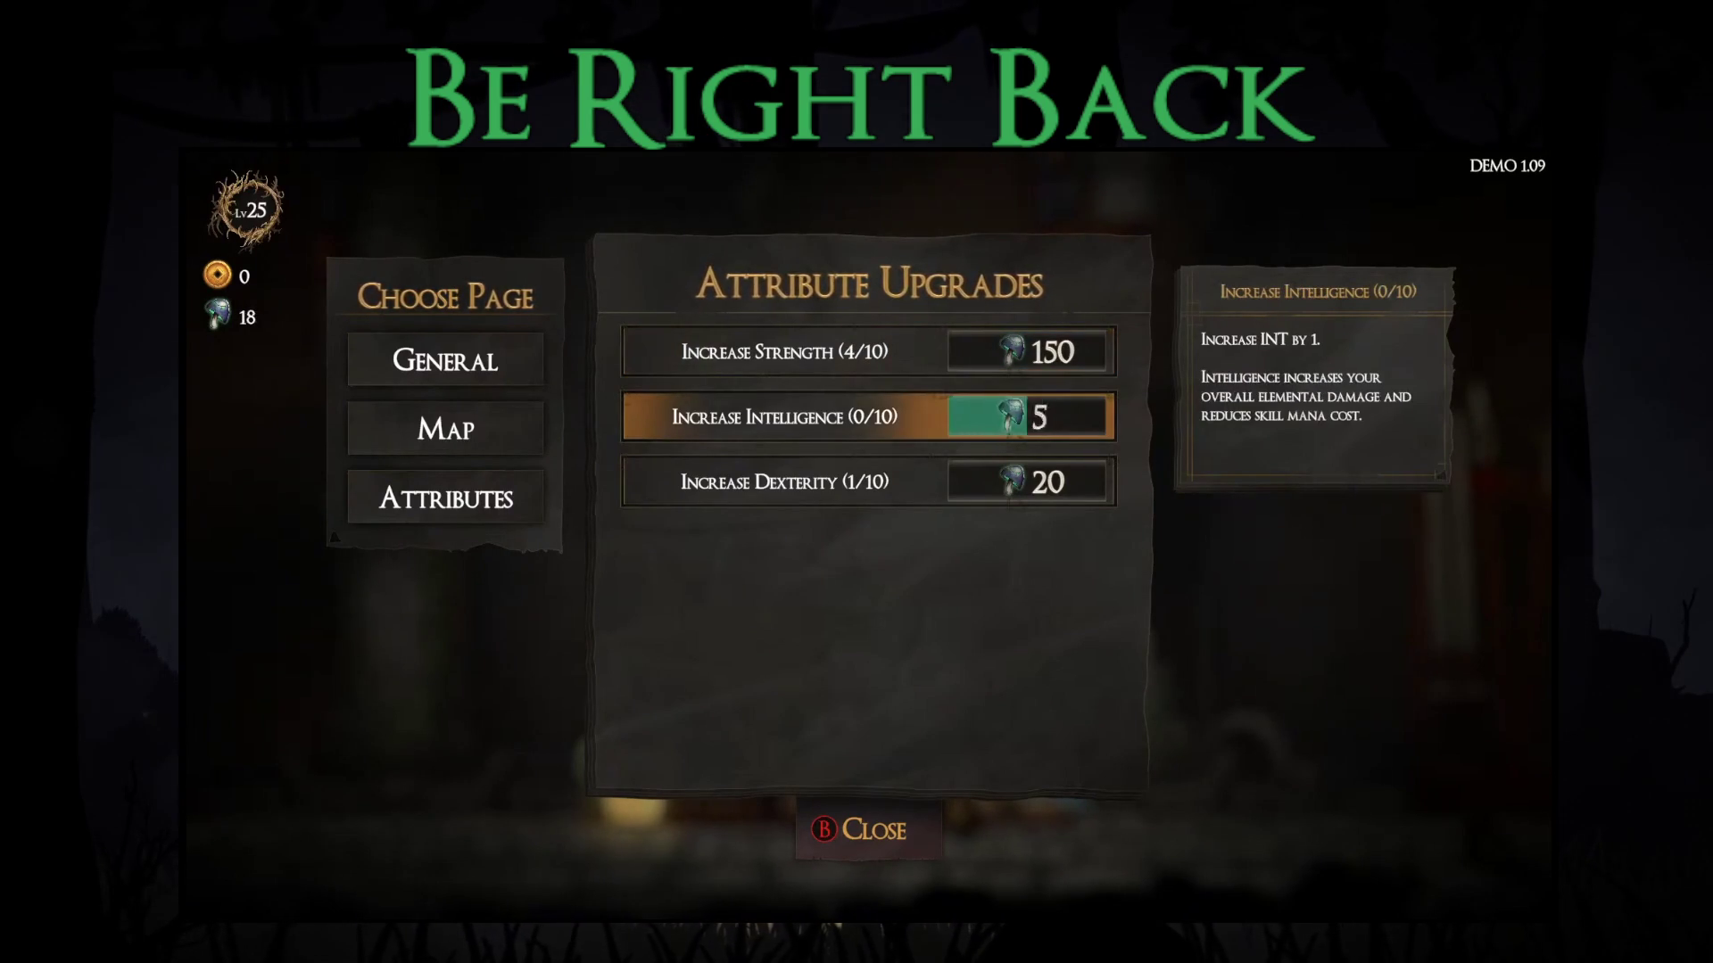
- Leave the attribute upgrades and browse the body armor and gloves at the forge NPC
key(Escape)
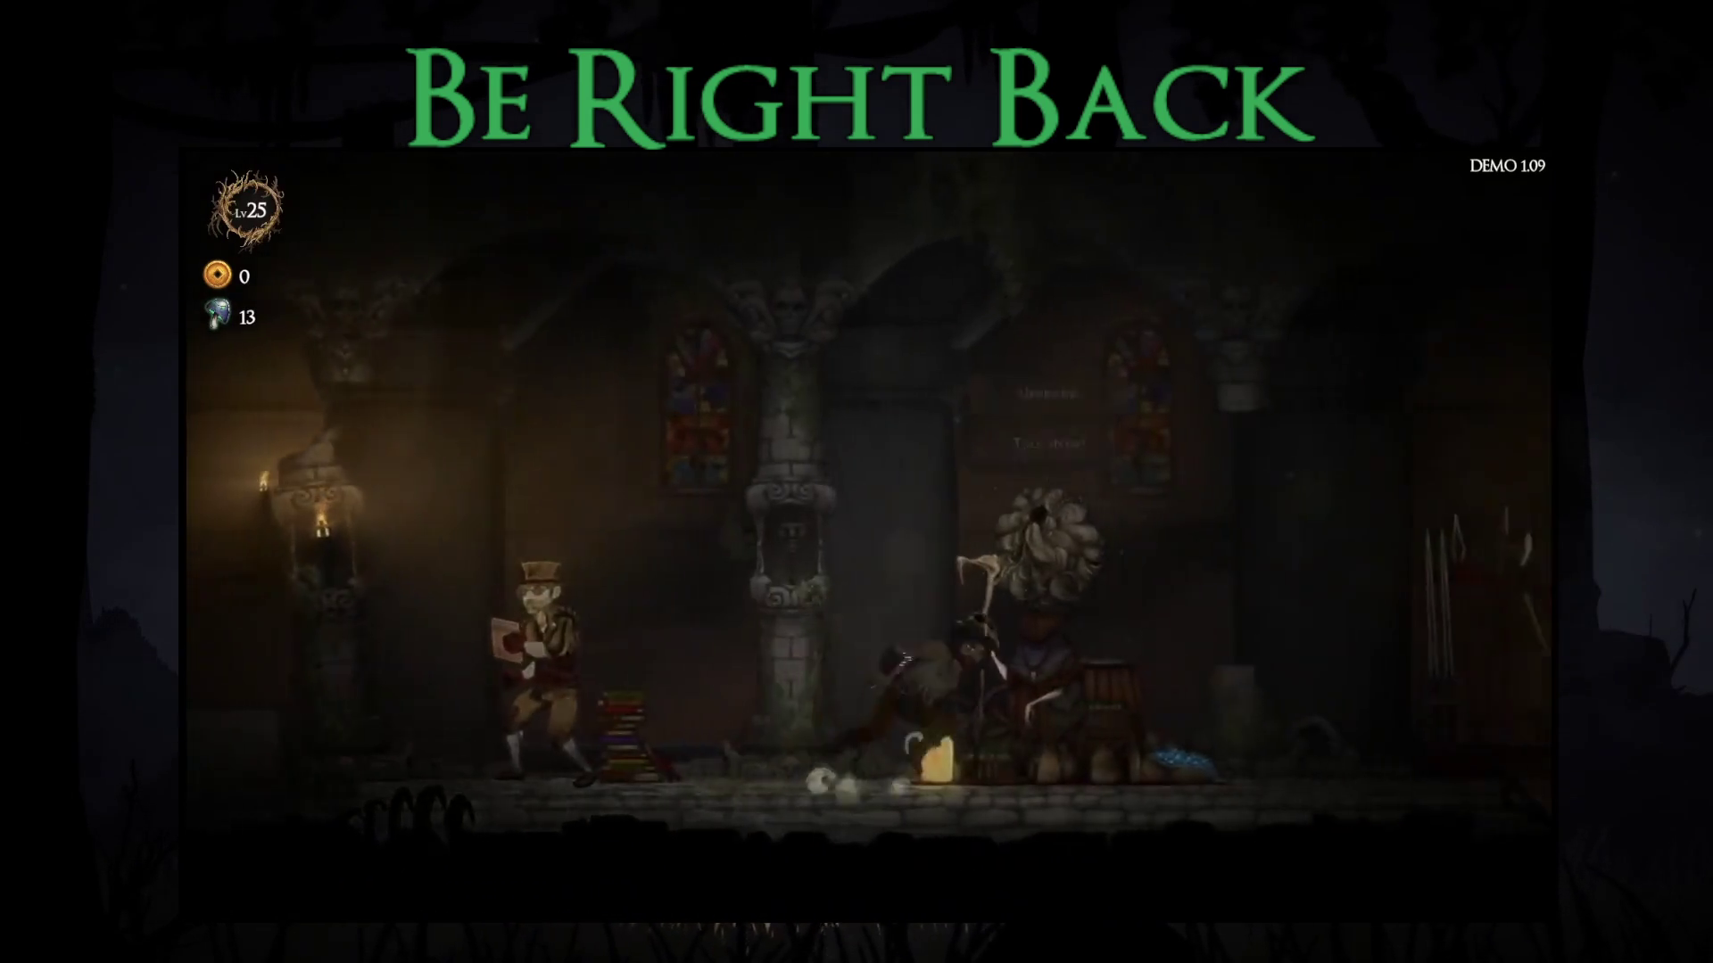
key(Right)
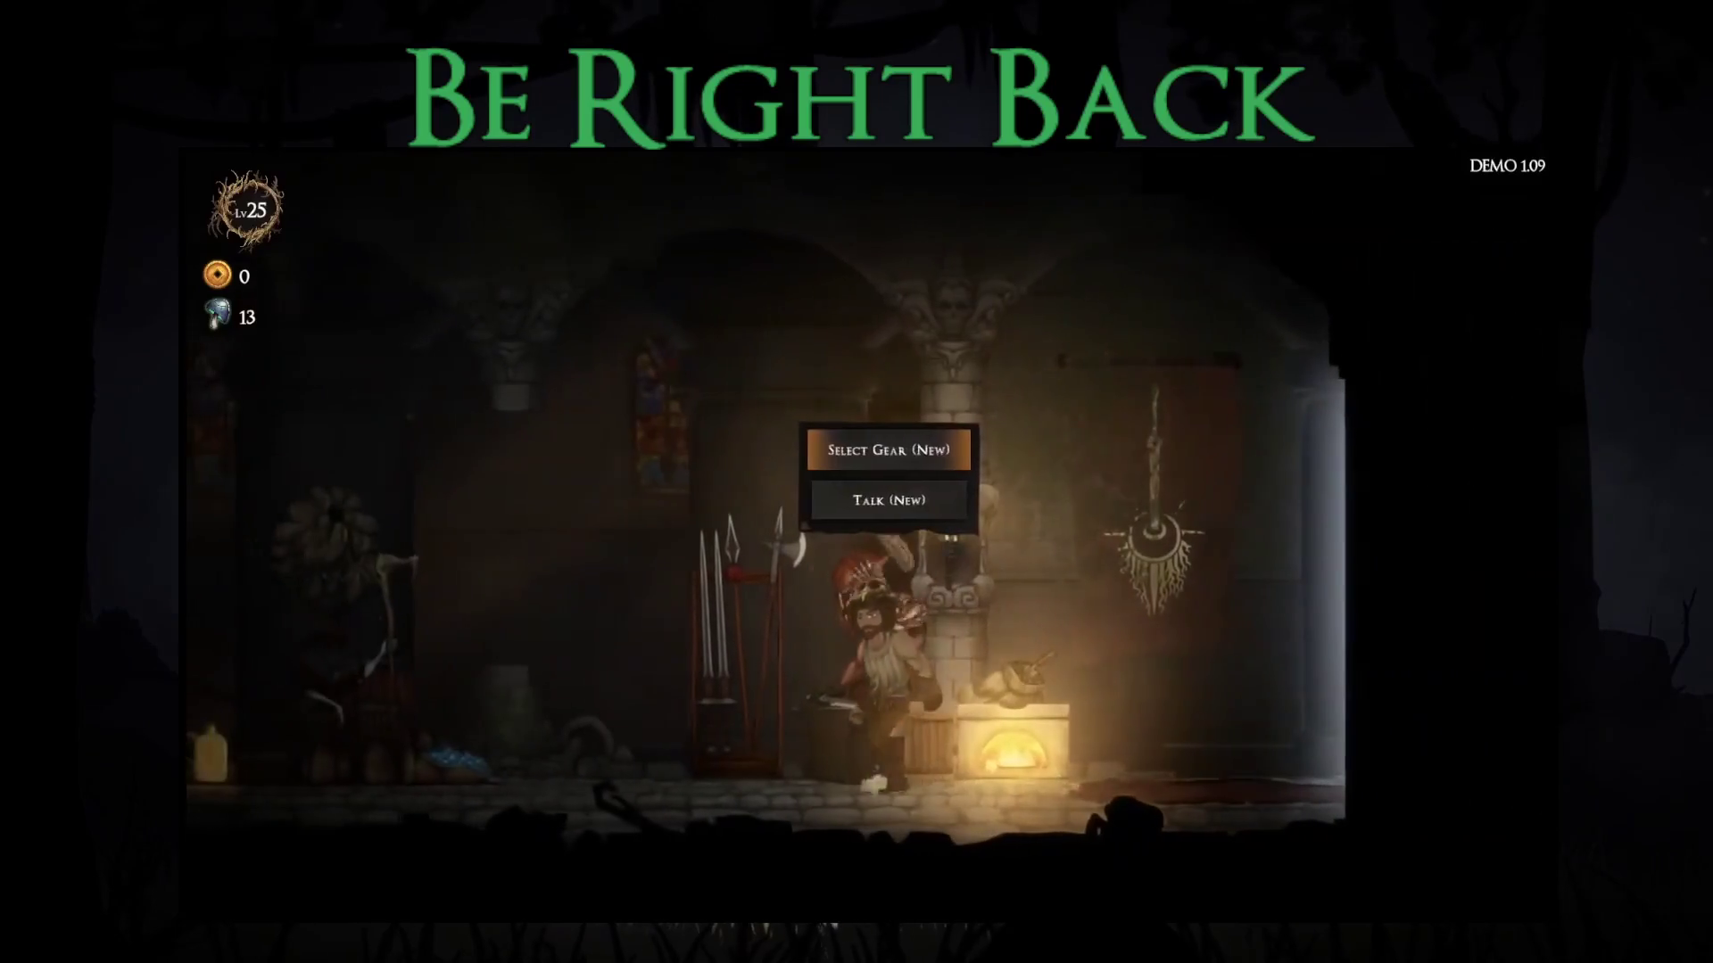
key(Return)
key(Right)
key(Return)
key(Return)
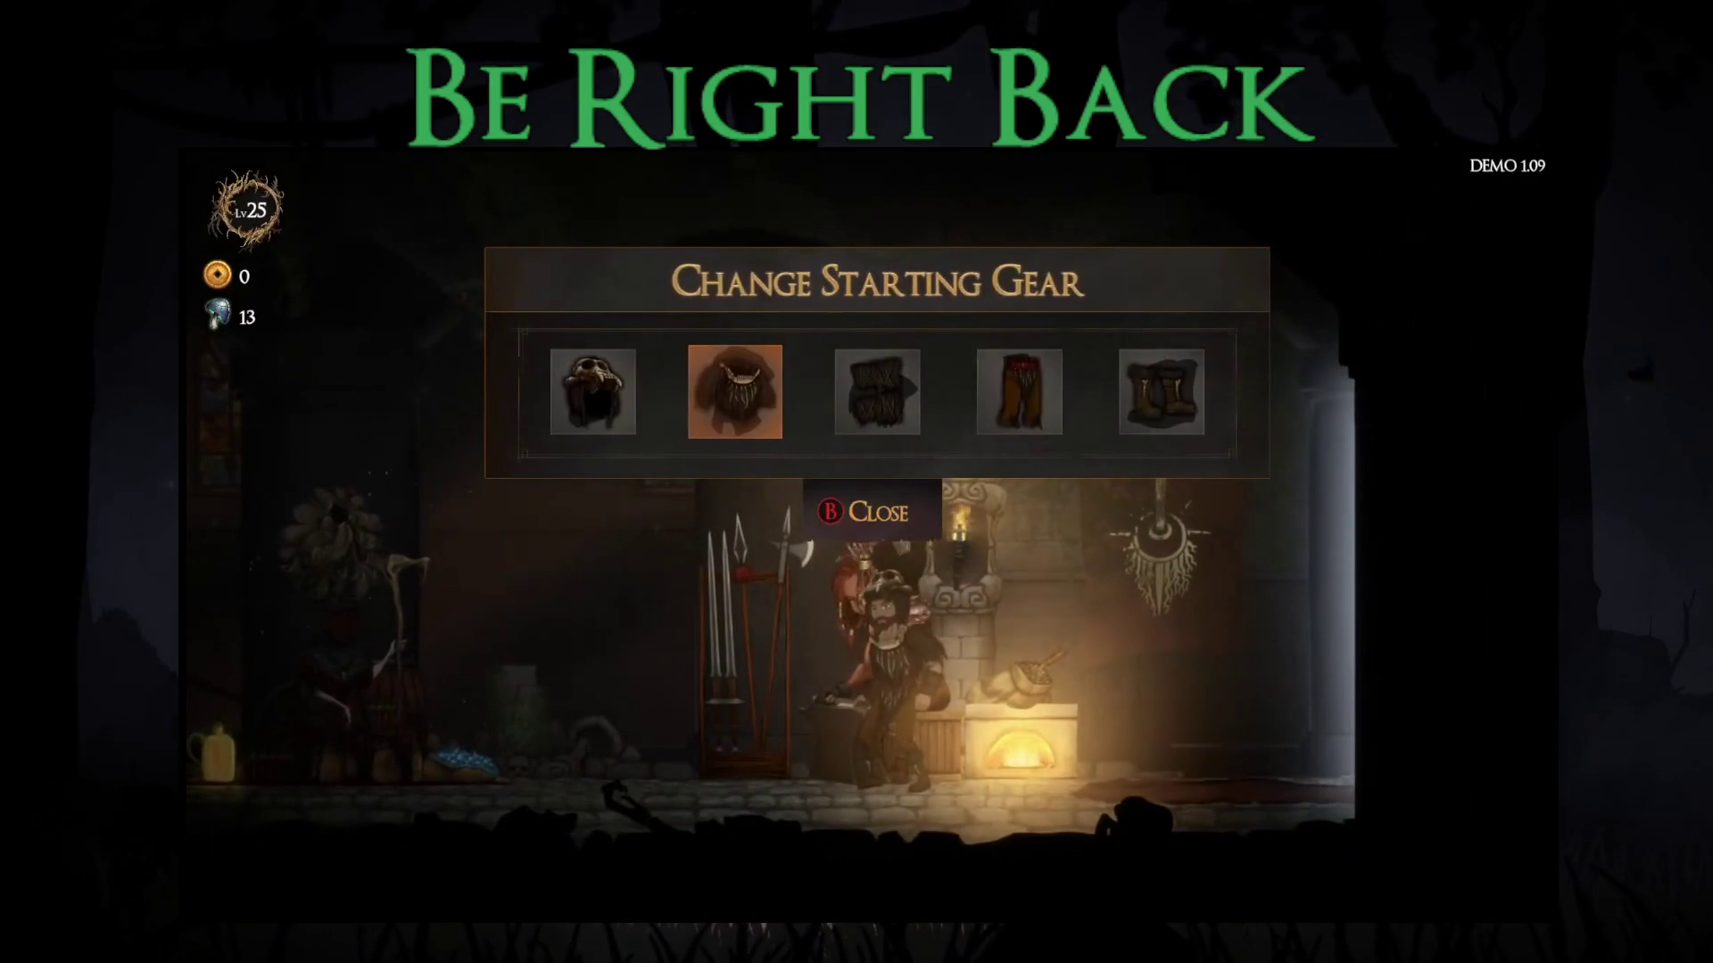
key(Right)
key(Escape)
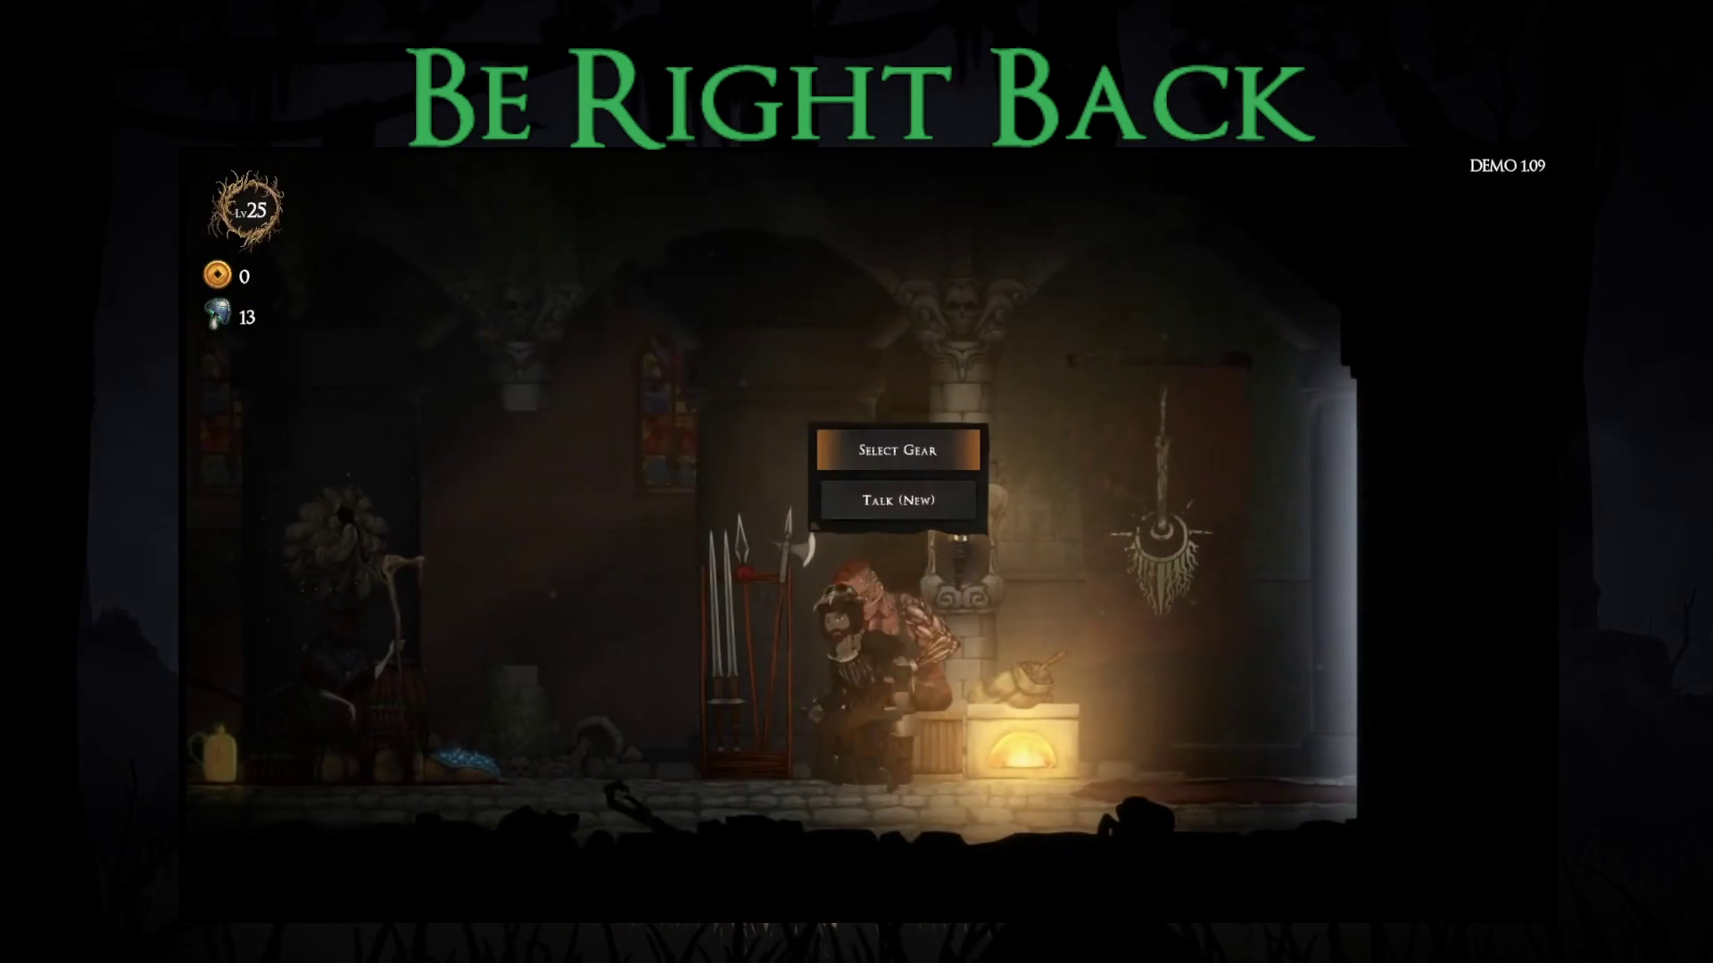
- Start Story Mode (Demo) at difficulty 8 with the Wooden Dagger and Frog Leap blessing
key(Right)
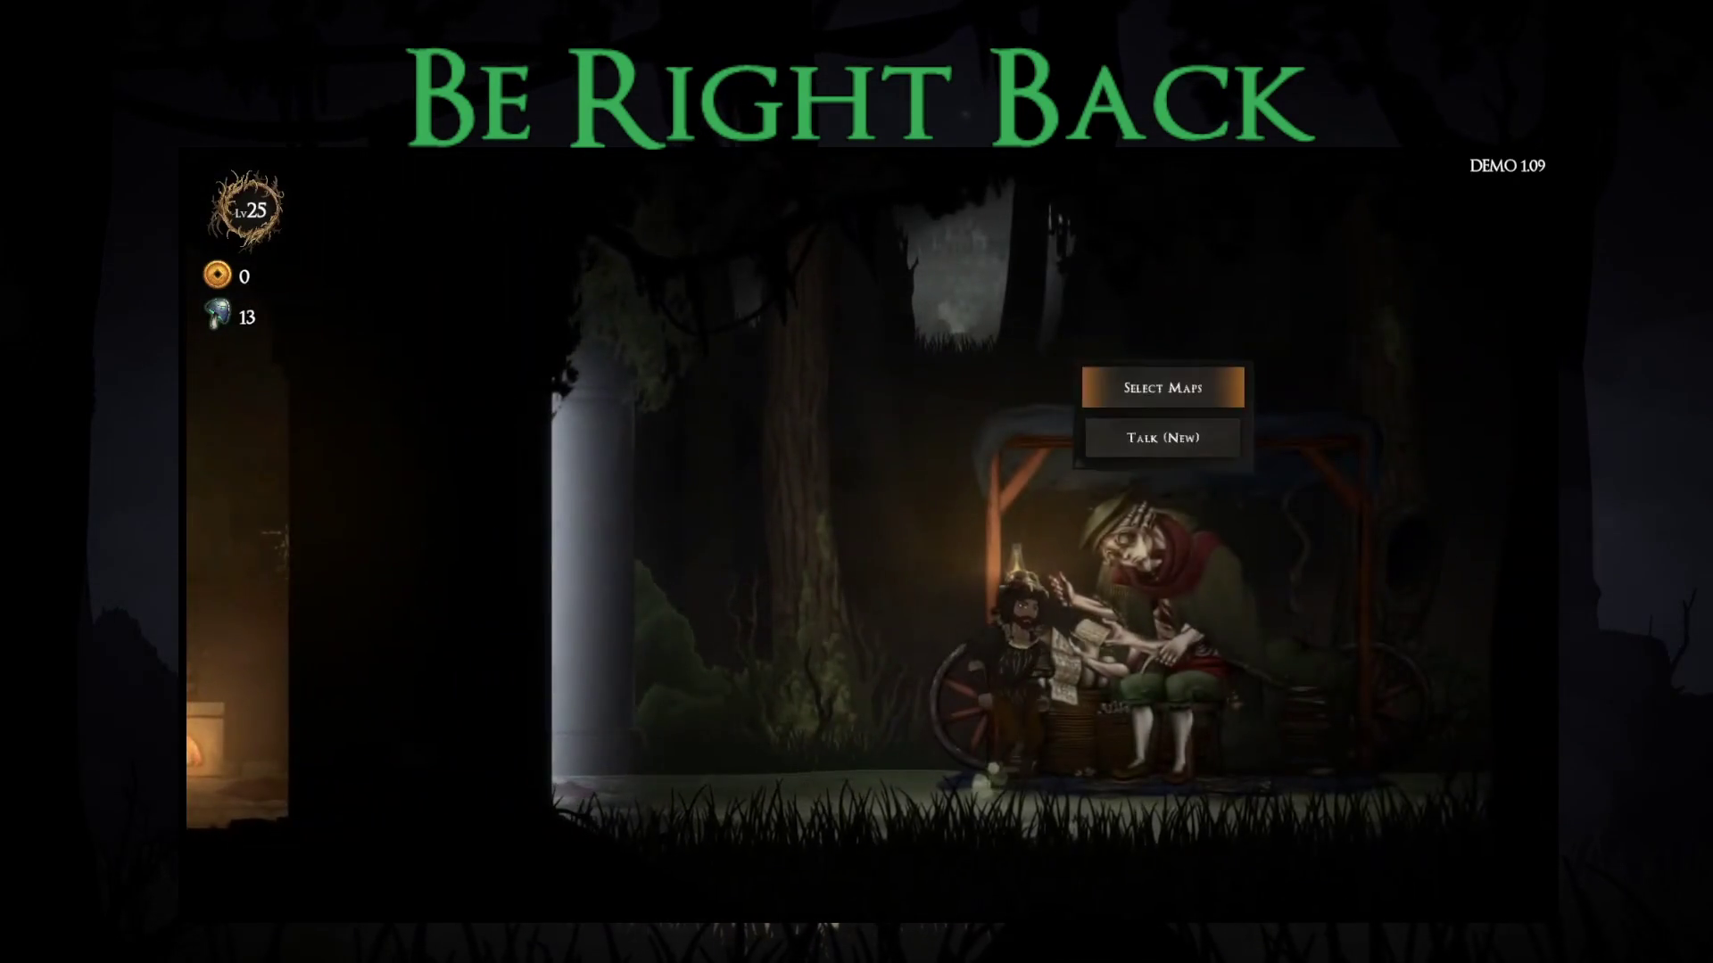
key(Return)
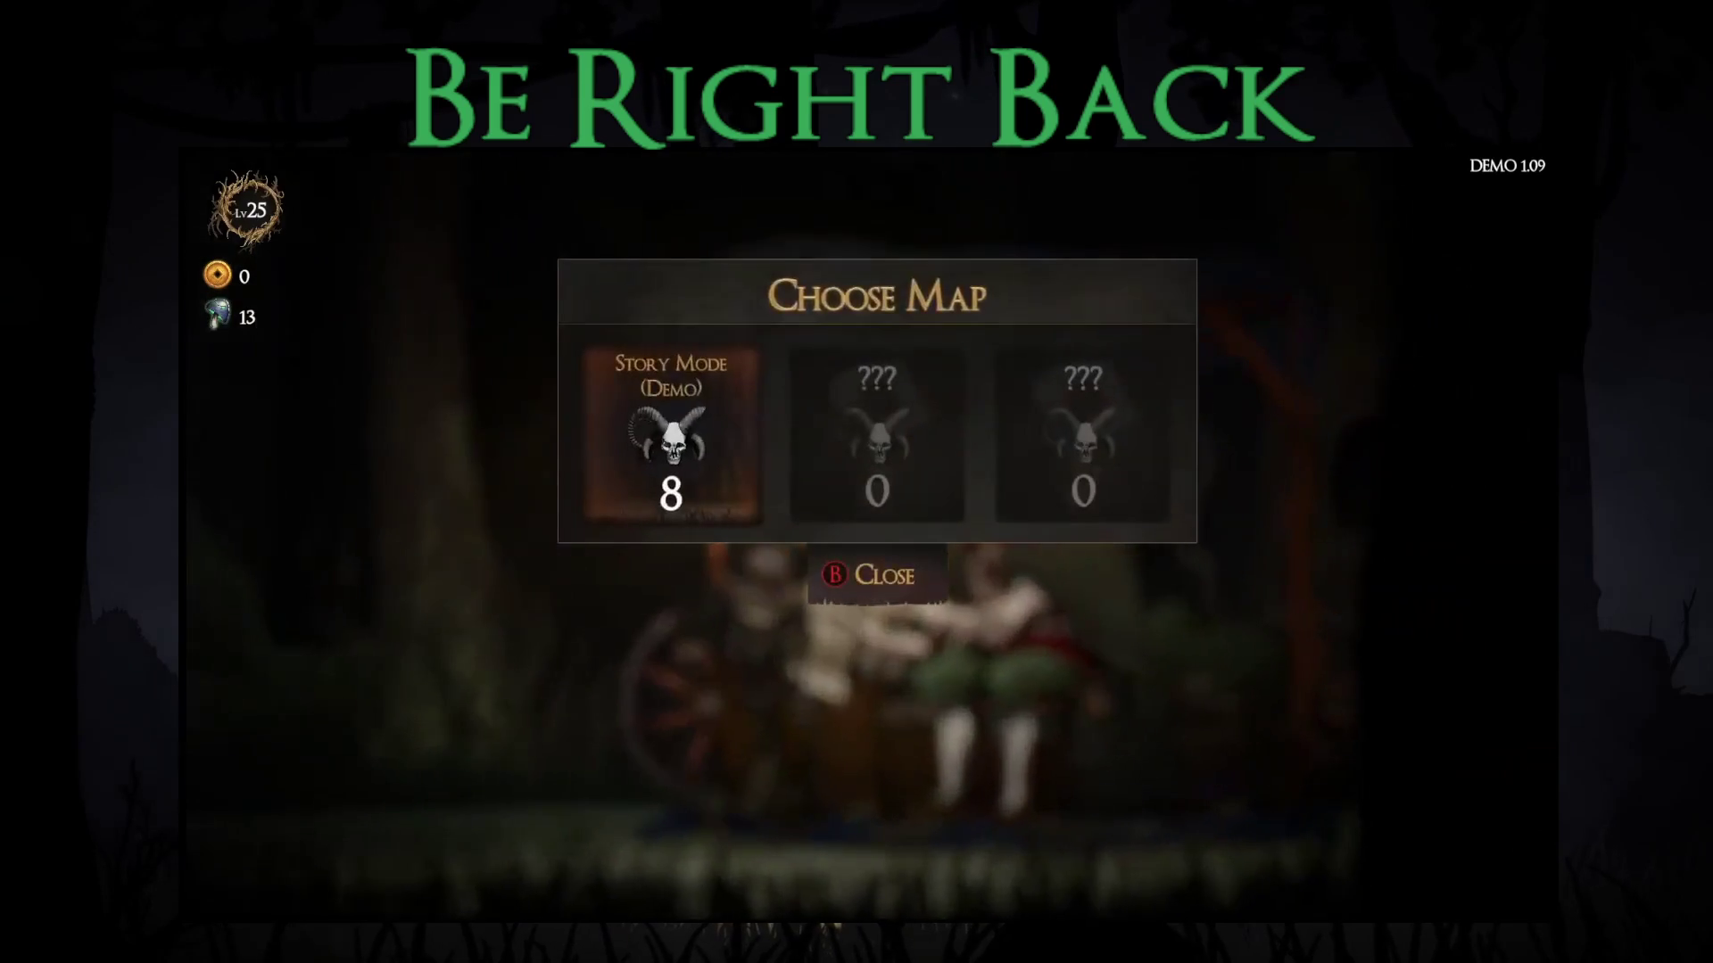
key(Return)
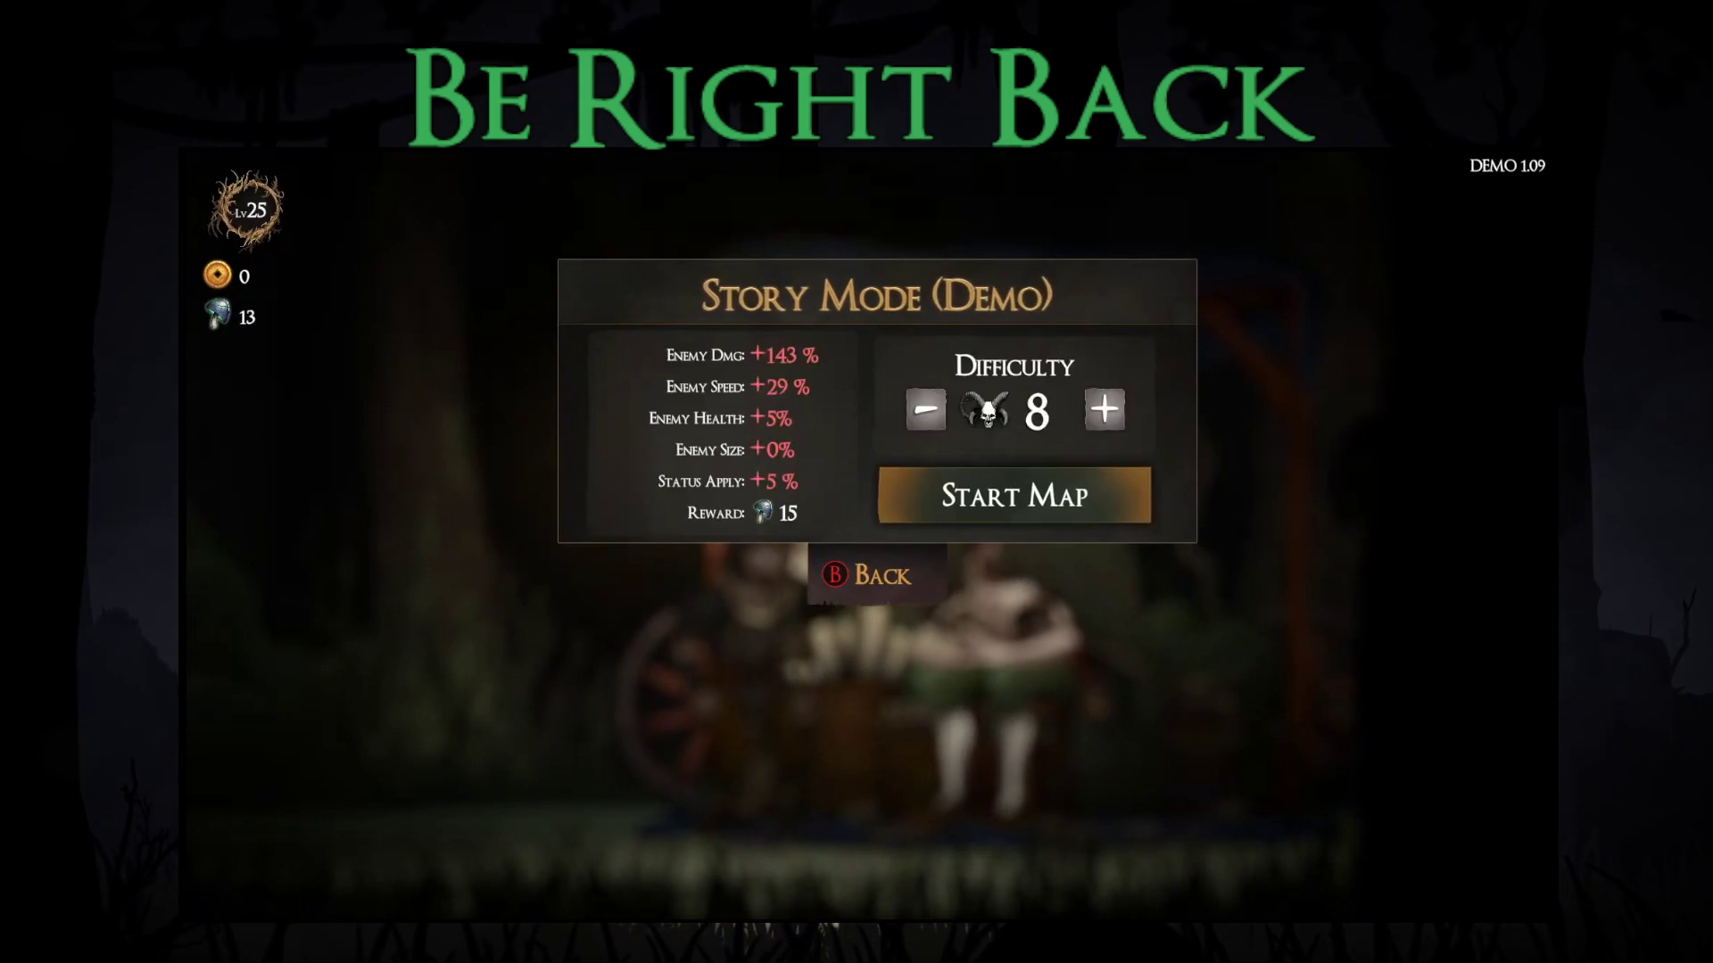
key(Return)
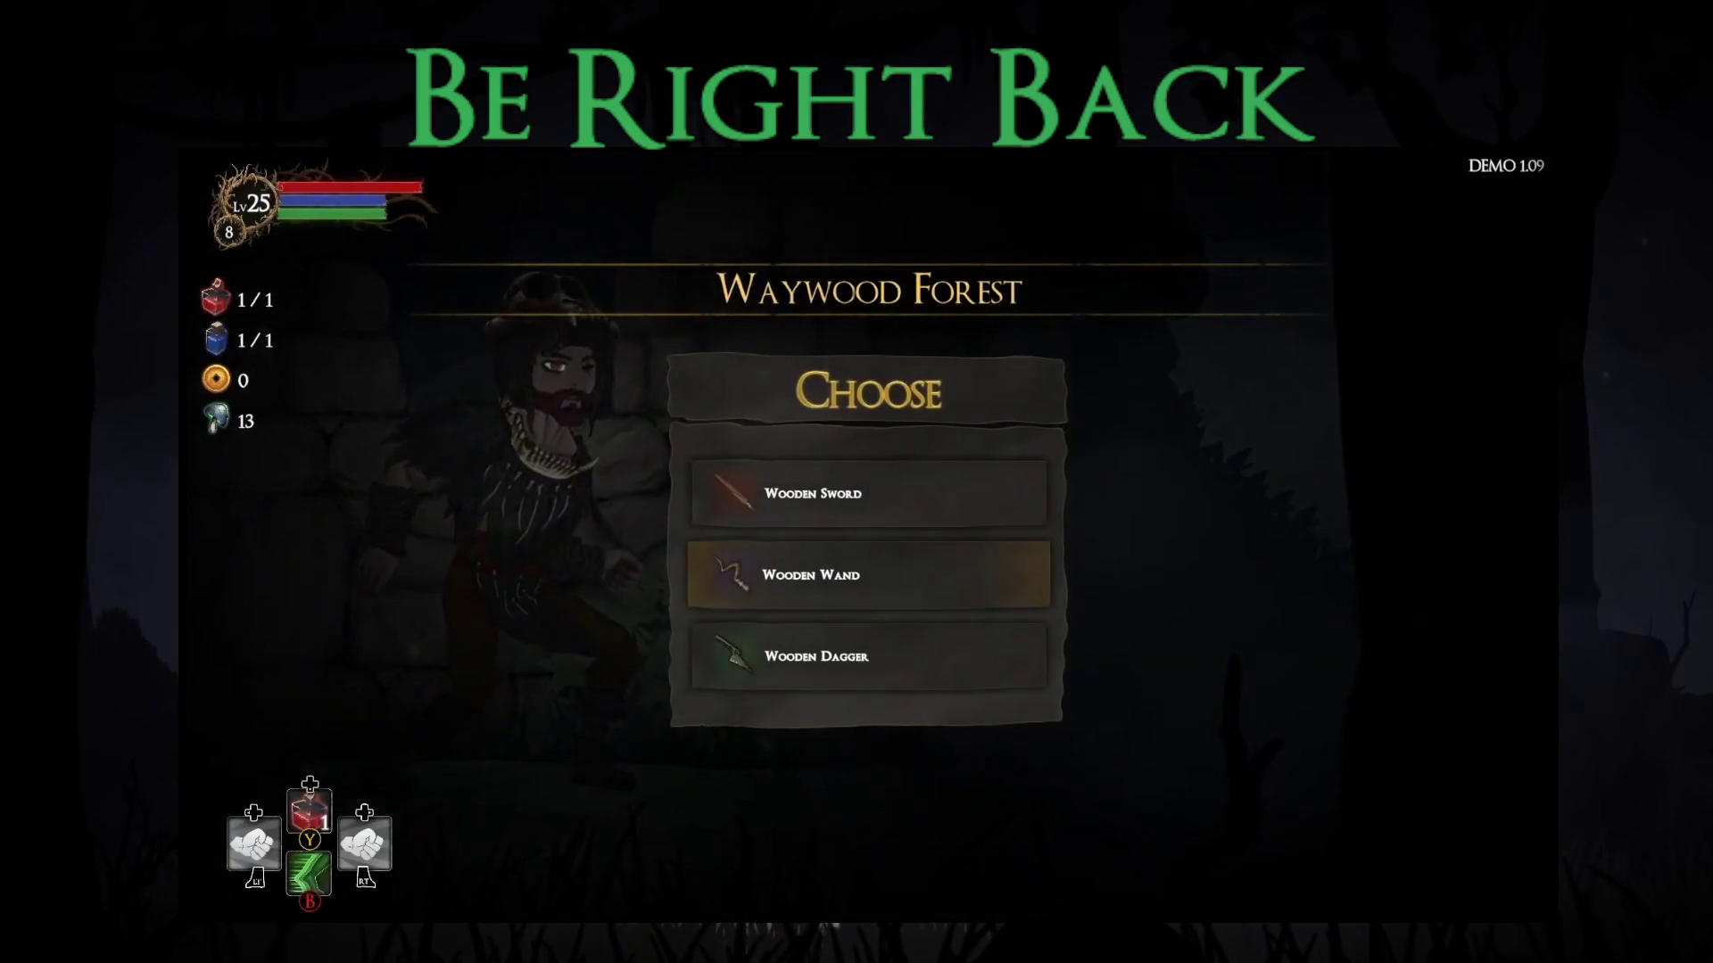
key(Return)
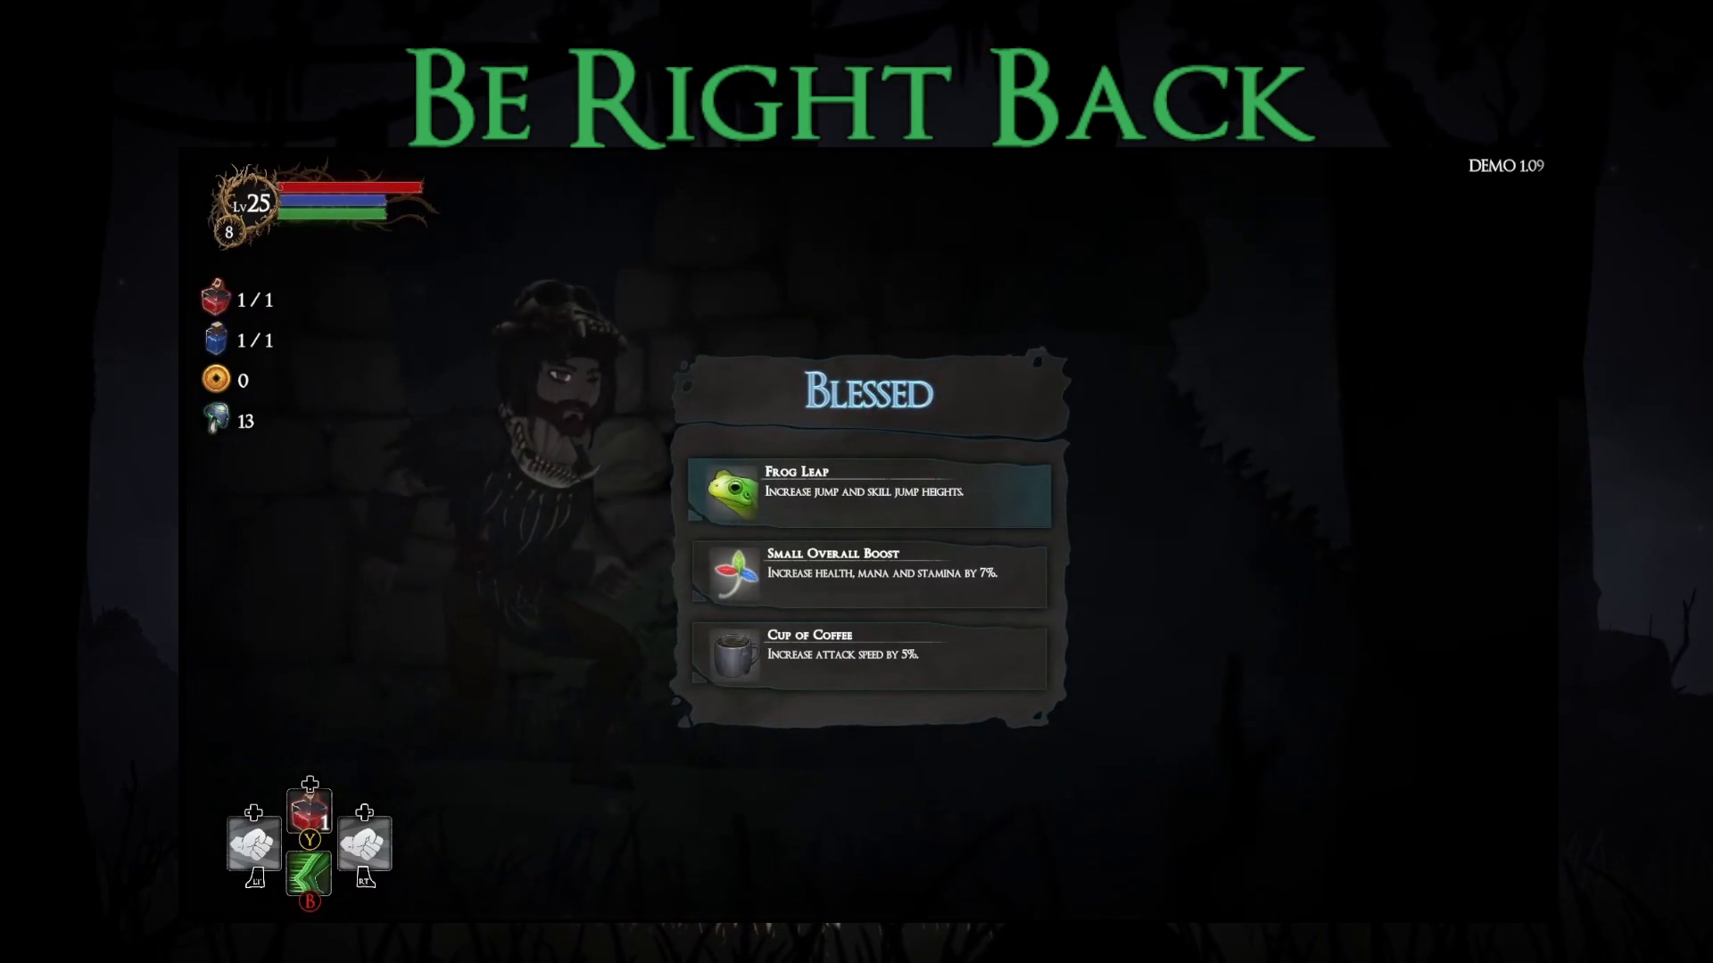
key(Return)
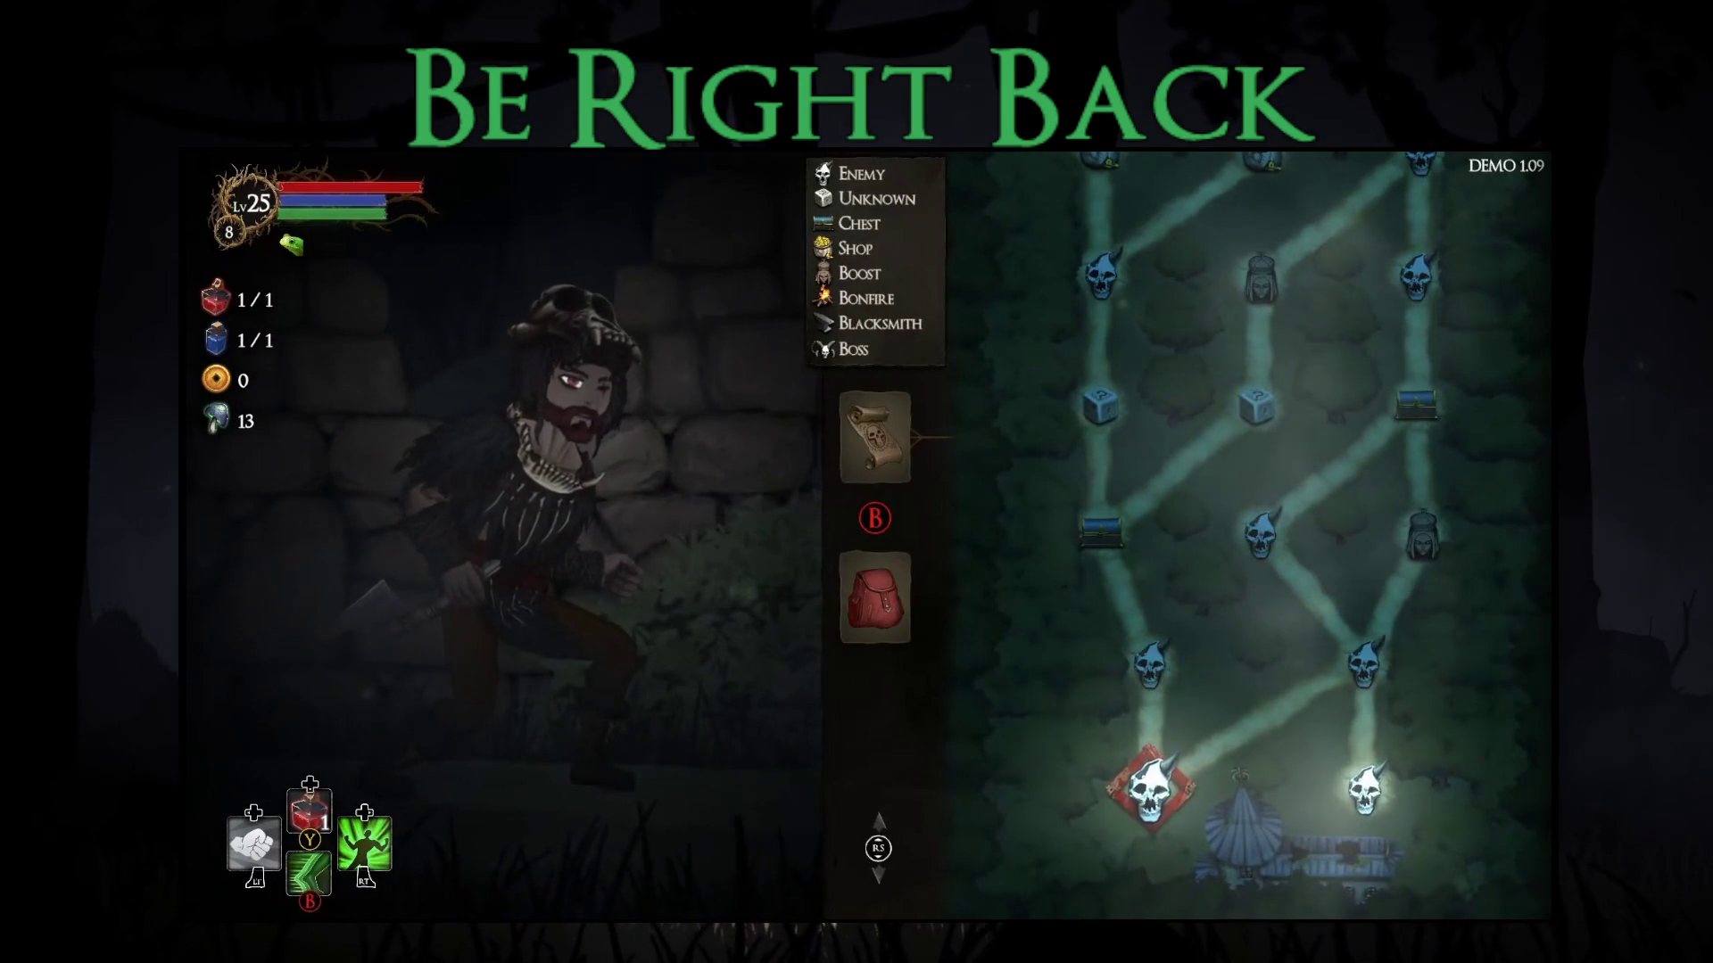
key(Return)
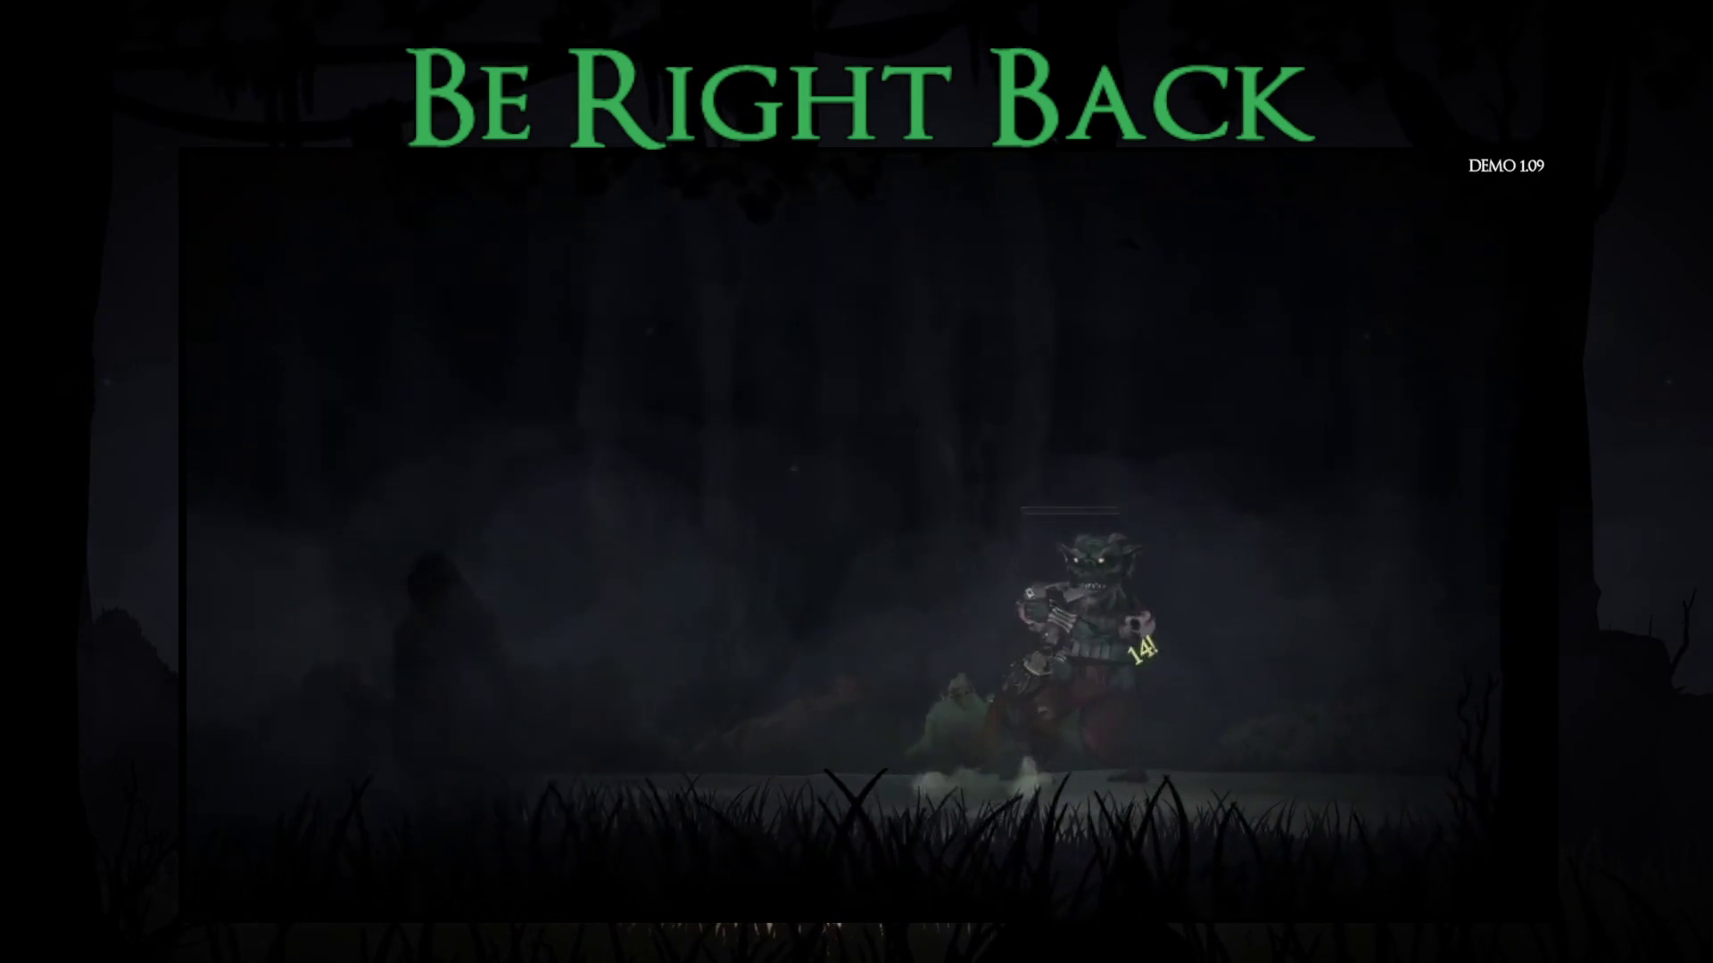
- Take the loot and equip the Iron Dagger in the left-hand slot, then check gloves
key(Return)
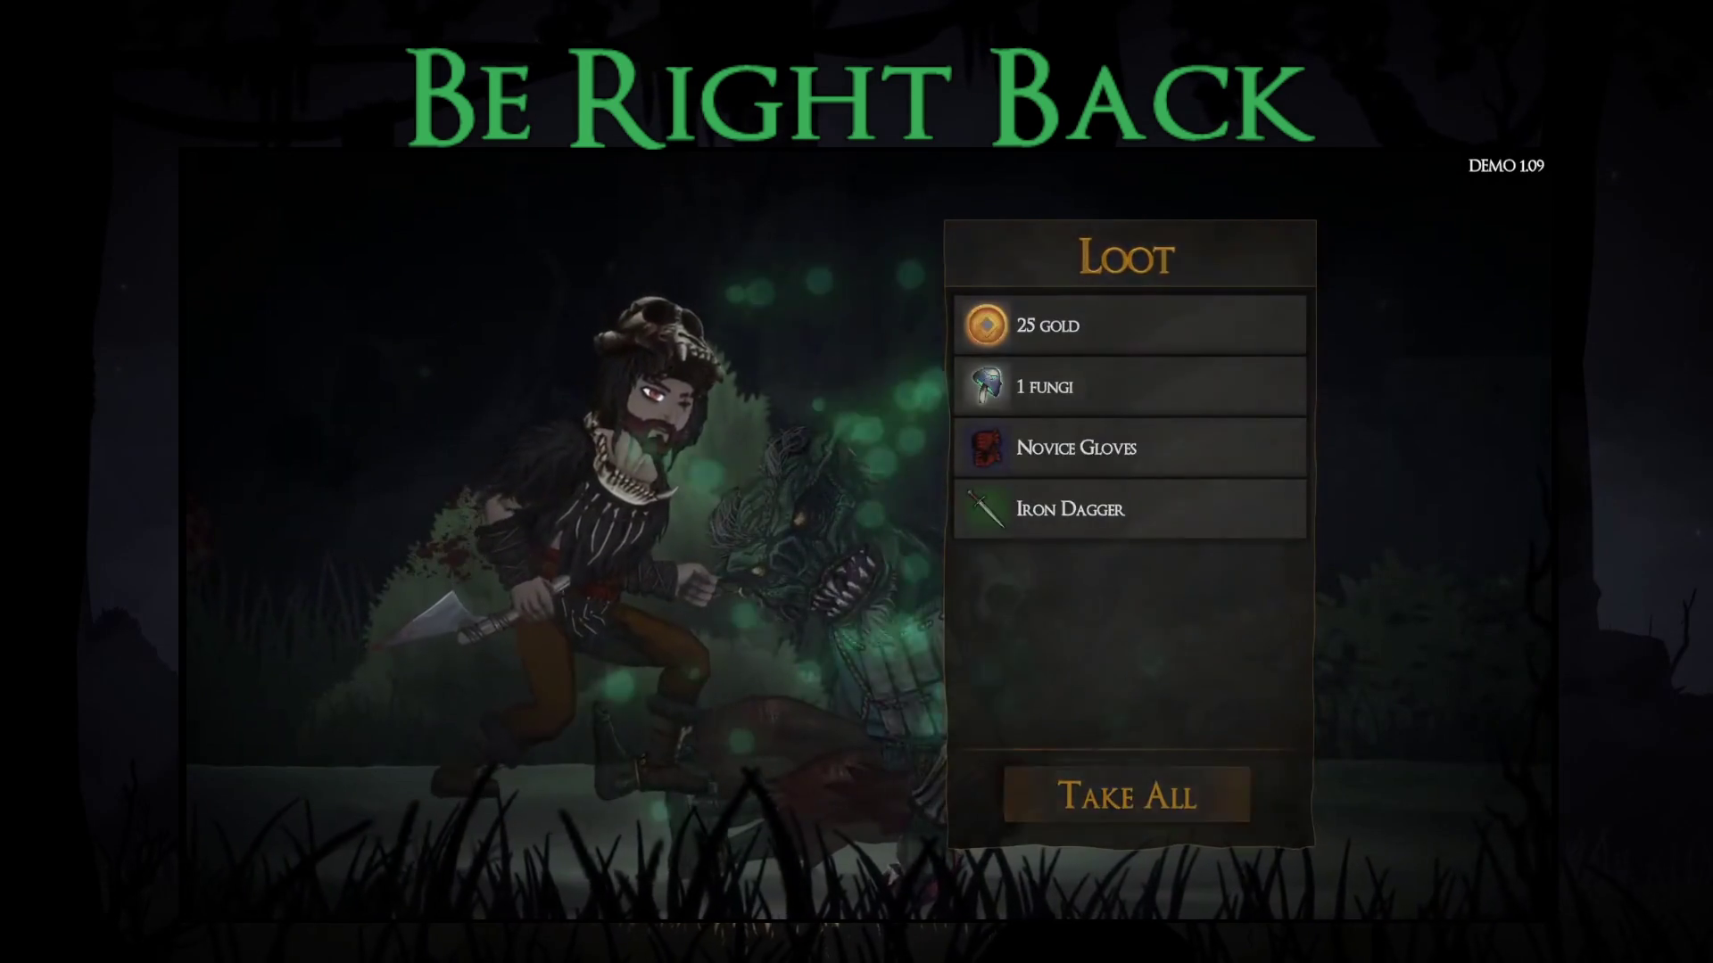
key(Down)
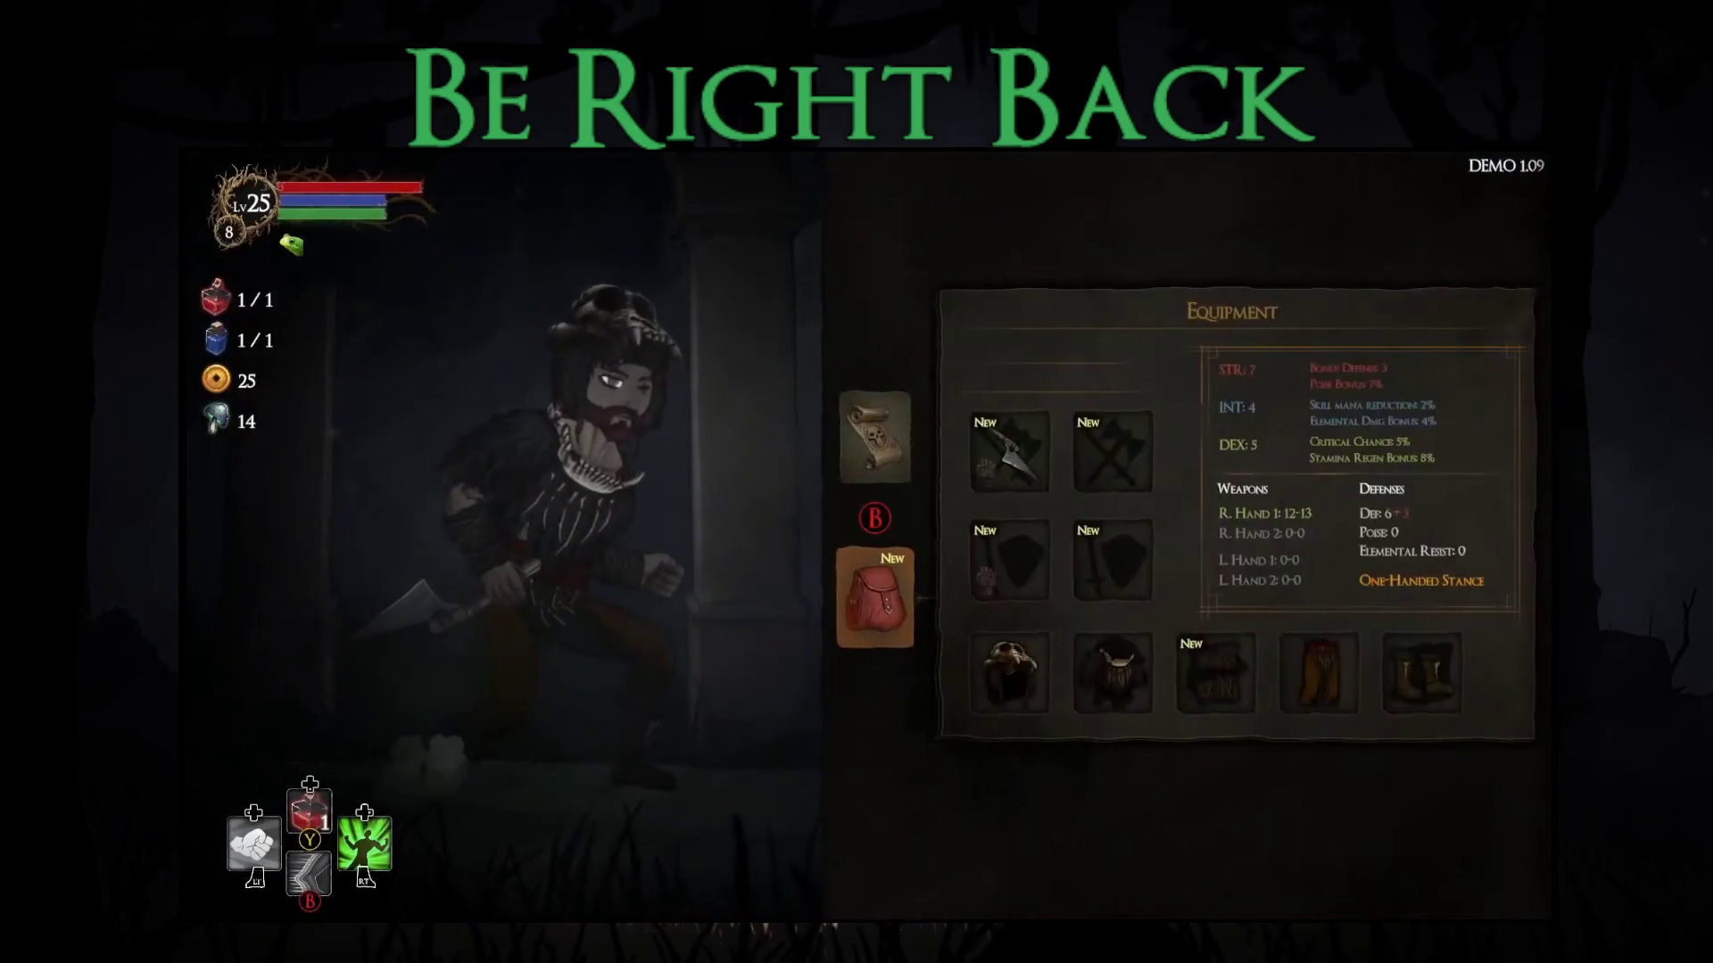
key(Right)
key(Return)
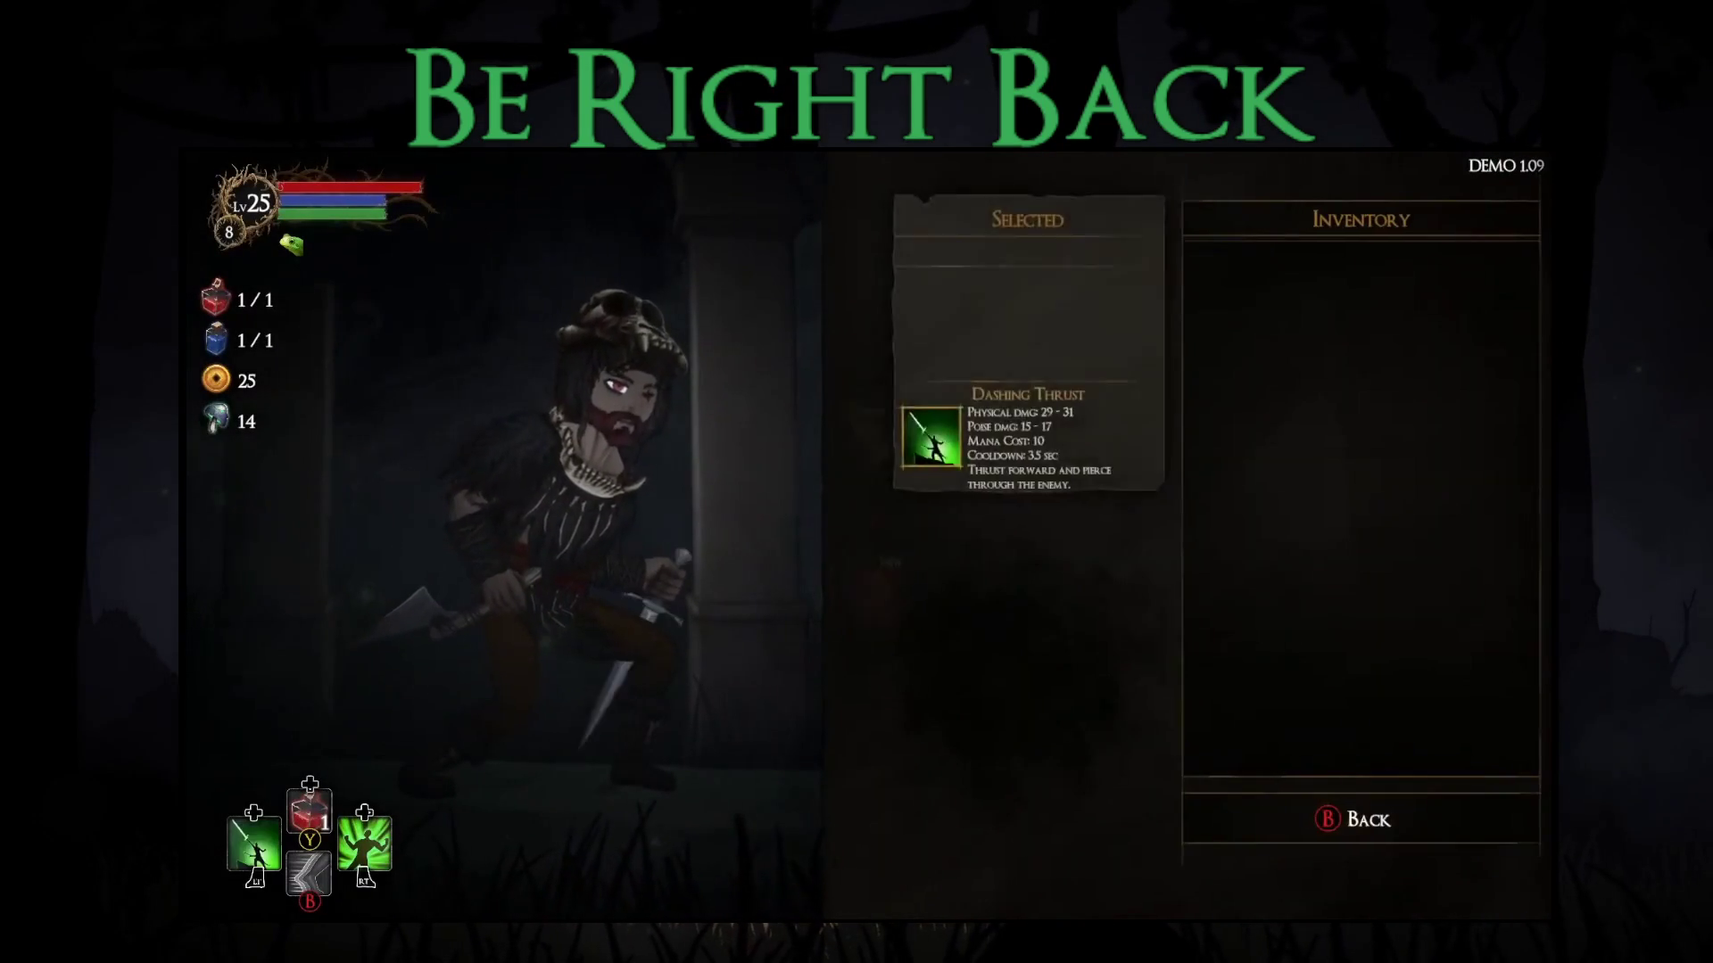
key(Return)
key(Return)
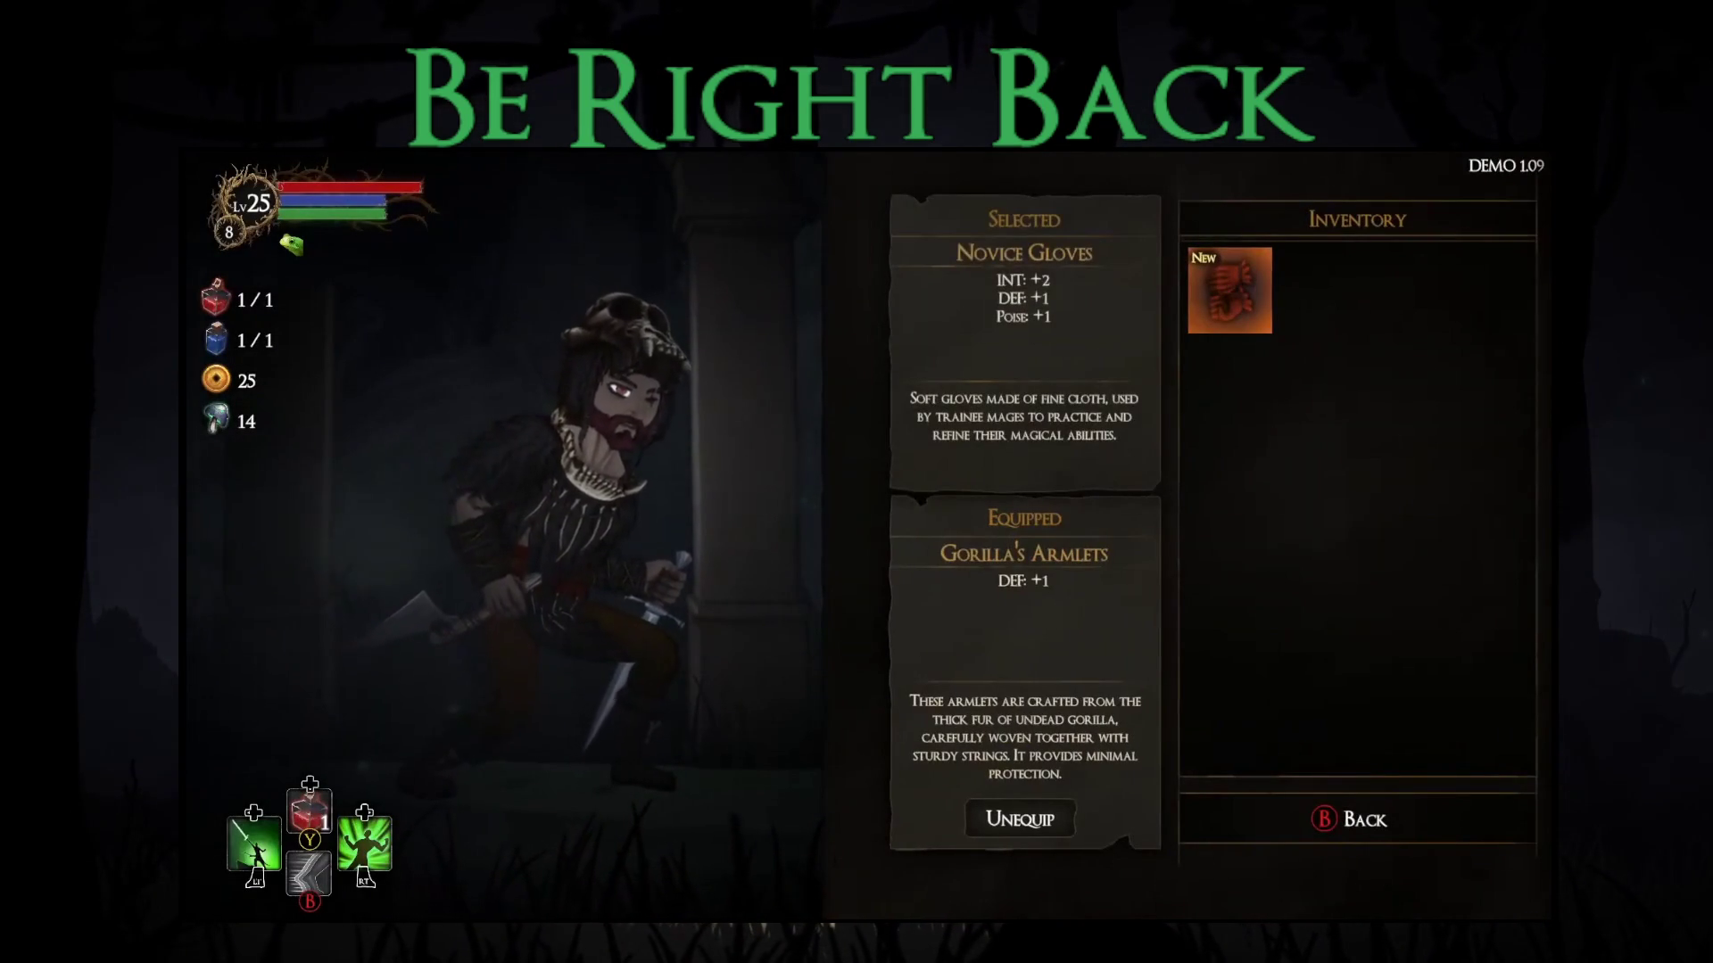
key(Return)
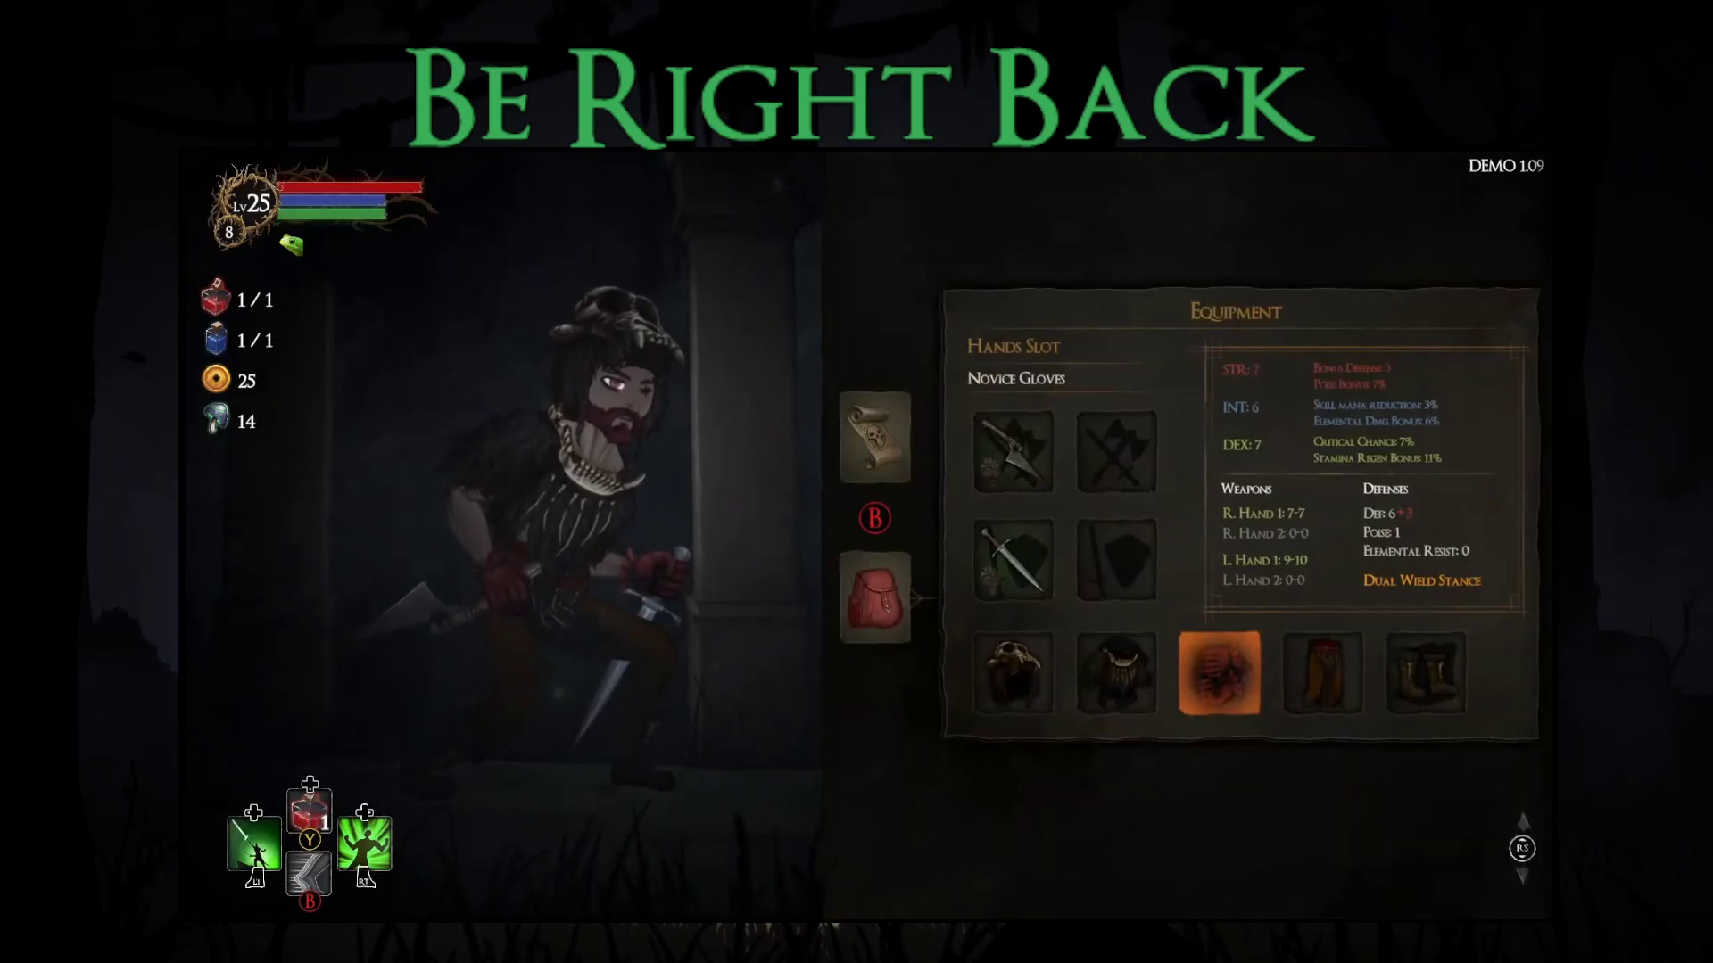
key(Escape)
key(Escape)
- Jump, dash and slash to defeat the forest goblin, then collect its loot
key(d)
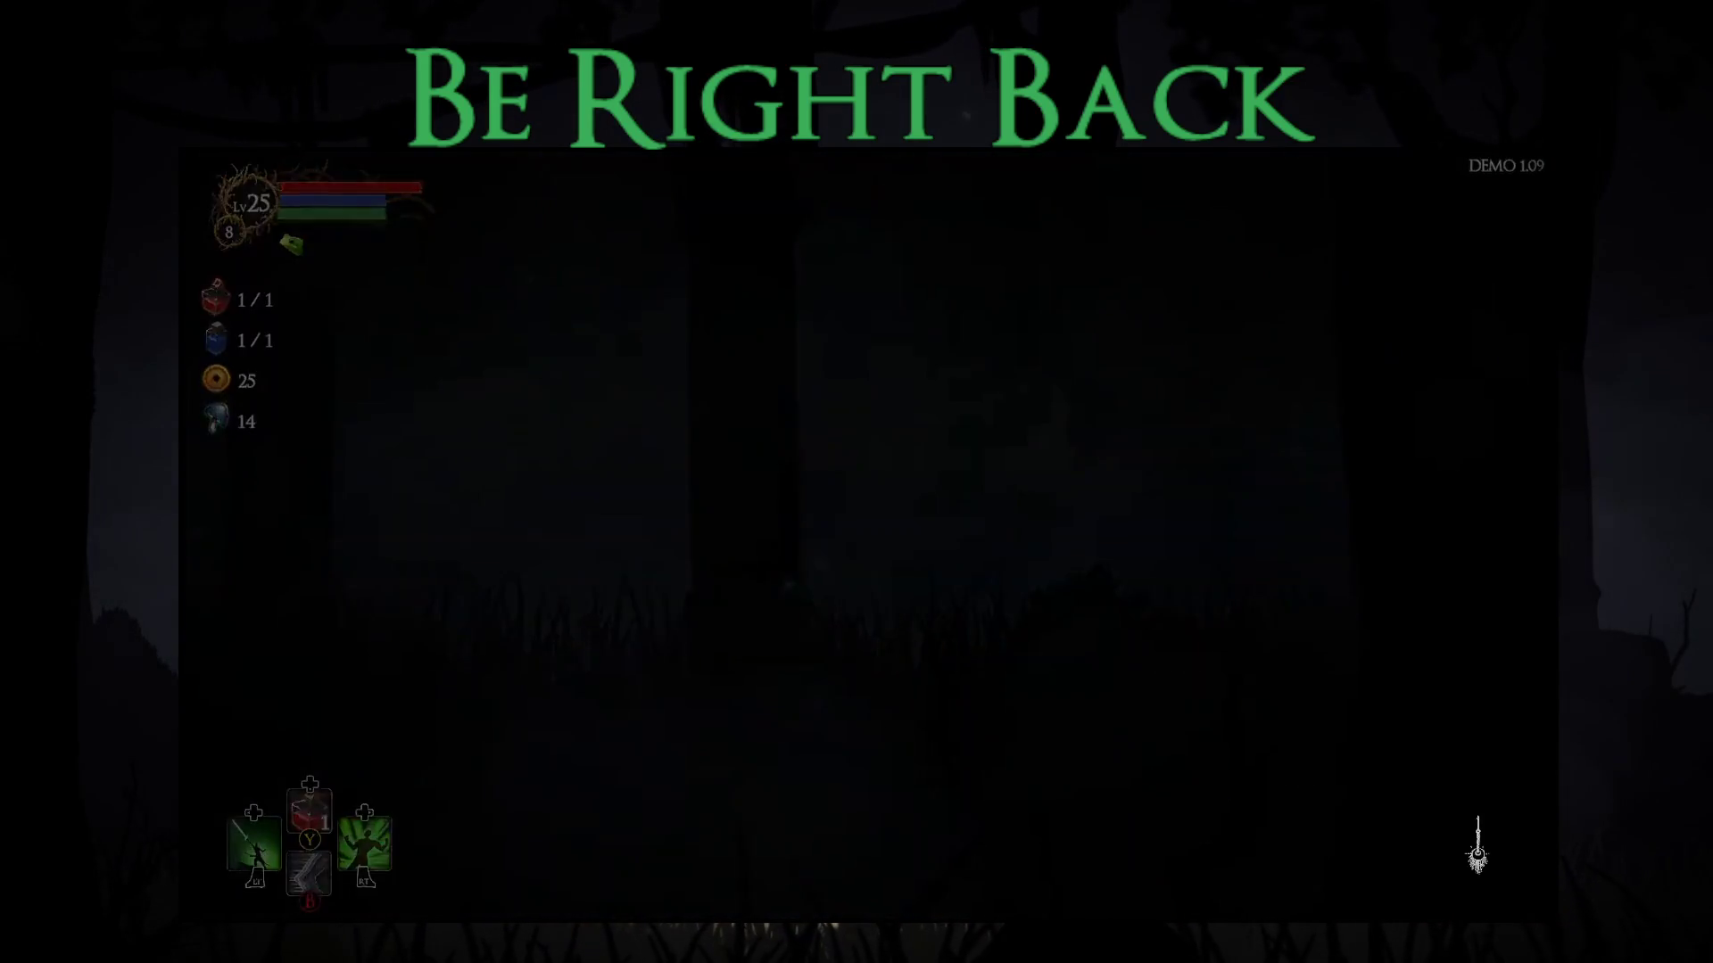
key(space)
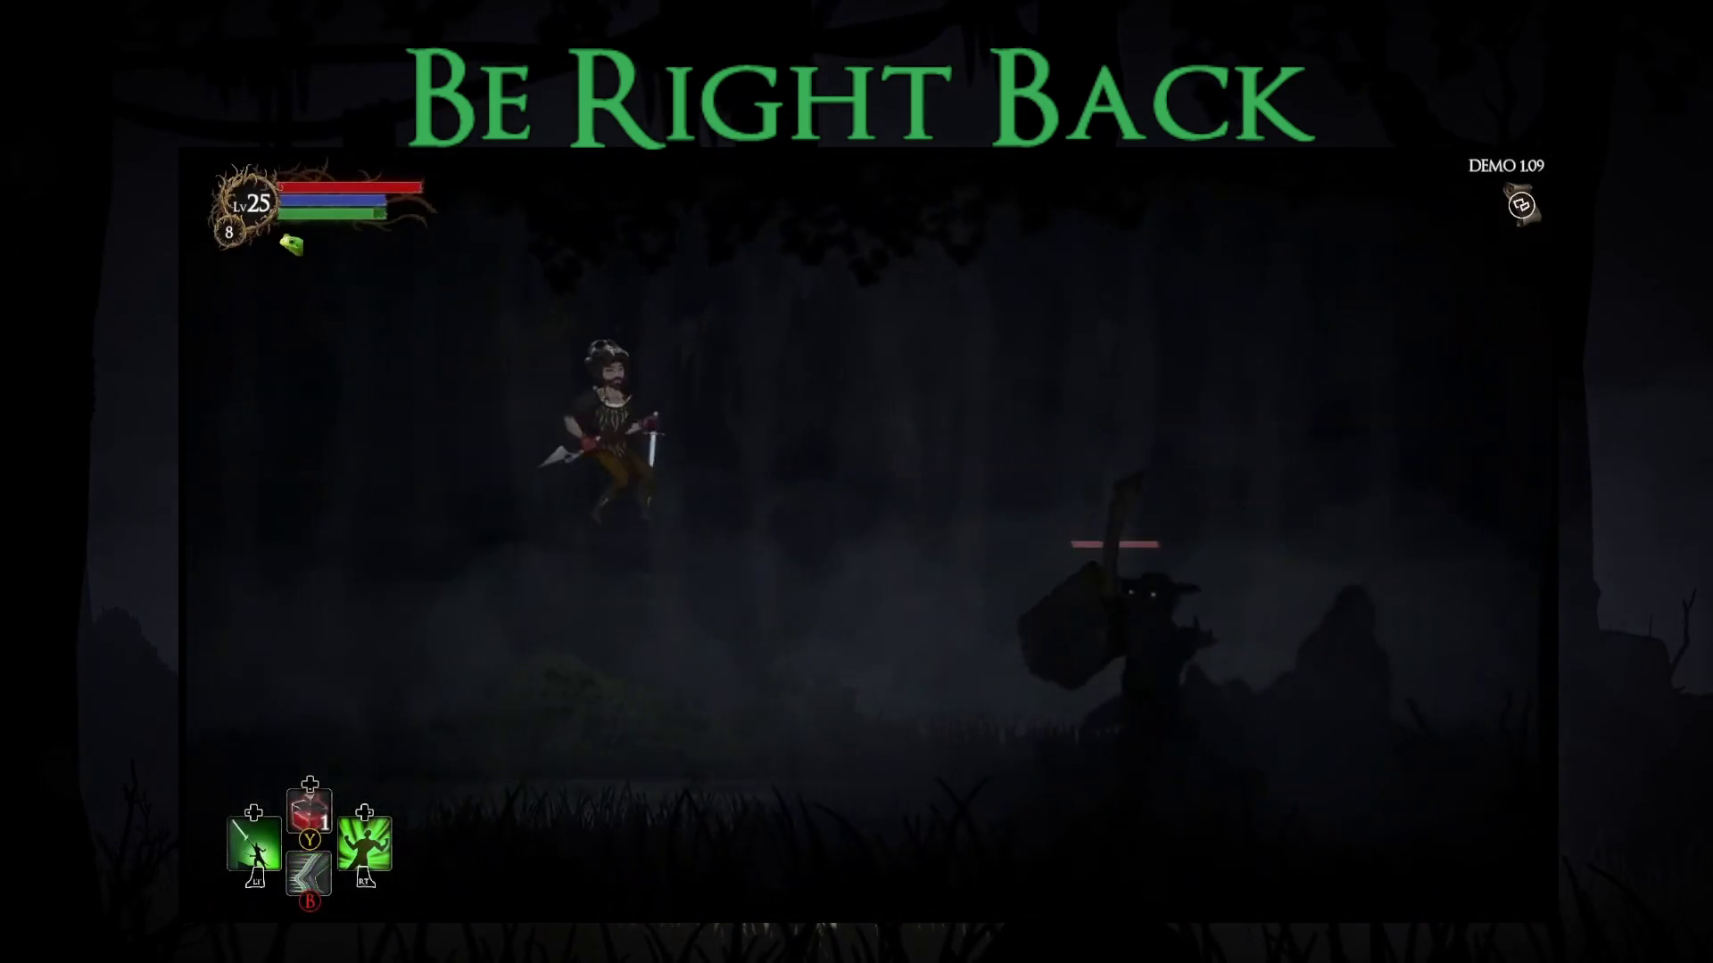
key(d)
key(space)
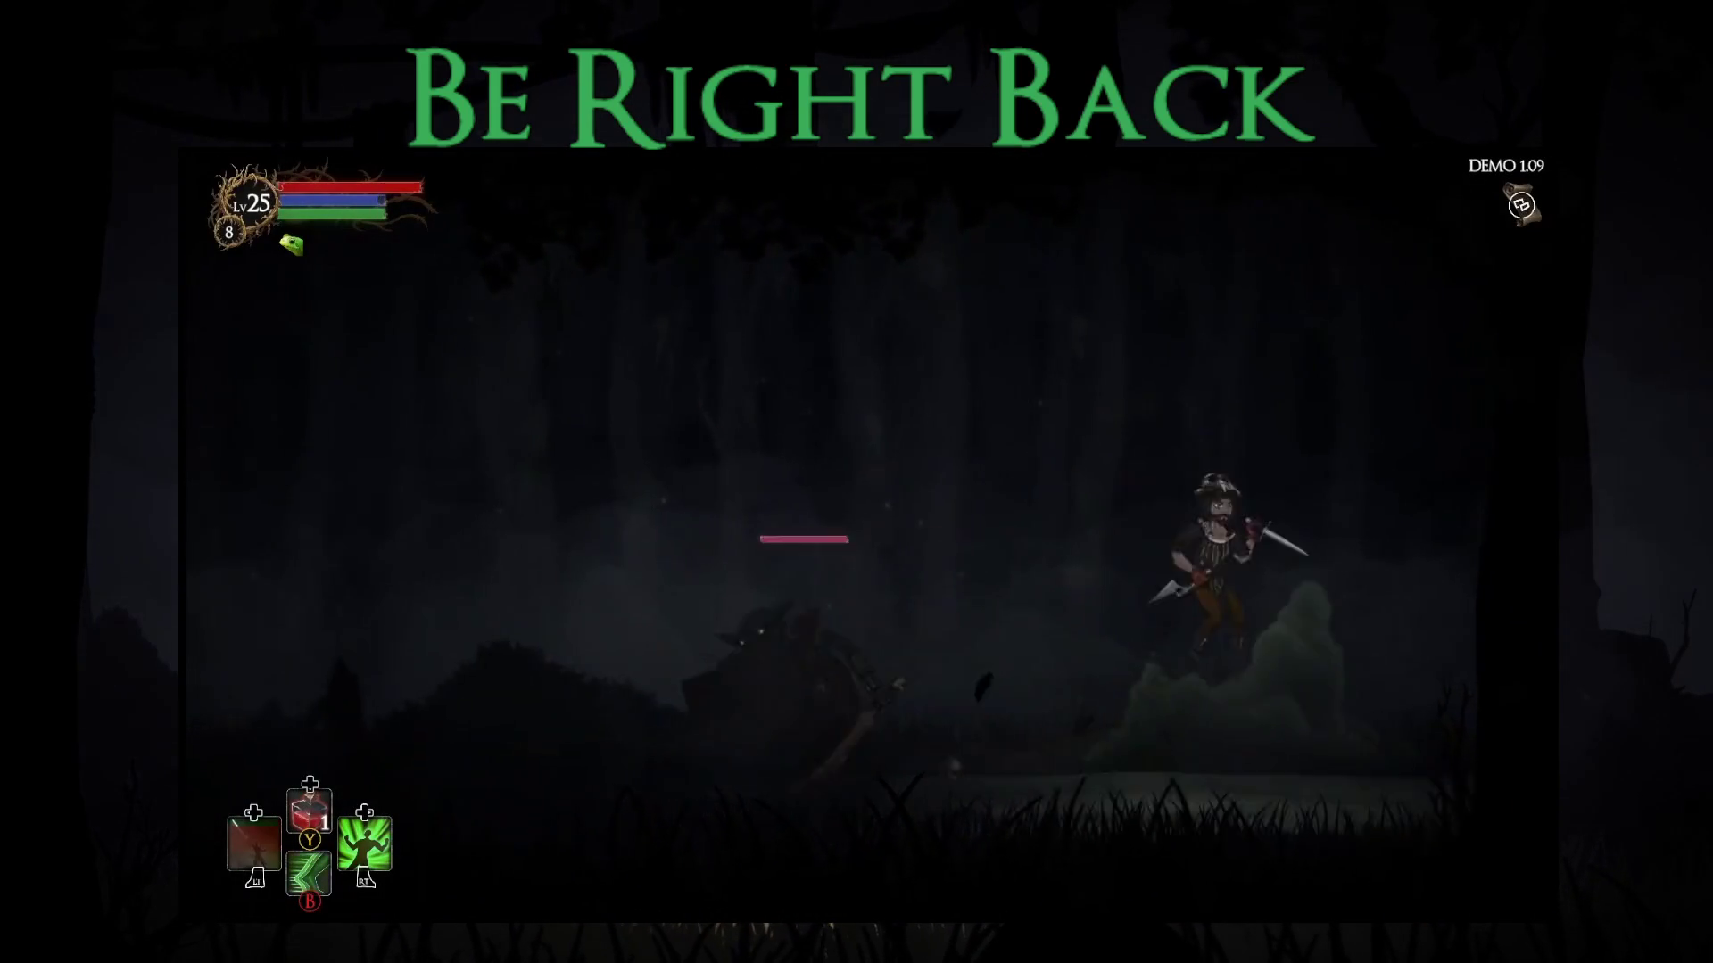
key(a)
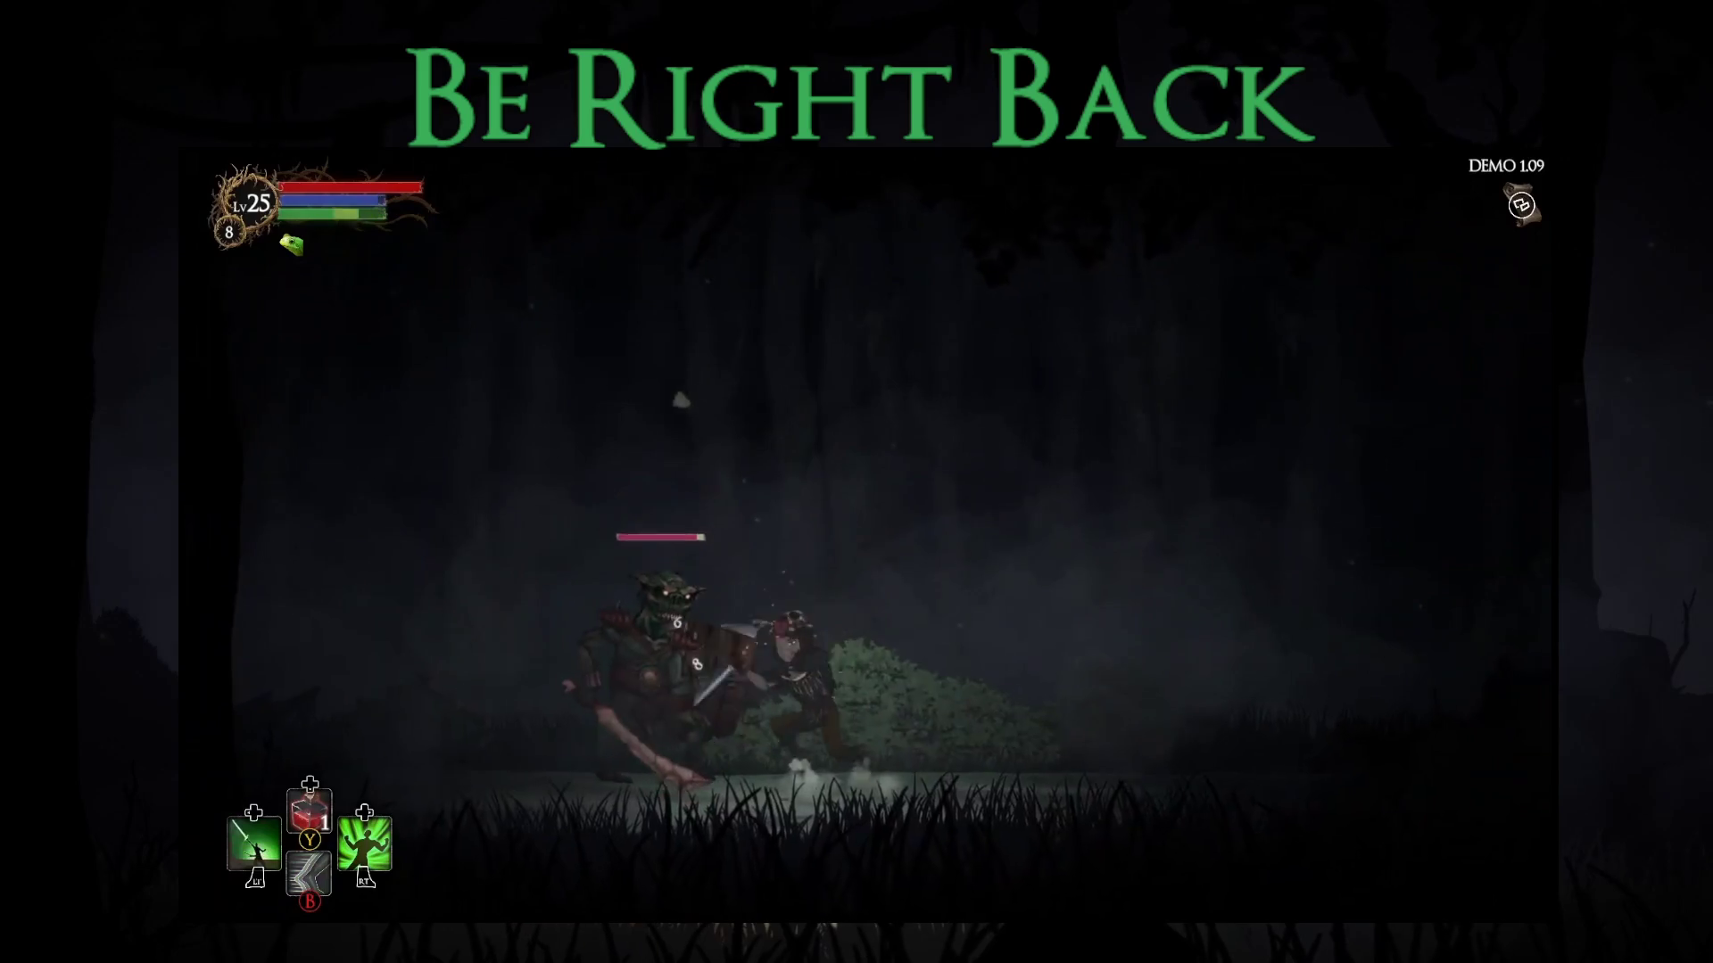
key(a)
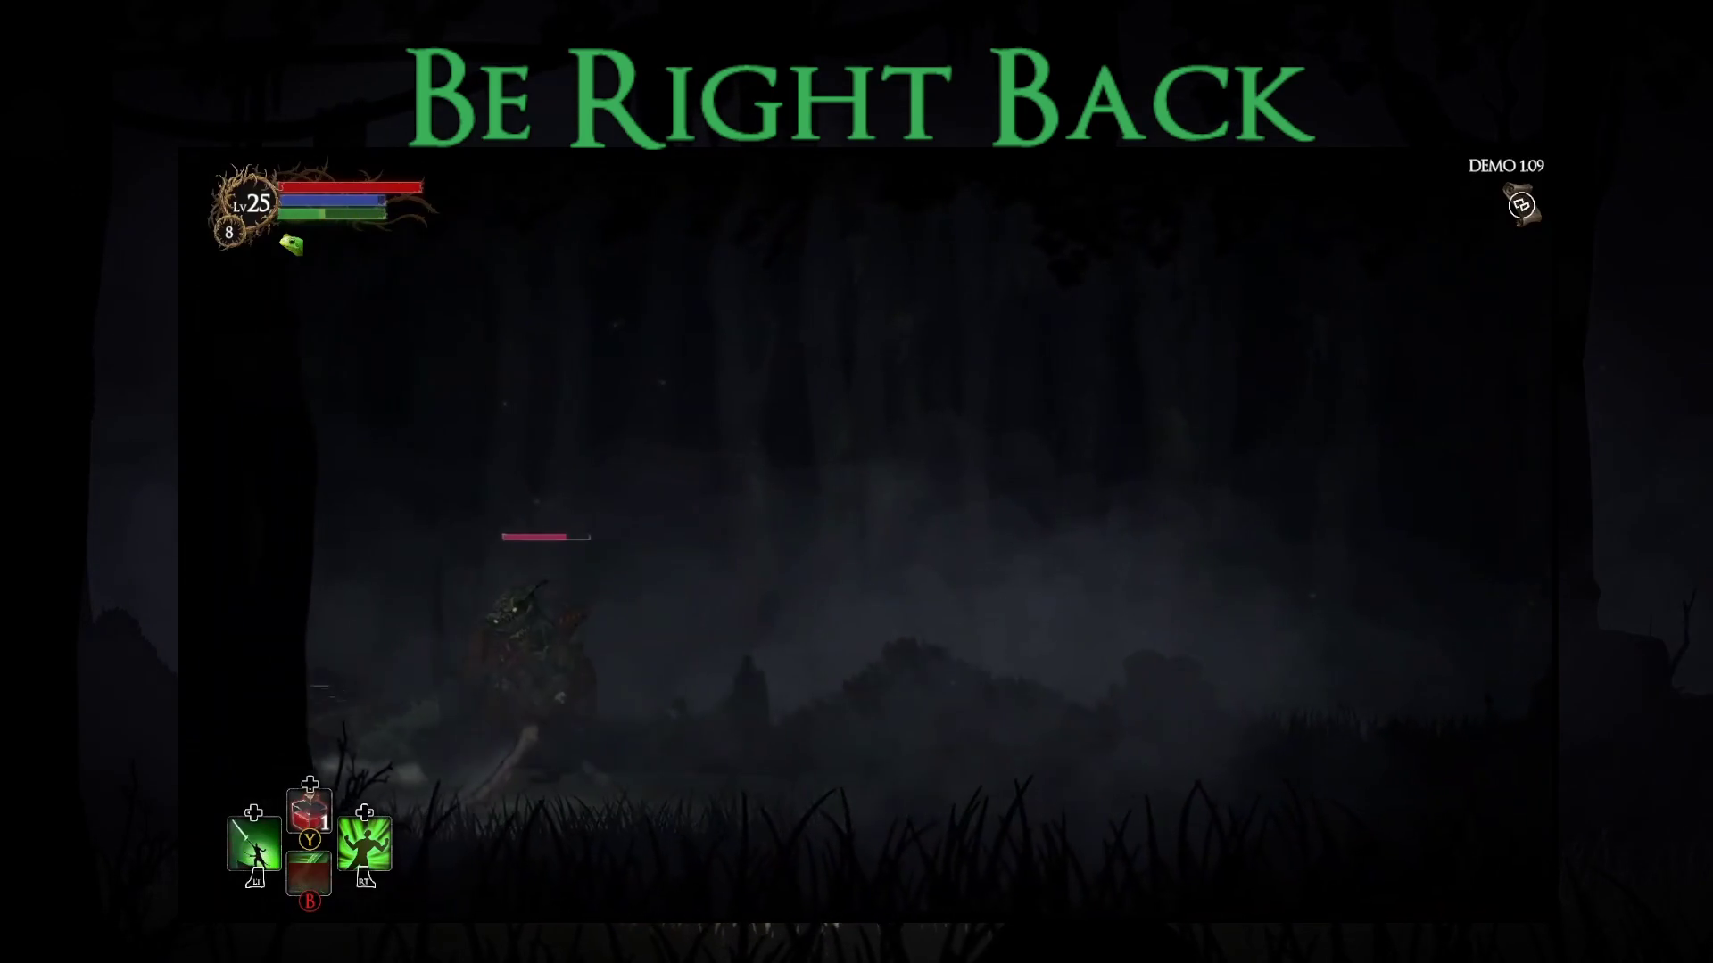
key(d)
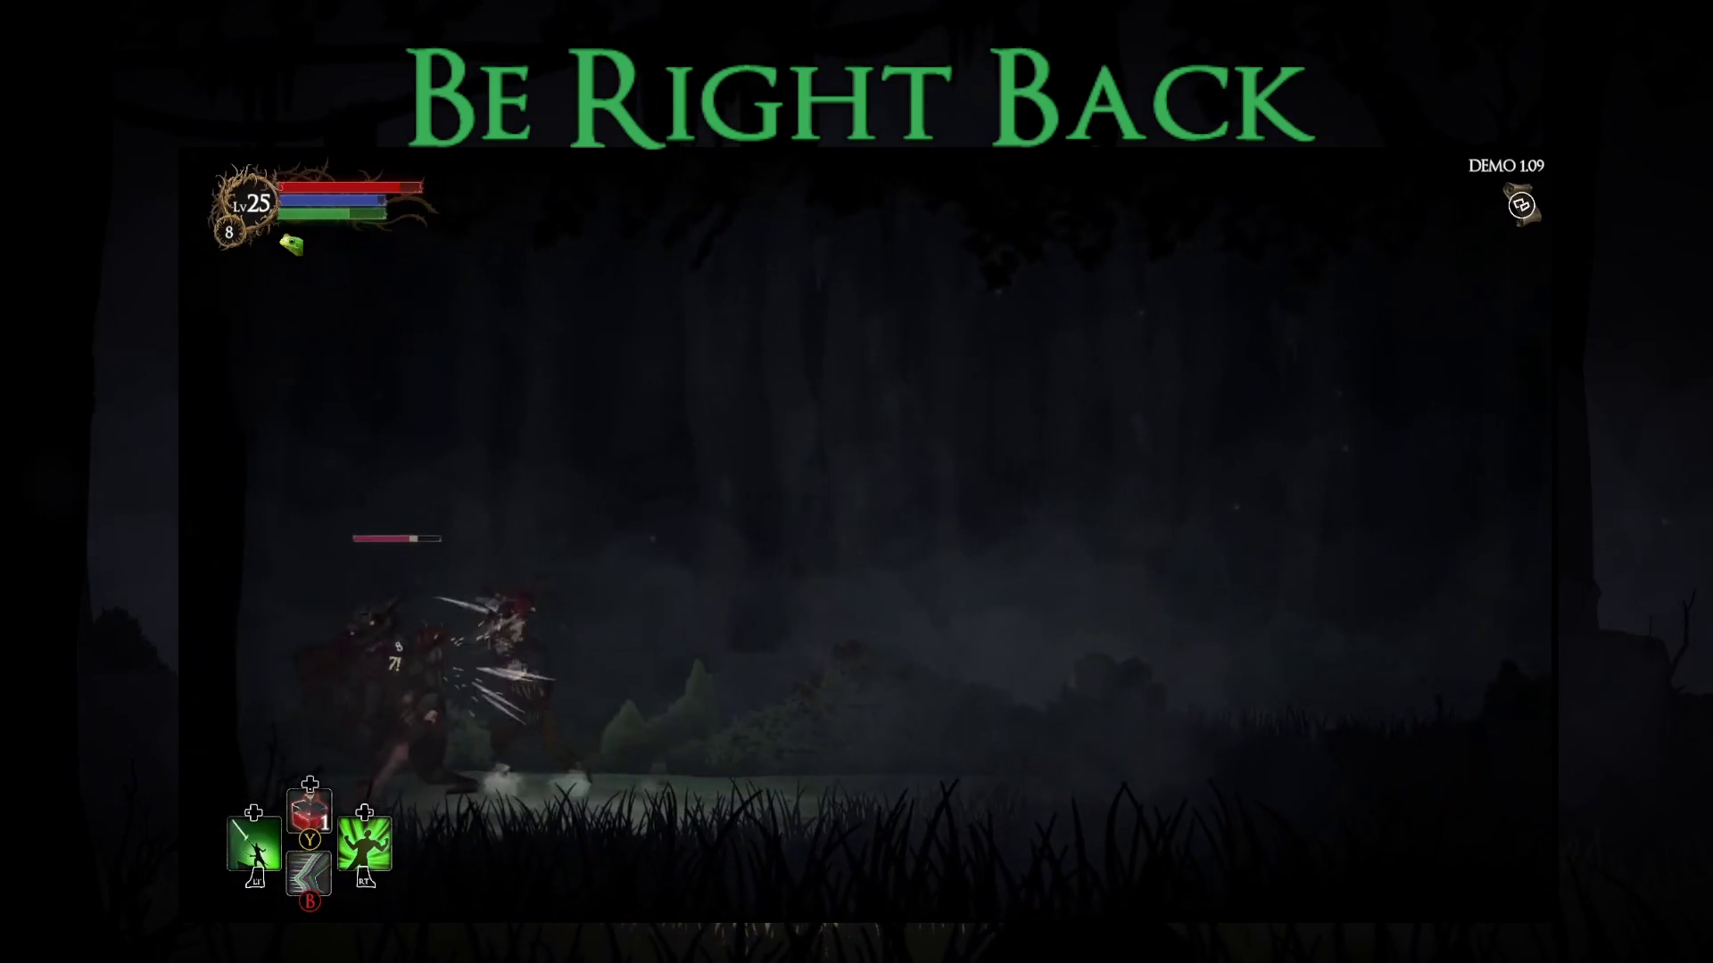
key(d)
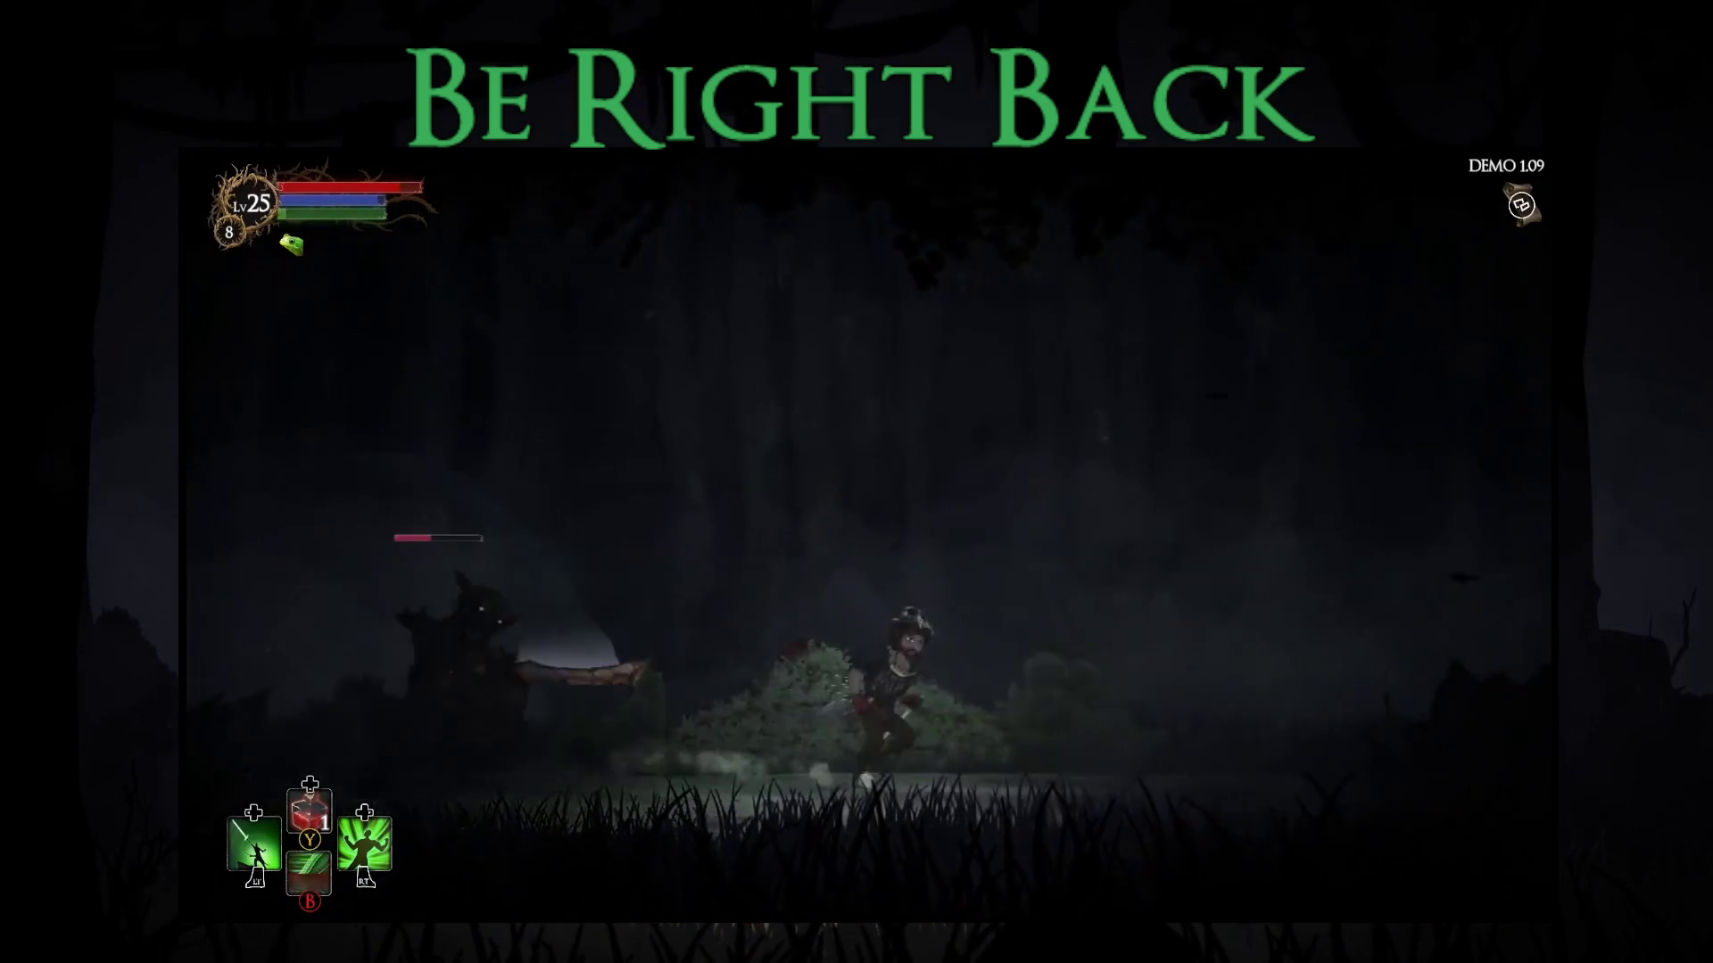
key(a)
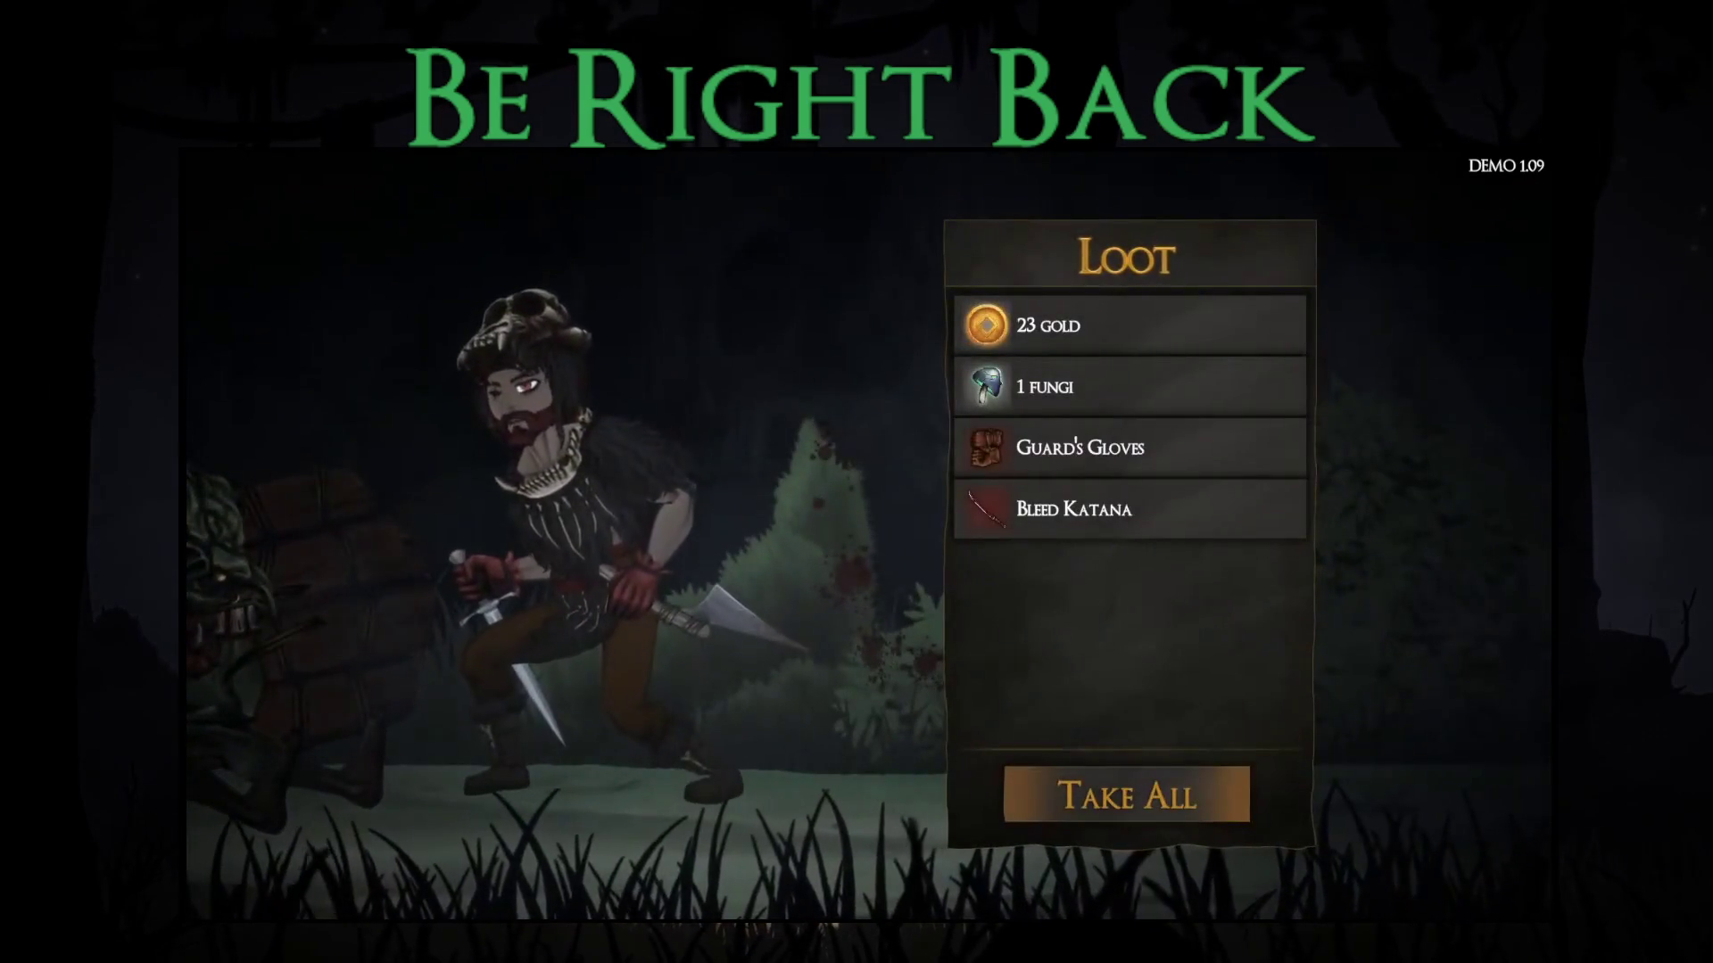
key(Return)
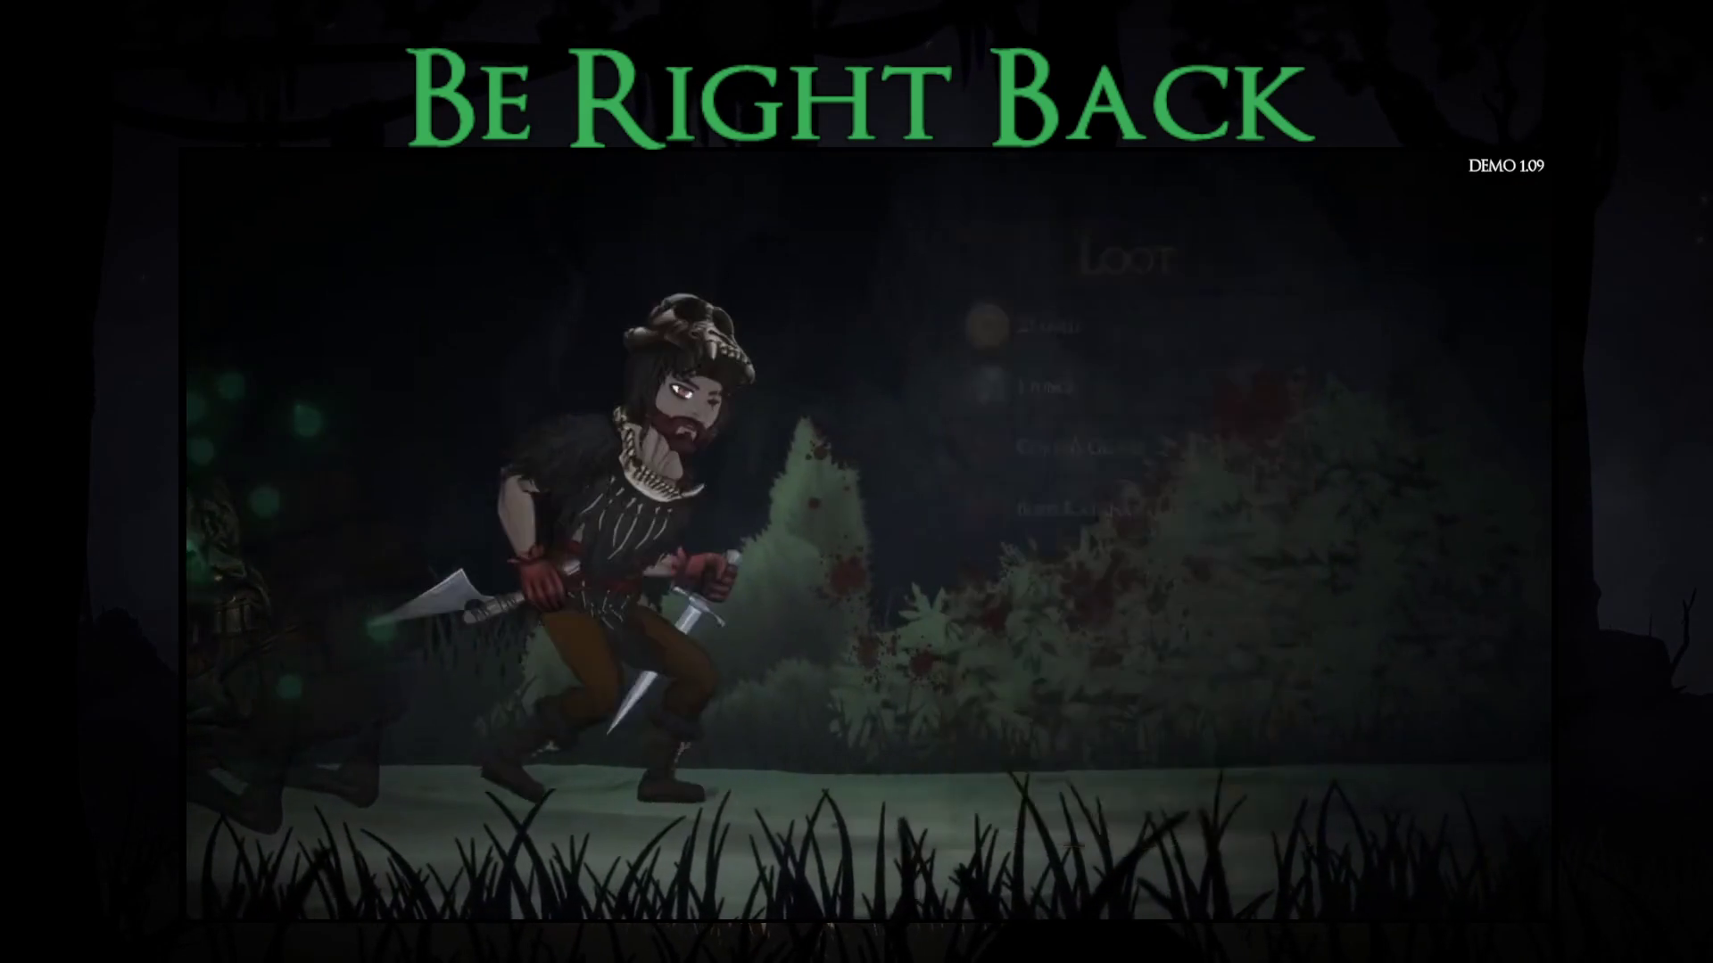
- Review the weapon slots' inventories, including right hand slot 2, in the equipment panel
key(i)
key(Down)
key(Return)
key(Escape)
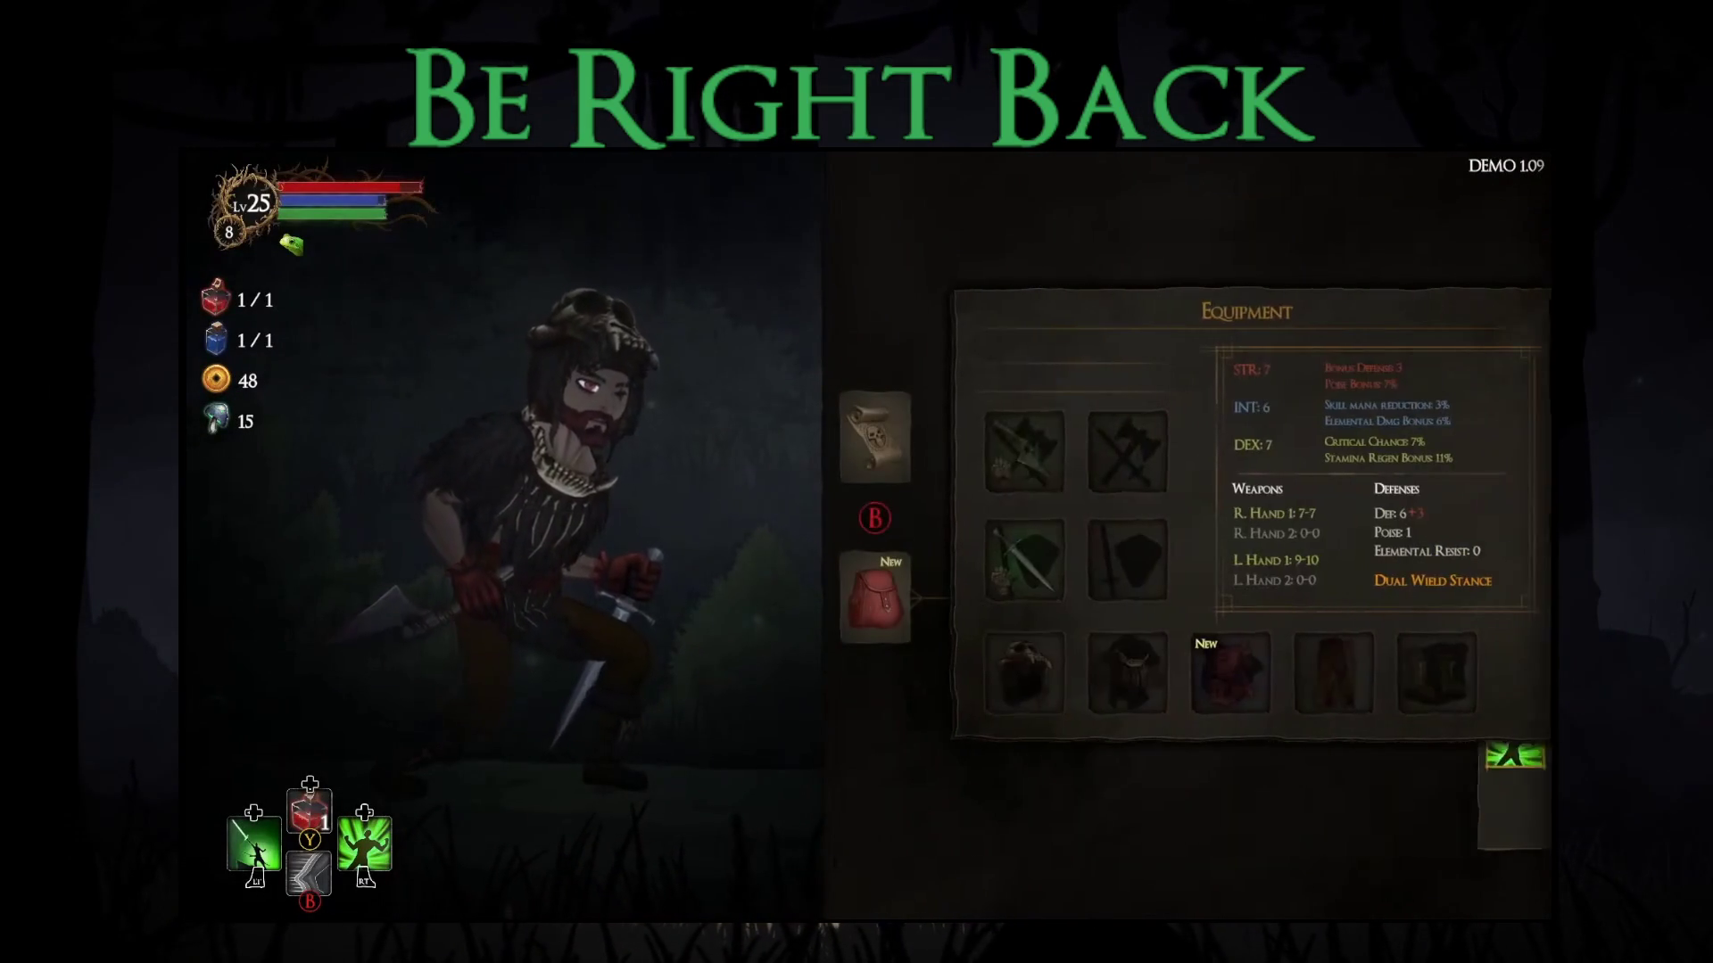
key(Return)
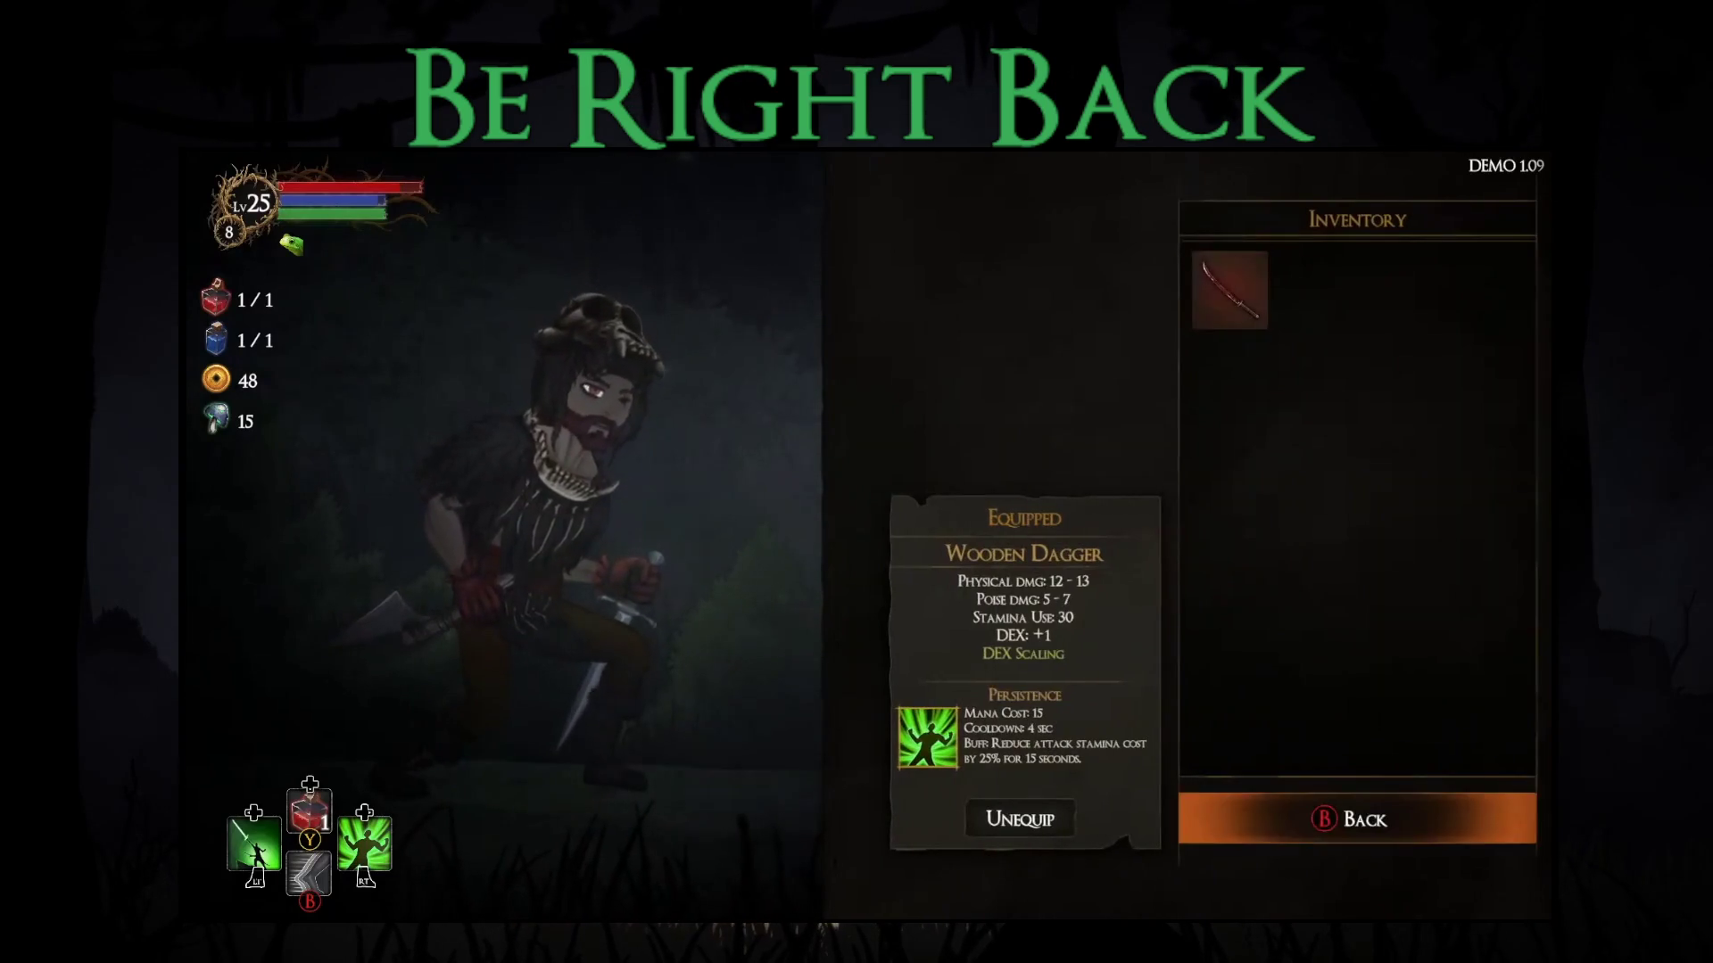
key(Escape)
key(Right)
key(Return)
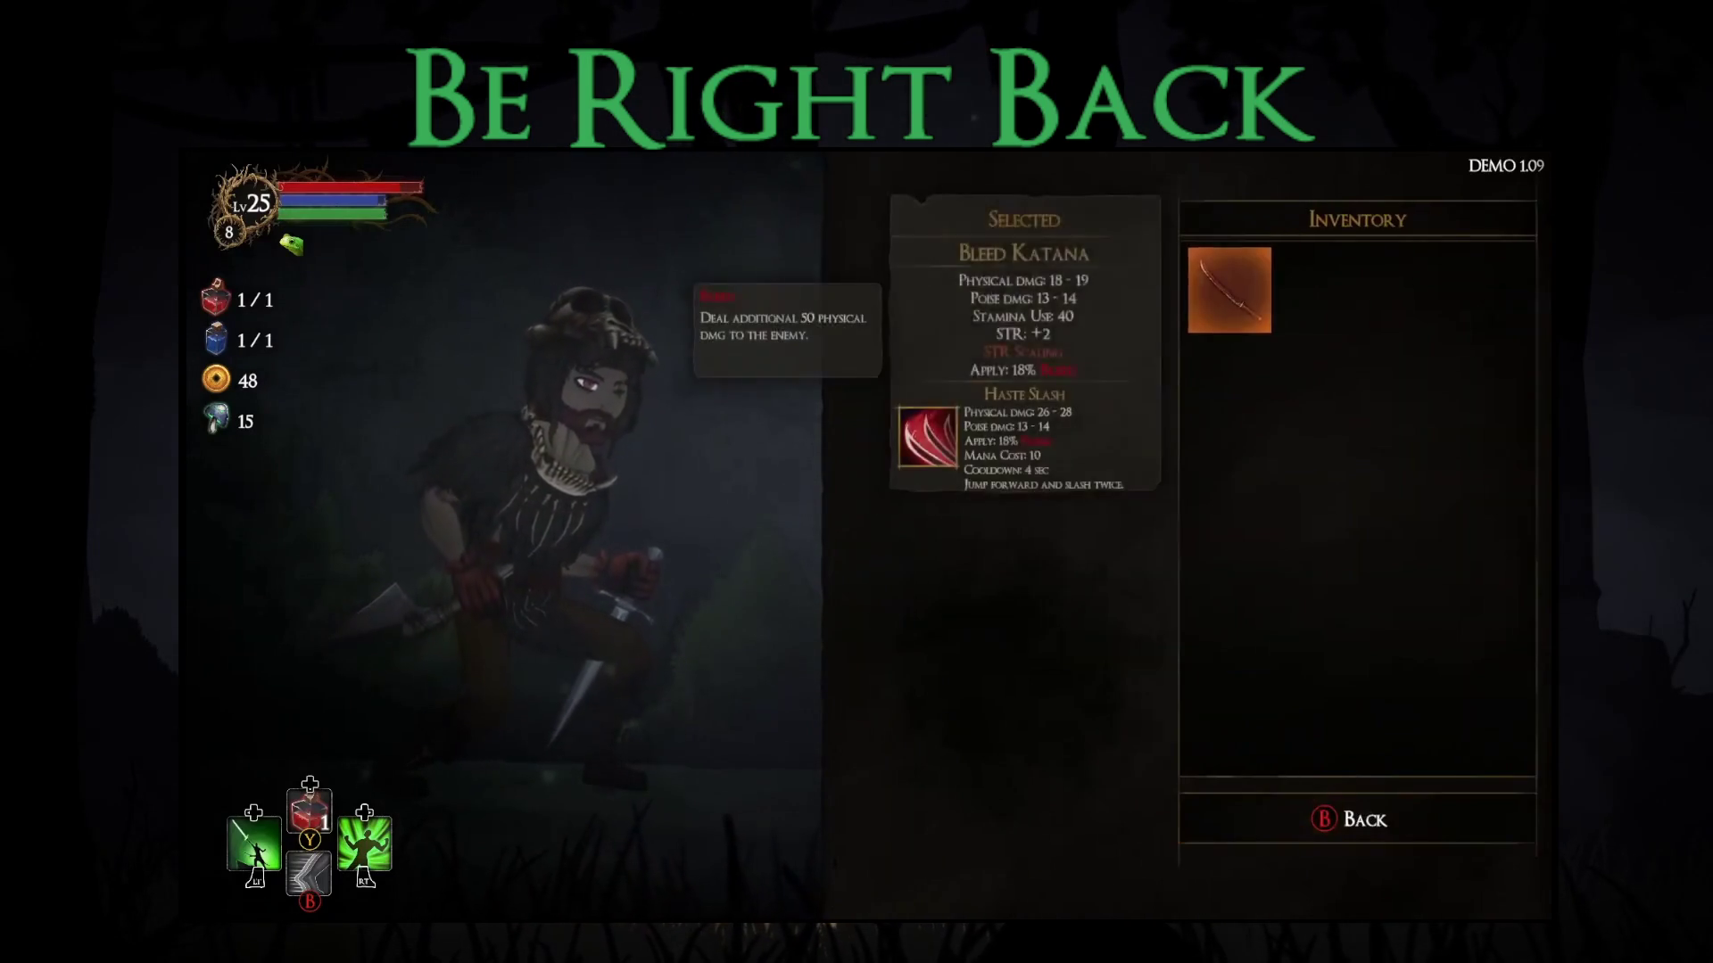
key(Escape)
- Compare the Guard's Gloves against the equipped gloves, then return to the map
key(Down)
key(Down)
key(Right)
key(Return)
key(Up)
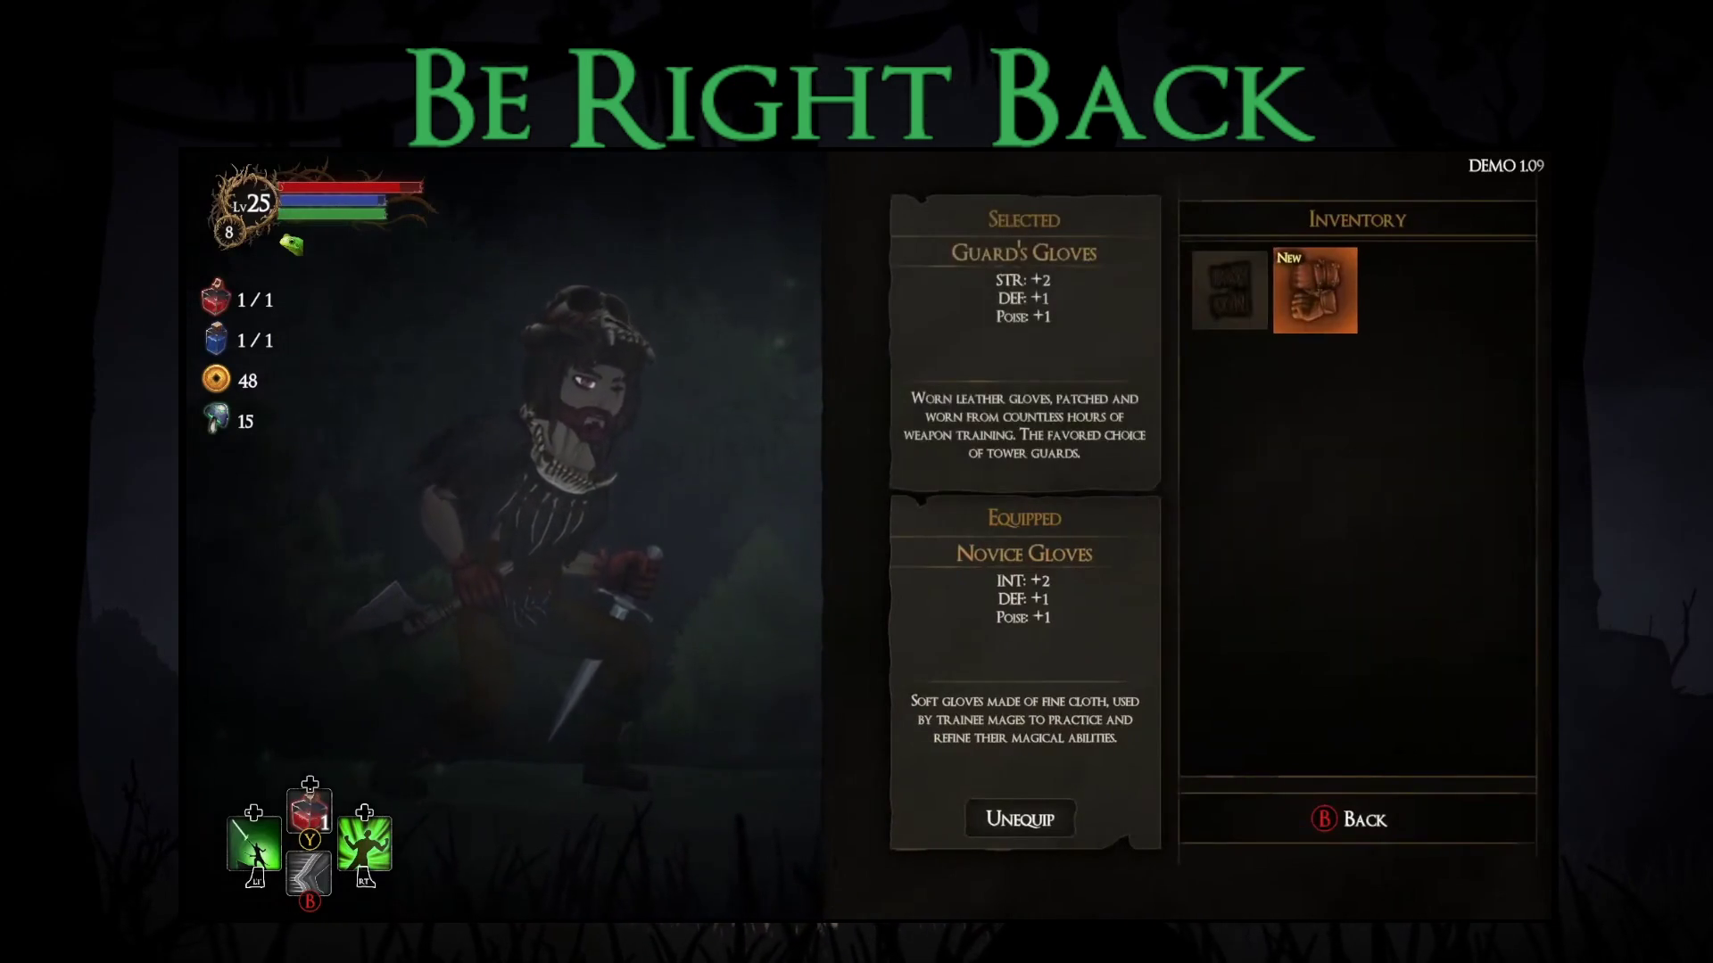
key(Escape)
key(Escape)
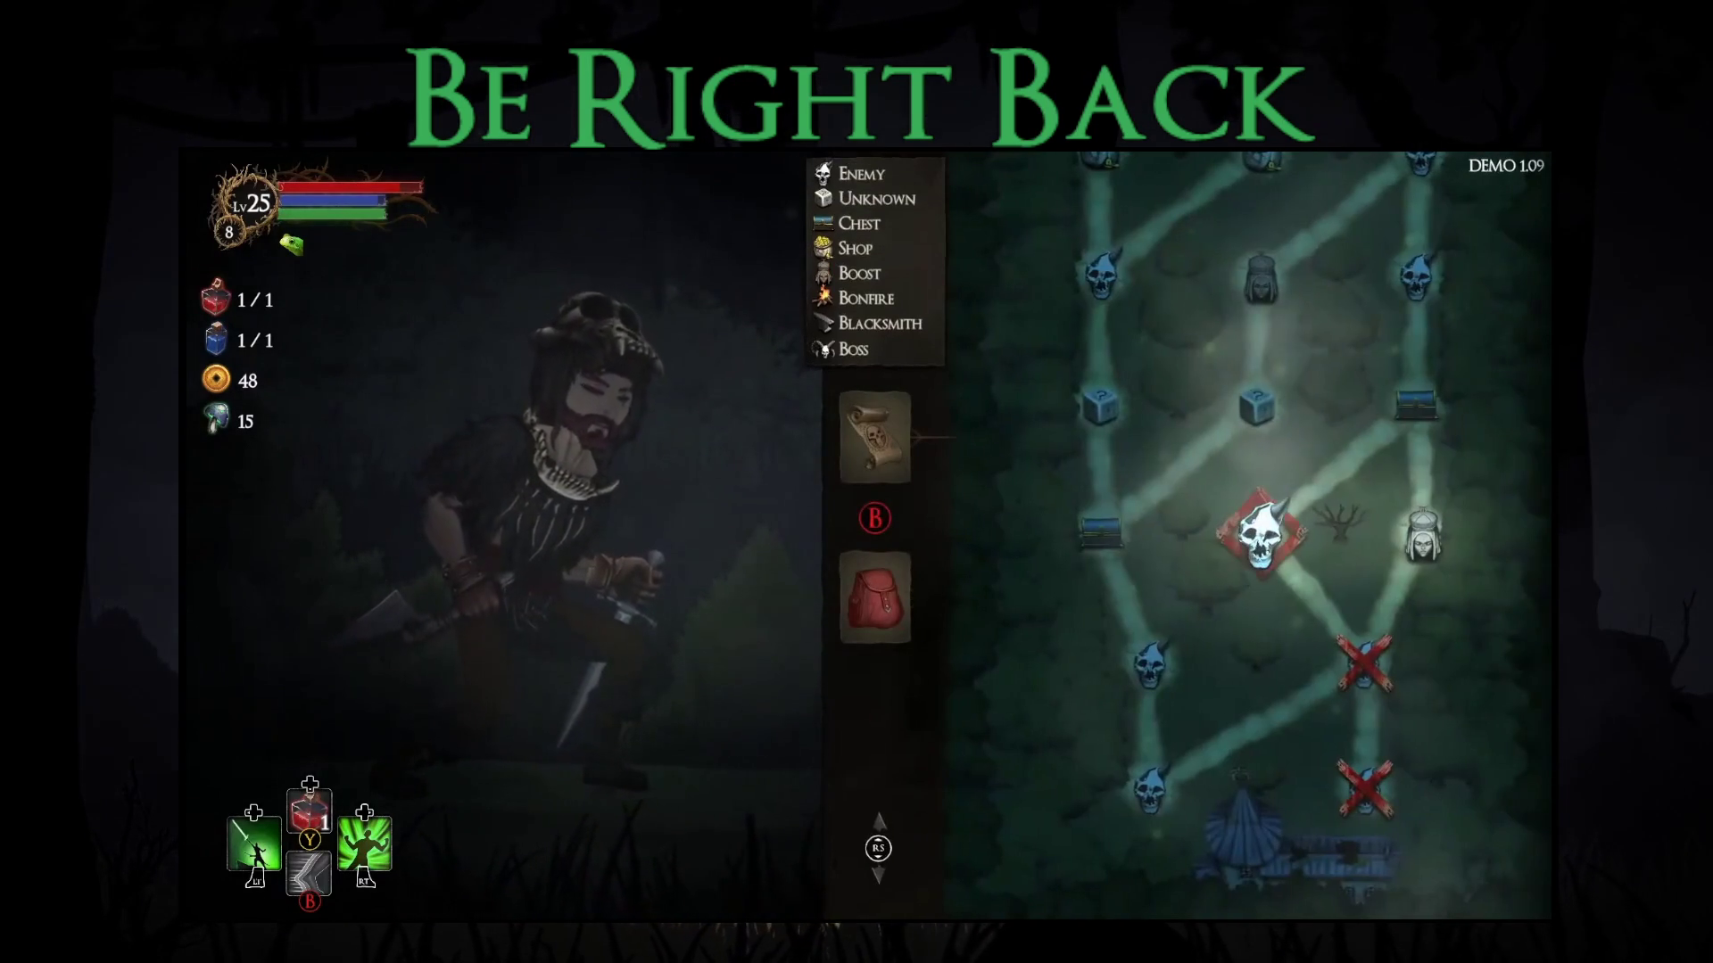
key(Escape)
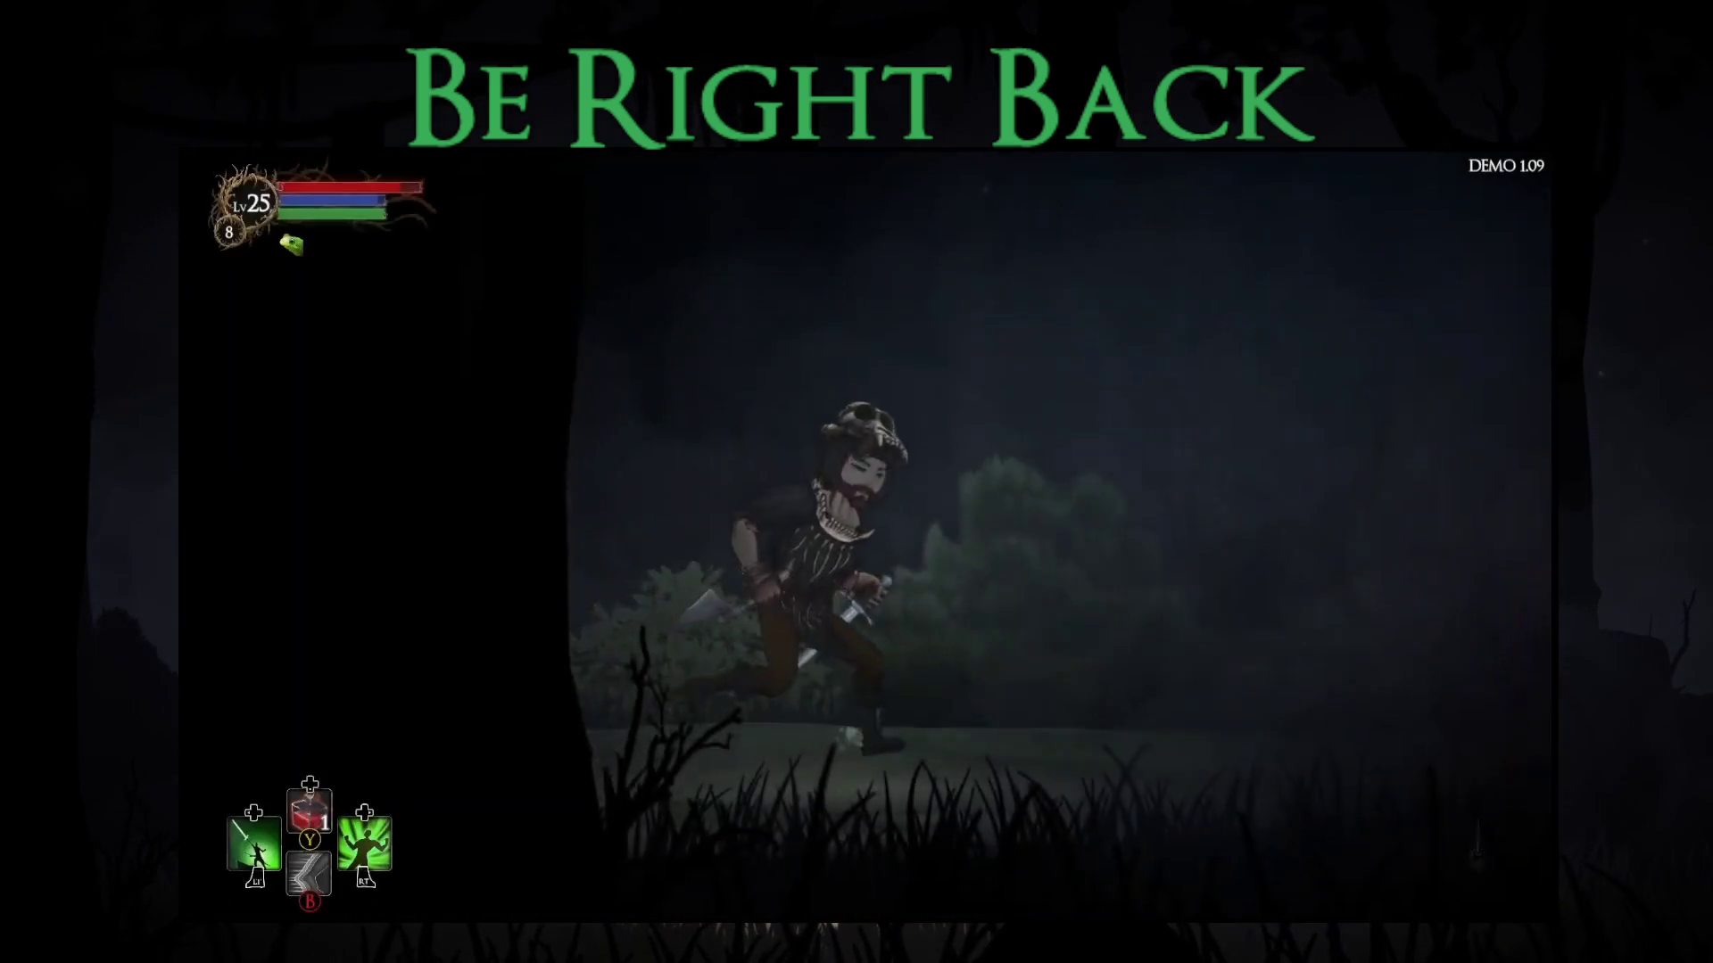
- Pray at the shrine statue and take the Bonus Stamina blessing
key(Right)
key(Up)
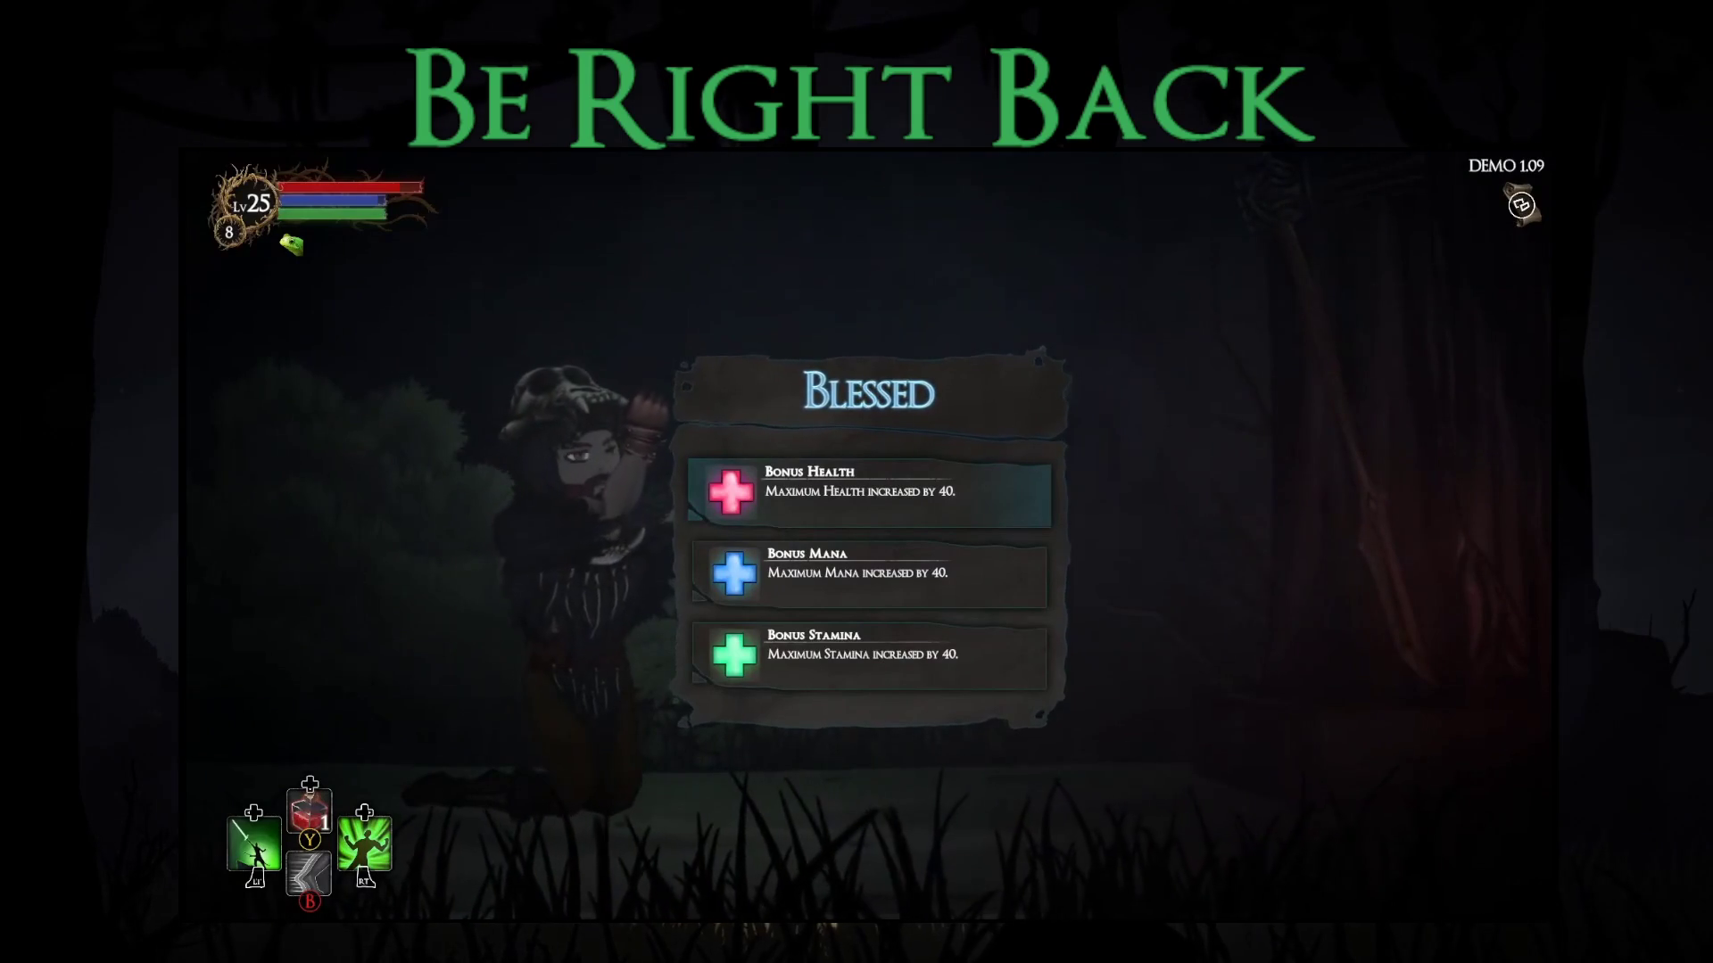
key(Down)
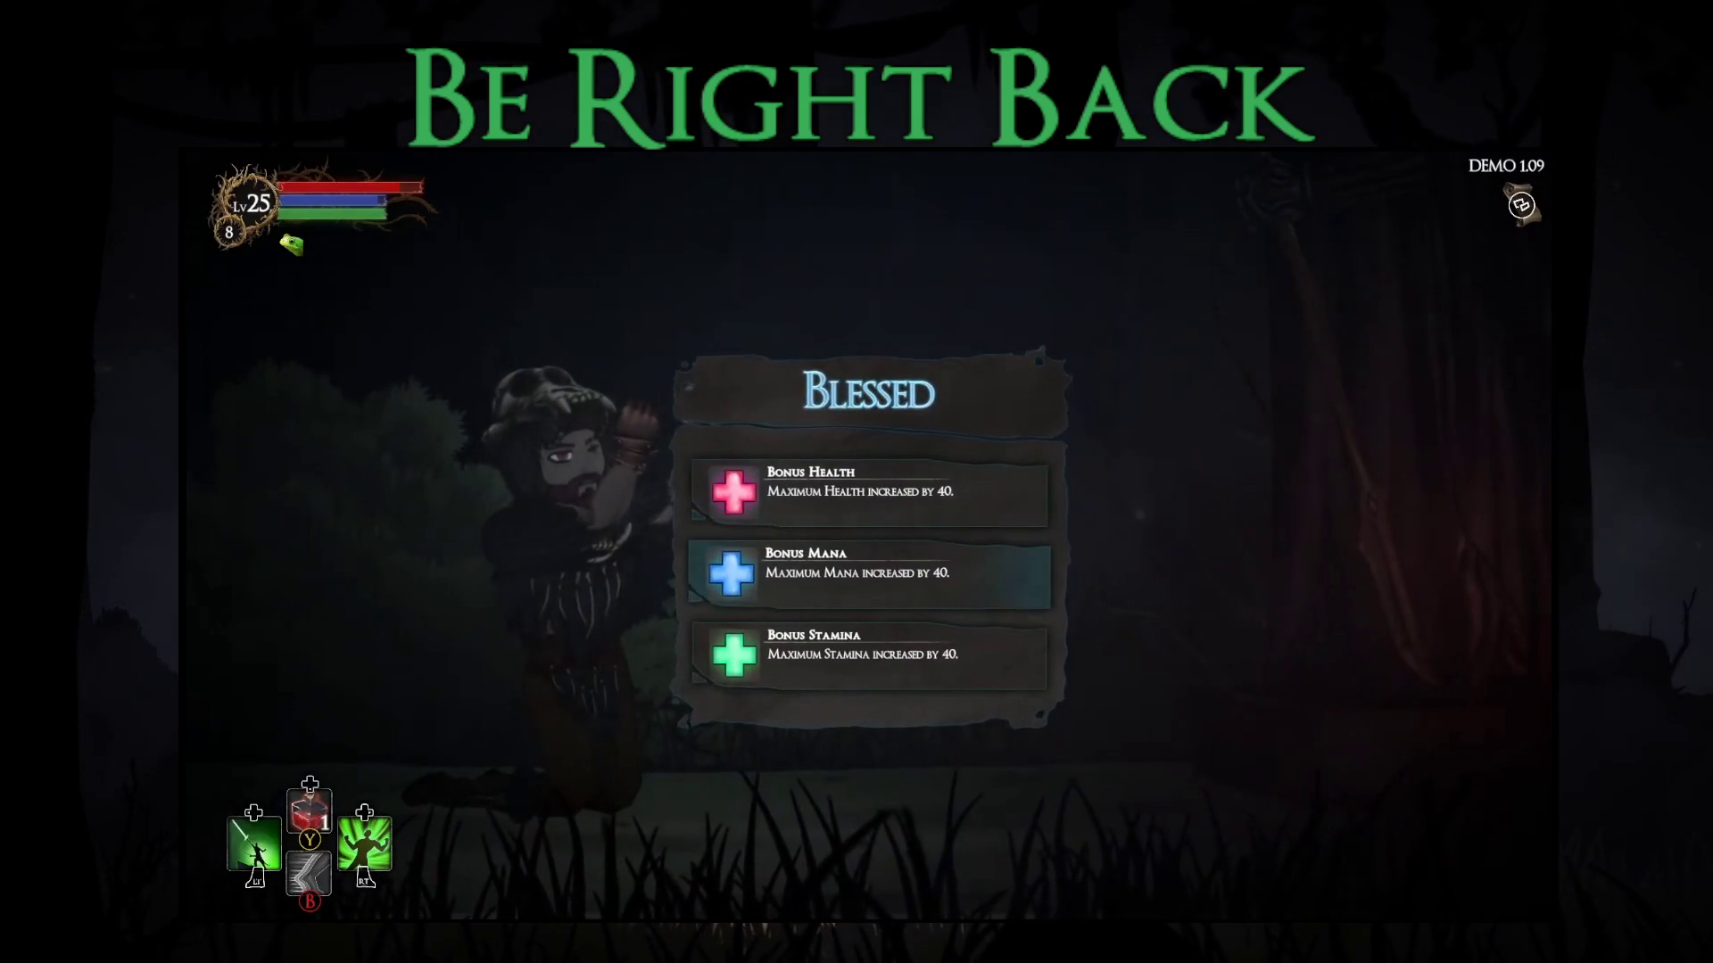
key(Up)
key(Down)
key(Down)
key(Return)
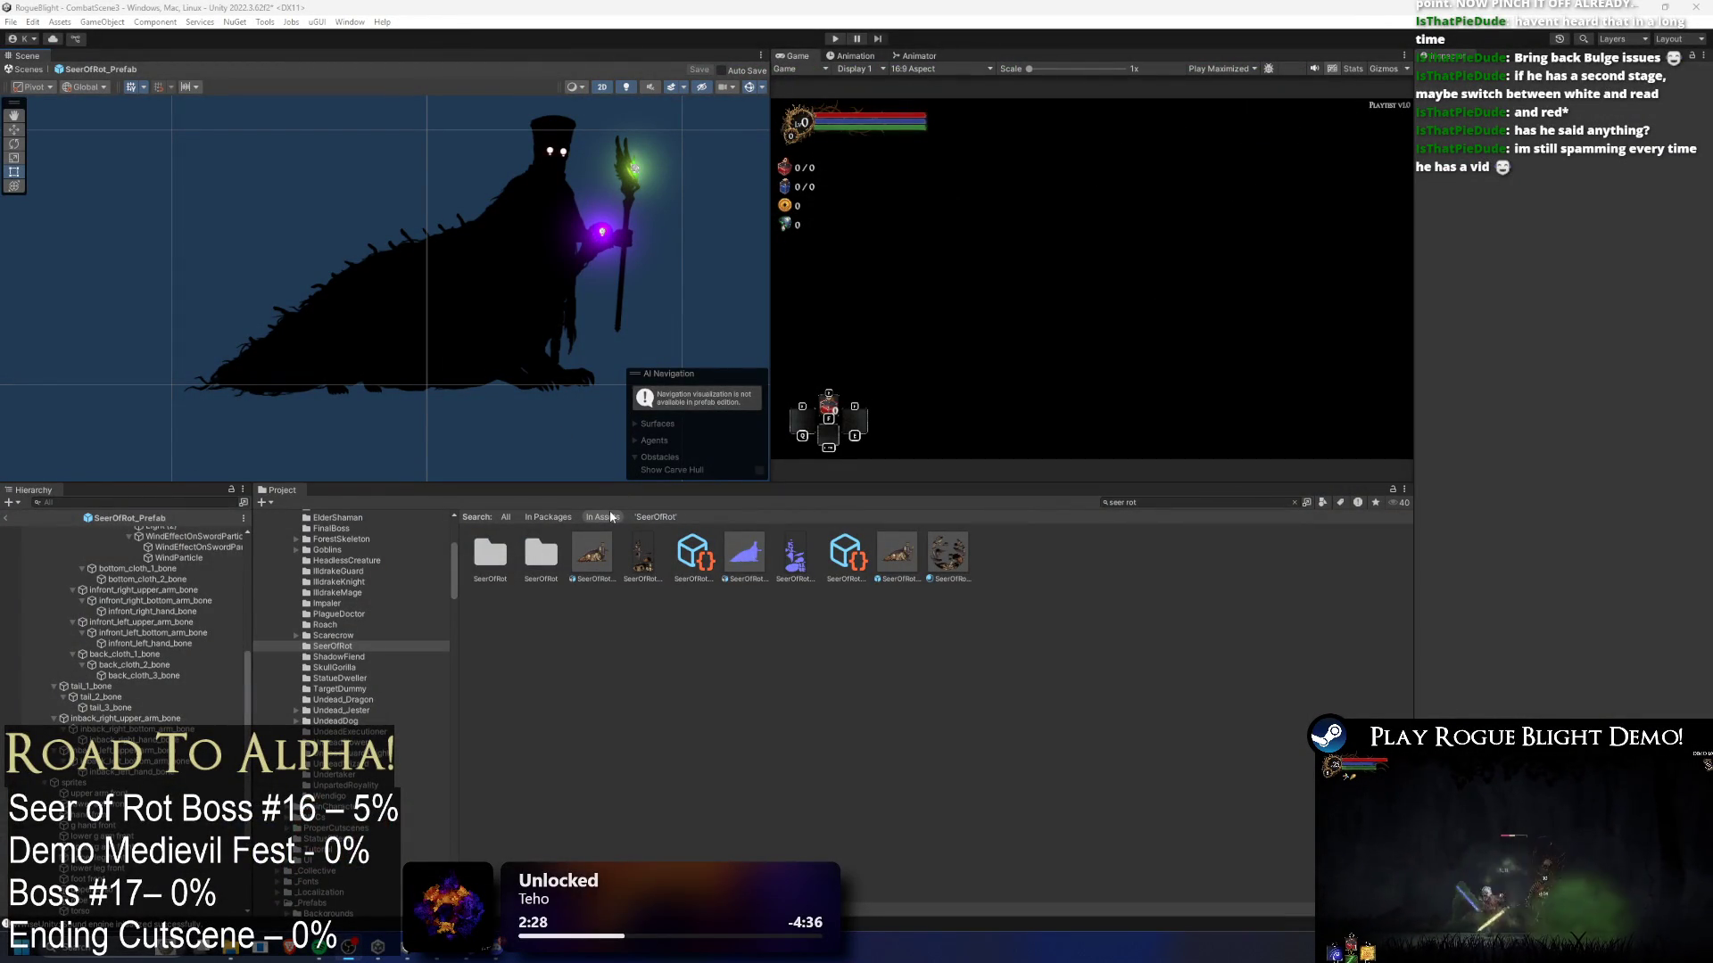
- Set the staff light Light (3)'s volumetric intensity to 0.2
scroll(560, 270, up, 5)
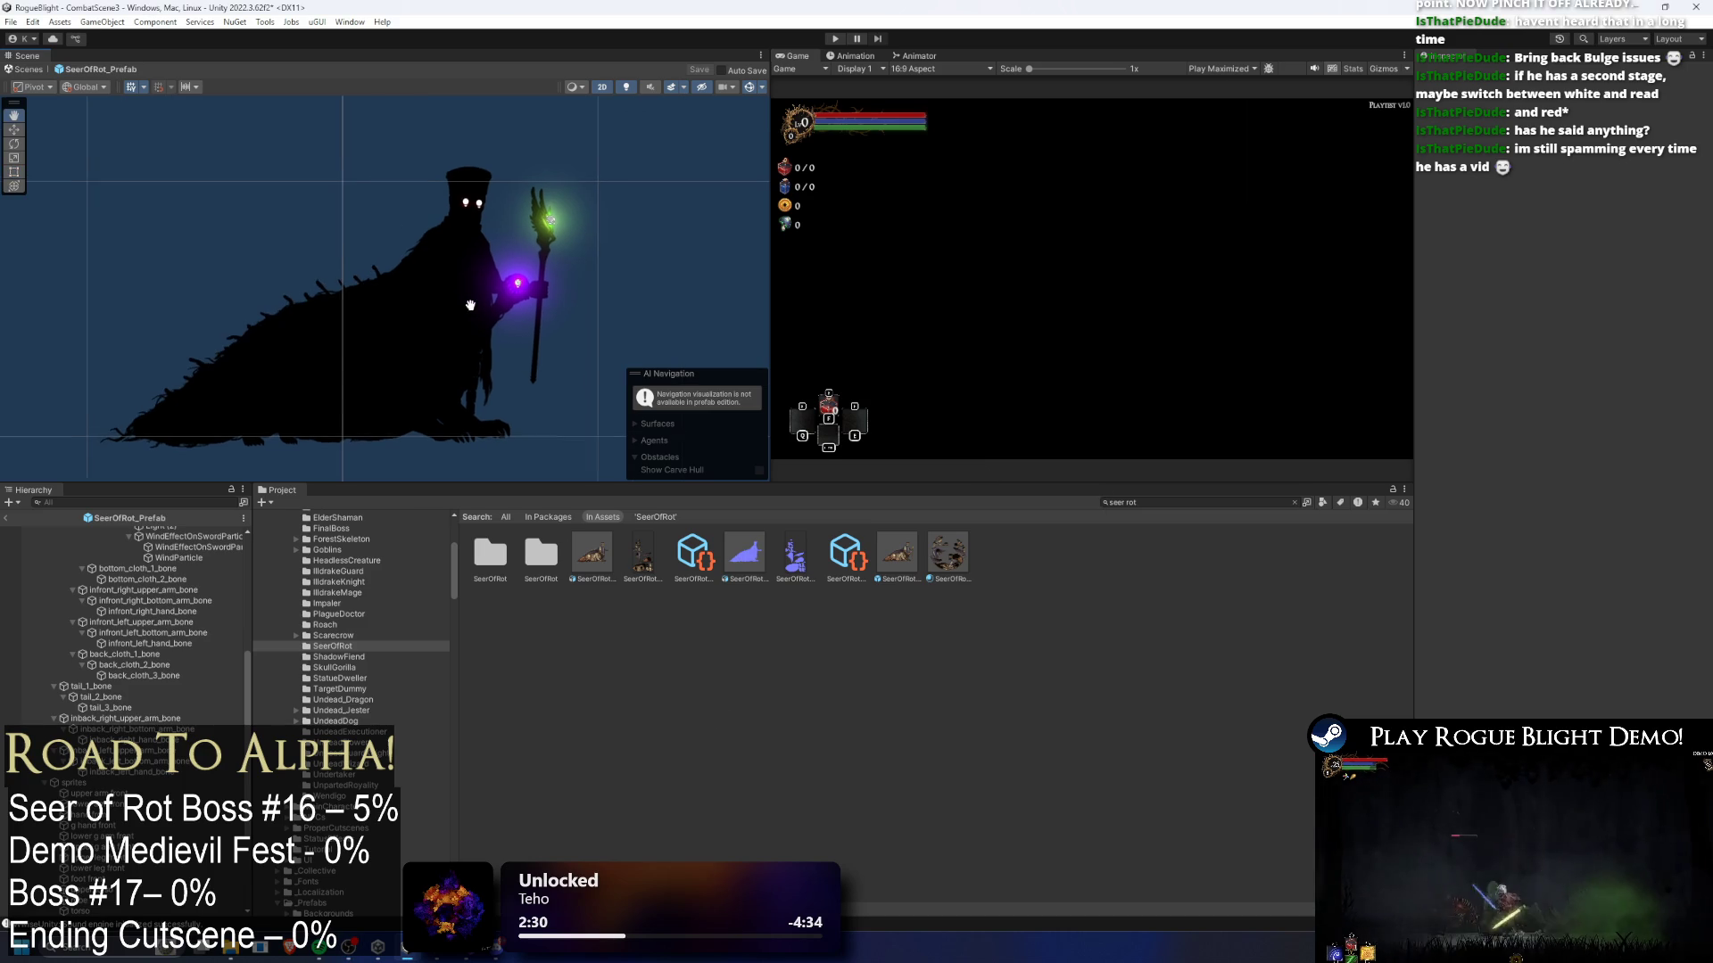
click(497, 292)
scroll(497, 293, up, 1)
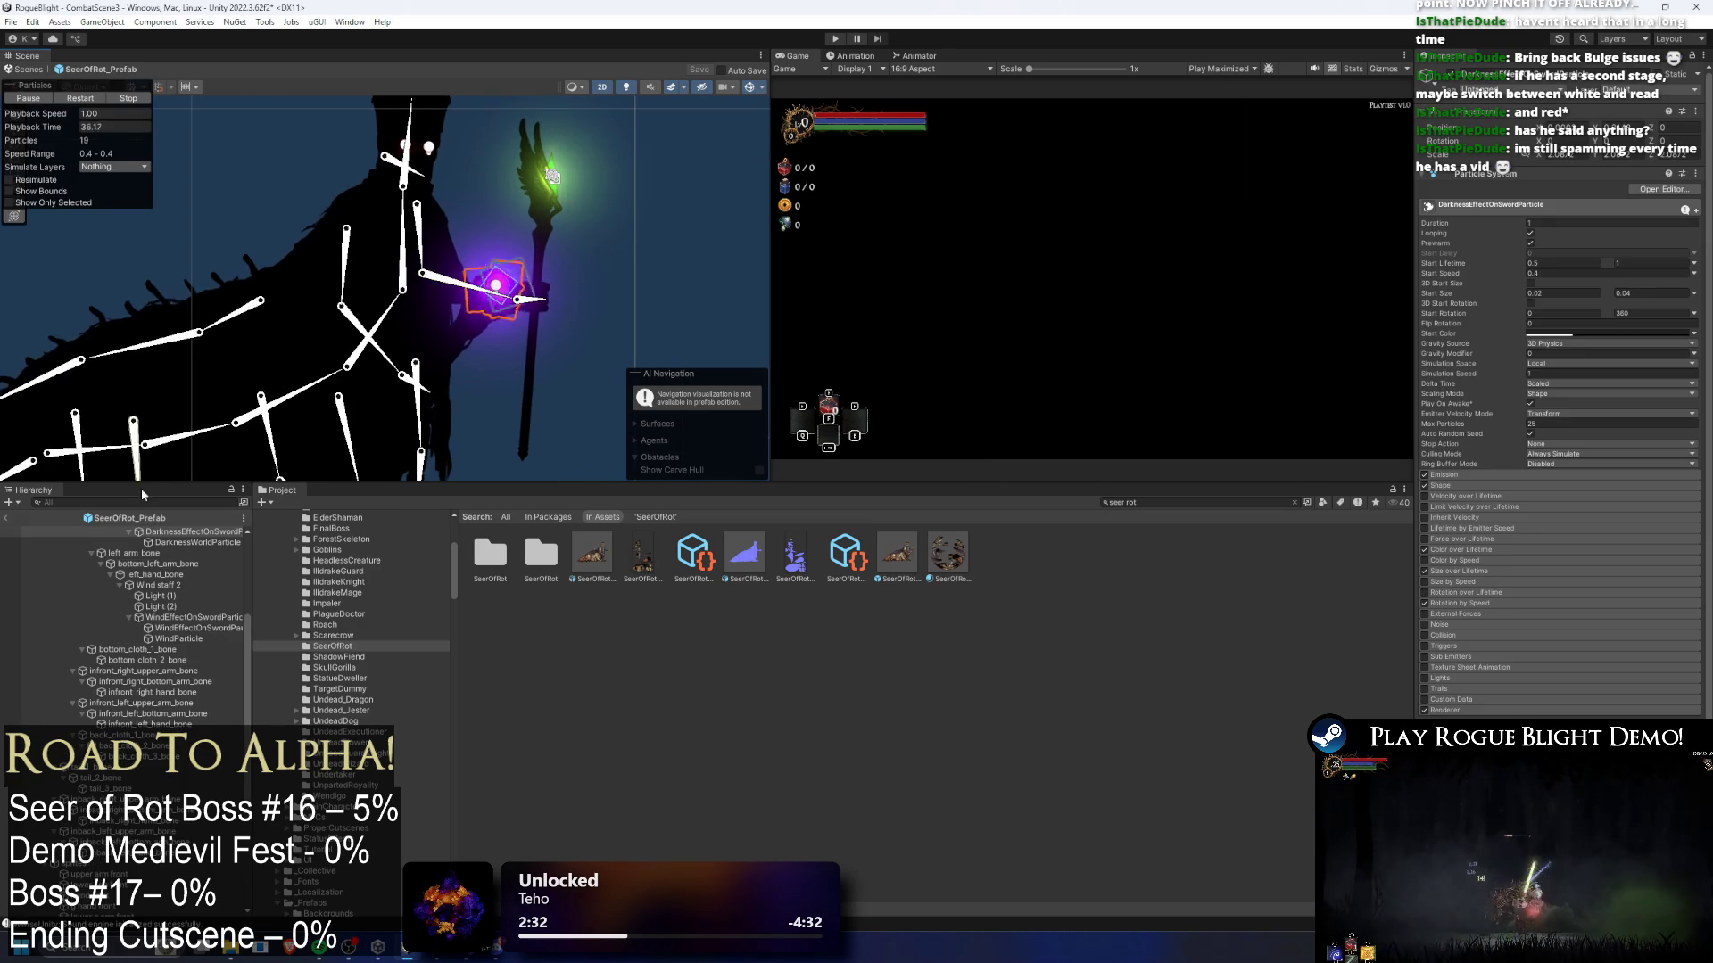
click(497, 291)
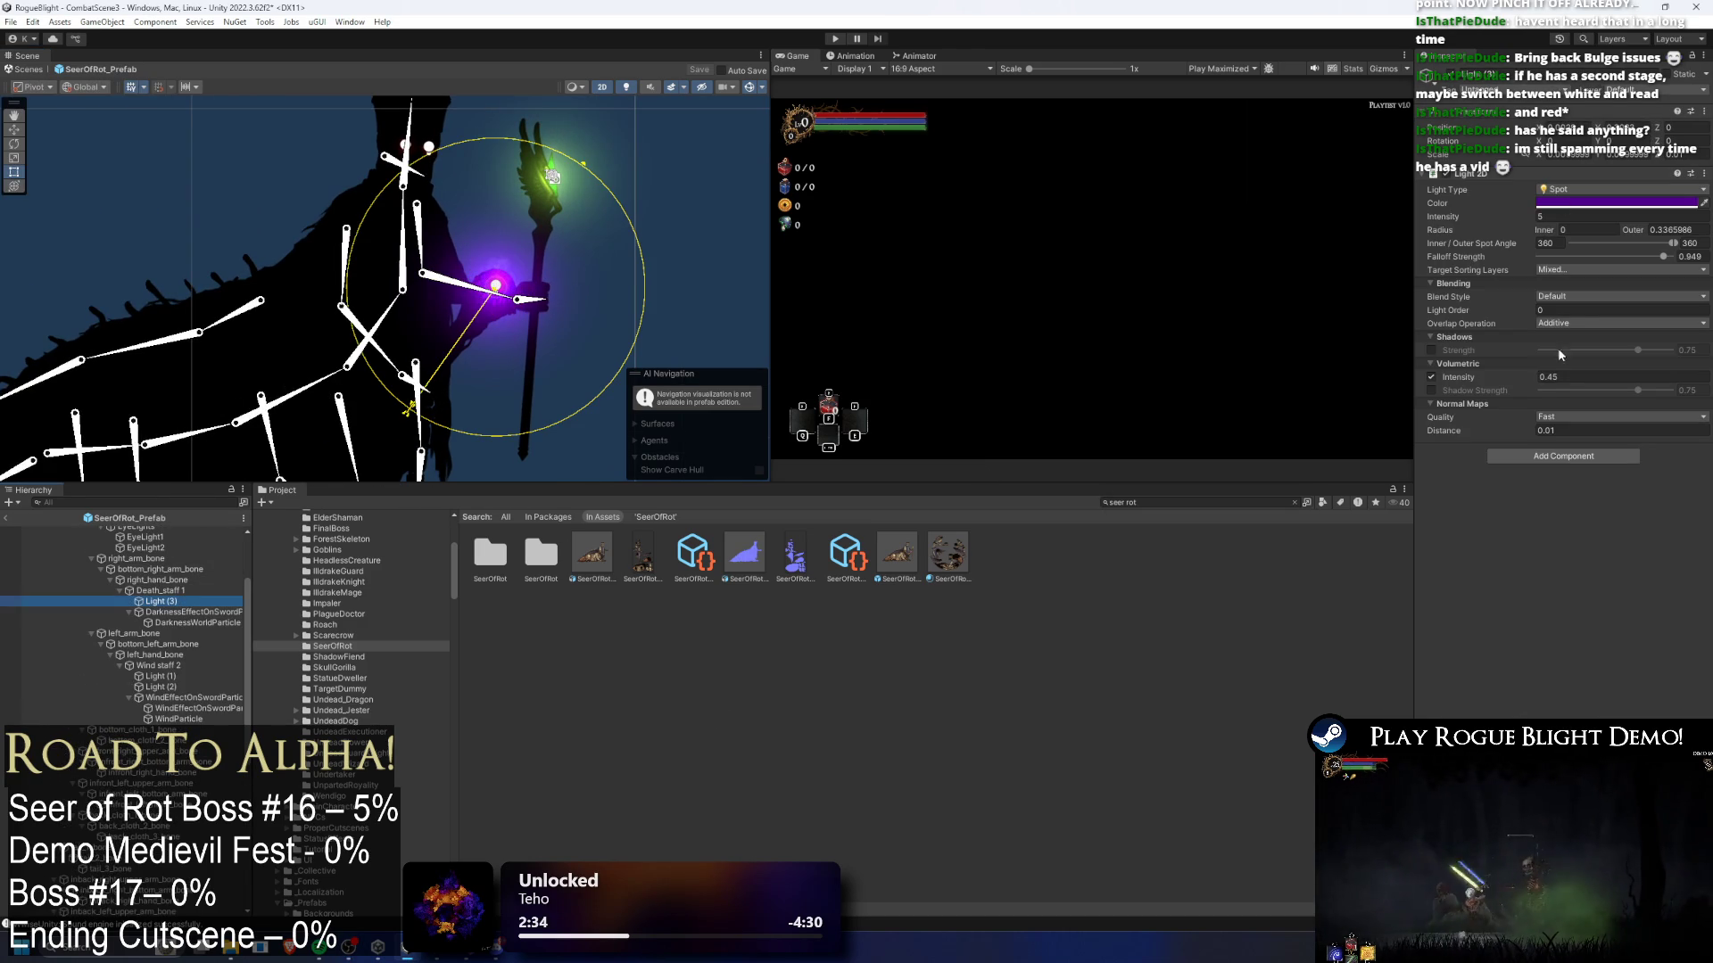
click(1559, 382)
text(0.2)
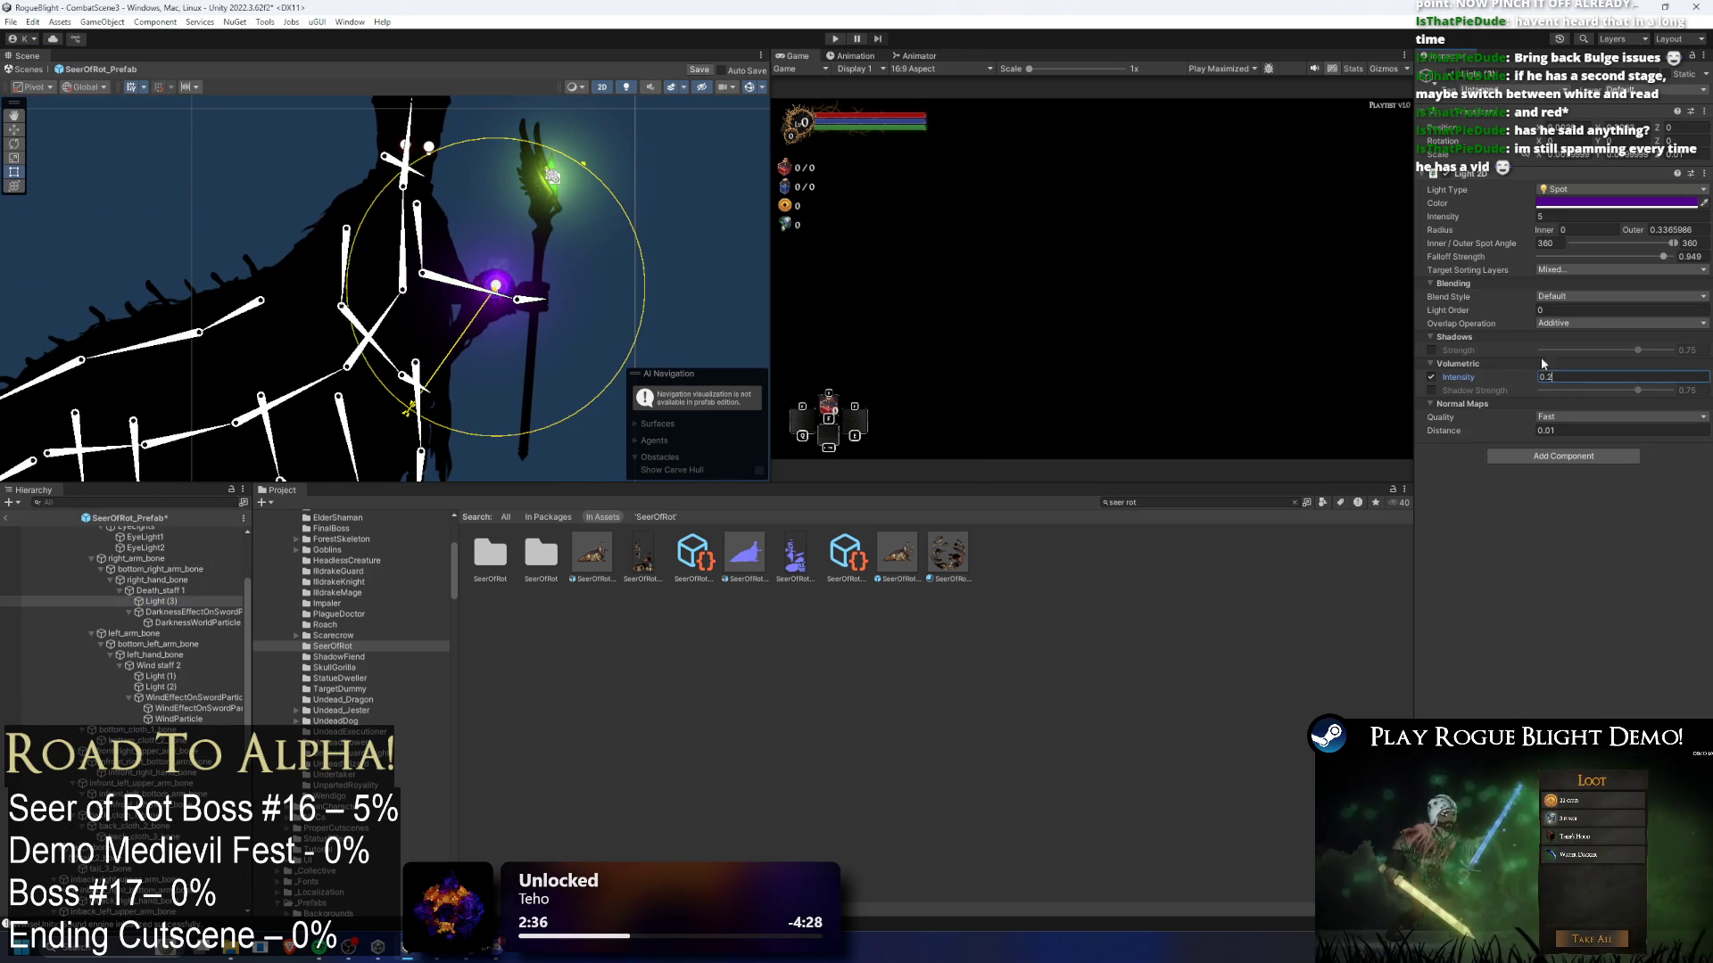
- Lower the green spot light Light (1)'s volumetric intensity from 0.45 to 0.2
click(554, 177)
click(555, 177)
scroll(560, 178, up, 2)
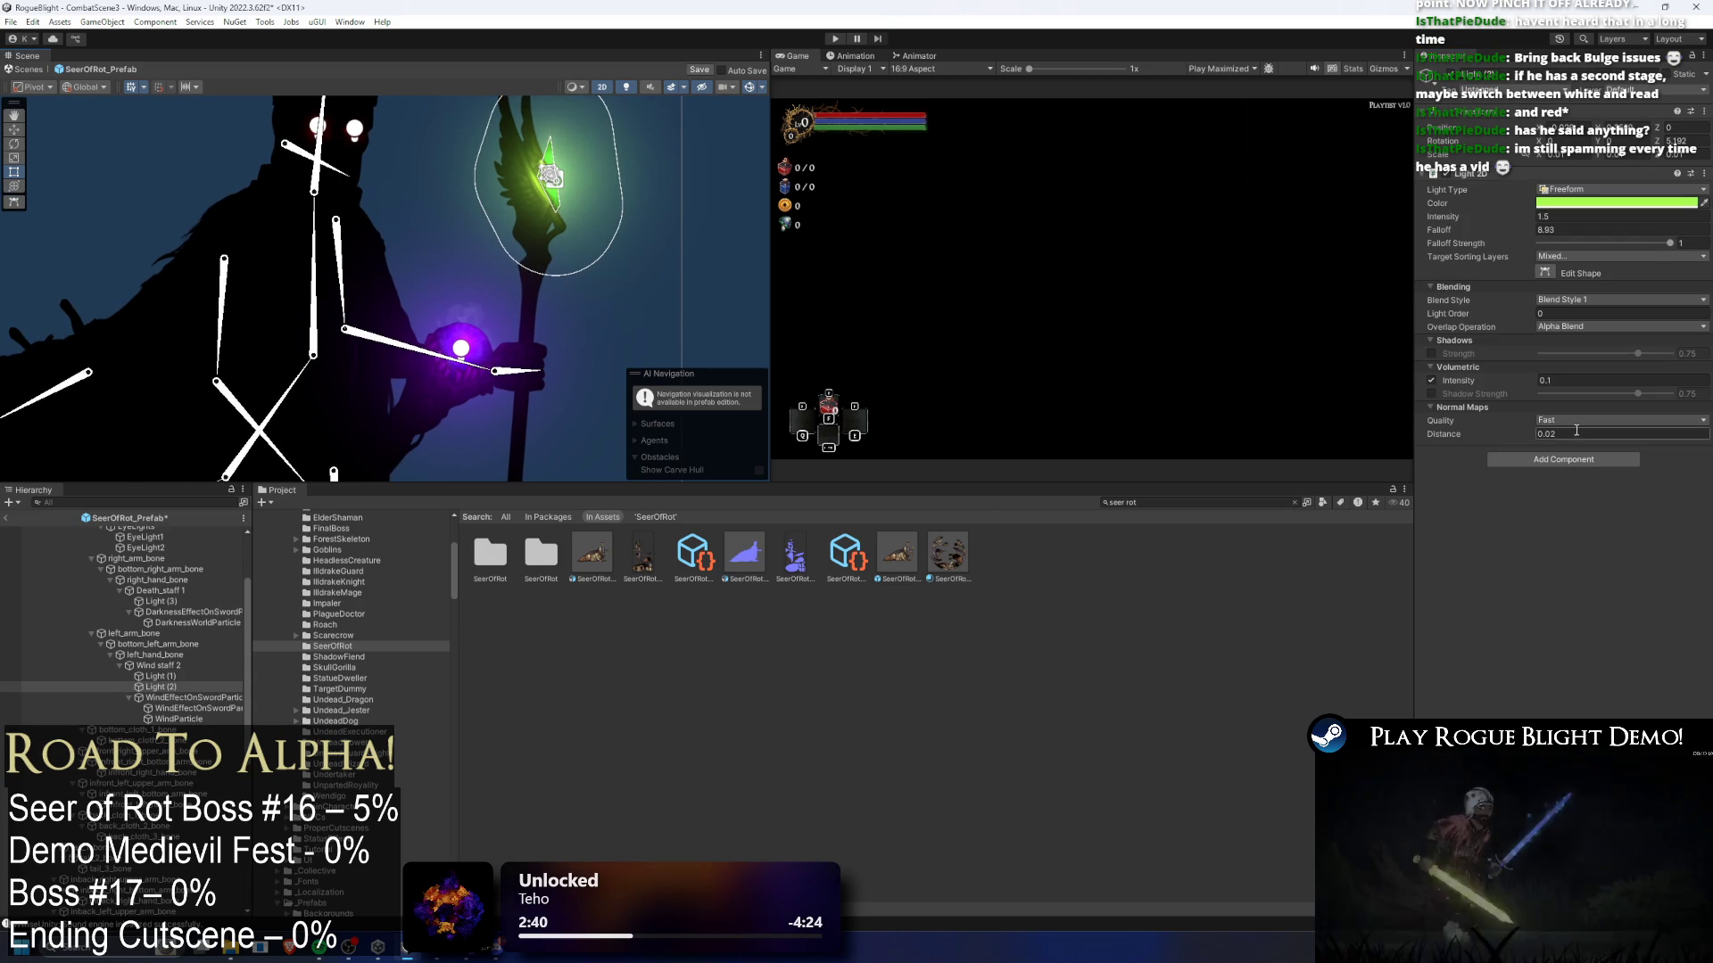
click(158, 676)
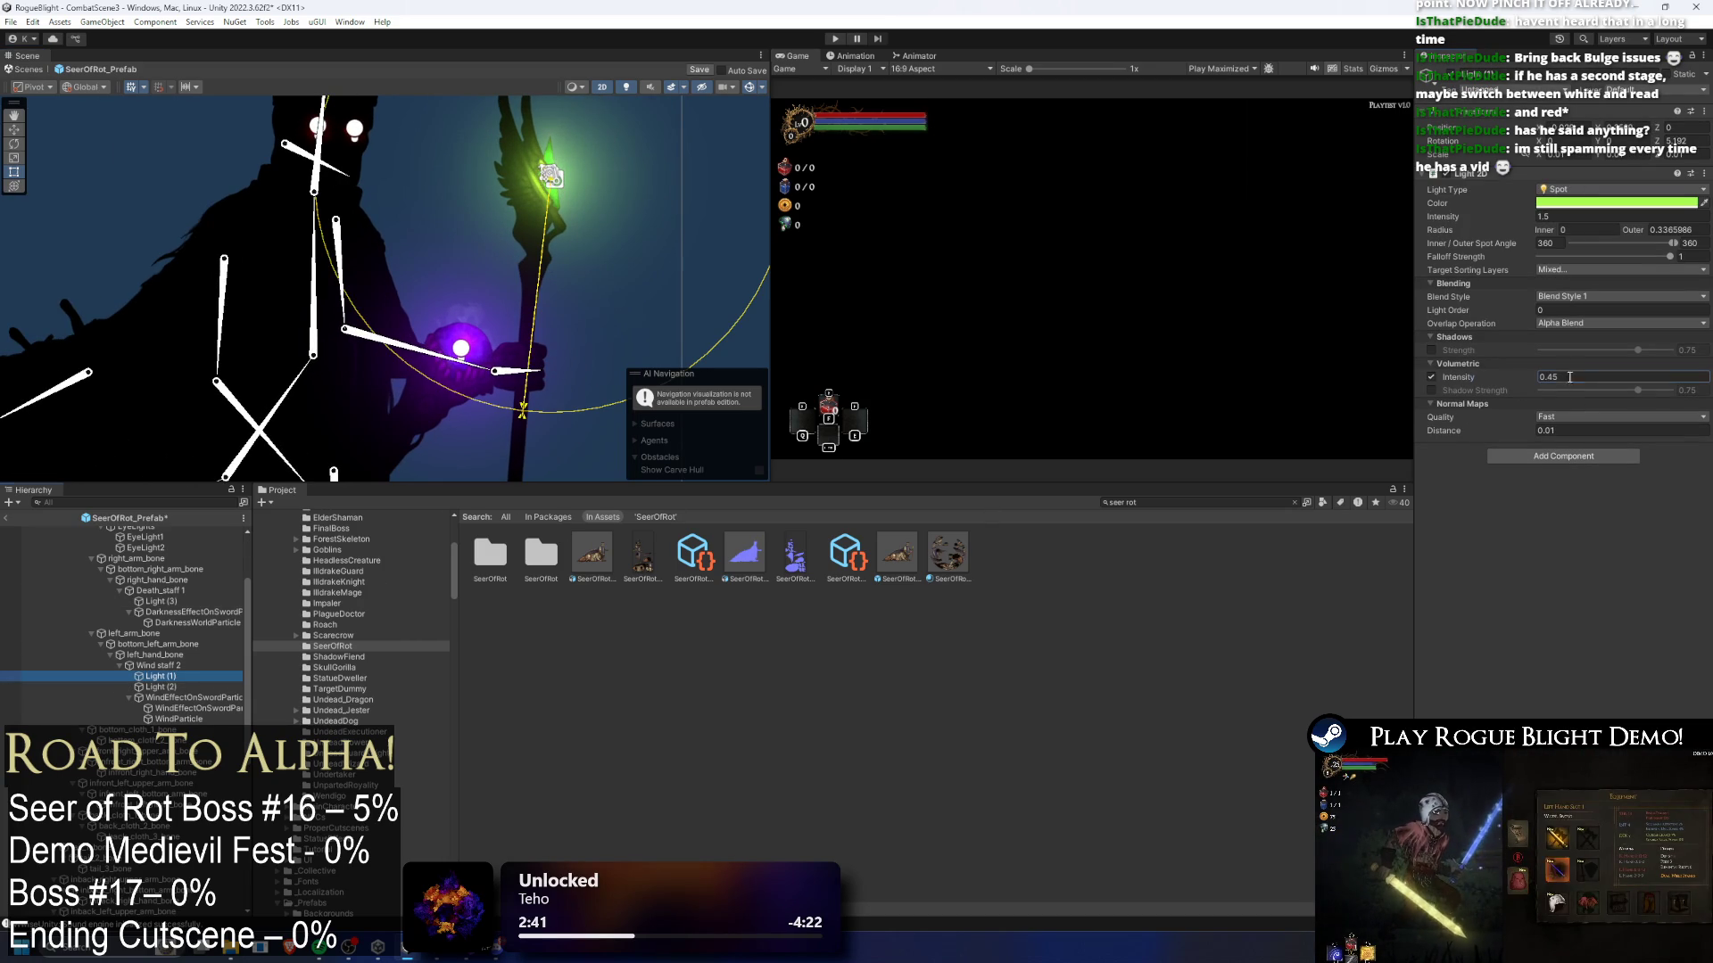
key(BackSpace)
key(BackSpace)
text(25)
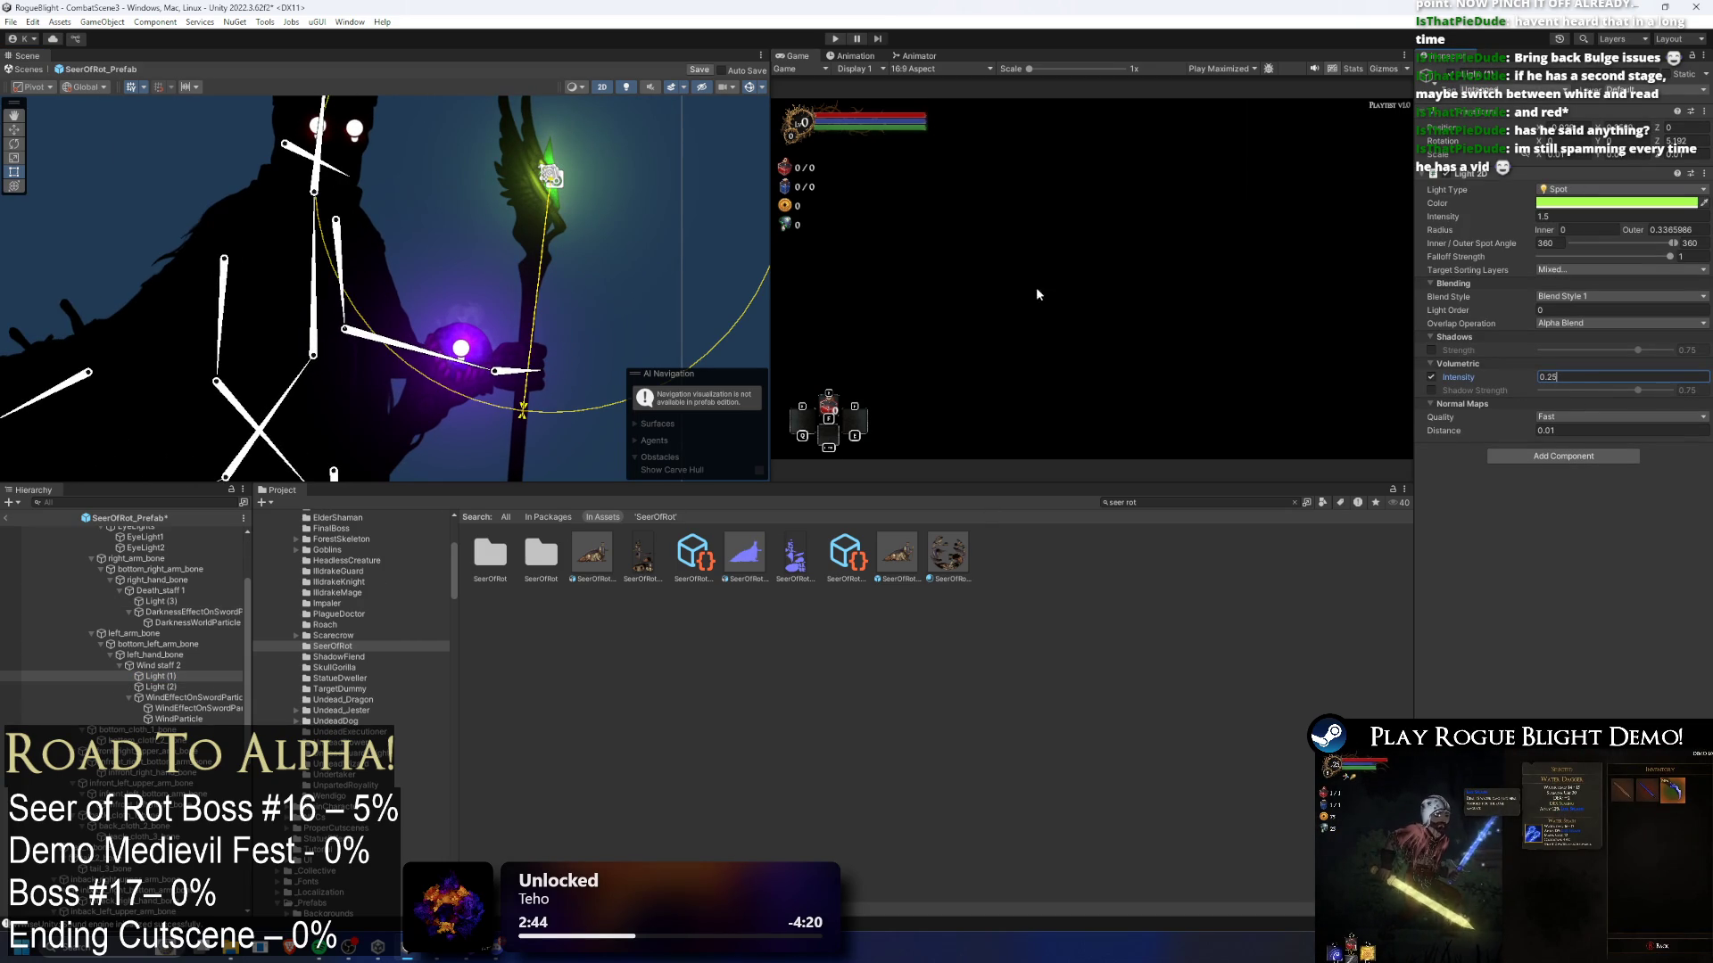
key(BackSpace)
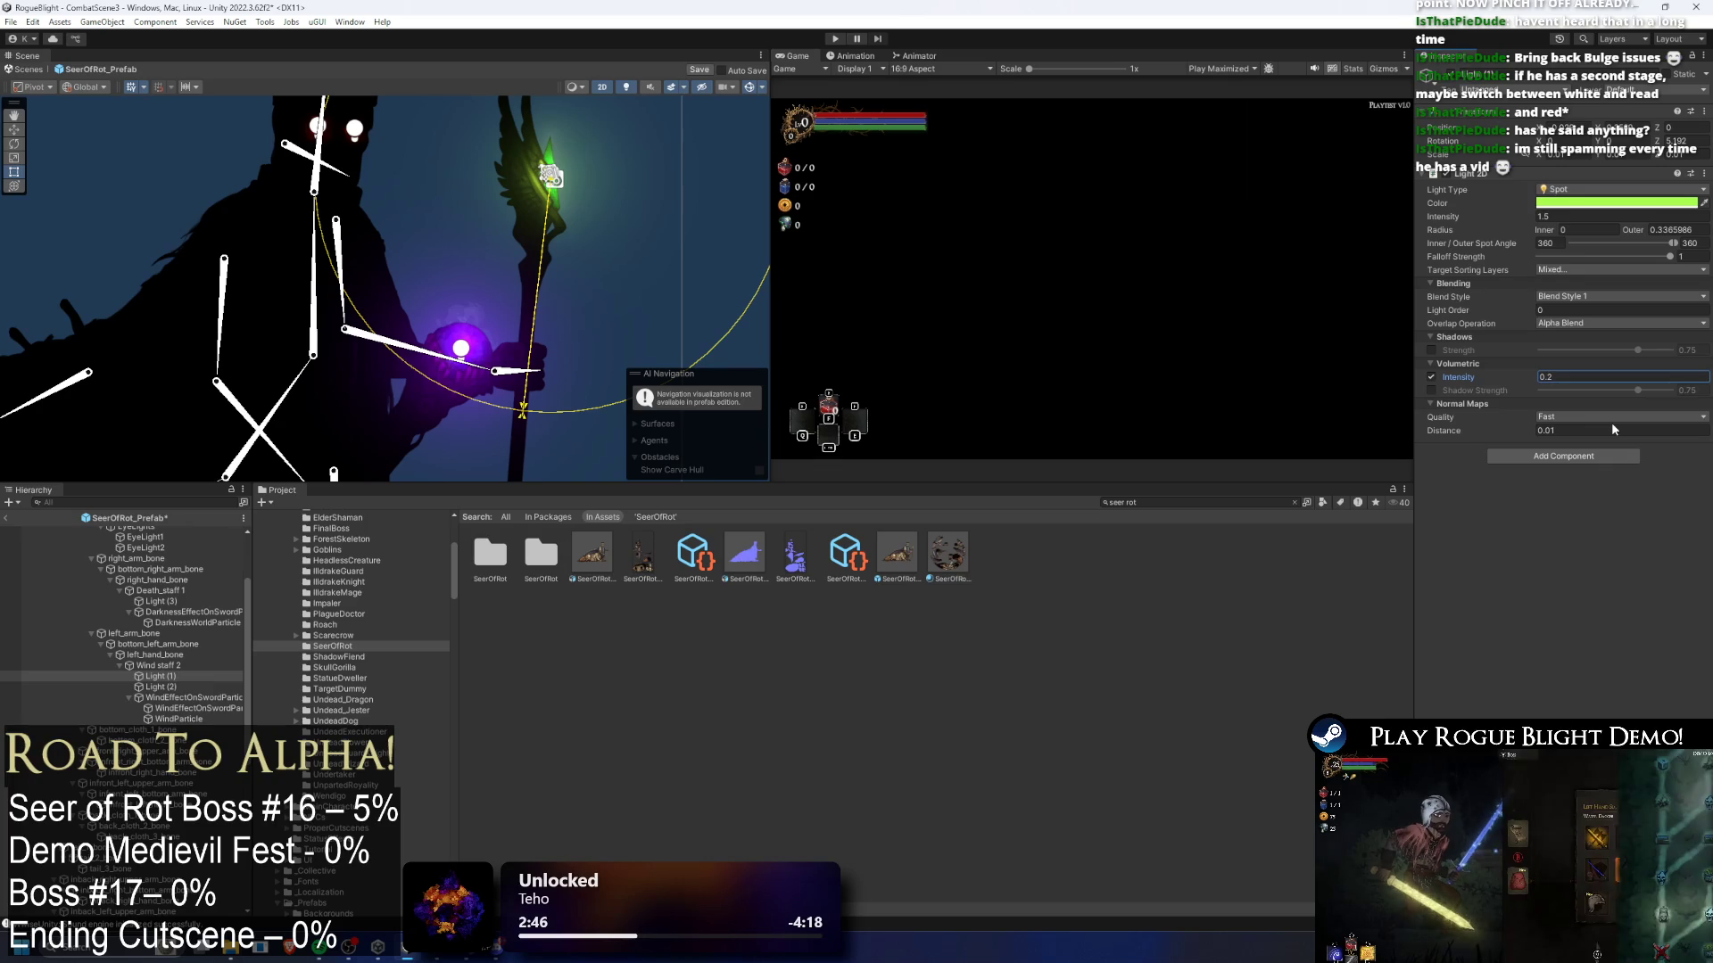
click(629, 196)
scroll(629, 195, down, 3)
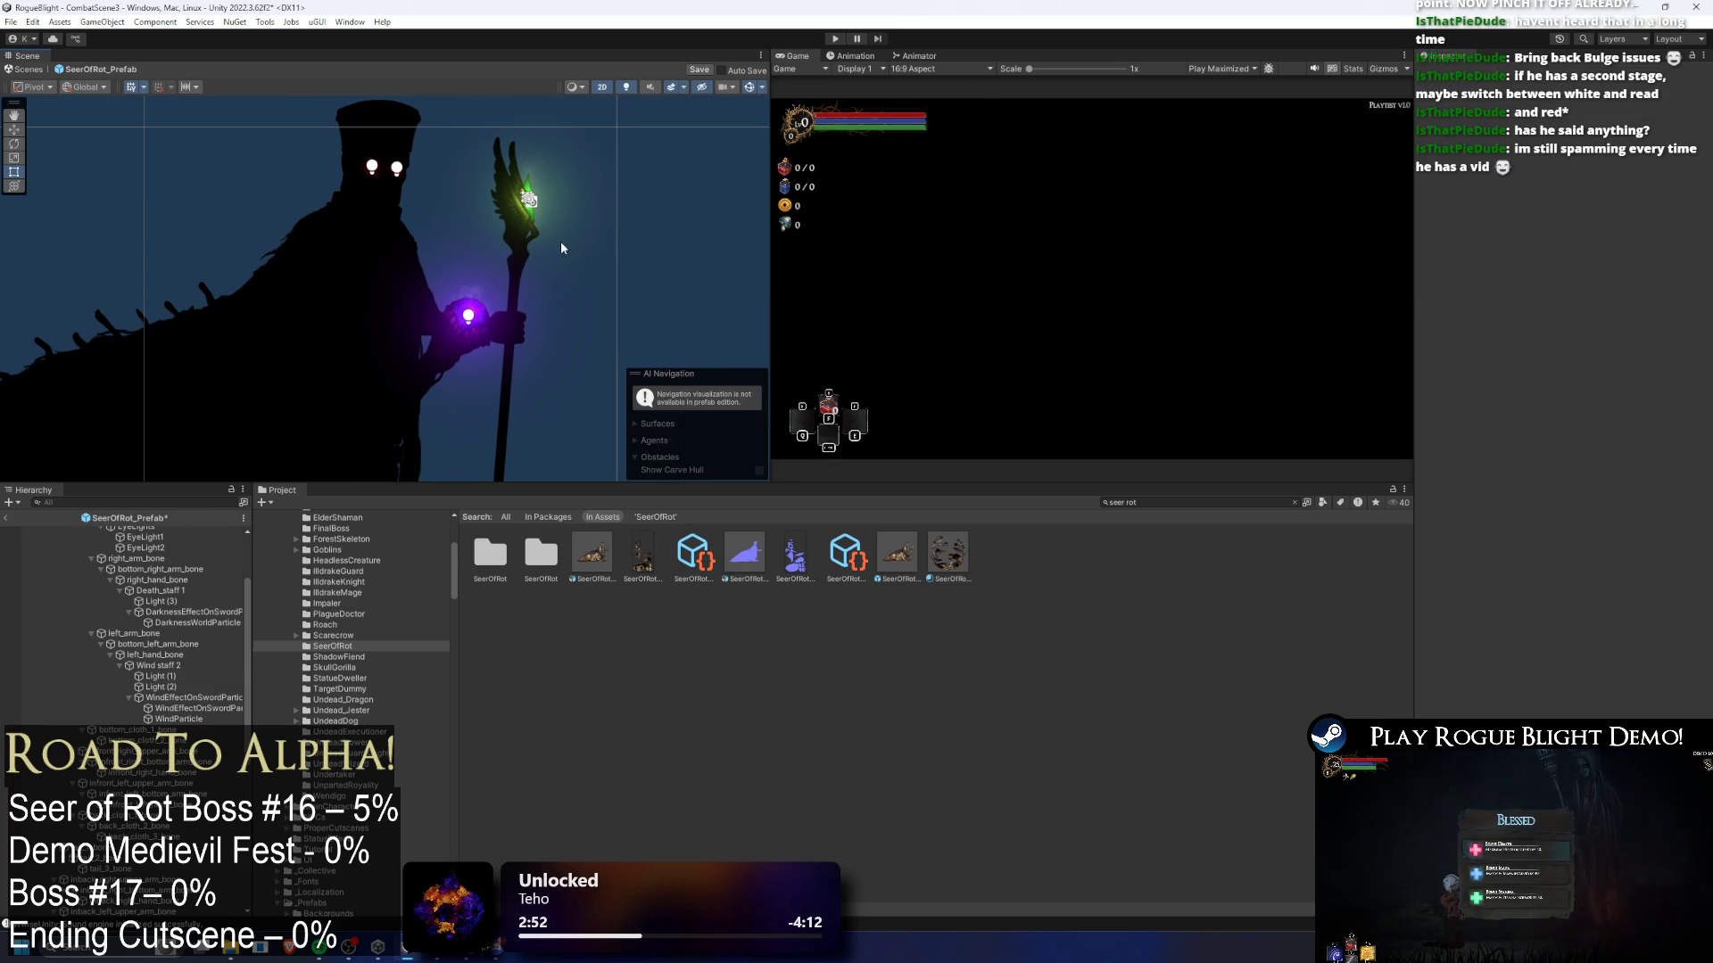
- Show the light icons and shrink EyeLight2's outer glow radius on the left eye
scroll(397, 162, up, 6)
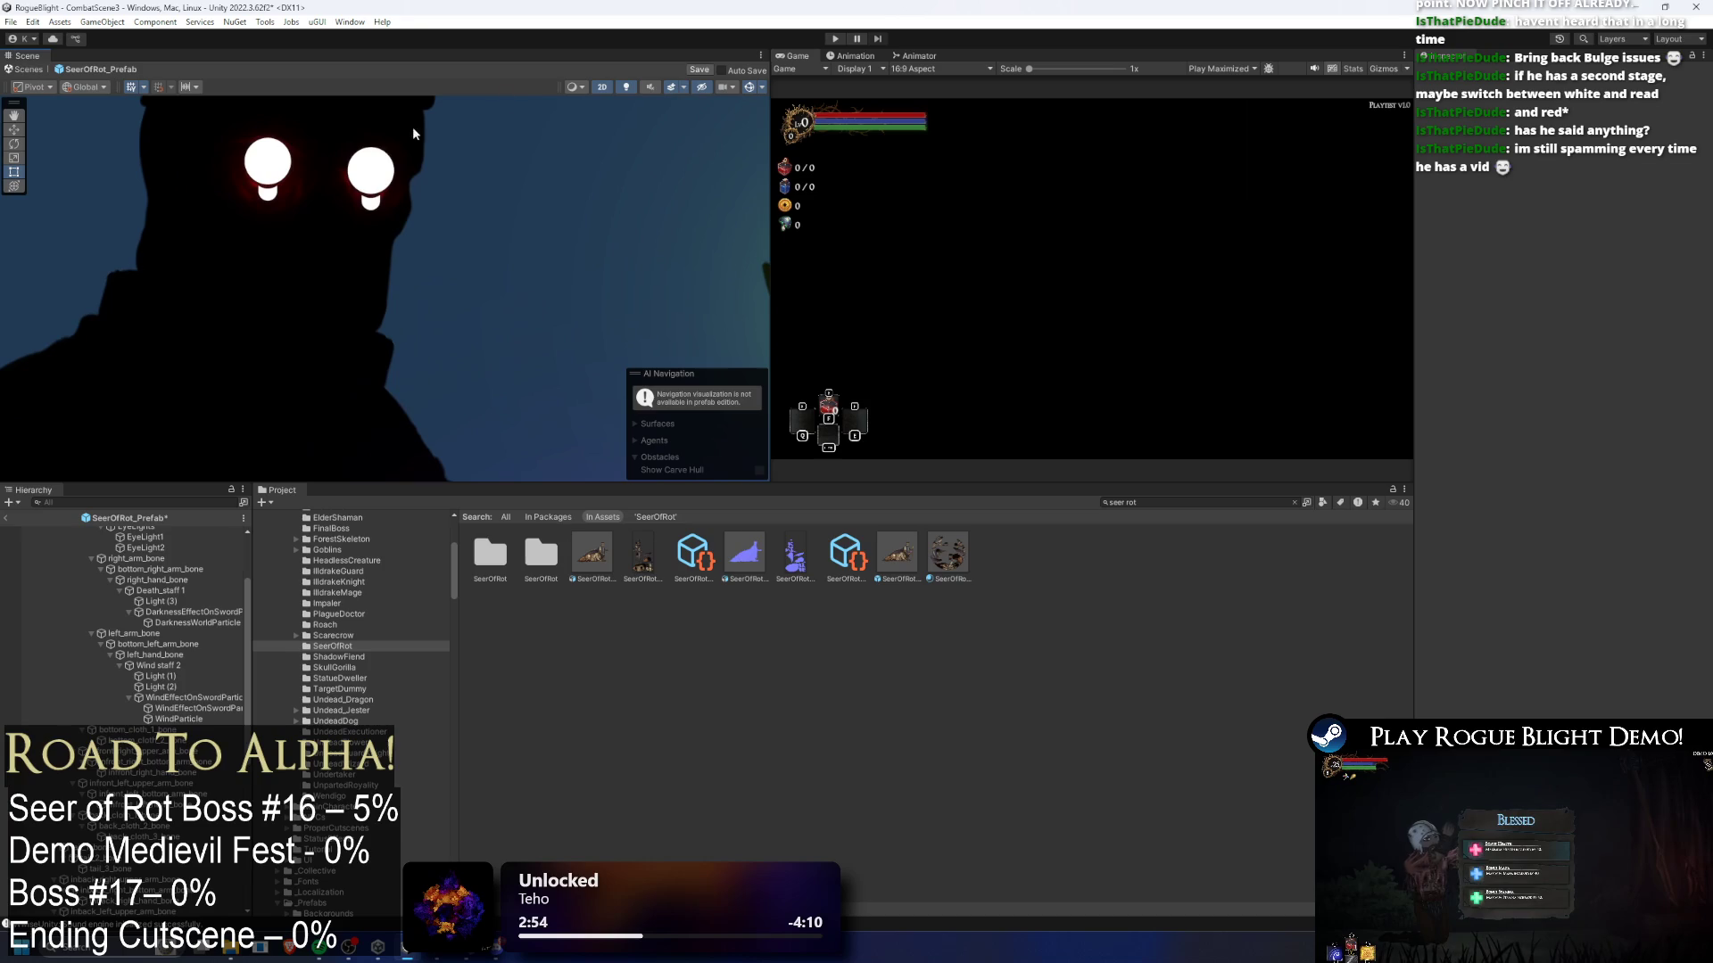
click(626, 86)
click(626, 86)
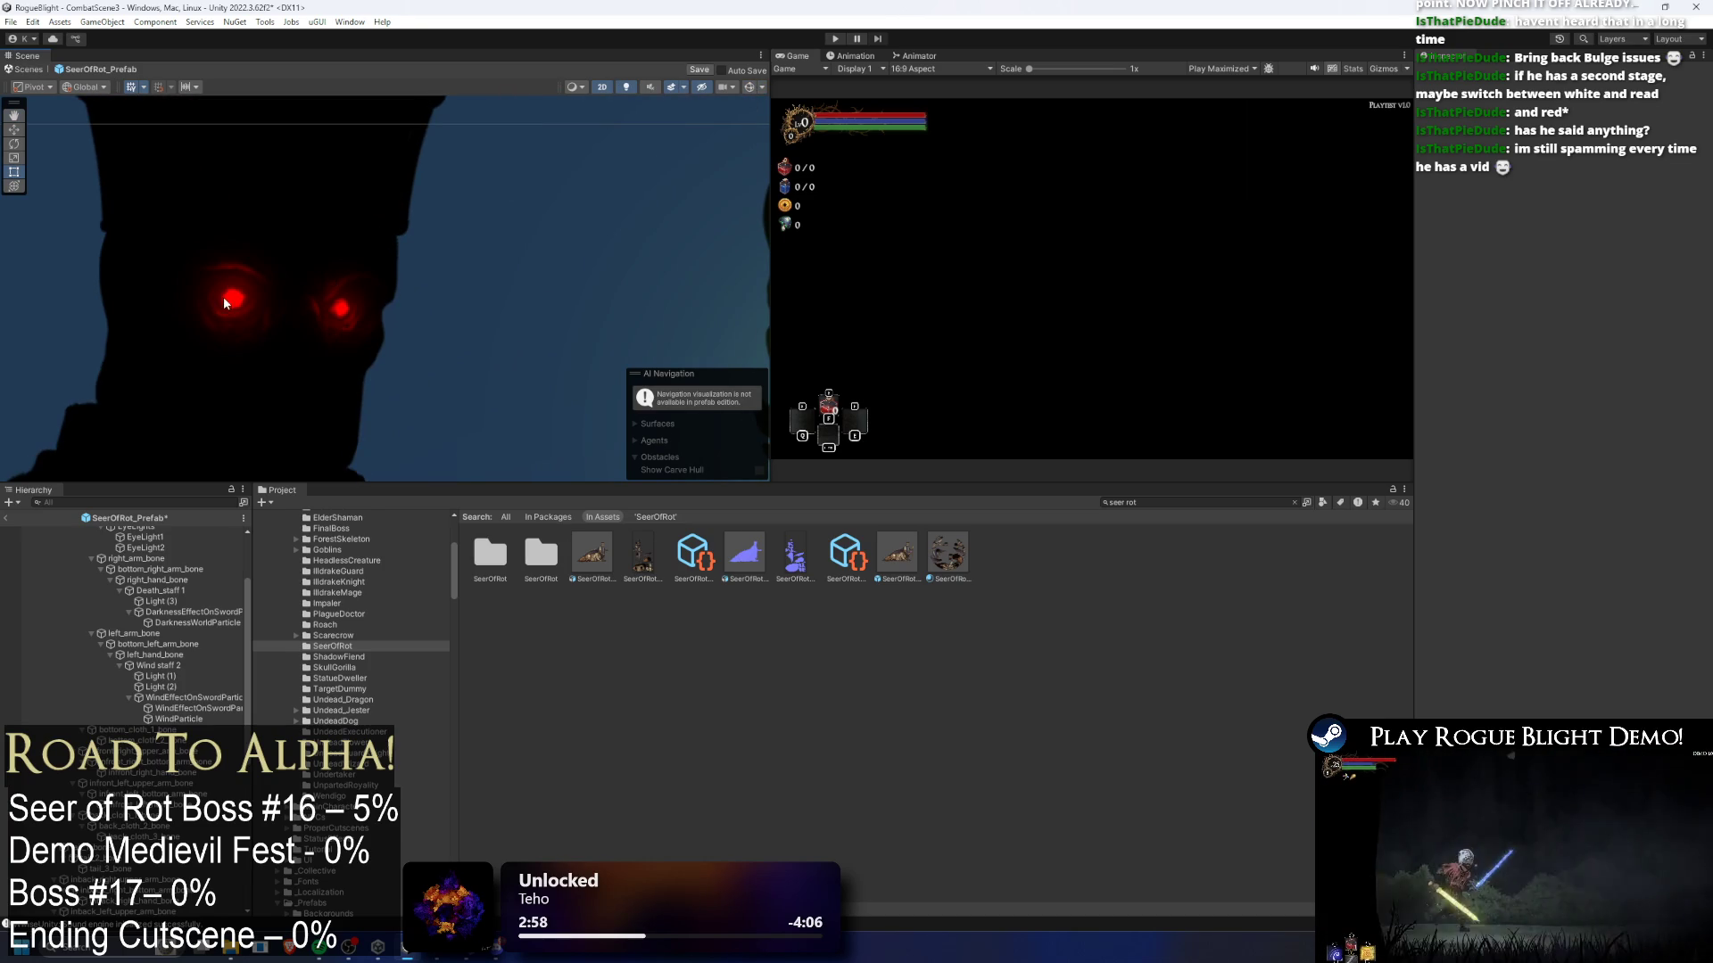
click(230, 288)
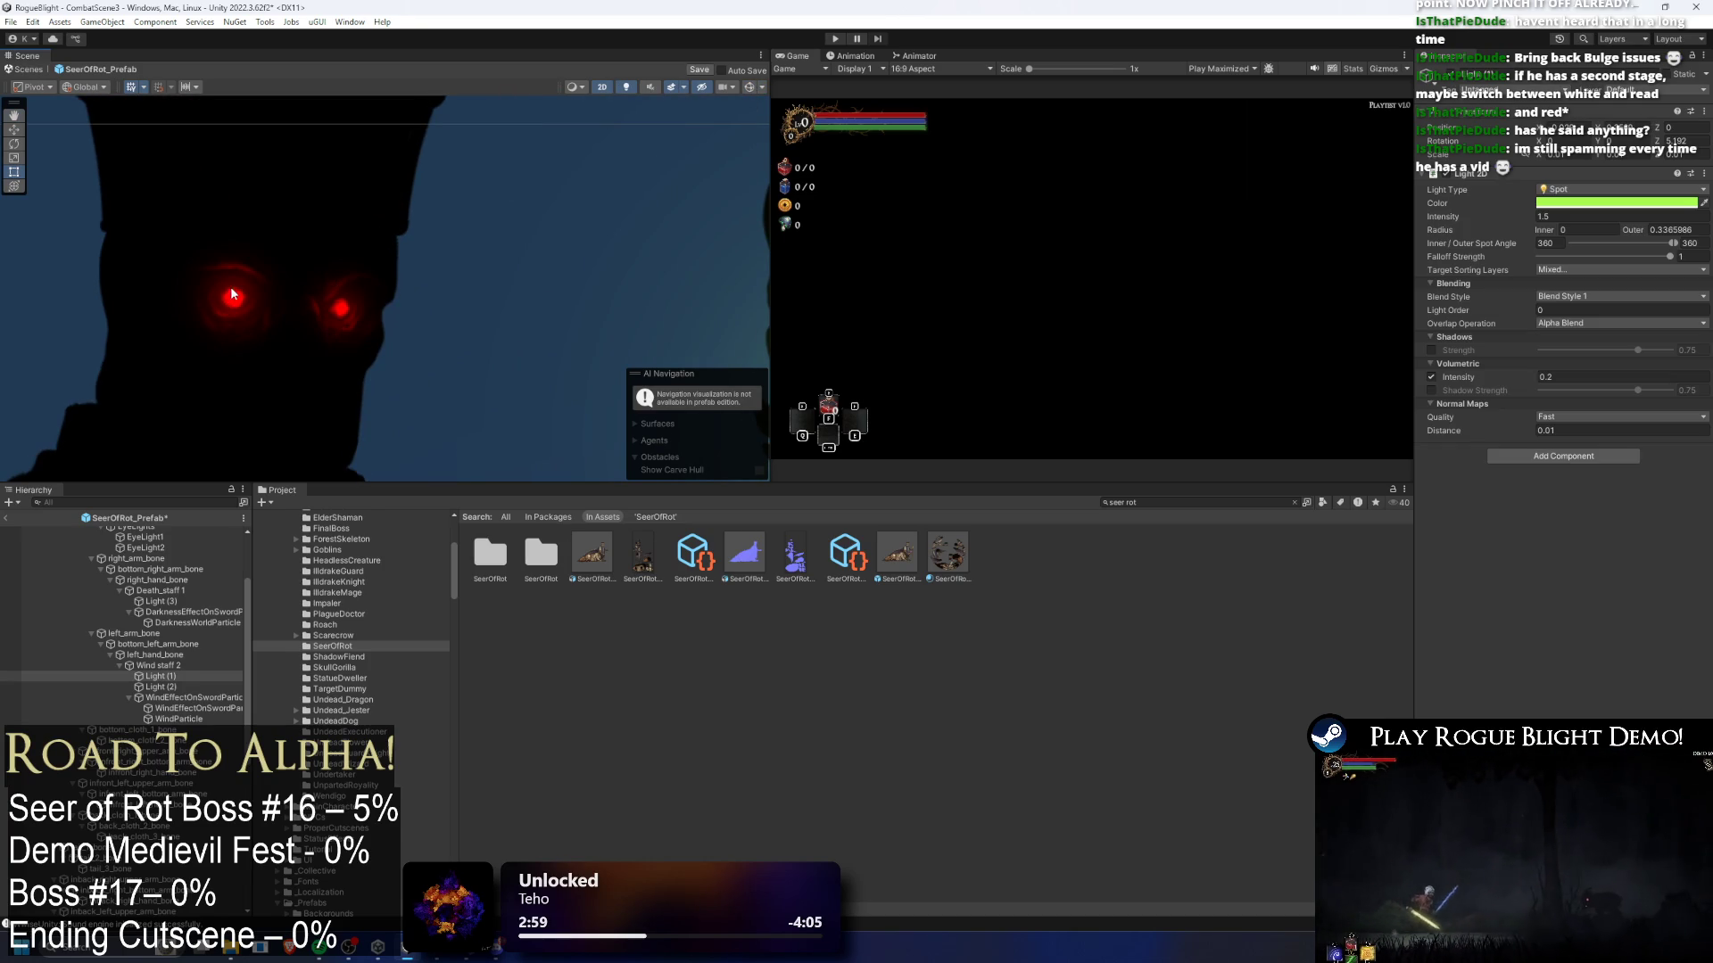
click(774, 110)
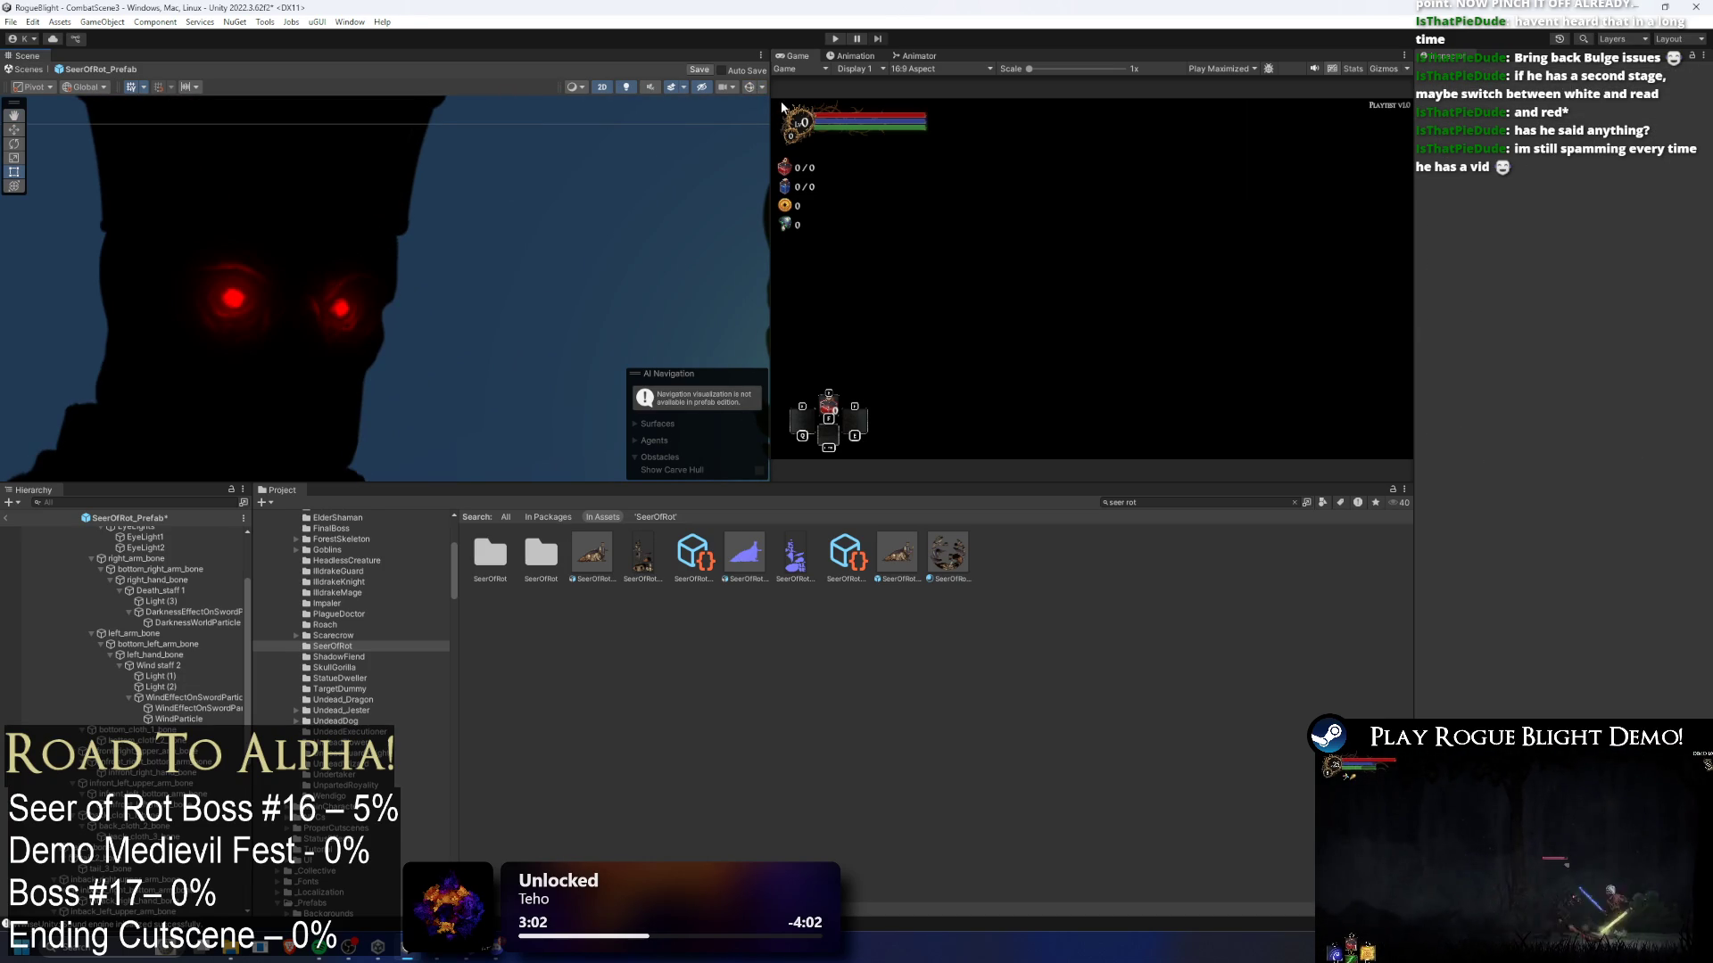
click(751, 87)
click(230, 294)
scroll(229, 294, up, 4)
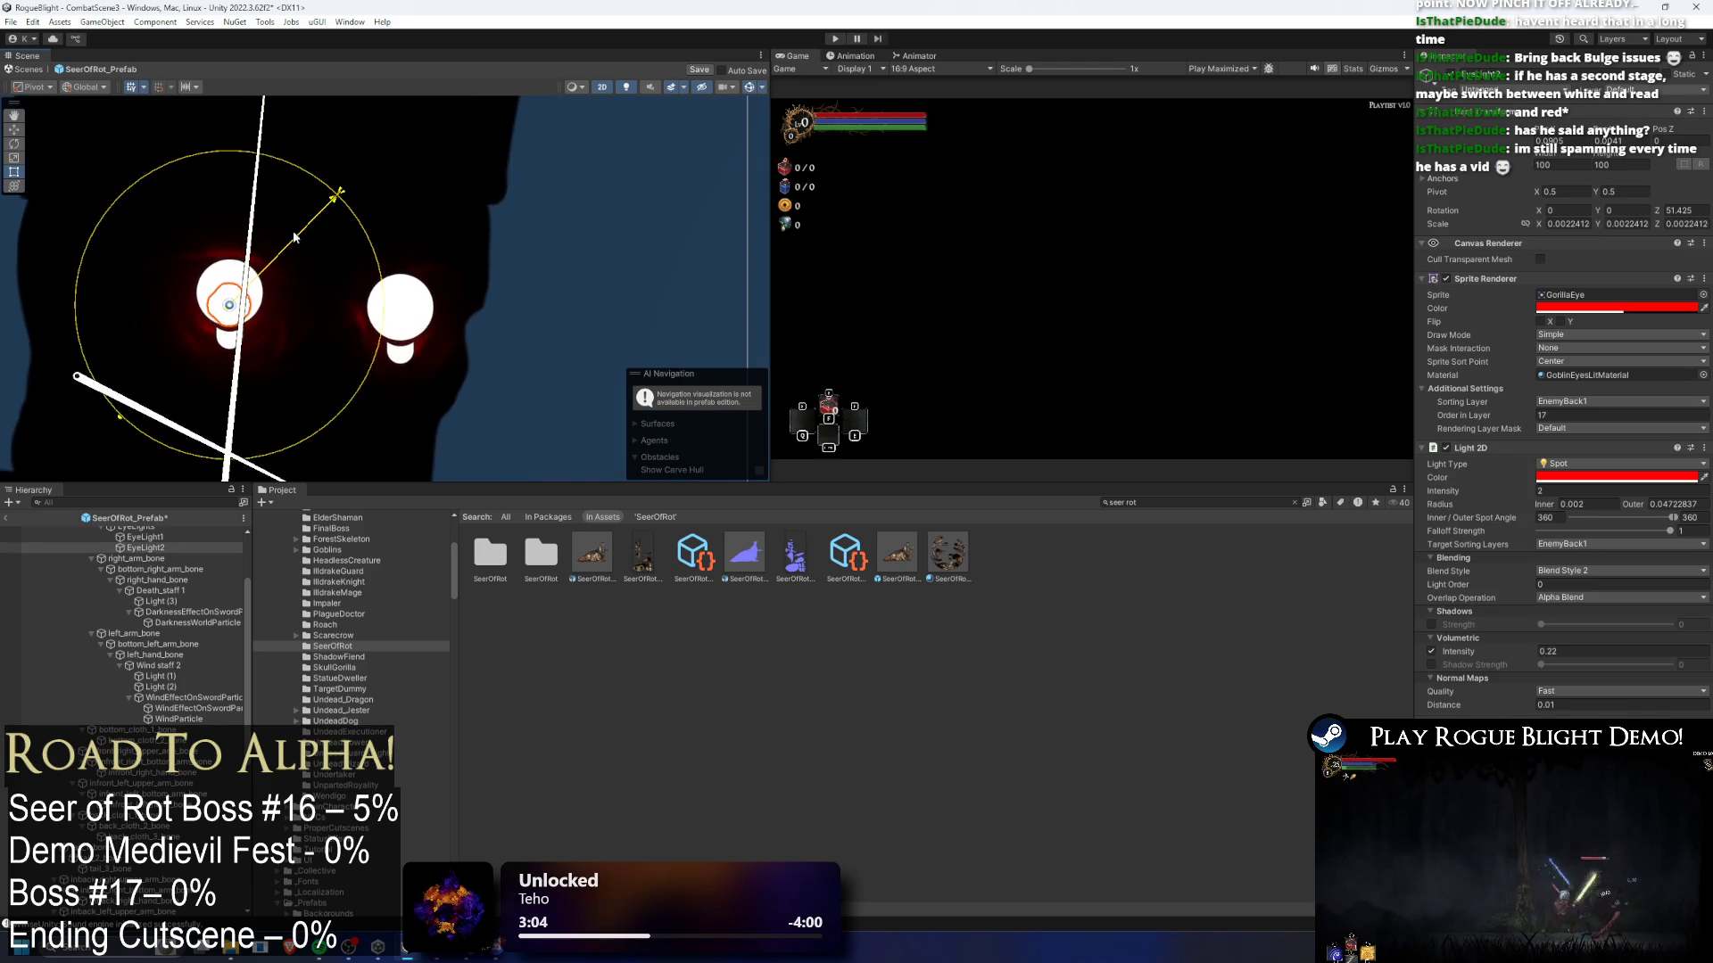
mouse_move(121, 406)
mouse_down()
mouse_move(103, 422)
mouse_move(152, 387)
mouse_up()
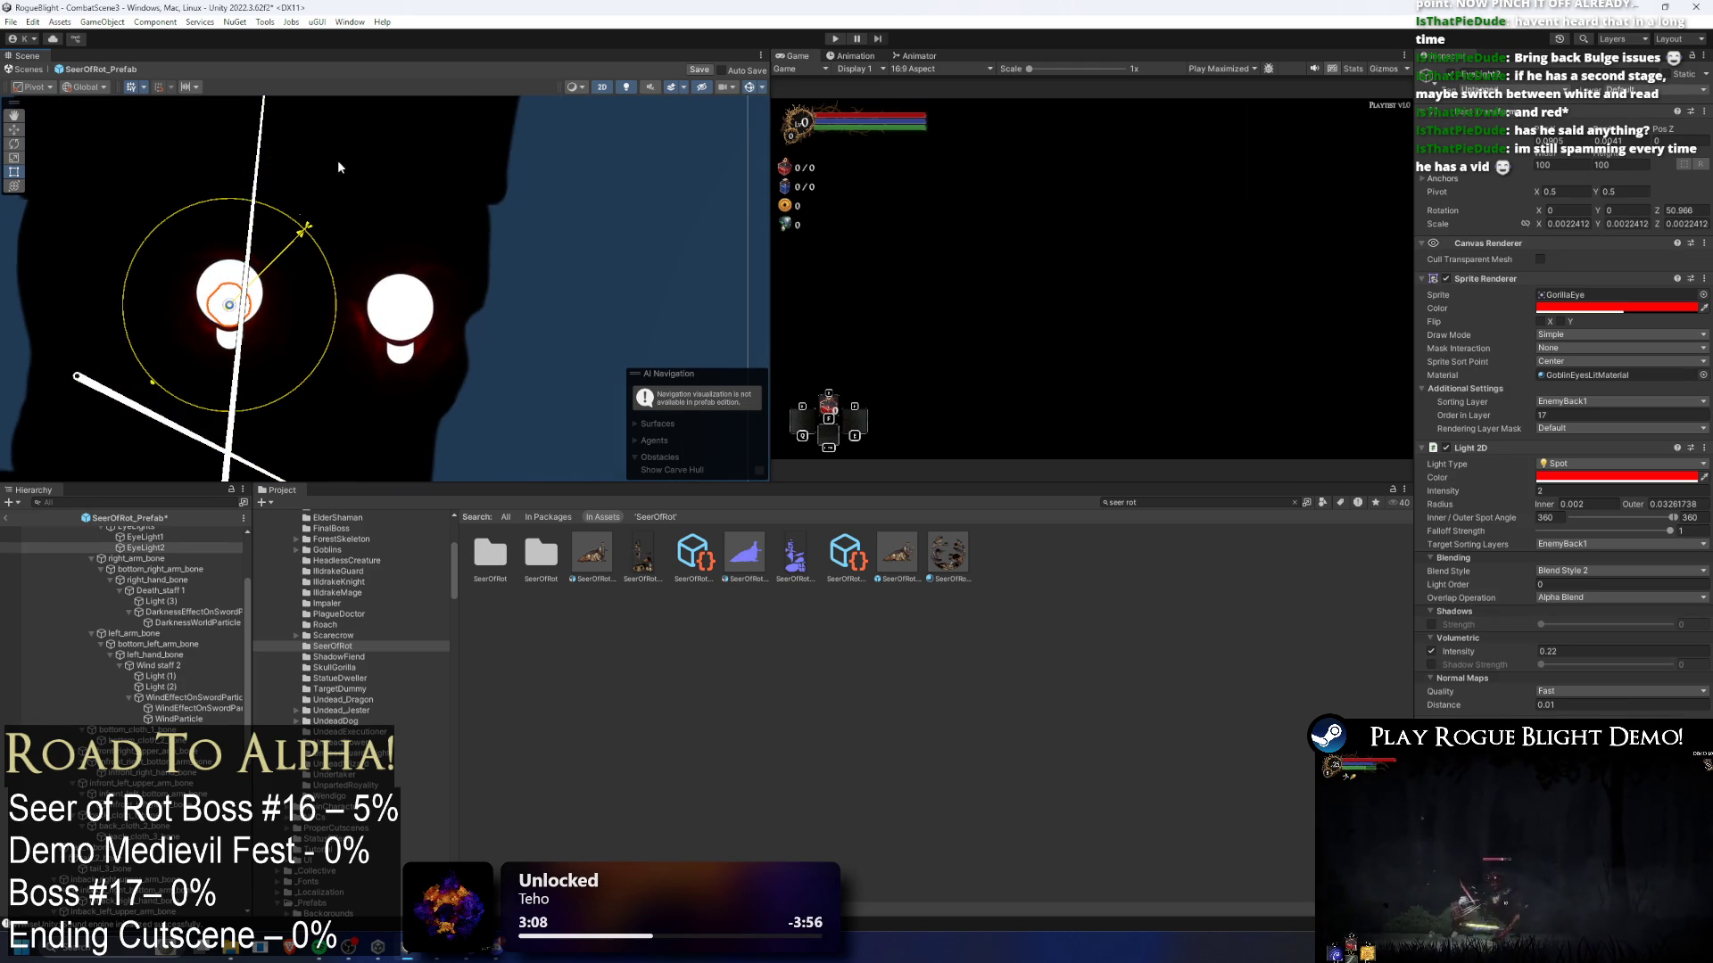
- Hide the light icons with the Gizmos 3D Icons slider and shrink the eye light's outer radius further
click(626, 87)
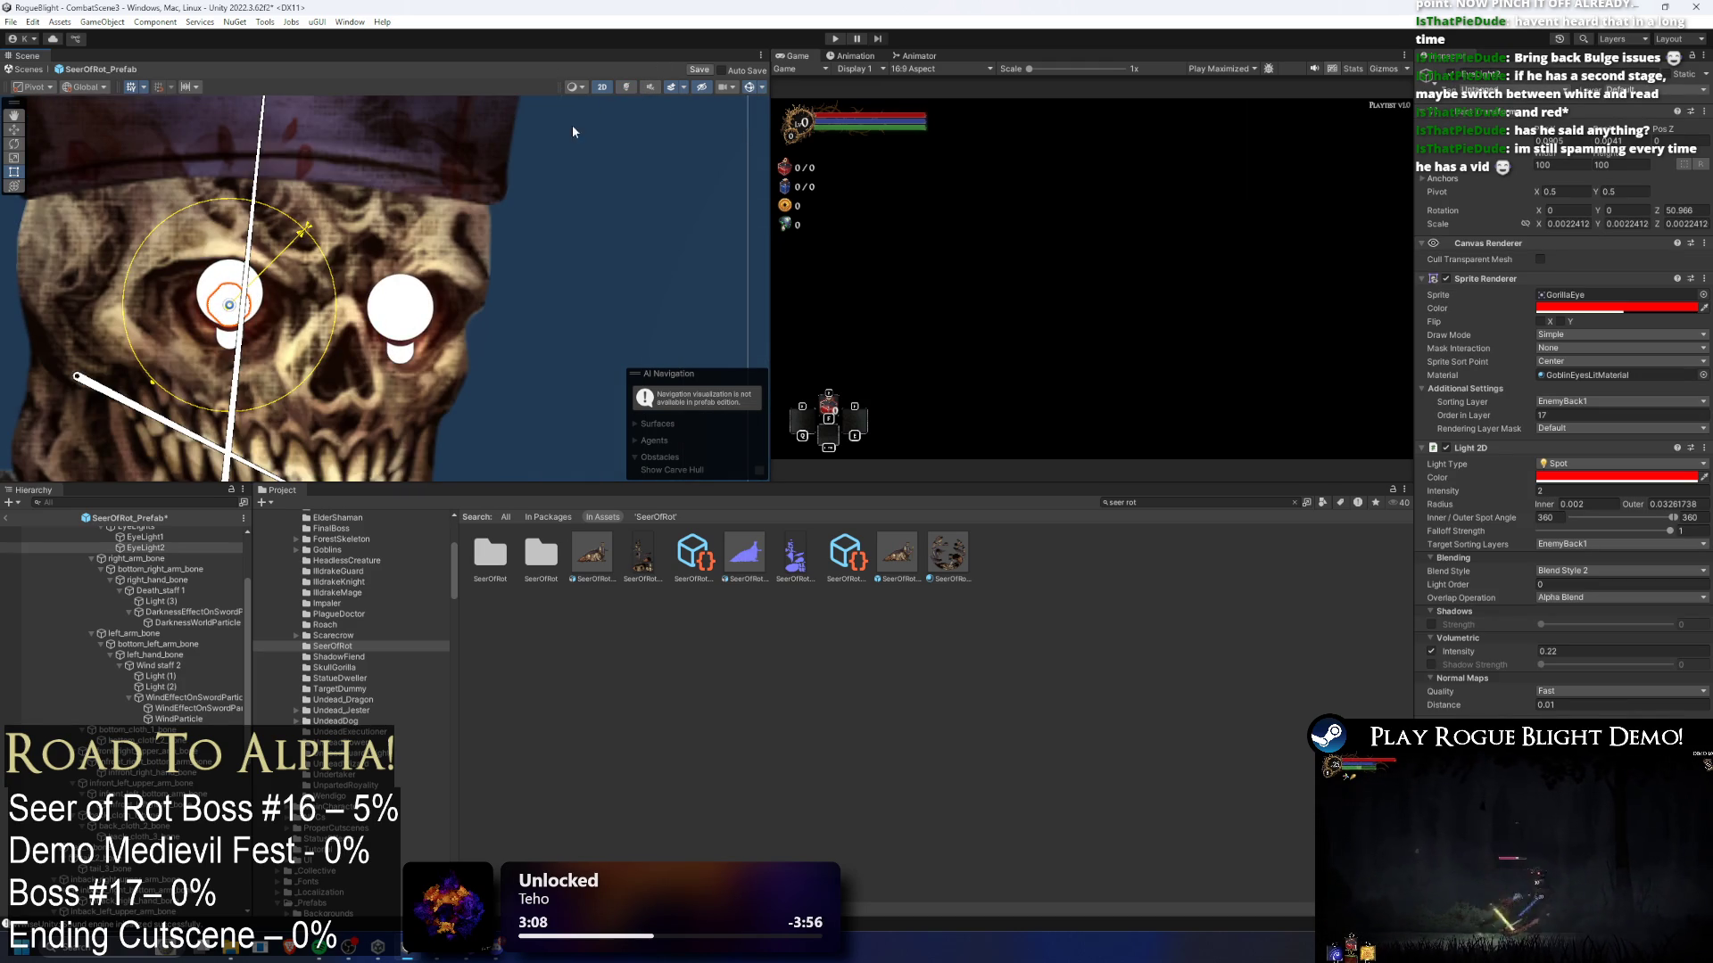
click(628, 87)
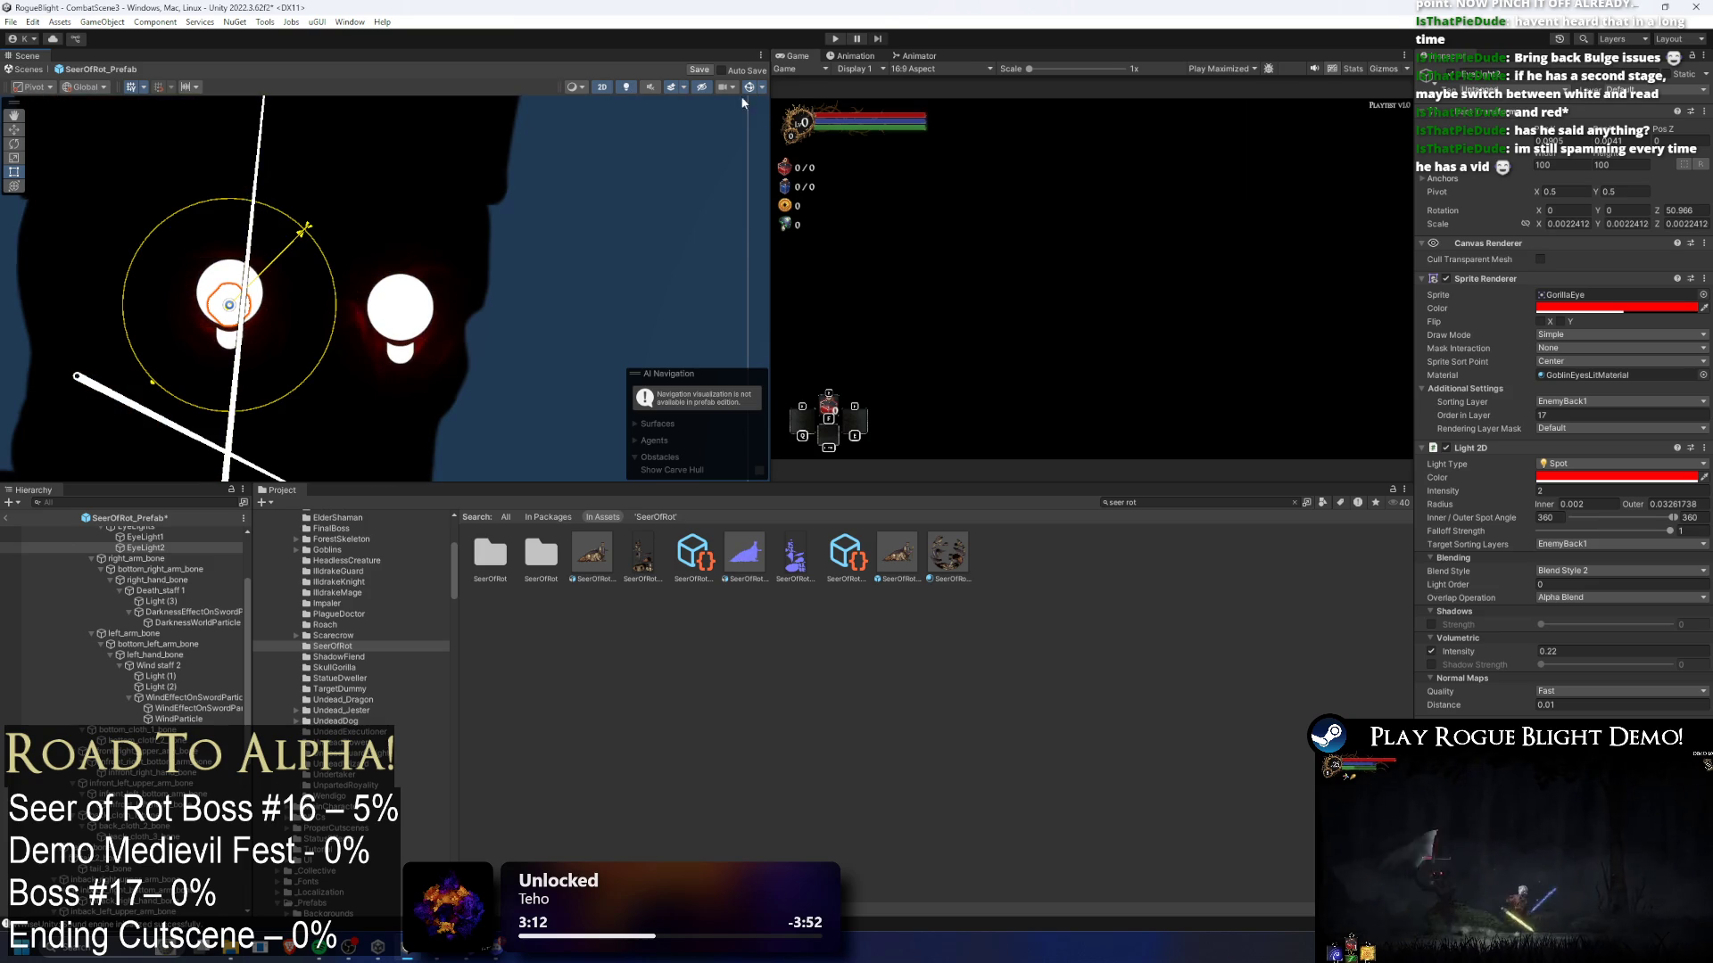
click(763, 87)
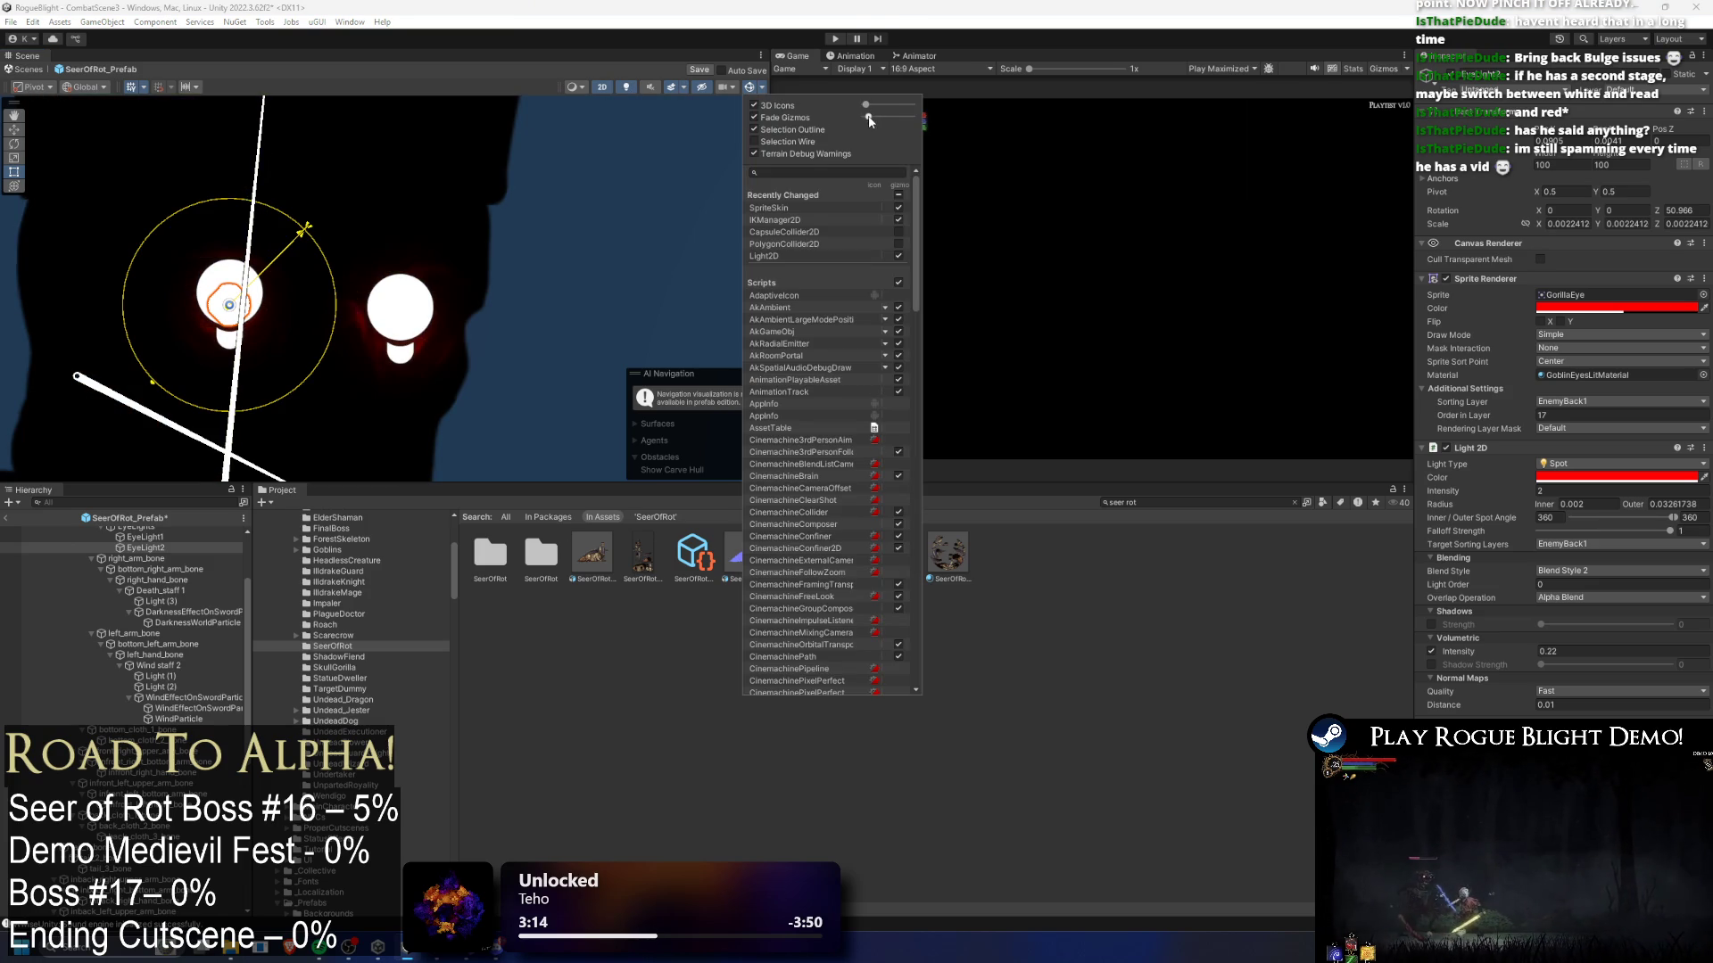
drag(866, 110, 864, 108)
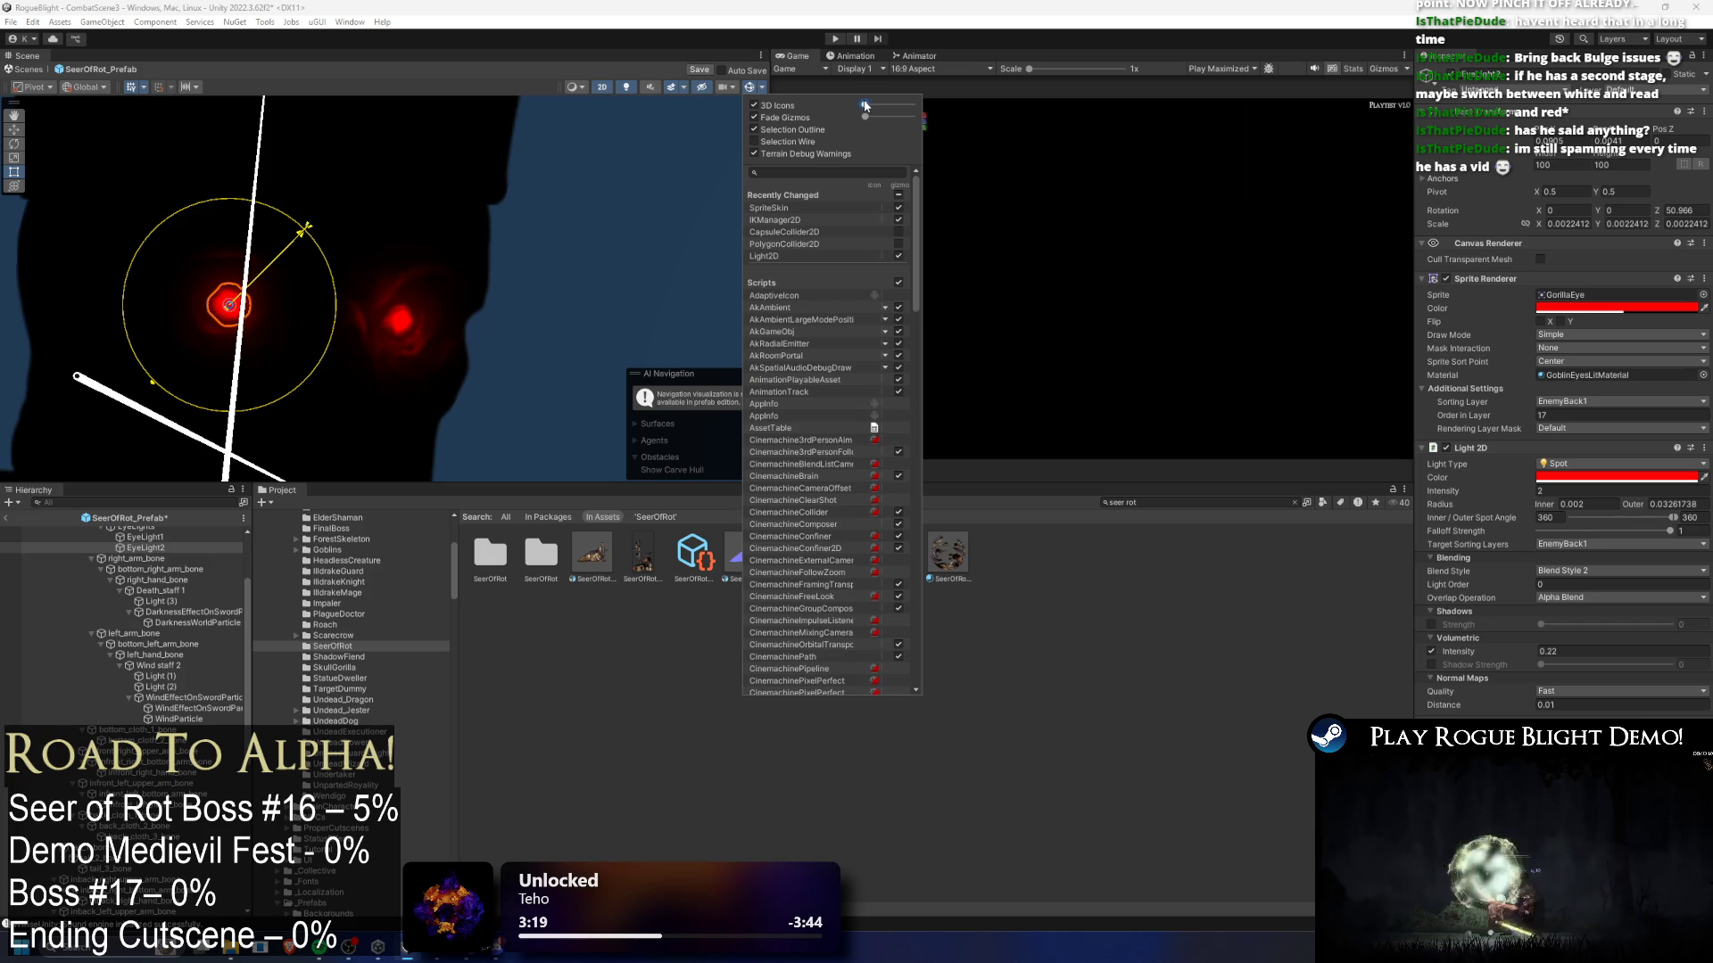
scroll(169, 220, up, 3)
mouse_move(136, 384)
mouse_down()
mouse_move(165, 352)
mouse_move(148, 374)
mouse_up()
- Check EyeLight1 on the right eye, then rotate and slightly enlarge EyeLight2
click(493, 289)
mouse_move(622, 330)
mouse_down()
mouse_move(423, 344)
mouse_move(389, 329)
mouse_move(424, 334)
mouse_up()
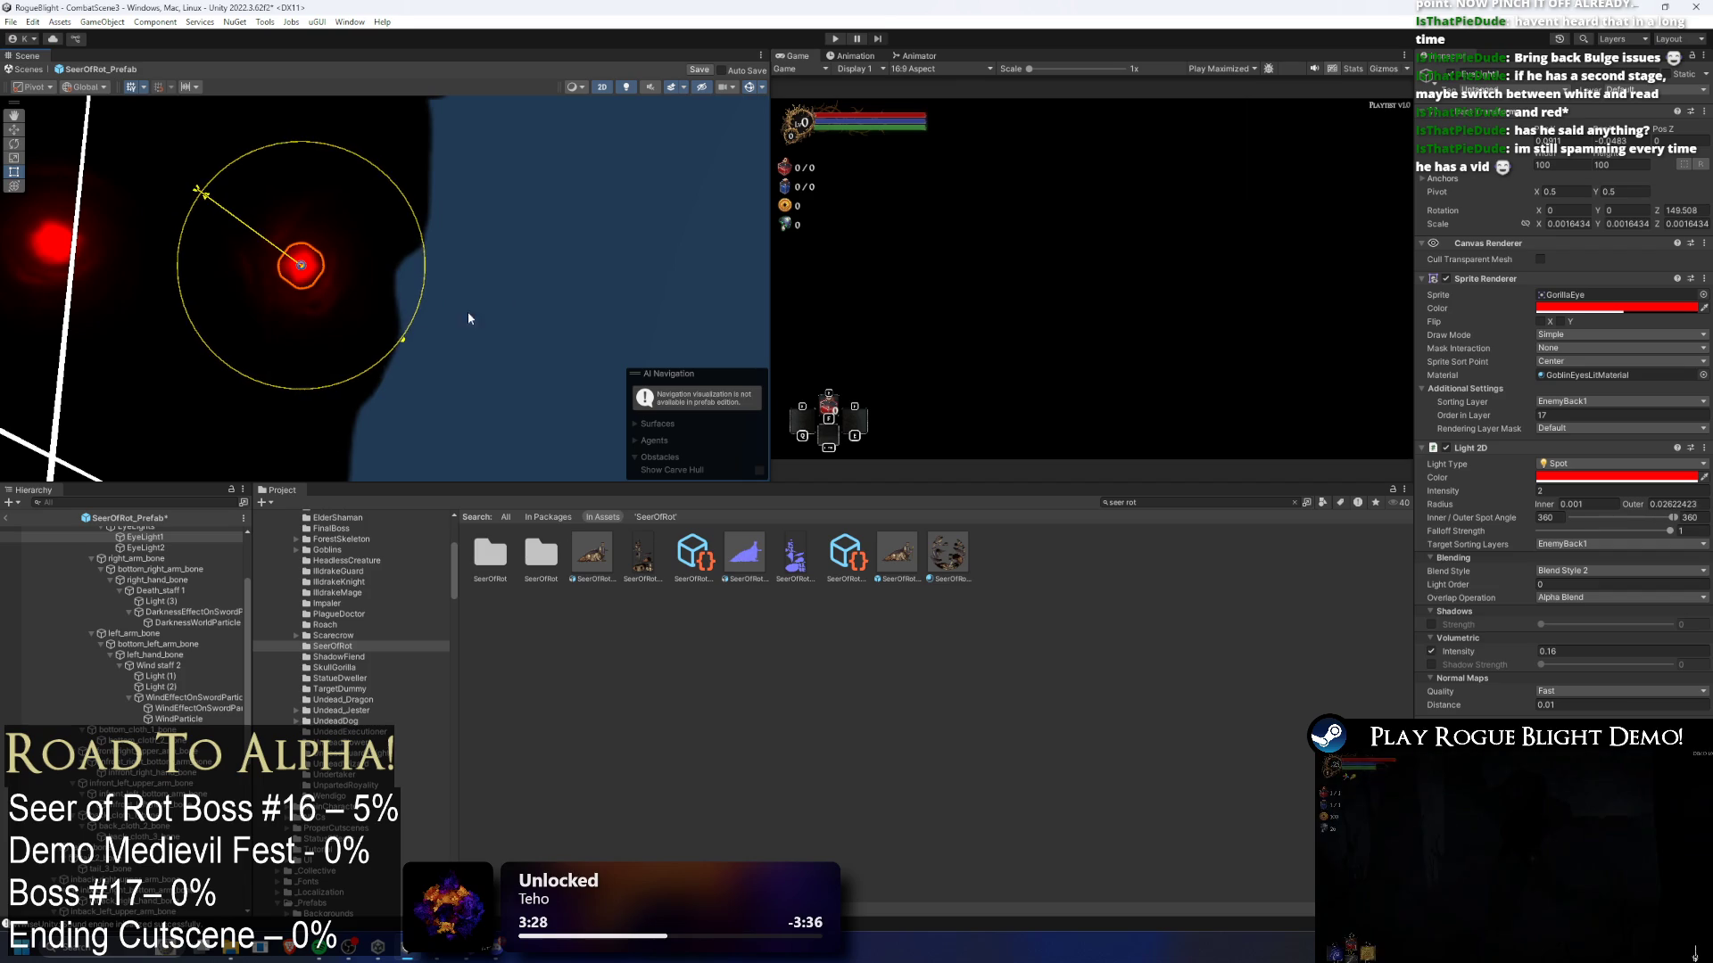
scroll(548, 269, down, 2)
click(168, 249)
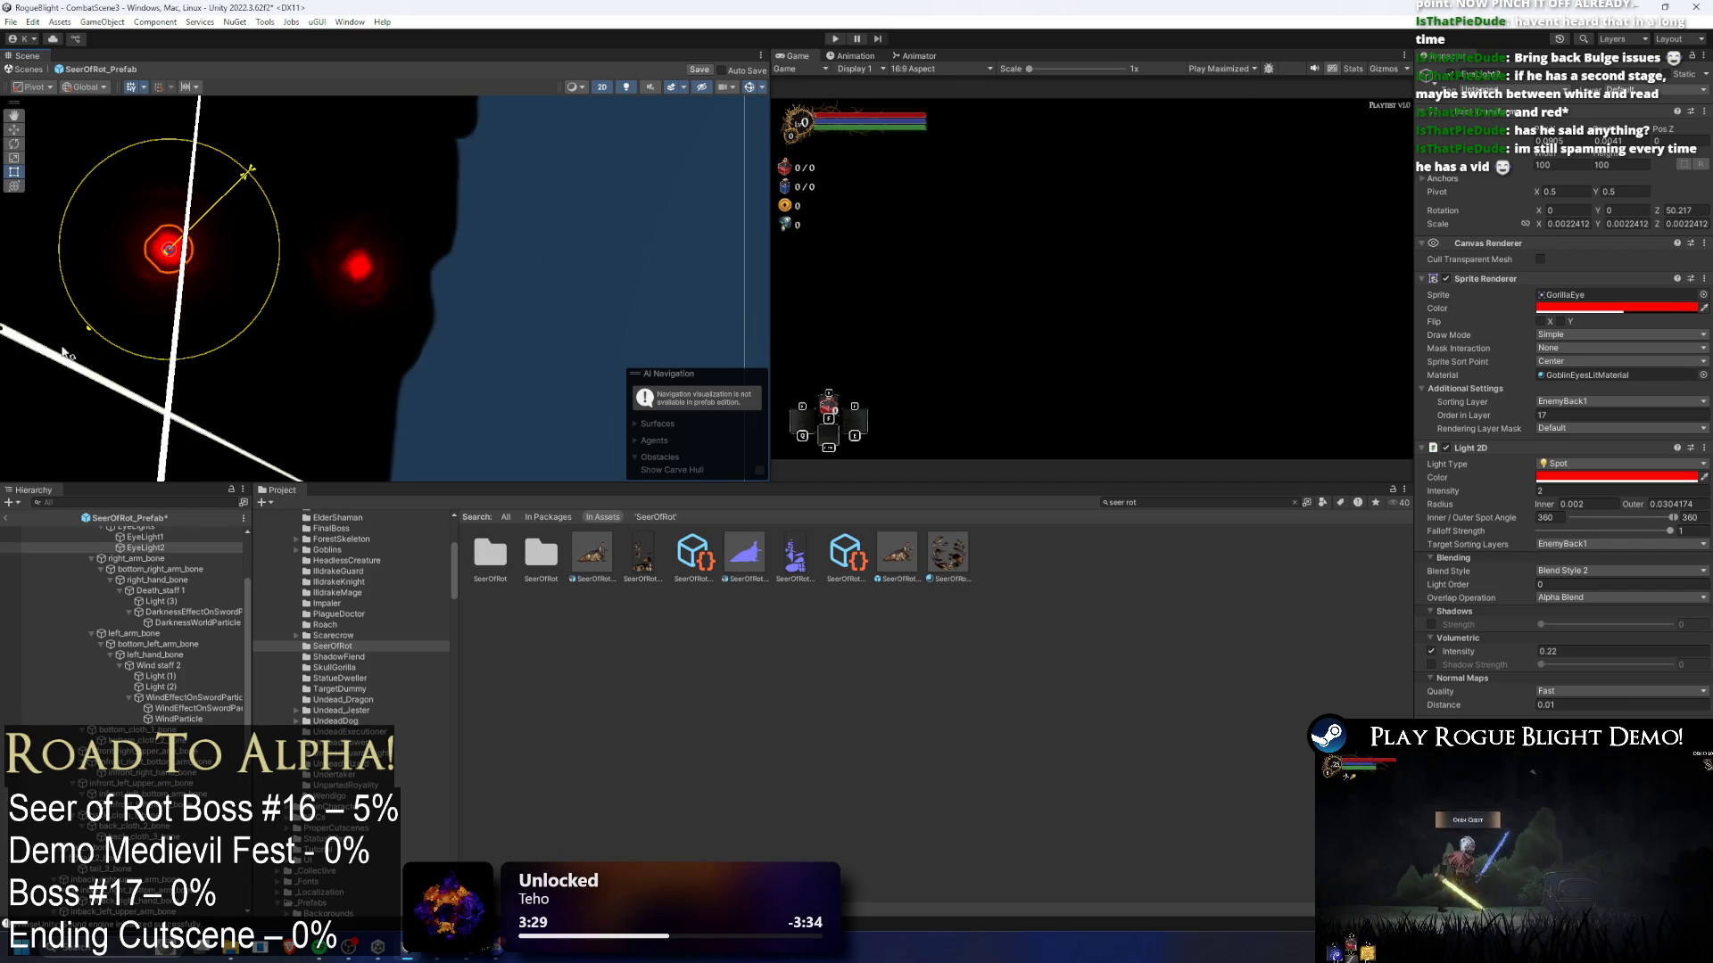
drag(89, 335, 98, 319)
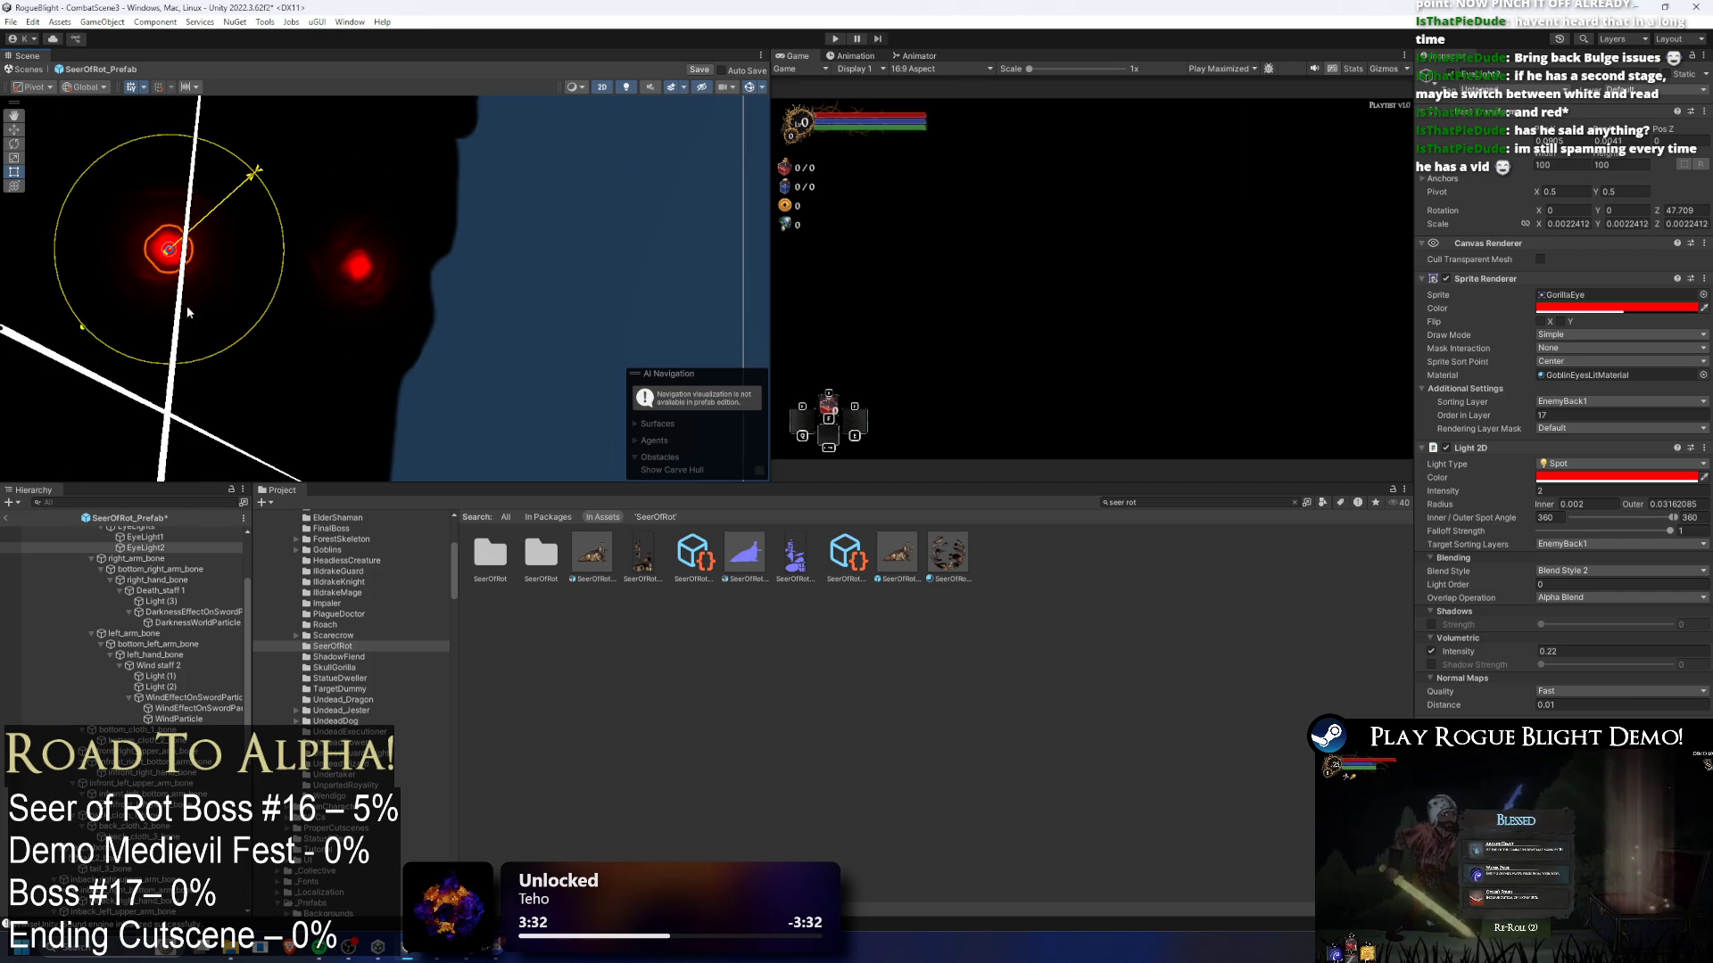
scroll(642, 180, down, 1)
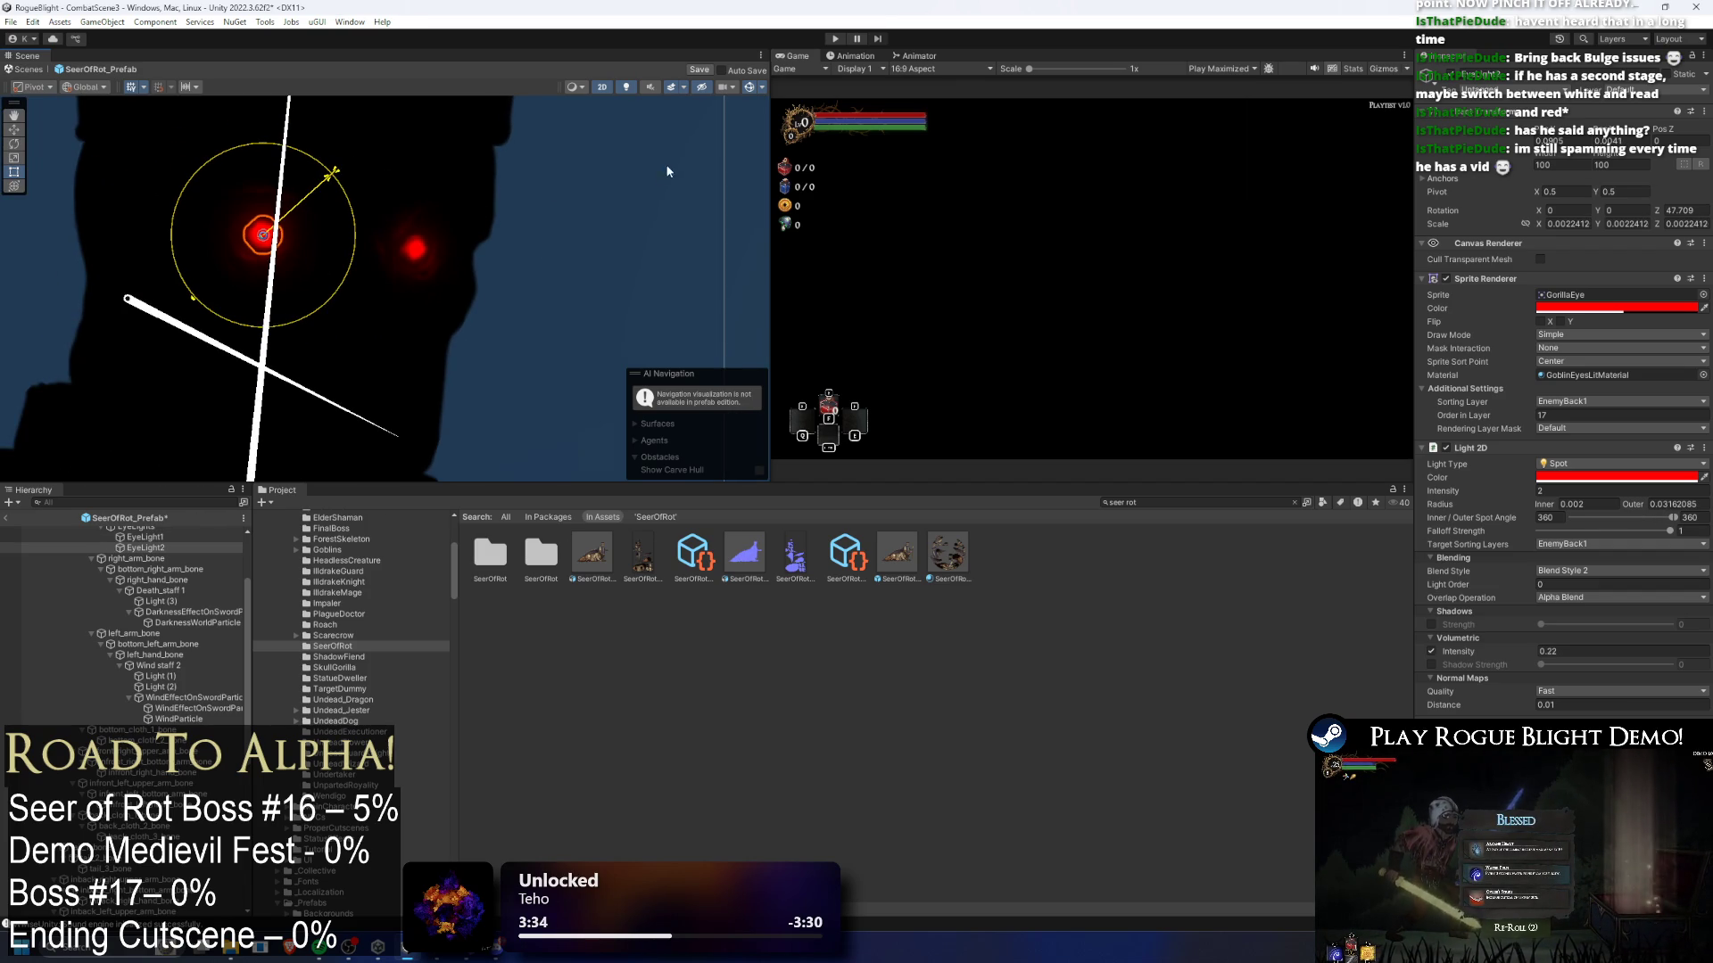
scroll(616, 179, down, 6)
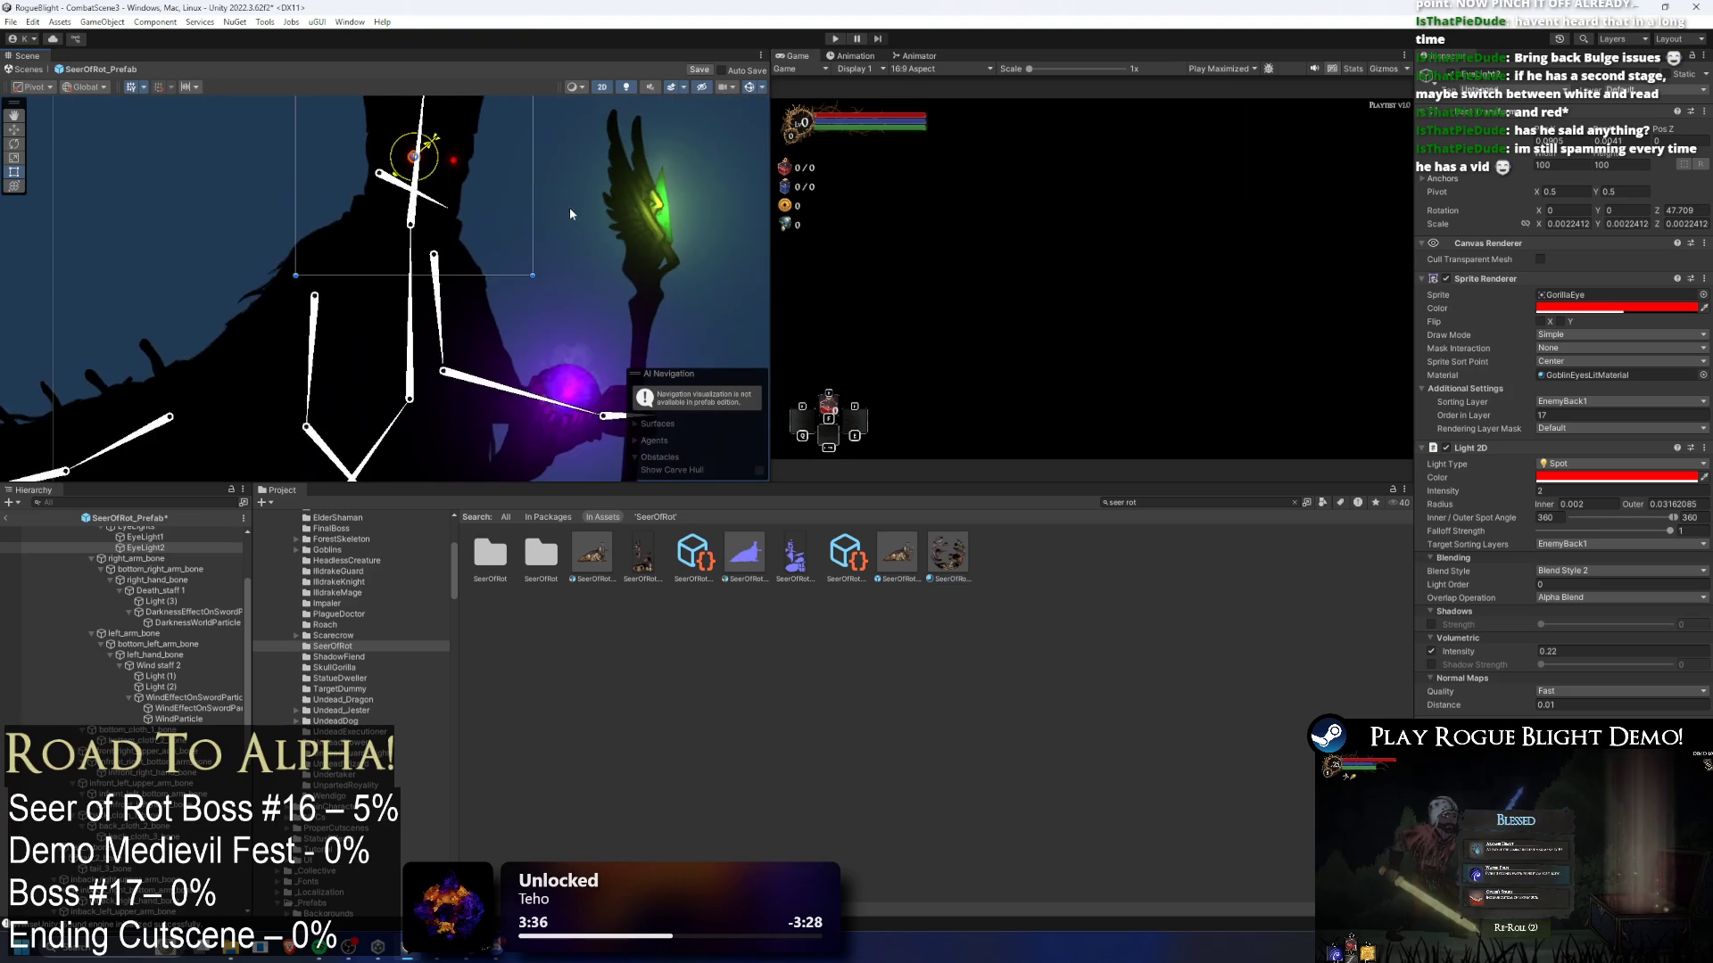
- Pan across the Seer's skeleton and select the upright and diagonal leg bones
scroll(603, 271, down, 3)
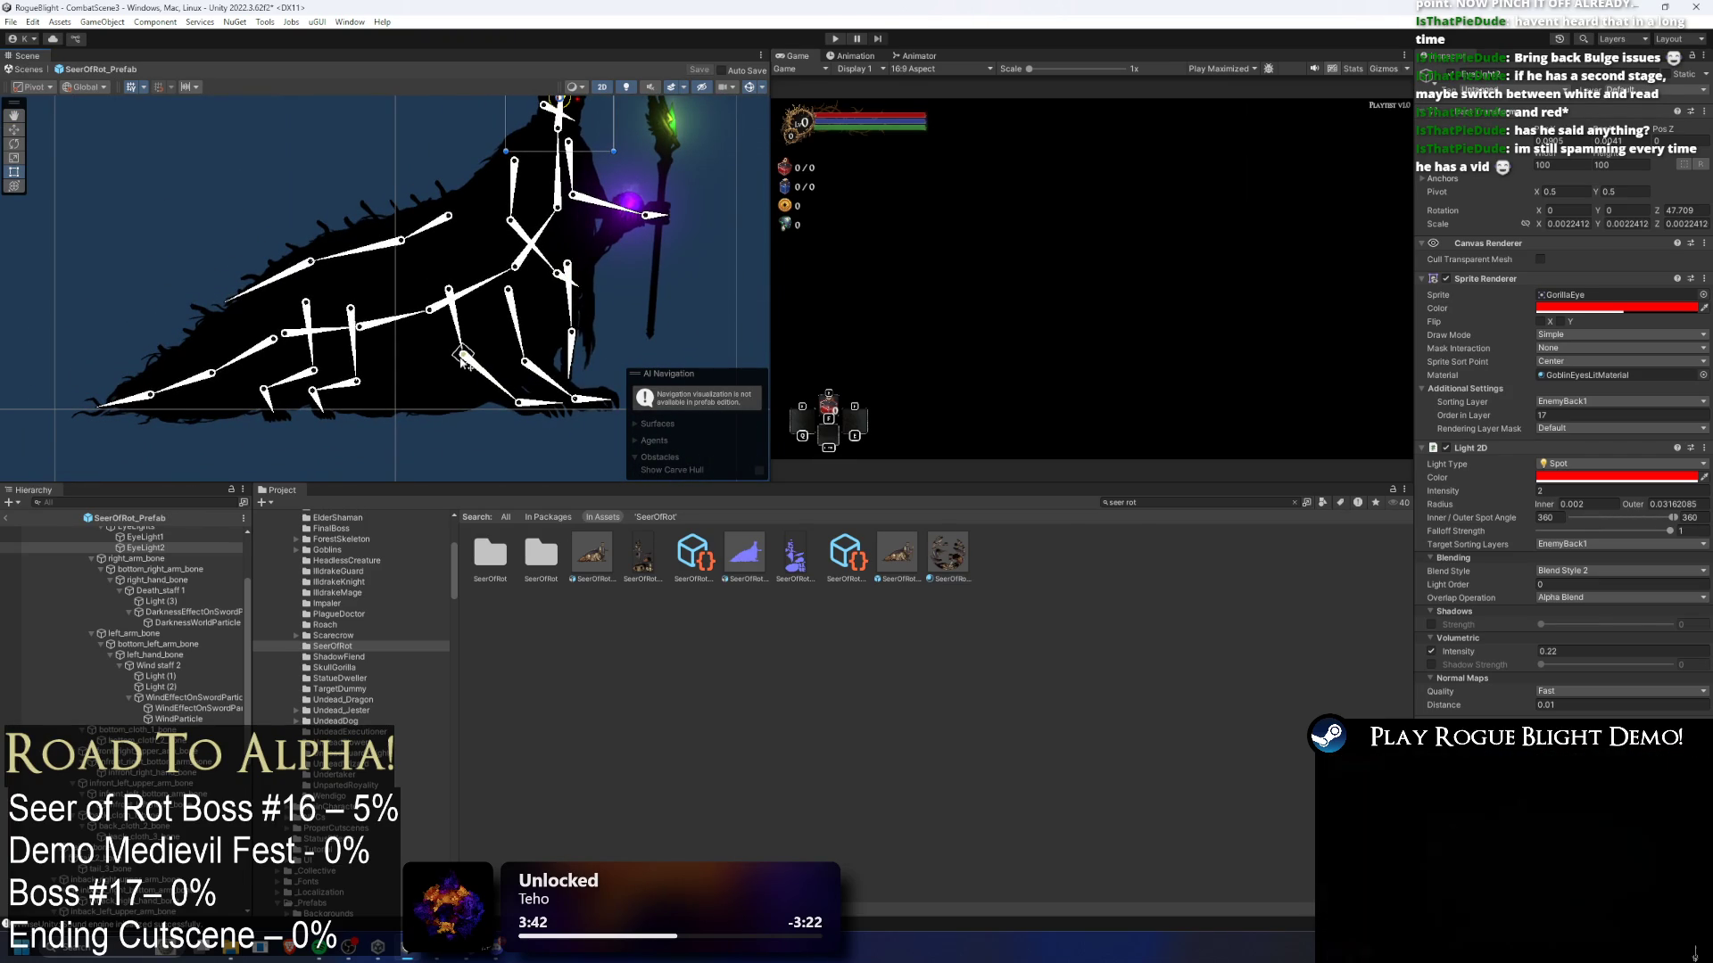
drag(471, 352, 298, 355)
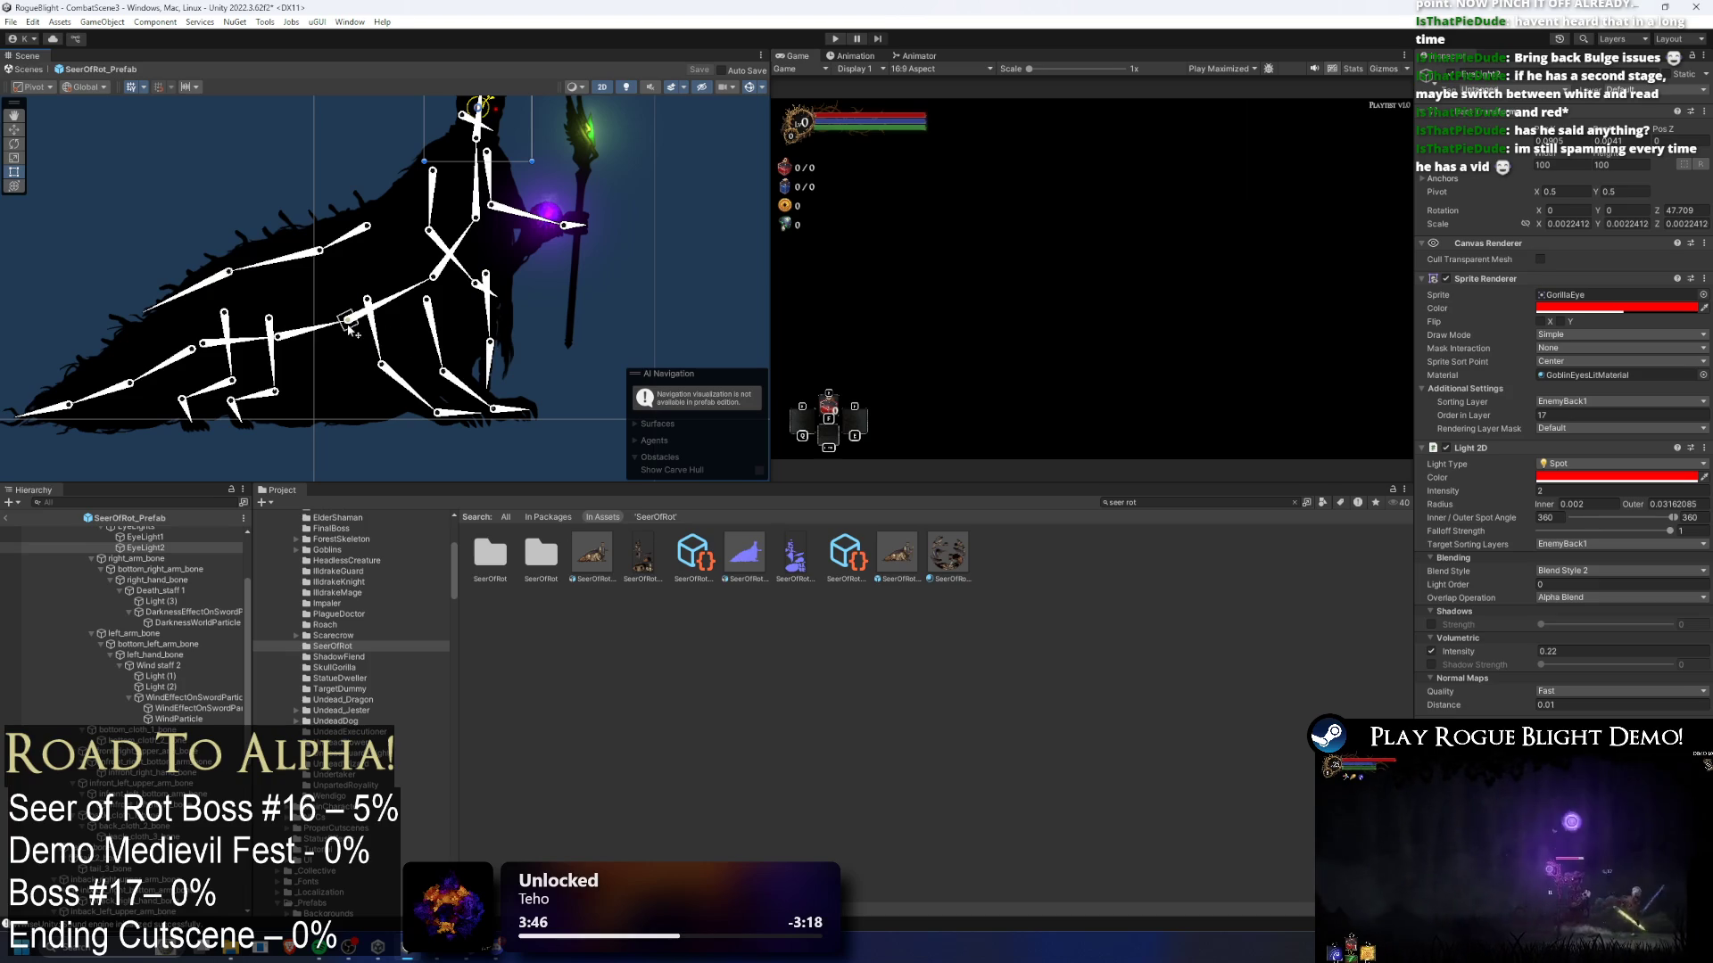
drag(262, 339, 268, 361)
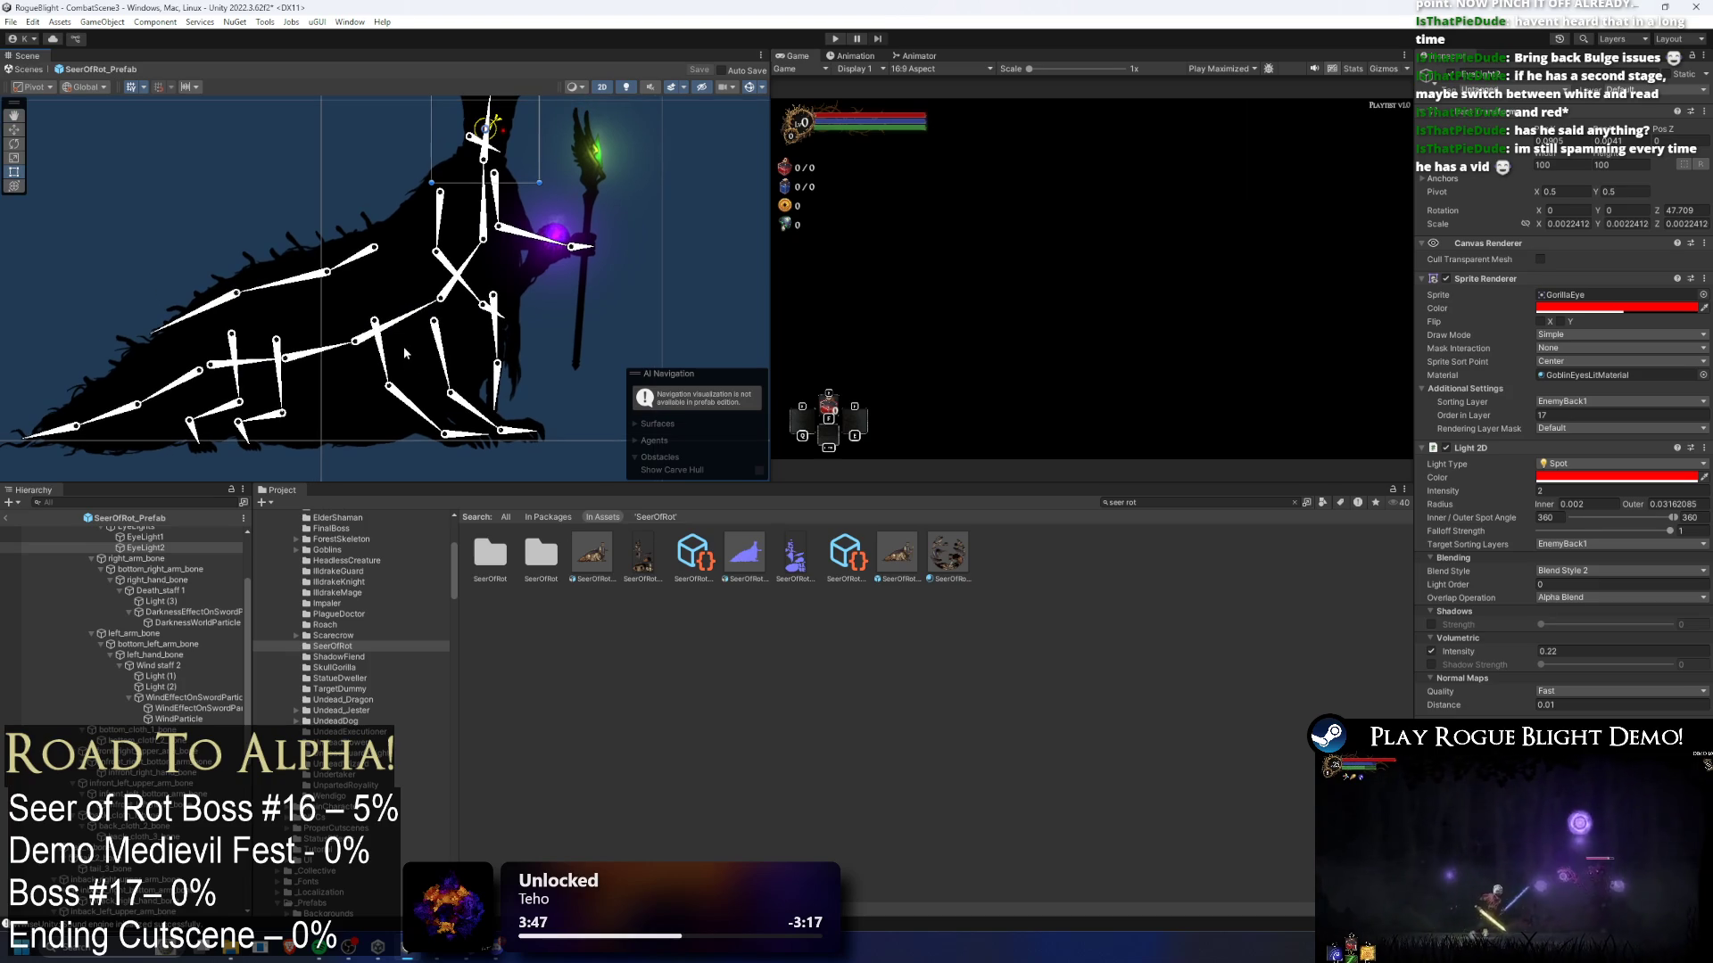
click(231, 386)
click(232, 406)
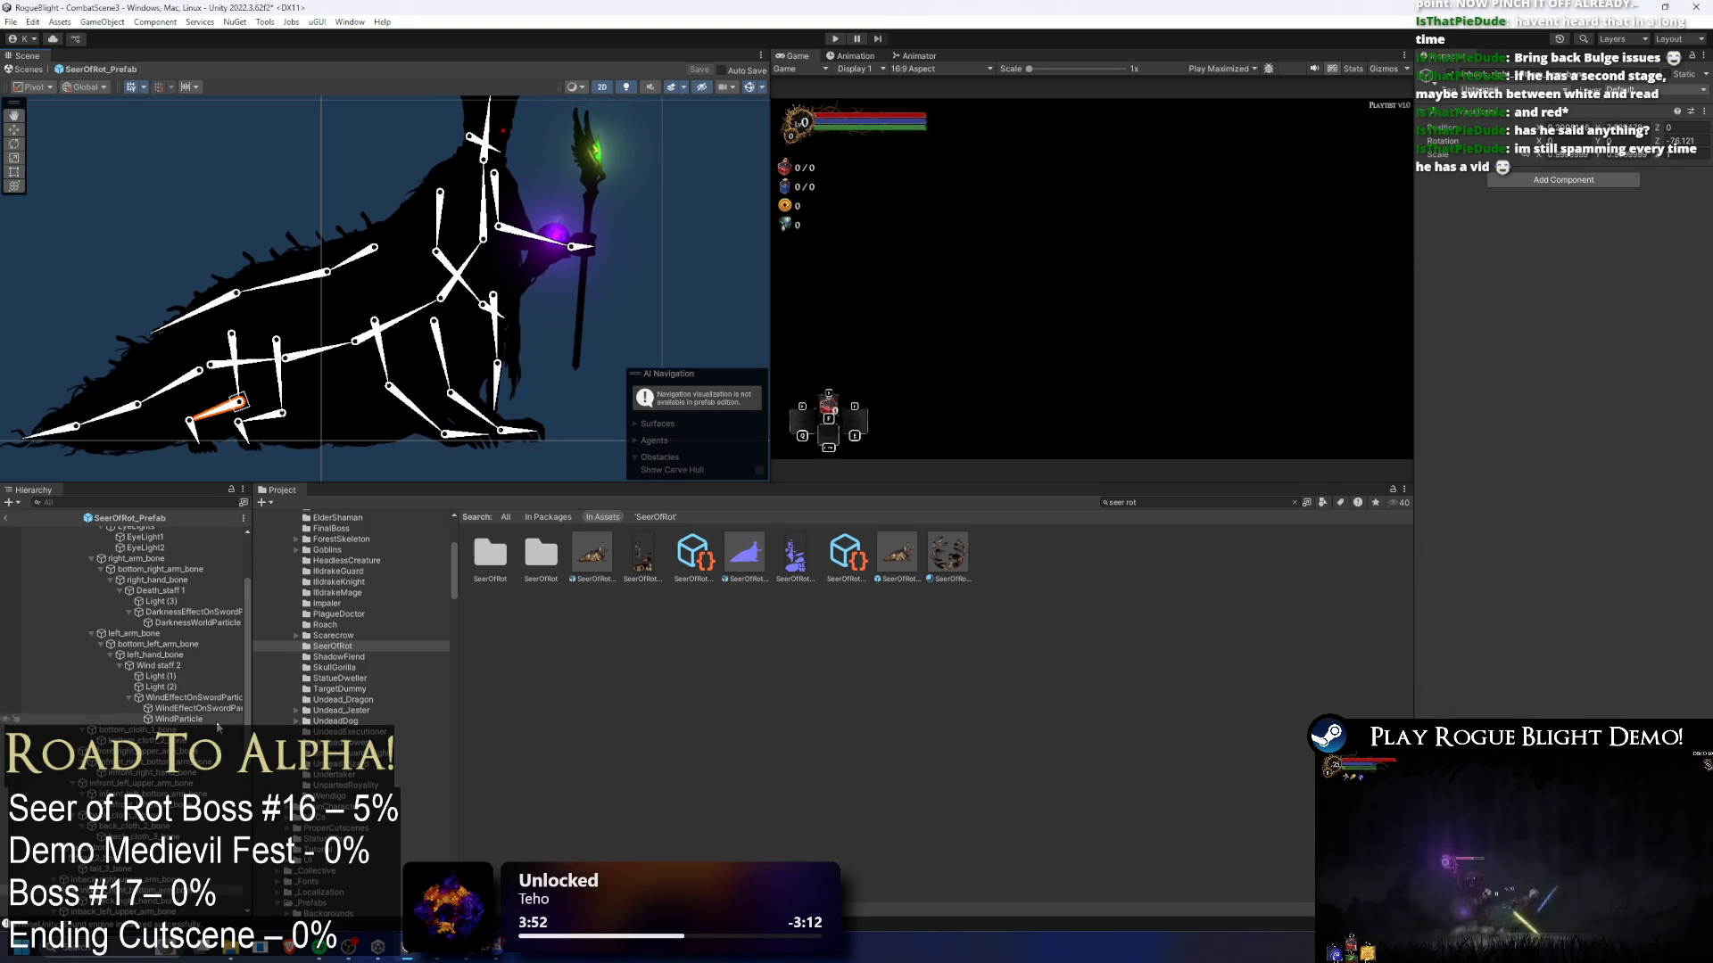
- Turn off scene lighting for full colours and drag the splitter down for a taller Scene view
scroll(660, 174, down, 2)
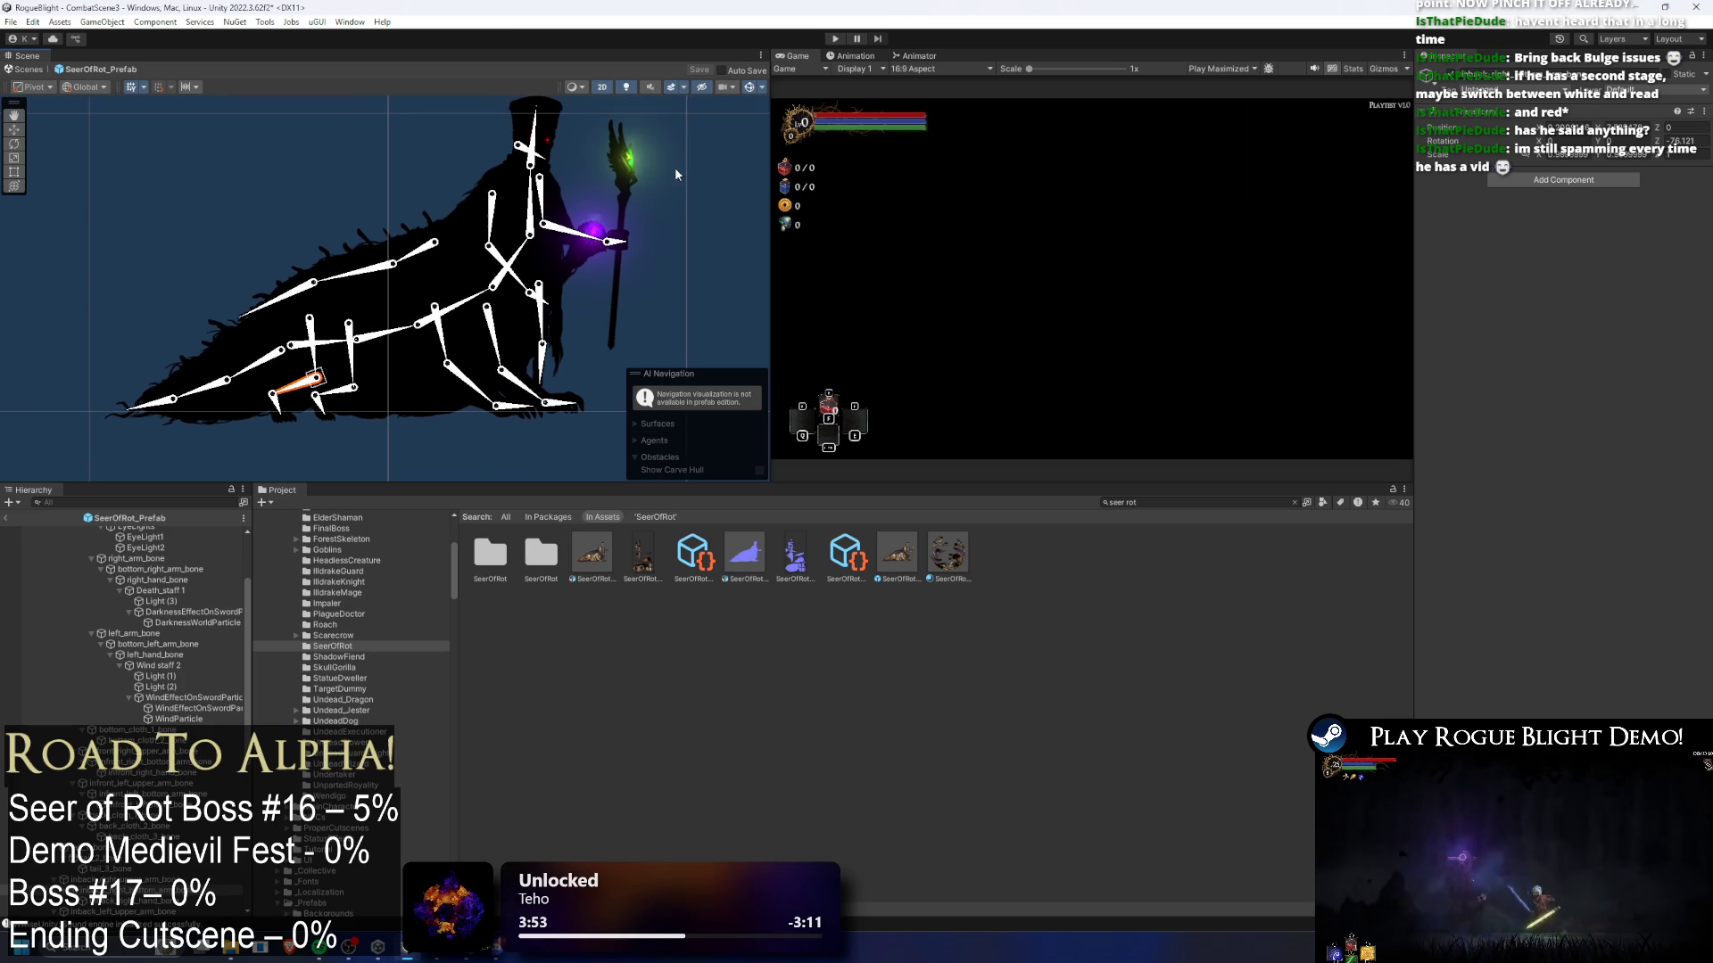
click(625, 86)
drag(515, 485, 516, 564)
scroll(386, 444, up, 3)
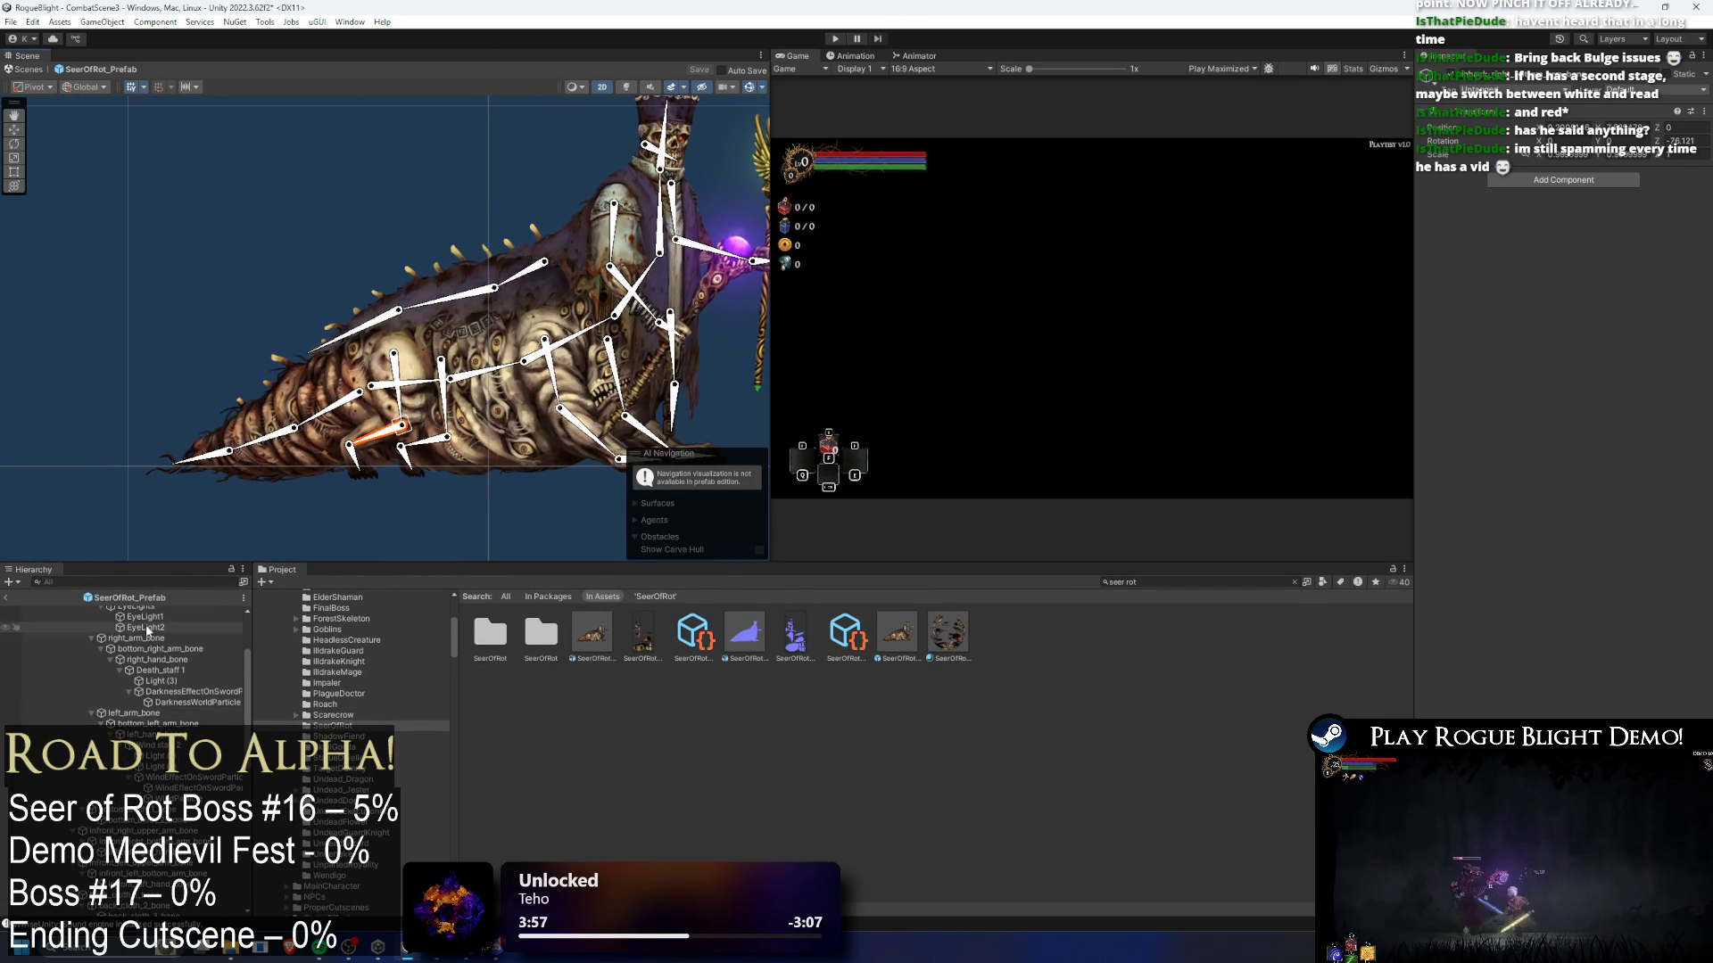
scroll(166, 674, down, 3)
- Create an empty GameObject and select the creature's lower leg bones
right_click(138, 722)
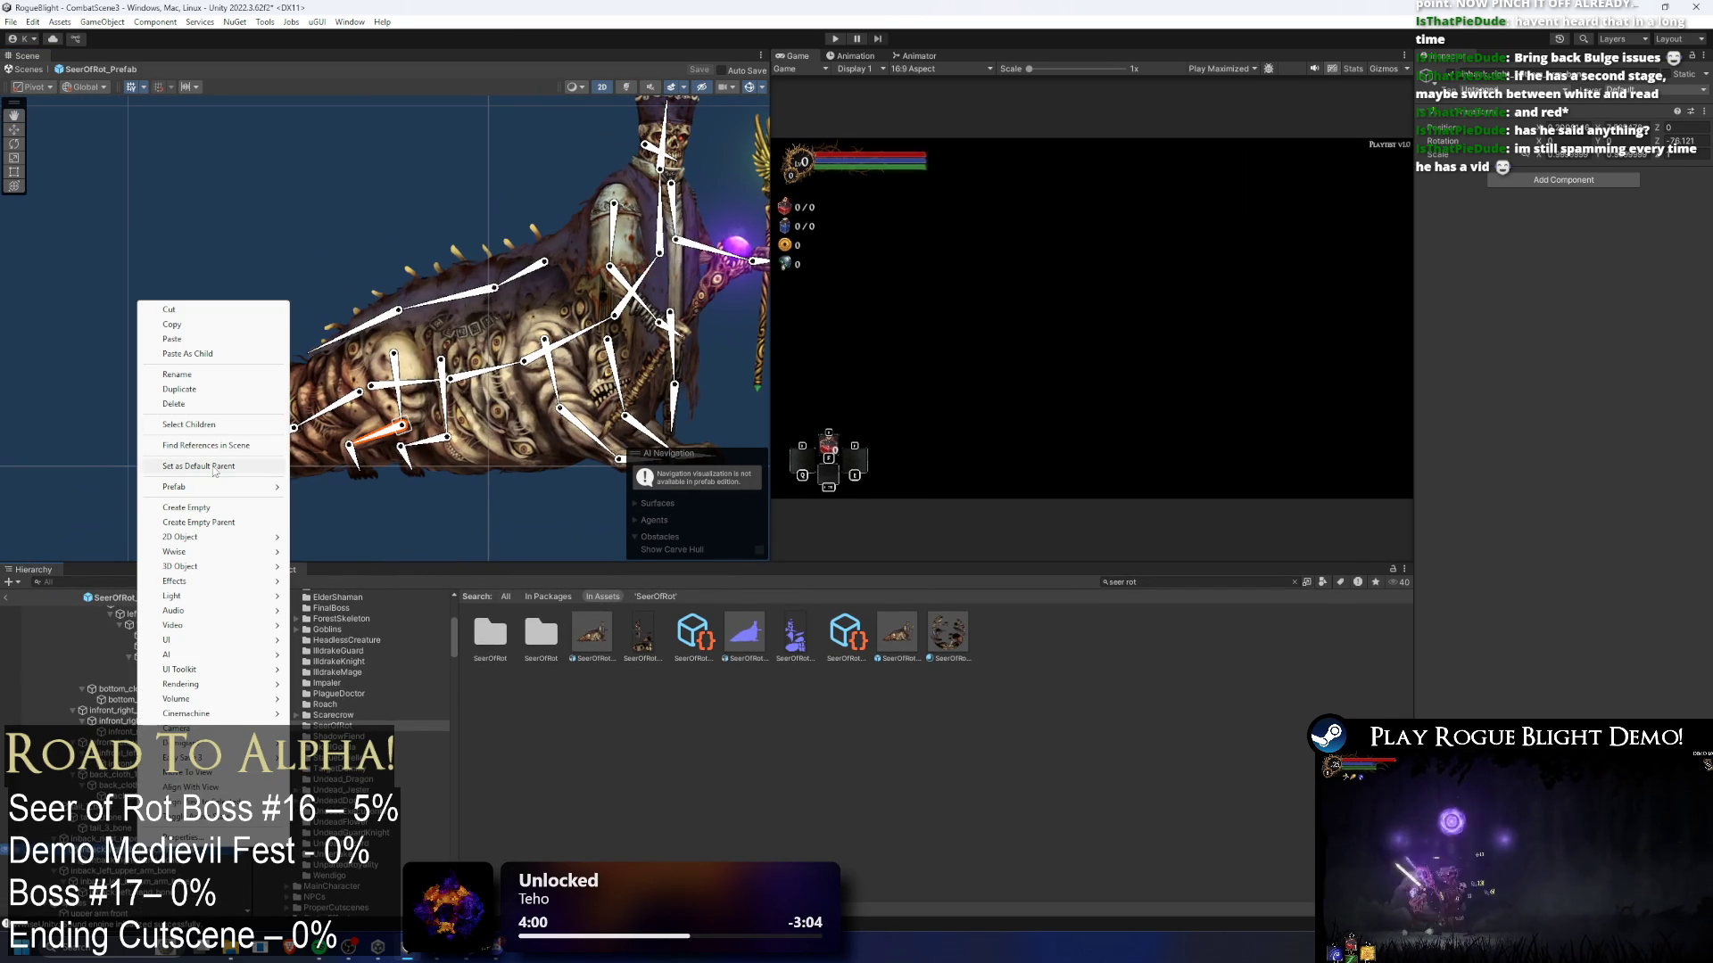
click(221, 508)
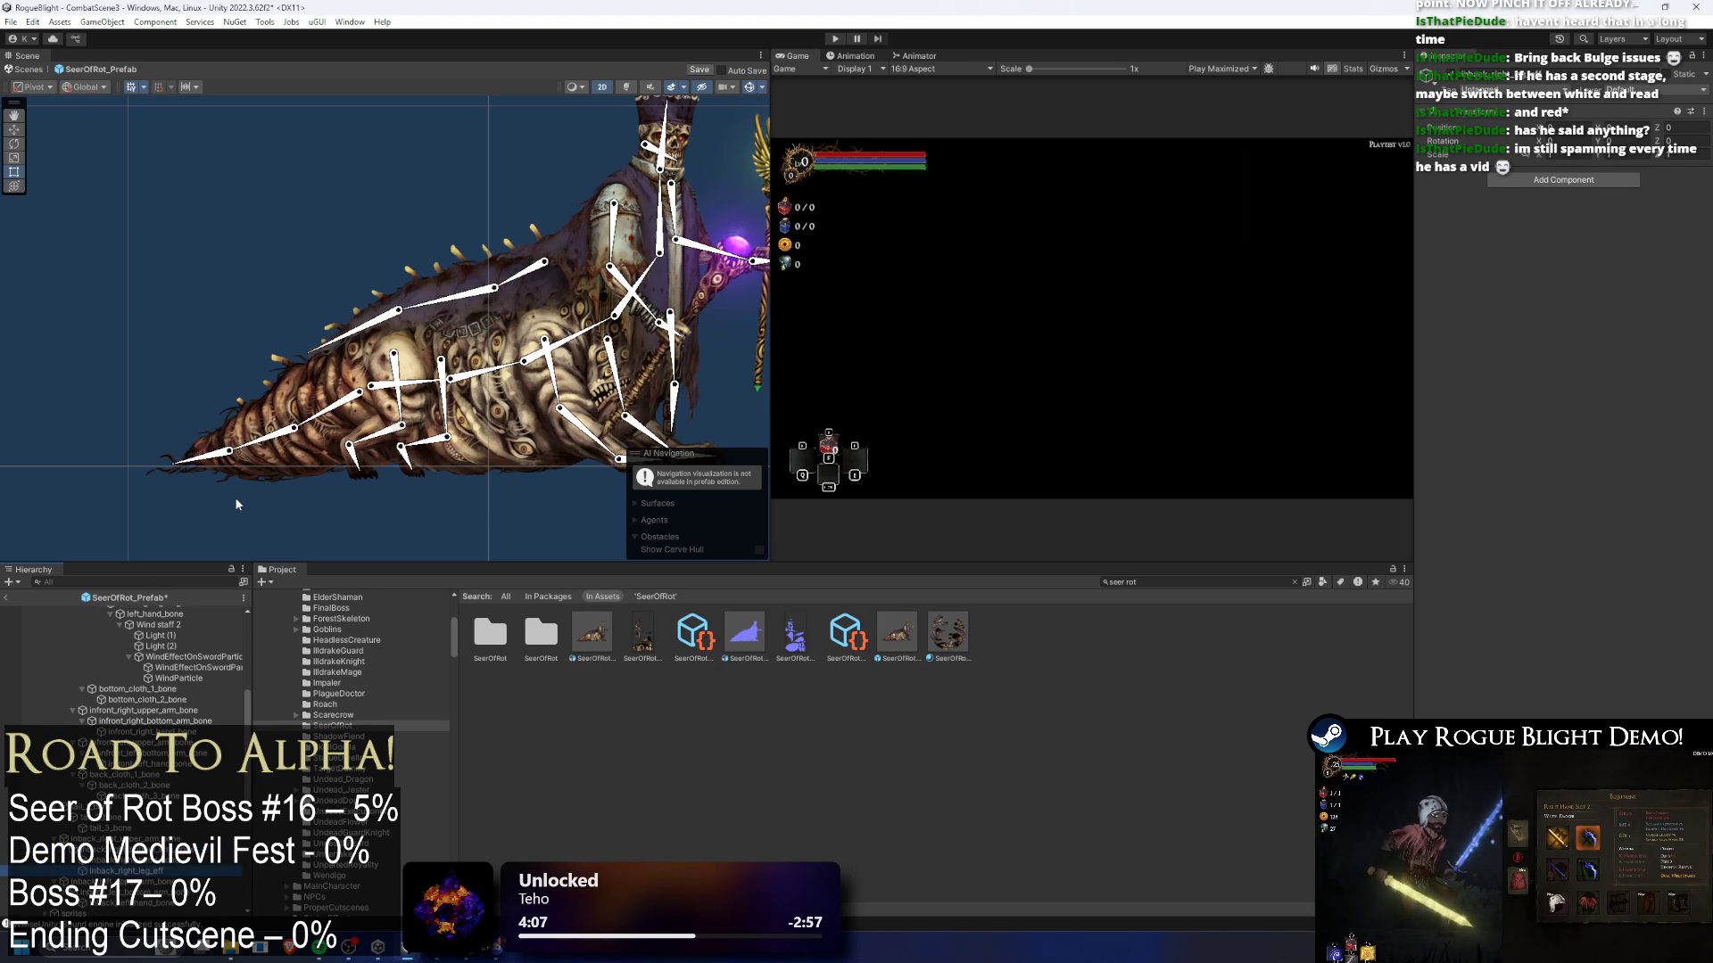
click(399, 443)
scroll(399, 443, up, 3)
click(296, 476)
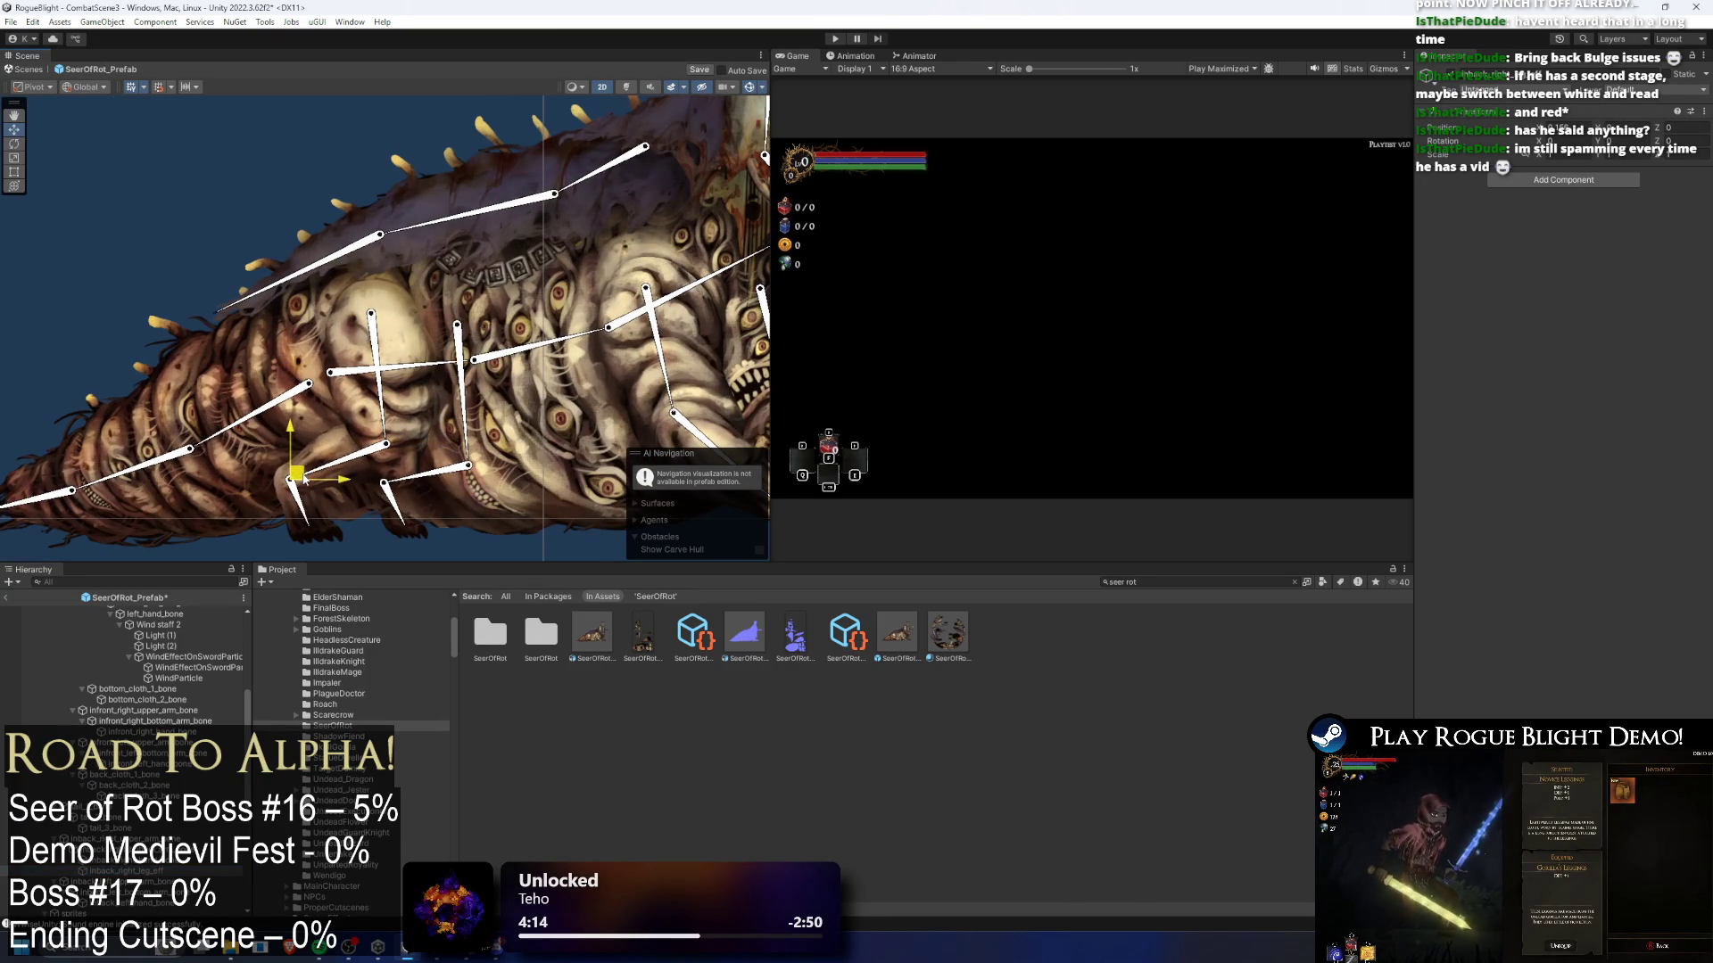
scroll(267, 714, up, 2)
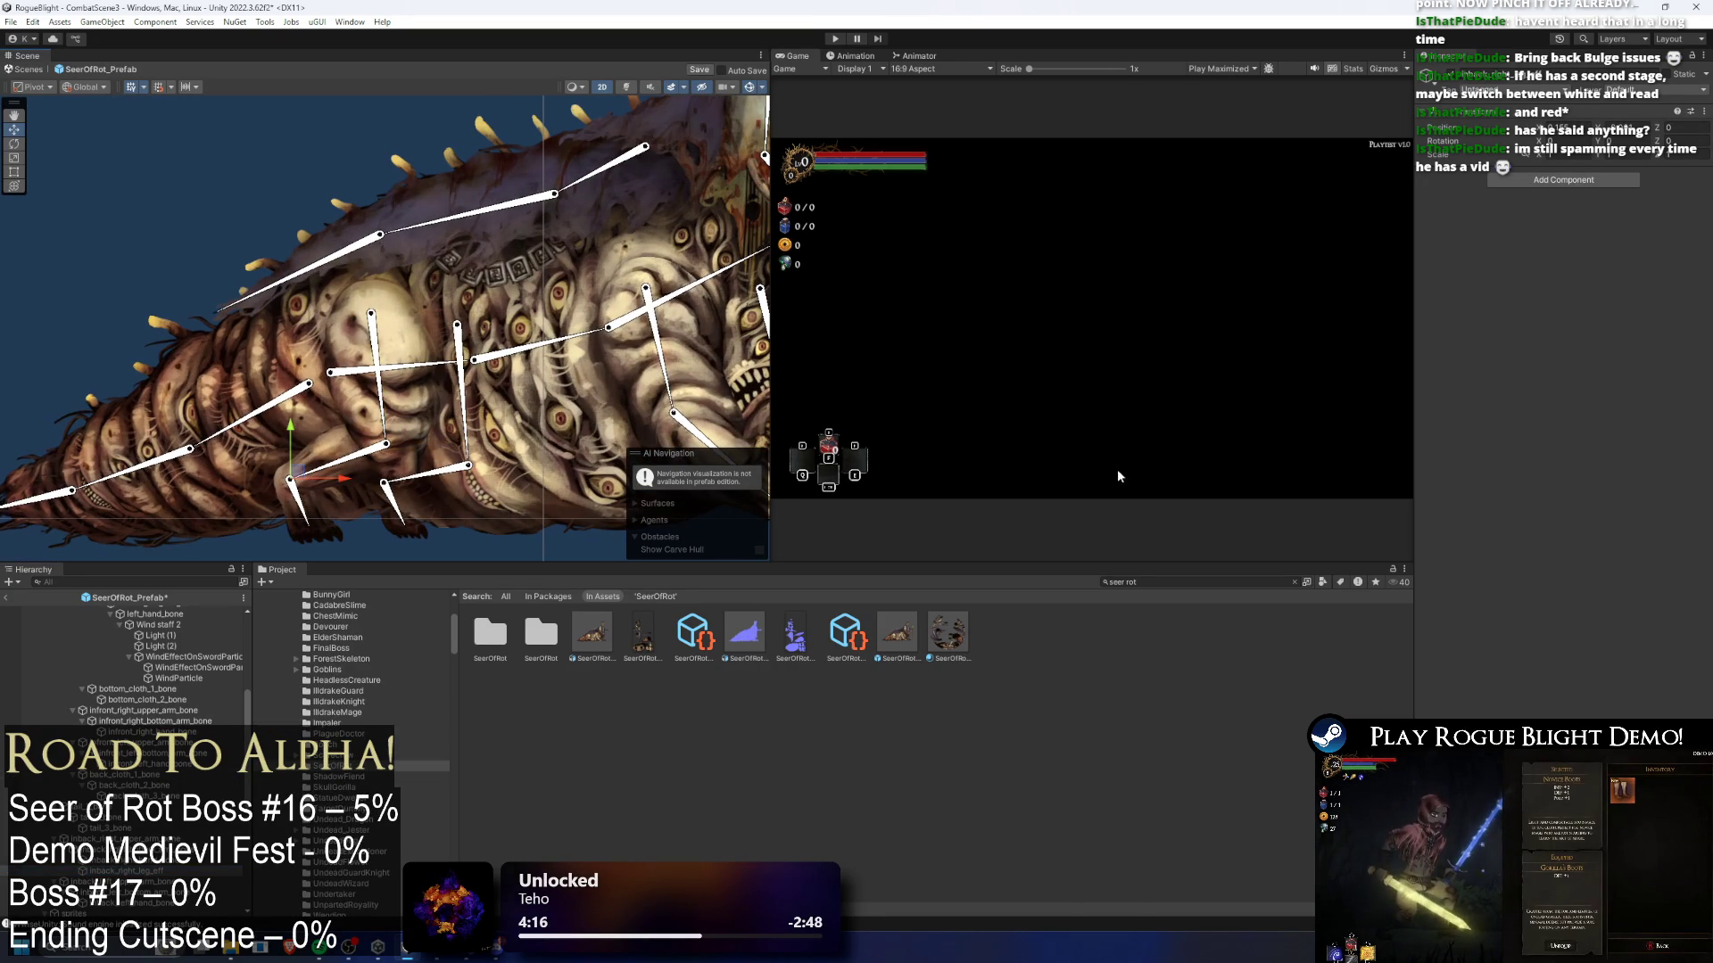
scroll(114, 648, up, 5)
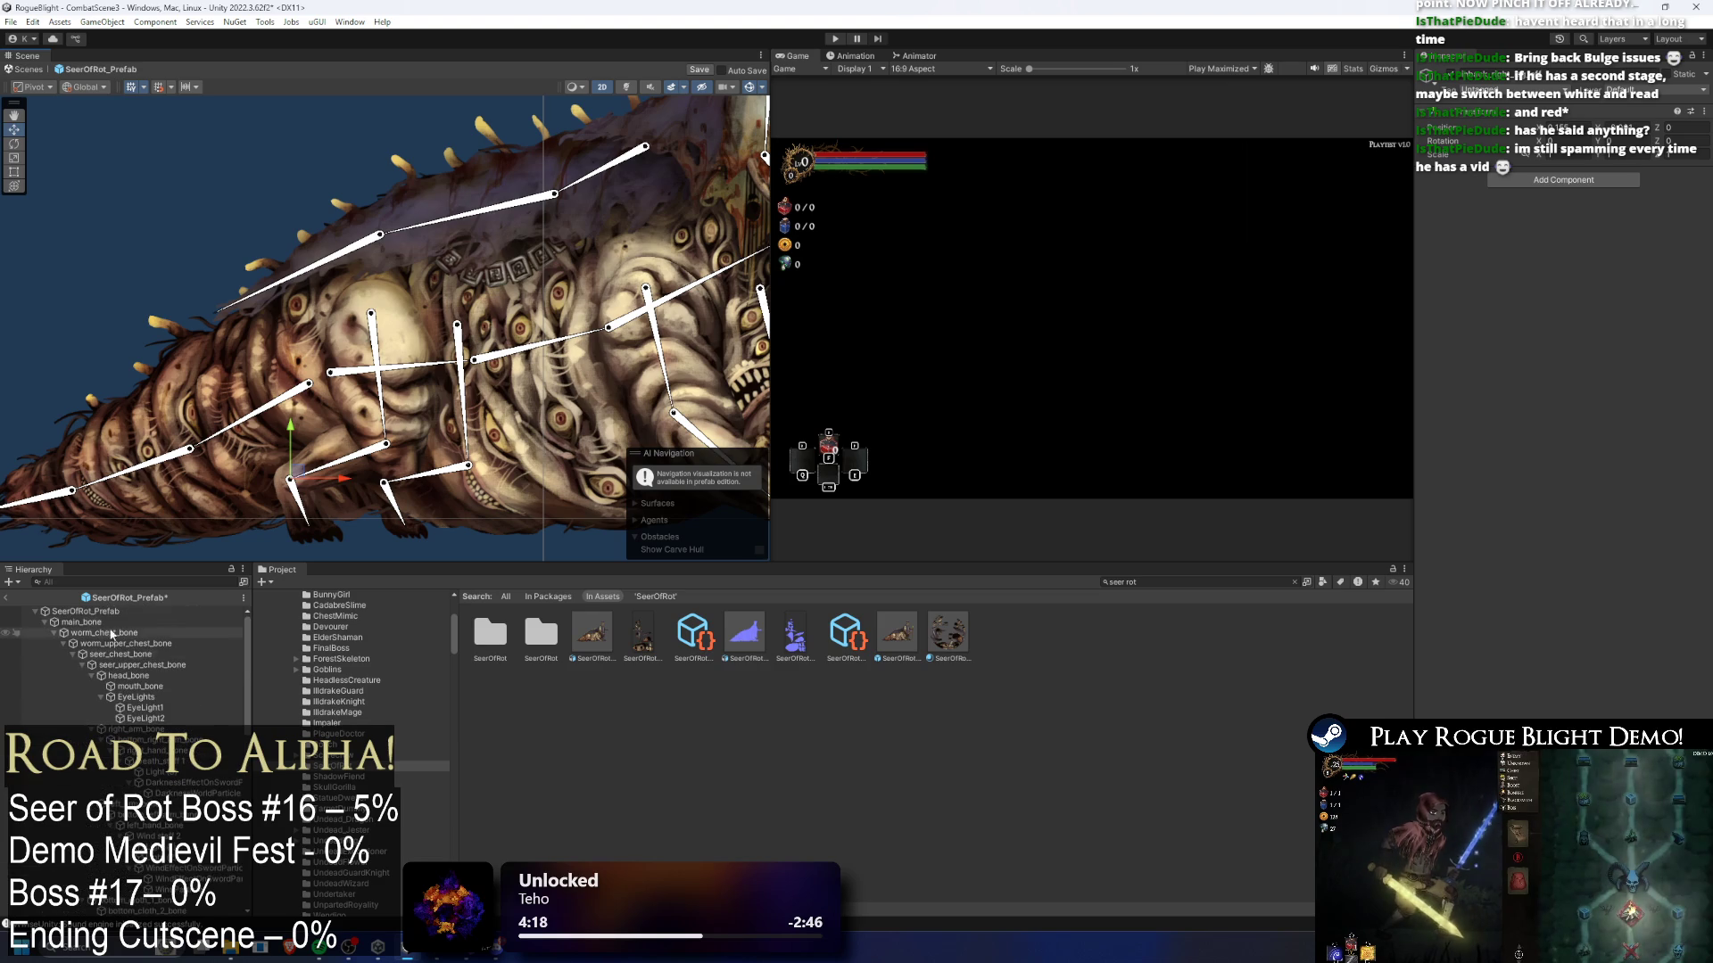
- Create a root empty GameObject named 'solvers' and select a rig bone with the Move tool
right_click(165, 615)
click(167, 284)
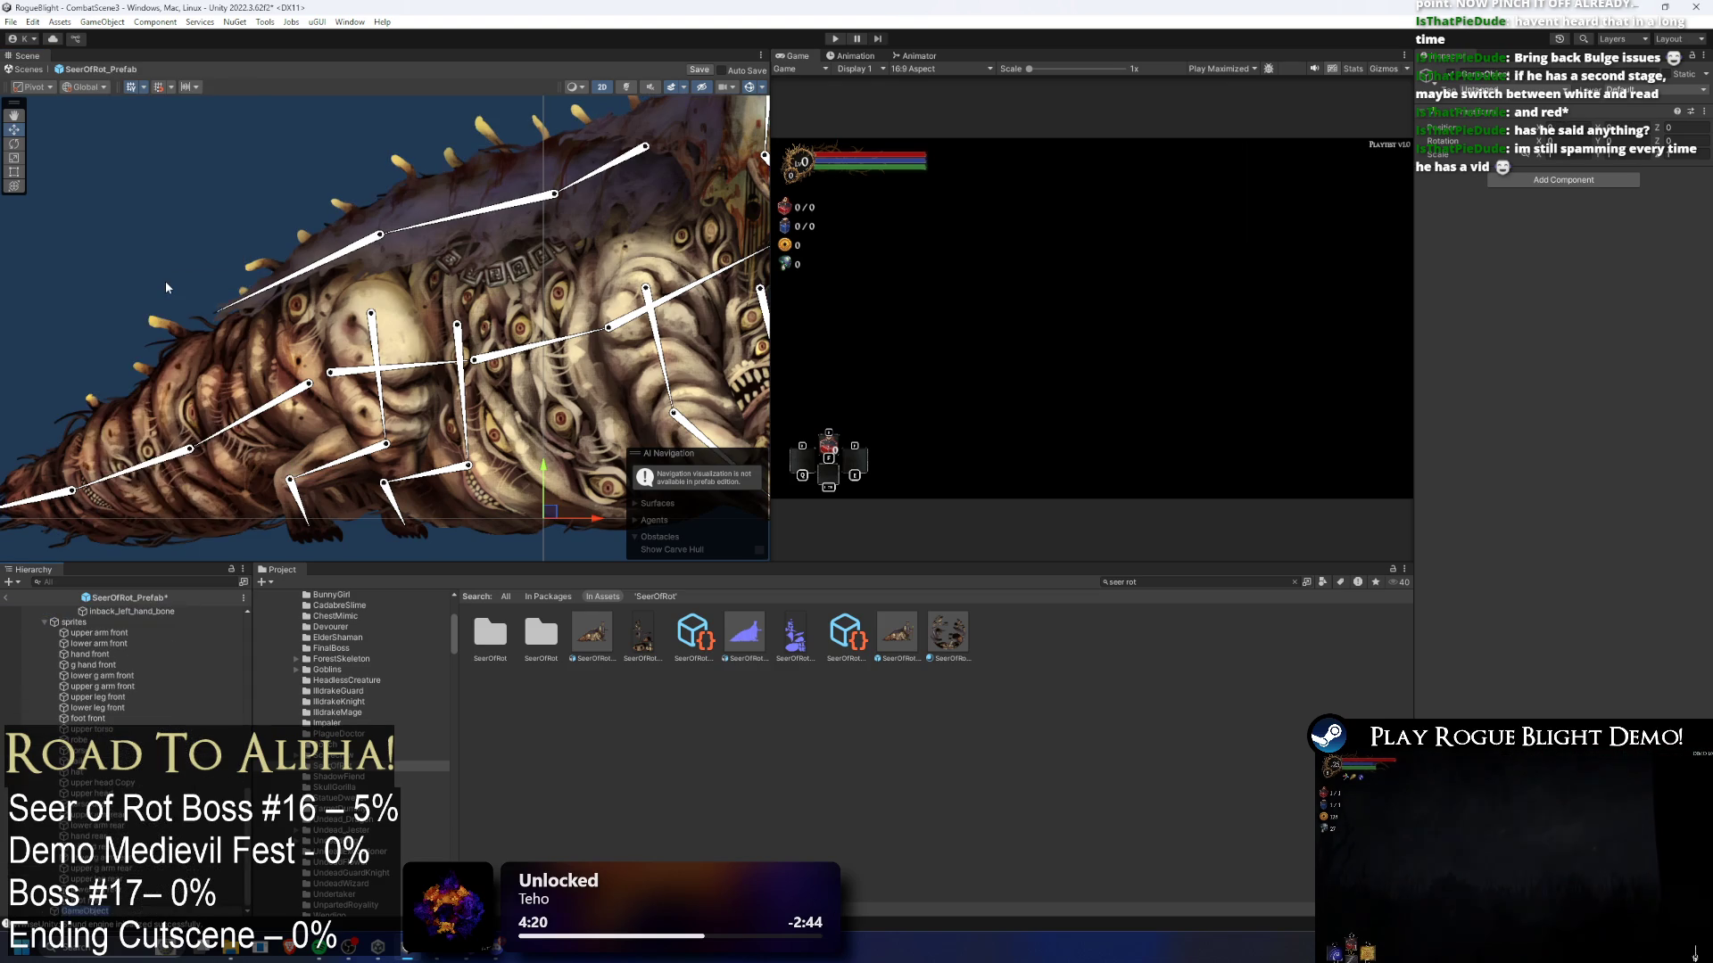
text(solvers)
scroll(131, 696, up, 5)
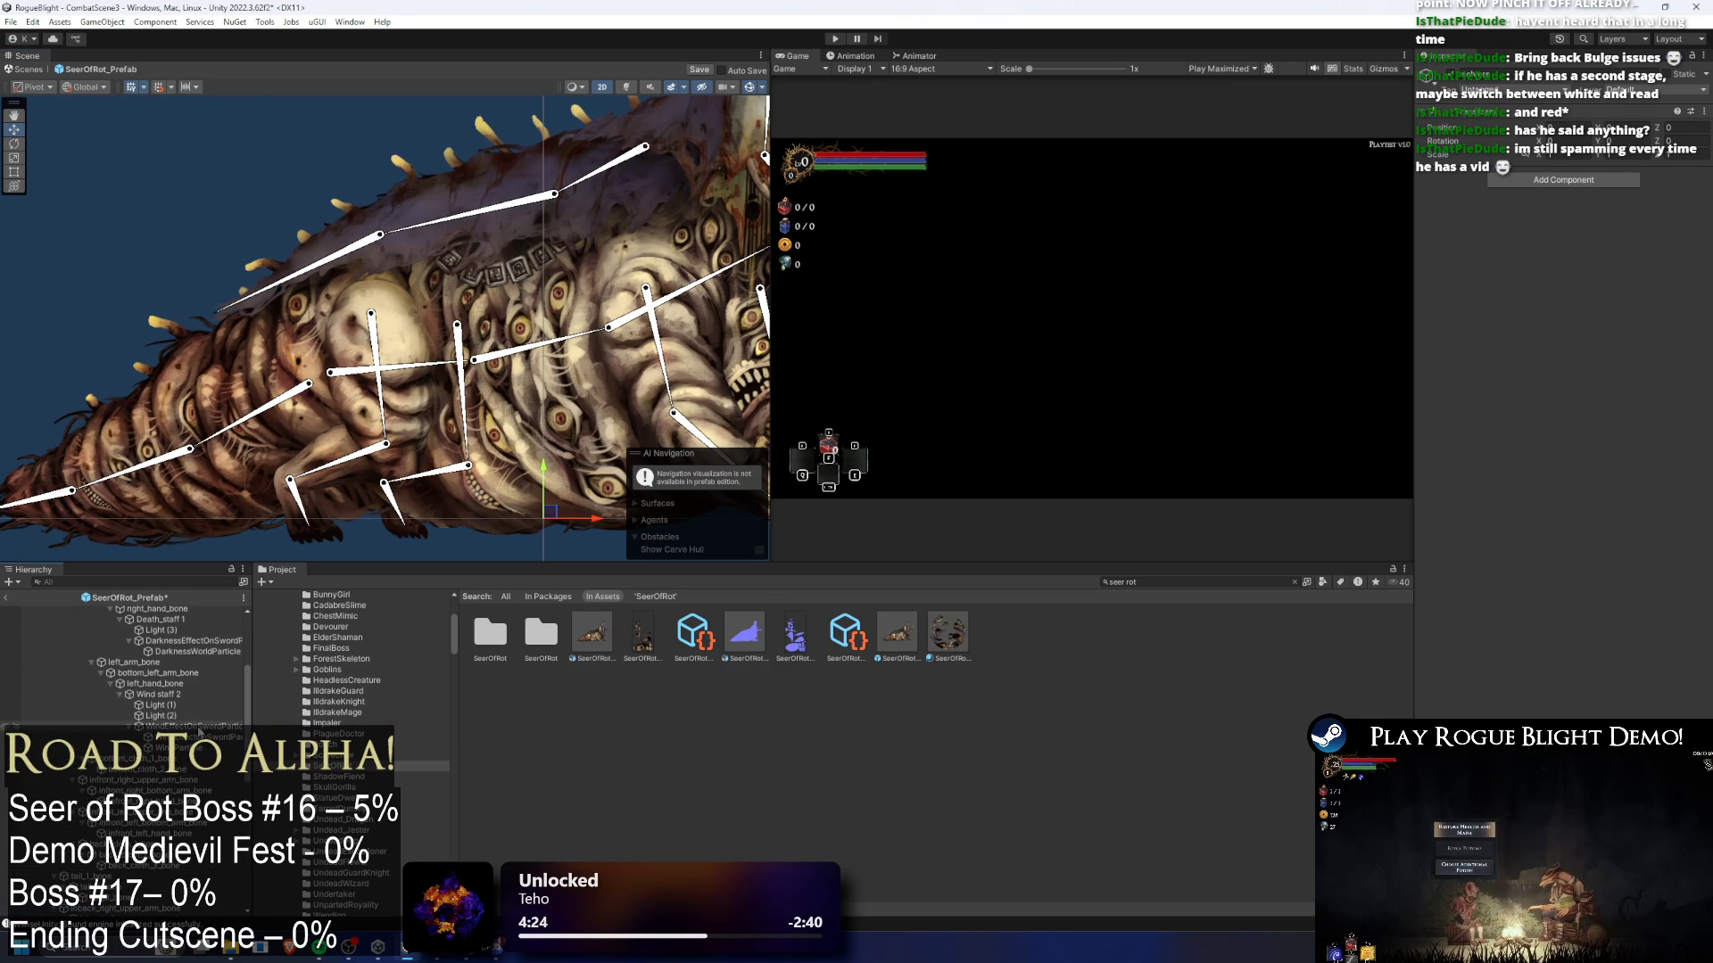
scroll(131, 714, down, 3)
click(133, 697)
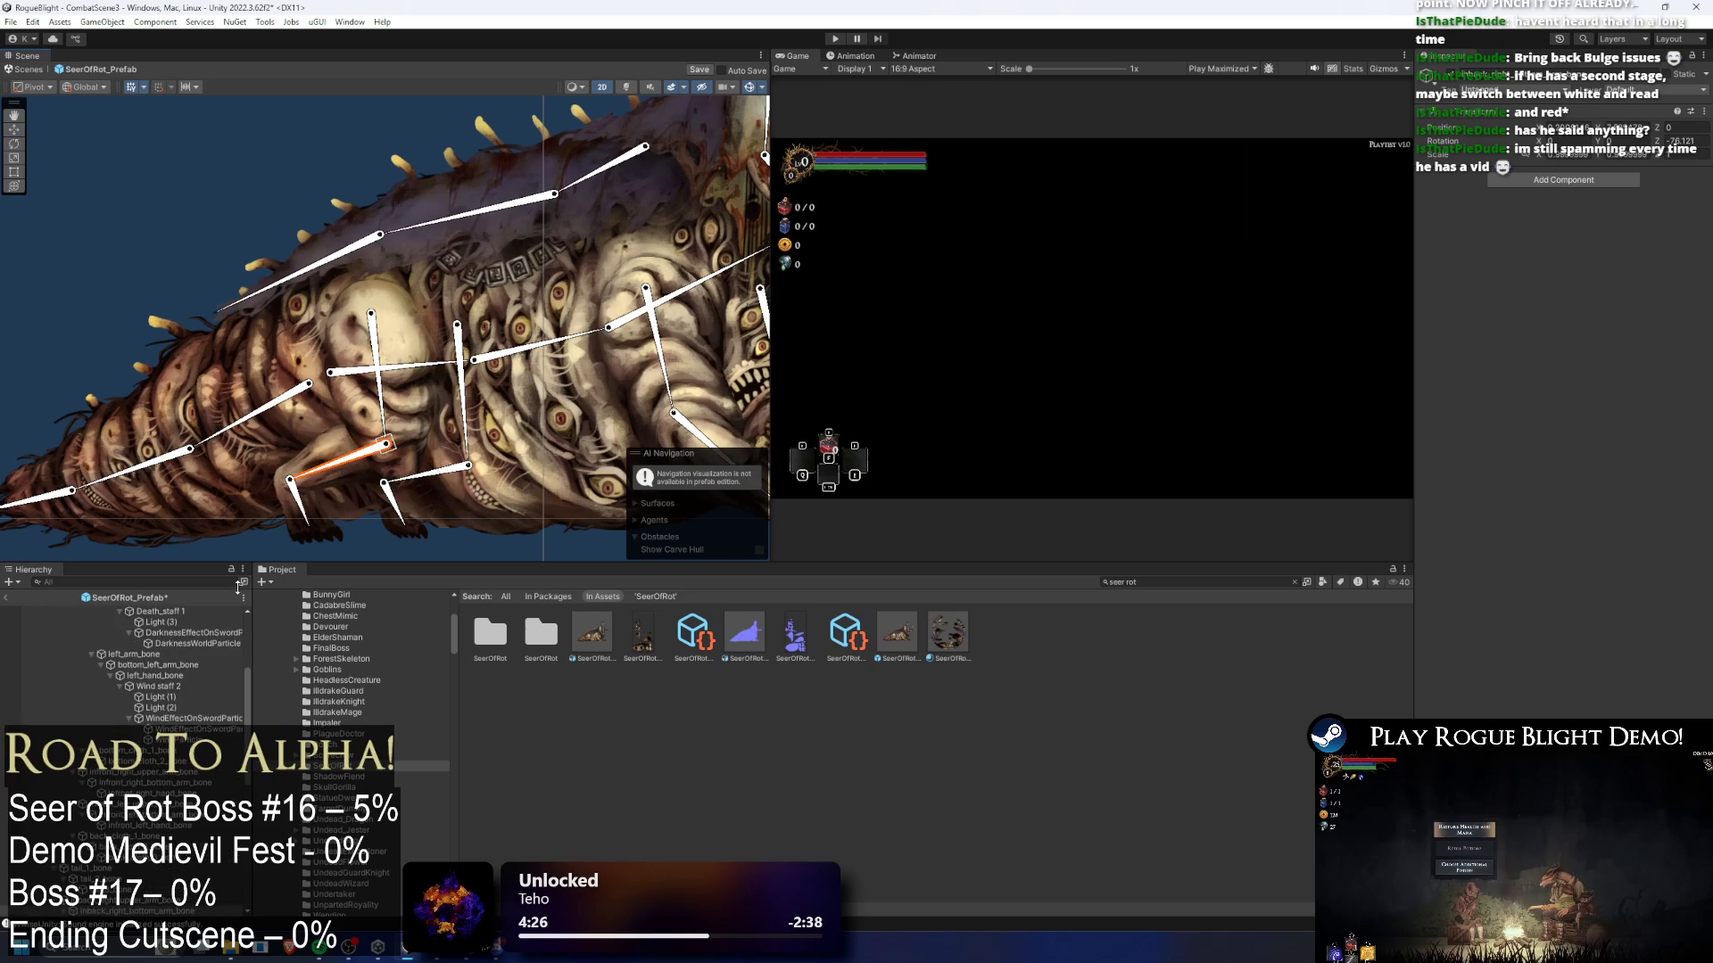
key(w)
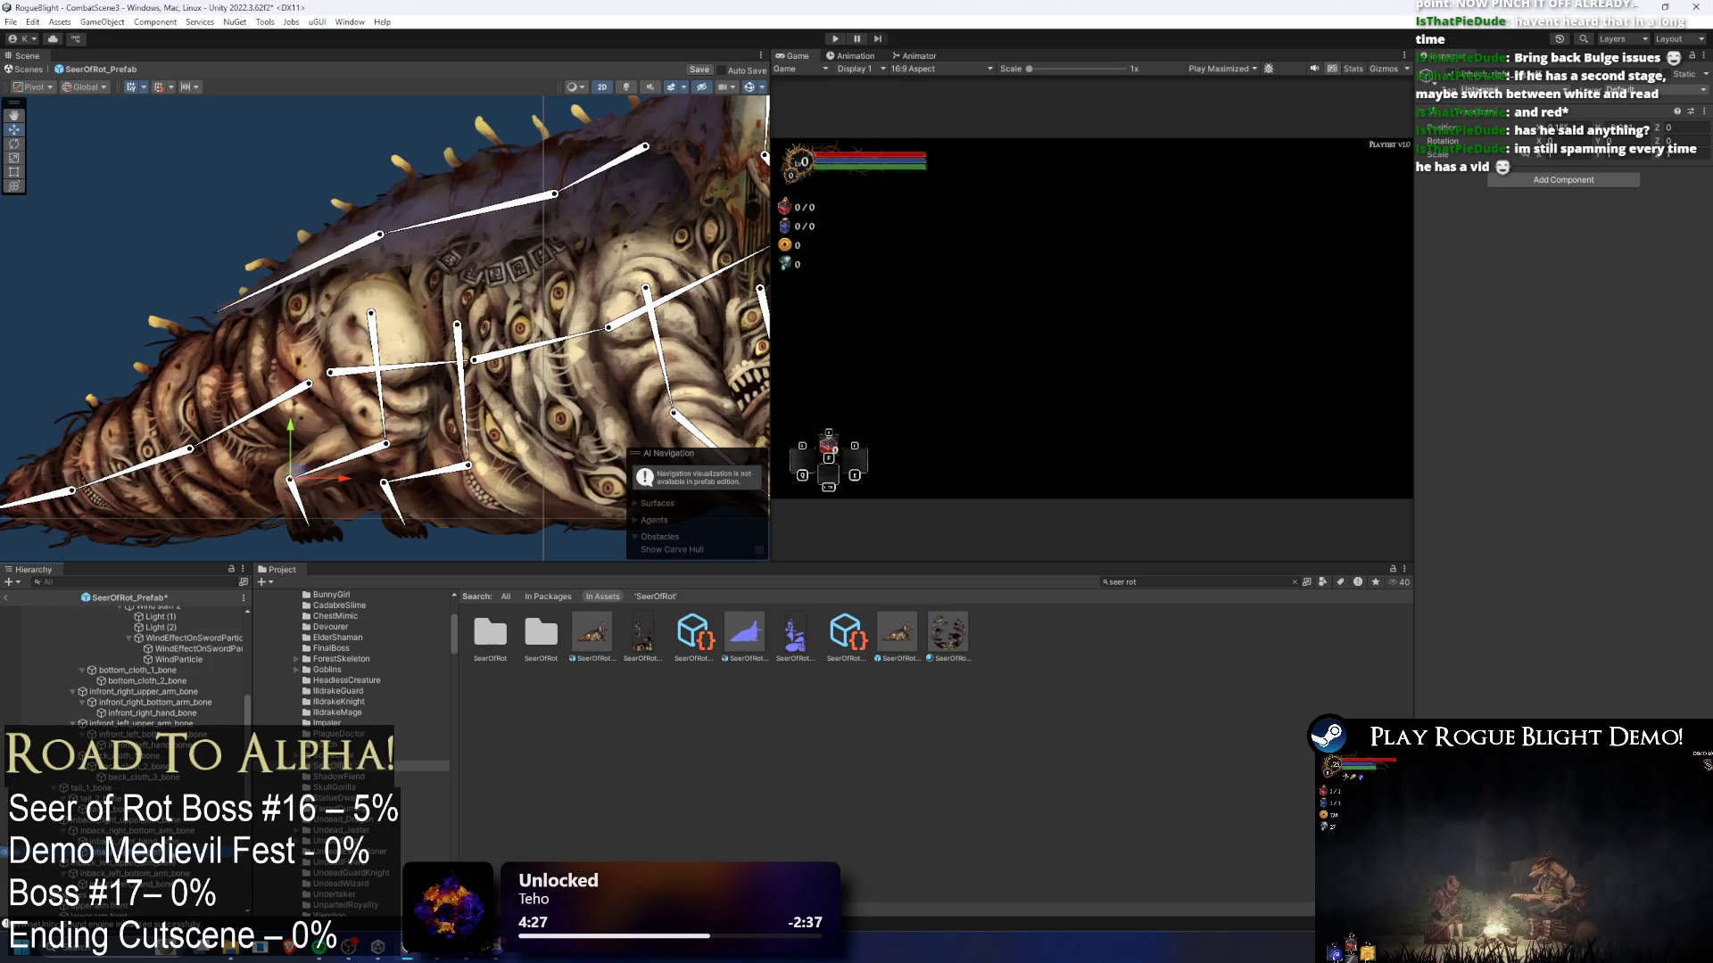
- Add an IK Manager 2D component with a Limb solver
click(1602, 178)
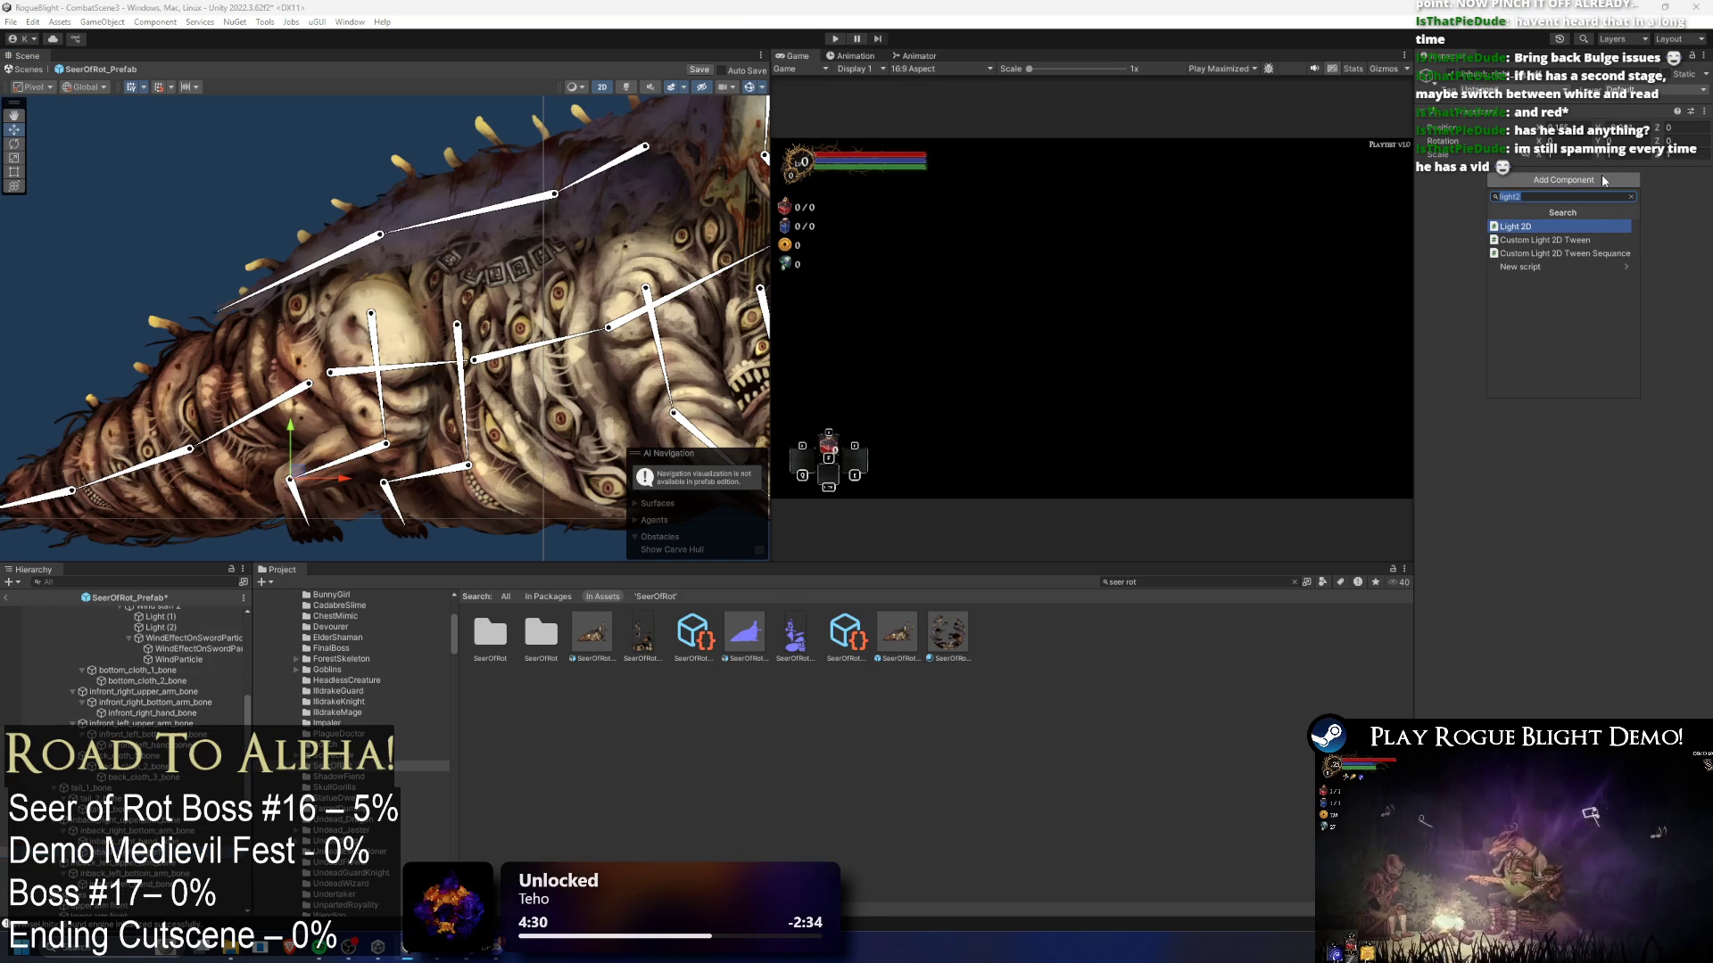
text(ik ma)
key(Return)
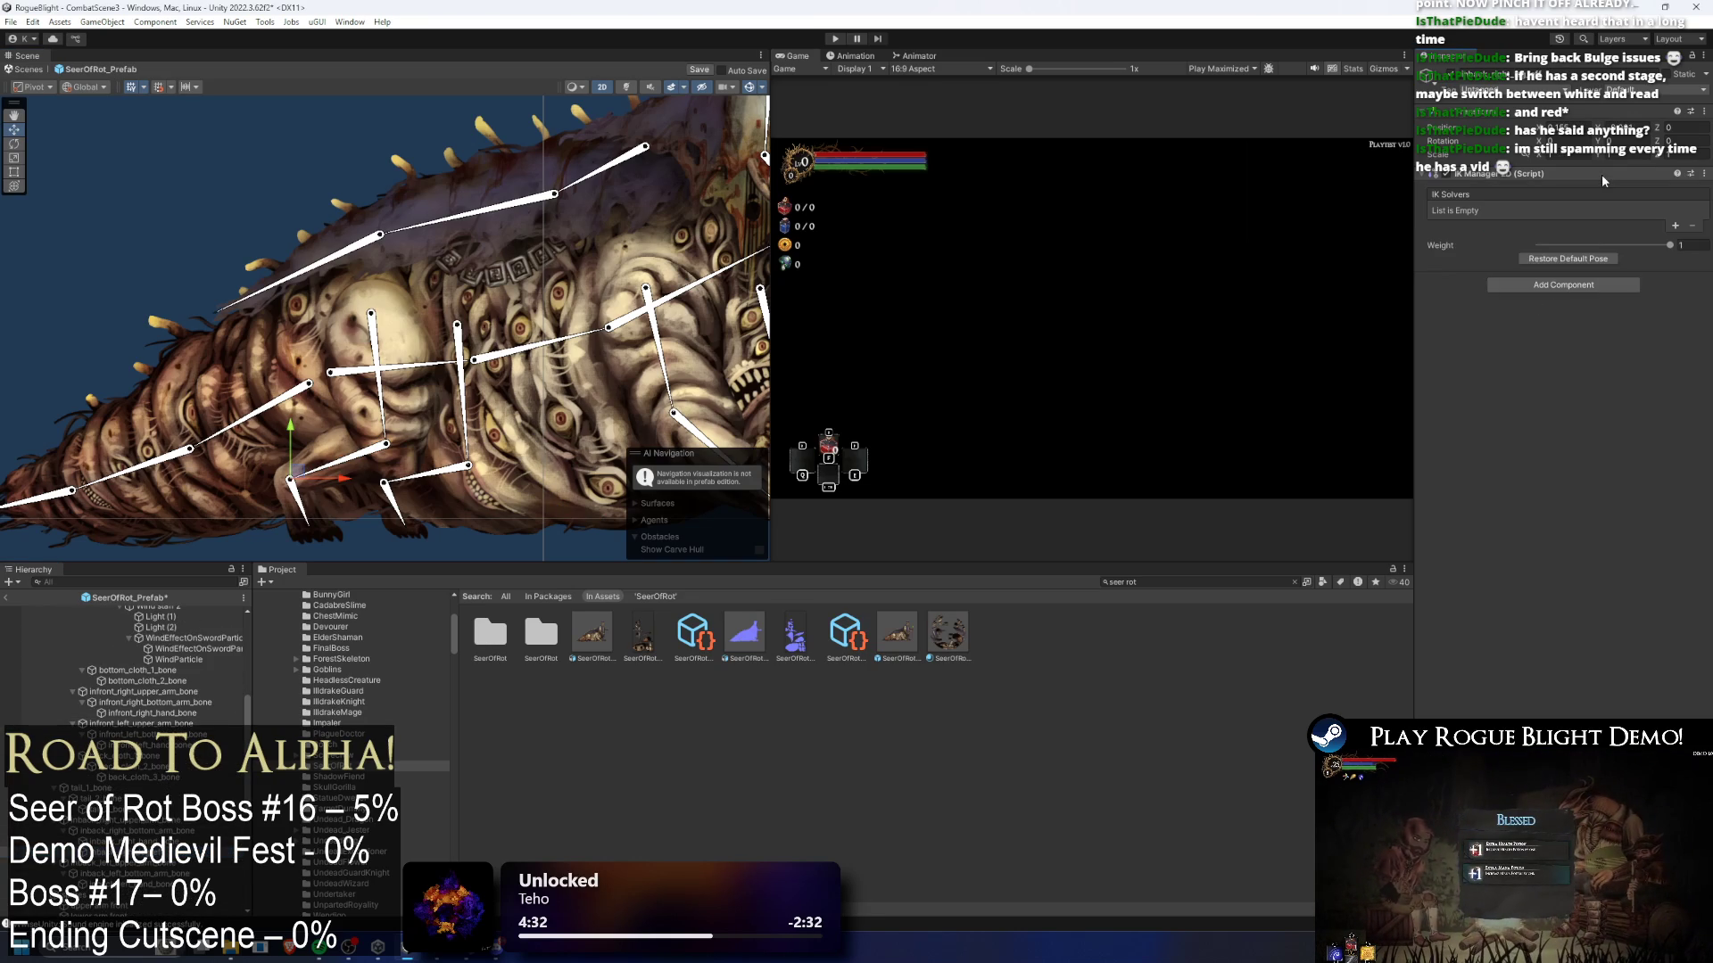
click(1673, 227)
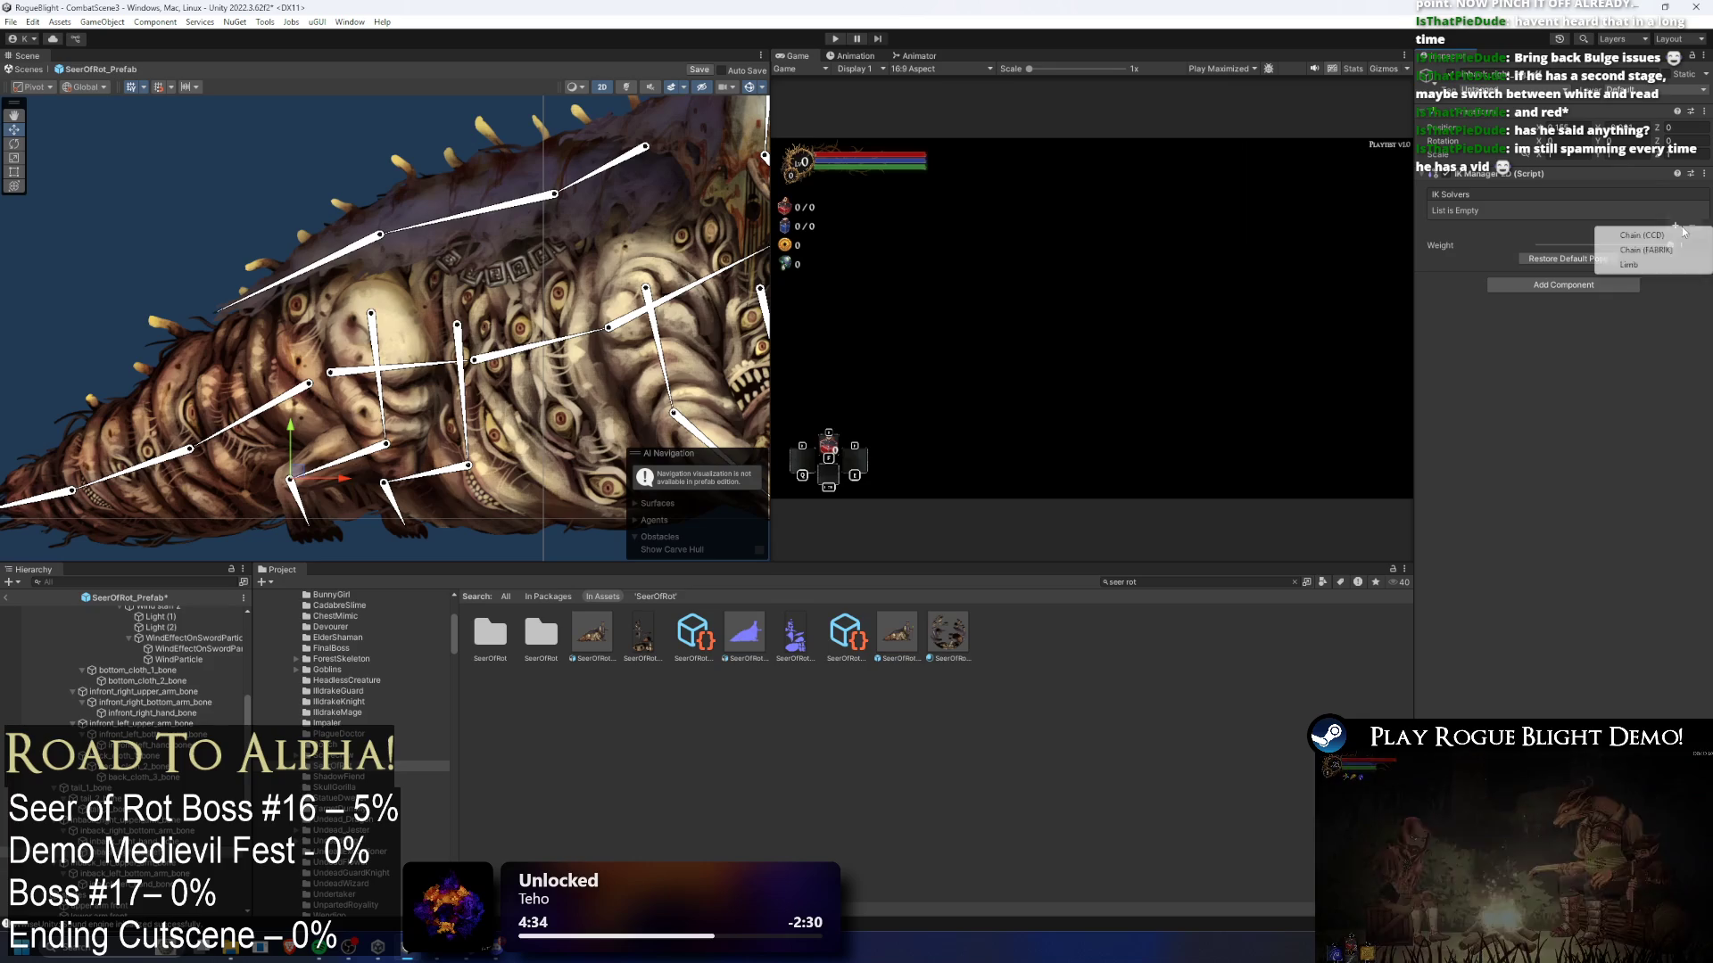
click(1662, 265)
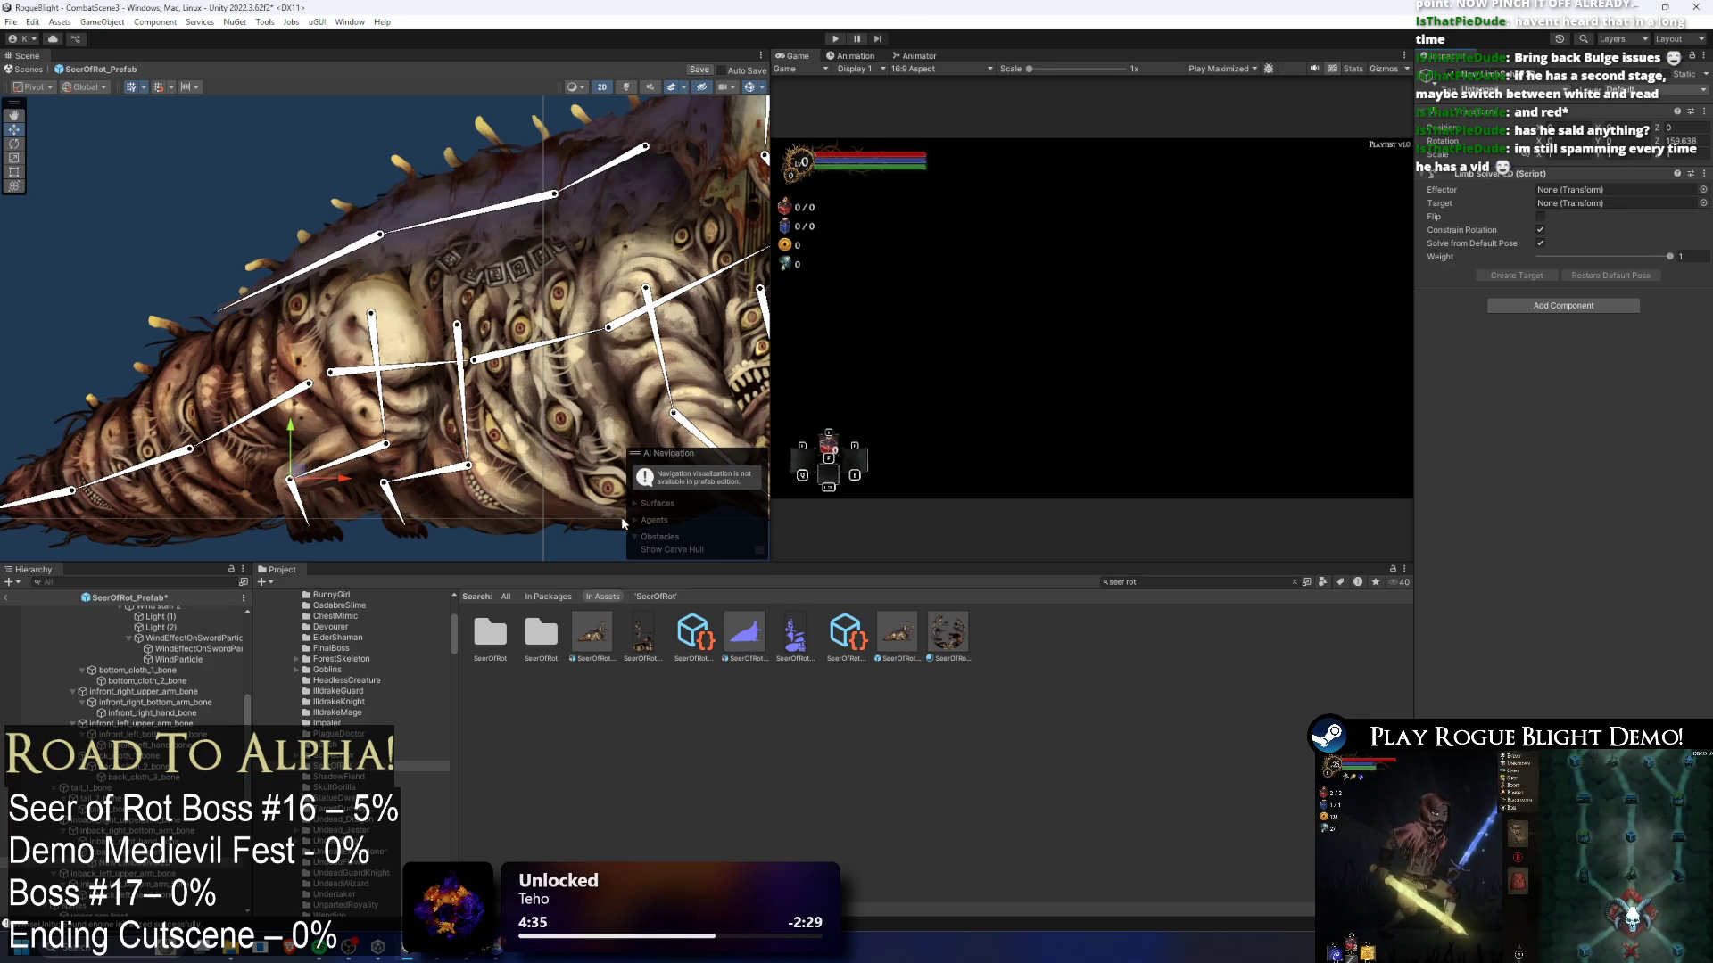
- Assign inback_right_leg_eff as the Limb solver's effector
right_click(157, 867)
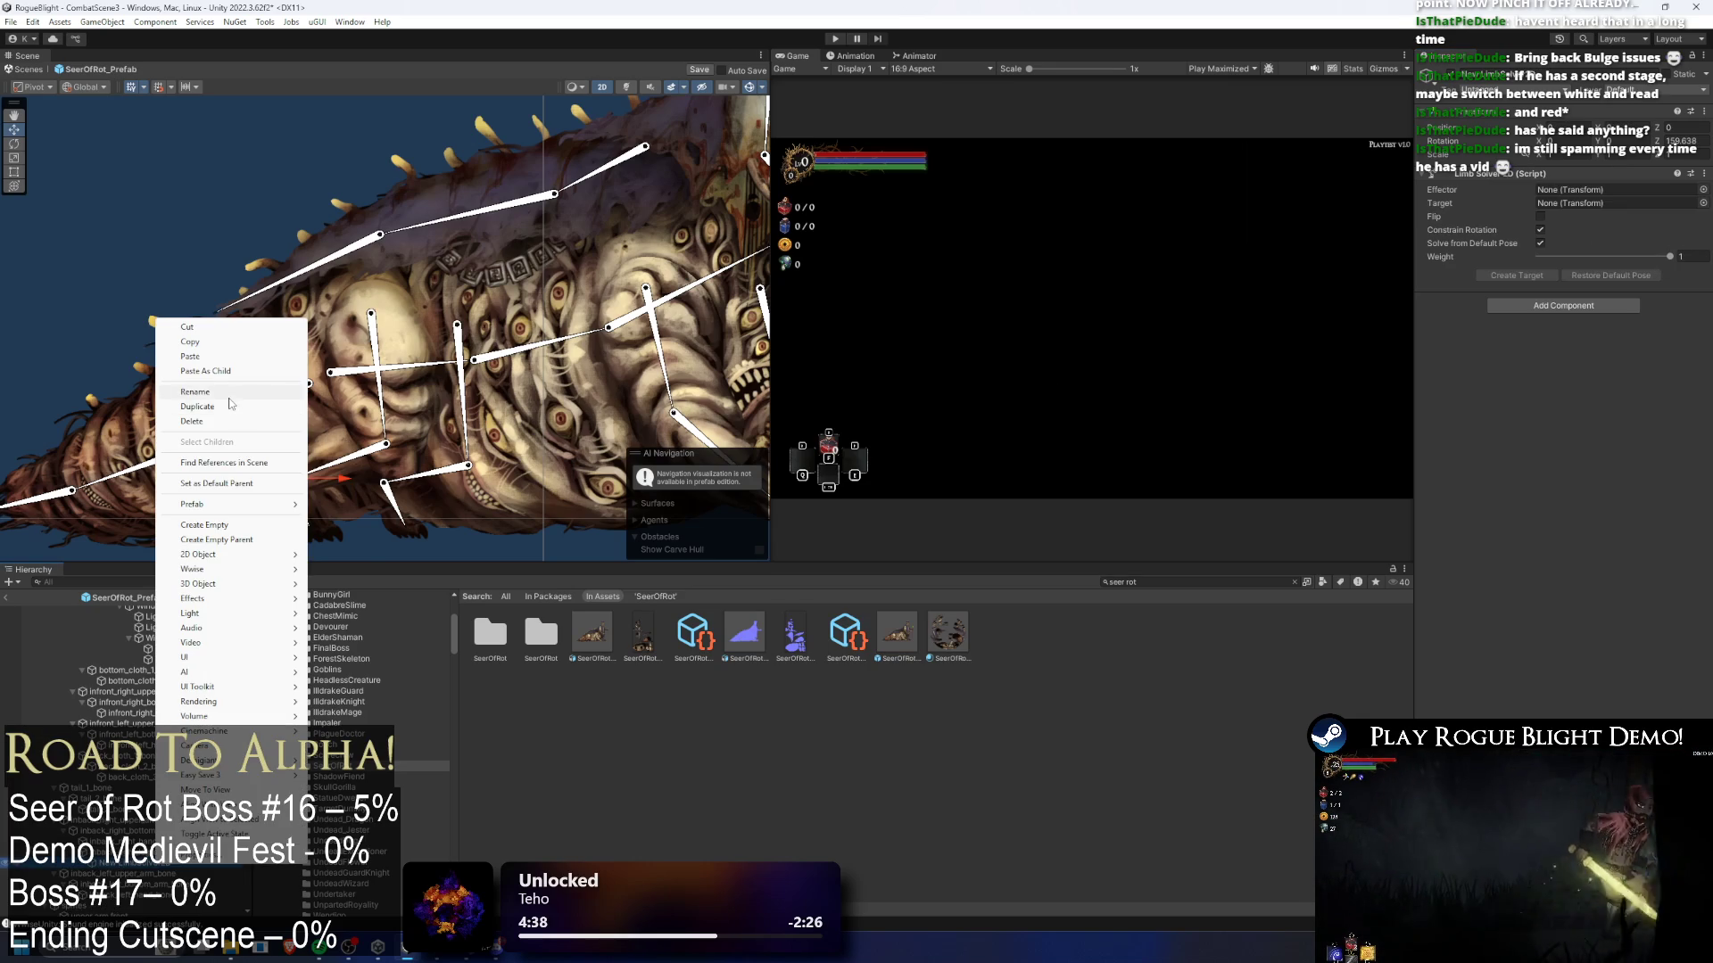
click(227, 395)
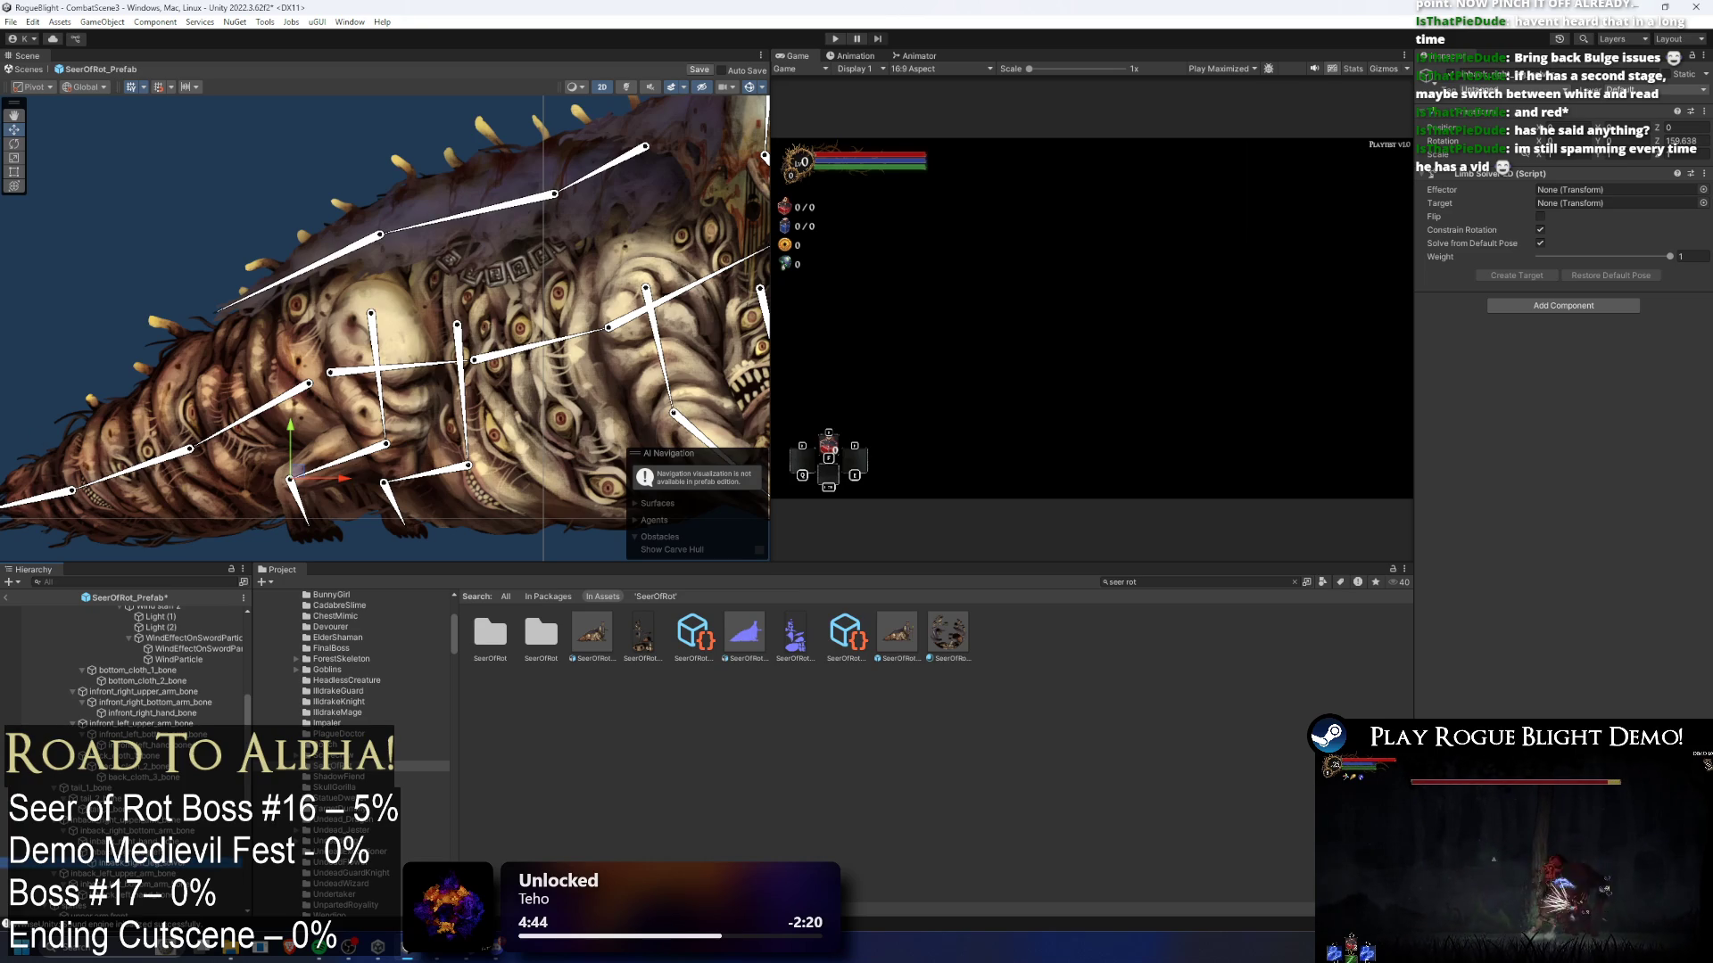
drag(1518, 222, 1605, 190)
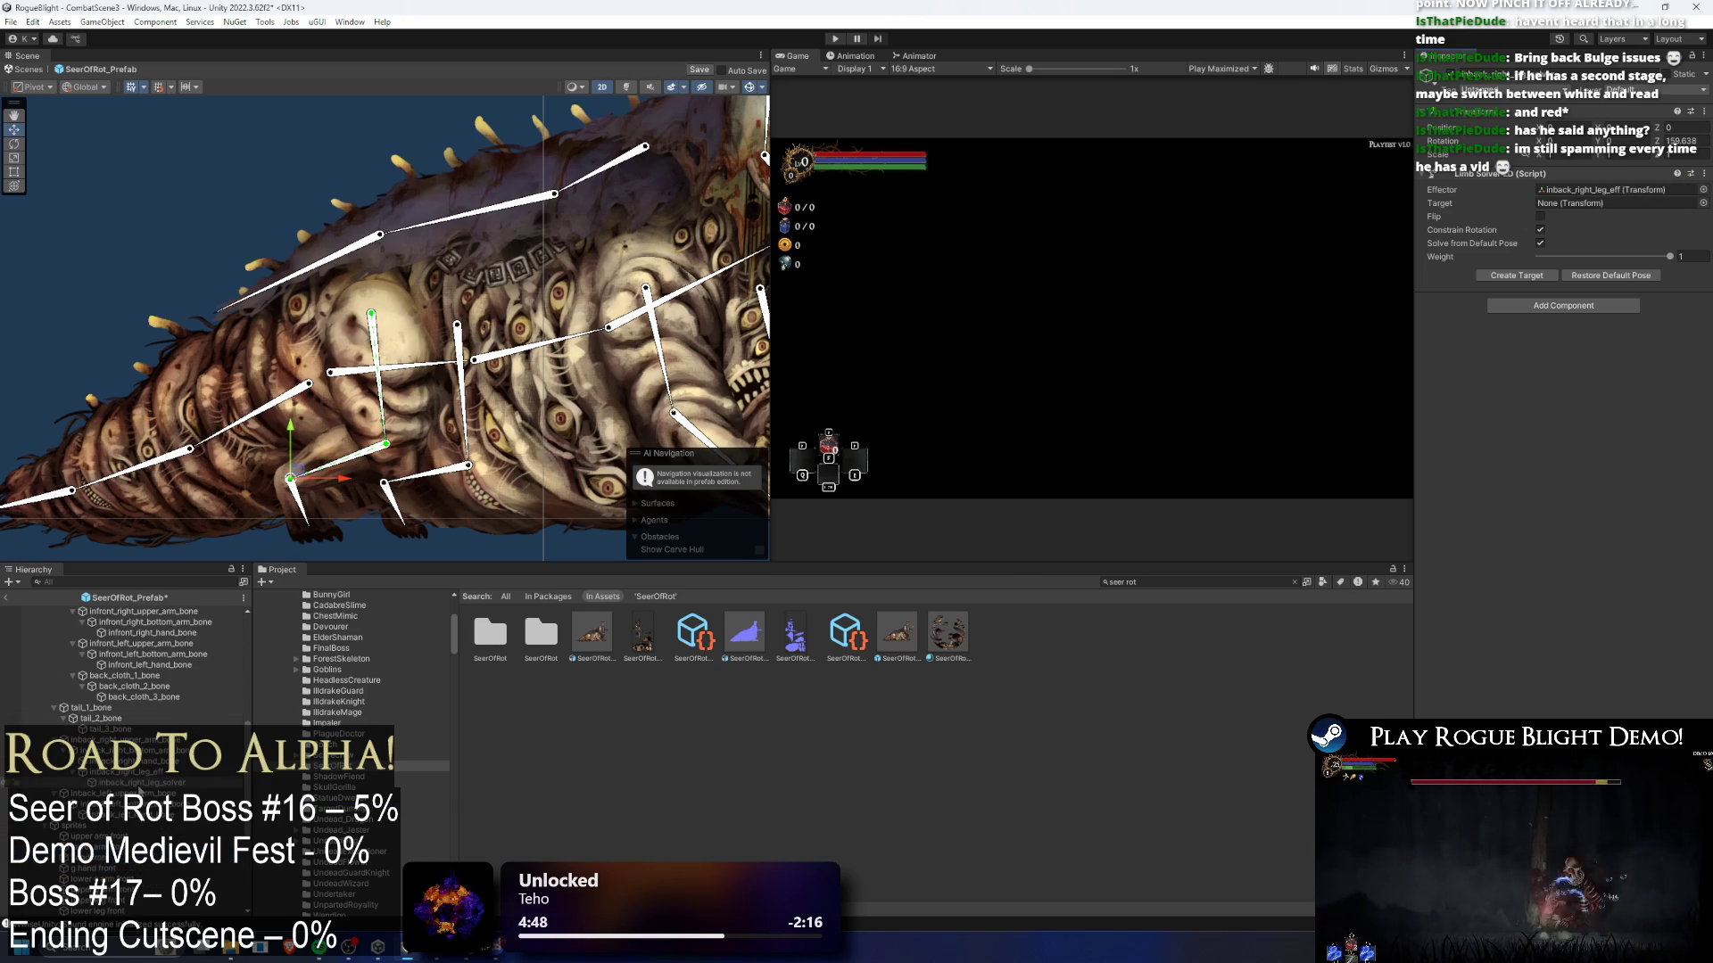
scroll(125, 677, down, 10)
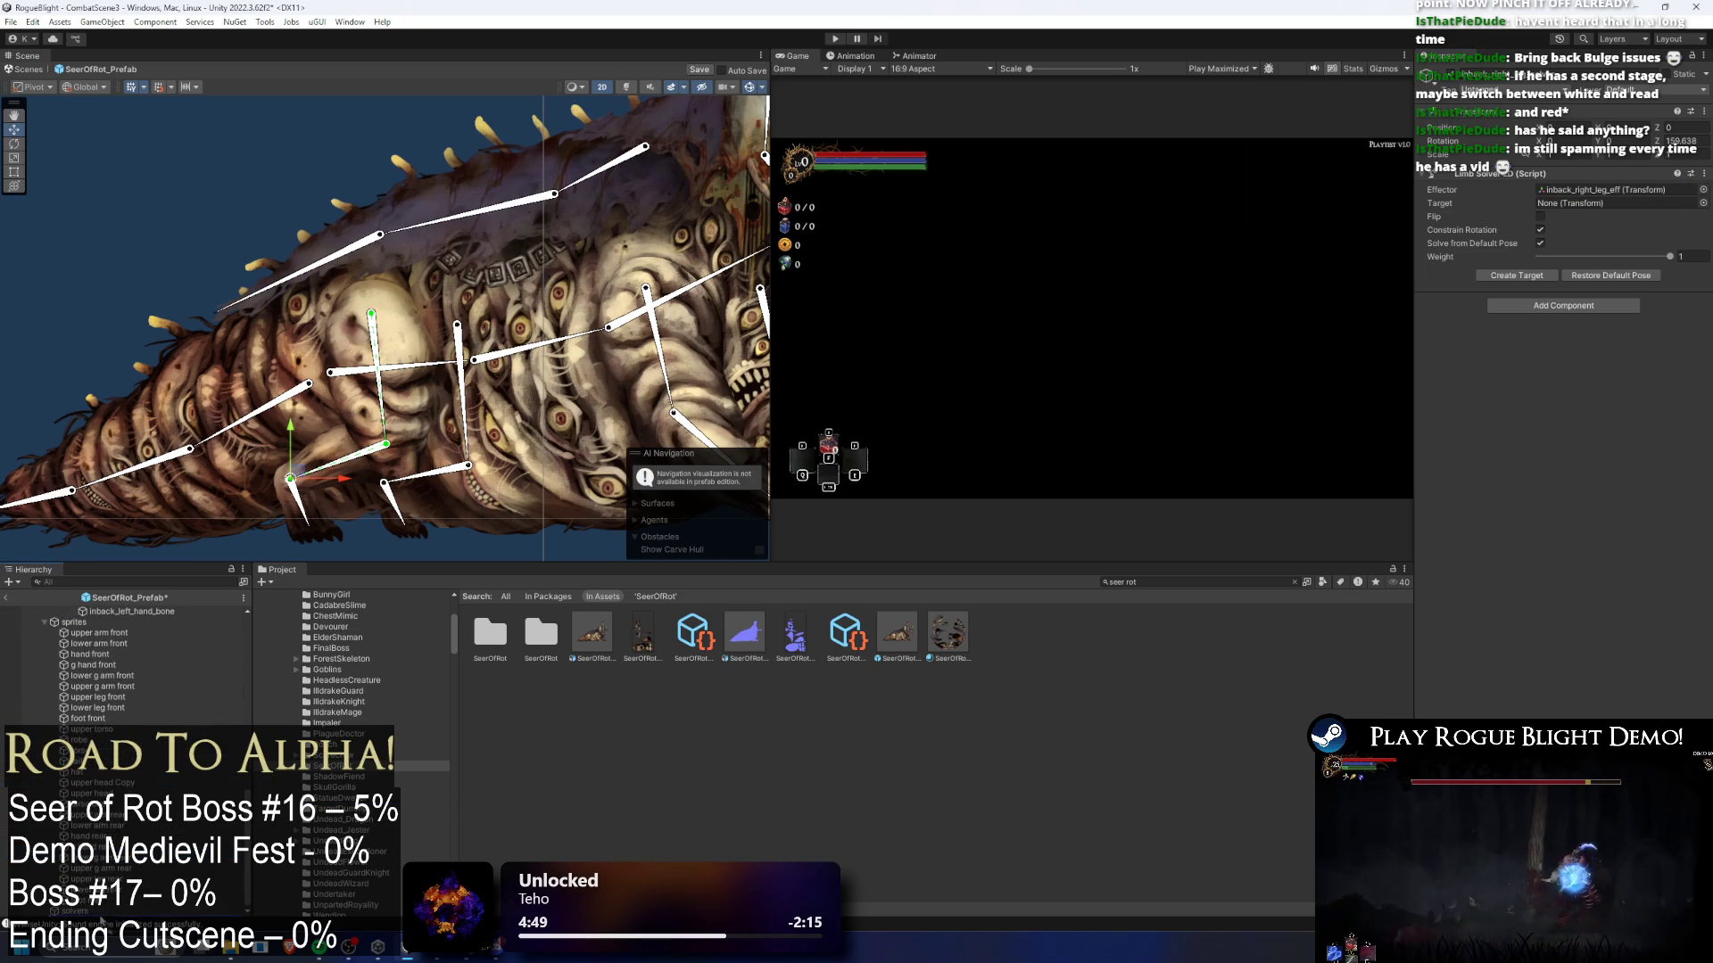
scroll(154, 768, up, 5)
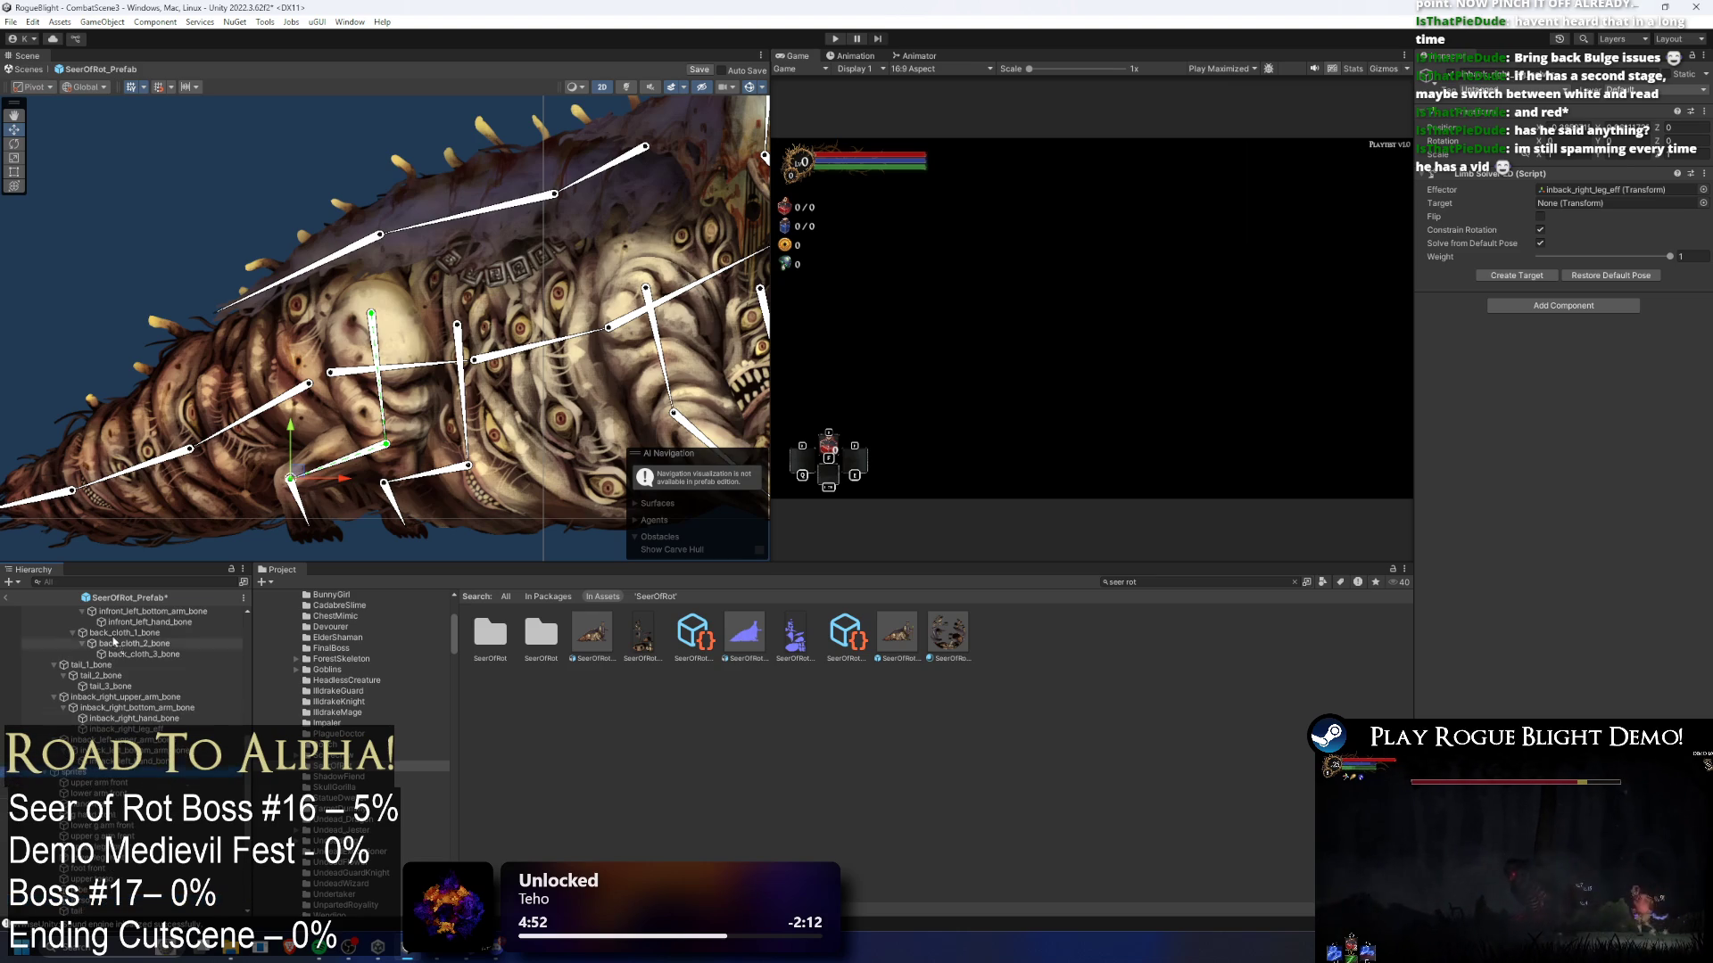
scroll(103, 696, up, 6)
scroll(114, 643, up, 5)
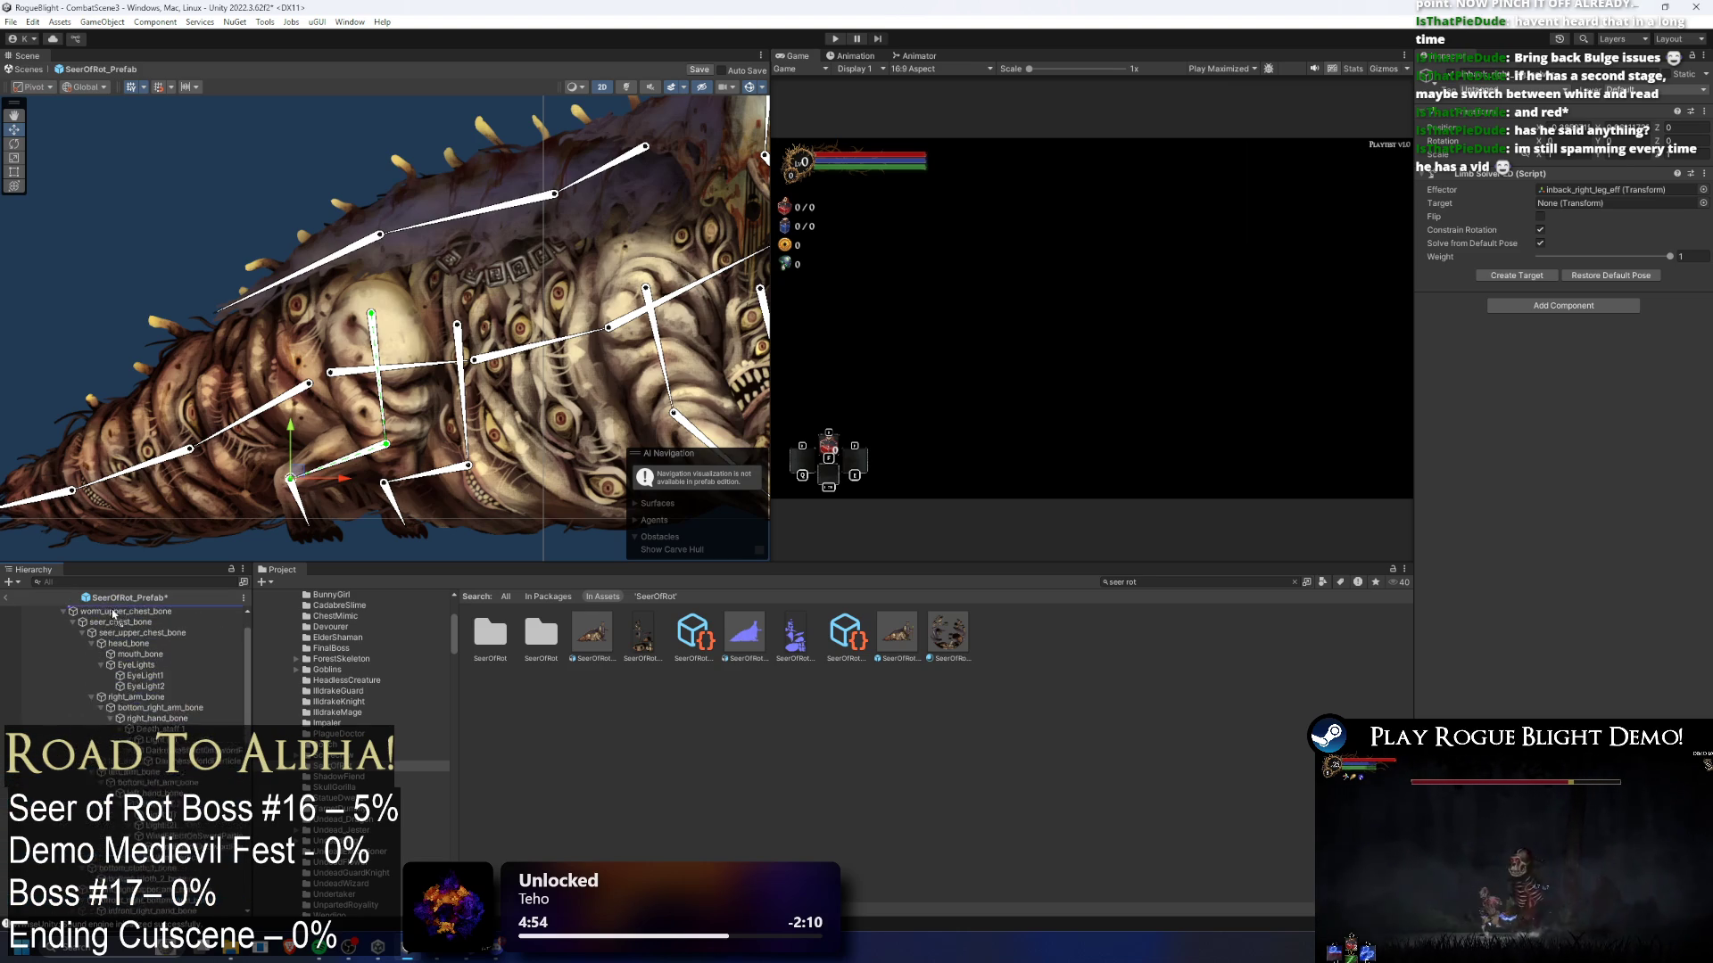
click(67, 623)
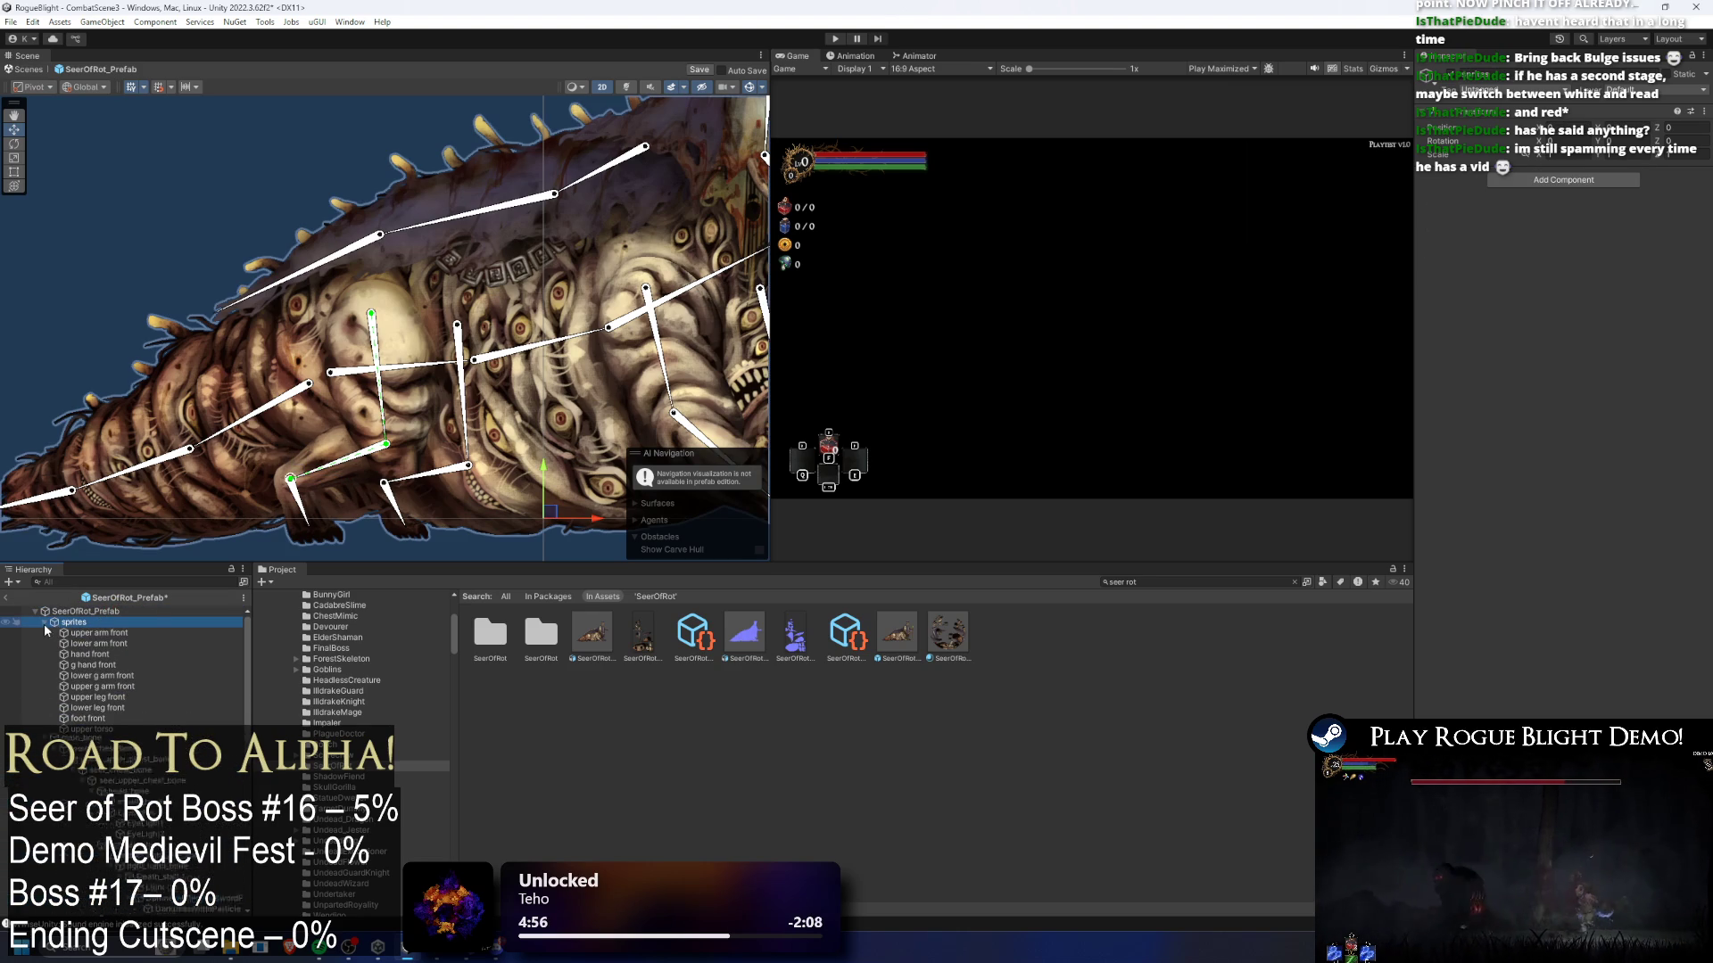
- Drag the limb solver's target to two new spots so the back right leg re-poses
click(45, 623)
click(237, 436)
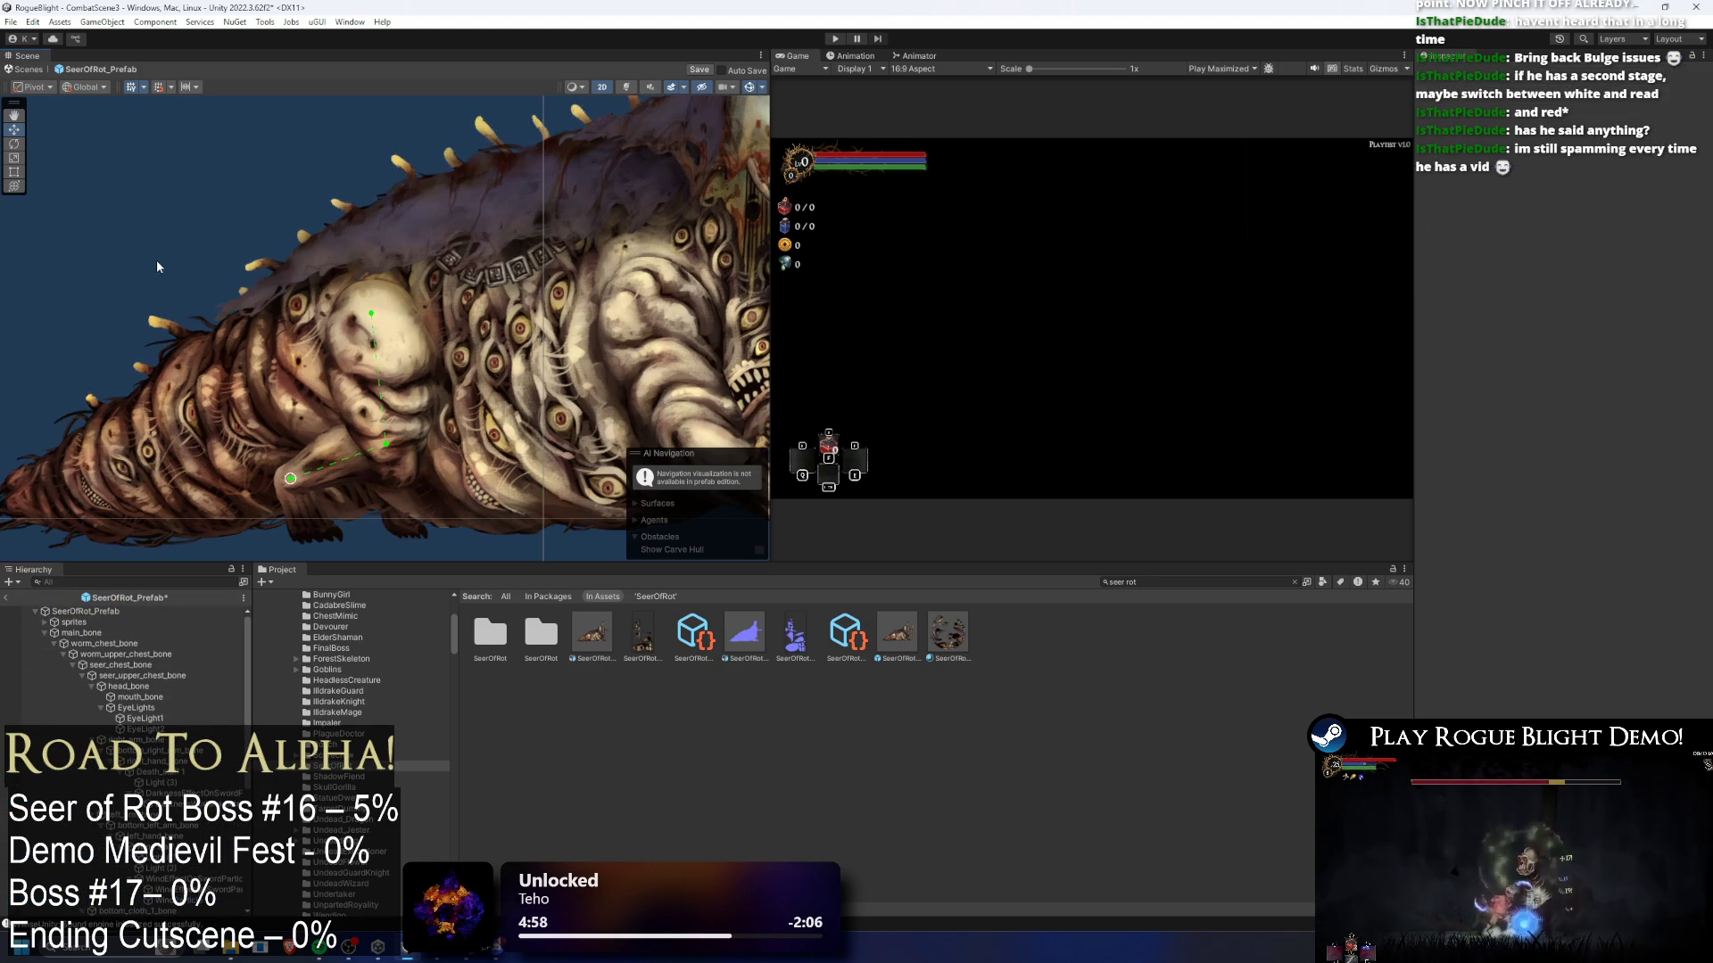
mouse_move(272, 404)
mouse_down()
mouse_move(427, 411)
mouse_move(223, 417)
mouse_move(386, 392)
mouse_move(435, 435)
mouse_move(398, 415)
mouse_move(420, 374)
mouse_move(294, 250)
mouse_move(168, 207)
mouse_move(347, 393)
mouse_move(375, 383)
mouse_move(355, 402)
mouse_move(367, 426)
mouse_move(384, 417)
mouse_move(212, 367)
mouse_move(294, 294)
mouse_move(428, 267)
mouse_move(482, 294)
mouse_move(422, 341)
mouse_up()
scroll(357, 375, down, 2)
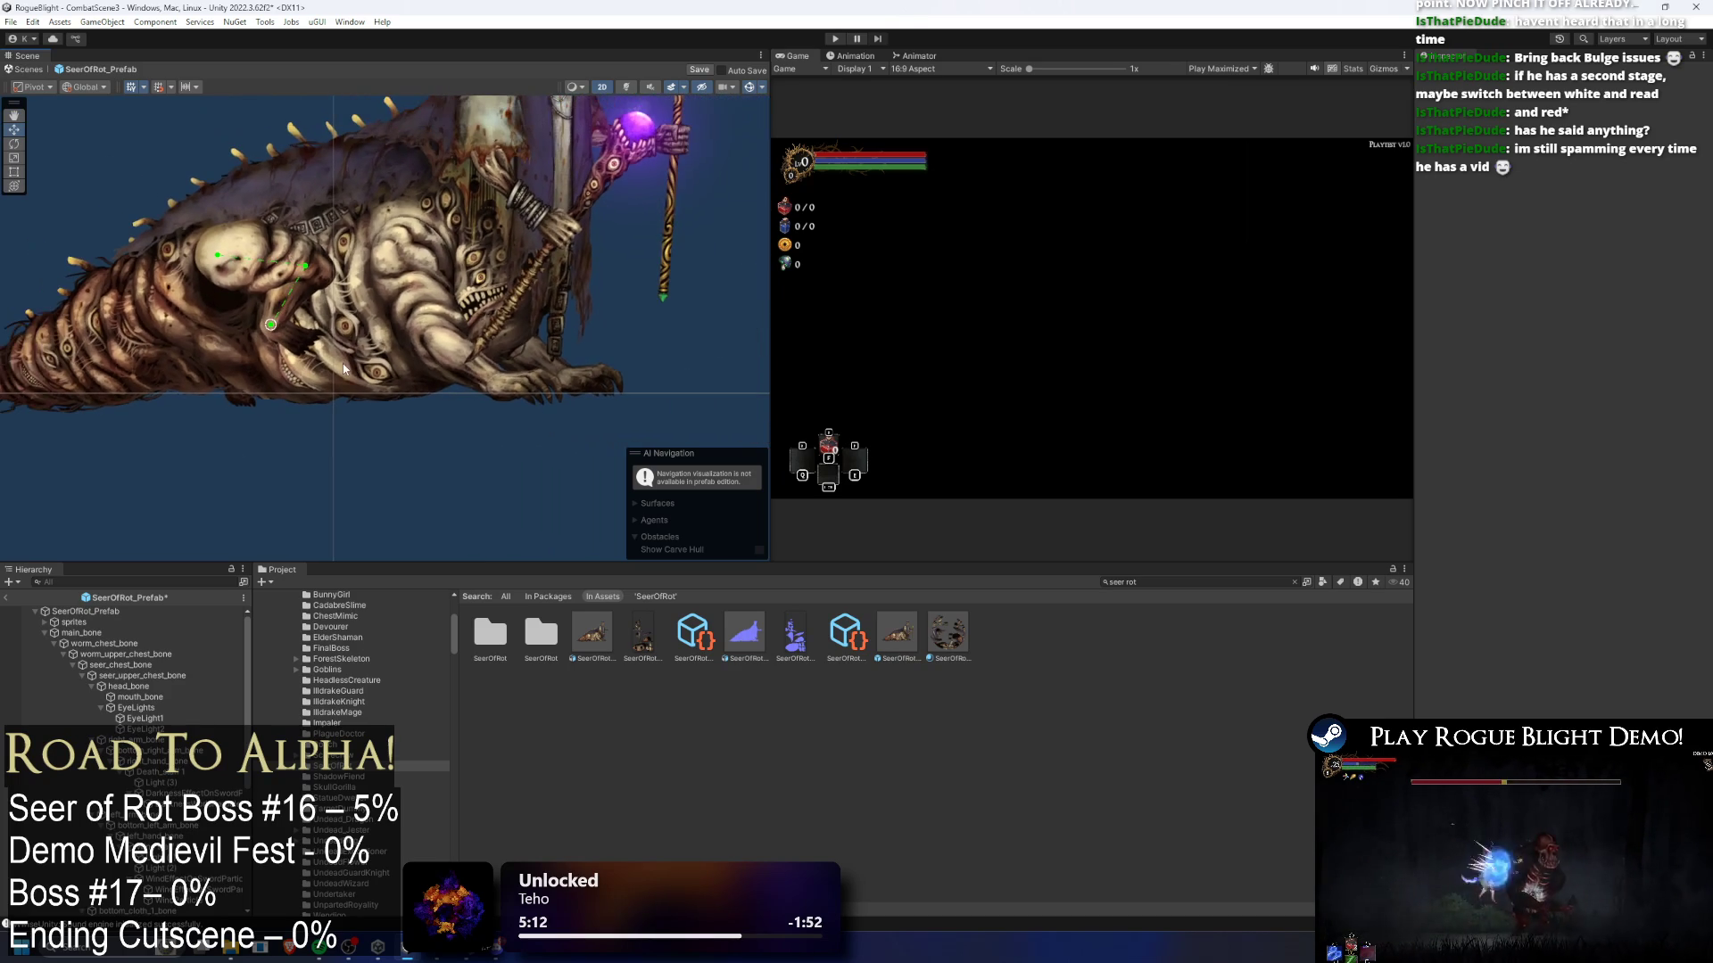
drag(272, 332, 204, 373)
click(204, 373)
scroll(200, 401, up, 3)
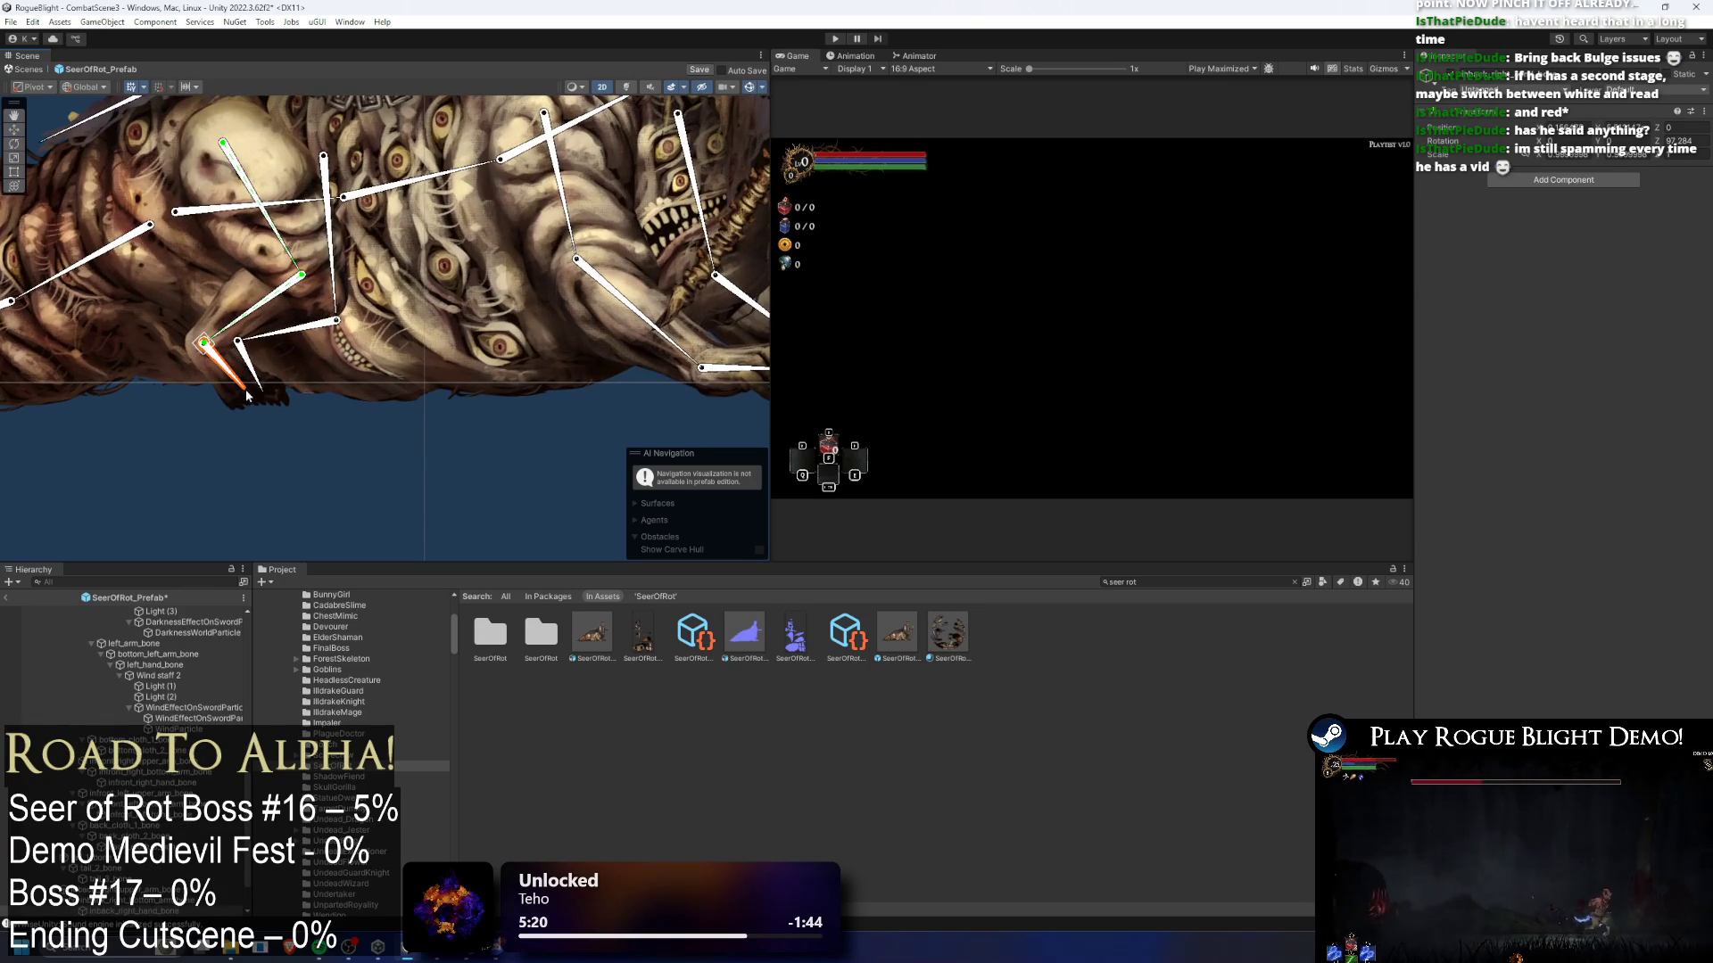
- Select the front foot sprite, then its foot bone in the Hierarchy
right_click(140, 917)
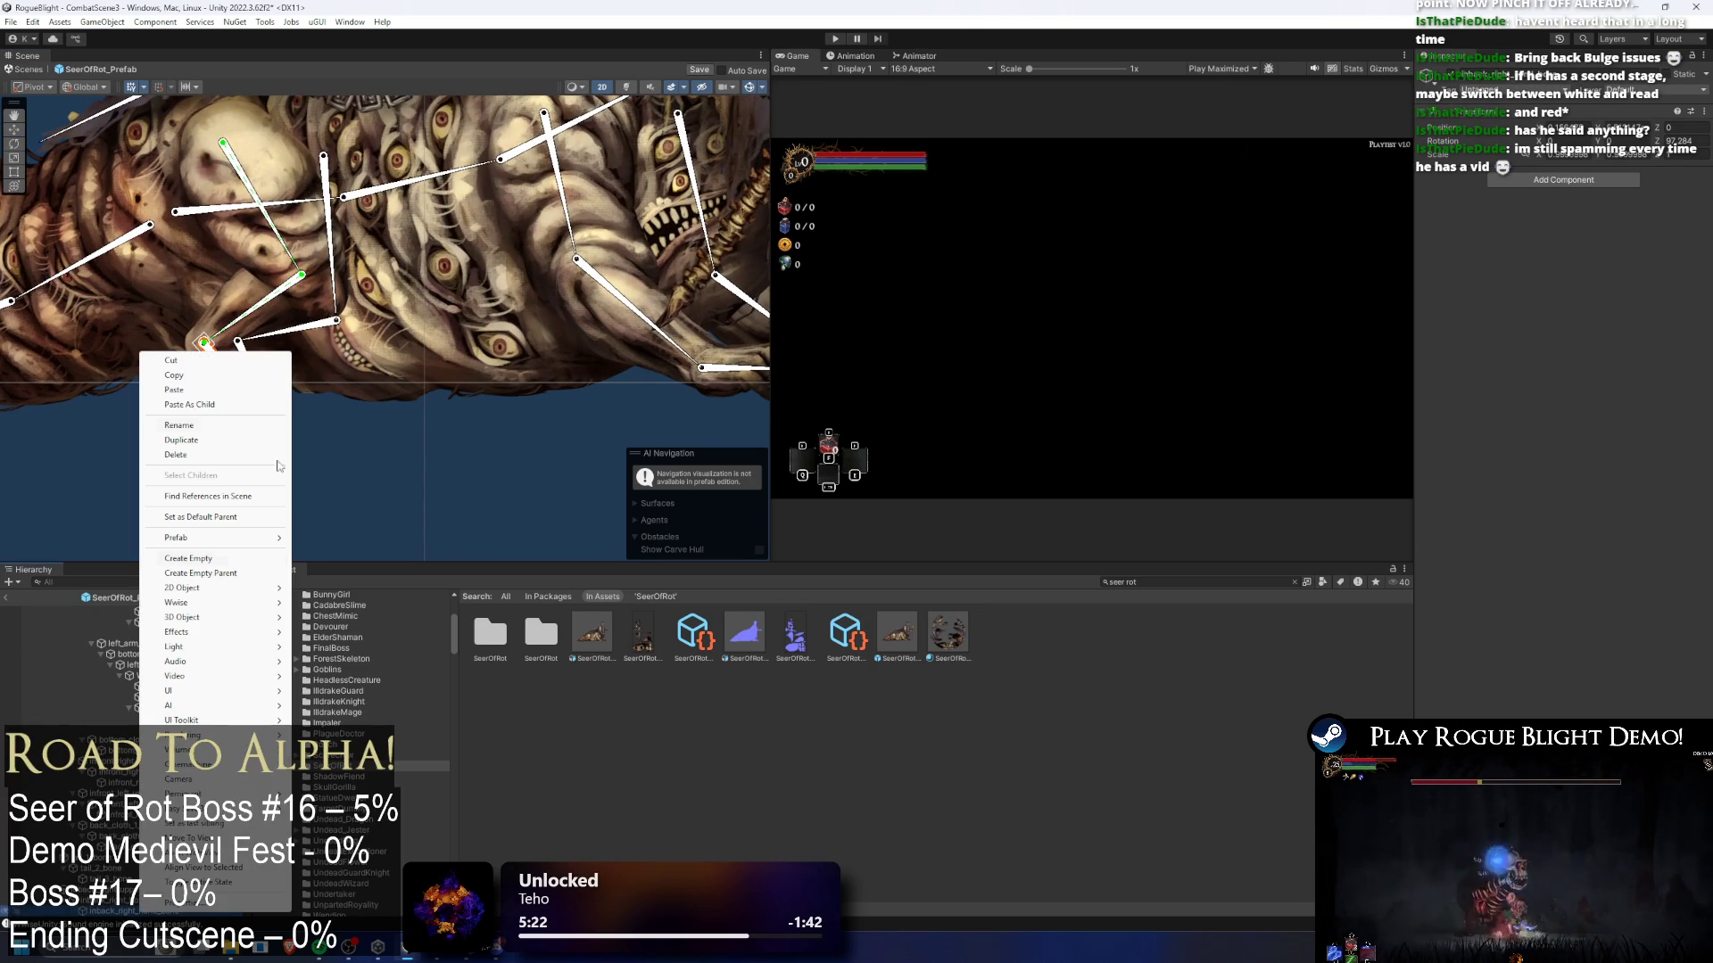
click(223, 714)
click(505, 595)
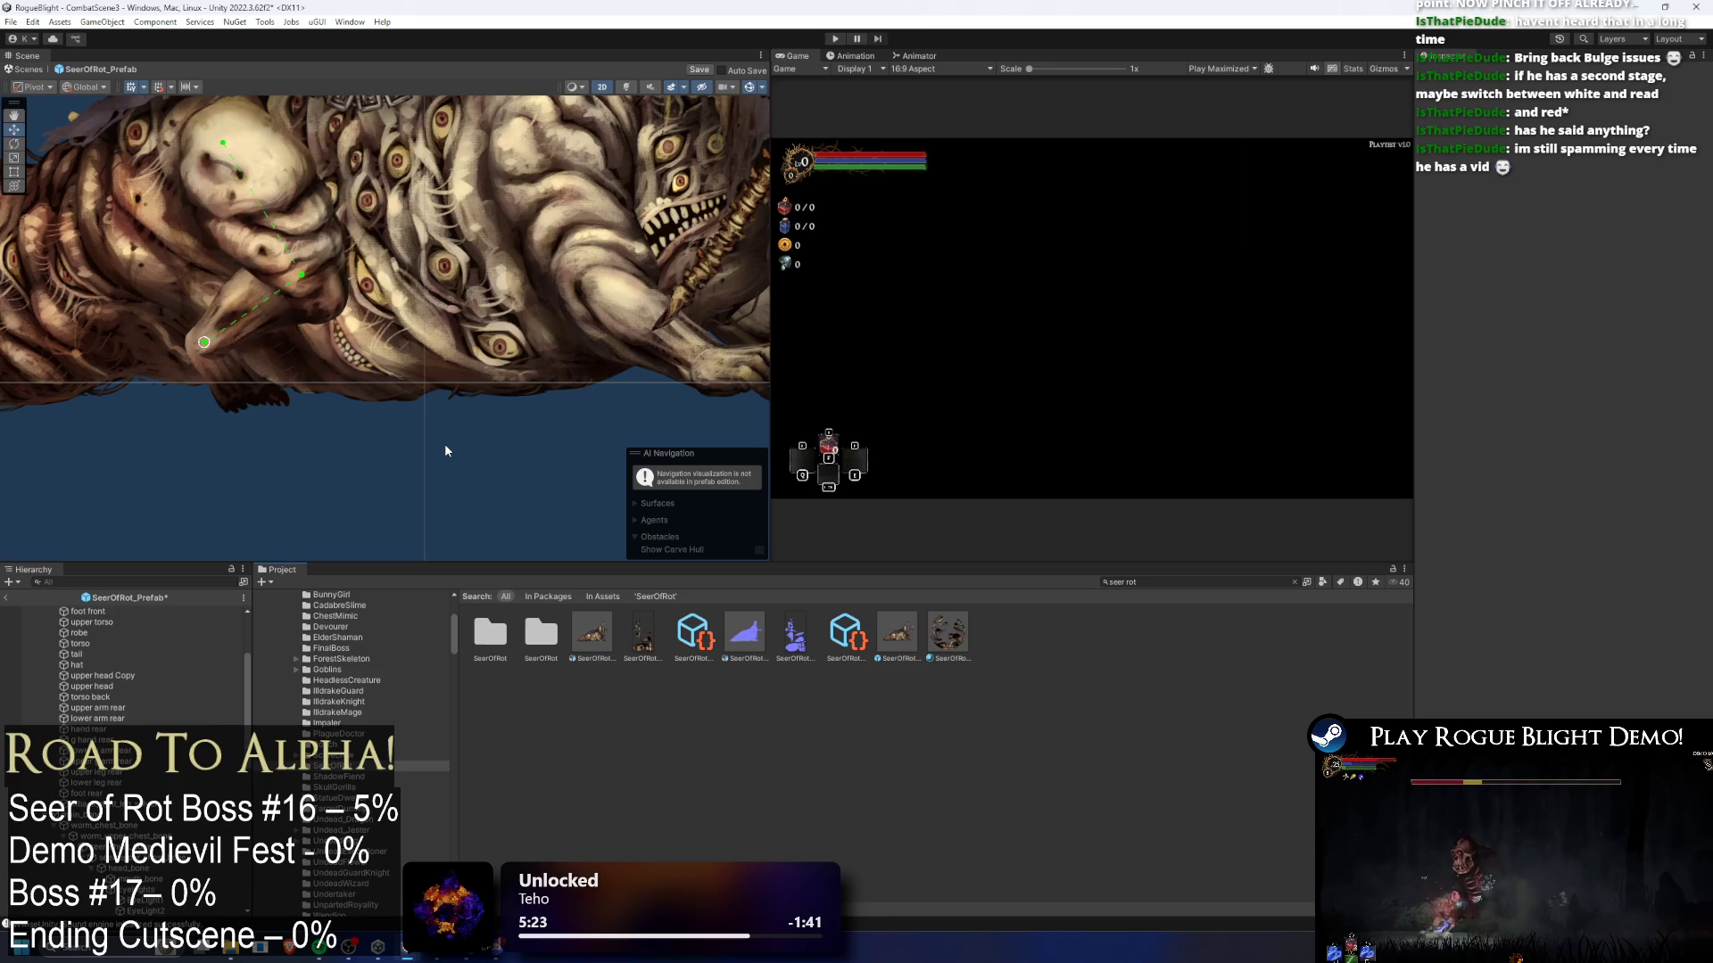
click(141, 390)
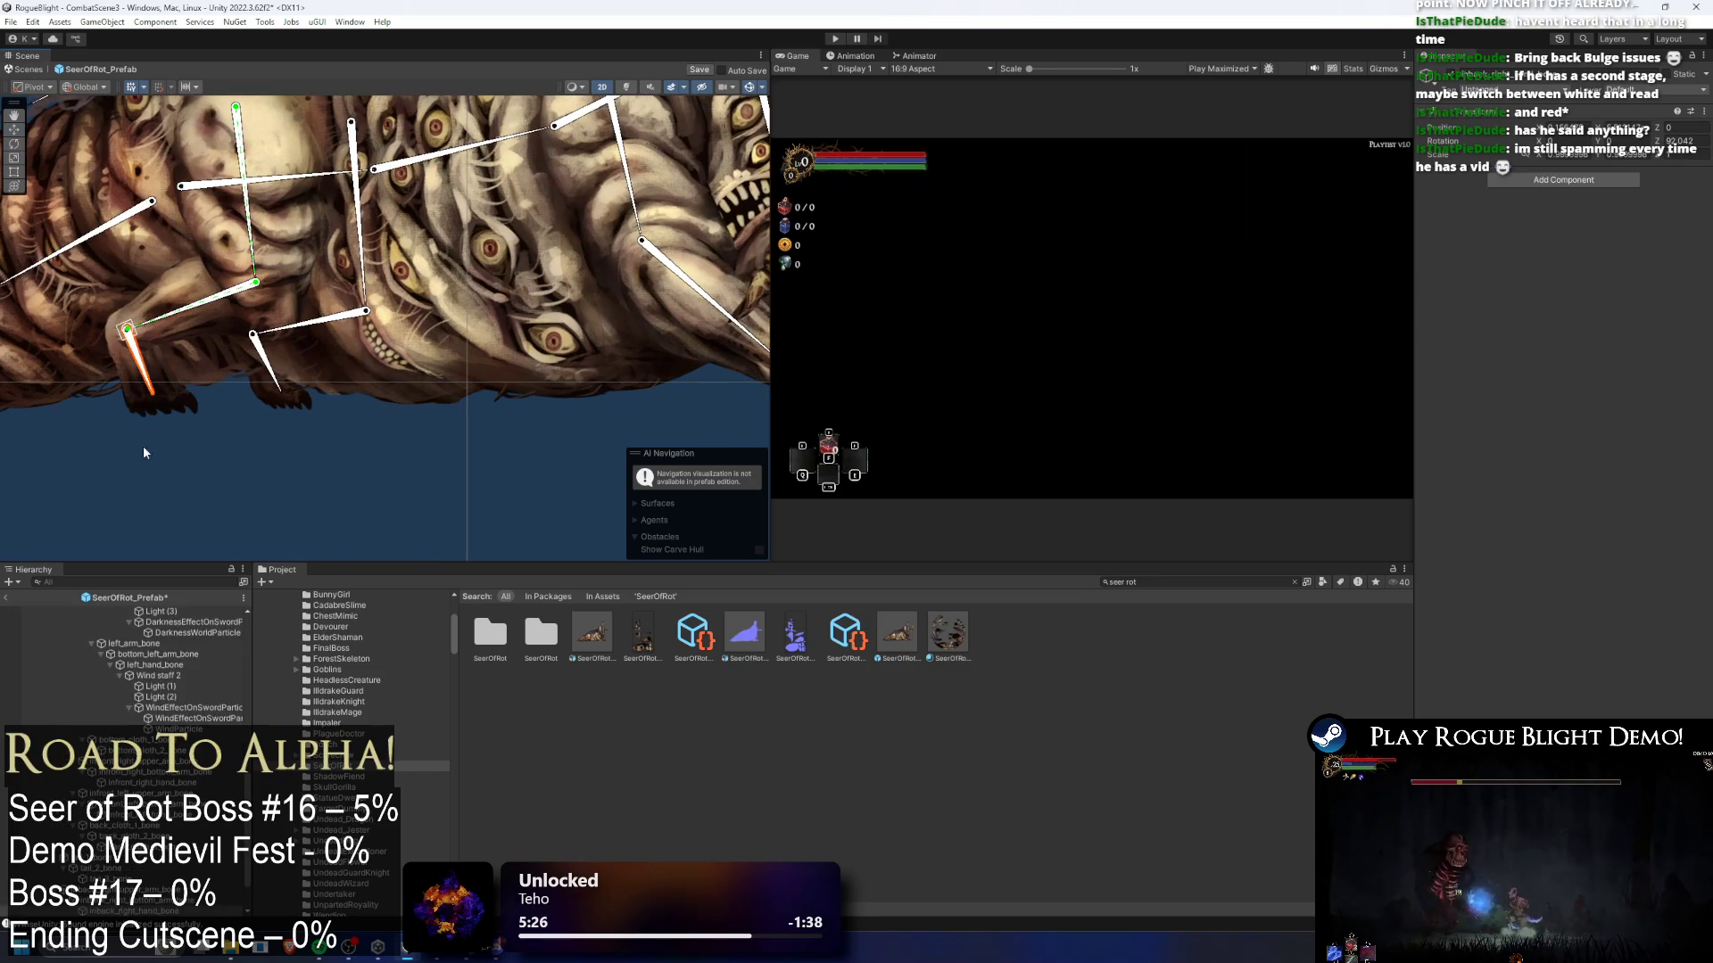
right_click(145, 296)
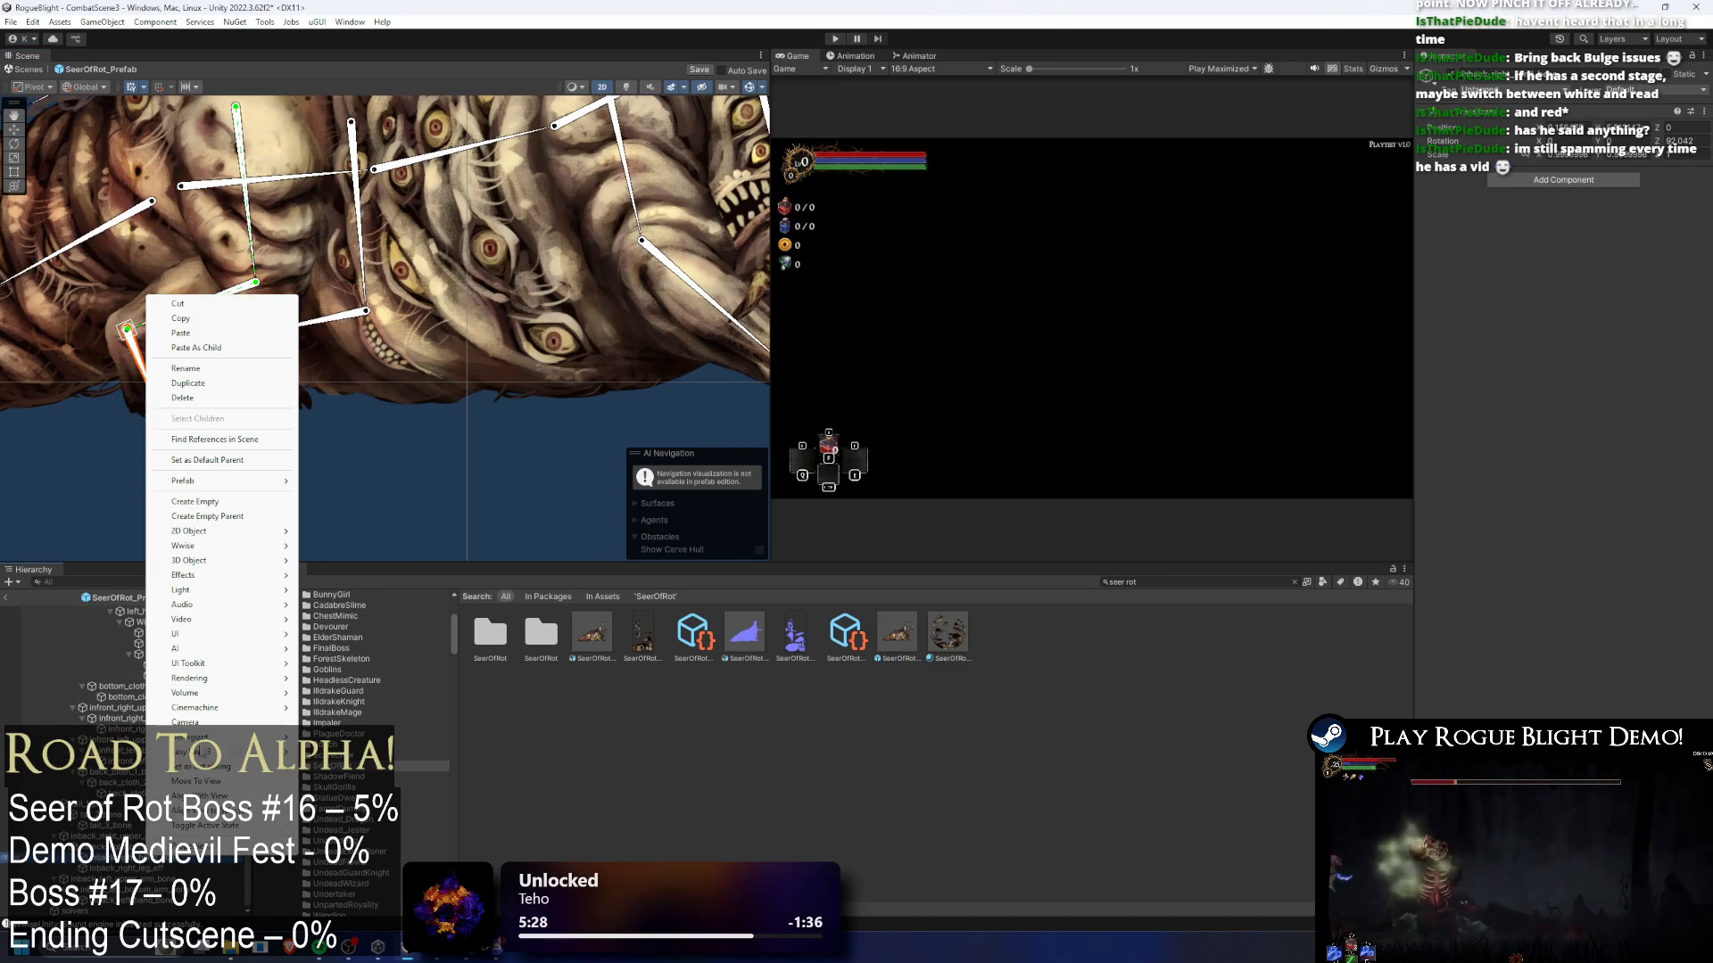
- Create an empty GameObject under the next leg's bone and pan across the creature's legs
click(378, 221)
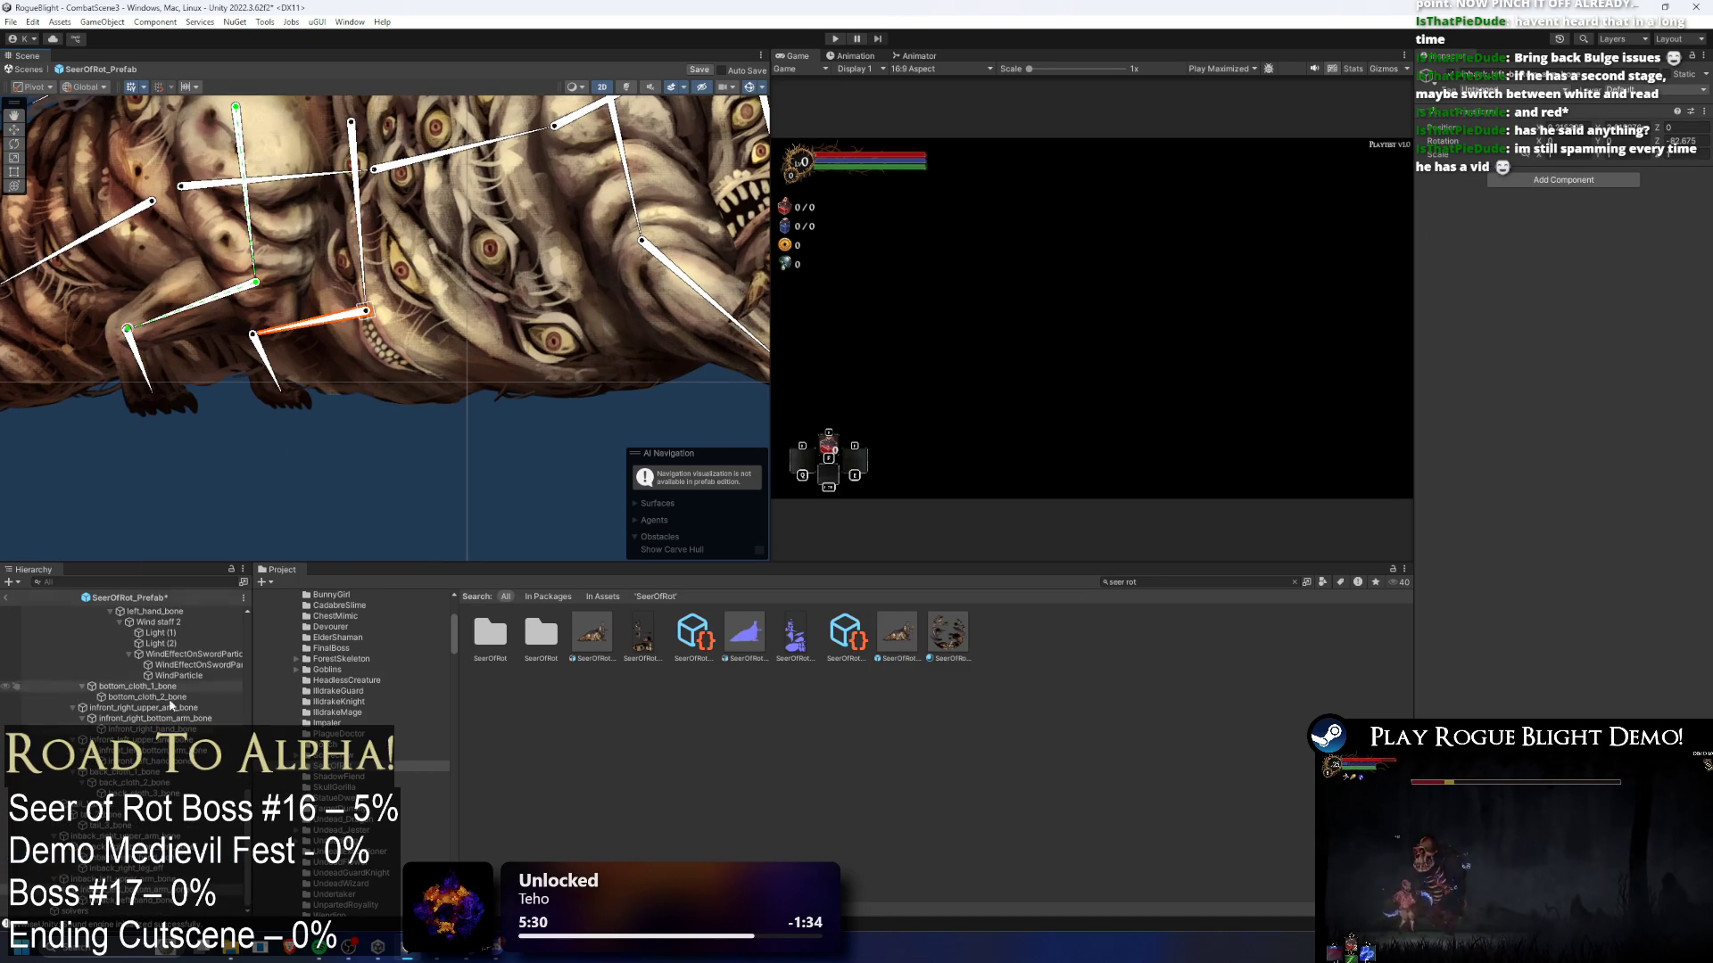
right_click(125, 897)
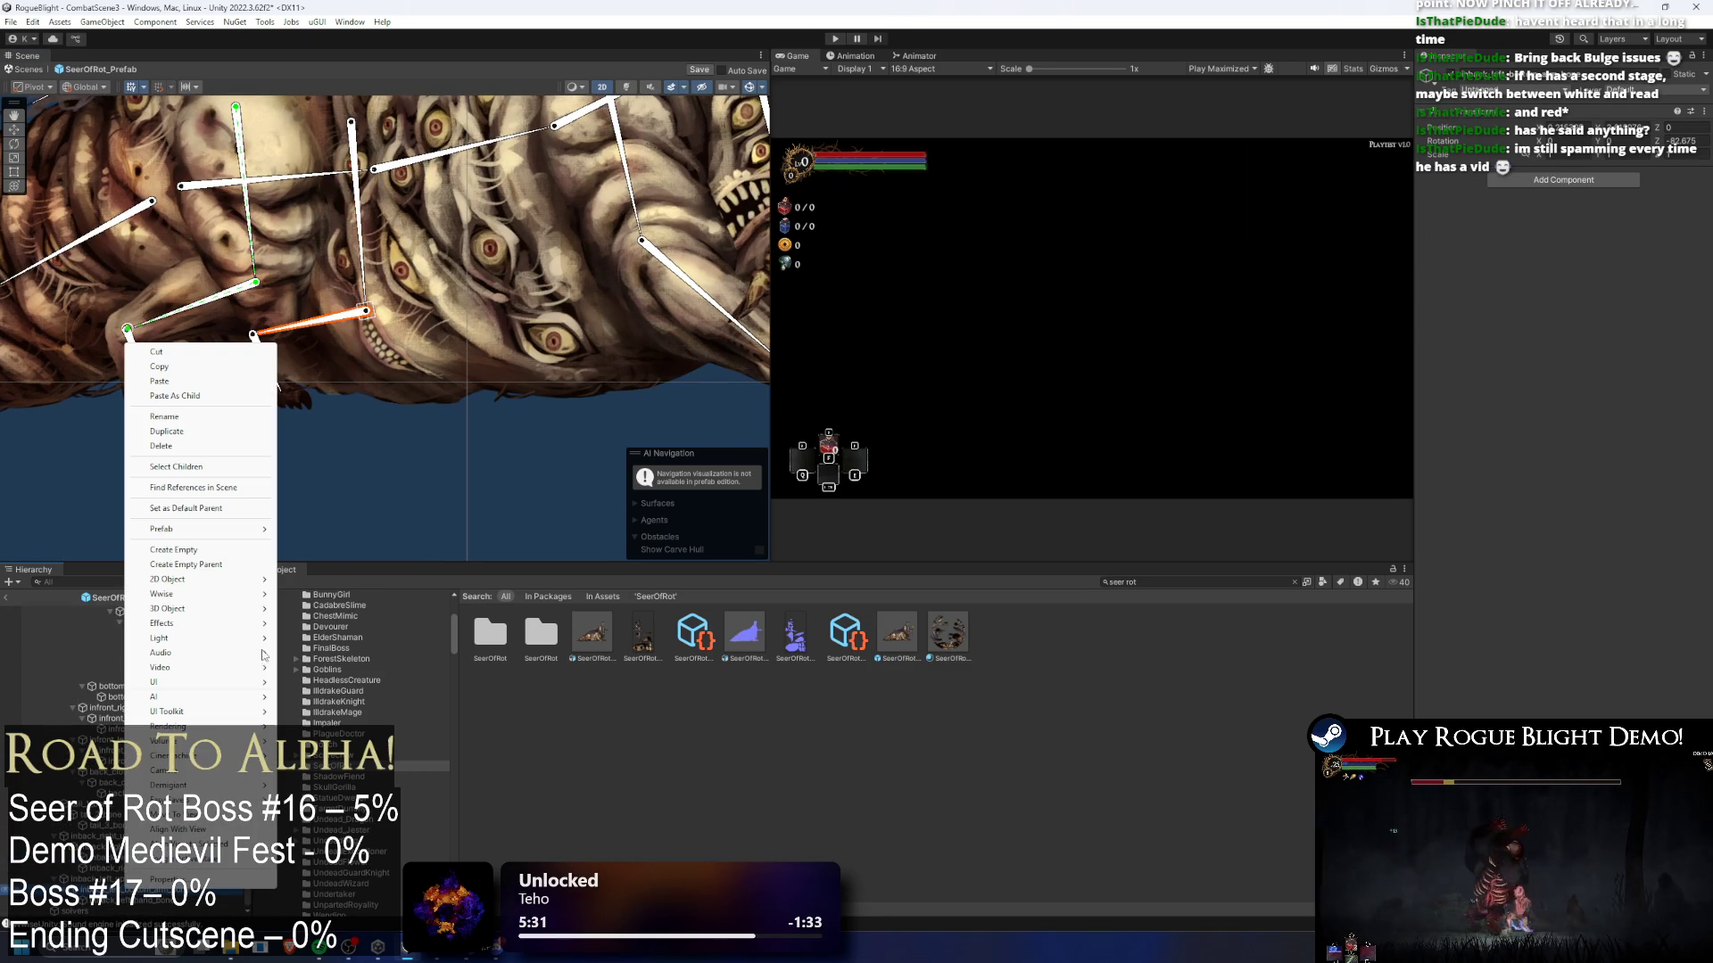
click(225, 548)
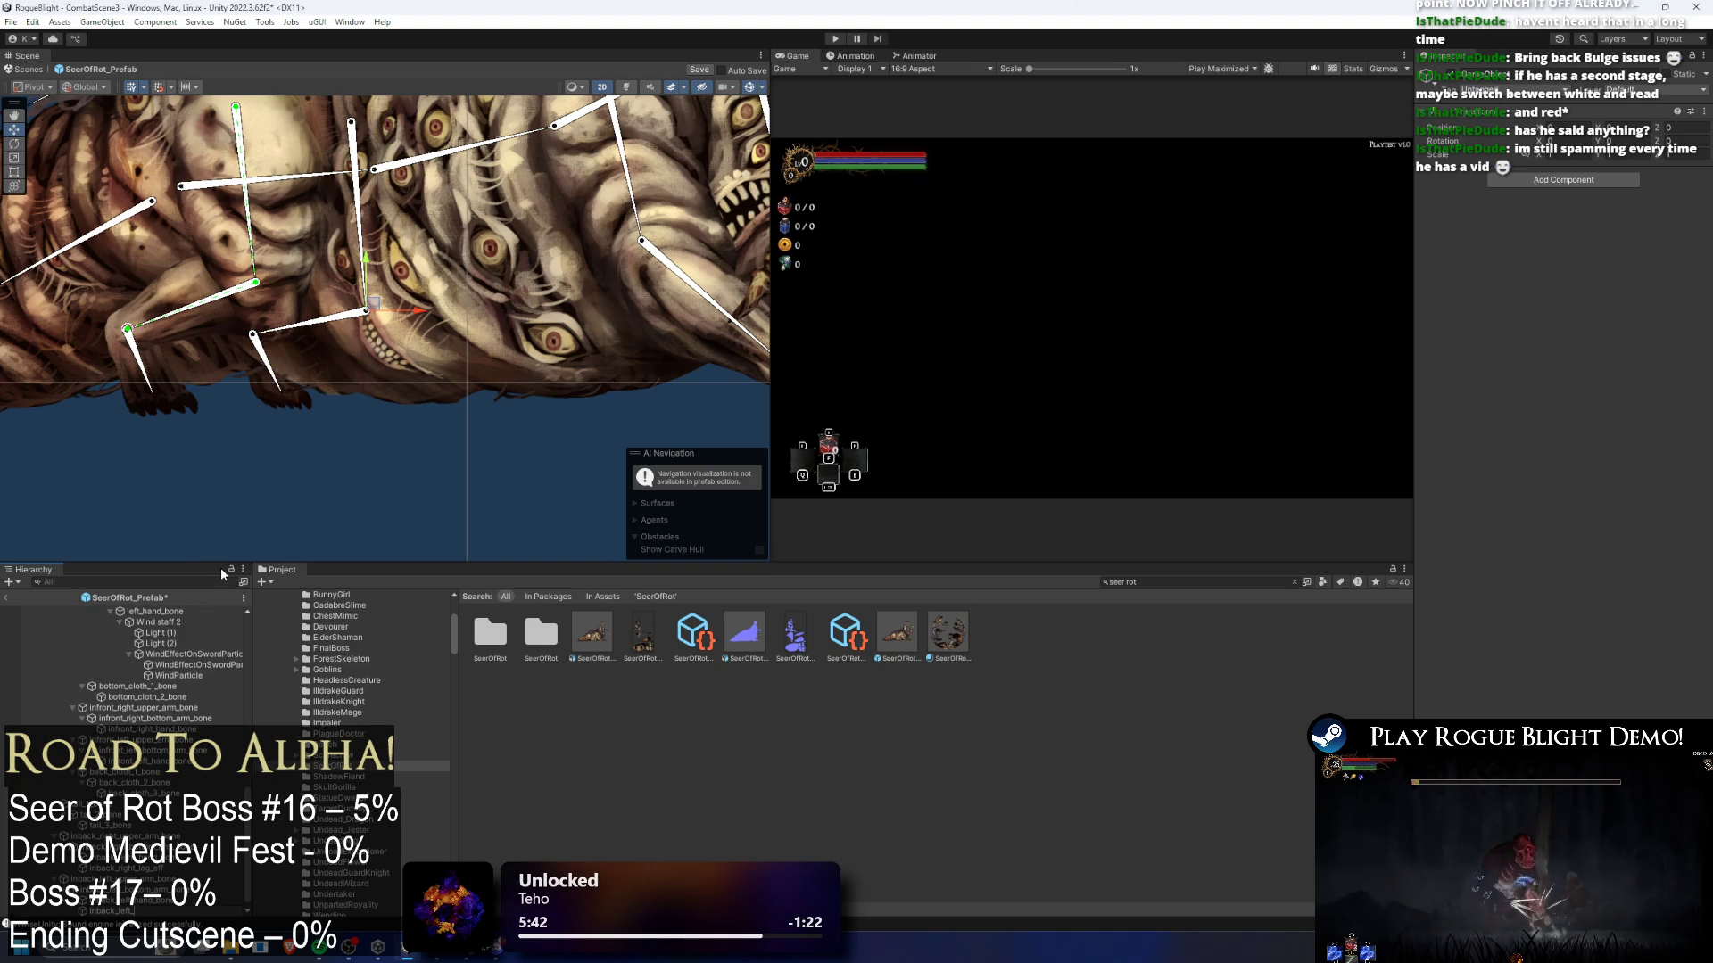
drag(448, 327, 309, 455)
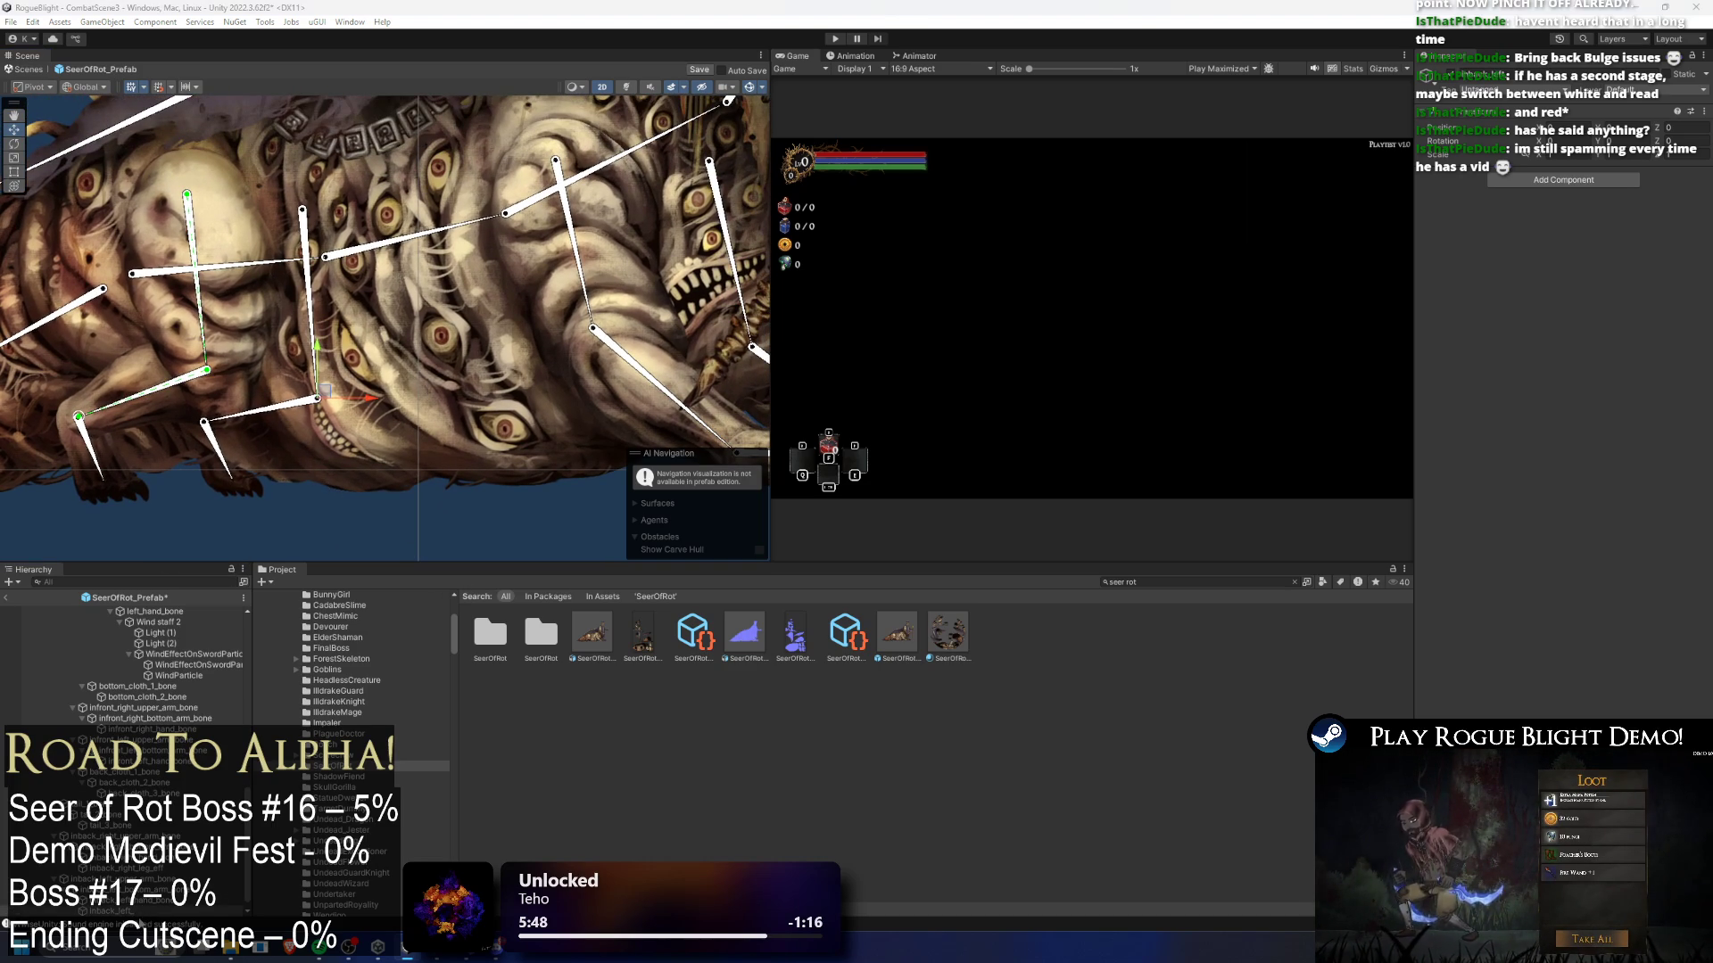
right_click(138, 355)
- Duplicate the selected bone and select a leg bone joint with the Move tool
click(218, 442)
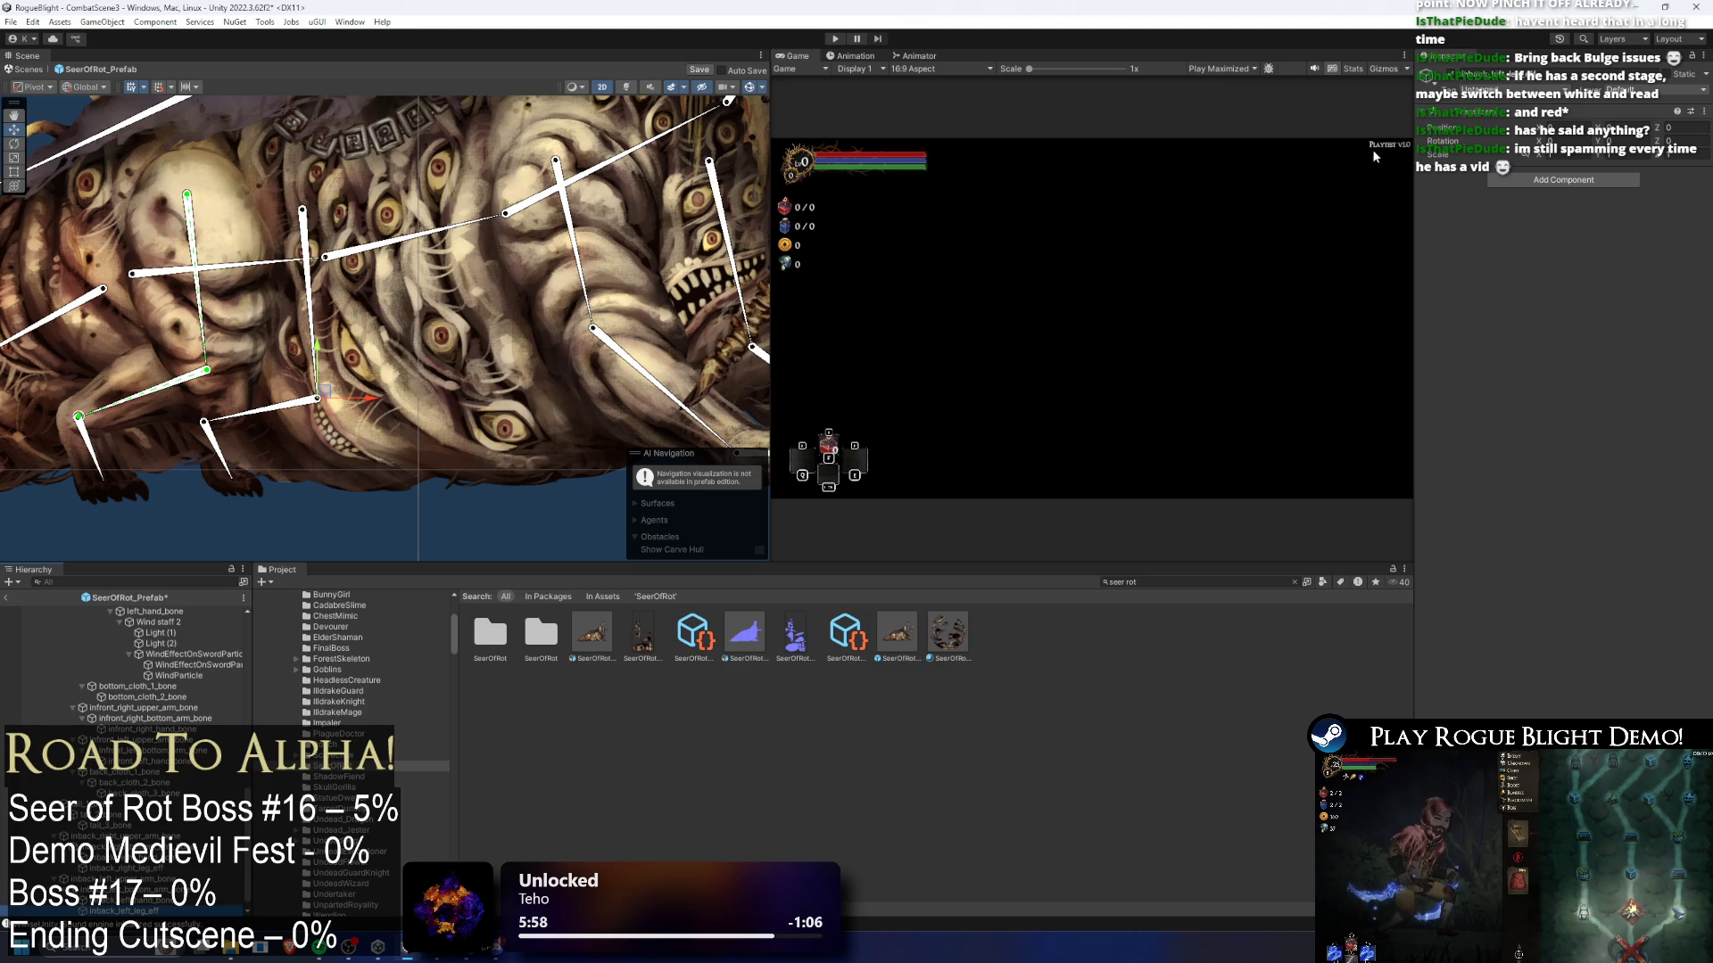
scroll(280, 428, up, 3)
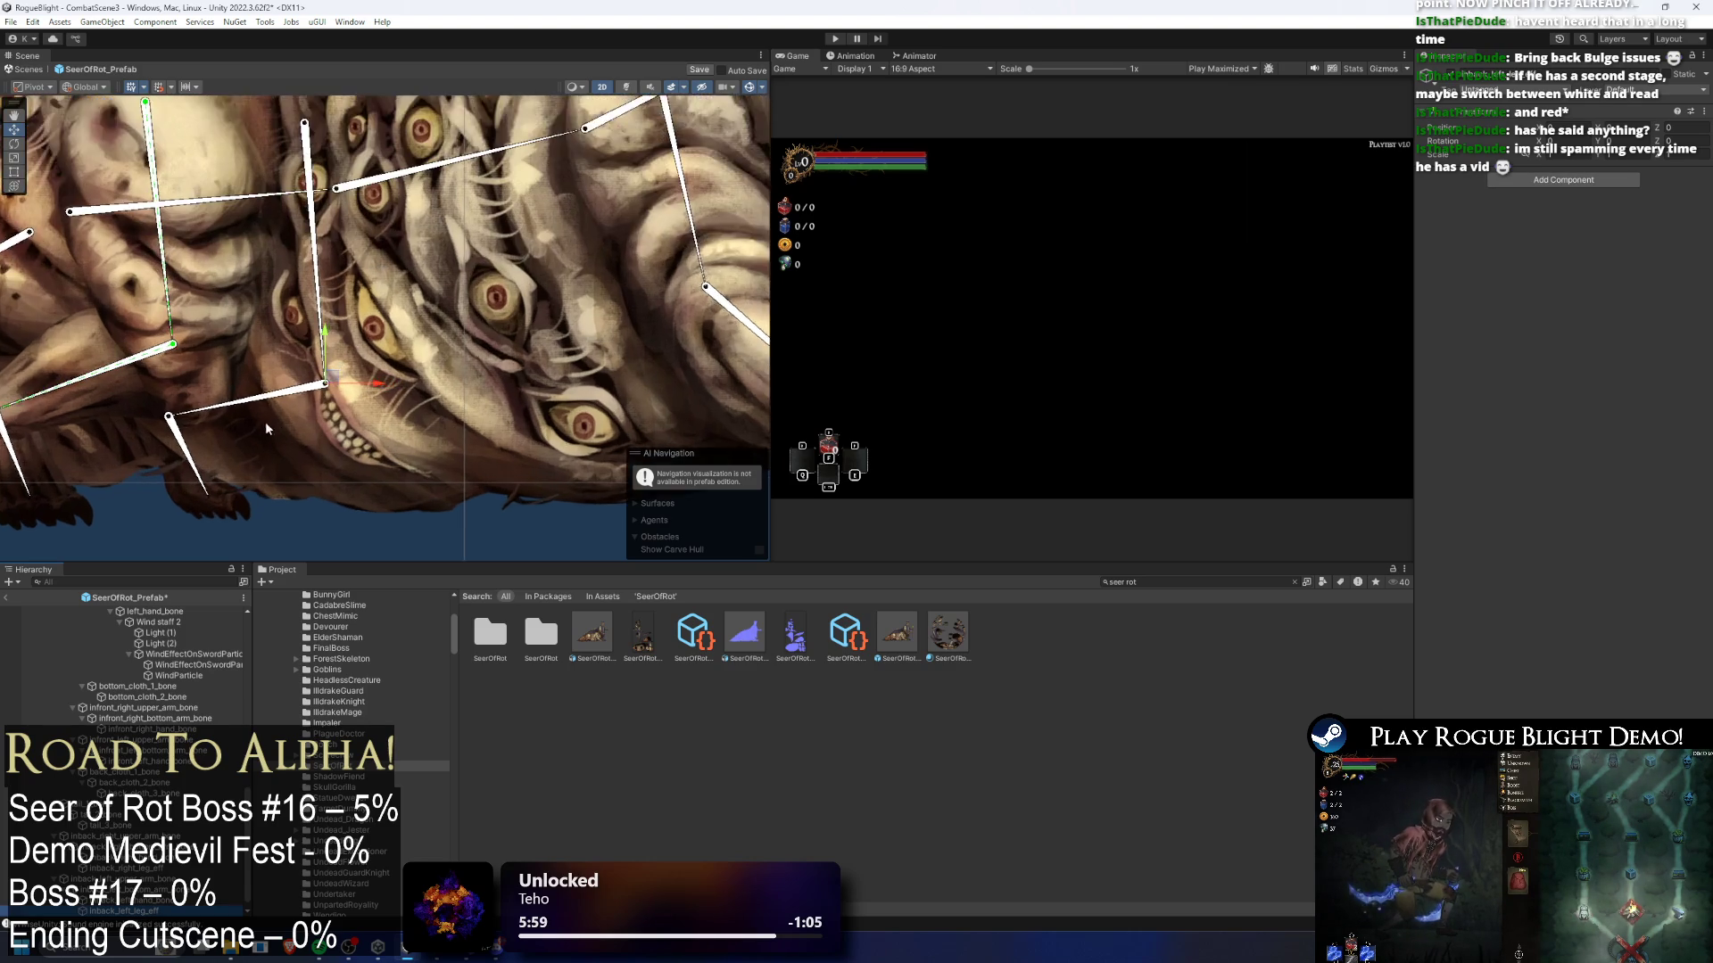
click(154, 415)
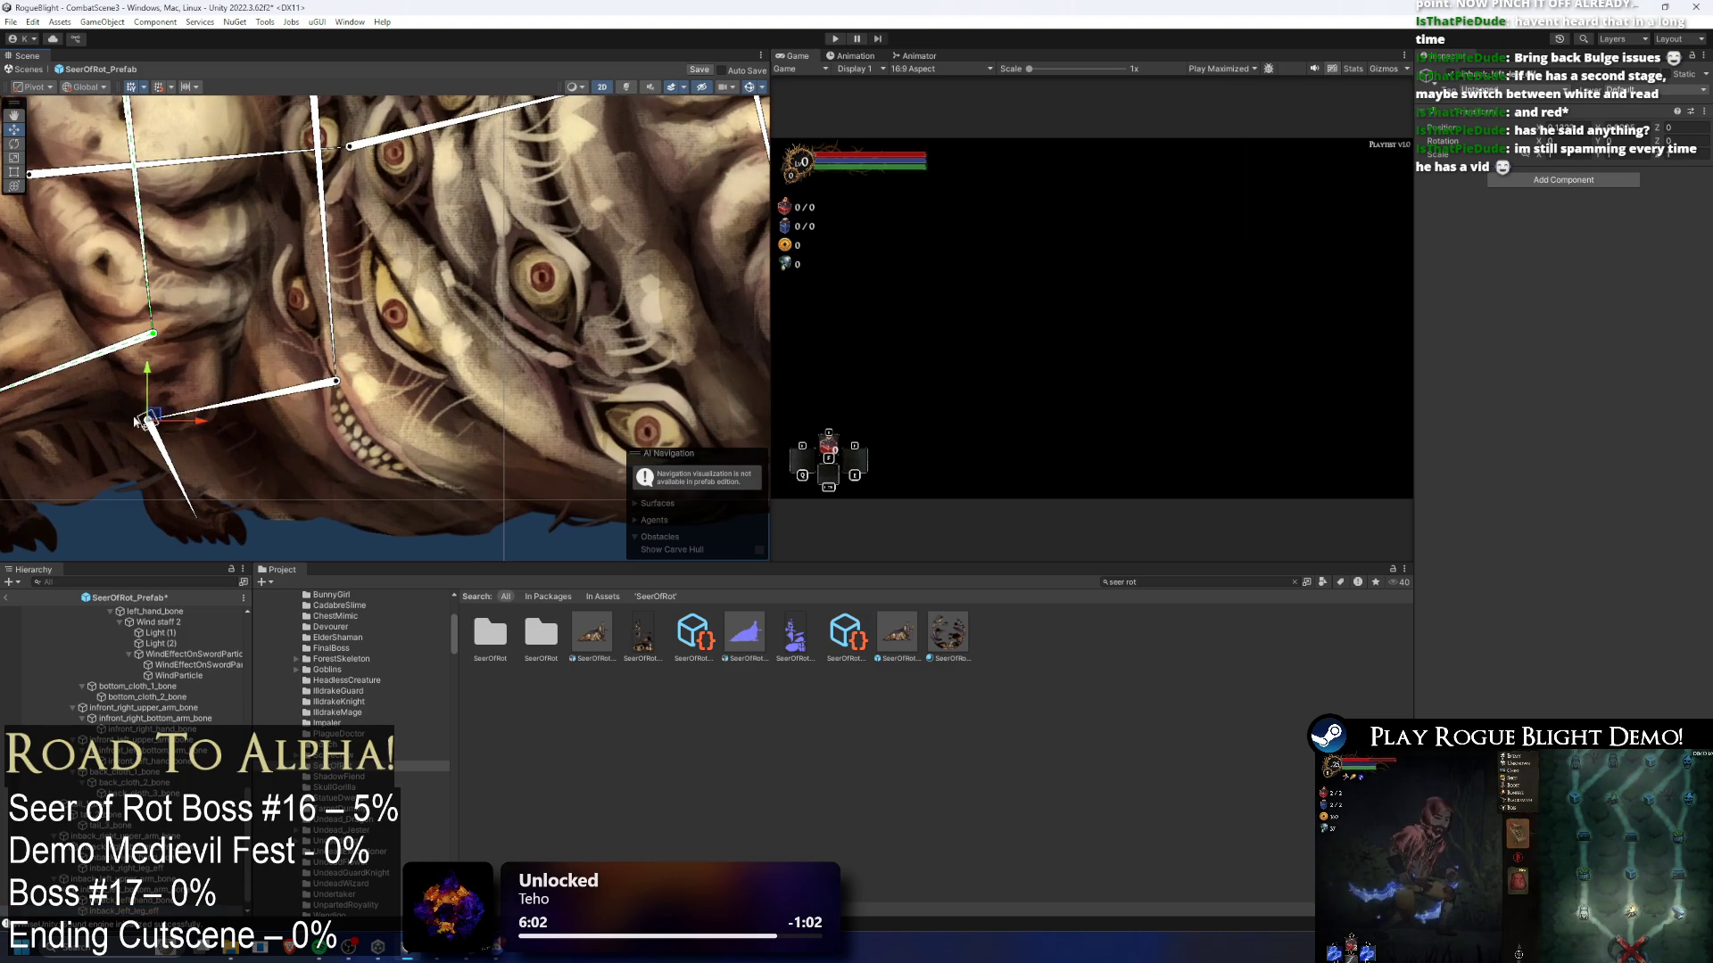
scroll(145, 420, up, 8)
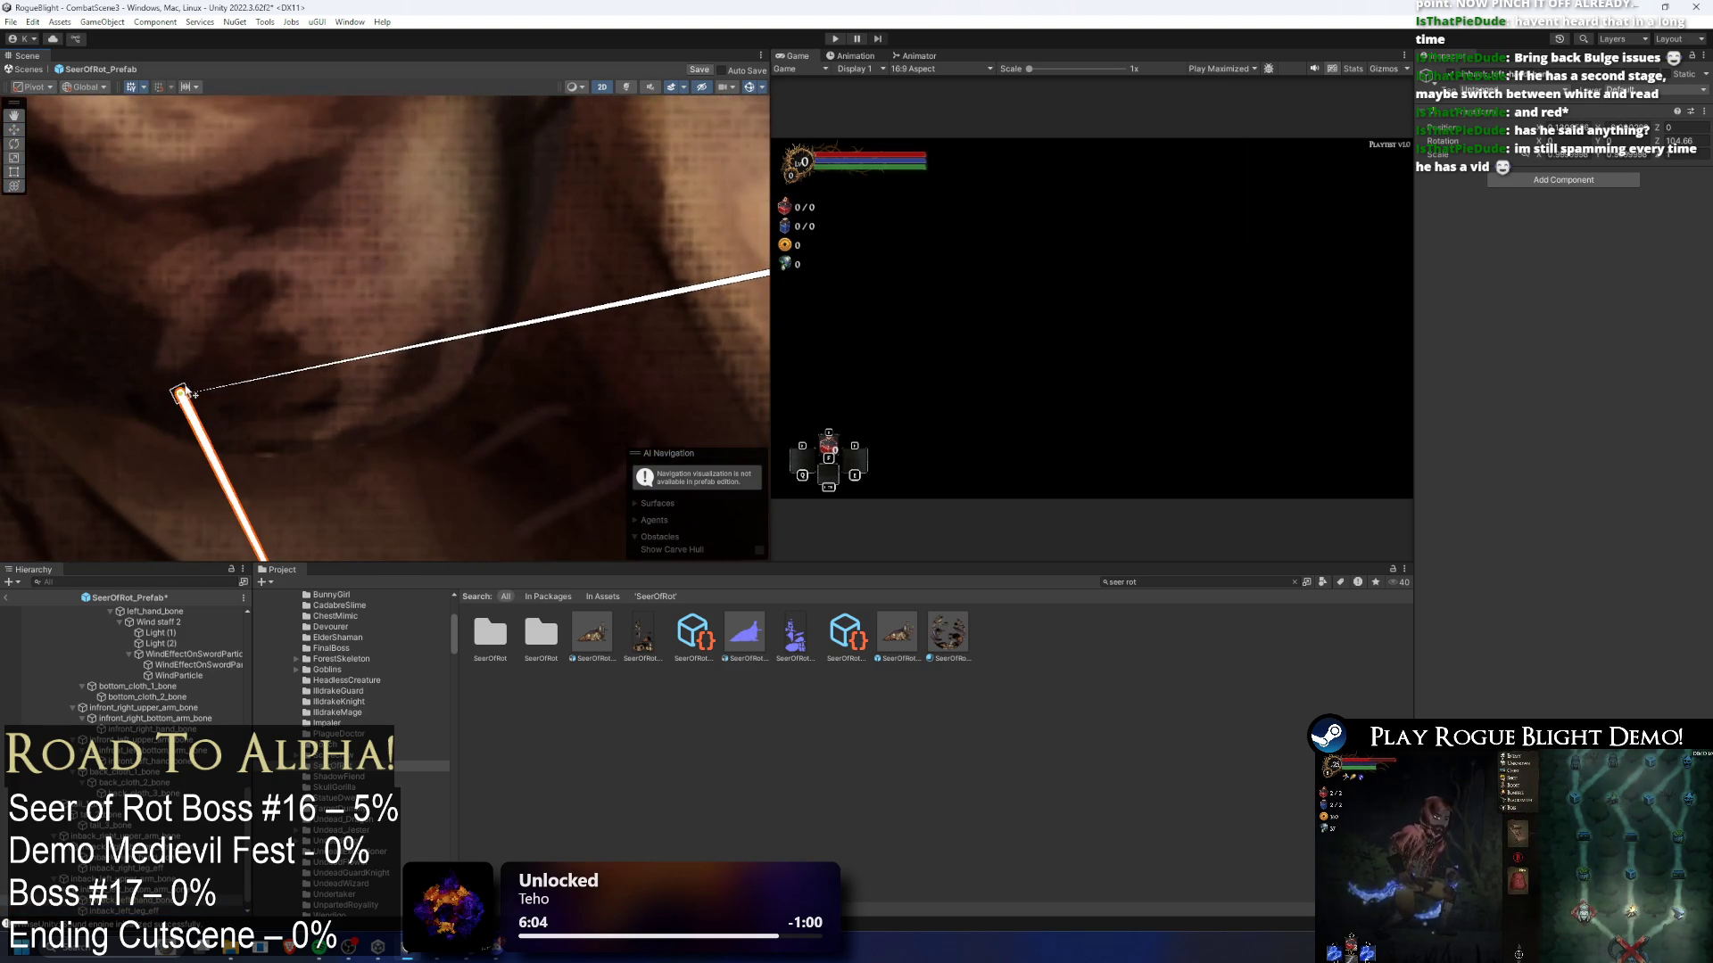
key(w)
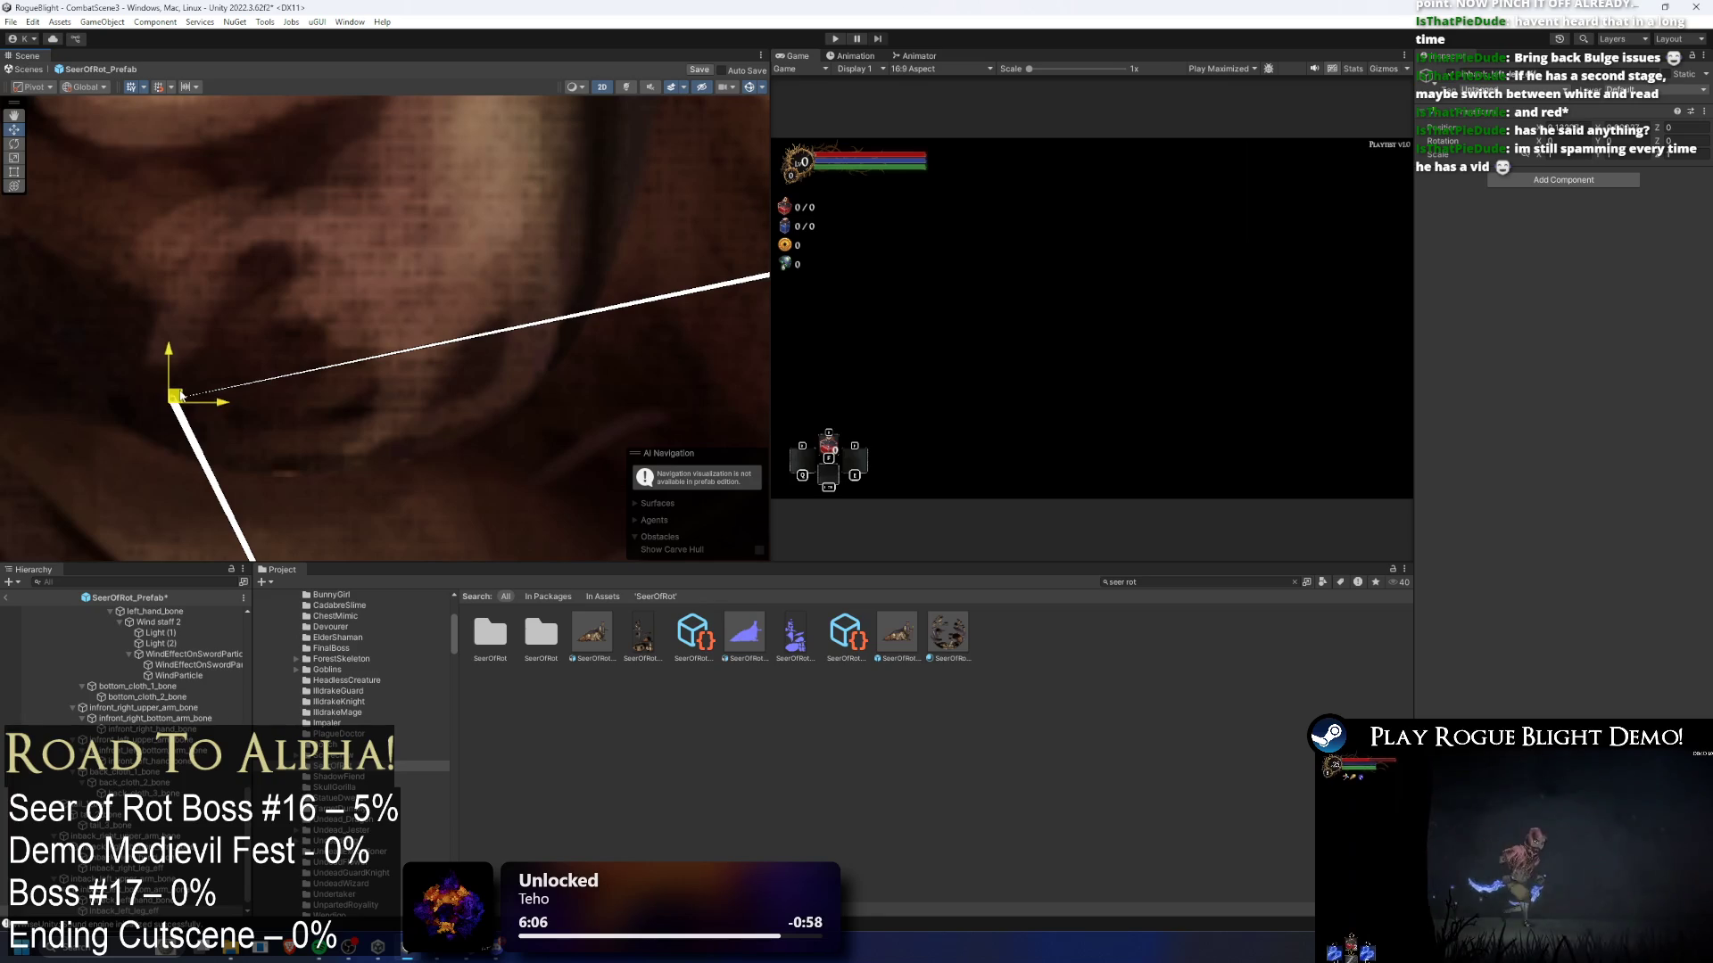
- Add a Limb Solver 2D component via the 'limb' search, then frame the rear leg bones
click(1572, 180)
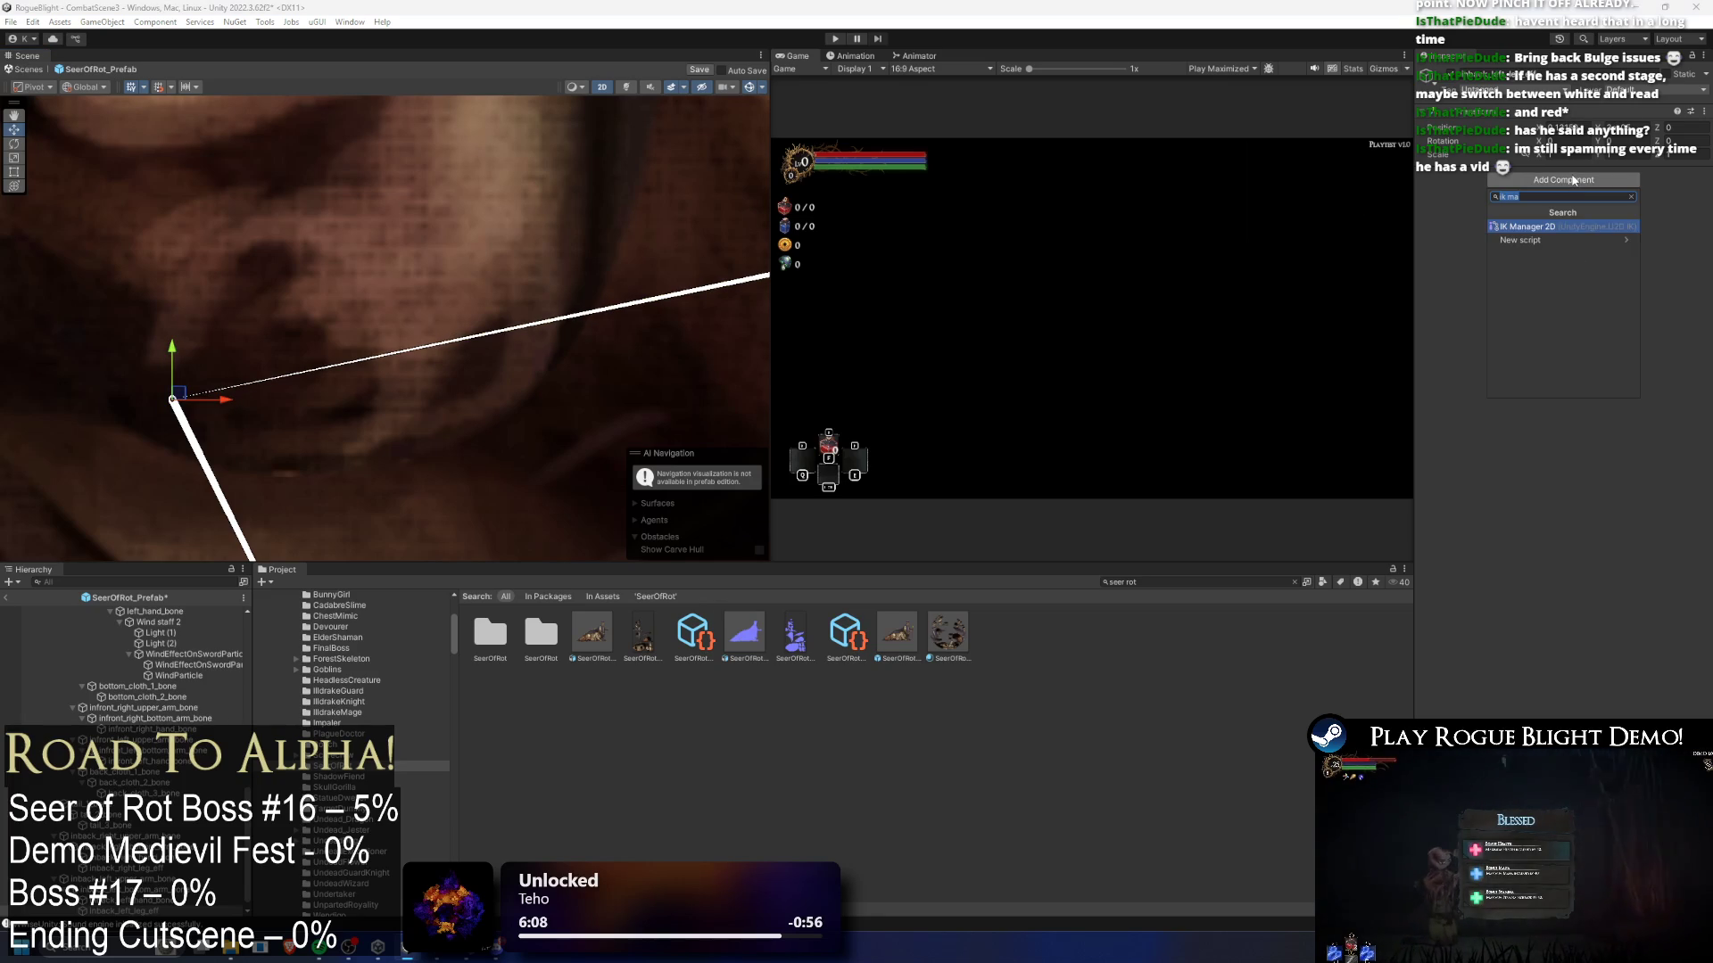
text(limb)
key(Return)
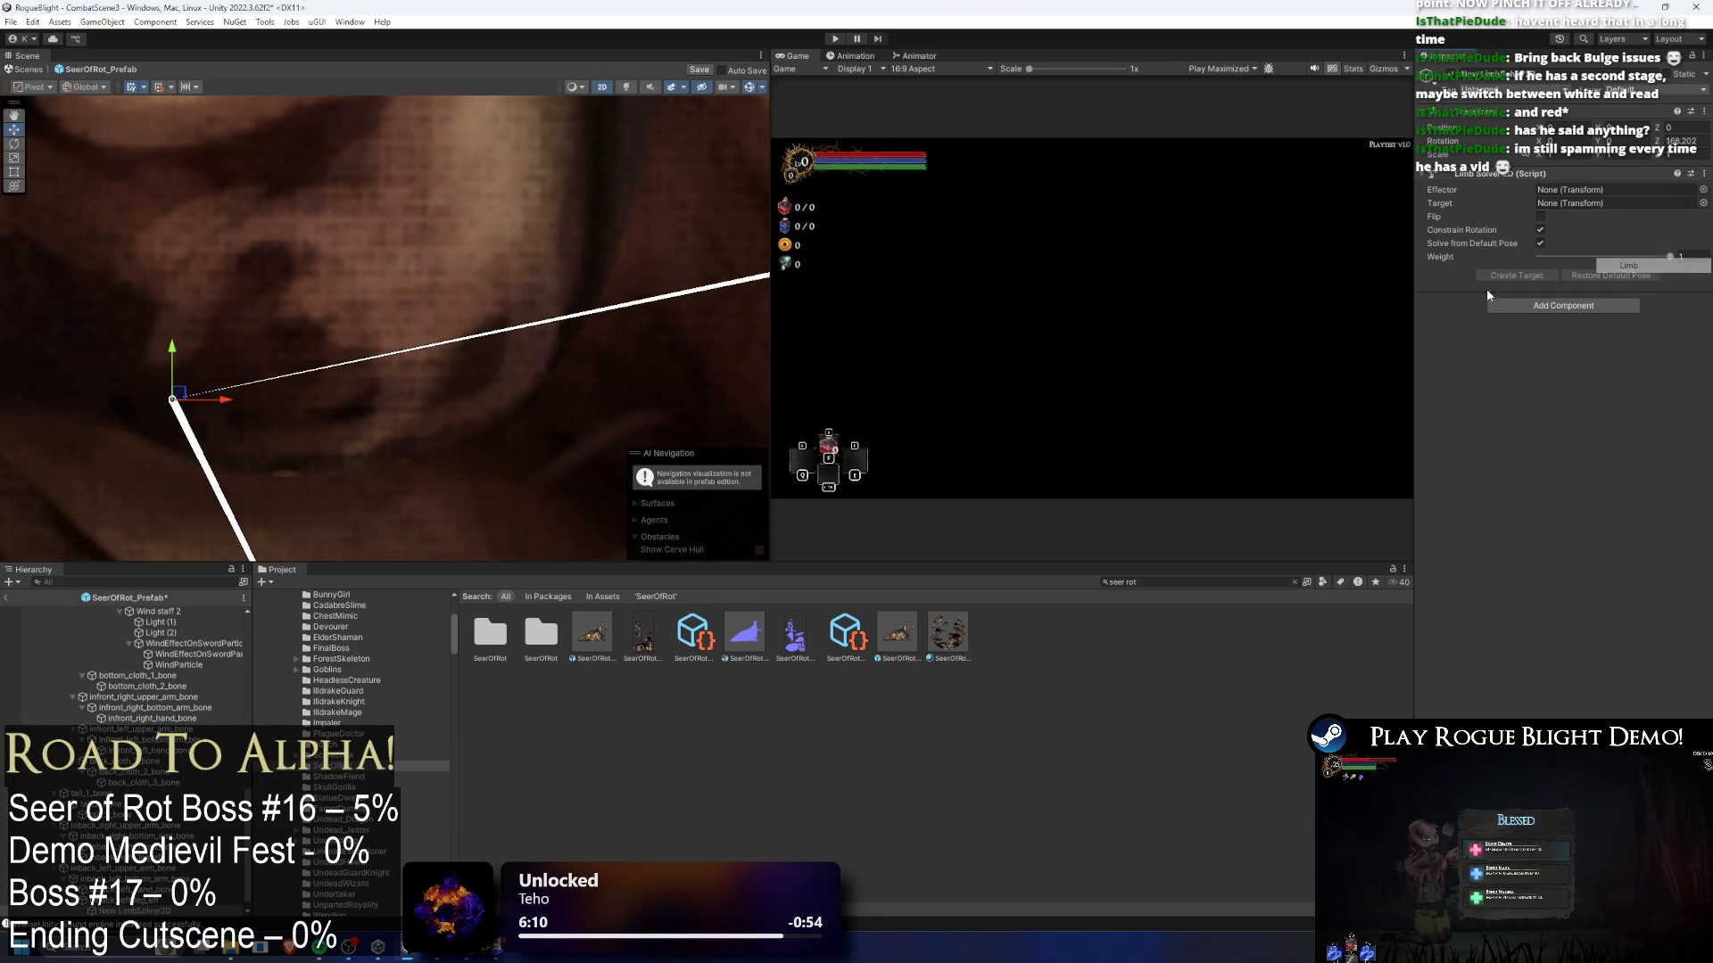
right_click(149, 901)
click(230, 430)
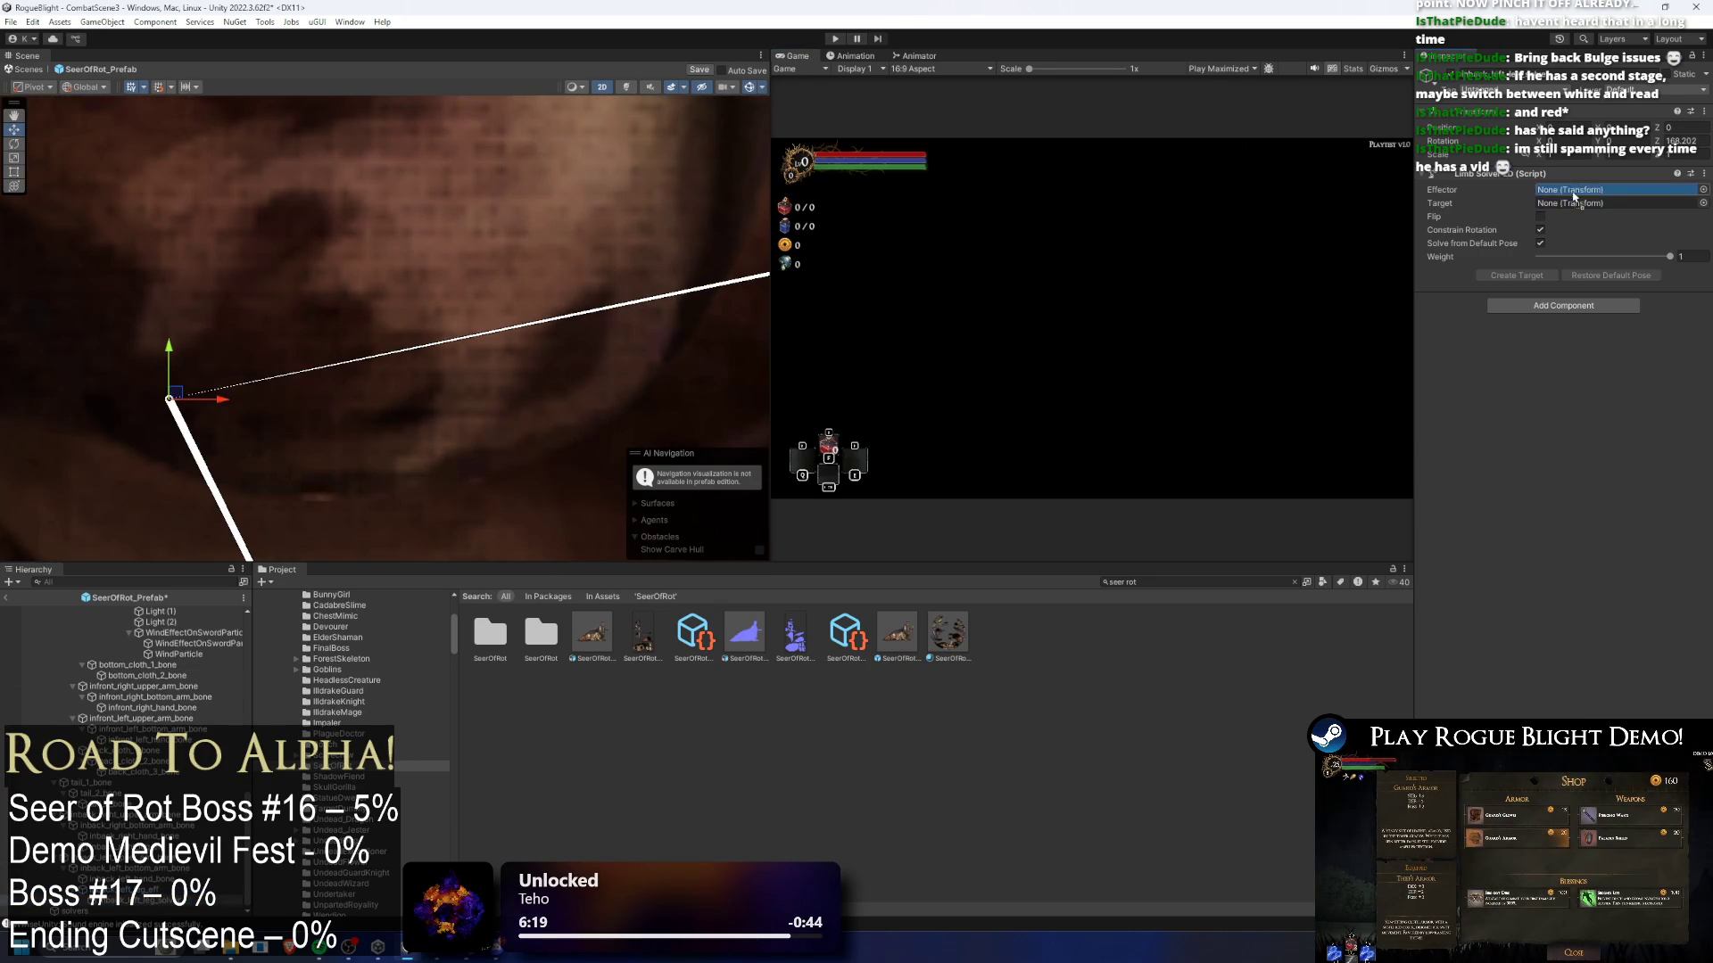
key(f)
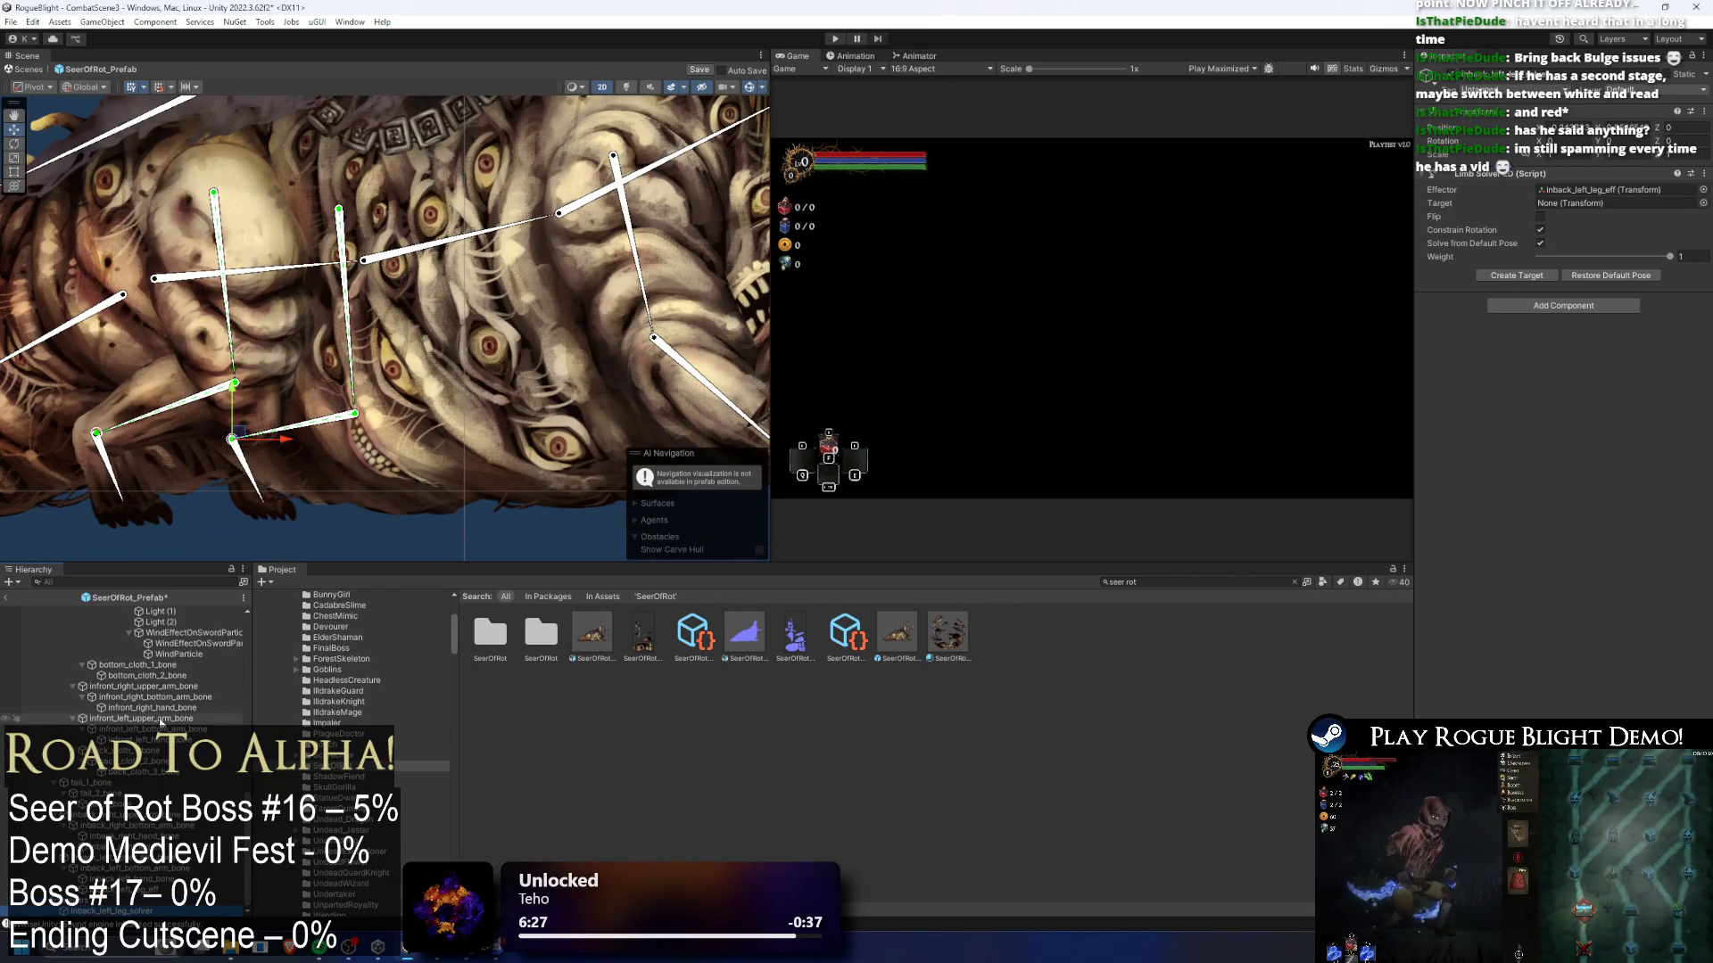
click(117, 449)
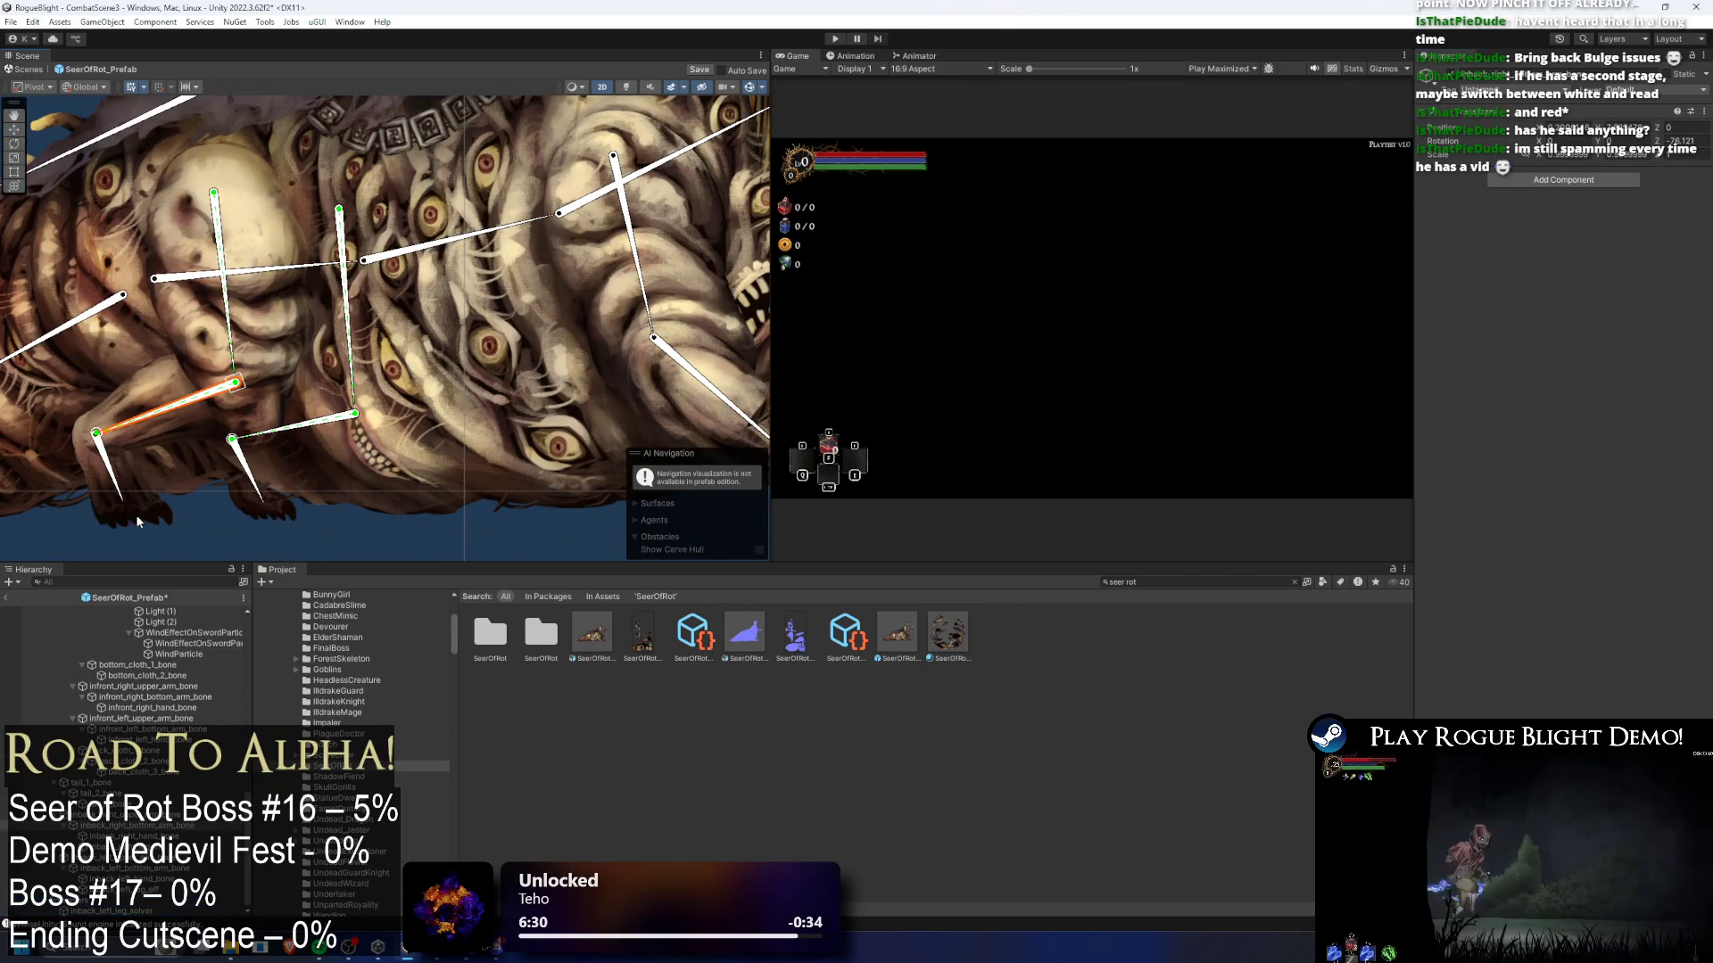
- Inspect the IK Manager and the rear left and rear right leg solvers
click(166, 830)
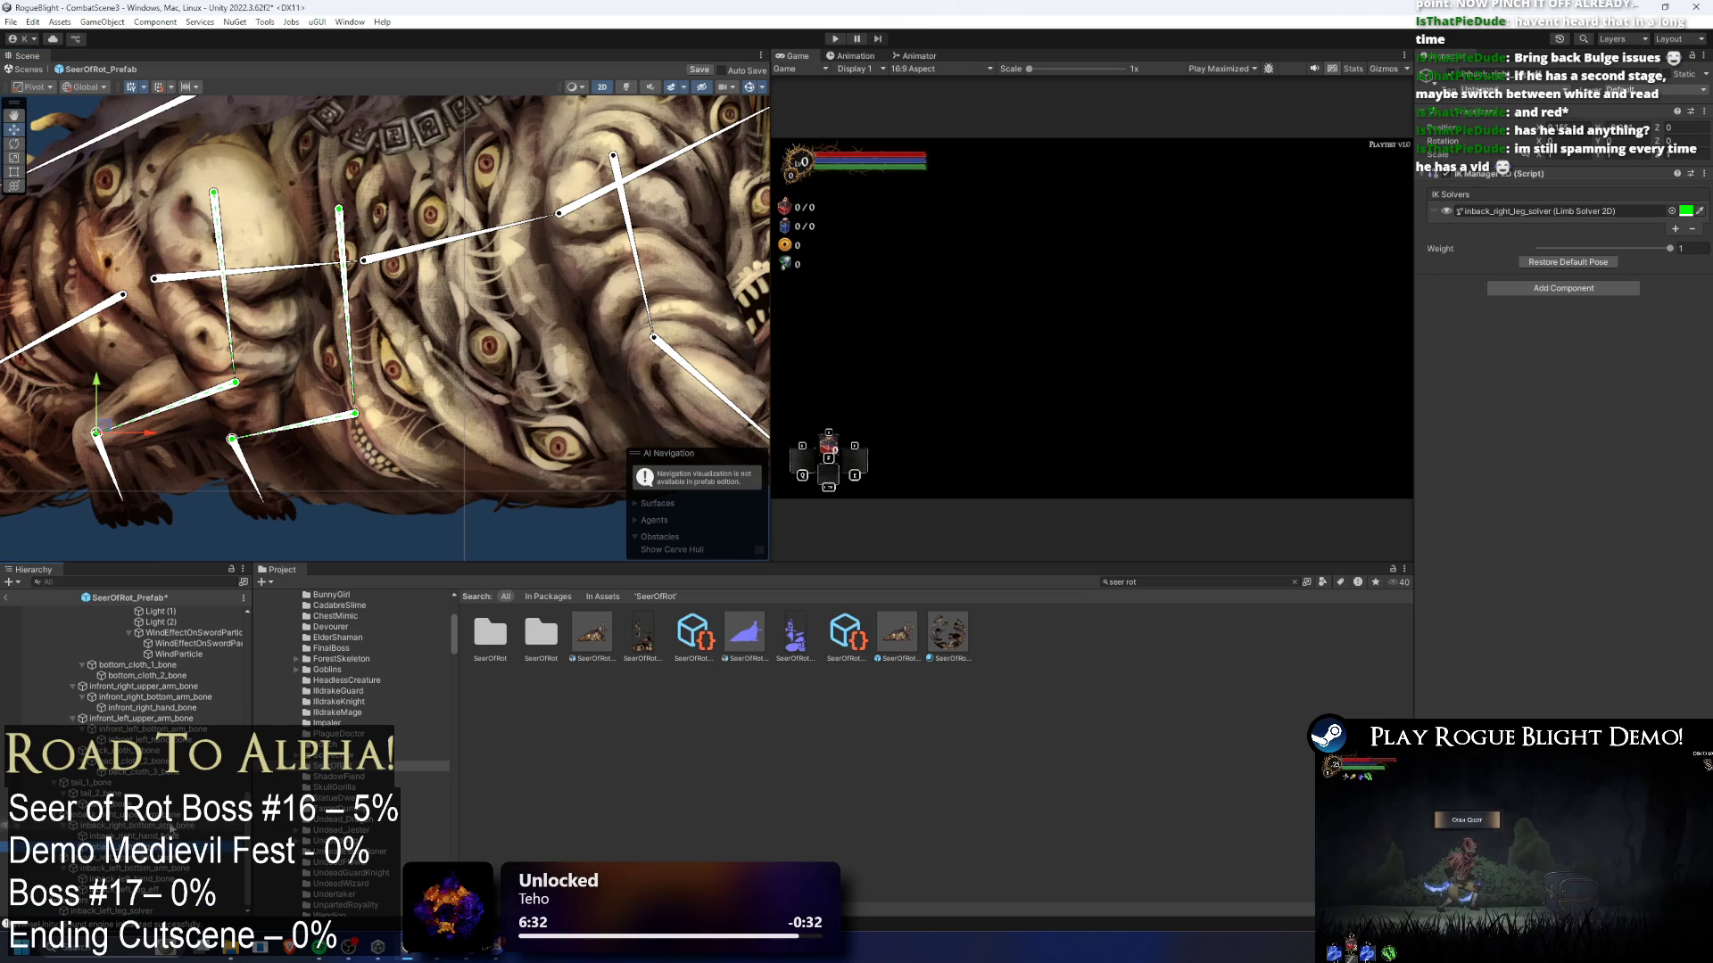
click(156, 910)
scroll(160, 759, down, 10)
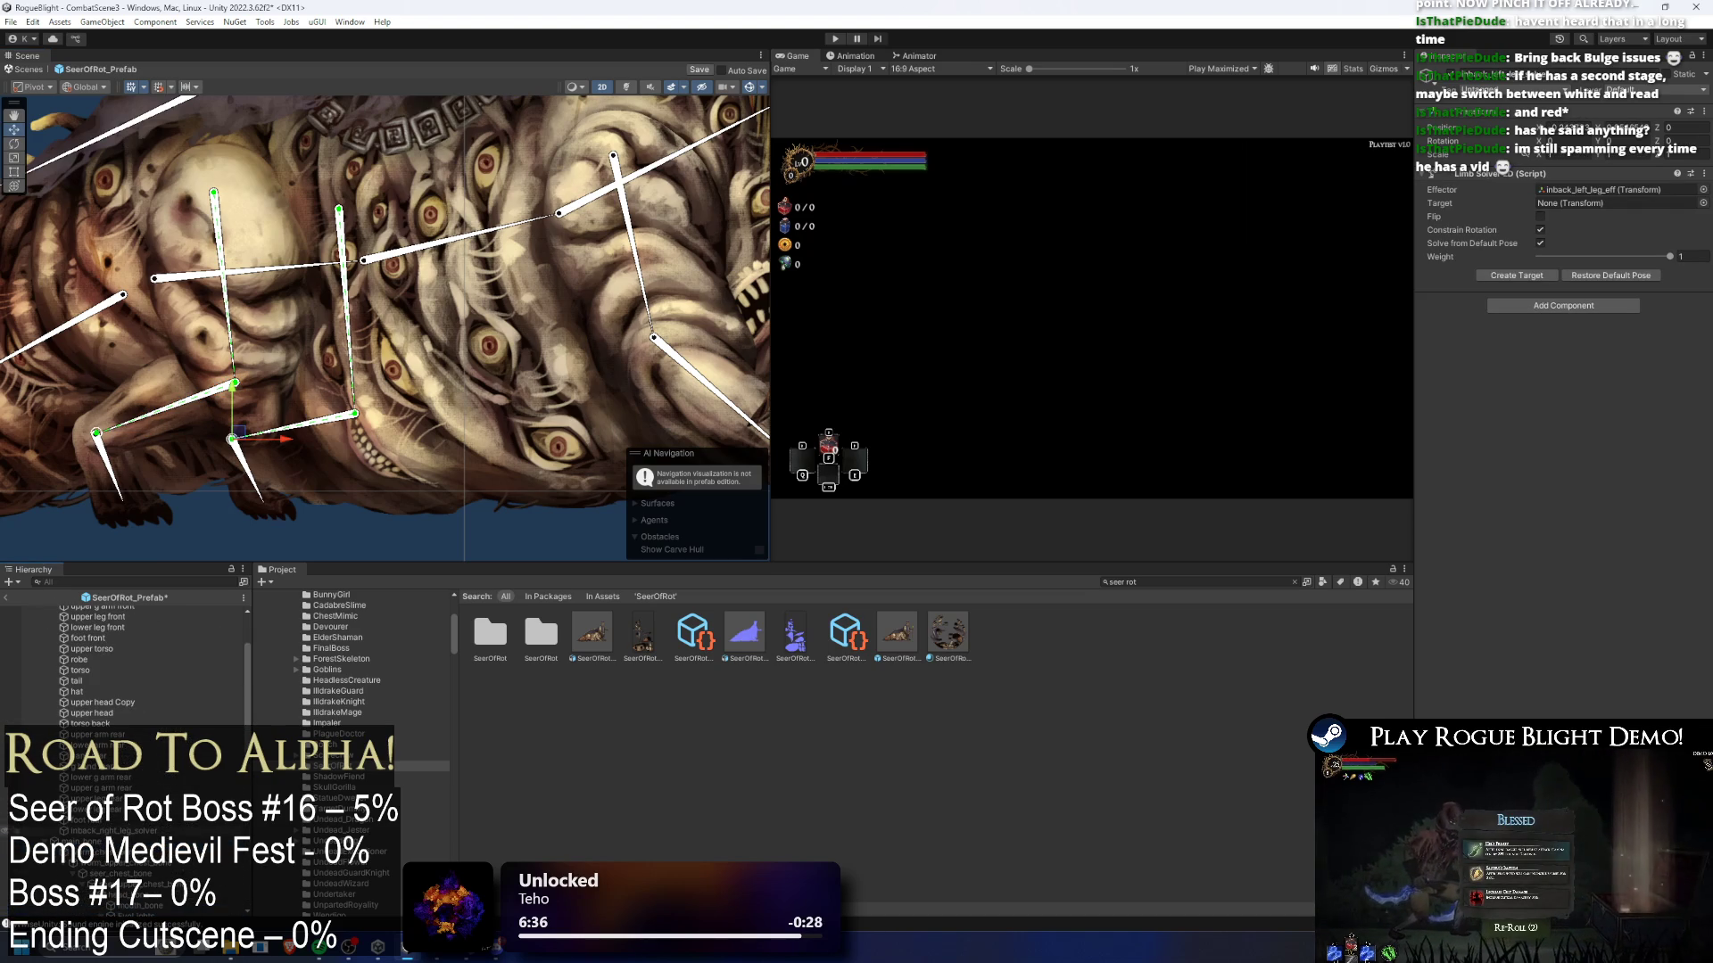
scroll(105, 870, down, 8)
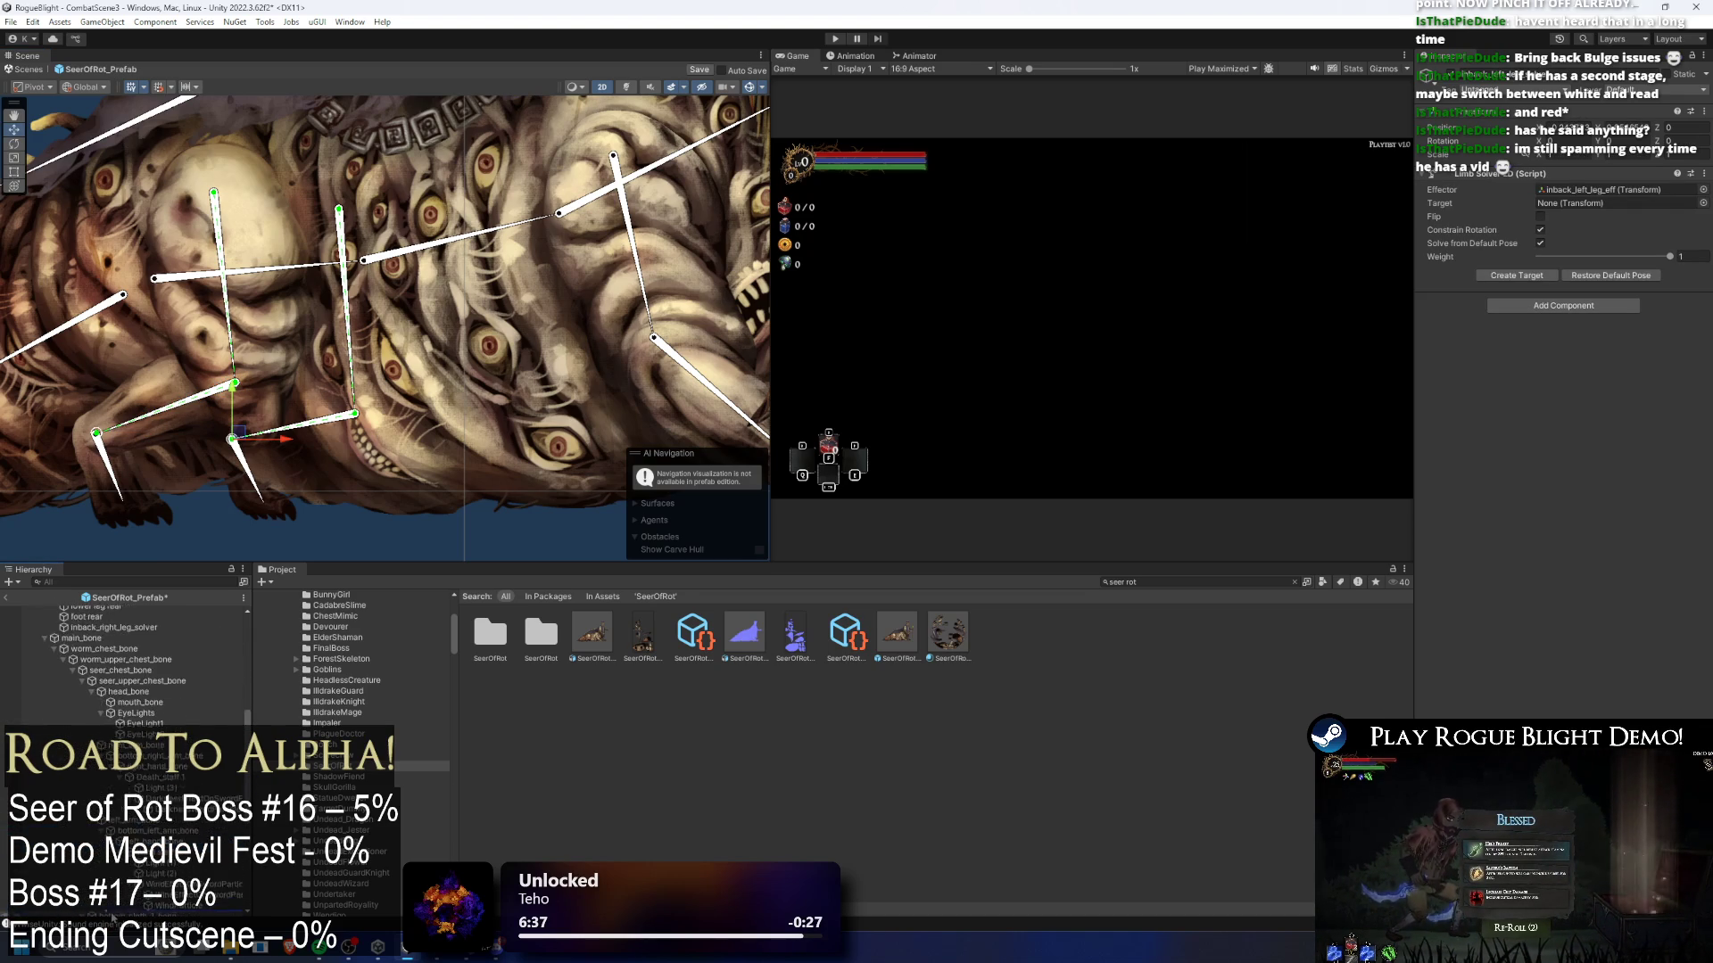
scroll(101, 919, down, 5)
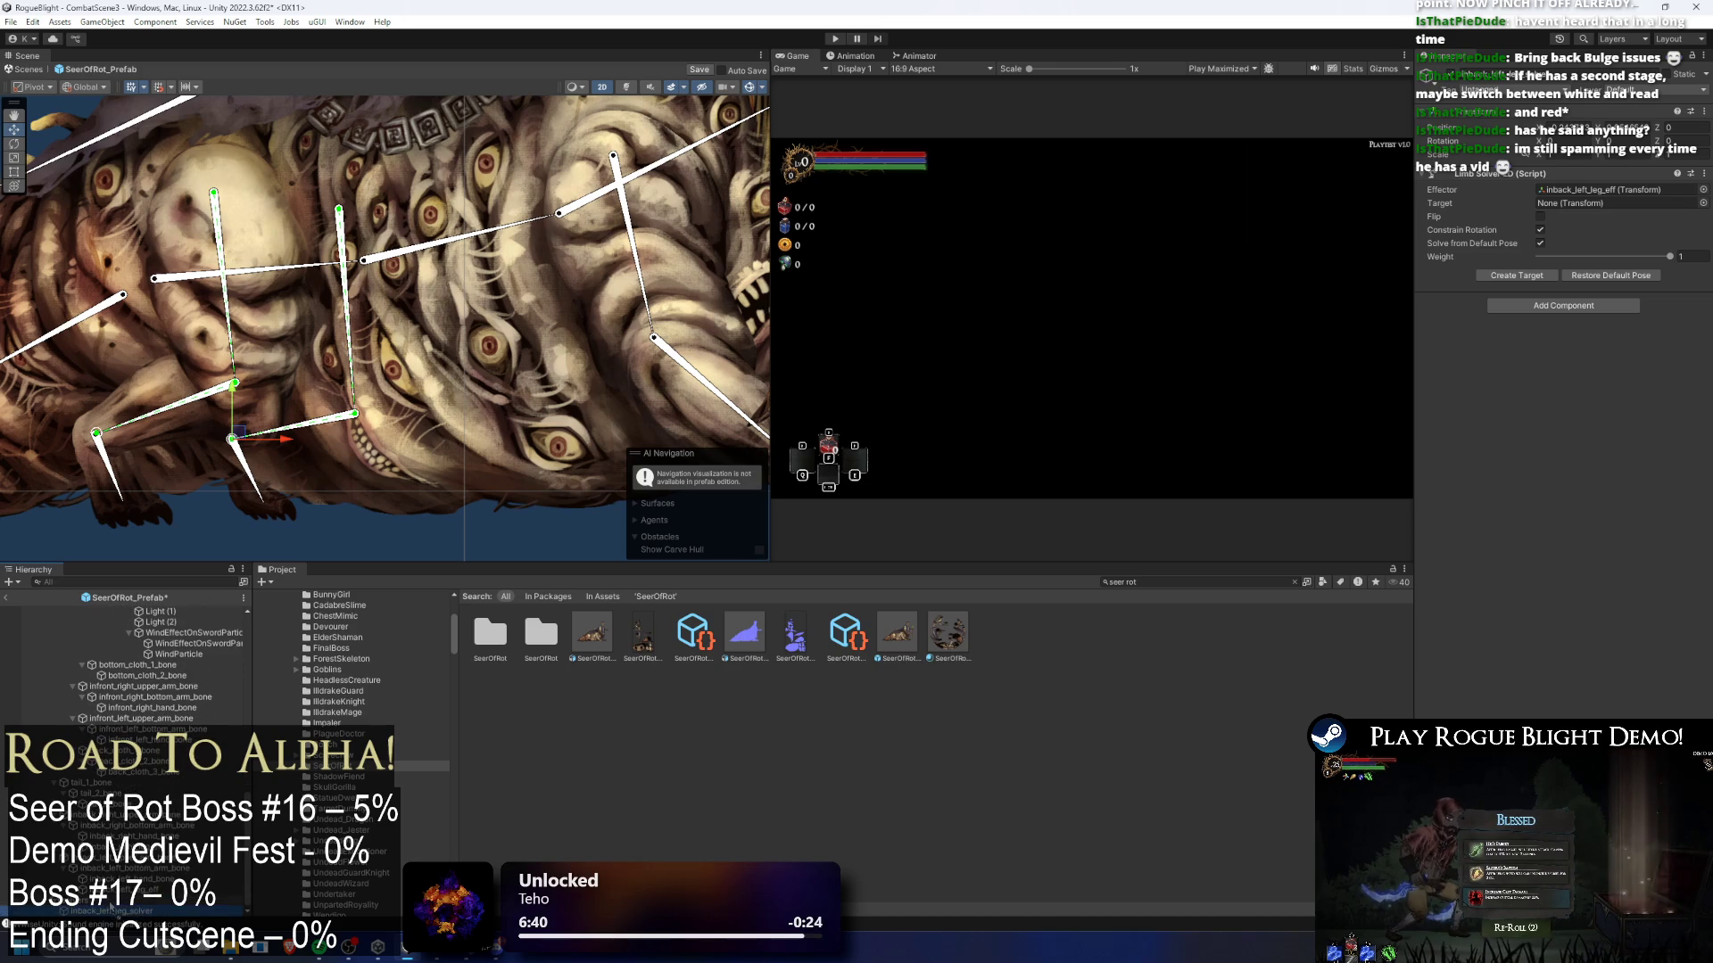
key(Down)
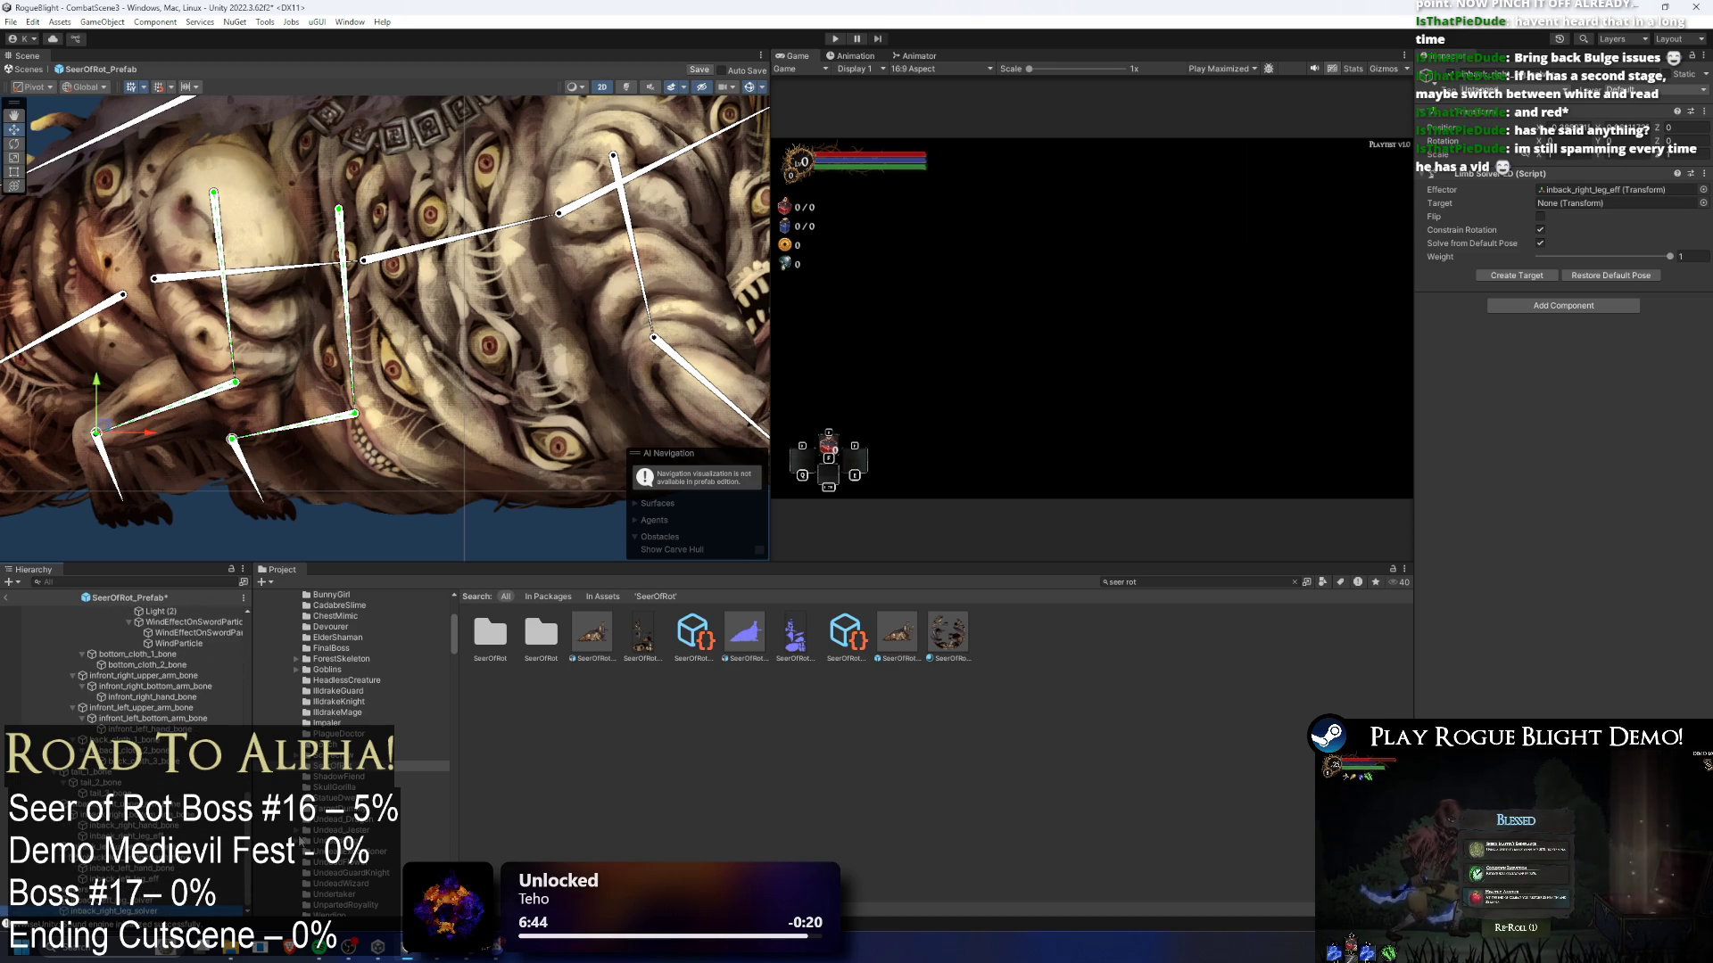
scroll(367, 489, down, 2)
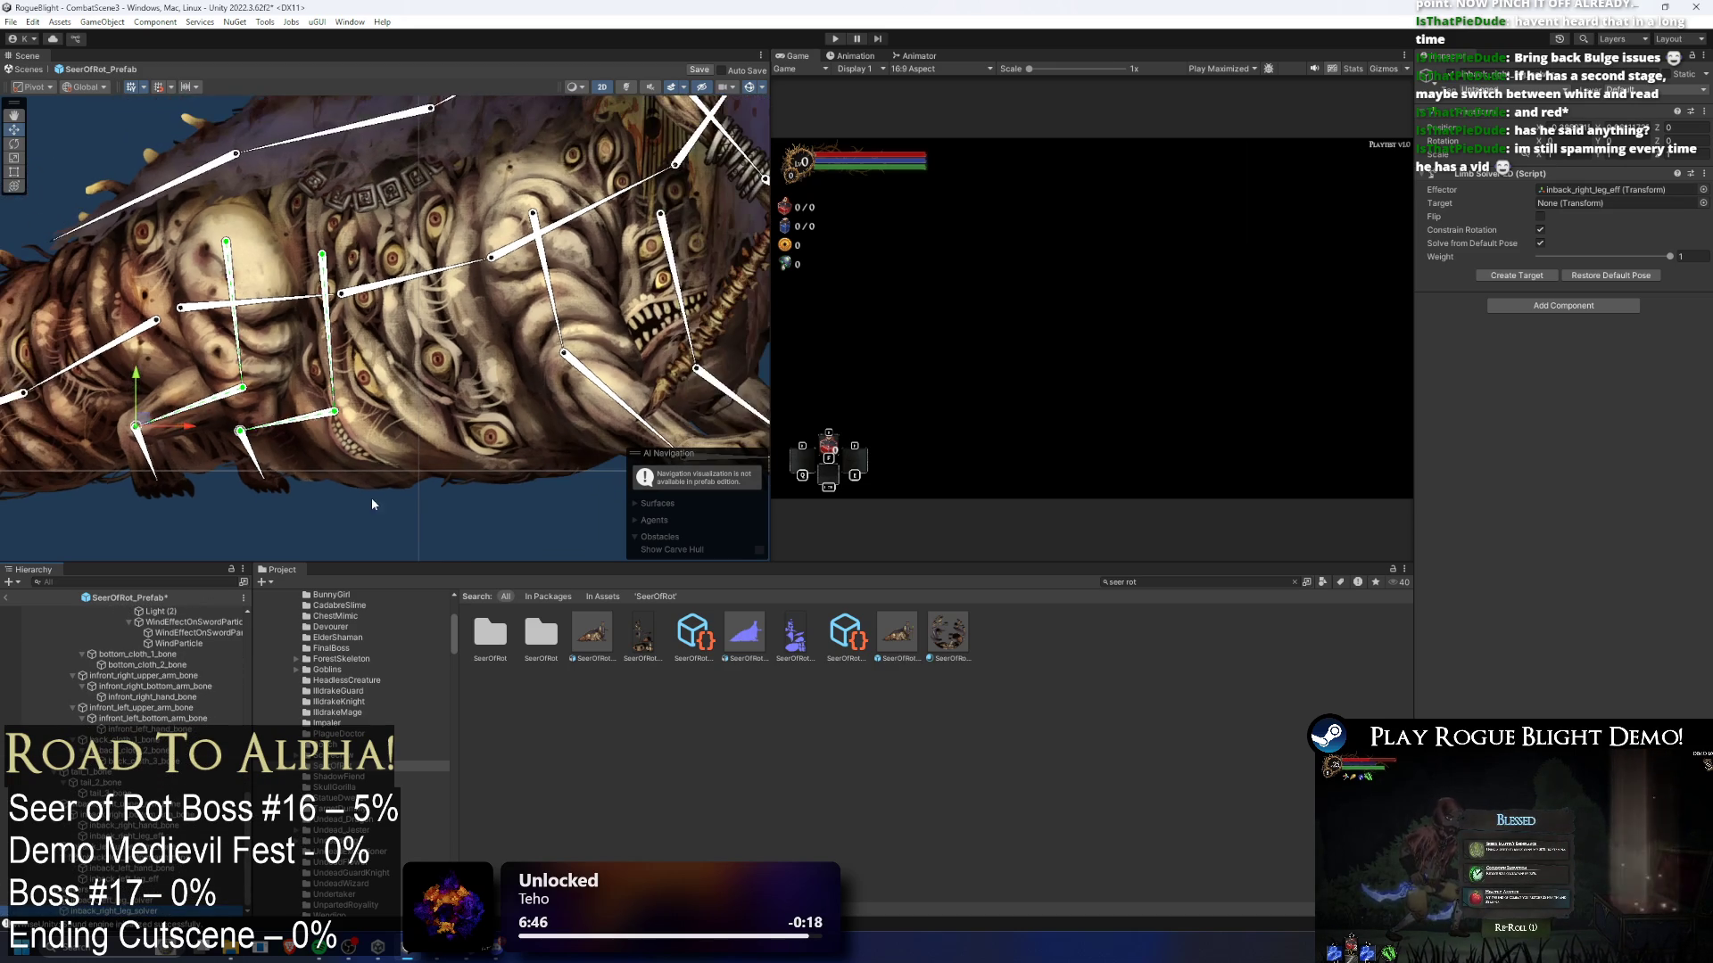
- Pull the rear foot handle down to test the leg, then select the rear foot sprite
click(368, 489)
drag(278, 413, 241, 463)
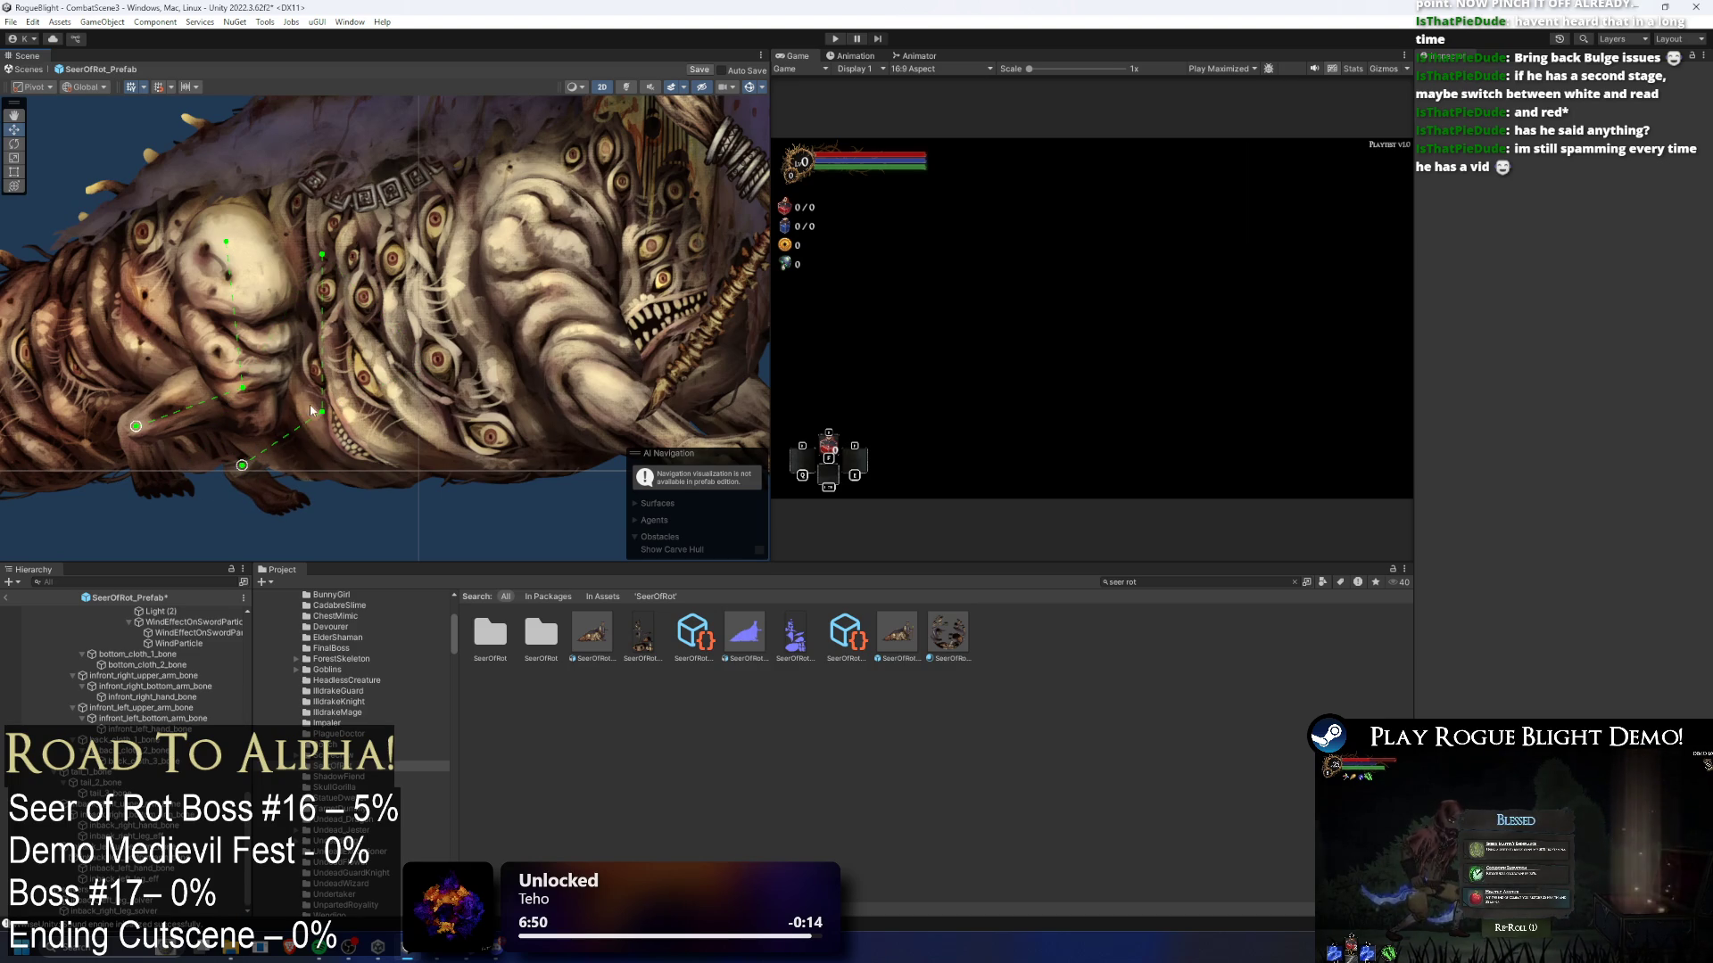
click(257, 487)
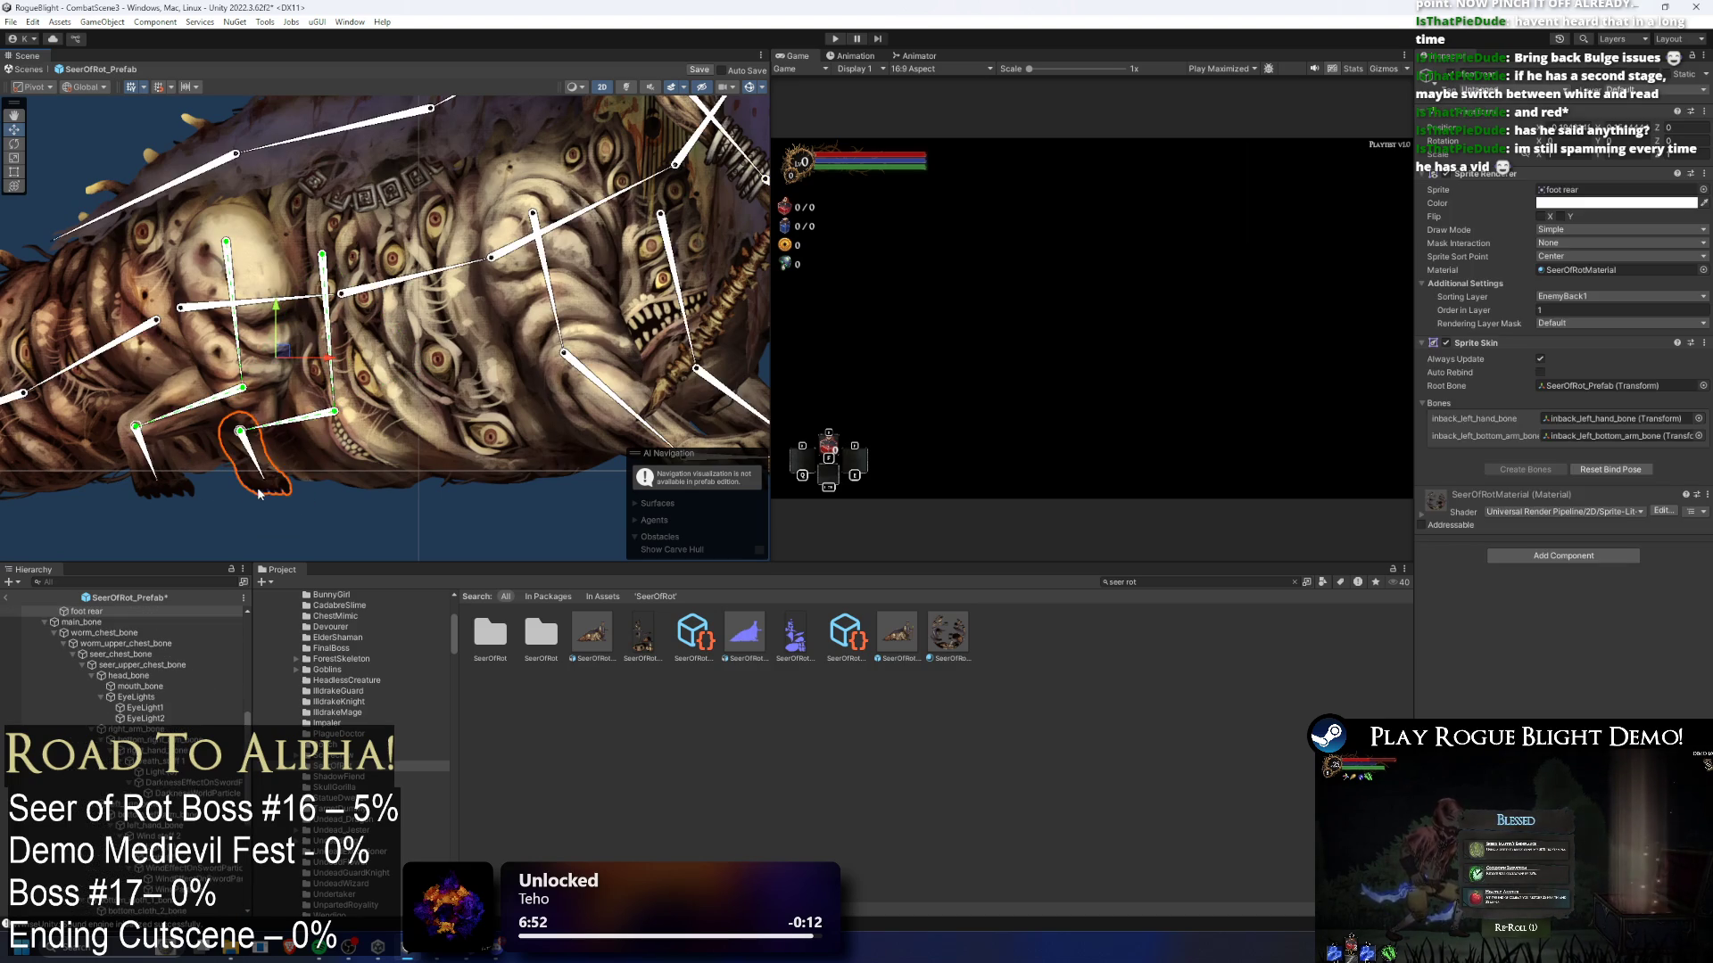
- Create an empty child under the rear leg's end bone and move it to the claw tip
scroll(152, 463, up, 2)
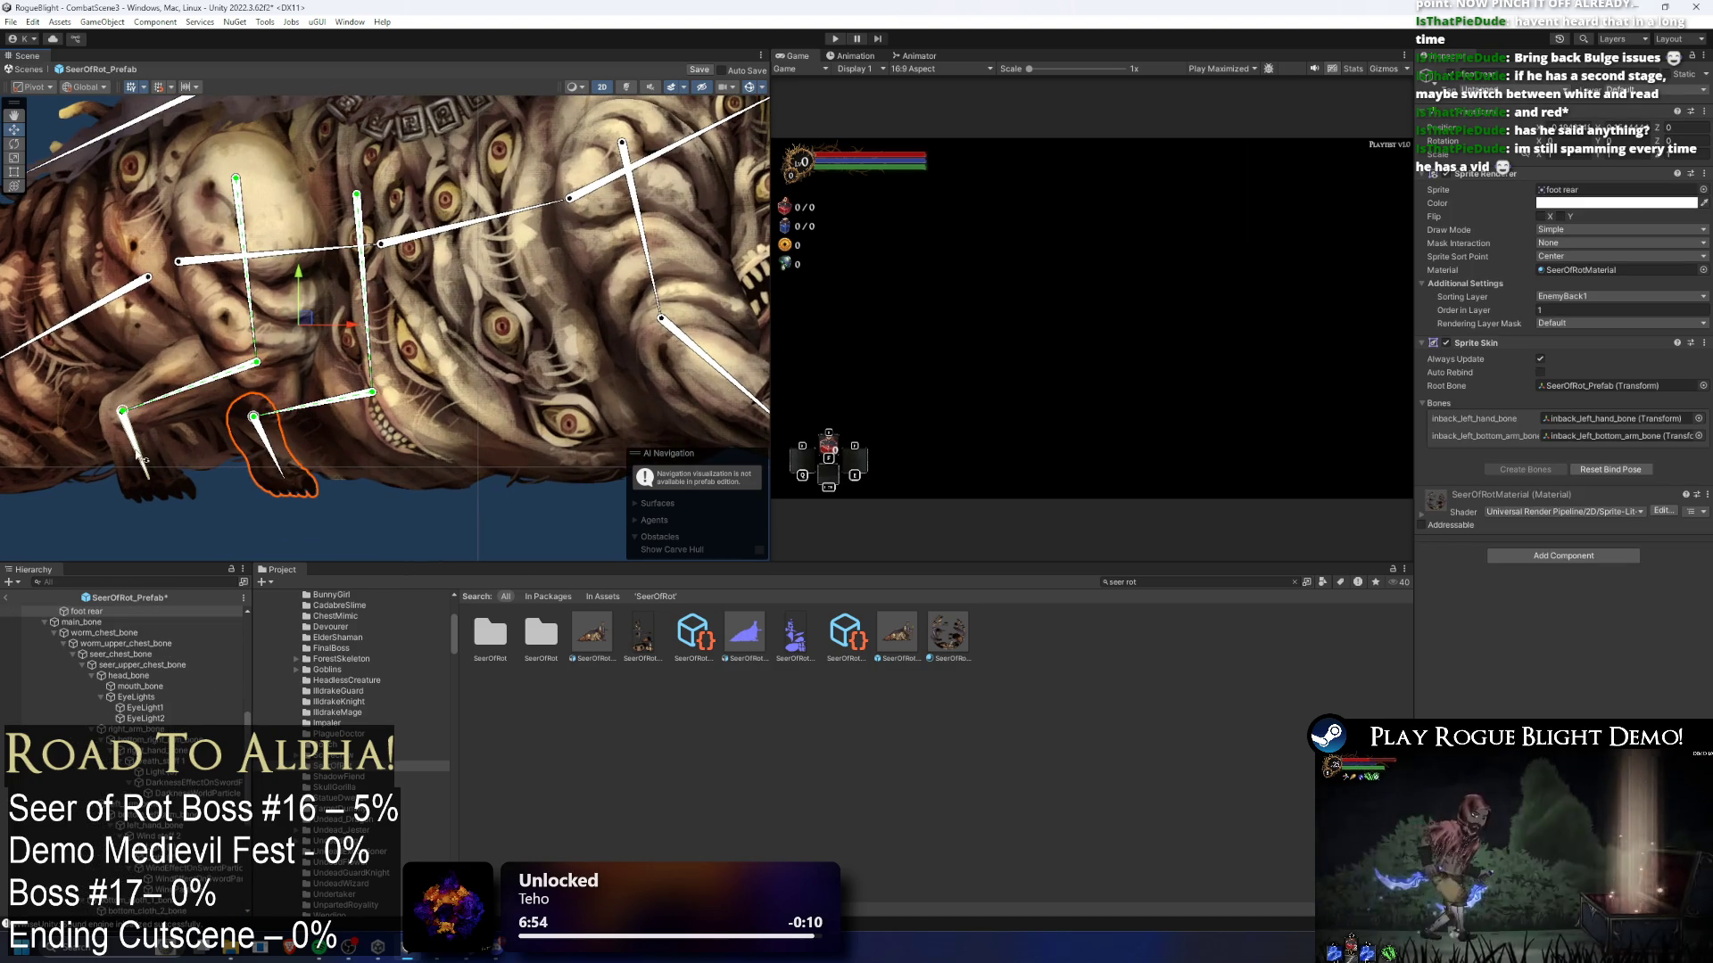
click(125, 447)
right_click(125, 447)
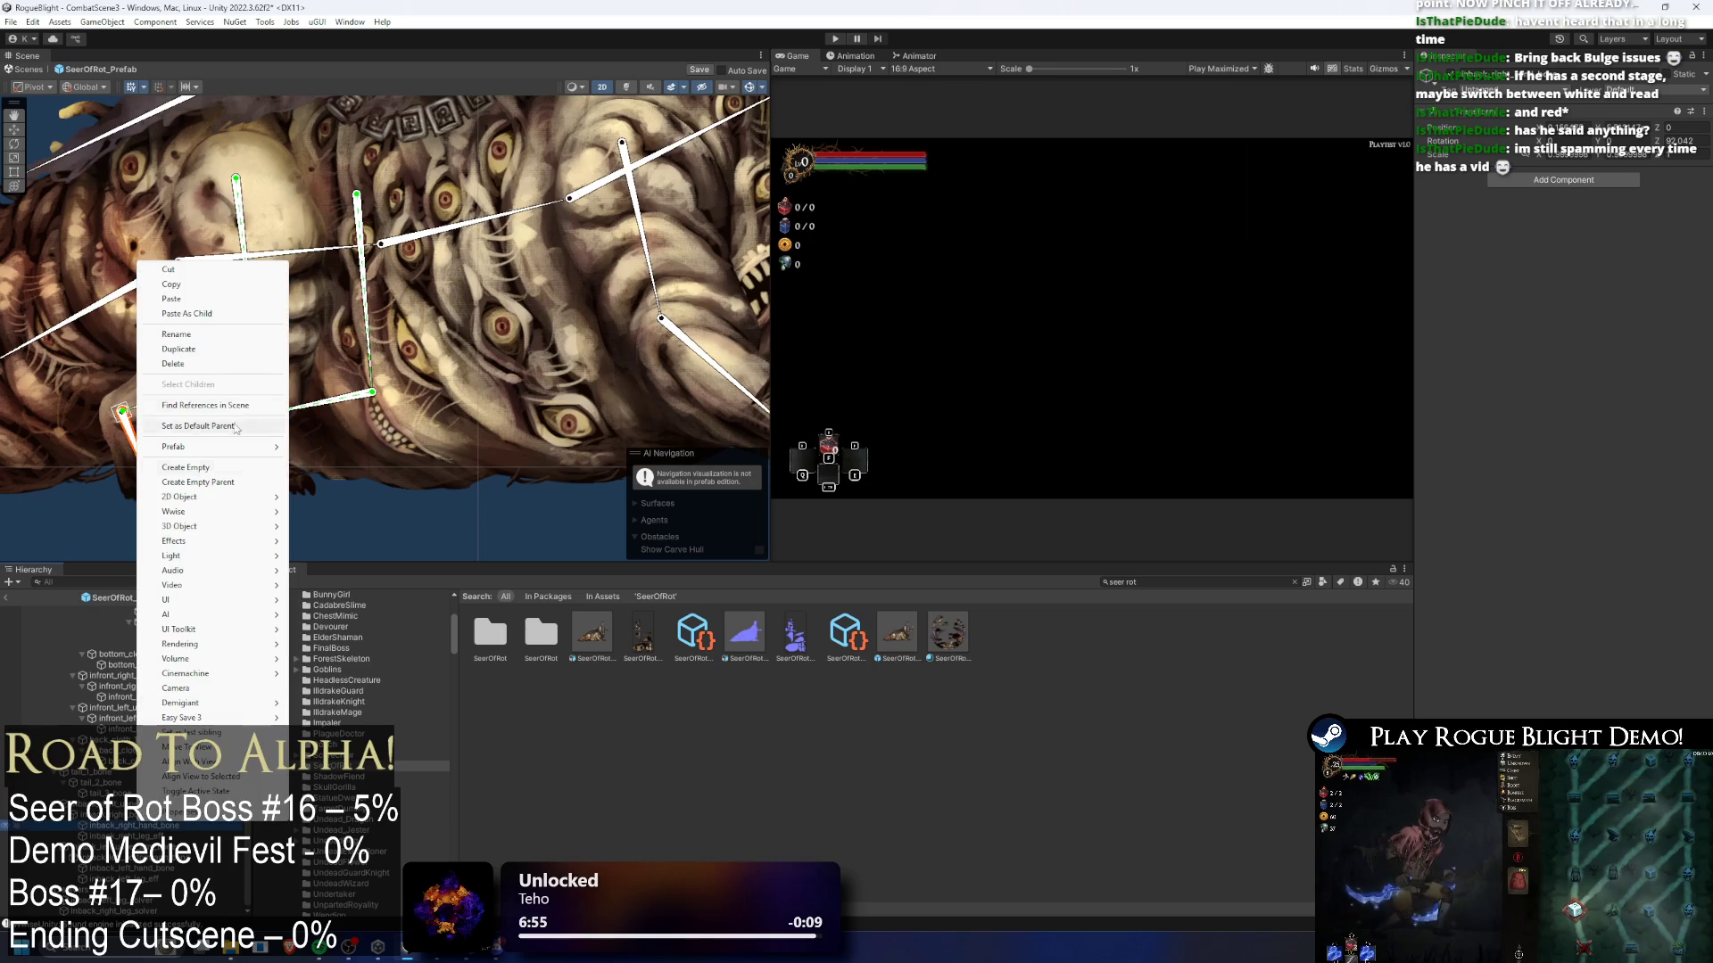
click(226, 463)
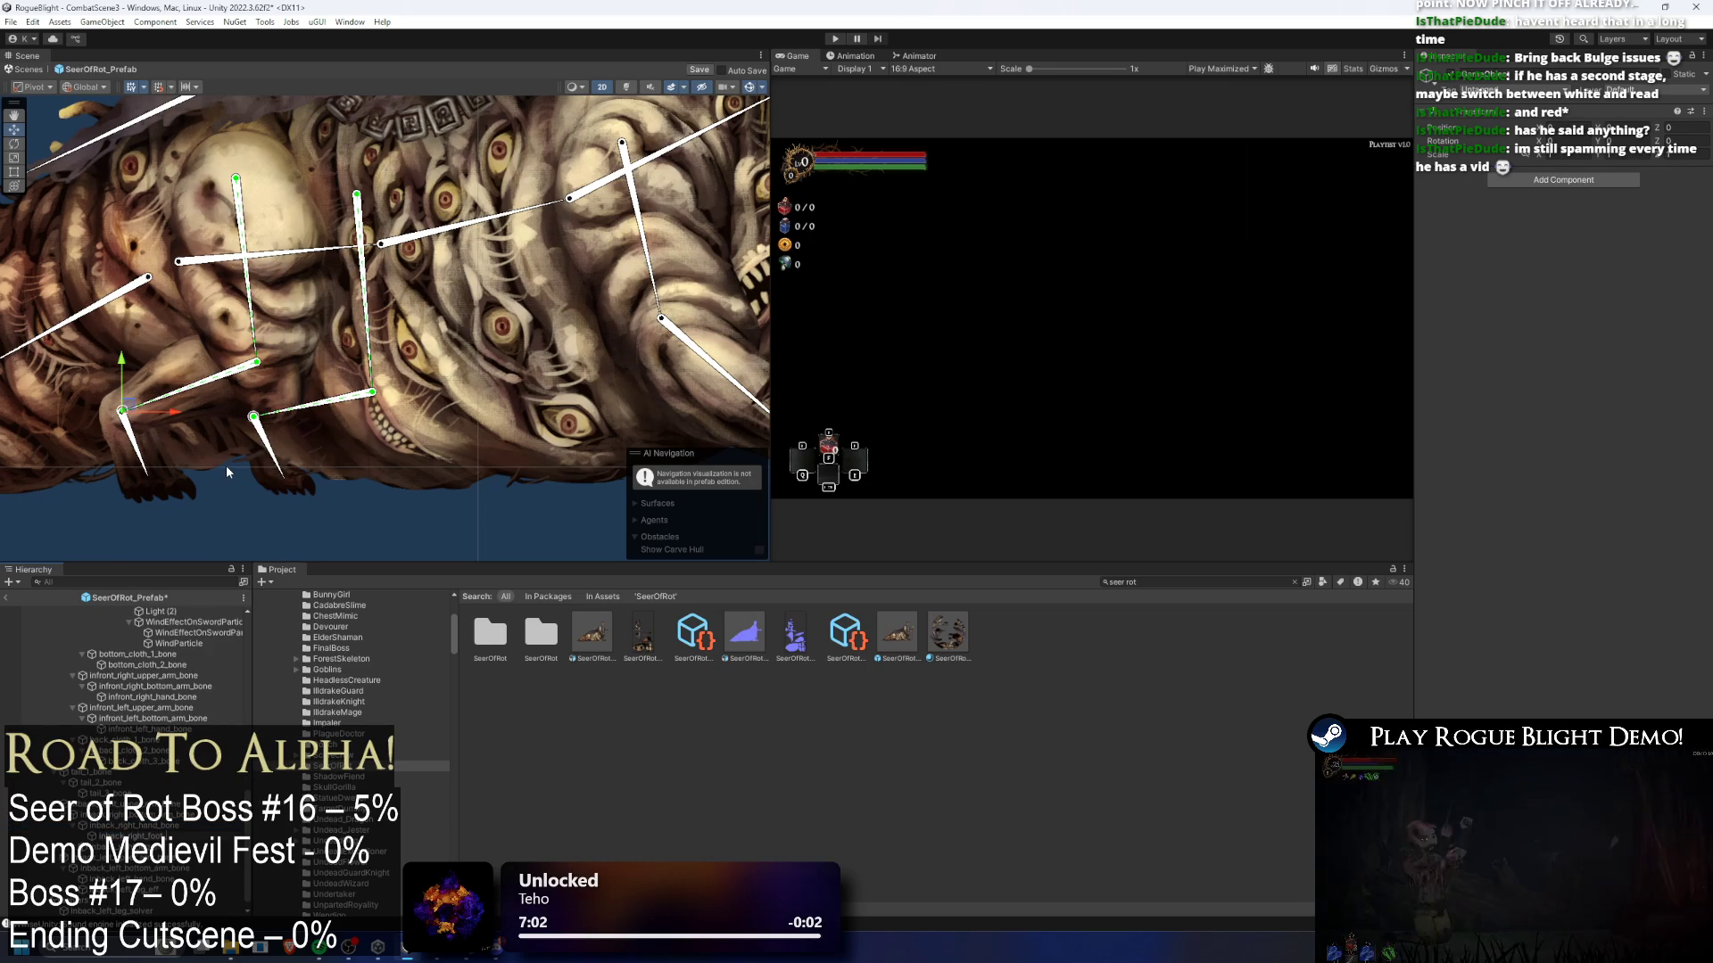
scroll(115, 442, up, 3)
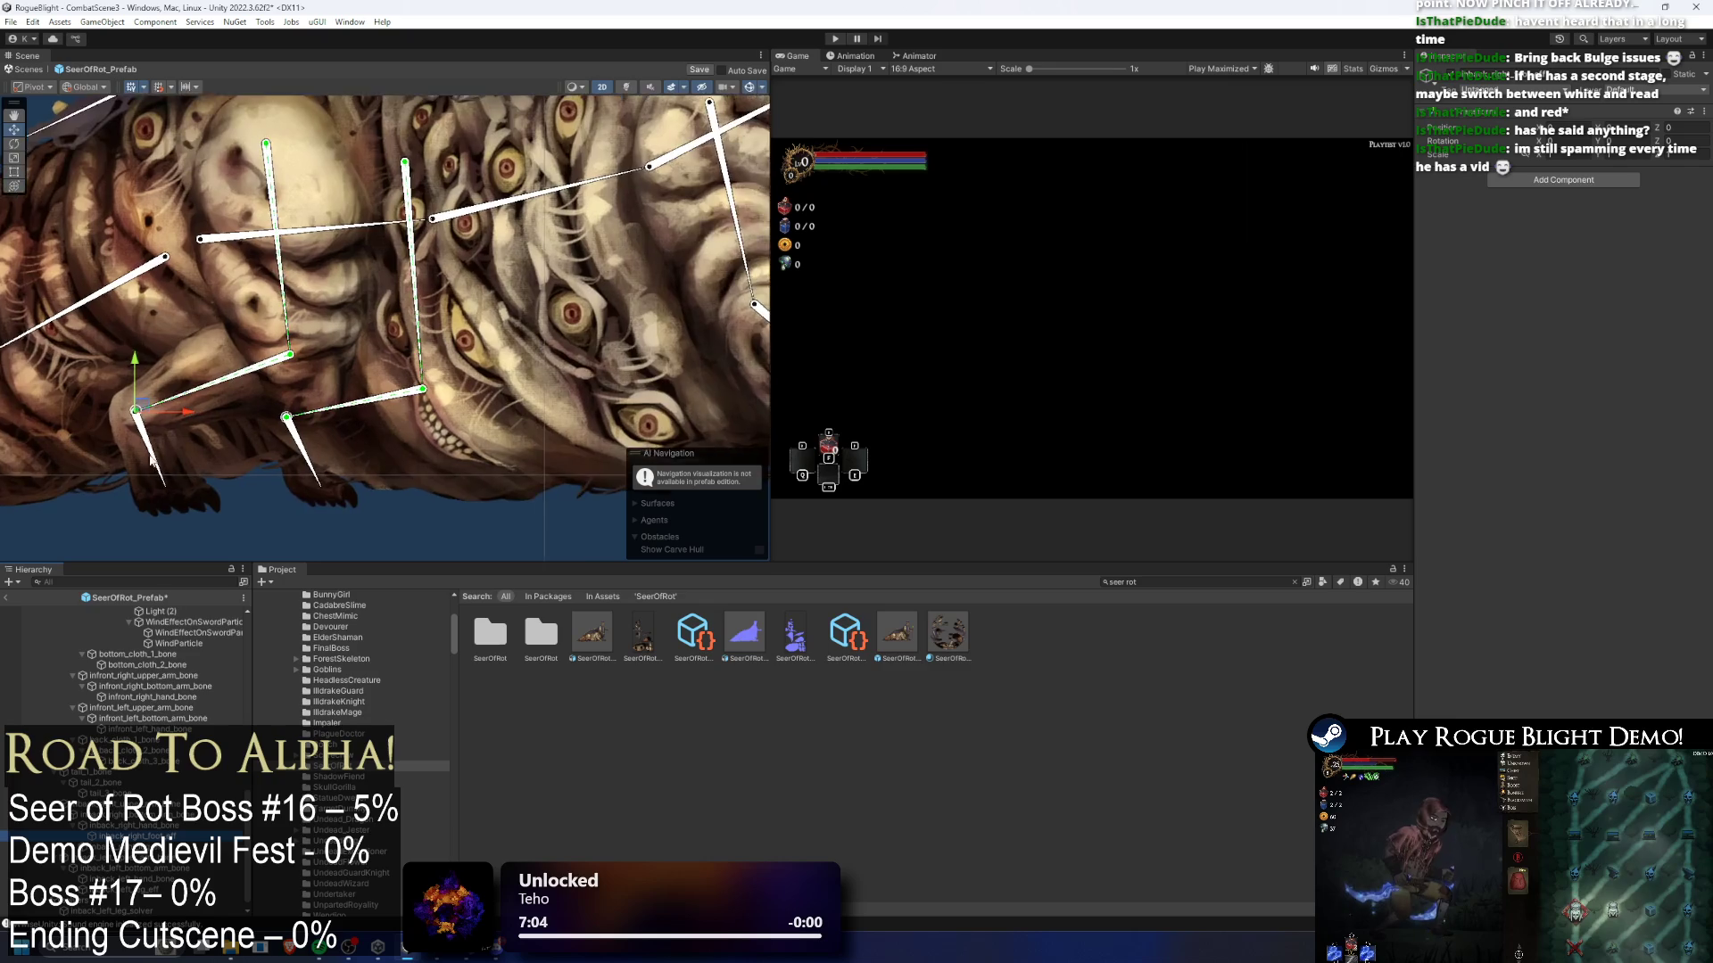
drag(134, 390, 189, 505)
scroll(195, 517, up, 2)
scroll(197, 517, up, 2)
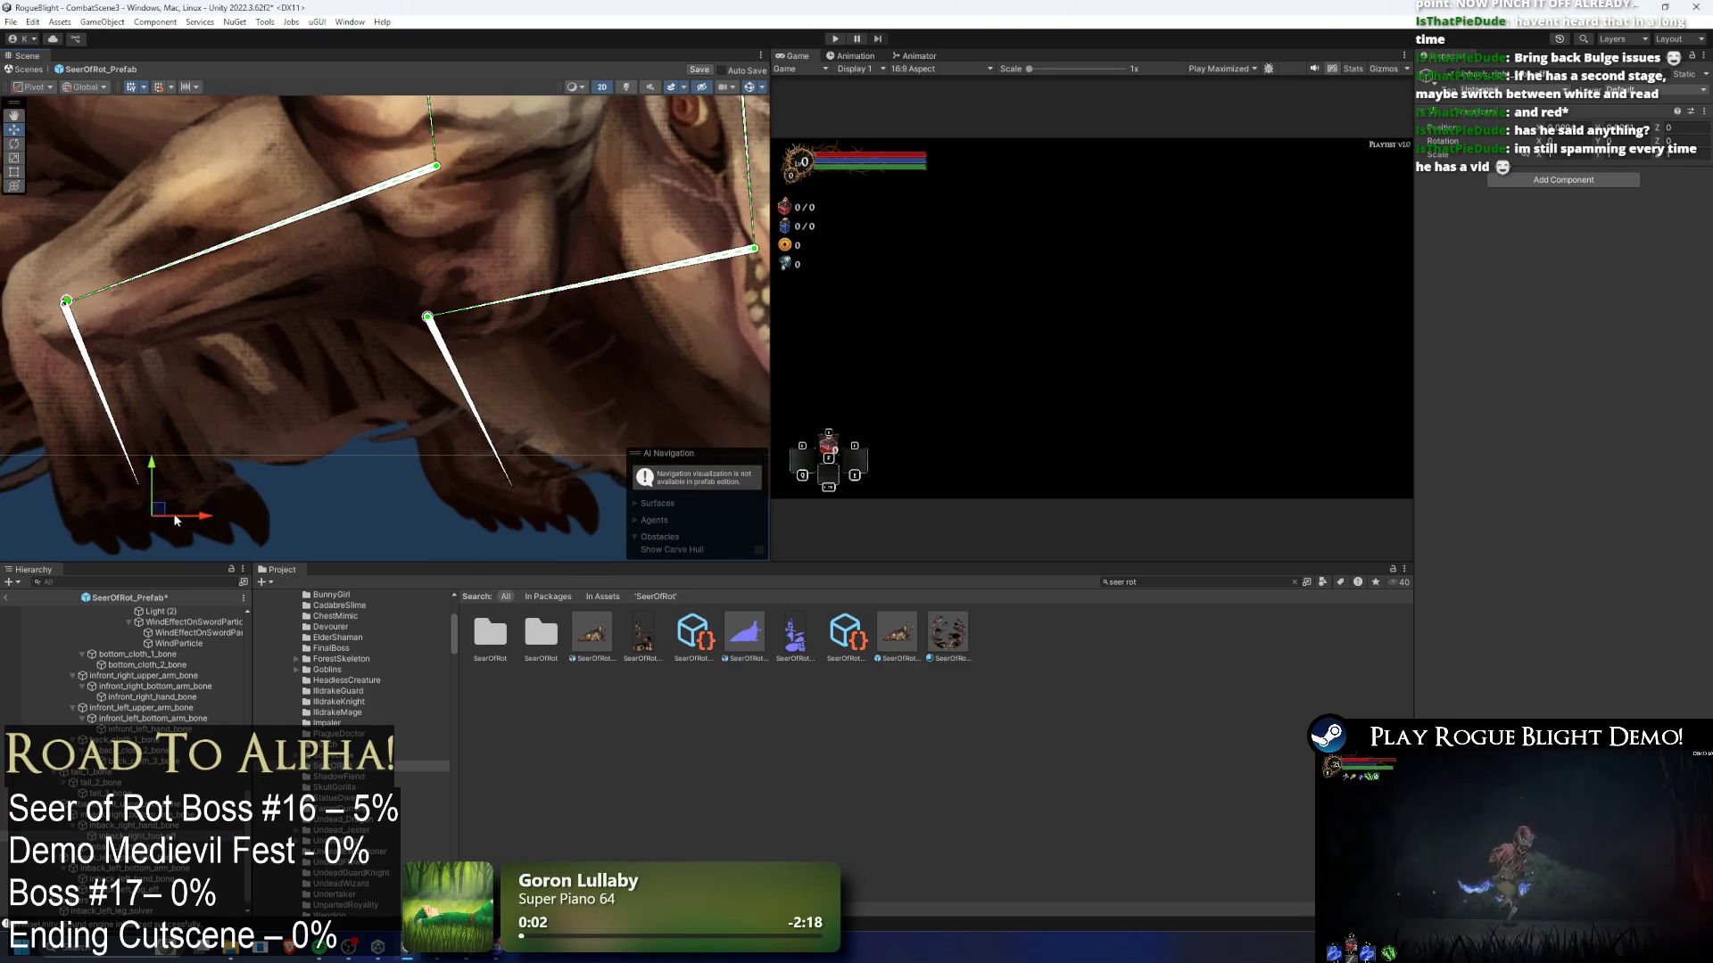
- Add an IK Manager 2D with a Limb solver to the foot-tip object, then undo the solver
click(163, 492)
click(151, 493)
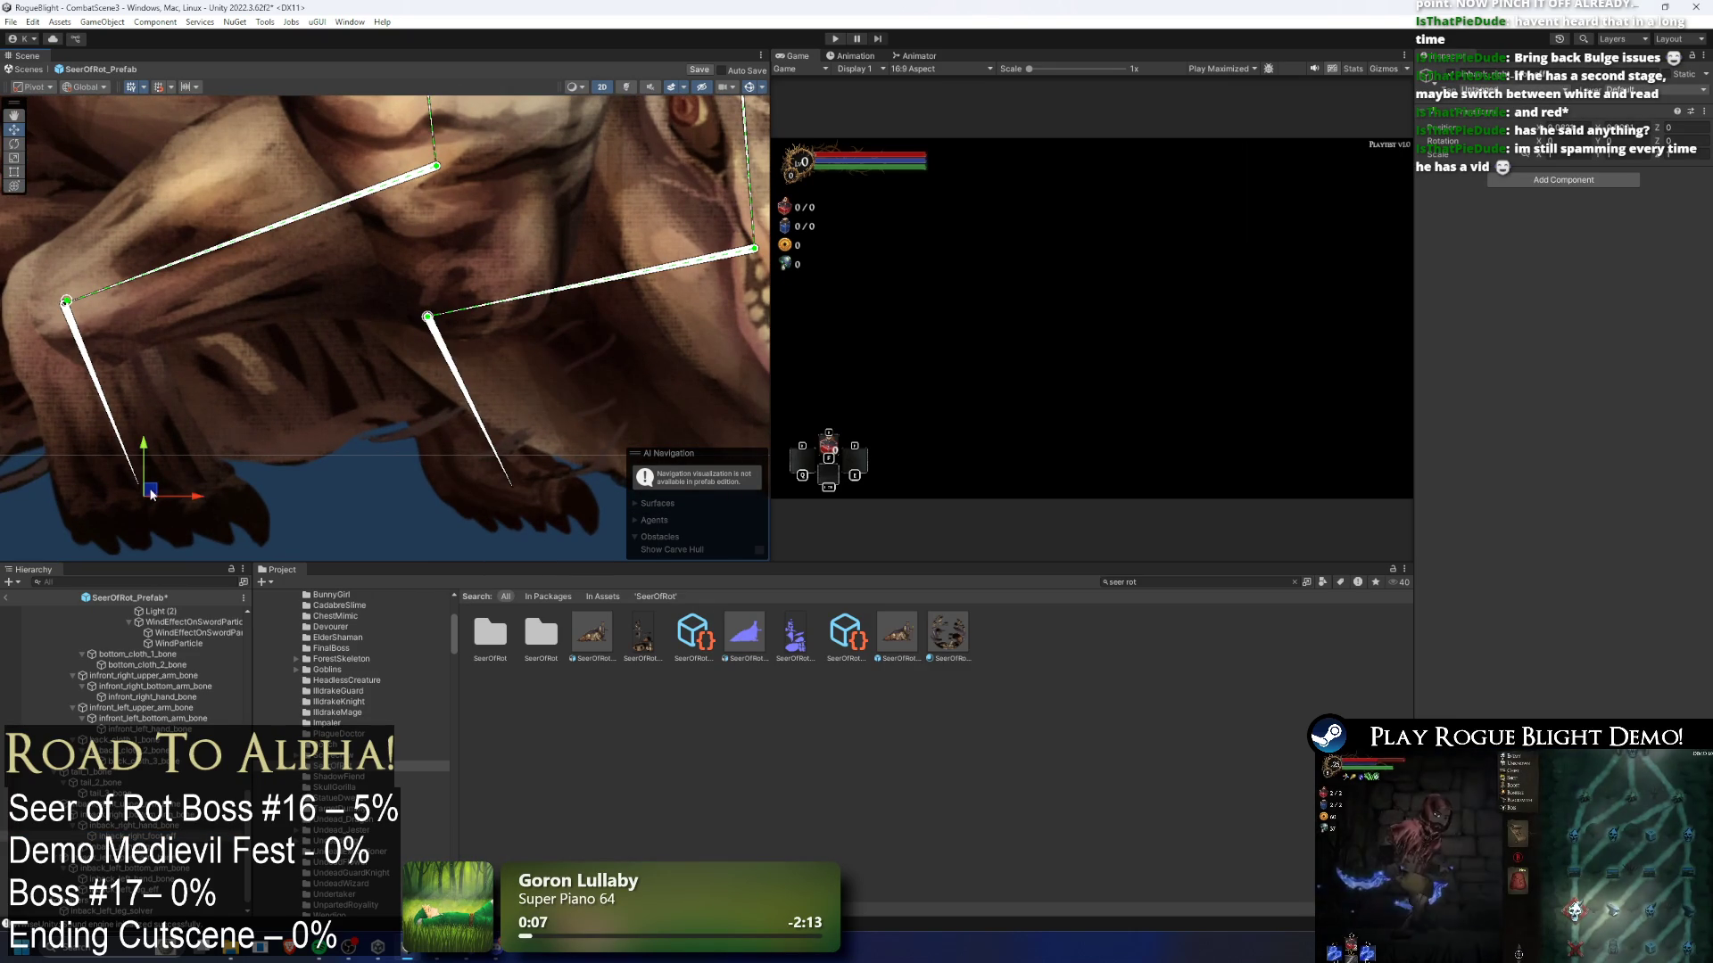
drag(275, 436, 416, 362)
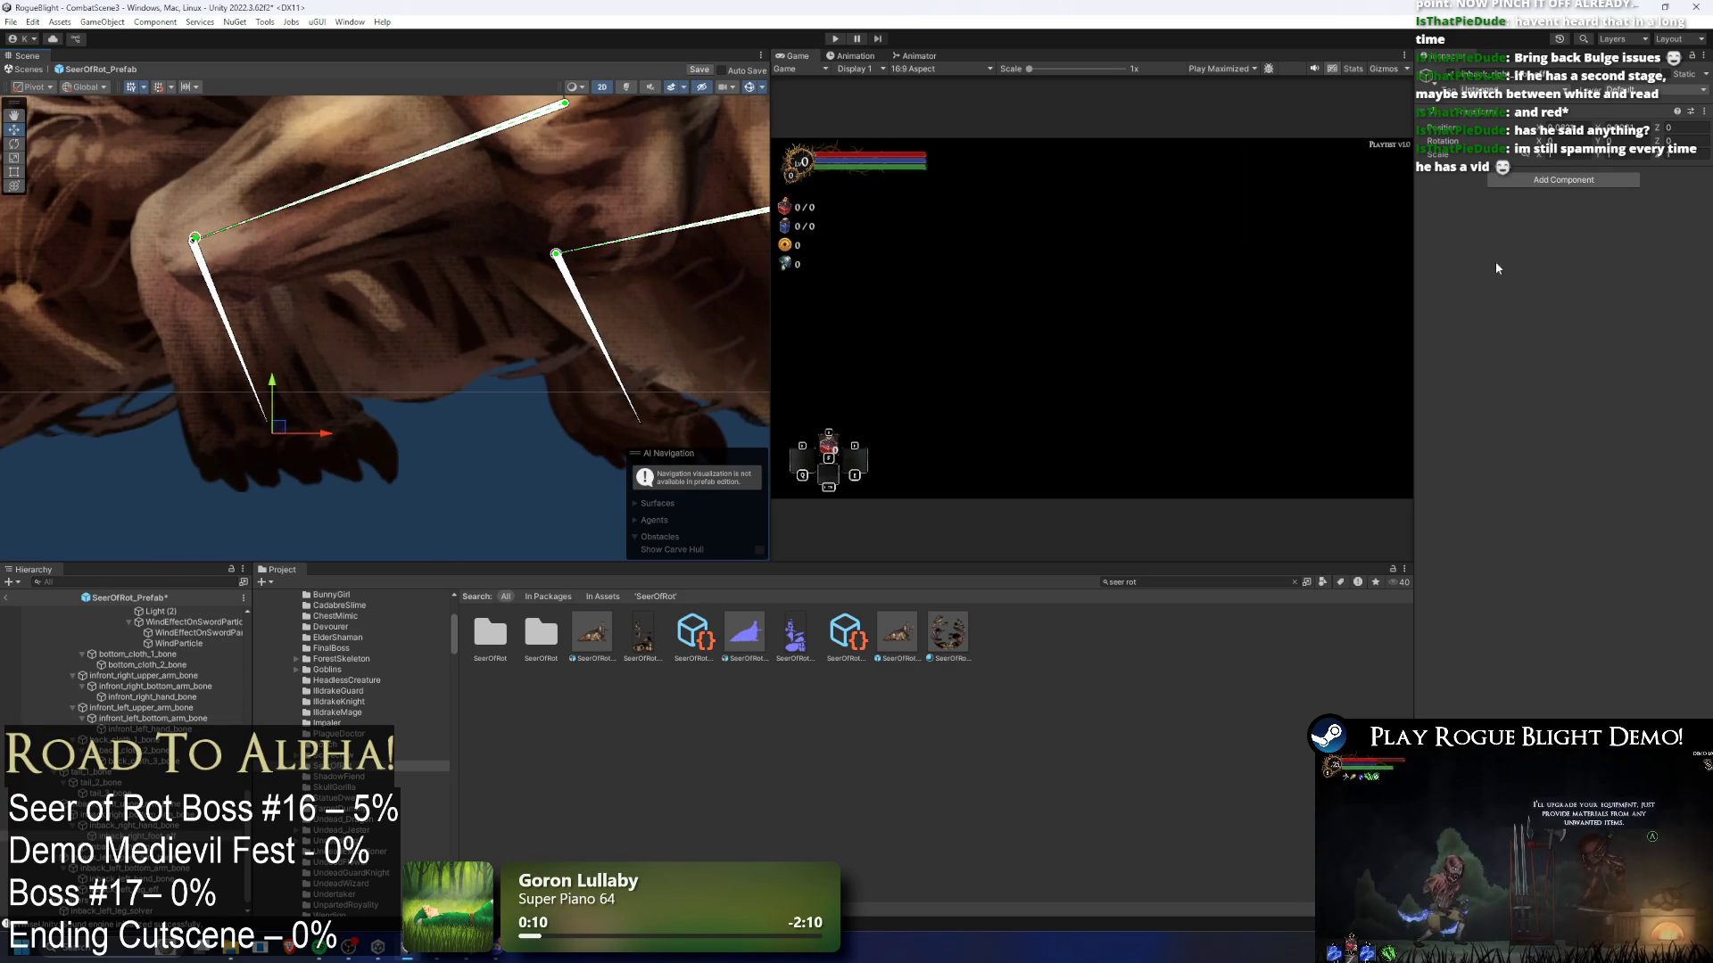
click(1593, 182)
key(Return)
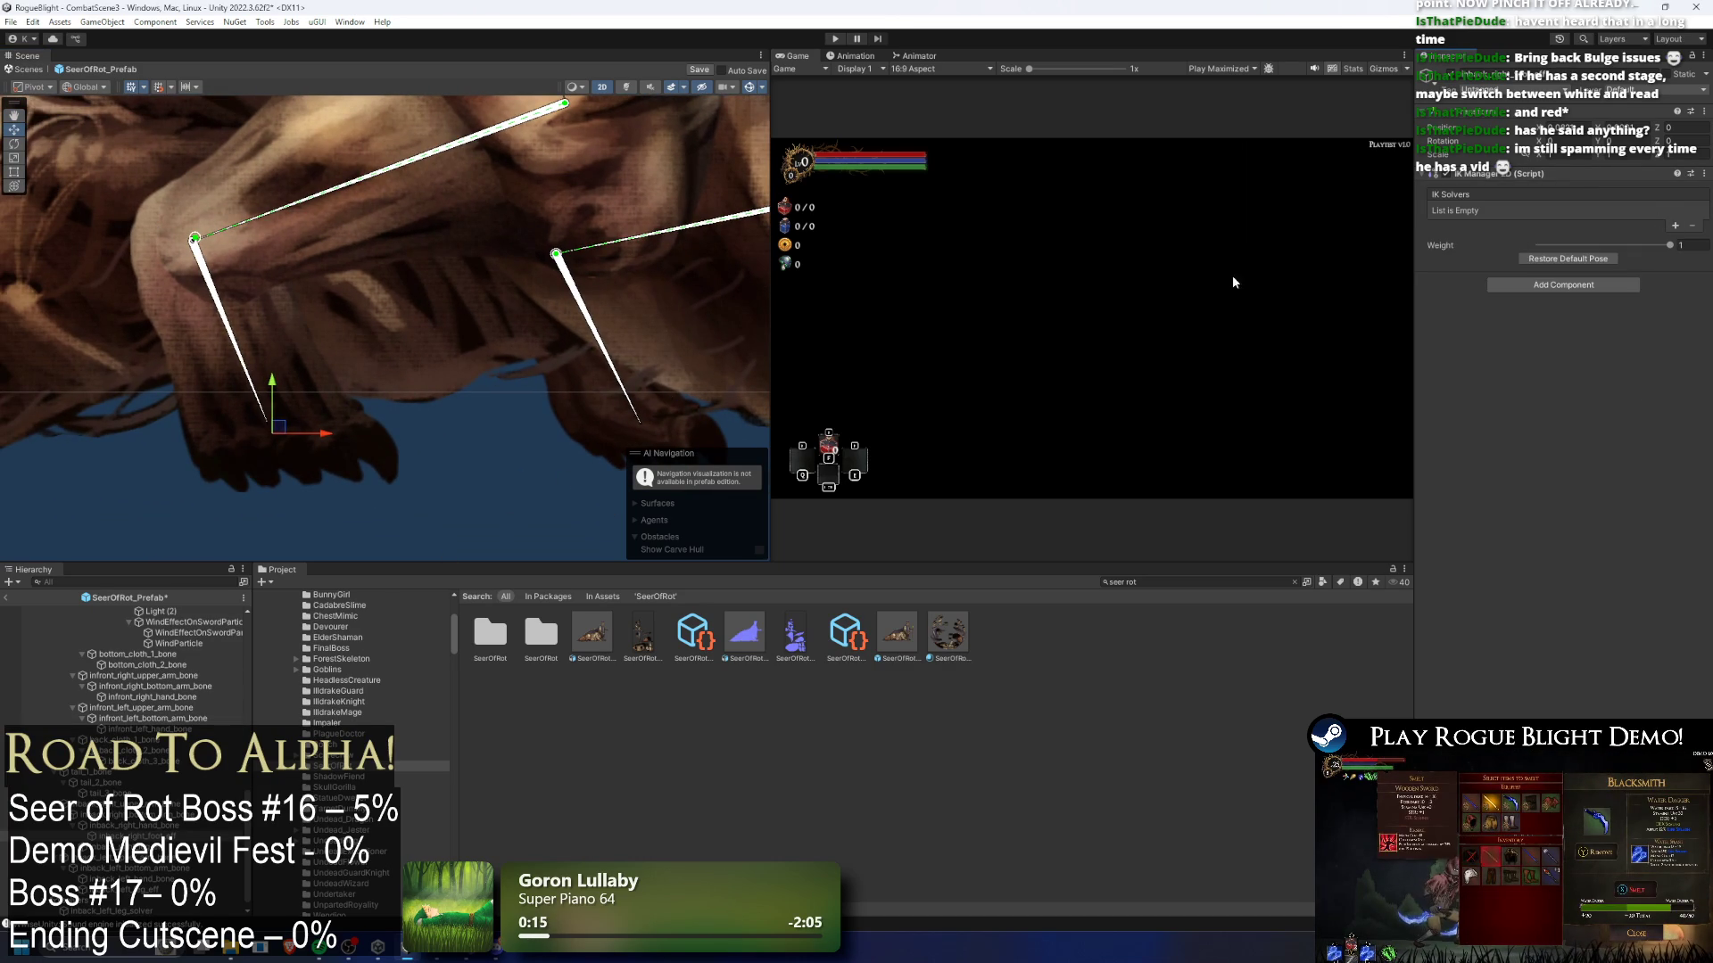
click(1675, 226)
click(1640, 257)
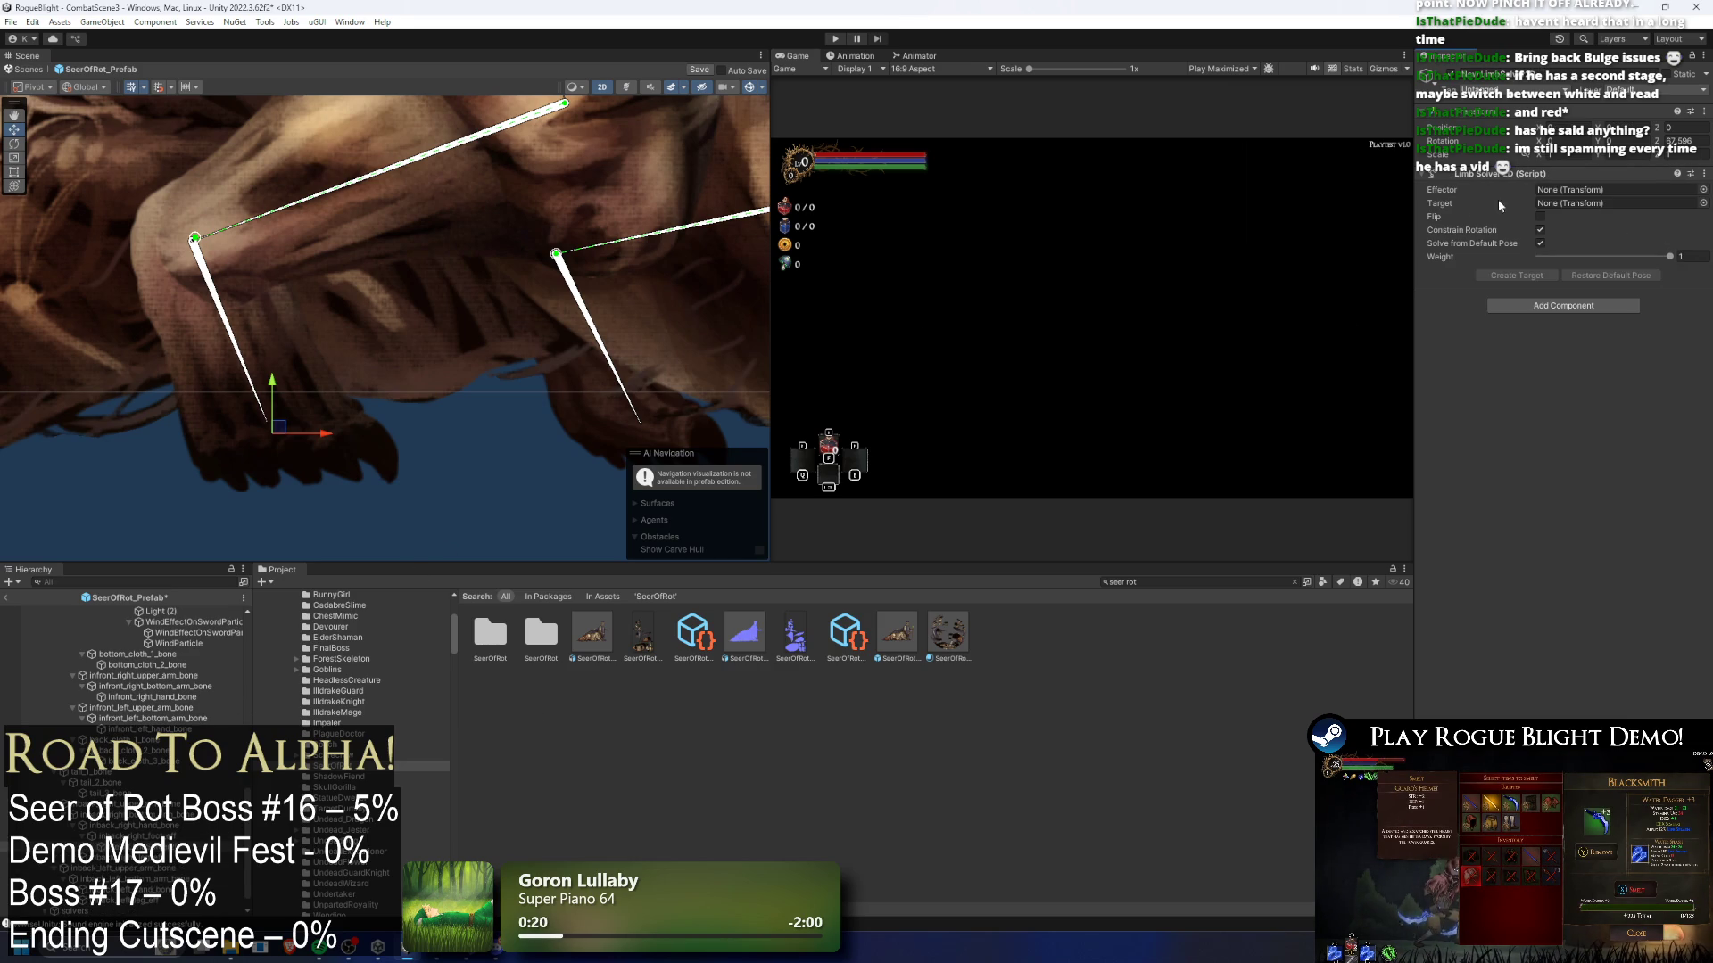
key(ctrl+z)
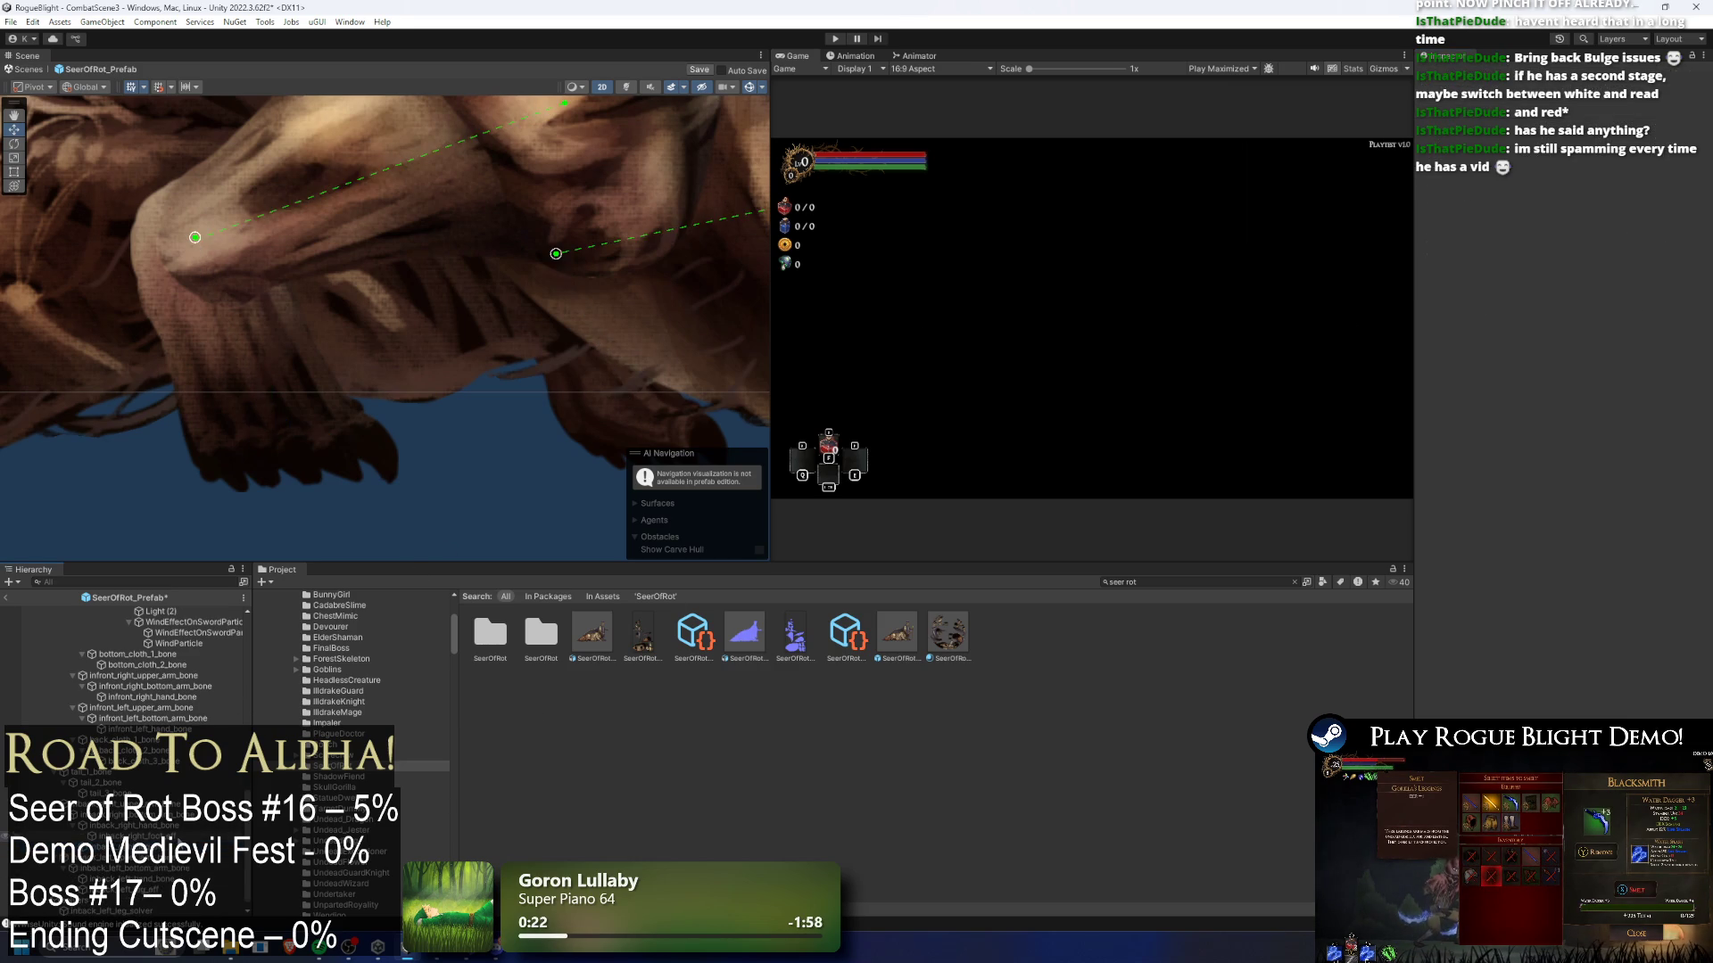
- Replace the IK Manager 2D with a fresh one holding a Chain (CCD) solver
right_click(1517, 174)
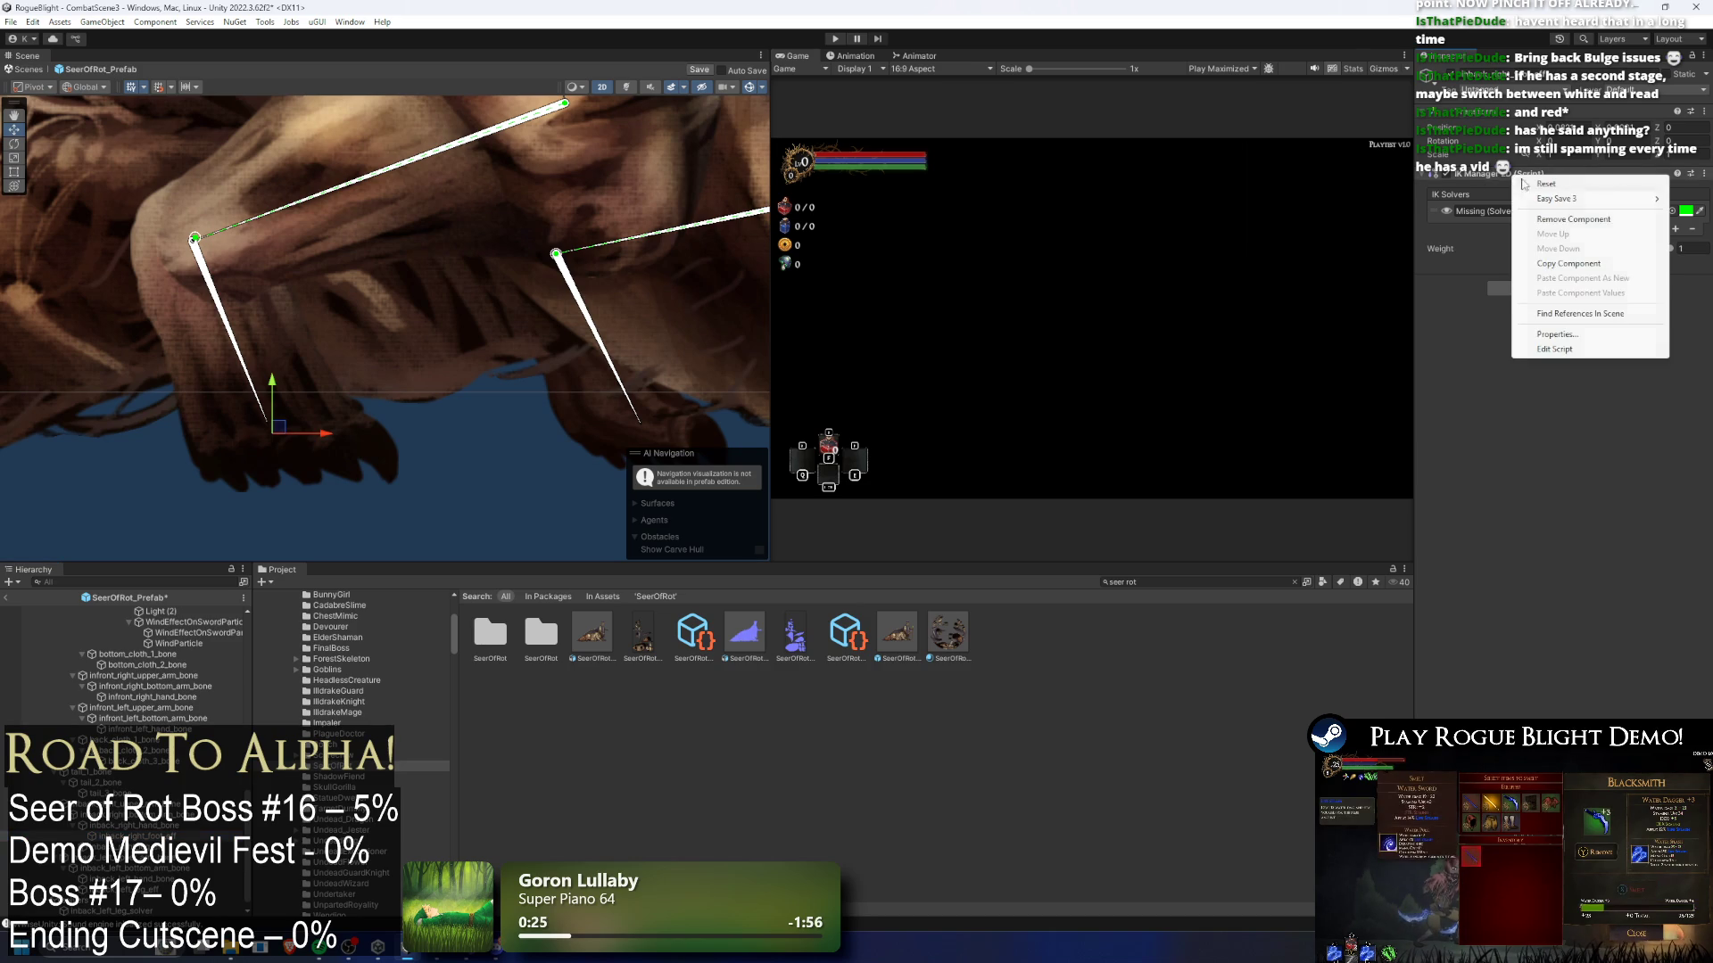
click(1574, 207)
click(1586, 183)
key(Return)
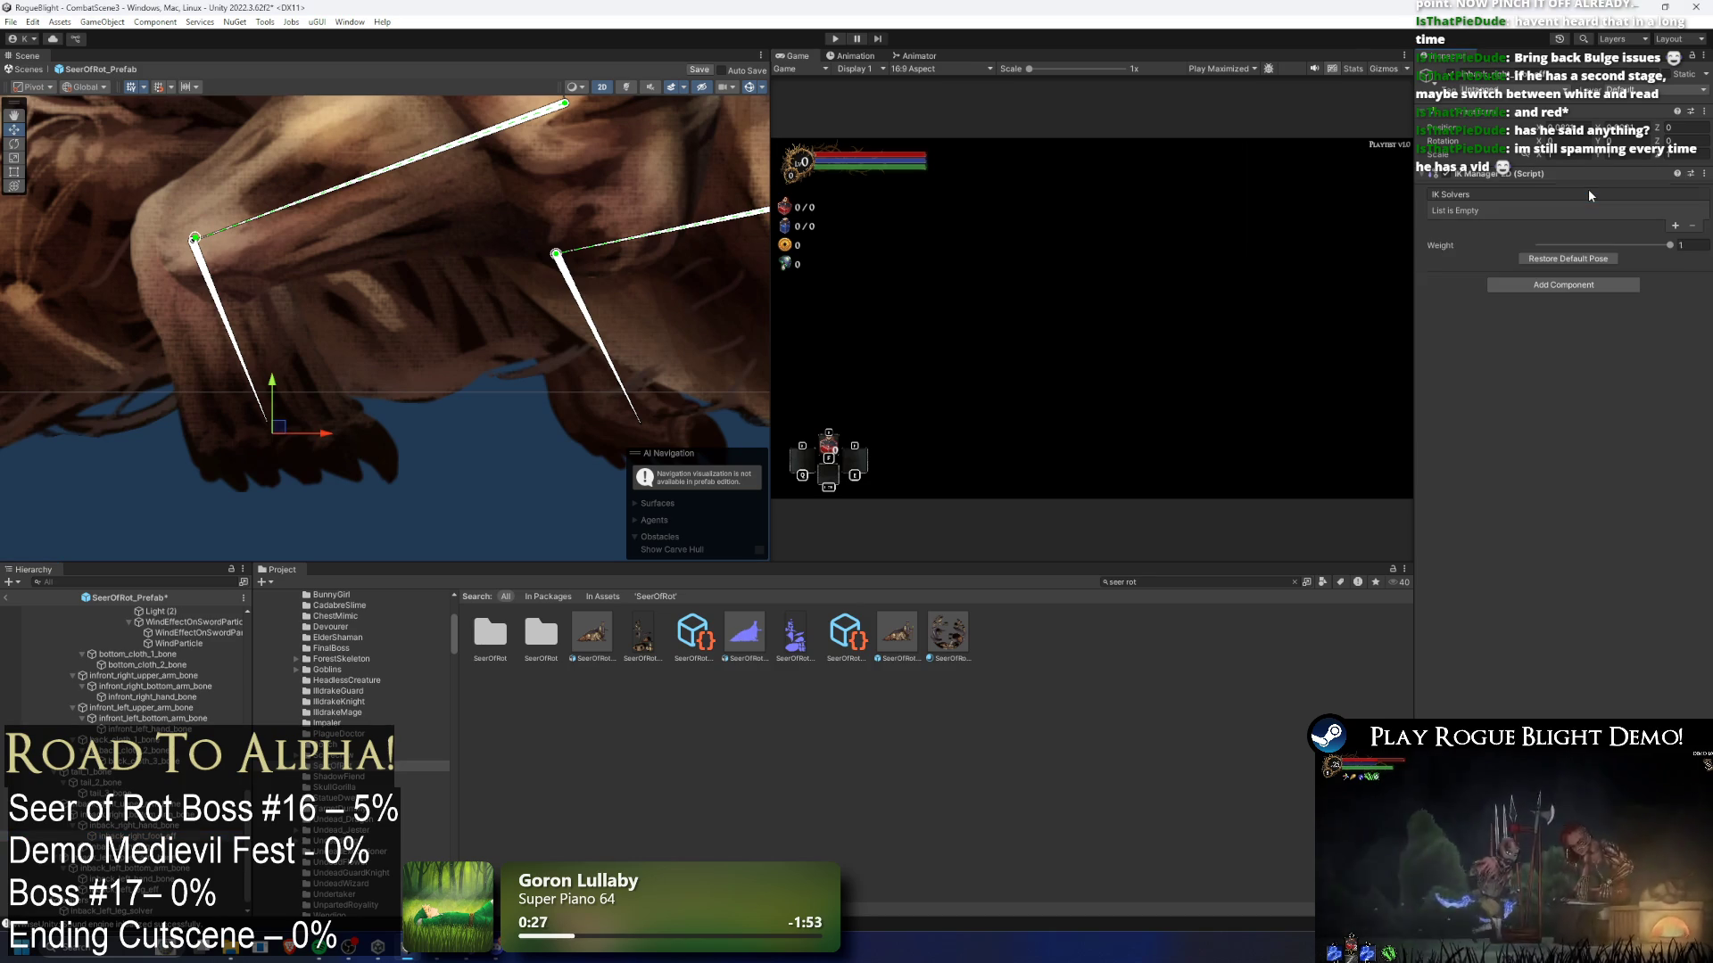
click(1672, 225)
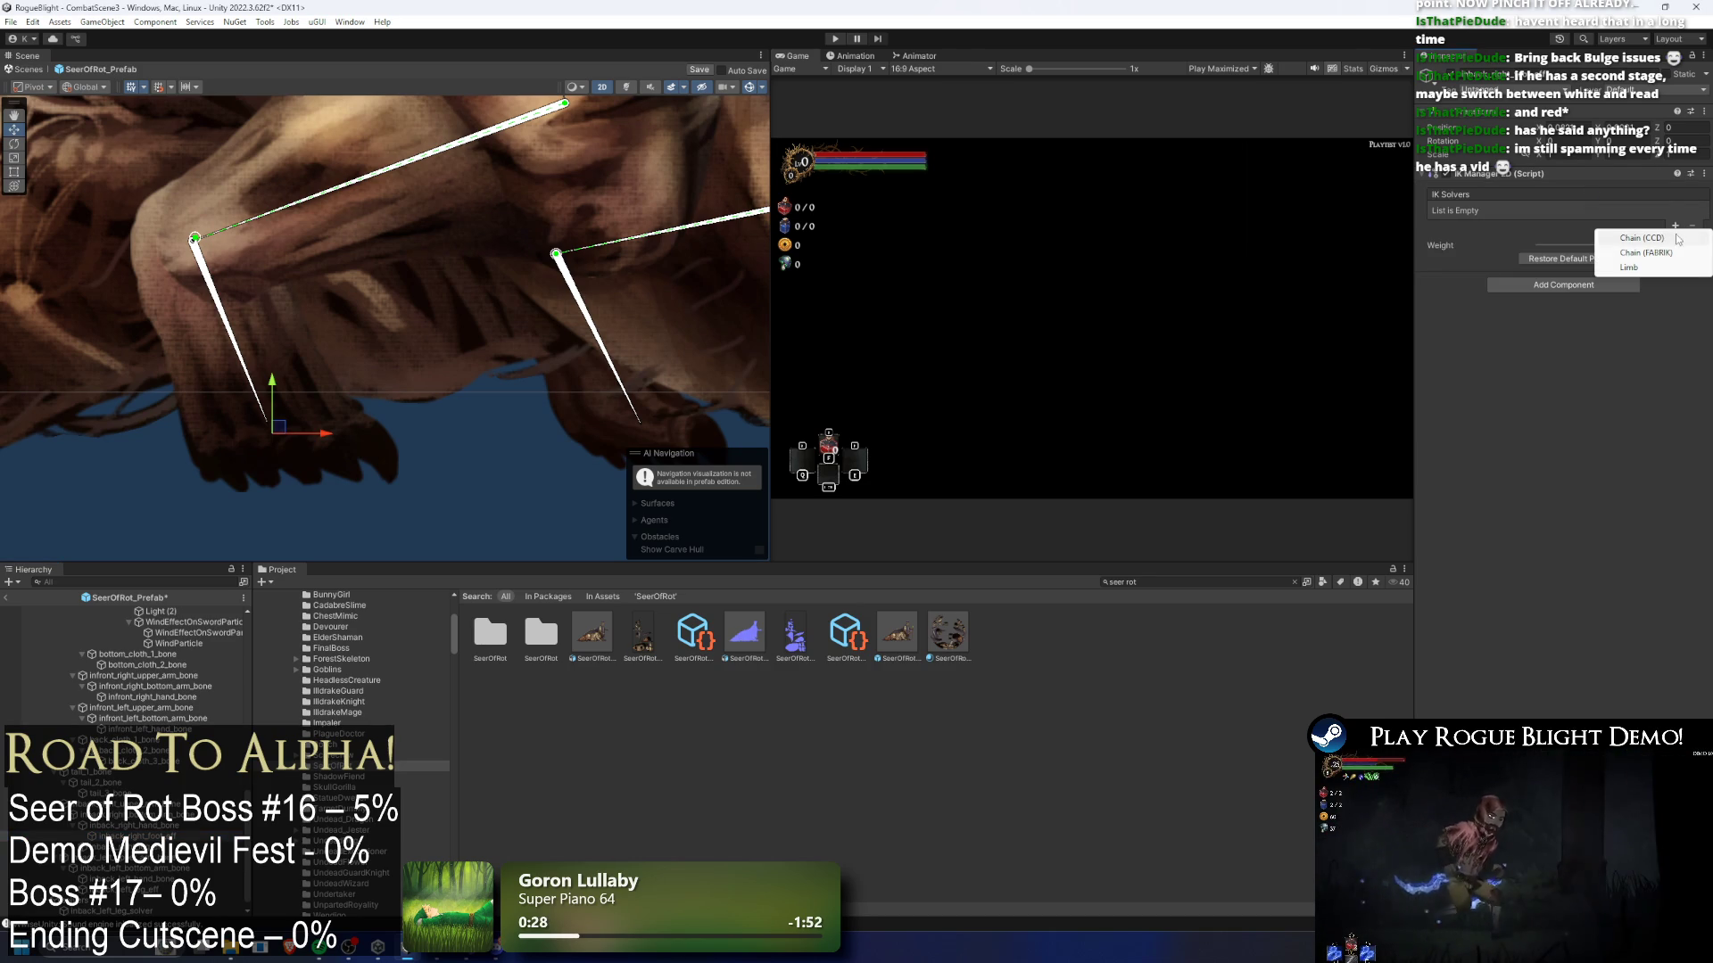
click(1641, 238)
- Rename the CCD solver, make inback_right_foot_eff its effector, set chain length 1, and create a target
right_click(174, 842)
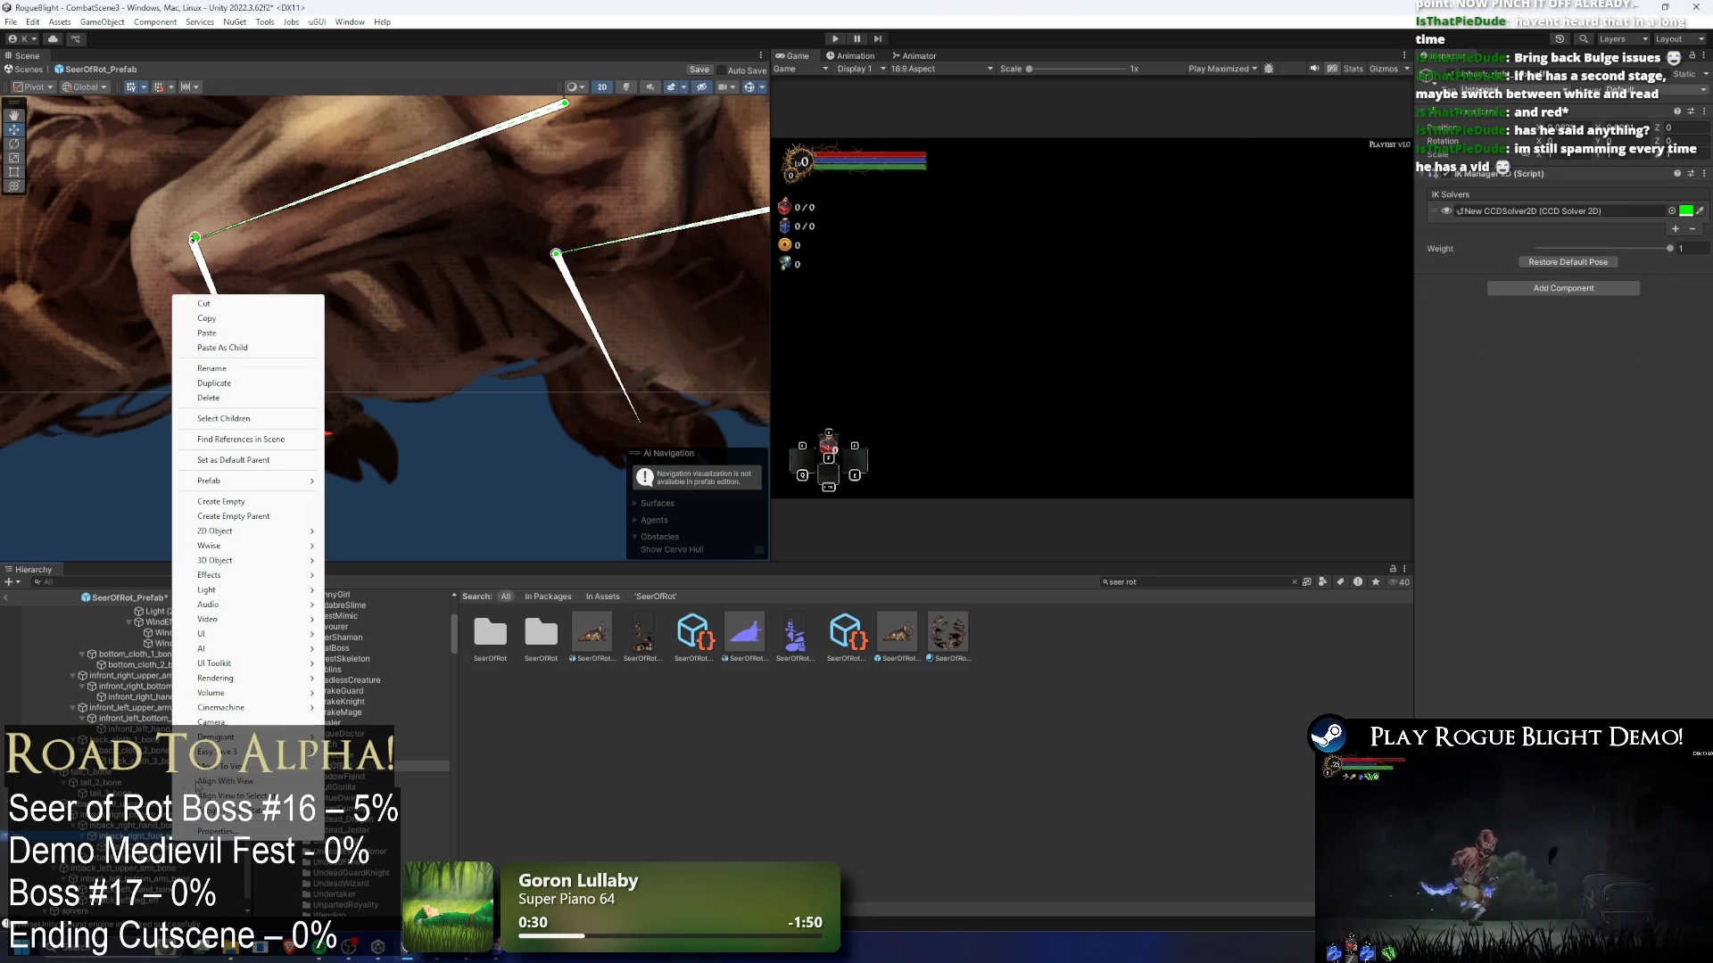
right_click(153, 846)
right_click(141, 847)
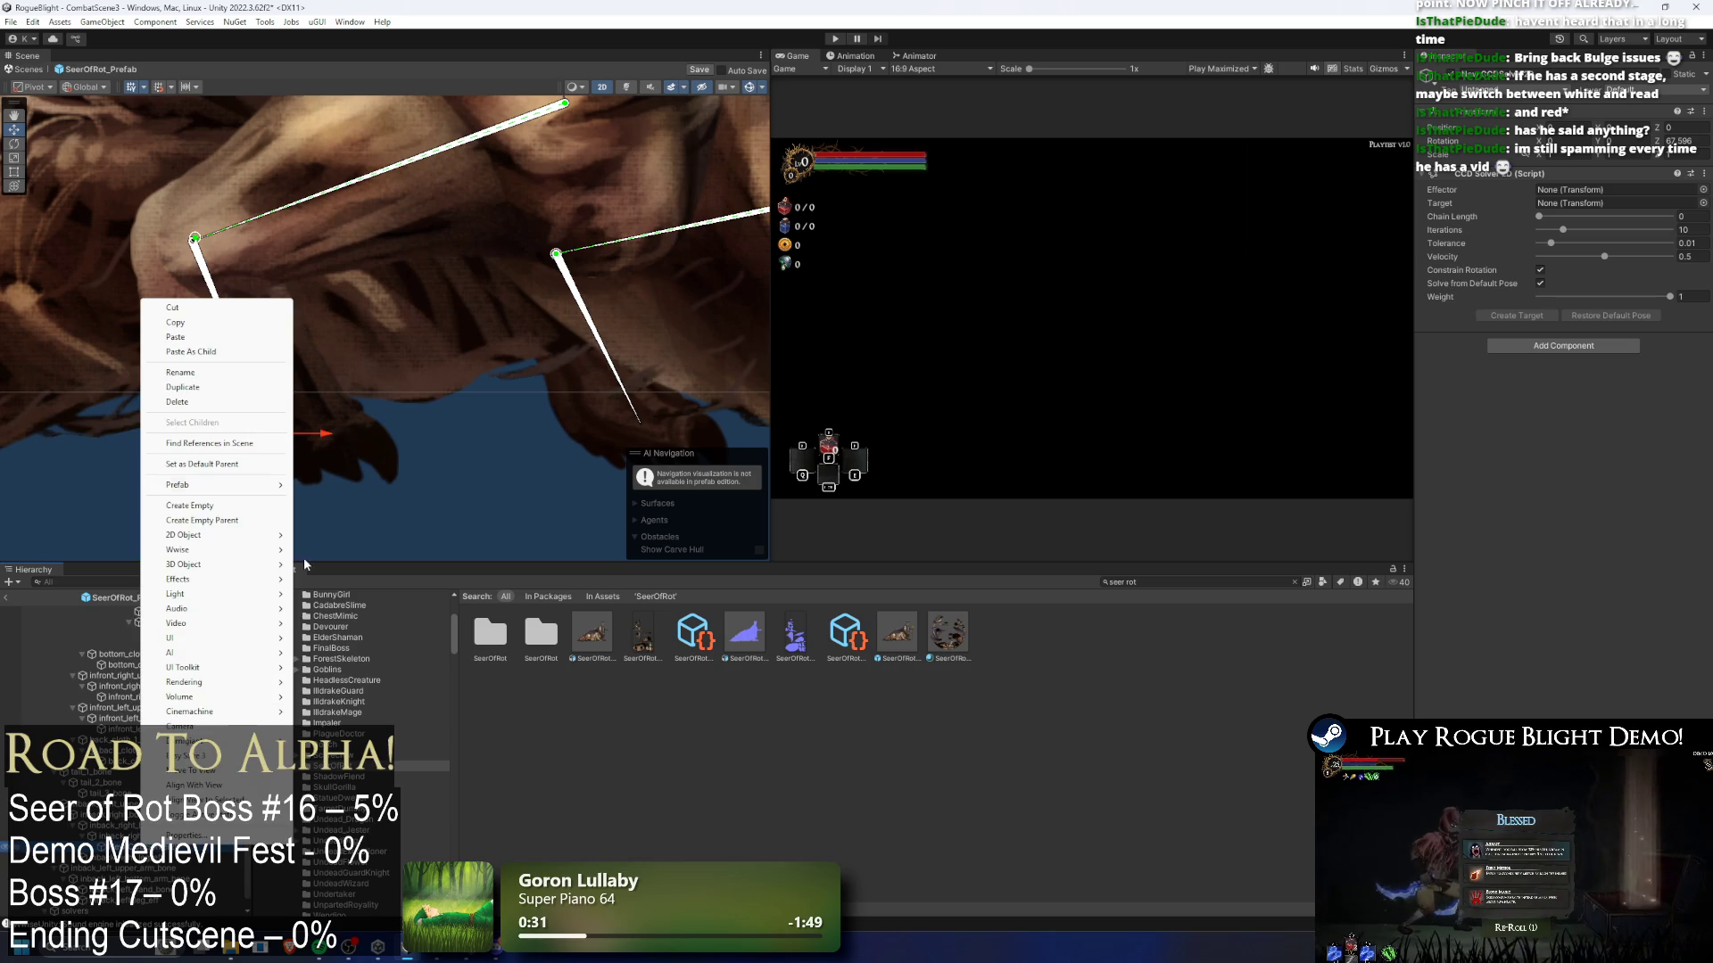
click(214, 375)
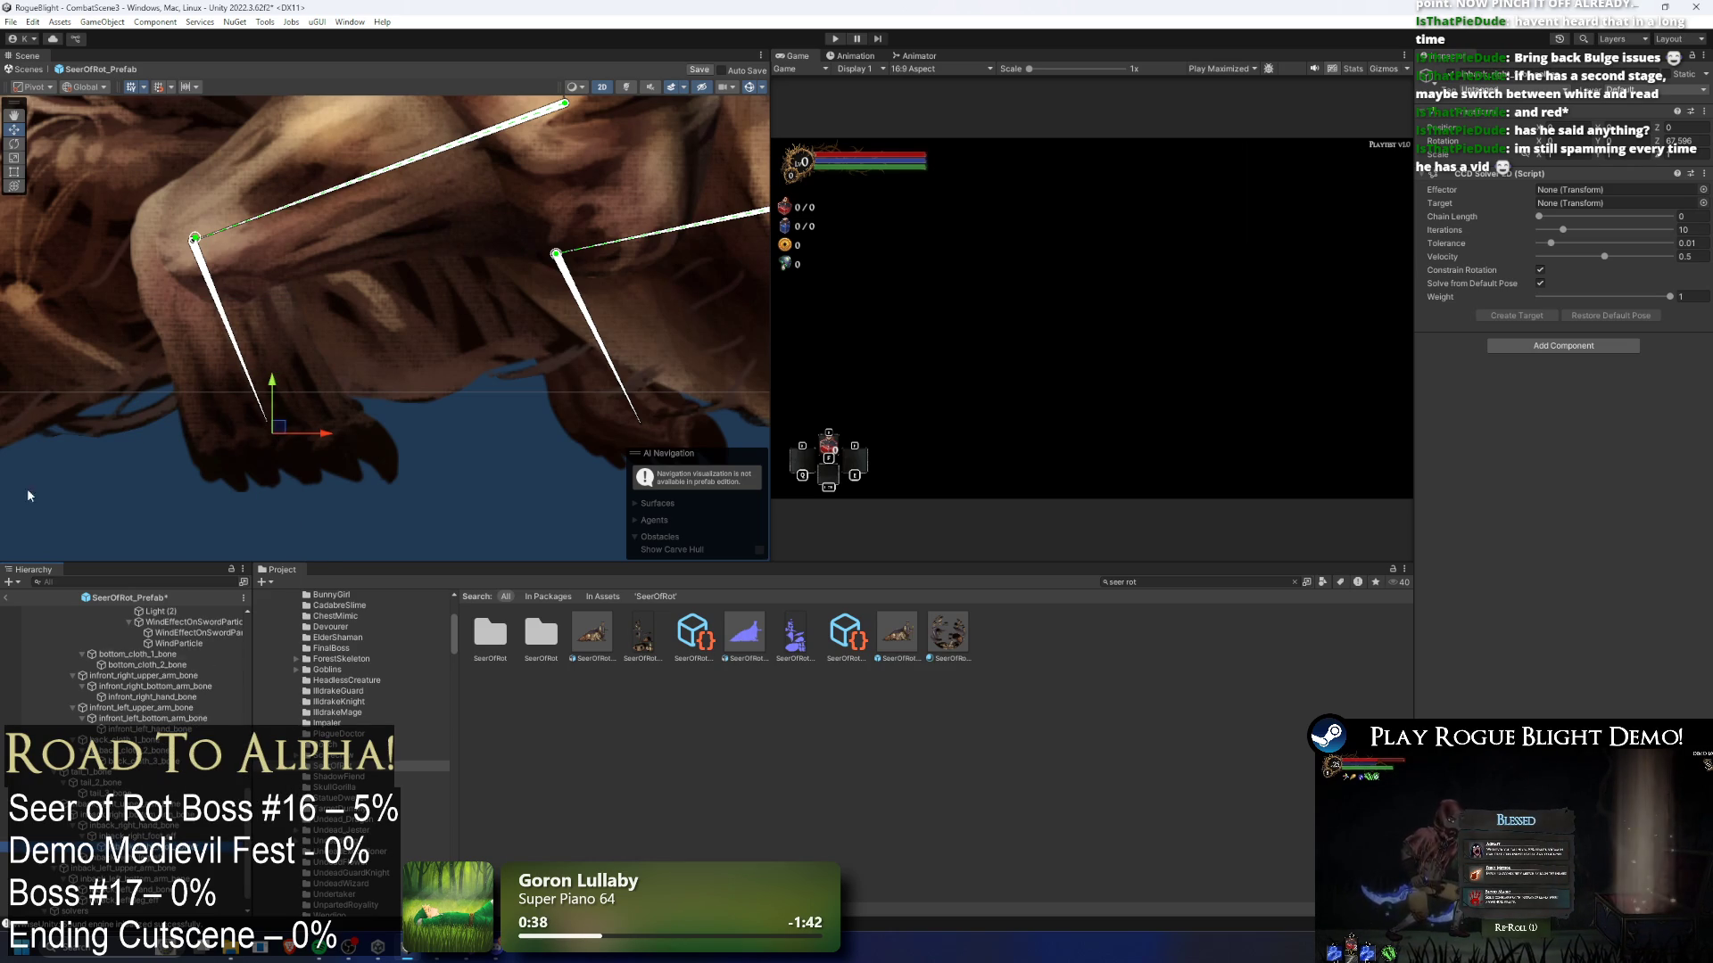
mouse_move(194, 837)
mouse_down()
mouse_move(1565, 166)
mouse_move(1605, 190)
mouse_up()
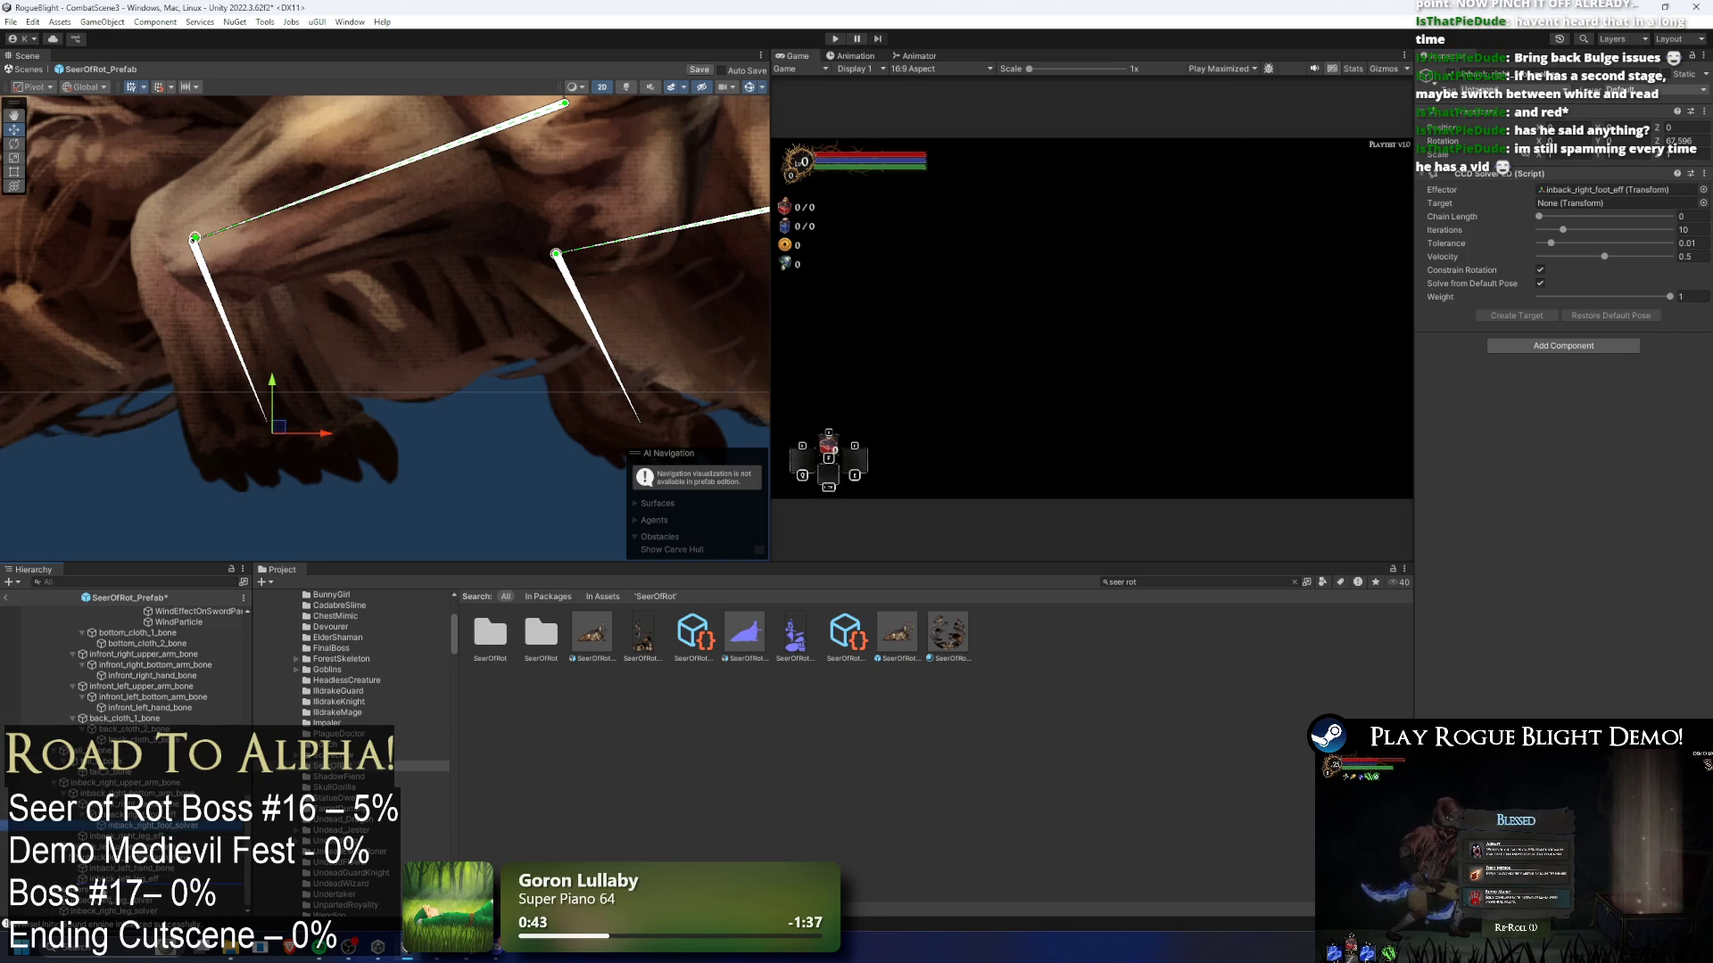
click(1559, 217)
click(1540, 316)
- Drag the foot target and a leg joint to test the CCD posing
scroll(535, 460, down, 3)
click(432, 453)
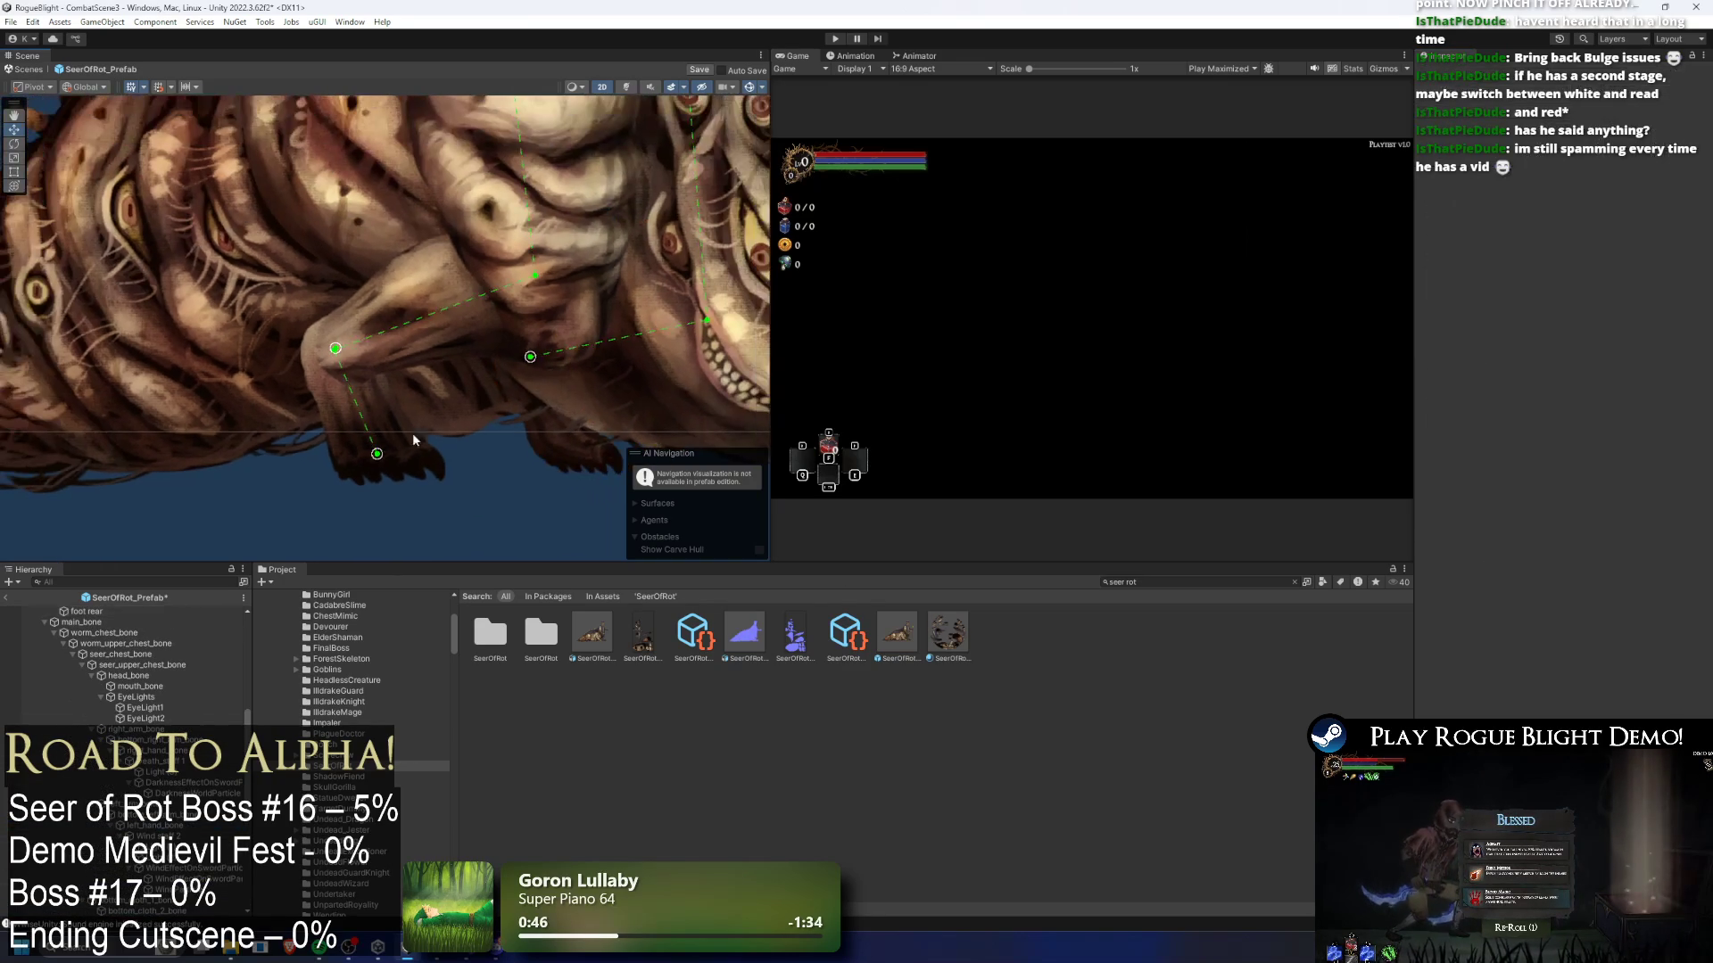
mouse_move(385, 456)
mouse_down()
mouse_move(282, 453)
mouse_move(404, 334)
mouse_move(496, 516)
mouse_move(491, 542)
mouse_up()
drag(350, 221, 314, 143)
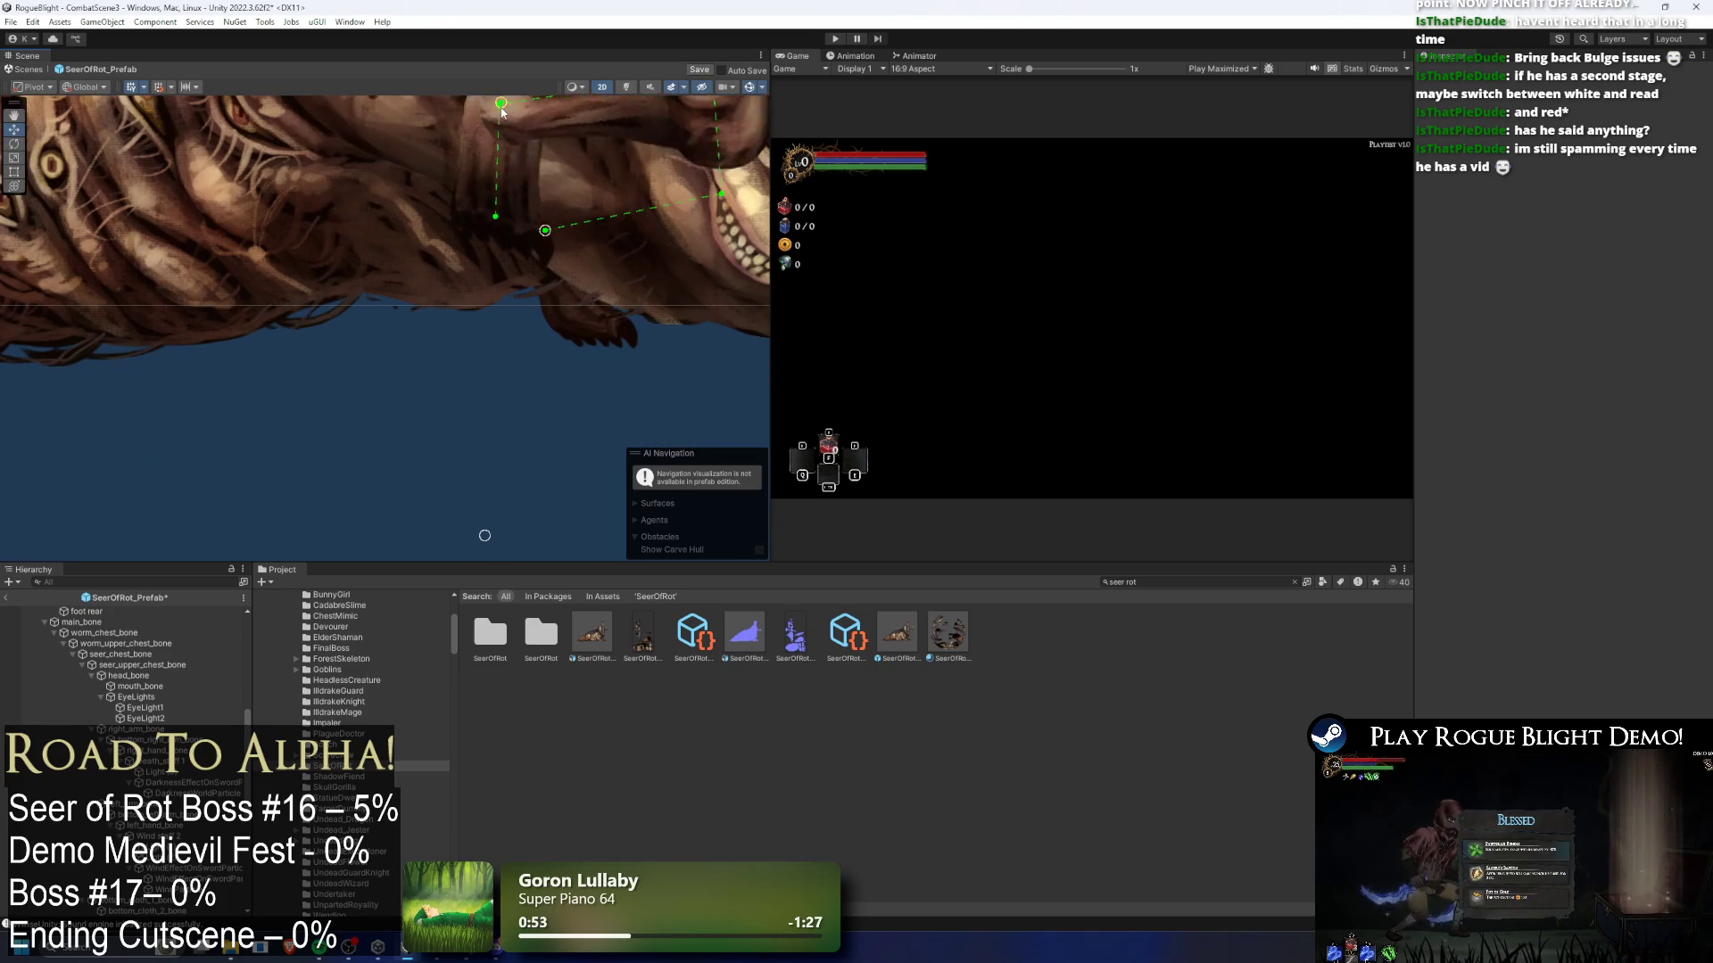
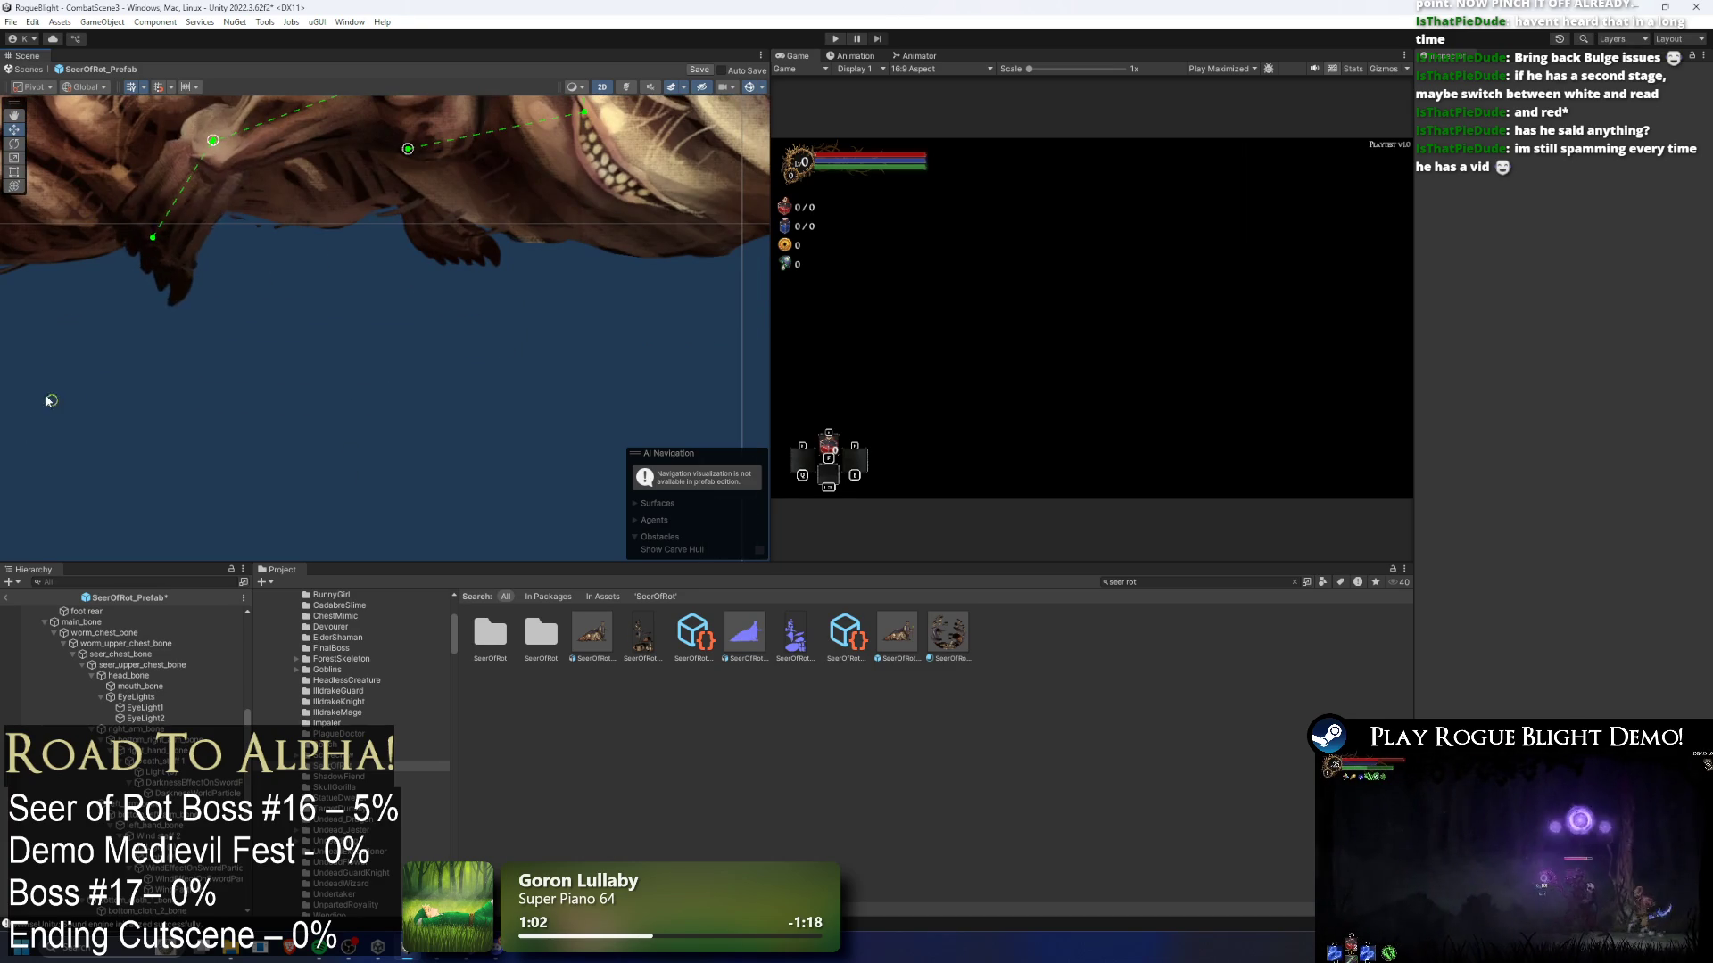
- Drag the front leg's IK target sideways to test how the limb bends
scroll(245, 501, up, 5)
click(412, 312)
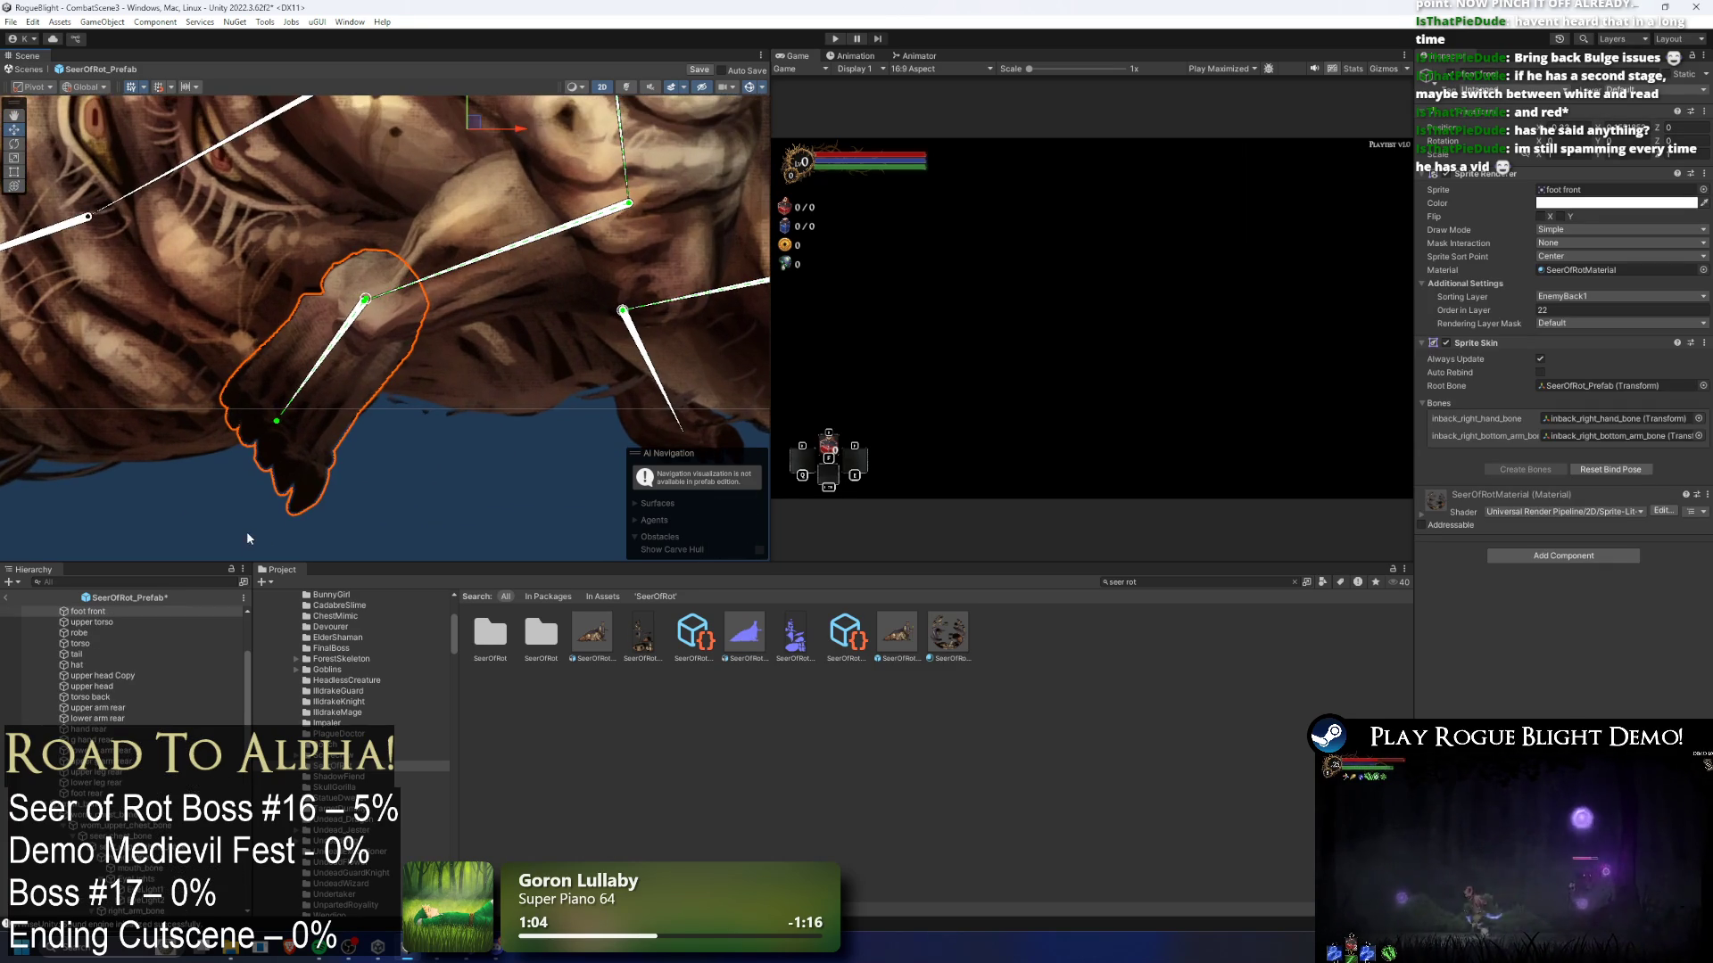
click(450, 446)
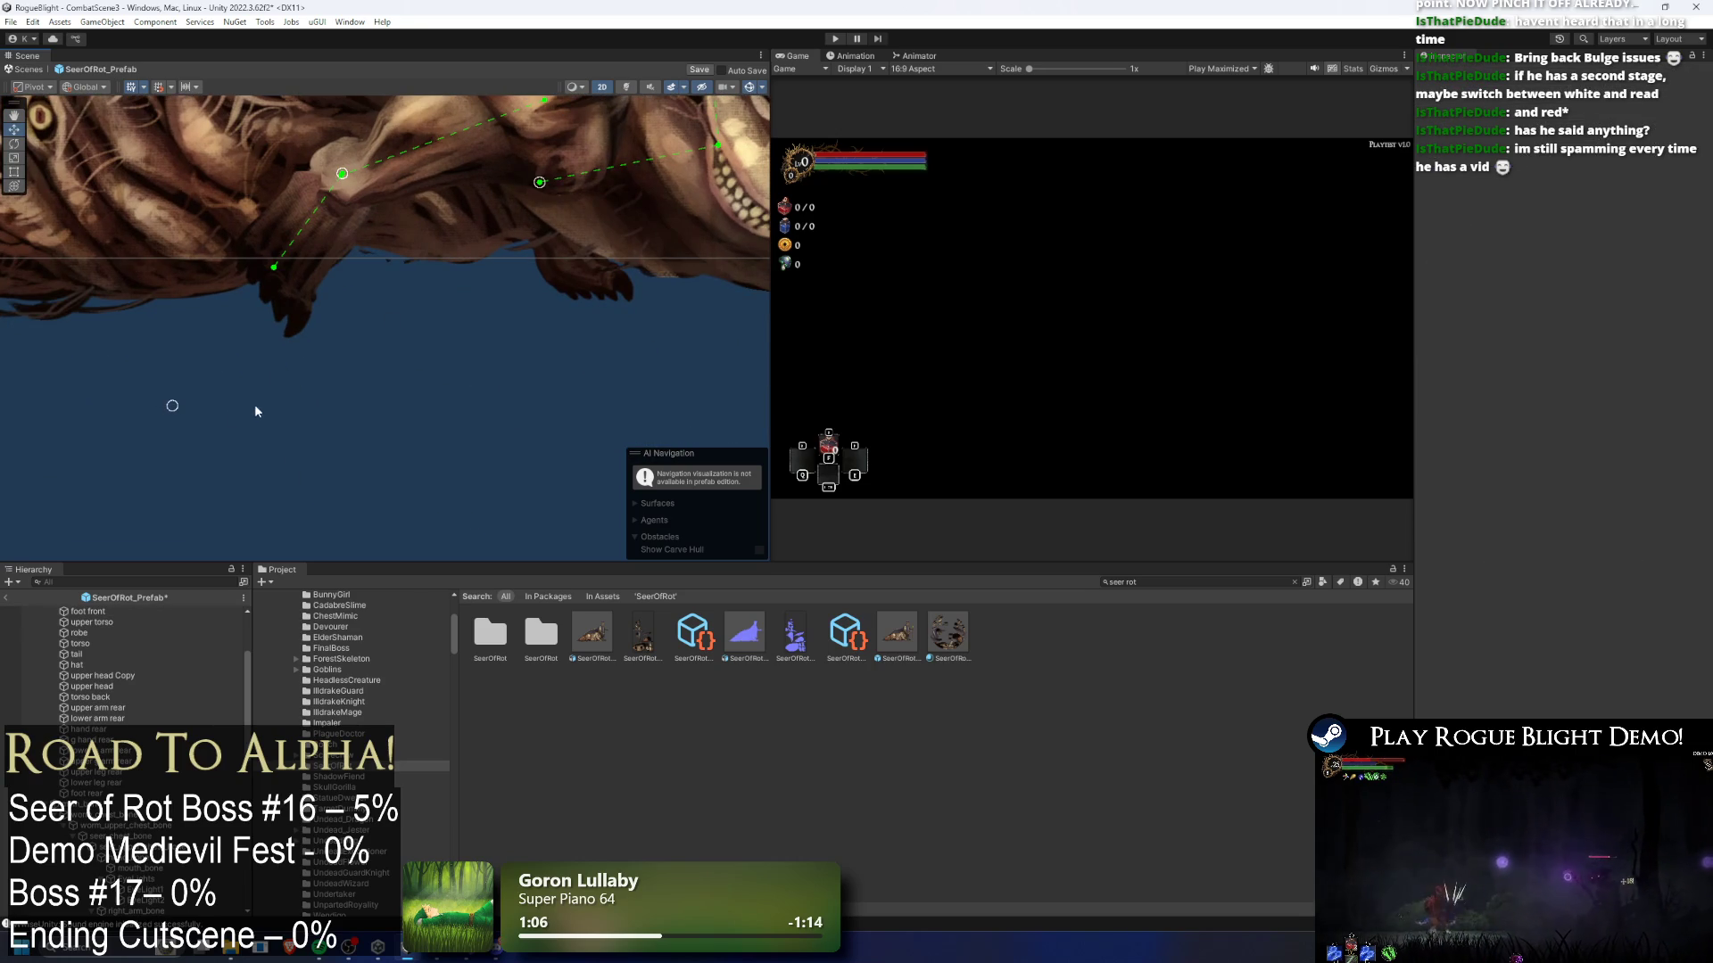
mouse_move(324, 412)
mouse_down()
mouse_move(178, 403)
mouse_move(463, 398)
mouse_move(335, 409)
mouse_move(172, 383)
mouse_move(141, 413)
mouse_move(167, 415)
mouse_up()
- Select the rear leg's lower limb bone and create a new empty object under it
click(479, 281)
click(555, 311)
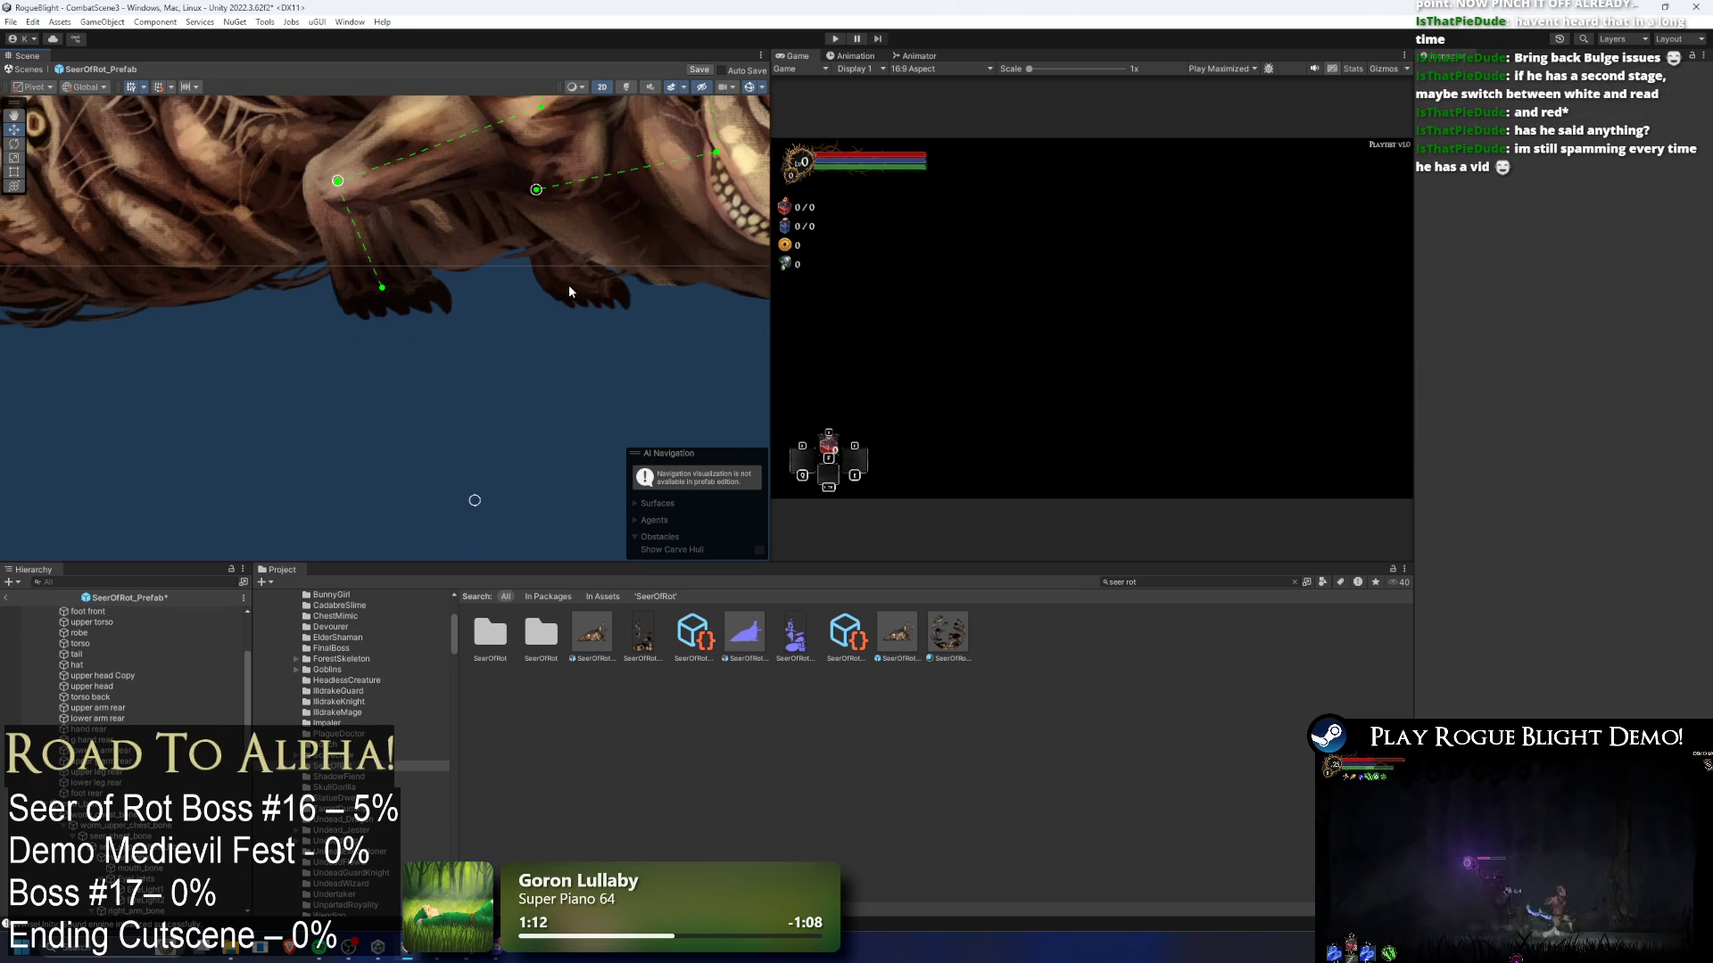
click(569, 288)
drag(558, 260, 488, 297)
click(494, 284)
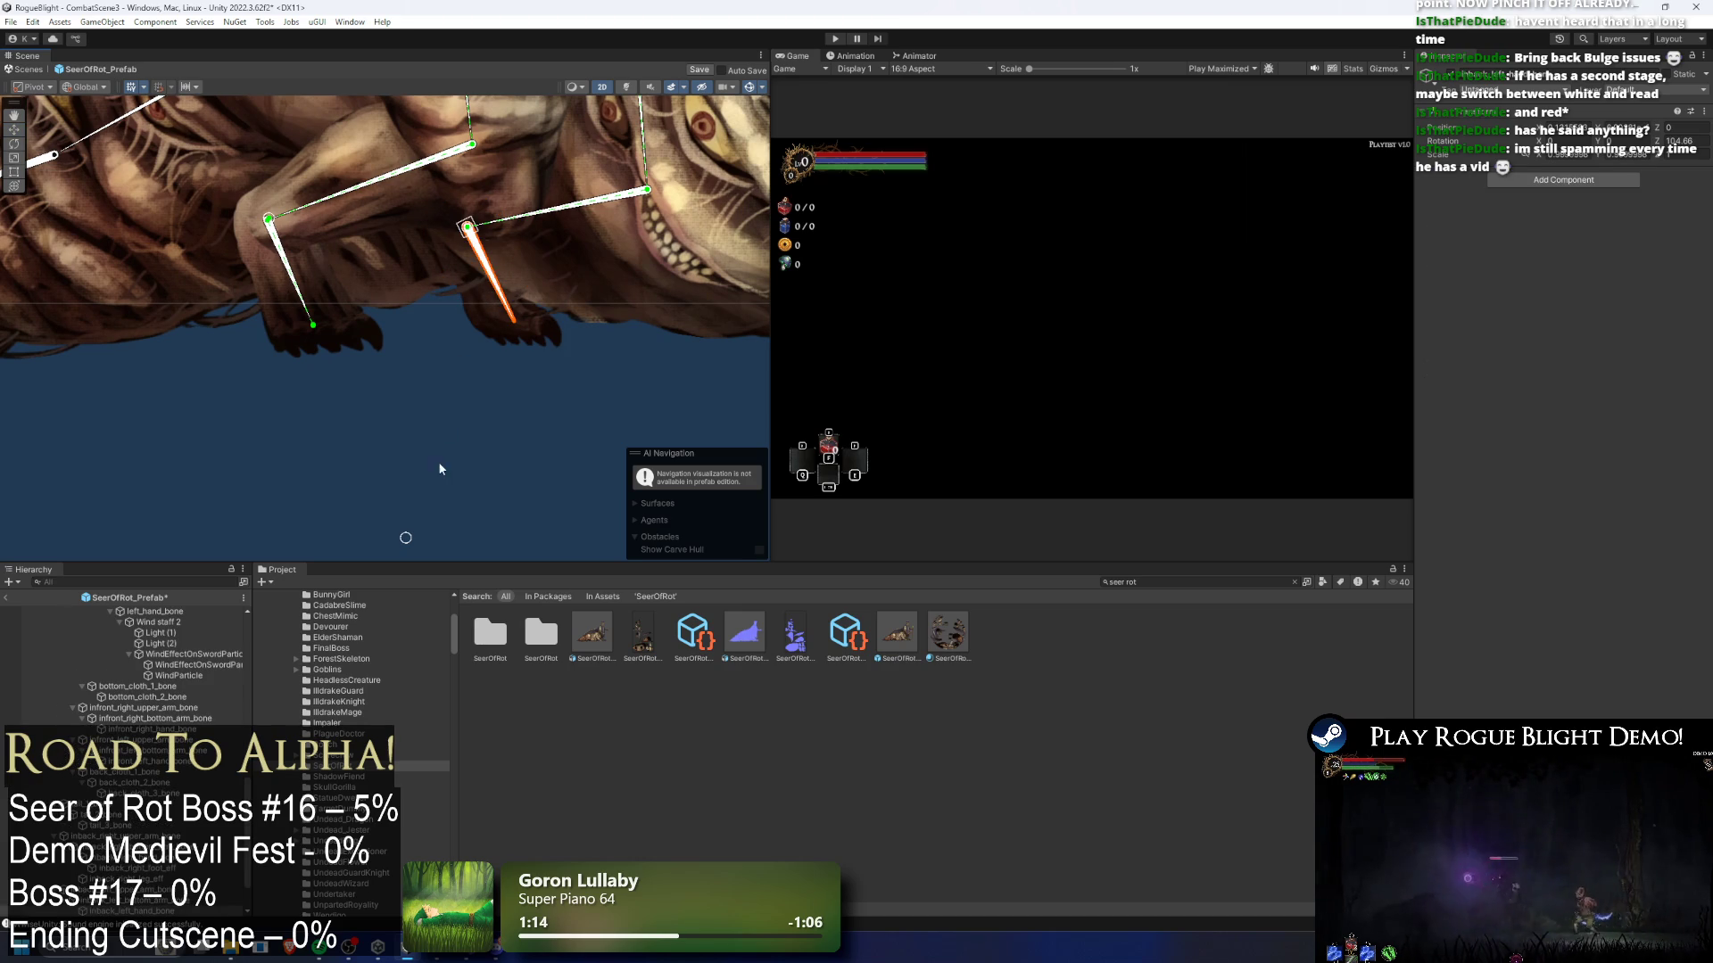
scroll(125, 803, down, 2)
right_click(145, 865)
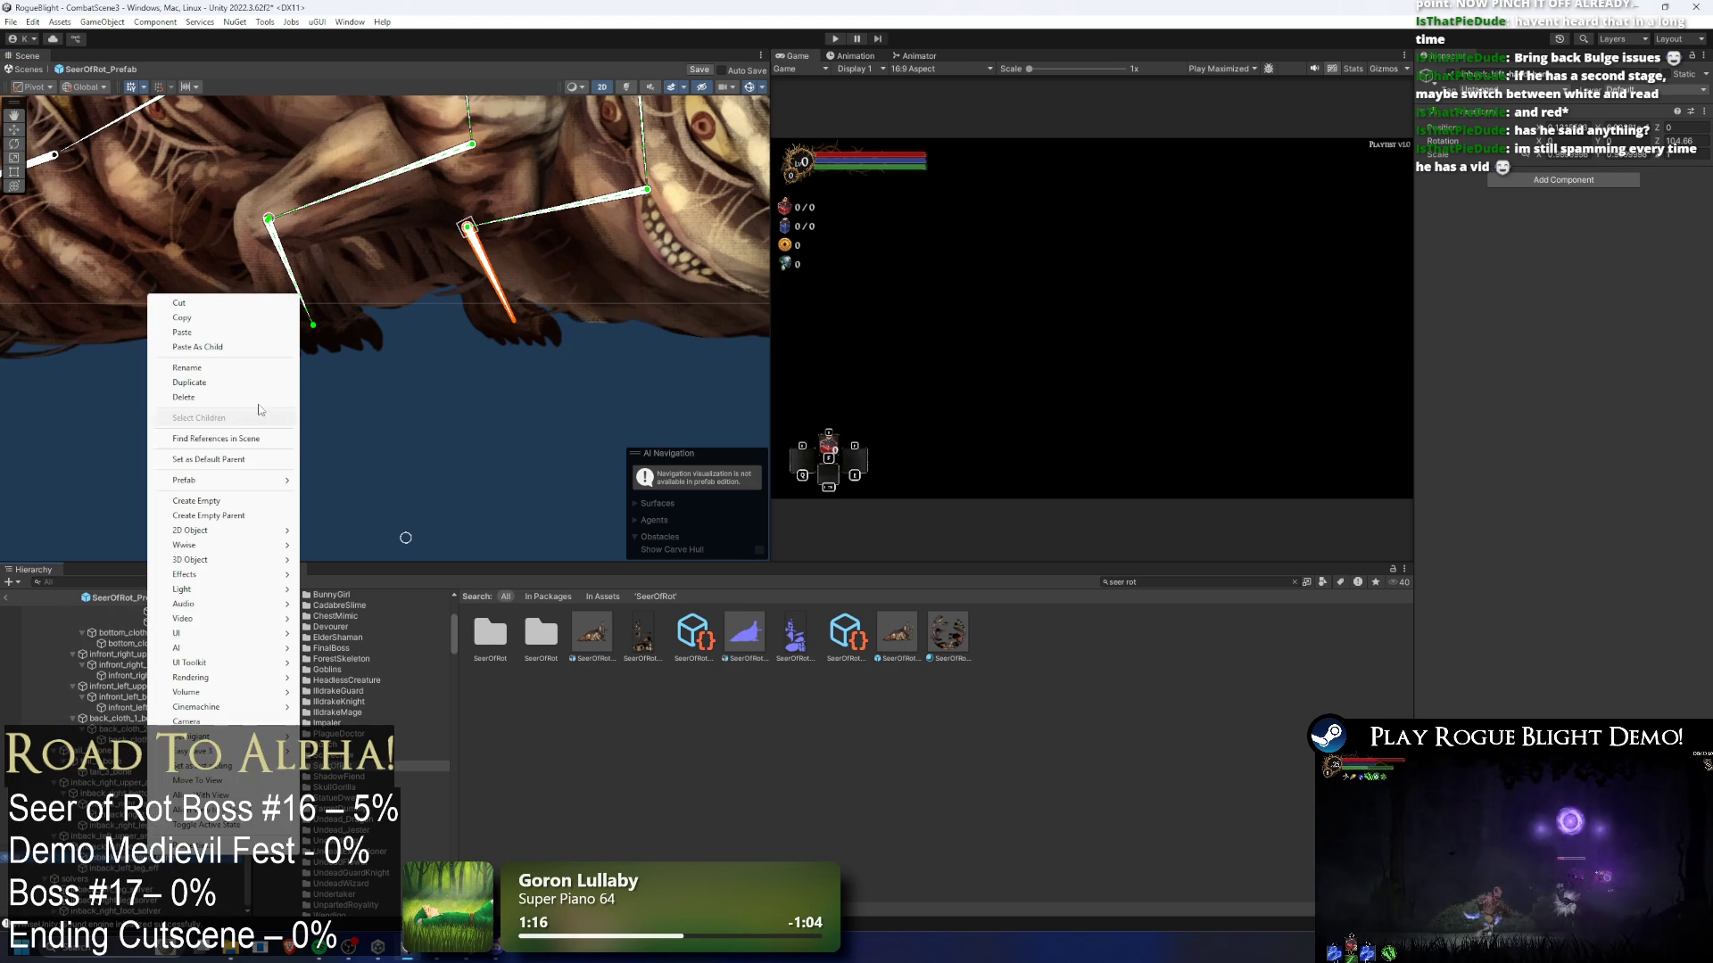
click(264, 505)
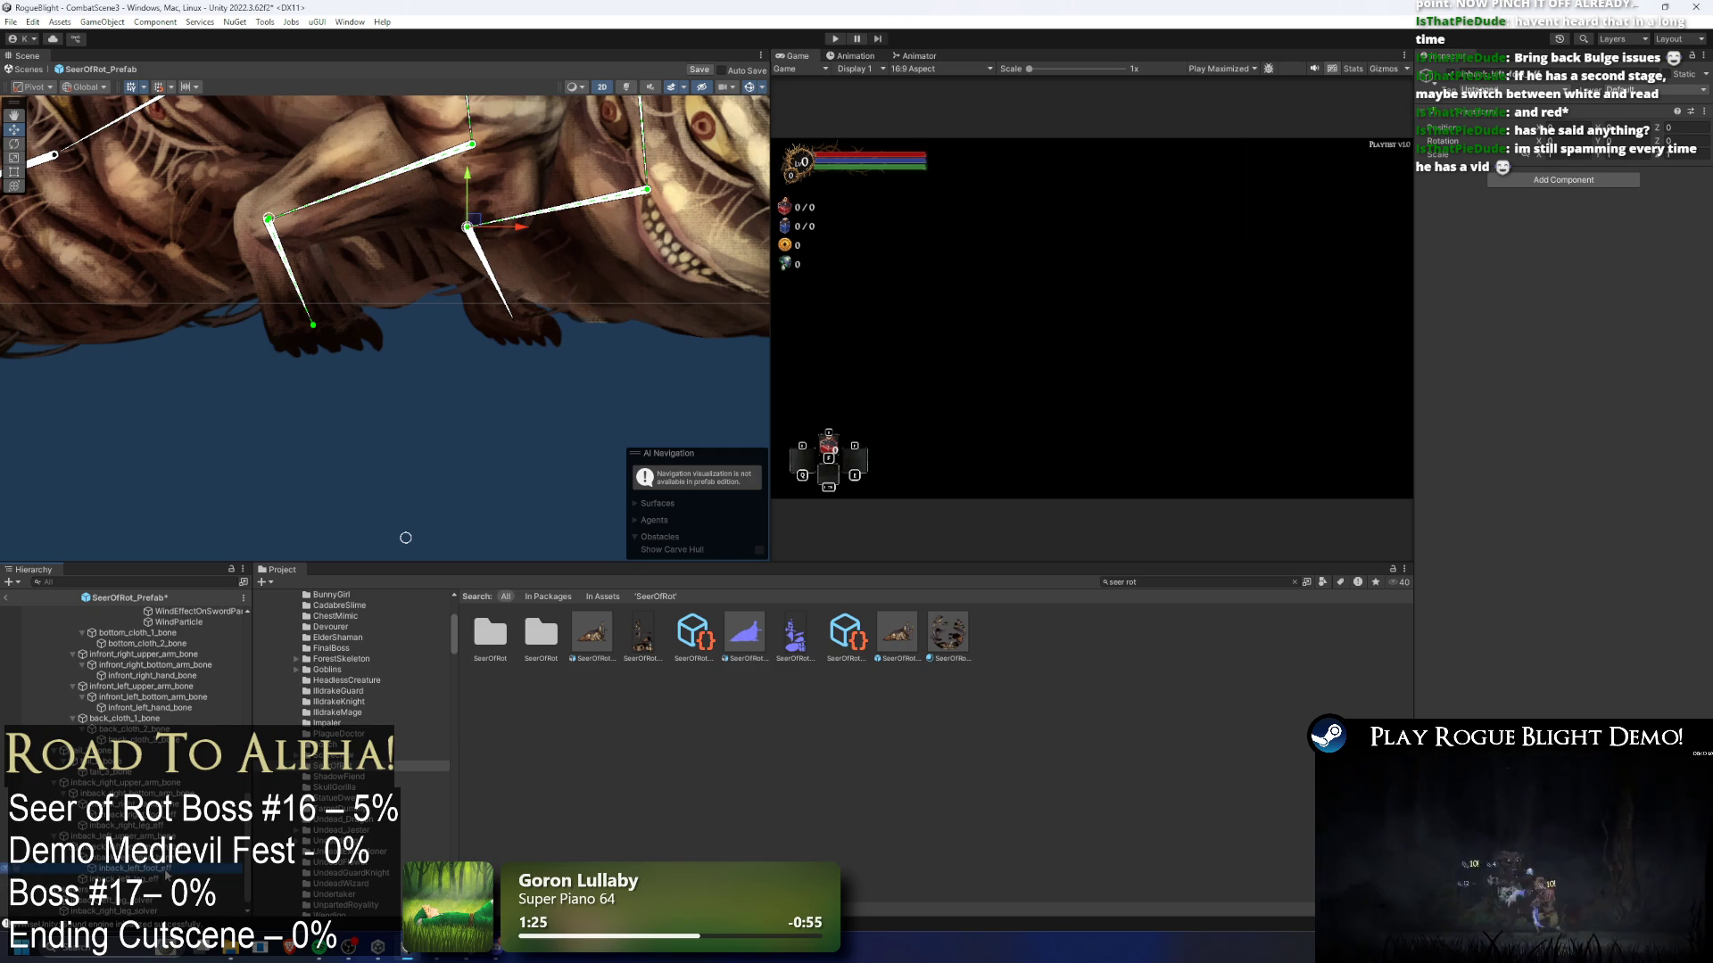
- Add an IK Manager 2D with a CCD solver, renamed inback_left_foot_solver
click(1581, 181)
key(Return)
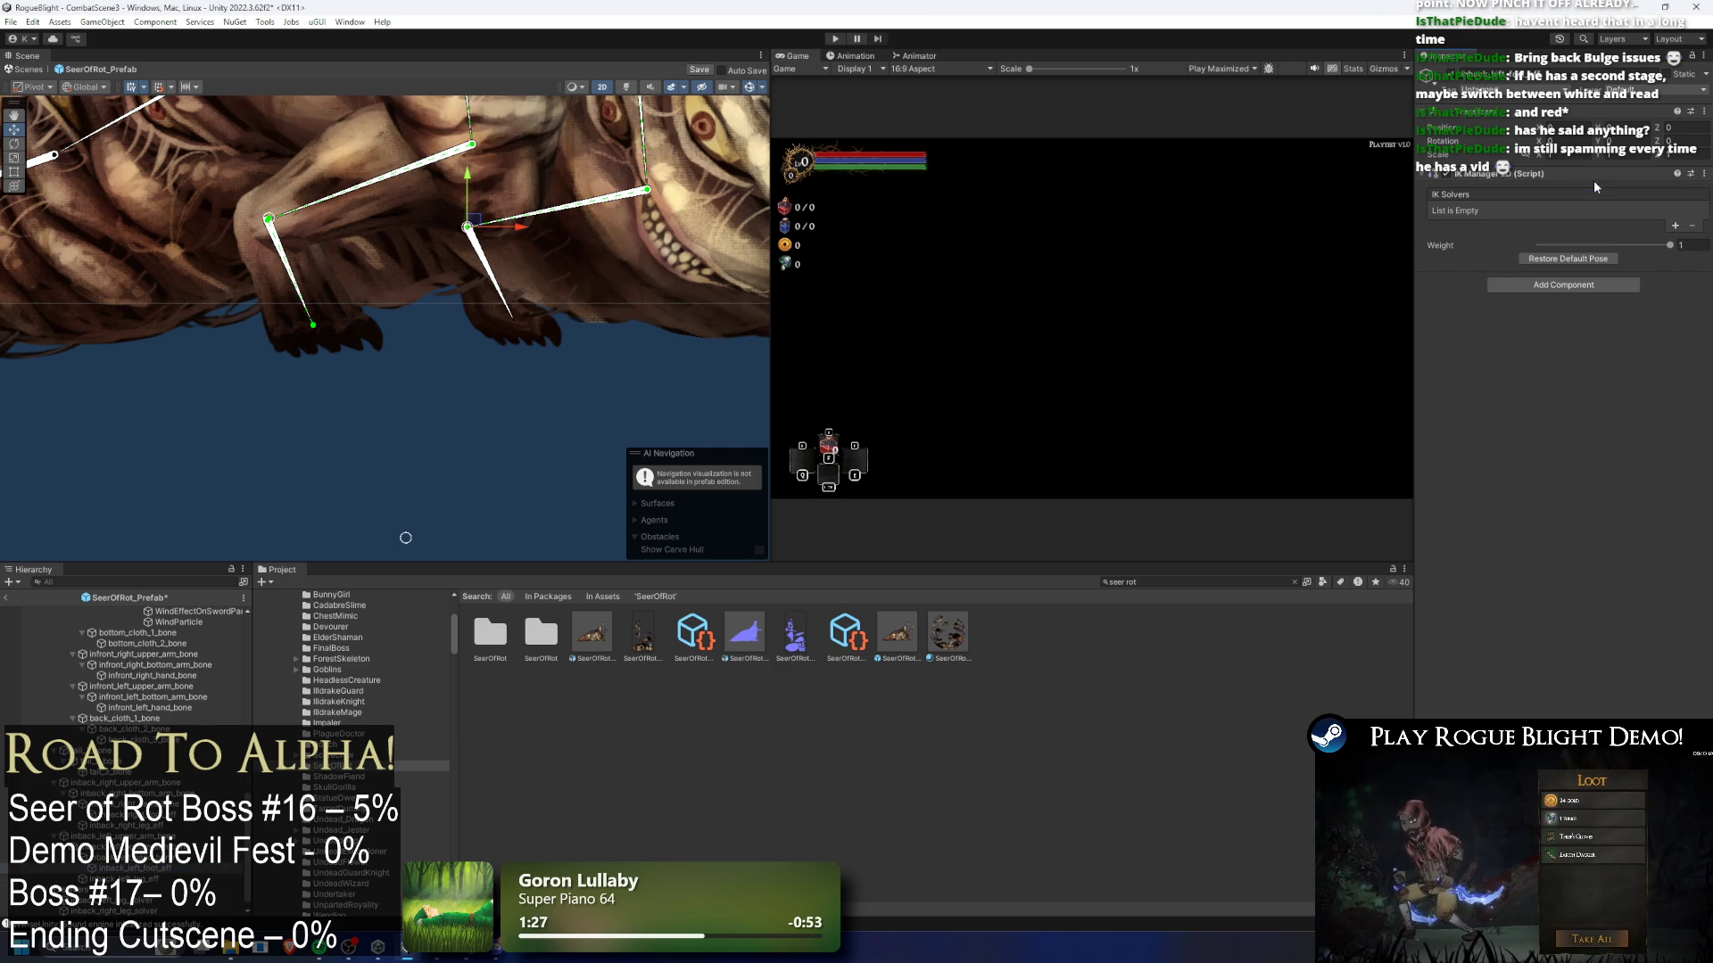
click(1675, 225)
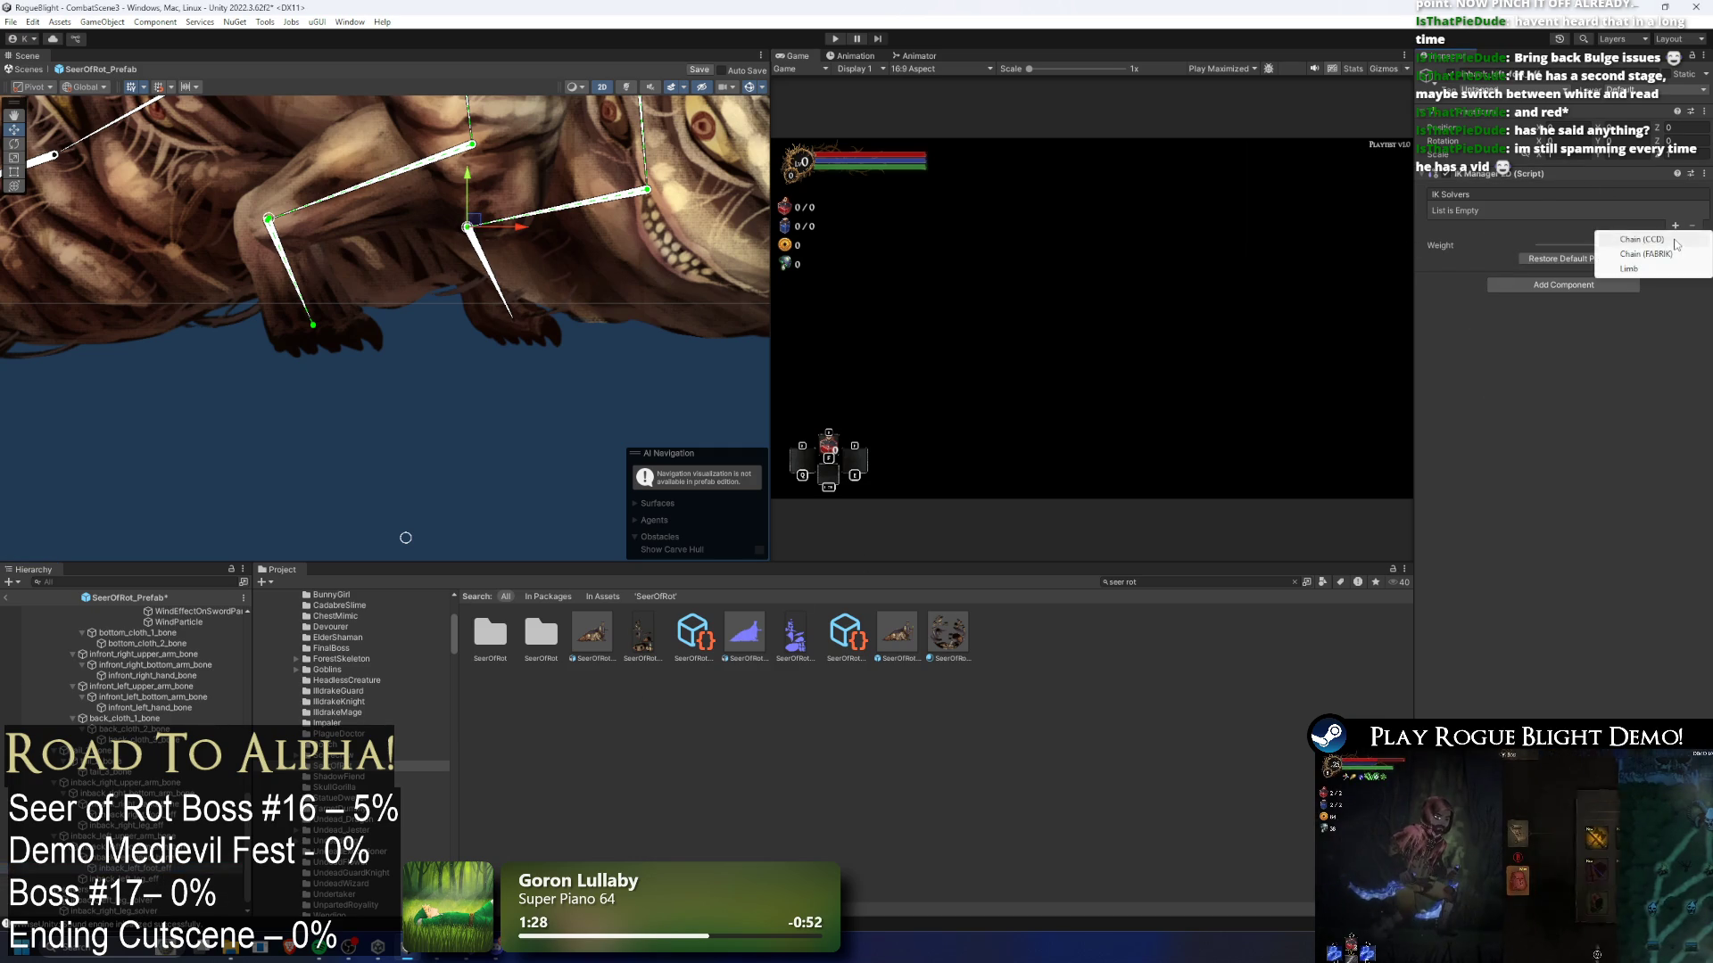
click(1619, 239)
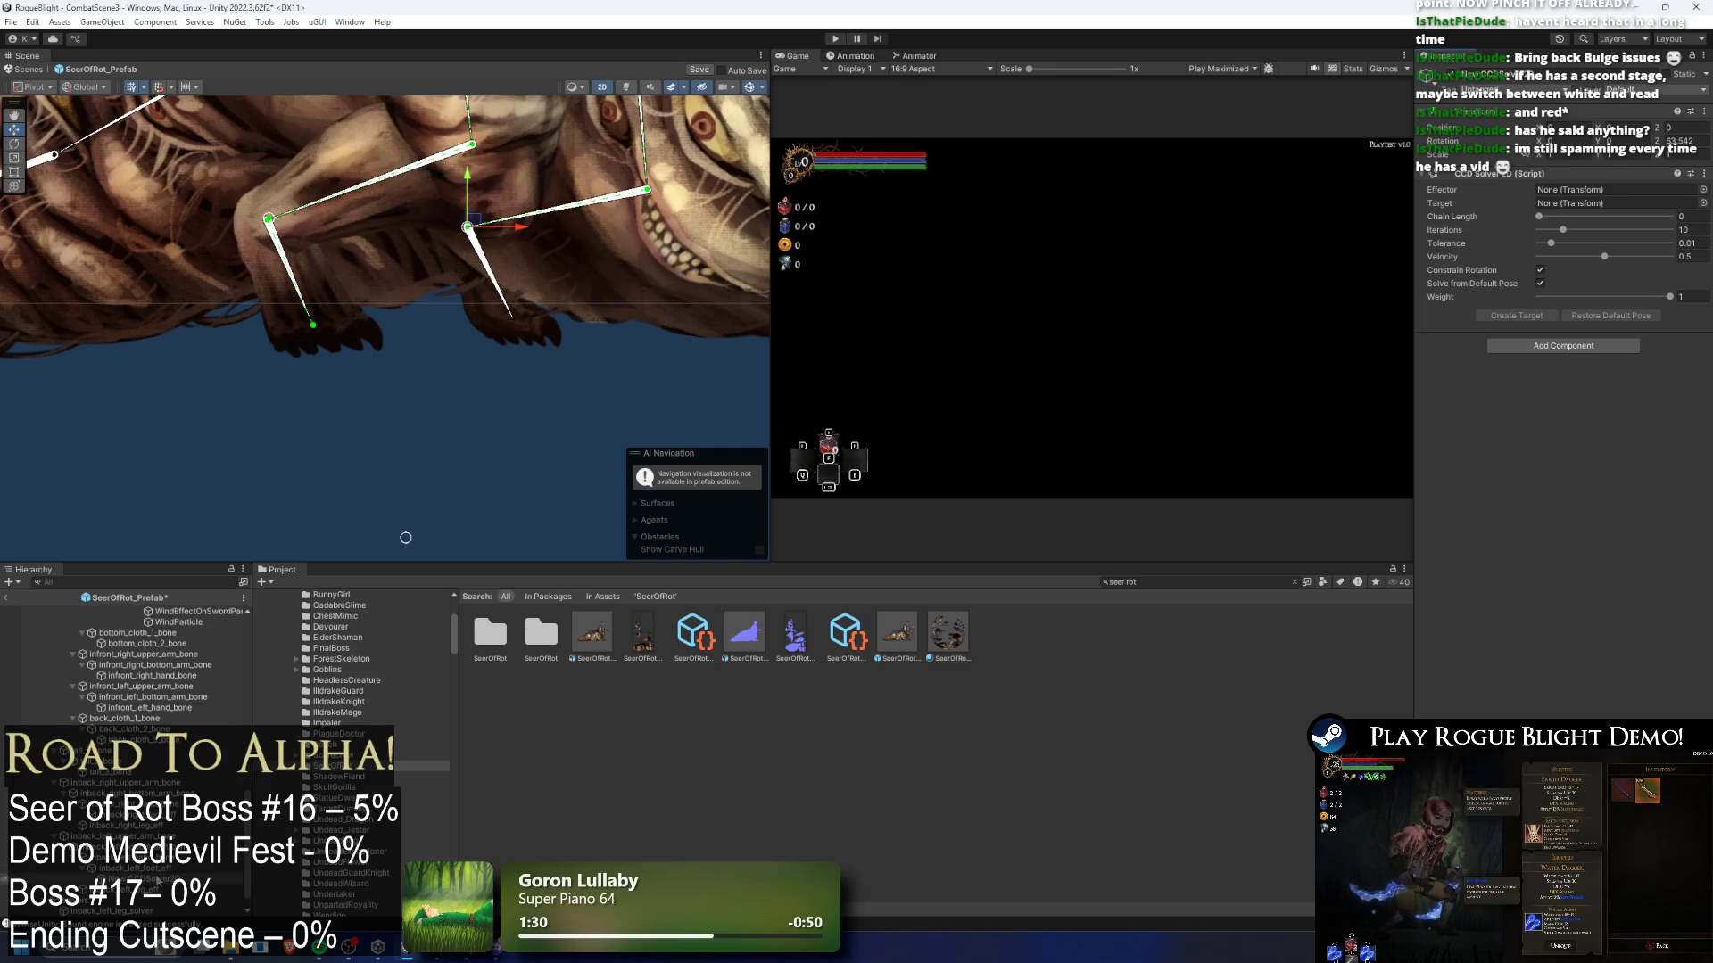
right_click(156, 878)
click(239, 402)
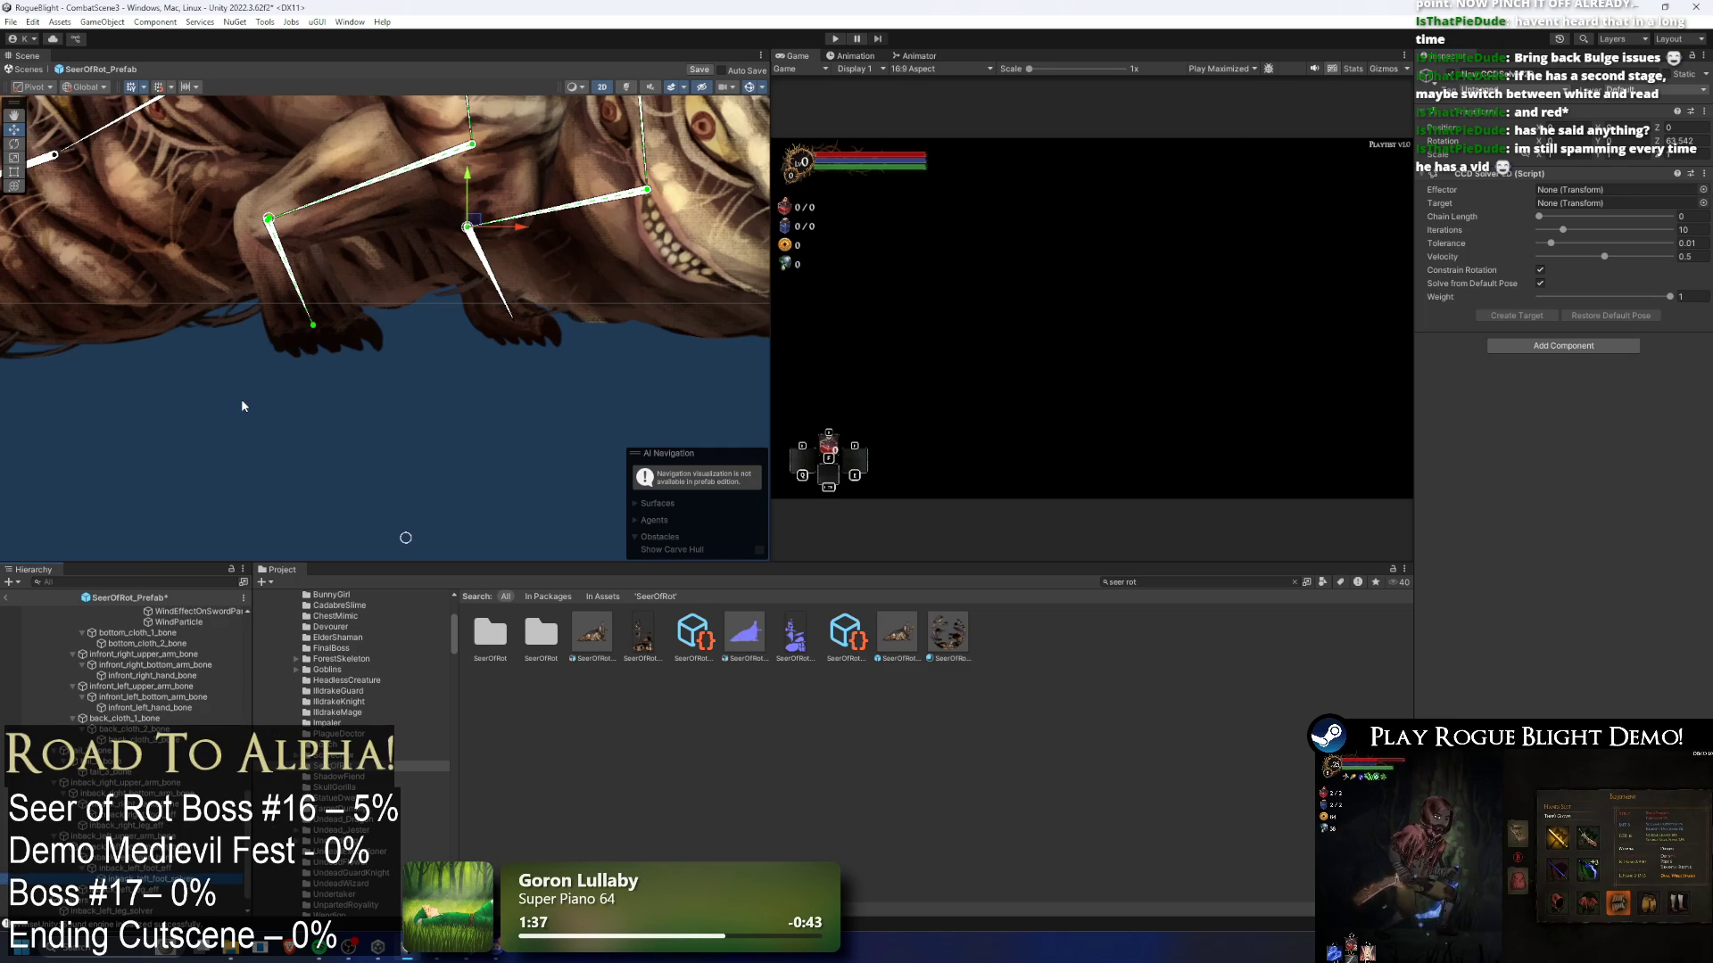
- Set inback_left_foot_eff as effector with chain length 2, then move the object to the bone tip
drag(1423, 226, 1574, 192)
click(1563, 215)
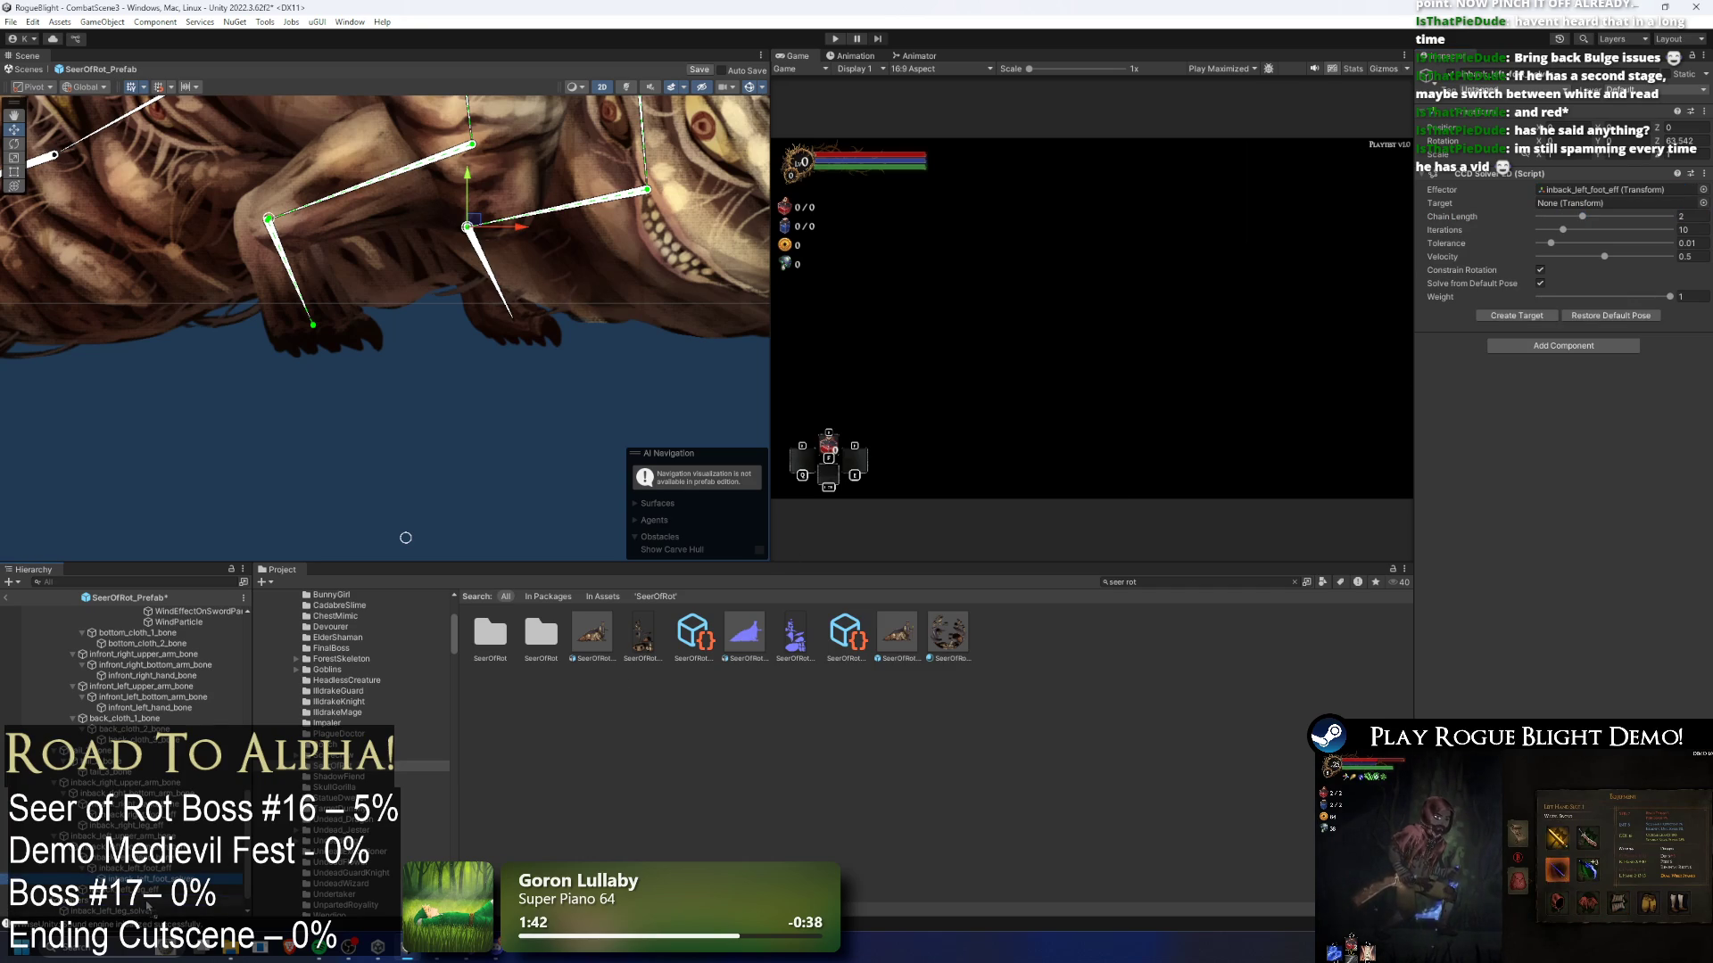
click(153, 911)
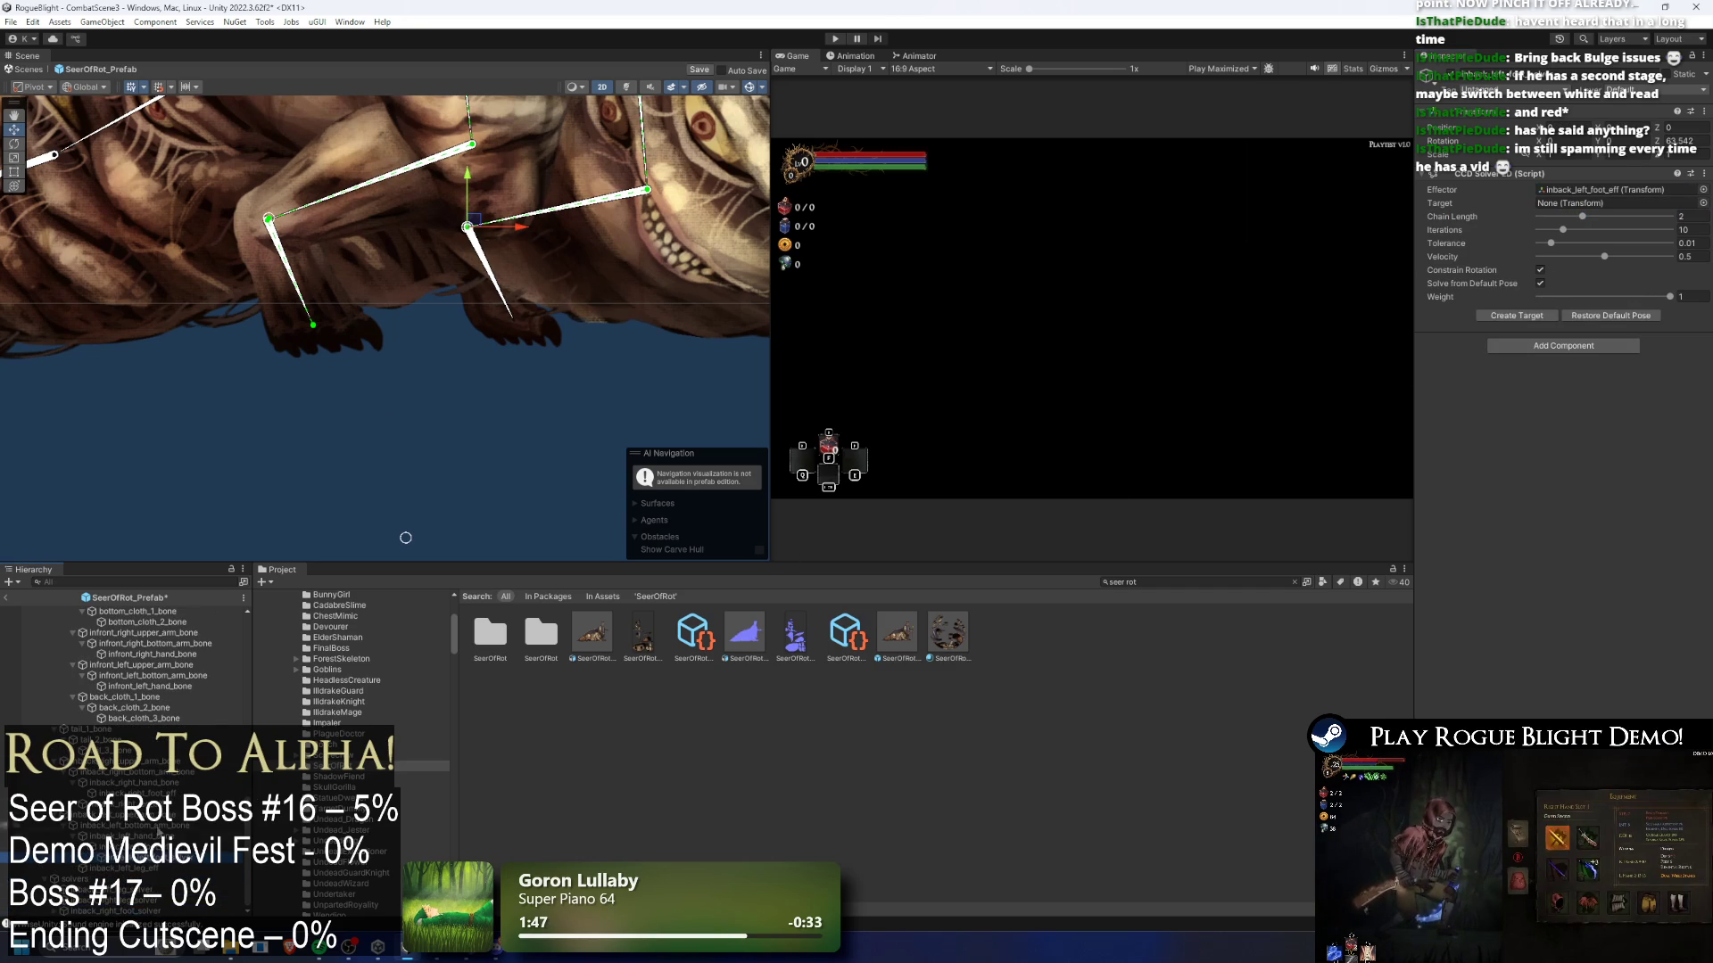
click(464, 255)
scroll(467, 259, up, 1)
mouse_move(478, 224)
mouse_down()
mouse_move(533, 330)
mouse_move(565, 352)
mouse_move(520, 327)
mouse_up()
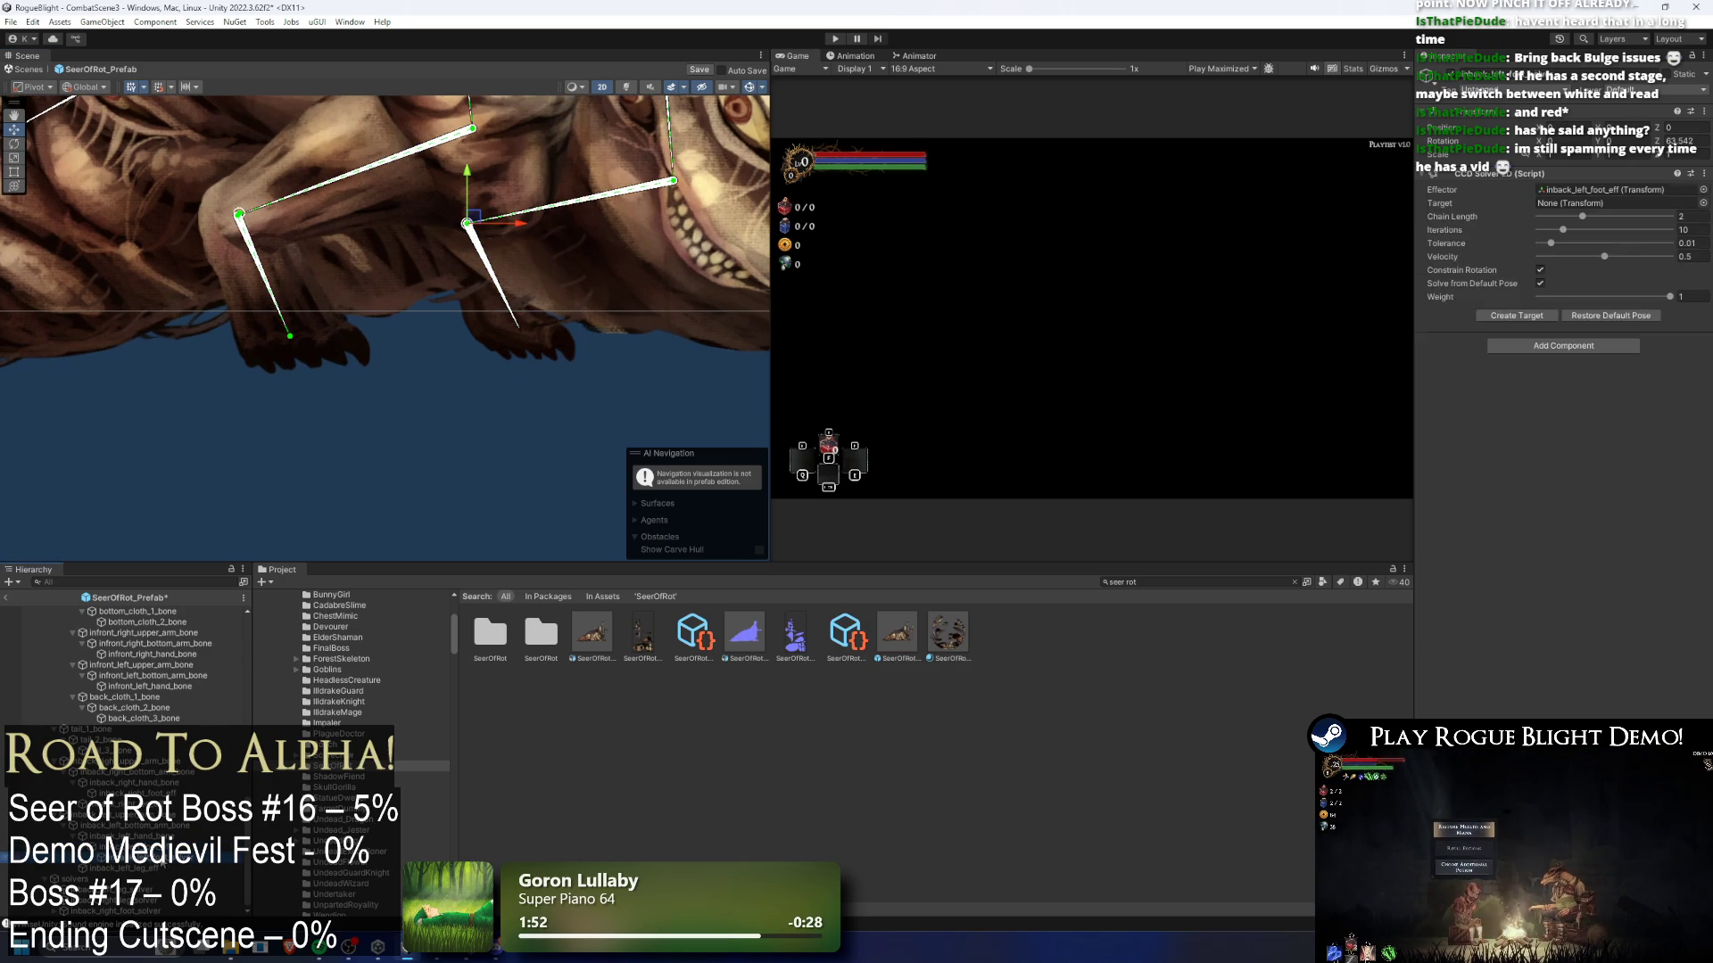
- Undo the solver, remove the IK Manager 2D, and move the object to the limb bone's tip
key(ctrl+z)
right_click(1508, 173)
click(1534, 198)
scroll(527, 236, up, 3)
drag(431, 211, 522, 397)
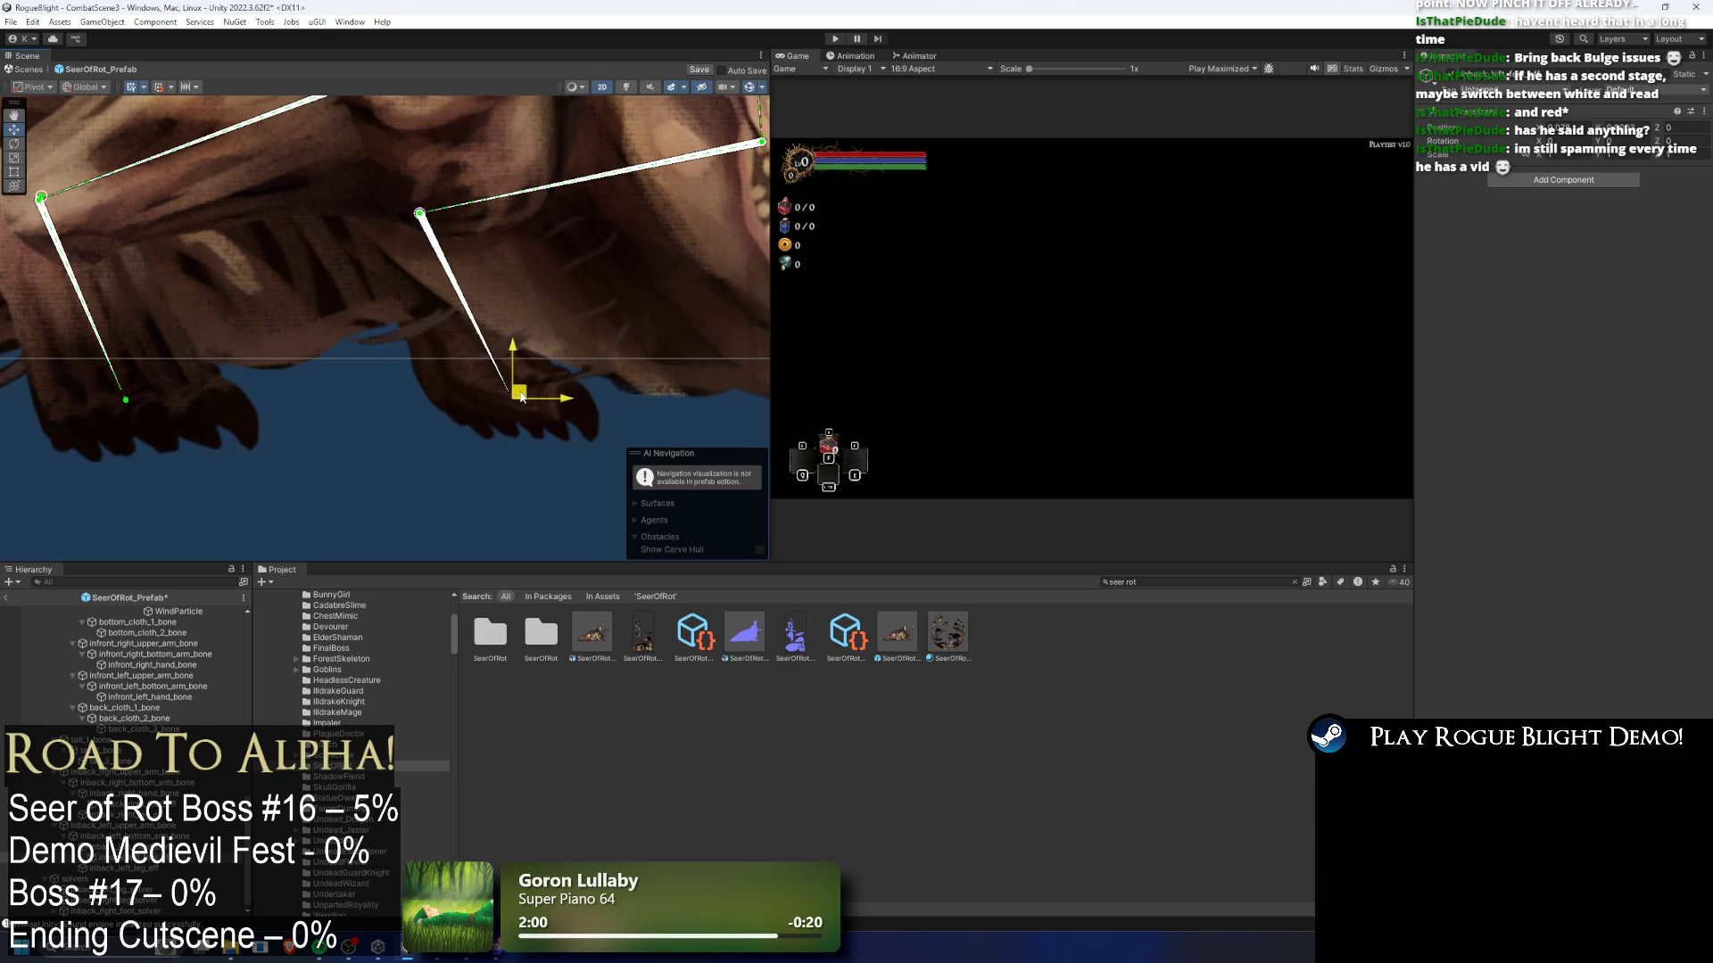
- Re-add IK Manager 2D with a CCD solver renamed inback_left_foot_solver
click(1550, 180)
click(1561, 201)
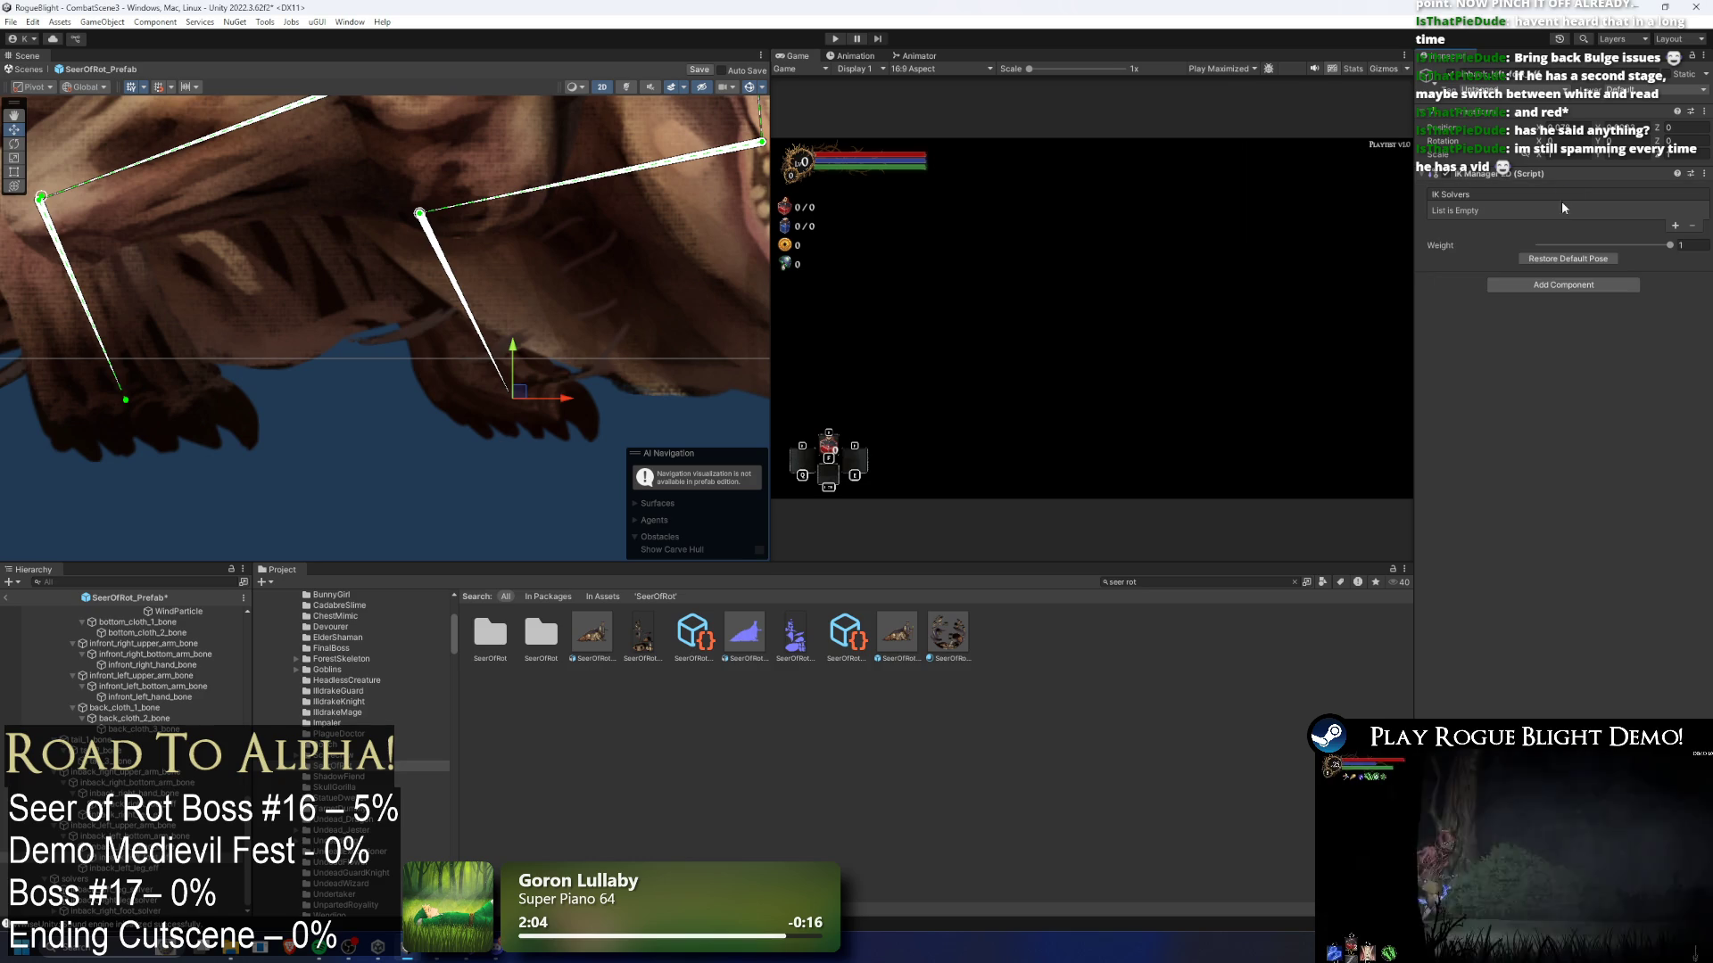
click(1675, 224)
click(1641, 246)
right_click(161, 874)
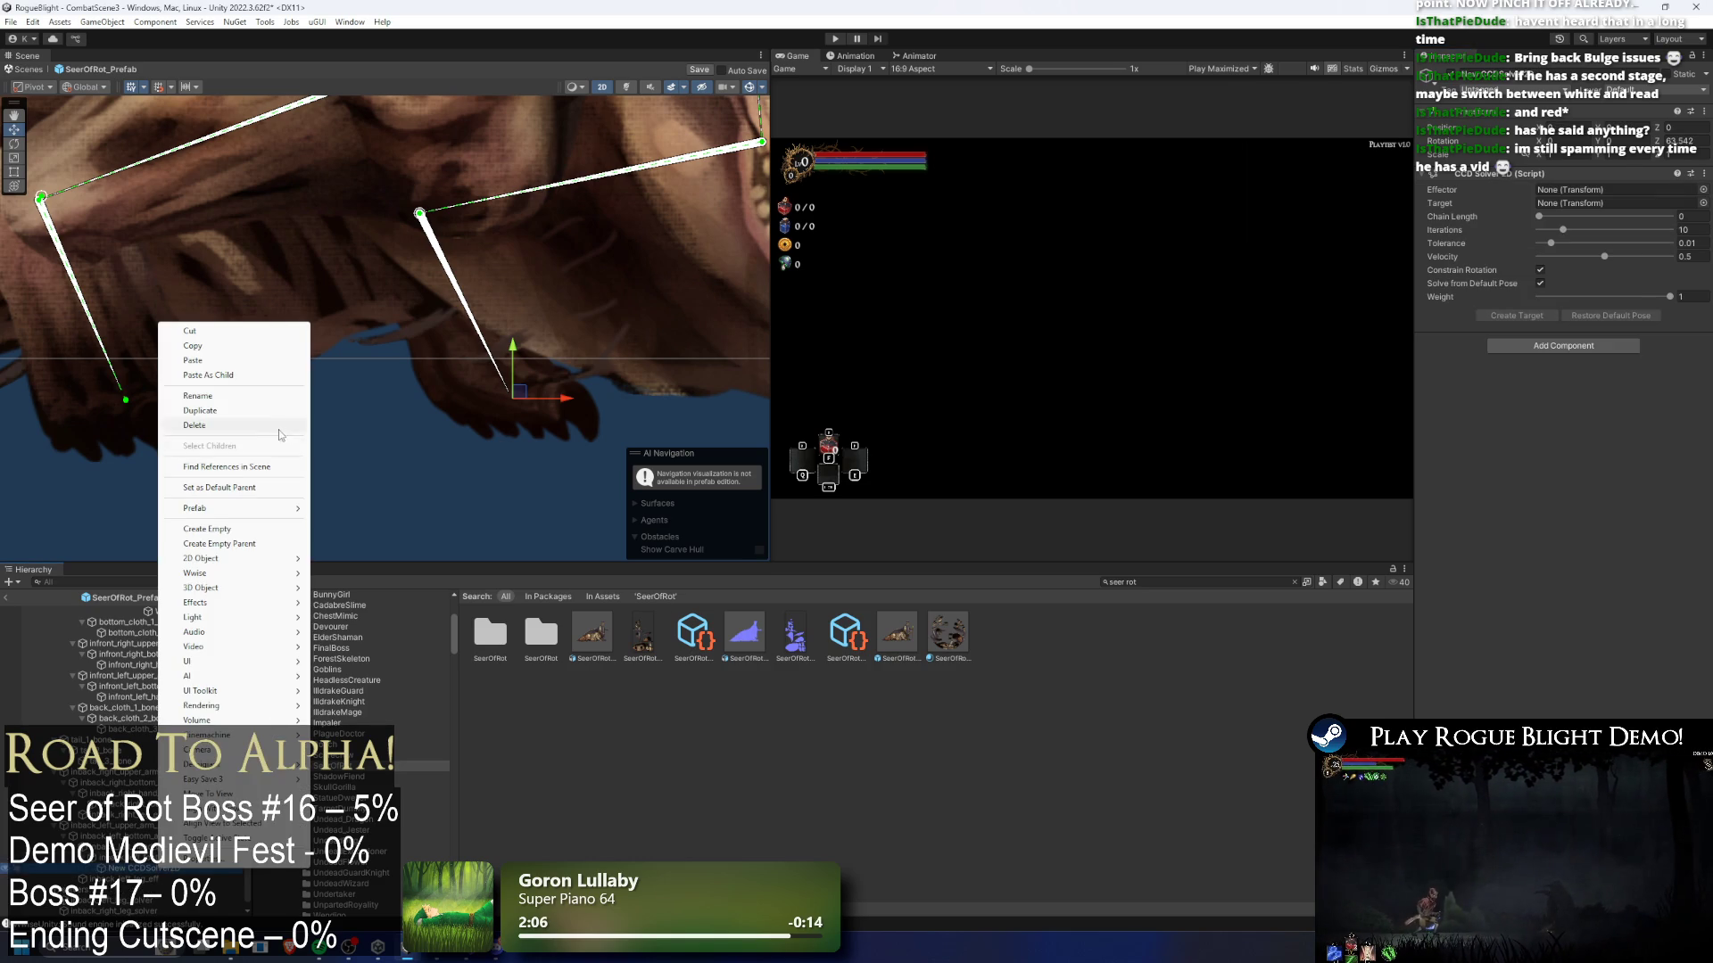
click(228, 394)
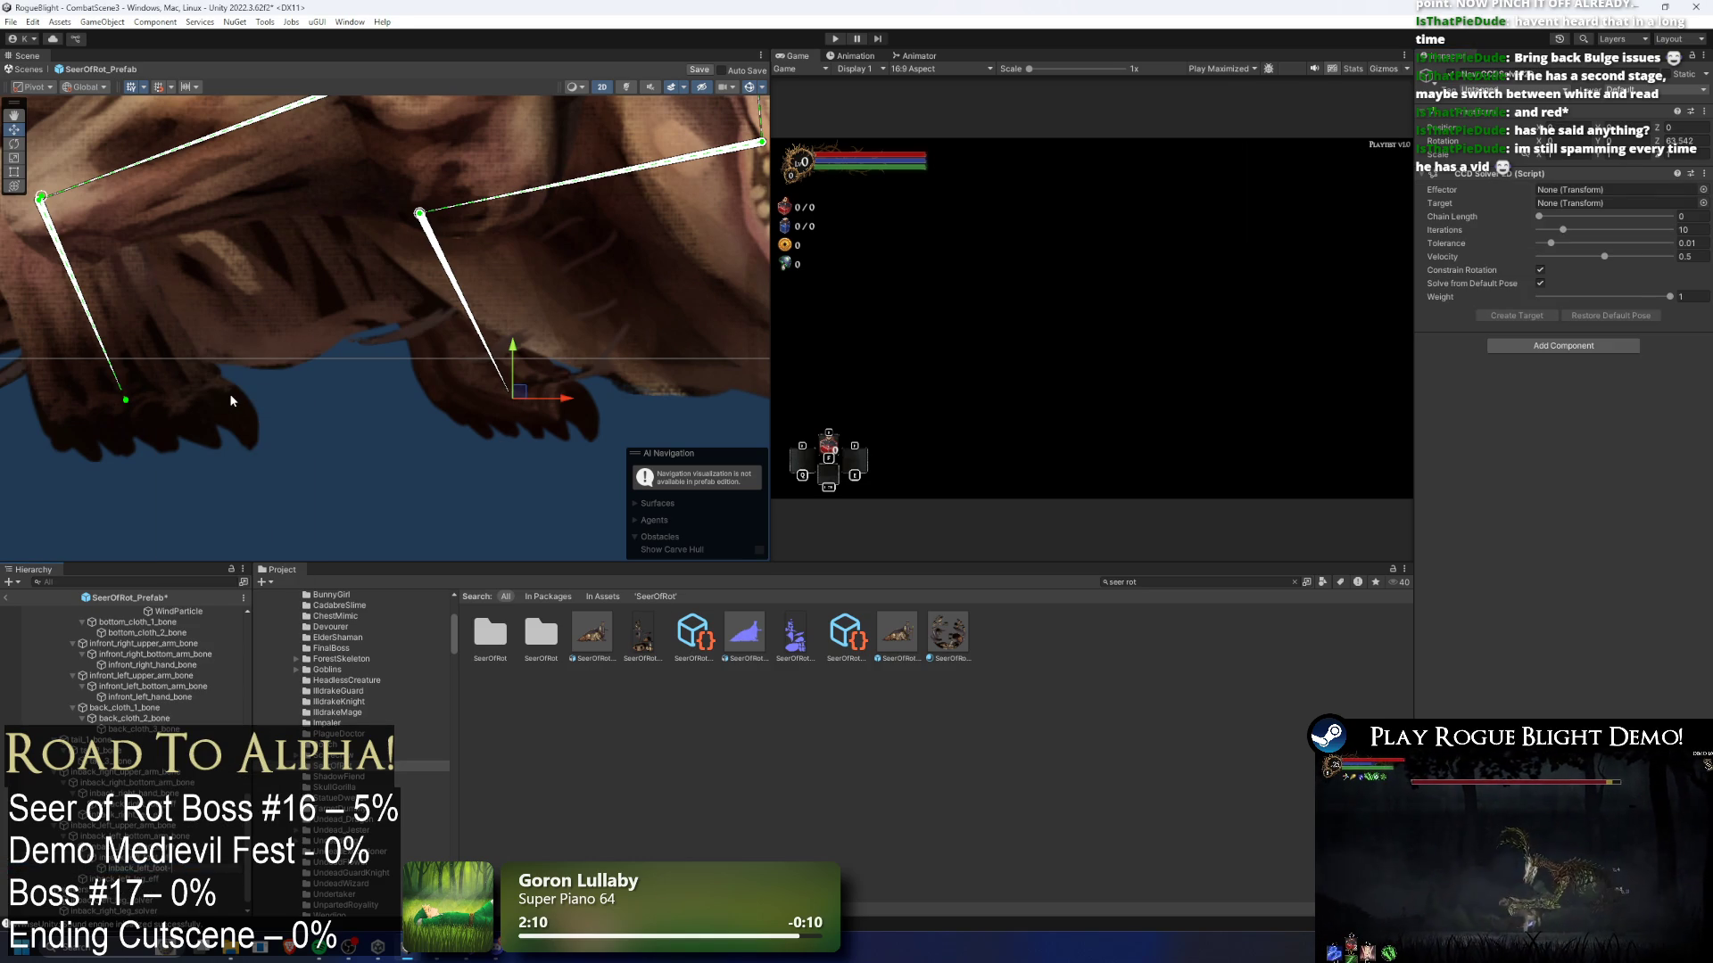
text(solver)
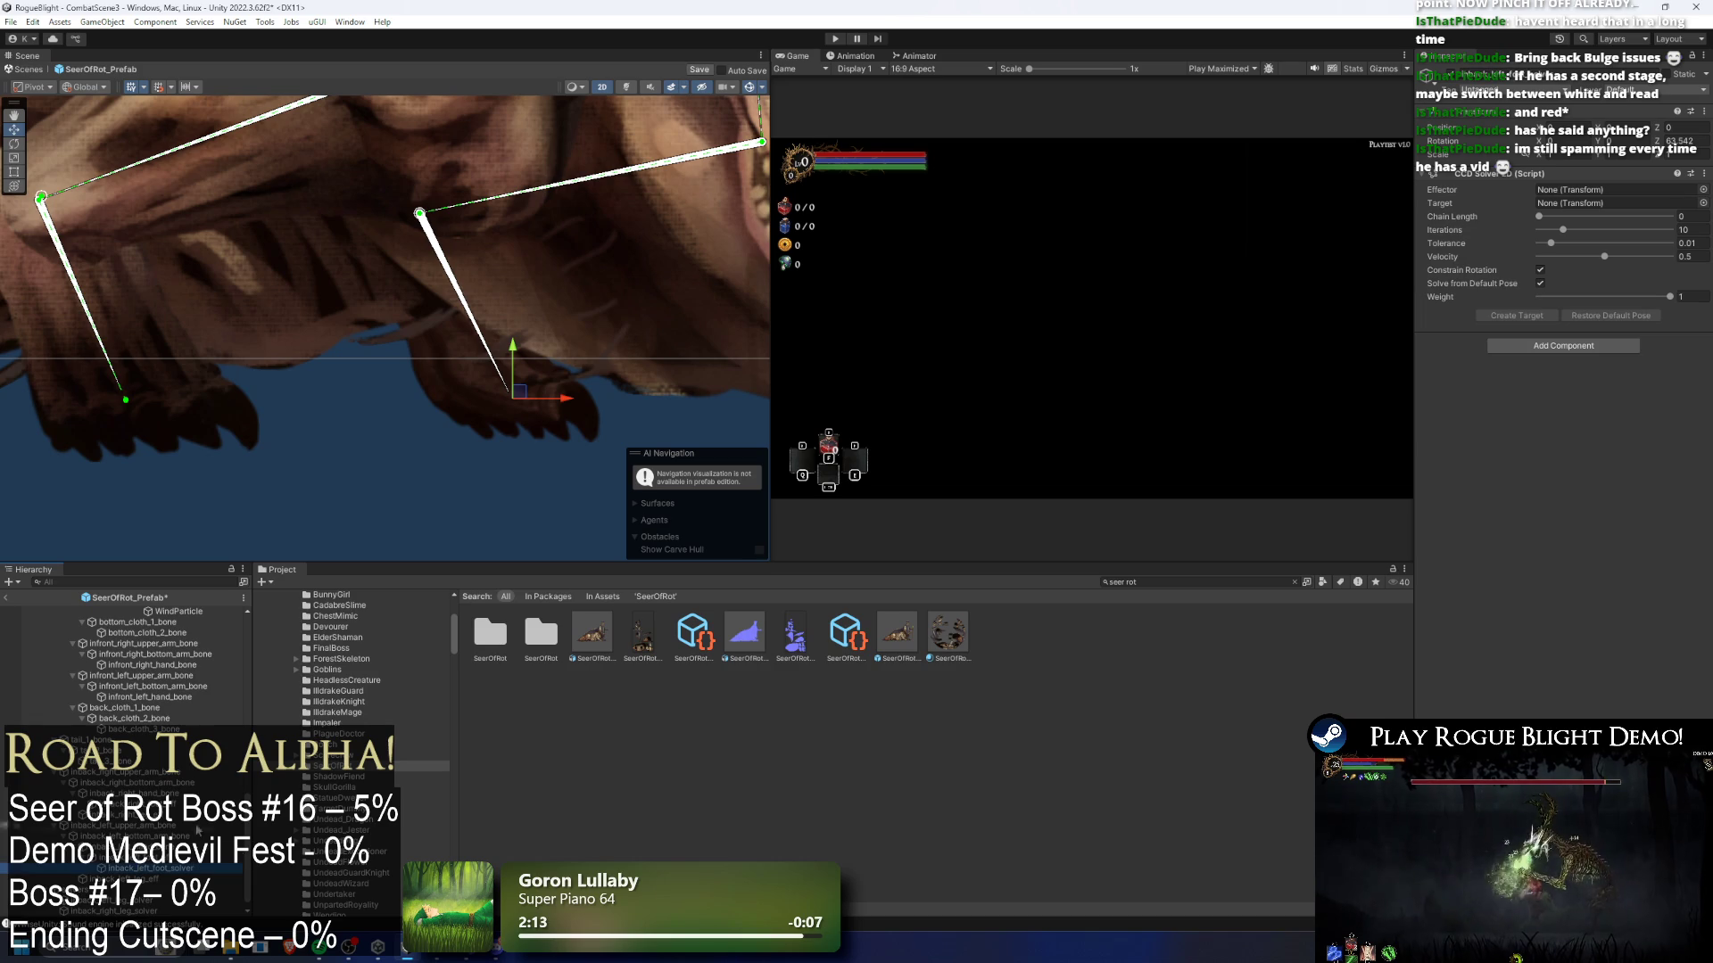
- Set inback_left_foot_eff as effector, create a target, and set chain length to 2
drag(443, 750, 1606, 190)
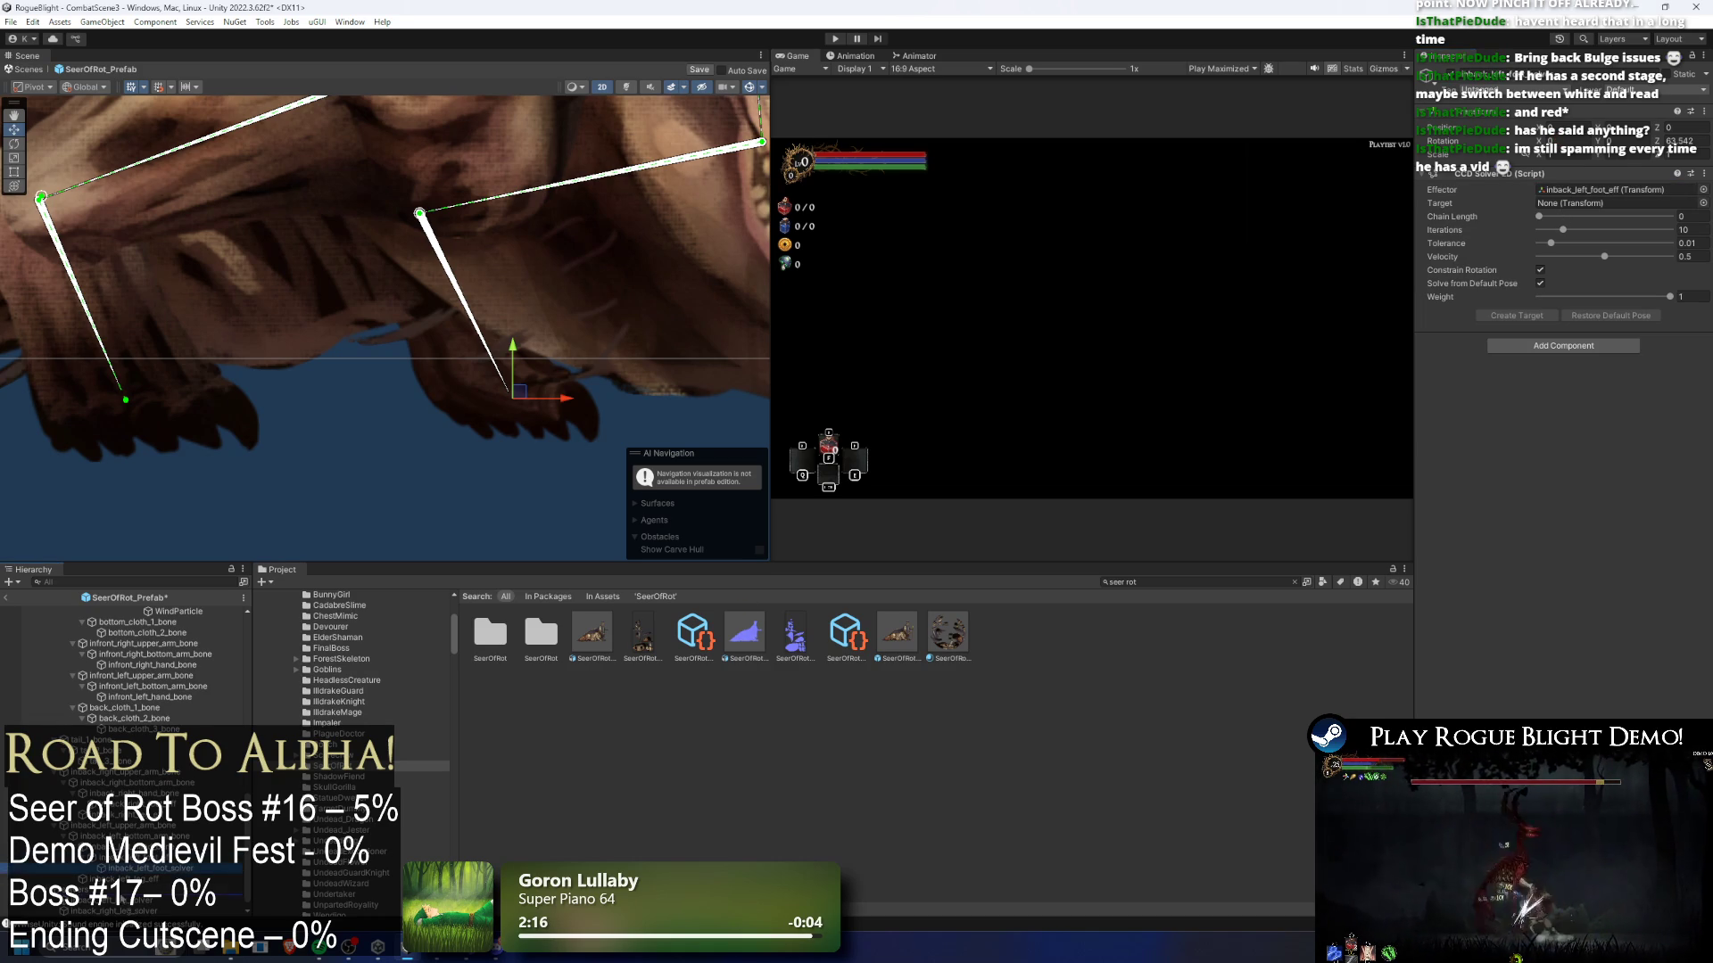
click(1517, 315)
drag(1539, 216, 1582, 216)
click(558, 512)
scroll(558, 512, down, 2)
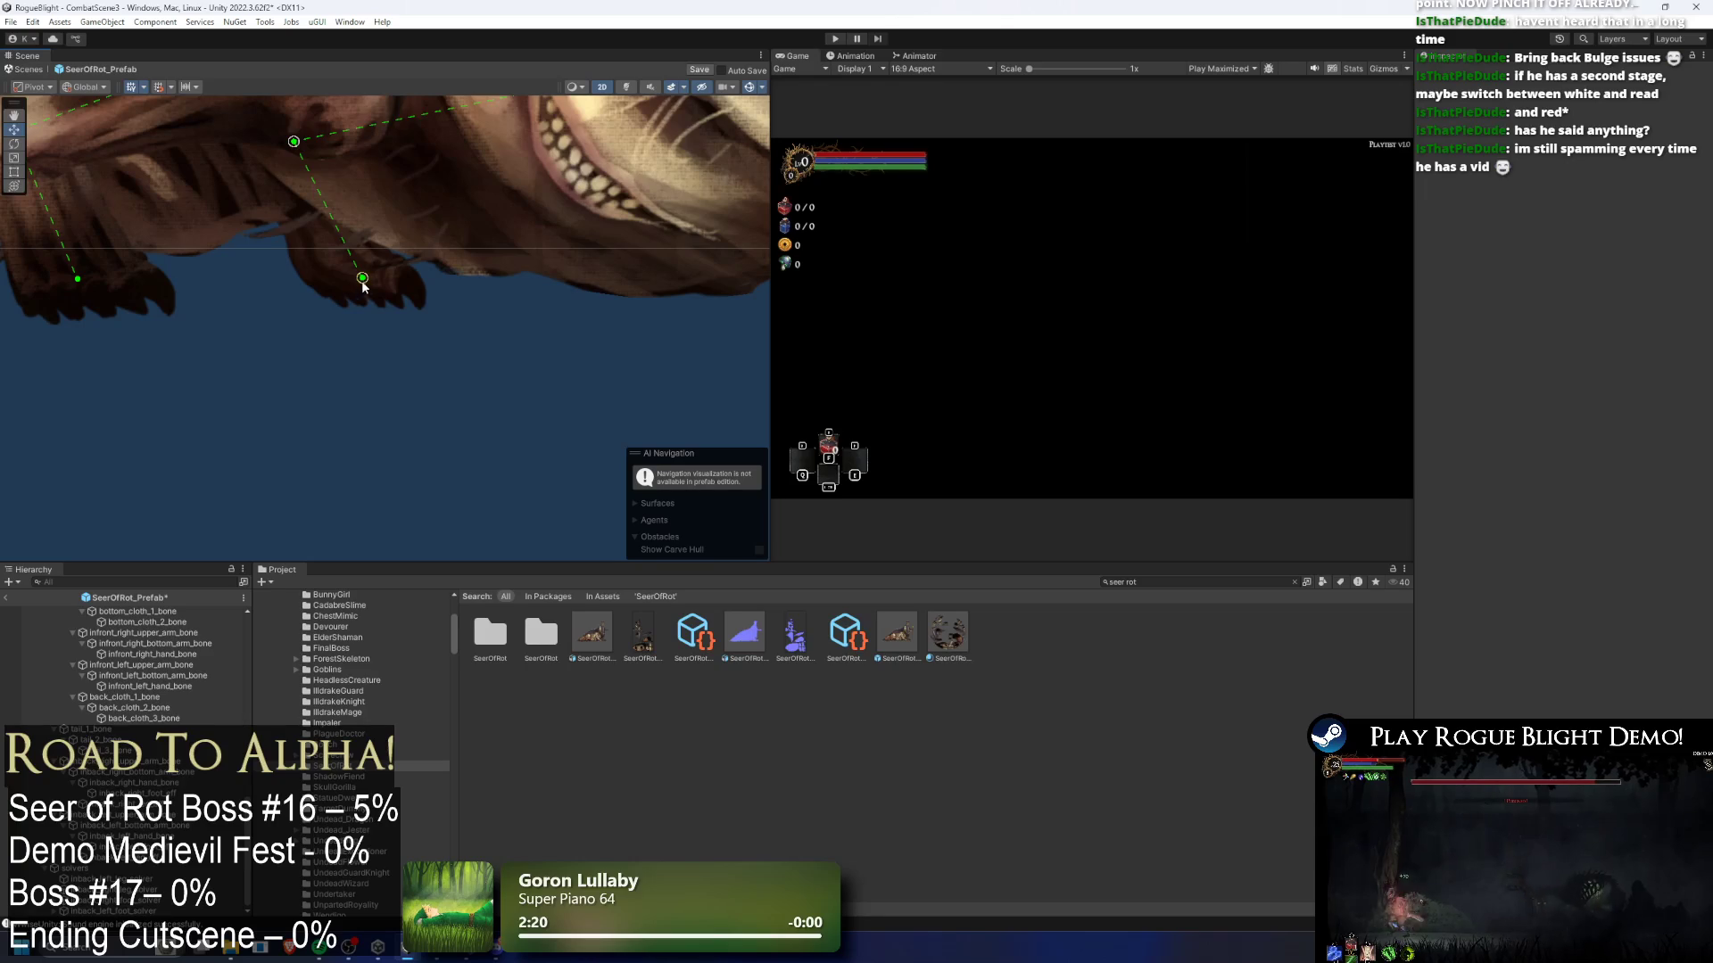
- Zoom out and pan the Scene view across the Seer of Rot creature
scroll(494, 380, down, 5)
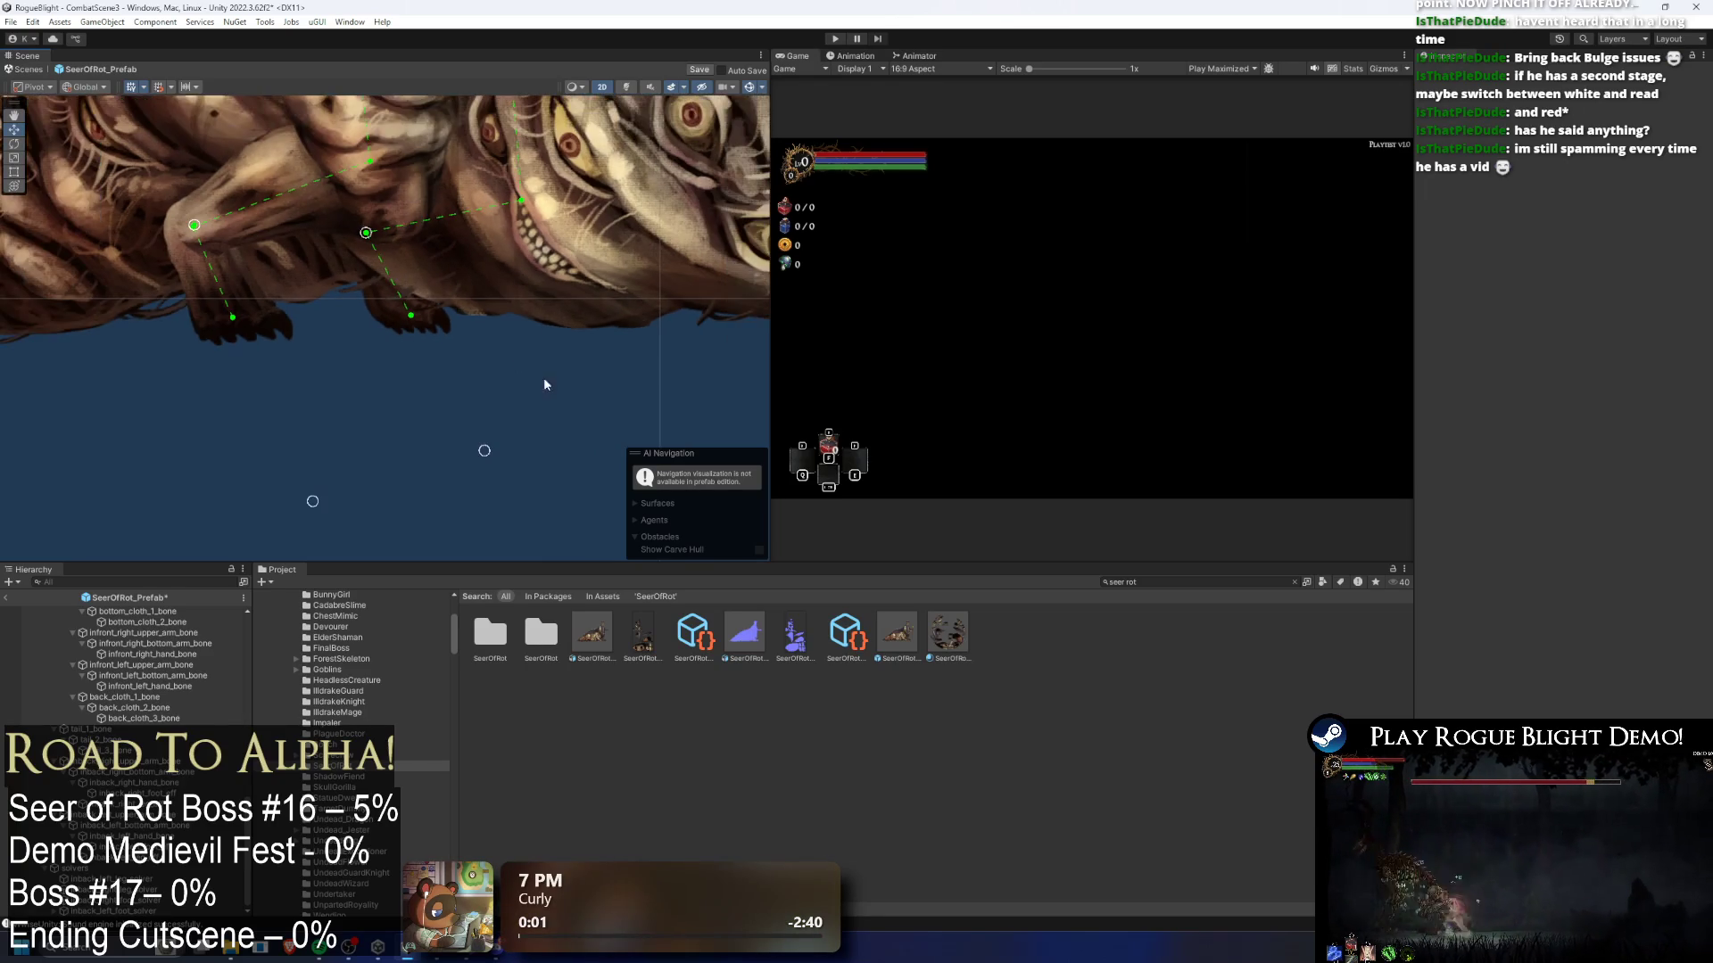
scroll(437, 399, down, 2)
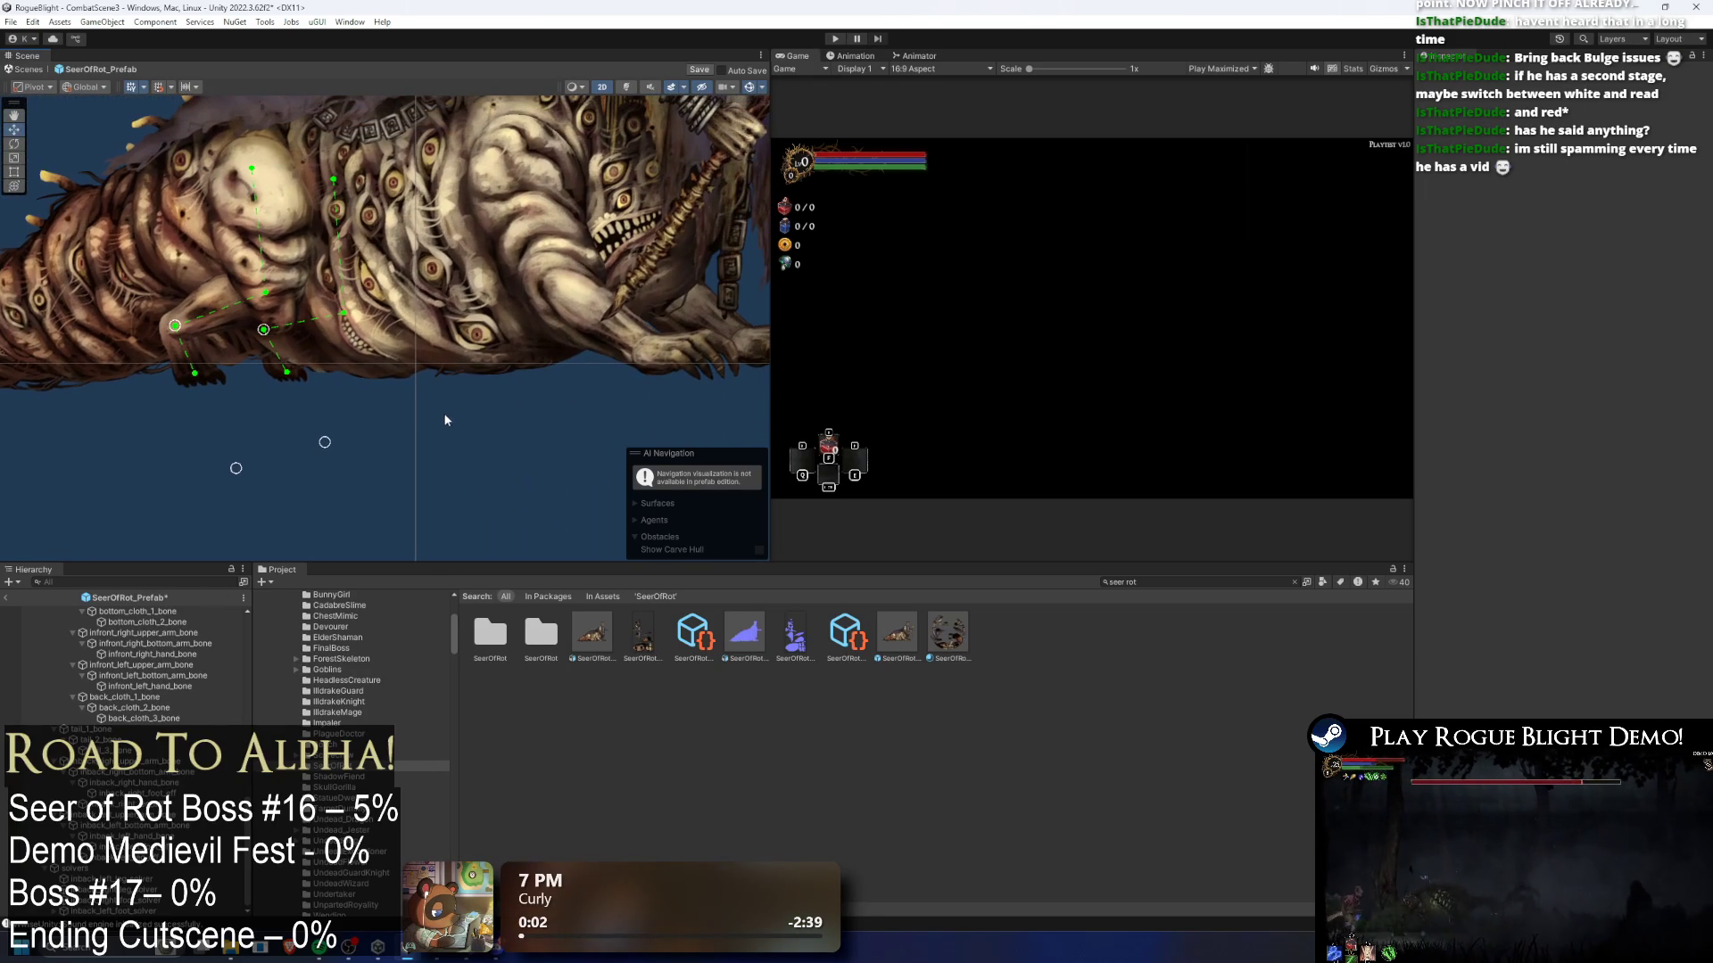
scroll(549, 430, up, 1)
drag(425, 415, 323, 425)
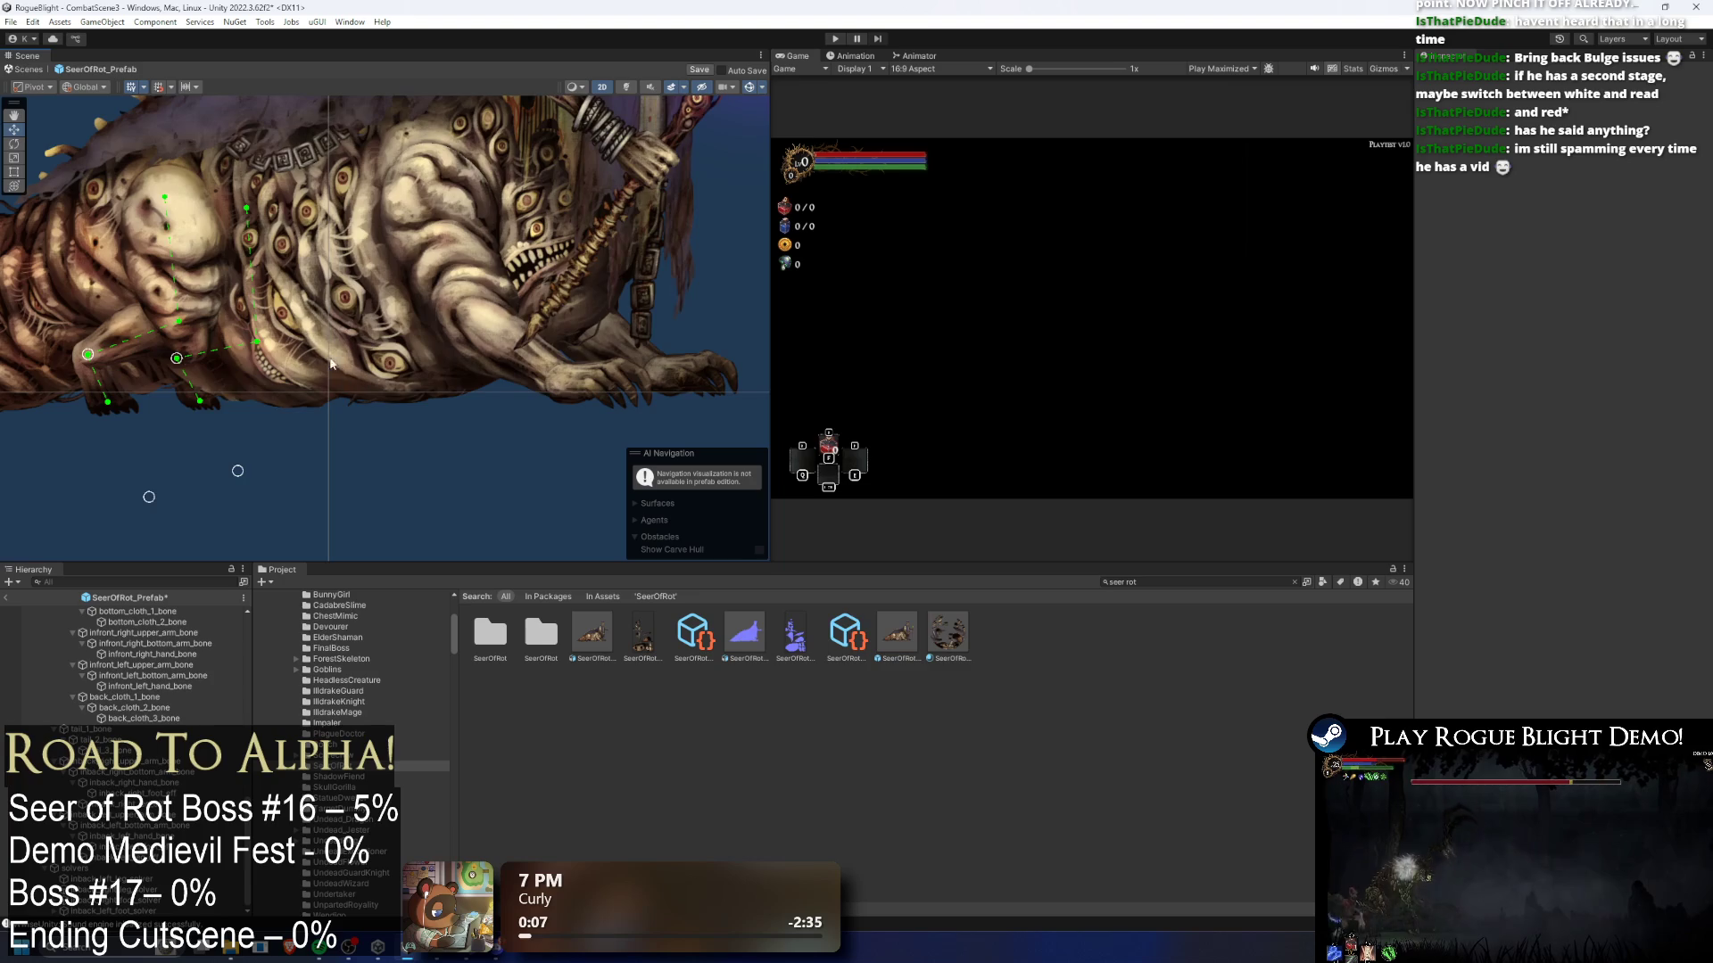
scroll(338, 374, down, 1)
drag(418, 415, 476, 460)
- Resize the panels to widen the Scene view and reframe the whole creature
drag(472, 561, 473, 531)
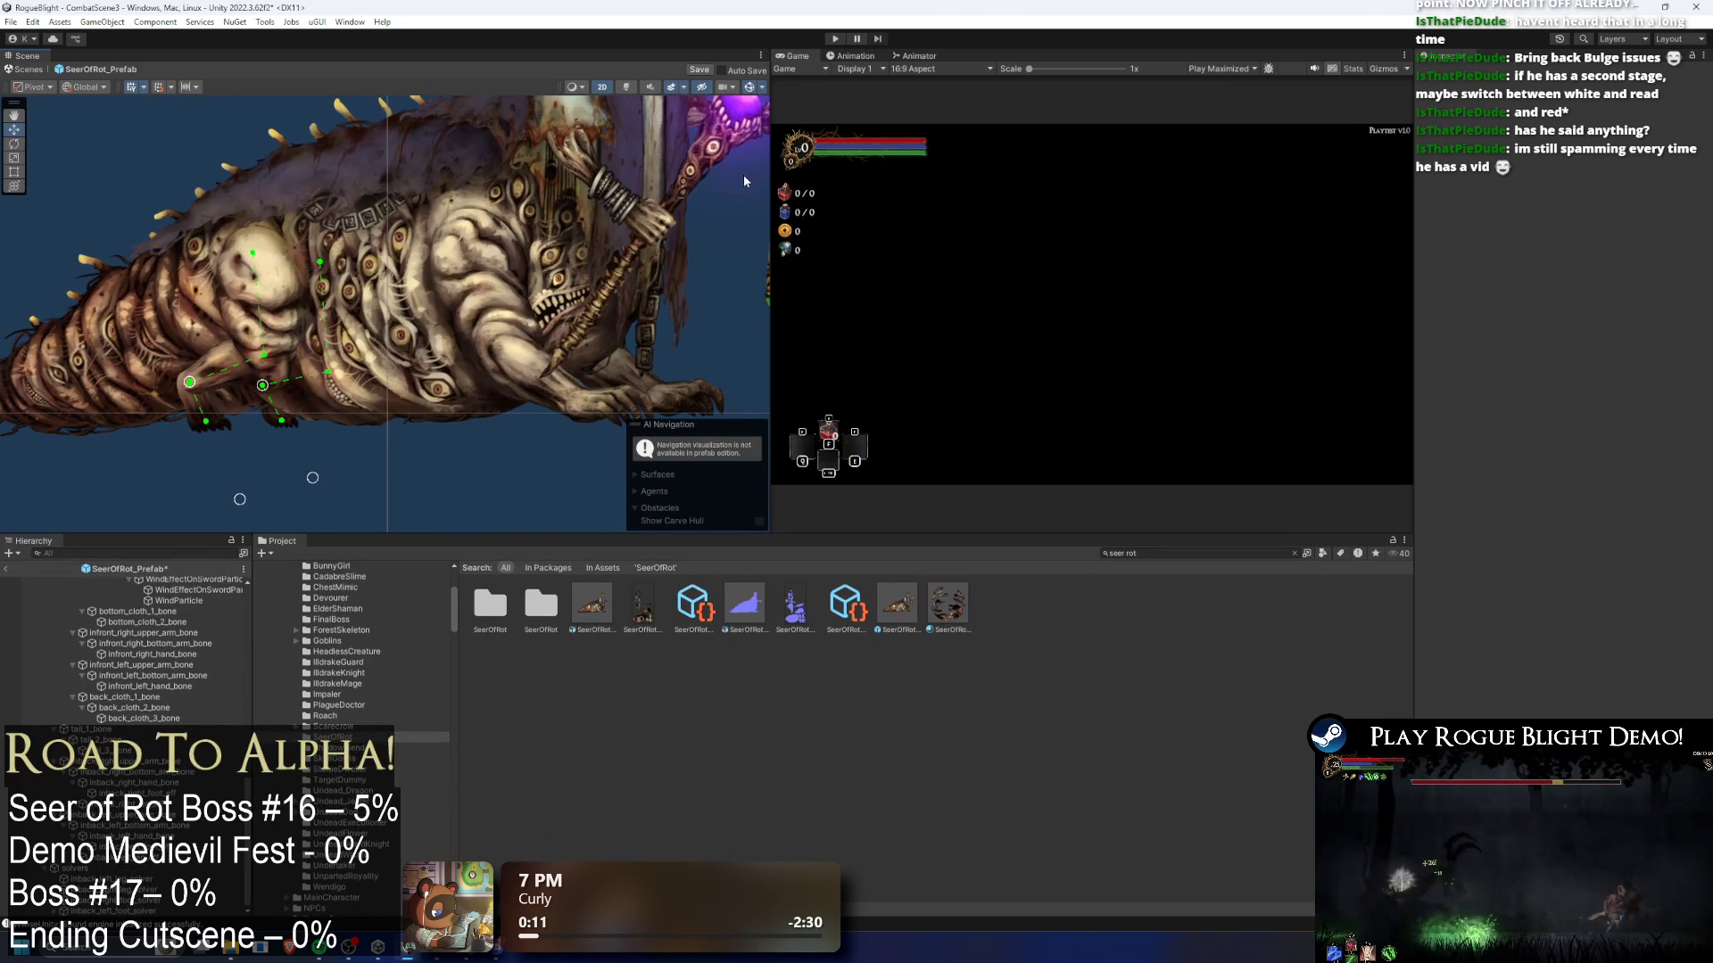
drag(768, 175, 1219, 175)
drag(786, 140, 704, 269)
scroll(704, 268, up, 3)
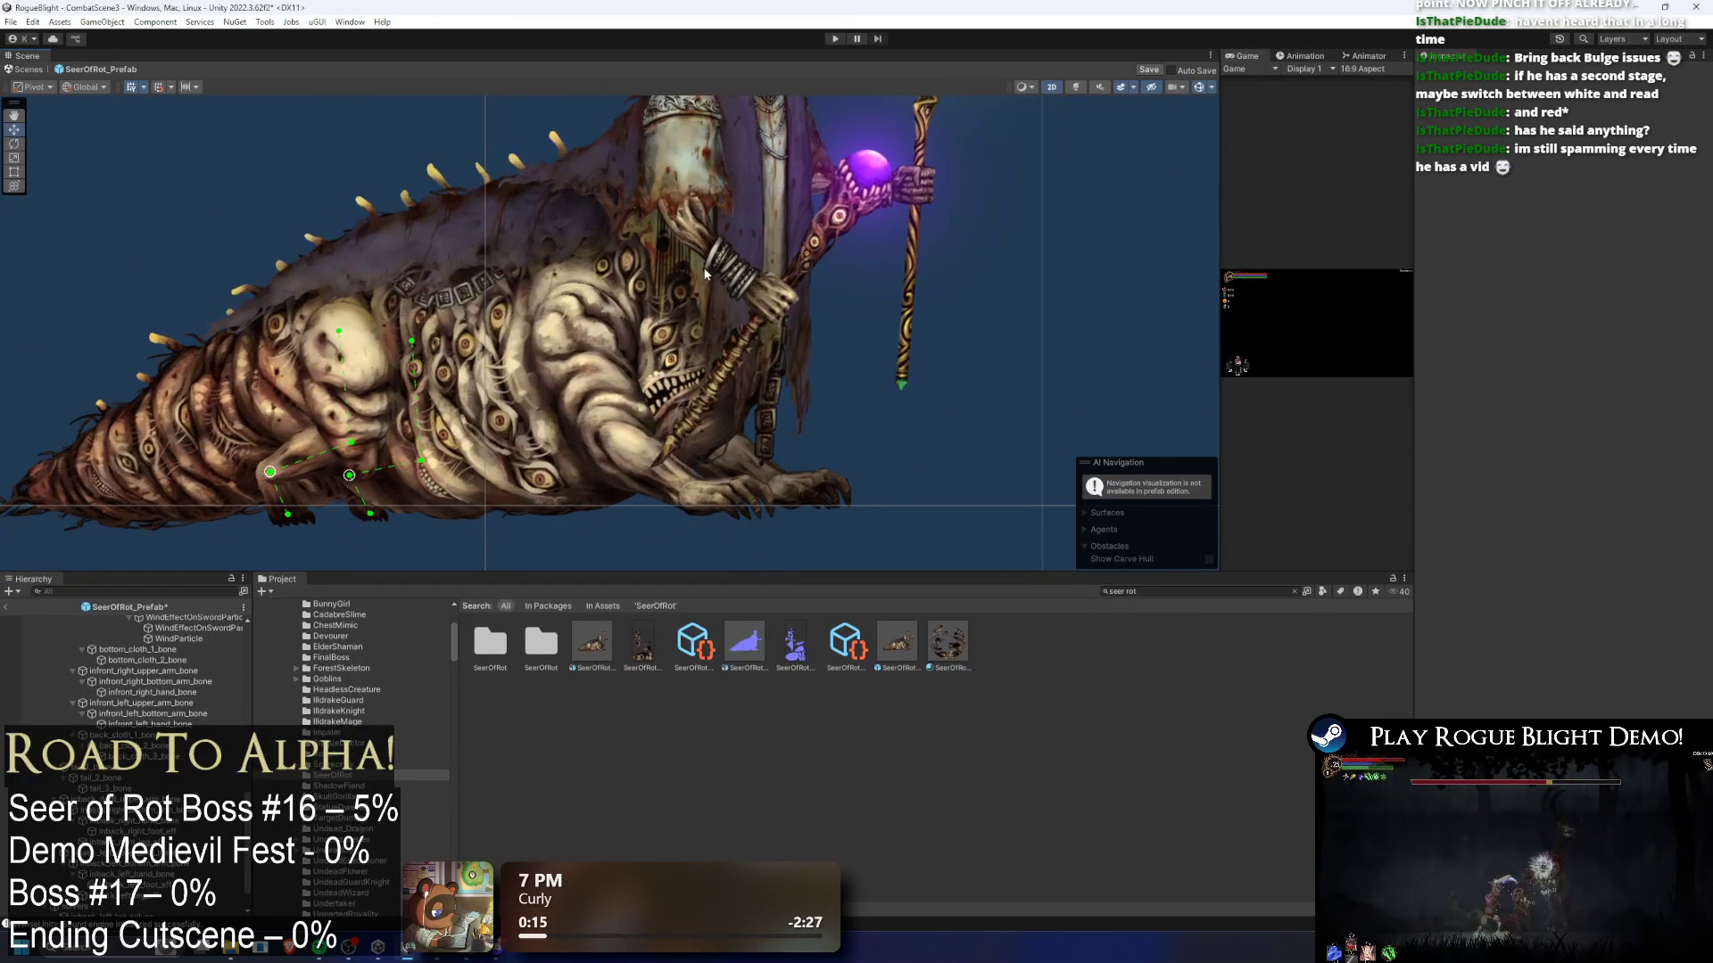
drag(1413, 261, 1445, 260)
scroll(739, 406, down, 3)
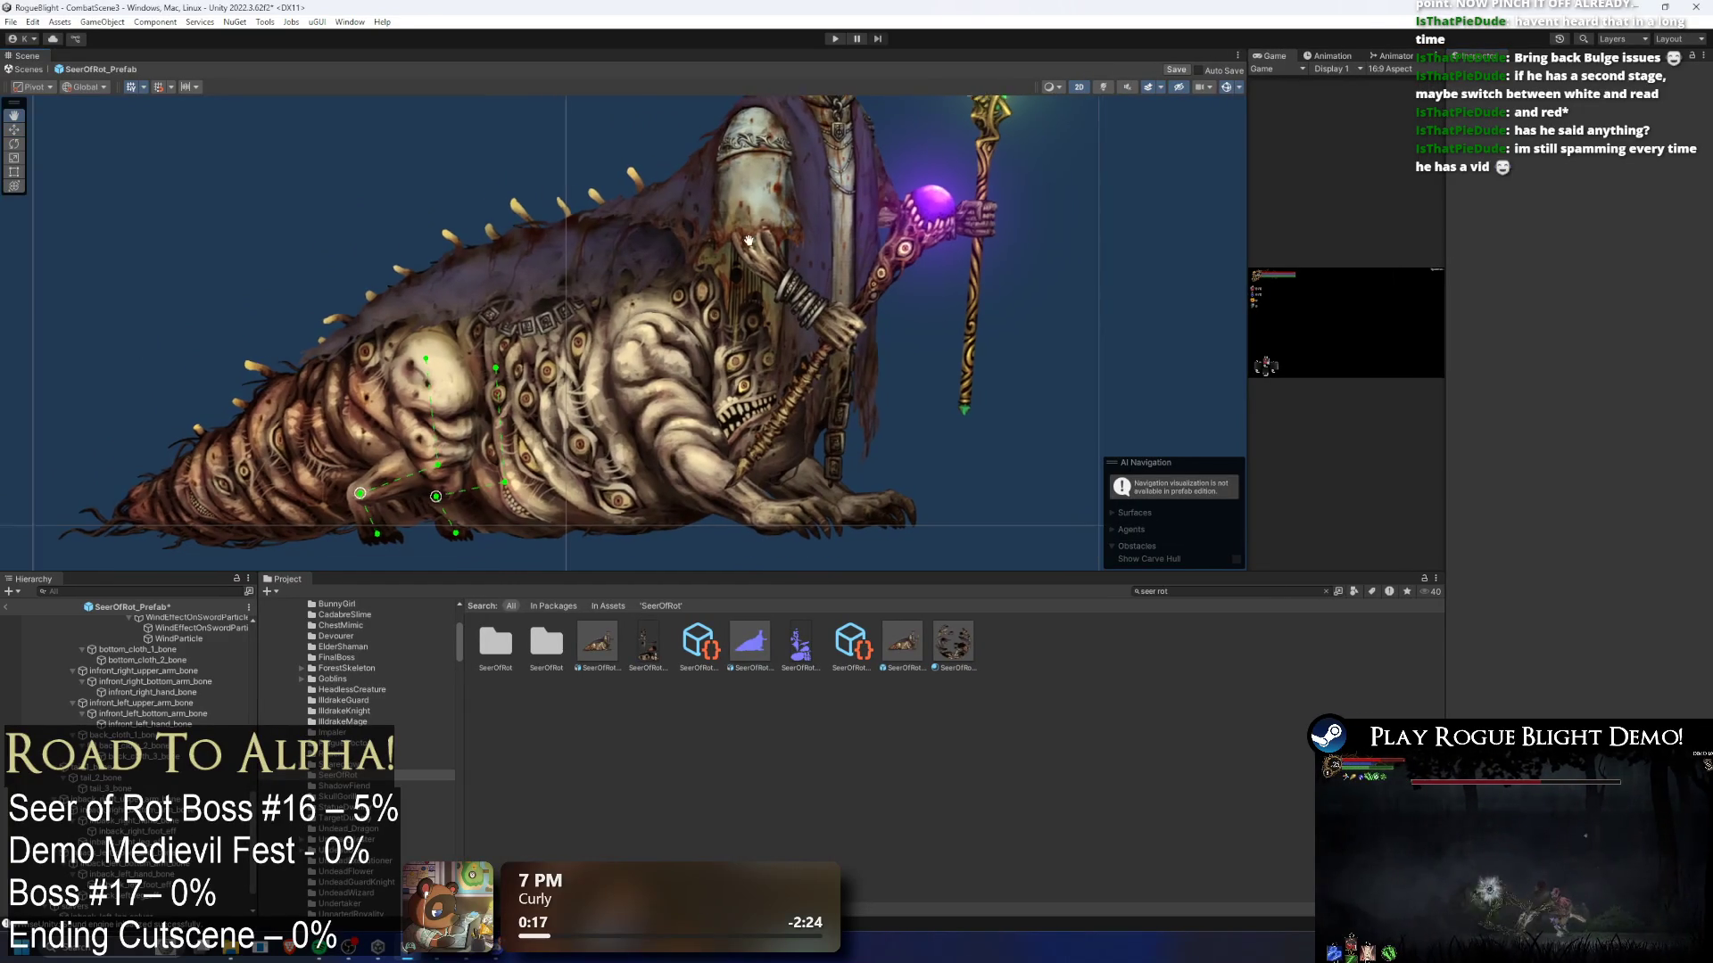
drag(739, 406, 692, 296)
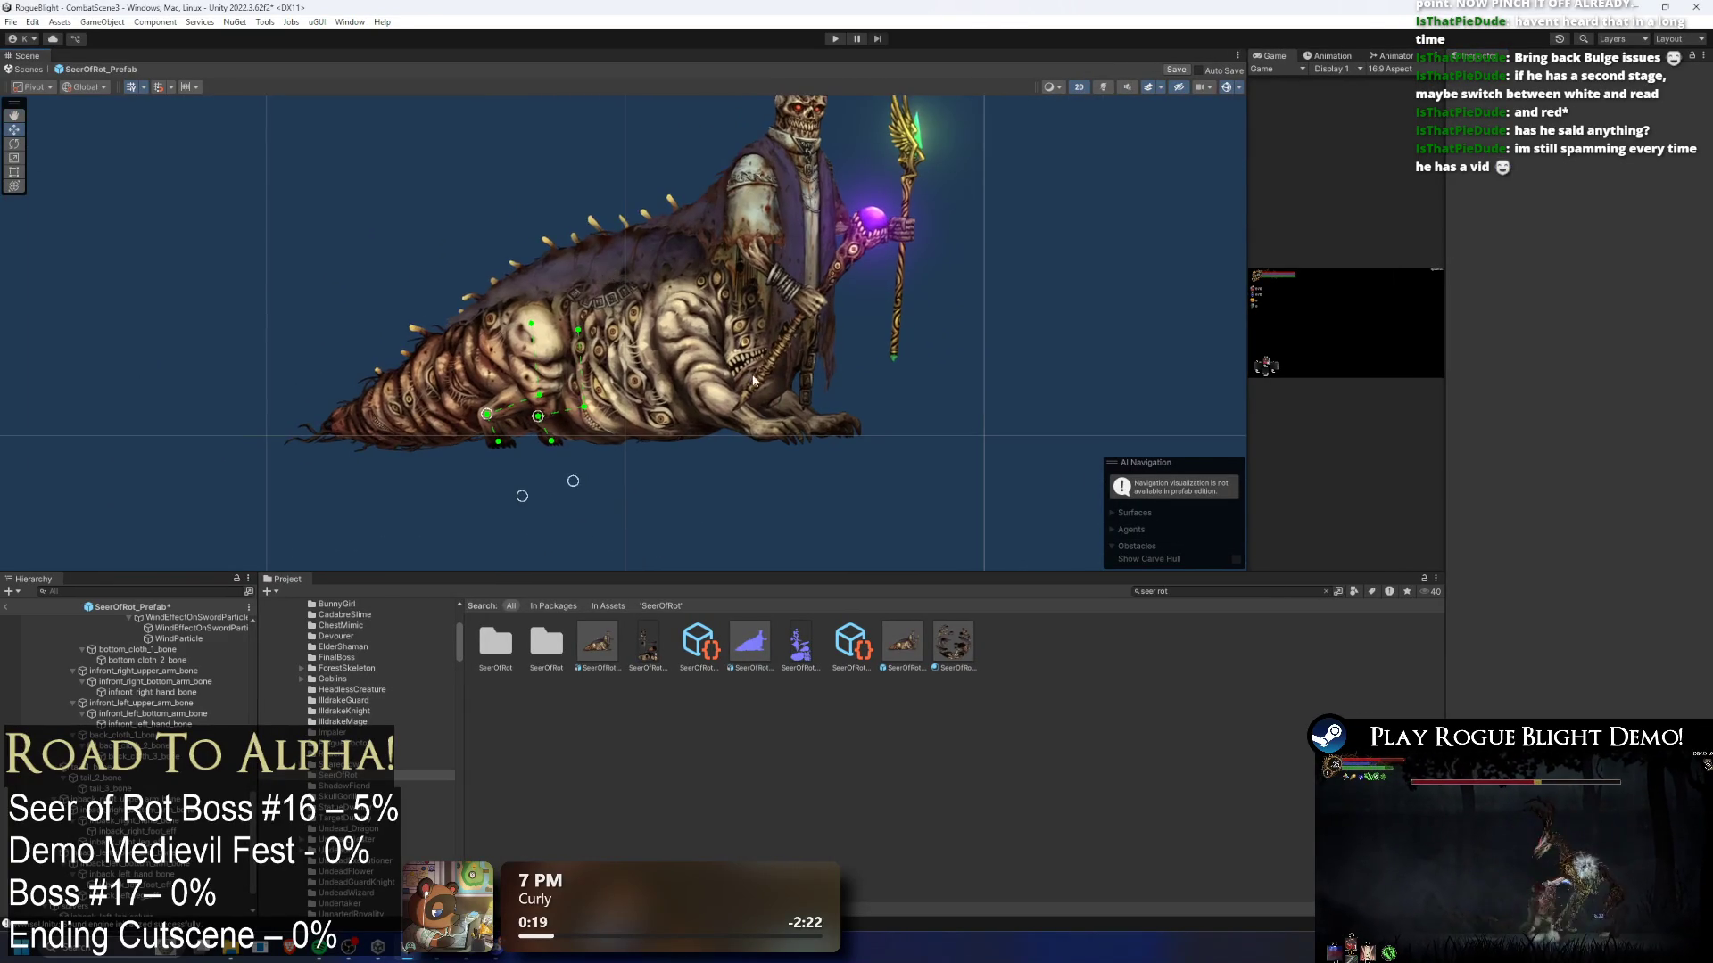
- Select the front arm's lower bone and create a new empty object there
click(673, 361)
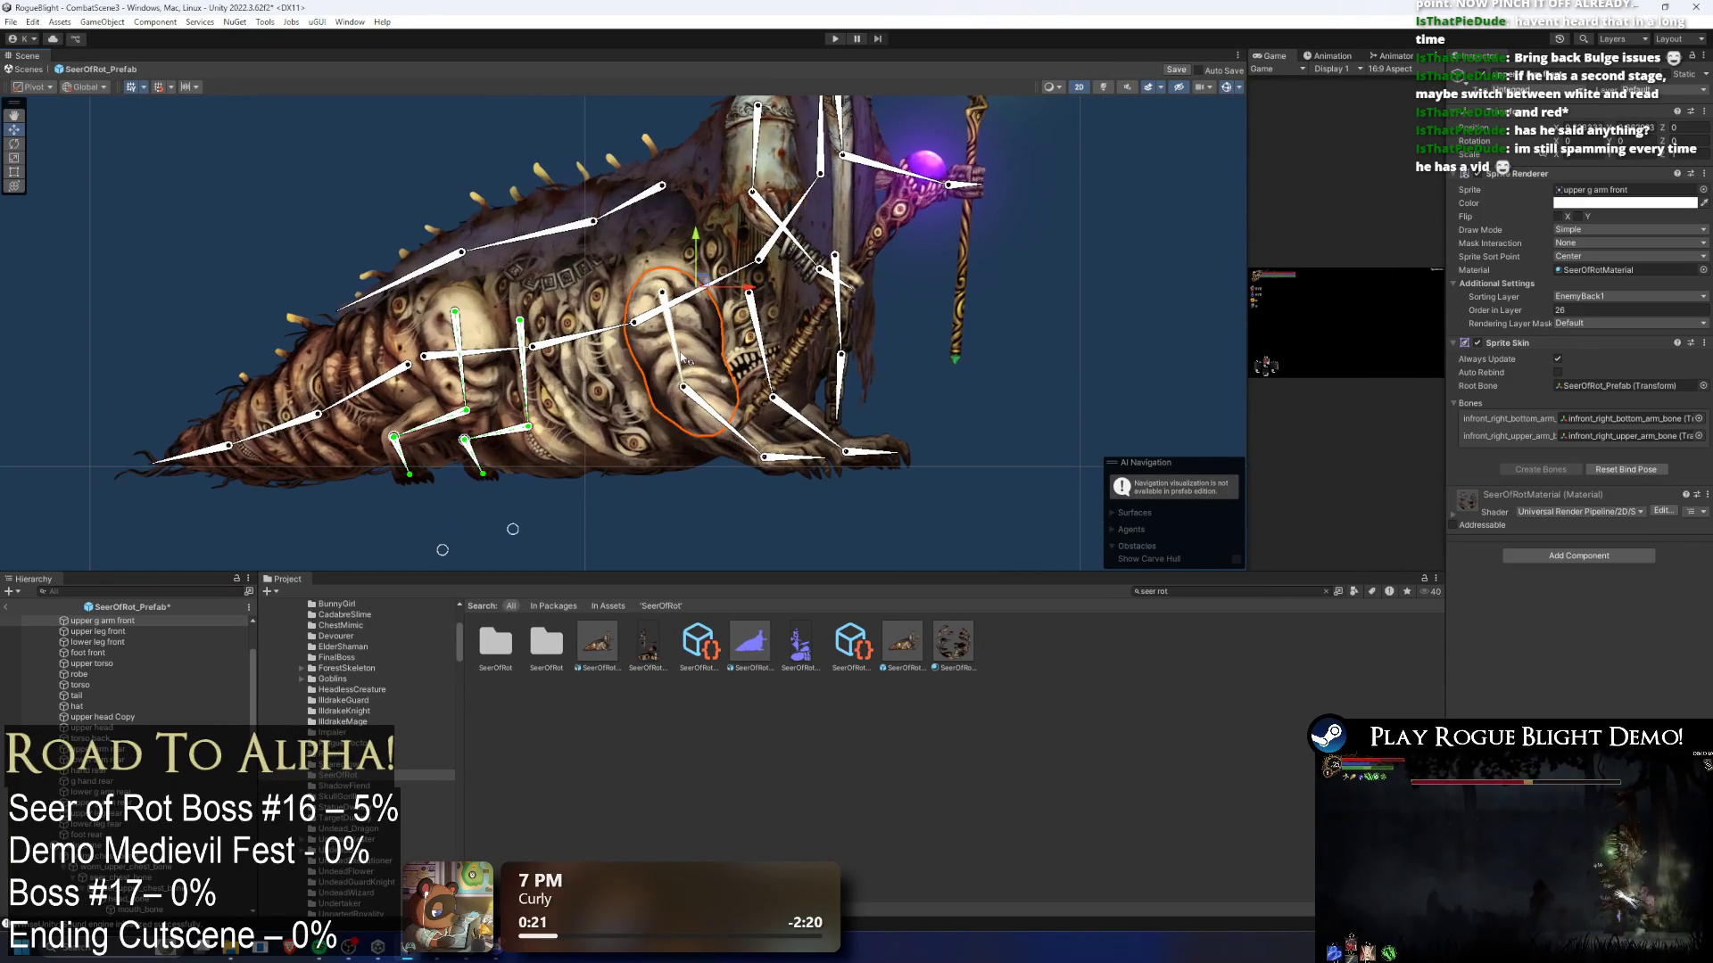
click(683, 358)
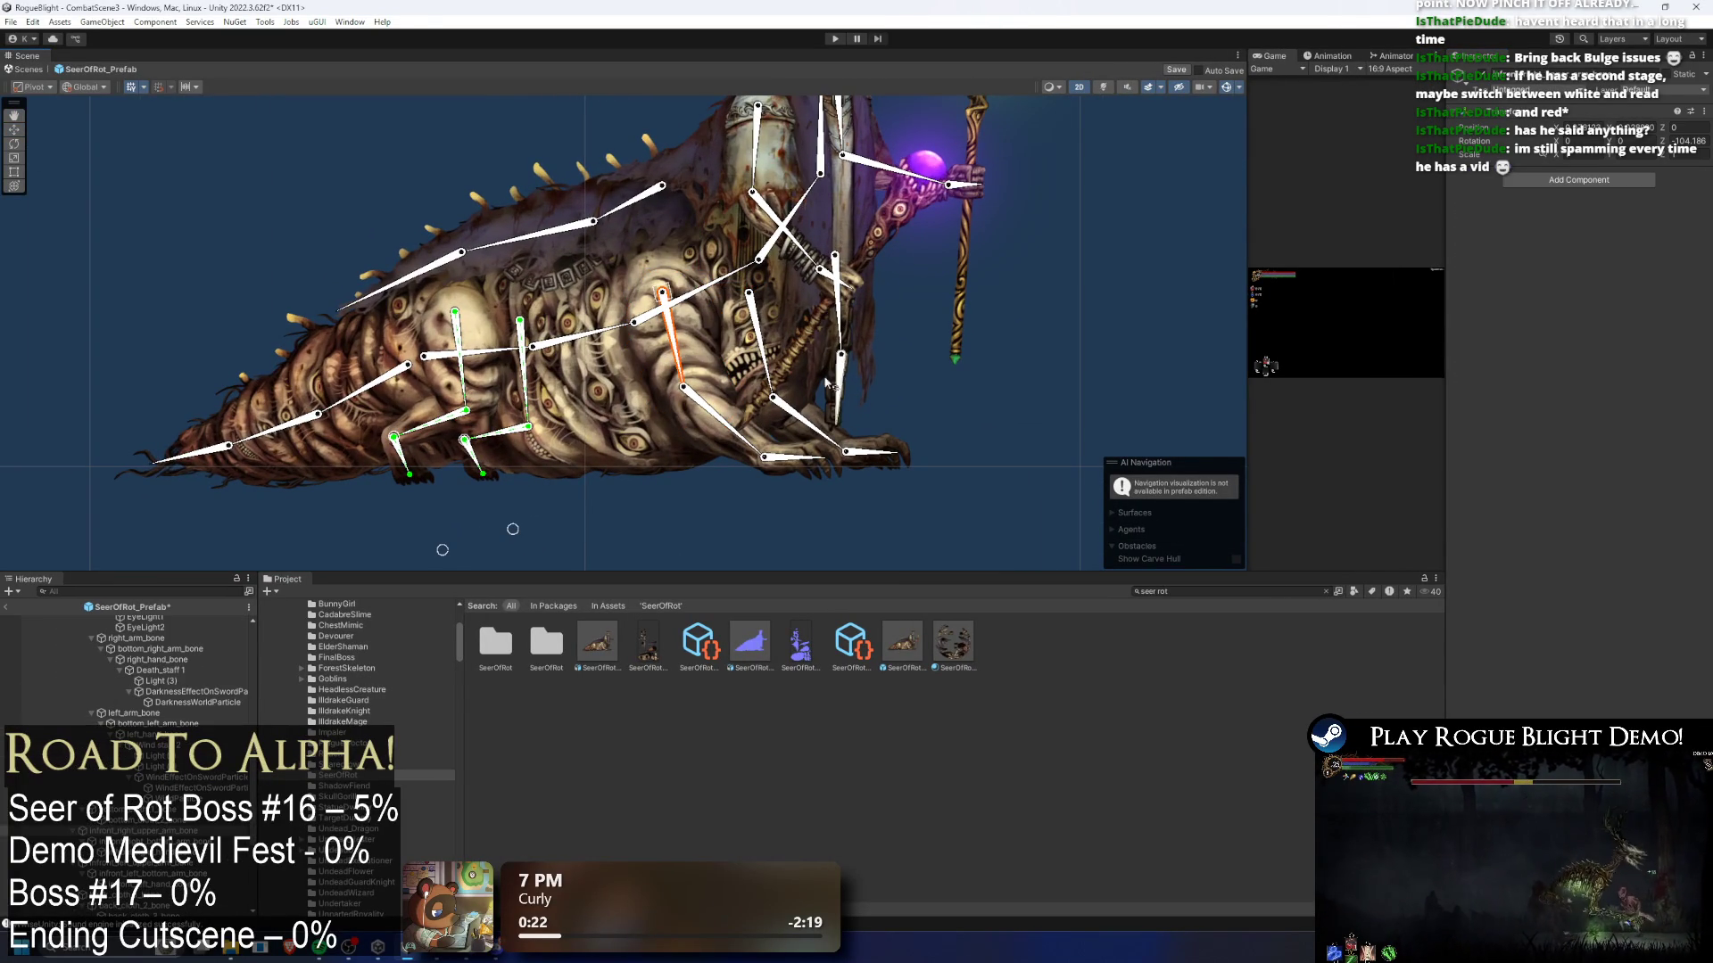
click(724, 417)
right_click(165, 296)
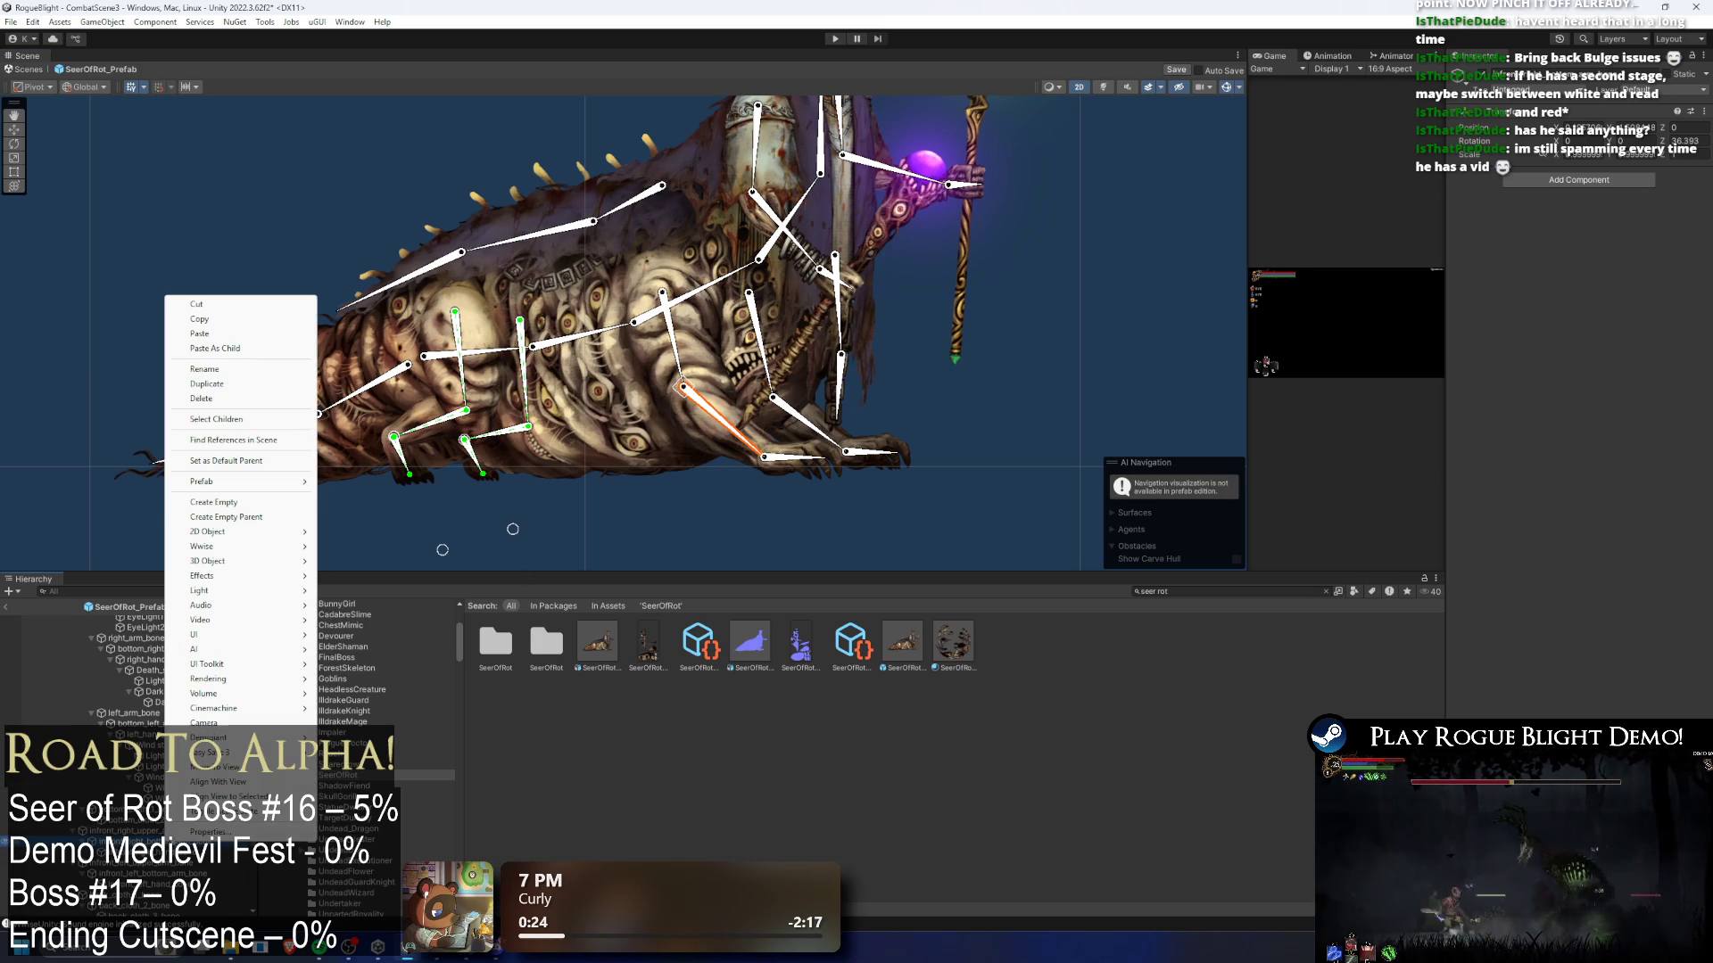
click(256, 504)
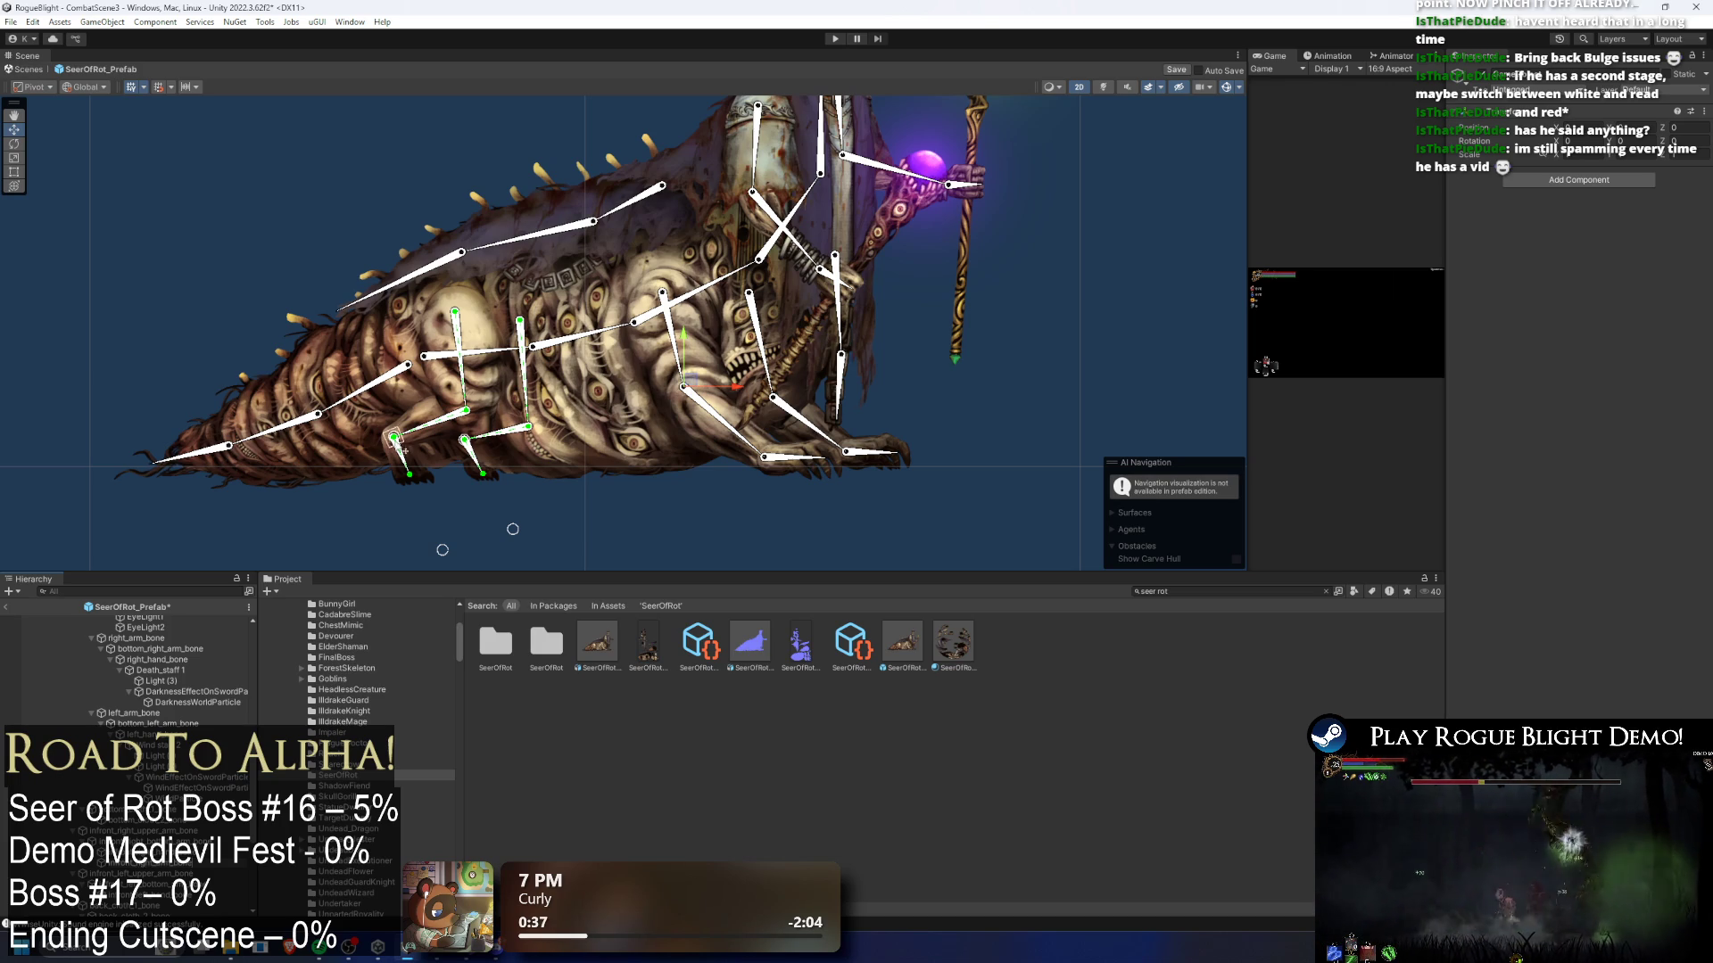
- Zoom in closely on the front hand bone joint
scroll(715, 351, up, 6)
click(635, 490)
scroll(638, 500, up, 4)
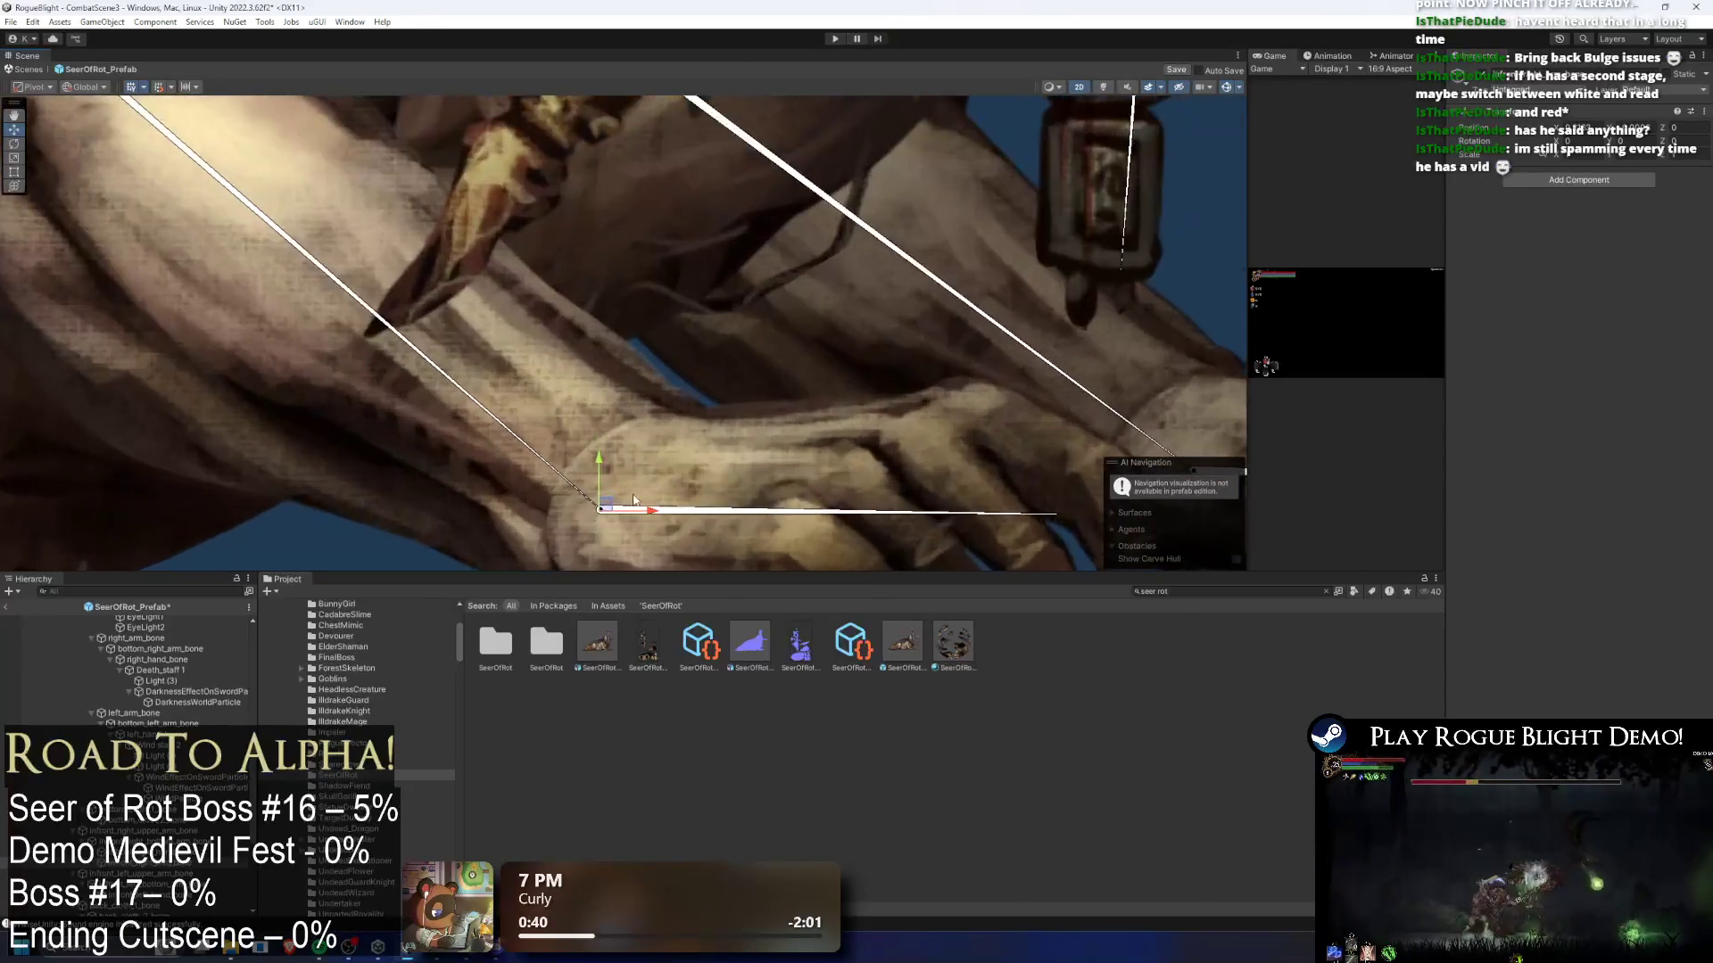
scroll(638, 499, up, 4)
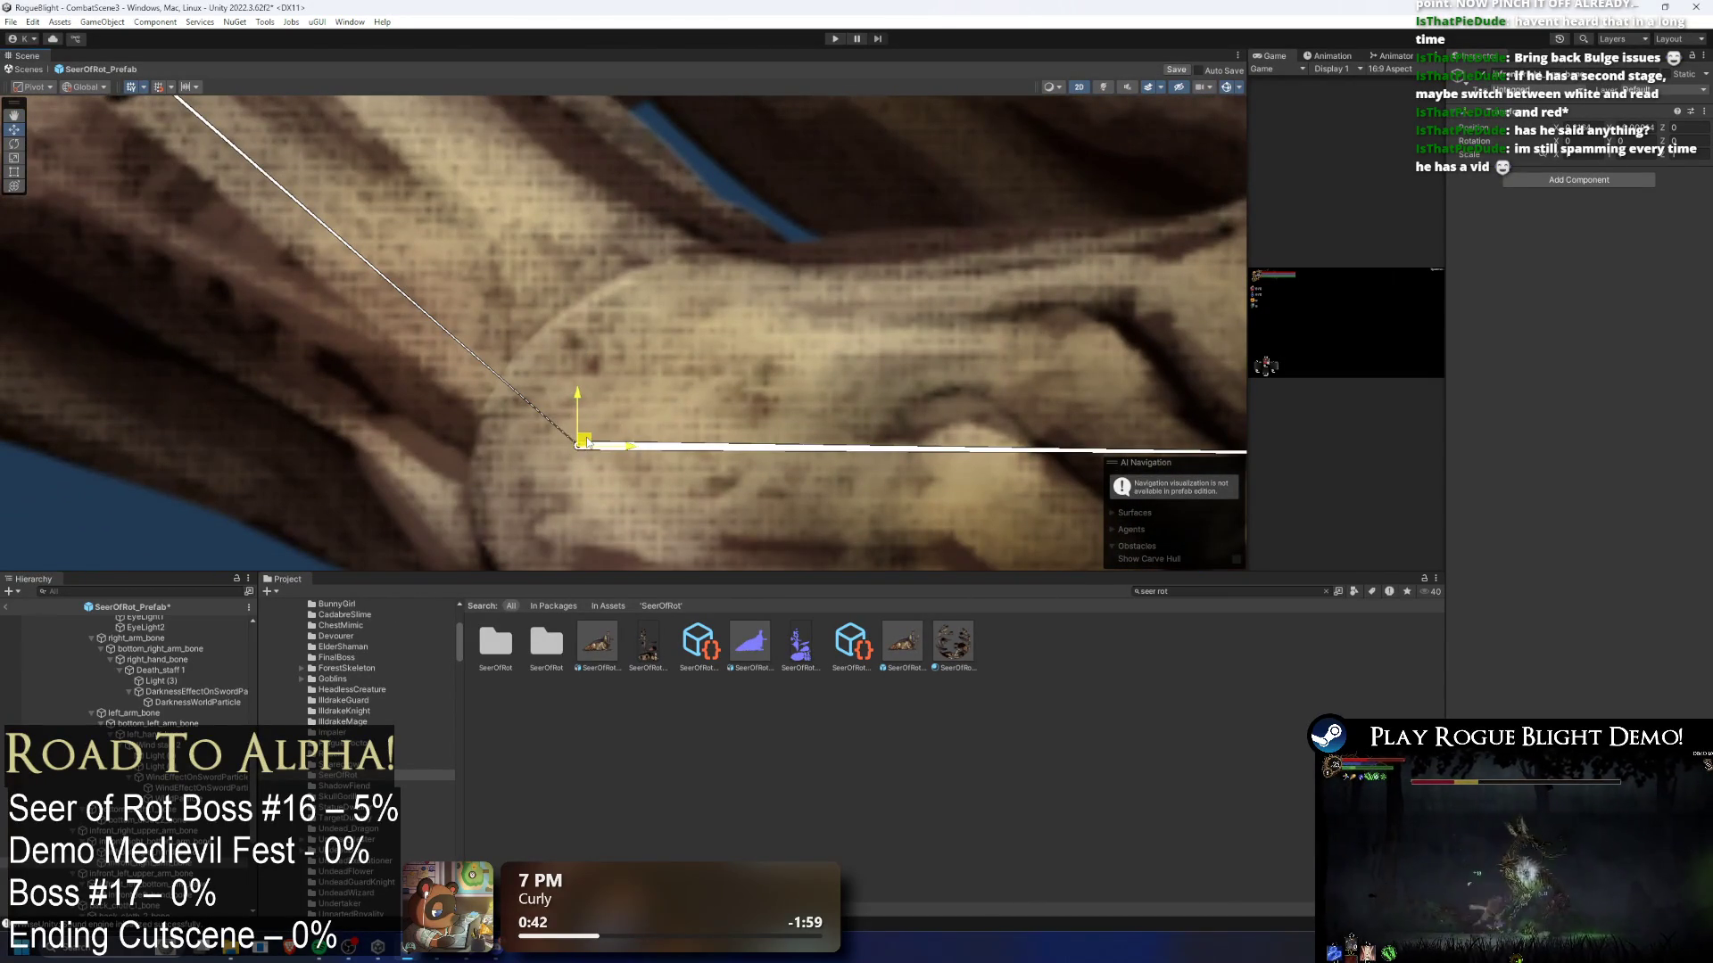
- Add a Limb solver with infront_right_arm_bone as effector, renamed infront_right_arm_Solver
scroll(586, 441, down, 3)
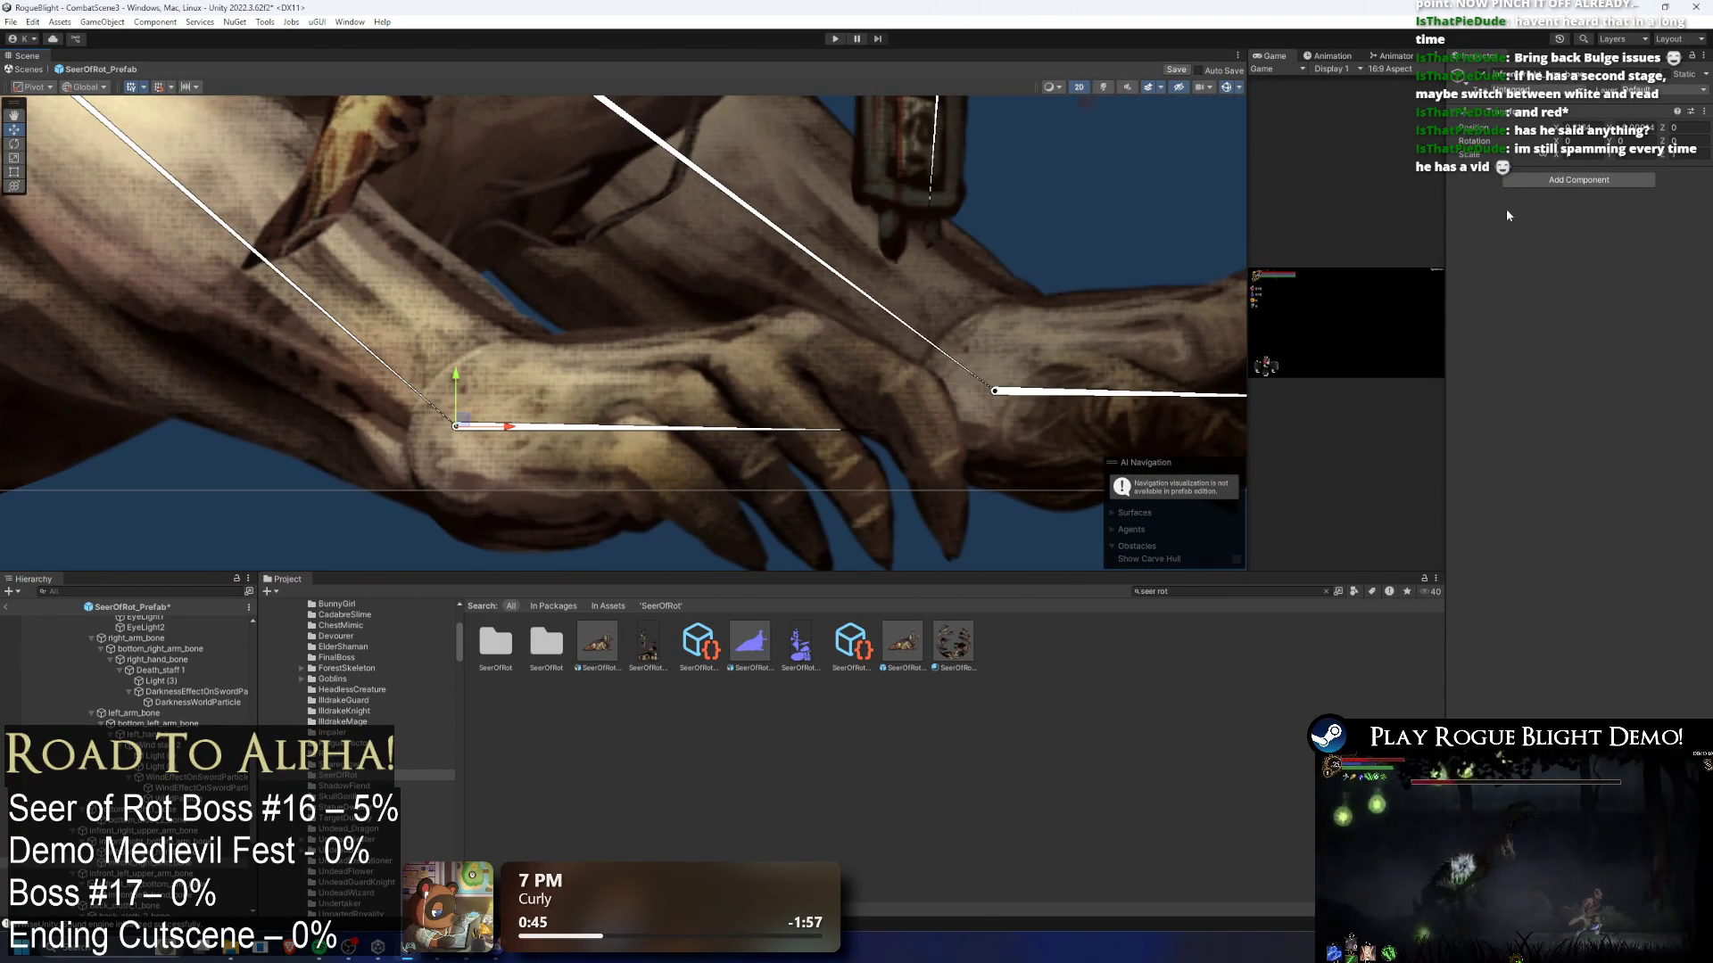
click(1675, 225)
click(1657, 264)
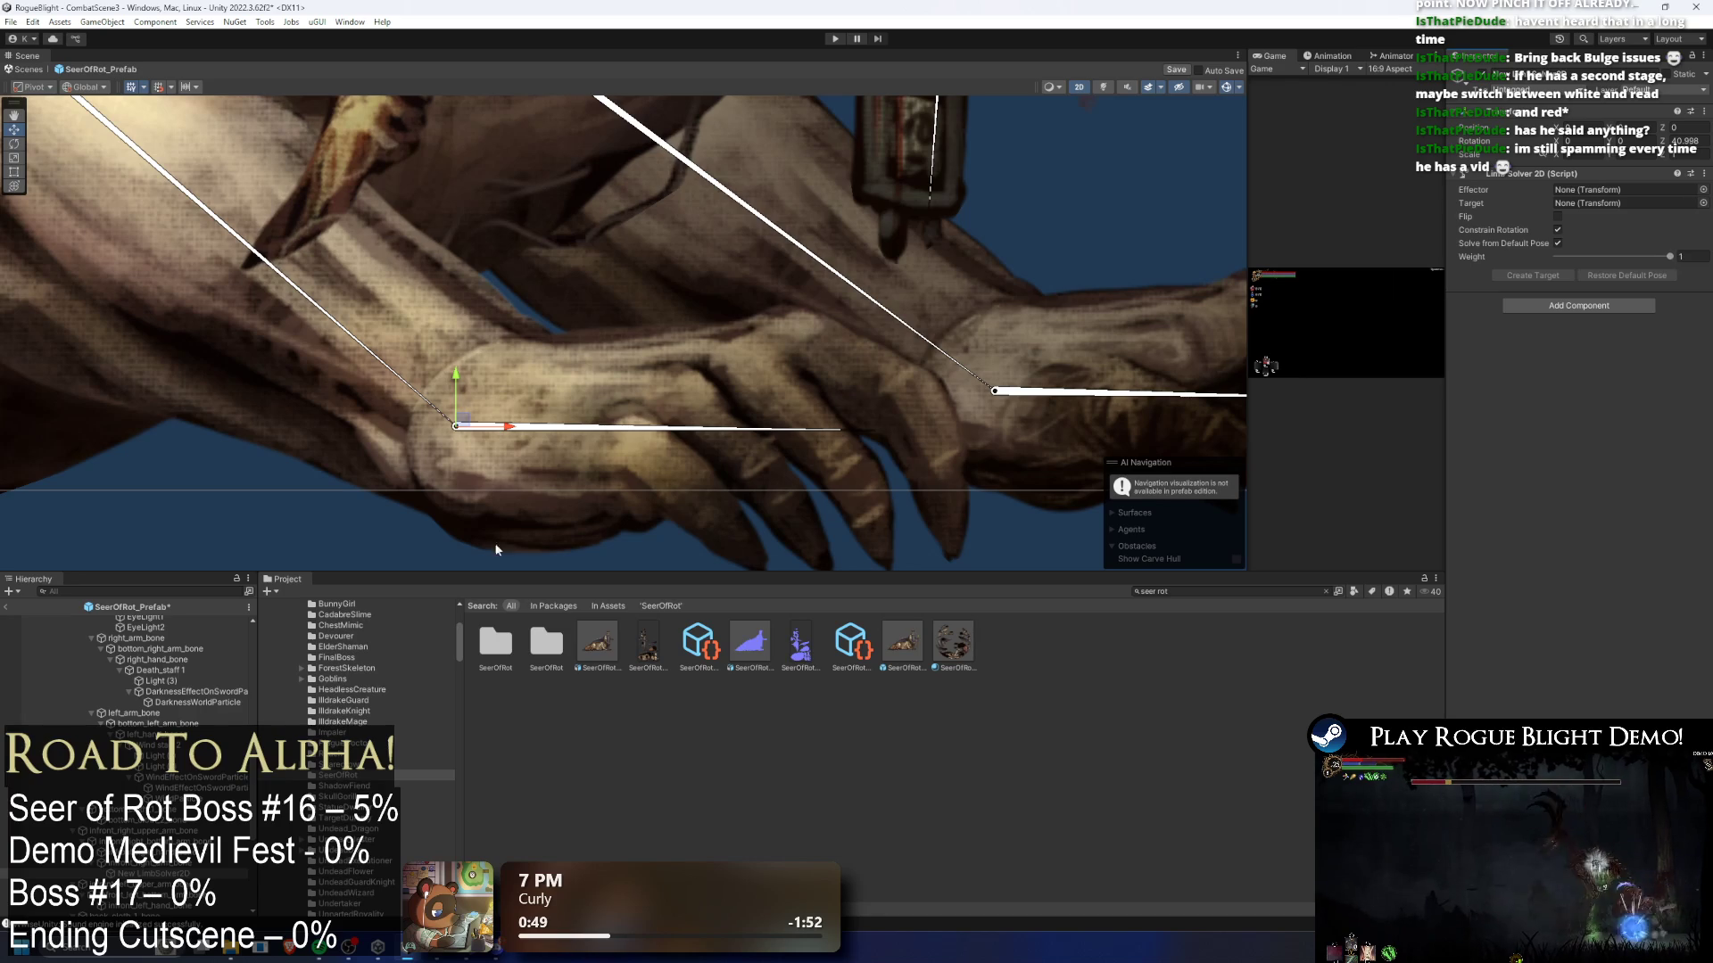
drag(1599, 220, 1614, 190)
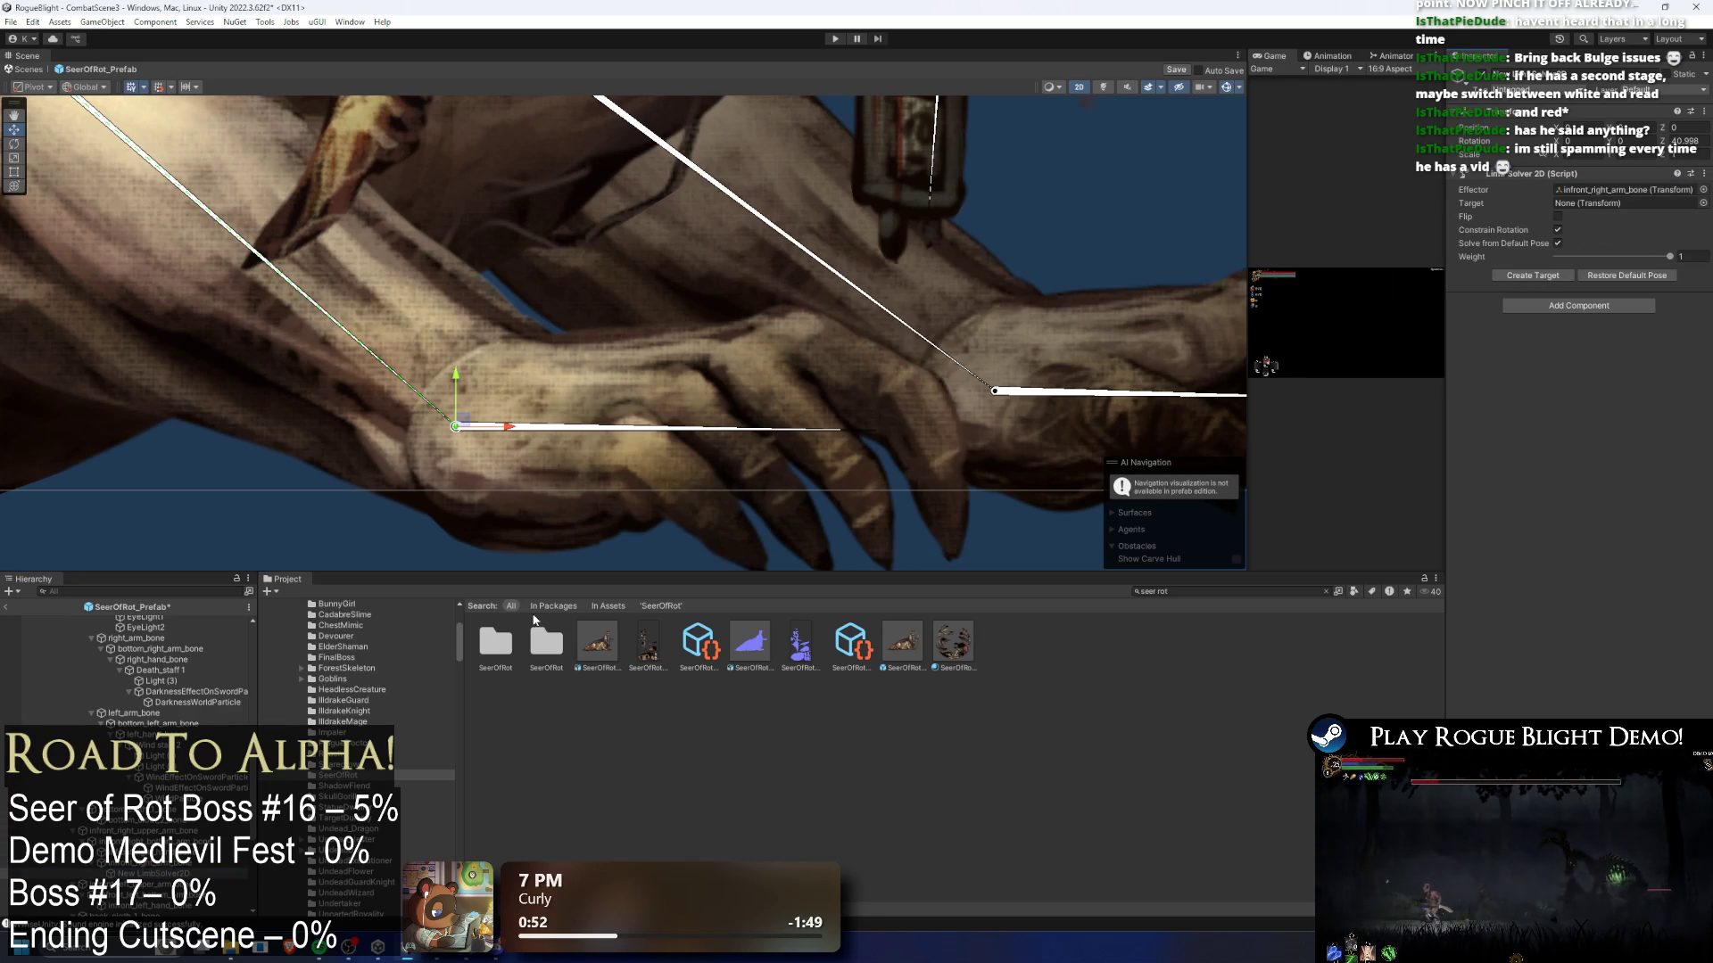
right_click(139, 873)
click(201, 404)
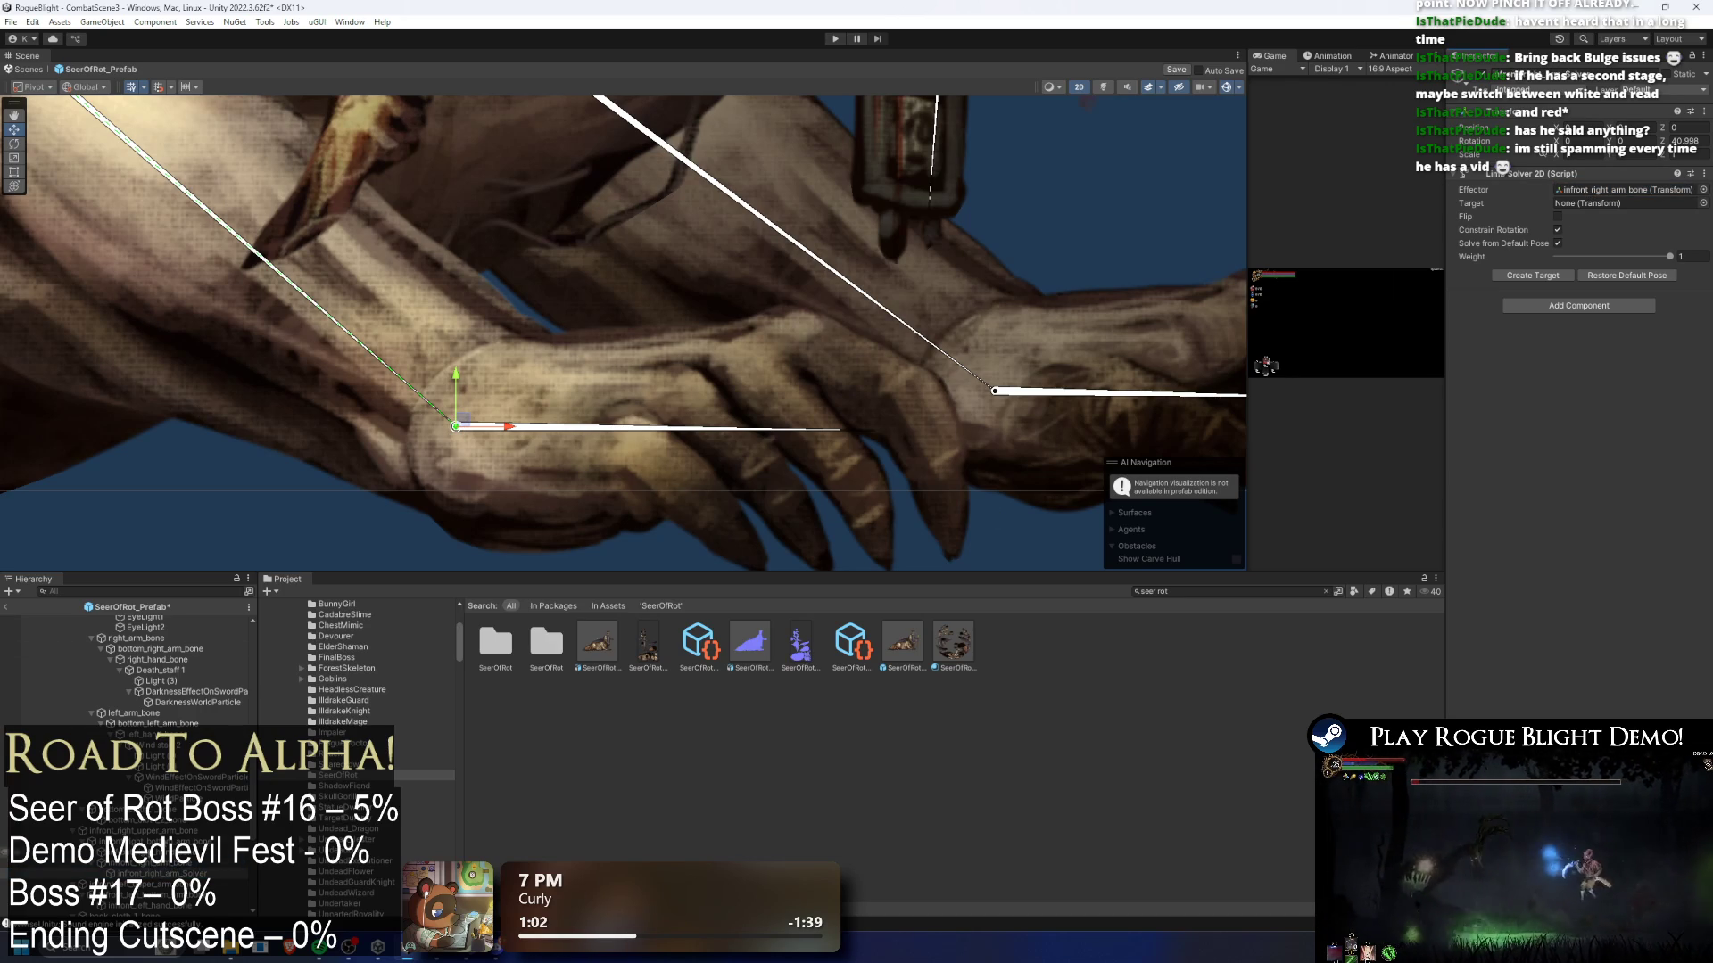
- Move infront_right_arm_Solver in with the other solvers and generate its IK target
scroll(165, 789, down, 5)
drag(156, 712, 134, 910)
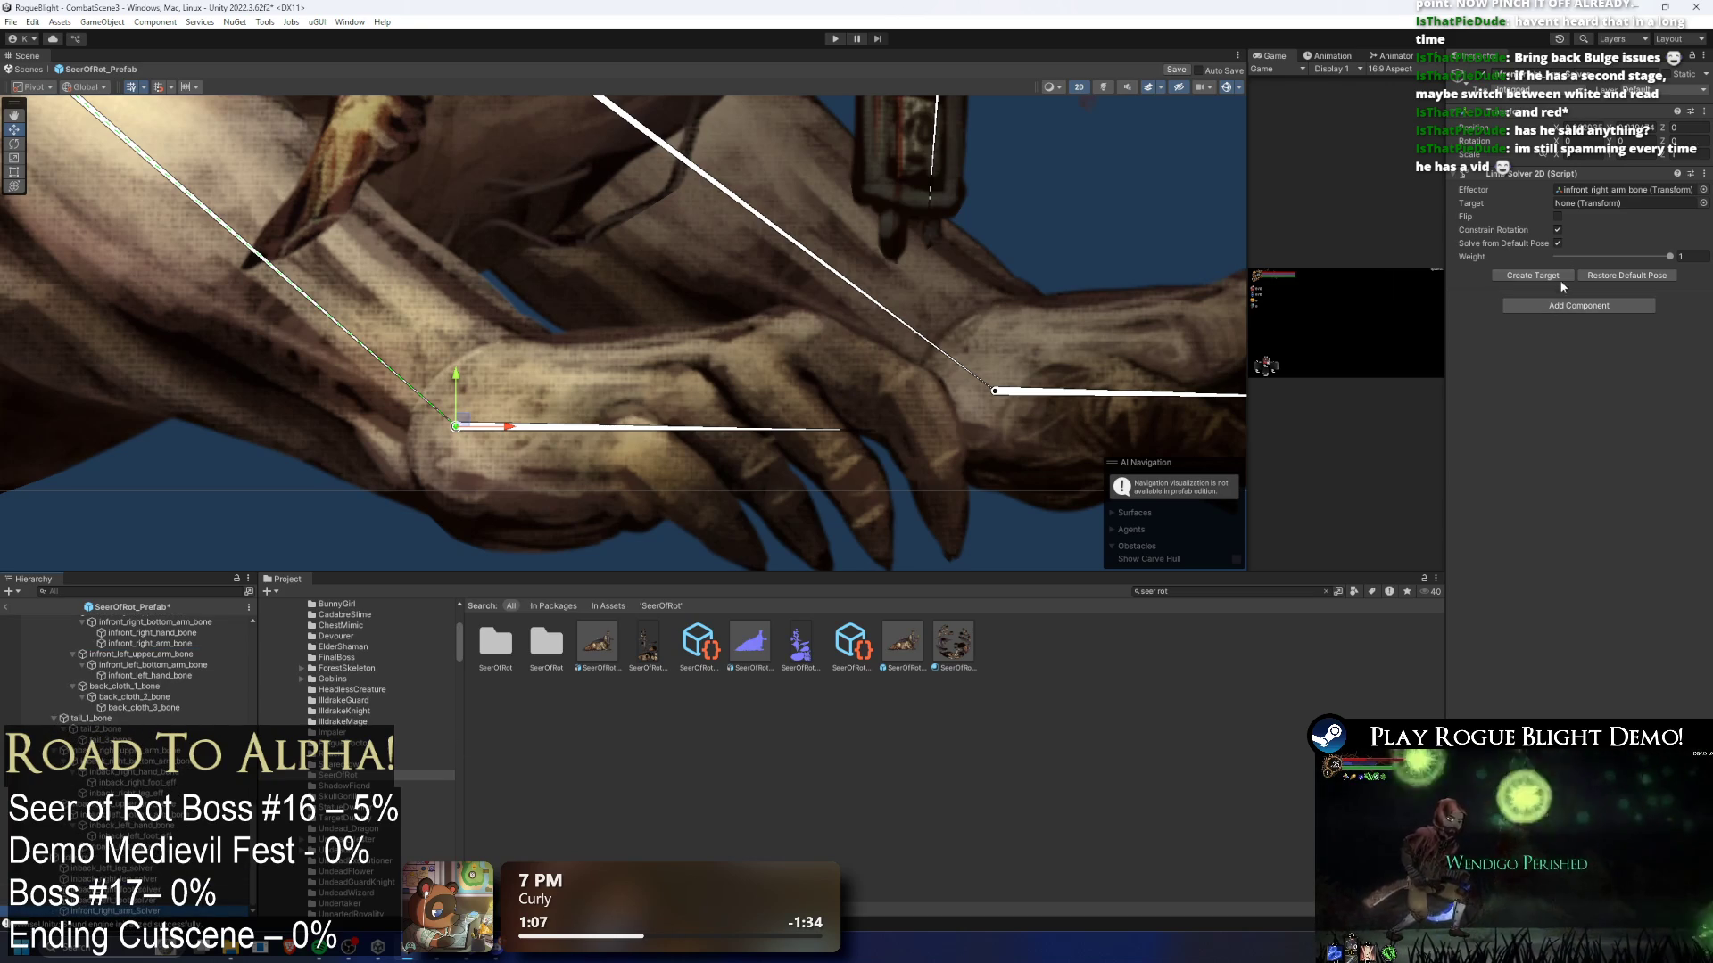
click(1550, 276)
scroll(464, 464, down, 10)
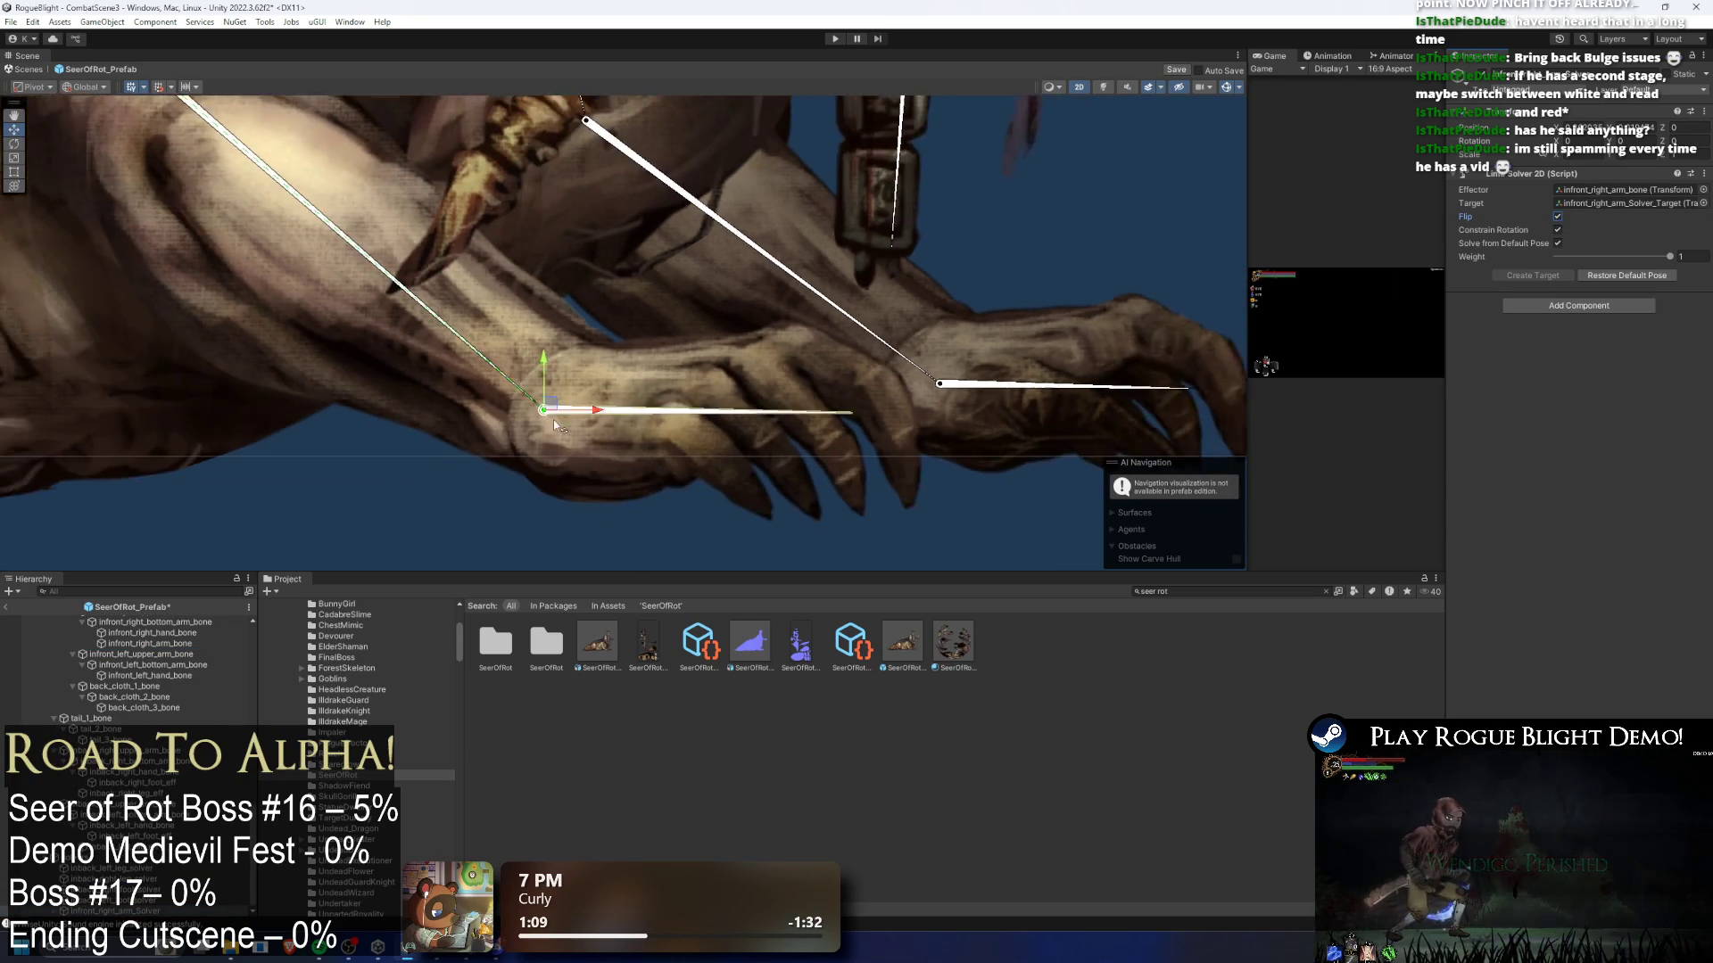
scroll(407, 485, down, 1)
- Test-pose the front arm via its IK target, undo, and leave the target at the paw
mouse_move(388, 514)
mouse_down()
mouse_move(308, 464)
mouse_move(182, 439)
mouse_move(434, 370)
mouse_move(533, 269)
mouse_move(526, 134)
mouse_move(388, 73)
mouse_move(339, 124)
mouse_move(419, 339)
mouse_move(550, 259)
mouse_move(221, 385)
mouse_move(326, 389)
mouse_move(500, 303)
mouse_up()
scroll(550, 259, down, 3)
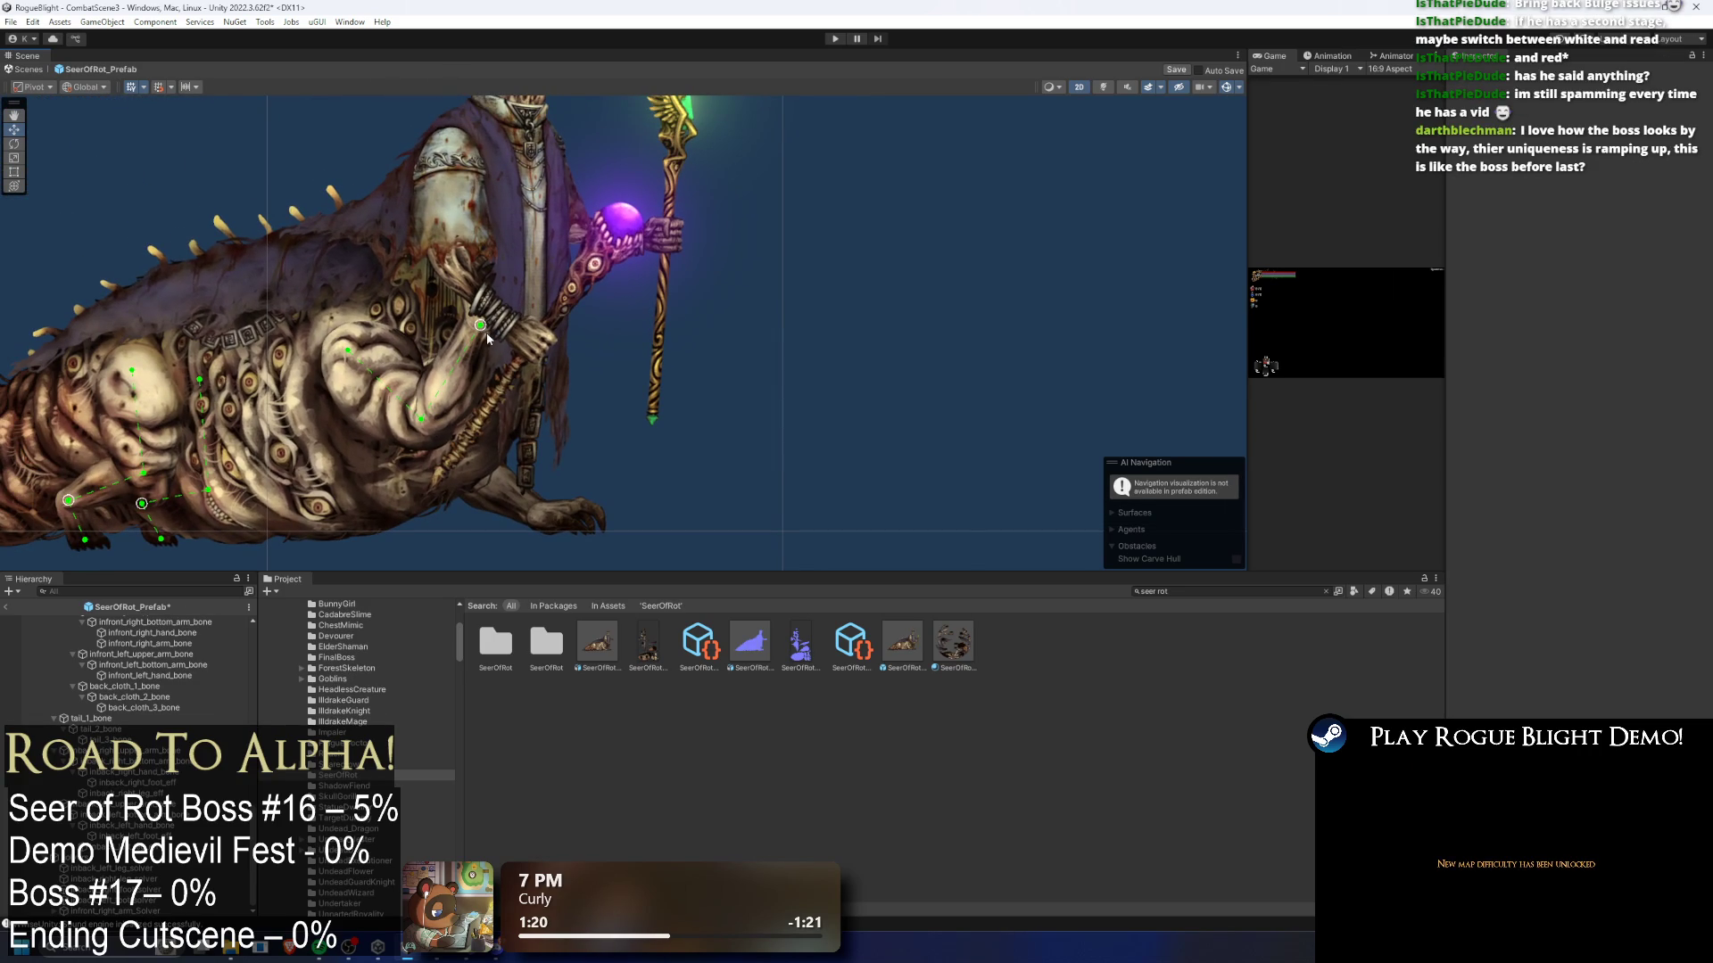
mouse_move(481, 327)
mouse_down()
mouse_move(508, 239)
mouse_move(515, 258)
mouse_move(487, 295)
mouse_move(528, 373)
mouse_move(254, 468)
mouse_up()
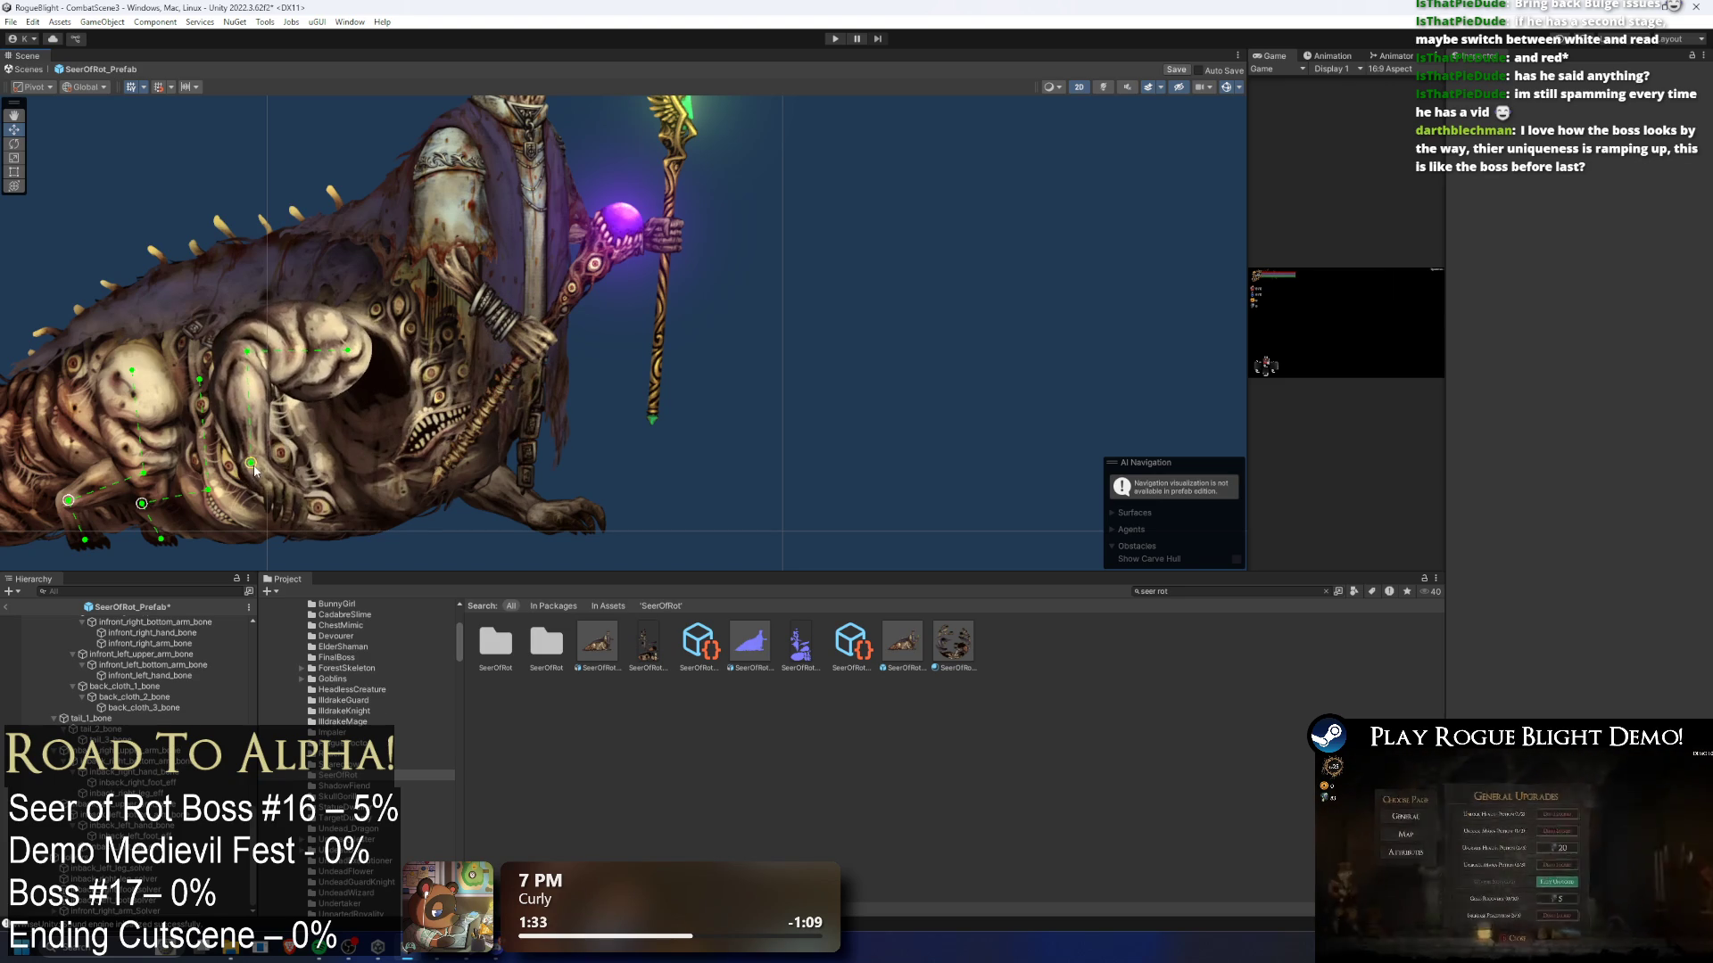
key(ctrl+z)
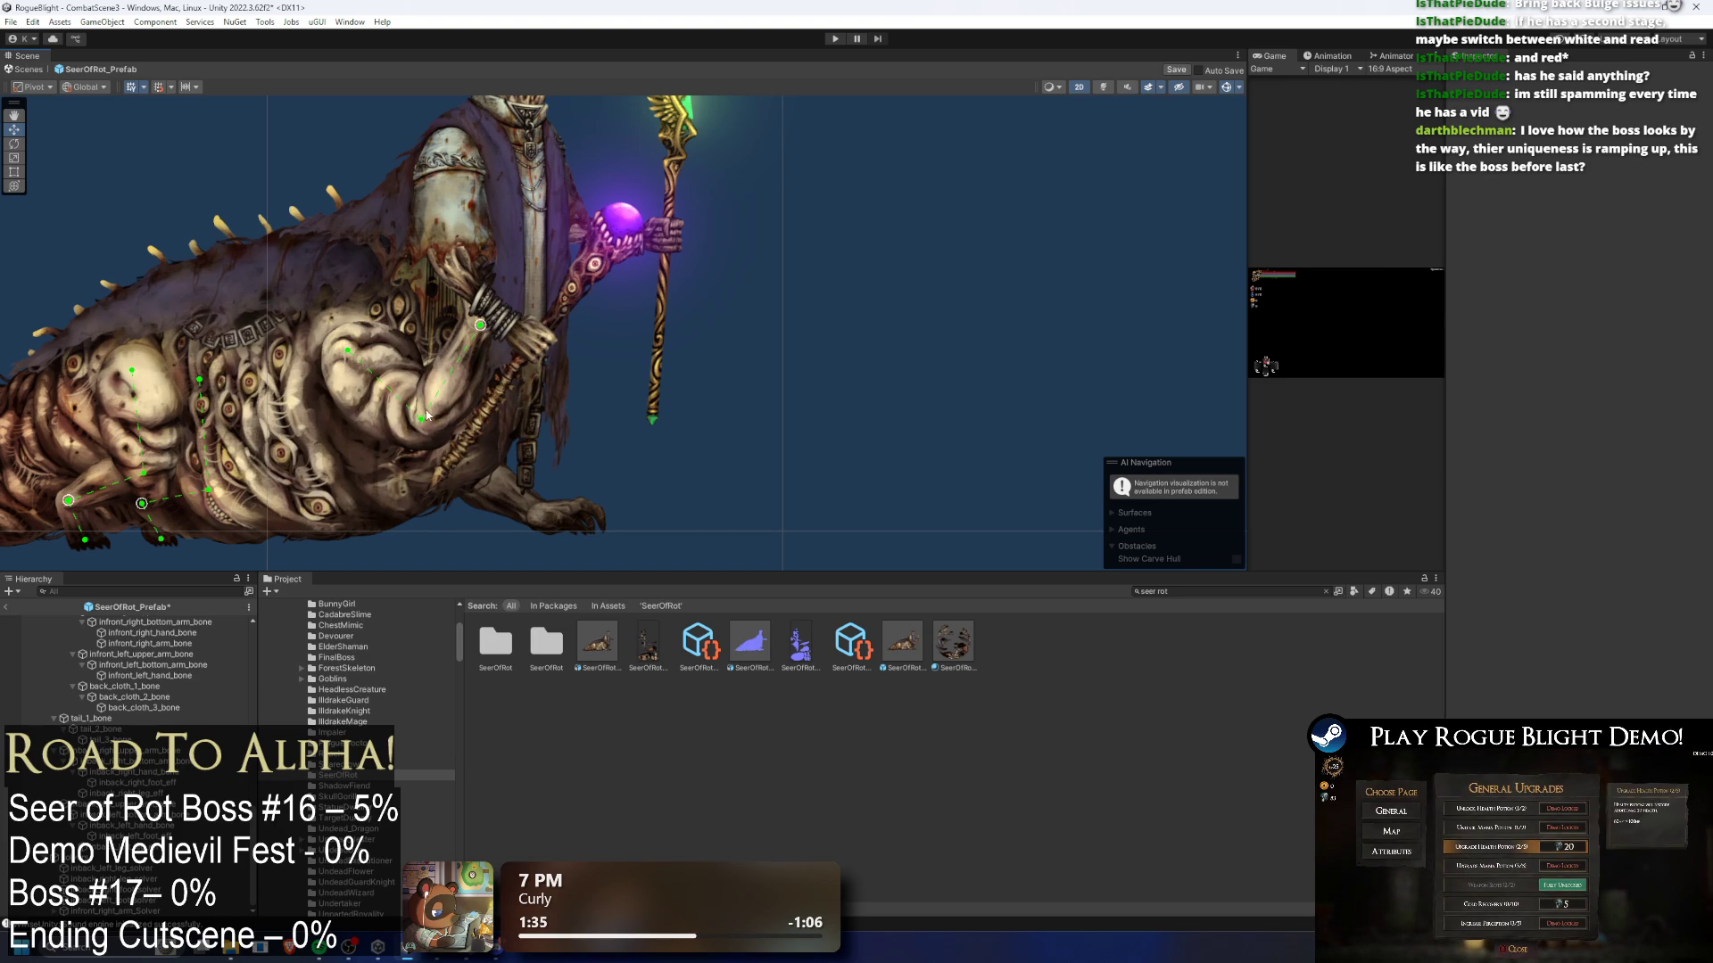
mouse_move(480, 324)
mouse_down()
mouse_move(465, 523)
mouse_move(513, 399)
mouse_move(479, 512)
mouse_move(500, 419)
mouse_move(470, 463)
mouse_move(520, 412)
mouse_move(456, 508)
mouse_move(474, 501)
mouse_up()
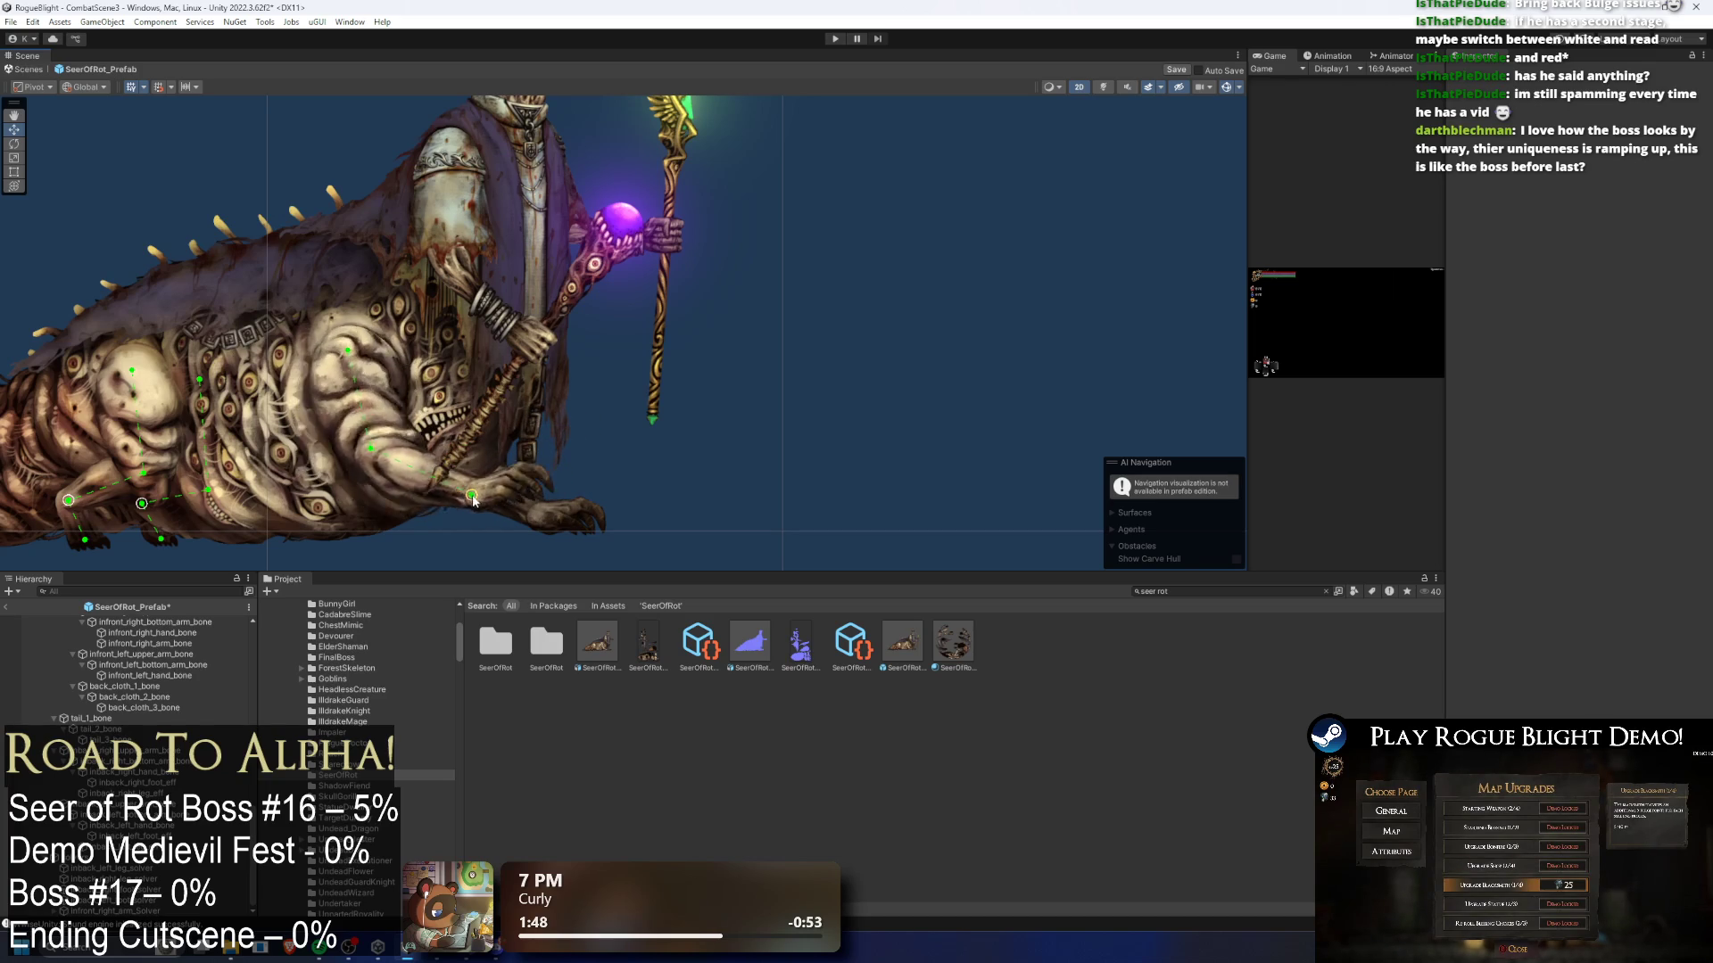
scroll(473, 508, up, 2)
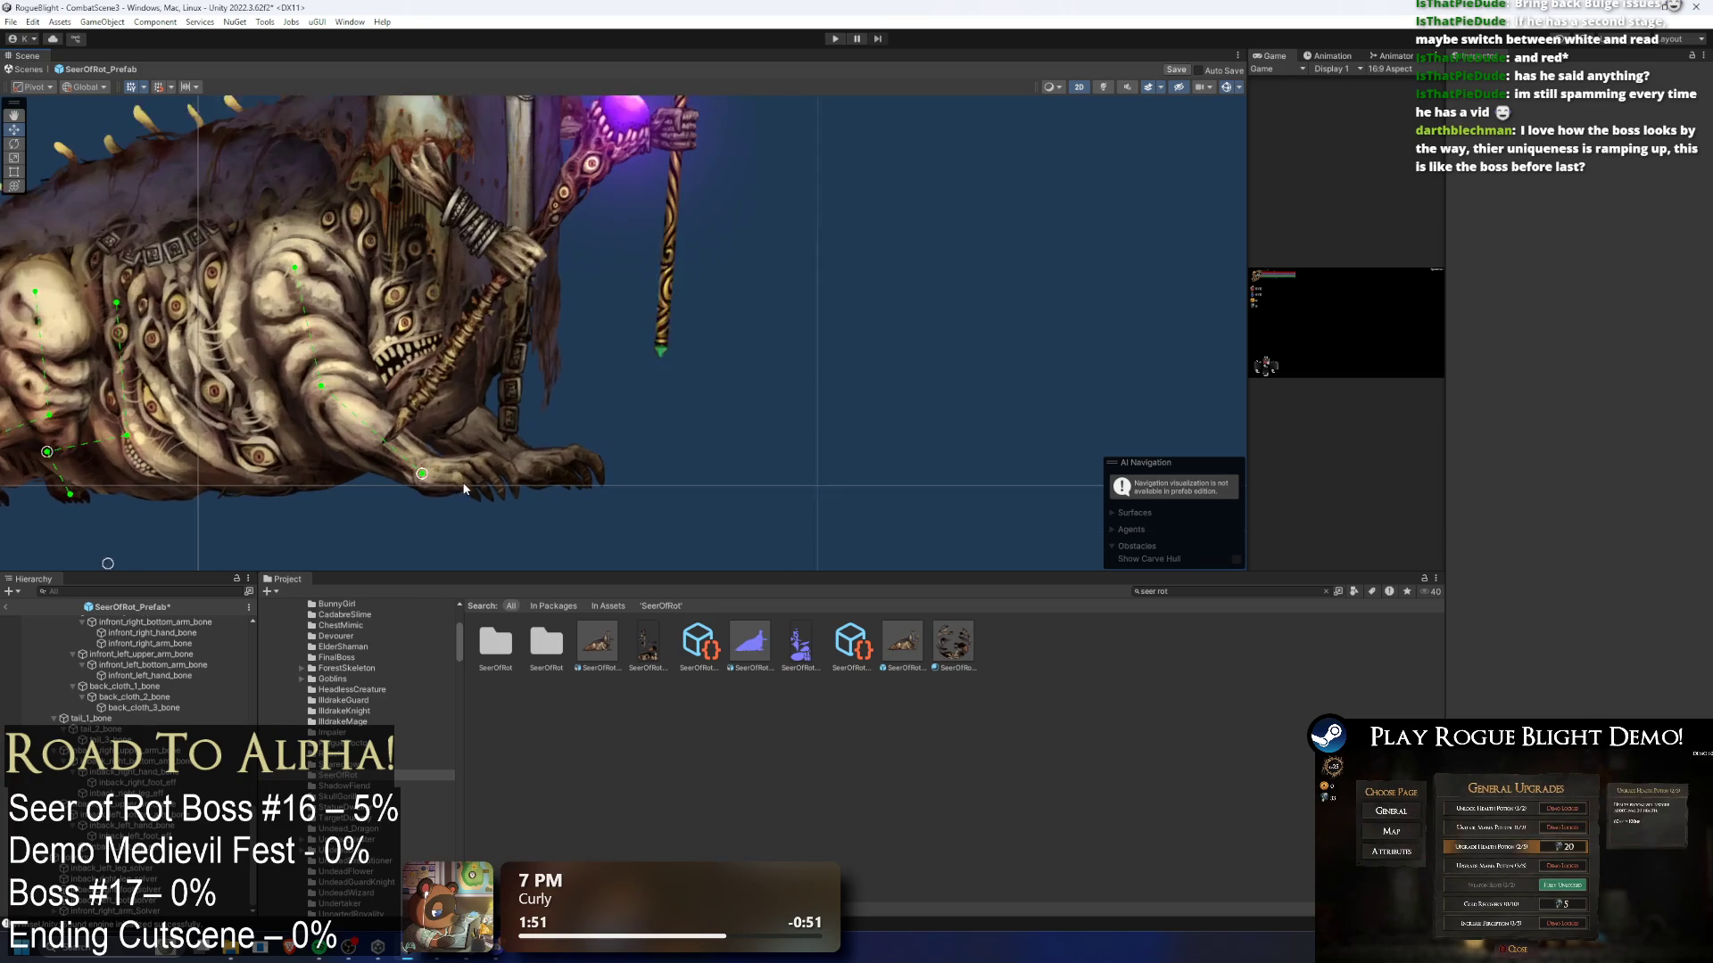
click(462, 488)
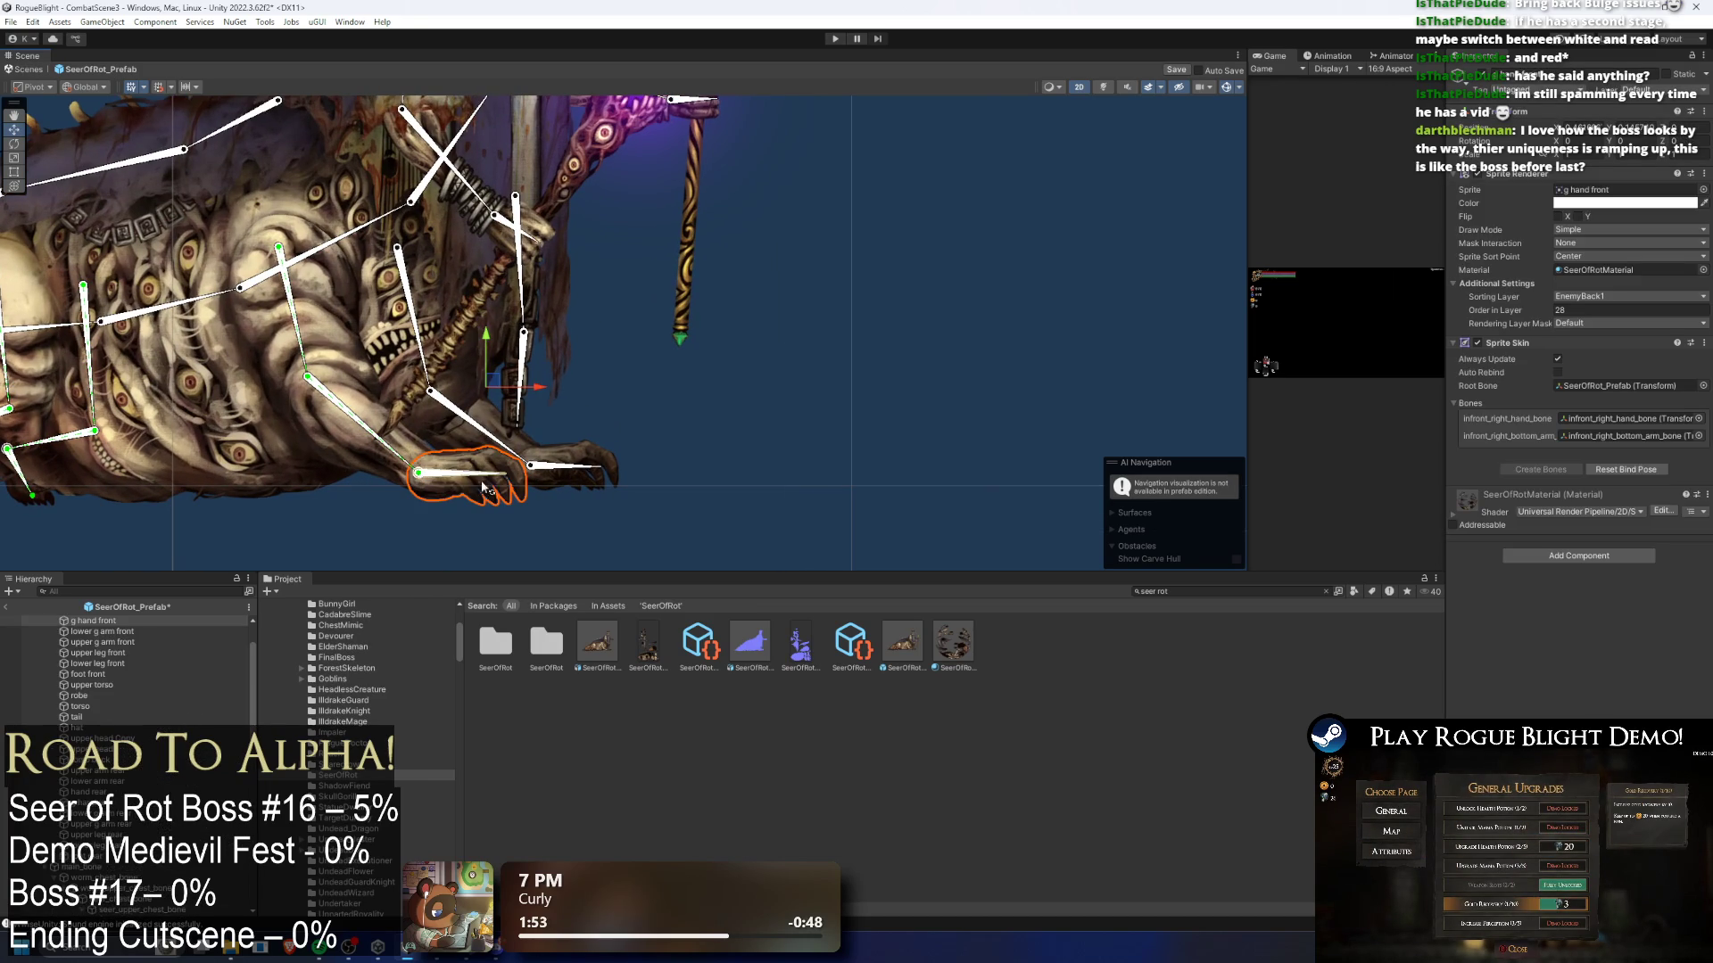
- Shift the front hand sprite slightly right and reframe the boss around the front arm
drag(484, 487, 552, 484)
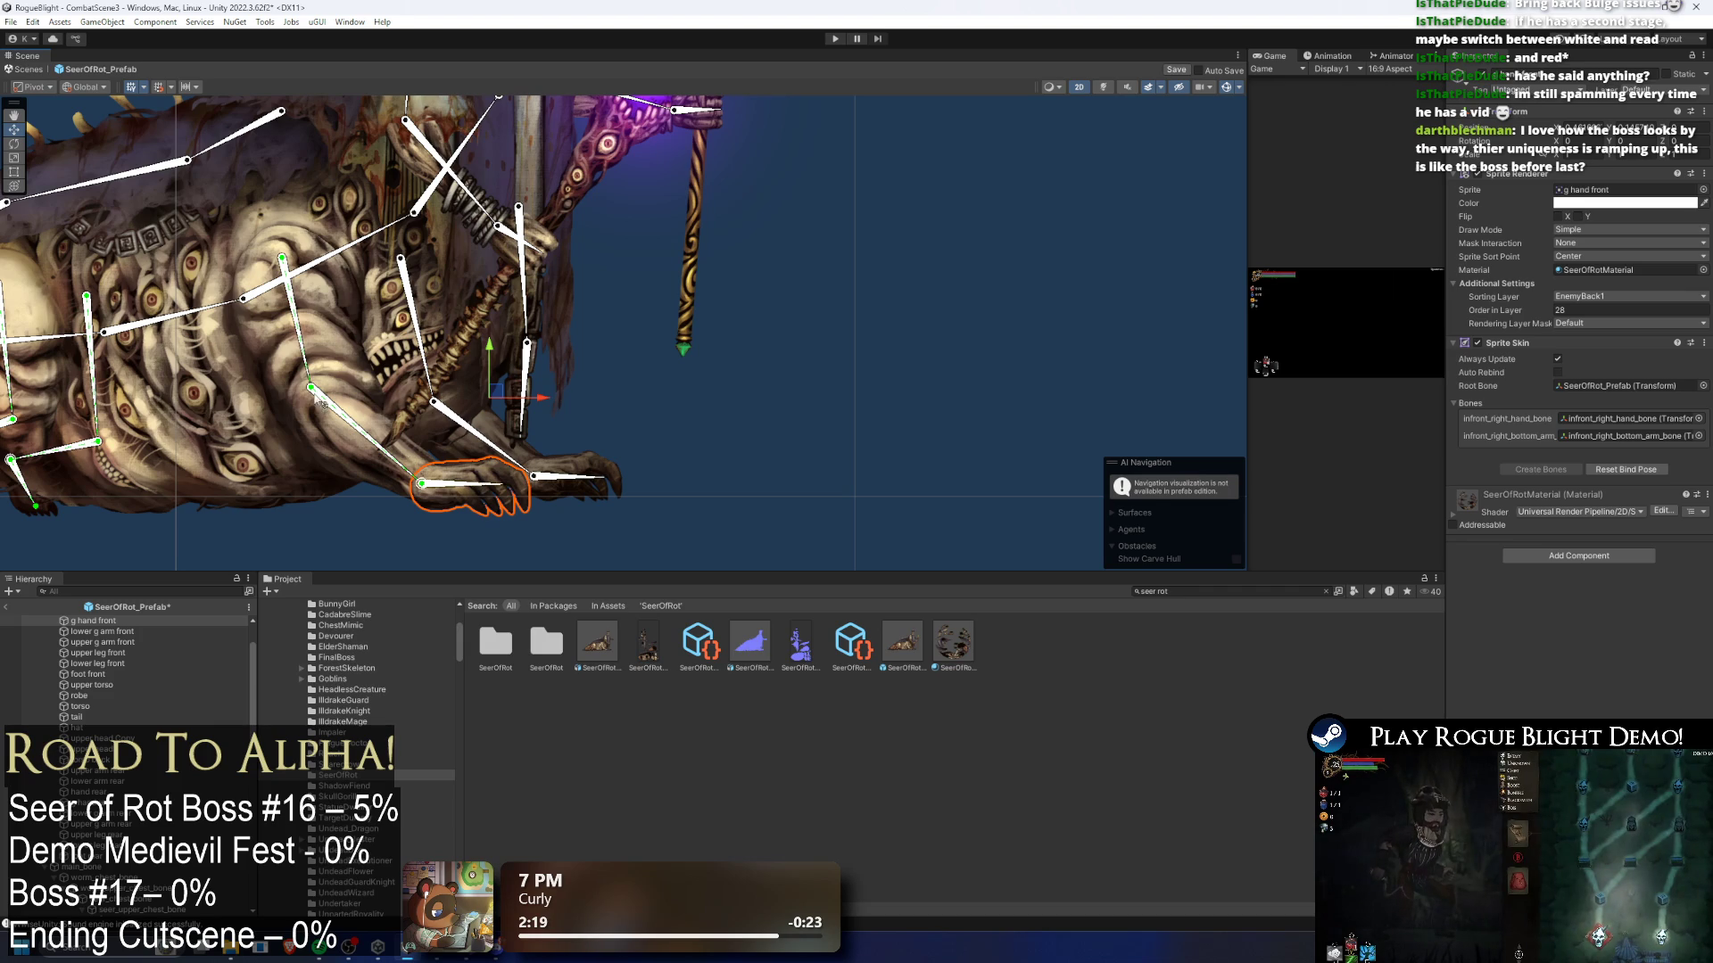
drag(348, 324, 463, 410)
scroll(496, 392, down, 2)
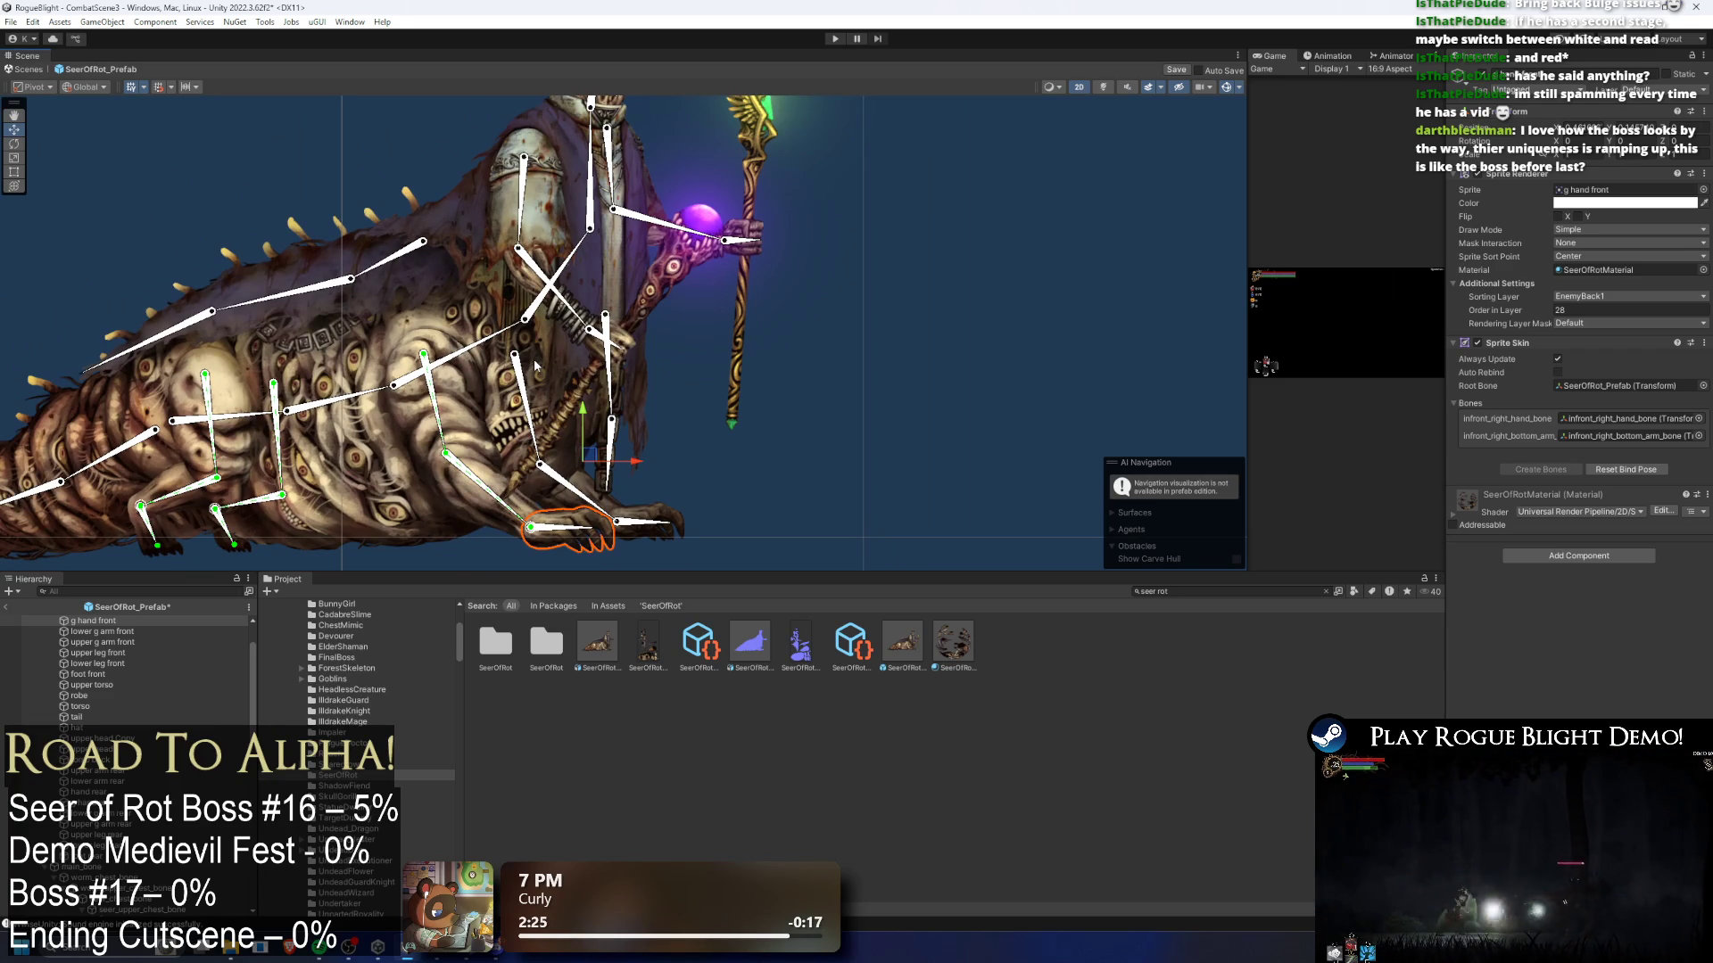
mouse_move(535, 366)
mouse_down()
mouse_move(419, 231)
mouse_move(455, 364)
mouse_up()
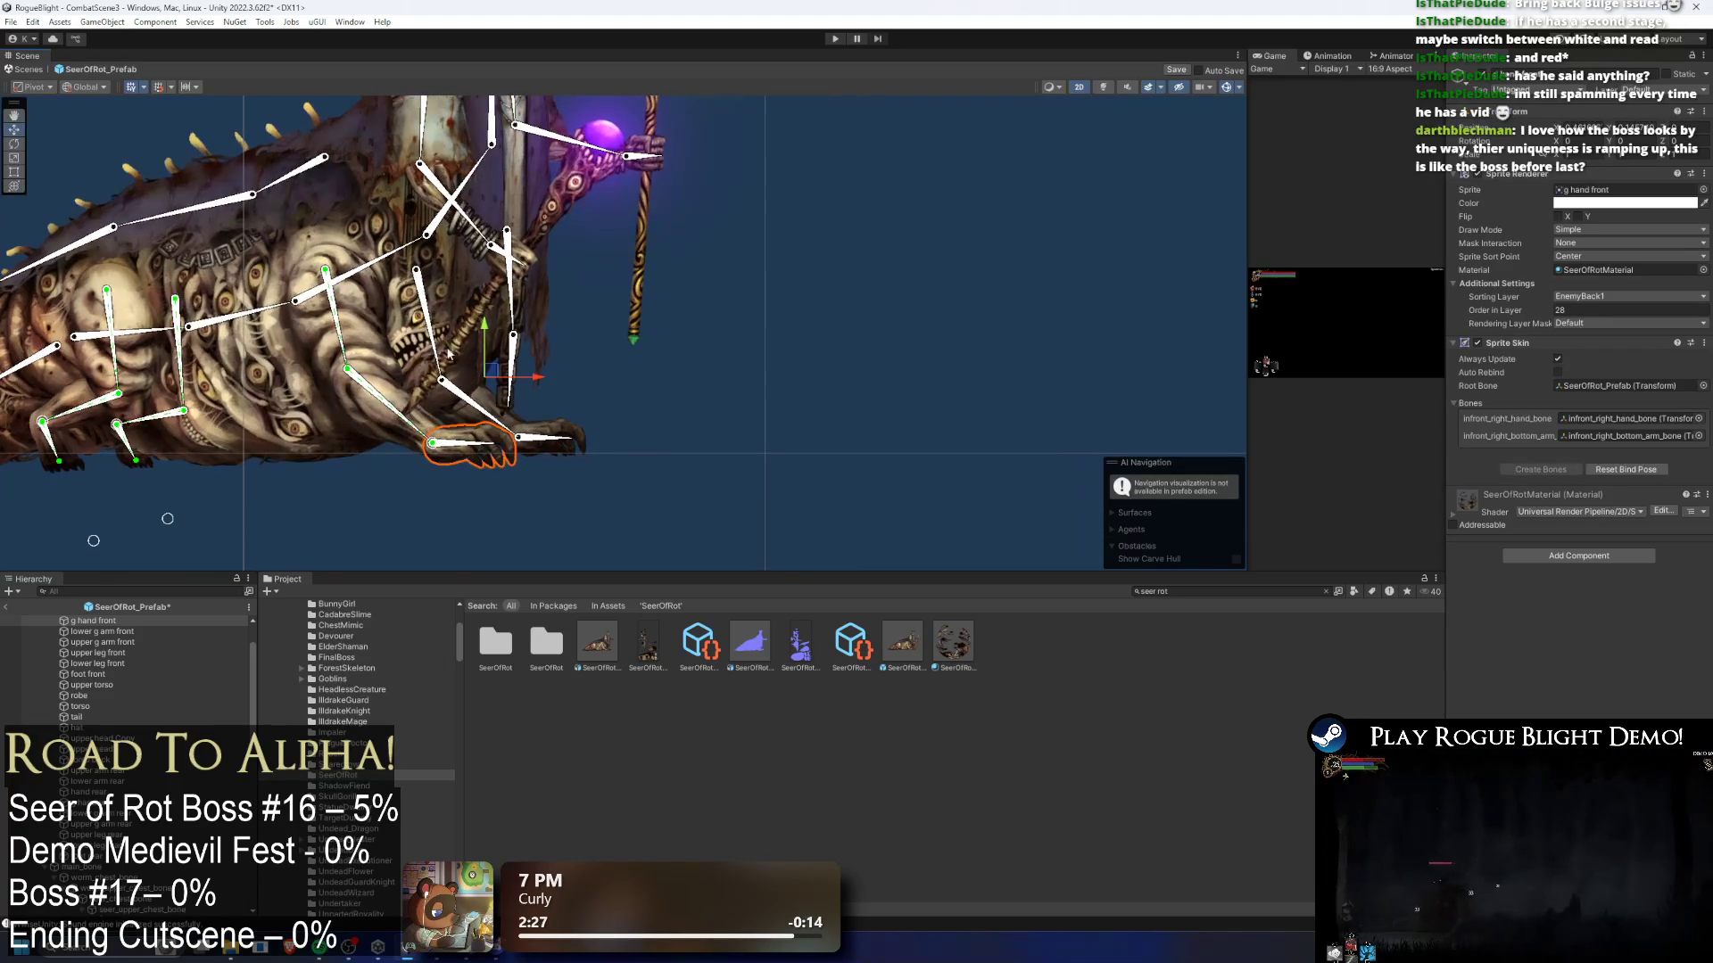
click(459, 404)
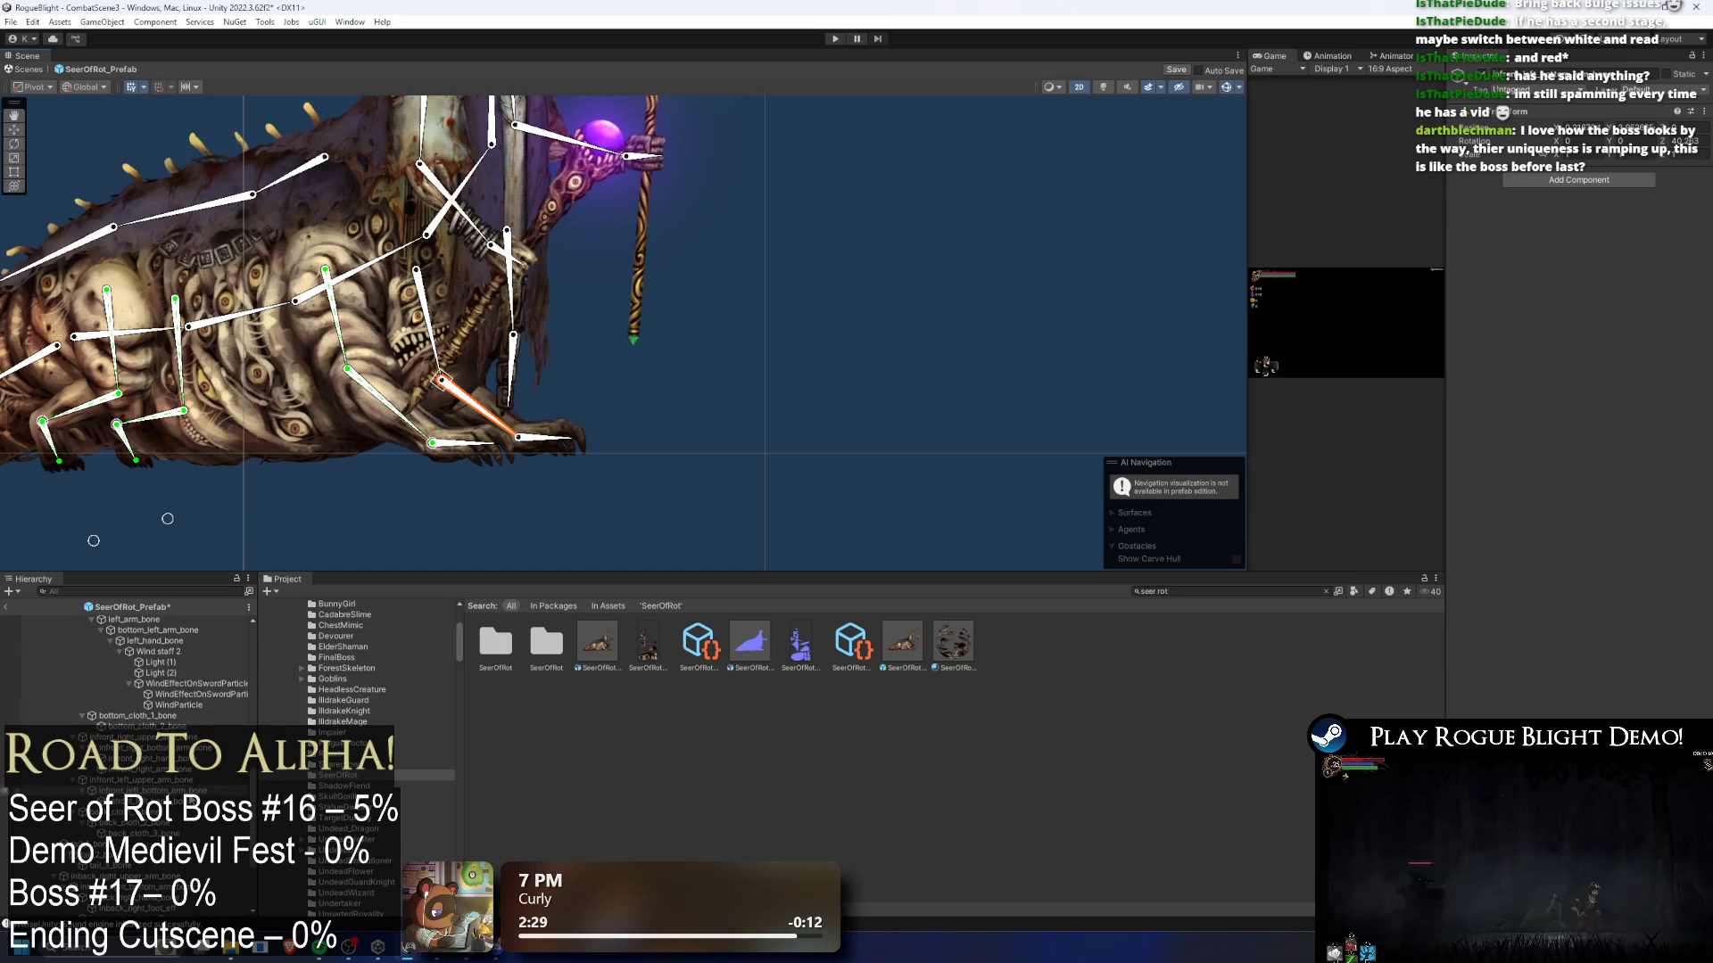
- Create an empty hand effector at the front-left wrist and select the arm bone
right_click(161, 792)
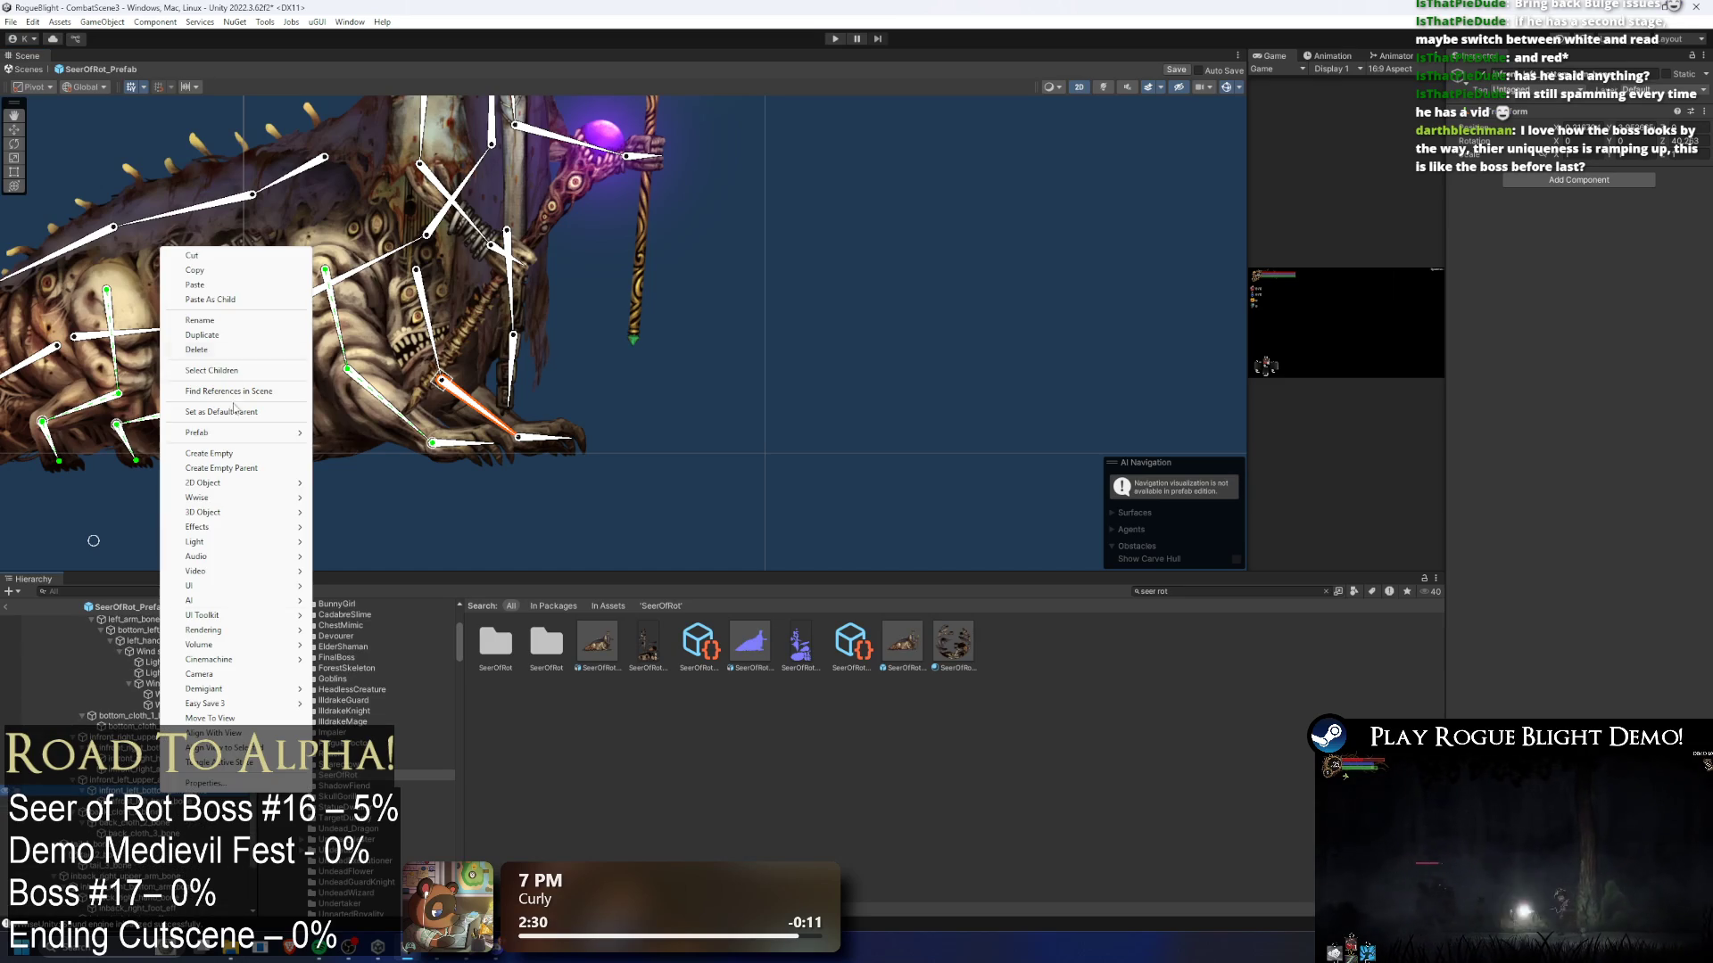
click(238, 451)
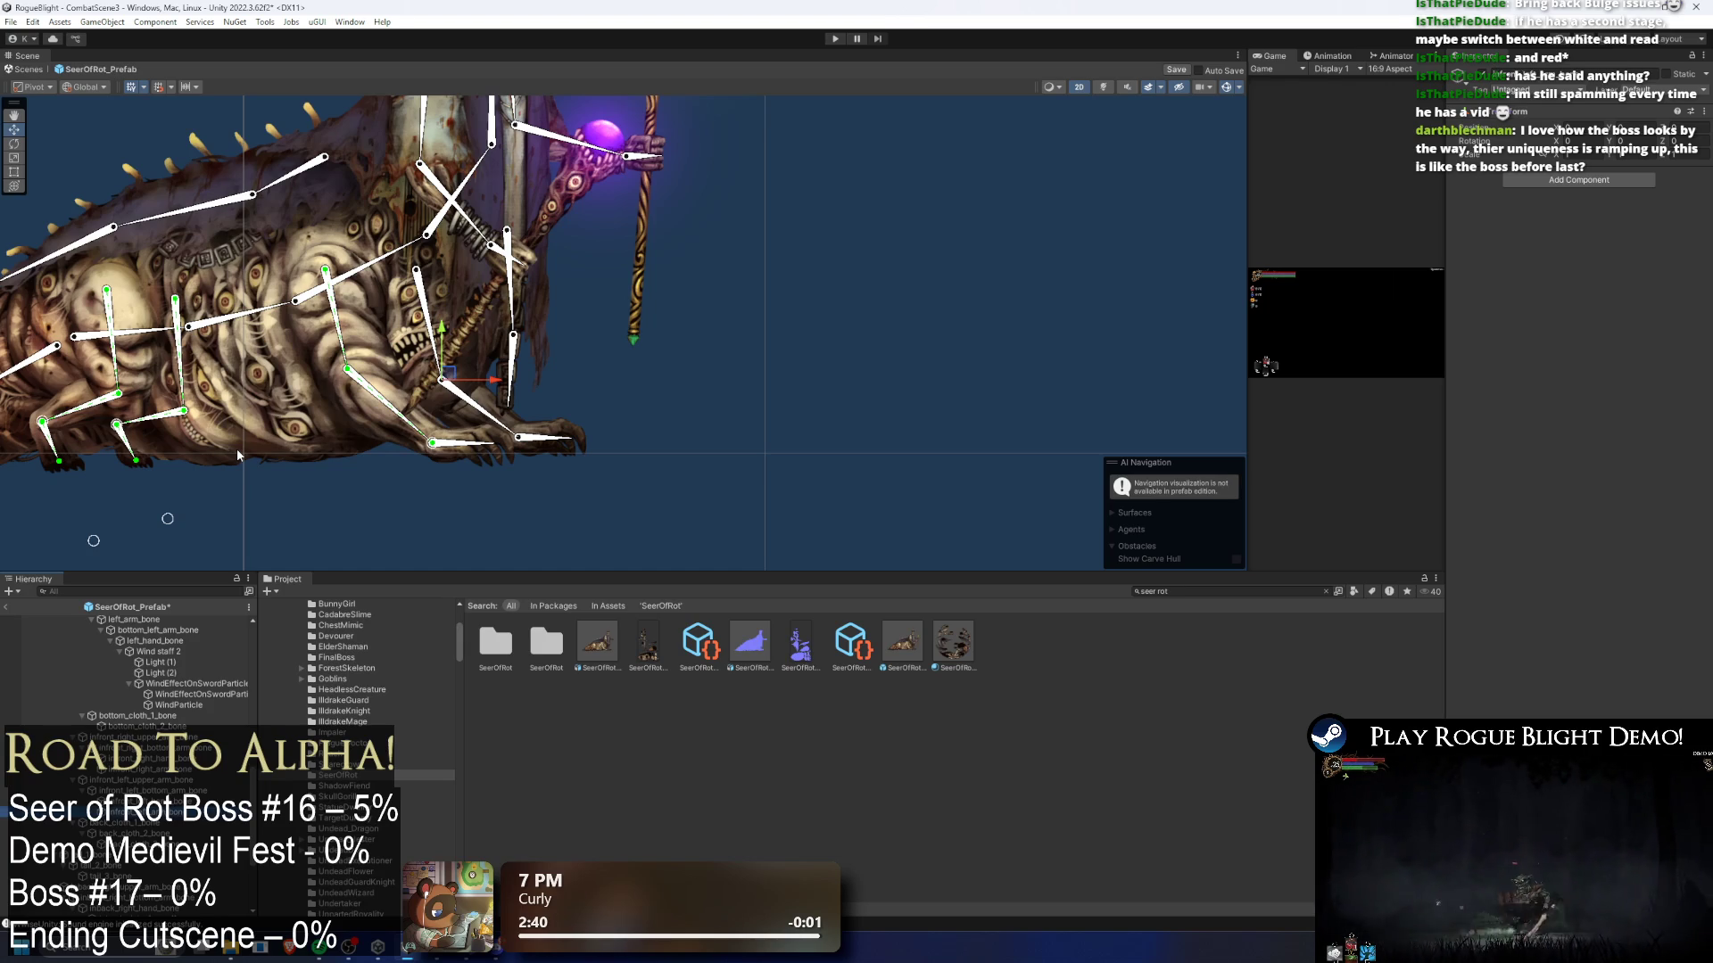
scroll(472, 356, up, 3)
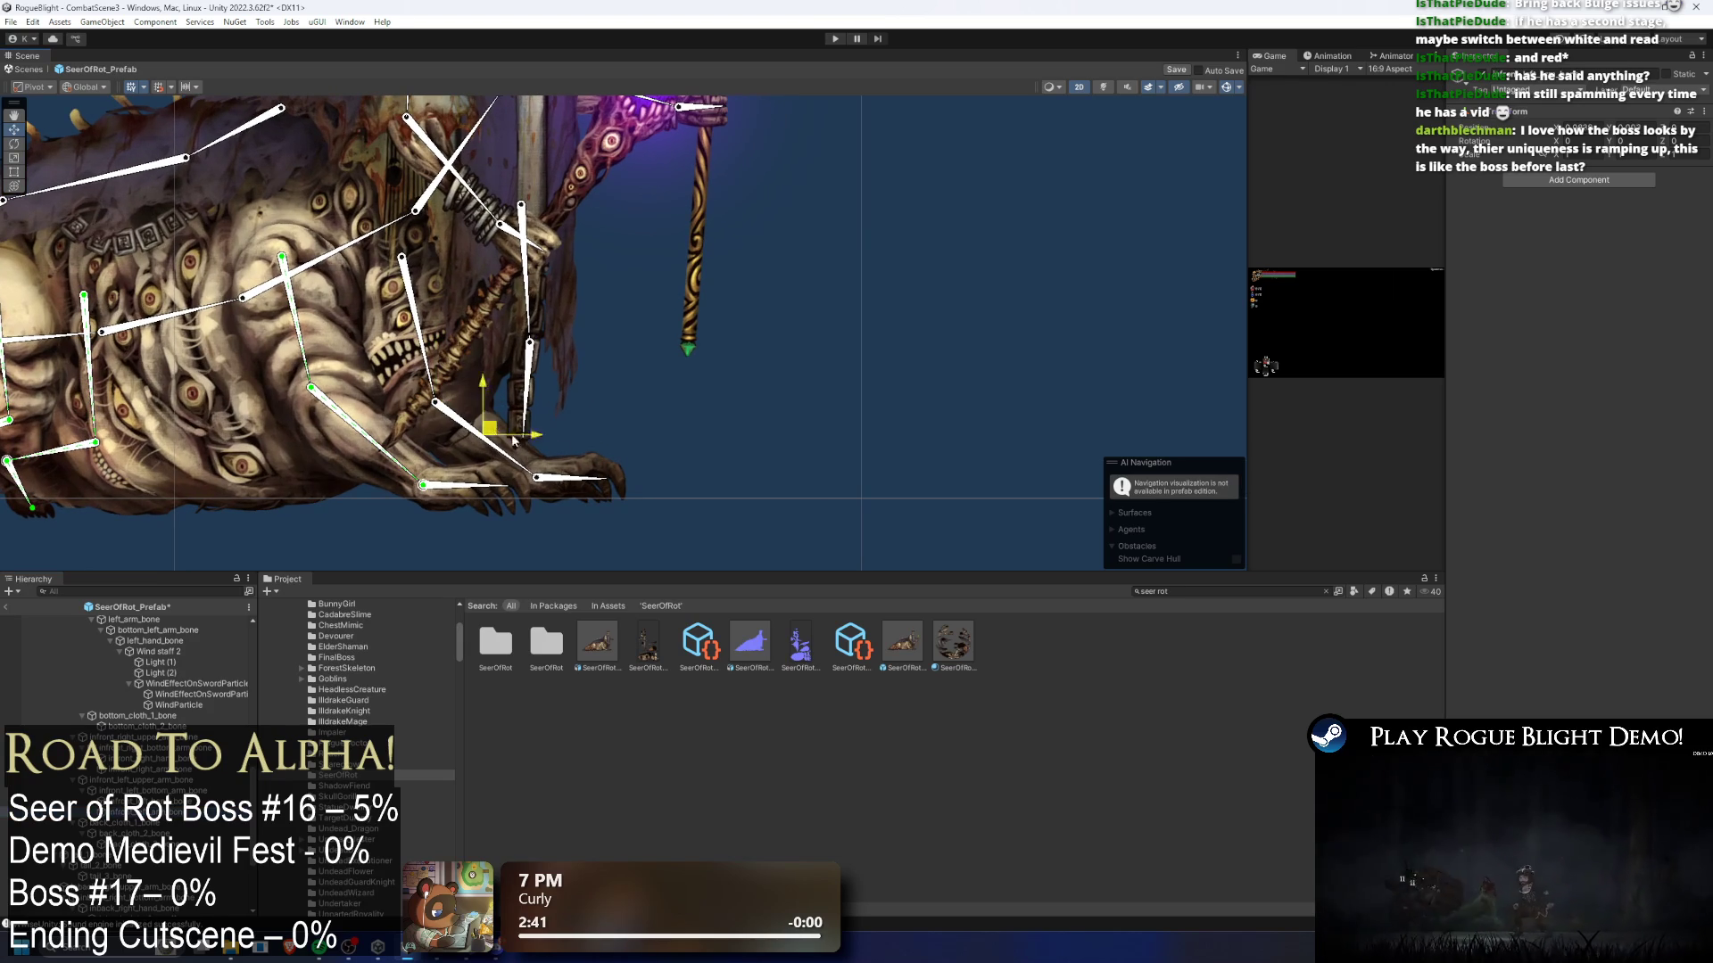
click(557, 470)
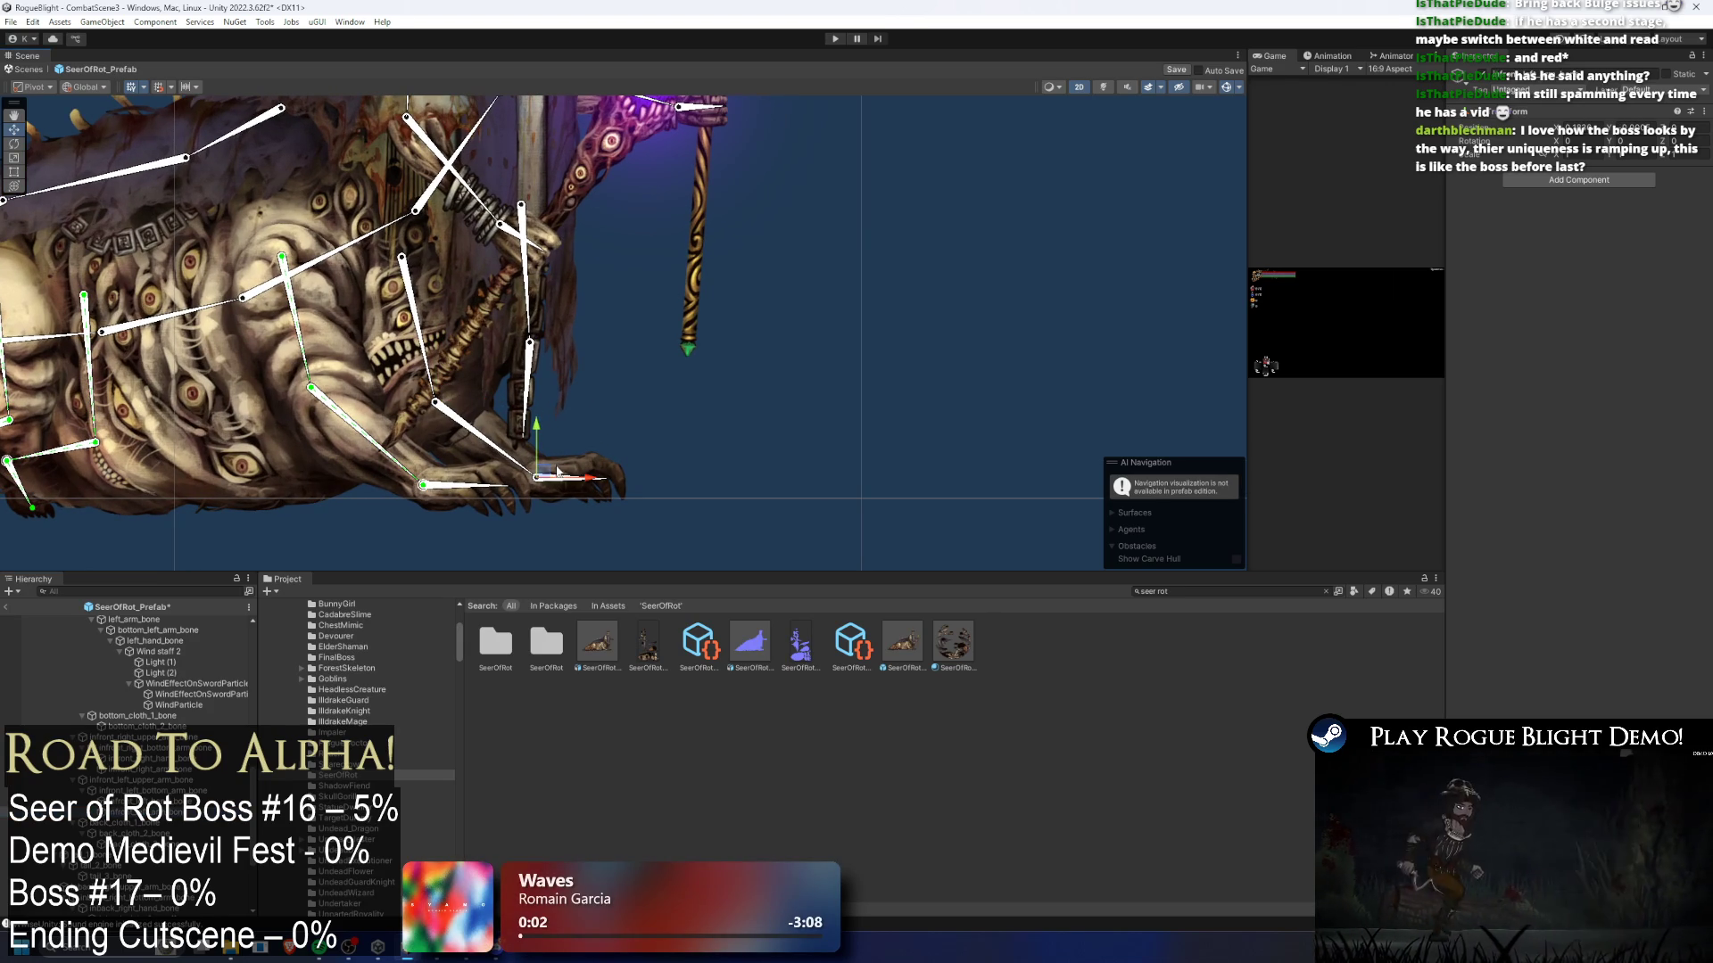
- Add an IK Manager 2D (searched as 'ik ma') with a new Limb solver
click(1571, 180)
text(ik ma)
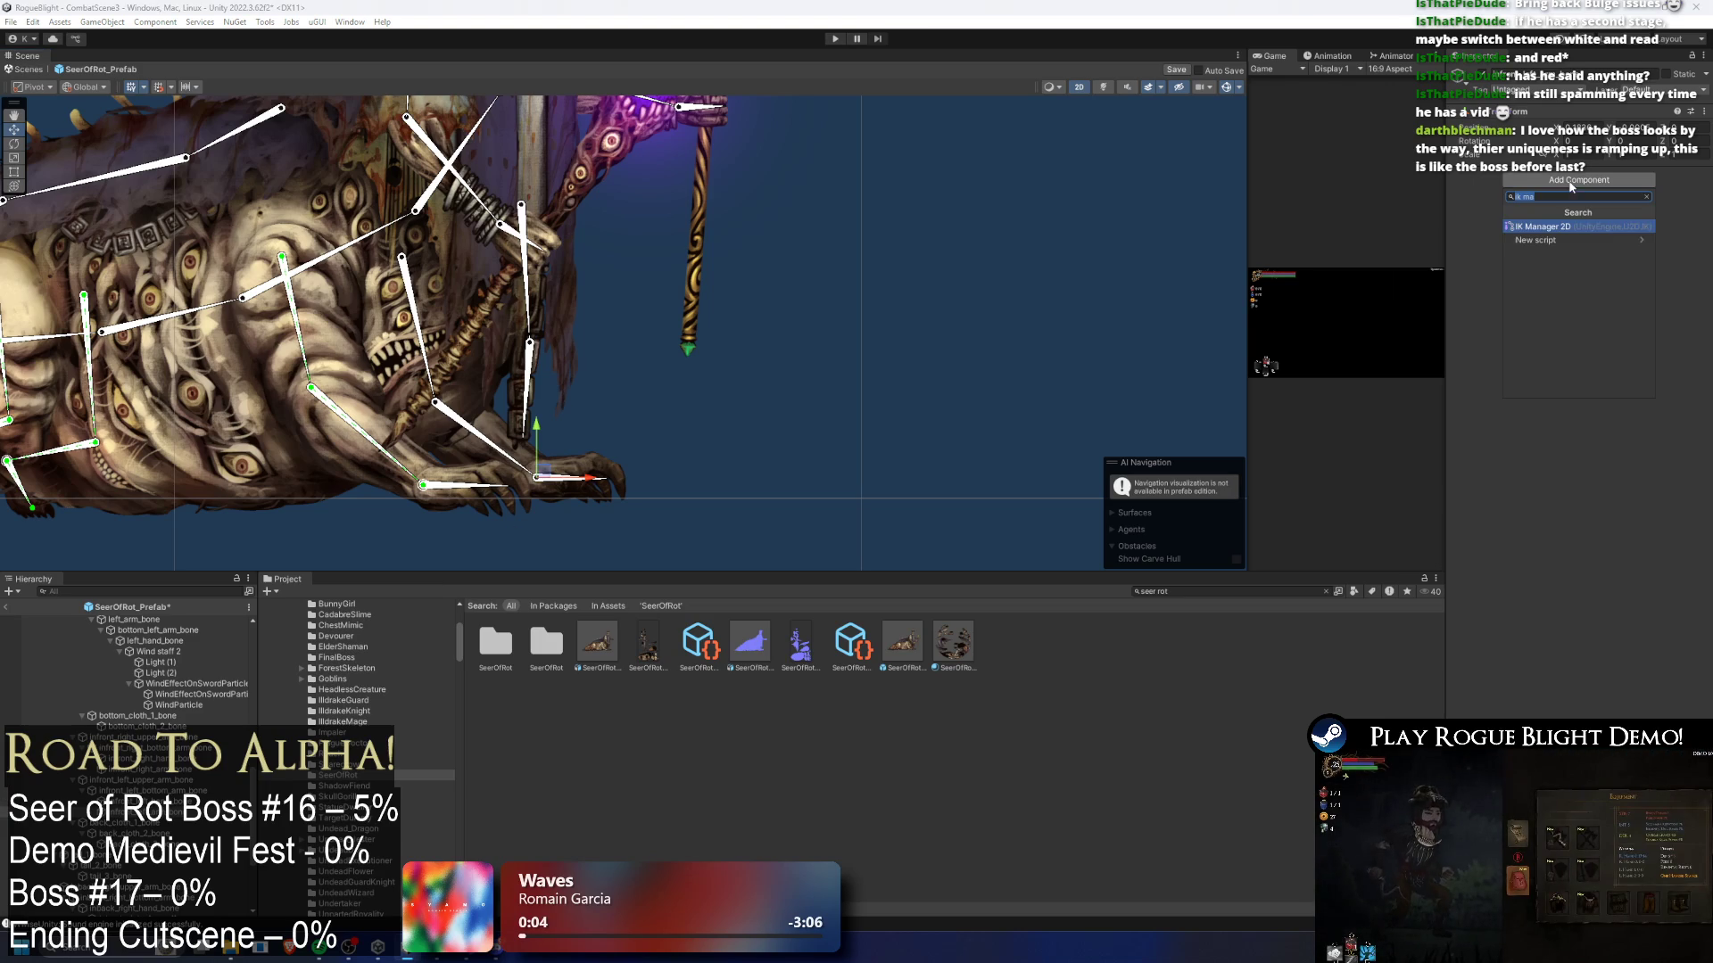
key(Return)
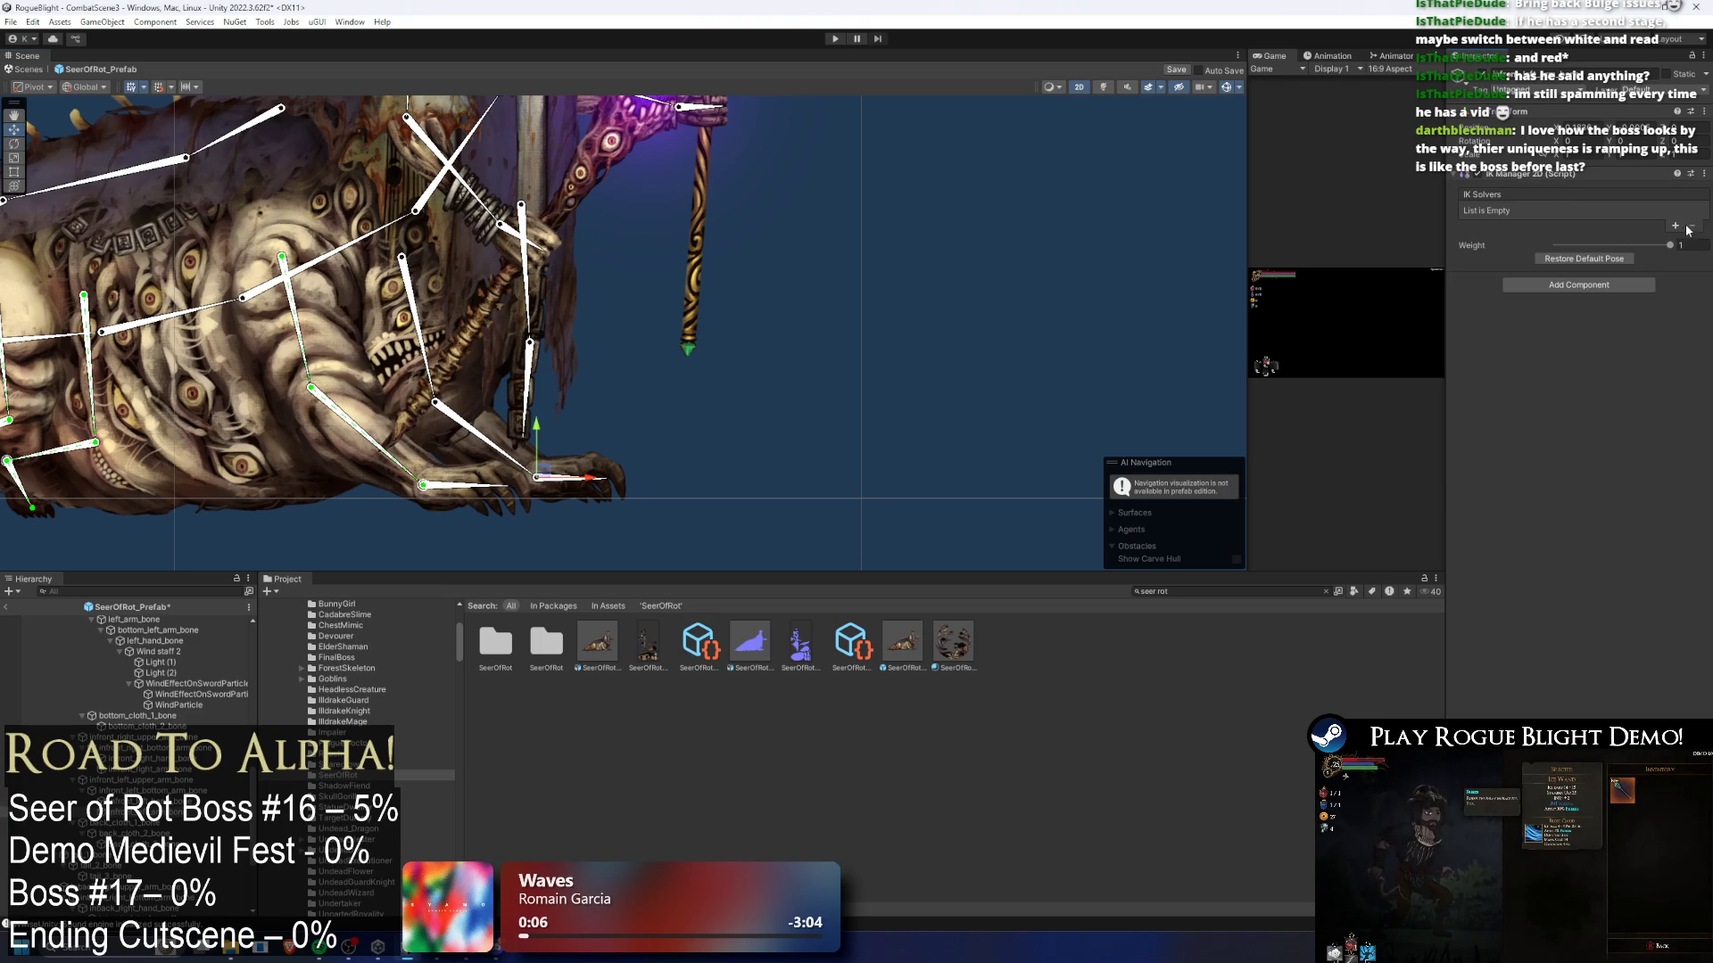
click(1675, 226)
click(1657, 271)
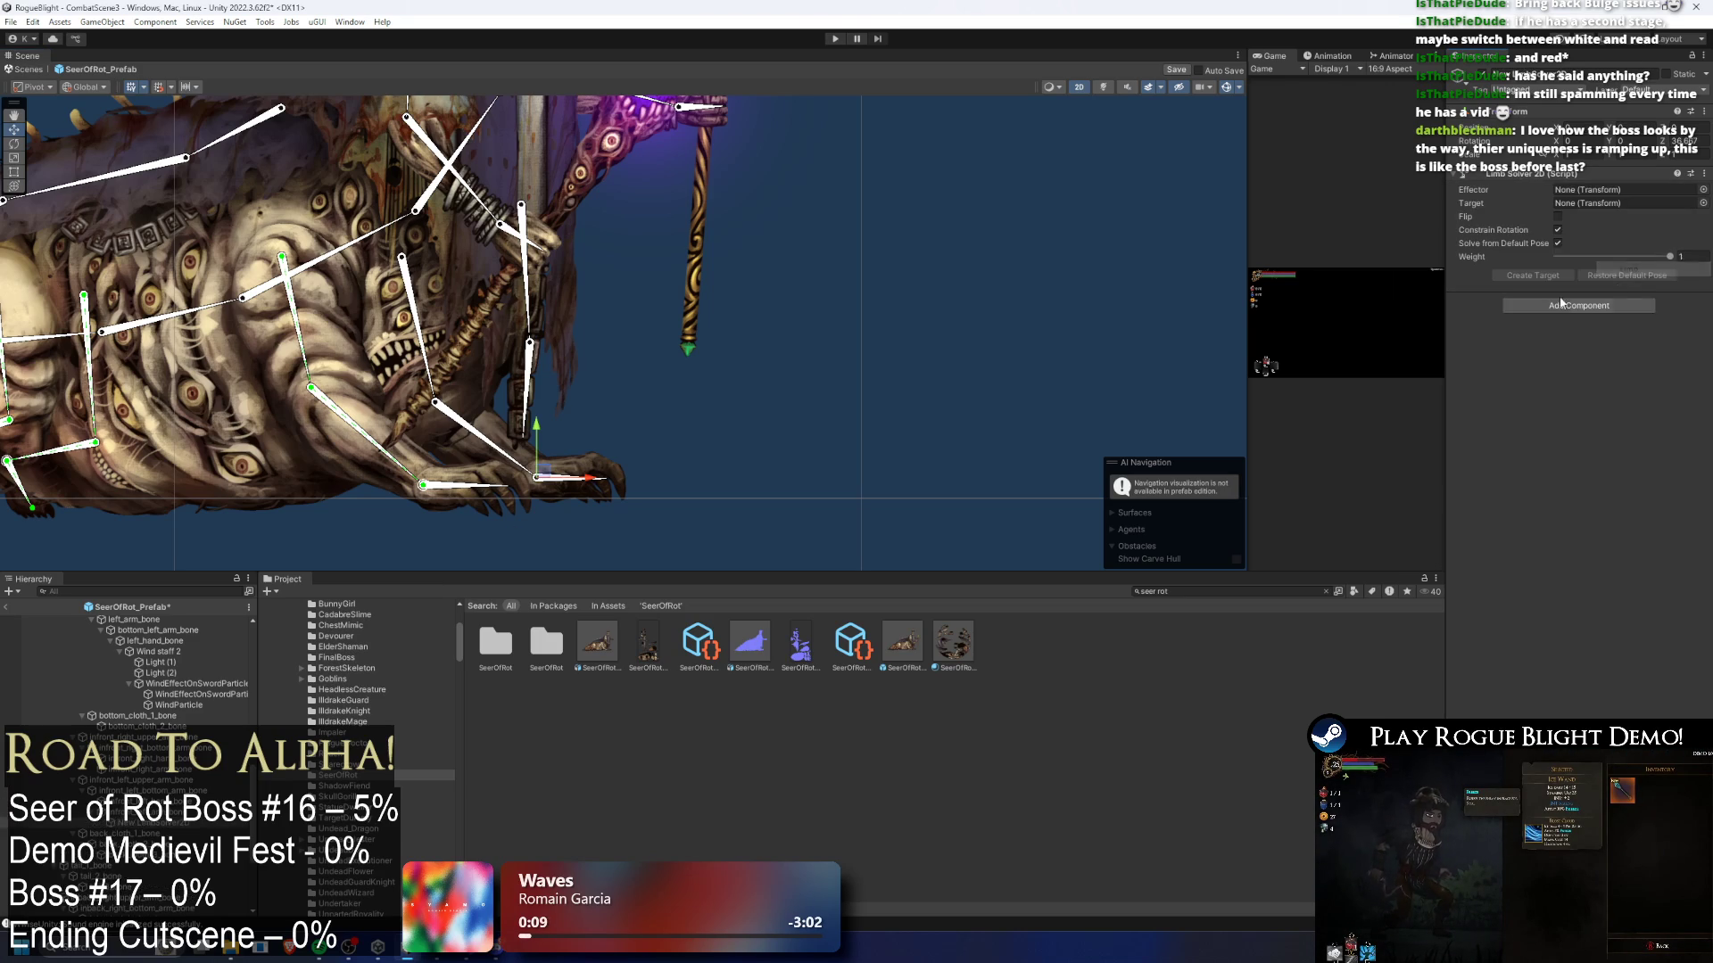
scroll(656, 447, up, 2)
right_click(150, 819)
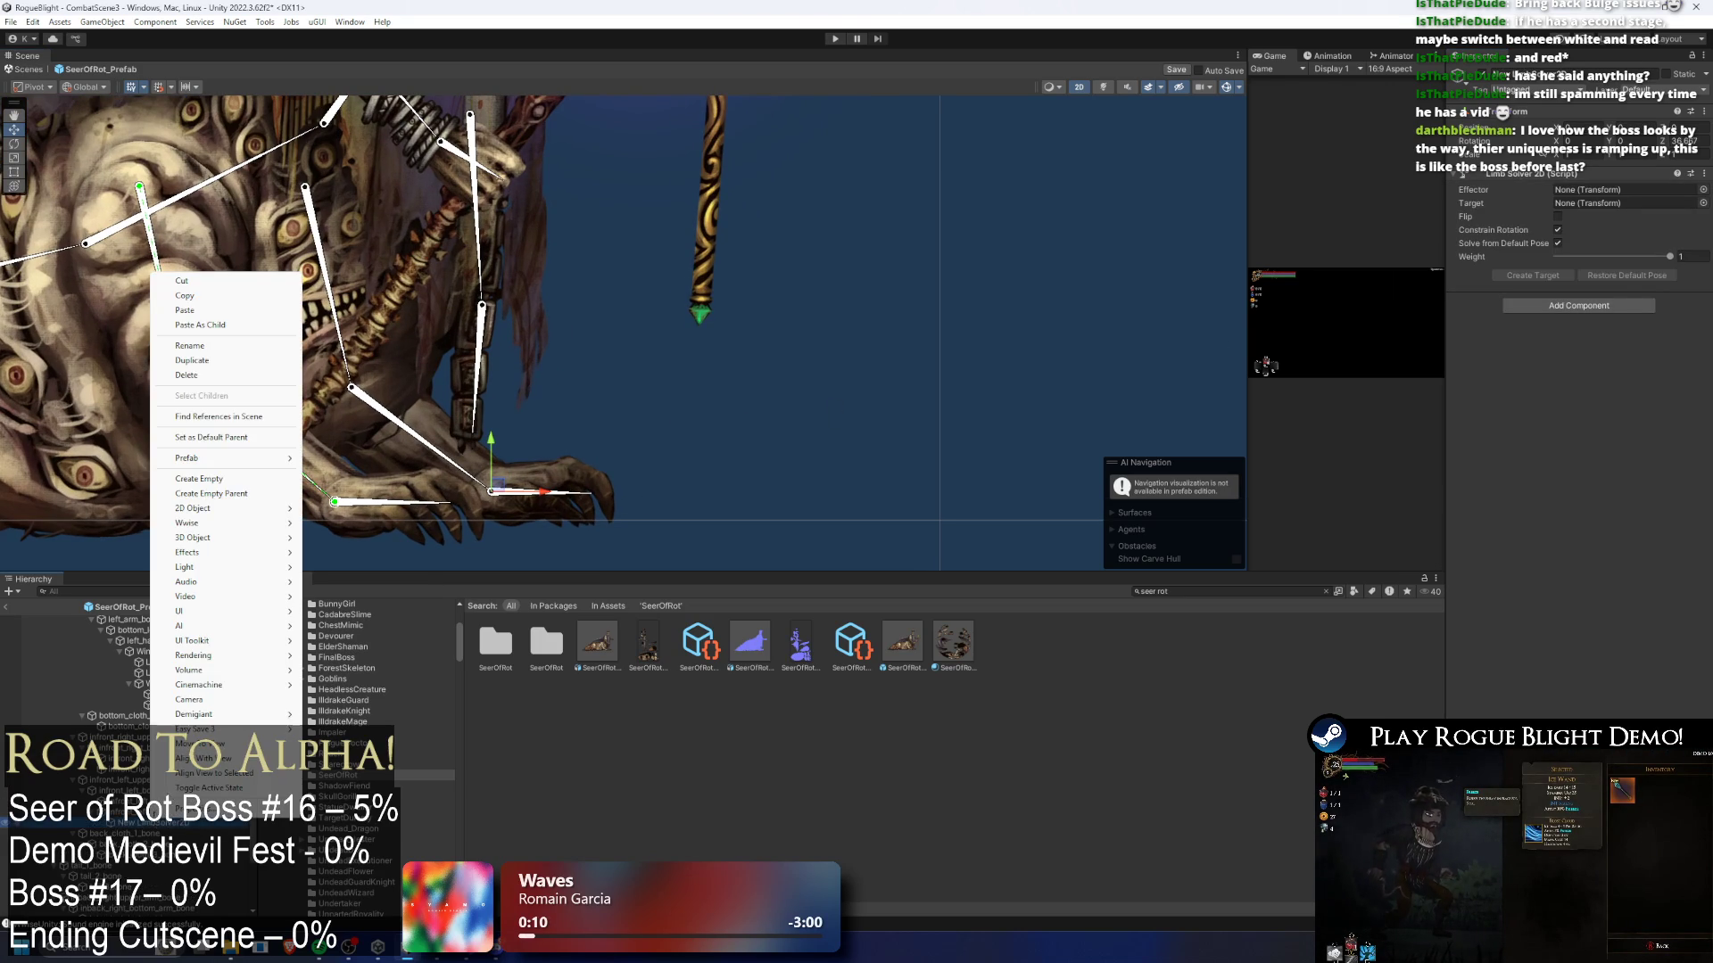
- Rename the limb solver to infront_left_arm_solver
click(230, 345)
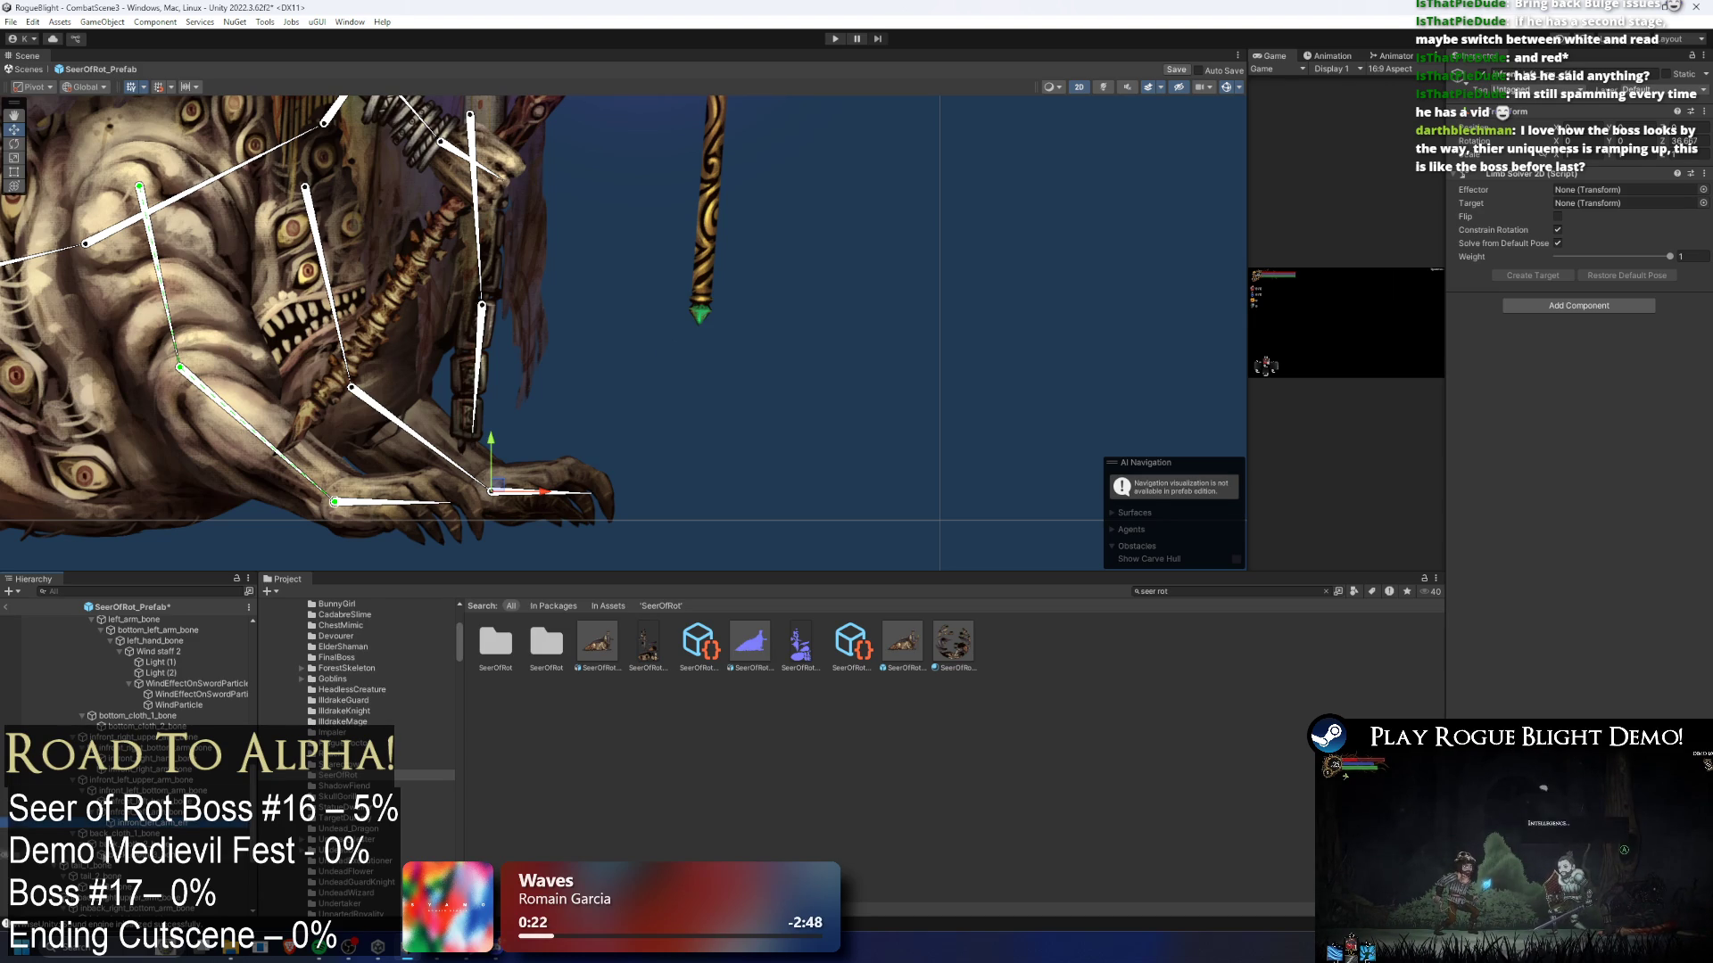
click(143, 823)
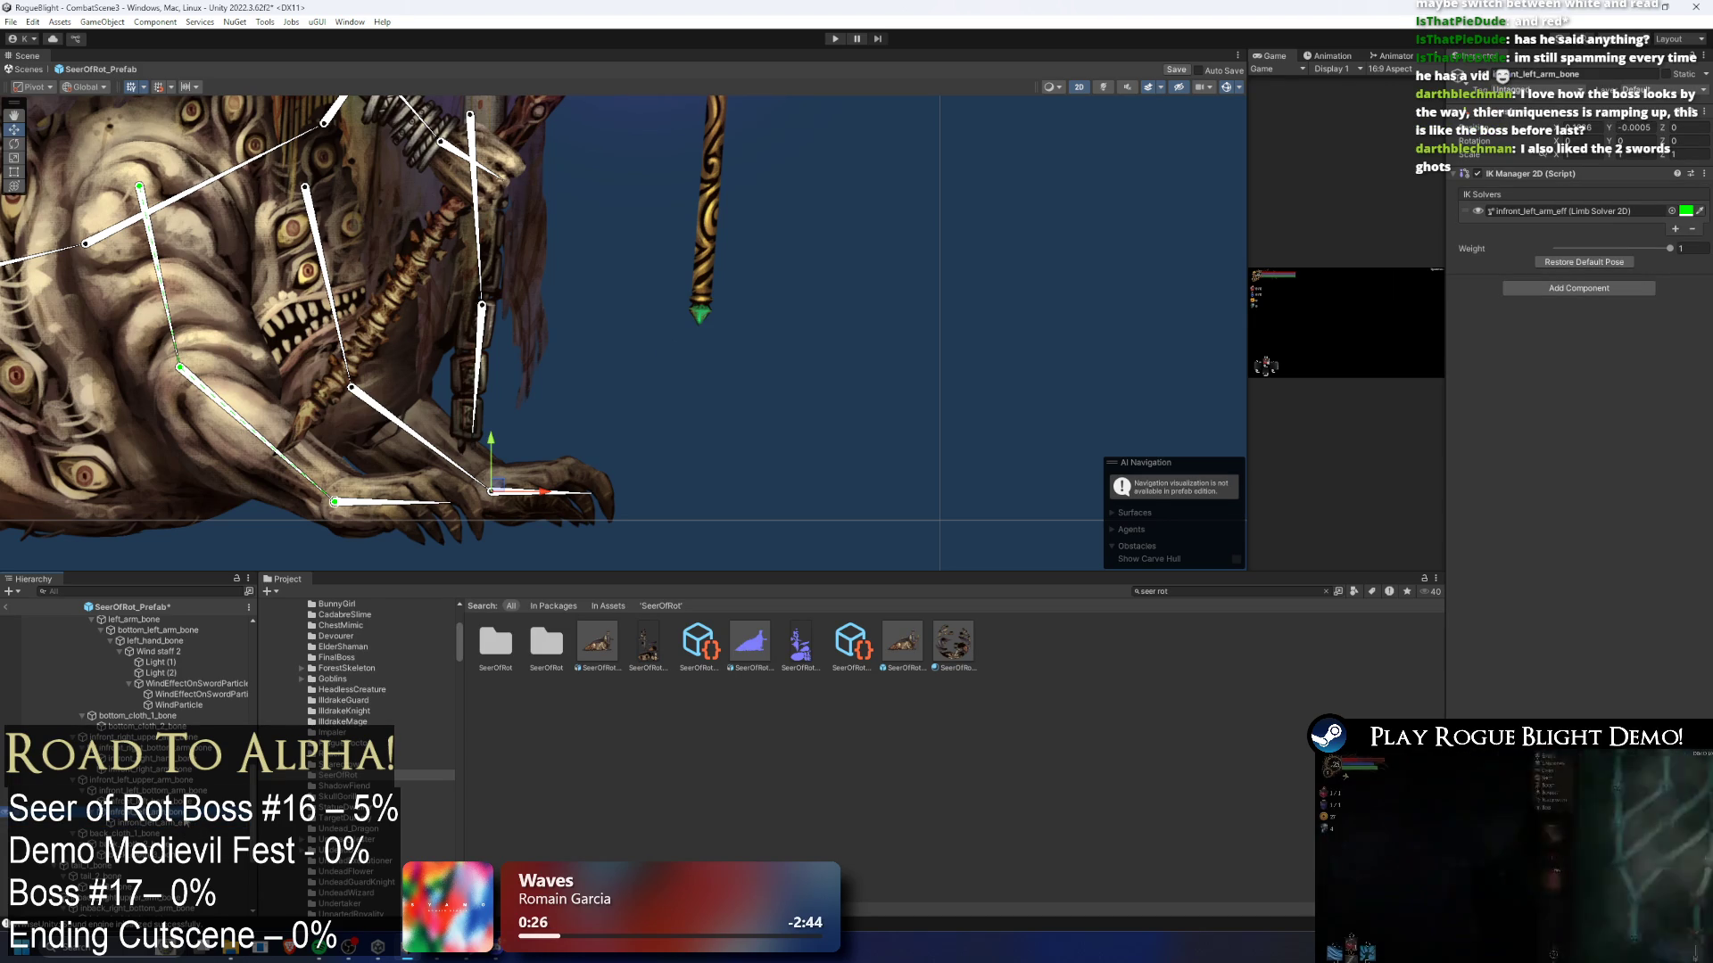
right_click(181, 823)
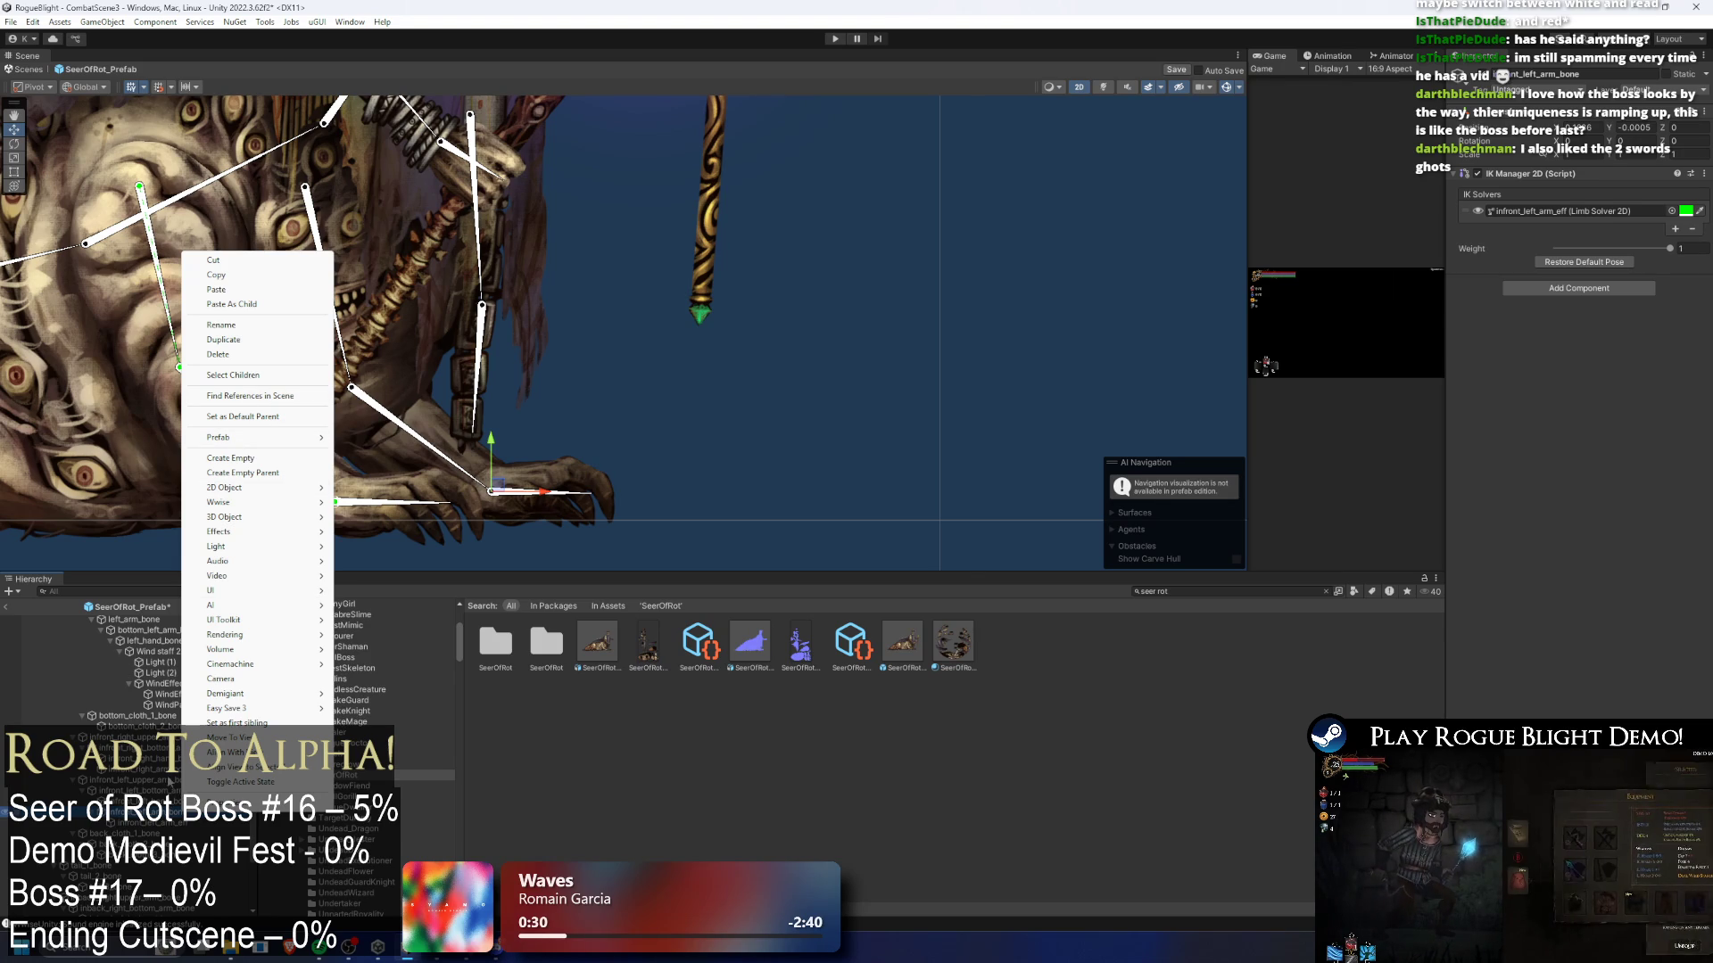
key(Escape)
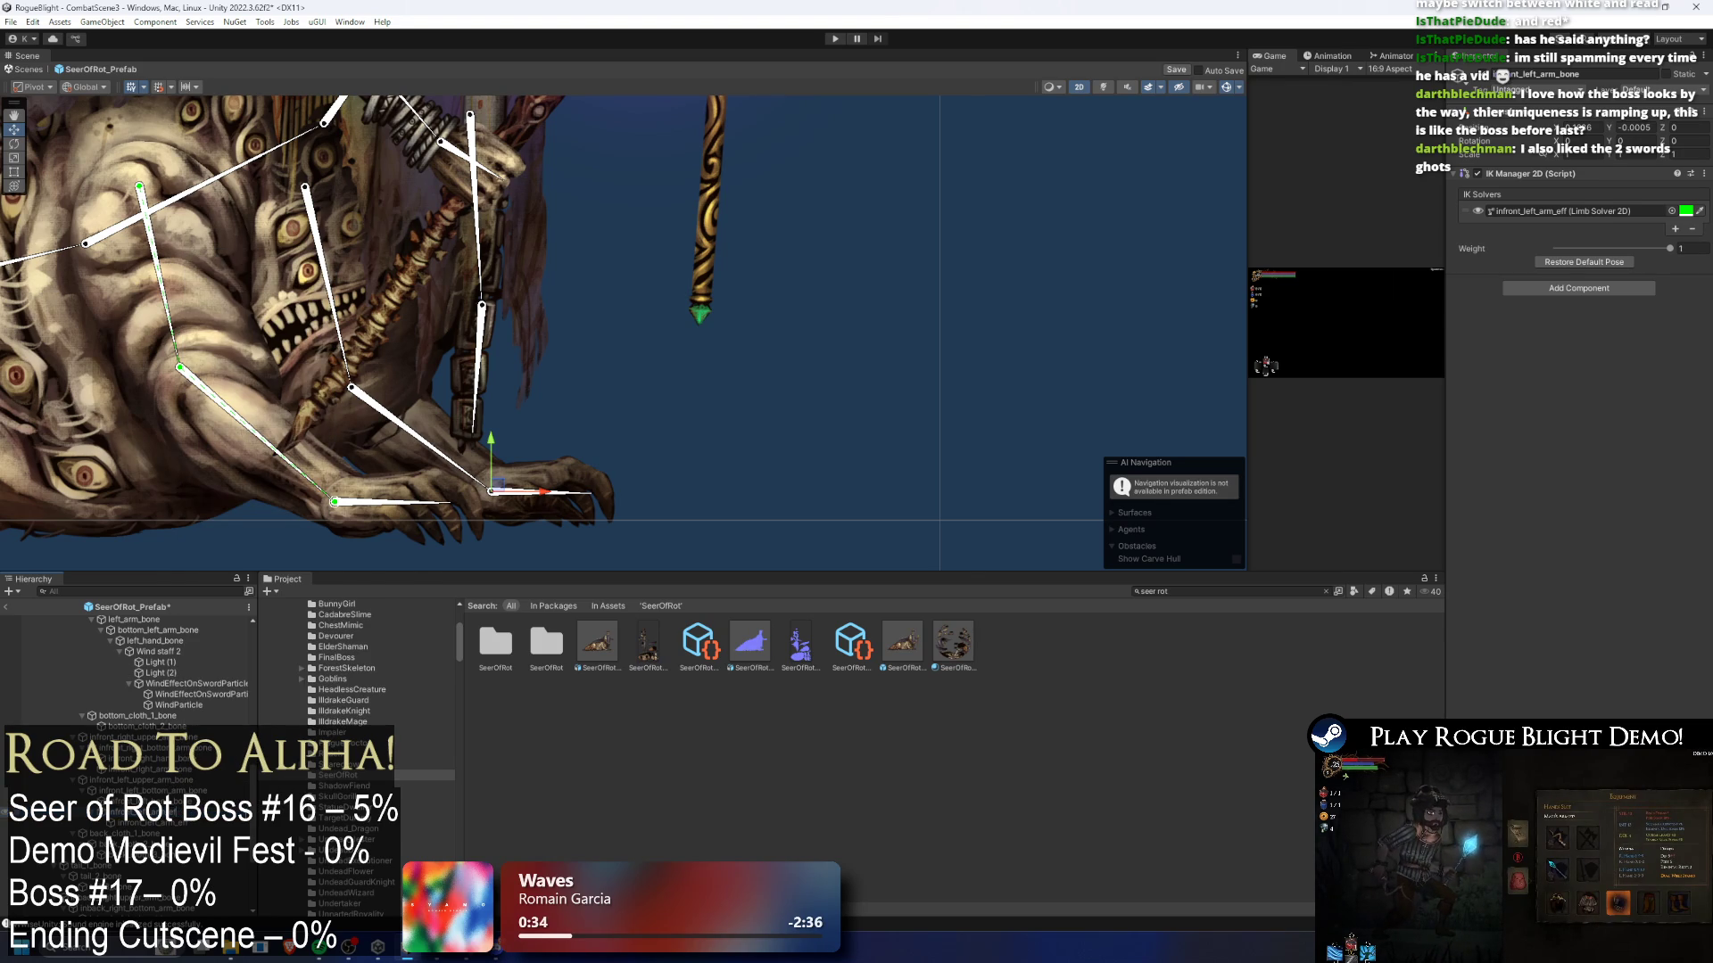
click(167, 825)
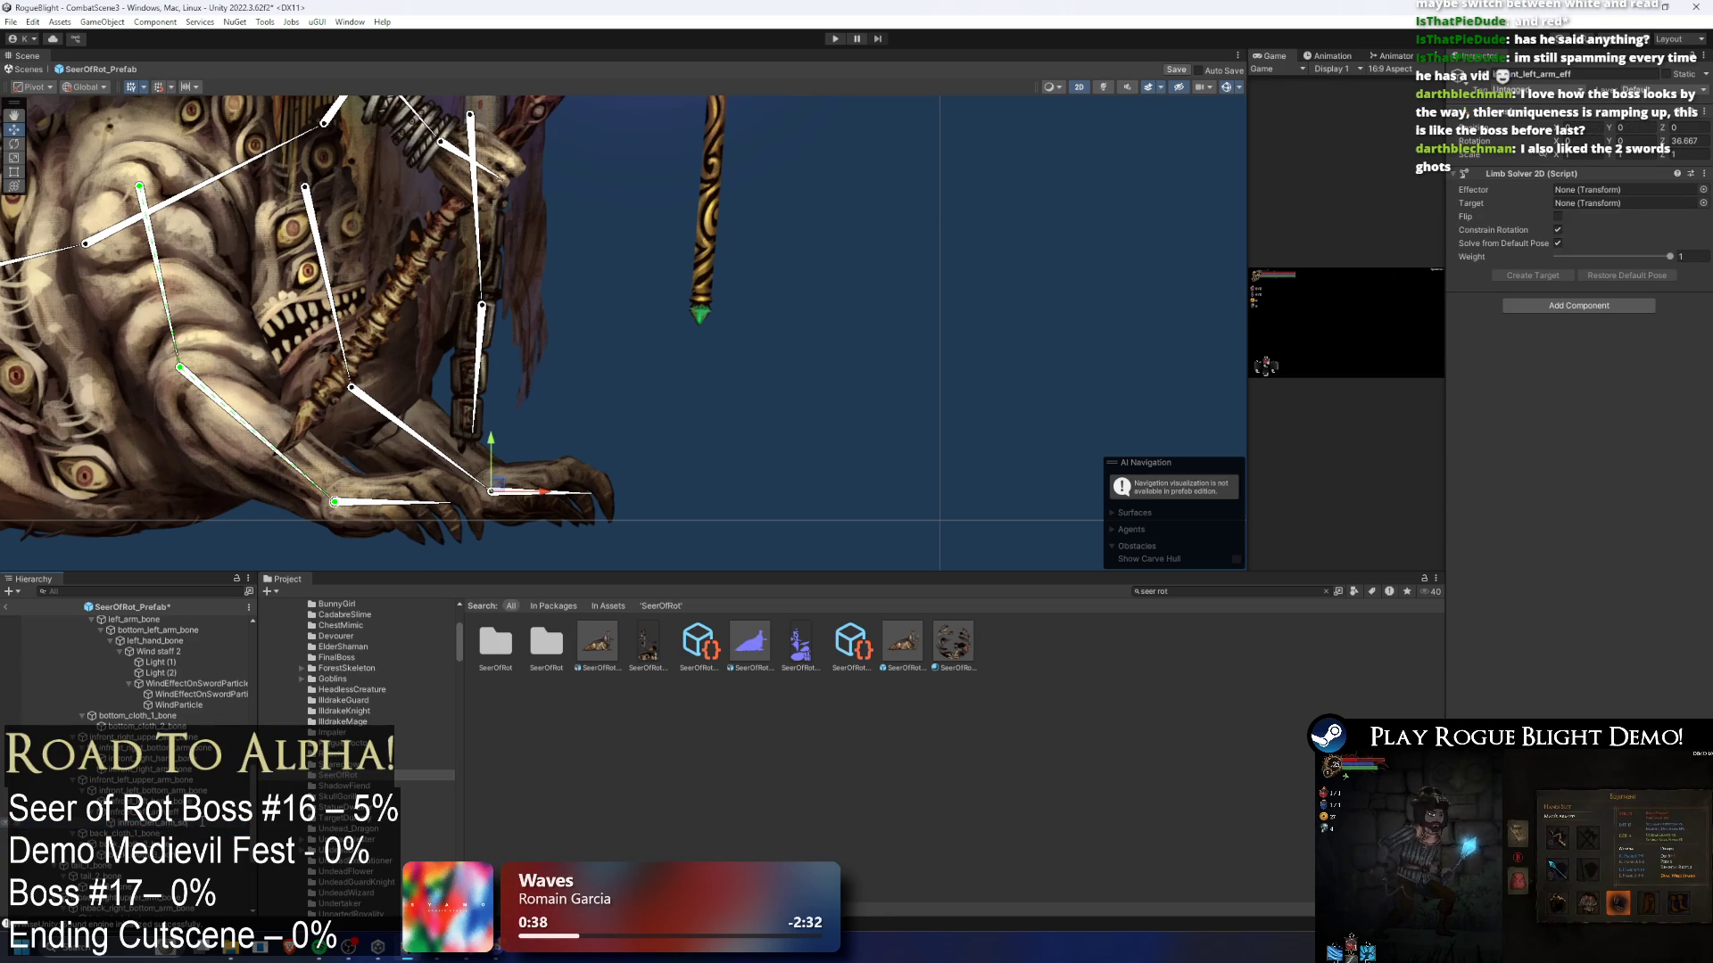
text(solver)
- Set infront_left_arm_eff as effector, move the solver out from under it, and create its target
mouse_move(178, 823)
mouse_down()
mouse_move(1338, 268)
mouse_move(1623, 189)
mouse_up()
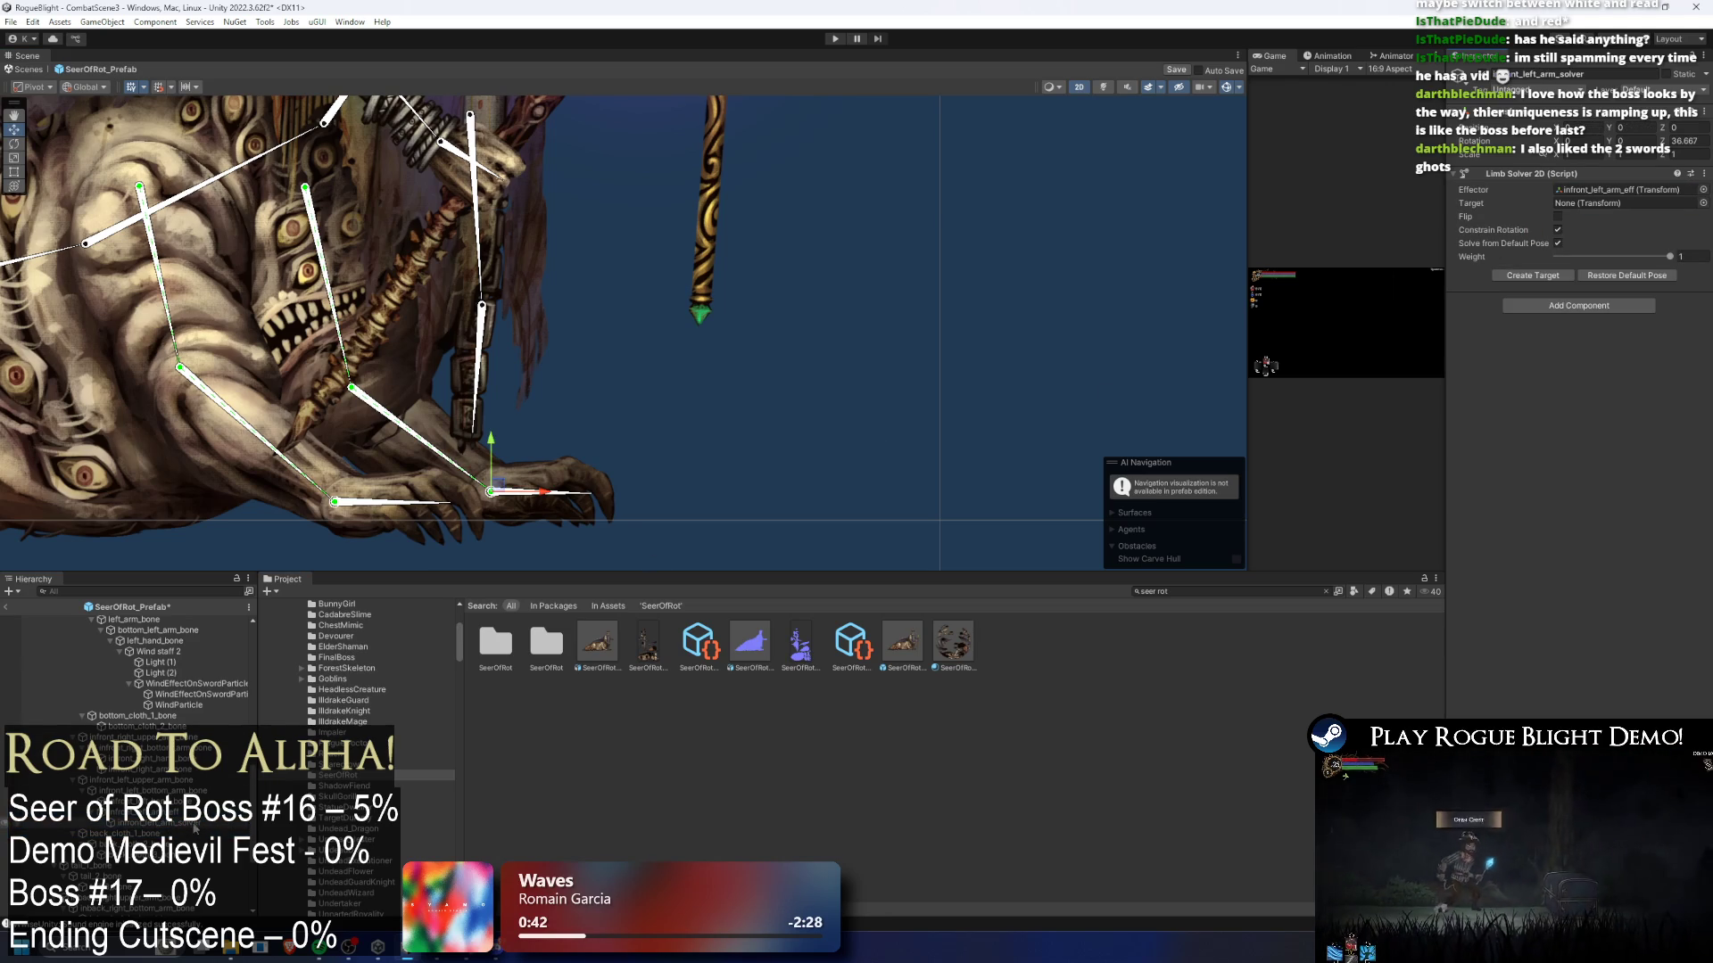
scroll(195, 829, down, 4)
drag(156, 675, 120, 870)
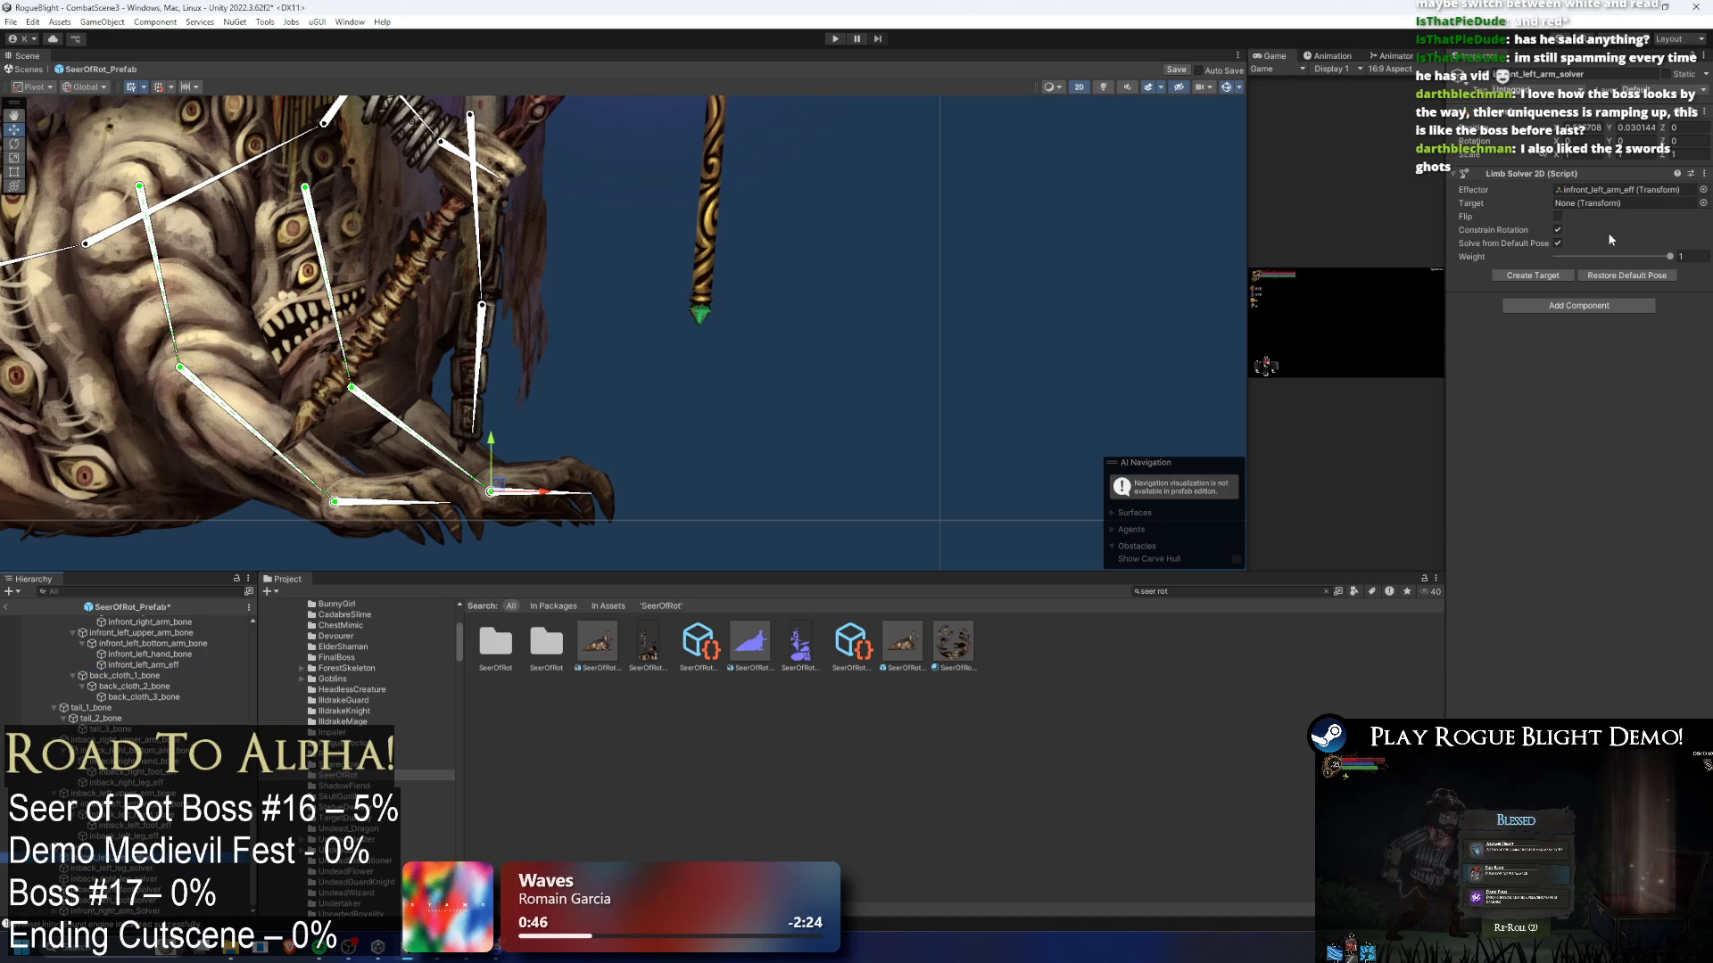
click(1534, 275)
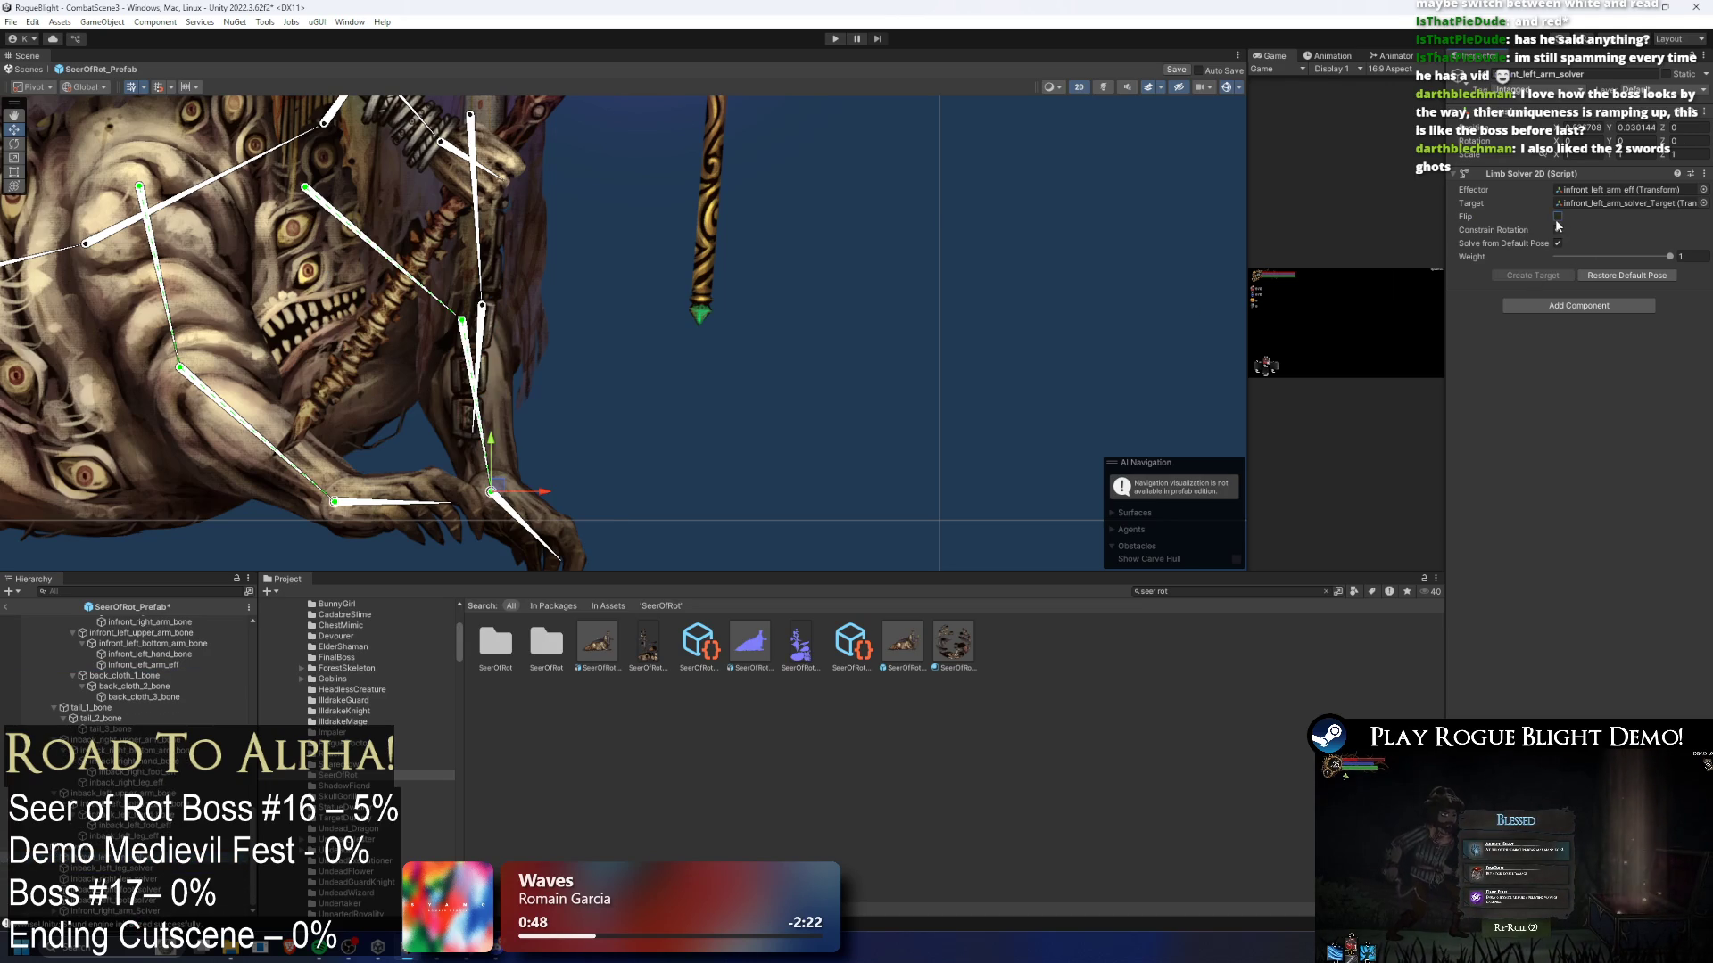
- Test-drag the front-left arm's IK target upward, undo, and select the hand bone
click(366, 514)
scroll(482, 392, down, 2)
drag(496, 473, 592, 287)
scroll(586, 357, down, 2)
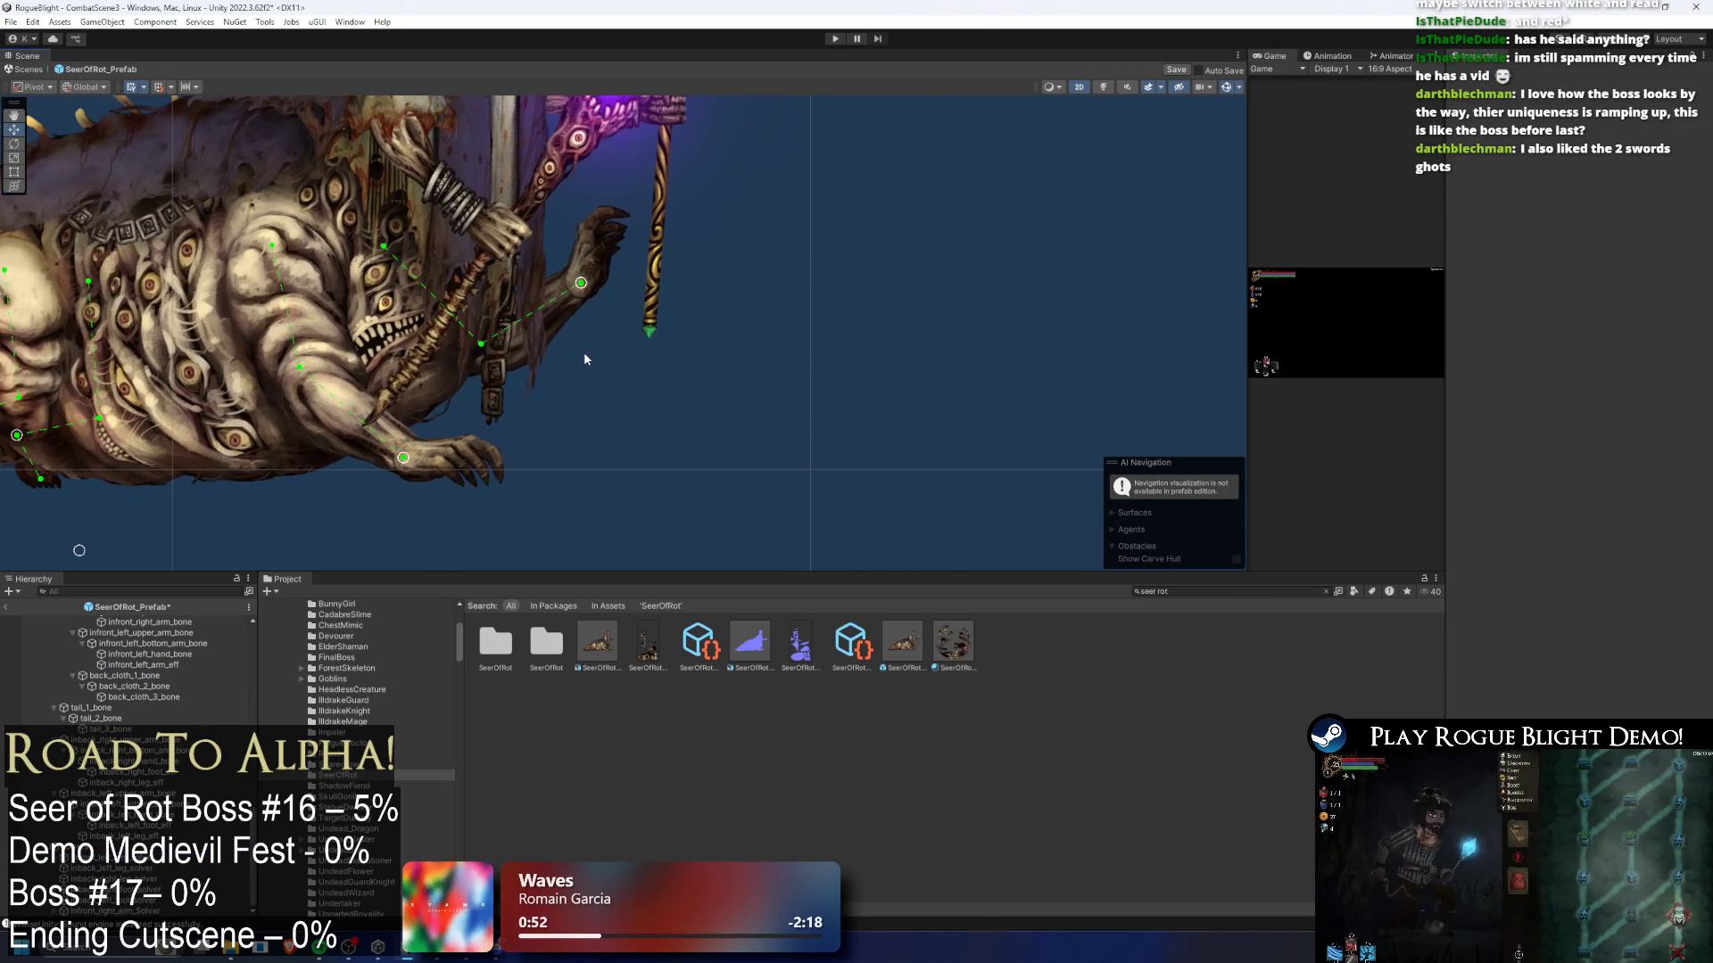
key(ctrl+z)
click(443, 464)
click(441, 459)
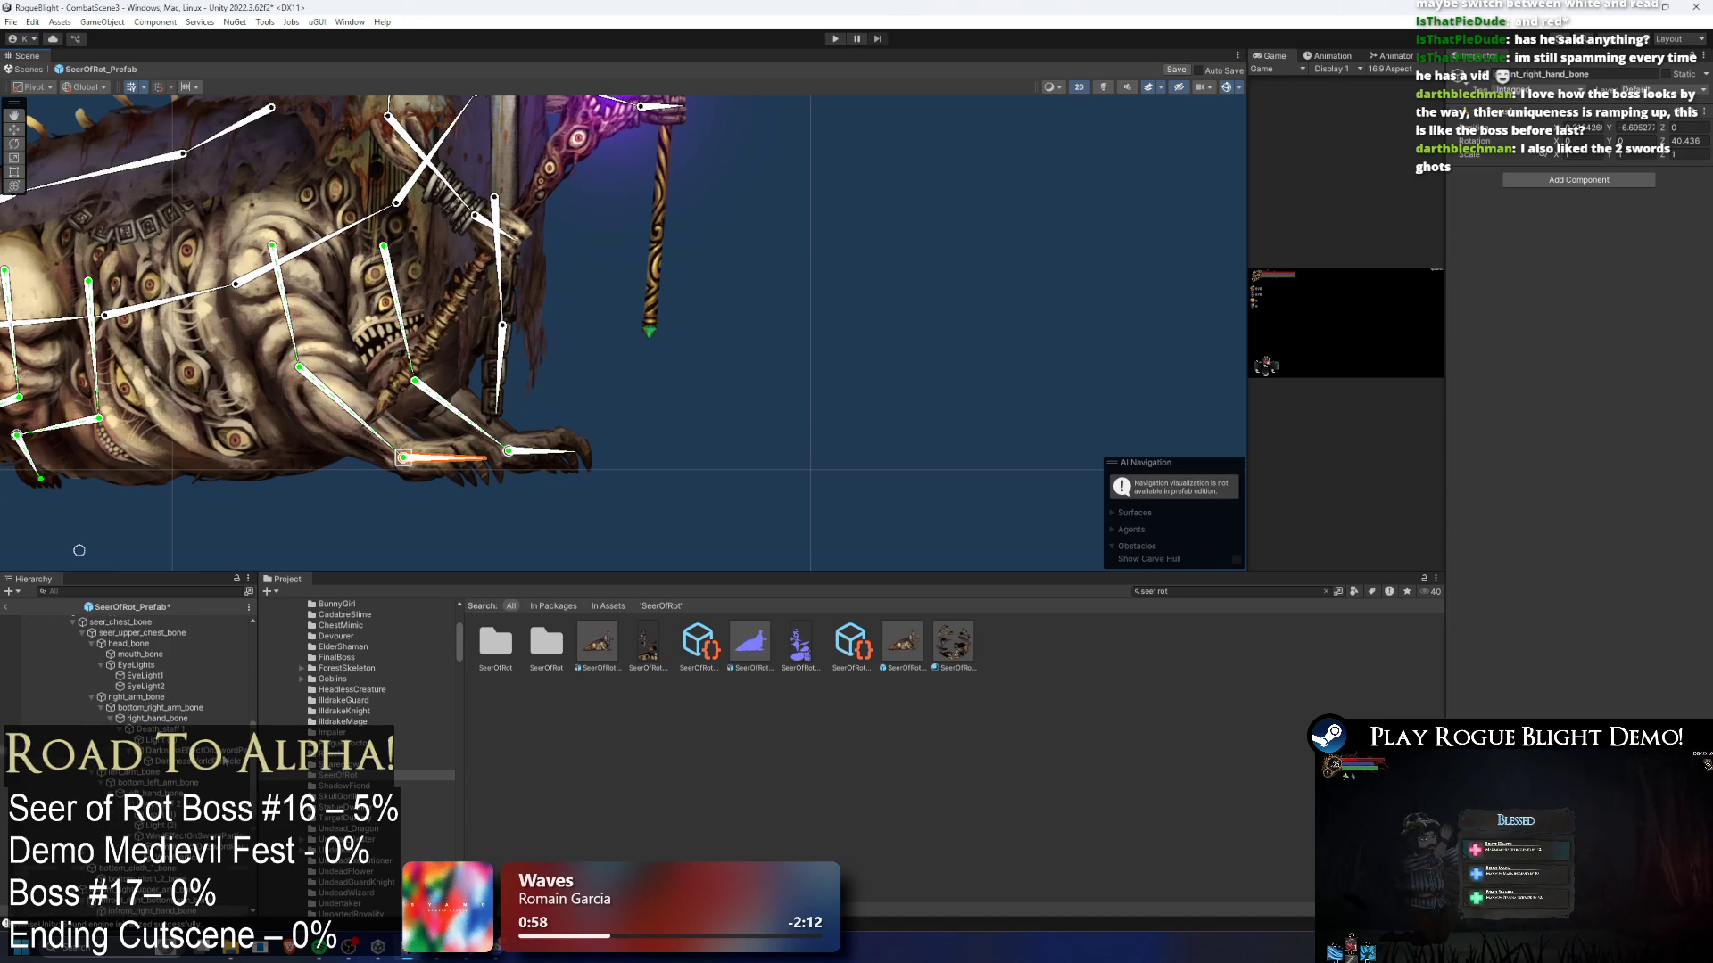
scroll(125, 718, down, 3)
- Create an empty effector under the front right hand bone and move it to the claw tips
right_click(165, 834)
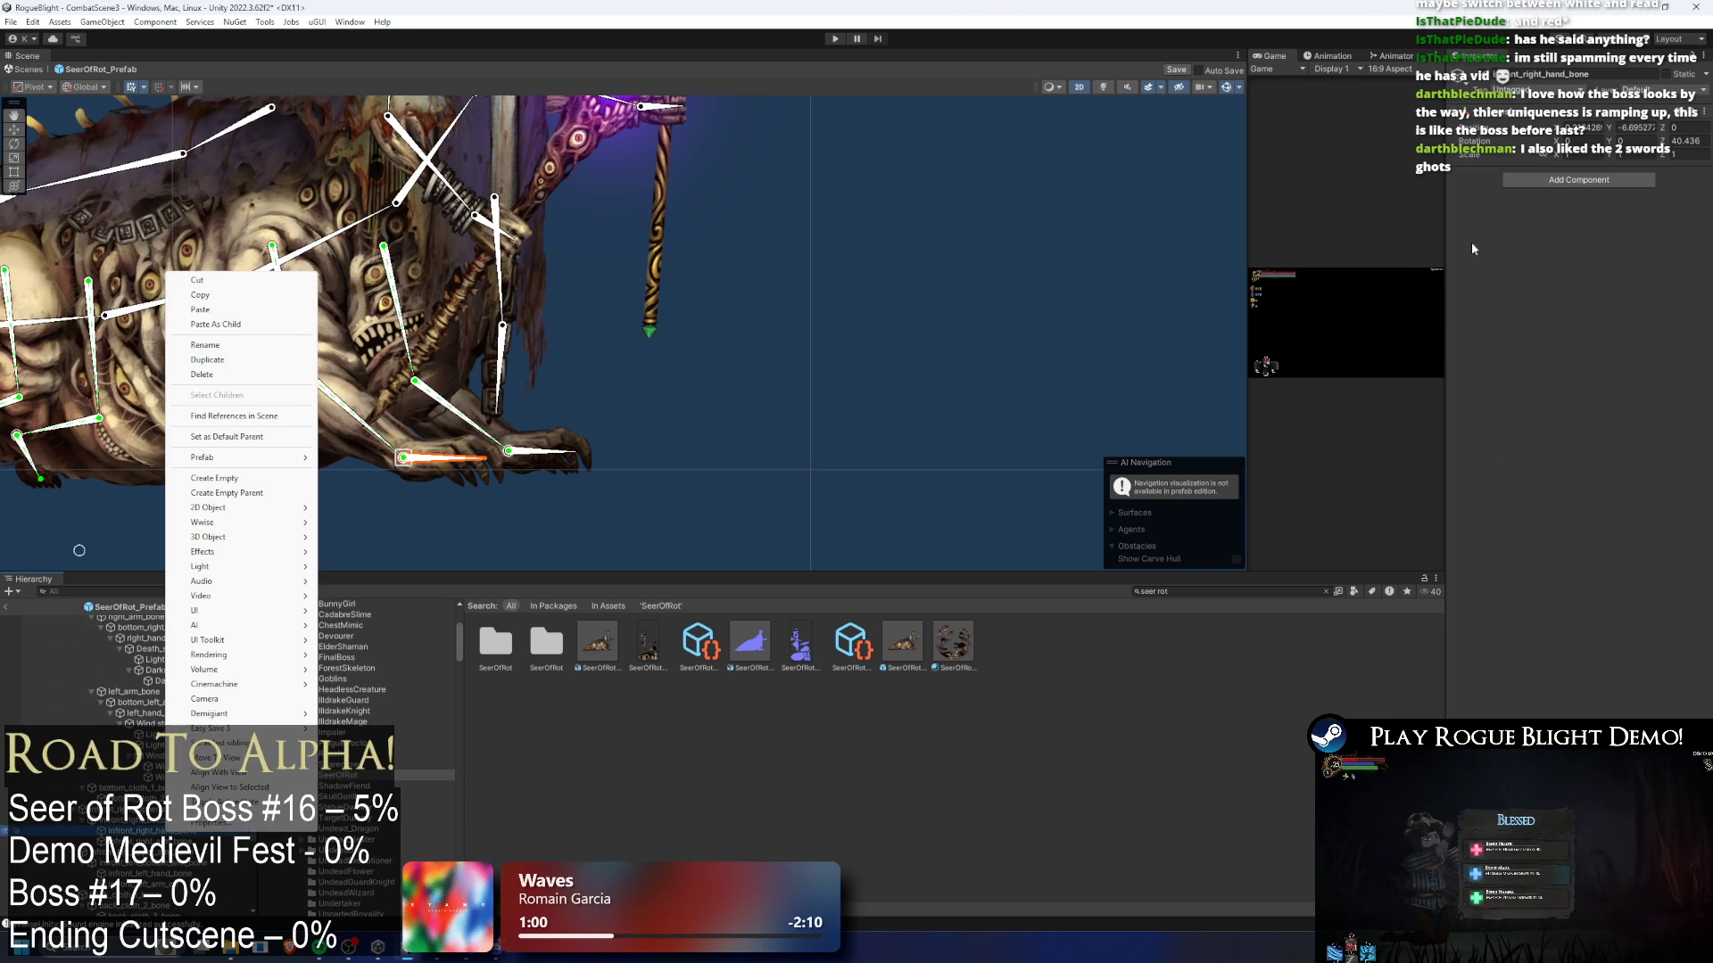
click(271, 501)
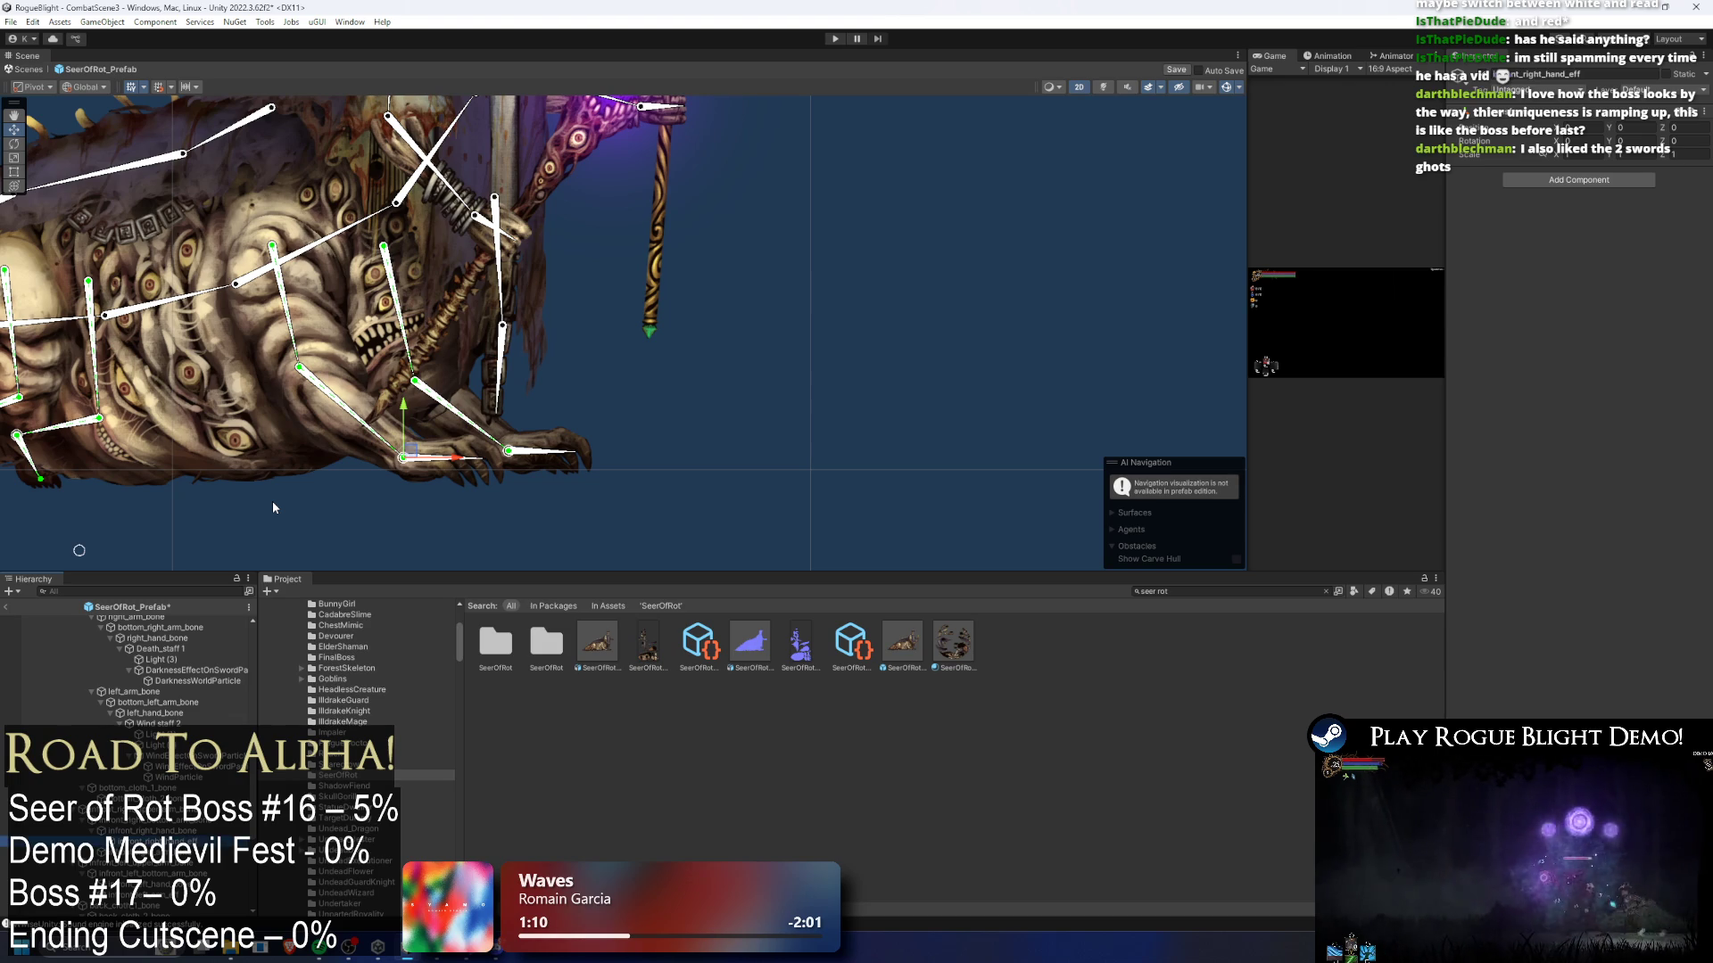
scroll(508, 437, up, 5)
mouse_move(302, 491)
mouse_down()
mouse_move(511, 489)
mouse_move(497, 497)
mouse_up()
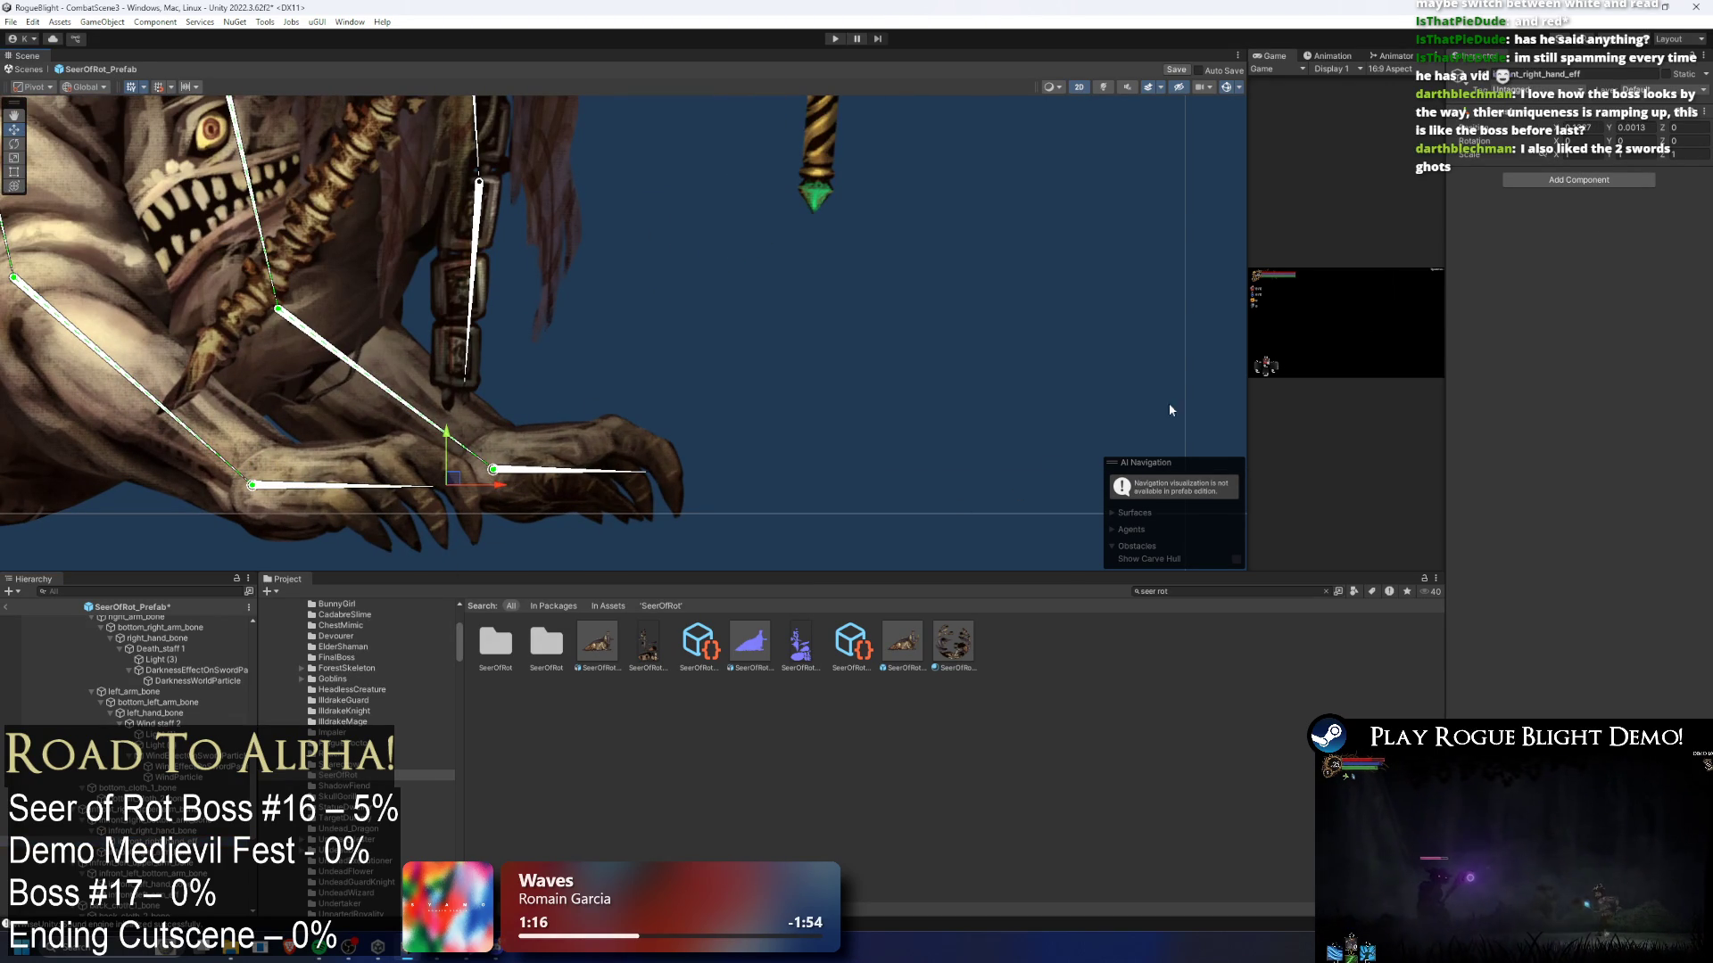
- Add an IK Manager 2D with a CCD solver whose effector is infront_right_hand_eff
click(1579, 180)
text(ik ma)
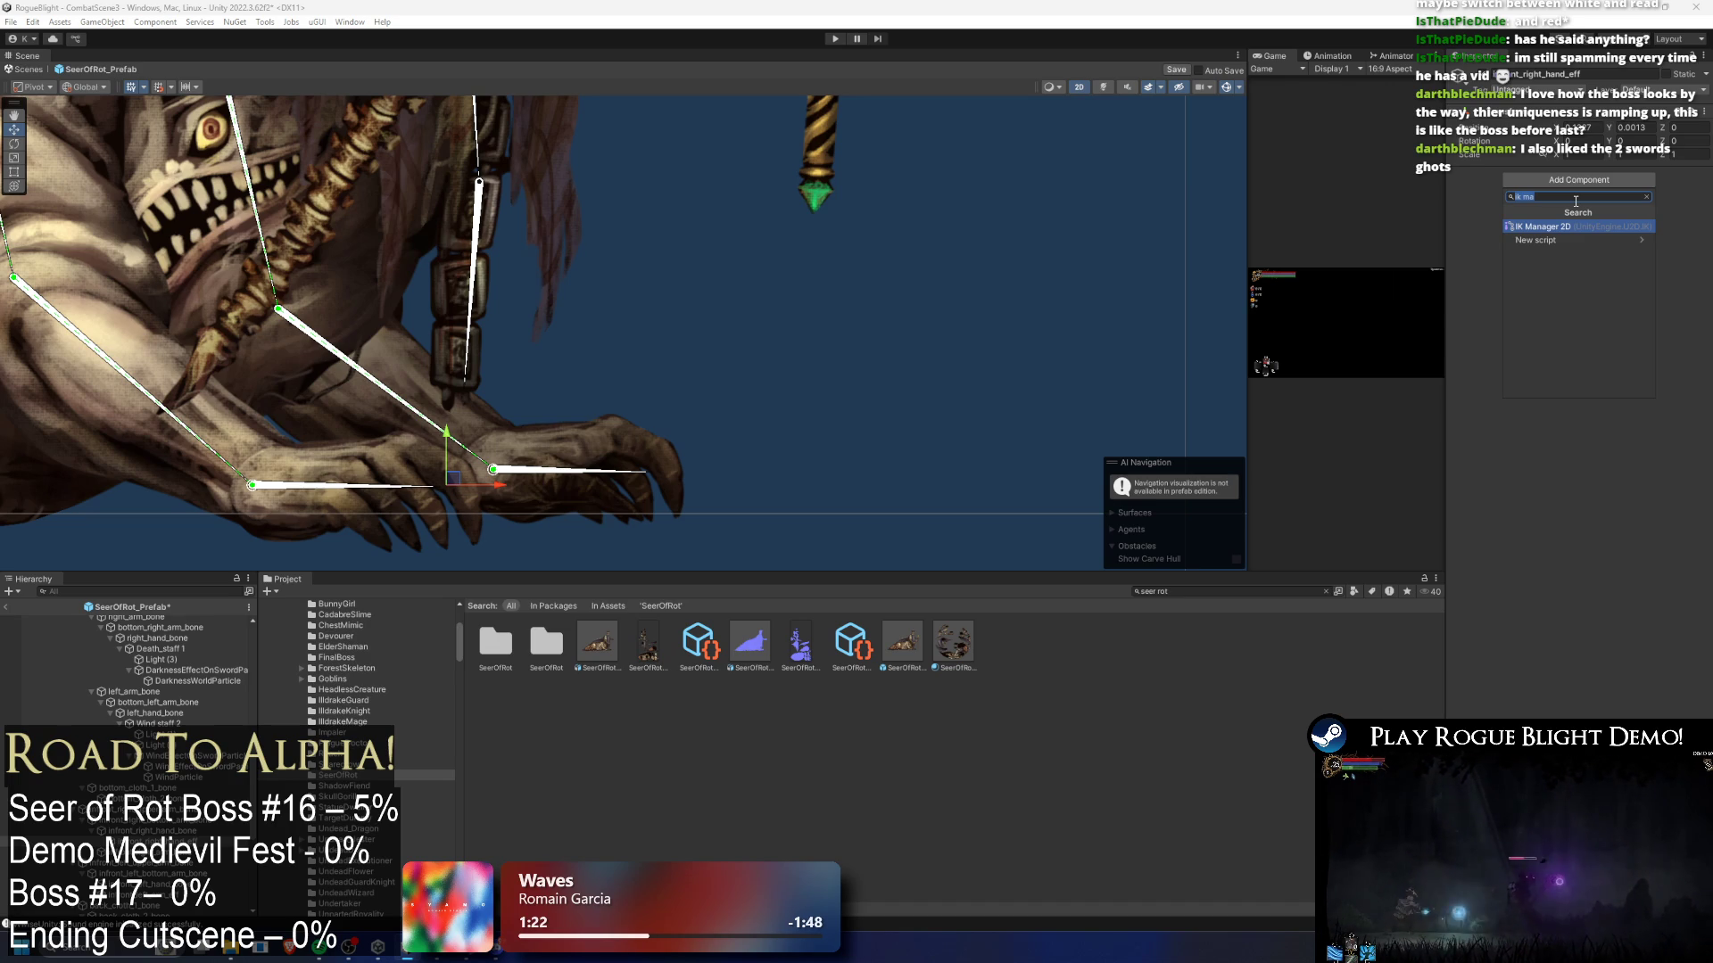
key(Return)
click(1675, 225)
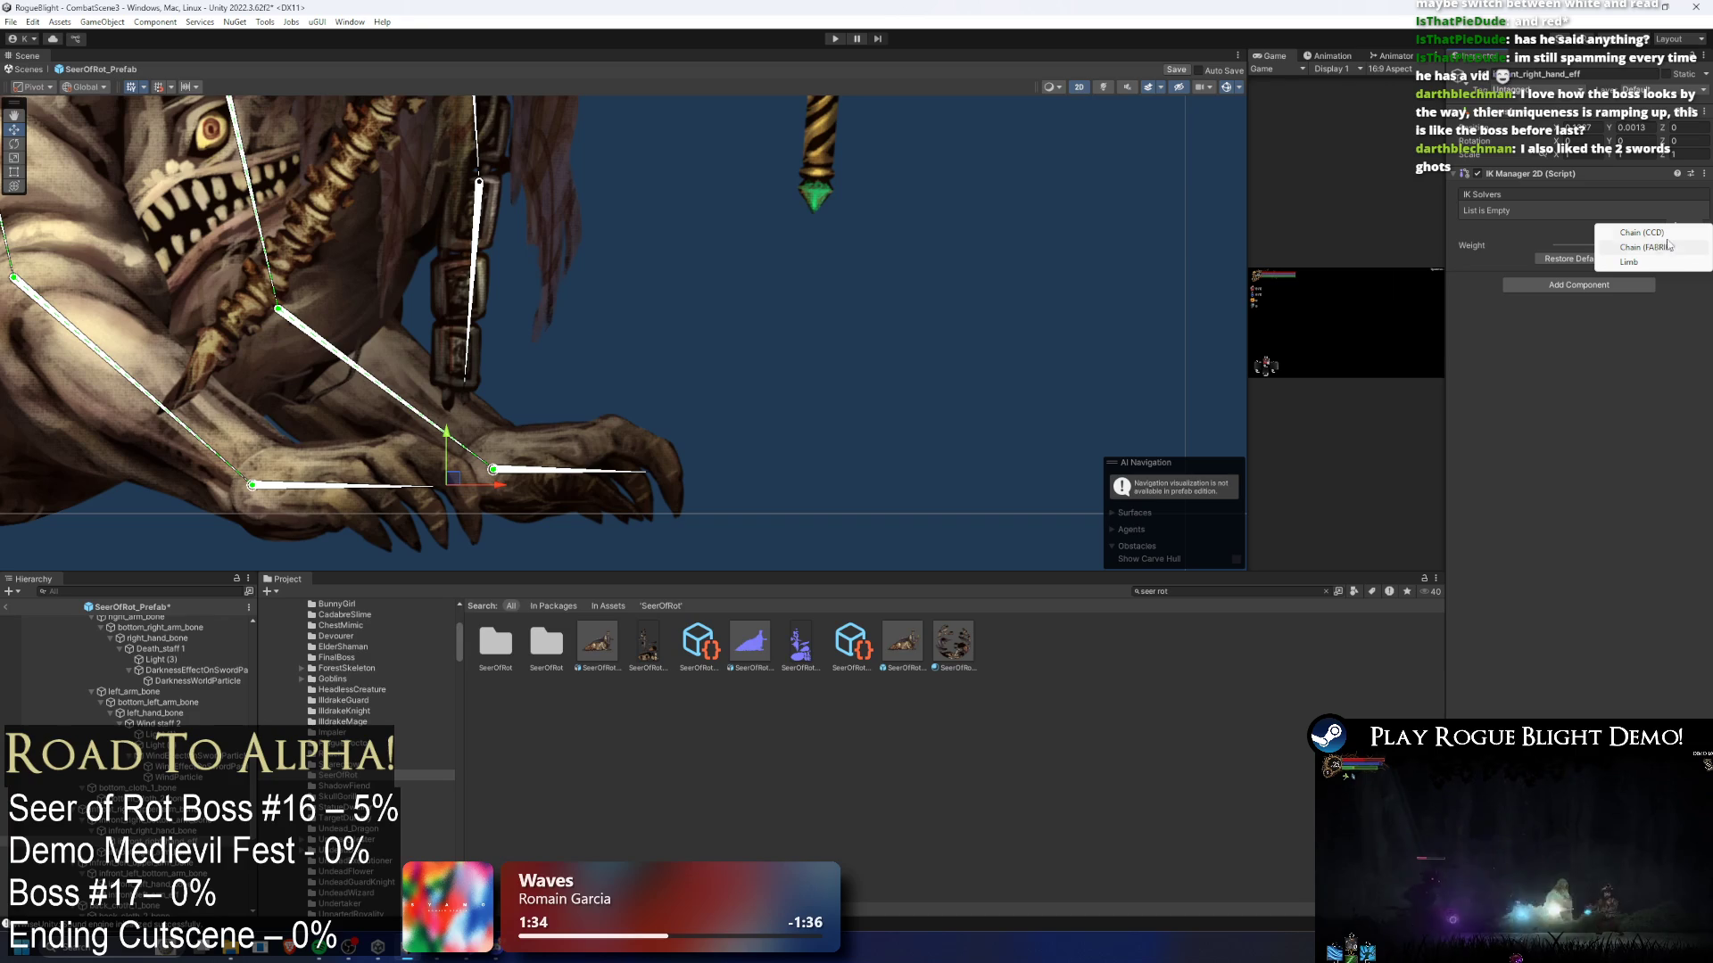
click(1649, 233)
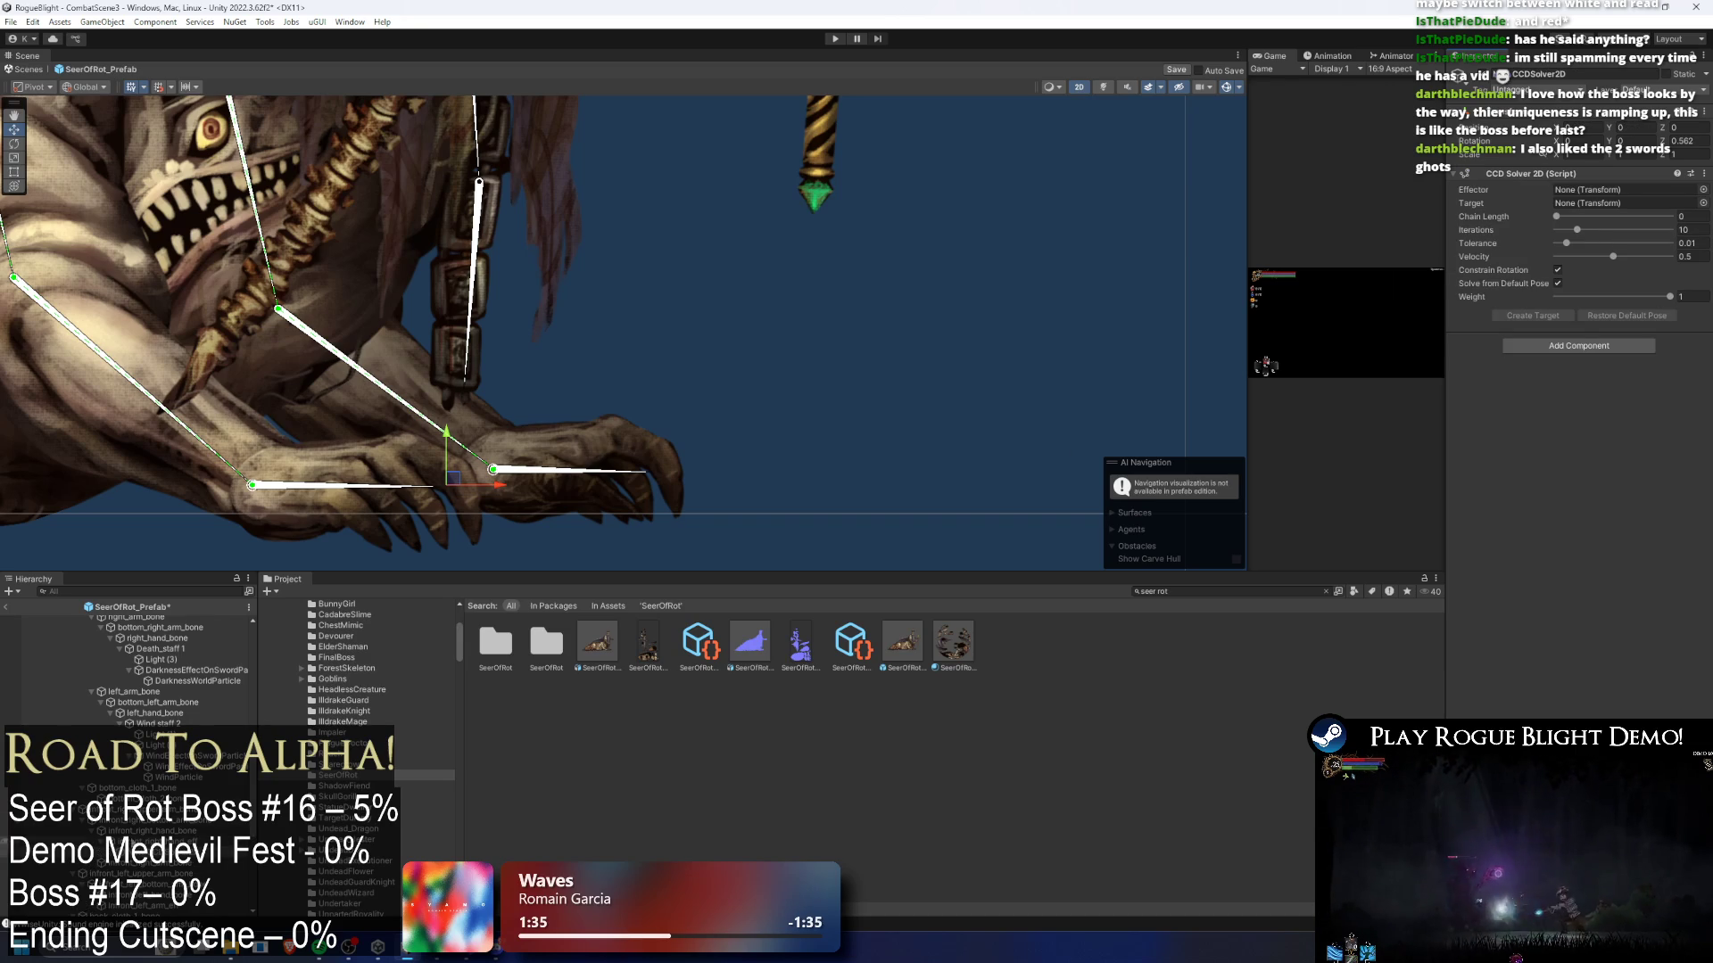
drag(161, 840, 1596, 190)
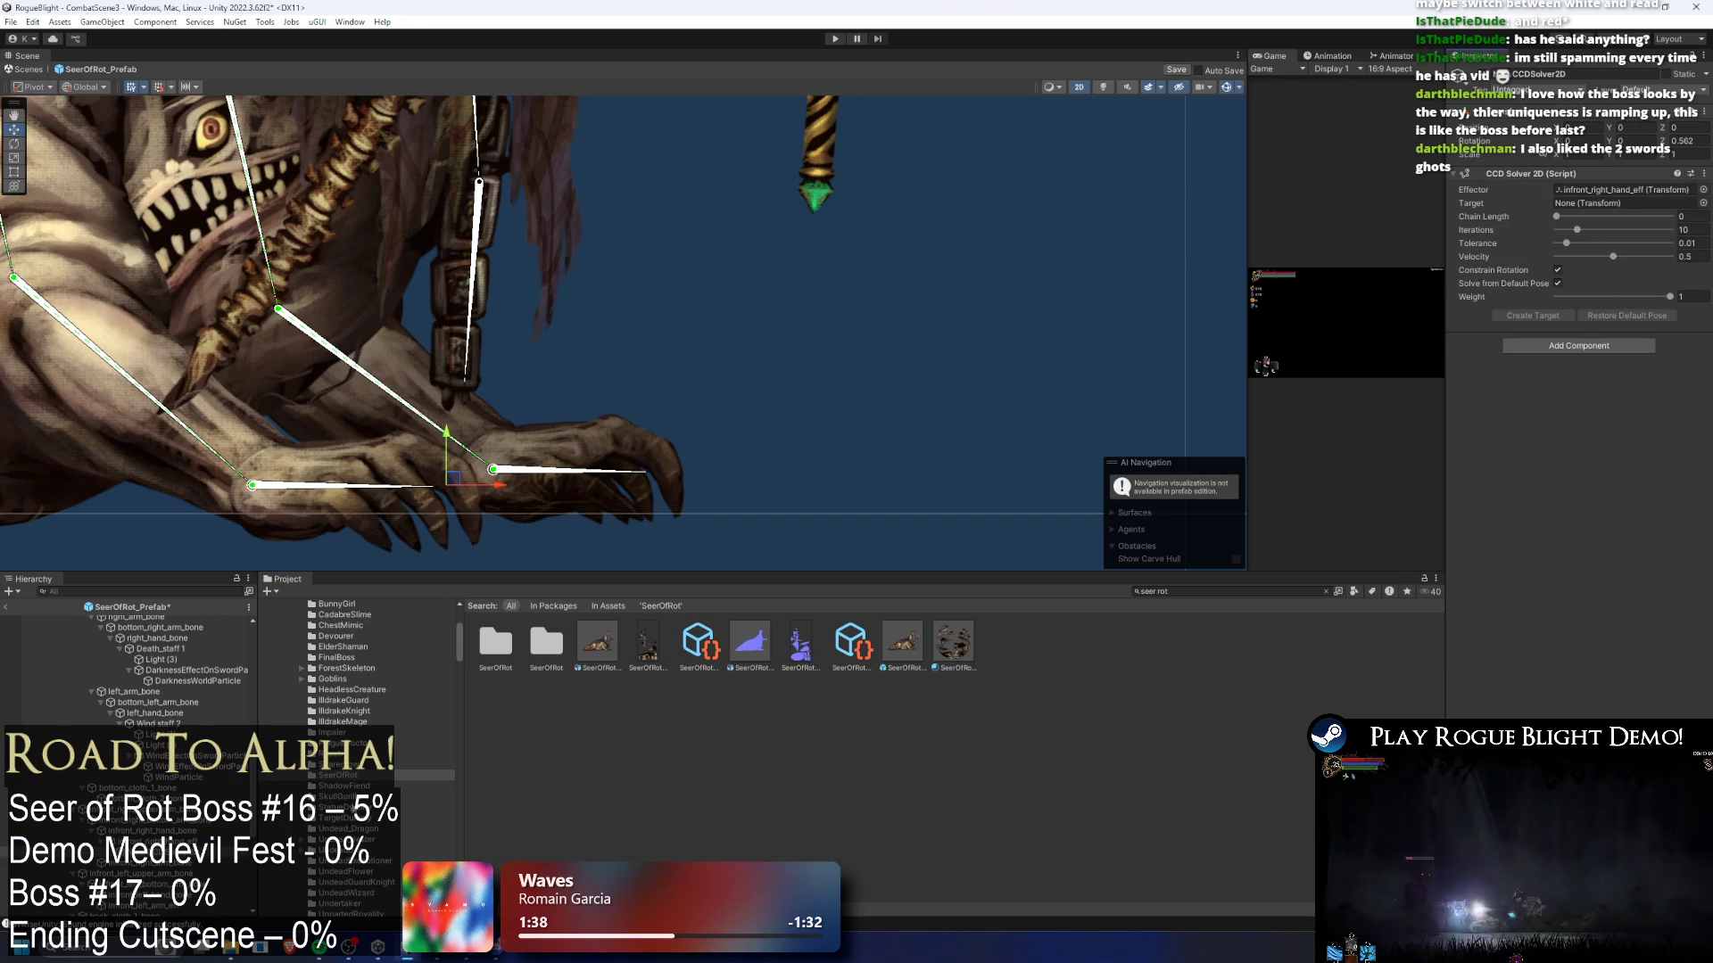
- Paste the copied object as a child, then give the solver chain length 2 and a generated target
right_click(187, 863)
click(281, 362)
text(right_hand_solver)
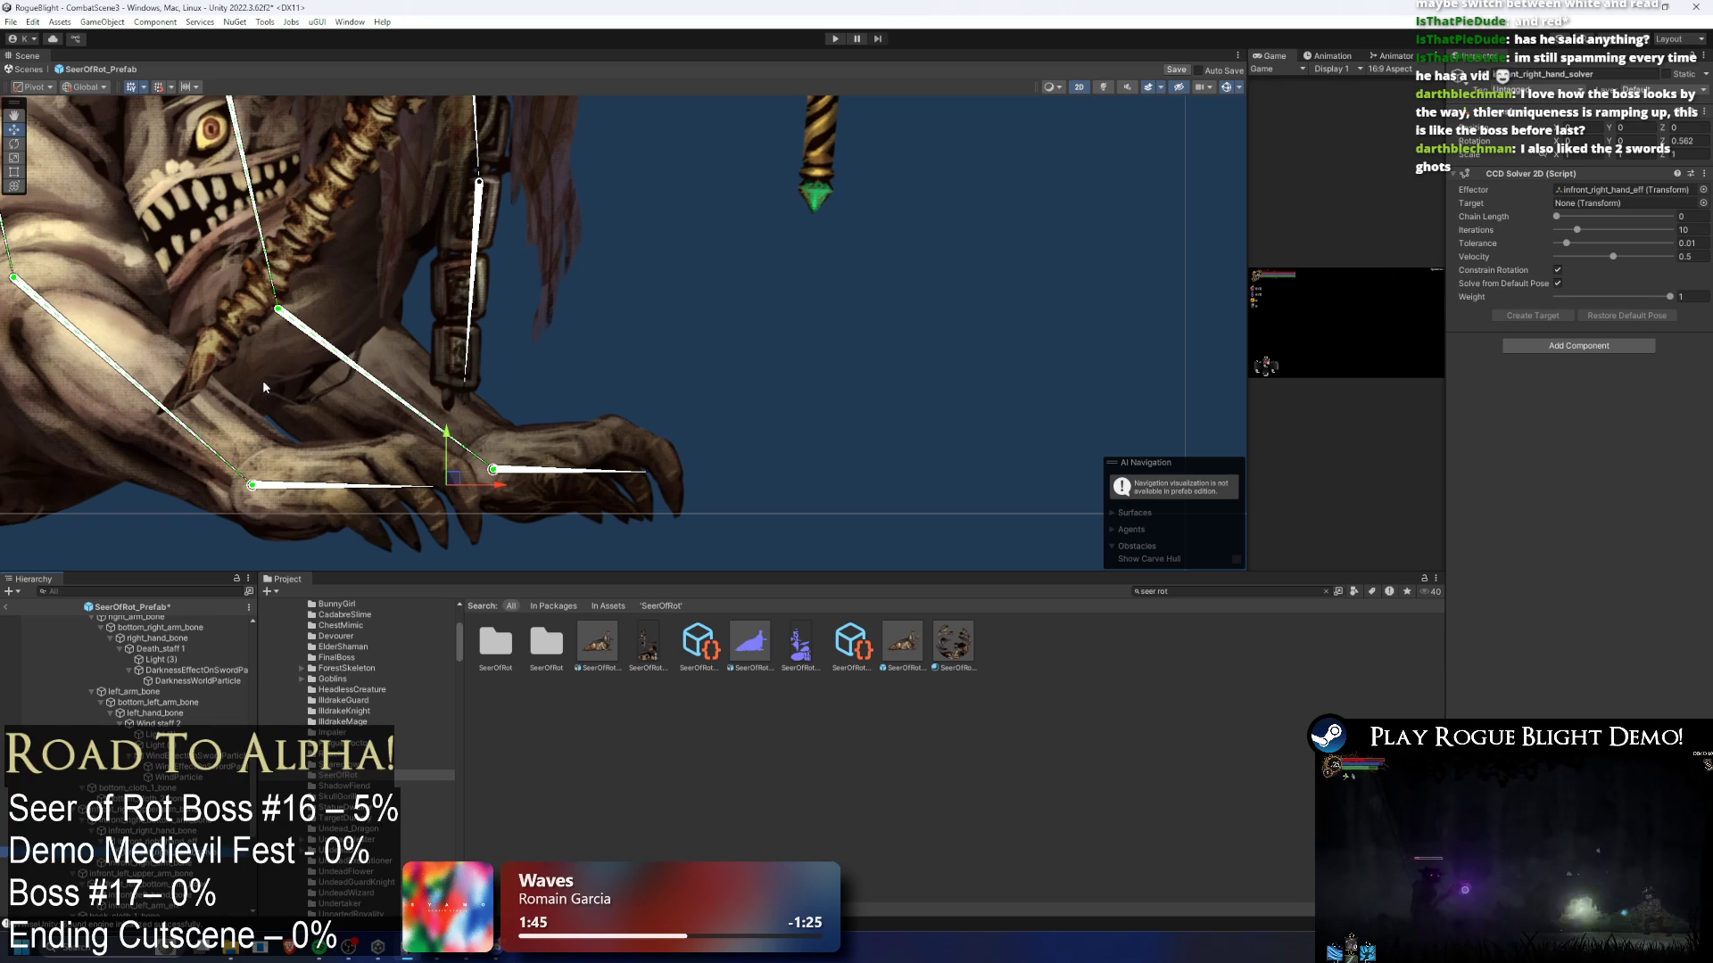
scroll(192, 772, down, 3)
scroll(140, 915, down, 5)
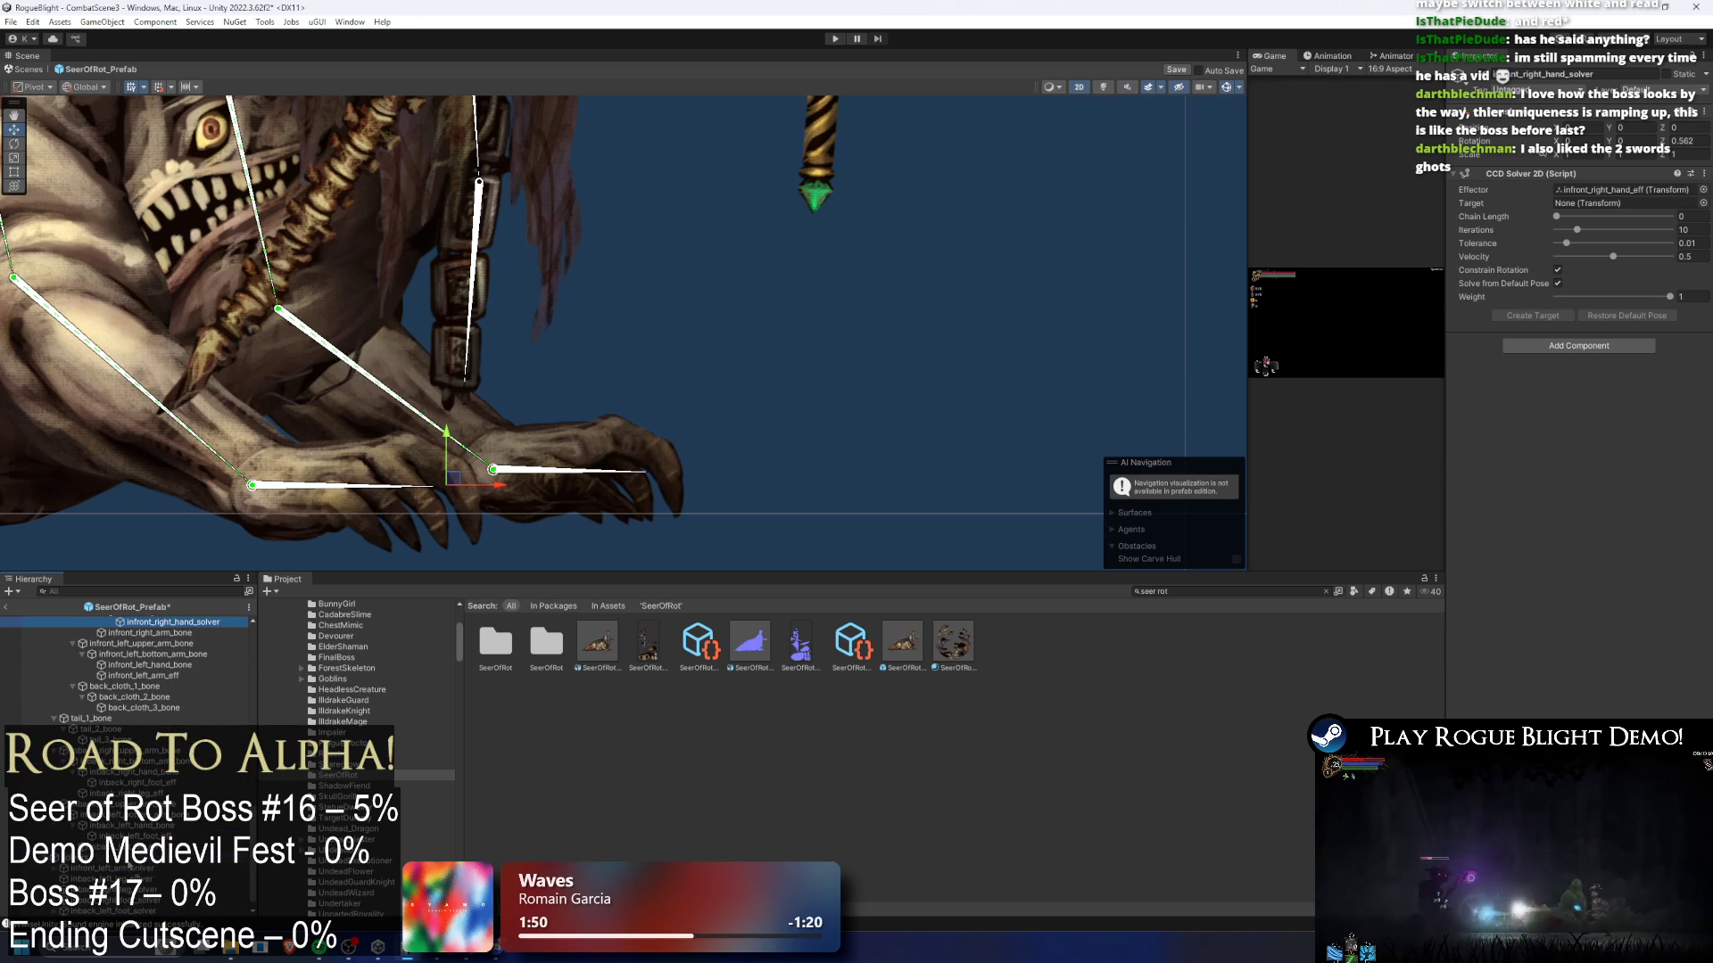
scroll(125, 678, down, 1)
click(1583, 217)
click(1525, 316)
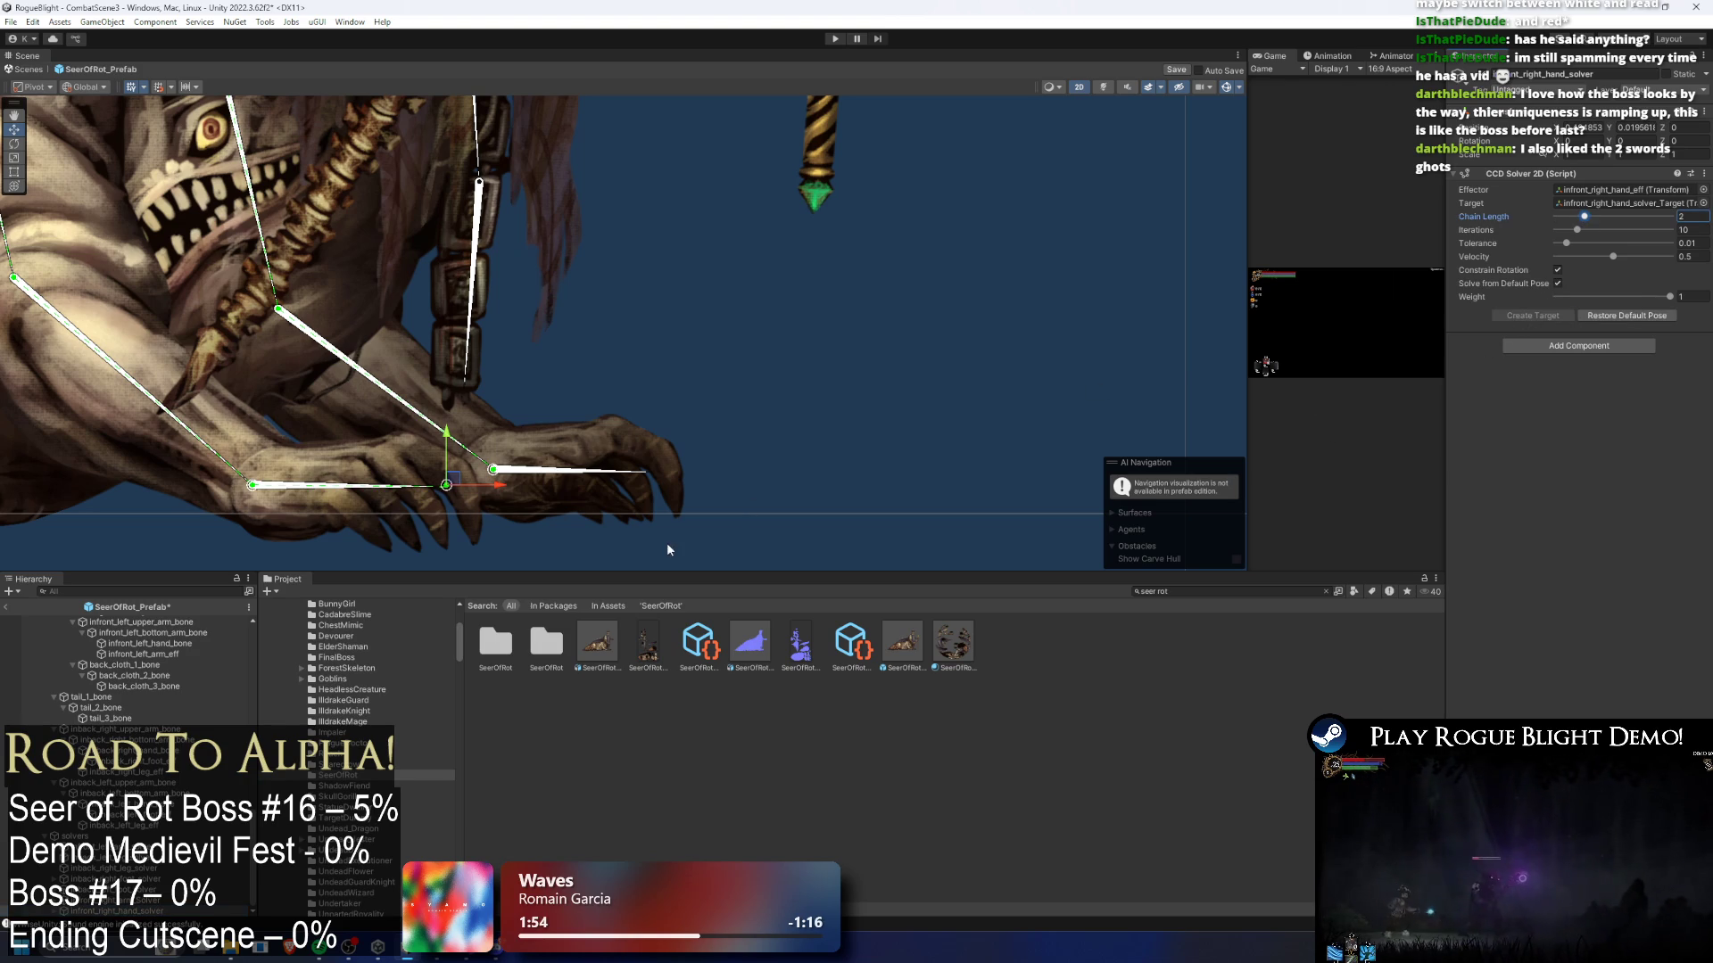
click(674, 362)
click(545, 474)
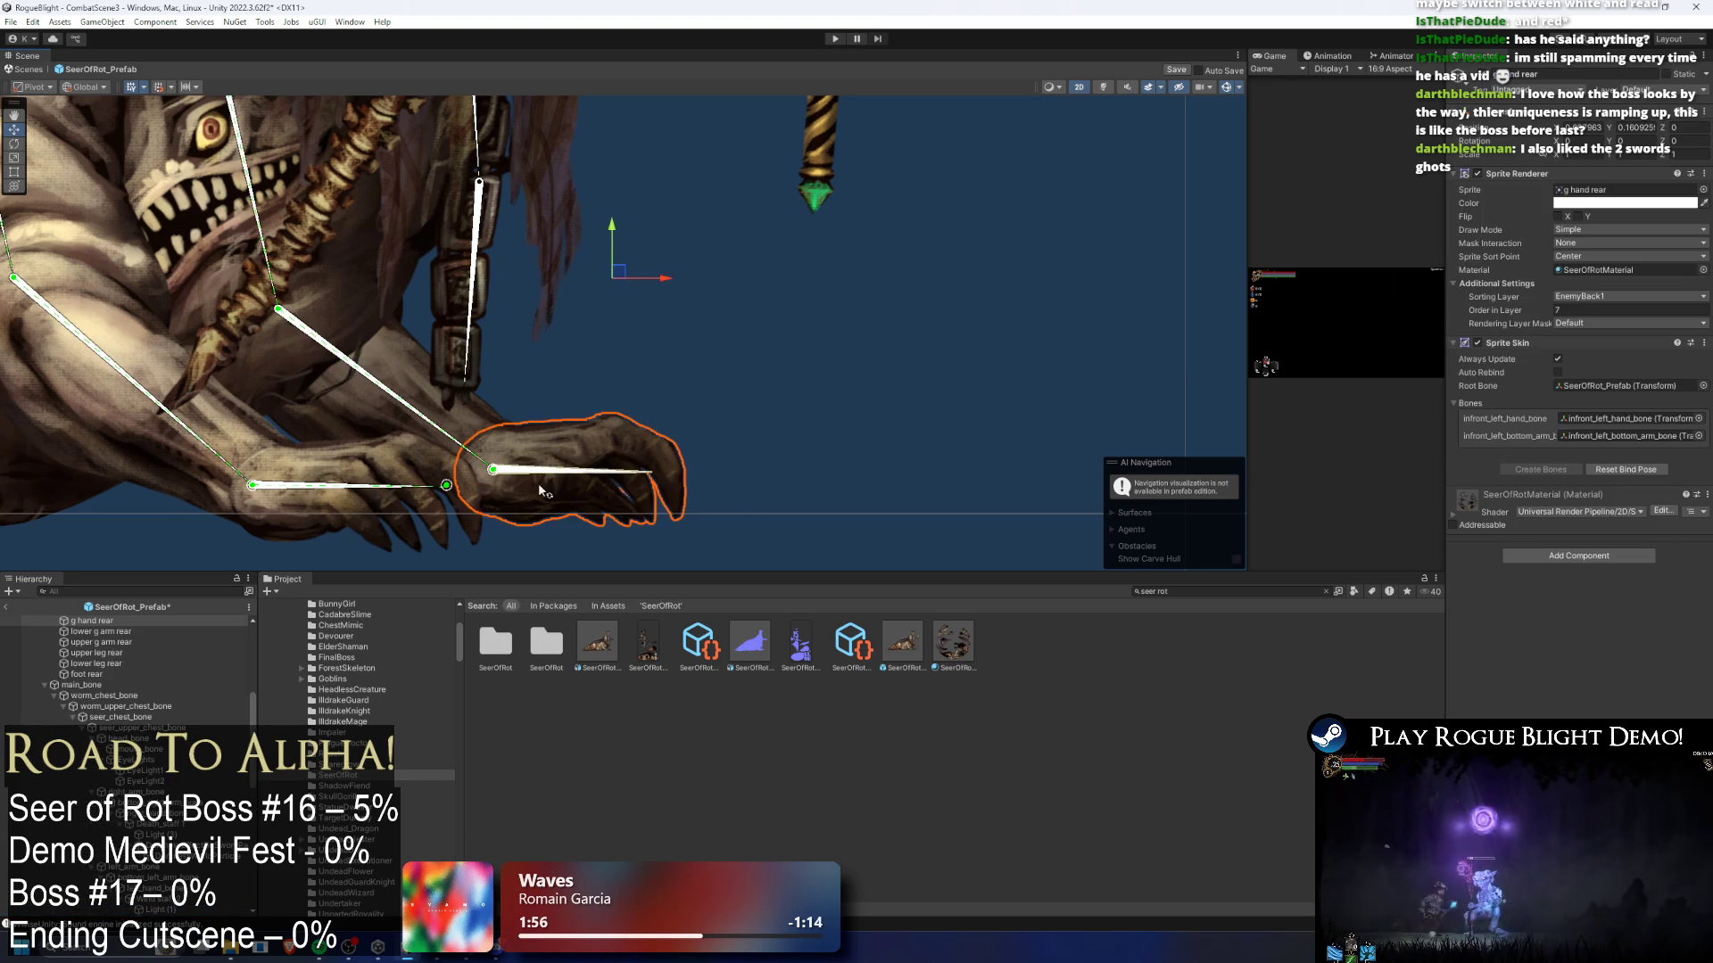
click(591, 489)
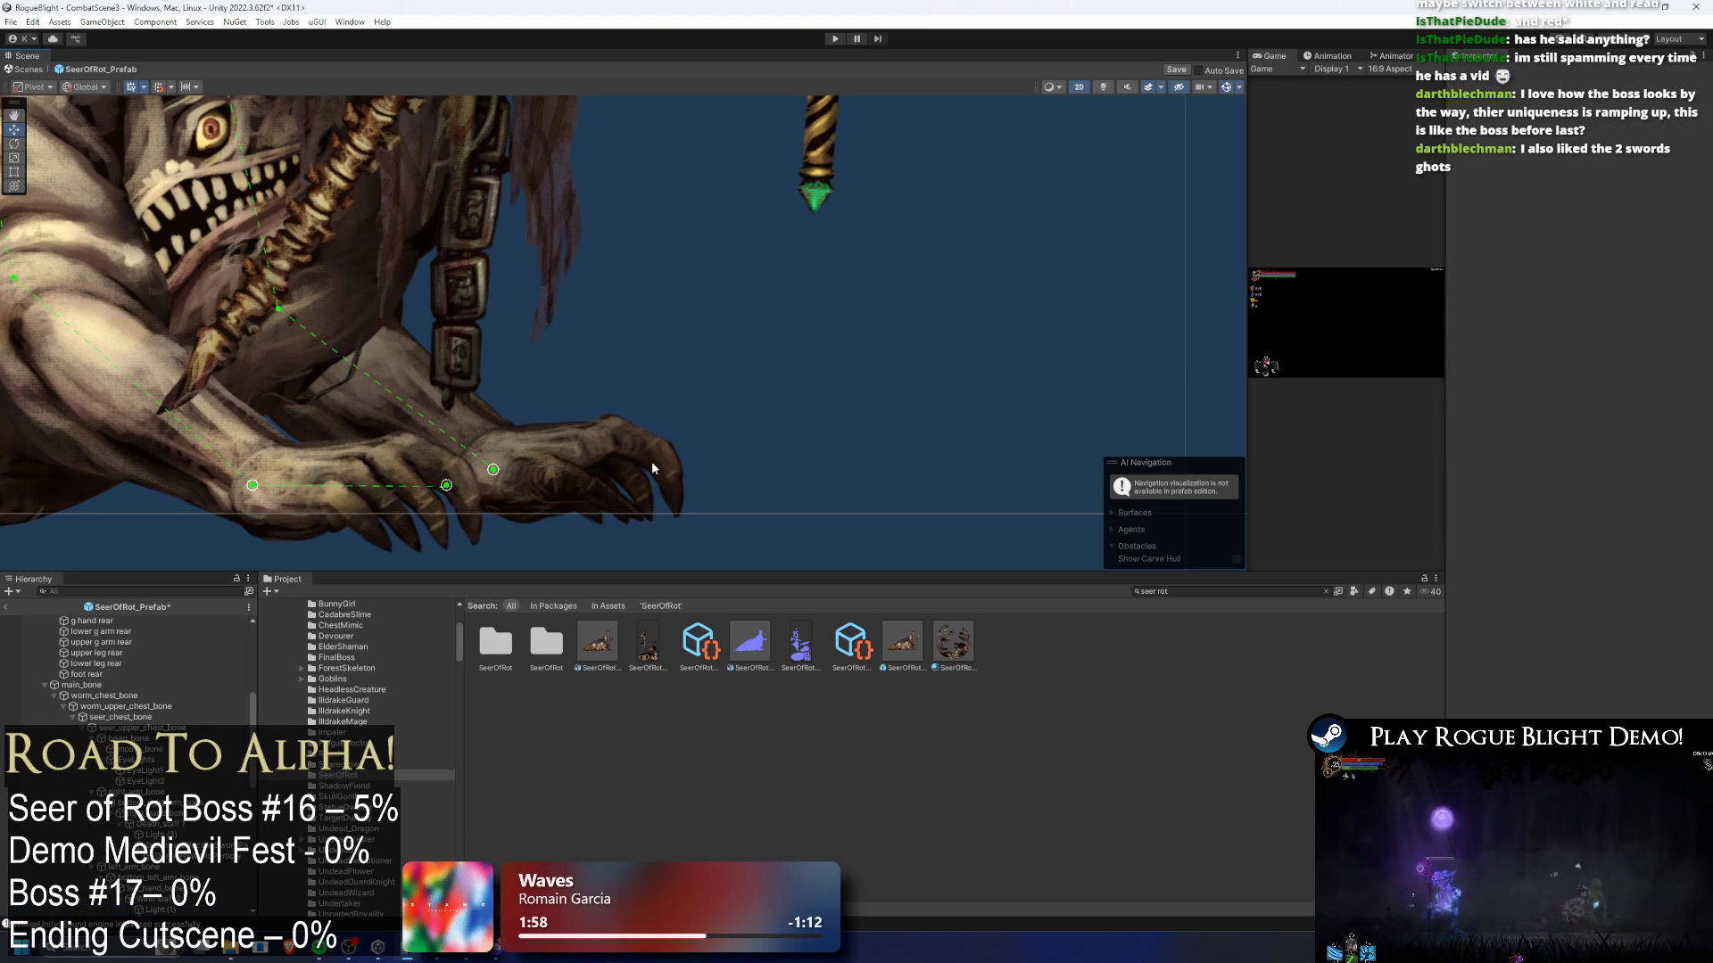
- Create an empty child infront_left_hand_eff under the front left hand bone
click(571, 470)
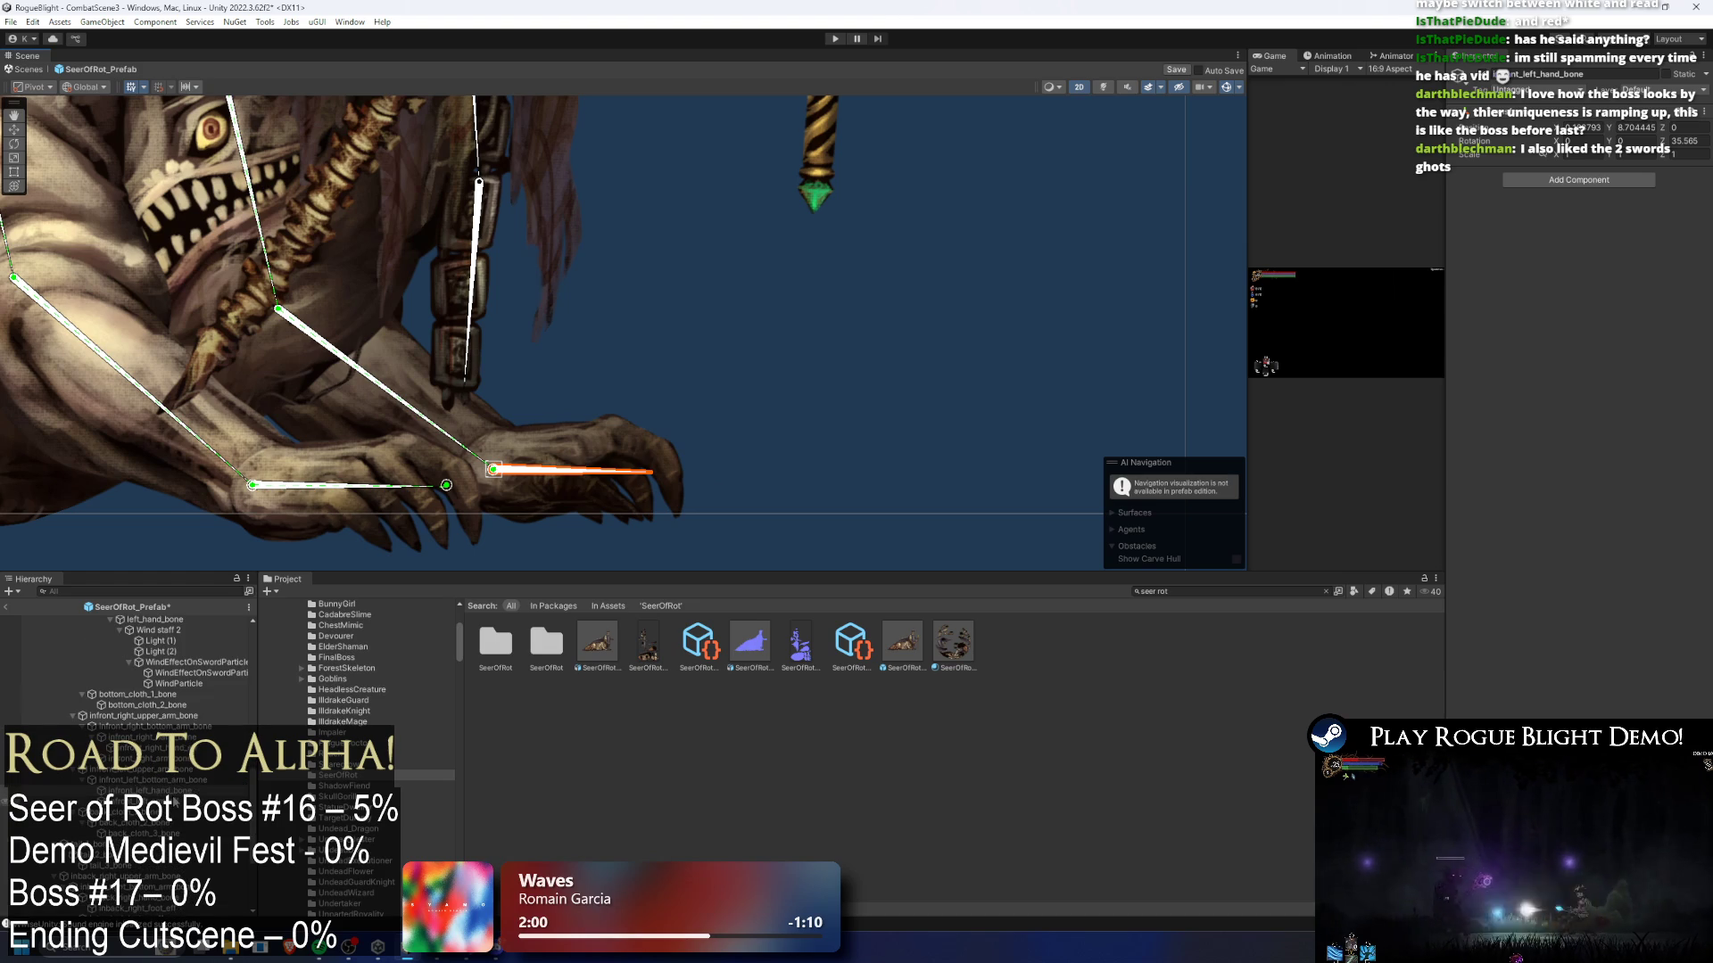
right_click(177, 232)
click(248, 441)
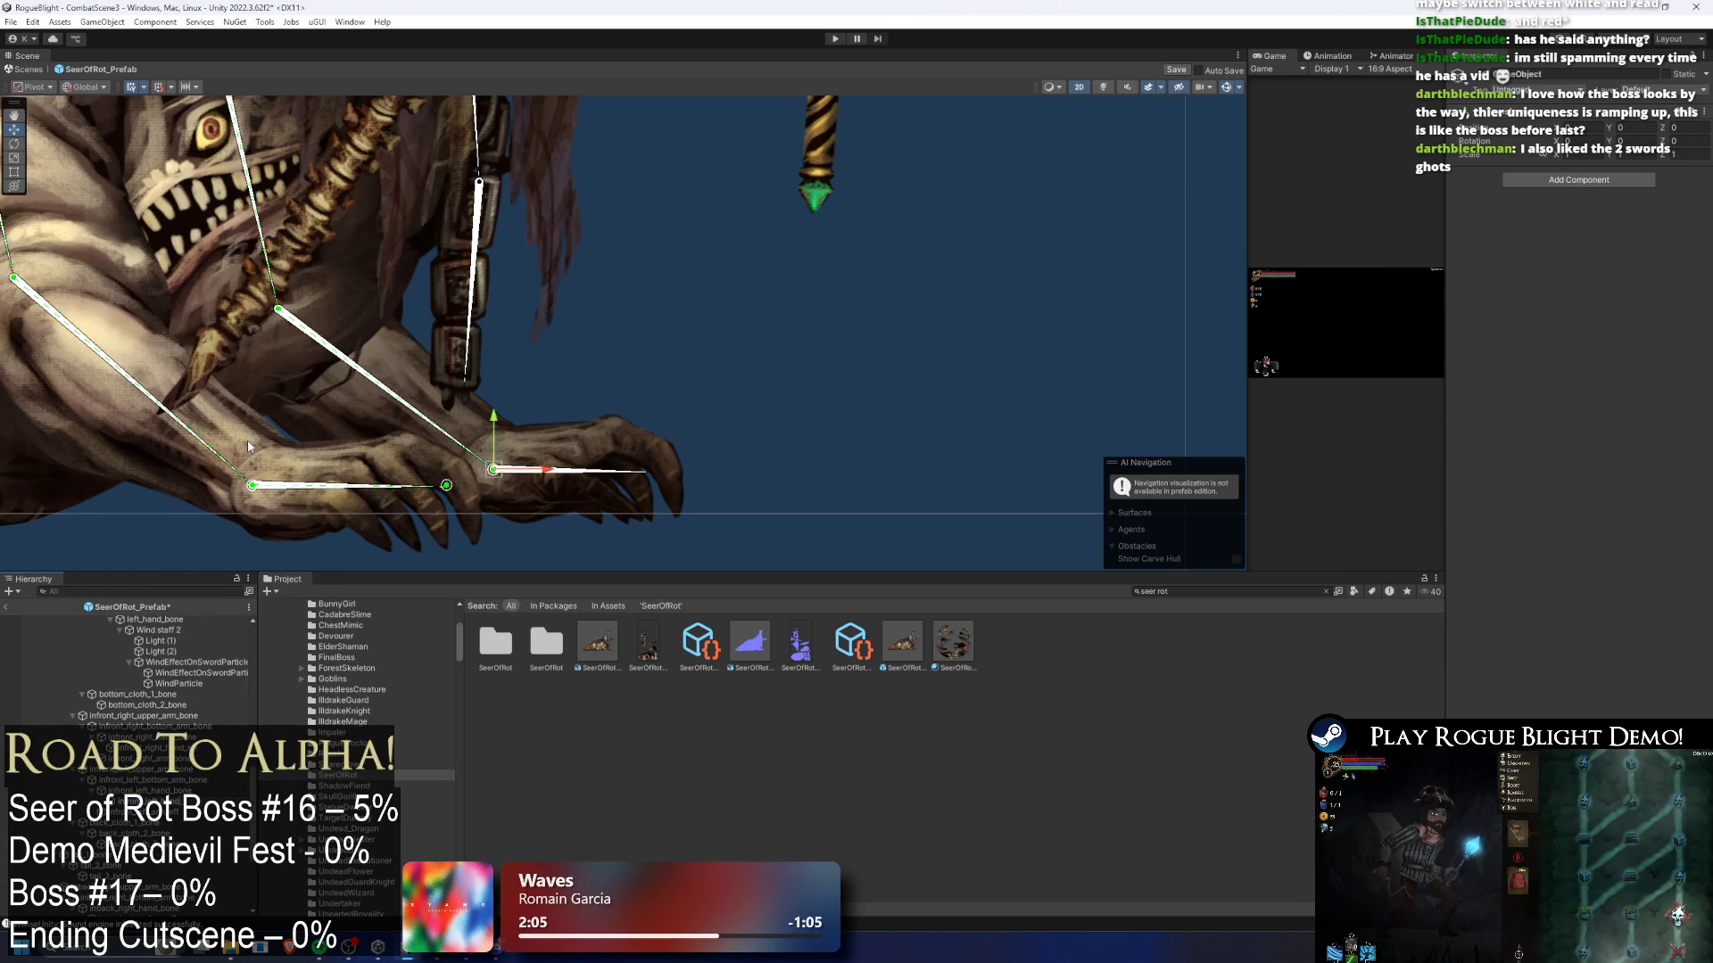
key(Return)
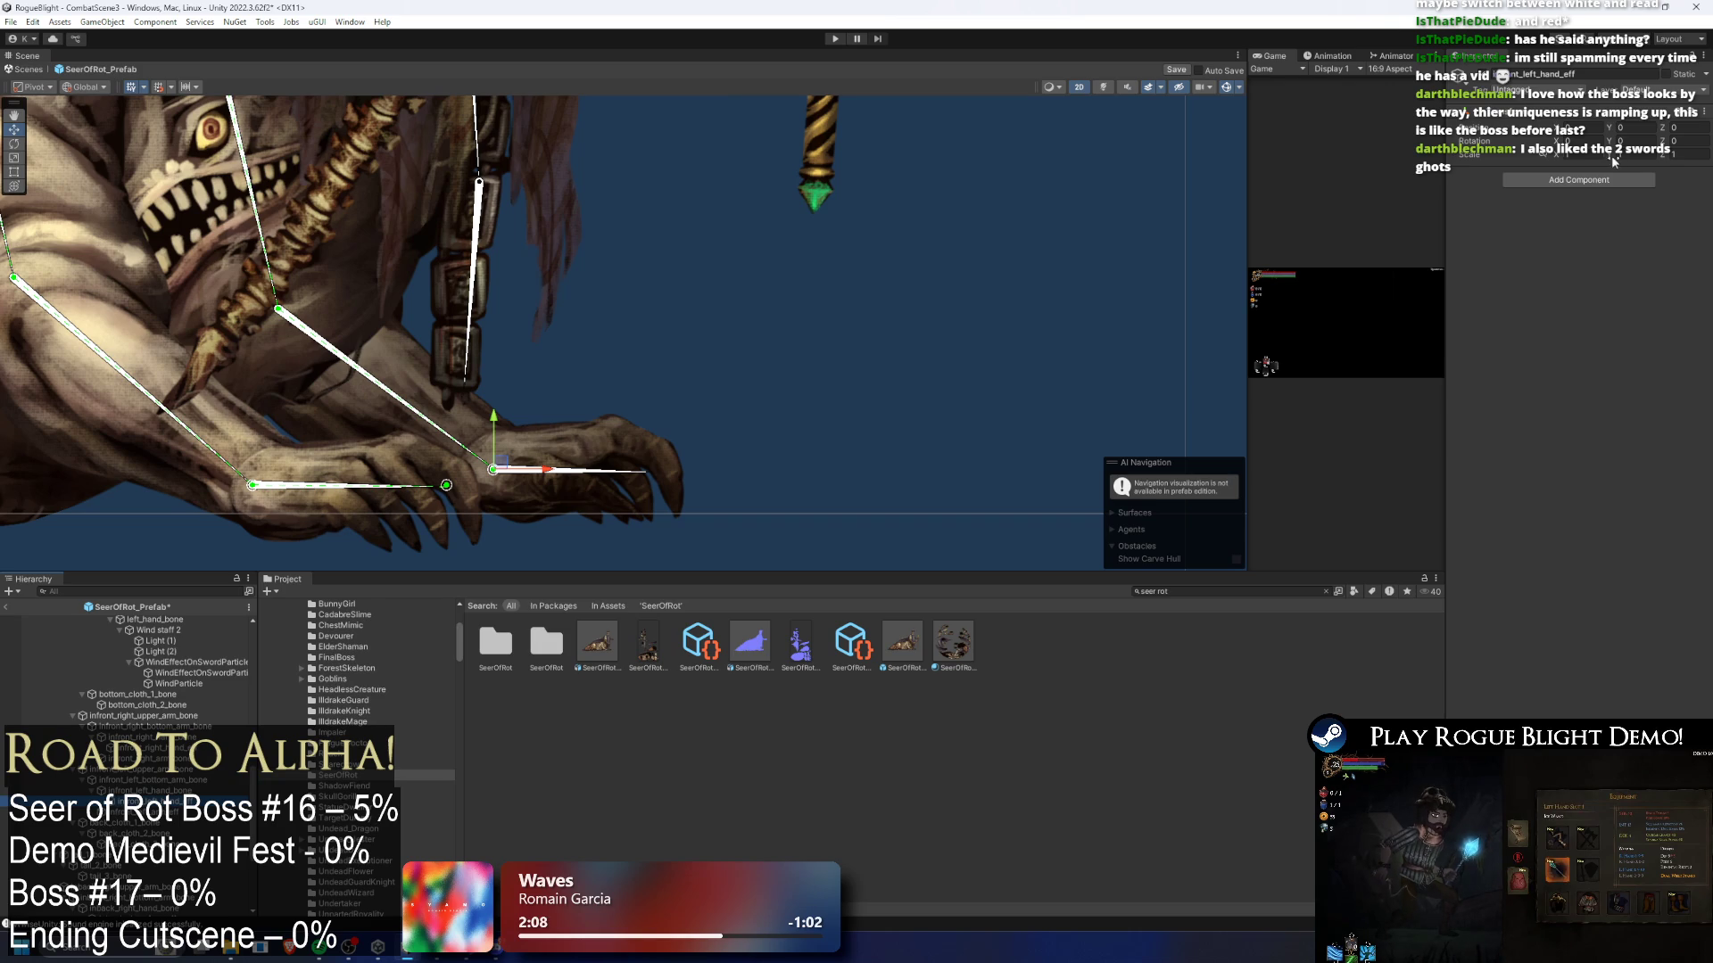
- Add an IK Manager 2D with a CCD solver using infront_left_hand_eff and chain length 2
click(1579, 179)
click(1579, 218)
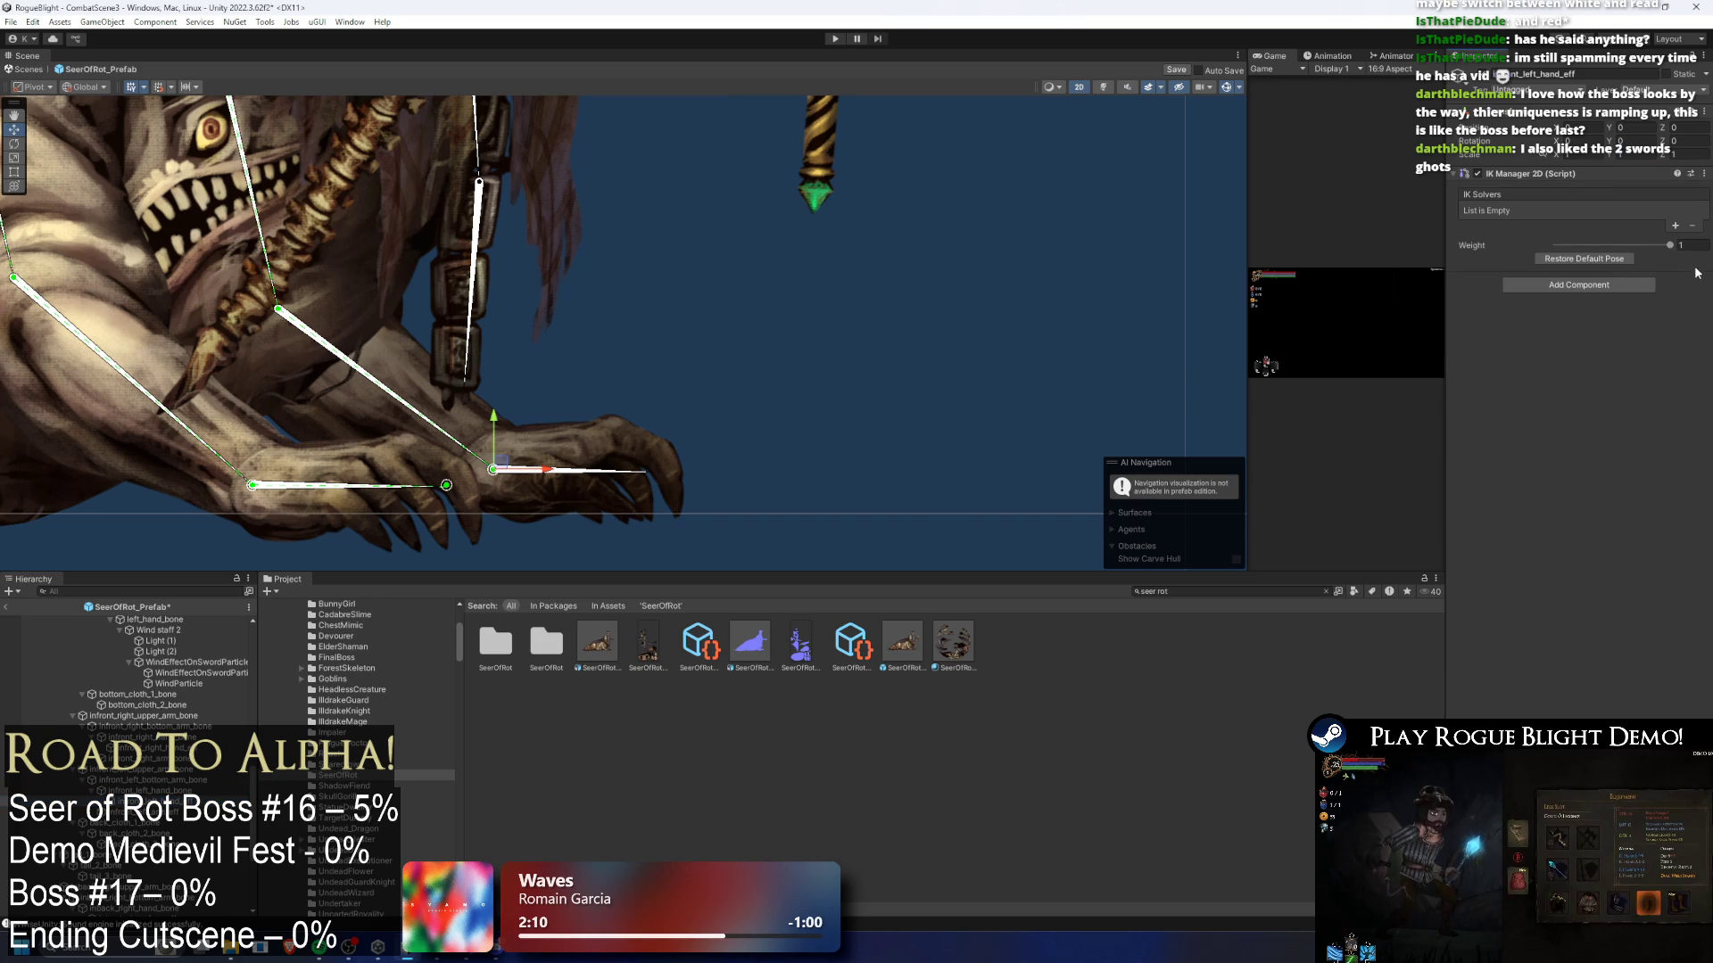
click(1675, 227)
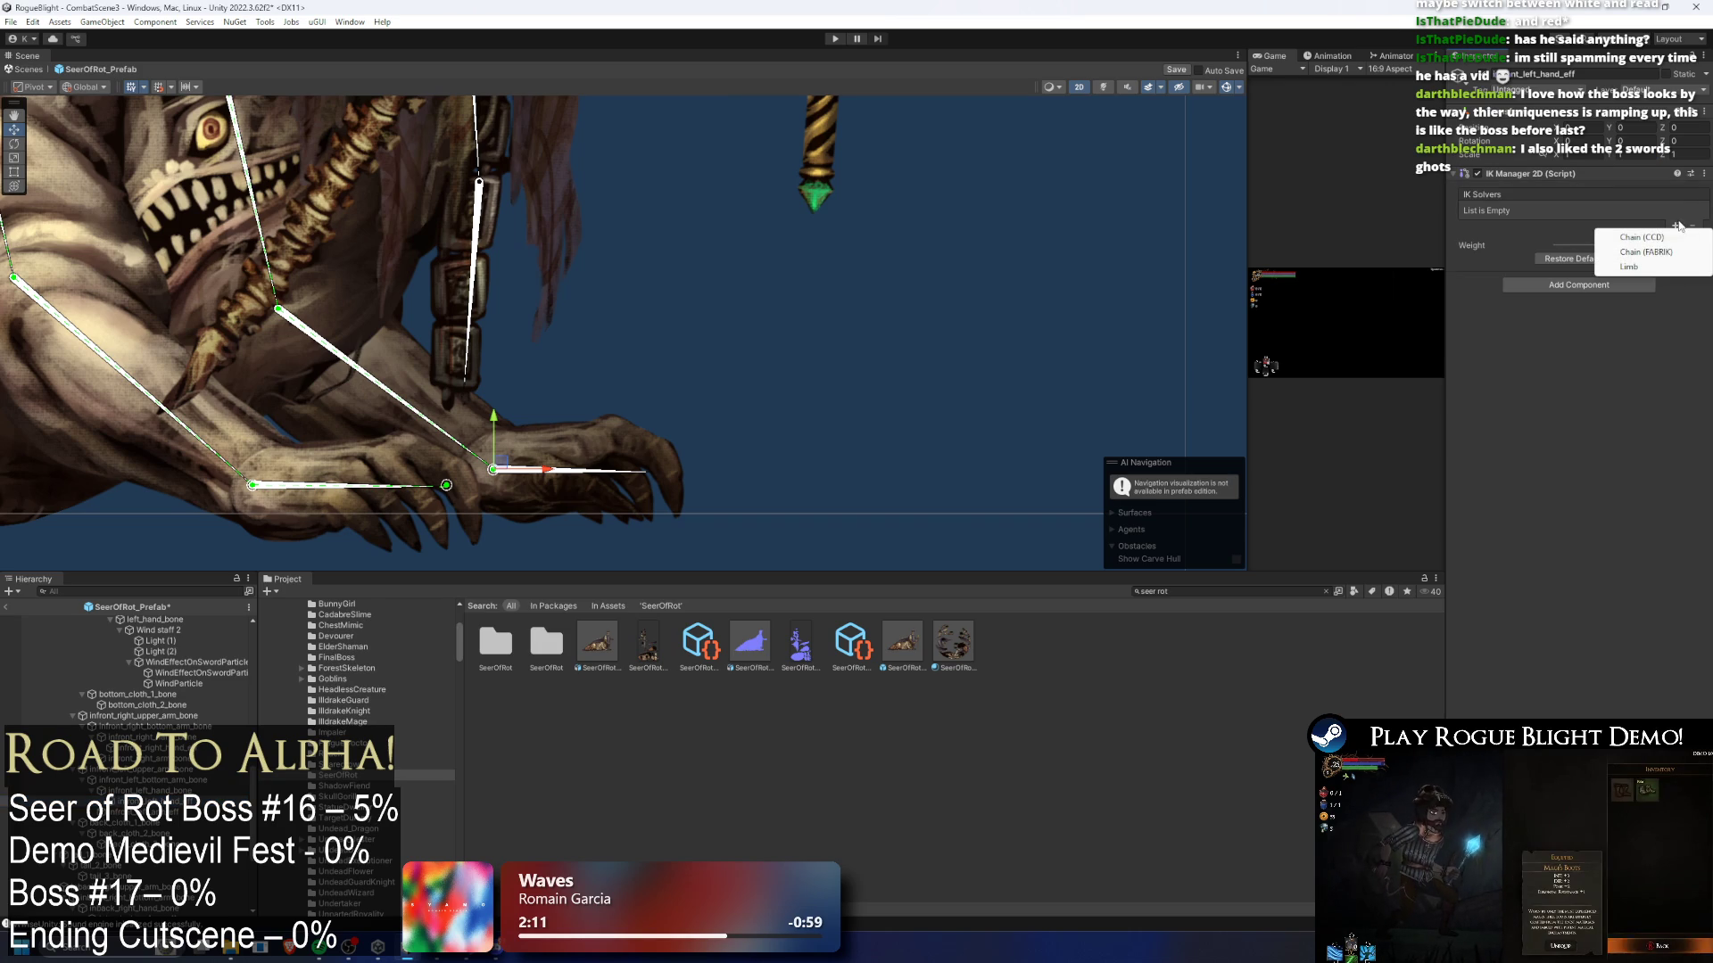
click(1634, 238)
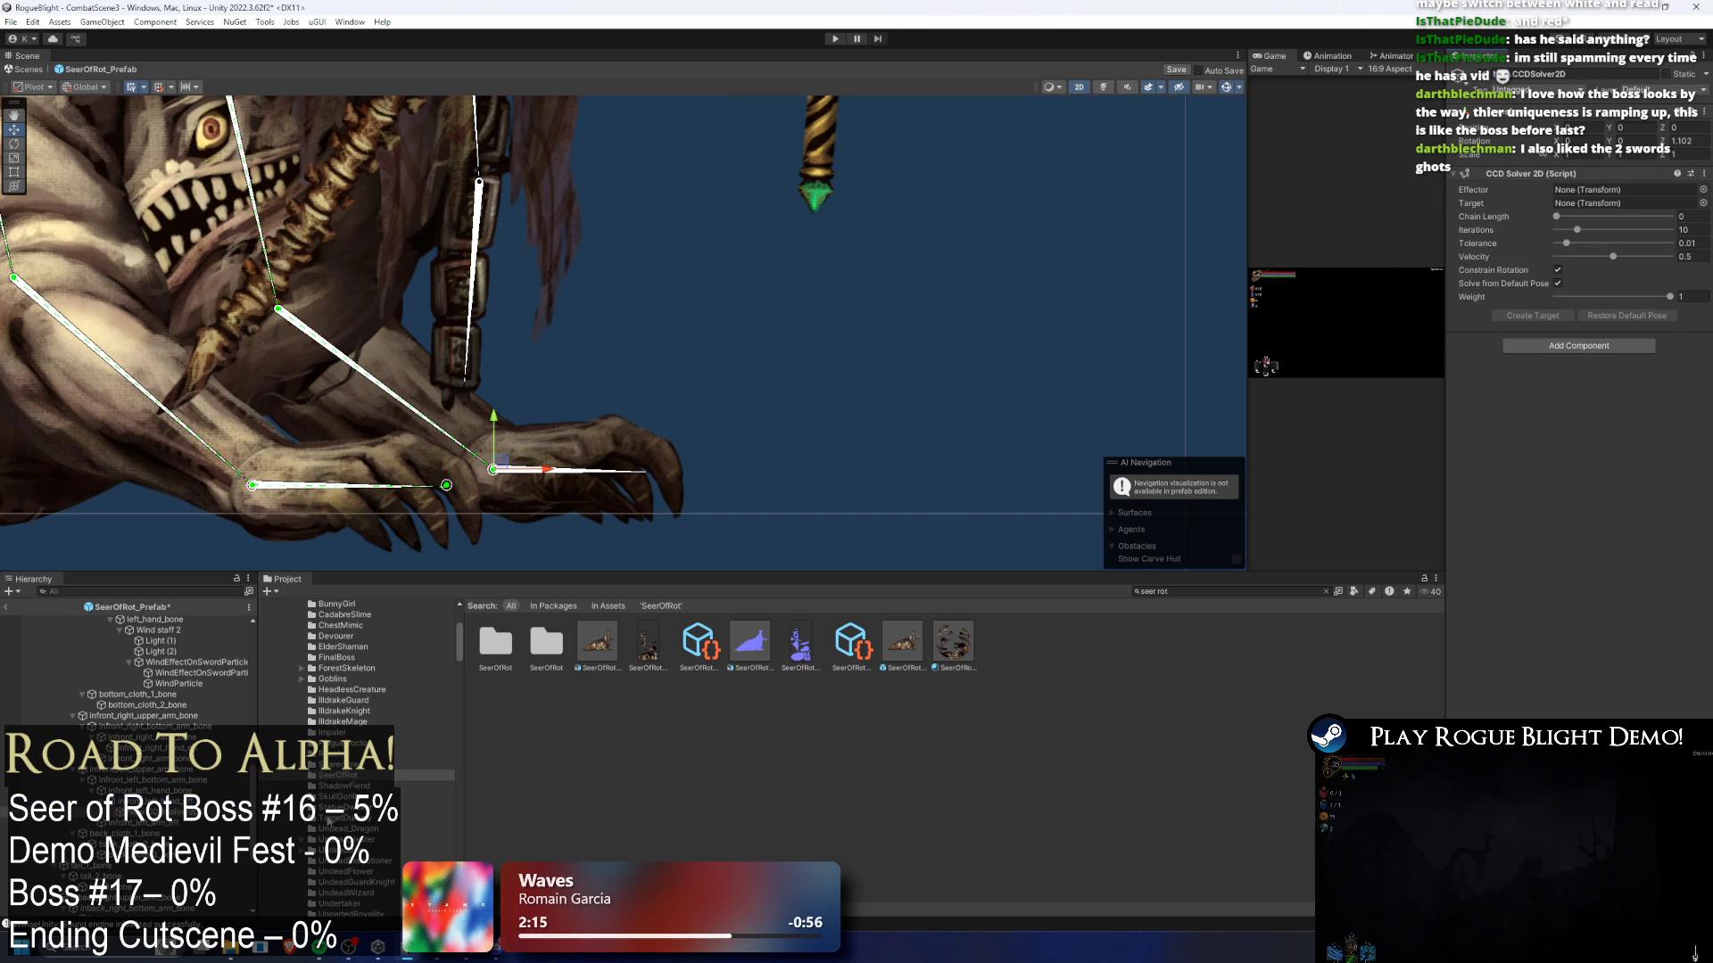
right_click(174, 821)
click(328, 343)
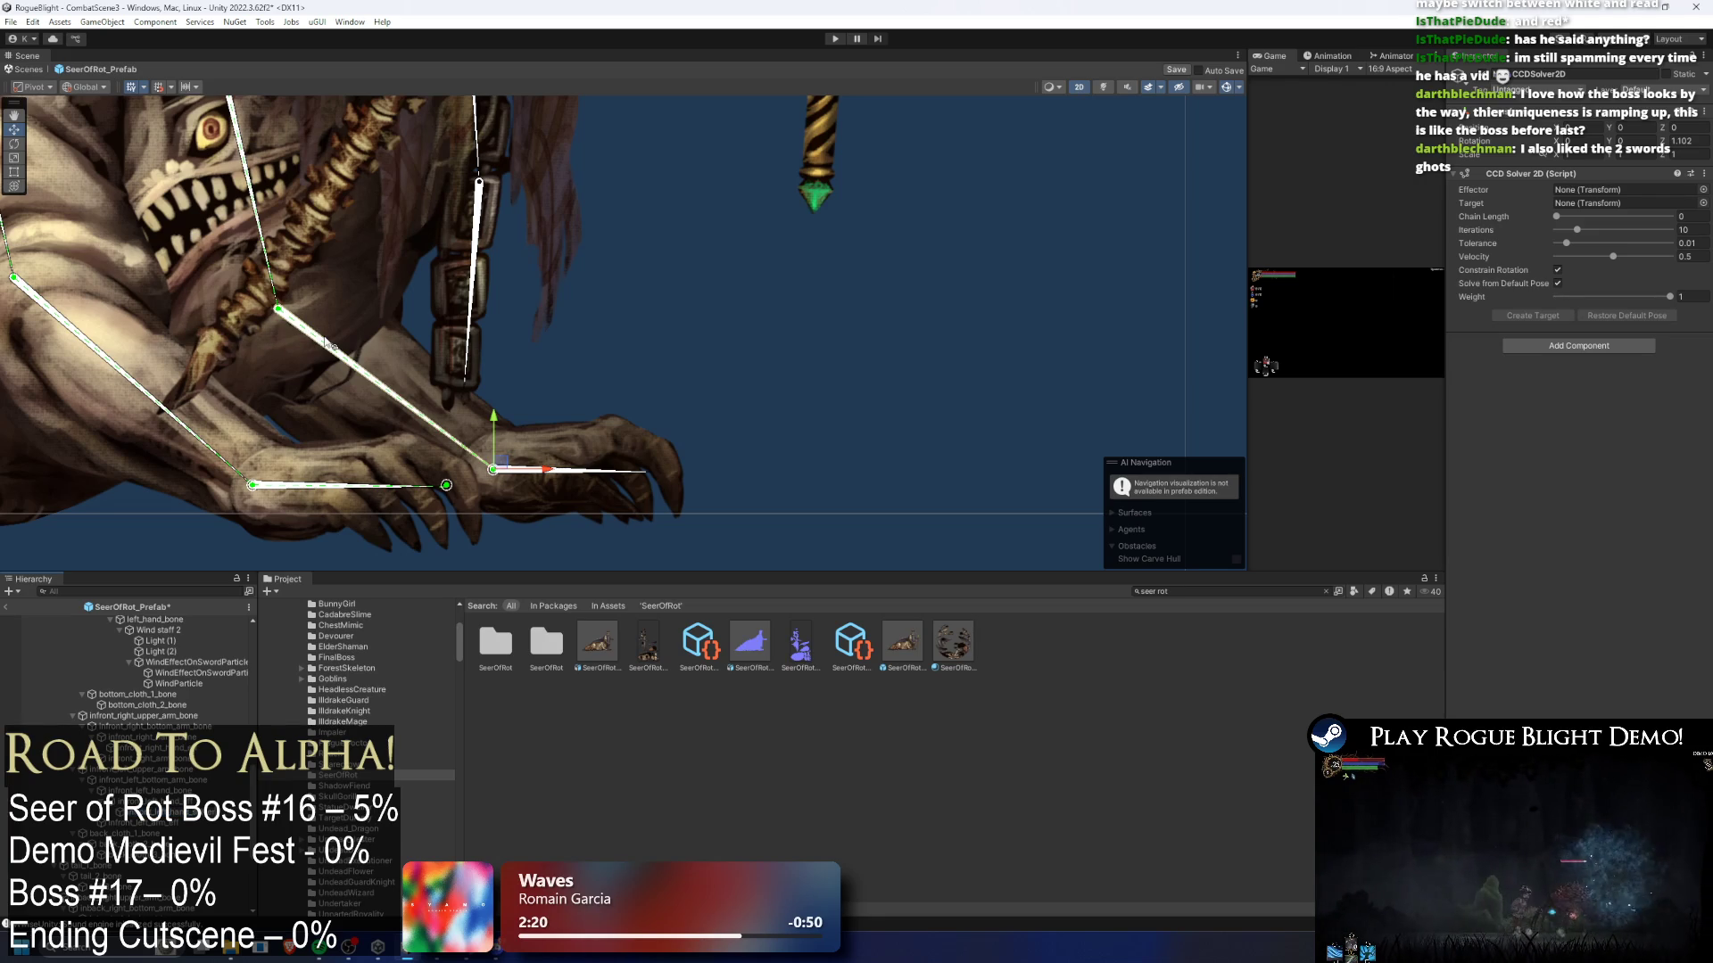
mouse_move(152, 801)
mouse_down()
mouse_move(1624, 190)
mouse_move(1599, 218)
mouse_up()
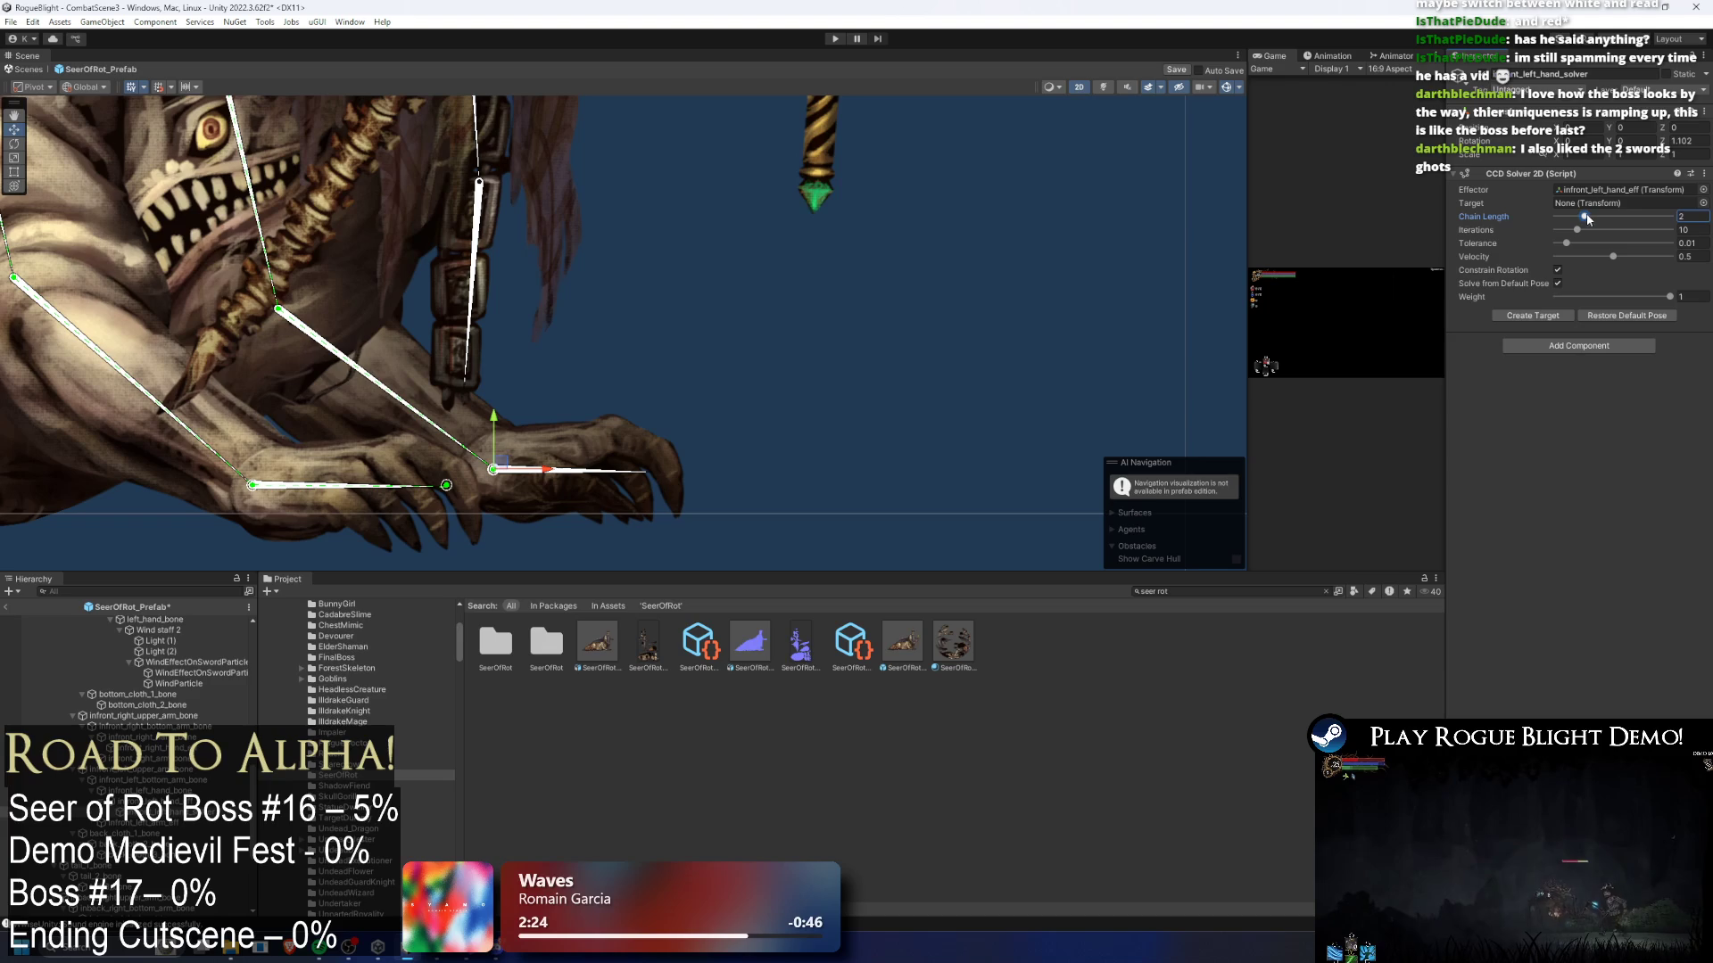
key(Return)
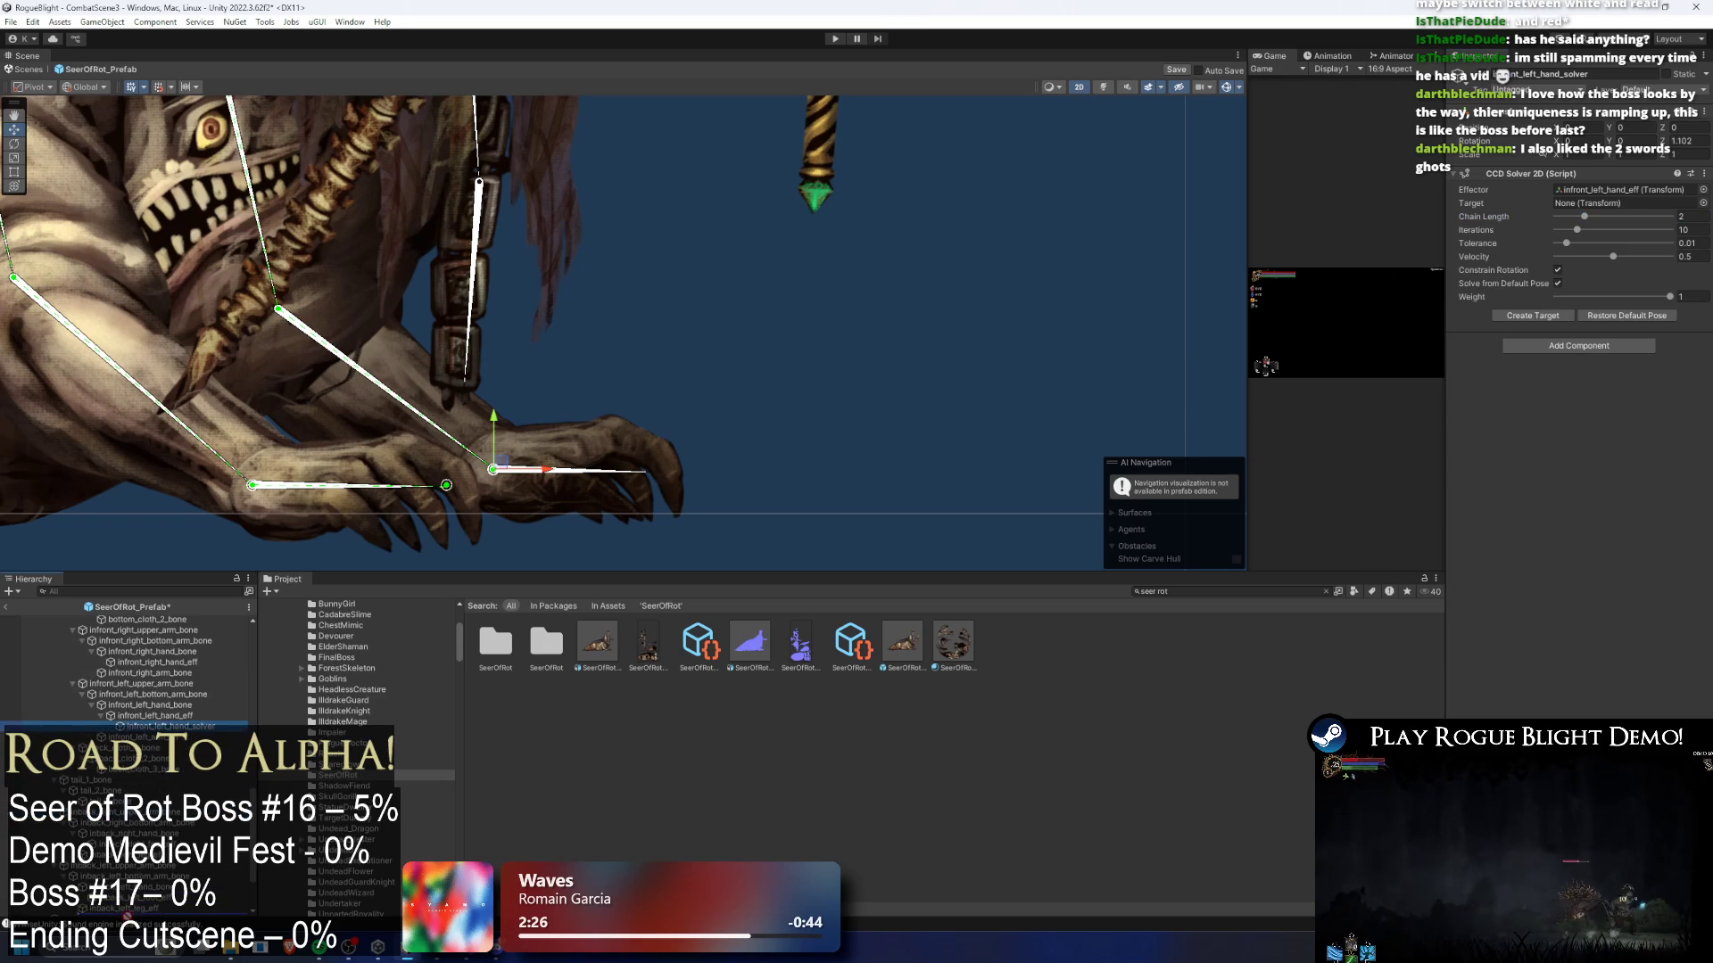
- Generate the left hand solver's target and drag it right to test the arm
scroll(132, 911, down, 1)
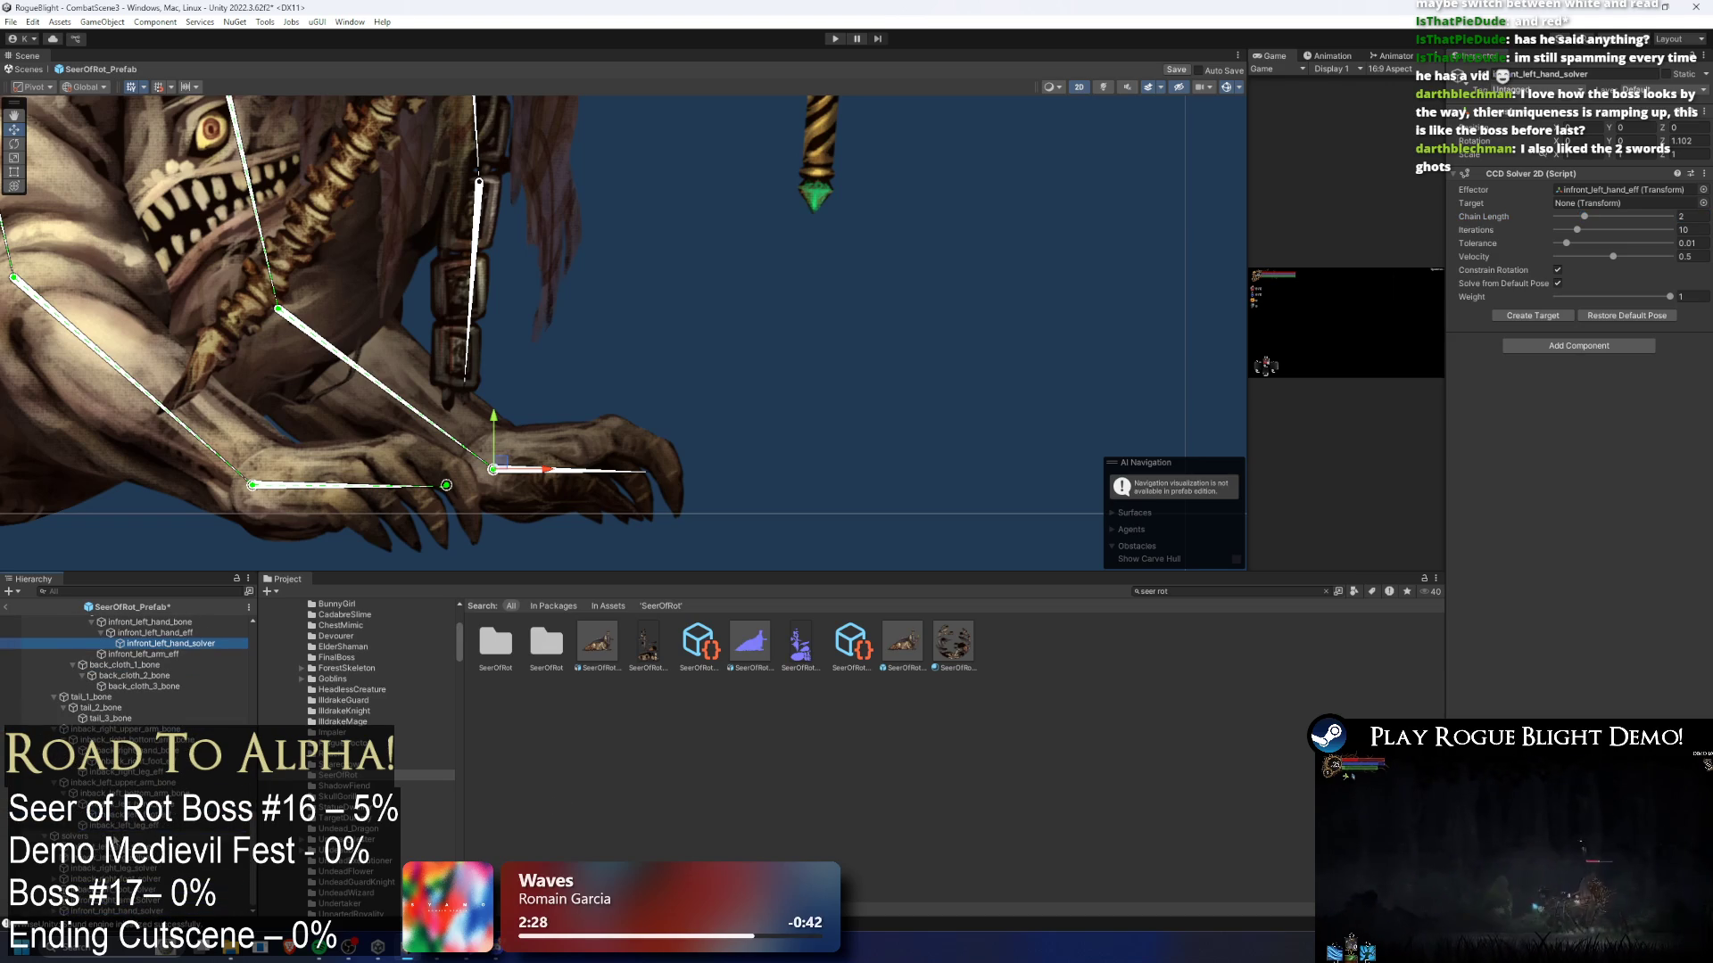
click(1532, 315)
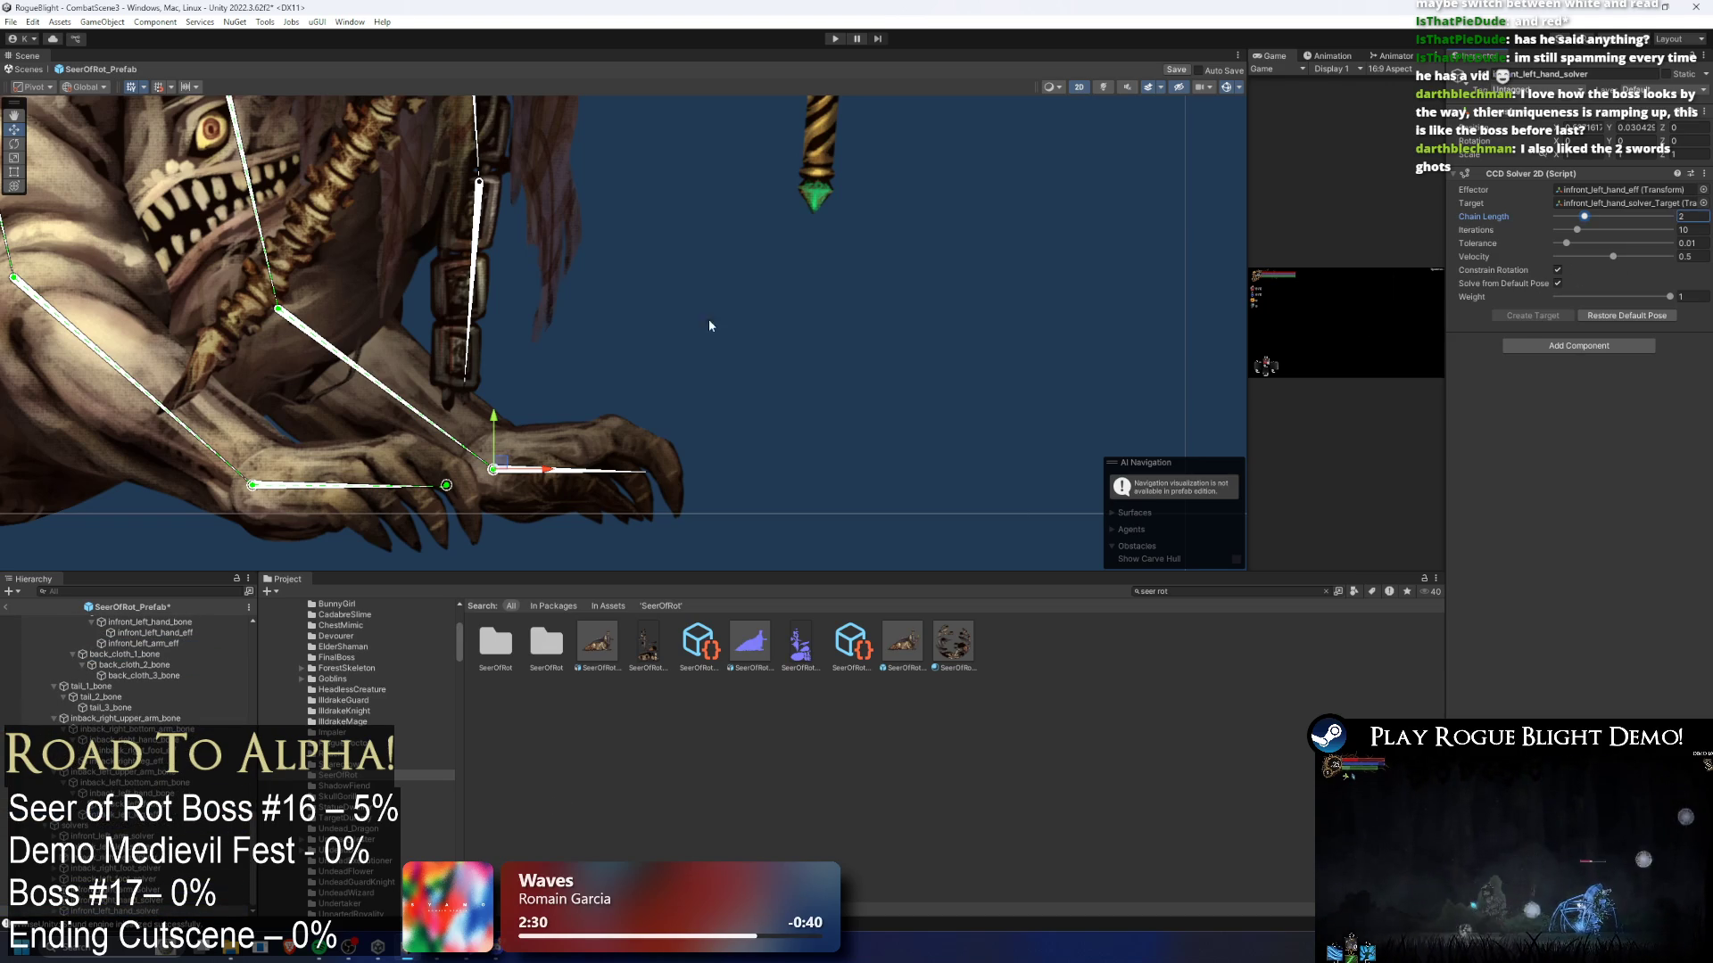
scroll(731, 330, down, 2)
click(759, 336)
click(649, 437)
mouse_move(648, 437)
mouse_down()
mouse_move(555, 430)
mouse_move(589, 381)
mouse_move(731, 456)
mouse_up()
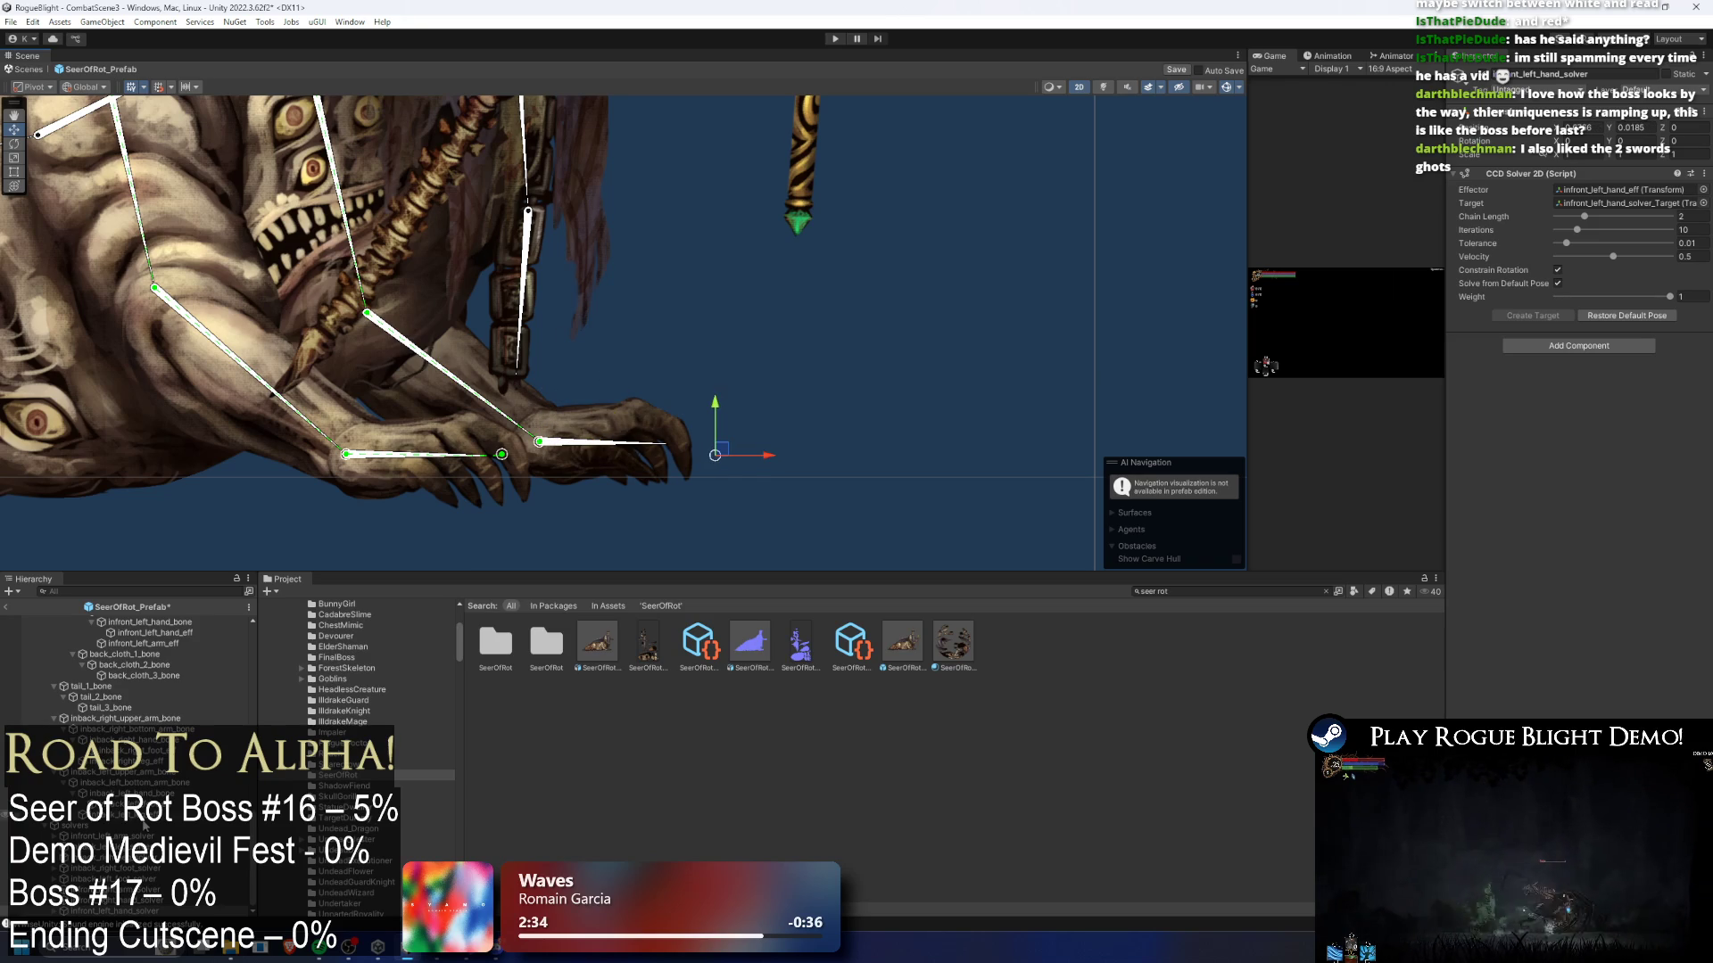
click(758, 509)
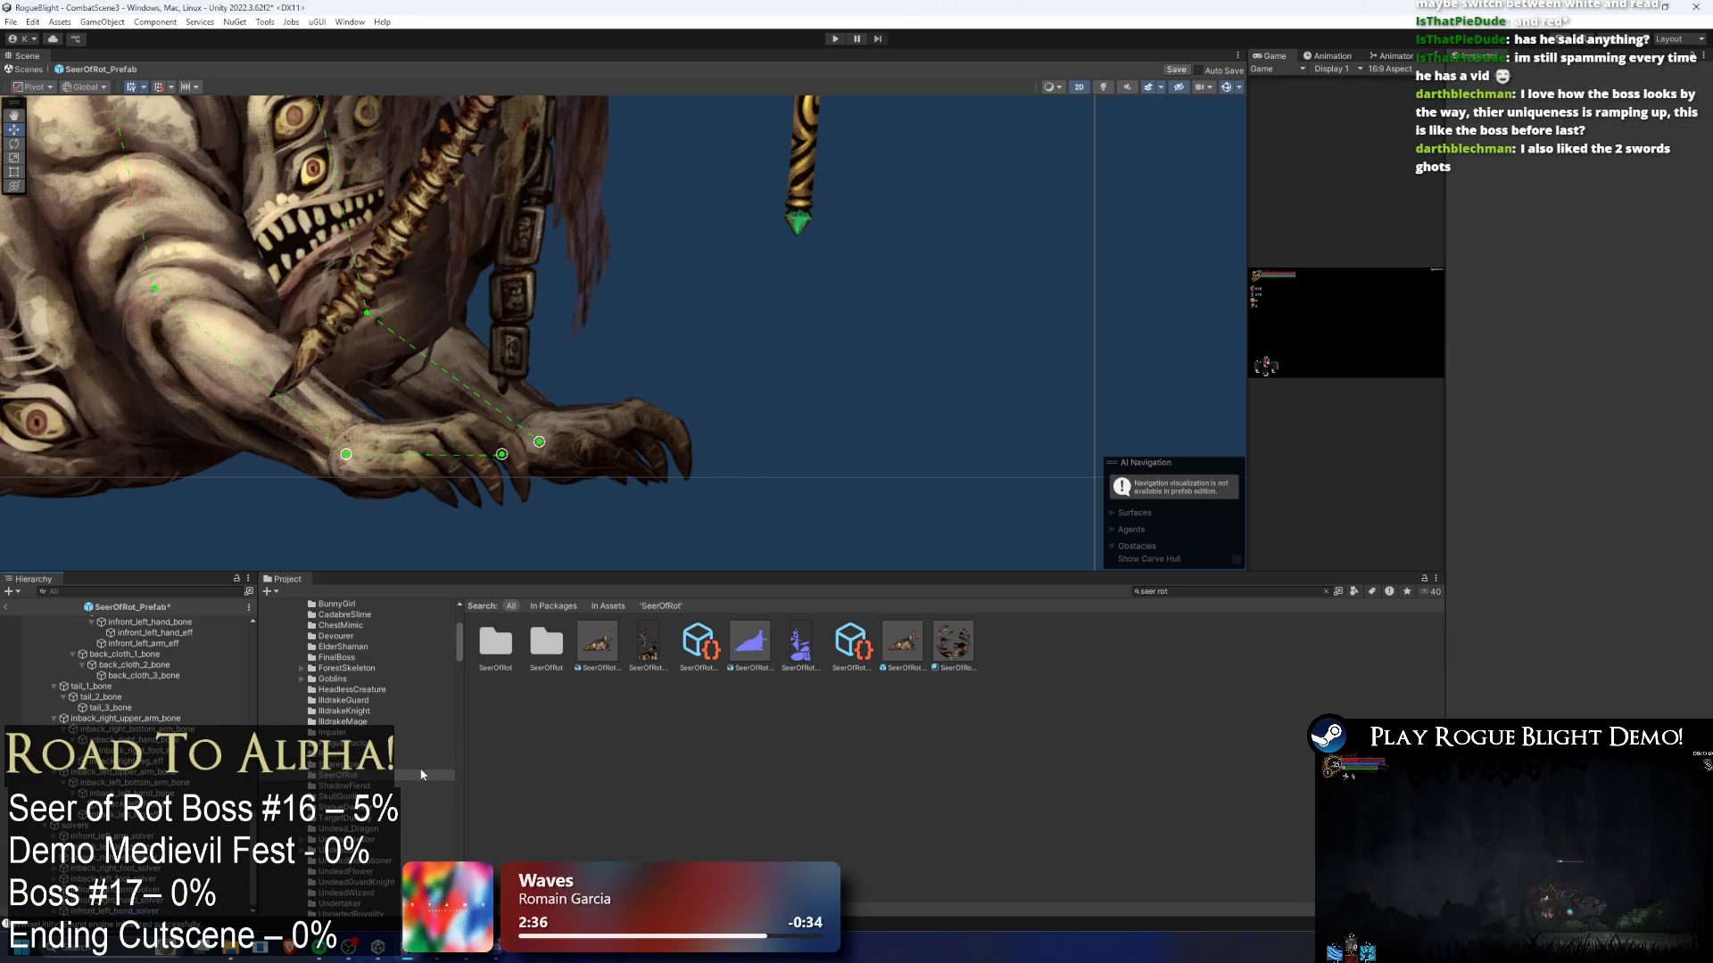
- Remove the broken IK Manager 2D from the left hand effector
click(570, 438)
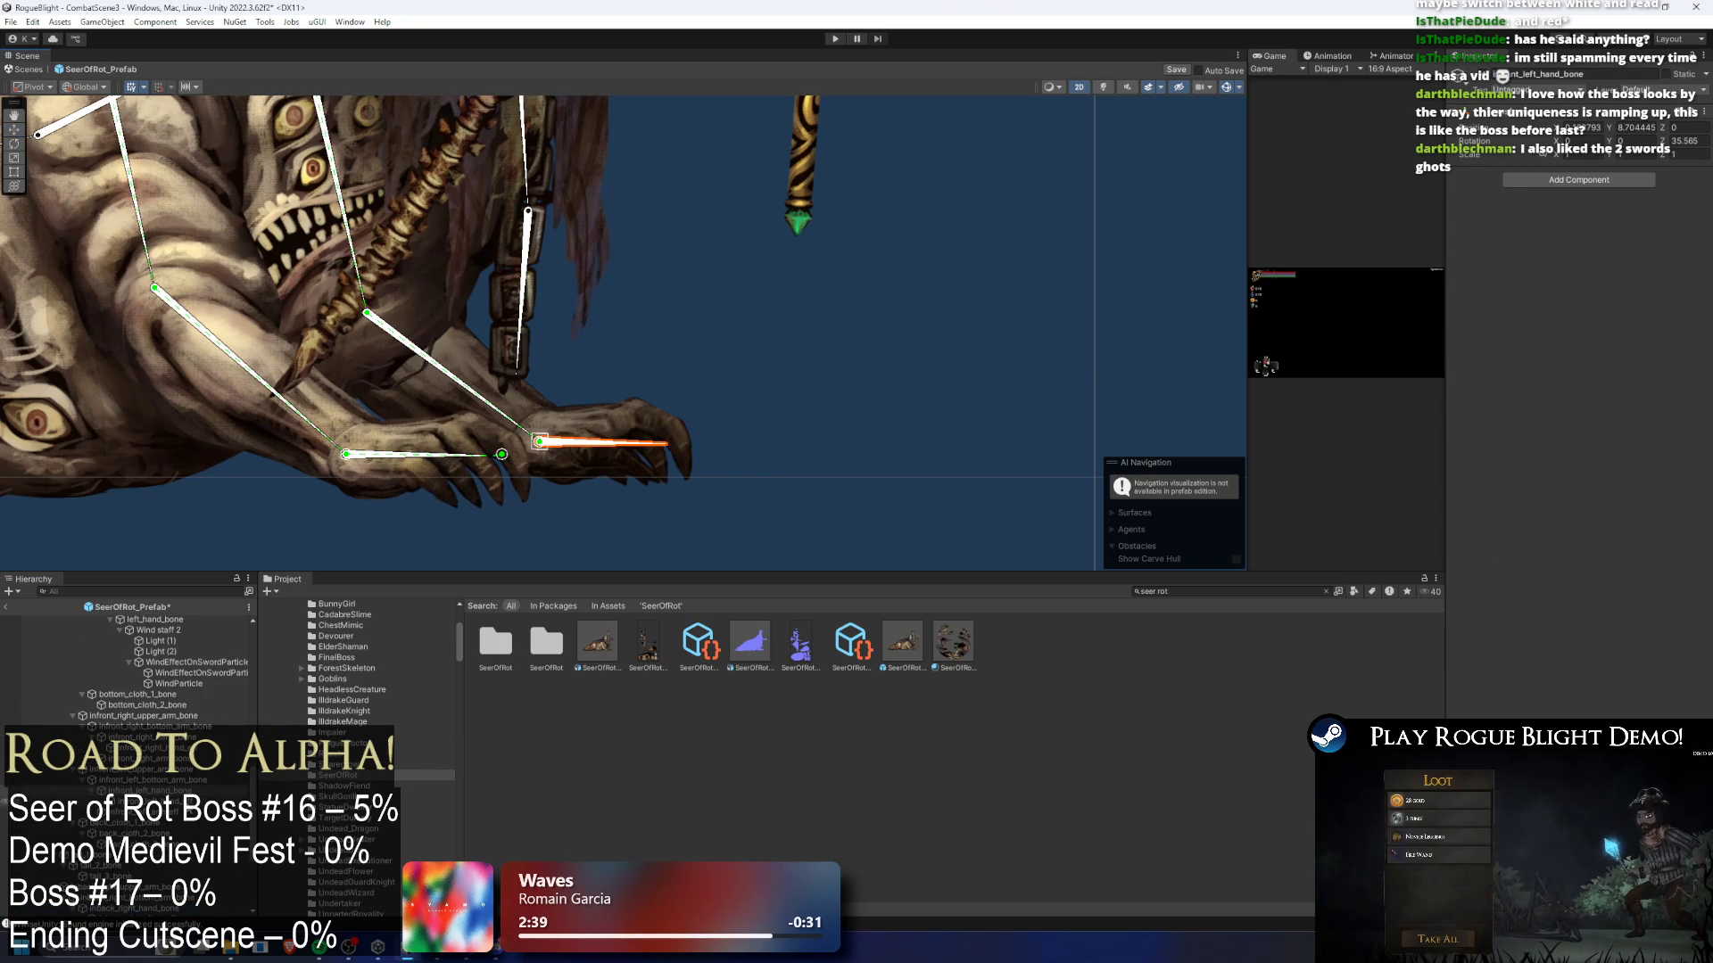
click(540, 441)
right_click(1536, 168)
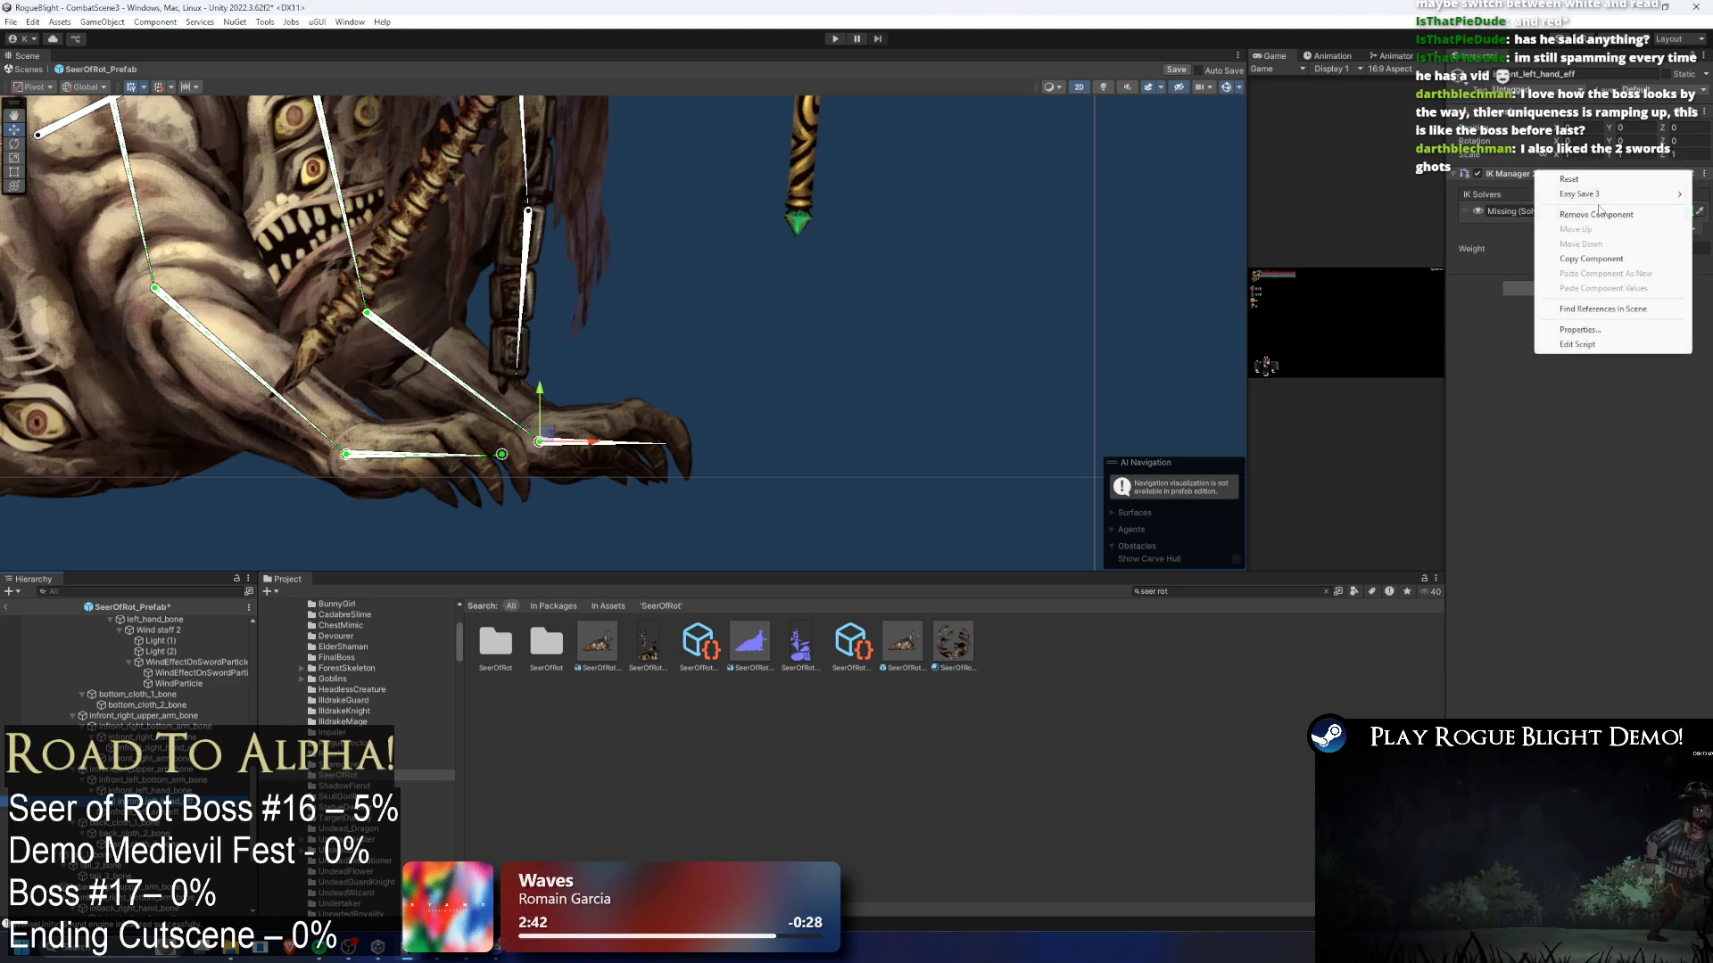
click(1570, 198)
scroll(678, 419, up, 2)
- Add a fresh IK Manager 2D to the effector, via the 'ik ma' search, holding a new CCD chain solver
click(670, 450)
click(1613, 181)
text(ik ma)
key(Return)
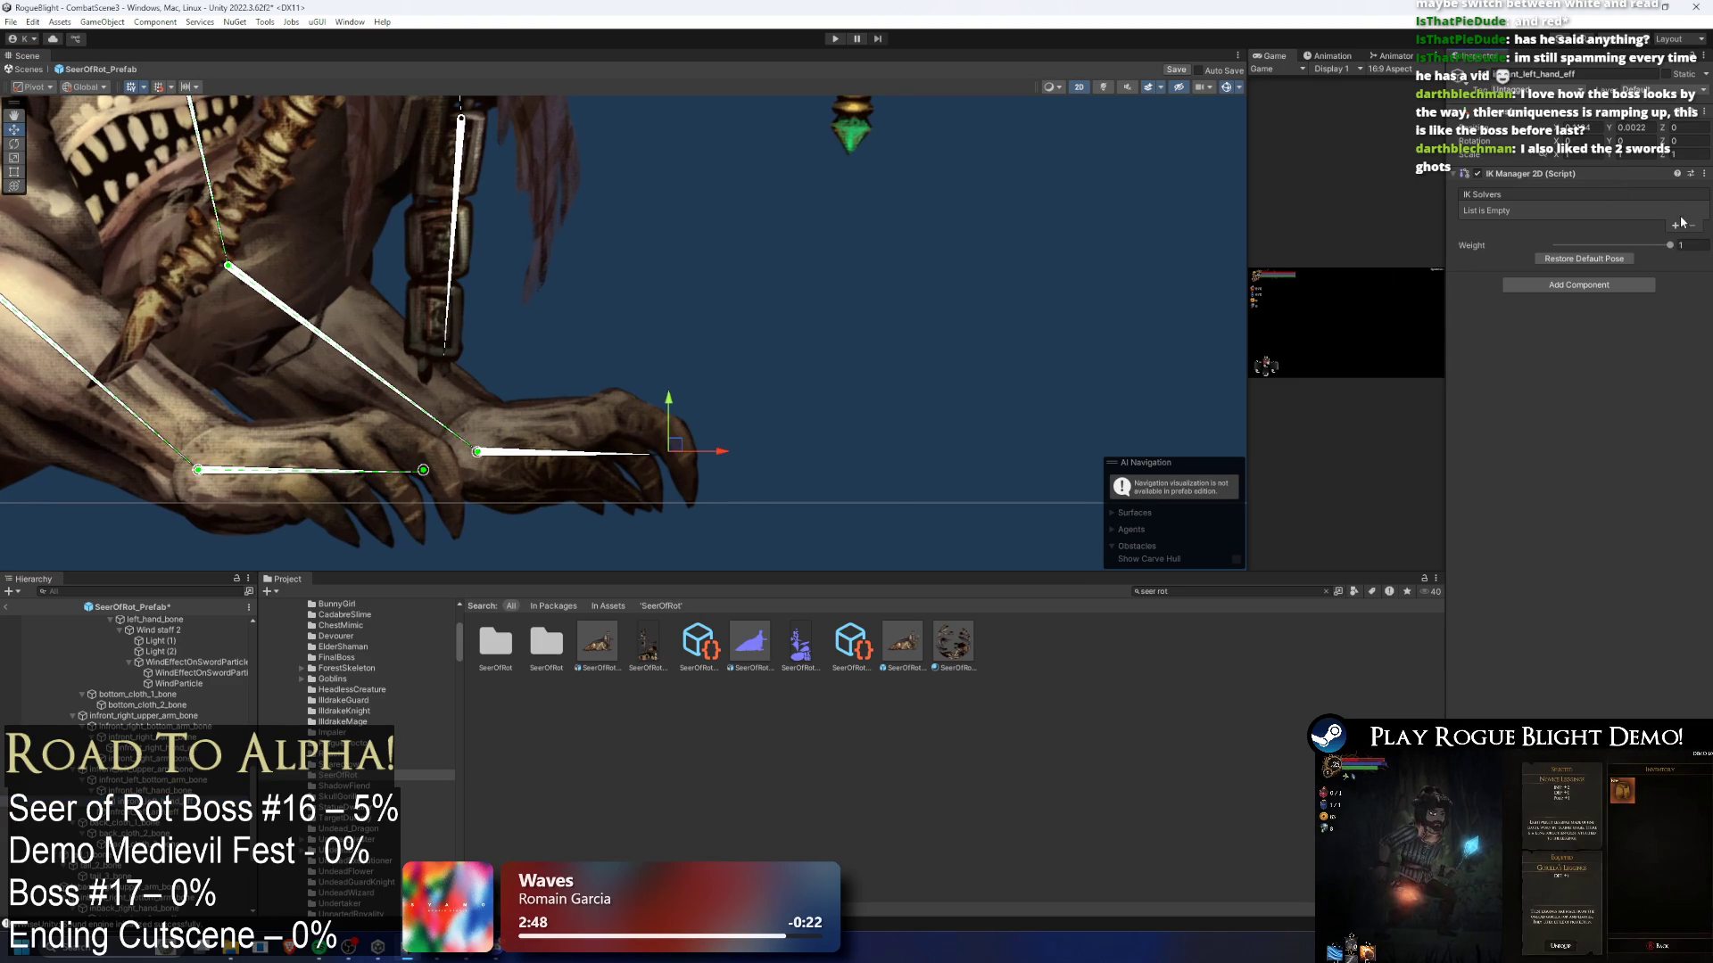
click(1678, 225)
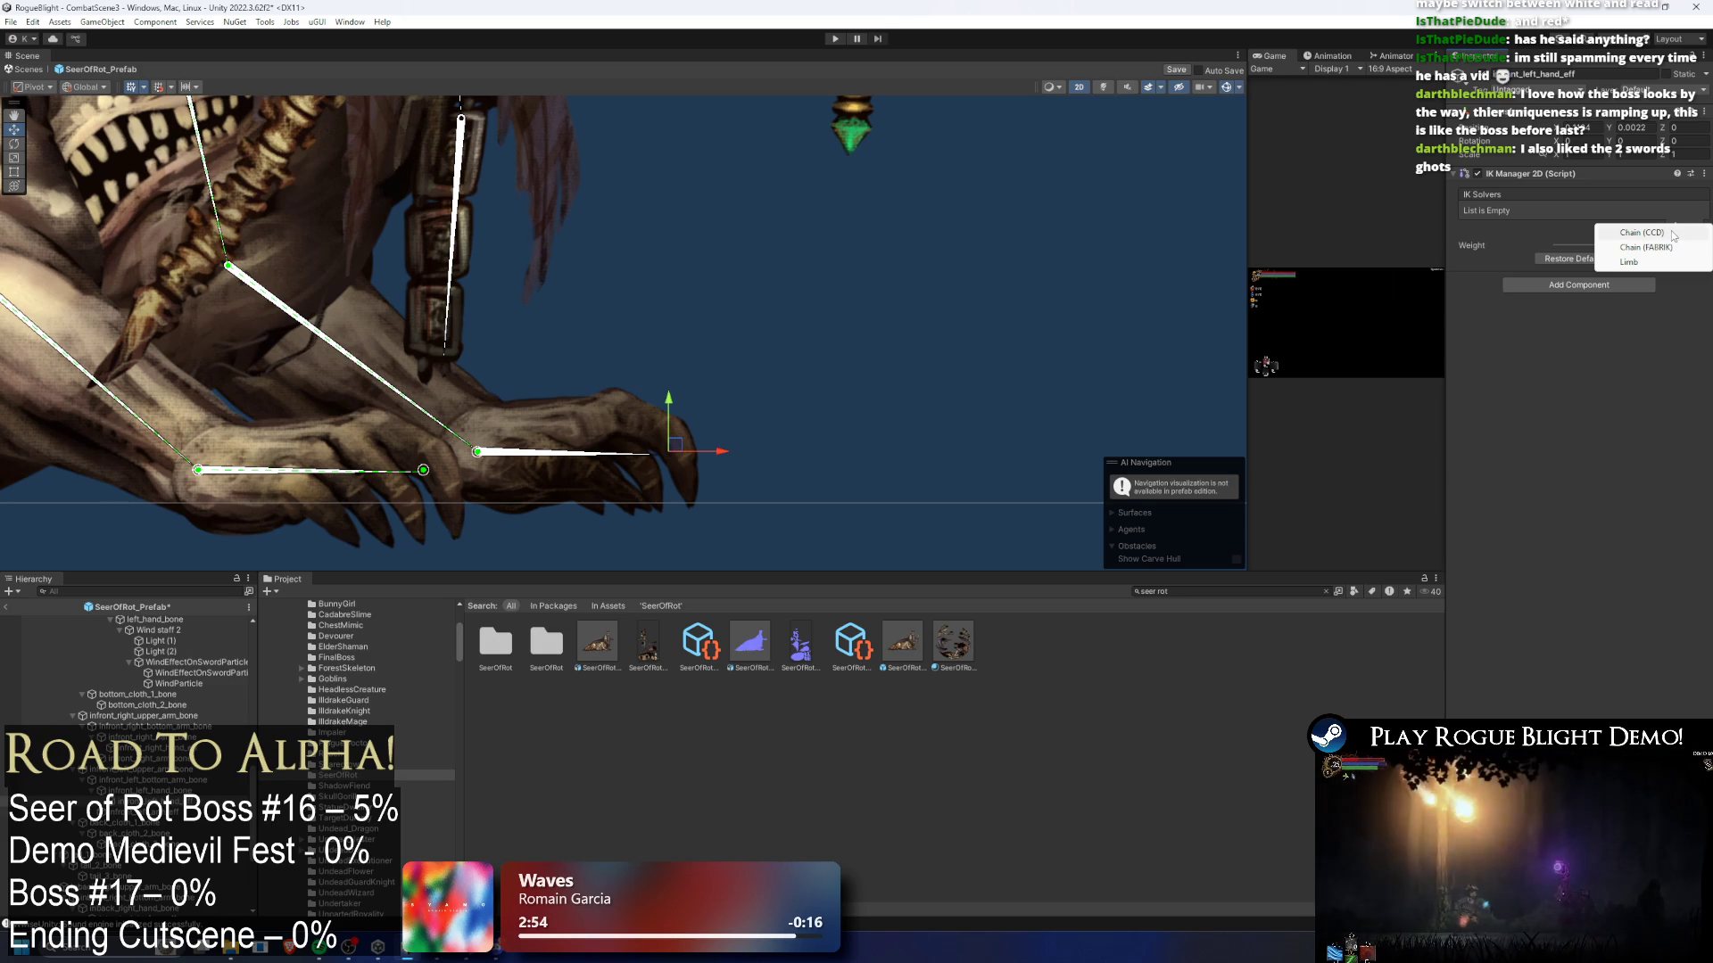
click(1672, 236)
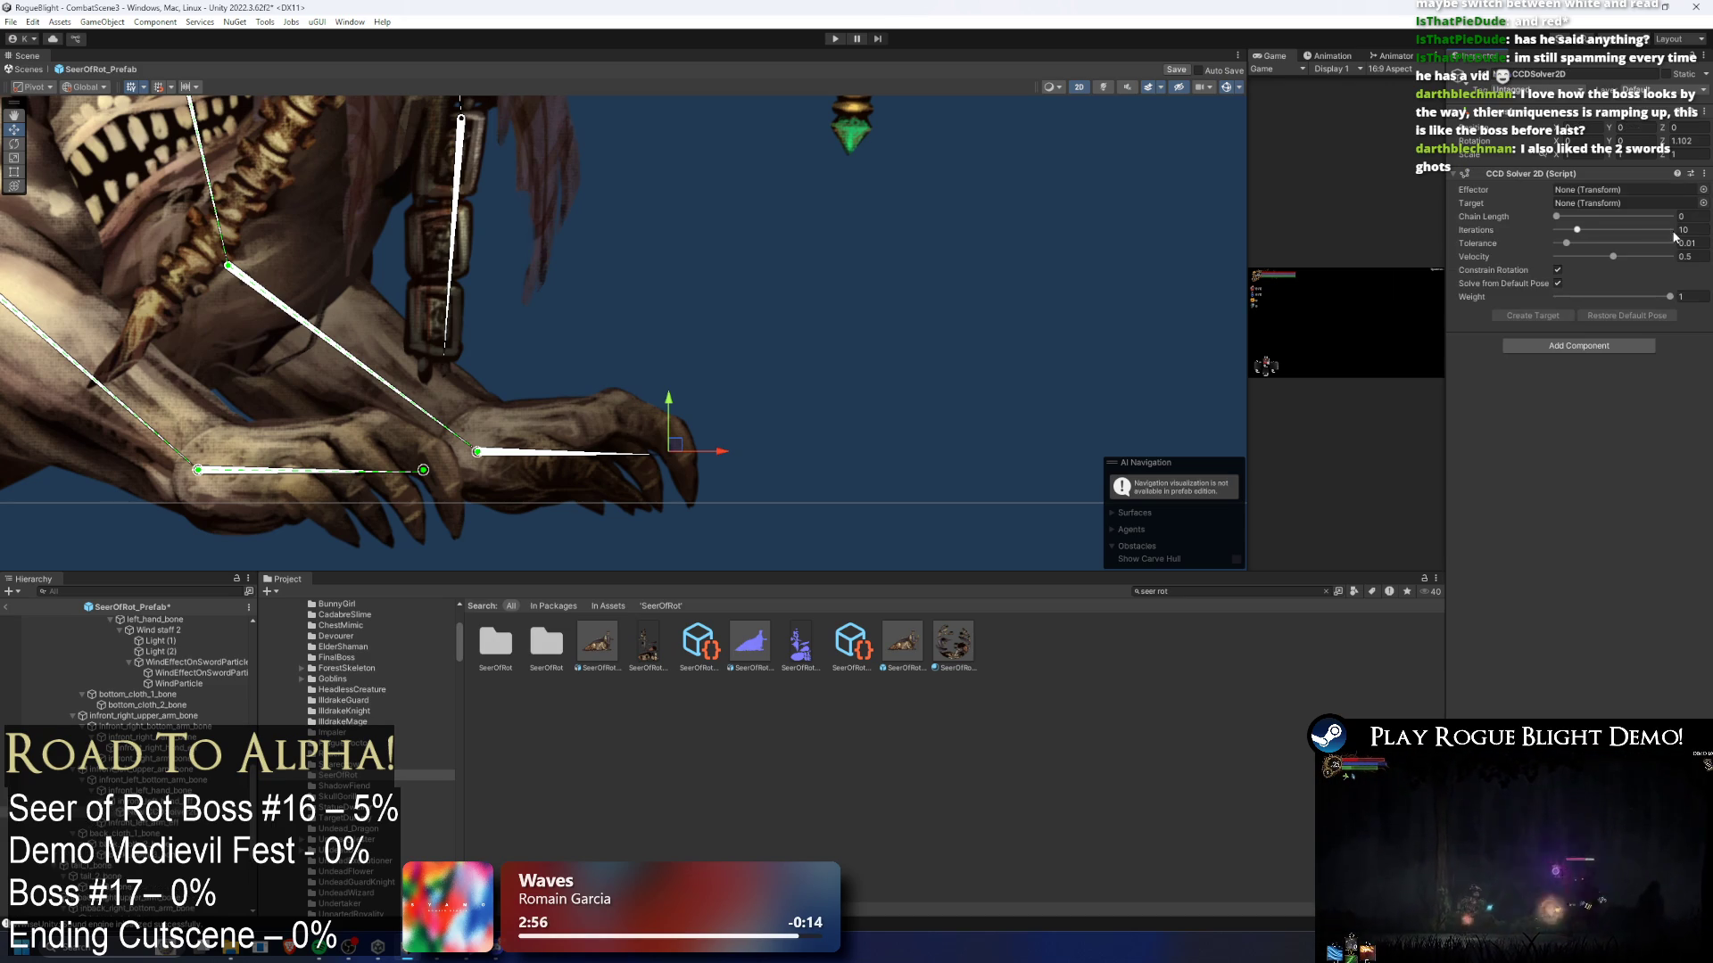